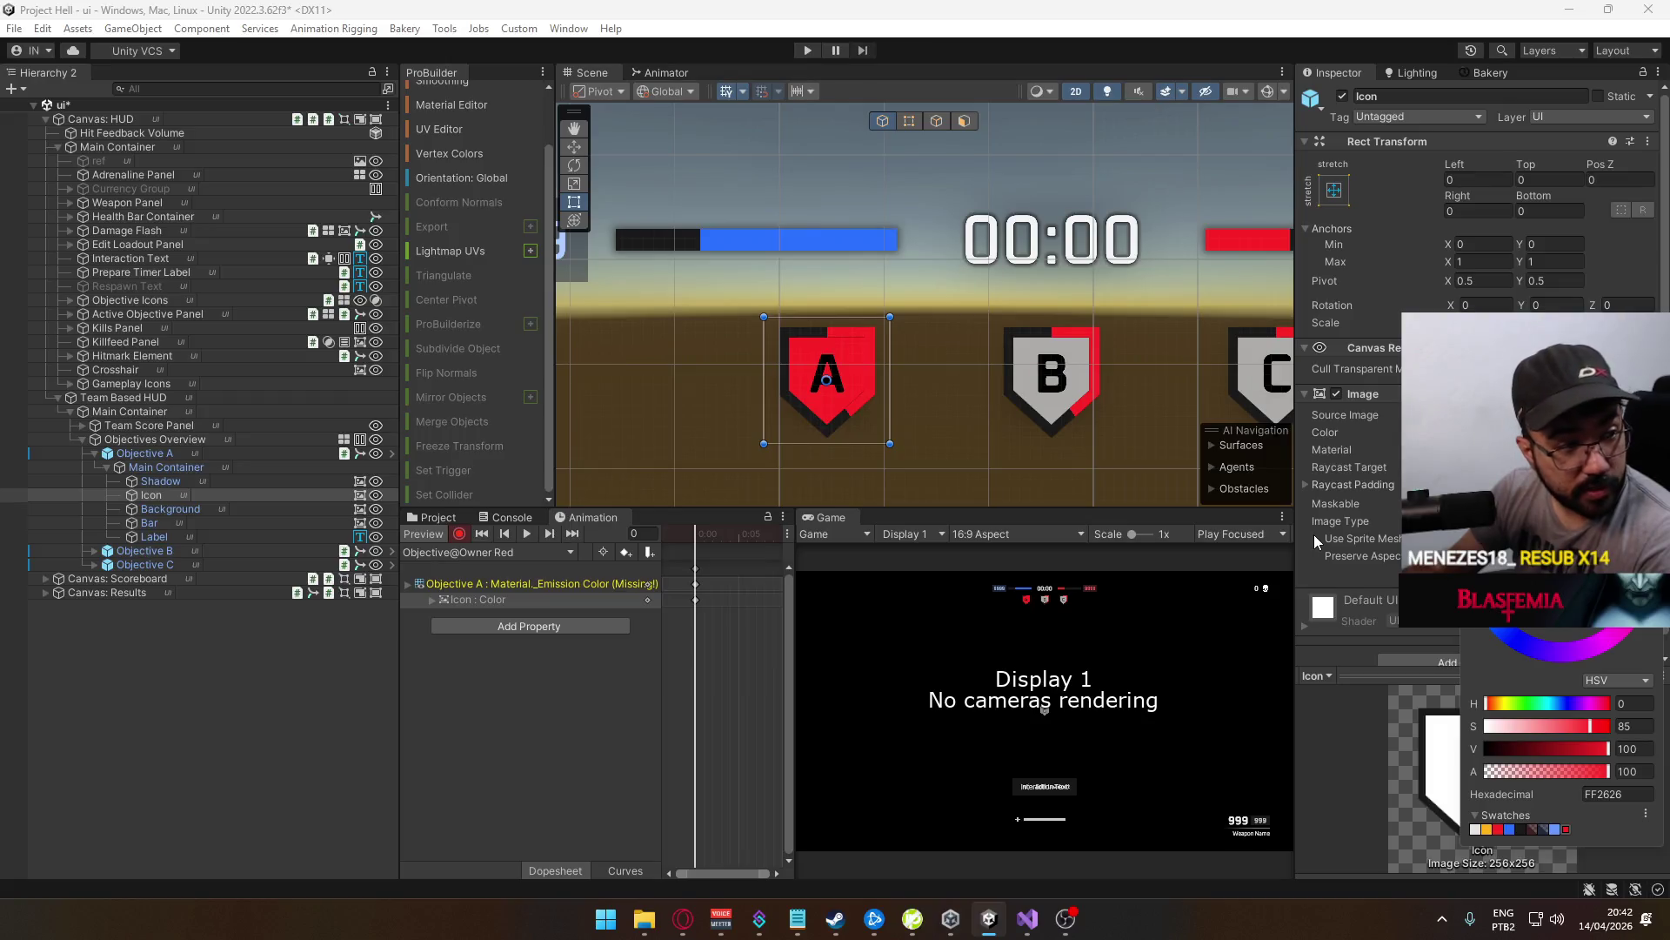
Step: Set Objective A's Owner Red icon colour to muted red CC5252, with saturation 60 and value about 80
{"action": "left_click", "coordinate": [1626, 727]}
{"action": "type", "text": "65"}
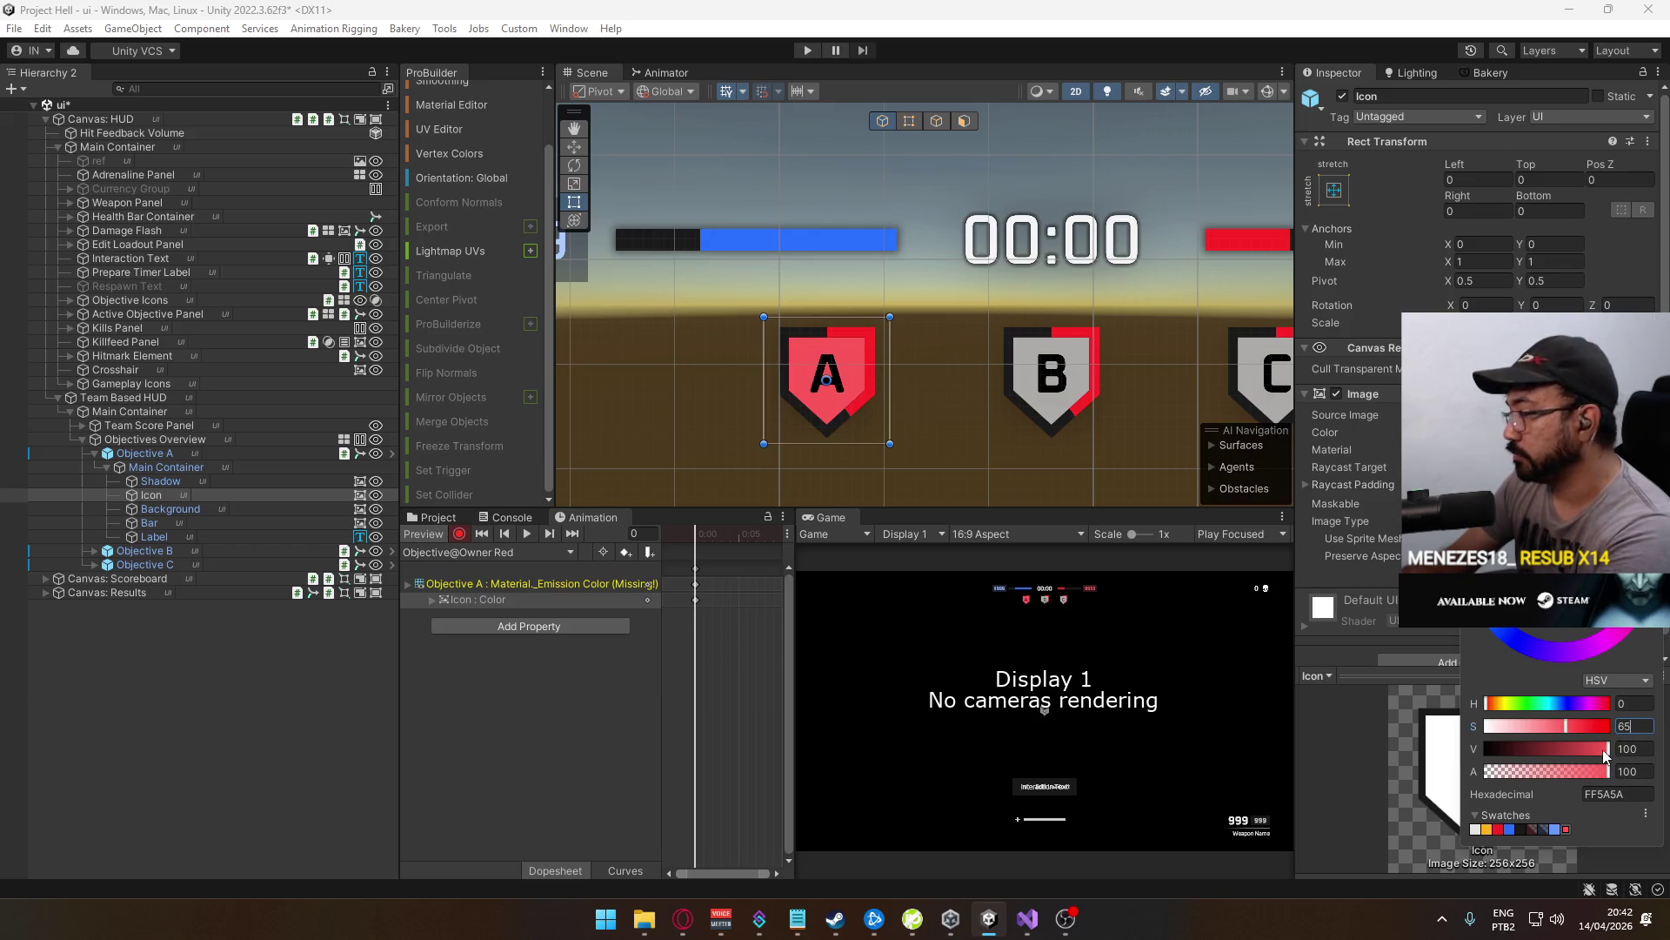
{"action": "double_click", "coordinate": [1621, 728]}
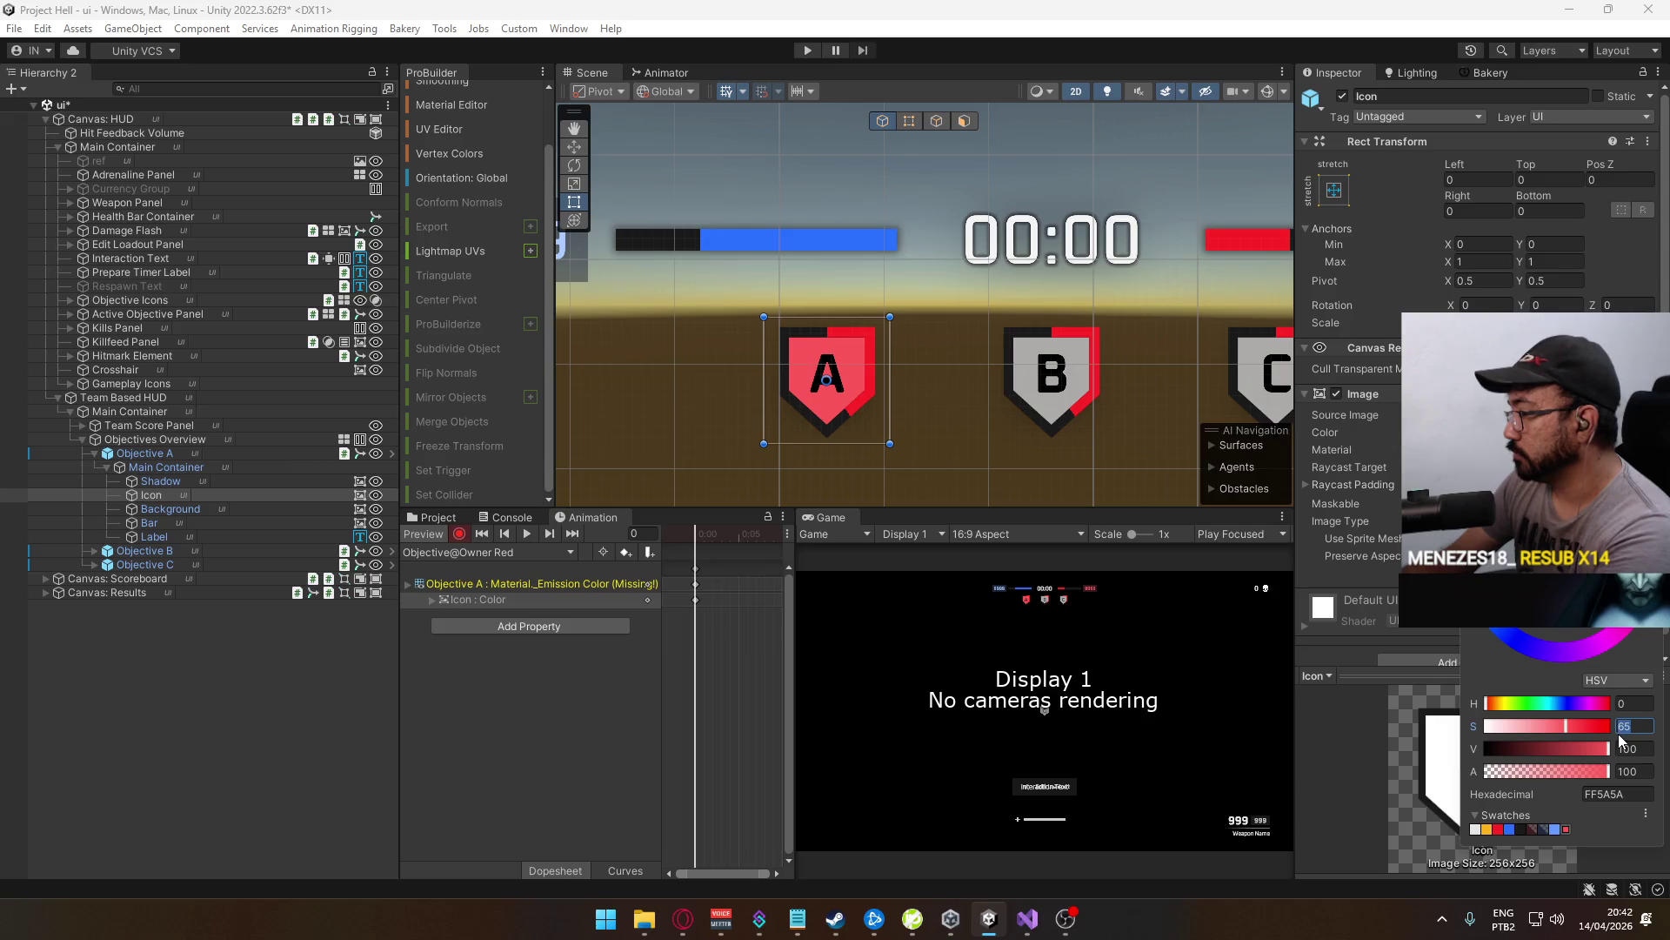
{"action": "left_click_drag", "start_coordinate": [1606, 754], "coordinate": [1584, 753]}
{"action": "left_click", "coordinate": [1627, 727]}
{"action": "type", "text": "60"}
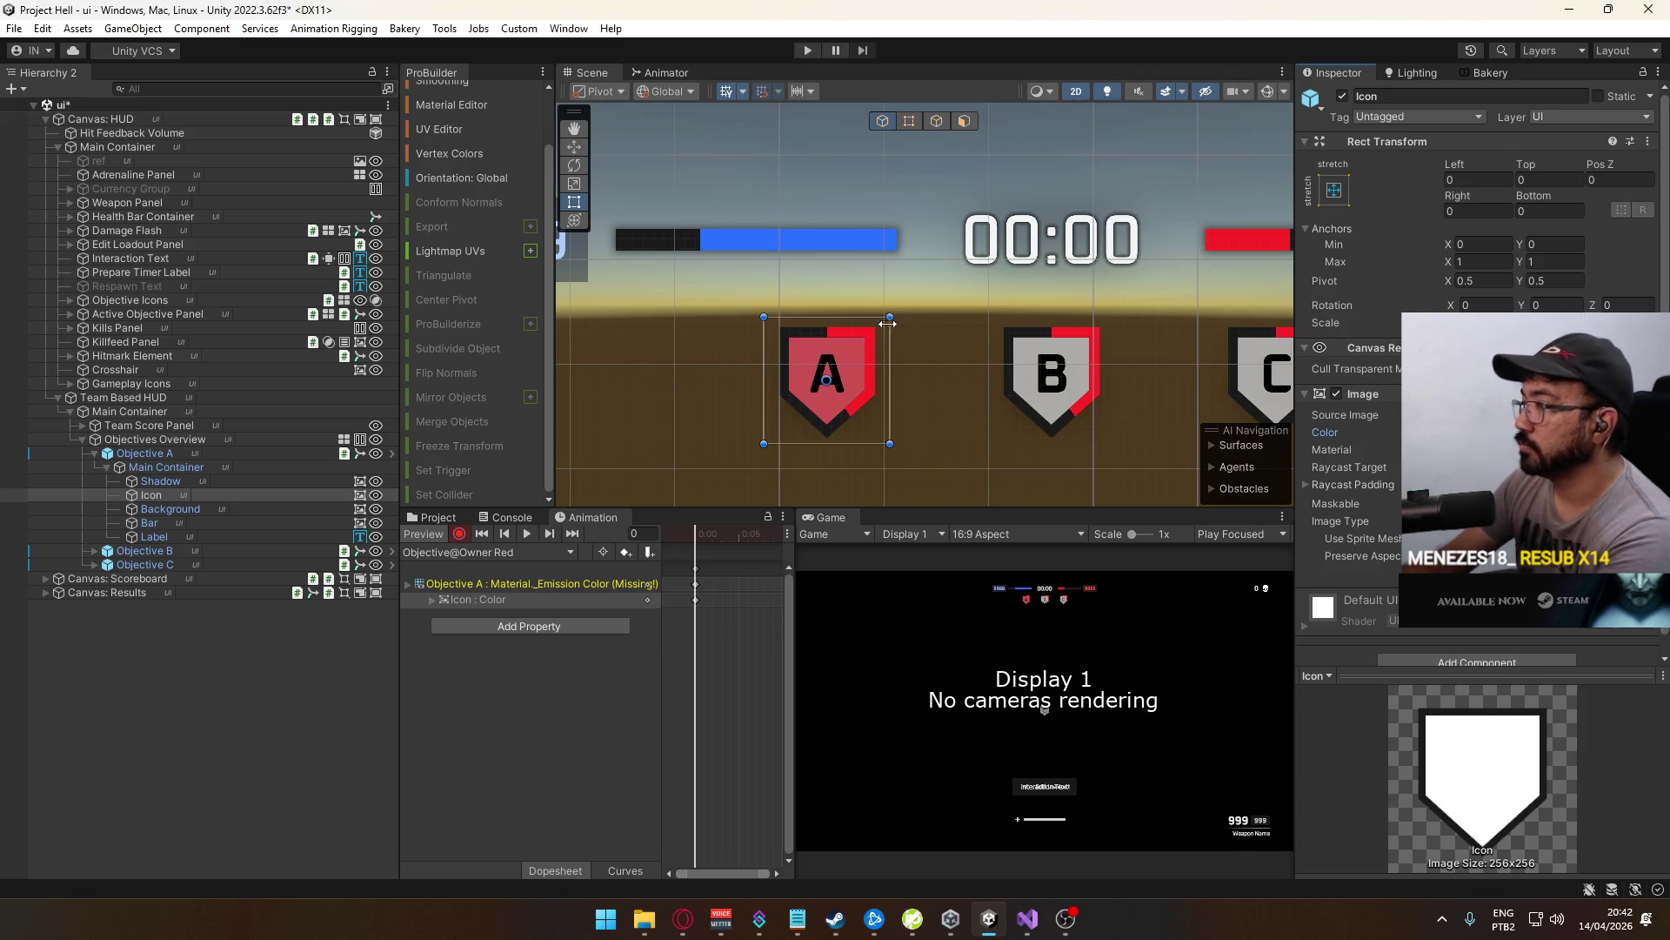
{"action": "scroll", "coordinate": [921, 336], "scroll_direction": "down", "scroll_amount": 5}
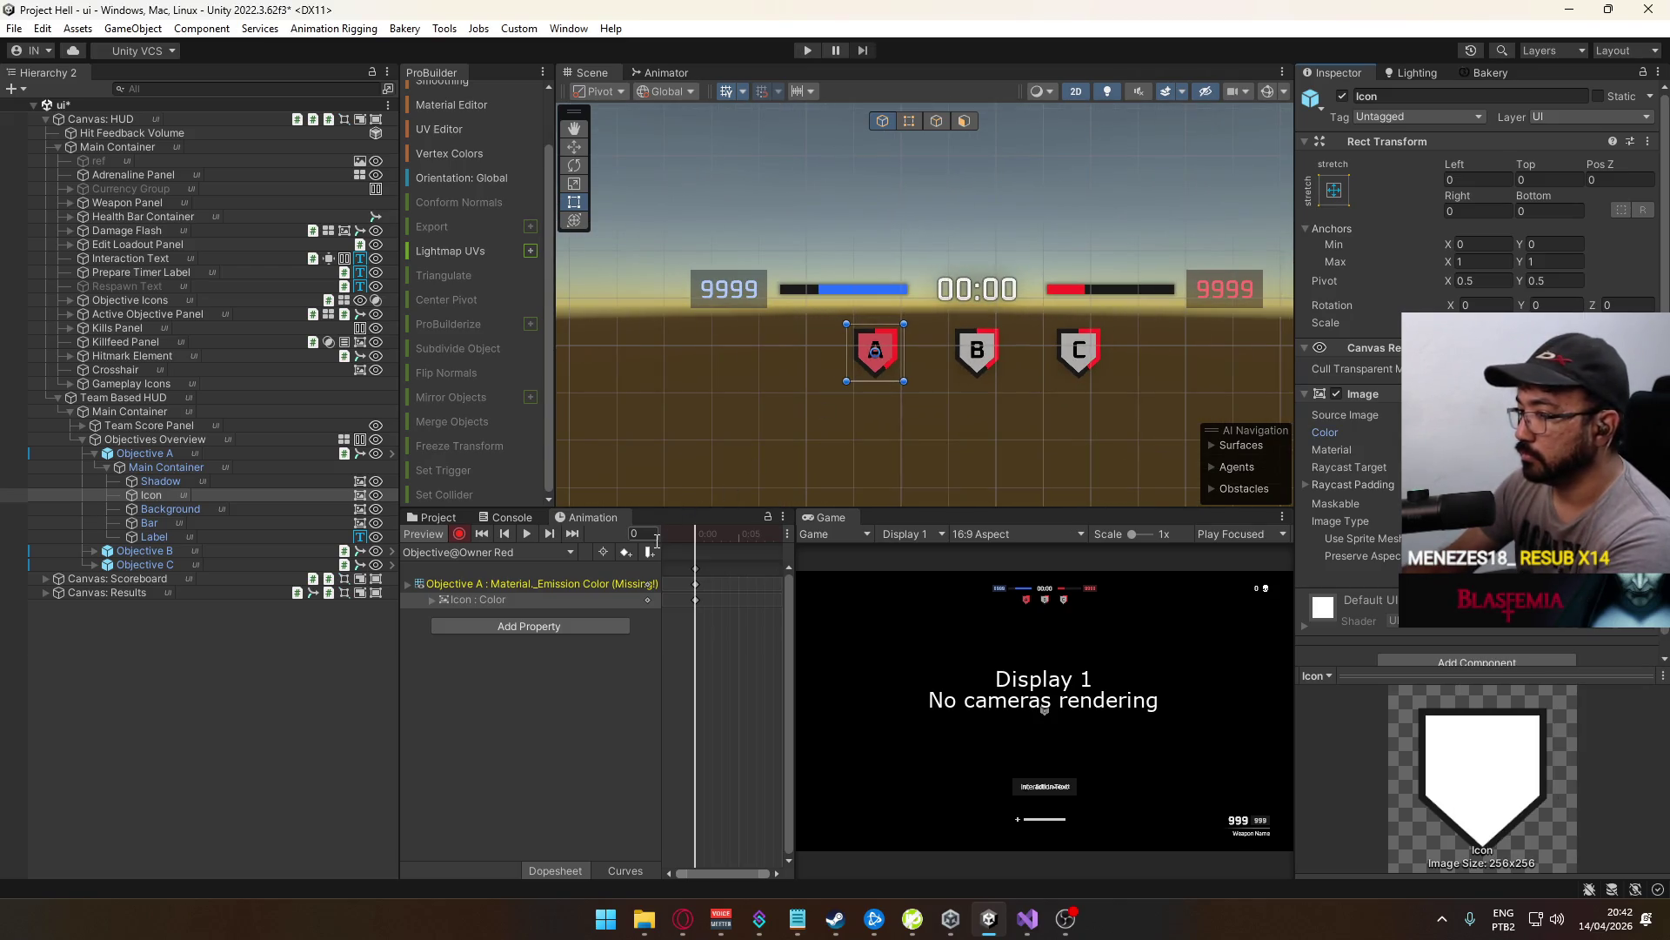
Step: Load the Objective@Owner Blue clip in the Animation panel, then bring MatchDirector.cs forward in Visual Studio
{"action": "left_click", "coordinate": [431, 535]}
{"action": "left_click", "coordinate": [487, 552]}
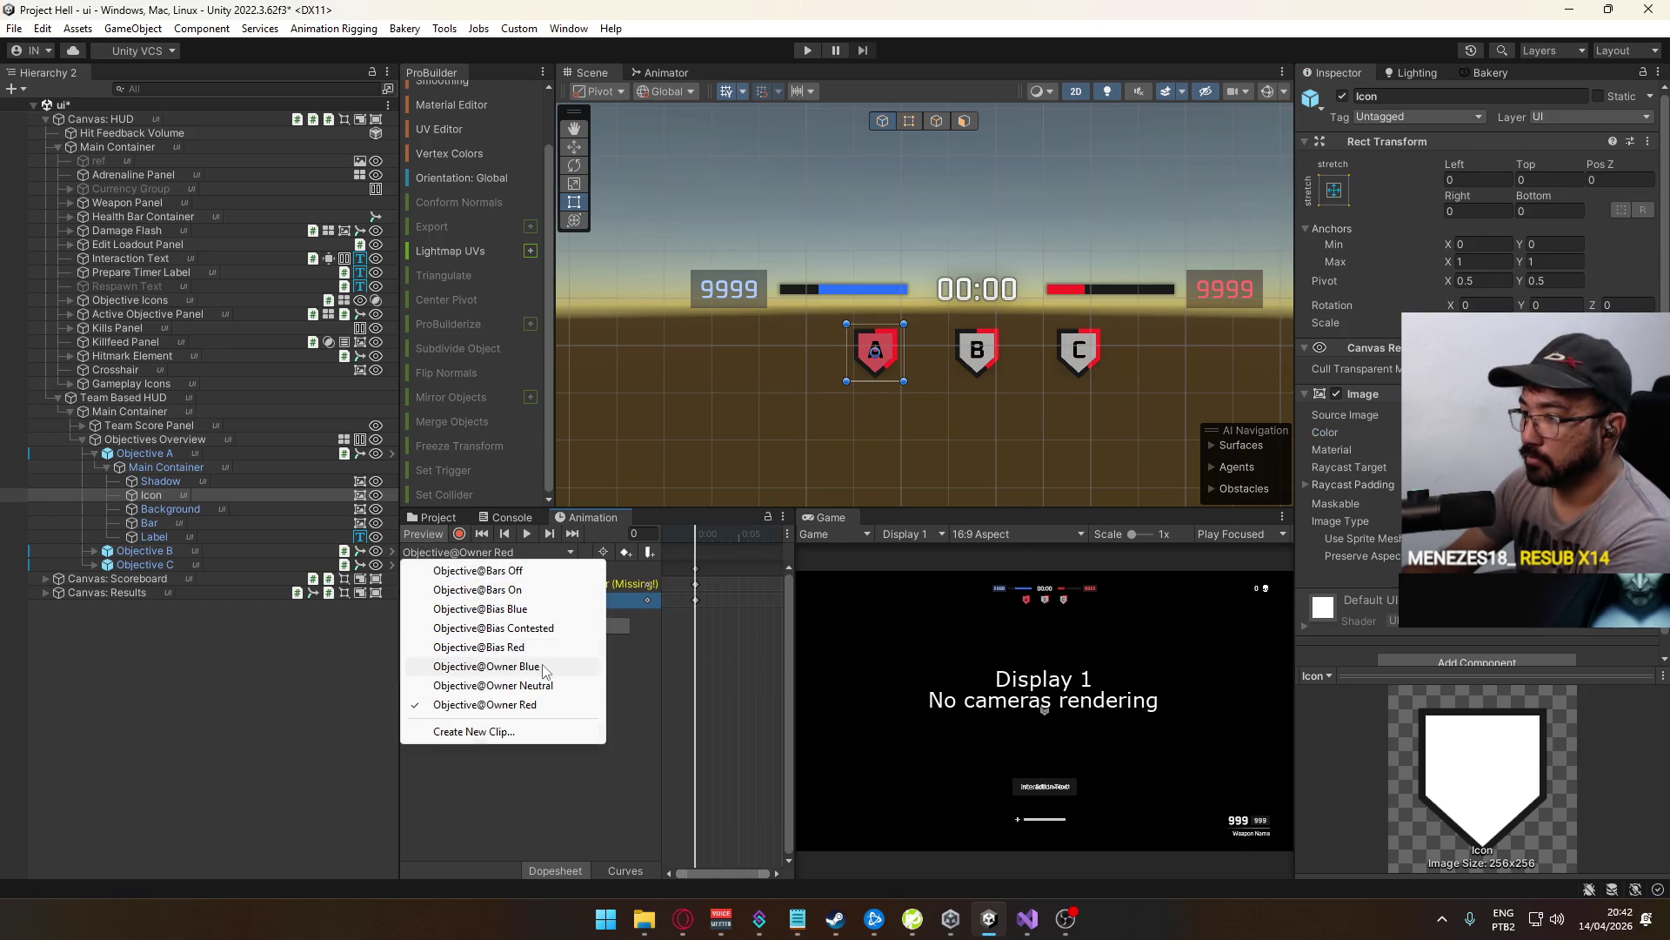
{"action": "left_click", "coordinate": [543, 668]}
{"action": "left_click", "coordinate": [419, 529]}
{"action": "left_click", "coordinate": [420, 530]}
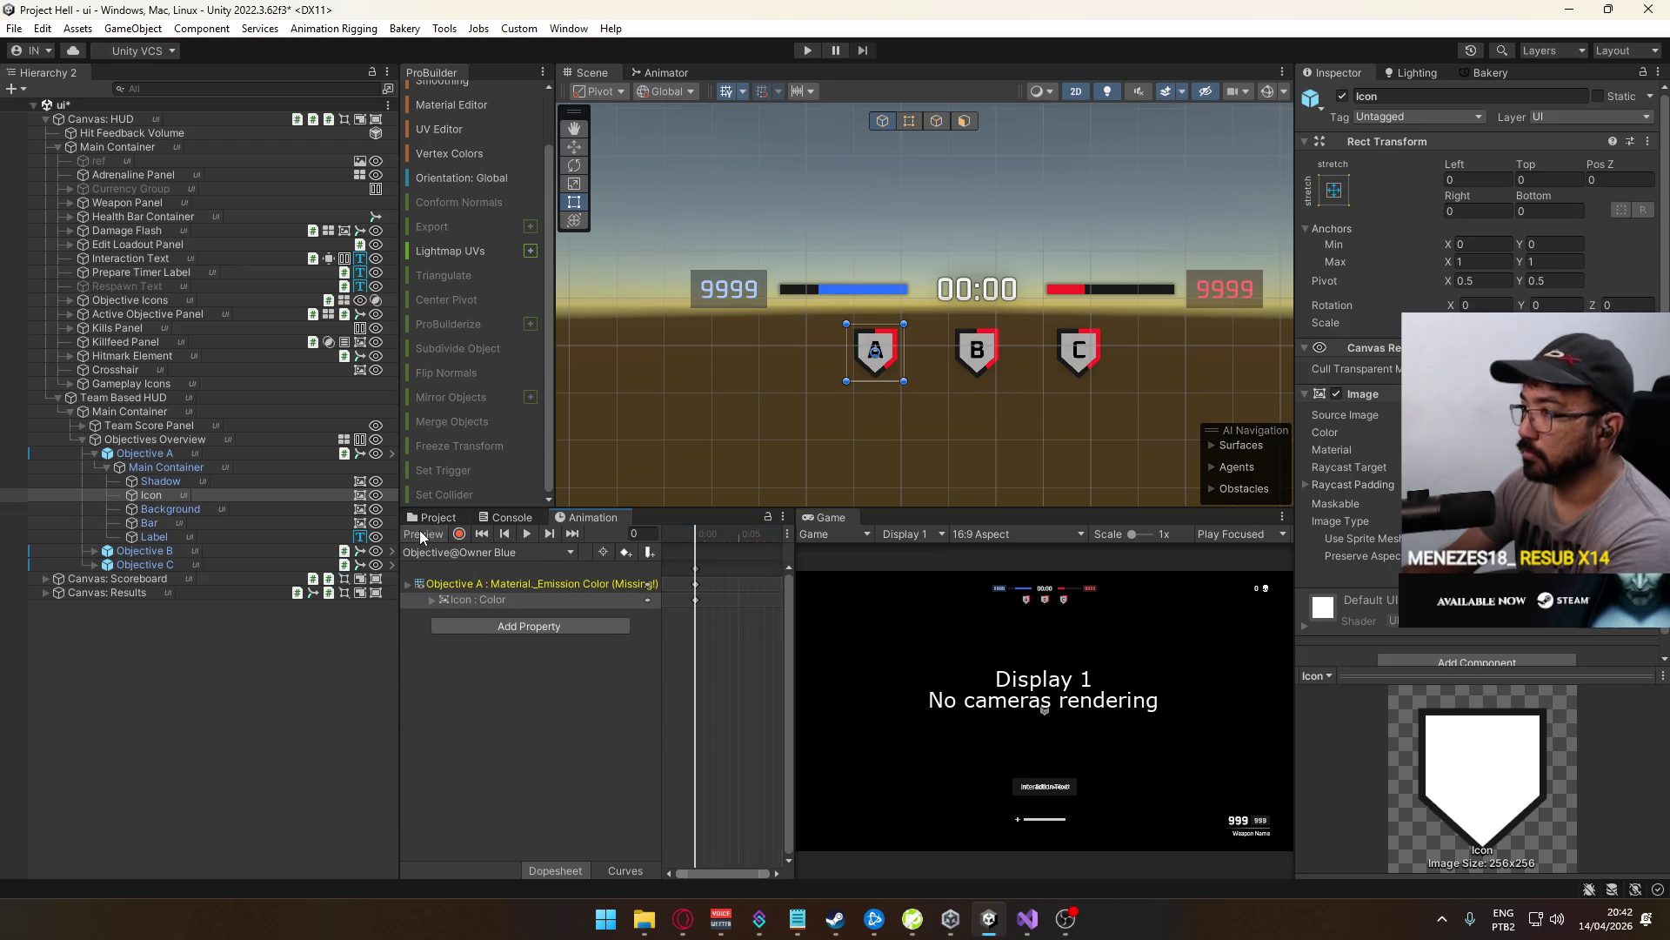
{"action": "left_click", "coordinate": [524, 703]}
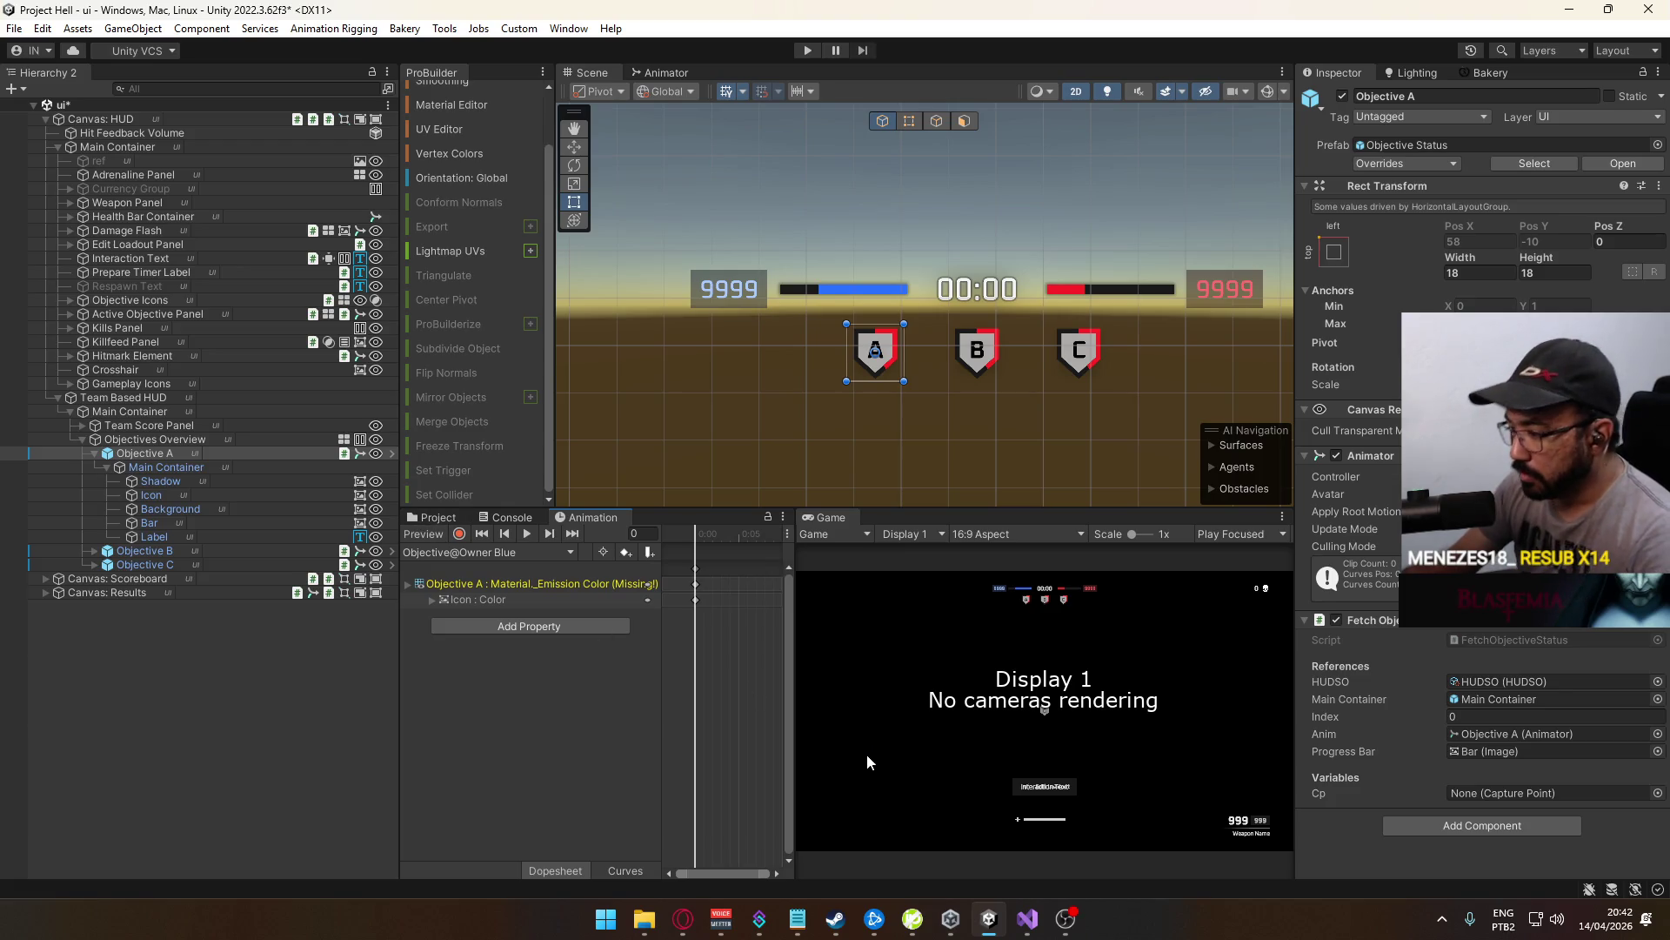
{"action": "left_click", "coordinate": [1028, 918]}
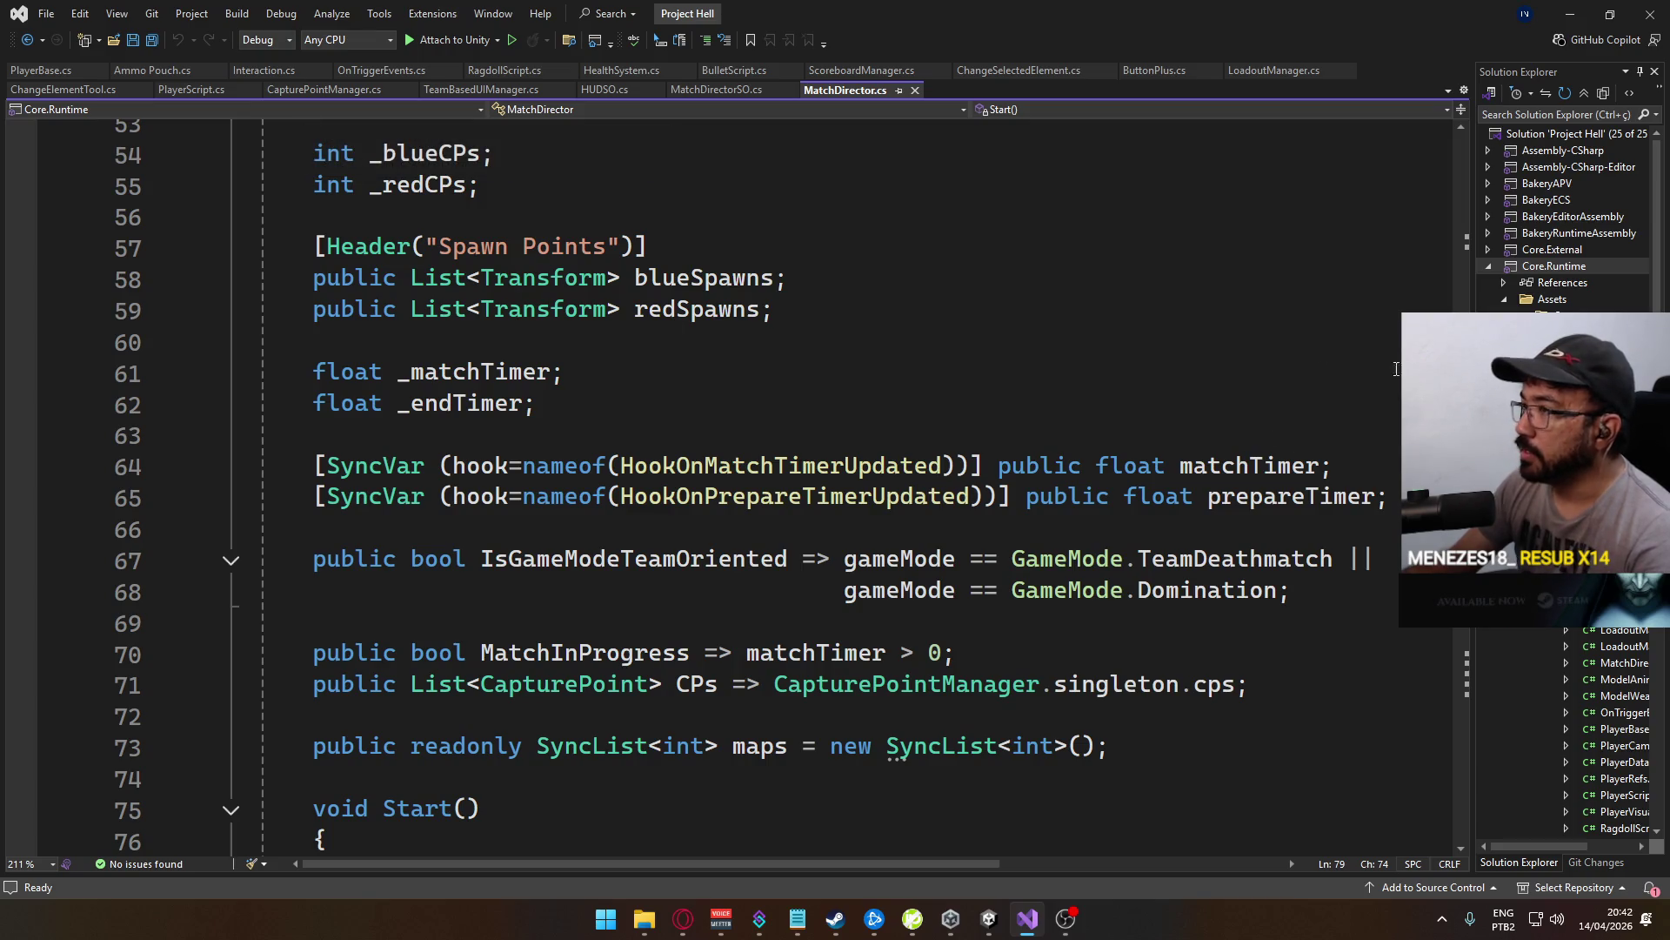
Step: Scroll MatchDirector.cs down to its end, then return to the Unity editor
{"action": "scroll", "coordinate": [826, 261], "scroll_direction": "down", "scroll_amount": 10}
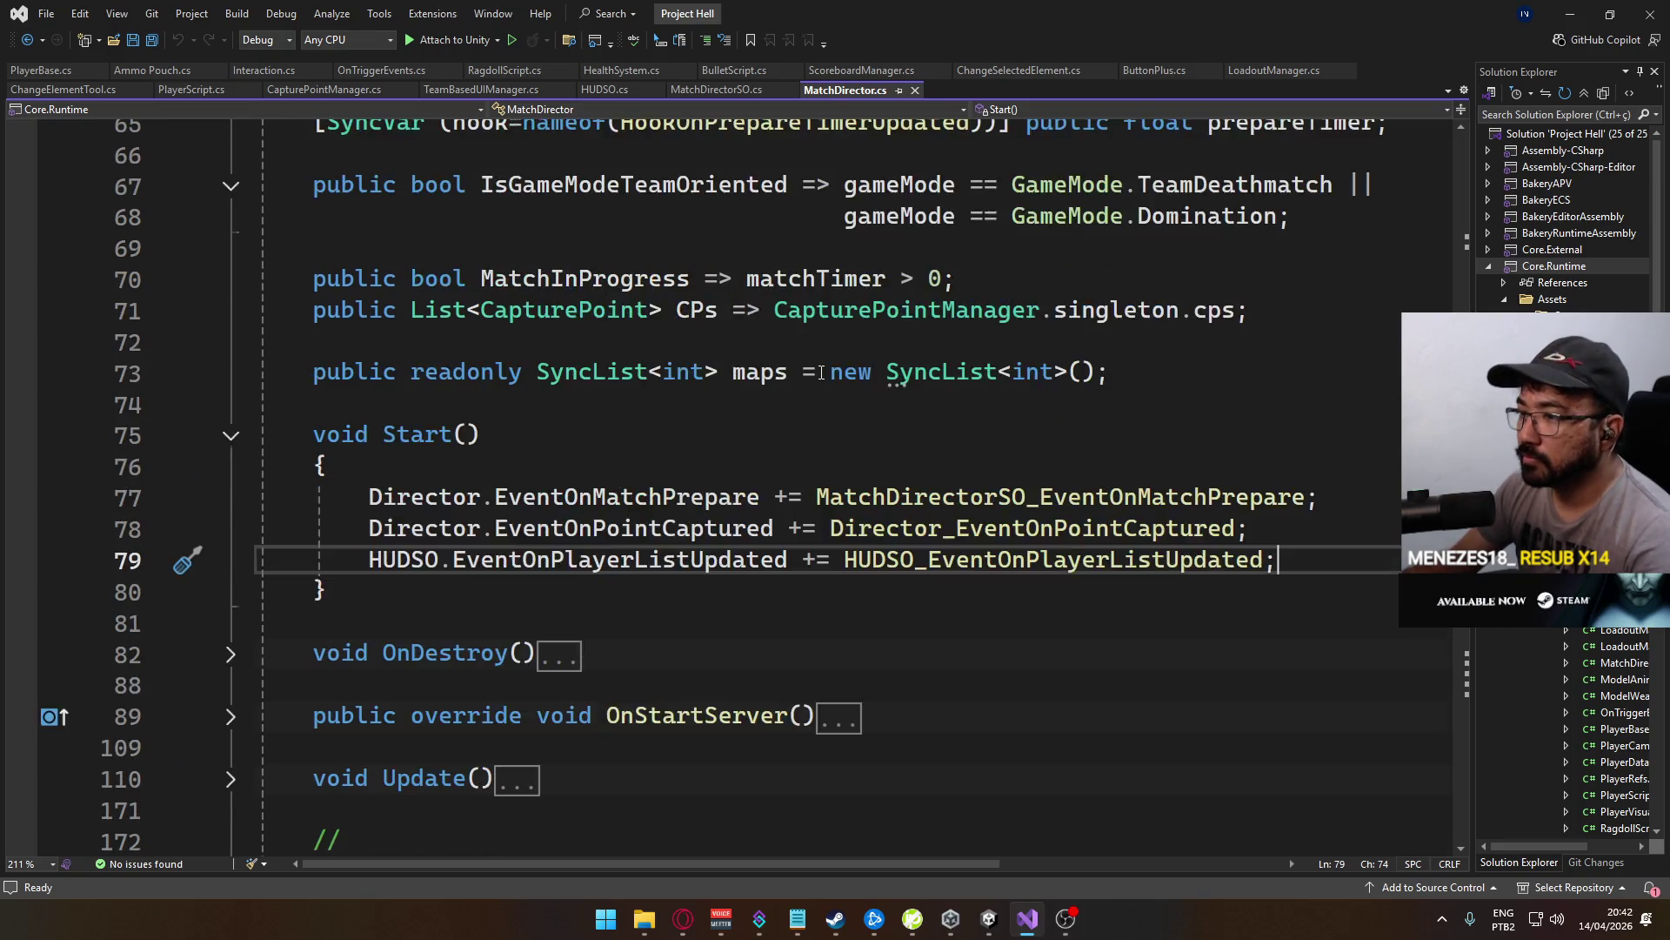
{"action": "scroll", "coordinate": [838, 371], "scroll_direction": "down", "scroll_amount": 12}
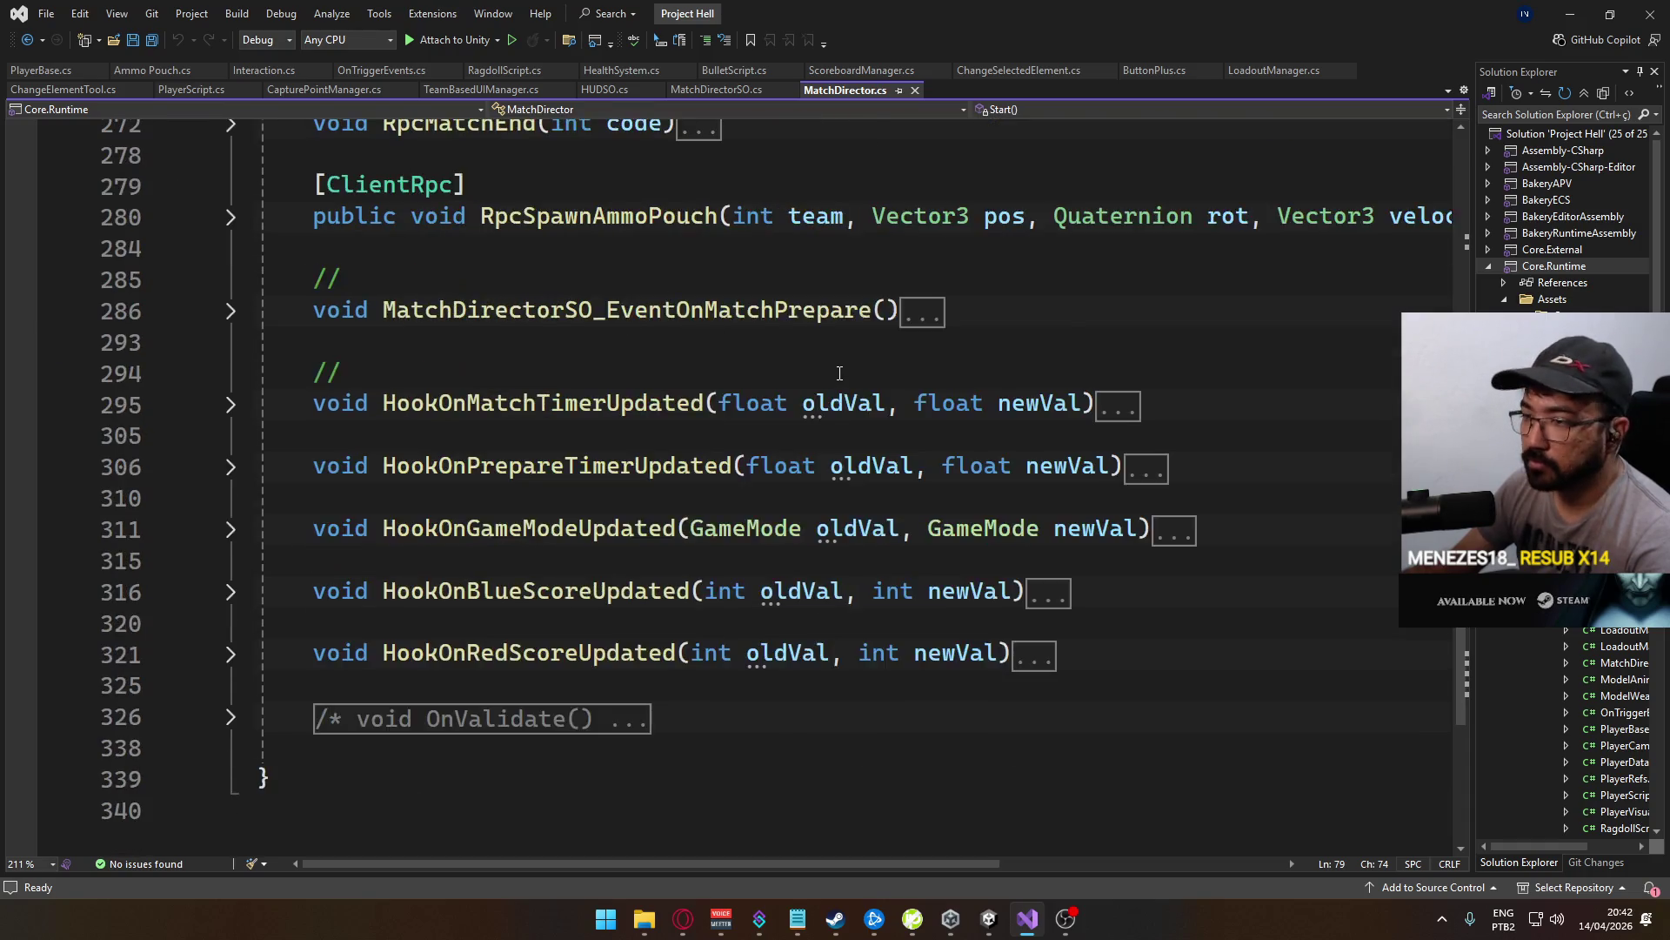
{"action": "left_click", "coordinate": [1442, 918]}
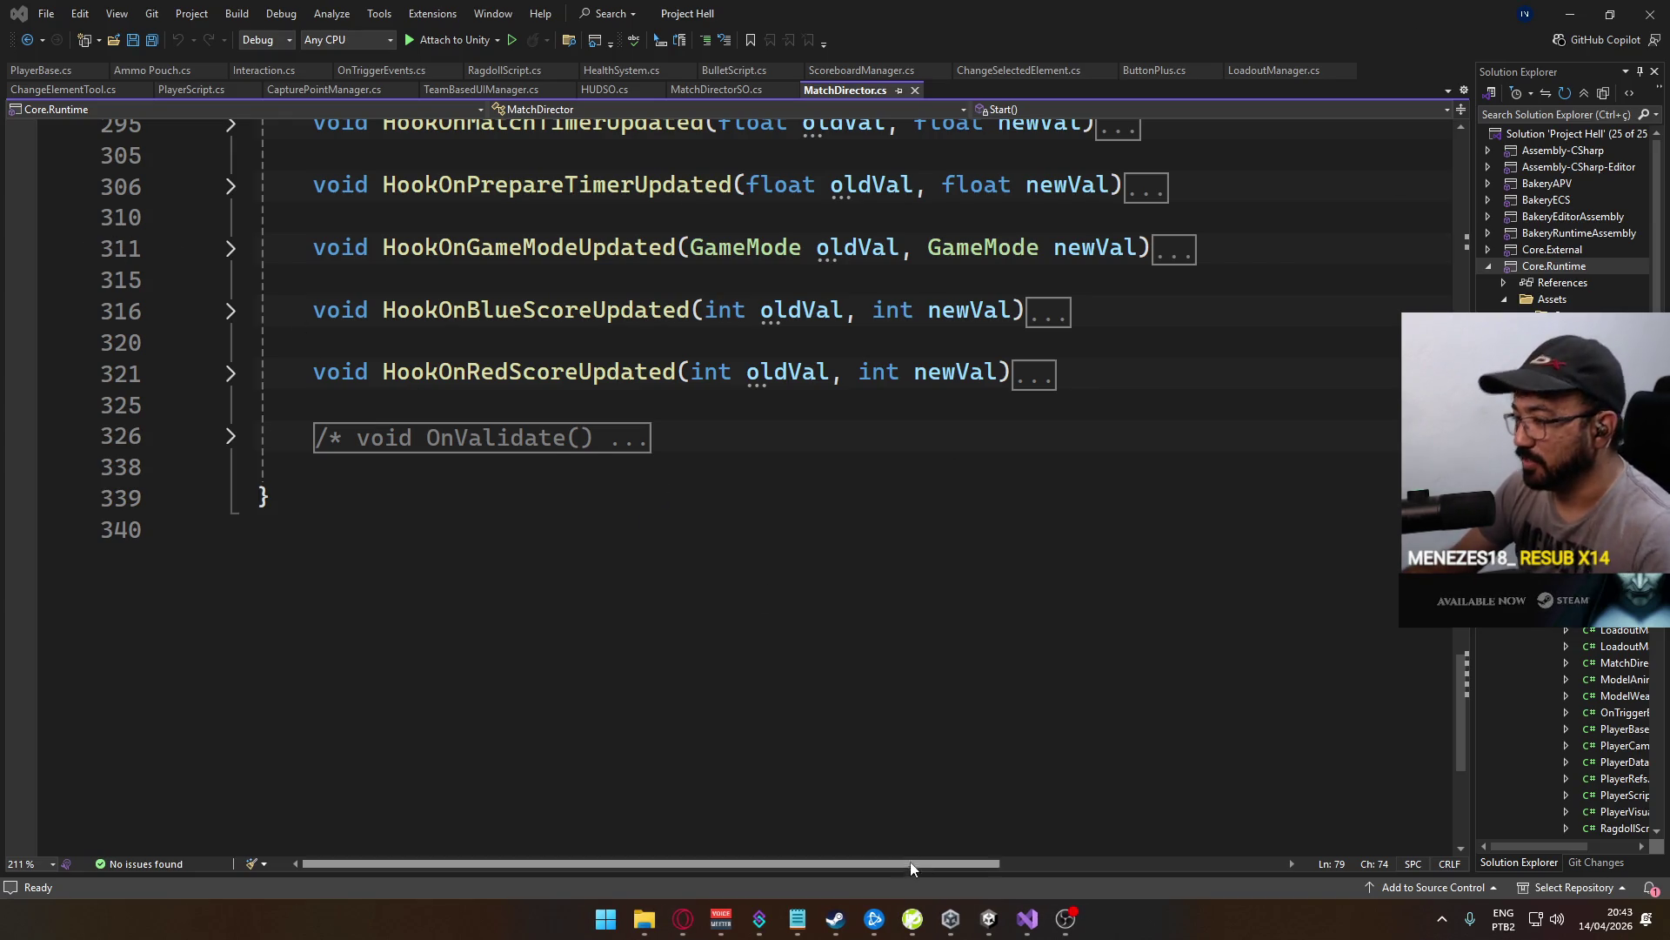
{"action": "left_click", "coordinate": [977, 916]}
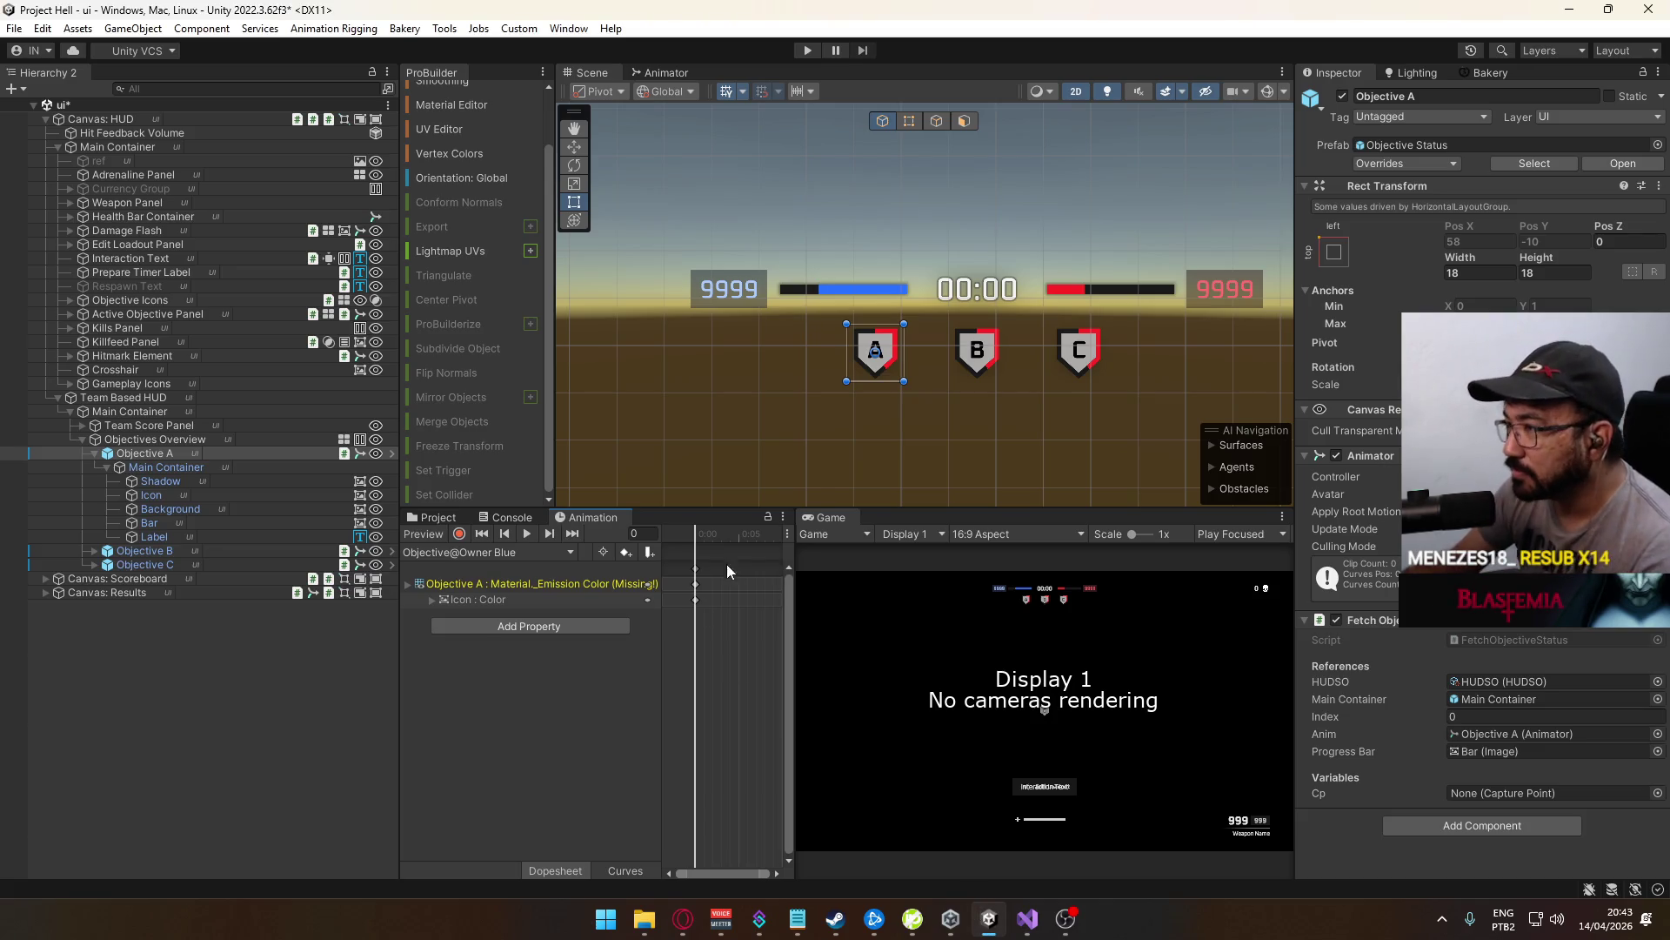
Step: Collapse Main Container and Objective A, centre the HUD icons in Scene view, then return to MatchDirector.cs
{"action": "left_click", "coordinate": [108, 468]}
{"action": "left_click", "coordinate": [95, 454]}
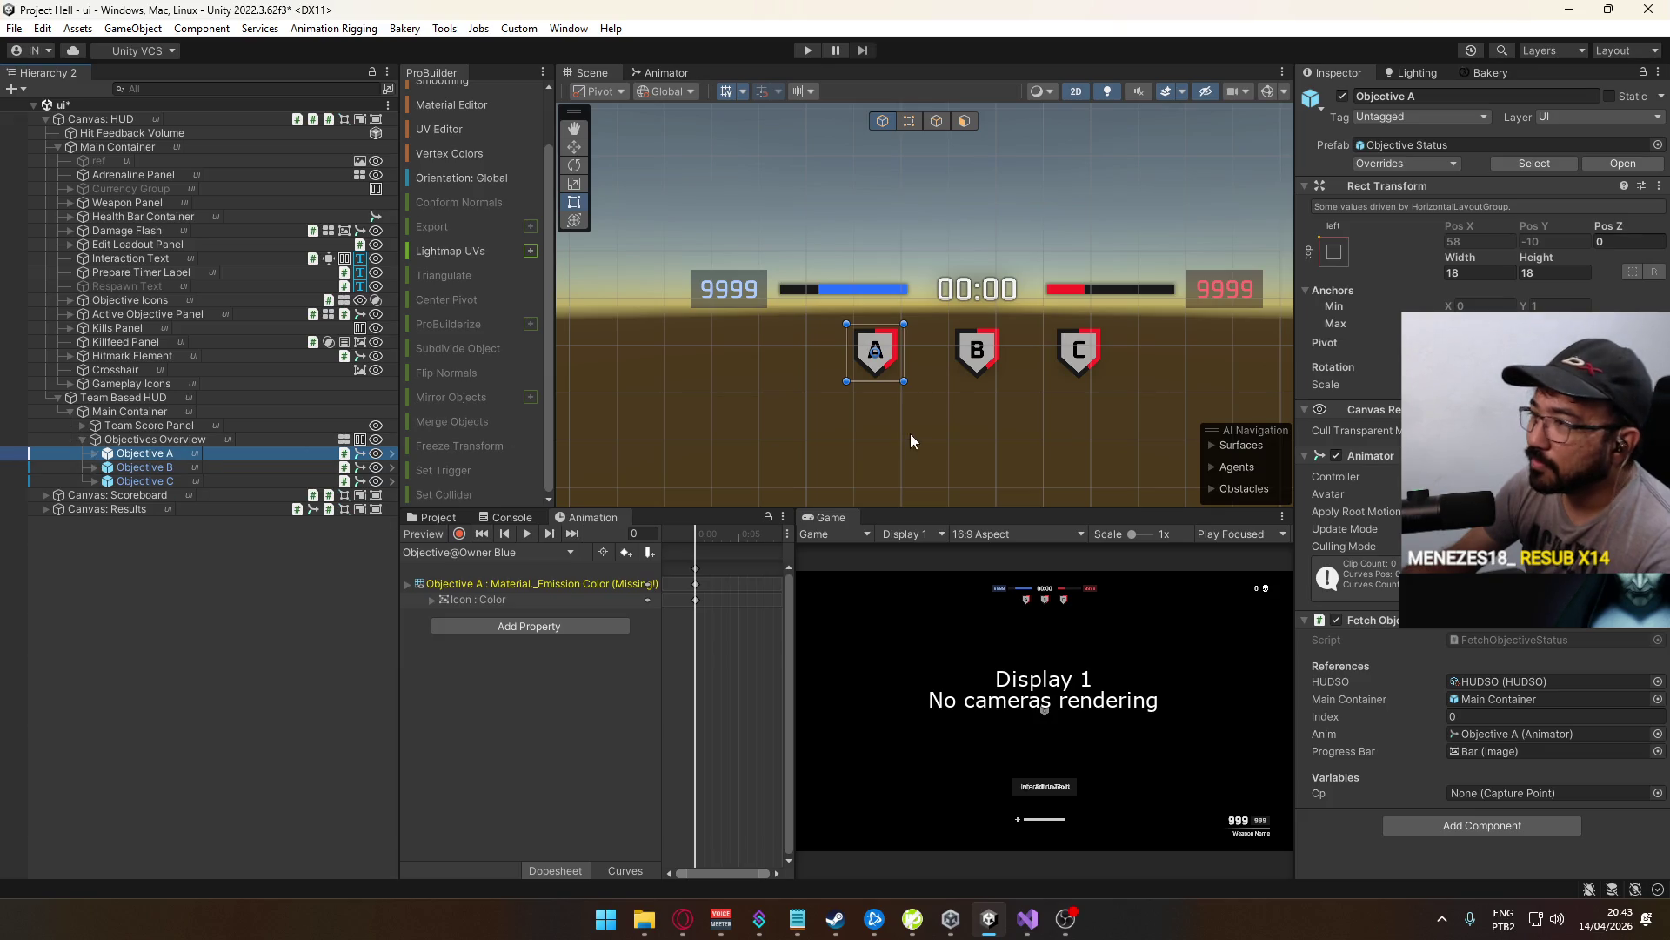
{"action": "scroll", "coordinate": [957, 383], "scroll_direction": "down", "scroll_amount": 5}
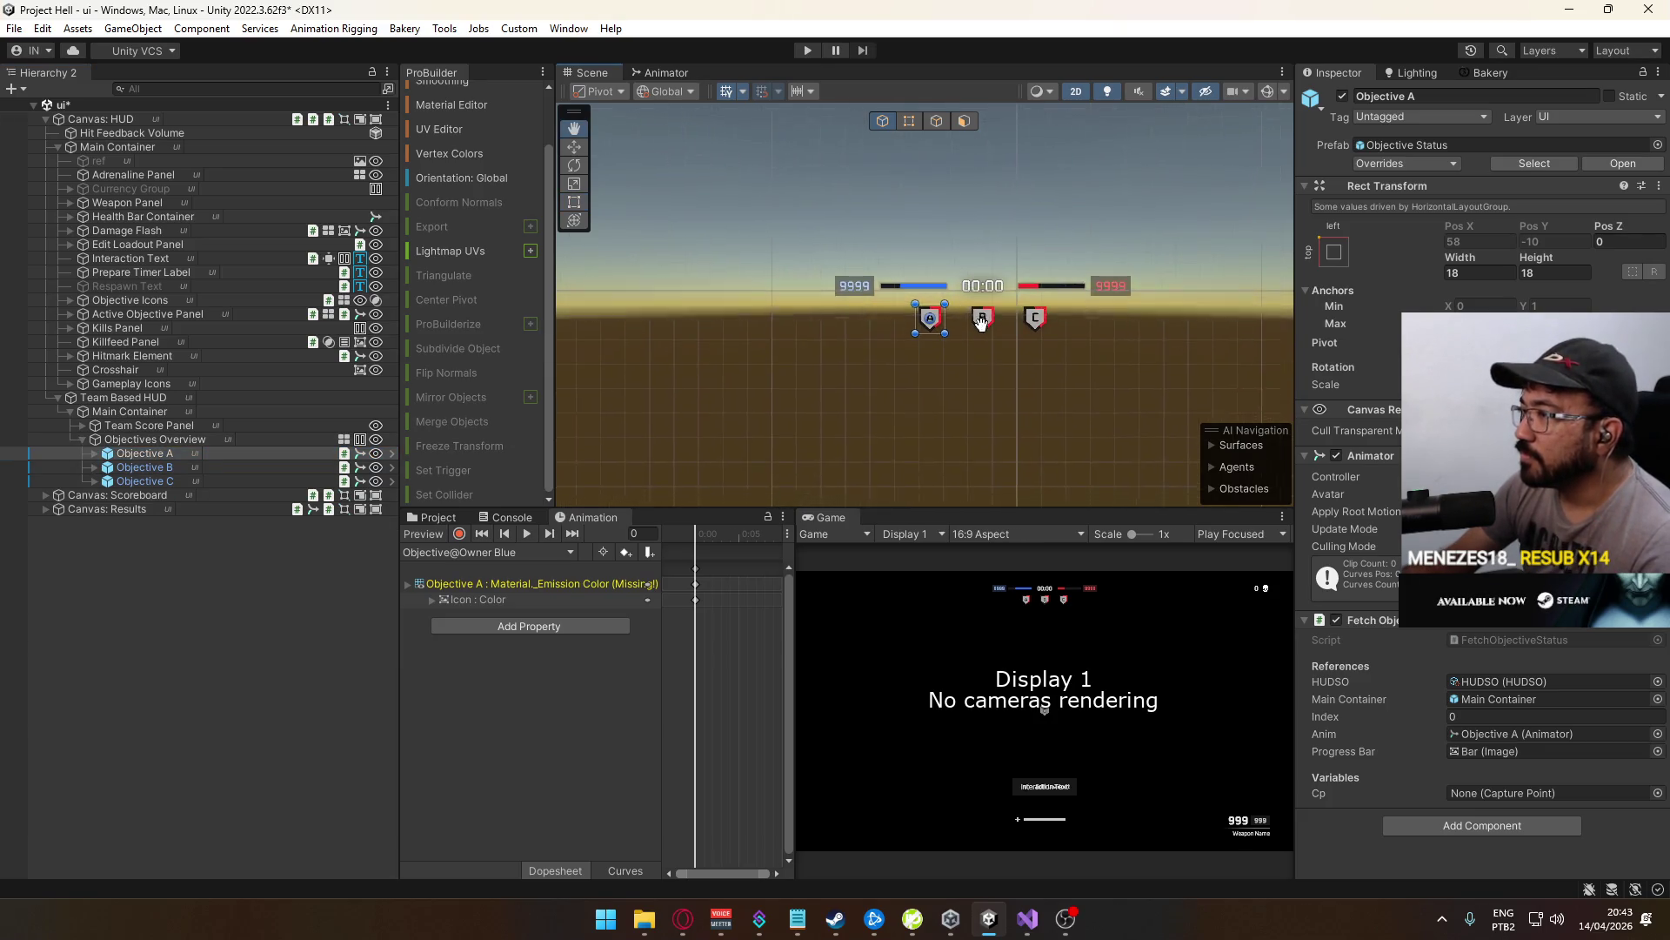
{"action": "left_click_drag", "start_coordinate": [976, 387], "coordinate": [952, 390]}
{"action": "scroll", "coordinate": [810, 388], "scroll_direction": "up", "scroll_amount": 5}
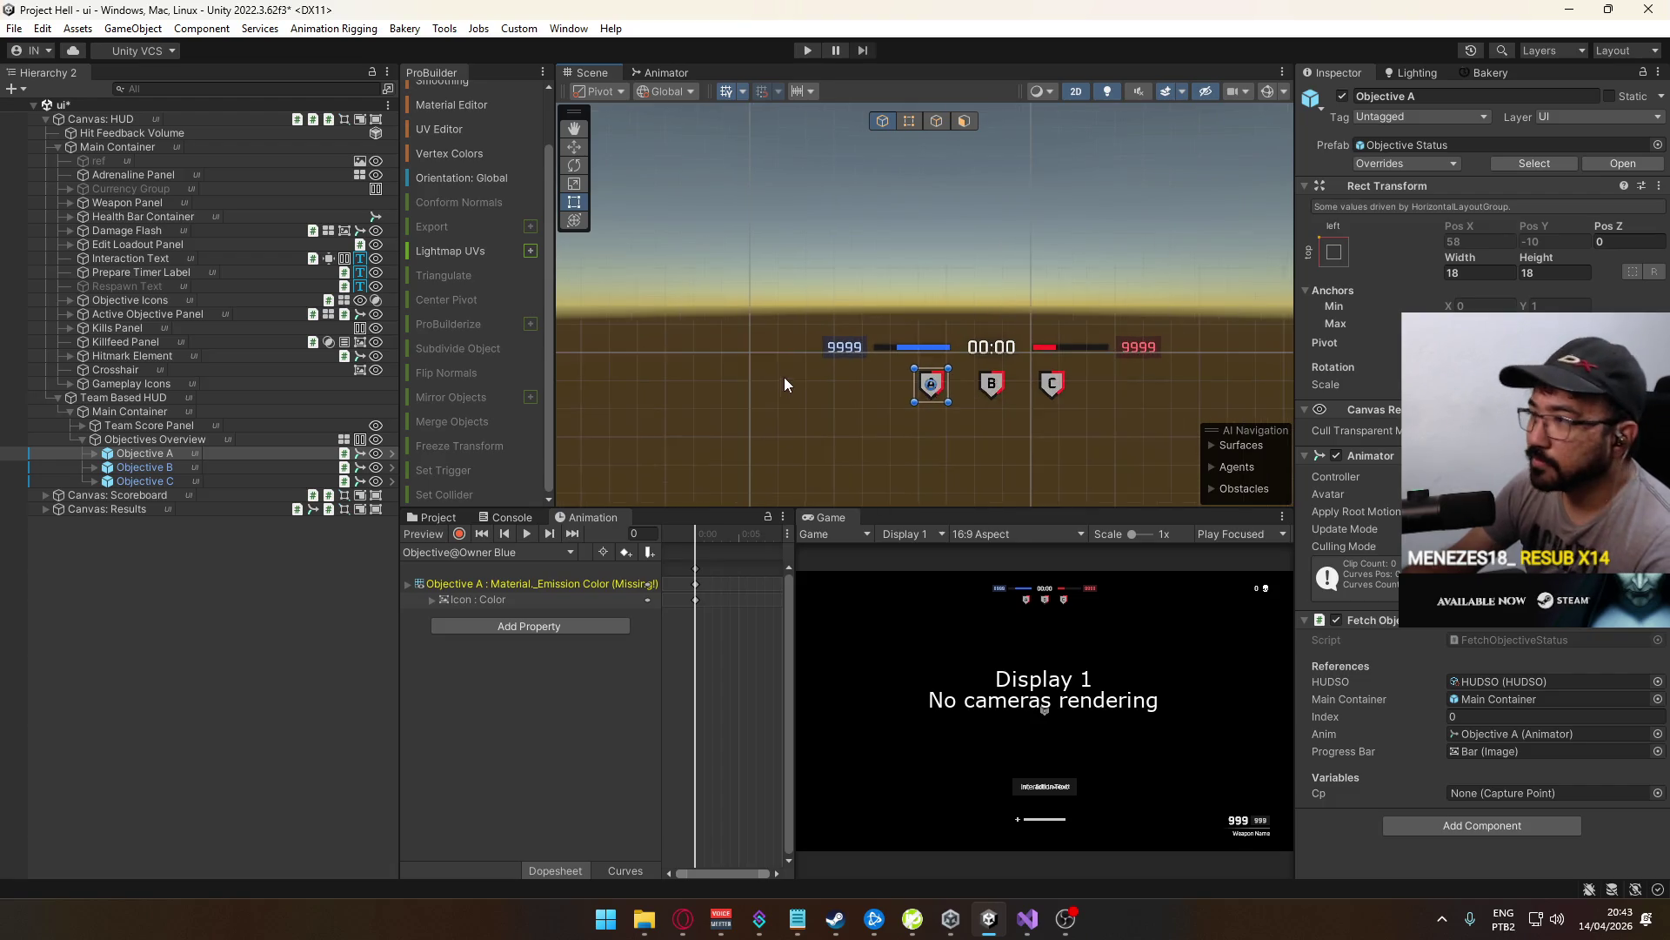
{"action": "mouse_move", "coordinate": [963, 388]}
{"action": "left_mouse_down"}
{"action": "mouse_move", "coordinate": [826, 305]}
{"action": "mouse_move", "coordinate": [805, 271]}
{"action": "left_mouse_up"}
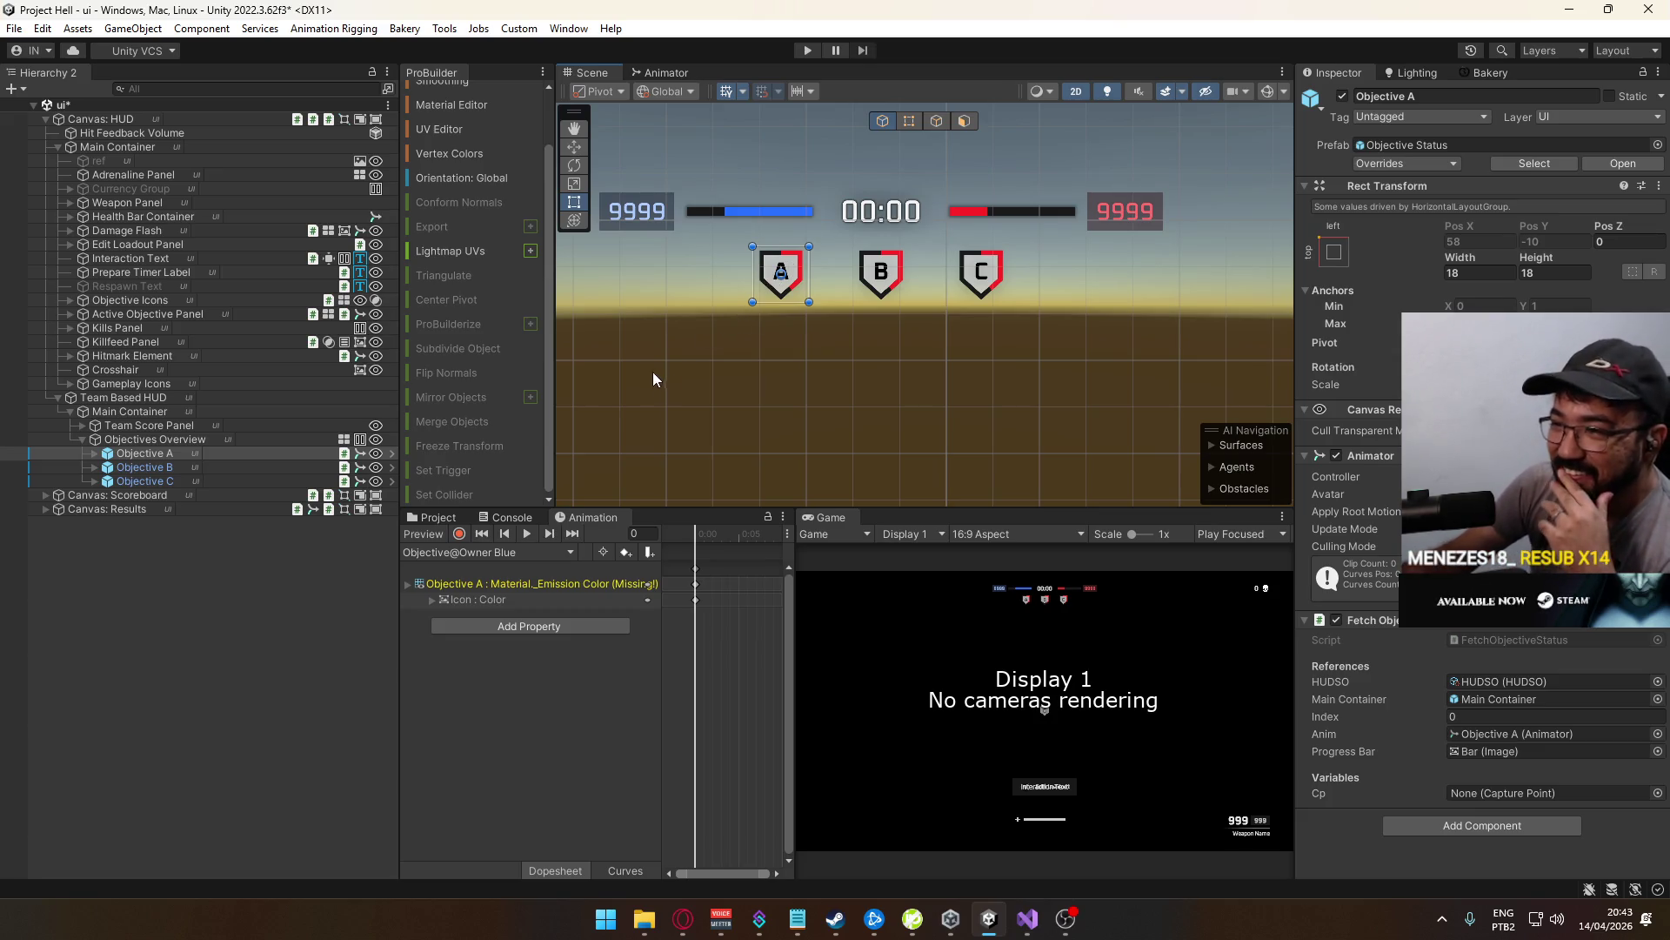
{"action": "left_click", "coordinate": [1027, 919]}
{"action": "scroll", "coordinate": [649, 548], "scroll_direction": "up", "scroll_amount": 7}
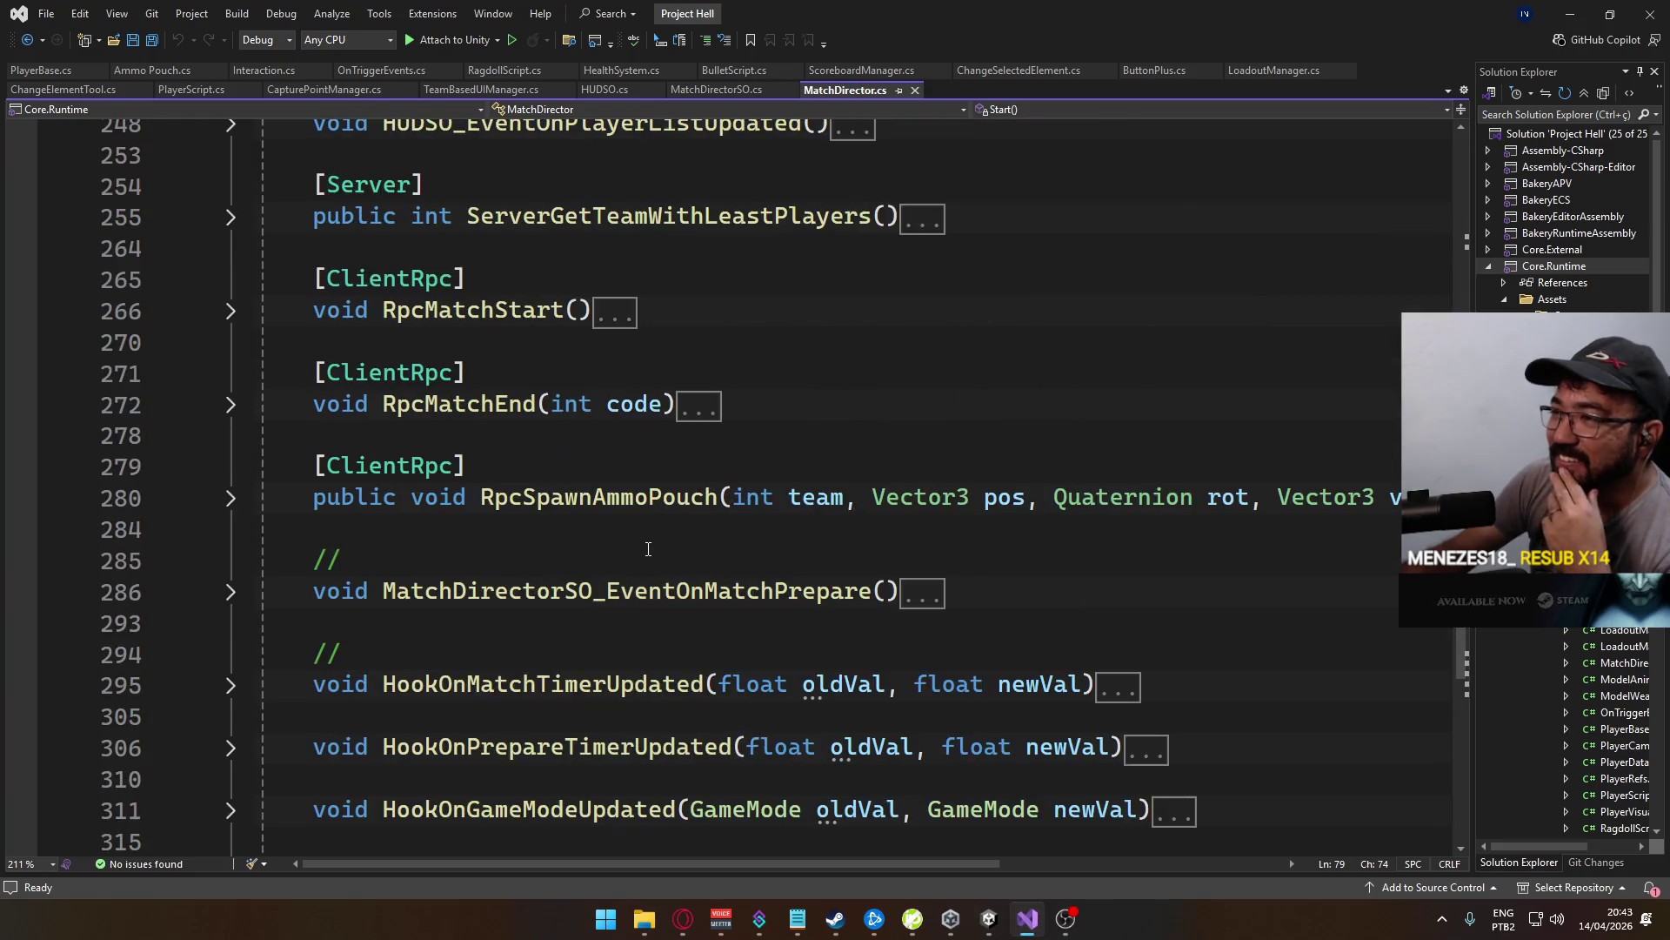
Step: Review MatchDirector.cs, fold the Start() method body at line 75, and go back to Unity
{"action": "scroll", "coordinate": [648, 548], "scroll_direction": "up", "scroll_amount": 7}
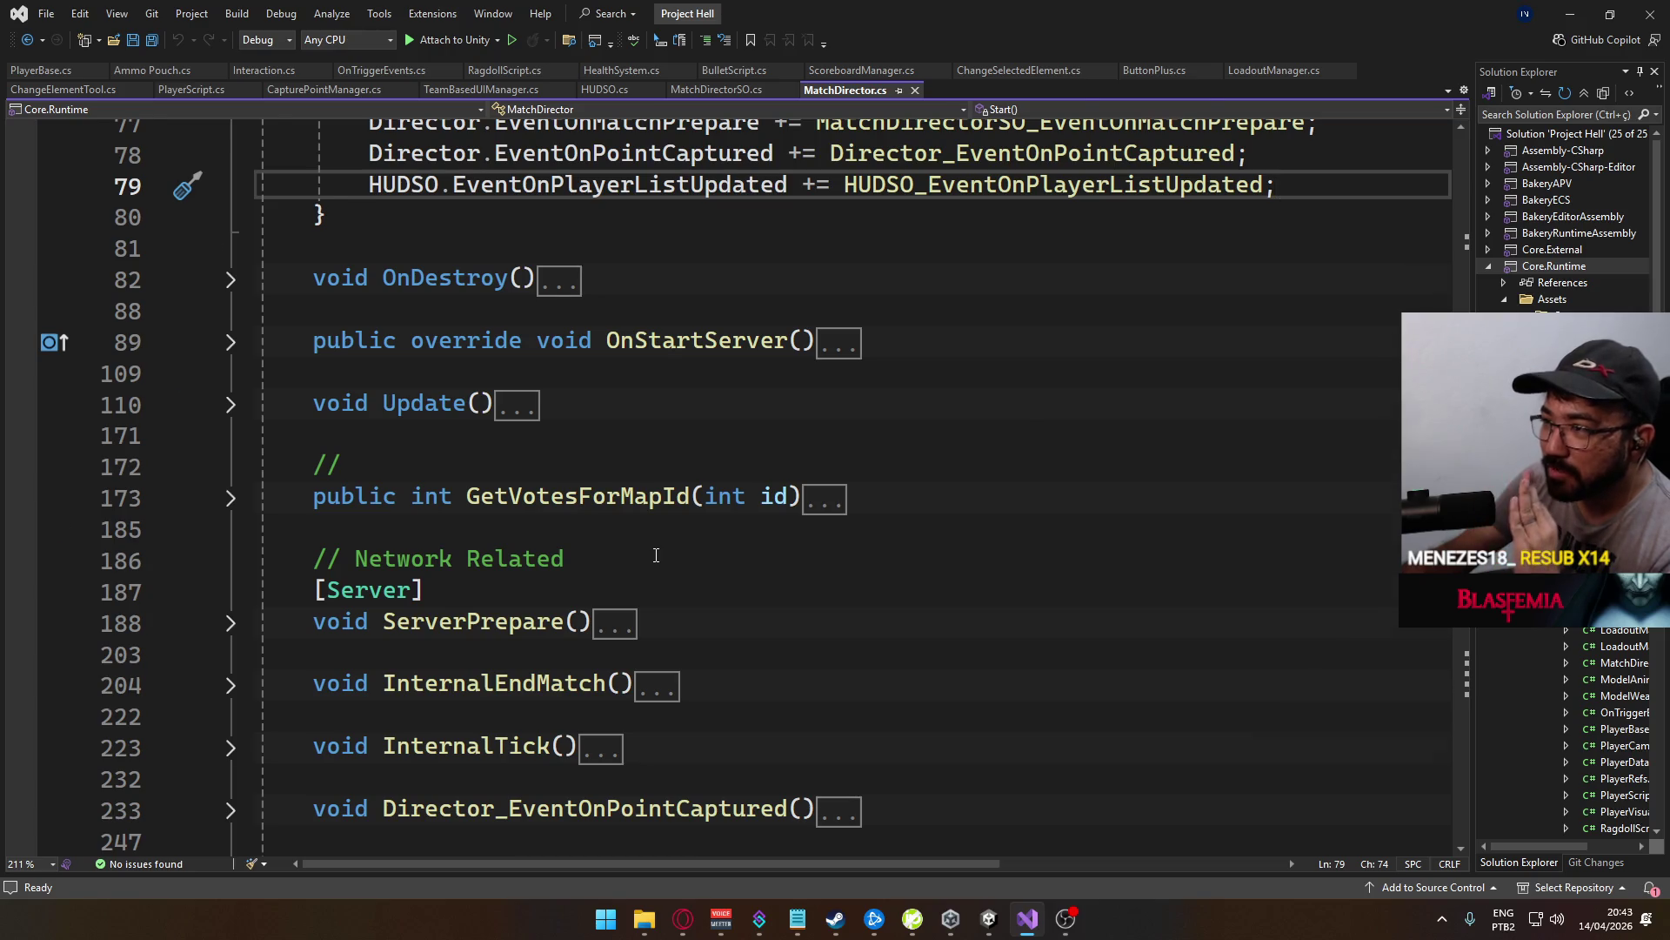
{"action": "scroll", "coordinate": [656, 555], "scroll_direction": "up", "scroll_amount": 13}
{"action": "scroll", "coordinate": [656, 557], "scroll_direction": "down", "scroll_amount": 3}
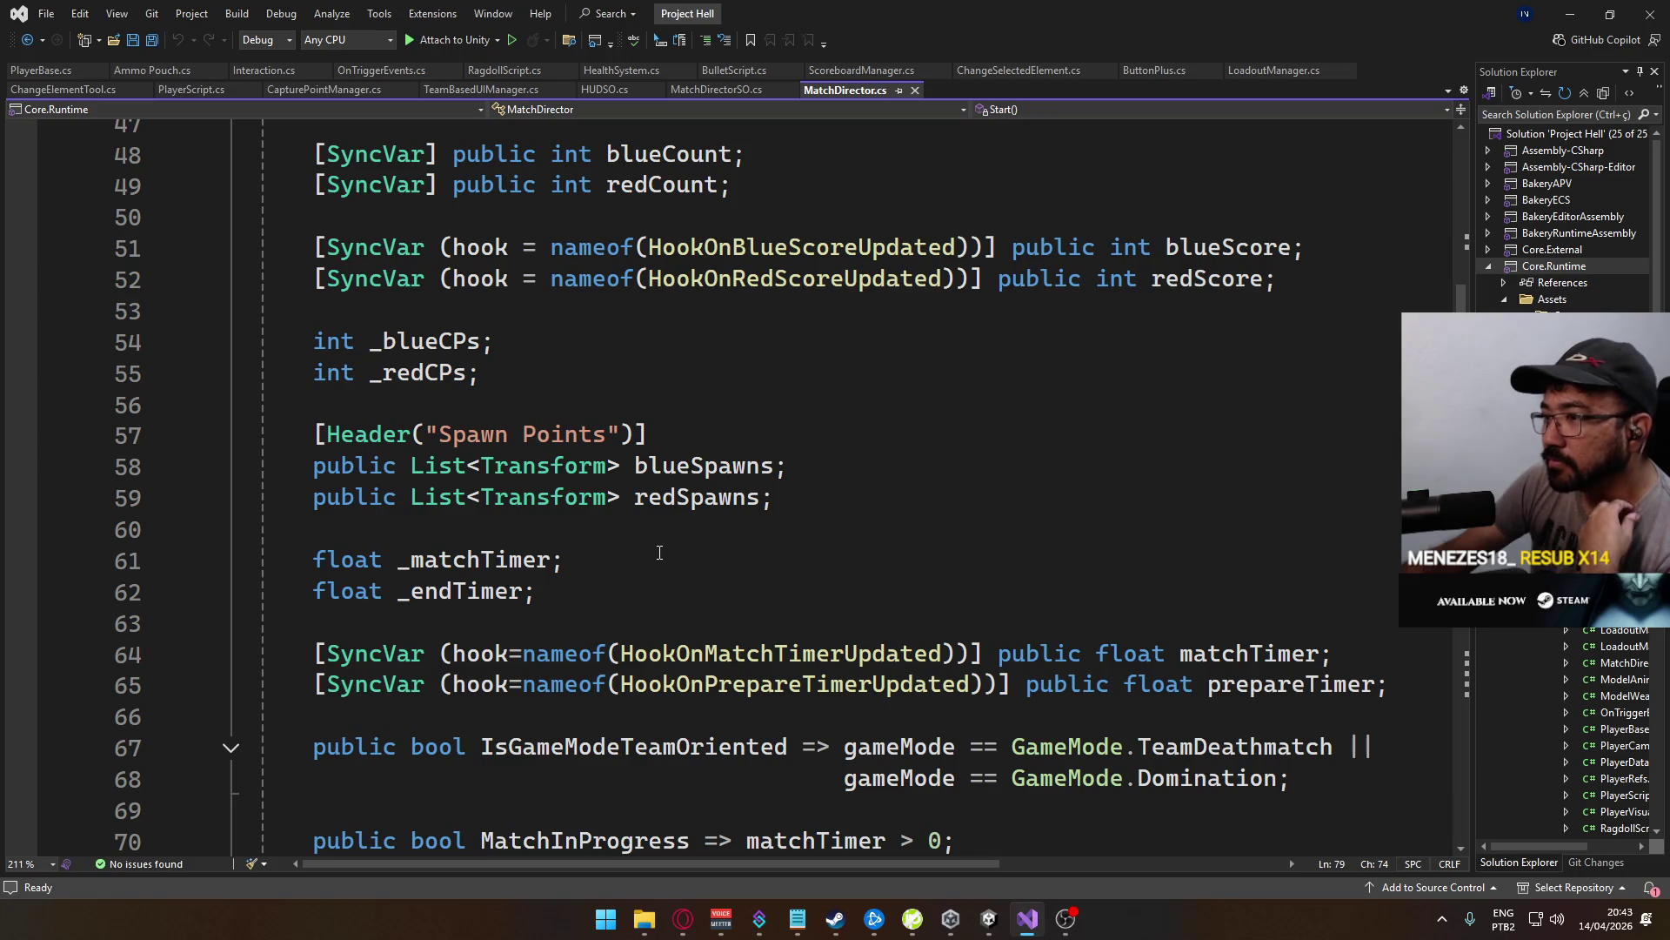
{"action": "scroll", "coordinate": [660, 552], "scroll_direction": "down", "scroll_amount": 12}
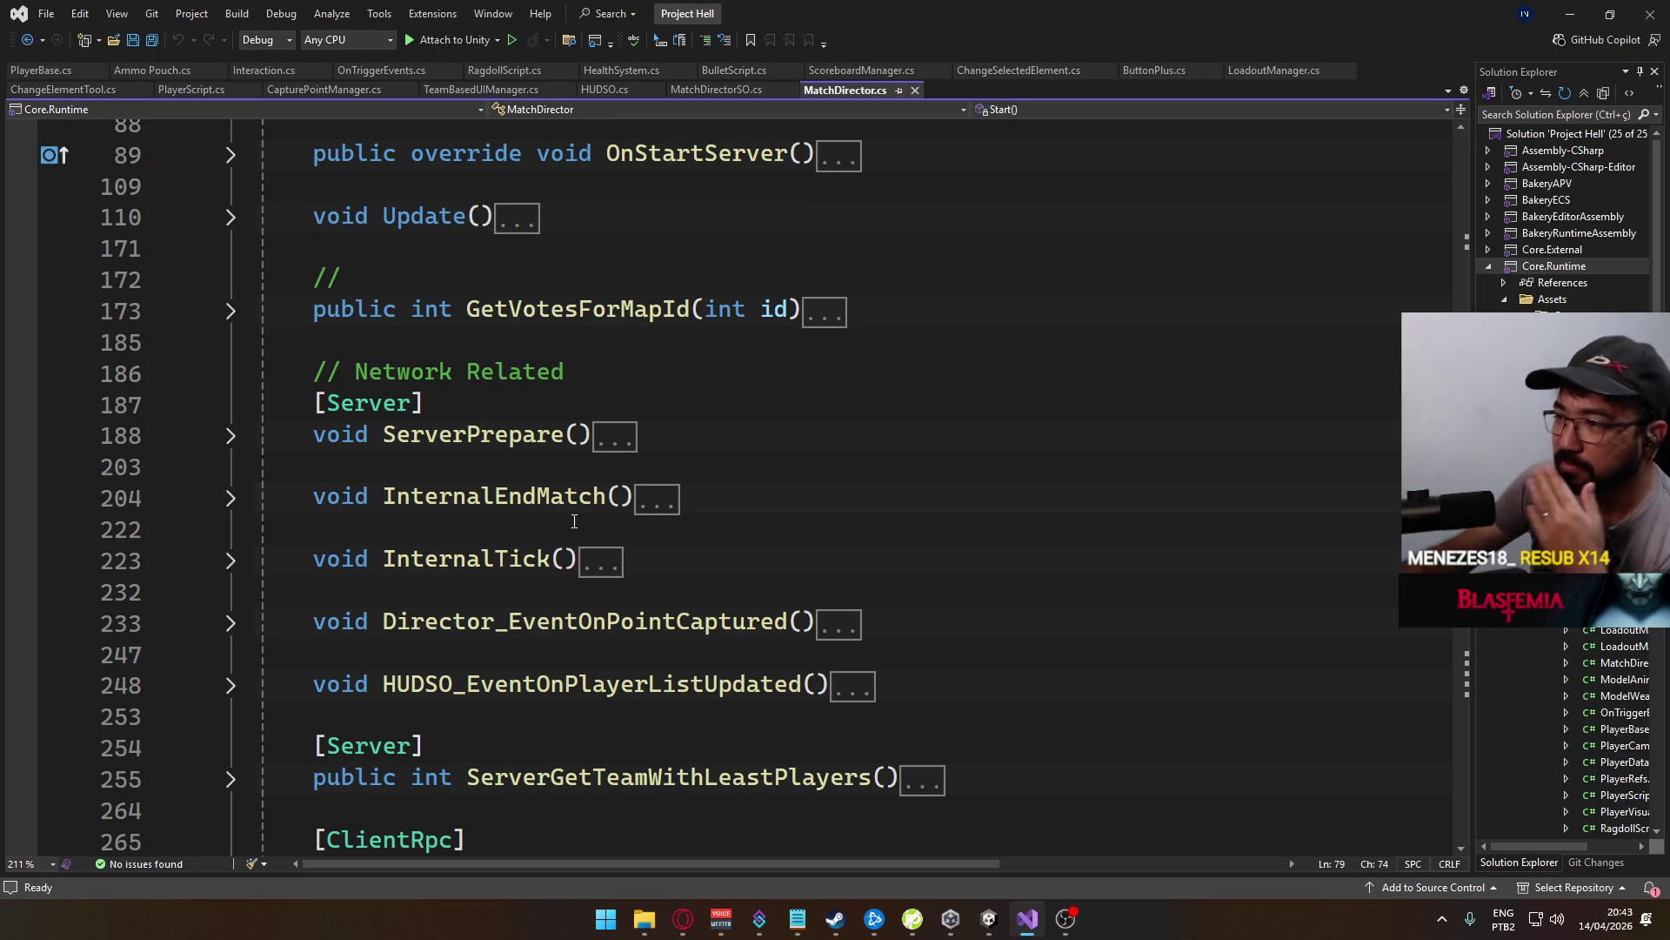
{"action": "scroll", "coordinate": [652, 490], "scroll_direction": "down", "scroll_amount": 3}
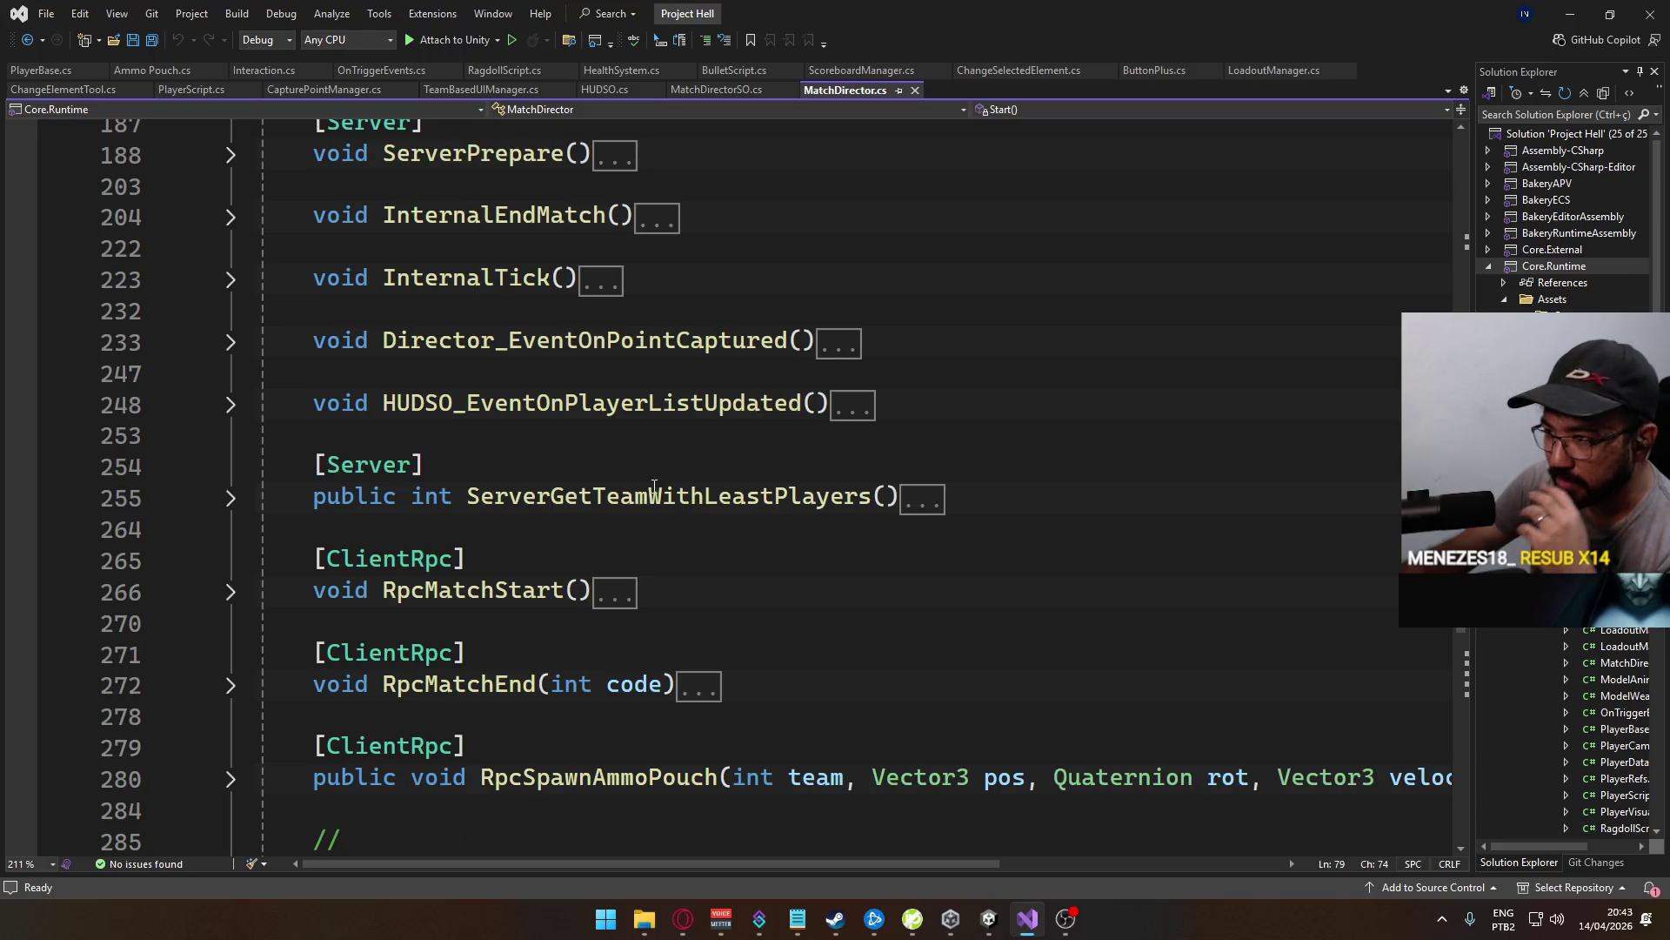
{"action": "scroll", "coordinate": [652, 490], "scroll_direction": "down", "scroll_amount": 7}
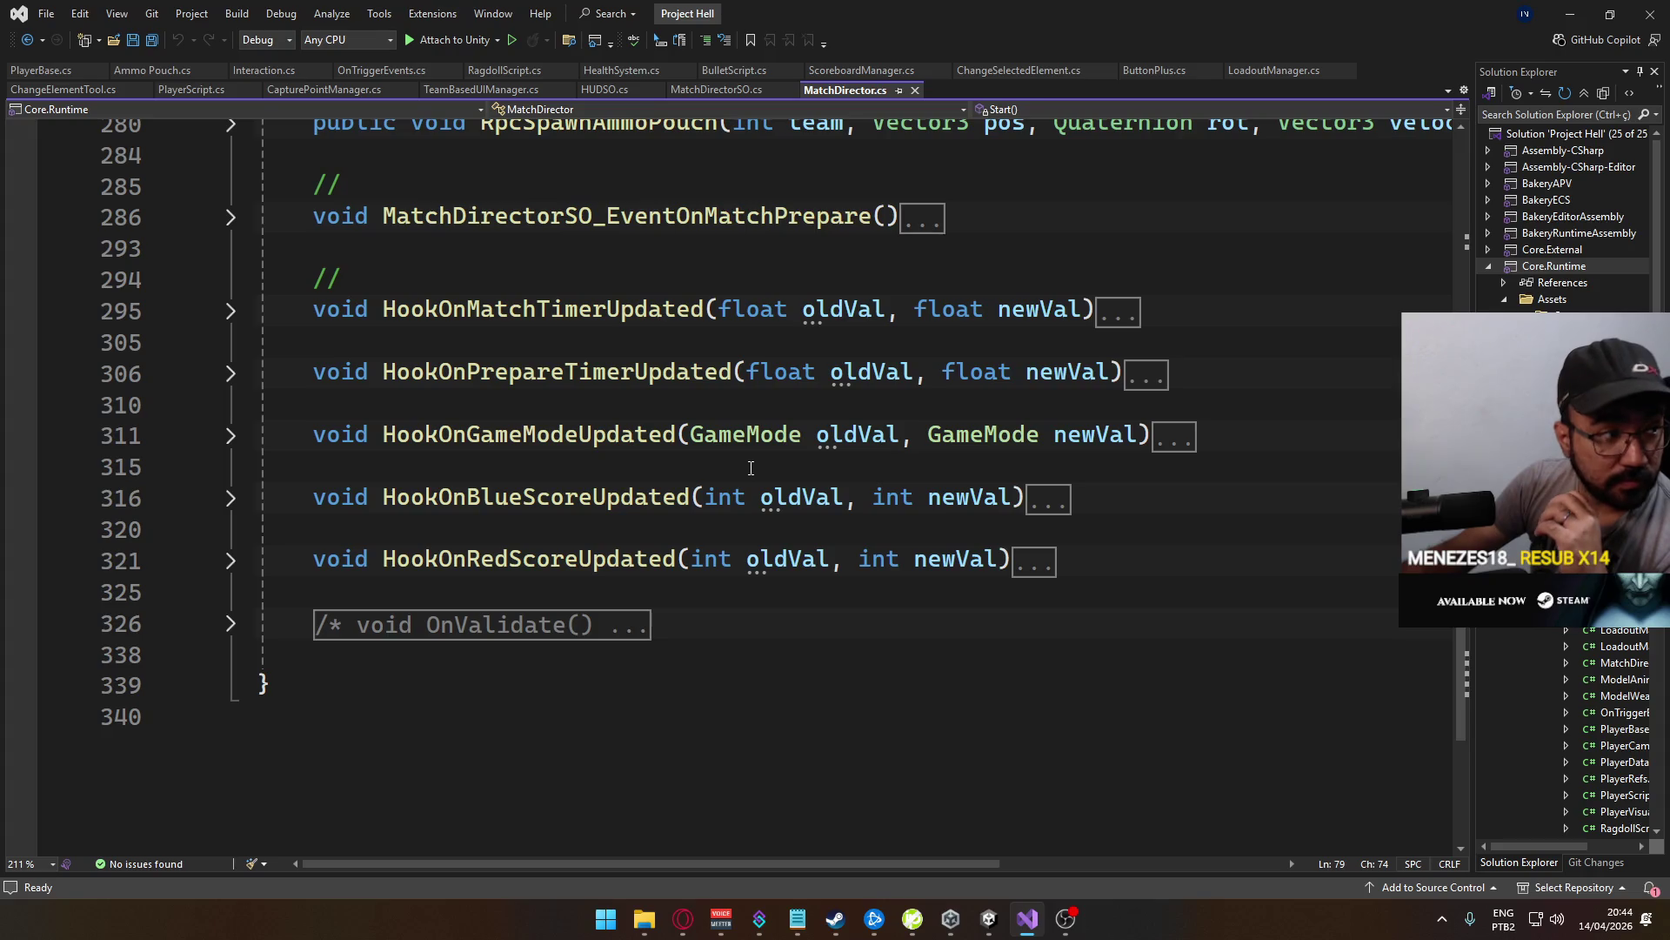
{"action": "scroll", "coordinate": [739, 479], "scroll_direction": "up", "scroll_amount": 3}
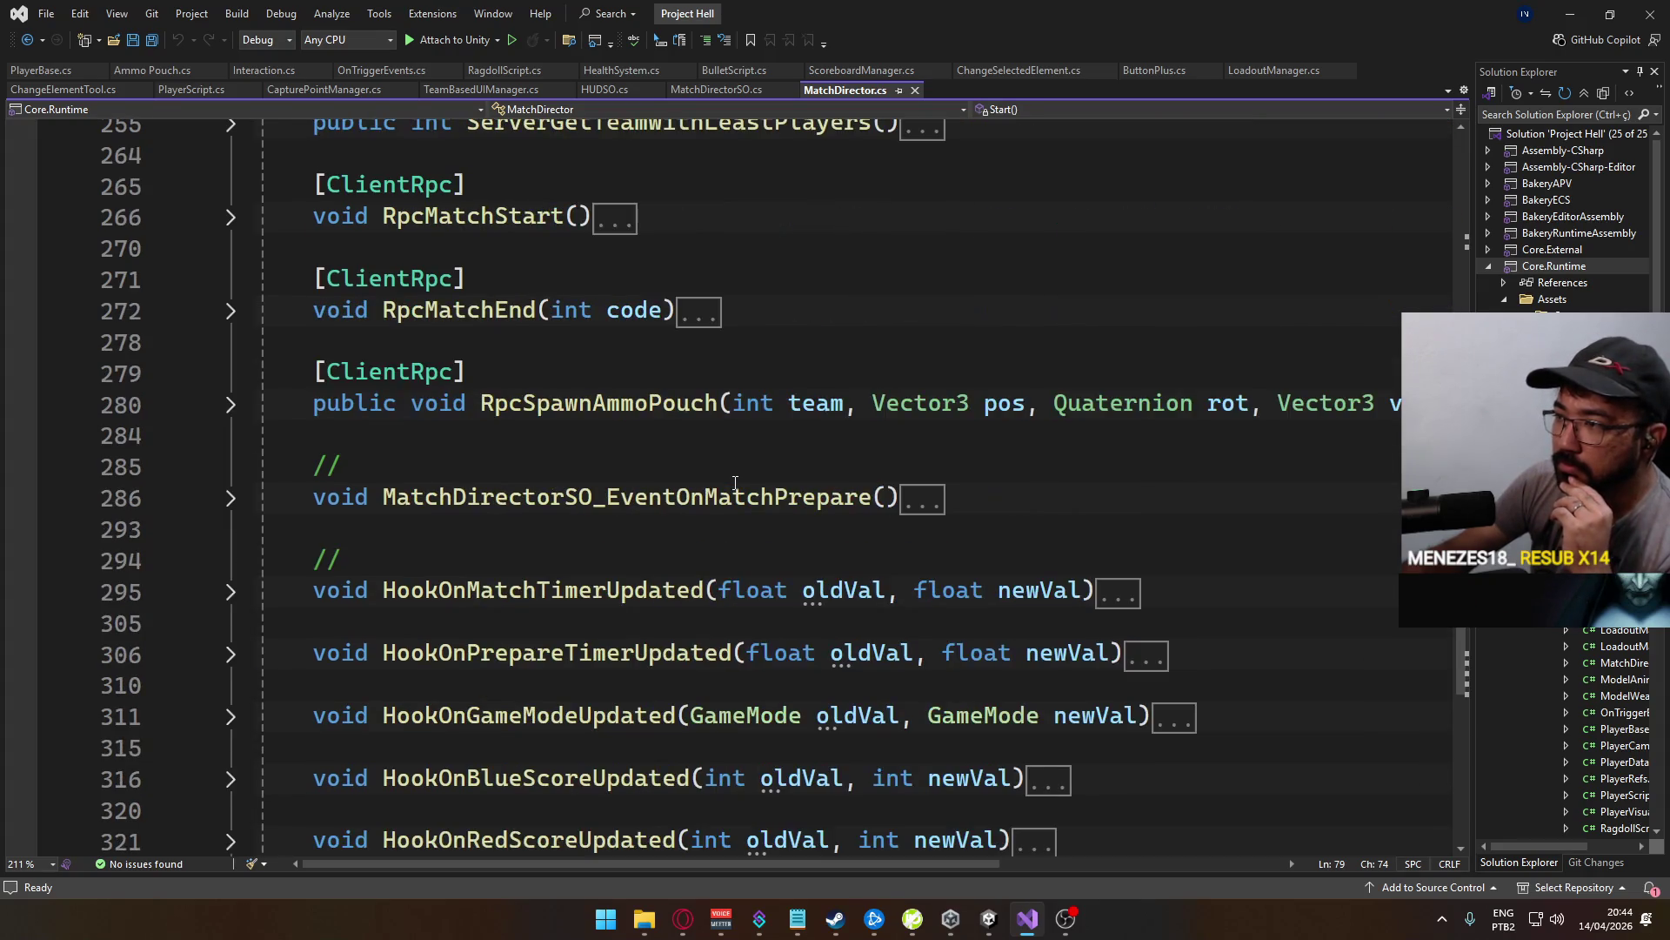
{"action": "scroll", "coordinate": [735, 483], "scroll_direction": "up", "scroll_amount": 4}
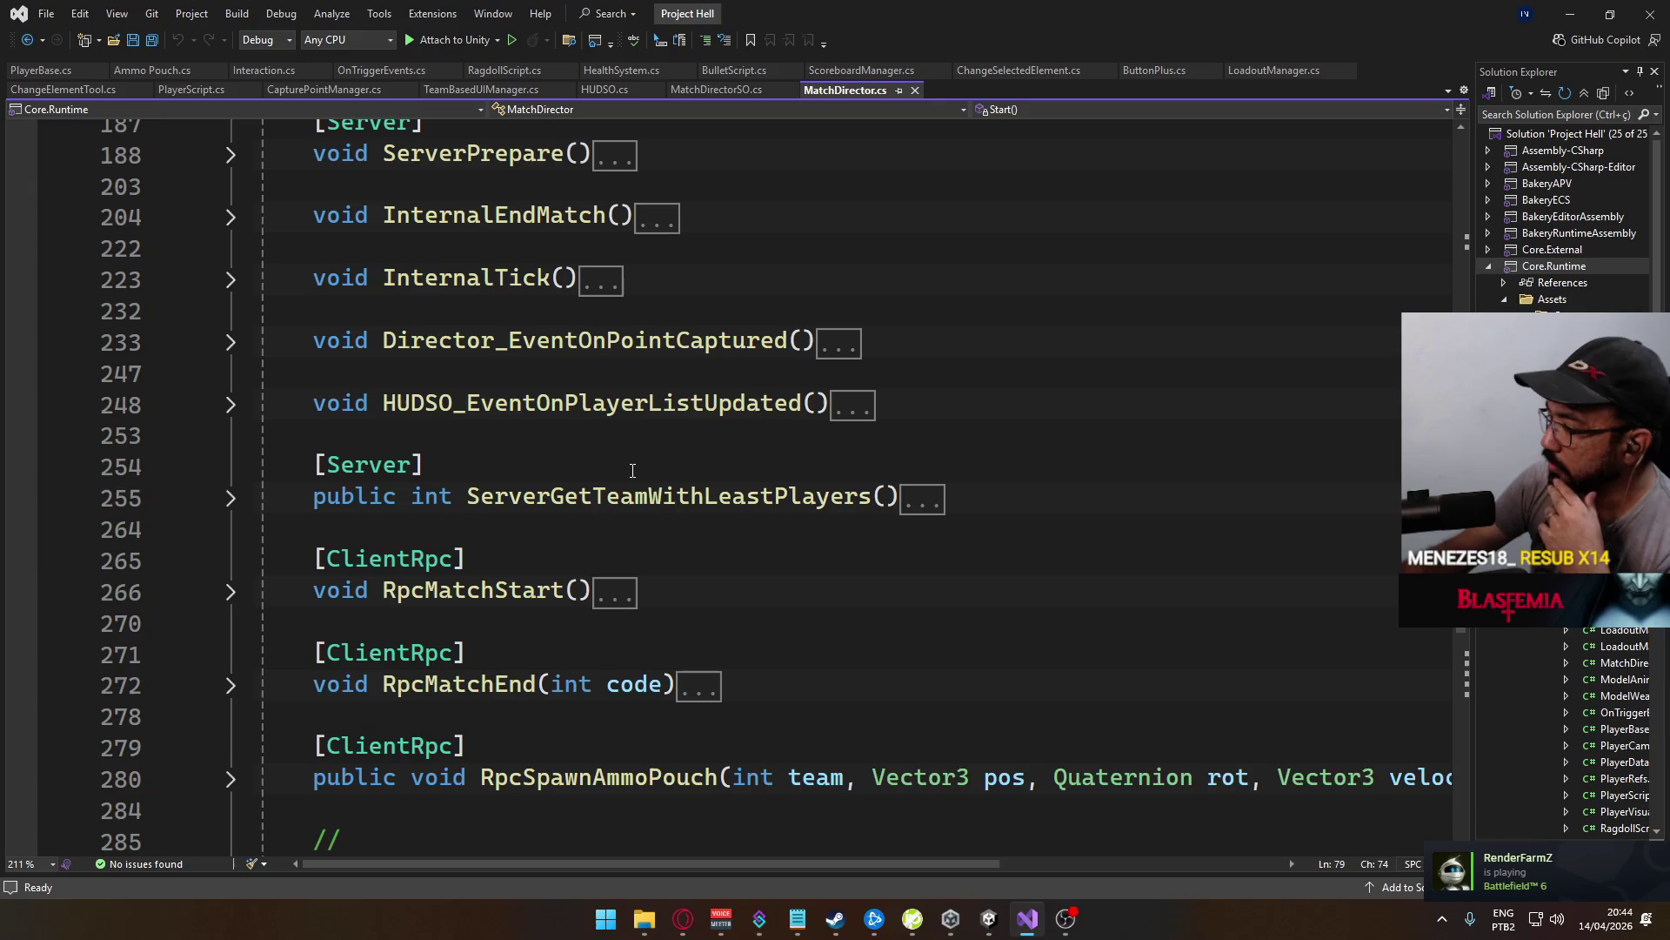
{"action": "scroll", "coordinate": [605, 480], "scroll_direction": "up", "scroll_amount": 5}
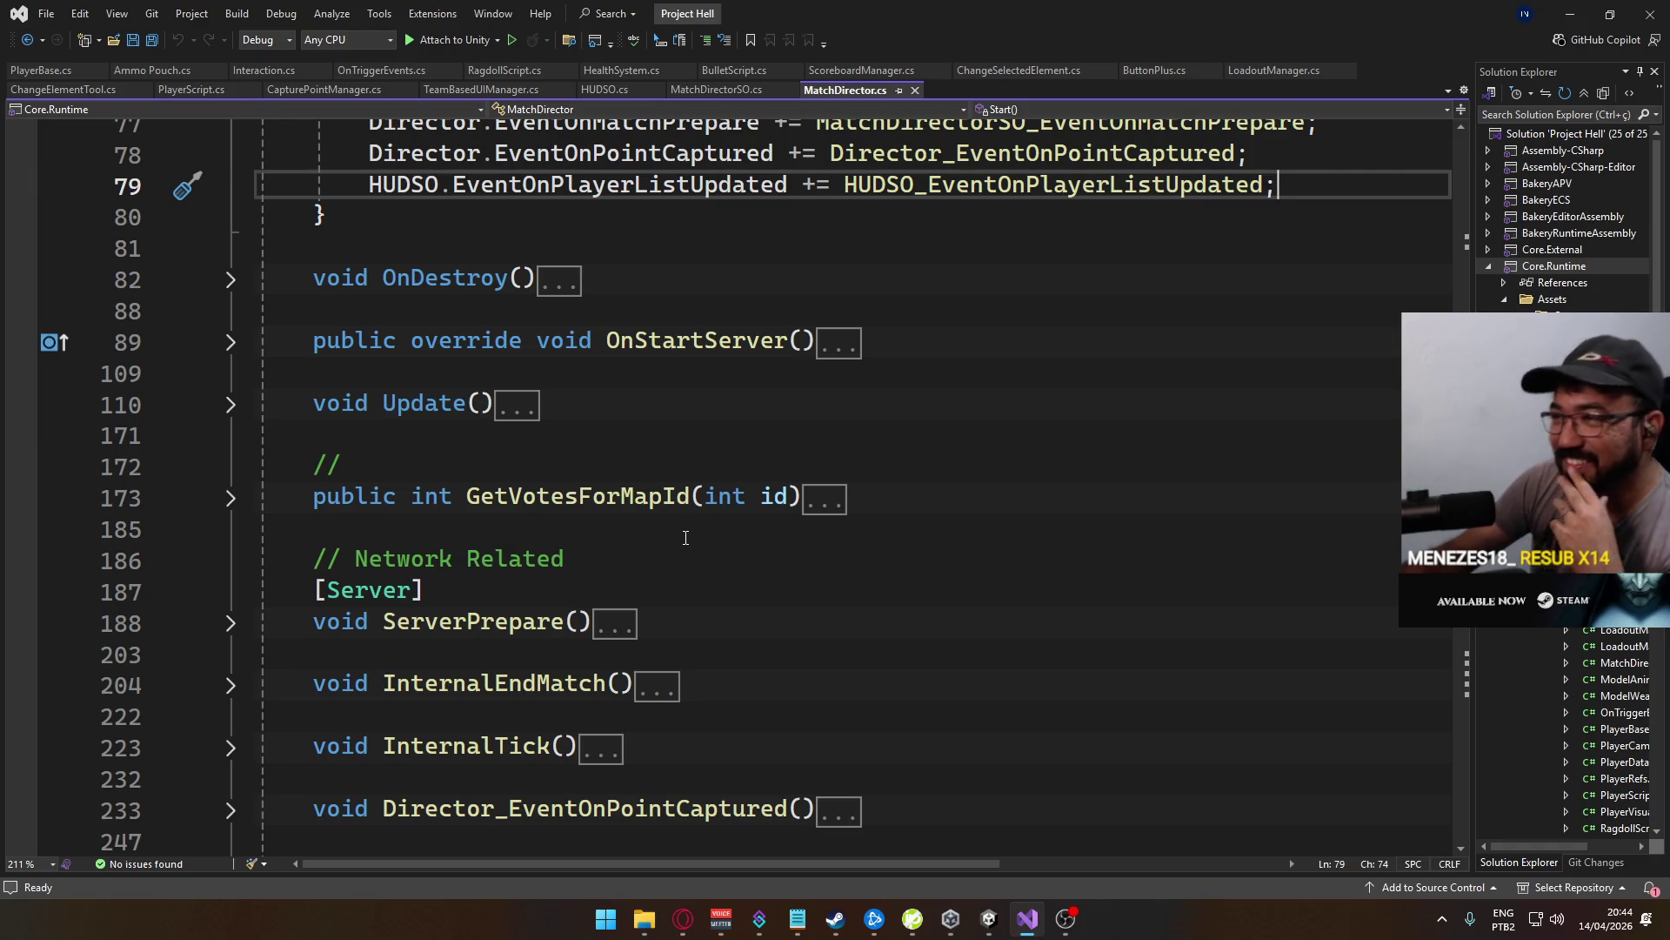
{"action": "scroll", "coordinate": [693, 523], "scroll_direction": "up", "scroll_amount": 4}
{"action": "left_click", "coordinate": [230, 435]}
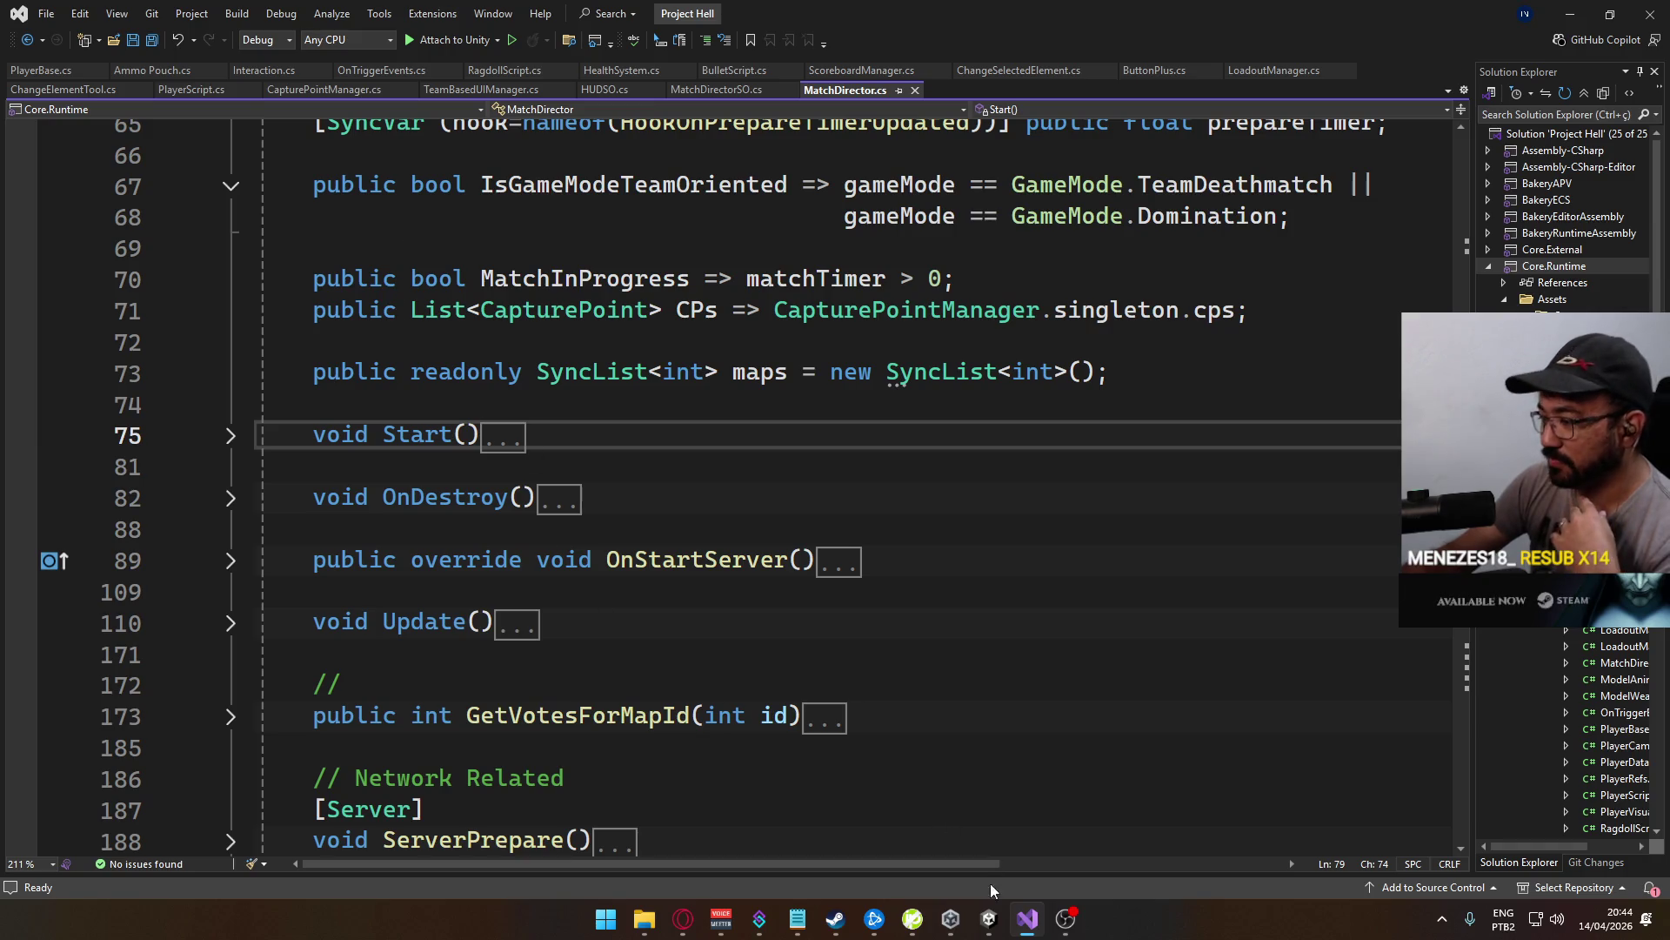
{"action": "left_click", "coordinate": [988, 917]}
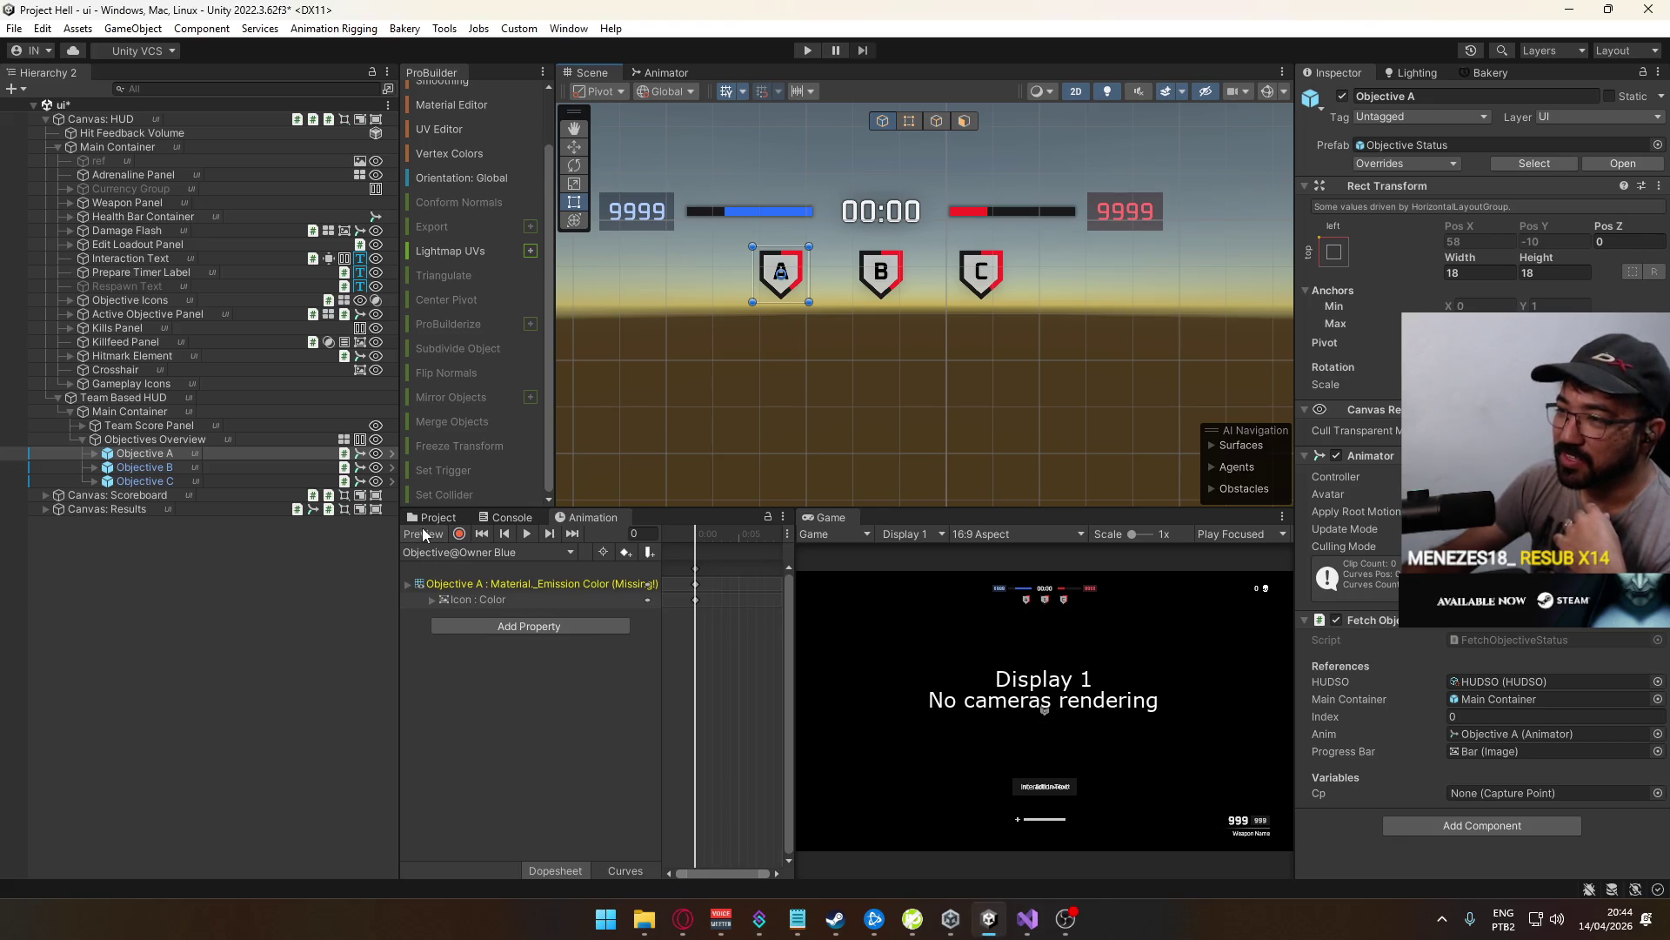
Step: Navigate the Project window to the Assets/Core/Runtime/Scripts/UI folder
{"action": "left_click", "coordinate": [432, 522]}
{"action": "scroll", "coordinate": [485, 801], "scroll_direction": "up", "scroll_amount": 3}
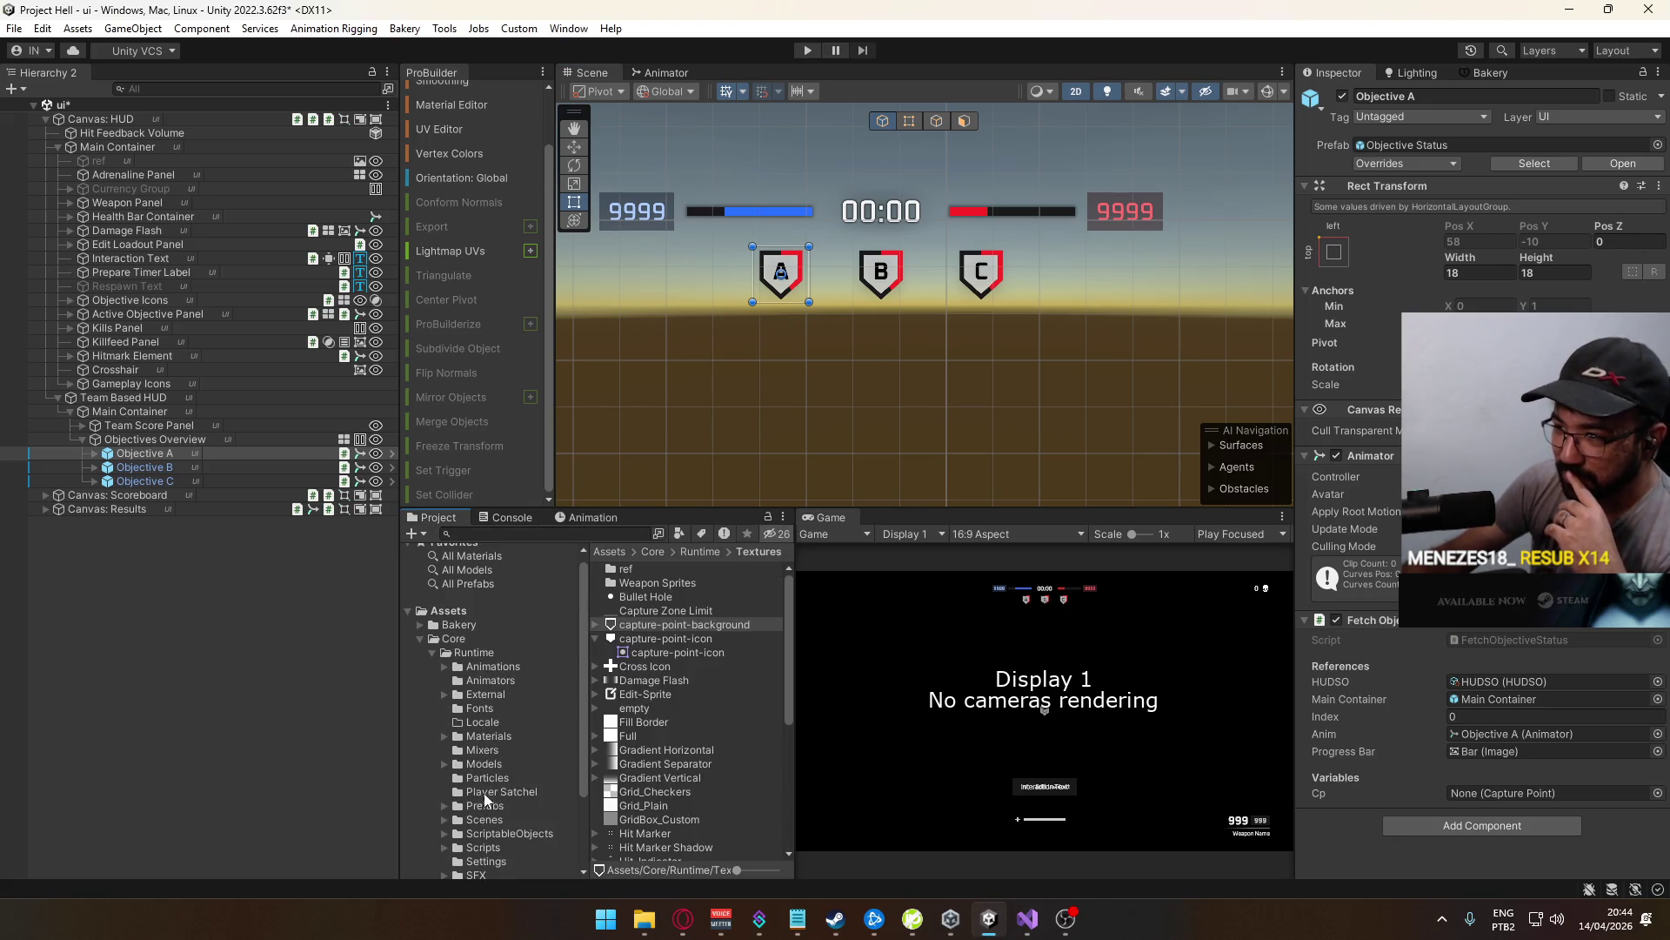
{"action": "scroll", "coordinate": [508, 762], "scroll_direction": "down", "scroll_amount": 2}
{"action": "left_click", "coordinate": [484, 795]}
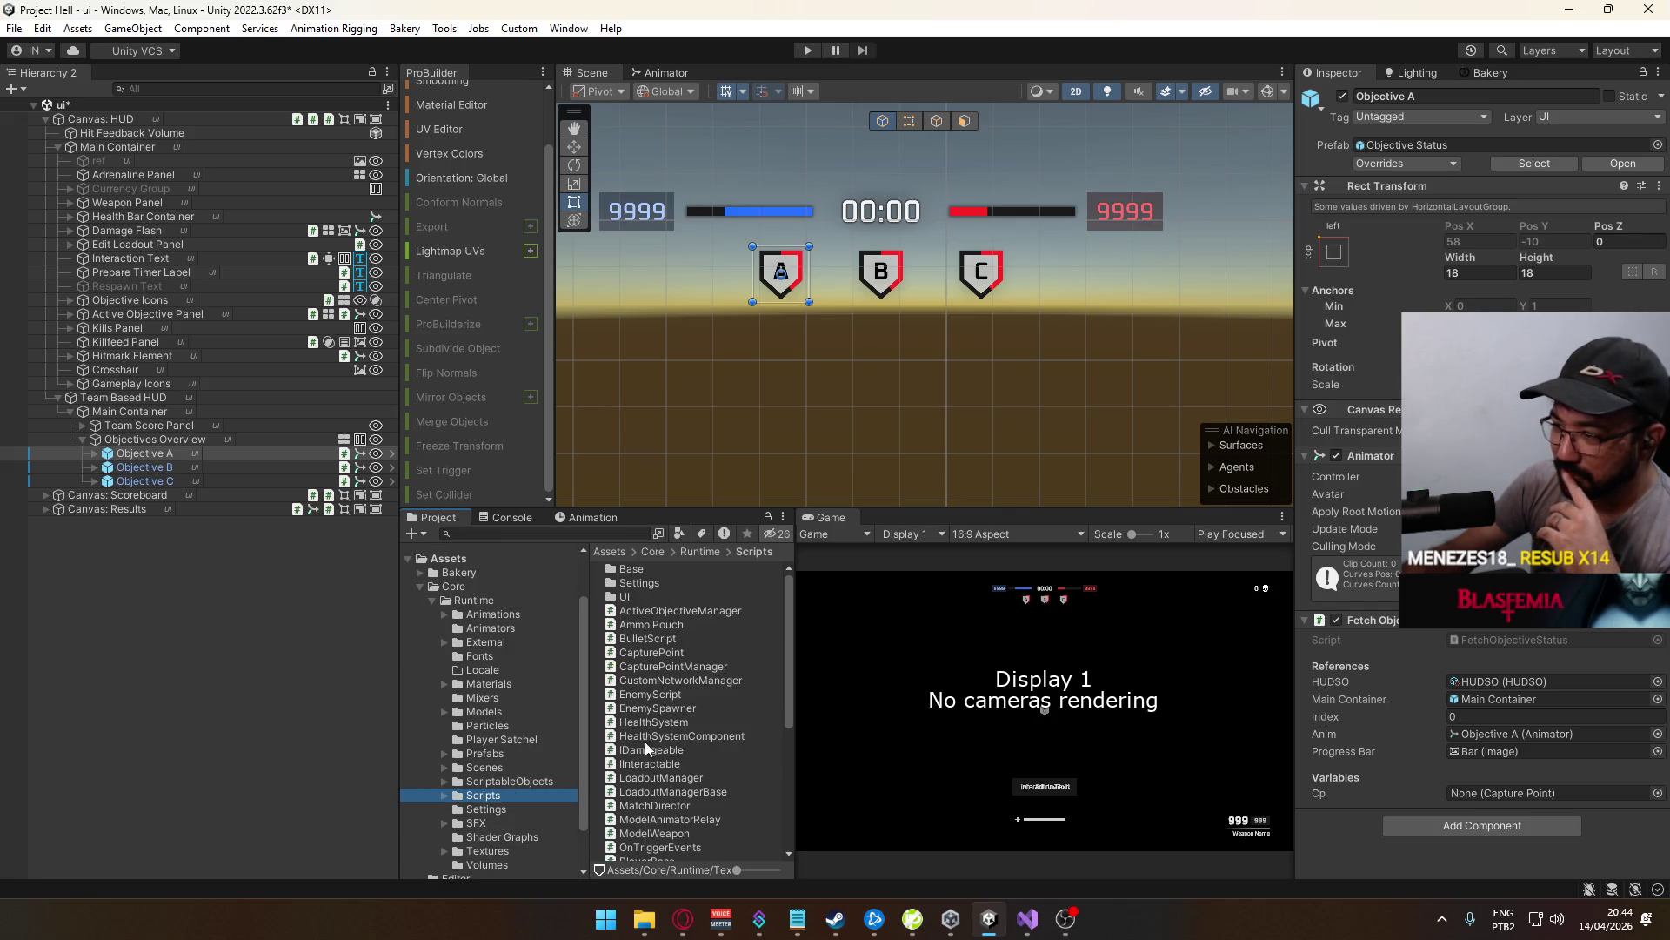
{"action": "scroll", "coordinate": [739, 732], "scroll_direction": "down", "scroll_amount": 5}
{"action": "scroll", "coordinate": [740, 740], "scroll_direction": "down", "scroll_amount": 3}
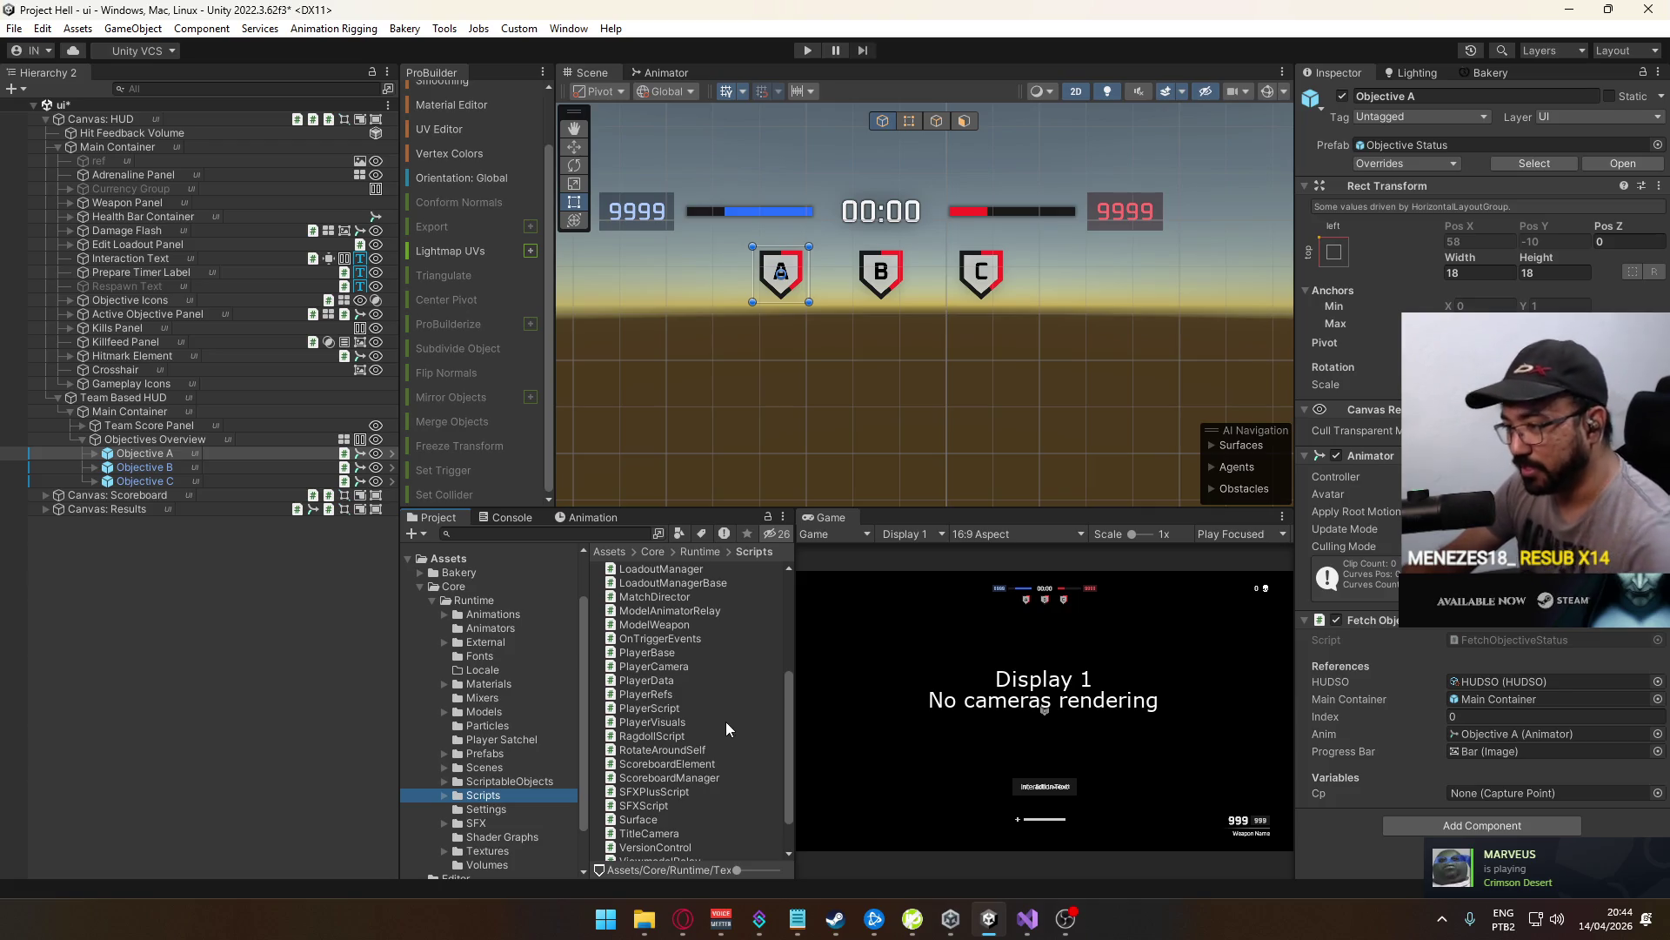
{"action": "scroll", "coordinate": [725, 724], "scroll_direction": "down", "scroll_amount": 2}
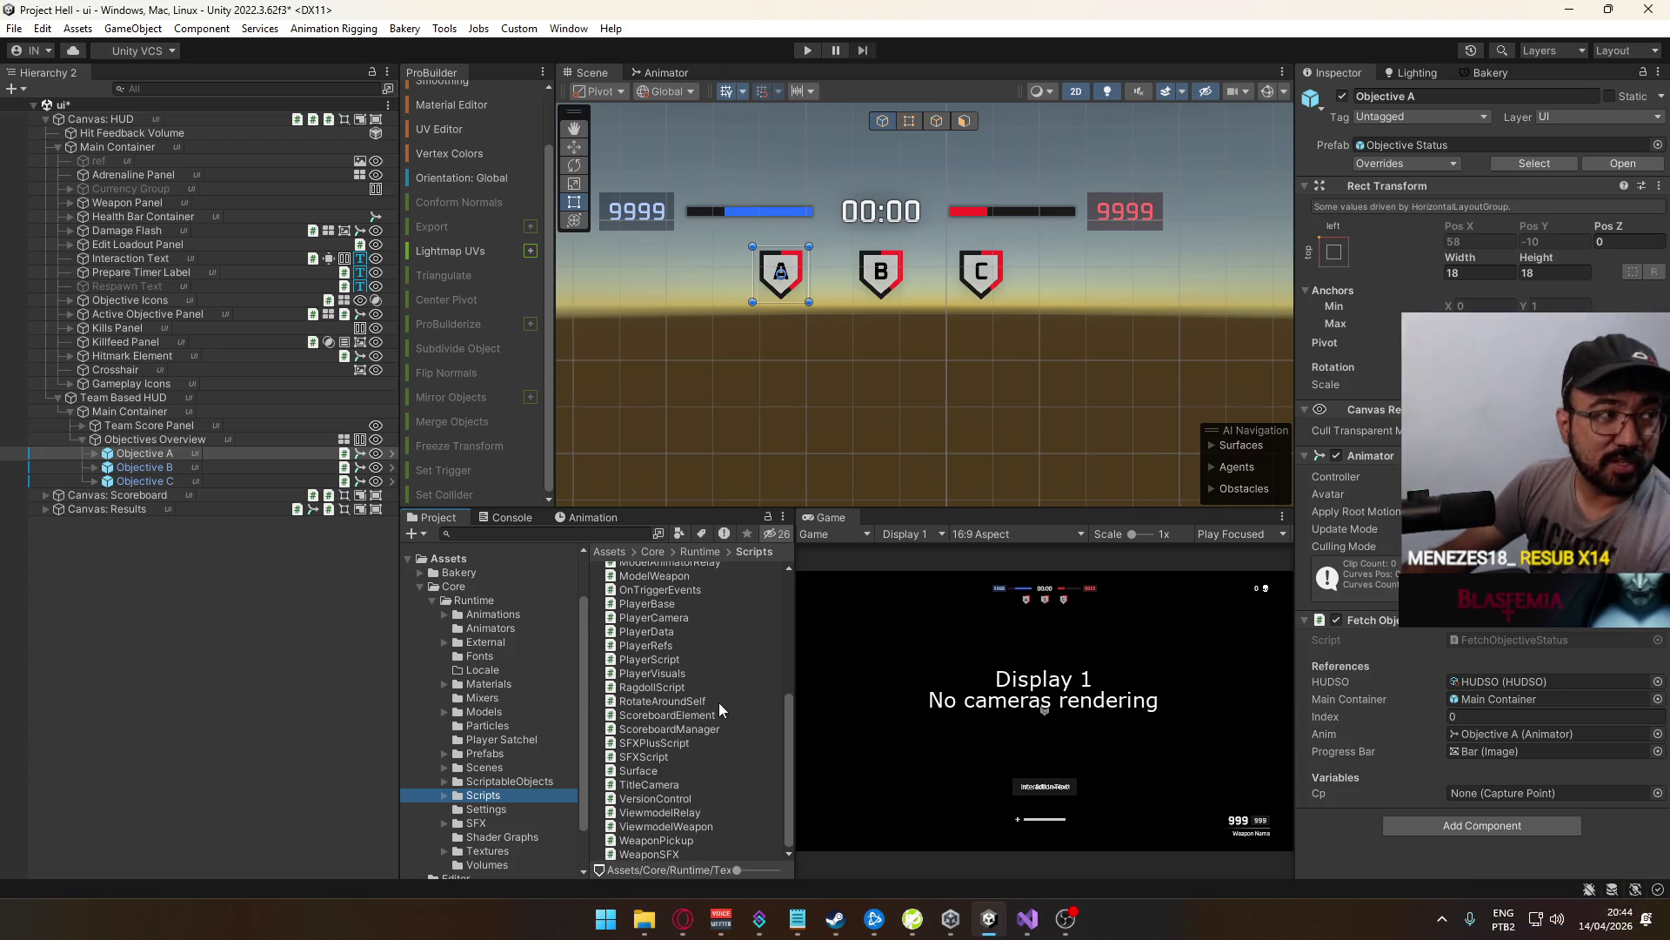
{"action": "scroll", "coordinate": [694, 739], "scroll_direction": "up", "scroll_amount": 2}
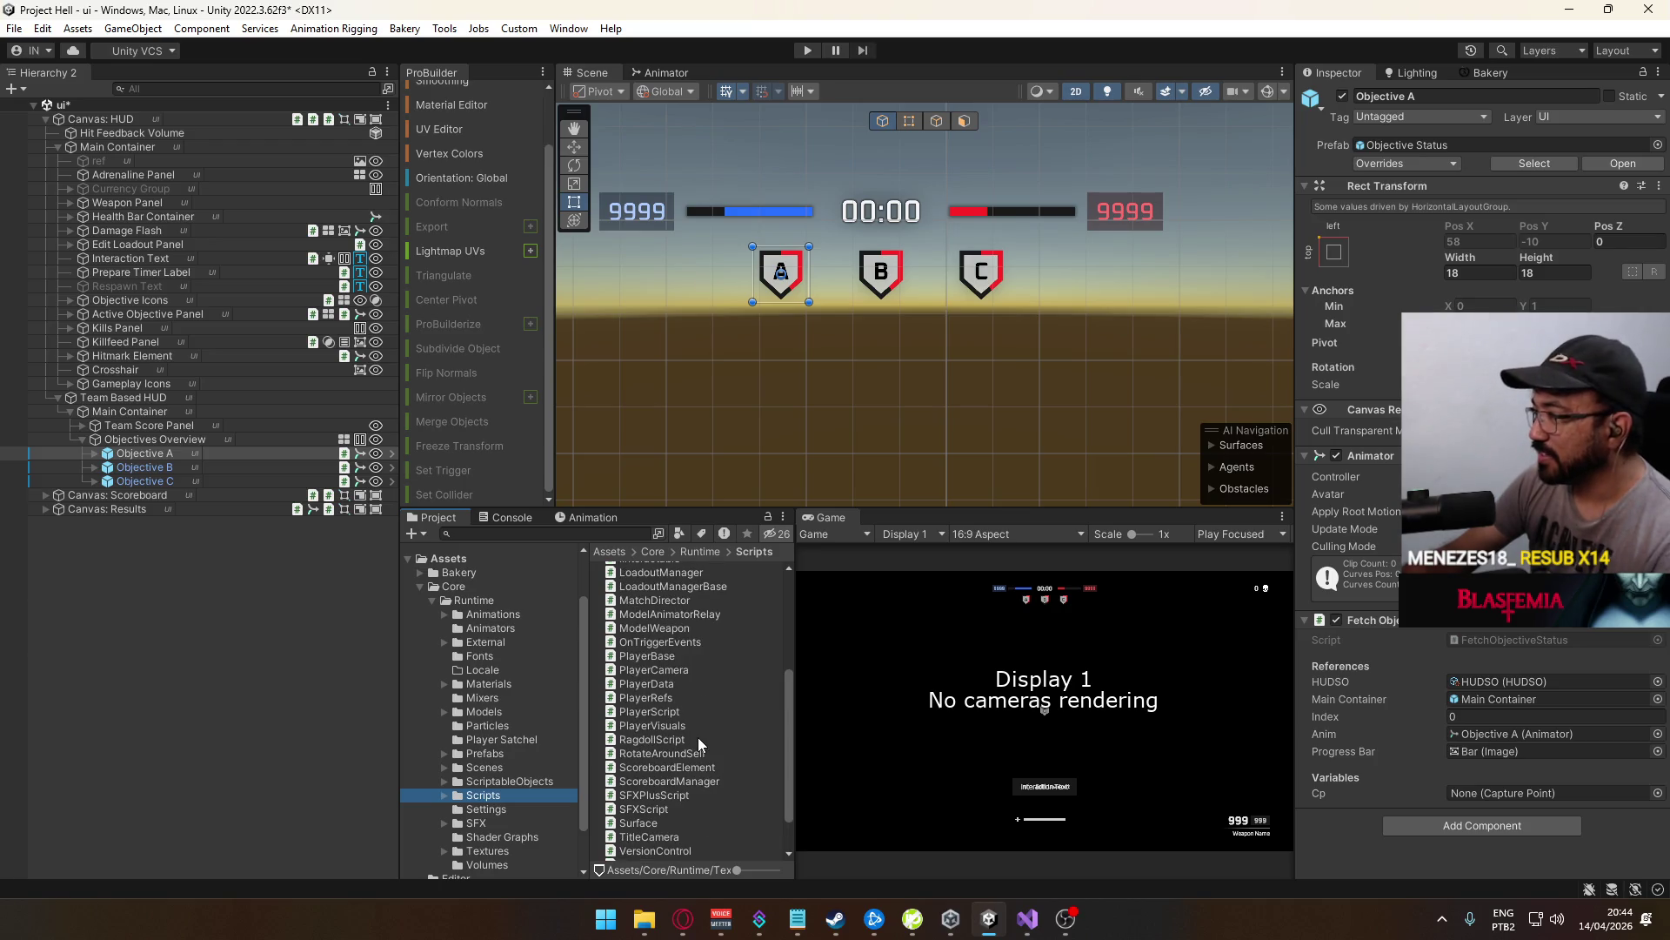
{"action": "scroll", "coordinate": [697, 740], "scroll_direction": "up", "scroll_amount": 8}
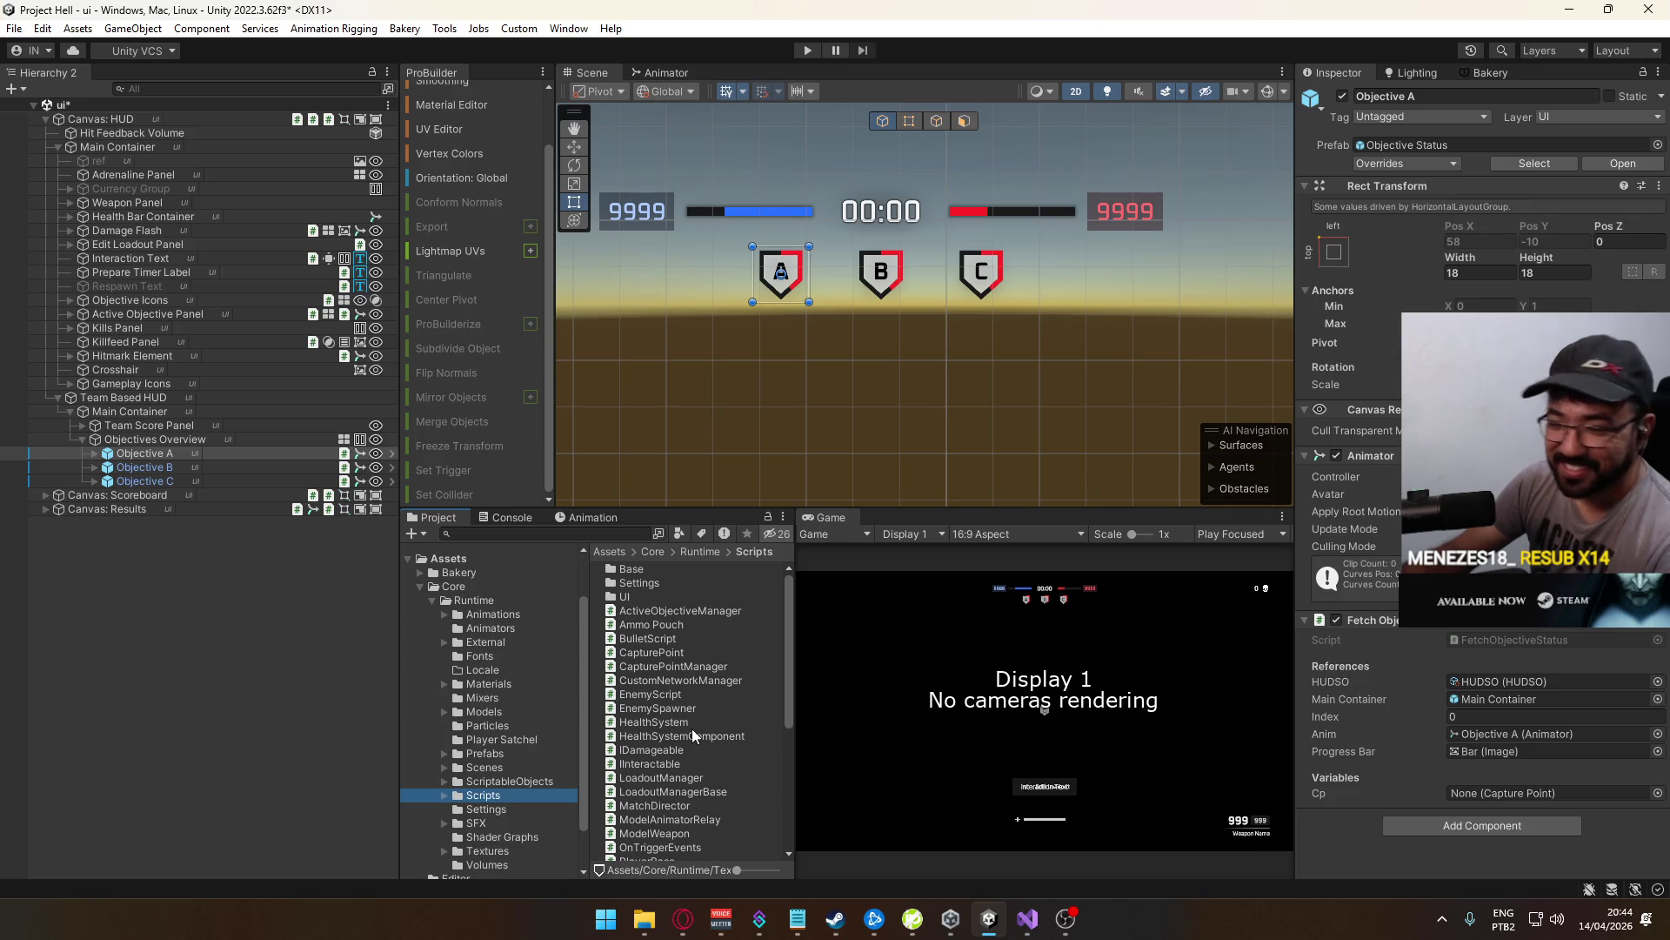
{"action": "double_click", "coordinate": [649, 597]}
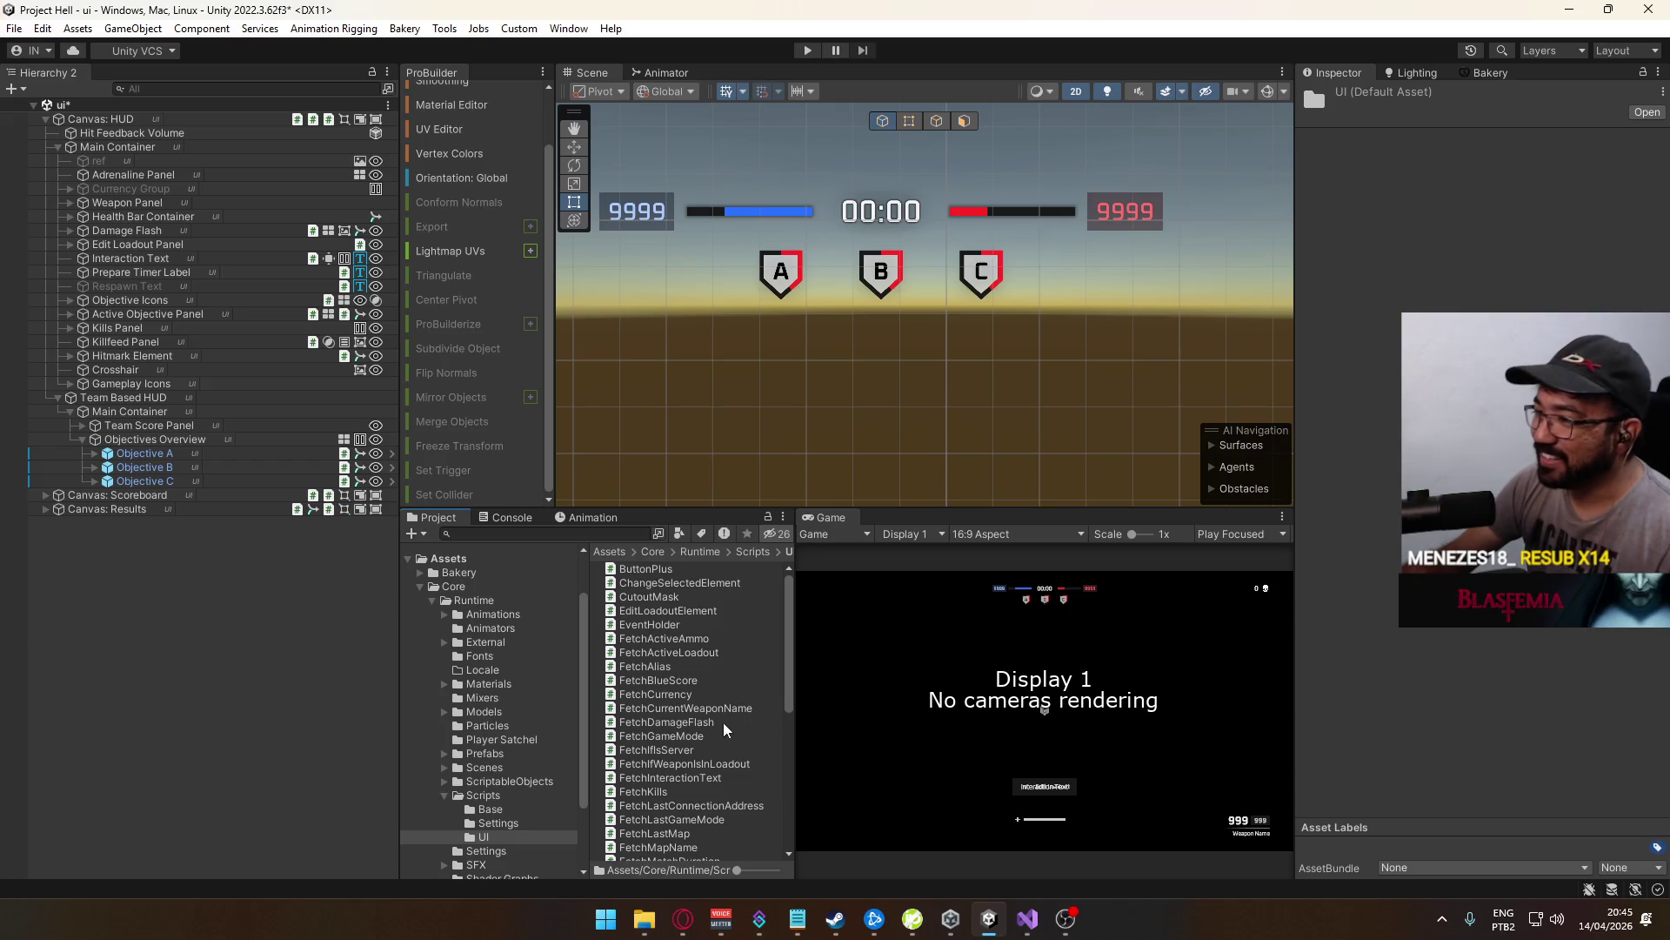
Step: Open the FetchObjectiveStatus script in Visual Studio
{"action": "left_click_drag", "start_coordinate": [789, 674], "coordinate": [792, 679]}
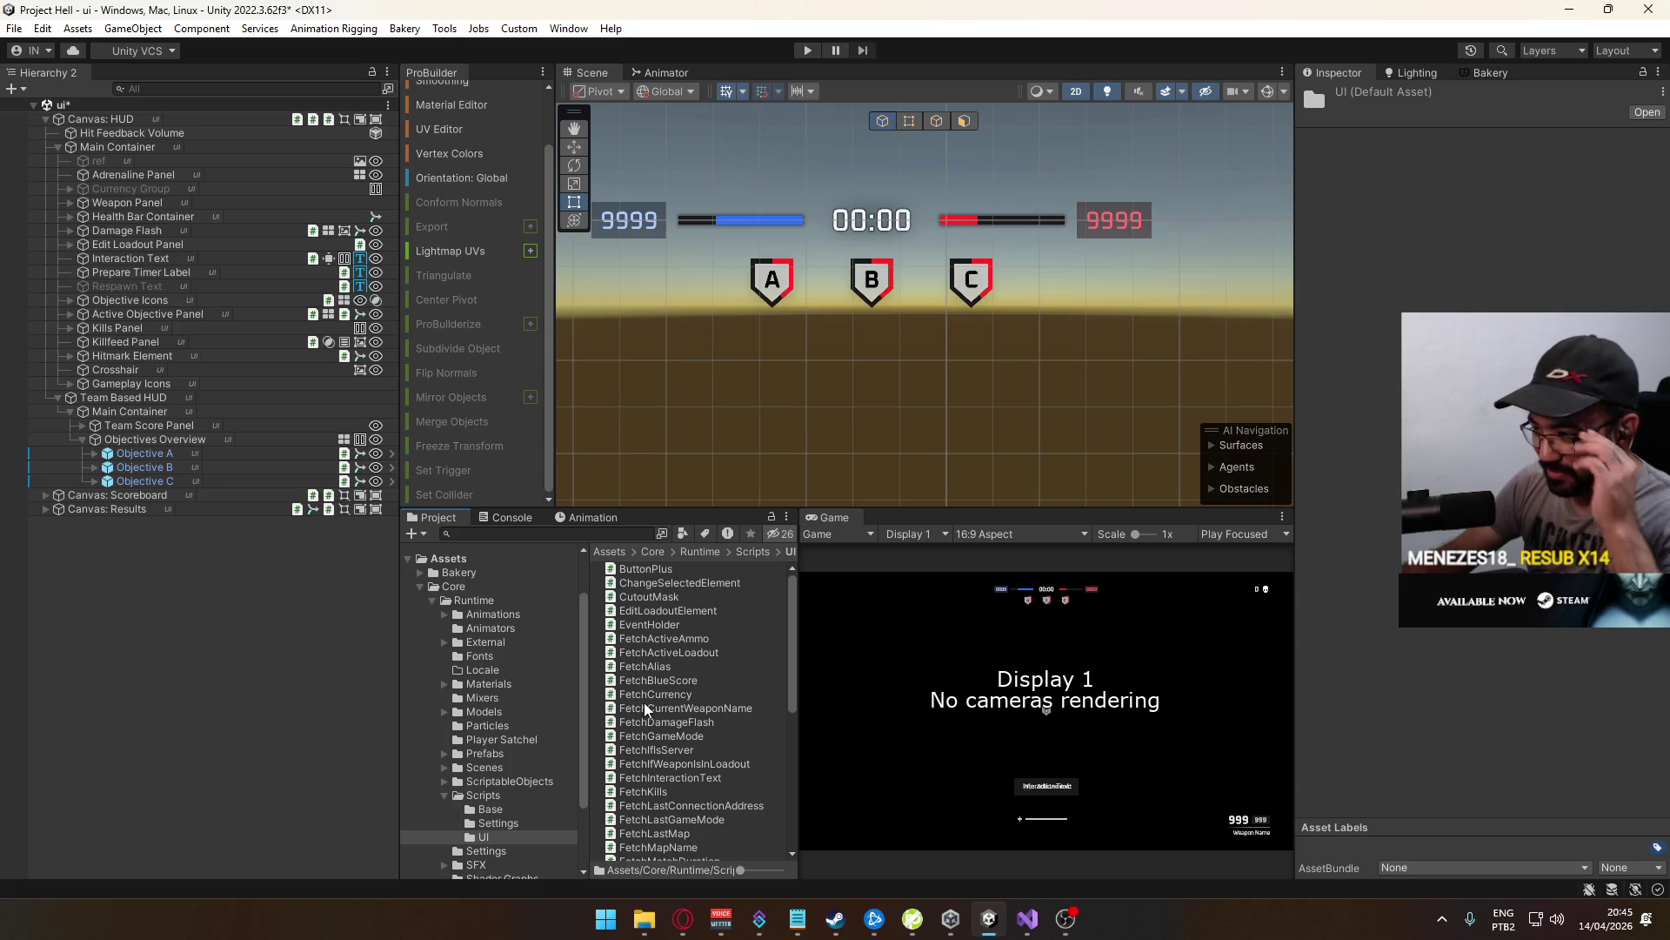
{"action": "scroll", "coordinate": [645, 707], "scroll_direction": "down", "scroll_amount": 3}
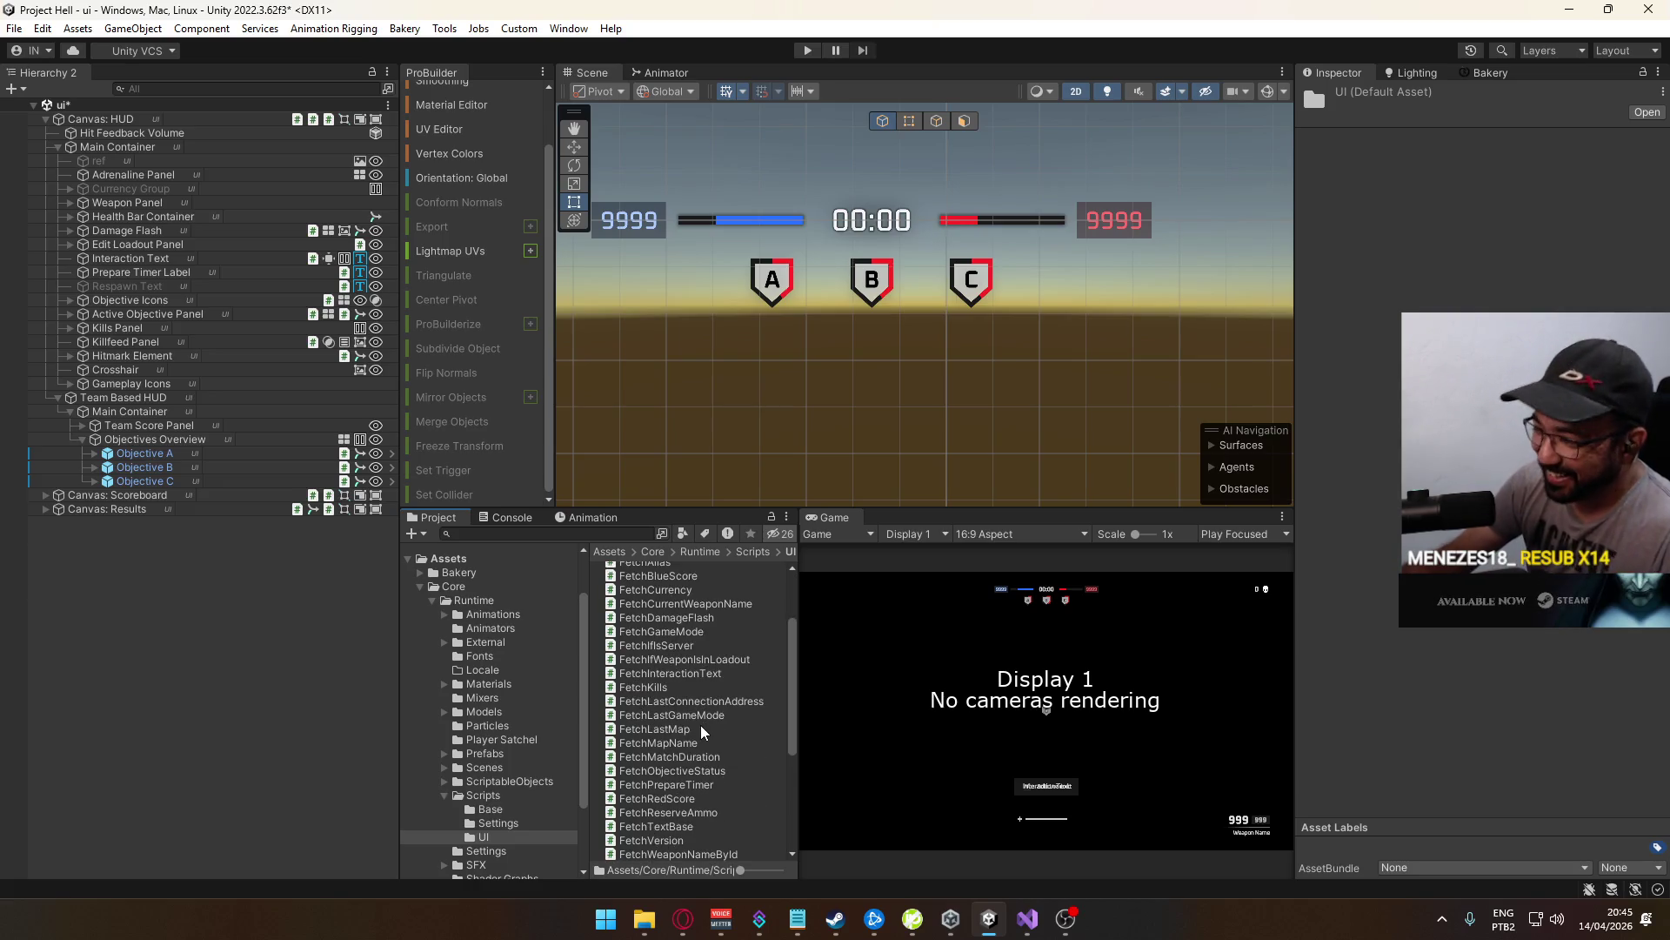
{"action": "scroll", "coordinate": [700, 766], "scroll_direction": "down", "scroll_amount": 4}
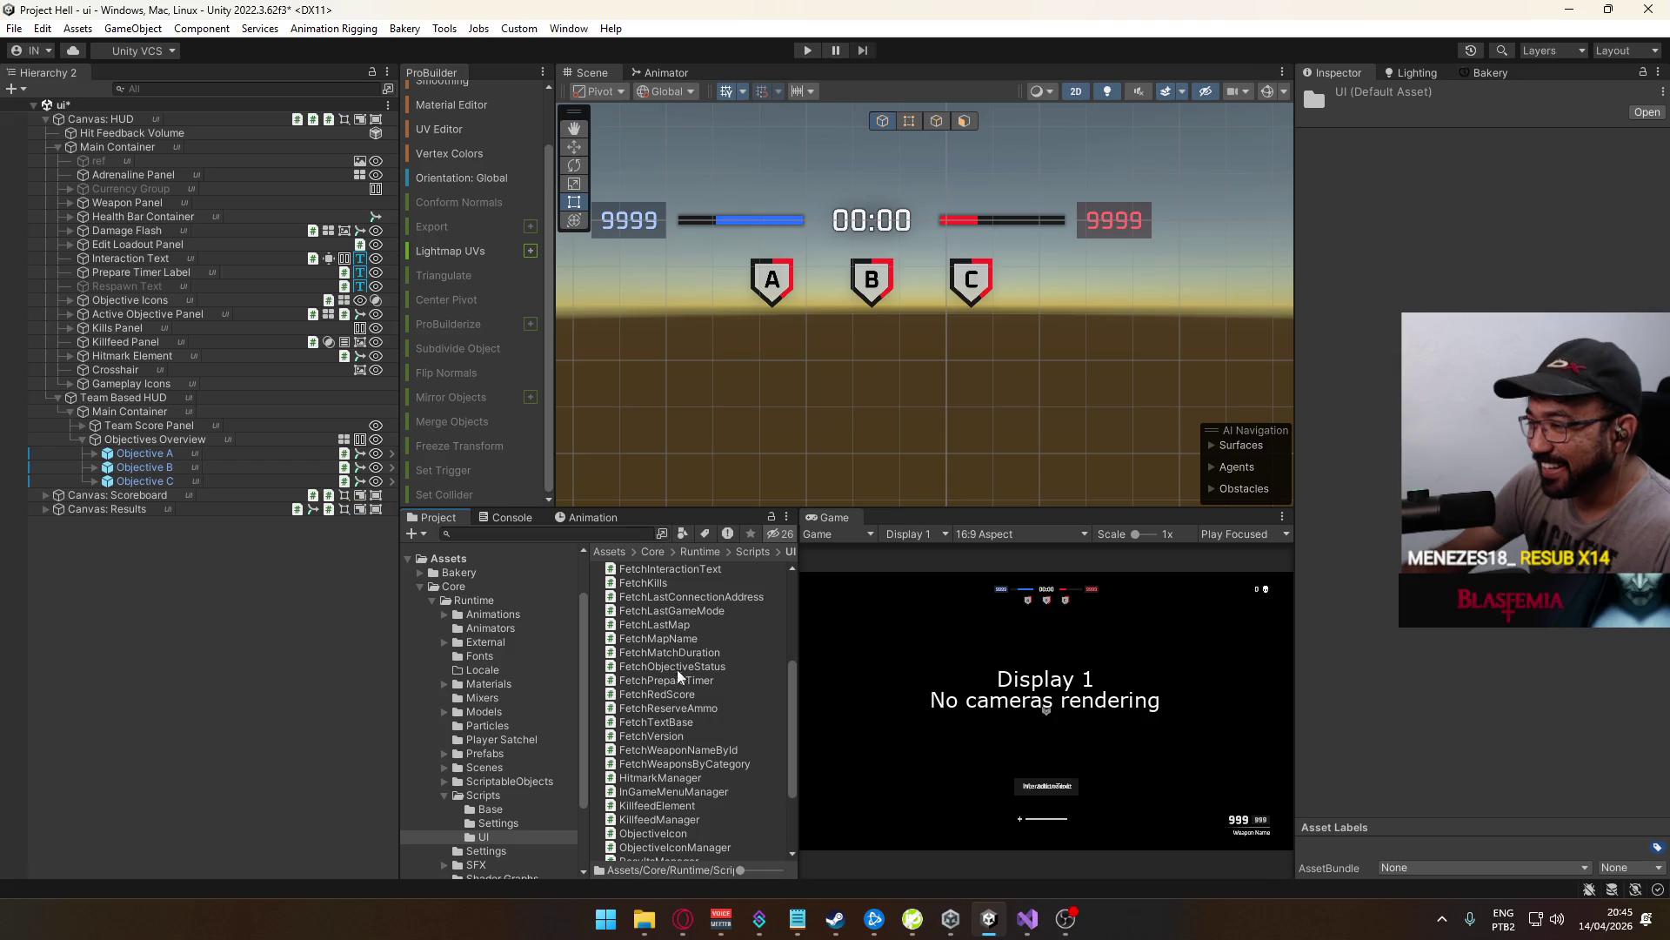
{"action": "scroll", "coordinate": [696, 731], "scroll_direction": "up", "scroll_amount": 1}
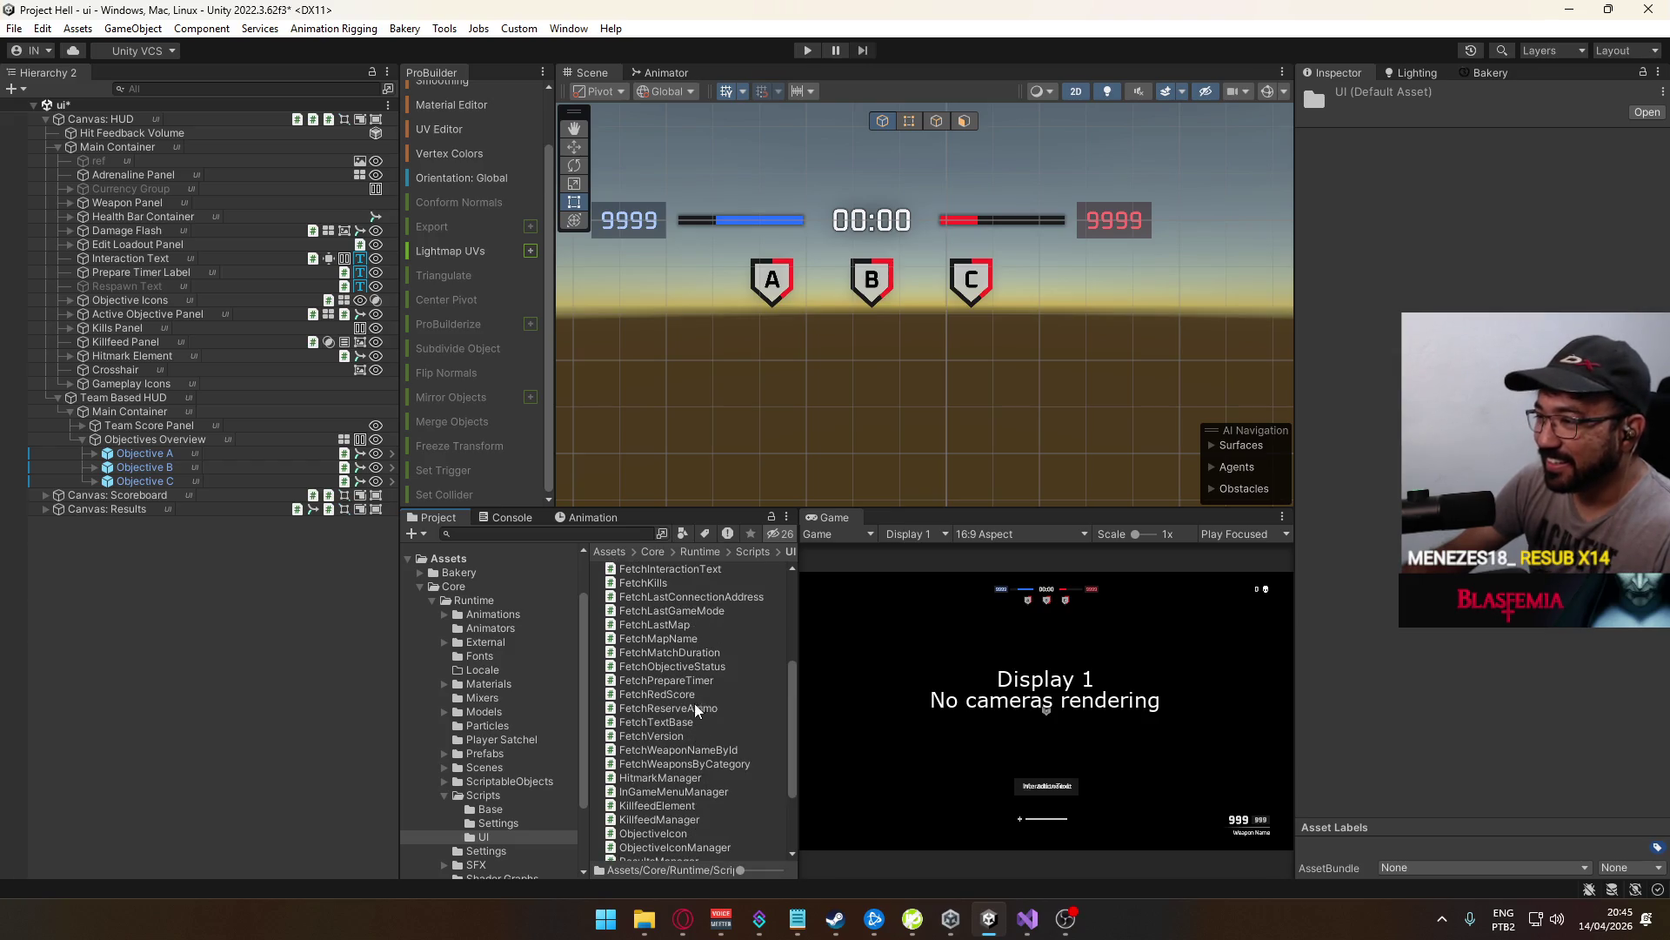
{"action": "double_click", "coordinate": [693, 668]}
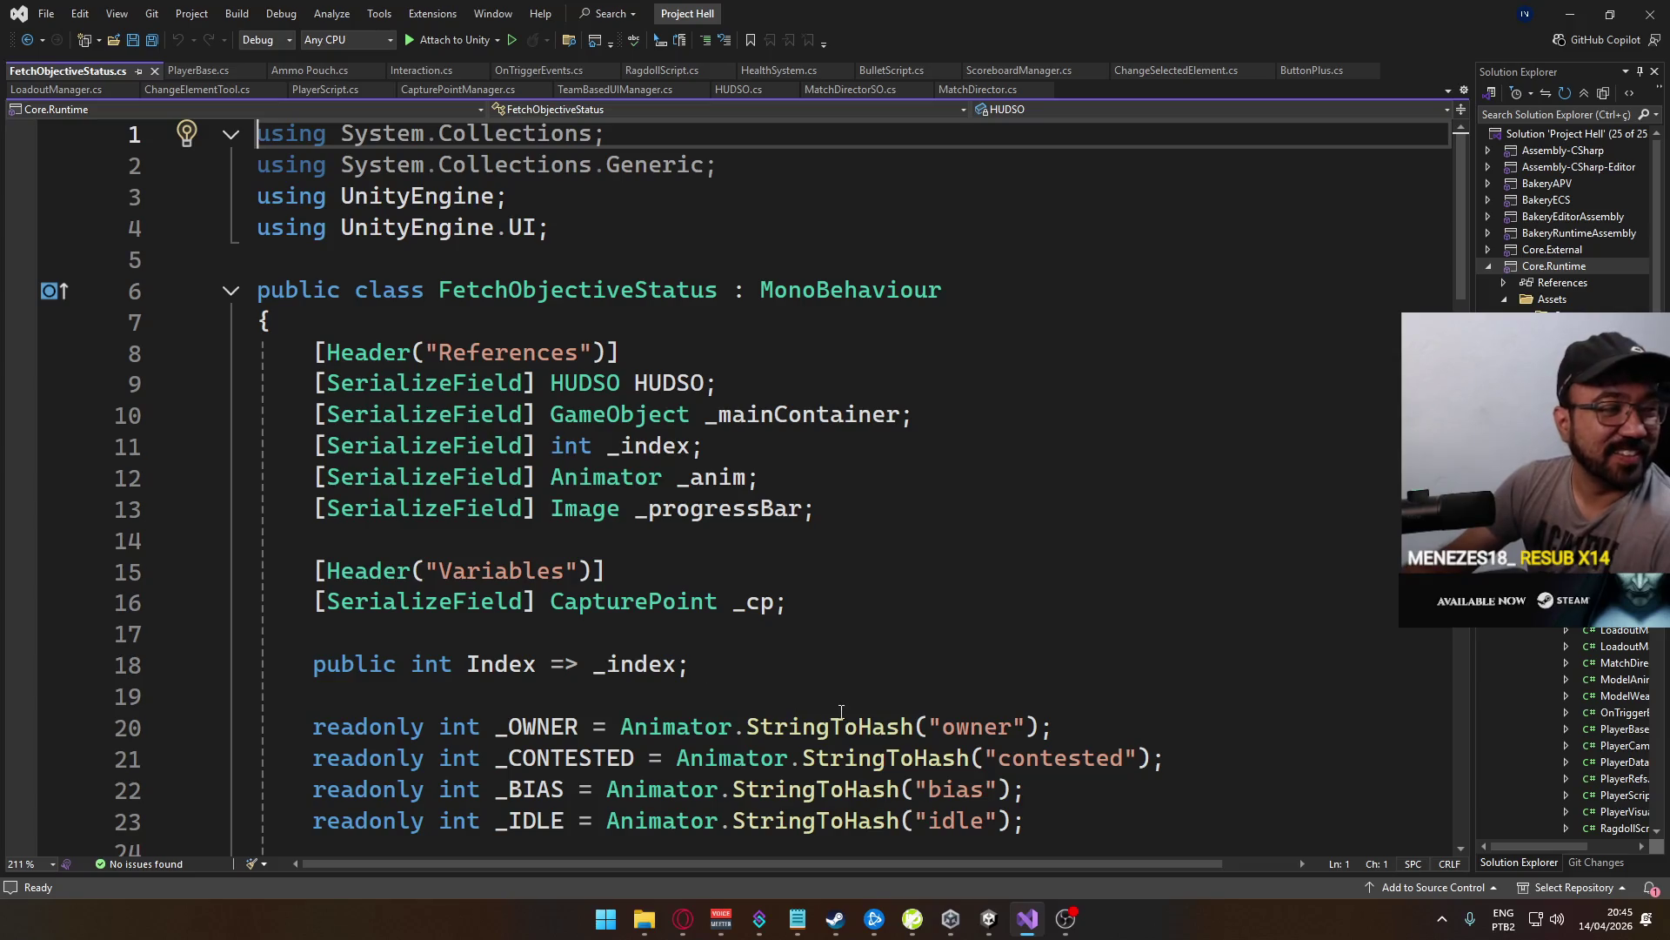
{"action": "scroll", "coordinate": [876, 623], "scroll_direction": "down", "scroll_amount": 5}
{"action": "scroll", "coordinate": [880, 614], "scroll_direction": "down", "scroll_amount": 10}
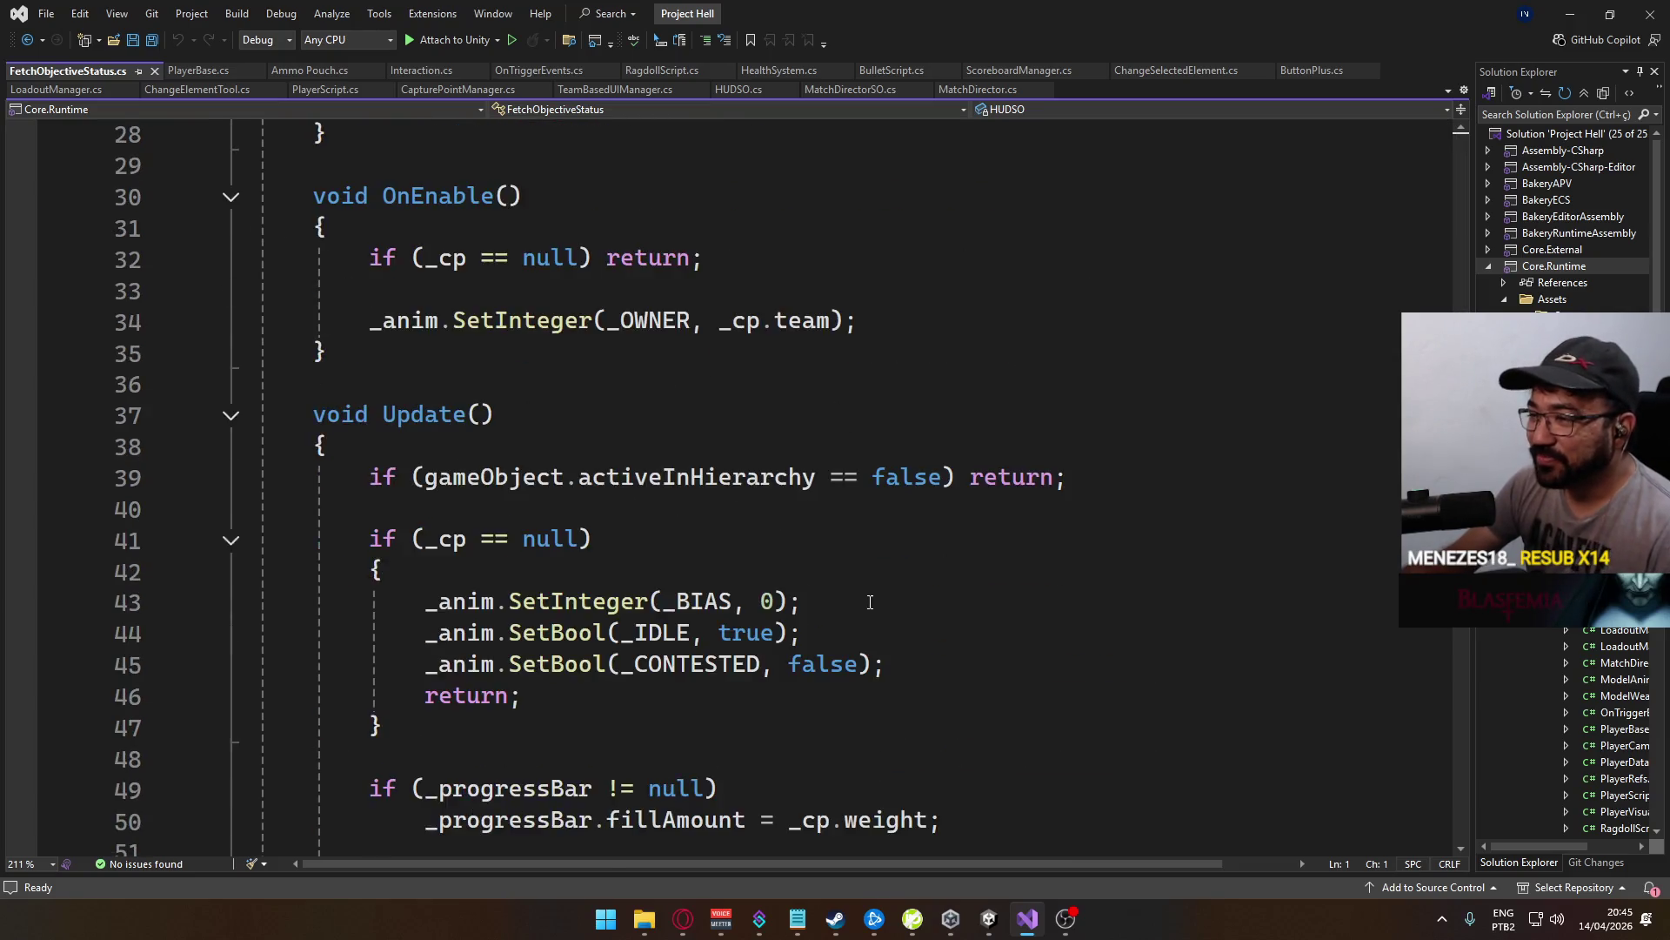
{"action": "scroll", "coordinate": [880, 609], "scroll_direction": "down", "scroll_amount": 2}
{"action": "scroll", "coordinate": [883, 635], "scroll_direction": "down", "scroll_amount": 2}
{"action": "scroll", "coordinate": [883, 635], "scroll_direction": "up", "scroll_amount": 5}
{"action": "scroll", "coordinate": [885, 636], "scroll_direction": "up", "scroll_amount": 5}
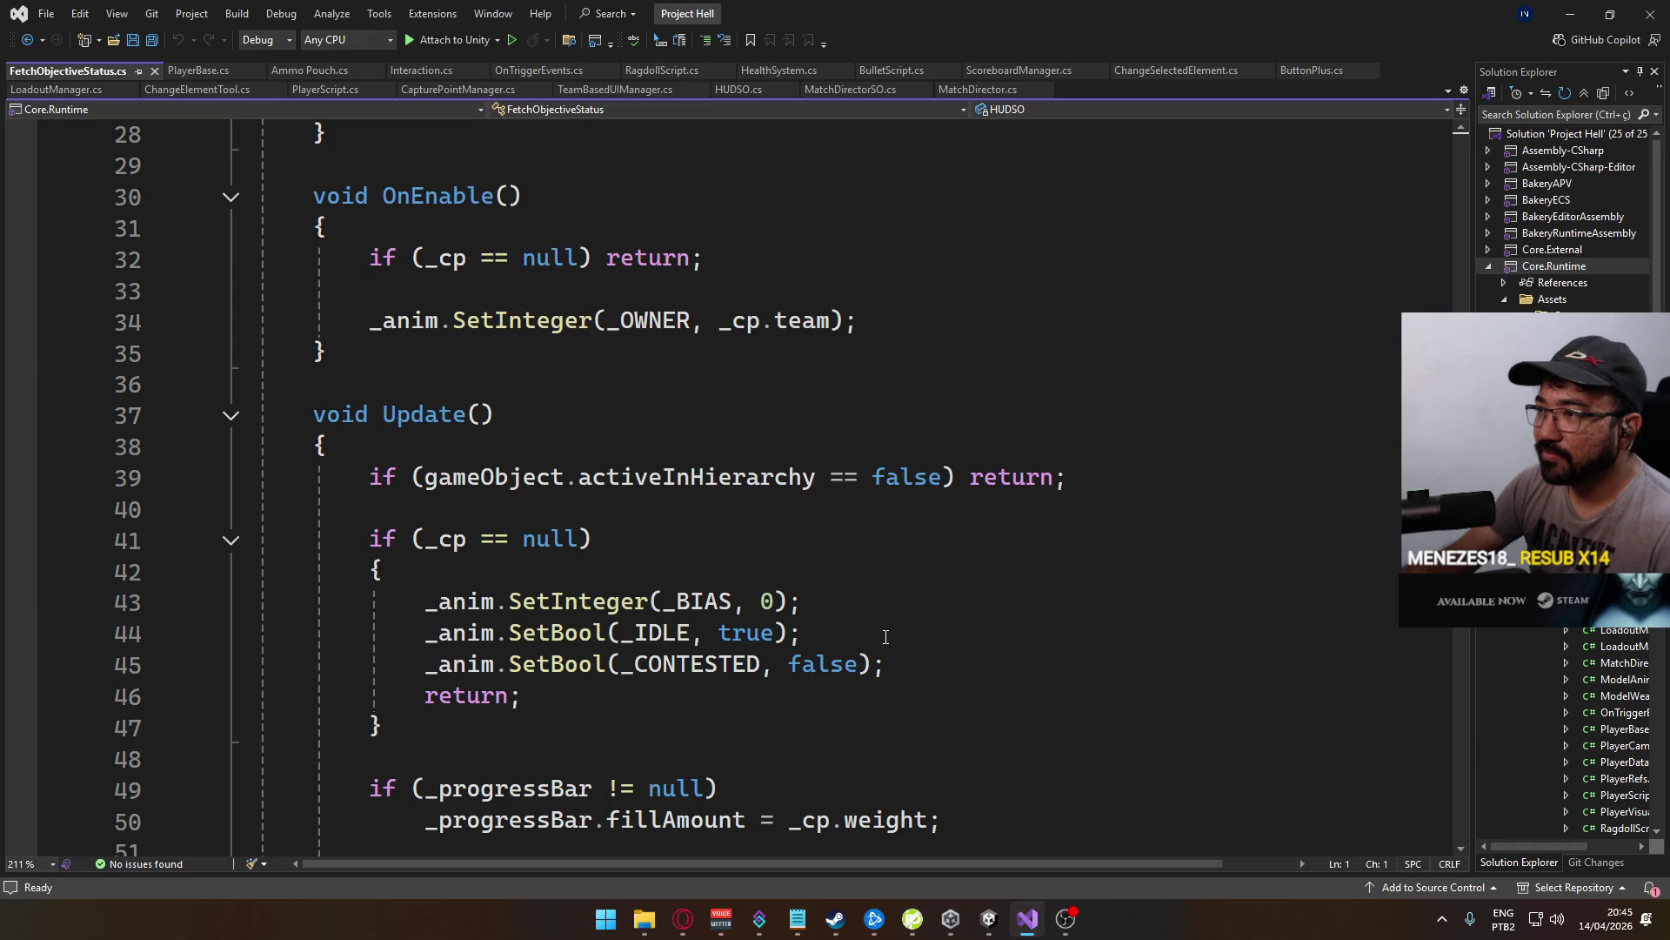
{"action": "scroll", "coordinate": [886, 637], "scroll_direction": "down", "scroll_amount": 2}
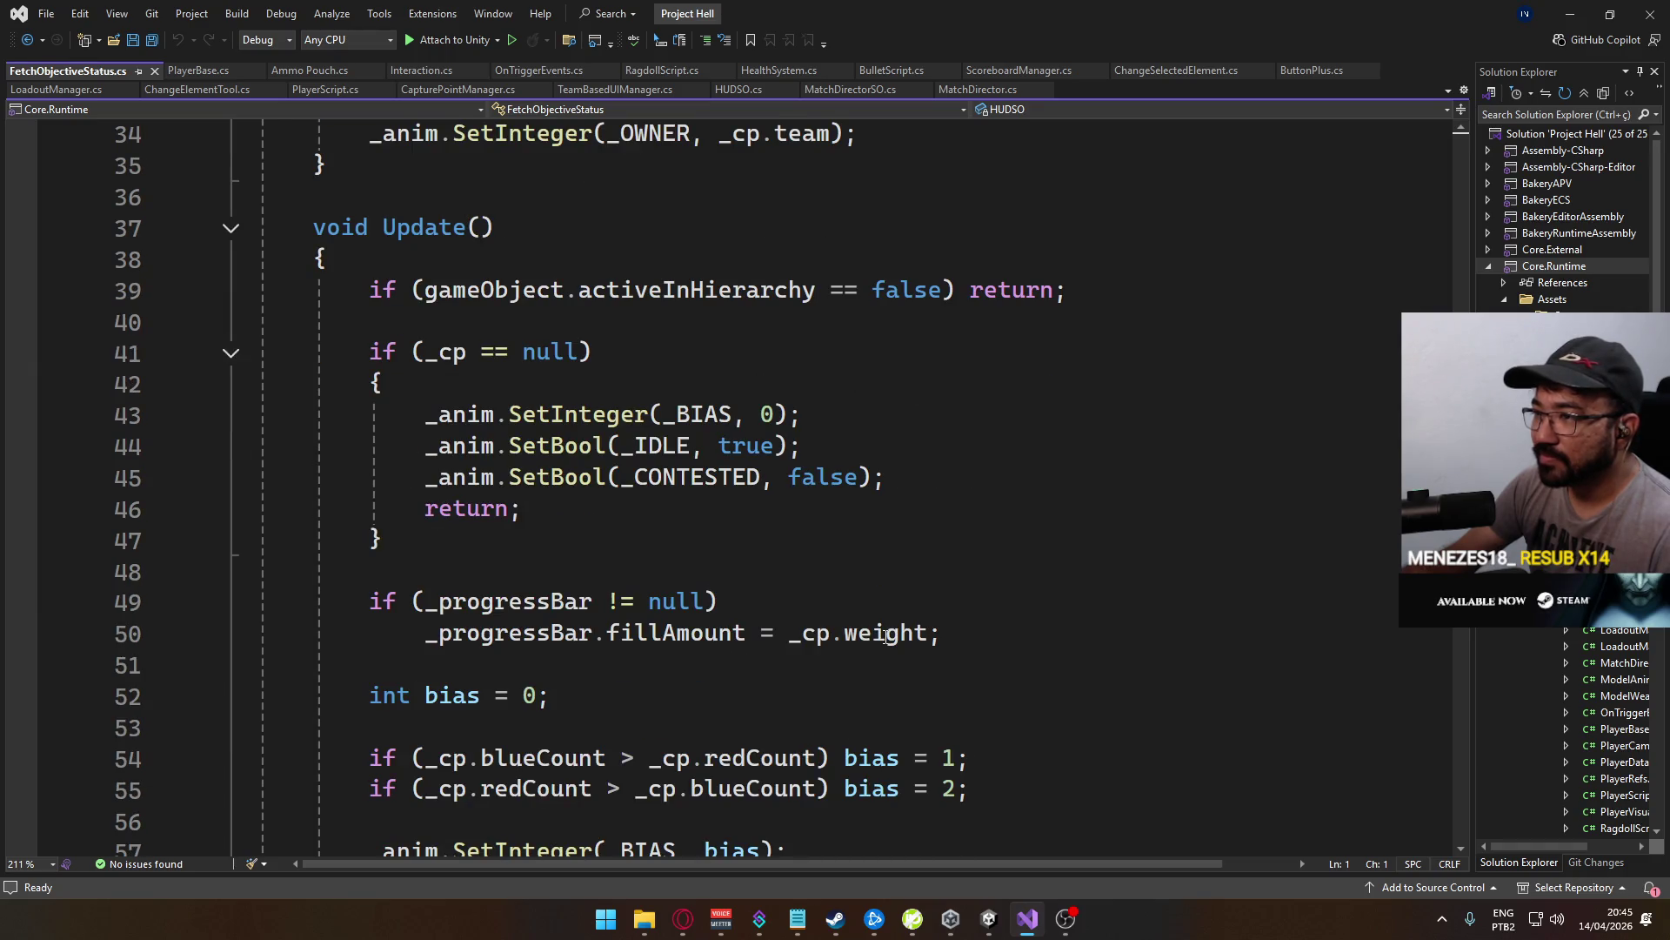
{"action": "mouse_move", "coordinate": [885, 637]}
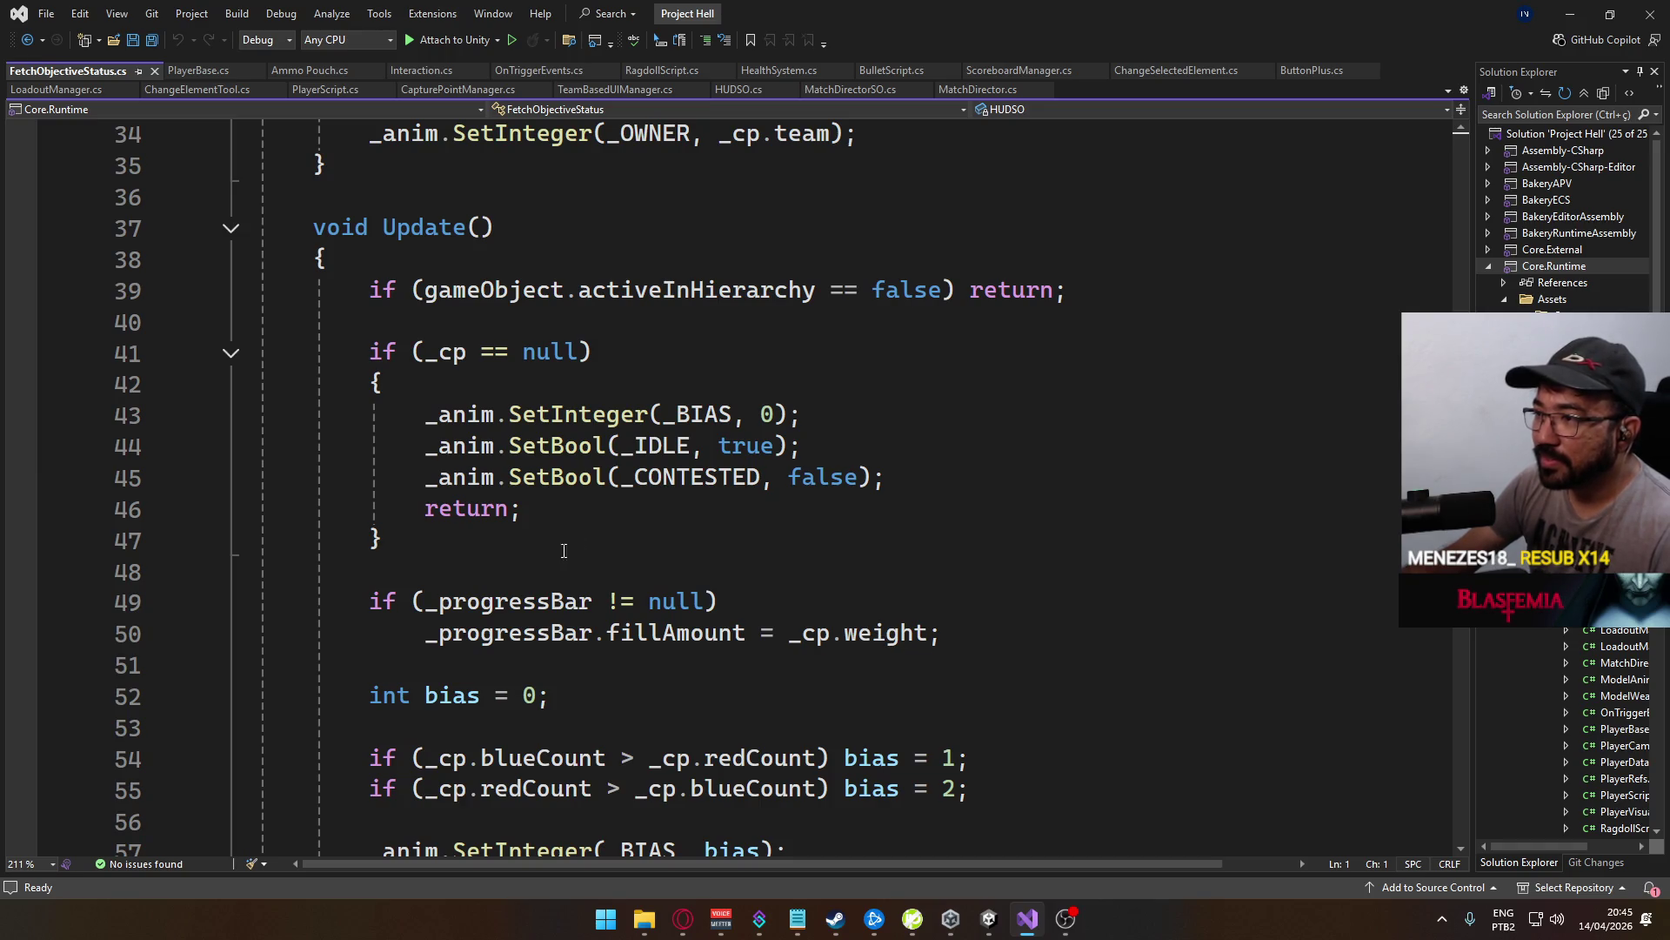
{"action": "scroll", "coordinate": [793, 517], "scroll_direction": "down", "scroll_amount": 2}
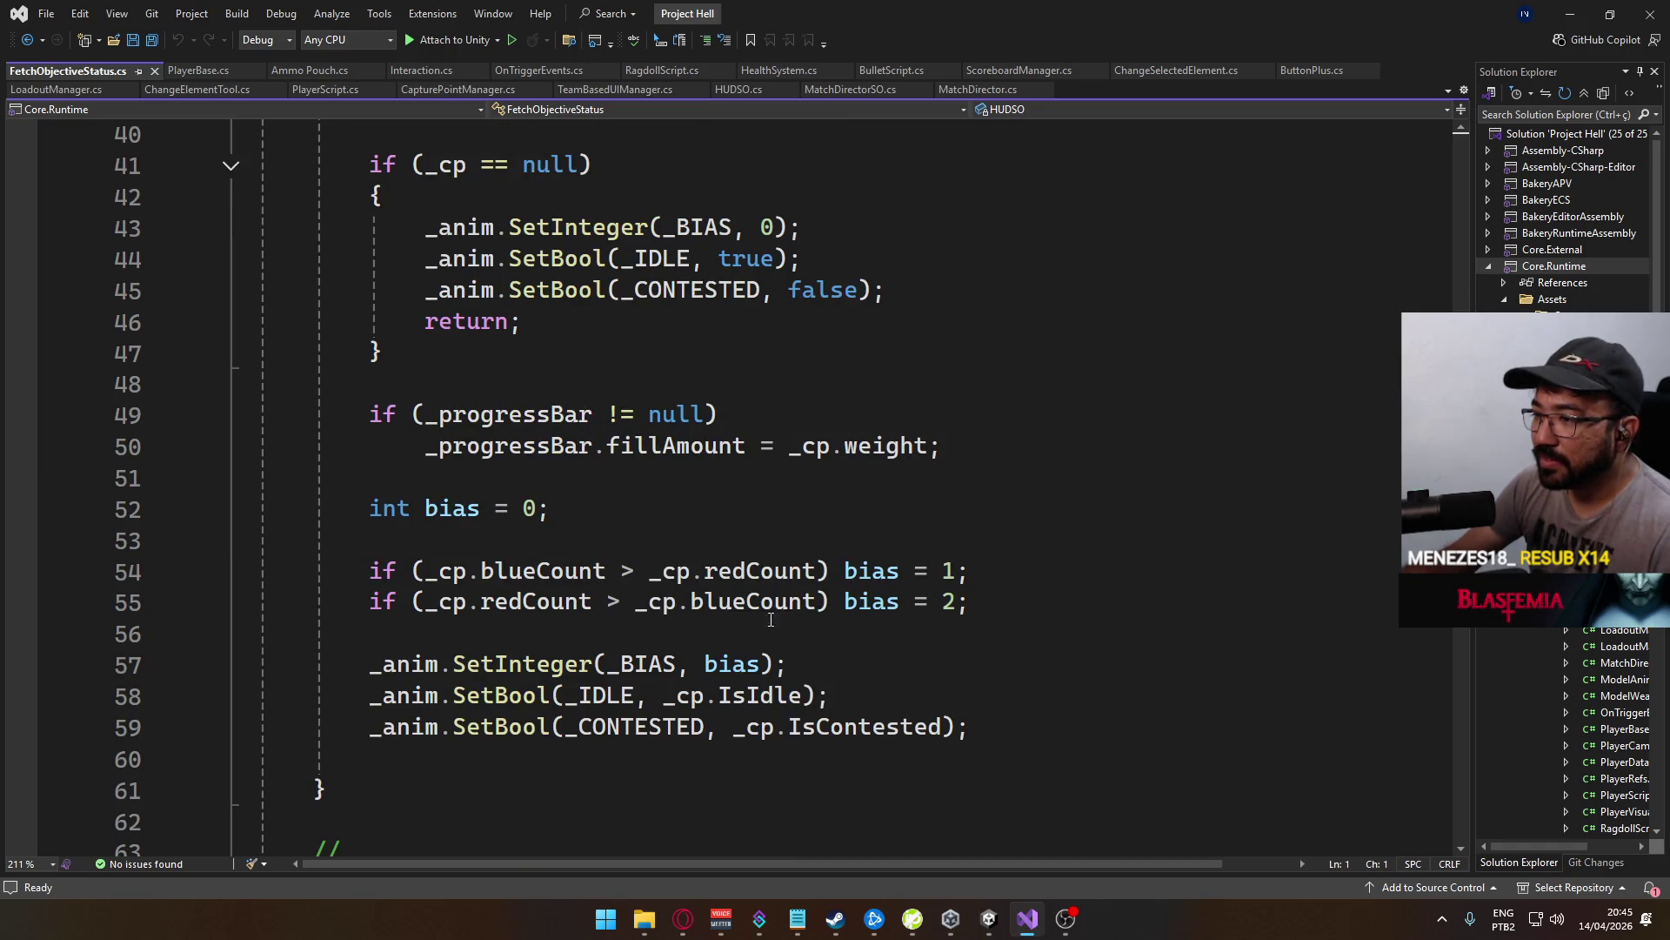
{"action": "scroll", "coordinate": [678, 573], "scroll_direction": "up", "scroll_amount": 1}
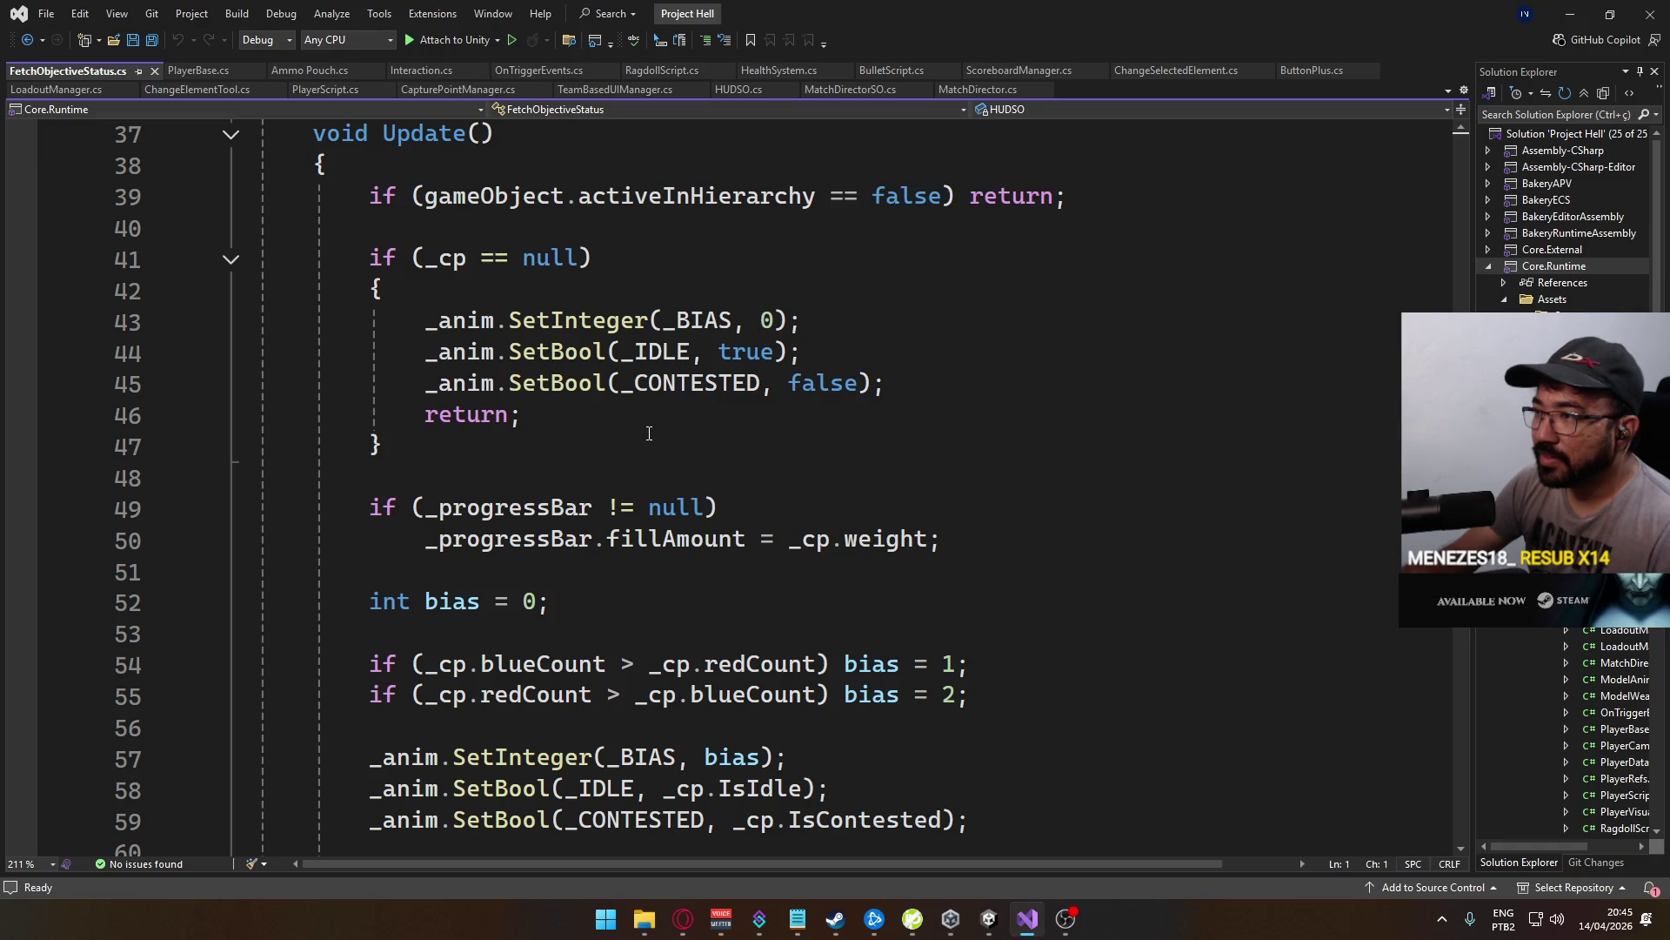
{"action": "scroll", "coordinate": [741, 563], "scroll_direction": "down", "scroll_amount": 3}
{"action": "scroll", "coordinate": [766, 569], "scroll_direction": "up", "scroll_amount": 1}
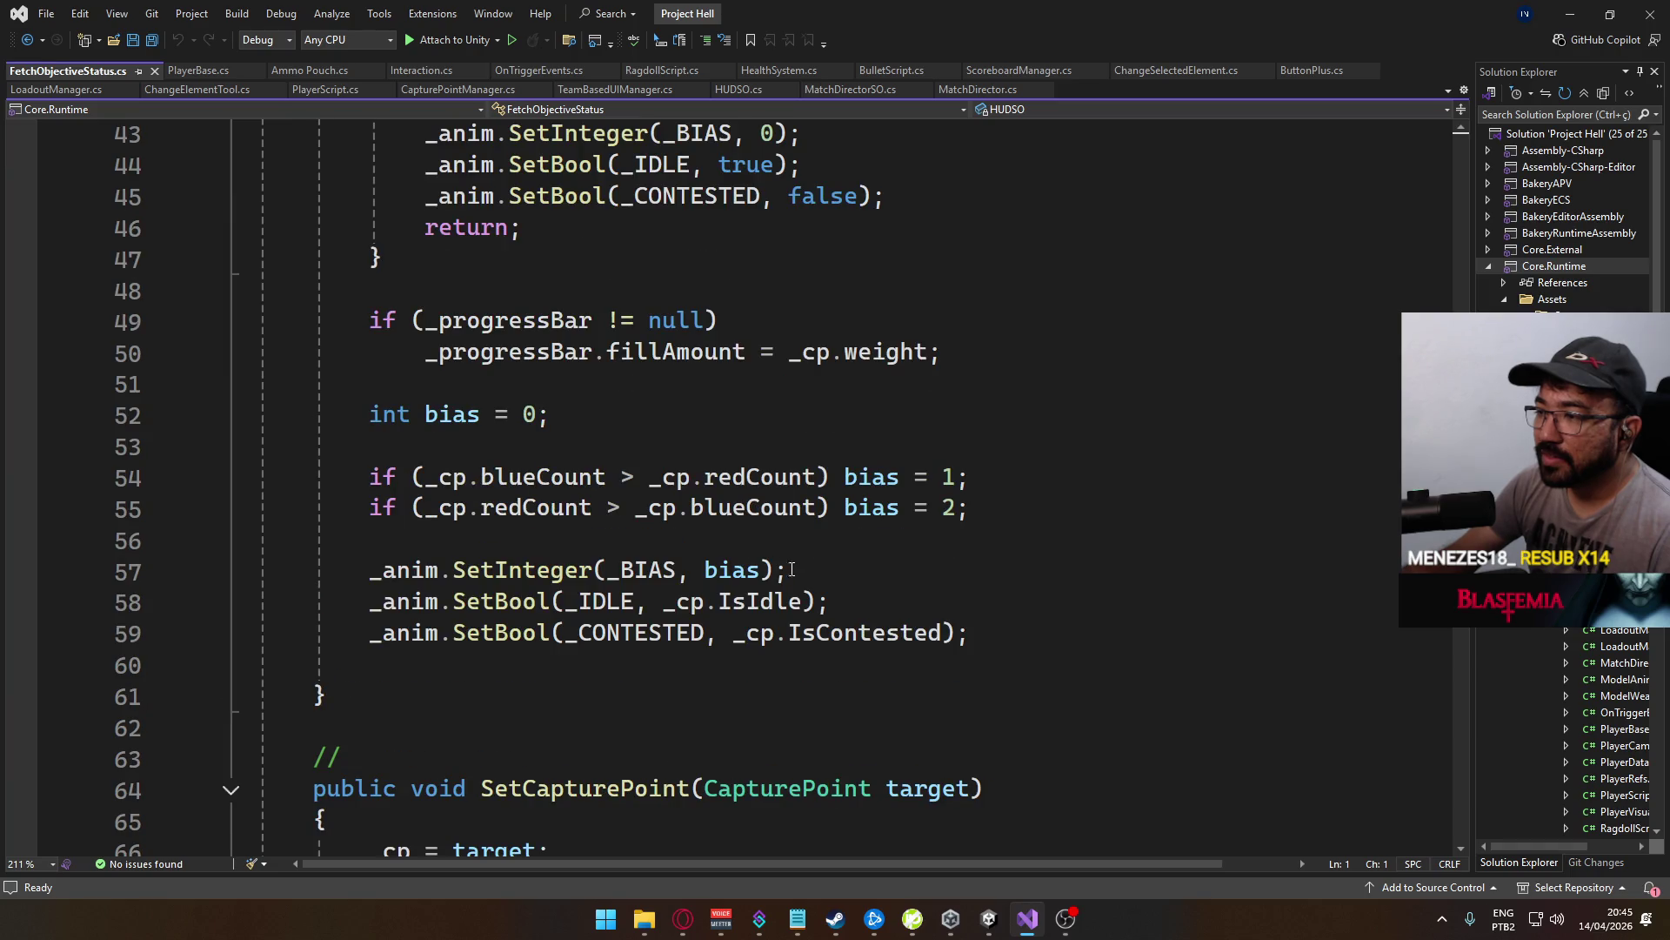
{"action": "scroll", "coordinate": [611, 549], "scroll_direction": "down", "scroll_amount": 2}
{"action": "scroll", "coordinate": [612, 548], "scroll_direction": "down", "scroll_amount": 1}
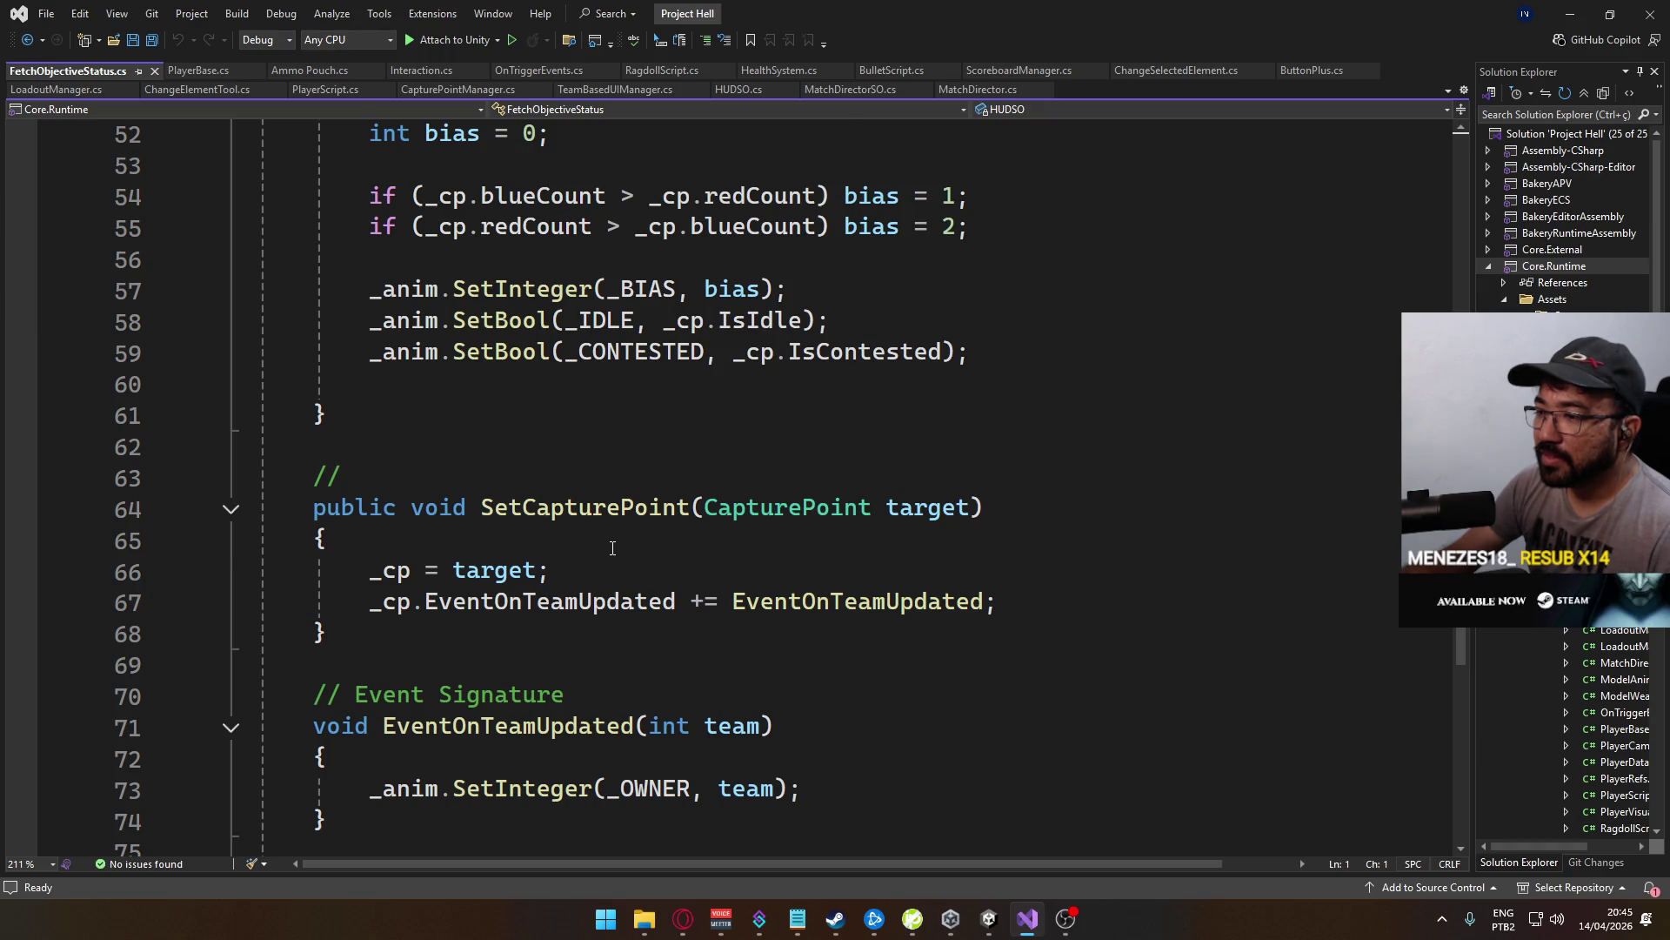
{"action": "scroll", "coordinate": [613, 546], "scroll_direction": "down", "scroll_amount": 1}
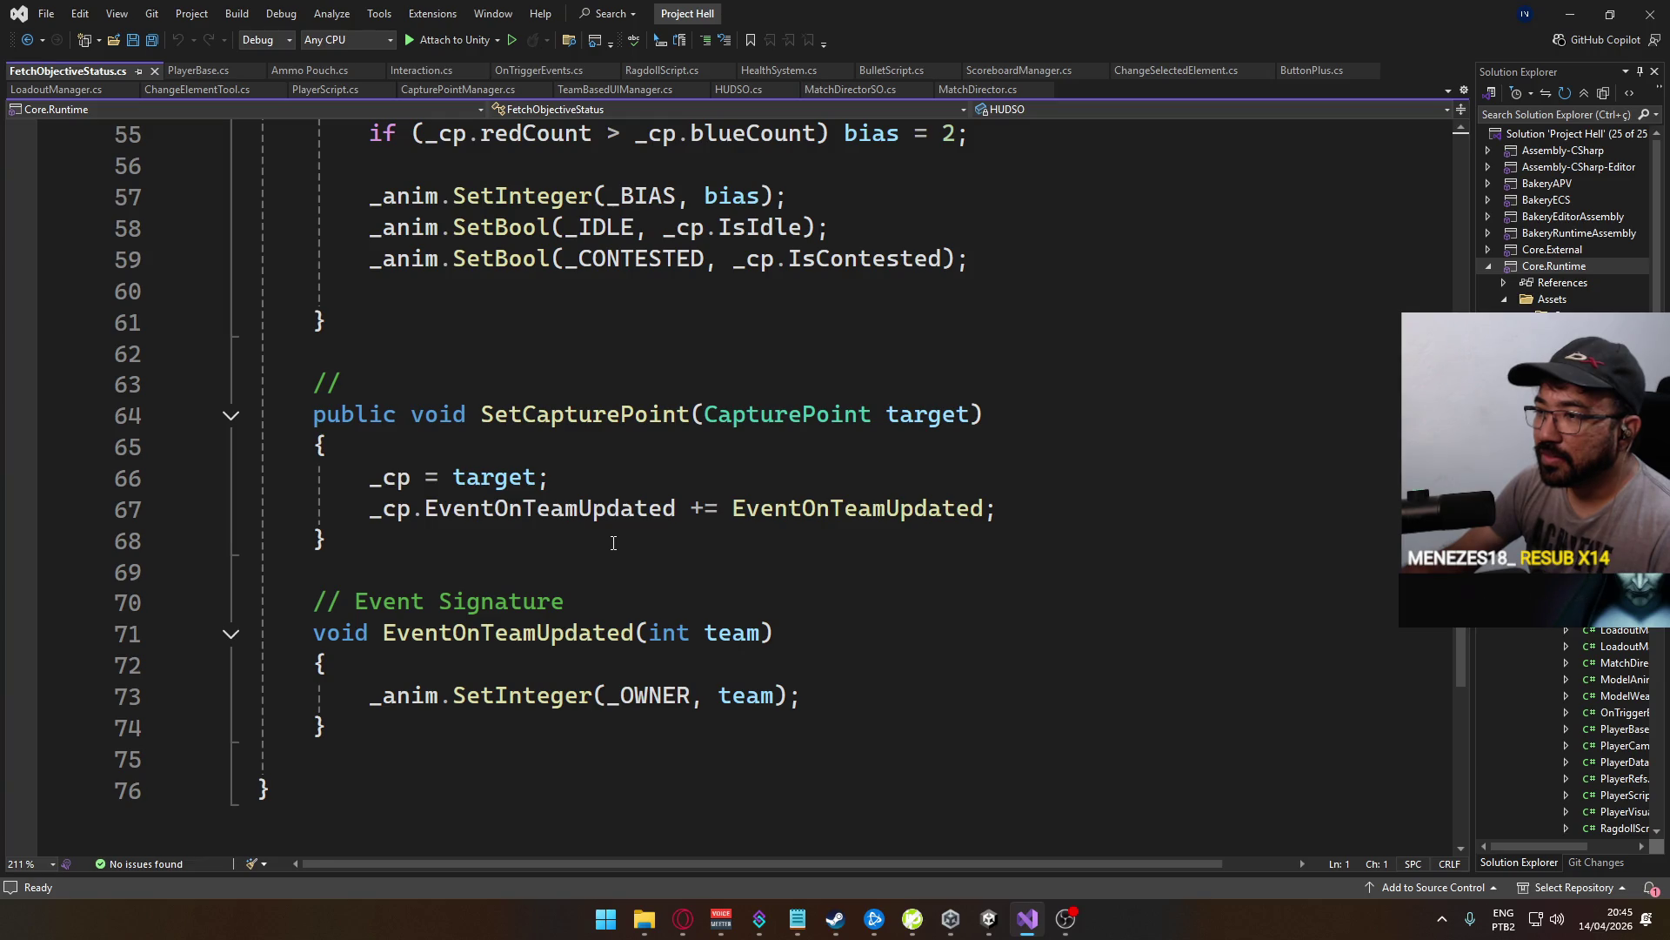
{"action": "scroll", "coordinate": [614, 543], "scroll_direction": "up", "scroll_amount": 6}
{"action": "mouse_move", "coordinate": [711, 382]}
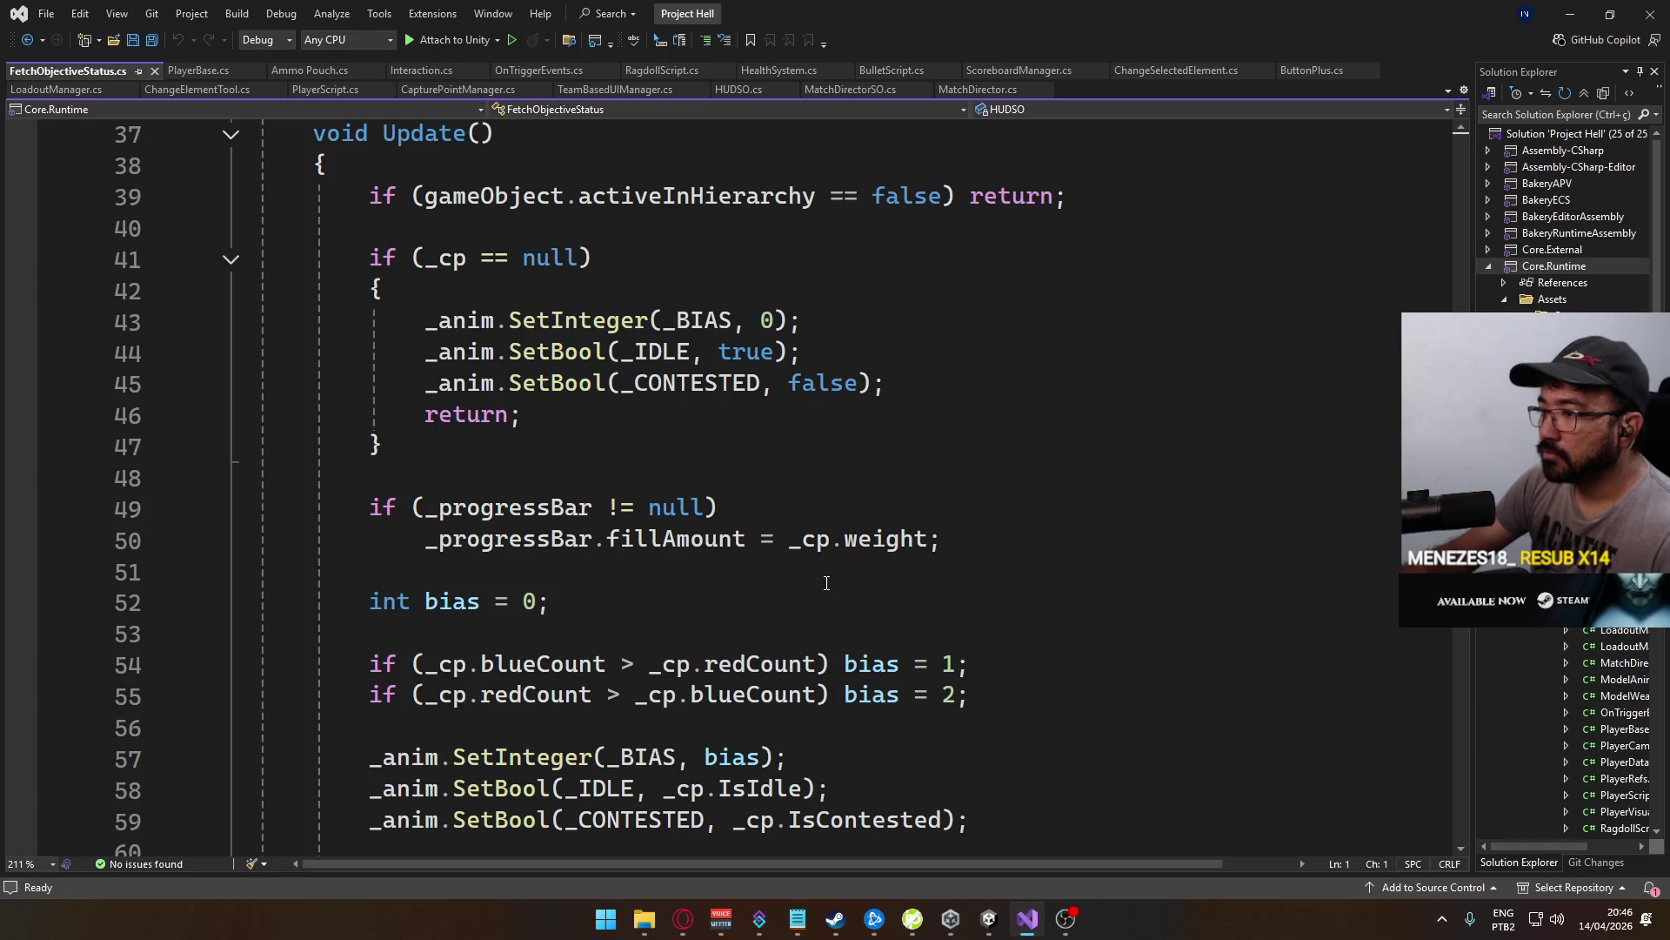
{"action": "scroll", "coordinate": [816, 539], "scroll_direction": "down", "scroll_amount": 1}
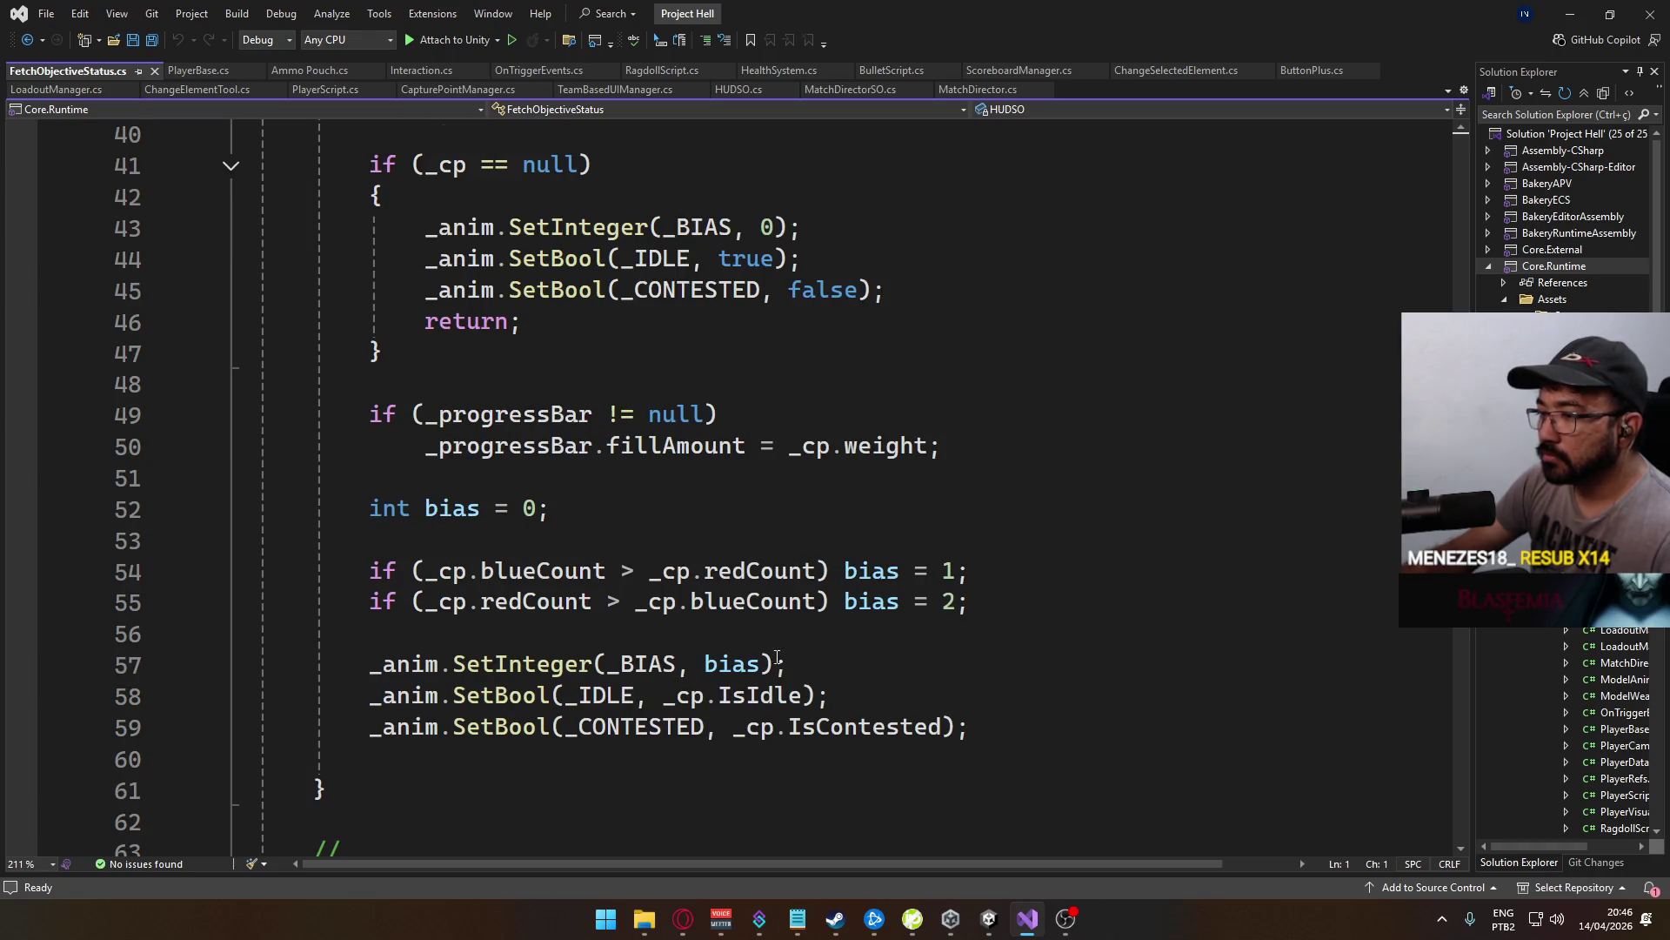
Step: Paste the BIAS-setting line from Update below the OWNER line in OnEnable
{"action": "left_click", "coordinate": [833, 666]}
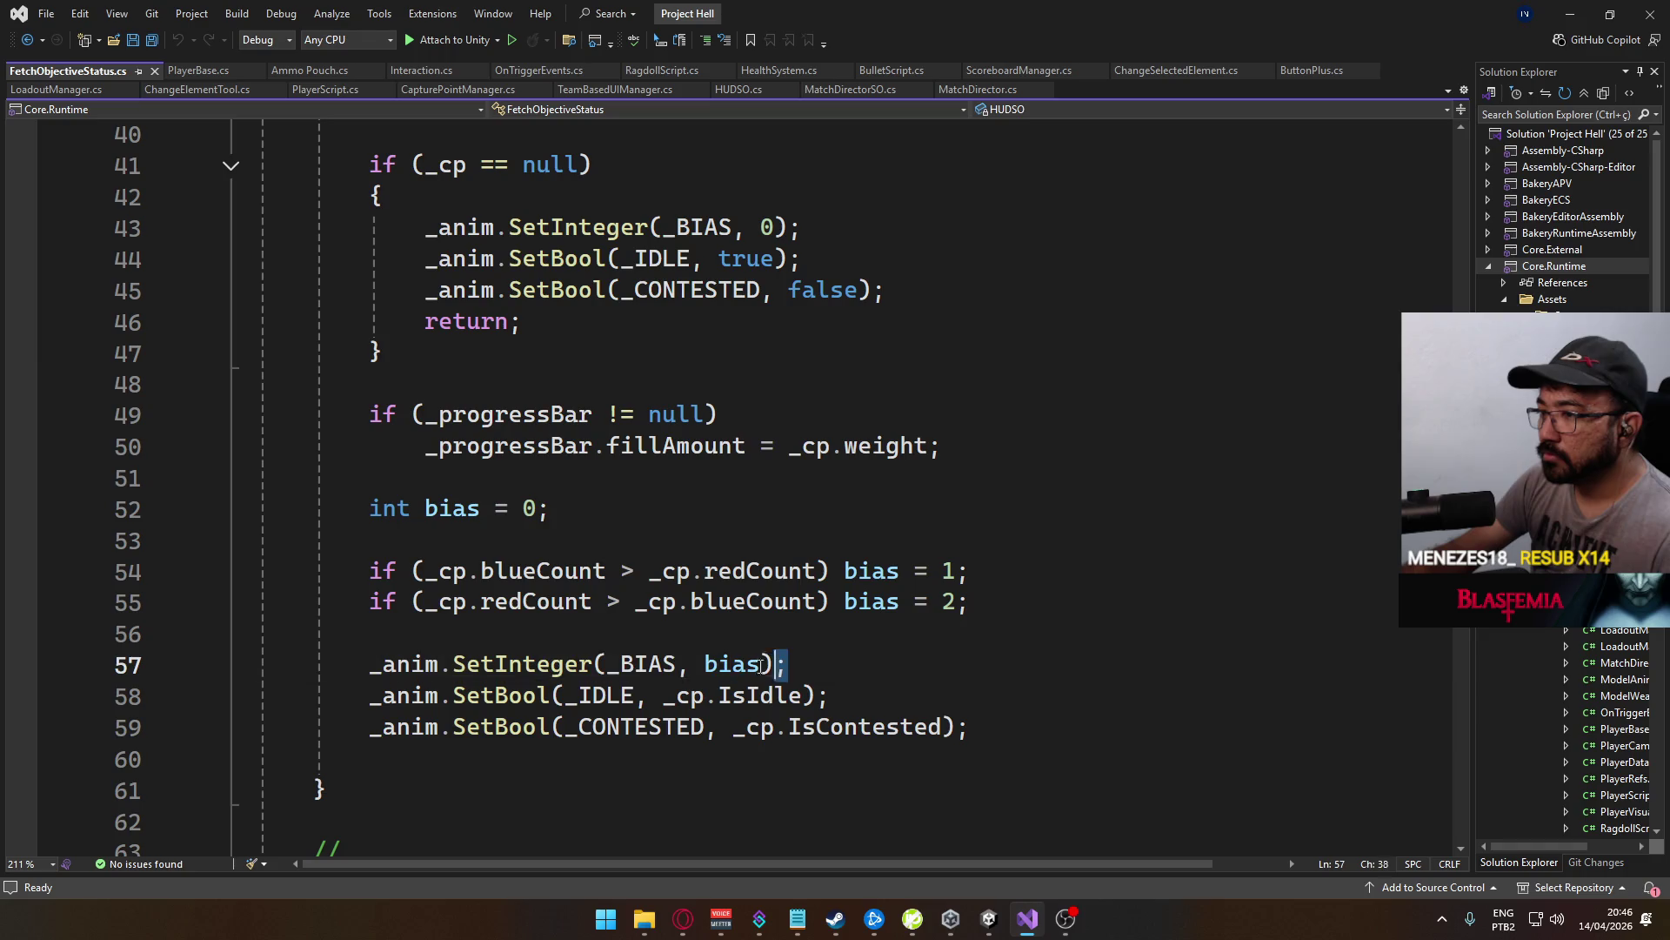
{"action": "key", "text": "shift+Home"}
{"action": "key", "text": "ctrl+c"}
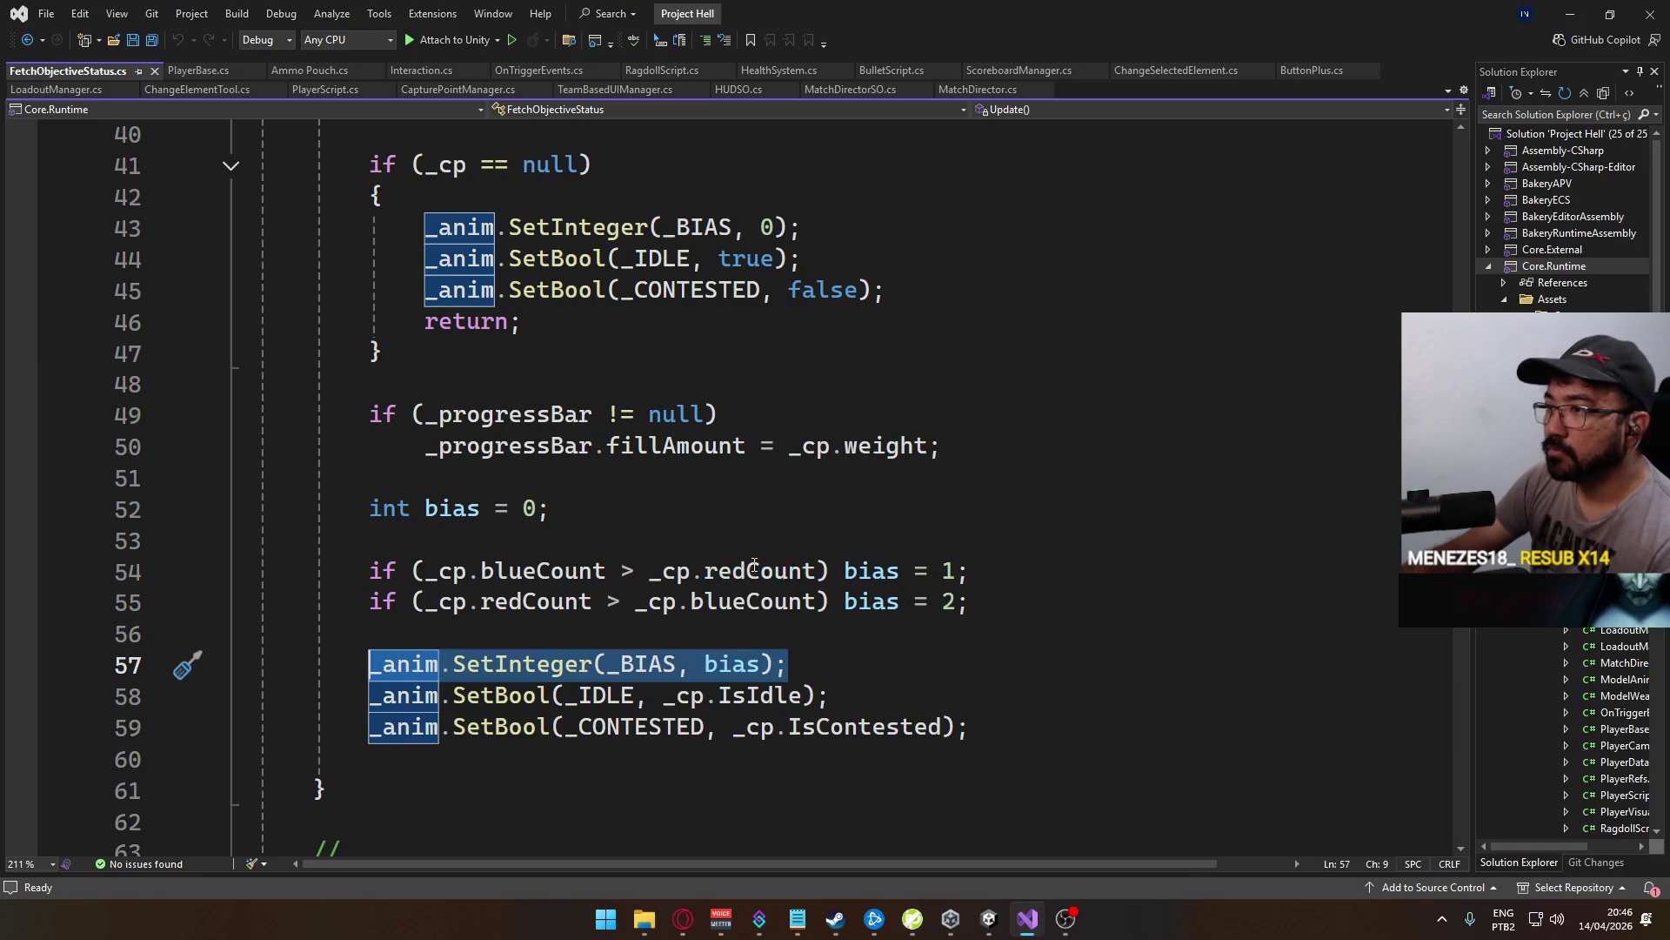
{"action": "scroll", "coordinate": [738, 540], "scroll_direction": "up", "scroll_amount": 3}
{"action": "scroll", "coordinate": [738, 540], "scroll_direction": "up", "scroll_amount": 2}
{"action": "left_click", "coordinate": [897, 414]}
{"action": "key", "text": "Return"}
{"action": "key", "text": "ctrl+v"}
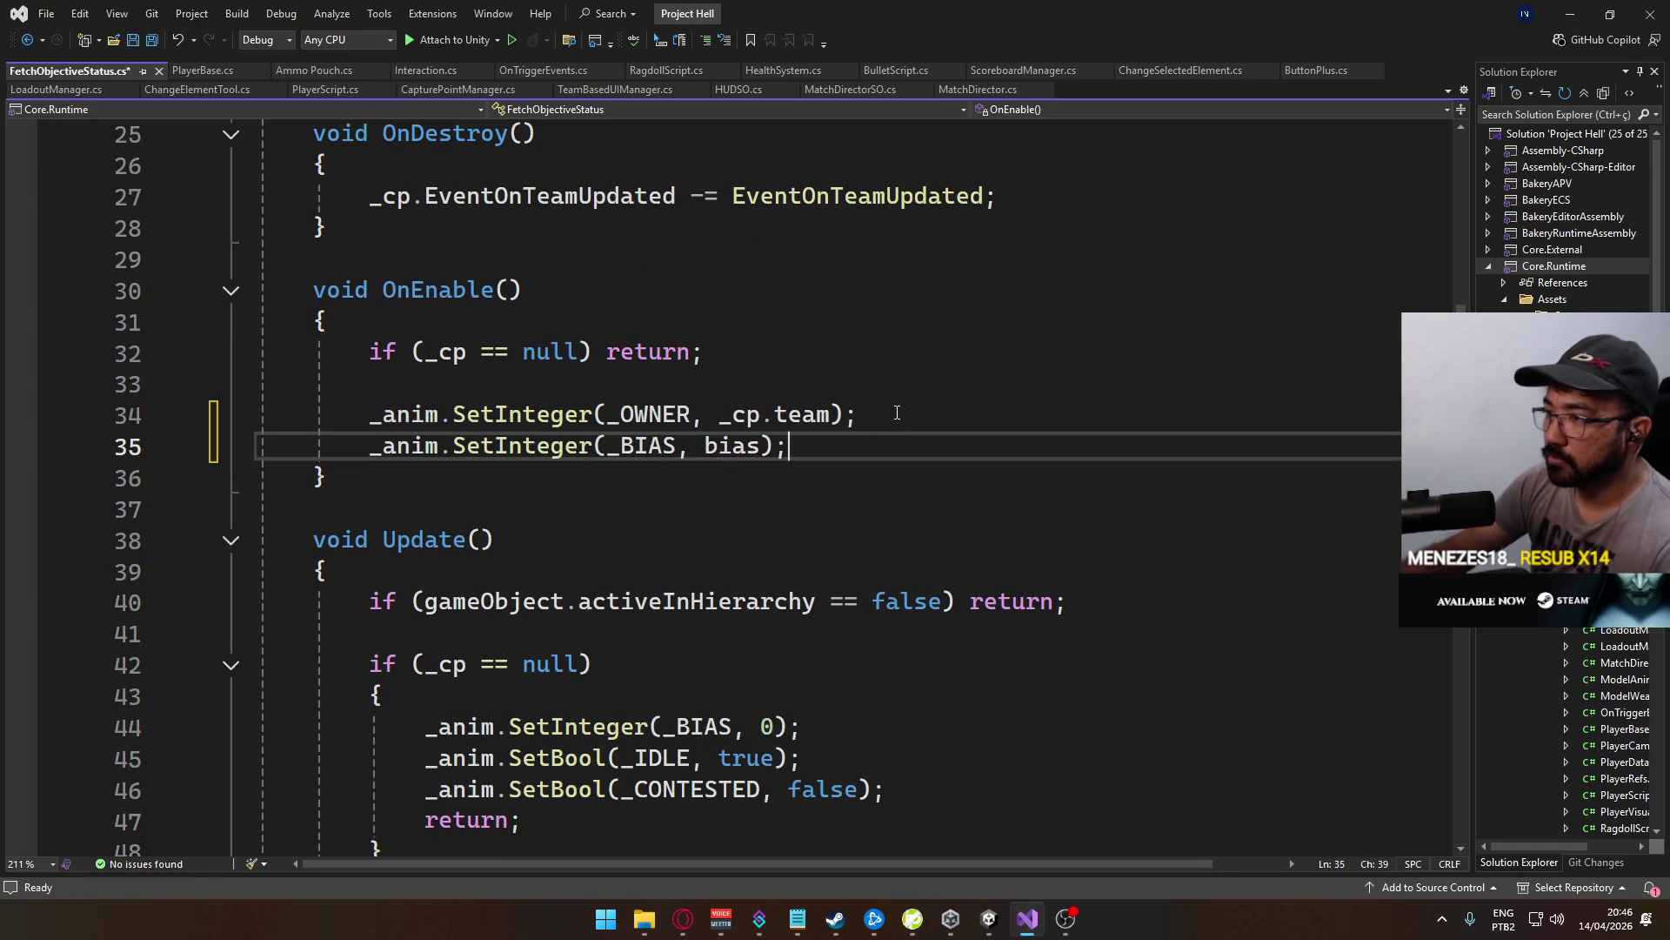
{"action": "scroll", "coordinate": [792, 409], "scroll_direction": "down", "scroll_amount": 4}
{"action": "scroll", "coordinate": [790, 403], "scroll_direction": "up", "scroll_amount": 2}
{"action": "scroll", "coordinate": [789, 403], "scroll_direction": "down", "scroll_amount": 4}
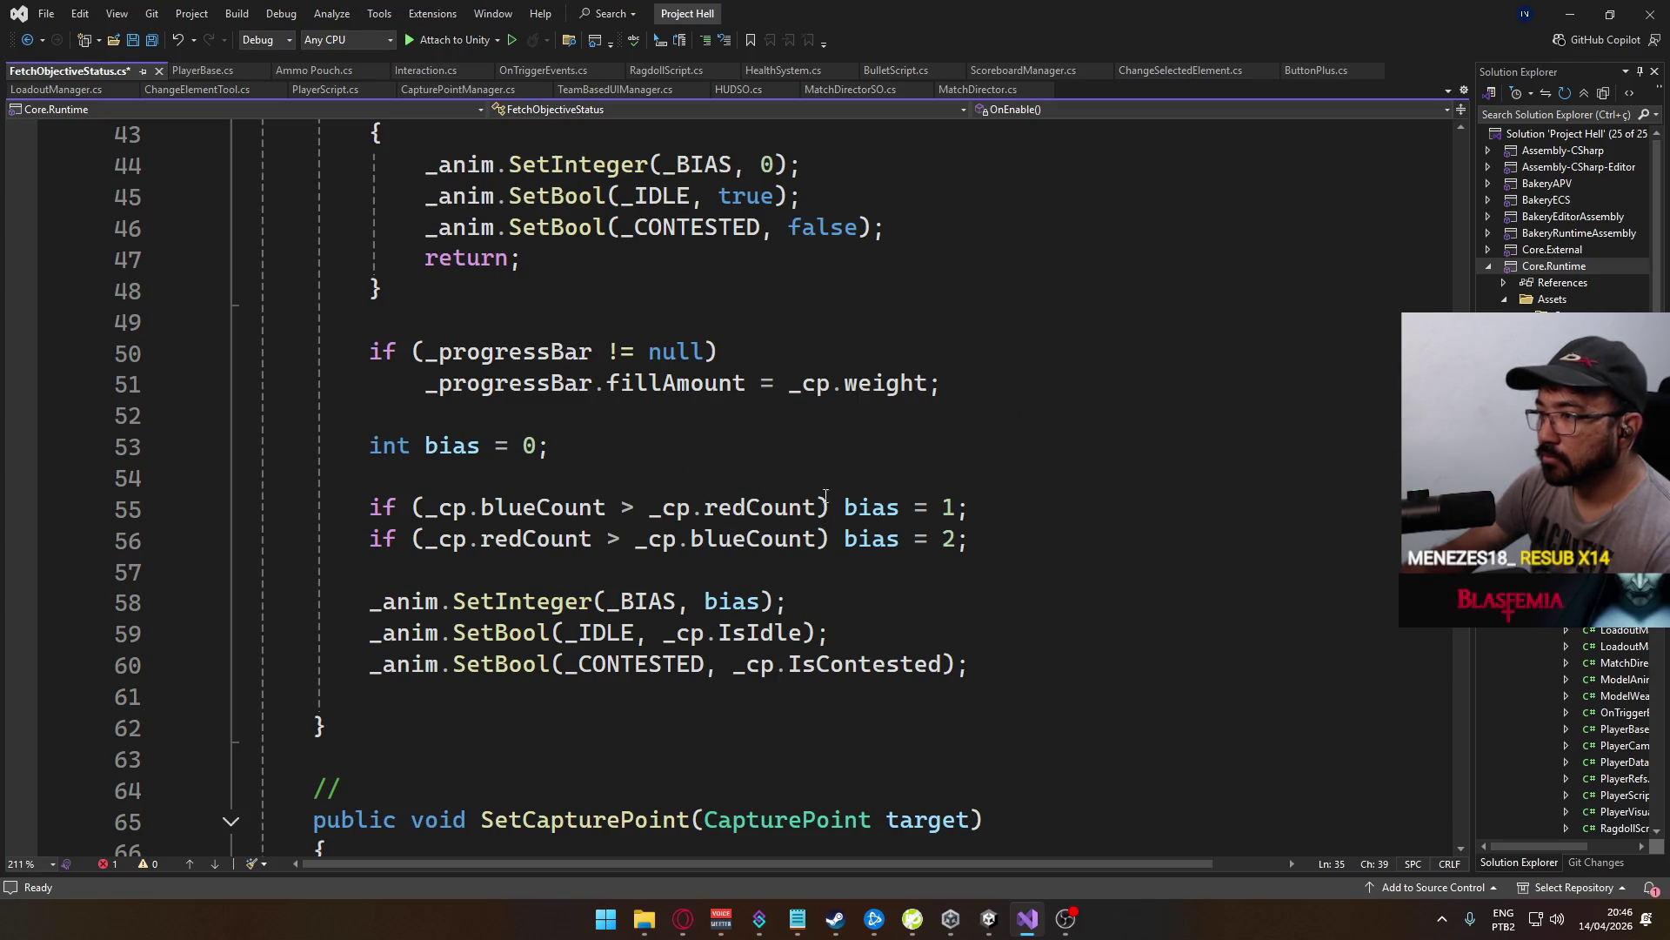
Step: Copy Update's bias calculation into OnEnable, with blank lines before the declaration and the bias setter
{"action": "left_click_drag", "start_coordinate": [970, 539], "coordinate": [373, 444]}
{"action": "key", "text": "ctrl+c"}
{"action": "scroll", "coordinate": [608, 457], "scroll_direction": "up", "scroll_amount": 5}
{"action": "left_click", "coordinate": [872, 320]}
{"action": "key", "text": "Return"}
{"action": "key", "text": "ctrl+v"}
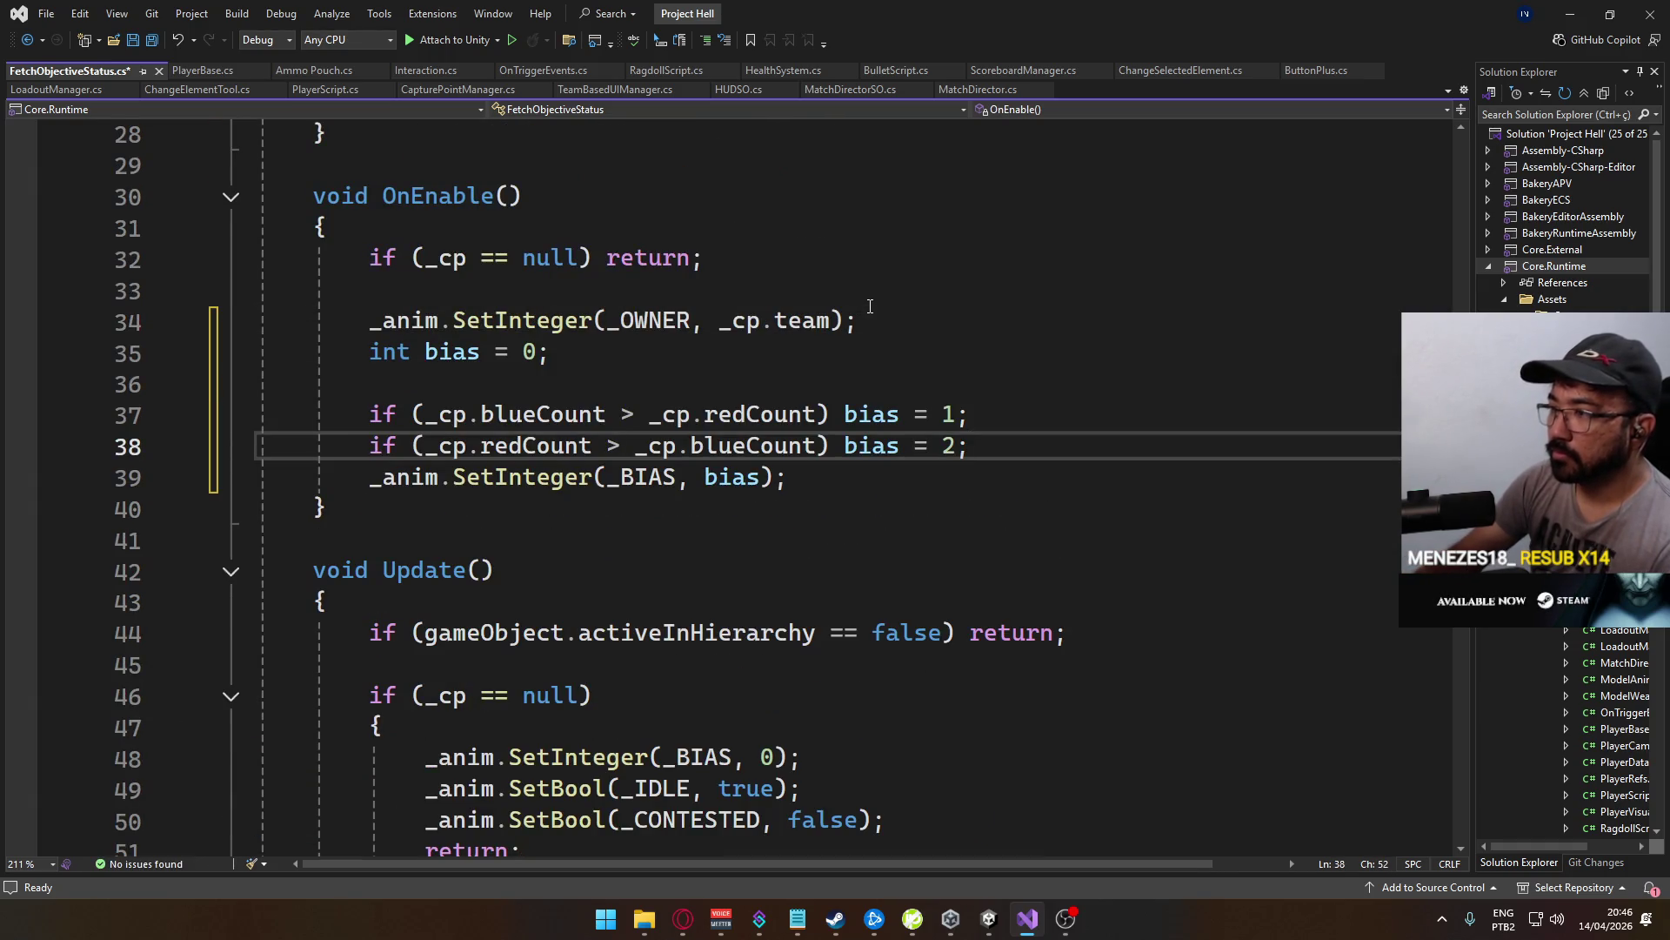
{"action": "key", "text": "Up"}
{"action": "key", "text": "Up"}
{"action": "key", "text": "Up"}
{"action": "key", "text": "End"}
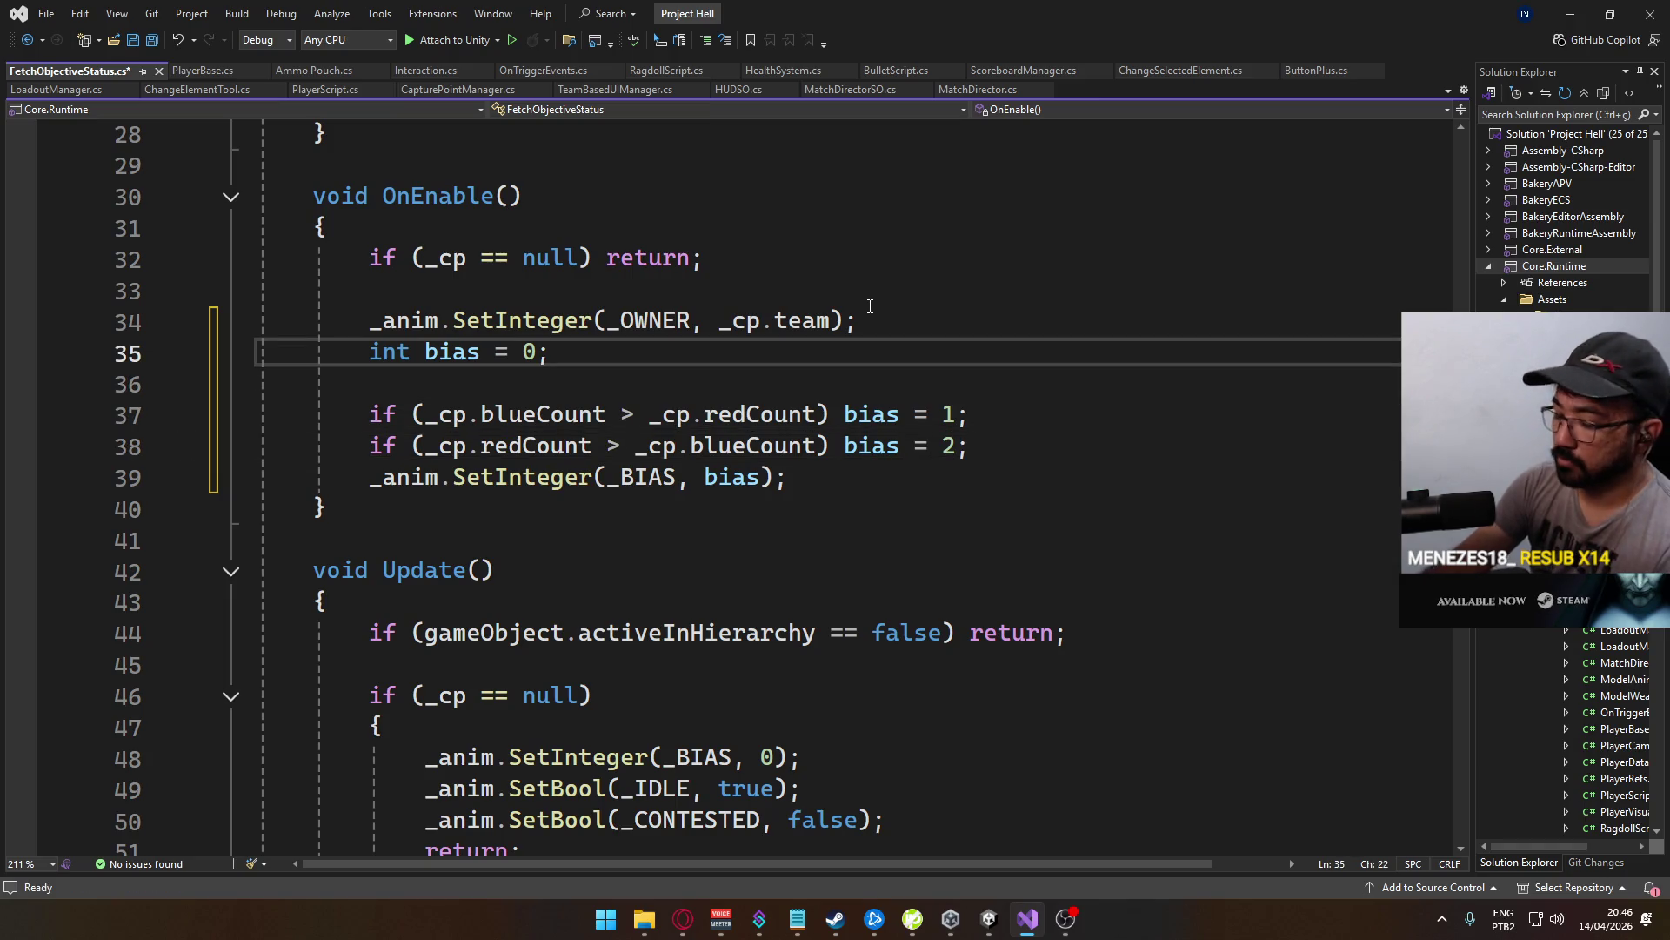
{"action": "key", "text": "Return"}
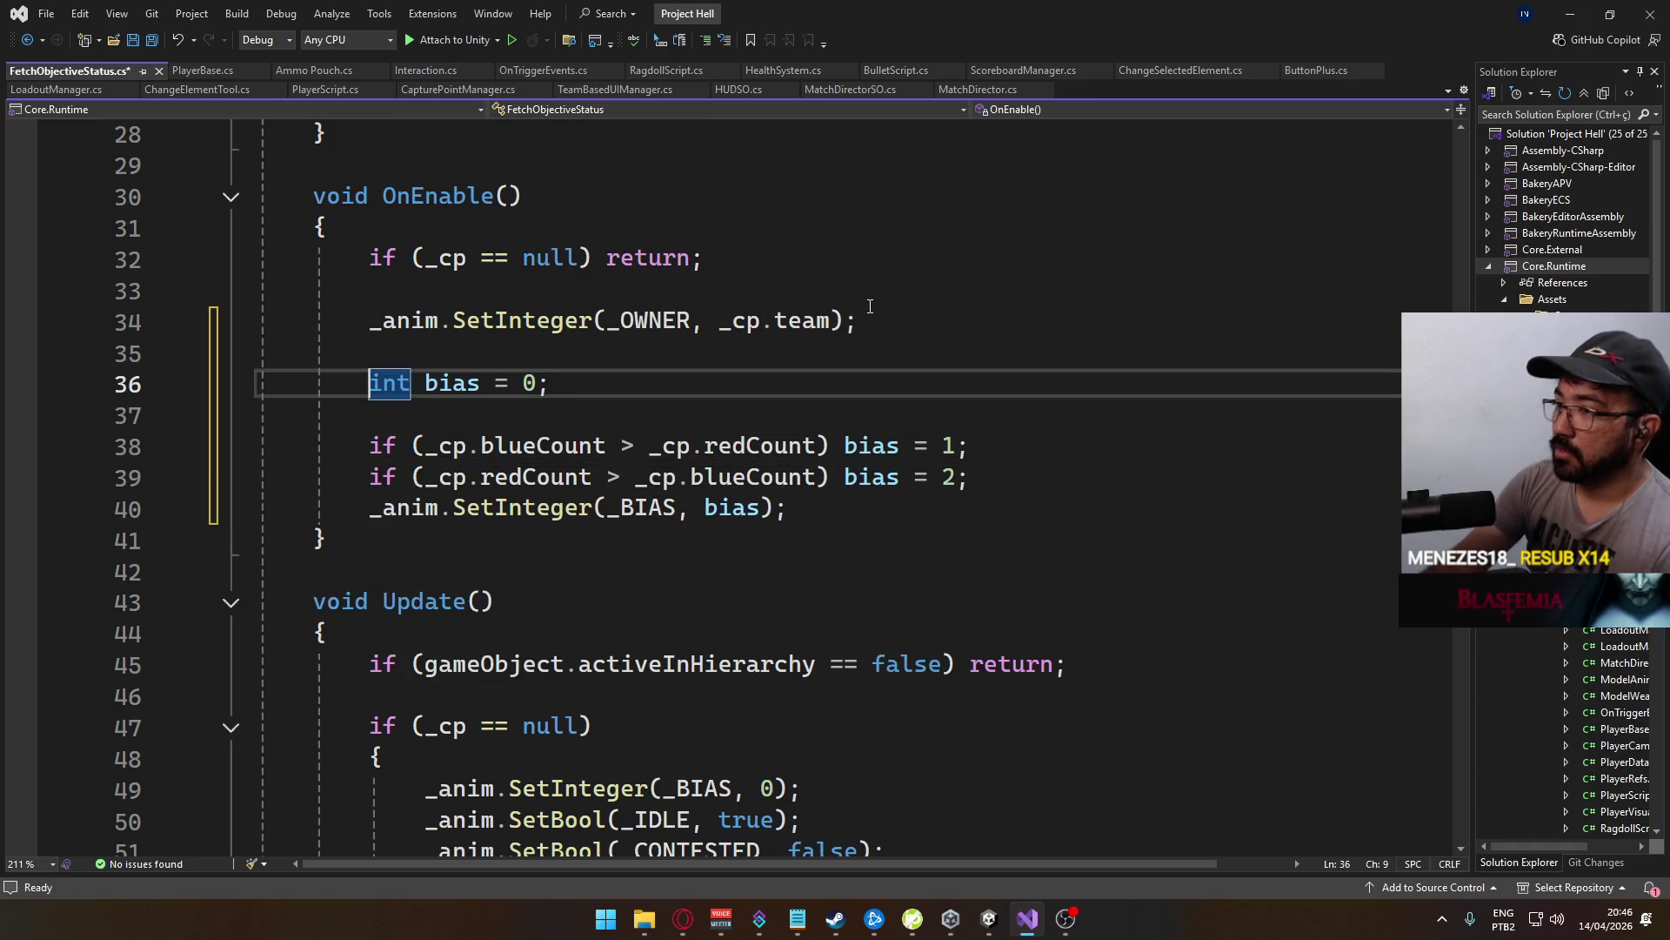
{"action": "left_click", "coordinate": [989, 488]}
{"action": "key", "text": "Return"}
{"action": "scroll", "coordinate": [983, 492], "scroll_direction": "down", "scroll_amount": 9}
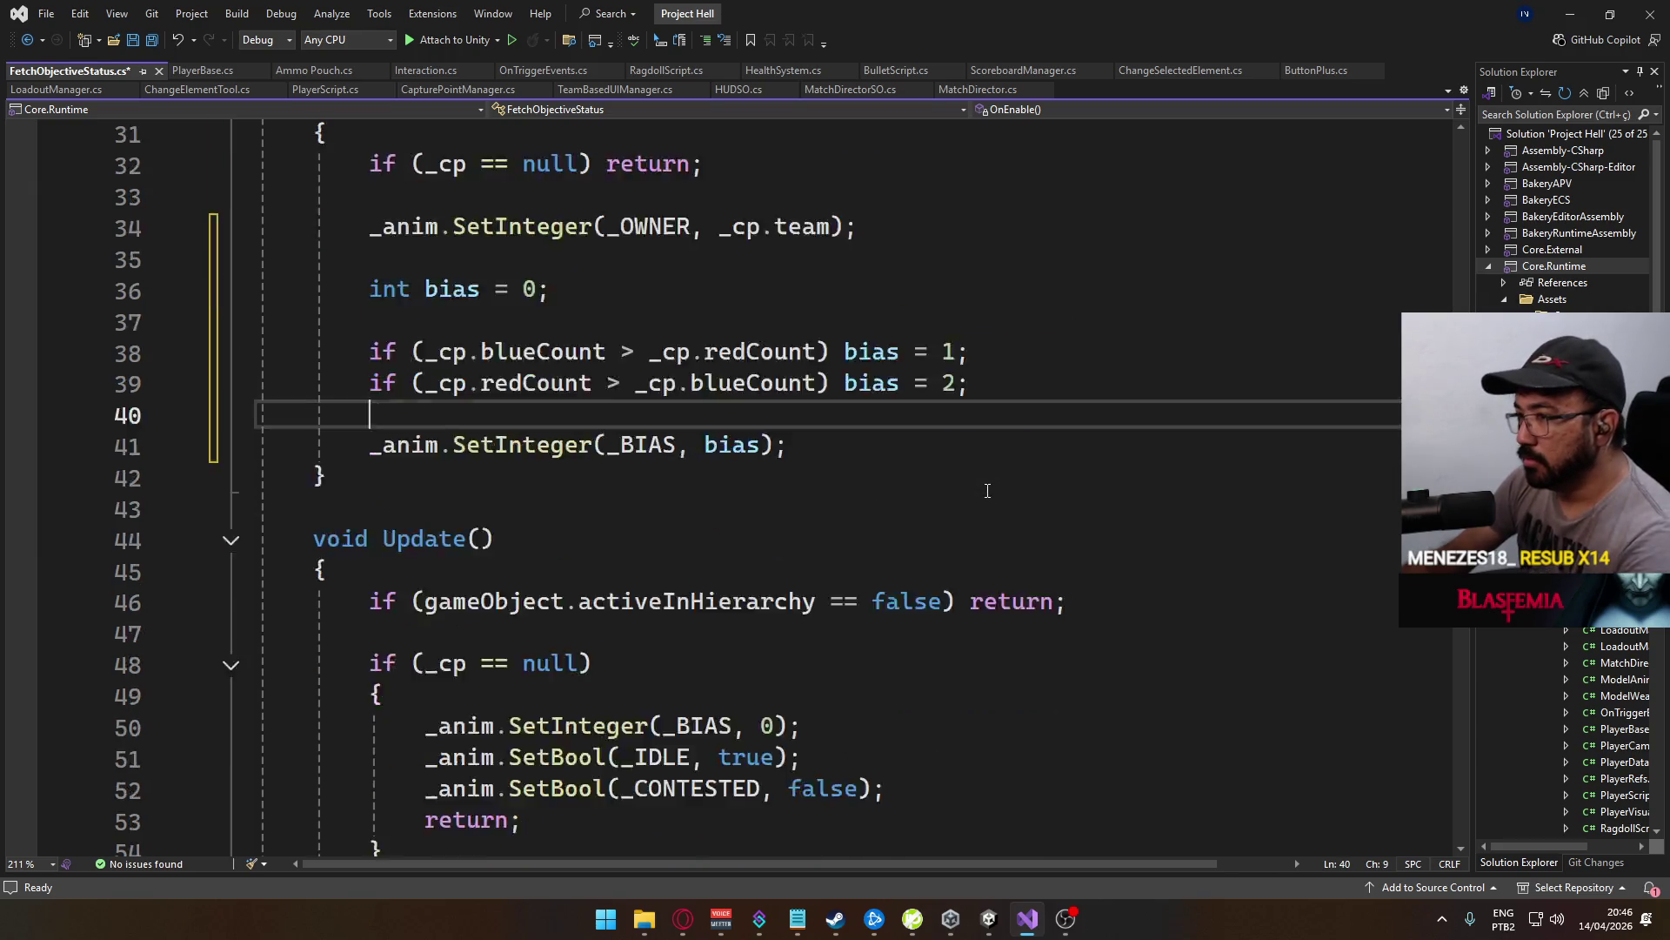
{"action": "scroll", "coordinate": [979, 494], "scroll_direction": "up", "scroll_amount": 1}
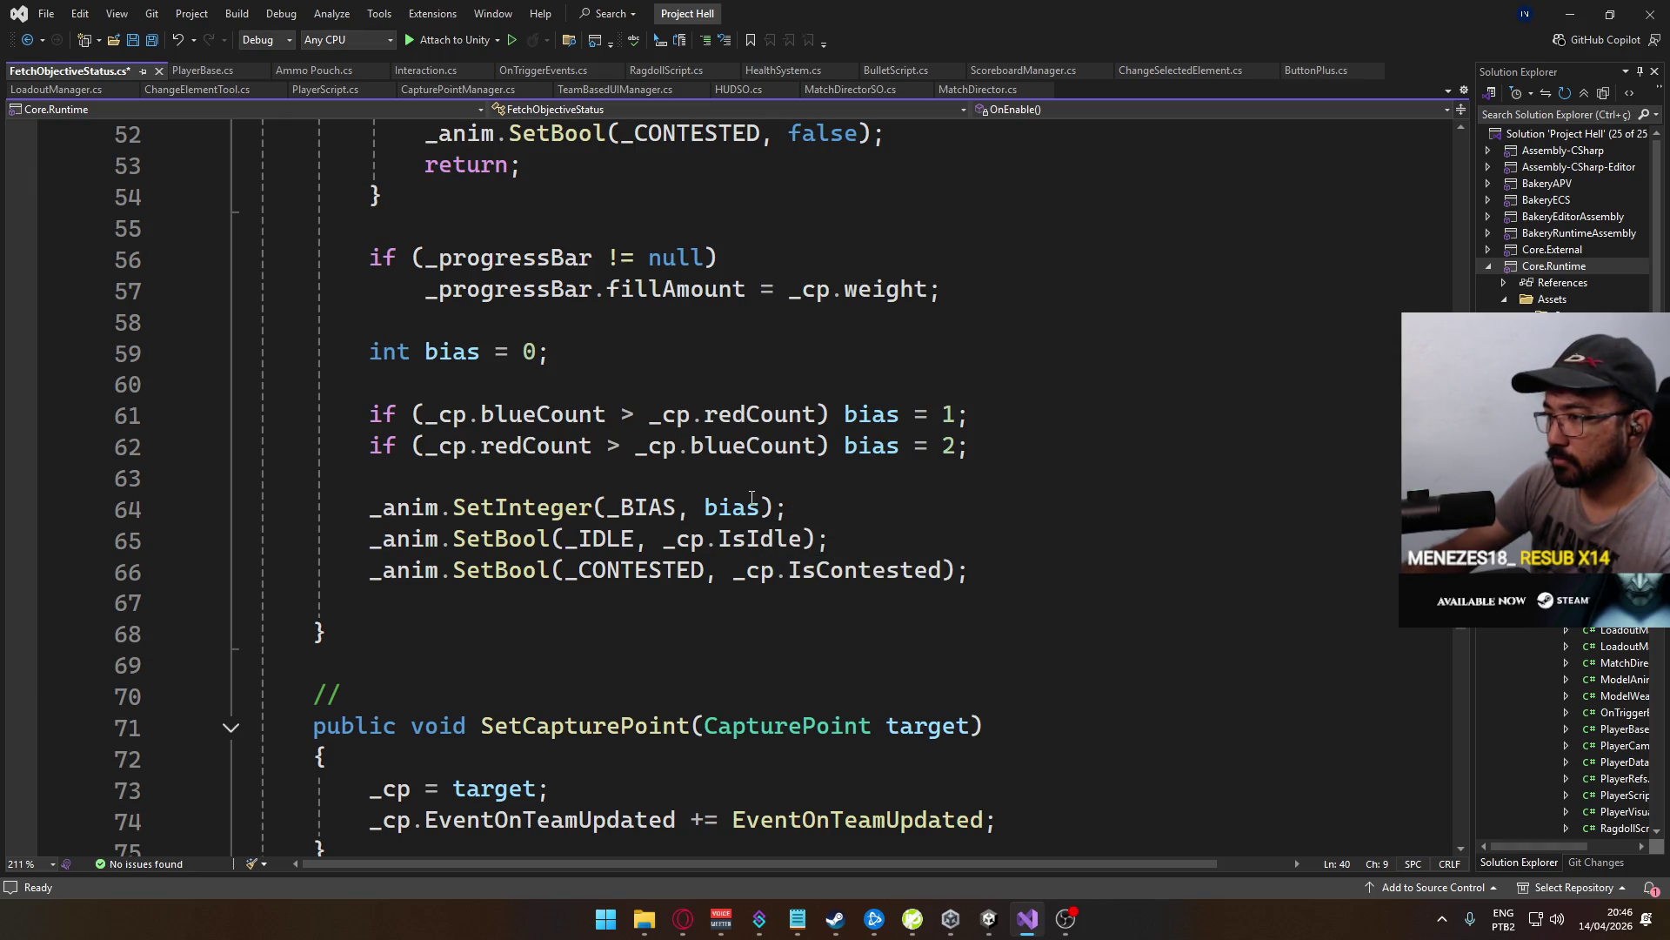
Step: Insert _anim.SetBool(_IDLE, _cp.IsIdle); below the owner line in OnEnable and save the script
{"action": "mouse_move", "coordinate": [828, 534]}
{"action": "left_mouse_down"}
{"action": "mouse_move", "coordinate": [370, 572]}
{"action": "mouse_move", "coordinate": [370, 539]}
{"action": "left_mouse_up"}
{"action": "key", "text": "ctrl+c"}
{"action": "scroll", "coordinate": [654, 477], "scroll_direction": "up", "scroll_amount": 4}
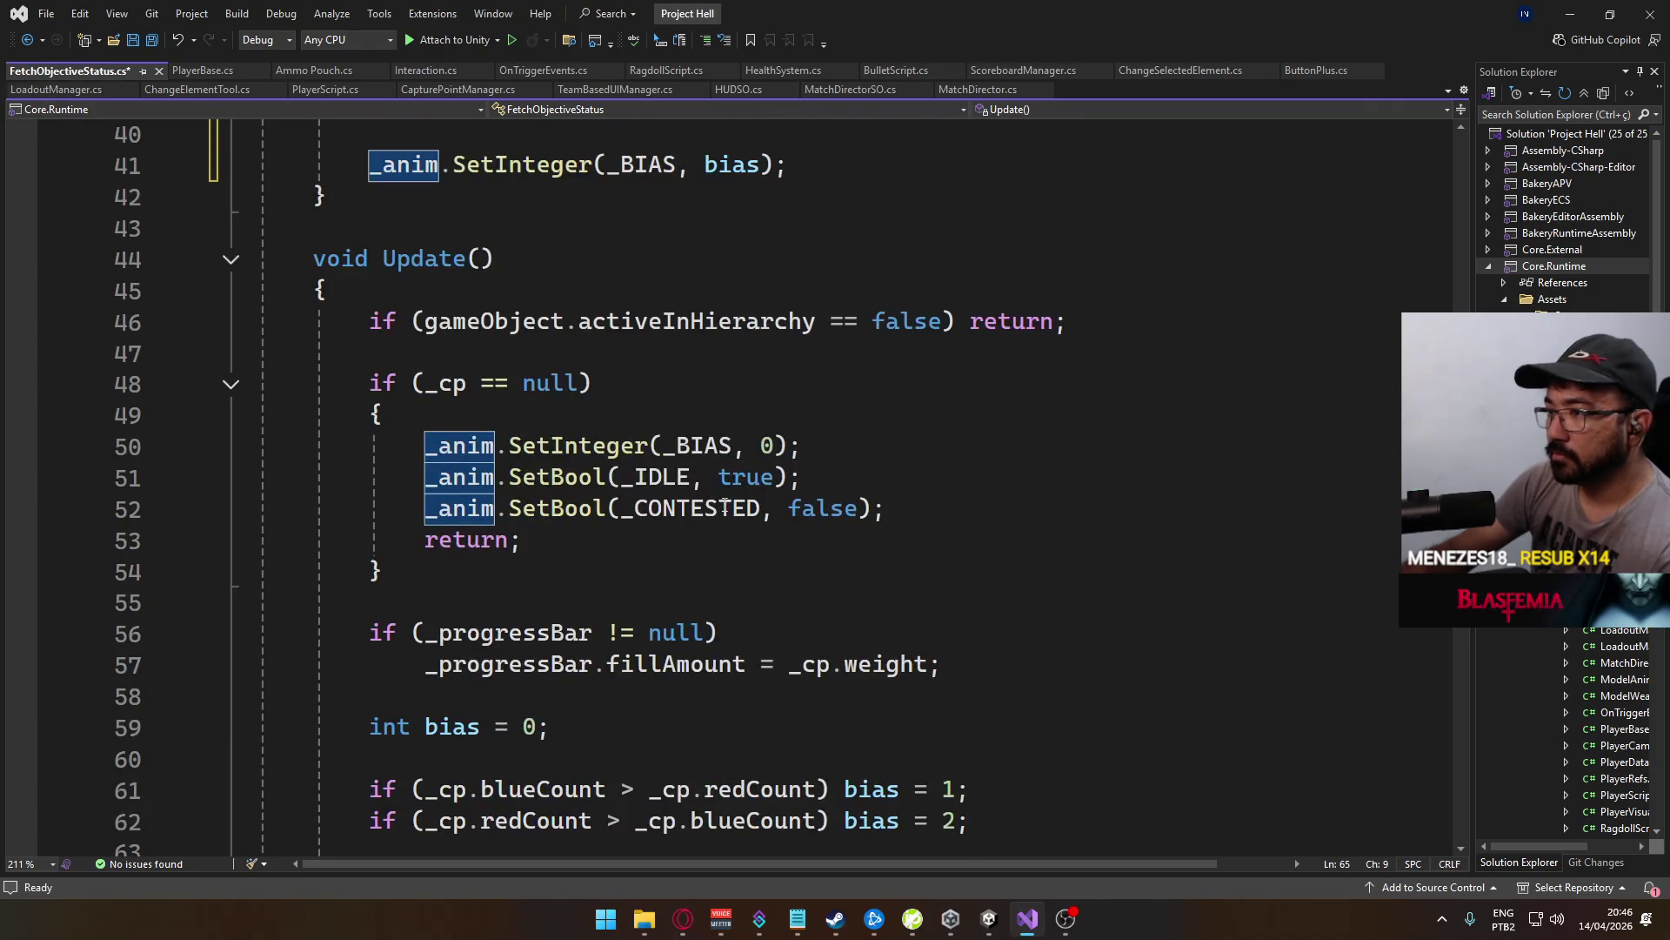
{"action": "scroll", "coordinate": [561, 449], "scroll_direction": "up", "scroll_amount": 3}
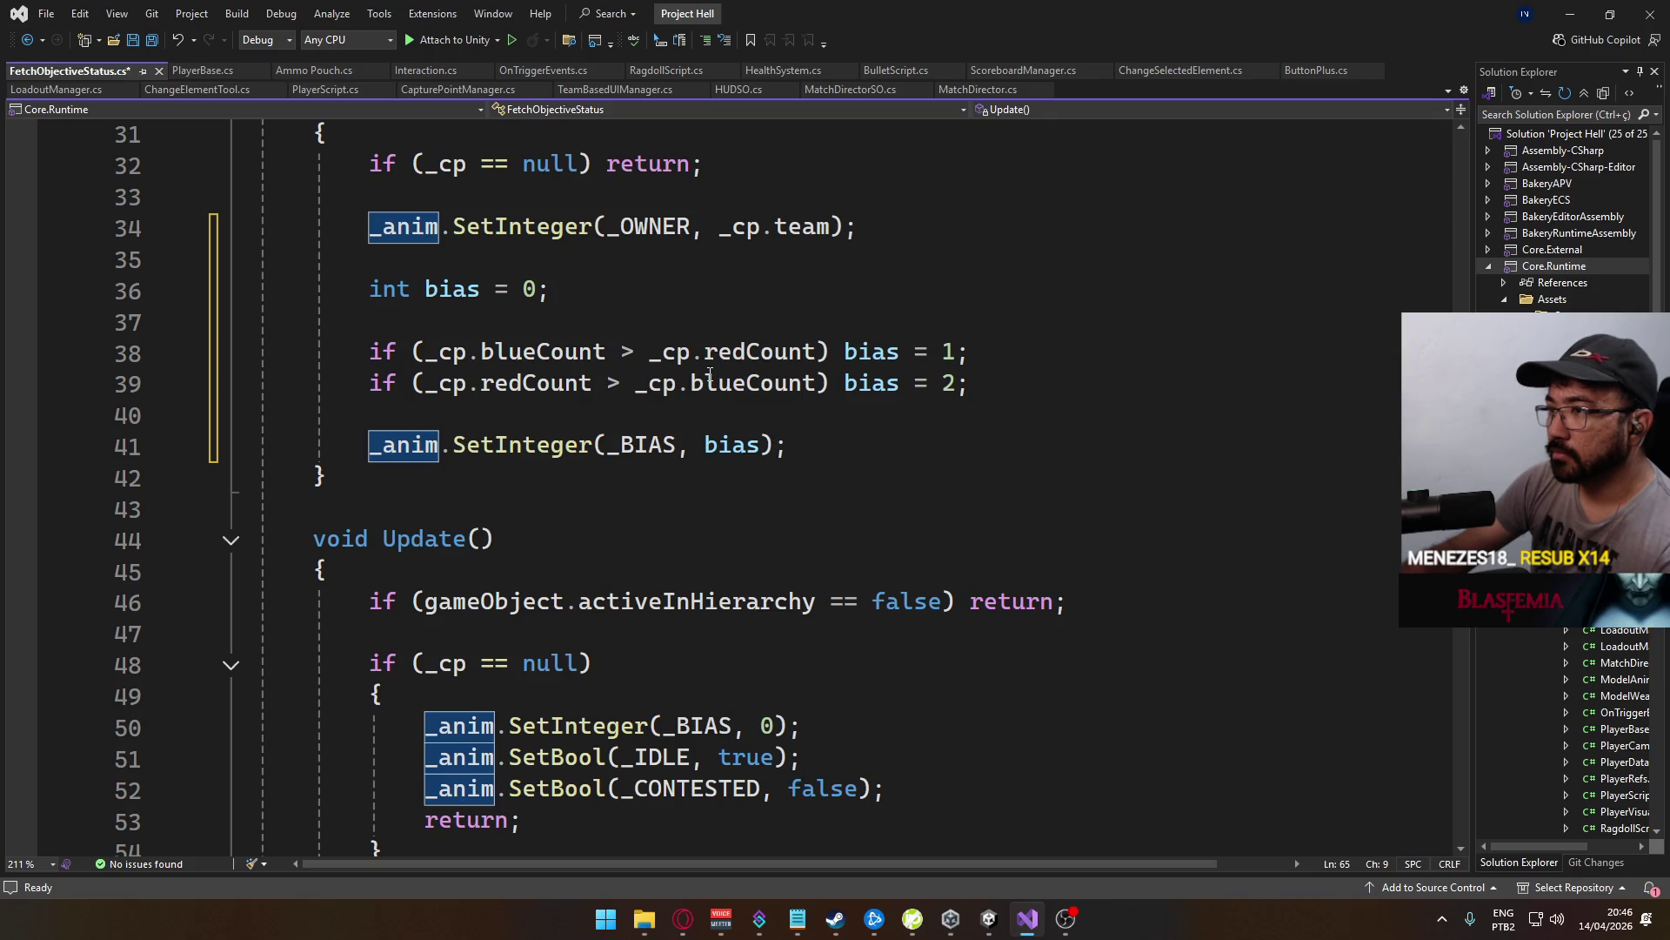
{"action": "left_click", "coordinate": [877, 238]}
{"action": "key", "text": "Return"}
{"action": "key", "text": "ctrl+v"}
{"action": "scroll", "coordinate": [818, 318], "scroll_direction": "up", "scroll_amount": 2}
{"action": "key", "text": "ctrl+s"}
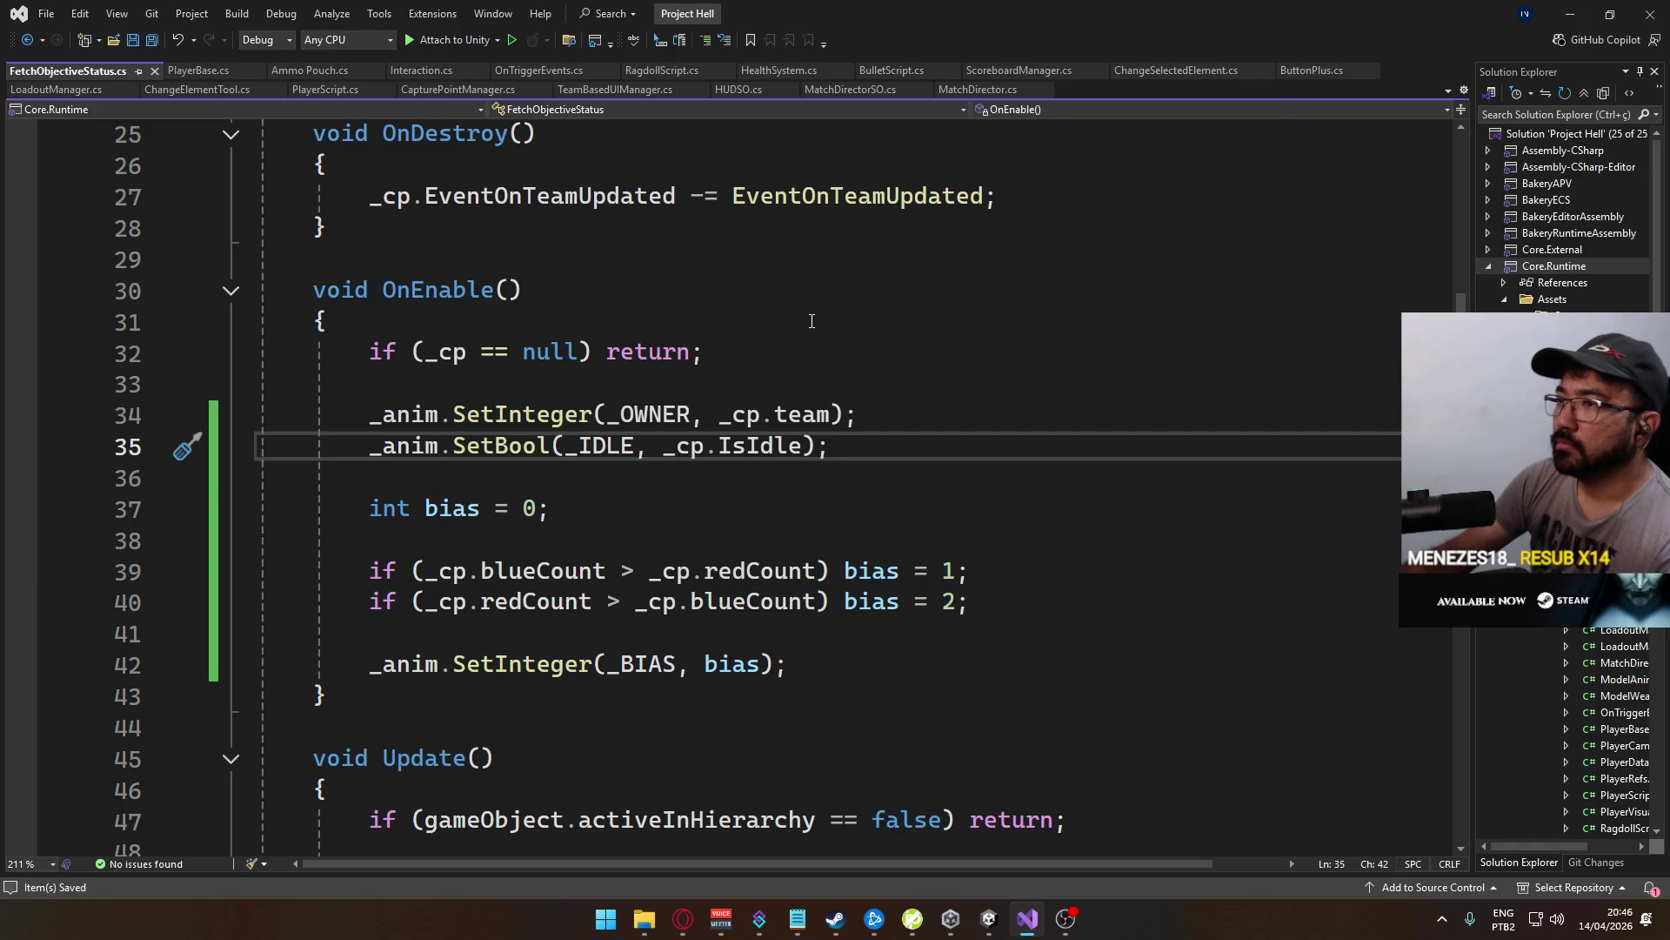
{"action": "mouse_move", "coordinate": [988, 916]}
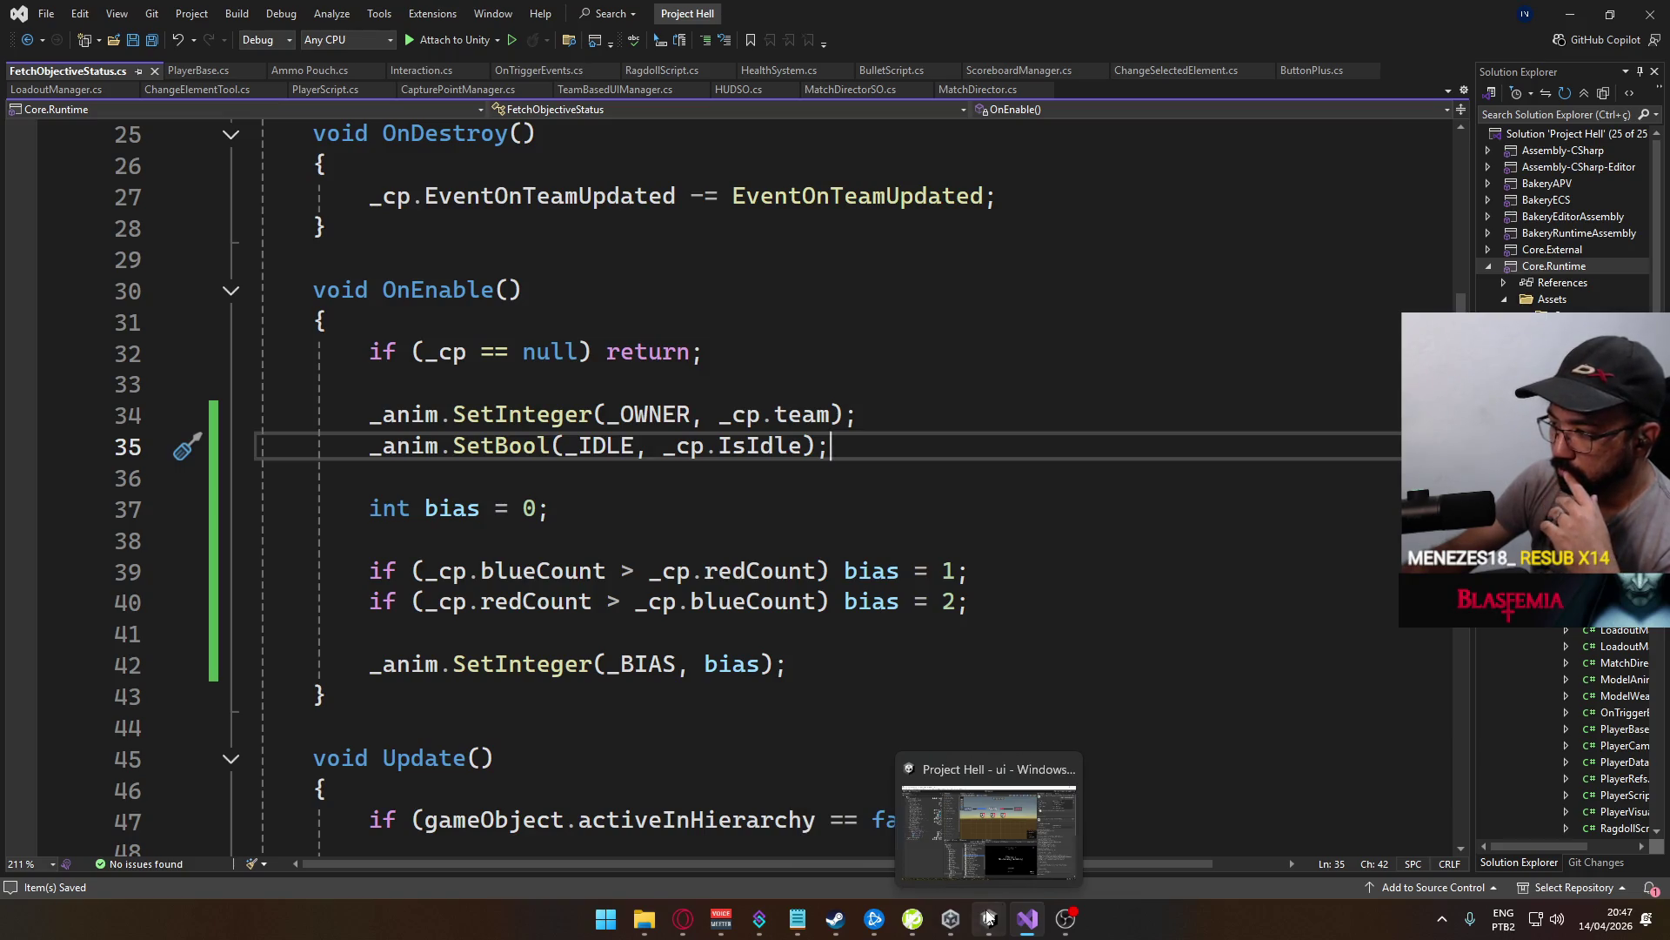
Step: Open the title scene from Core/Runtime/Scenes without saving changes and start Play mode
{"action": "left_click", "coordinate": [895, 831]}
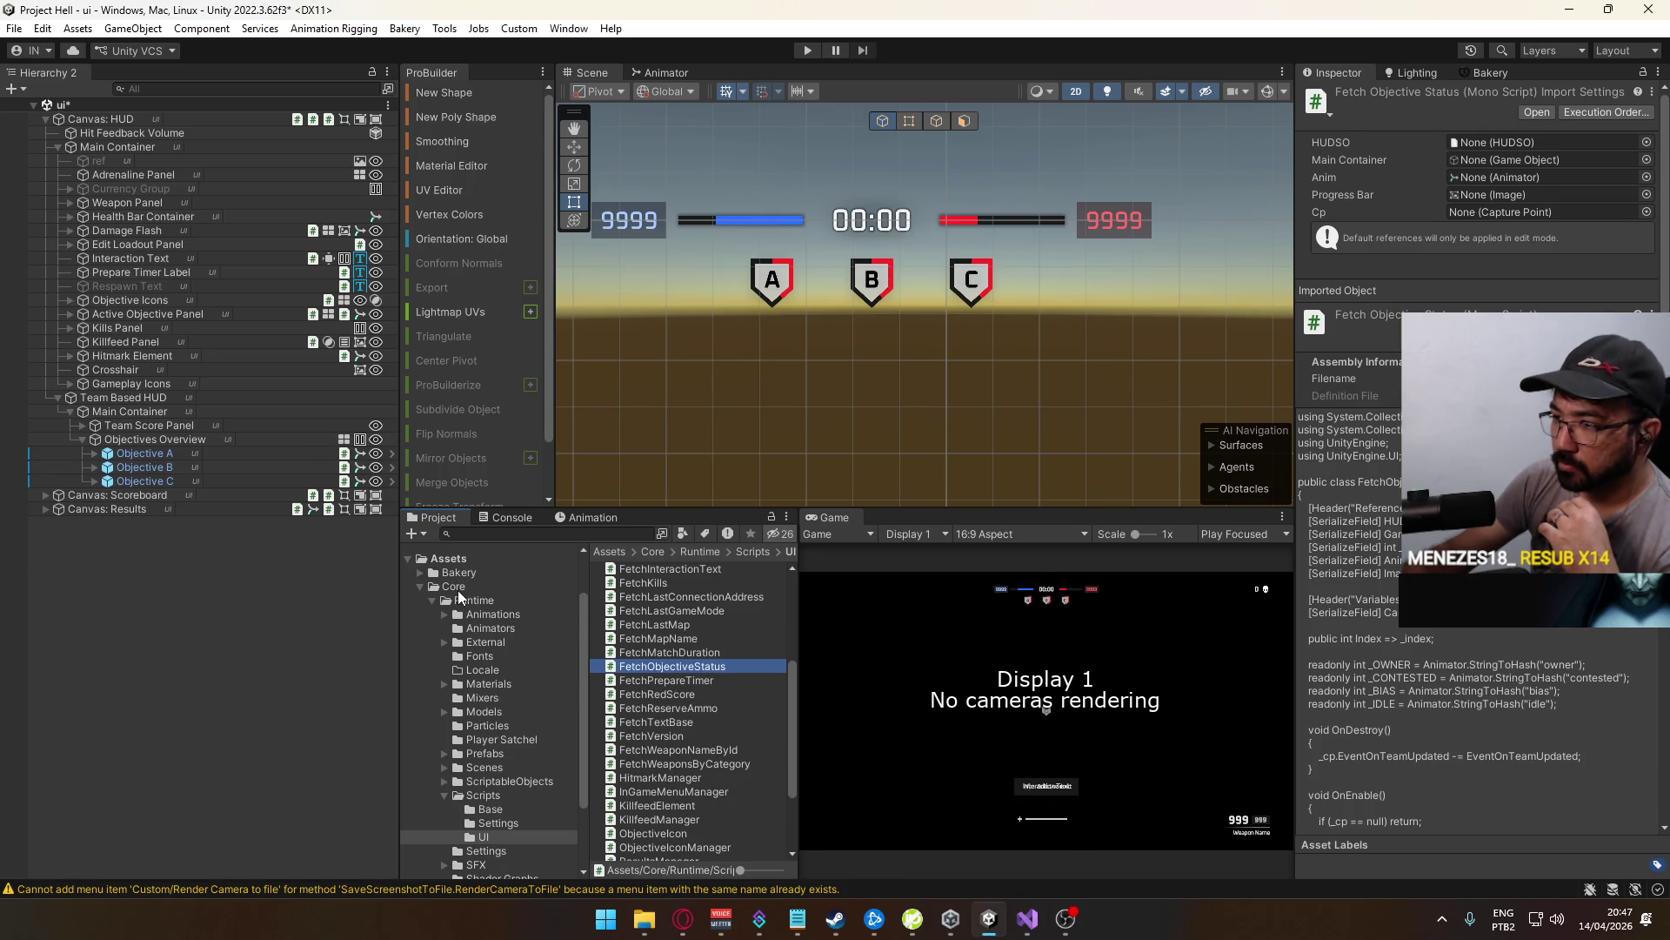
{"action": "left_click", "coordinate": [457, 590]}
{"action": "left_click", "coordinate": [509, 770]}
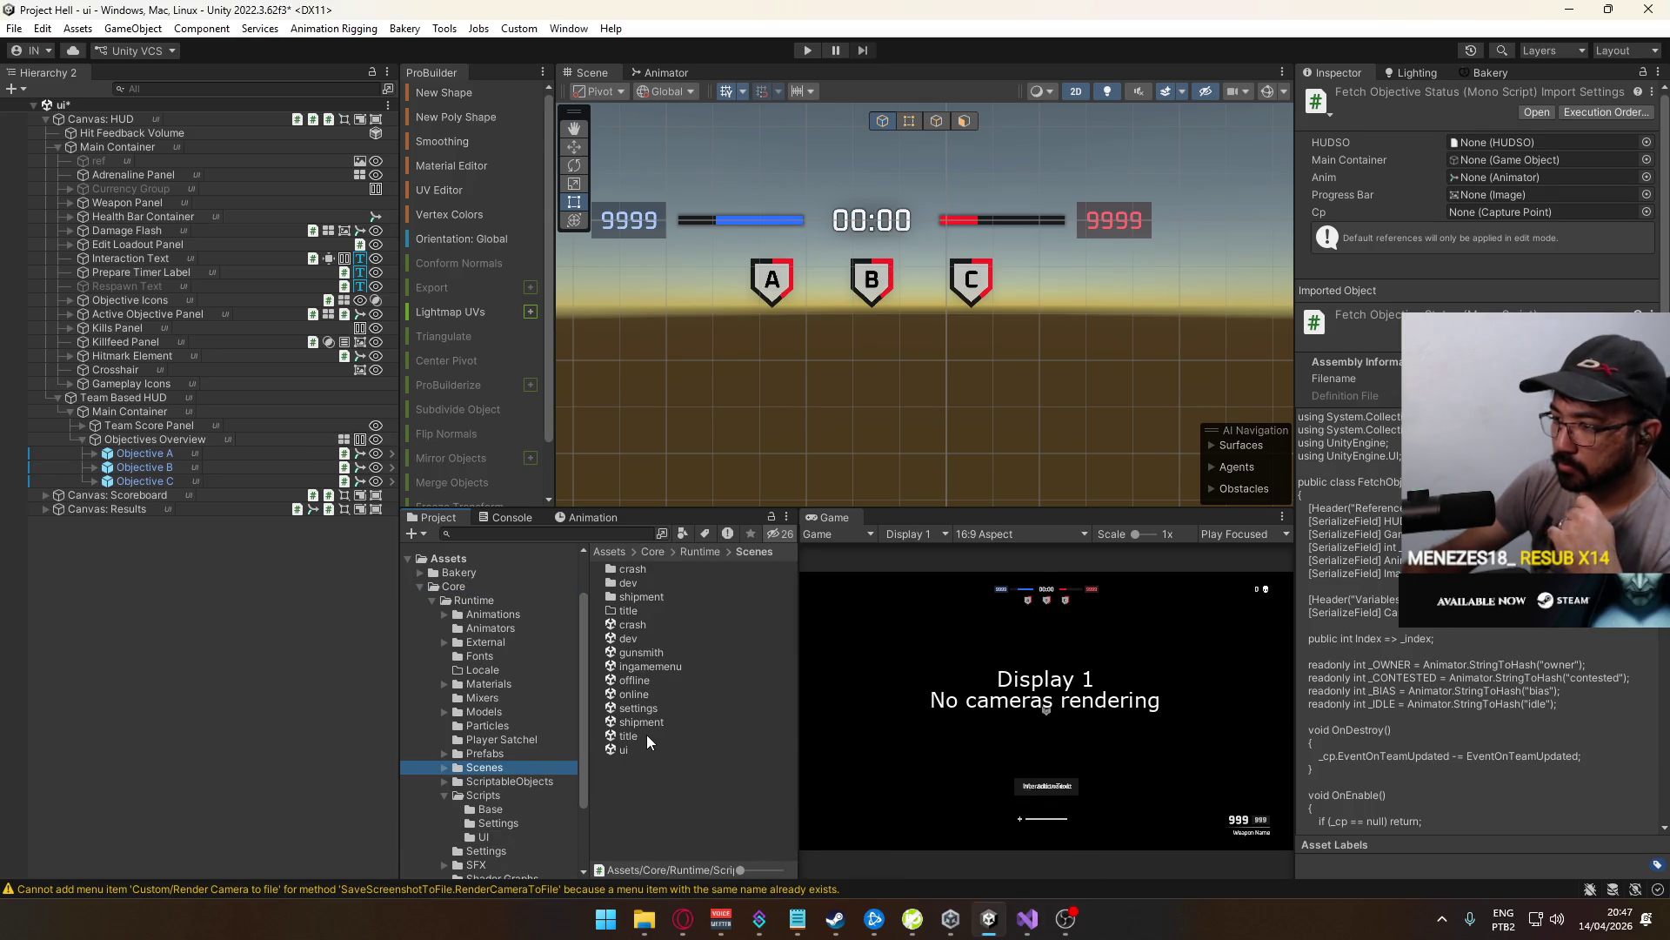
{"action": "double_click", "coordinate": [647, 737]}
{"action": "left_click", "coordinate": [826, 494]}
{"action": "left_click", "coordinate": [808, 50]}
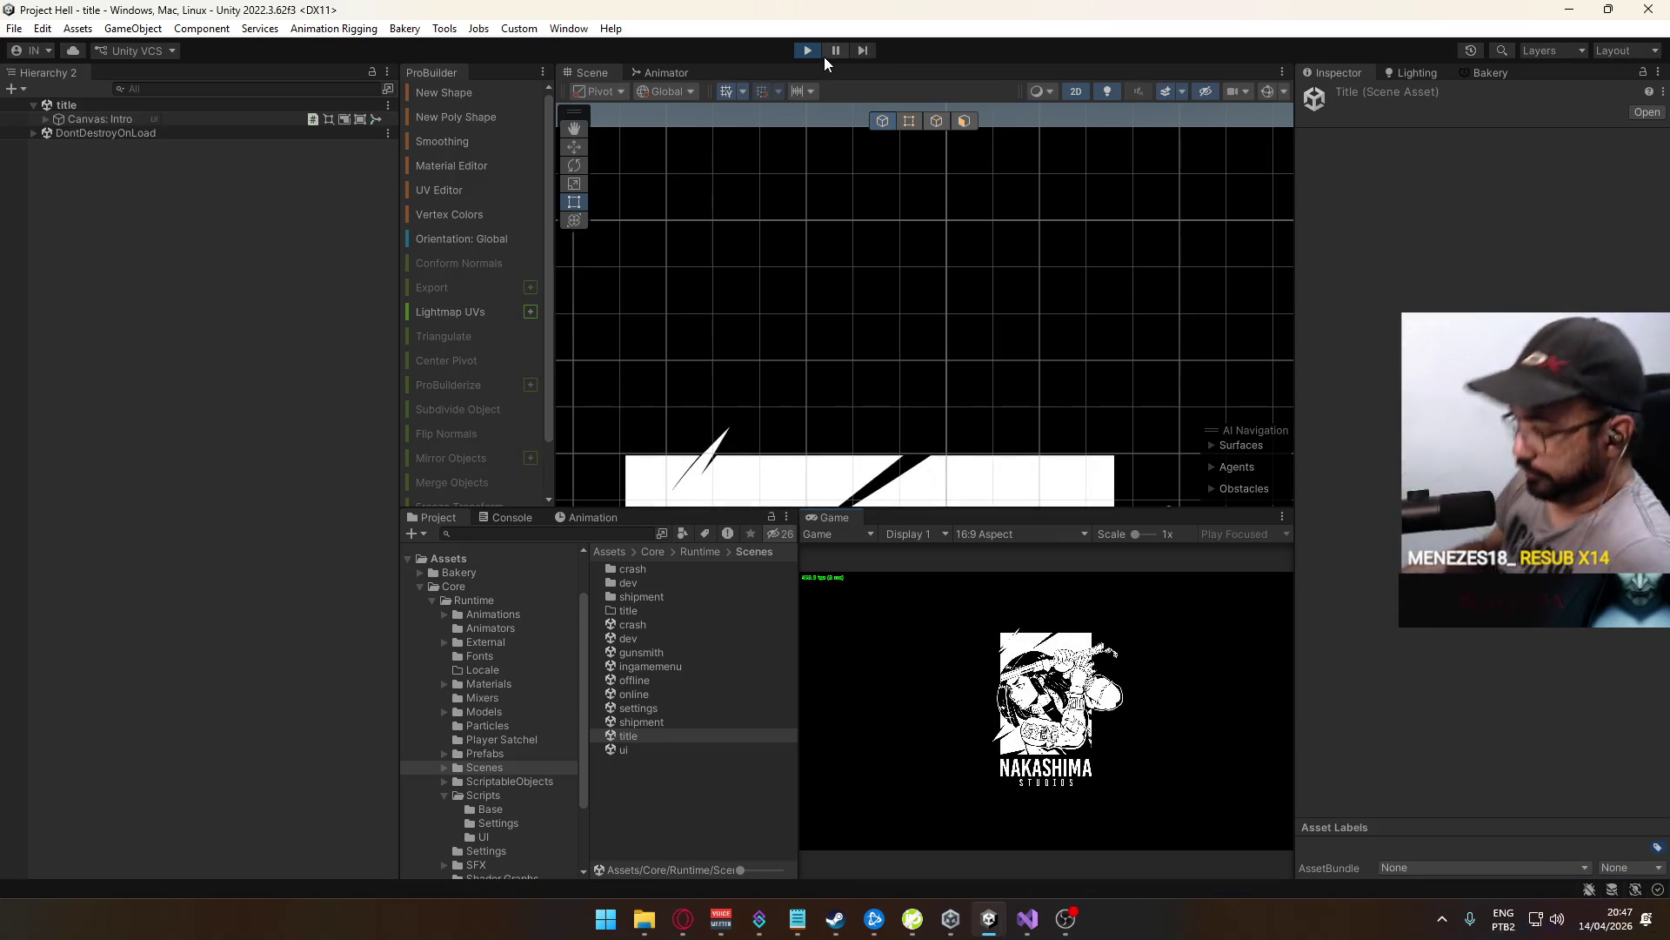
{"action": "left_click", "coordinate": [682, 914]}
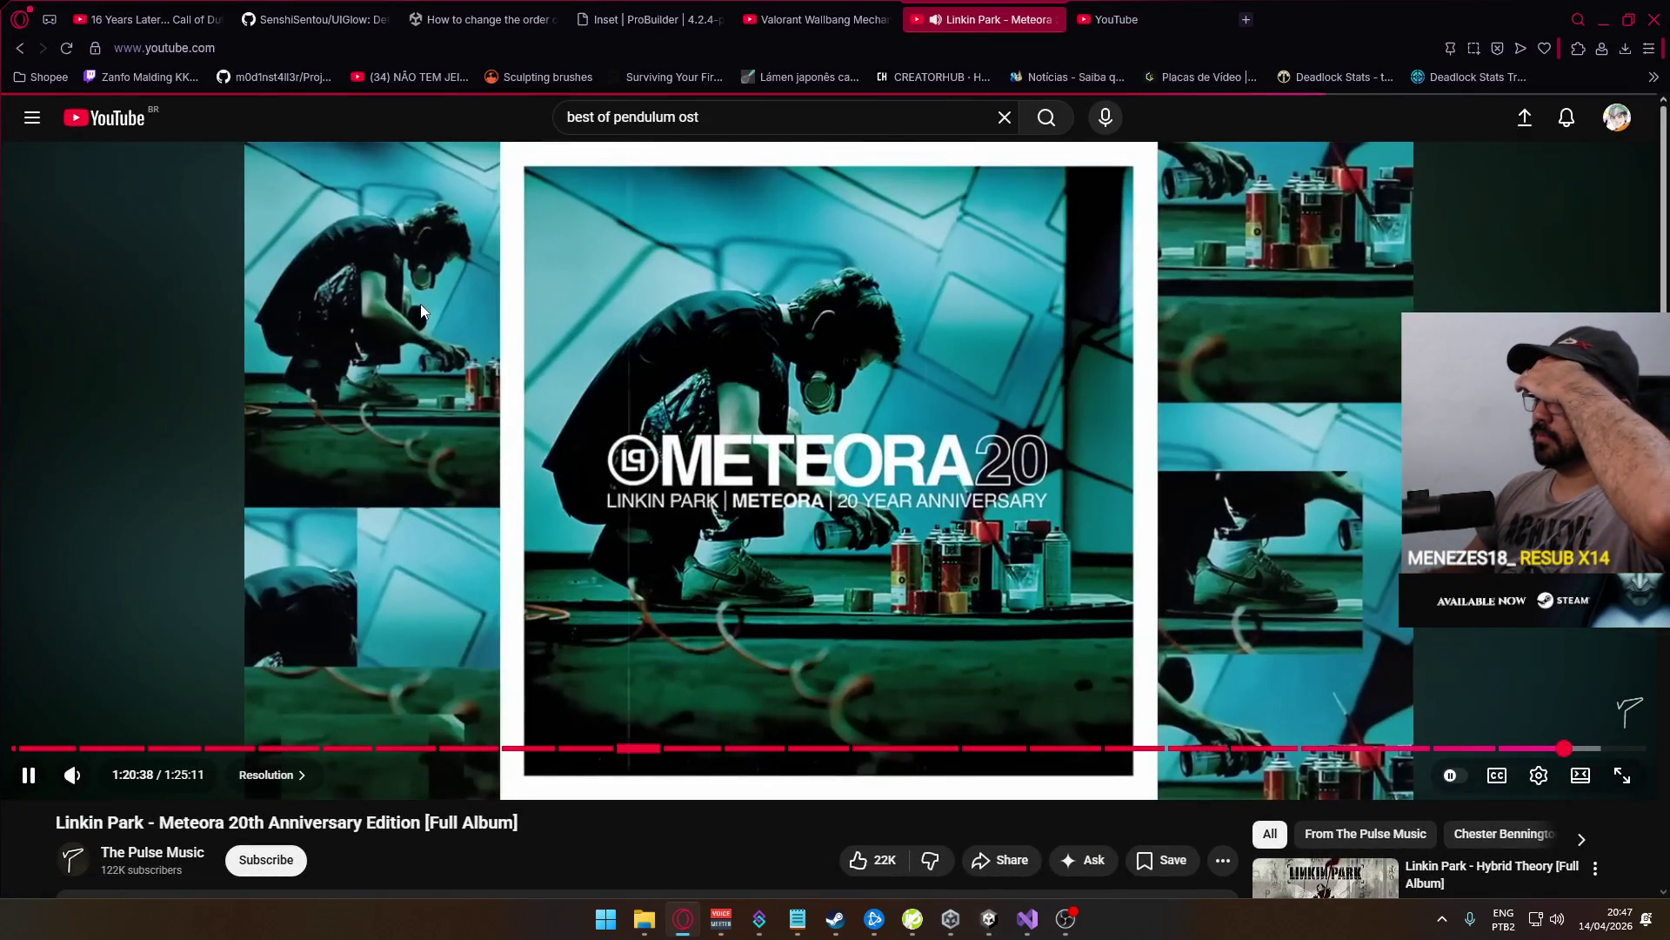
Step: Search YouTube for 'points of authority live in texas' and open the Live In Texas video
{"action": "key", "text": "alt+Left"}
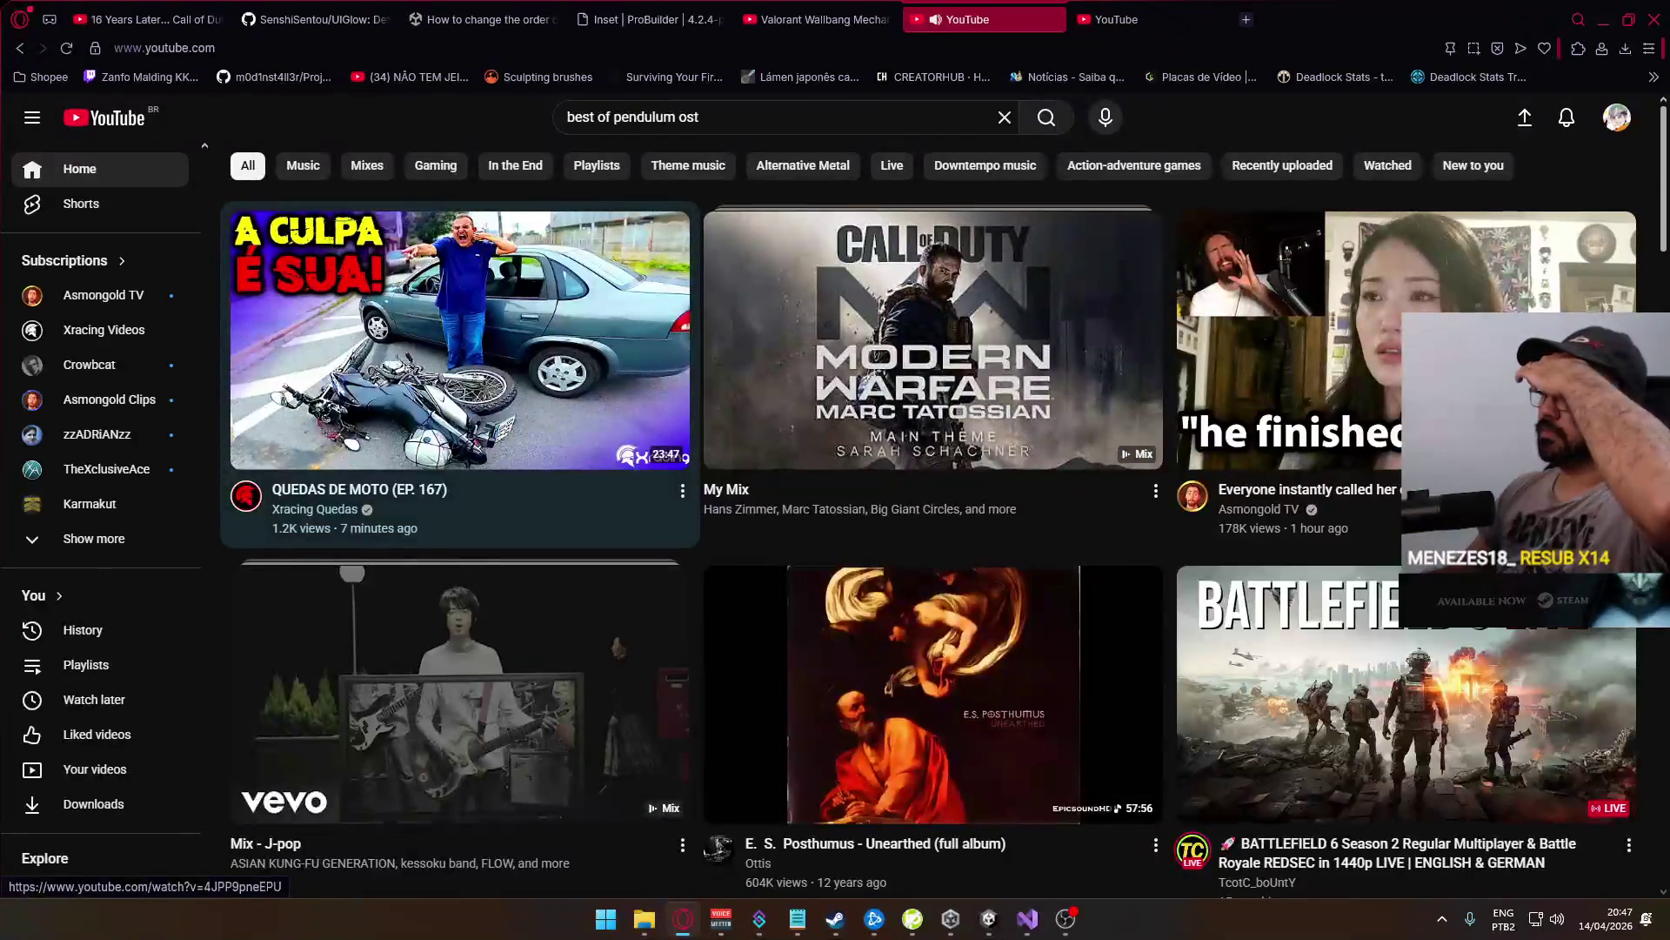
{"action": "left_click", "coordinate": [717, 115]}
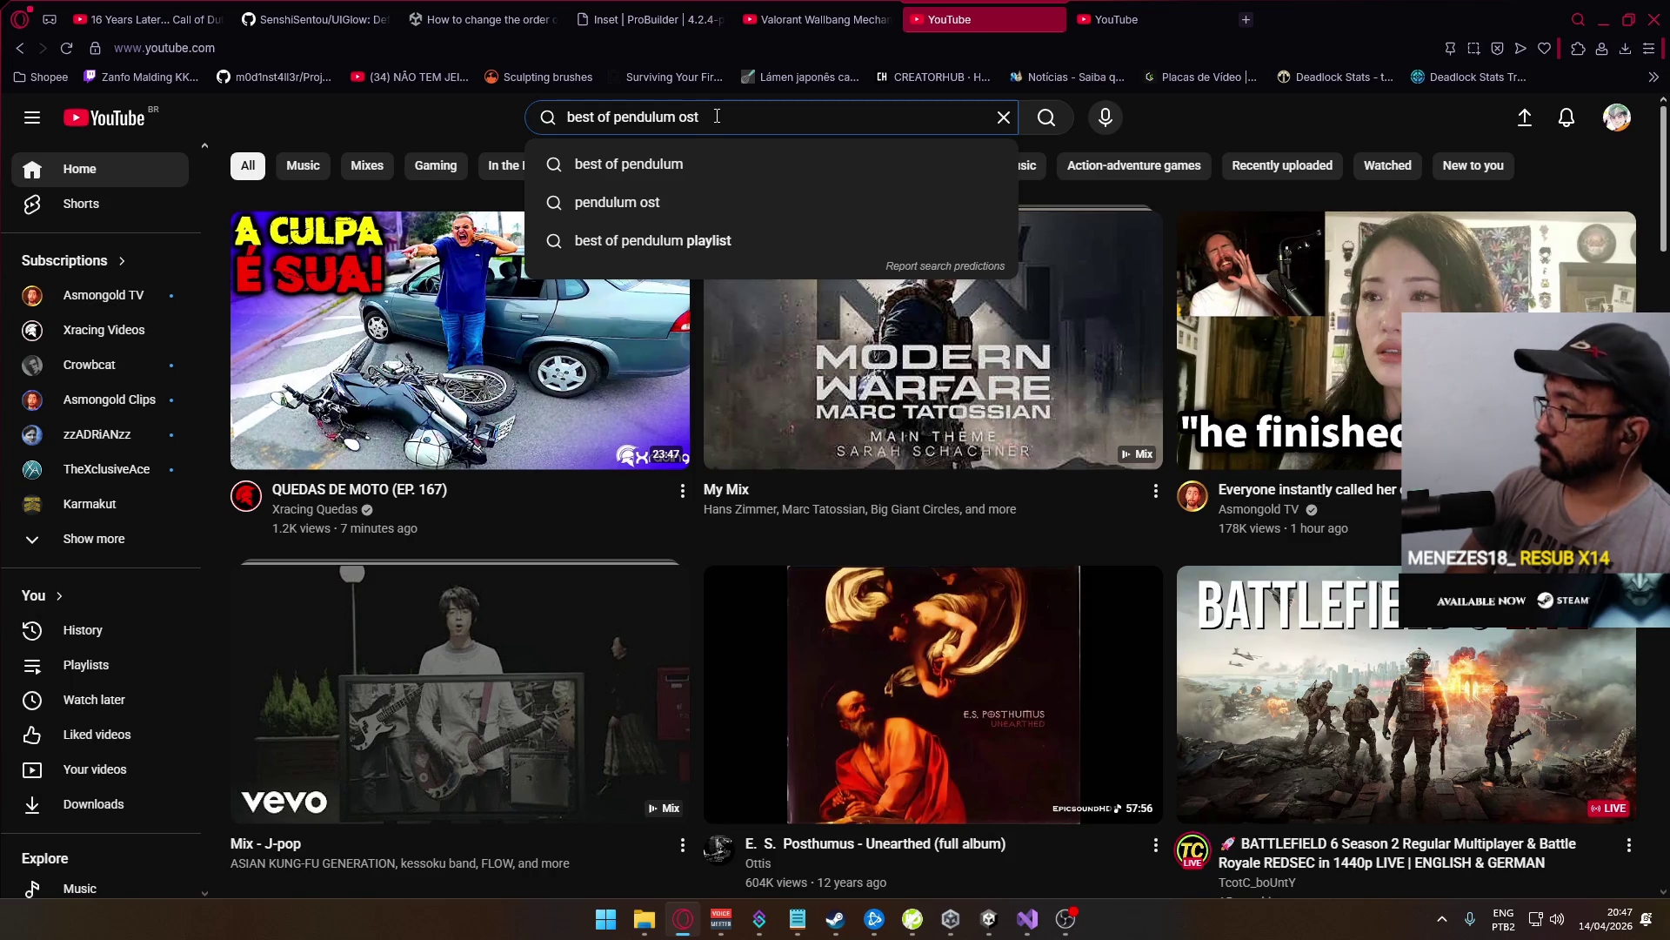
{"action": "type", "text": "in"}
{"action": "key", "text": "ctrl+a"}
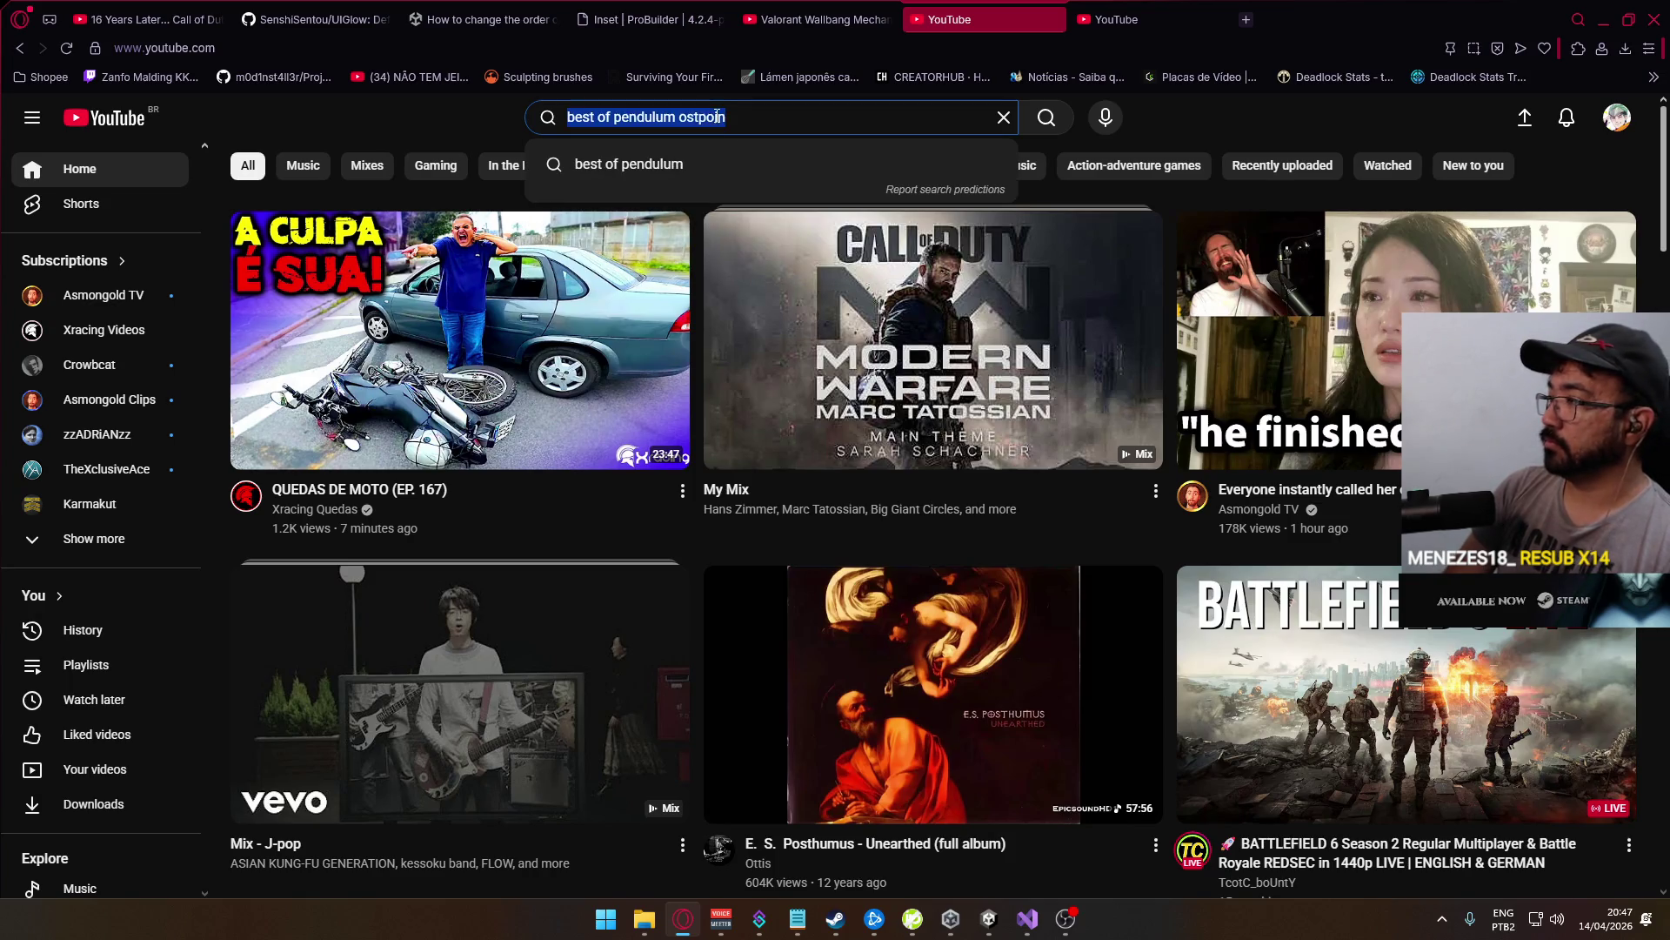
{"action": "type", "text": "points of aut"}
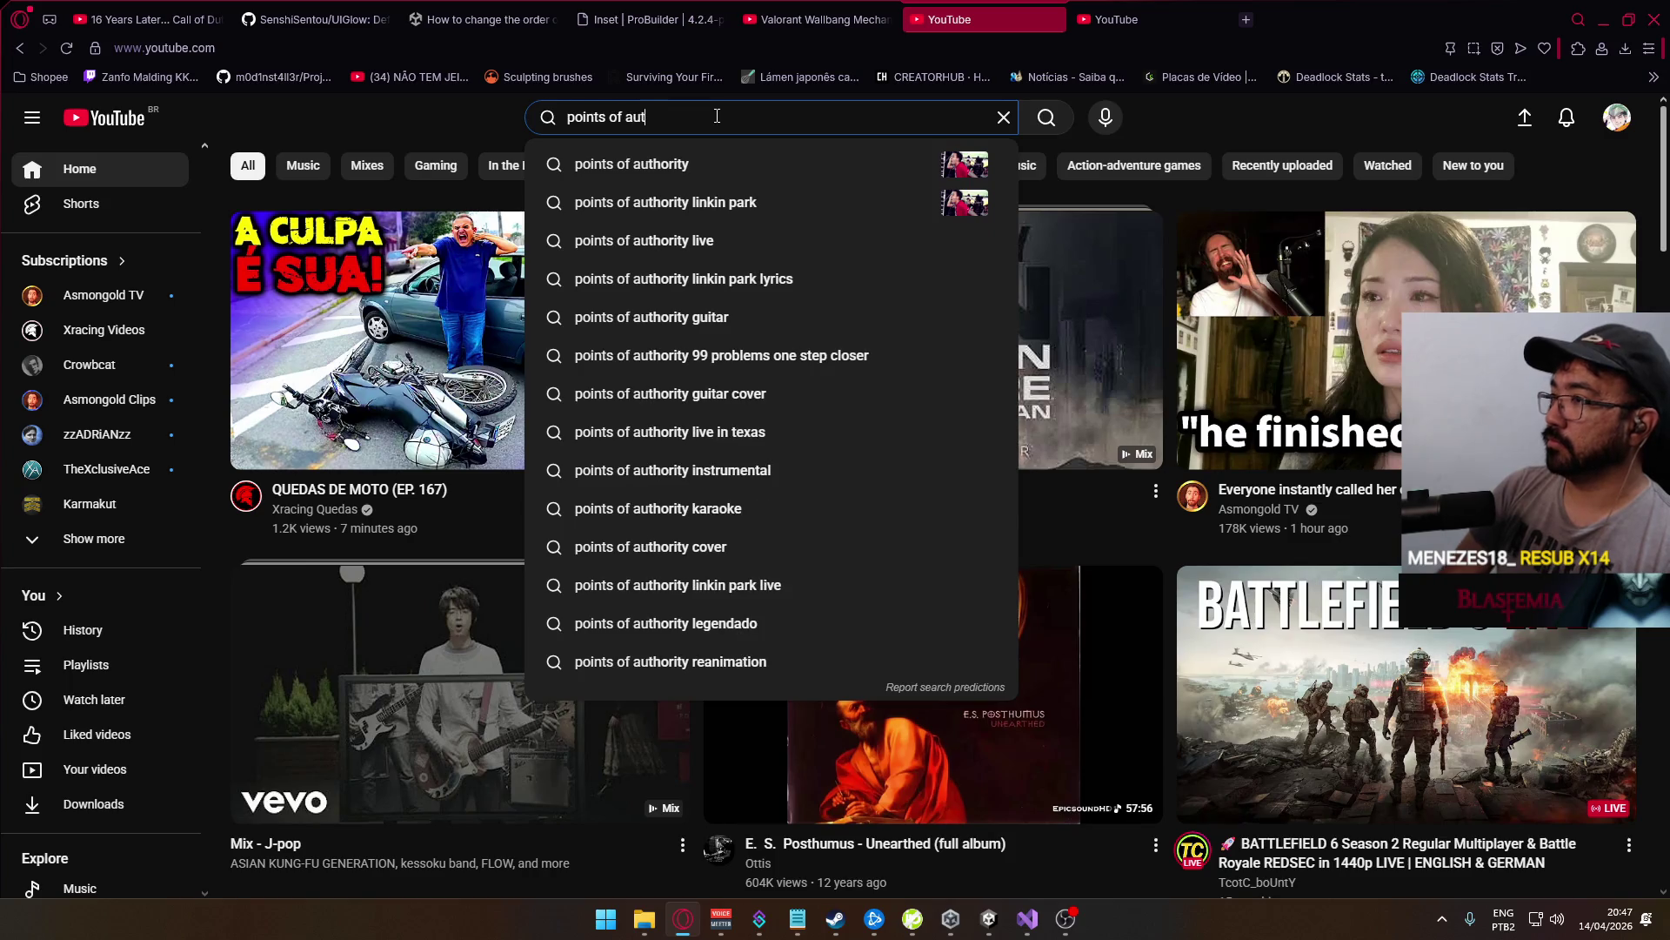
{"action": "type", "text": "hority live in t"}
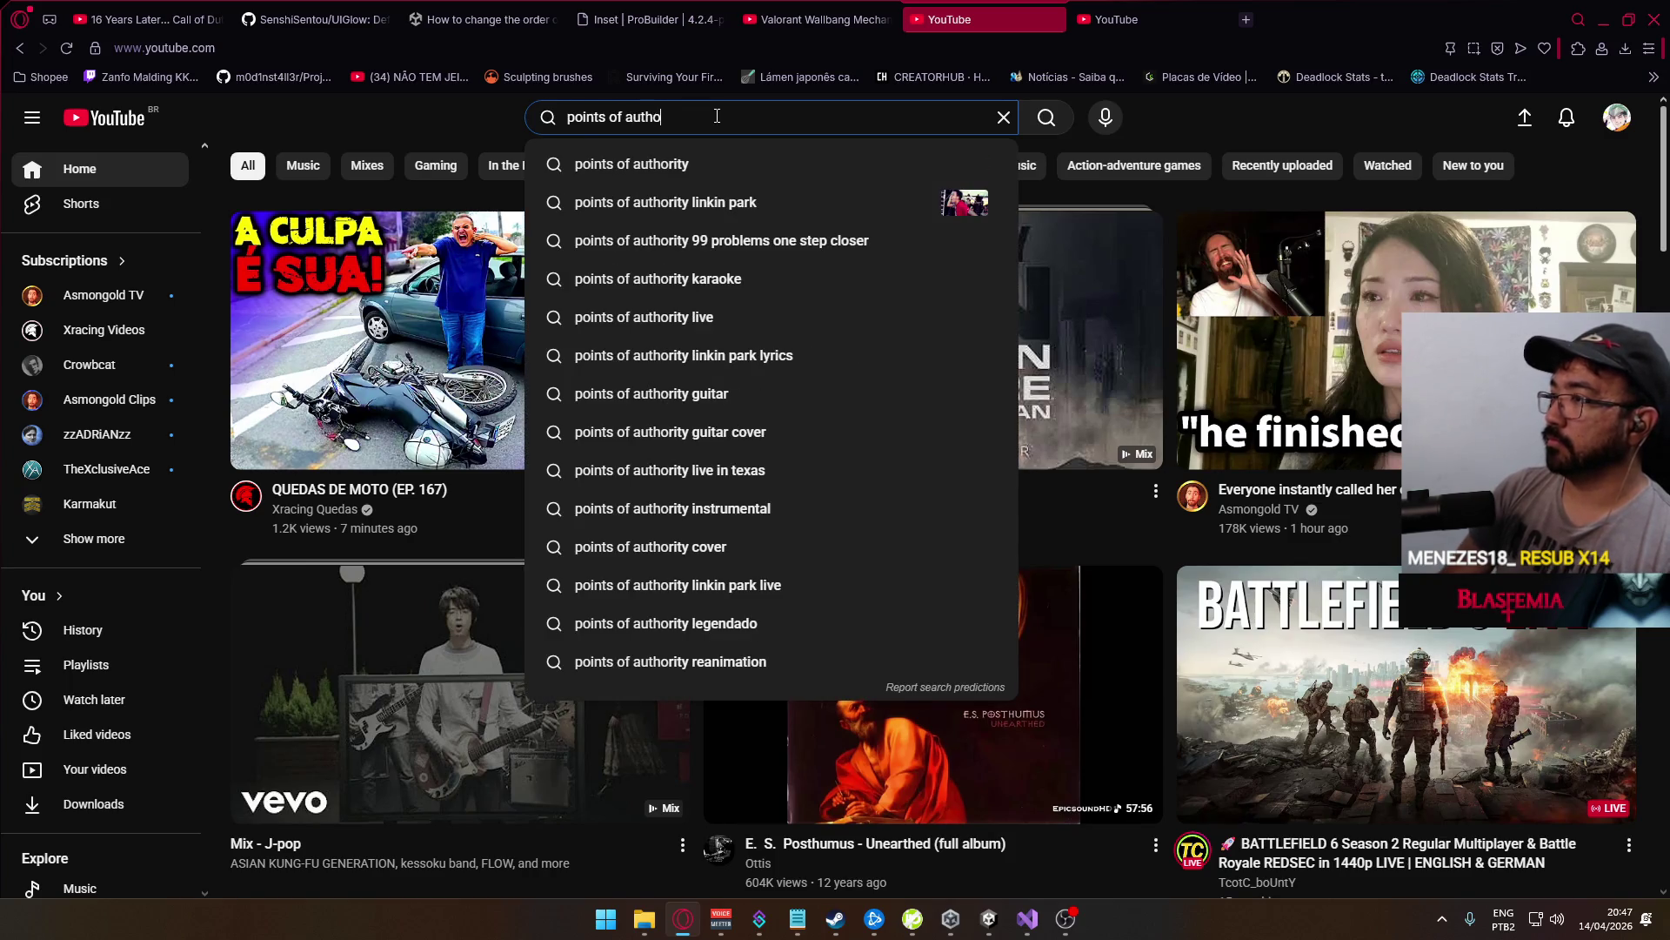
{"action": "type", "text": "exas"}
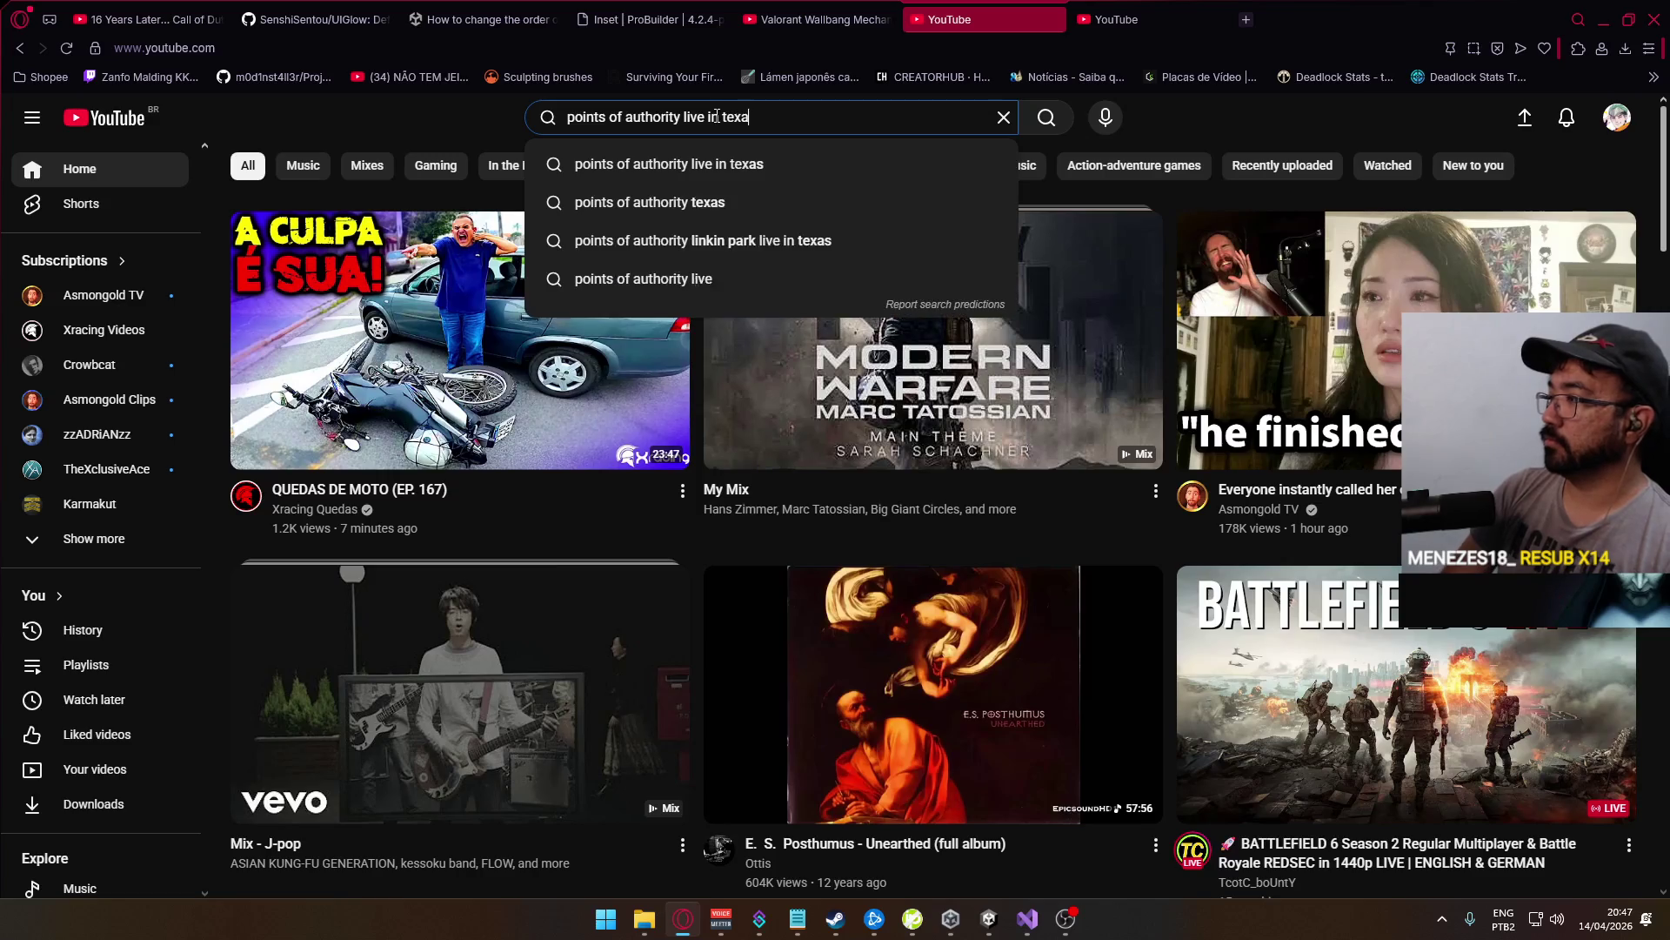
{"action": "key", "text": "Return"}
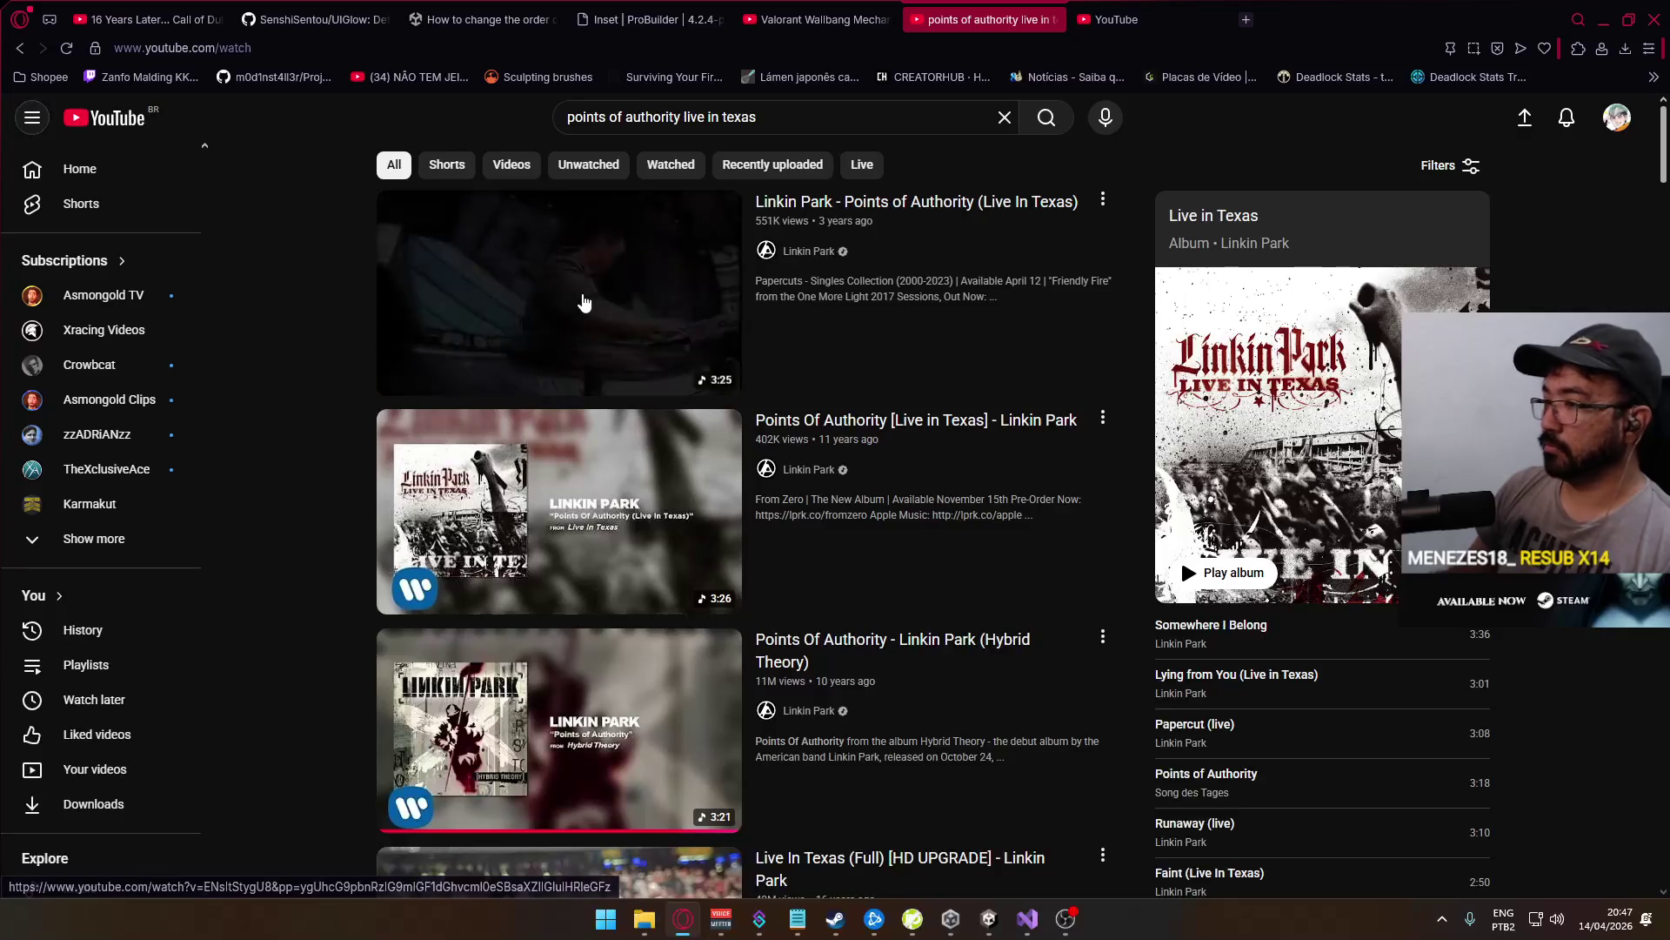
{"action": "left_click", "coordinate": [584, 303]}
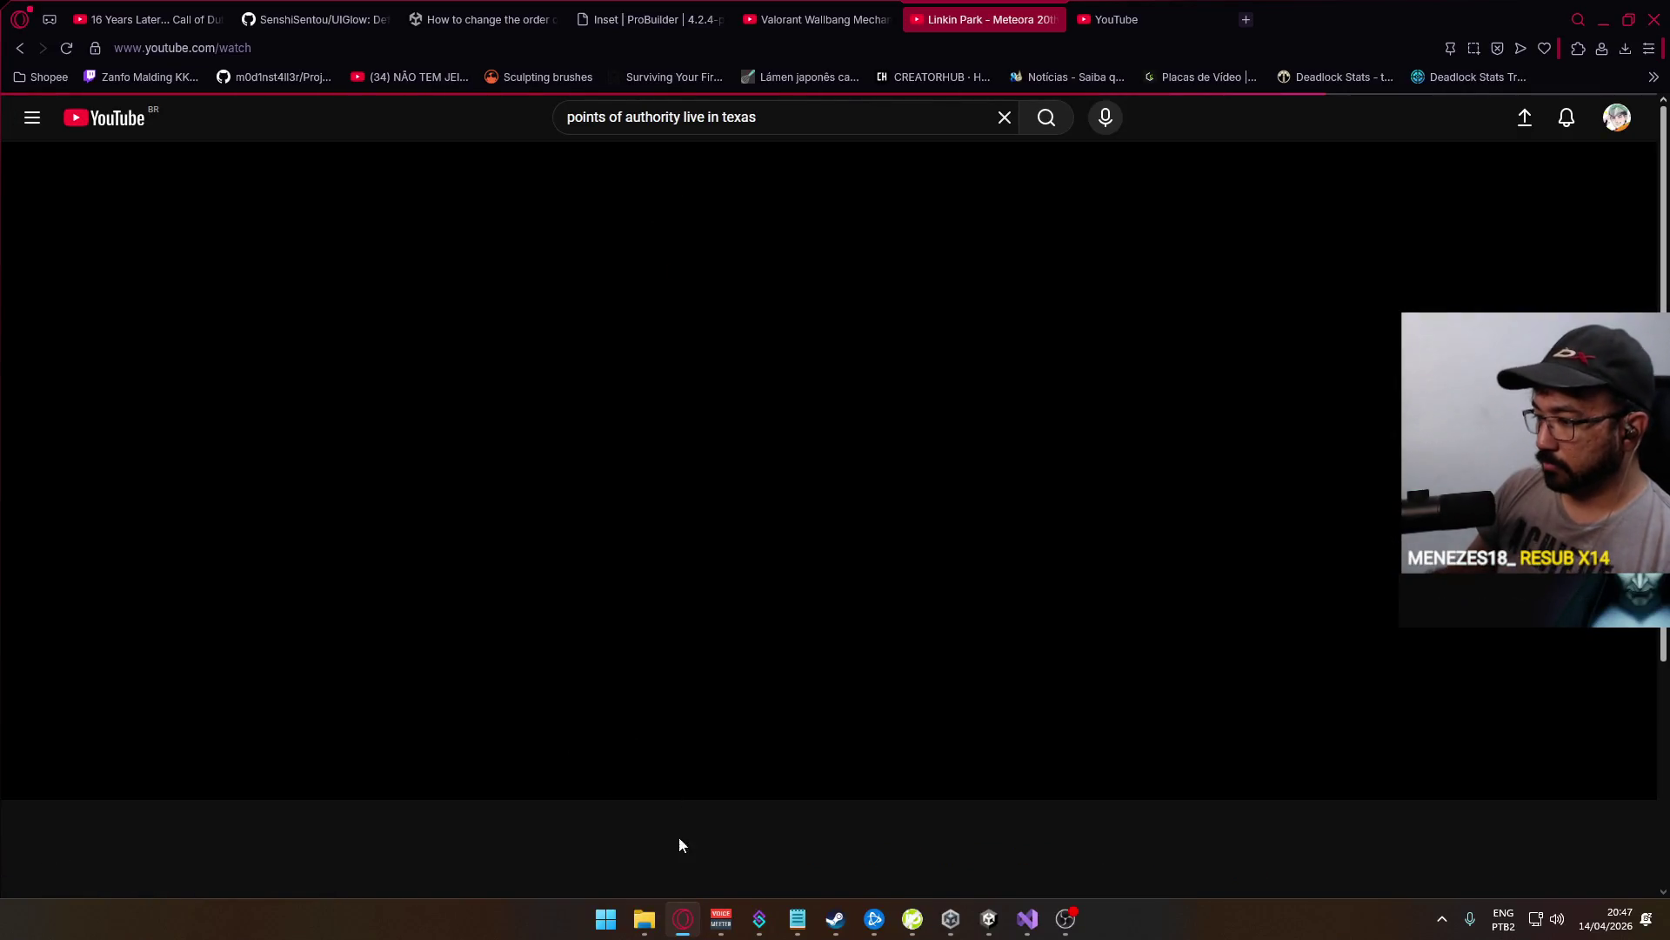
{"action": "key", "text": "alt+Tab"}
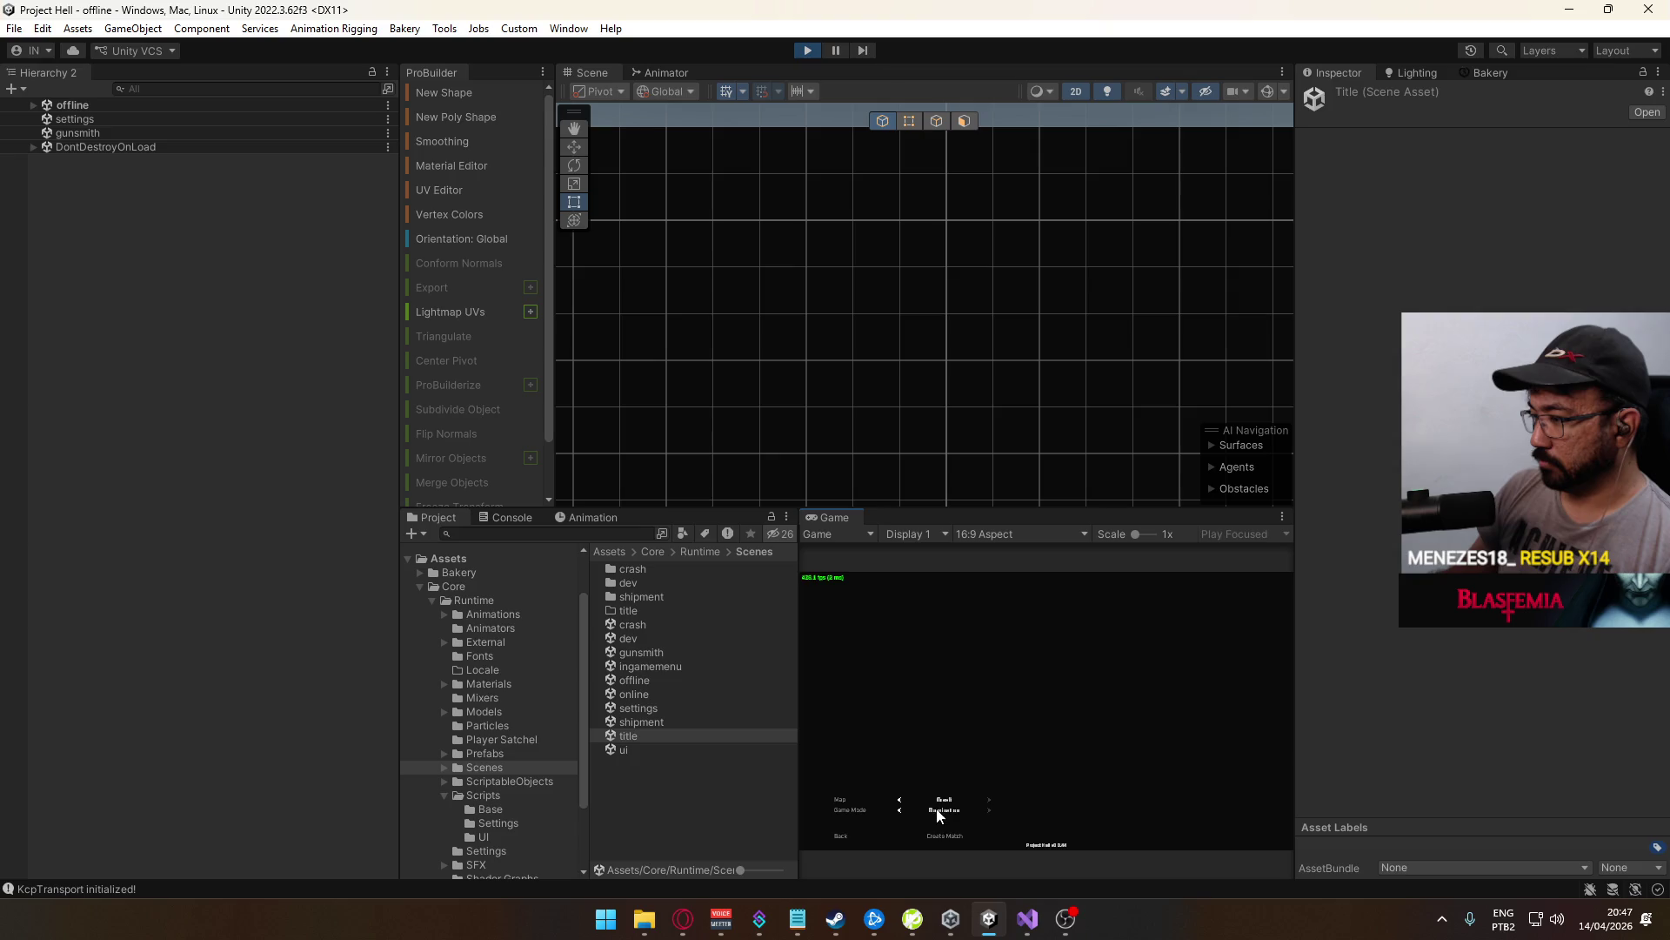
Step: Start a match from the main menu and run the player through the checkered corridor
{"action": "left_click", "coordinate": [937, 834]}
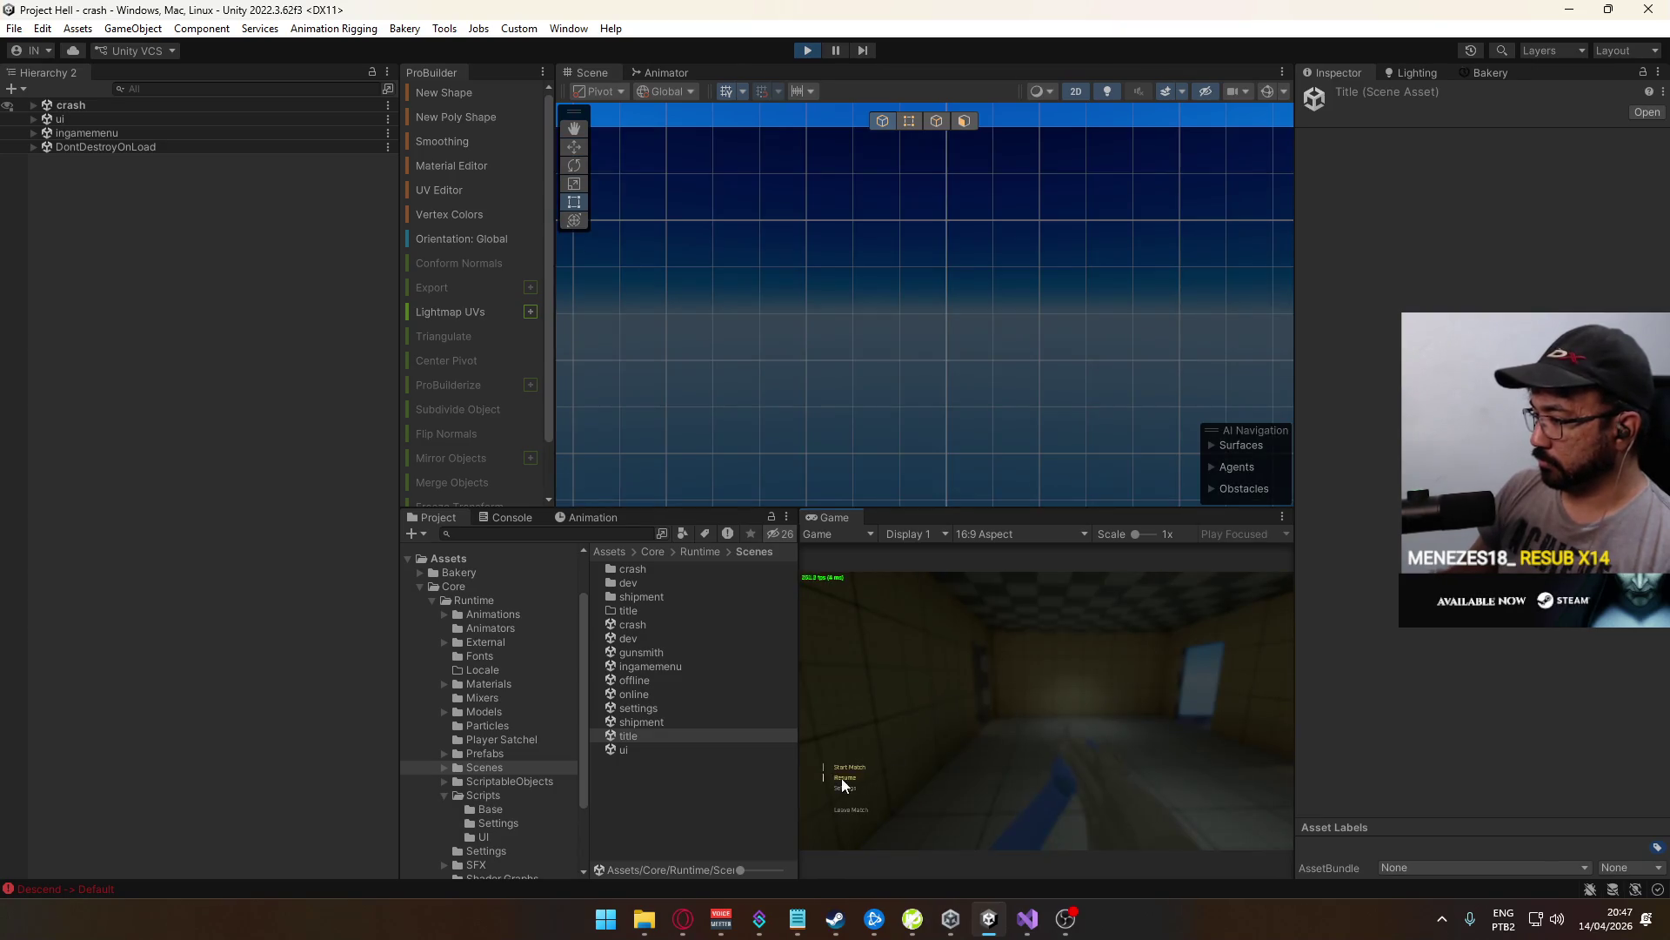
{"action": "left_click", "coordinate": [842, 778]}
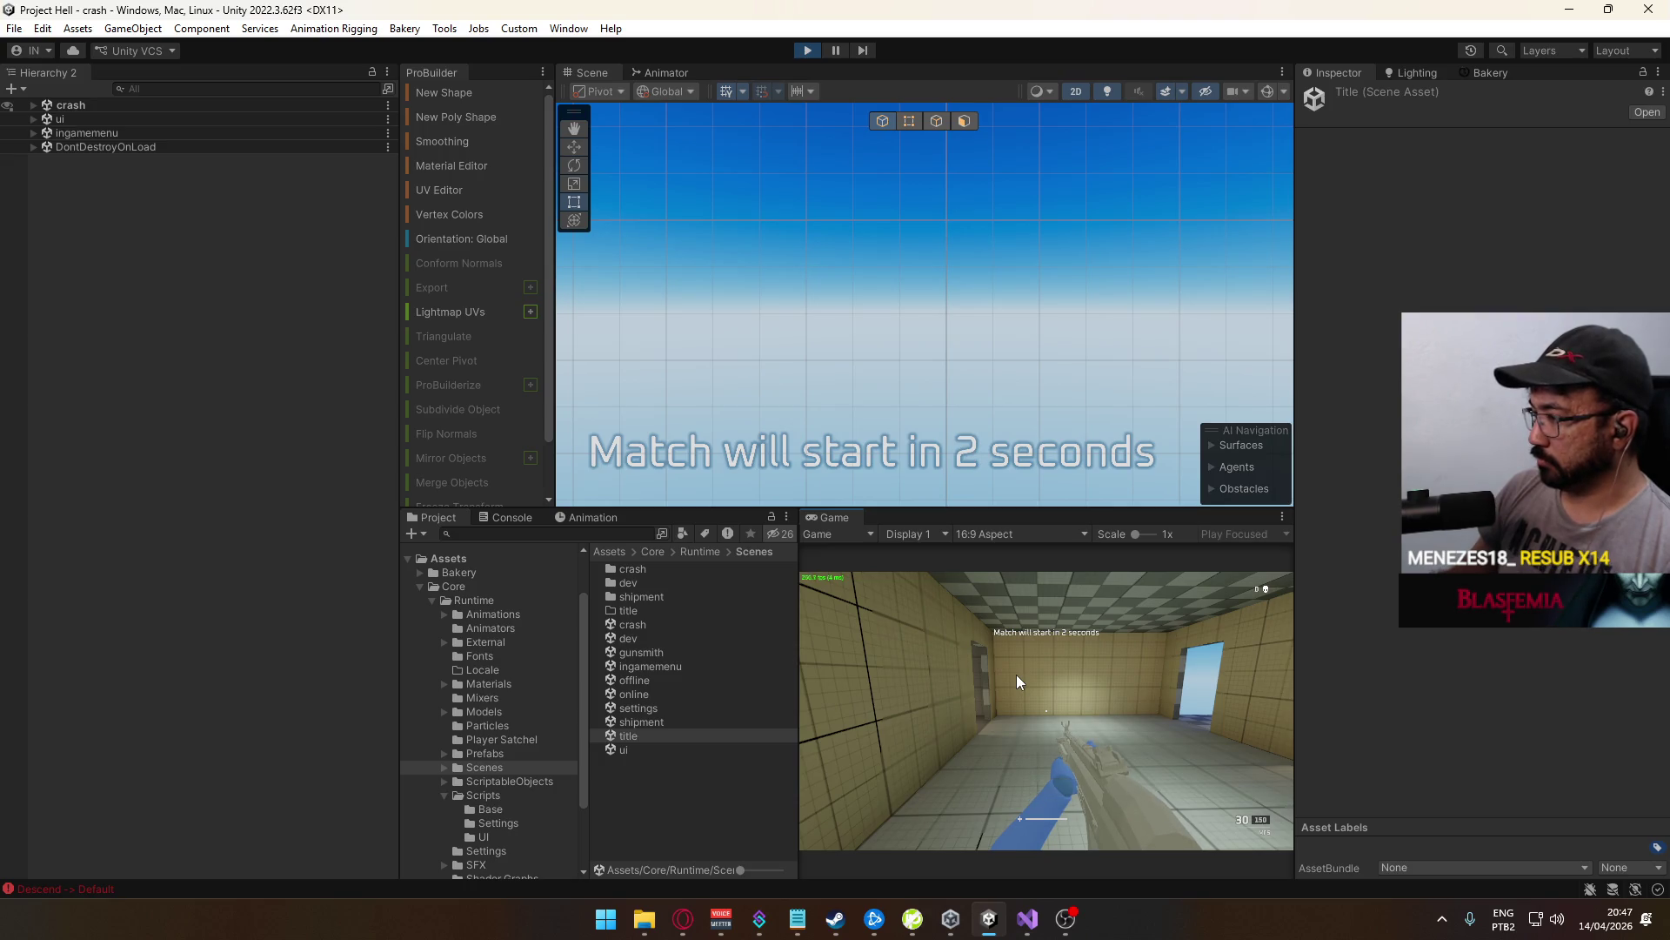
{"action": "key", "text": "shift+w"}
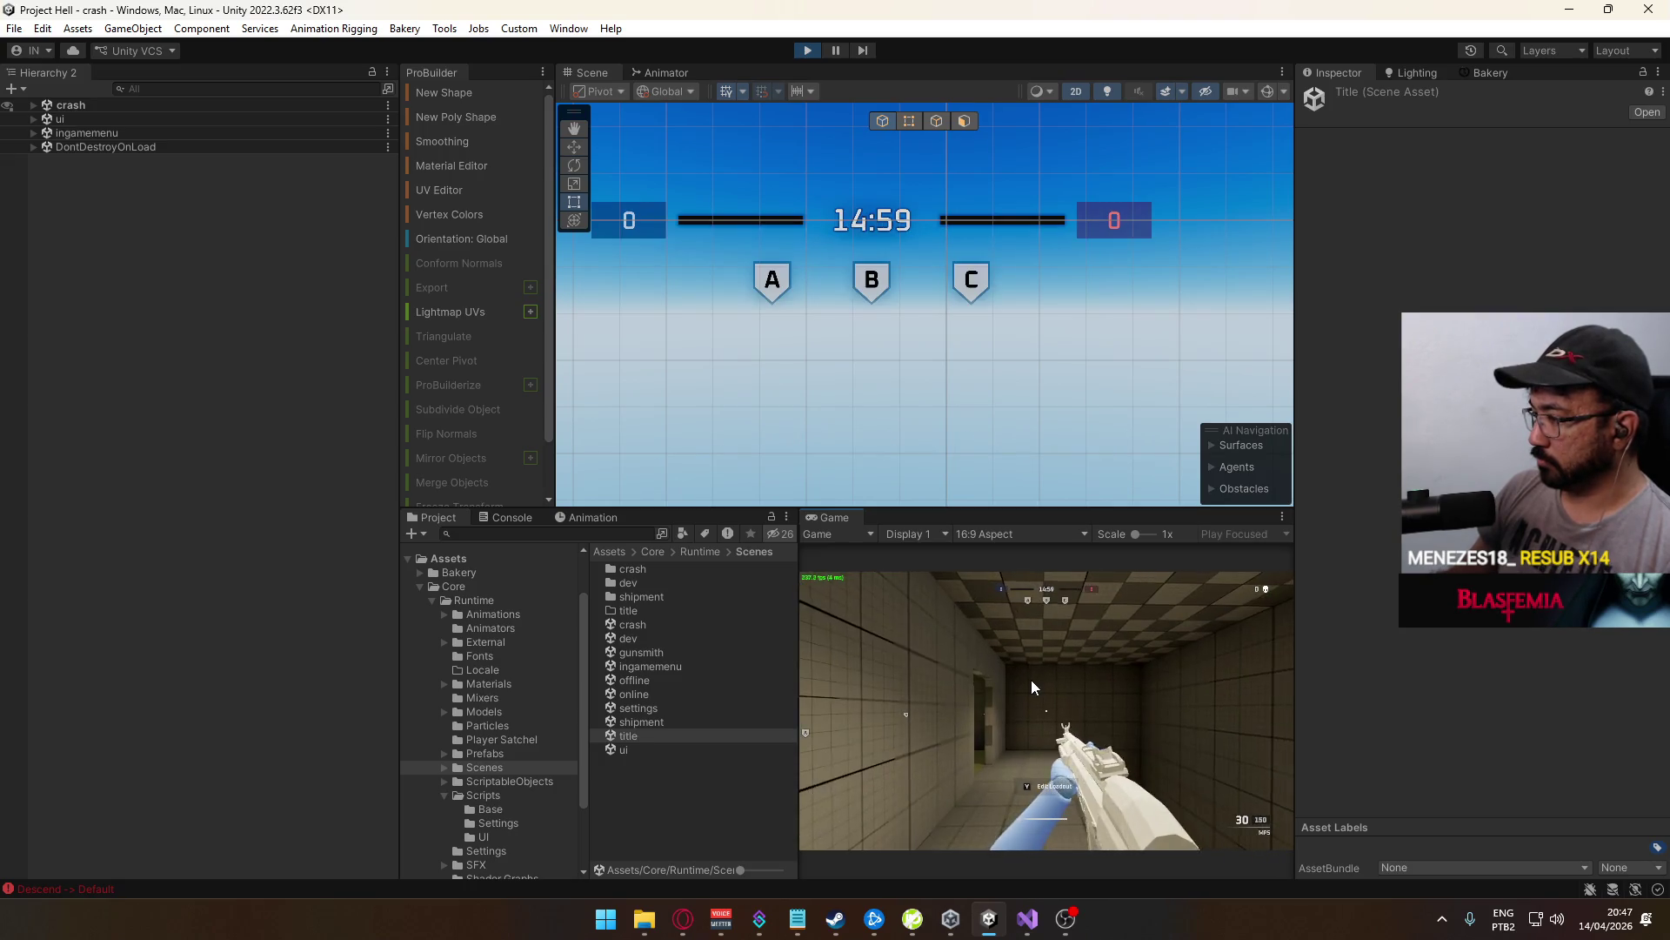
{"action": "key", "text": "w"}
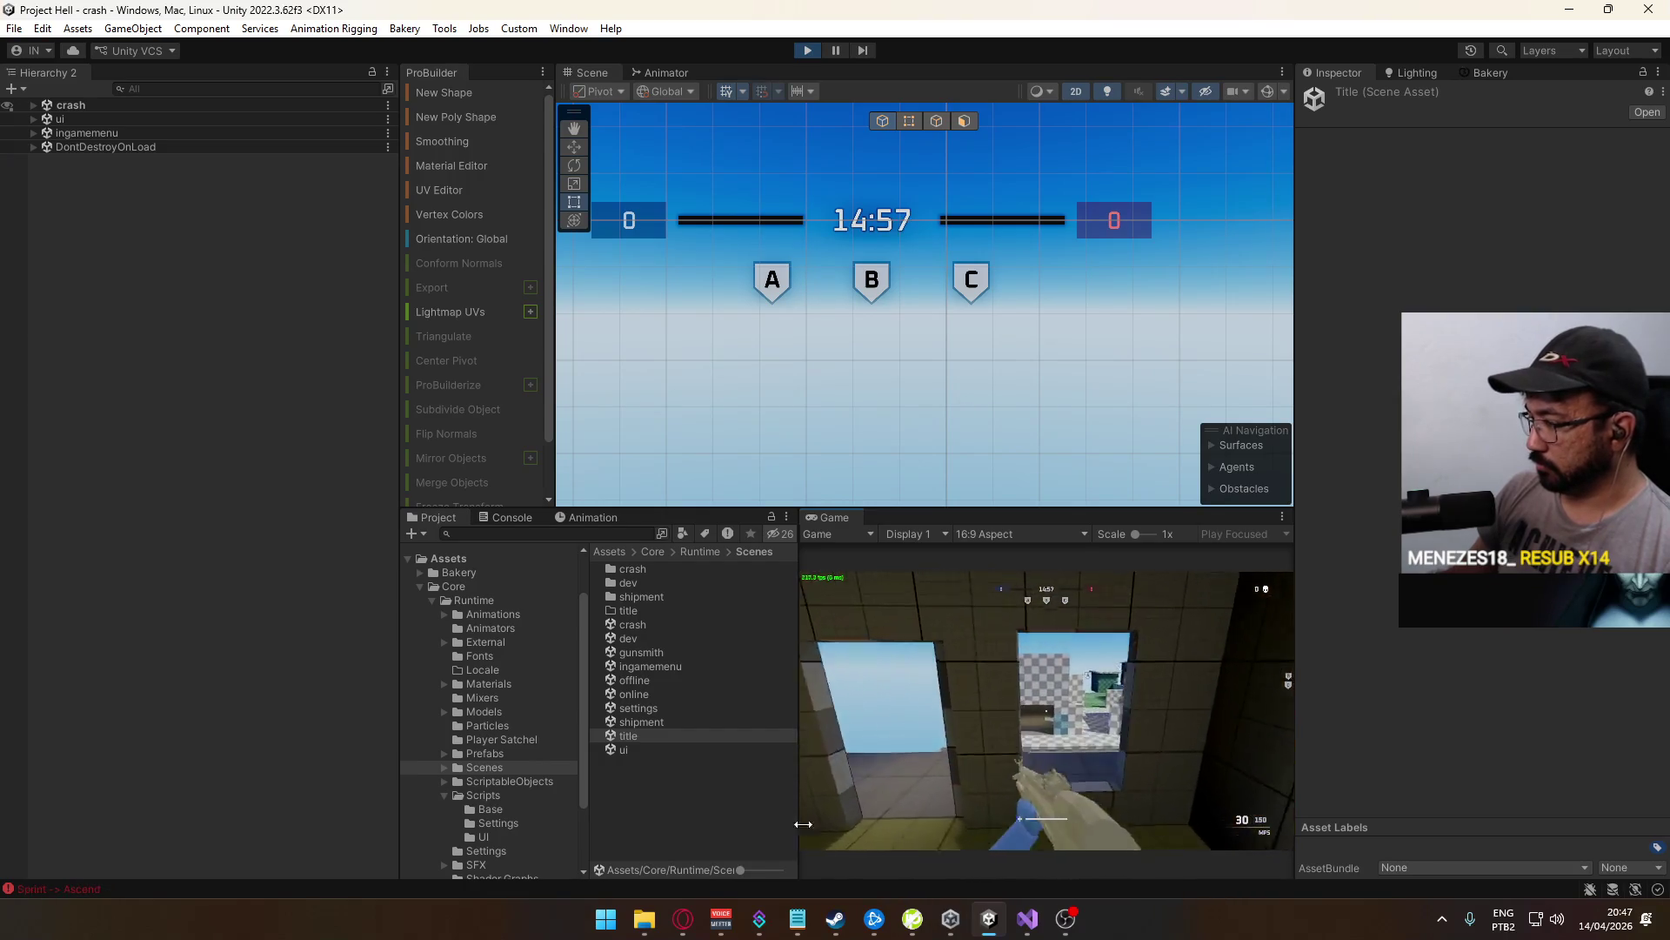
{"action": "key", "text": "w"}
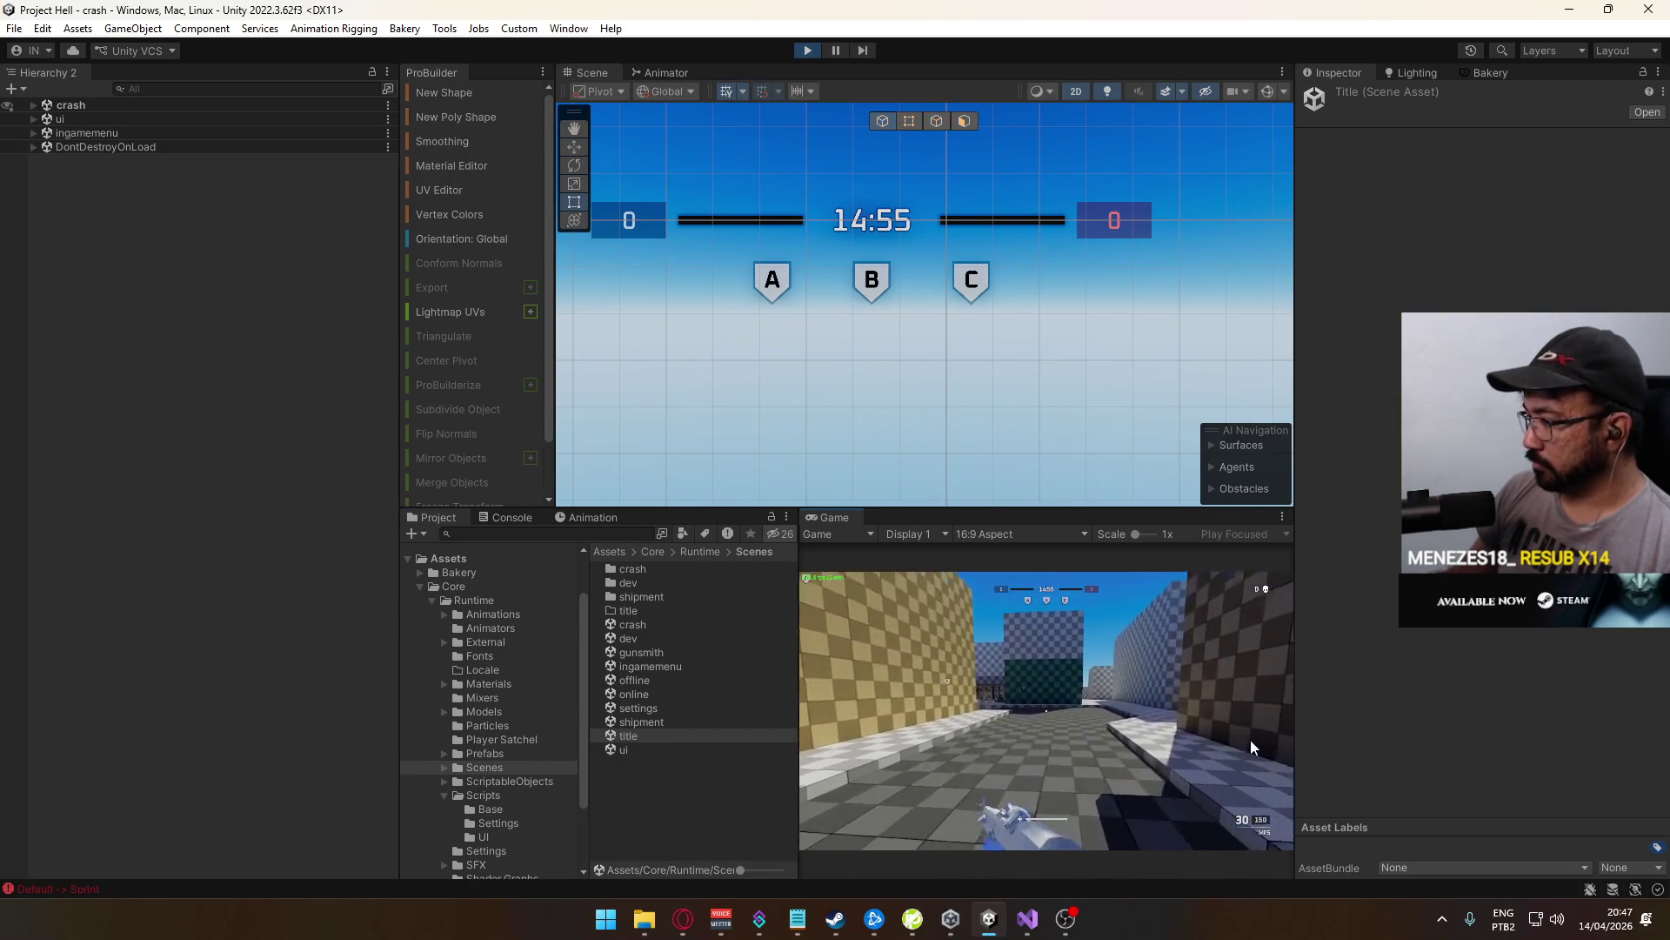
{"action": "key", "text": "shift+w"}
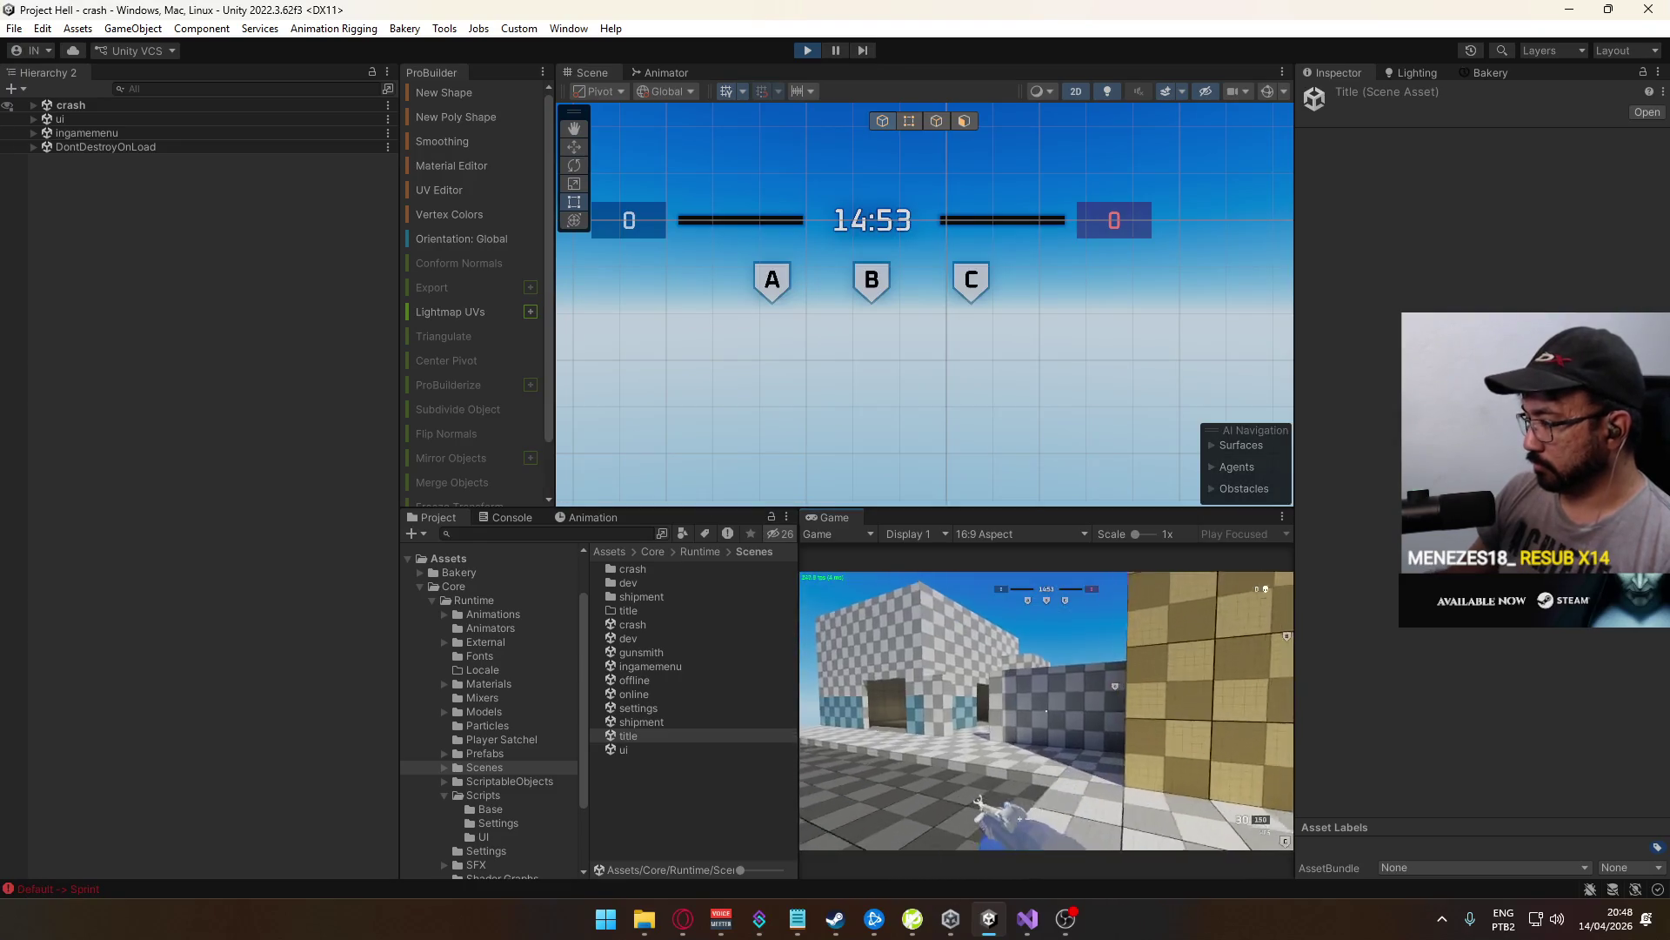
Step: Move the player onto capture point A and let the capture progress on the HUD
{"action": "key", "text": "w"}
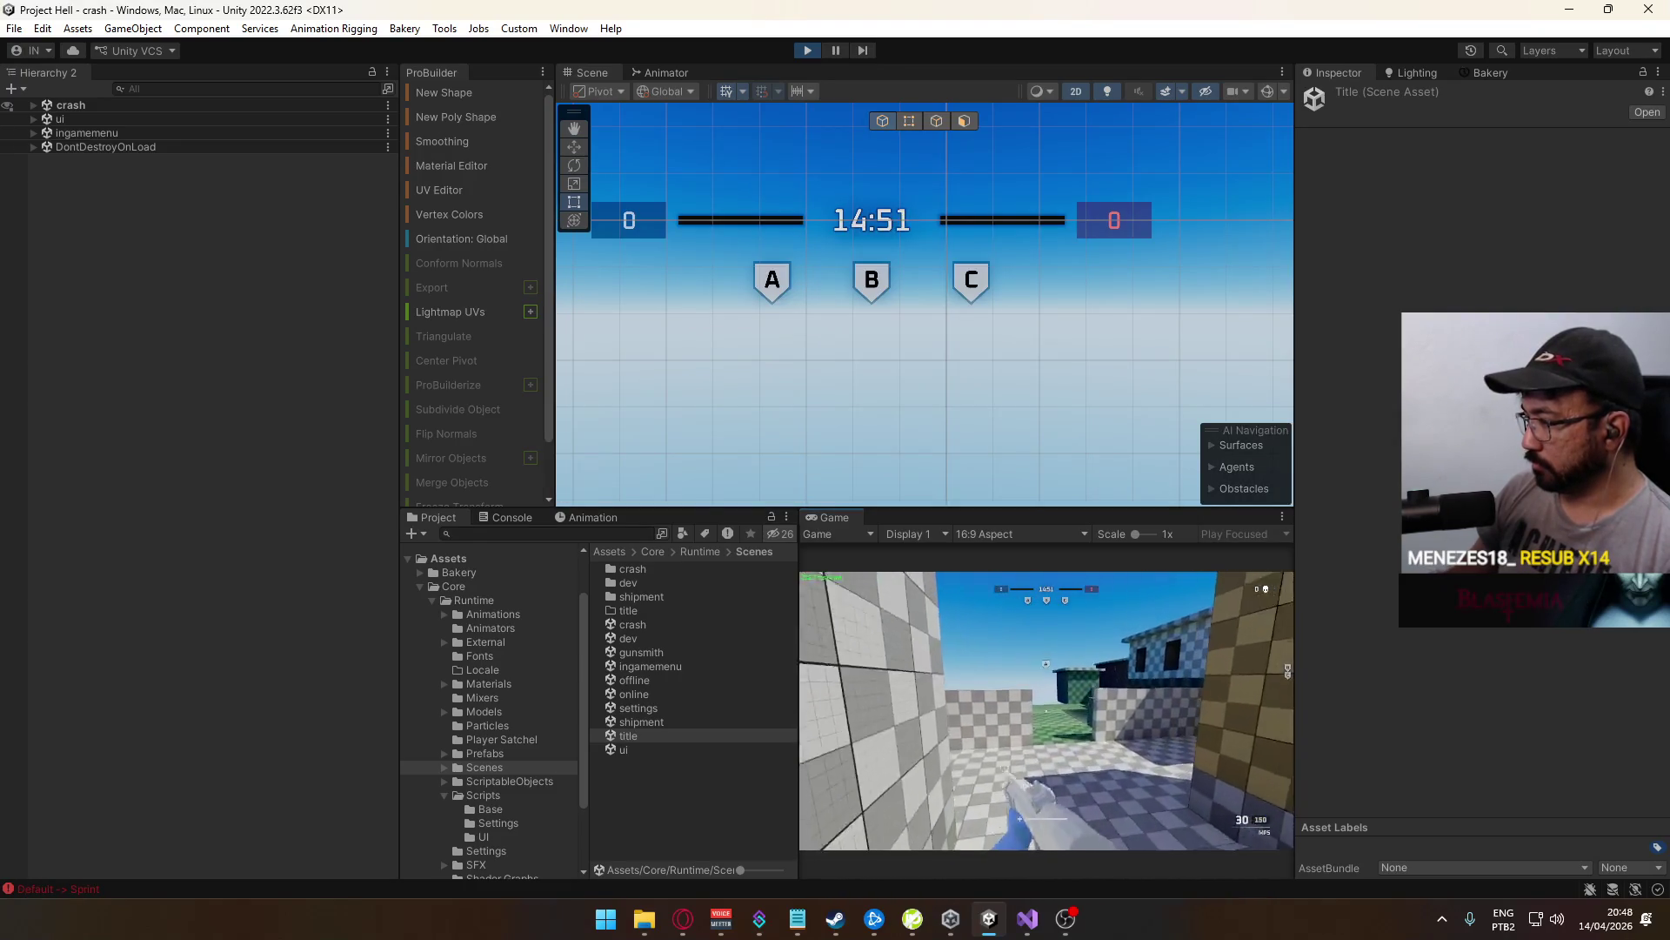
{"action": "key", "text": "w"}
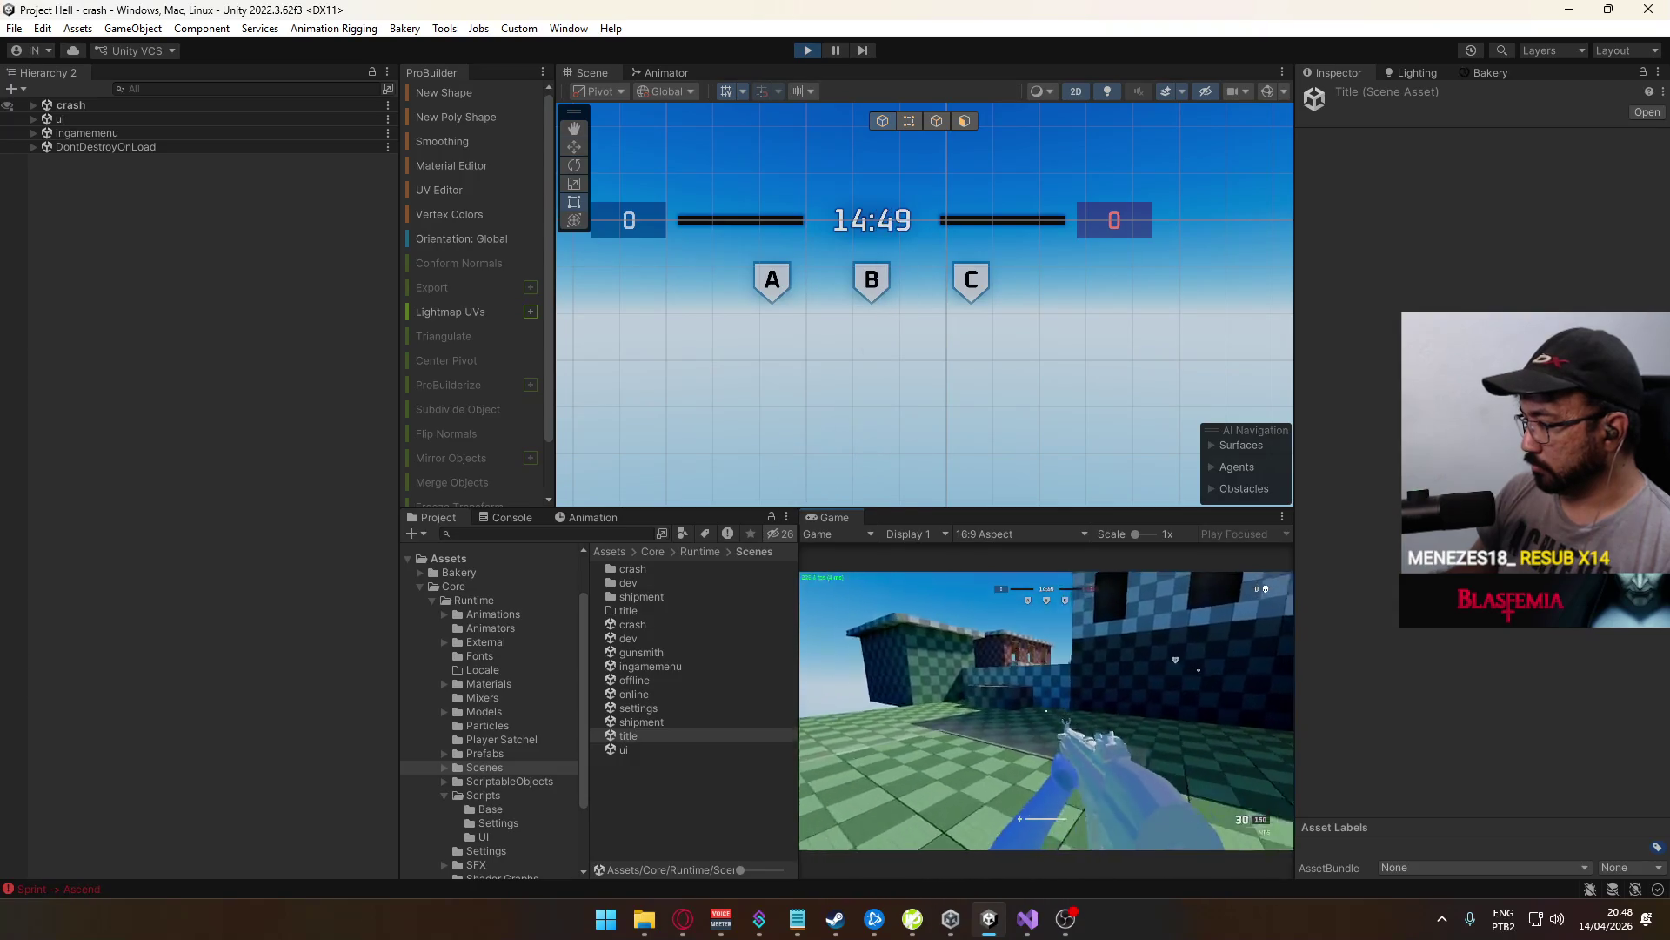
{"action": "key", "text": "space"}
{"action": "key", "text": "a"}
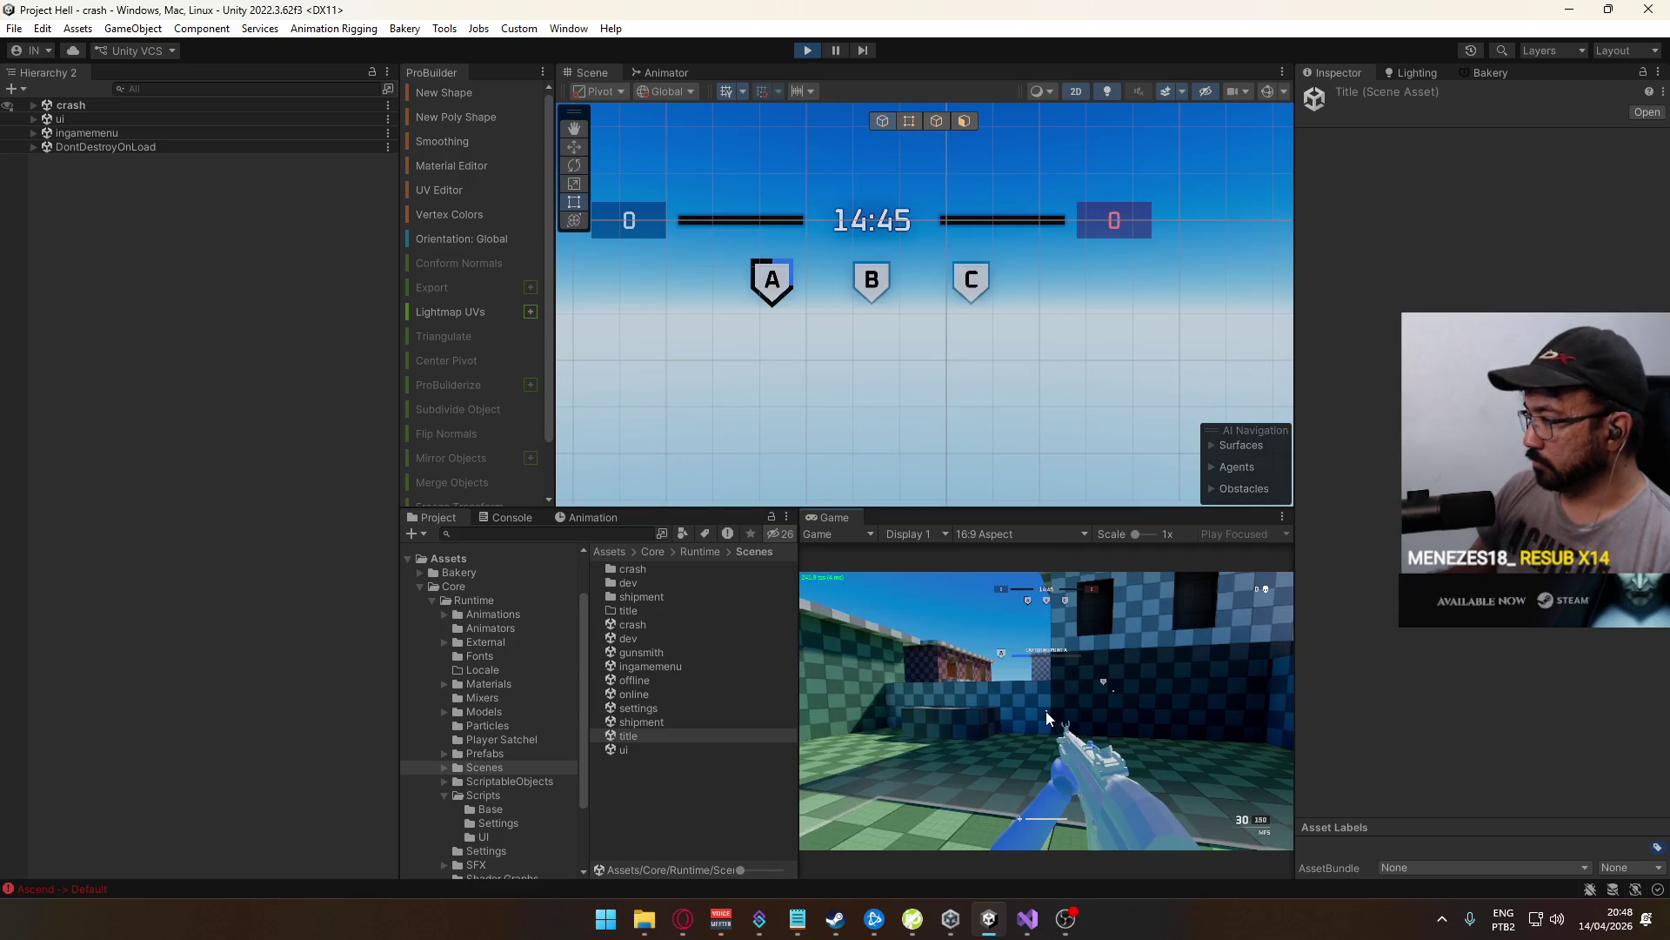
{"action": "key", "text": "Escape"}
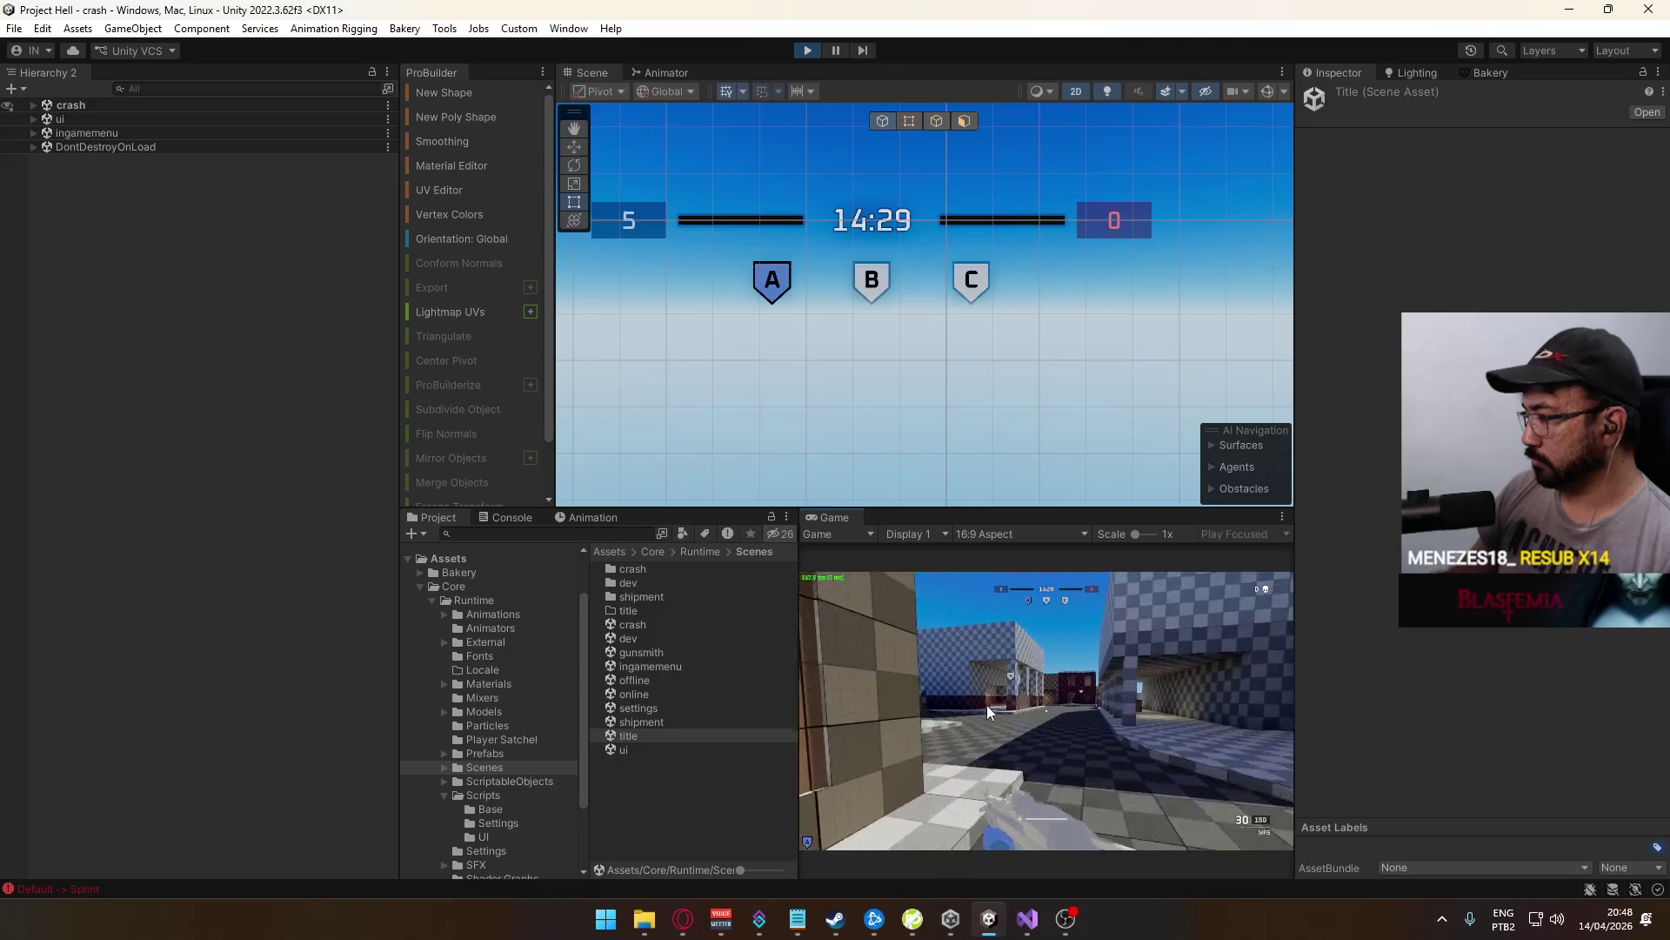
{"action": "left_click", "coordinate": [980, 699]}
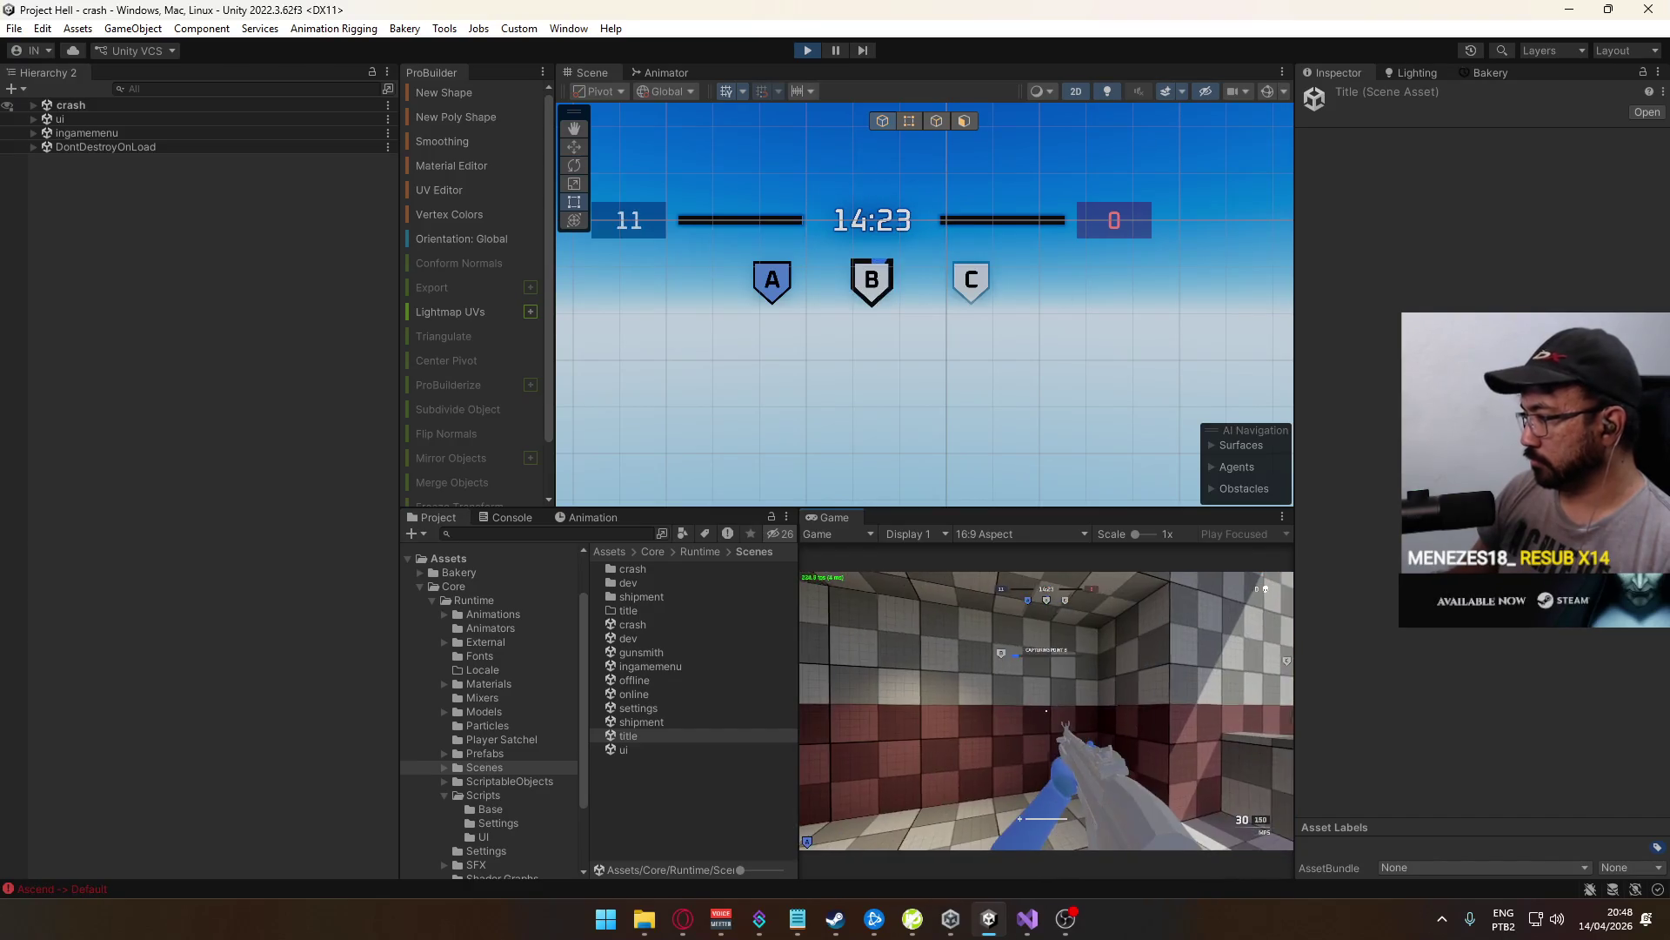
{"action": "key", "text": "super"}
{"action": "key", "text": "super"}
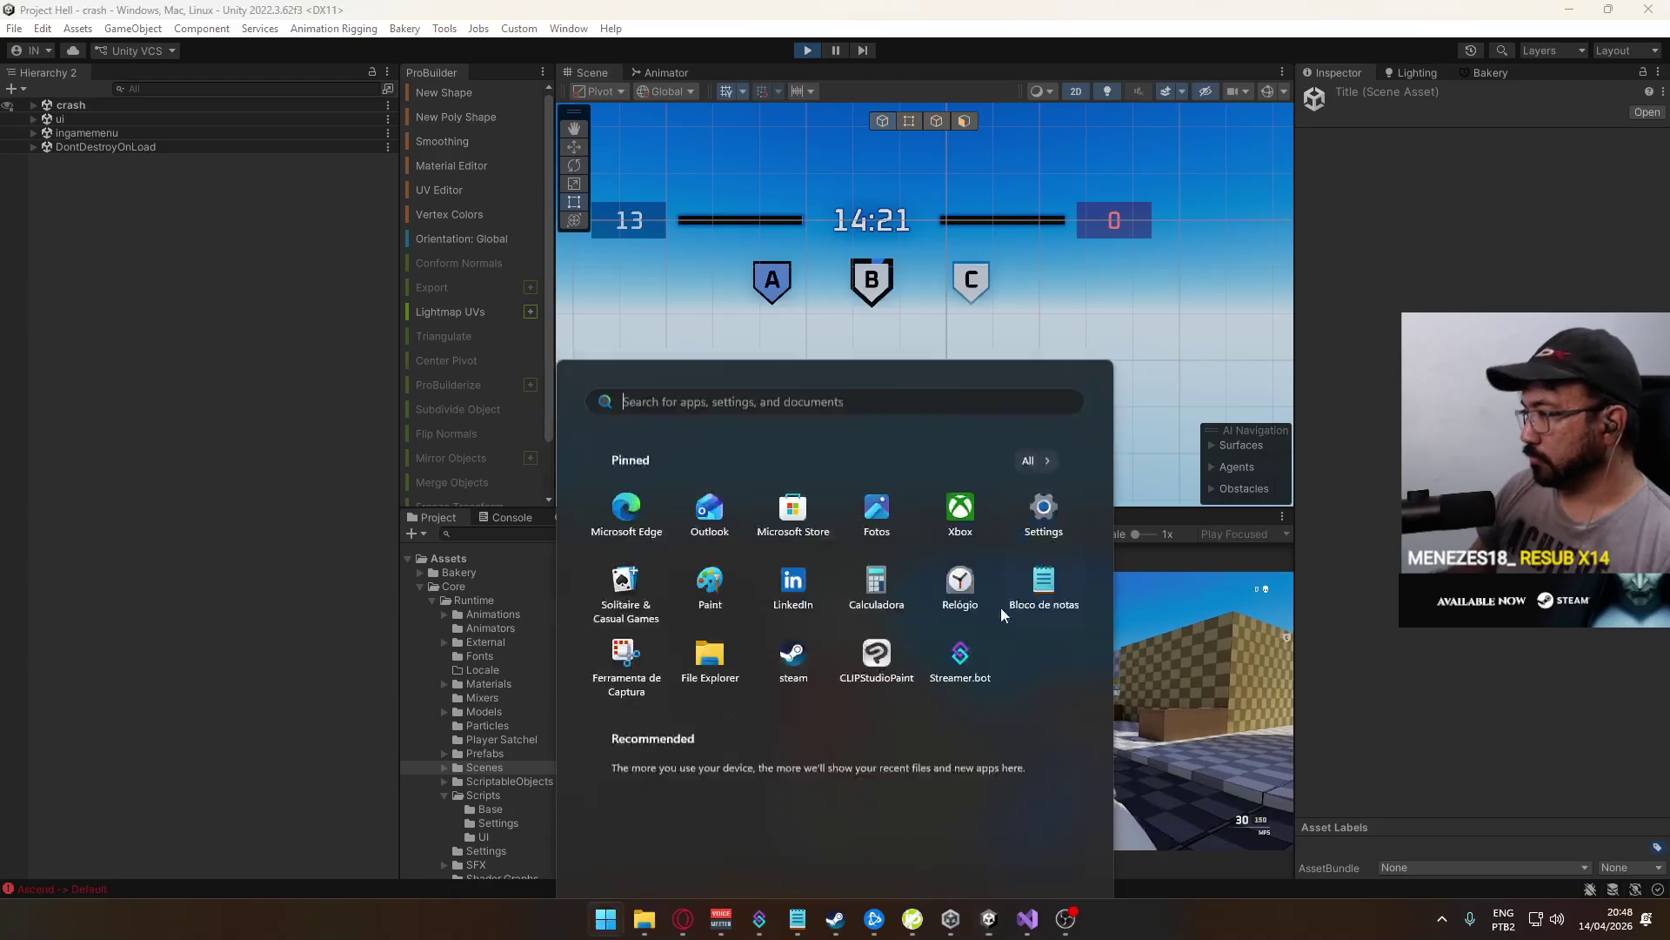
Step: Stop Play mode, open the crash scene, switch the Scene view to 3D and frame a level piece
{"action": "left_click", "coordinate": [809, 50]}
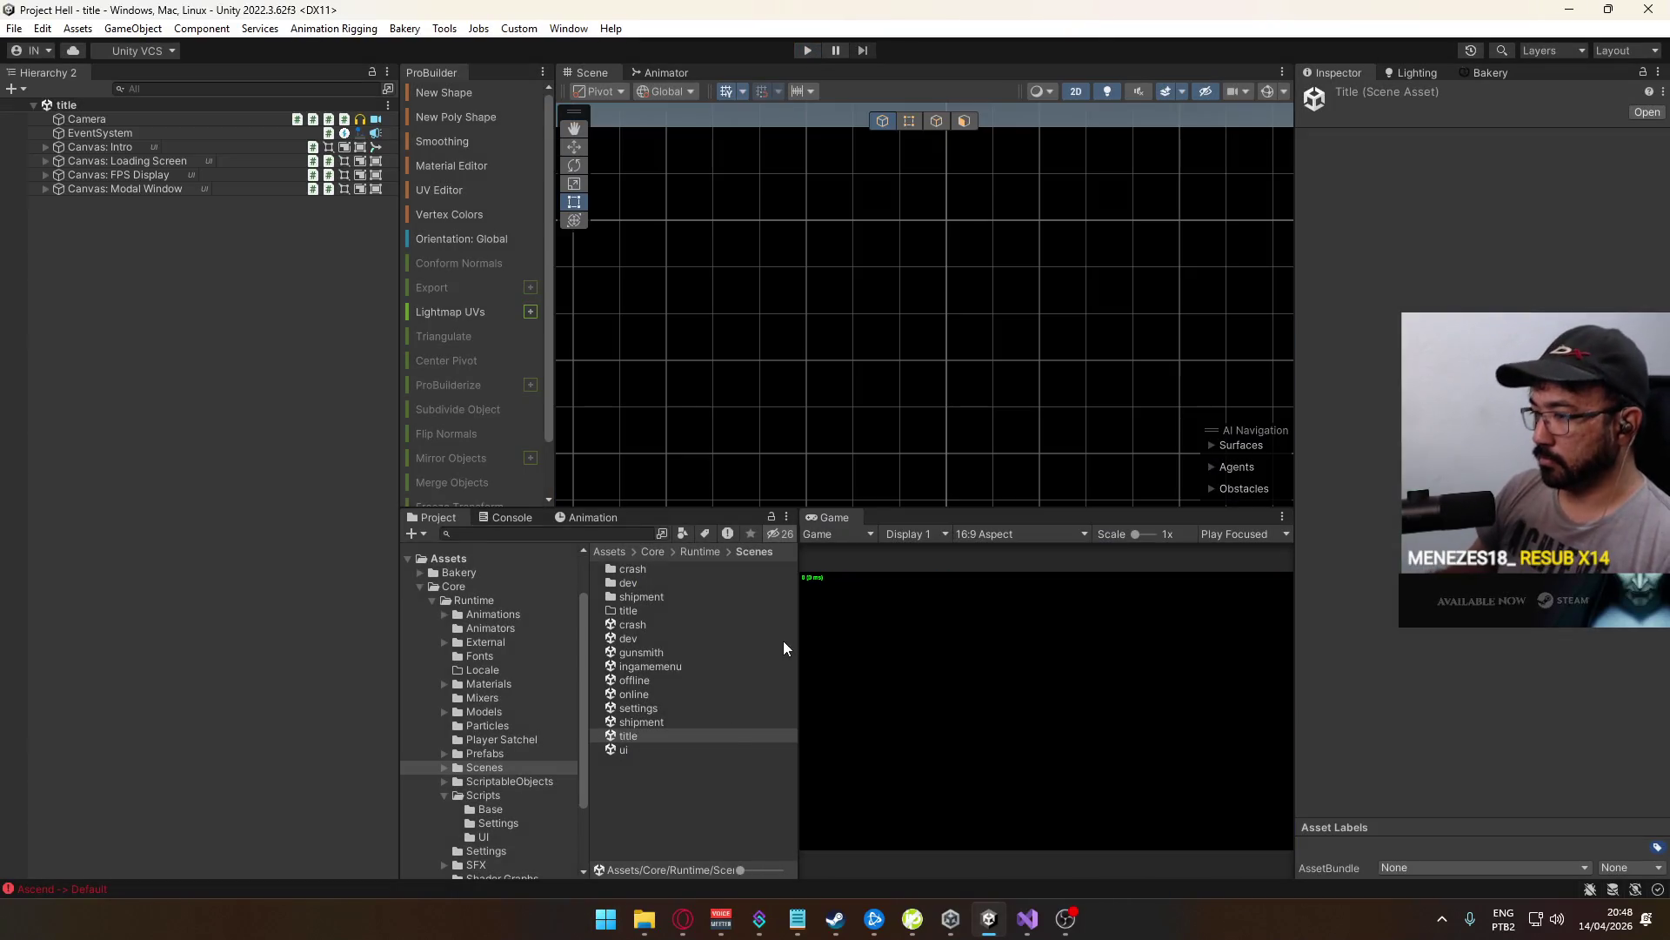
{"action": "left_click", "coordinate": [669, 627]}
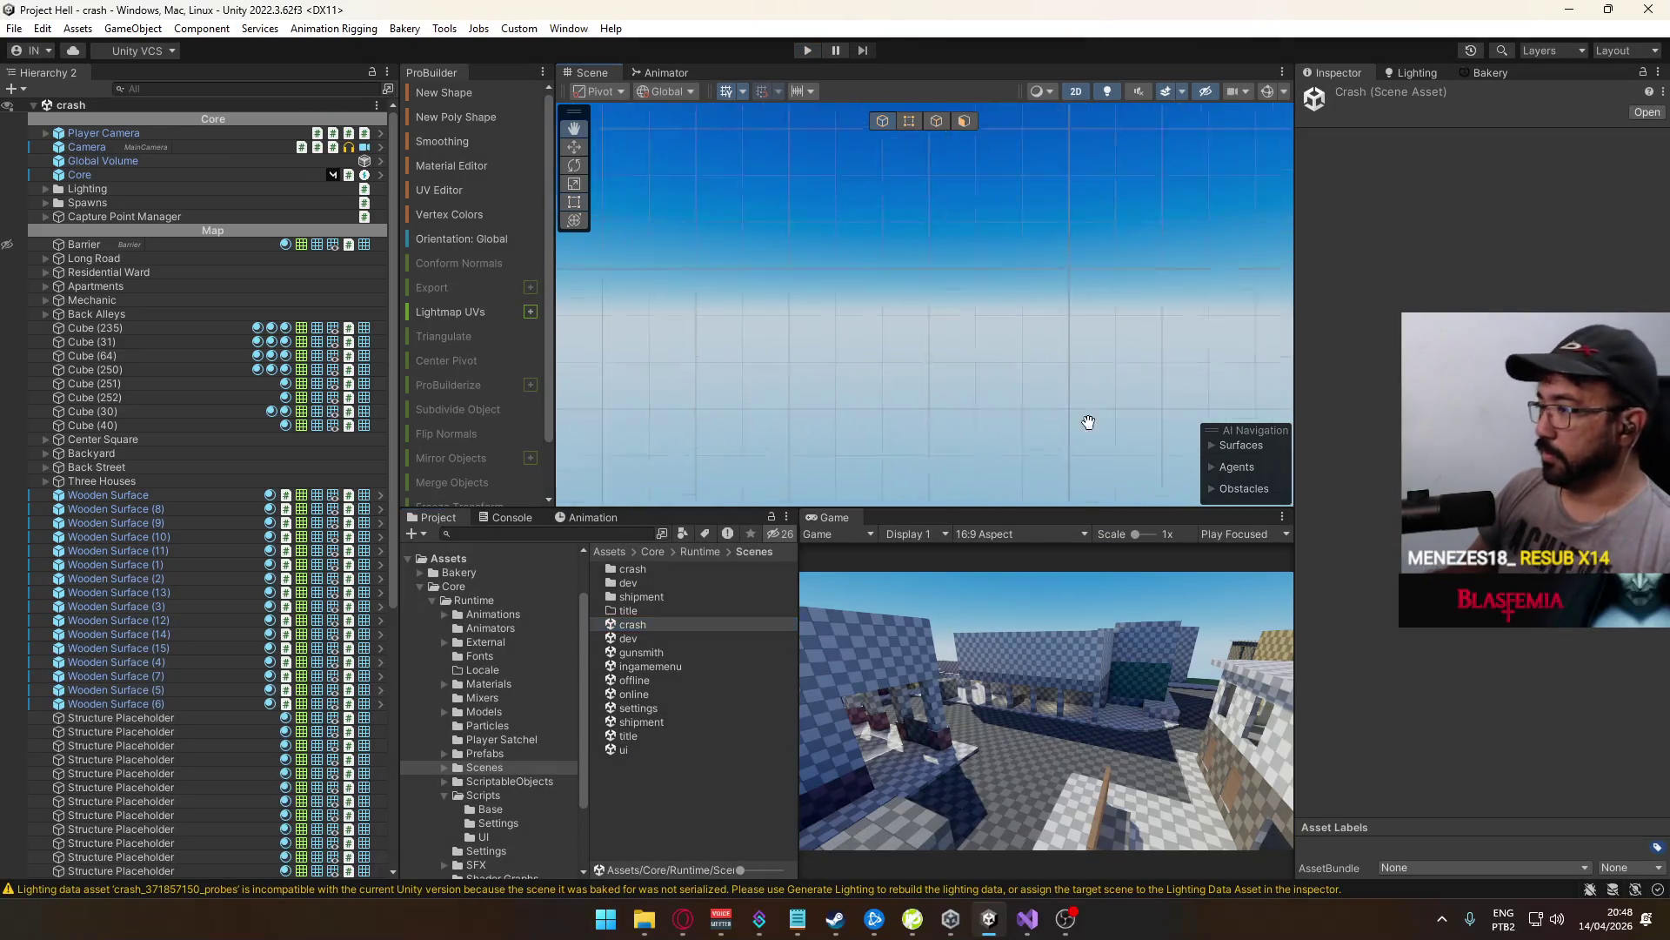
{"action": "left_click", "coordinate": [1076, 92]}
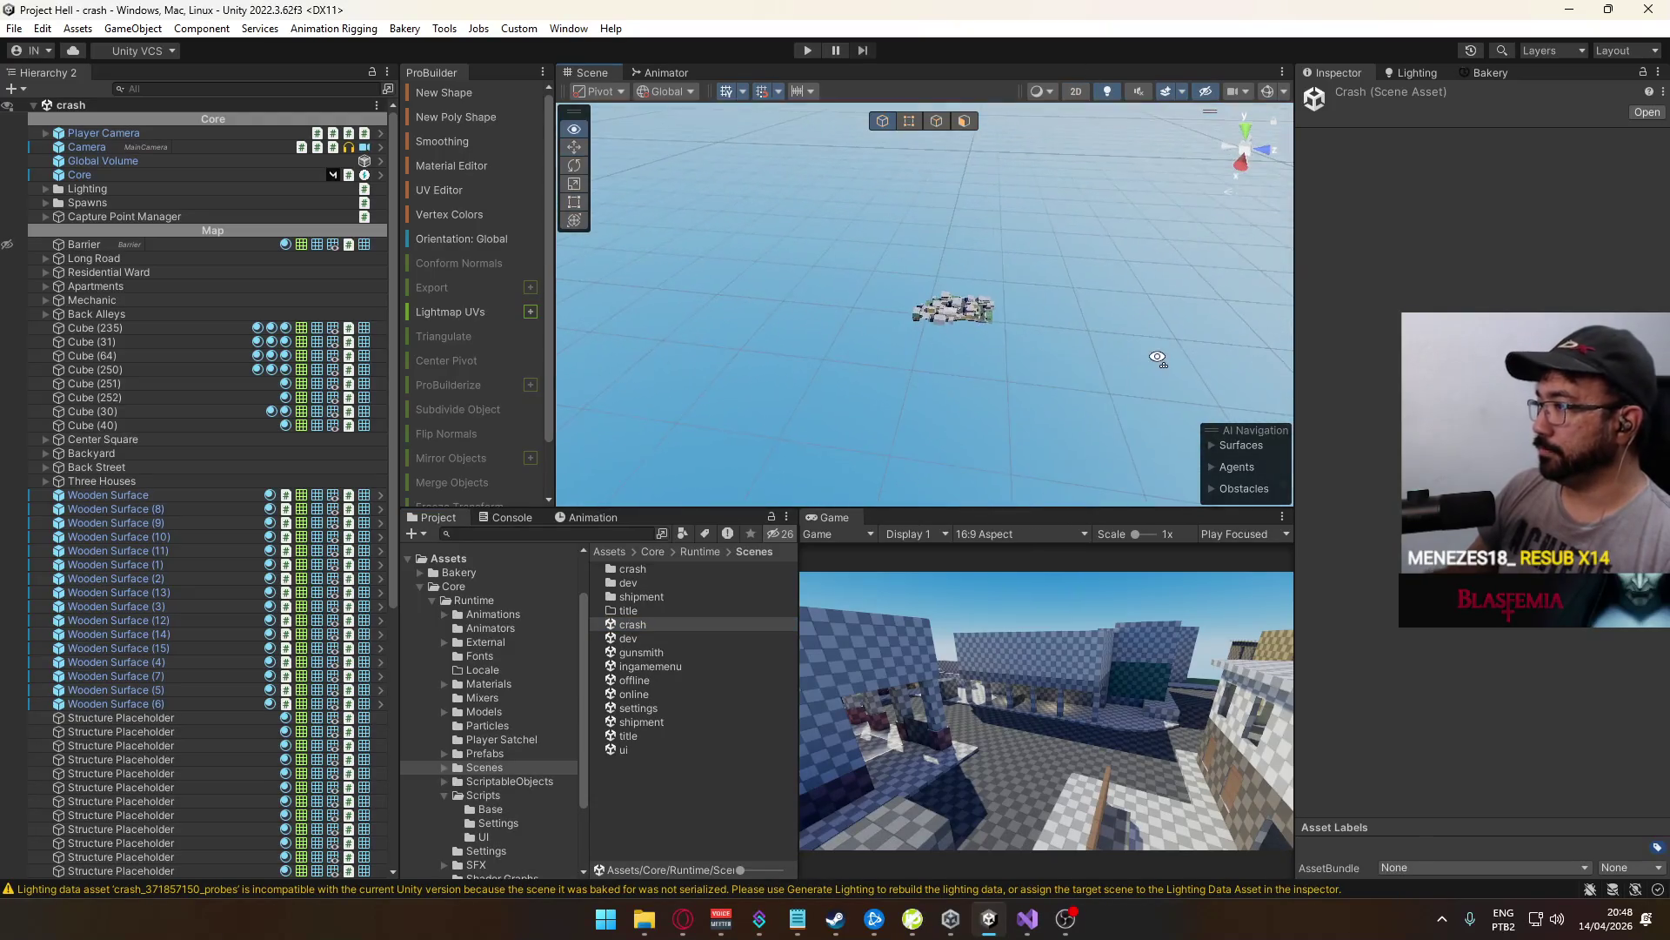
{"action": "left_click", "coordinate": [967, 320]}
{"action": "key", "text": "f"}
{"action": "mouse_move", "coordinate": [953, 372]}
{"action": "left_mouse_down"}
{"action": "mouse_move", "coordinate": [1293, 321]}
{"action": "mouse_move", "coordinate": [1030, 304]}
{"action": "mouse_move", "coordinate": [1087, 288]}
{"action": "mouse_move", "coordinate": [965, 294]}
{"action": "mouse_move", "coordinate": [966, 320]}
{"action": "mouse_move", "coordinate": [999, 342]}
{"action": "left_mouse_up"}
Step: Select four Wood Sheets, inspect their top edges in ProBuilder edge mode, then deselect
{"action": "left_click", "coordinate": [1030, 305]}
{"action": "left_click", "coordinate": [933, 296], "text": "shift"}
{"action": "left_click", "coordinate": [999, 343], "text": "shift"}
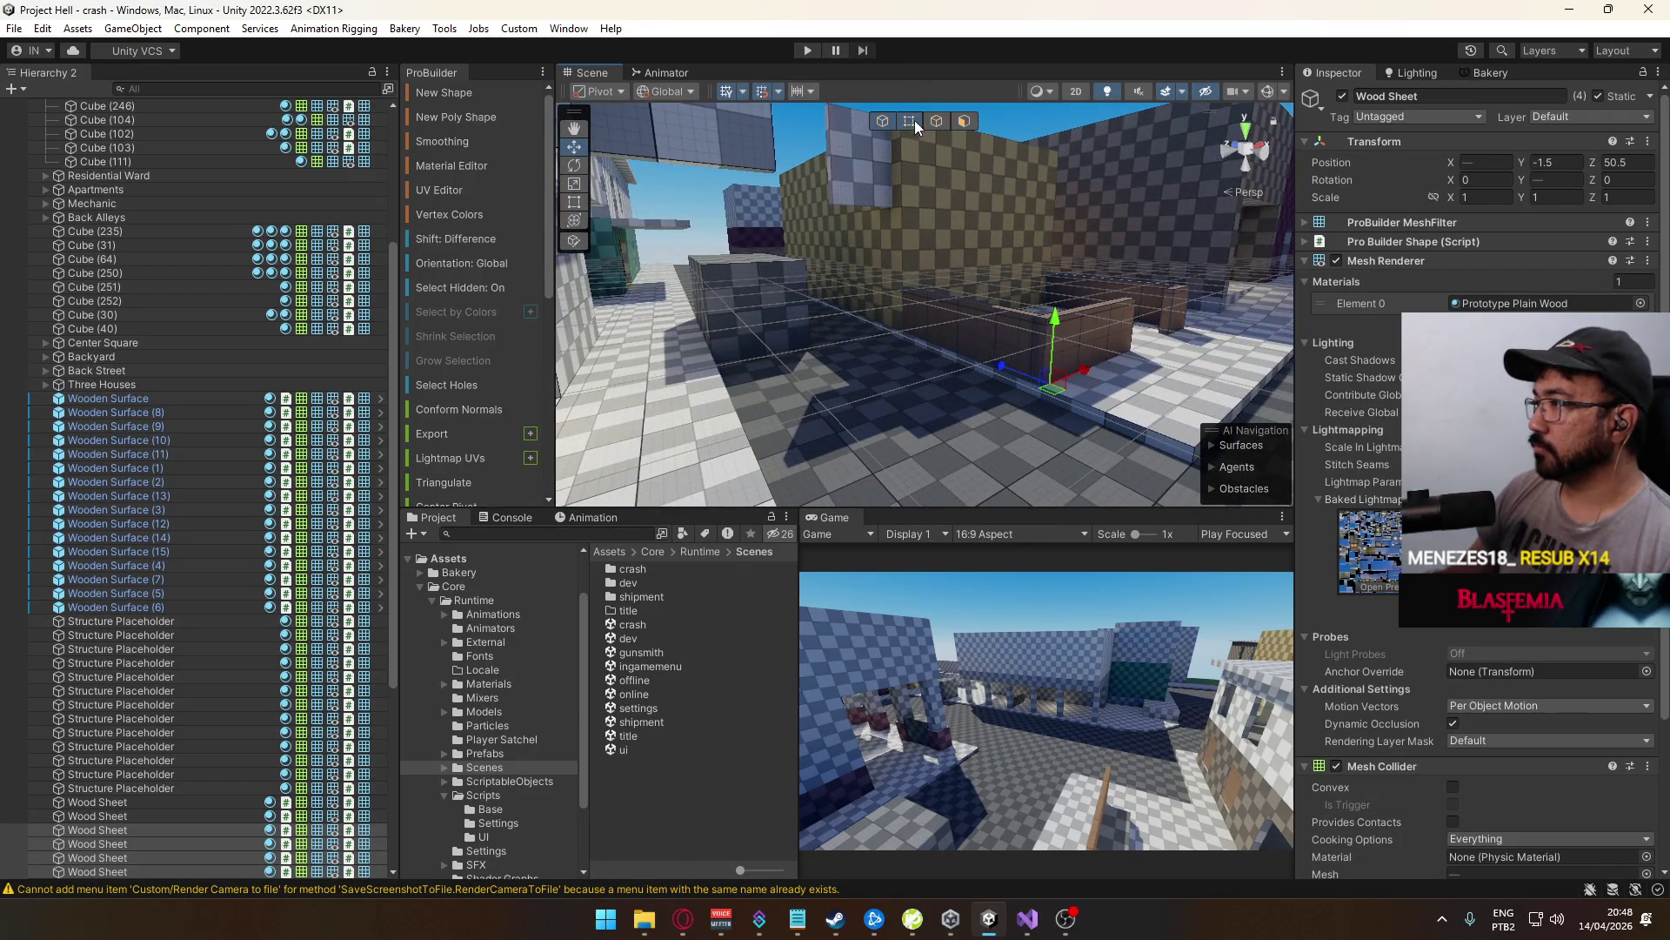
{"action": "left_click", "coordinate": [909, 120]}
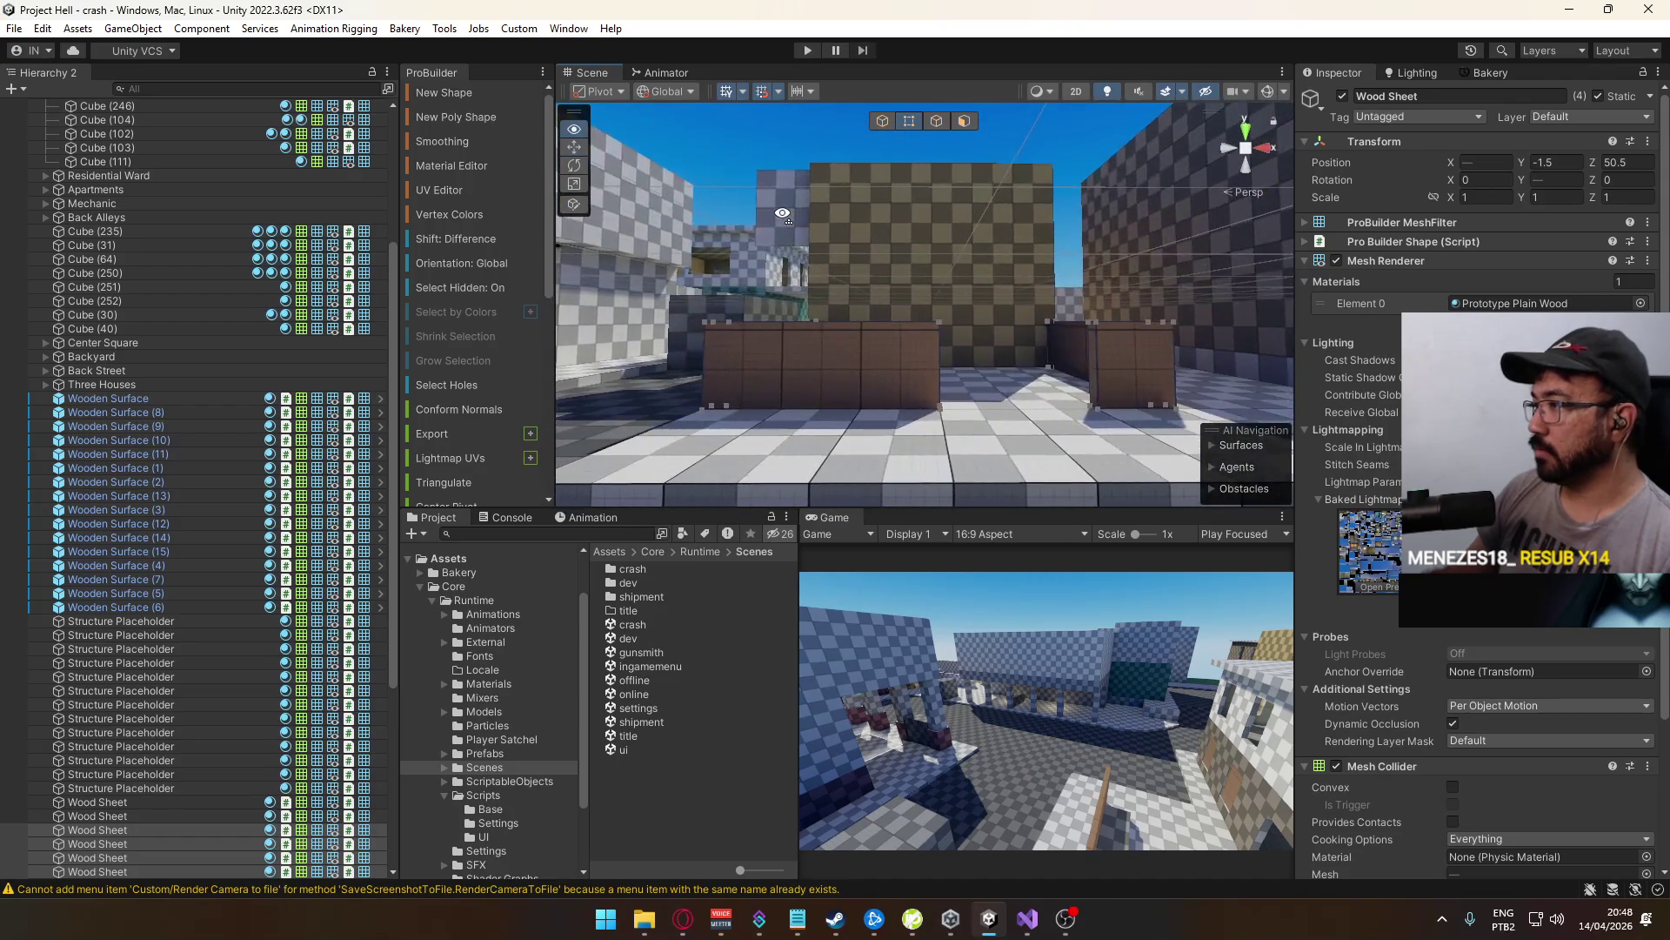
{"action": "left_click_drag", "start_coordinate": [688, 246], "coordinate": [1210, 351]}
{"action": "mouse_move", "coordinate": [956, 238]}
{"action": "left_mouse_down"}
{"action": "mouse_move", "coordinate": [759, 307]}
{"action": "mouse_move", "coordinate": [800, 294]}
{"action": "left_mouse_up"}
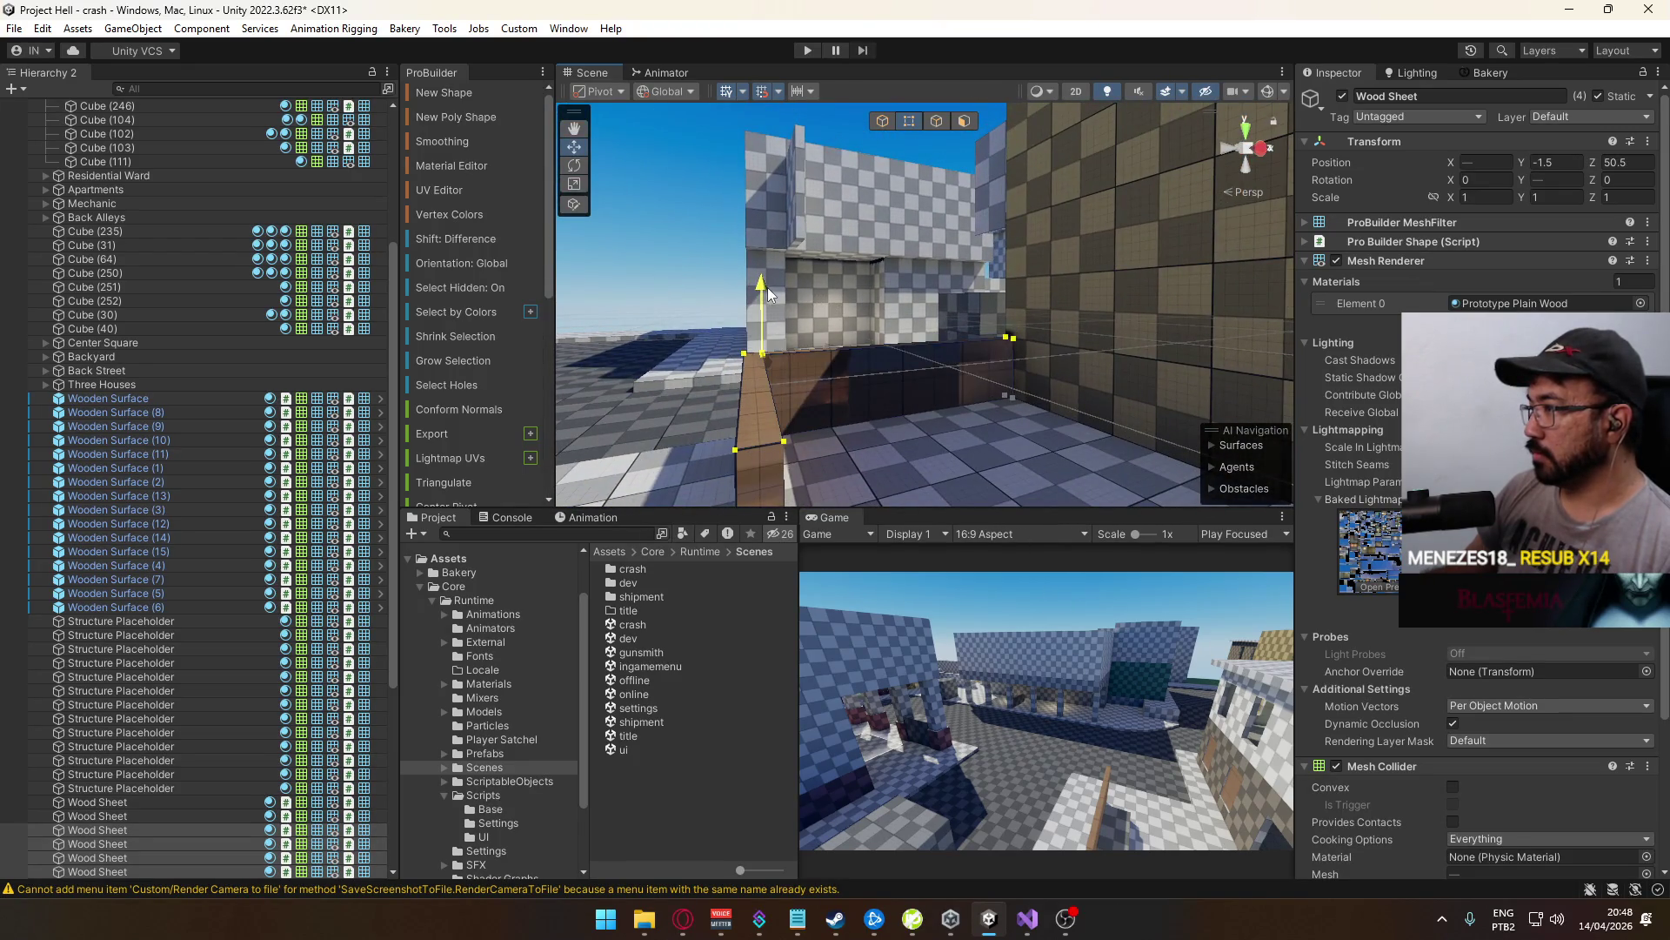
{"action": "mouse_move", "coordinate": [764, 304]}
{"action": "left_mouse_down"}
{"action": "mouse_move", "coordinate": [1239, 359]}
{"action": "mouse_move", "coordinate": [956, 351]}
{"action": "mouse_move", "coordinate": [691, 478]}
{"action": "mouse_move", "coordinate": [618, 462]}
{"action": "left_mouse_up"}
{"action": "left_click", "coordinate": [1001, 353]}
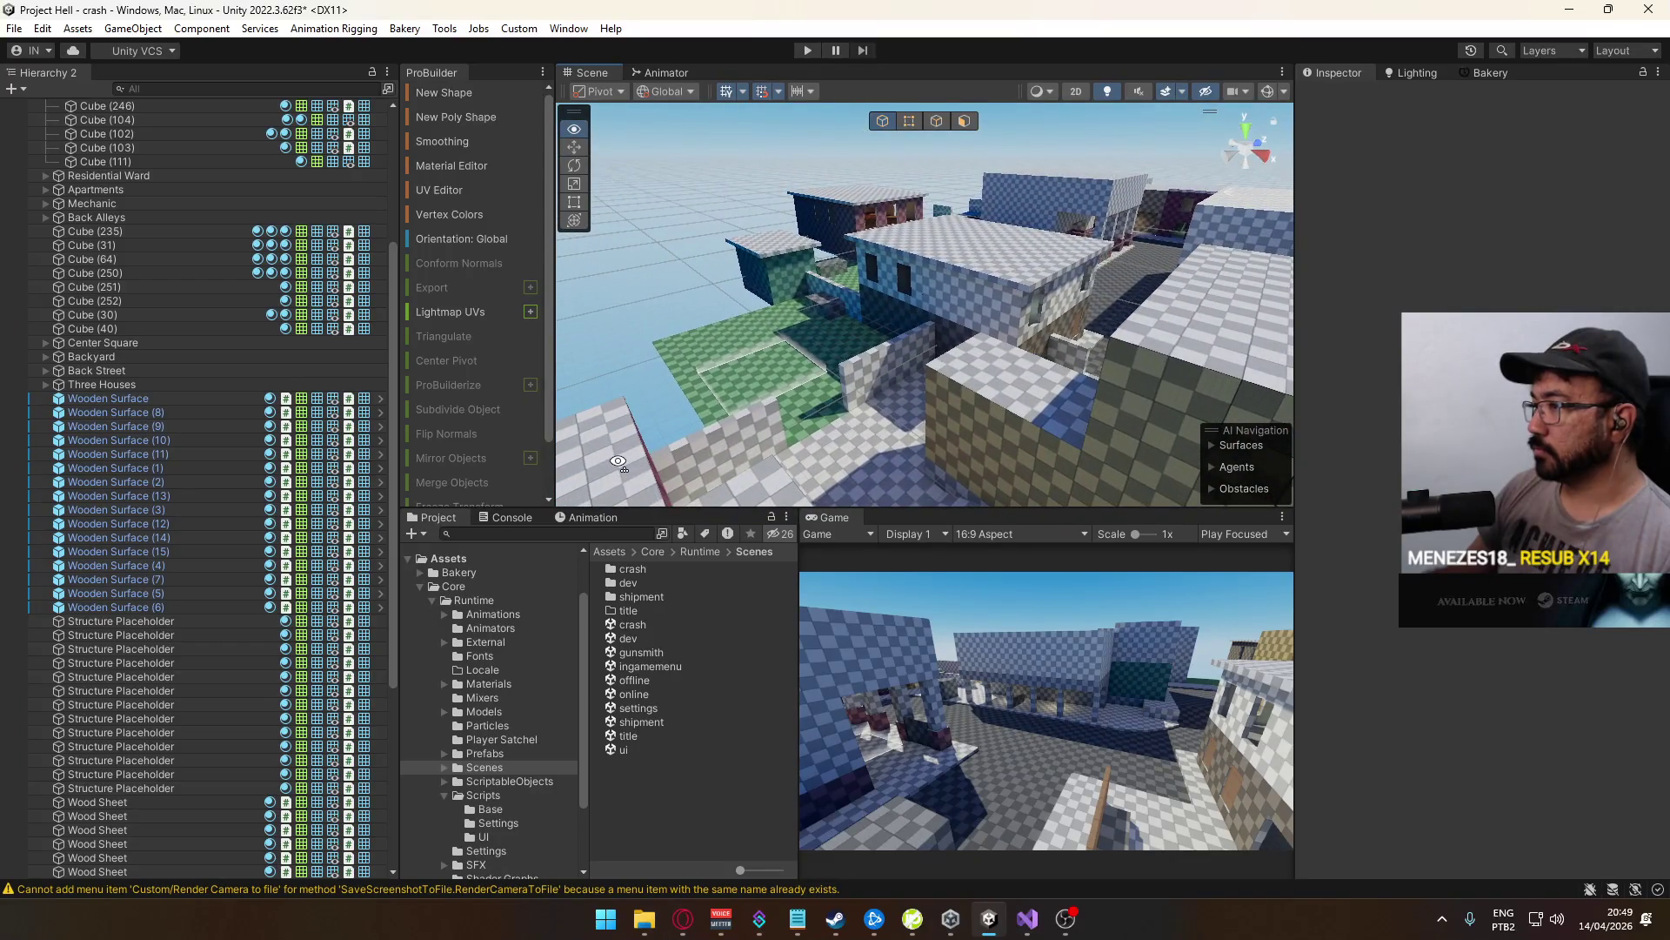
Step: Check Opera and File Explorer, then return to FetchObjectiveStatus.cs scrolled to the top
{"action": "key", "text": "alt+Tab"}
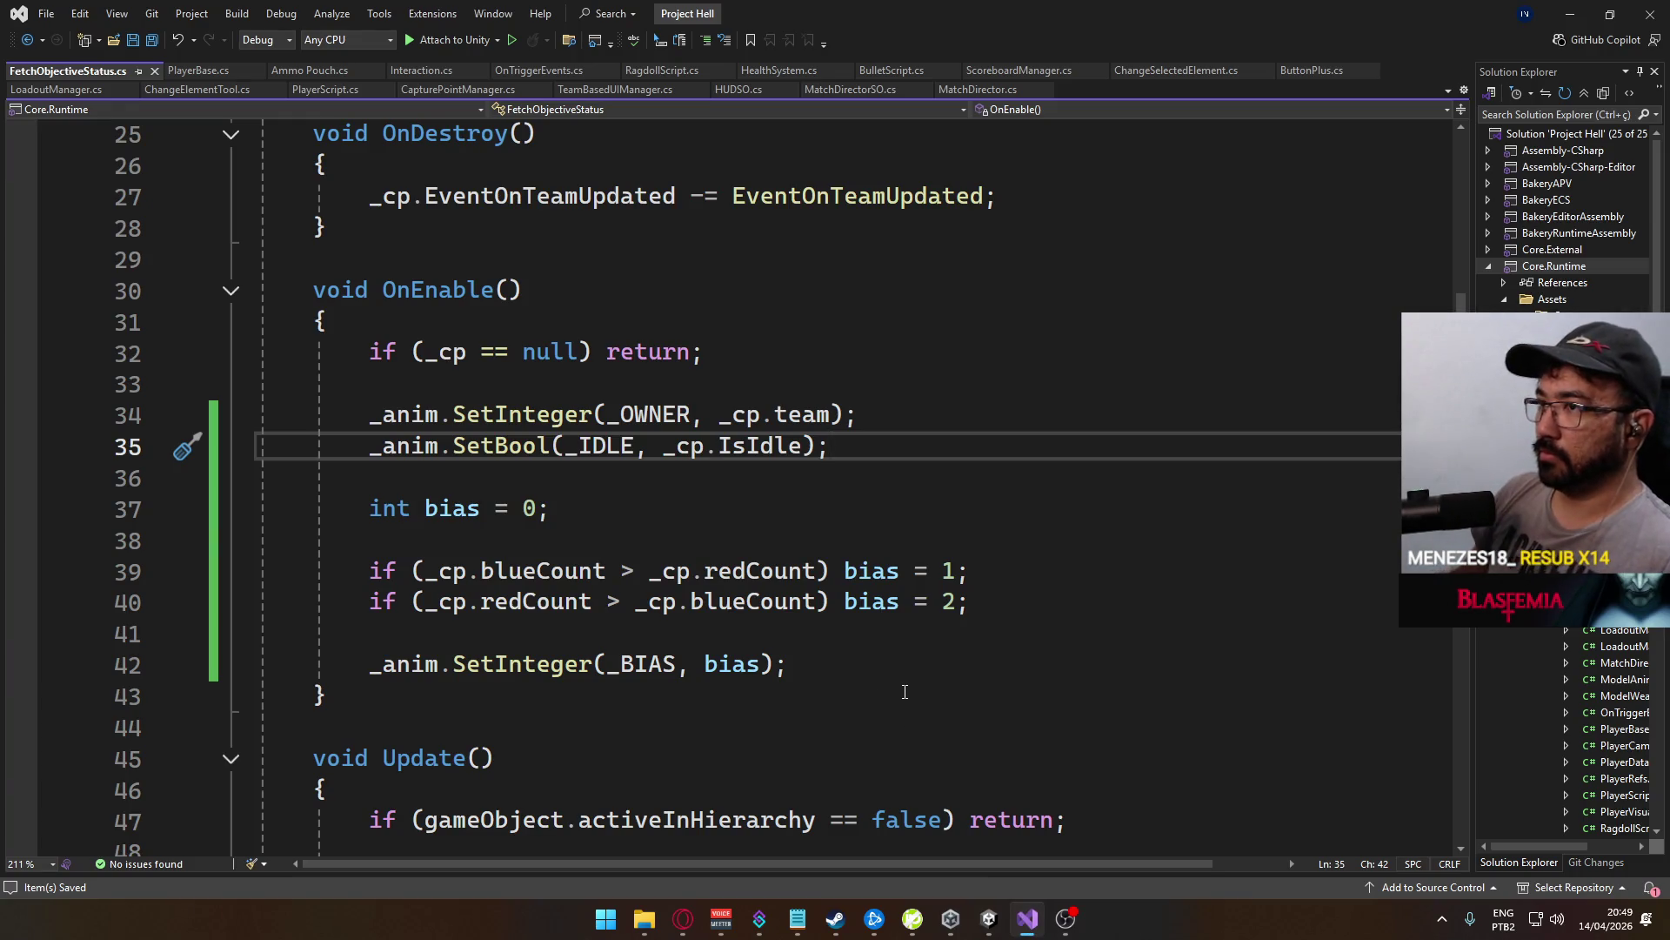
{"action": "left_click", "coordinate": [683, 917]}
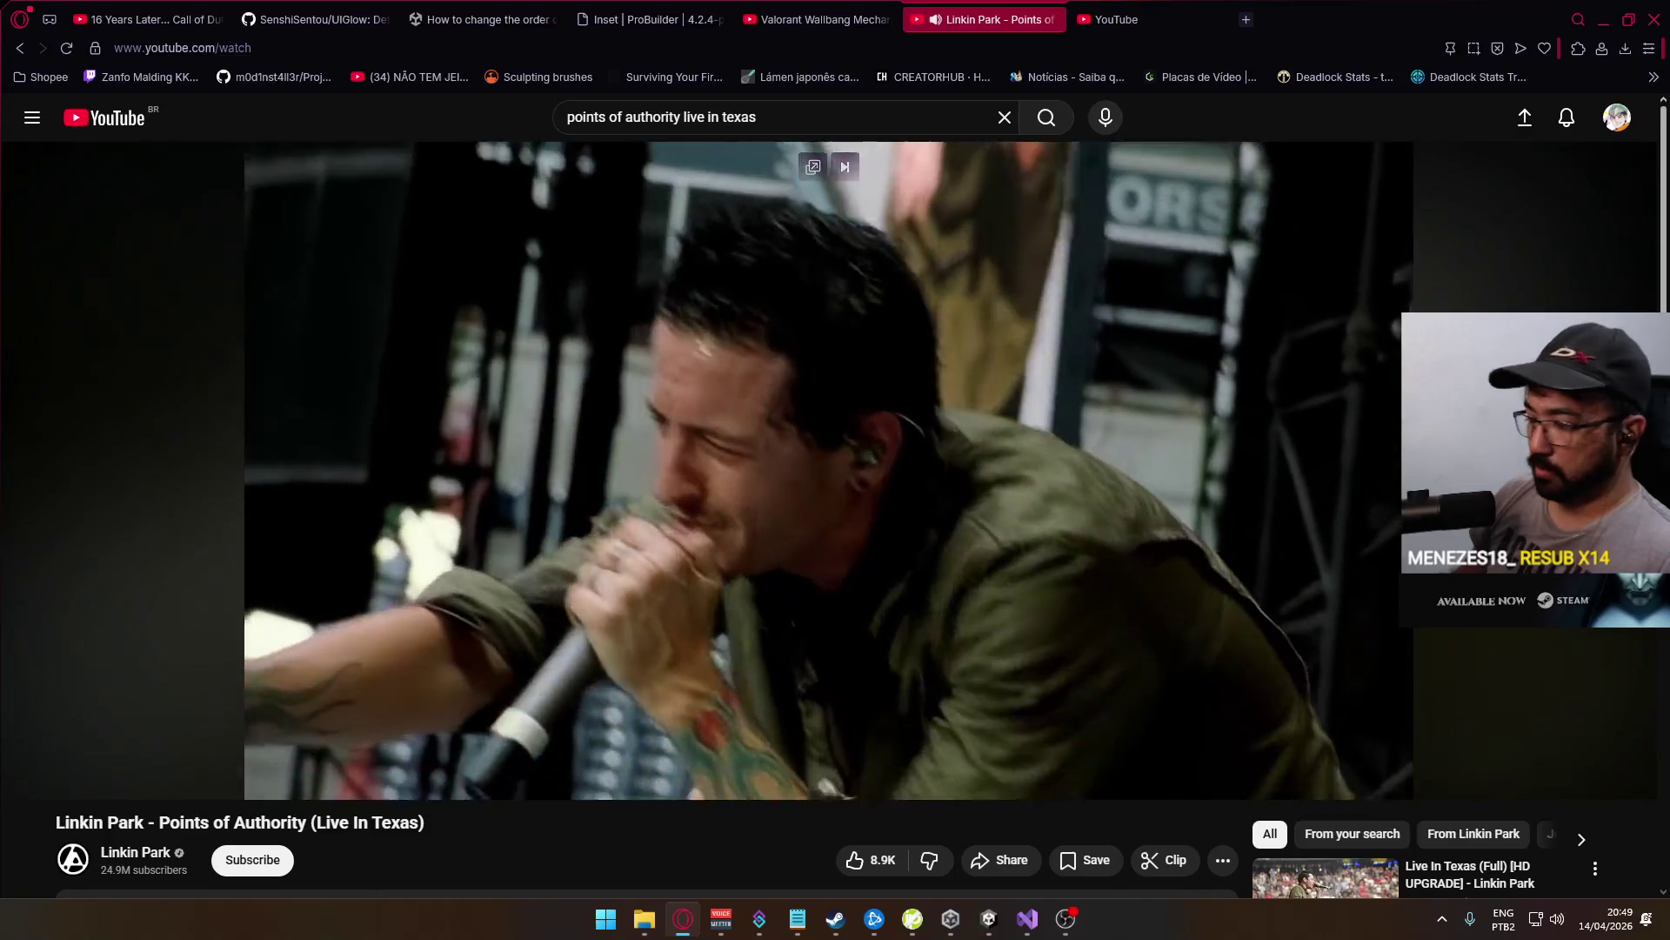
{"action": "key", "text": "alt+Tab"}
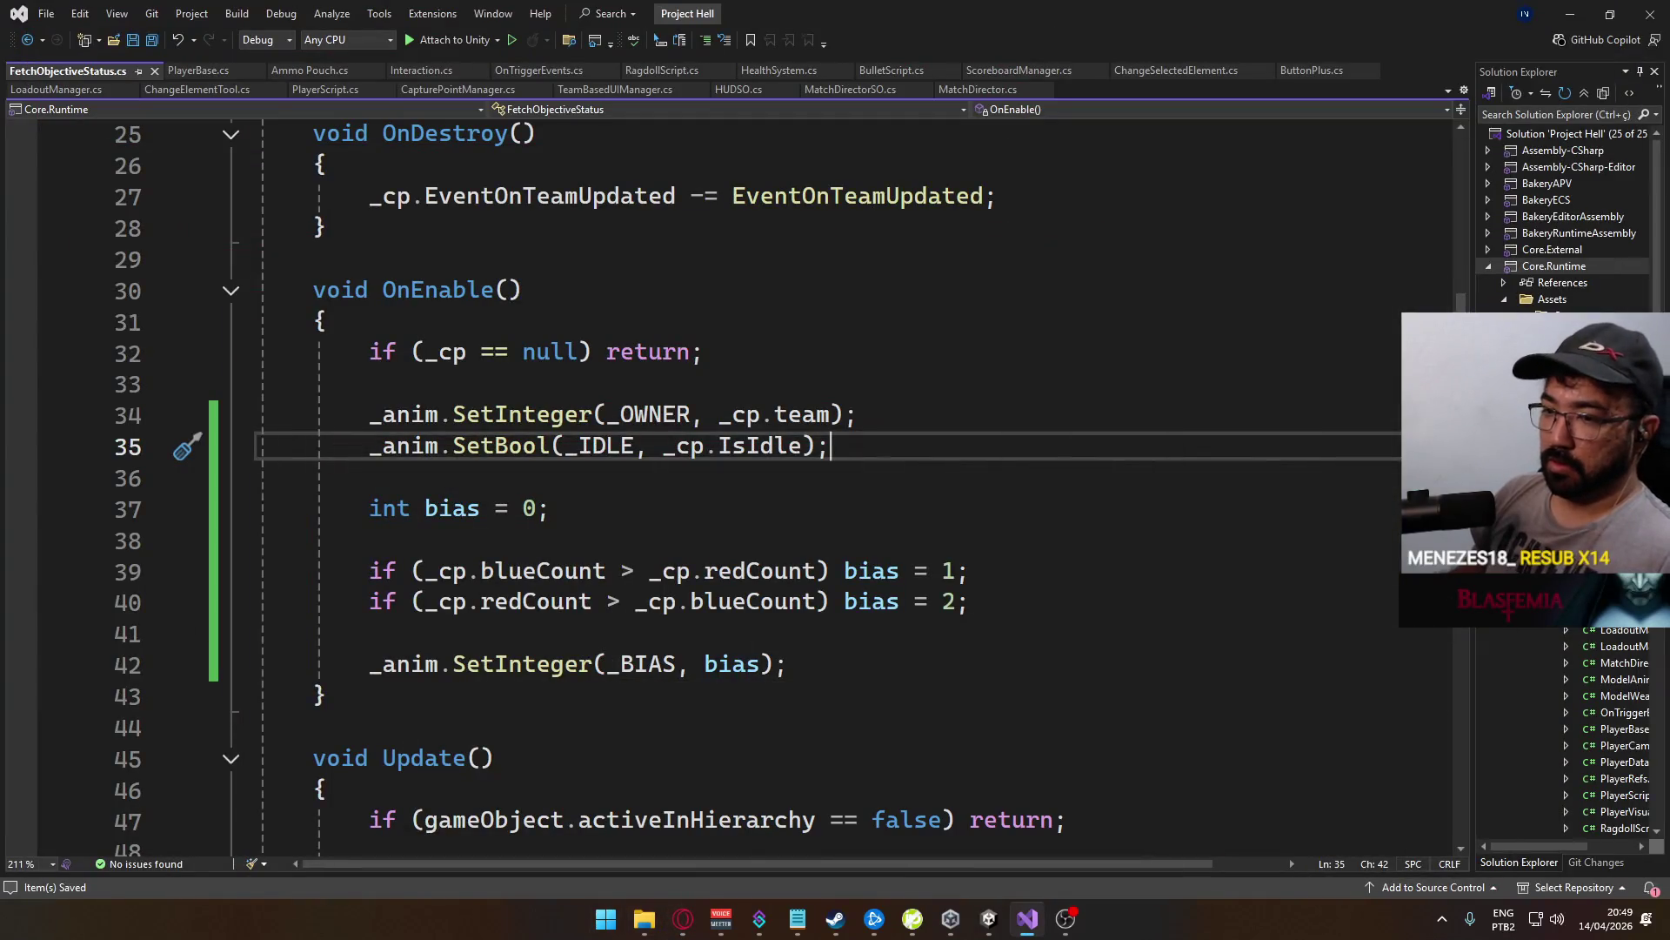
{"action": "key", "text": "alt+Tab"}
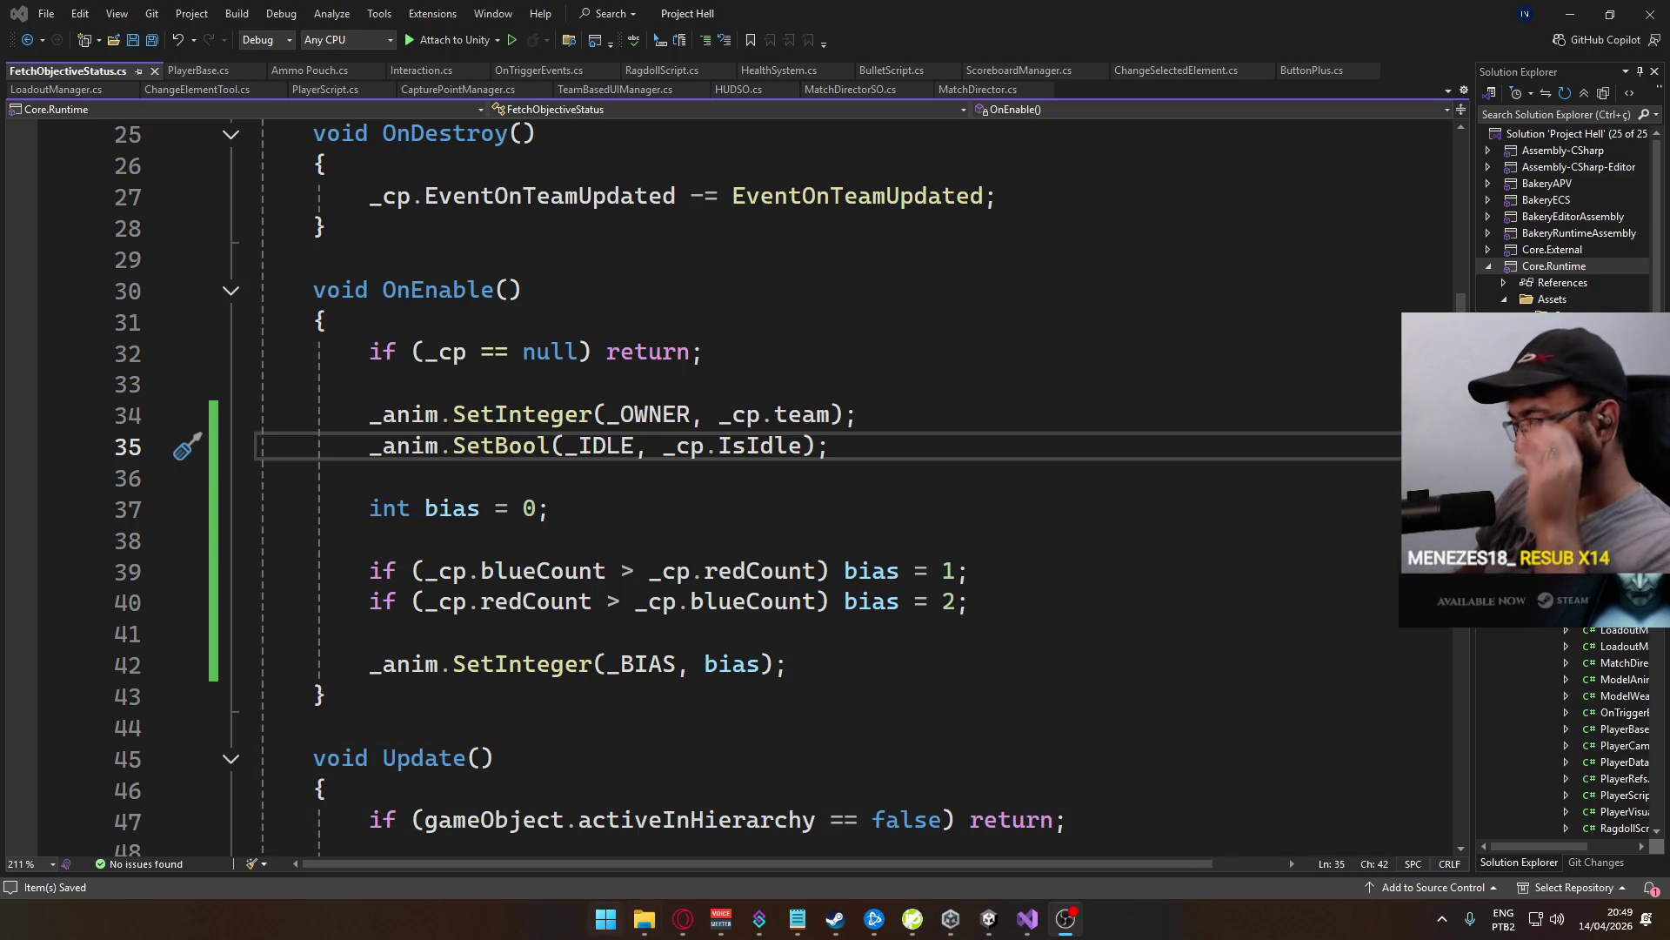
{"action": "left_click", "coordinate": [680, 919]}
{"action": "left_click", "coordinate": [679, 918]}
{"action": "left_click", "coordinate": [654, 921]}
{"action": "left_click", "coordinate": [655, 921]}
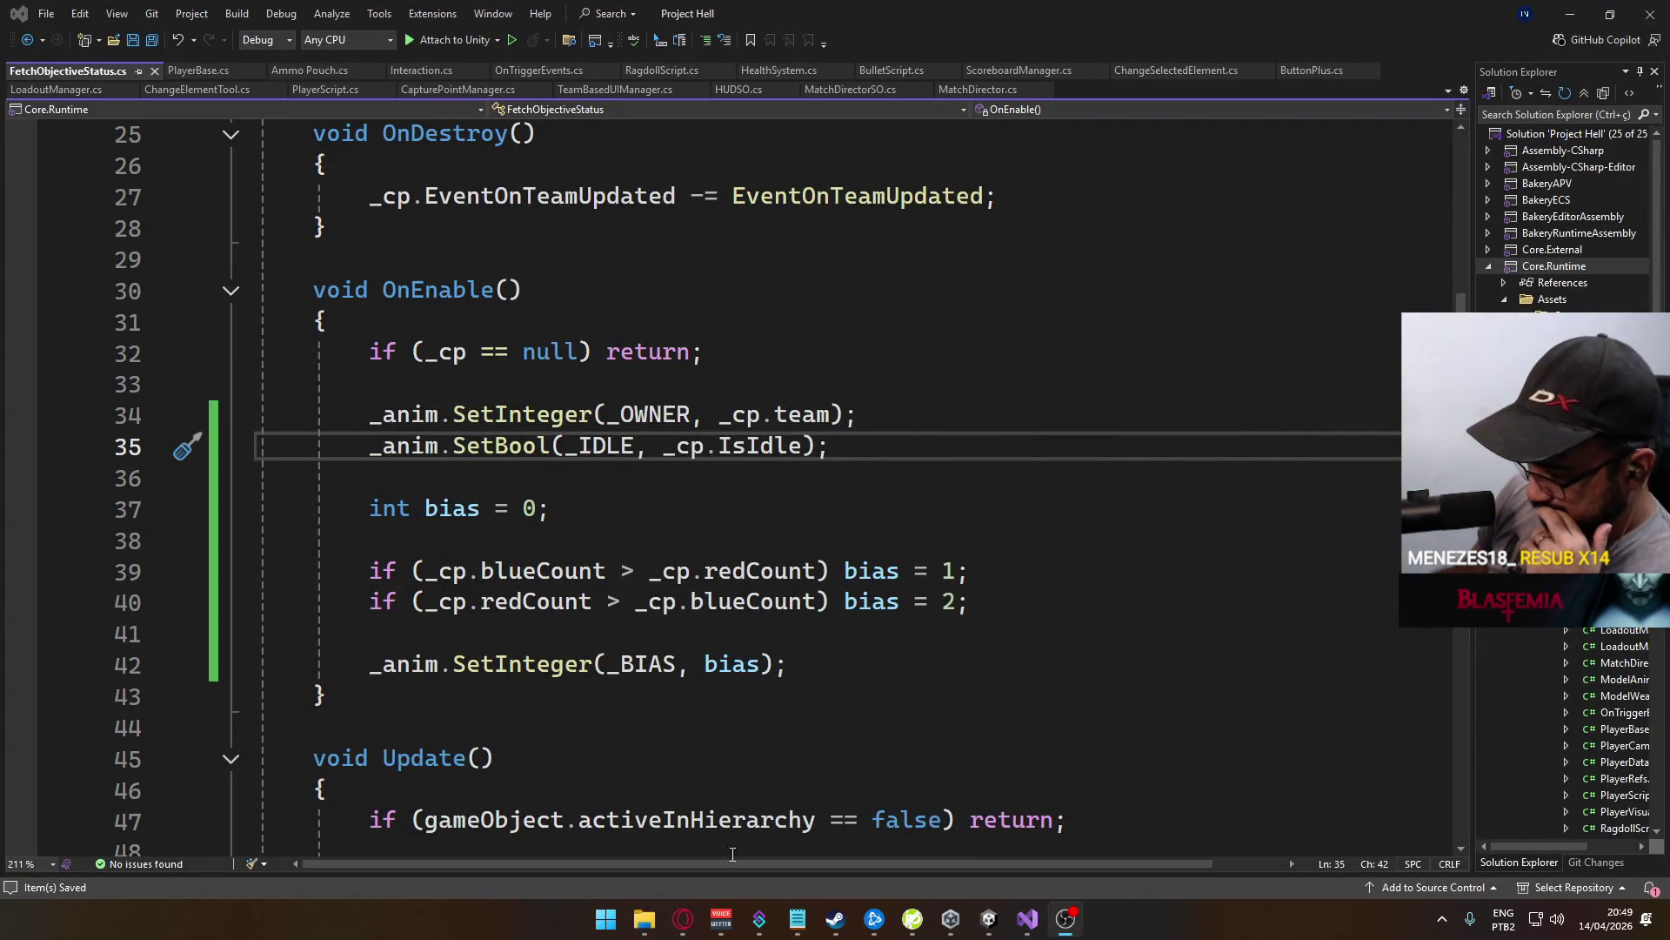
{"action": "left_click", "coordinate": [1024, 921]}
{"action": "scroll", "coordinate": [804, 650], "scroll_direction": "up", "scroll_amount": 8}
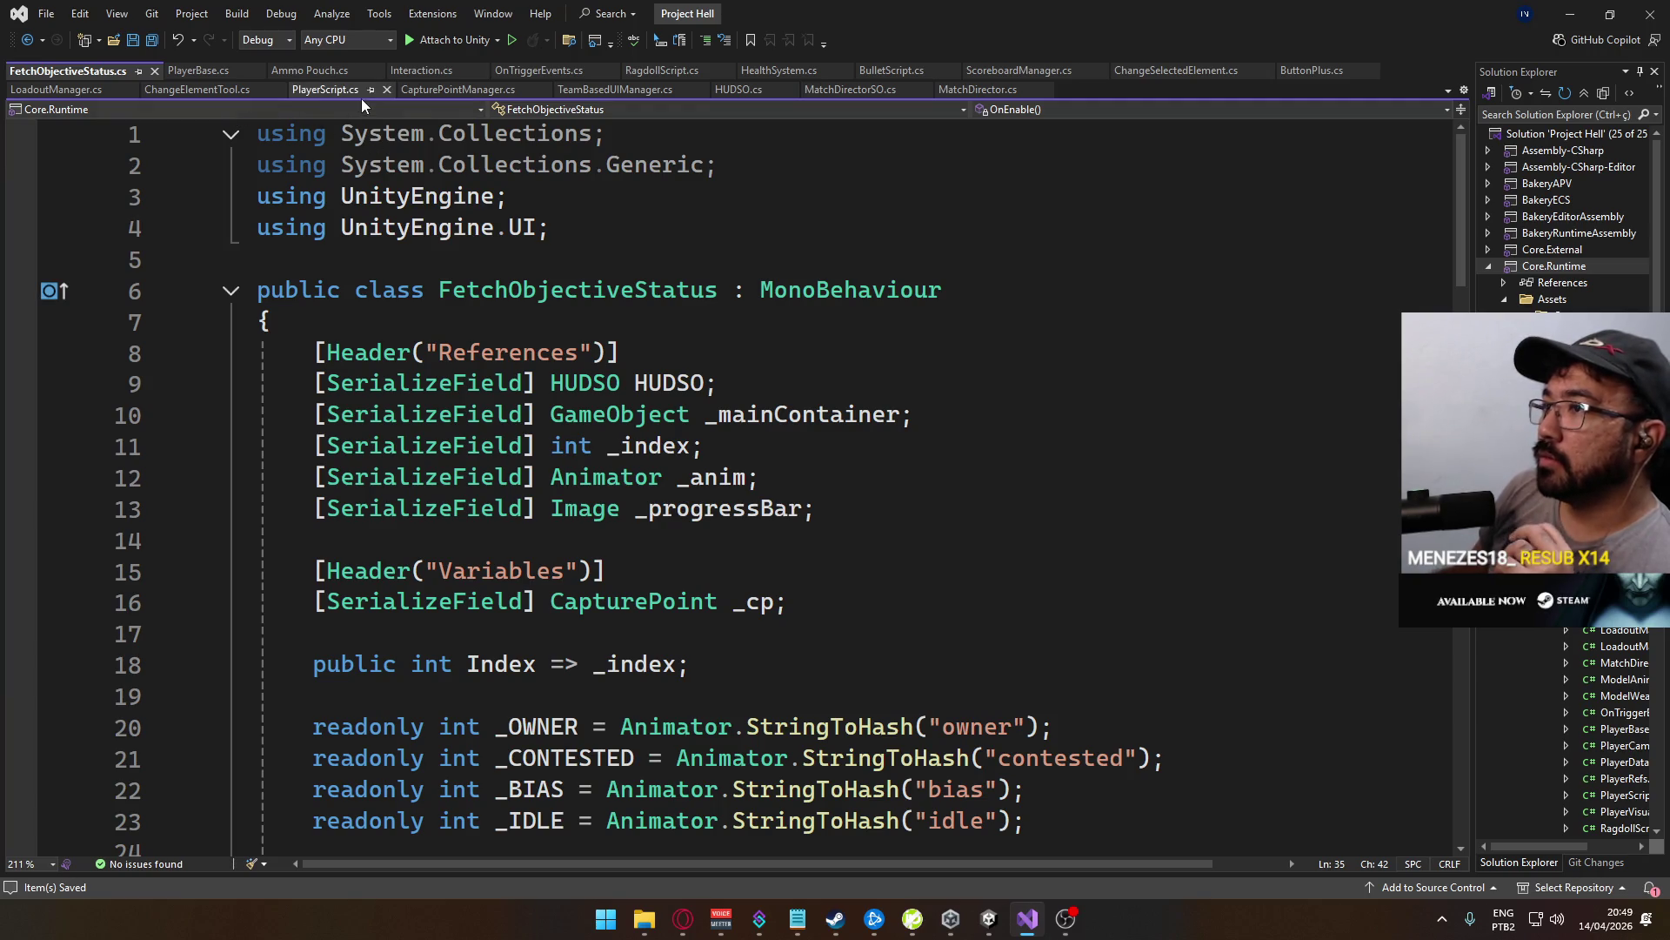
Step: In PlayerScript.cs, collapse the compensate setter block and the Update method
{"action": "left_click", "coordinate": [331, 92]}
{"action": "scroll", "coordinate": [553, 370], "scroll_direction": "down", "scroll_amount": 9}
{"action": "scroll", "coordinate": [471, 312], "scroll_direction": "up", "scroll_amount": 1}
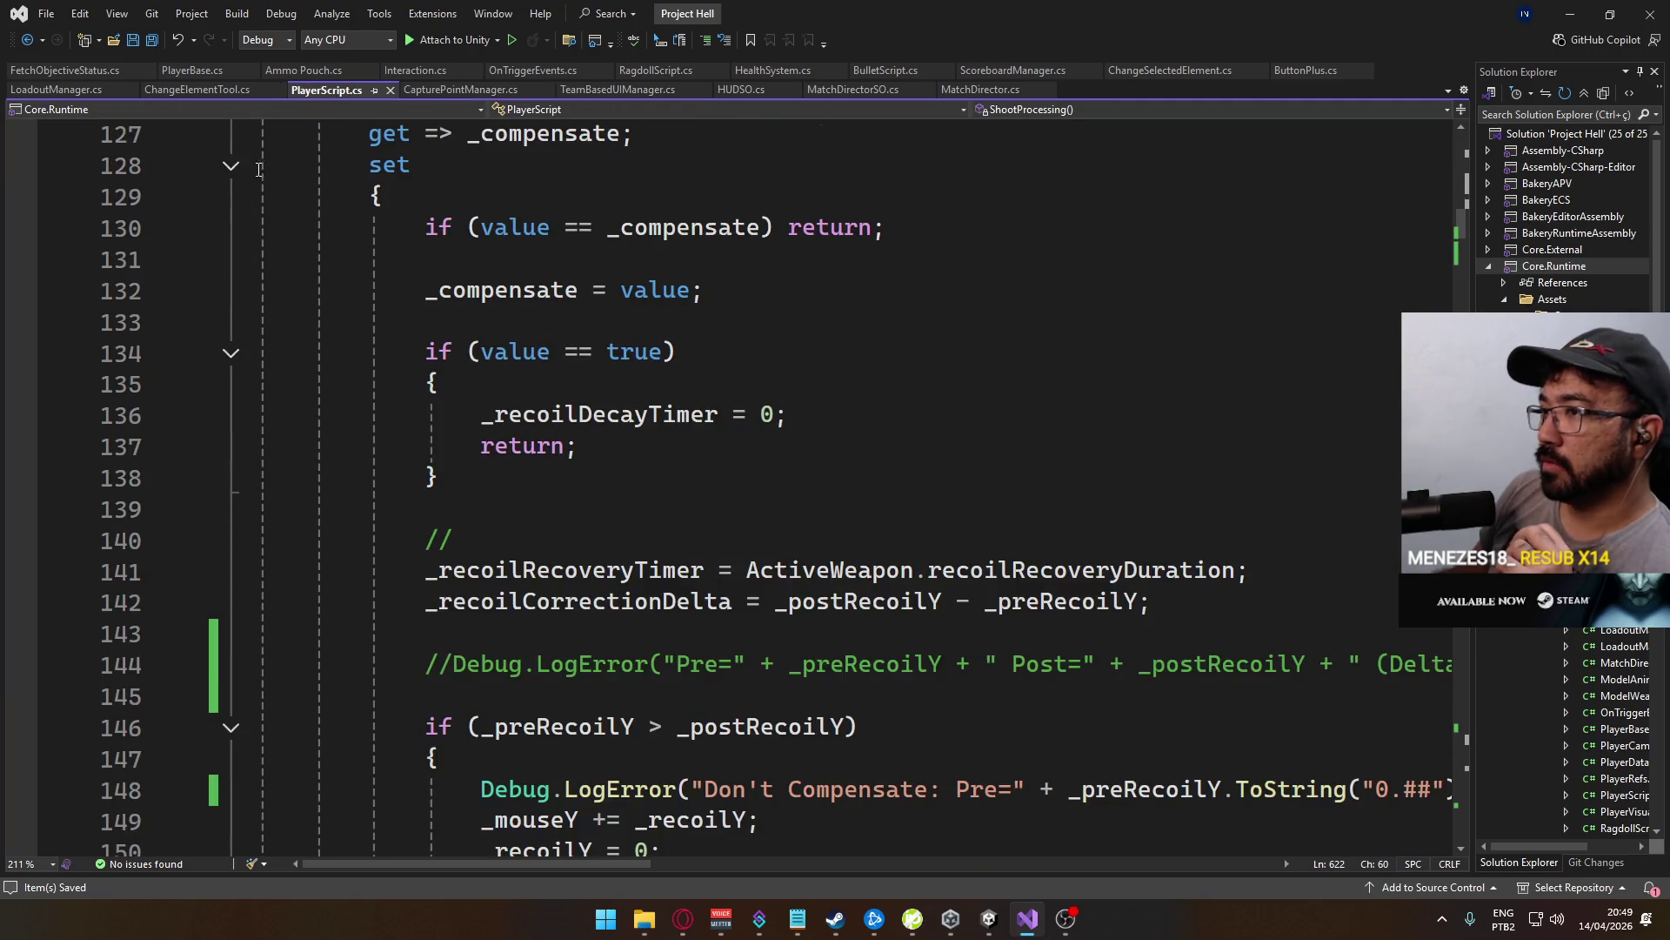
{"action": "left_click", "coordinate": [230, 165]}
{"action": "scroll", "coordinate": [478, 332], "scroll_direction": "down", "scroll_amount": 18}
{"action": "scroll", "coordinate": [477, 331], "scroll_direction": "down", "scroll_amount": 8}
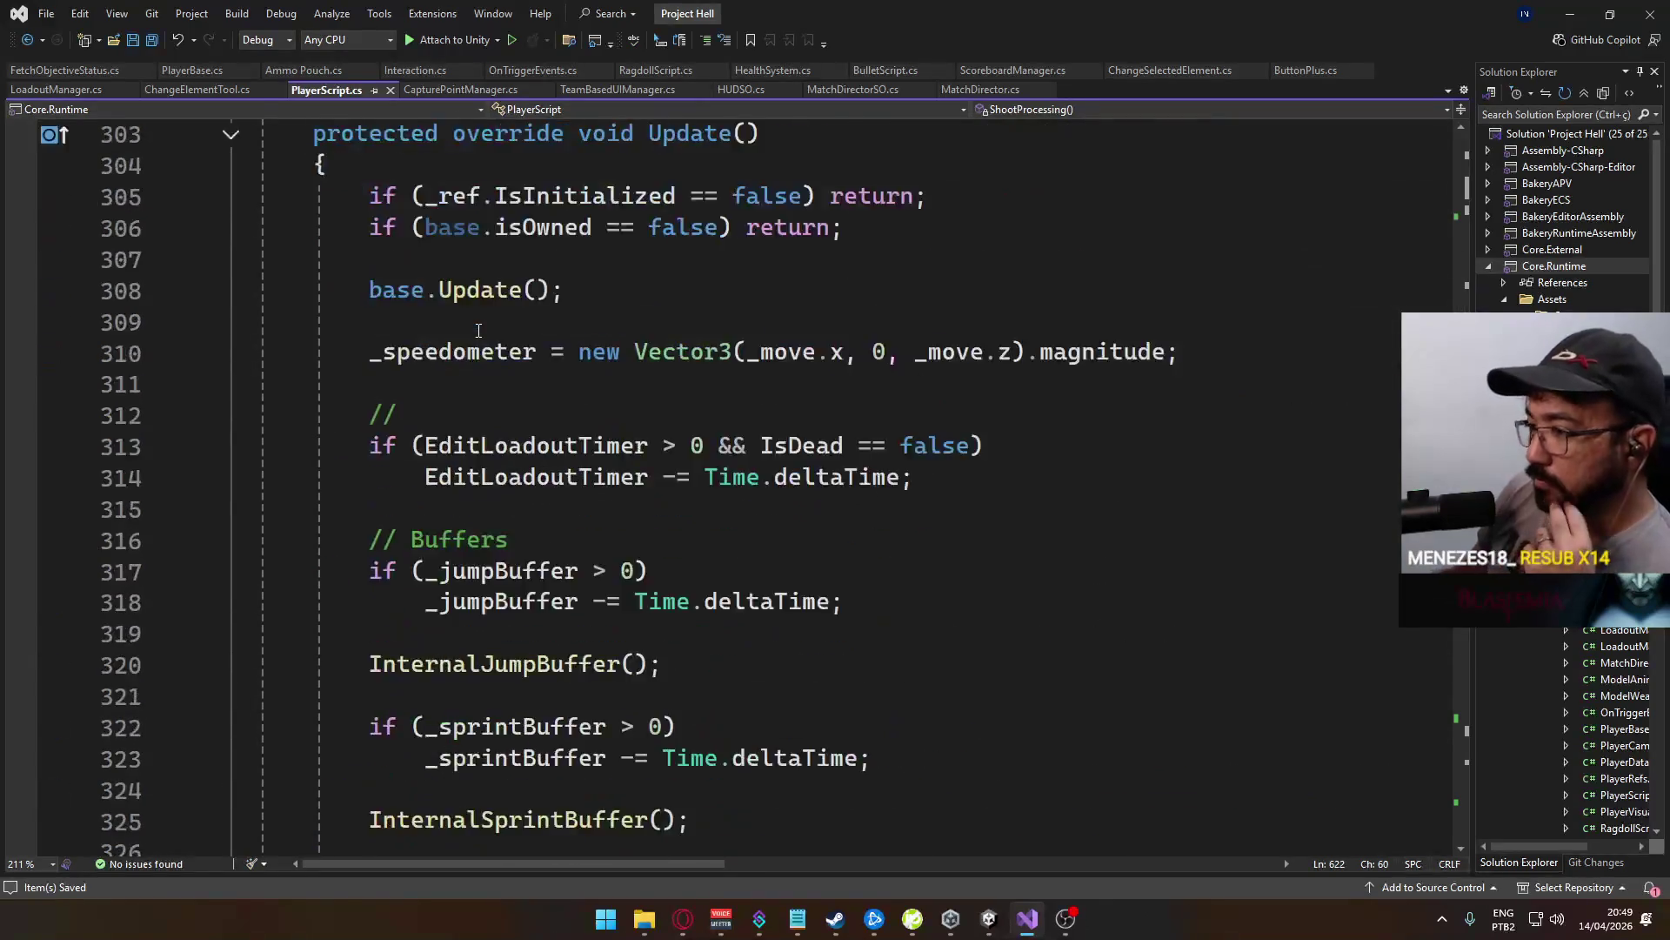
{"action": "scroll", "coordinate": [478, 331], "scroll_direction": "up", "scroll_amount": 3}
{"action": "left_click", "coordinate": [231, 323]}
Step: Expand RefillAmmo, place the caret at its // HUD INDICATOR HERE comment, then switch to HUDSO.cs
{"action": "scroll", "coordinate": [498, 346], "scroll_direction": "down", "scroll_amount": 20}
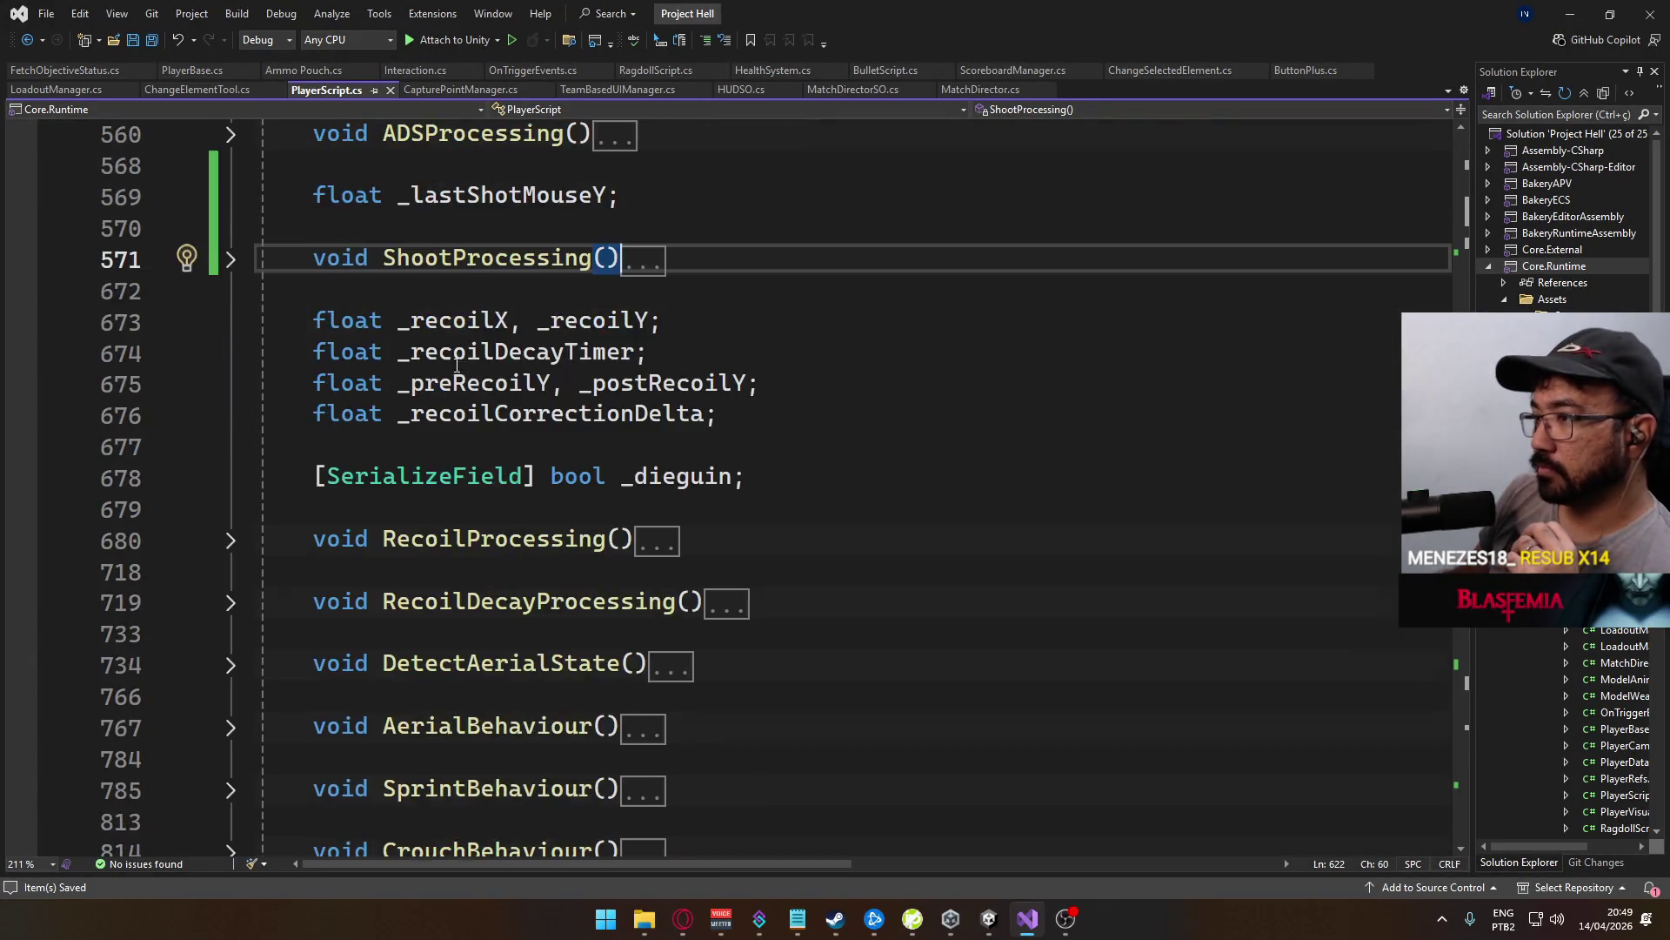
{"action": "scroll", "coordinate": [499, 347], "scroll_direction": "down", "scroll_amount": 20}
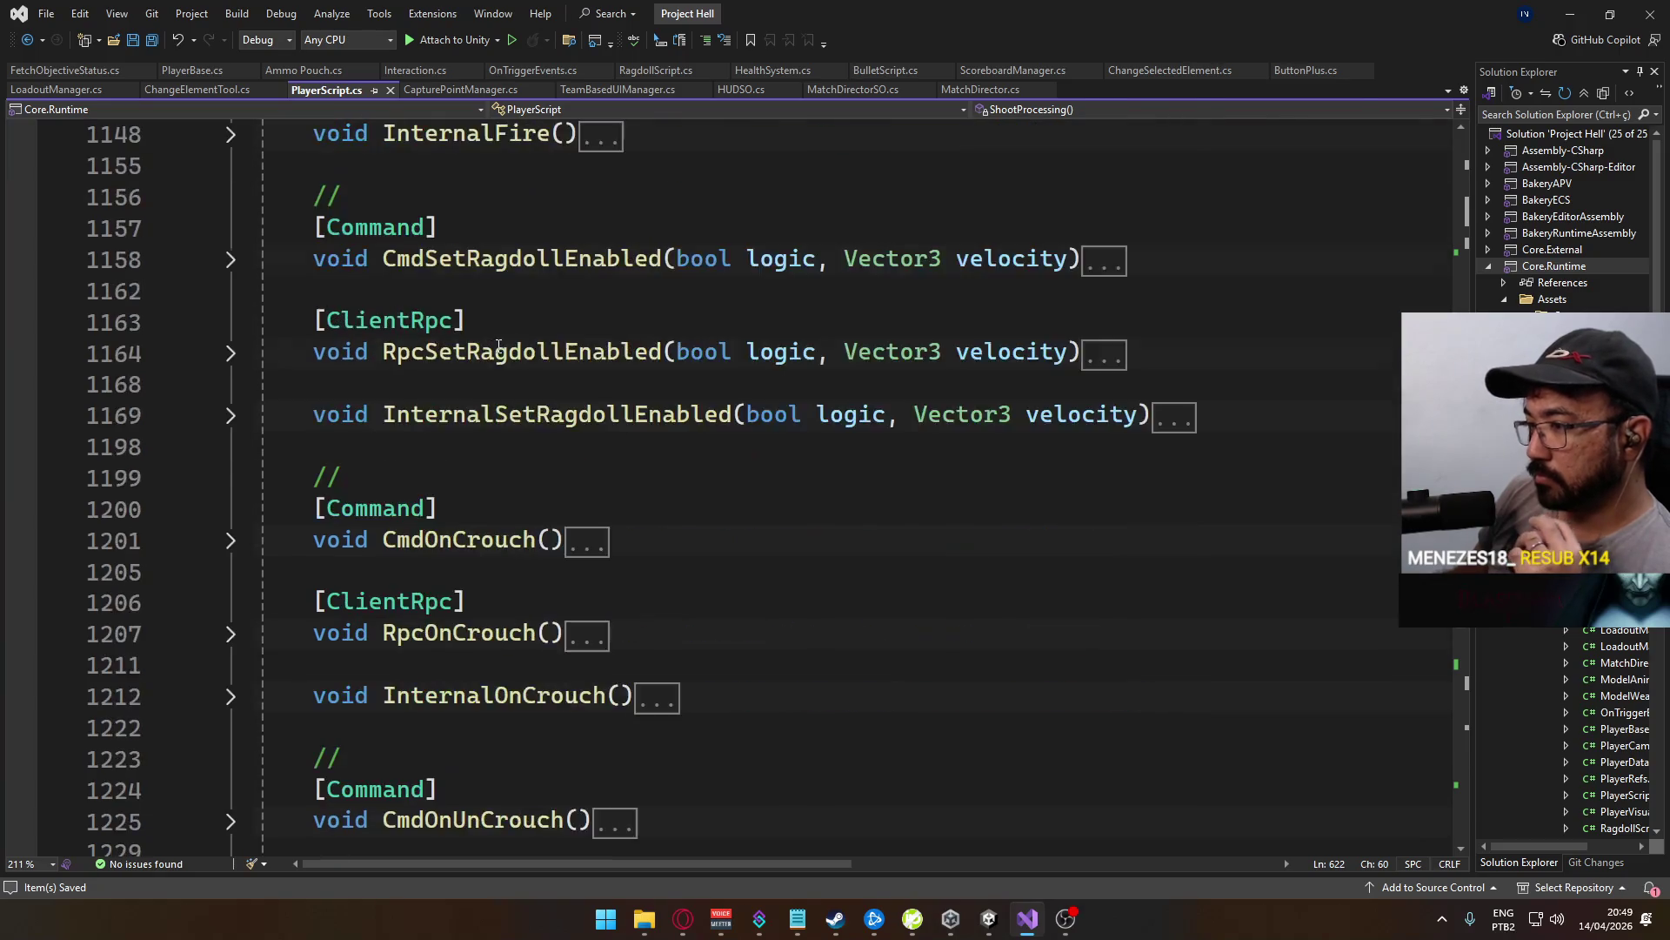
{"action": "scroll", "coordinate": [499, 346], "scroll_direction": "down", "scroll_amount": 15}
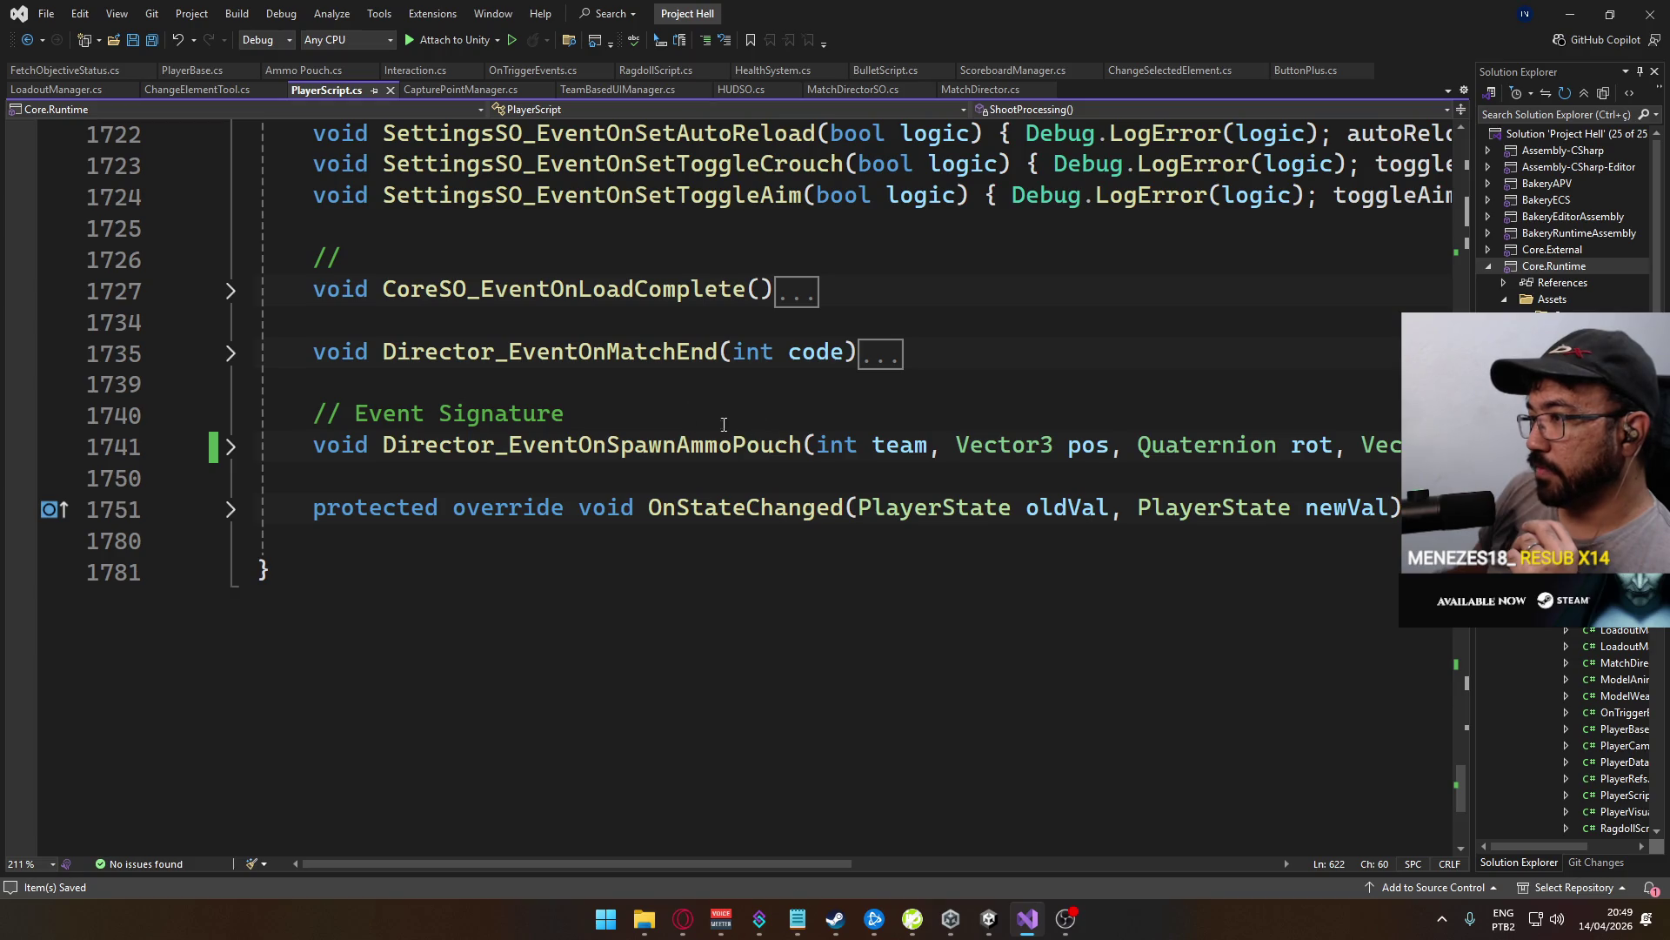
{"action": "scroll", "coordinate": [477, 462], "scroll_direction": "up", "scroll_amount": 10}
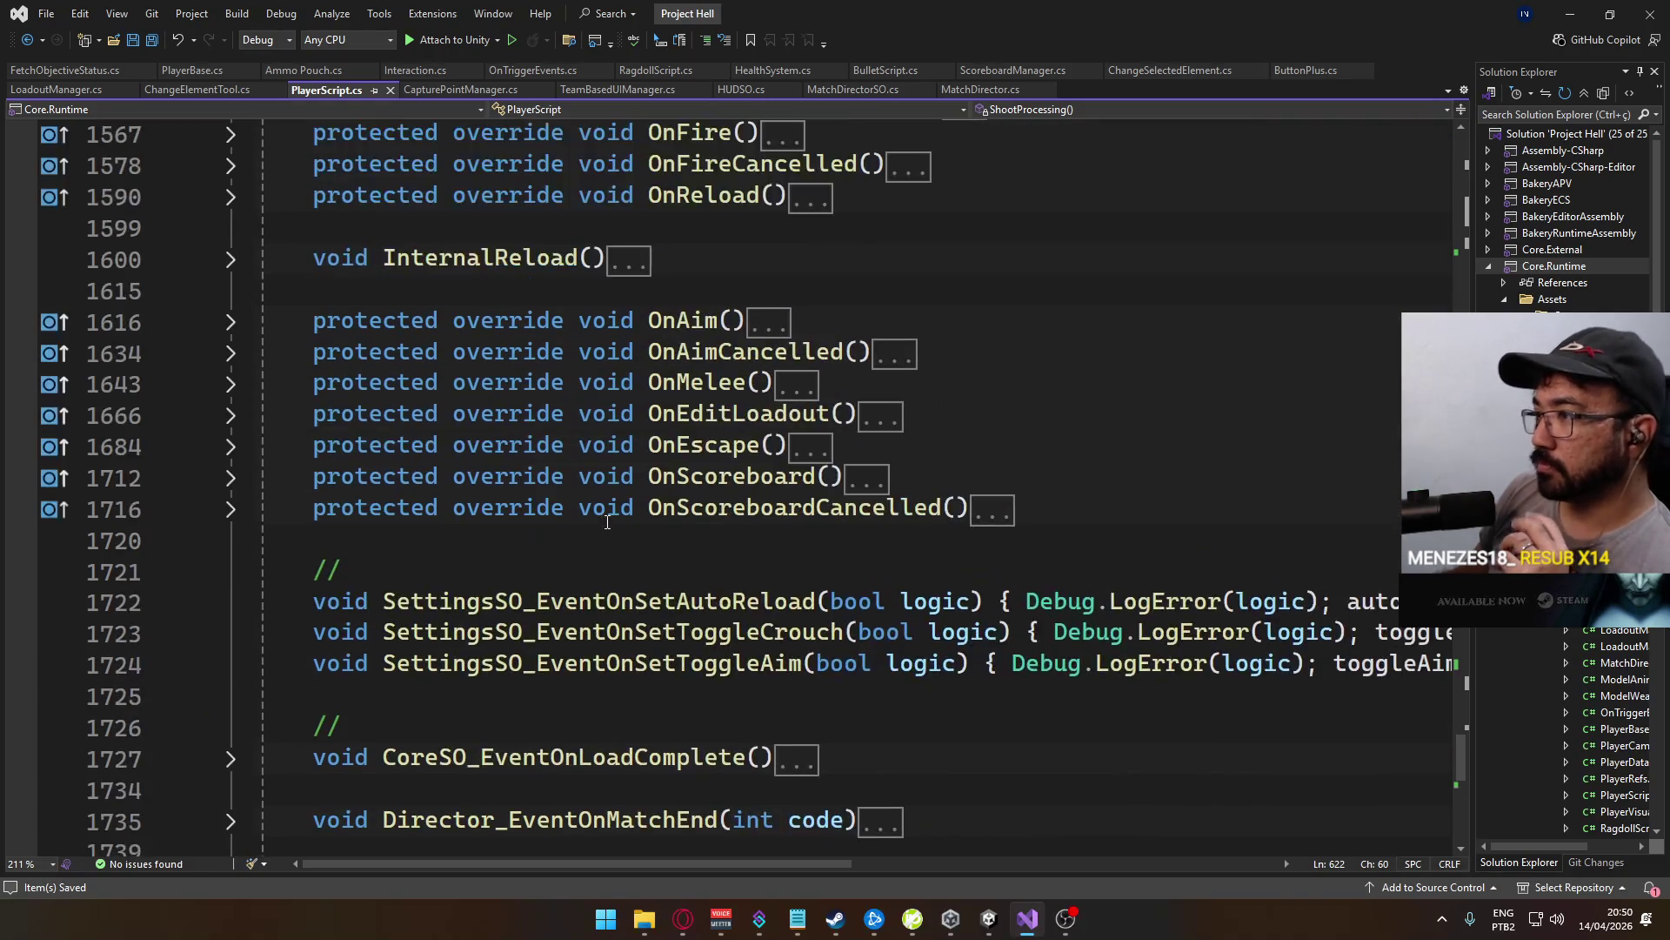
{"action": "scroll", "coordinate": [630, 532], "scroll_direction": "up", "scroll_amount": 6}
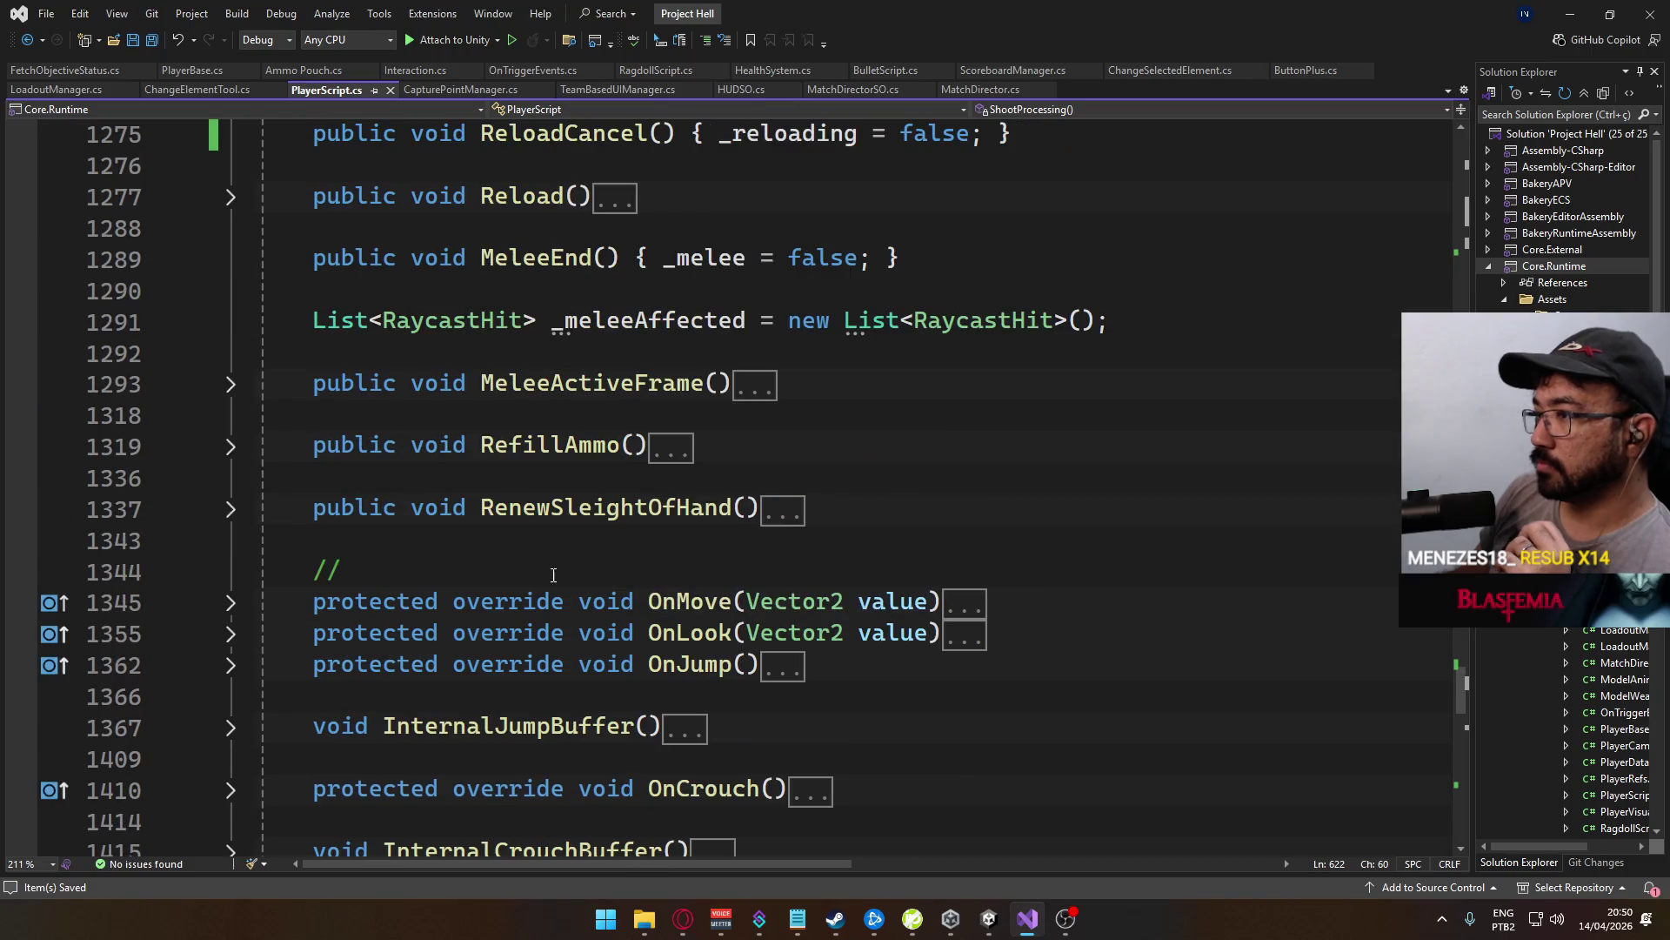
{"action": "left_click", "coordinate": [232, 449]}
{"action": "scroll", "coordinate": [615, 518], "scroll_direction": "down", "scroll_amount": 4}
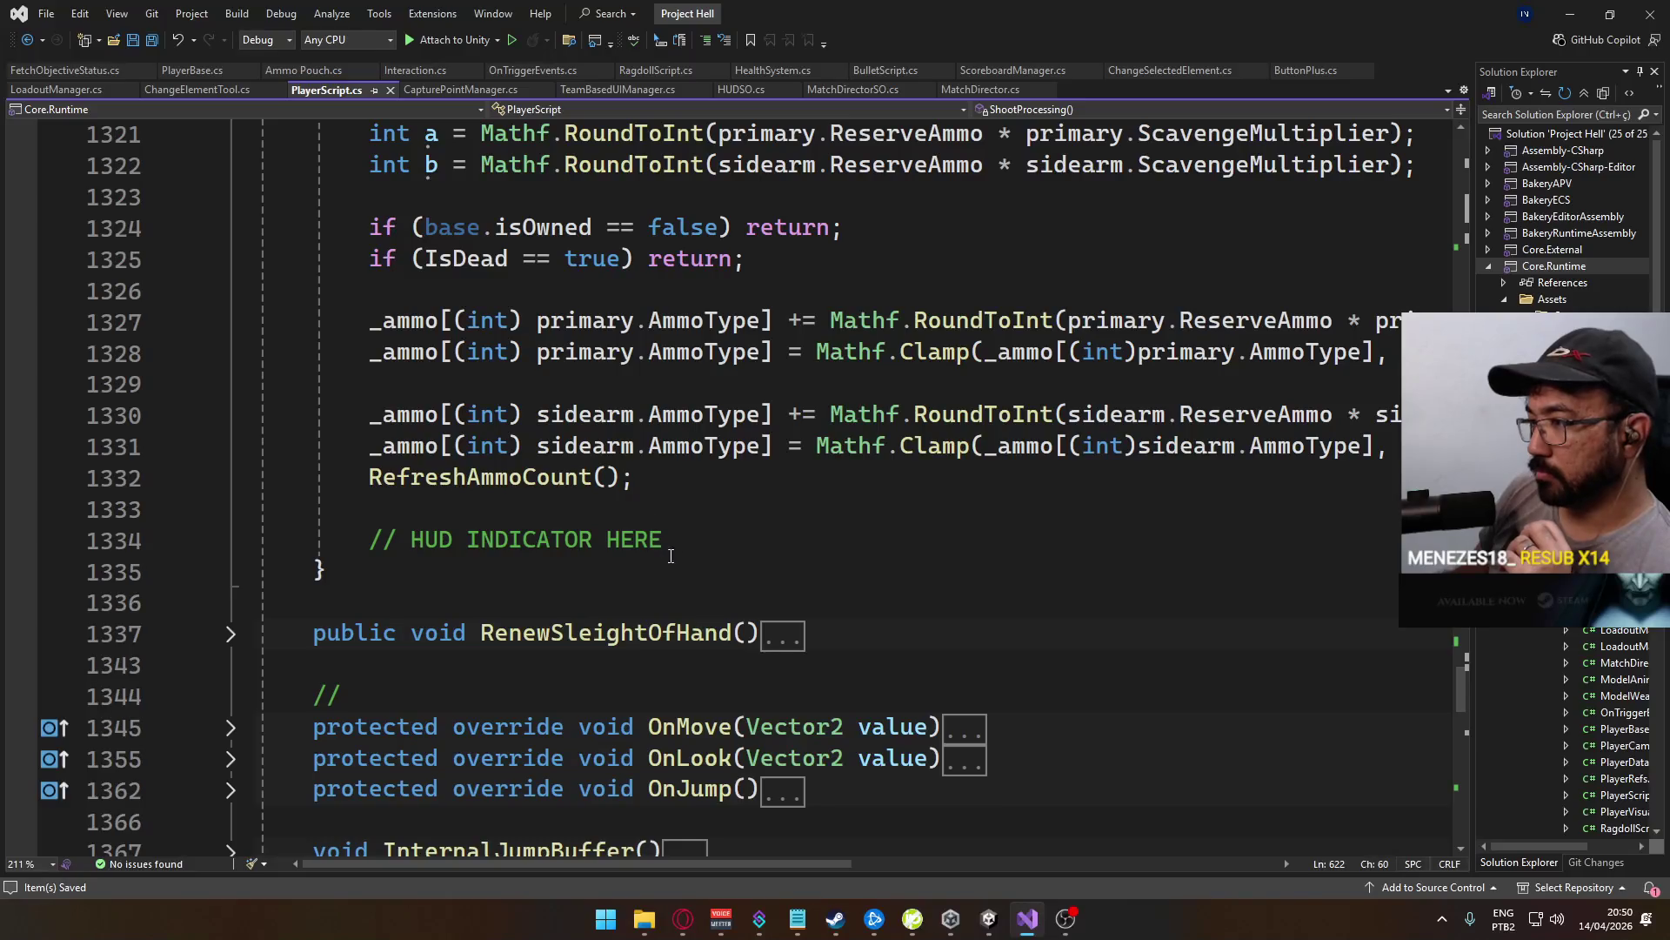
{"action": "scroll", "coordinate": [554, 551], "scroll_direction": "up", "scroll_amount": 2}
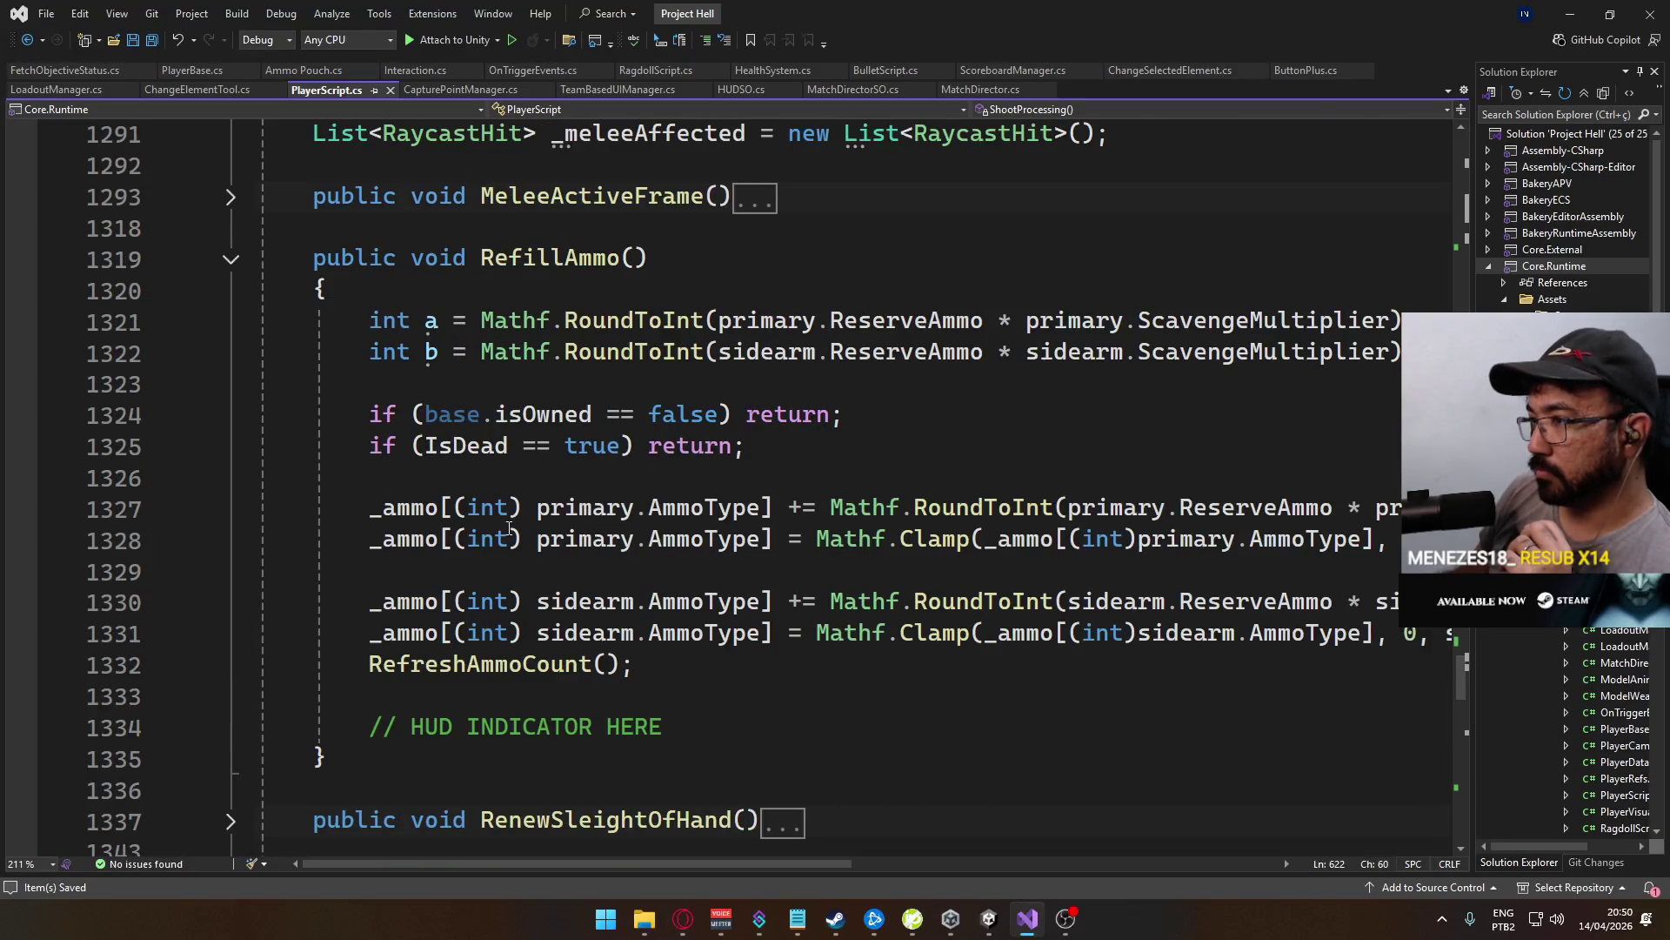
{"action": "left_click", "coordinate": [701, 720]}
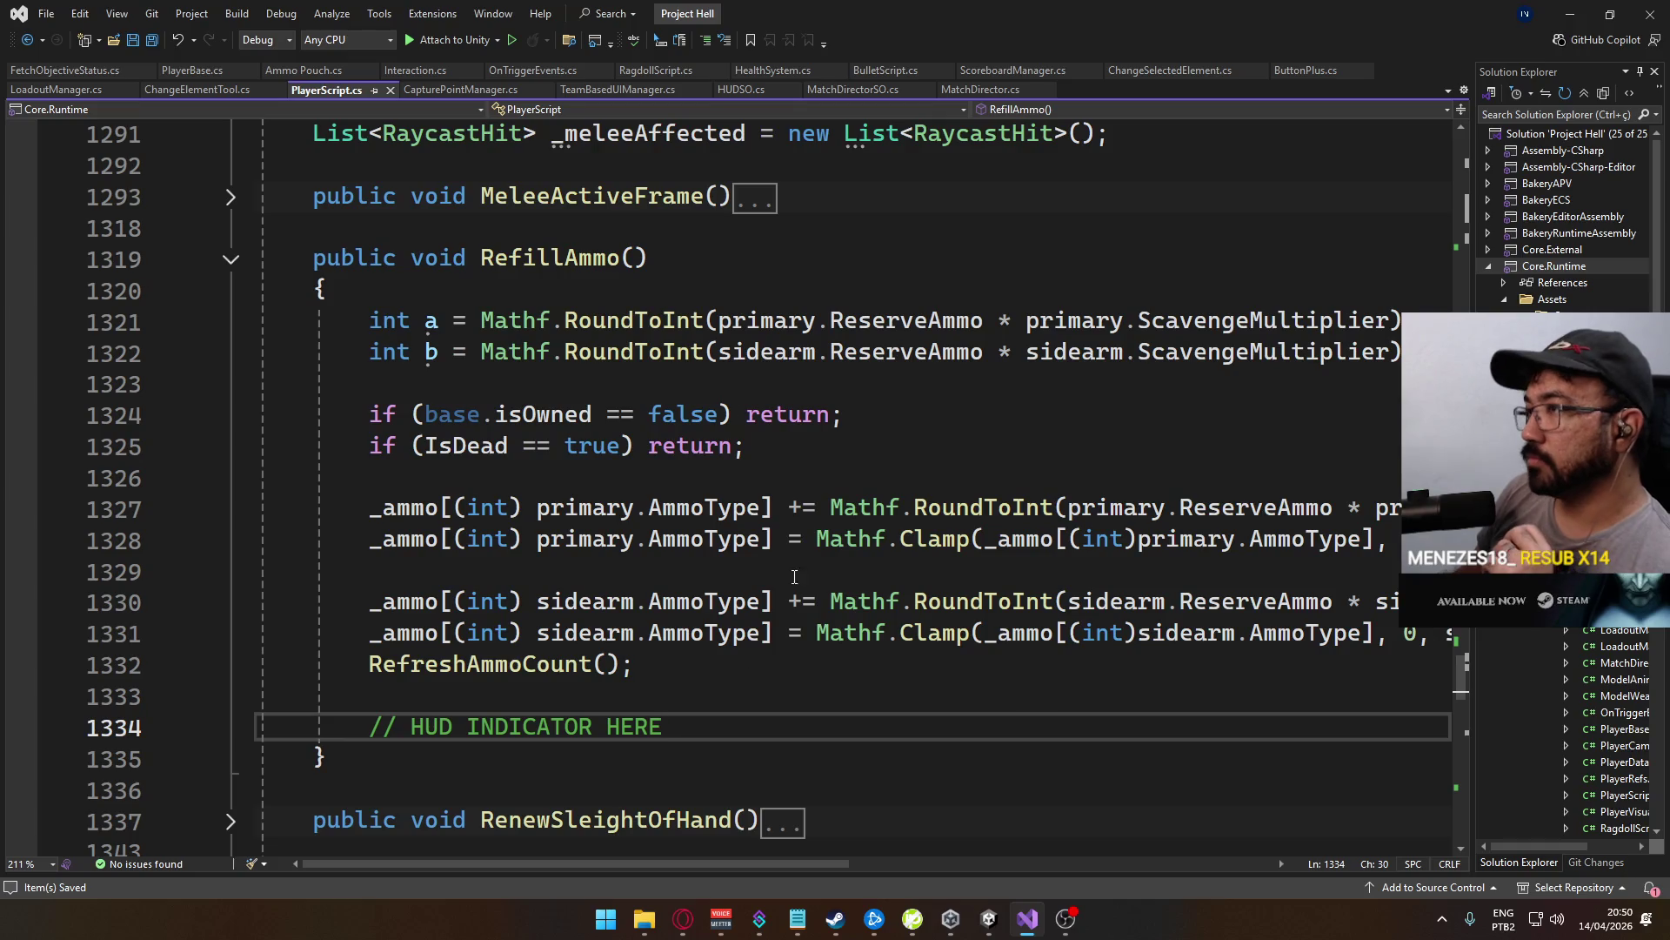
{"action": "left_click", "coordinate": [740, 90]}
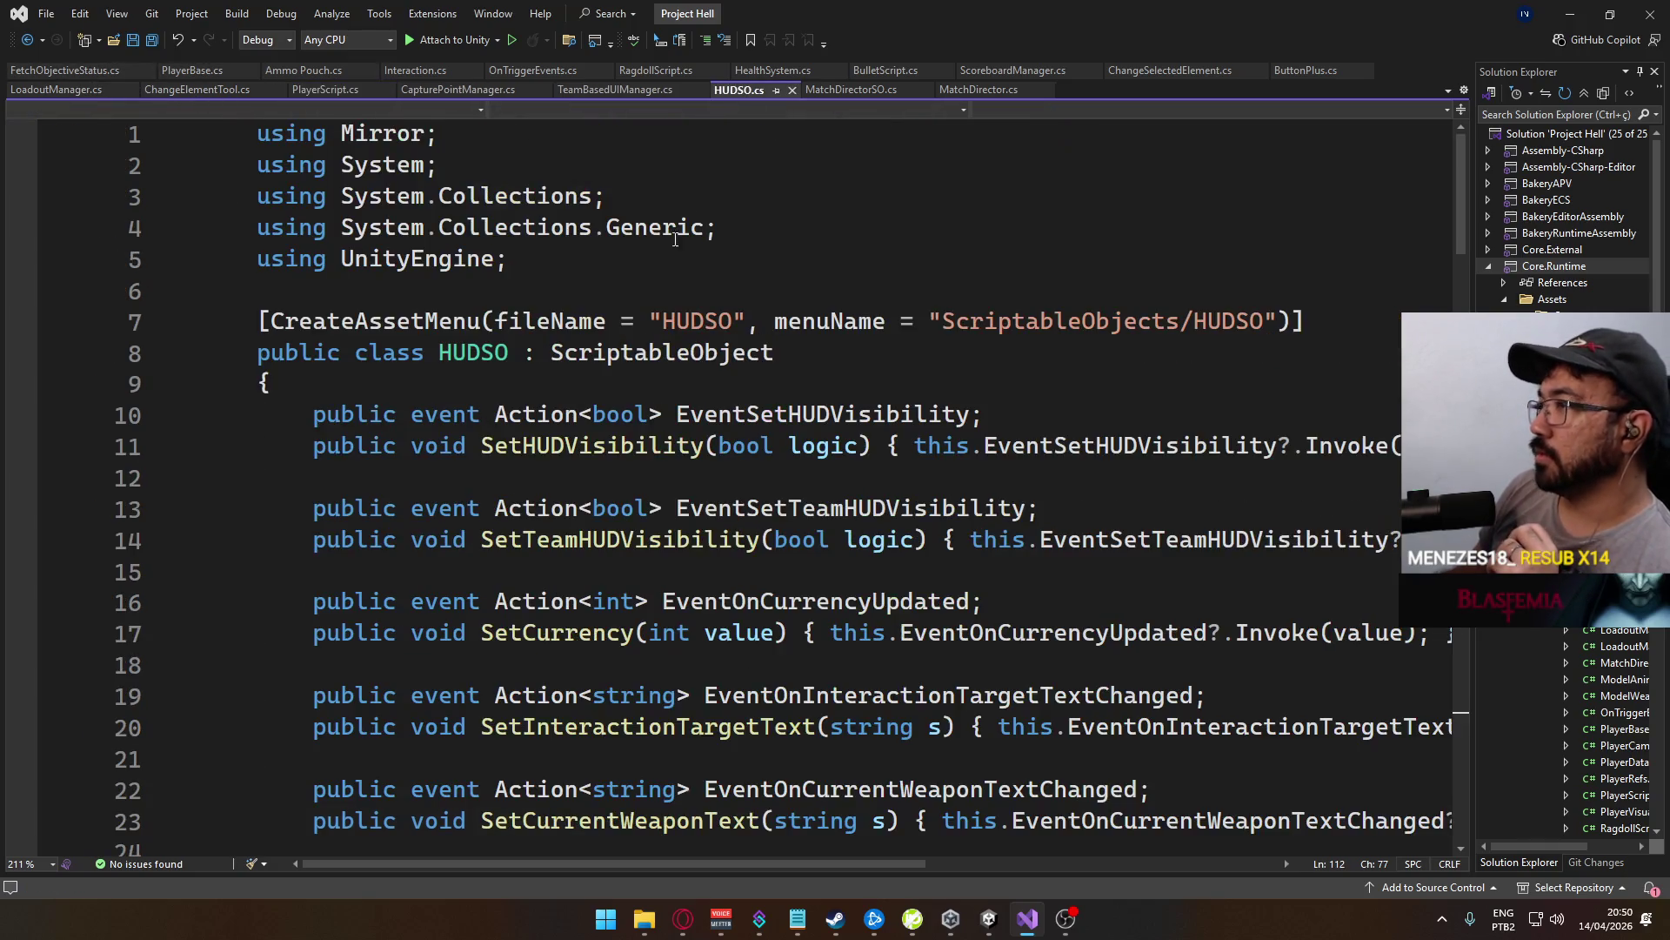
Step: Add the EventTriggerScavengerIcon event and a TriggerScavengerIcon method invoking it, then save
{"action": "scroll", "coordinate": [669, 461], "scroll_direction": "down", "scroll_amount": 20}
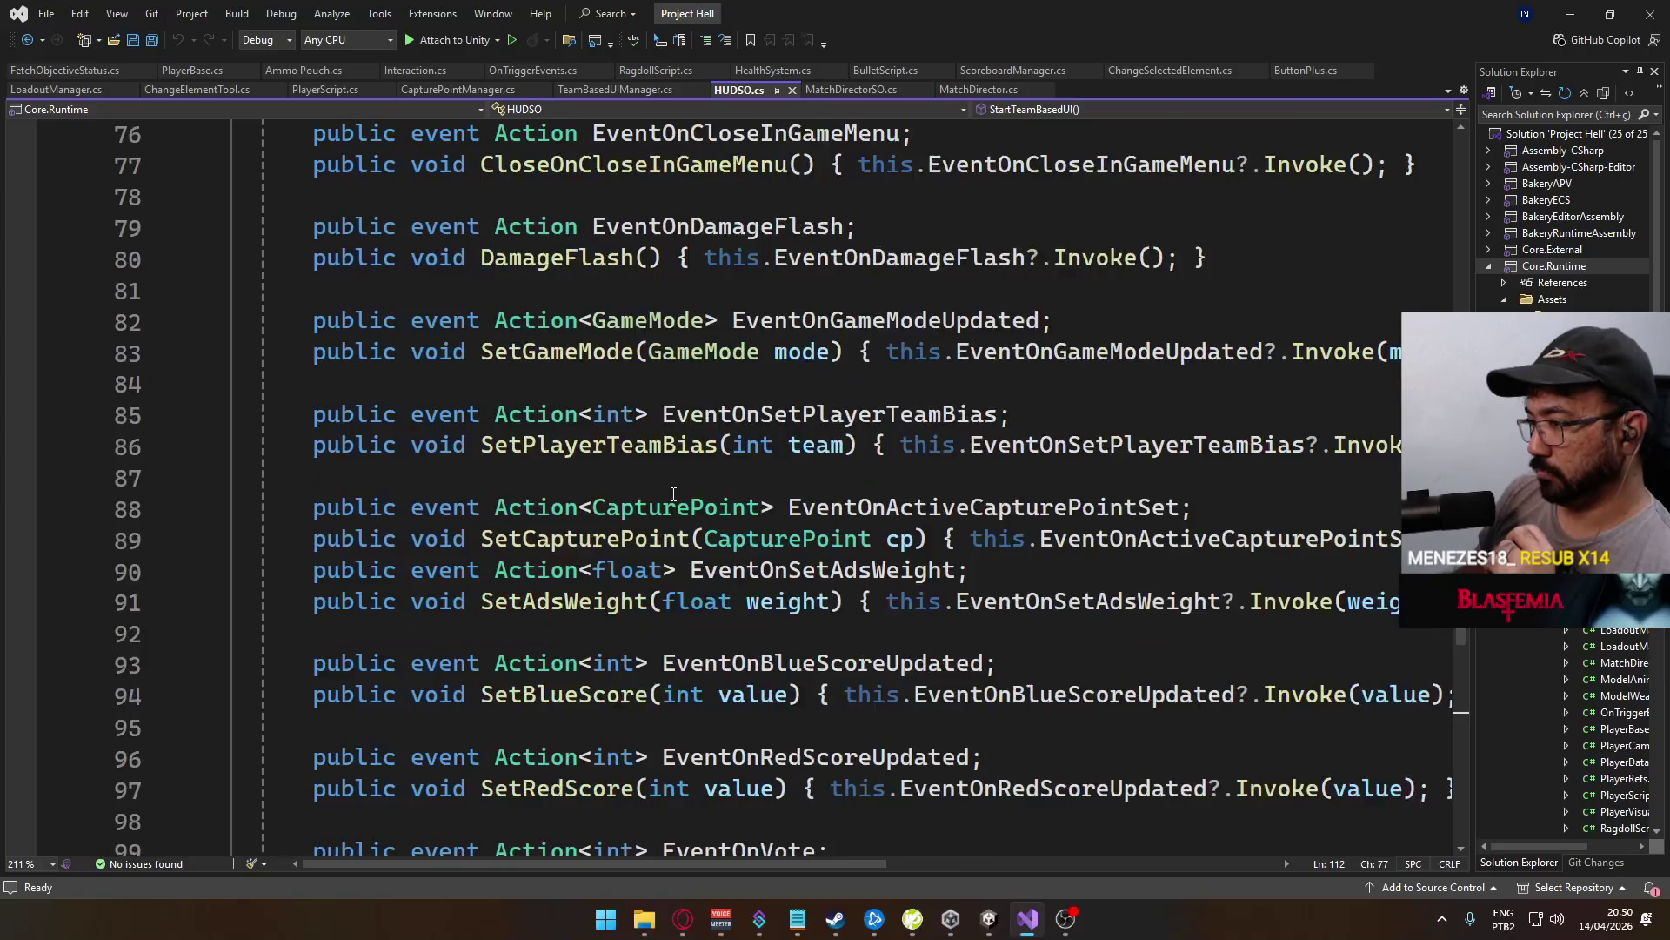
{"action": "scroll", "coordinate": [681, 507], "scroll_direction": "down", "scroll_amount": 1}
{"action": "left_click", "coordinate": [389, 546]}
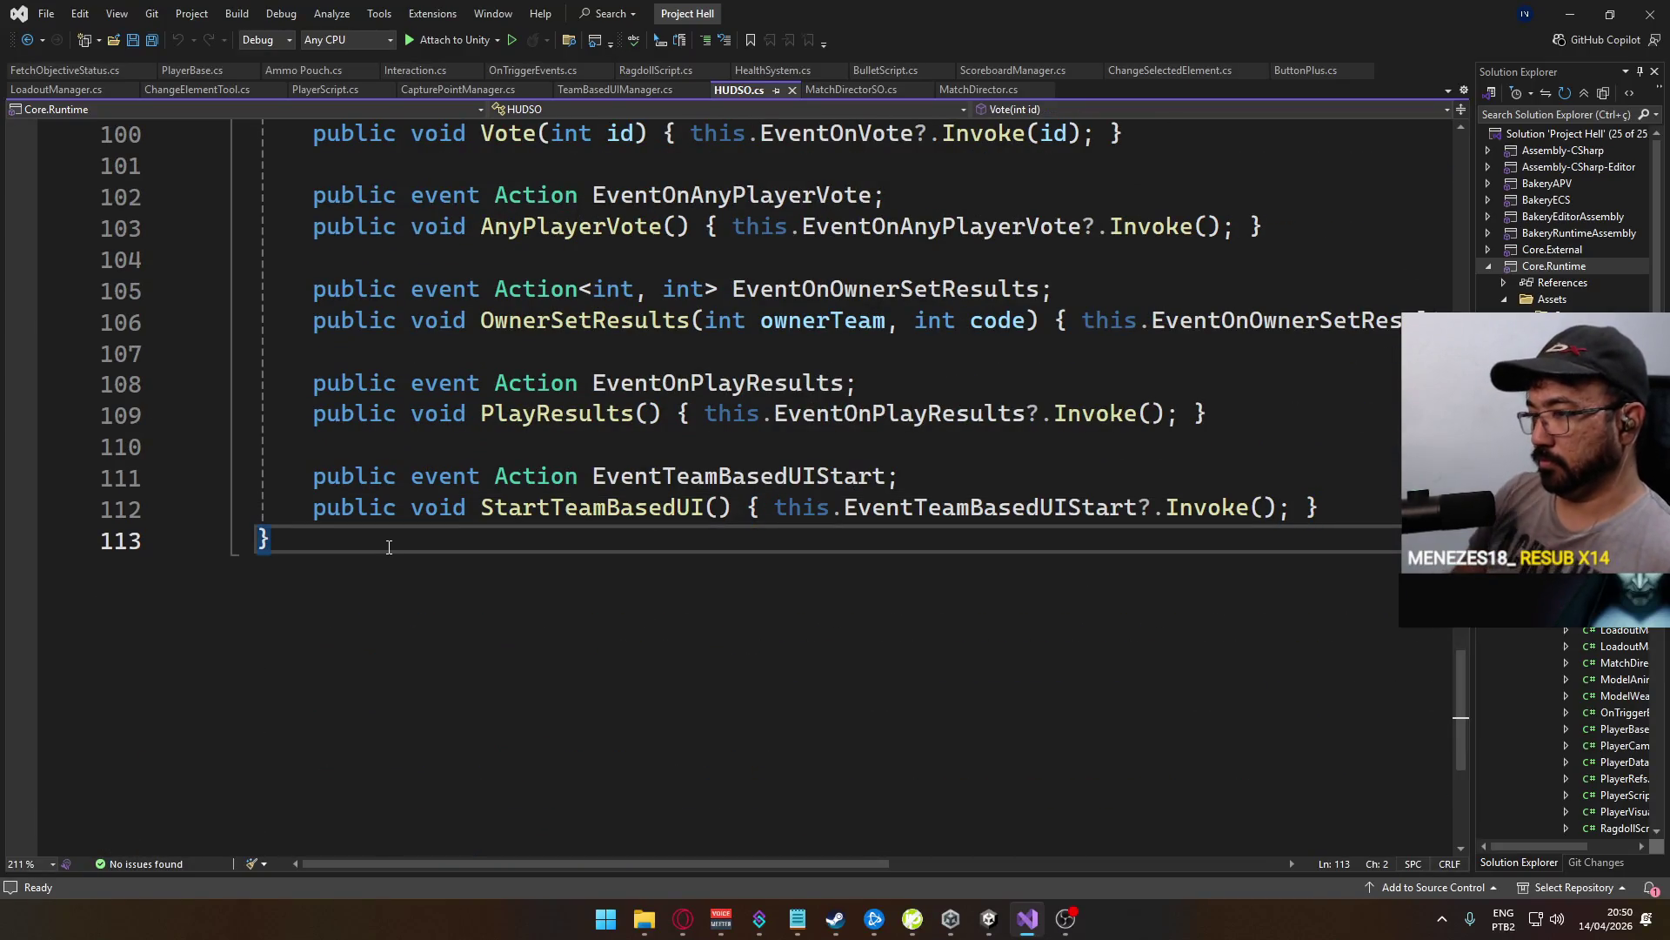
{"action": "key", "text": "Return"}
{"action": "key", "text": "Return"}
{"action": "key", "text": "Up"}
{"action": "type", "text": "public even"}
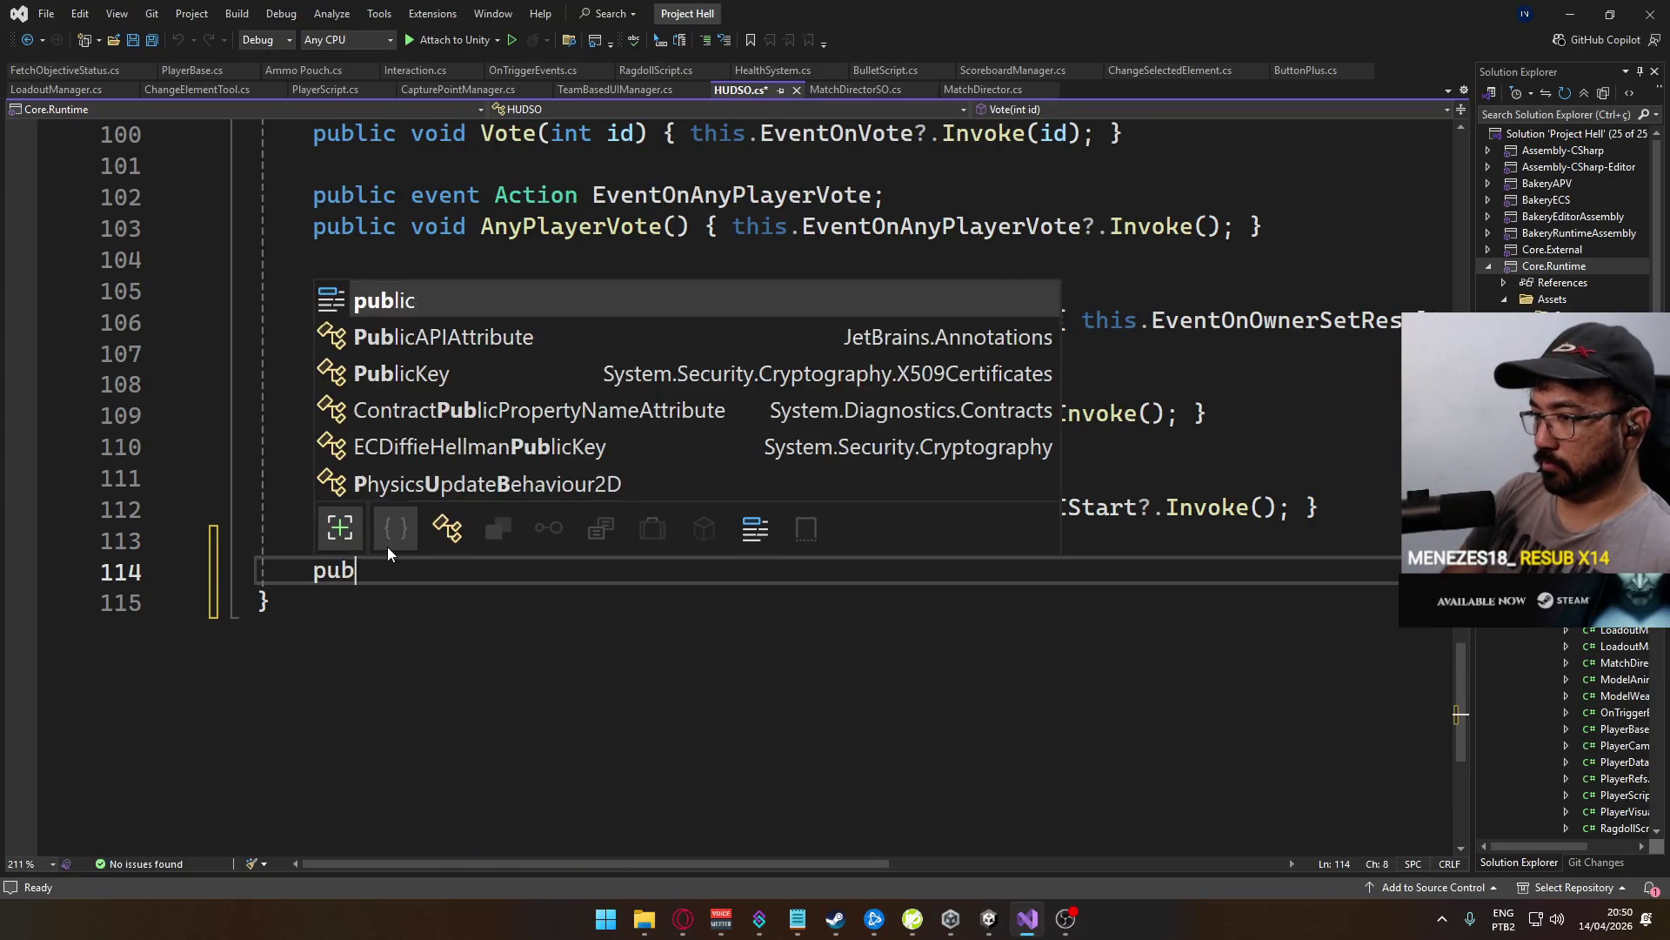
{"action": "type", "text": "t Action E"}
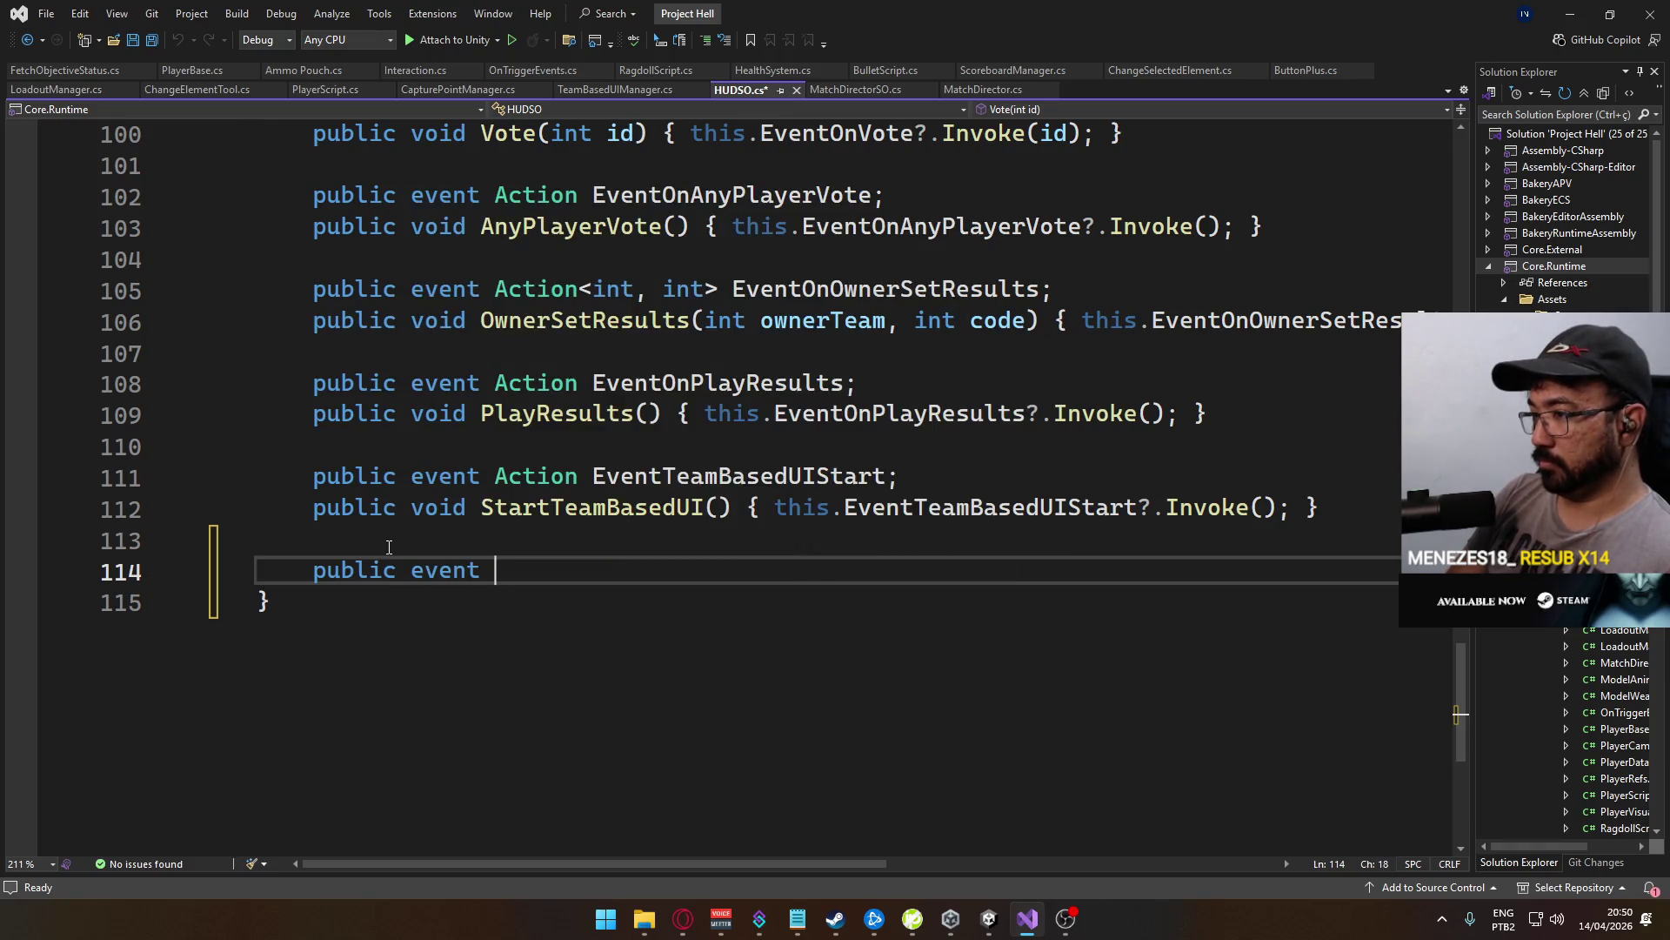
{"action": "type", "text": "ventTrig"}
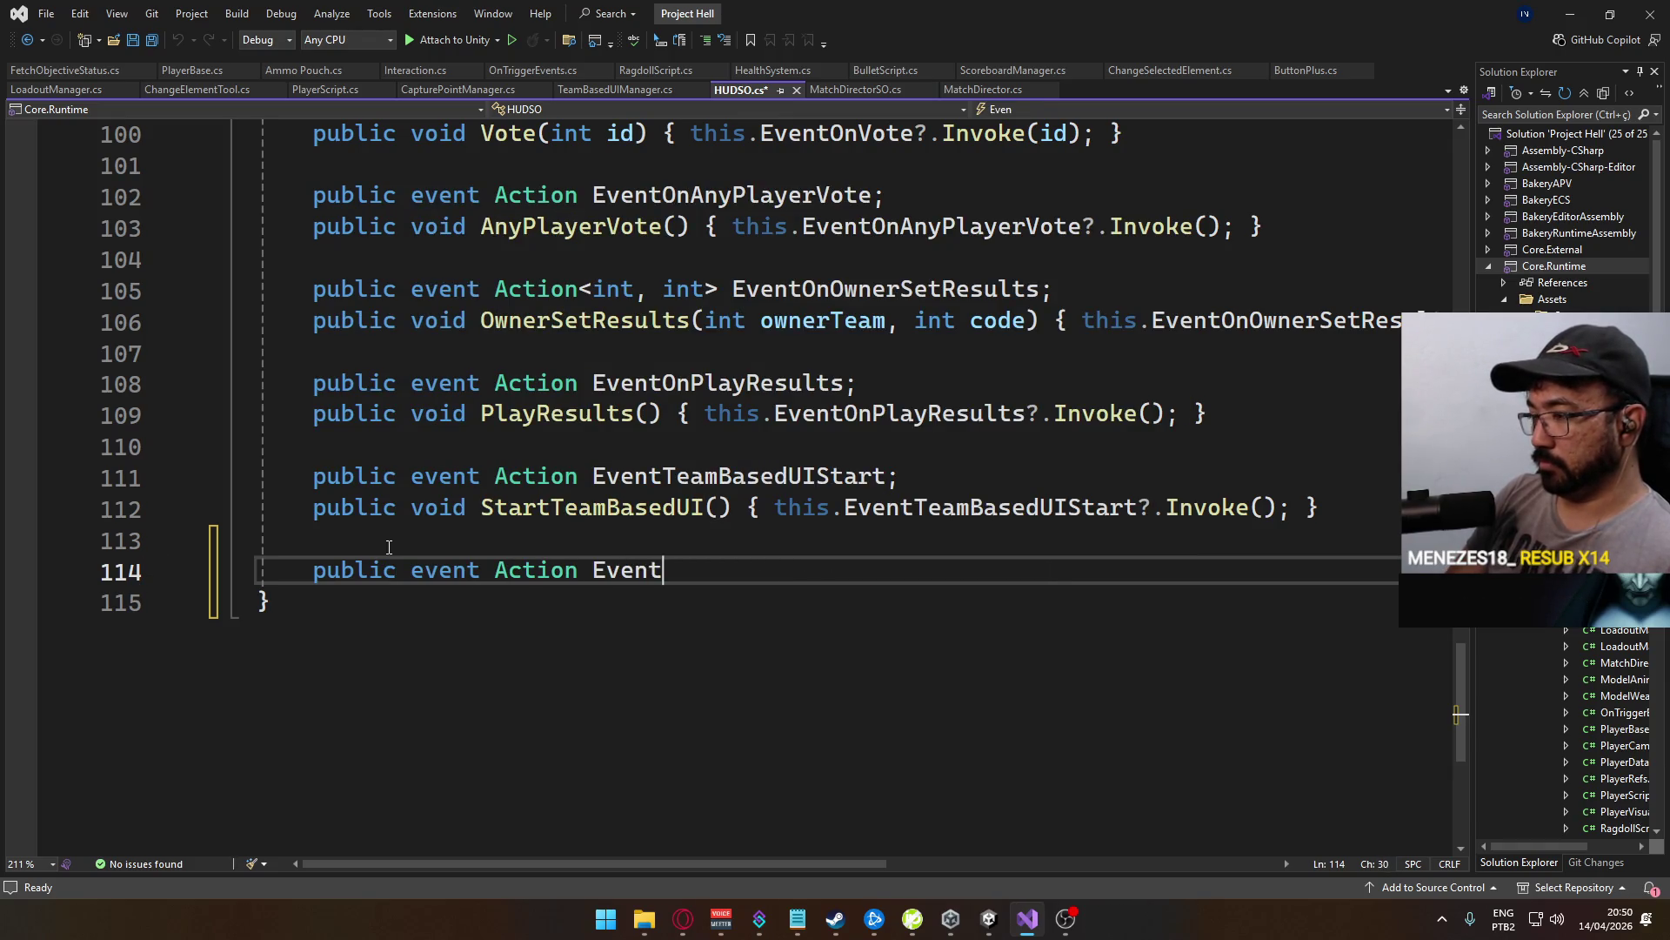
{"action": "type", "text": "ger"}
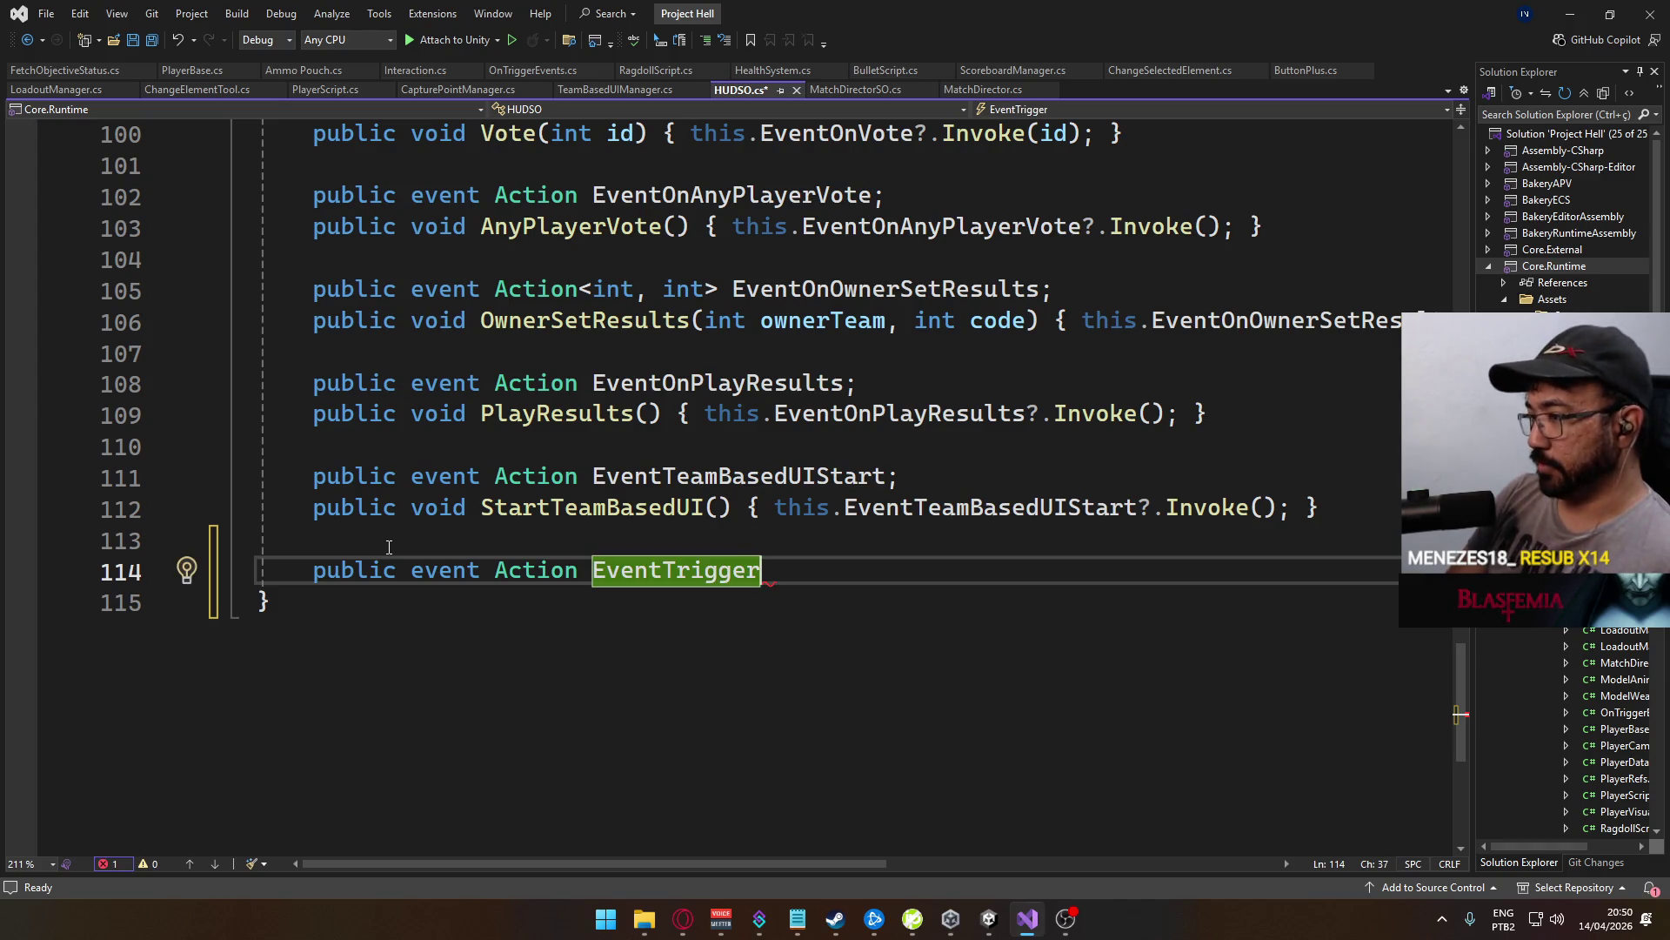
{"action": "type", "text": "ScavengerIcon"}
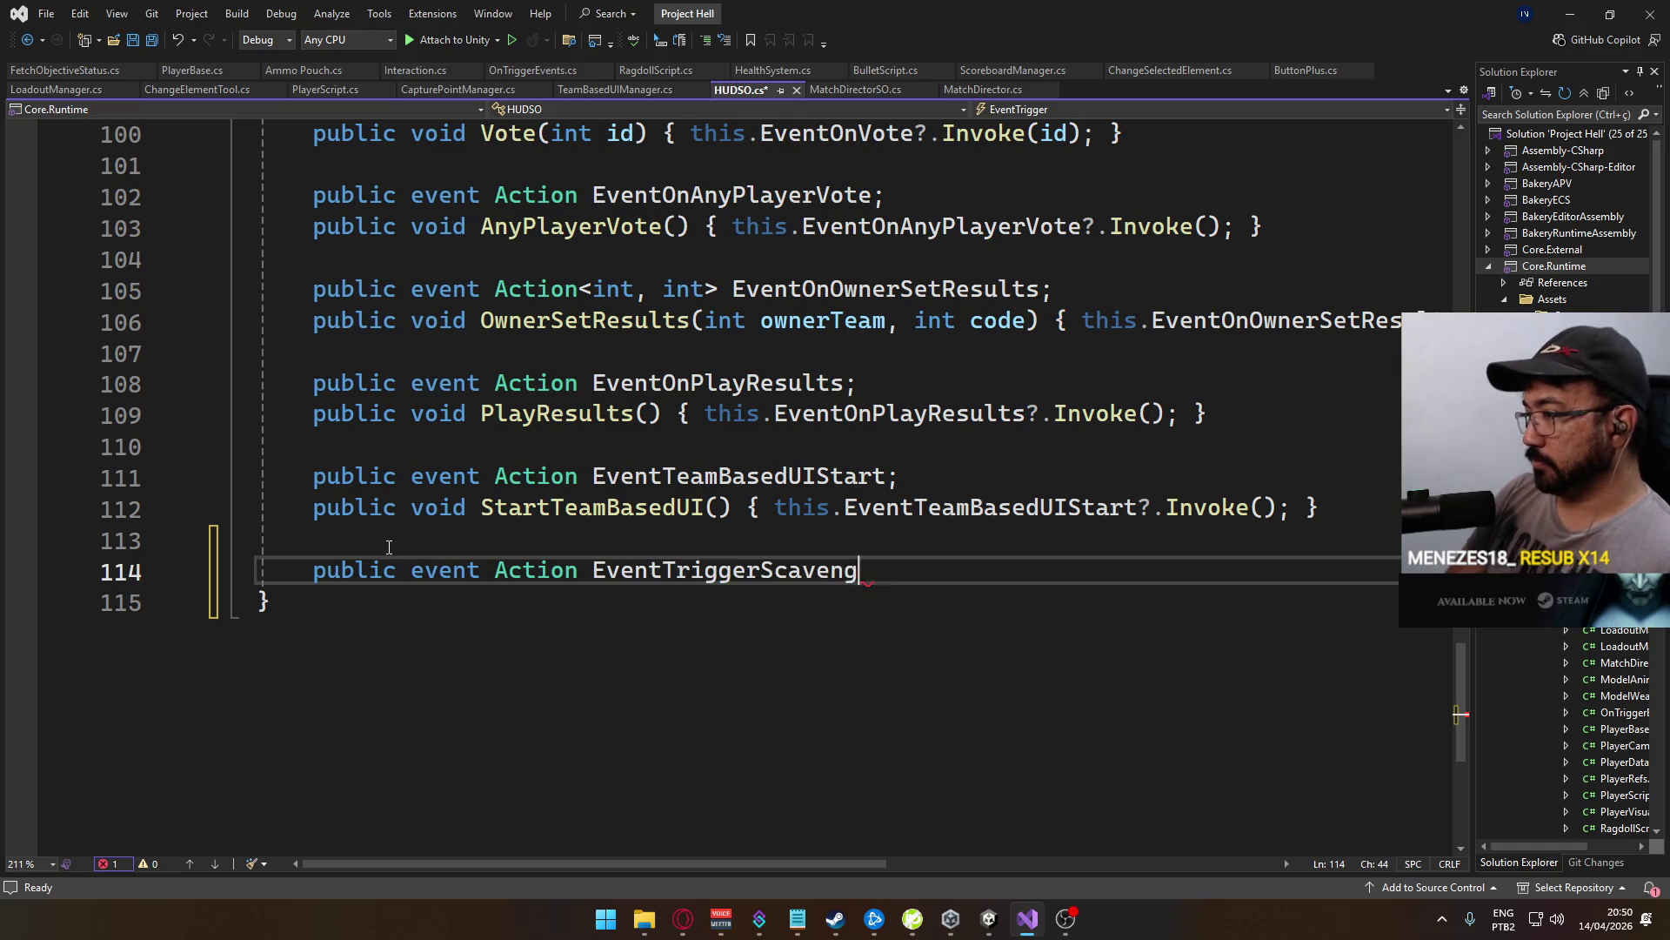
{"action": "type", "text": ";"}
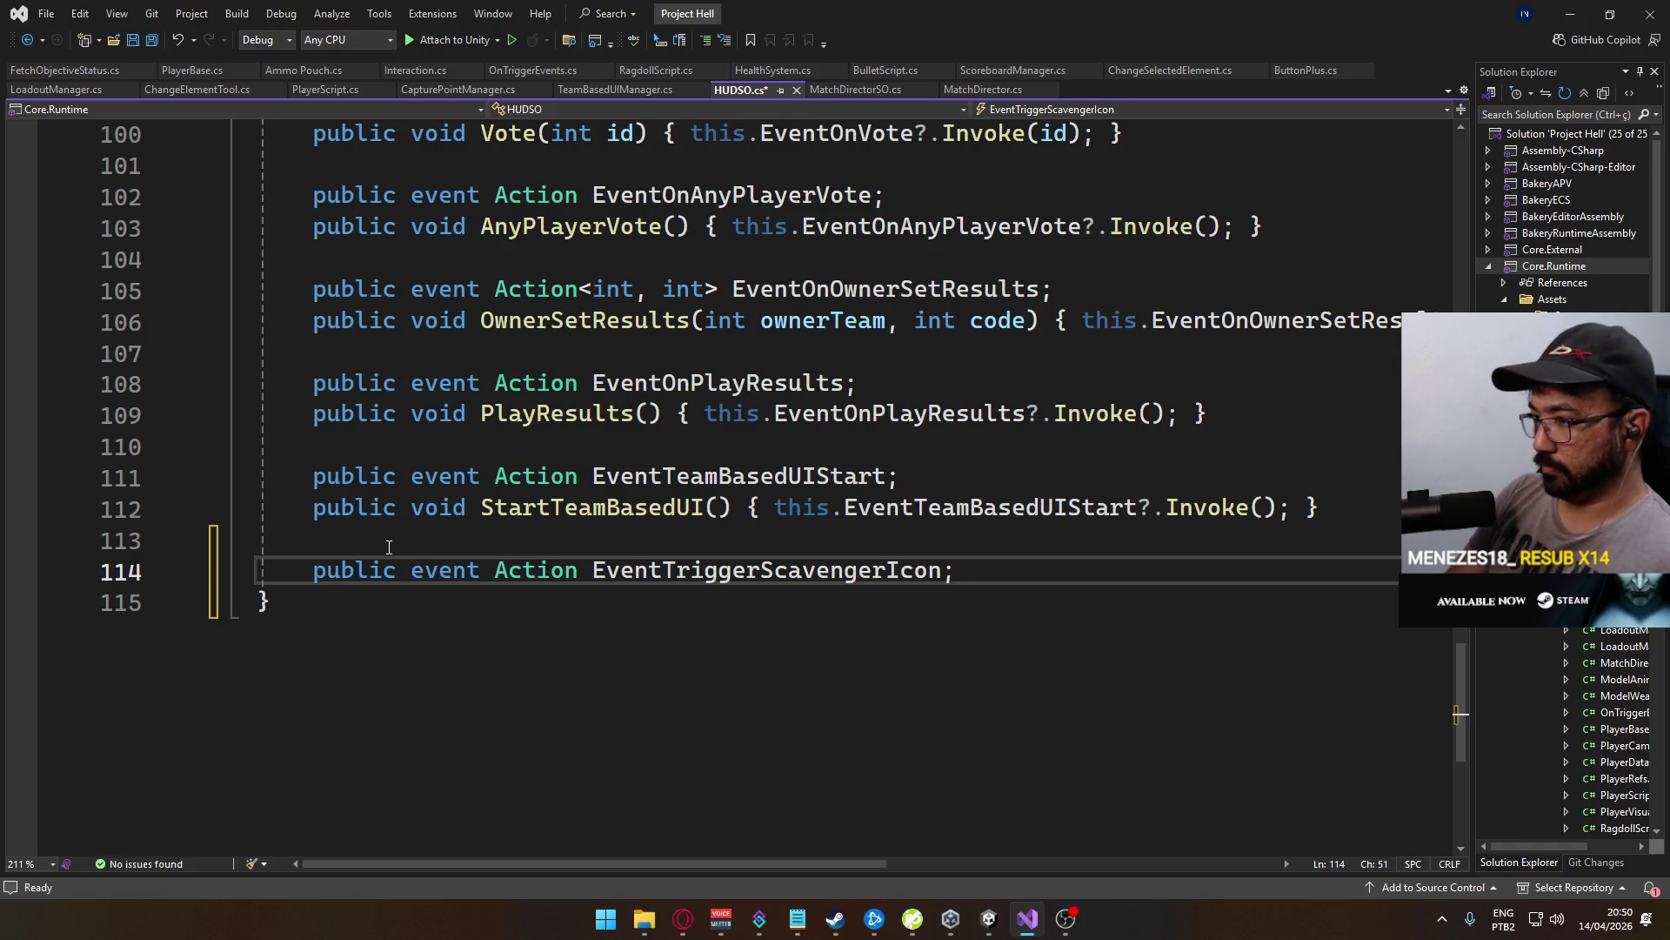
{"action": "key", "text": "Return"}
{"action": "type", "text": "public "}
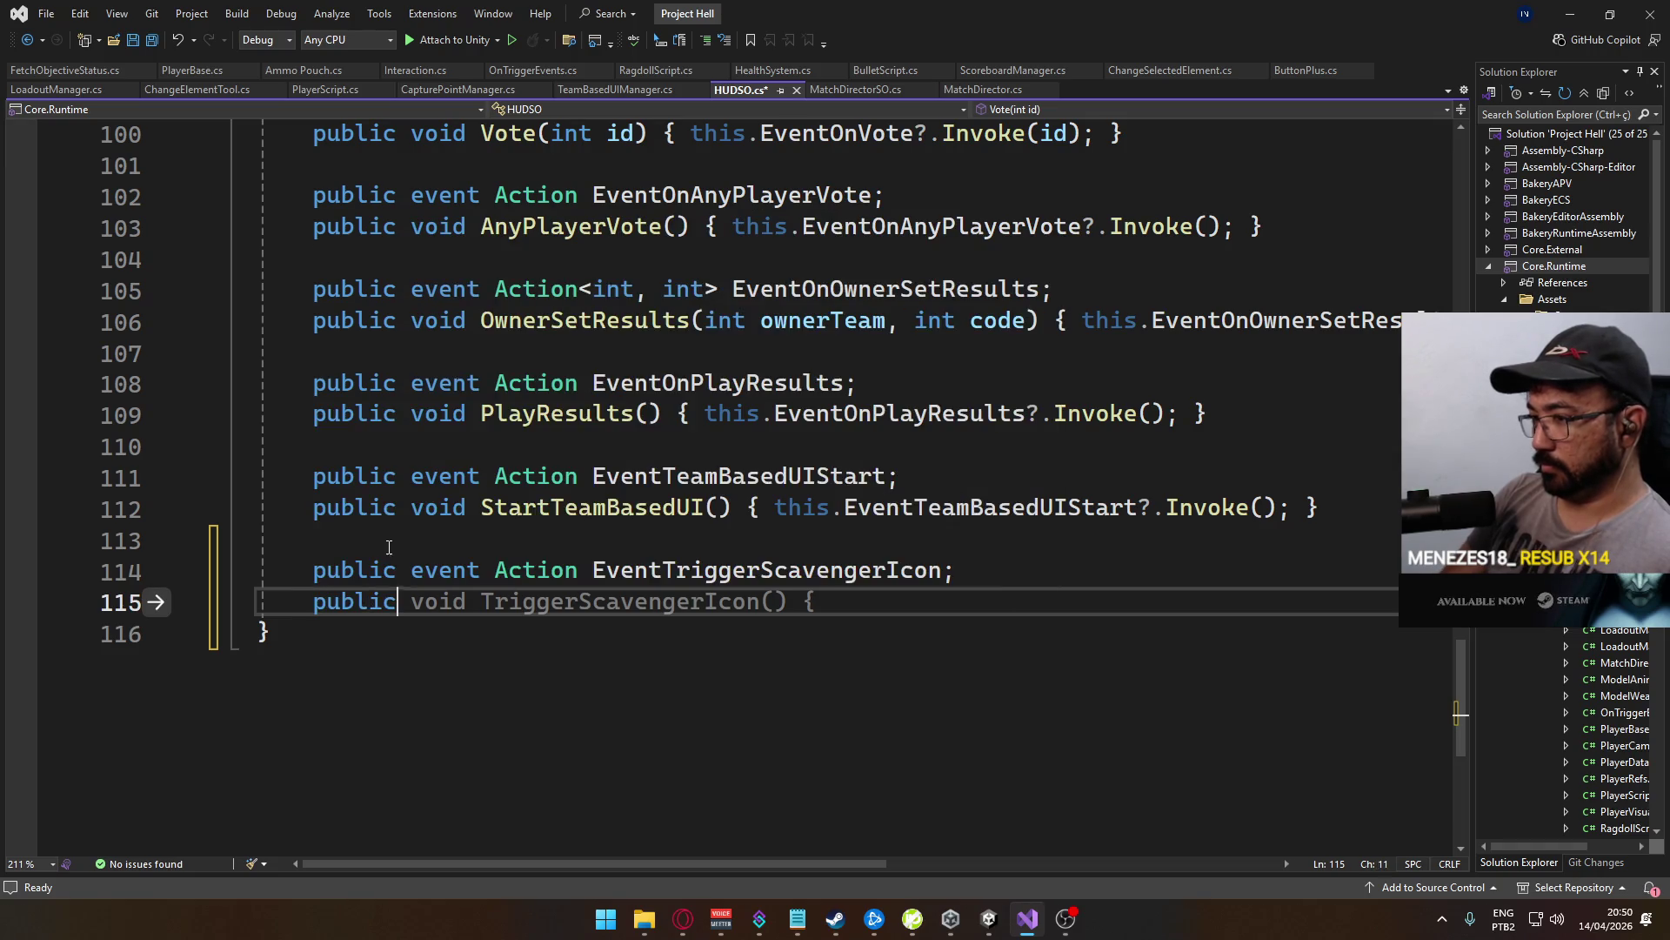
{"action": "type", "text": "void Trigger"}
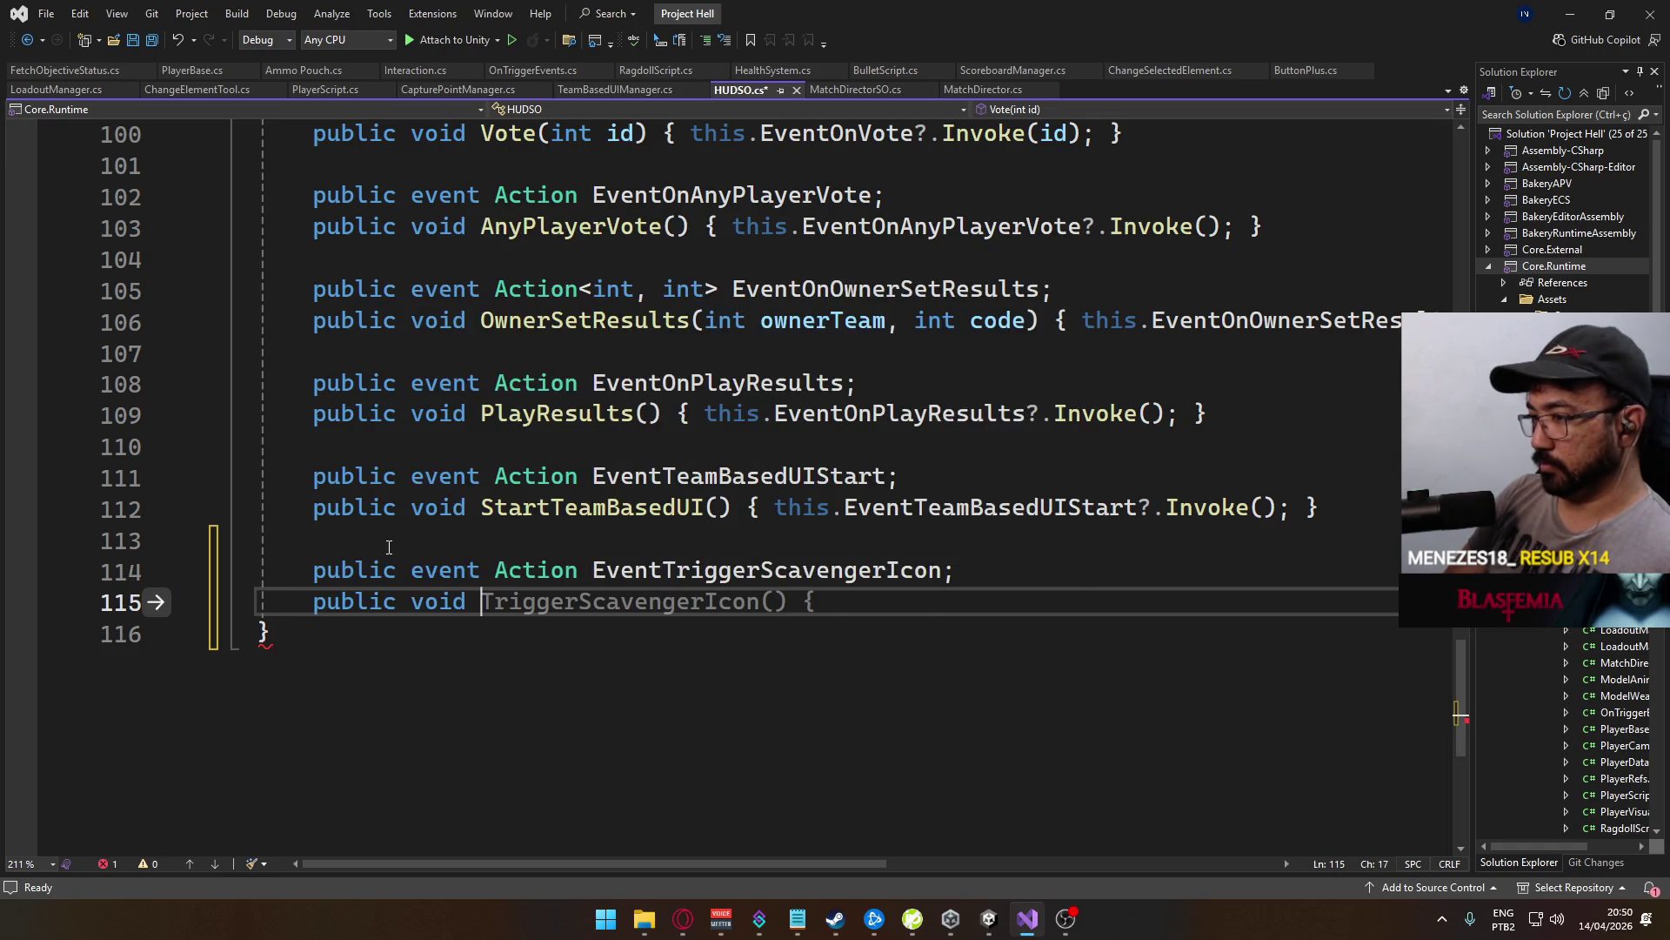
{"action": "type", "text": "Scan"}
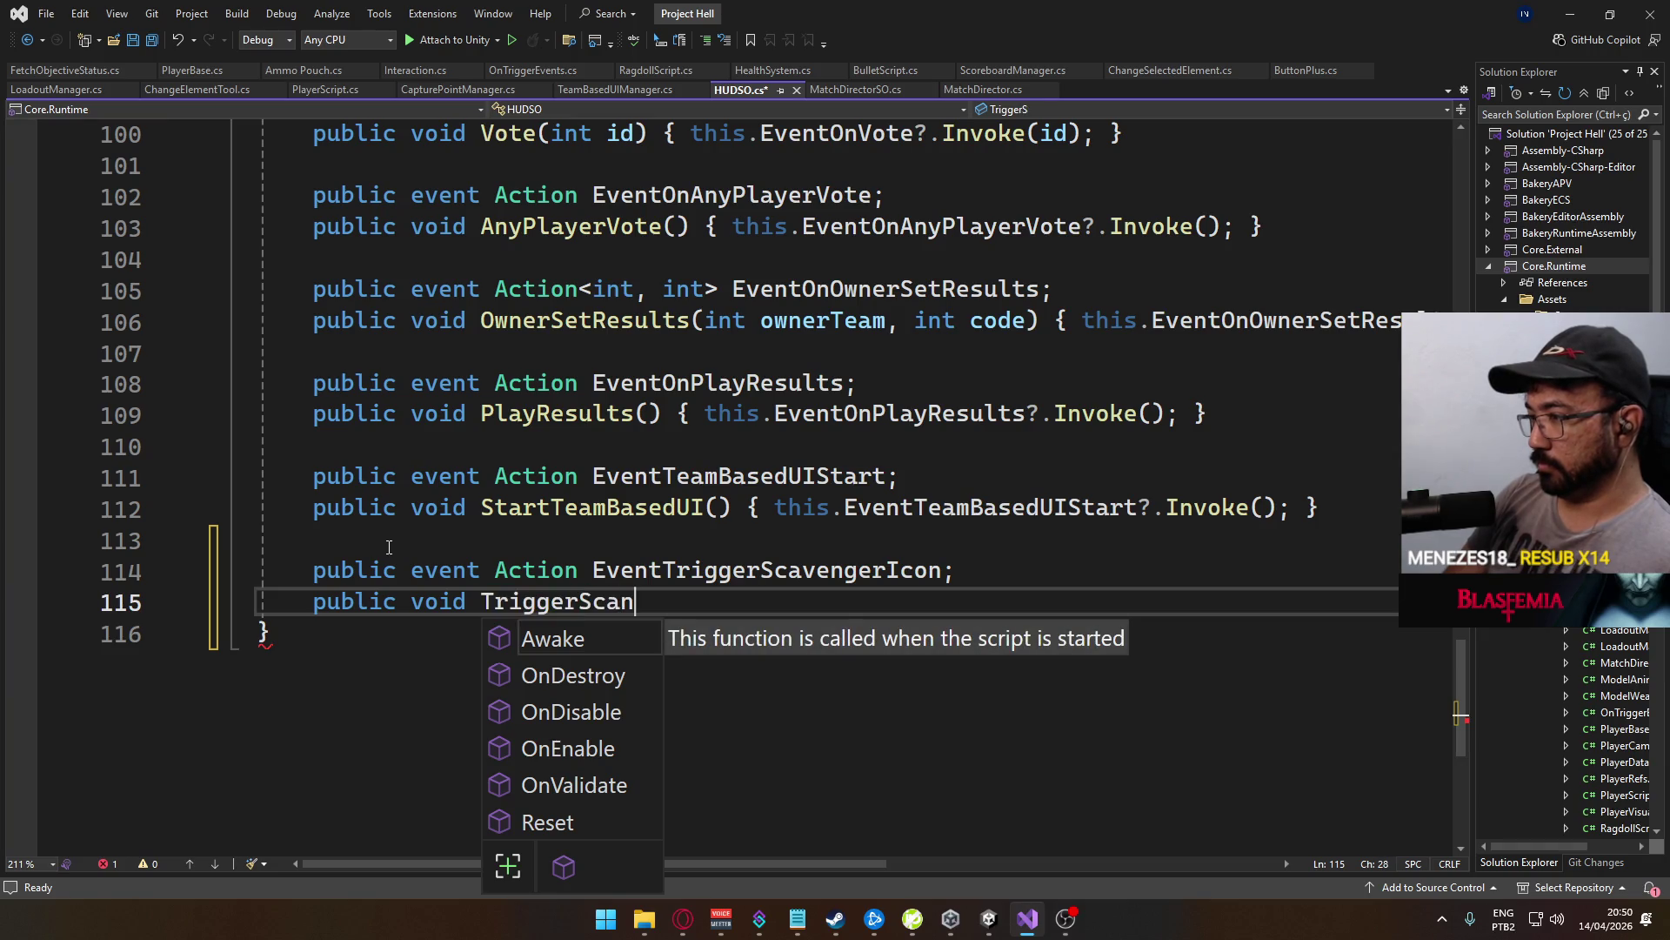
{"action": "key", "text": "BackSpace"}
{"action": "type", "text": "vengerIcon"}
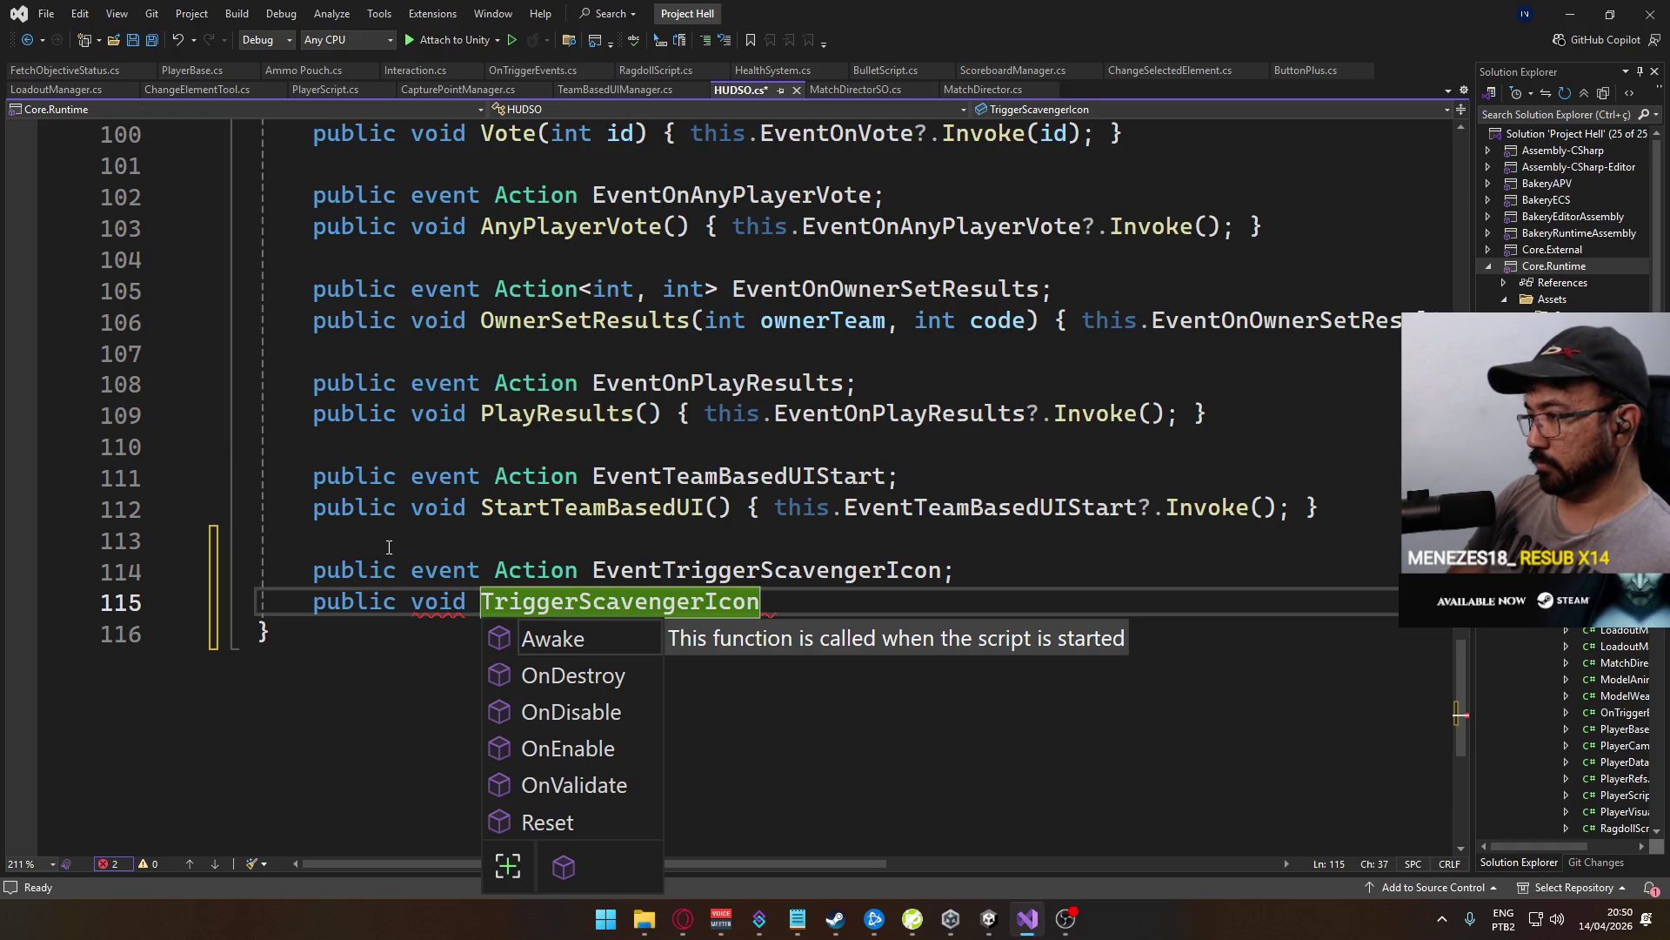
{"action": "type", "text": "() { this.e"}
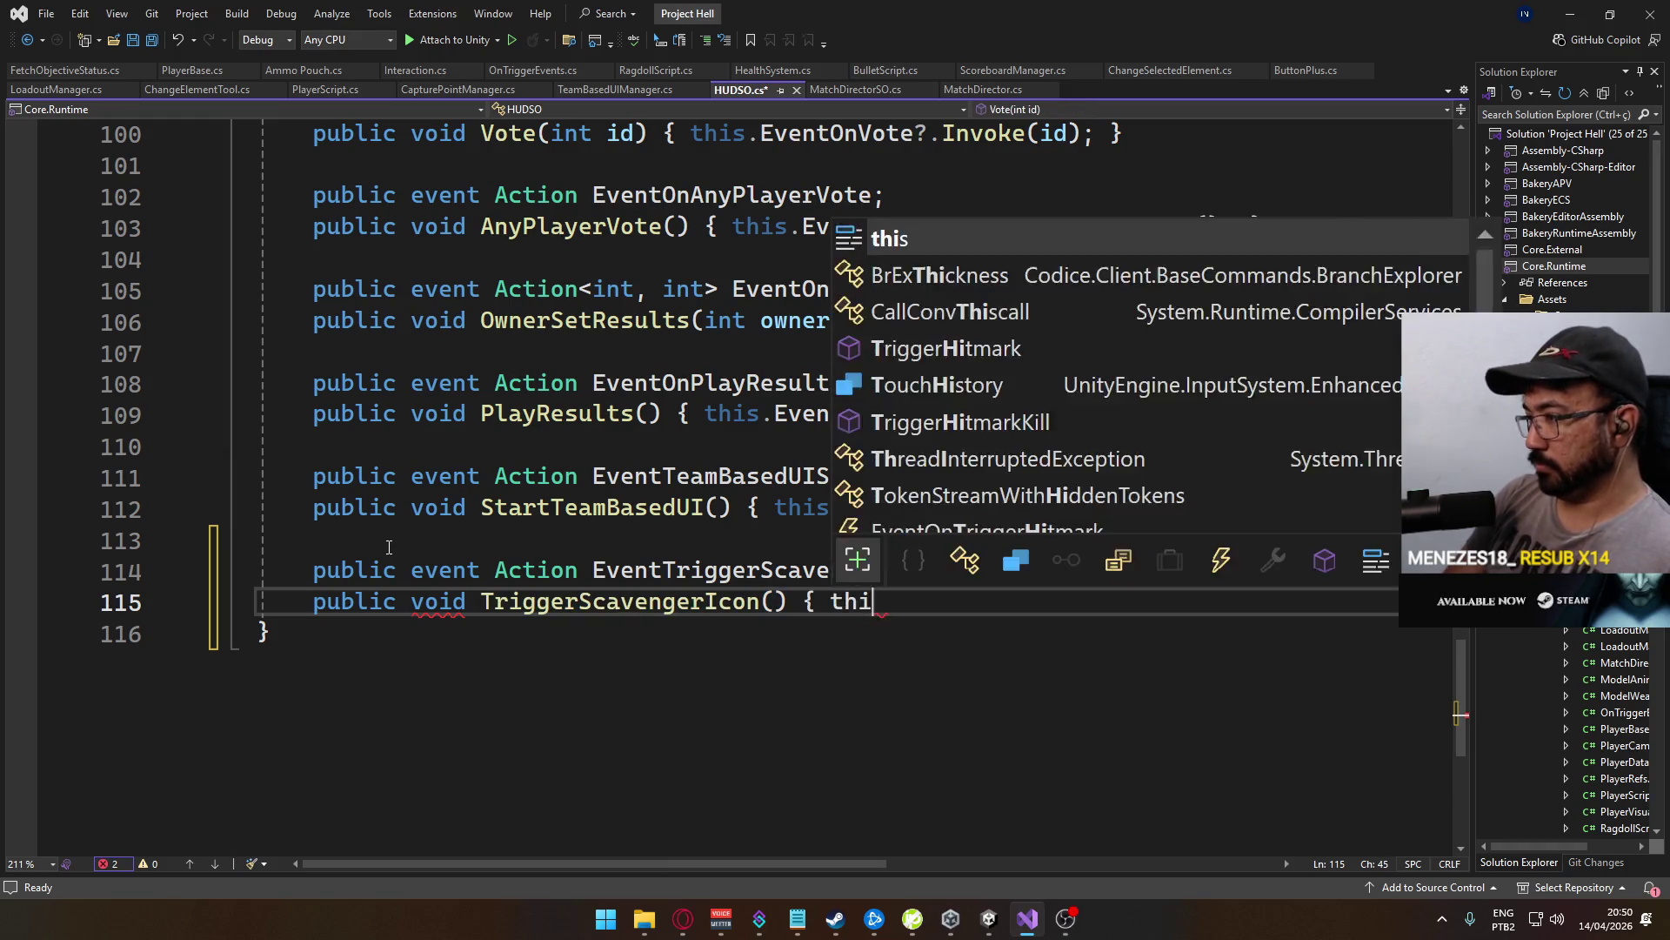
{"action": "type", "text": "vent"}
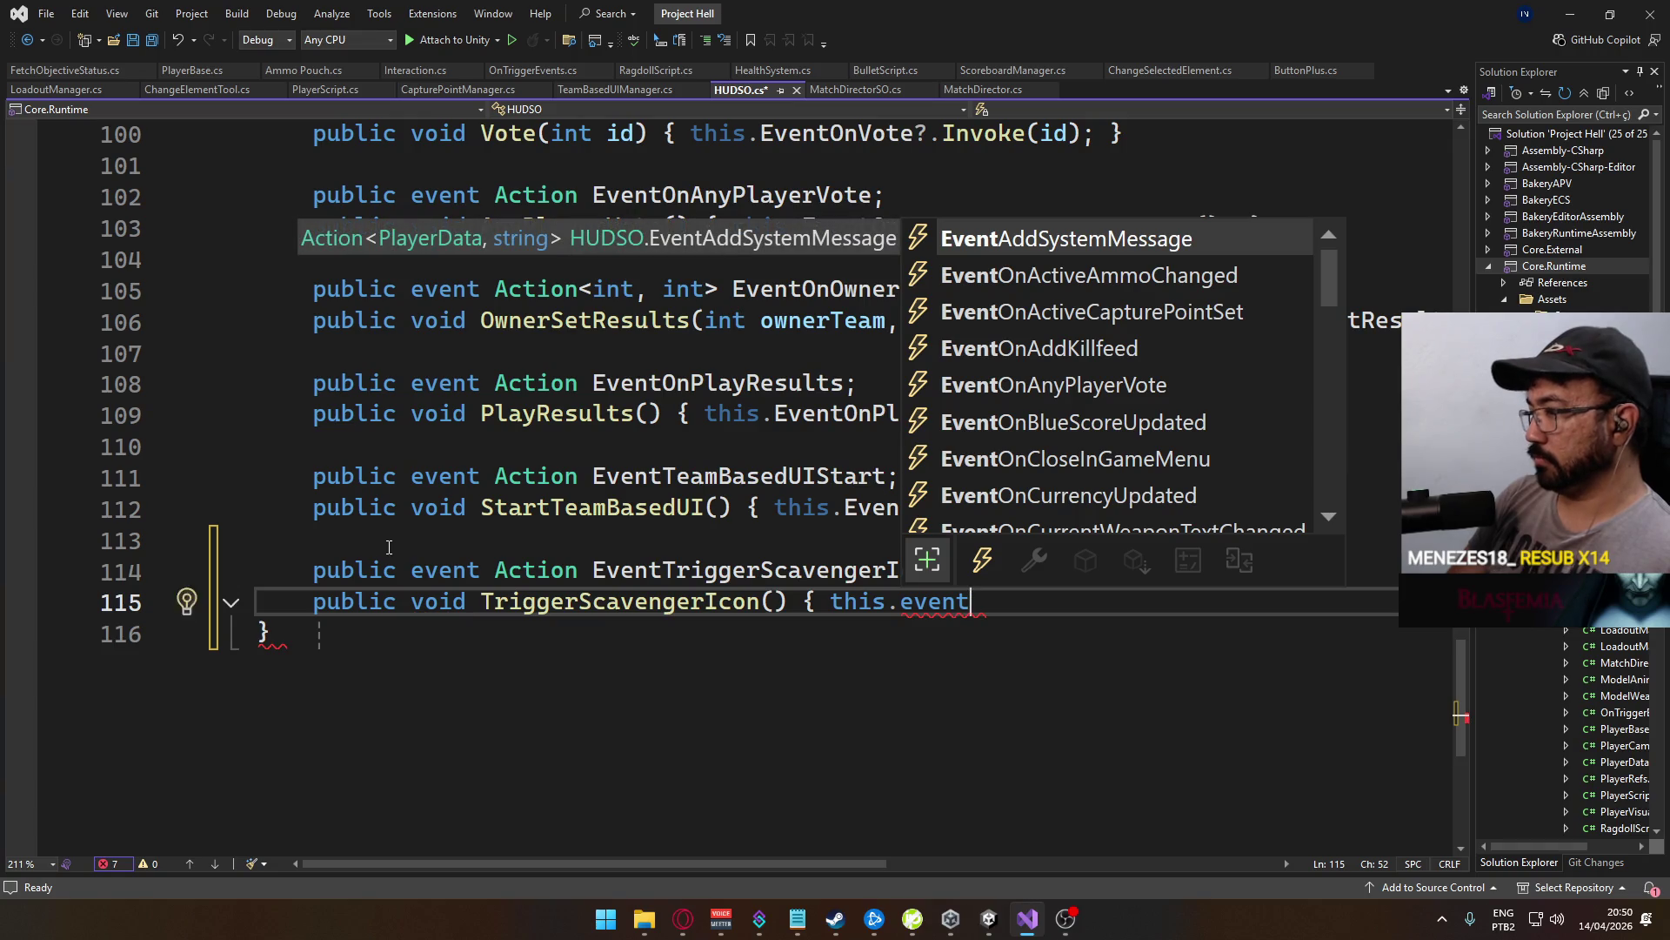
{"action": "type", "text": "tri"}
{"action": "key", "text": "Tab"}
{"action": "type", "text": "?"}
{"action": "key", "text": "Tab"}
{"action": "key", "text": "ctrl+s"}
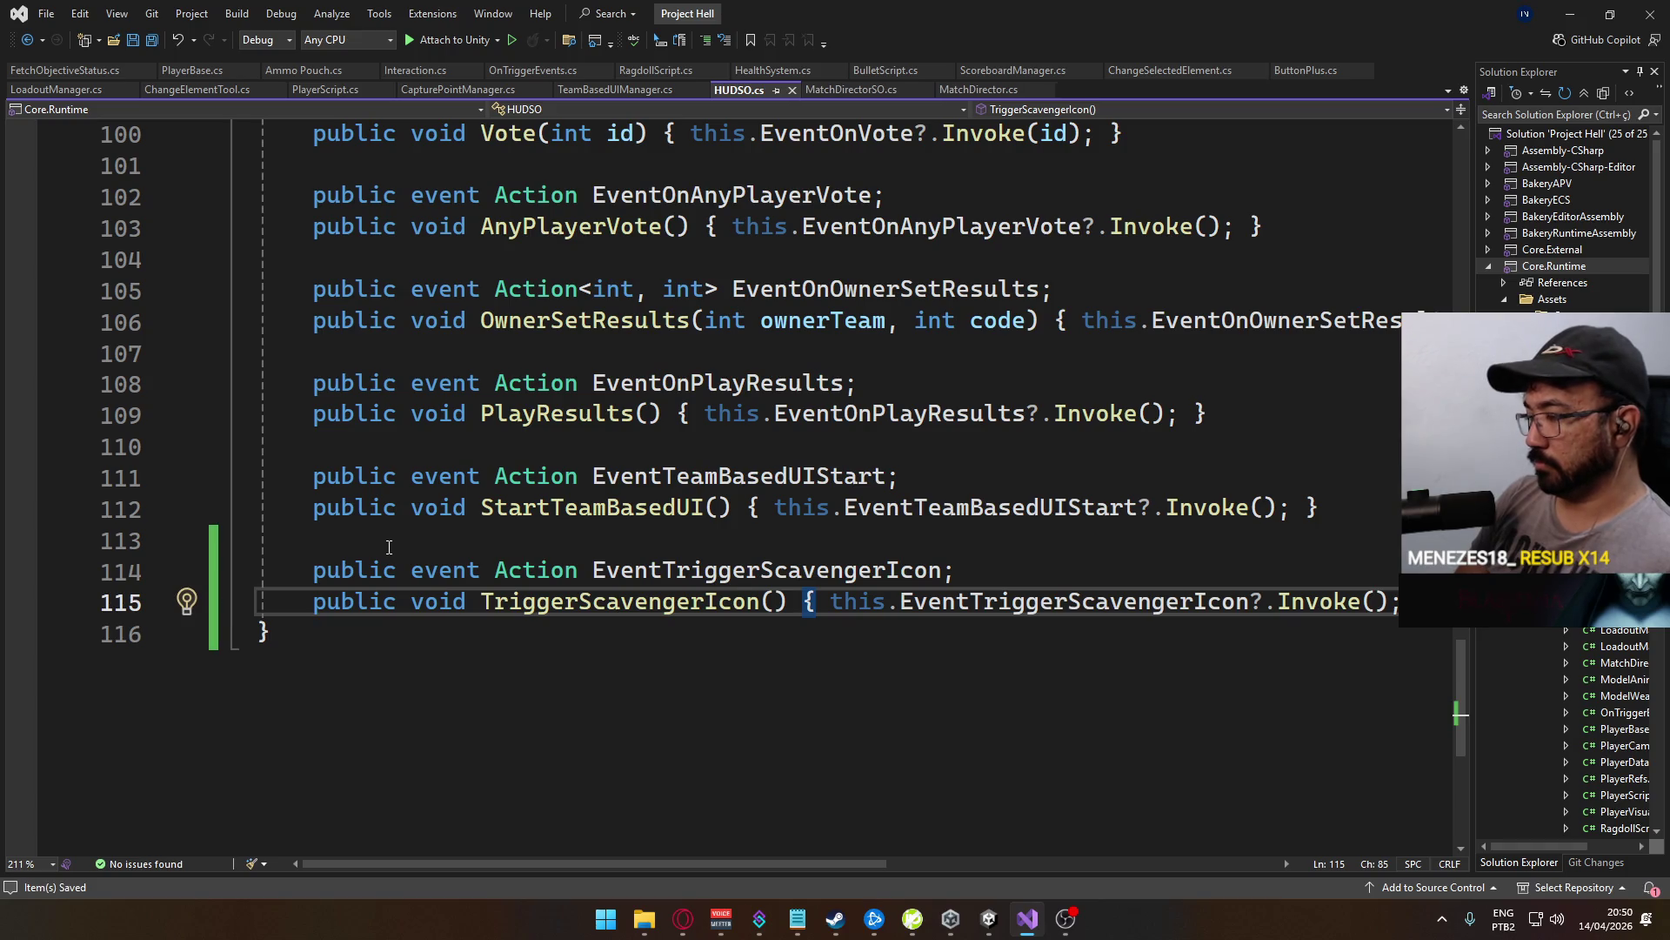
Step: Add the EventTriggerQuickFixIcon event and a TriggerQuickFixIcon method that invokes it
{"action": "key", "text": "Return"}
{"action": "key", "text": "Return"}
{"action": "type", "text": "public even"}
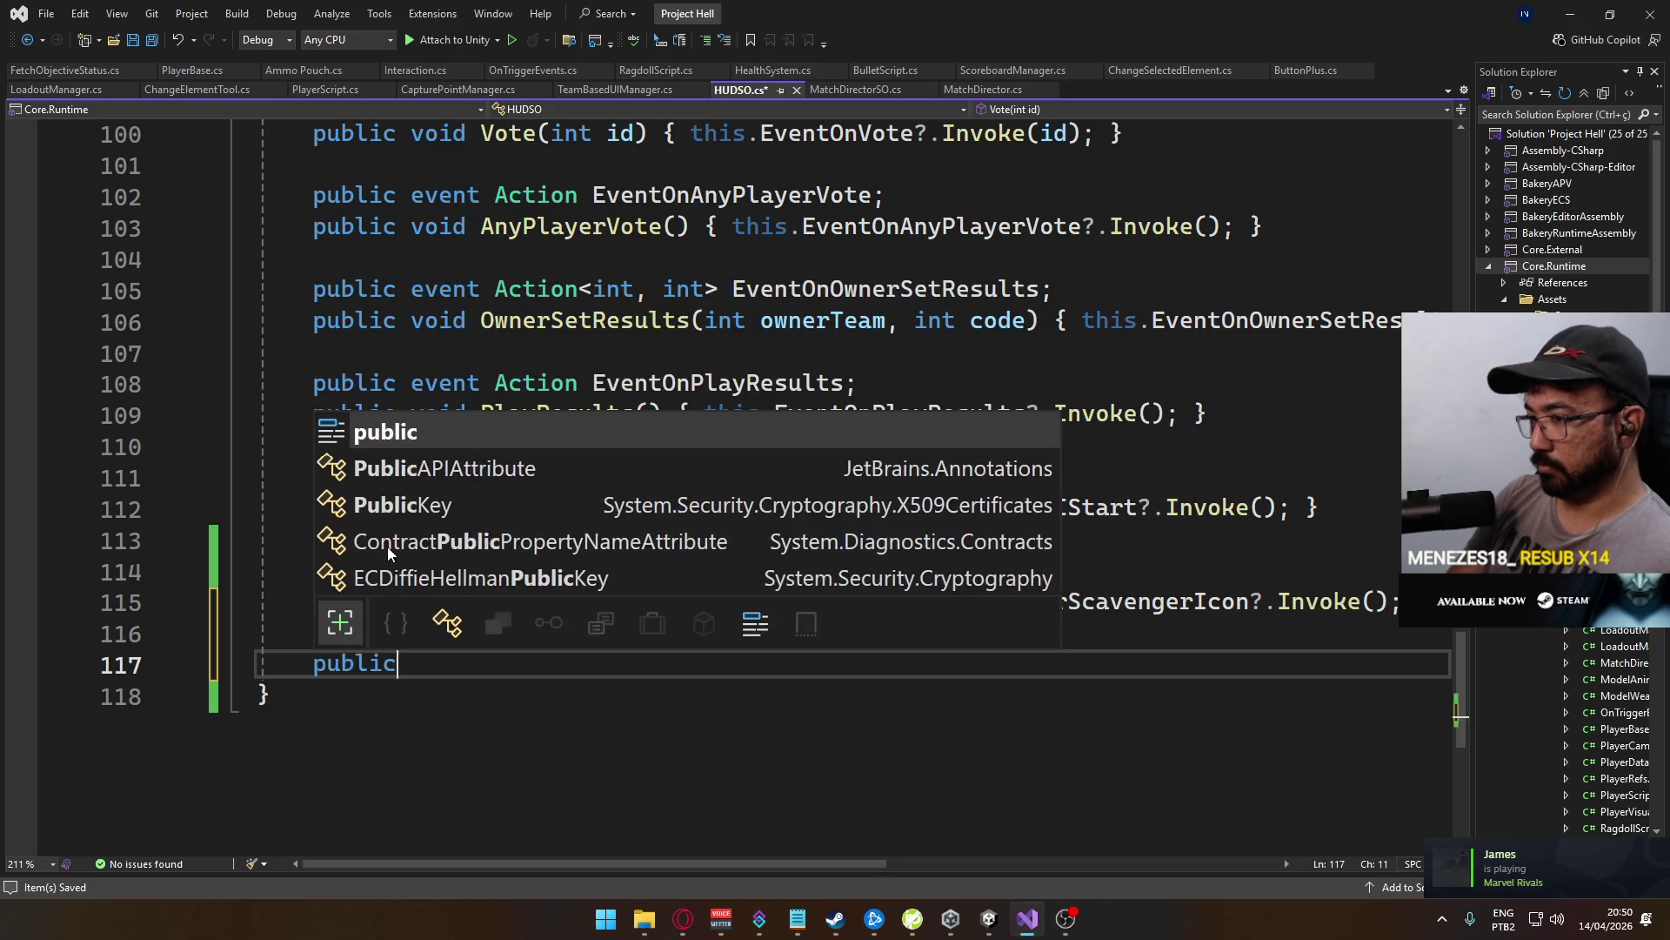
{"action": "type", "text": "t Action EventT"}
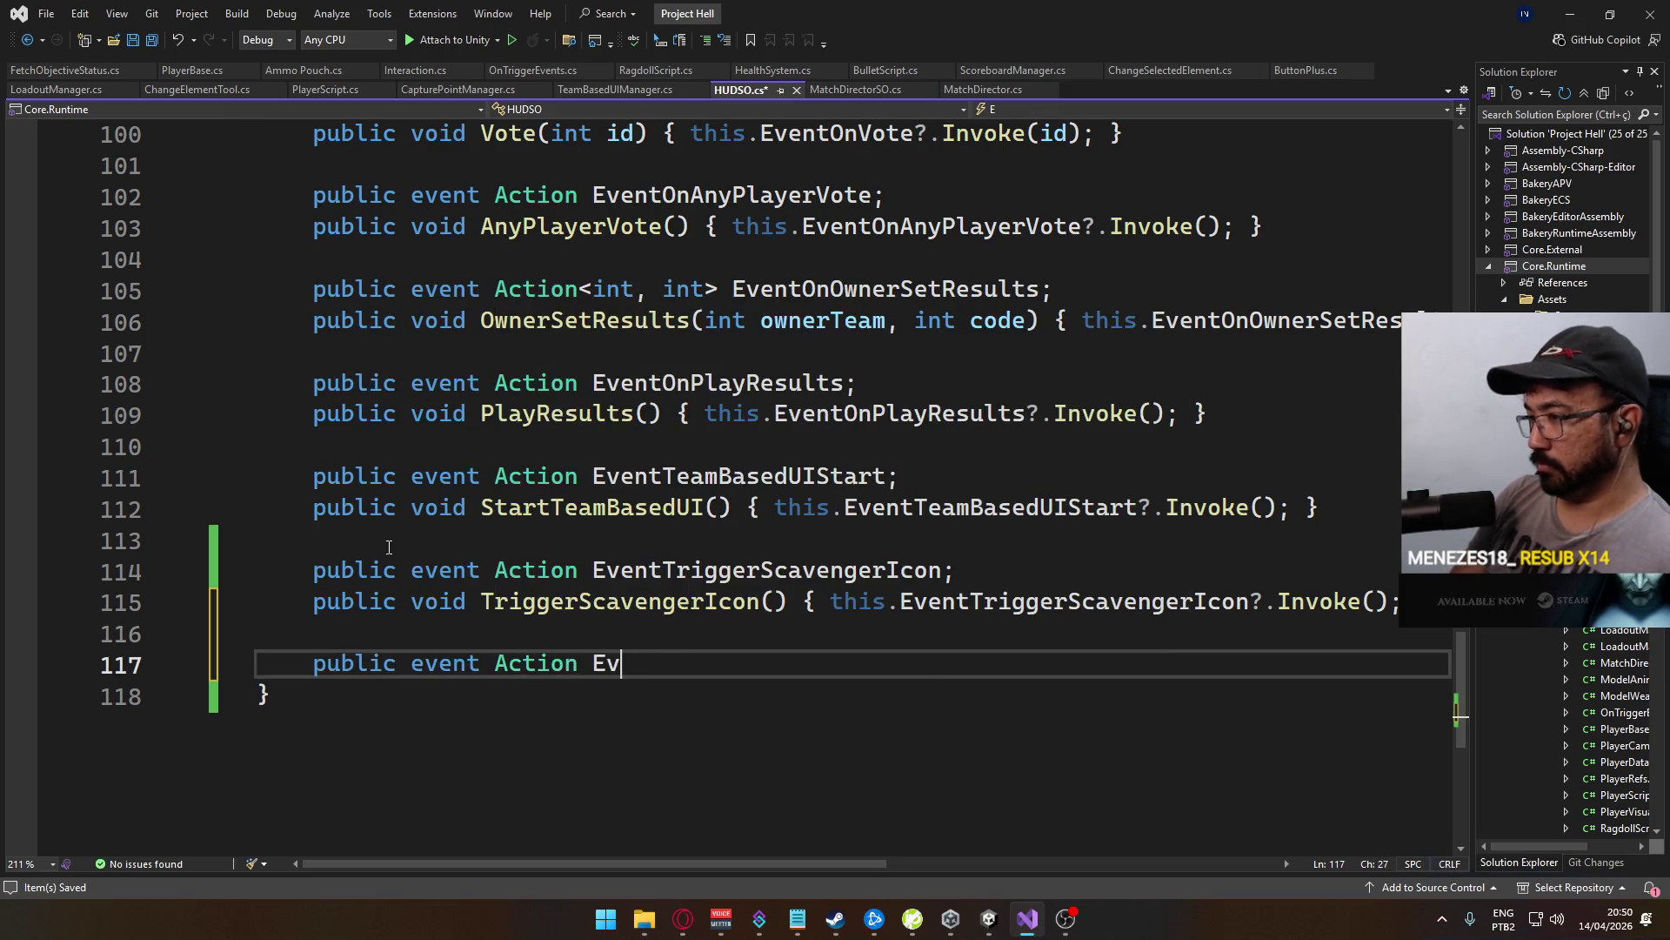
{"action": "type", "text": "rigger"}
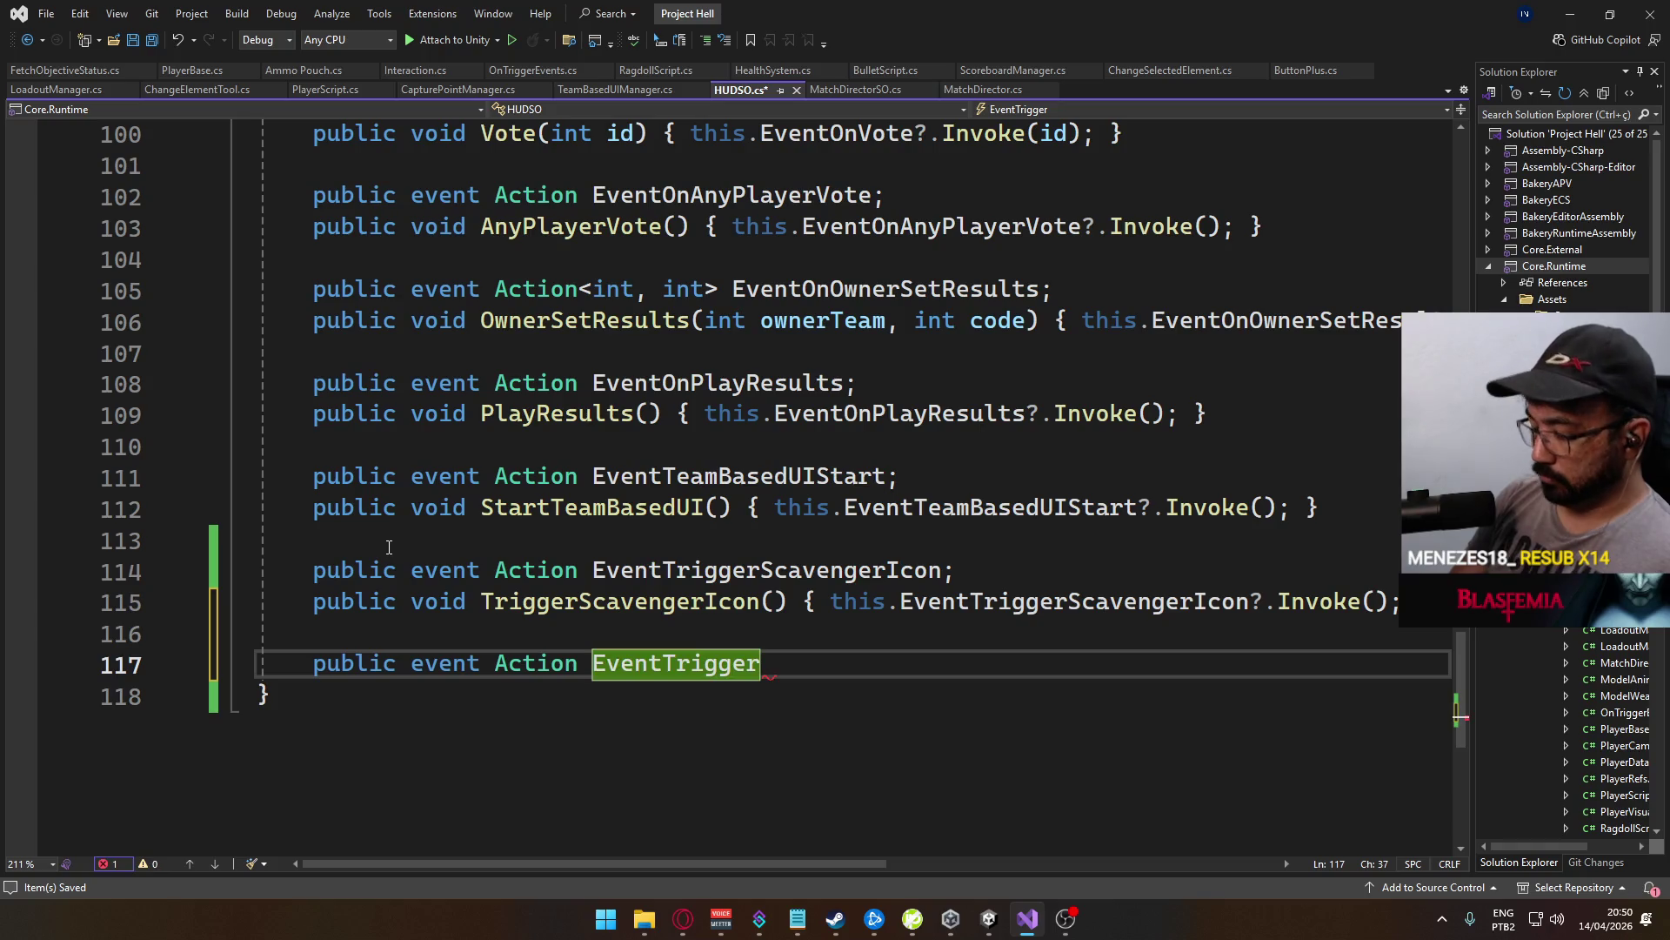
{"action": "type", "text": "QuickFixIcon;"}
{"action": "key", "text": "Return"}
{"action": "type", "text": "public void "}
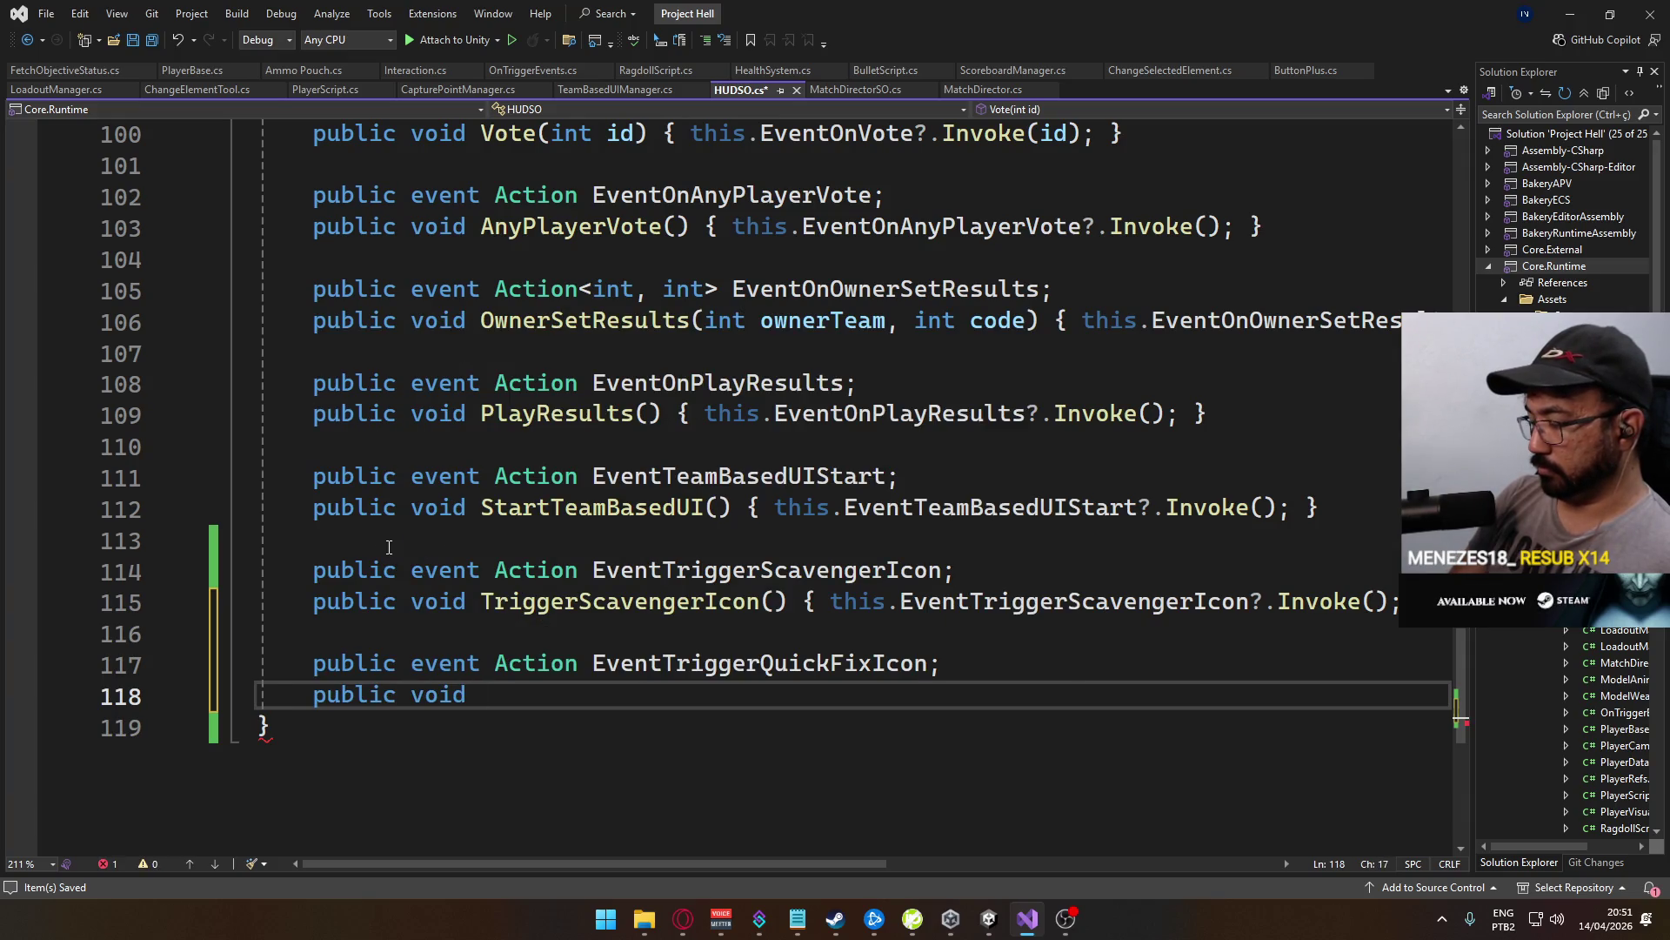
{"action": "type", "text": "TriggerQuickF"}
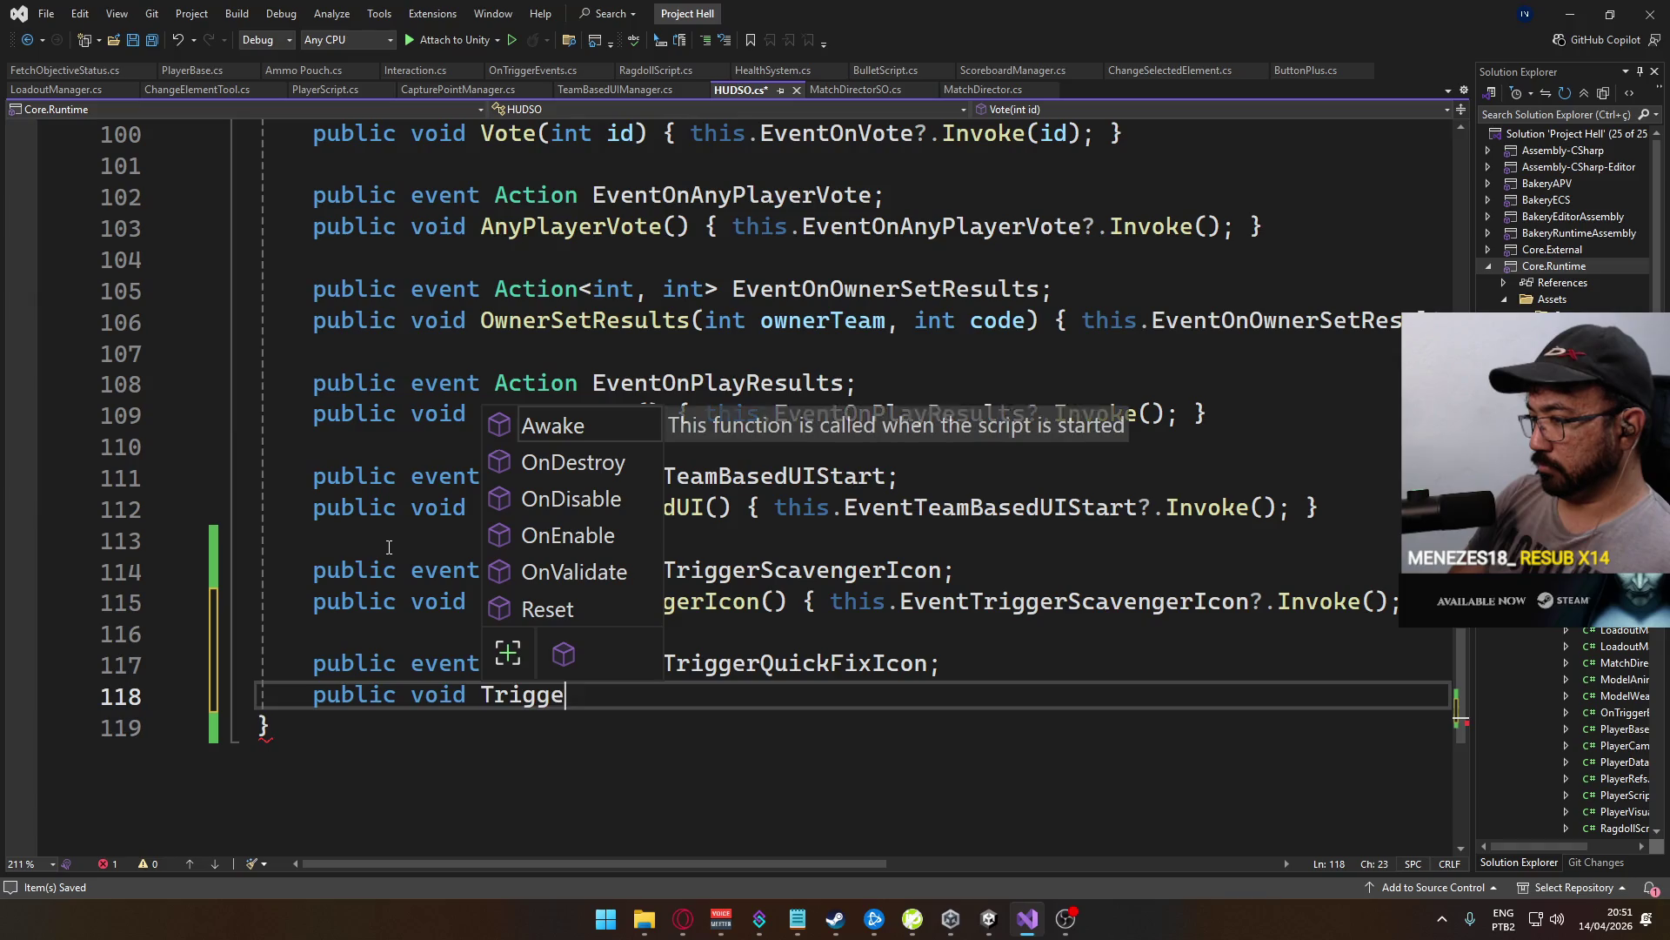
{"action": "type", "text": "ixIcon"}
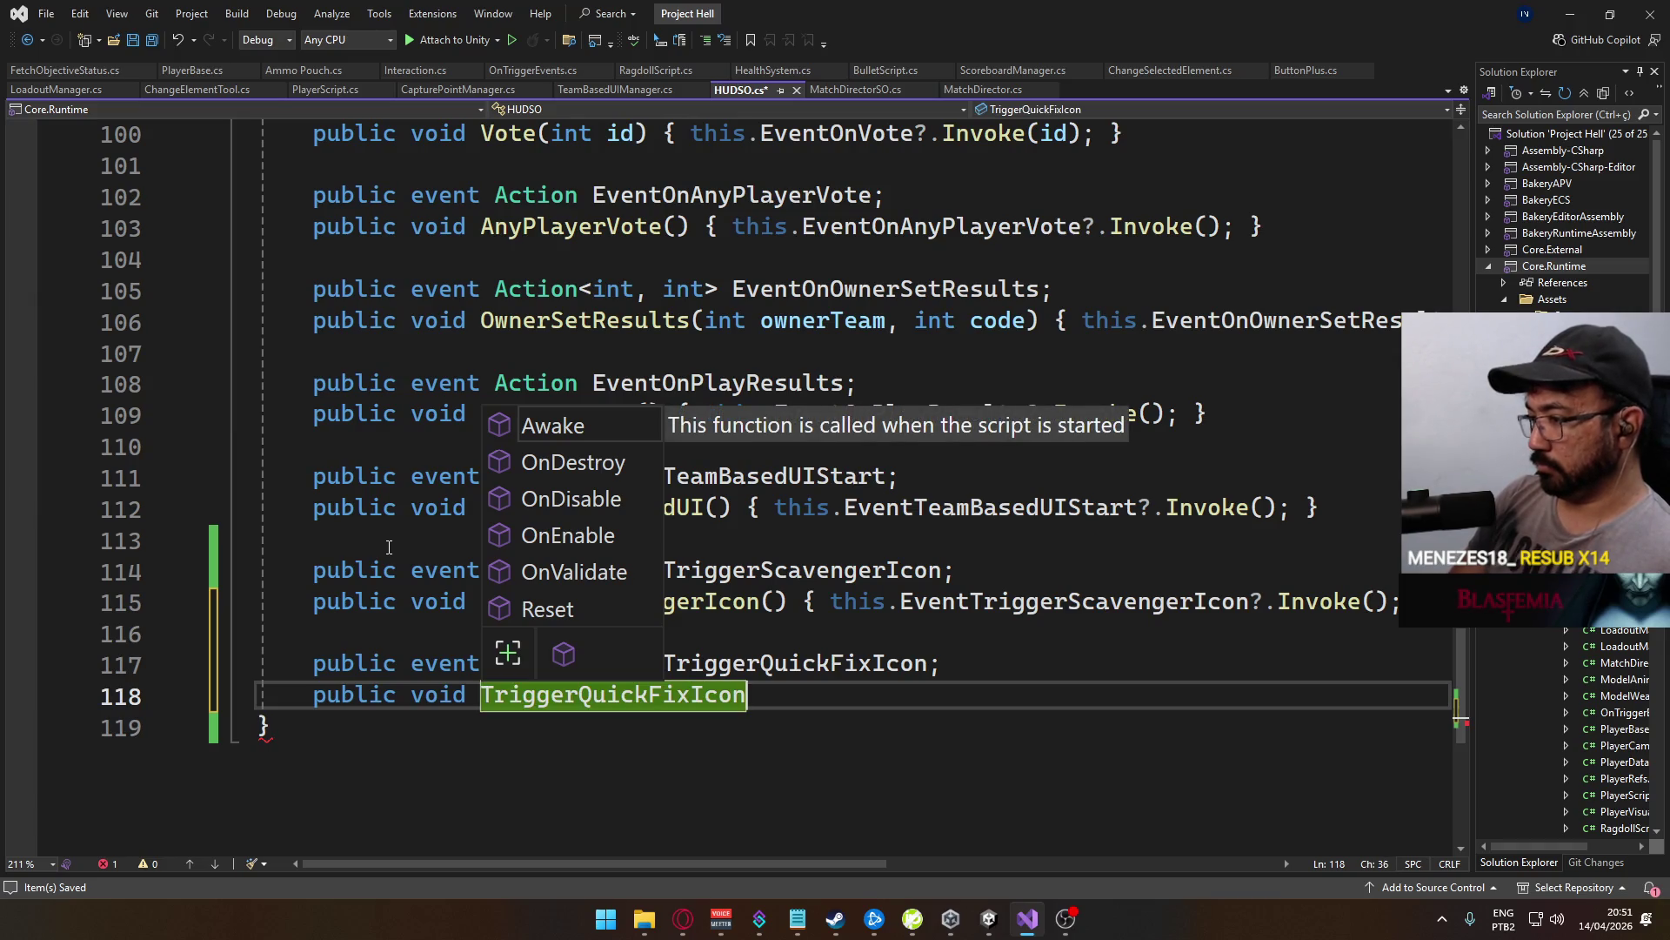
{"action": "key", "text": "BackSpace"}
{"action": "key", "text": "BackSpace"}
{"action": "key", "text": "BackSpace"}
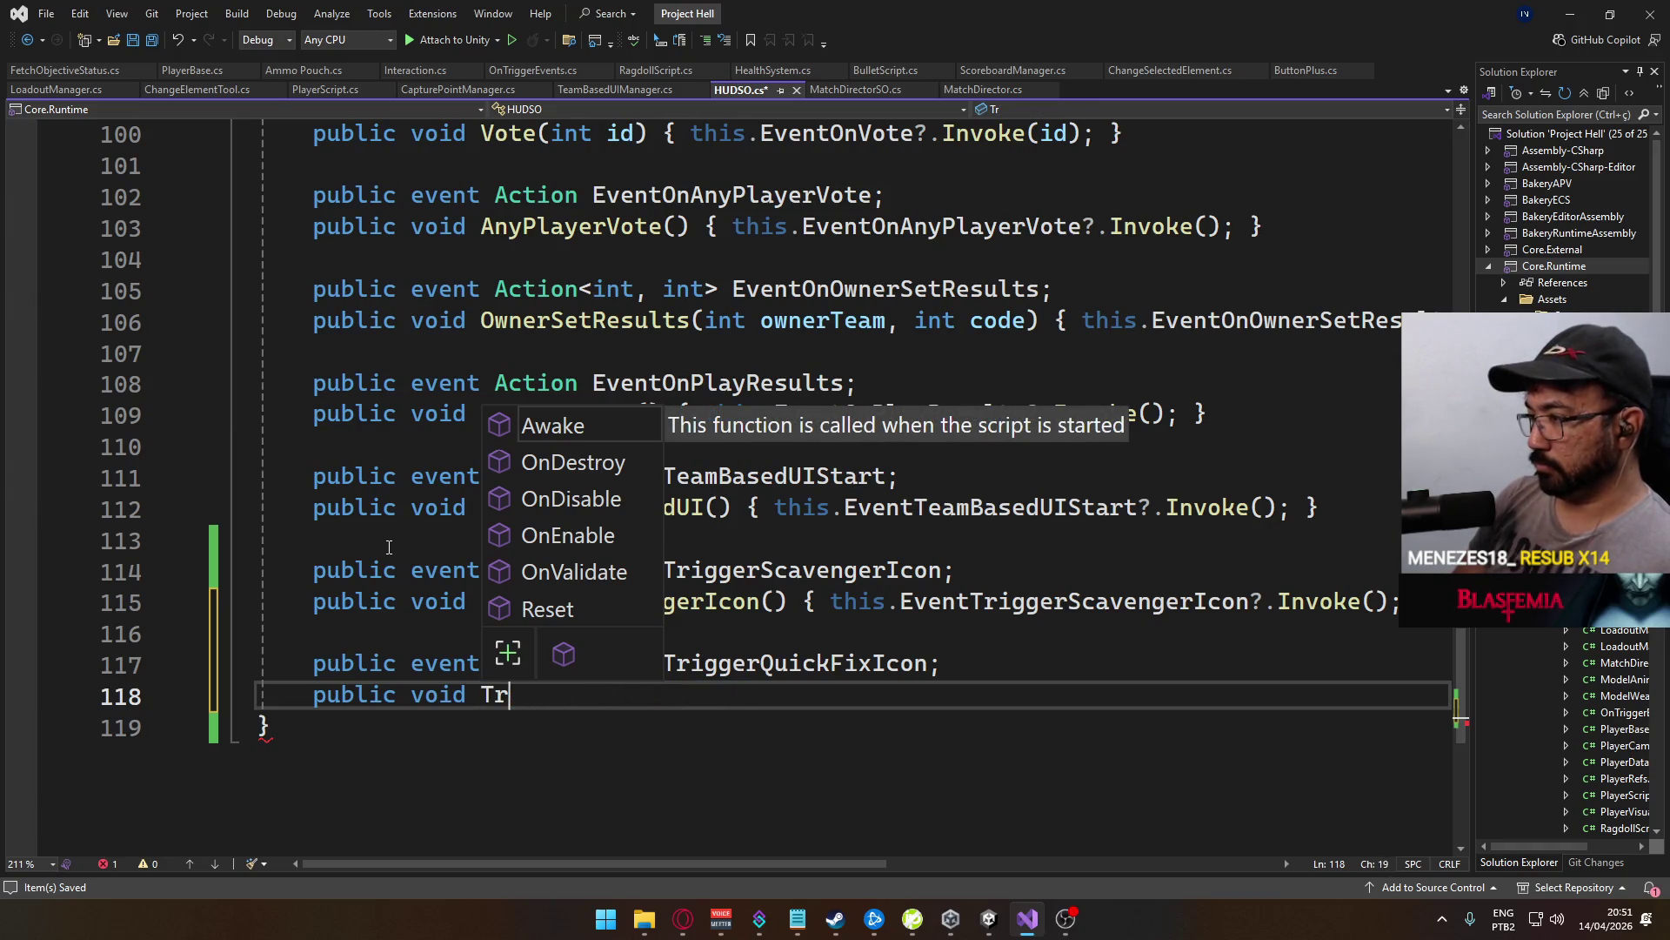
{"action": "left_click", "coordinate": [674, 572]}
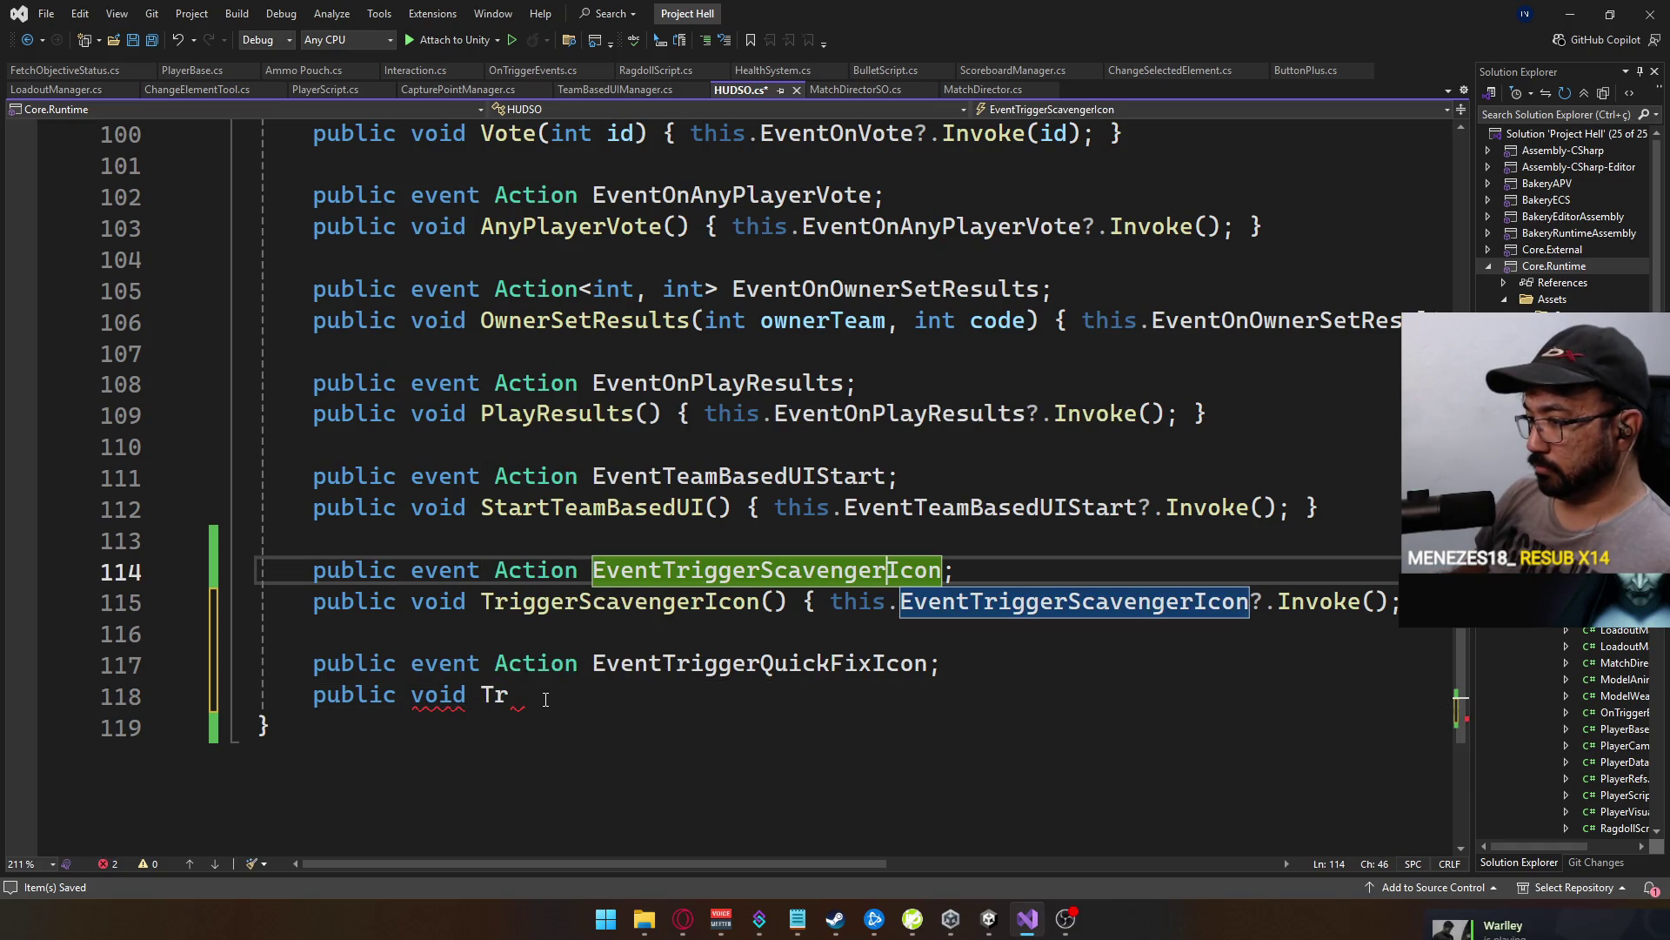
{"action": "left_click", "coordinate": [500, 696]}
{"action": "key", "text": "Delete"}
{"action": "type", "text": "rig"}
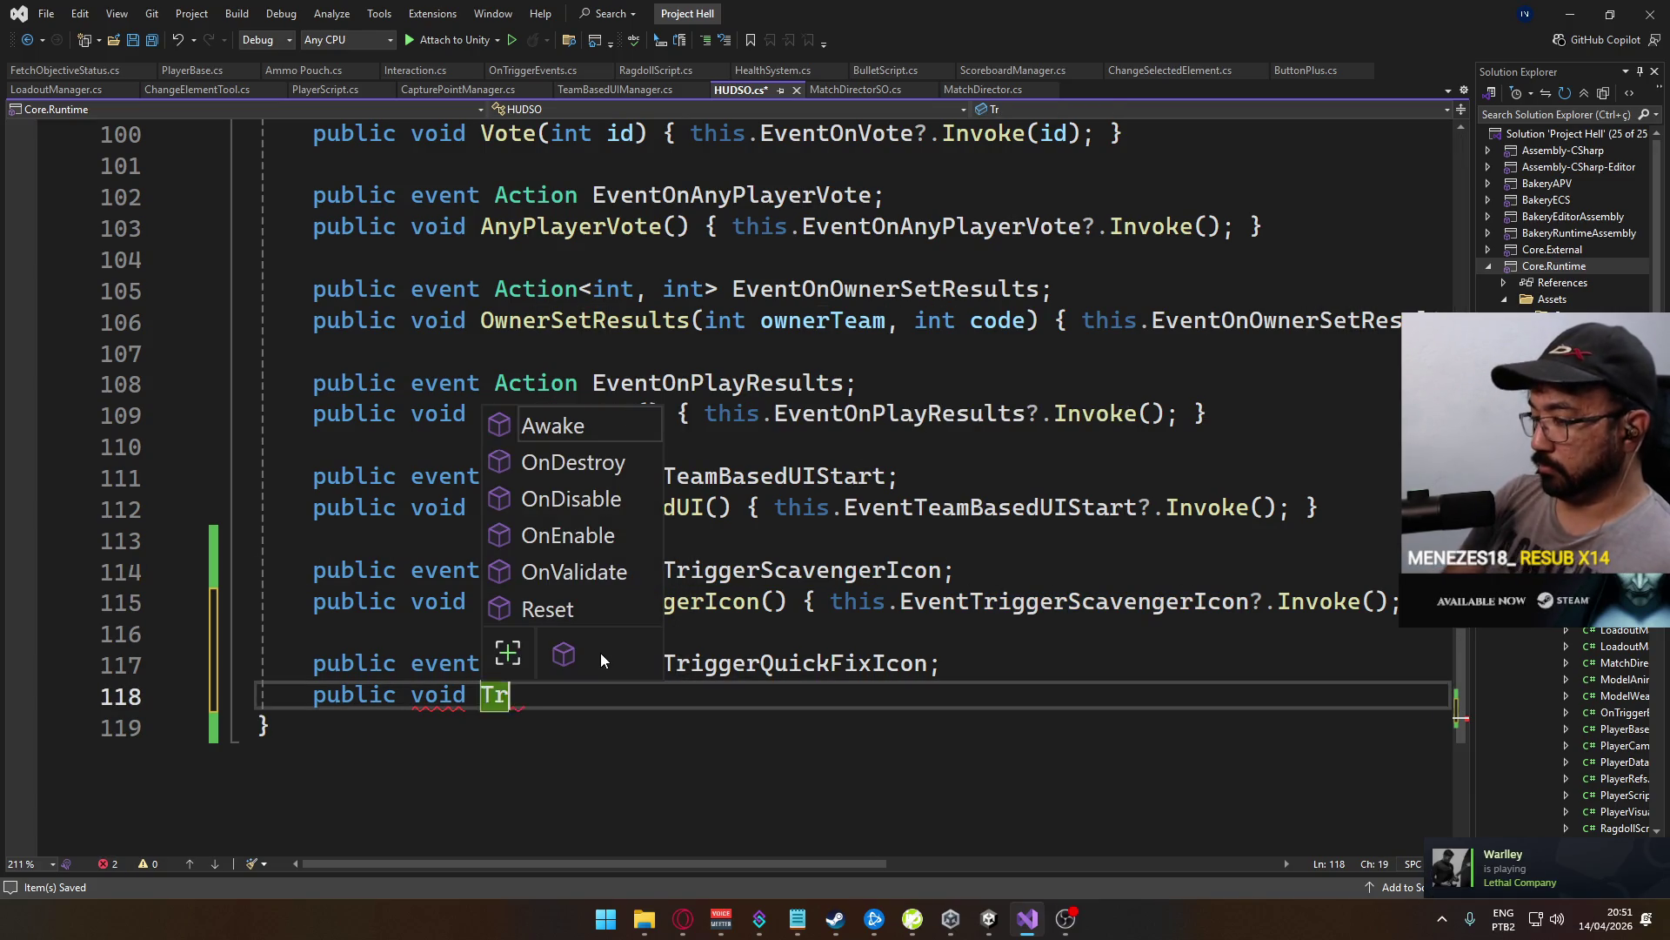
{"action": "type", "text": "gerQuickFixI"}
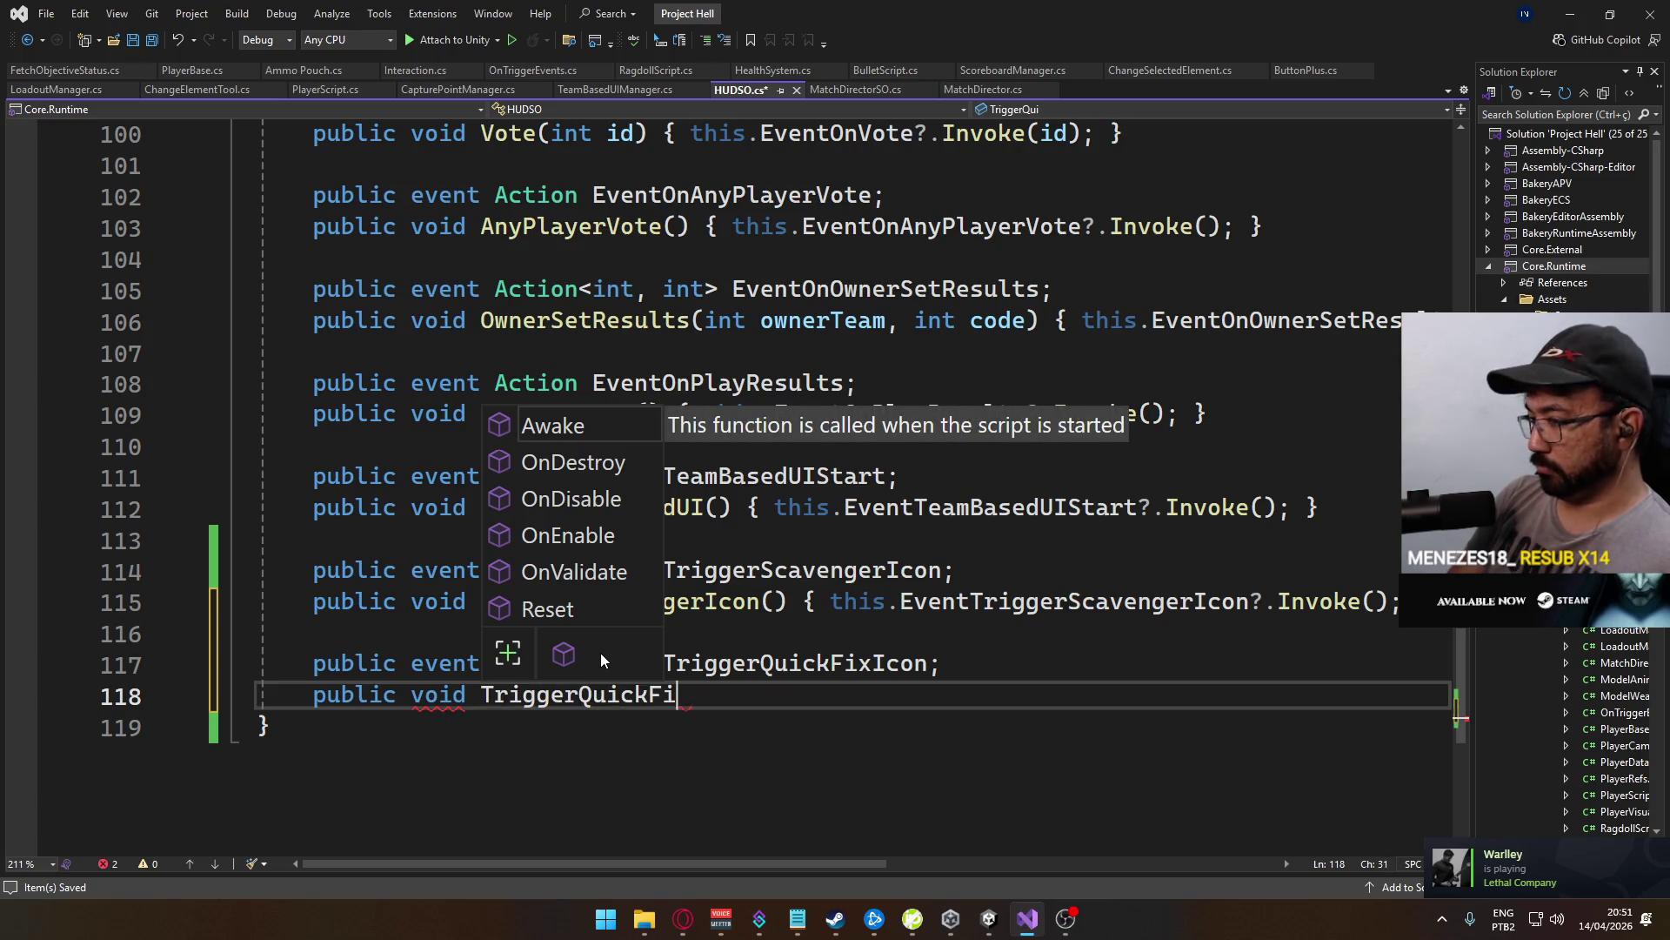
{"action": "type", "text": "con"}
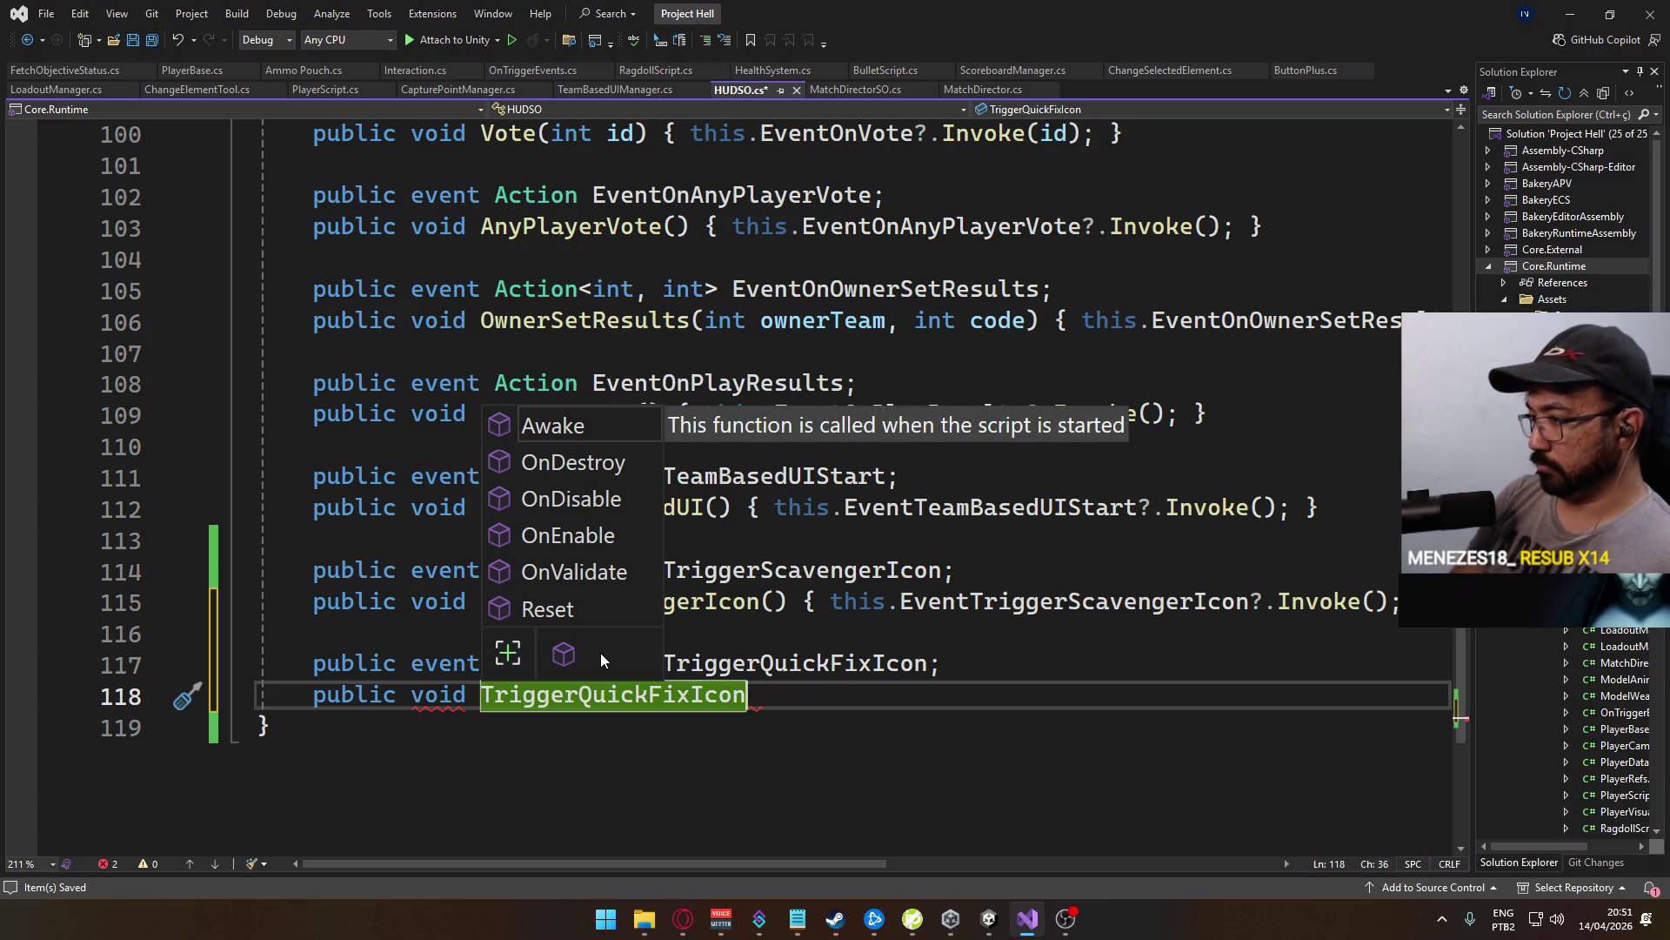
{"action": "type", "text": "() { this.EventTriggerQuickFixIcon?.Invoke();"}
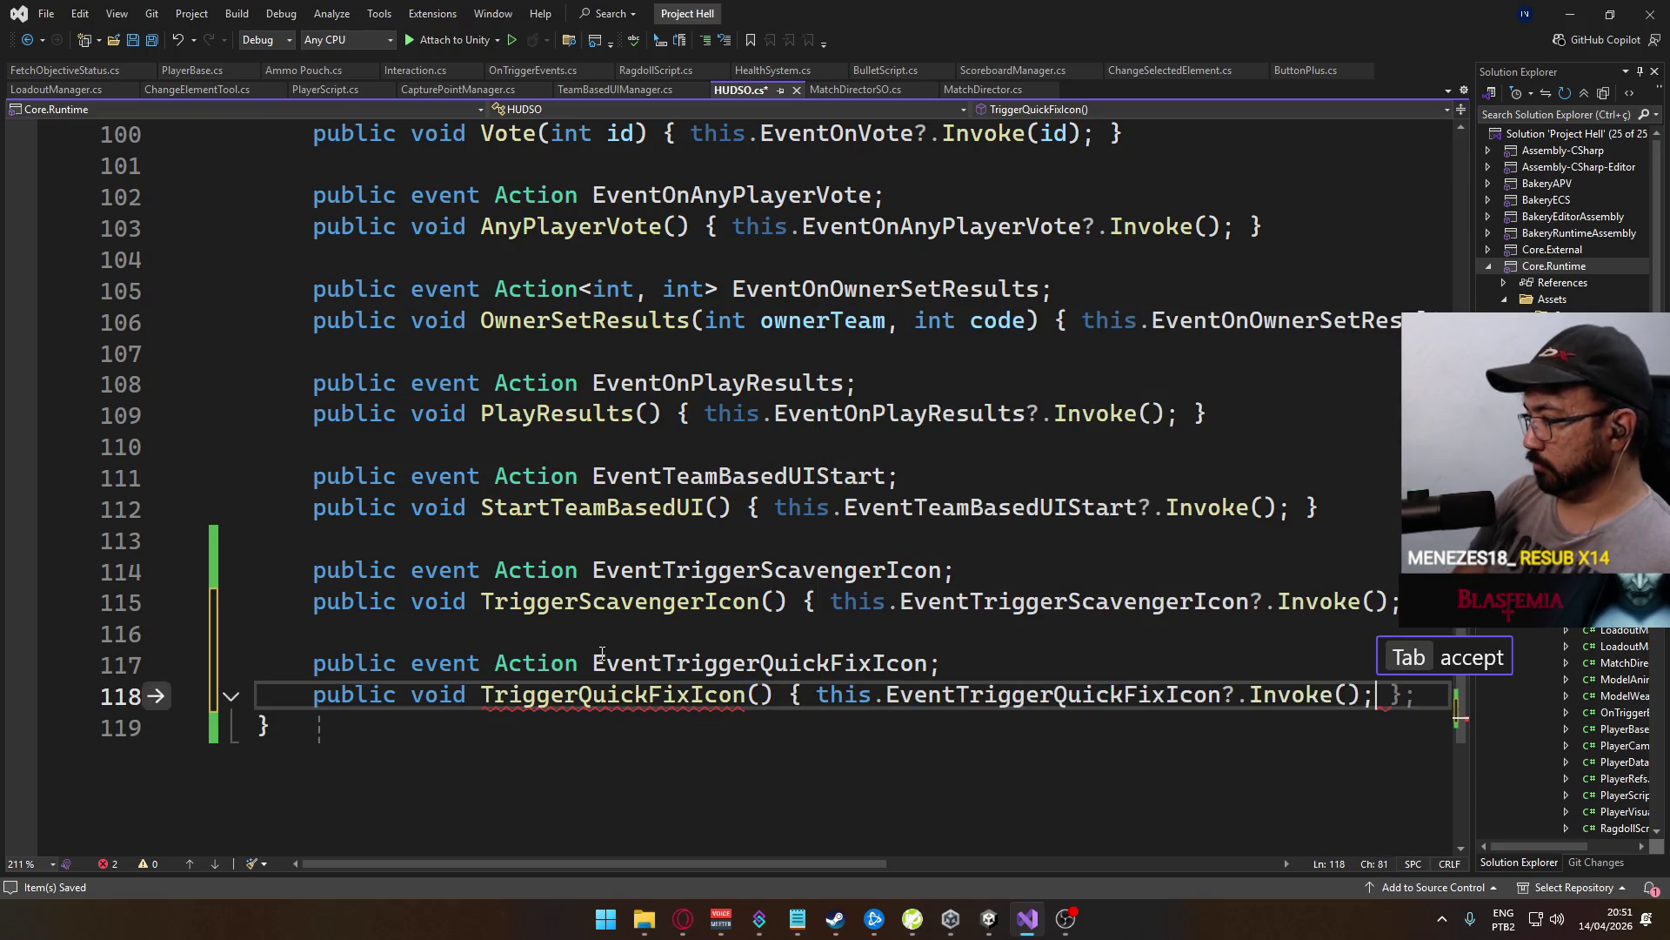
{"action": "key", "text": "Tab"}
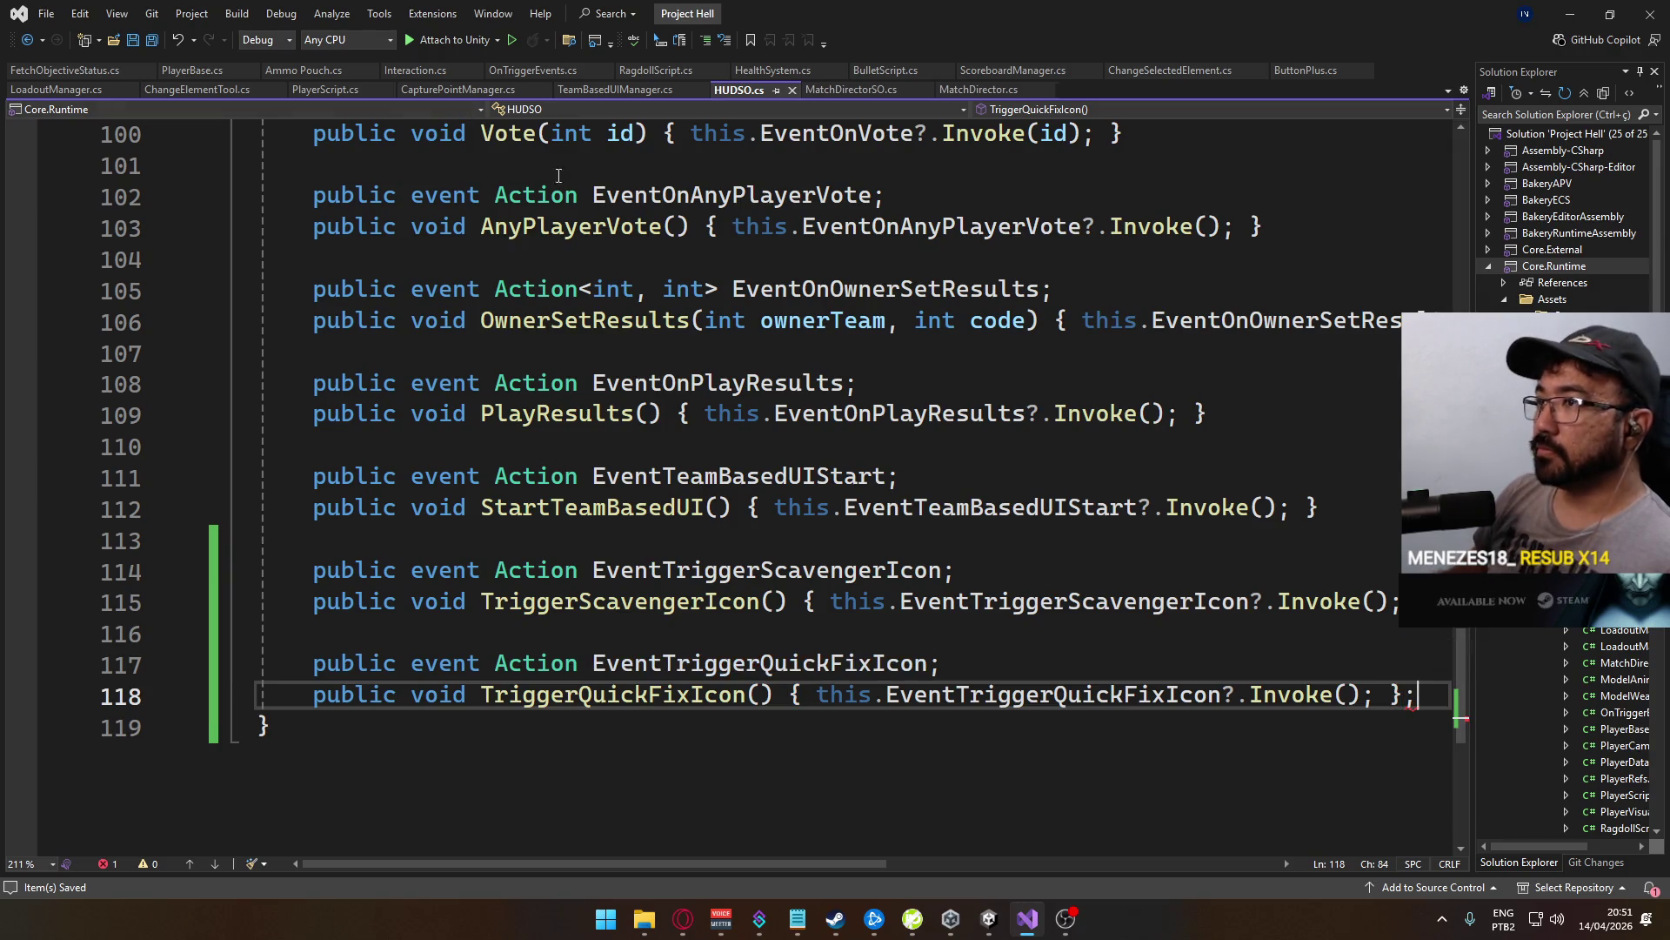
{"action": "left_click", "coordinate": [990, 917]}
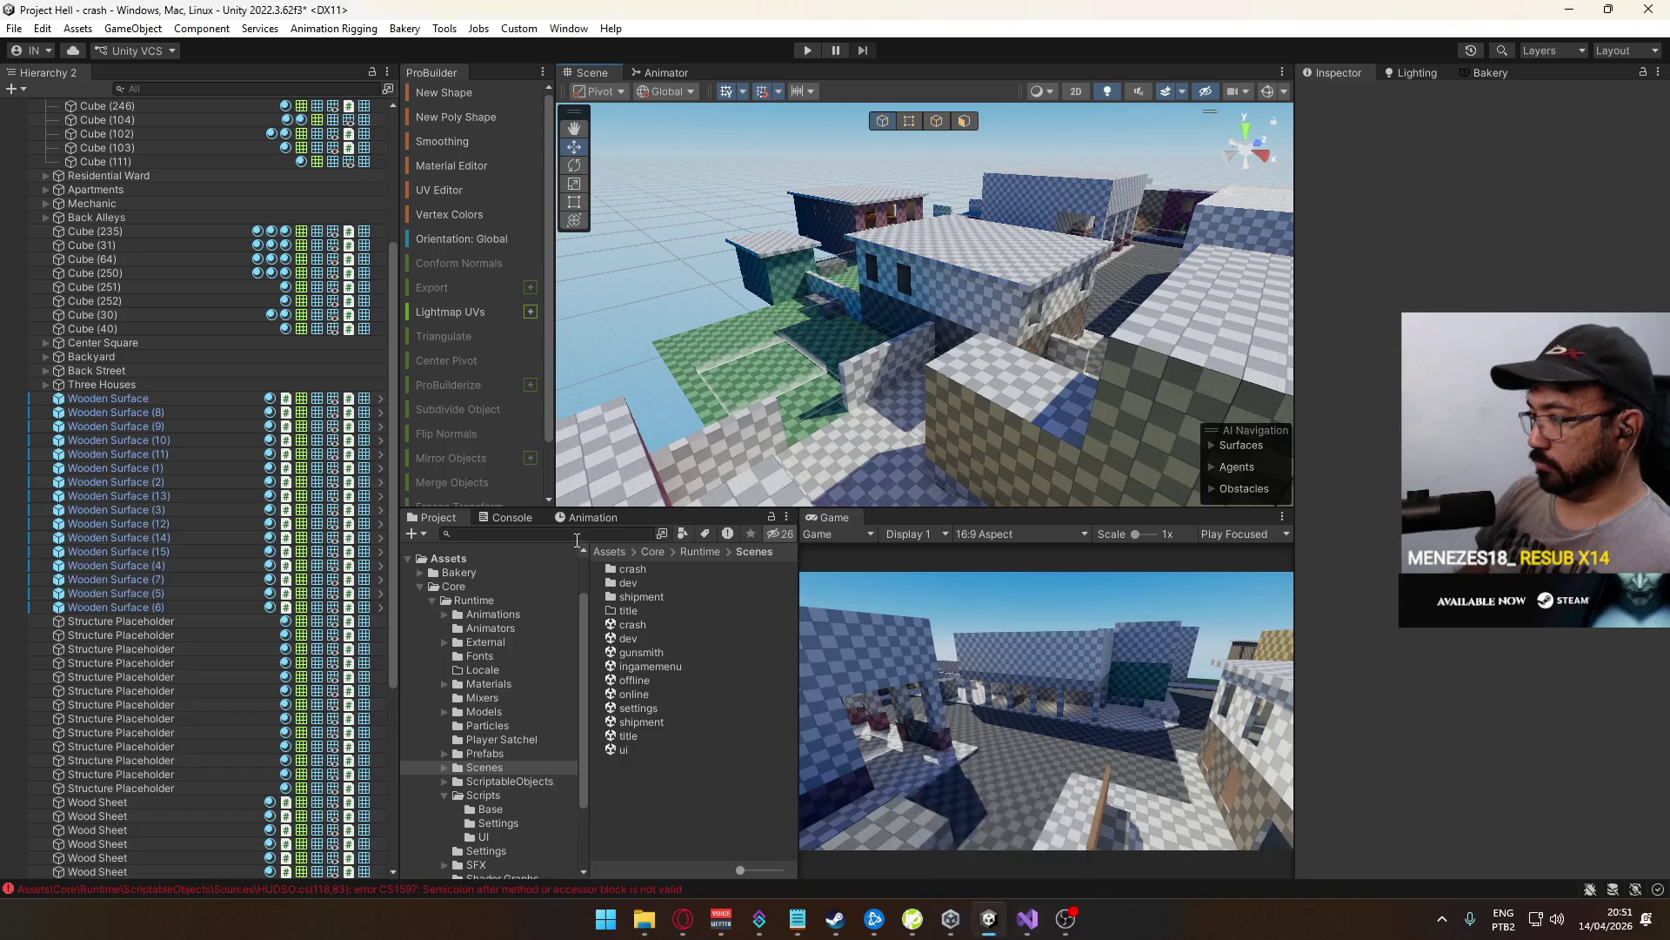
Step: Collapse Long Road, load the ui scene, and jump from the Console's semicolon error to the code
{"action": "scroll", "coordinate": [216, 243], "scroll_direction": "up", "scroll_amount": 5}
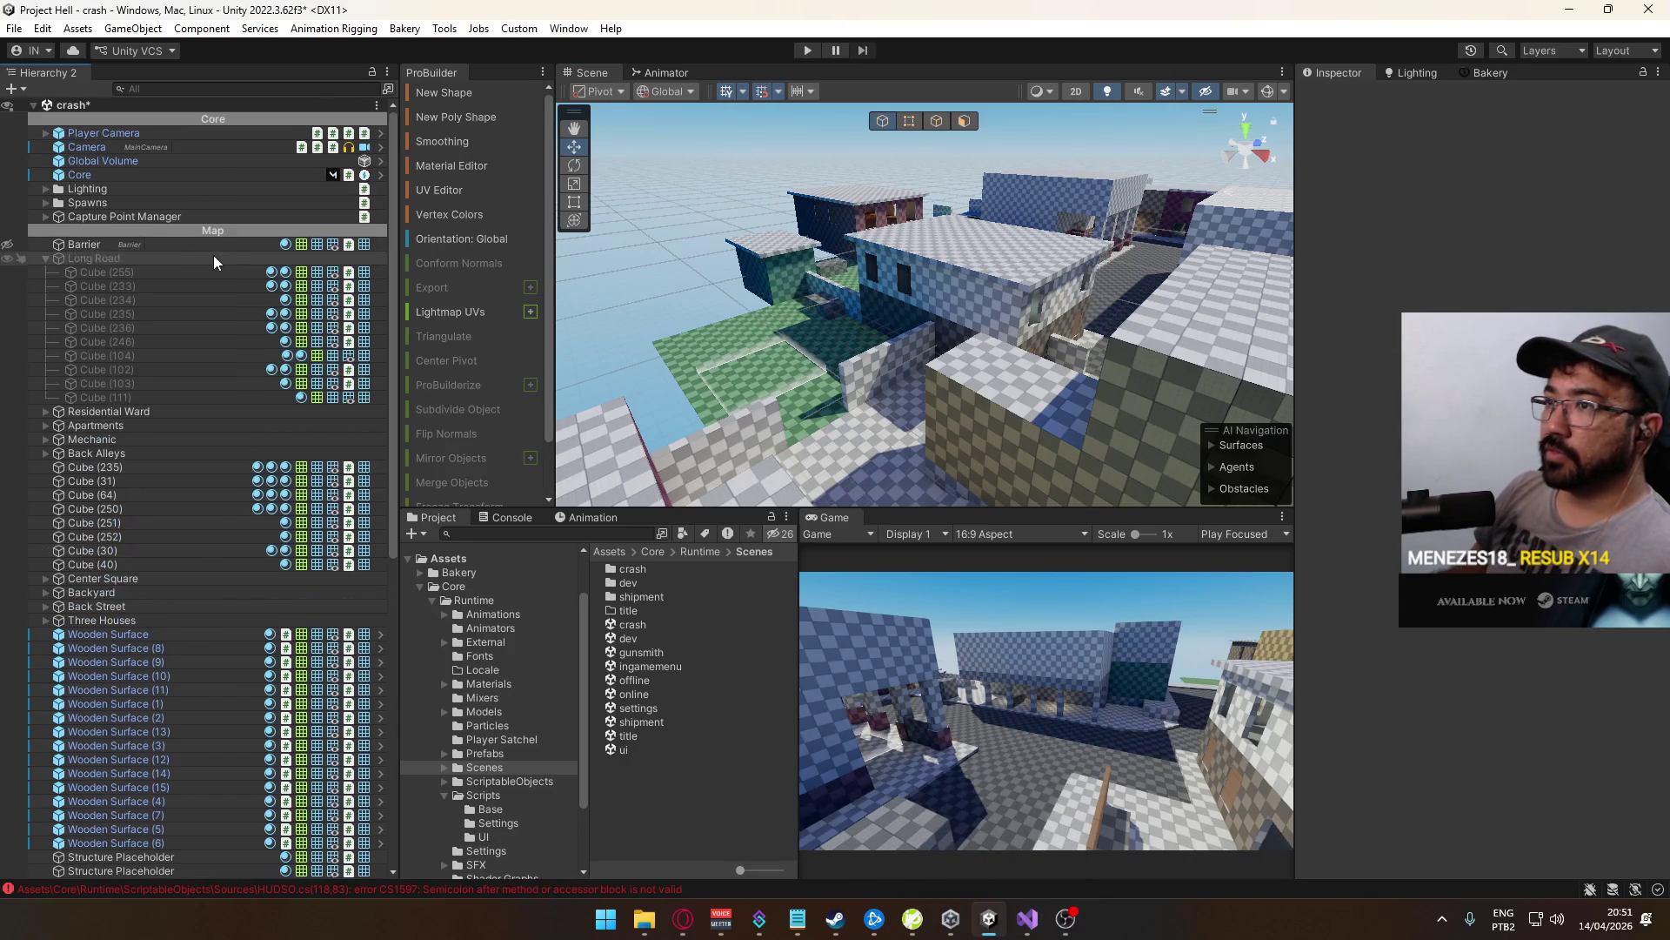
{"action": "left_click", "coordinate": [45, 259]}
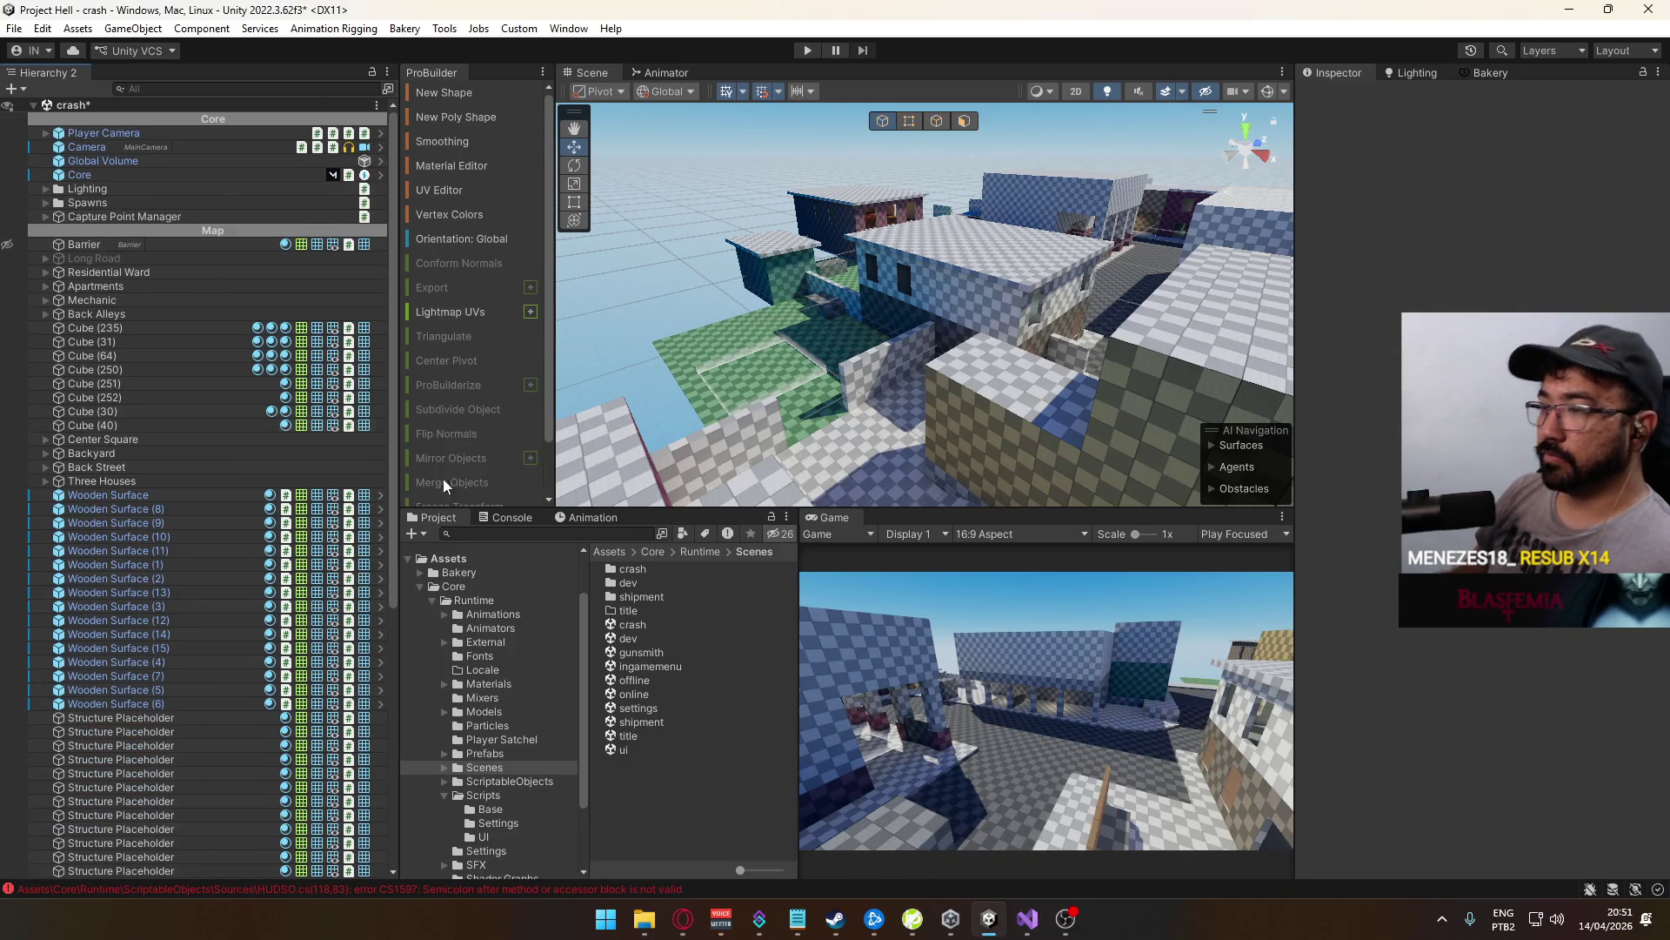
{"action": "double_click", "coordinate": [623, 749]}
{"action": "left_click", "coordinate": [809, 495]}
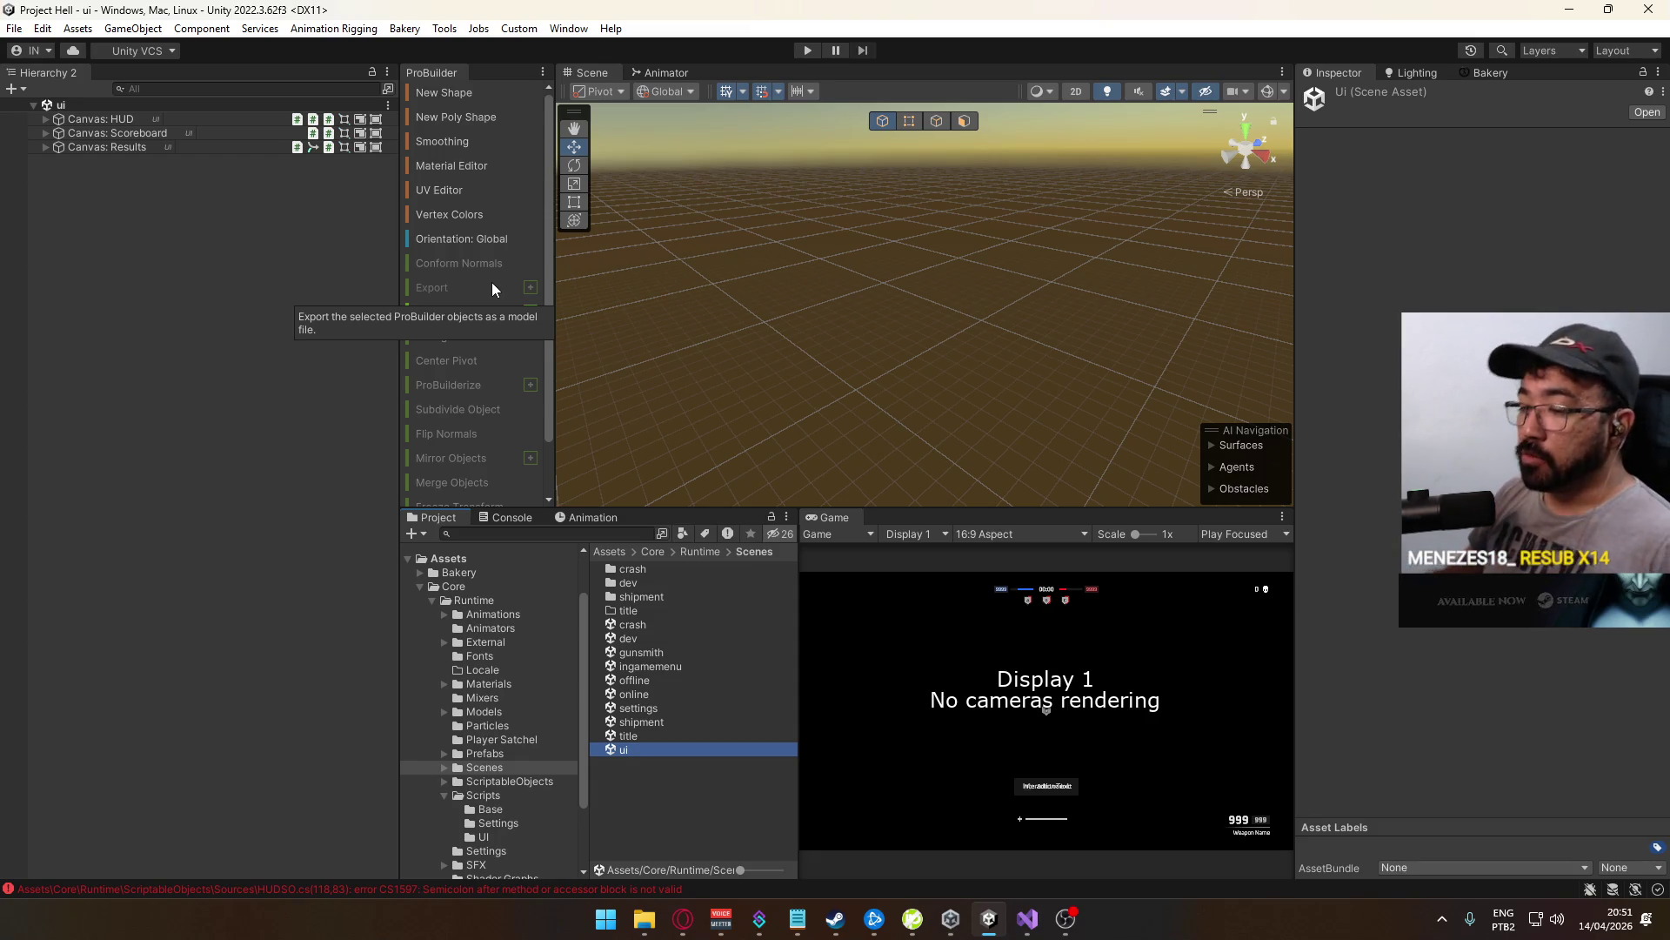
{"action": "left_click", "coordinate": [518, 518]}
{"action": "double_click", "coordinate": [577, 560]}
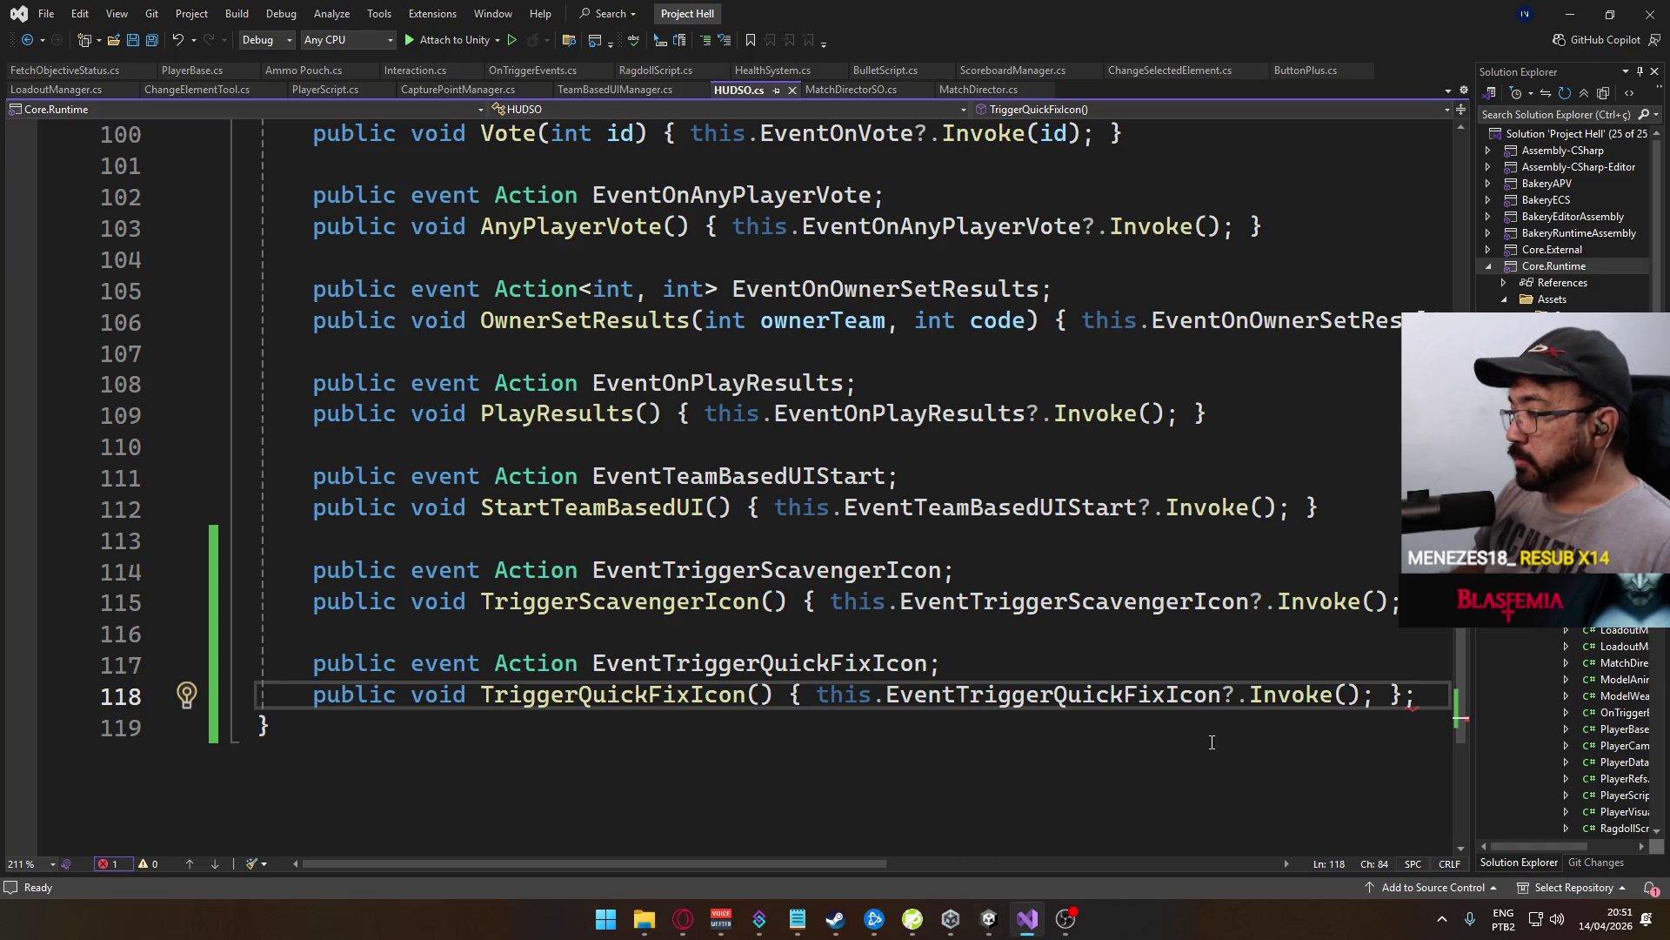
Step: Delete the stray semicolon on line 118, save HUDSO.cs, and clear Unity's Console
{"action": "key", "text": "BackSpace"}
{"action": "key", "text": "ctrl+s"}
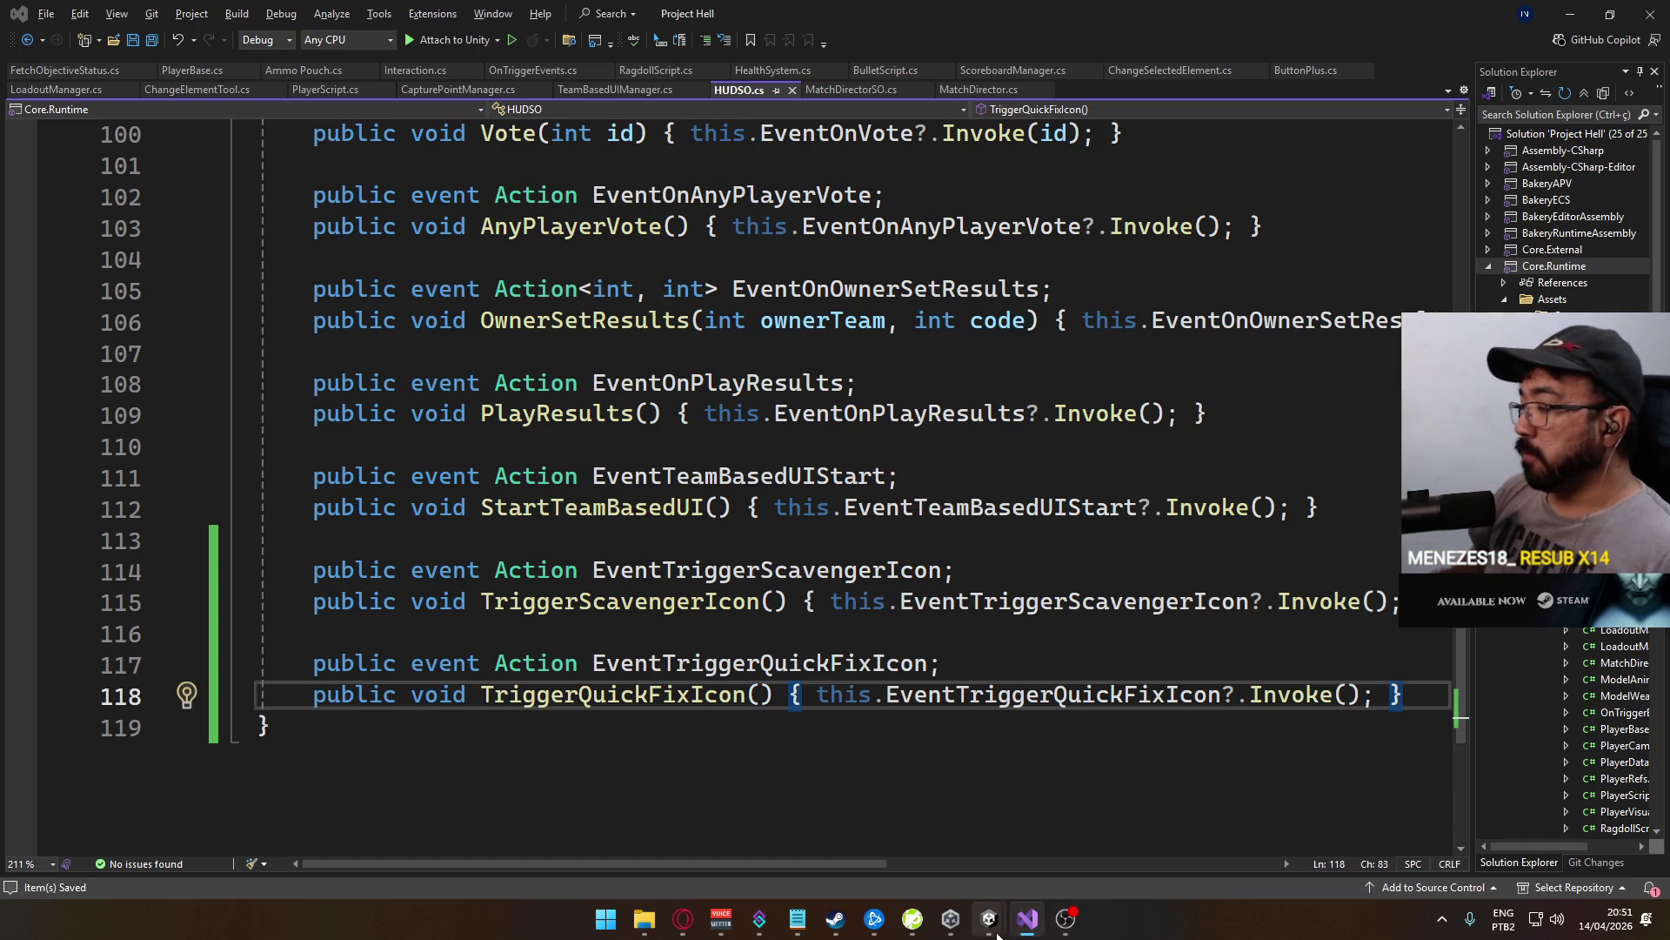
{"action": "mouse_move", "coordinate": [997, 933]}
{"action": "left_click", "coordinate": [905, 783]}
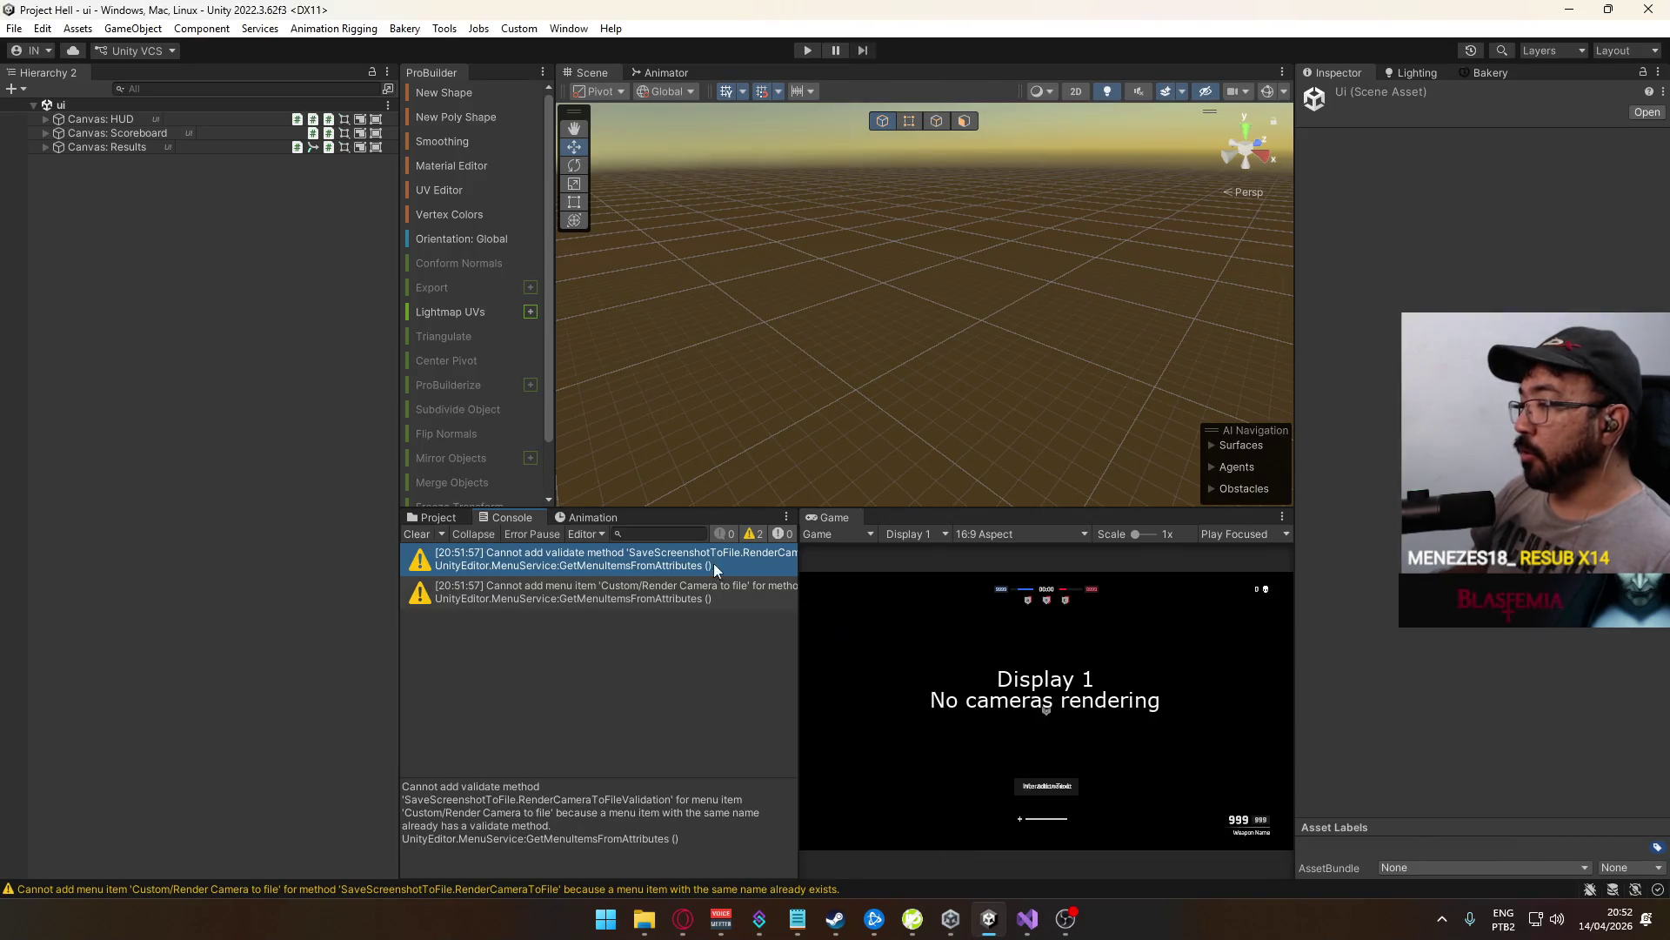
{"action": "left_click", "coordinate": [415, 535]}
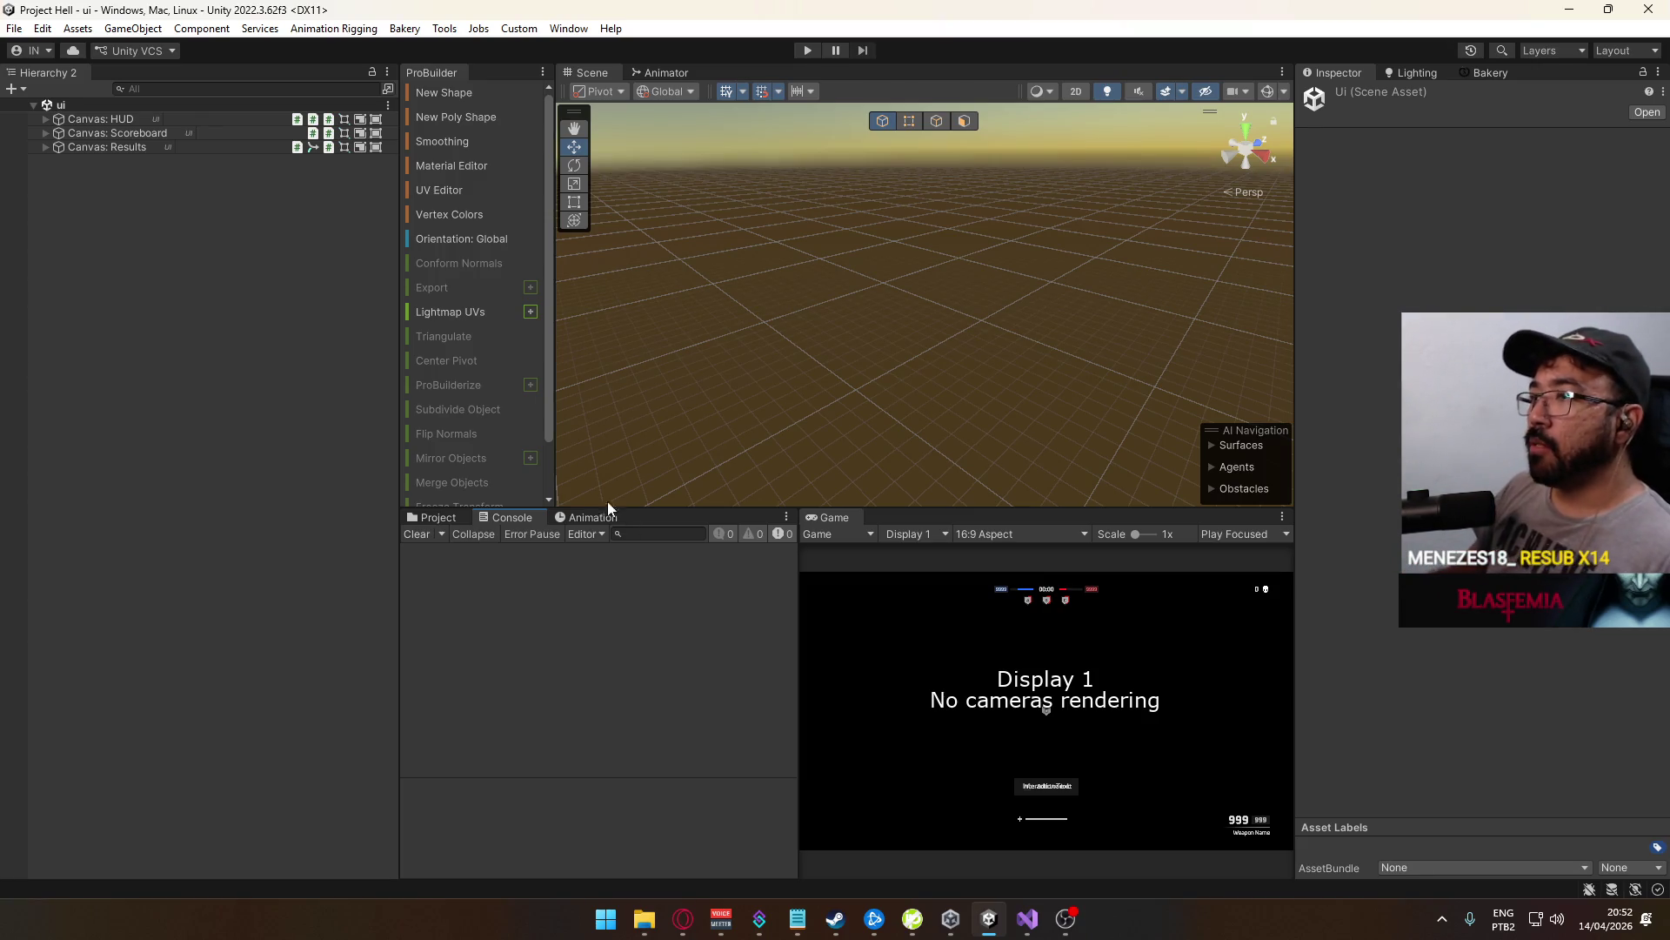
Step: Switch to Opera and go back to the YouTube home feed
{"action": "left_click", "coordinate": [1027, 919]}
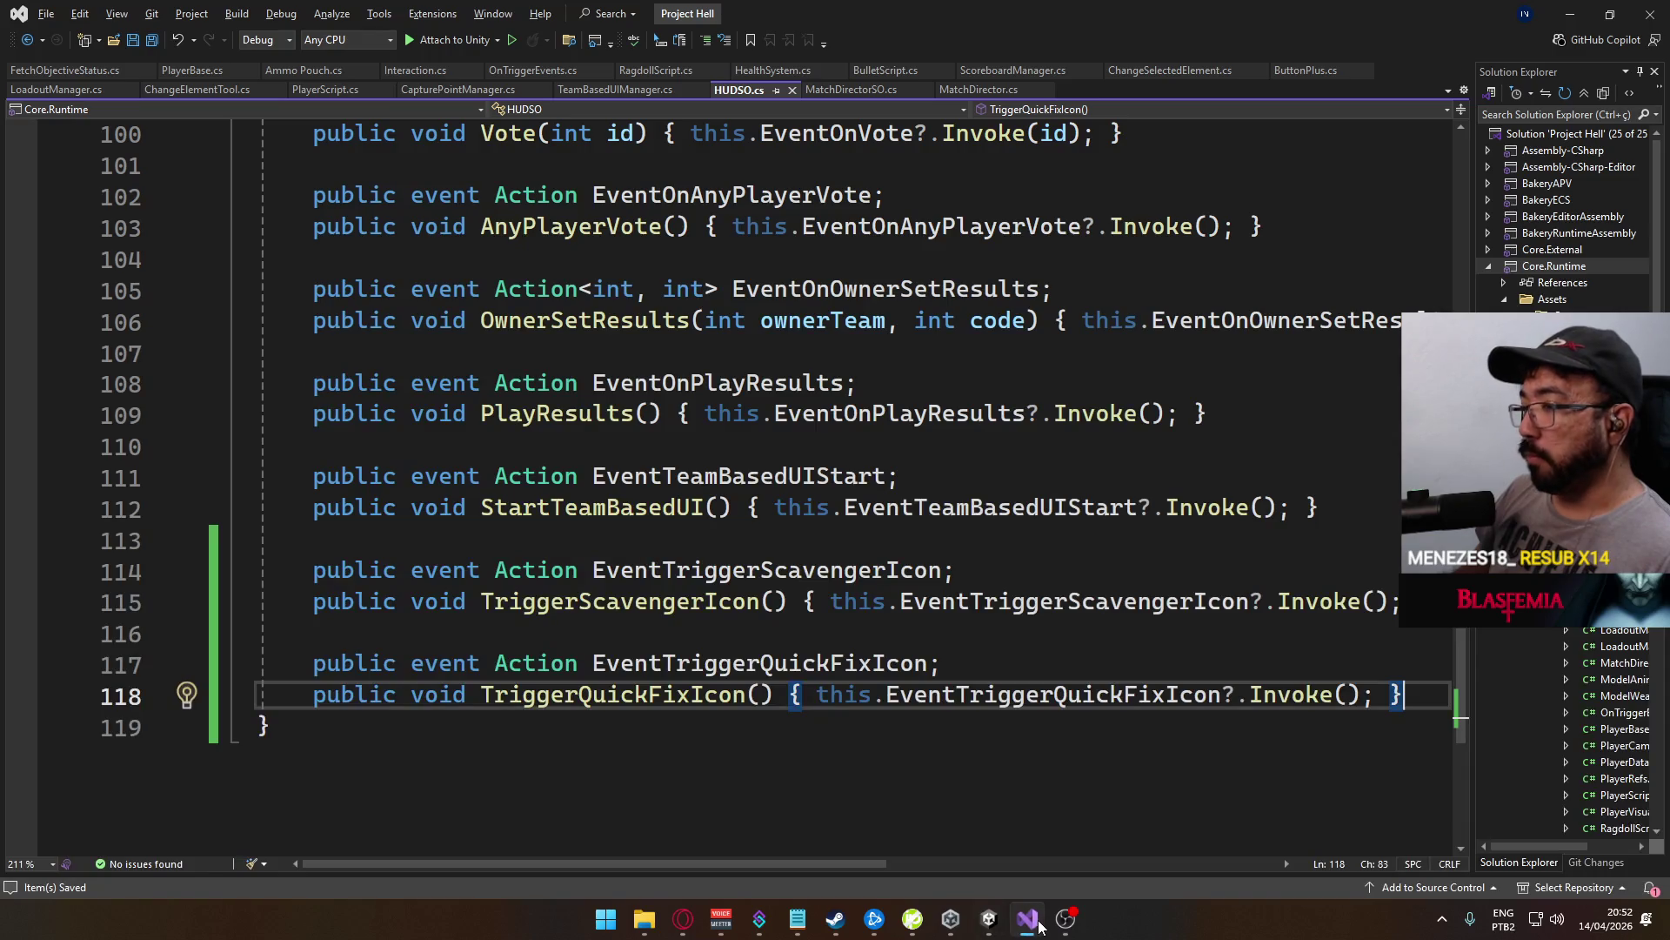
{"action": "left_click", "coordinate": [682, 919]}
{"action": "key", "text": "alt+Left"}
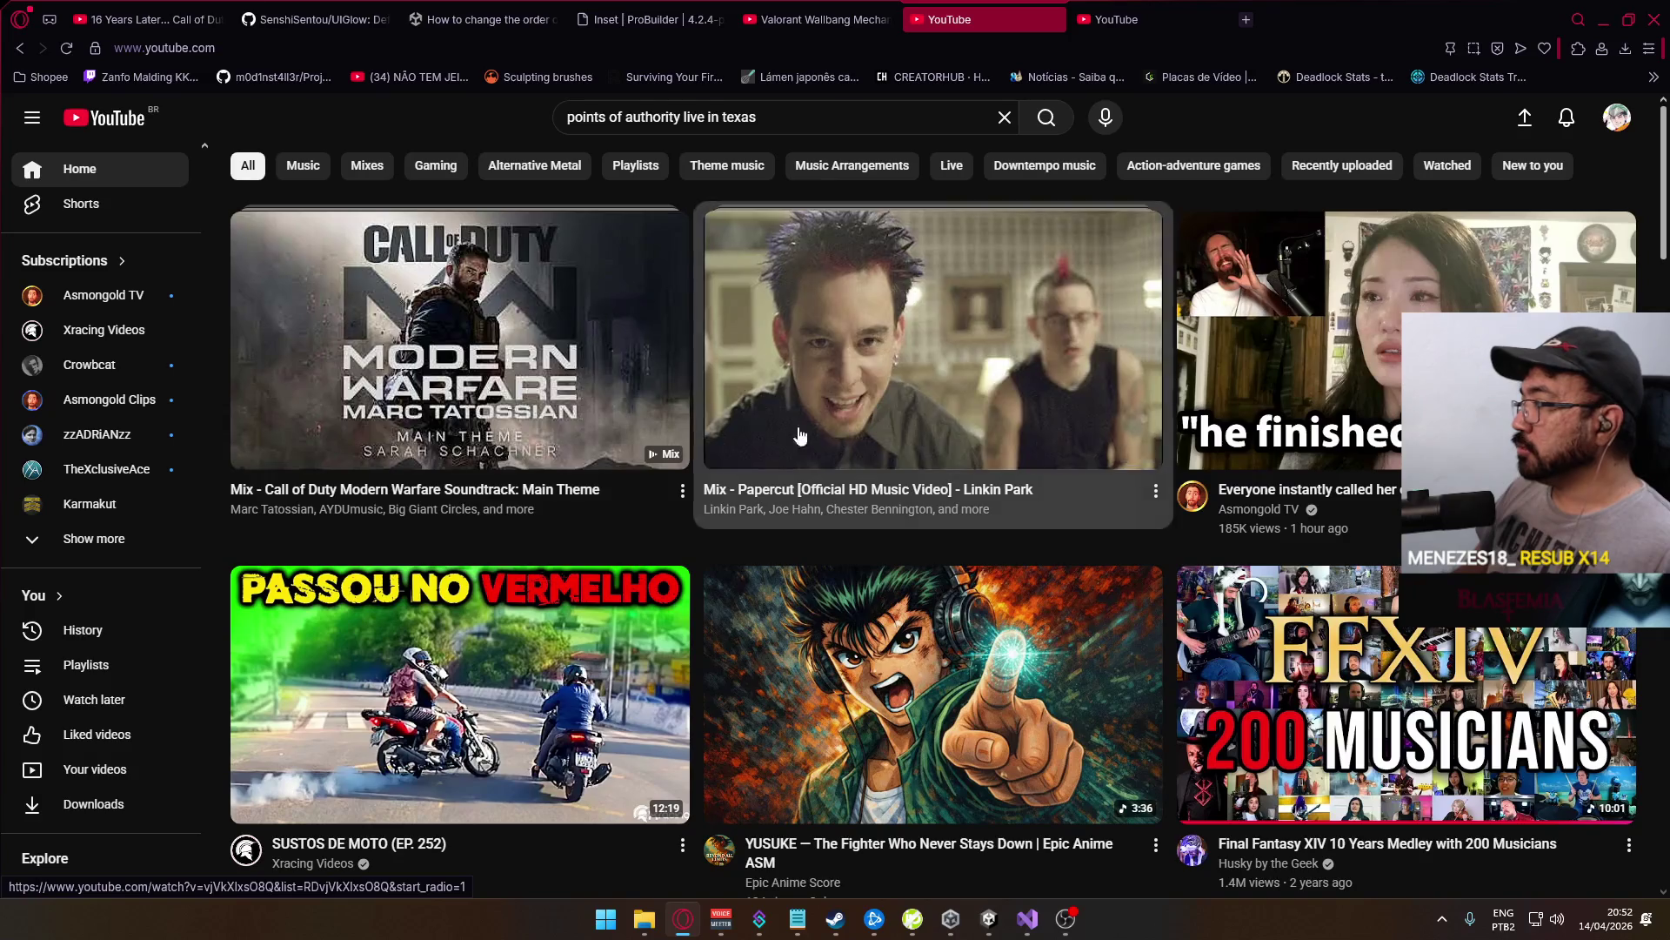
Step: Play the Splinter Wolf mix from the YouTube feed and return to Visual Studio
{"action": "scroll", "coordinate": [624, 361], "scroll_direction": "down", "scroll_amount": 5}
{"action": "scroll", "coordinate": [625, 366], "scroll_direction": "down", "scroll_amount": 1}
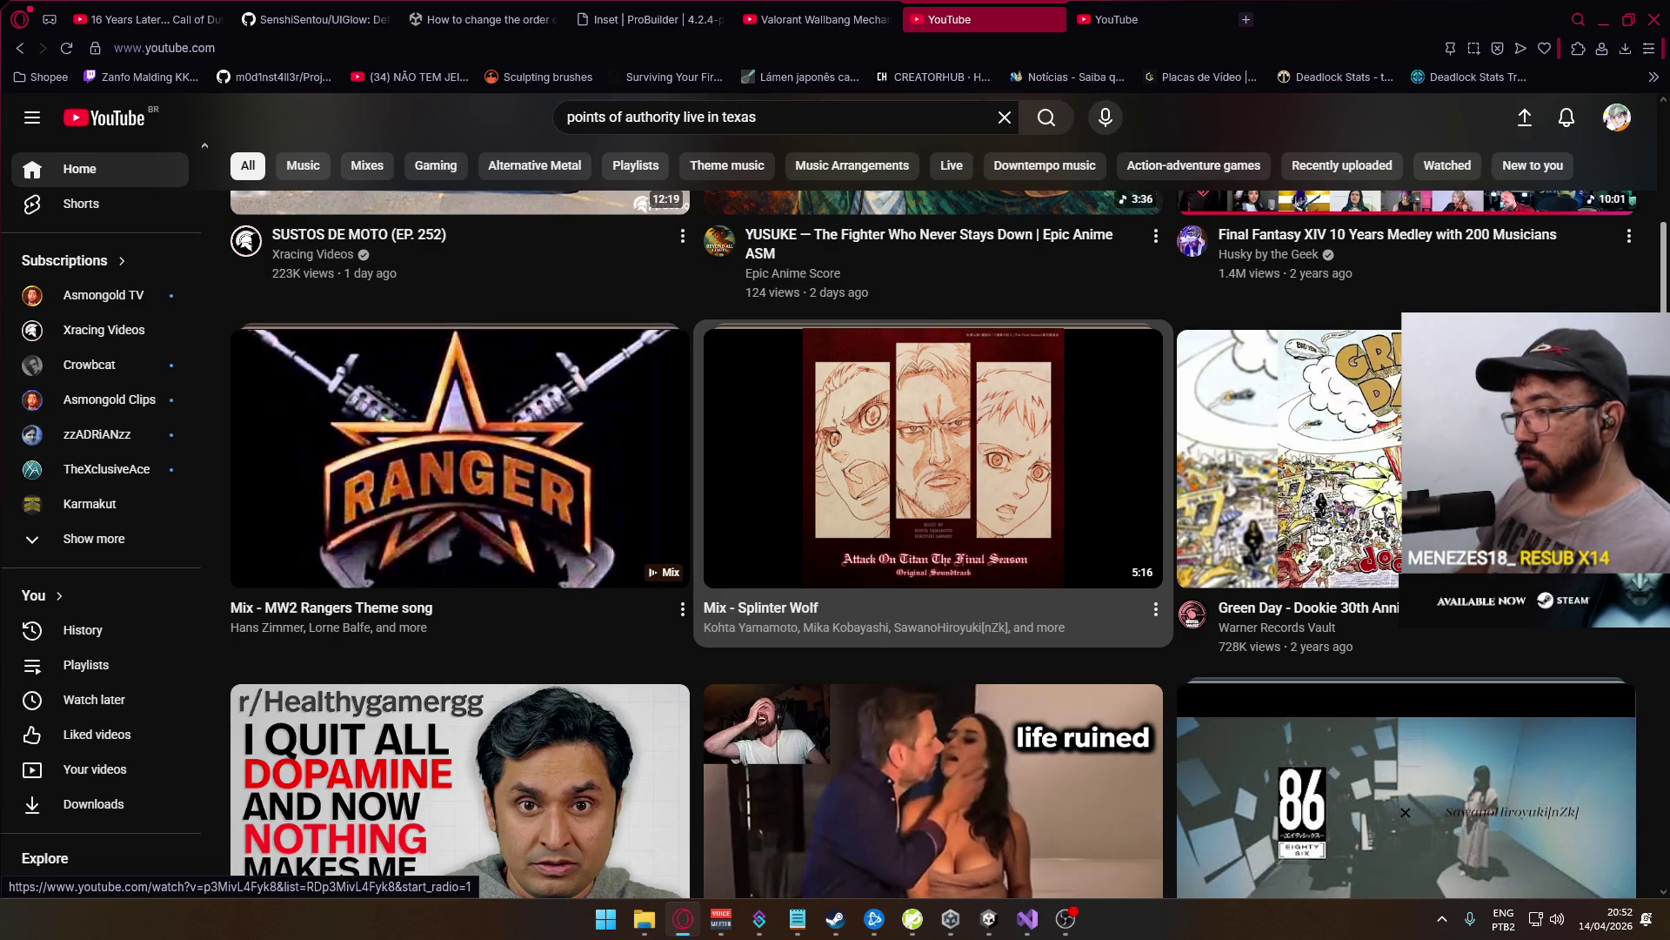
{"action": "left_click", "coordinate": [951, 455]}
{"action": "key", "text": "alt+Tab"}
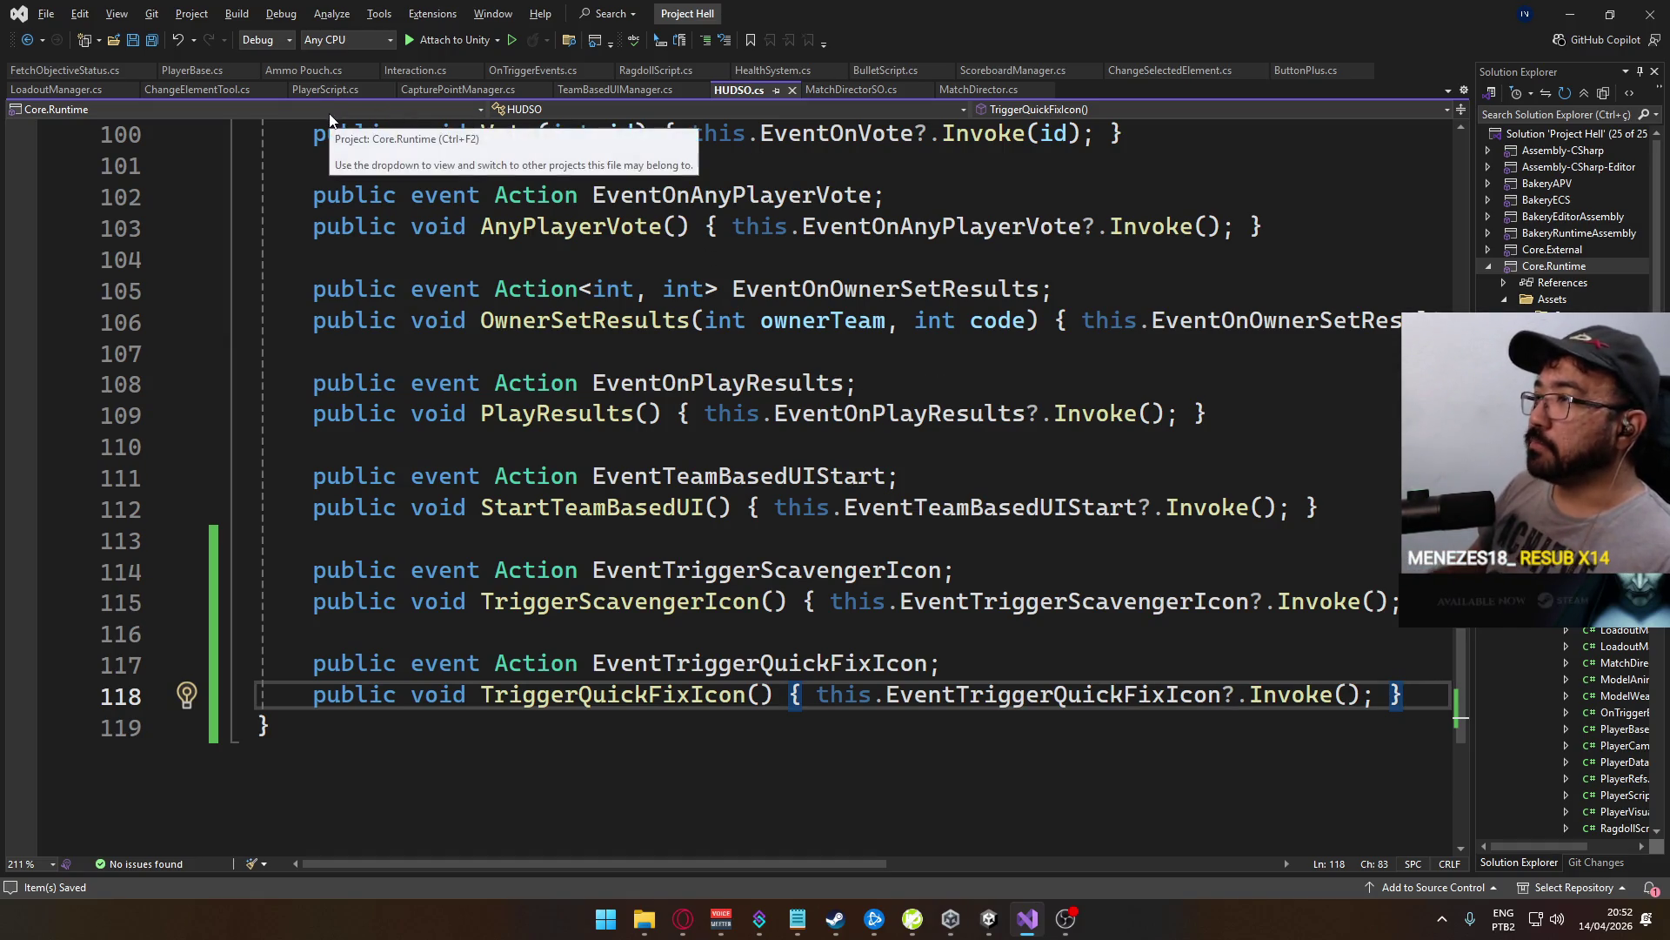
Step: Browse the Project panel to Core/Runtime/Scripts/UI and expand Canvas: HUD in the Hierarchy
{"action": "left_click", "coordinate": [988, 918]}
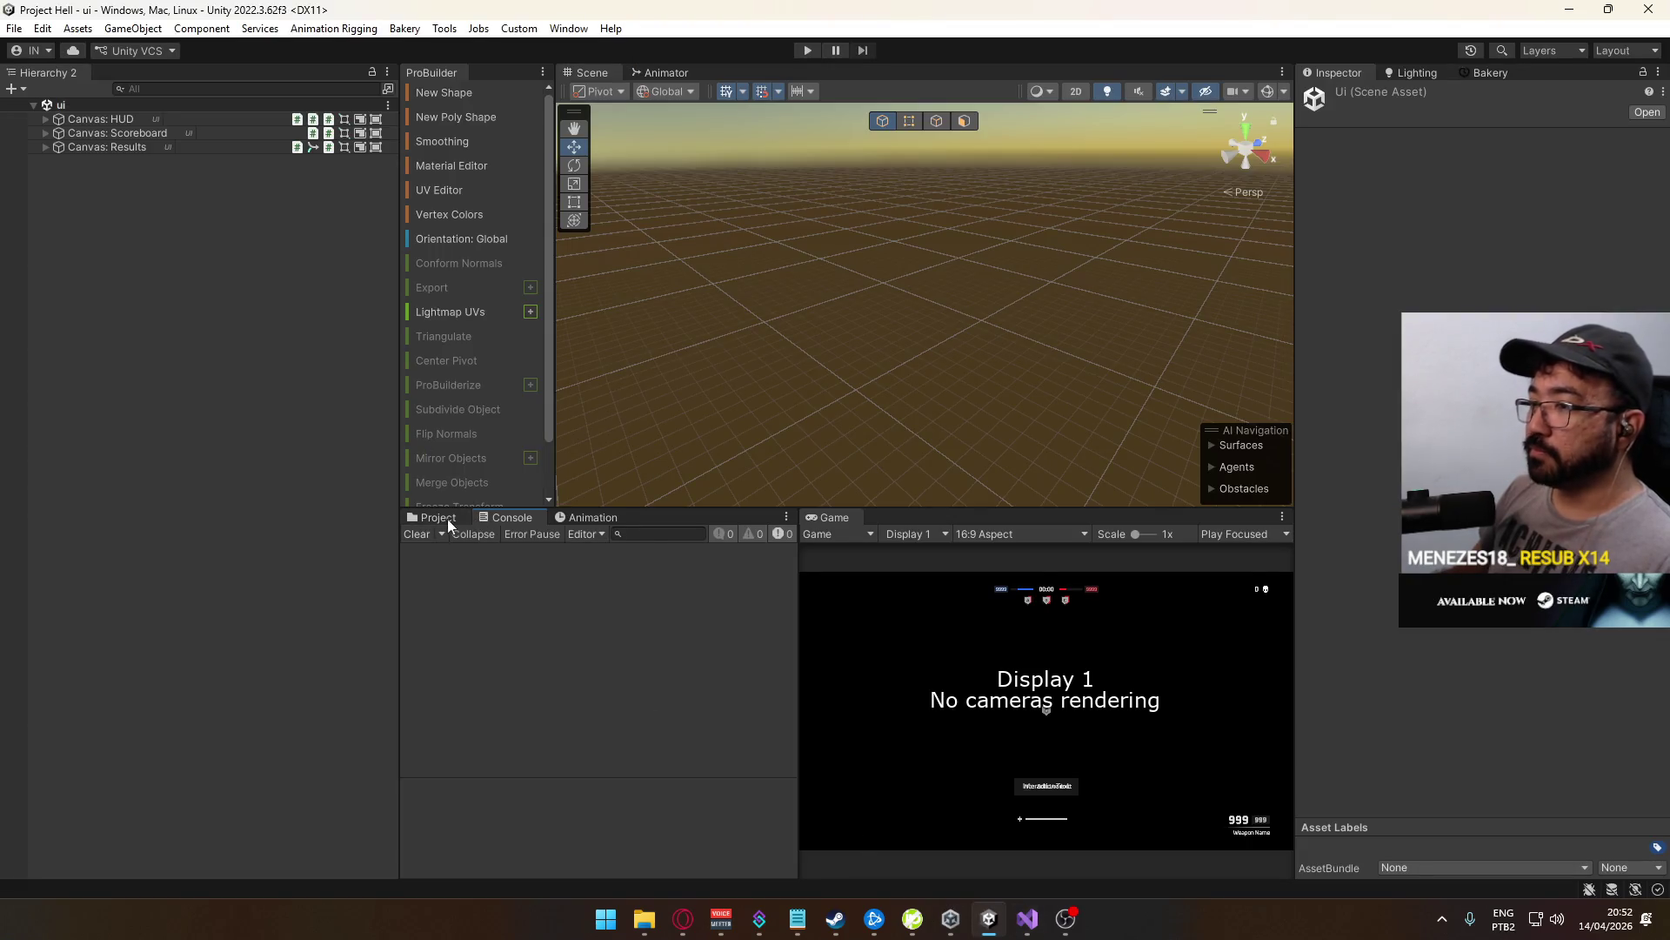
{"action": "left_click", "coordinate": [438, 519]}
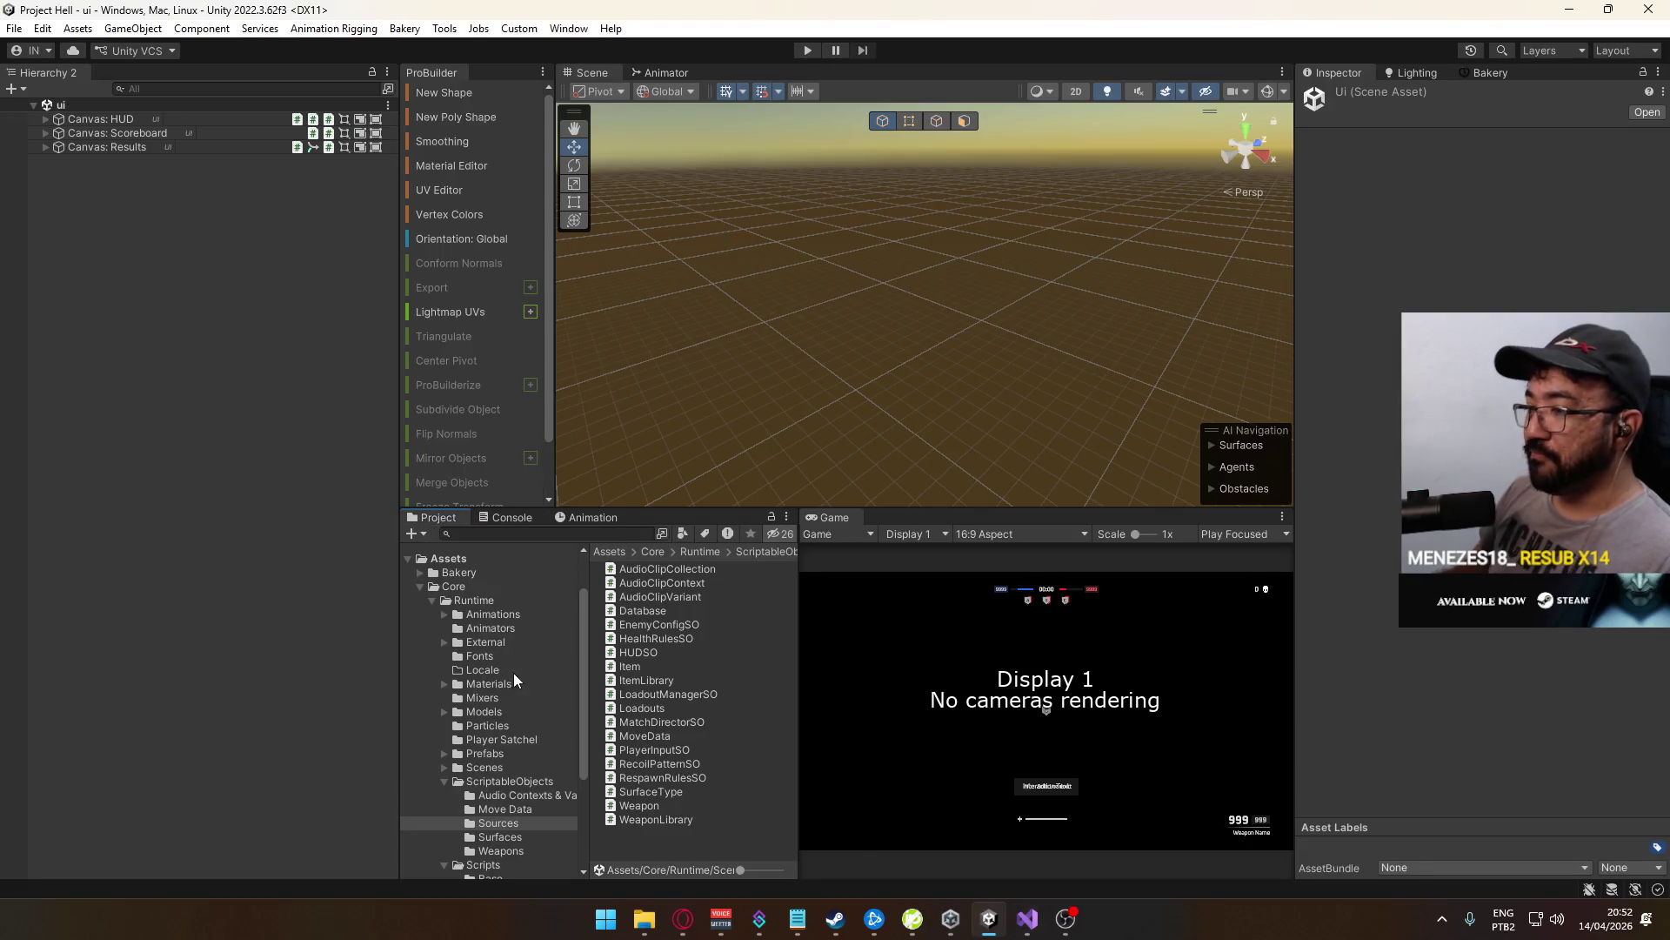
{"action": "left_click", "coordinate": [484, 865]}
{"action": "double_click", "coordinate": [636, 598]}
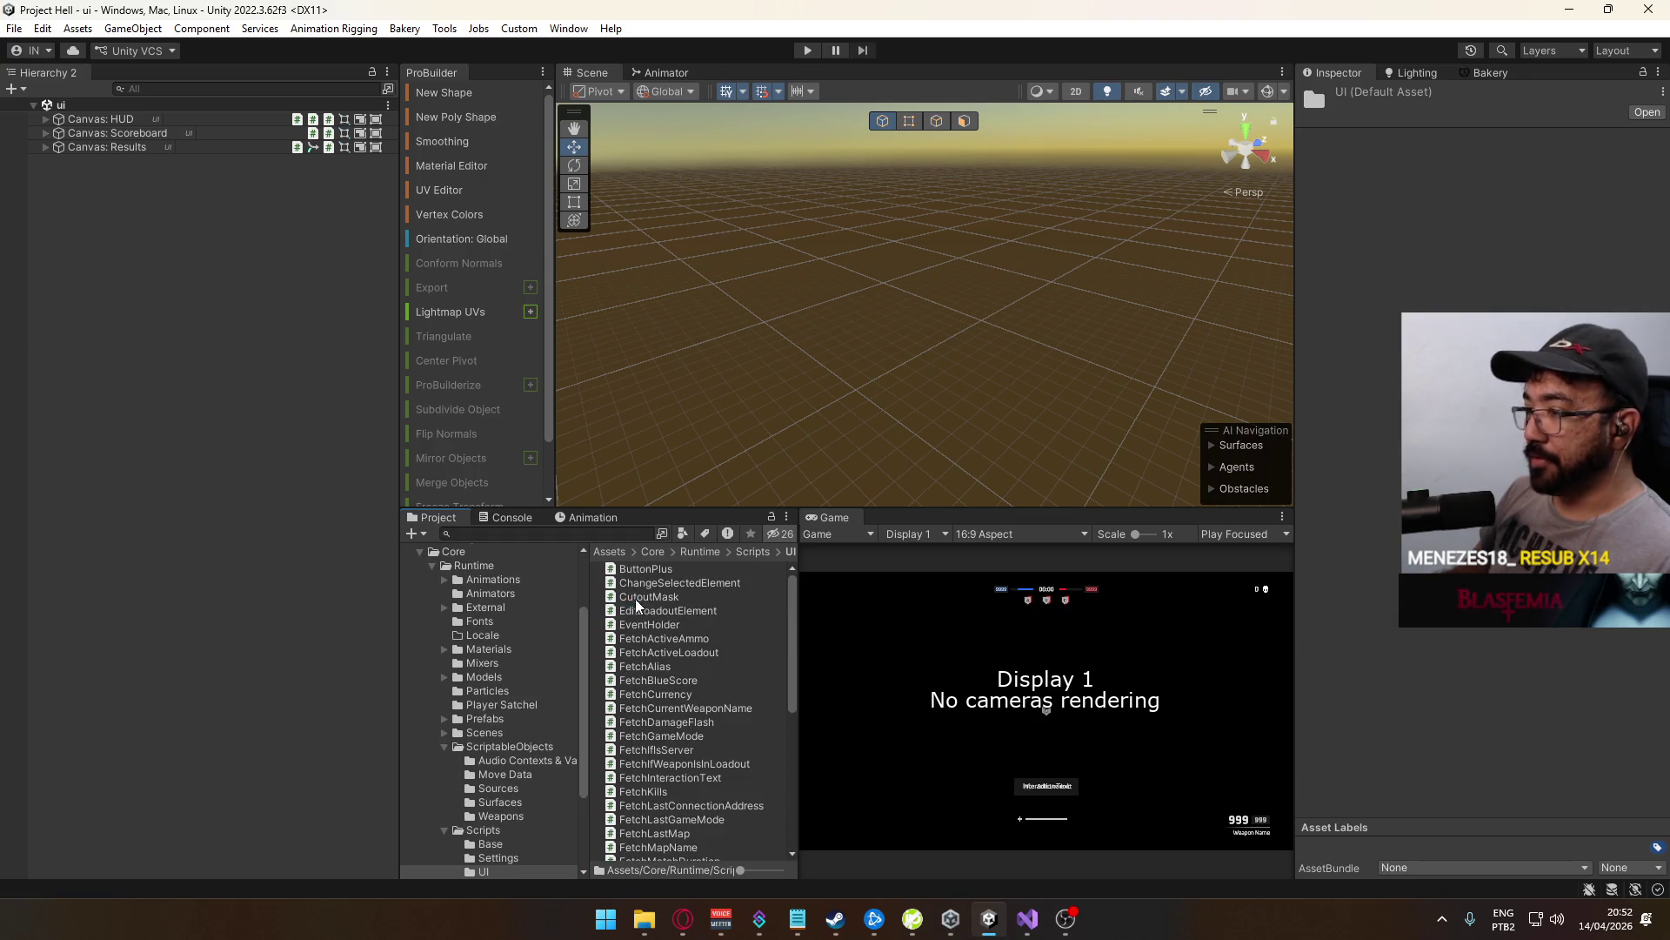
{"action": "scroll", "coordinate": [703, 654], "scroll_direction": "down", "scroll_amount": 5}
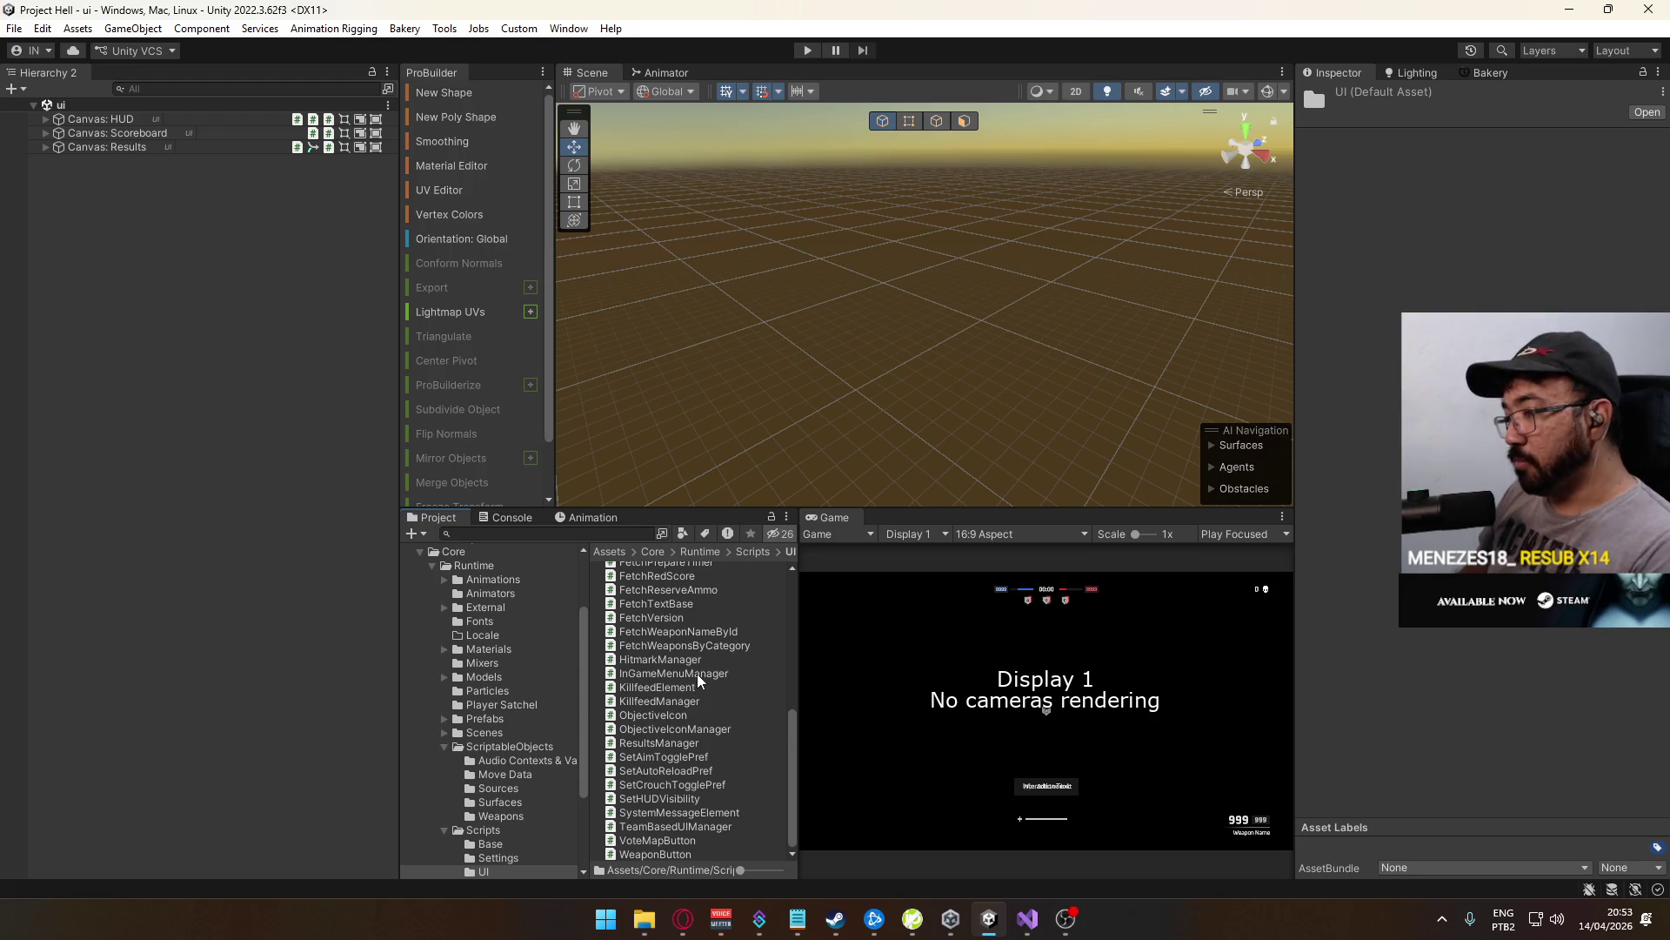
{"action": "scroll", "coordinate": [700, 681], "scroll_direction": "up", "scroll_amount": 6}
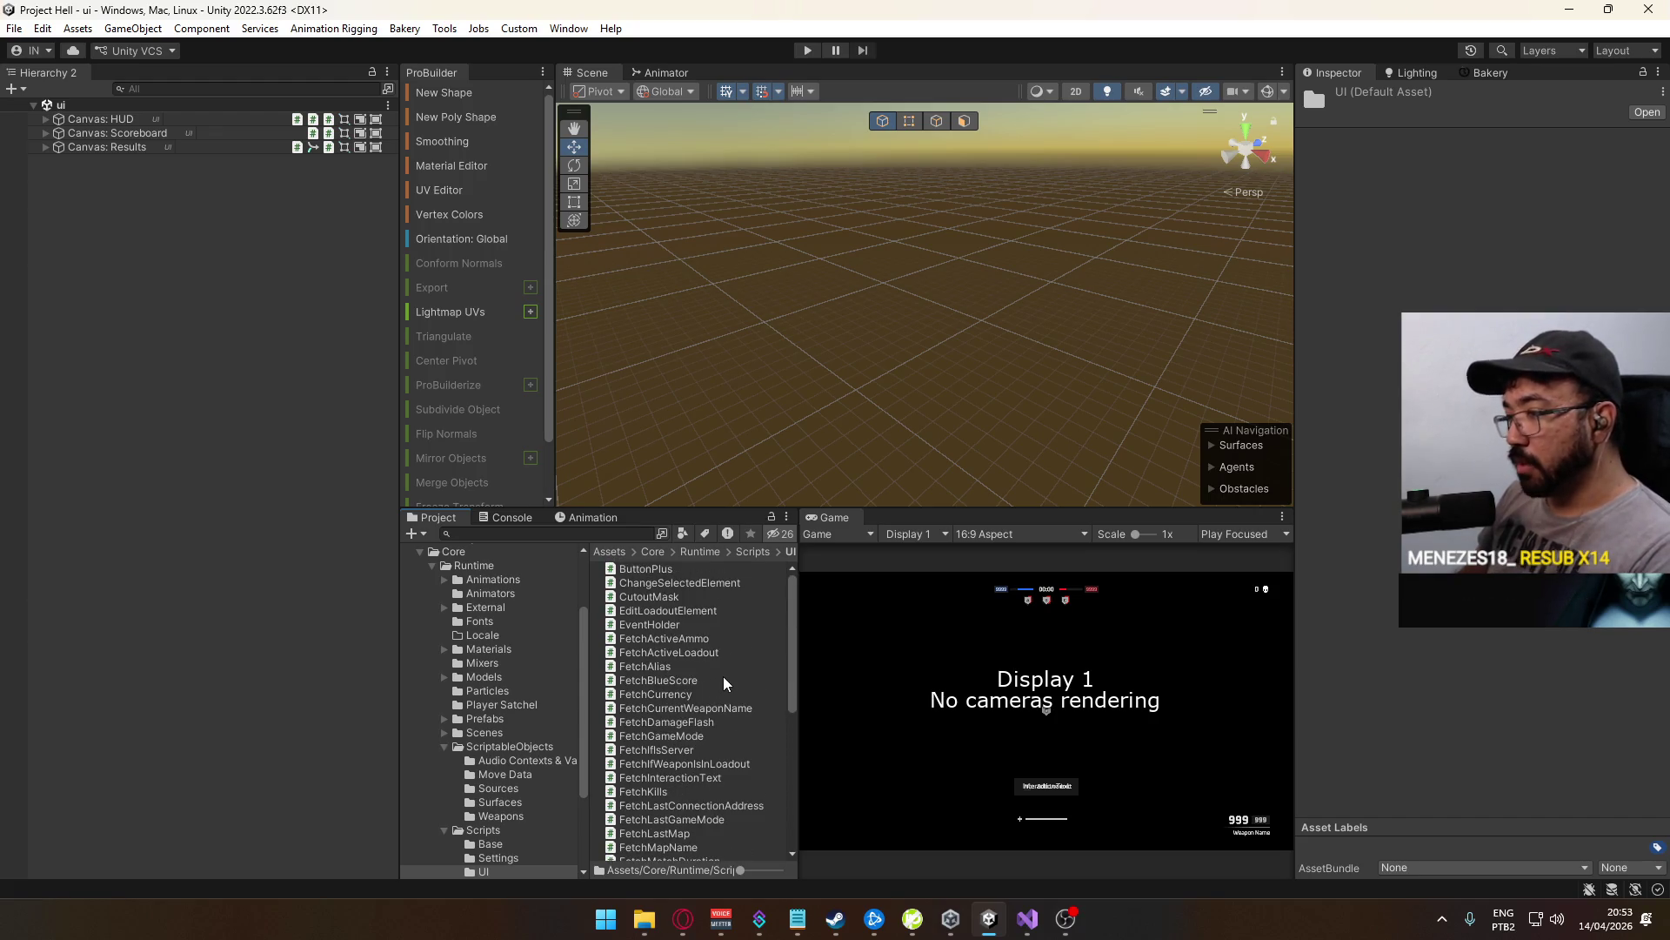
{"action": "left_click", "coordinate": [45, 120]}
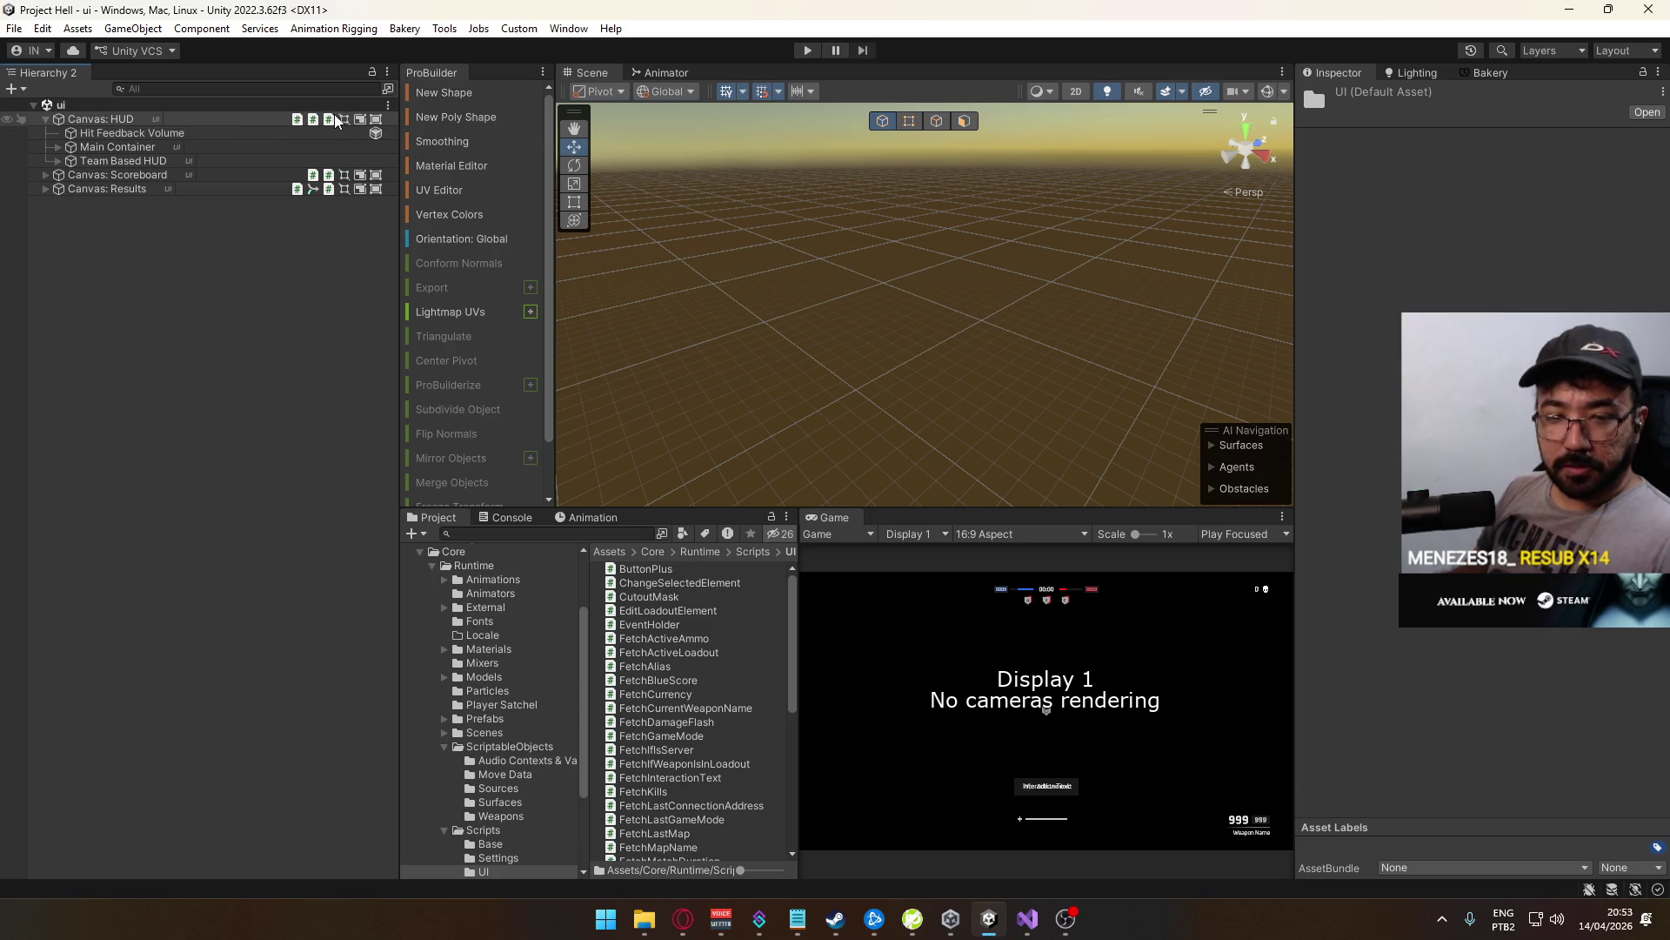
Step: Collapse ScriptableObjects, reopen the Scripts/UI folder, and bring up its asset creation menu
{"action": "left_click", "coordinate": [444, 747]}
{"action": "left_click", "coordinate": [460, 762]}
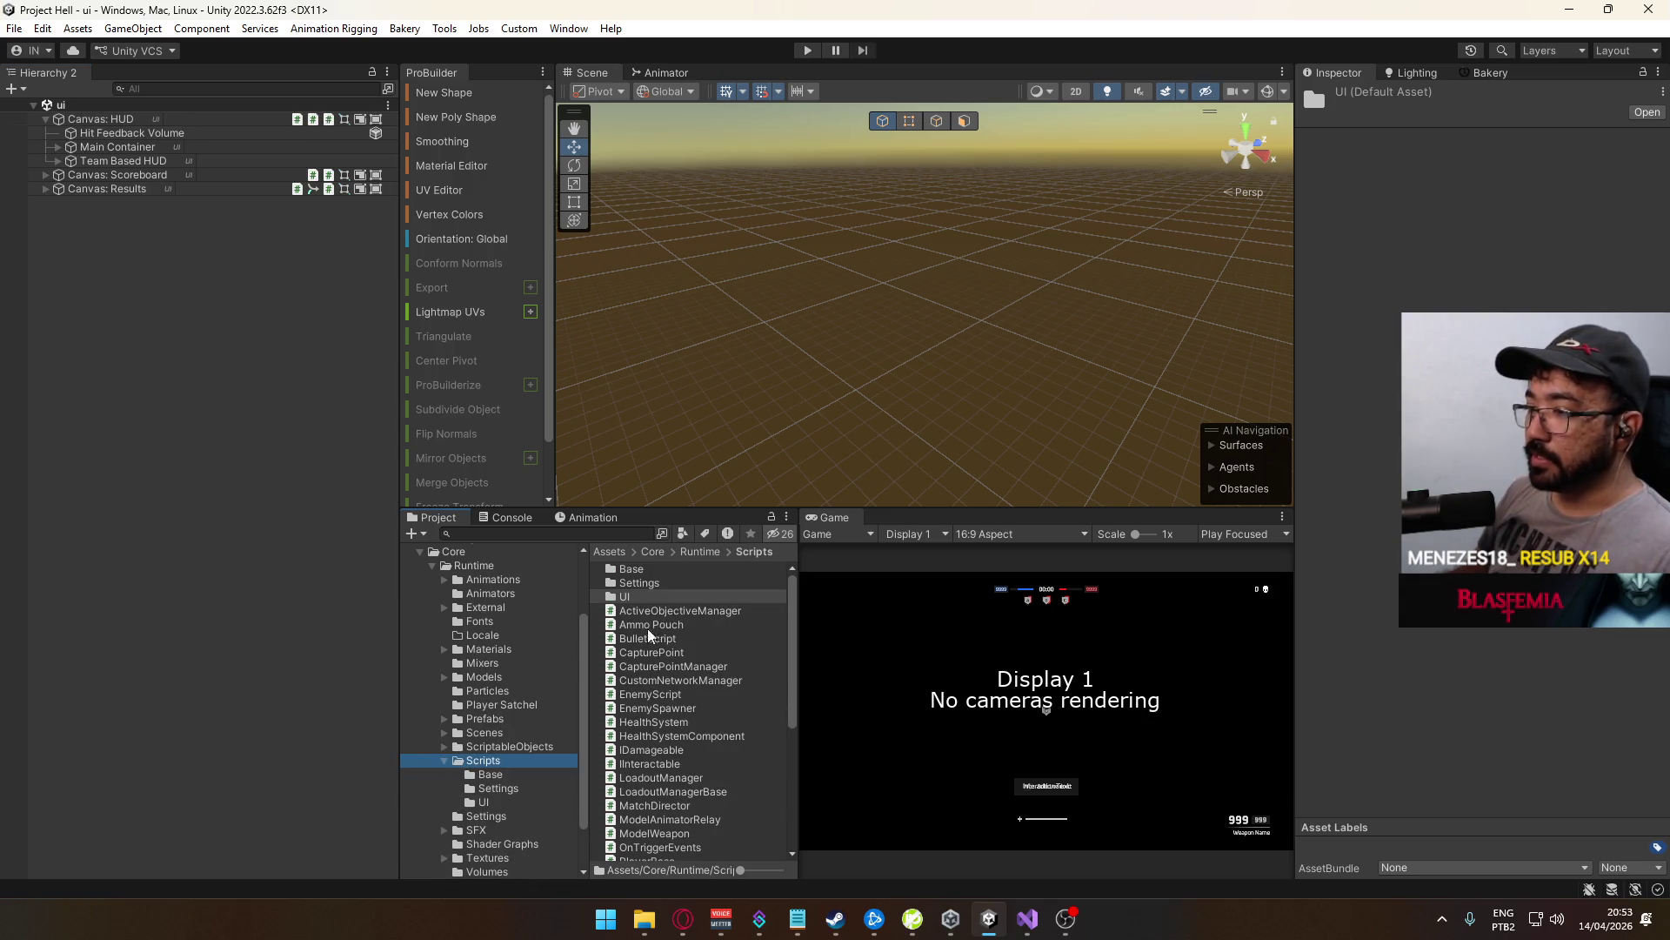
{"action": "double_click", "coordinate": [624, 597]}
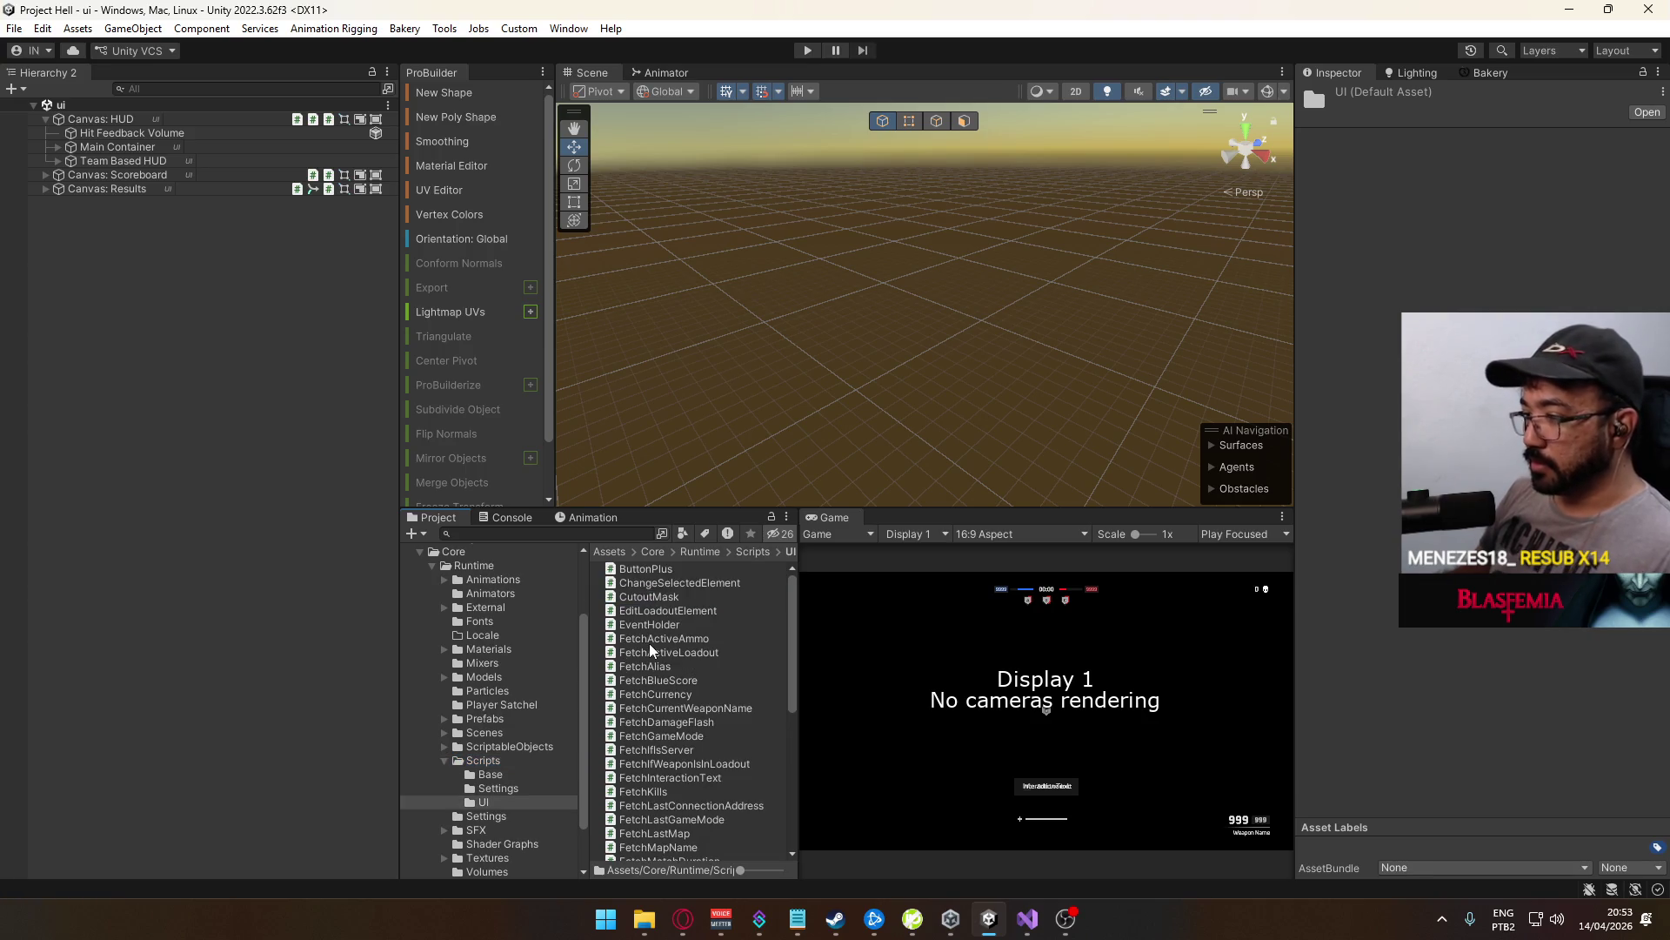
{"action": "scroll", "coordinate": [657, 670], "scroll_direction": "down", "scroll_amount": 5}
{"action": "right_click", "coordinate": [678, 679]}
Step: Create a C# Script in Scripts/UI via Create and name it GameplayIconManager
{"action": "mouse_move", "coordinate": [798, 146]}
{"action": "left_click", "coordinate": [1025, 102]}
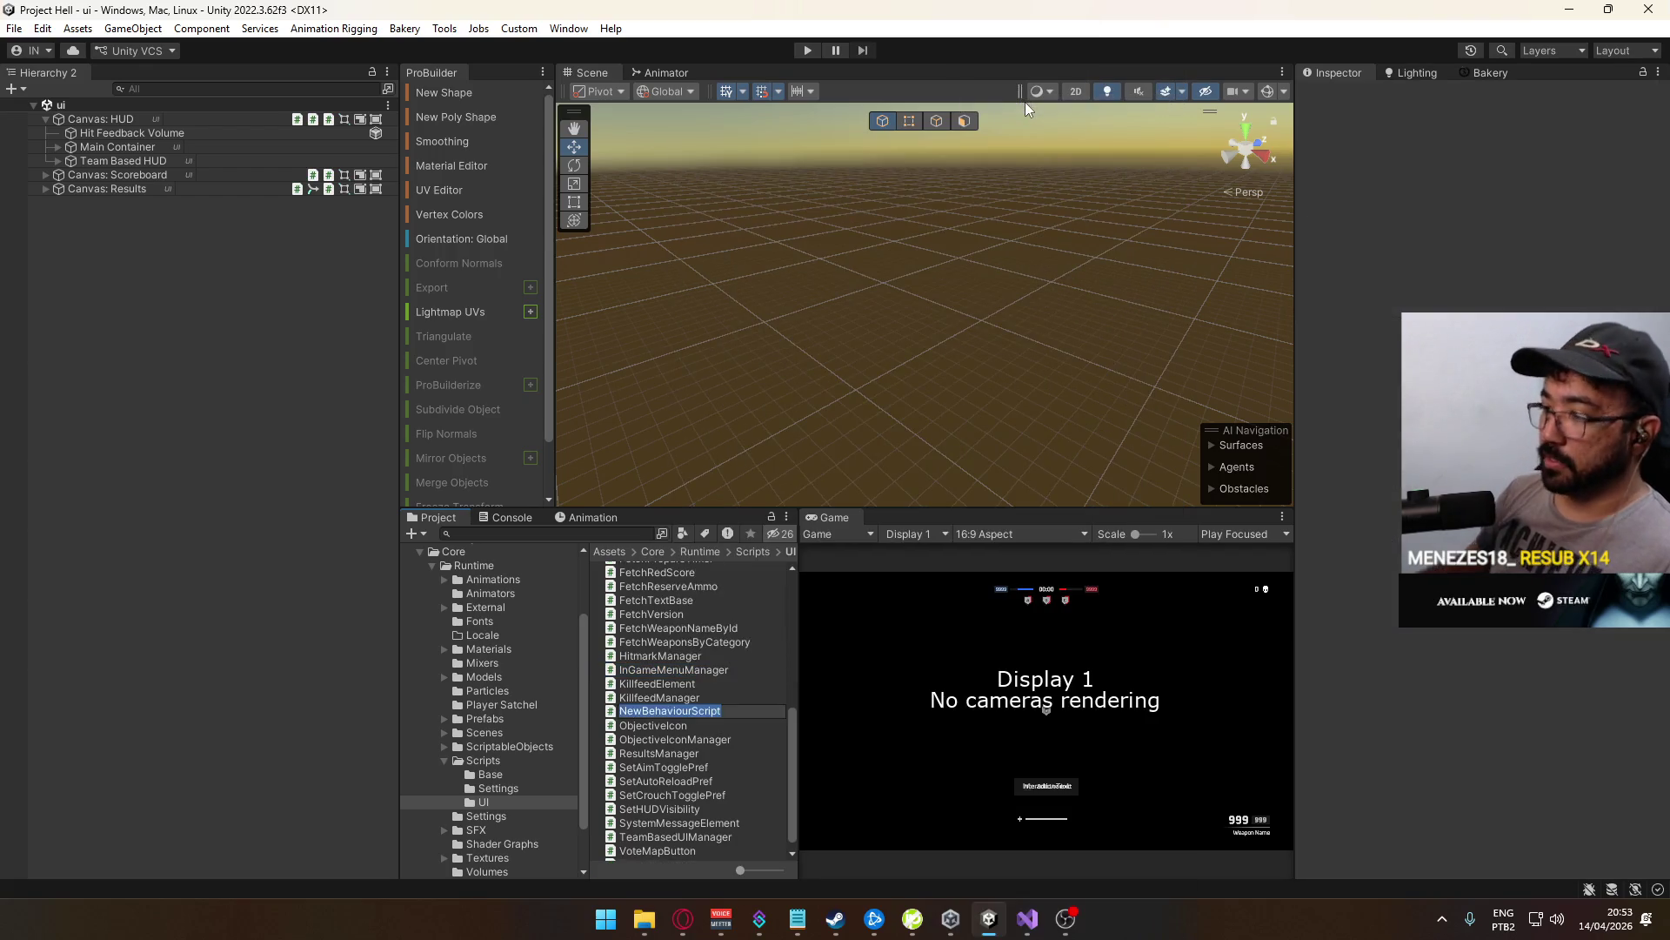
{"action": "type", "text": "Gameplay"}
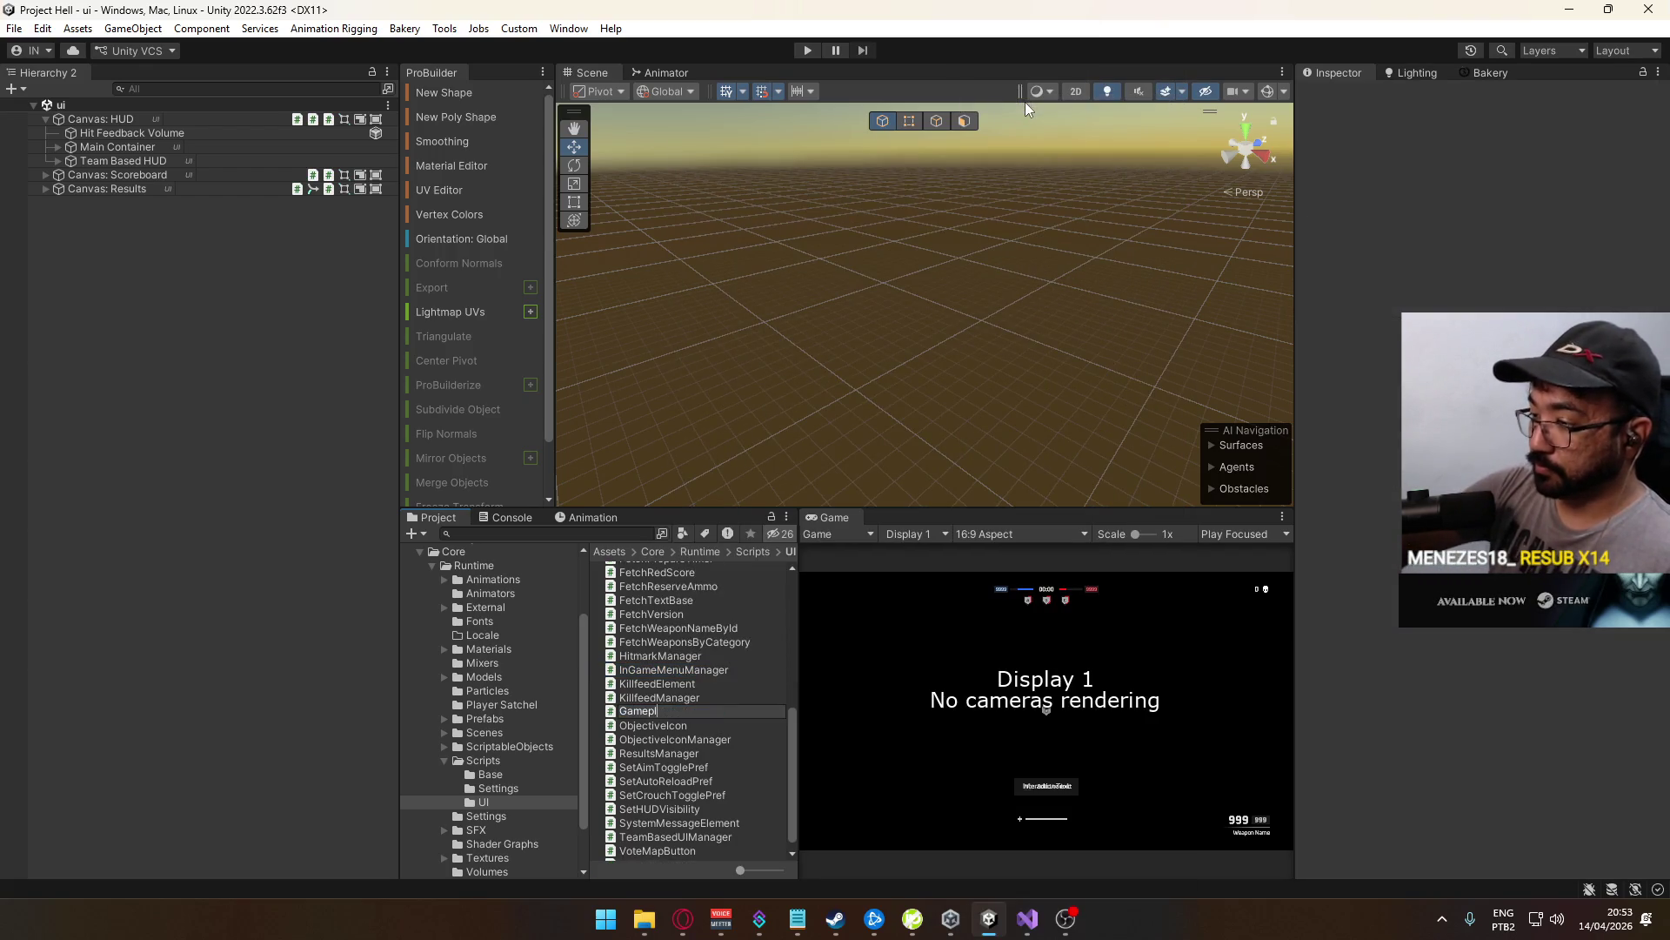
{"action": "type", "text": "IconManager"}
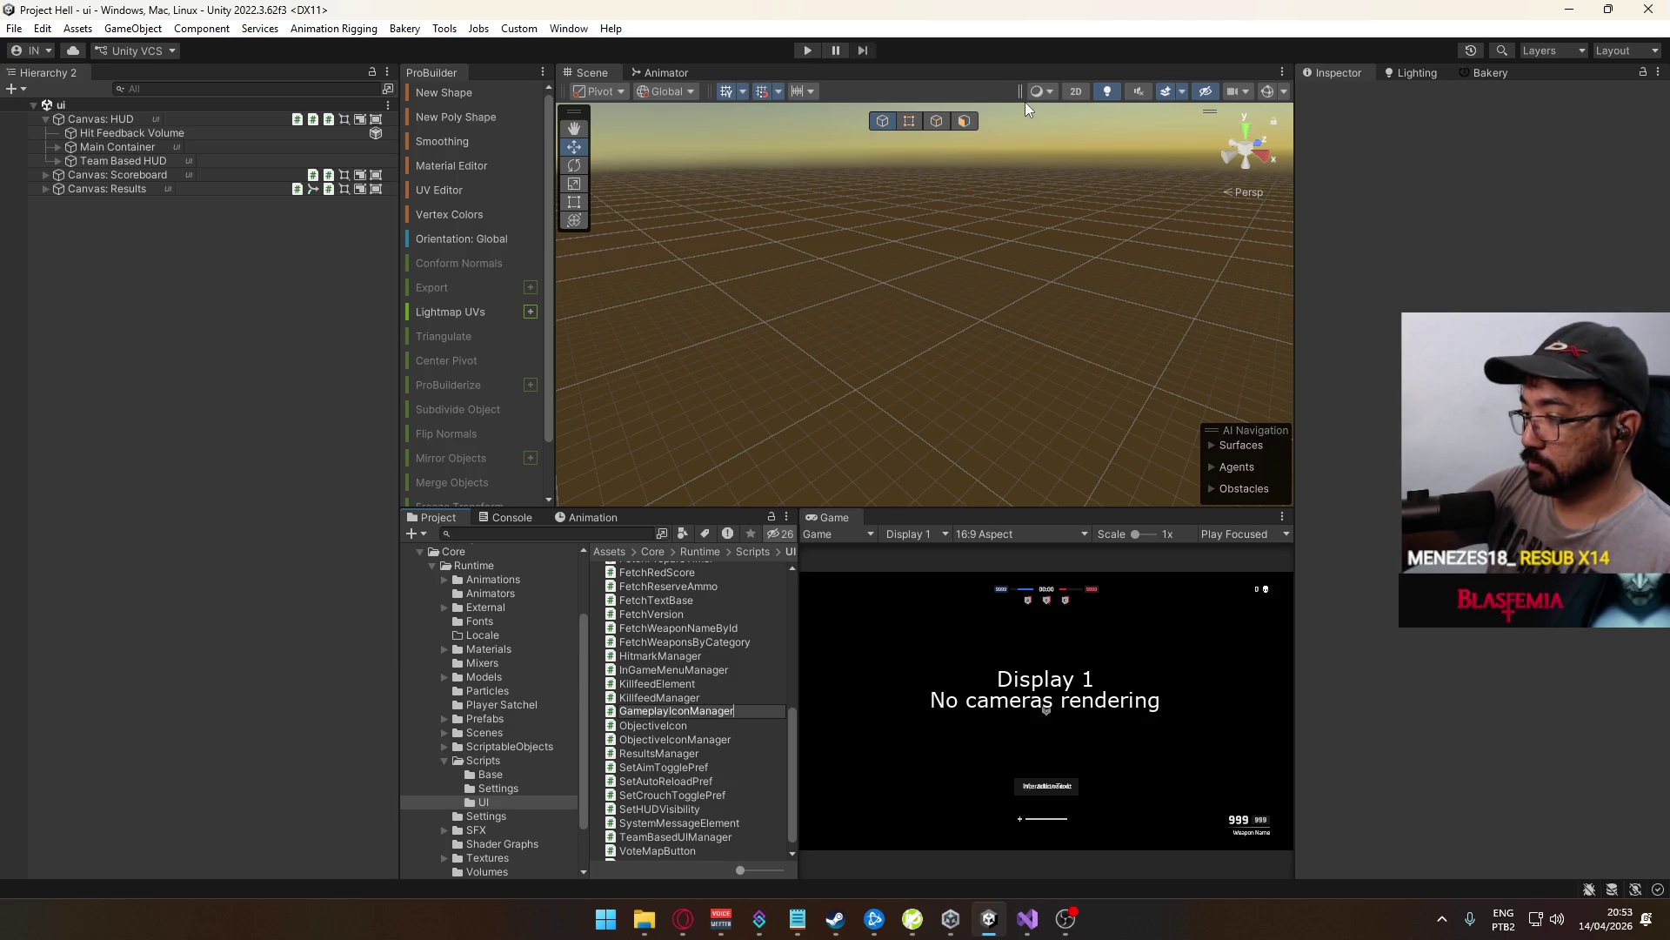
{"action": "key", "text": "Return"}
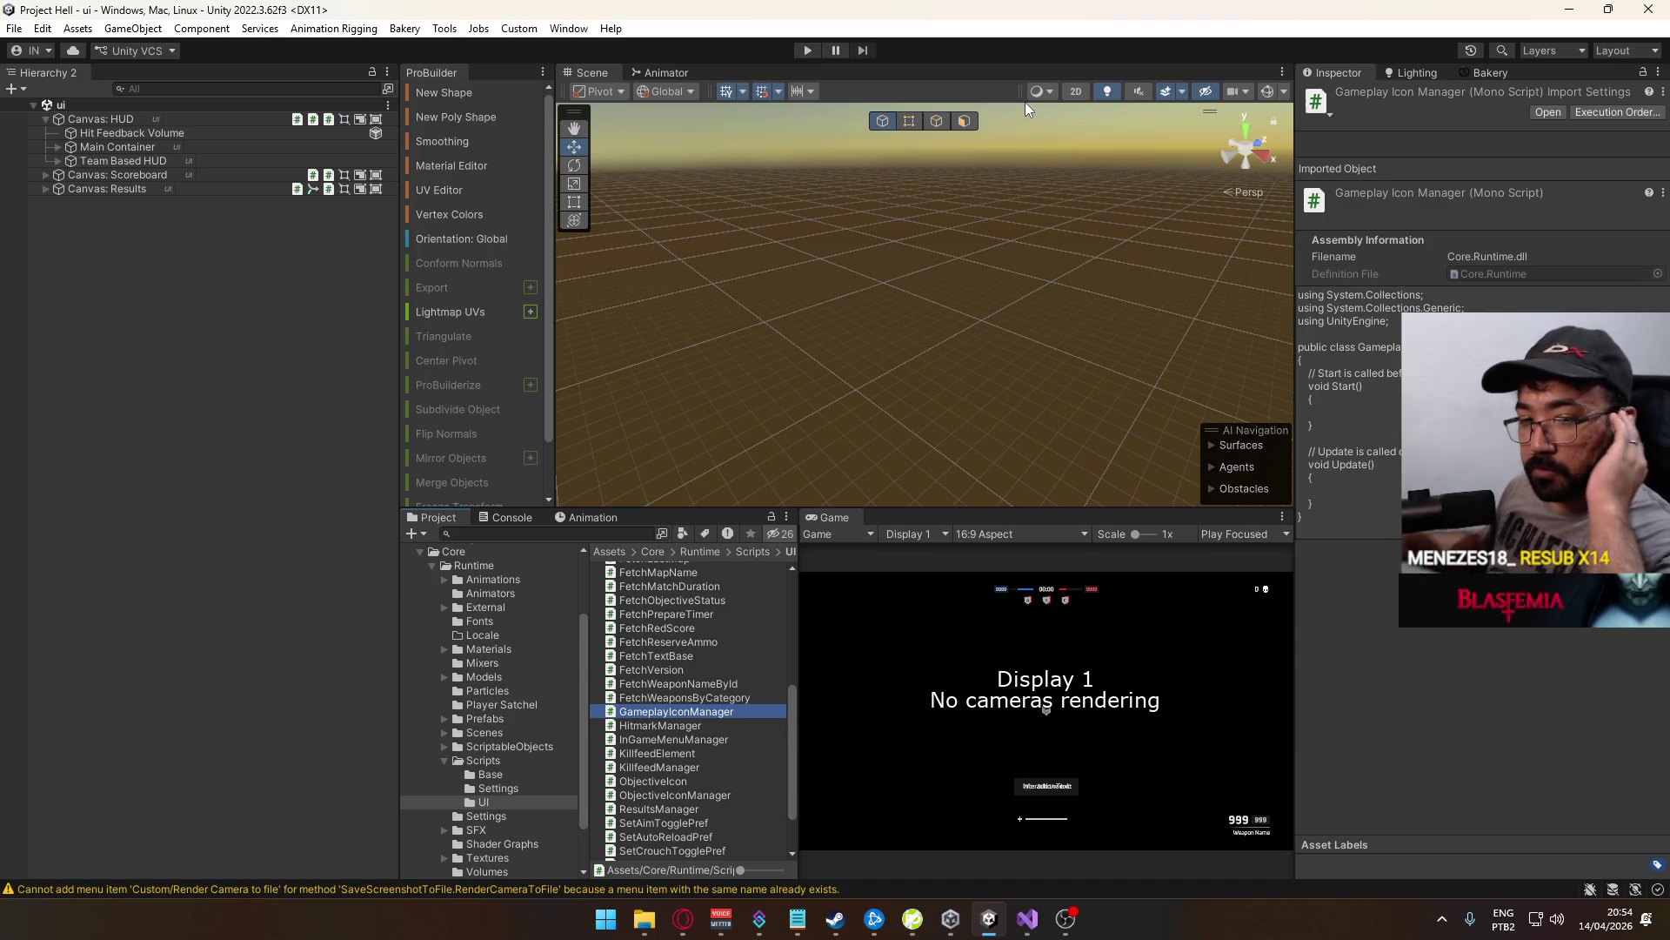
Step: Open the GameplayIconManager script from the Project panel in Visual Studio
{"action": "double_click", "coordinate": [707, 710]}
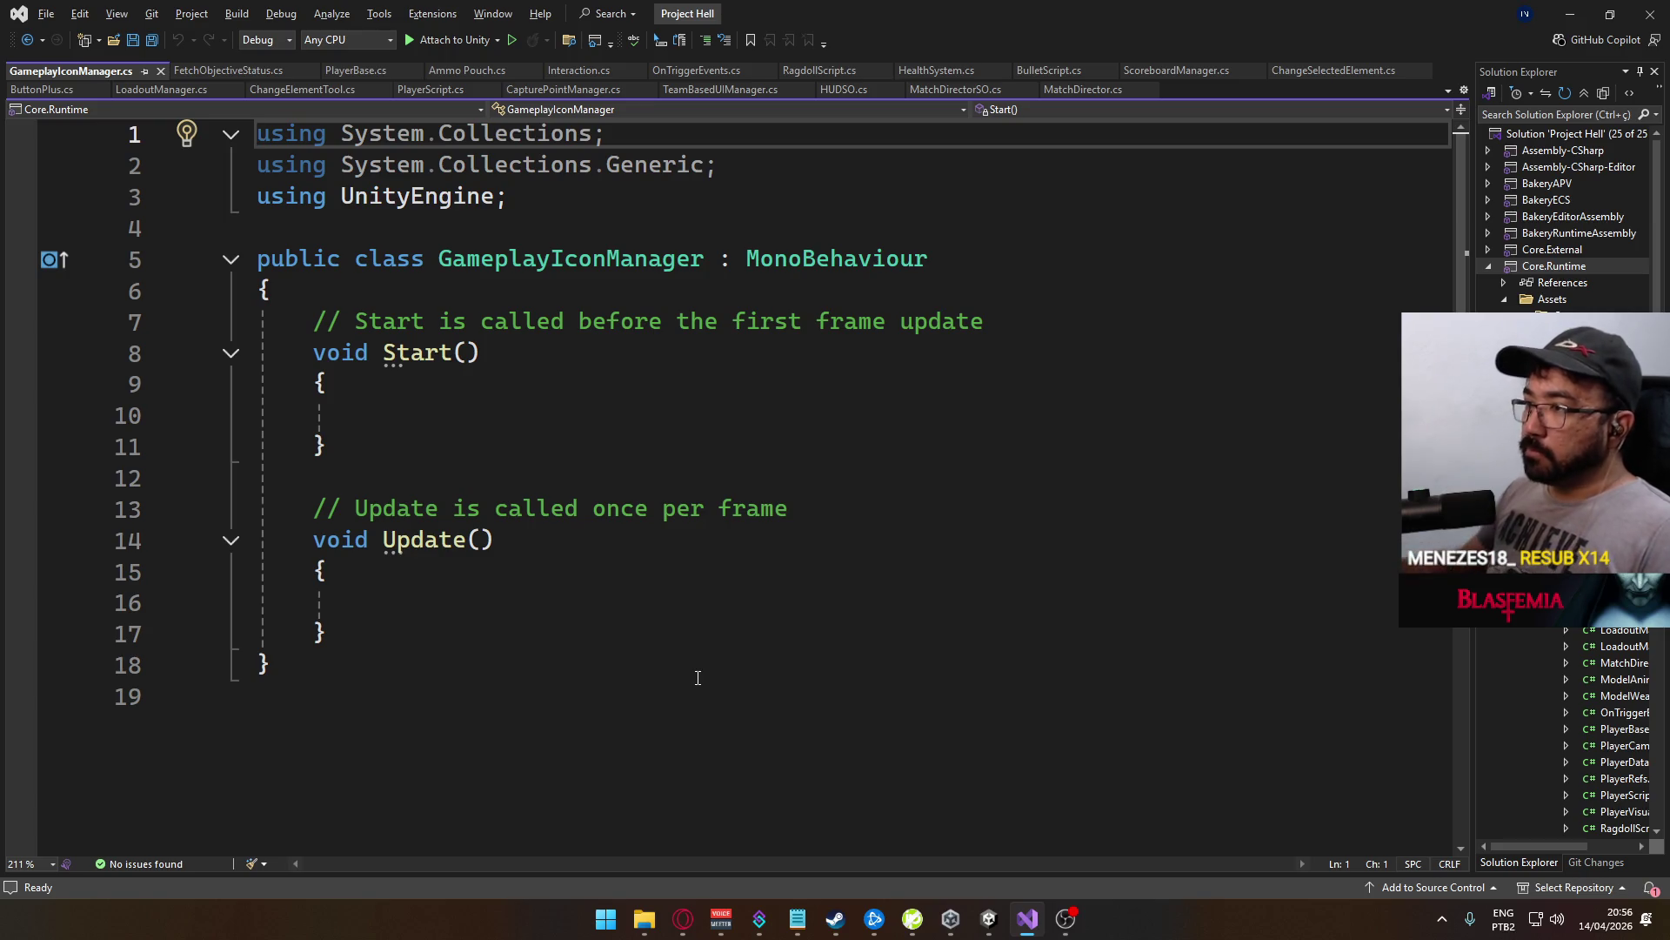
Step: Delete the template Update method together with its comment
{"action": "mouse_move", "coordinate": [488, 641]}
{"action": "left_mouse_down"}
{"action": "mouse_move", "coordinate": [447, 597]}
{"action": "mouse_move", "coordinate": [316, 324]}
{"action": "left_mouse_up"}
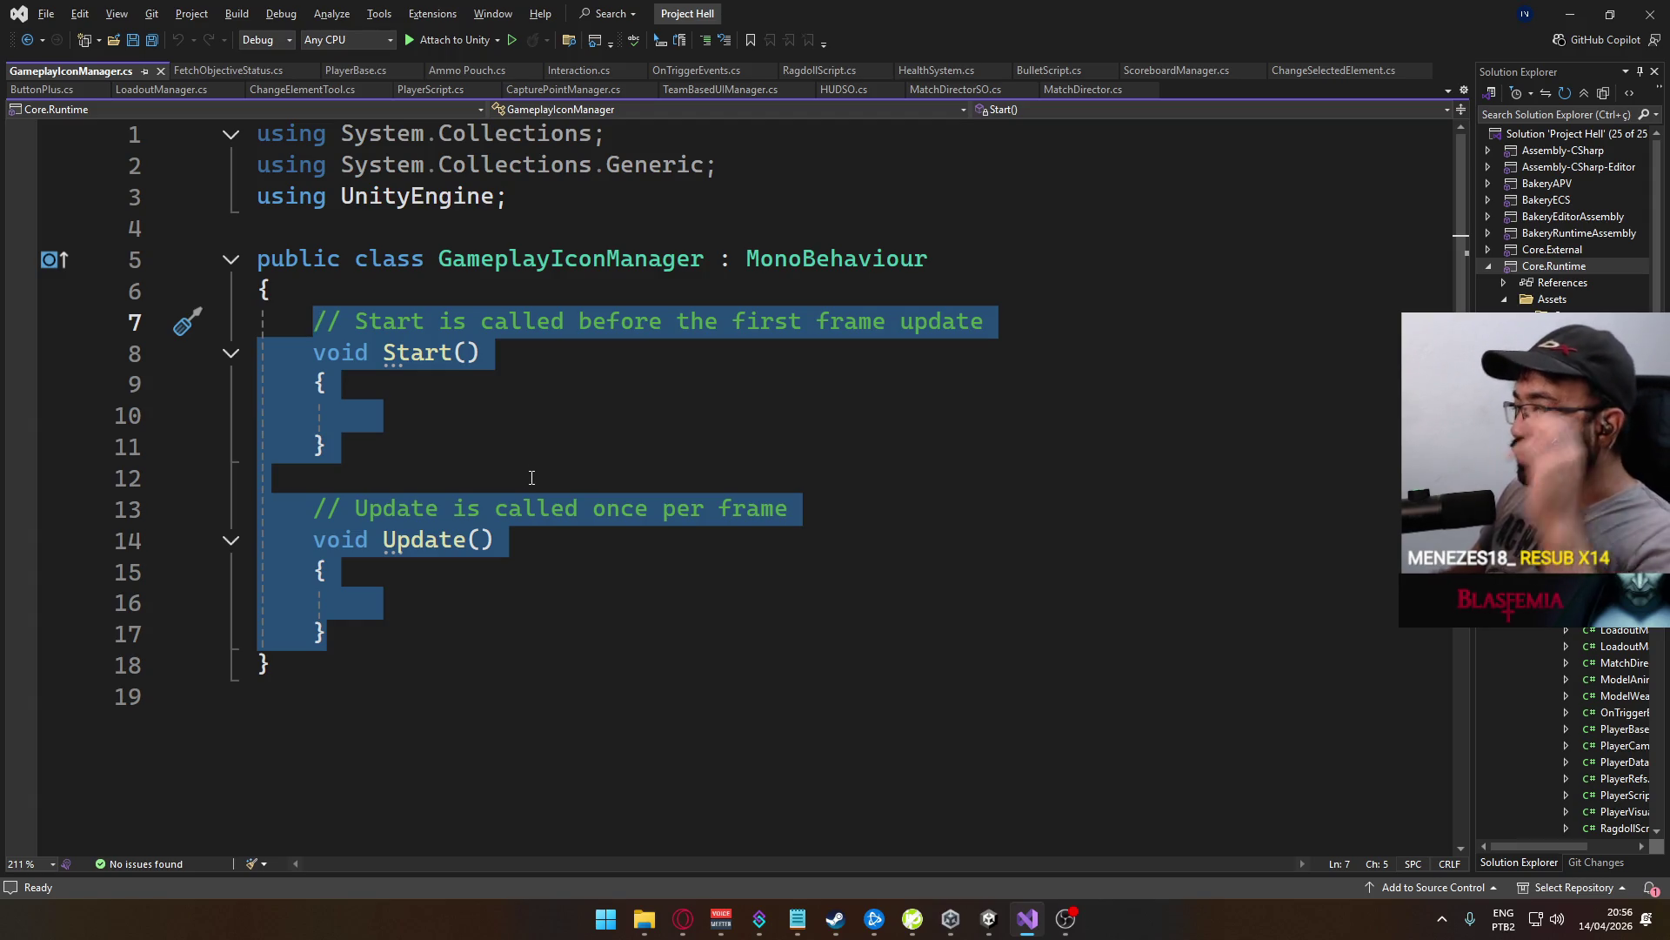
{"action": "mouse_move", "coordinate": [414, 622]}
{"action": "left_mouse_down"}
{"action": "mouse_move", "coordinate": [303, 453]}
{"action": "mouse_move", "coordinate": [311, 321]}
{"action": "left_mouse_up"}
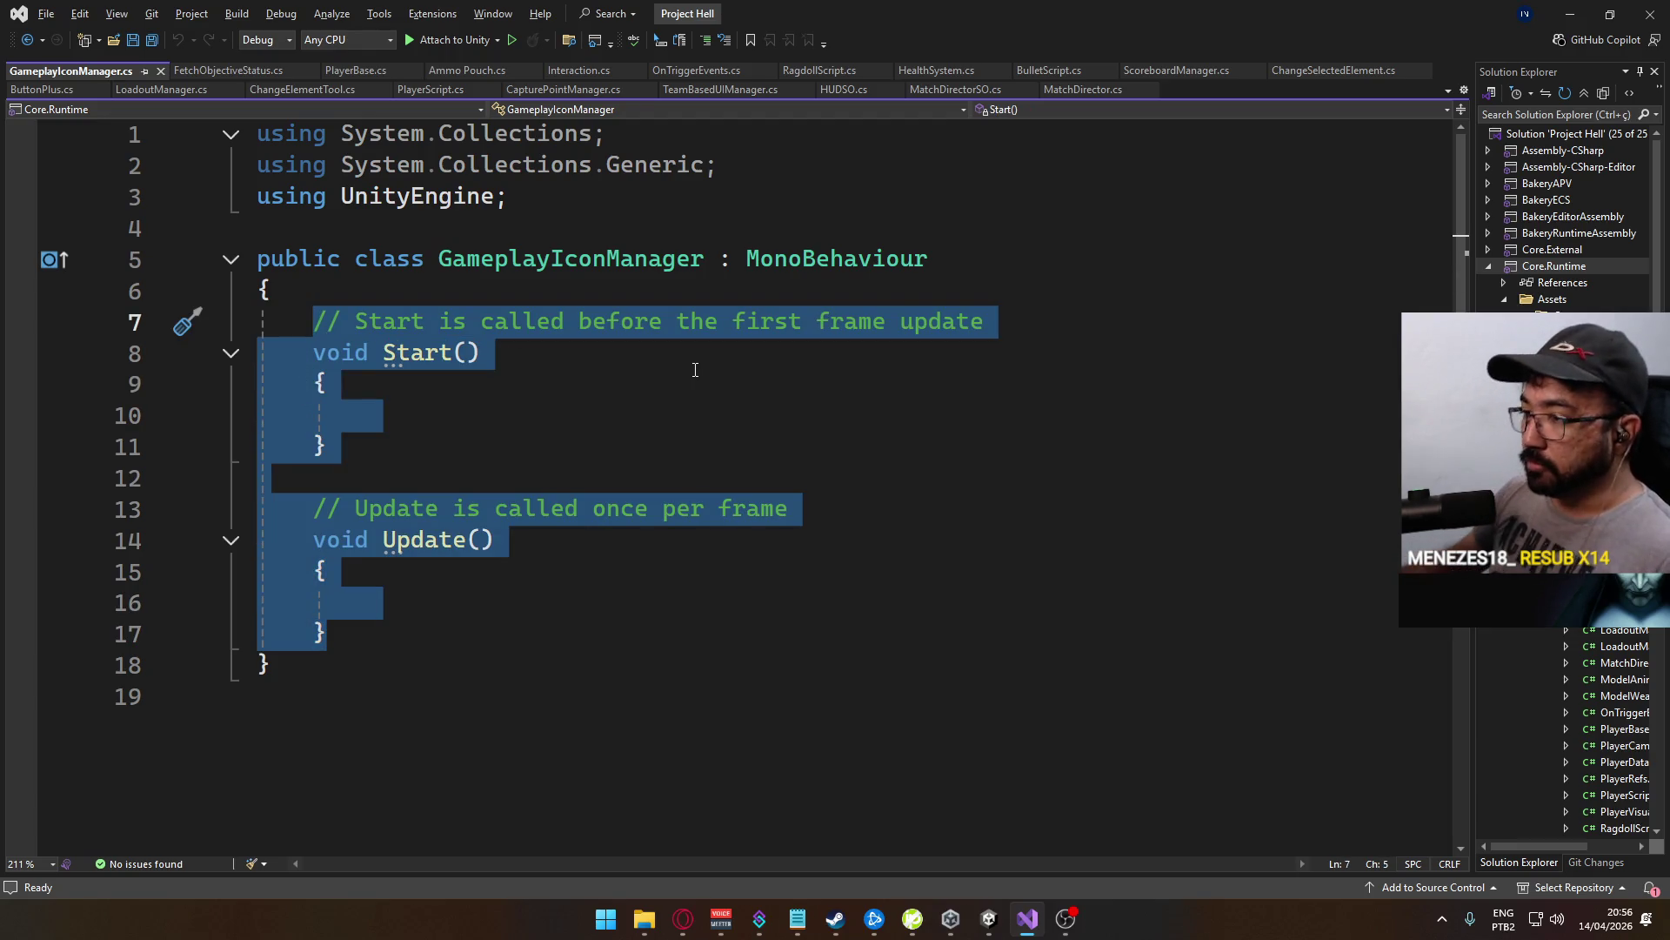
{"action": "left_click", "coordinate": [417, 634]}
{"action": "left_click_drag", "start_coordinate": [416, 634], "coordinate": [194, 496]}
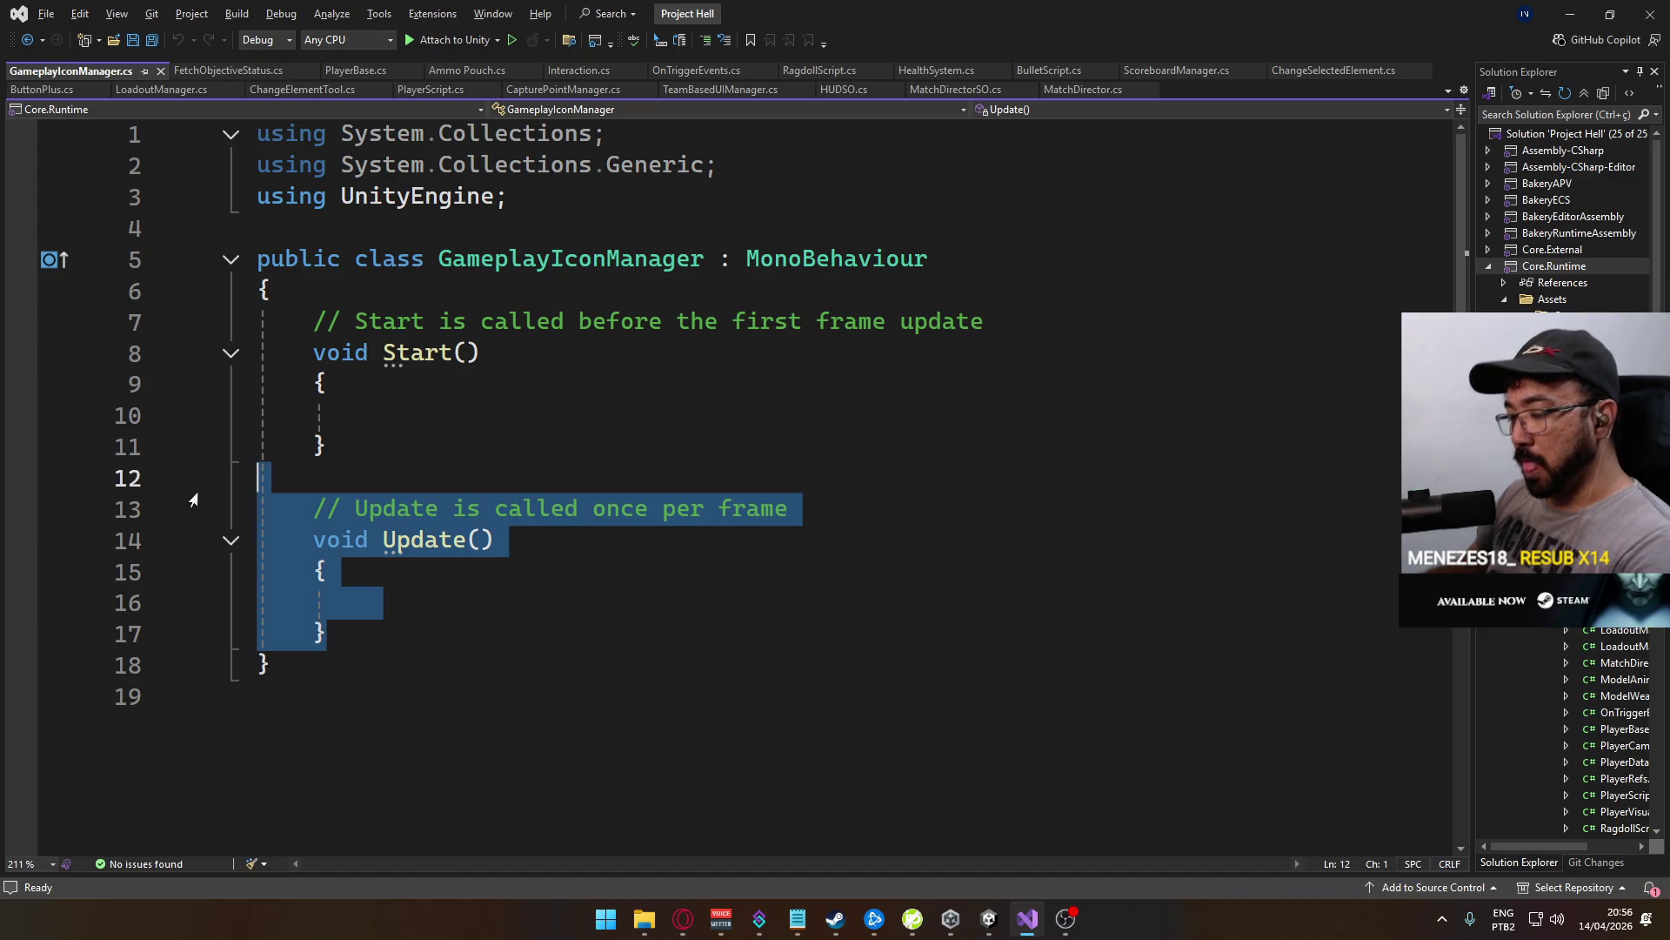
{"action": "key", "text": "Delete"}
Step: Delete the comment above Start() and put the caret inside the empty Start method
{"action": "left_click", "coordinate": [509, 322]}
{"action": "left_click", "coordinate": [1047, 325]}
{"action": "left_click_drag", "start_coordinate": [1048, 325], "coordinate": [256, 322]}
{"action": "key", "text": "Delete"}
{"action": "left_click", "coordinate": [414, 435]}
{"action": "left_click", "coordinate": [430, 427]}
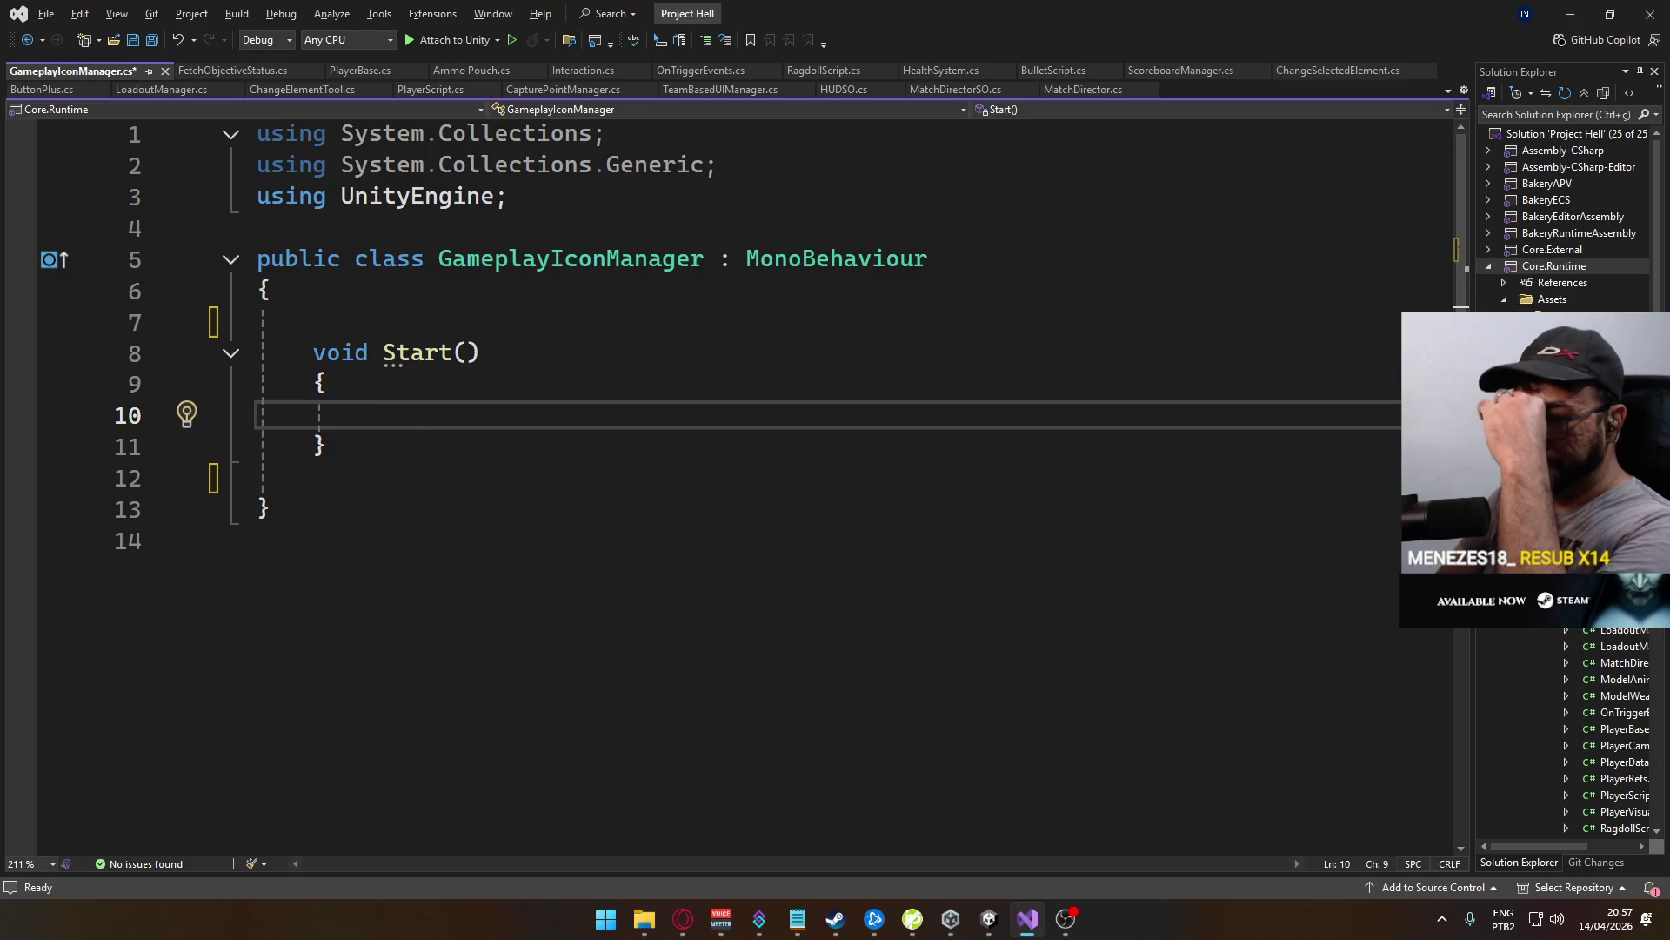
{"action": "key", "text": "ctrl+space"}
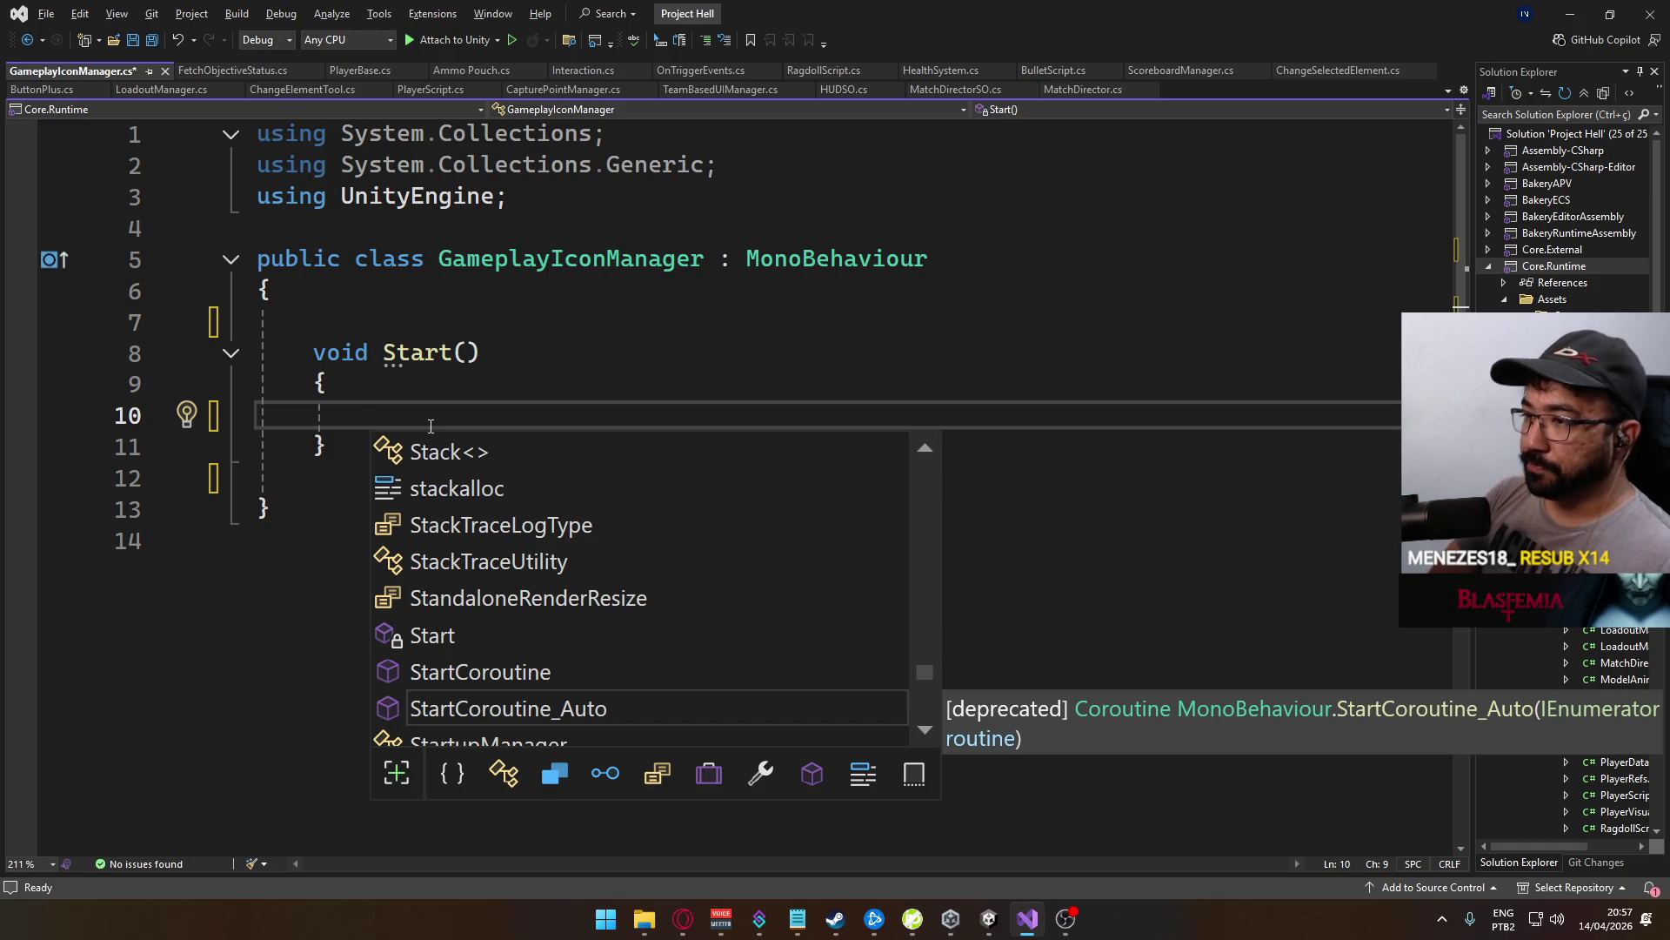
Step: Save GameplayIconManager.cs with its now-empty Start method
{"action": "key", "text": "Return"}
{"action": "key", "text": "ctrl+s"}
{"action": "key", "text": "Up"}
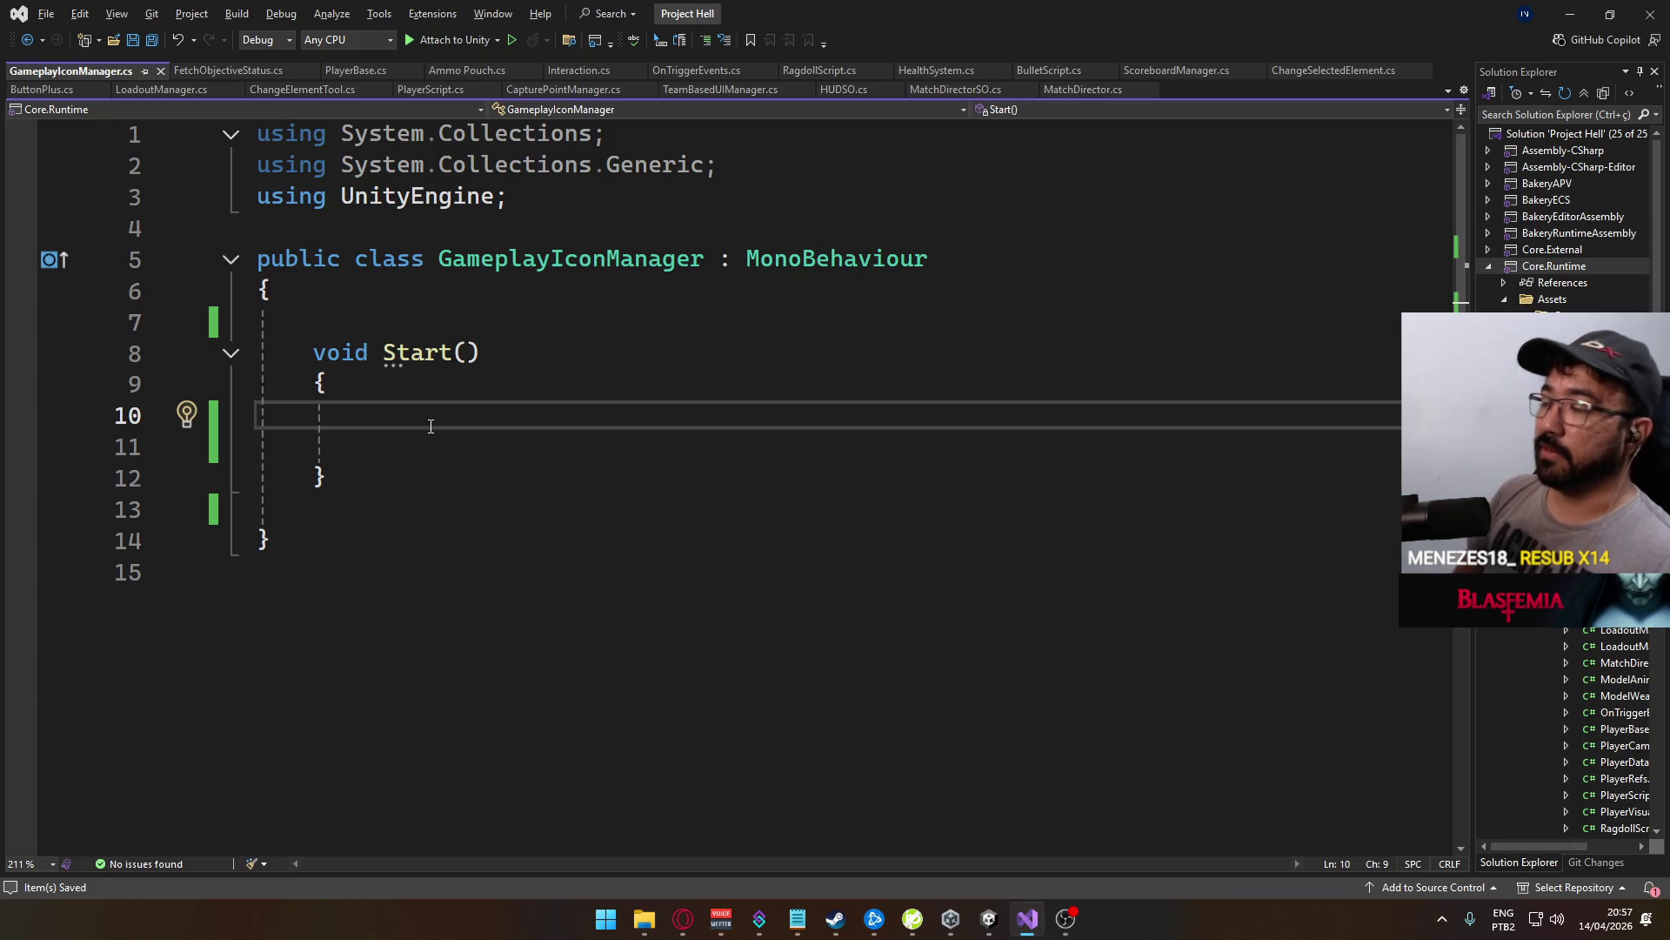
{"action": "left_click", "coordinate": [425, 320]}
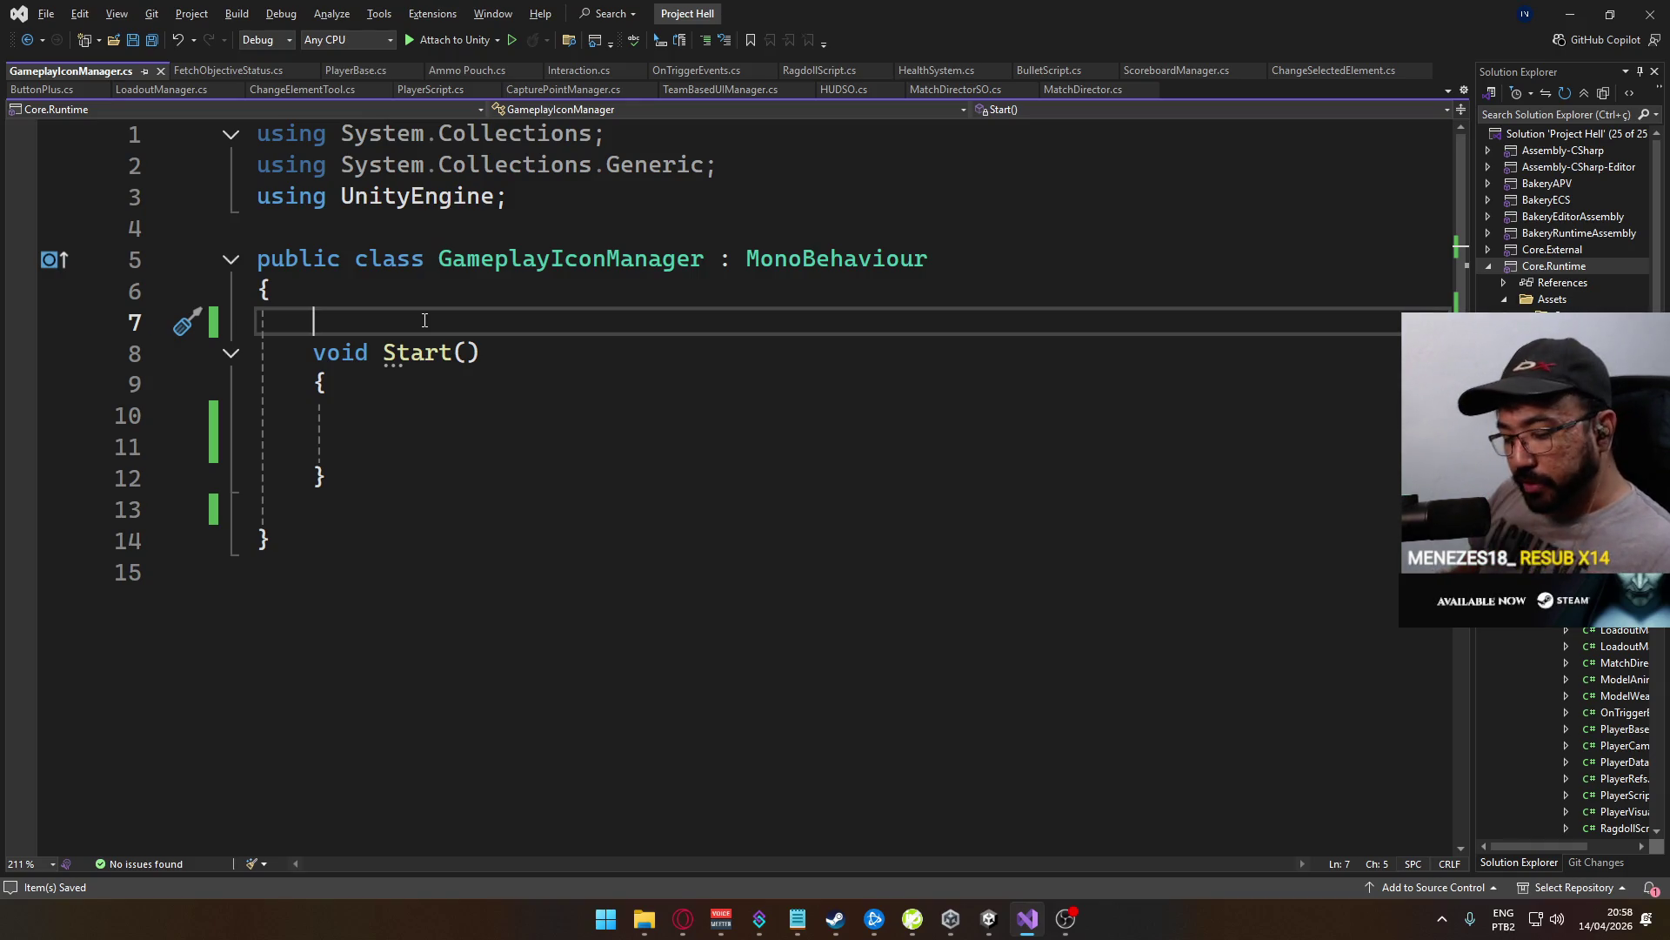
Step: On the empty line above Start(), type the field declaration [SerializeField] Animator _anim
{"action": "left_click", "coordinate": [353, 535]}
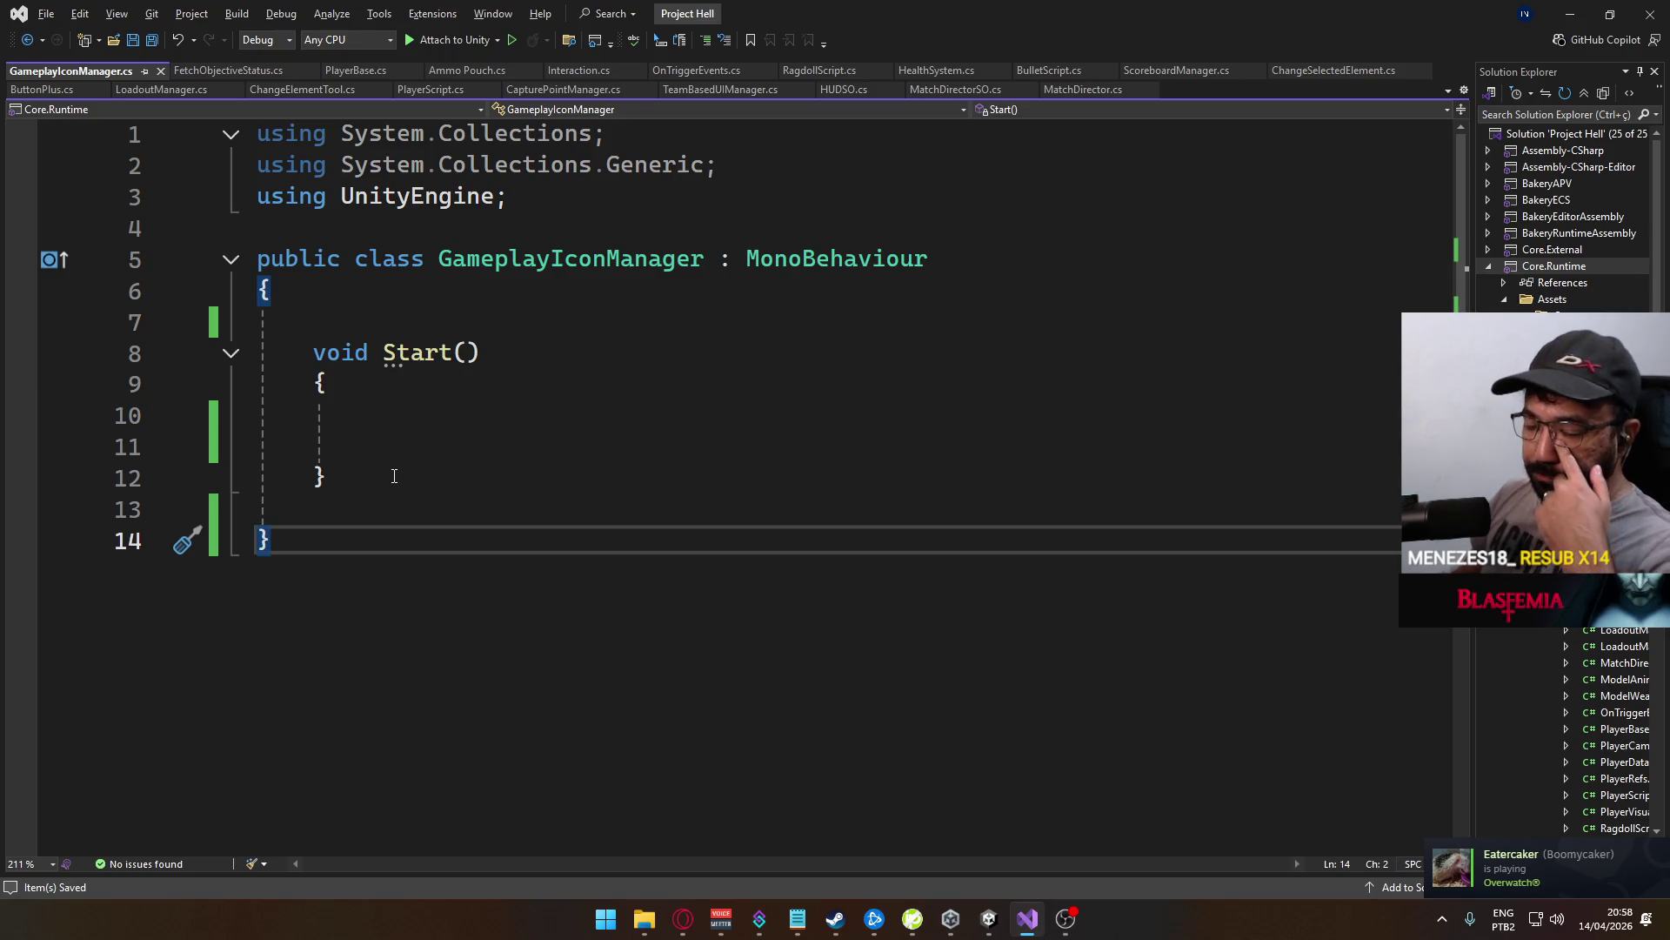
{"action": "left_click", "coordinate": [464, 435]}
{"action": "left_click", "coordinate": [454, 410]}
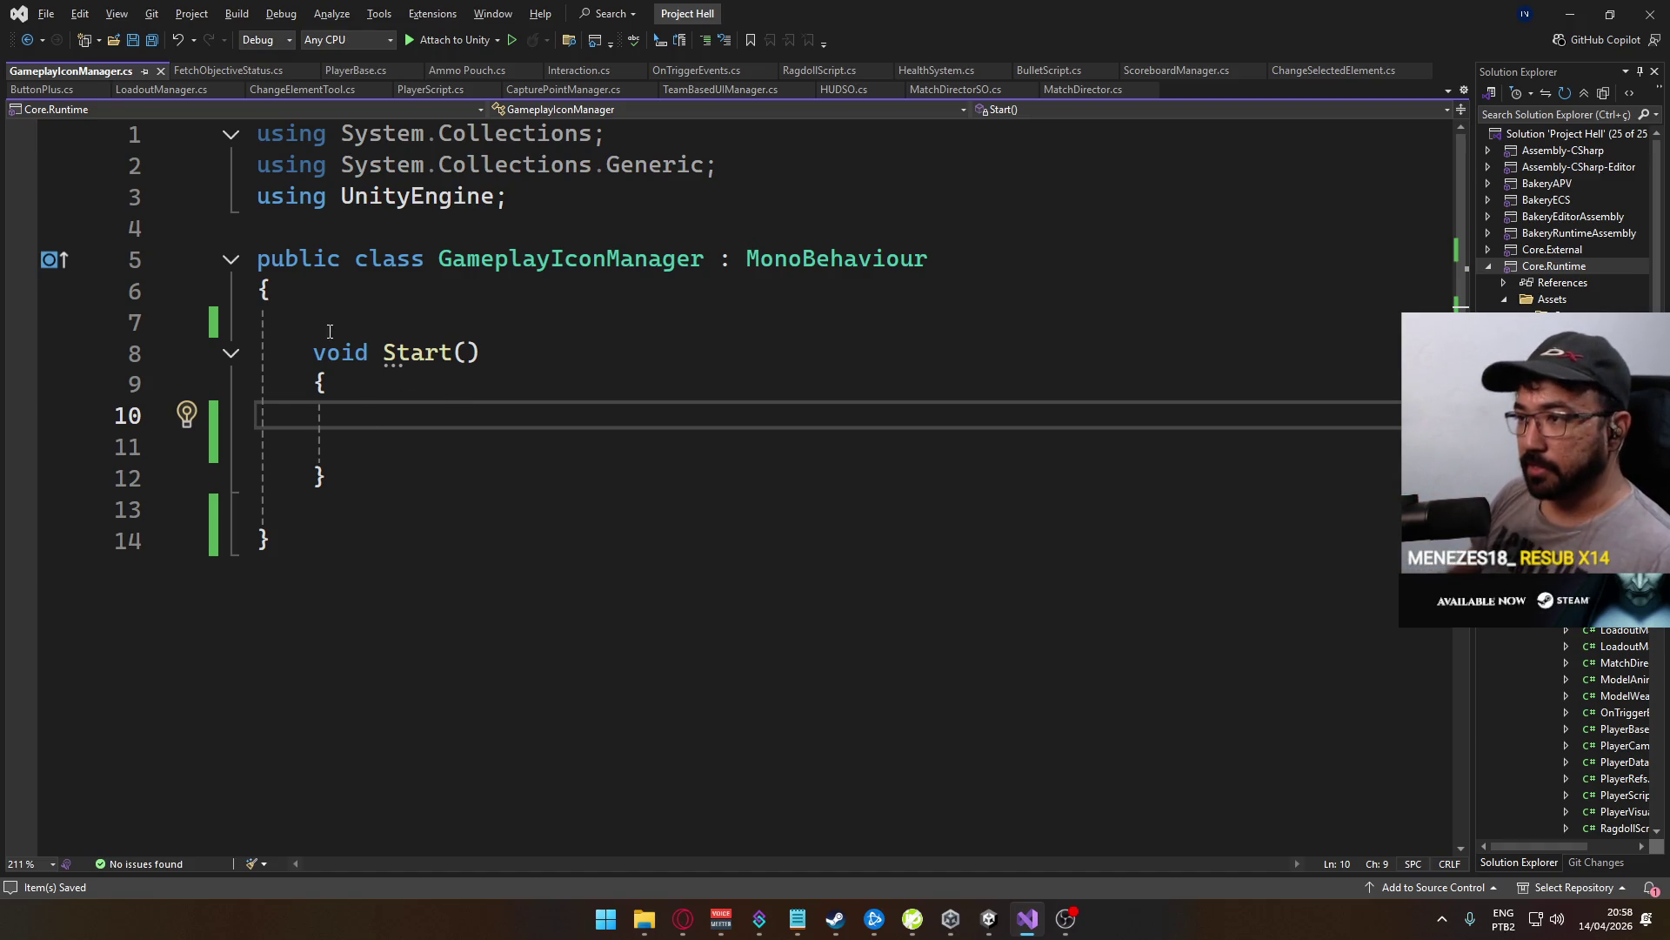
{"action": "left_click", "coordinate": [387, 317]}
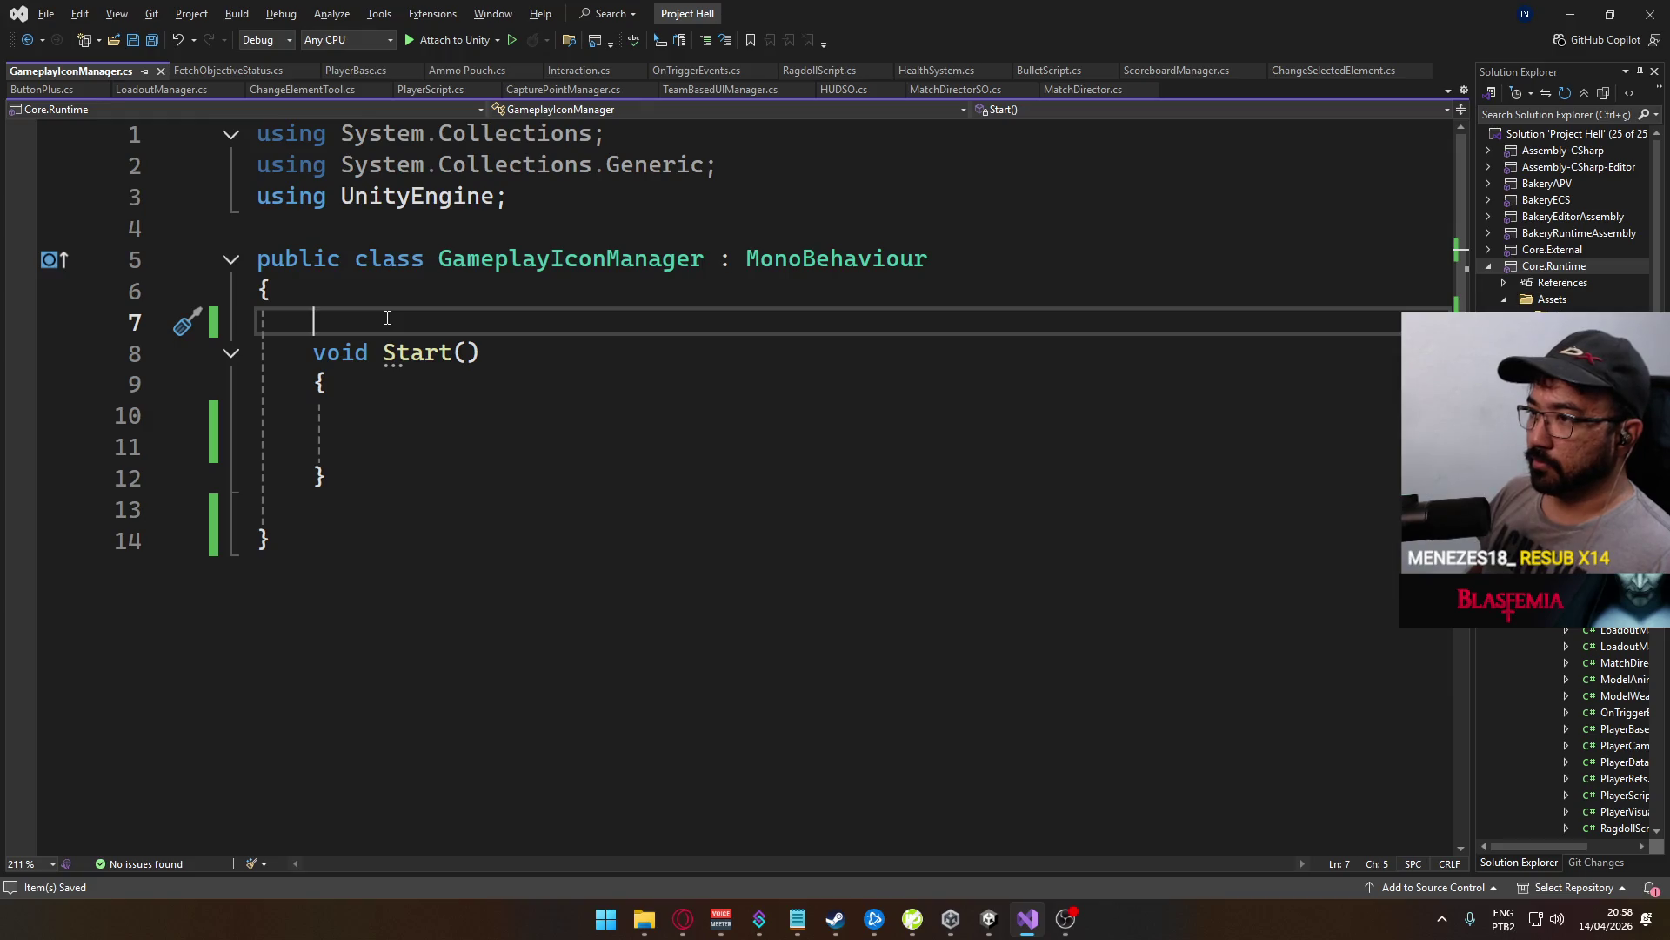
{"action": "type", "text": "[SerializeField] Animator"}
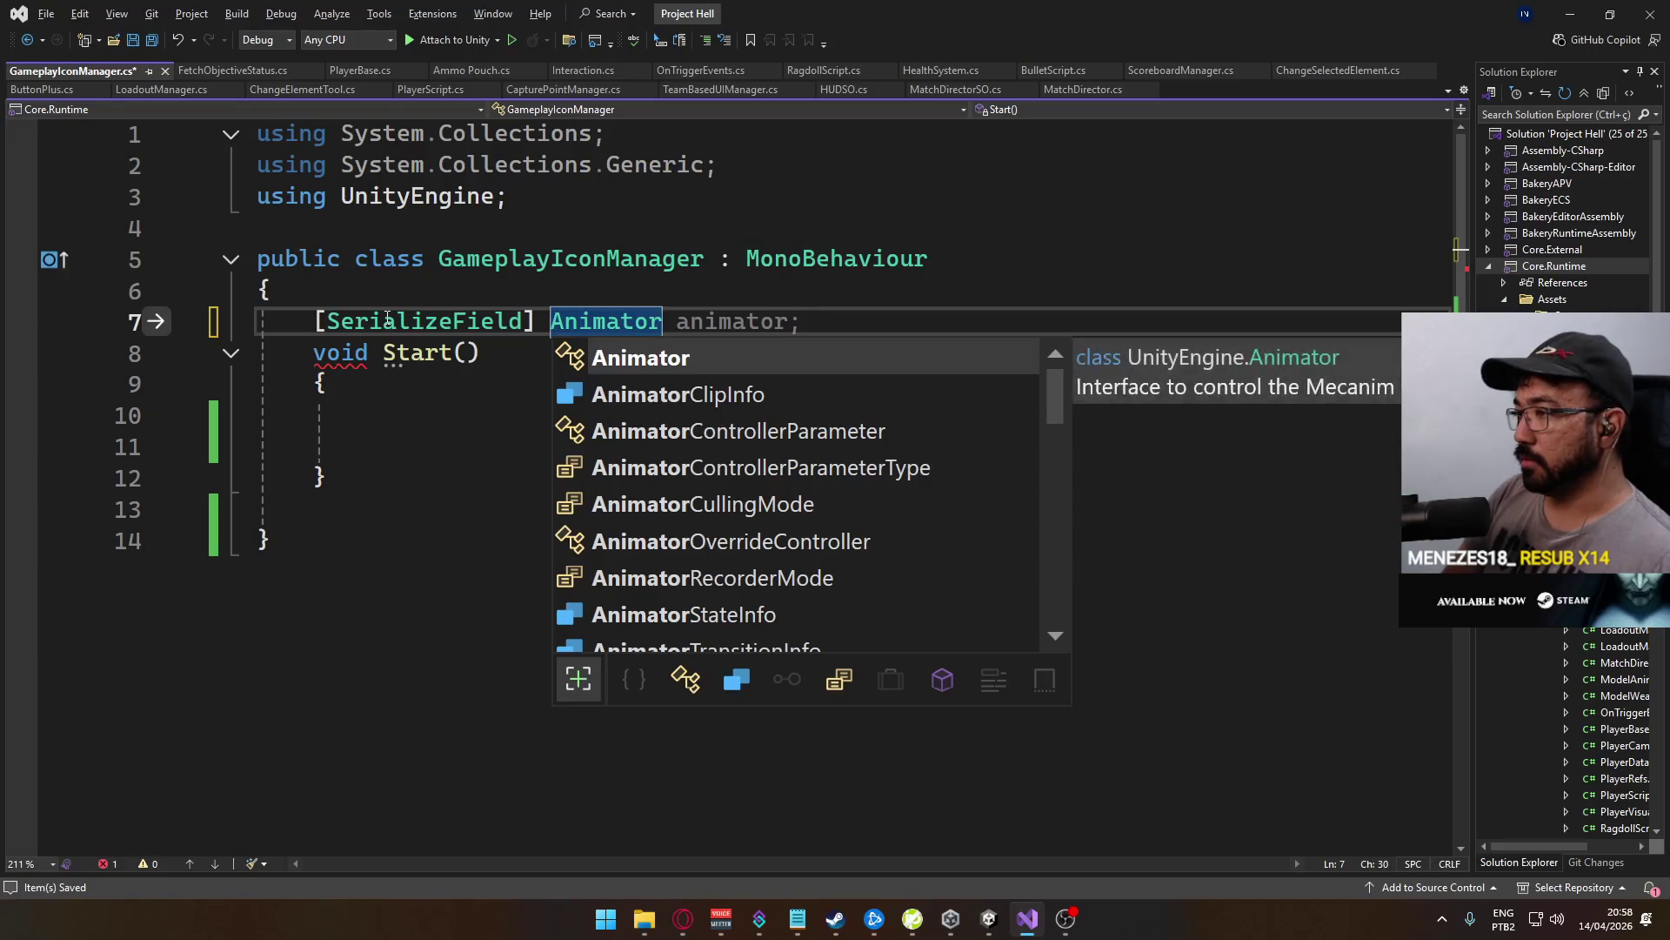
{"action": "type", "text": " _anim"}
Step: Finish the _anim field, remove the extra blank line in Start(), save, and open a line above the field
{"action": "key", "text": "Return"}
{"action": "key", "text": "Down"}
{"action": "key", "text": "Down"}
{"action": "key", "text": "Down"}
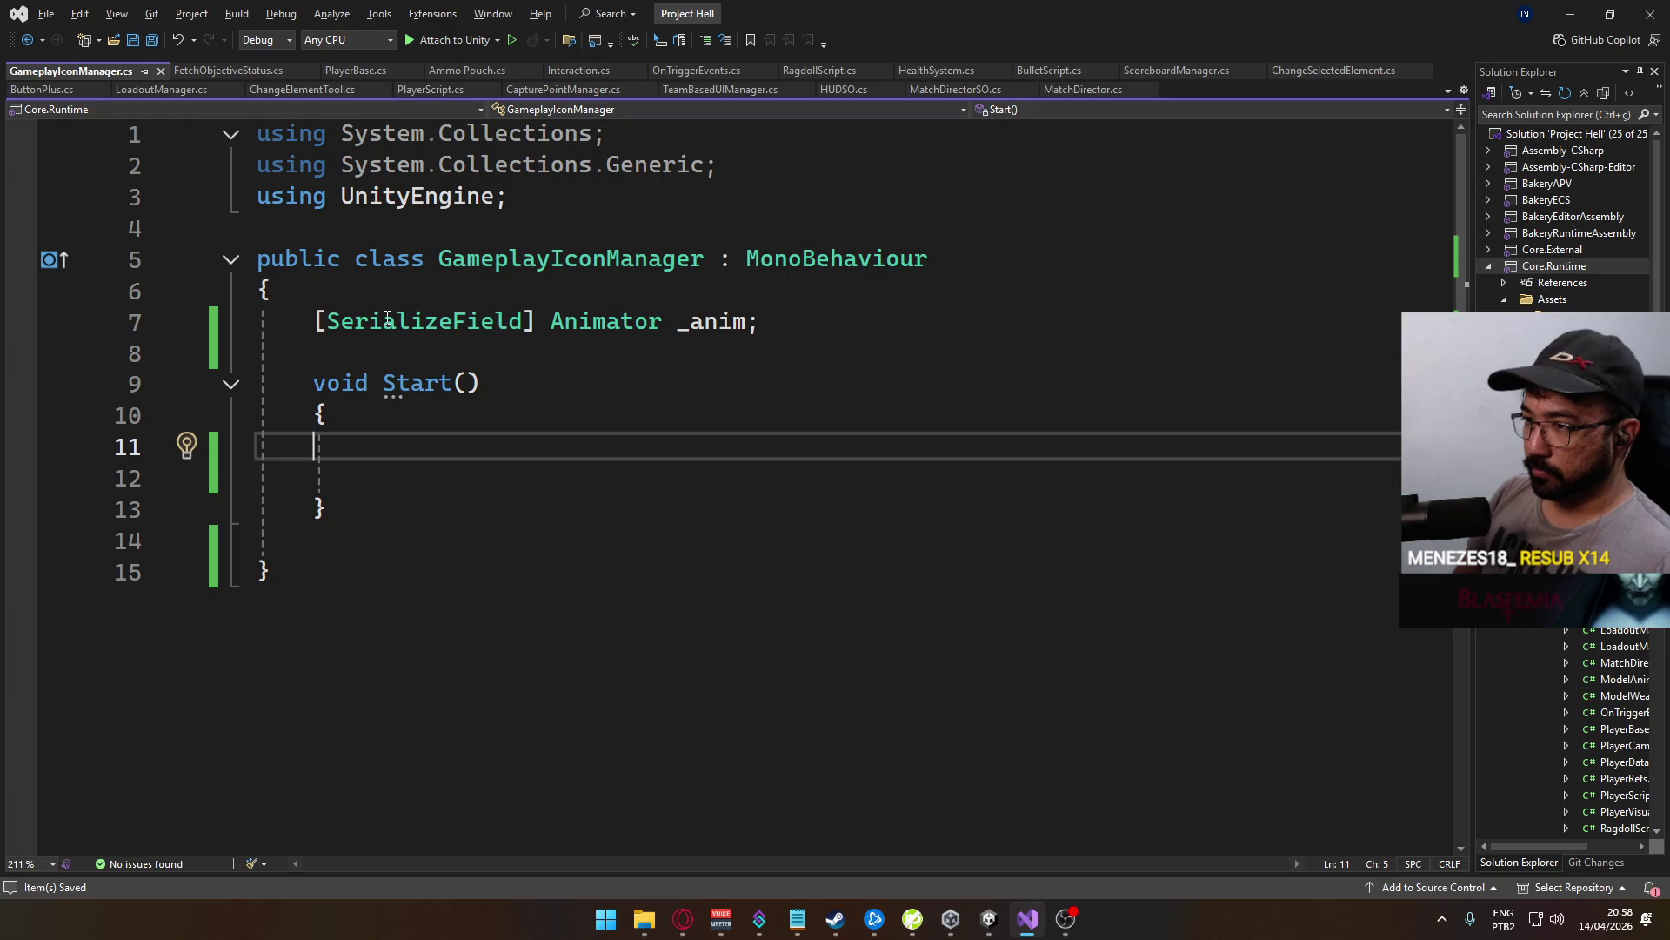
{"action": "key", "text": "Delete"}
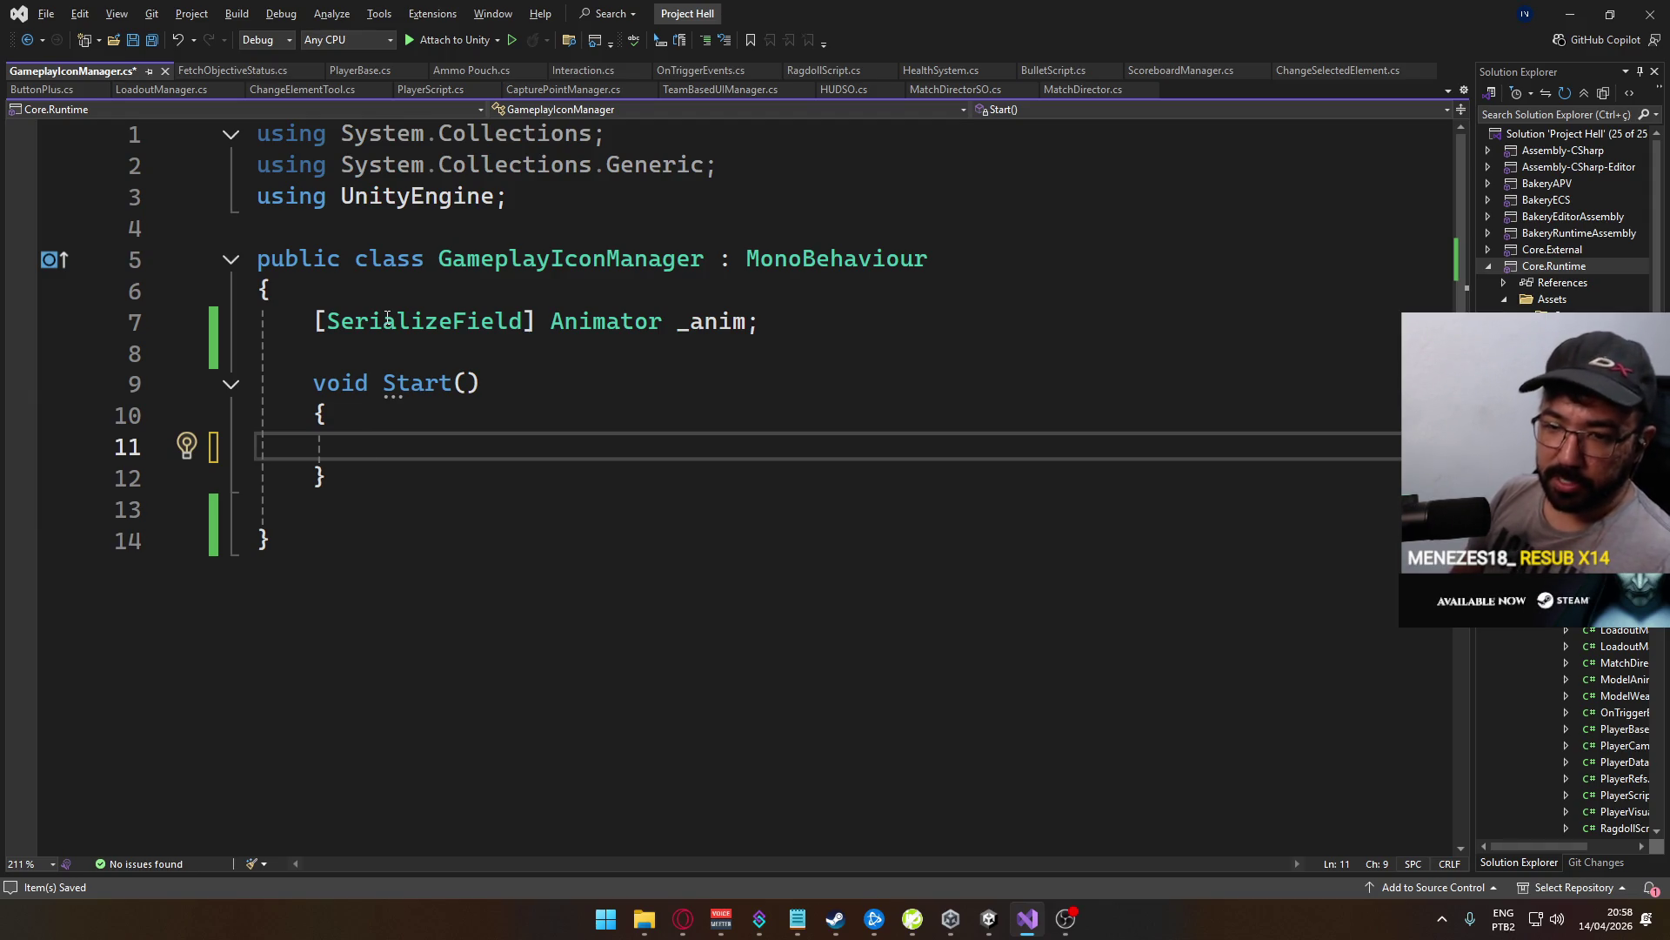
{"action": "key", "text": "ctrl+s"}
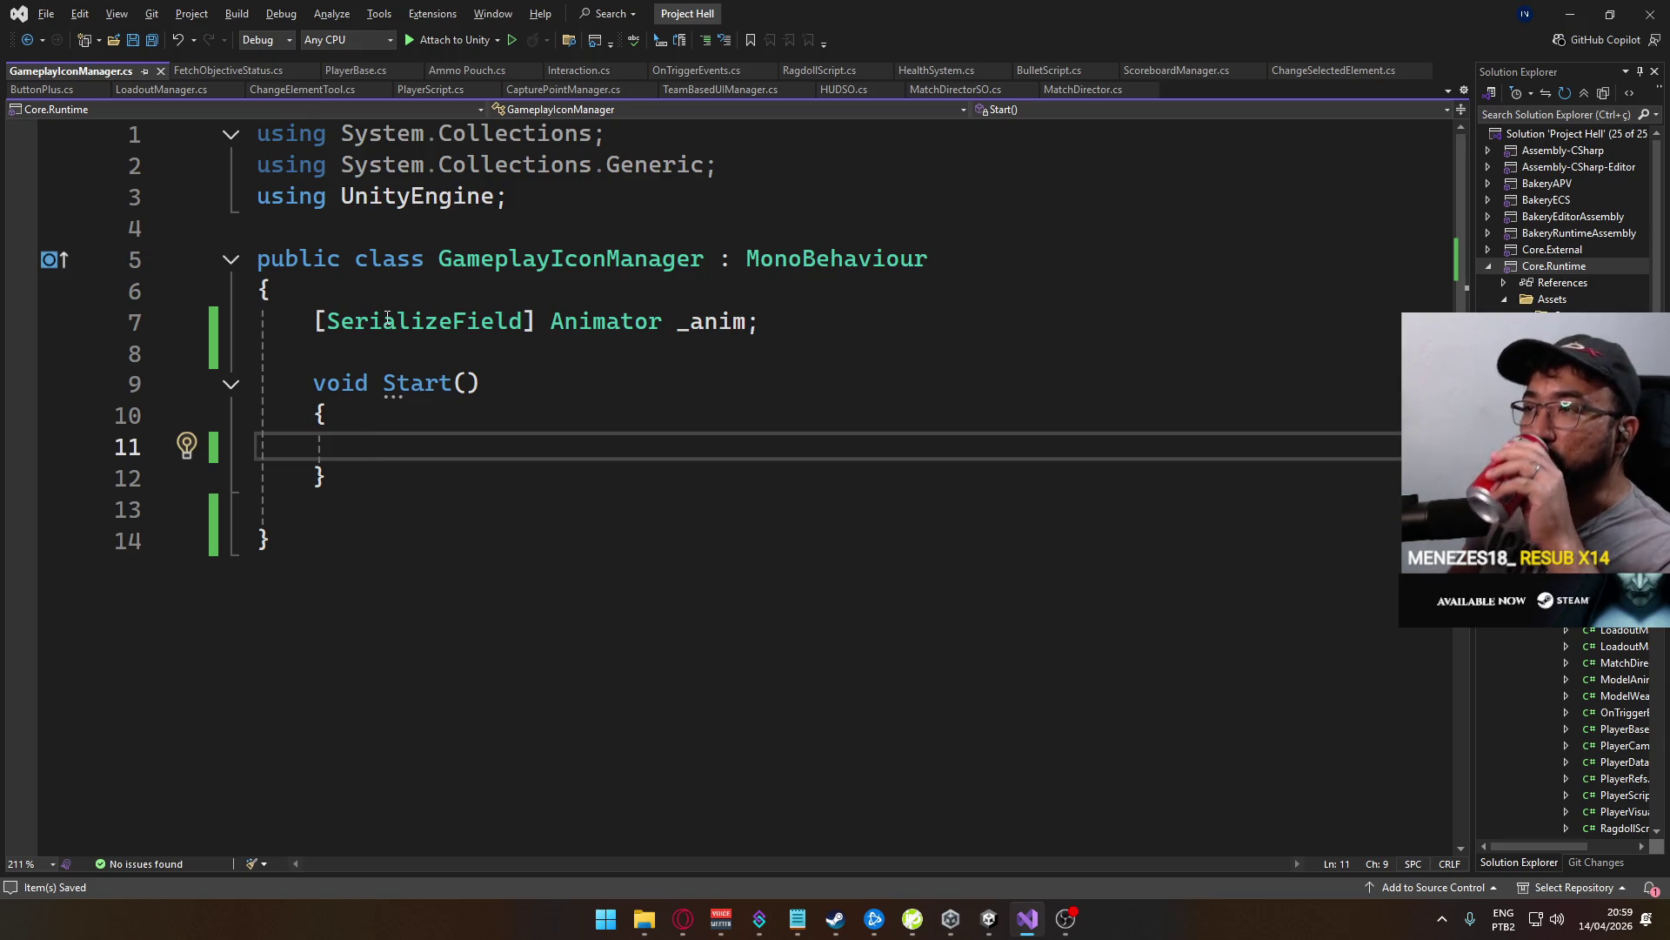
{"action": "left_click", "coordinate": [387, 320]}
{"action": "key", "text": "ctrl+Return"}
Step: Declare [SerializeField] HUDSO HUDSO; above the _anim field and save the script
{"action": "type", "text": "[Ser"}
{"action": "key", "text": "Tab"}
{"action": "type", "text": "] HUDSO"}
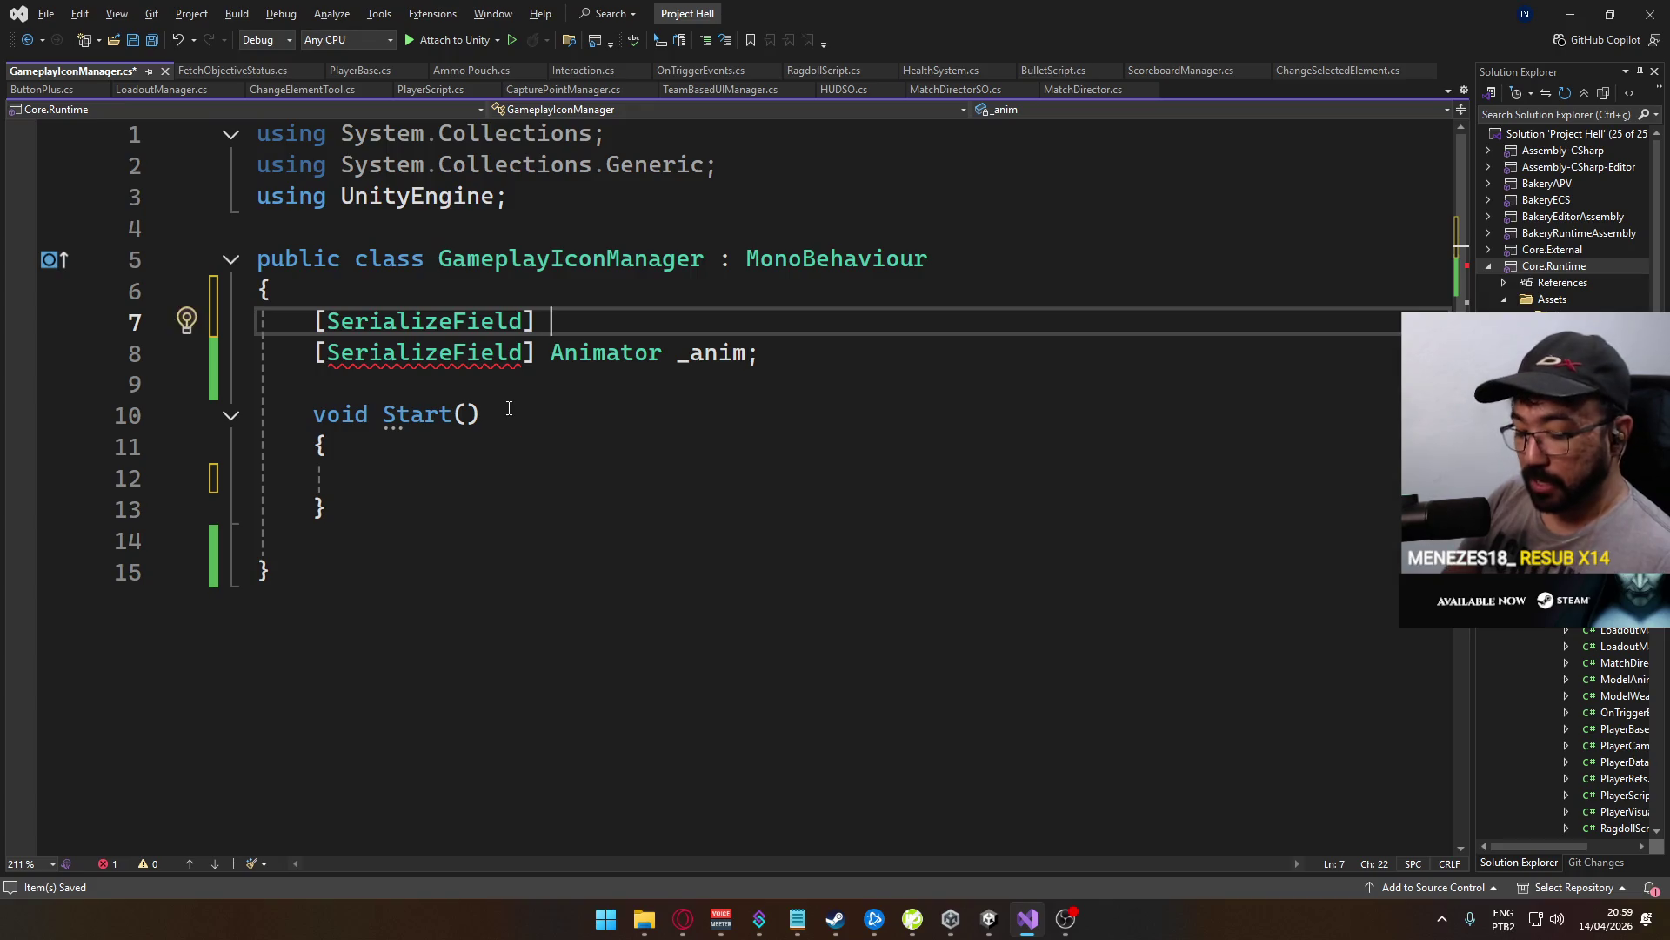
{"action": "key", "text": "Escape"}
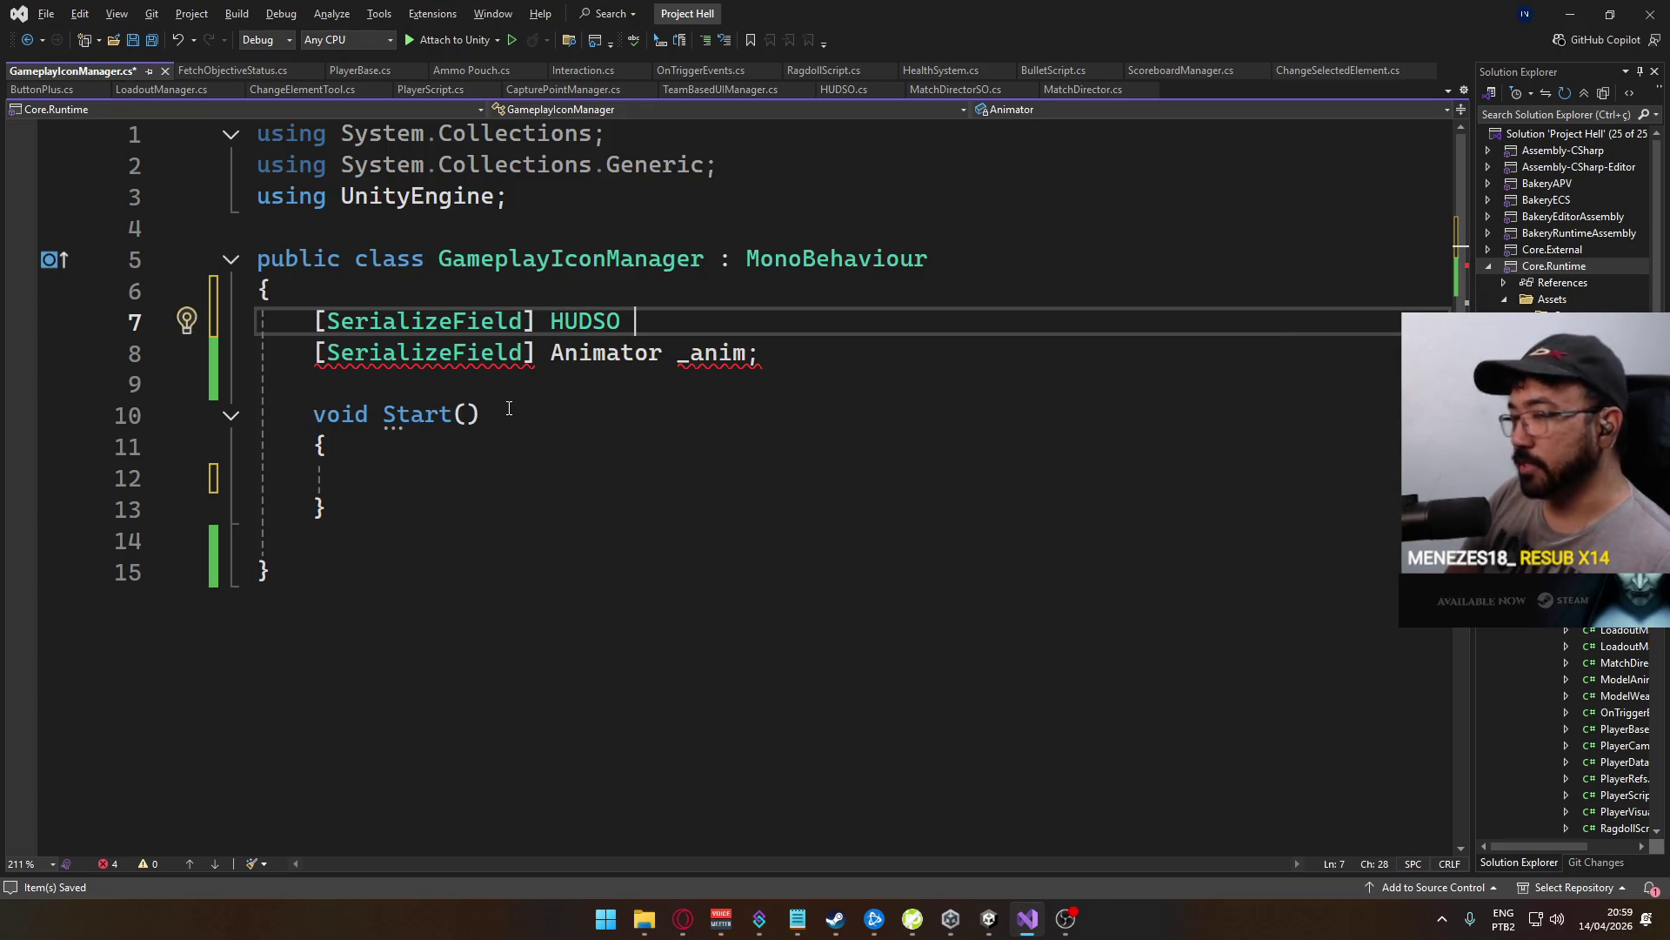
{"action": "type", "text": "HUDSO;"}
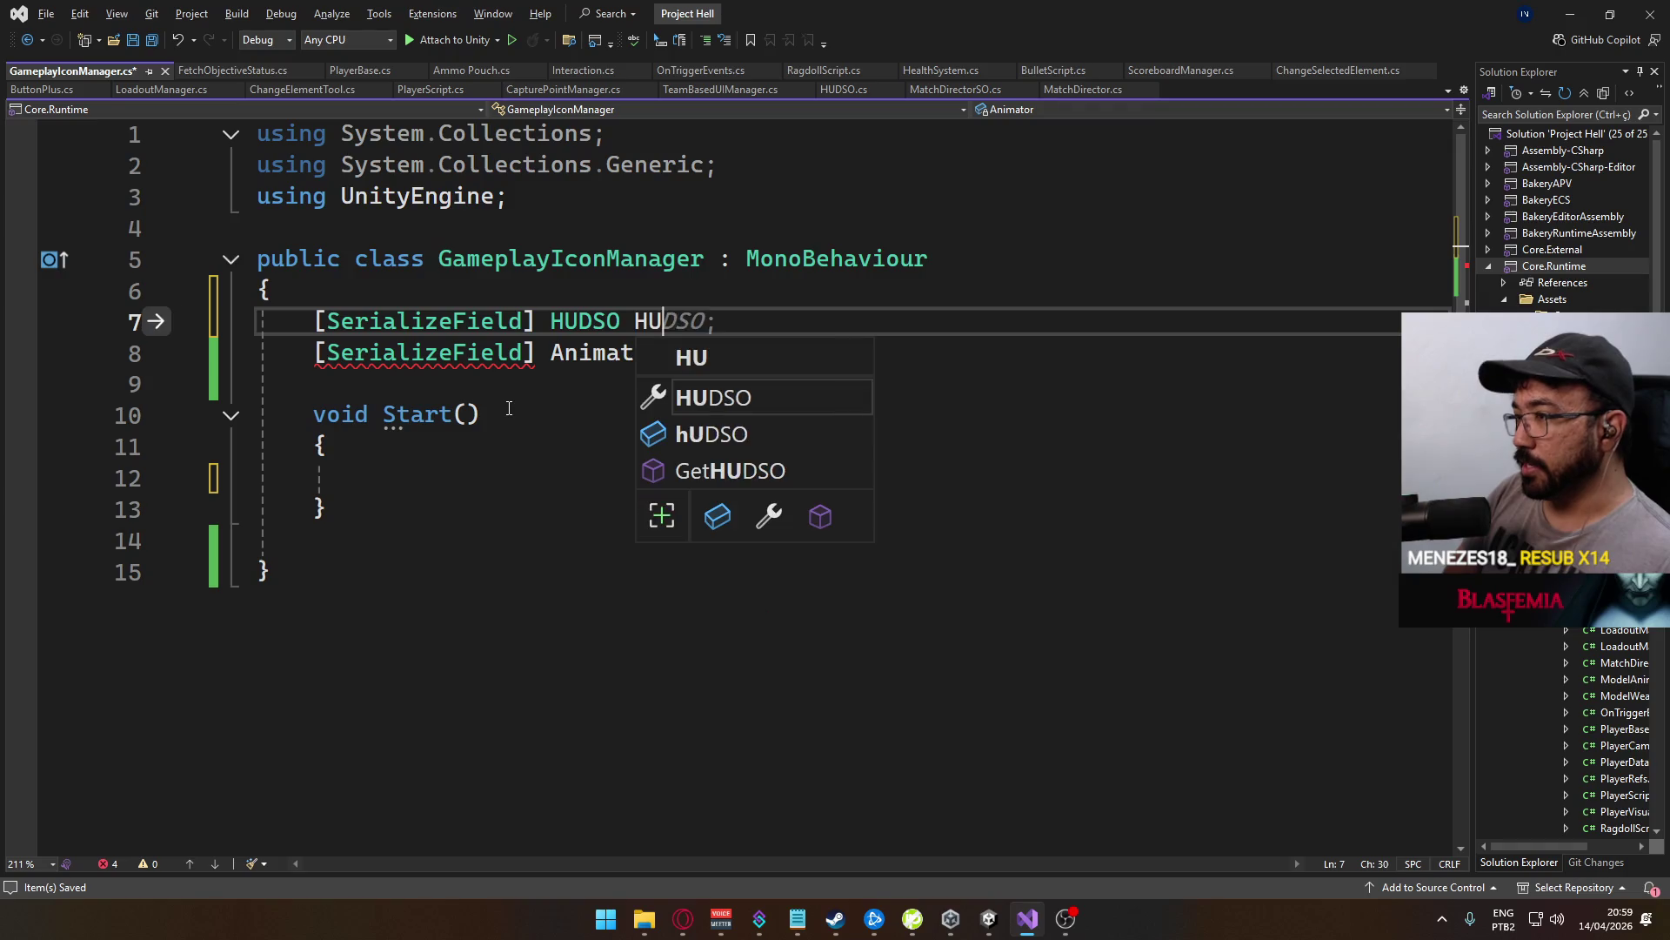
{"action": "key", "text": "ctrl+s"}
{"action": "key", "text": "Down"}
{"action": "key", "text": "Down"}
{"action": "key", "text": "Down"}
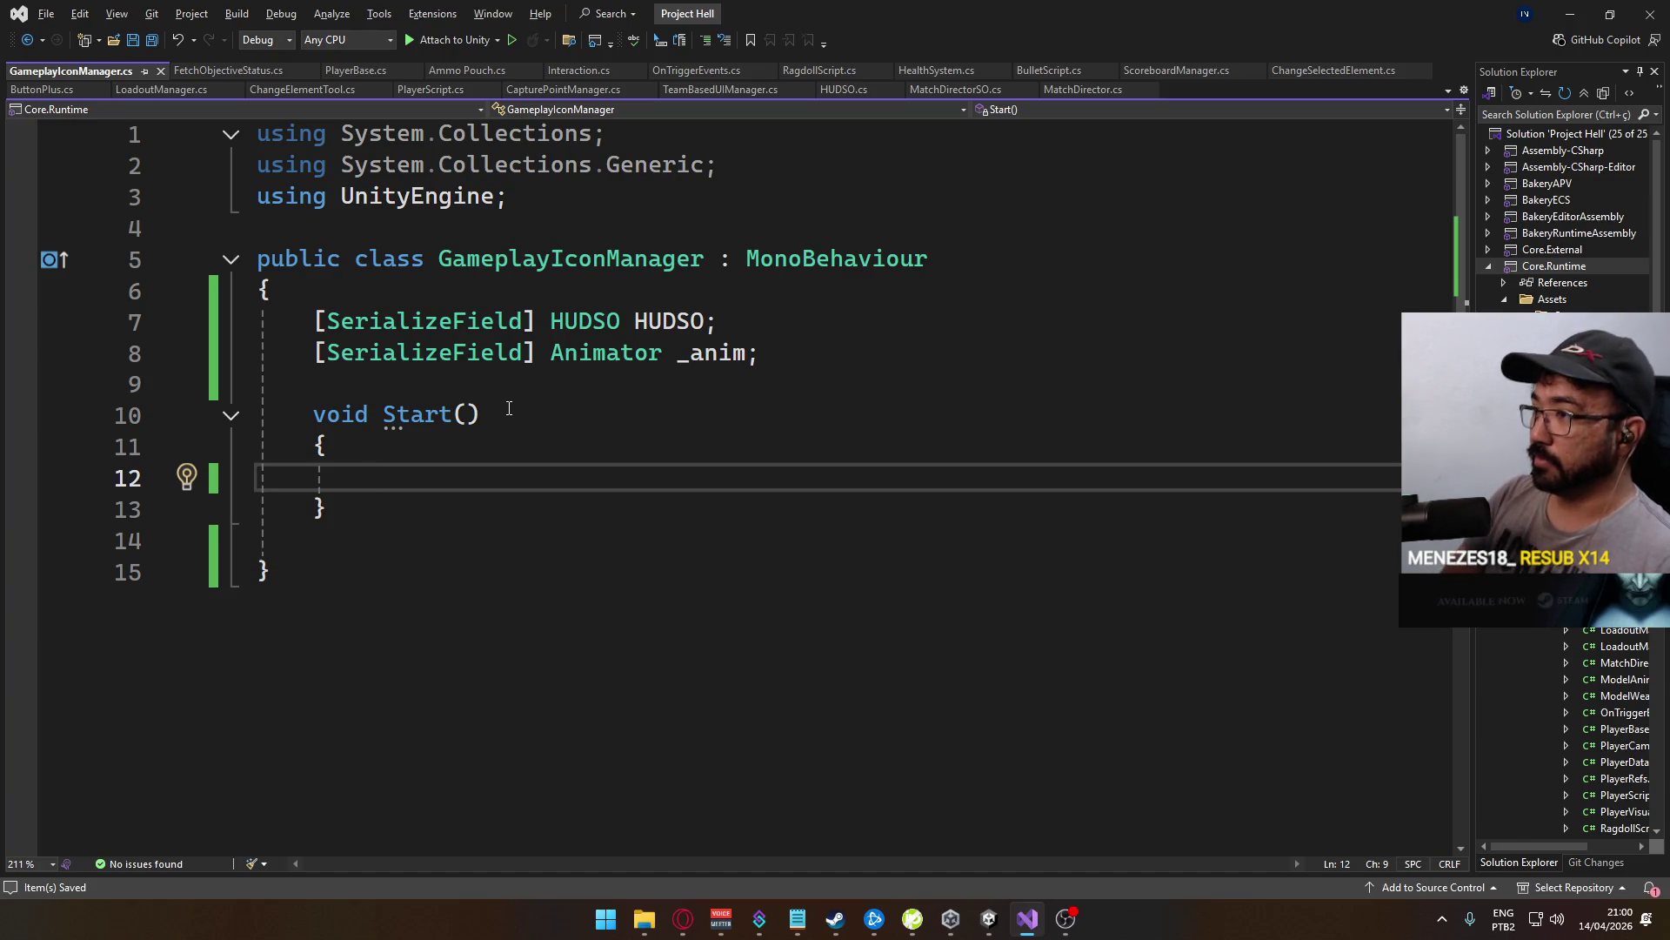
Step: In Start(), subscribe a generated handler to HUDSO.EventTriggerQuickFixIcon
{"action": "type", "text": "HUDSO.event"}
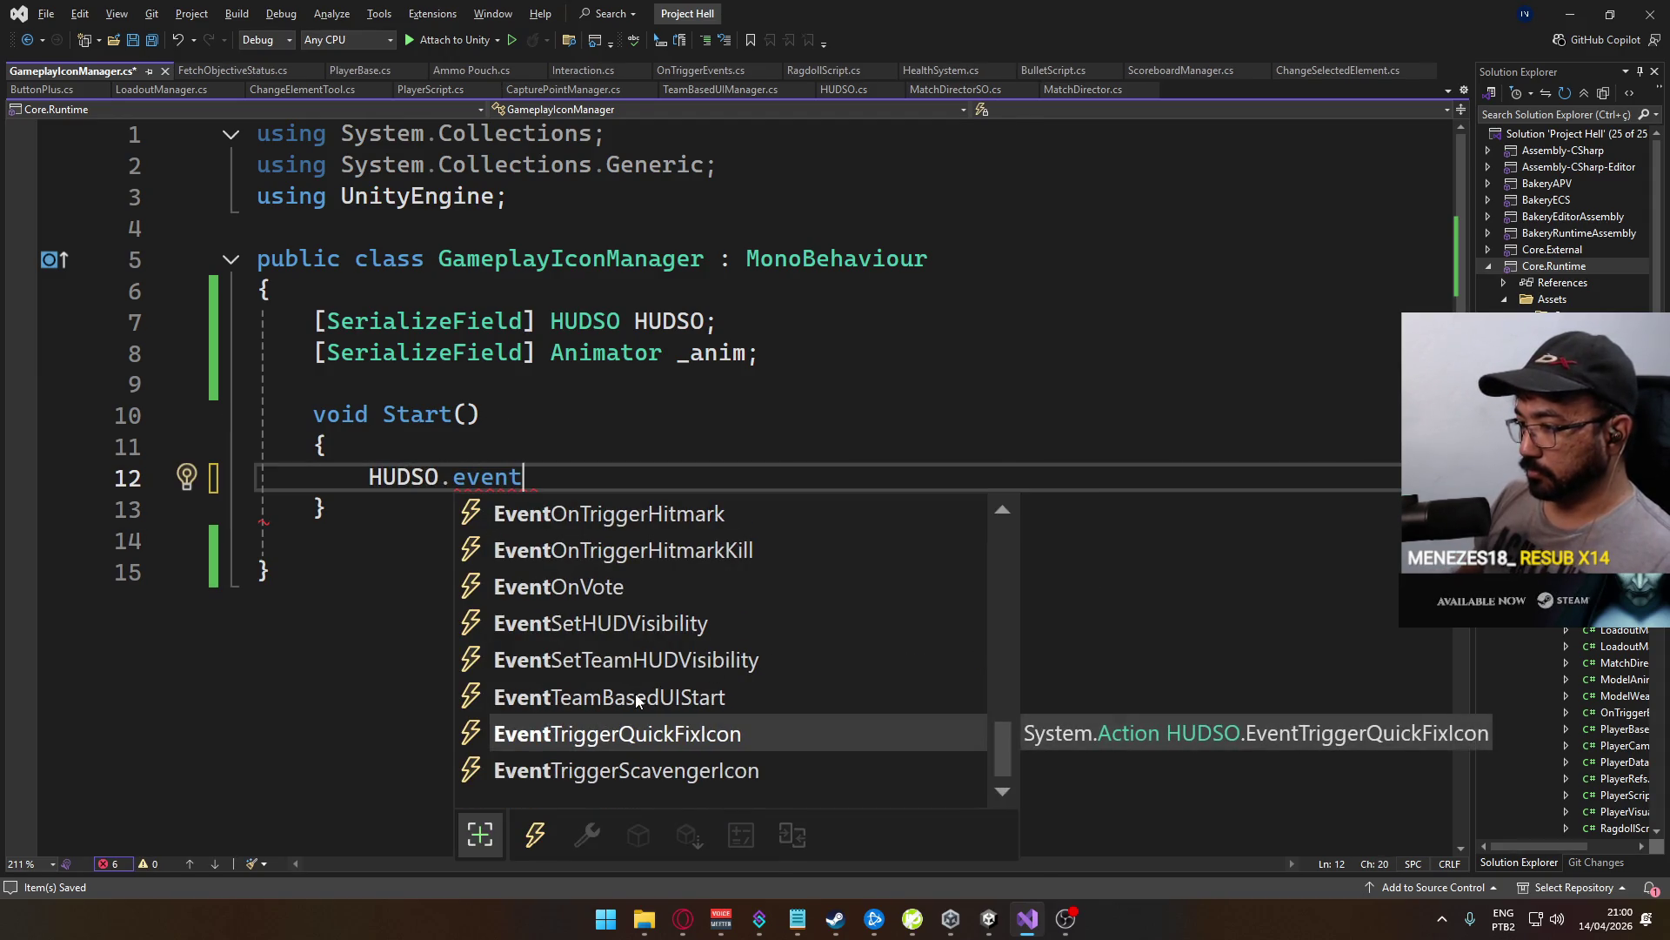
{"action": "double_click", "coordinate": [698, 746]}
{"action": "type", "text": "+="}
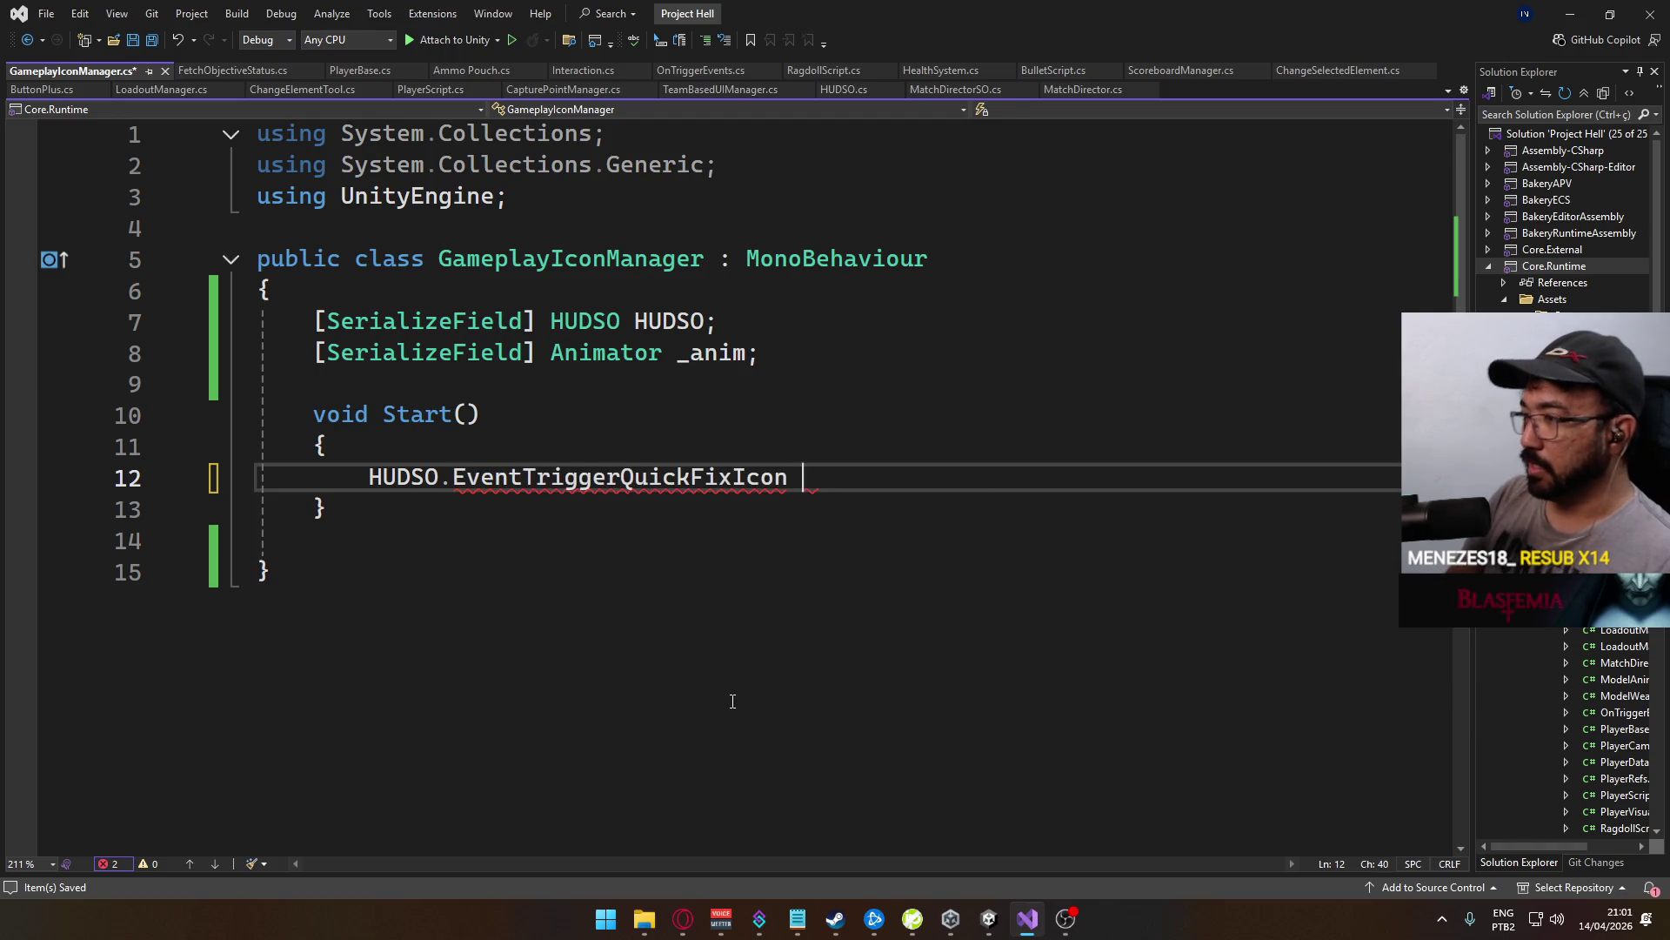
{"action": "key", "text": "Tab"}
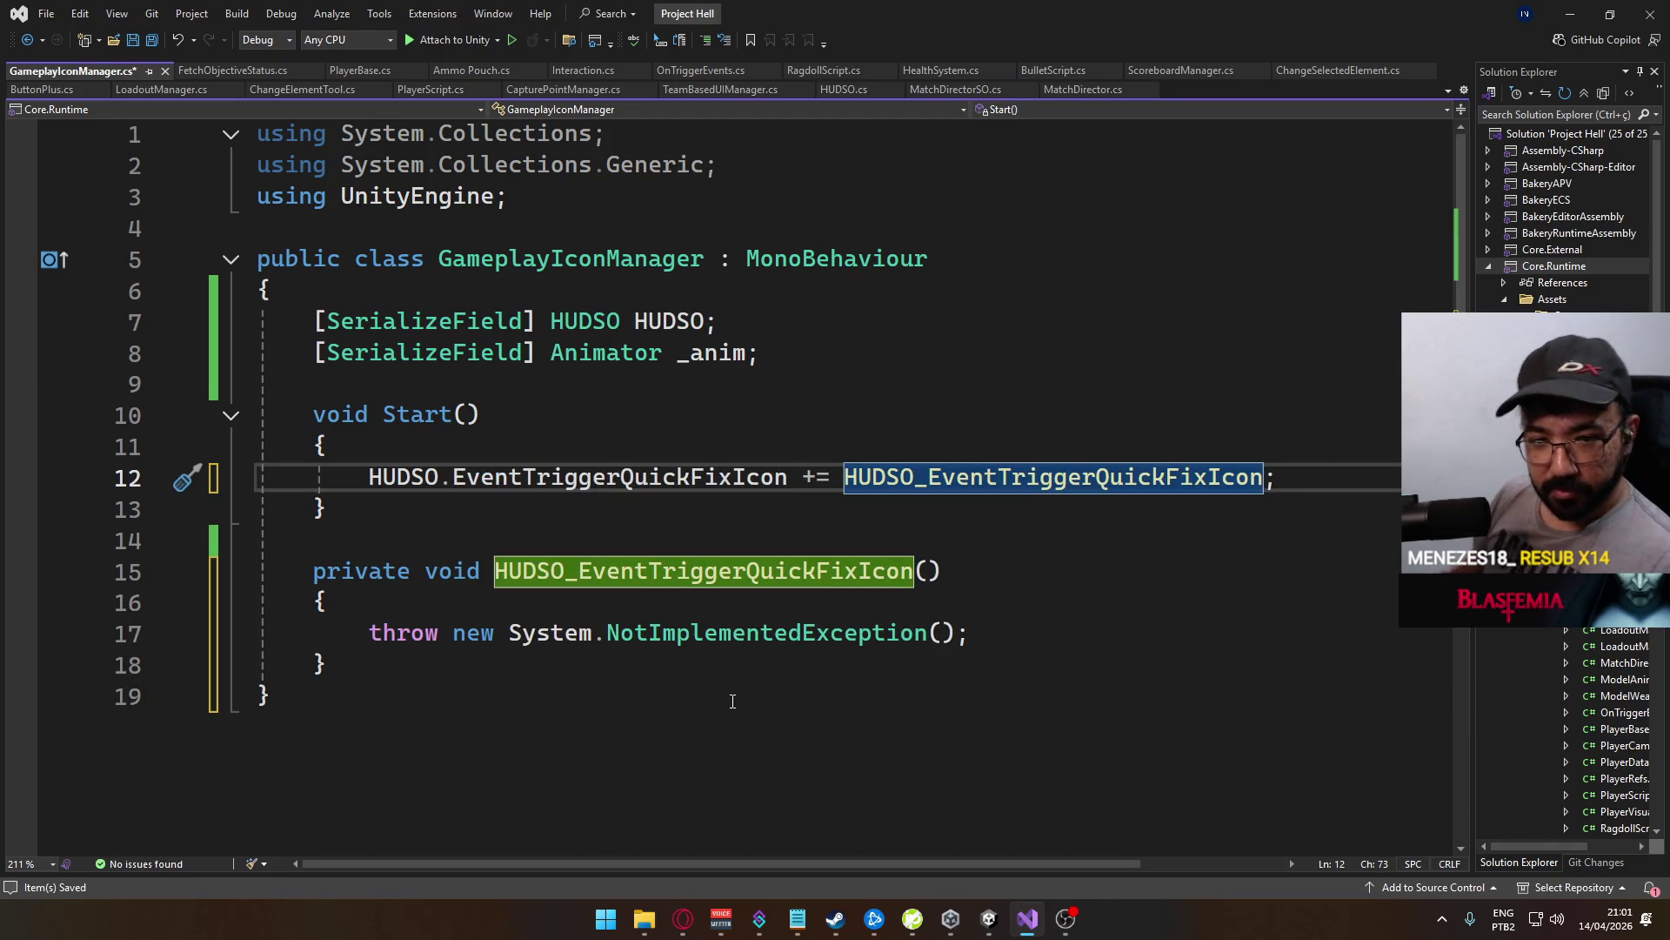
{"action": "left_click", "coordinate": [1285, 486]}
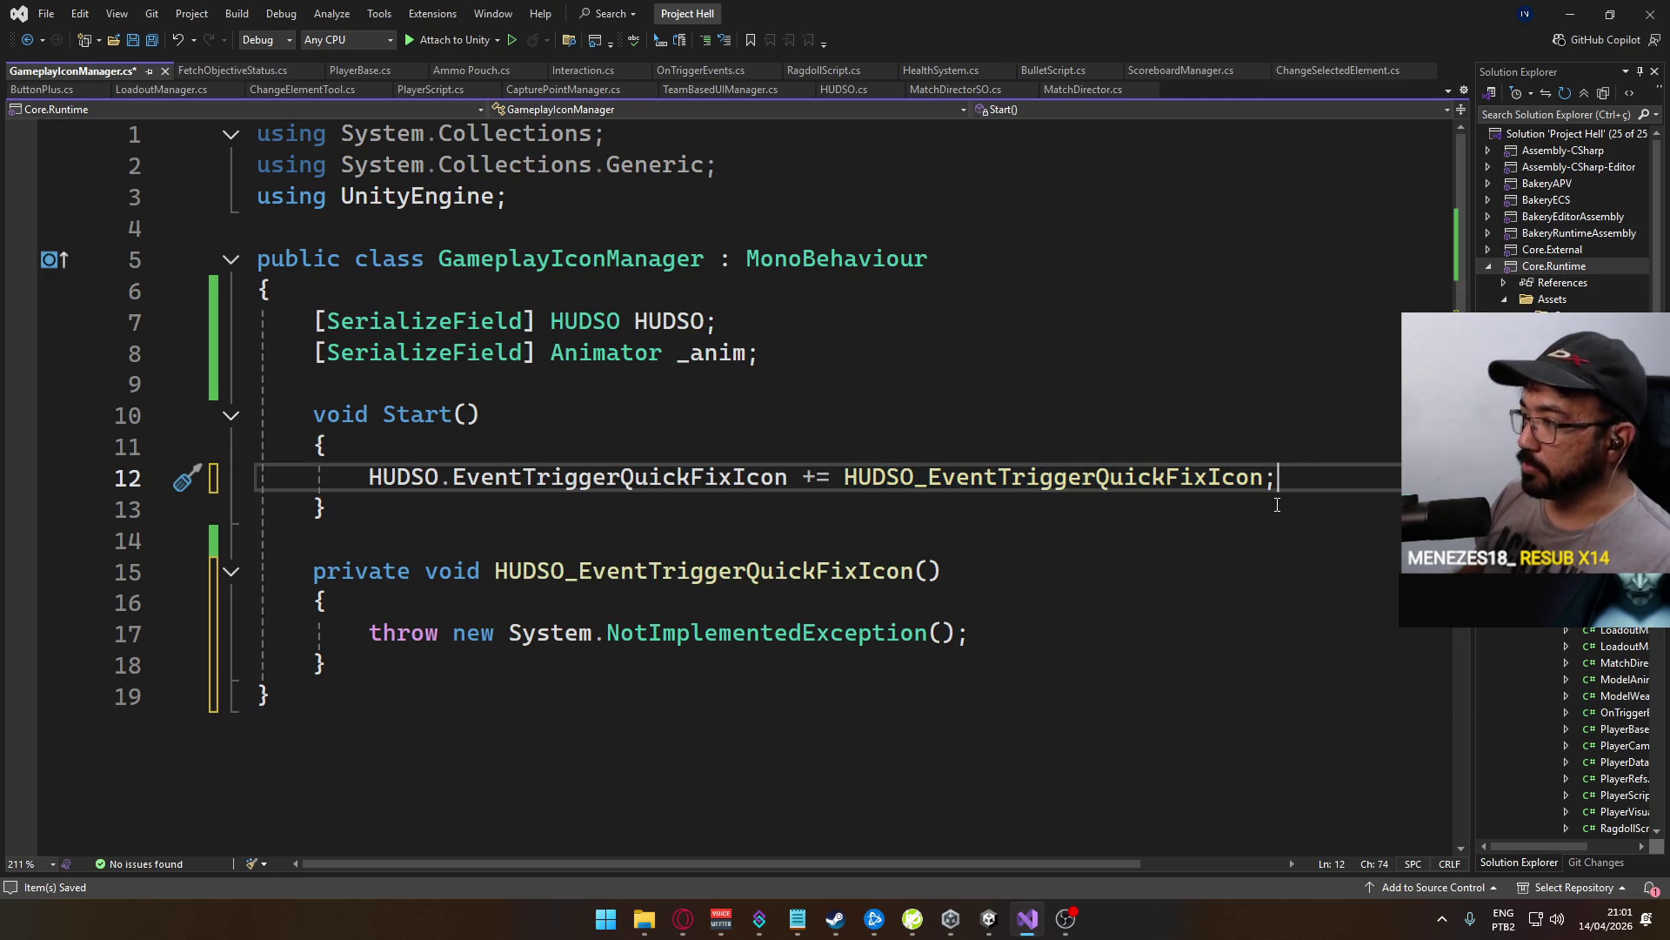
{"action": "key", "text": "Return"}
Step: Subscribe a generated handler to HUDSO.EventTriggerScavengerIcon
{"action": "type", "text": "HUDSO.Eve"}
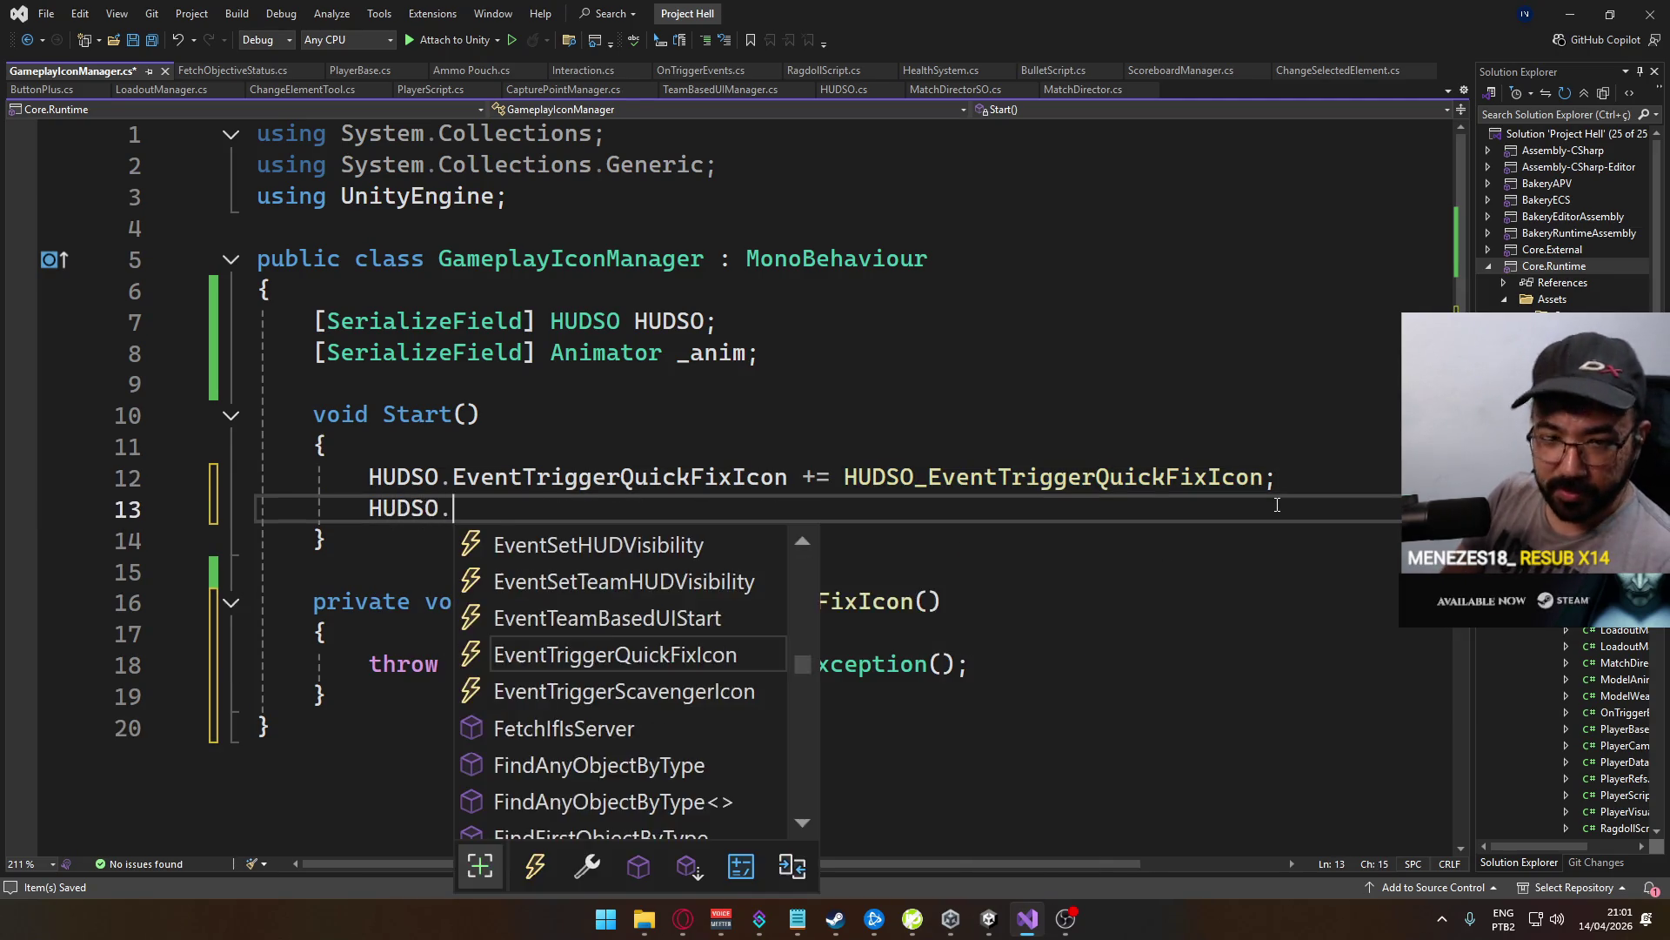
{"action": "type", "text": "nt"}
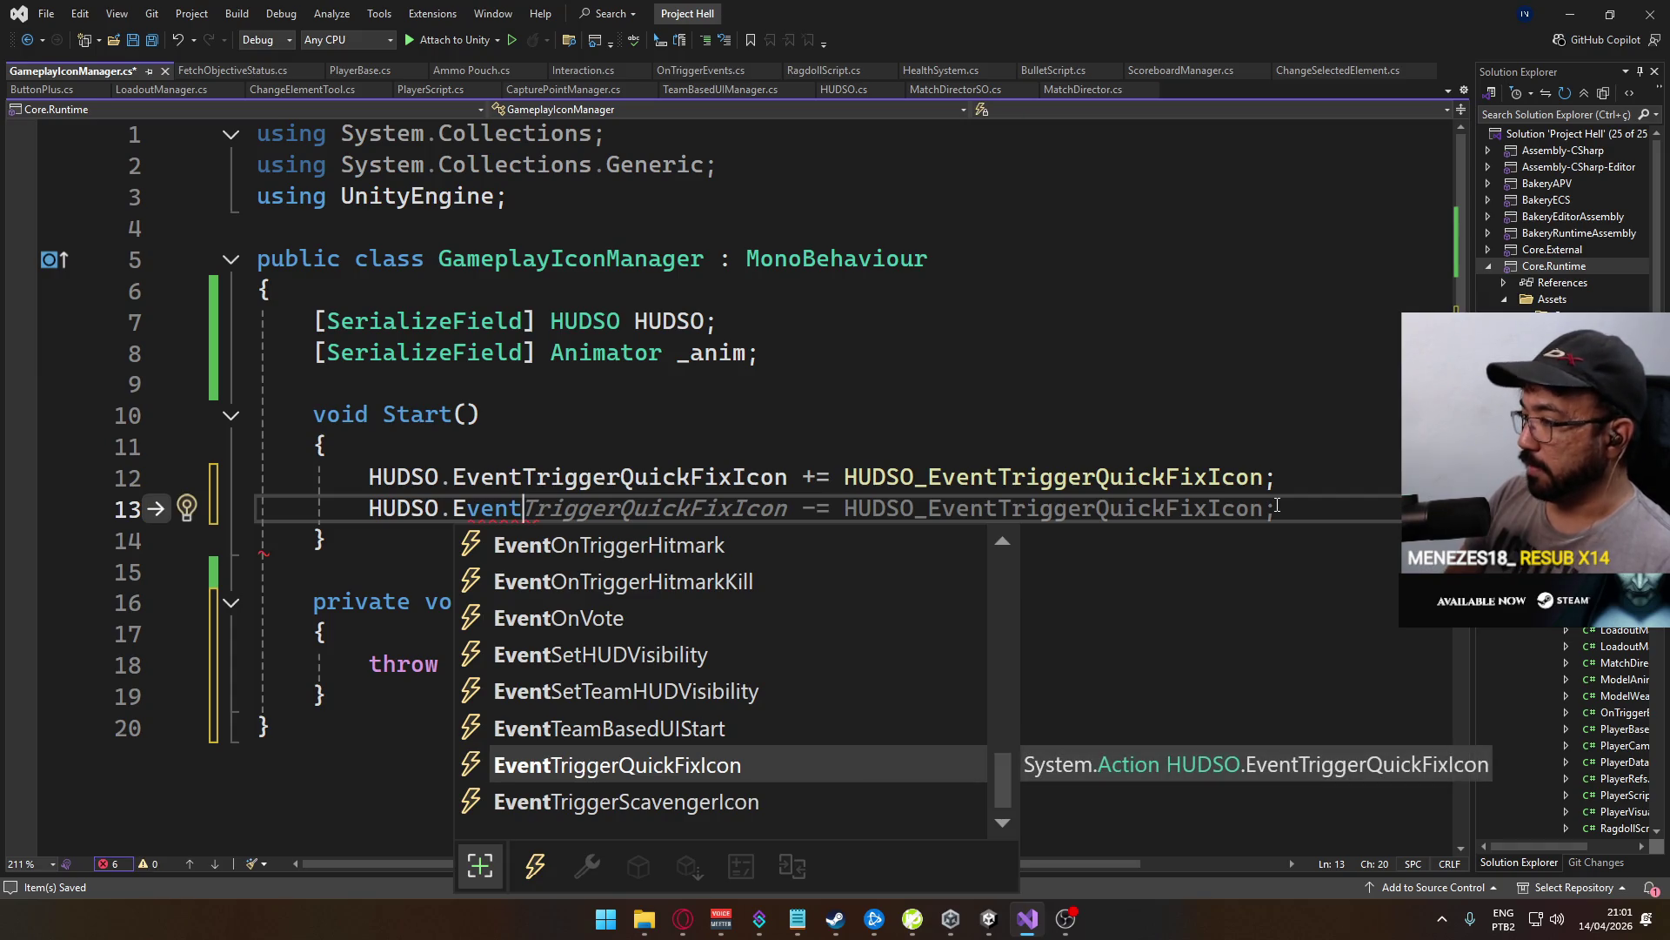
{"action": "key", "text": "Down"}
{"action": "key", "text": "Tab"}
{"action": "type", "text": "+="}
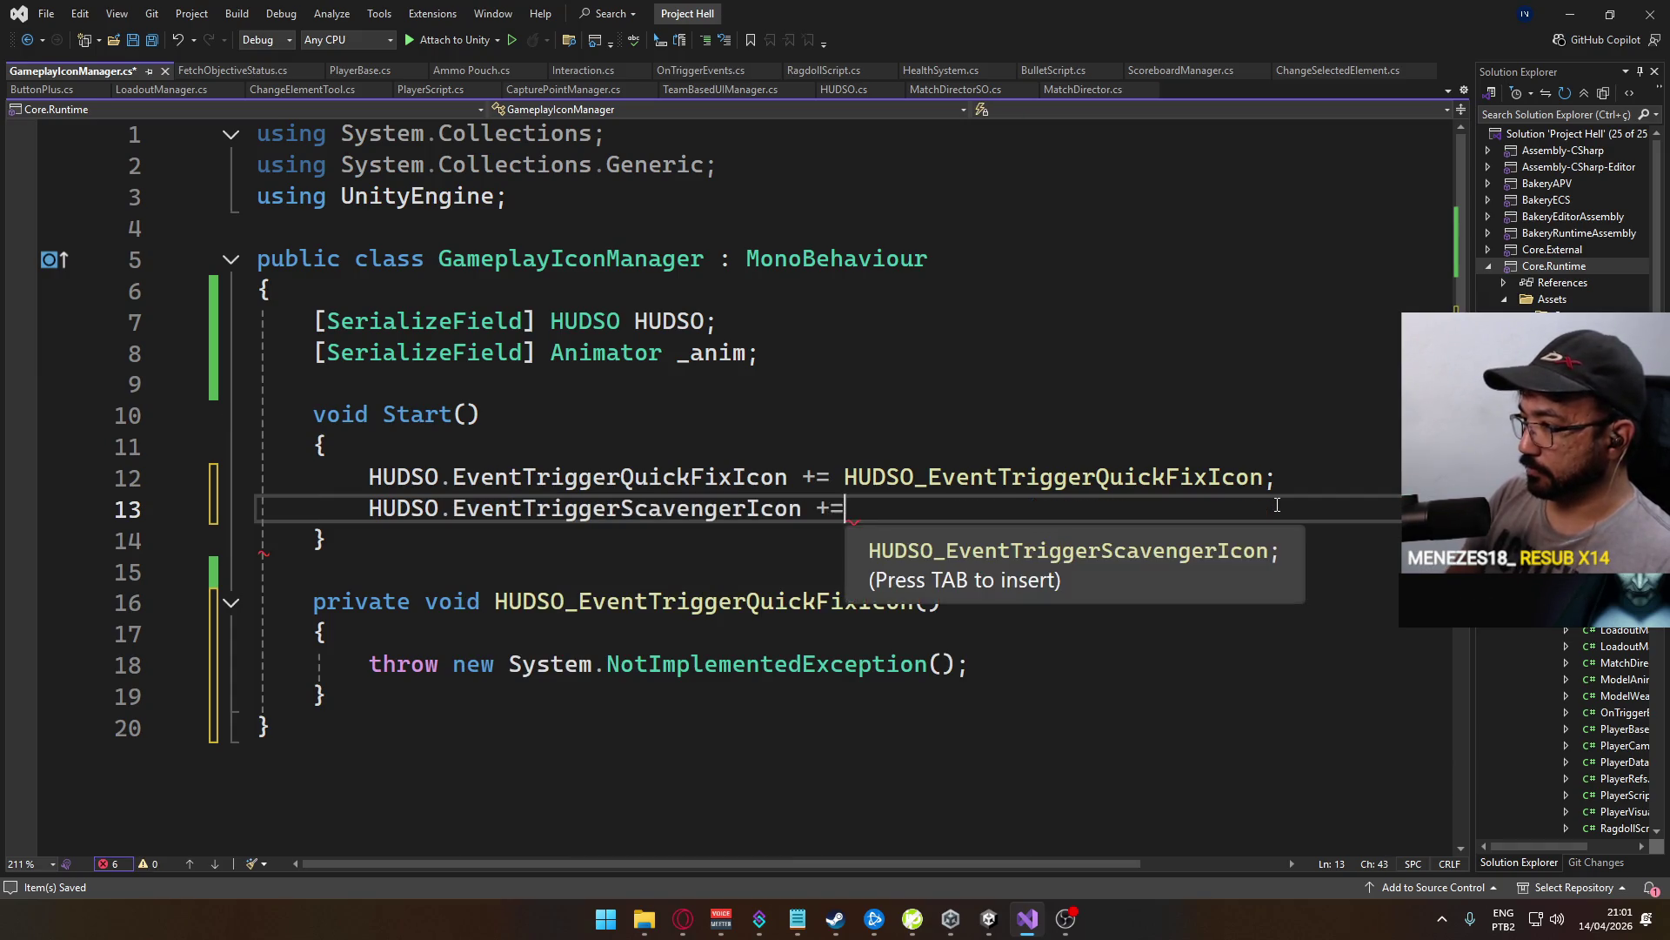
{"action": "key", "text": "Tab"}
{"action": "key", "text": "Return"}
Step: Move the scavenger handler method below the quick-fix handler and save the script
{"action": "scroll", "coordinate": [574, 571], "scroll_direction": "down", "scroll_amount": 2}
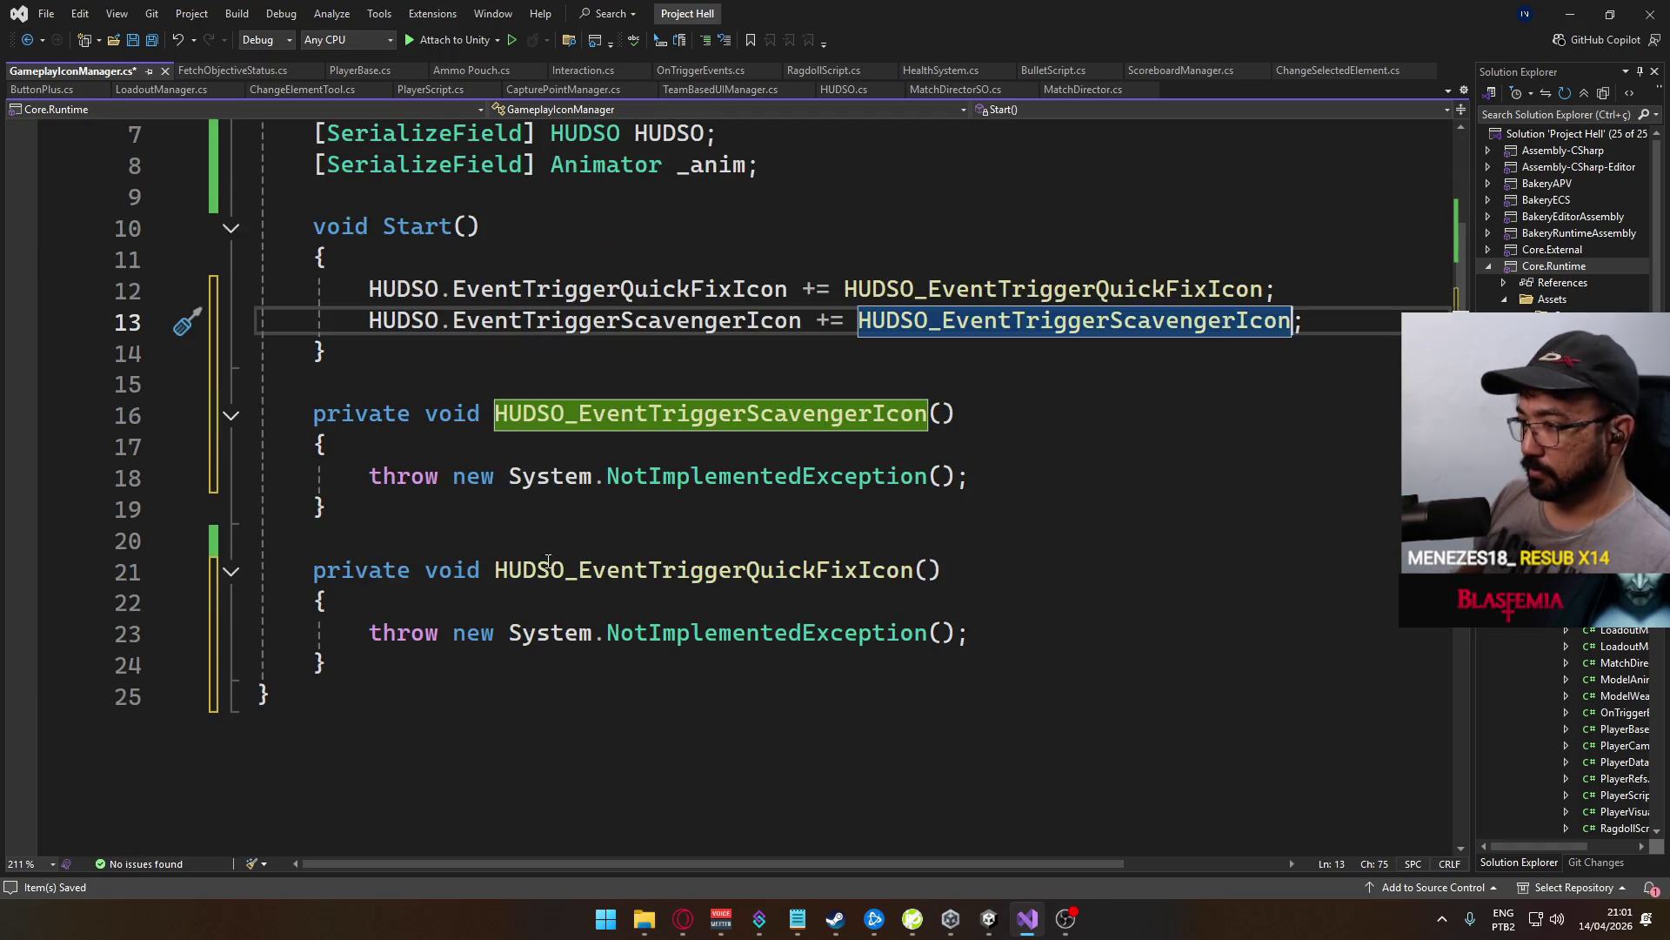
{"action": "mouse_move", "coordinate": [412, 510]}
{"action": "left_mouse_down"}
{"action": "mouse_move", "coordinate": [280, 414]}
{"action": "mouse_move", "coordinate": [313, 414]}
{"action": "left_mouse_up"}
{"action": "key", "text": "ctrl+c"}
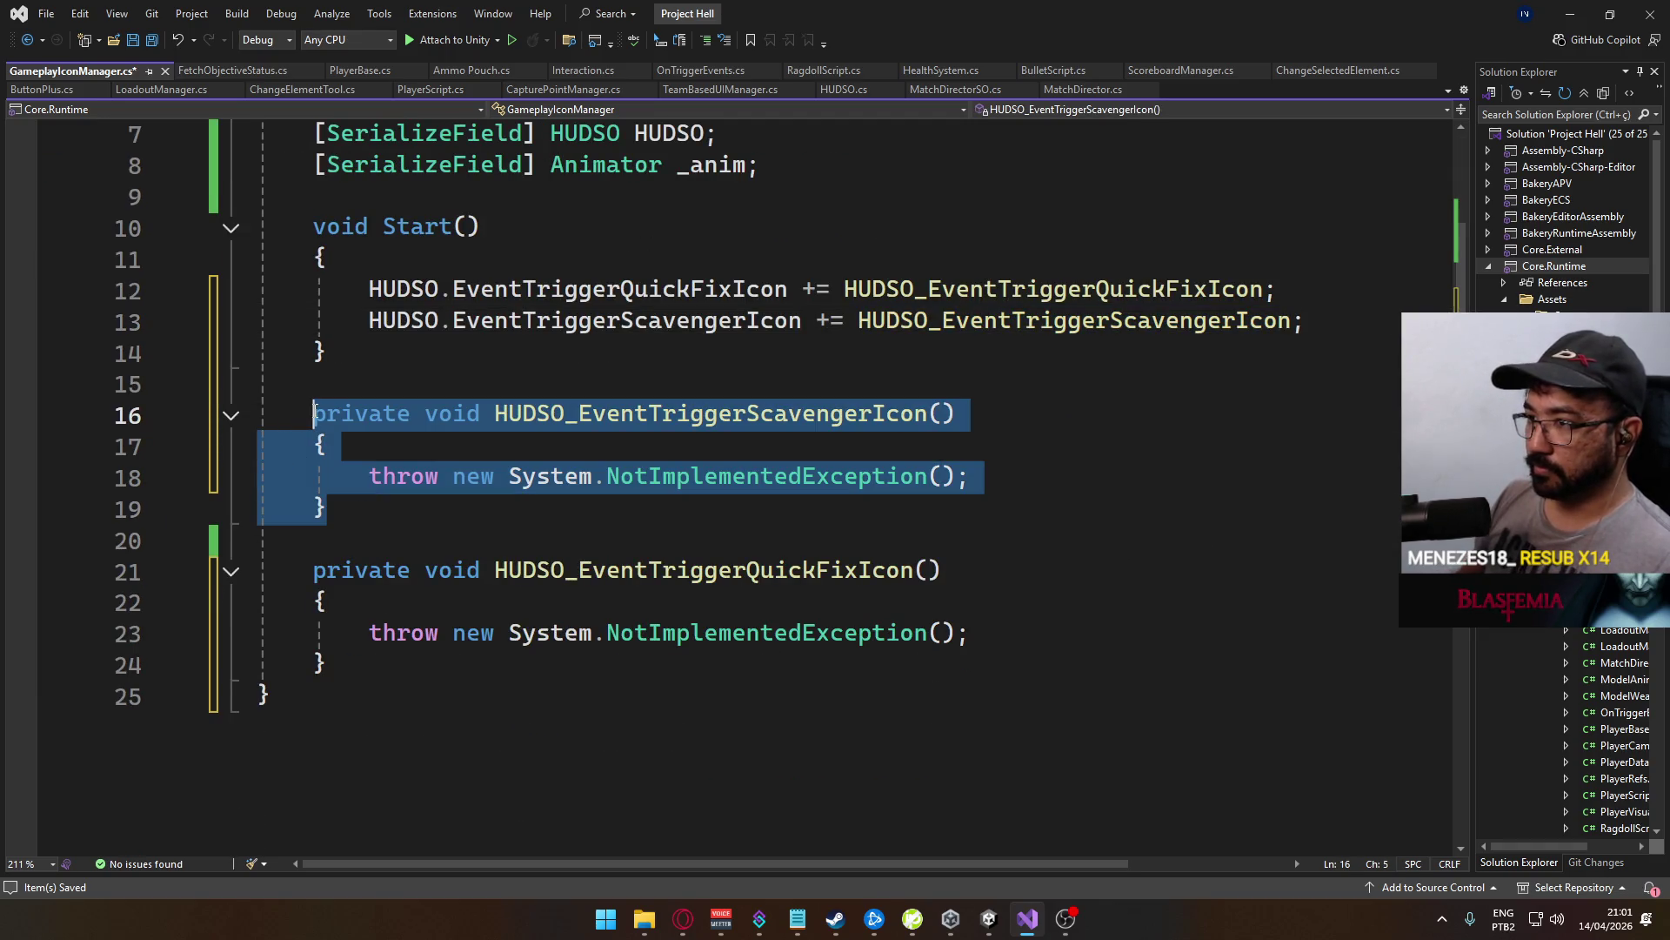
{"action": "key", "text": "Delete"}
Step: Remove the private modifier from both handler methods
{"action": "key", "text": "Delete"}
{"action": "key", "text": "BackSpace"}
{"action": "key", "text": "Down"}
{"action": "key", "text": "Down"}
{"action": "key", "text": "Down"}
{"action": "key", "text": "End"}
{"action": "key", "text": "ctrl+v"}
{"action": "key", "text": "ctrl+s"}
{"action": "double_click", "coordinate": [400, 414]}
{"action": "key", "text": "Delete"}
{"action": "key", "text": "Delete"}
{"action": "key", "text": "Down"}
{"action": "key", "text": "Down"}
{"action": "key", "text": "Down"}
{"action": "key", "text": "ctrl+Delete"}
{"action": "left_click", "coordinate": [408, 353]}
{"action": "left_click", "coordinate": [407, 377]}
{"action": "key", "text": "Return"}
Step: Comment out the throw statement in the quick-fix handler with //
{"action": "type", "text": "//"}
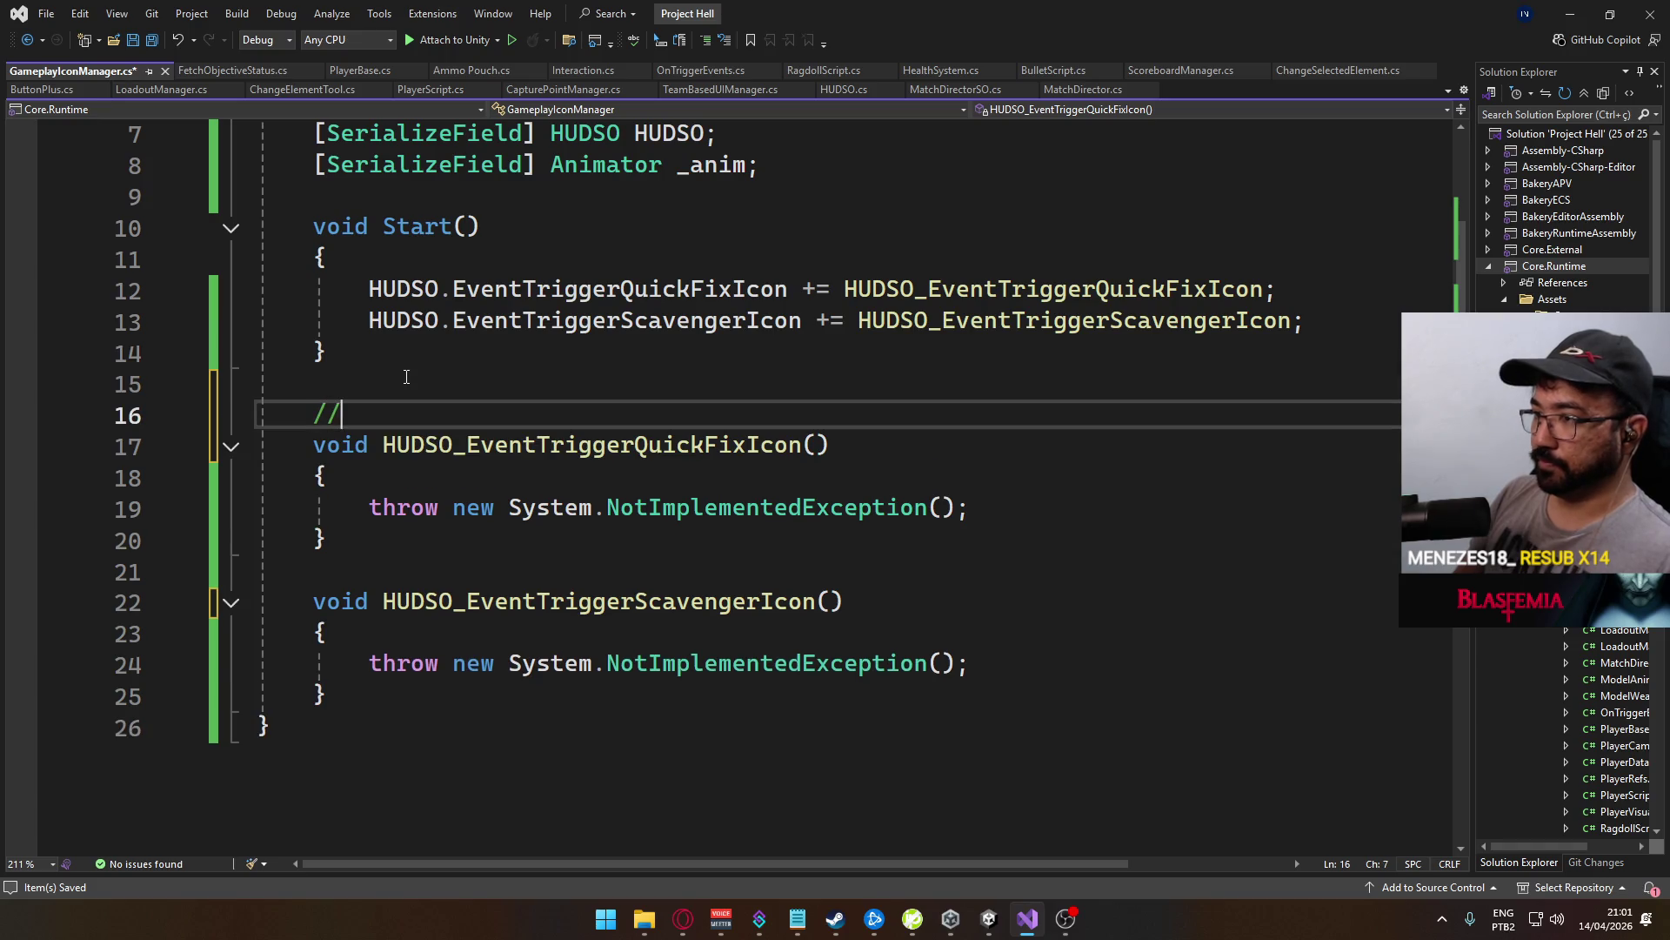
{"action": "left_click_drag", "start_coordinate": [975, 496], "coordinate": [364, 505]}
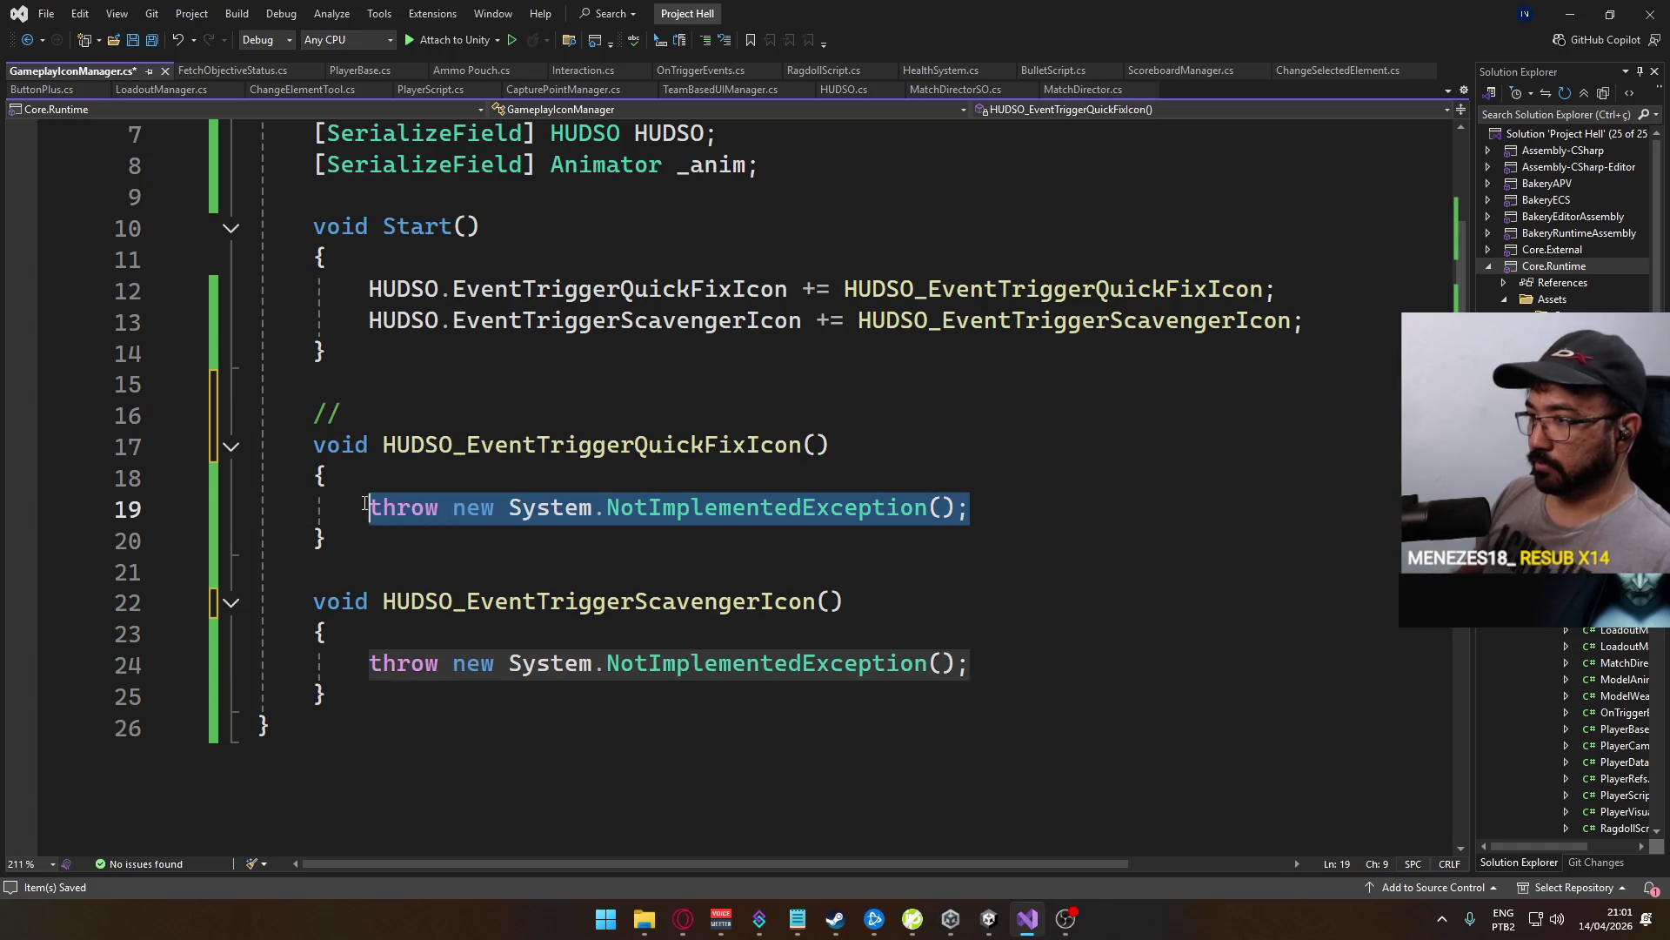
{"action": "left_click", "coordinate": [404, 570]}
{"action": "left_click", "coordinate": [370, 507]}
{"action": "type", "text": "//"}
Step: Replace the scavenger handler's throw statement with an _anim.SetTrigger( call
{"action": "left_click_drag", "start_coordinate": [369, 663], "coordinate": [1007, 663]}
{"action": "type", "text": "_anim.SetT"}
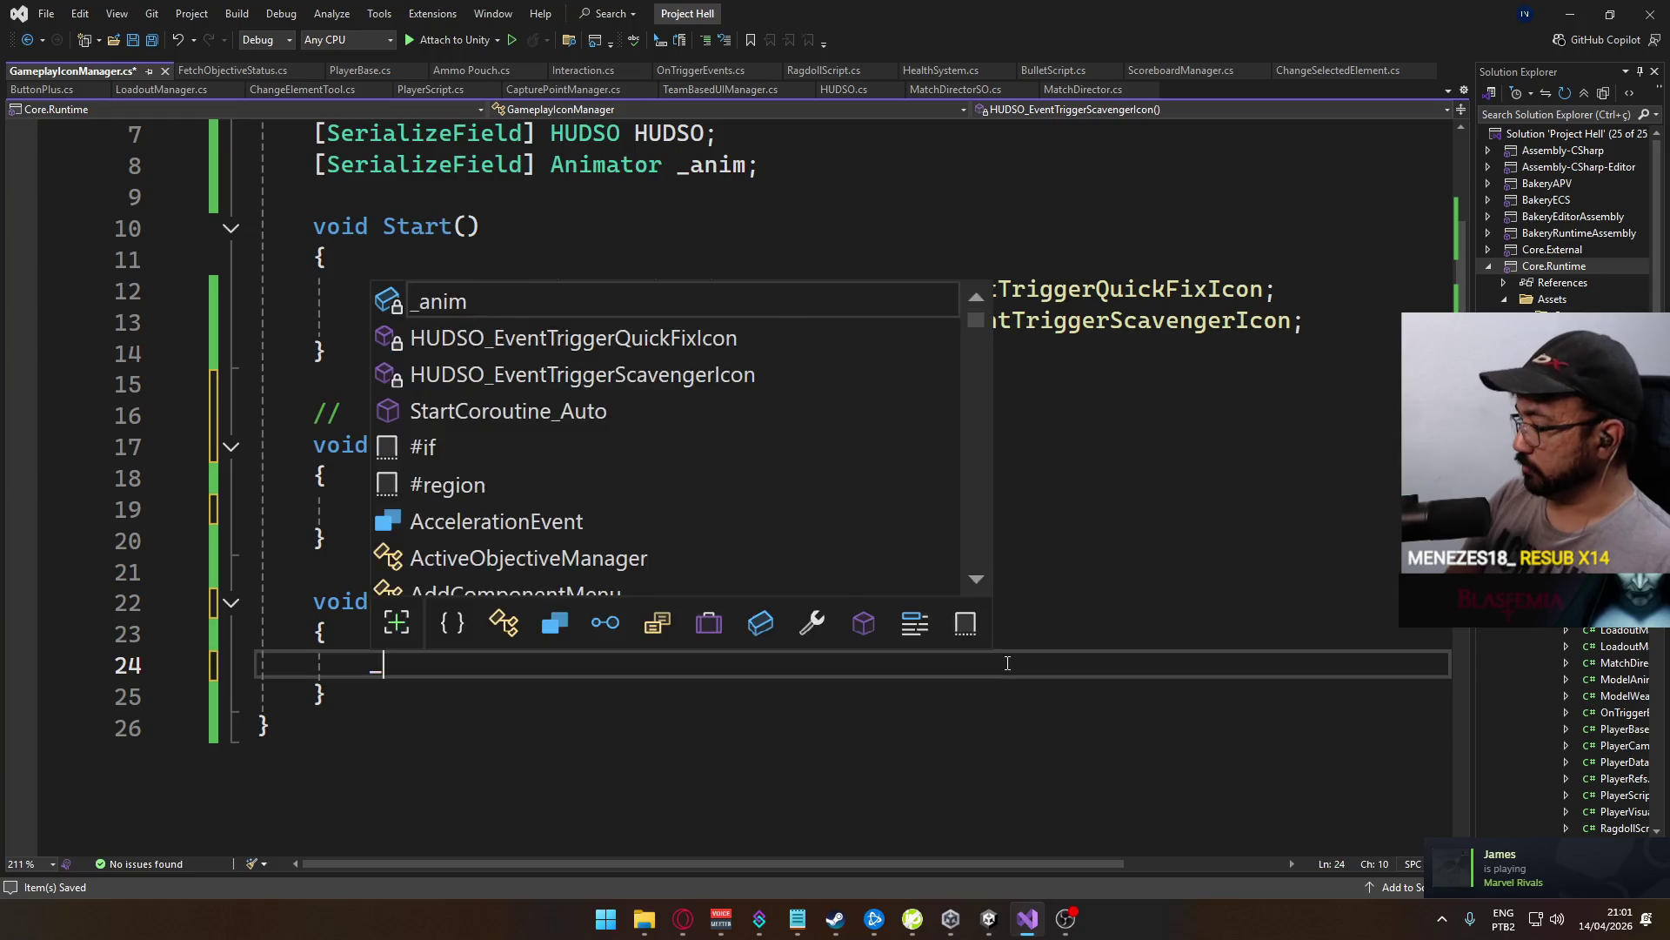
{"action": "type", "text": "ri"}
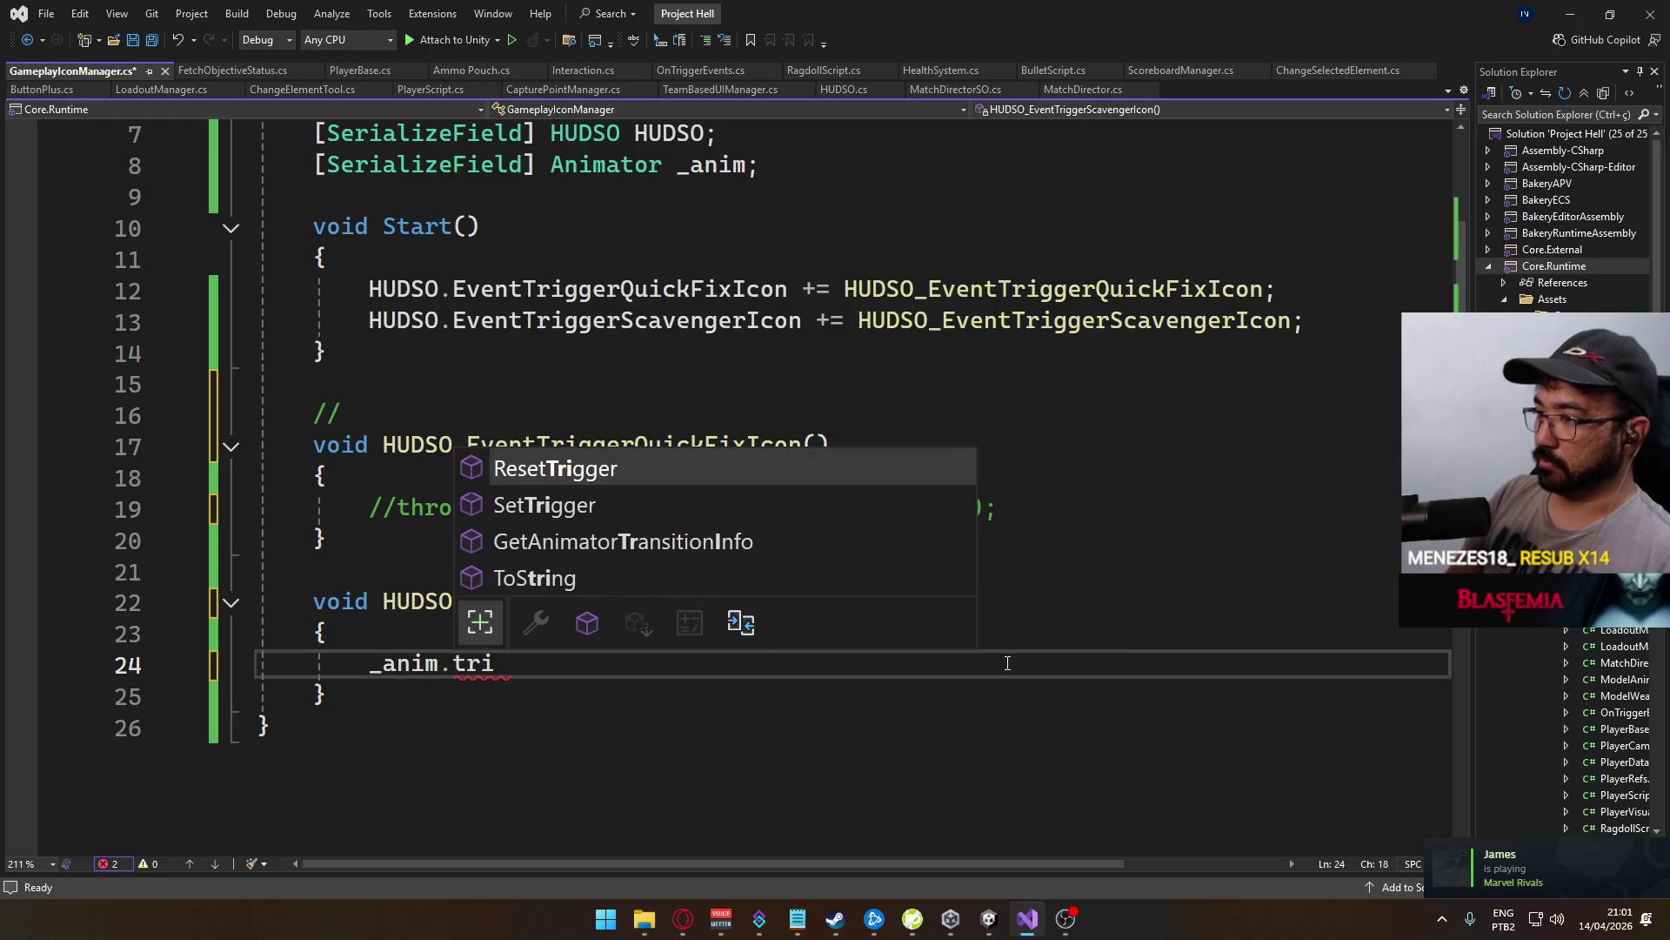
{"action": "key", "text": "Down"}
{"action": "key", "text": "Tab"}
{"action": "type", "text": "(\""}
{"action": "key", "text": "BackSpace"}
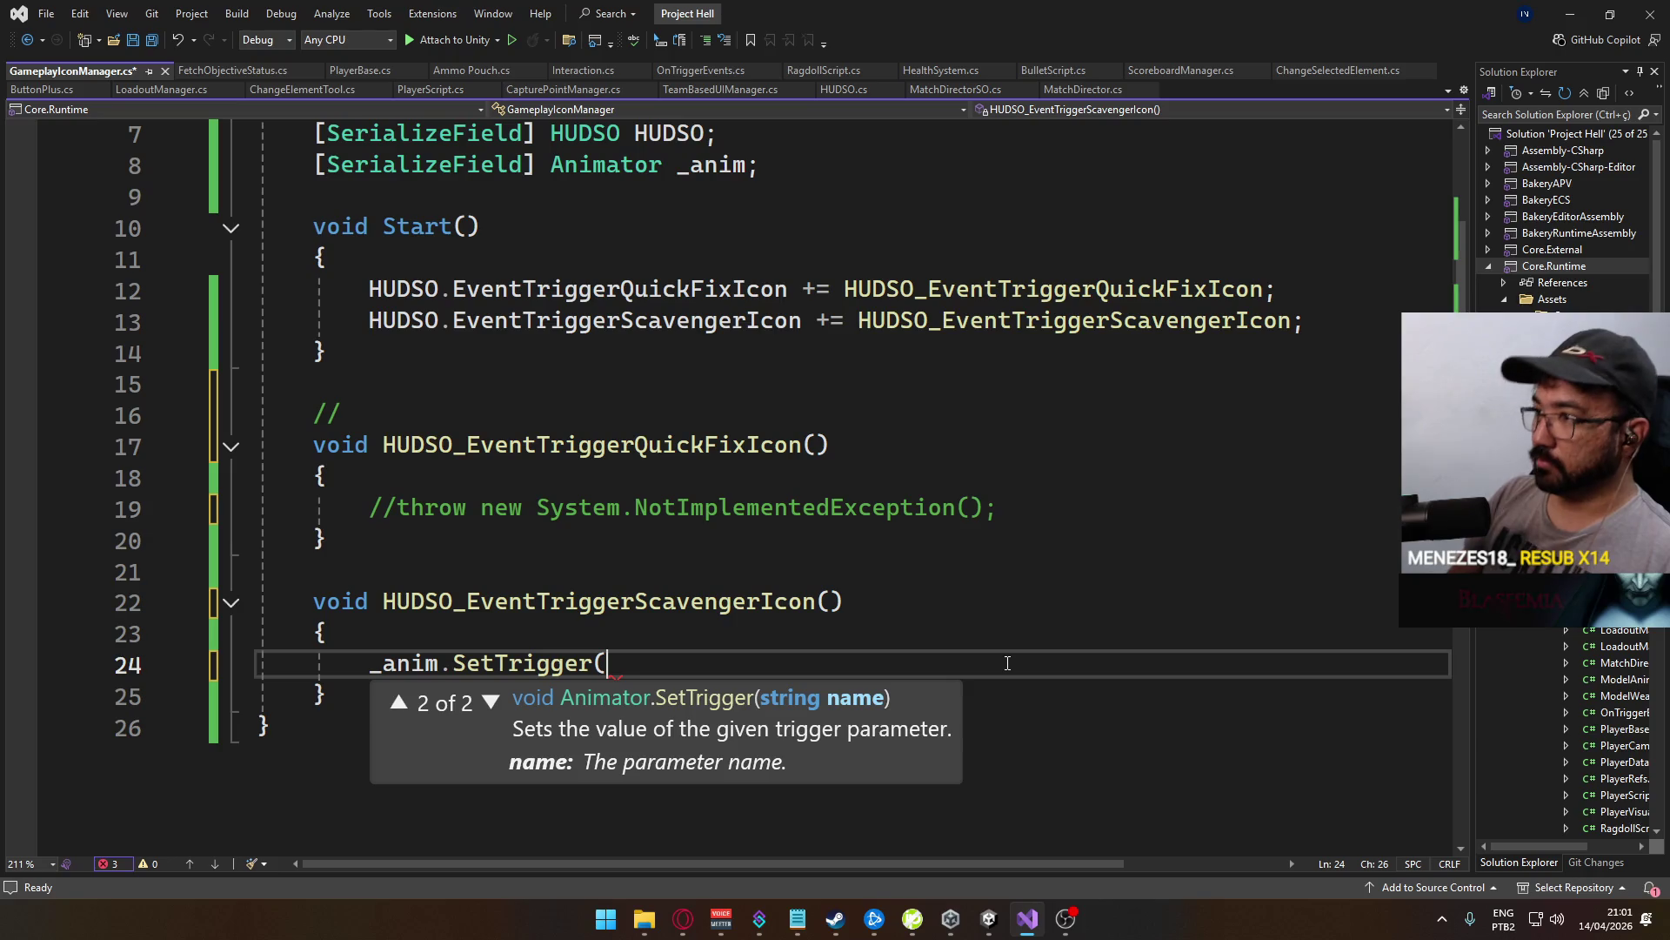
{"action": "left_click", "coordinate": [1167, 179]}
{"action": "key", "text": "Return"}
{"action": "key", "text": "Return"}
Step: Add a readonly string _SCAVENGER = "scavenger" field and save
{"action": "type", "text": "pub"}
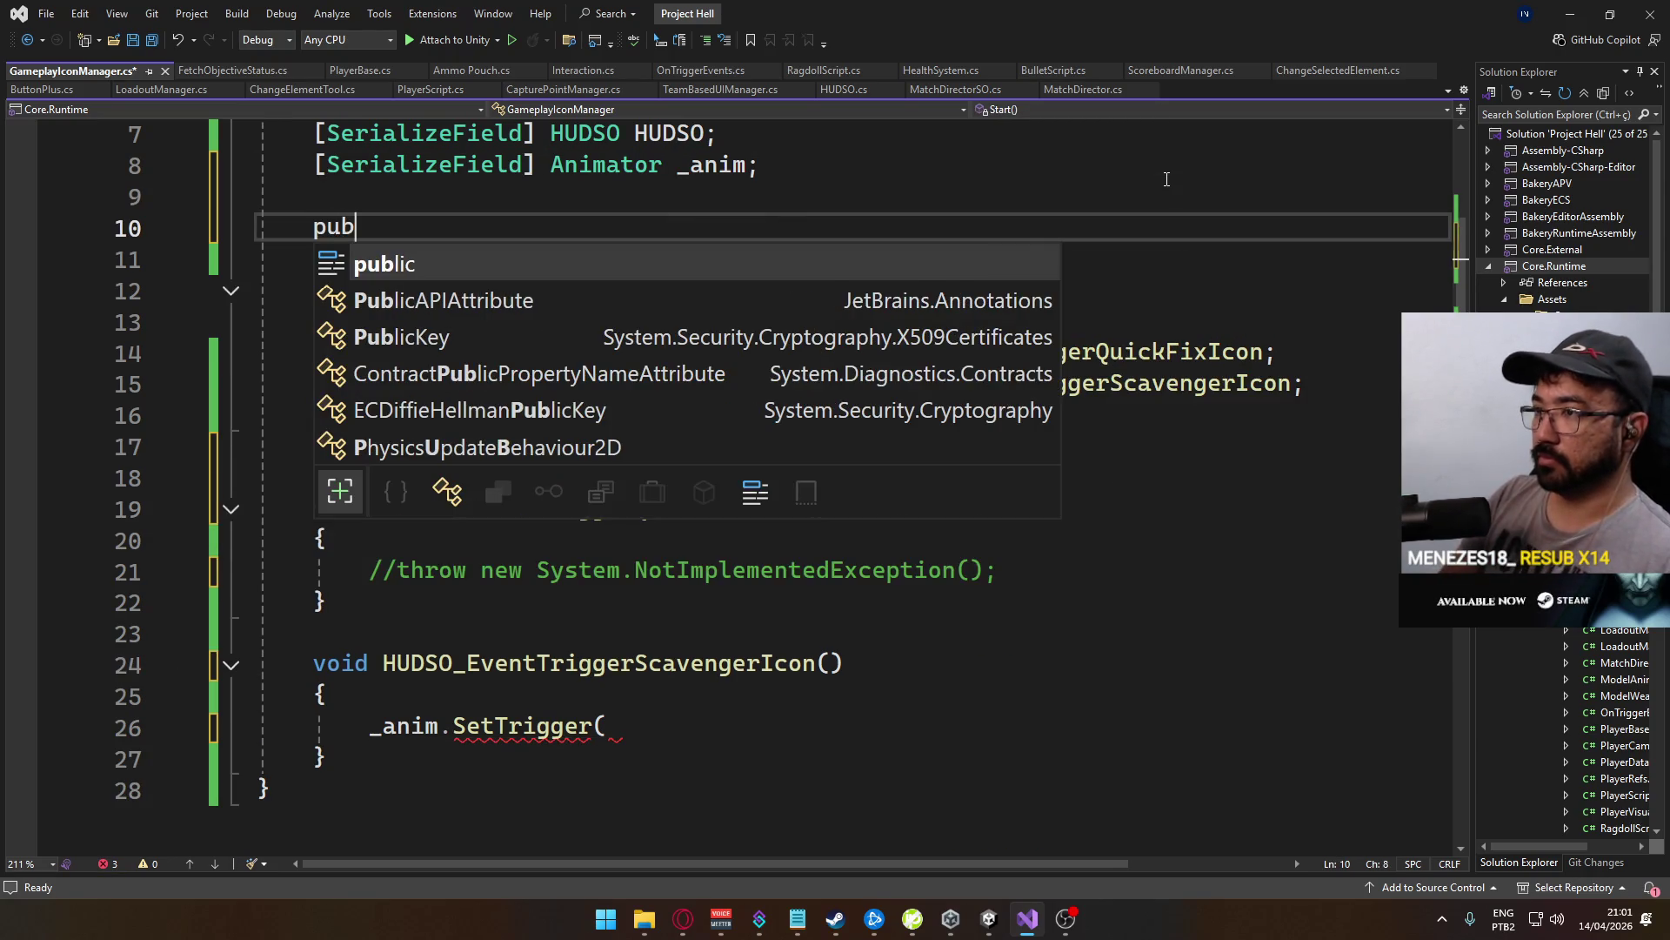
{"action": "key", "text": "BackSpace"}
{"action": "key", "text": "BackSpace"}
{"action": "key", "text": "BackSpace"}
{"action": "type", "text": "readonly string"}
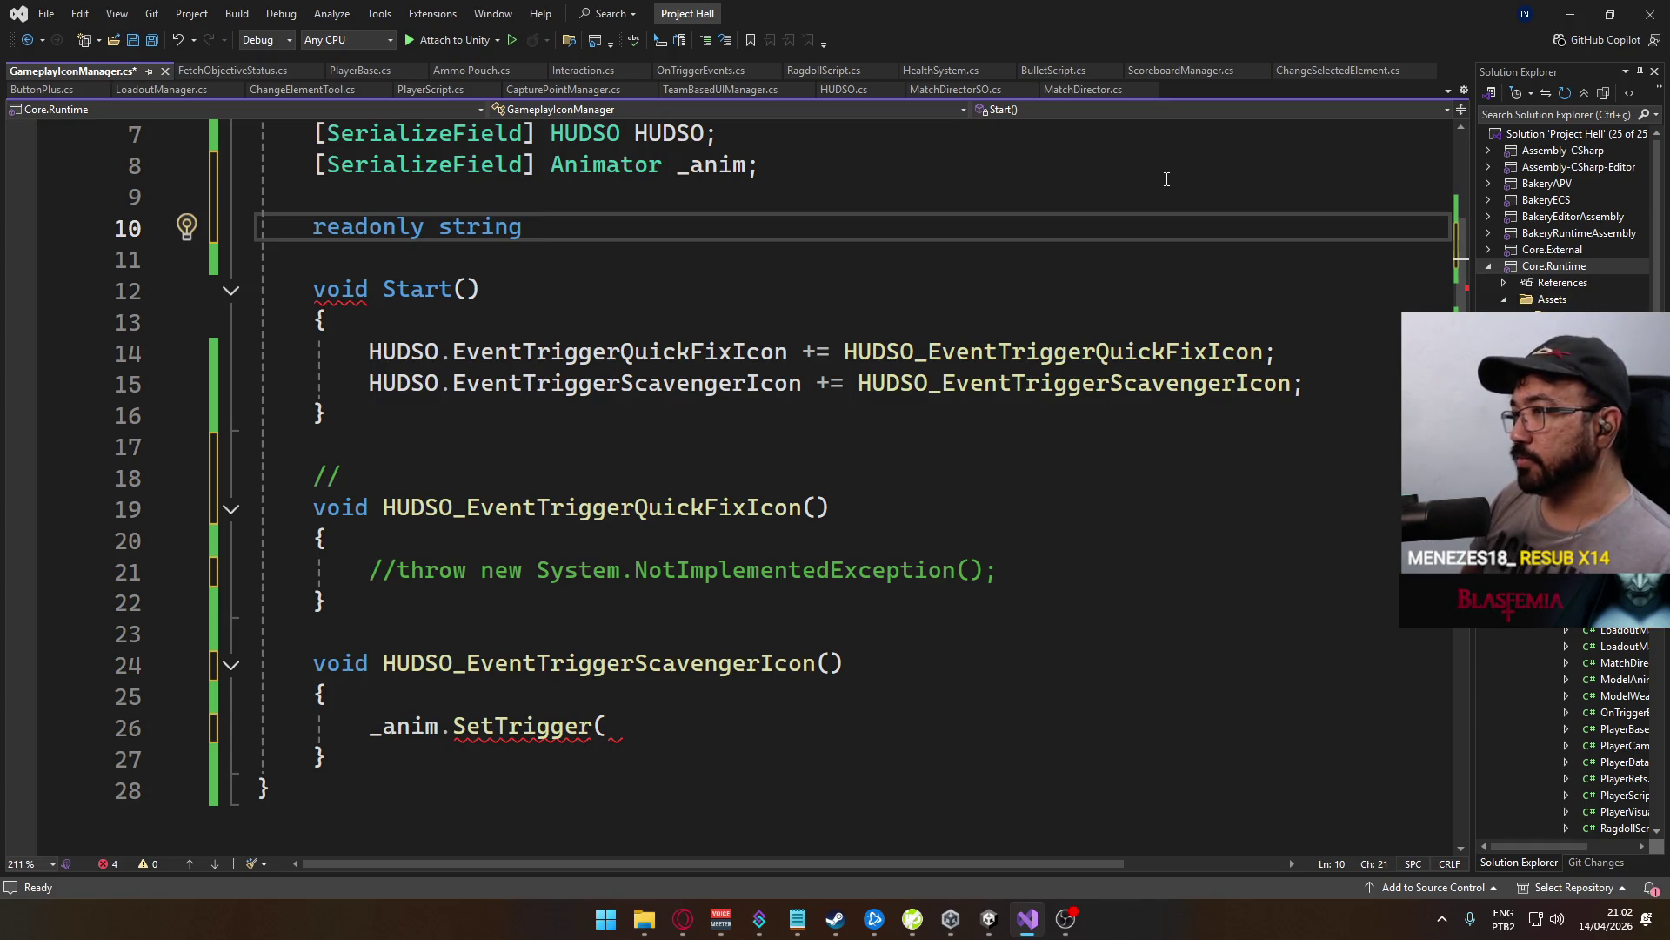
{"action": "scroll", "coordinate": [655, 294], "scroll_direction": "up", "scroll_amount": 2}
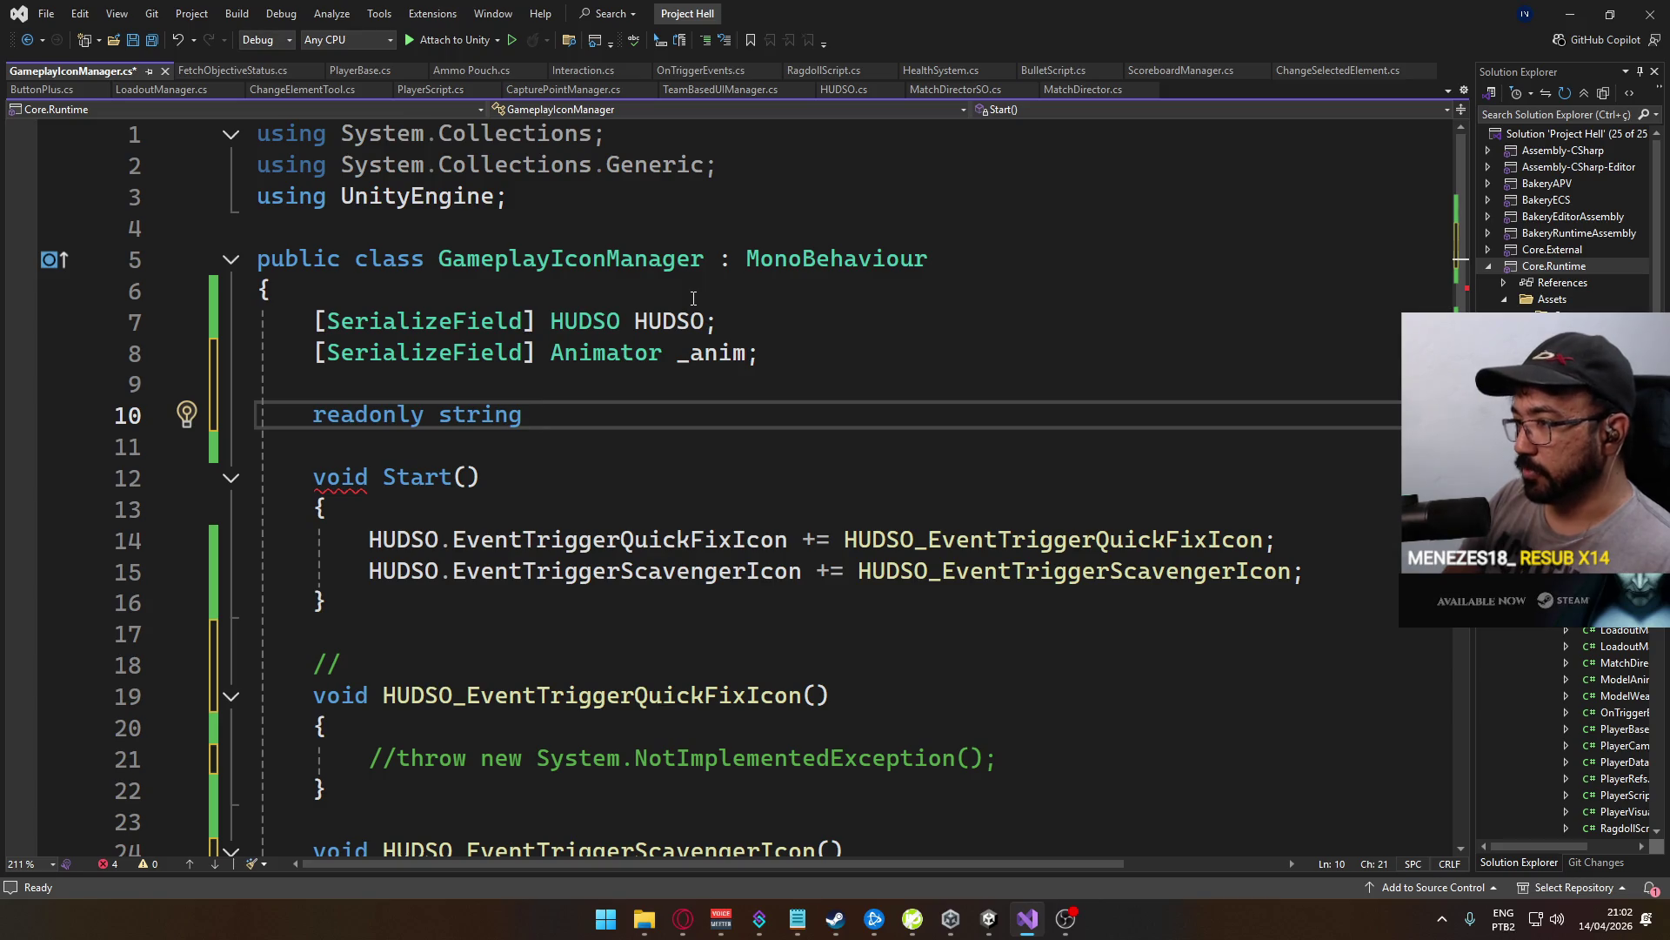
{"action": "type", "text": "_"}
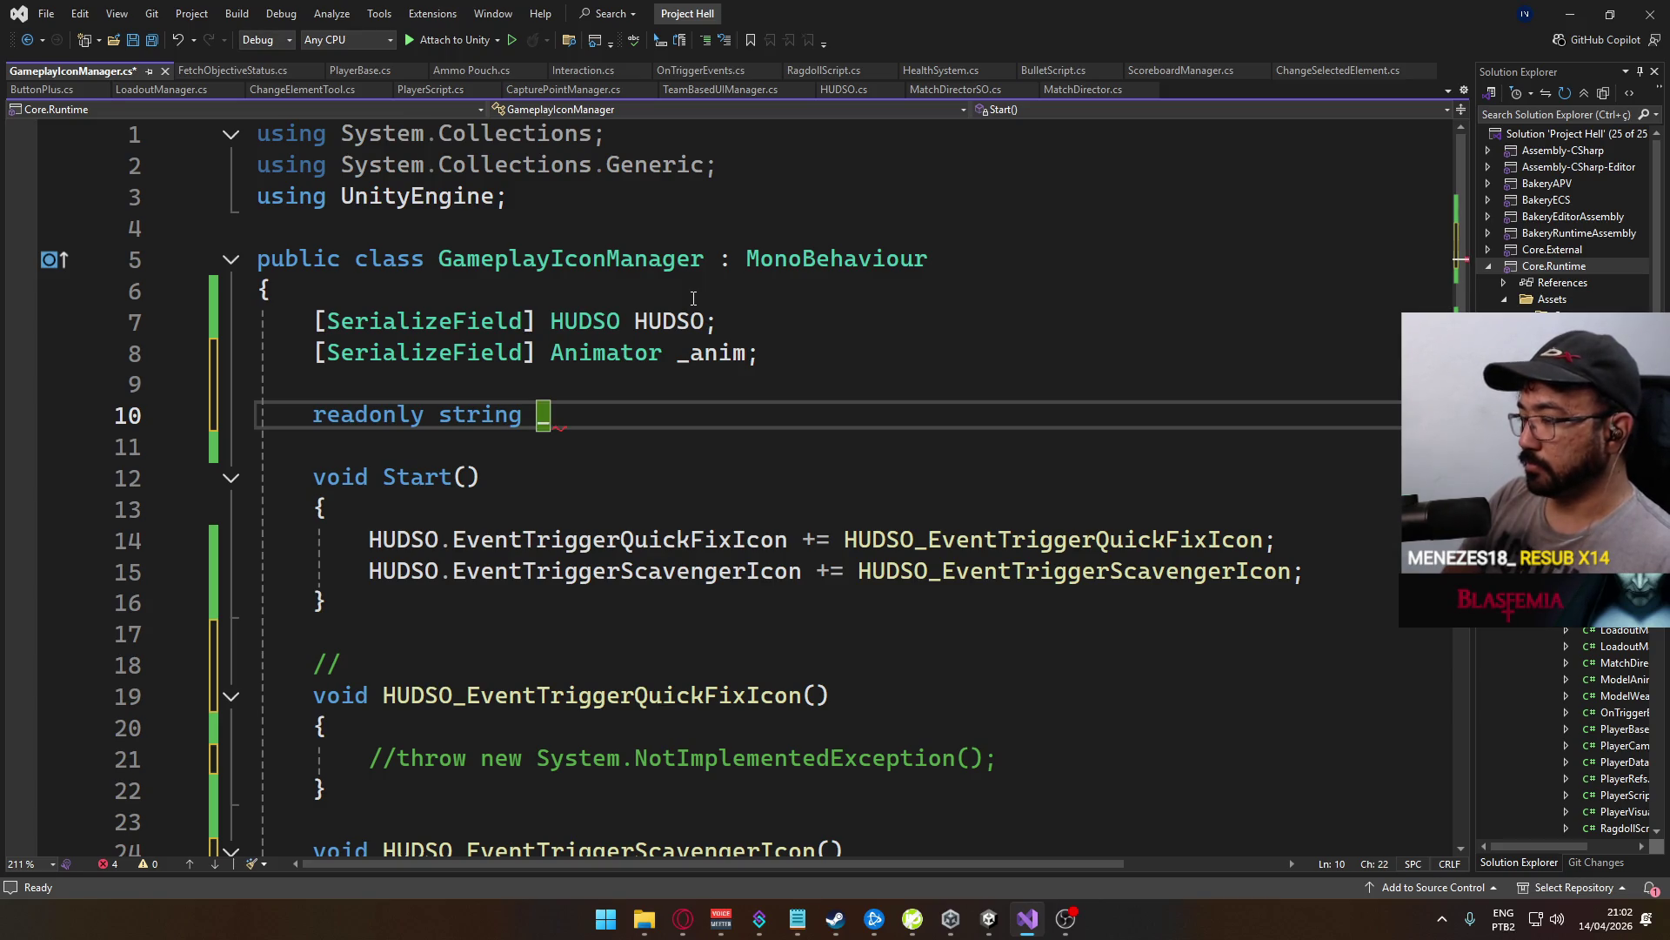
{"action": "type", "text": "SCAVENGER "}
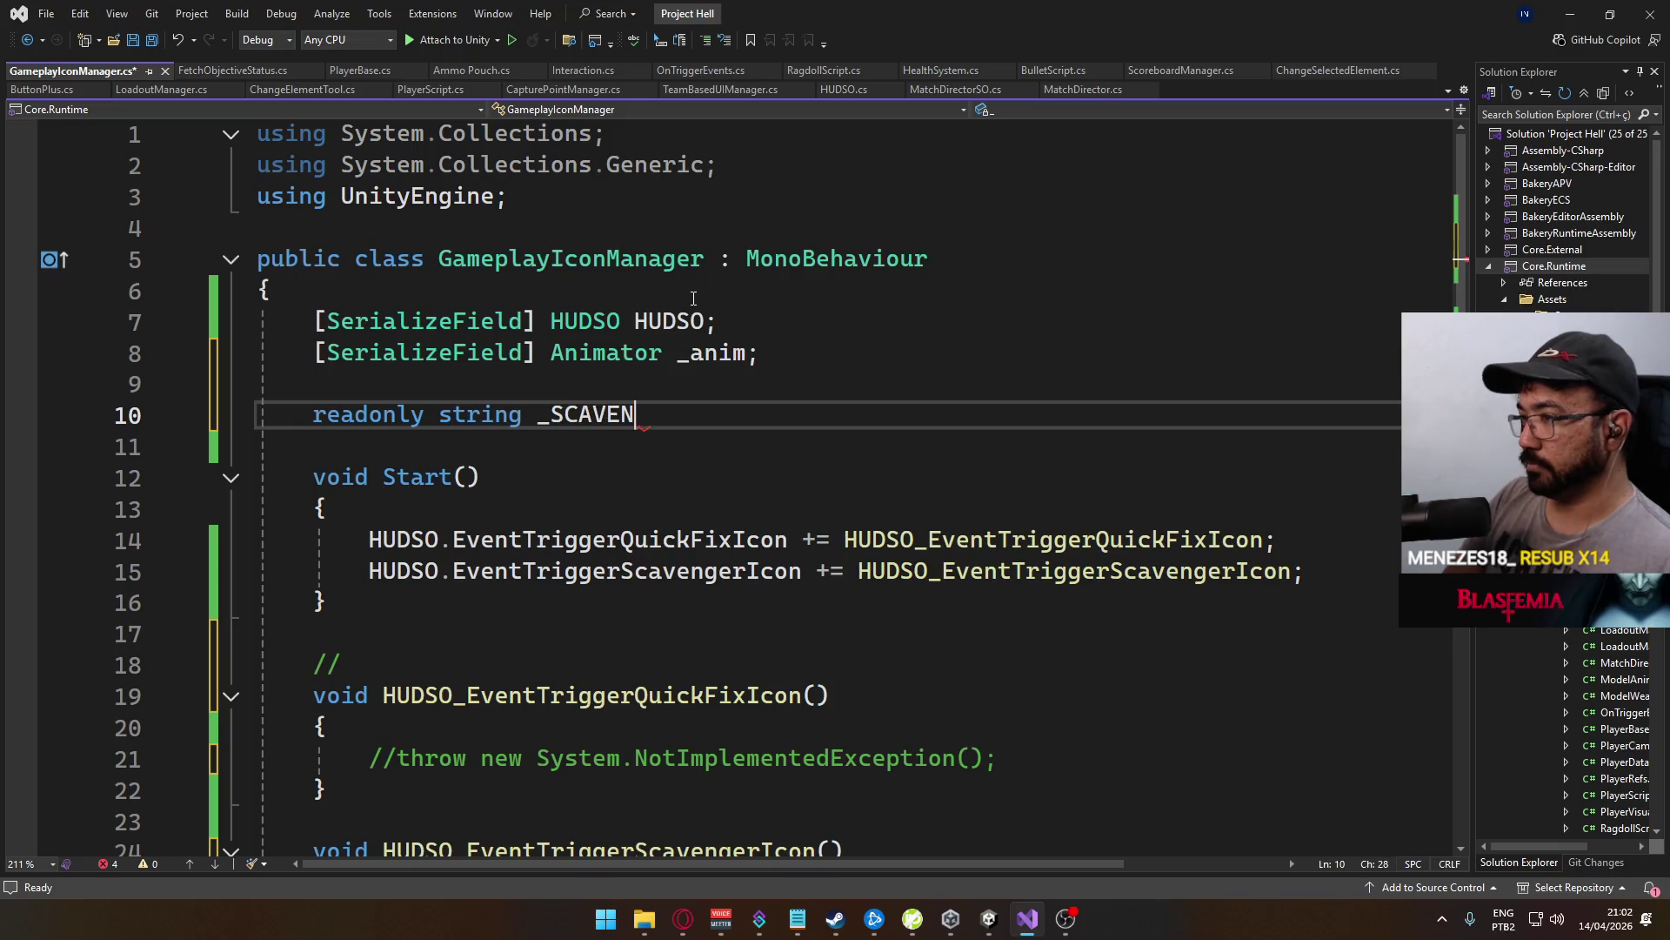
{"action": "type", "text": "= \"scavenge"}
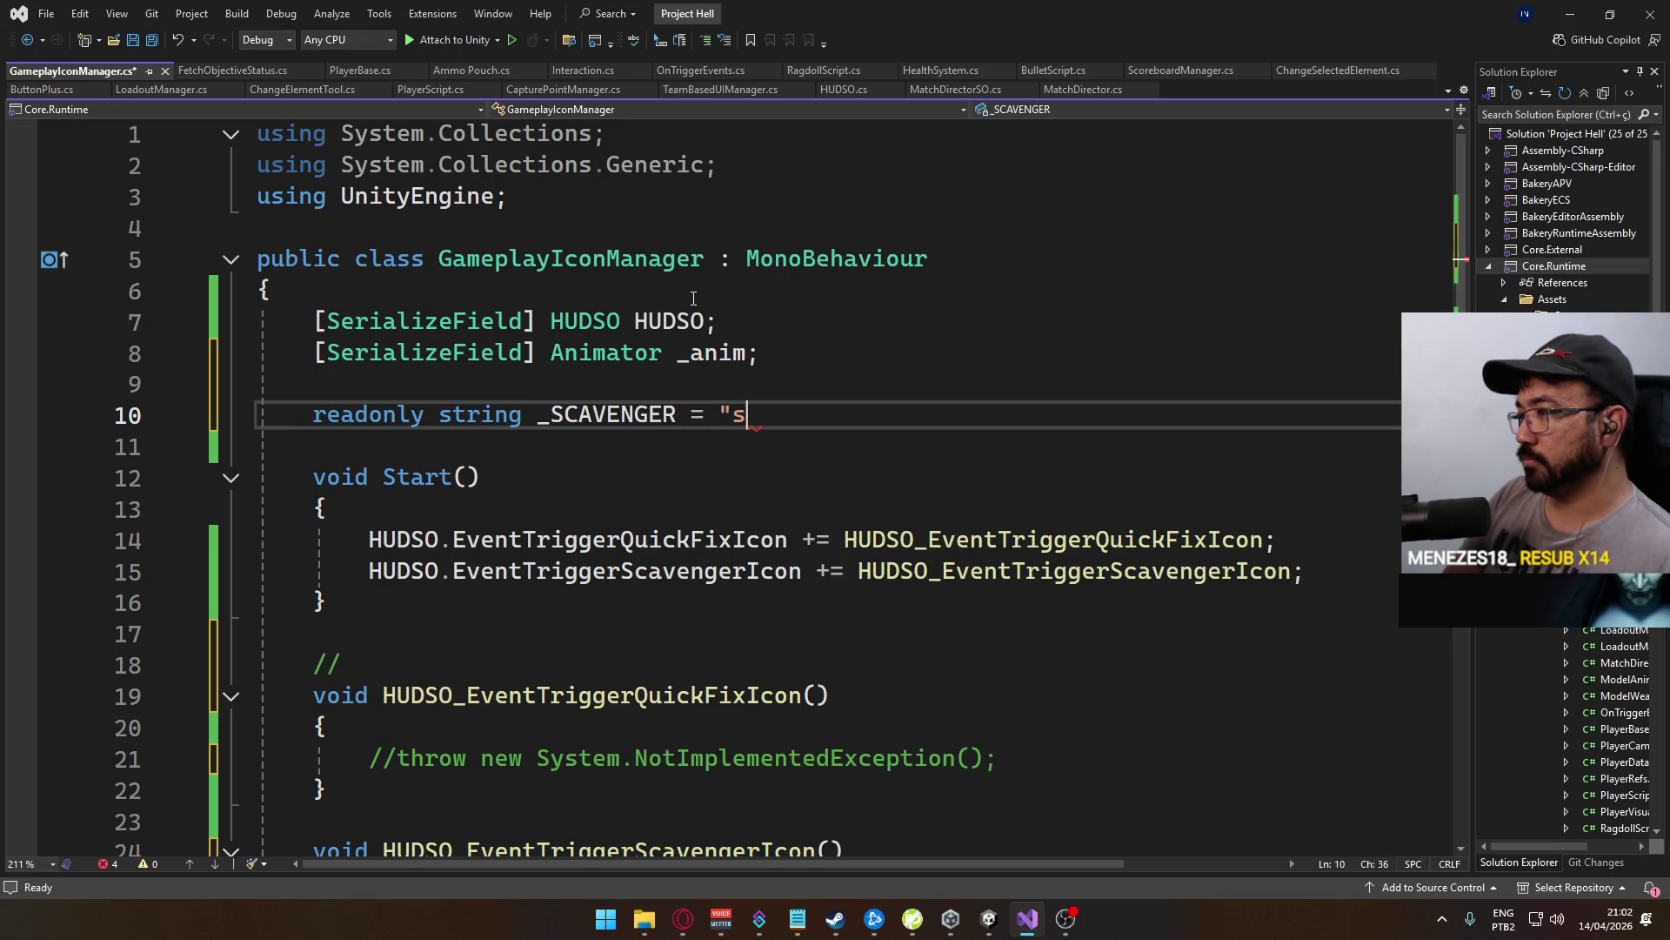
{"action": "type", "text": "r\";"}
{"action": "key", "text": "ctrl+s"}
Step: Complete the scavenger handler's call as _anim.SetTrigger(_SCAVENGER);
{"action": "scroll", "coordinate": [718, 597], "scroll_direction": "down", "scroll_amount": 3}
{"action": "type", "text": "_anim.SetTrigger("}
{"action": "scroll", "coordinate": [736, 626], "scroll_direction": "up", "scroll_amount": 1}
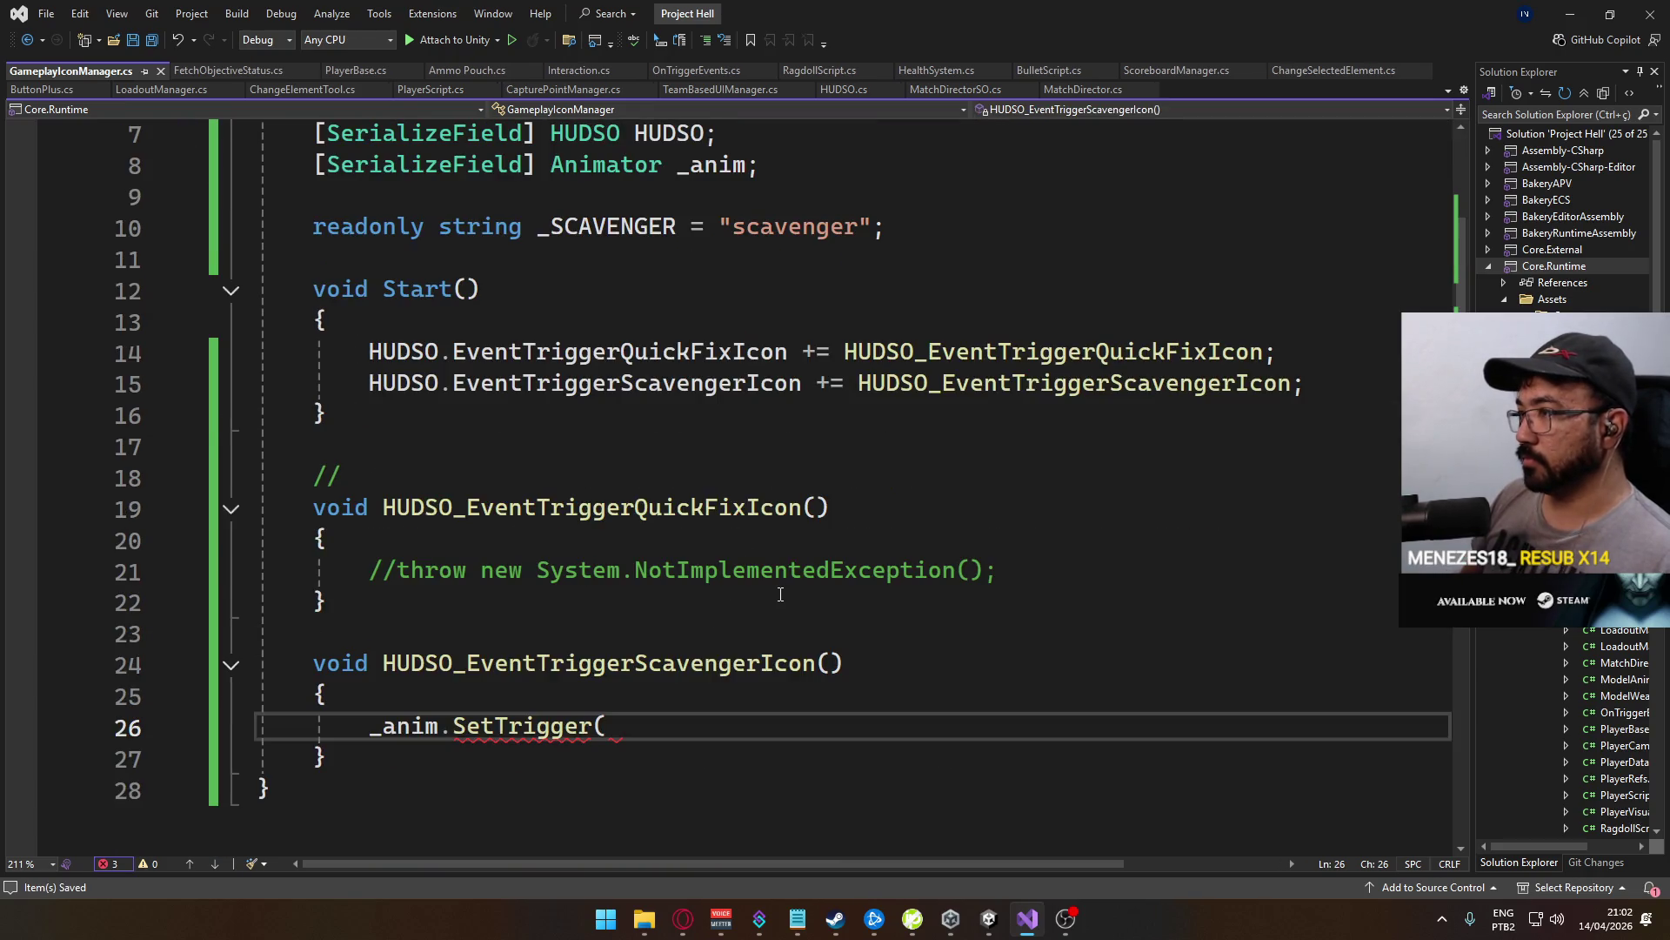
{"action": "type", "text": "_SCA"}
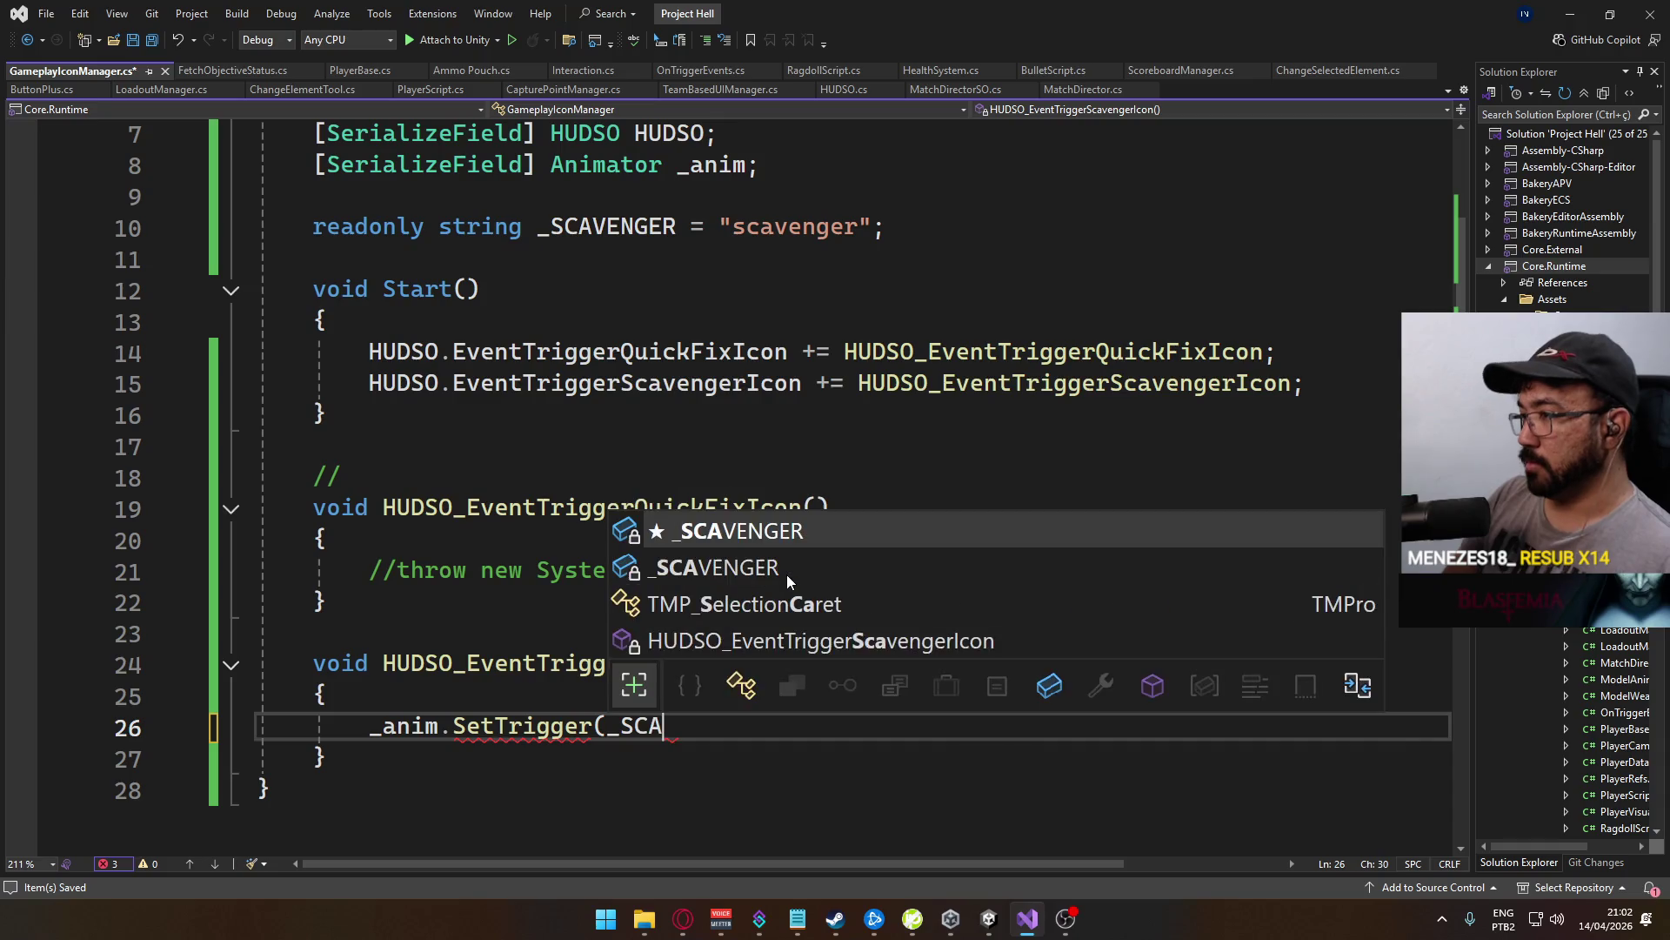
{"action": "key", "text": "Tab"}
{"action": "type", "text": ")"}
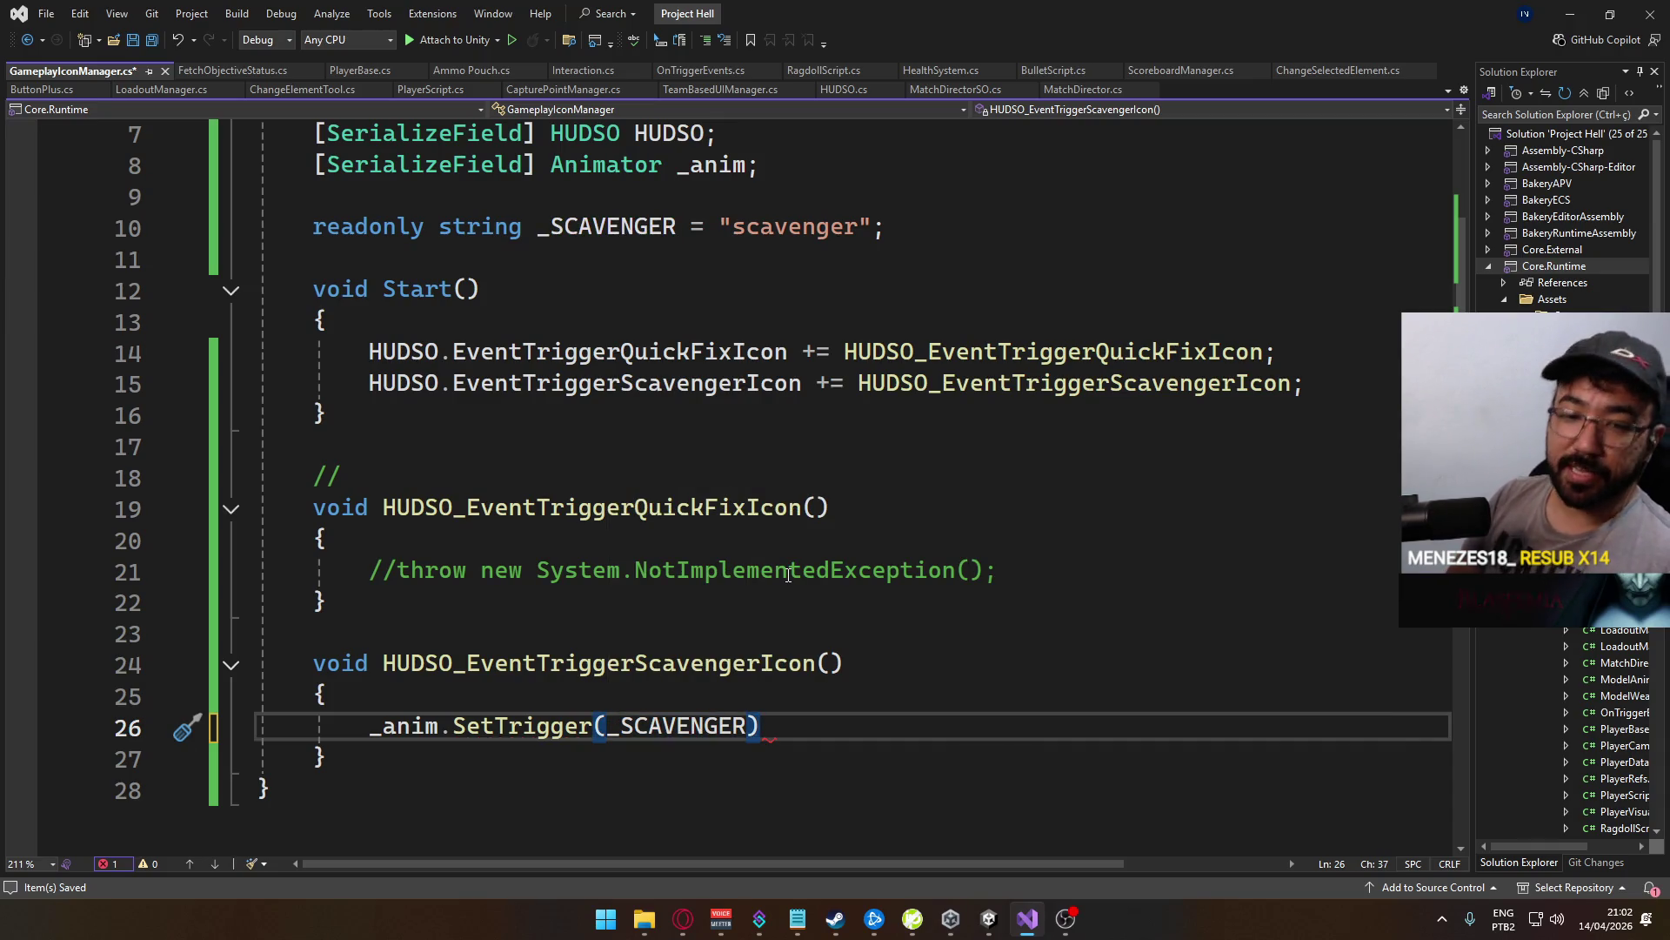
{"action": "type", "text": ";"}
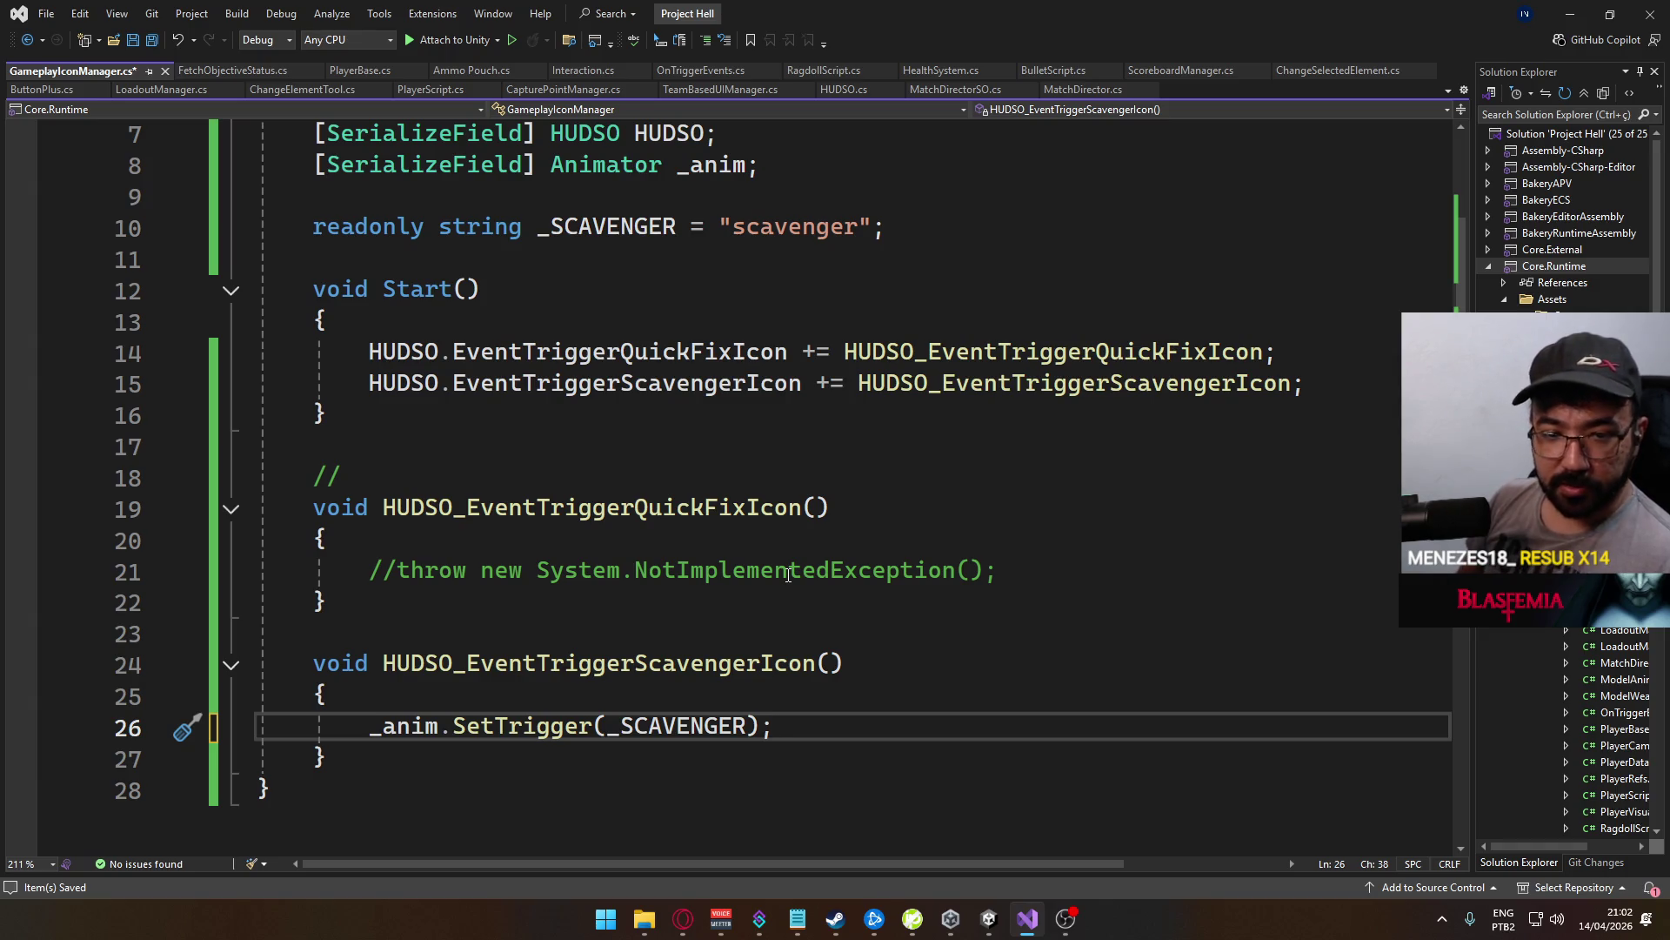
Step: Delete the quick-fix handler's commented-out exception line and save the script
{"action": "scroll", "coordinate": [787, 572], "scroll_direction": "down", "scroll_amount": 1}
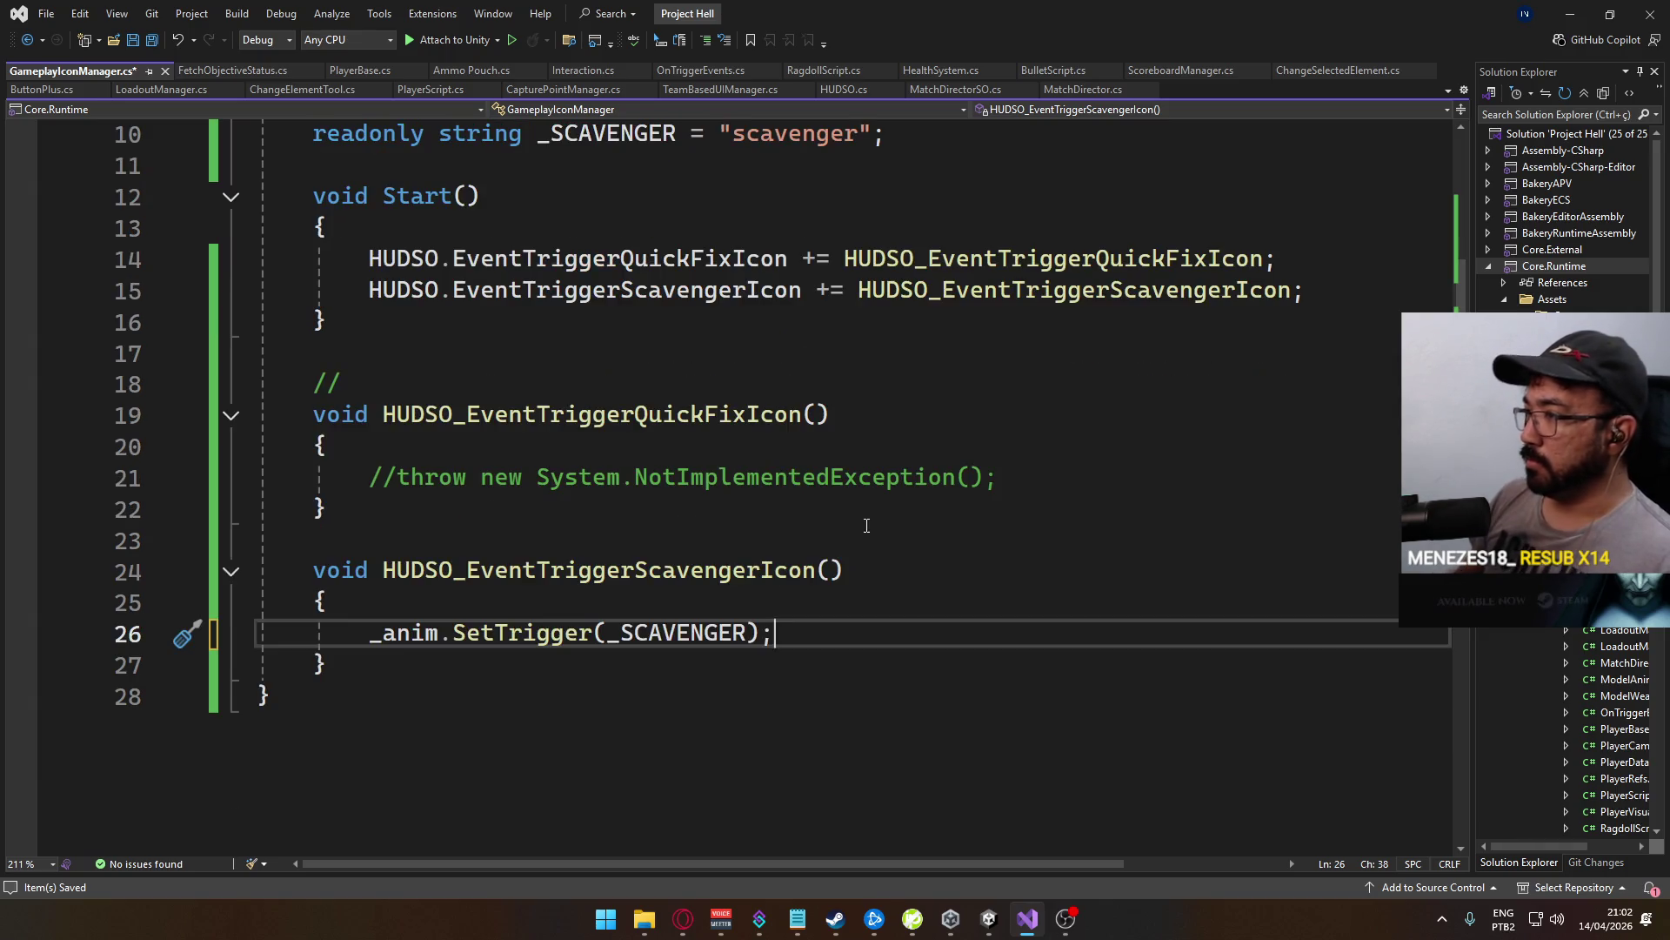
{"action": "key", "text": "Up"}
{"action": "key", "text": "Up"}
{"action": "key", "text": "Up"}
{"action": "key", "text": "Down"}
{"action": "key", "text": "Down"}
{"action": "key", "text": "Down"}
{"action": "scroll", "coordinate": [753, 595], "scroll_direction": "down", "scroll_amount": 1}
{"action": "scroll", "coordinate": [753, 595], "scroll_direction": "up", "scroll_amount": 2}
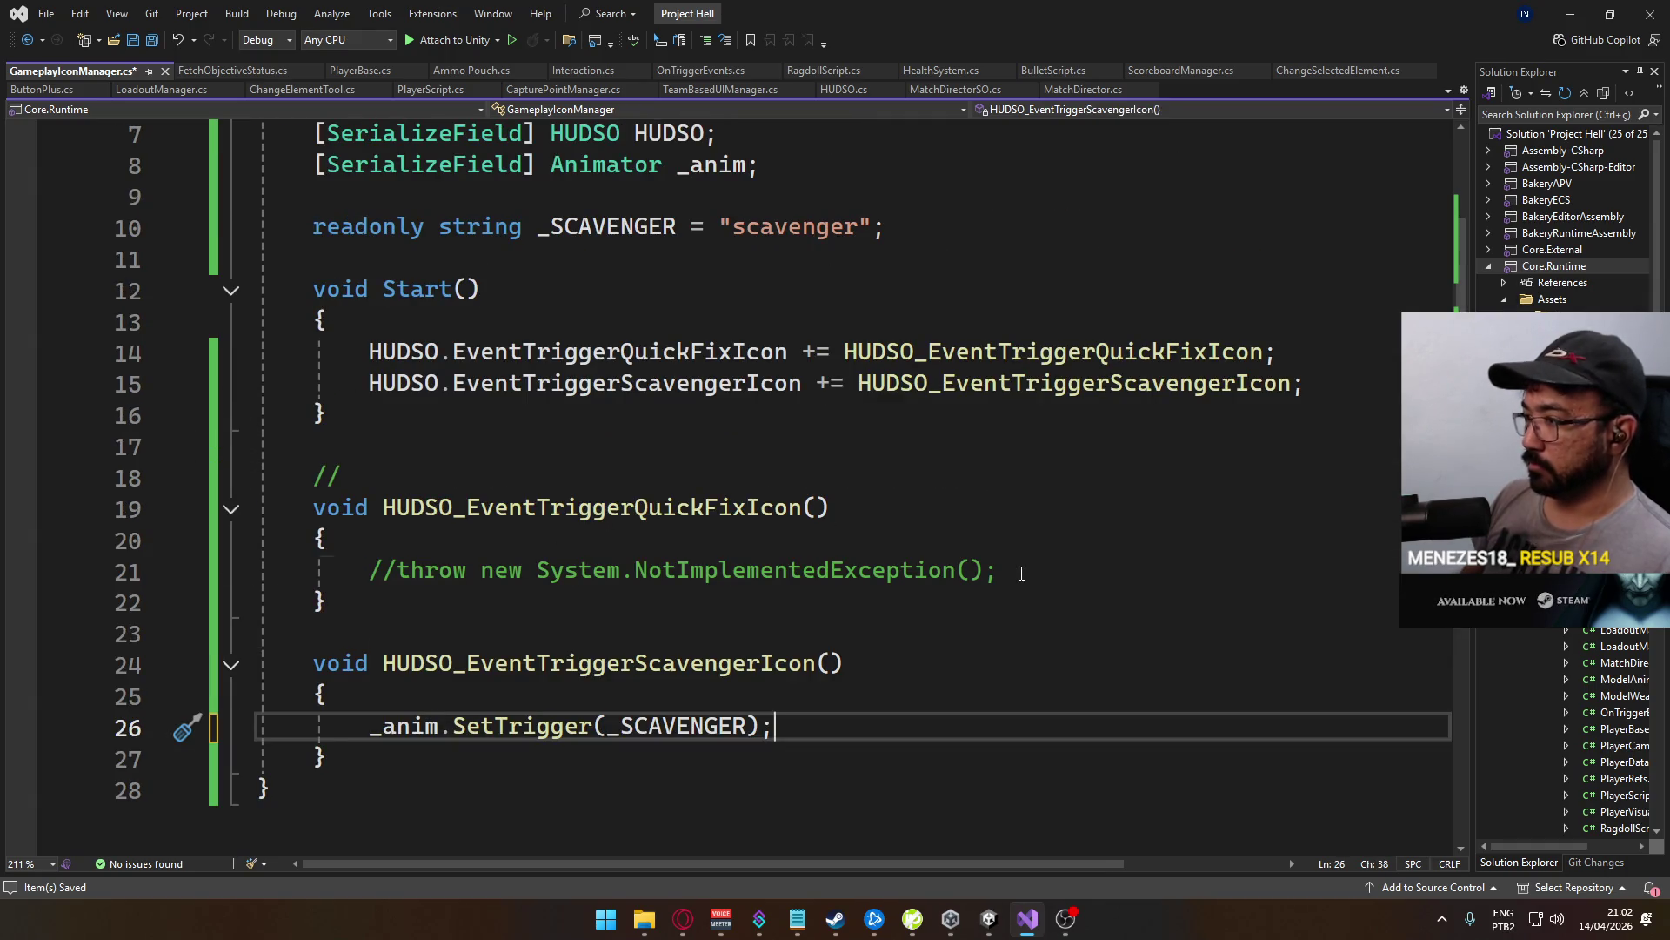
{"action": "left_click_drag", "start_coordinate": [999, 570], "coordinate": [394, 567]}
{"action": "key", "text": "shift+Home"}
{"action": "key", "text": "BackSpace"}
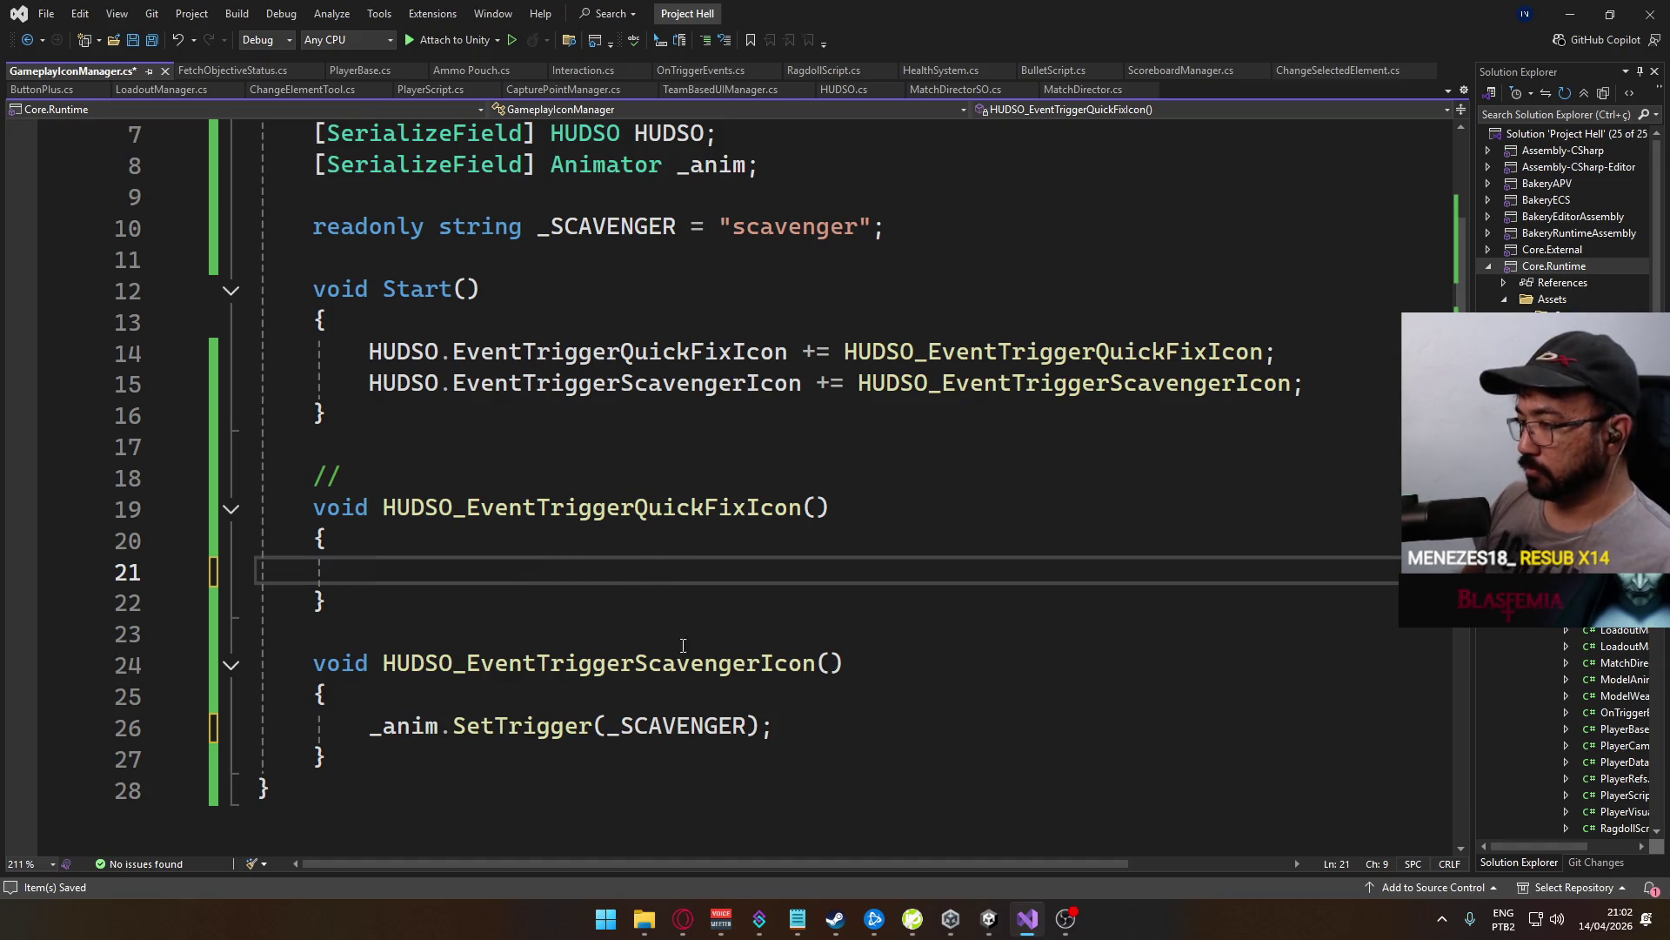
{"action": "left_click", "coordinate": [780, 725]}
{"action": "key", "text": "ctrl+s"}
{"action": "scroll", "coordinate": [668, 492], "scroll_direction": "up", "scroll_amount": 2}
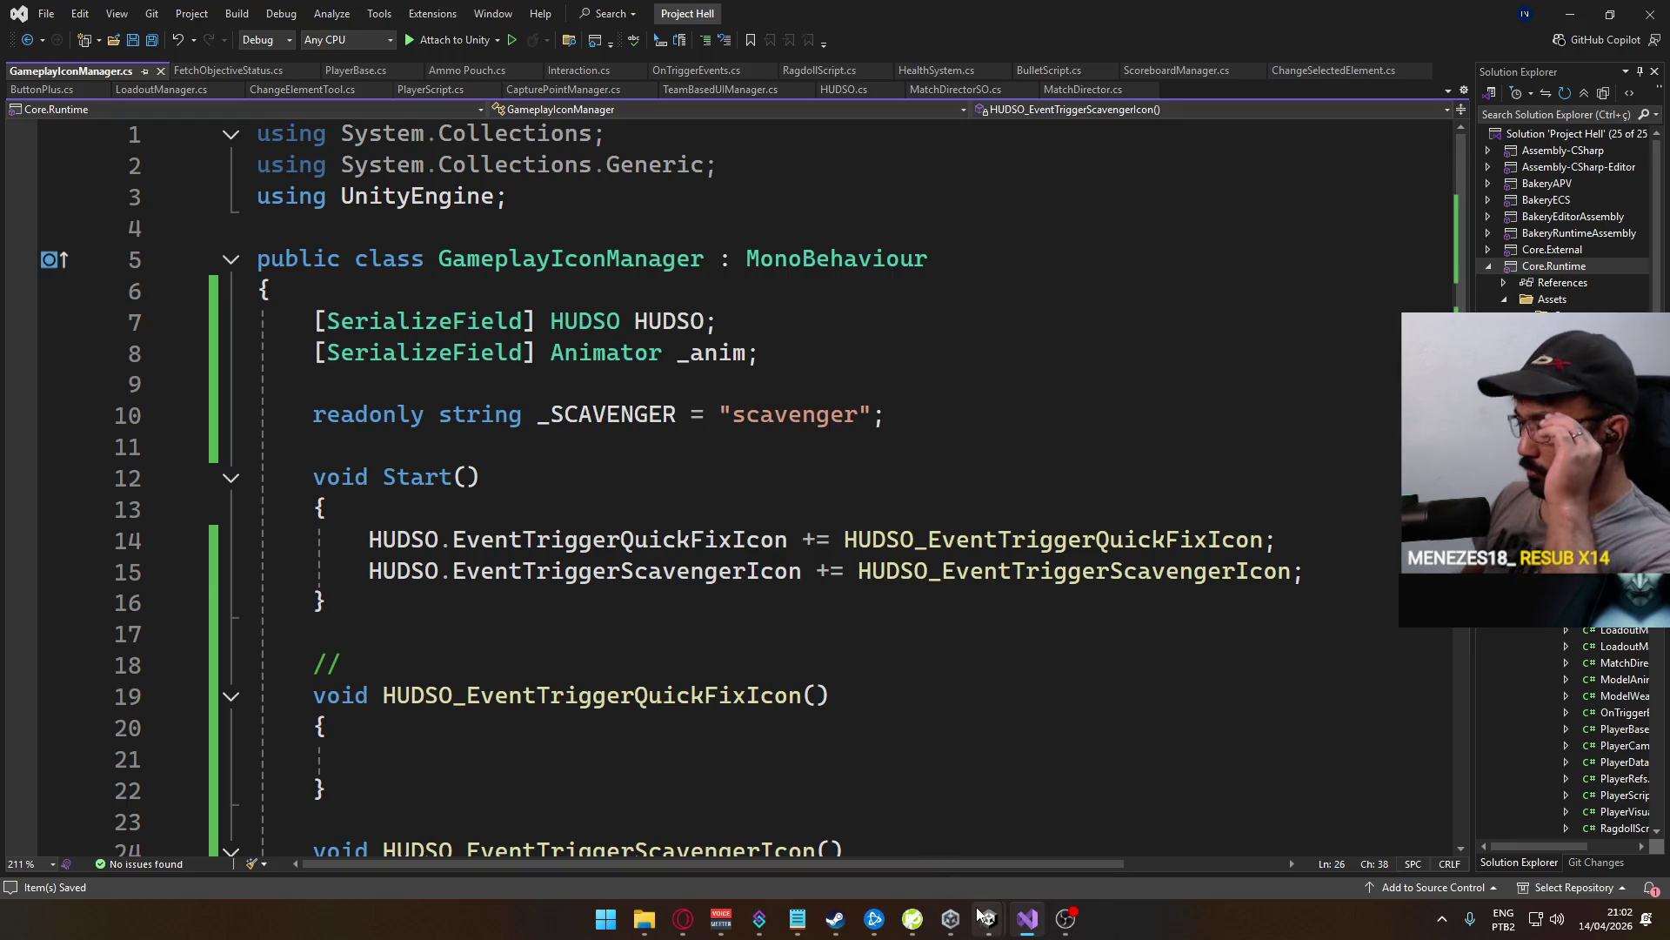
{"action": "mouse_move", "coordinate": [988, 918]}
{"action": "mouse_move", "coordinate": [892, 798]}
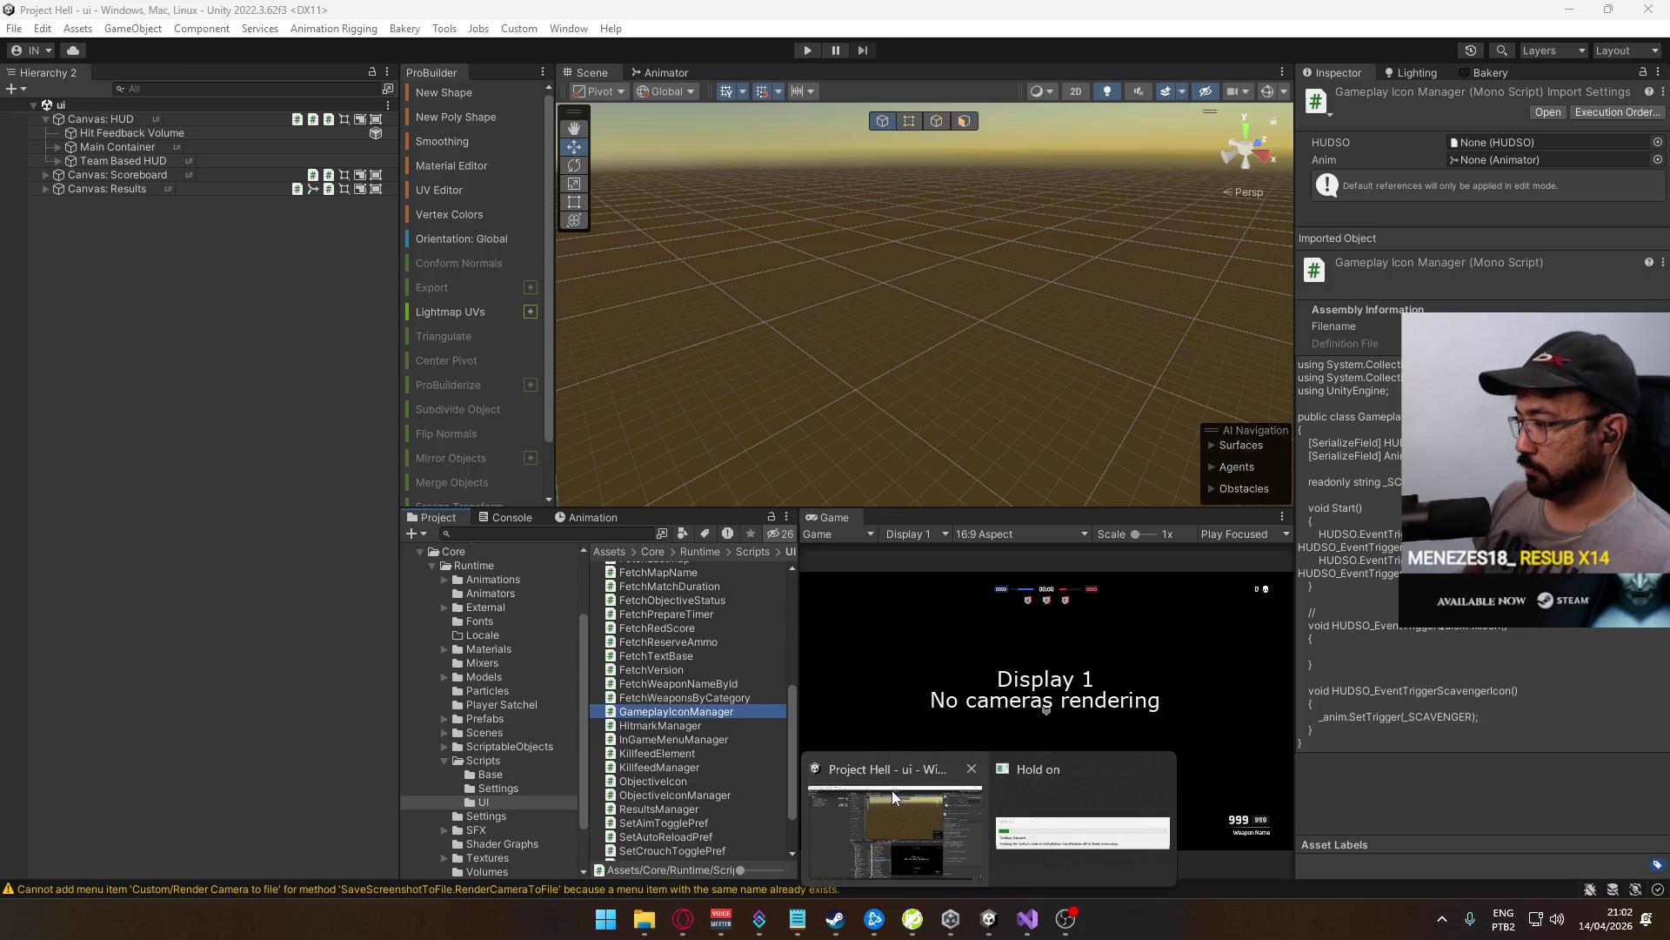
Step: Back in Unity, select Canvas: HUD in the Hierarchy
{"action": "left_click", "coordinate": [964, 821]}
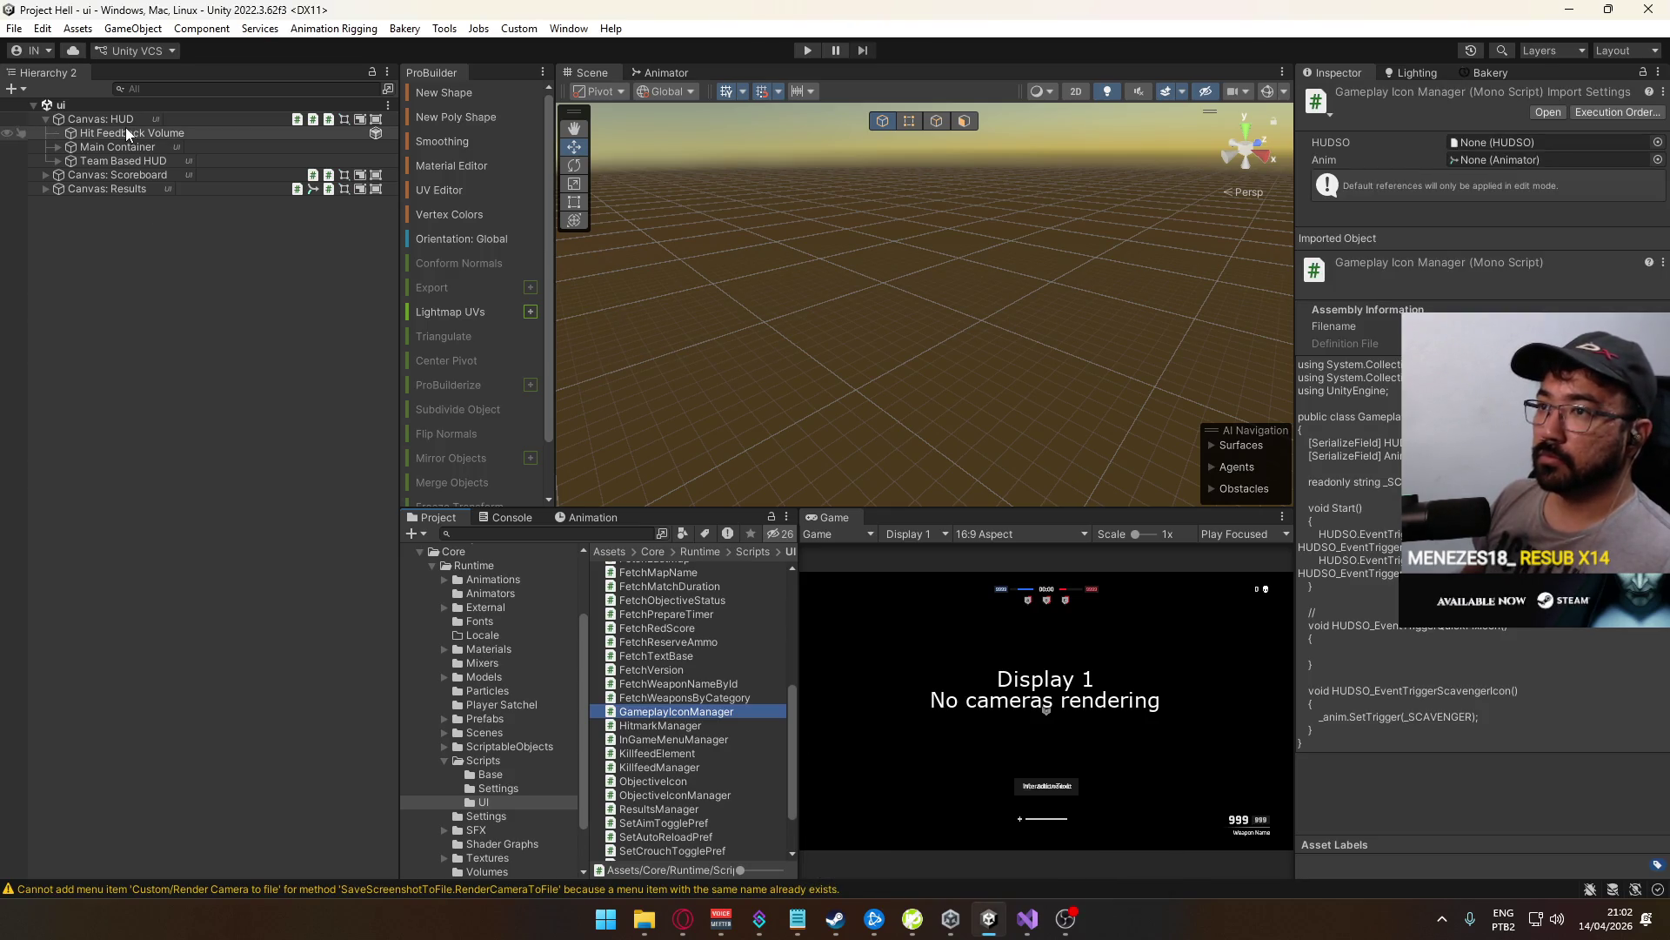
{"action": "left_click", "coordinate": [45, 174]}
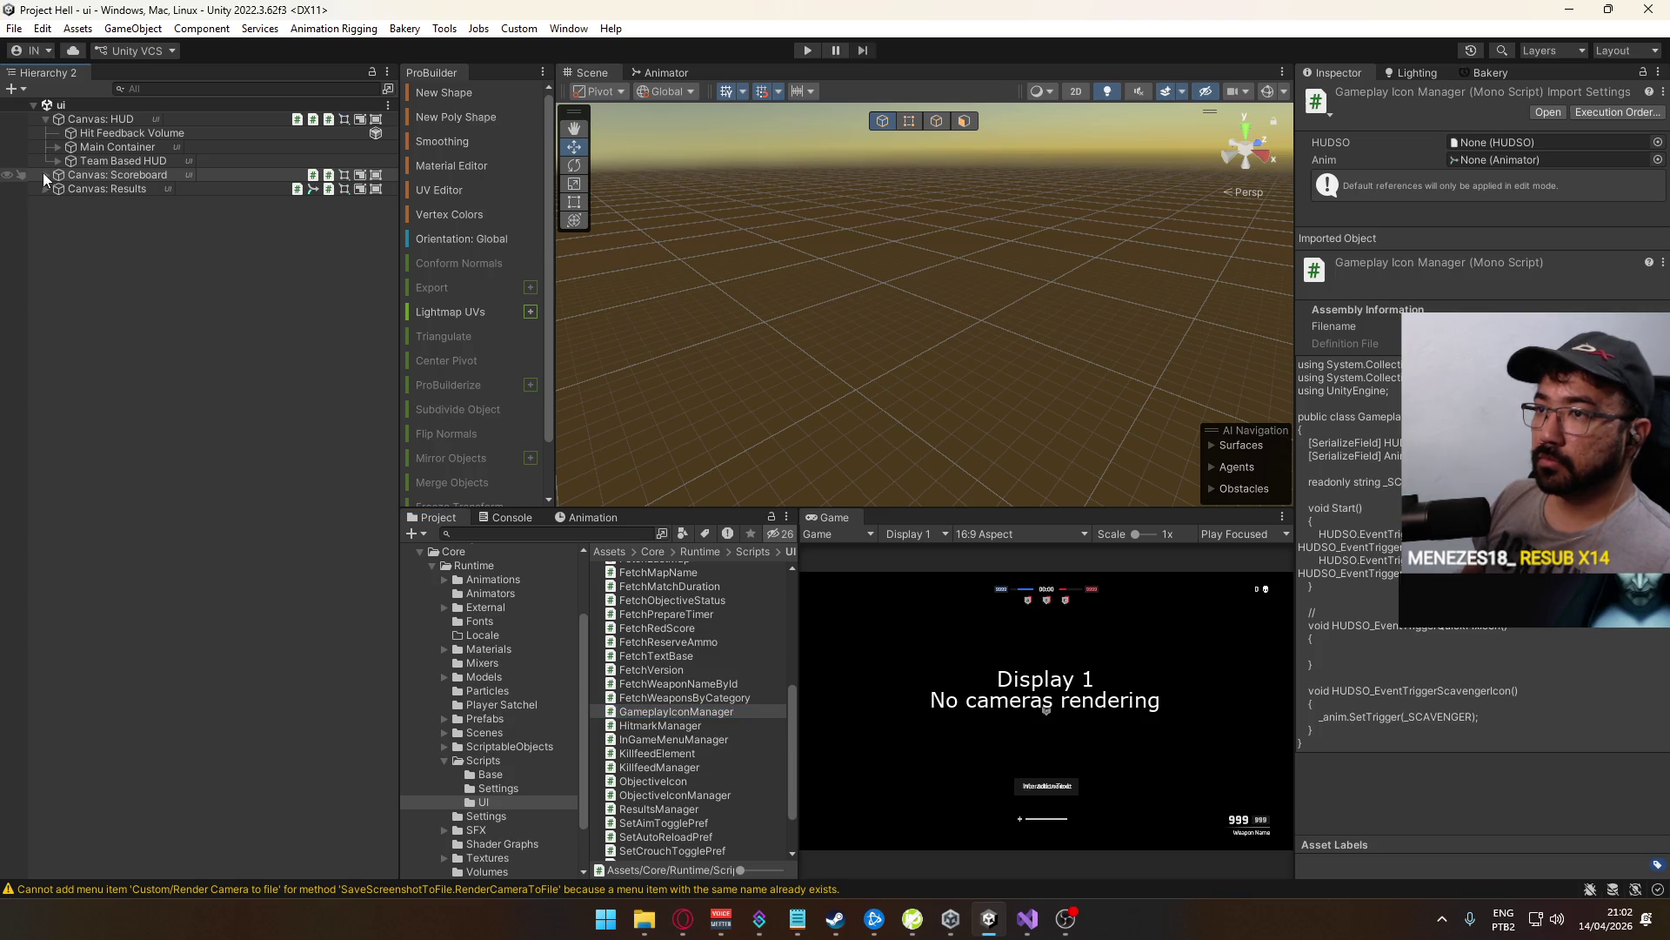
{"action": "left_click", "coordinate": [43, 202]}
{"action": "left_click", "coordinate": [43, 202]}
{"action": "left_click", "coordinate": [96, 202]}
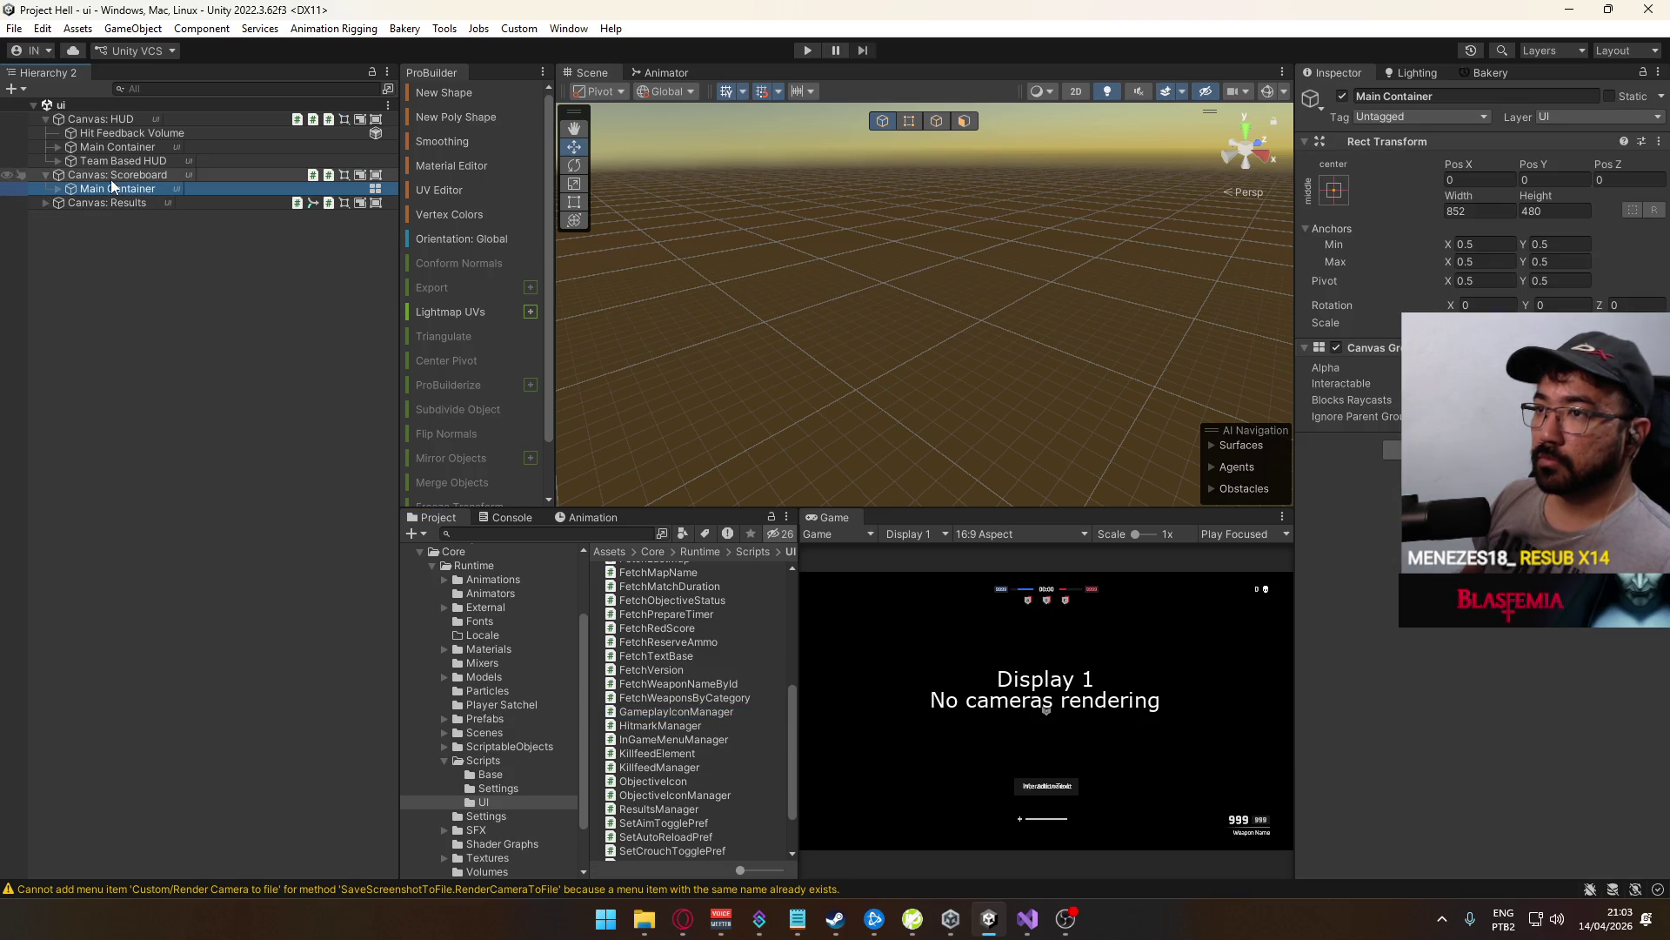
{"action": "left_click", "coordinate": [111, 178]}
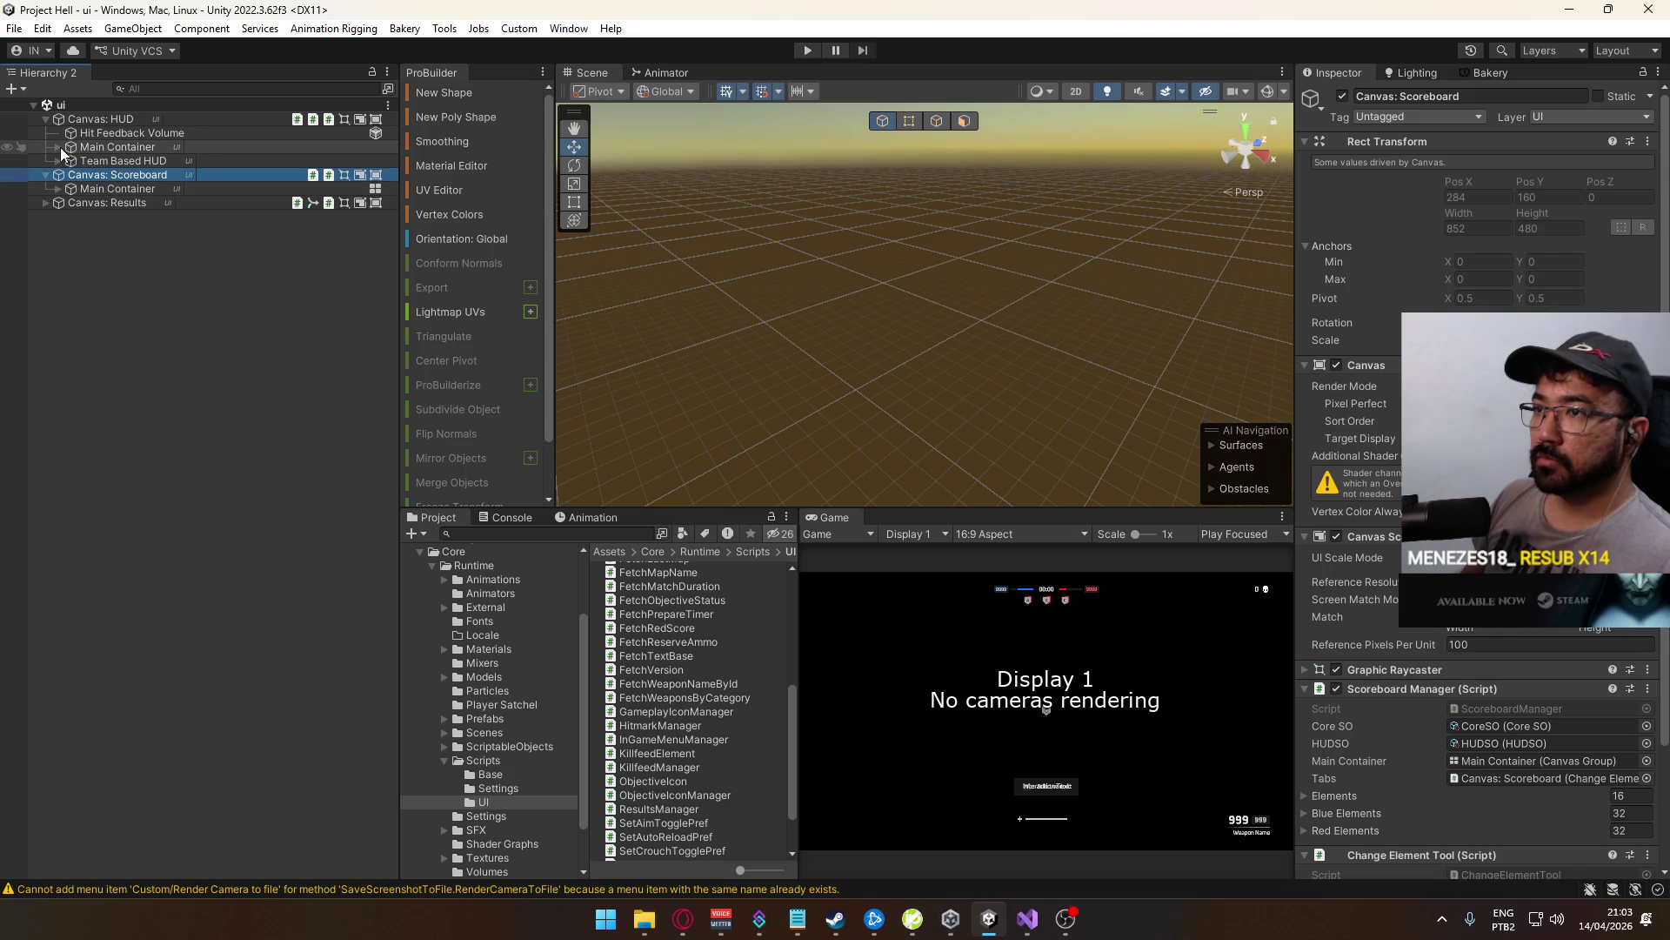
{"action": "left_click", "coordinate": [105, 120]}
{"action": "scroll", "coordinate": [1470, 663], "scroll_direction": "down", "scroll_amount": 5}
{"action": "scroll", "coordinate": [1470, 663], "scroll_direction": "down", "scroll_amount": 3}
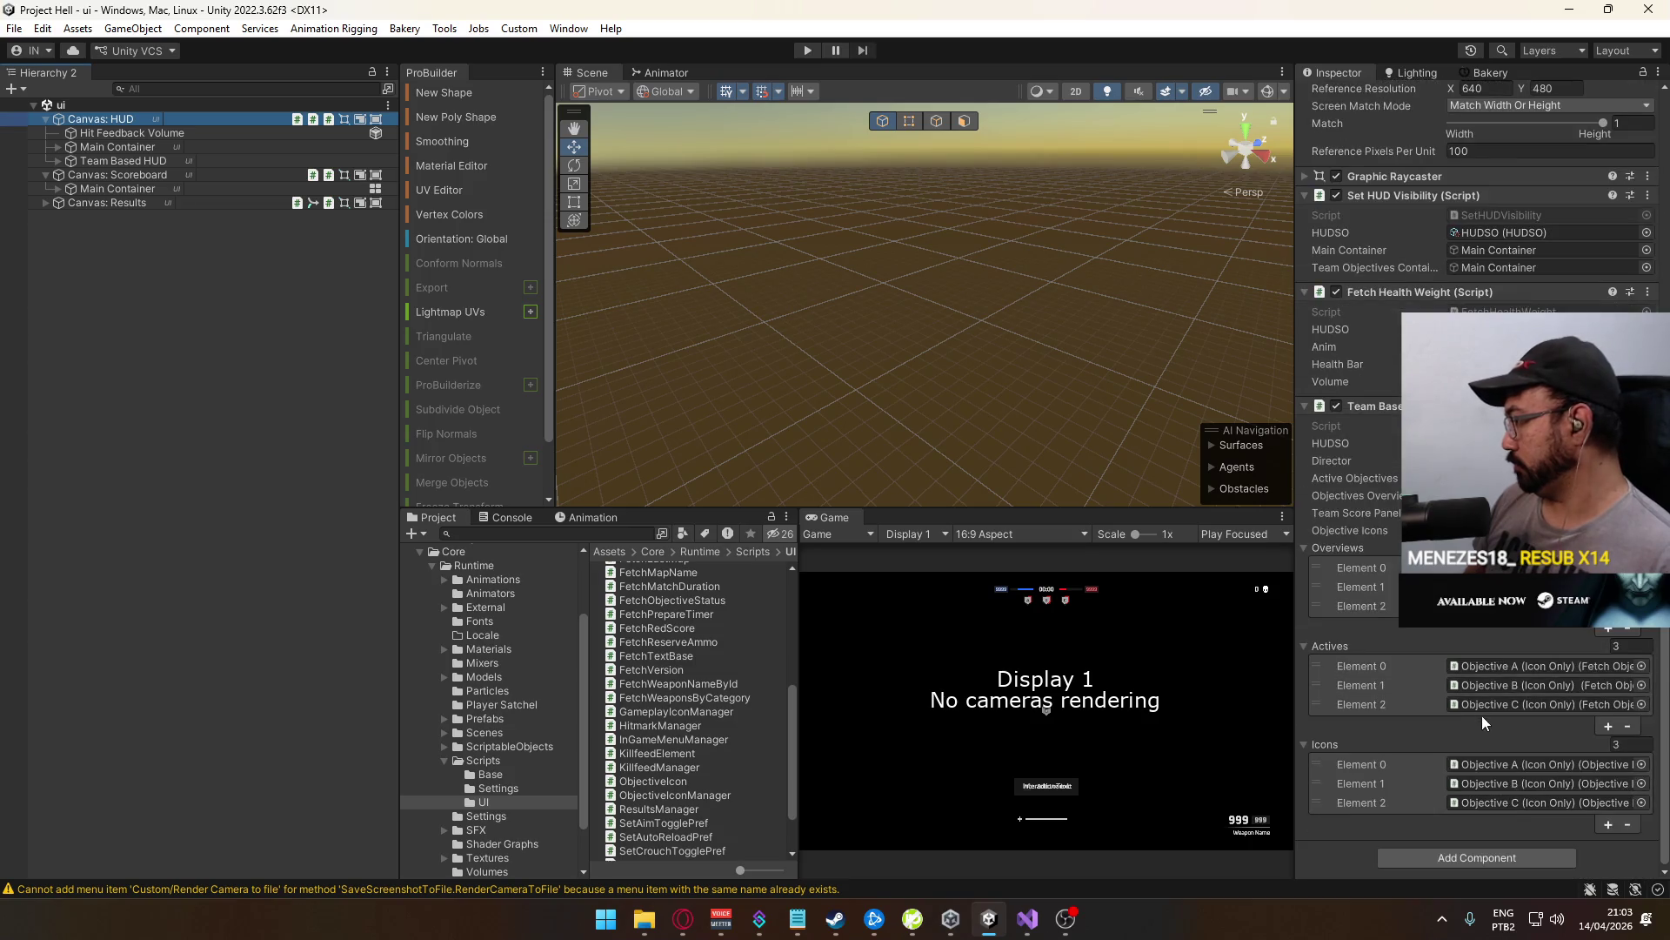
Step: Add a Gameplay Icon Manager component to Canvas: HUD and set its HUDSO reference to HUDSO
{"action": "left_click", "coordinate": [1512, 843]}
{"action": "type", "text": "ga"}
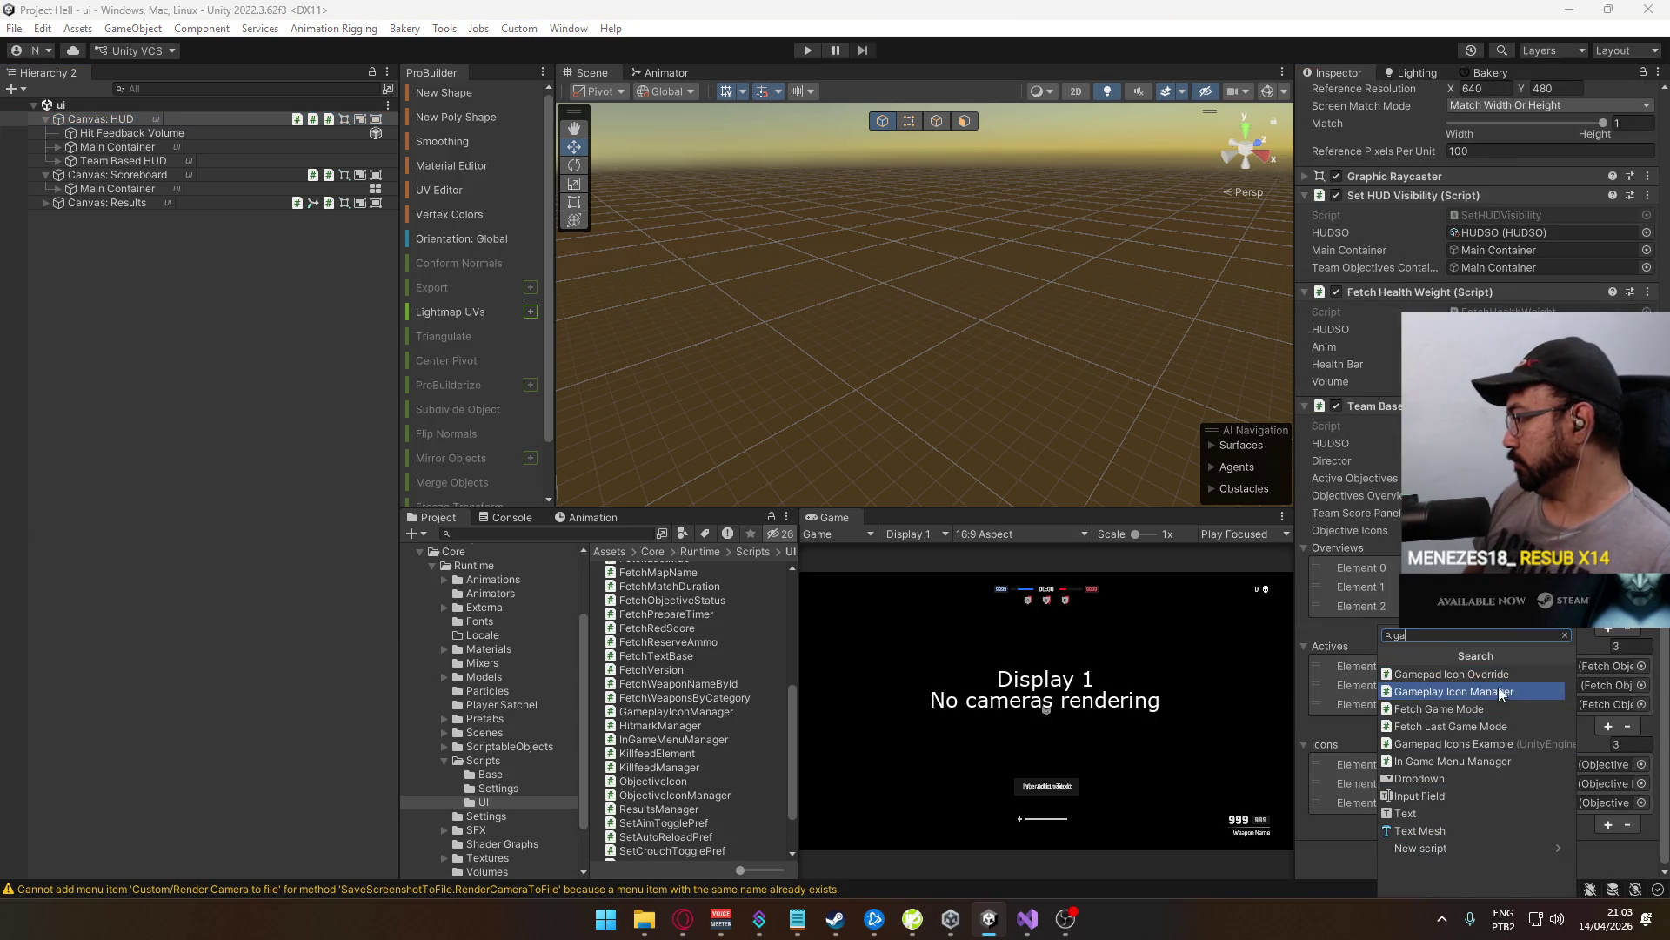
{"action": "left_click", "coordinate": [1496, 687]}
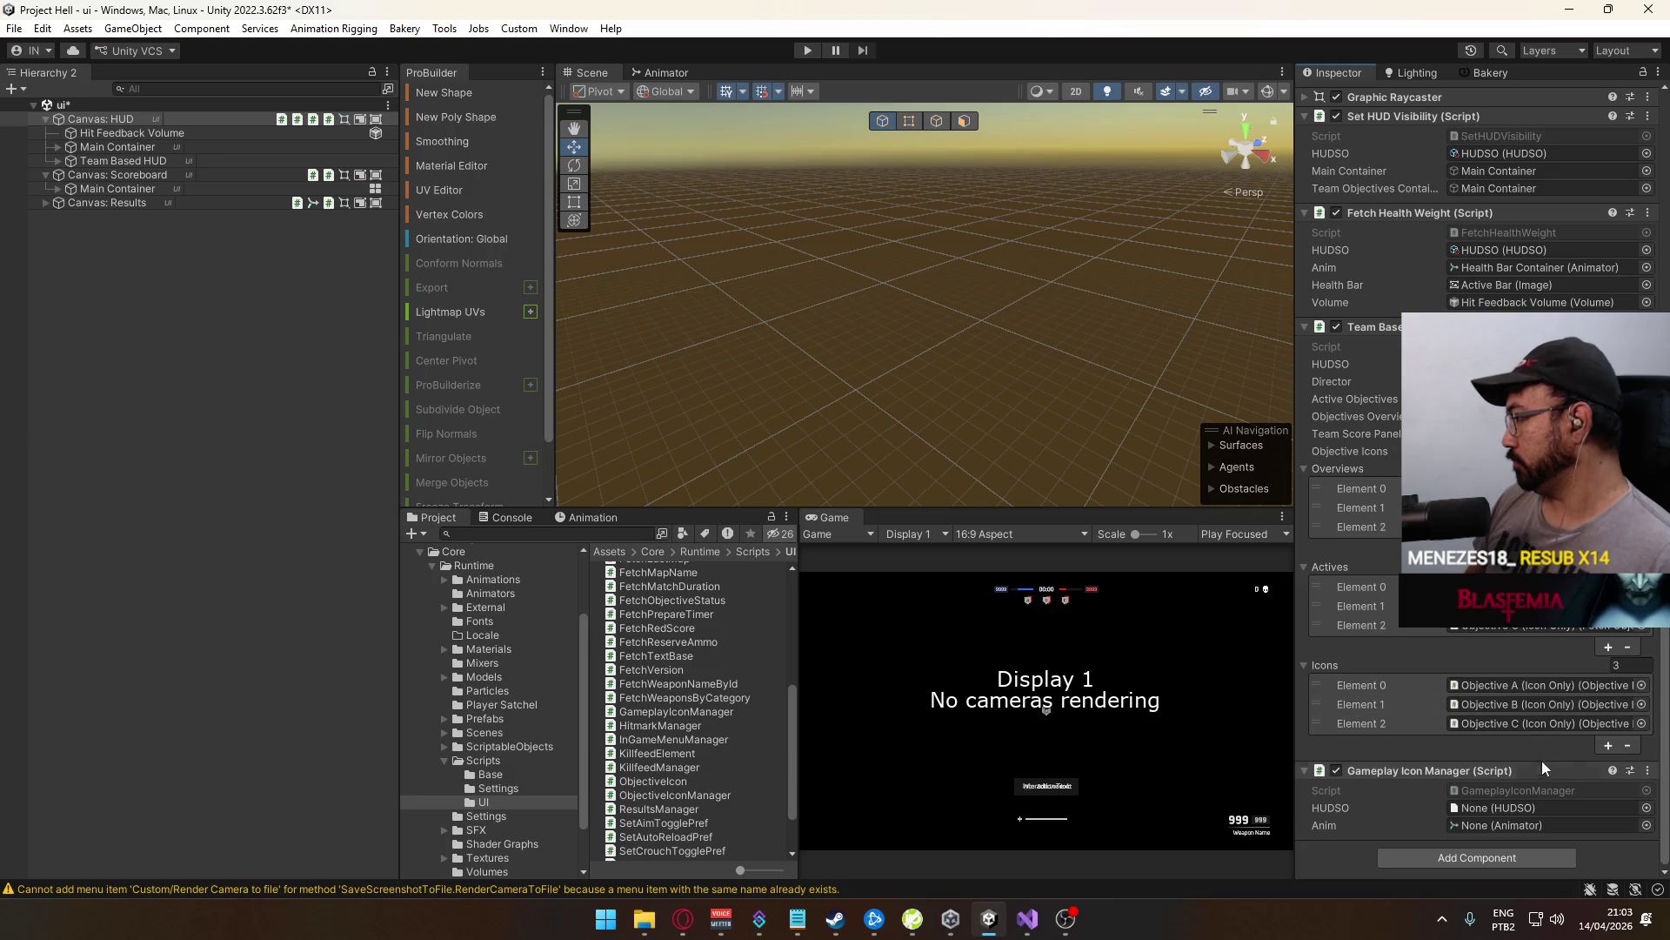
{"action": "left_click", "coordinate": [1646, 807]}
{"action": "left_click", "coordinate": [1239, 611]}
{"action": "left_click", "coordinate": [1239, 613]}
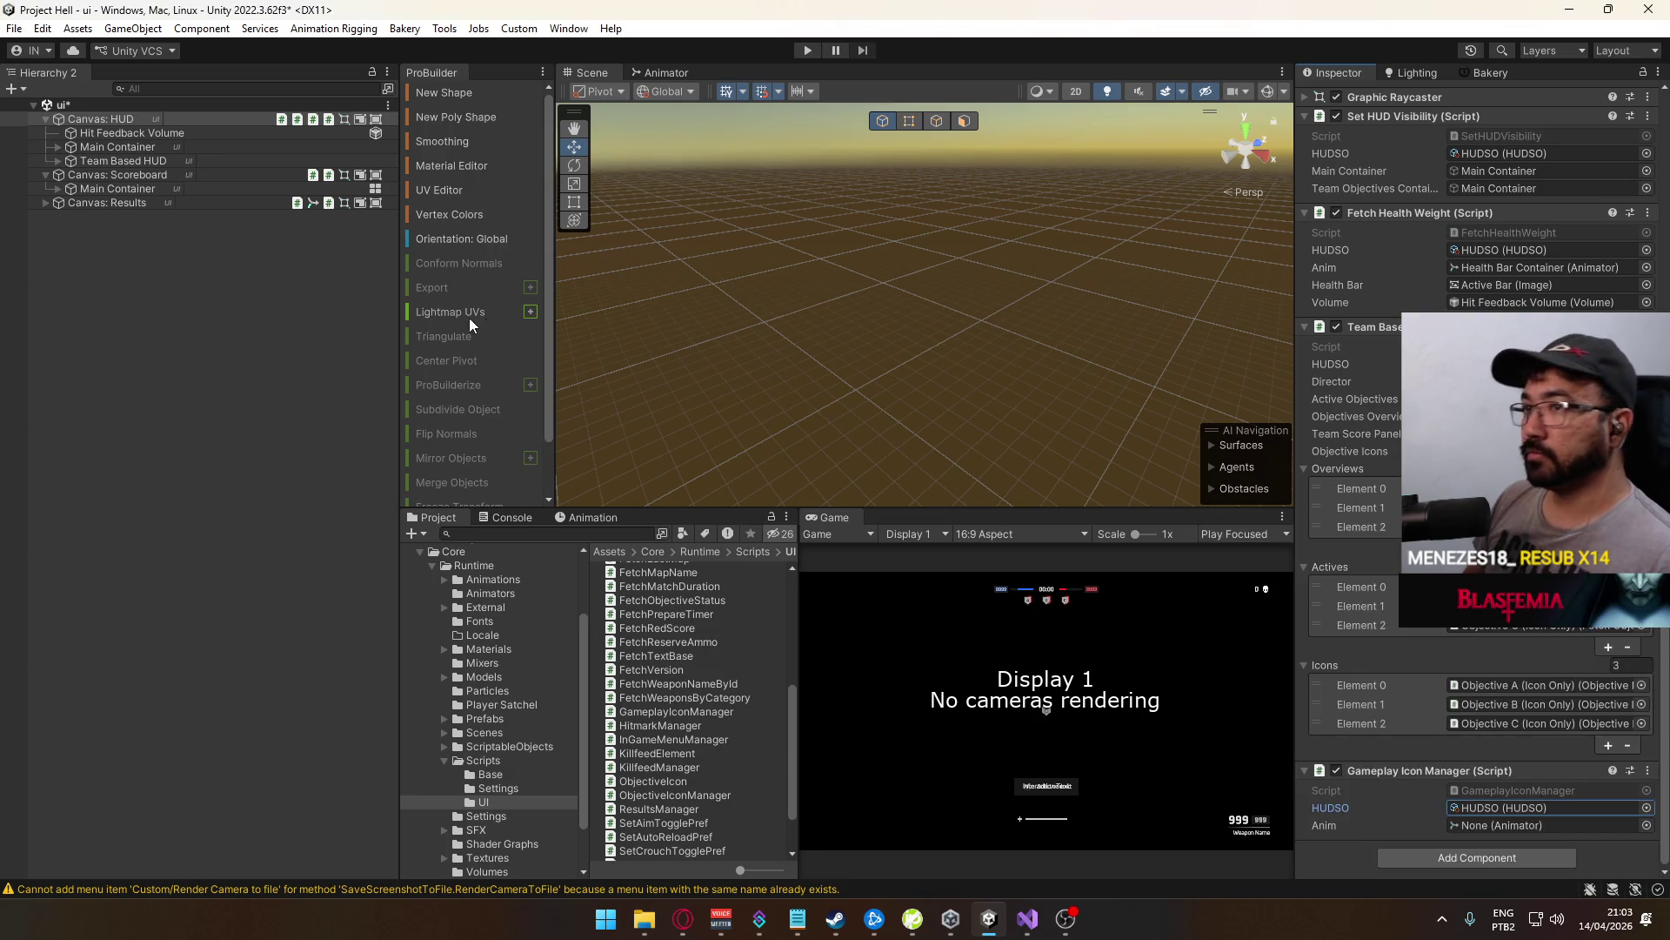
Step: Add an Animator component to the Gameplay Icons object under Main Container
{"action": "left_click", "coordinate": [59, 149]}
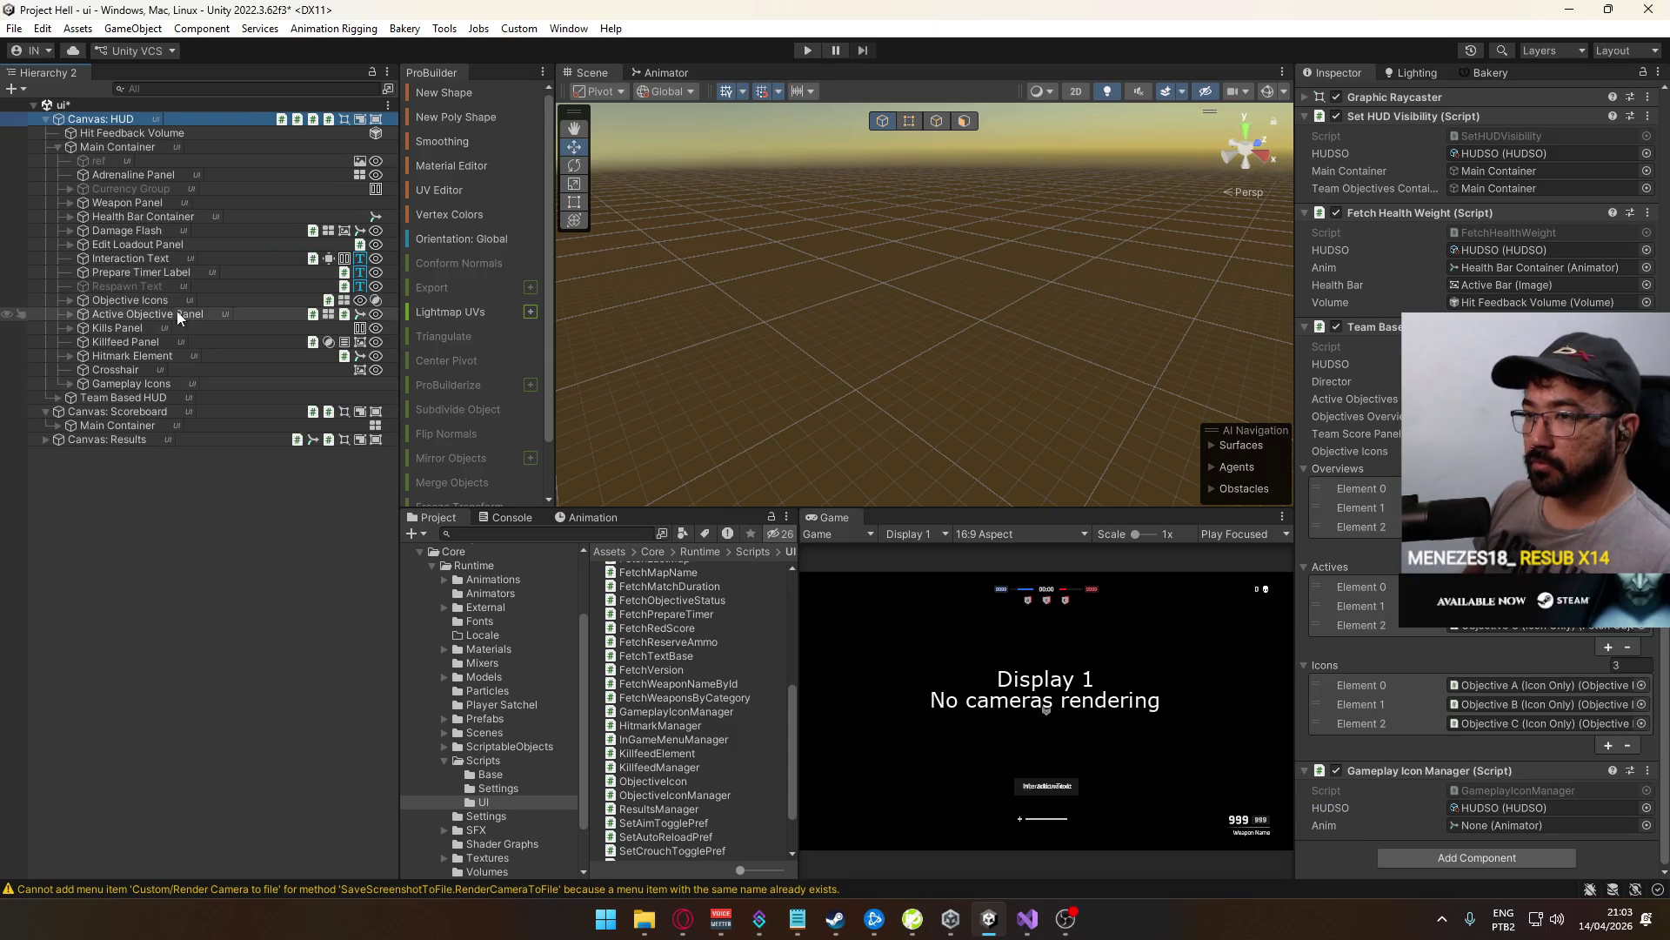
{"action": "left_click", "coordinate": [166, 387]}
{"action": "left_click", "coordinate": [1479, 355]}
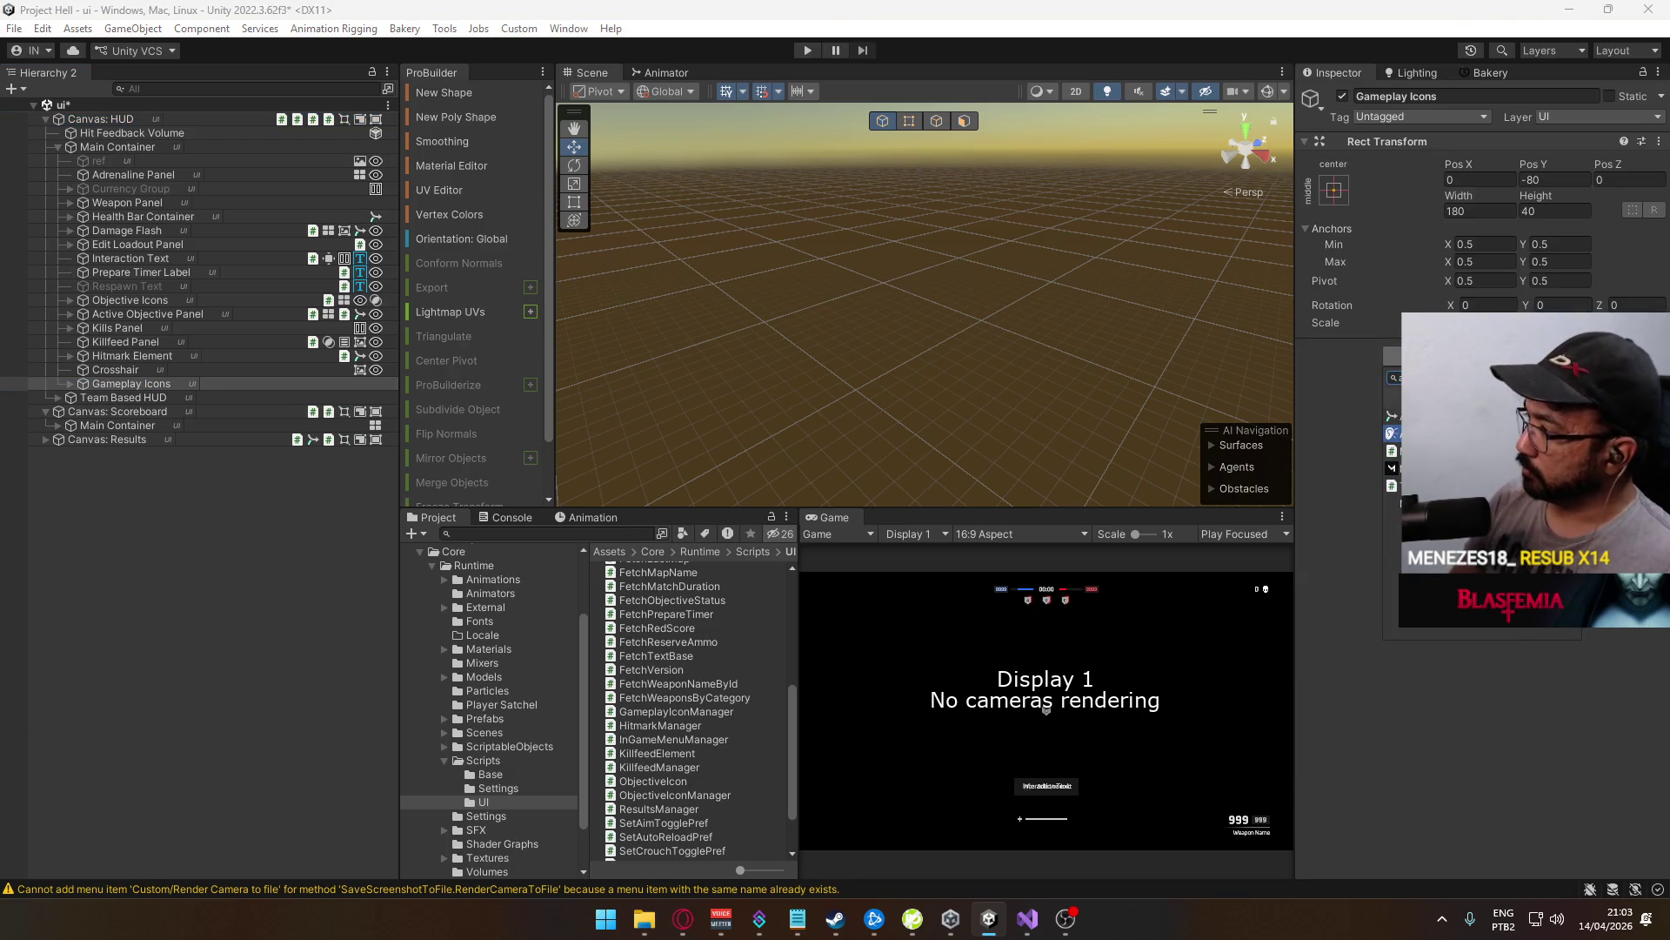
{"action": "left_click", "coordinate": [1436, 433]}
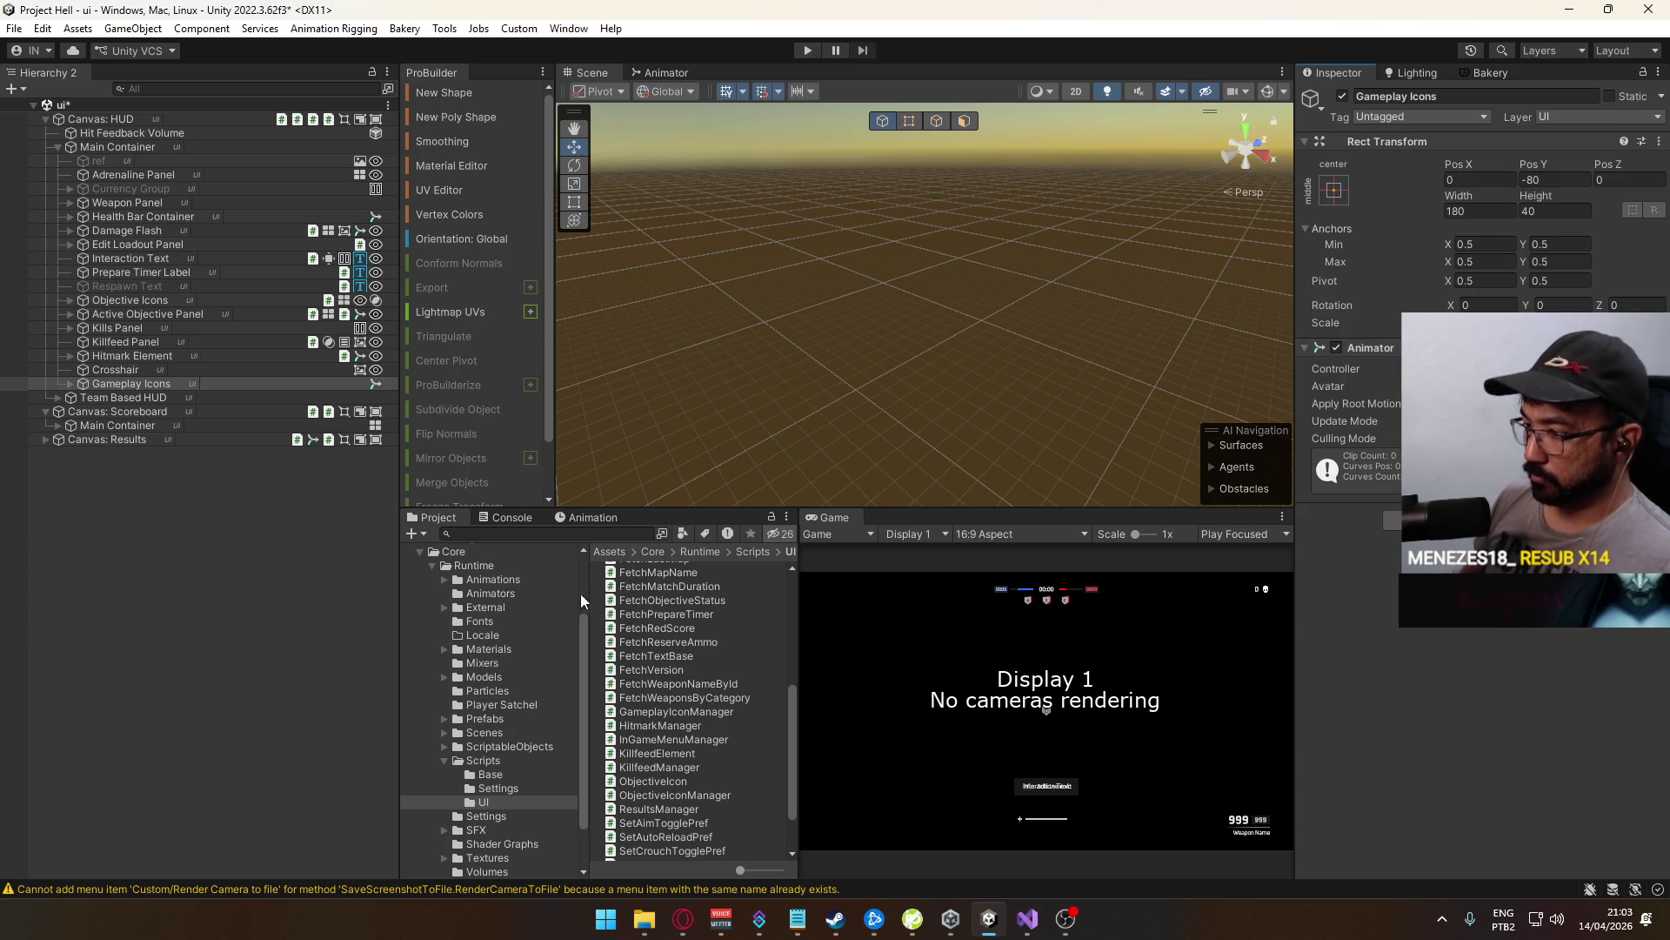
Step: Create an Animator Controller named Gameplay Icons in the Animators folder
{"action": "left_click", "coordinate": [499, 595]}
{"action": "scroll", "coordinate": [708, 638], "scroll_direction": "up", "scroll_amount": 3}
{"action": "scroll", "coordinate": [712, 634], "scroll_direction": "down", "scroll_amount": 3}
{"action": "right_click", "coordinate": [719, 663]}
{"action": "mouse_move", "coordinate": [835, 129]}
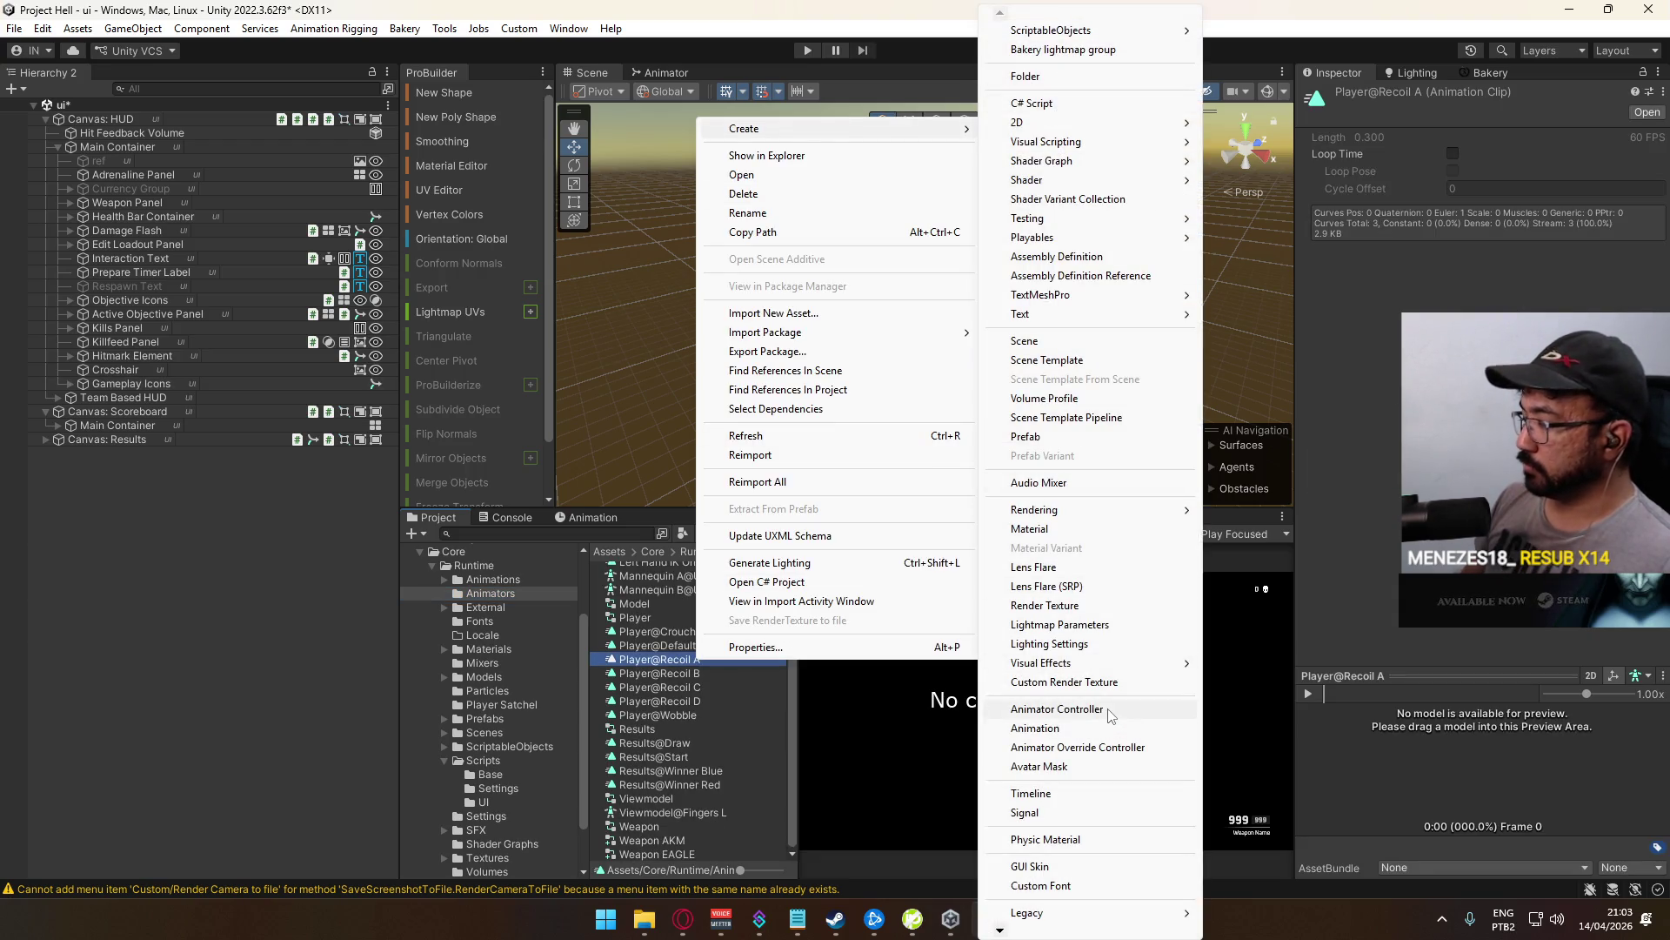
{"action": "left_click", "coordinate": [1109, 709]}
{"action": "type", "text": "Gan"}
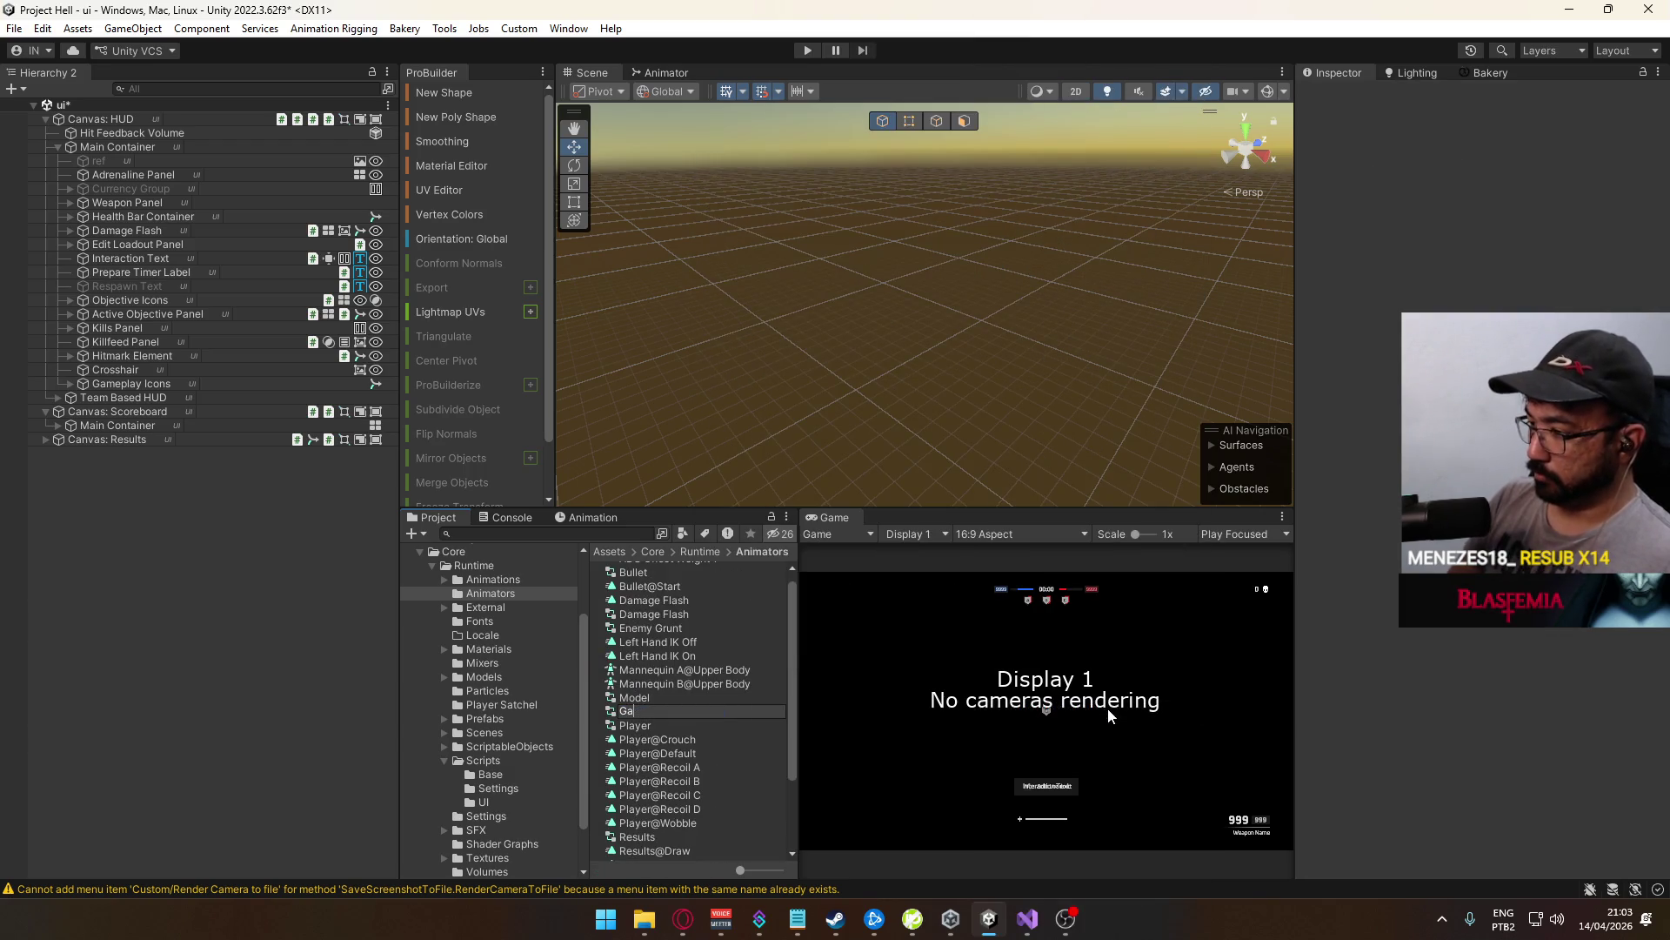
{"action": "type", "text": "epla"}
{"action": "type", "text": "cons"}
{"action": "key", "text": "Return"}
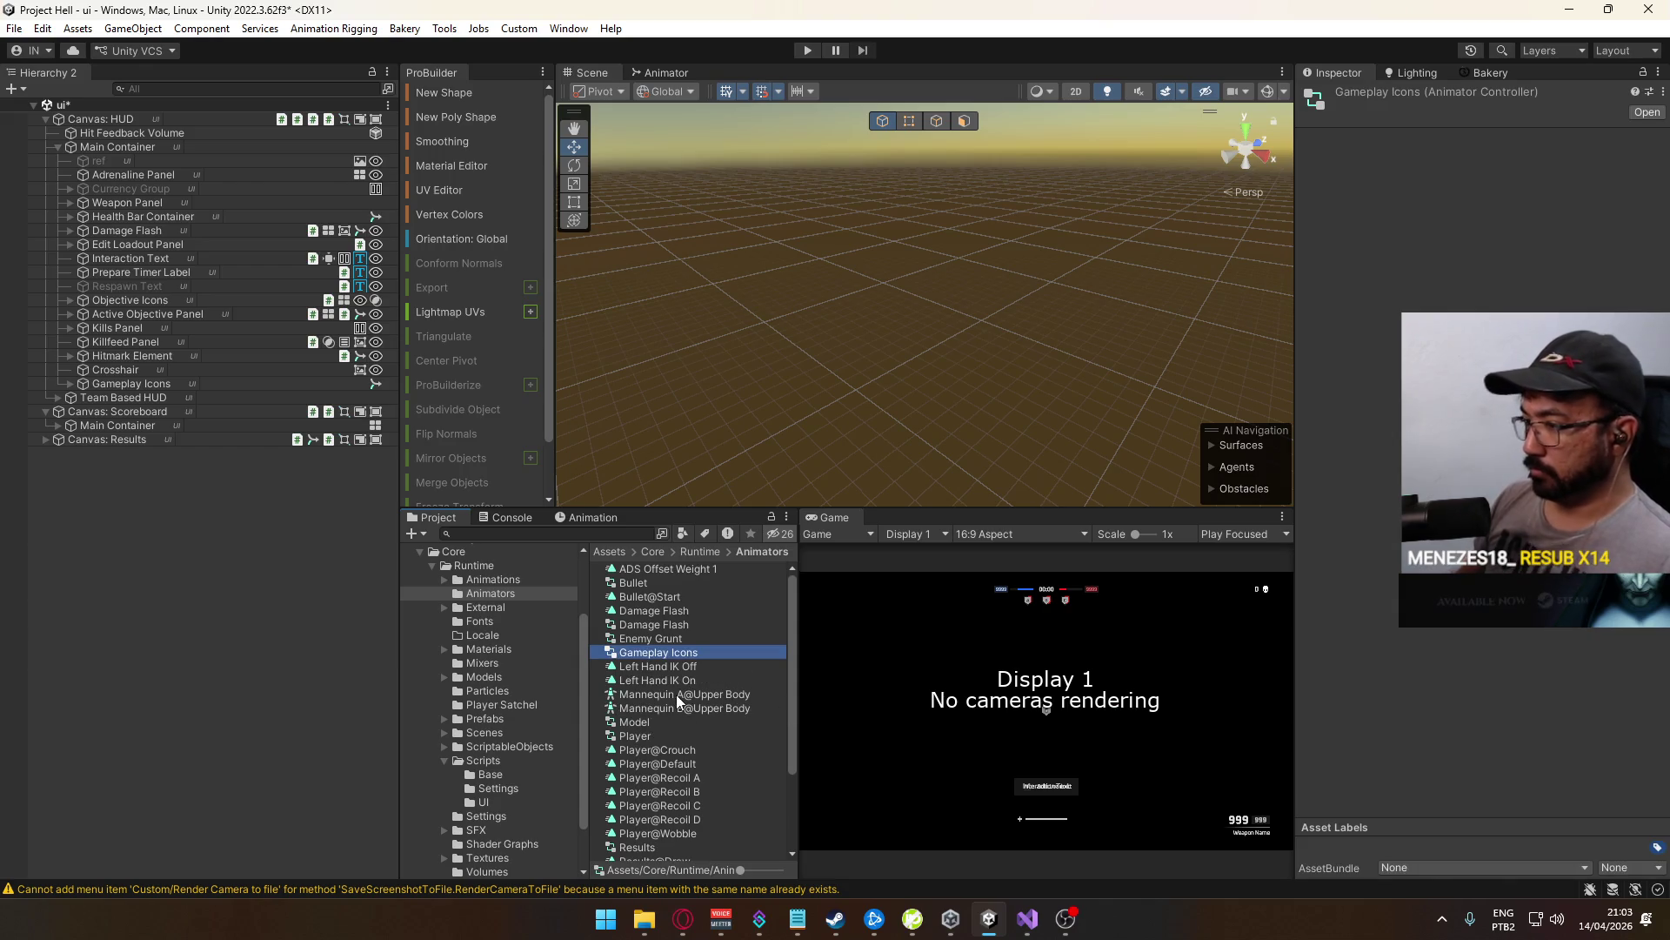
Step: Create a GameplayIcons@Scavenger animation clip, then open the Gameplay Icons controller's parameters
{"action": "right_click", "coordinate": [676, 694]}
{"action": "mouse_move", "coordinate": [891, 167]}
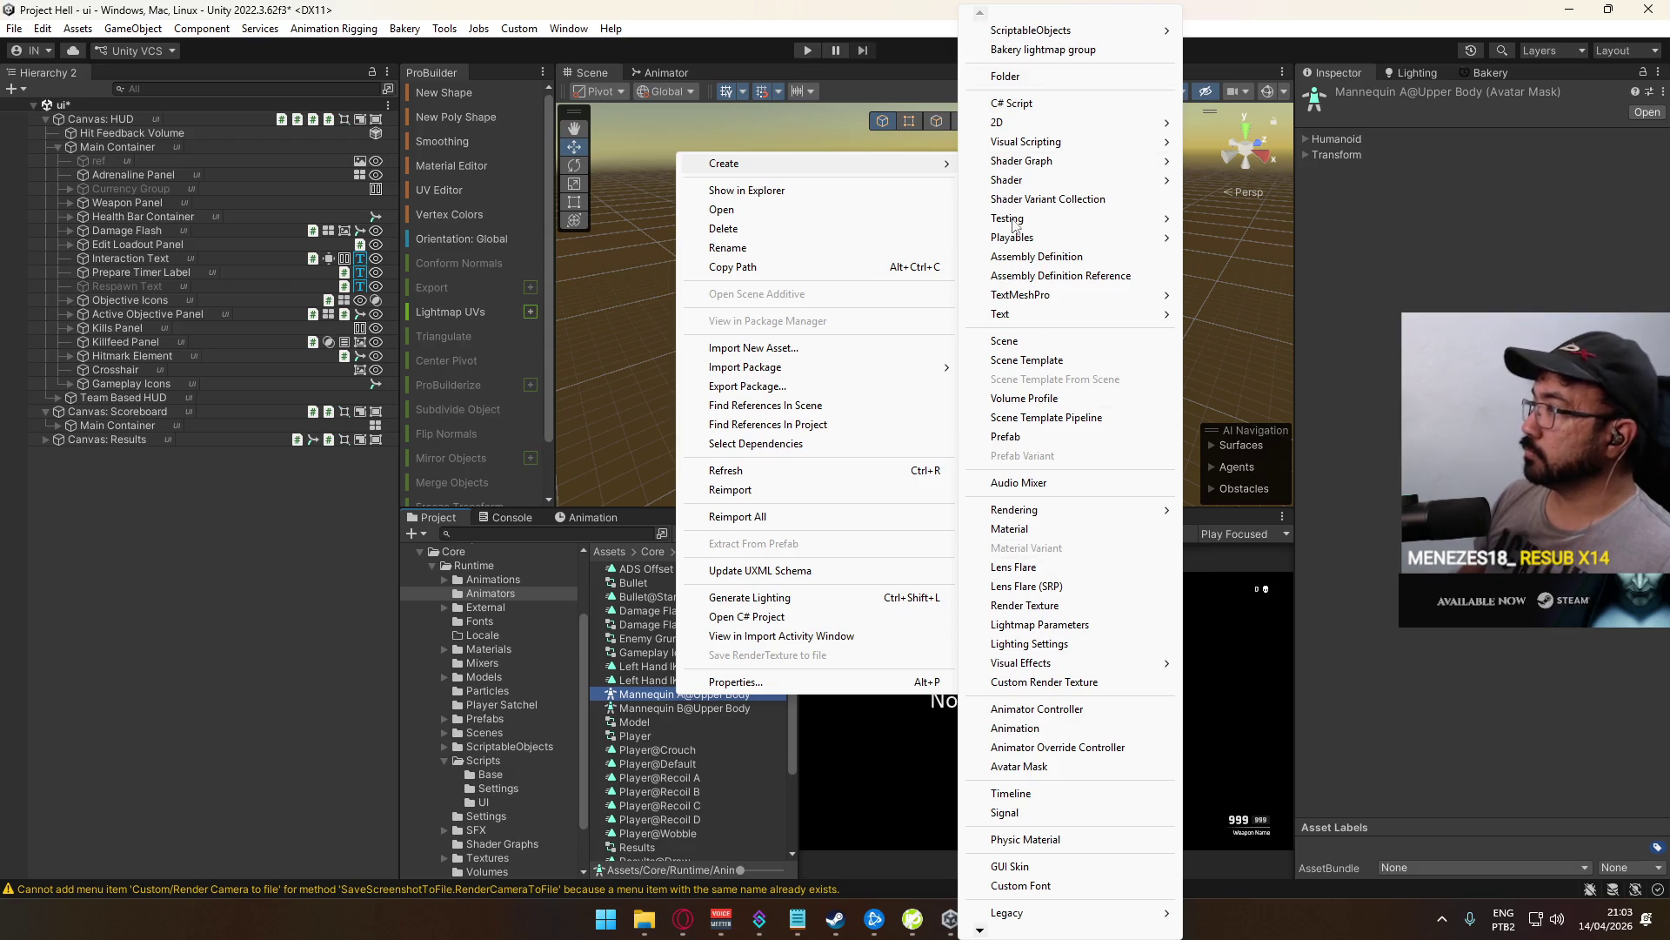
{"action": "left_click", "coordinate": [1048, 729]}
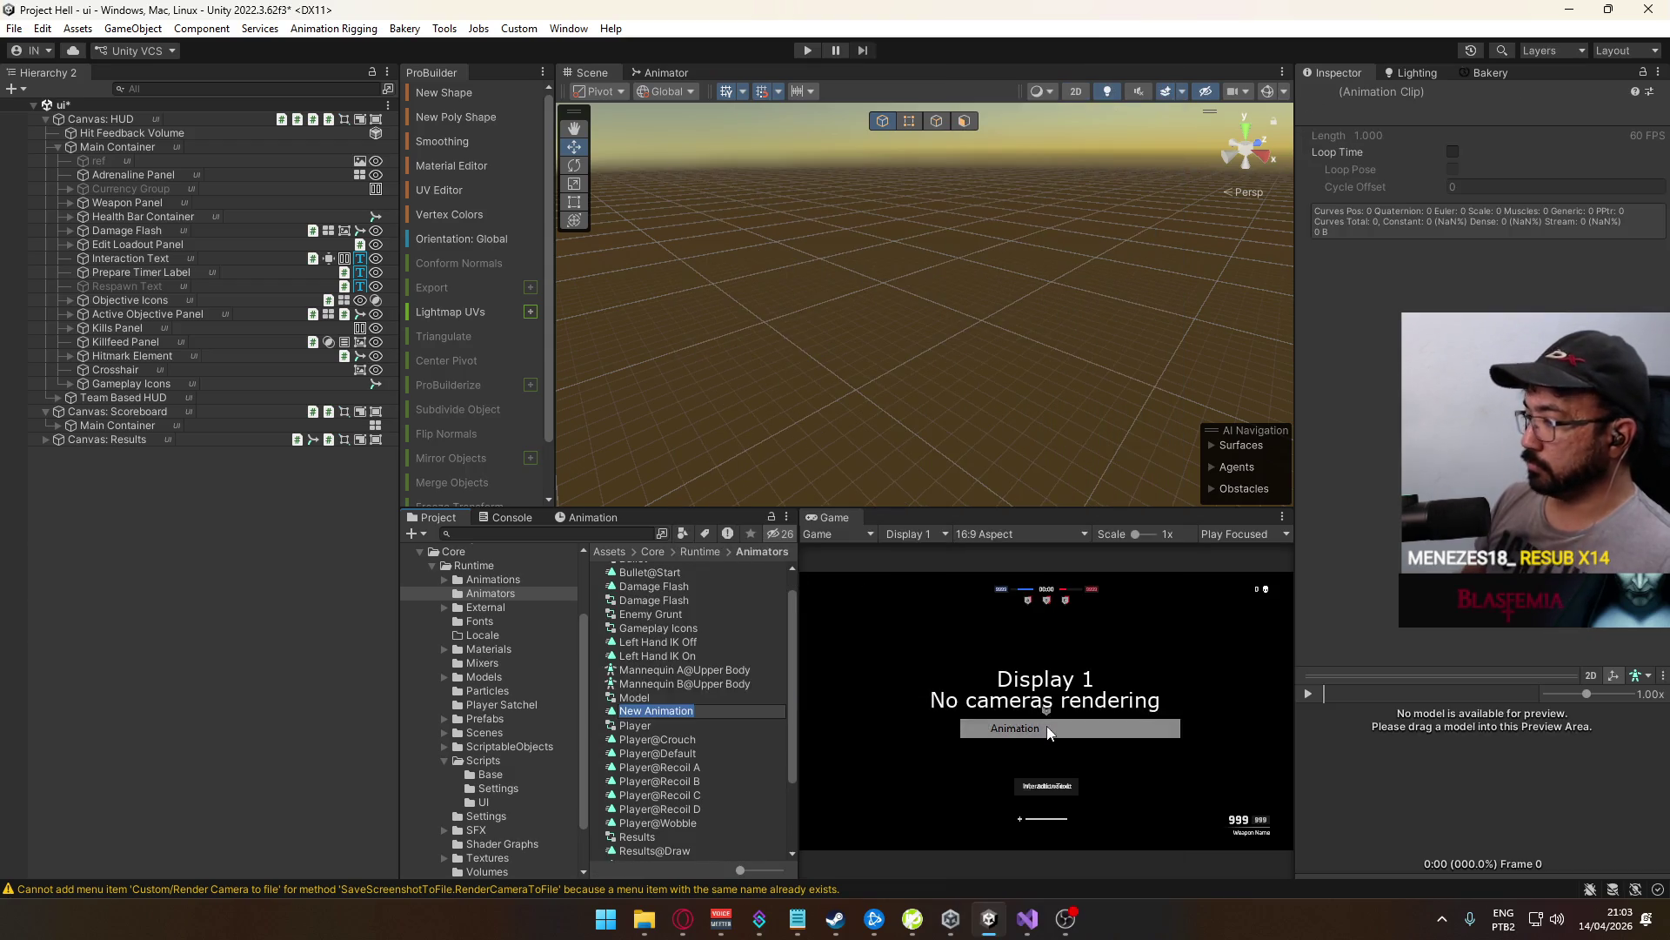
{"action": "type", "text": "GameplayIcons@Scavenger"}
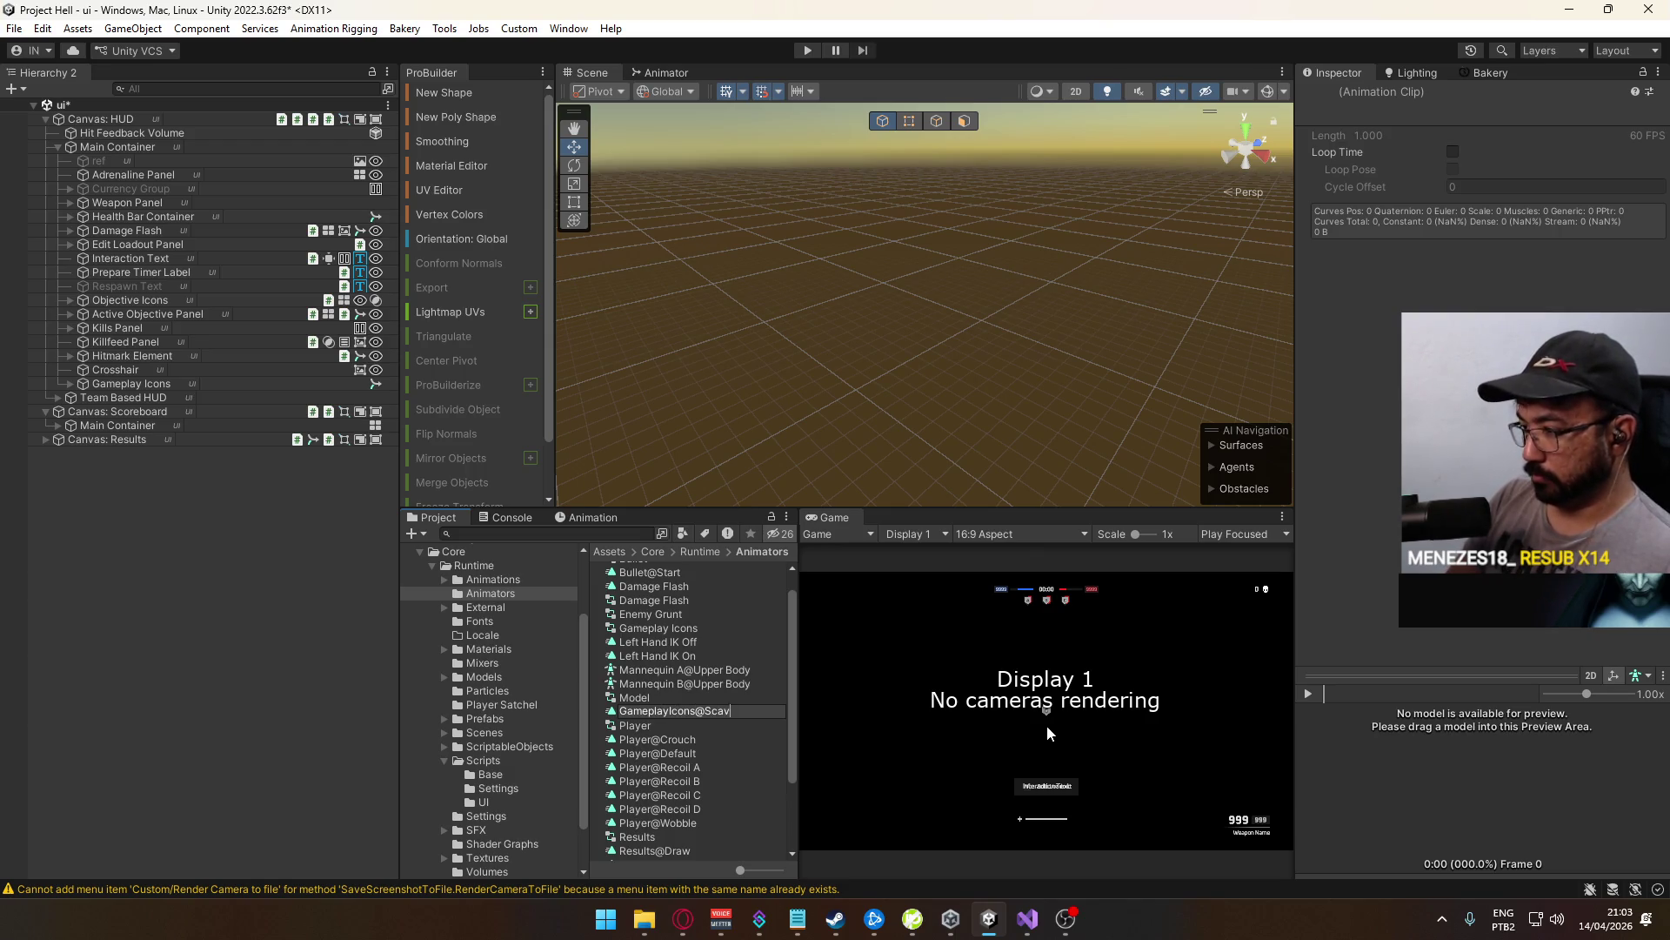
{"action": "key", "text": "Return"}
{"action": "double_click", "coordinate": [685, 651]}
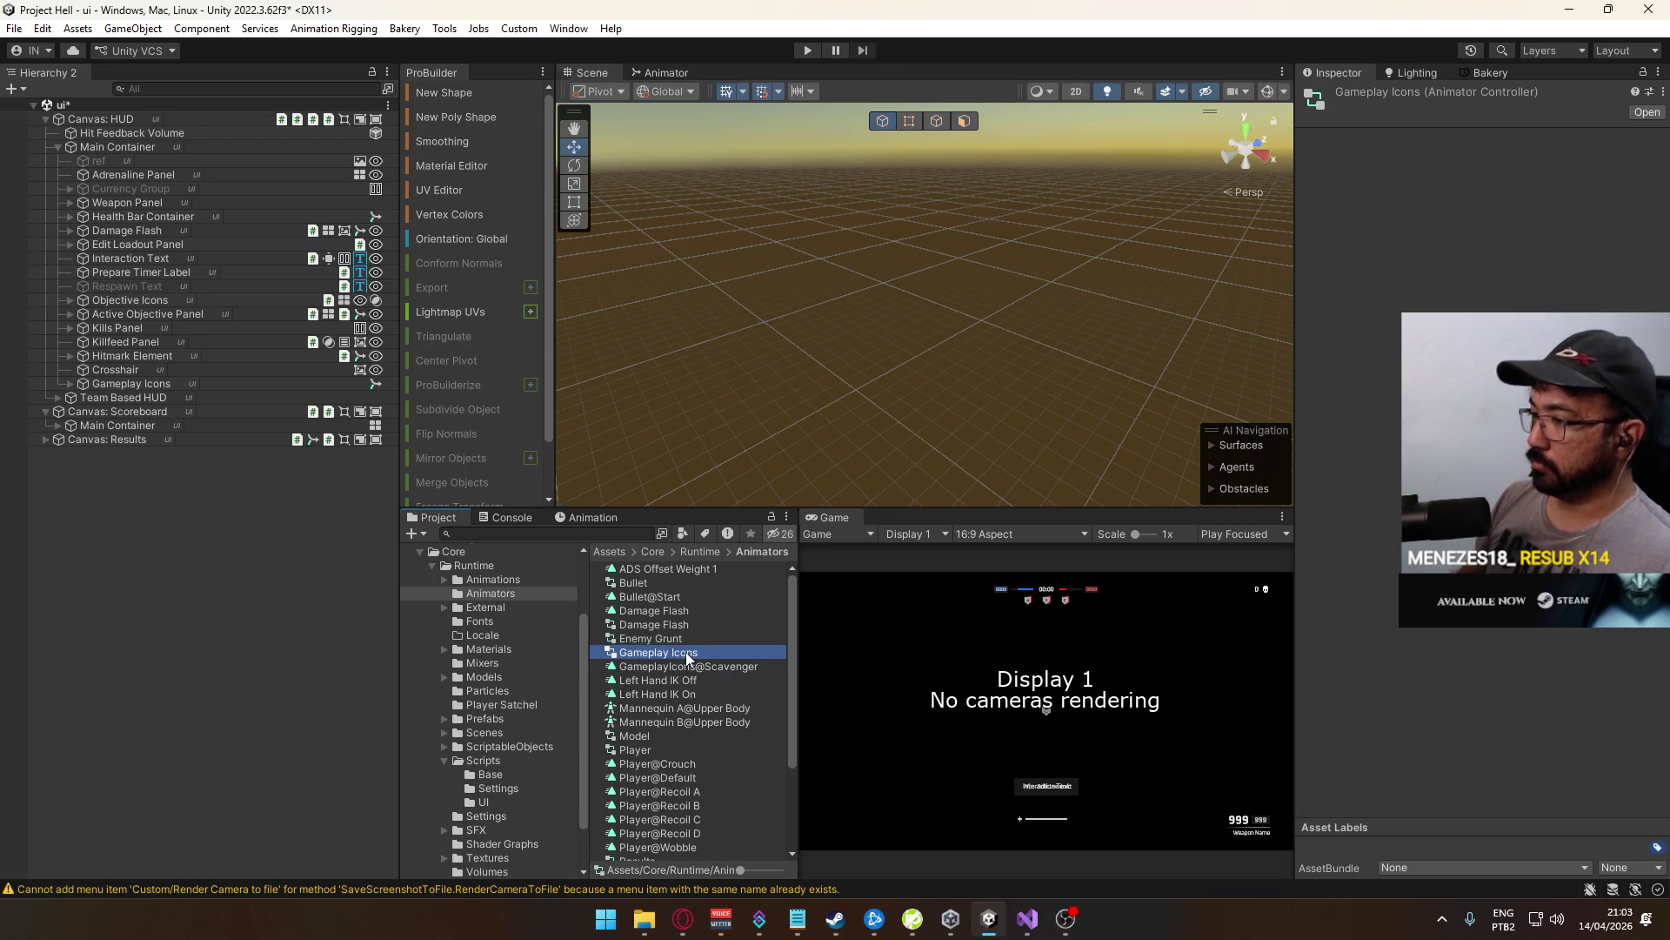
{"action": "left_click", "coordinate": [640, 85]}
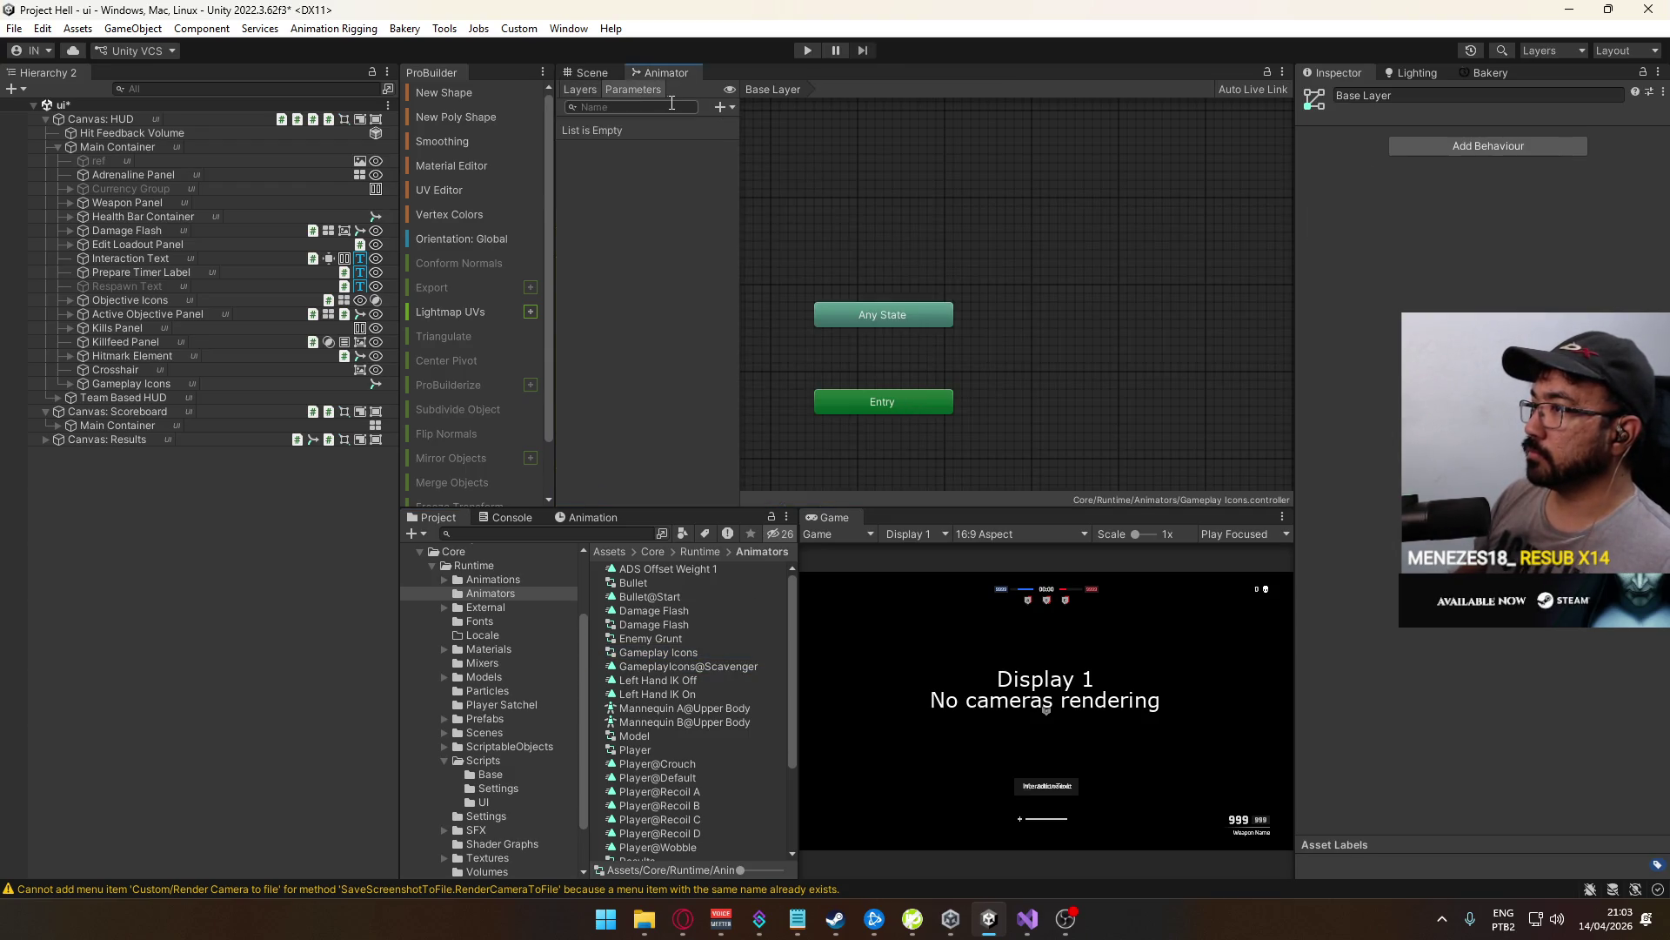
Step: Add two trigger parameters, scavenger and quickfix, then view the animator's layers
{"action": "left_click", "coordinate": [720, 104]}
{"action": "left_click", "coordinate": [766, 179]}
{"action": "type", "text": "scaveng"}
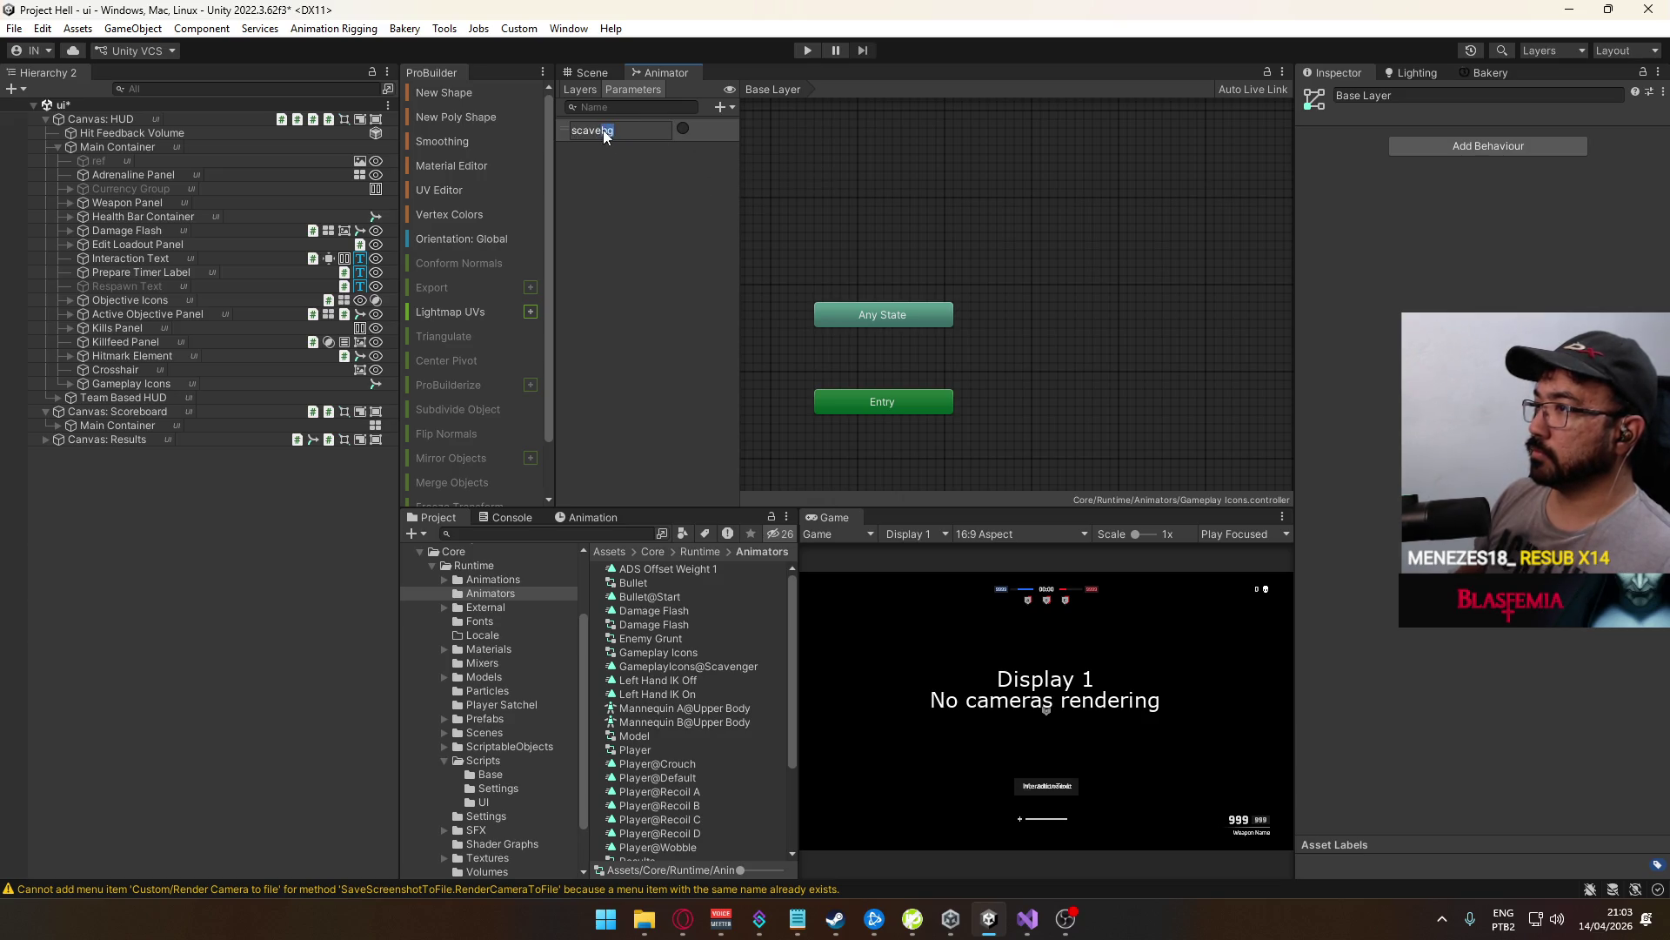
{"action": "type", "text": "er"}
{"action": "key", "text": "Return"}
{"action": "left_click", "coordinate": [722, 106]}
{"action": "left_click", "coordinate": [761, 185]}
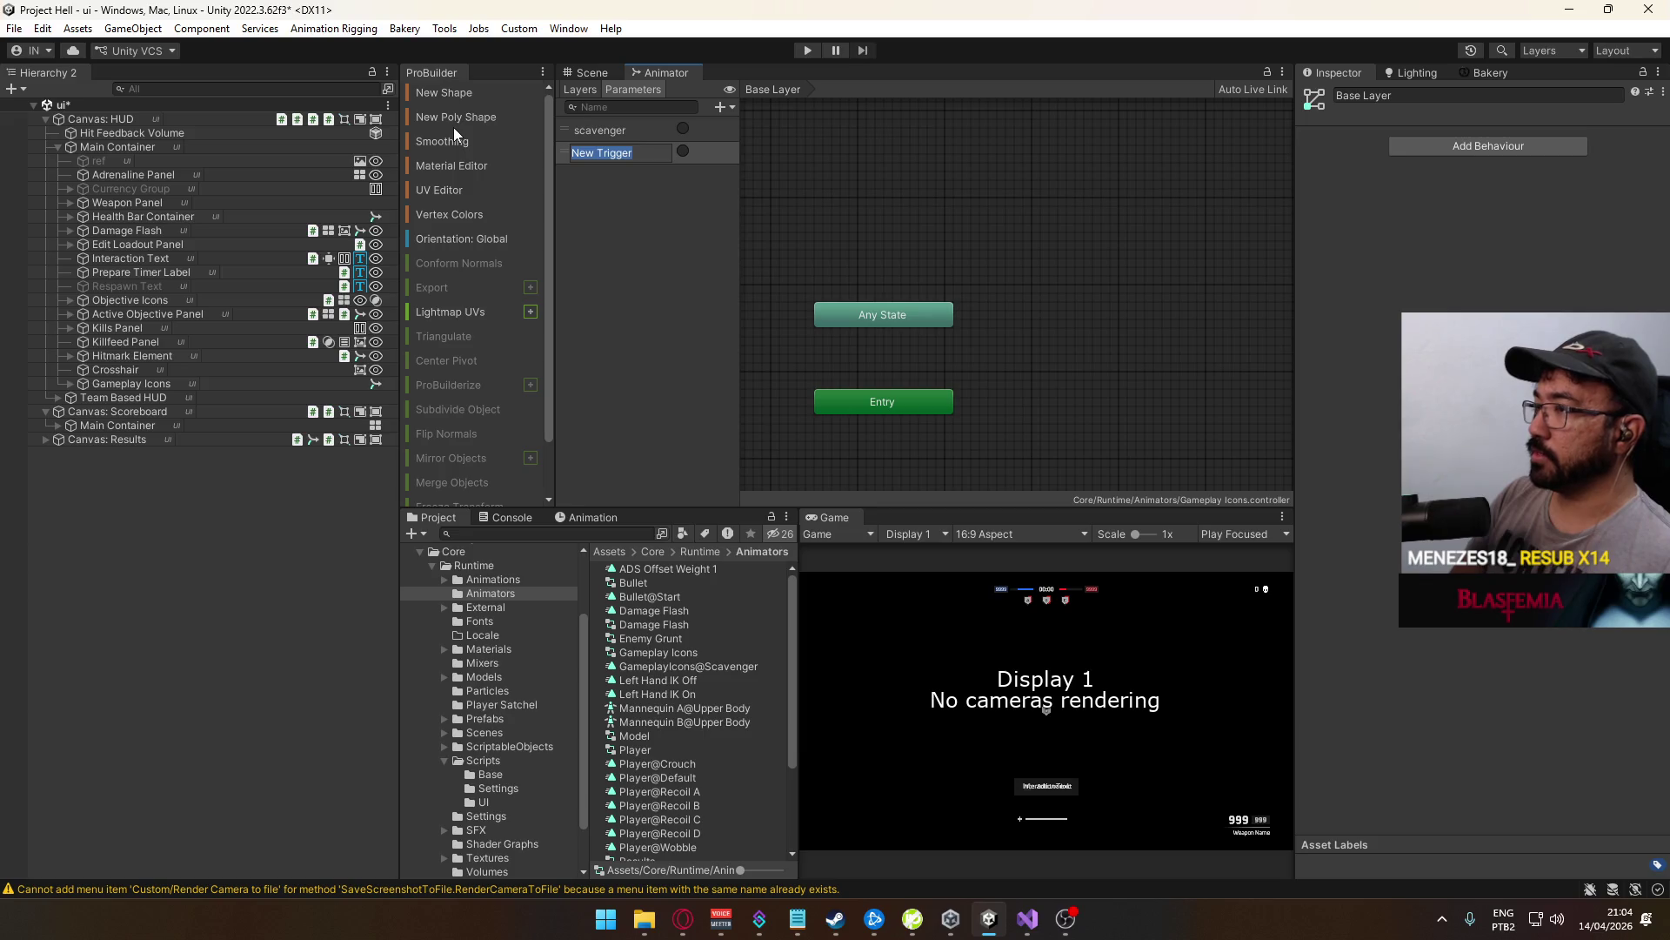
{"action": "type", "text": "quickfix"}
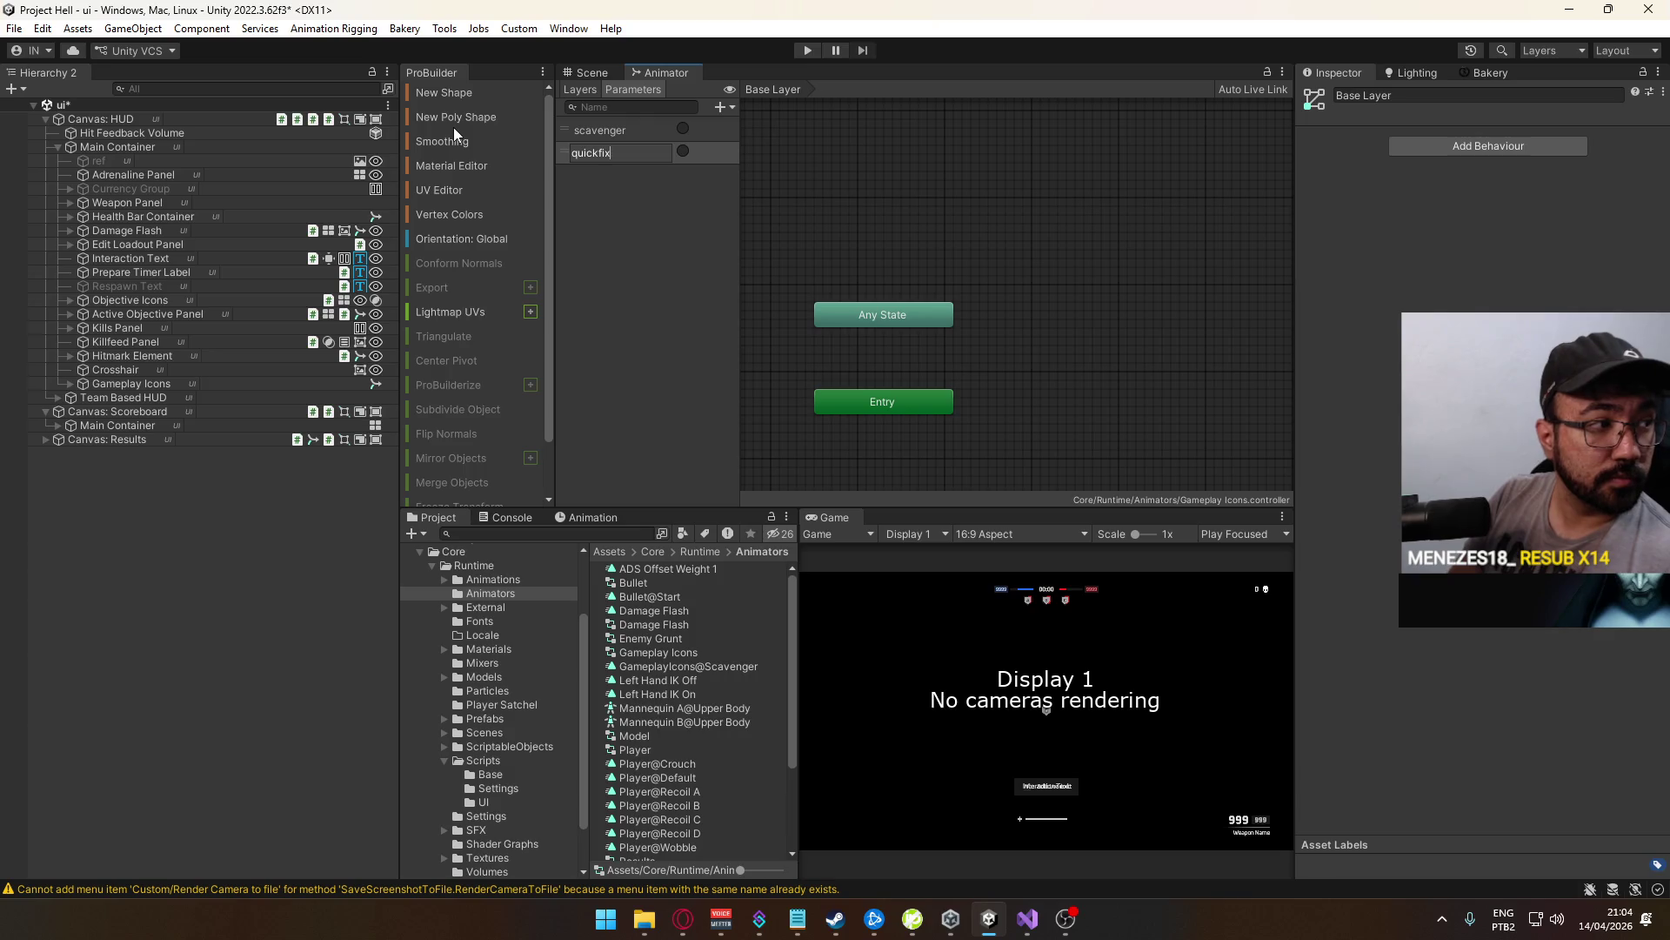
{"action": "key", "text": "Return"}
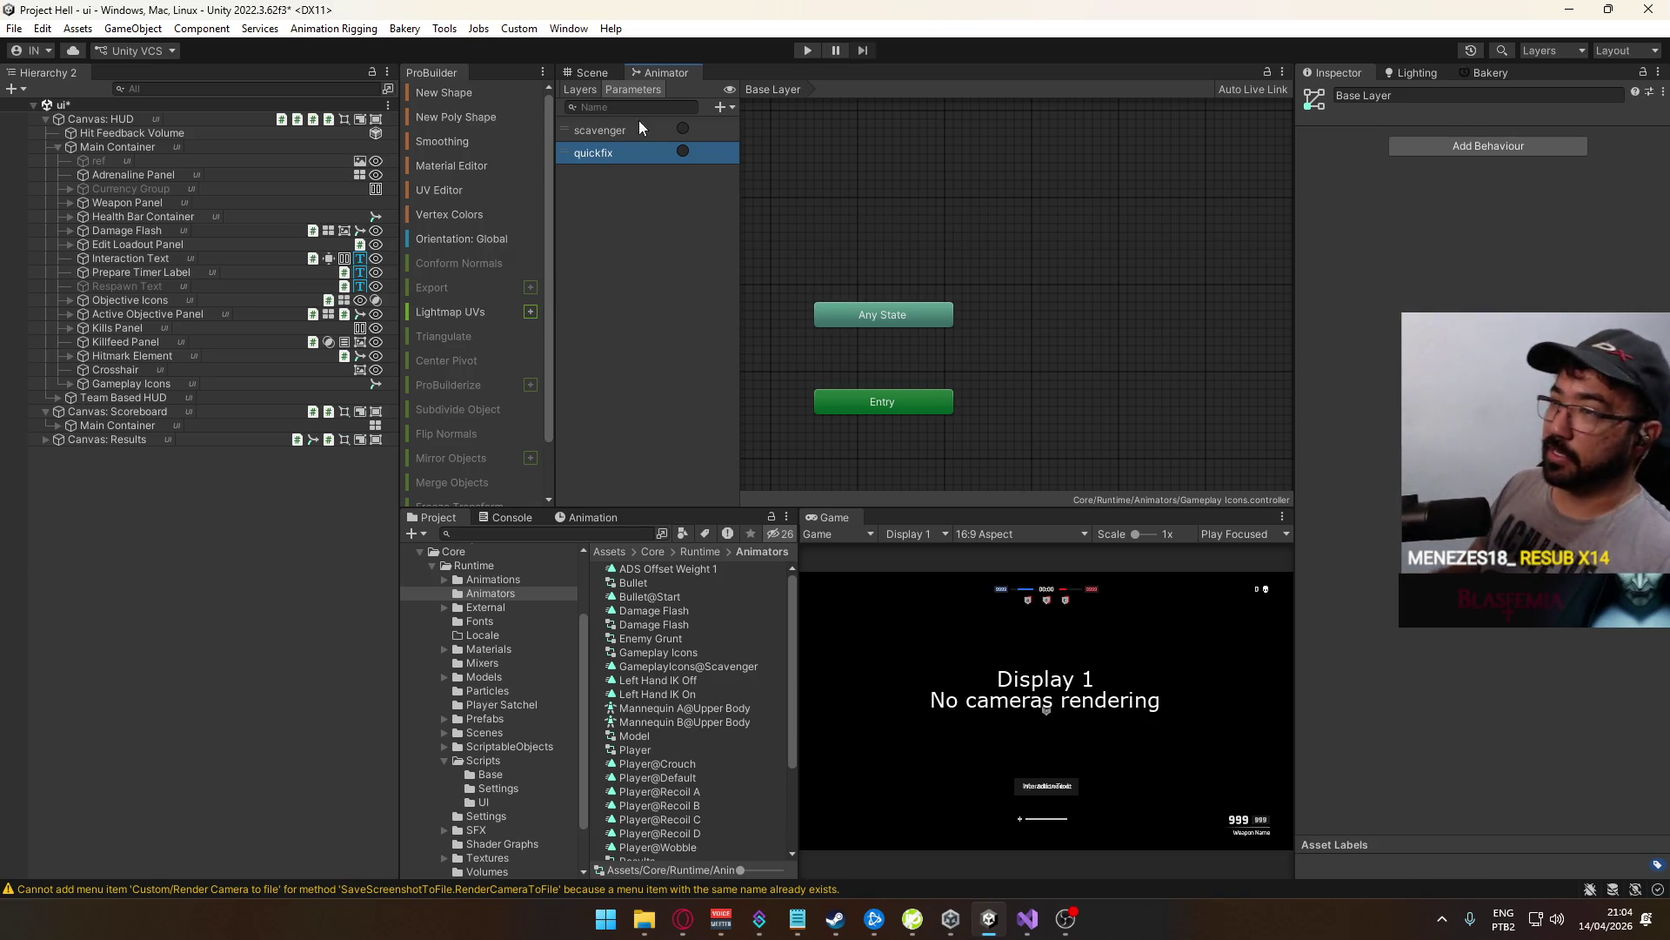
{"action": "left_click", "coordinate": [581, 90]}
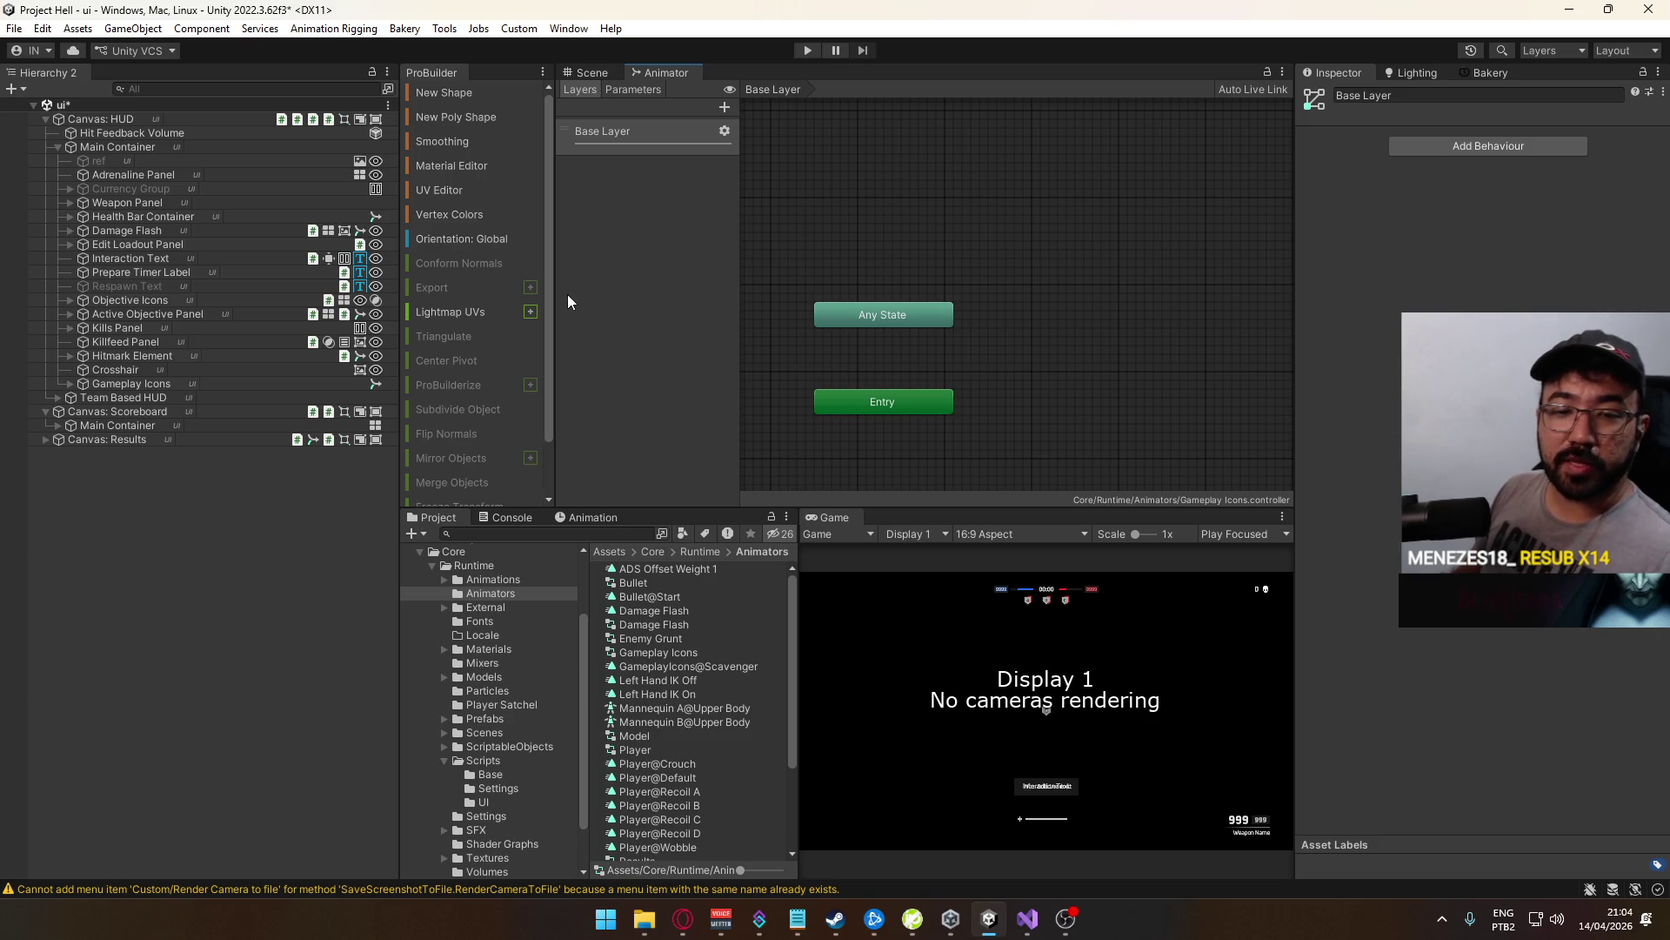
Step: Create an empty state in the animator graph and place Entry directly below it
{"action": "left_click", "coordinate": [596, 76]}
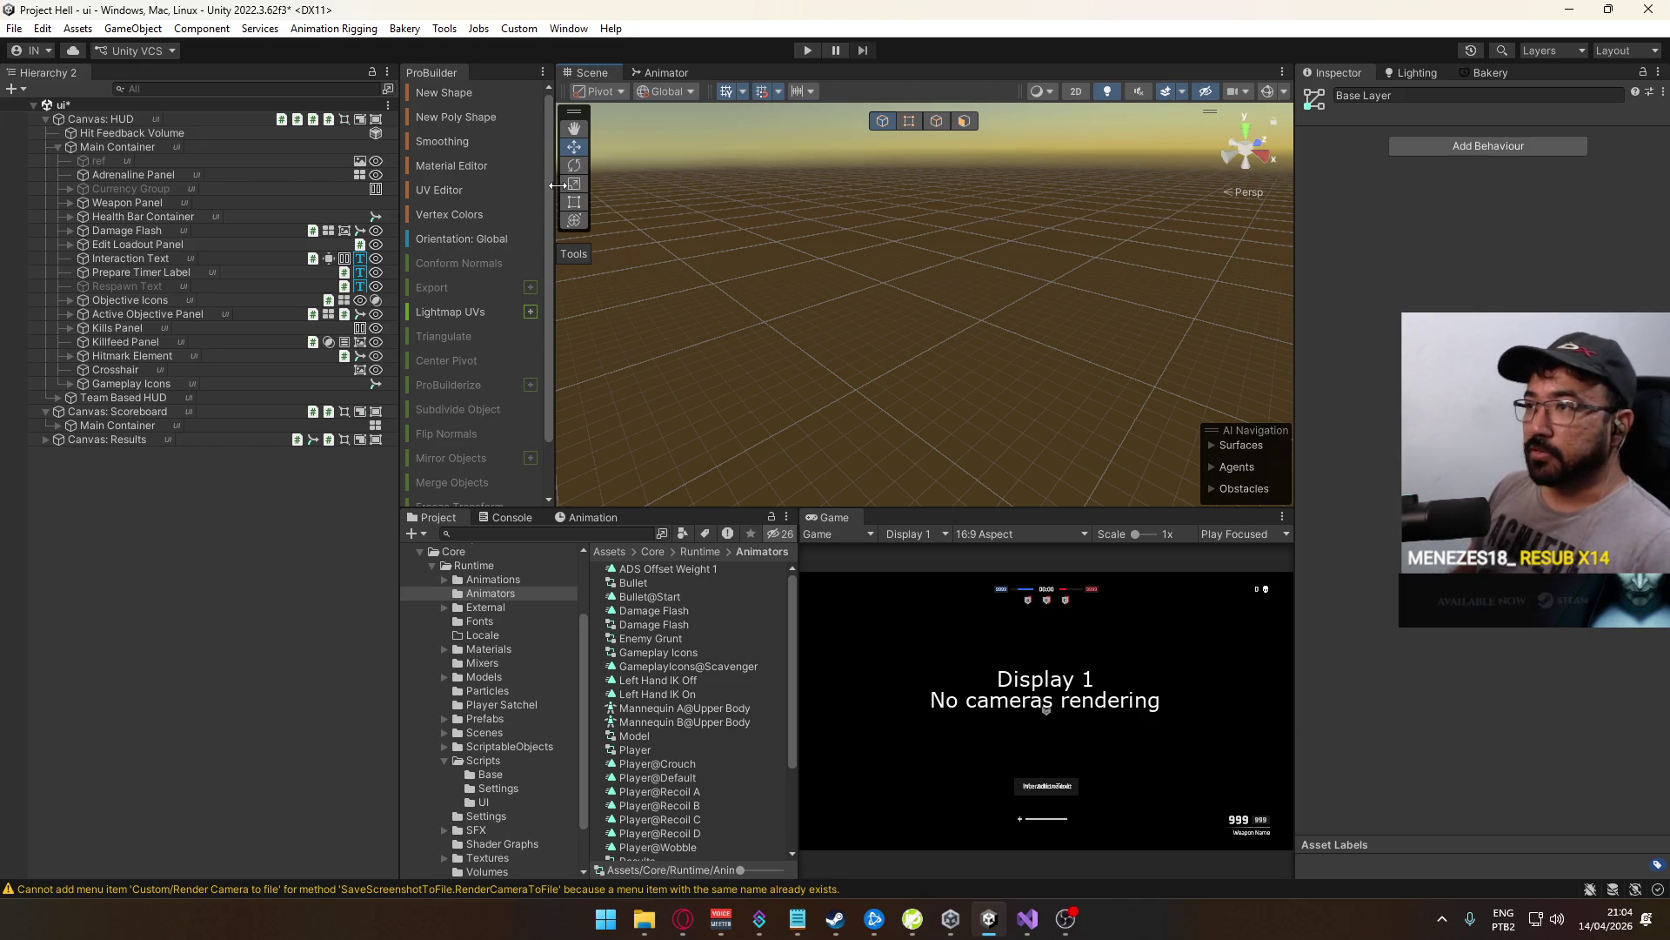
{"action": "left_click", "coordinate": [666, 71]}
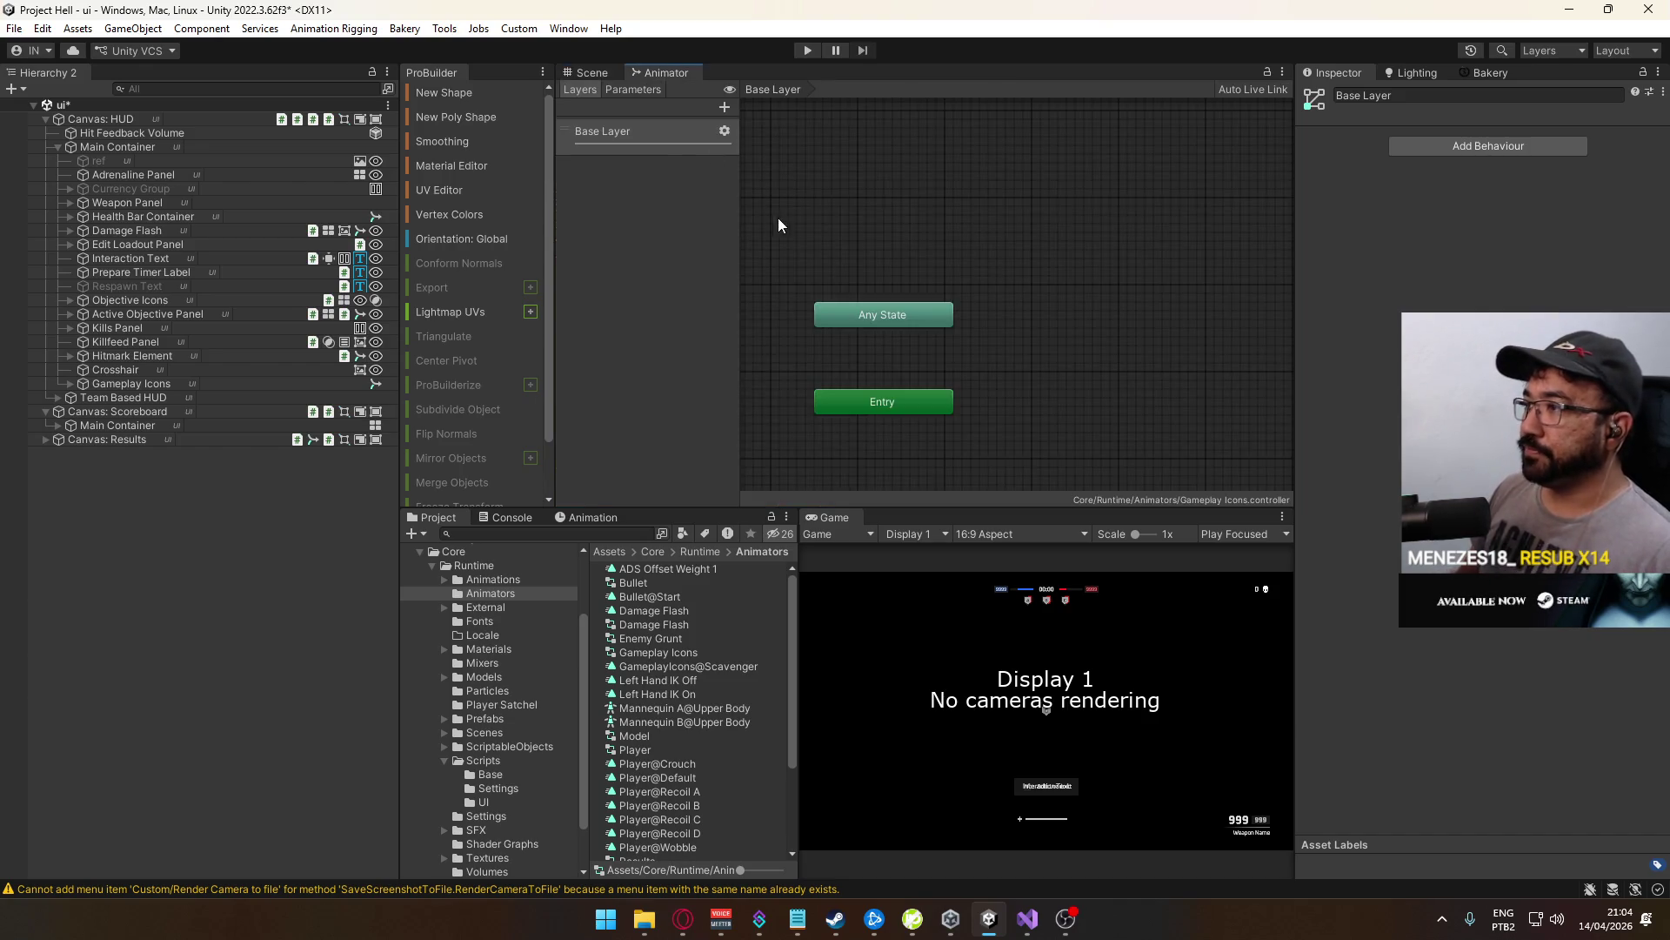
{"action": "right_click", "coordinate": [1036, 310]}
{"action": "mouse_move", "coordinate": [1070, 320]}
{"action": "left_click", "coordinate": [1277, 320]}
{"action": "left_click_drag", "start_coordinate": [1078, 333], "coordinate": [958, 305]}
{"action": "left_click_drag", "start_coordinate": [812, 398], "coordinate": [999, 400]}
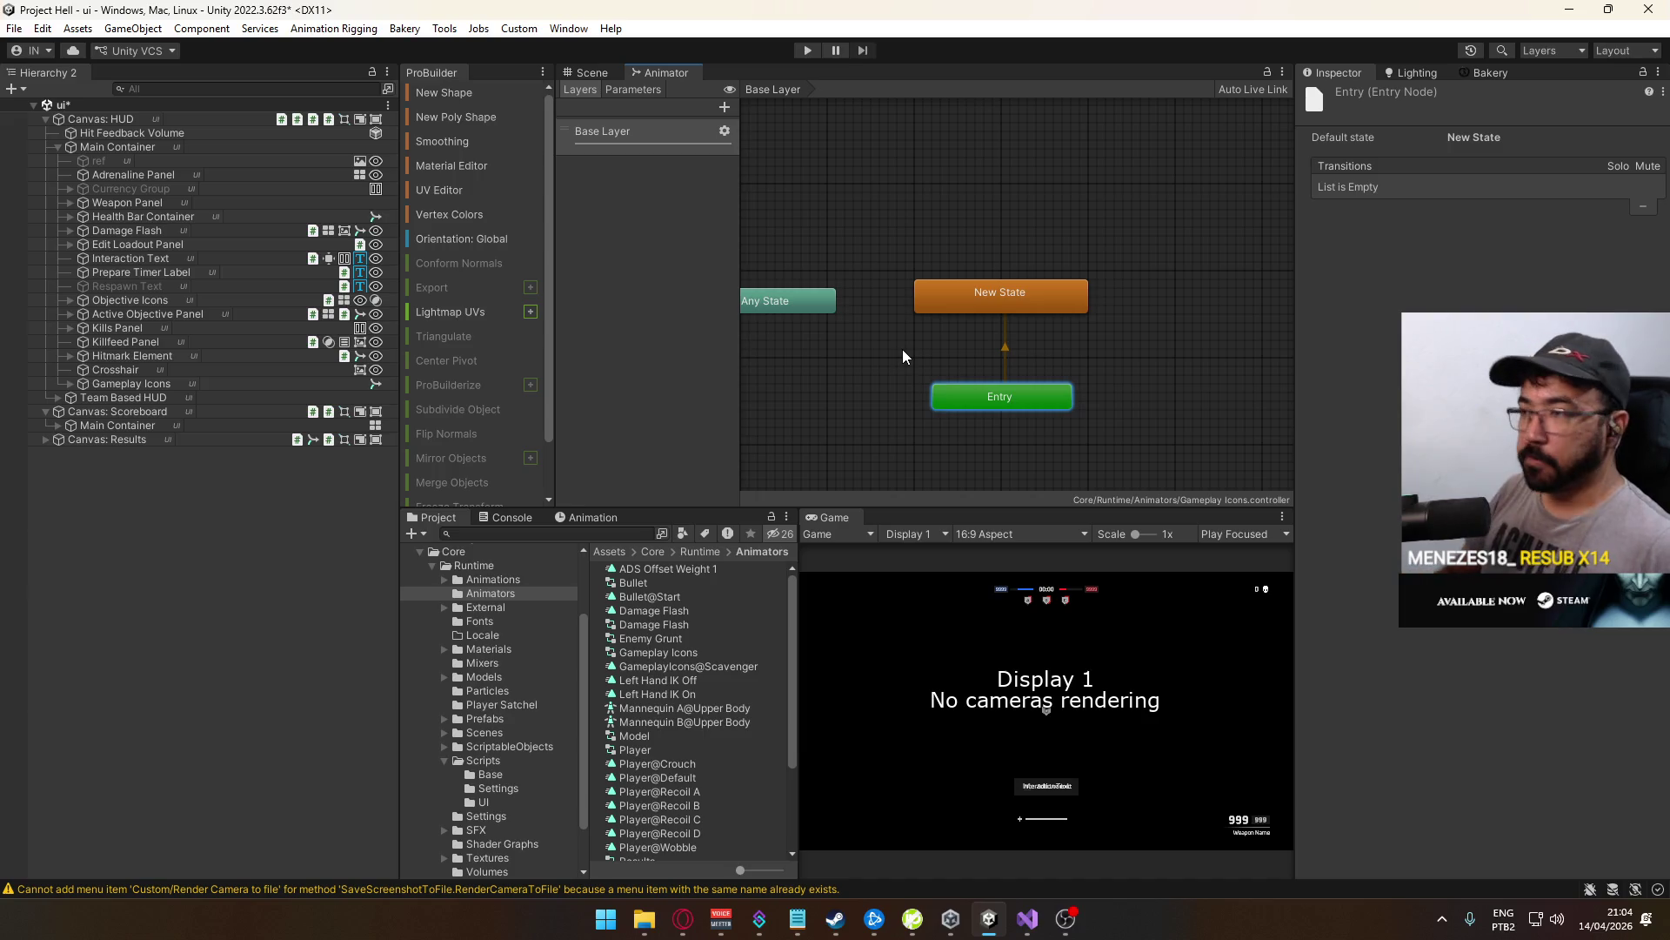
Step: Rename the new state to Empty in the Inspector
{"action": "left_click", "coordinate": [1032, 298]}
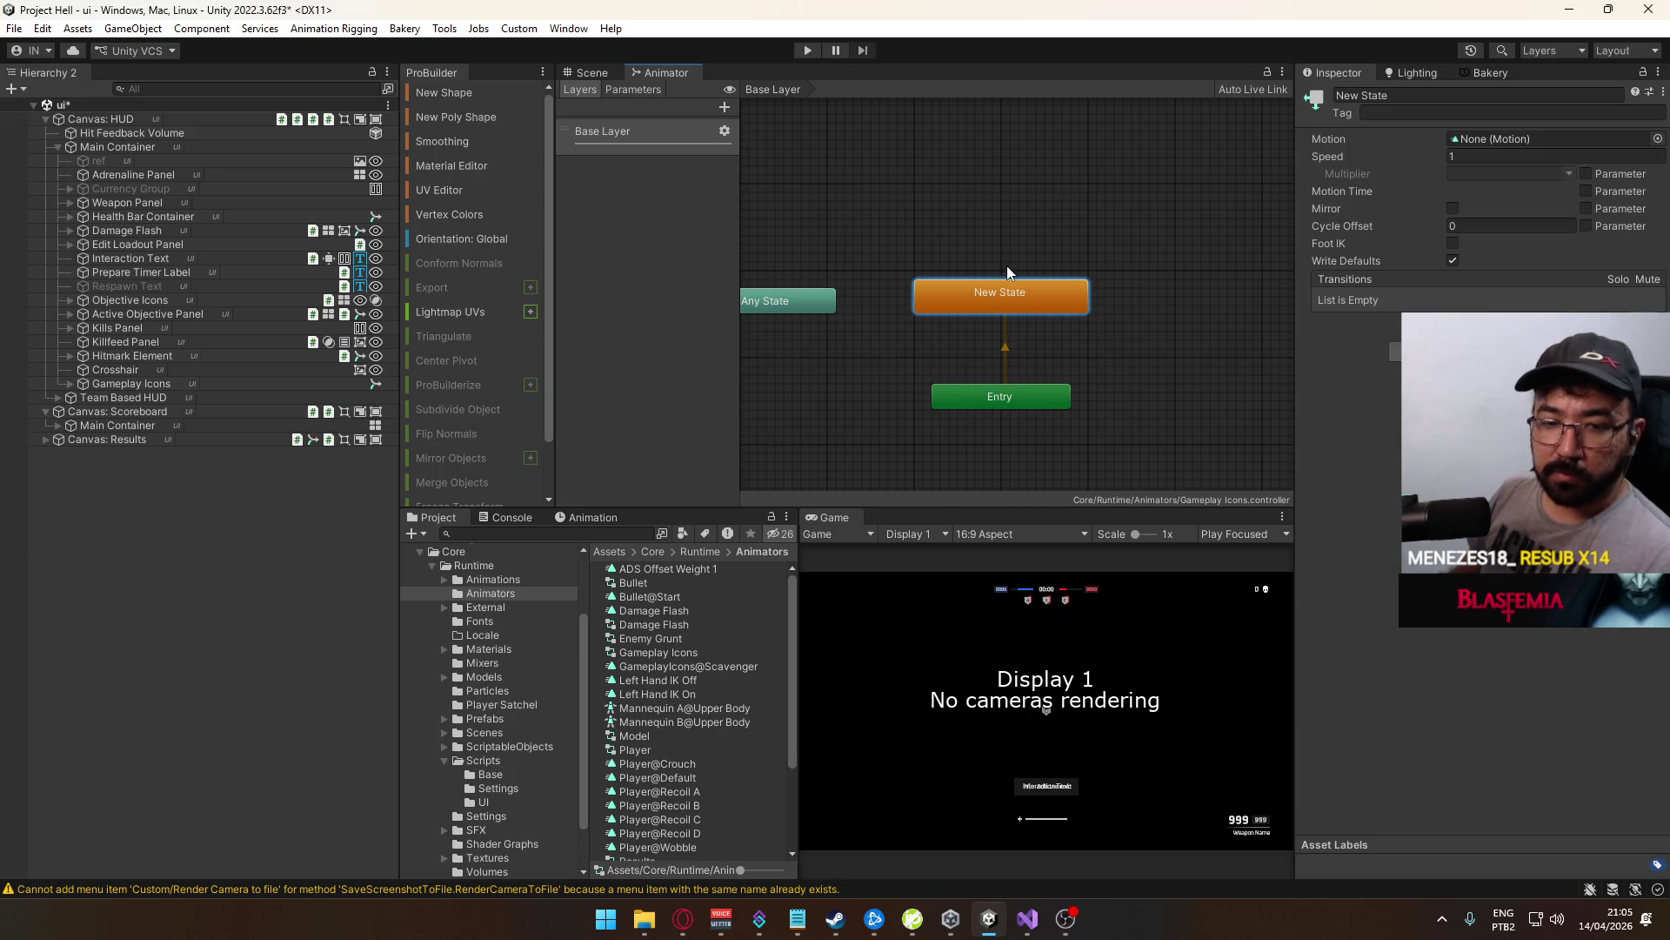
{"action": "left_click", "coordinate": [1410, 98]}
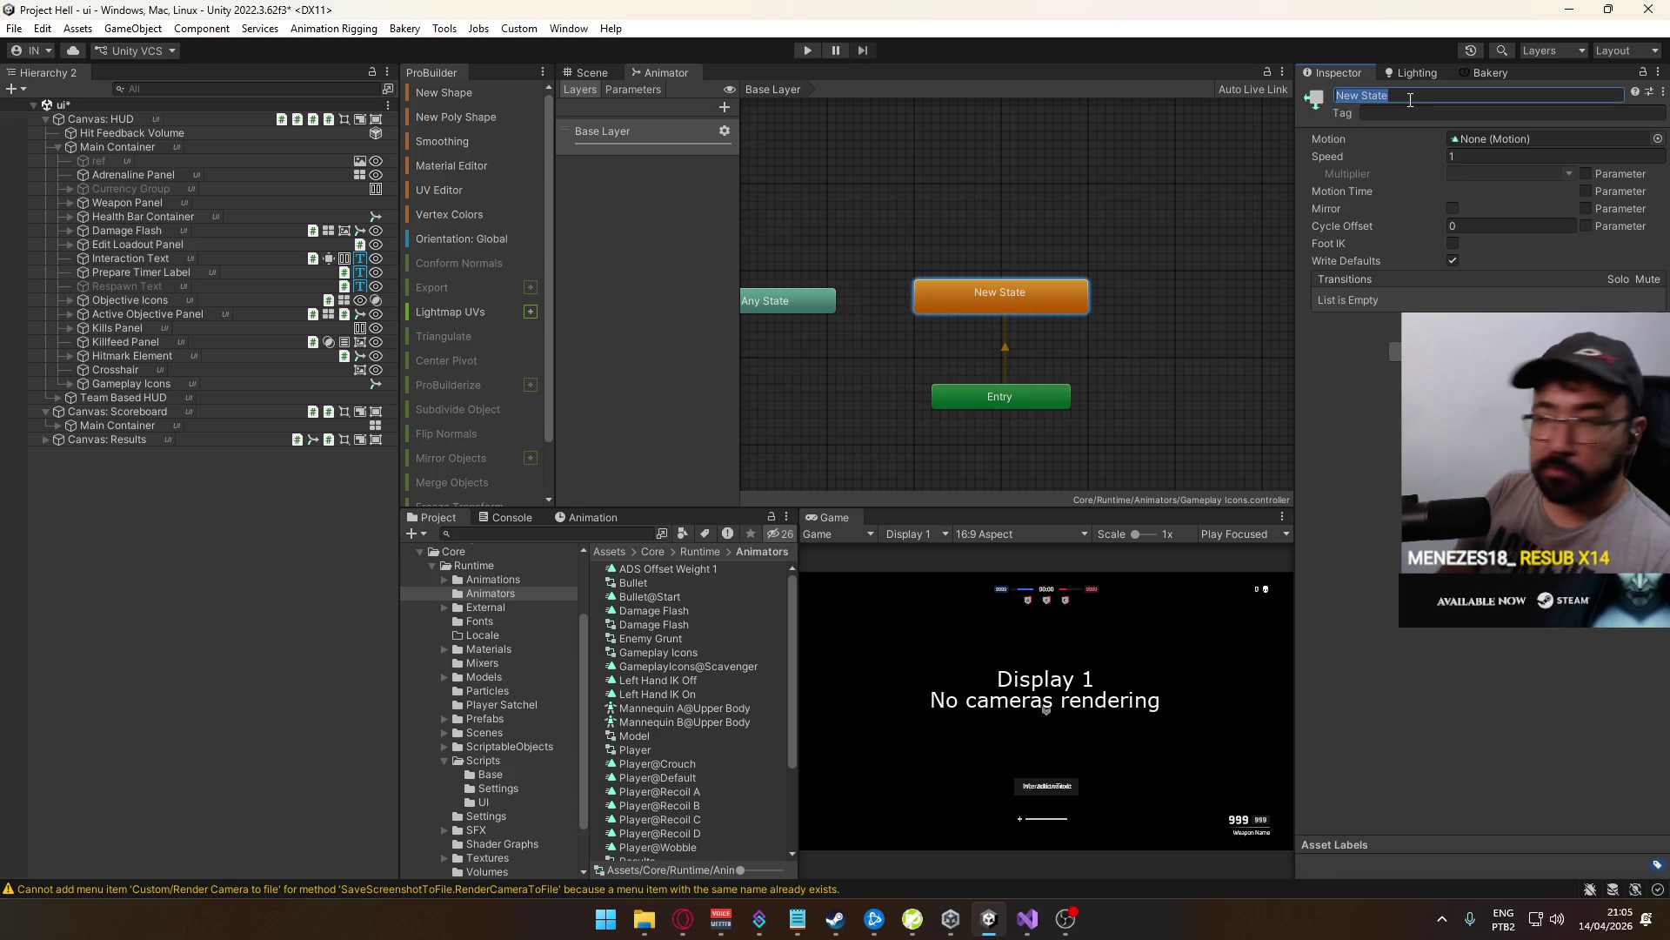
{"action": "type", "text": "Empty"}
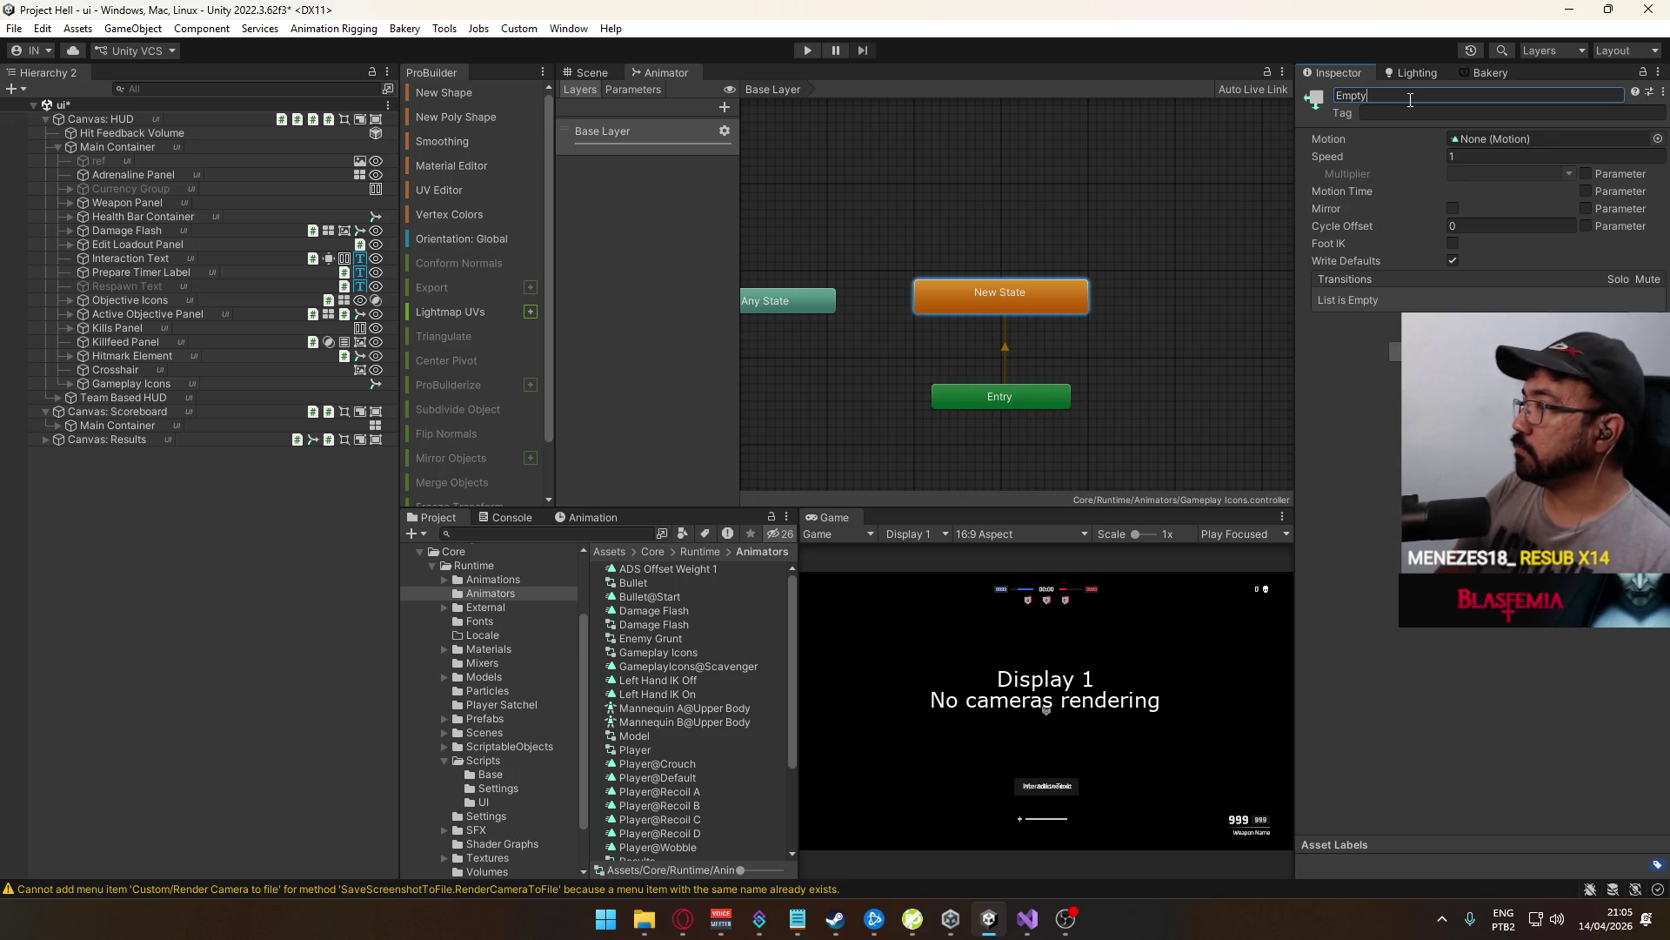
{"action": "key", "text": "Return"}
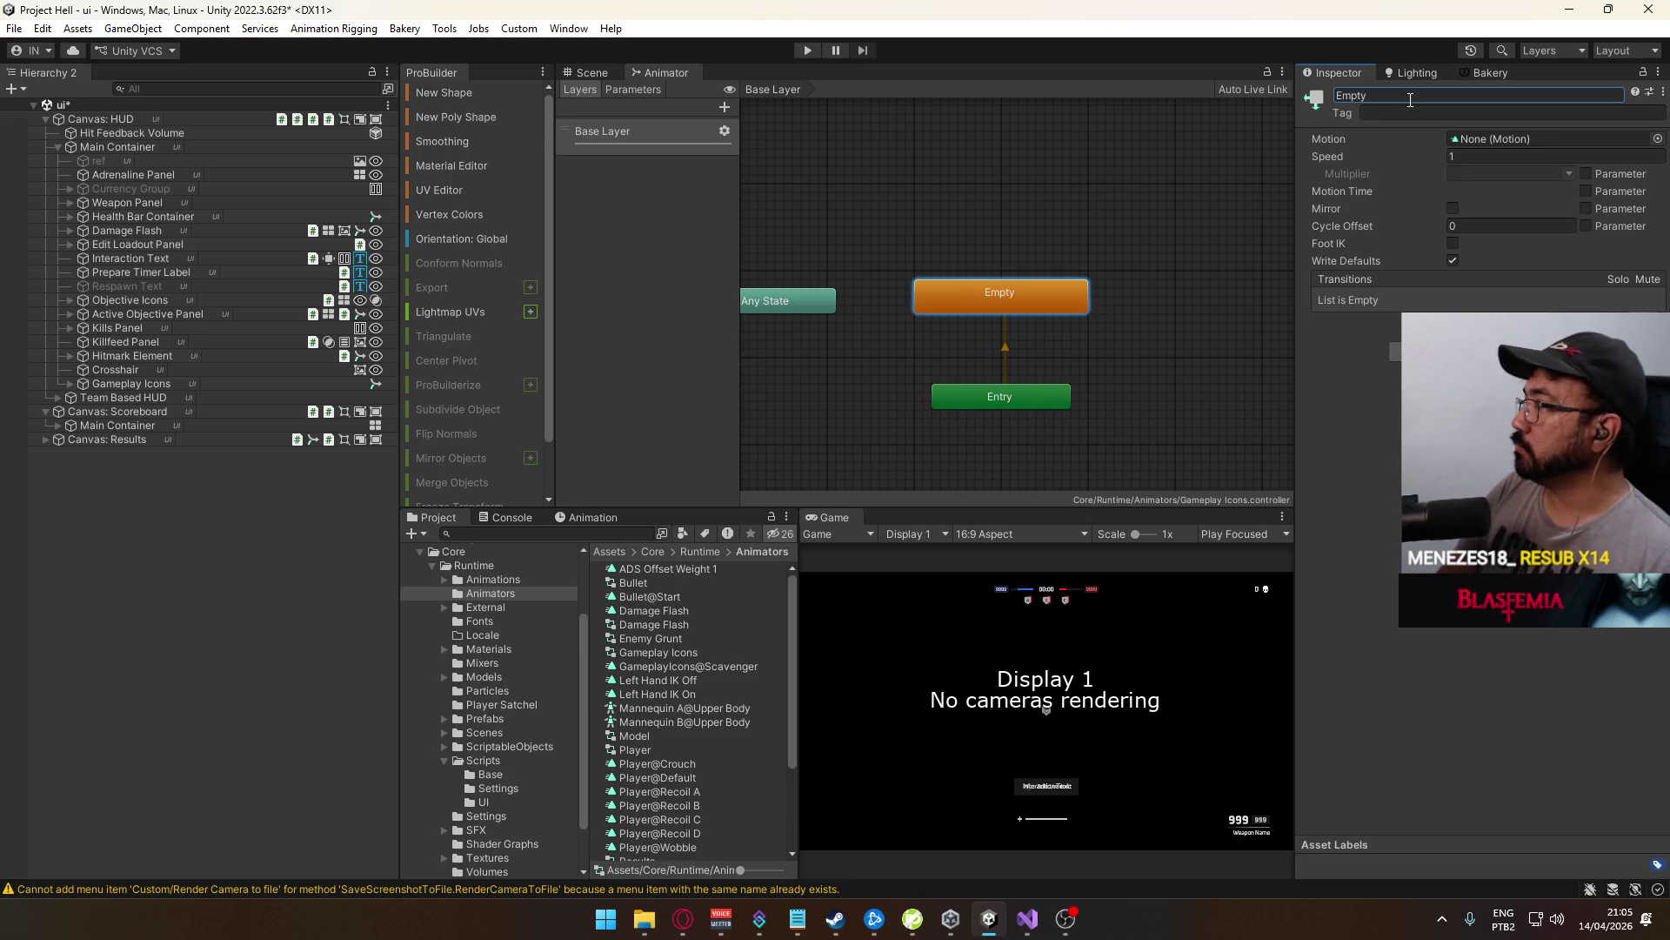
Step: Rename Base Layer to Scavenger
{"action": "left_click", "coordinate": [1045, 299]}
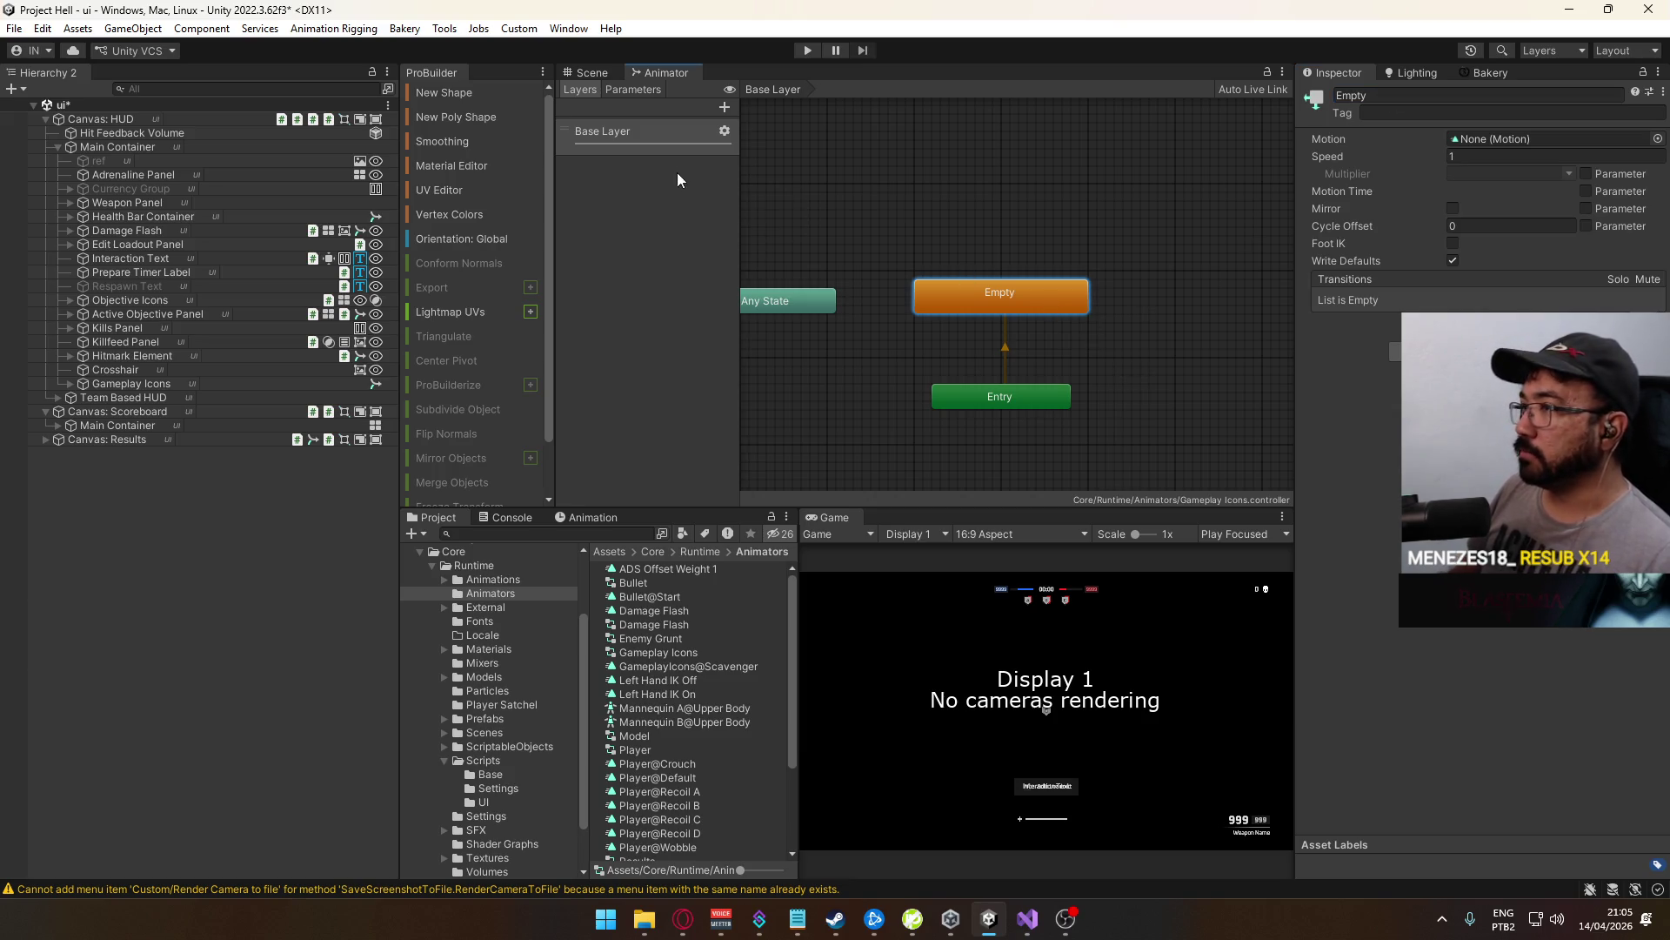
{"action": "double_click", "coordinate": [645, 134]}
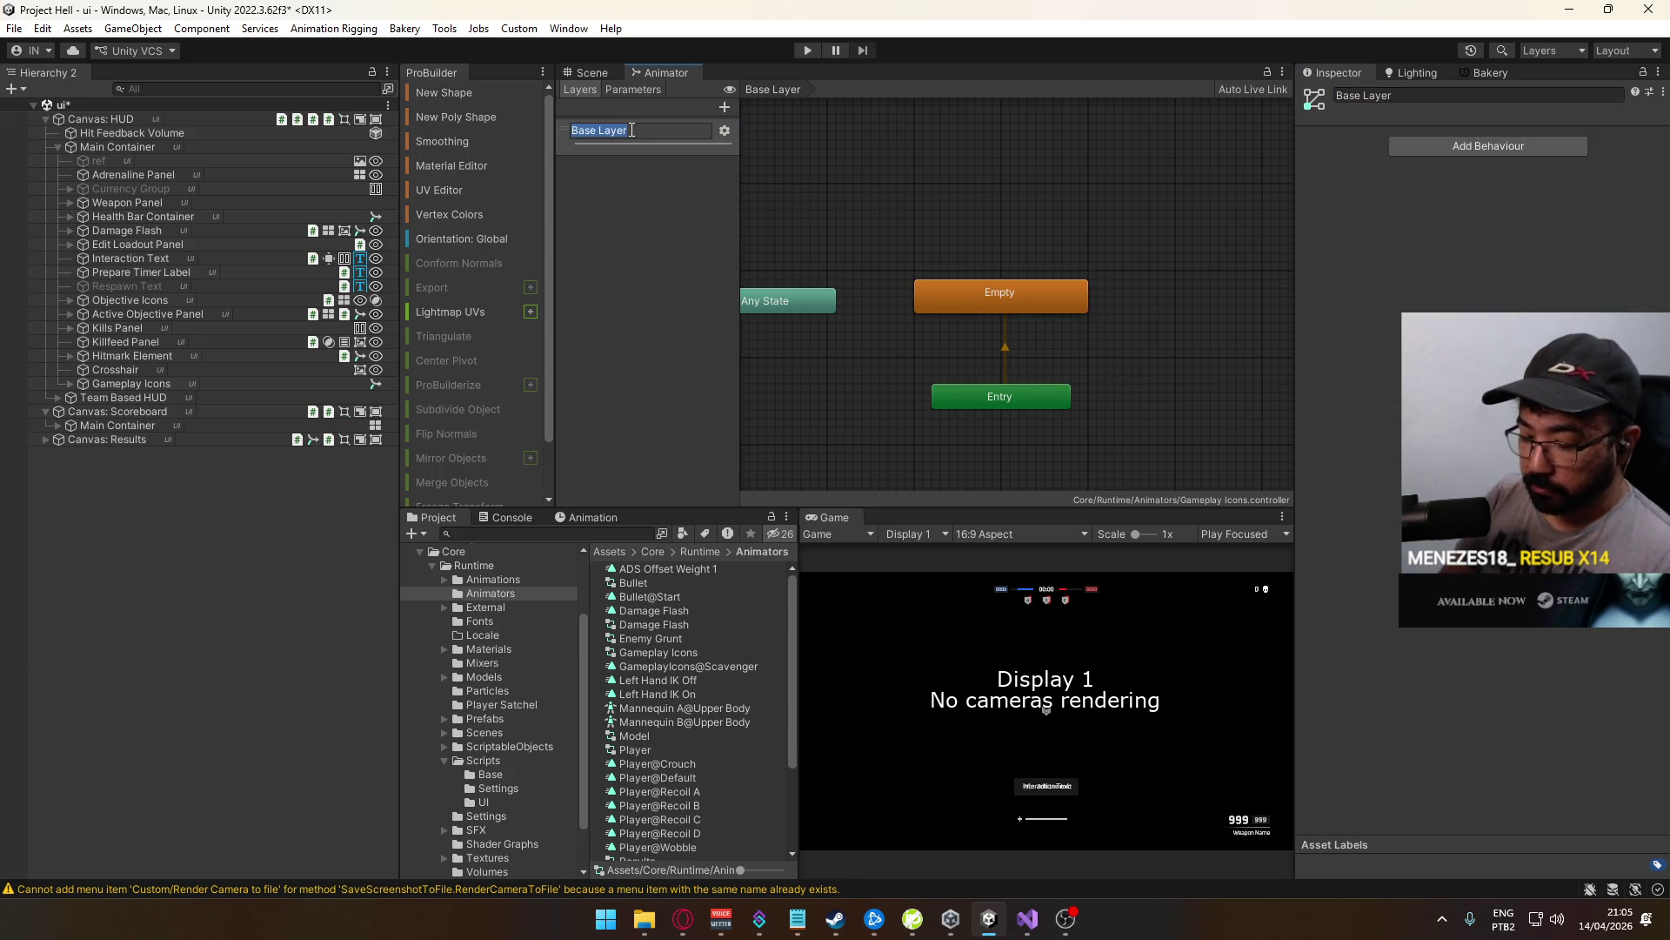
{"action": "type", "text": "Ammo"}
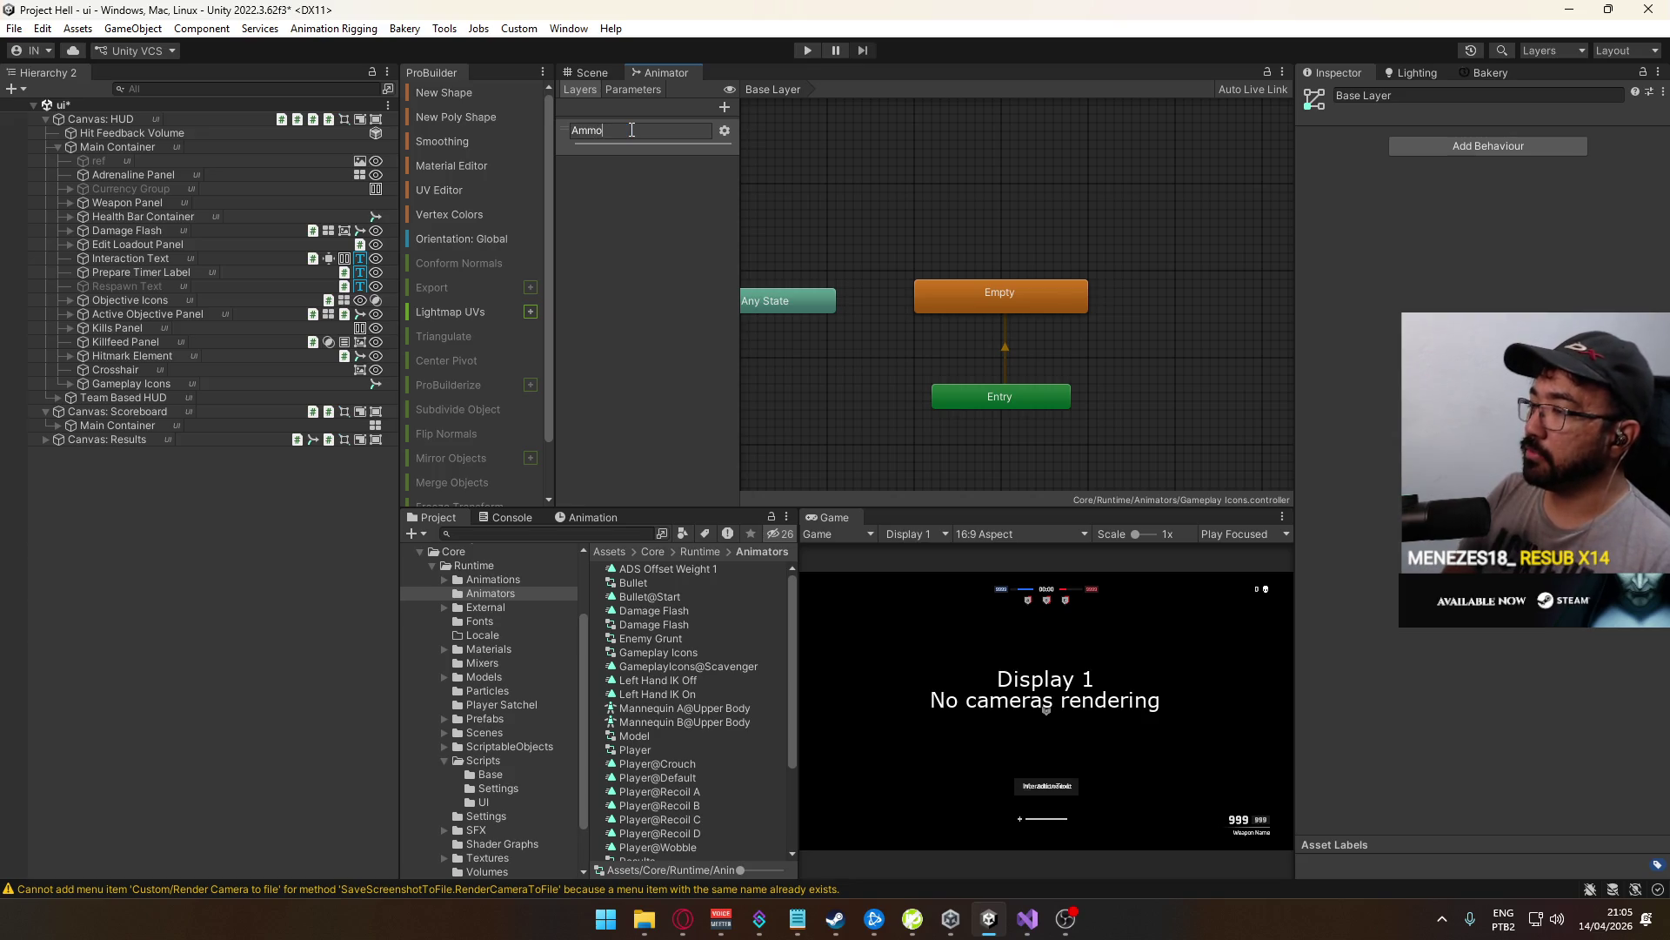
{"action": "key", "text": "BackSpace"}
{"action": "key", "text": "BackSpace"}
{"action": "key", "text": "BackSpace"}
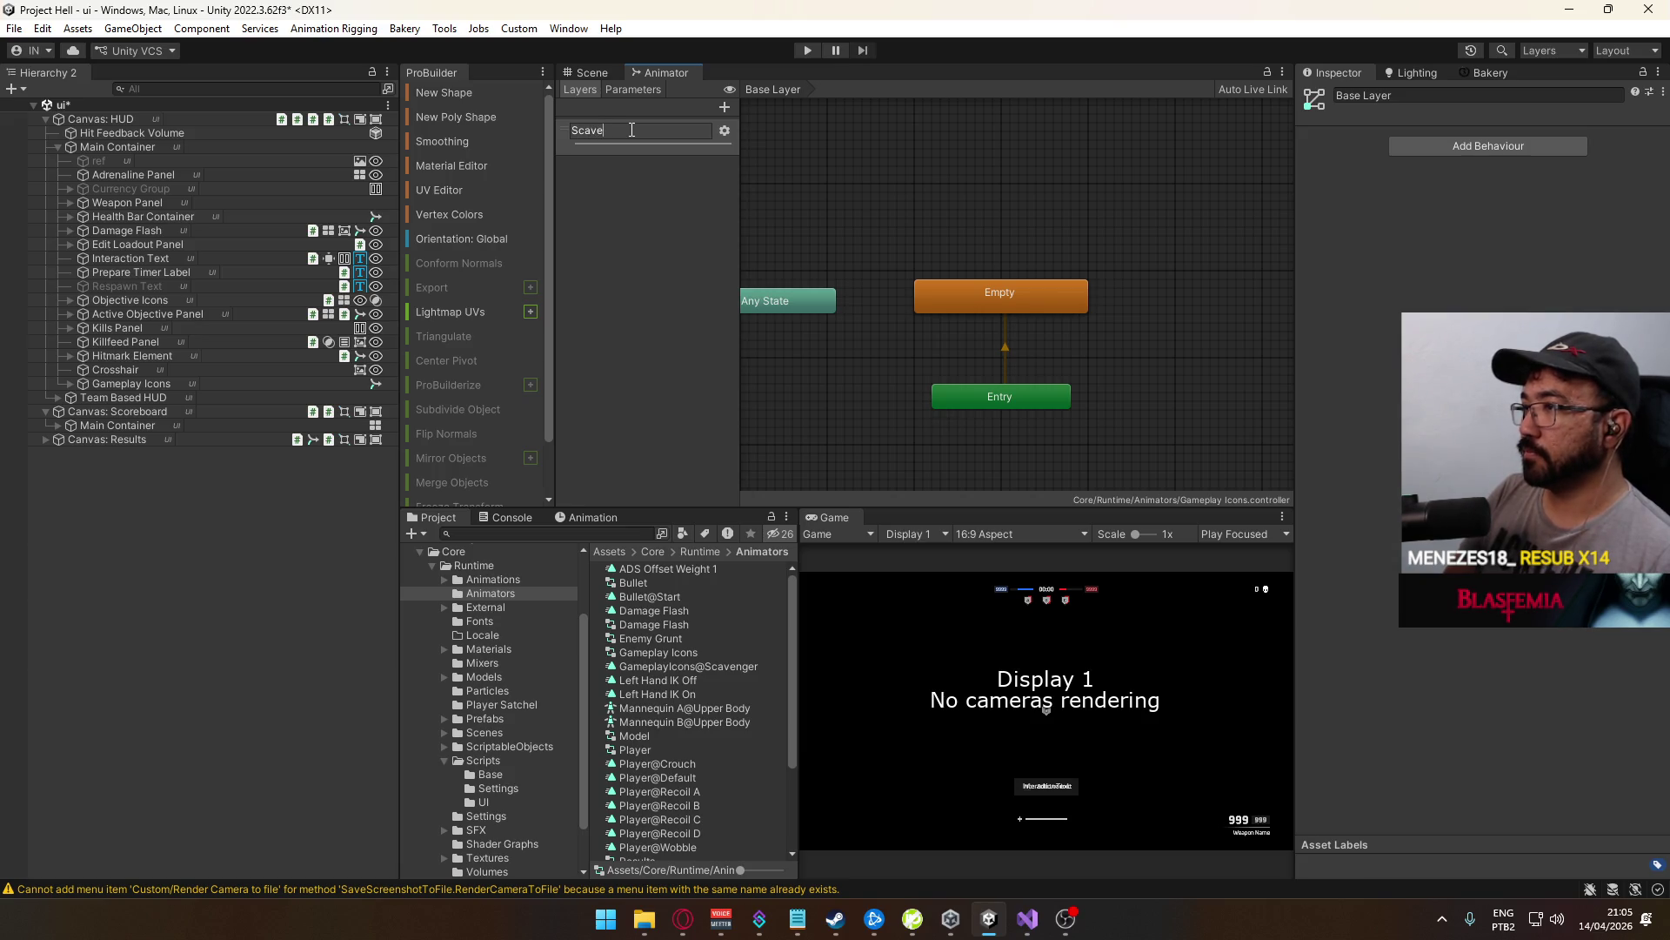
{"action": "type", "text": "enger"}
{"action": "key", "text": "Return"}
{"action": "left_click", "coordinate": [874, 304]}
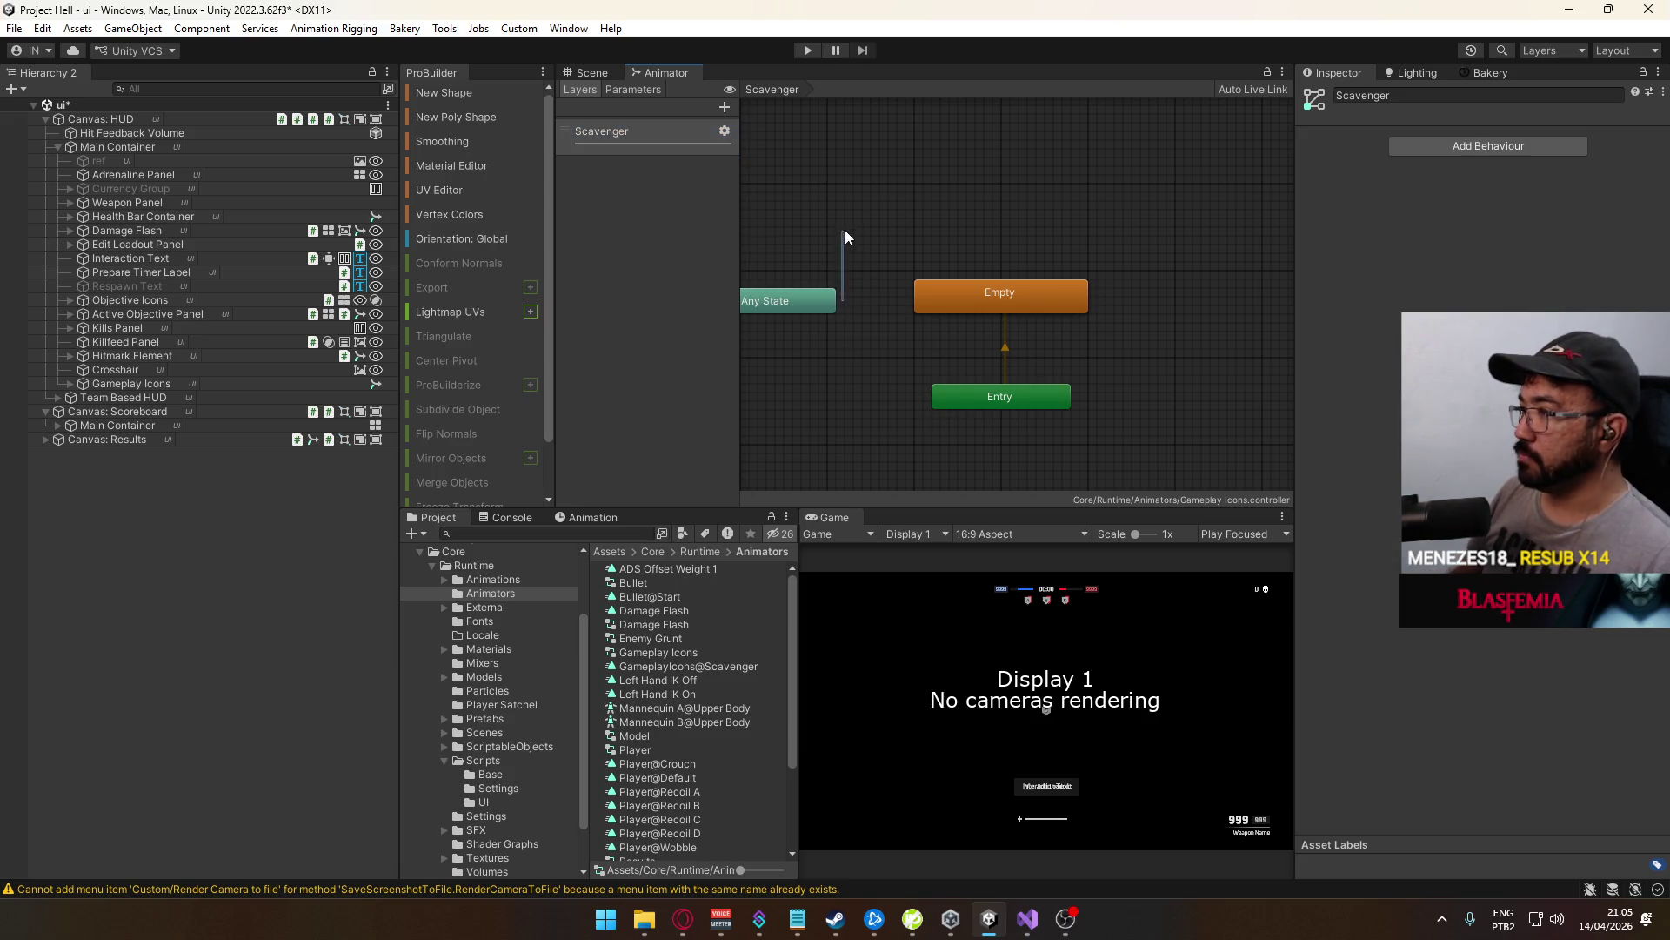
Step: Add a New State above Empty with GameplayIcons@Scavenger as its motion
{"action": "left_click_drag", "start_coordinate": [811, 300], "coordinate": [813, 202]}
{"action": "left_click", "coordinate": [1006, 216]}
{"action": "right_click", "coordinate": [1005, 216]}
{"action": "mouse_move", "coordinate": [1053, 223]}
{"action": "left_click", "coordinate": [1245, 224]}
{"action": "mouse_move", "coordinate": [1098, 230]}
{"action": "left_mouse_down"}
{"action": "mouse_move", "coordinate": [989, 193]}
{"action": "mouse_move", "coordinate": [1004, 200]}
{"action": "left_mouse_up"}
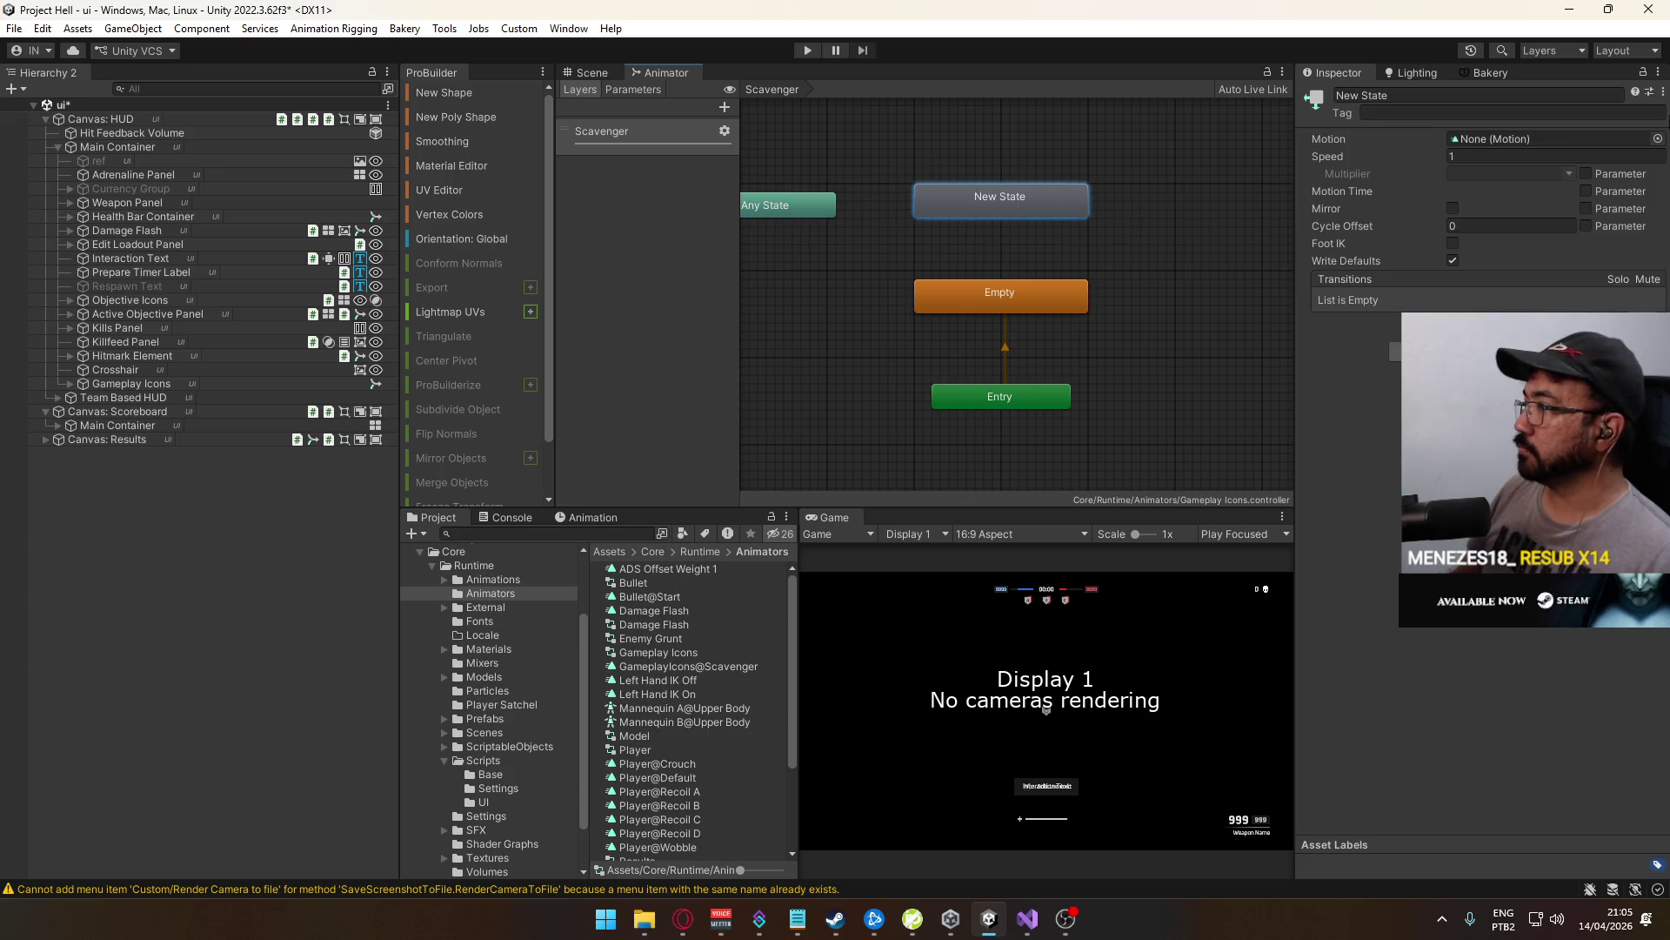
{"action": "left_click", "coordinate": [1658, 139]}
{"action": "type", "text": "sca"}
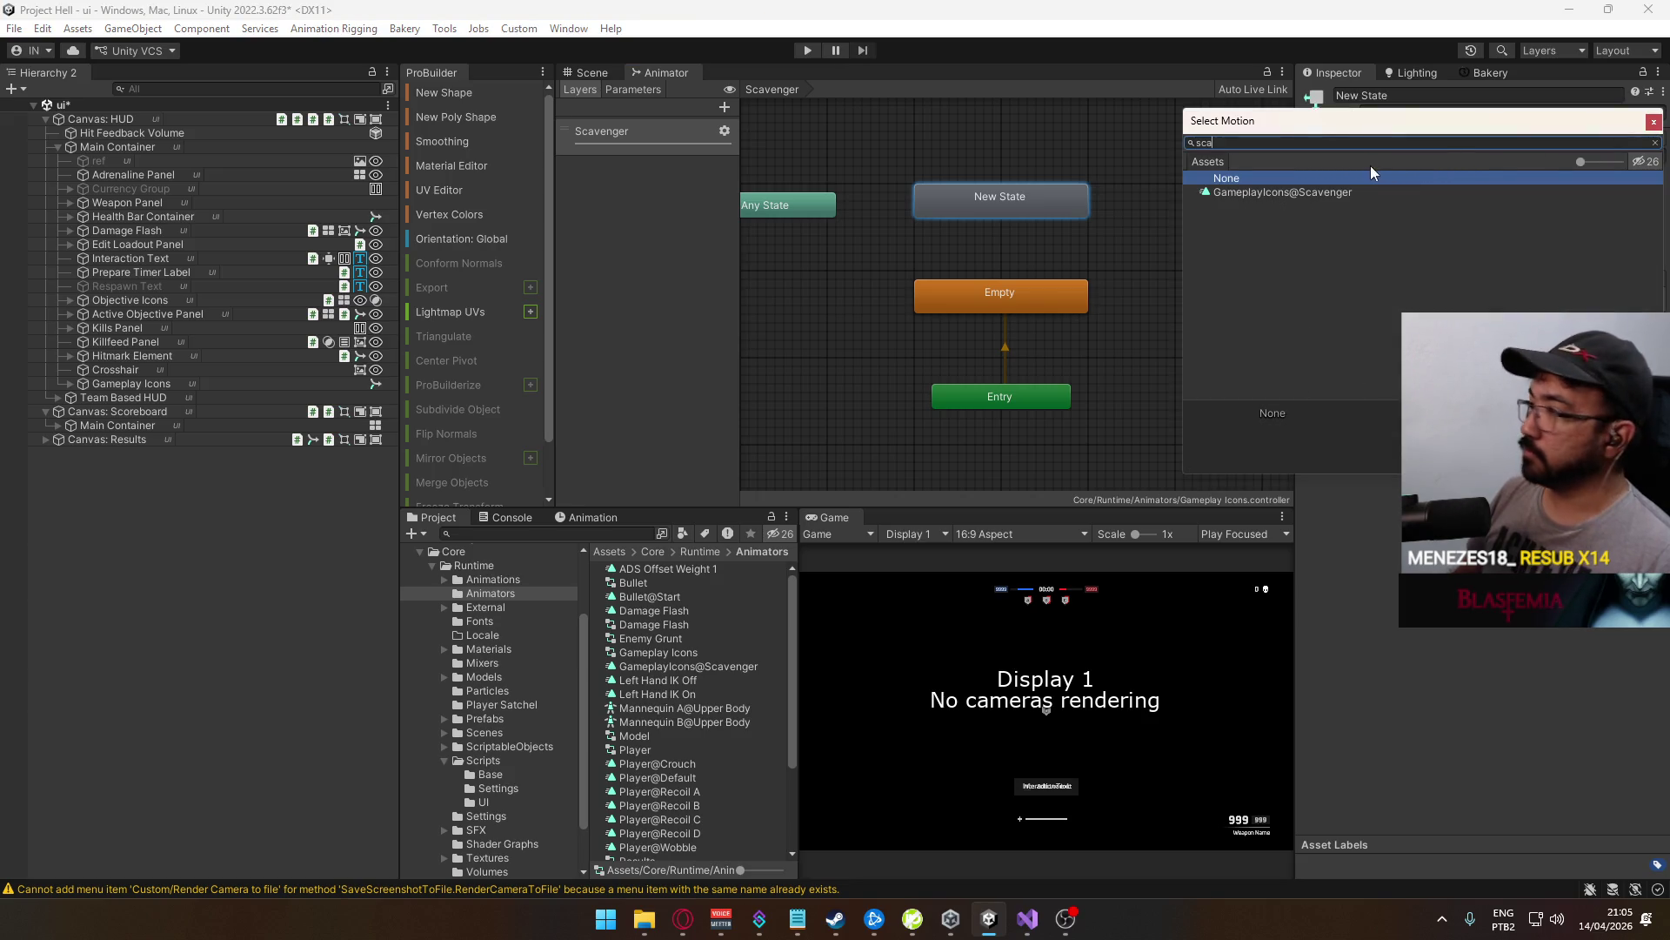
{"action": "double_click", "coordinate": [1302, 191]}
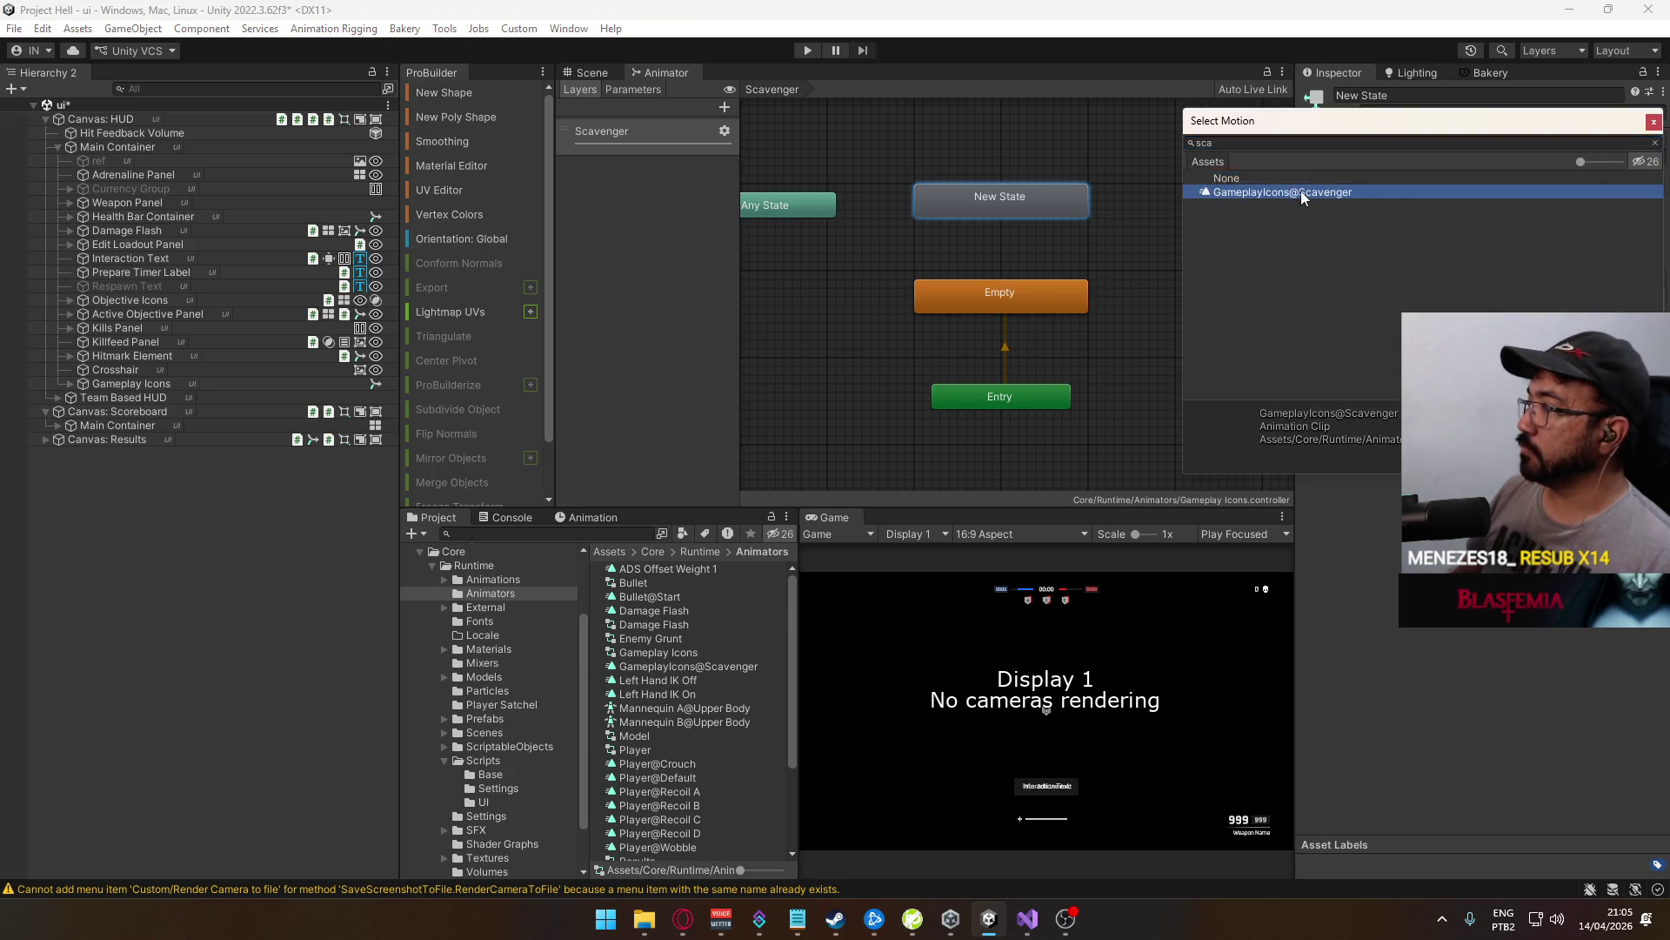
Step: Make a transition from Any State to the New State
{"action": "right_click", "coordinate": [796, 200]}
{"action": "left_click", "coordinate": [820, 207]}
{"action": "left_click", "coordinate": [957, 201]}
{"action": "left_click", "coordinate": [885, 207]}
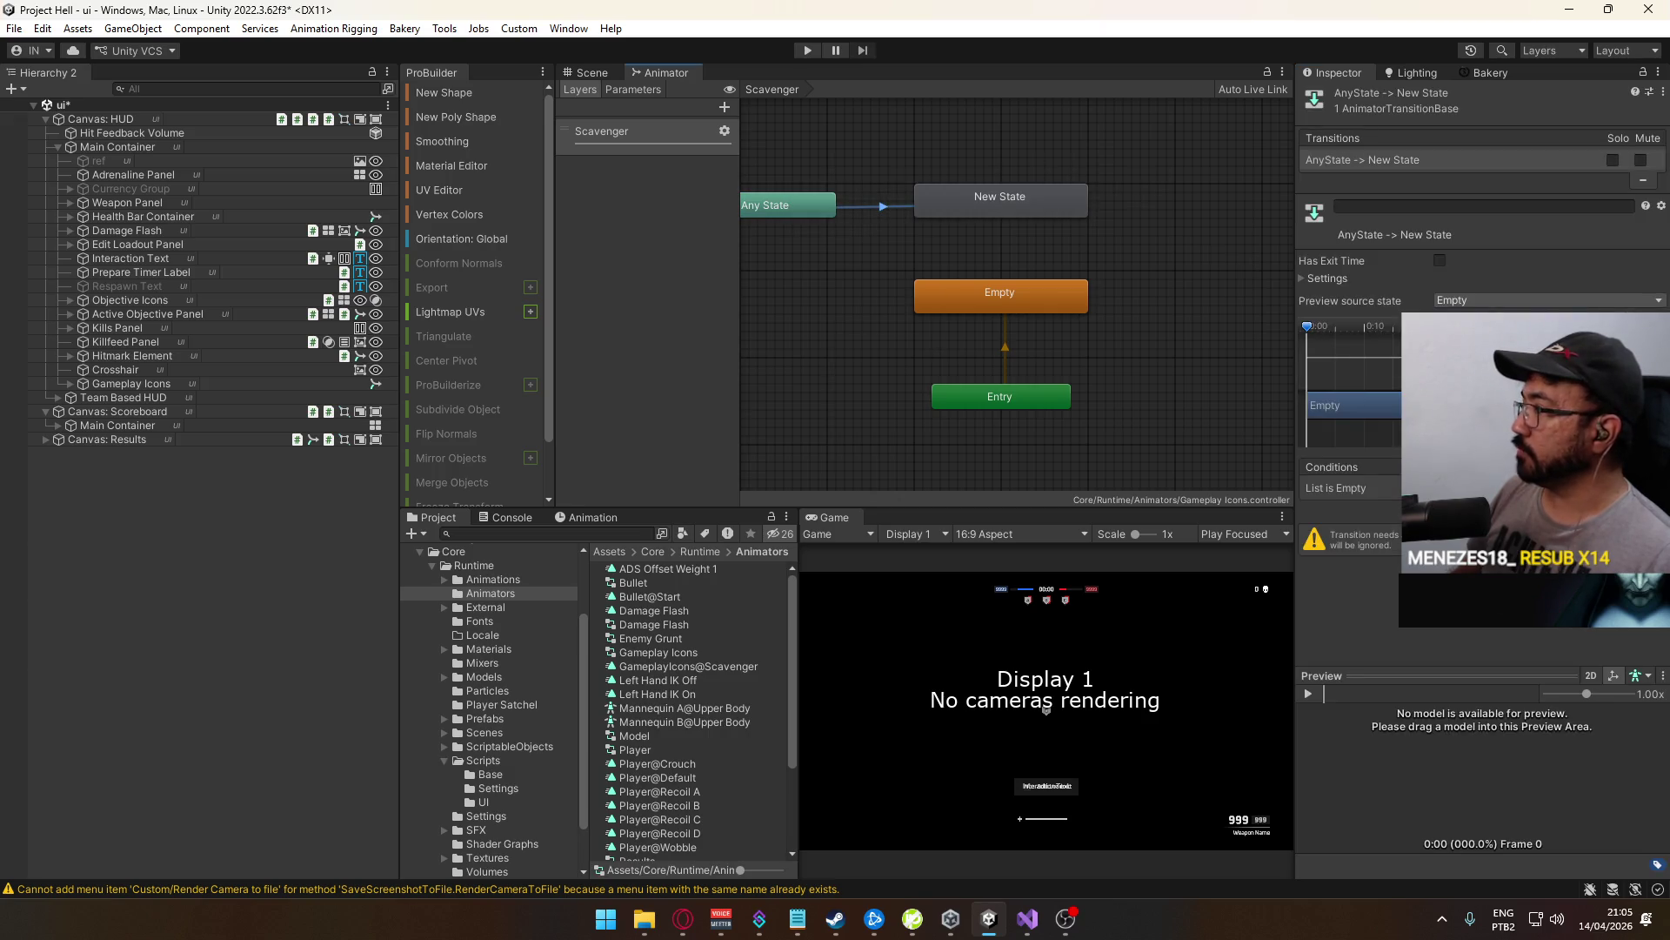
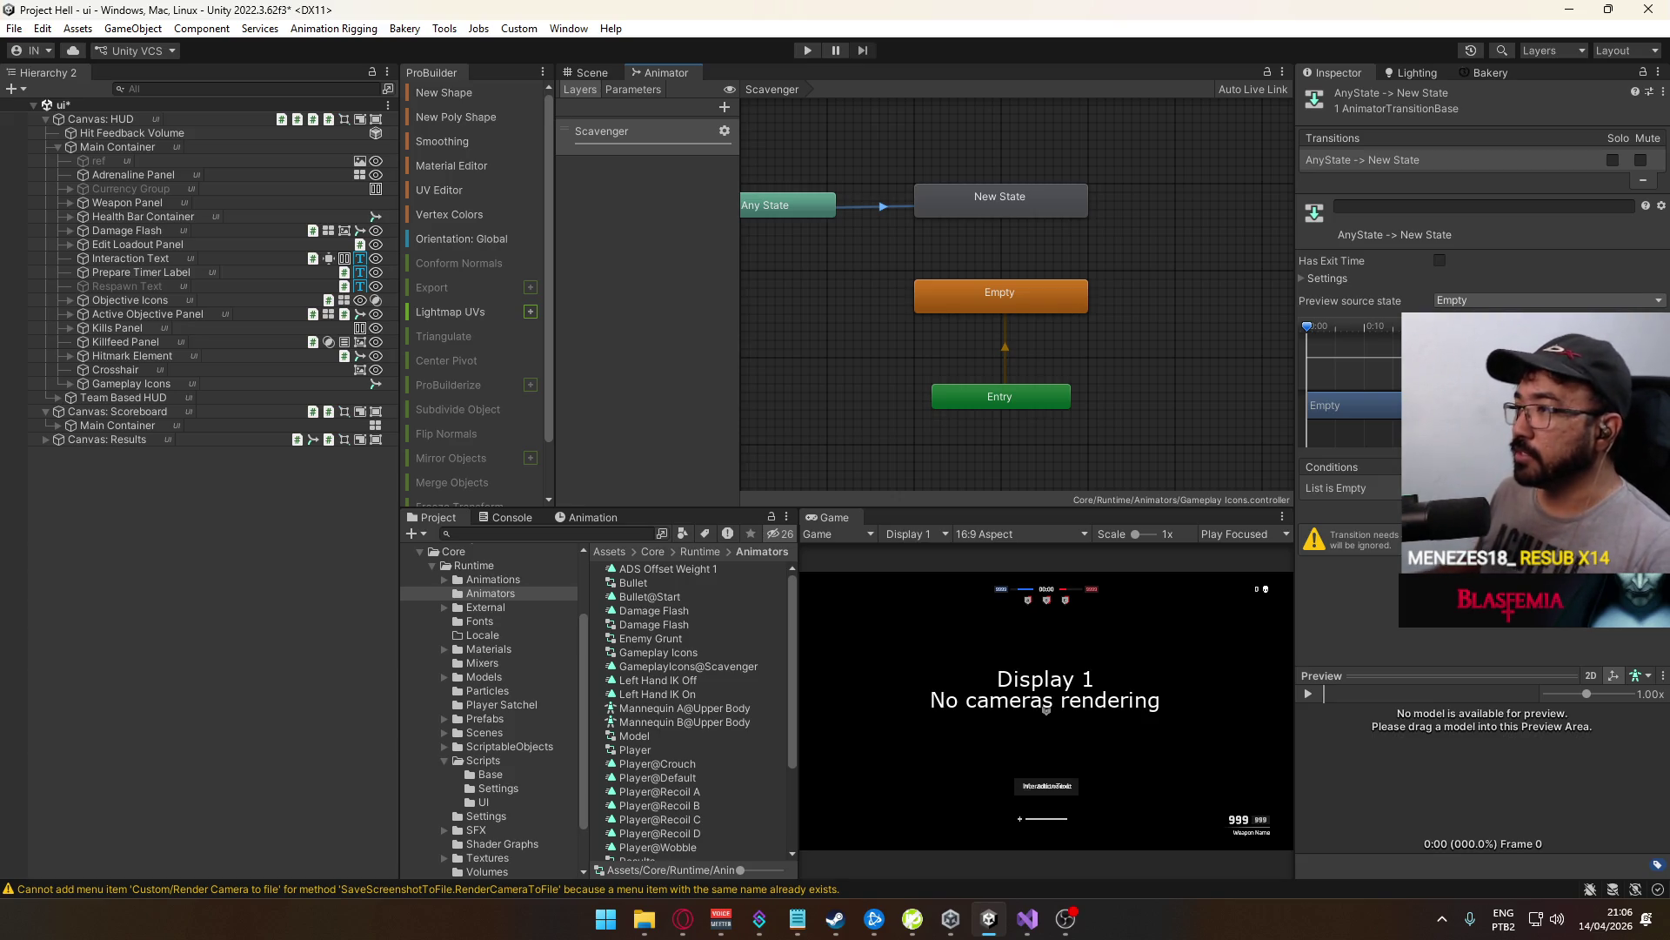
Step: Nudge Any State left and select New State to show its GameplayIcons@Scavenger motion
{"action": "left_click_drag", "start_coordinate": [993, 258], "coordinate": [1122, 318]}
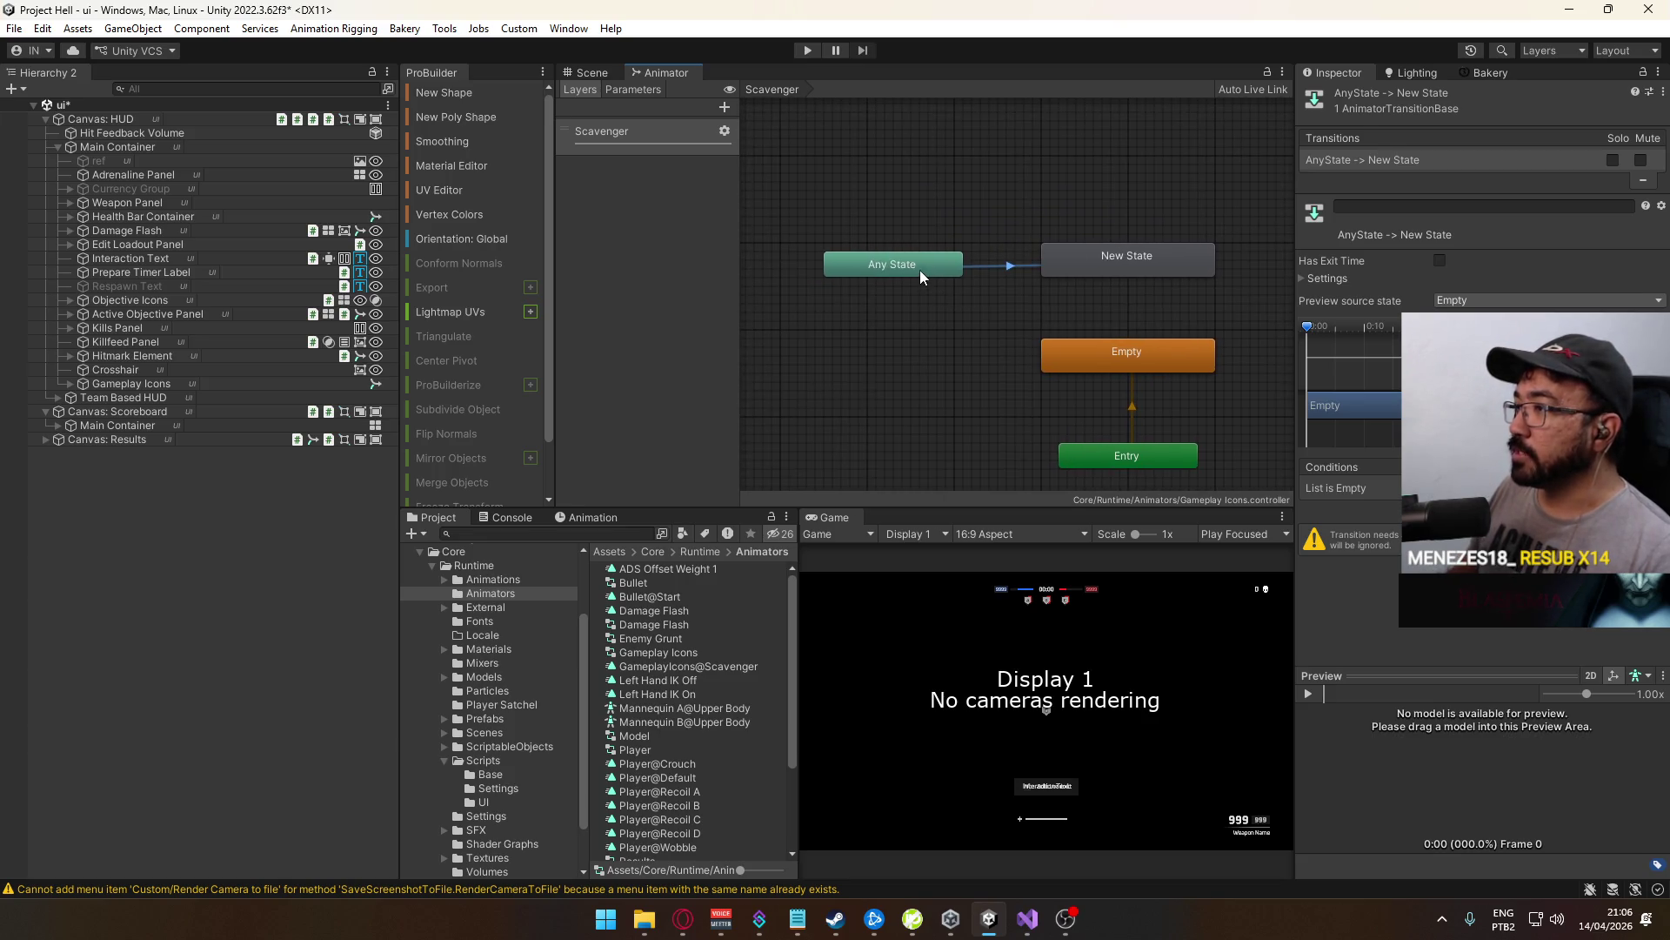
{"action": "left_click_drag", "start_coordinate": [921, 271], "coordinate": [898, 271]}
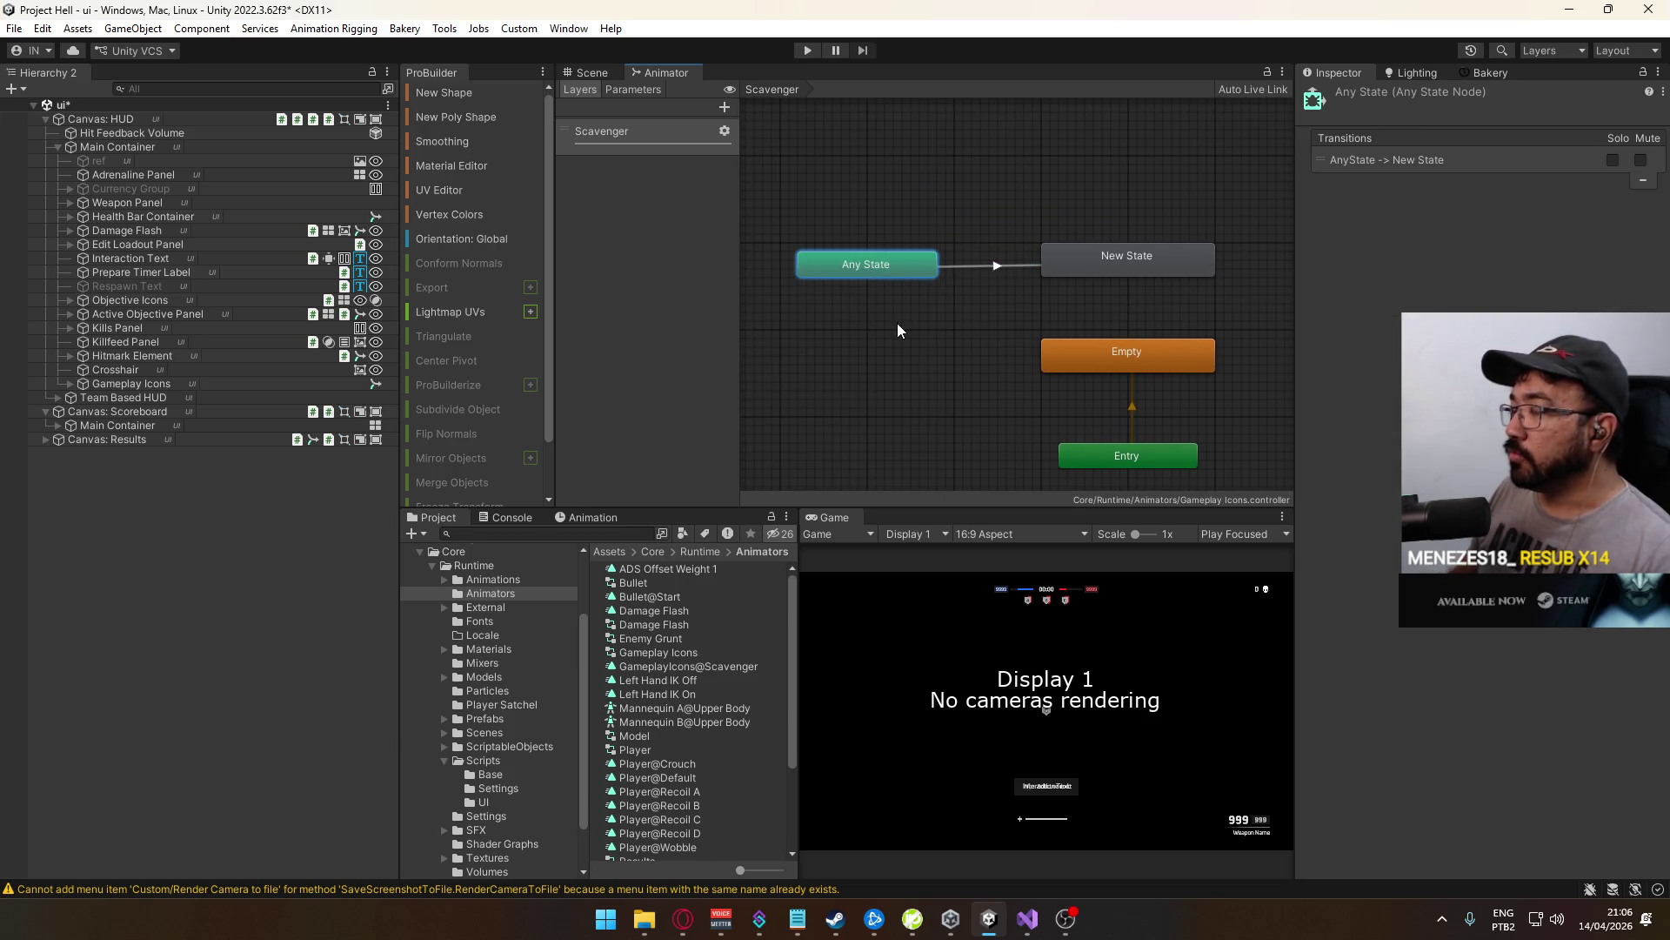
{"action": "left_click", "coordinate": [1145, 256]}
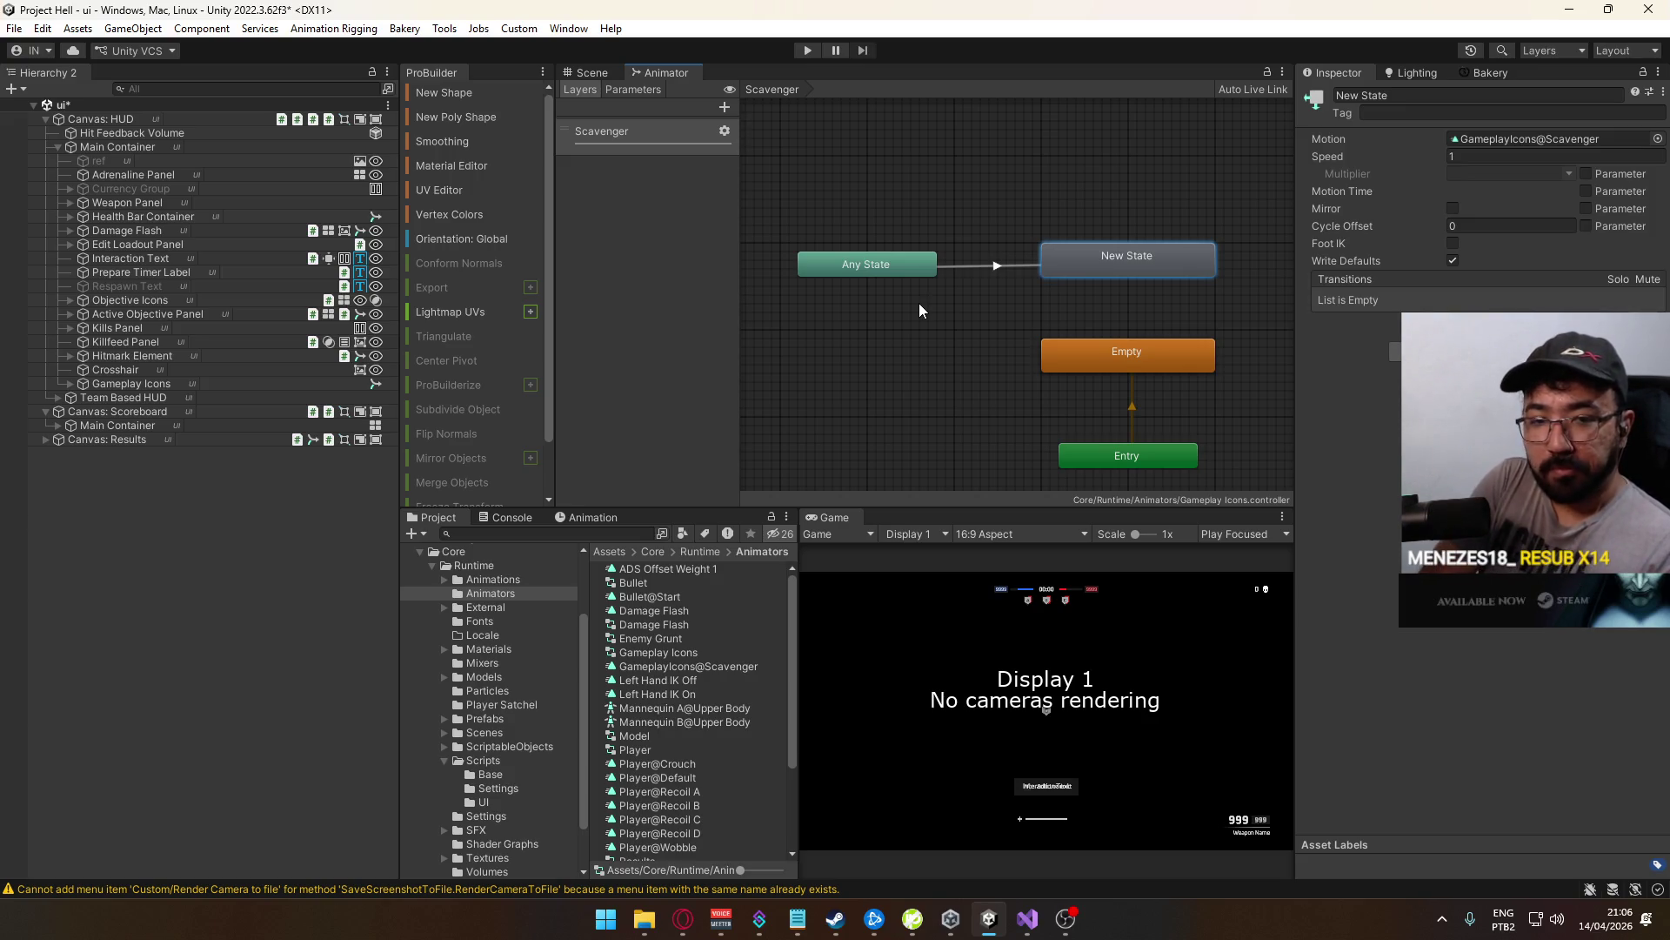
Step: Rename New State to Scavenger
{"action": "left_click", "coordinate": [1444, 91]}
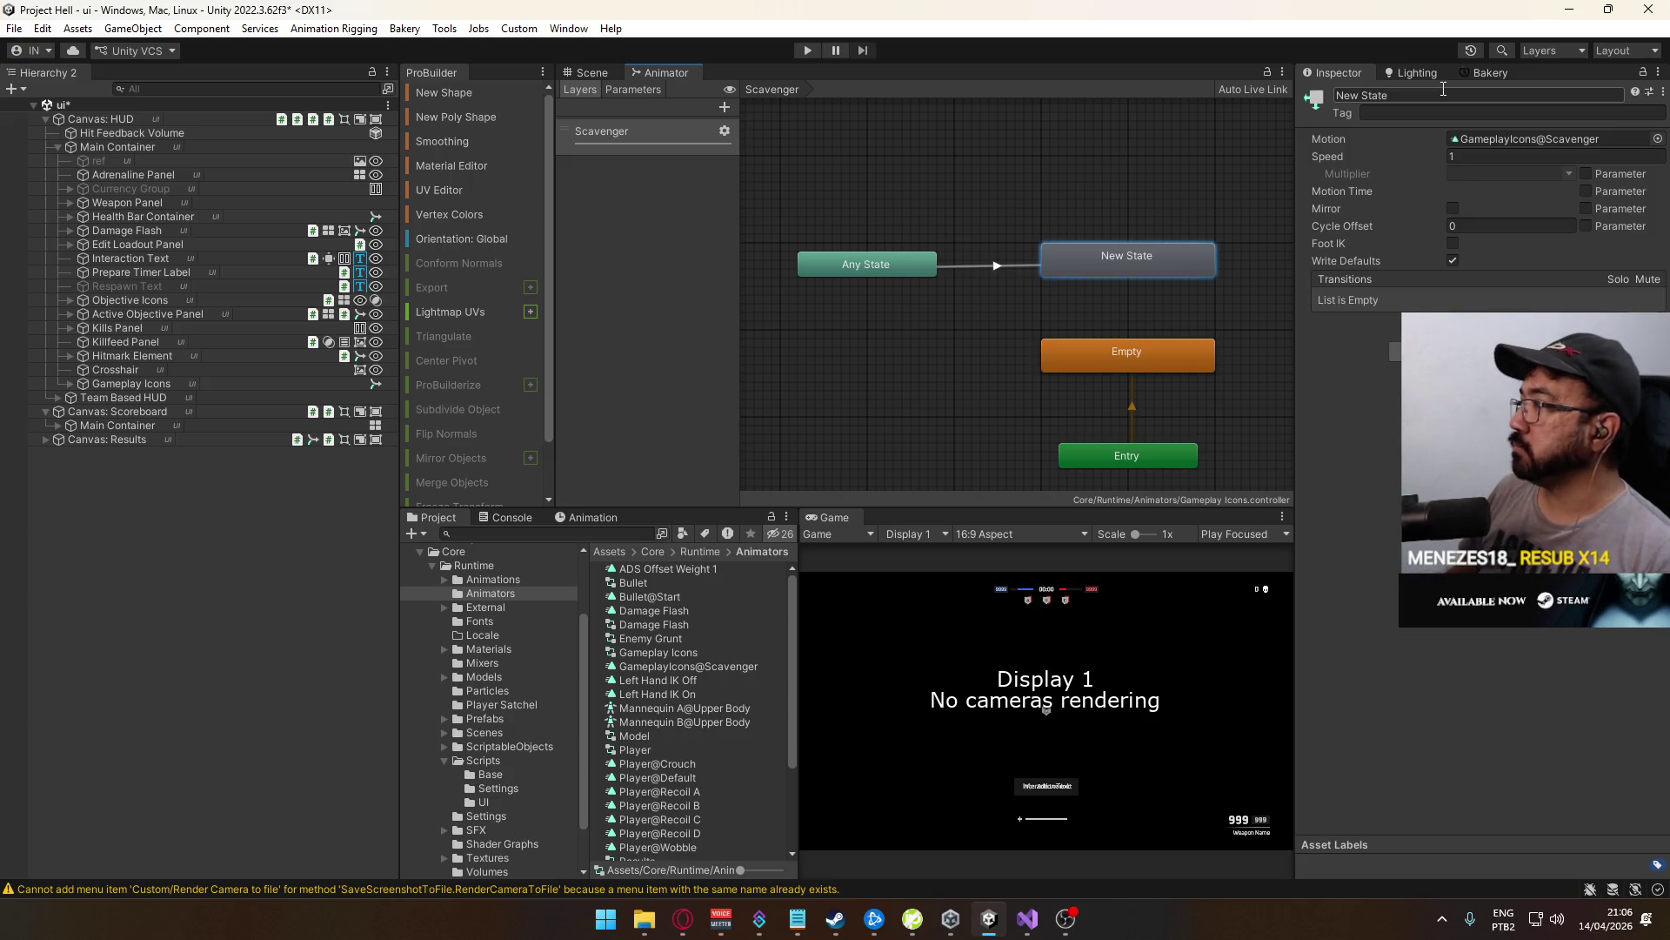
{"action": "type", "text": "S"}
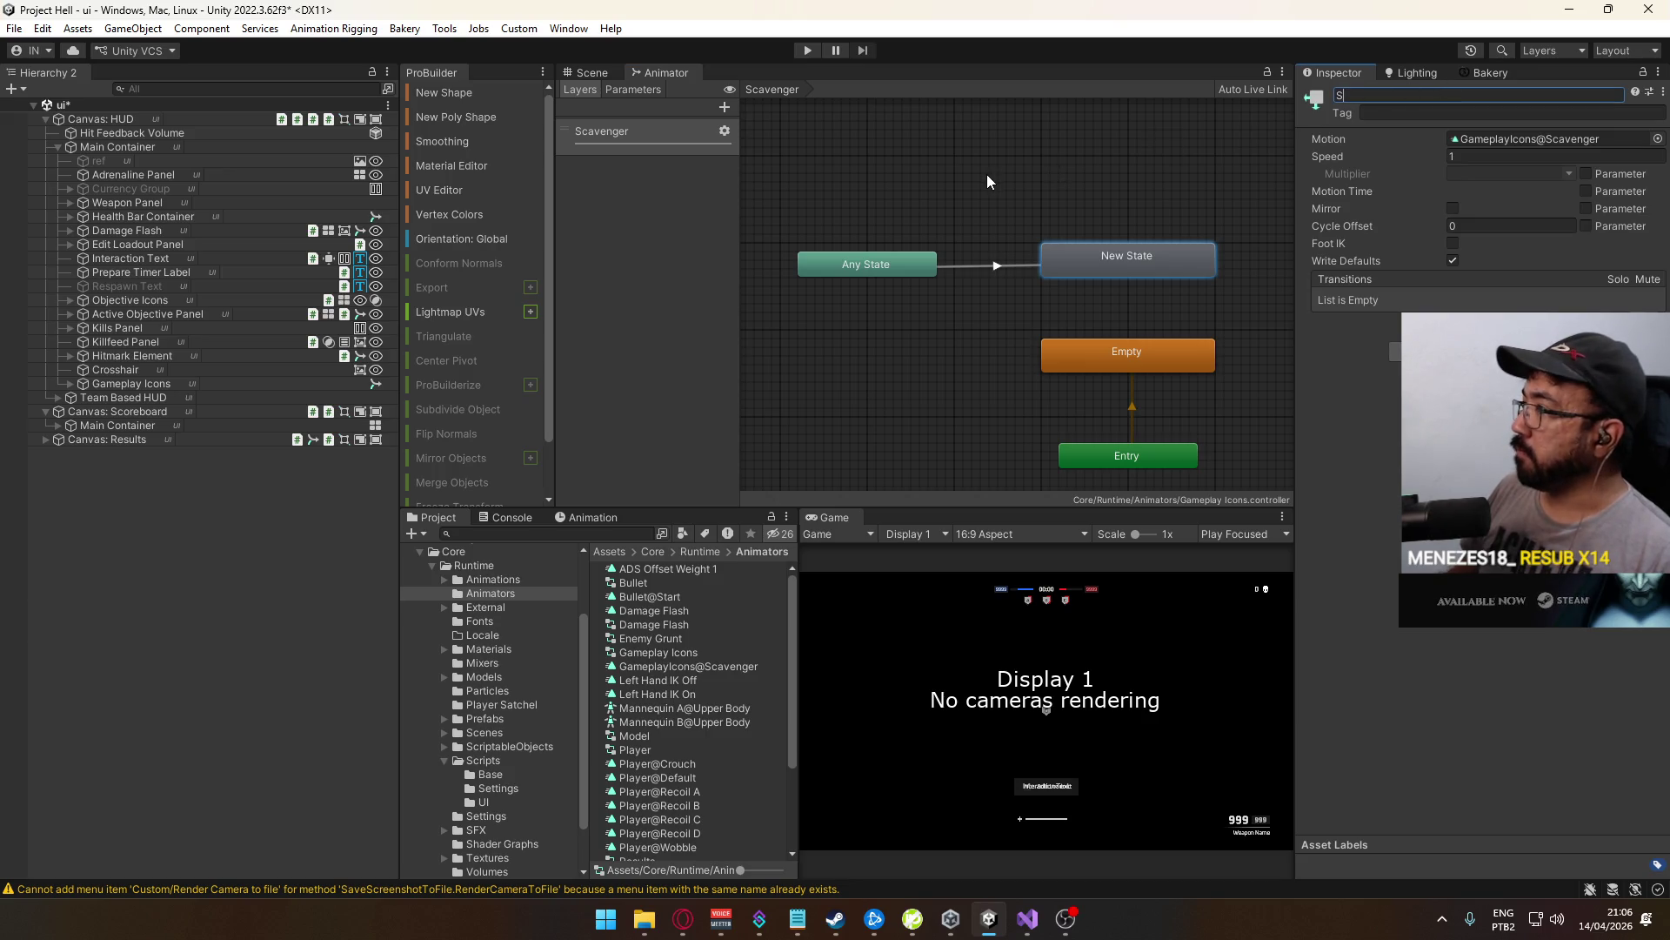
{"action": "type", "text": "ger"}
{"action": "key", "text": "Return"}
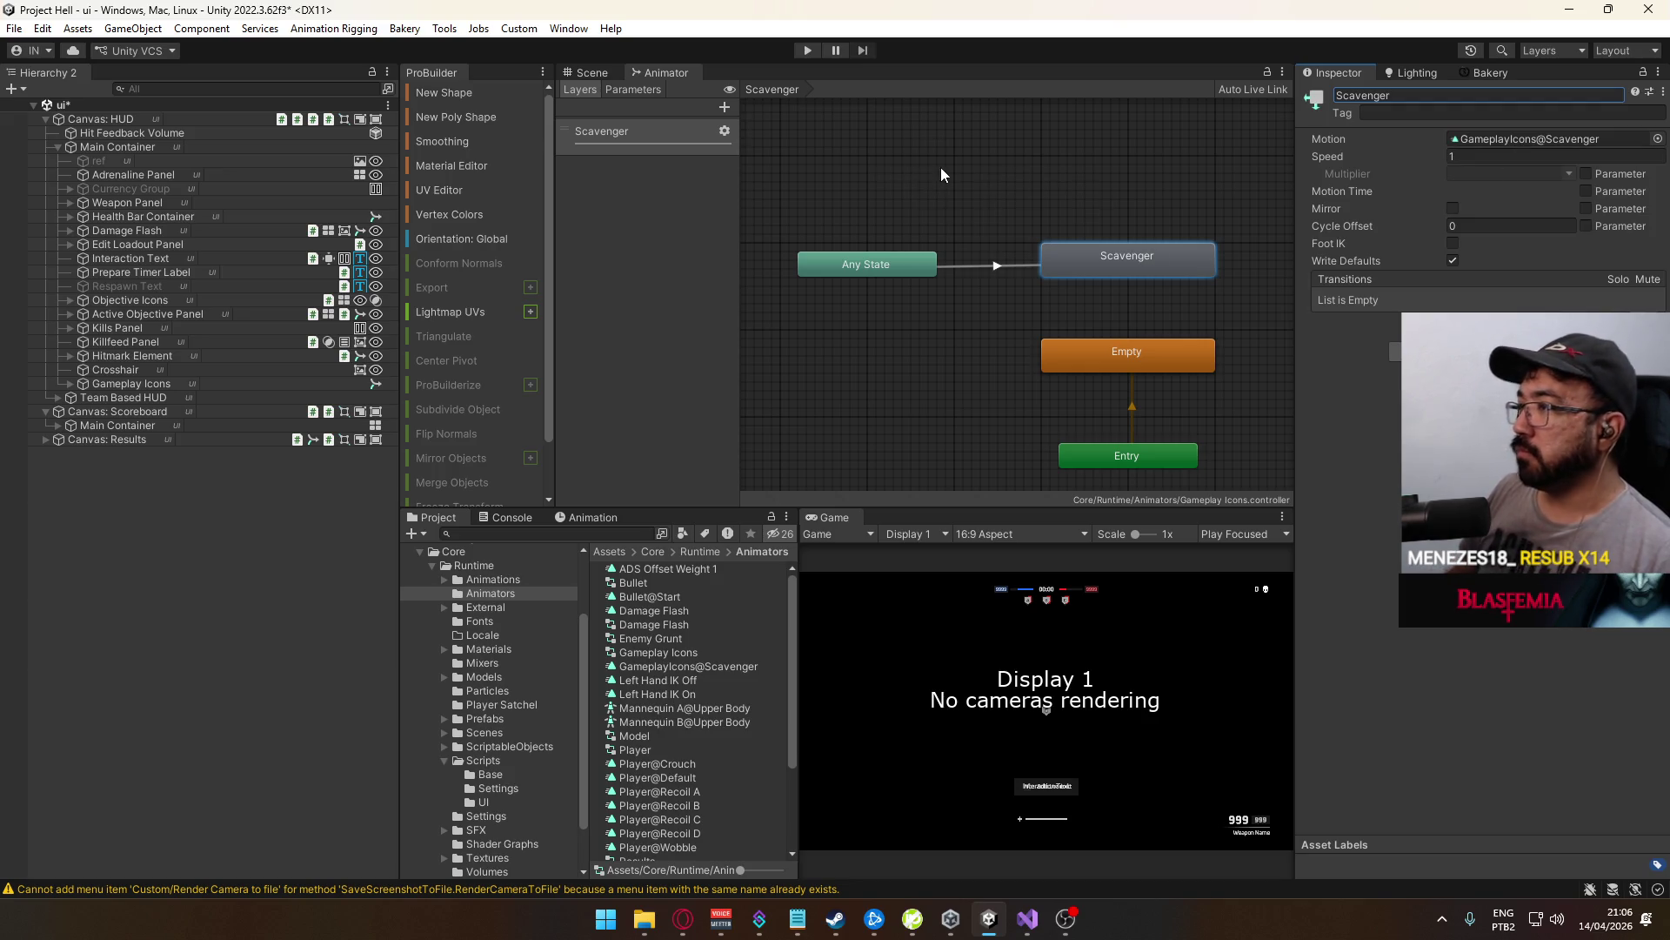
Step: Give the Any State → Scavenger transition a scavenger condition, then bring up the Animation panel
{"action": "left_click", "coordinate": [972, 268]}
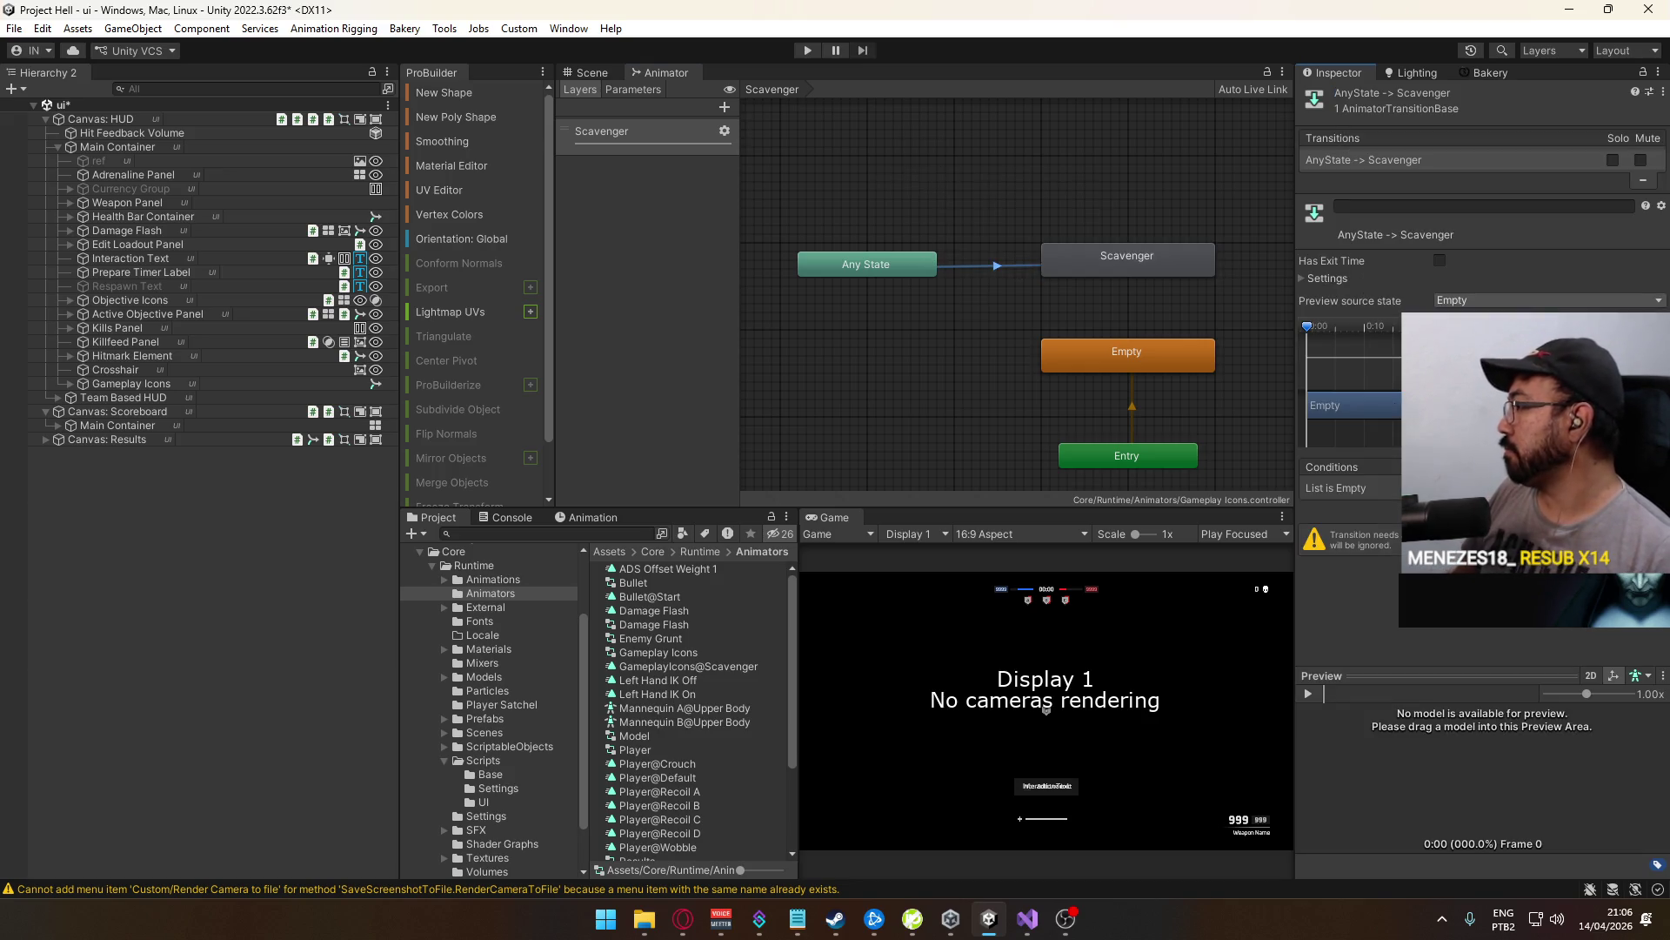
{"action": "left_click", "coordinate": [1631, 507]}
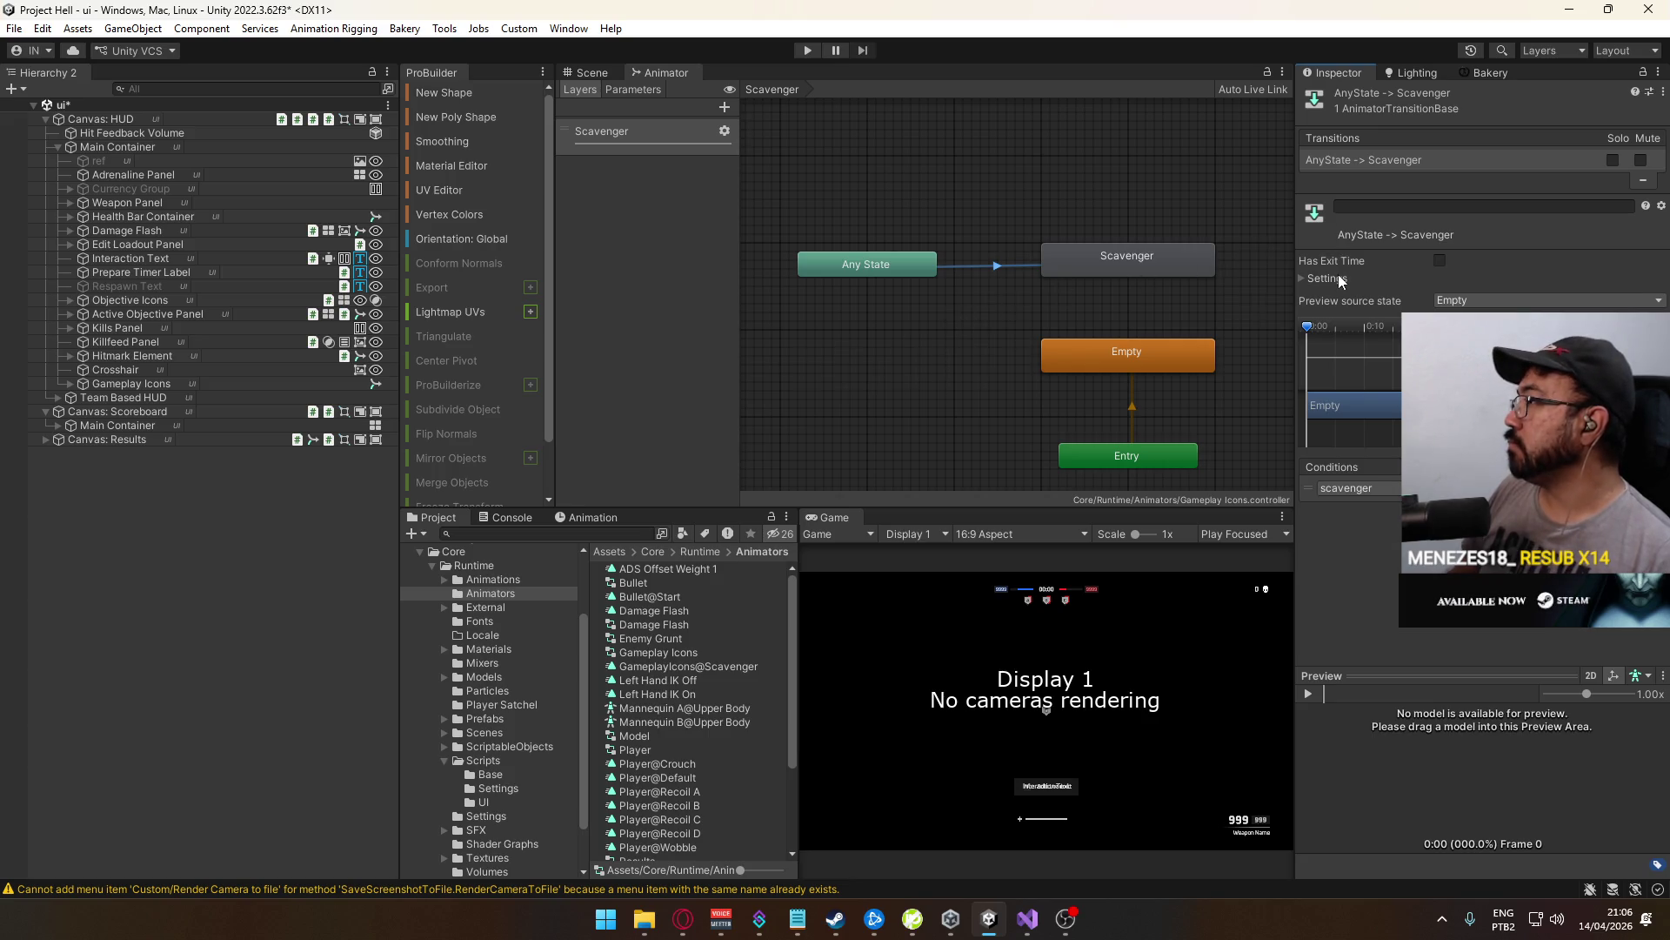
{"action": "left_click", "coordinate": [1370, 278]}
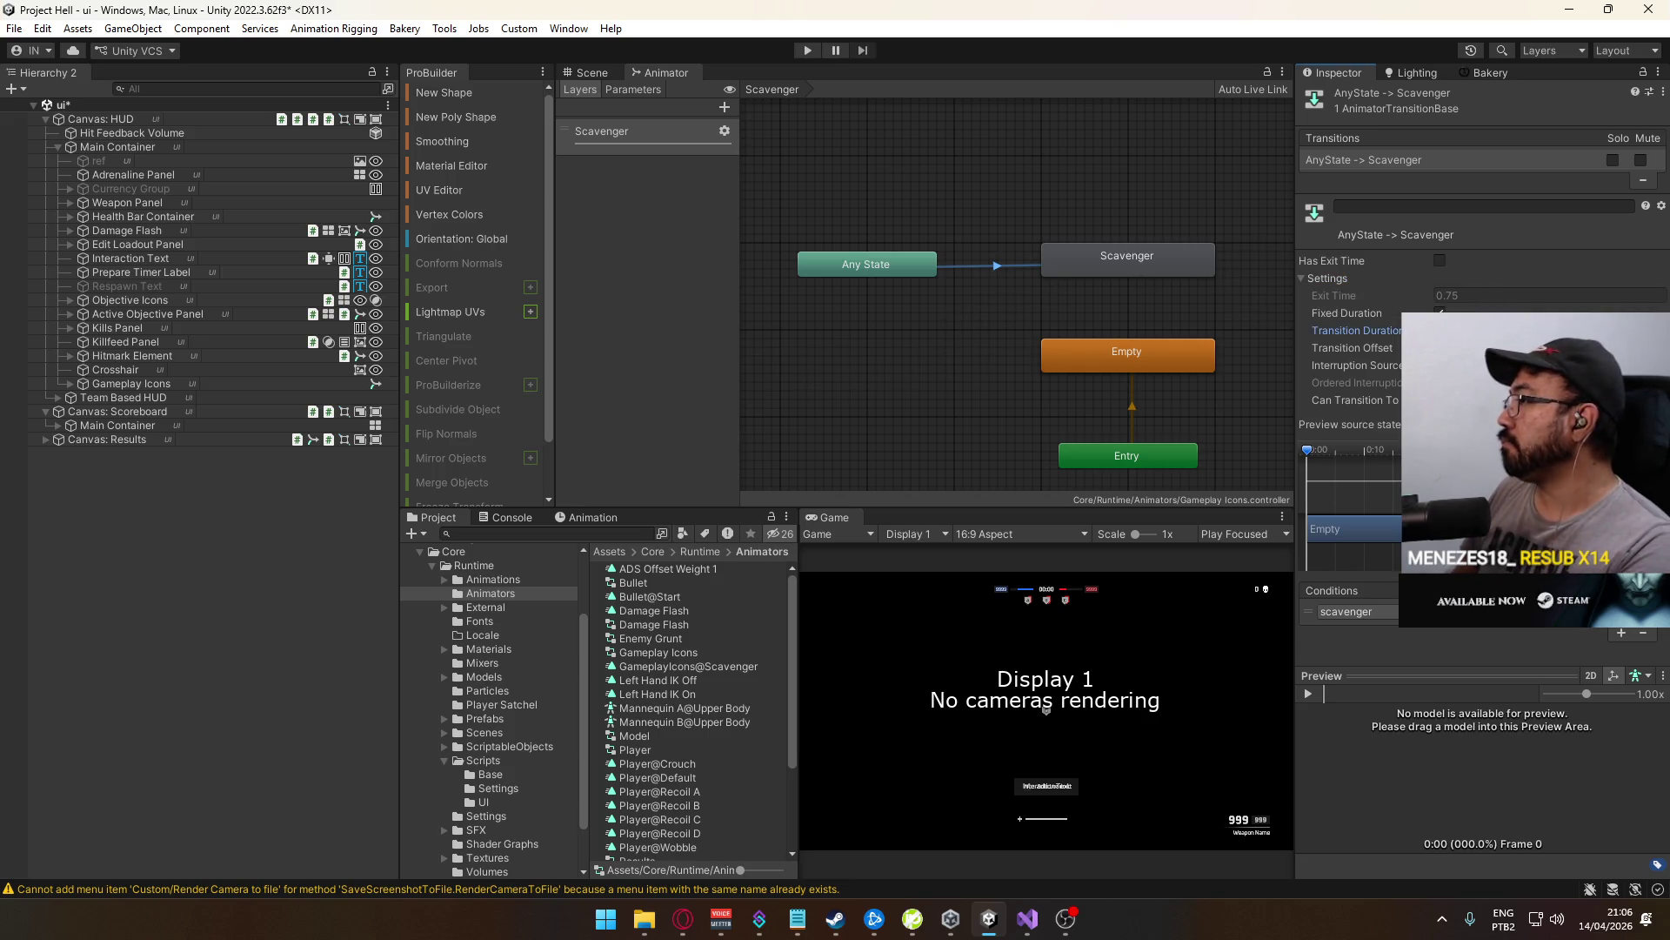
{"action": "left_click", "coordinate": [1496, 365]}
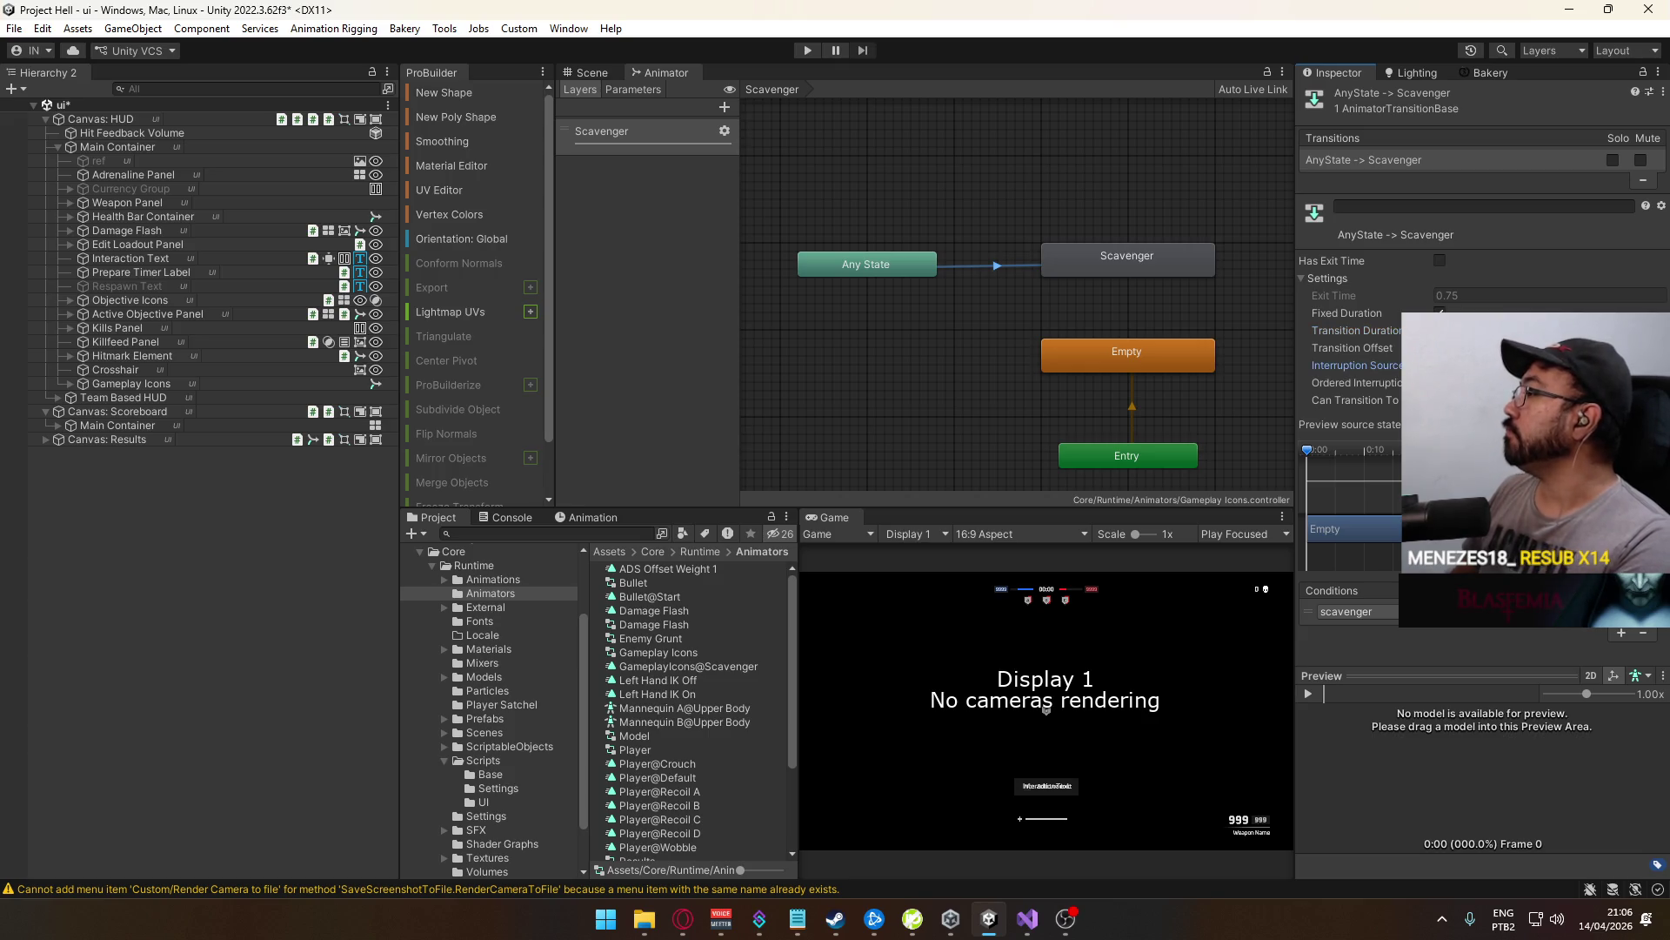
{"action": "left_click", "coordinate": [1129, 256]}
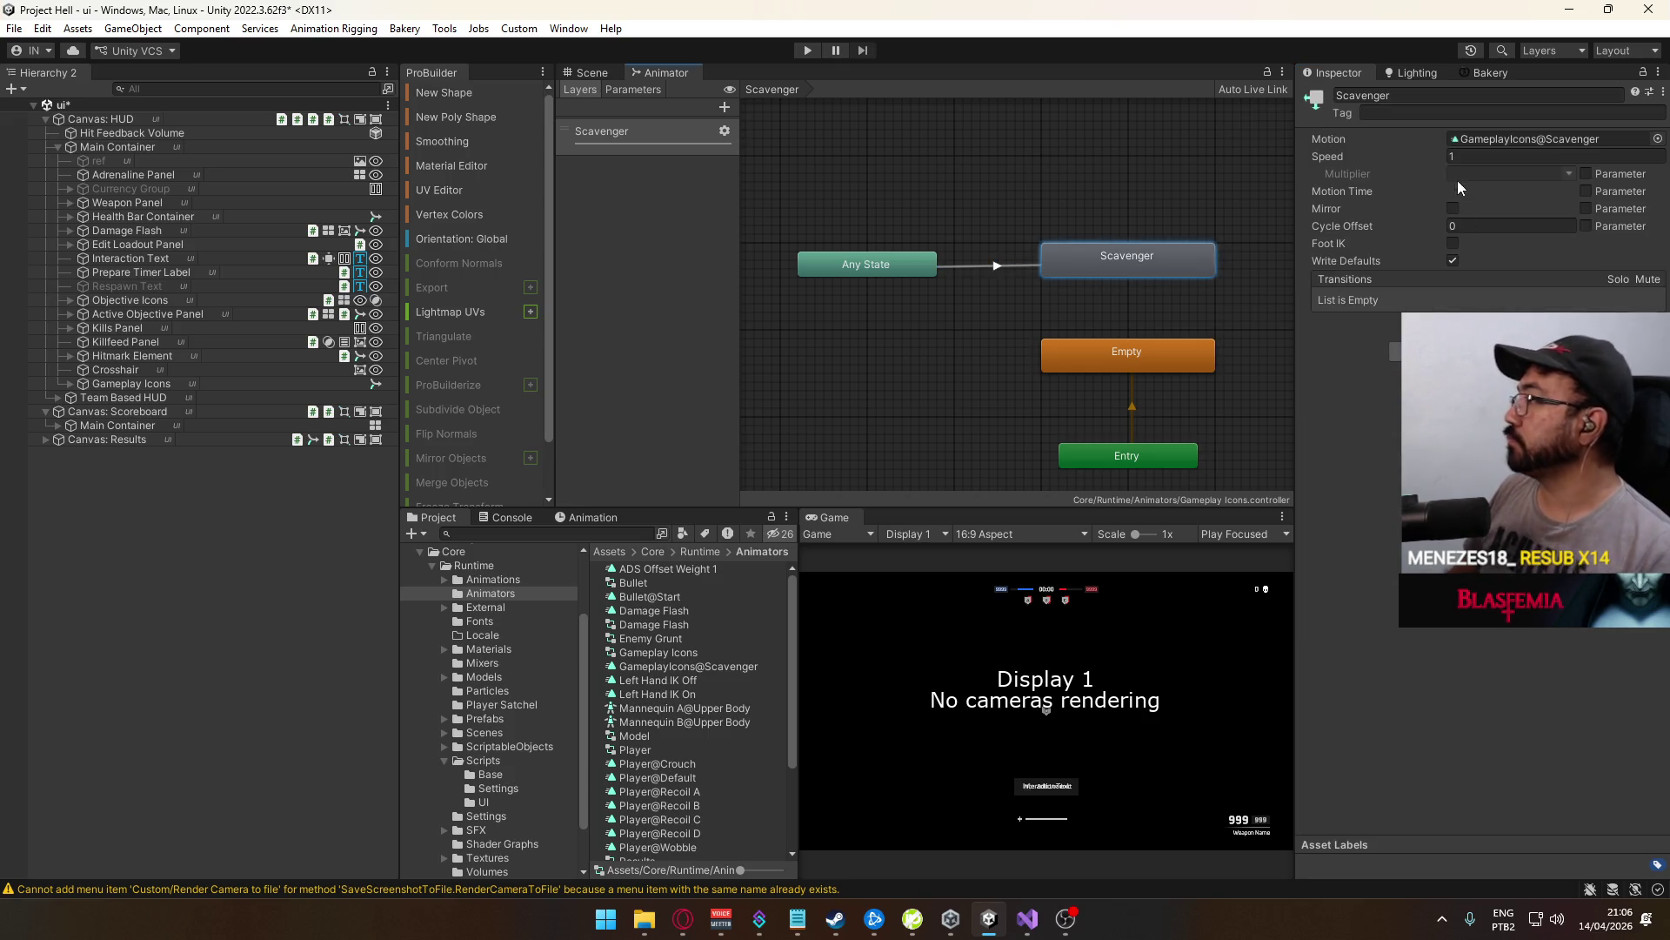
{"action": "left_click", "coordinate": [592, 517]}
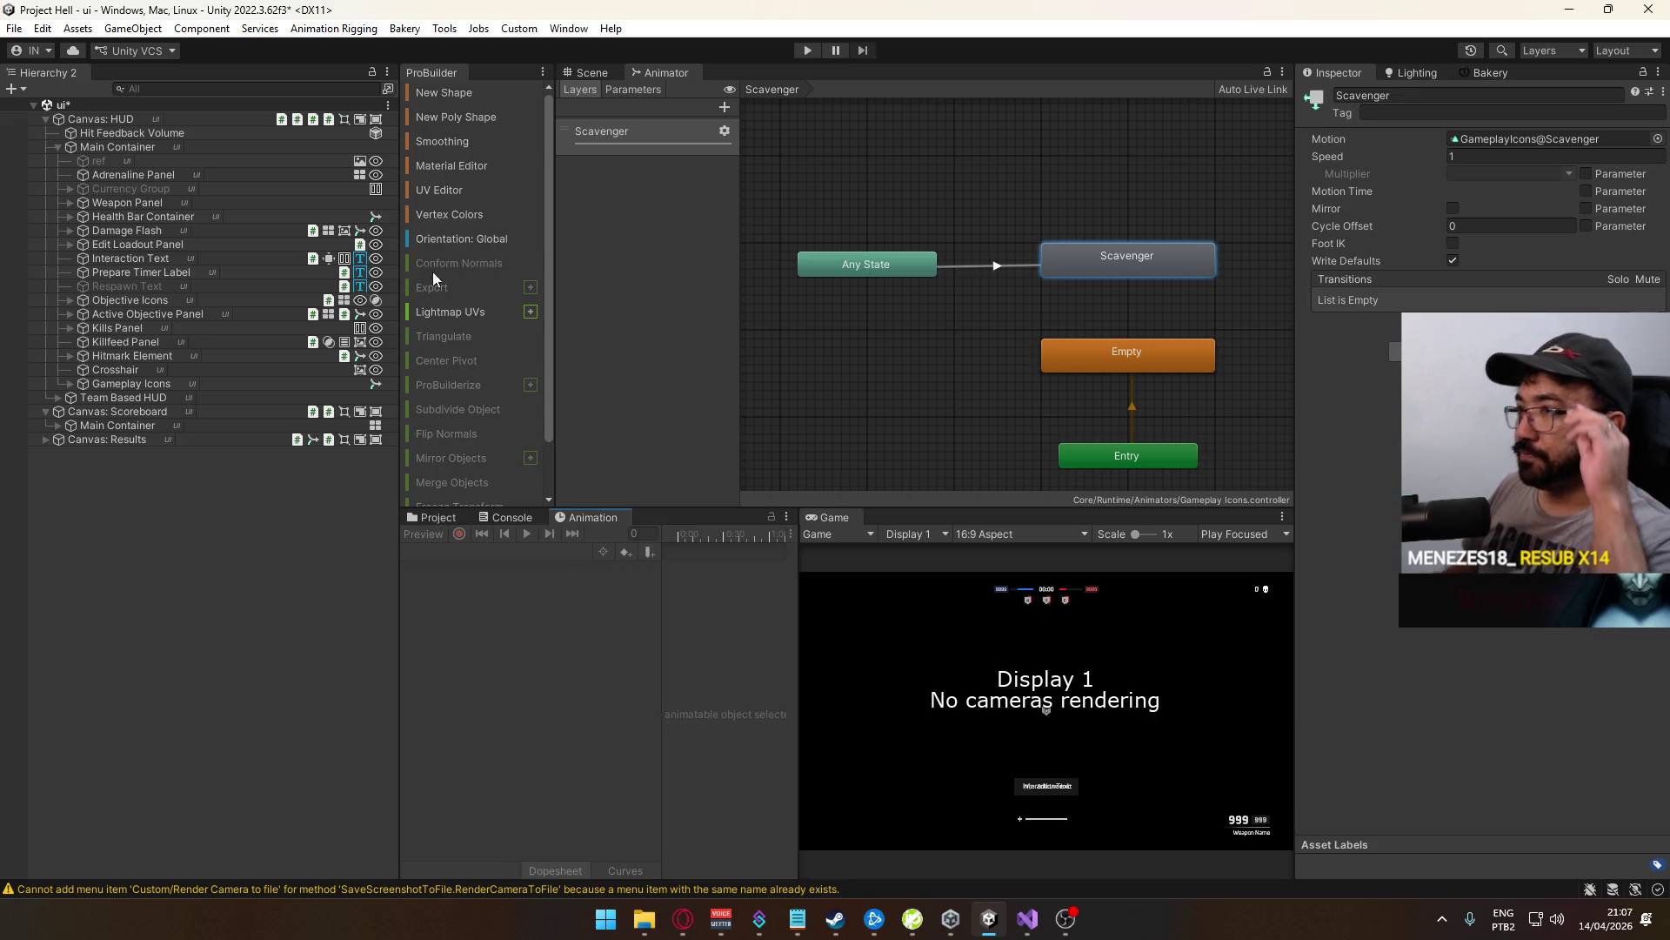
Step: Save the scene and select the Gameplay Icons object
{"action": "left_click", "coordinate": [590, 73]}
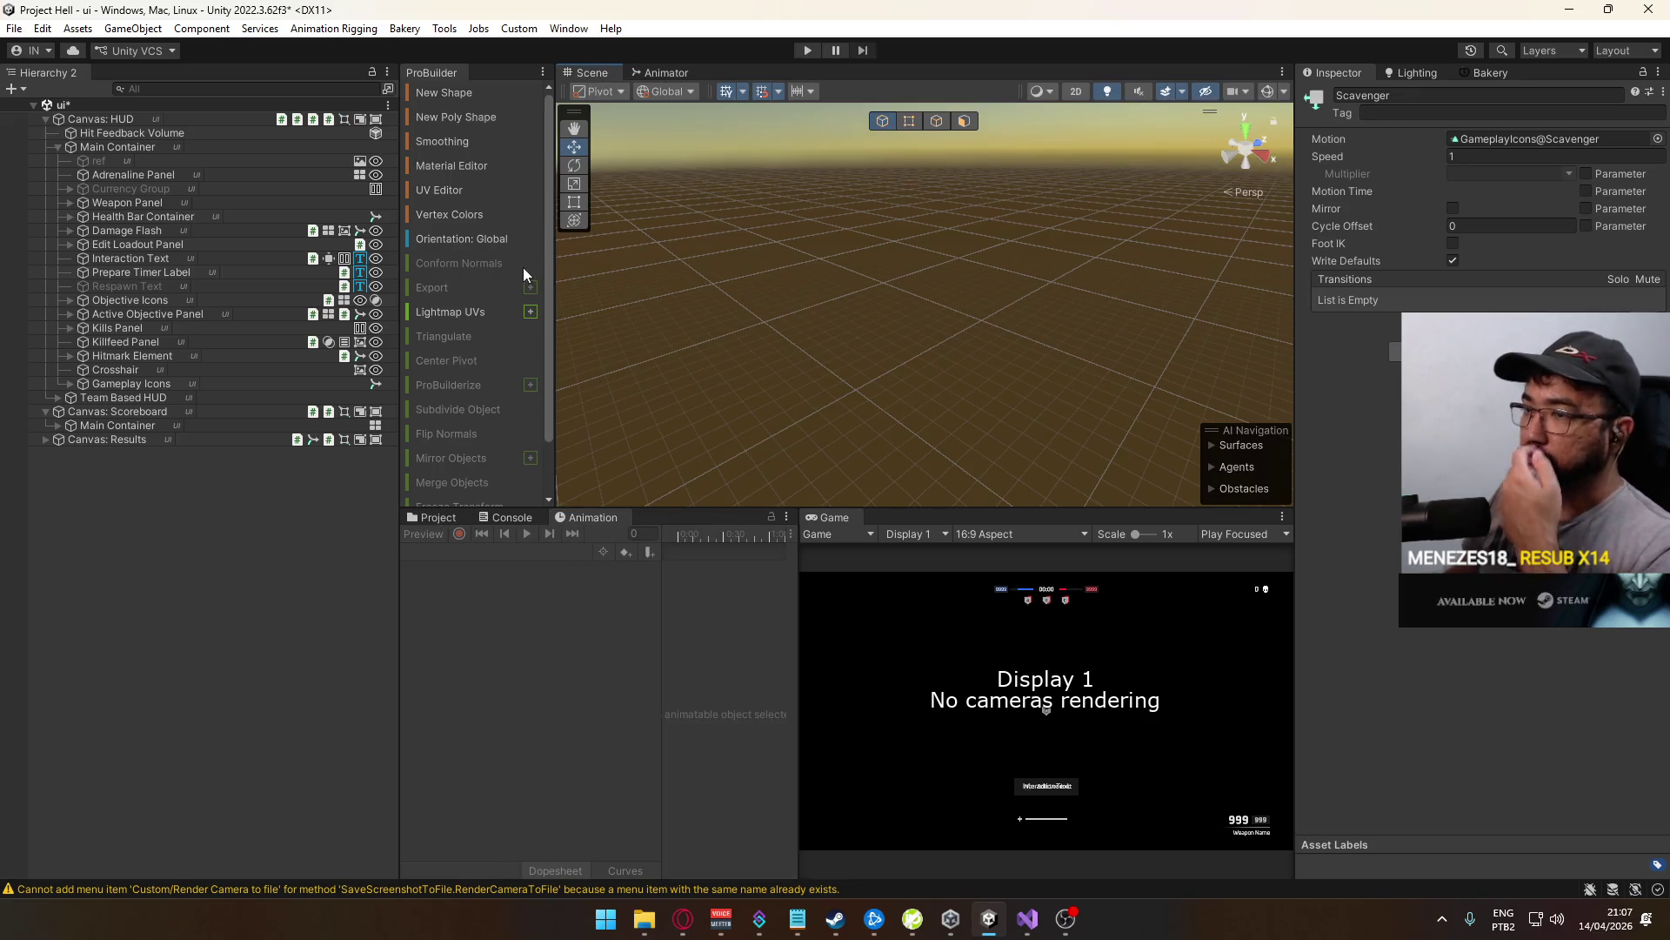
{"action": "key", "text": "ctrl+s"}
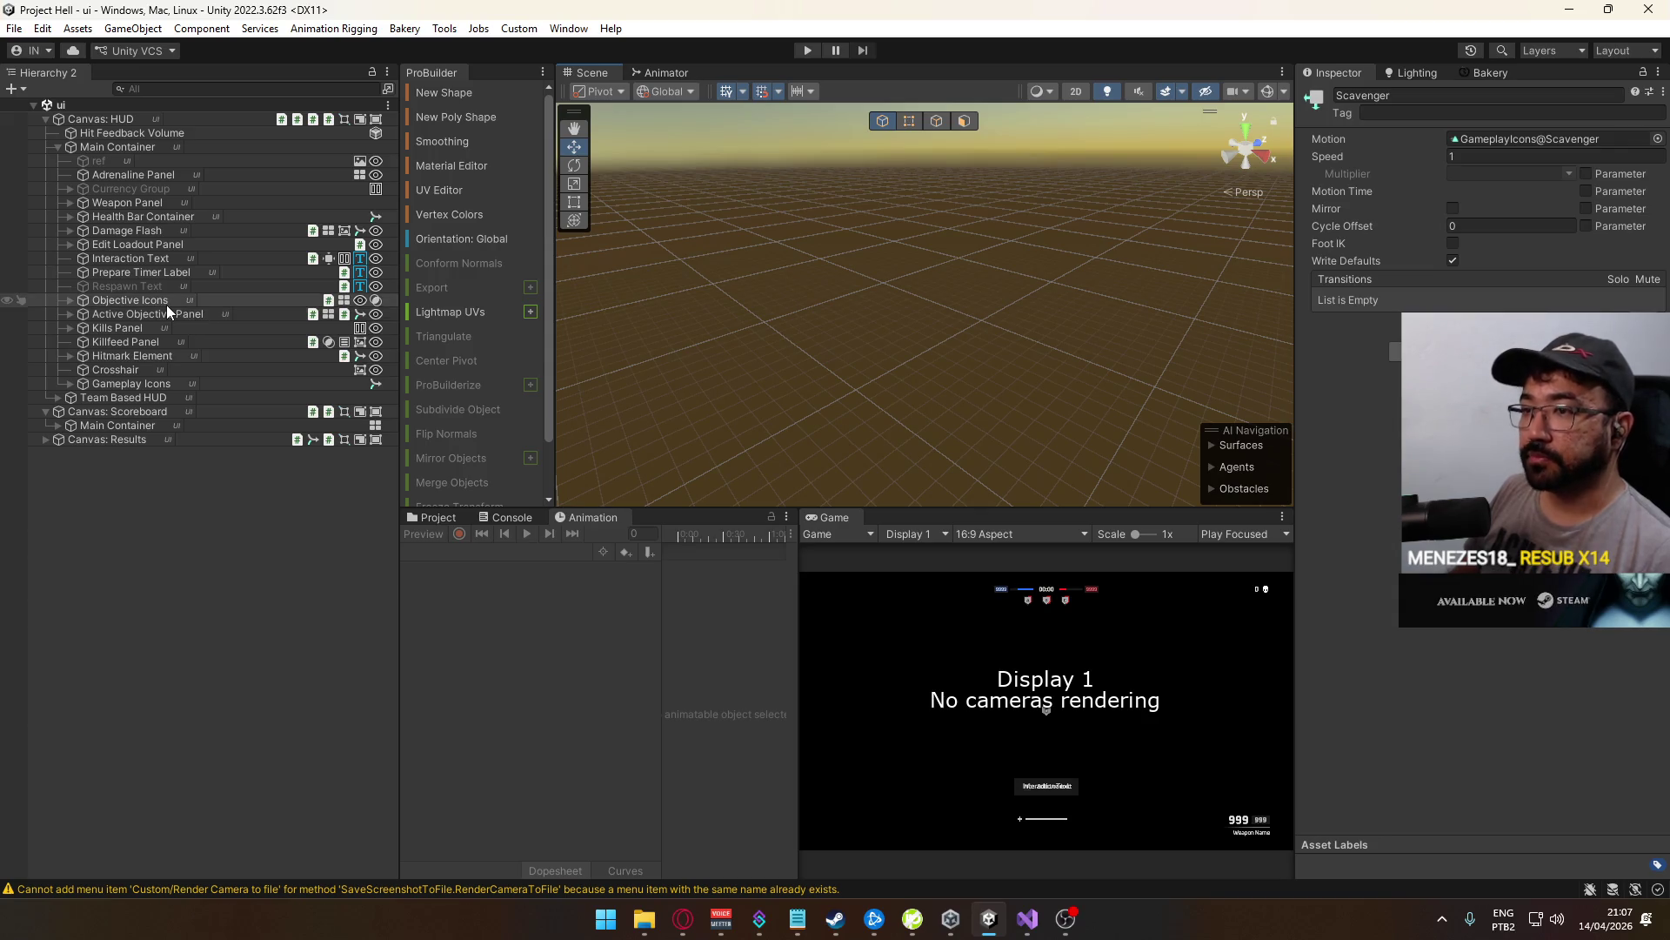
{"action": "left_click", "coordinate": [153, 384]}
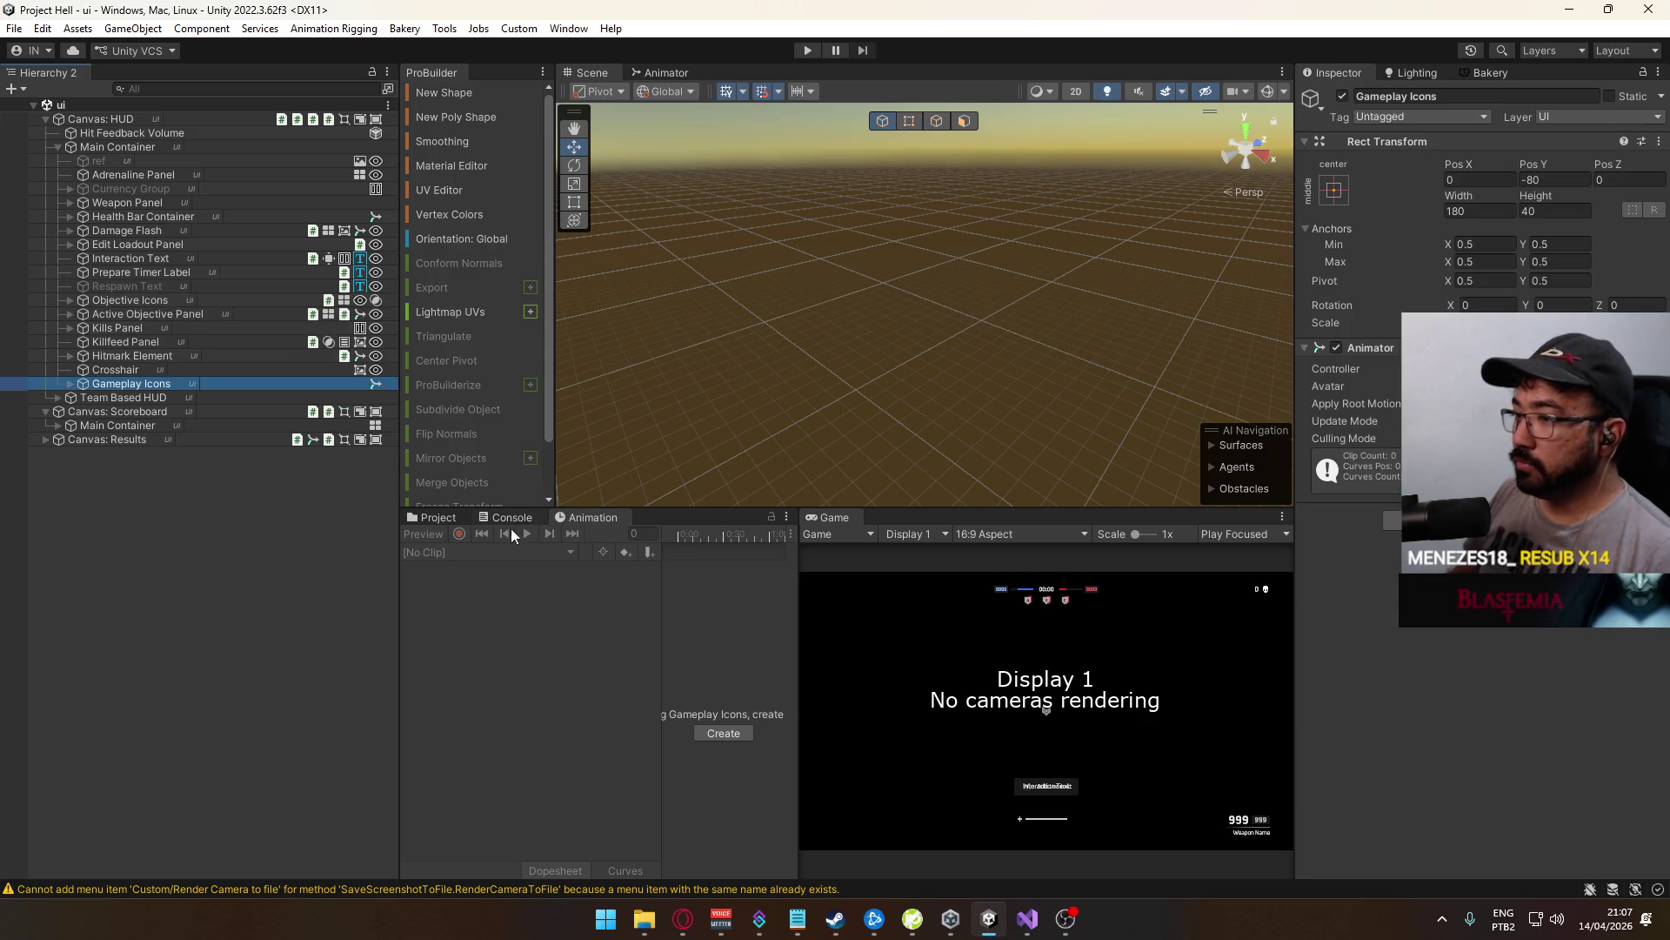
{"action": "left_click", "coordinate": [662, 74]}
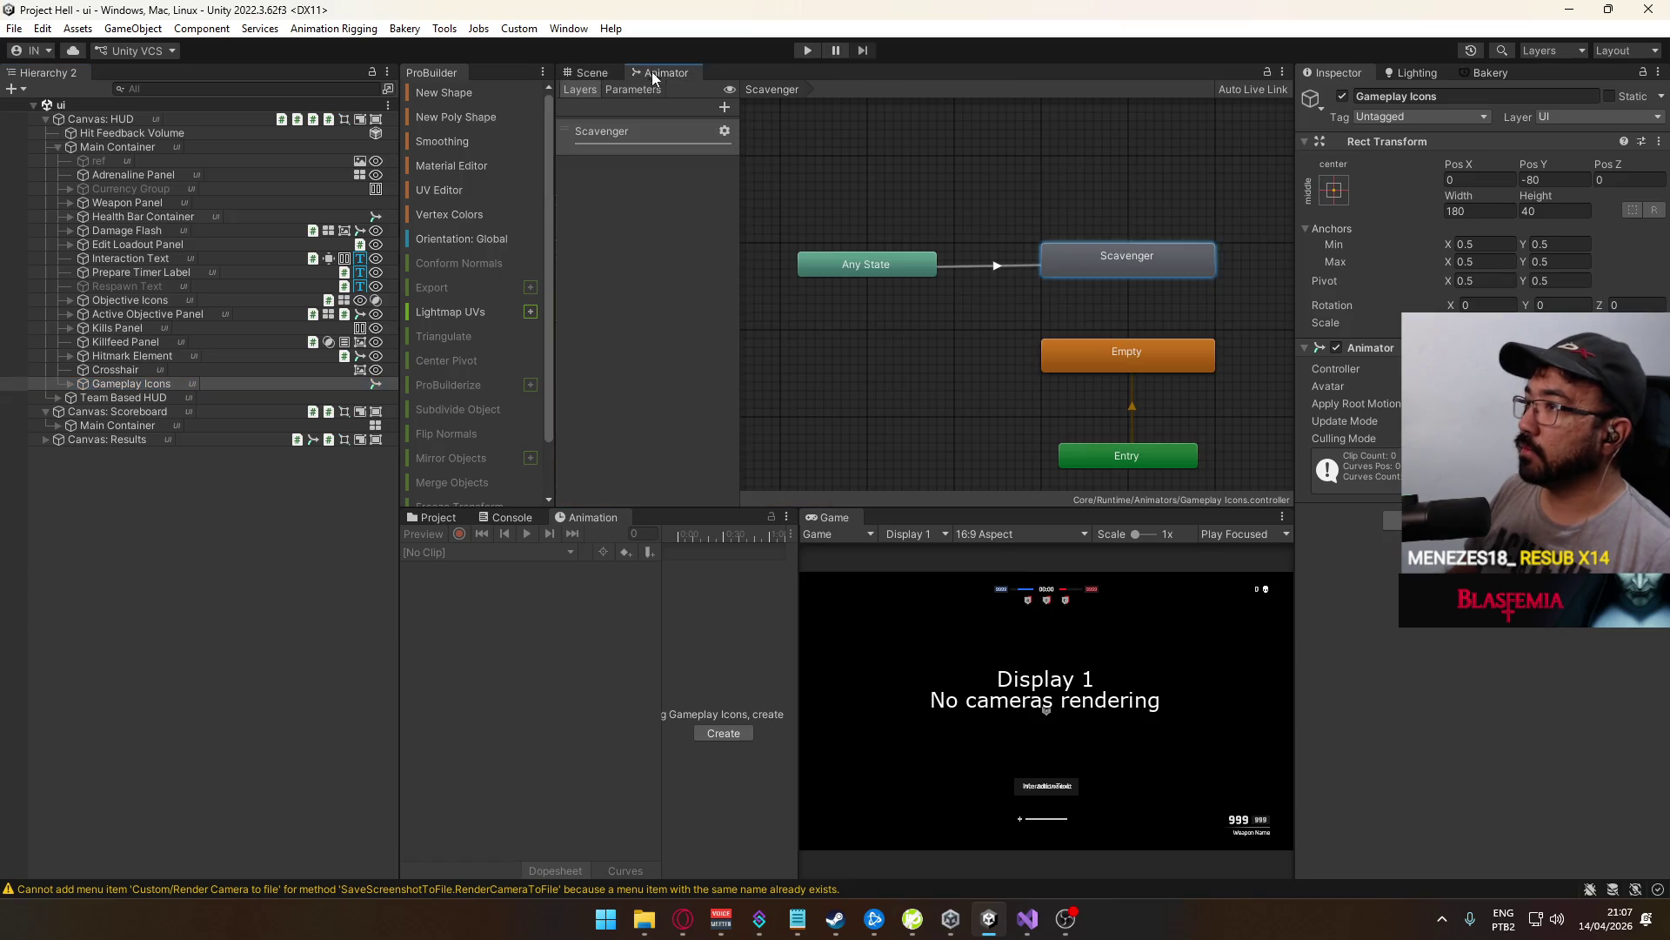
{"action": "left_click", "coordinate": [1072, 271]}
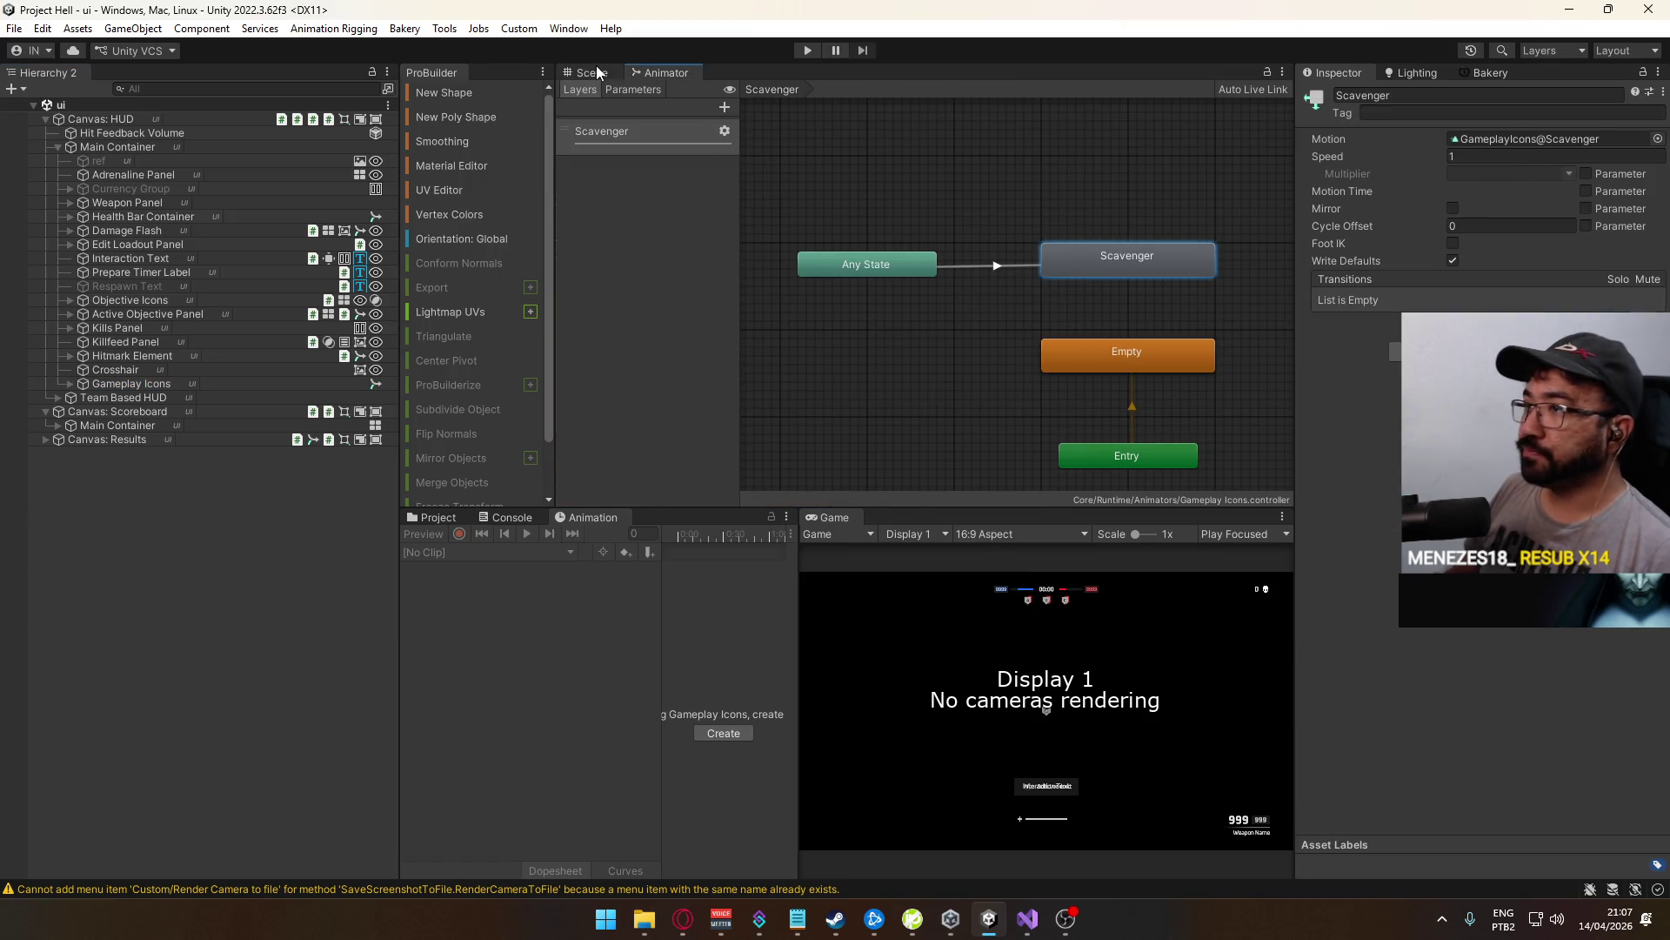
{"action": "left_click", "coordinate": [590, 72]}
{"action": "left_click", "coordinate": [132, 384]}
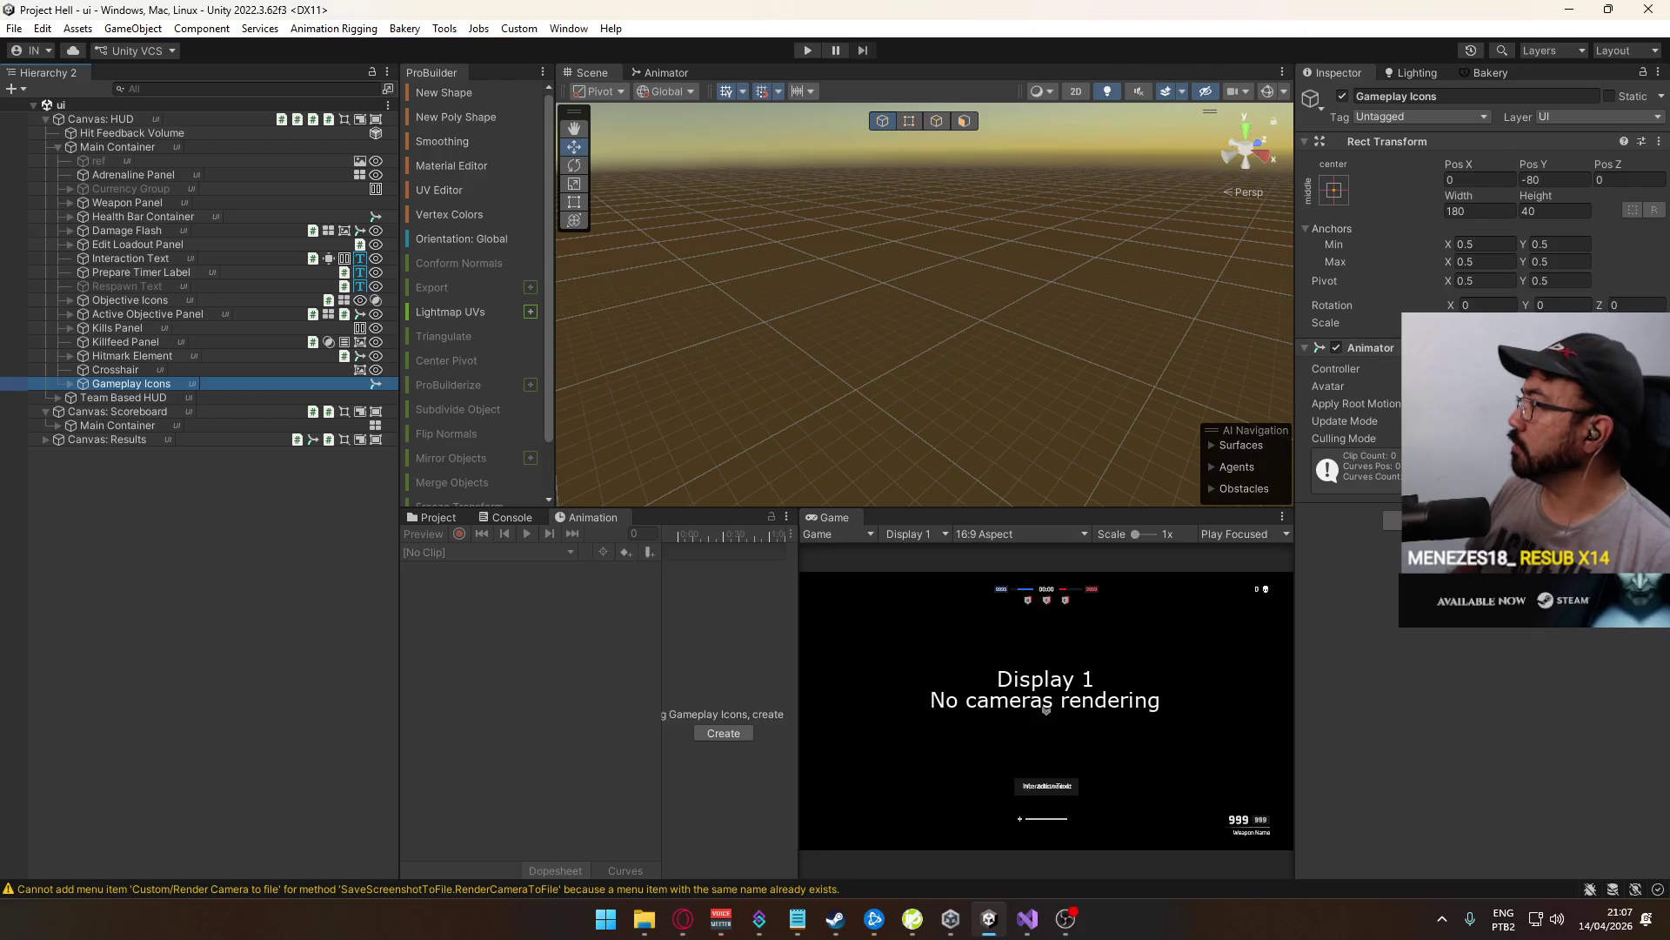
Step: Assign the Gameplay Icons animator controller and start recording the GameplayIcons@Scavenger clip
{"action": "left_click", "coordinate": [1654, 368]}
{"action": "type", "text": "ame"}
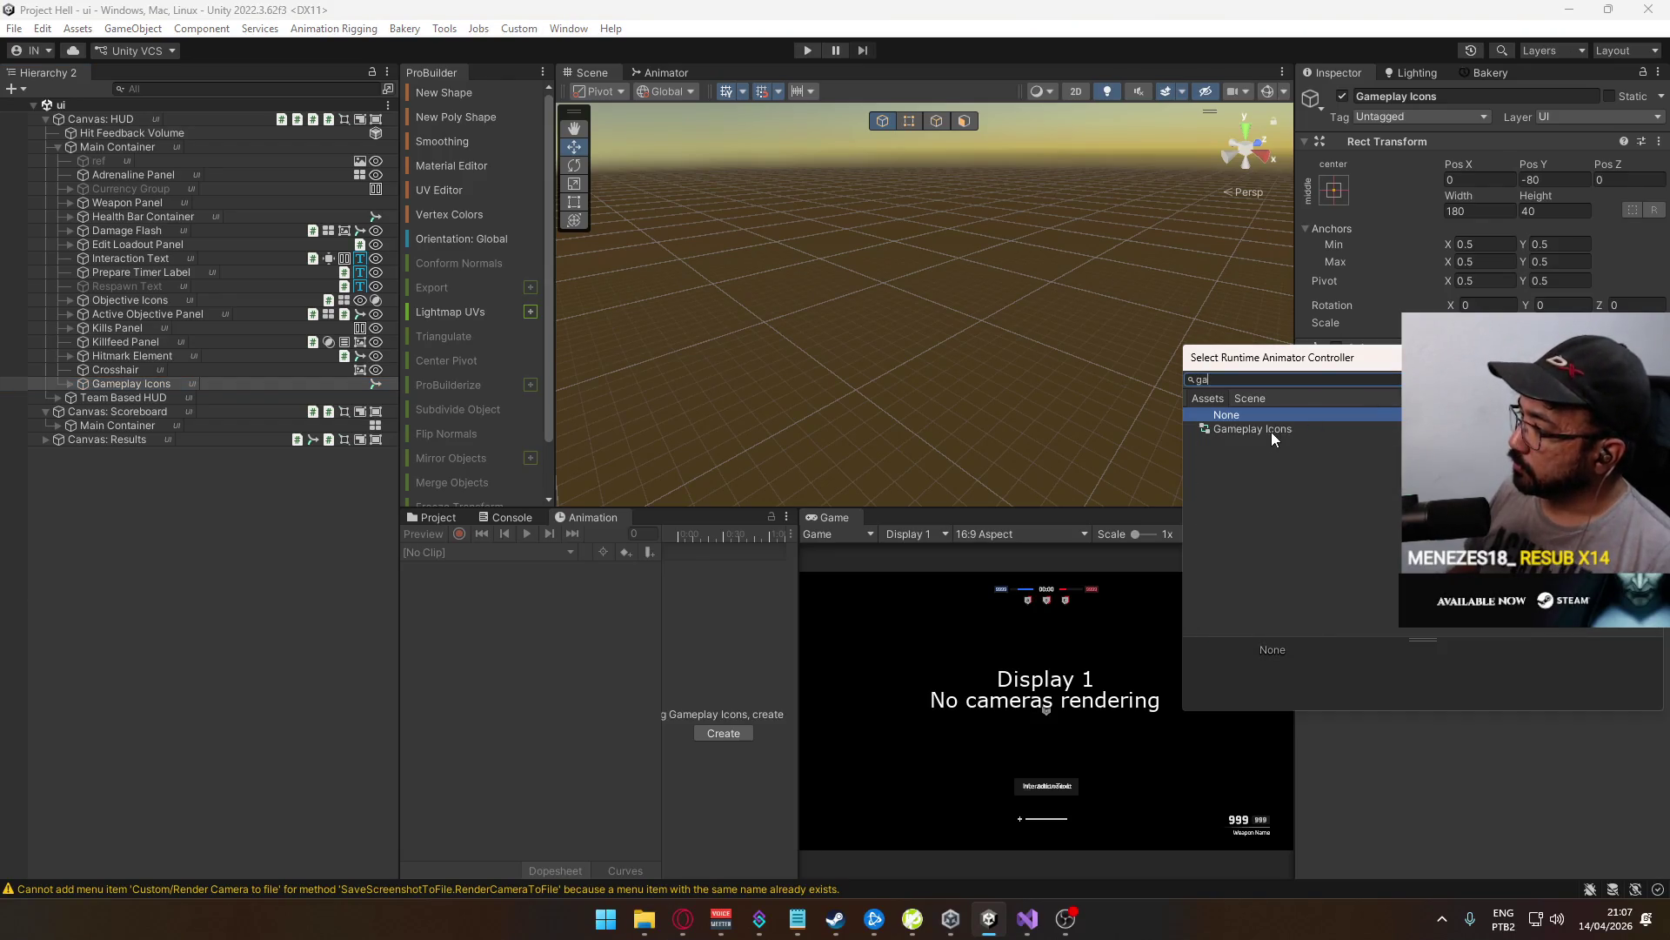
{"action": "double_click", "coordinate": [1271, 430]}
{"action": "left_click", "coordinate": [482, 552]}
{"action": "left_click", "coordinate": [545, 703]}
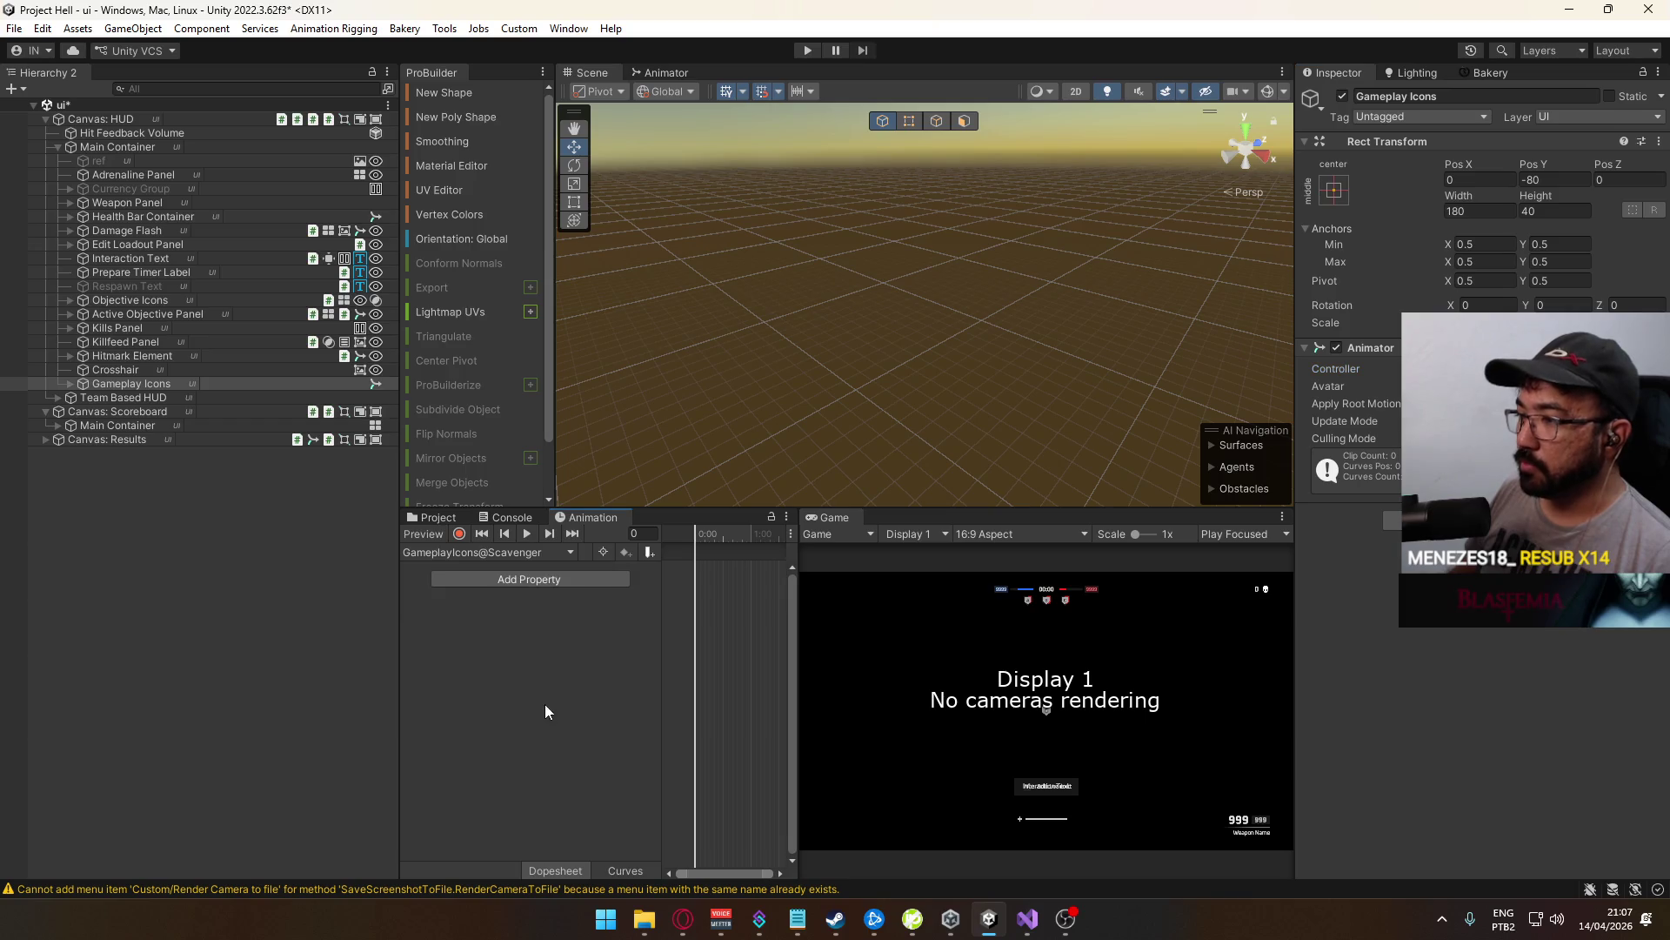
{"action": "left_click", "coordinate": [473, 551]}
{"action": "left_click", "coordinate": [463, 534]}
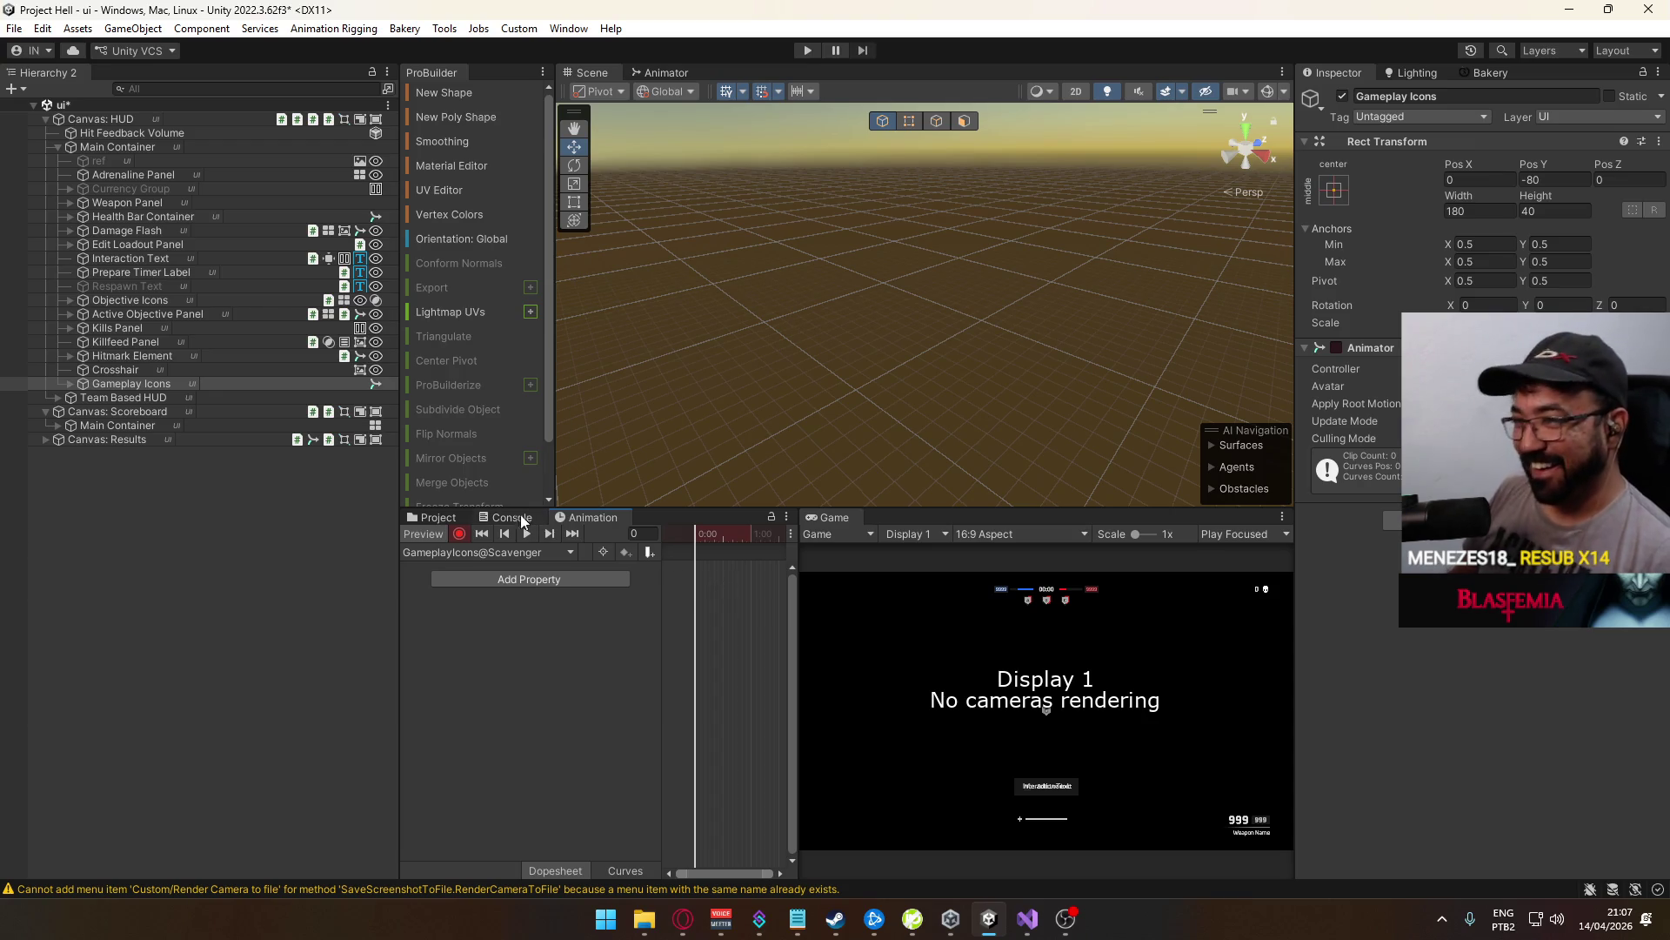
Step: Select Scavenger Icon and keyframe its Canvas Group Alpha at frame 0 and frame 150
{"action": "left_click", "coordinate": [71, 383]}
{"action": "left_click", "coordinate": [156, 407]}
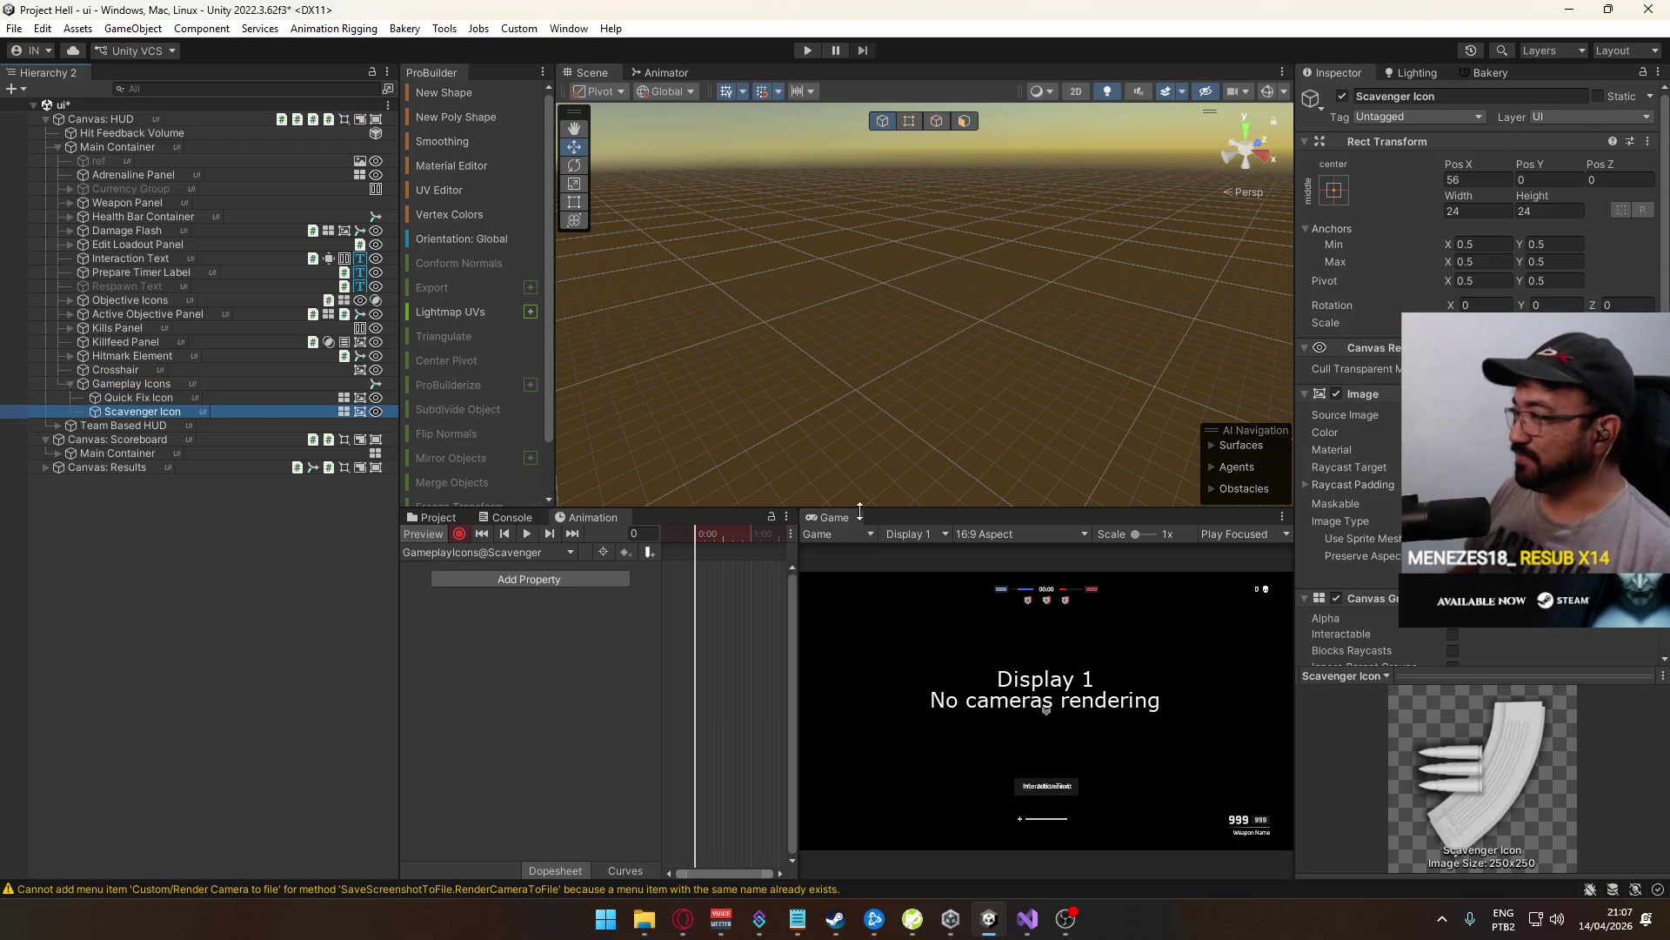
{"action": "mouse_move", "coordinate": [1326, 618]}
{"action": "left_mouse_down"}
{"action": "mouse_move", "coordinate": [1392, 618]}
{"action": "mouse_move", "coordinate": [1370, 604]}
{"action": "left_mouse_up"}
{"action": "scroll", "coordinate": [738, 635], "scroll_direction": "up", "scroll_amount": 2}
{"action": "left_click_drag", "start_coordinate": [713, 534], "coordinate": [723, 534]}
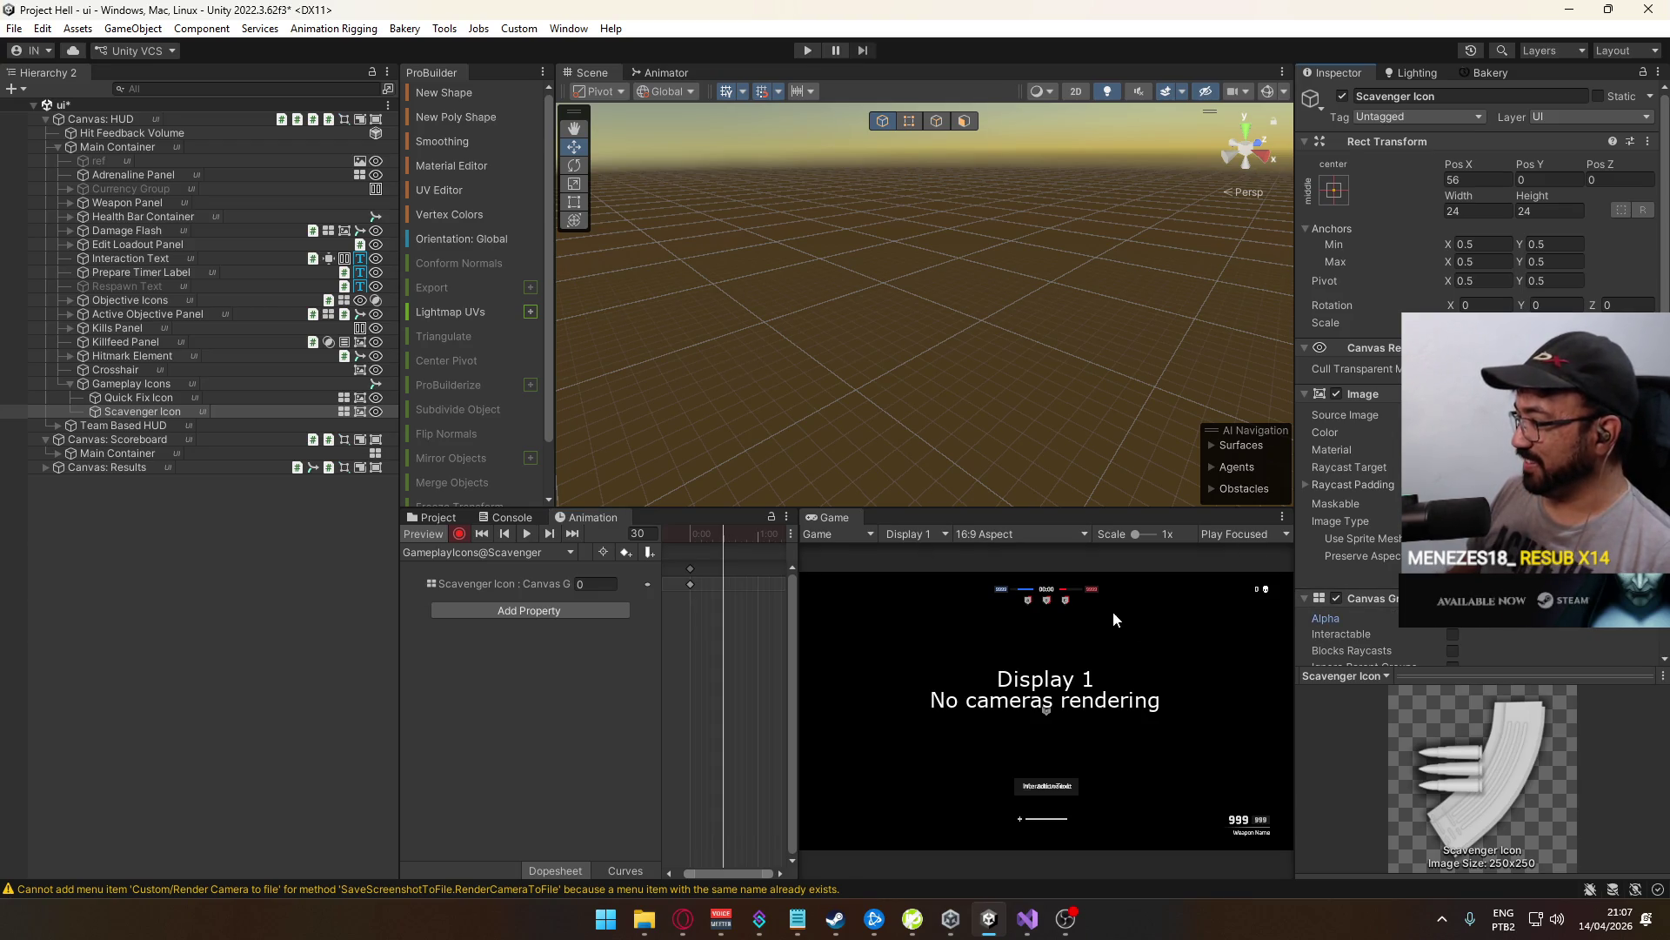
{"action": "mouse_move", "coordinate": [713, 532]}
{"action": "left_mouse_down"}
{"action": "mouse_move", "coordinate": [677, 532]}
{"action": "mouse_move", "coordinate": [761, 530]}
{"action": "mouse_move", "coordinate": [754, 609]}
{"action": "mouse_move", "coordinate": [663, 598]}
{"action": "mouse_move", "coordinate": [713, 589]}
{"action": "mouse_move", "coordinate": [750, 642]}
{"action": "mouse_move", "coordinate": [723, 577]}
{"action": "mouse_move", "coordinate": [739, 586]}
{"action": "mouse_move", "coordinate": [699, 597]}
{"action": "left_mouse_up"}
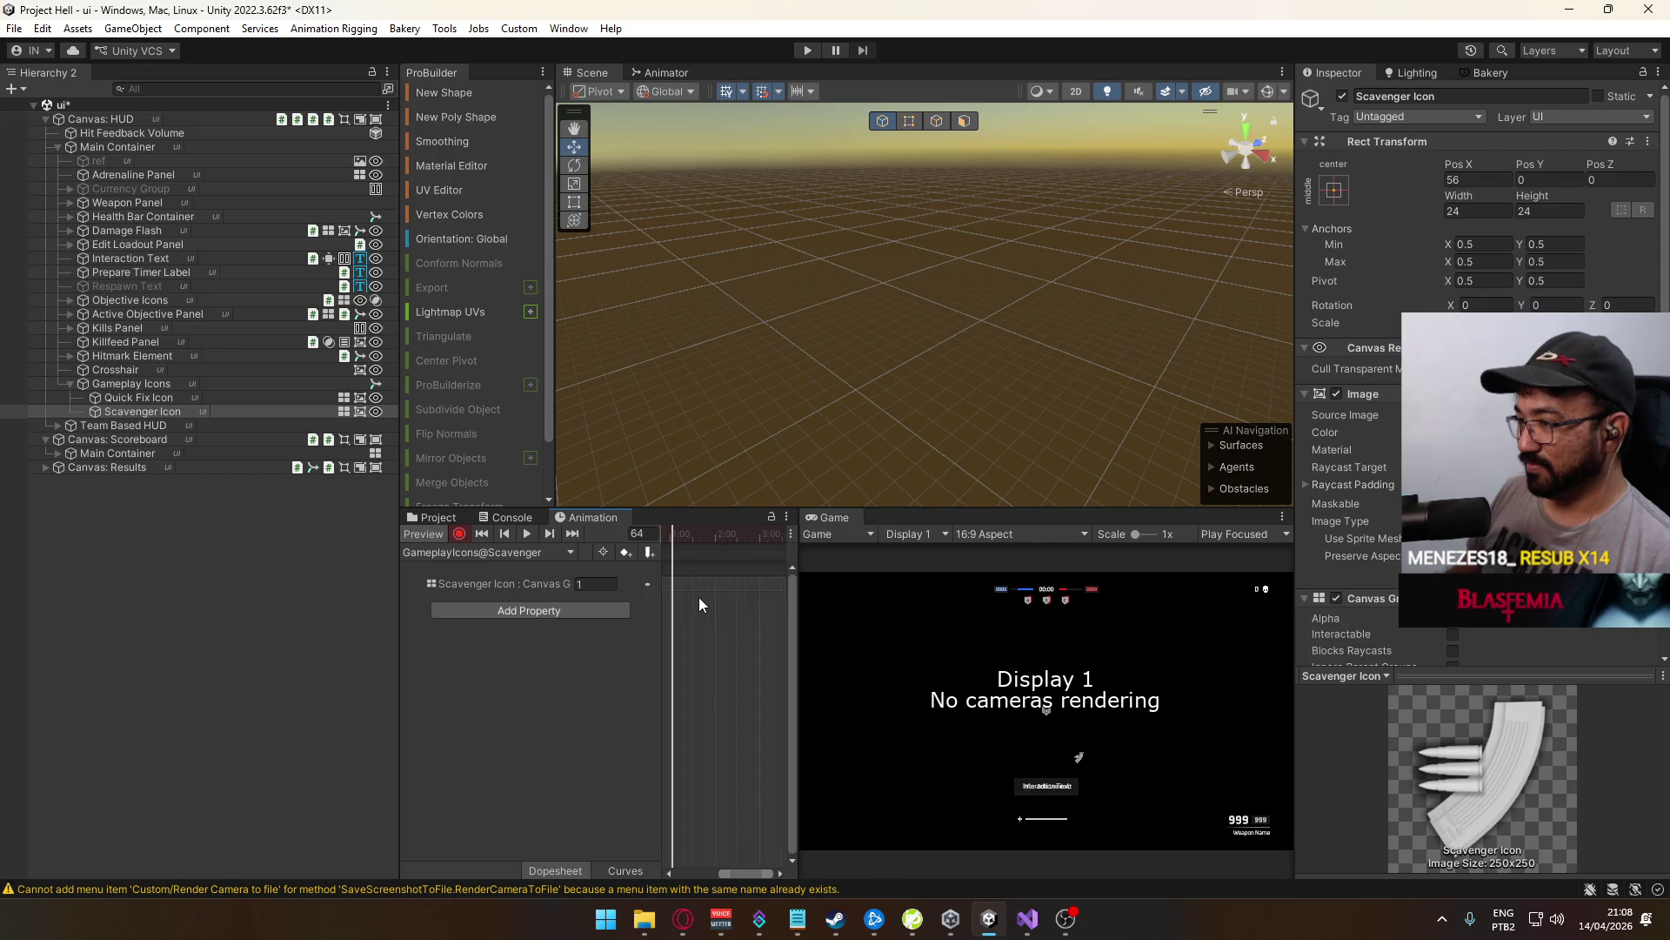
{"action": "left_click", "coordinate": [736, 530]}
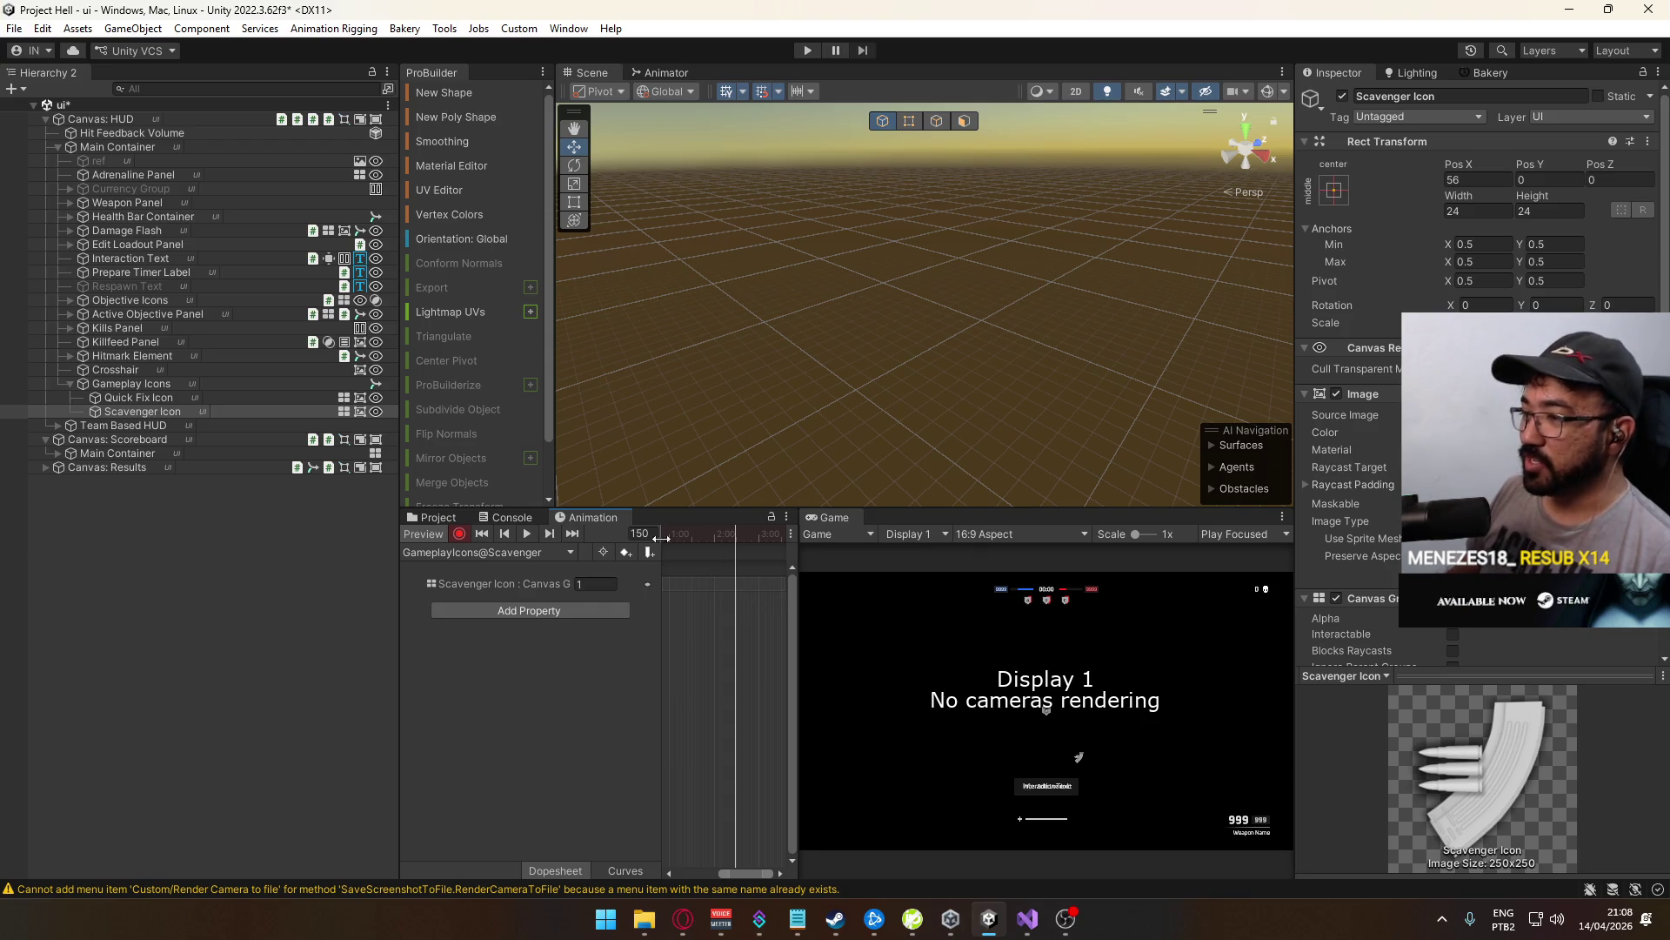
{"action": "left_click_drag", "start_coordinate": [1368, 619], "coordinate": [1381, 613]}
{"action": "left_click_drag", "start_coordinate": [759, 583], "coordinate": [729, 588]}
{"action": "scroll", "coordinate": [755, 576], "scroll_direction": "up", "scroll_amount": 2}
{"action": "left_click", "coordinate": [754, 539]}
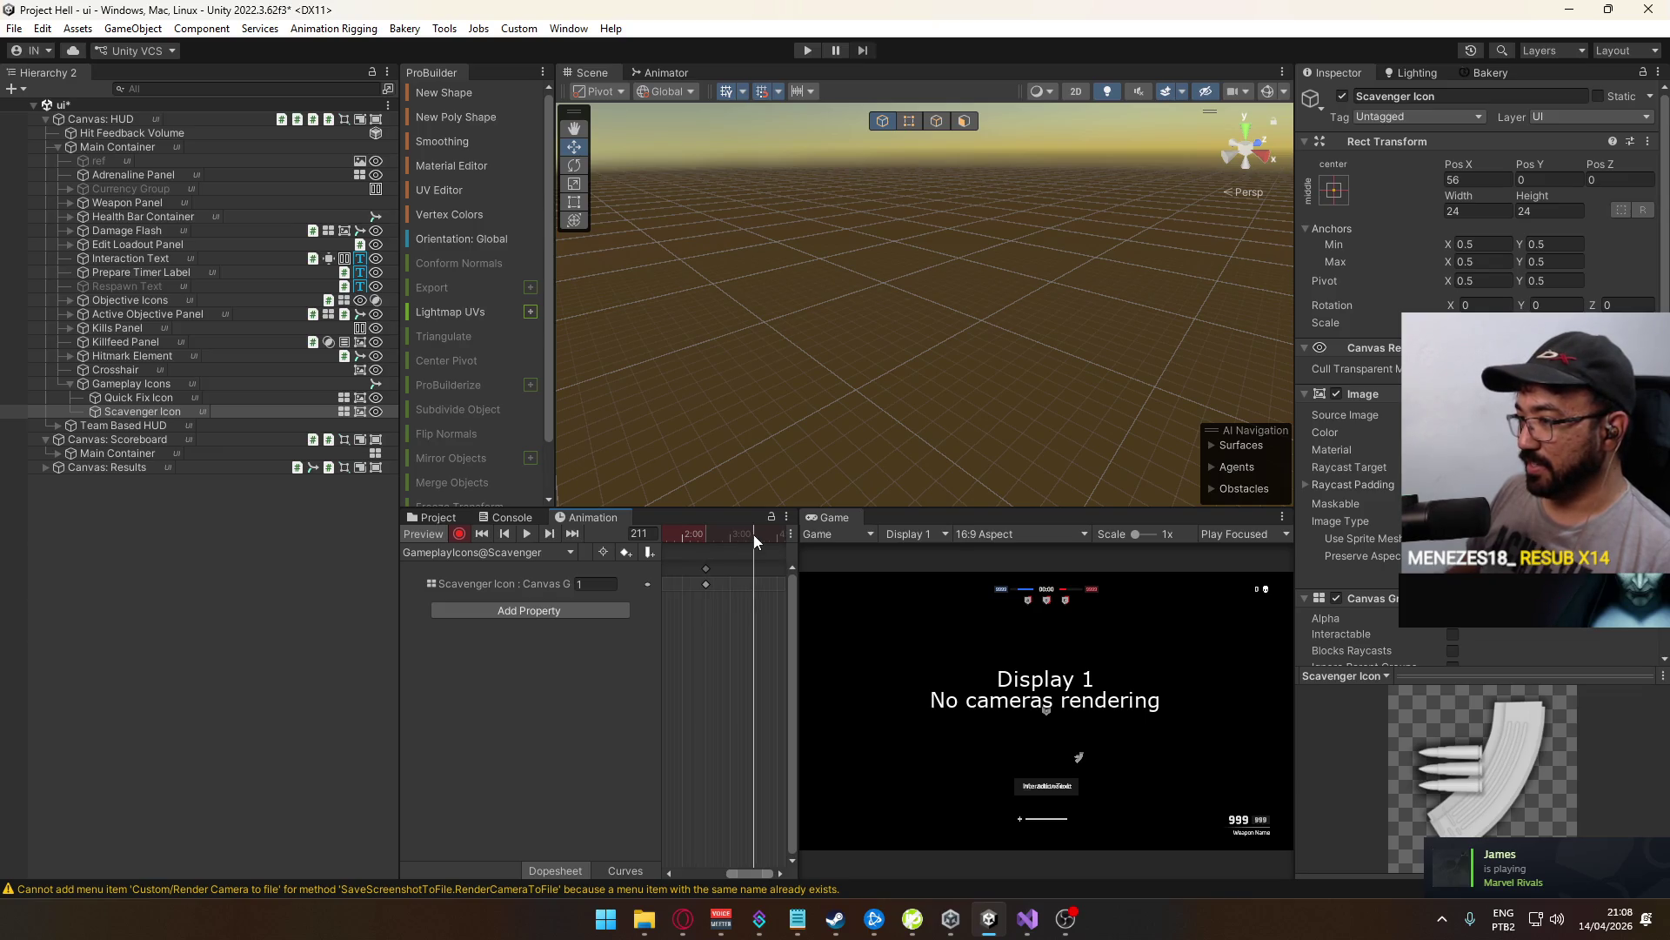
Step: Key the Scavenger Icon's alpha to 0.91 at frame 210
{"action": "left_click", "coordinate": [752, 534]}
{"action": "left_click", "coordinate": [638, 535]}
{"action": "key", "text": "Return"}
{"action": "mouse_move", "coordinate": [1416, 626]}
{"action": "left_mouse_down"}
{"action": "mouse_move", "coordinate": [1140, 607]}
{"action": "mouse_move", "coordinate": [1114, 589]}
{"action": "left_mouse_up"}
Step: Rewind to the start and play back the Scavenger clip preview
{"action": "left_click_drag", "start_coordinate": [744, 537], "coordinate": [674, 537]}
{"action": "scroll", "coordinate": [715, 603], "scroll_direction": "down", "scroll_amount": 2}
{"action": "scroll", "coordinate": [740, 600], "scroll_direction": "up", "scroll_amount": 4}
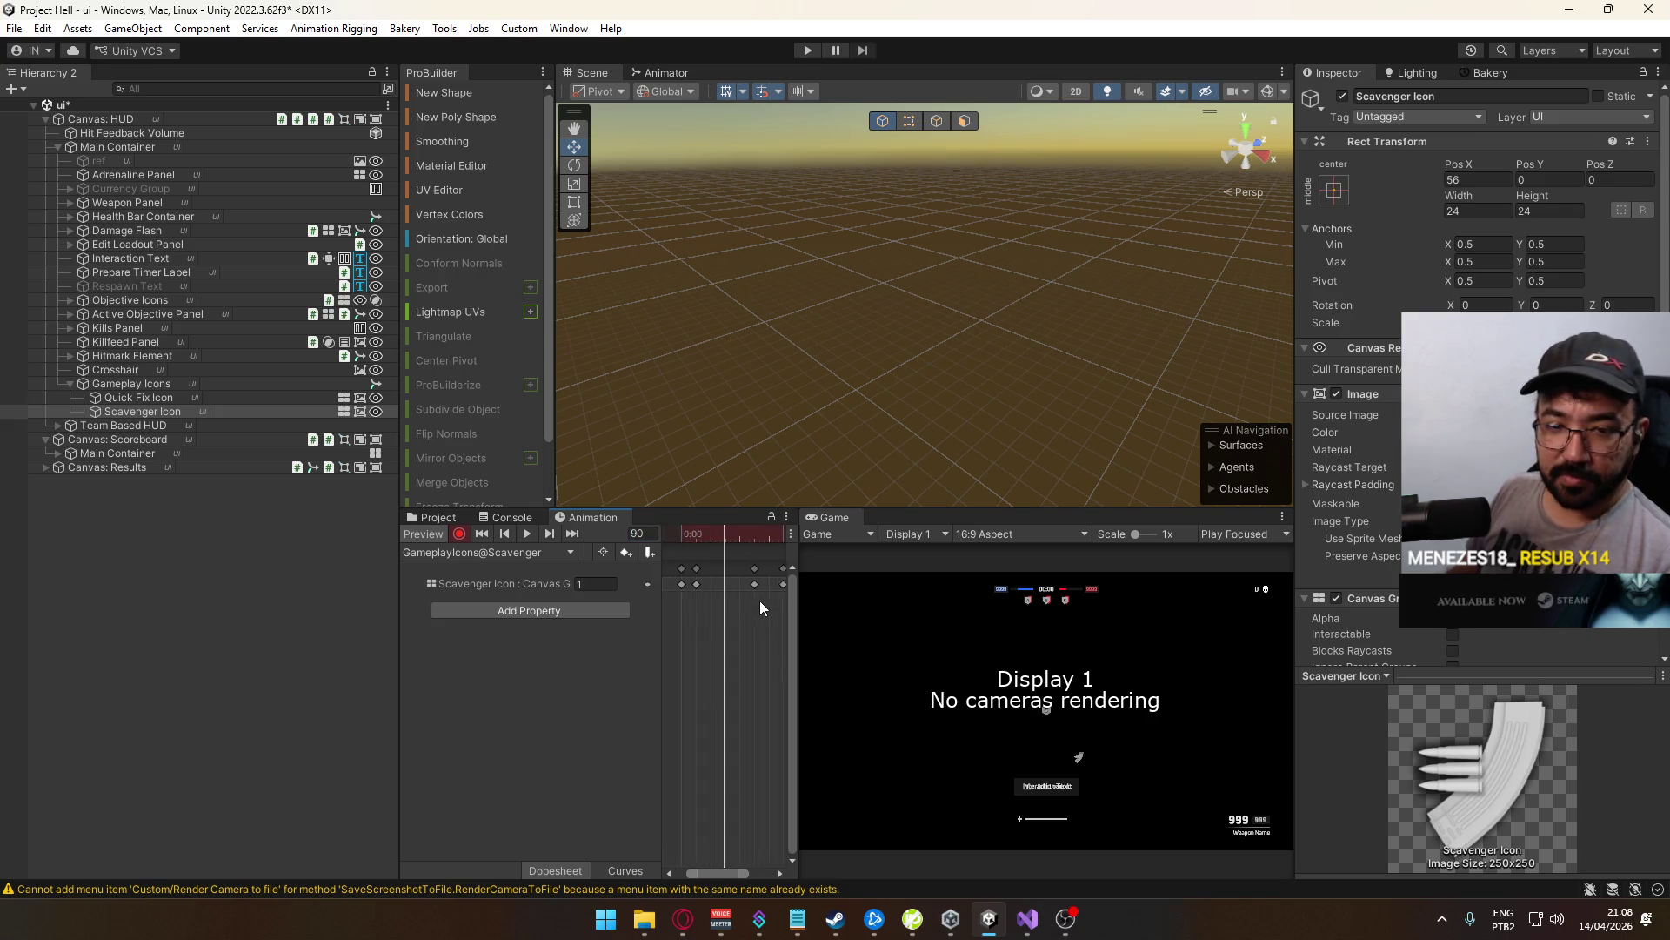
{"action": "scroll", "coordinate": [758, 610], "scroll_direction": "down", "scroll_amount": 1}
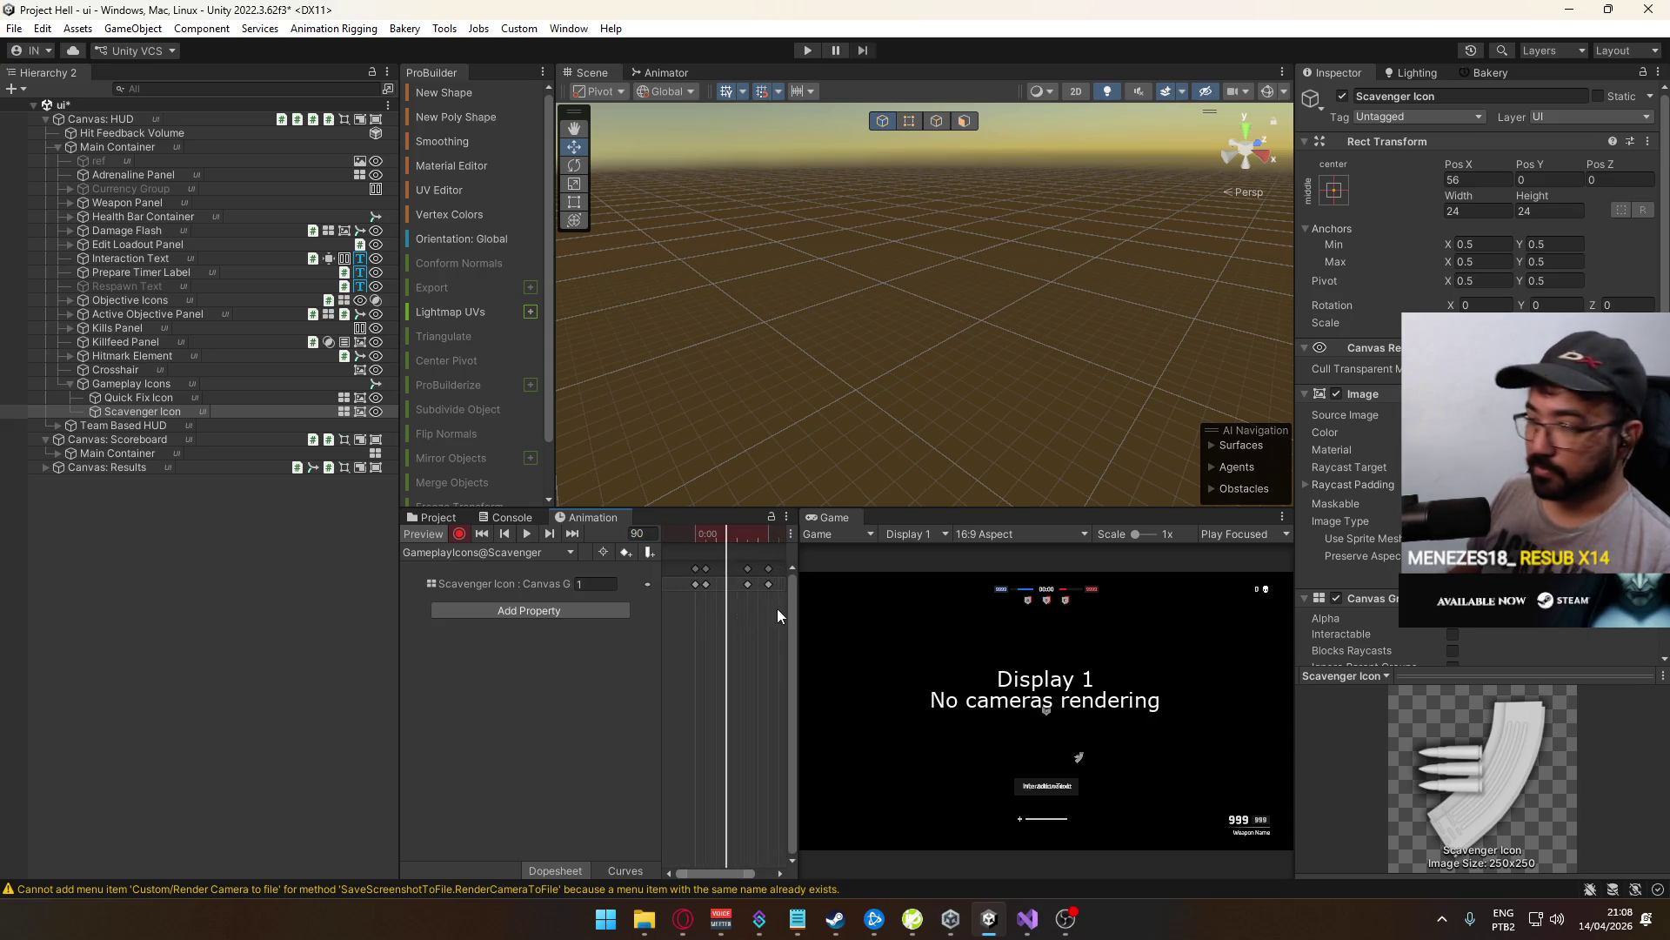
{"action": "left_click_drag", "start_coordinate": [740, 537], "coordinate": [696, 536]}
{"action": "left_click", "coordinate": [527, 533]}
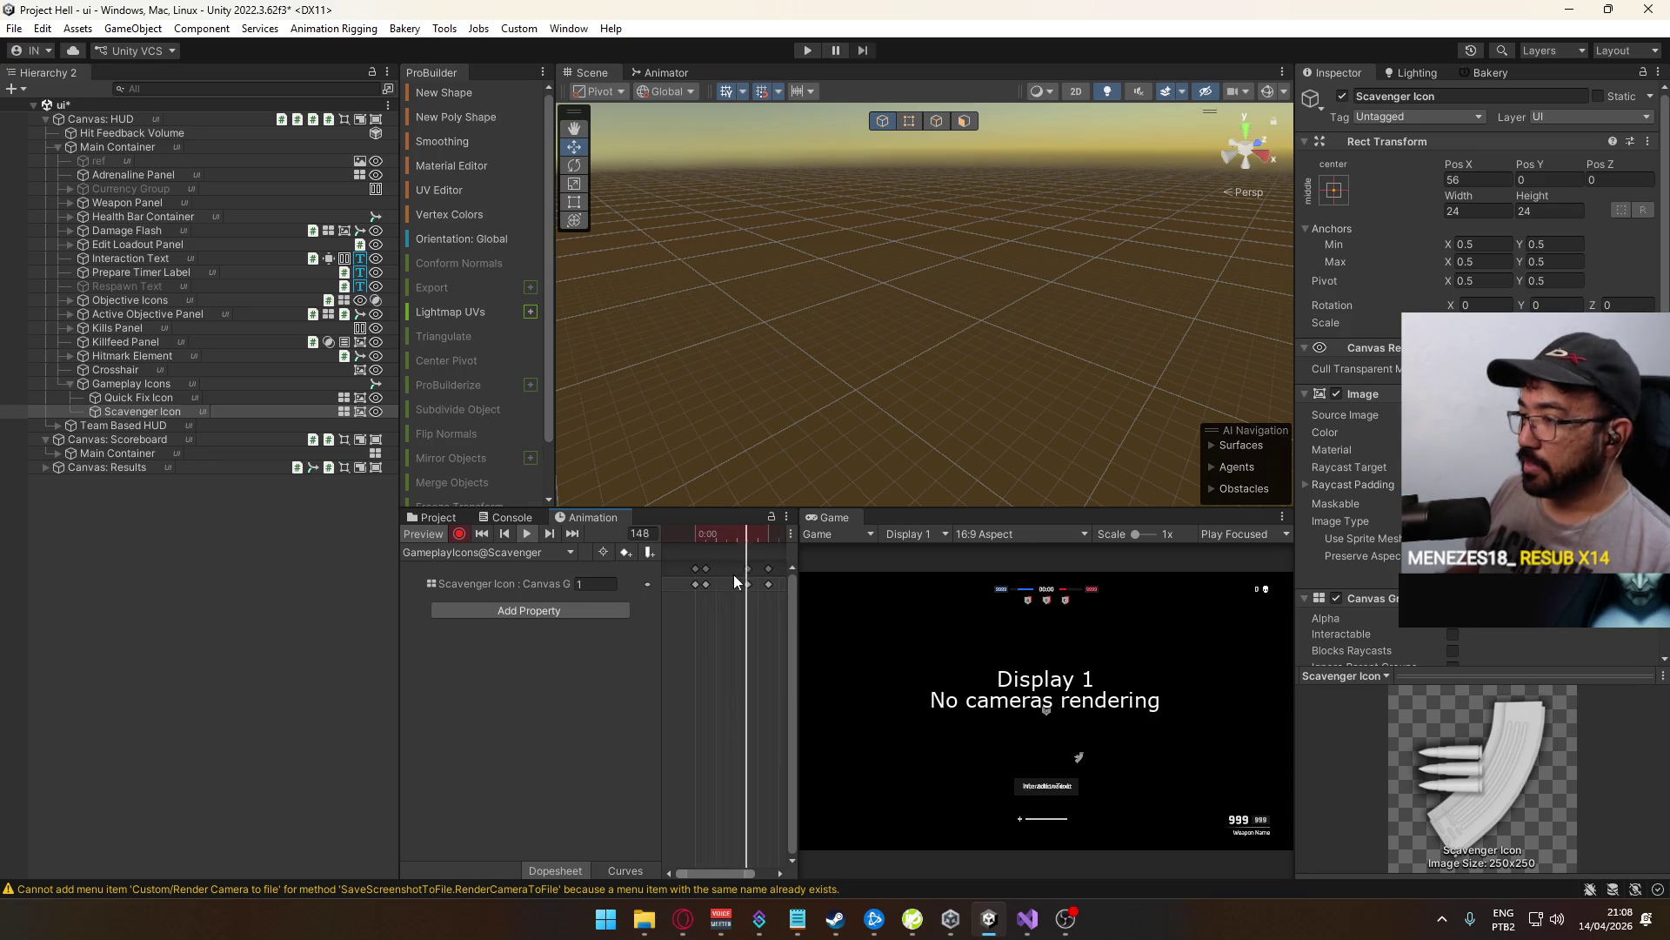
{"action": "scroll", "coordinate": [750, 575], "scroll_direction": "up", "scroll_amount": 2}
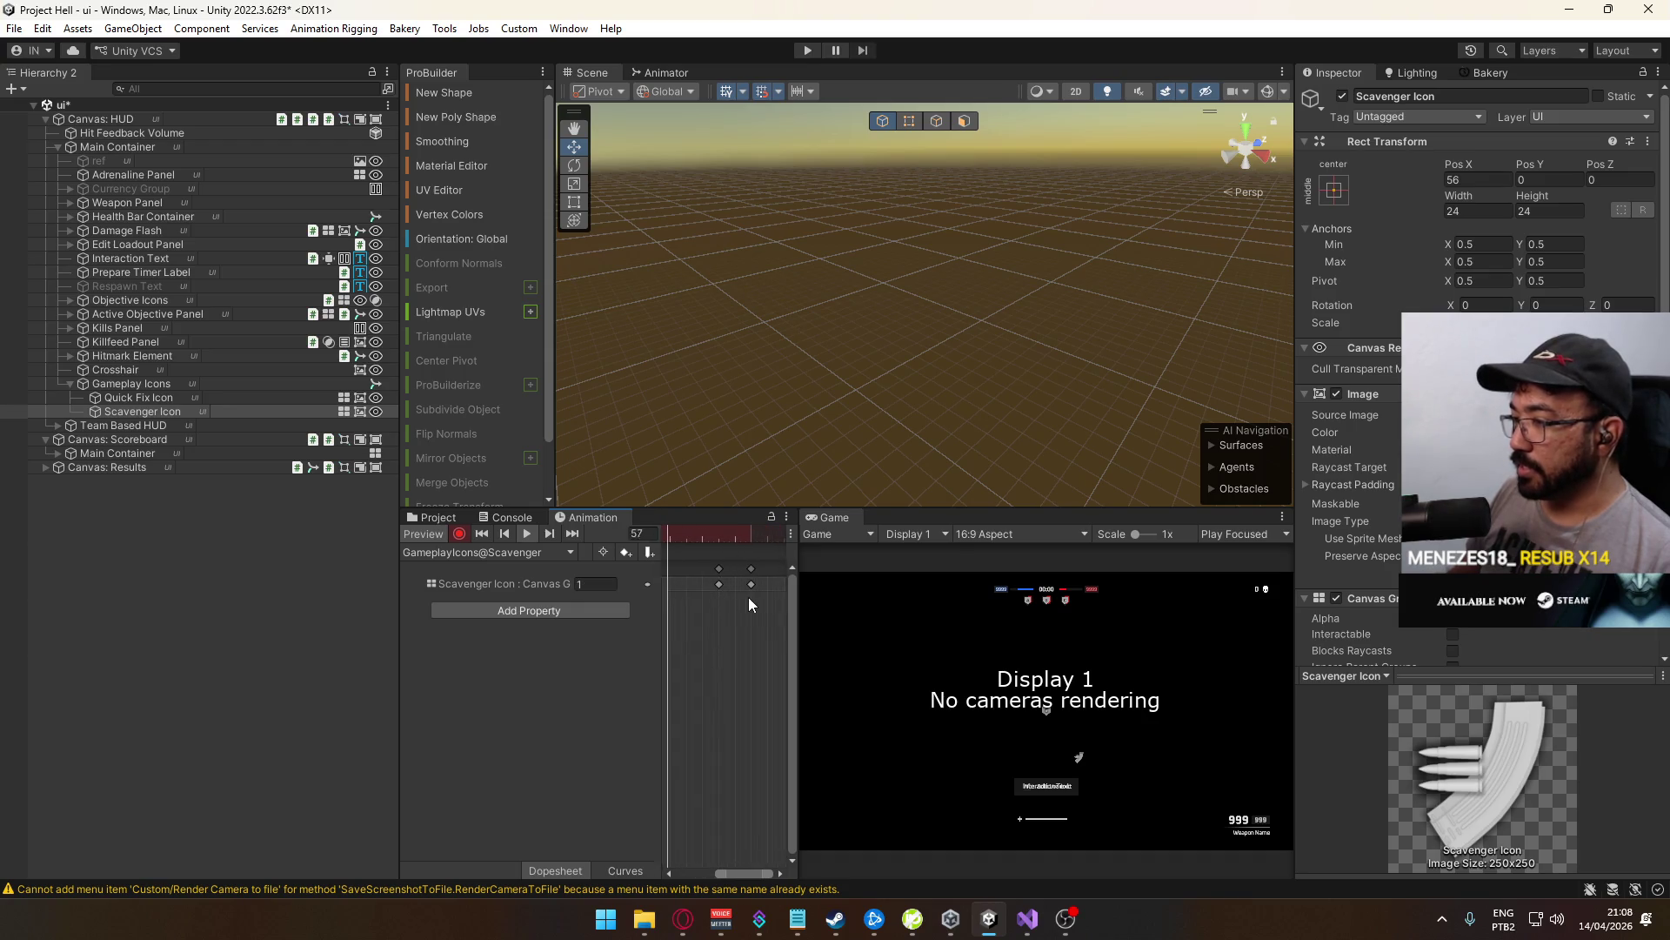
Step: Select the fade keyframes and move the second one to 0:11
{"action": "mouse_move", "coordinate": [759, 597]}
{"action": "left_mouse_down"}
{"action": "mouse_move", "coordinate": [700, 564]}
{"action": "mouse_move", "coordinate": [746, 582]}
{"action": "left_mouse_up"}
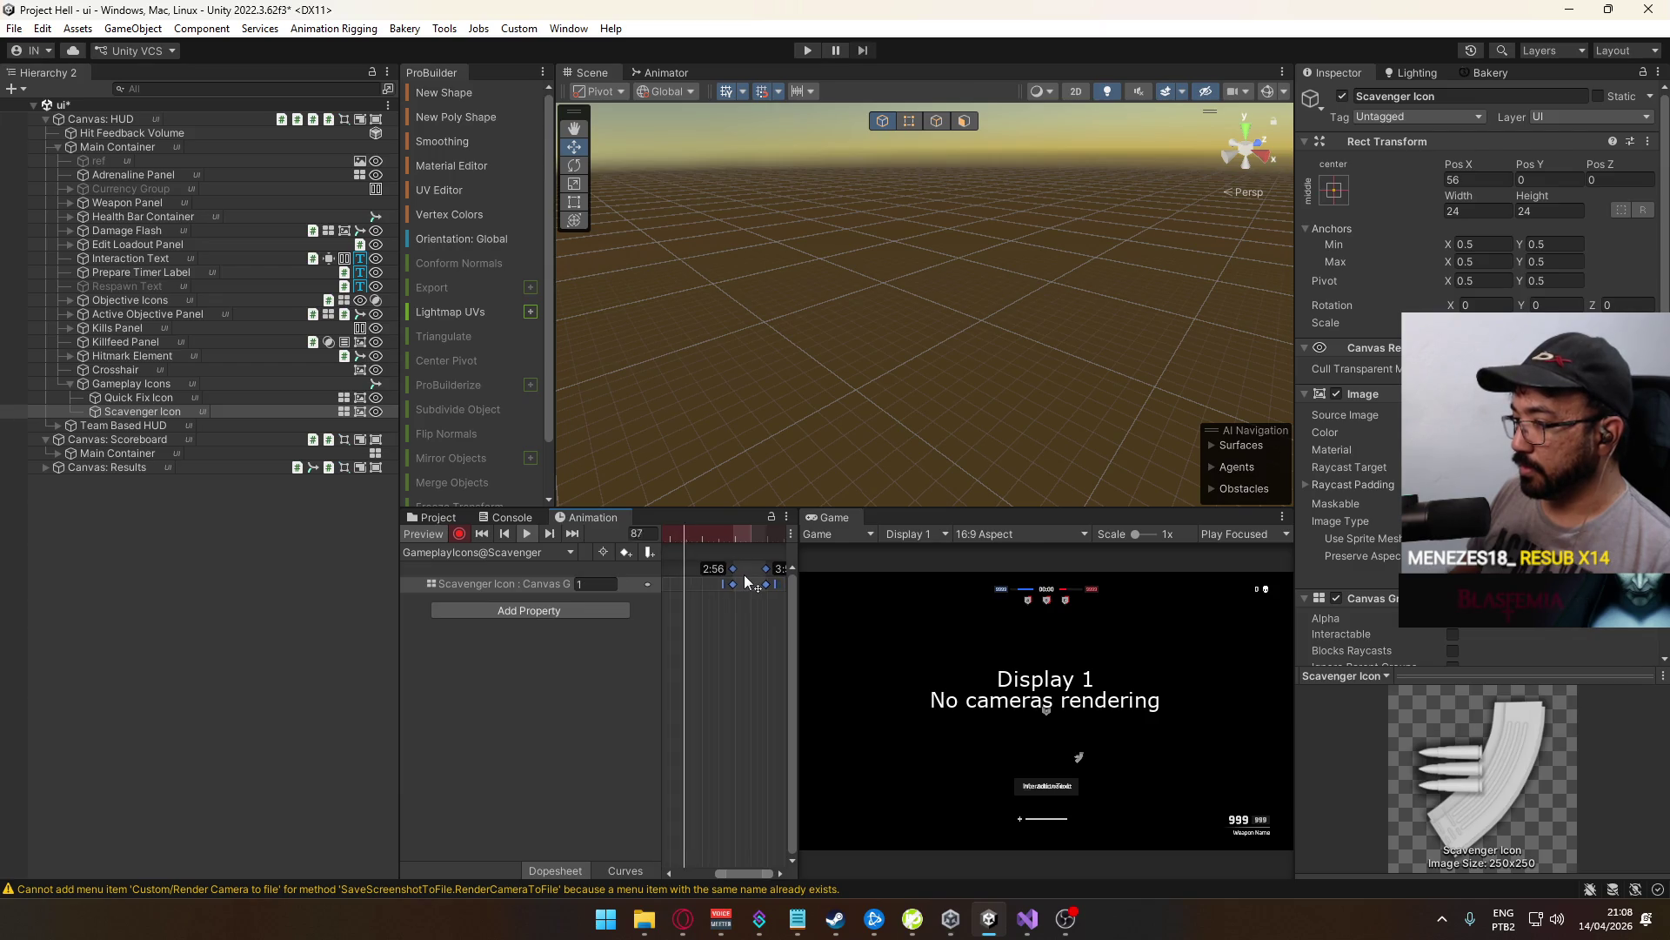
{"action": "scroll", "coordinate": [739, 567], "scroll_direction": "up", "scroll_amount": 2}
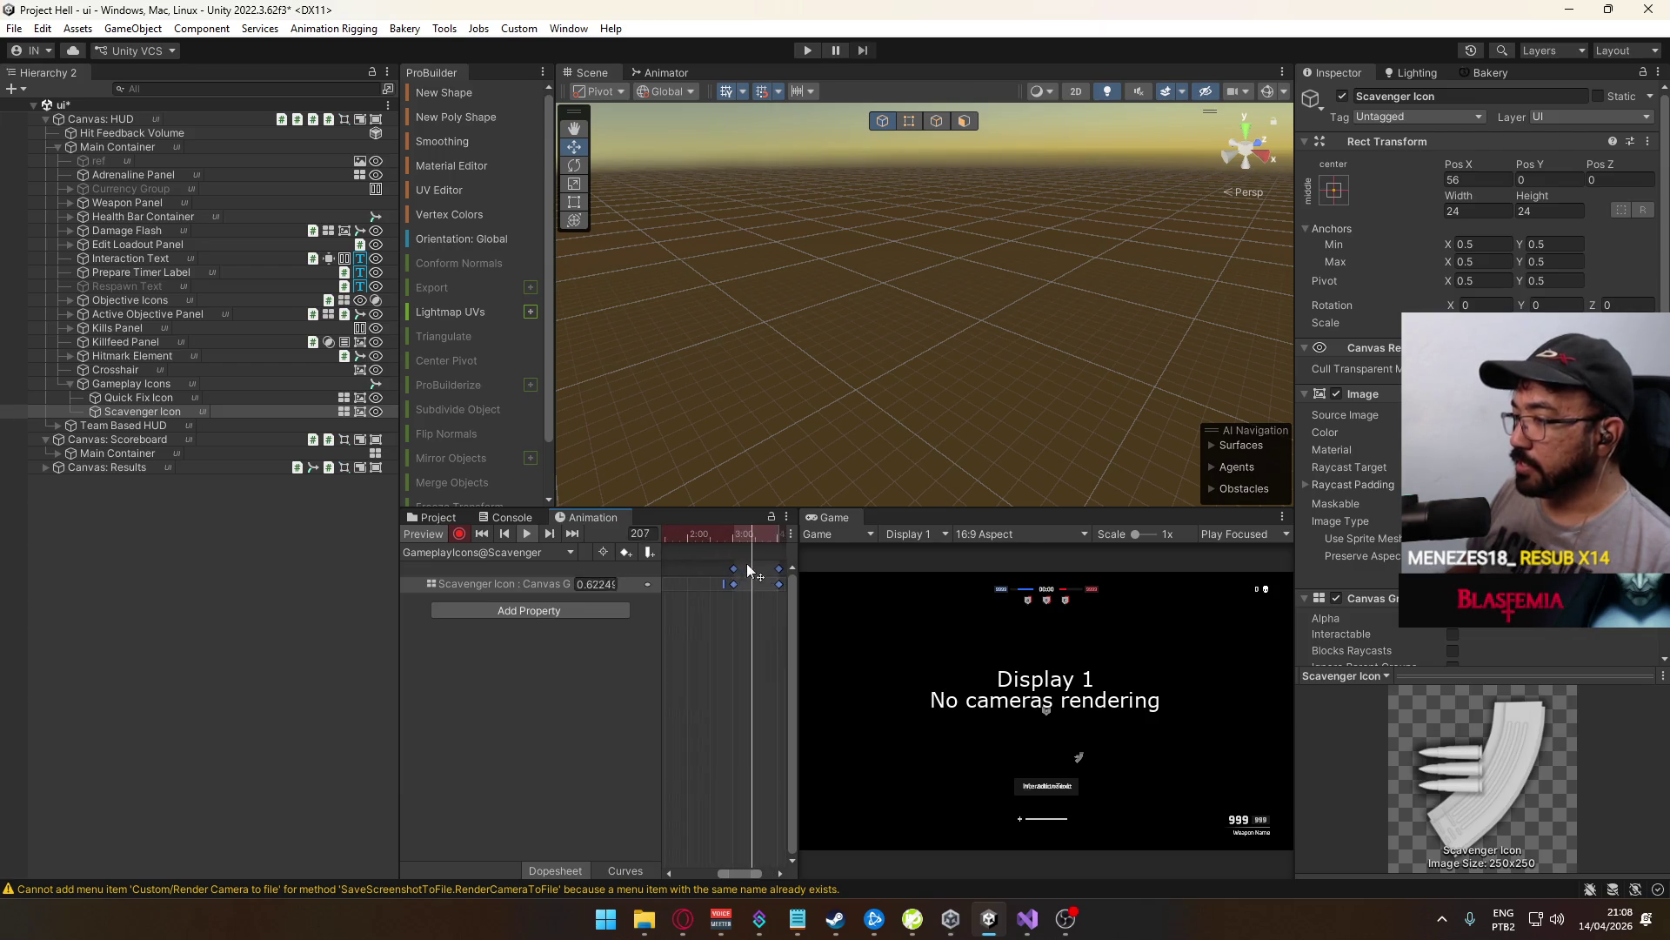
{"action": "scroll", "coordinate": [739, 628], "scroll_direction": "down", "scroll_amount": 2}
{"action": "scroll", "coordinate": [753, 619], "scroll_direction": "up", "scroll_amount": 1}
{"action": "left_click", "coordinate": [716, 567]}
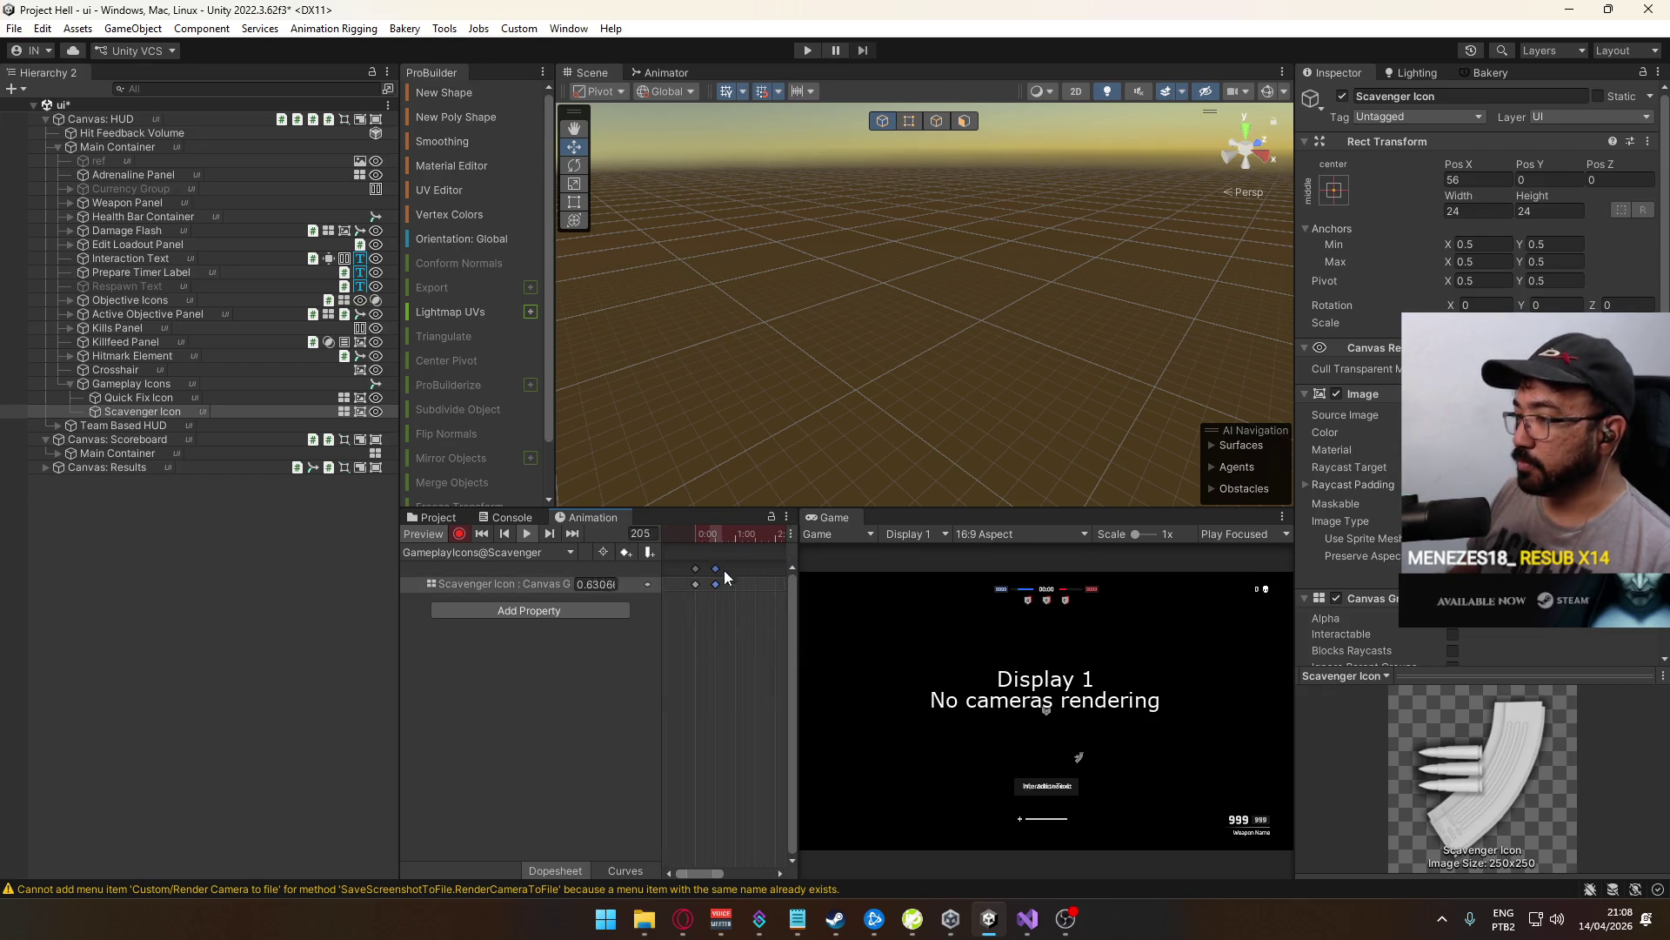
{"action": "scroll", "coordinate": [748, 619], "scroll_direction": "up", "scroll_amount": 2}
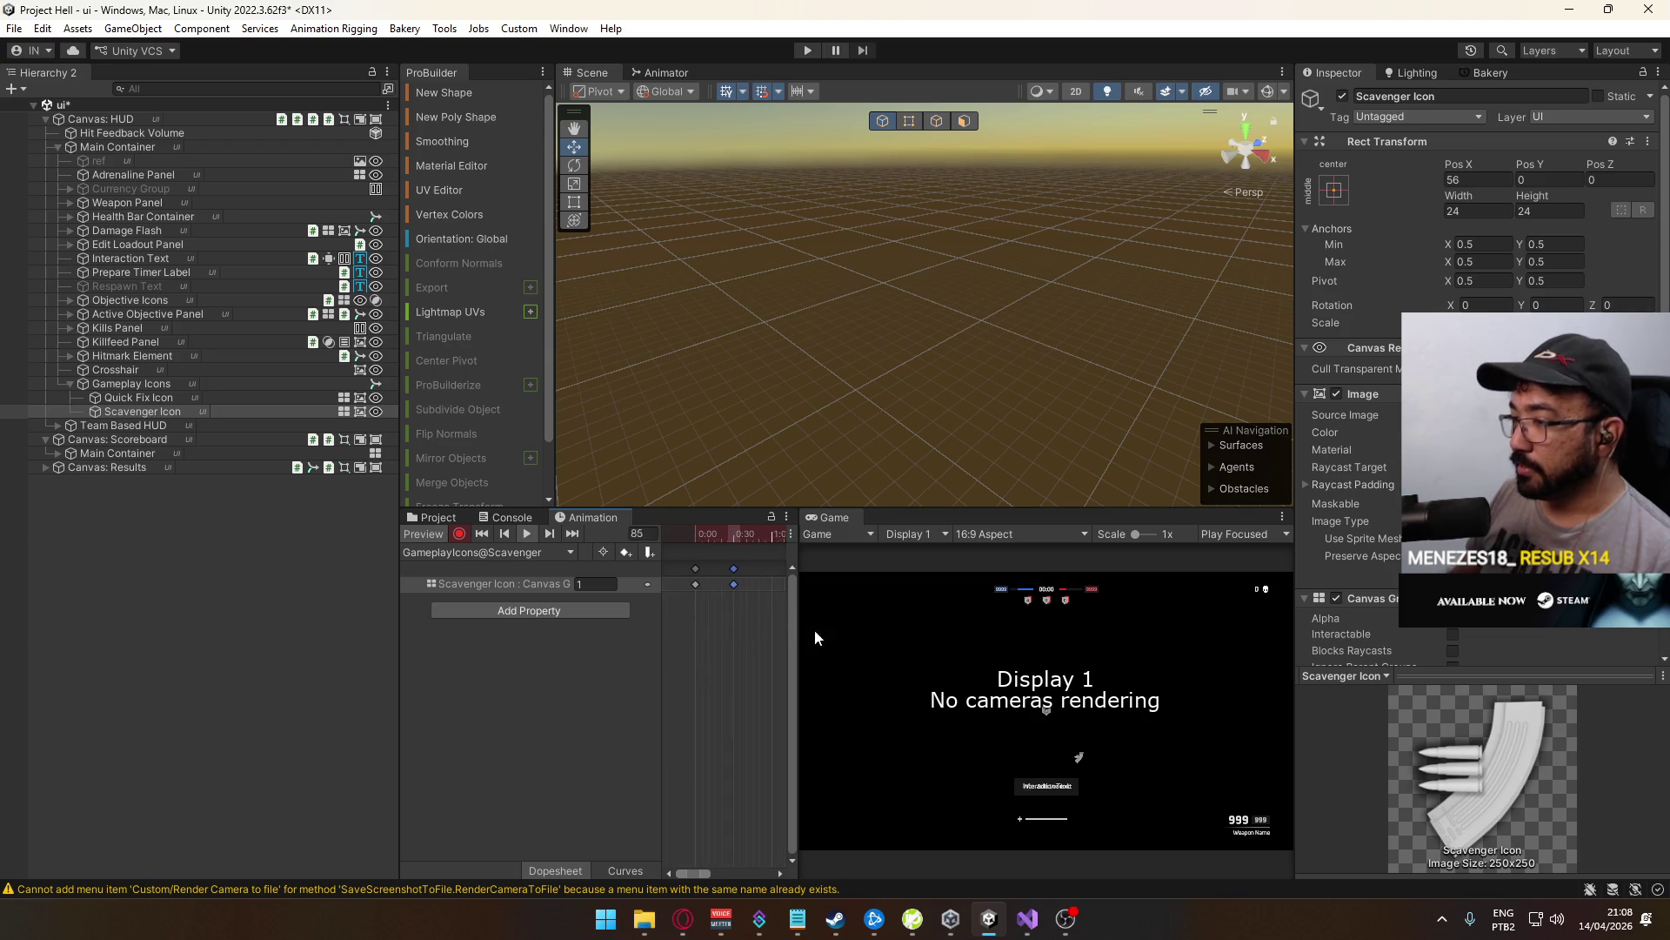
{"action": "scroll", "coordinate": [741, 593], "scroll_direction": "up", "scroll_amount": 1}
{"action": "left_click_drag", "start_coordinate": [727, 567], "coordinate": [683, 571]}
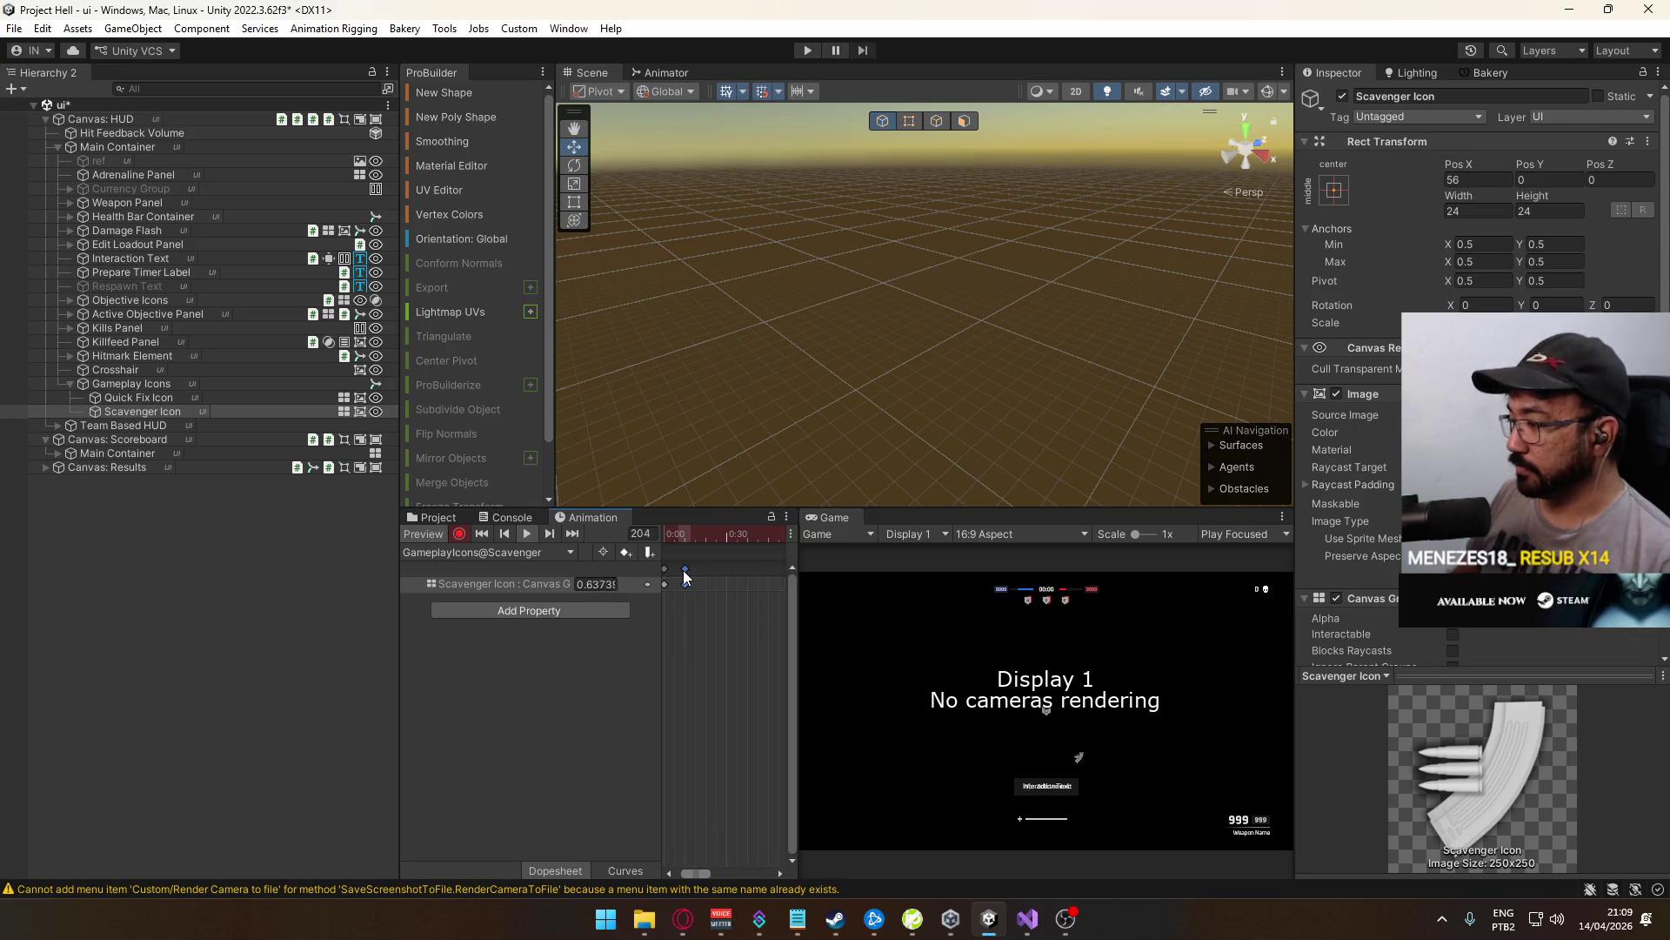
{"action": "scroll", "coordinate": [691, 608], "scroll_direction": "down", "scroll_amount": 2}
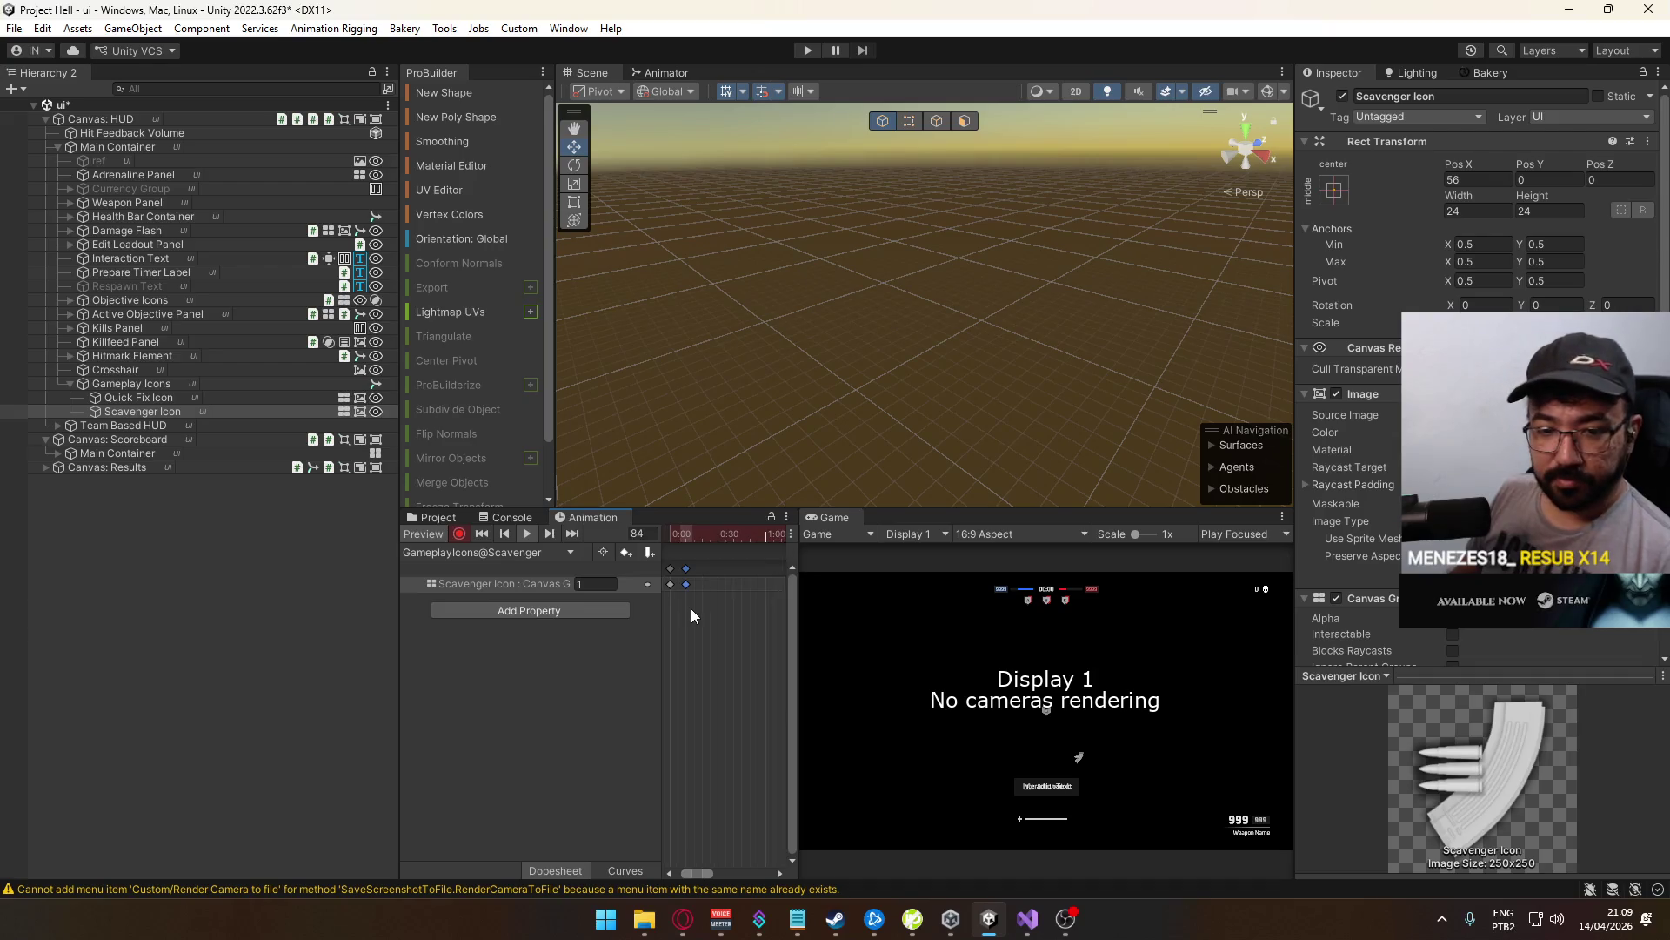
{"action": "scroll", "coordinate": [751, 612], "scroll_direction": "down", "scroll_amount": 2}
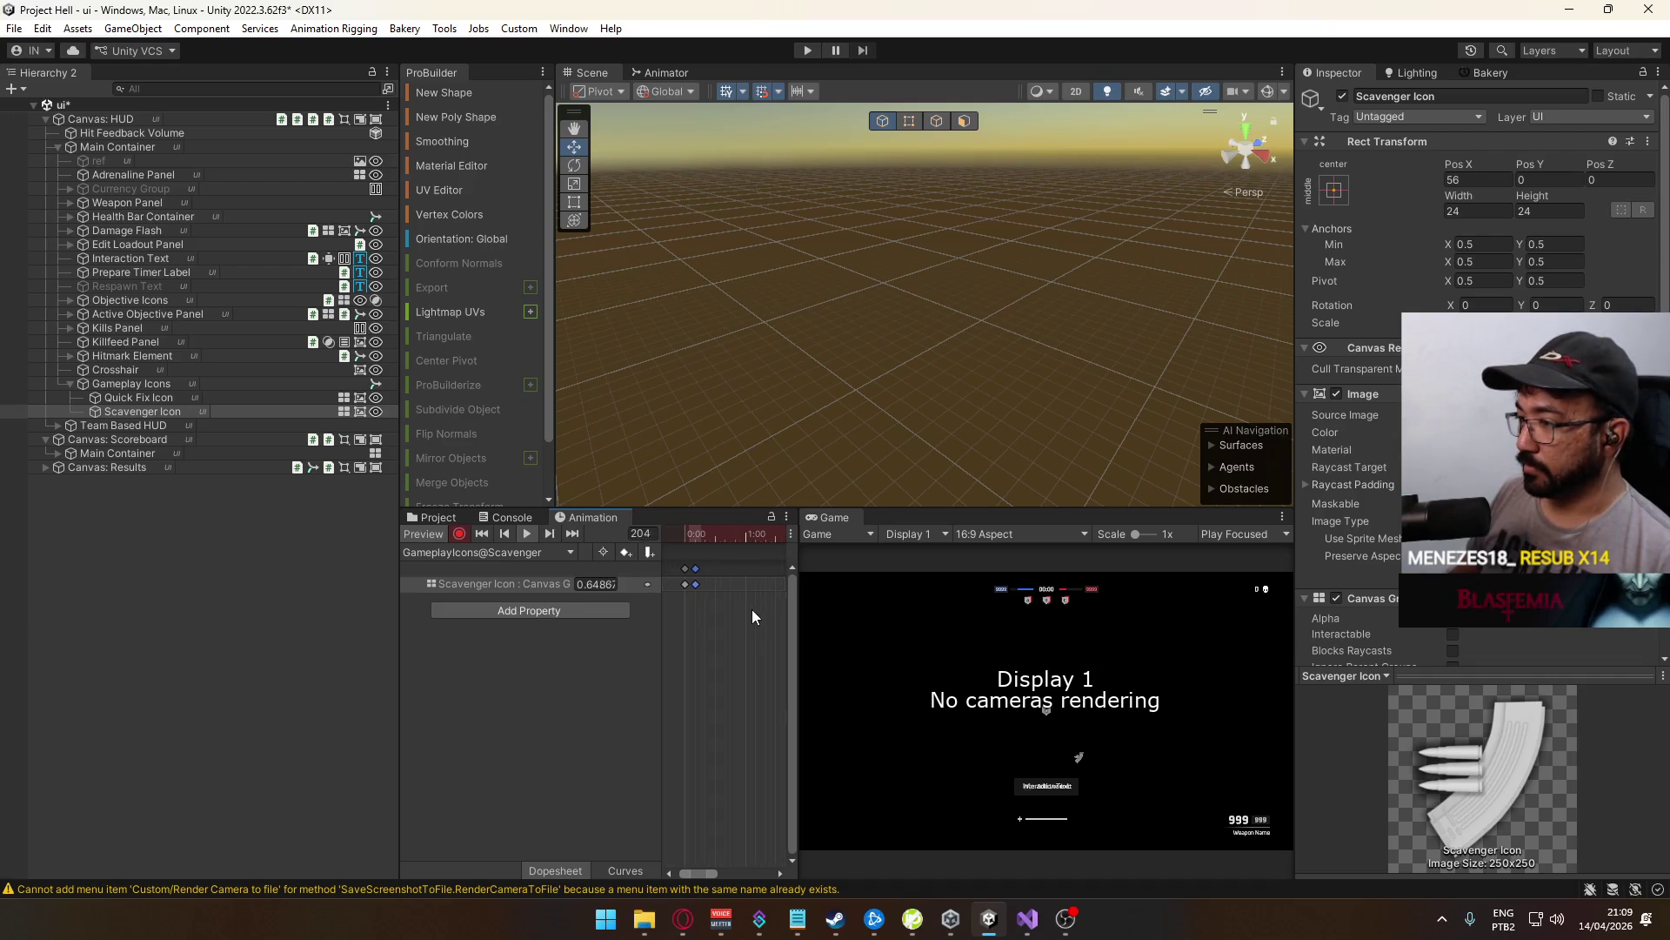
{"action": "scroll", "coordinate": [752, 609], "scroll_direction": "down", "scroll_amount": 1}
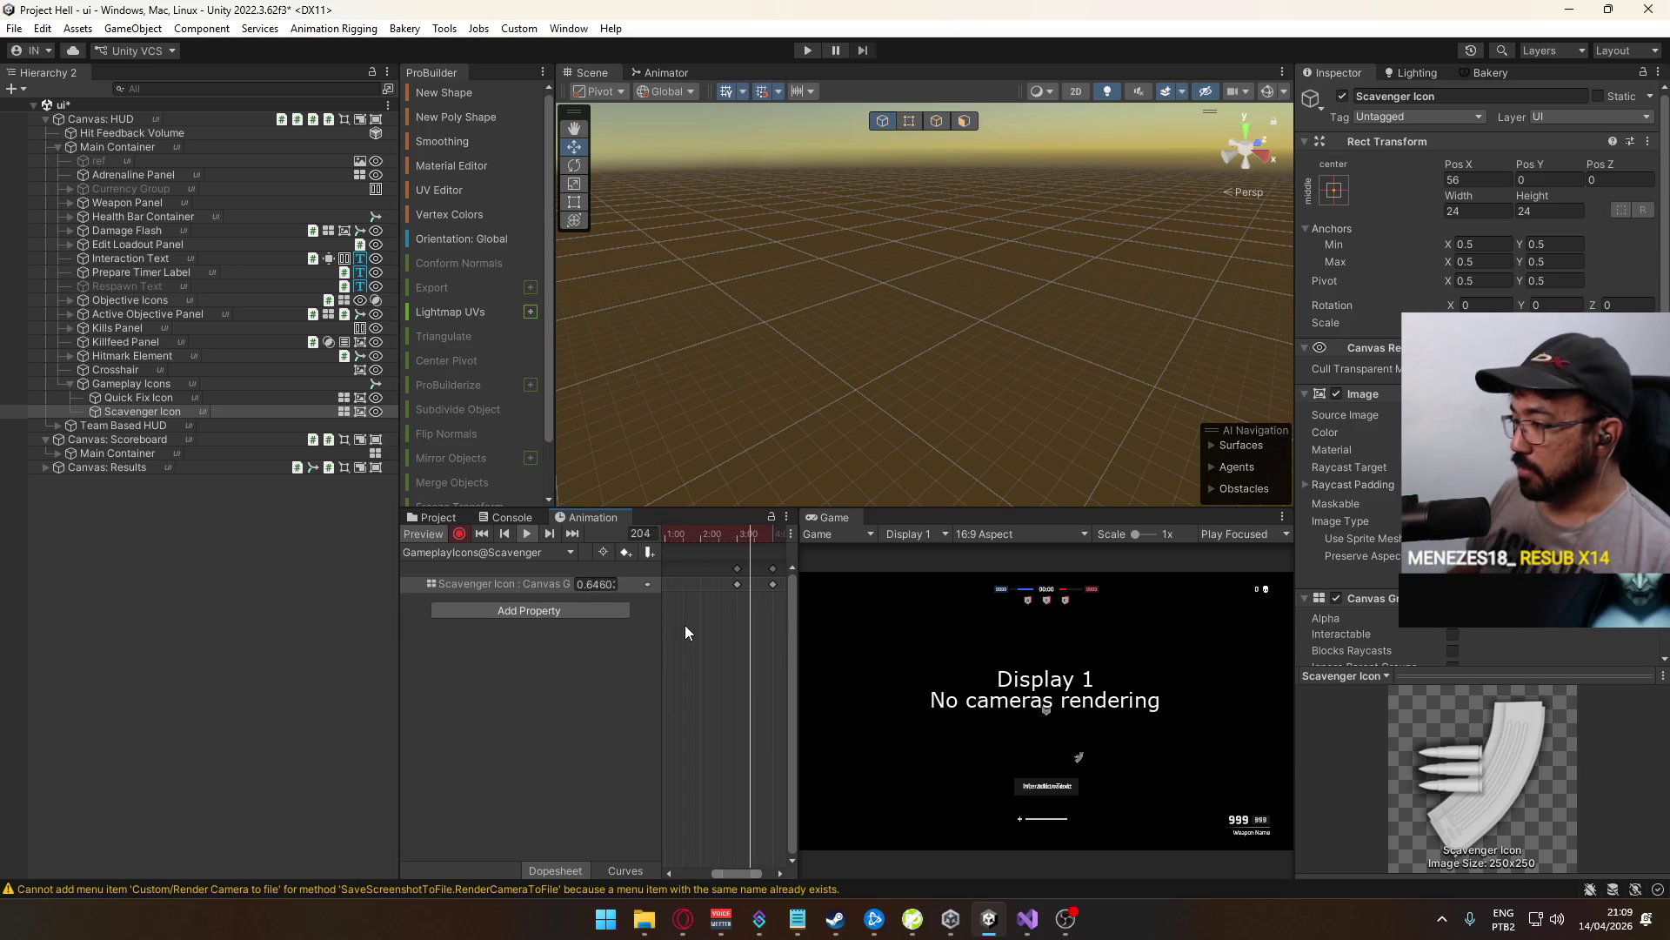
{"action": "scroll", "coordinate": [685, 624], "scroll_direction": "down", "scroll_amount": 2}
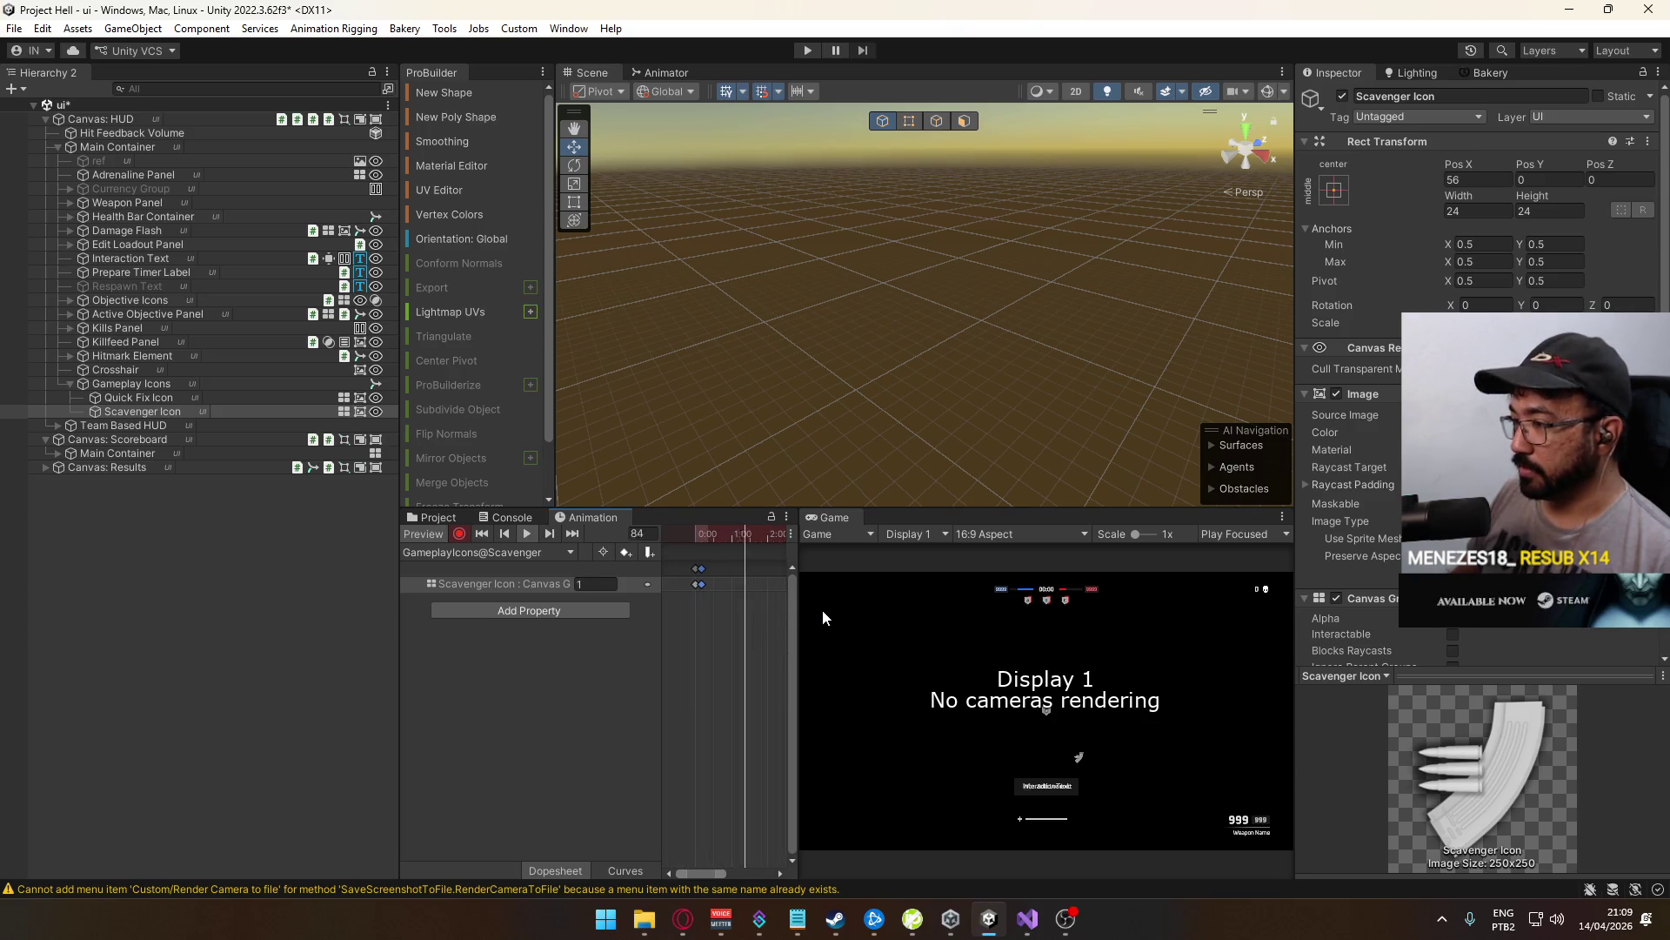
Step: Turn off recording and rewind the preview to frame 0
{"action": "left_click", "coordinate": [459, 533]}
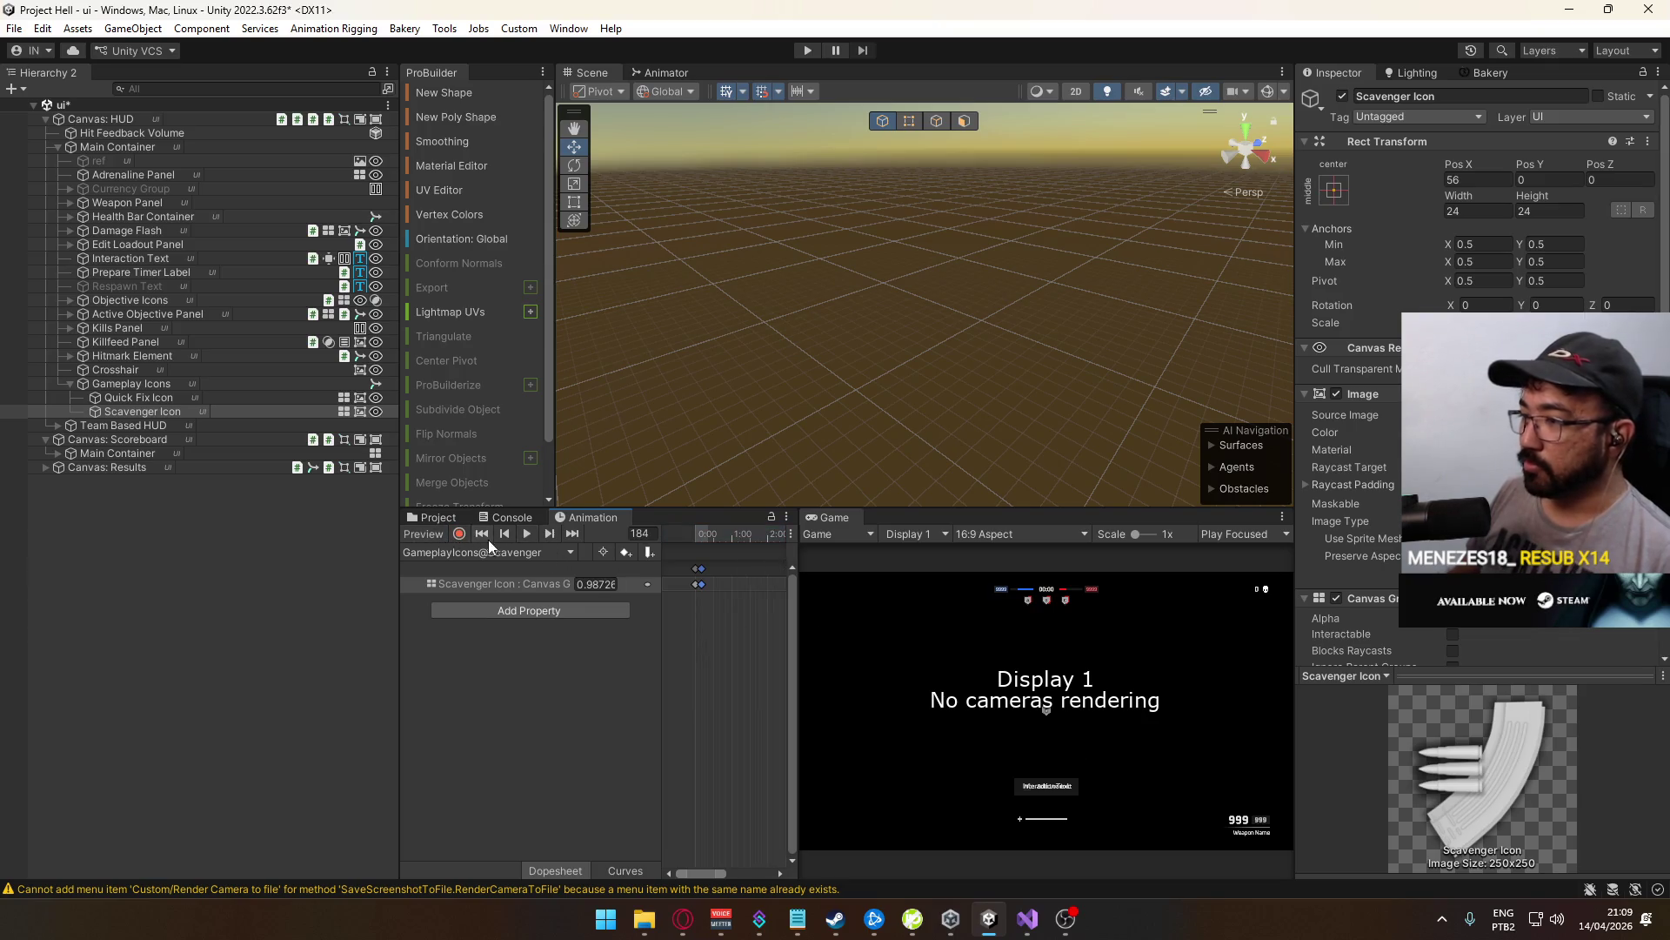
{"action": "left_click_drag", "start_coordinate": [703, 535], "coordinate": [572, 547]}
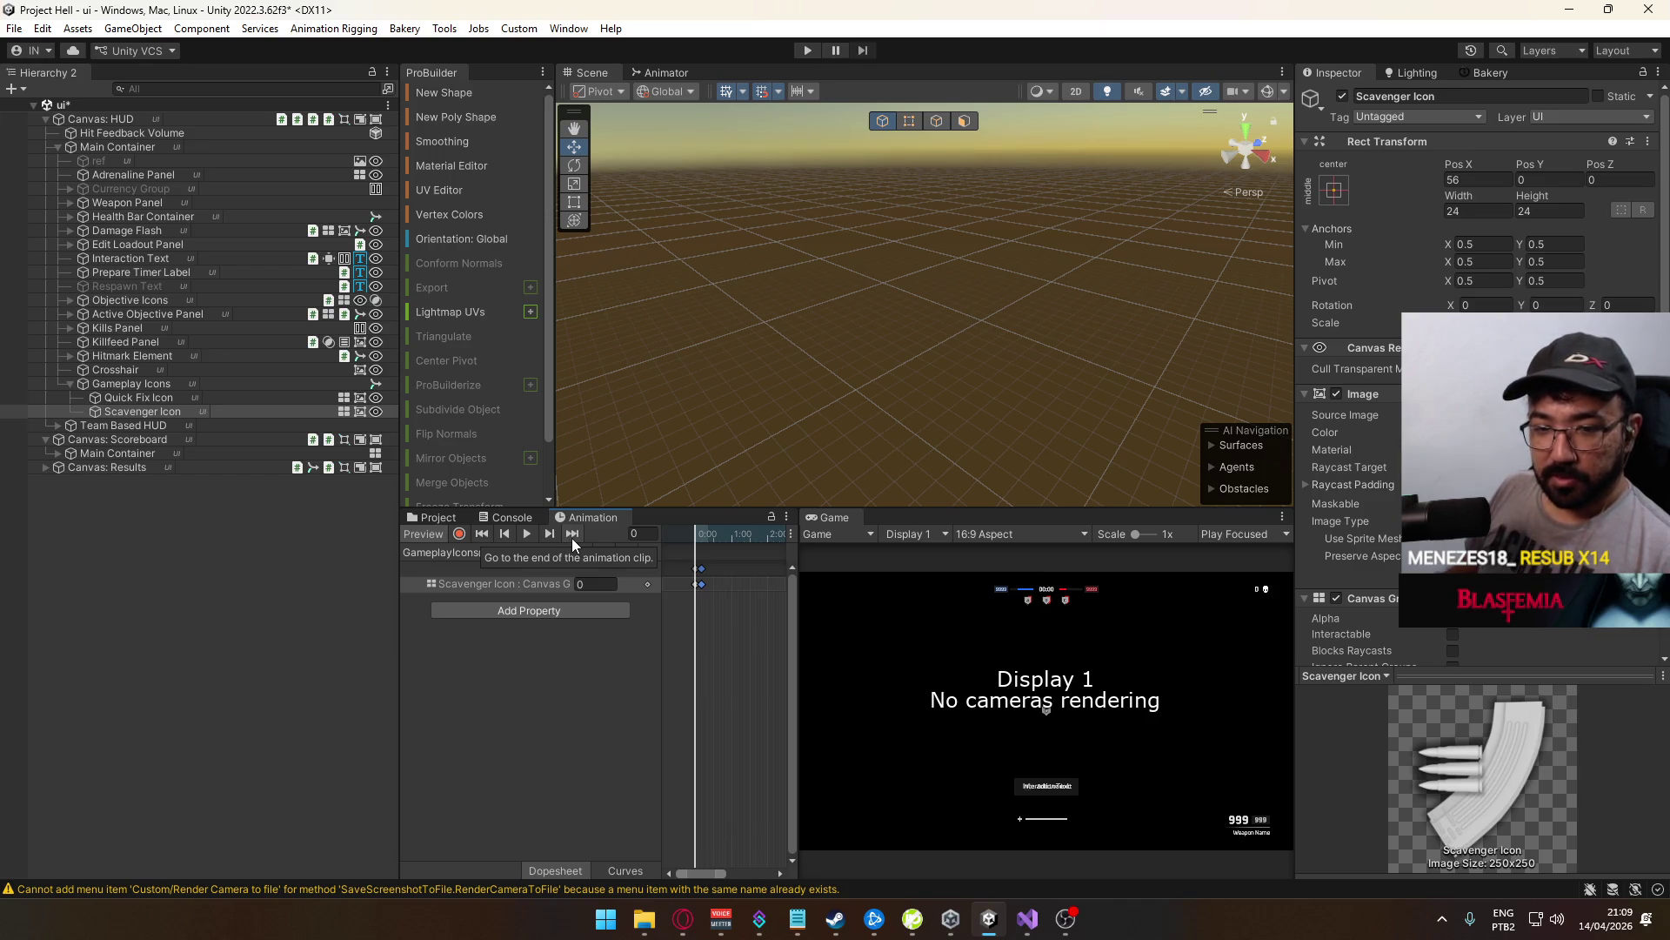
{"action": "left_click", "coordinate": [522, 553]}
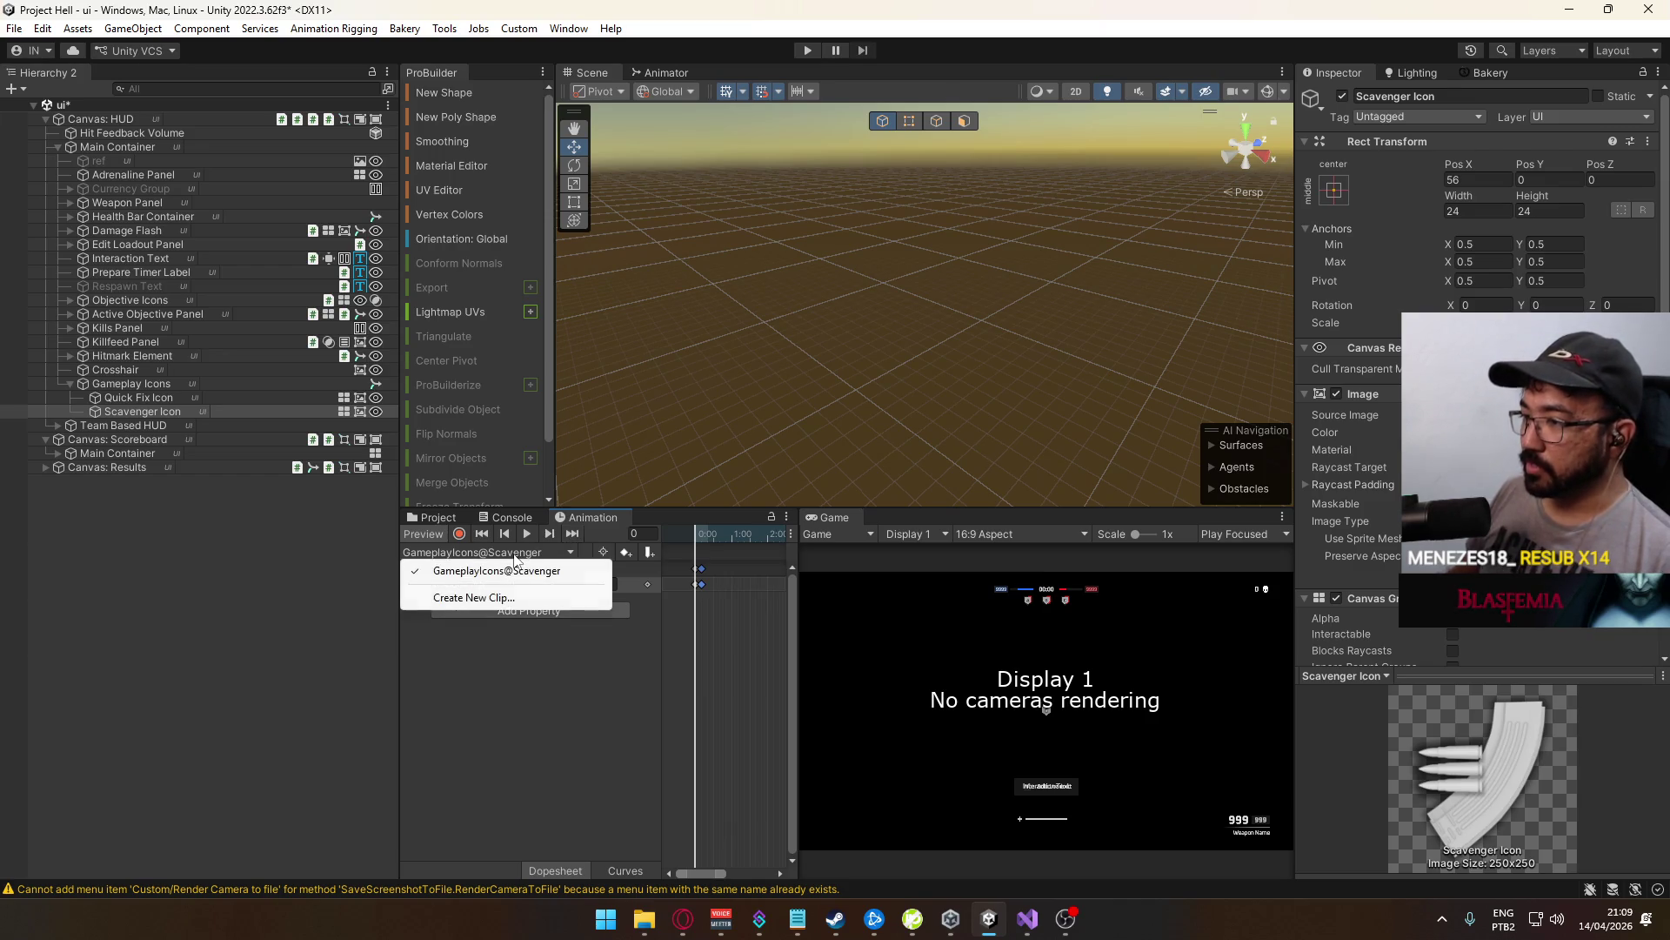
Step: Keep GameplayIcons@Scavenger as the edited clip and play, then stop, its fade preview
{"action": "left_click", "coordinate": [502, 570]}
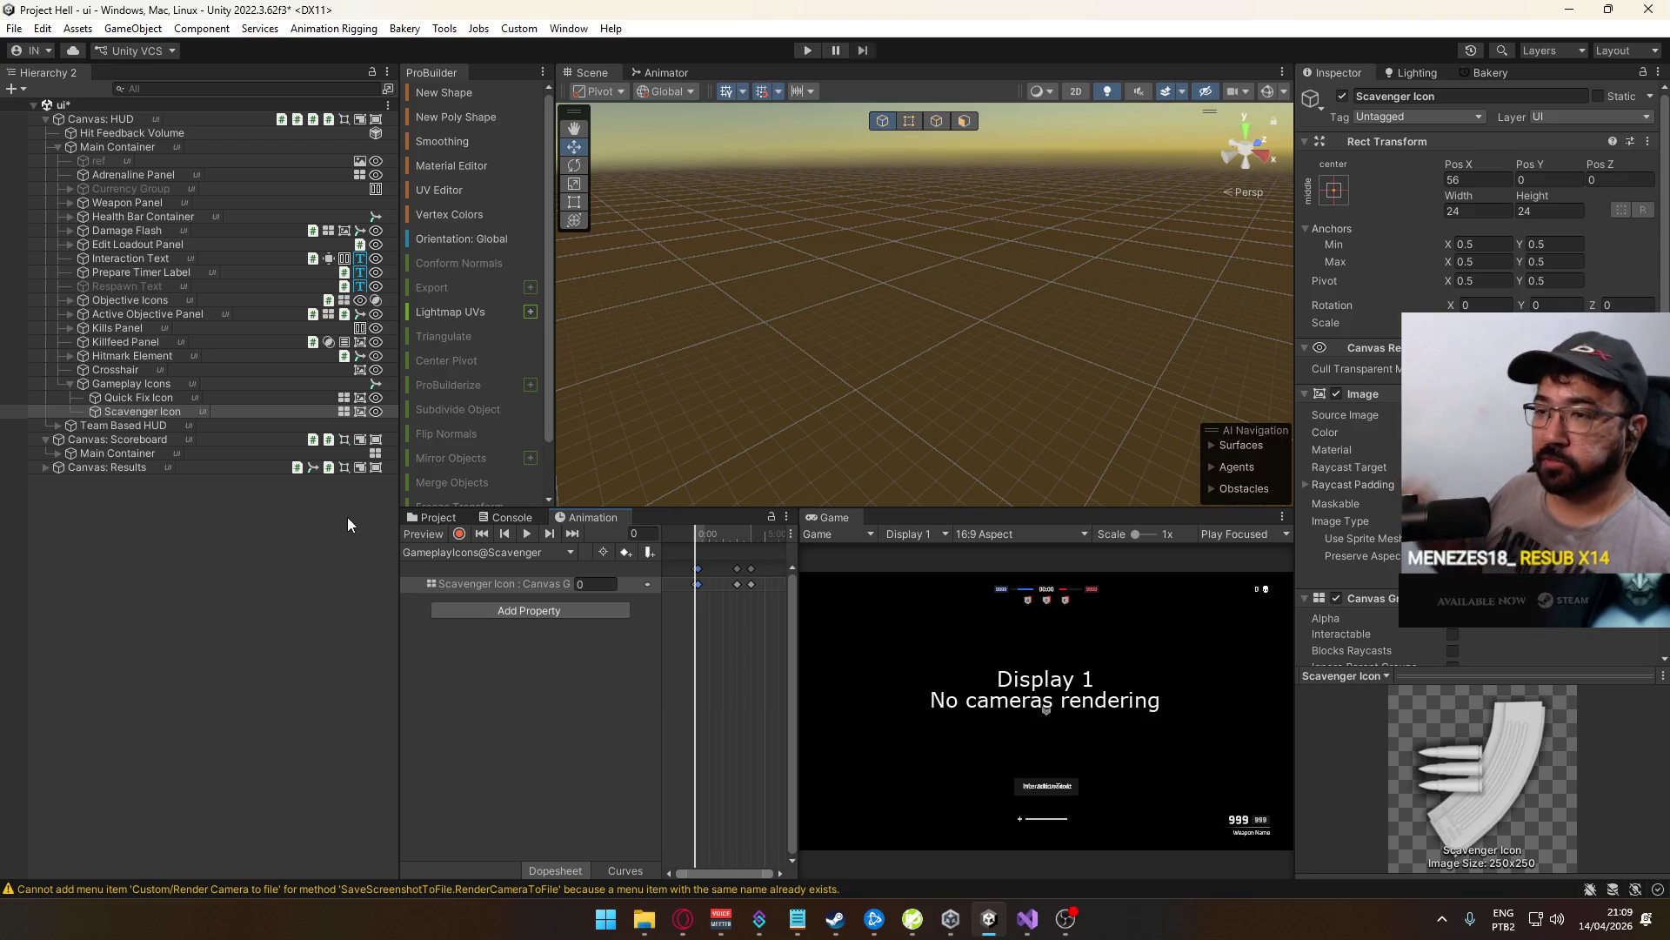
{"action": "left_click", "coordinate": [527, 534]}
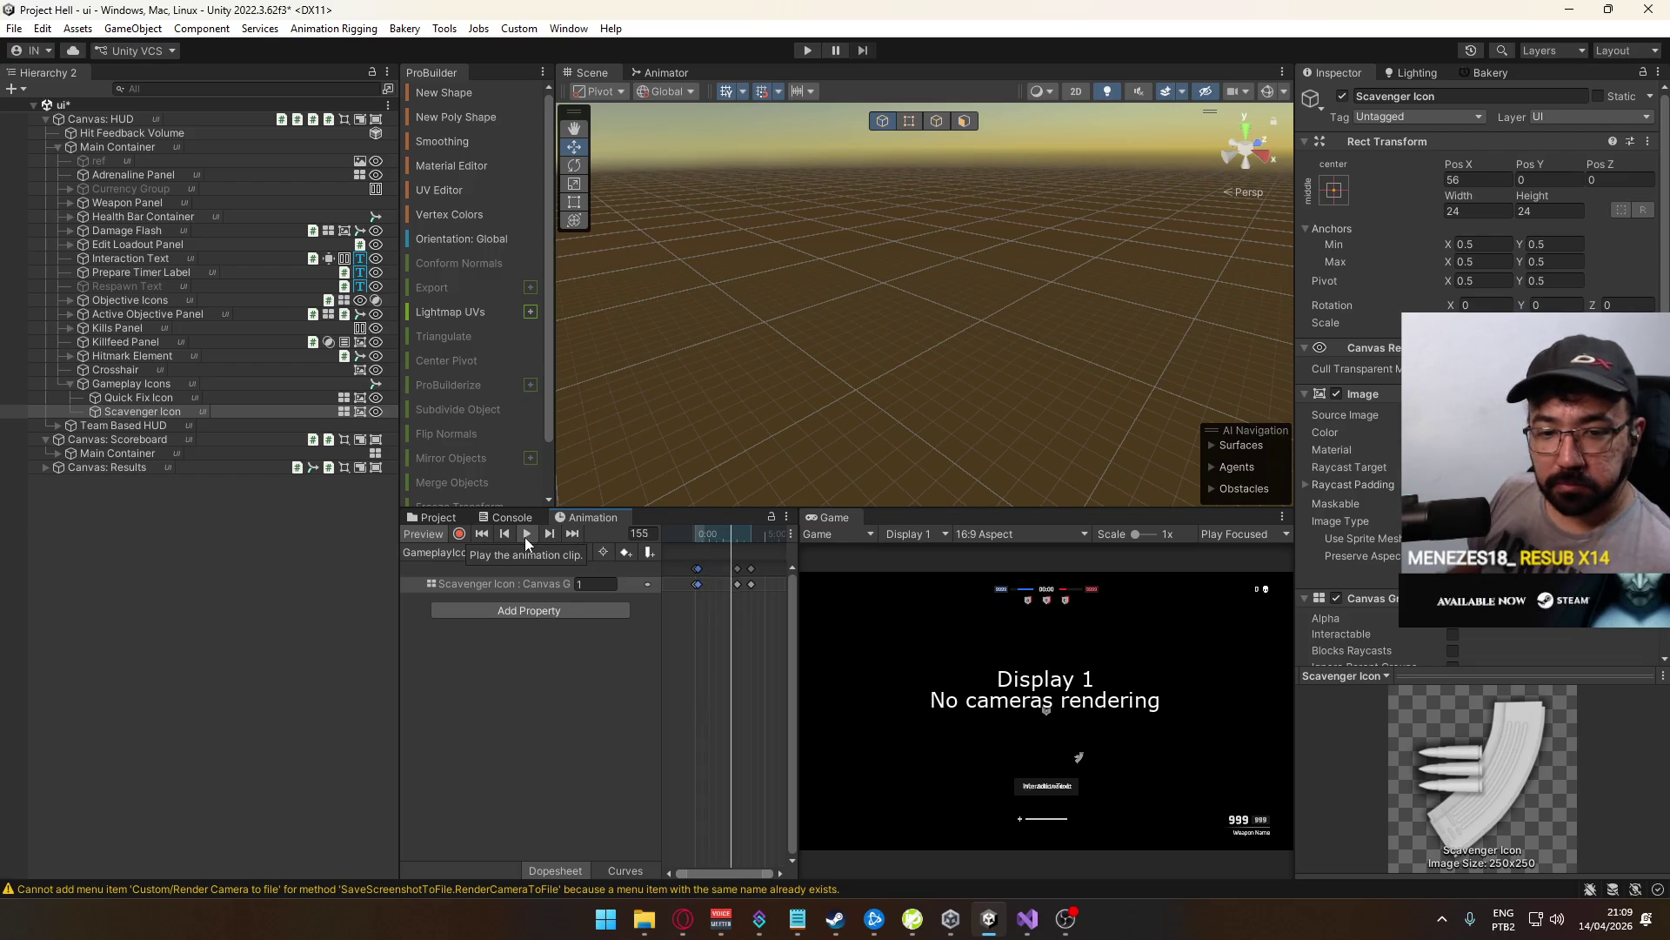
{"action": "left_click", "coordinate": [525, 536]}
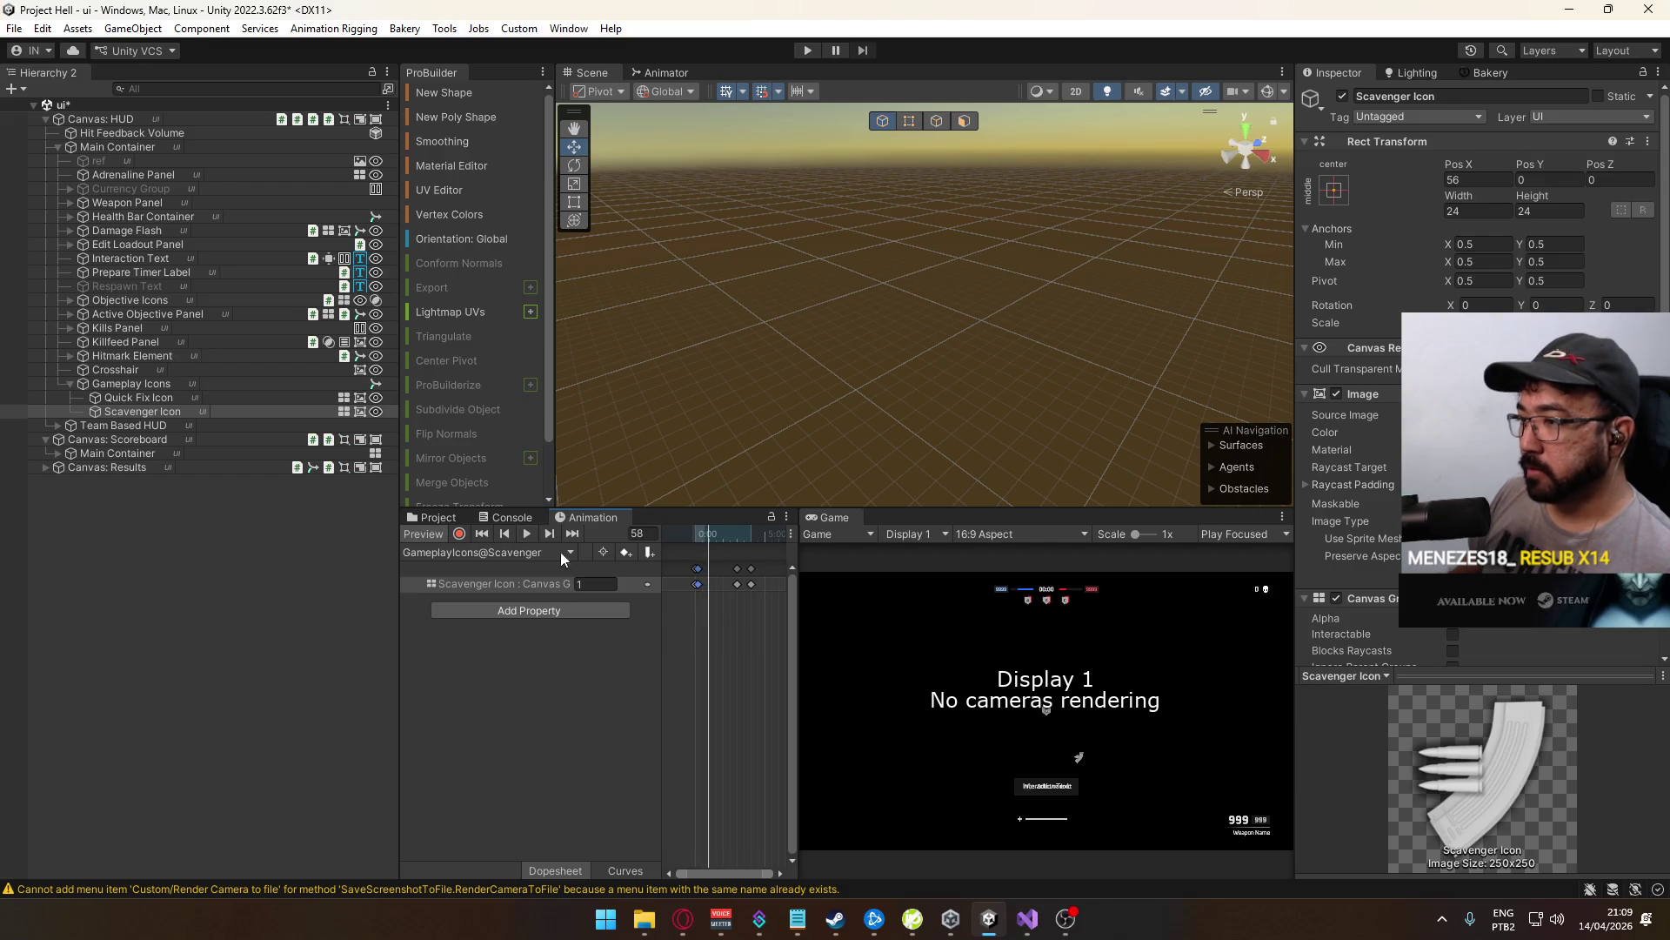
Step: Select the Gameplay Icons parent and display its Animator state graph
{"action": "left_click", "coordinate": [155, 400]}
{"action": "left_click", "coordinate": [484, 554]}
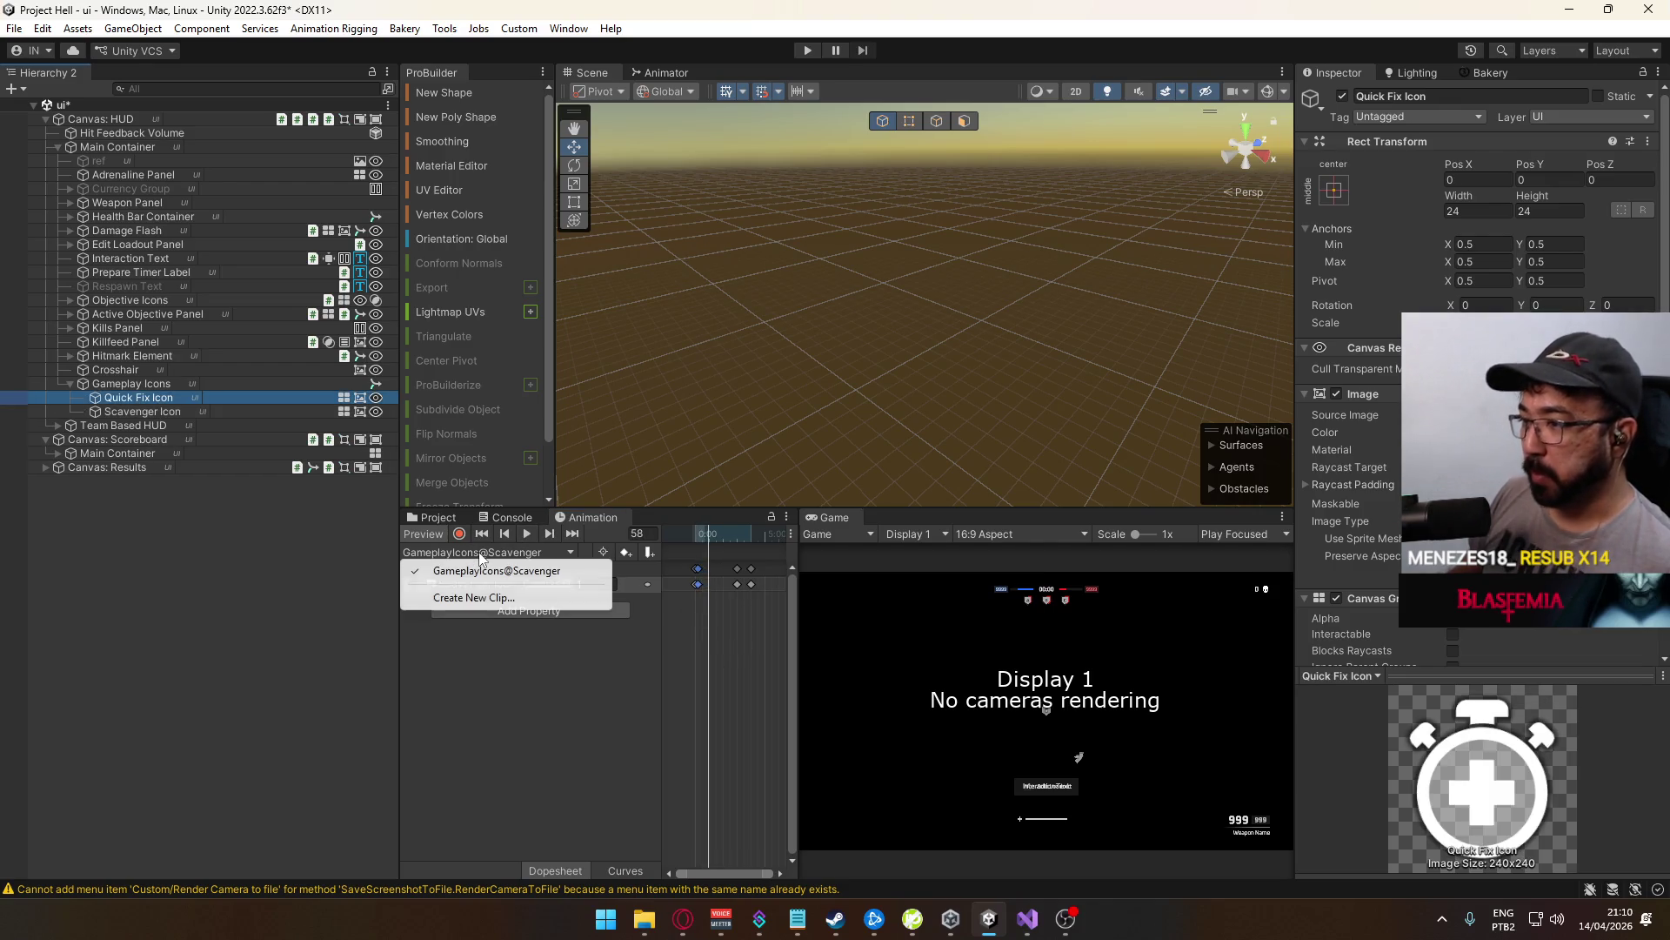
{"action": "left_click", "coordinate": [161, 387]}
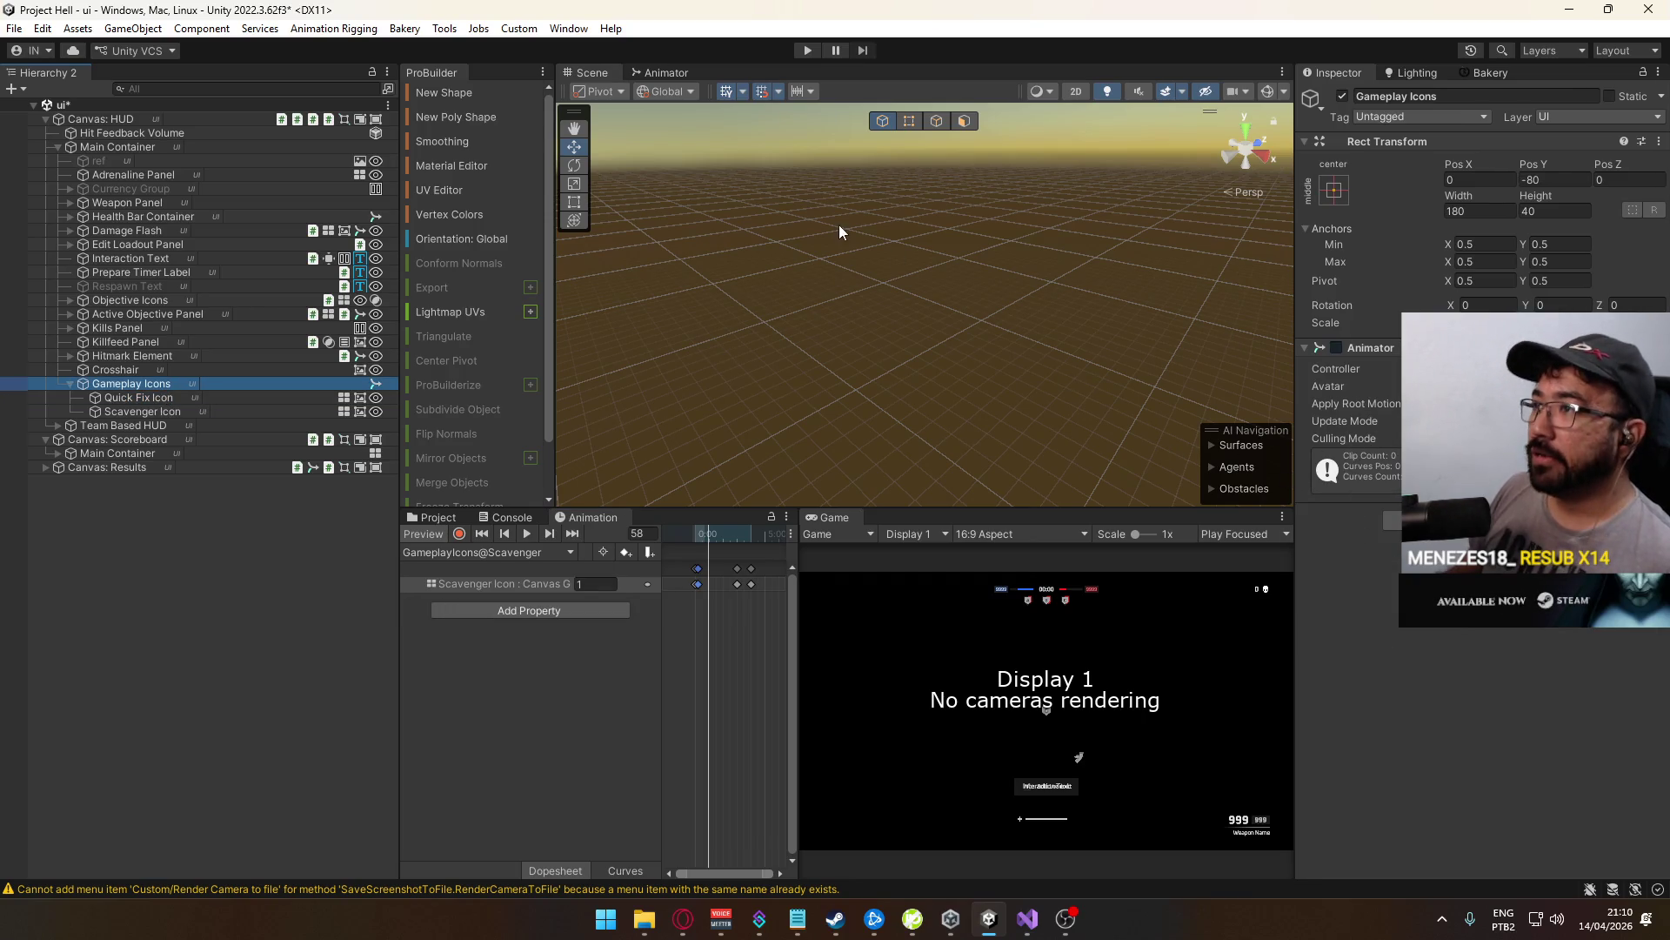
{"action": "left_click", "coordinate": [666, 75]}
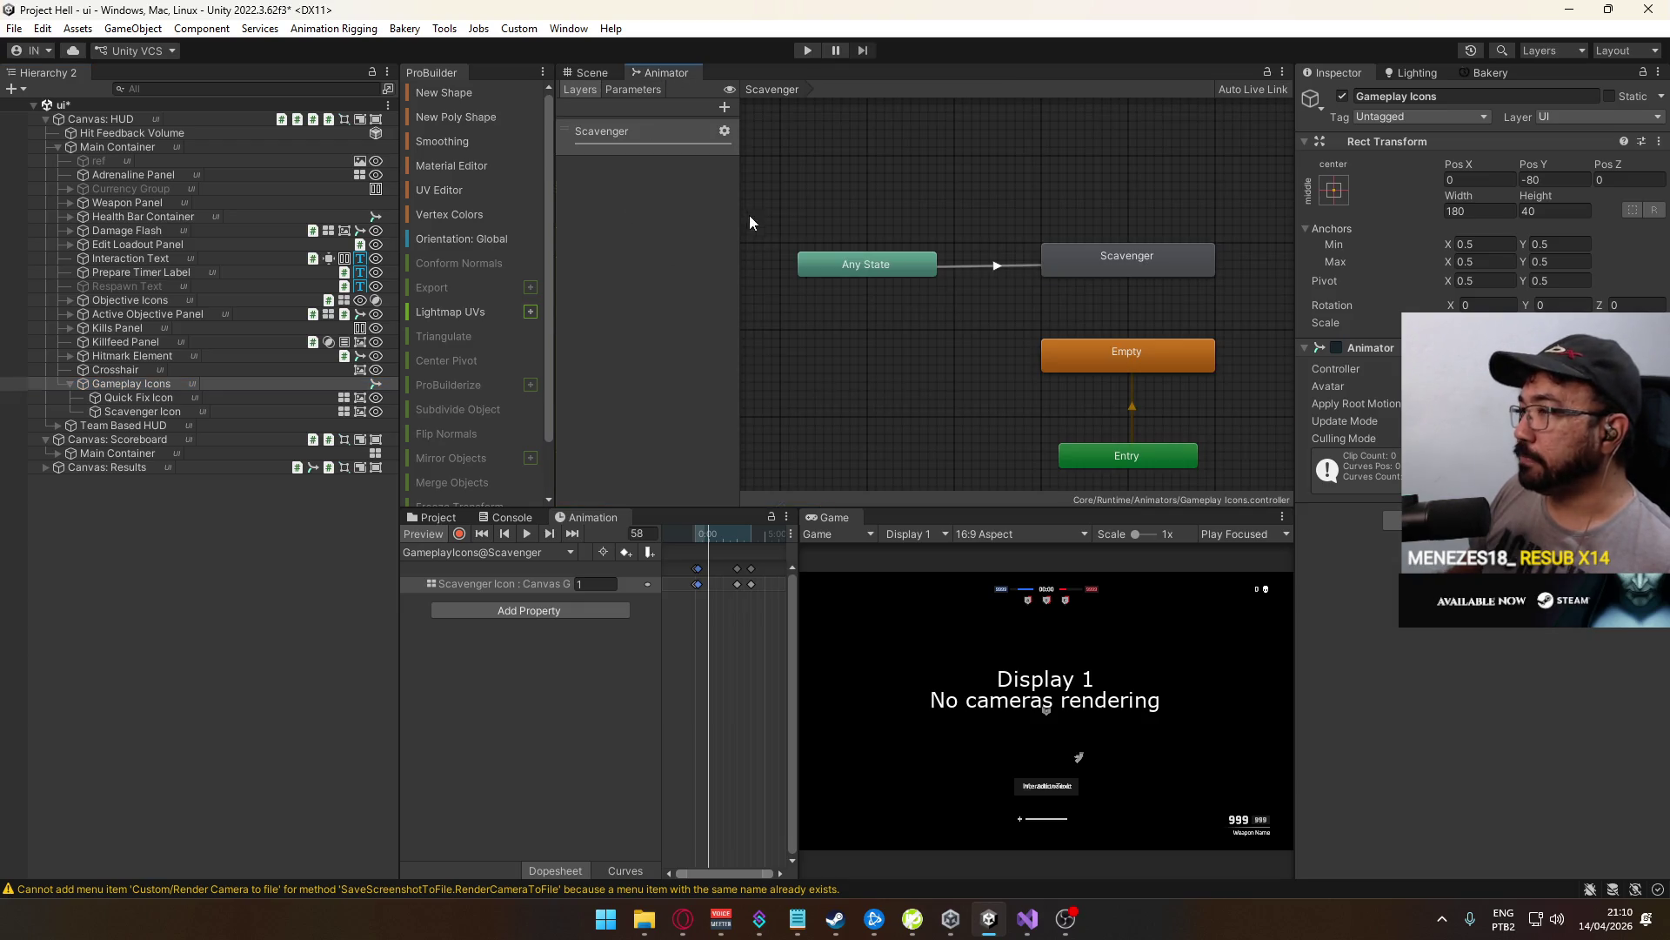
Step: Add an animator layer named Quickfix with its weight set to 1
{"action": "left_click", "coordinate": [723, 107]}
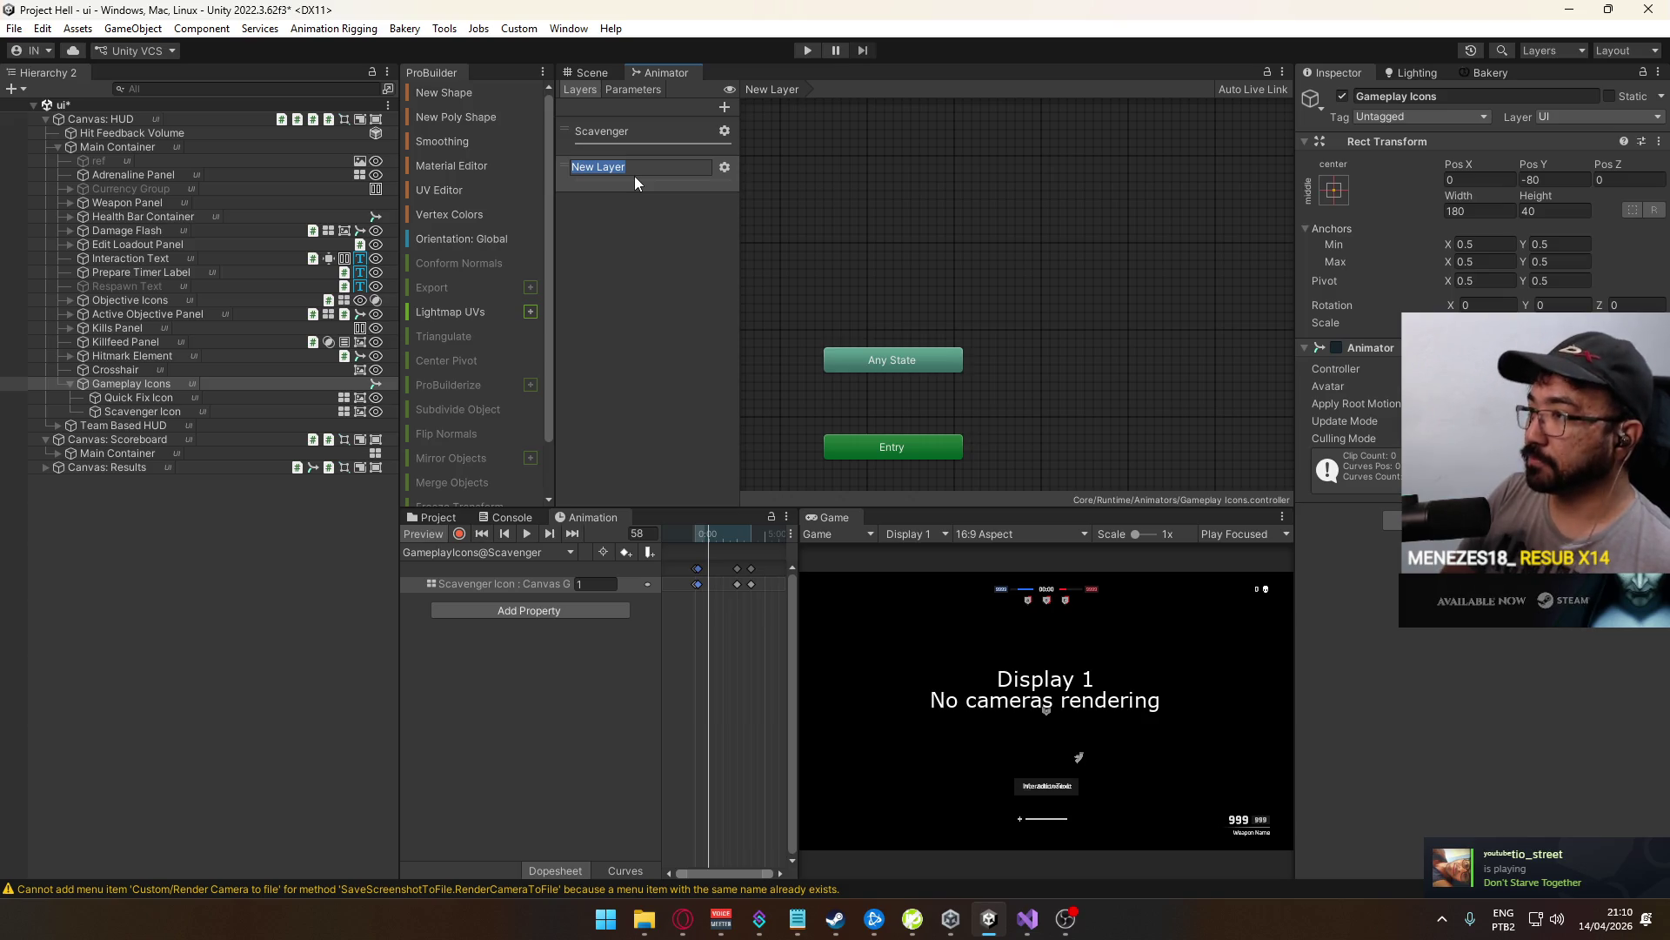
{"action": "type", "text": "Q"}
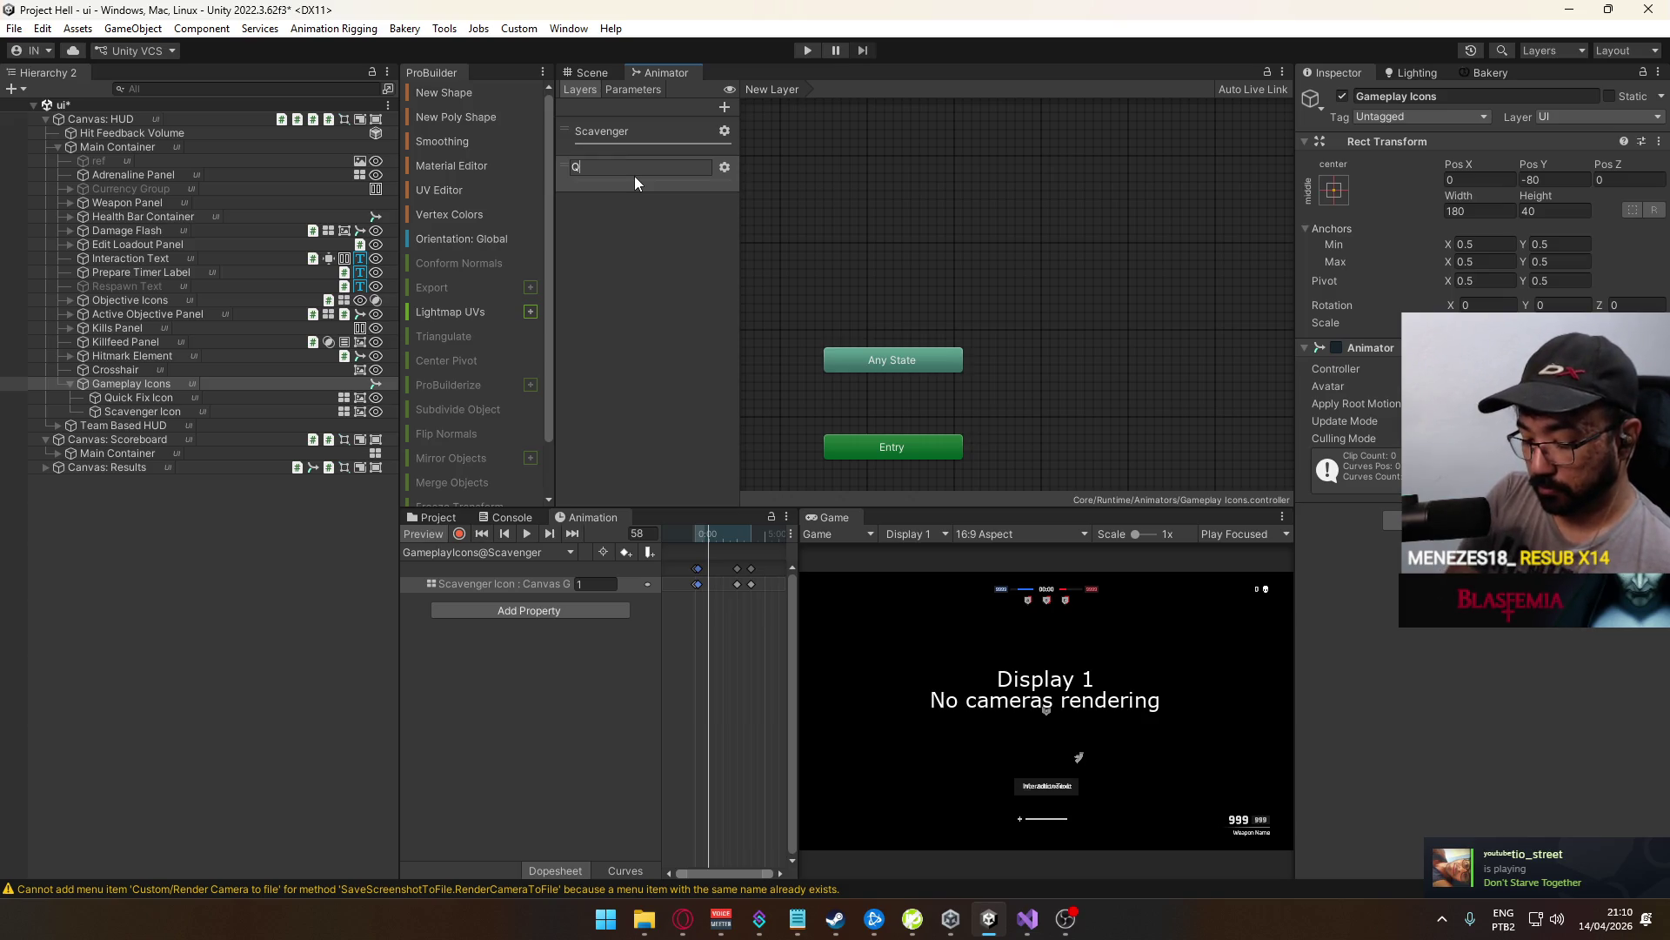
{"action": "type", "text": "uickfix"}
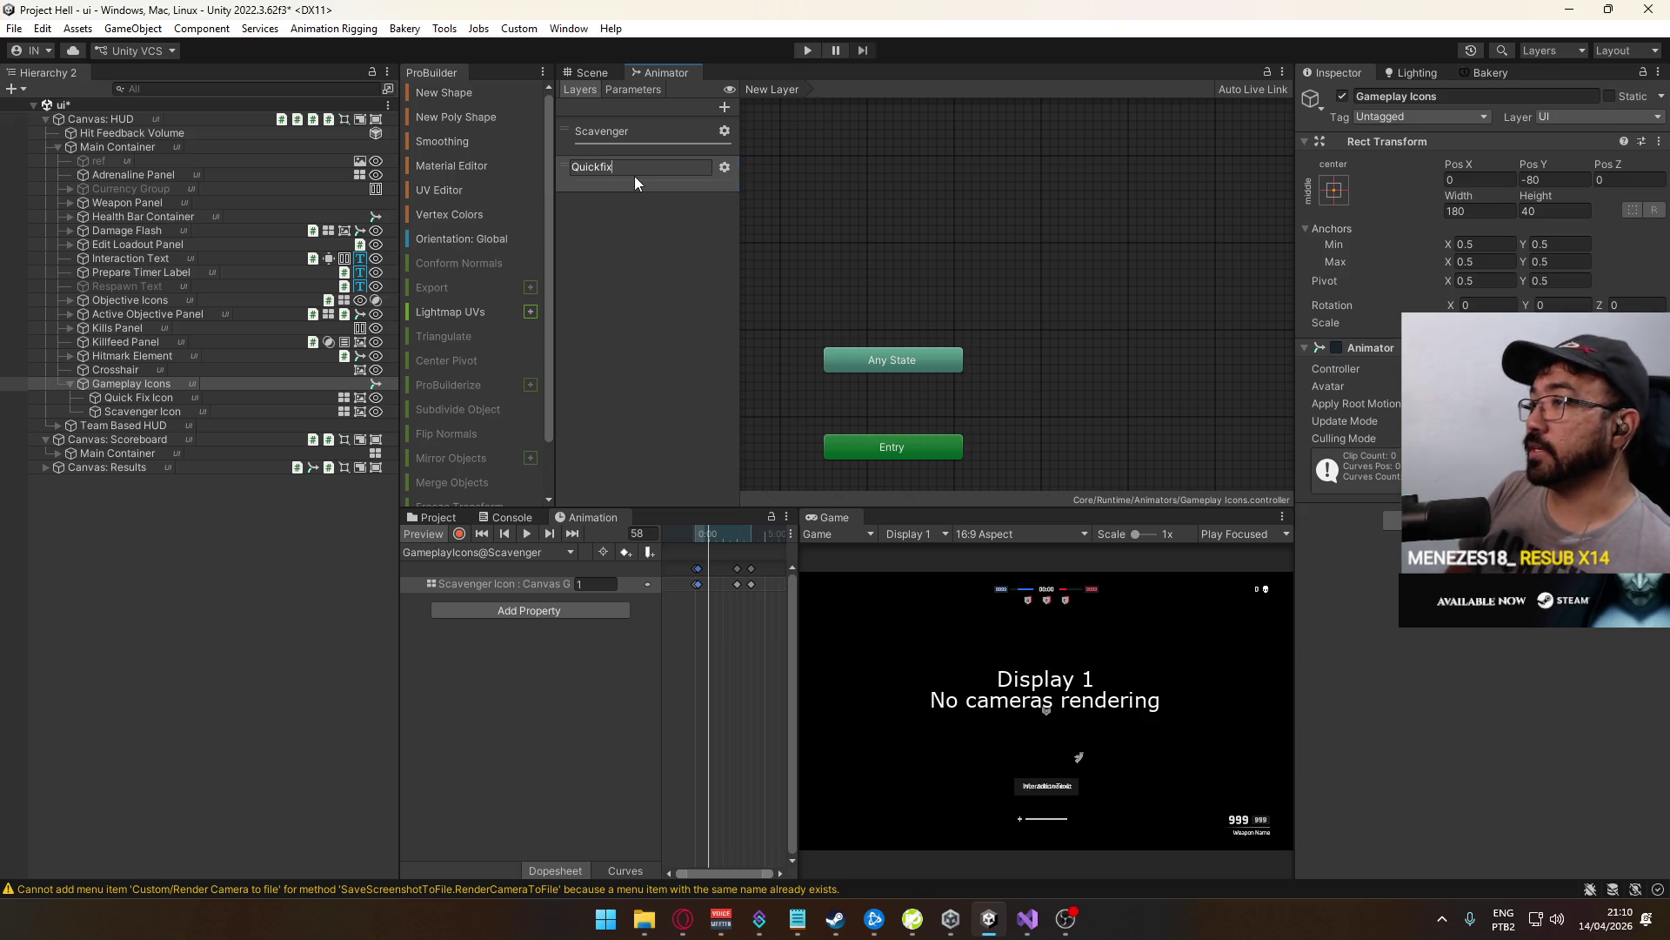
{"action": "key", "text": "Return"}
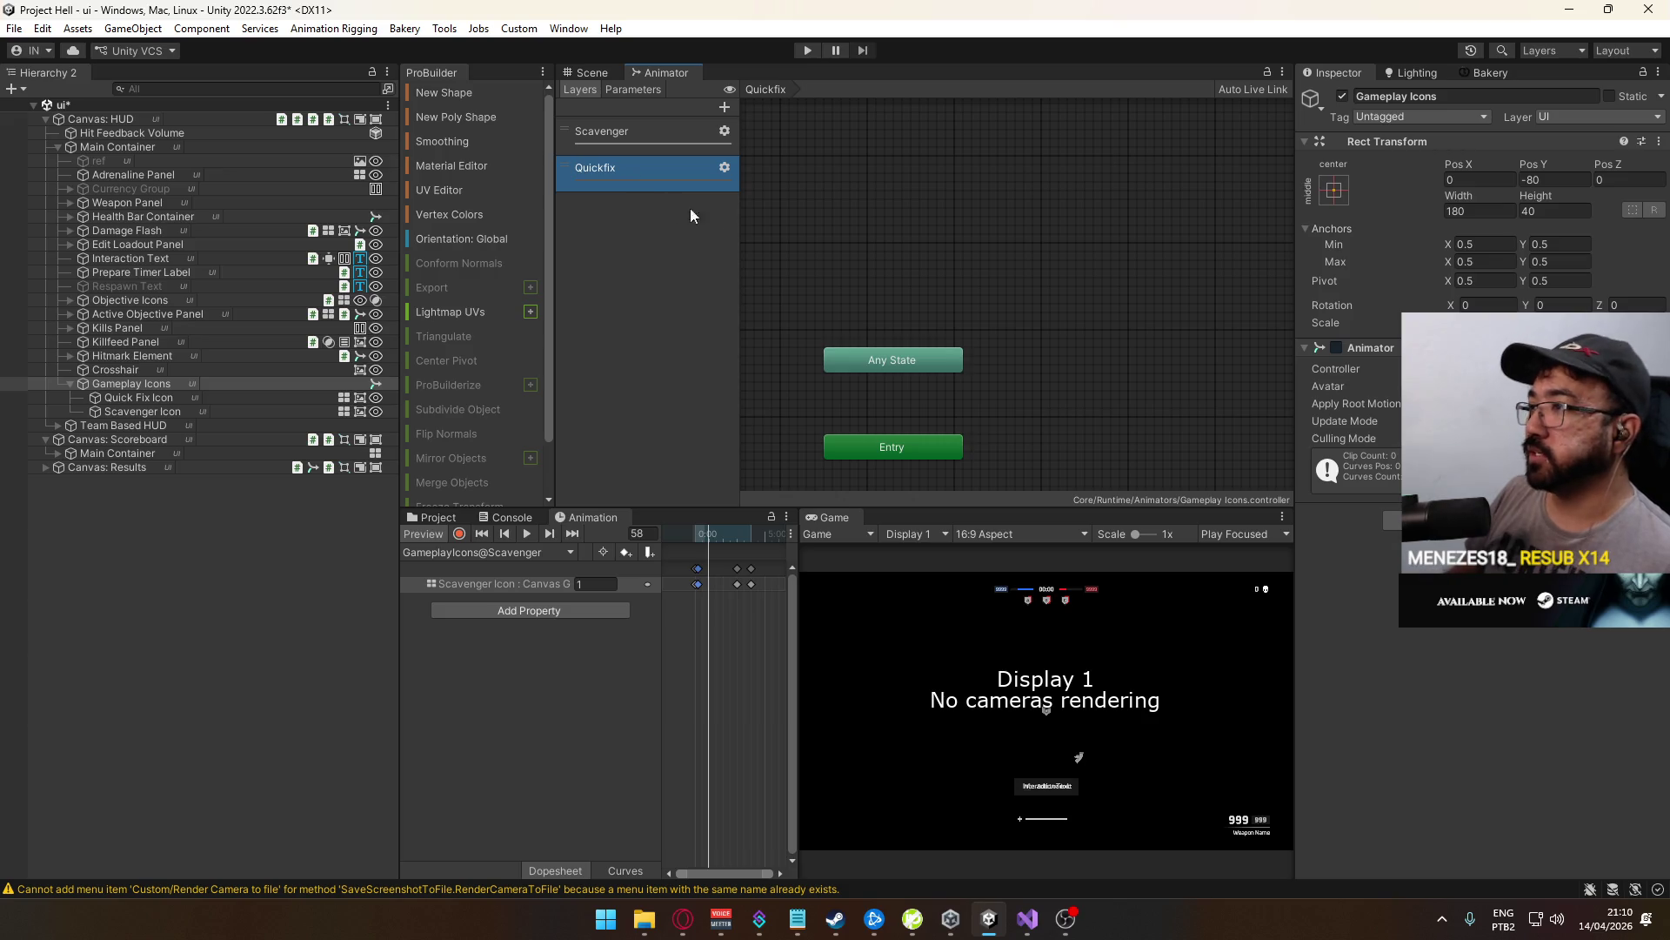
{"action": "left_click", "coordinate": [722, 169]}
{"action": "left_click_drag", "start_coordinate": [844, 187], "coordinate": [1051, 186]}
{"action": "left_click", "coordinate": [671, 258]}
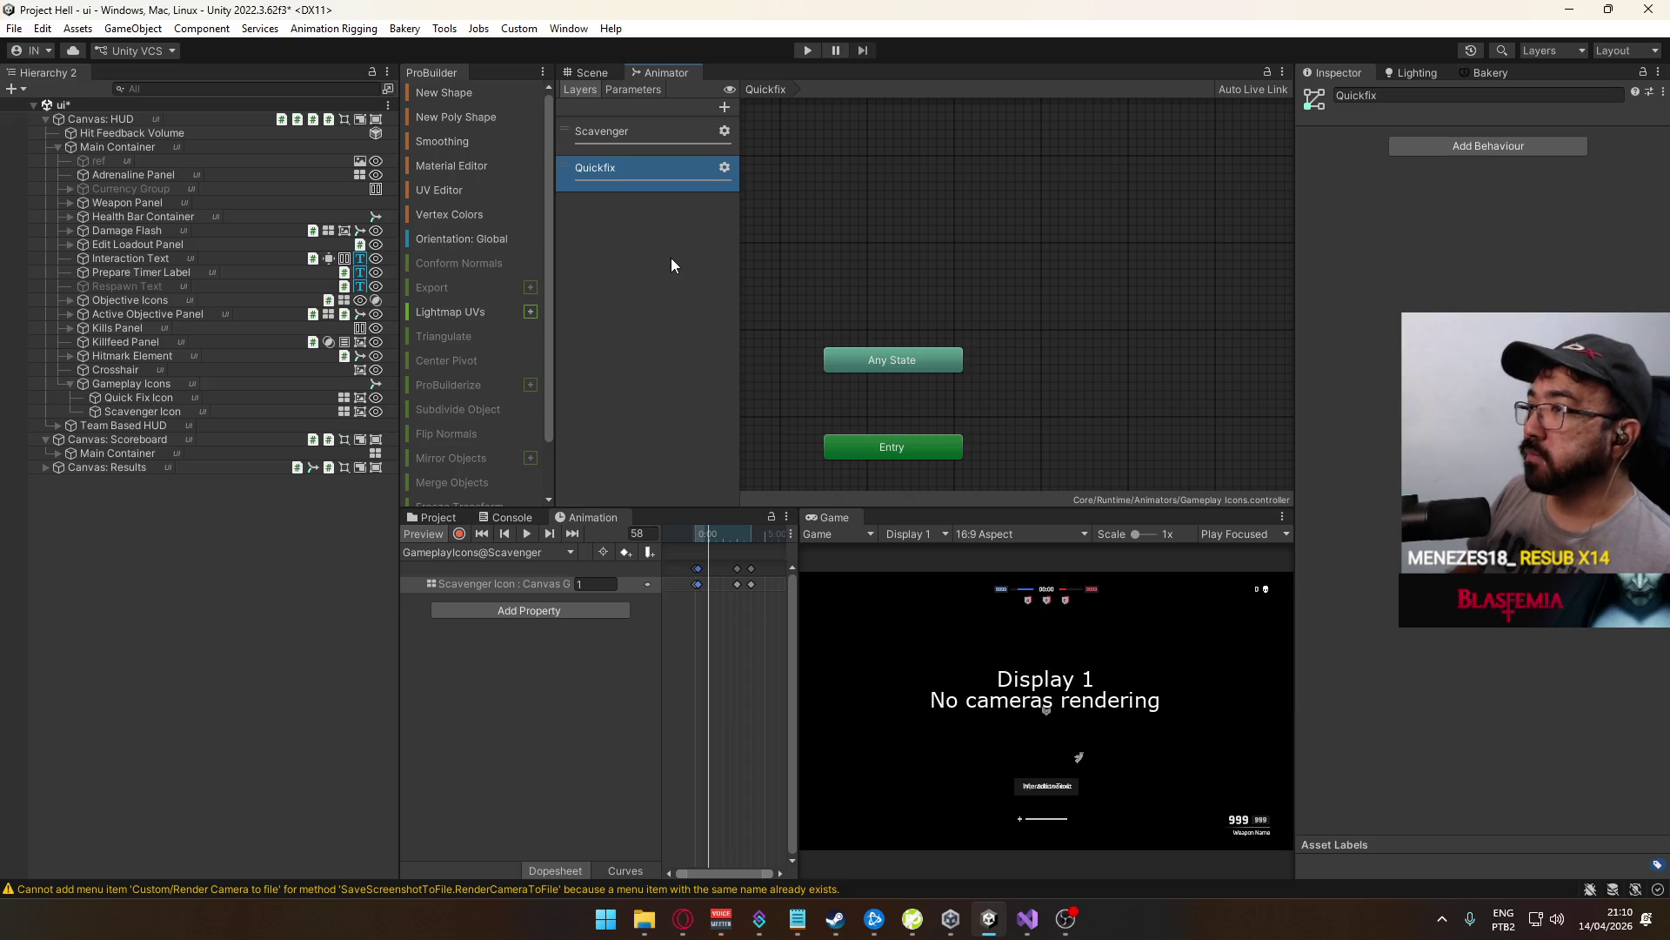
{"action": "left_click", "coordinate": [896, 271]}
{"action": "key", "text": "a"}
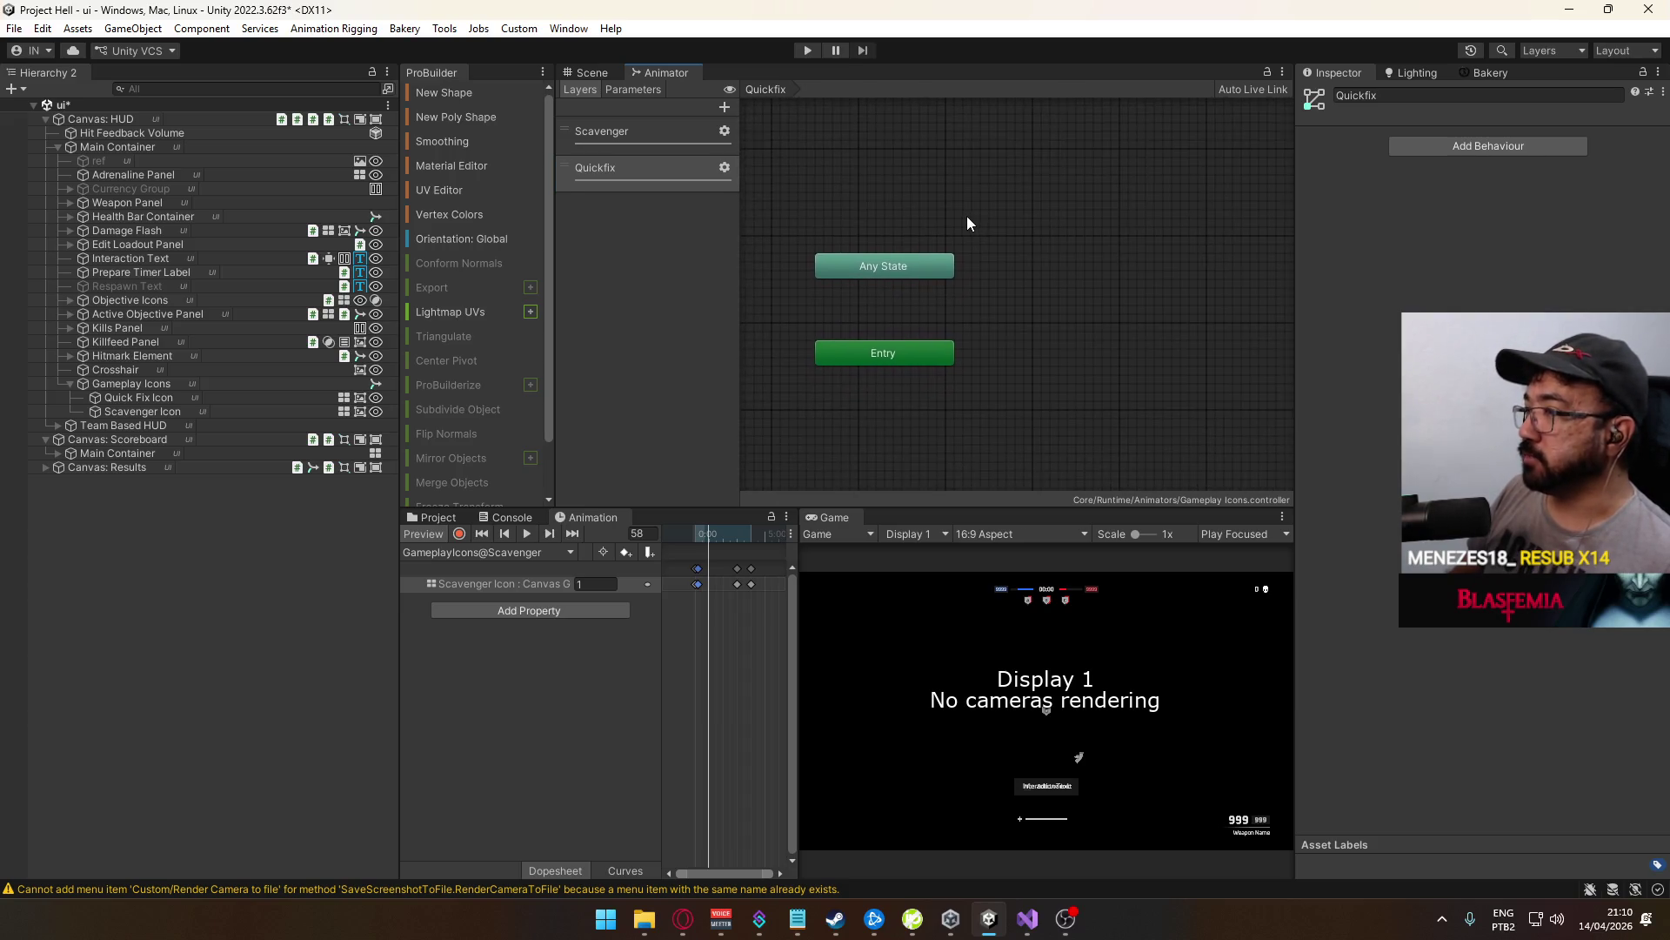
Step: Bring the browser forward, pause the YouTube video, and open YouTube home in a new tab
{"action": "left_click", "coordinate": [683, 919]}
{"action": "left_click", "coordinate": [765, 483]}
{"action": "right_click", "coordinate": [127, 116]}
{"action": "left_click", "coordinate": [174, 136]}
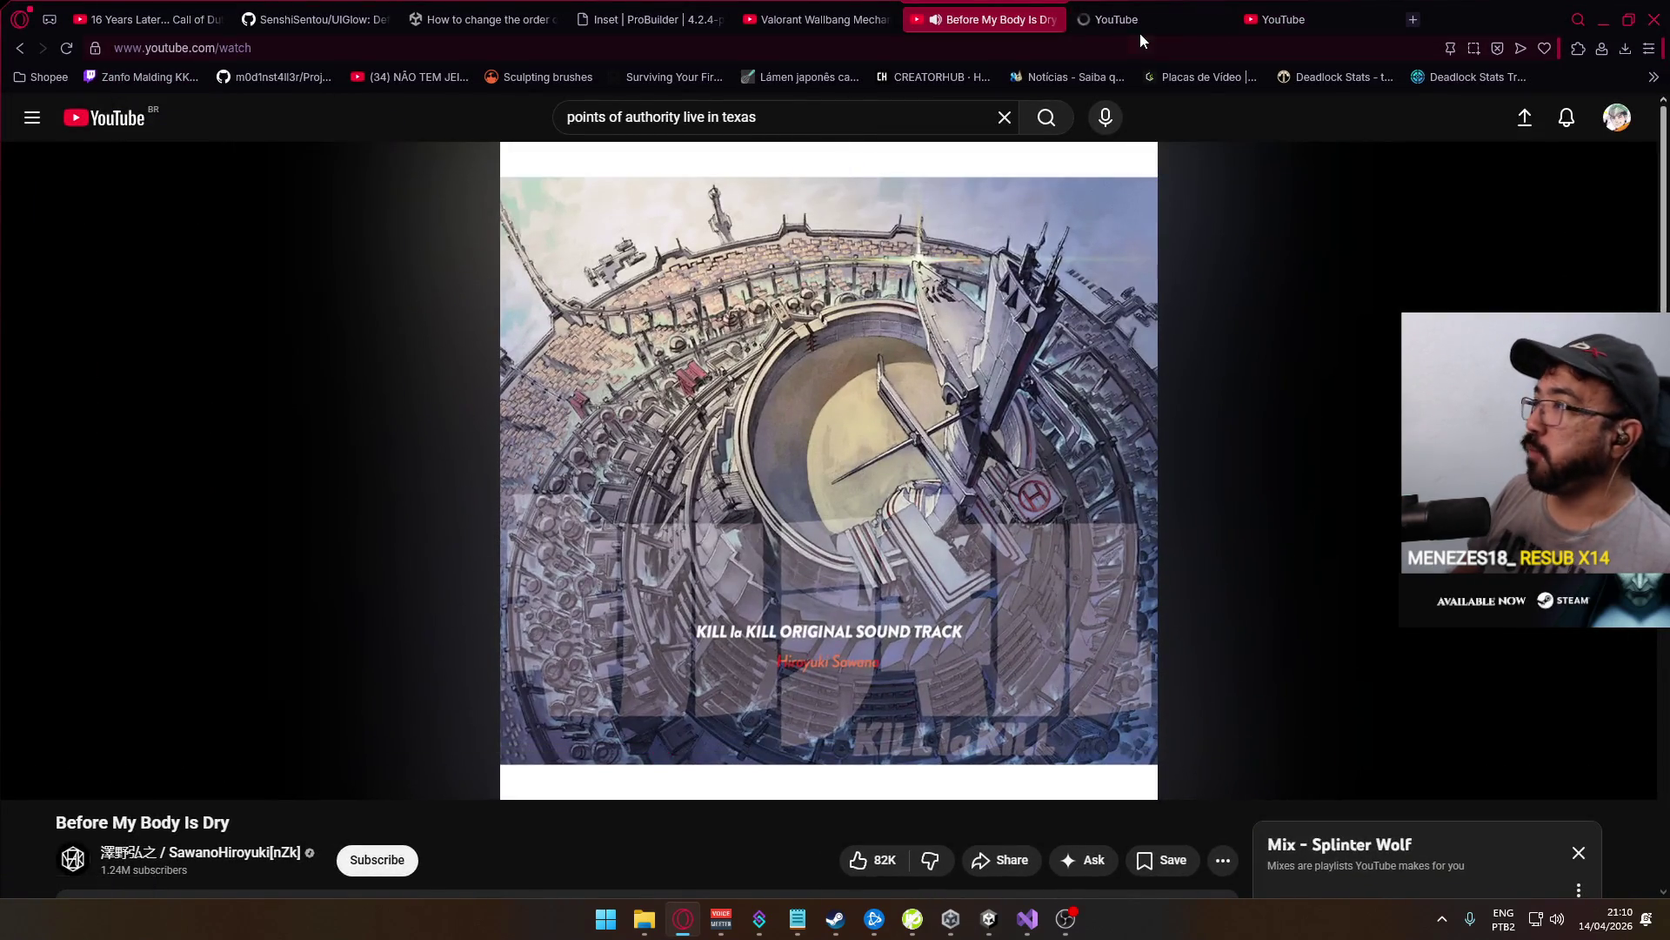
Step: Search YouTube for 'from trailer season 1' and open the FROM - Exclusive Official Clip (2022)
{"action": "left_click", "coordinate": [1187, 17]}
{"action": "left_click", "coordinate": [1388, 20]}
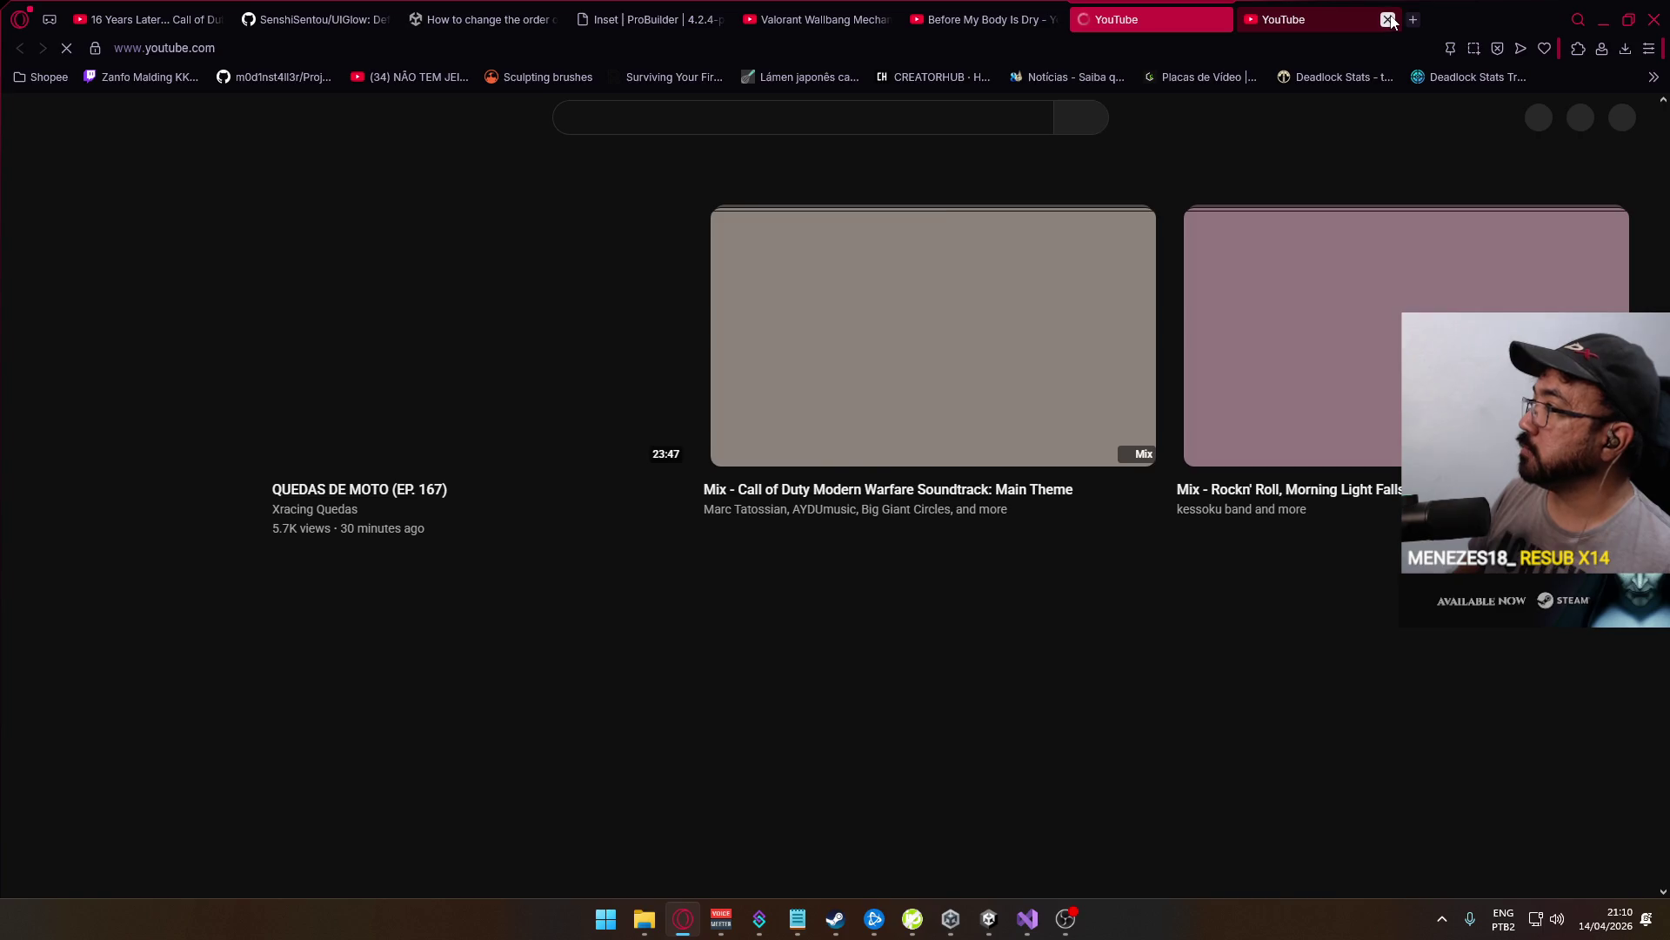
{"action": "left_click", "coordinate": [618, 119]}
{"action": "type", "text": "fr"}
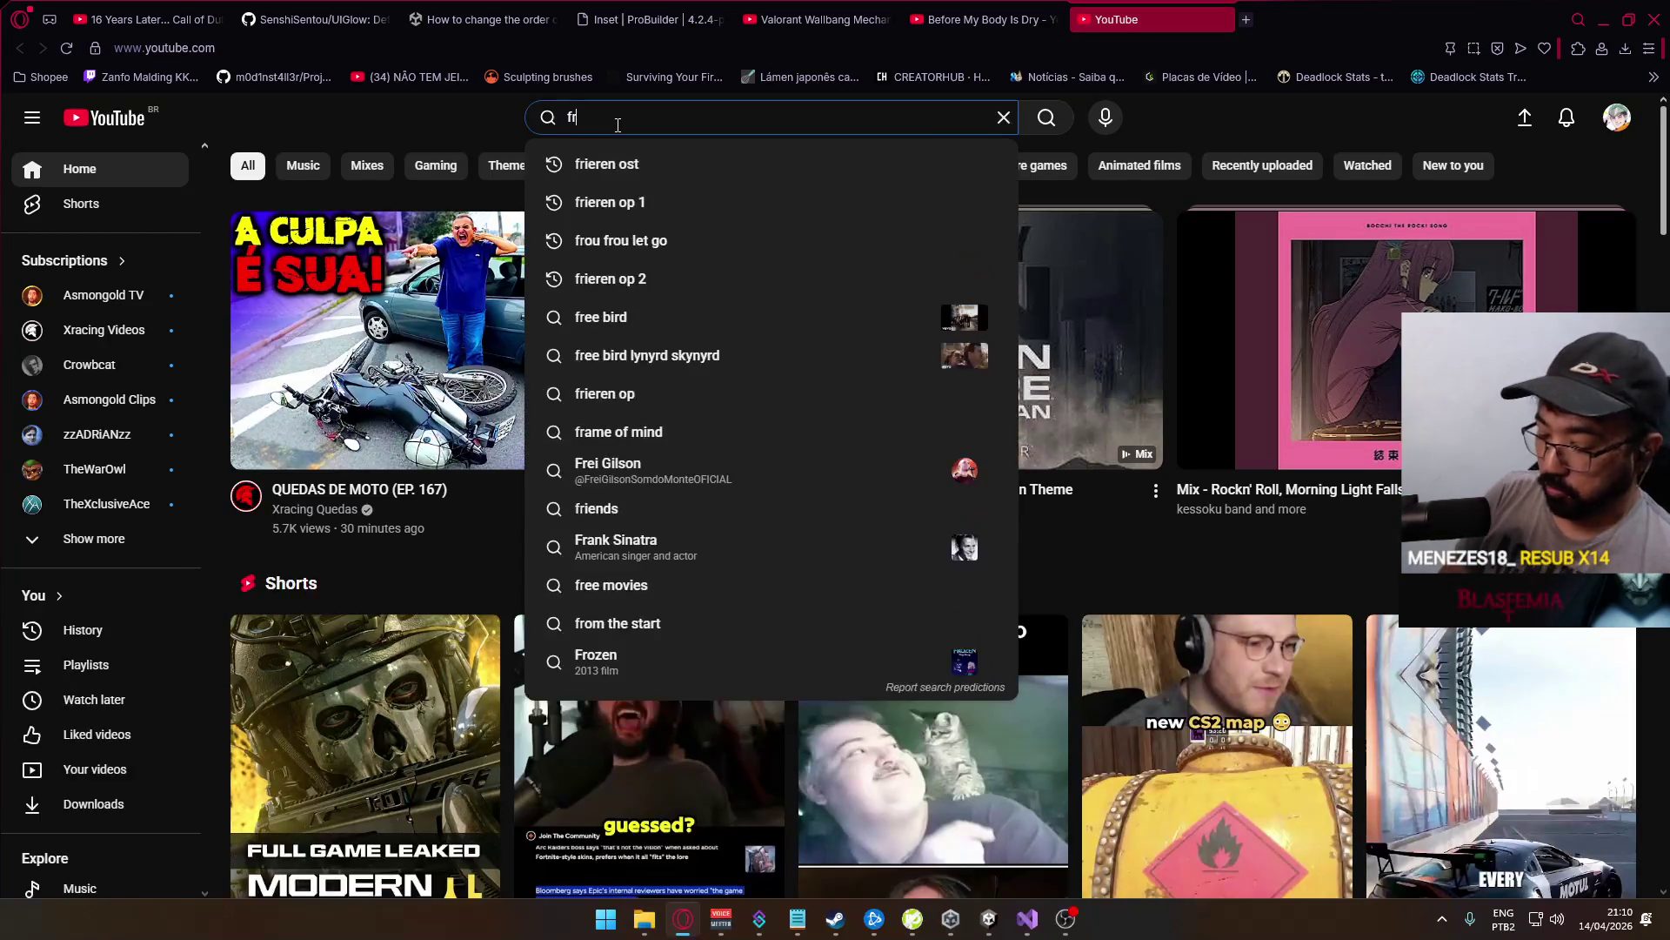
{"action": "type", "text": "om"}
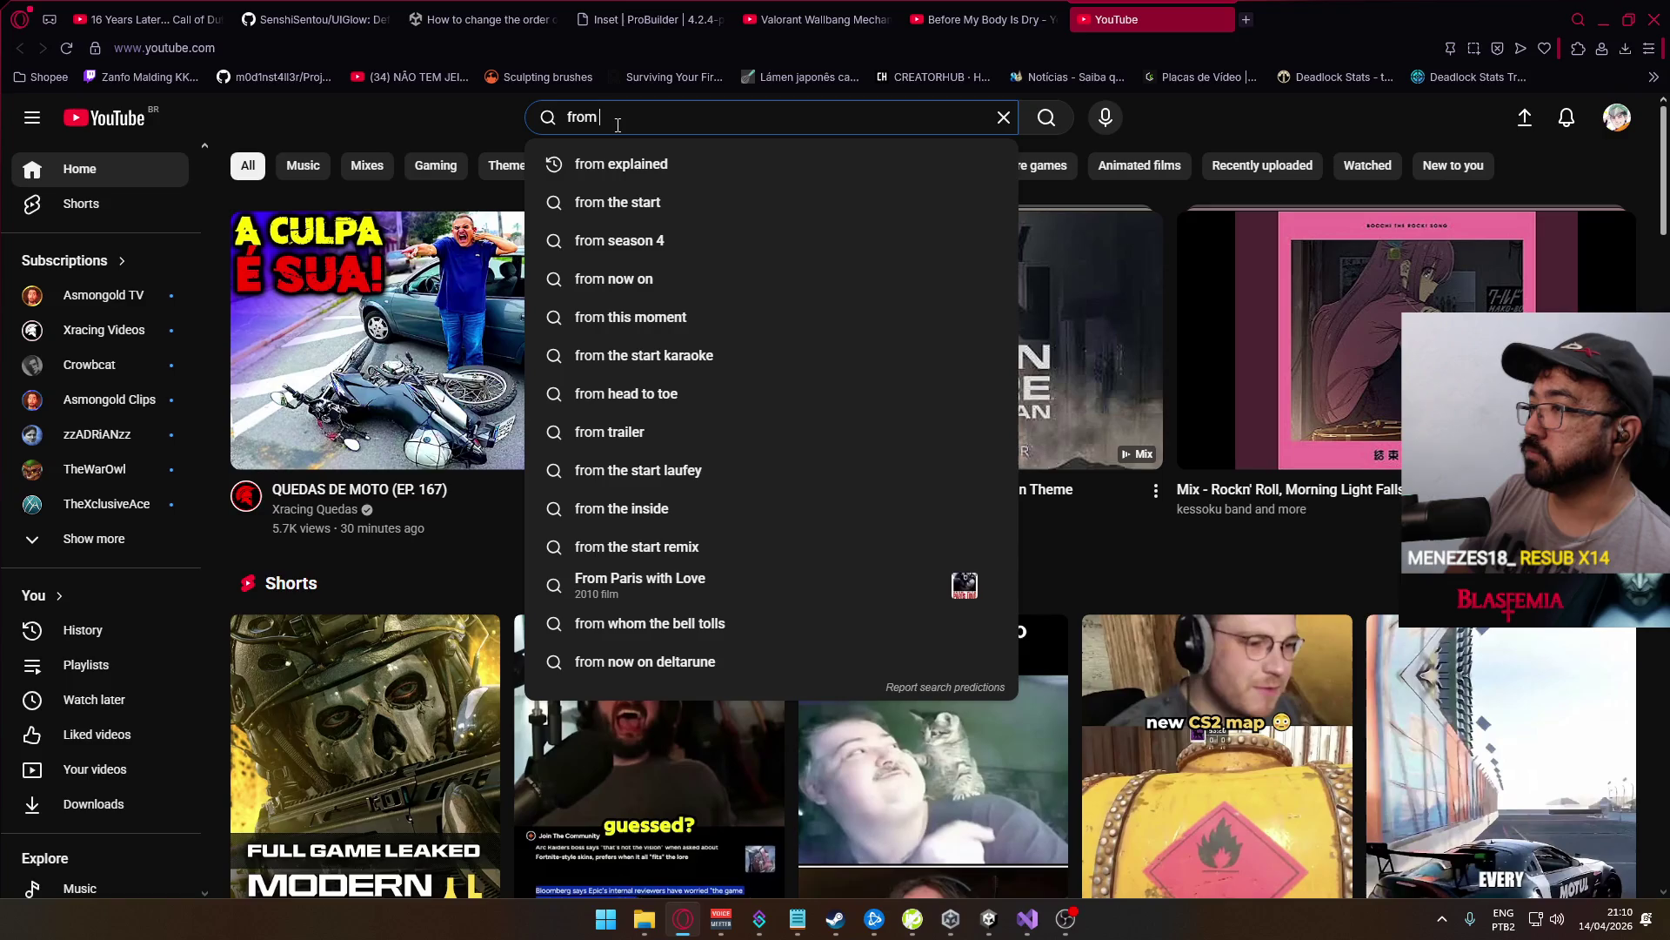
{"action": "type", "text": " trailer"}
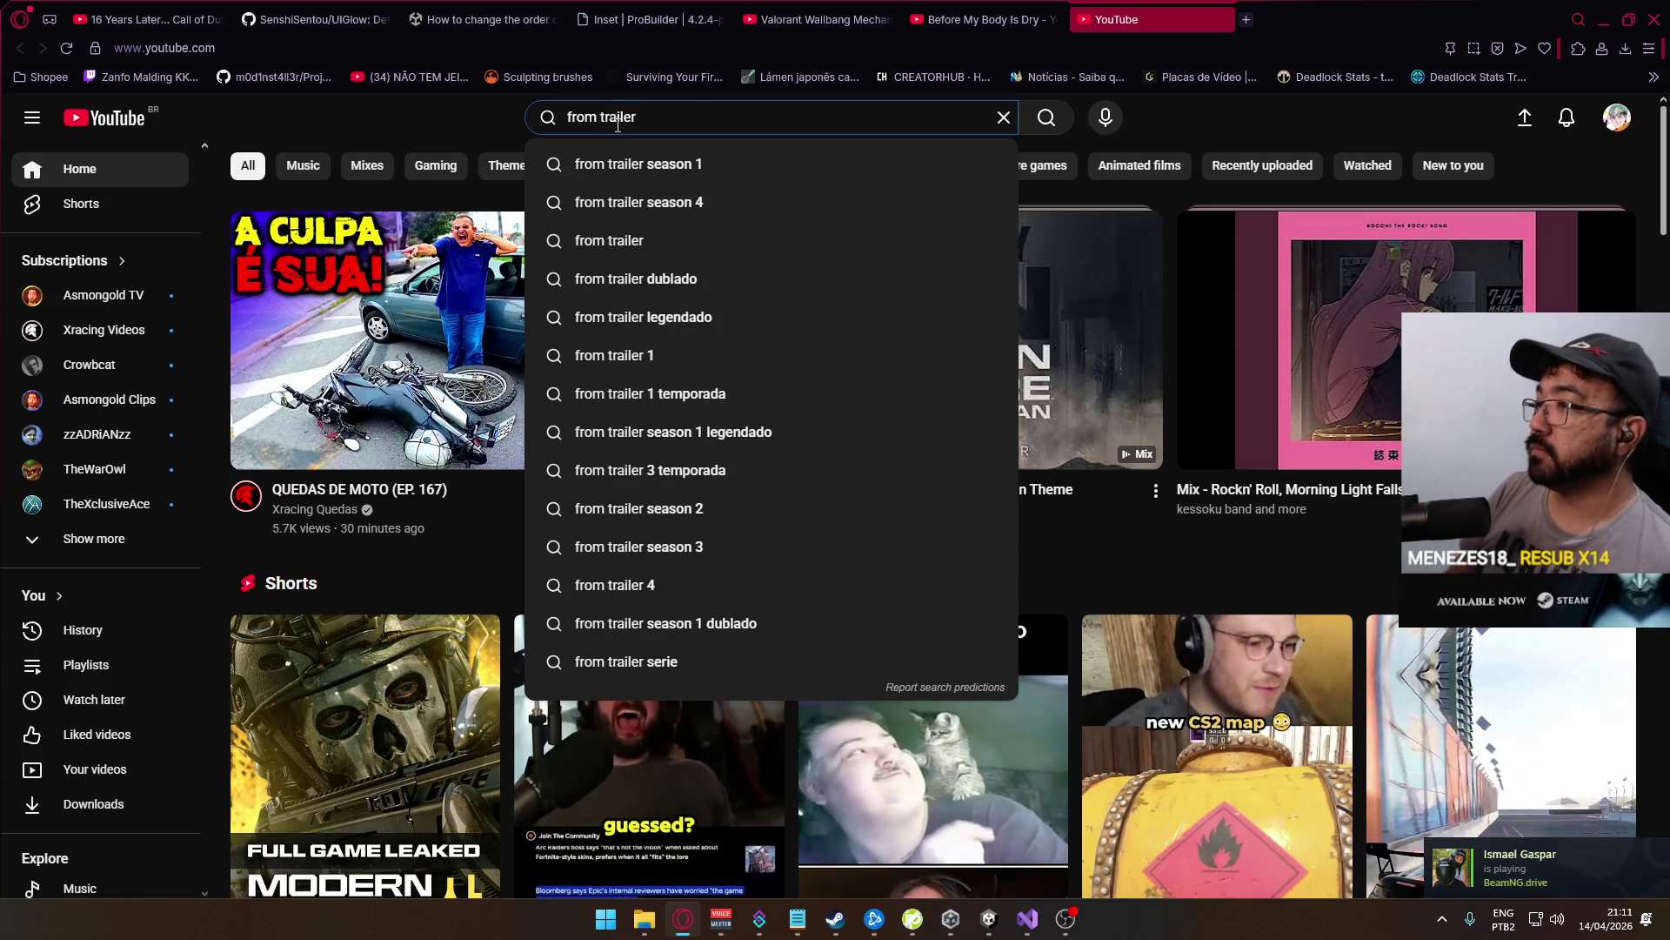
{"action": "key", "text": "Down"}
{"action": "key", "text": "Return"}
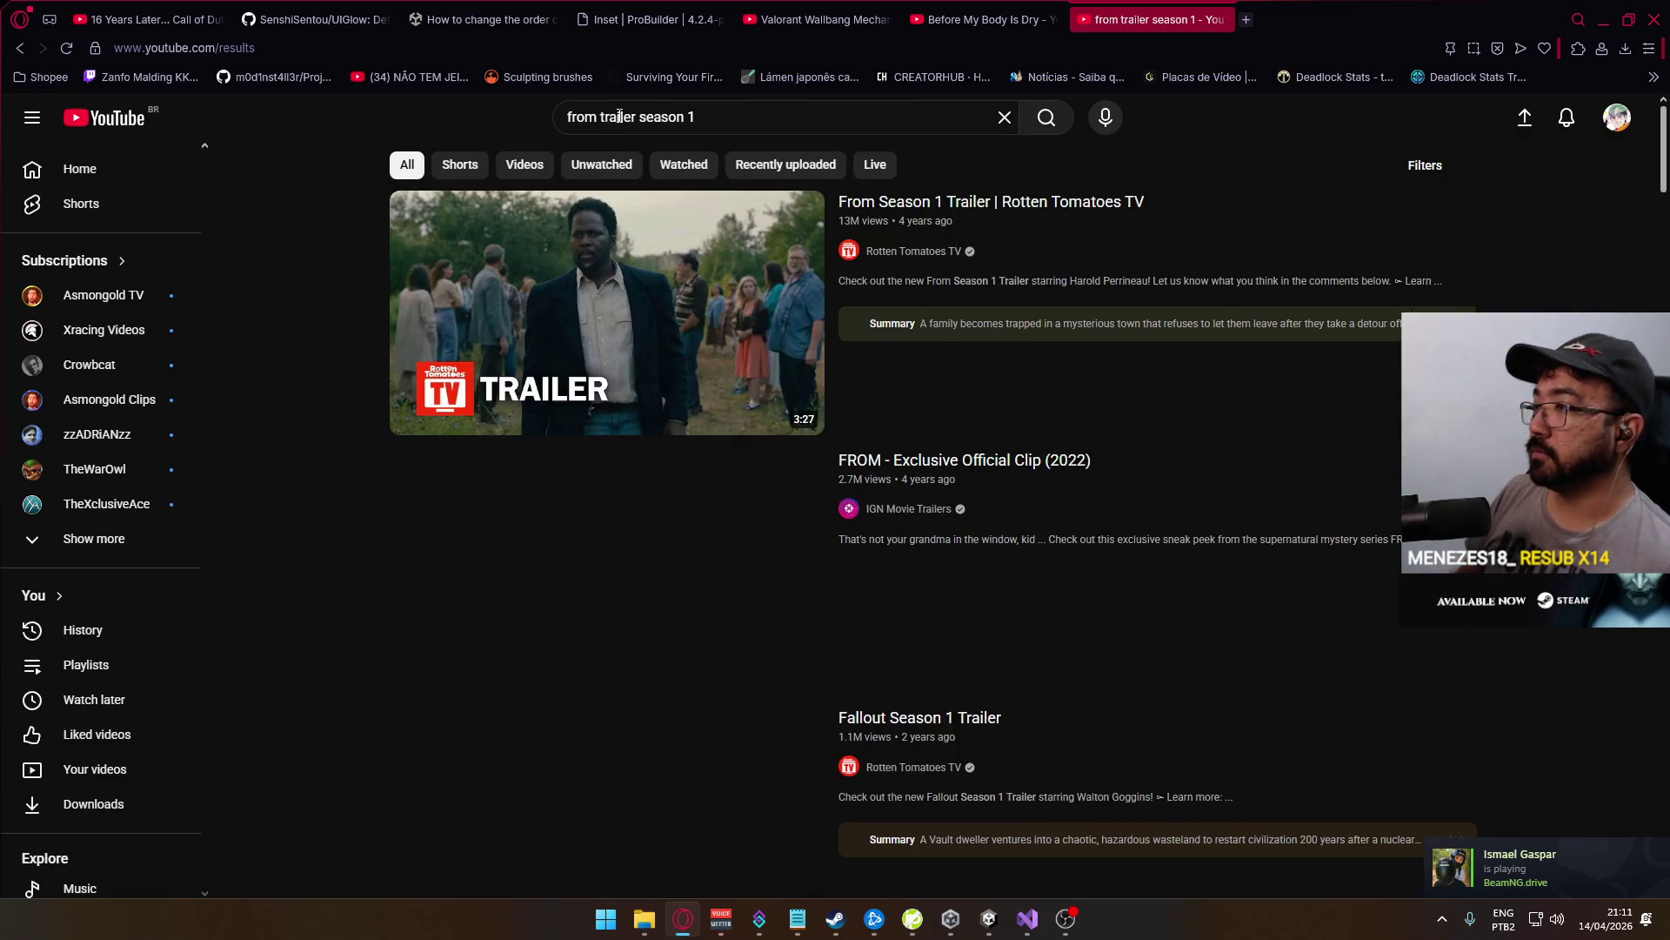
{"action": "mouse_move", "coordinate": [606, 311]}
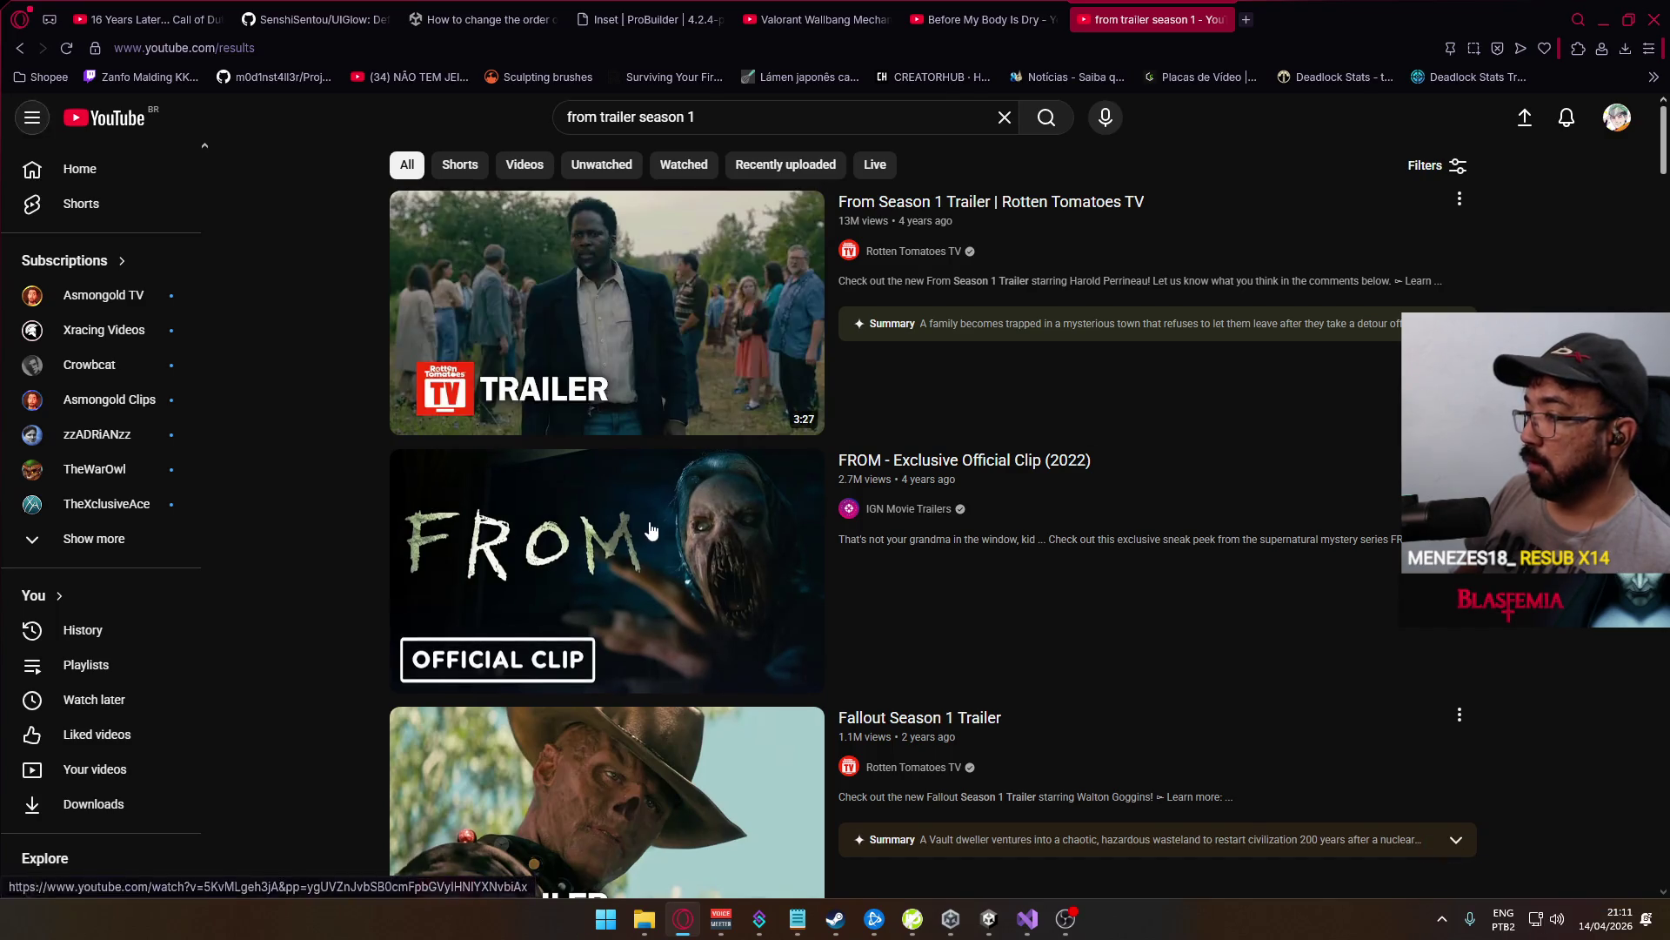
{"action": "left_click", "coordinate": [1060, 554]}
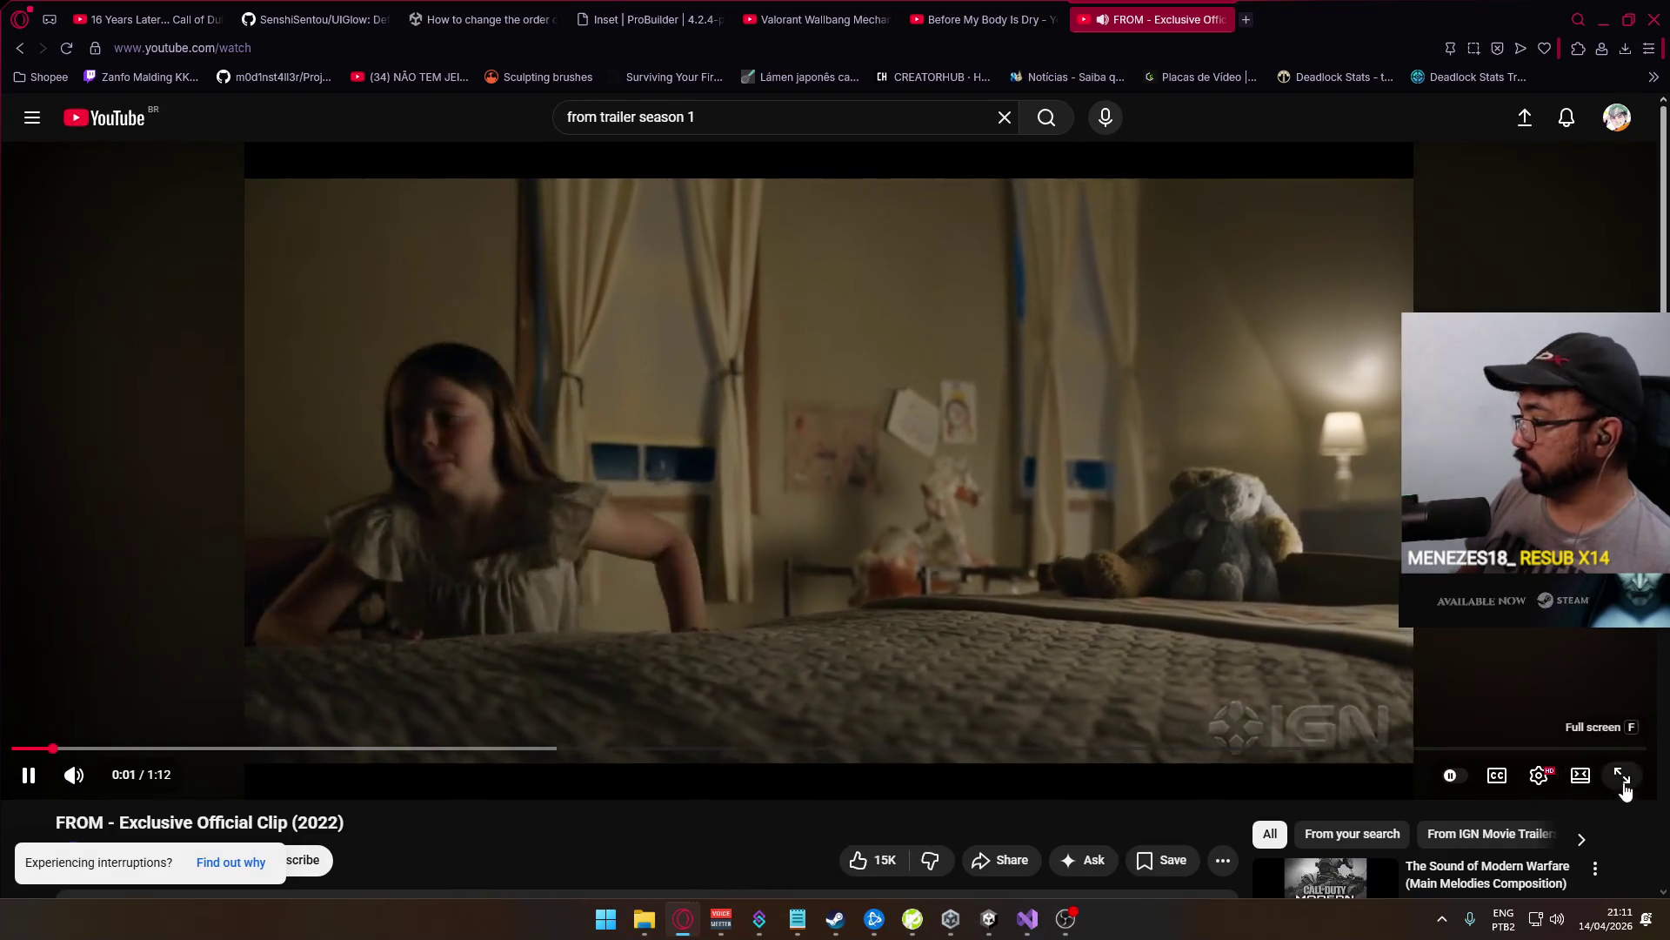
Step: Watch the FROM clip full screen, pause near its end, exit full screen, and close its tab
{"action": "left_click", "coordinate": [1622, 777]}
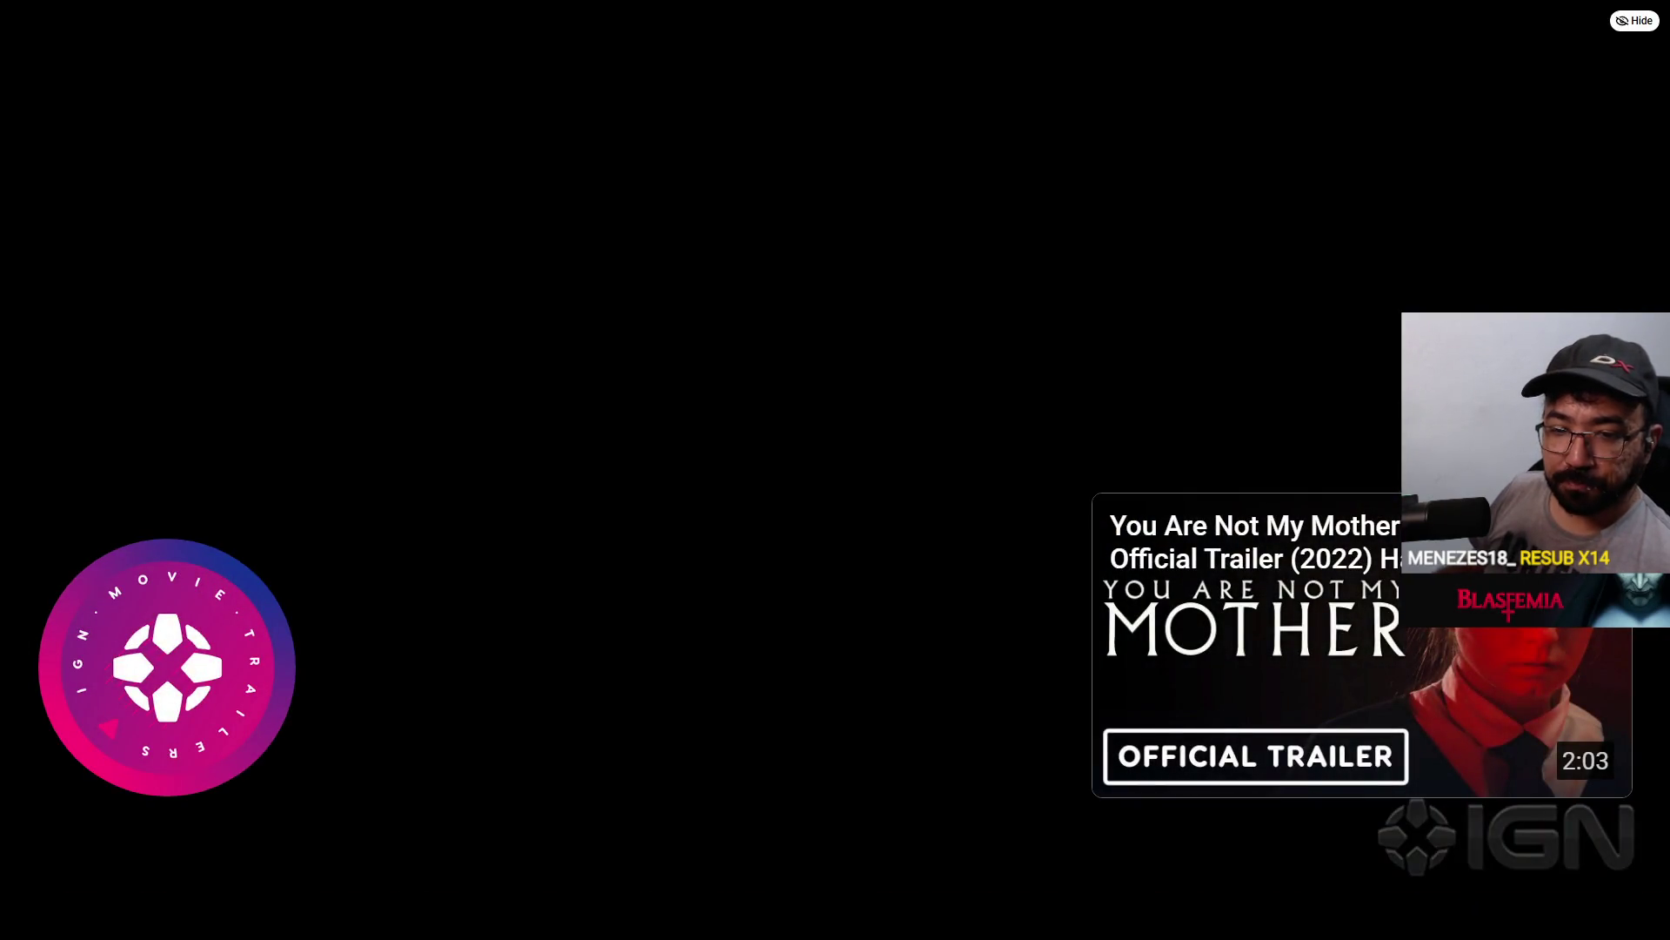
{"action": "left_click", "coordinate": [764, 503]}
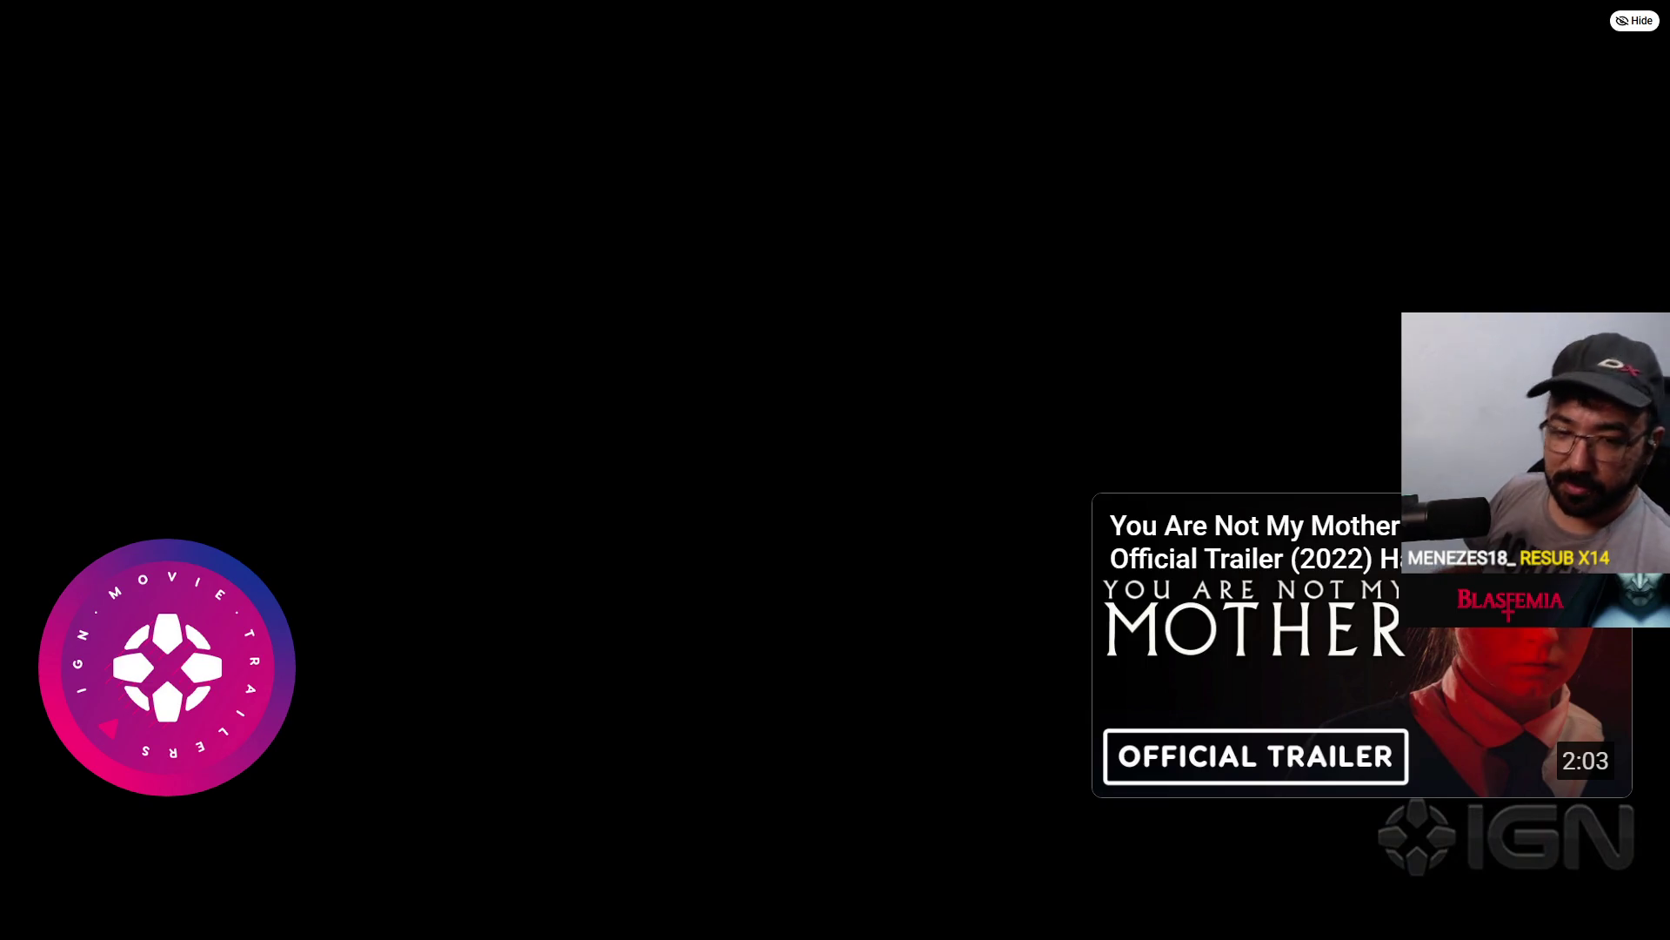
{"action": "mouse_move", "coordinate": [932, 586]}
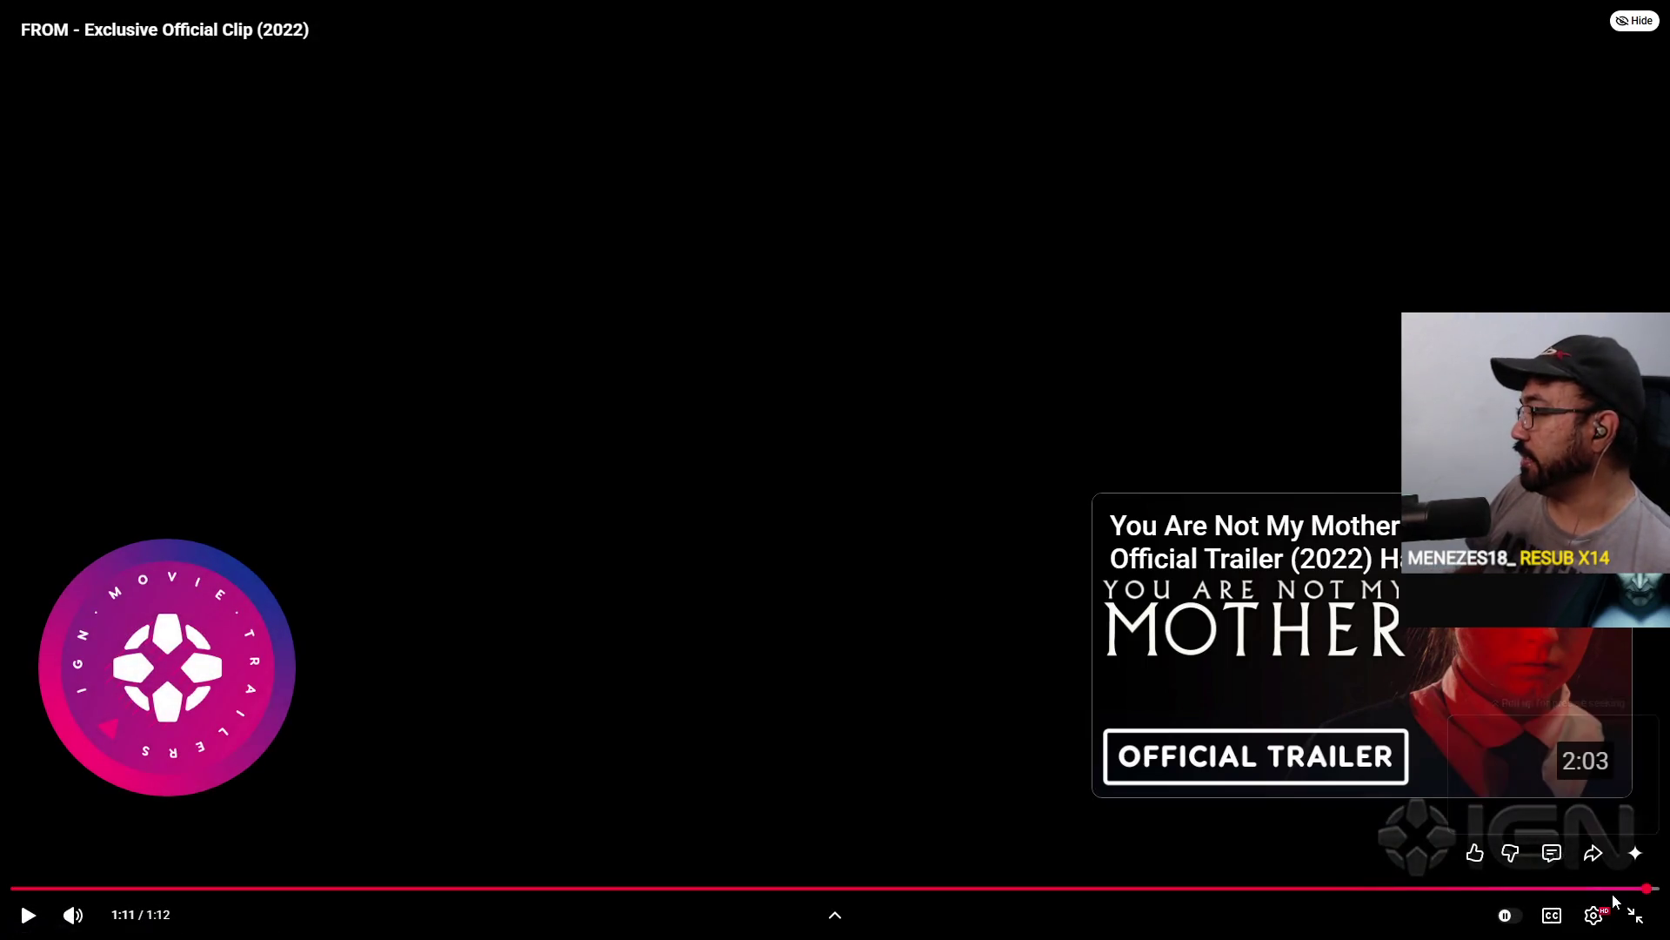
{"action": "left_click", "coordinate": [1630, 916]}
{"action": "scroll", "coordinate": [840, 442], "scroll_direction": "down", "scroll_amount": 3}
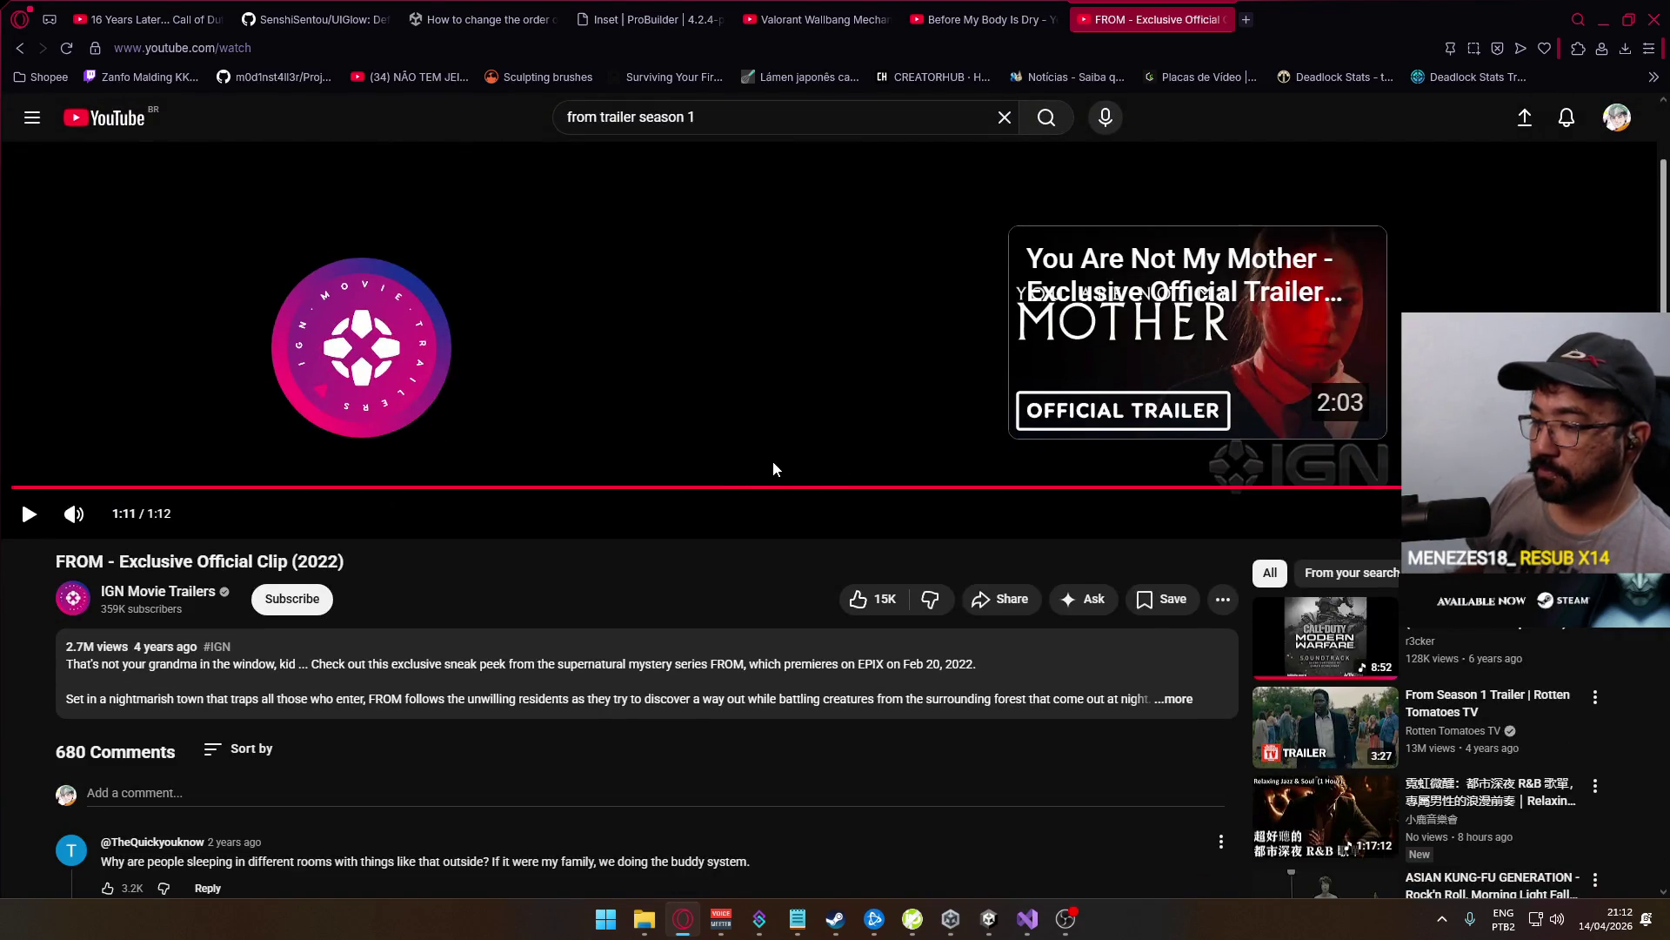
{"action": "scroll", "coordinate": [774, 468], "scroll_direction": "up", "scroll_amount": 3}
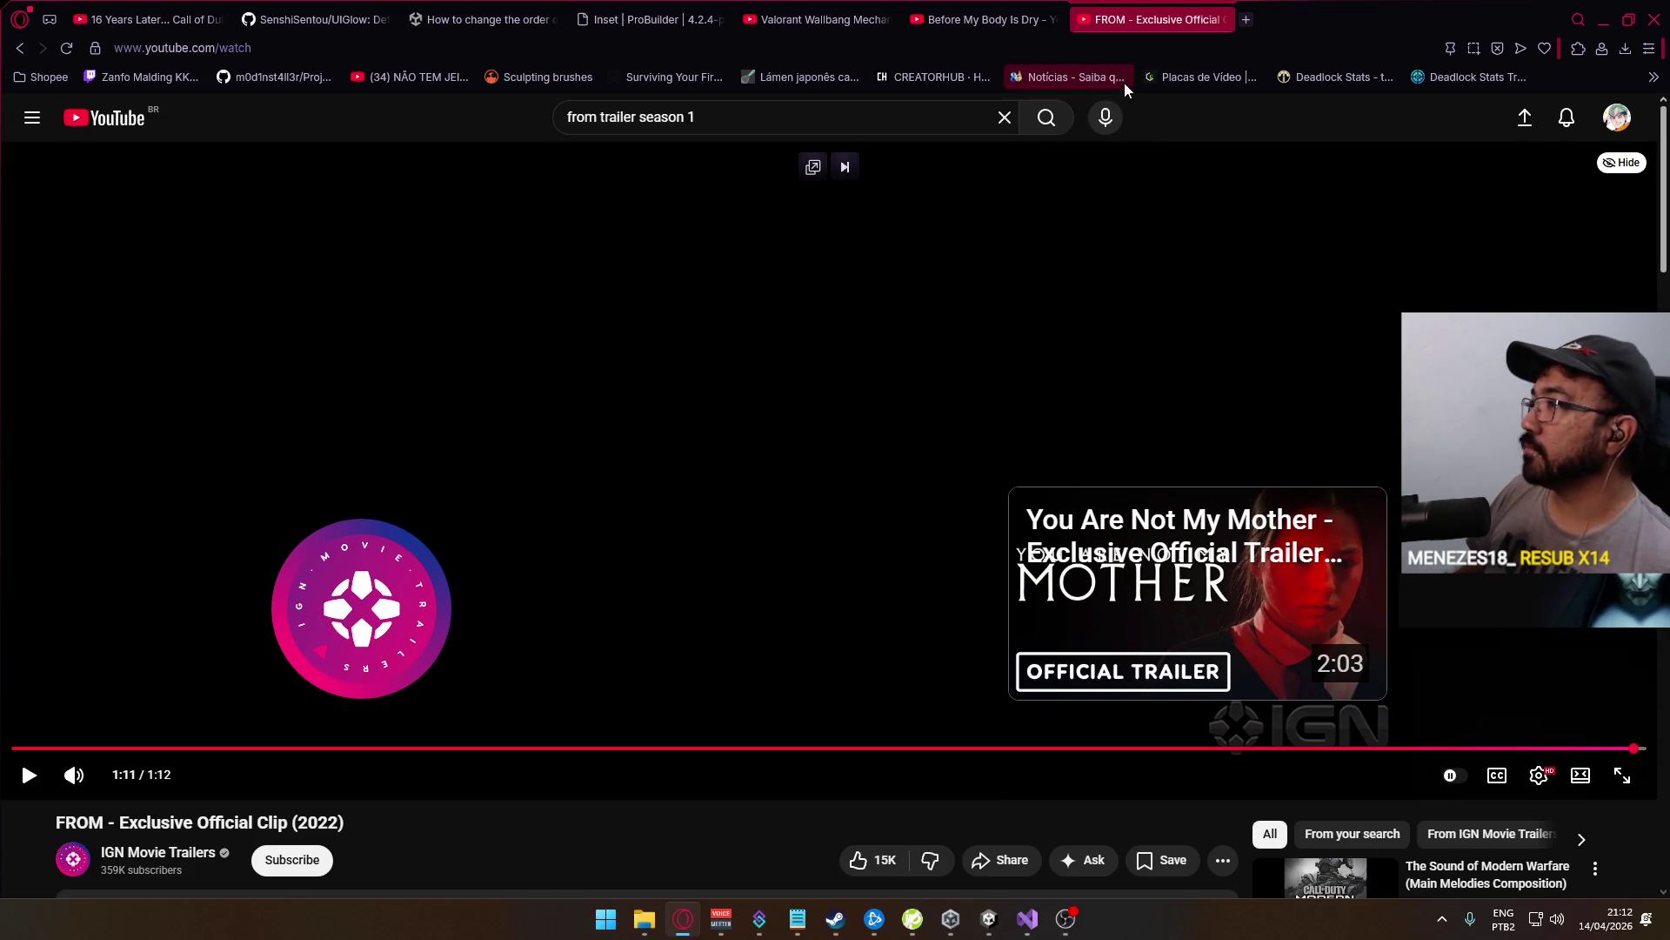
{"action": "left_click", "coordinate": [1221, 19]}
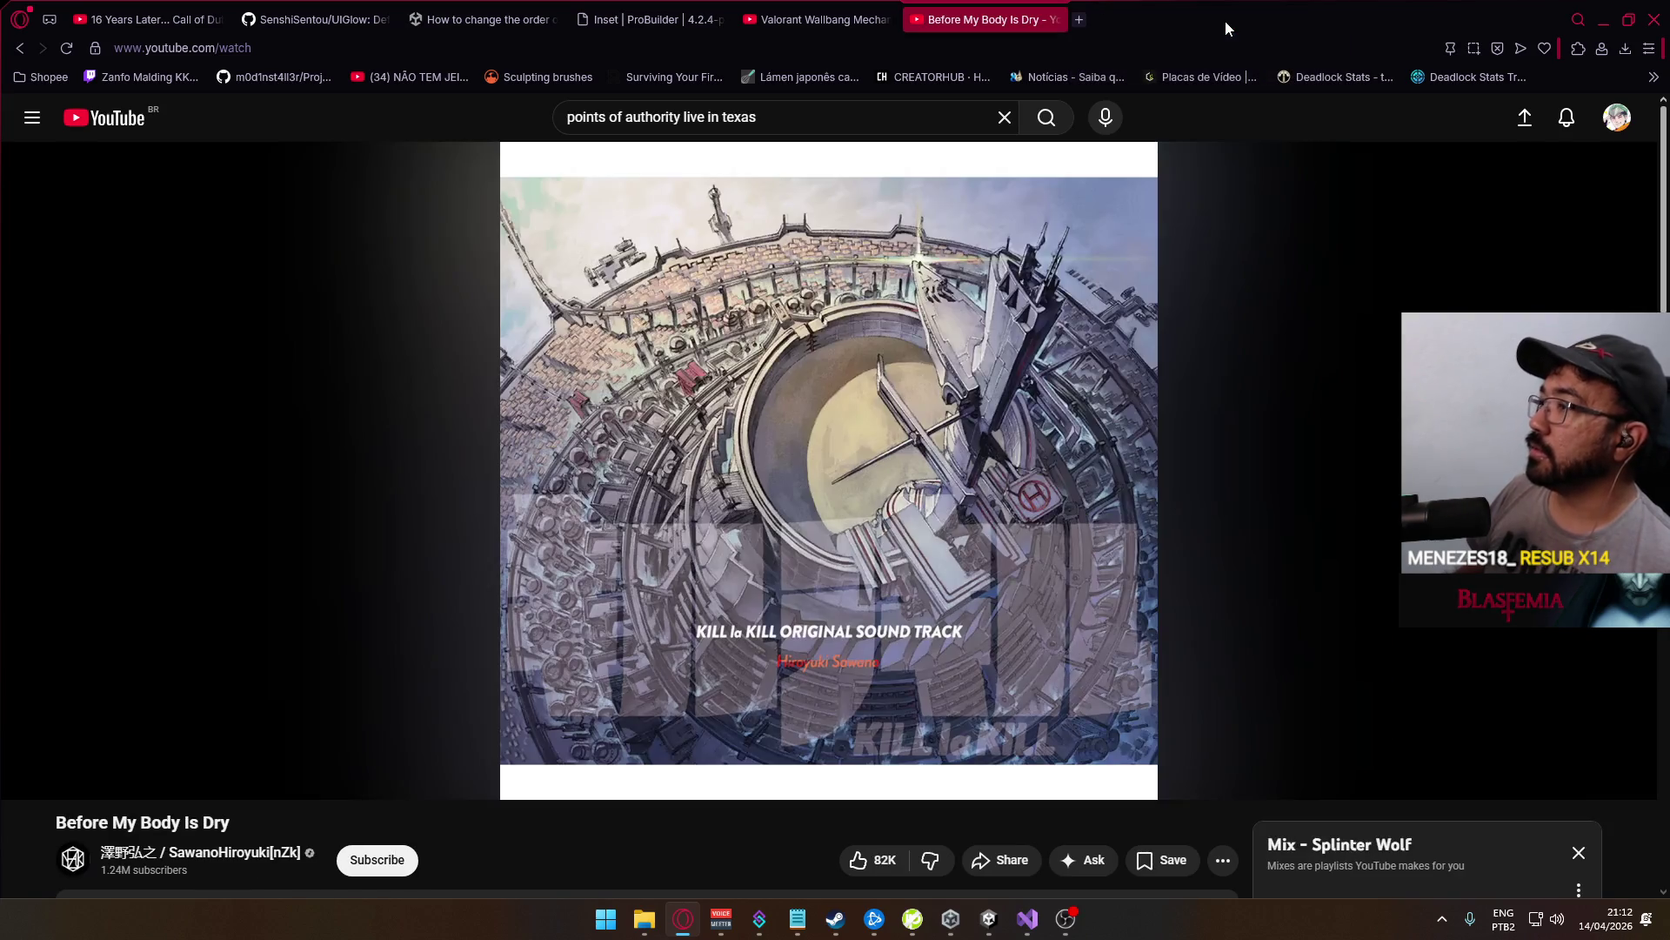
Step: Minimize the browser and browse the Animations > UI folder in Unity's Project window
{"action": "left_click", "coordinate": [1602, 21]}
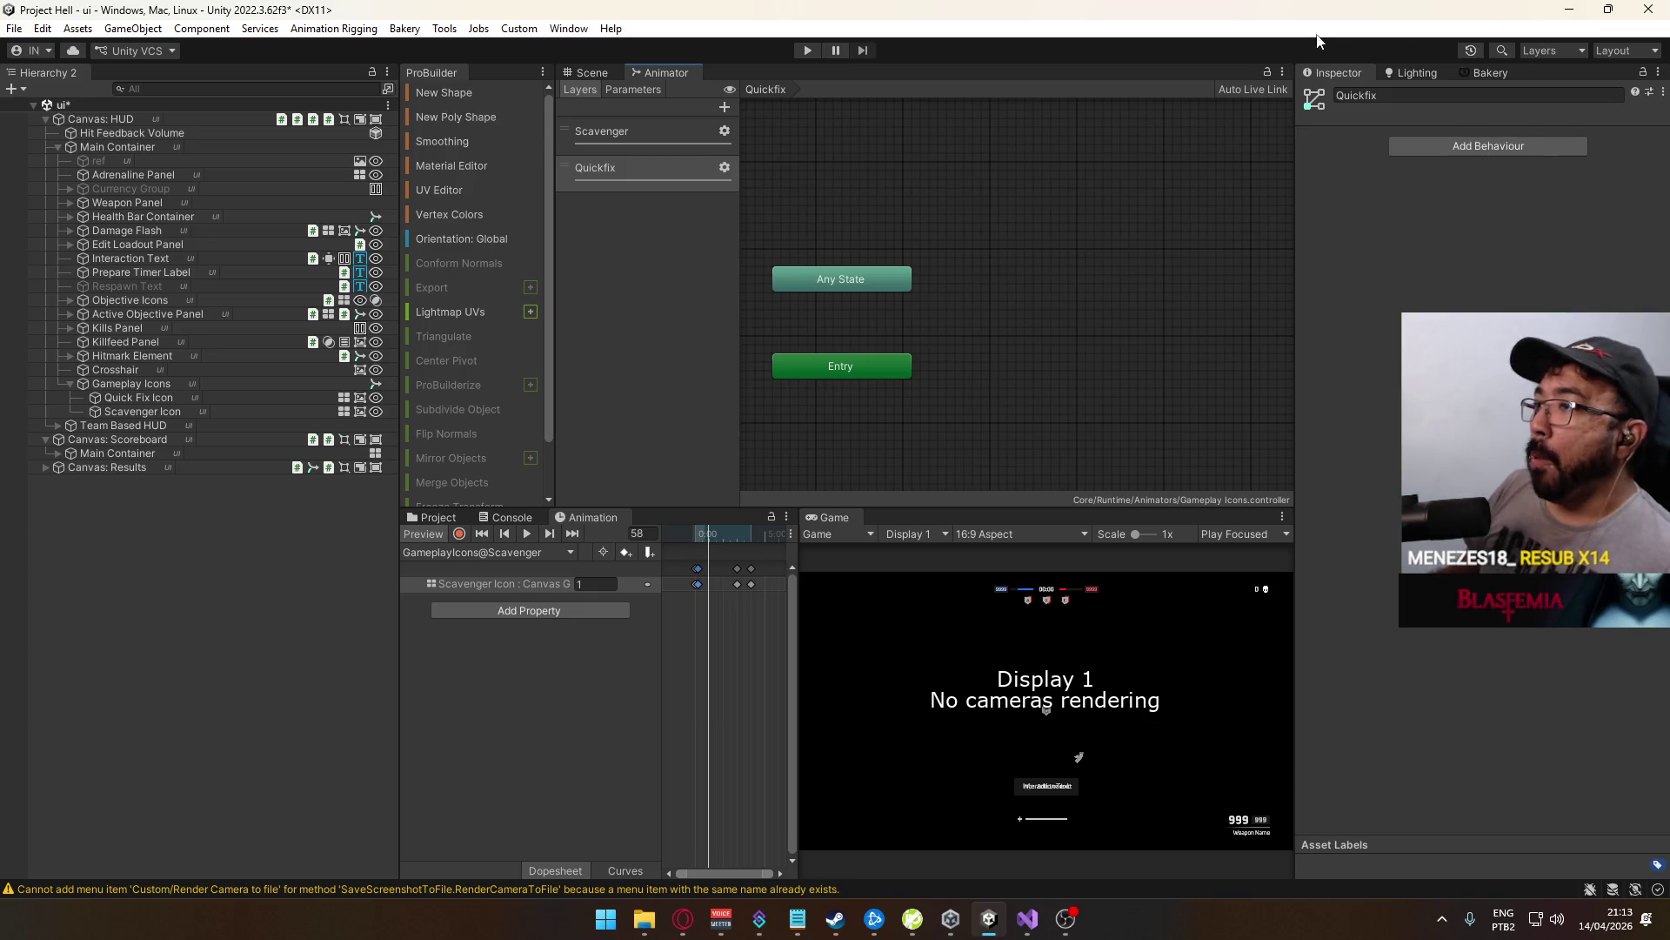
{"action": "left_click", "coordinate": [440, 519]}
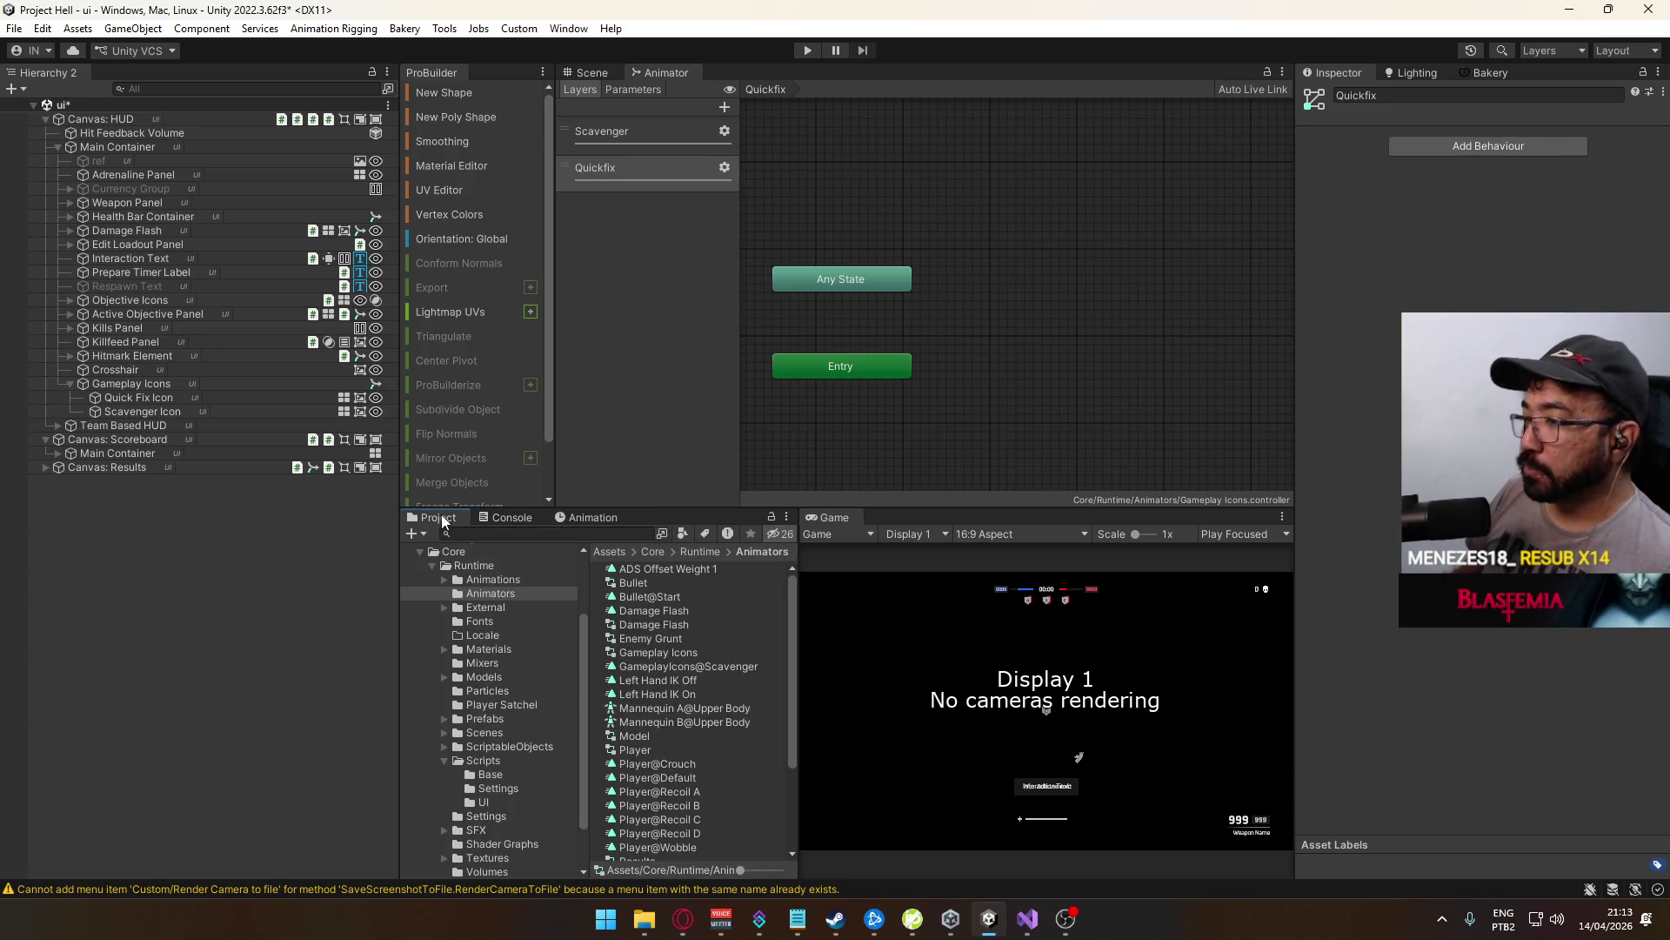
{"action": "scroll", "coordinate": [696, 616], "scroll_direction": "down", "scroll_amount": 3}
{"action": "scroll", "coordinate": [703, 687], "scroll_direction": "up", "scroll_amount": 3}
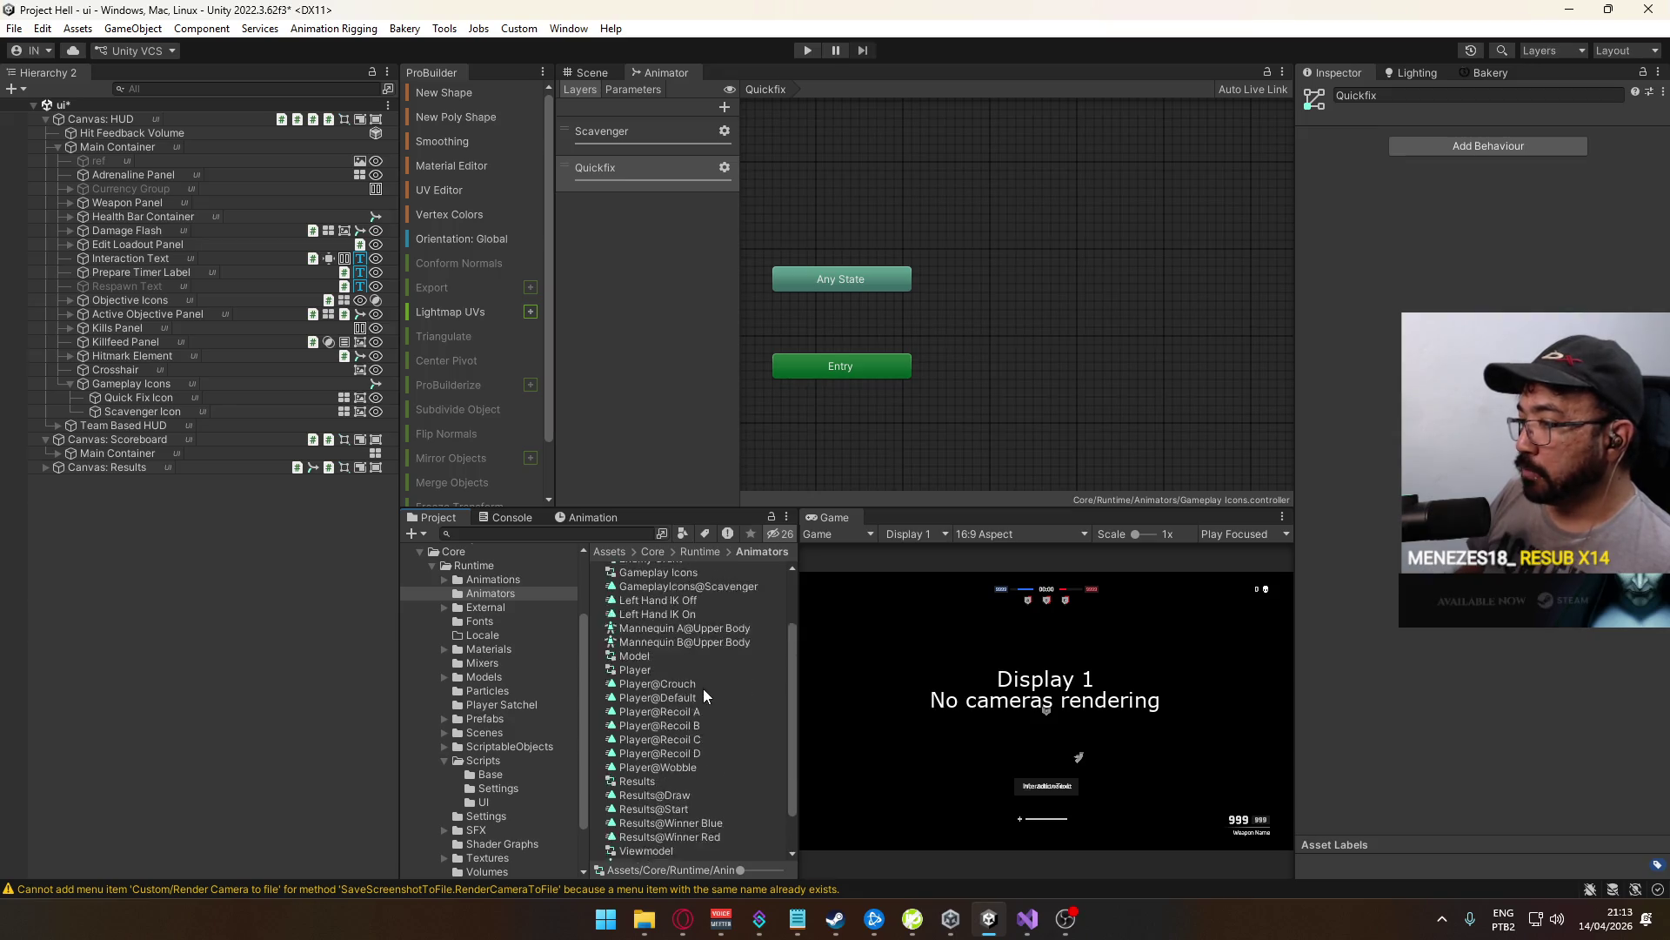
{"action": "left_click", "coordinate": [530, 581]}
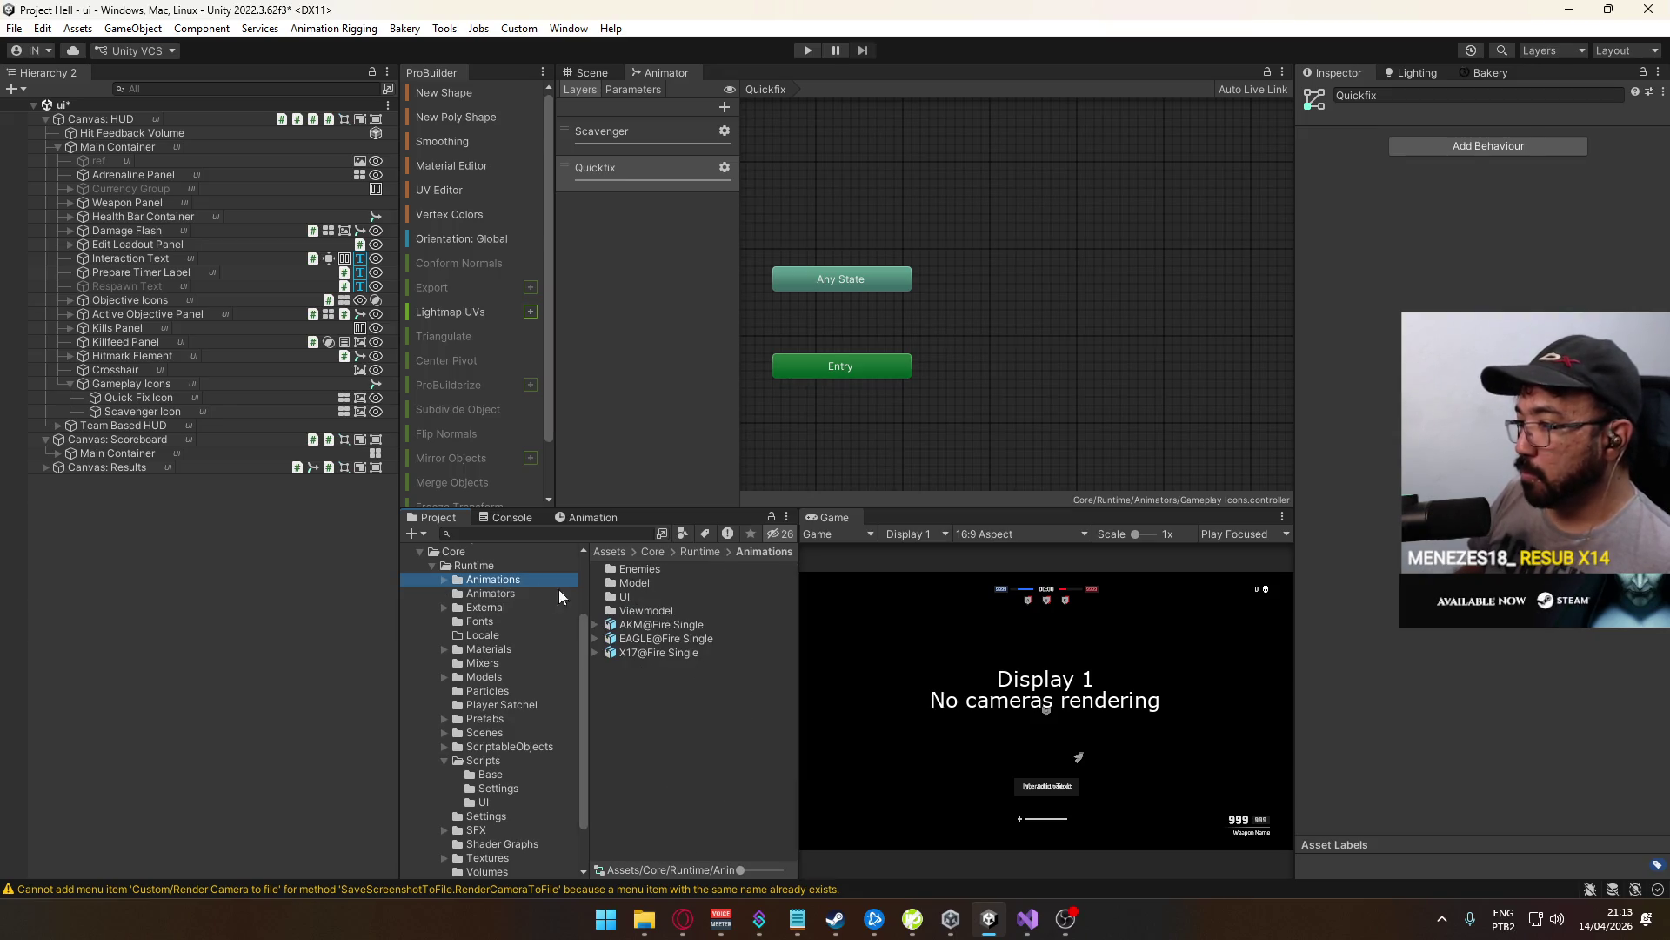
{"action": "double_click", "coordinate": [661, 597]}
{"action": "scroll", "coordinate": [719, 660], "scroll_direction": "down", "scroll_amount": 5}
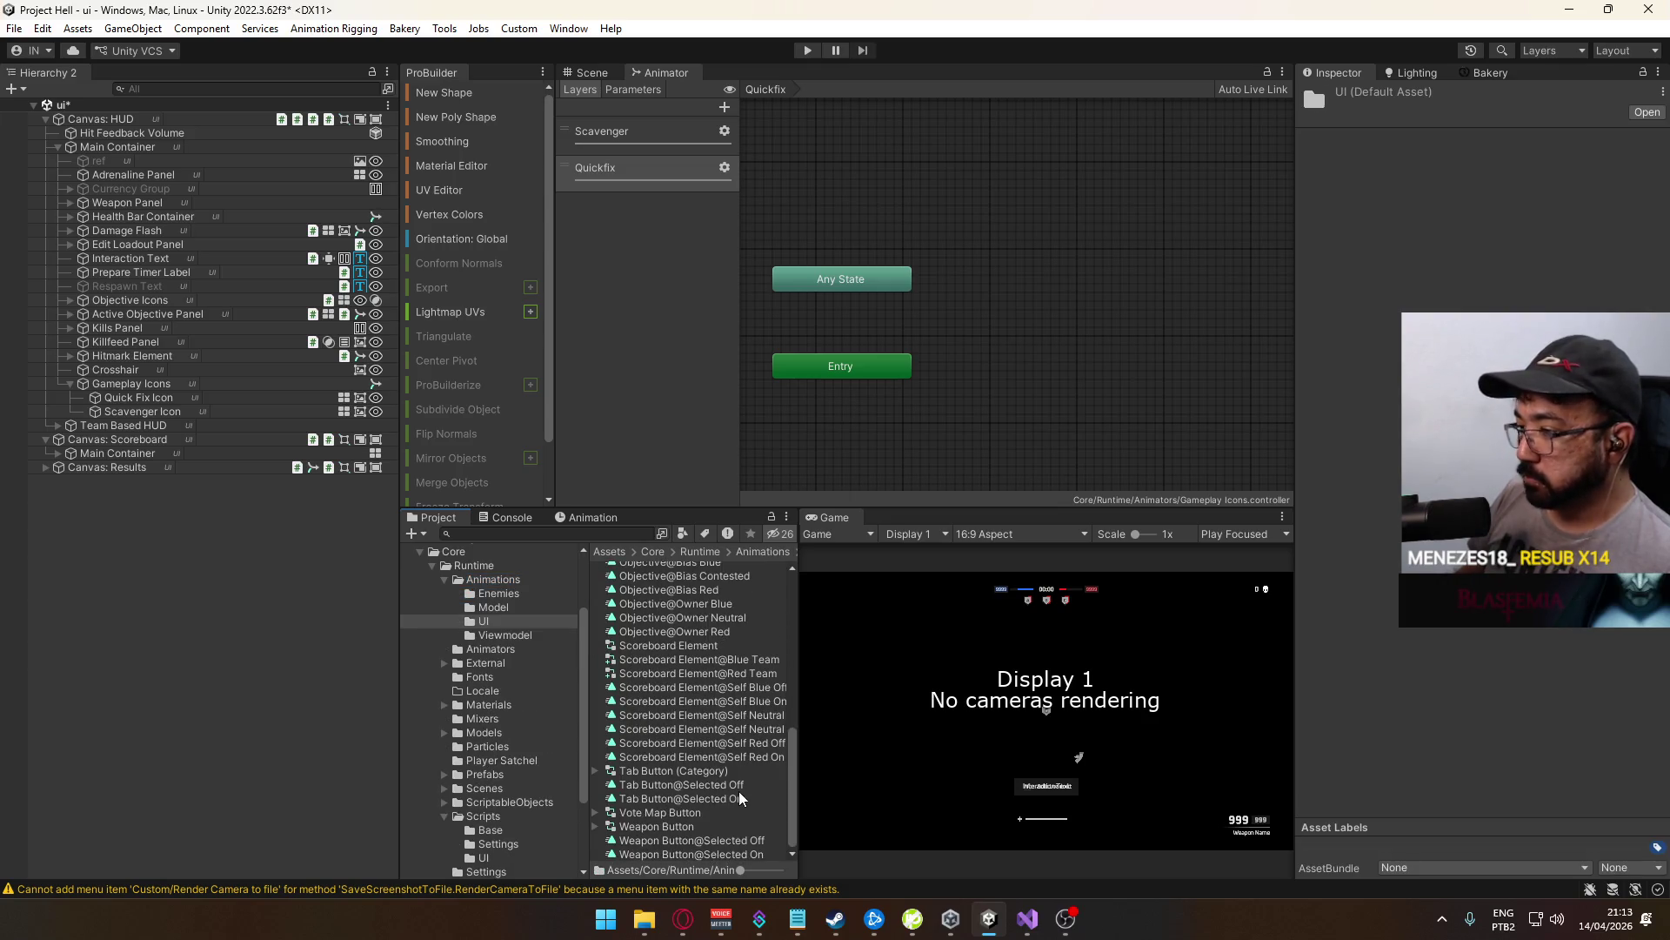
{"action": "scroll", "coordinate": [696, 713], "scroll_direction": "up", "scroll_amount": 3}
{"action": "scroll", "coordinate": [707, 712], "scroll_direction": "up", "scroll_amount": 5}
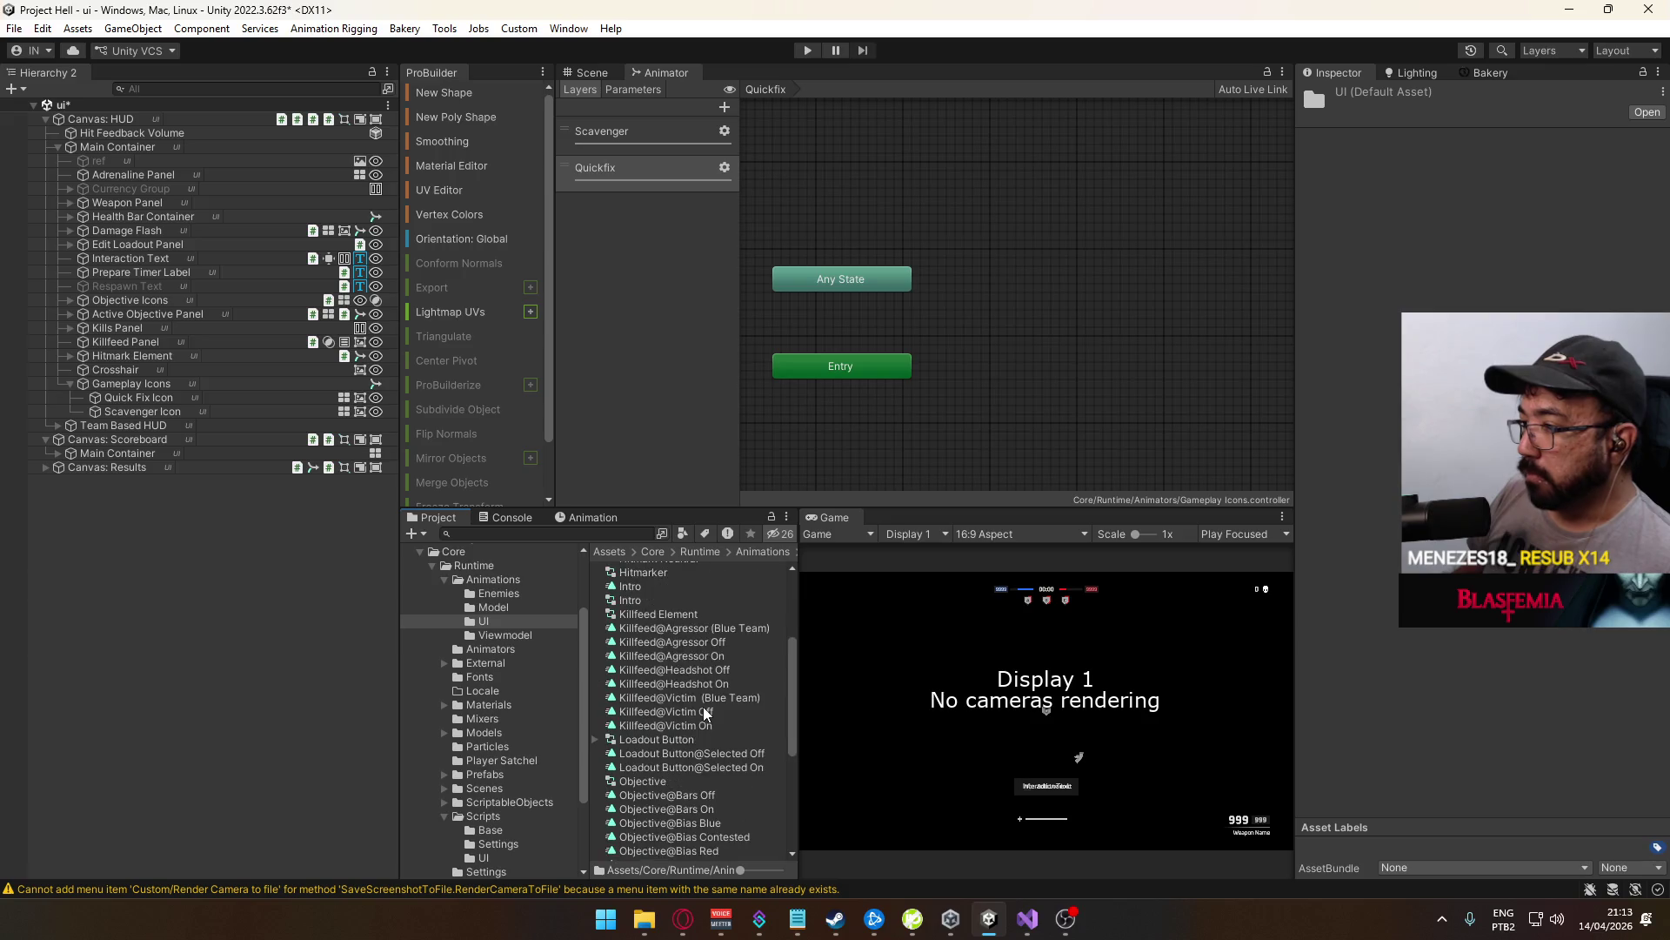
{"action": "scroll", "coordinate": [722, 683], "scroll_direction": "down", "scroll_amount": 6}
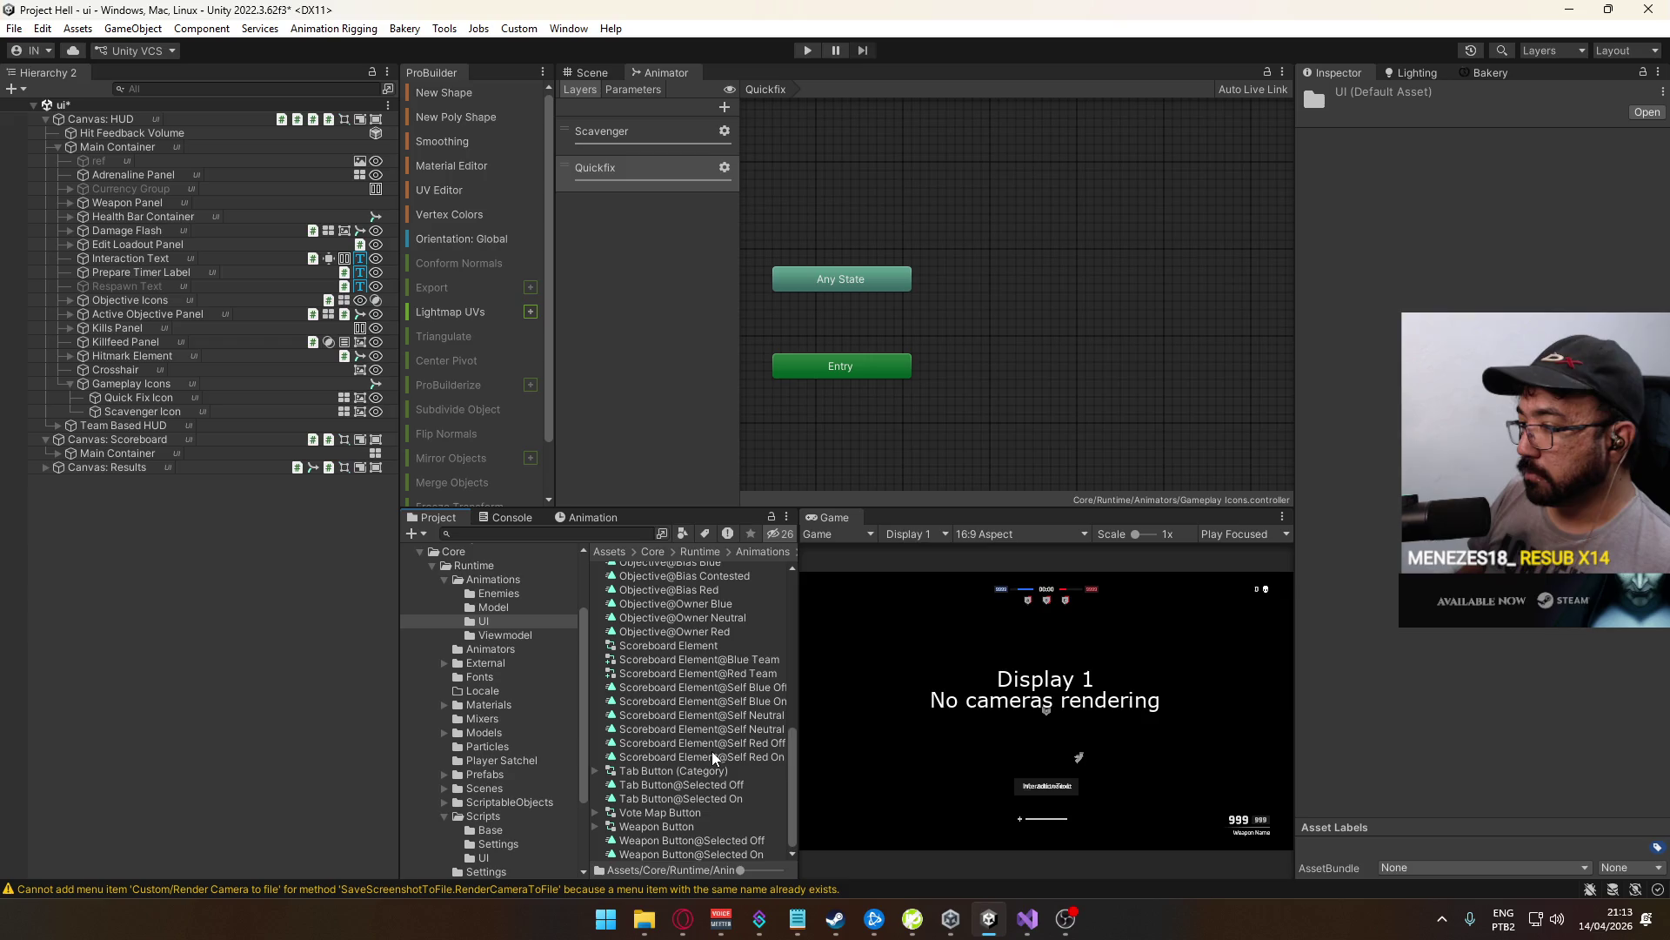
{"action": "scroll", "coordinate": [712, 755], "scroll_direction": "up", "scroll_amount": 3}
{"action": "scroll", "coordinate": [713, 750], "scroll_direction": "up", "scroll_amount": 9}
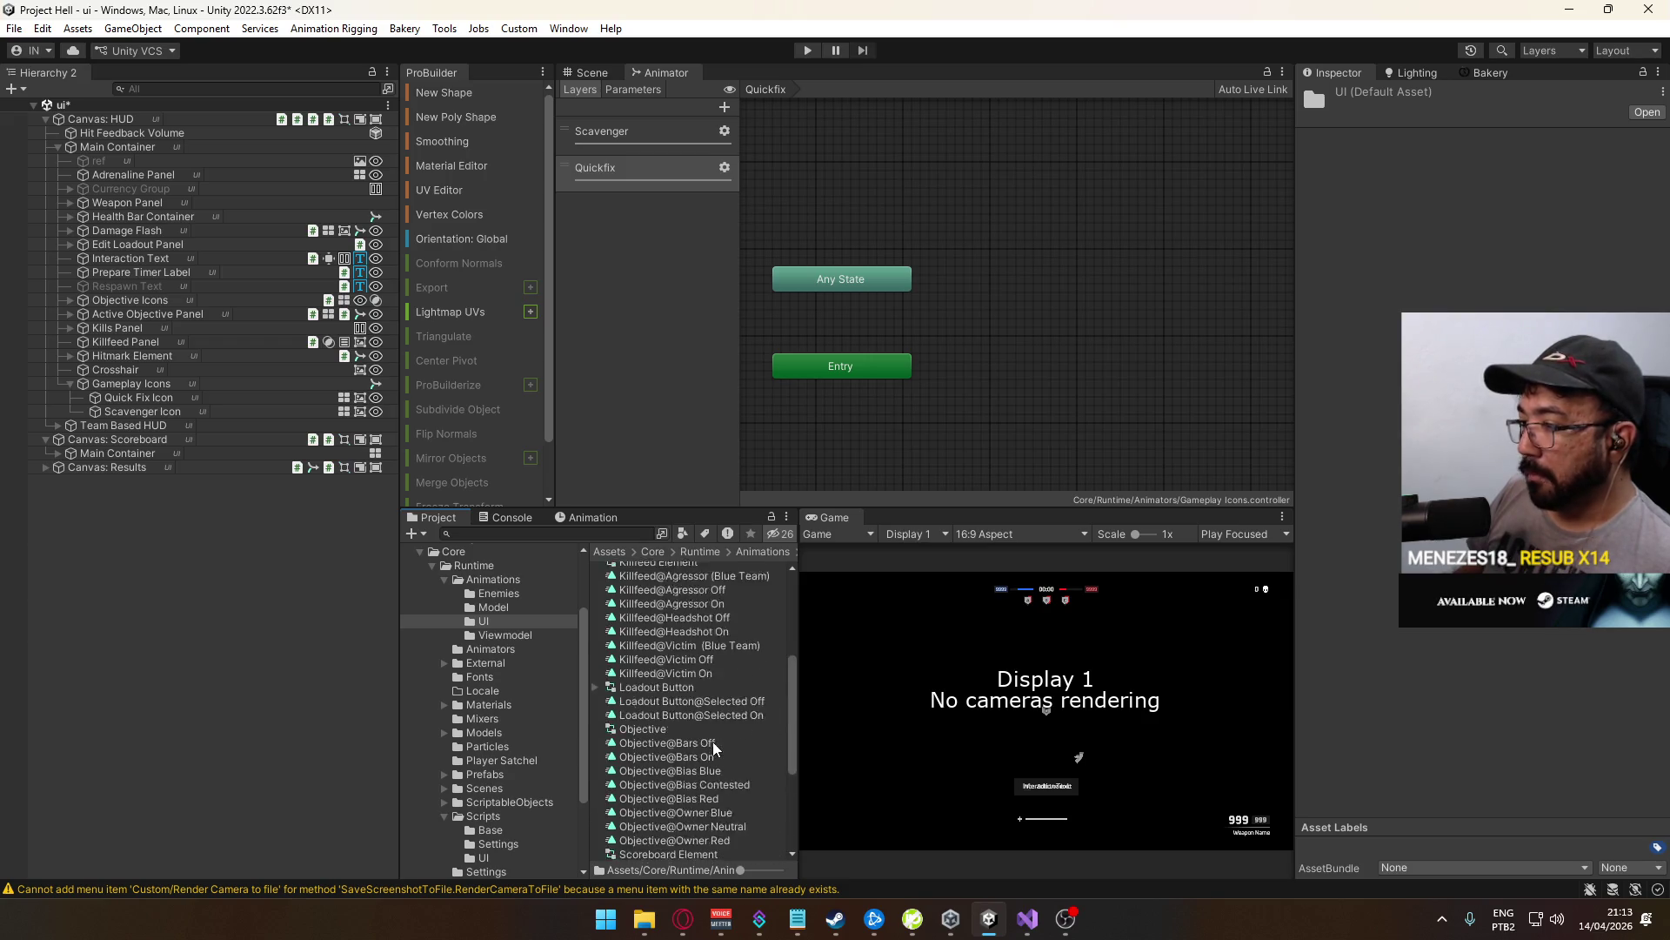
{"action": "scroll", "coordinate": [713, 747], "scroll_direction": "down", "scroll_amount": 9}
{"action": "scroll", "coordinate": [714, 747], "scroll_direction": "down", "scroll_amount": 1}
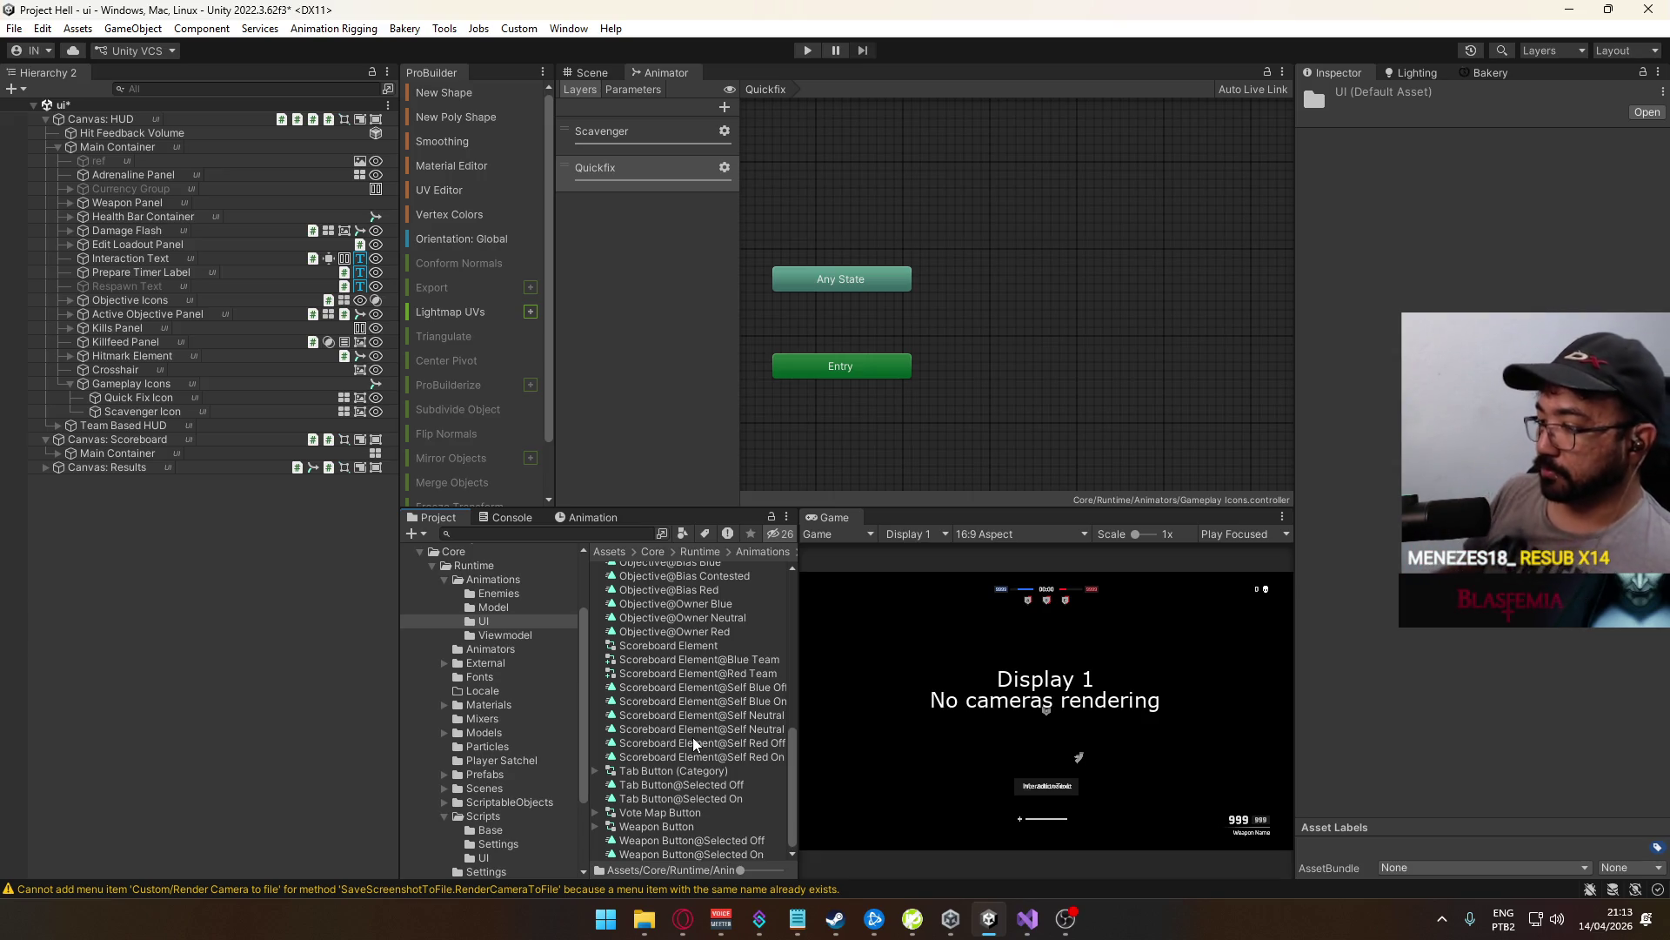
{"action": "scroll", "coordinate": [703, 713], "scroll_direction": "up", "scroll_amount": 10}
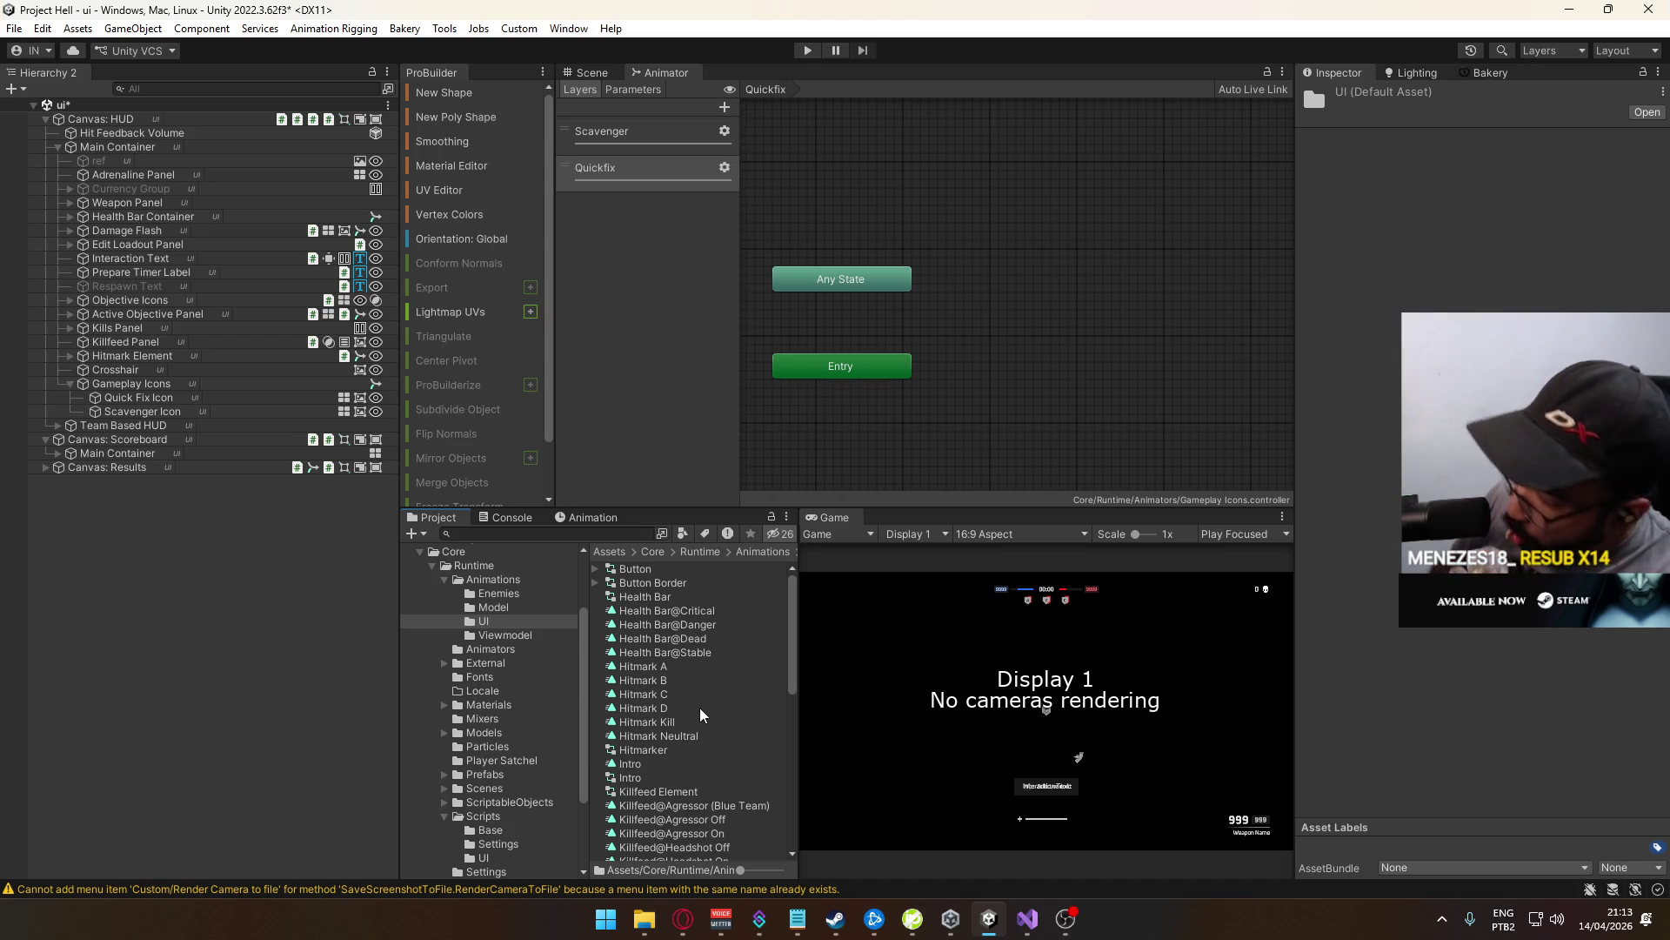
{"action": "scroll", "coordinate": [709, 705], "scroll_direction": "down", "scroll_amount": 5}
{"action": "scroll", "coordinate": [719, 693], "scroll_direction": "down", "scroll_amount": 5}
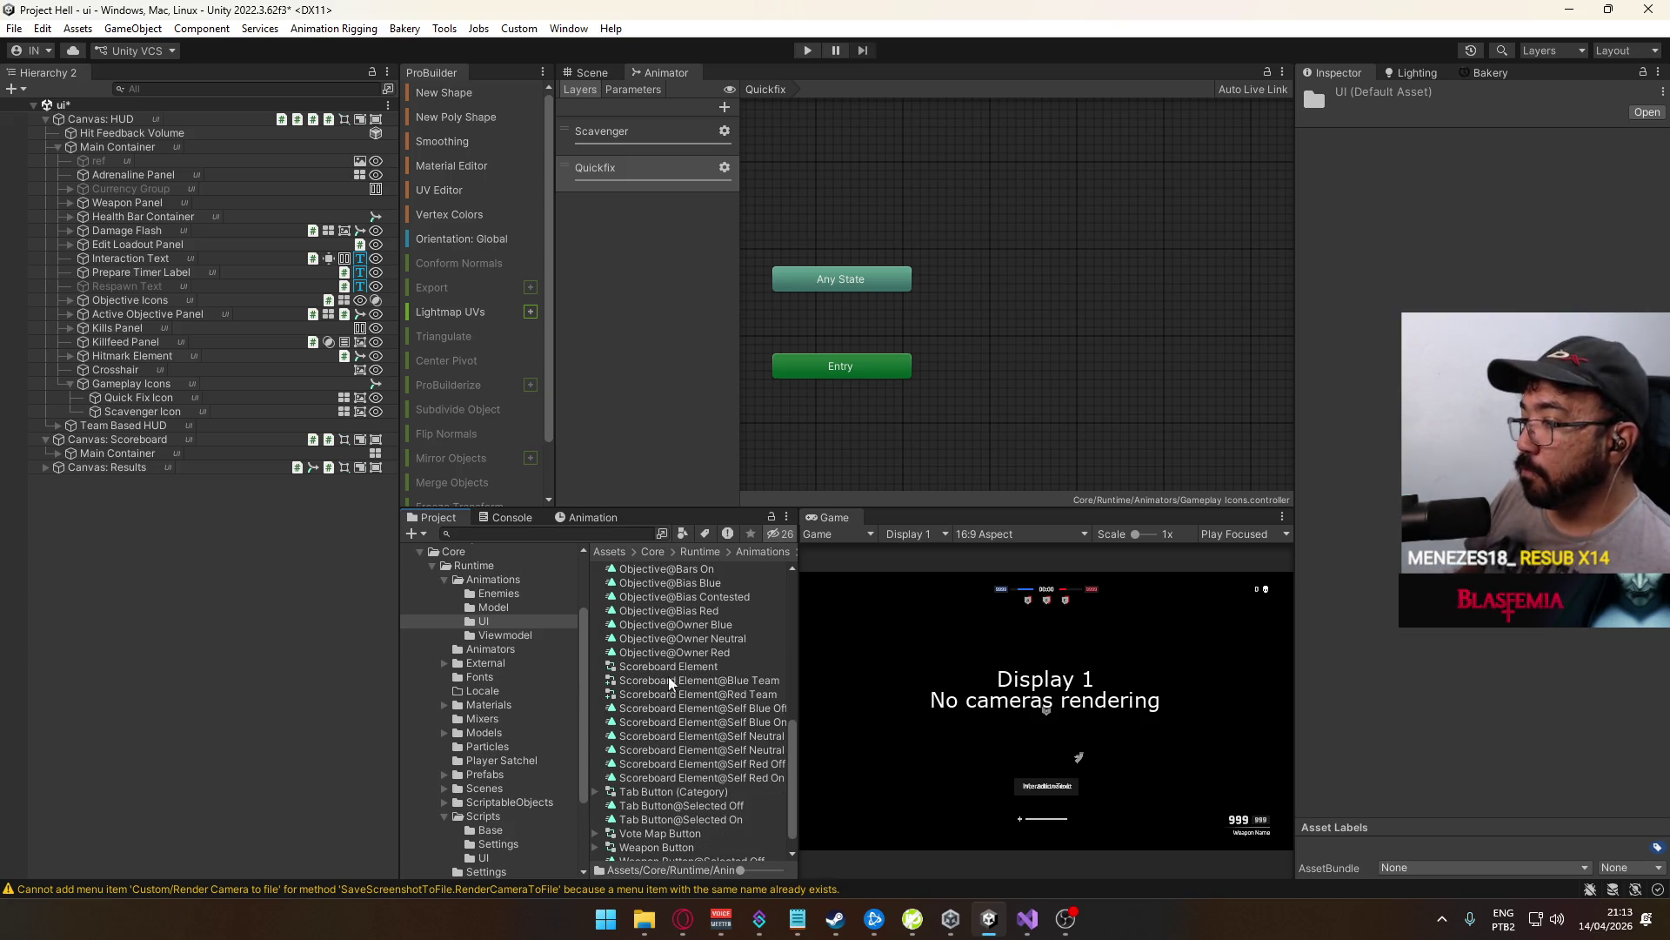
{"action": "scroll", "coordinate": [735, 701], "scroll_direction": "up", "scroll_amount": 6}
{"action": "scroll", "coordinate": [715, 704], "scroll_direction": "down", "scroll_amount": 6}
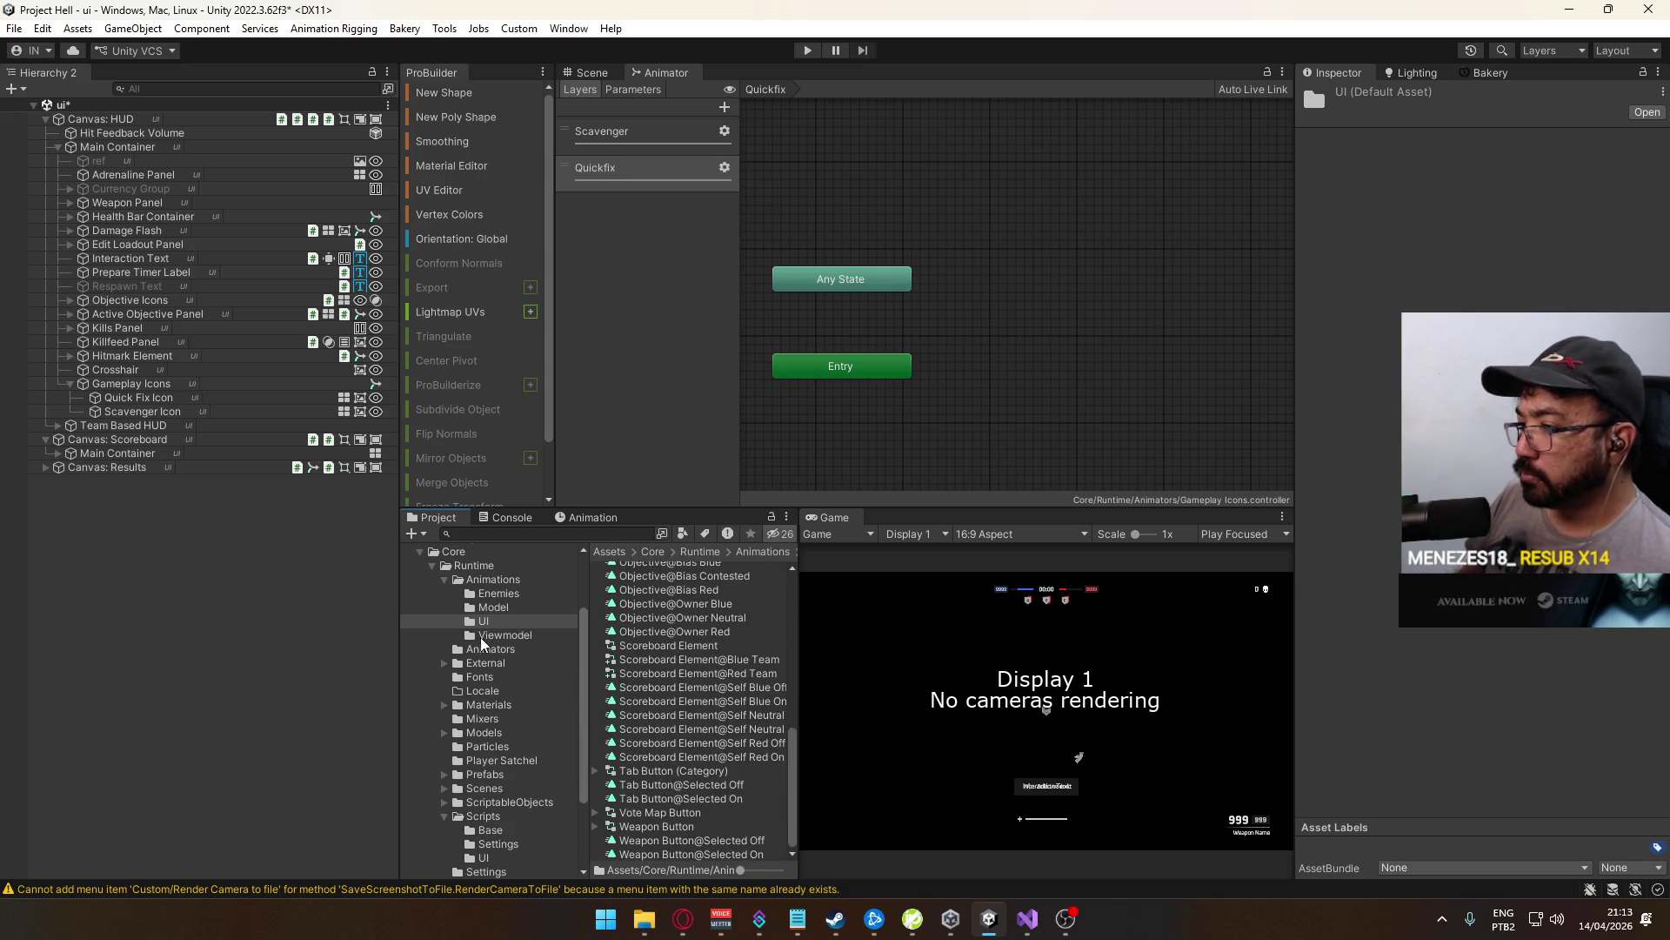
Step: Open the Animators folder and select the GameplayIcons@Scavenger clip
{"action": "left_click", "coordinate": [493, 580]}
{"action": "double_click", "coordinate": [679, 598]}
{"action": "left_click_drag", "start_coordinate": [790, 644], "coordinate": [772, 742]}
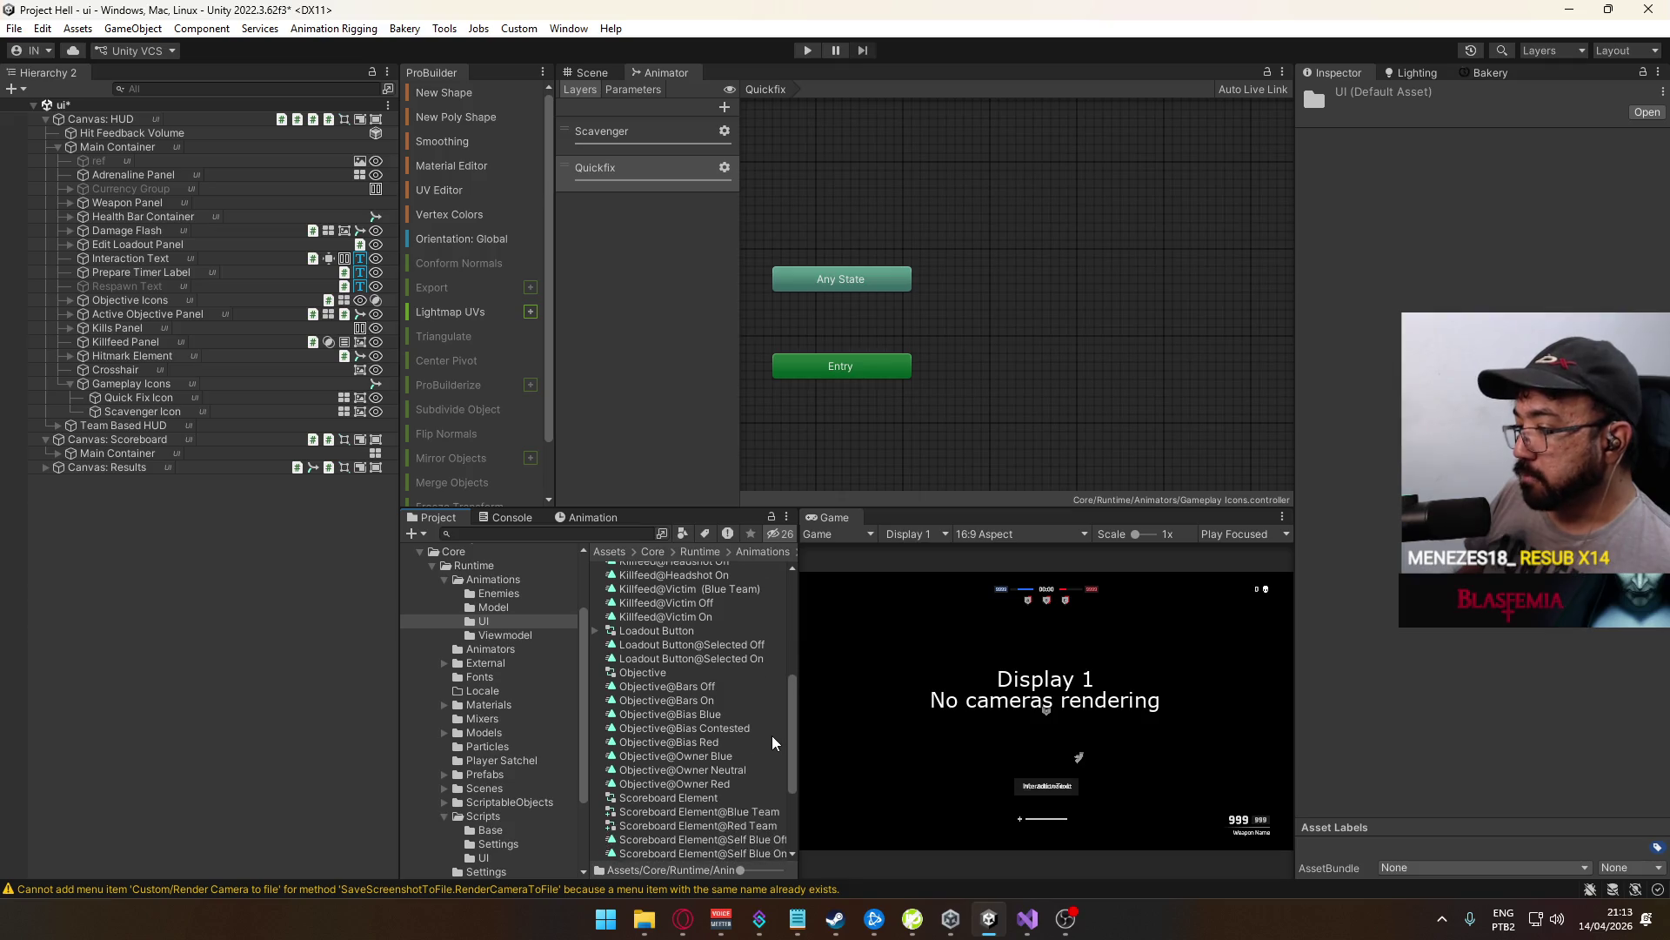
{"action": "scroll", "coordinate": [772, 742], "scroll_direction": "down", "scroll_amount": 5}
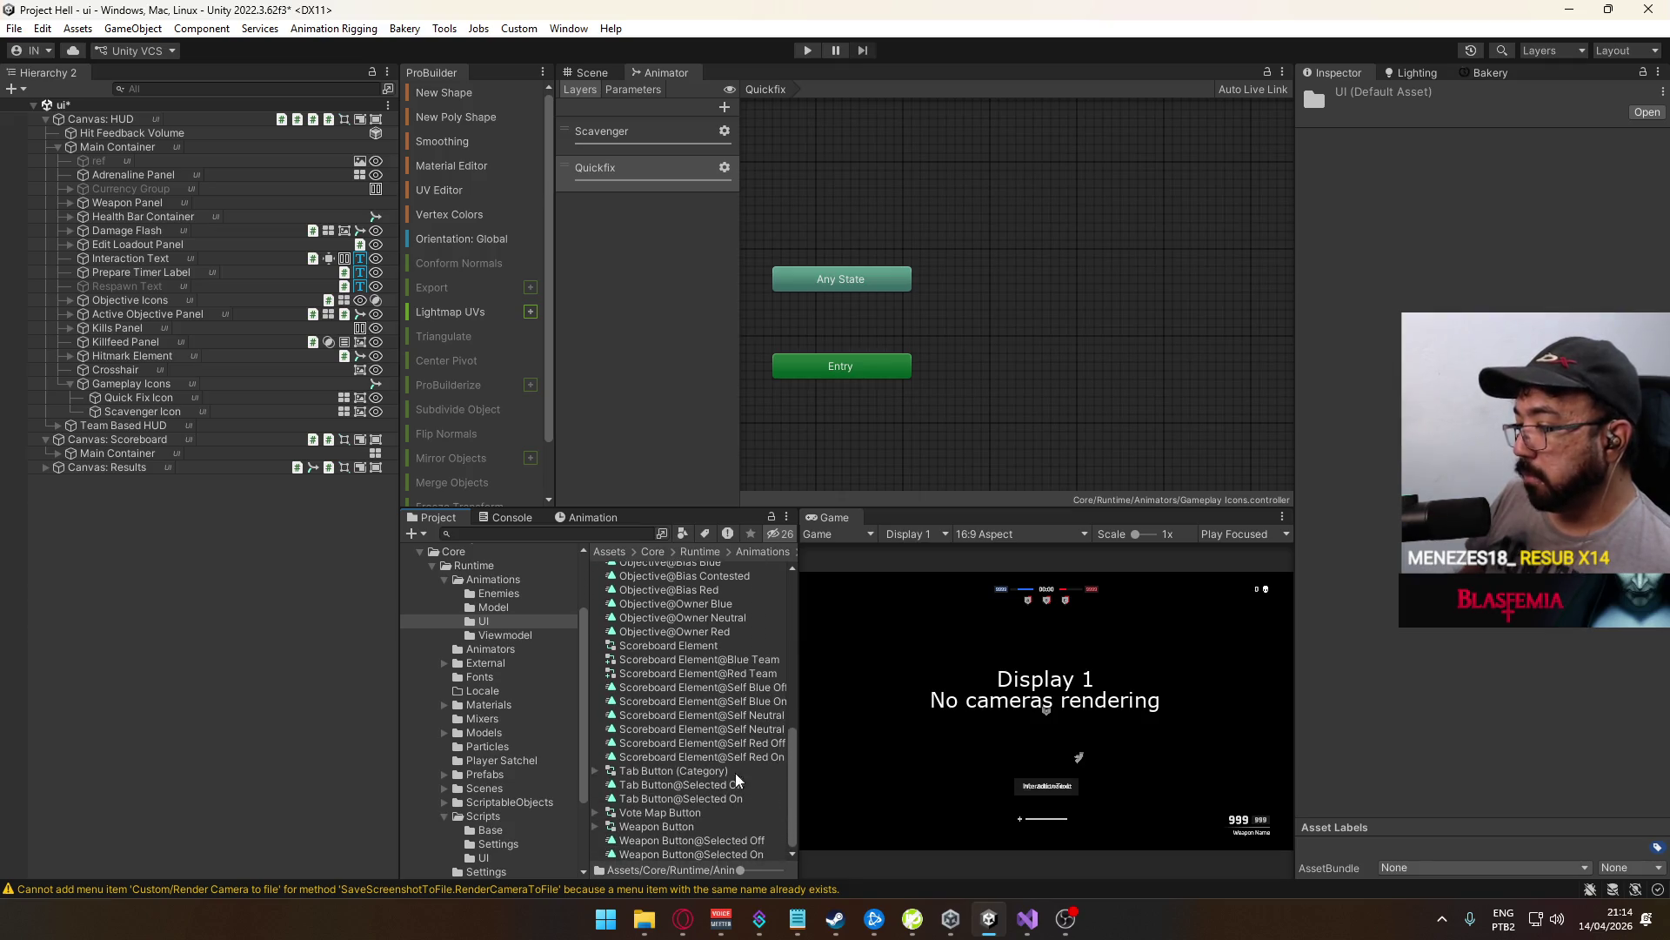
{"action": "left_click", "coordinate": [502, 649]}
{"action": "left_click_drag", "start_coordinate": [790, 722], "coordinate": [790, 666]}
{"action": "left_click", "coordinate": [696, 665]}
Step: Duplicate the GameplayIcons@Scavenger clip and rename the copy GameplayIcons@Quick Fix
{"action": "right_click", "coordinate": [696, 664]}
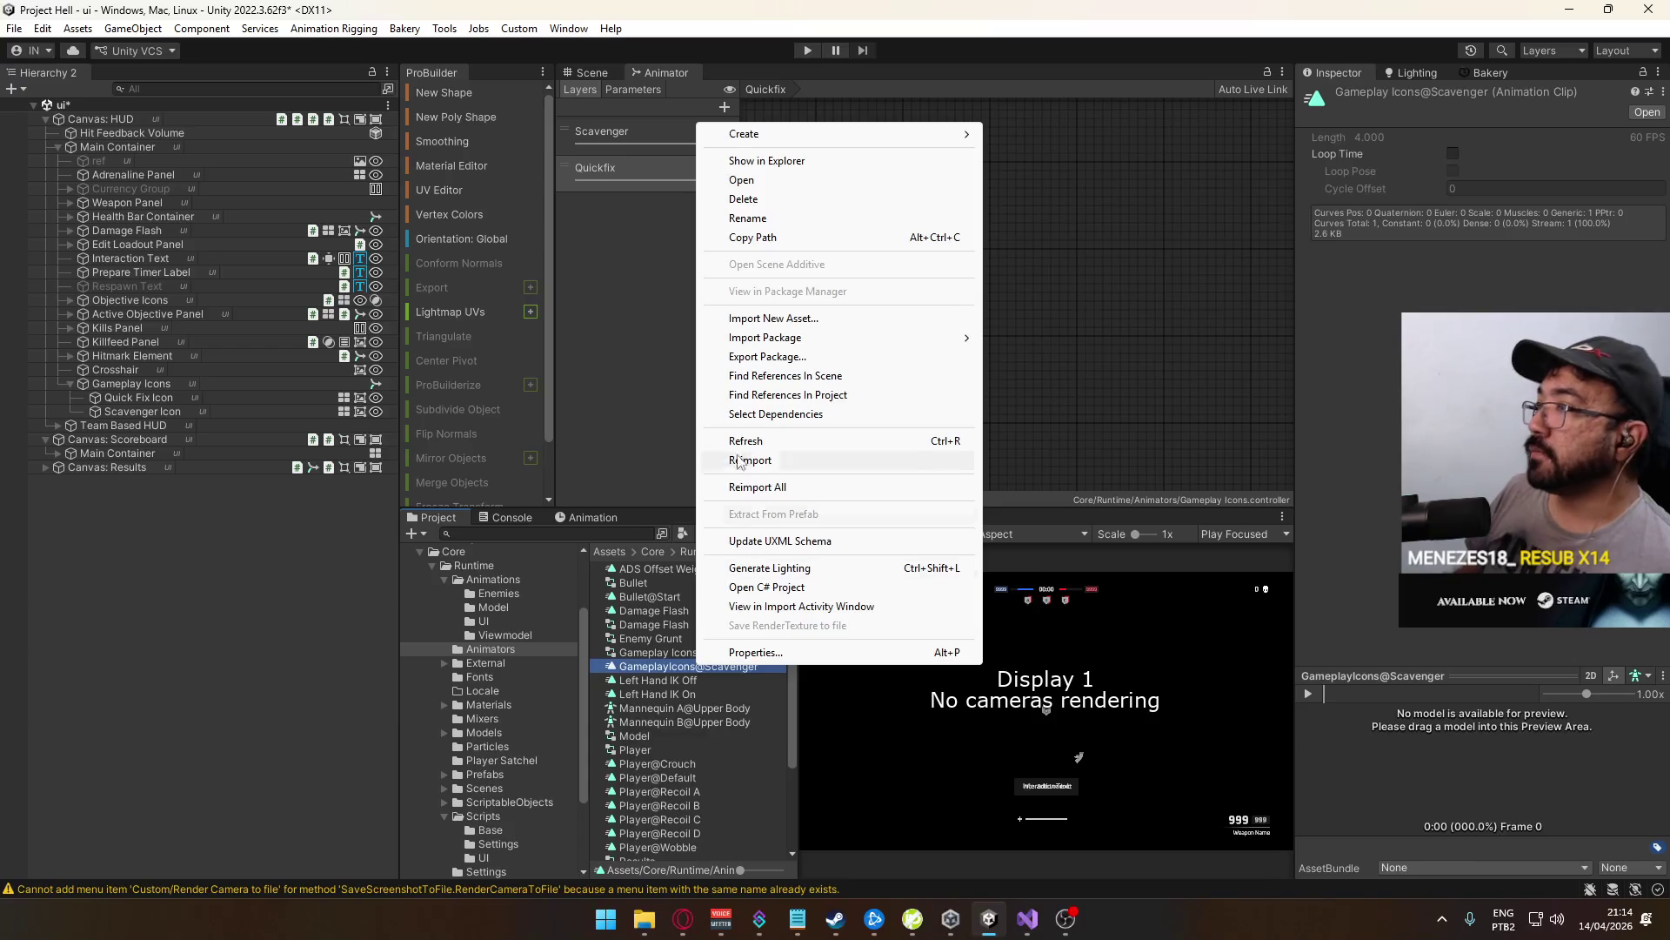
{"action": "left_click", "coordinate": [640, 666]}
{"action": "left_click", "coordinate": [678, 638]}
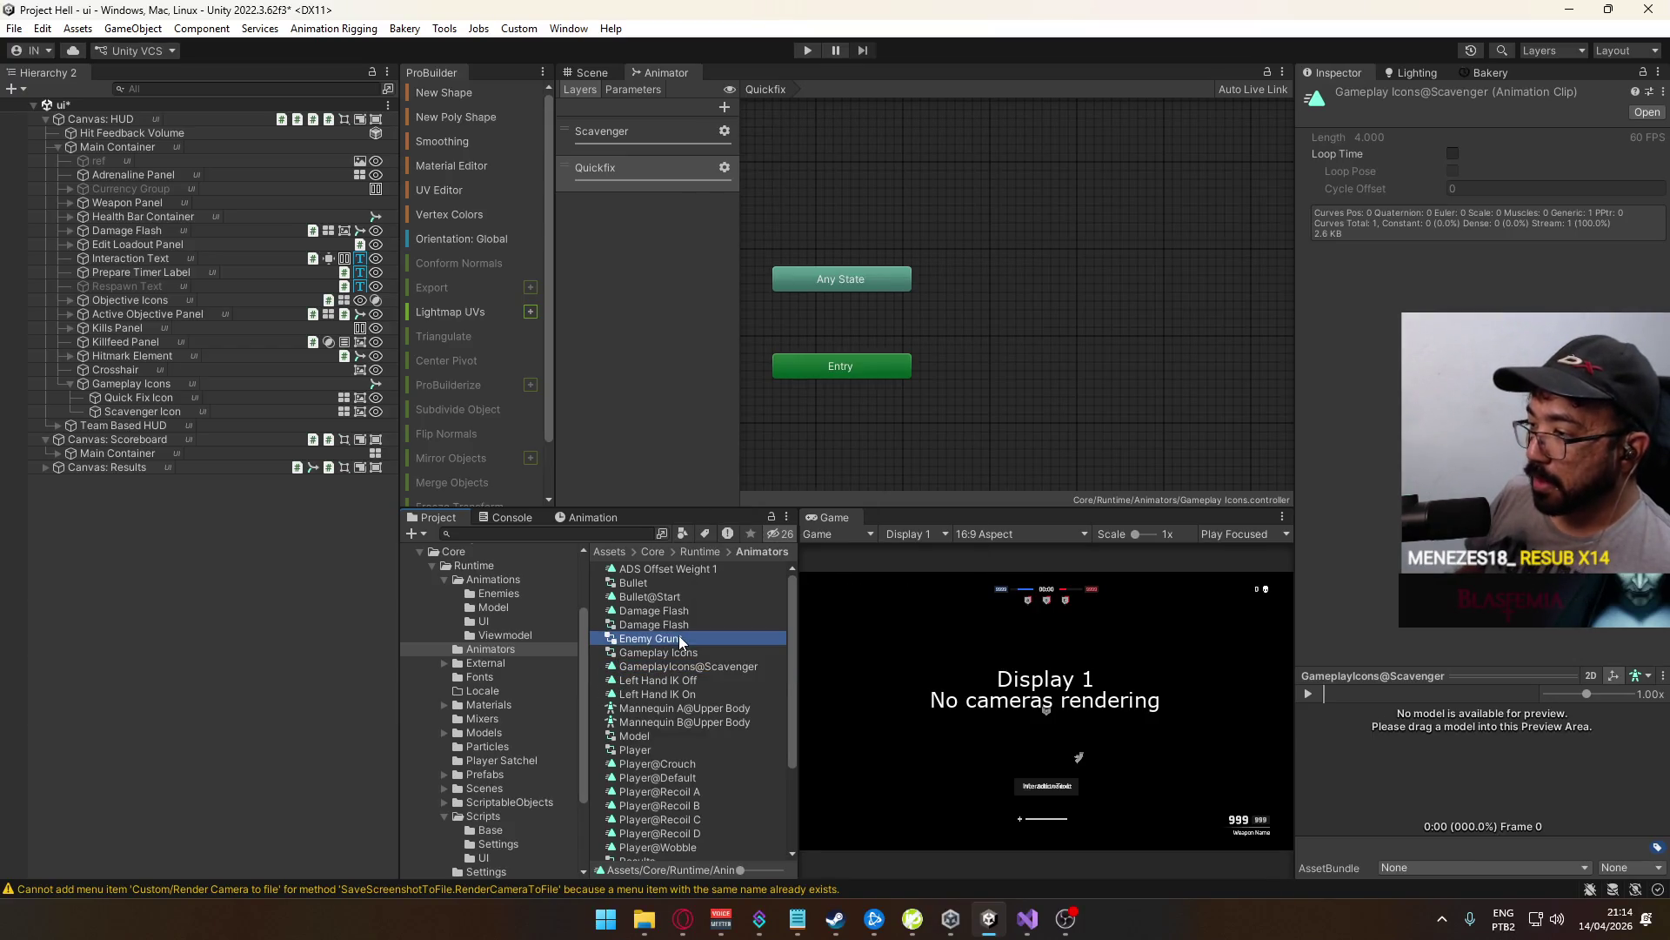
{"action": "left_click", "coordinate": [703, 665]}
{"action": "key", "text": "ctrl+d"}
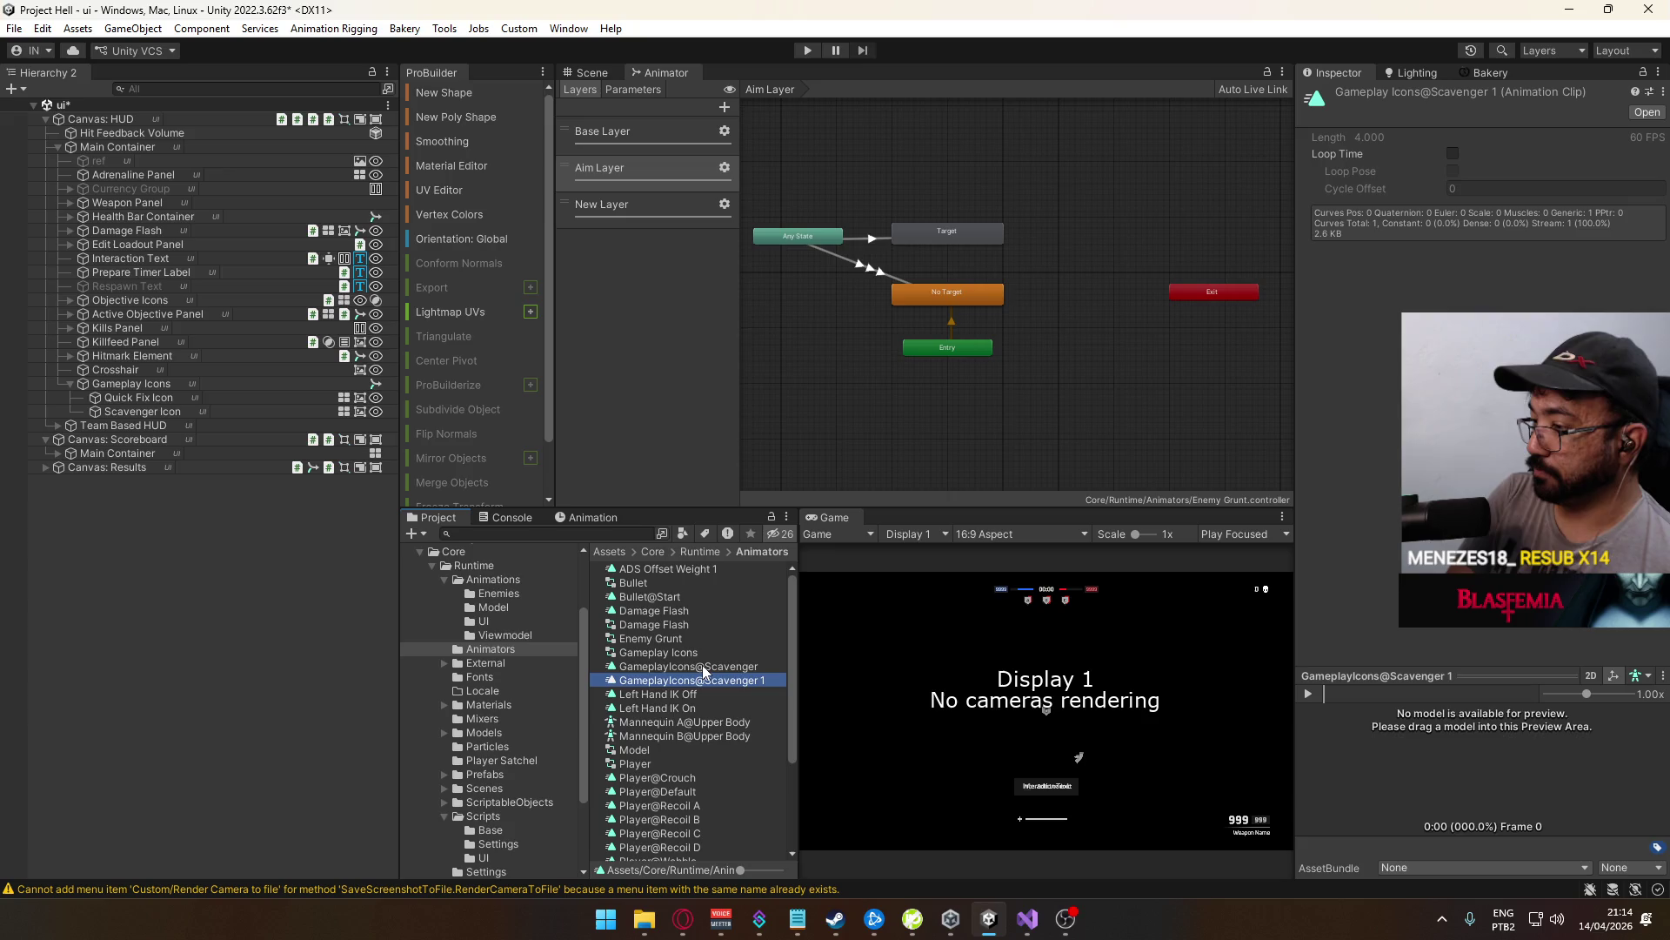
{"action": "left_click", "coordinate": [717, 677]}
{"action": "left_click_drag", "start_coordinate": [705, 680], "coordinate": [794, 680]}
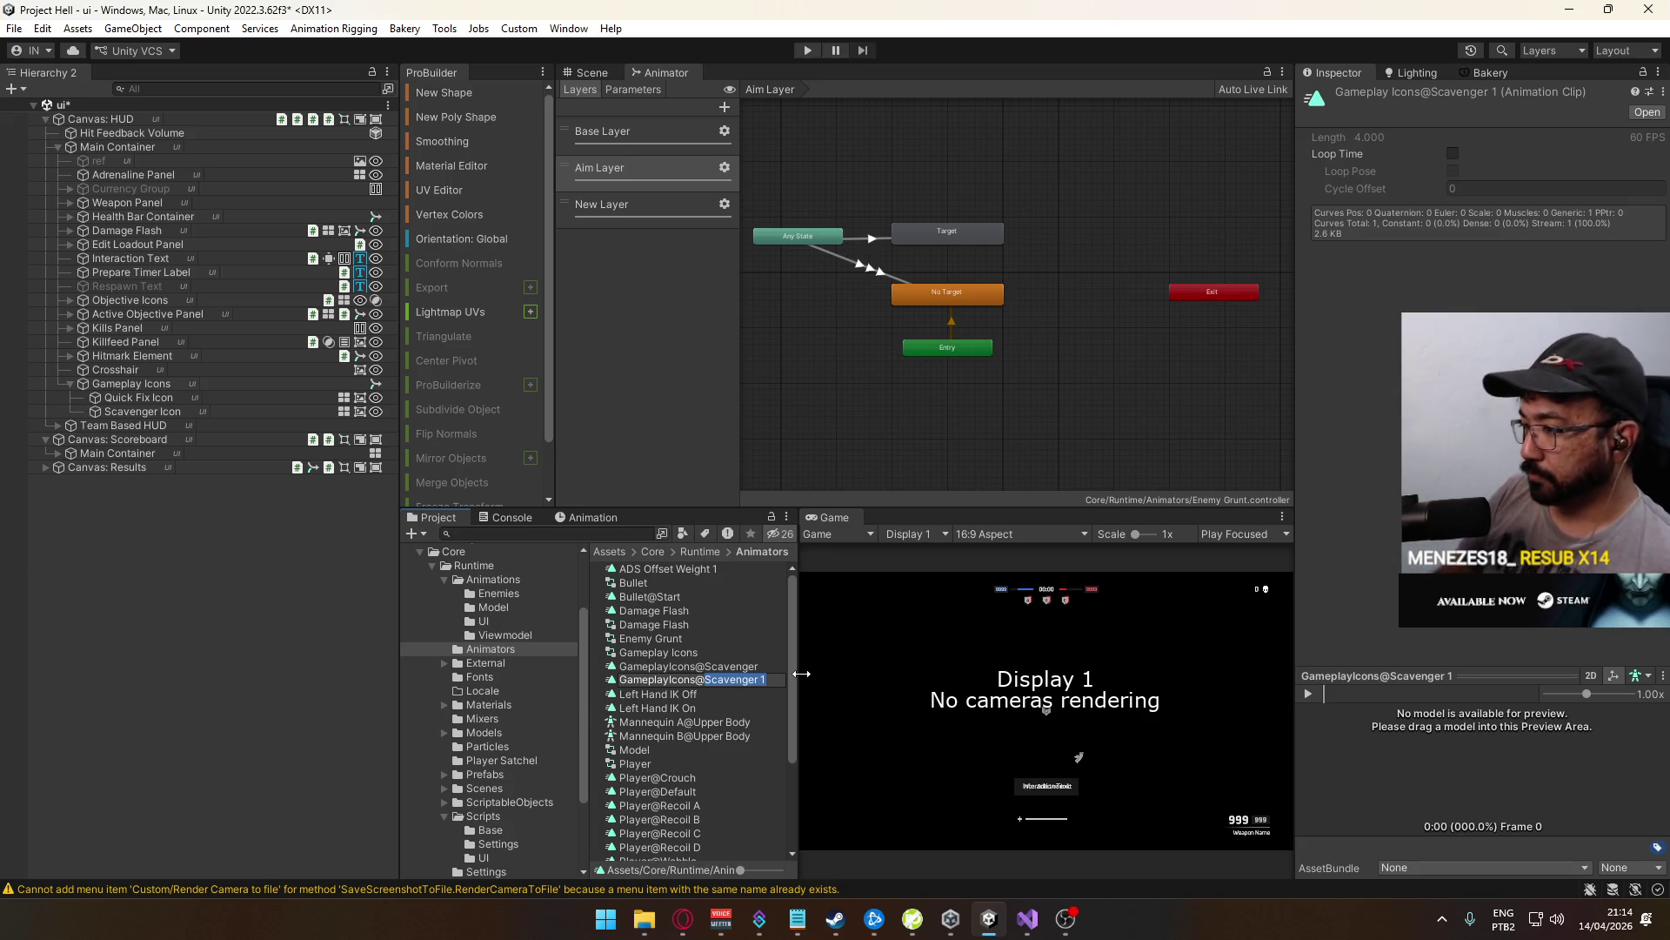
{"action": "key", "text": "BackSpace"}
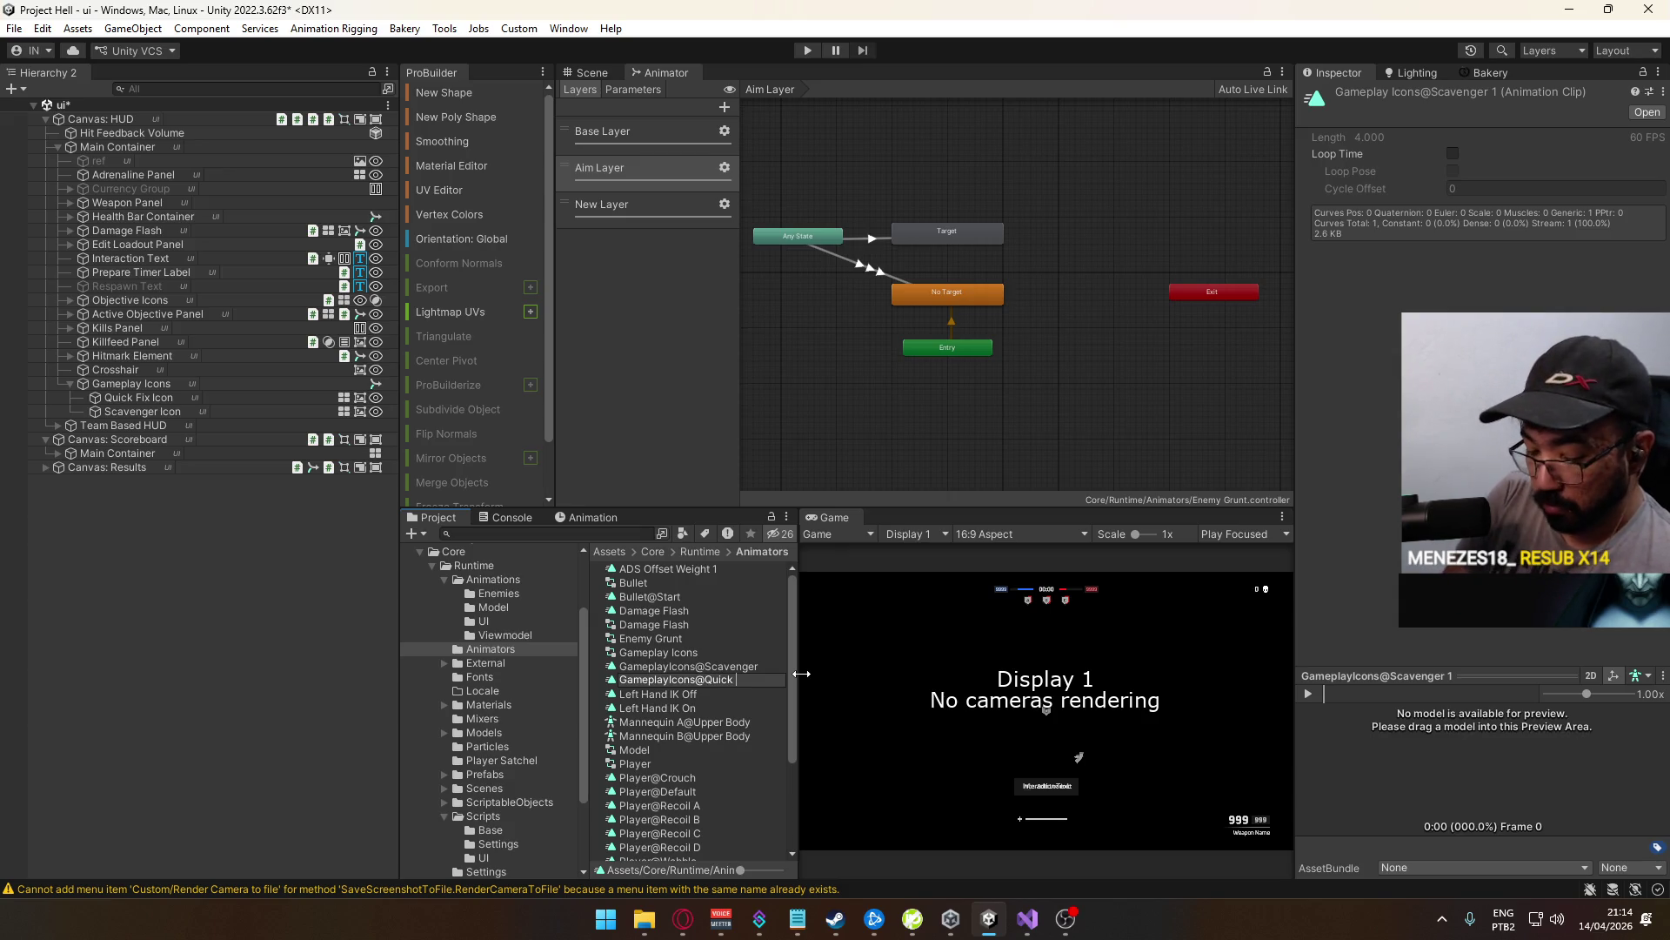
{"action": "type", "text": "ix"}
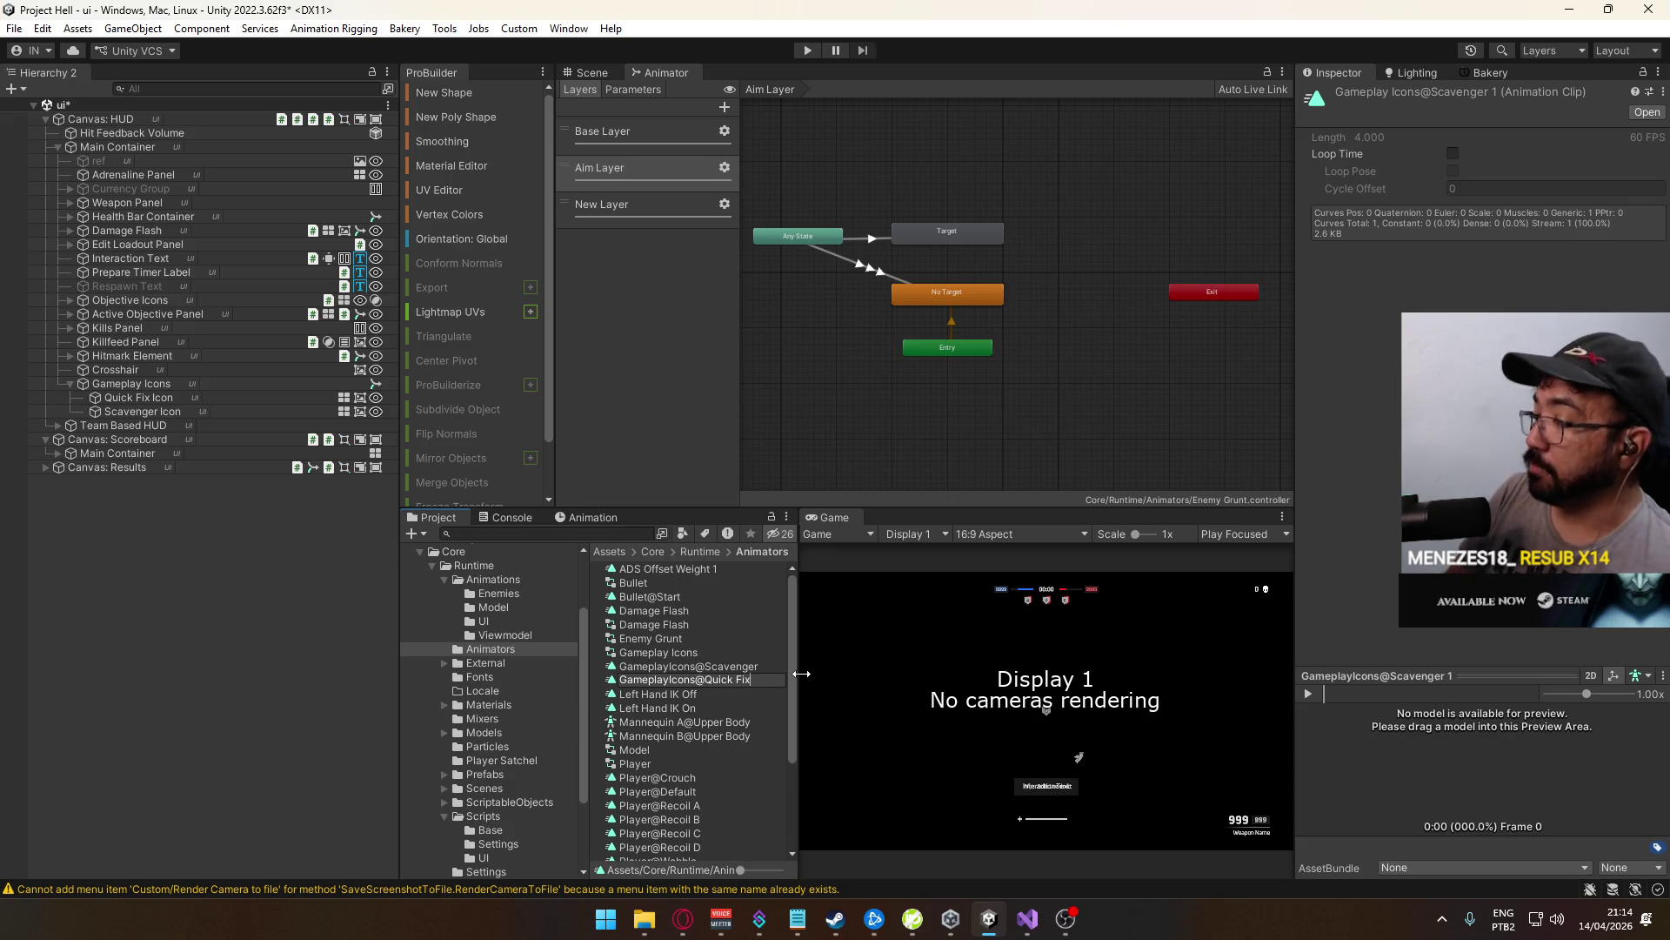
{"action": "key", "text": "Return"}
Step: Copy Any State, the Scavenger state and their transition from the Gameplay Icons controller's Scavenger layer
{"action": "left_click", "coordinate": [672, 209]}
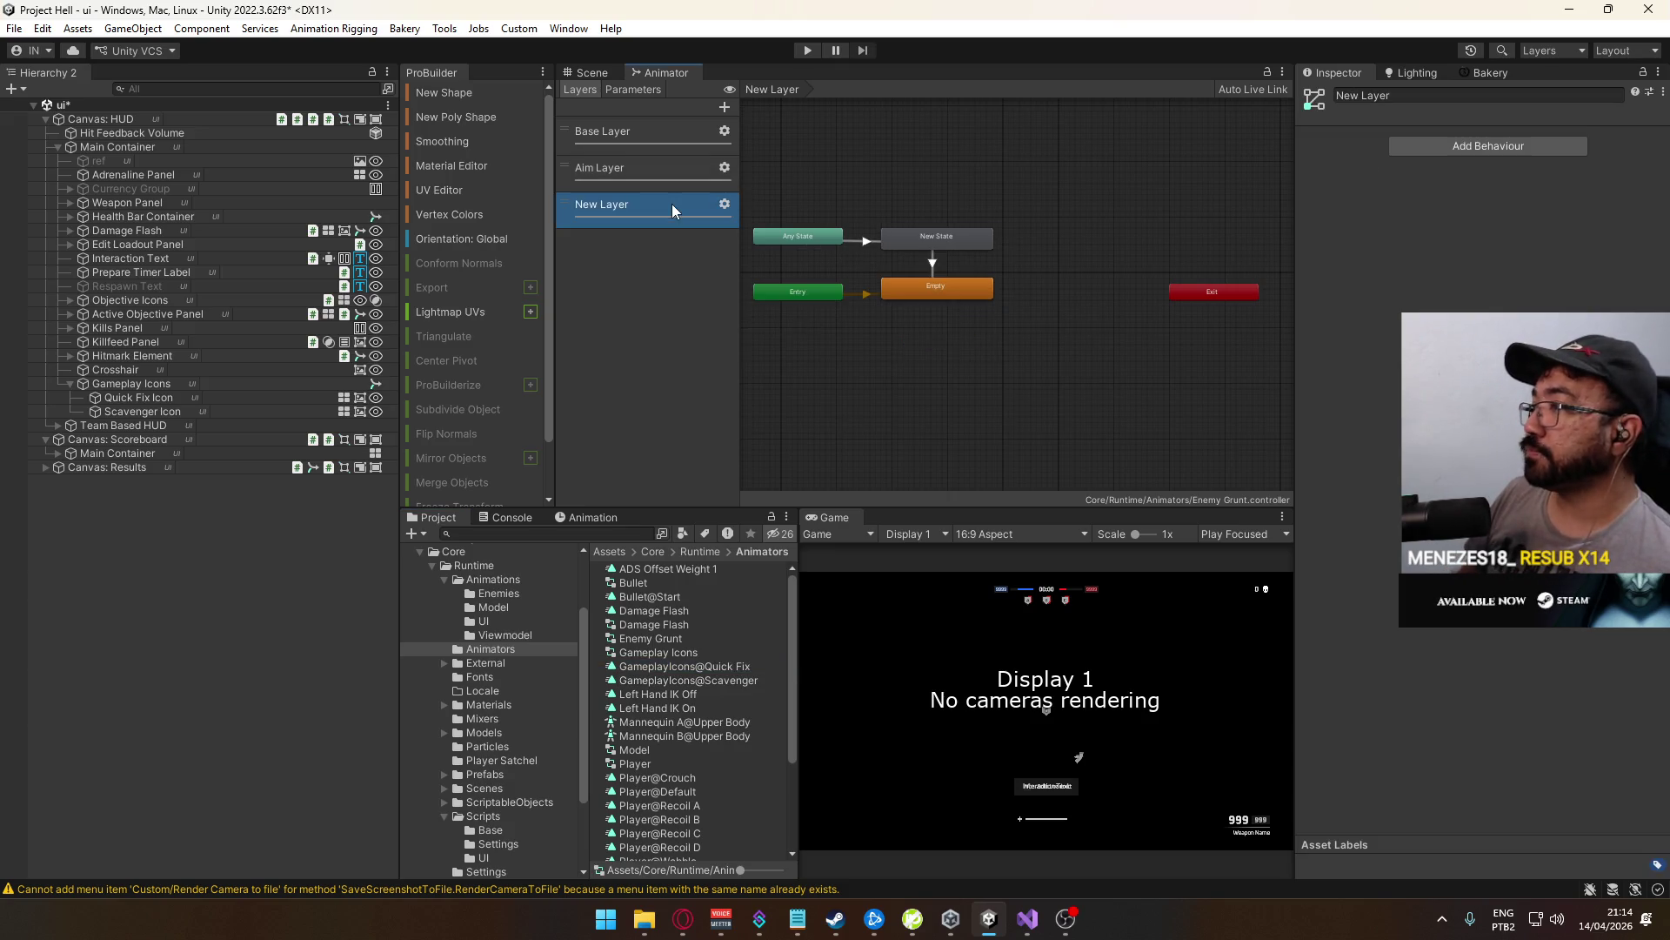
{"action": "left_click", "coordinate": [705, 654]}
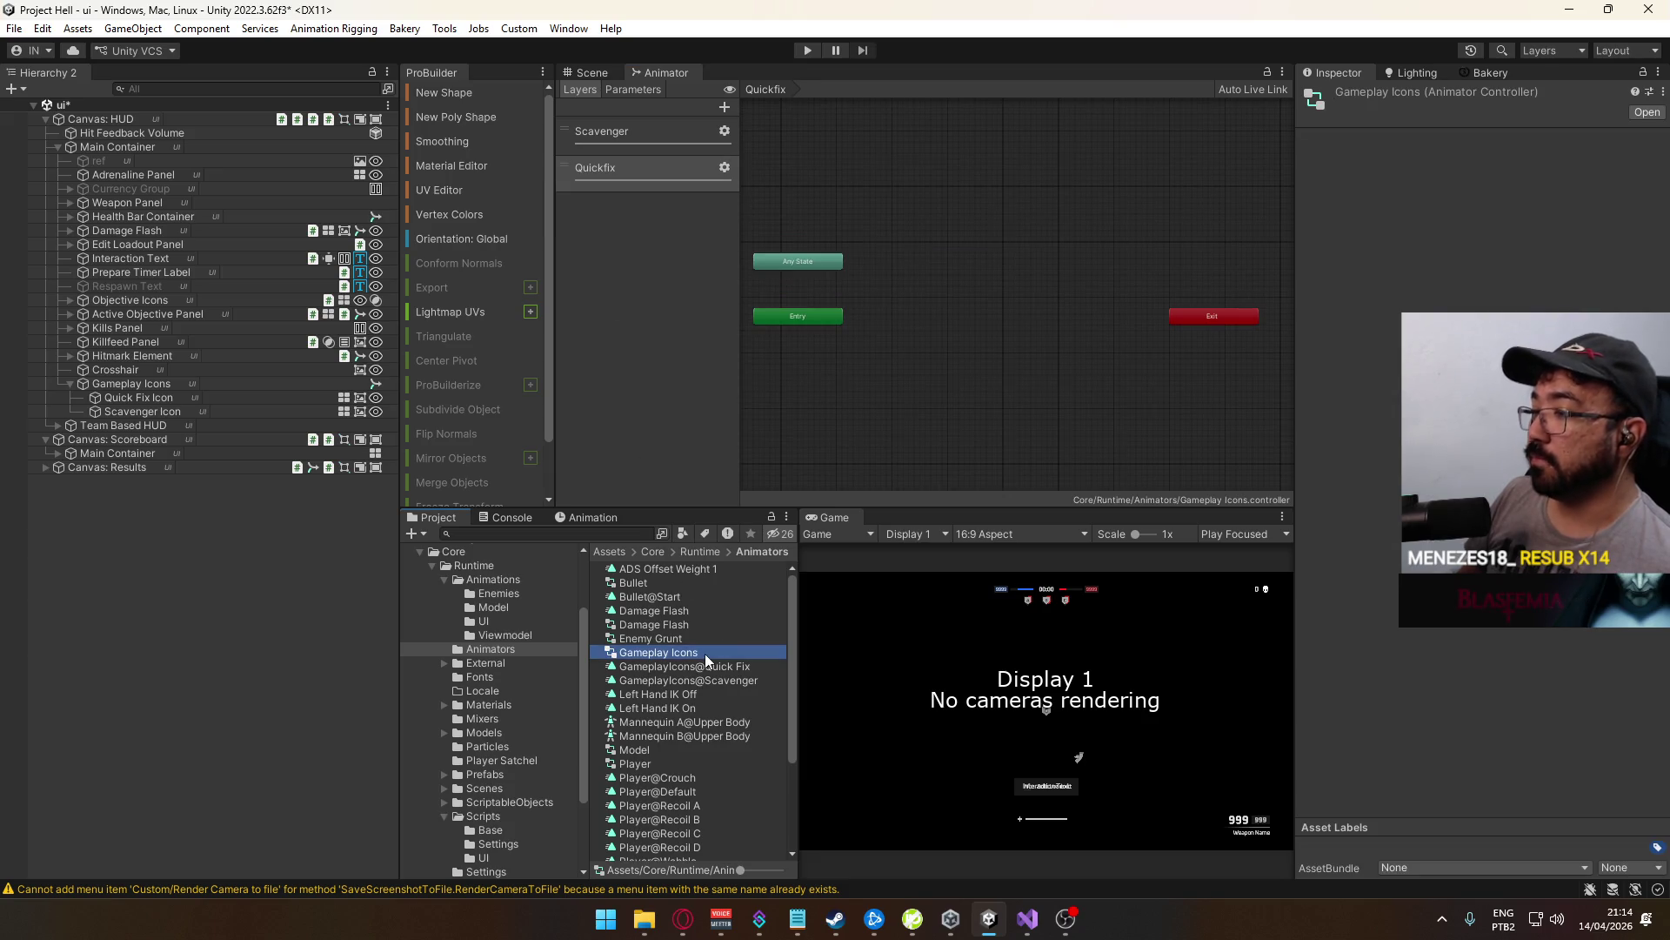
{"action": "left_click", "coordinate": [656, 138]}
{"action": "left_click_drag", "start_coordinate": [1061, 166], "coordinate": [796, 231]}
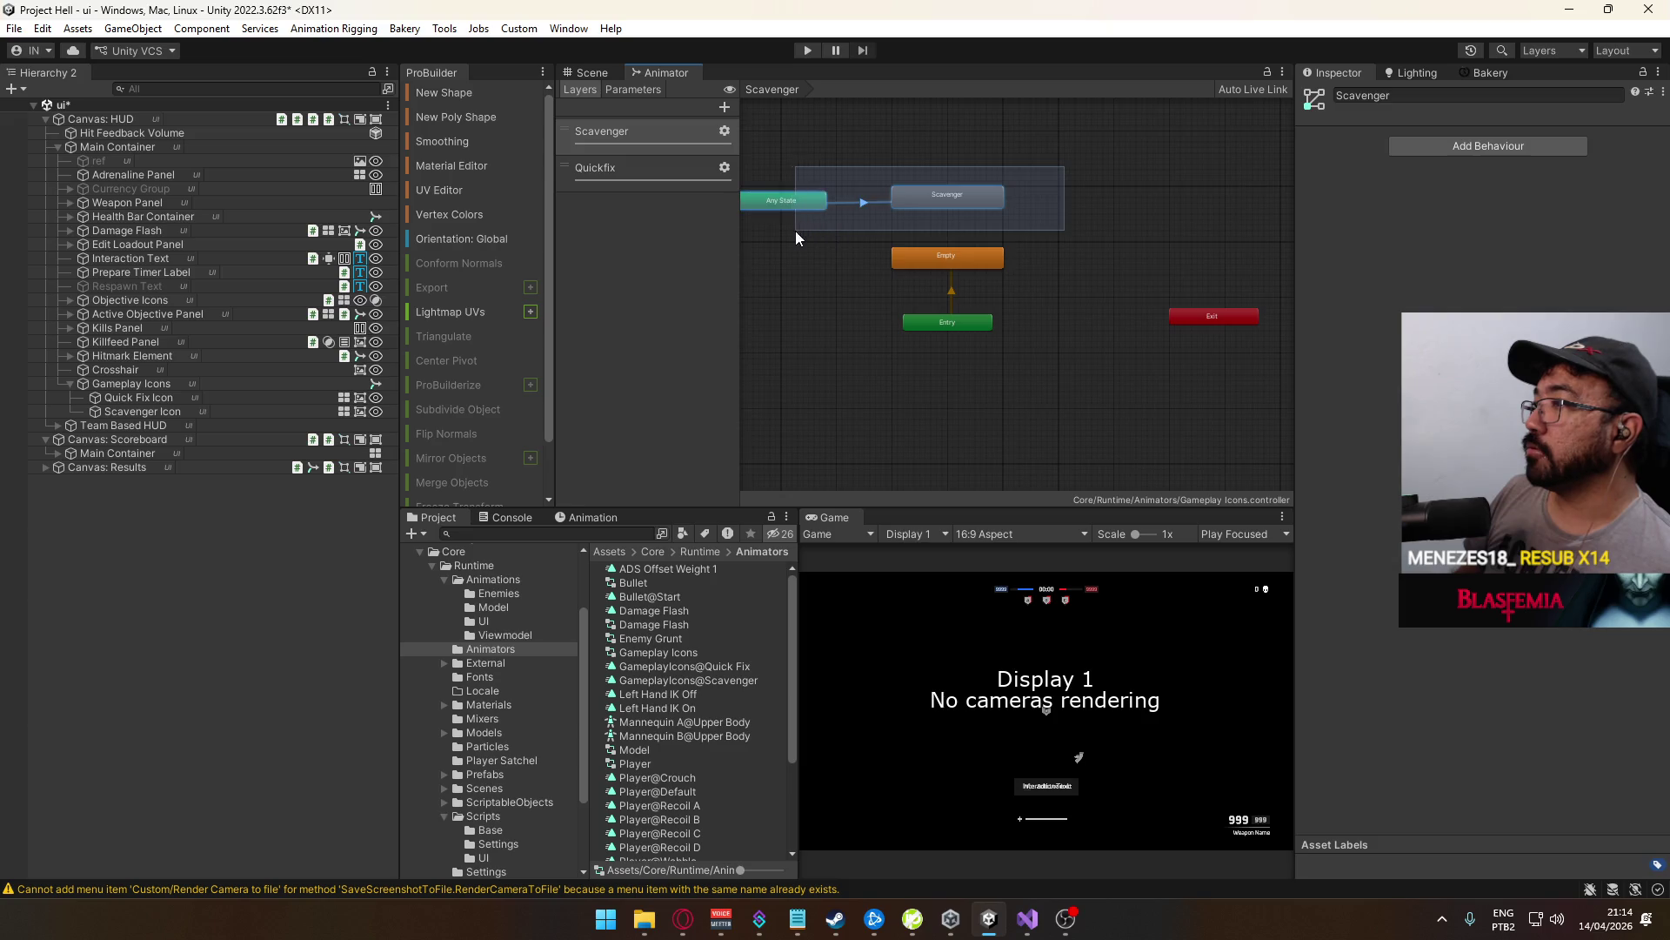
{"action": "right_click", "coordinate": [946, 209]}
{"action": "left_click", "coordinate": [709, 163]}
{"action": "left_click", "coordinate": [643, 167]}
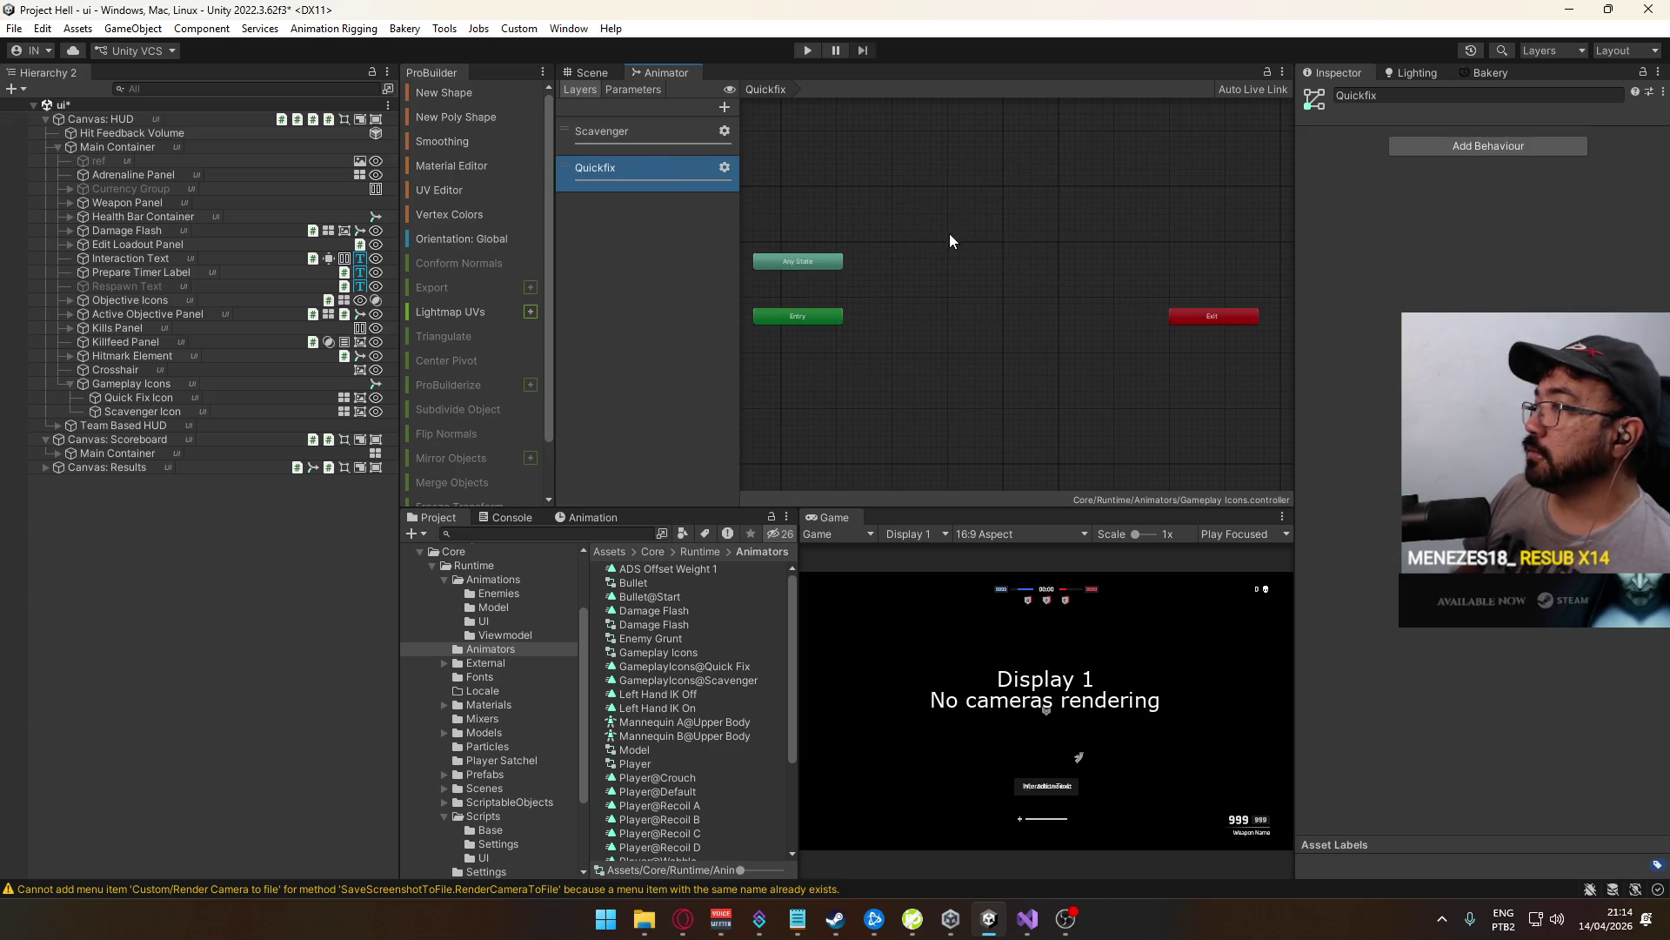
Step: Paste the copied states into the Quickfix layer and set the transition condition to quickfix
{"action": "right_click", "coordinate": [951, 241]}
{"action": "left_click", "coordinate": [961, 280]}
{"action": "left_click_drag", "start_coordinate": [949, 270], "coordinate": [942, 258]}
{"action": "mouse_move", "coordinate": [825, 316]}
{"action": "left_mouse_down"}
{"action": "mouse_move", "coordinate": [1019, 322]}
{"action": "mouse_move", "coordinate": [996, 320]}
{"action": "left_mouse_up"}
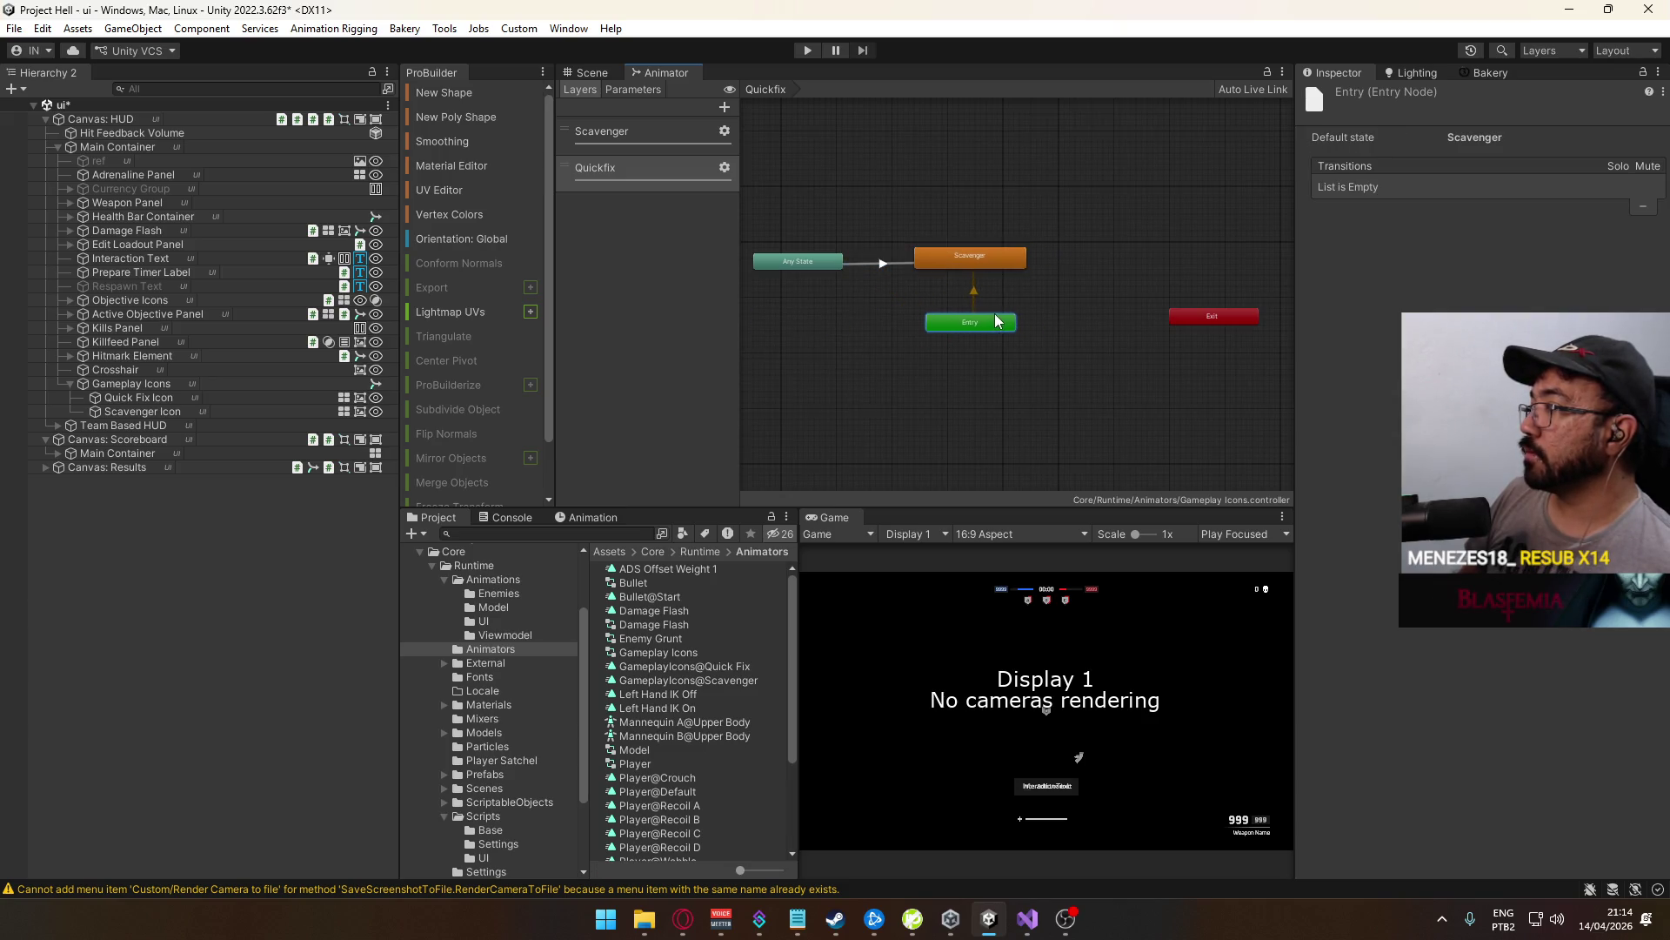
{"action": "left_click", "coordinate": [873, 261]}
{"action": "left_click", "coordinate": [1353, 611]}
{"action": "left_click", "coordinate": [1376, 676]}
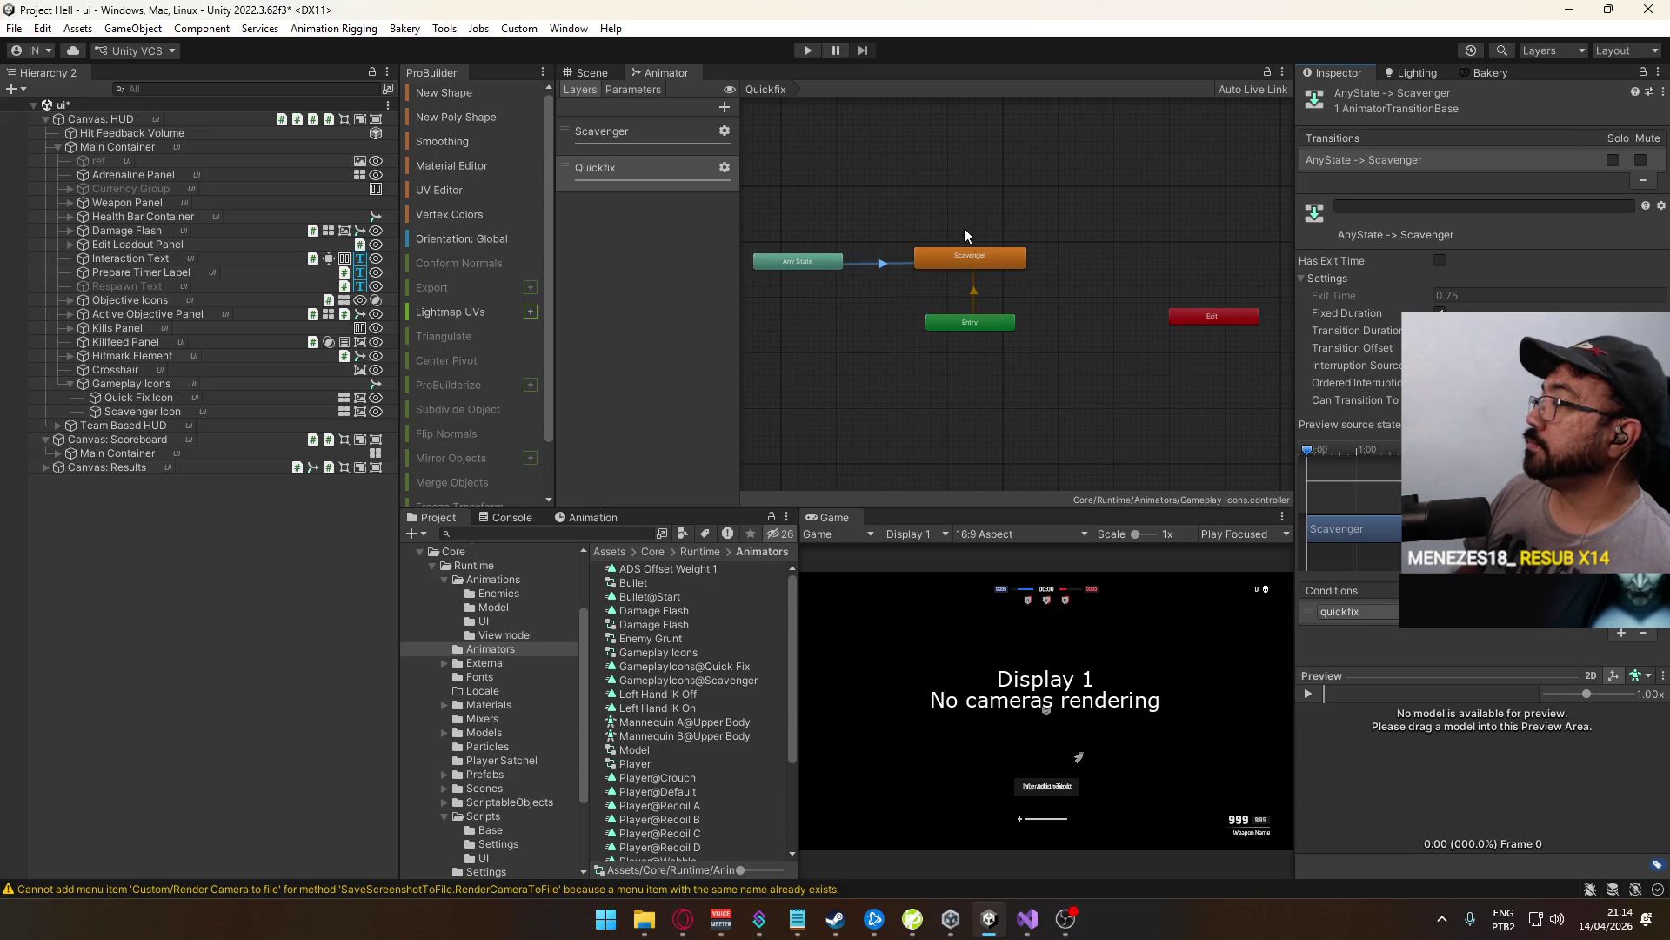
Step: Rename the pasted state Quick Fix and assign it a new motion clip
{"action": "left_click", "coordinate": [950, 252]}
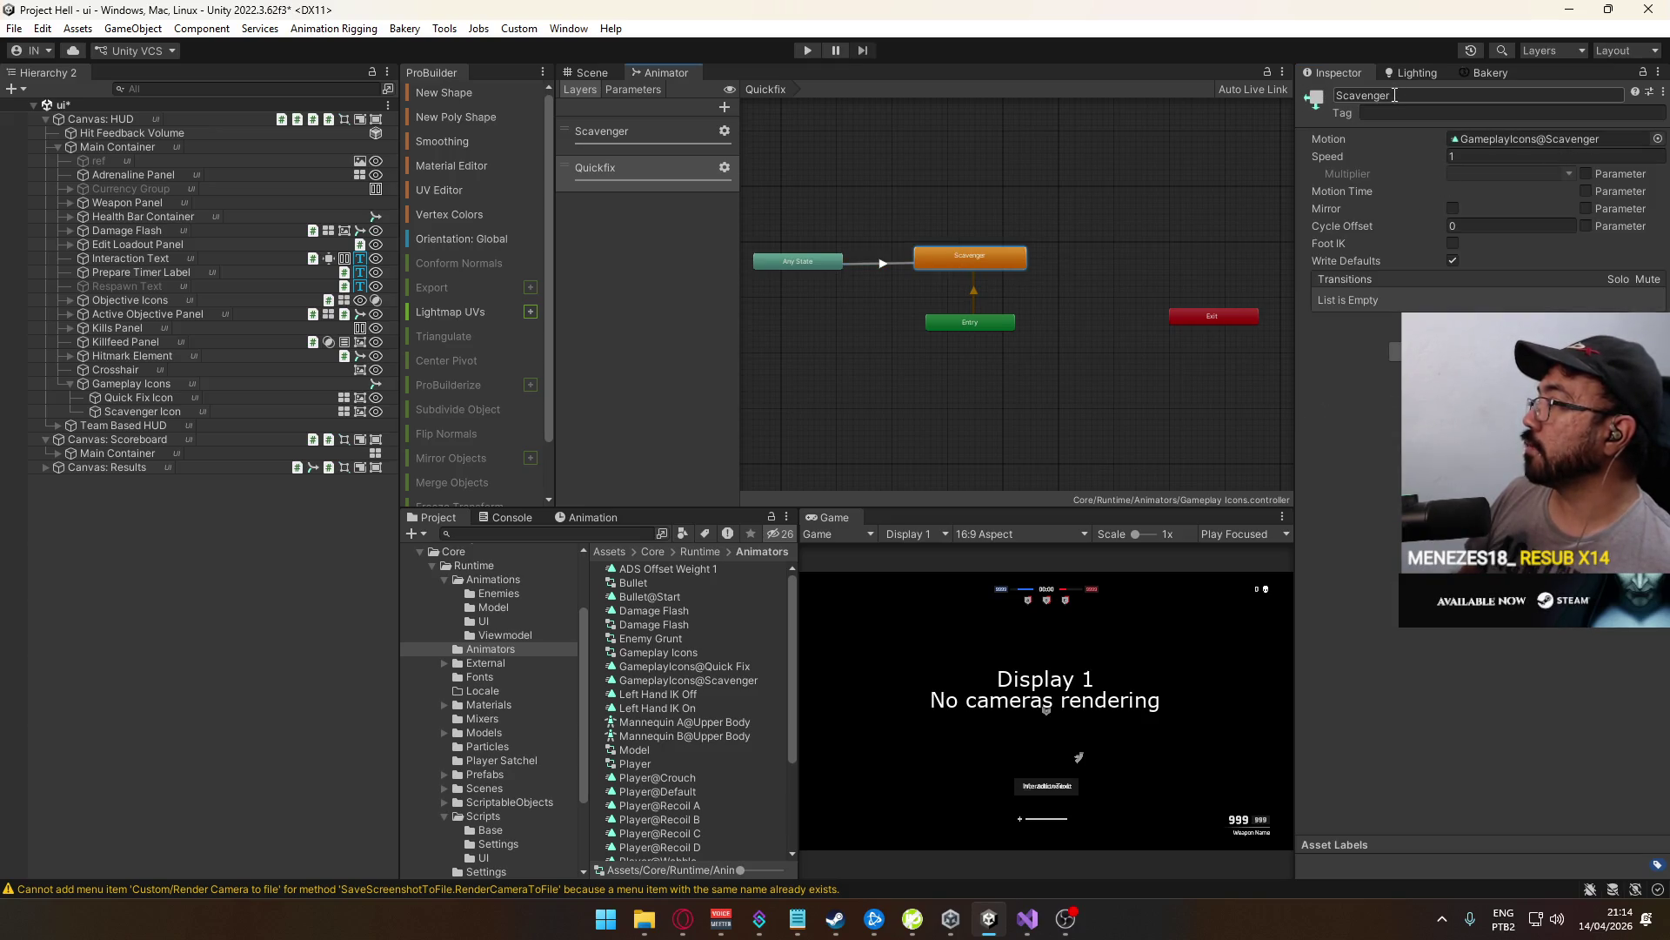
{"action": "type", "text": "Quick Fix"}
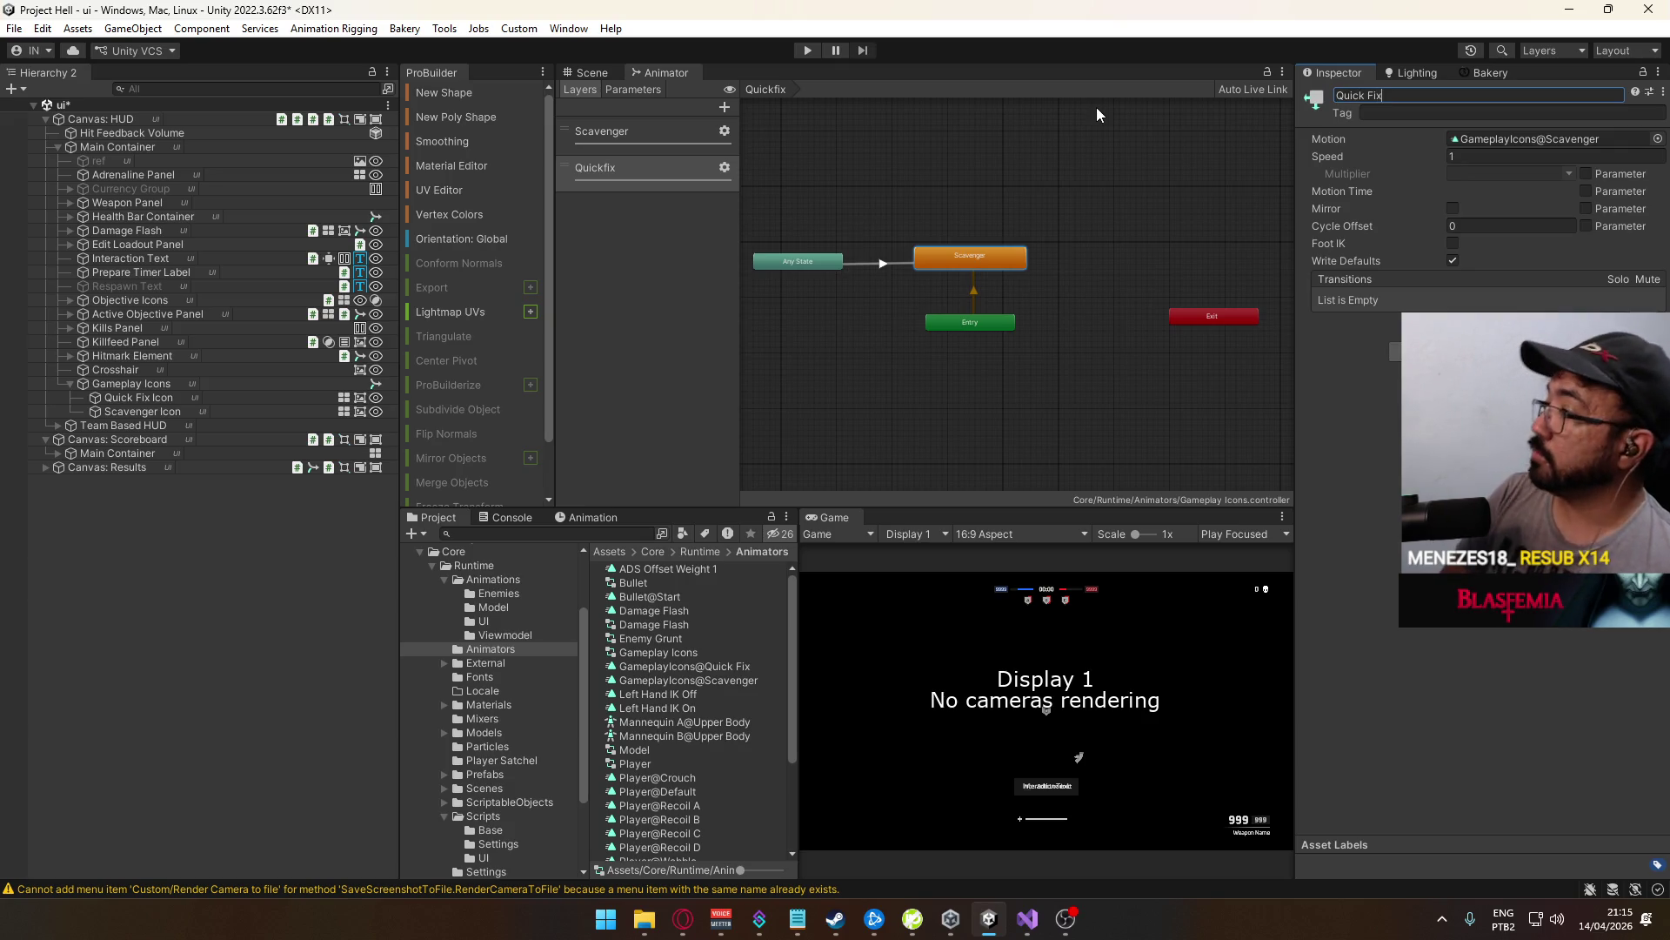
{"action": "left_click", "coordinate": [1006, 275]}
{"action": "left_click", "coordinate": [970, 257]}
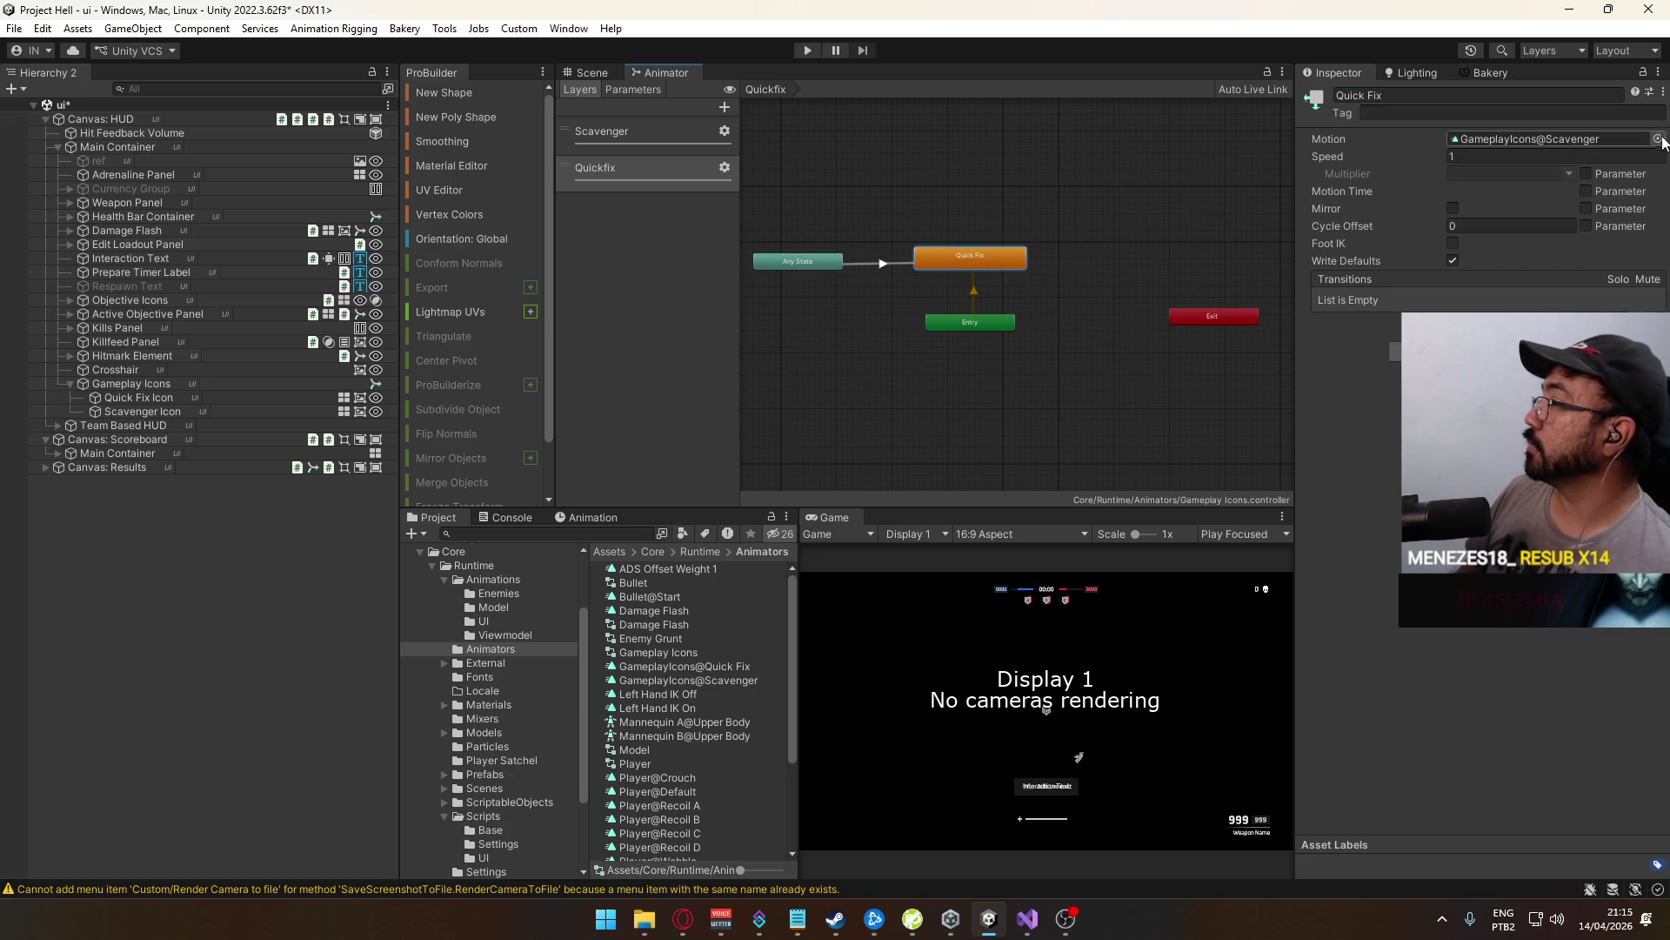
{"action": "left_click", "coordinate": [1658, 139]}
{"action": "double_click", "coordinate": [1349, 270]}
{"action": "left_click", "coordinate": [1126, 225]}
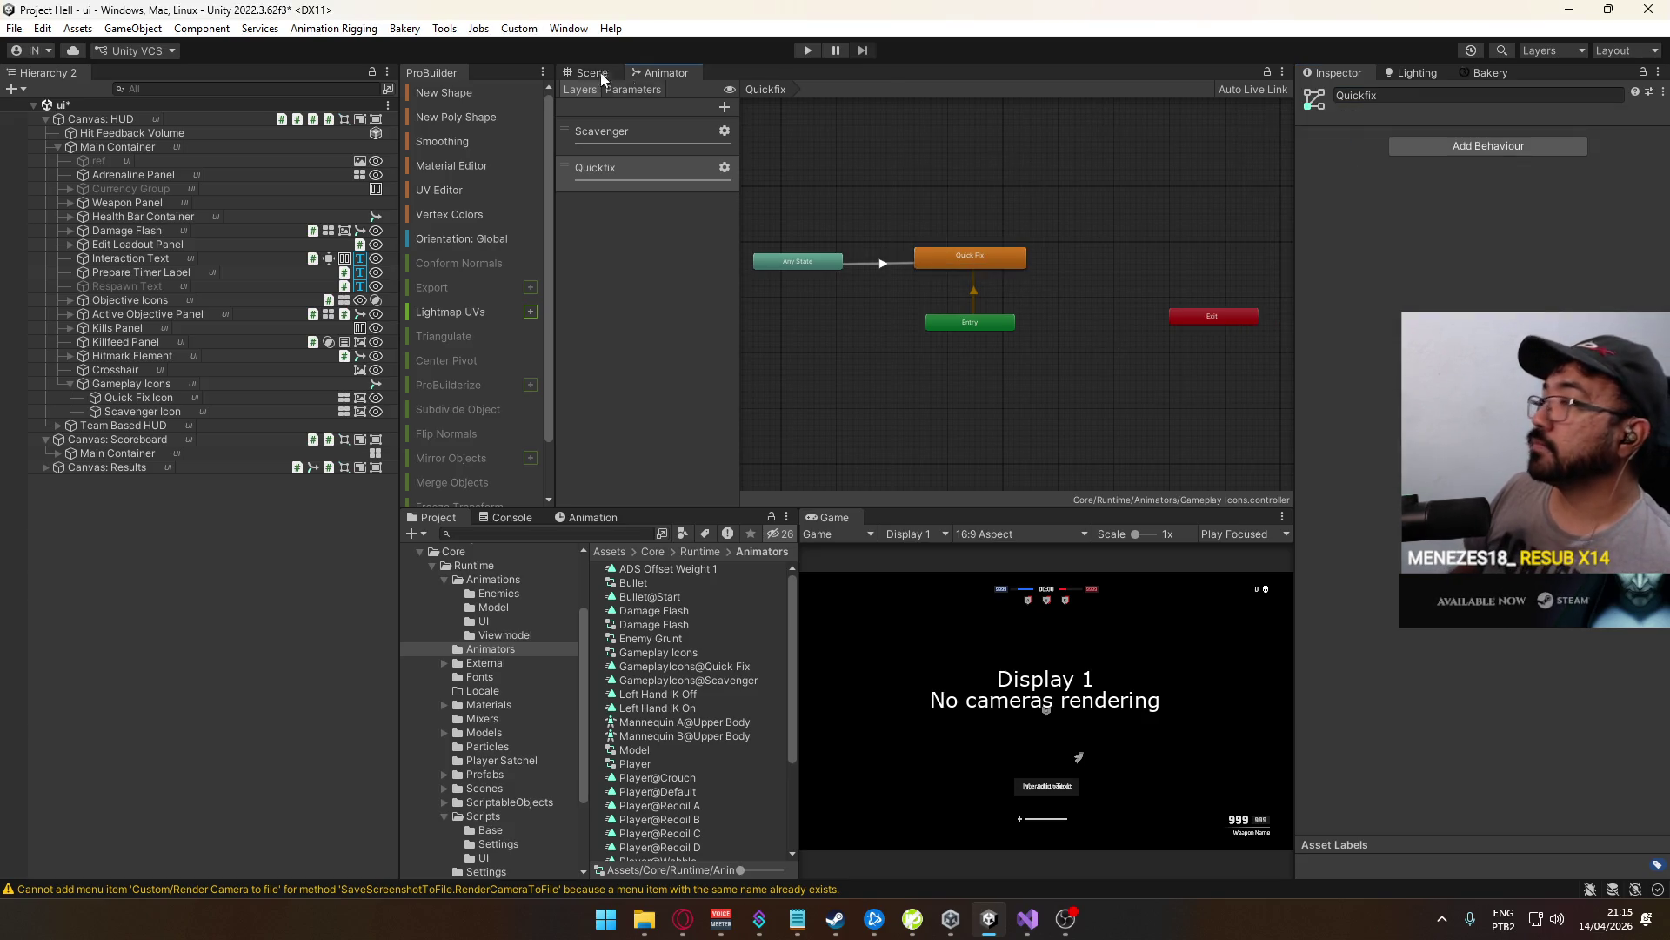
Step: Save the scene from the File menu
{"action": "left_click", "coordinate": [14, 28]}
{"action": "left_click", "coordinate": [52, 114]}
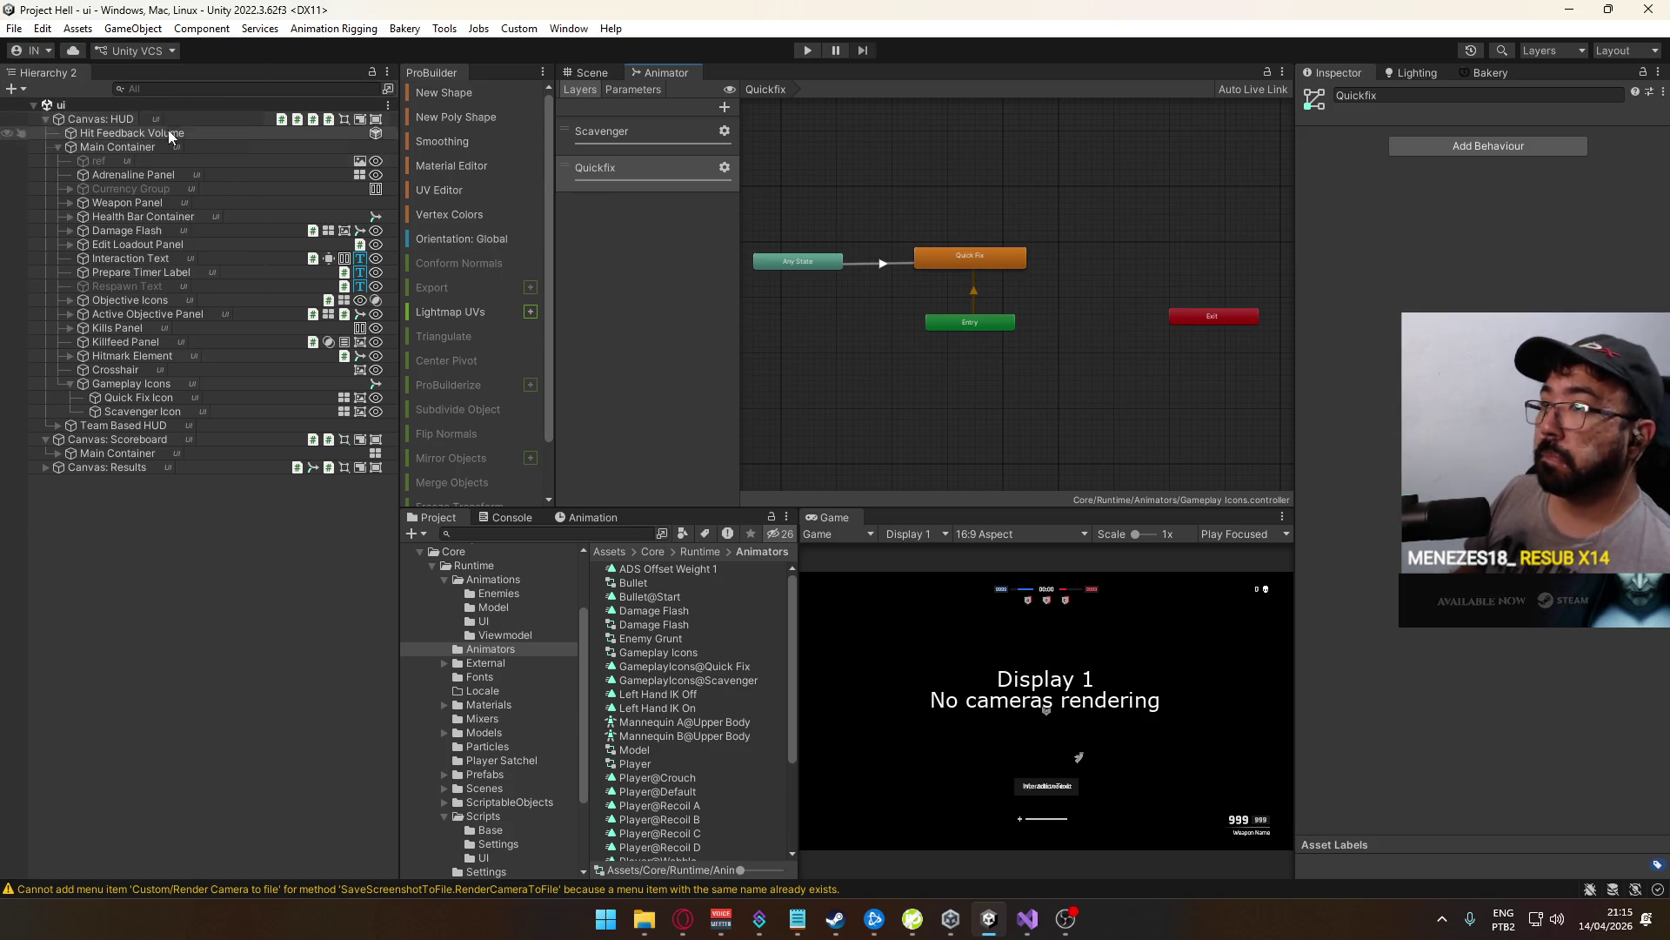
{"action": "left_click", "coordinate": [17, 31]}
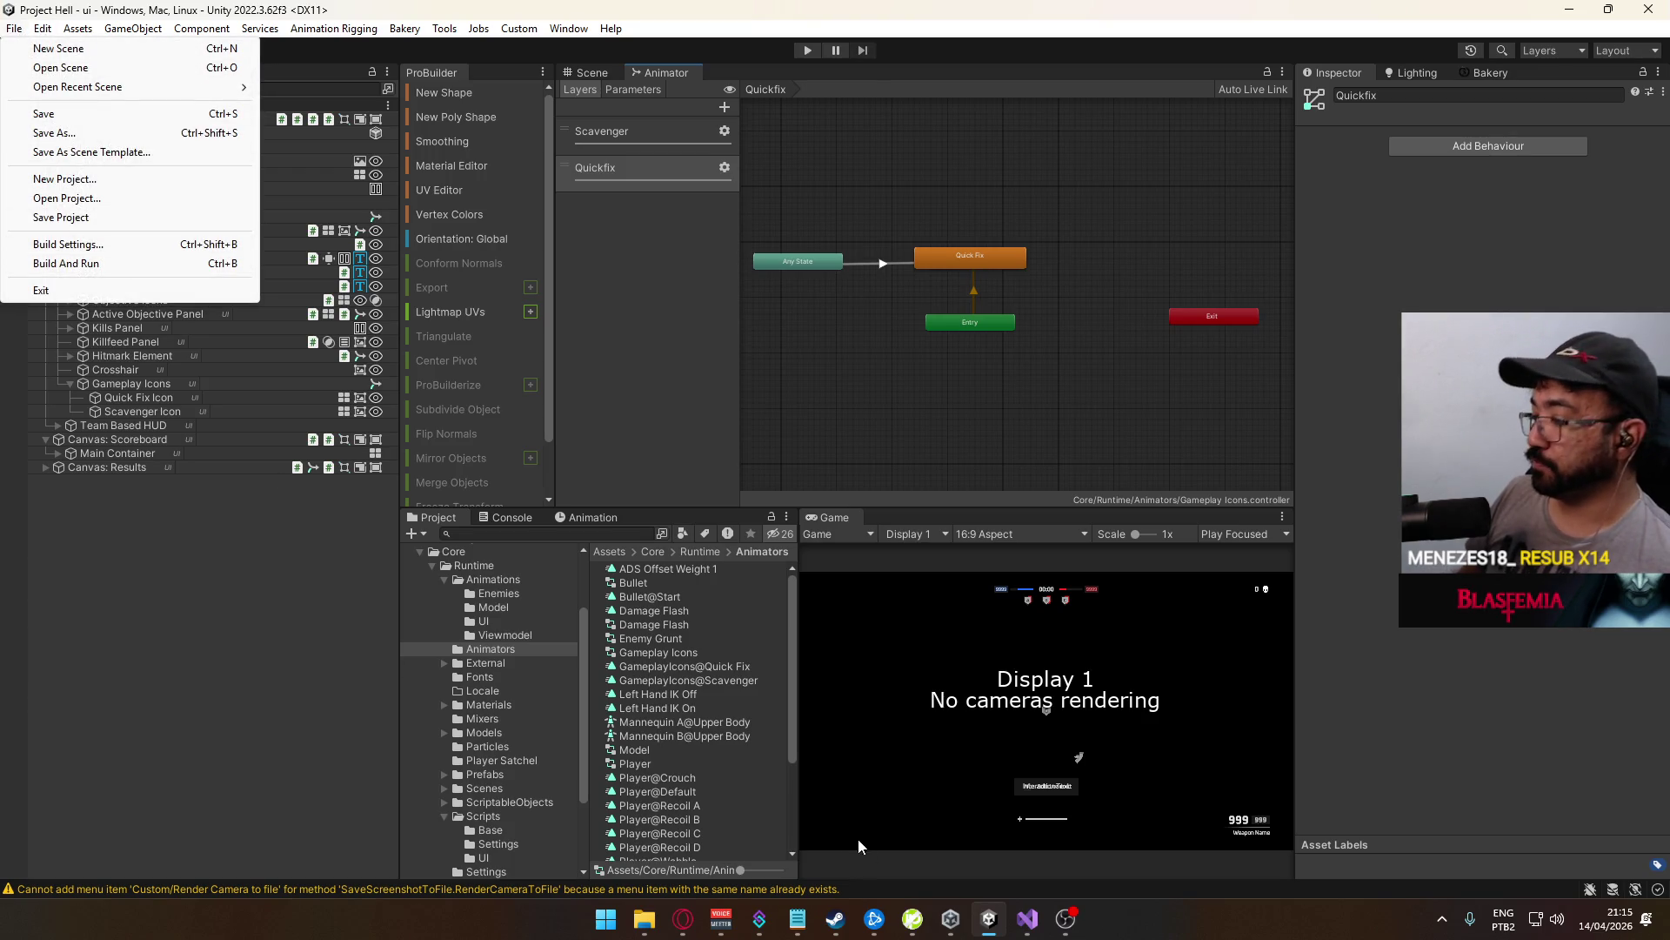
{"action": "left_click", "coordinate": [1028, 918]}
Step: Comment out the _anim SetTrigger call on line 26 of GameplayIconManager.cs and save
{"action": "scroll", "coordinate": [540, 455], "scroll_direction": "down", "scroll_amount": 3}
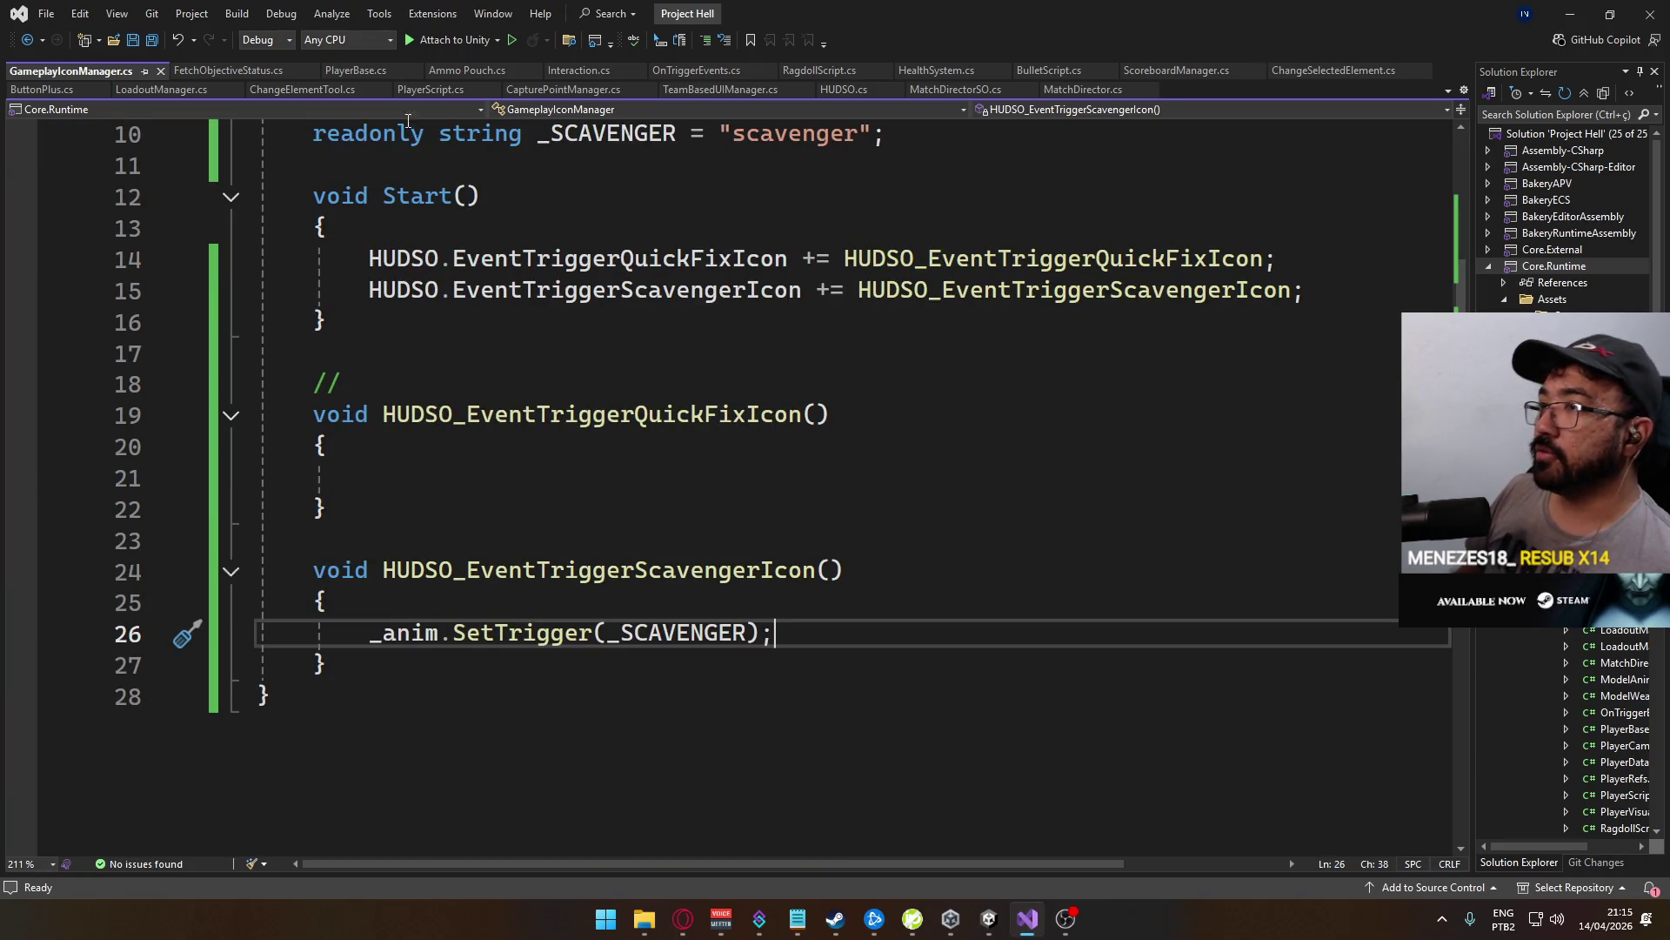
{"action": "left_click", "coordinate": [374, 633]}
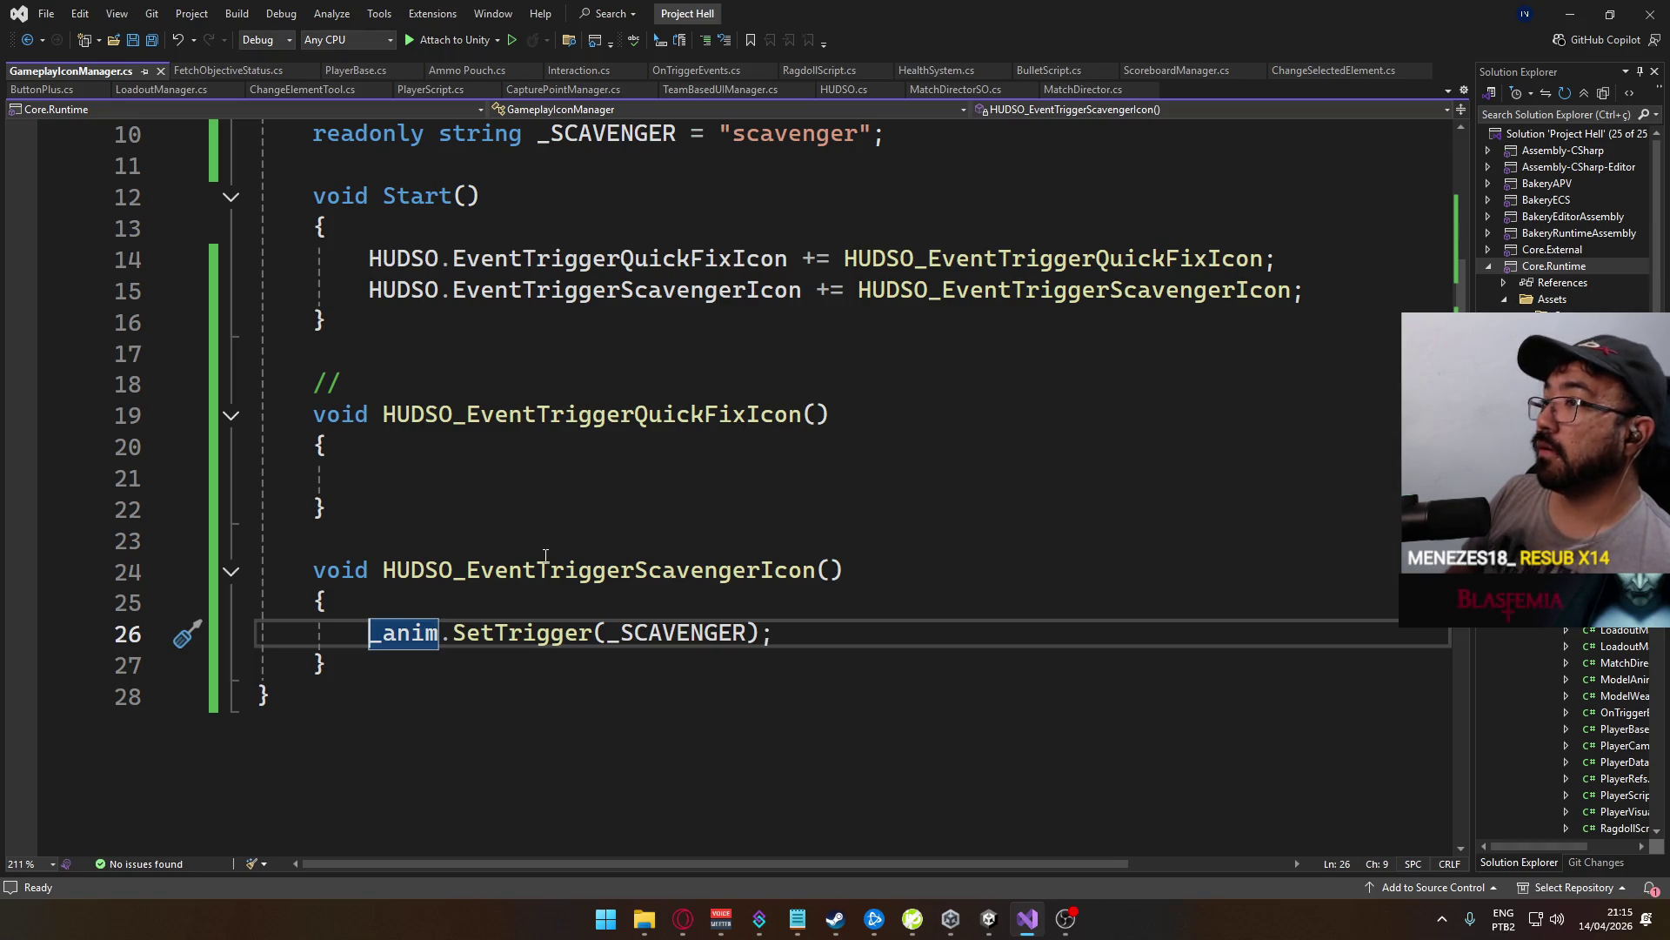
{"action": "type", "text": "//"}
{"action": "scroll", "coordinate": [259, 252], "scroll_direction": "up", "scroll_amount": 2}
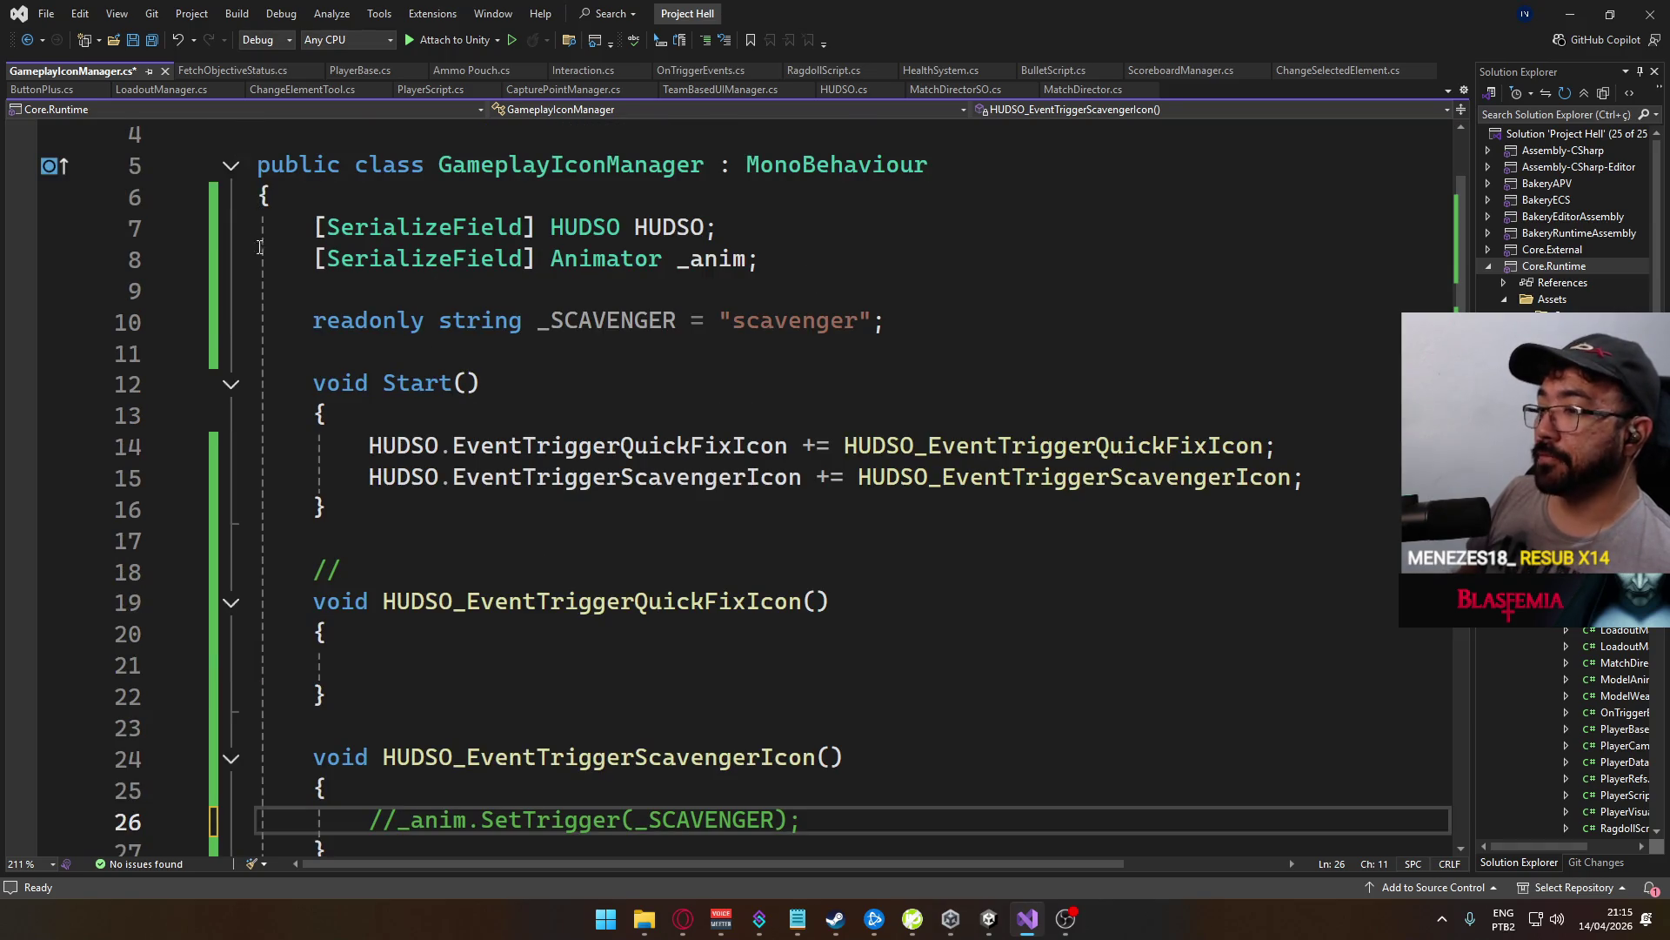
{"action": "left_click", "coordinate": [133, 43]}
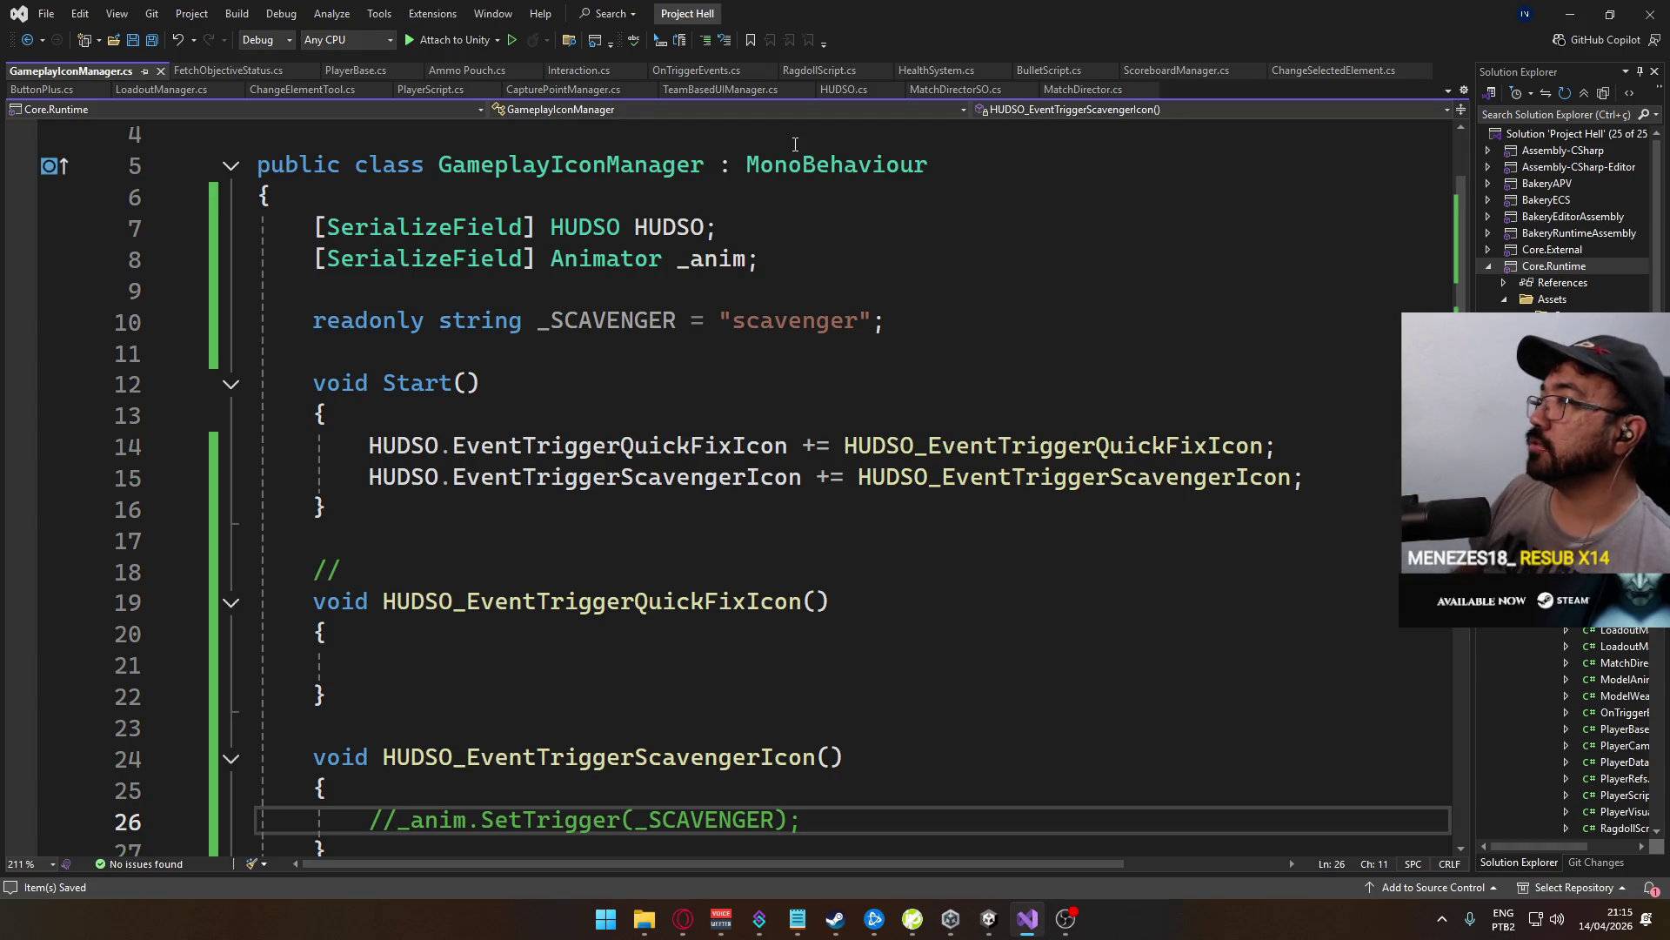
Step: Look through PlayerScript.cs in the code editor
{"action": "left_click", "coordinate": [431, 89]}
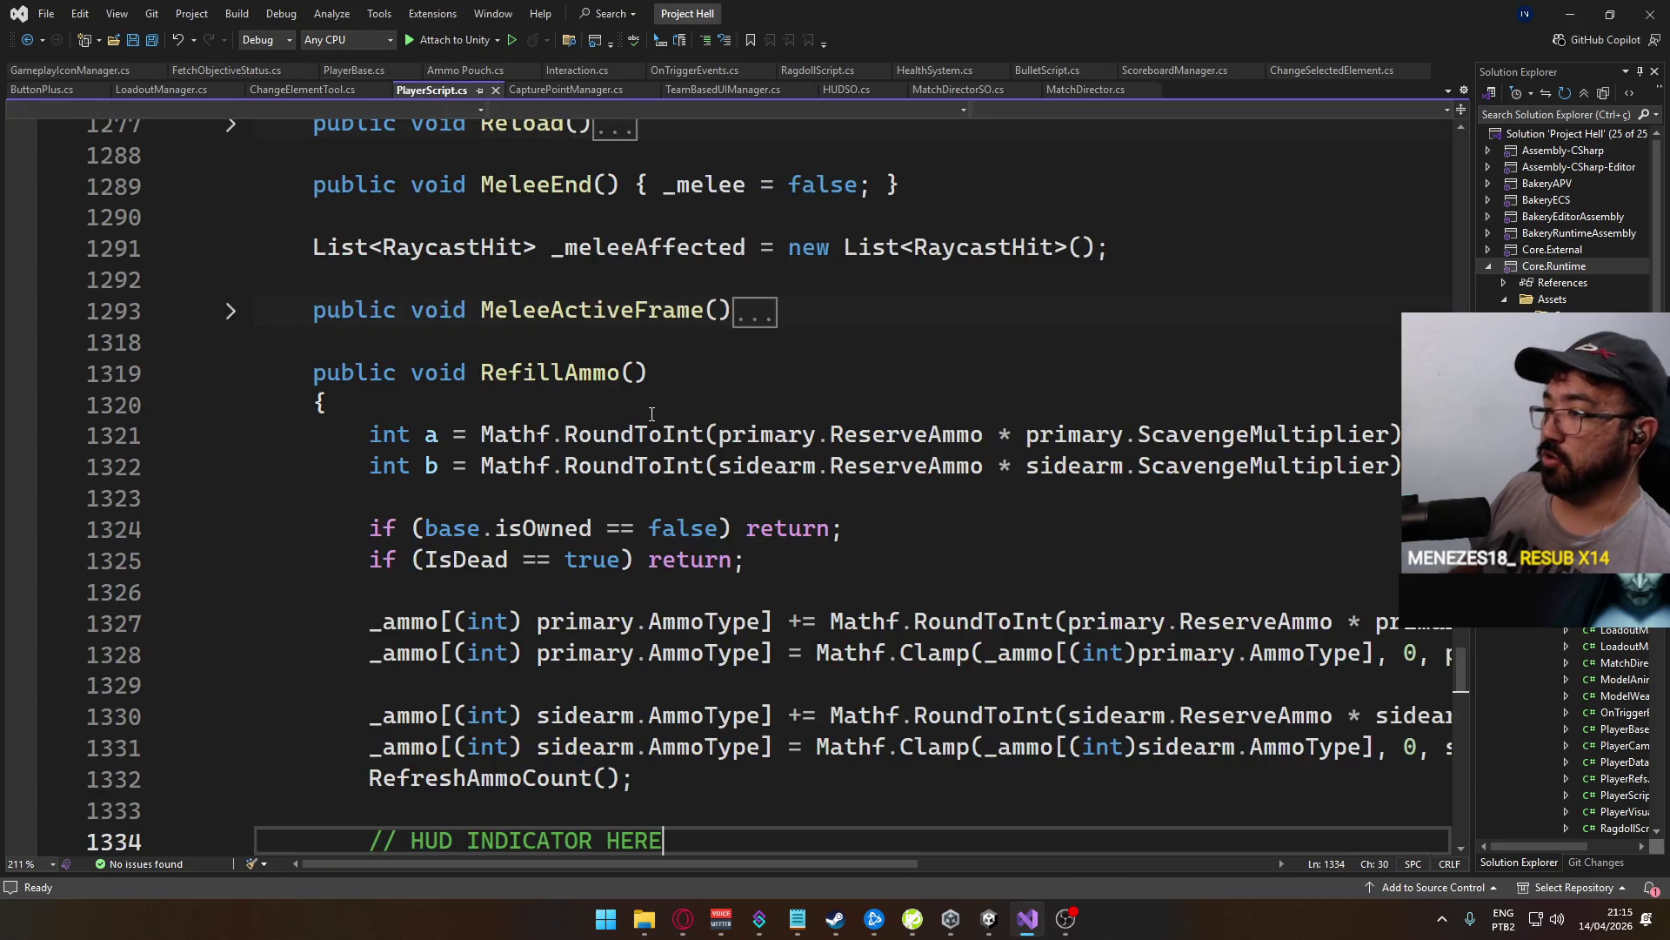
{"action": "scroll", "coordinate": [652, 414], "scroll_direction": "down", "scroll_amount": 10}
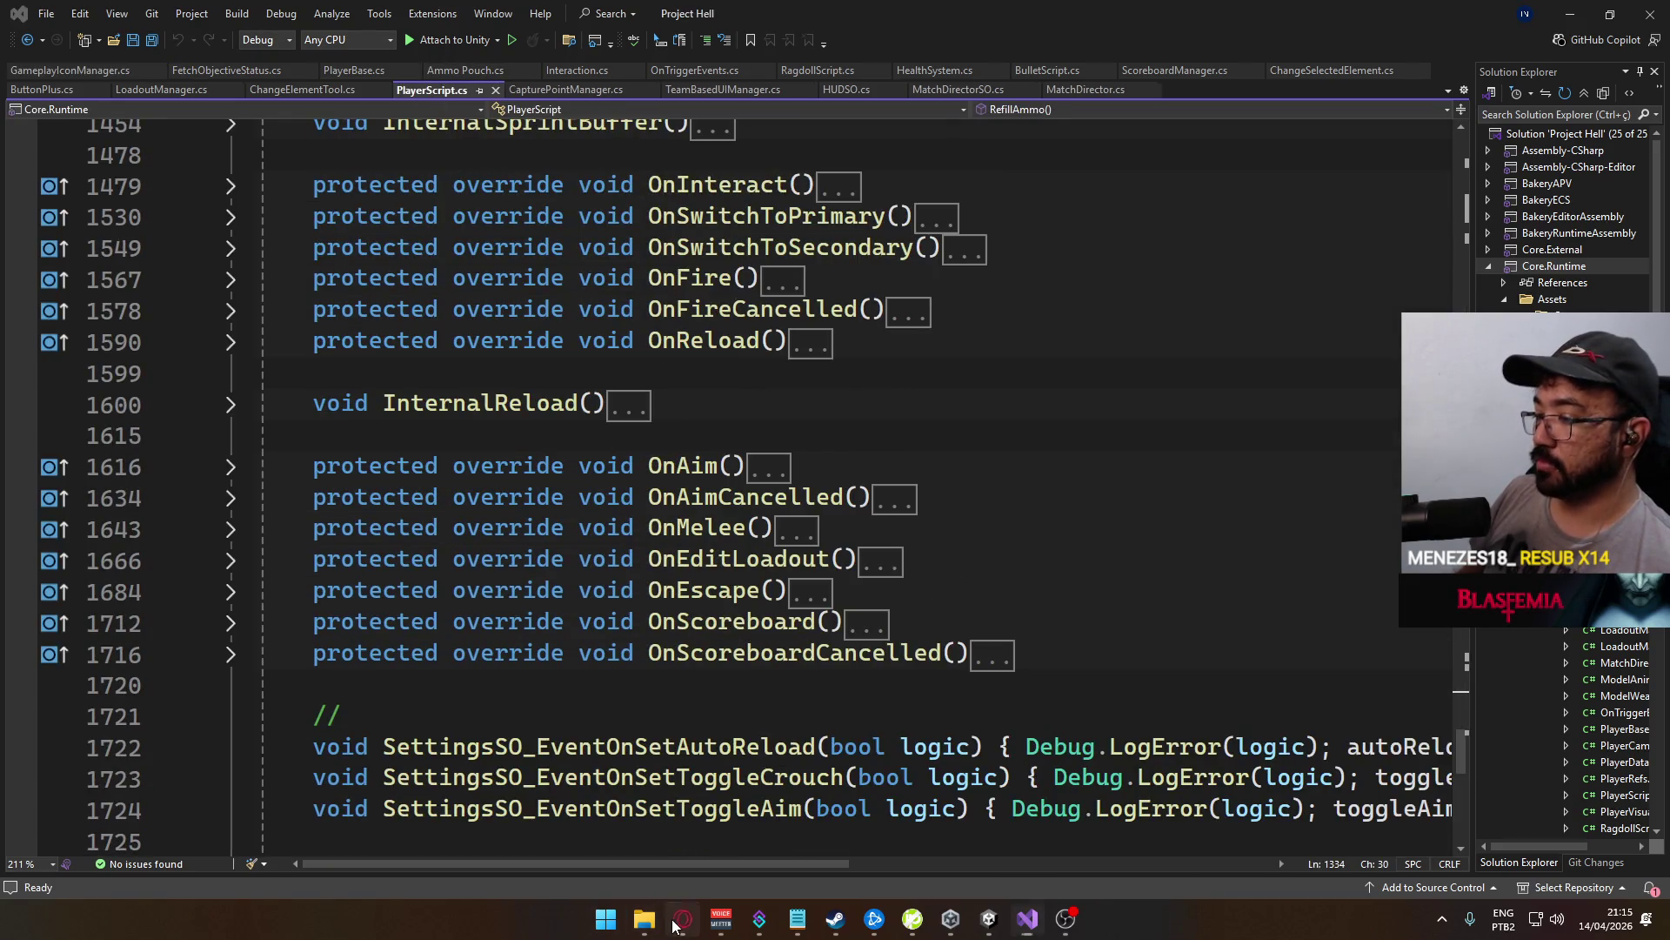
{"action": "left_click", "coordinate": [675, 920]}
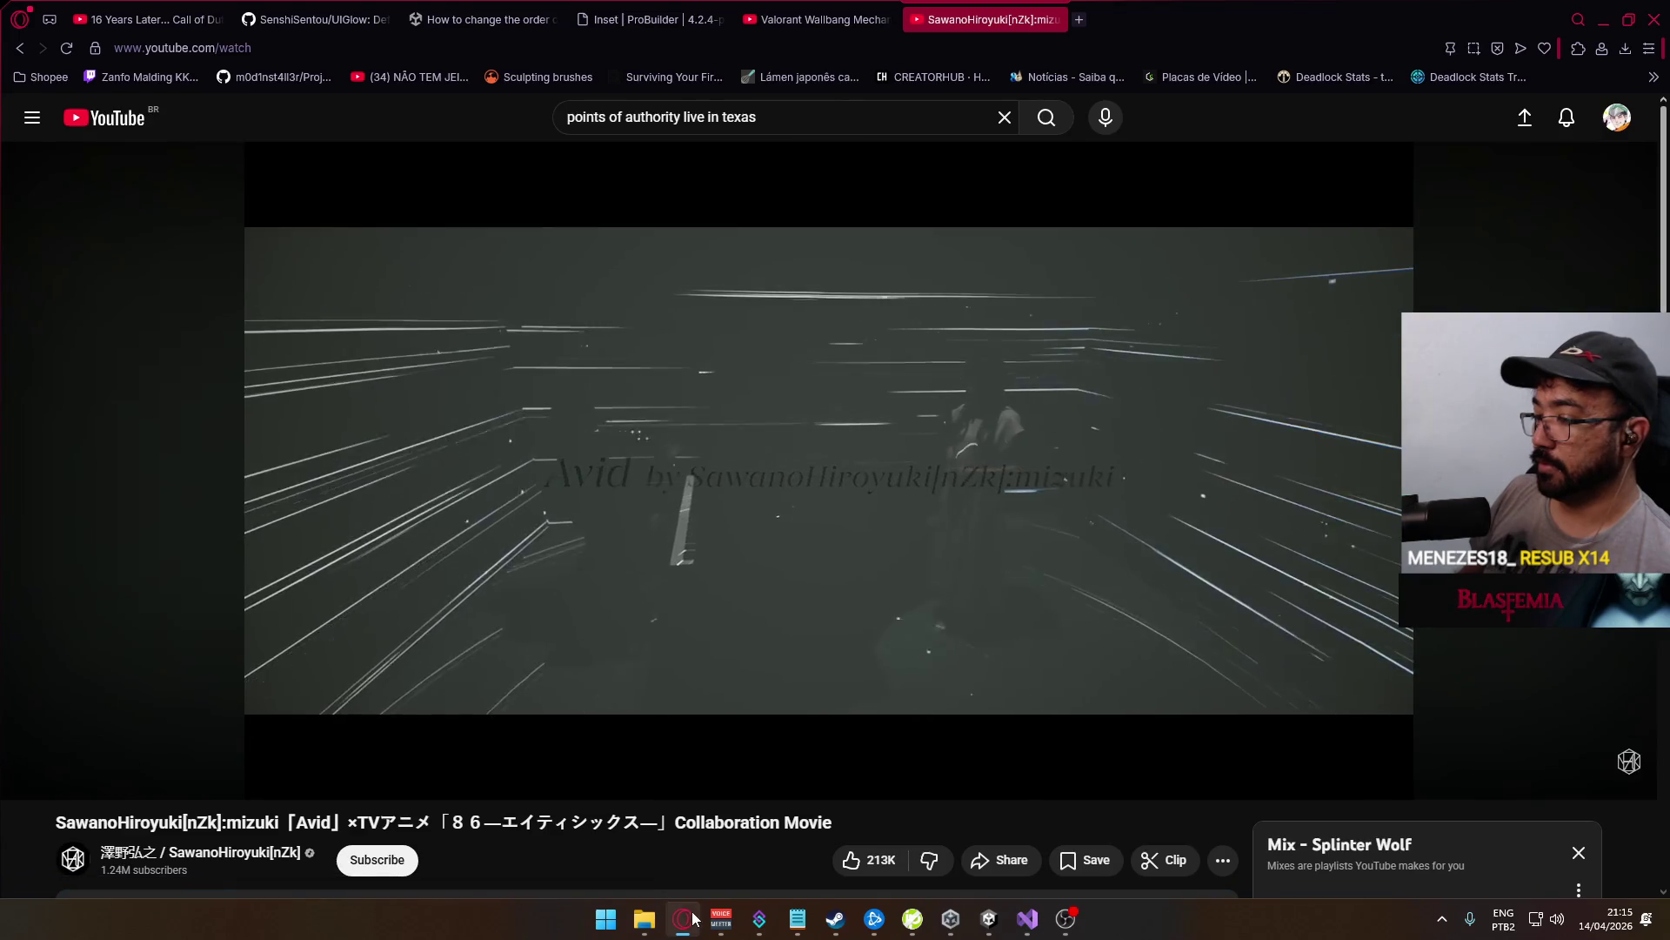
{"action": "left_click", "coordinate": [683, 918]}
{"action": "scroll", "coordinate": [597, 588], "scroll_direction": "down", "scroll_amount": 8}
{"action": "scroll", "coordinate": [596, 588], "scroll_direction": "up", "scroll_amount": 4}
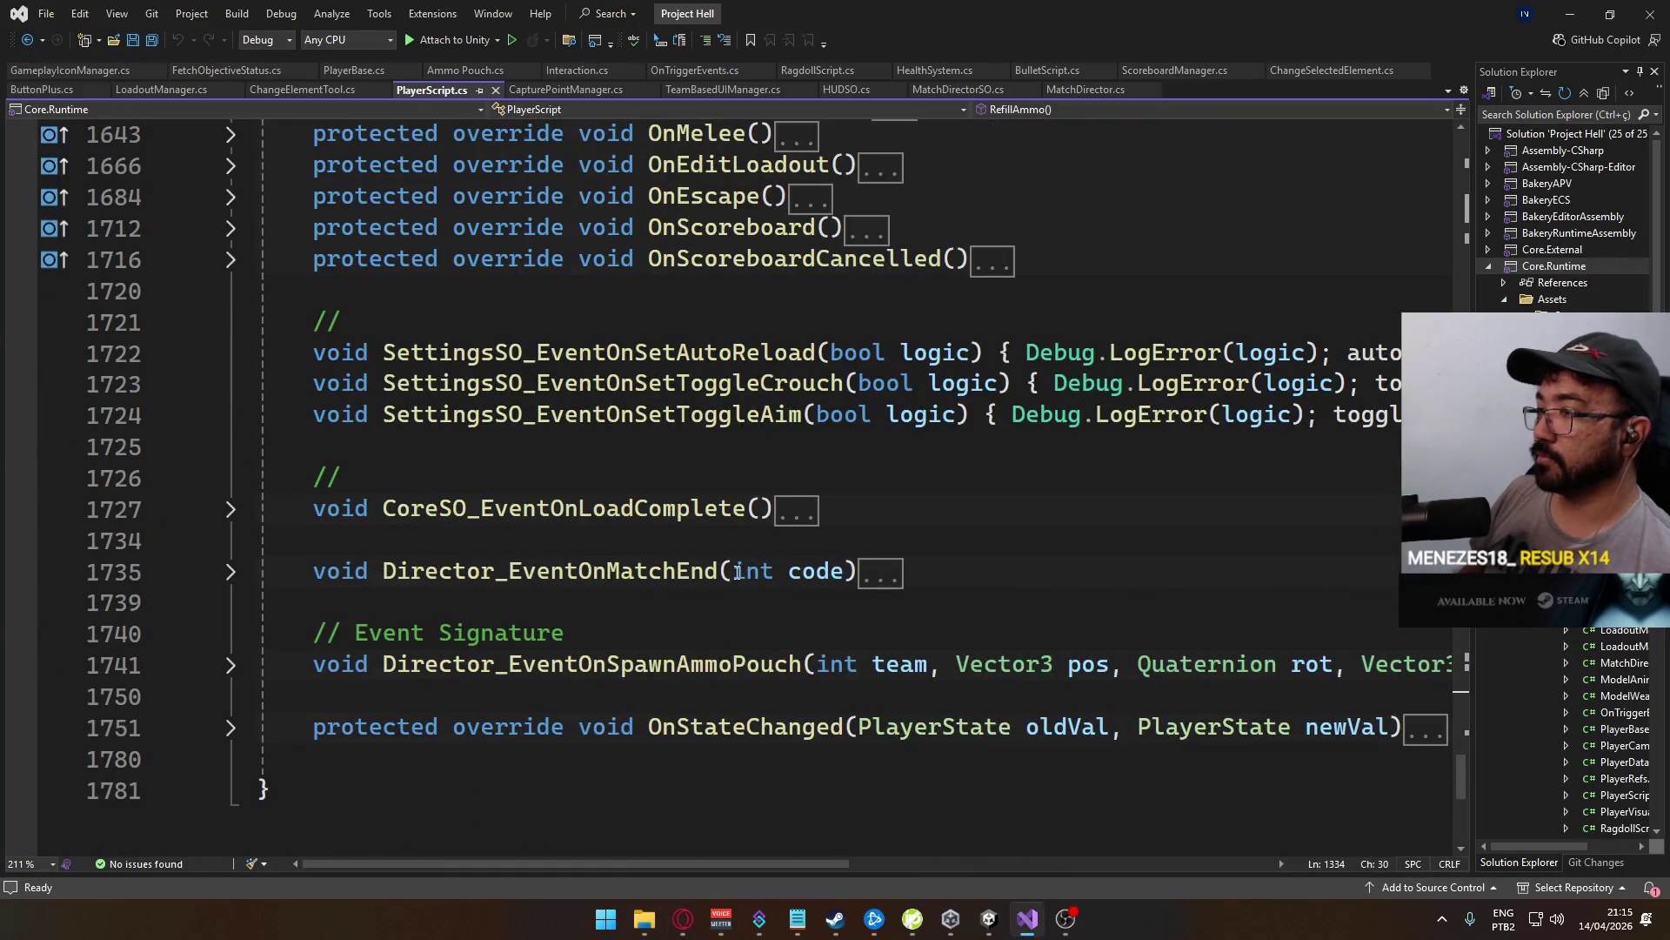
{"action": "scroll", "coordinate": [737, 572], "scroll_direction": "up", "scroll_amount": 2}
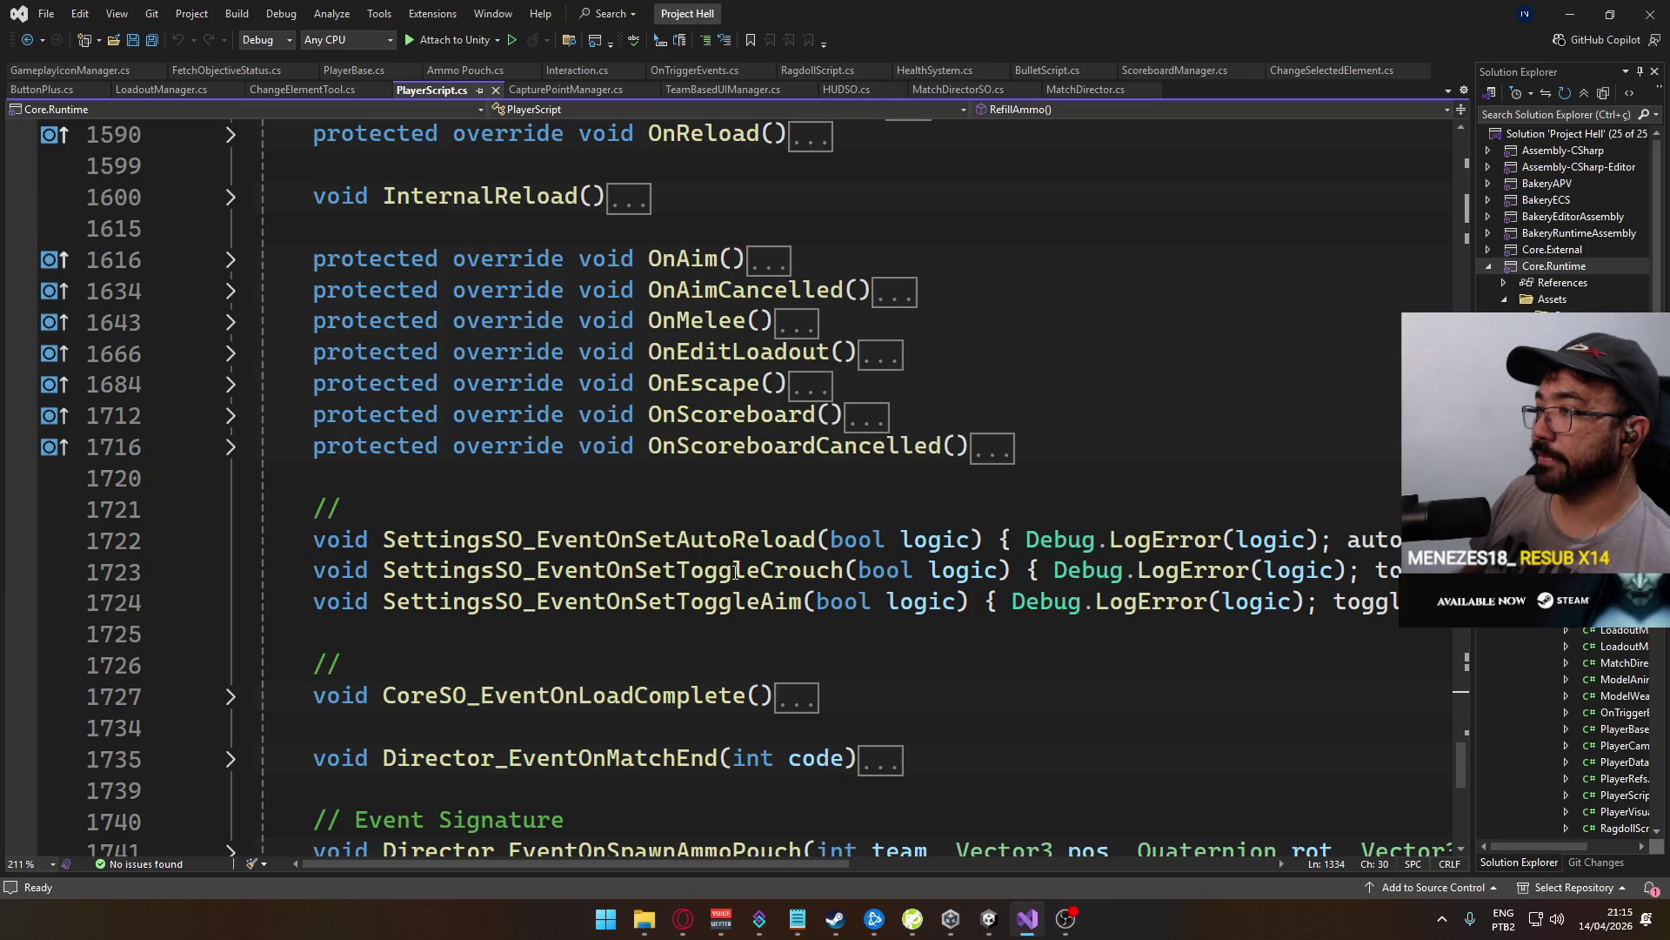
{"action": "scroll", "coordinate": [735, 572], "scroll_direction": "up", "scroll_amount": 6}
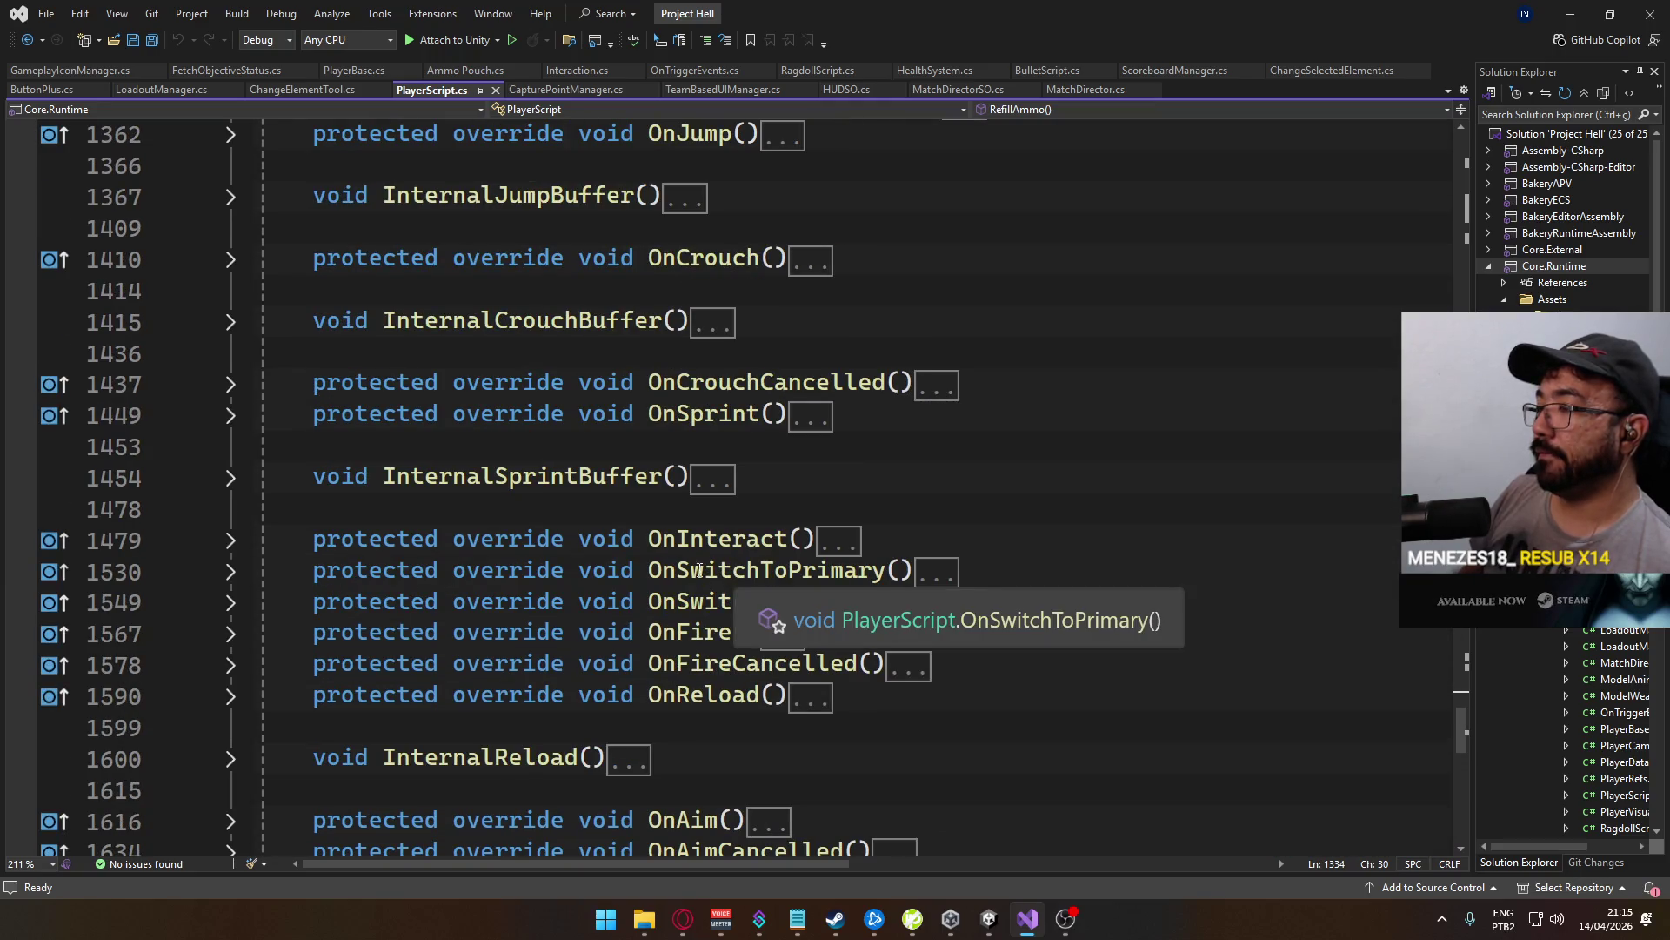
{"action": "scroll", "coordinate": [702, 572], "scroll_direction": "up", "scroll_amount": 2}
{"action": "scroll", "coordinate": [661, 566], "scroll_direction": "down", "scroll_amount": 4}
{"action": "scroll", "coordinate": [478, 549], "scroll_direction": "down", "scroll_amount": 6}
{"action": "scroll", "coordinate": [269, 259], "scroll_direction": "up", "scroll_amount": 13}
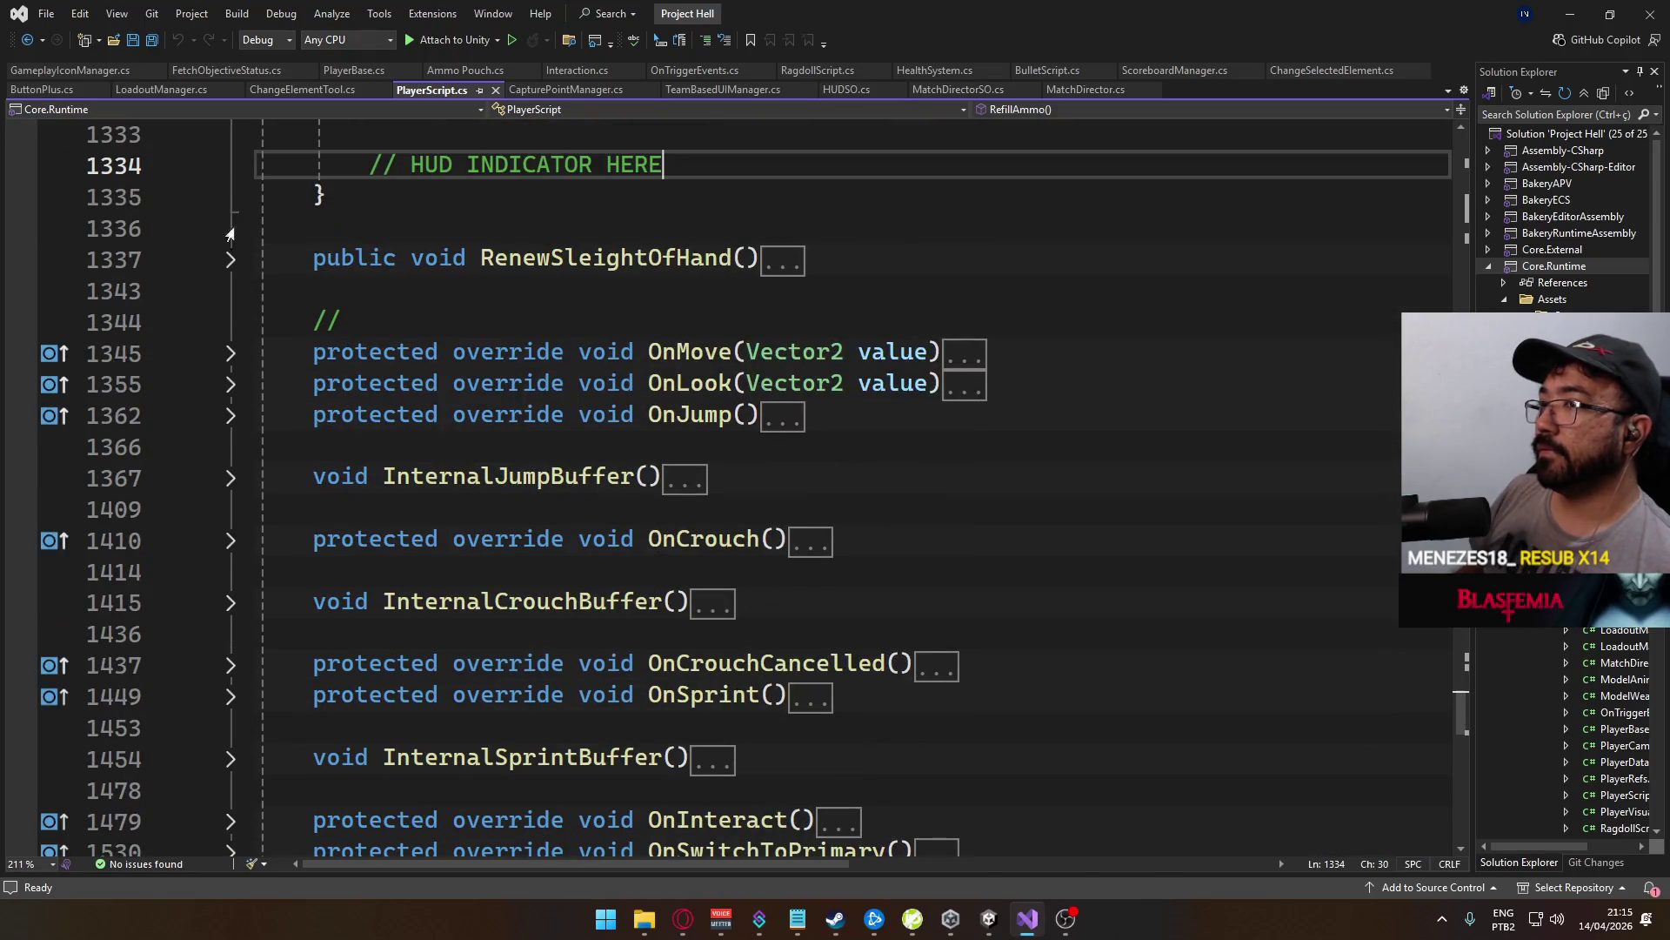
Step: Comment out the HUDSO event subscriptions on lines 14 and 15 and save GameplayIconManager.cs
{"action": "left_click", "coordinate": [106, 73]}
{"action": "left_click", "coordinate": [467, 446]}
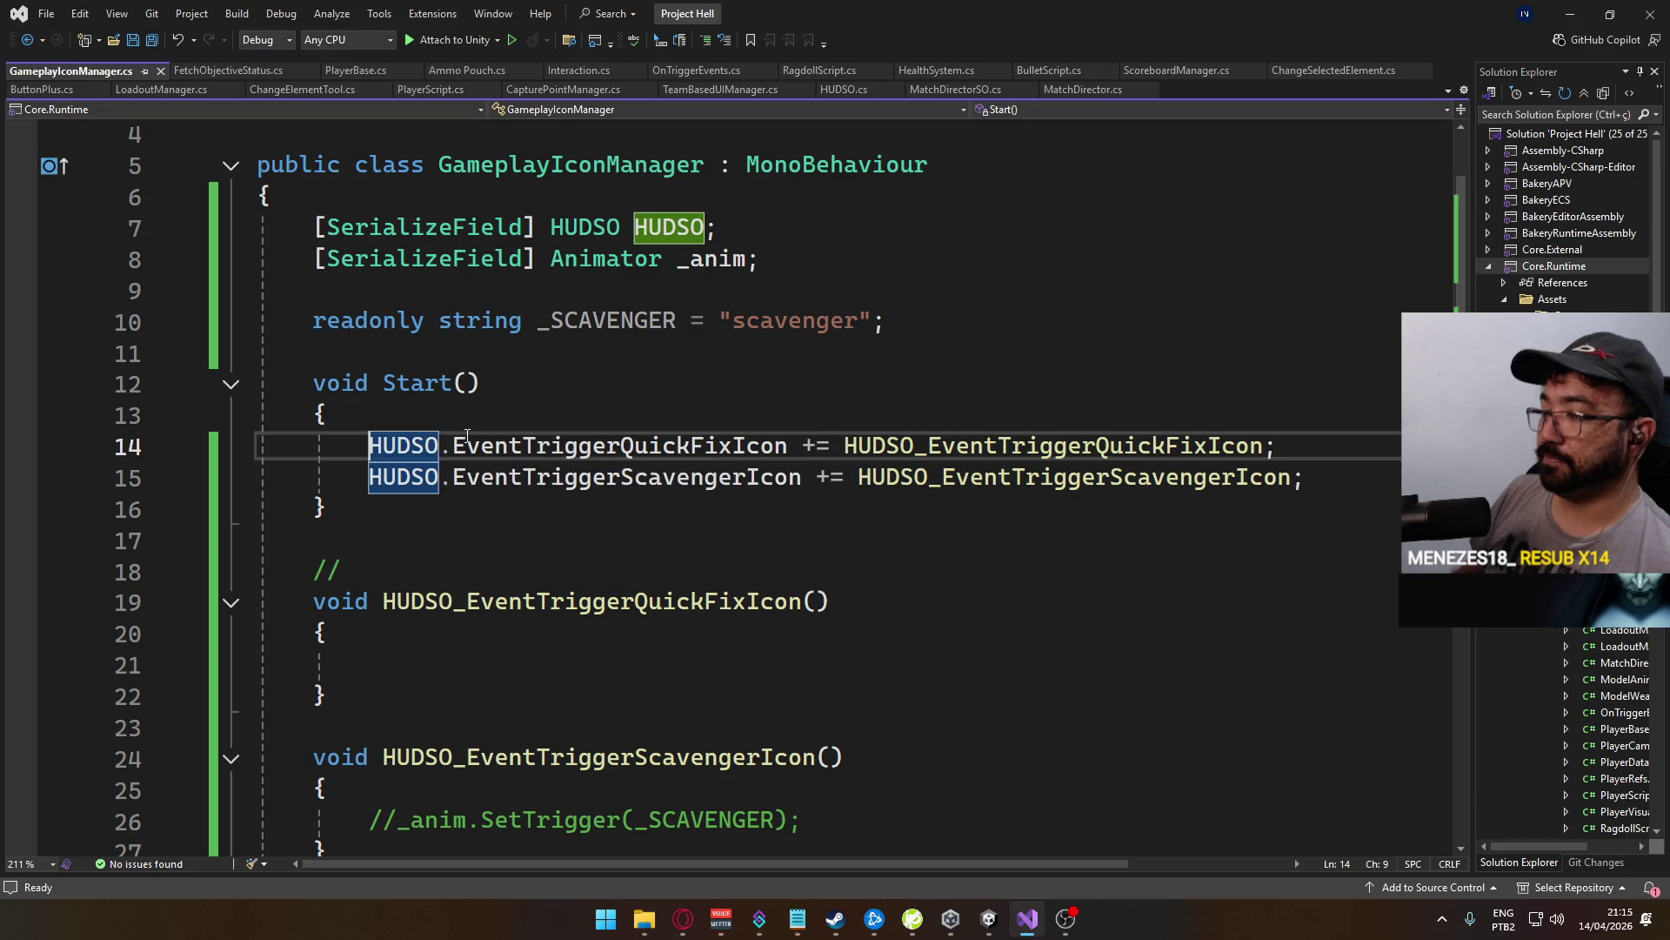
{"action": "type", "text": "//"}
{"action": "key", "text": "Down"}
{"action": "key", "text": "Home"}
{"action": "type", "text": "//"}
{"action": "key", "text": "ctrl+s"}
{"action": "key", "text": "alt+Tab"}
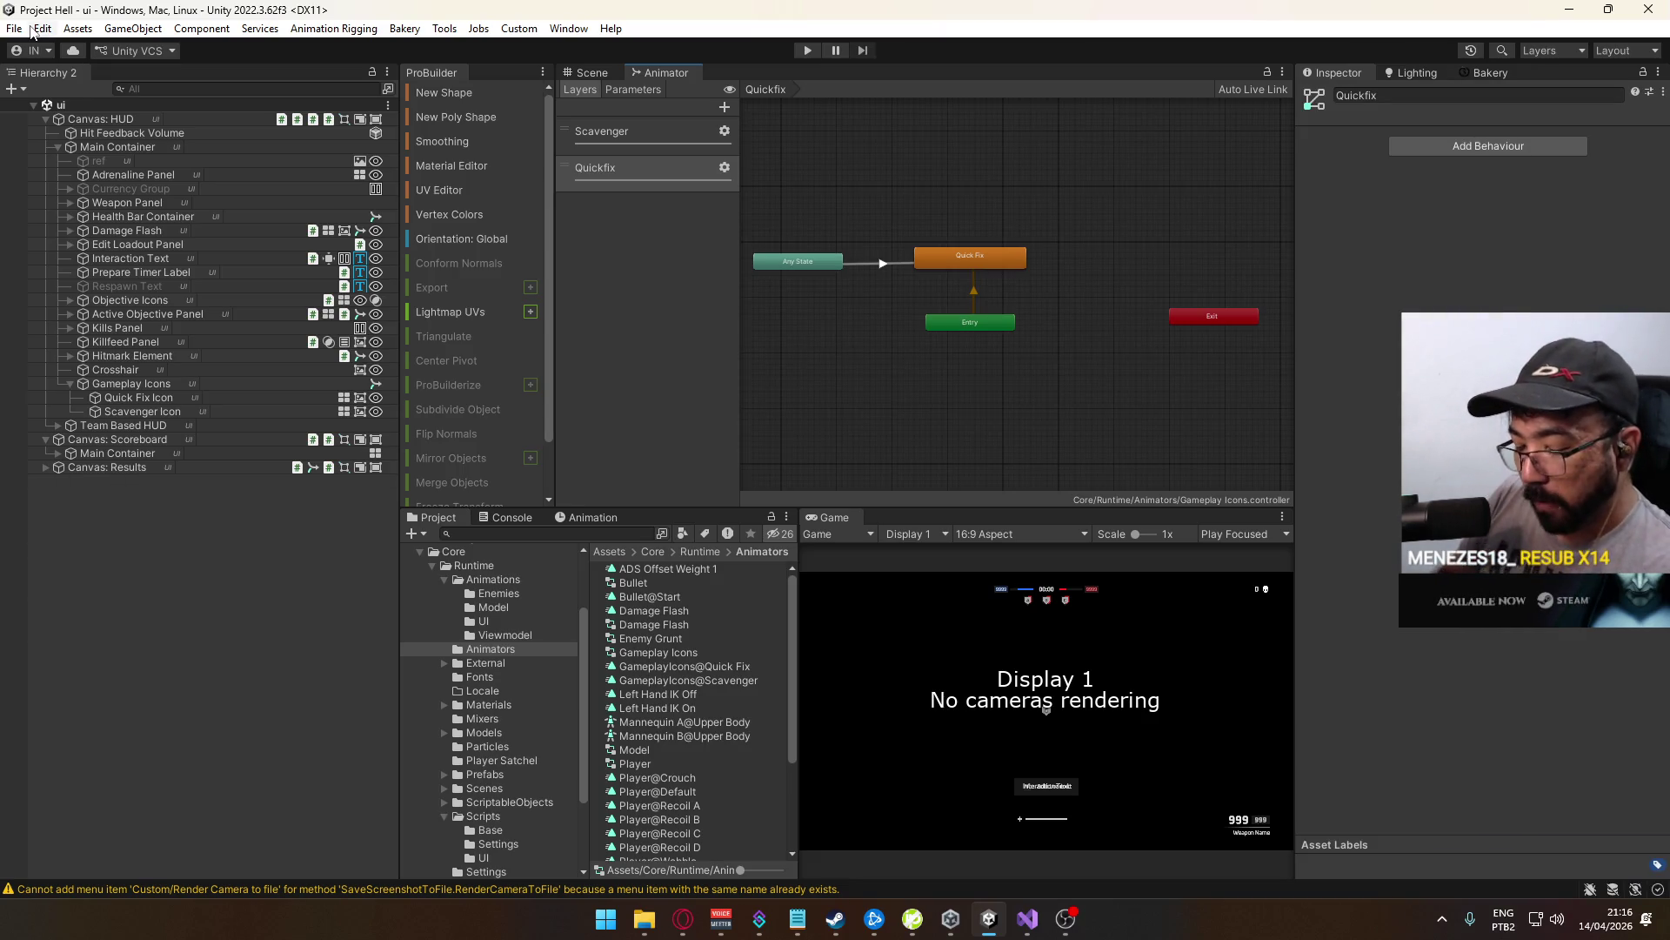
Step: Check the version number in Player Settings via Build Settings, then close both windows
{"action": "left_click", "coordinate": [13, 28]}
{"action": "left_click", "coordinate": [70, 244]}
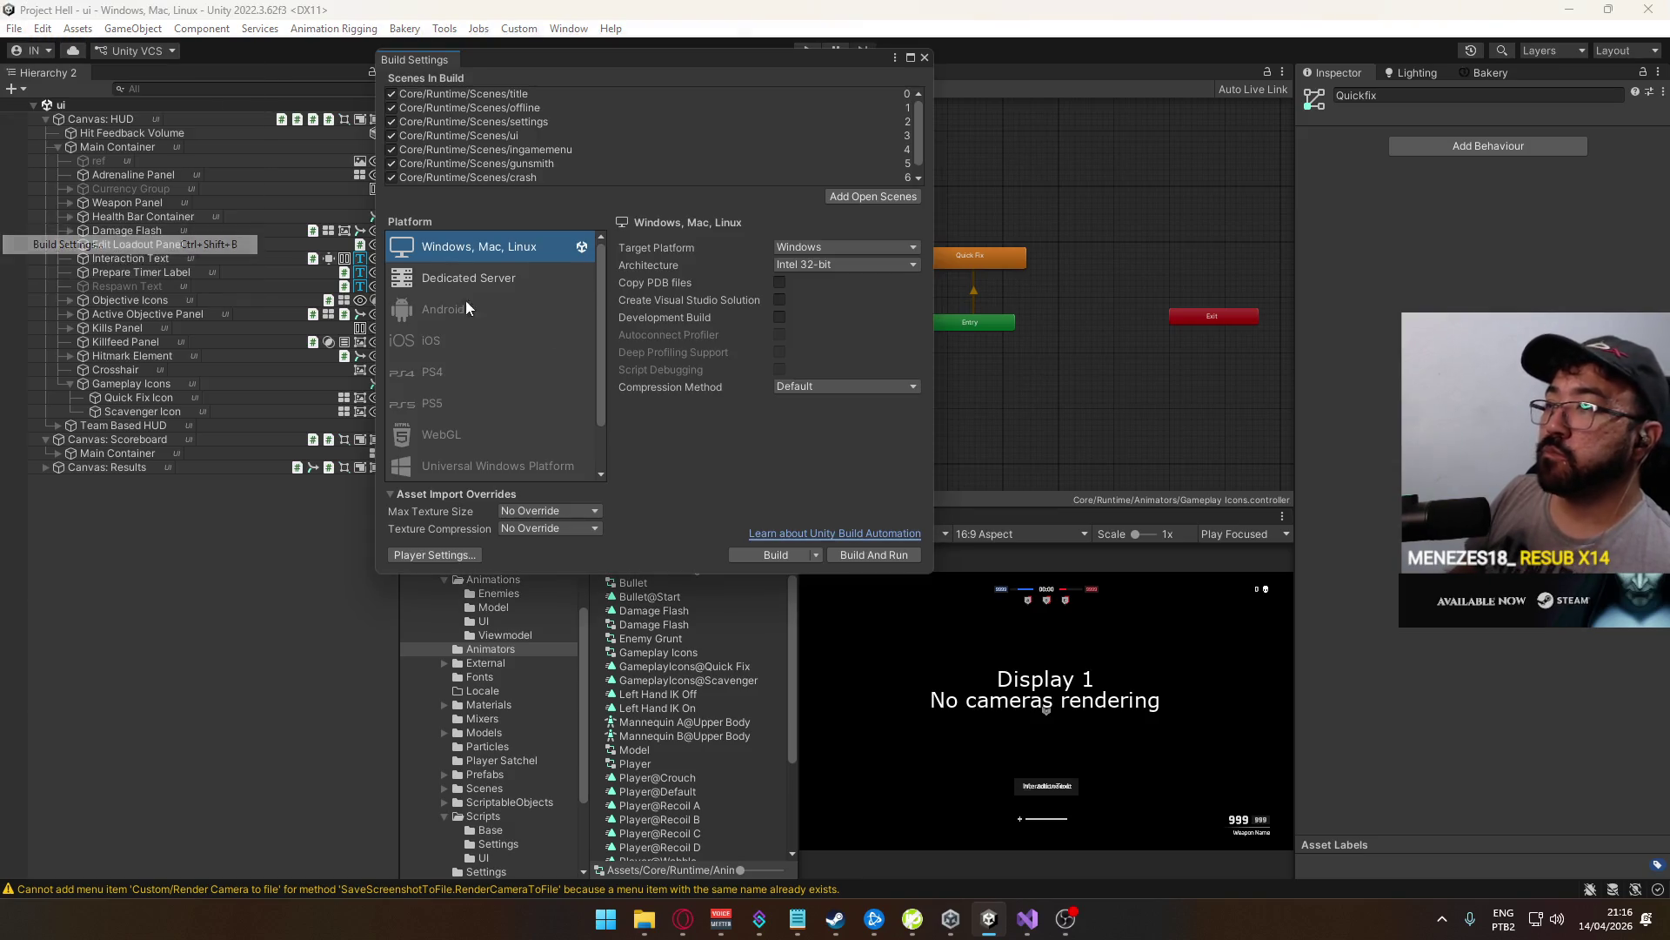
{"action": "left_click", "coordinate": [466, 555]}
{"action": "double_click", "coordinate": [754, 308]}
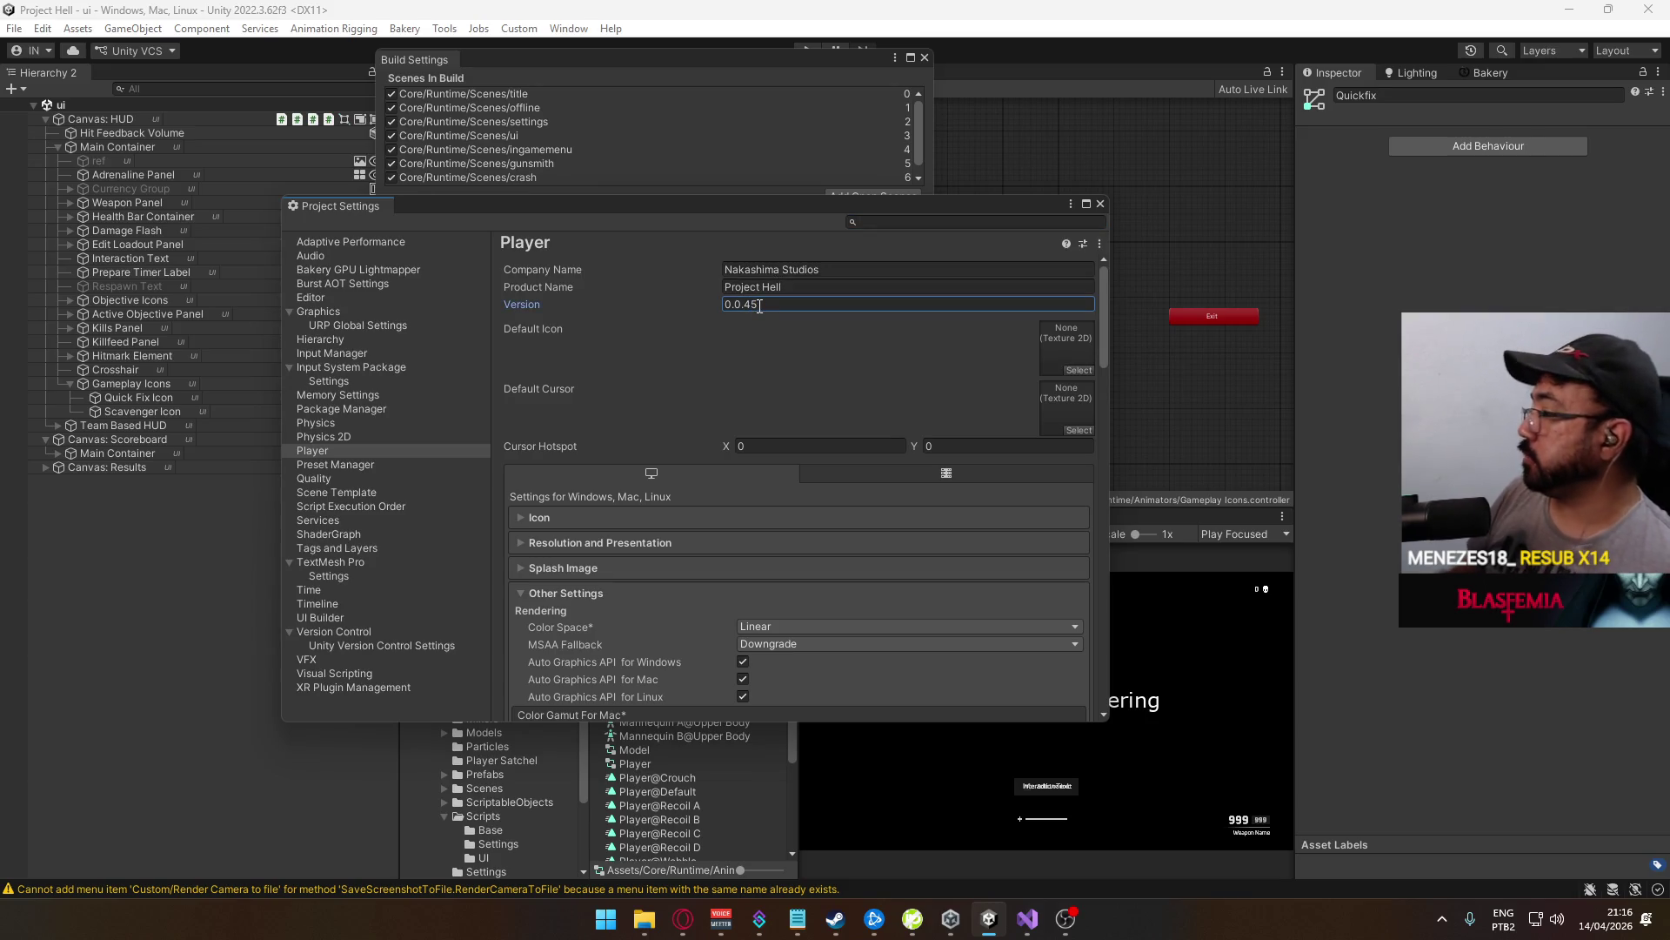
{"action": "left_click", "coordinate": [1101, 204]}
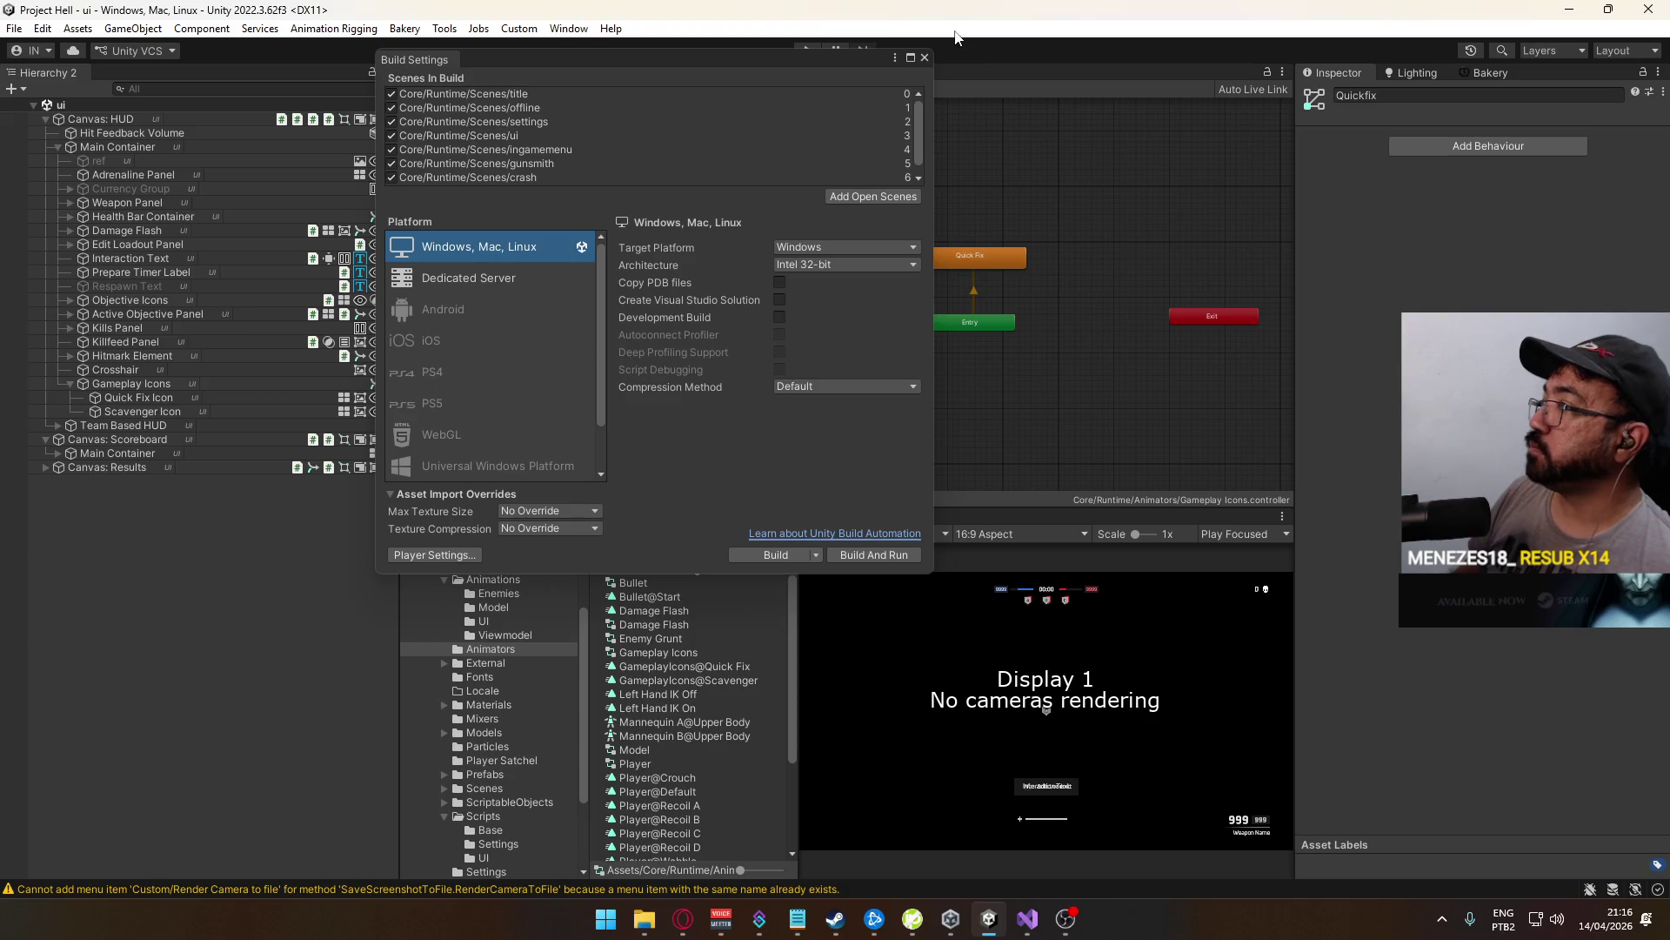
{"action": "left_click", "coordinate": [924, 58]}
Step: Build and run the game with File > Build And Run
{"action": "left_click", "coordinate": [28, 35]}
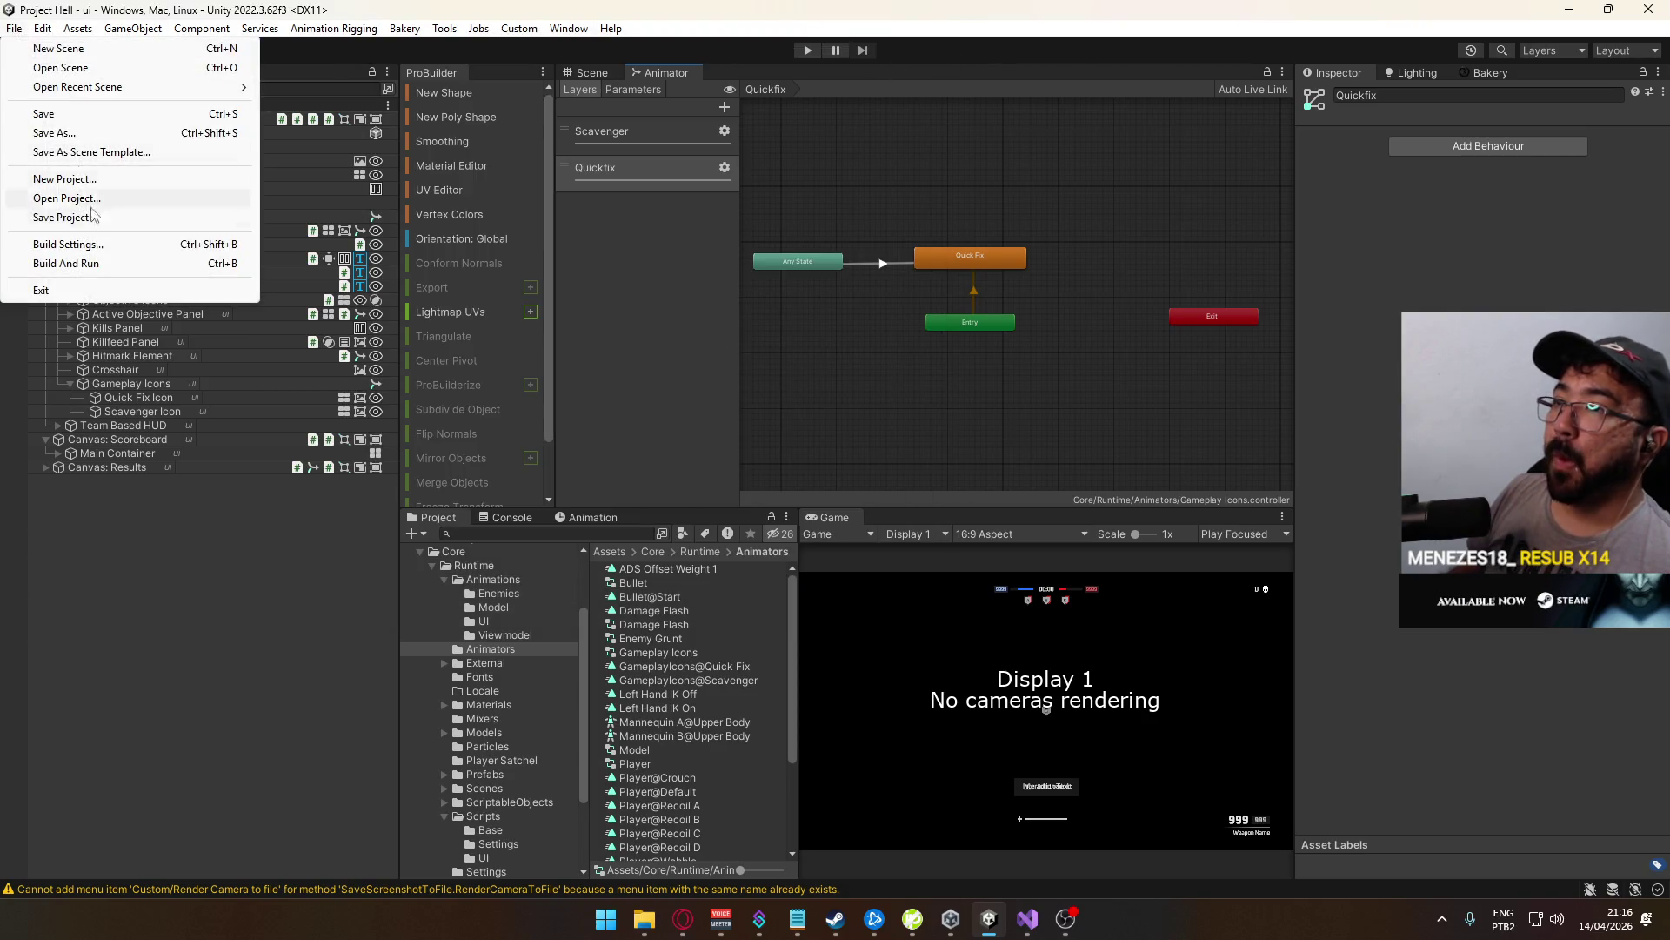
{"action": "left_click", "coordinate": [98, 261]}
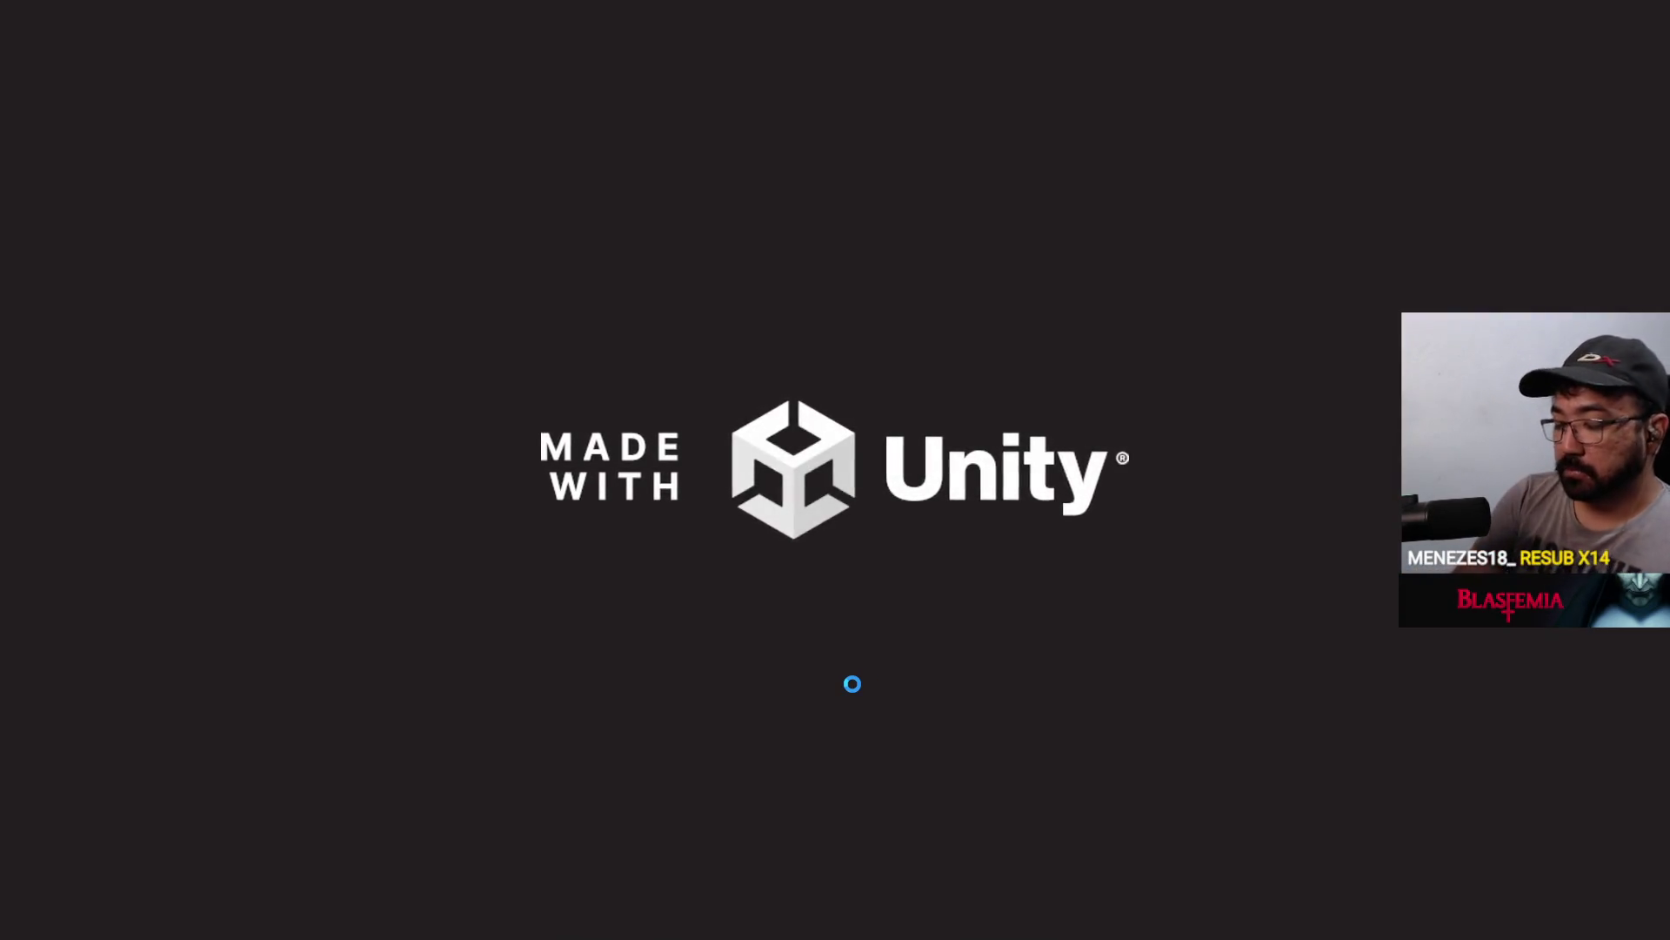
{"action": "key", "text": "alt+Tab"}
Step: Open PlayerScript.cs and collapse the RefillAmmo method while locating ShootProcessing
{"action": "left_click", "coordinate": [1027, 920]}
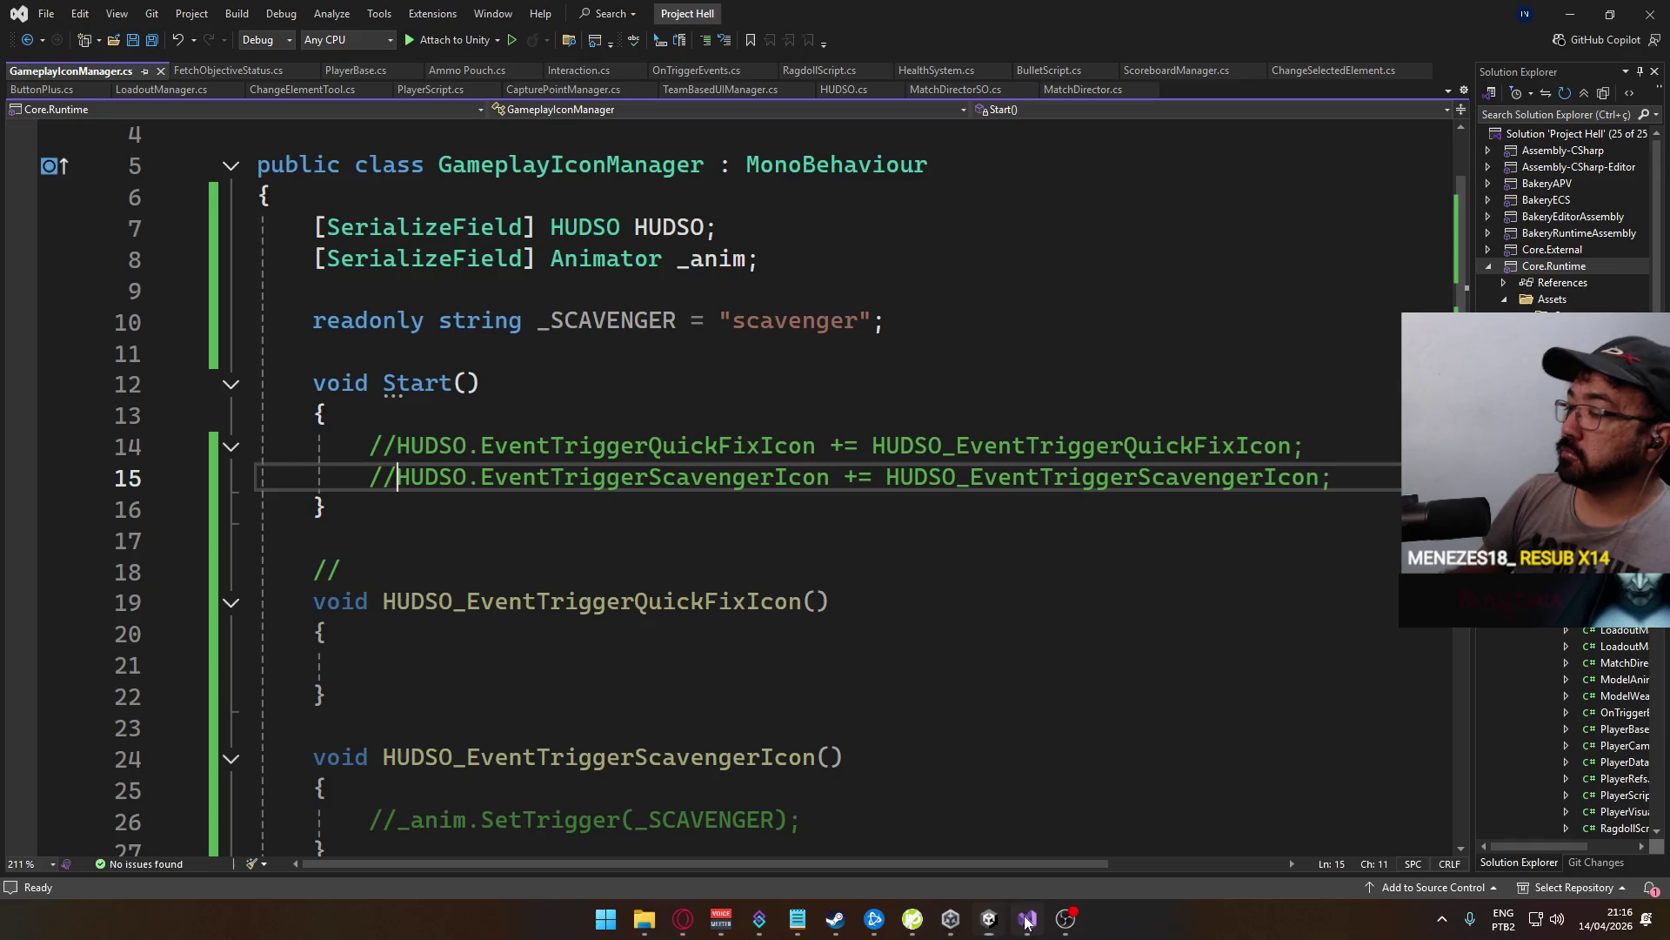
{"action": "left_click", "coordinate": [432, 89]}
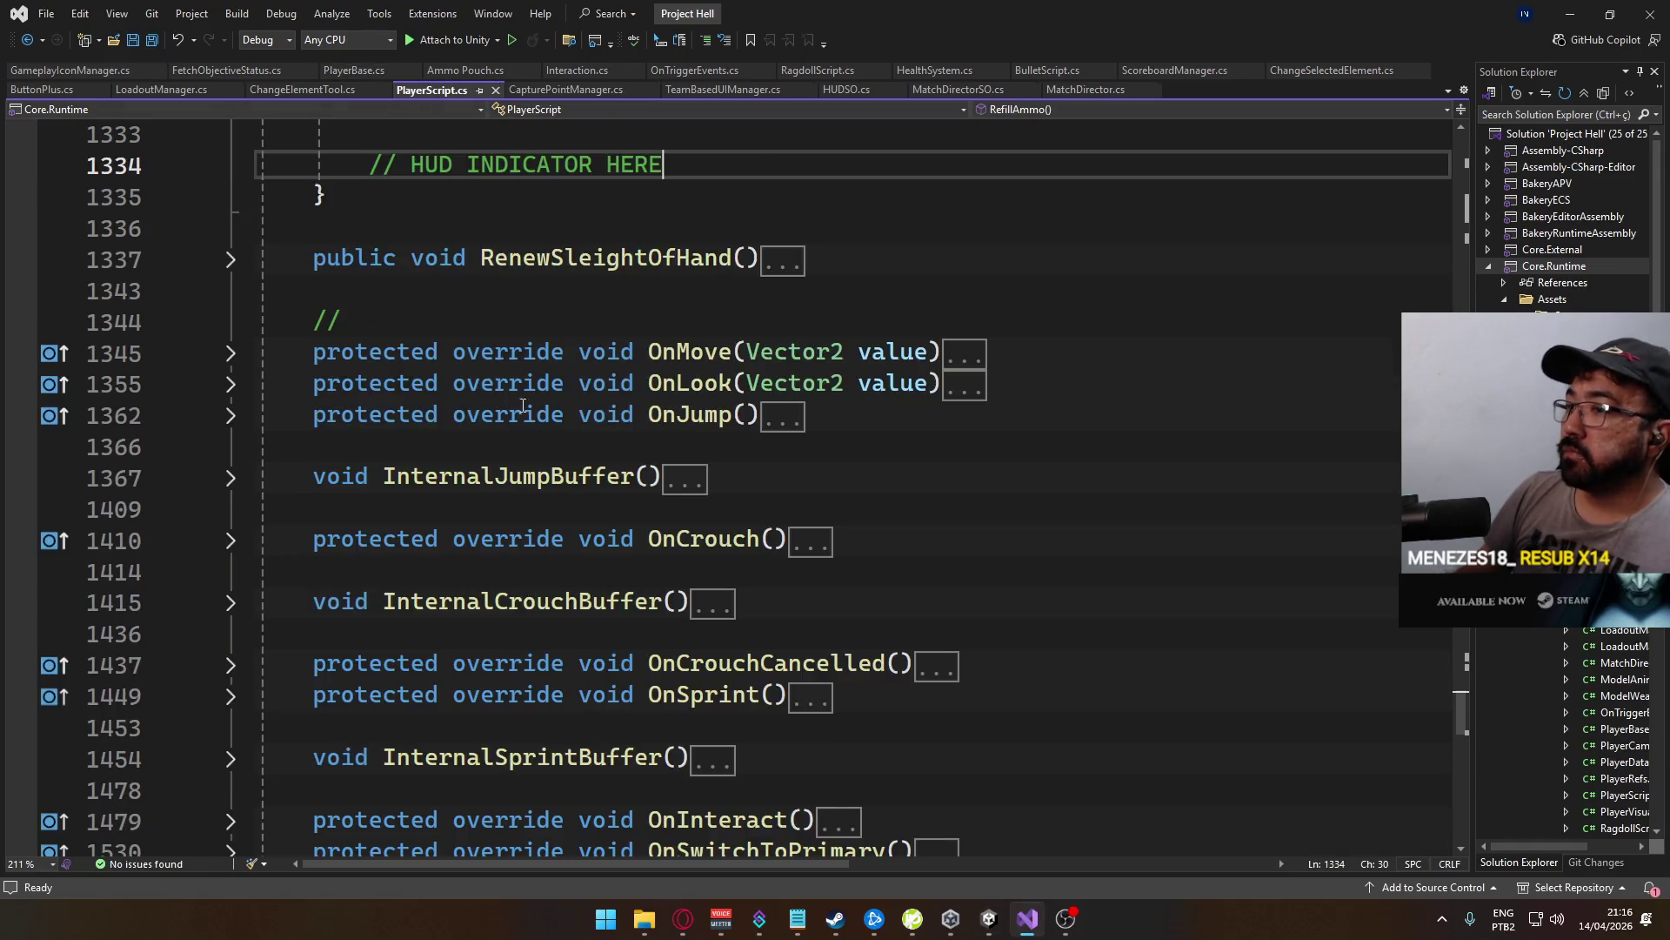
{"action": "scroll", "coordinate": [495, 421], "scroll_direction": "down", "scroll_amount": 1}
{"action": "scroll", "coordinate": [494, 420], "scroll_direction": "up", "scroll_amount": 3}
{"action": "scroll", "coordinate": [494, 420], "scroll_direction": "up", "scroll_amount": 3}
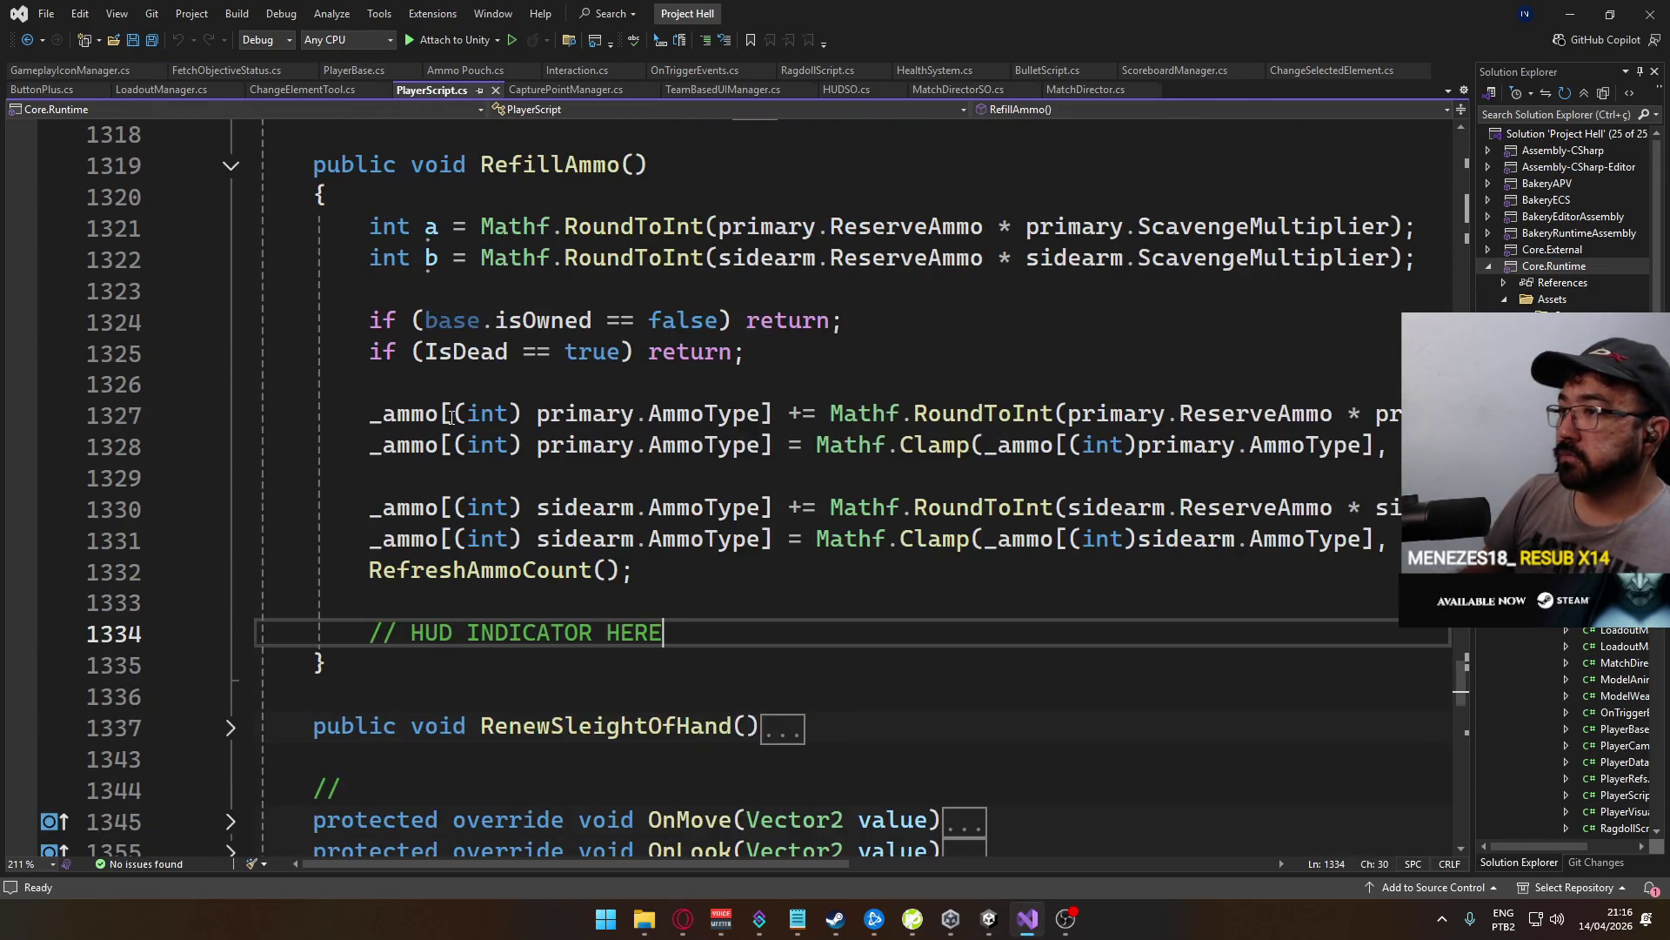
{"action": "scroll", "coordinate": [383, 422], "scroll_direction": "up", "scroll_amount": 2}
{"action": "left_click", "coordinate": [230, 356]}
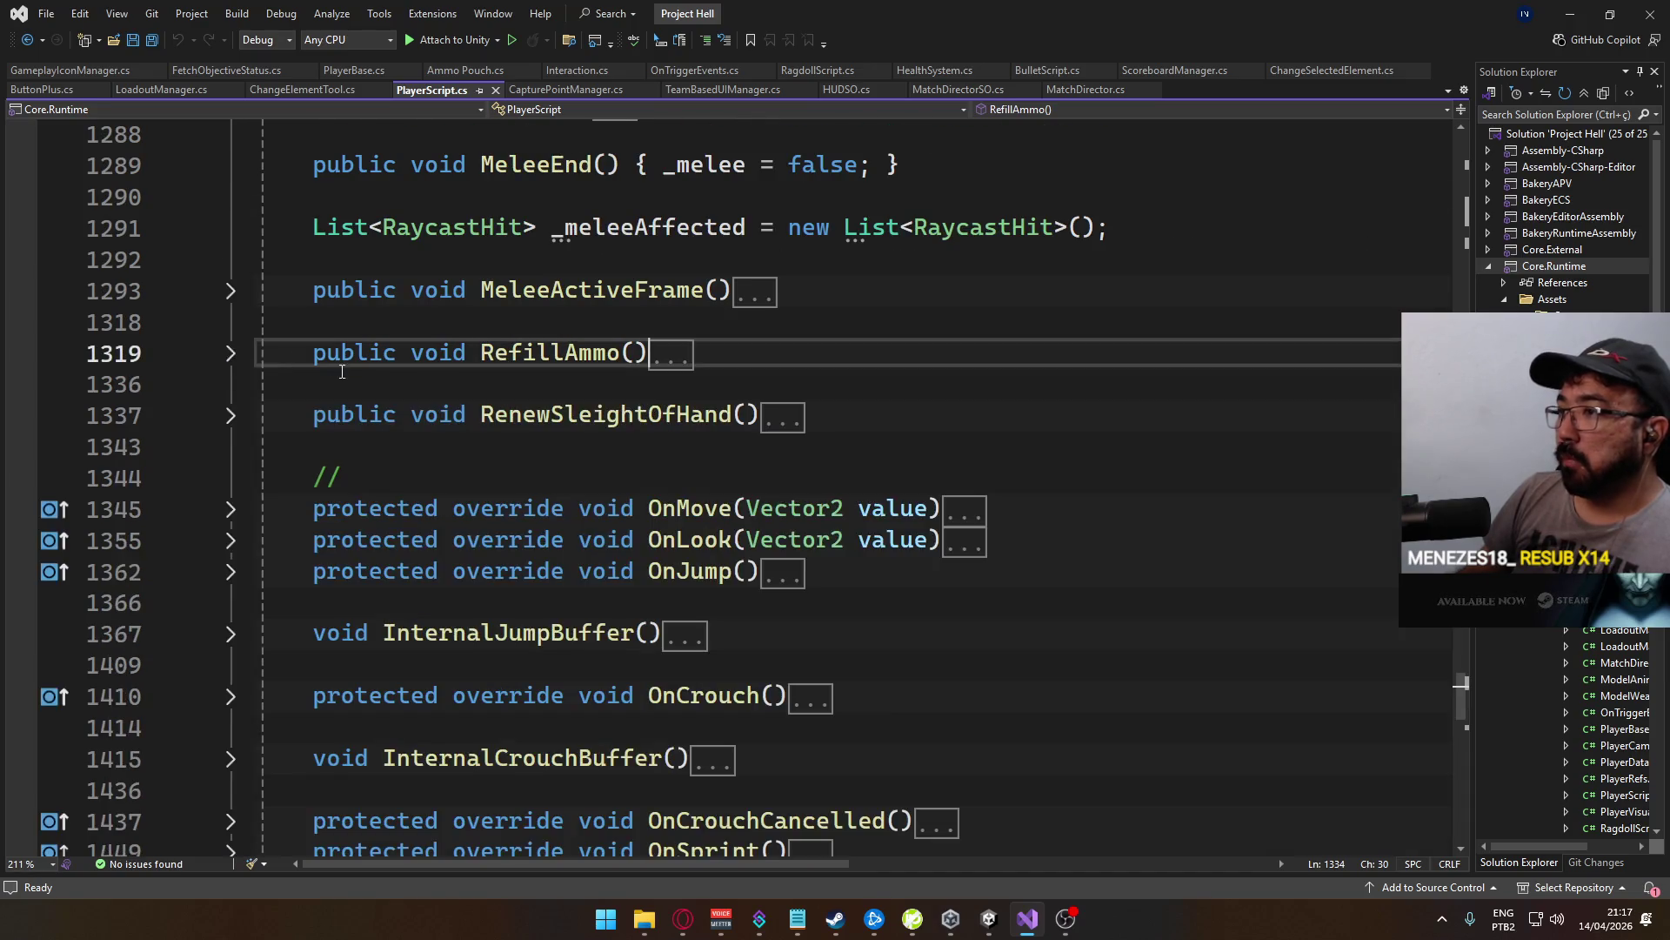
{"action": "scroll", "coordinate": [418, 435], "scroll_direction": "up", "scroll_amount": 15}
{"action": "scroll", "coordinate": [418, 435], "scroll_direction": "up", "scroll_amount": 18}
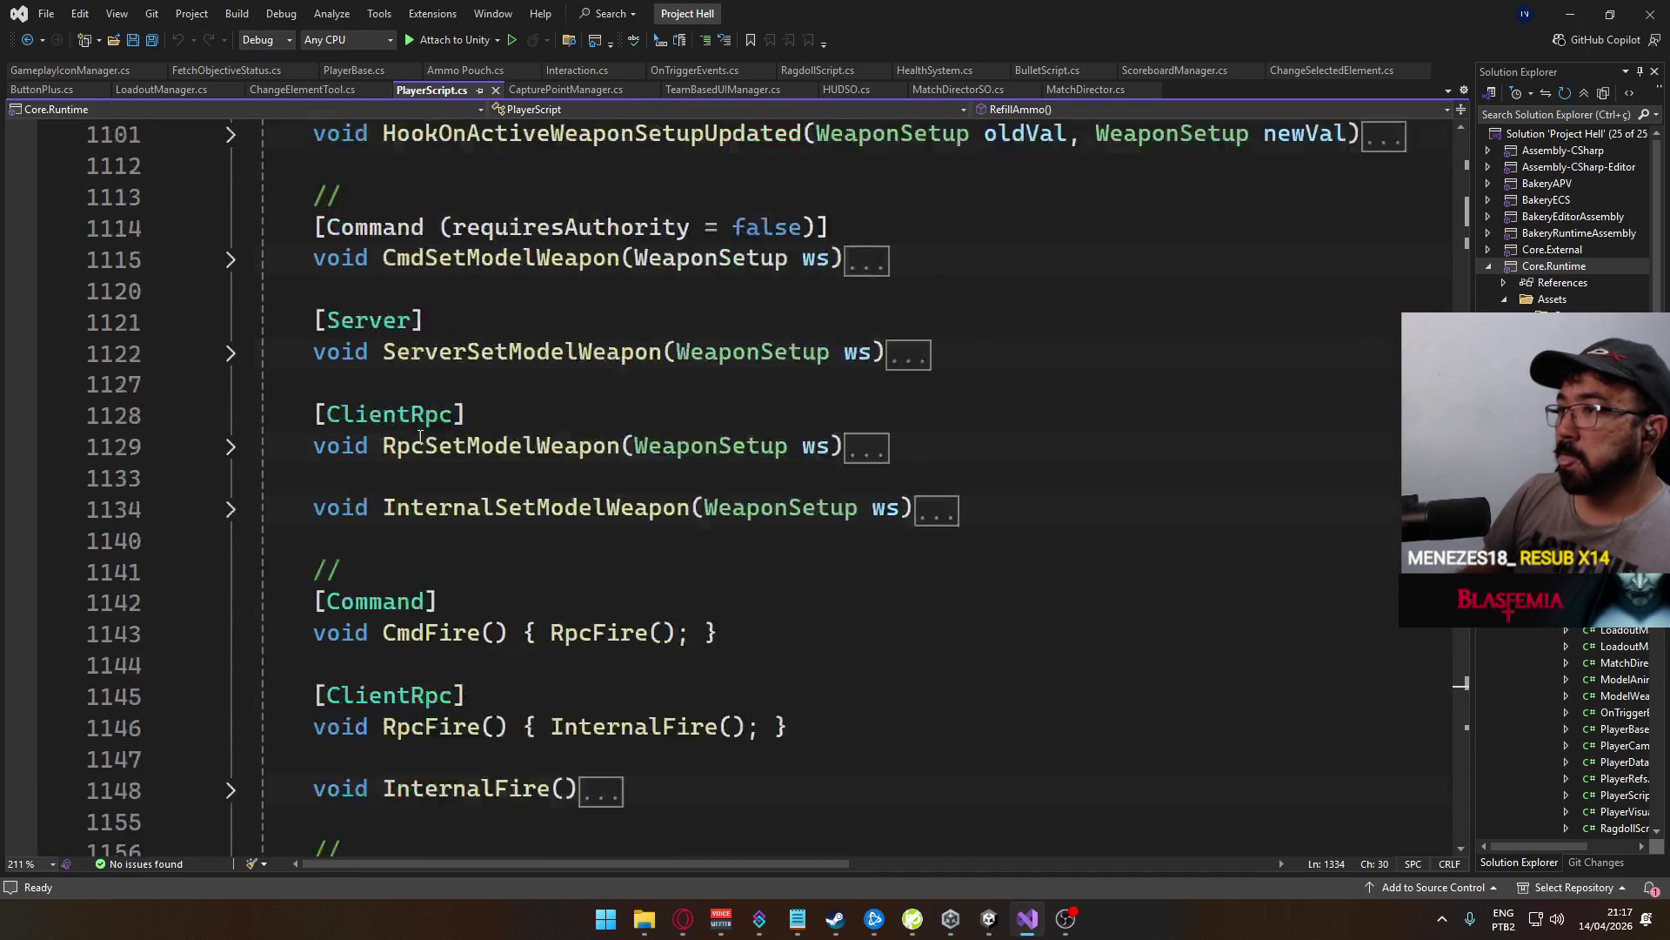
{"action": "scroll", "coordinate": [427, 424], "scroll_direction": "up", "scroll_amount": 10}
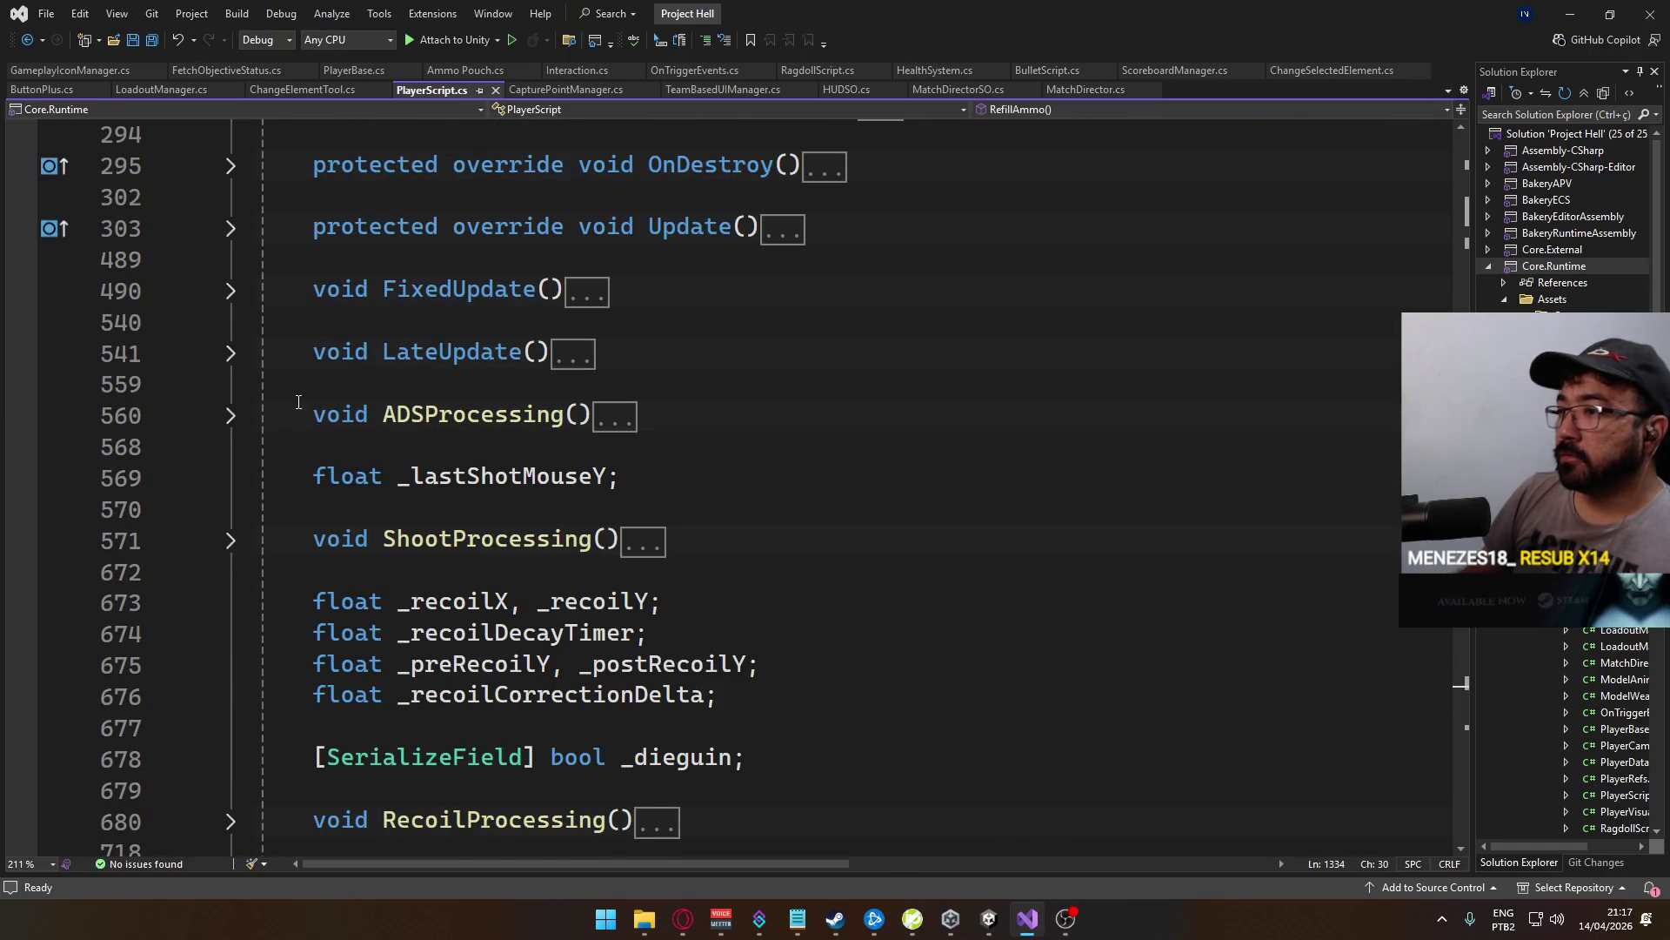
{"action": "scroll", "coordinate": [296, 365], "scroll_direction": "up", "scroll_amount": 9}
{"action": "scroll", "coordinate": [364, 385], "scroll_direction": "down", "scroll_amount": 7}
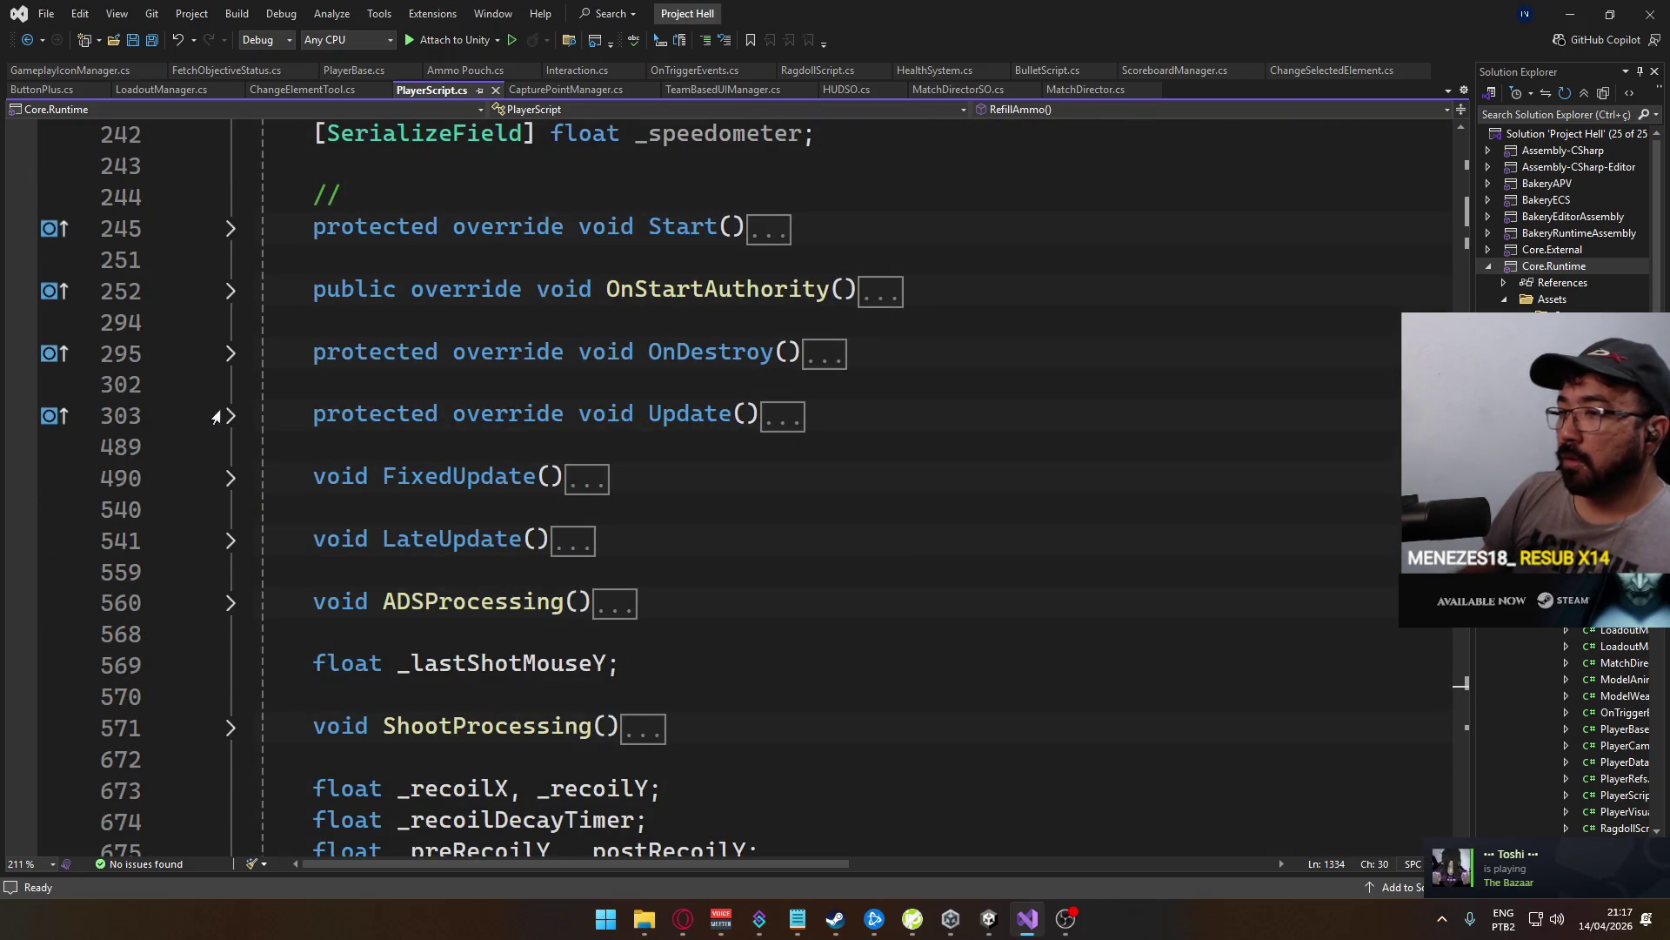
{"action": "scroll", "coordinate": [347, 468], "scroll_direction": "down", "scroll_amount": 8}
{"action": "scroll", "coordinate": [311, 343], "scroll_direction": "up", "scroll_amount": 3}
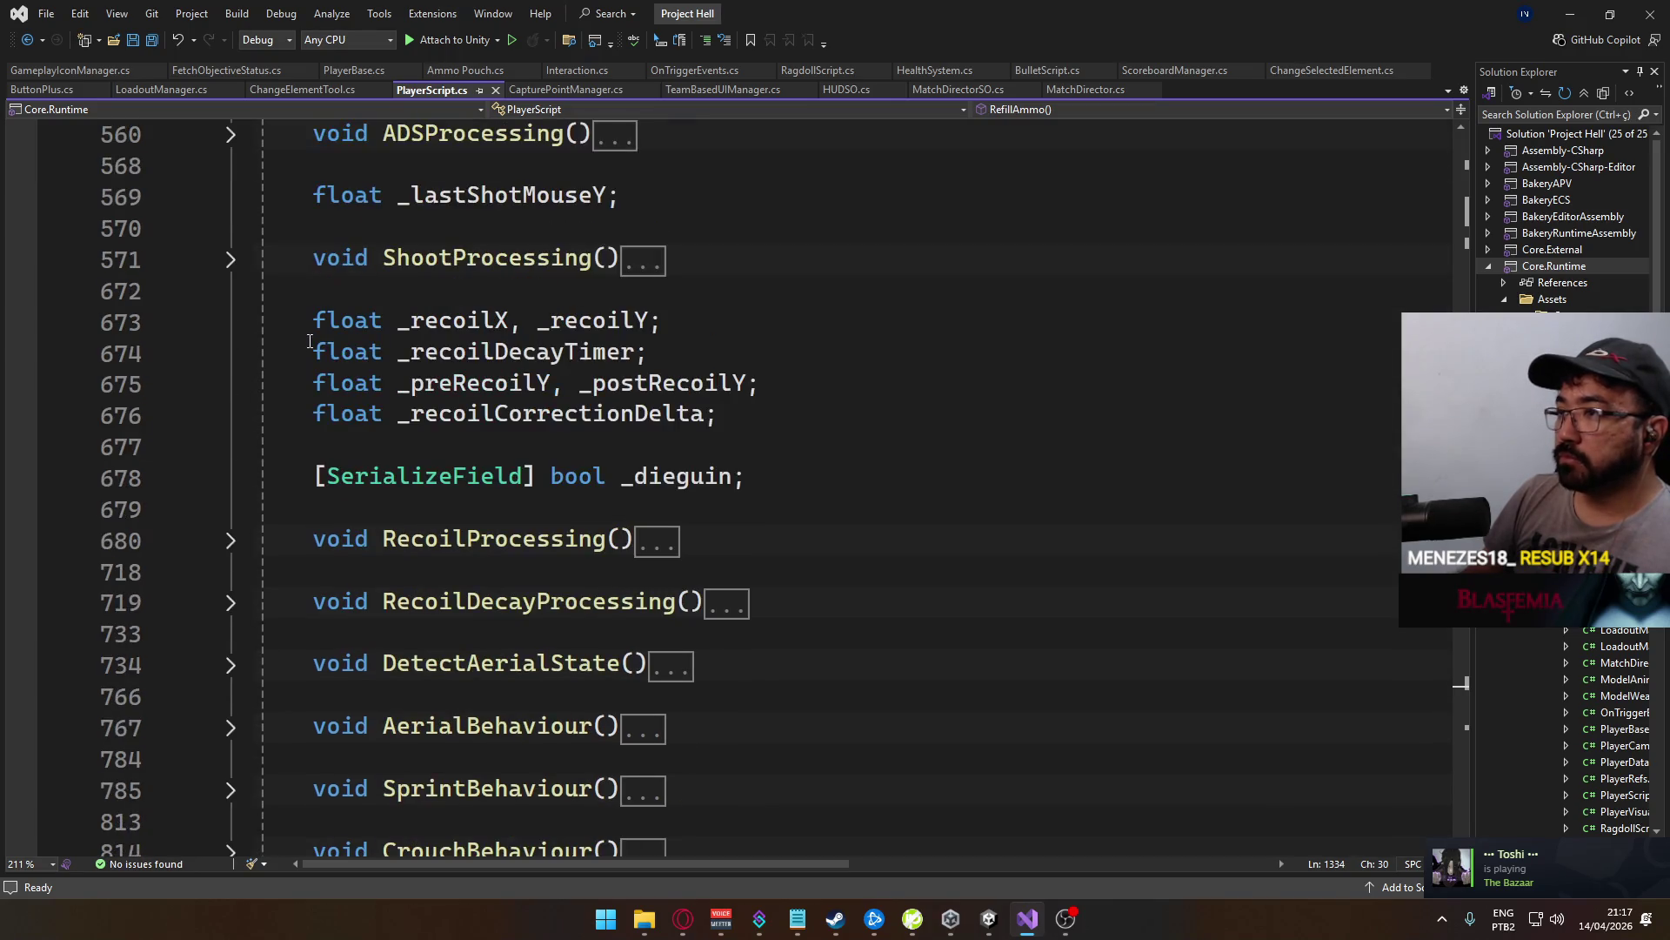
Step: Expand ShootProcessing, uncomment _mags[activeSlot]--; on line 632, and save
{"action": "left_click", "coordinate": [240, 281]}
{"action": "left_click", "coordinate": [230, 259]}
{"action": "scroll", "coordinate": [467, 431], "scroll_direction": "down", "scroll_amount": 13}
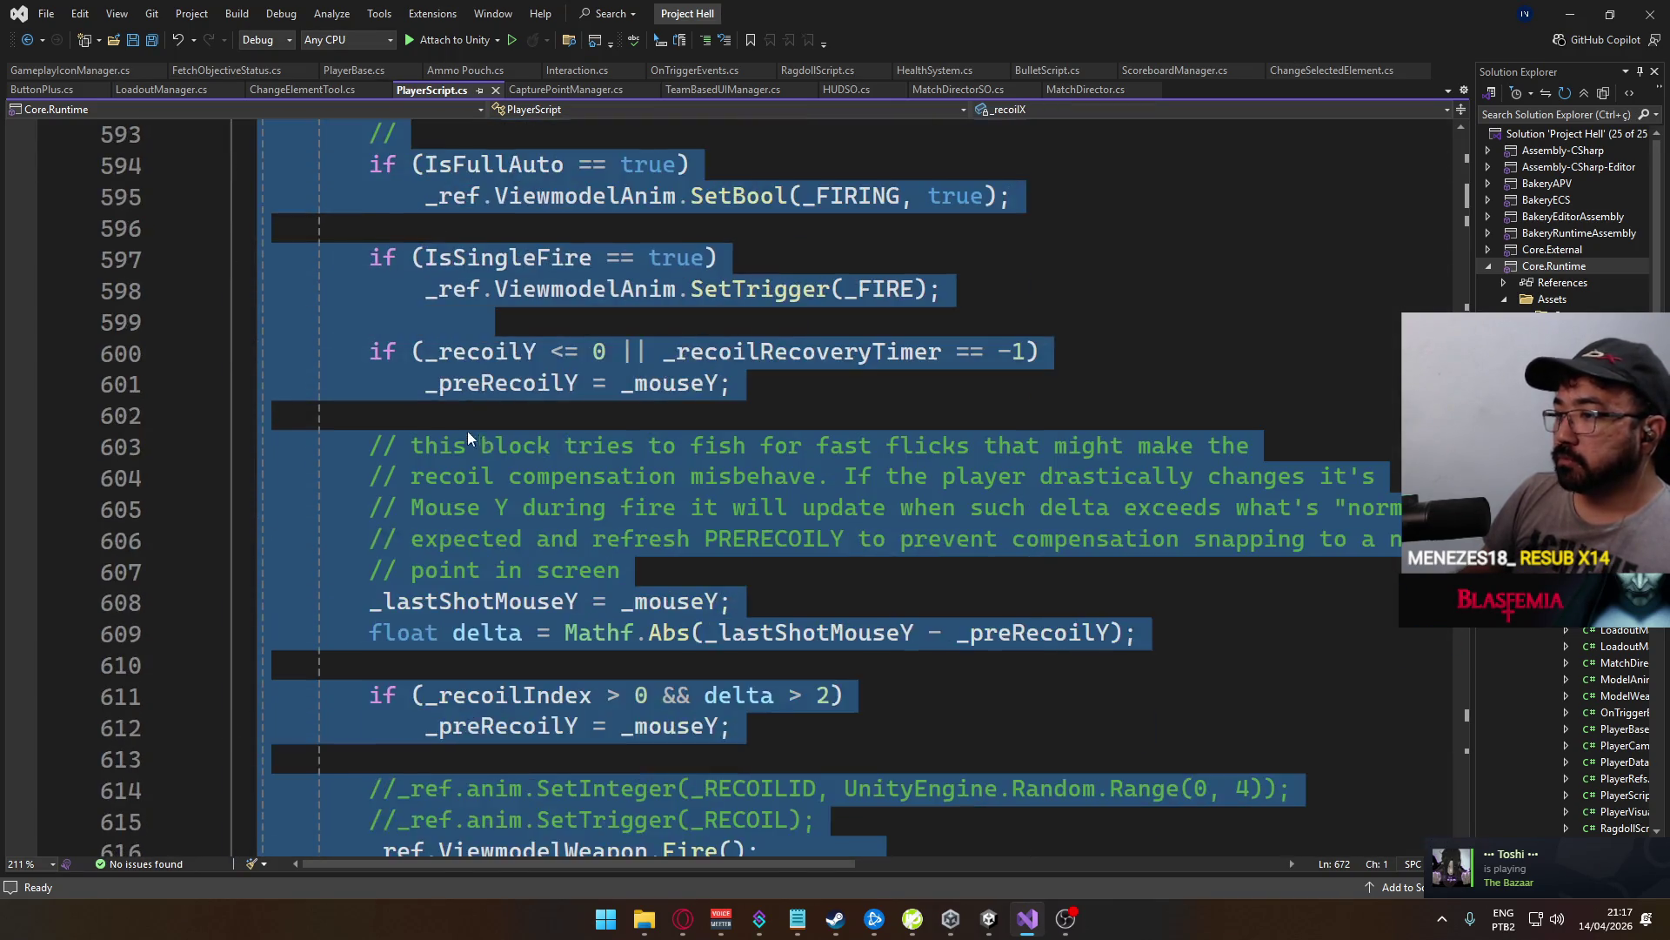
{"action": "left_click", "coordinate": [371, 446]}
{"action": "scroll", "coordinate": [495, 488], "scroll_direction": "down", "scroll_amount": 7}
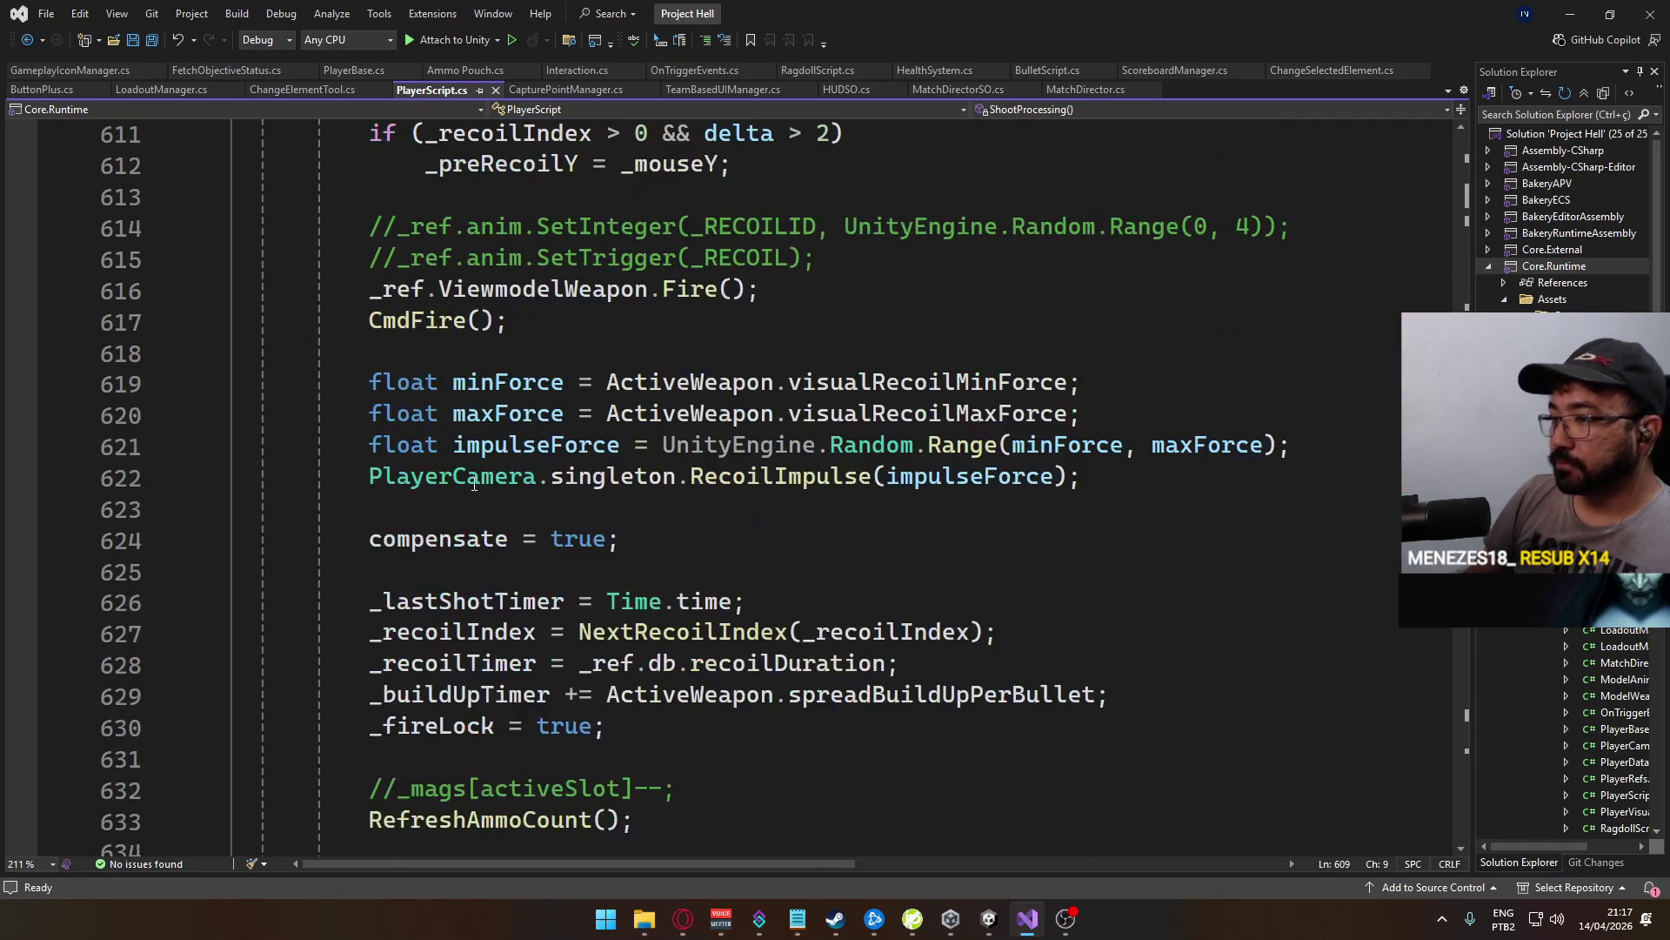
{"action": "left_click", "coordinate": [369, 510]}
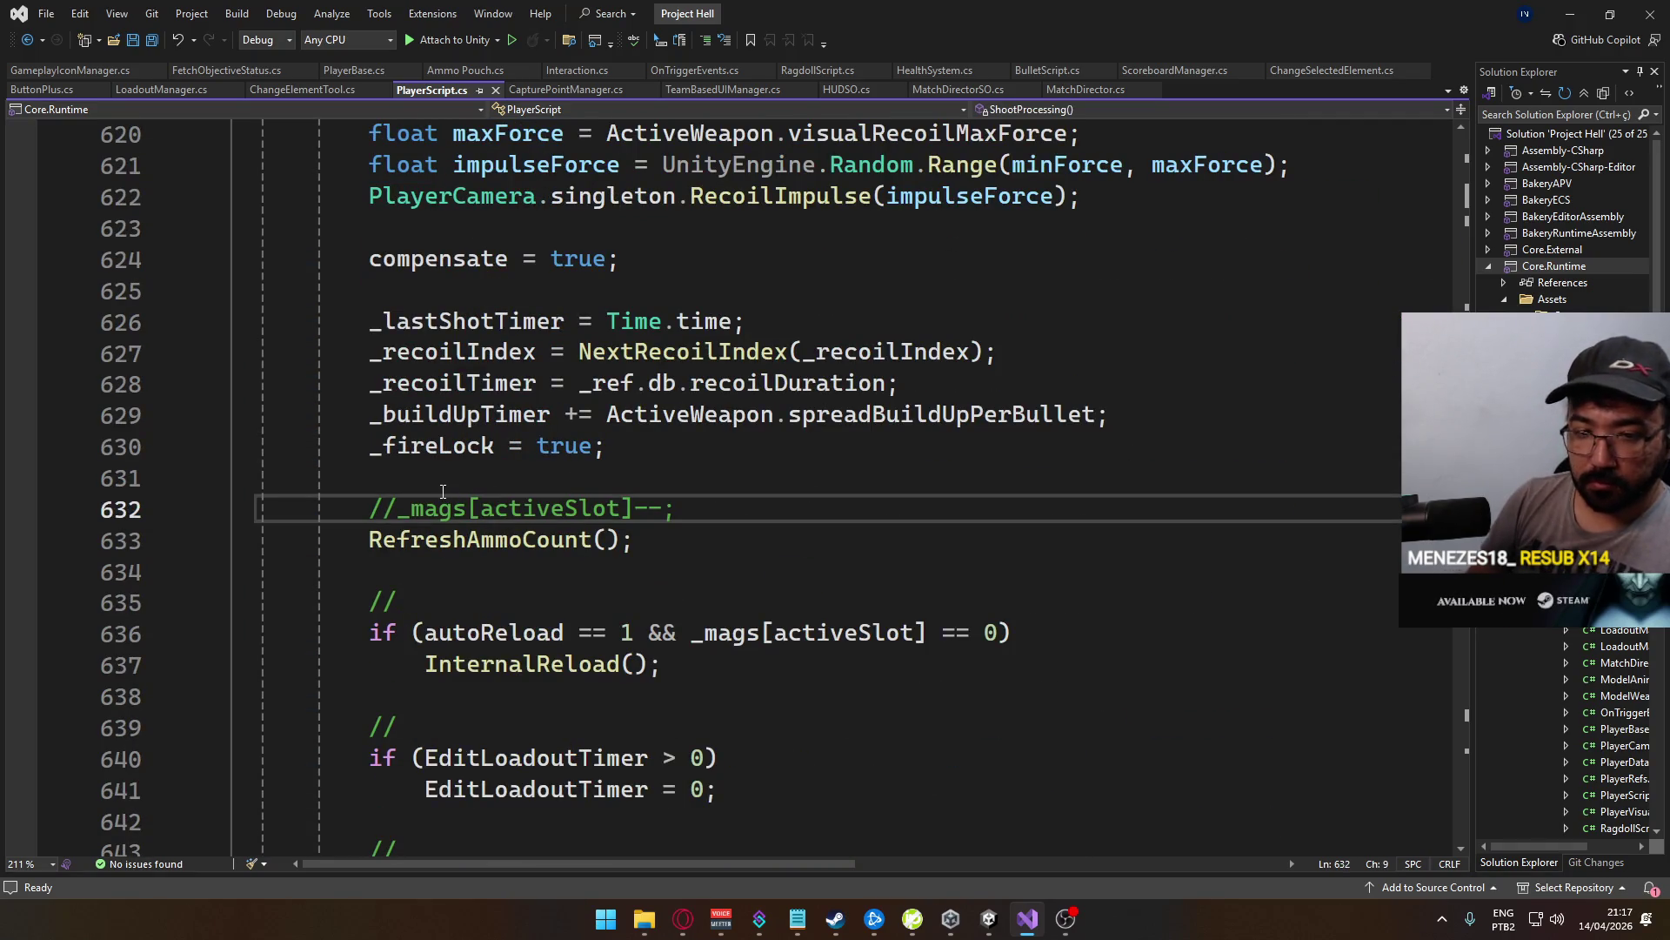
{"action": "key", "text": "Delete"}
{"action": "key", "text": "Delete"}
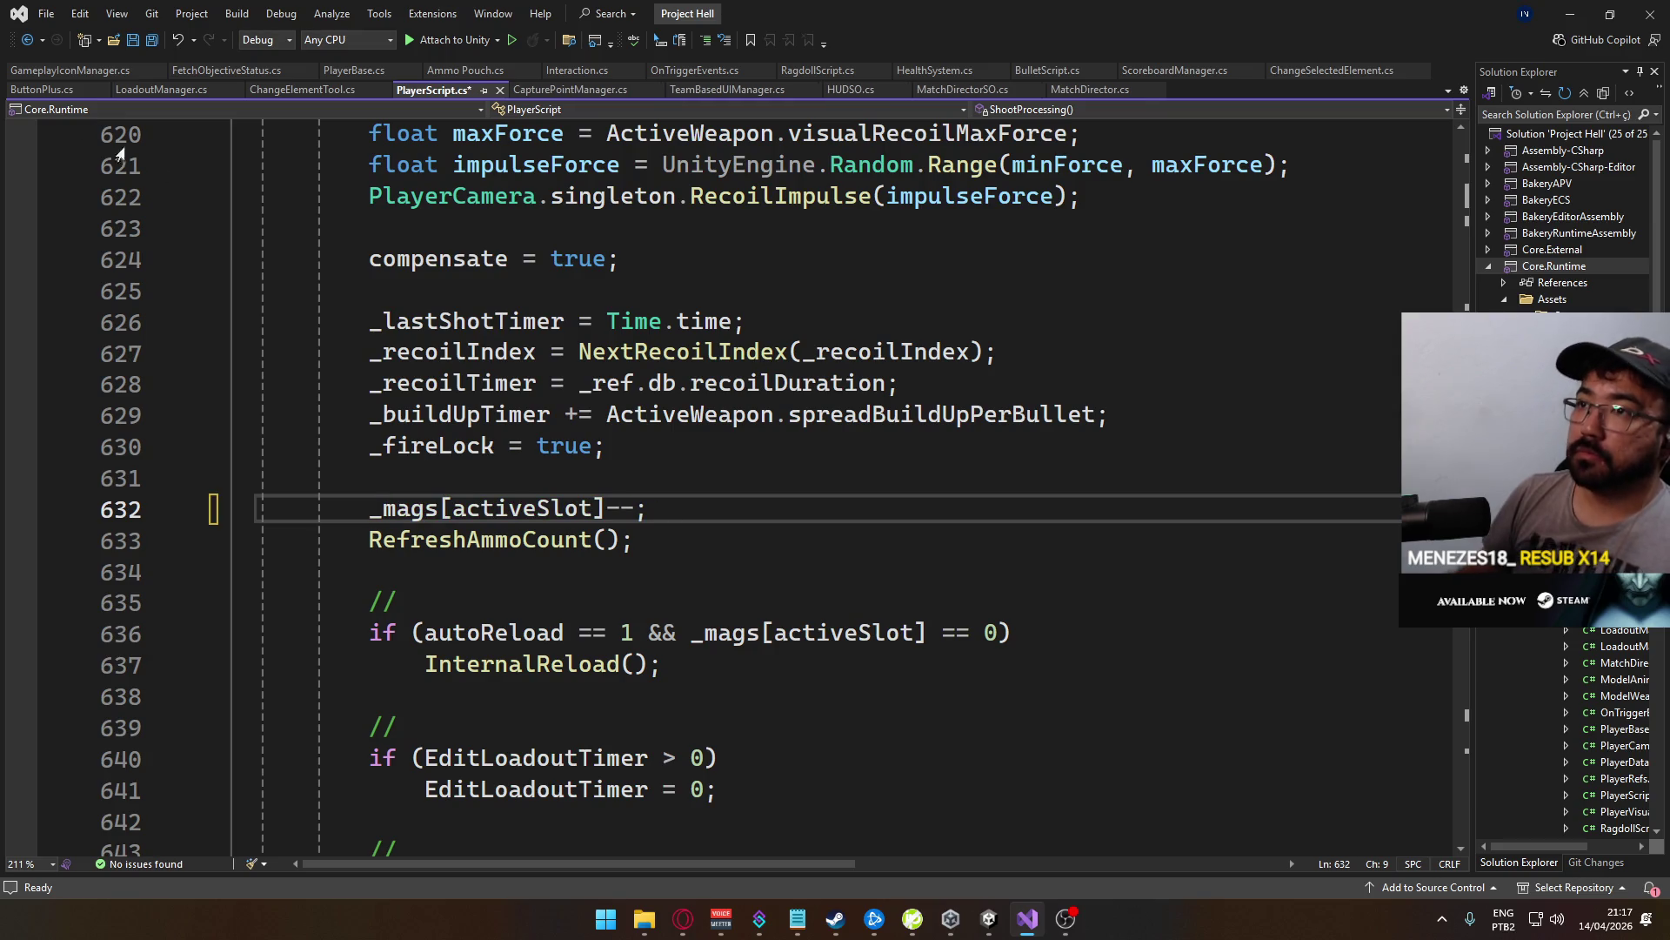
{"action": "left_click", "coordinate": [132, 40]}
Step: Rebuild and run Project Hell from Unity, then quit the launched game's main menu
{"action": "mouse_move", "coordinate": [988, 919]}
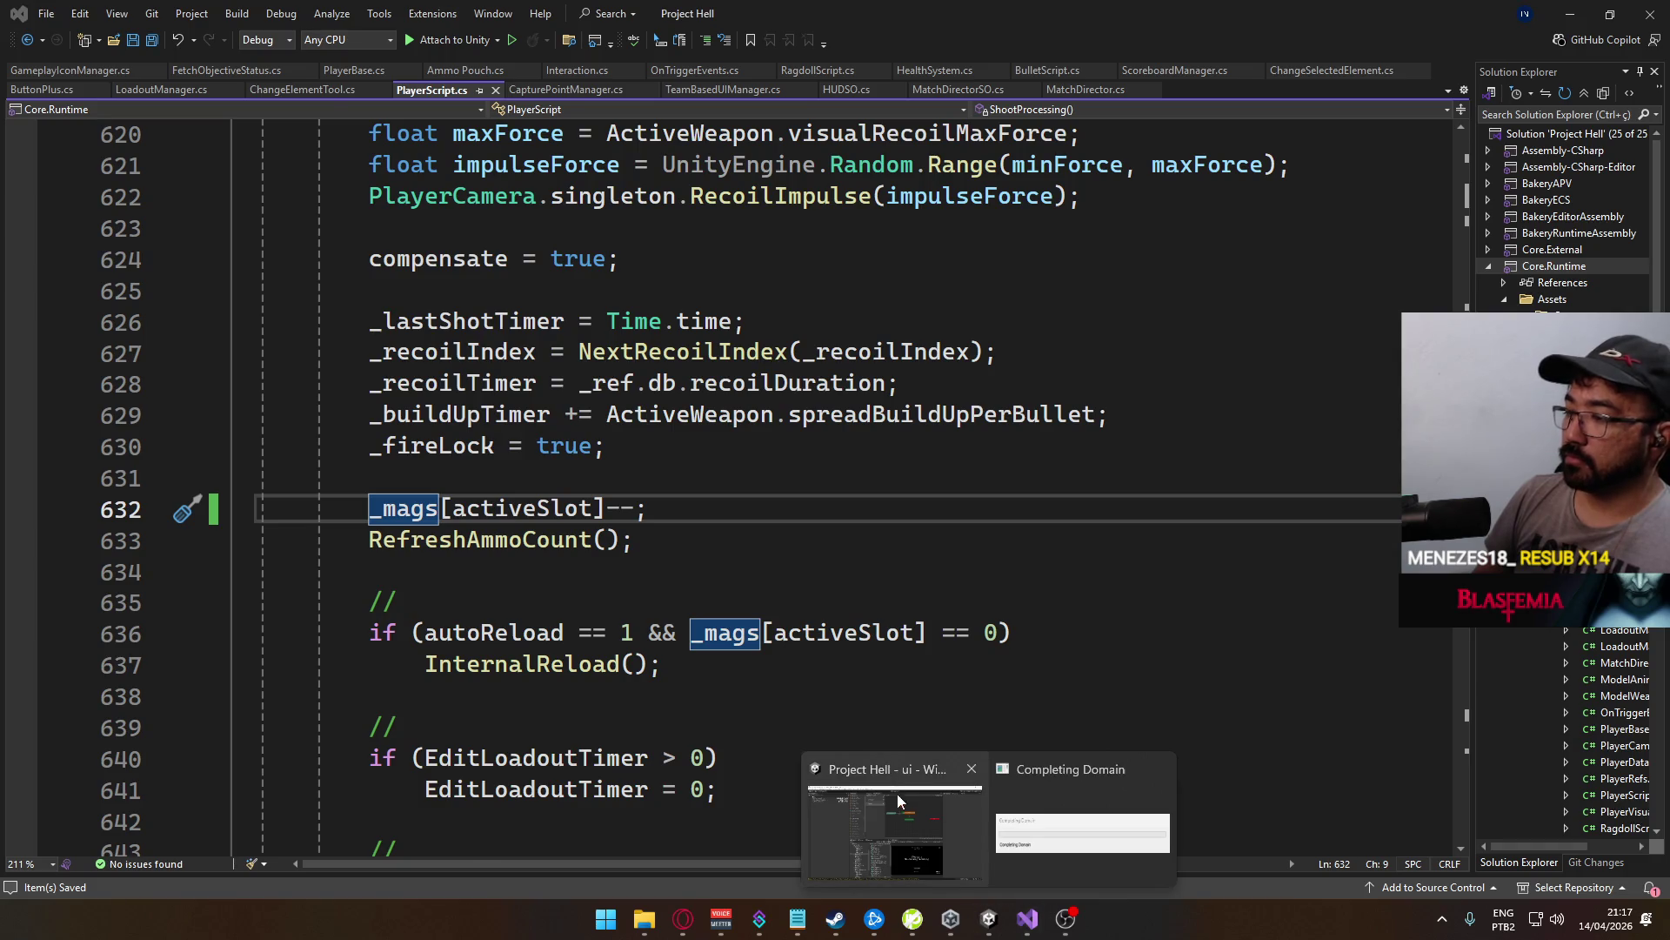
{"action": "left_click", "coordinate": [897, 791]}
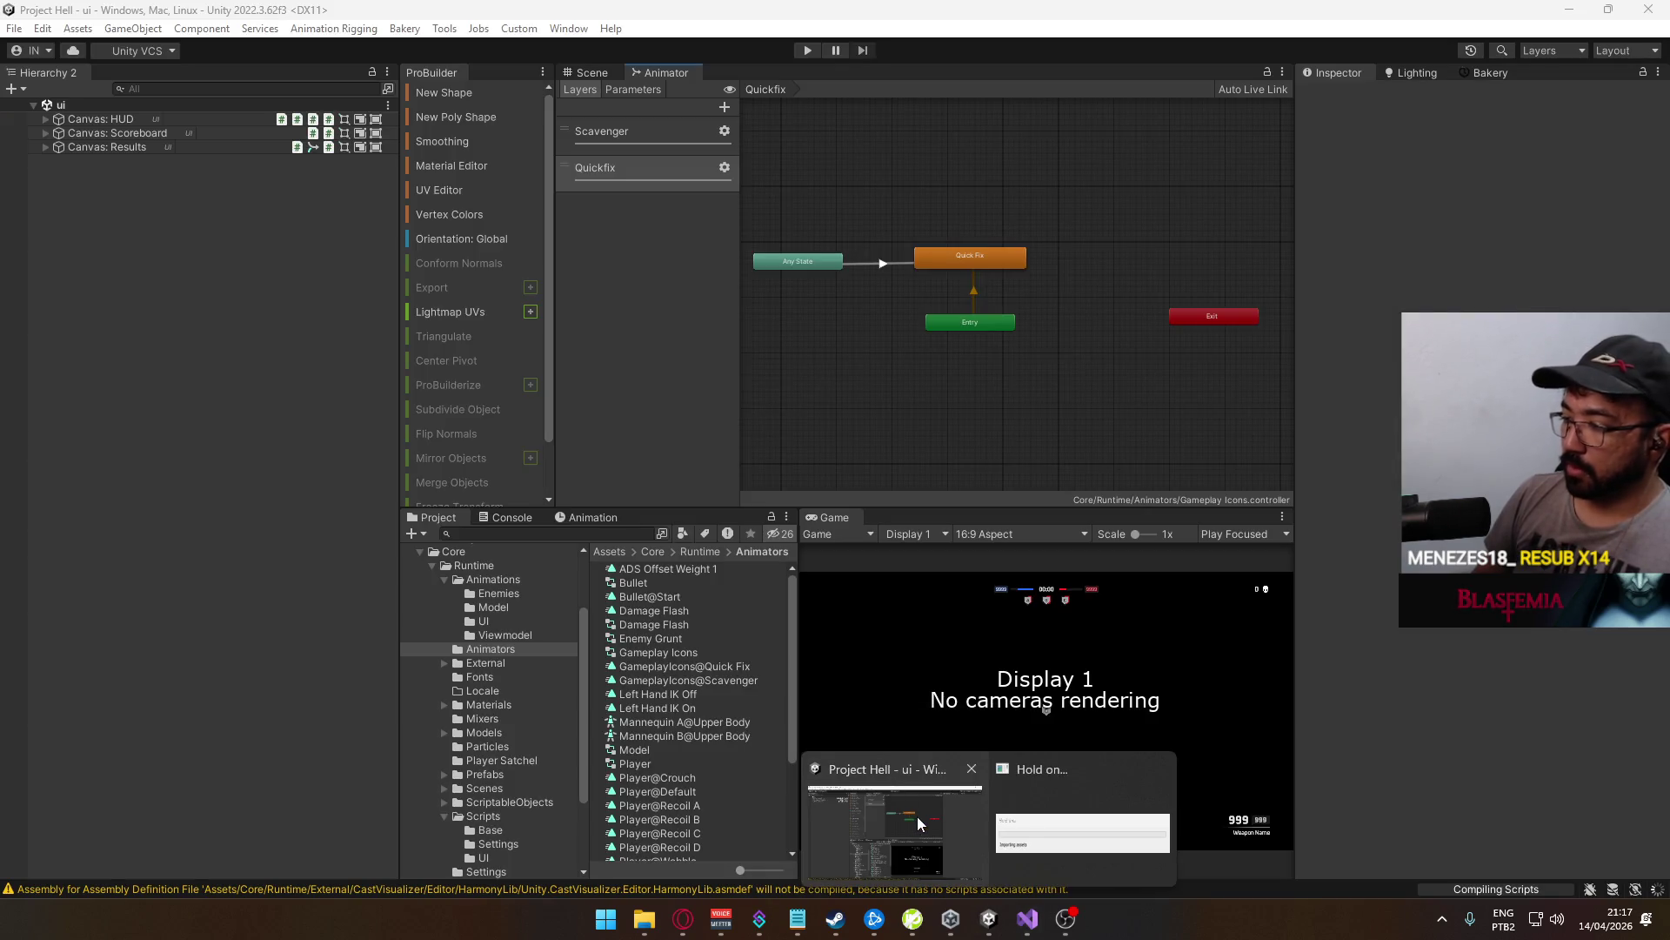
{"action": "left_click", "coordinate": [13, 27]}
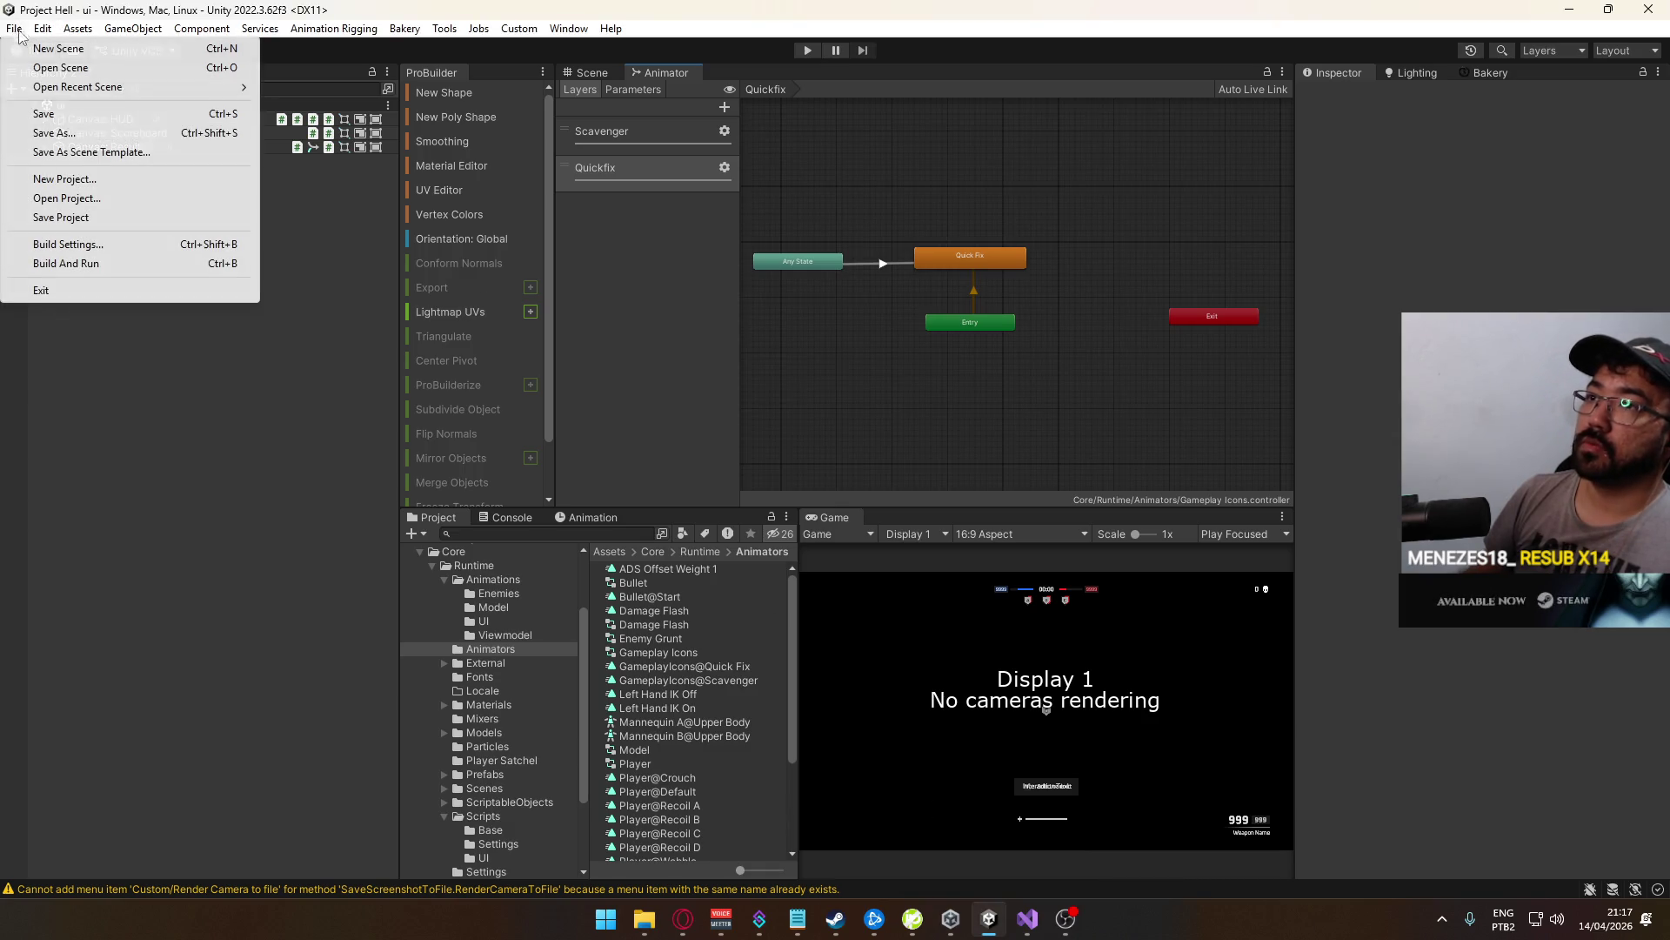
{"action": "left_click", "coordinate": [128, 263]}
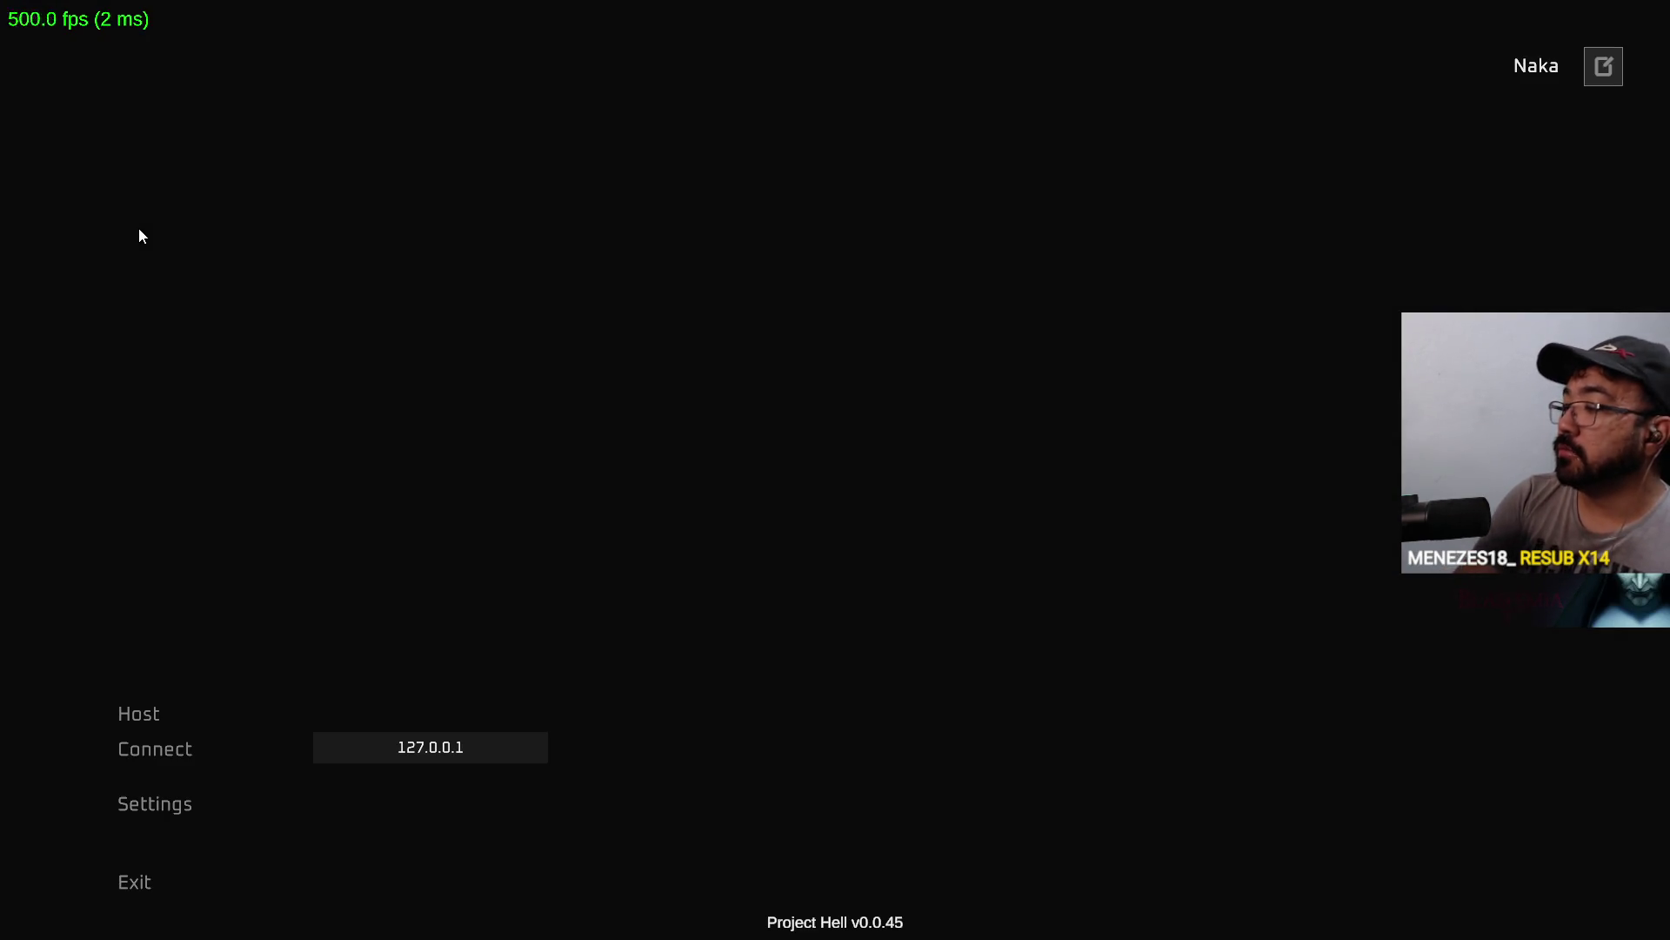
{"action": "key", "text": "alt+F4"}
{"action": "left_click", "coordinate": [644, 918]}
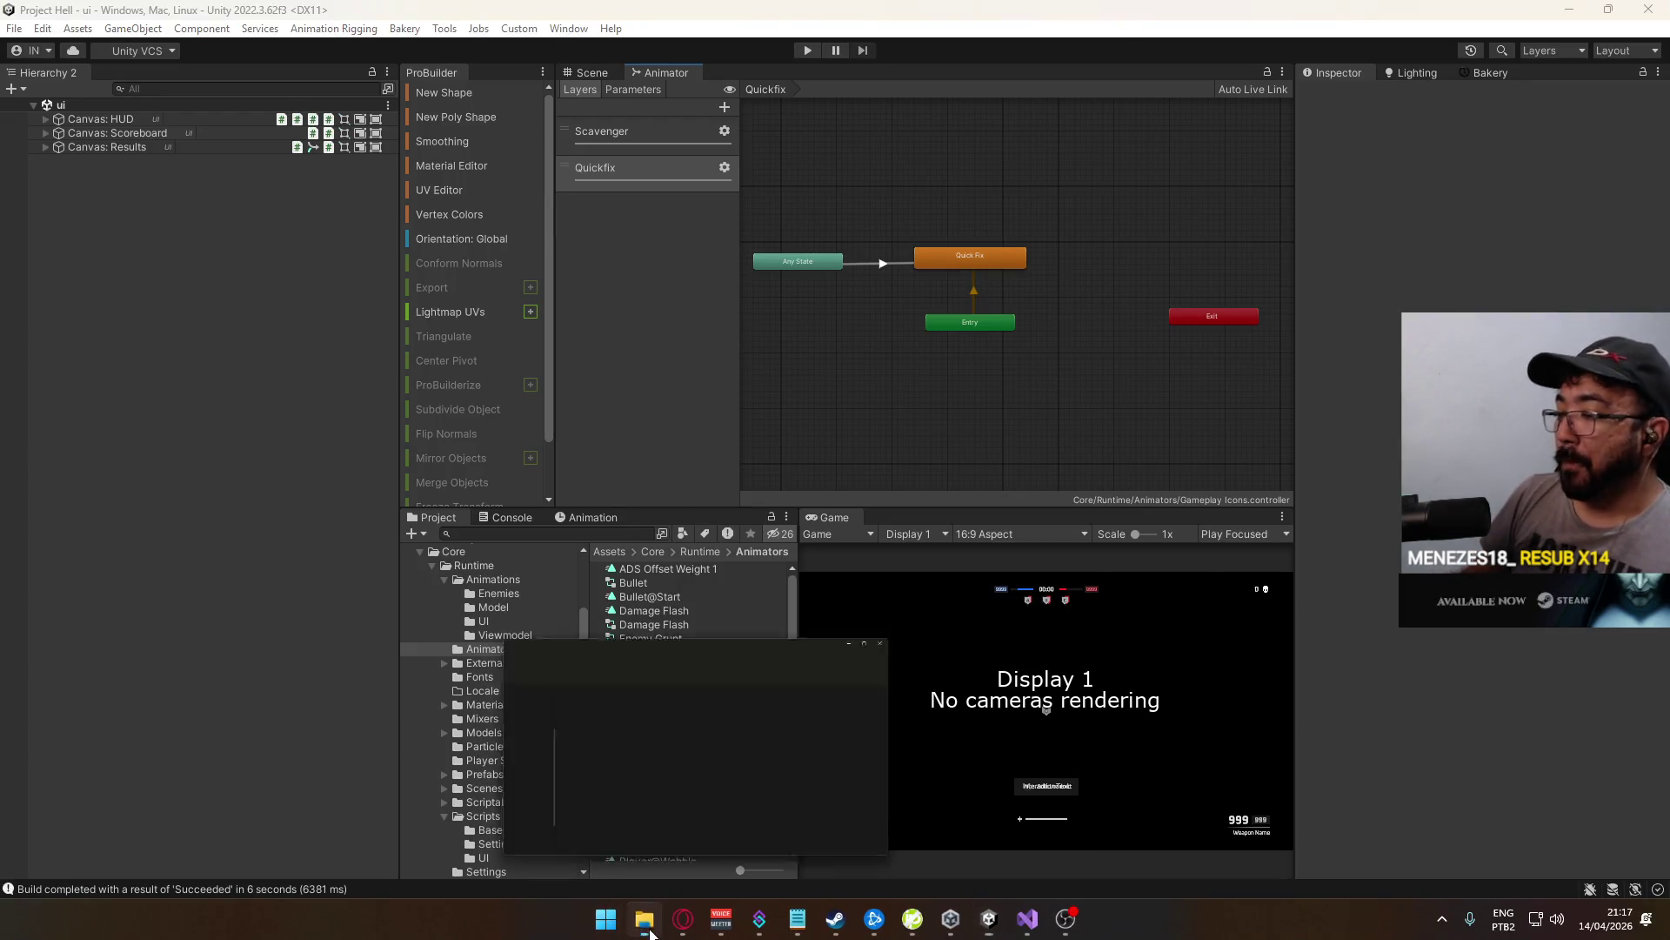
Step: Compress the Project Hell build folder in F:\Builds into Project Hell.rar
{"action": "left_click", "coordinate": [381, 710]}
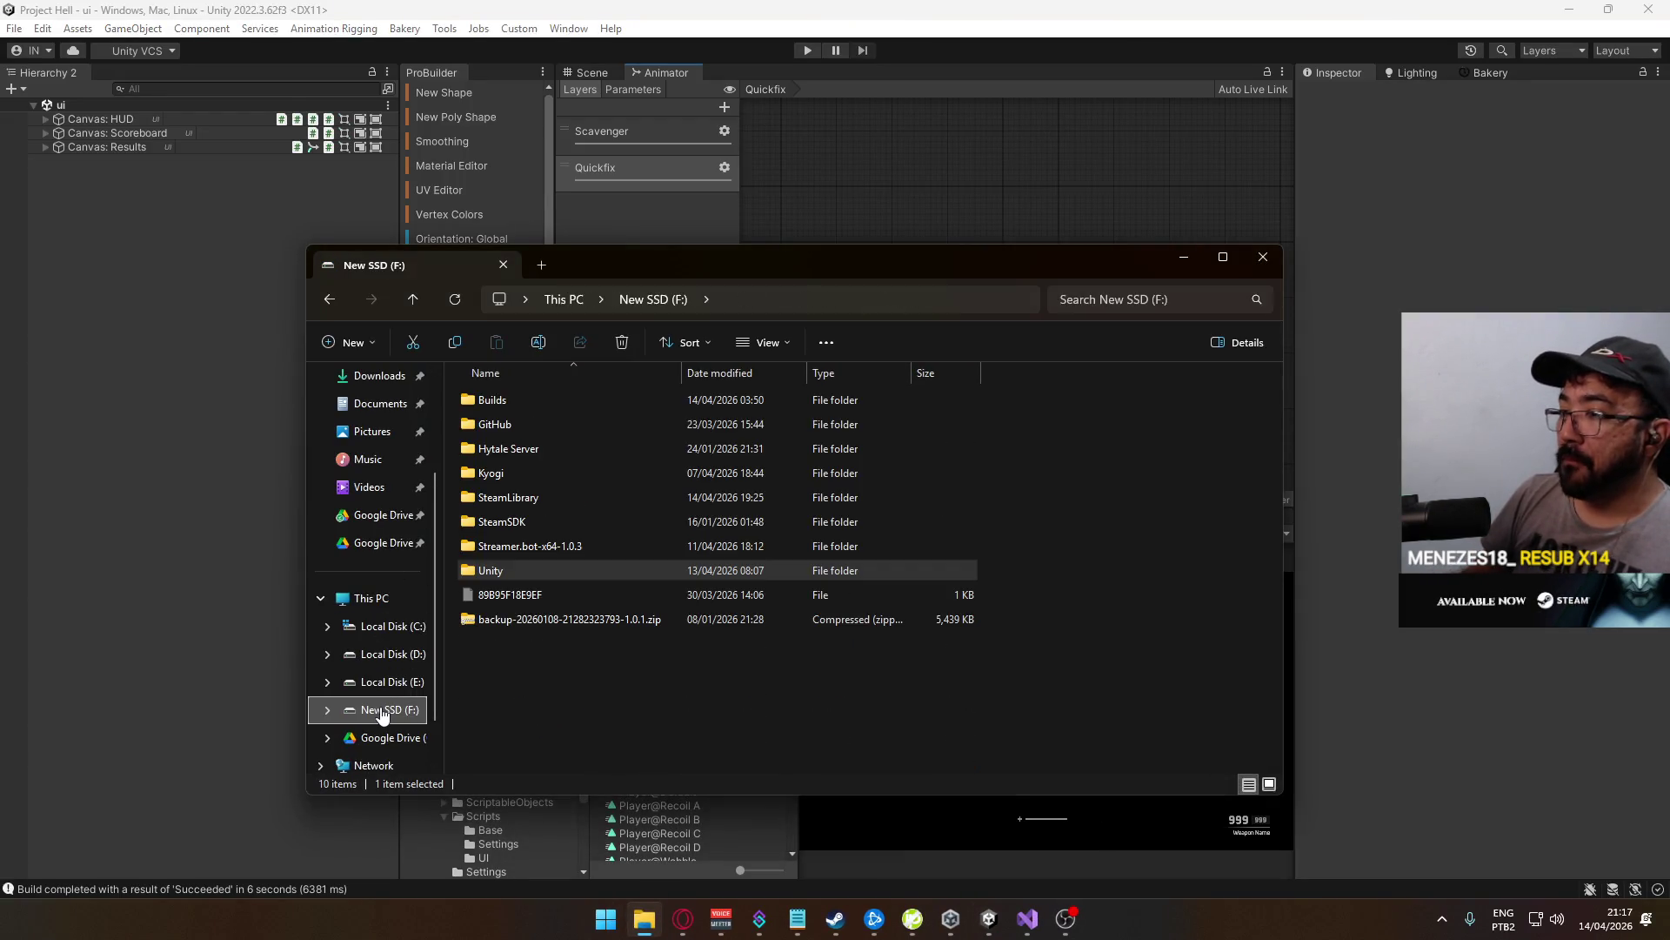
{"action": "double_click", "coordinate": [562, 399]}
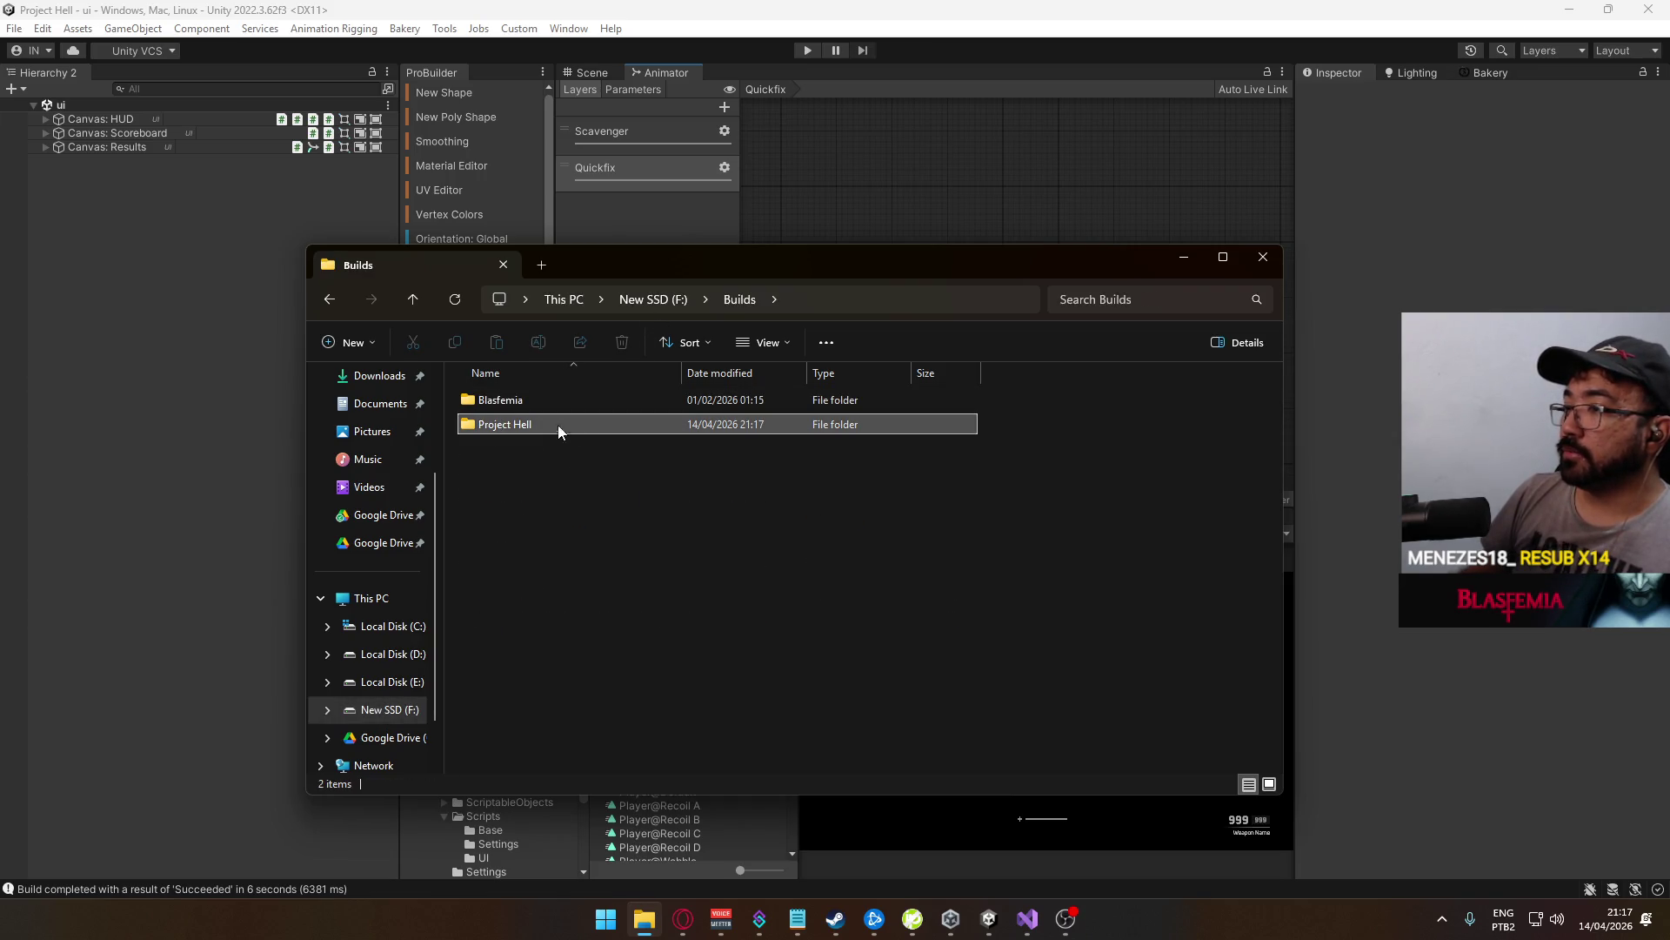
{"action": "right_click", "coordinate": [543, 424]}
{"action": "mouse_move", "coordinate": [651, 750]}
{"action": "left_click", "coordinate": [869, 764]}
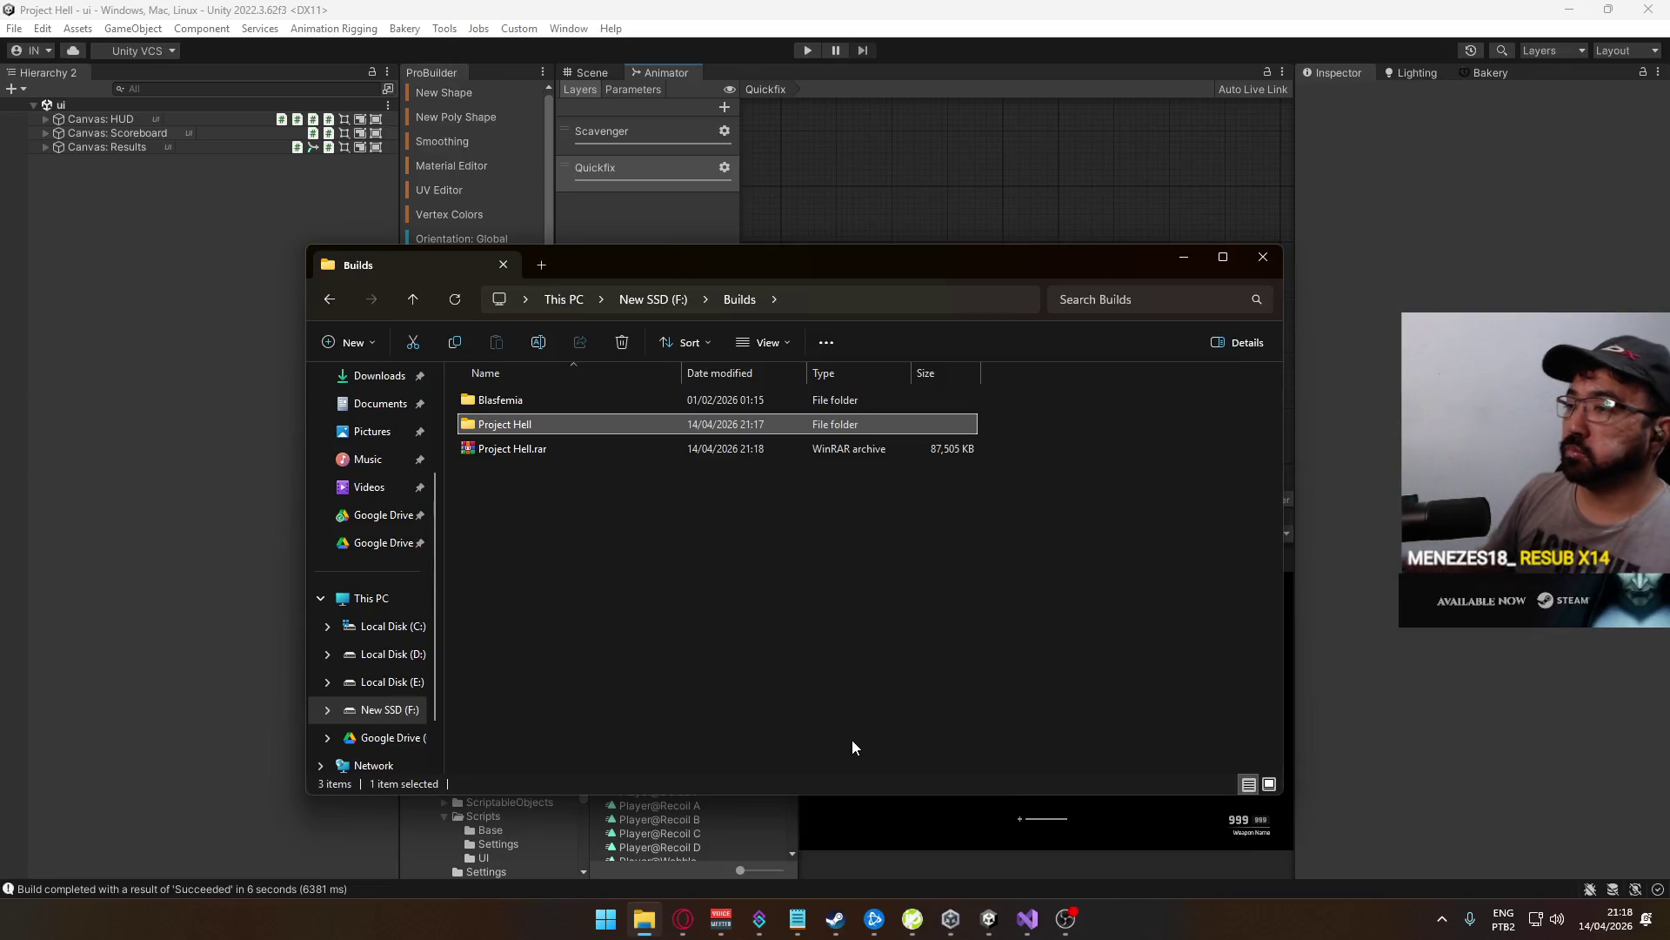
Step: Cut Project Hell.rar from the F:\Builds folder
{"action": "right_click", "coordinate": [572, 453]}
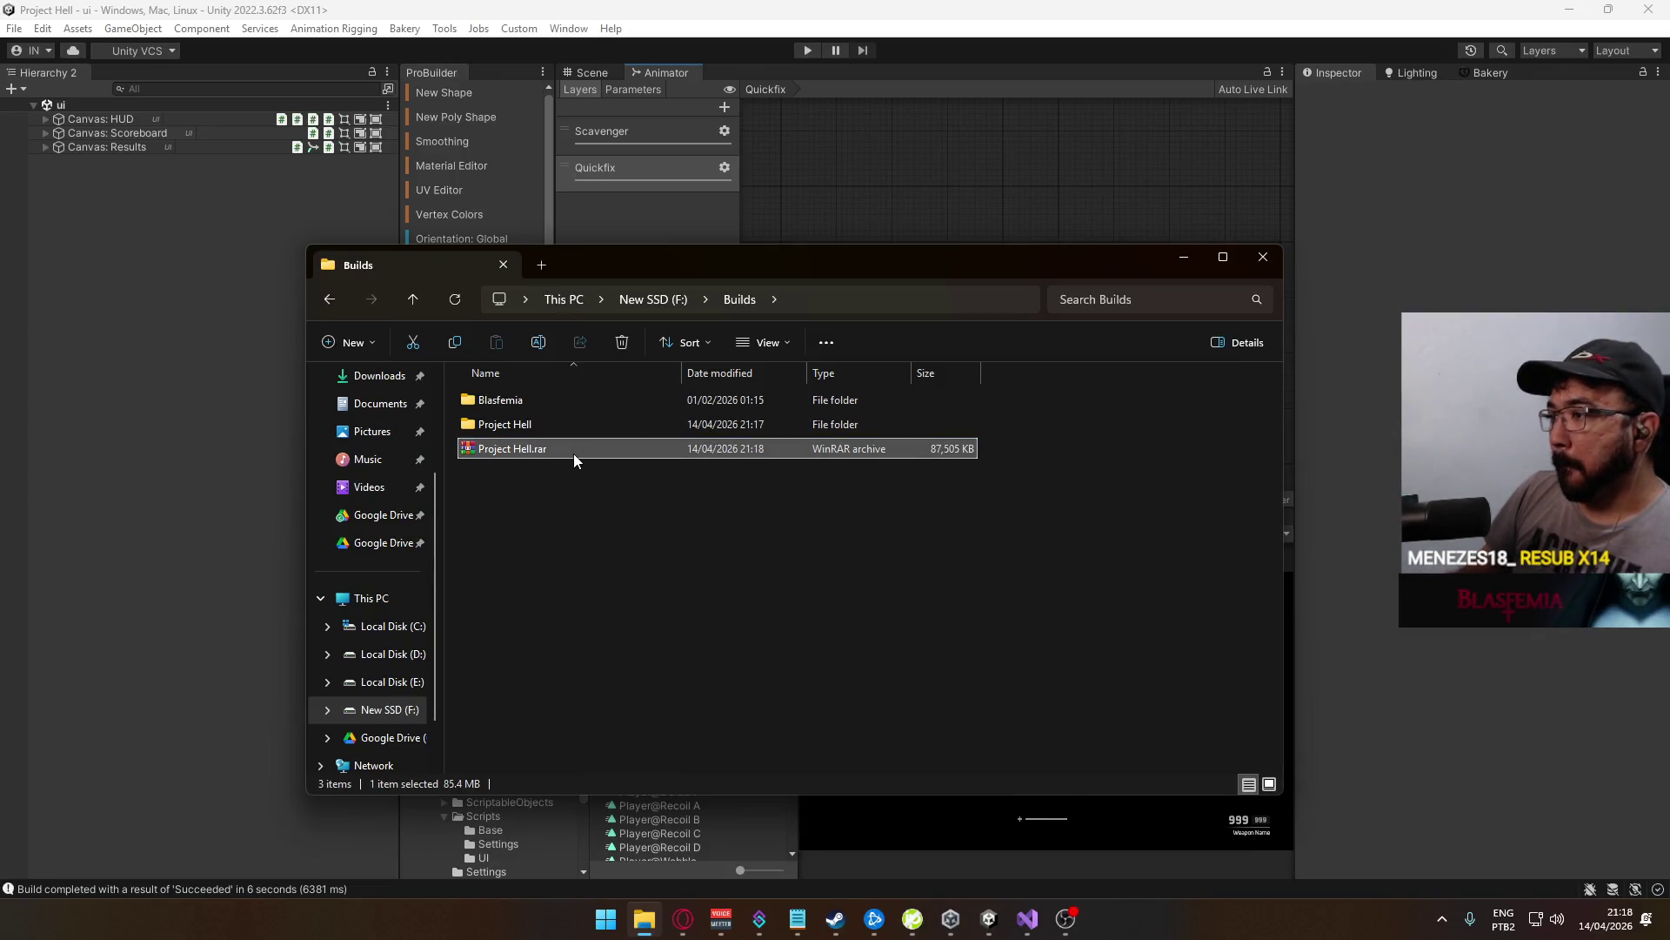
{"action": "left_click", "coordinate": [552, 584]}
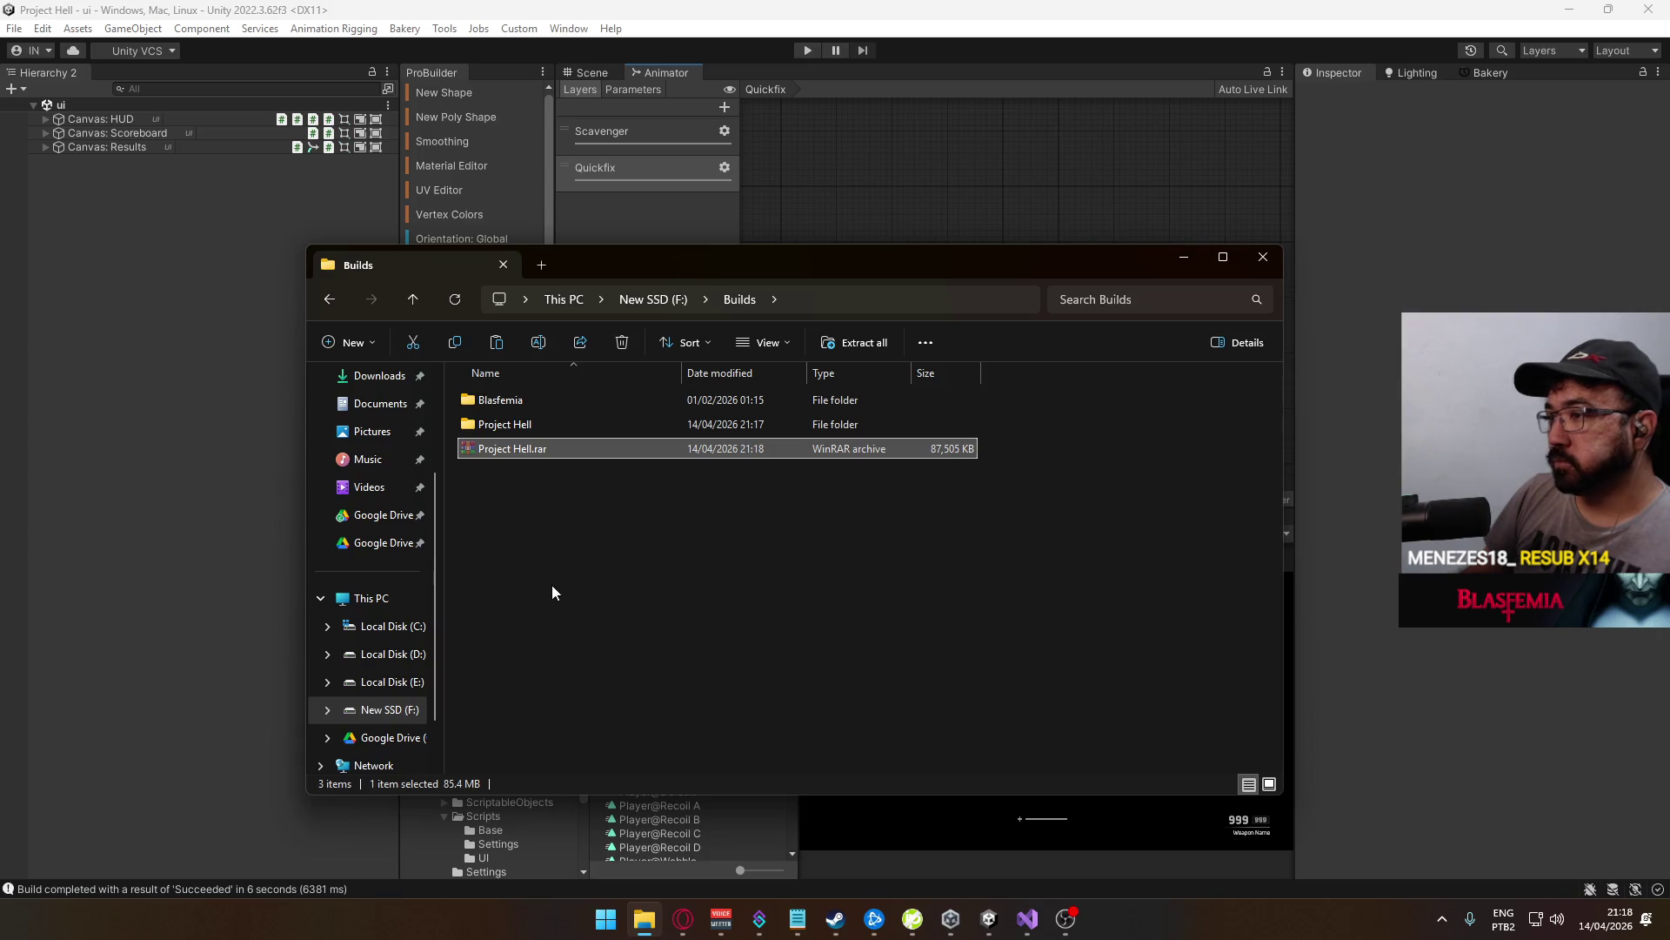
{"action": "left_click", "coordinate": [391, 709]}
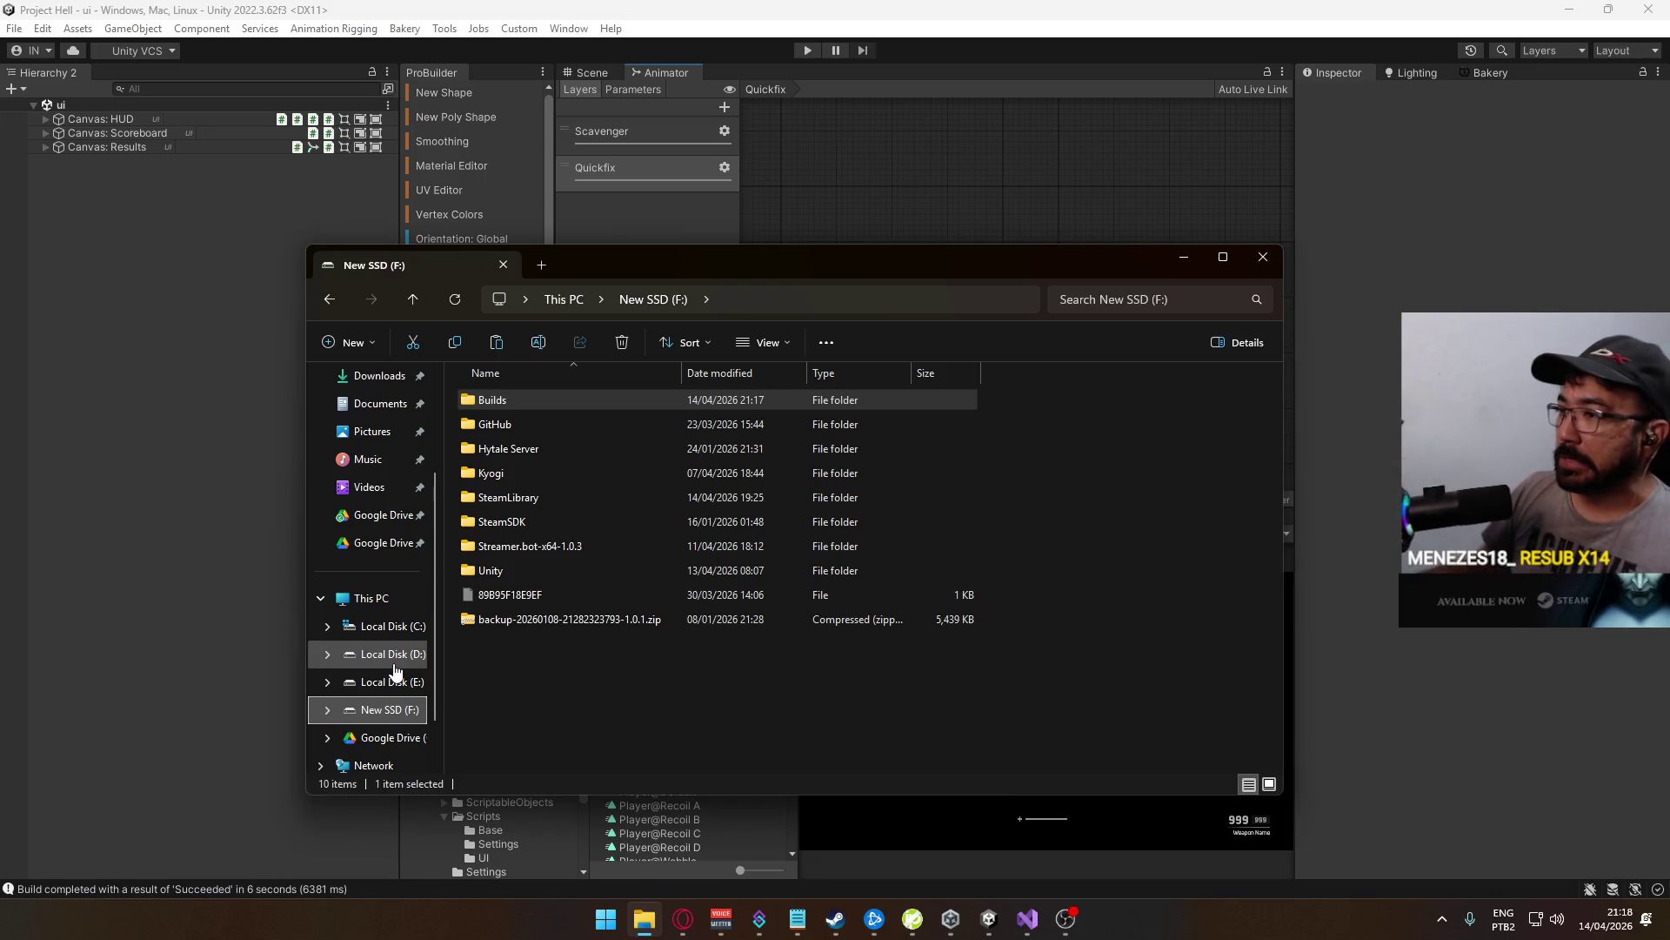
{"action": "double_click", "coordinate": [556, 400]}
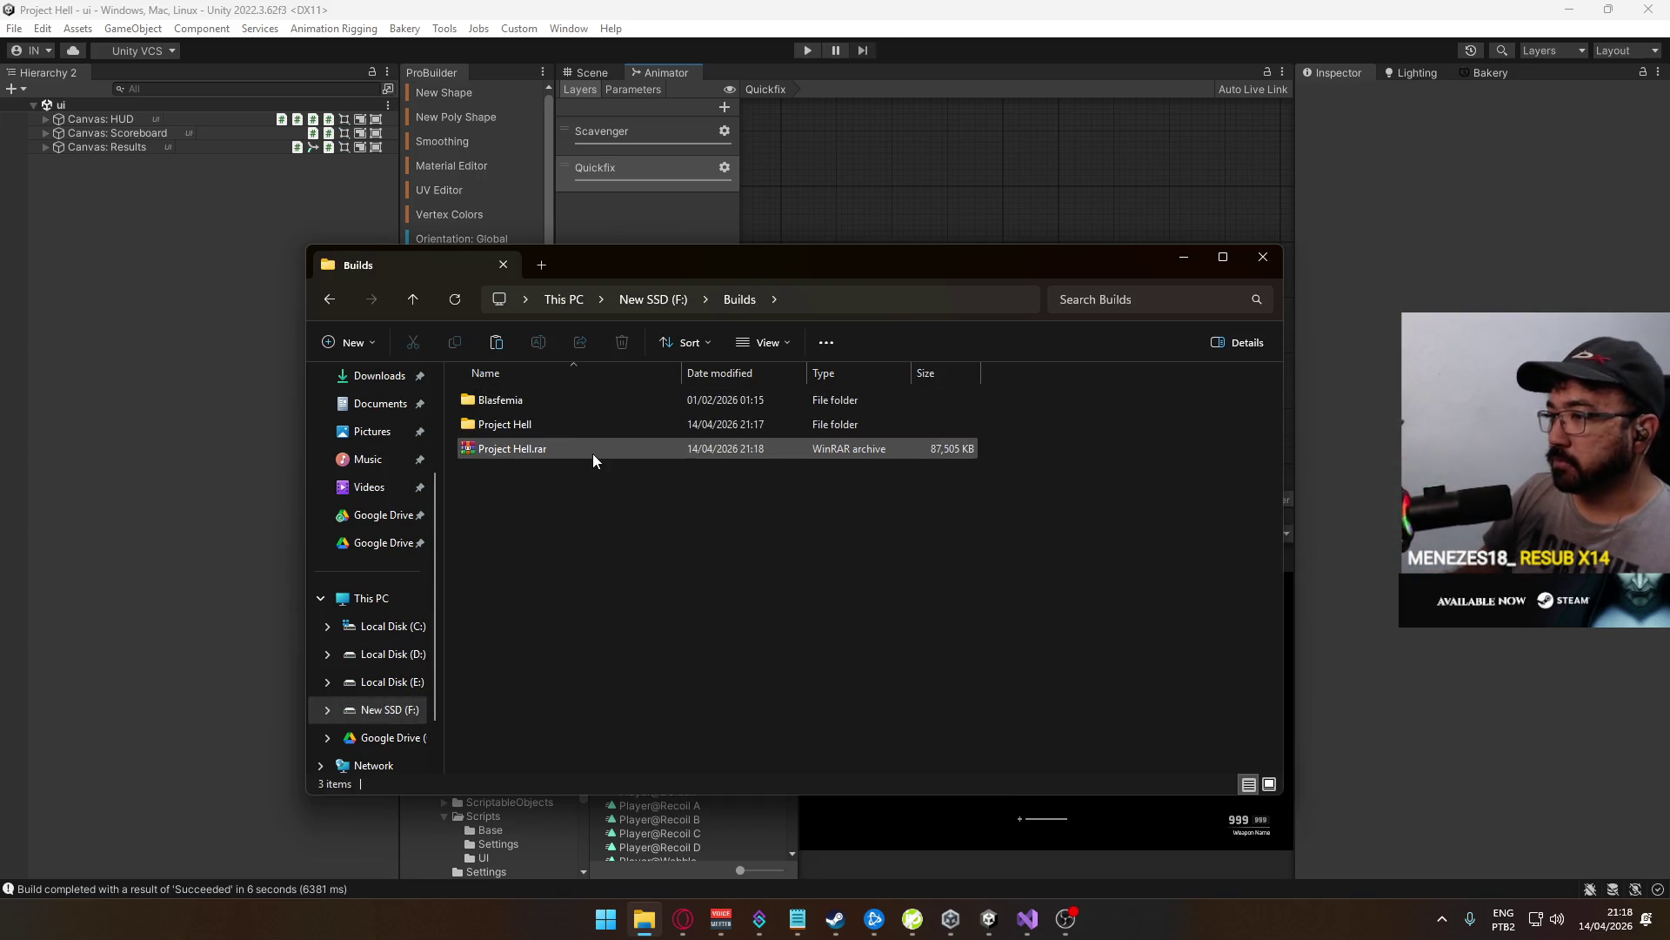
{"action": "right_click", "coordinate": [578, 448]}
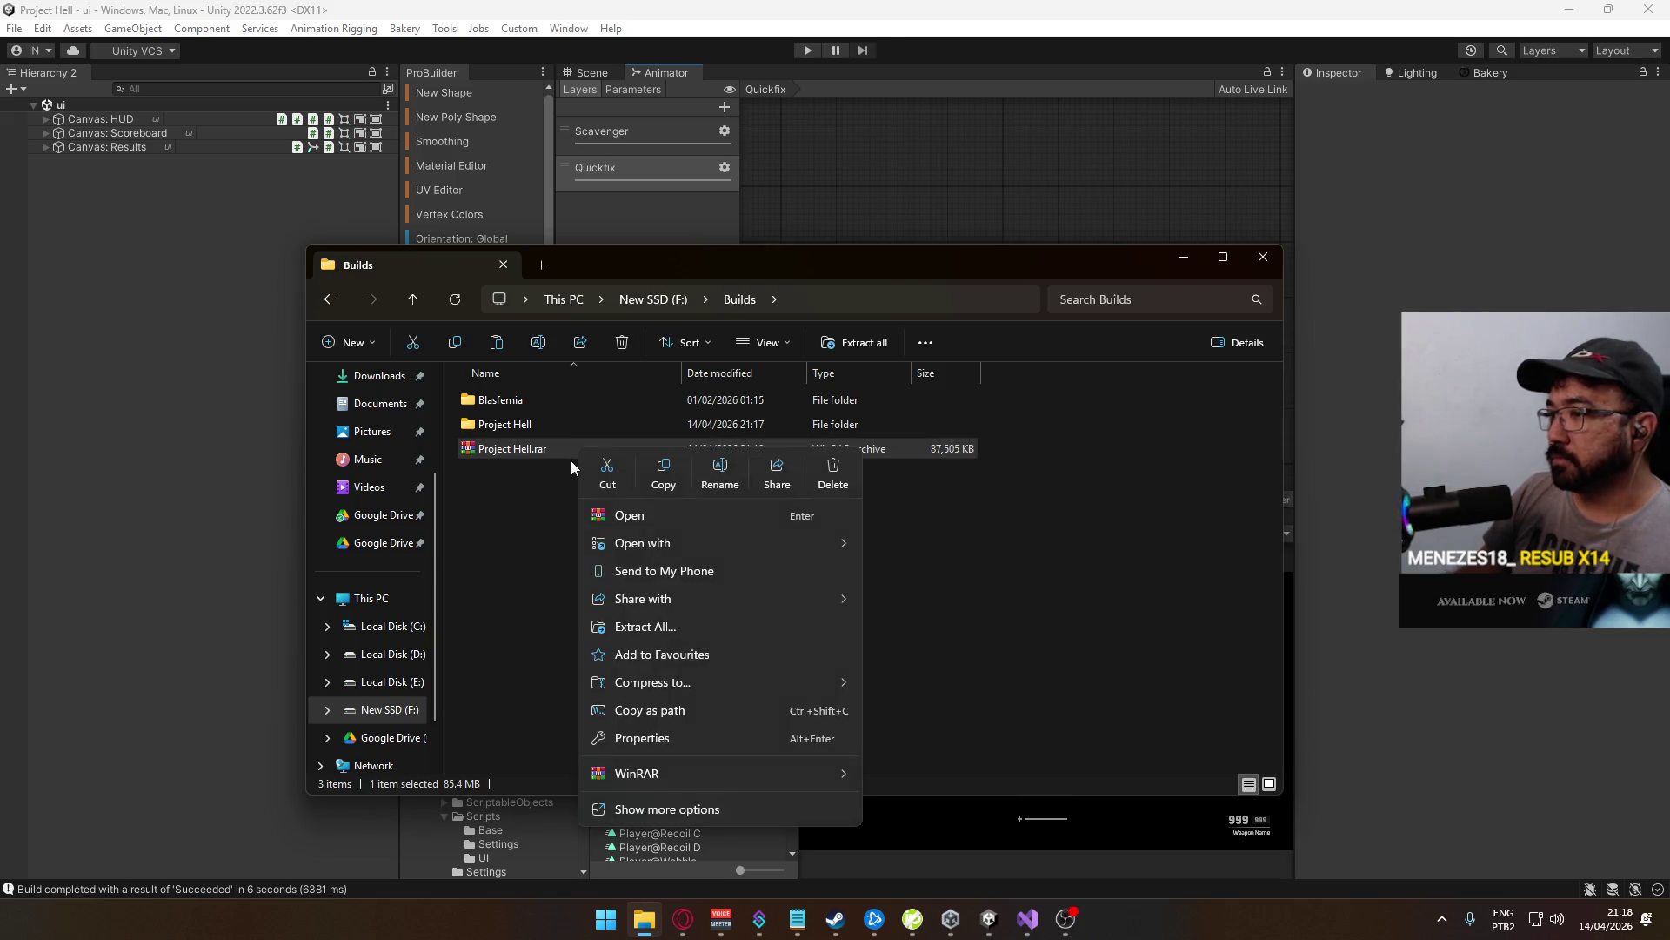
{"action": "left_click", "coordinate": [607, 474]}
Step: Browse the Builds folder on D: and Local Disk (E:), then return to F:\Builds
{"action": "left_click", "coordinate": [391, 653]}
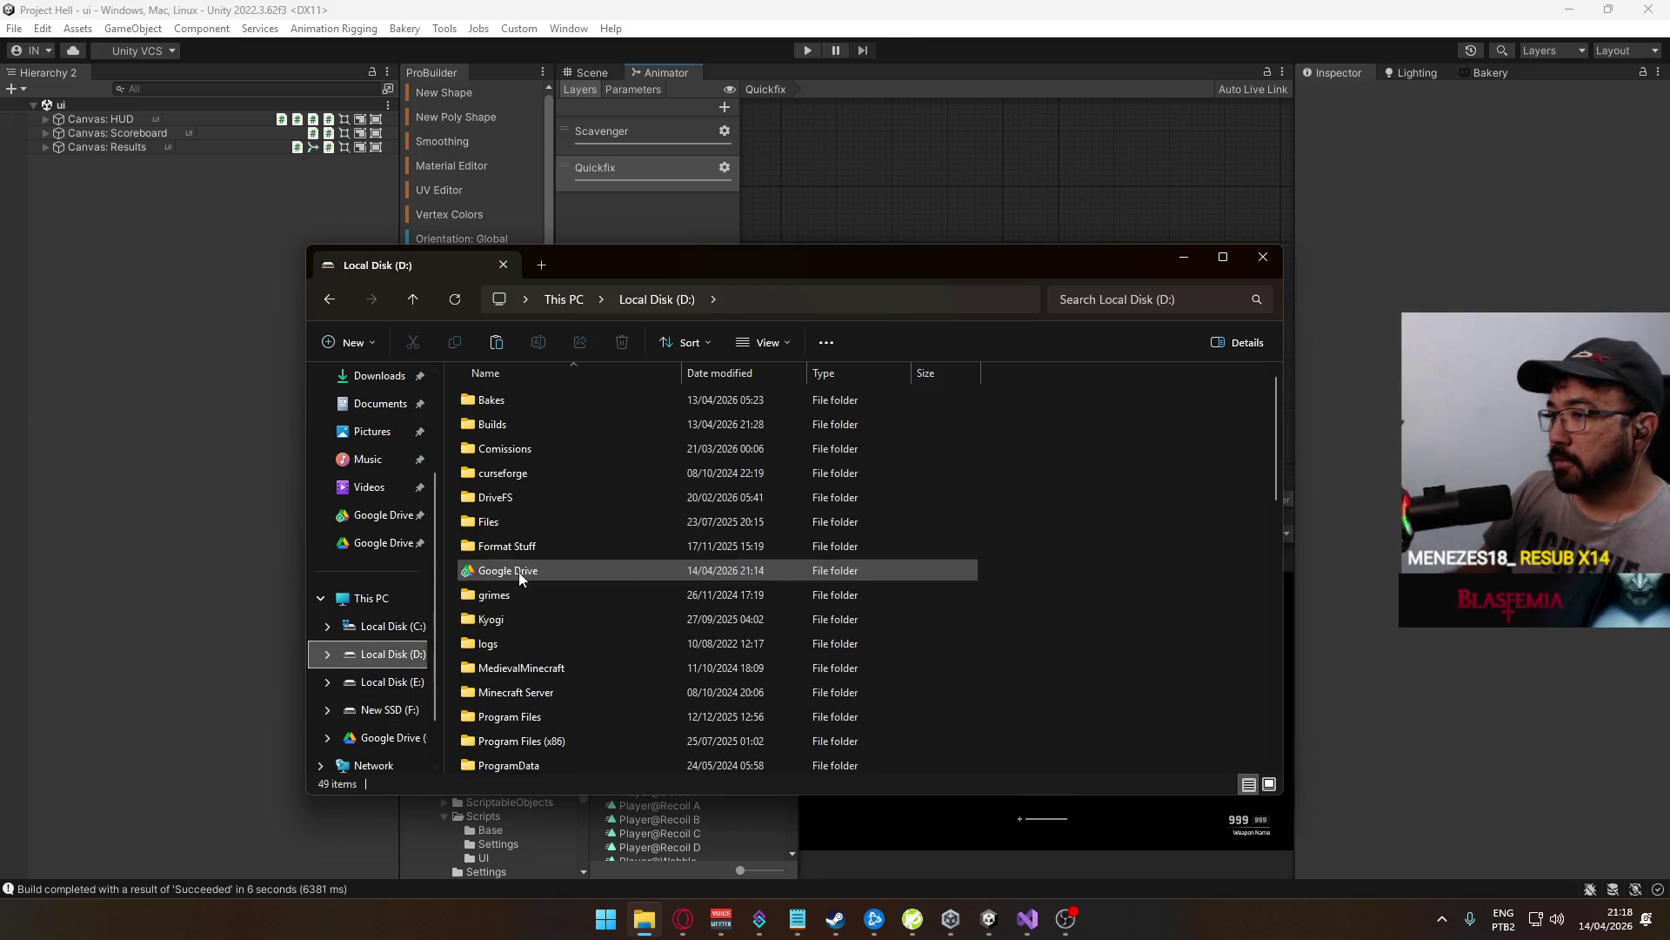
{"action": "double_click", "coordinate": [513, 436]}
{"action": "scroll", "coordinate": [682, 541], "scroll_direction": "down", "scroll_amount": 5}
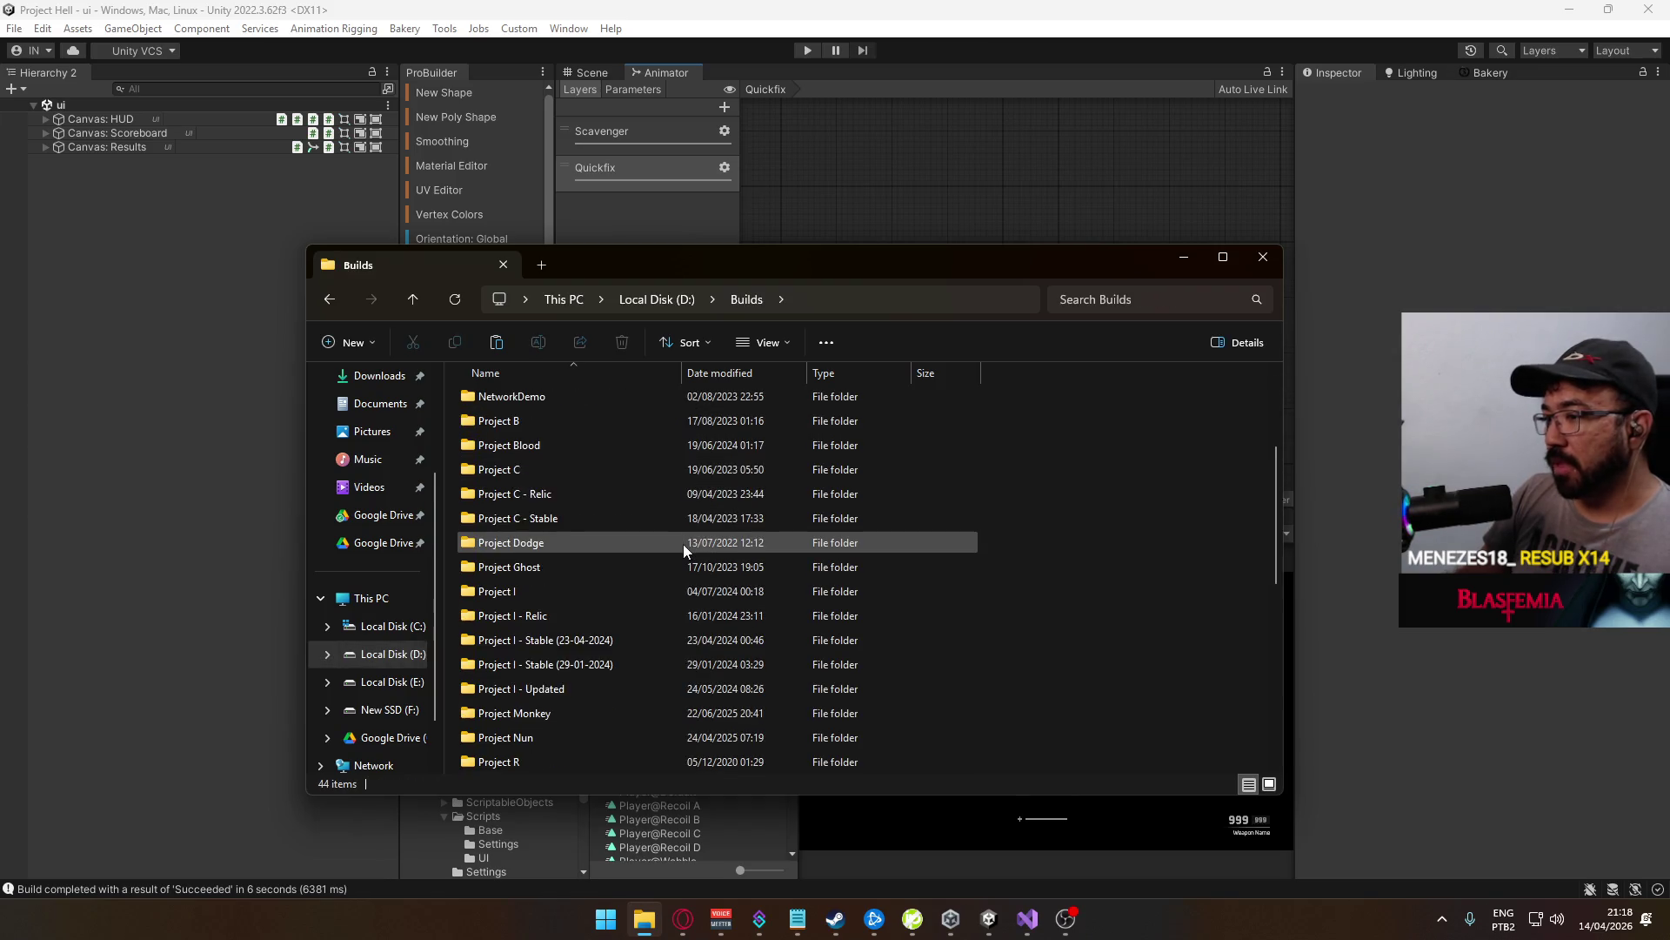
{"action": "scroll", "coordinate": [675, 569], "scroll_direction": "down", "scroll_amount": 5}
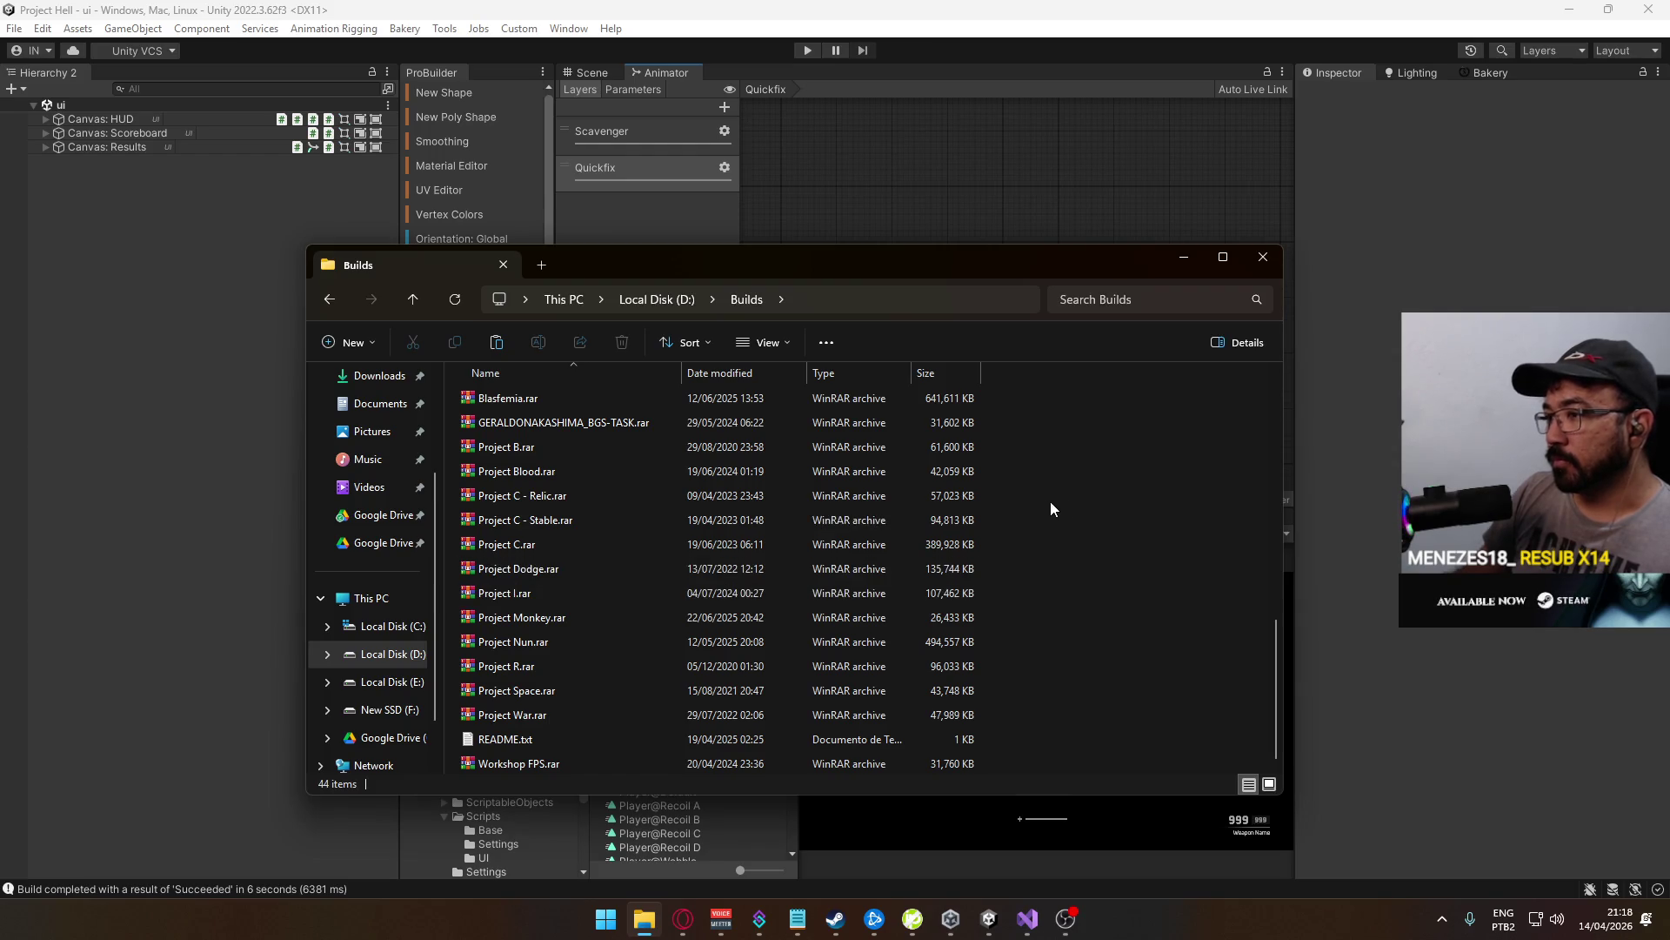
{"action": "scroll", "coordinate": [1032, 543], "scroll_direction": "up", "scroll_amount": 10}
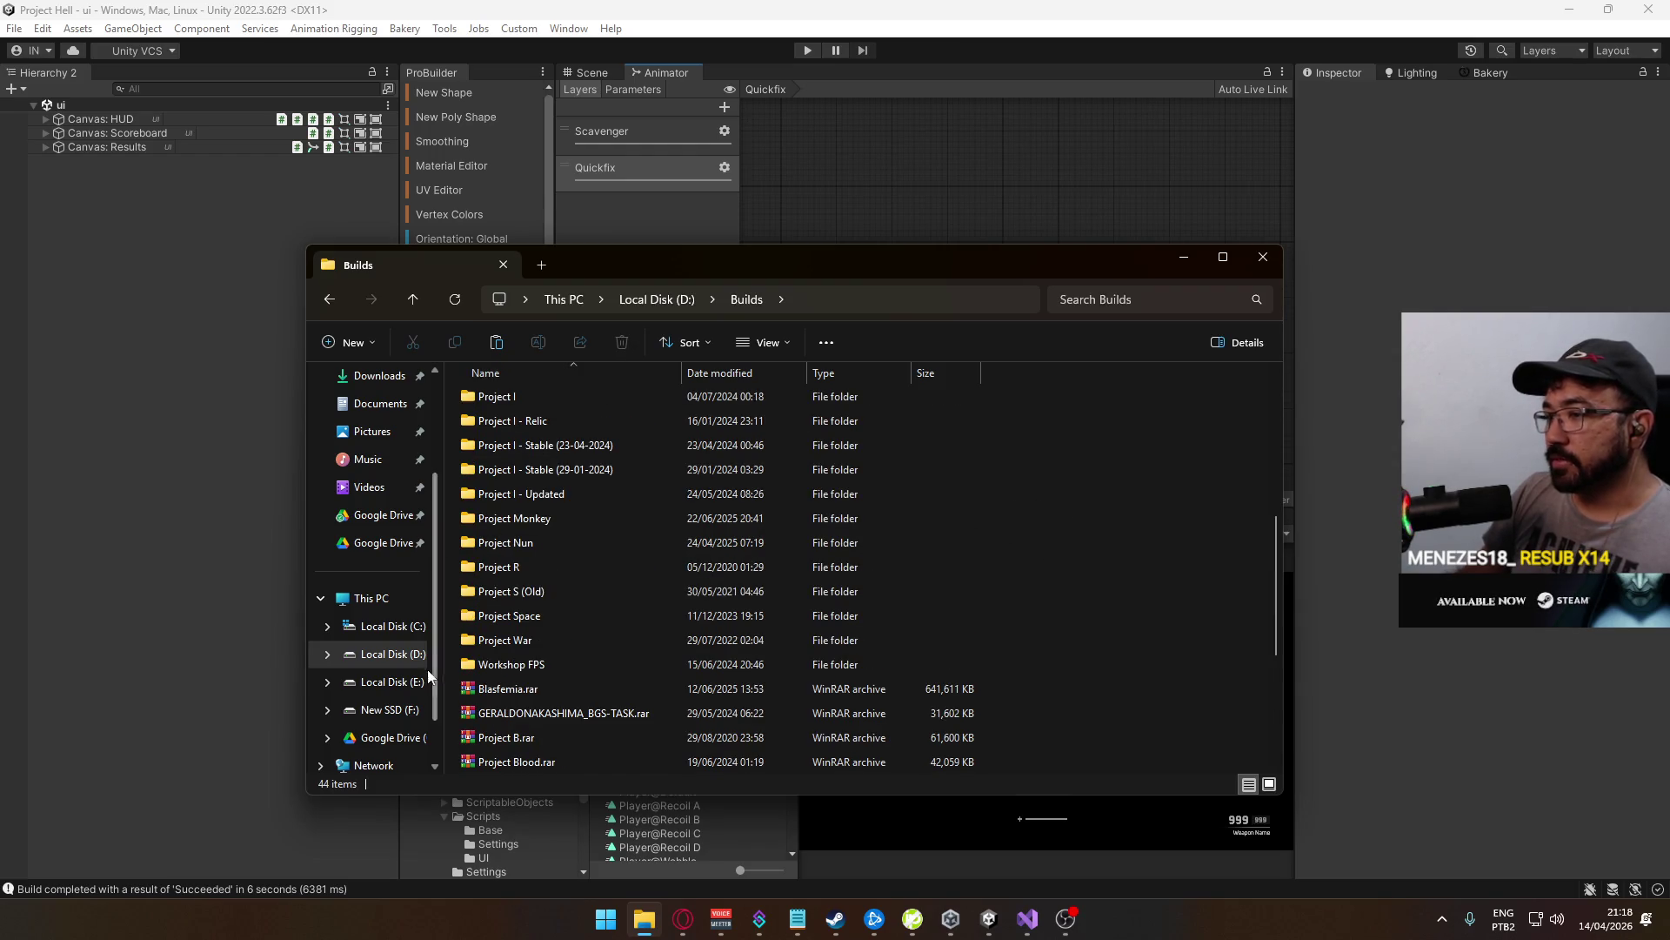
{"action": "left_click", "coordinate": [391, 681]}
{"action": "left_click", "coordinate": [566, 299]}
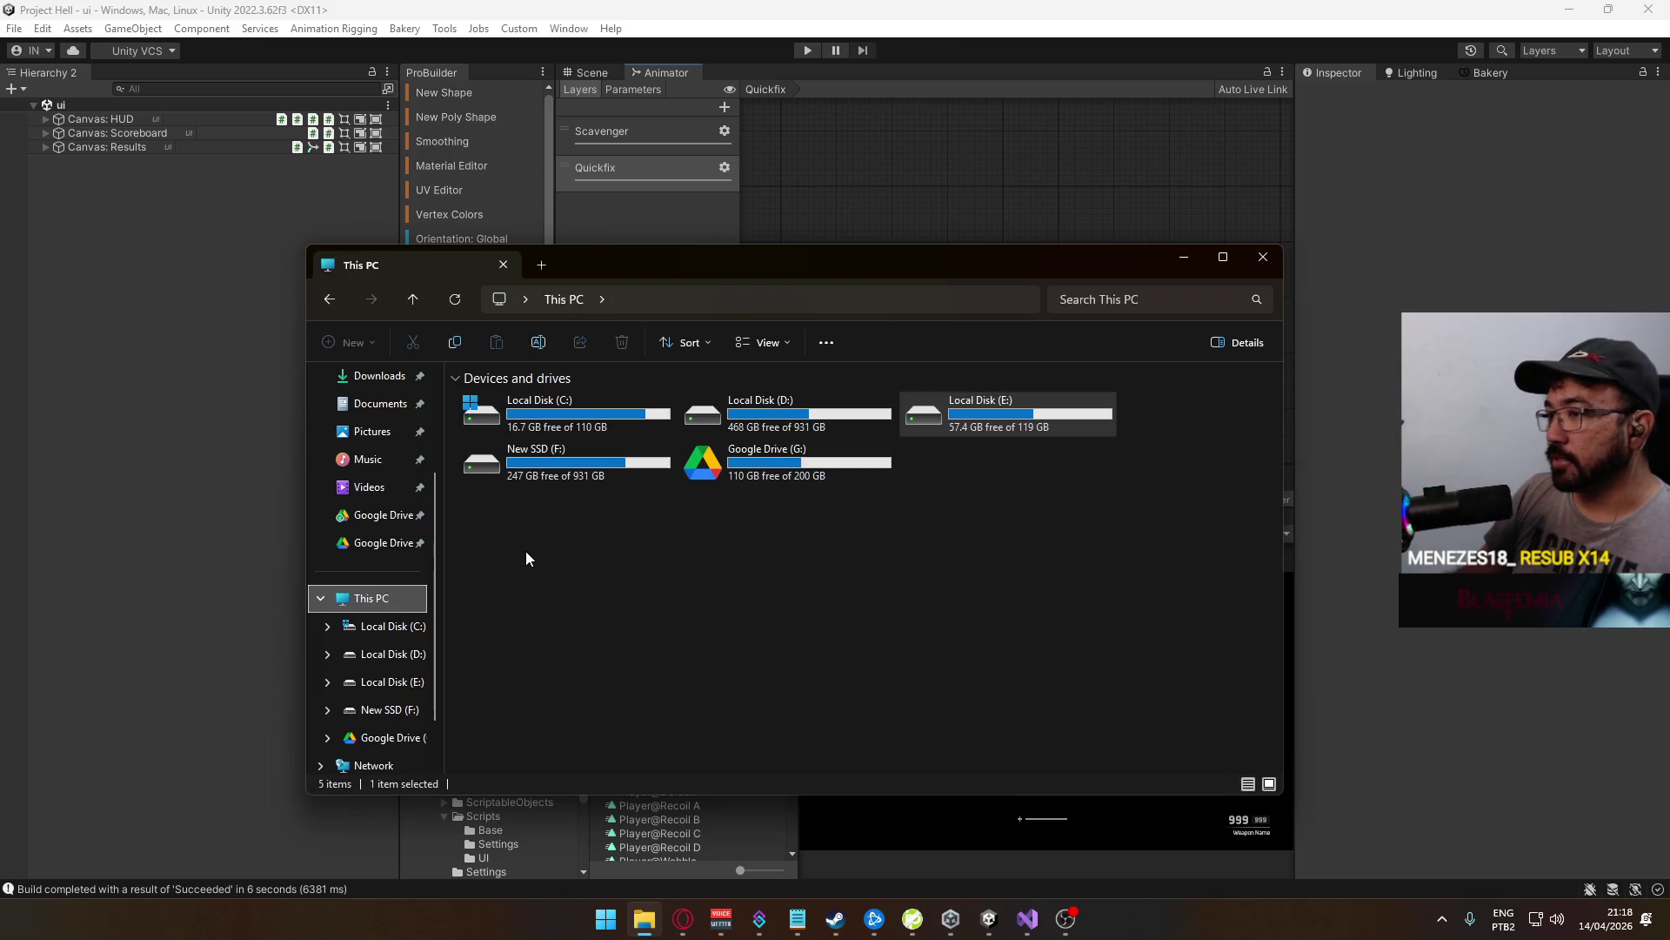
{"action": "left_click", "coordinate": [570, 477]}
{"action": "double_click", "coordinate": [571, 476]}
{"action": "double_click", "coordinate": [558, 401]}
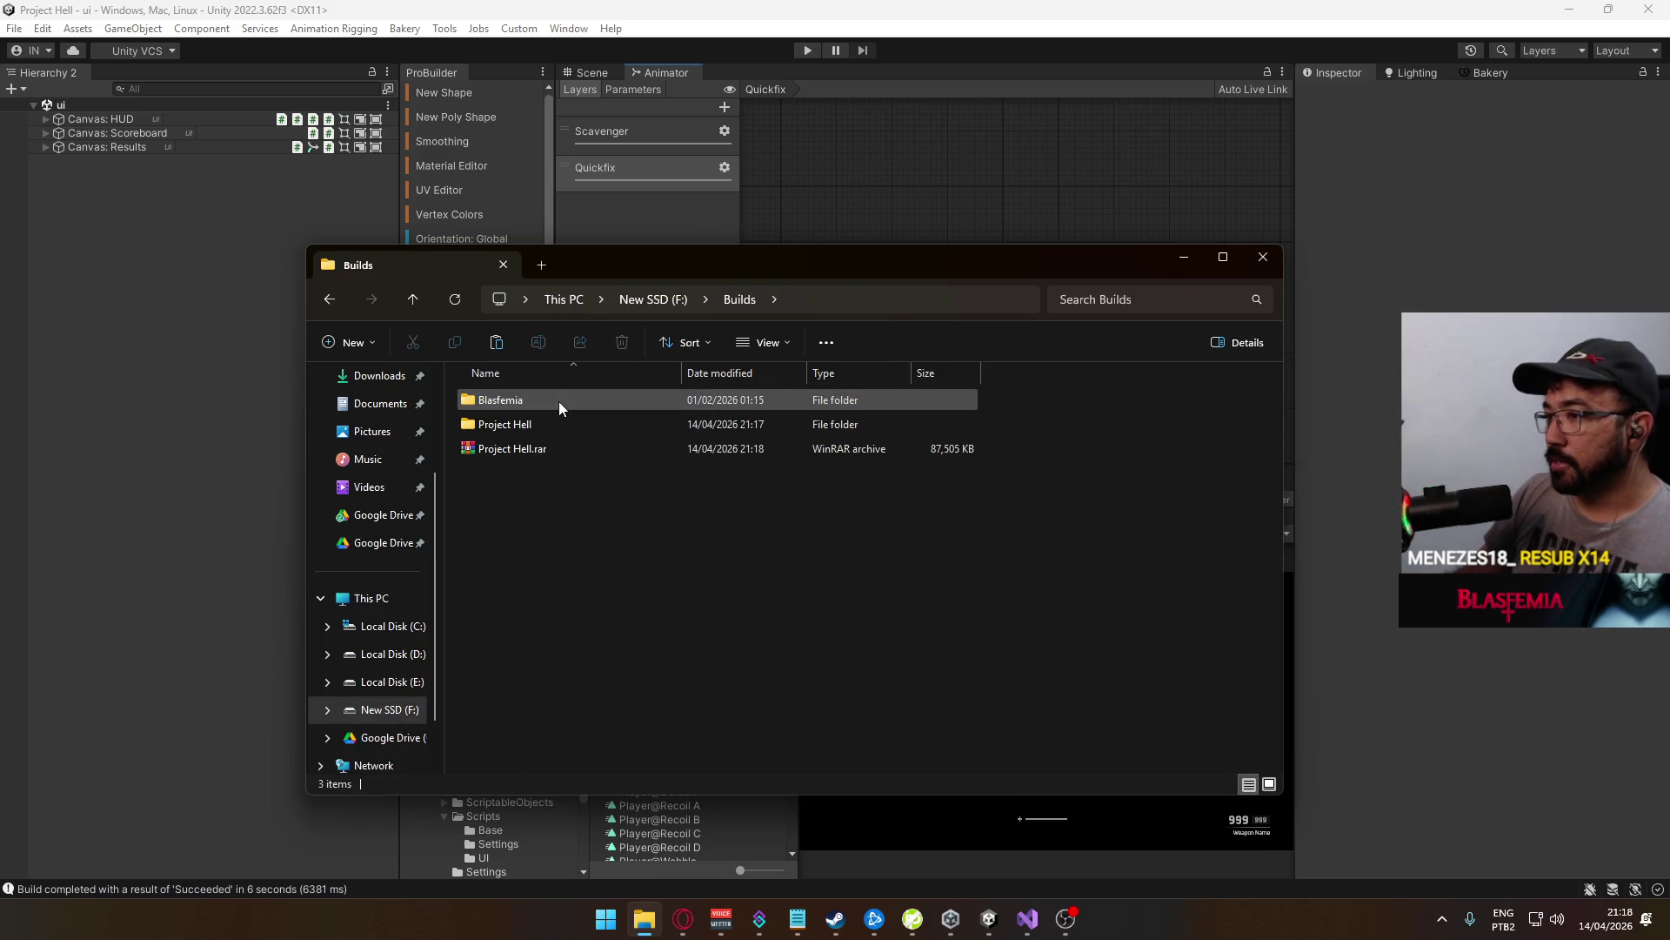
{"action": "right_click", "coordinate": [535, 540]}
{"action": "left_click", "coordinate": [553, 555]}
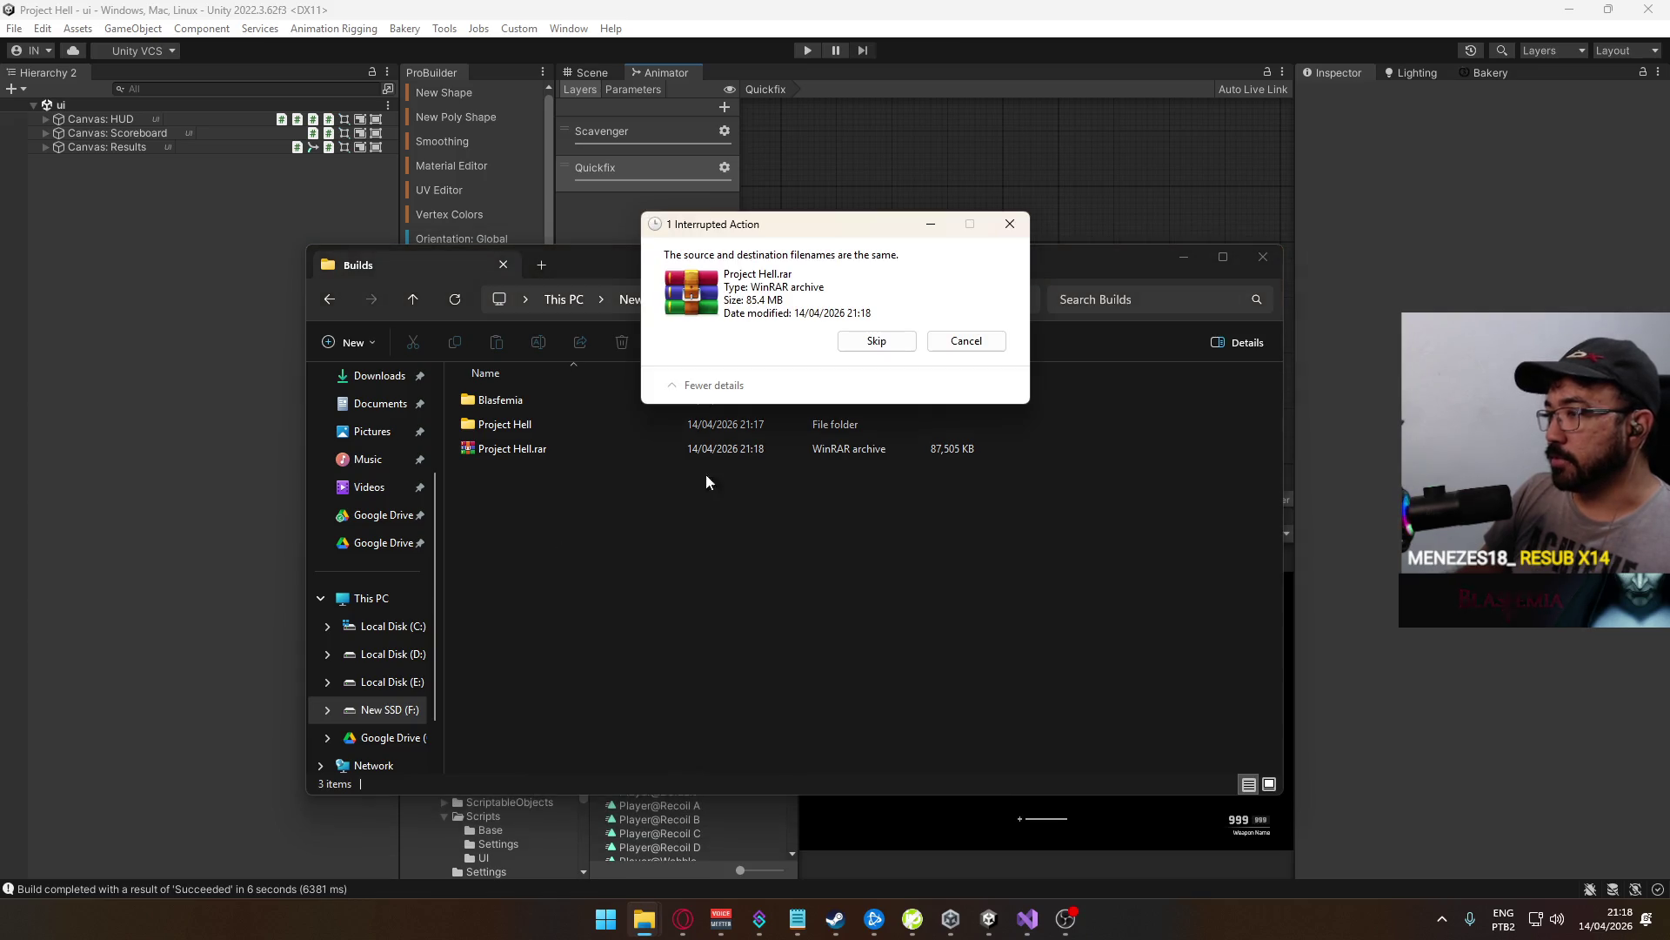
{"action": "left_click", "coordinate": [882, 342]}
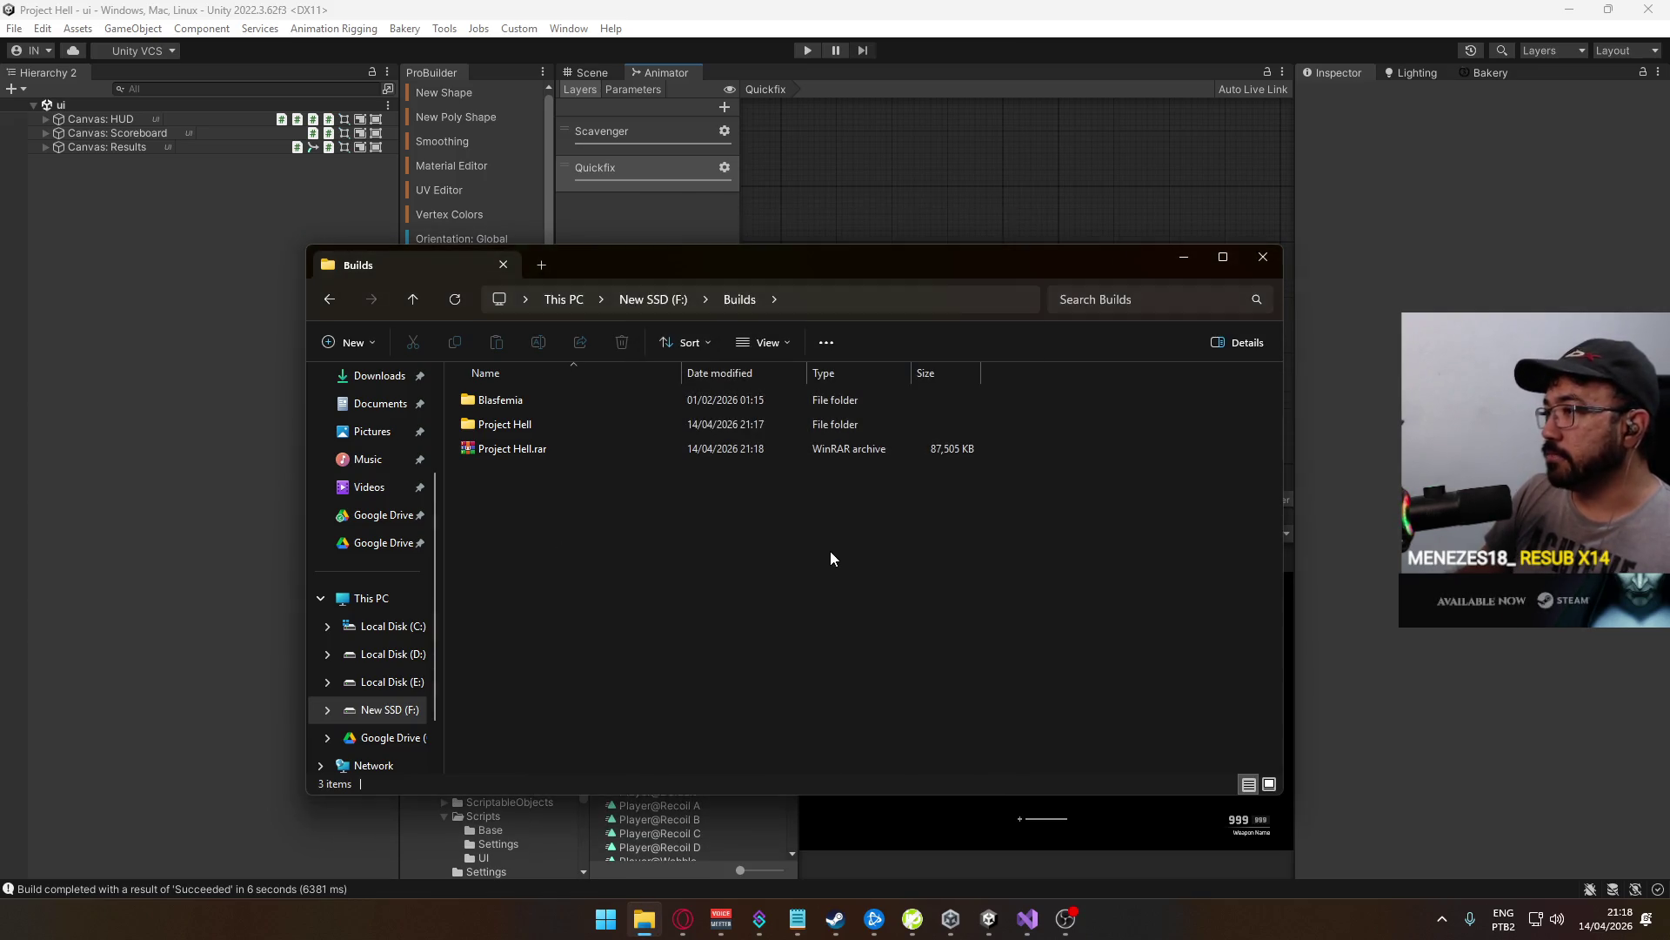
{"action": "left_click", "coordinate": [562, 448]}
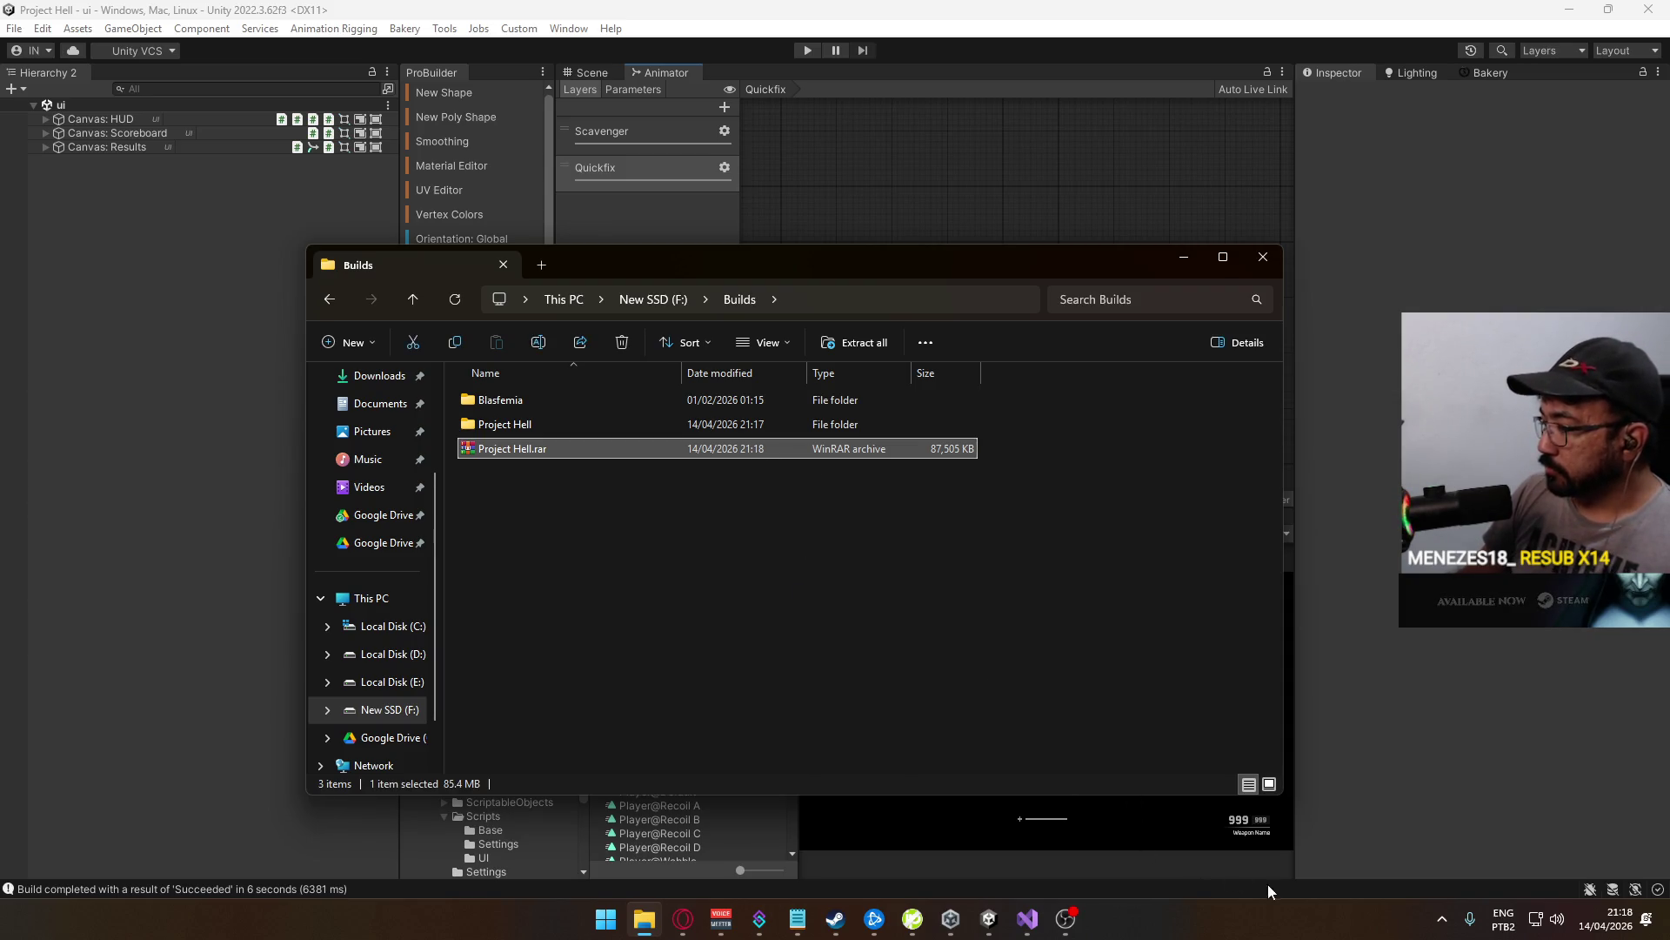
{"action": "left_click", "coordinate": [1438, 919]}
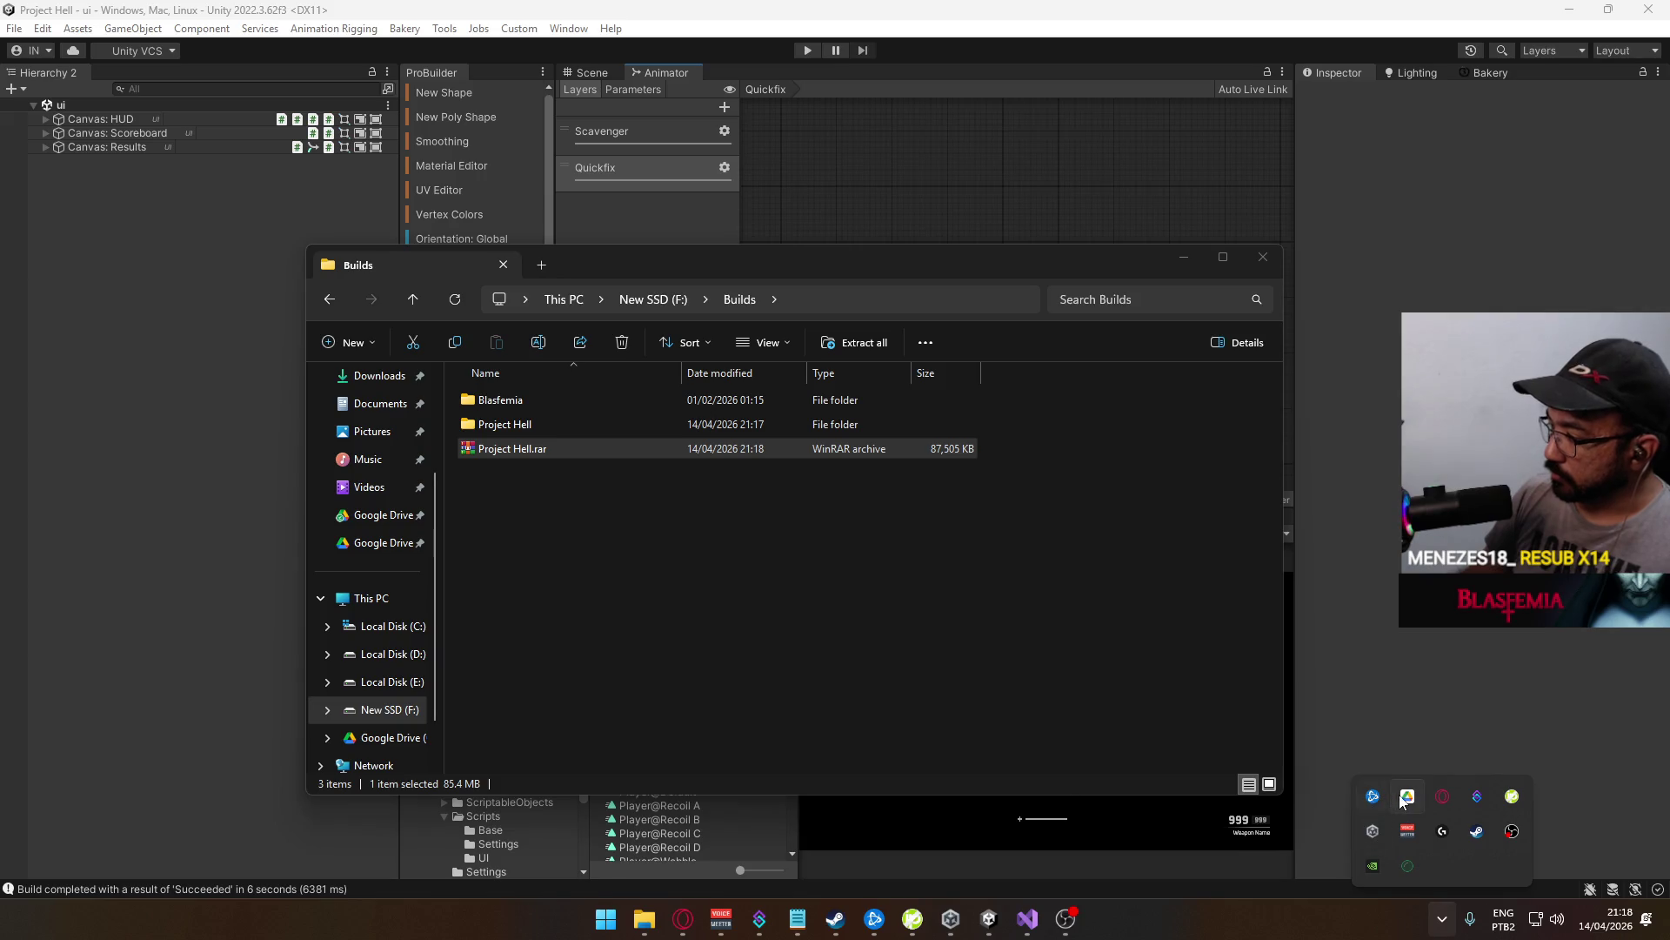
{"action": "left_click", "coordinate": [1408, 796]}
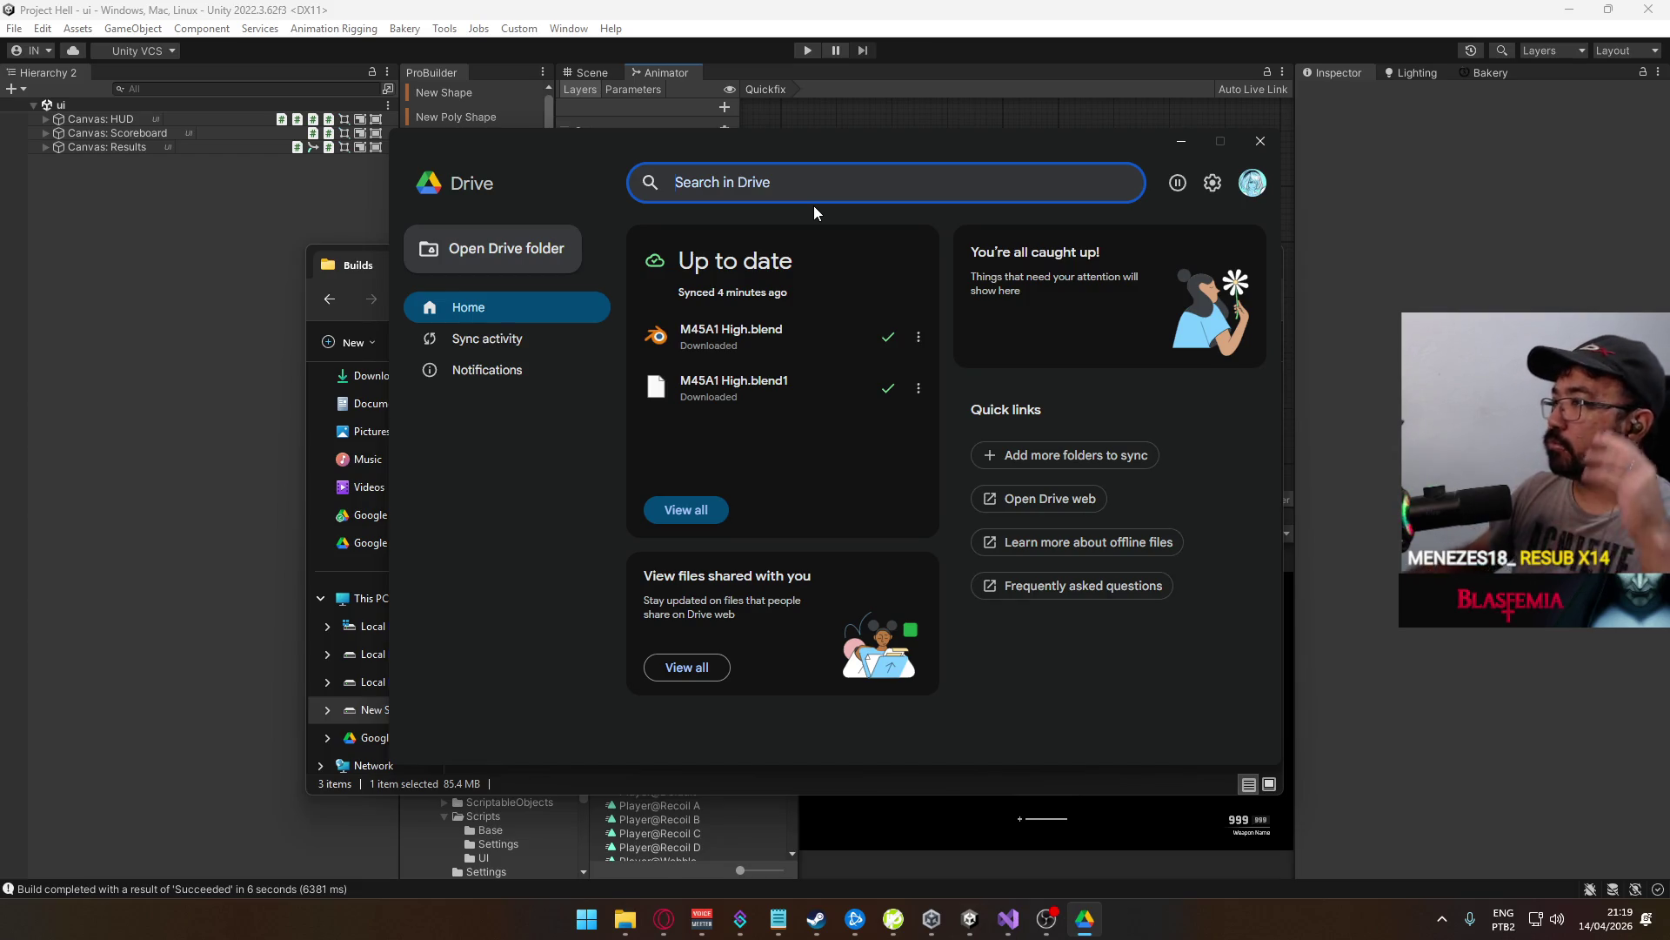
{"action": "left_click", "coordinate": [1261, 141]}
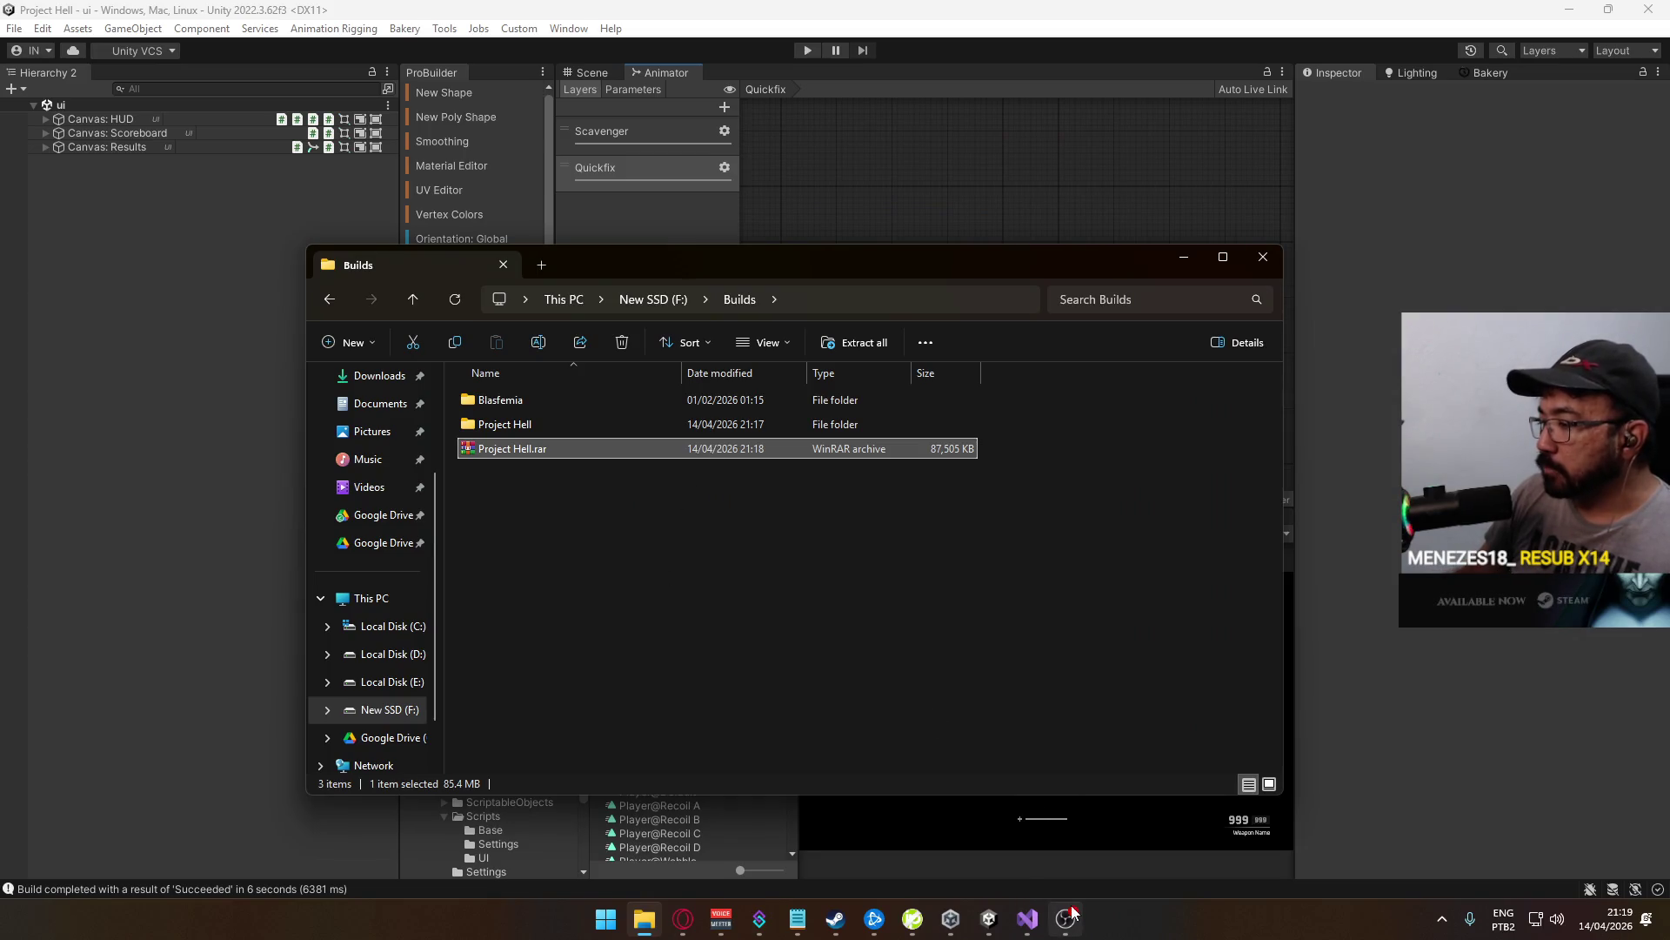
{"action": "left_click", "coordinate": [1441, 921]}
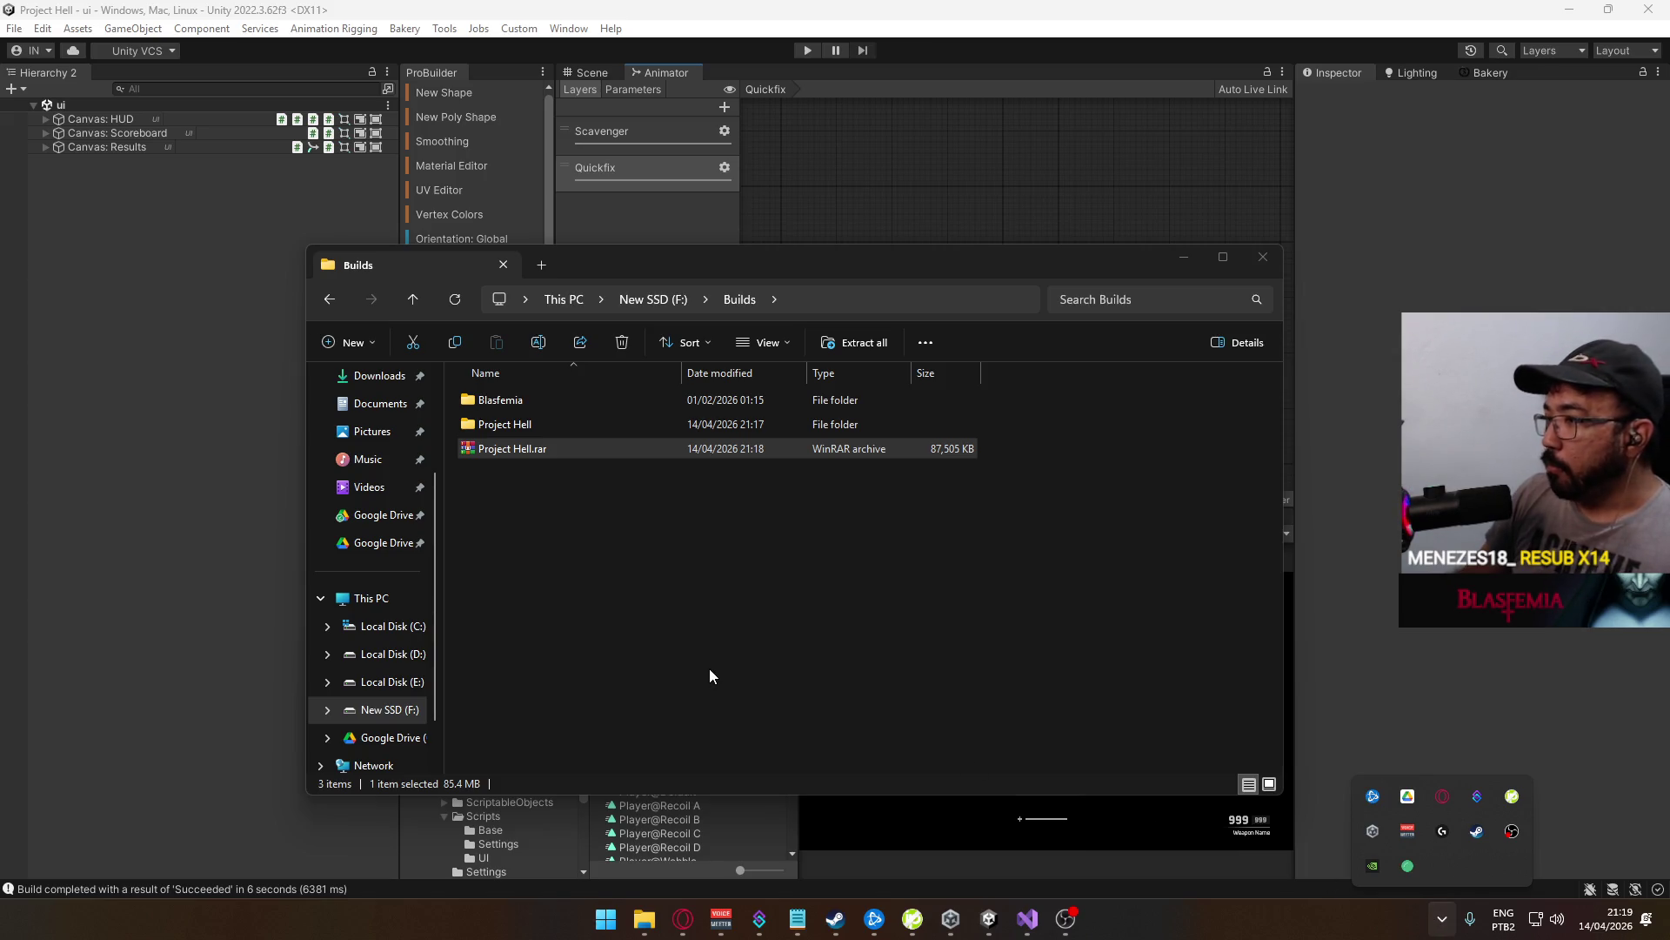
{"action": "left_click", "coordinate": [523, 479]}
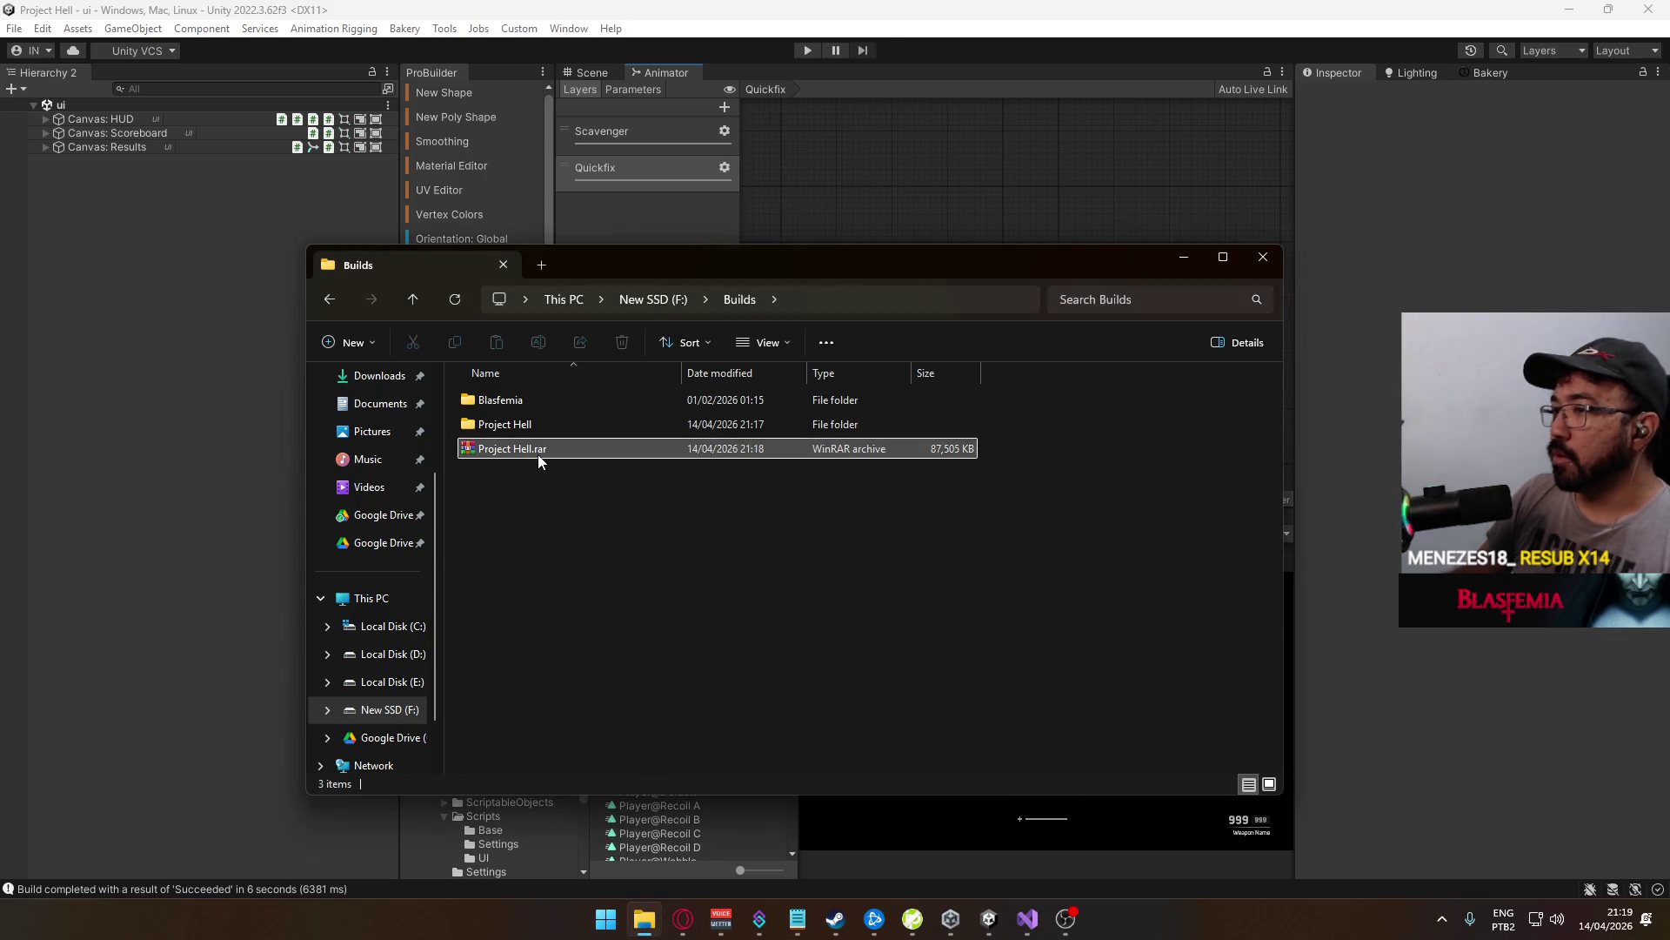
Step: Paste Project Hell.rar into D:\Google Drive, replacing the existing copy
{"action": "left_click", "coordinate": [391, 654]}
{"action": "double_click", "coordinate": [530, 570]}
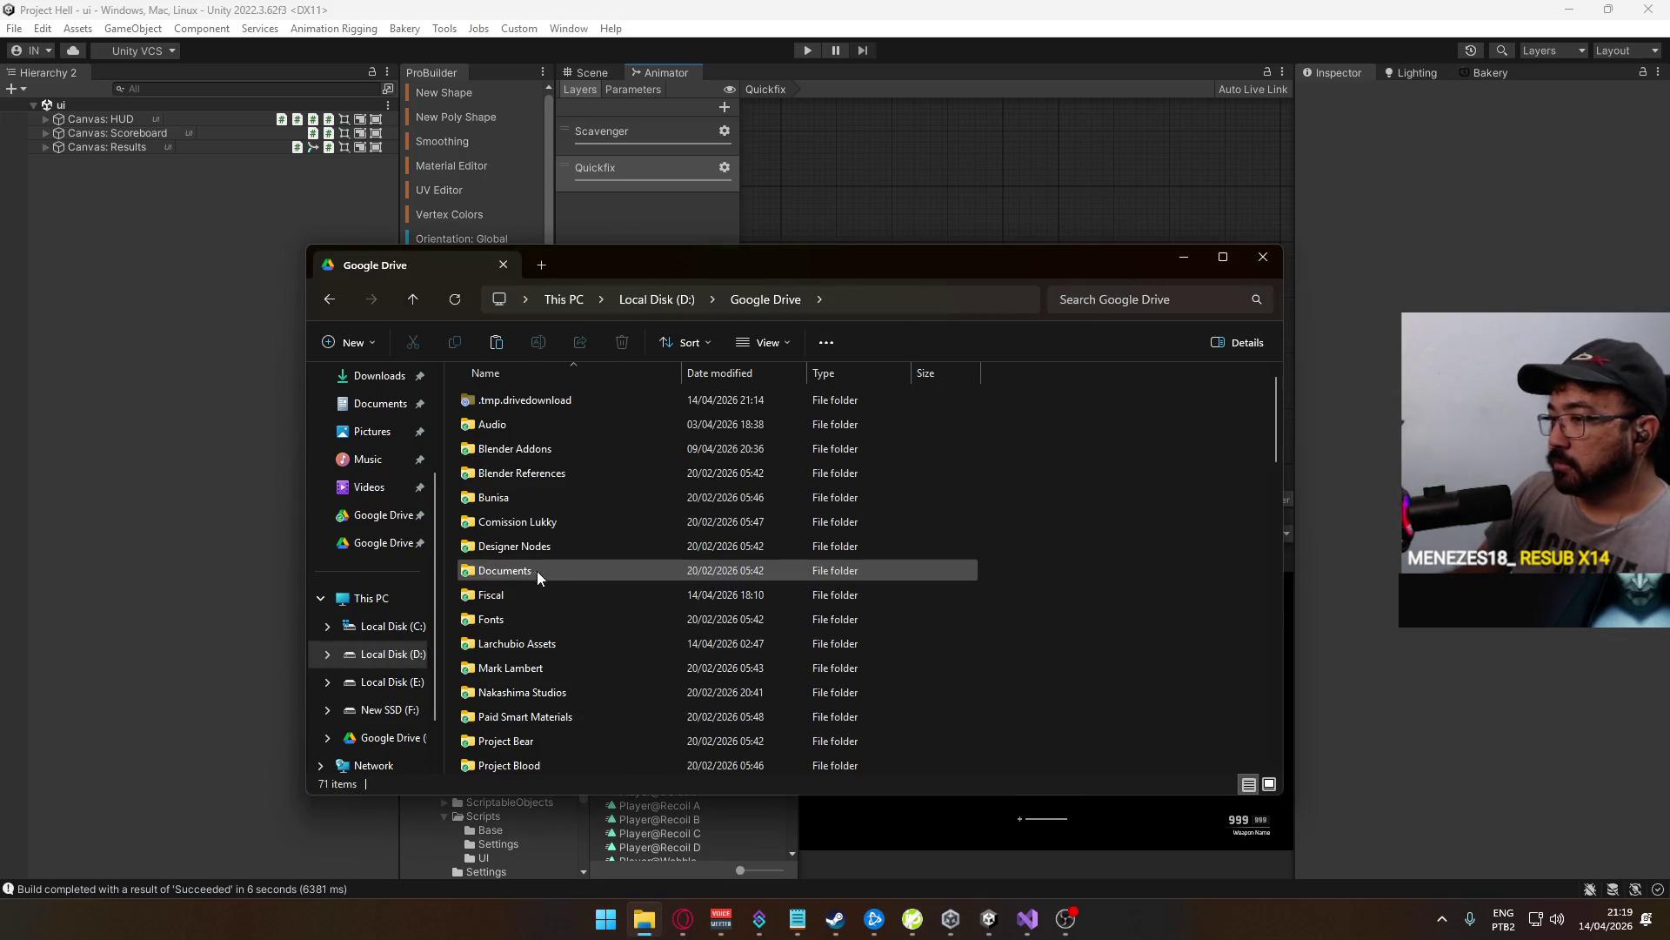
{"action": "scroll", "coordinate": [671, 590], "scroll_direction": "down", "scroll_amount": 8}
{"action": "scroll", "coordinate": [671, 594], "scroll_direction": "down", "scroll_amount": 5}
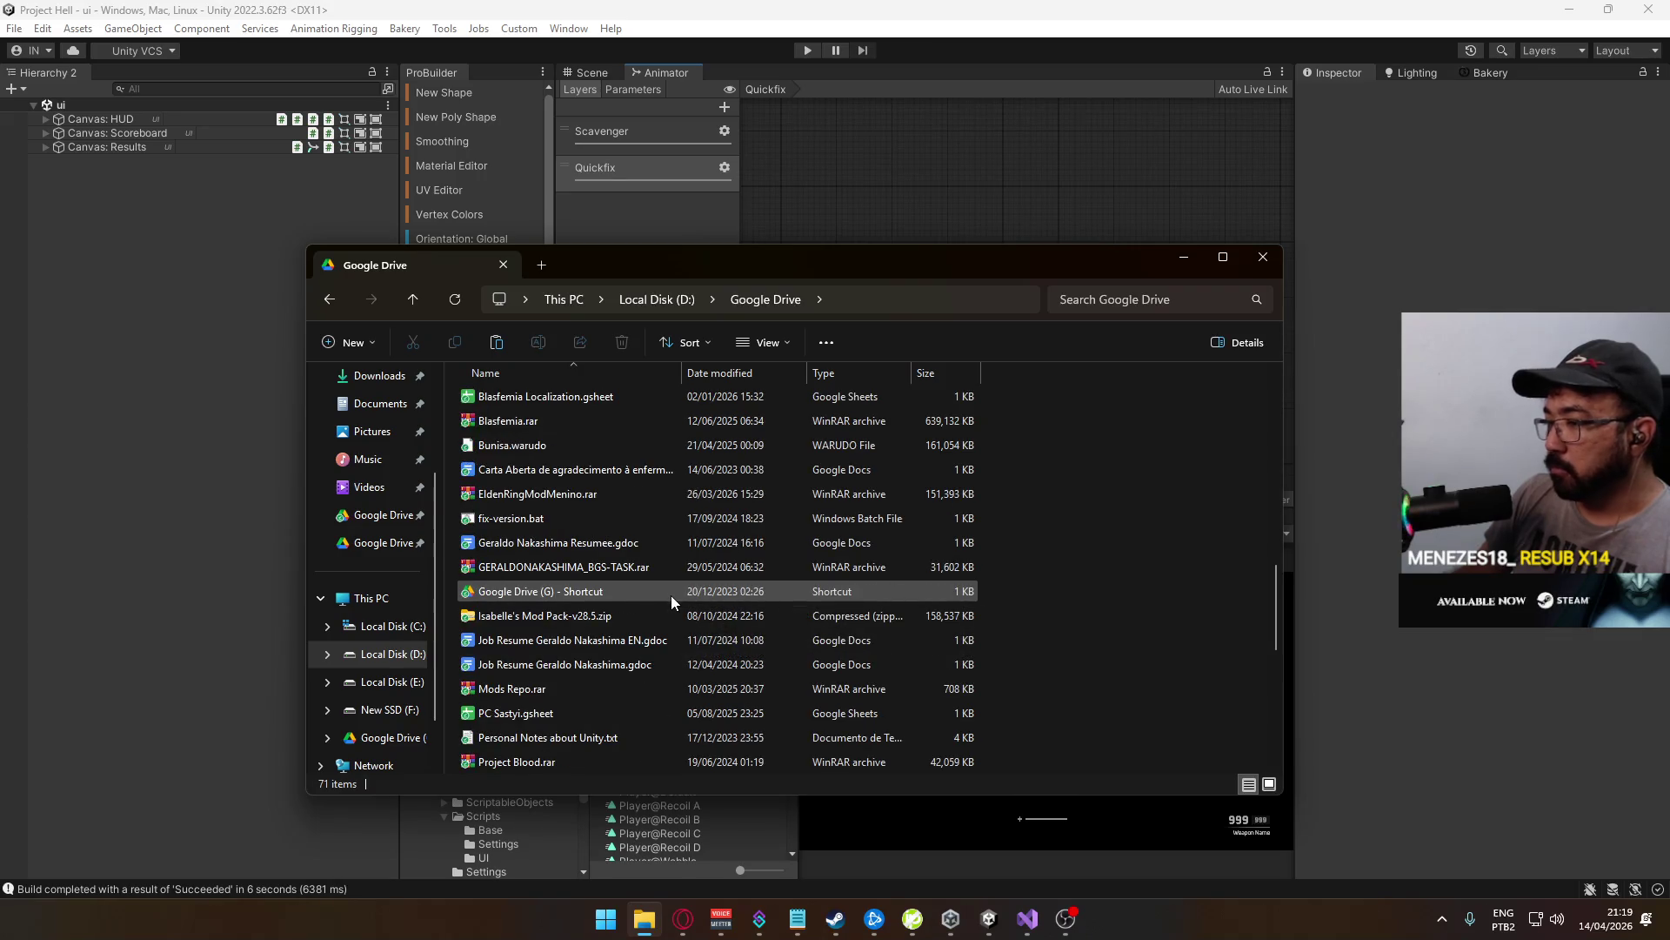
{"action": "scroll", "coordinate": [671, 596], "scroll_direction": "down", "scroll_amount": 5}
{"action": "key", "text": "ctrl+v"}
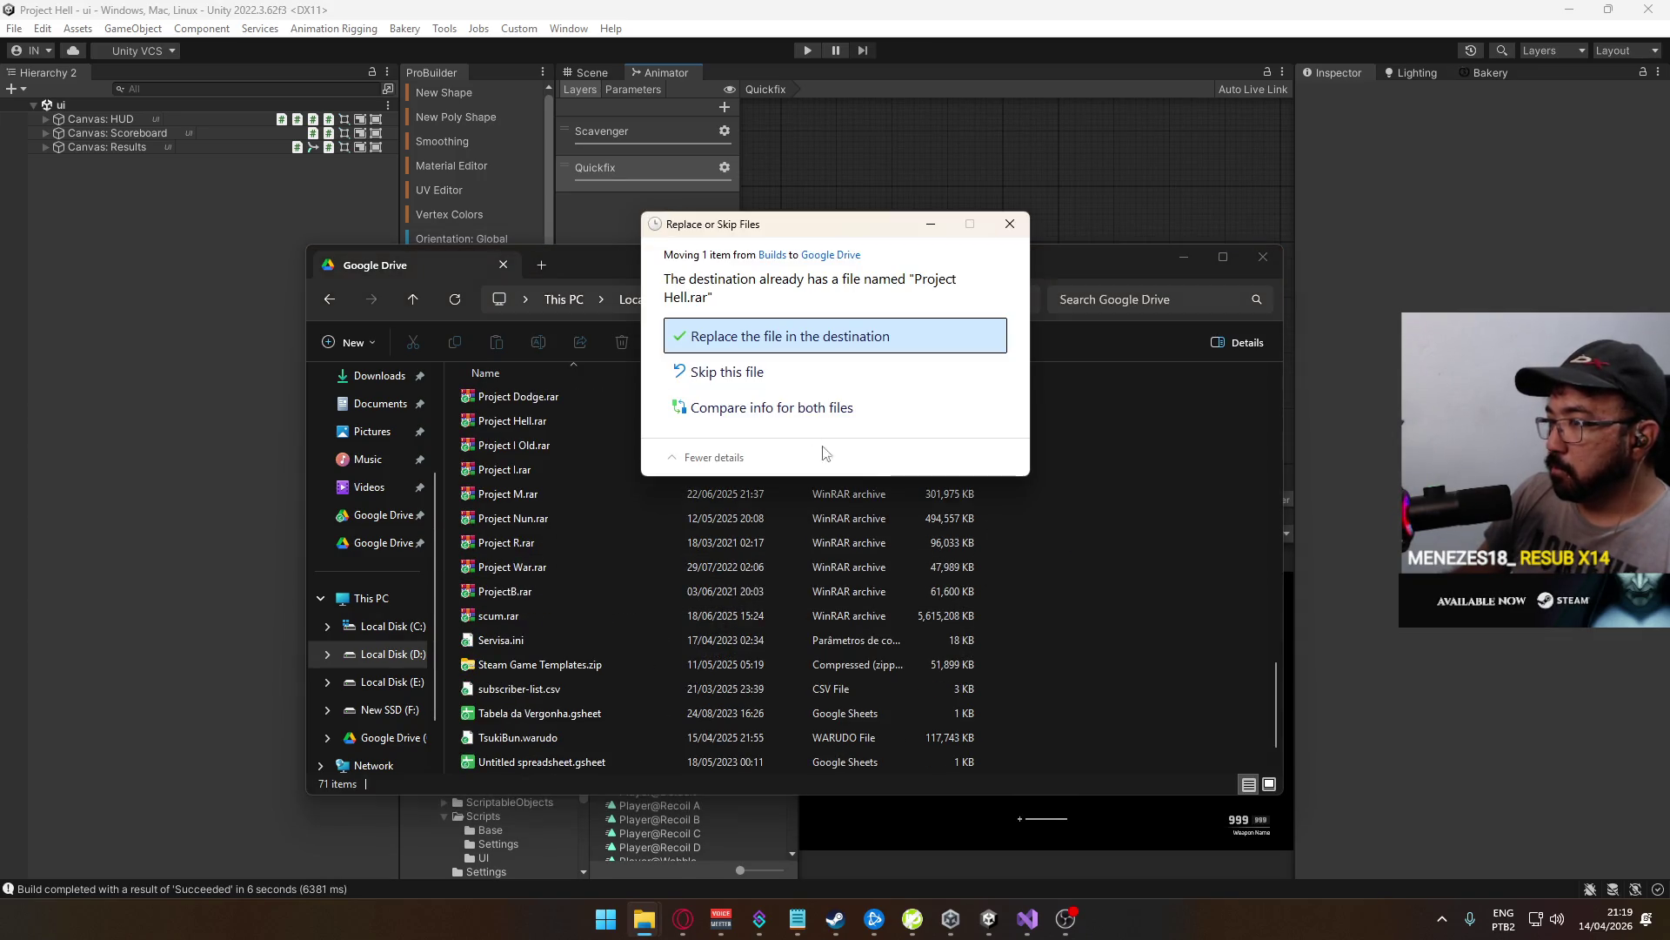
{"action": "left_click", "coordinate": [793, 346]}
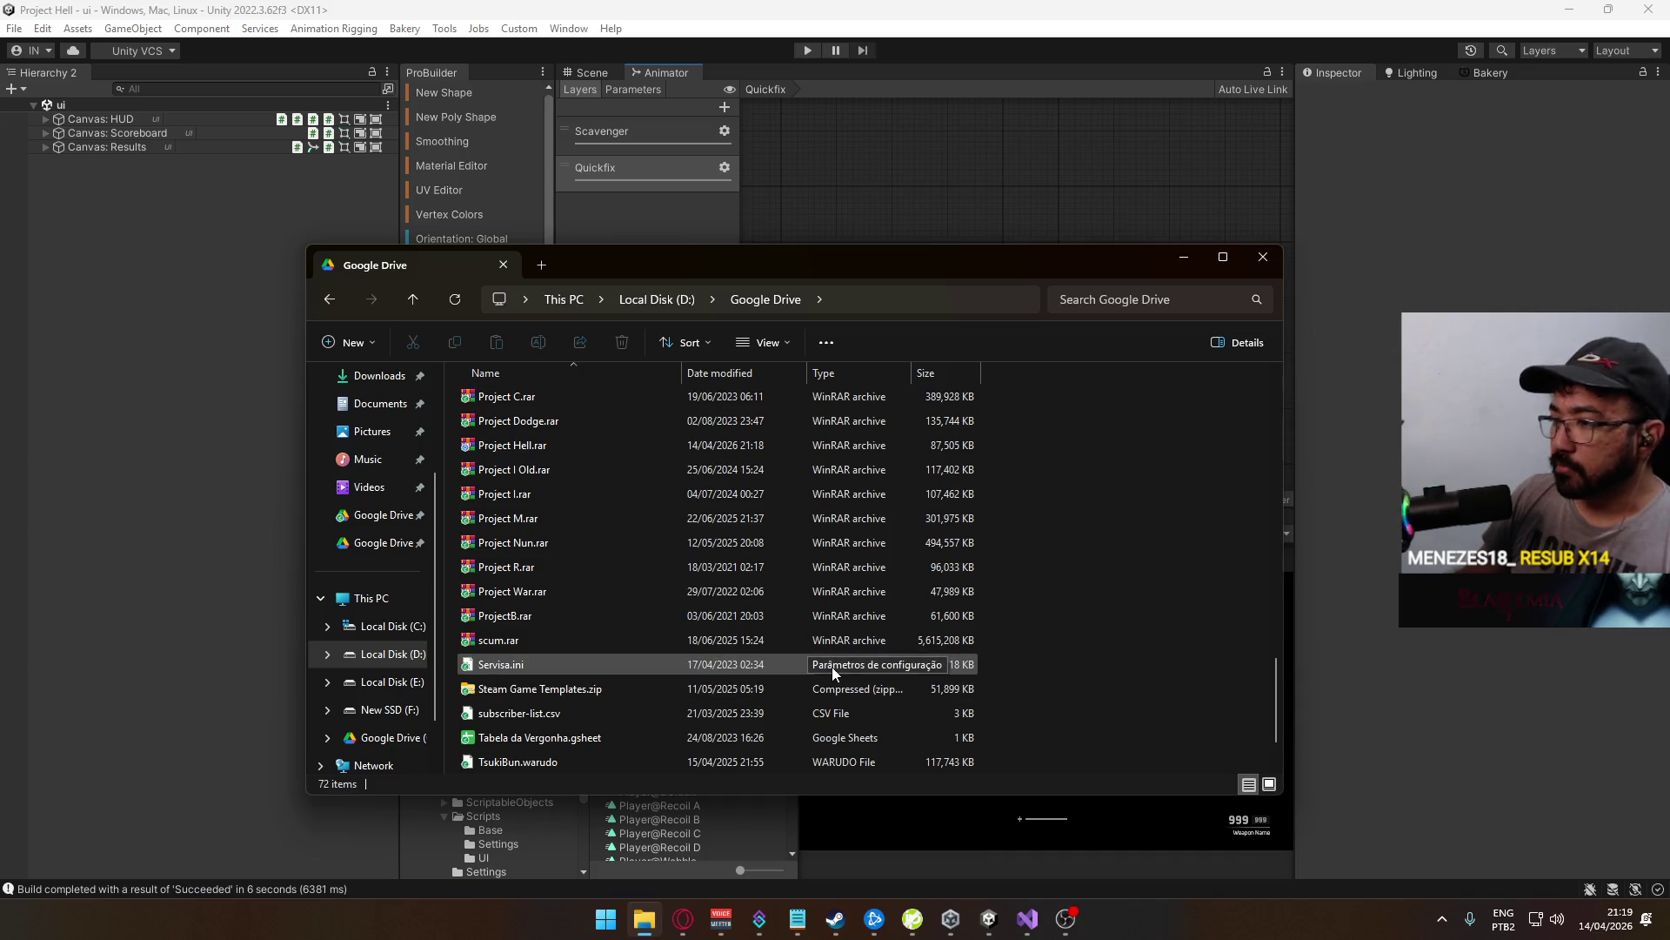
Step: Open Google Drive from the system tray to check the upload
{"action": "scroll", "coordinate": [785, 696], "scroll_direction": "up", "scroll_amount": 5}
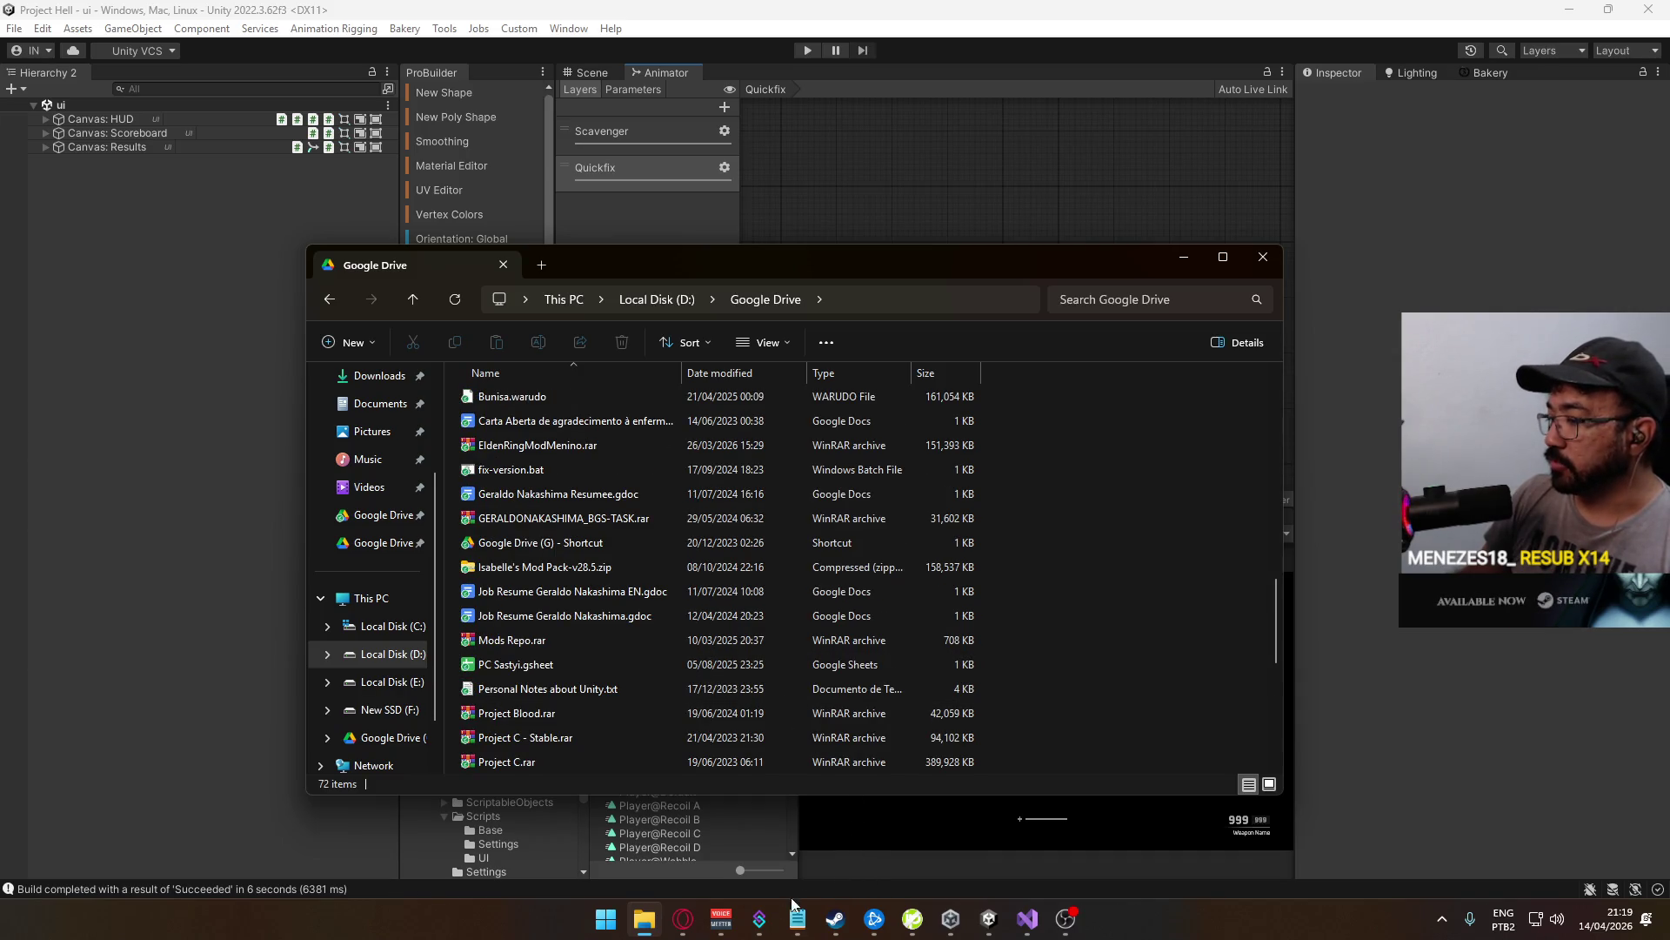
{"action": "left_click", "coordinate": [1442, 919]}
{"action": "left_click", "coordinate": [1408, 796]}
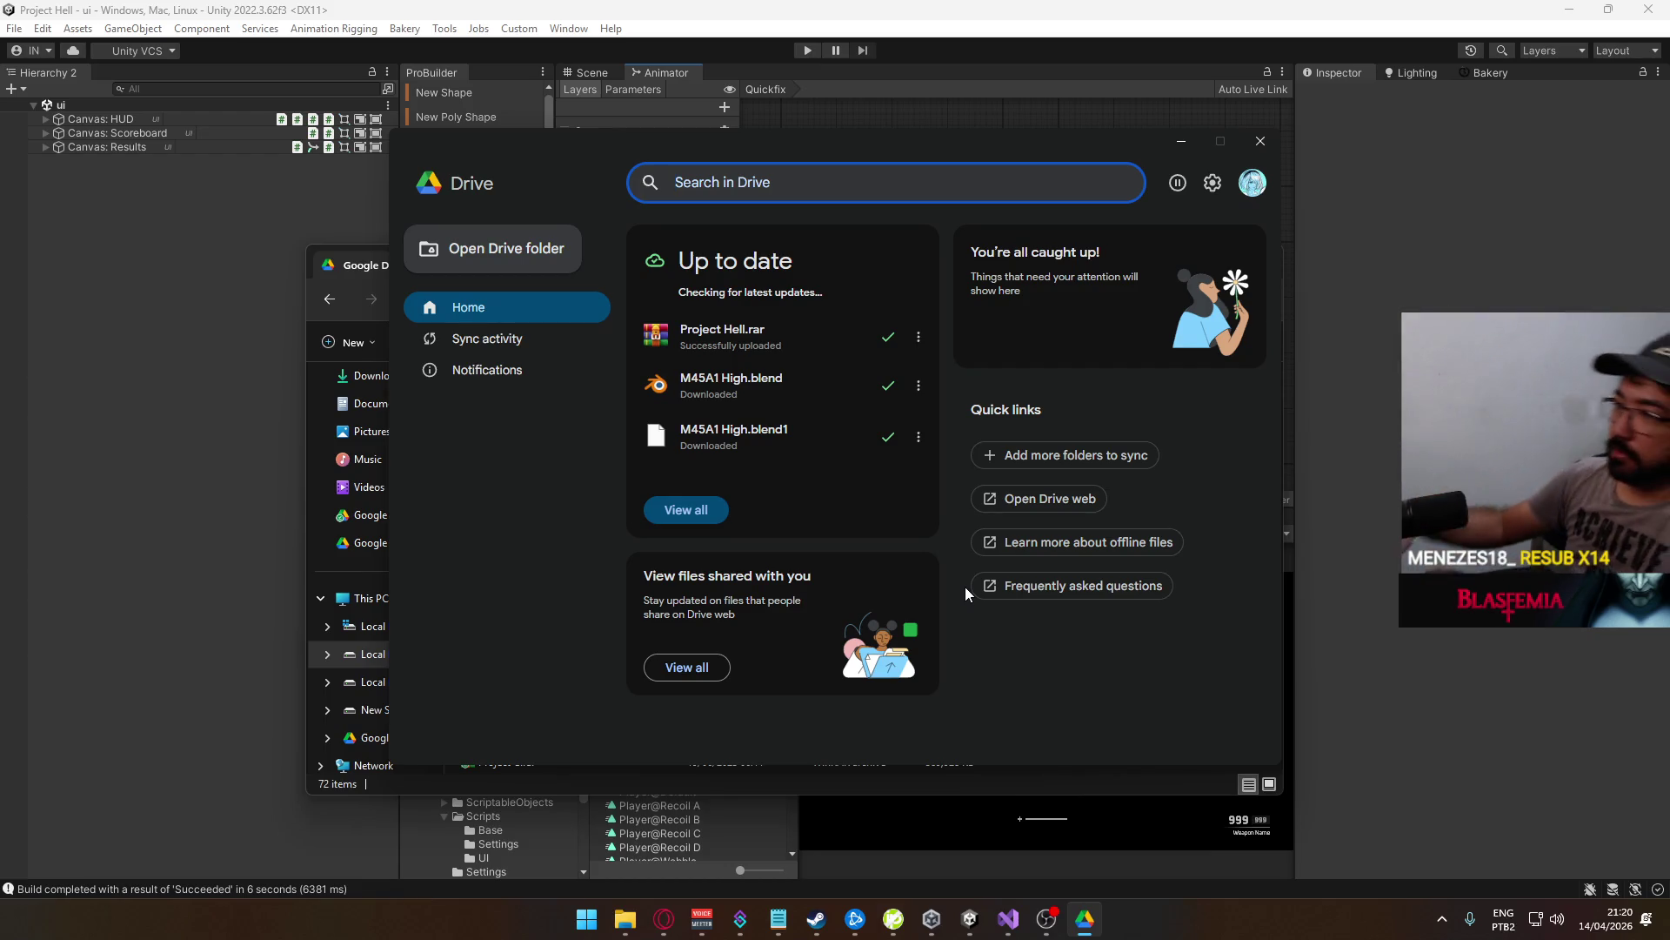
Step: Close the Google Drive sync window, reopening and closing it once more, then close File Explorer
{"action": "left_click", "coordinate": [1265, 147]}
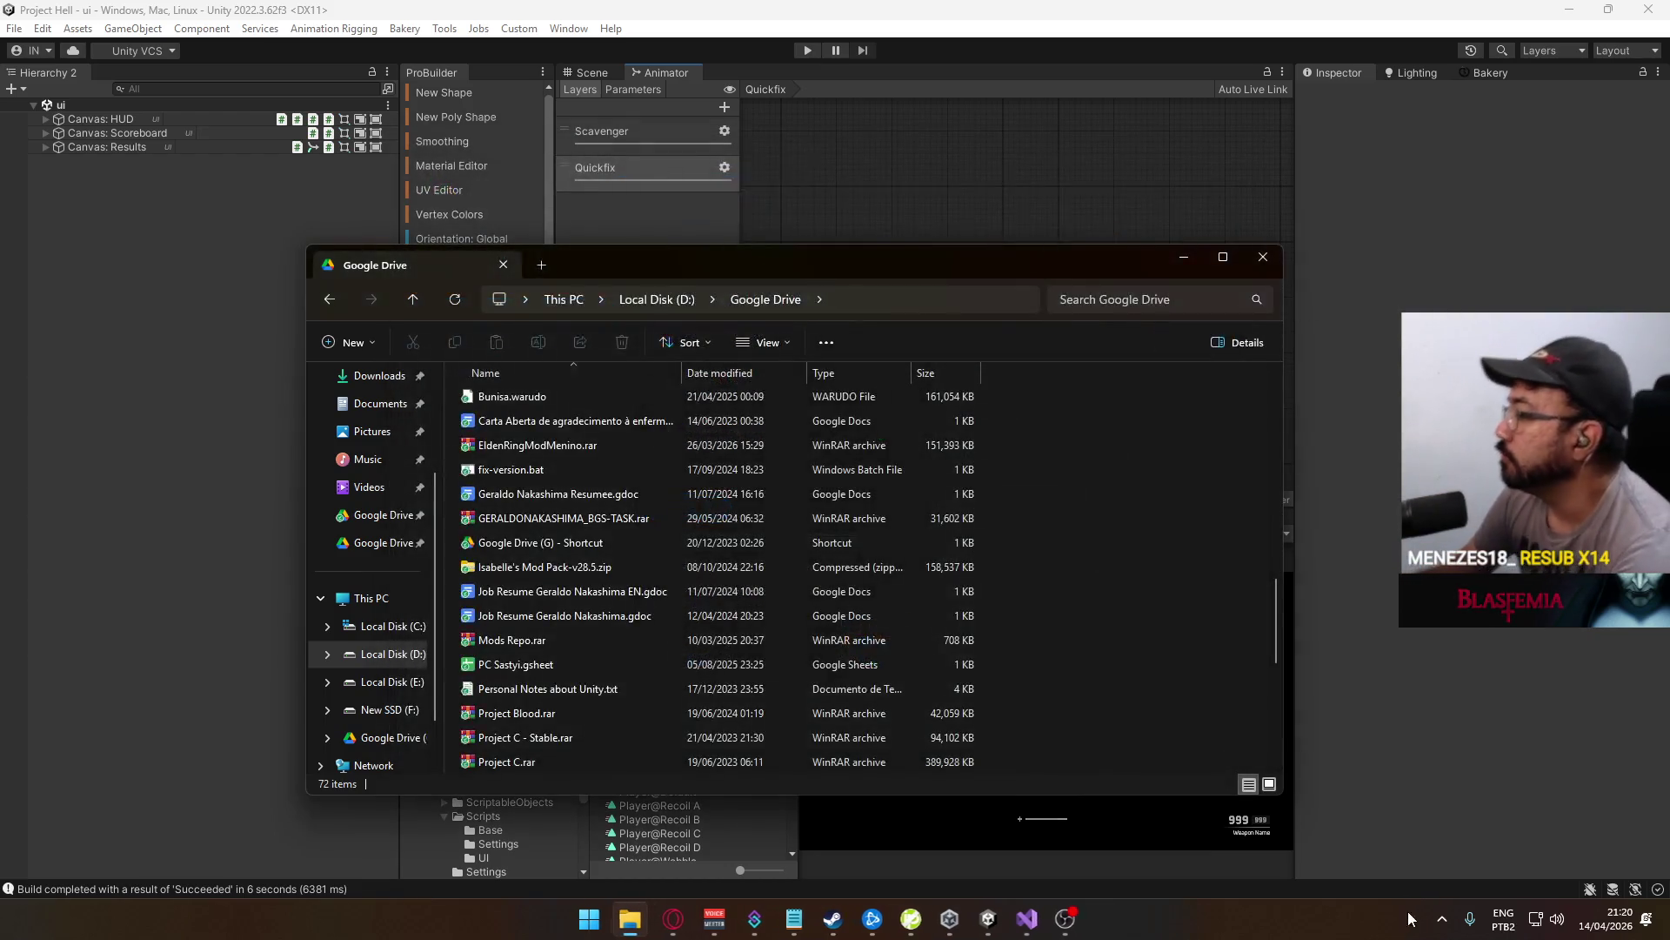
{"action": "left_click", "coordinate": [1441, 919]}
{"action": "left_click", "coordinate": [1411, 802]}
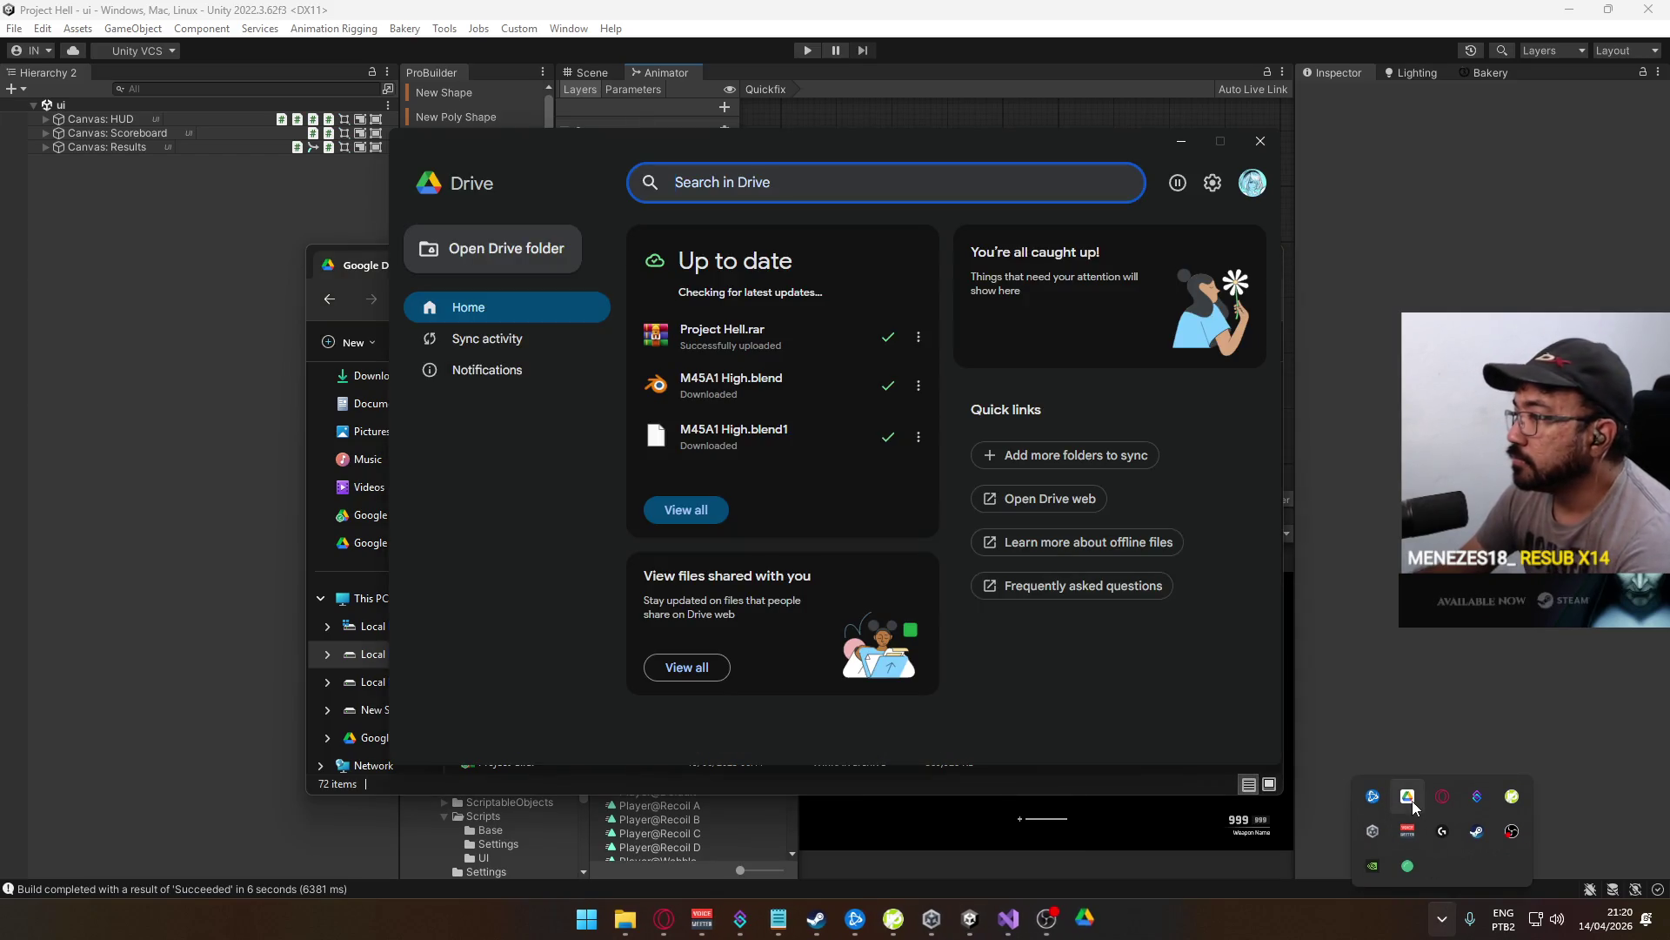
{"action": "left_click", "coordinate": [1260, 140]}
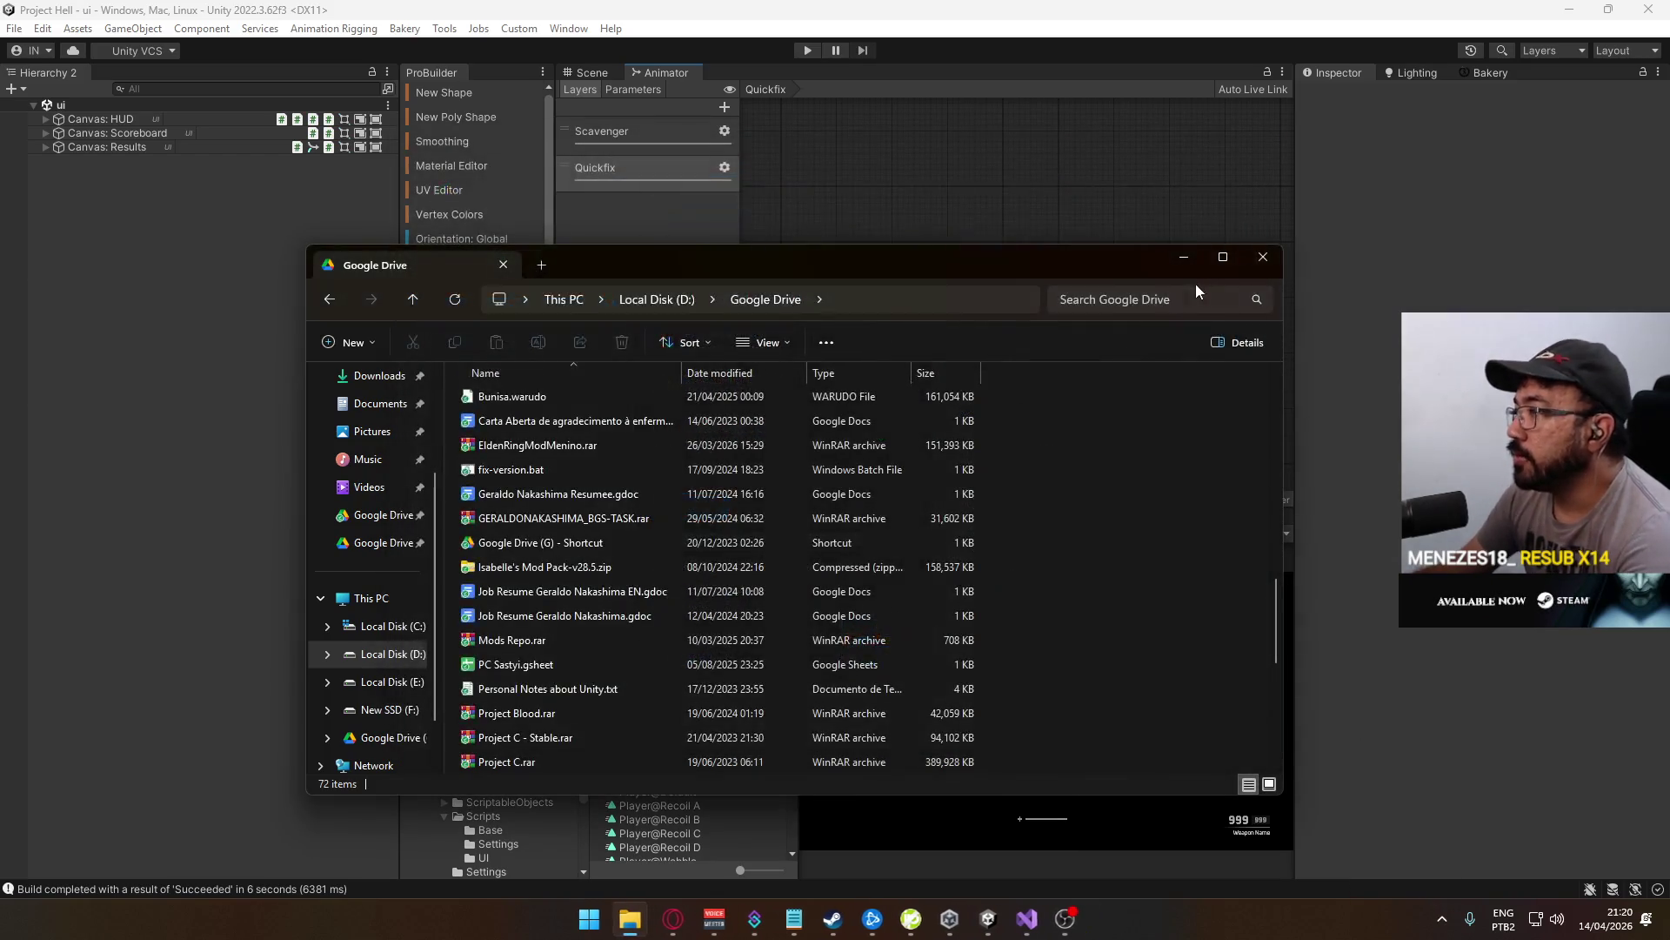
{"action": "left_click", "coordinate": [1260, 256]}
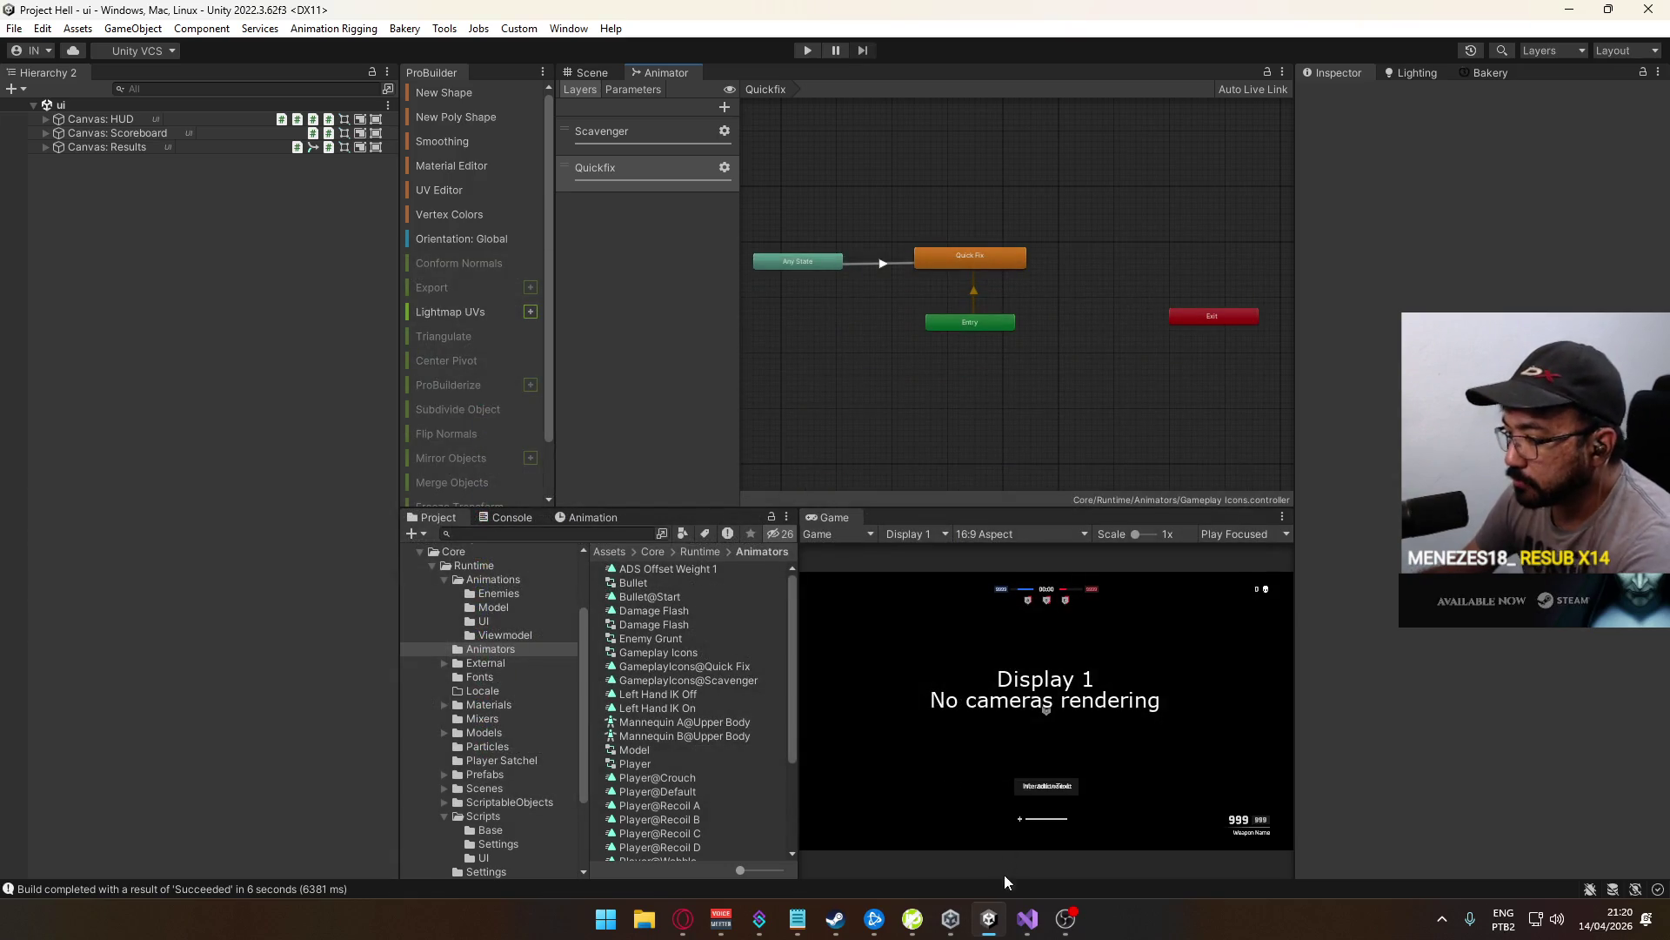
Step: Minimize Visual Studio, Notepad, Unity Hub, Voicemeeter and Battle.net to clear the desktop
{"action": "left_click", "coordinate": [1012, 920]}
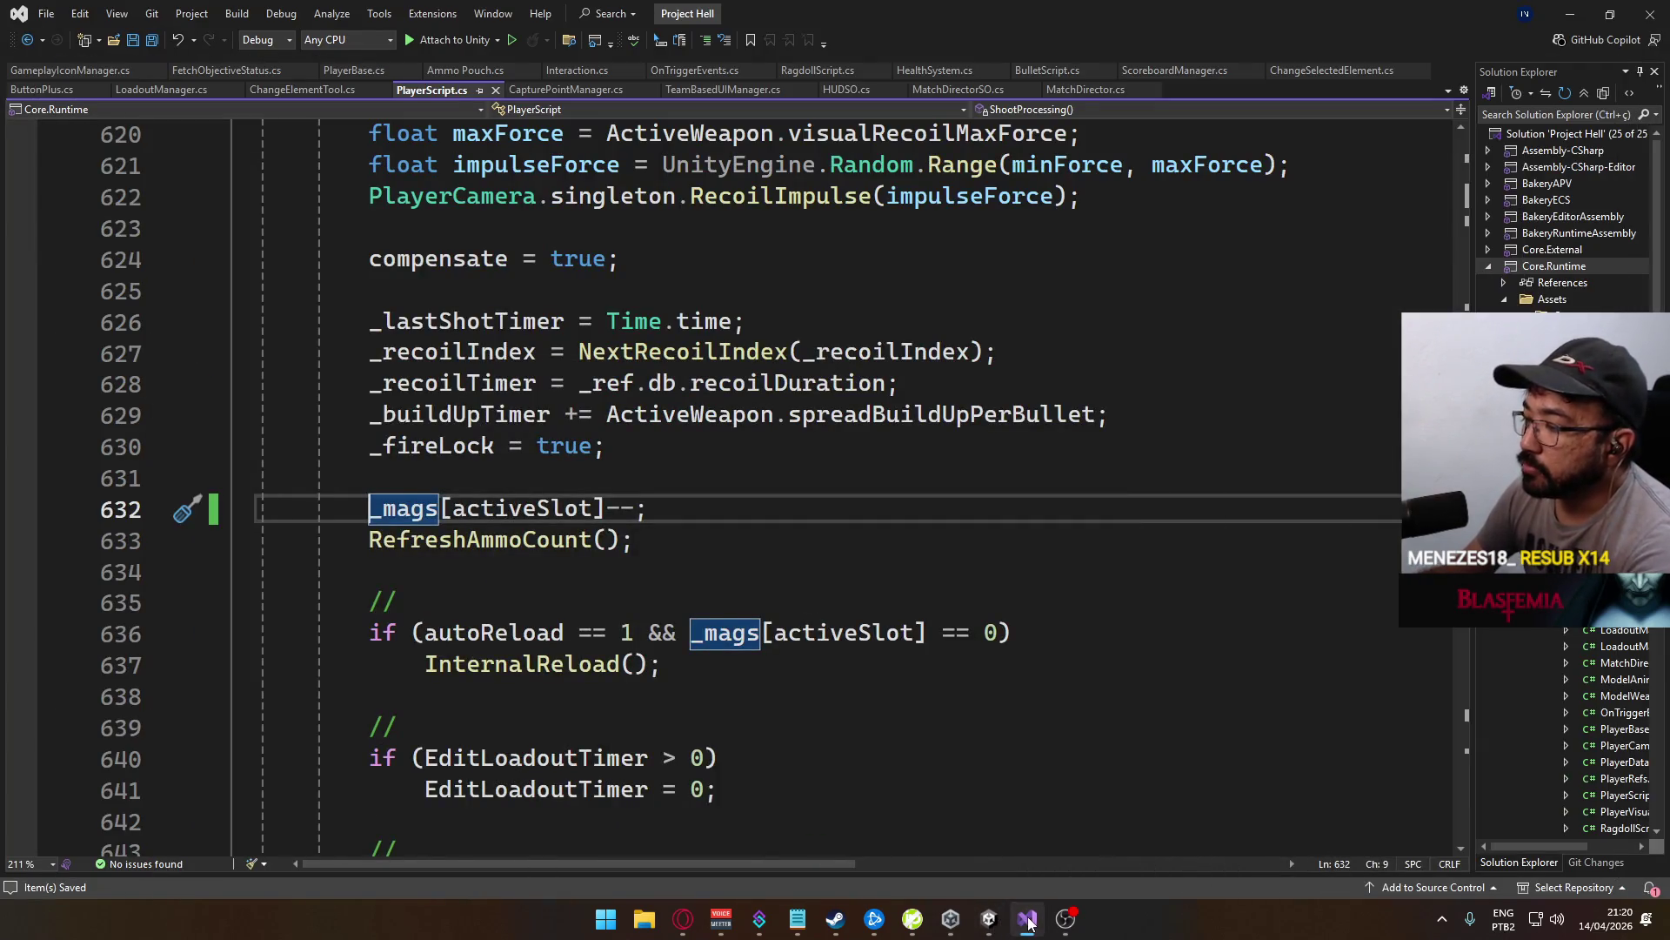
{"action": "left_click", "coordinate": [1029, 922]}
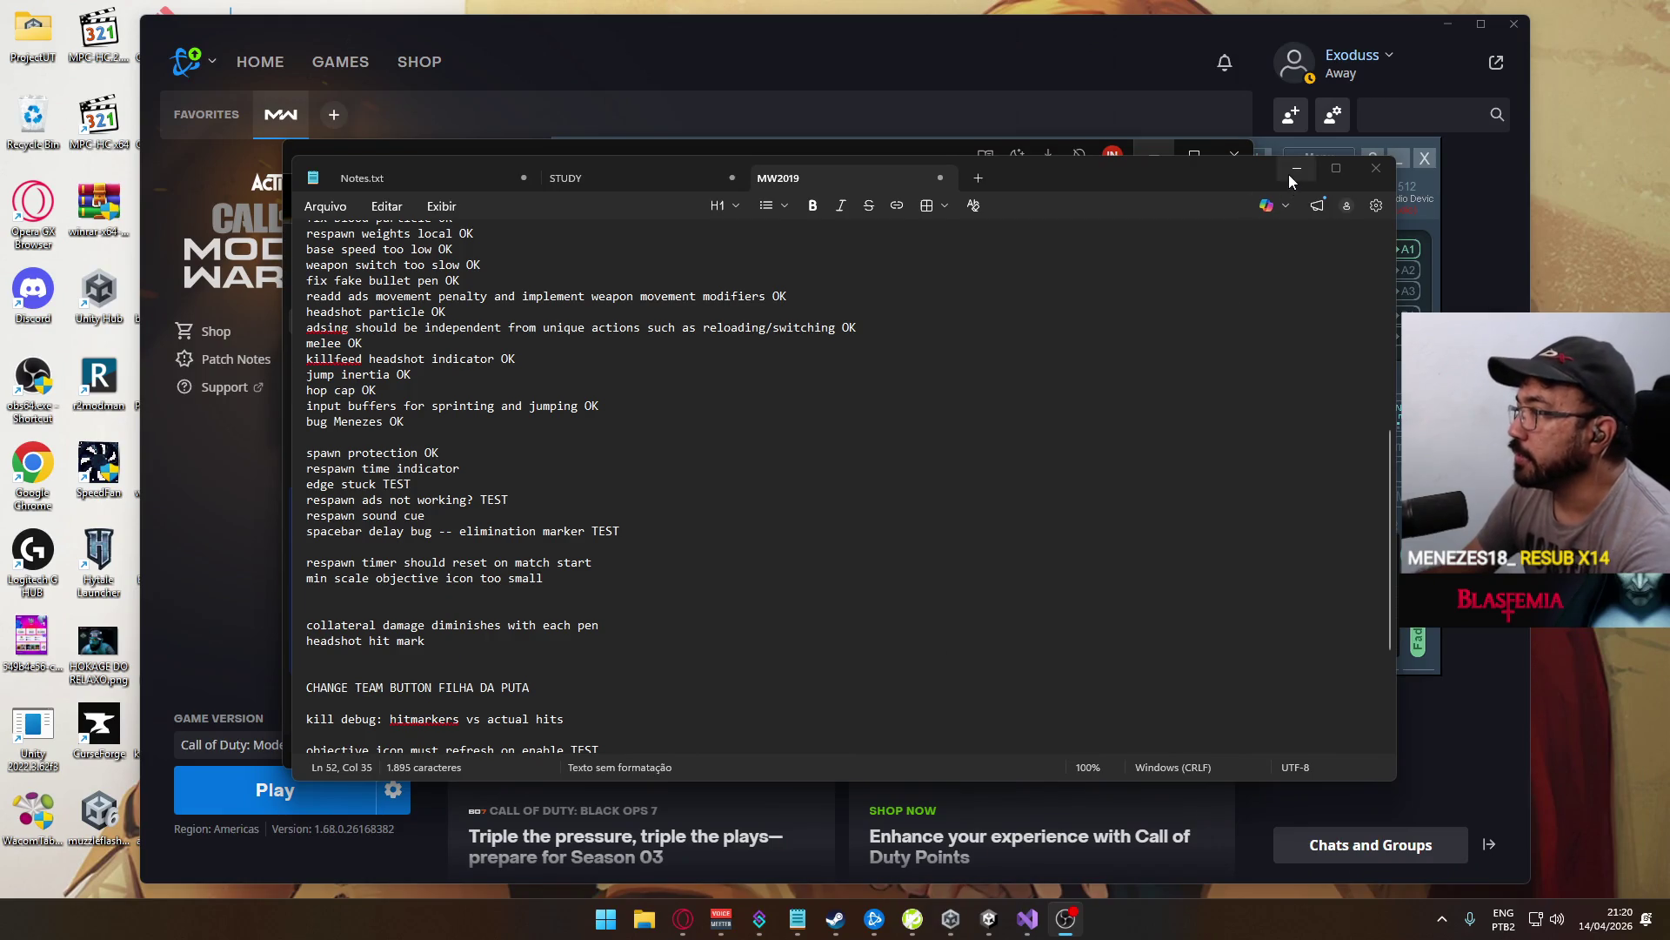
{"action": "left_click", "coordinate": [1292, 174]}
{"action": "left_click", "coordinate": [1193, 155]}
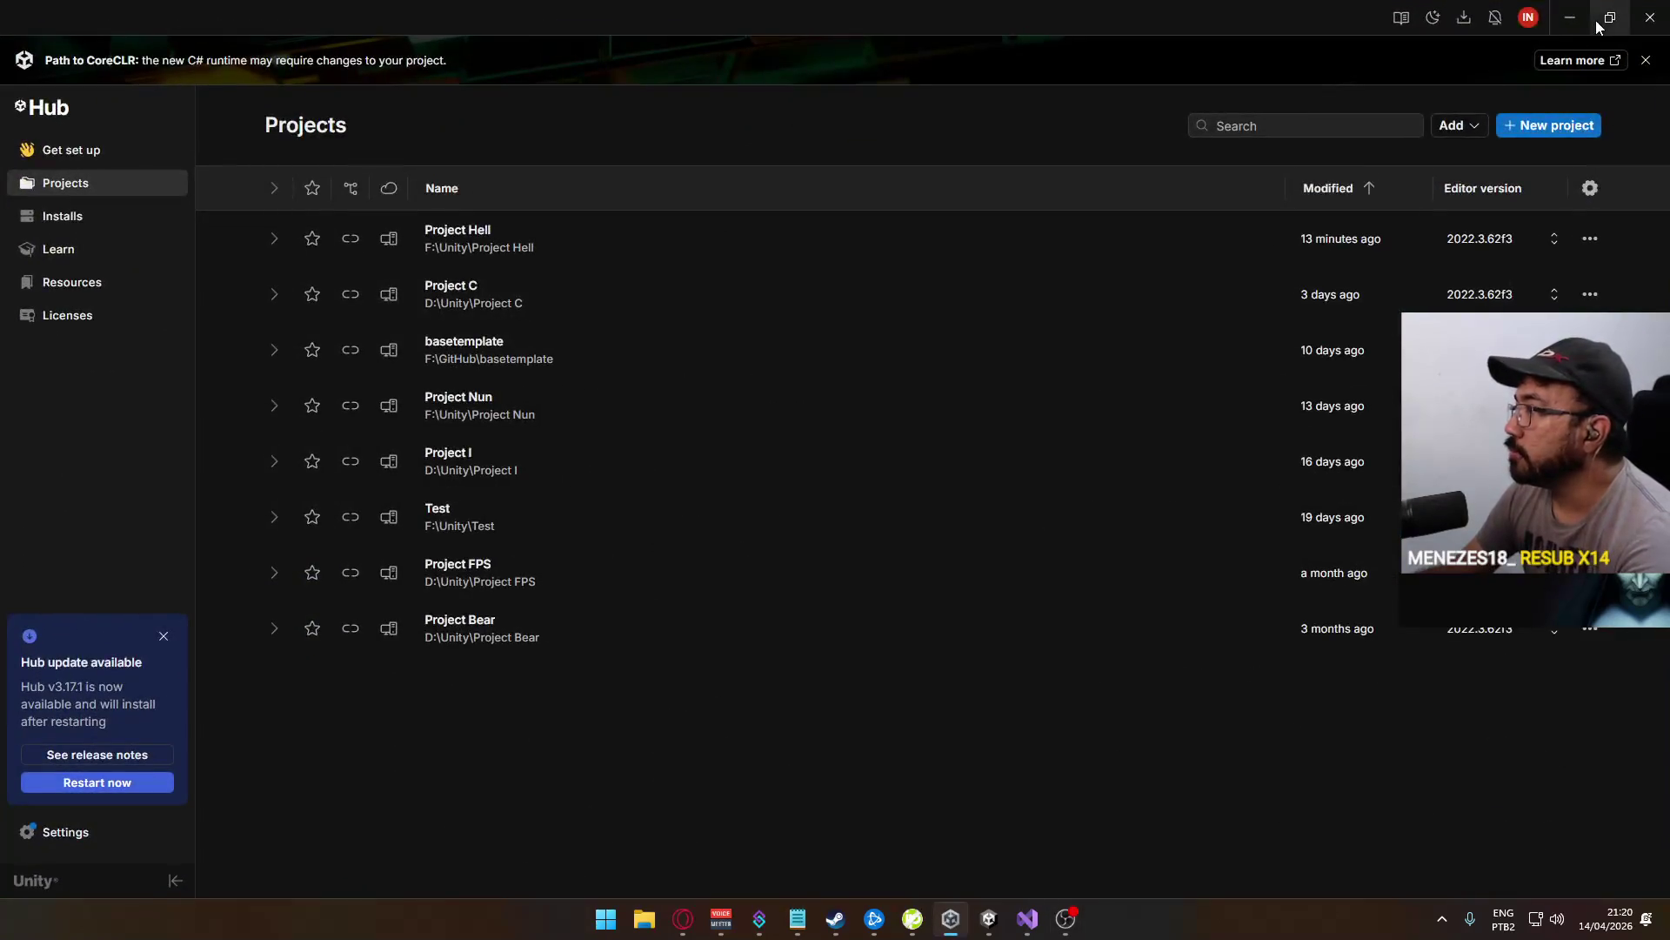
{"action": "left_click", "coordinate": [1608, 19]}
{"action": "left_click", "coordinate": [1160, 154]}
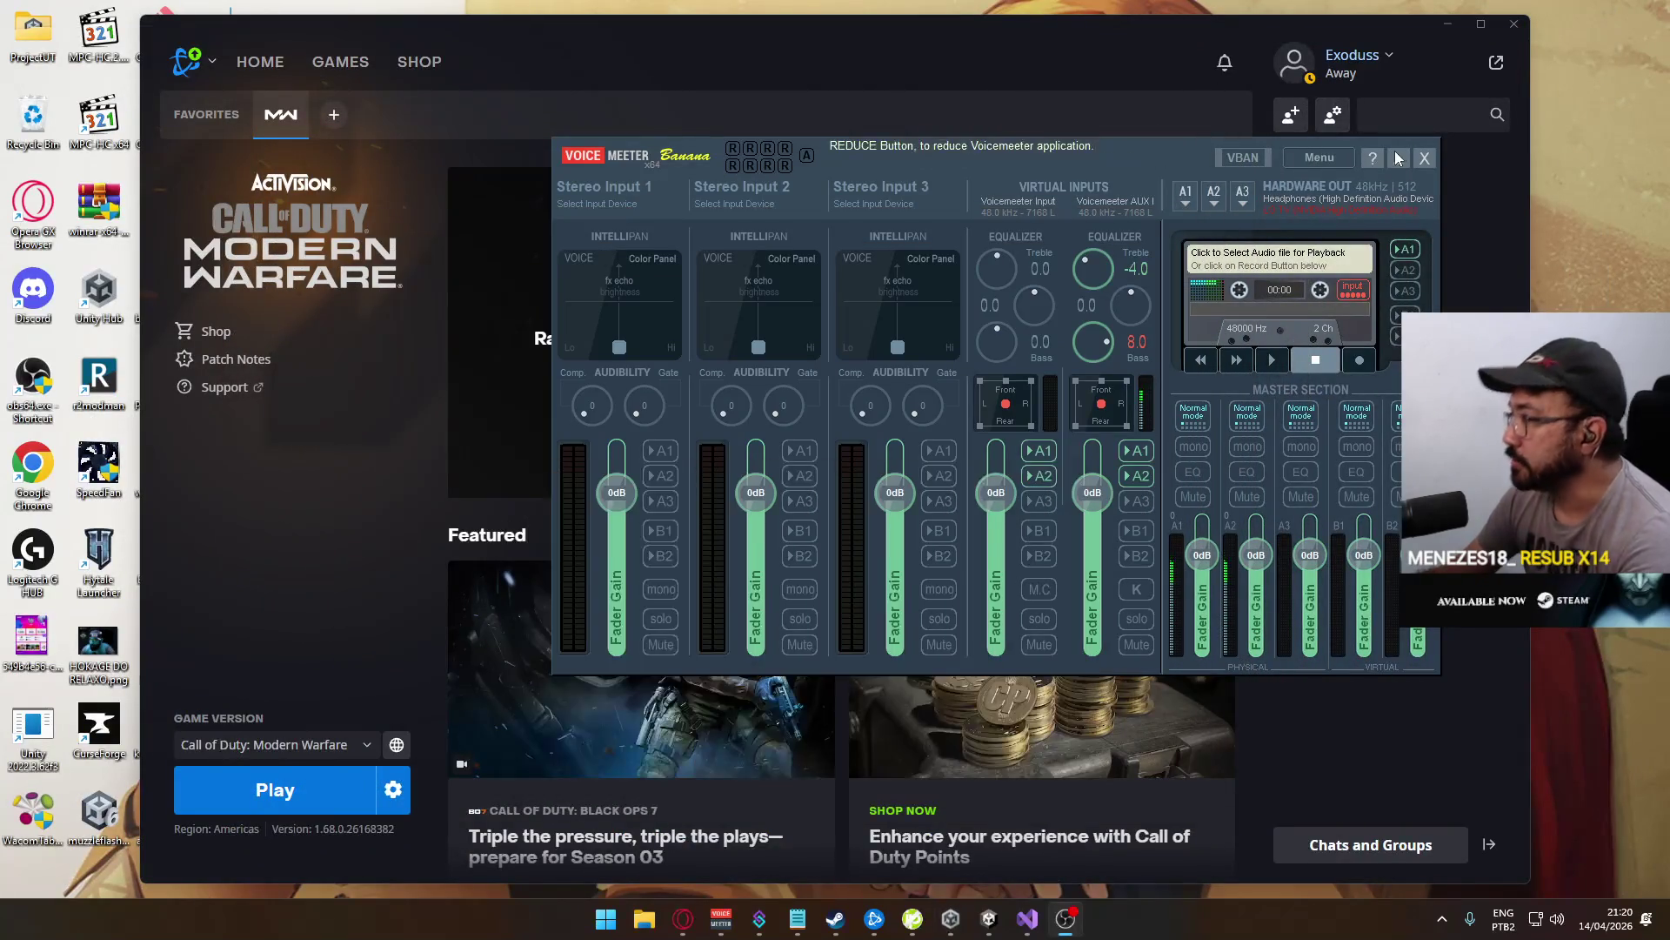
{"action": "left_click", "coordinate": [1398, 158]}
{"action": "left_click", "coordinate": [1448, 24]}
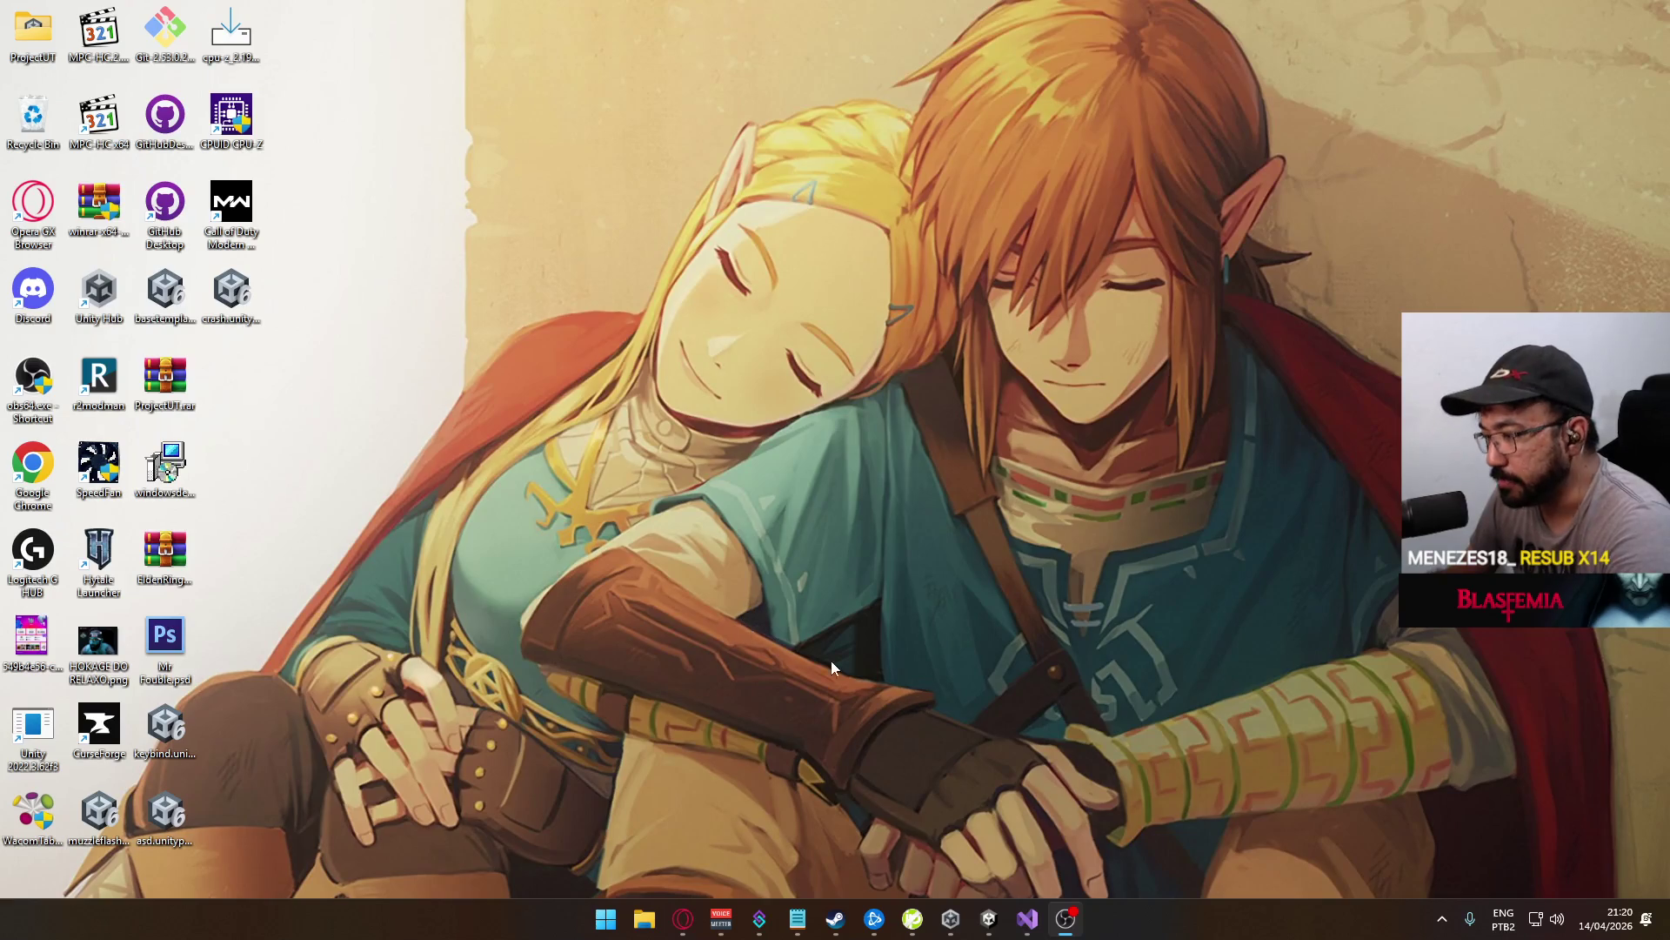
Step: Open the F:\Builds\Project Hell build folder in File Explorer
{"action": "left_click", "coordinate": [645, 918]}
{"action": "double_click", "coordinate": [578, 472]}
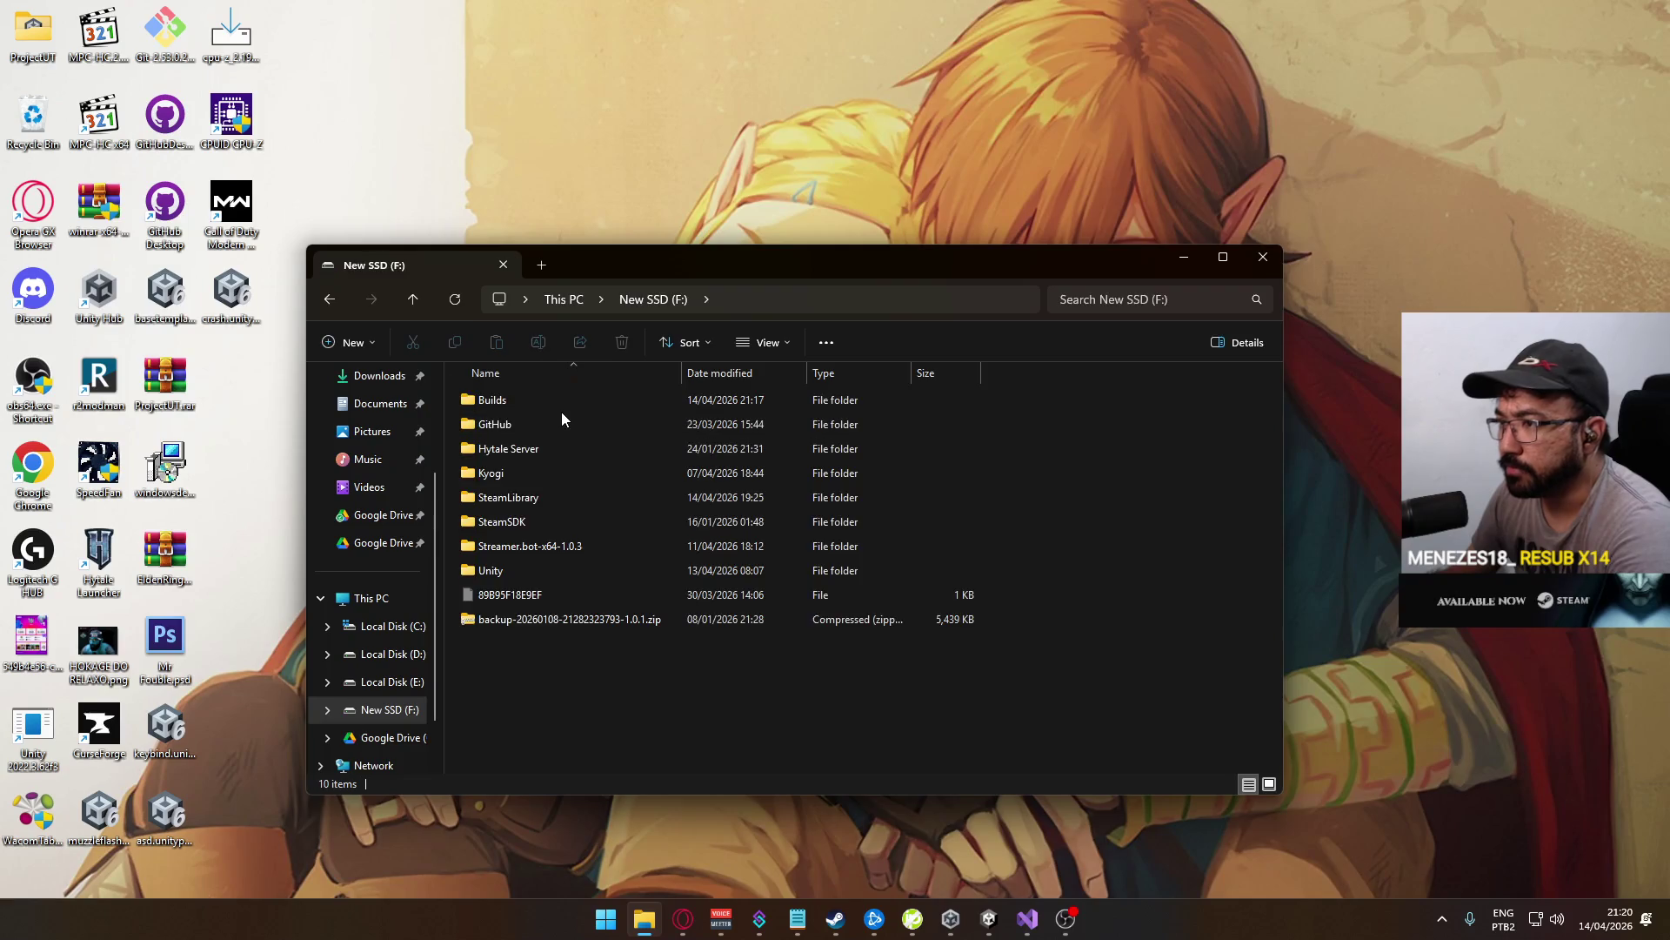
{"action": "double_click", "coordinate": [561, 404]}
{"action": "double_click", "coordinate": [534, 428]}
Step: Permanently delete the Project Hell_BurstDebugInformation_DoNotShip folder
{"action": "left_click", "coordinate": [525, 473]}
{"action": "left_click", "coordinate": [735, 421]}
{"action": "key", "text": "shift+Delete"}
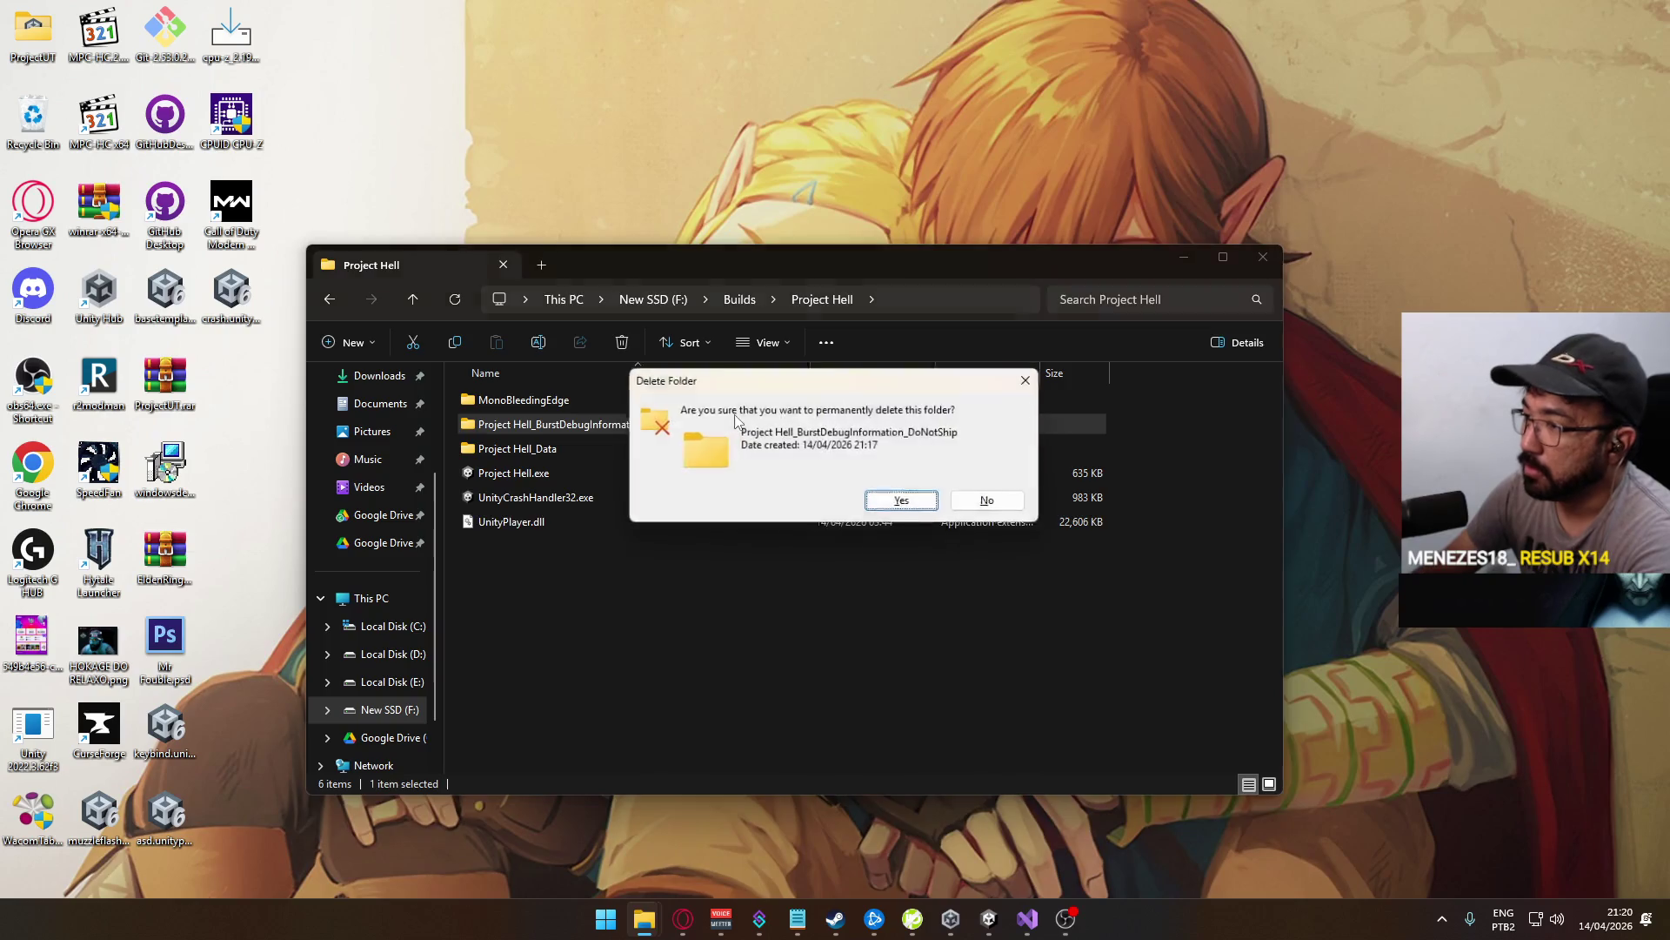
{"action": "key", "text": "Return"}
Step: Close the Project Hell folder window and return to the Unity Editor
{"action": "left_click", "coordinate": [586, 448]}
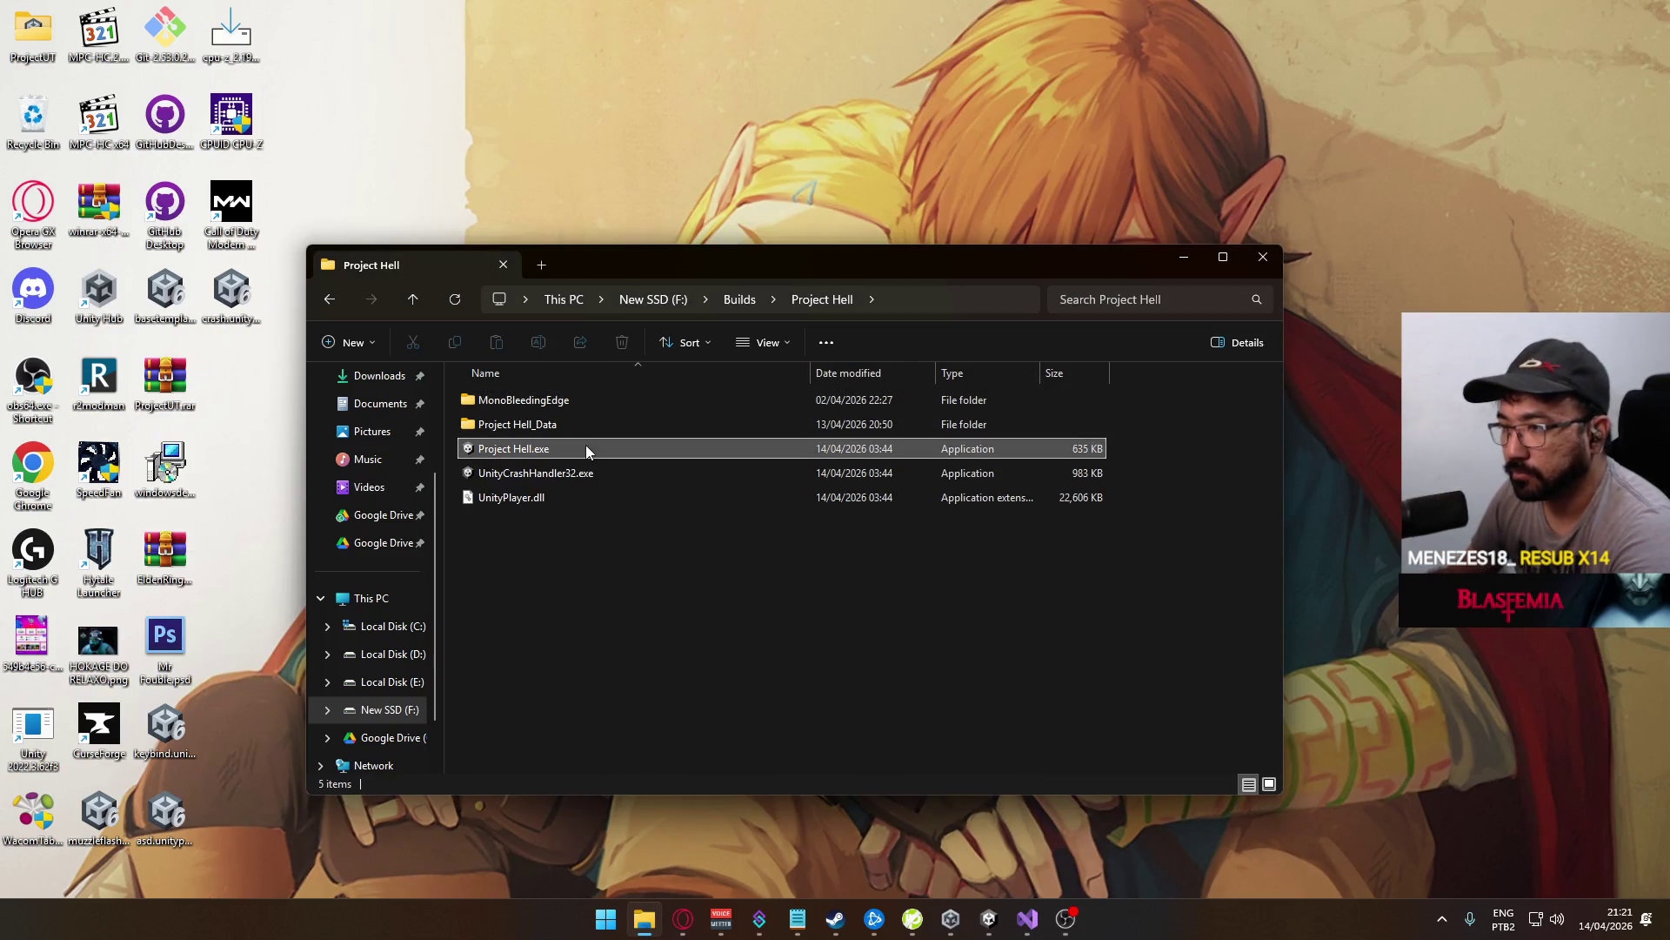
{"action": "left_click", "coordinate": [1263, 257]}
{"action": "left_click", "coordinate": [990, 920]}
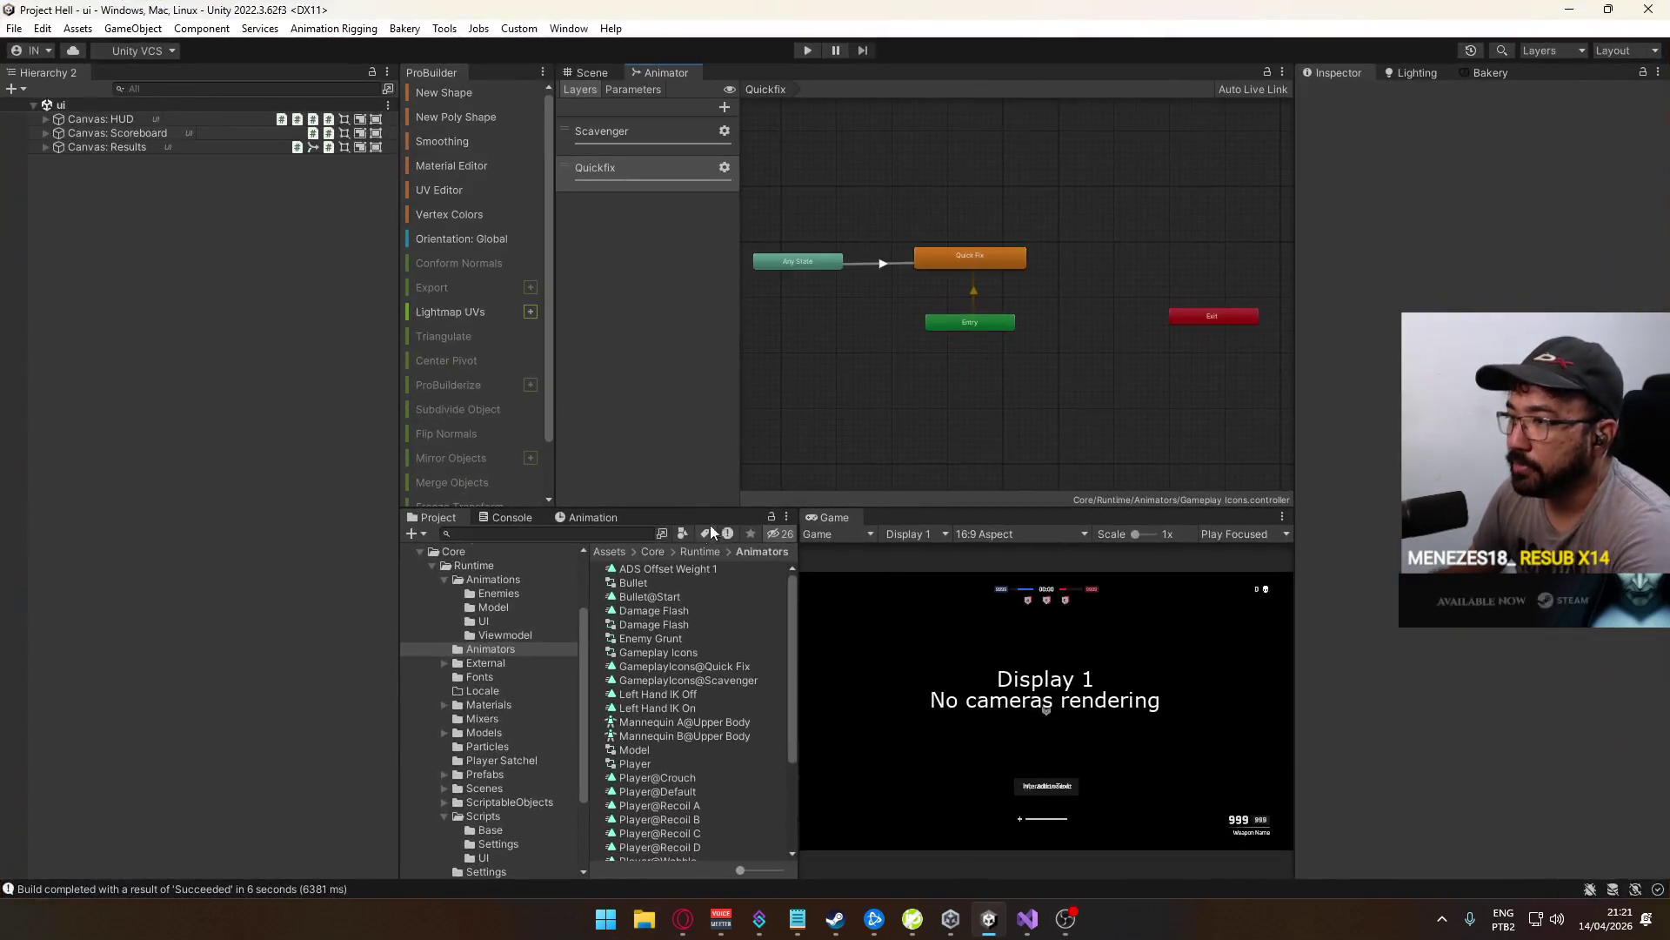
Step: Build And Run a Development Build into F:\Builds\Project Hell
{"action": "left_click", "coordinate": [14, 28]}
{"action": "left_click", "coordinate": [78, 243]}
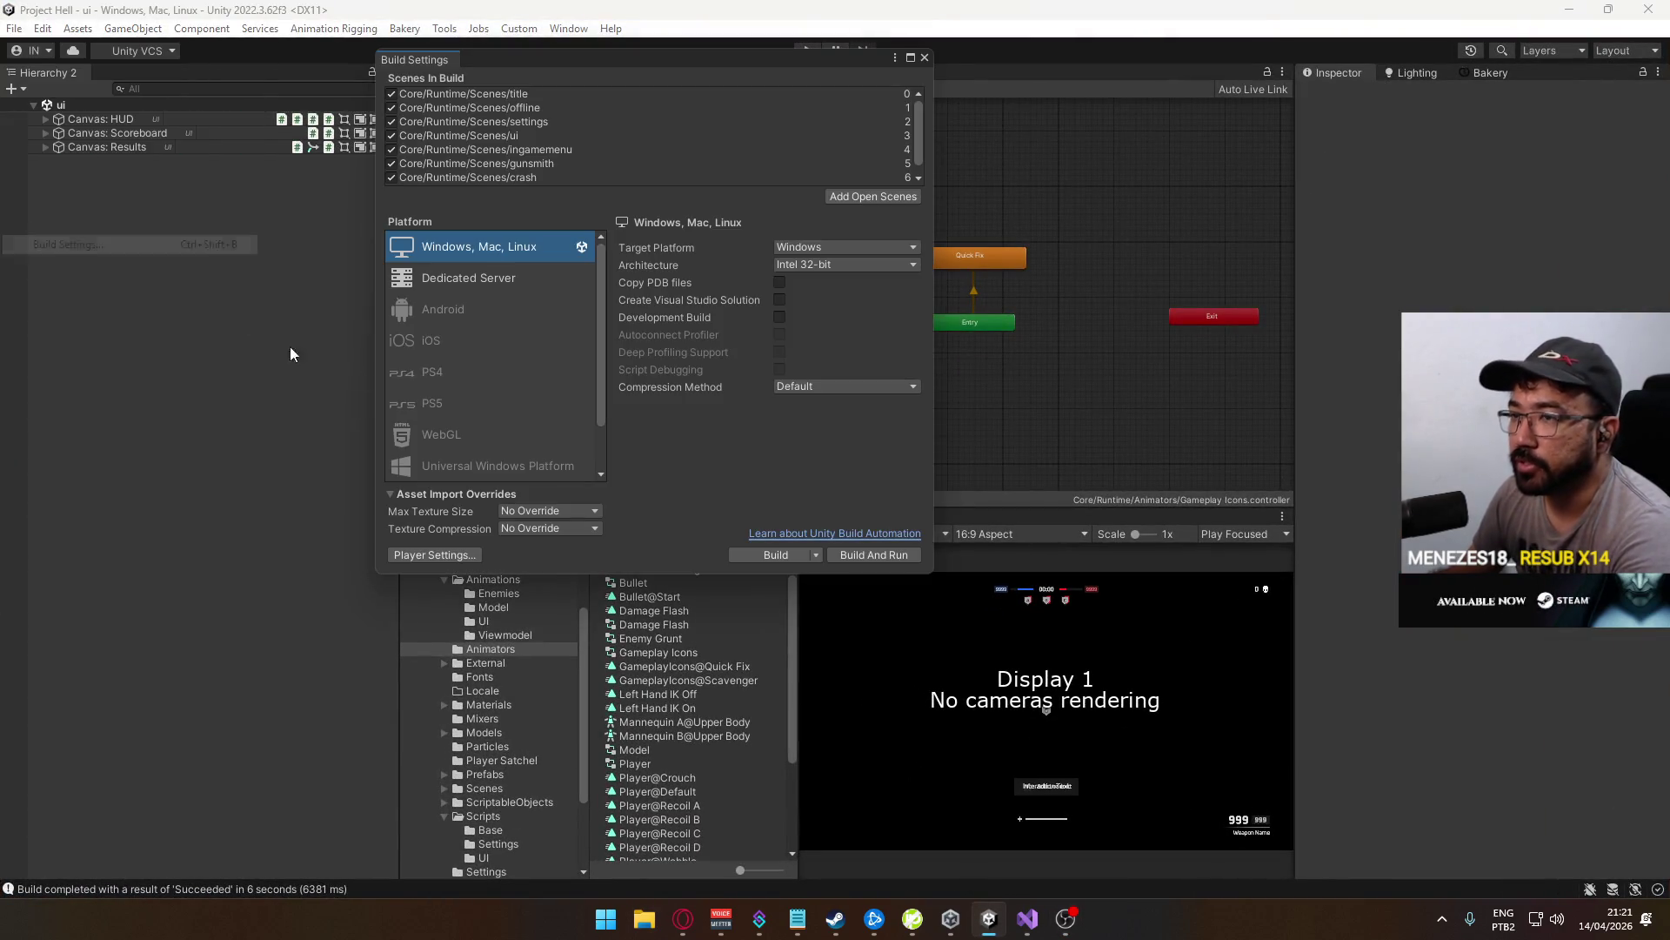
{"action": "left_click", "coordinate": [778, 319]}
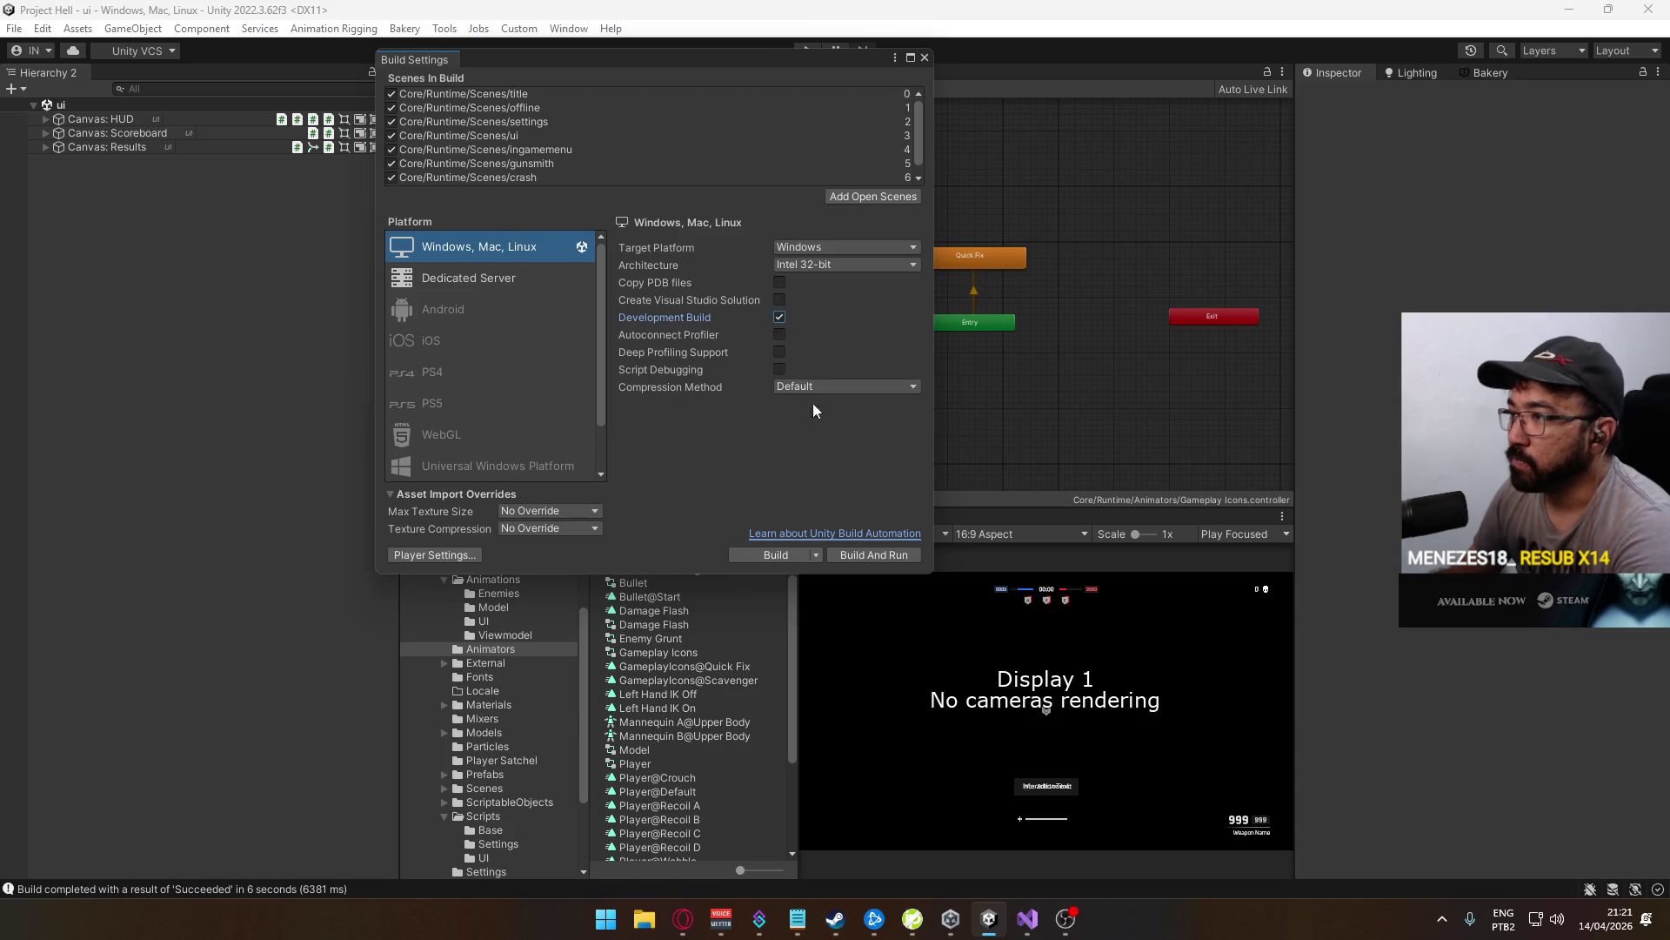
{"action": "left_click", "coordinate": [854, 551]}
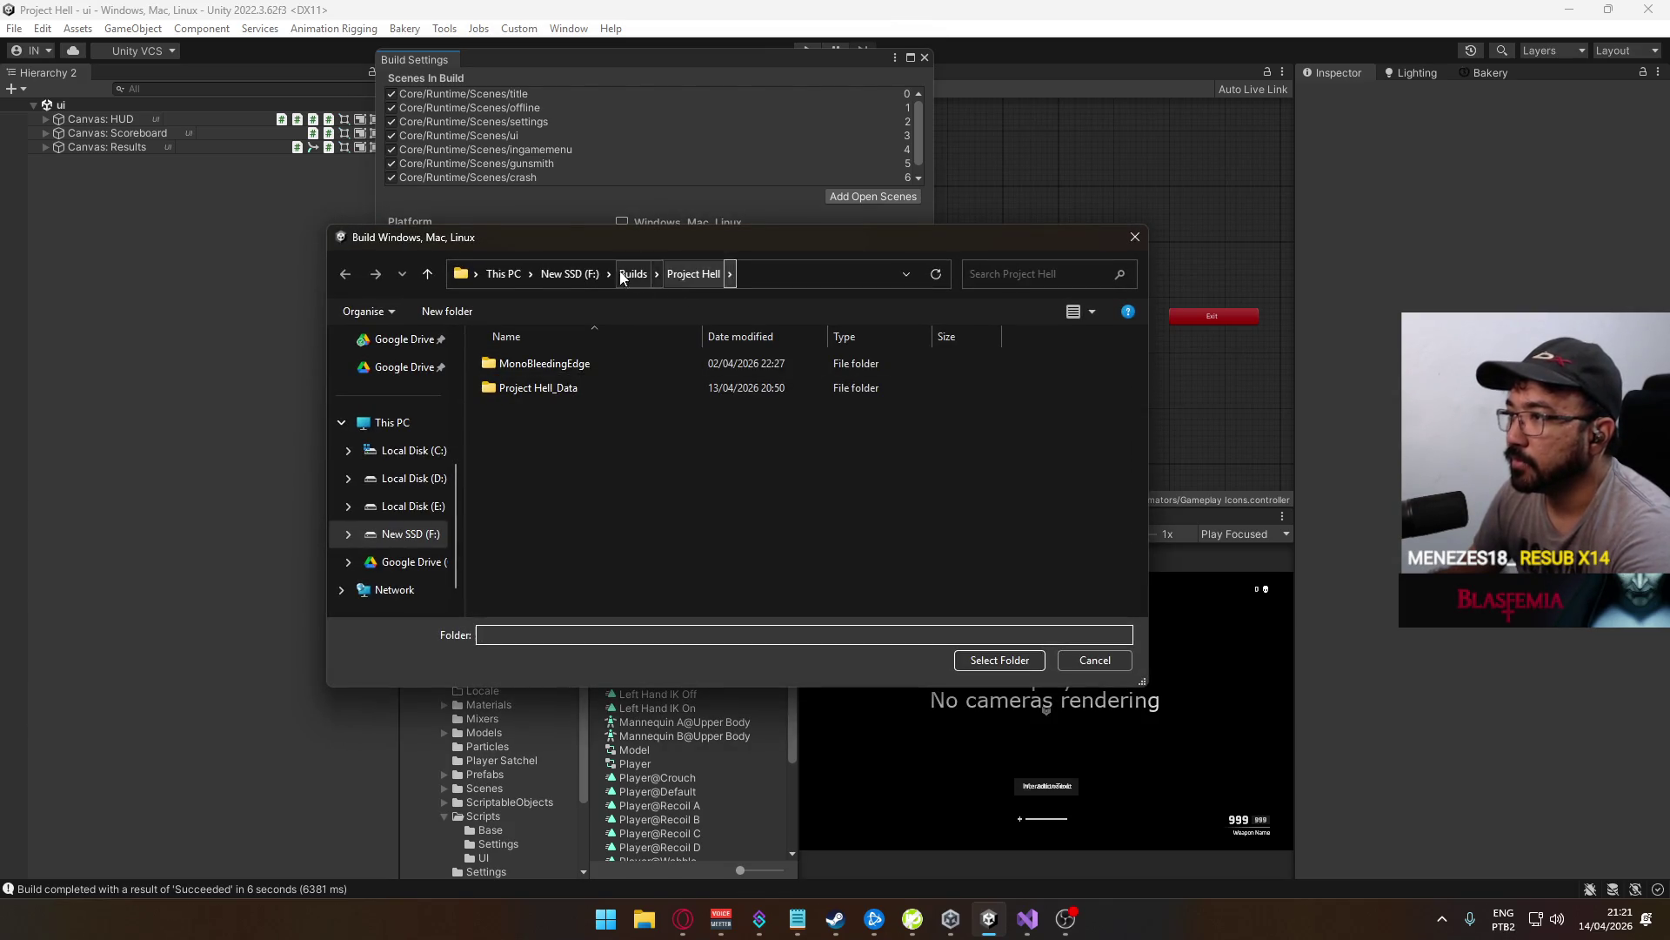
{"action": "left_click", "coordinate": [582, 386]}
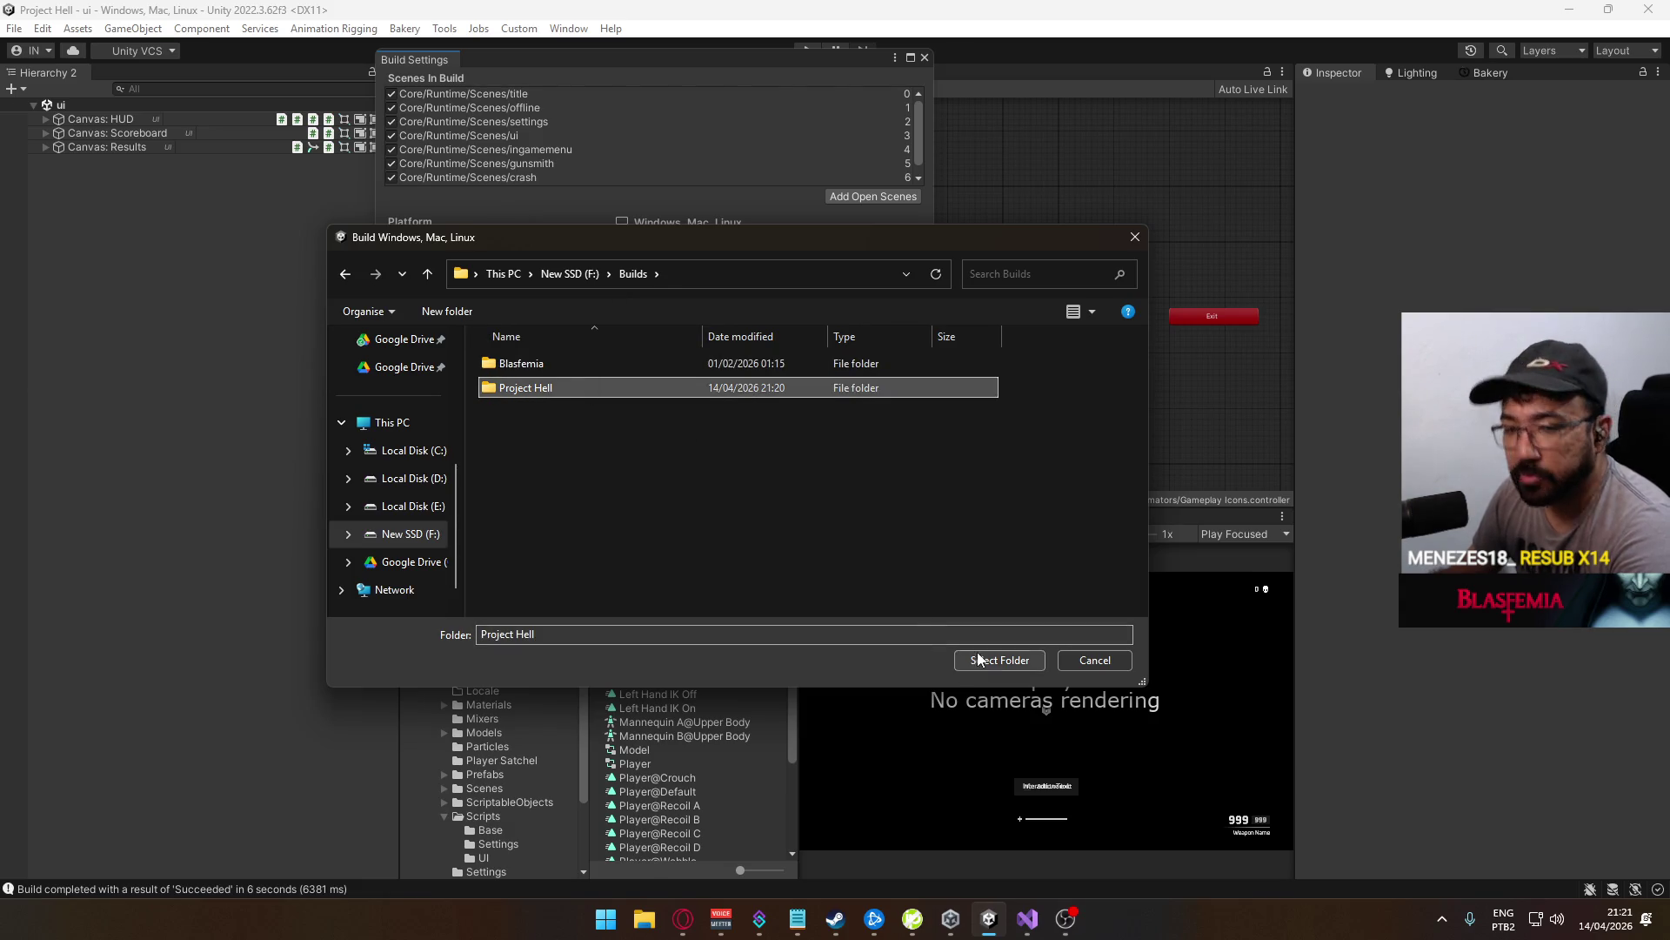
{"action": "left_click", "coordinate": [976, 657]}
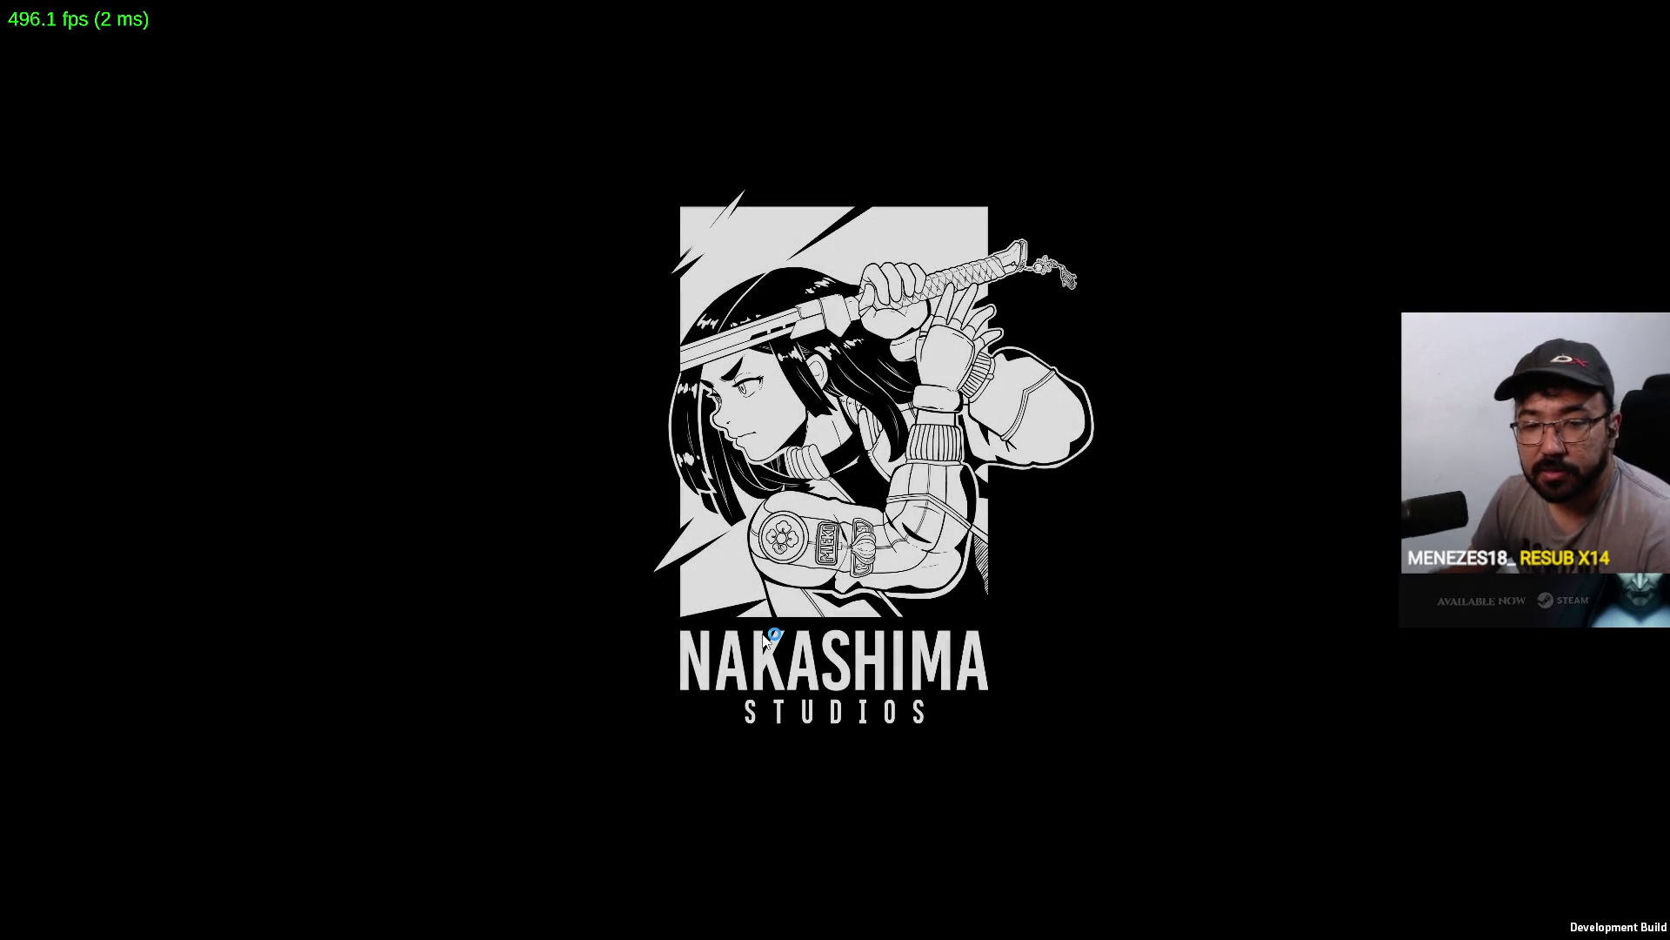
Step: Quit the rebuilt game with Alt+F4 and close the Build Settings window
{"action": "key", "text": "alt+F4"}
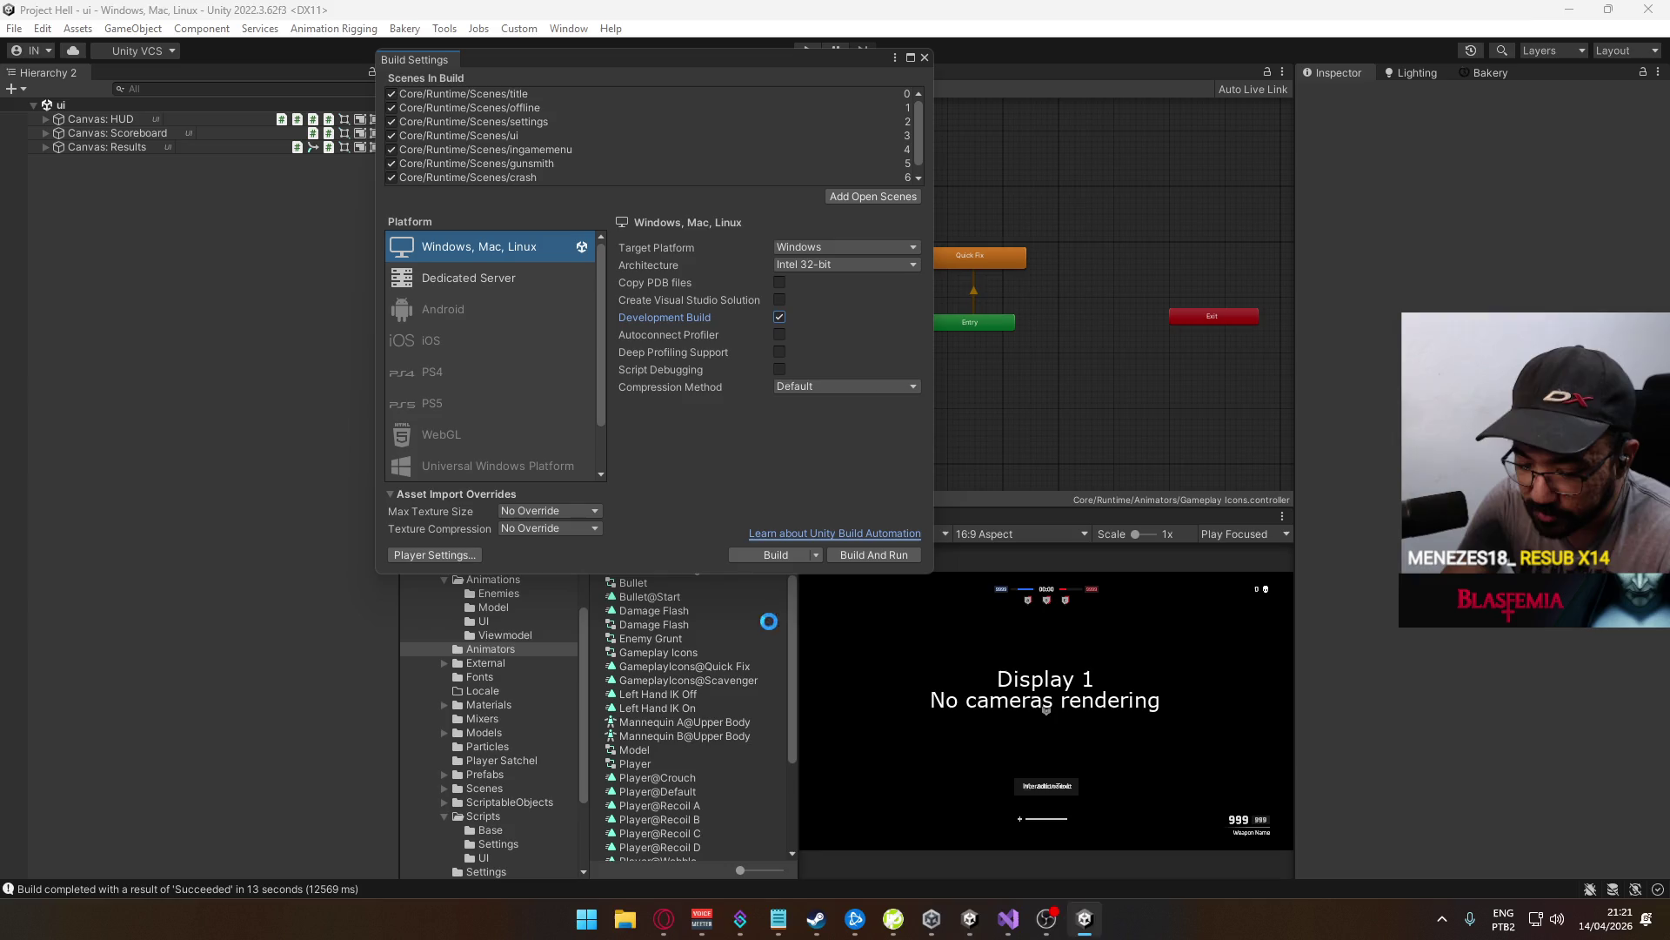
{"action": "left_click", "coordinate": [924, 58]}
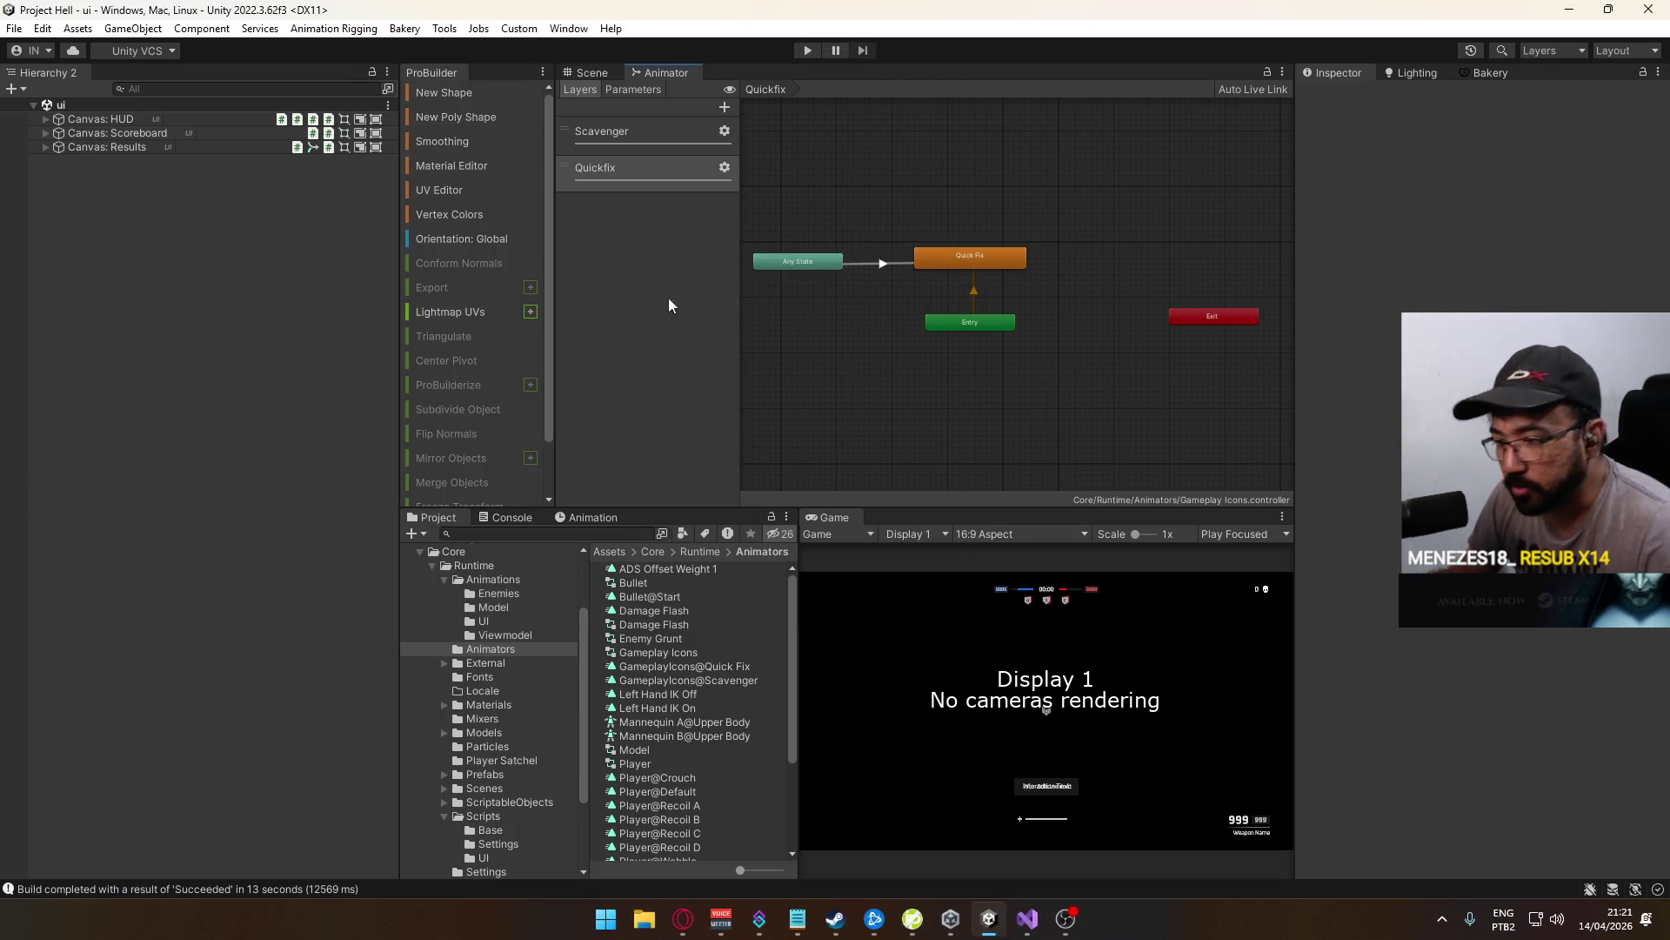
{"action": "left_click", "coordinate": [644, 918]}
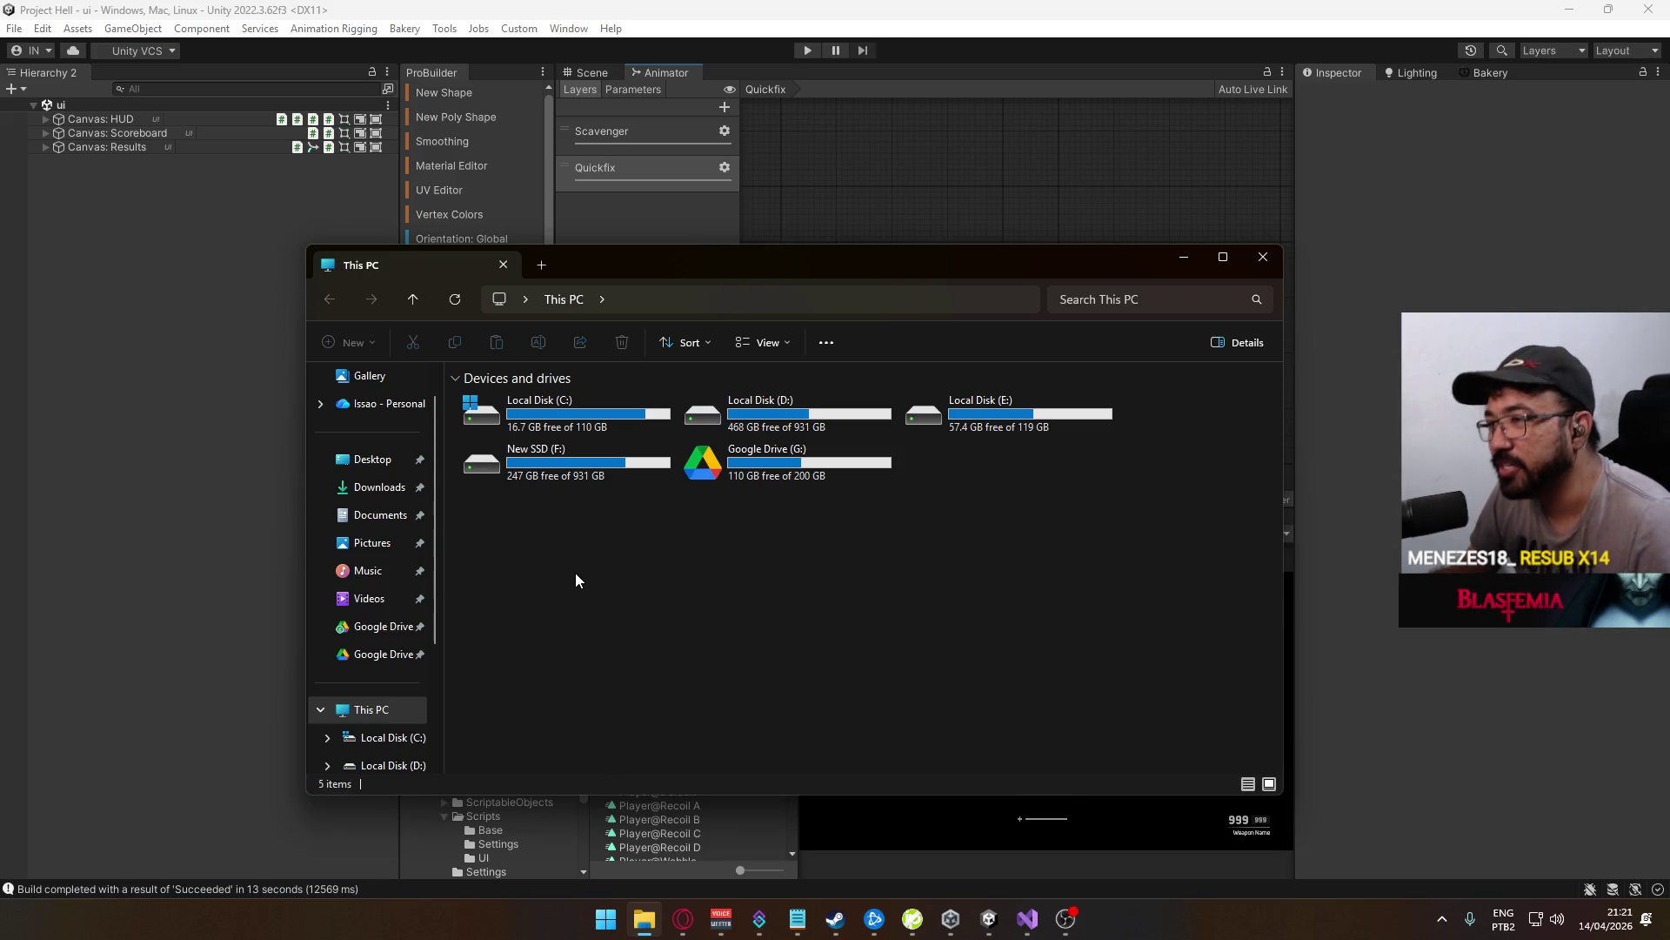
Step: Check F:\Builds, then browse the Google Drive folder on Local Disk (D:)
{"action": "double_click", "coordinate": [589, 477]}
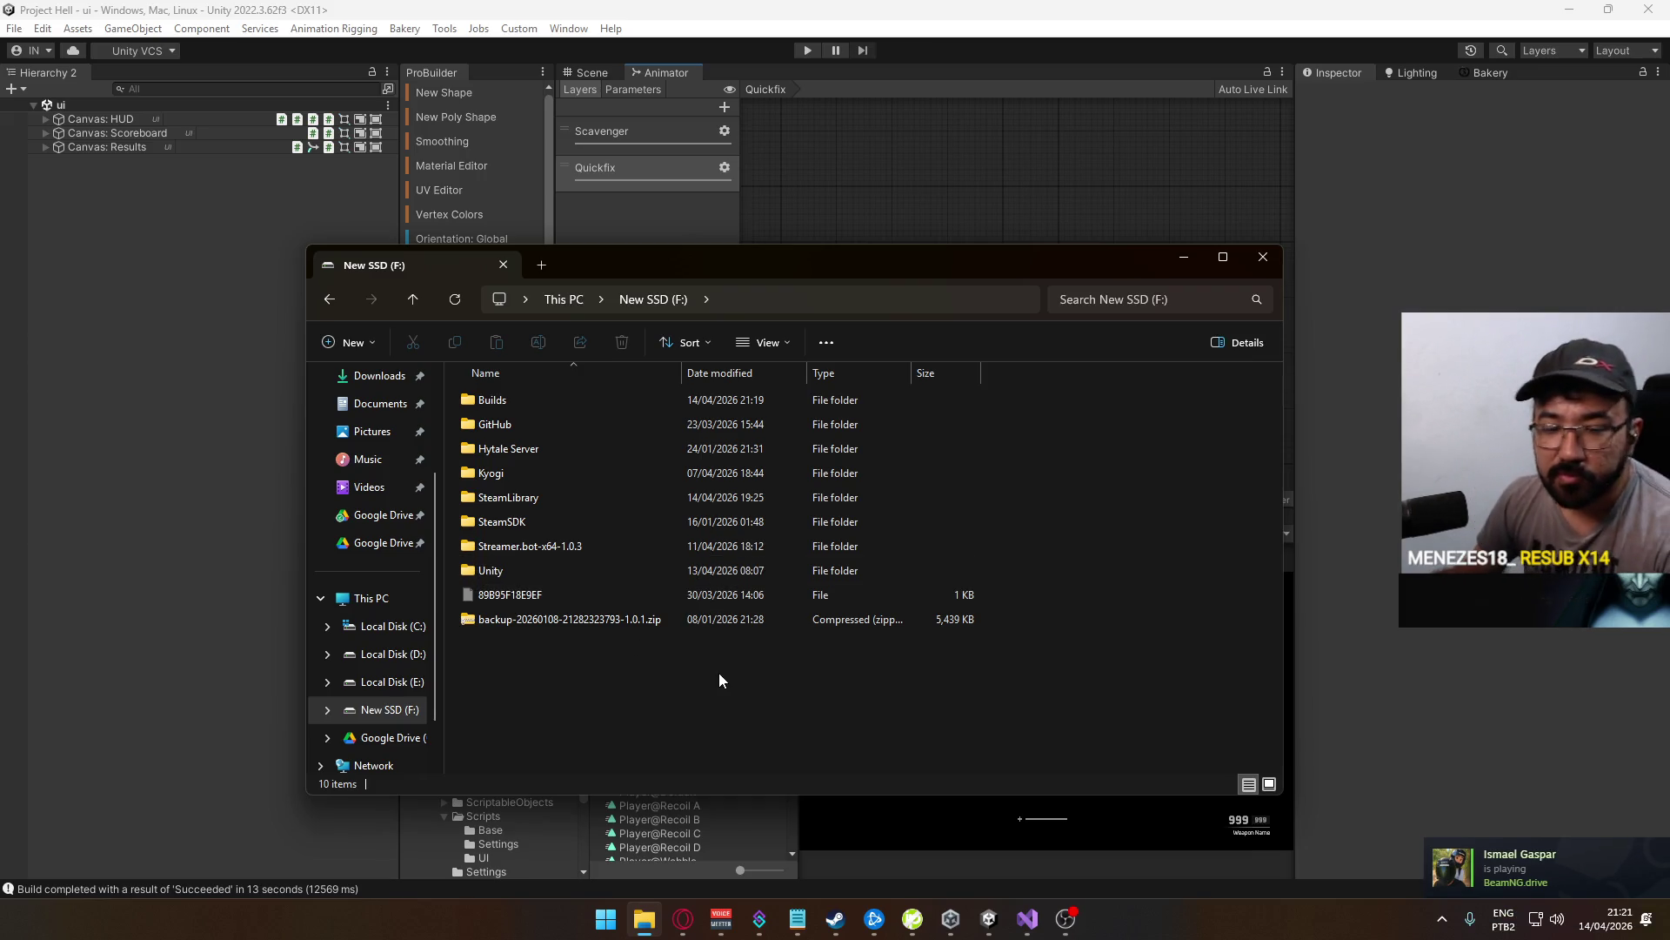
{"action": "double_click", "coordinate": [628, 400]}
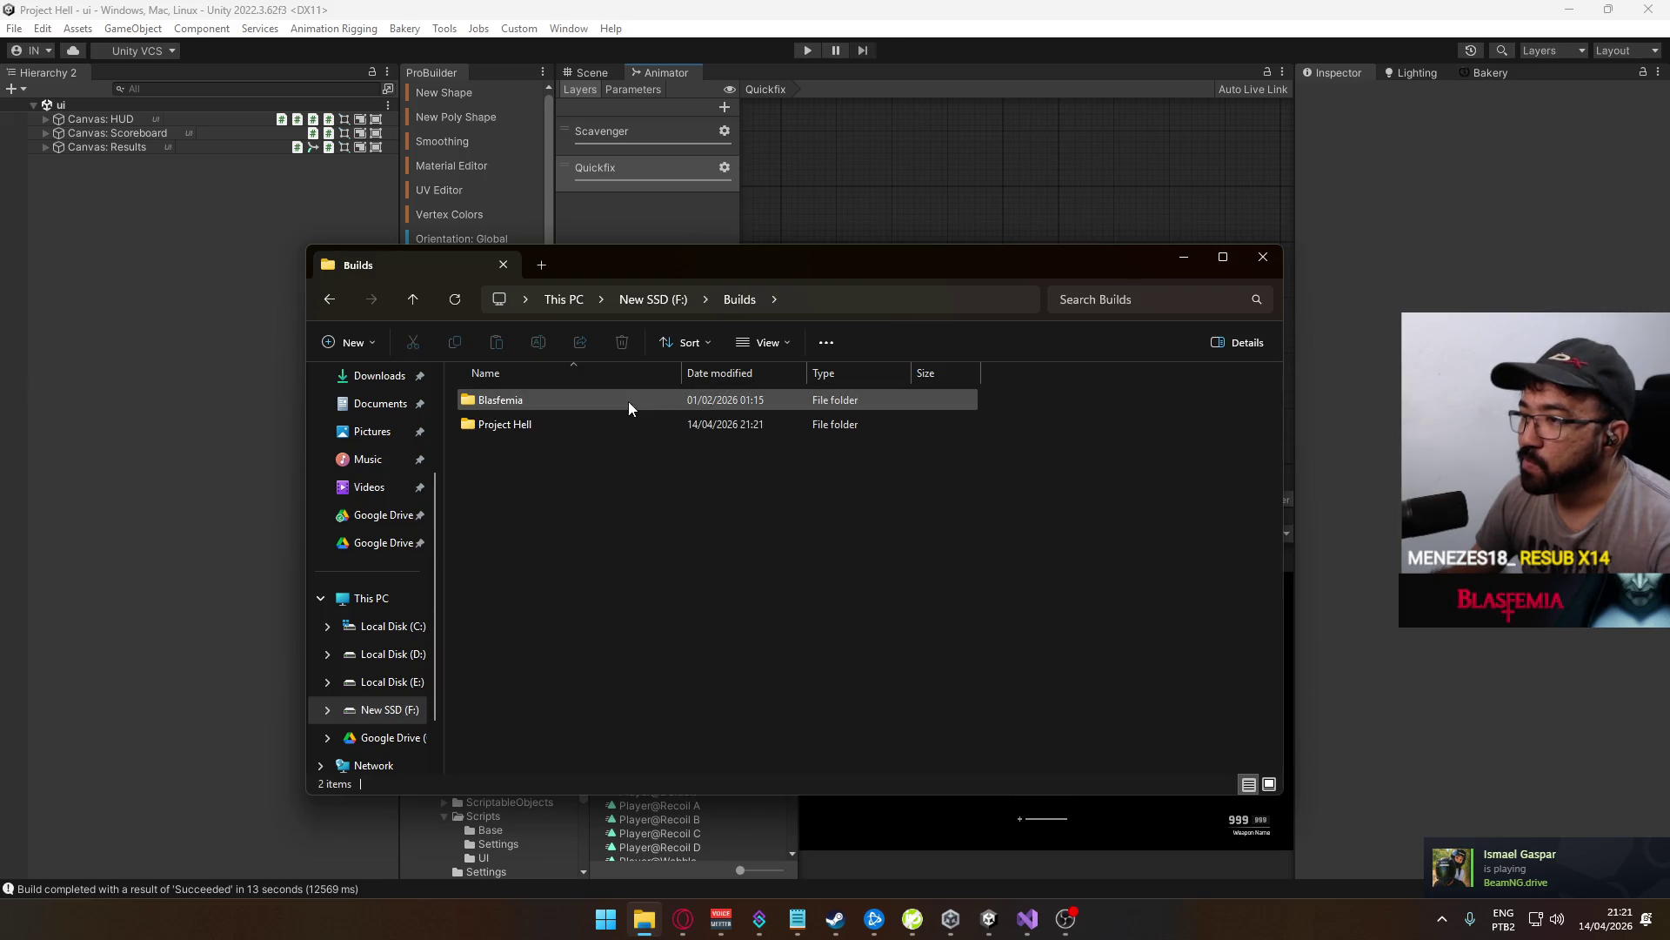
{"action": "left_click", "coordinate": [665, 300]}
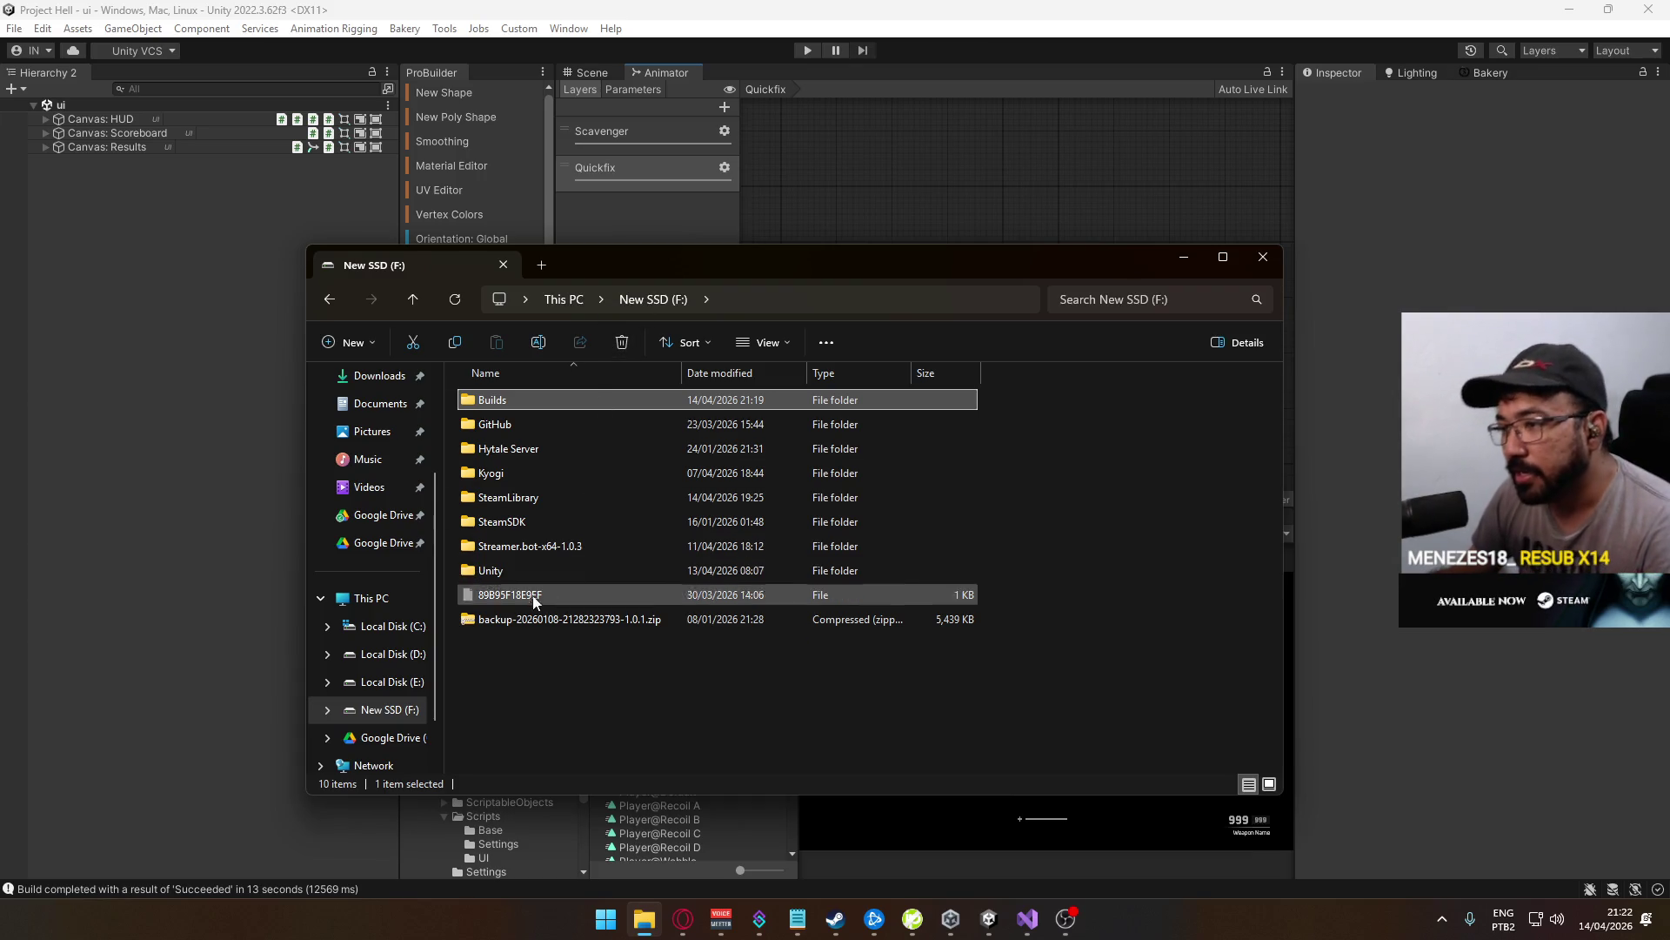
{"action": "left_click", "coordinate": [414, 664]}
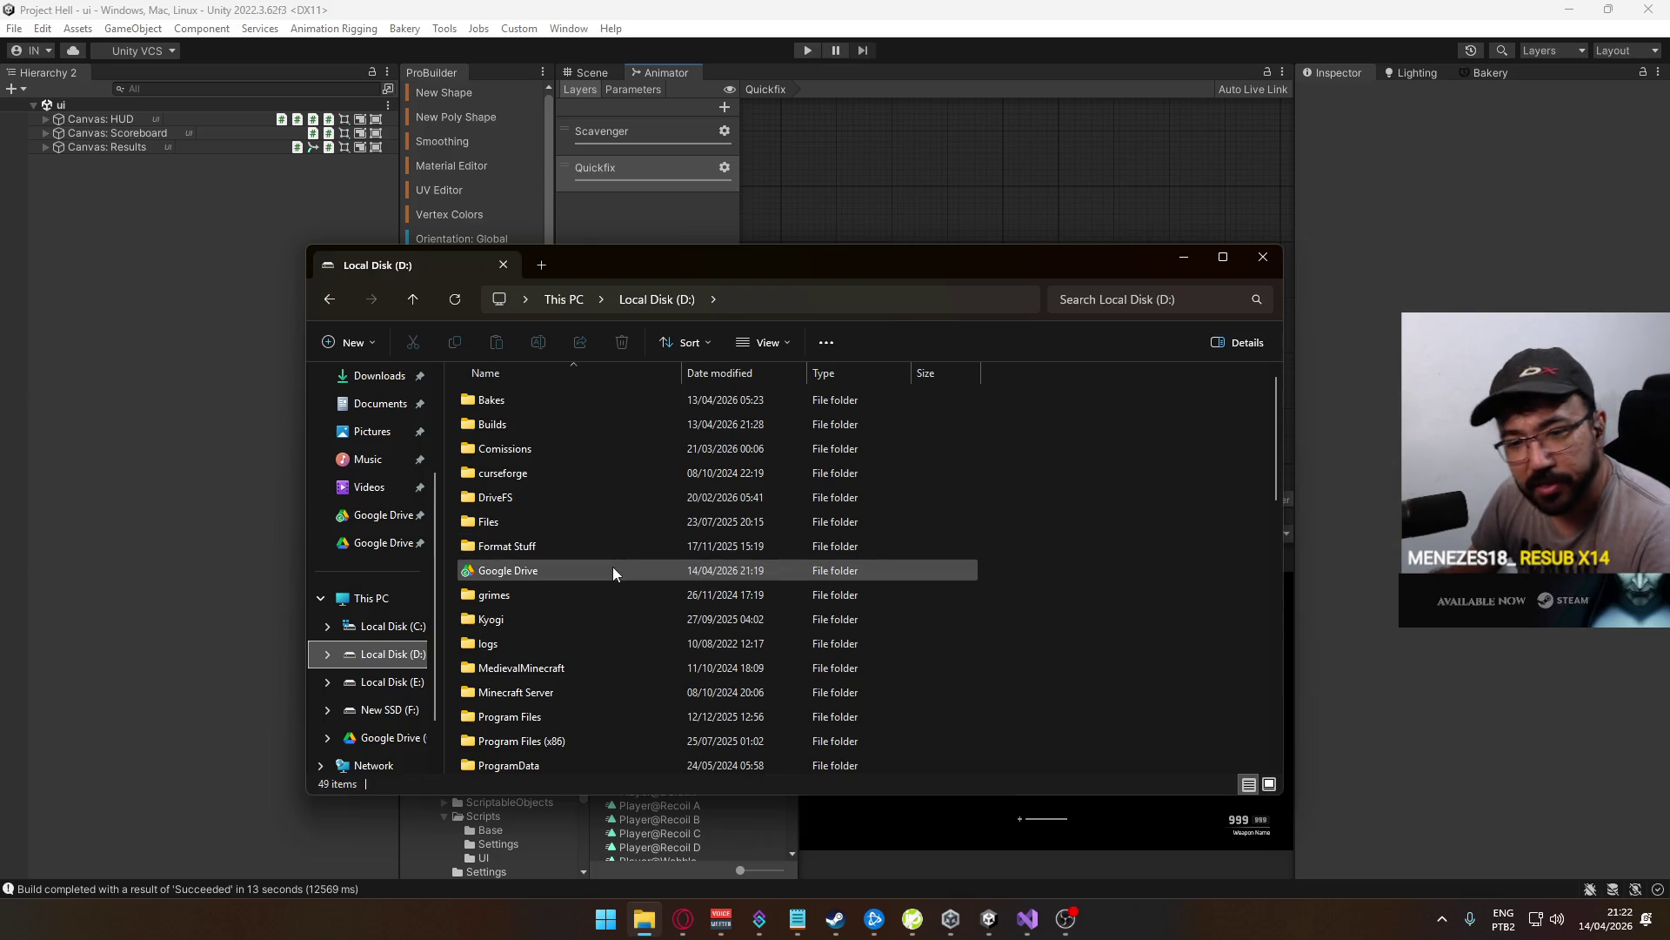
{"action": "double_click", "coordinate": [613, 566]}
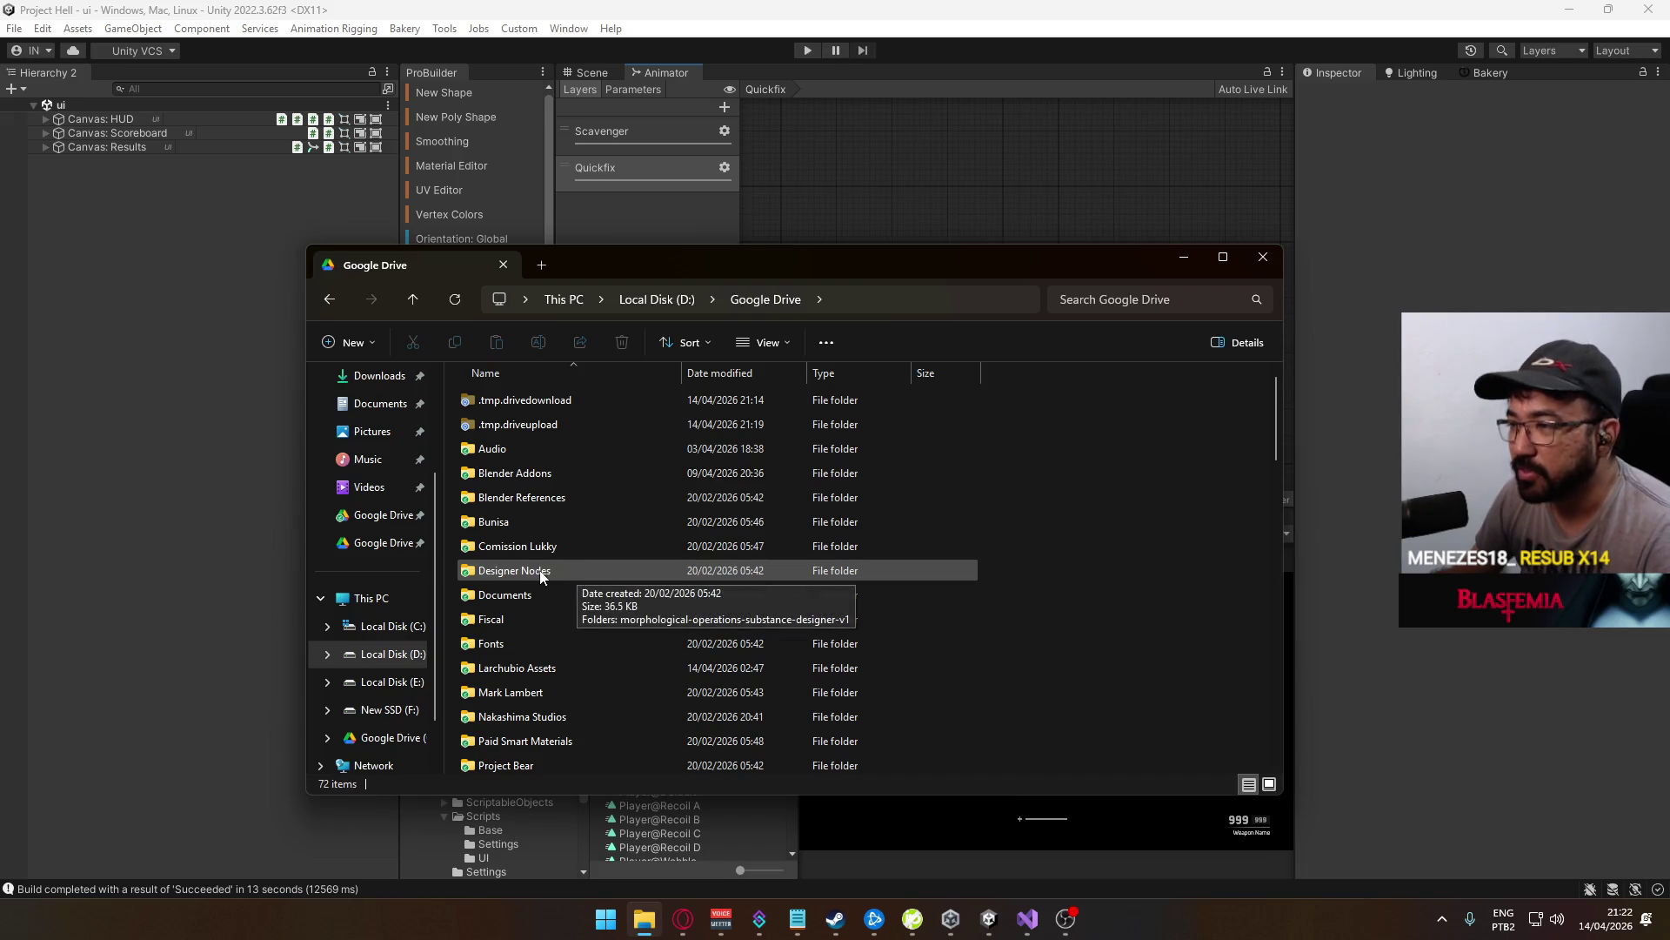
{"action": "scroll", "coordinate": [488, 543], "scroll_direction": "down", "scroll_amount": 4}
{"action": "scroll", "coordinate": [489, 542], "scroll_direction": "down", "scroll_amount": 12}
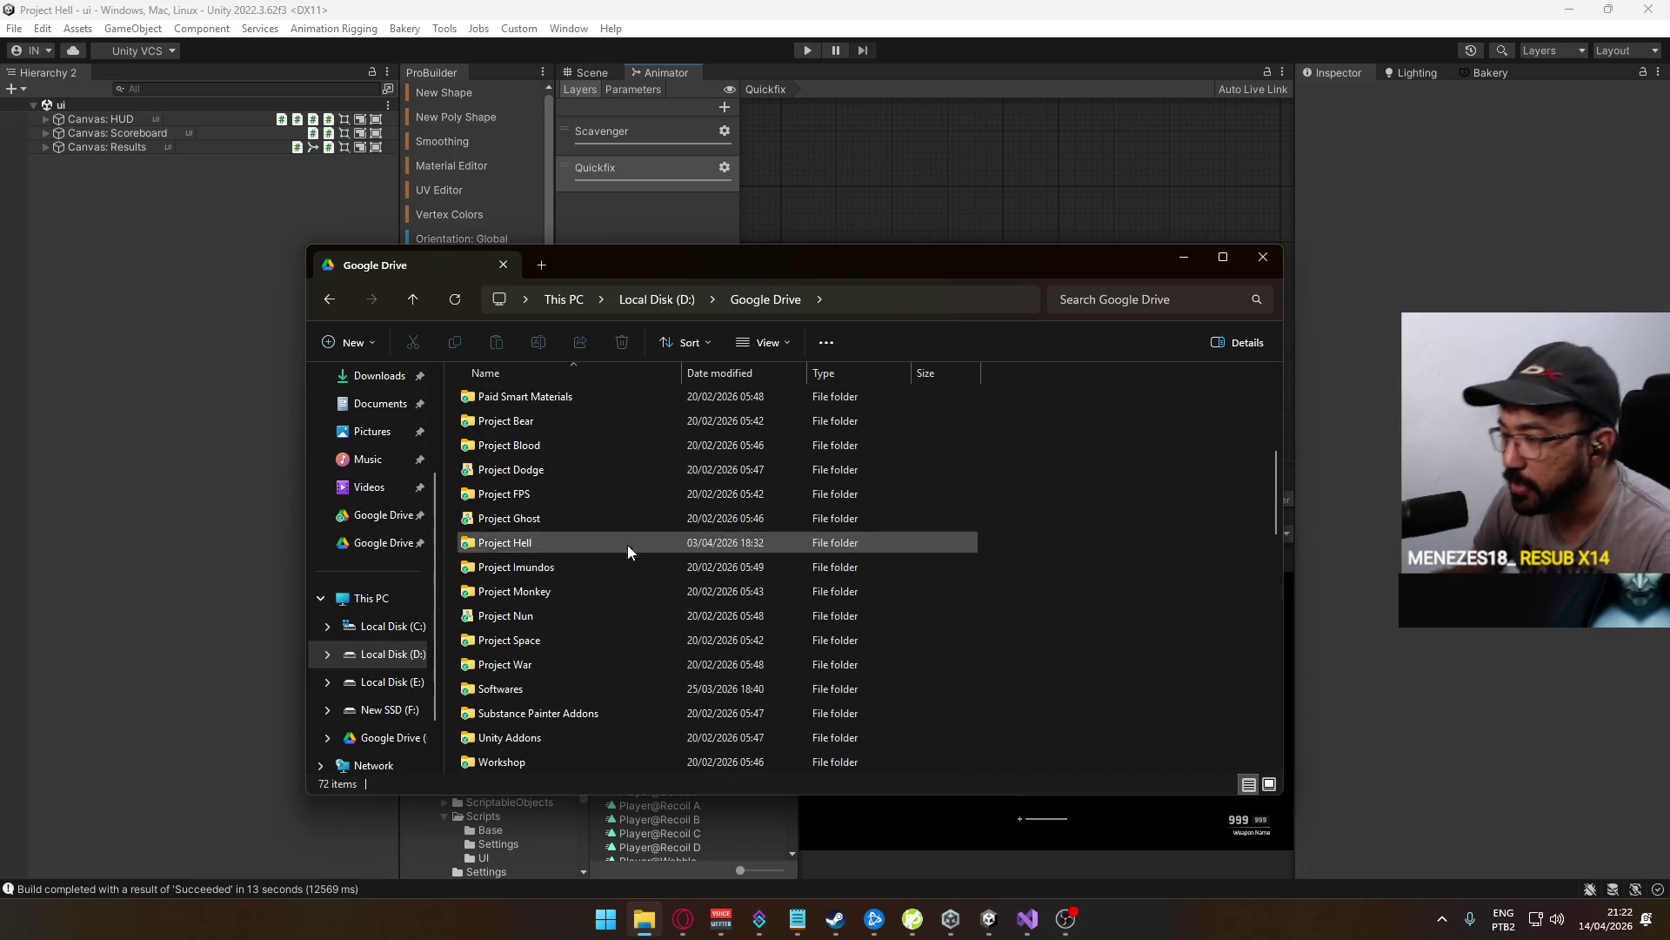
{"action": "scroll", "coordinate": [672, 665], "scroll_direction": "down", "scroll_amount": 2}
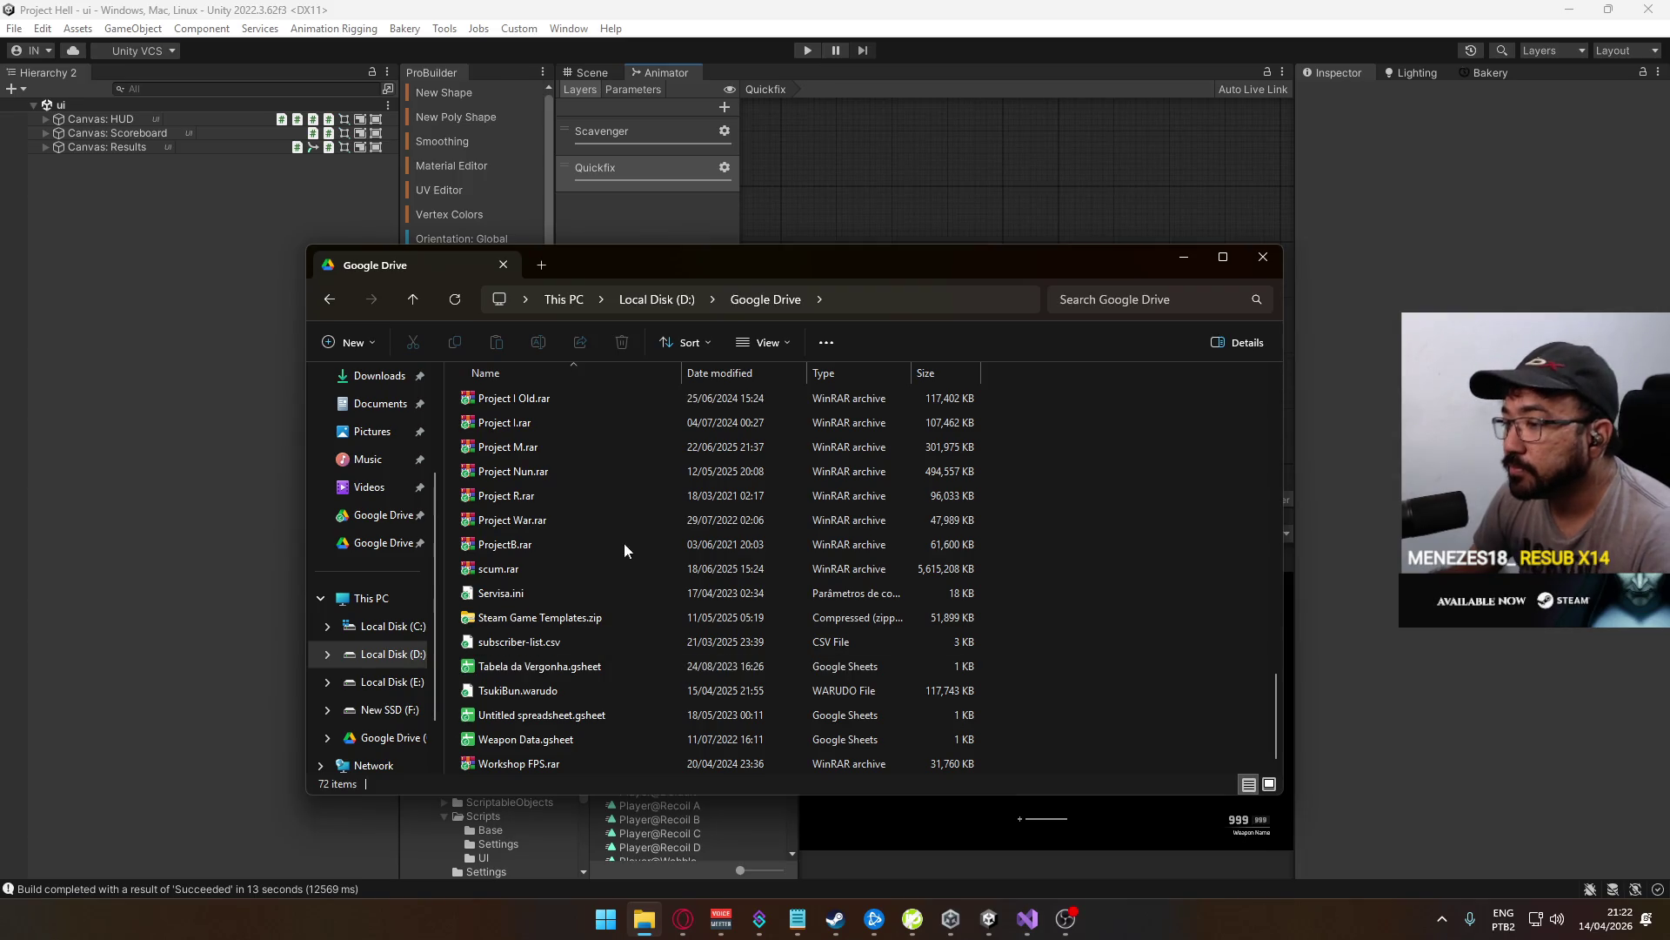
Step: Open the new Project Hell build on New SSD (F:) and return to Builds
{"action": "left_click", "coordinate": [660, 299]}
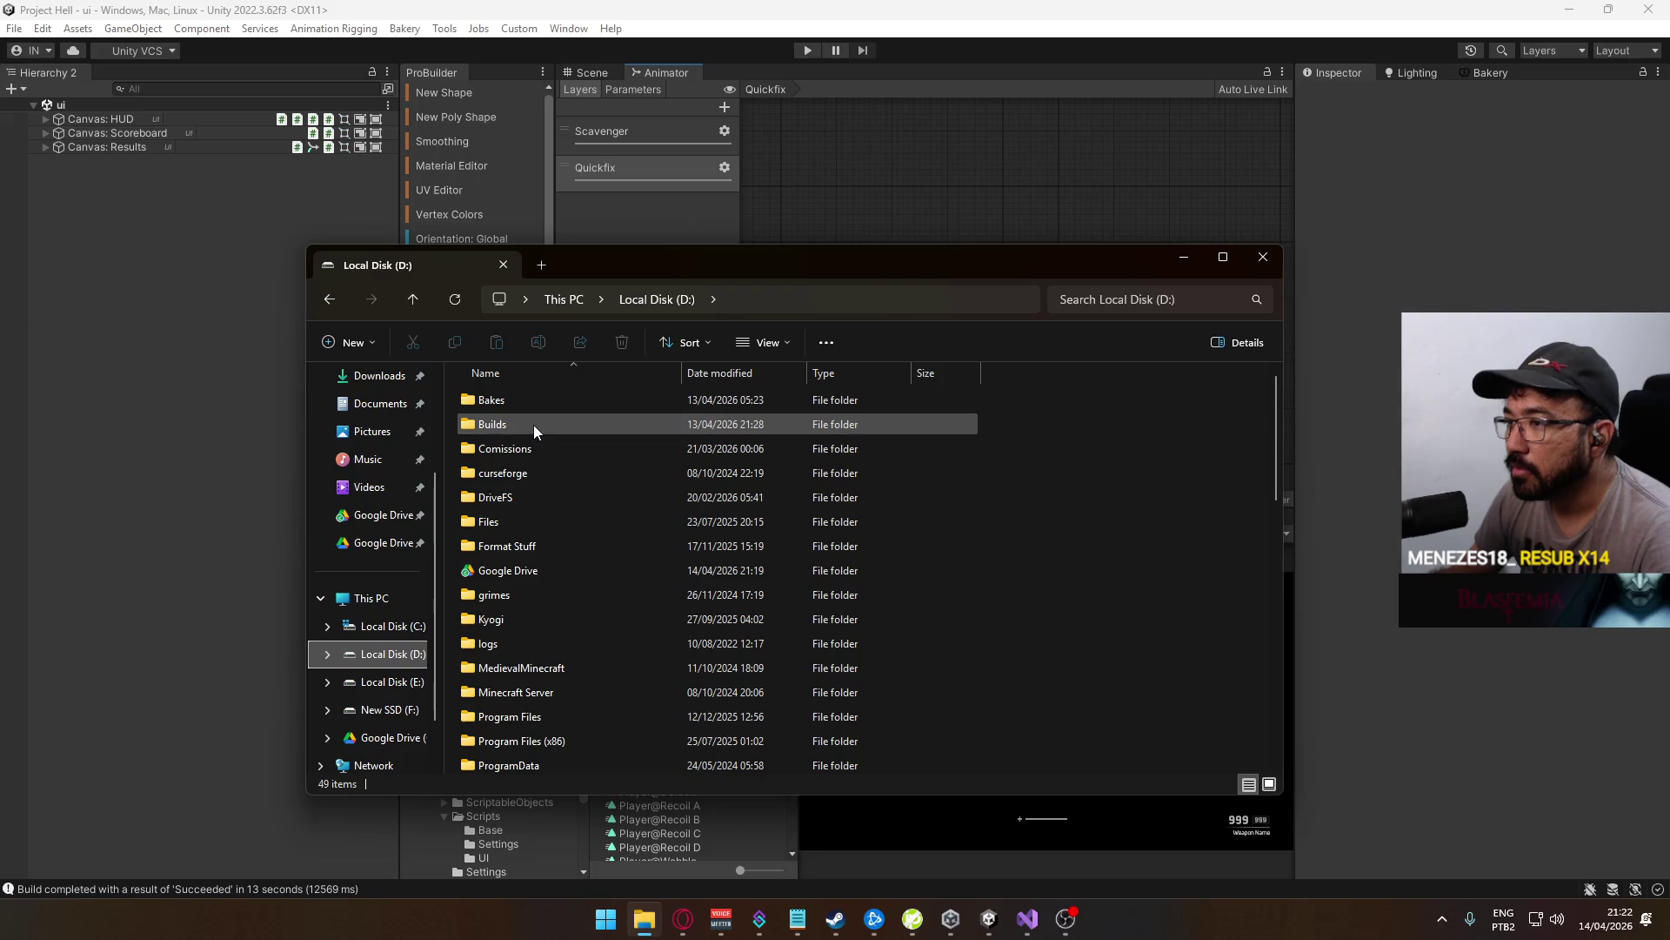
{"action": "left_click", "coordinate": [388, 706]}
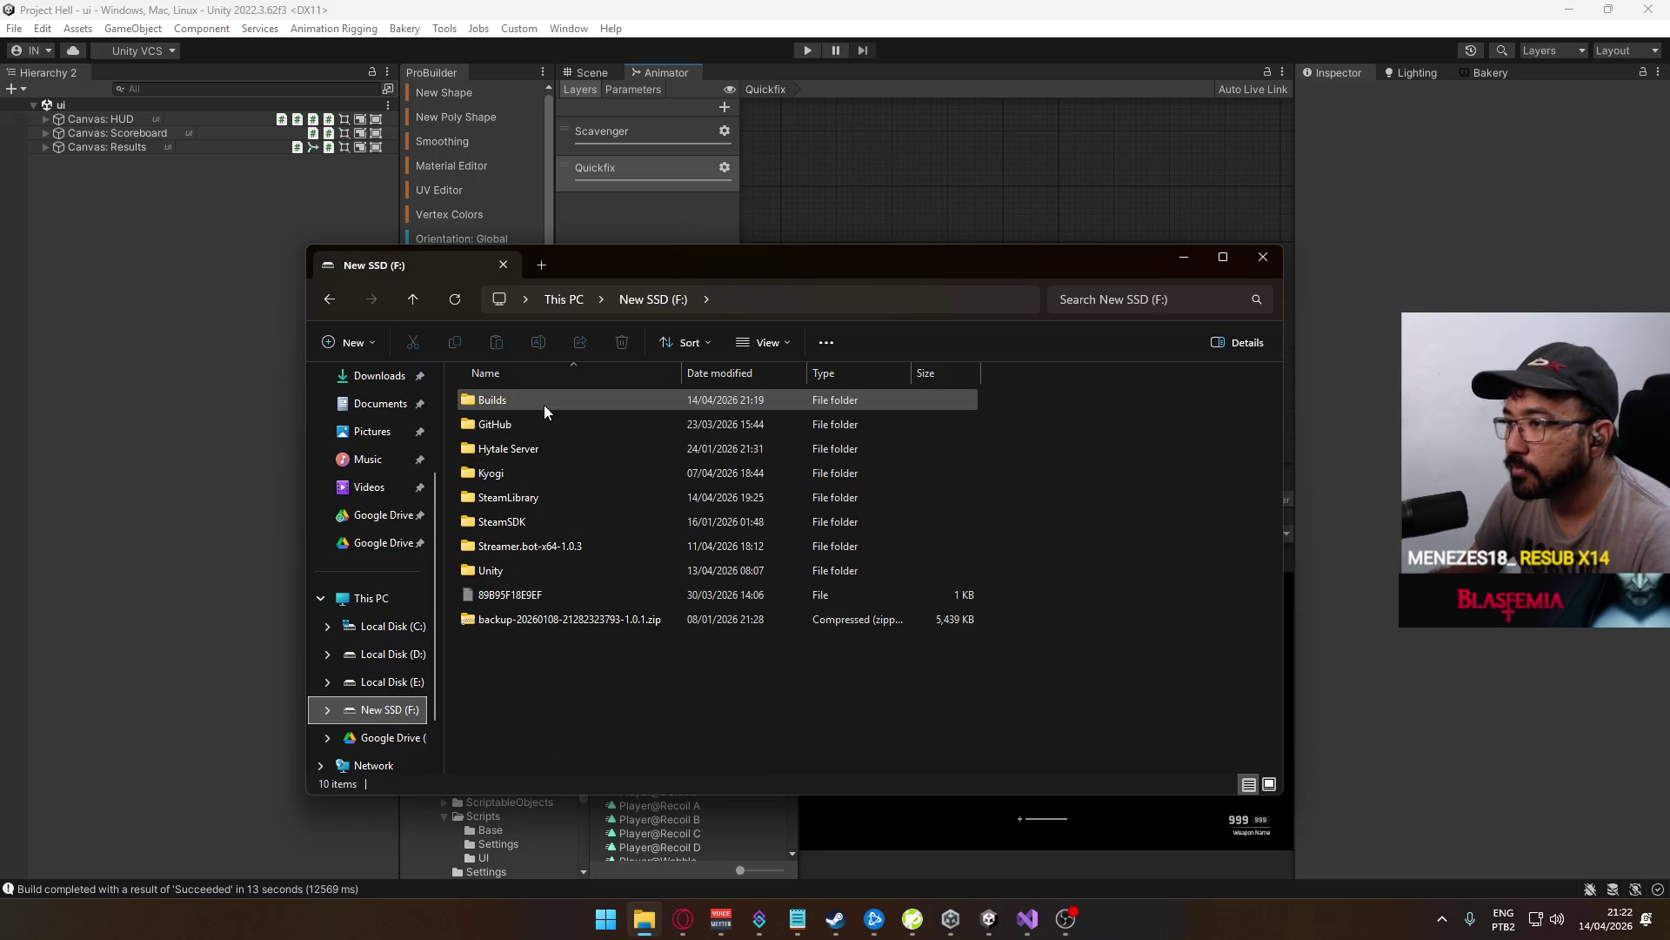
{"action": "double_click", "coordinate": [544, 404]}
{"action": "double_click", "coordinate": [542, 418]}
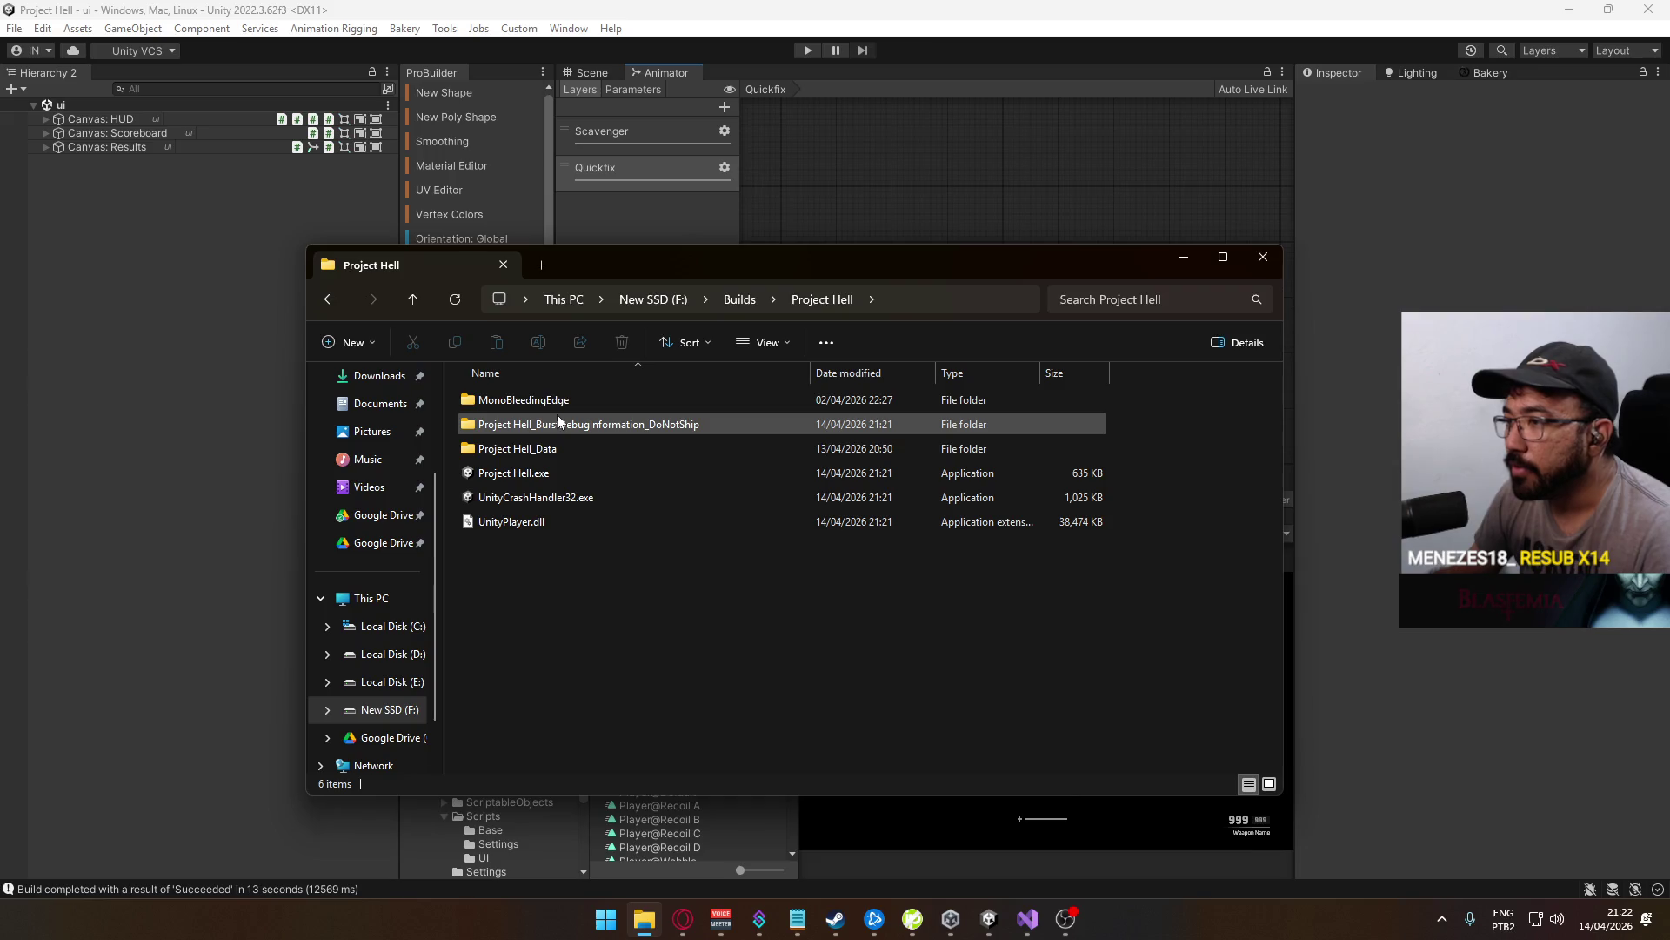
{"action": "left_click", "coordinate": [719, 296]}
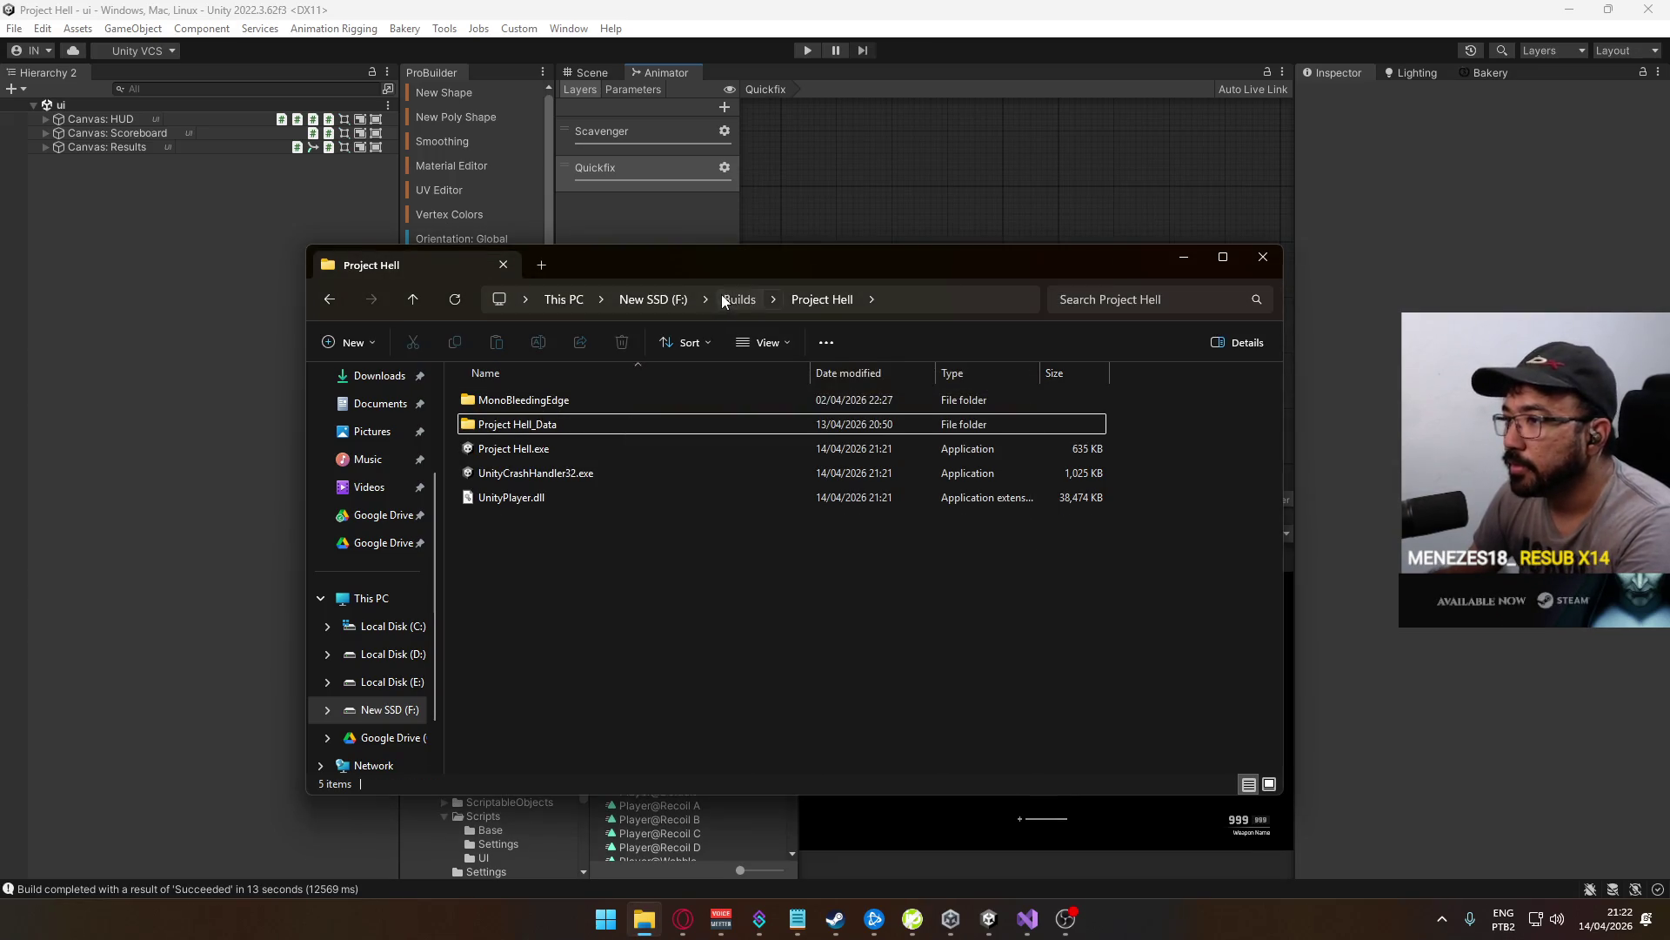
Step: Compress the Project Hell build folder into a RAR archive
{"action": "right_click", "coordinate": [512, 428]}
{"action": "mouse_move", "coordinate": [630, 754]}
{"action": "left_click", "coordinate": [868, 755]}
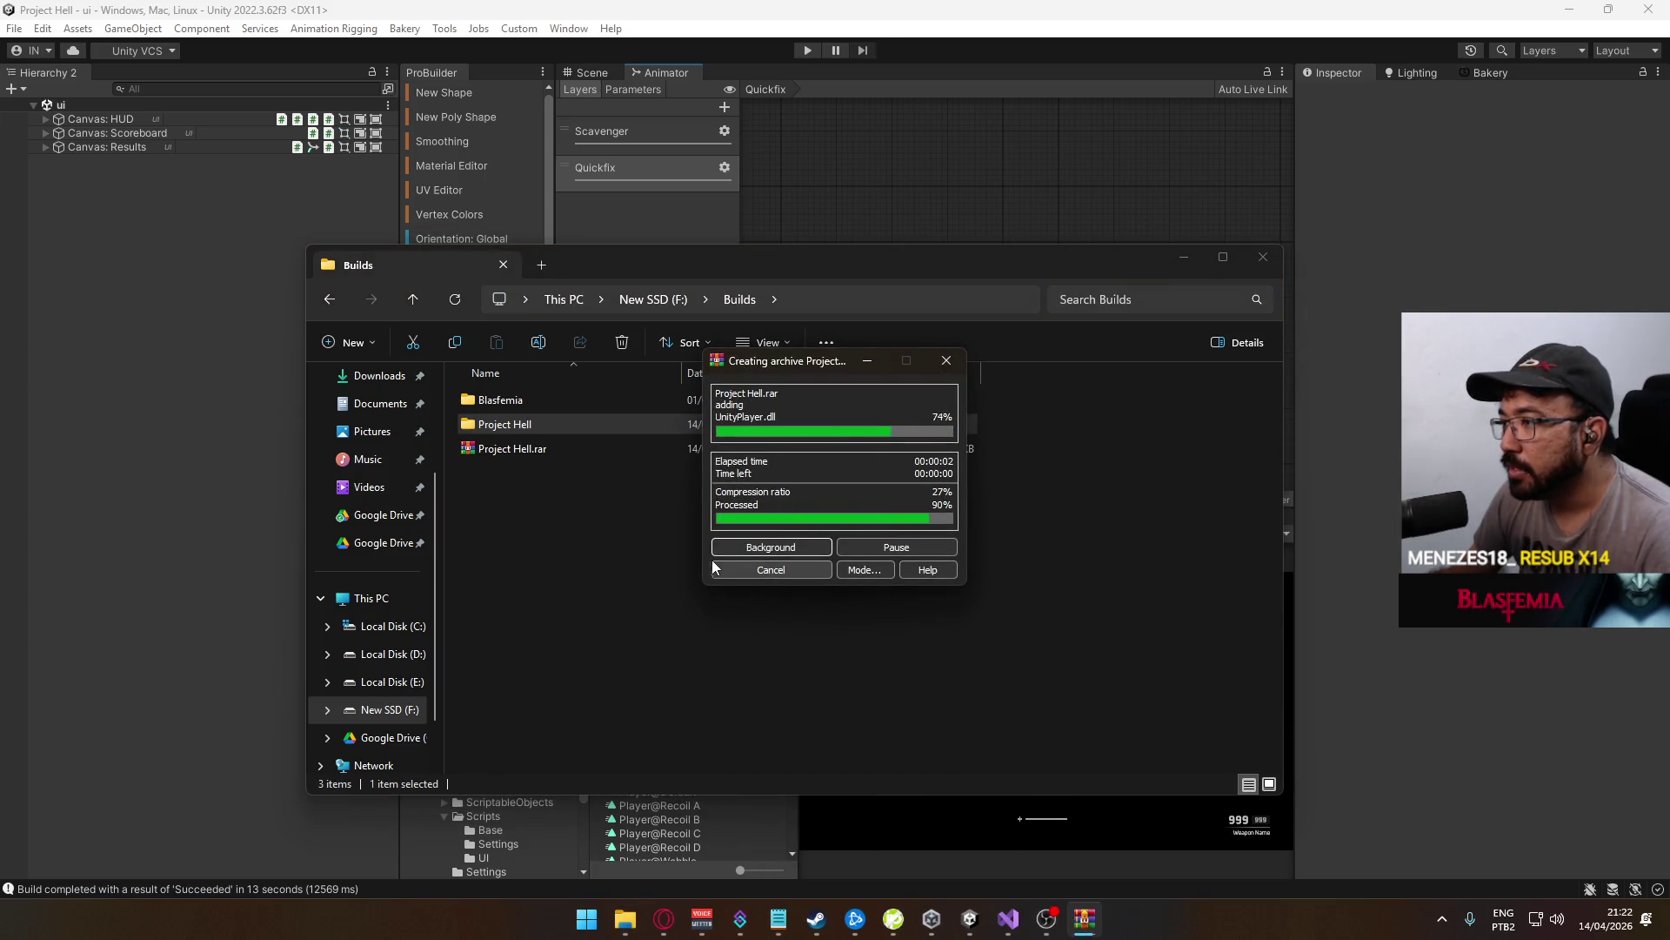
{"action": "left_click", "coordinate": [607, 557]}
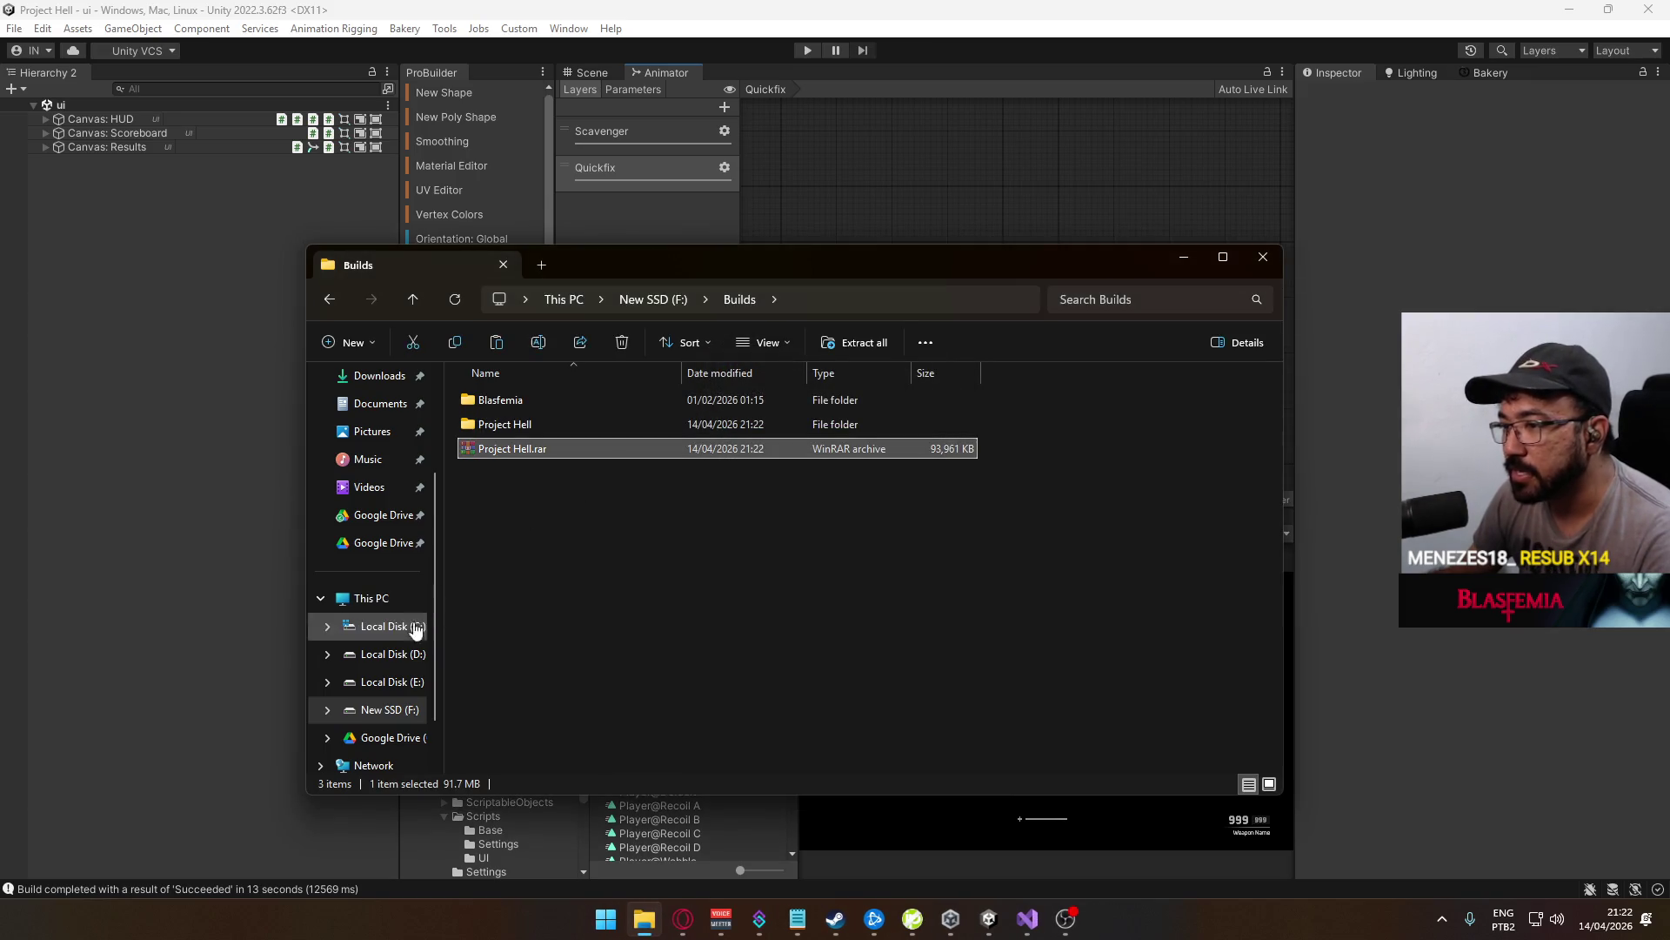
Step: Browse to the Google Drive folder on D: and inspect its Project Hell folder
{"action": "left_click", "coordinate": [392, 653]}
{"action": "scroll", "coordinate": [618, 601], "scroll_direction": "down", "scroll_amount": 3}
{"action": "scroll", "coordinate": [633, 619], "scroll_direction": "down", "scroll_amount": 2}
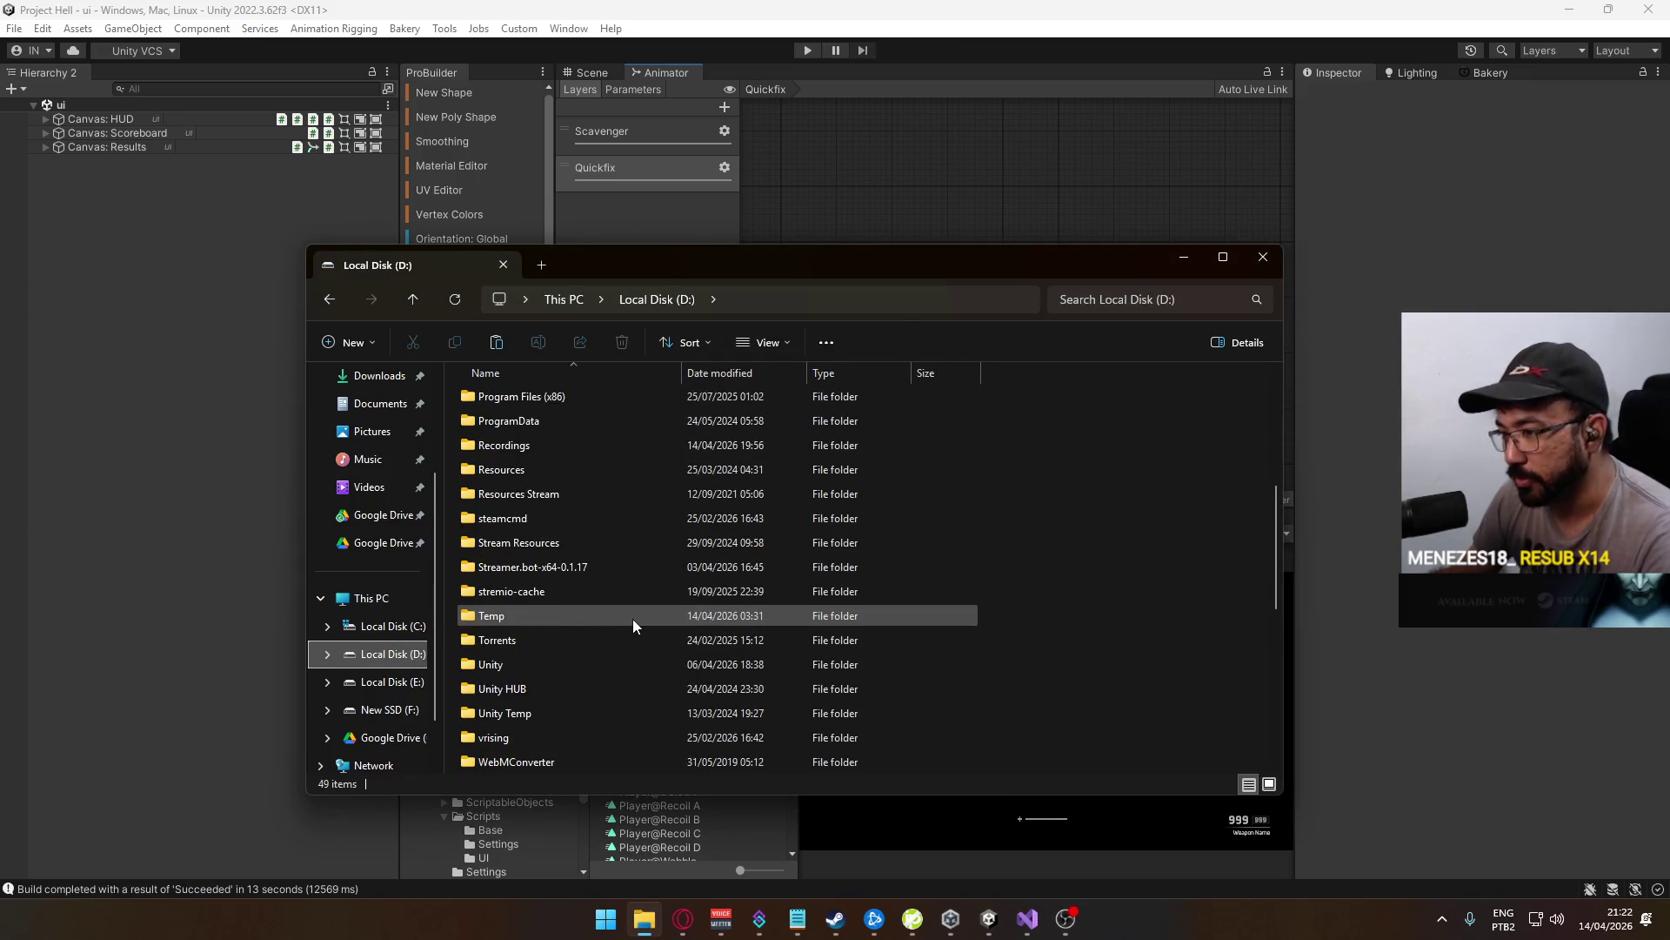
{"action": "scroll", "coordinate": [592, 540], "scroll_direction": "up", "scroll_amount": 4}
{"action": "double_click", "coordinate": [531, 451]}
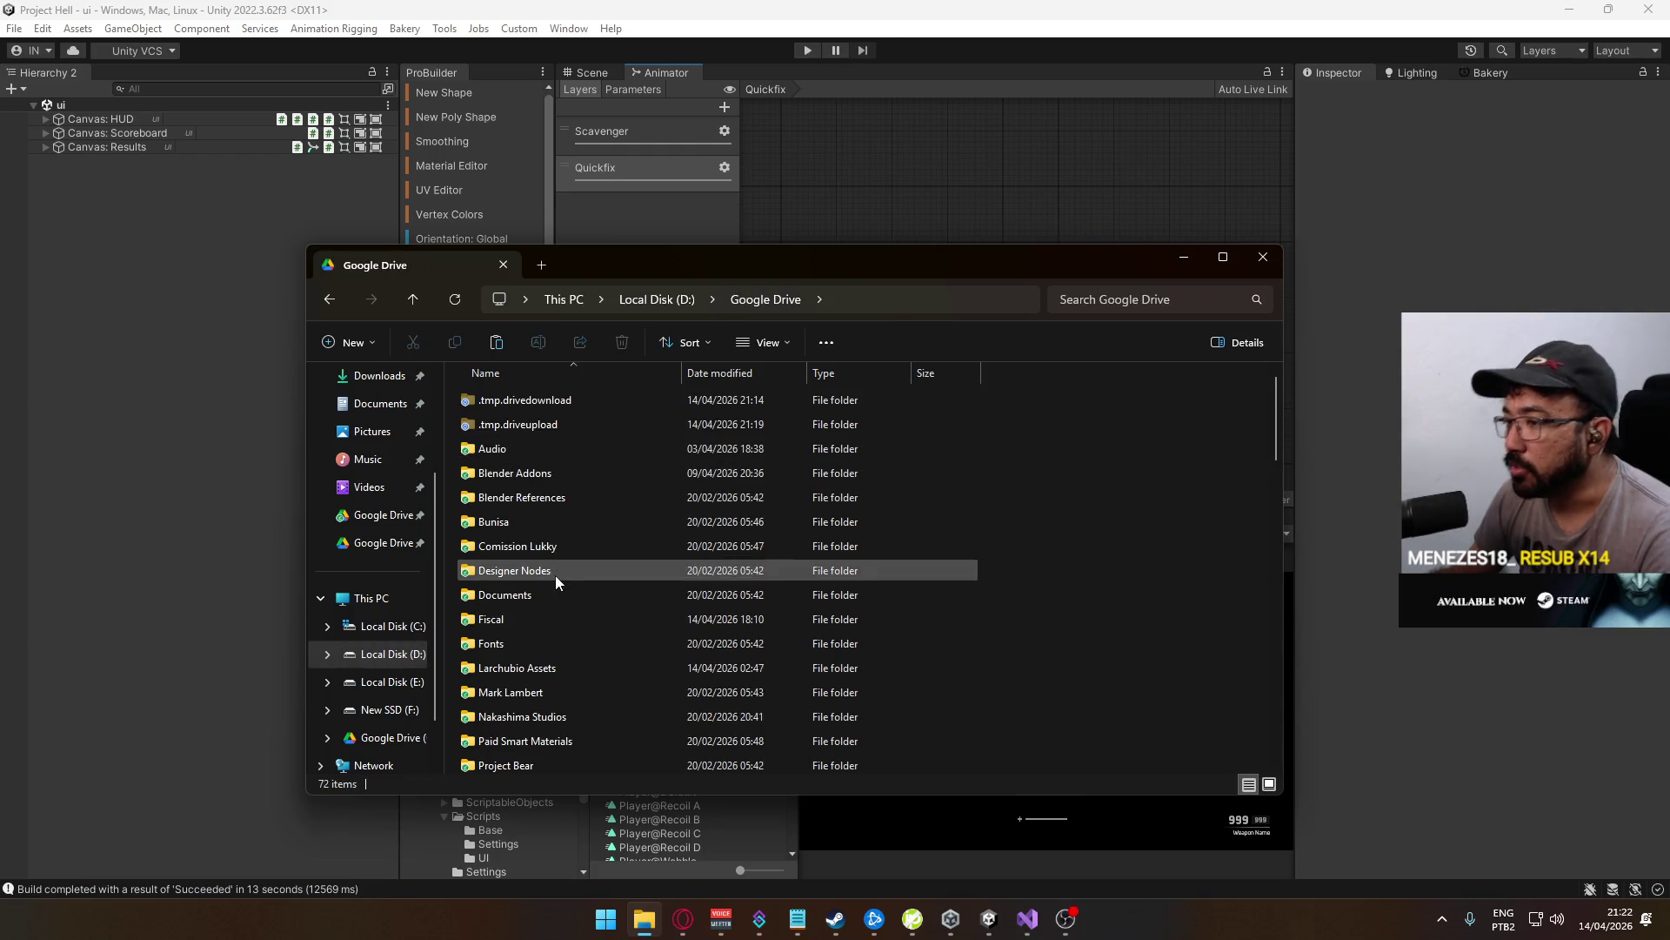
{"action": "scroll", "coordinate": [563, 586], "scroll_direction": "down", "scroll_amount": 6}
{"action": "double_click", "coordinate": [558, 469]}
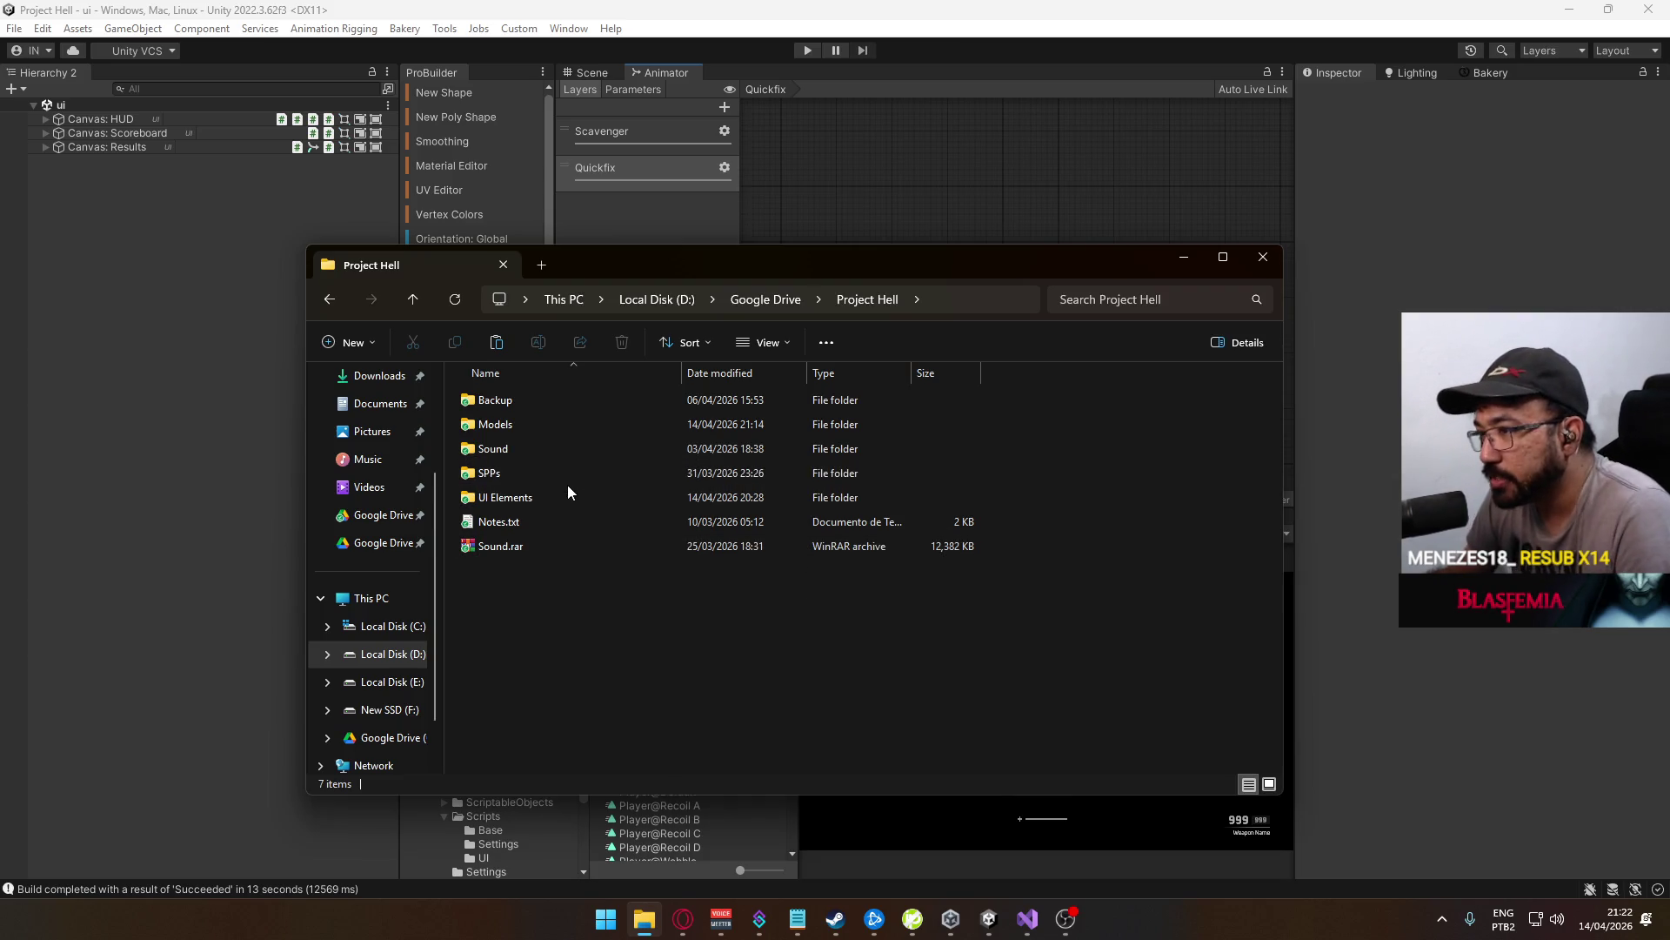
{"action": "mouse_move", "coordinate": [624, 425]}
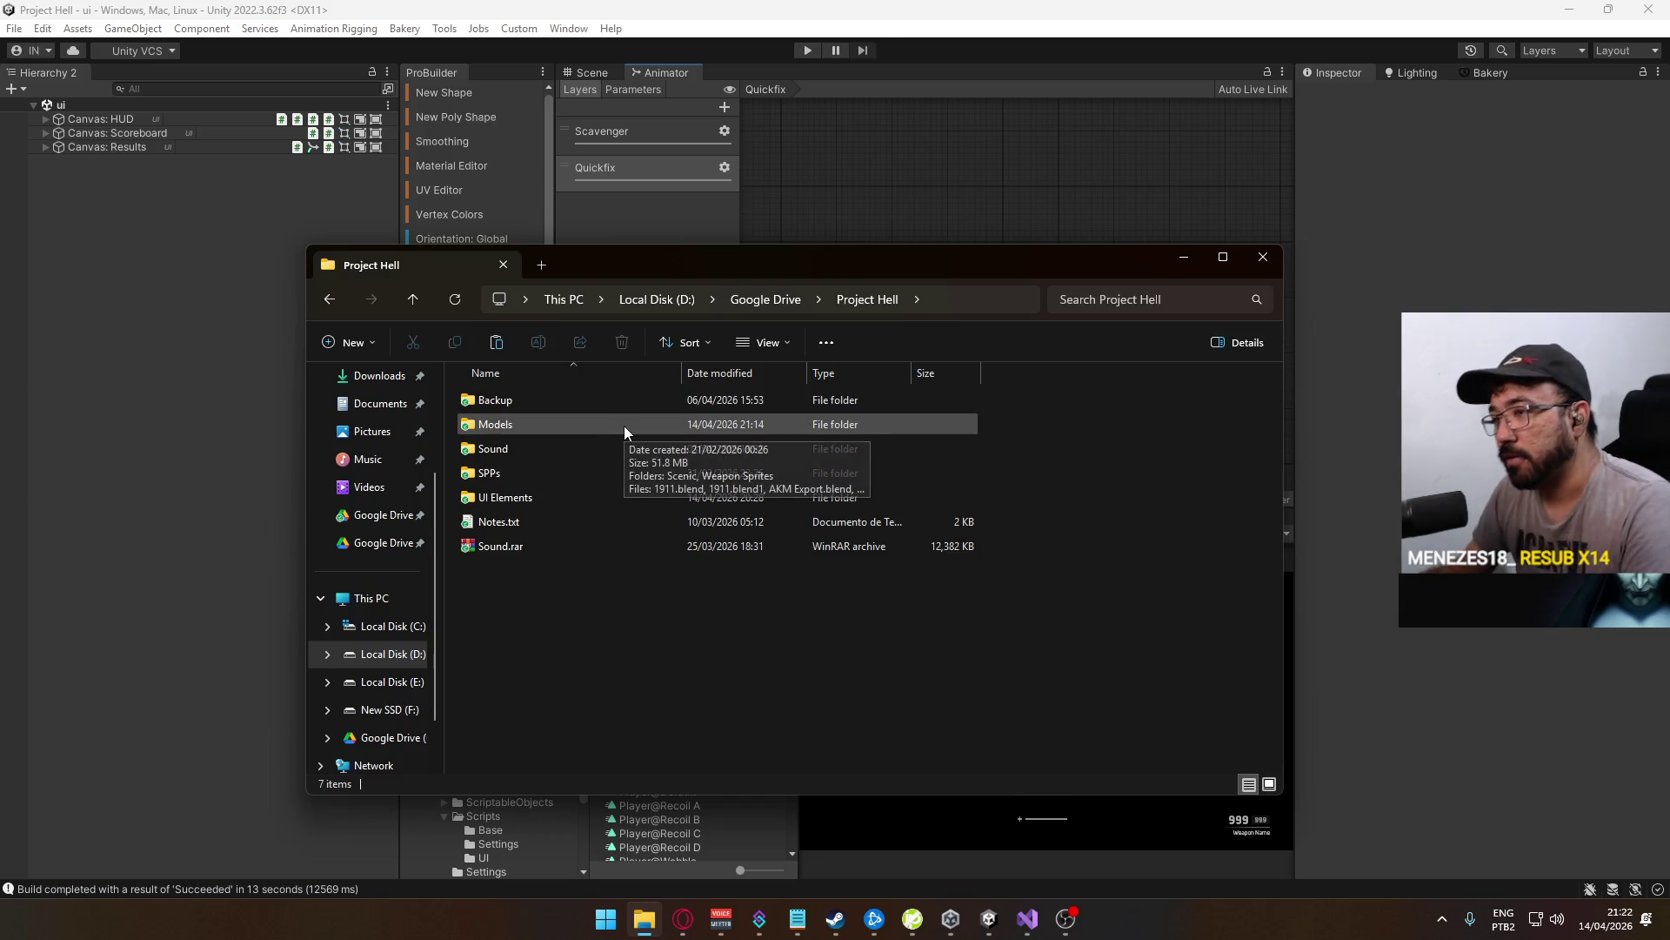
{"action": "left_click", "coordinate": [746, 298]}
Step: Paste Project Hell.rar into Google Drive, replacing the old copy, and check sync status
{"action": "scroll", "coordinate": [681, 612], "scroll_direction": "down", "scroll_amount": 3}
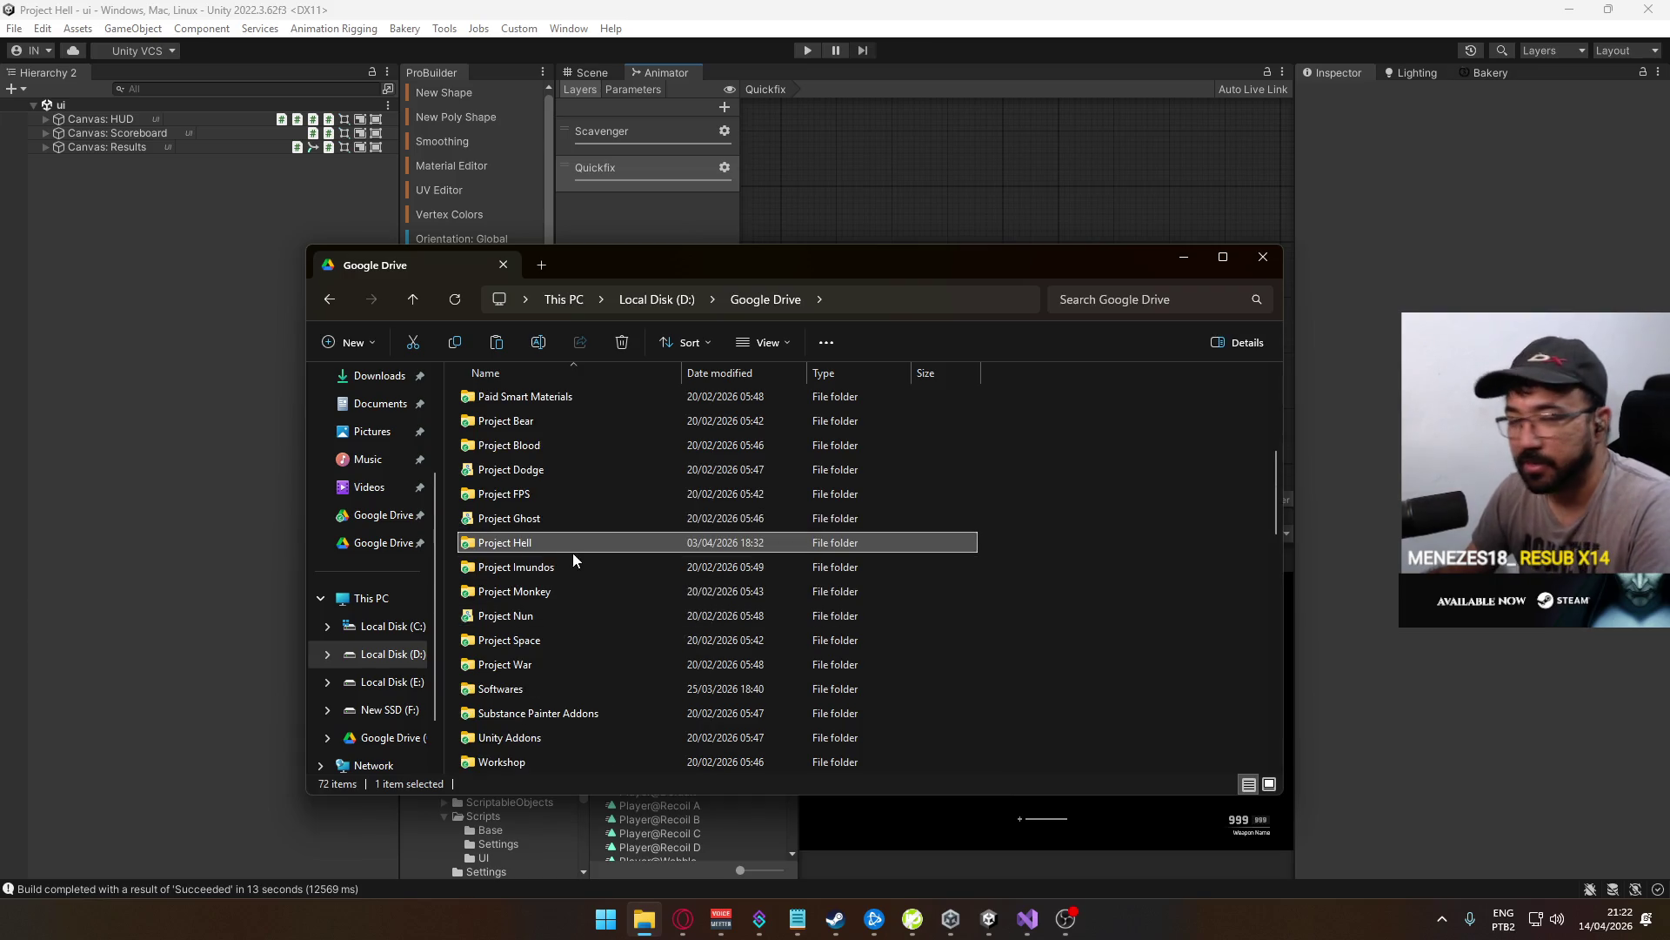
{"action": "left_click", "coordinate": [1021, 521]}
{"action": "key", "text": "ctrl+v"}
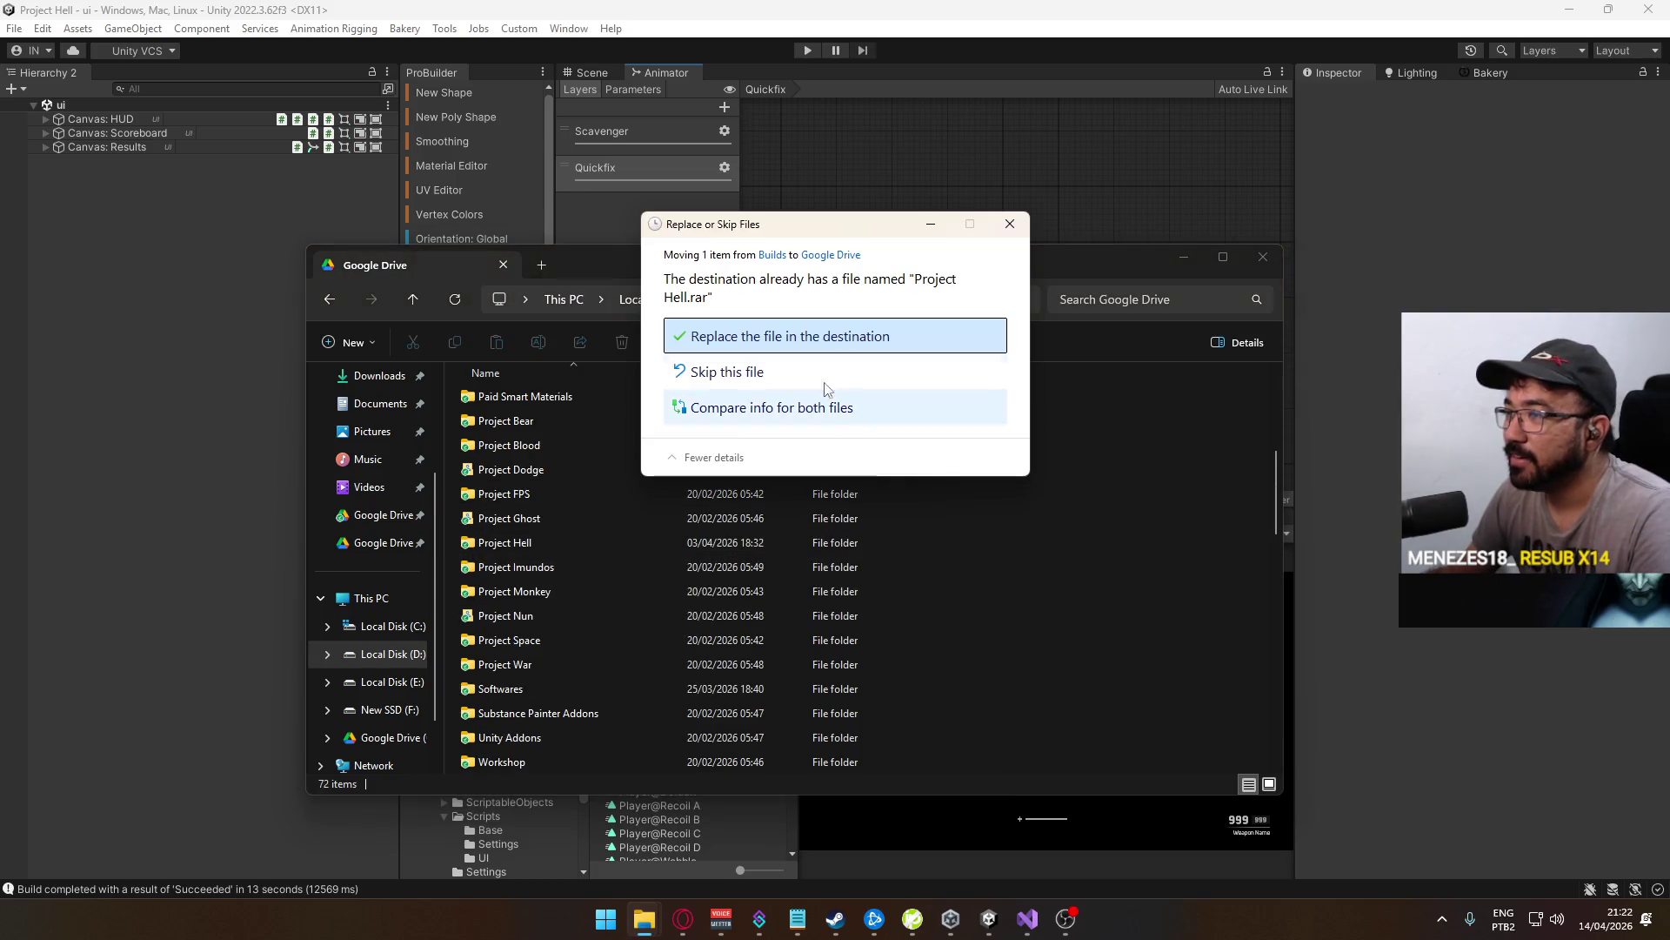
{"action": "left_click", "coordinate": [832, 350]}
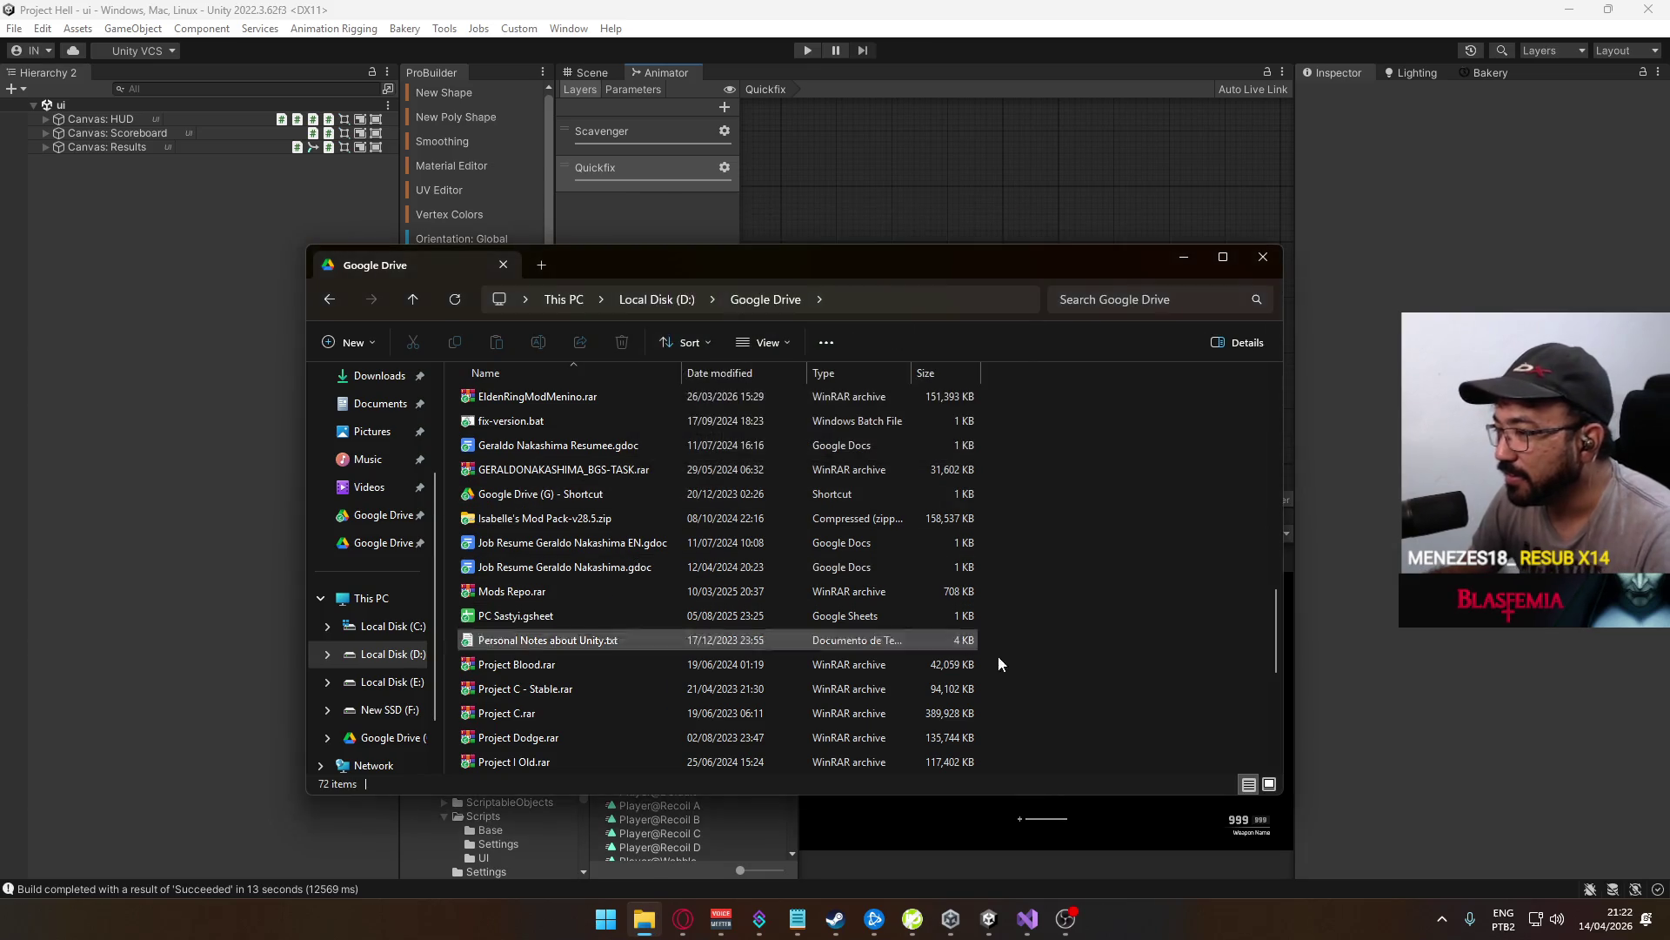
{"action": "left_click", "coordinate": [1441, 918]}
{"action": "left_click", "coordinate": [1407, 809]}
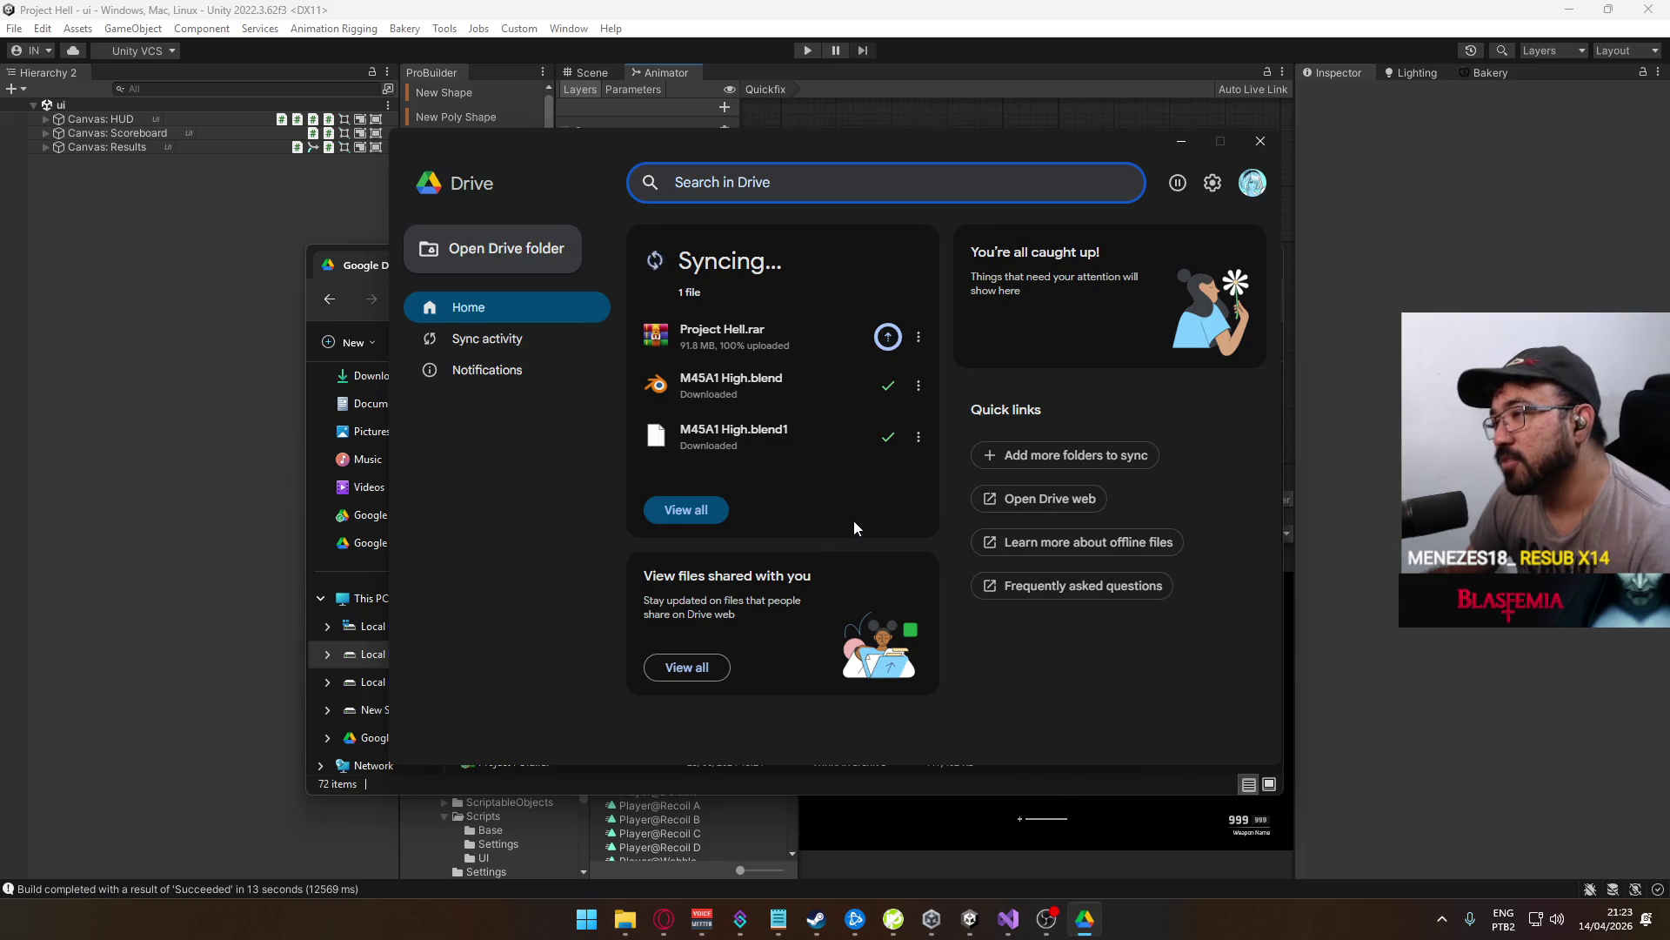
Step: Close the Google Drive status window and switch from File Explorer back to Unity
{"action": "left_click", "coordinate": [1261, 141]}
{"action": "mouse_move", "coordinate": [910, 278]}
{"action": "left_mouse_down"}
{"action": "mouse_move", "coordinate": [1010, 259]}
{"action": "mouse_move", "coordinate": [1015, 233]}
{"action": "mouse_move", "coordinate": [1017, 263]}
{"action": "left_mouse_up"}
{"action": "key", "text": "alt+Tab"}
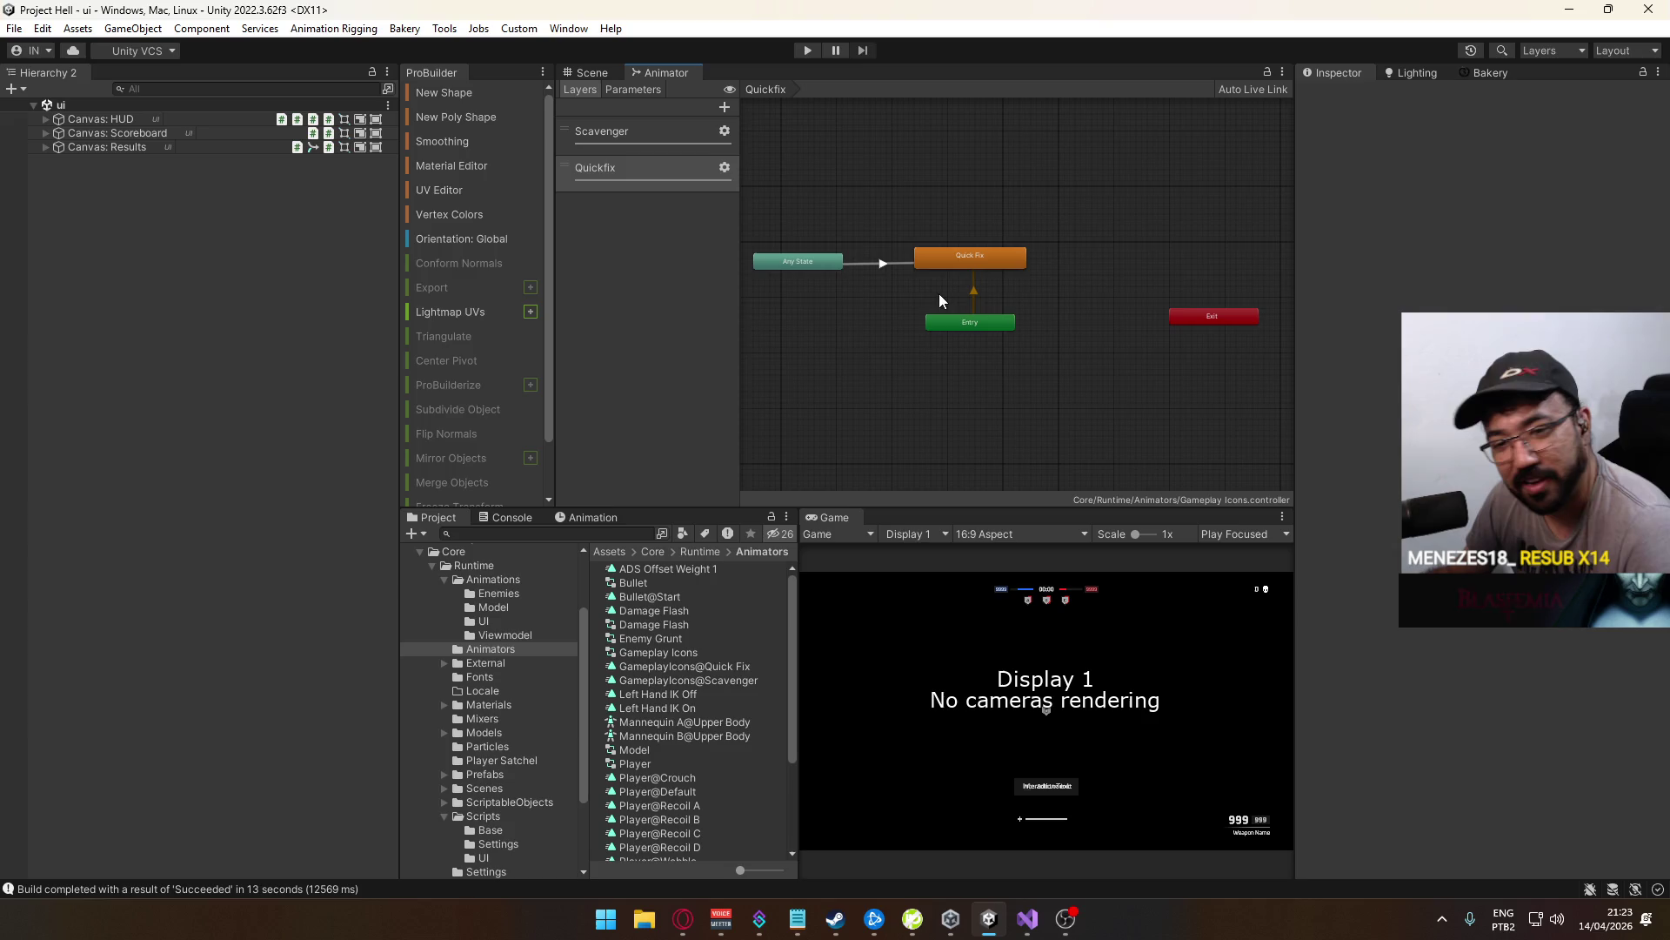
Step: Widen the Game and Animator panels, narrow Hierarchy, then open Local Disk (D:) in Explorer
{"action": "left_click_drag", "start_coordinate": [807, 566], "coordinate": [792, 566]}
{"action": "left_click_drag", "start_coordinate": [1293, 540], "coordinate": [1441, 540]}
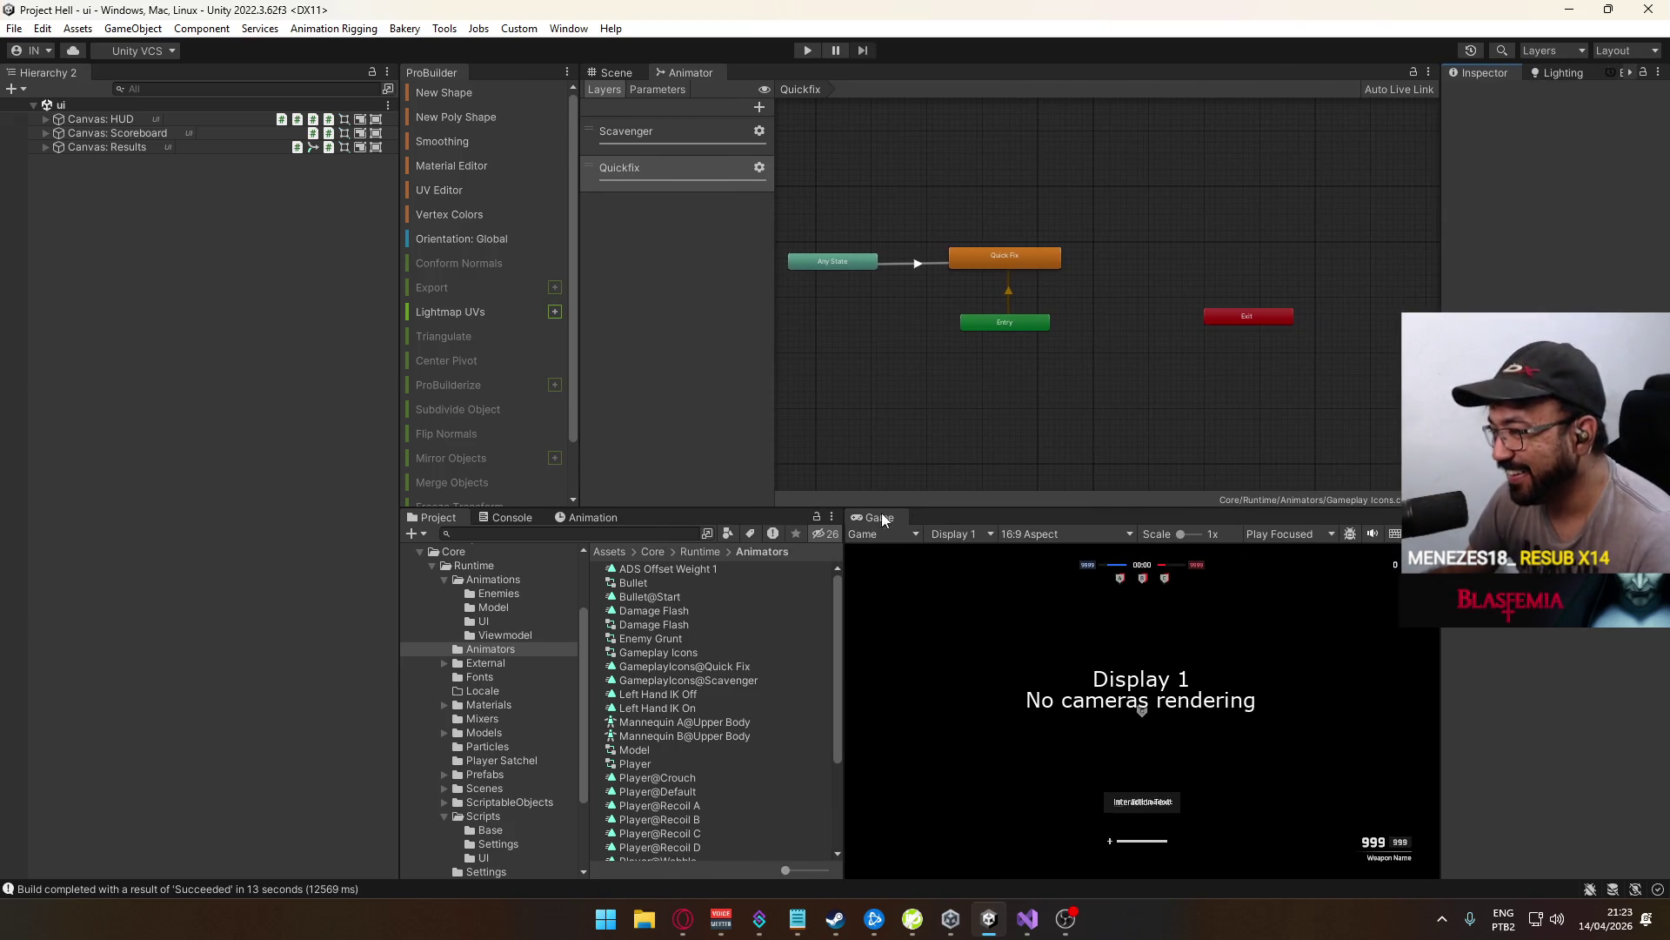
{"action": "left_click_drag", "start_coordinate": [400, 561], "coordinate": [312, 562]}
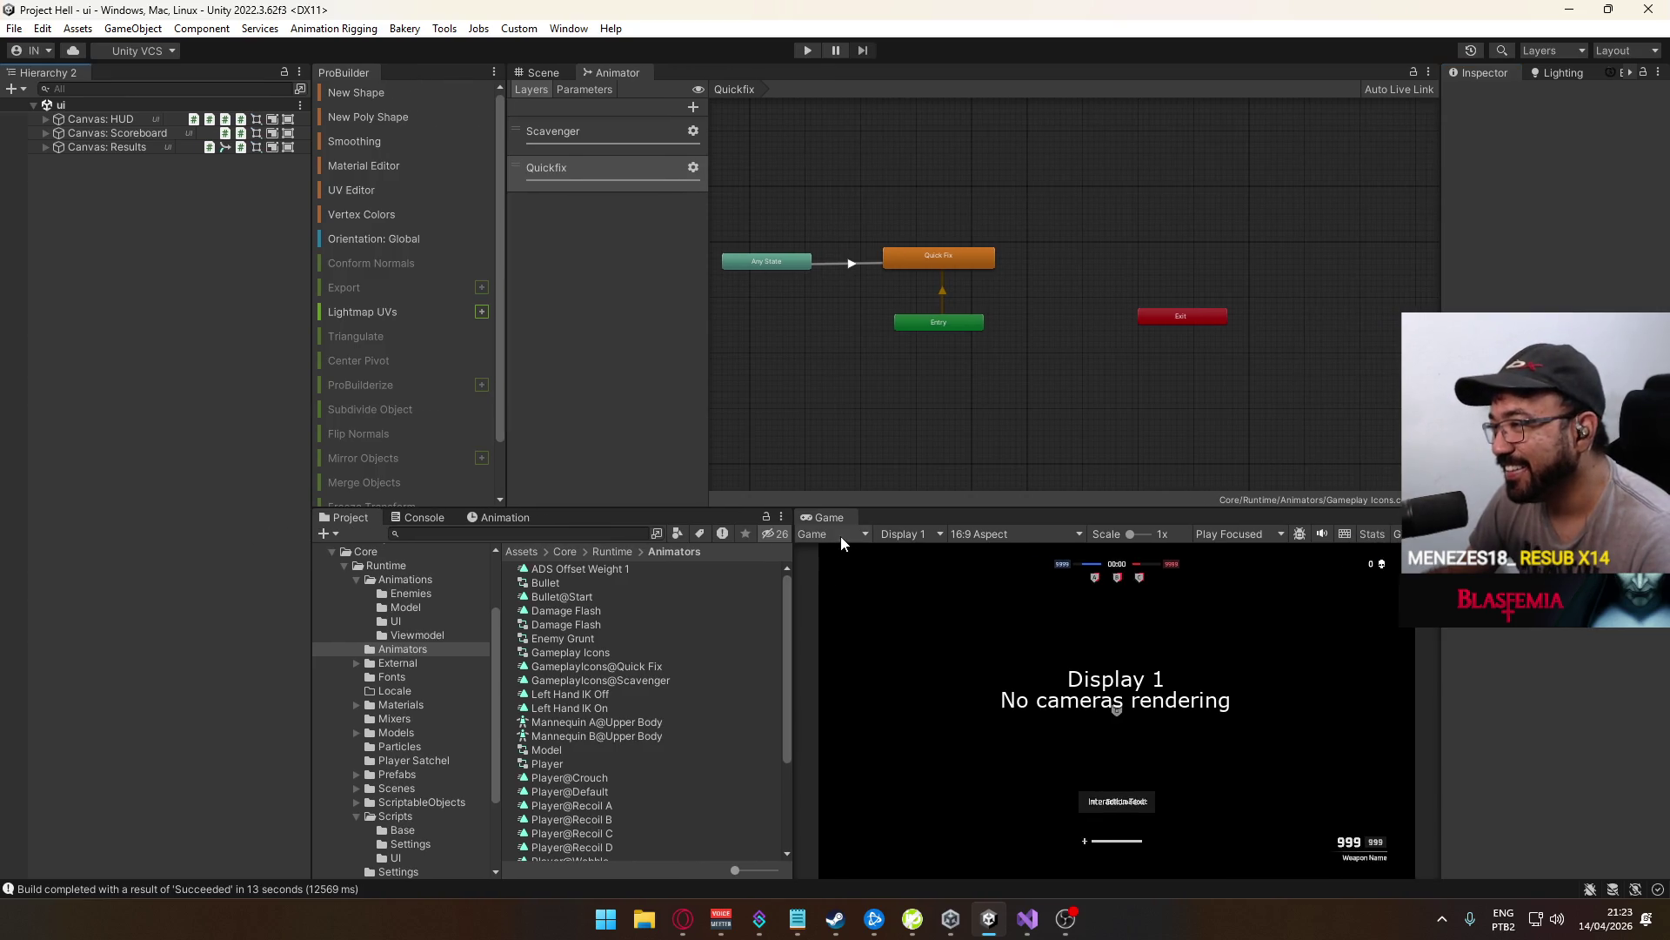
{"action": "left_click", "coordinate": [644, 918]}
{"action": "double_click", "coordinate": [826, 409]}
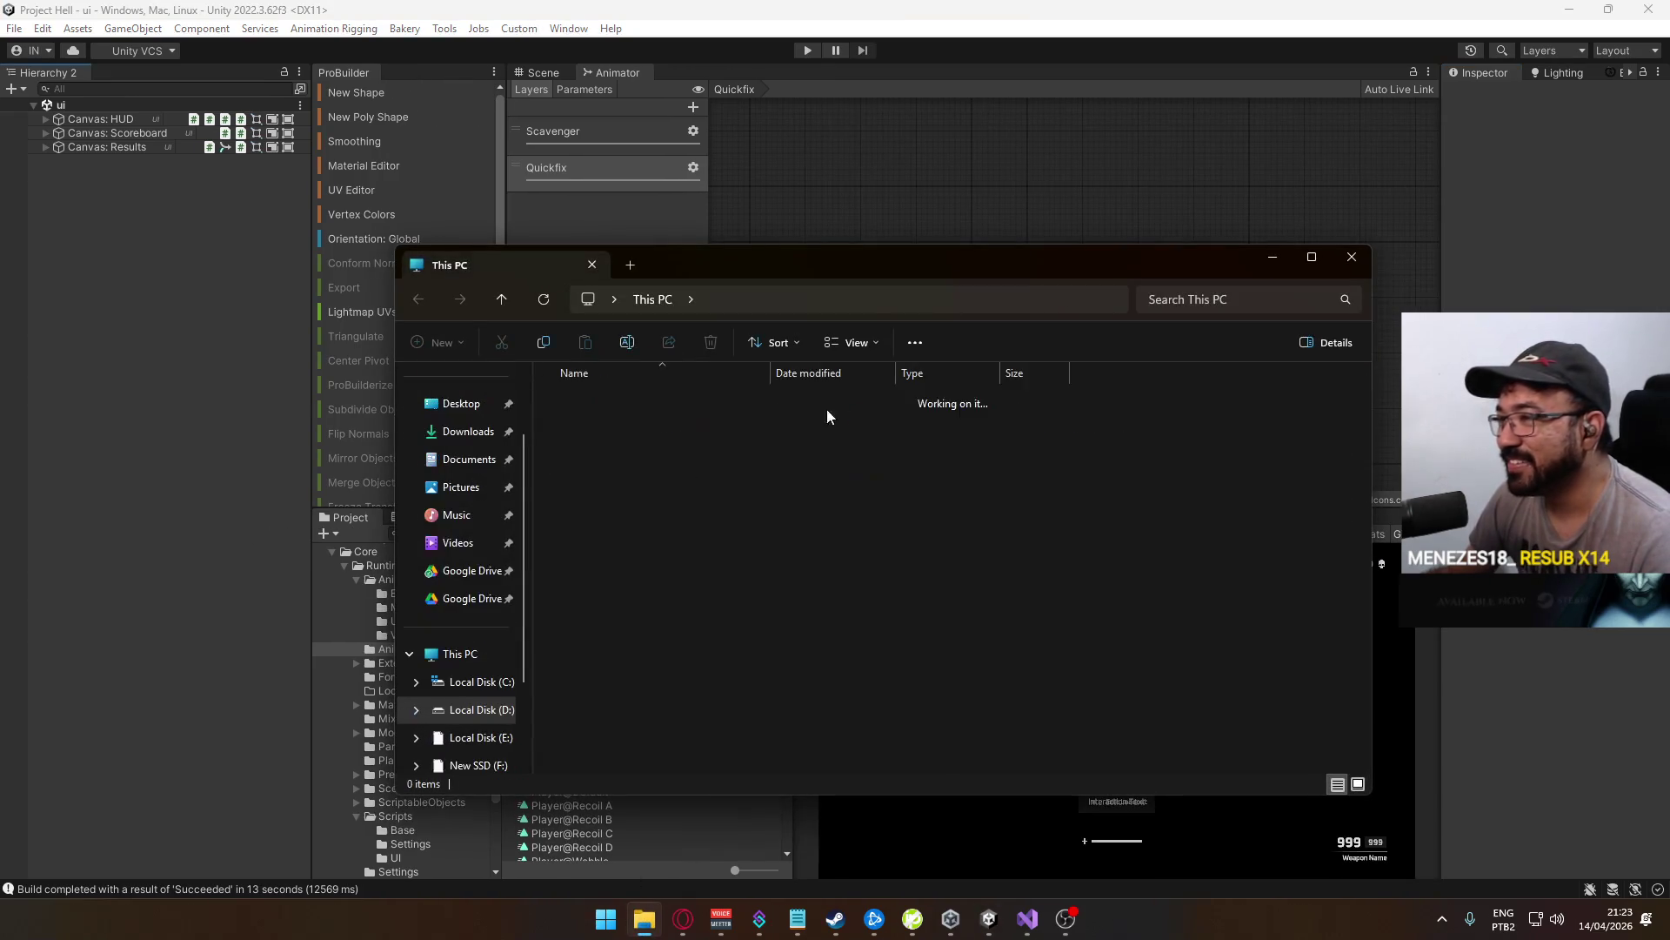
Step: Look through the Builds folder on Local Disk (D:)
{"action": "double_click", "coordinate": [624, 421]}
{"action": "scroll", "coordinate": [630, 602], "scroll_direction": "down", "scroll_amount": 3}
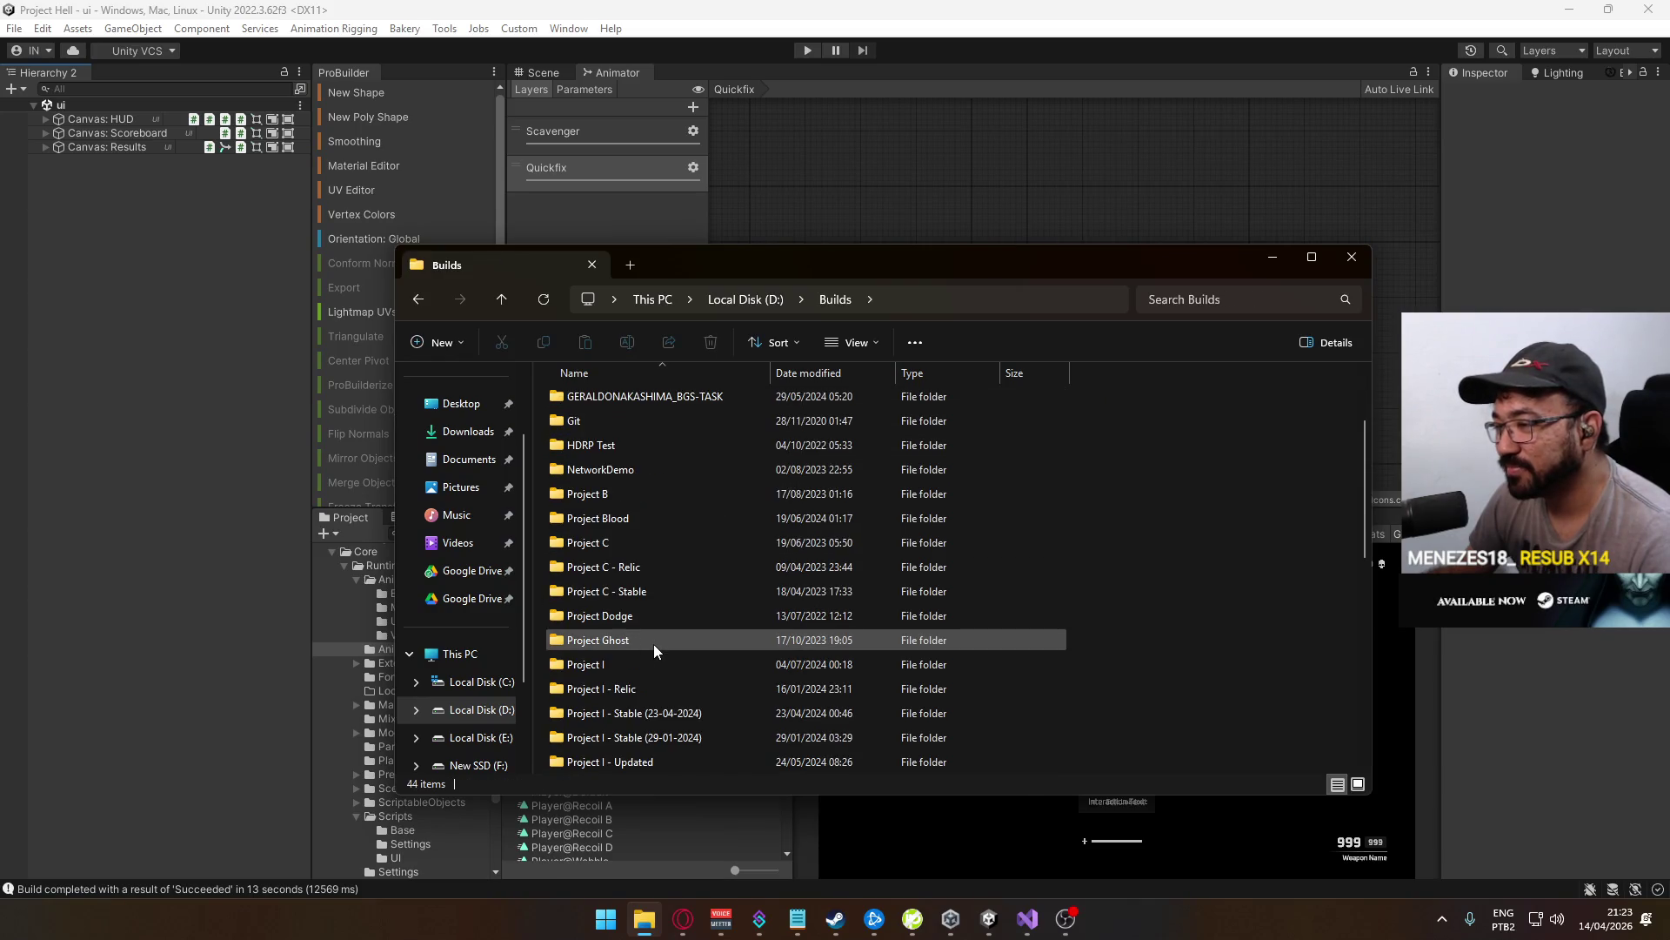
{"action": "scroll", "coordinate": [673, 560], "scroll_direction": "down", "scroll_amount": 5}
{"action": "scroll", "coordinate": [682, 573], "scroll_direction": "up", "scroll_amount": 4}
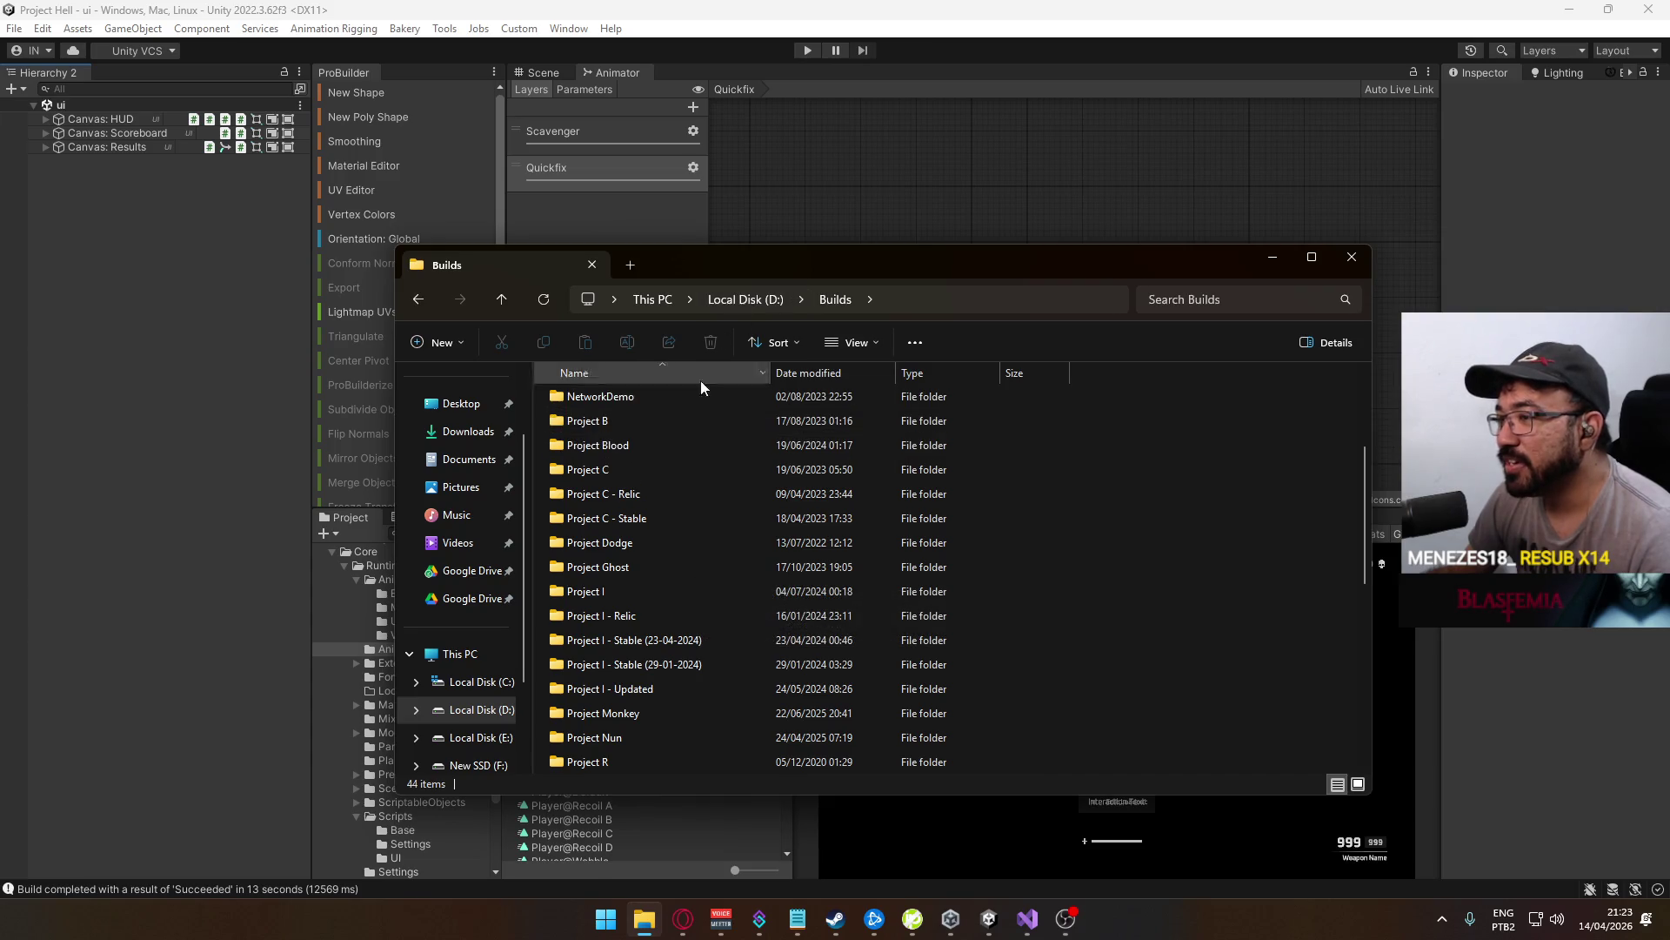
{"action": "scroll", "coordinate": [729, 527], "scroll_direction": "down", "scroll_amount": 2}
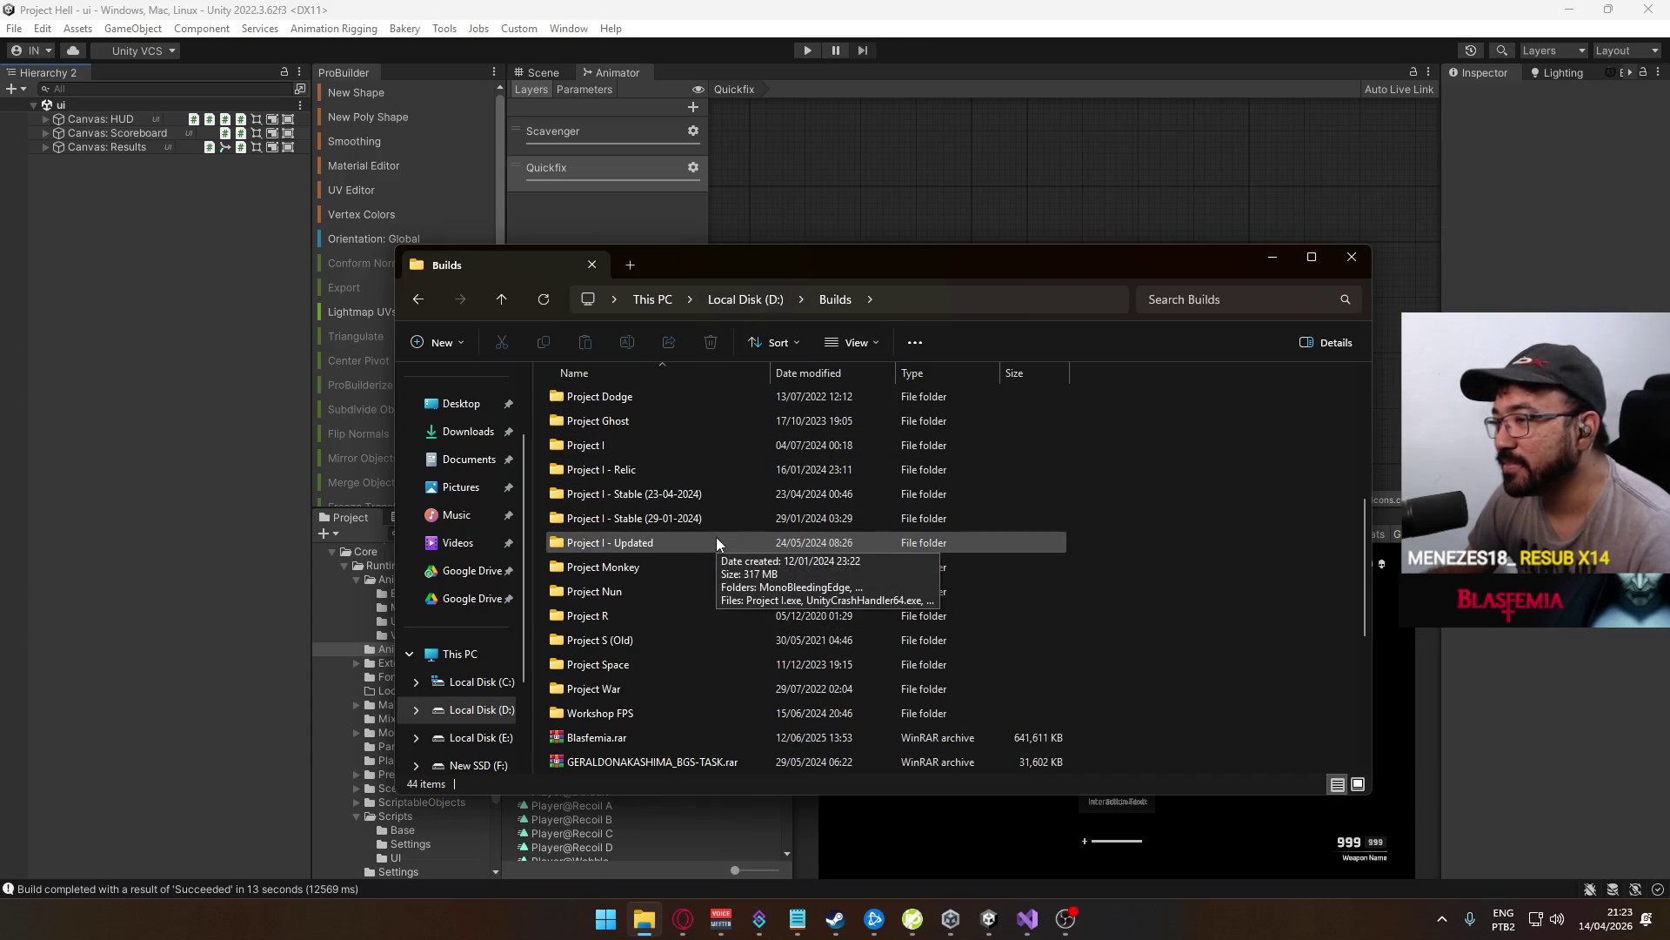
{"action": "scroll", "coordinate": [717, 535], "scroll_direction": "up", "scroll_amount": 3}
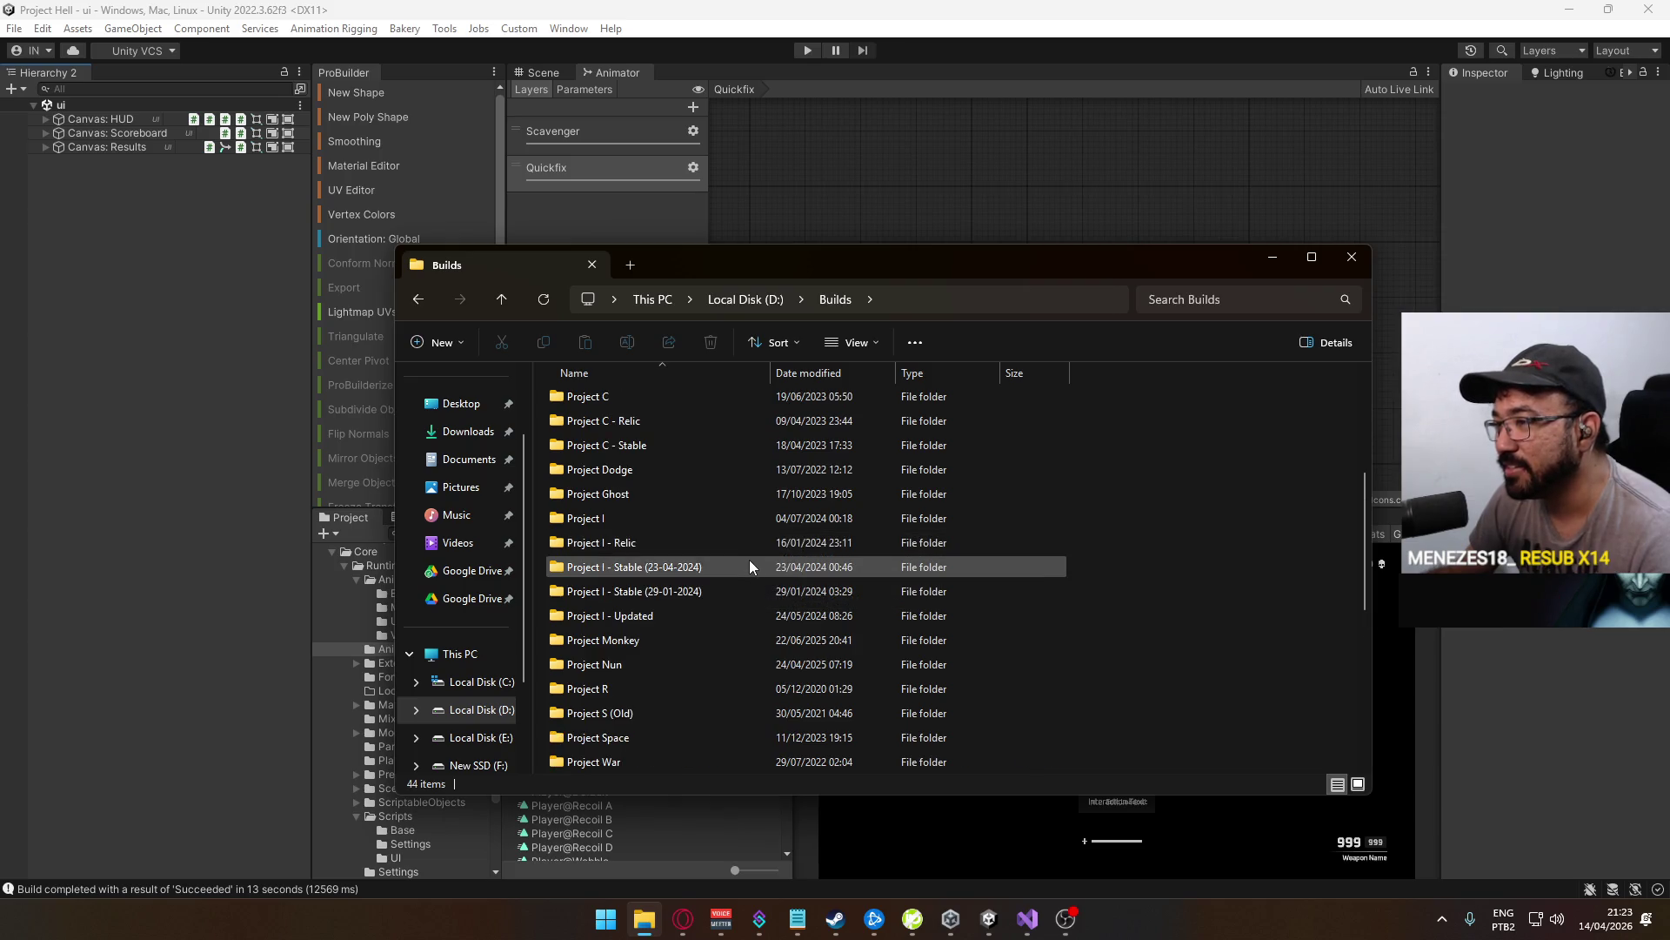
{"action": "scroll", "coordinate": [805, 576], "scroll_direction": "down", "scroll_amount": 3}
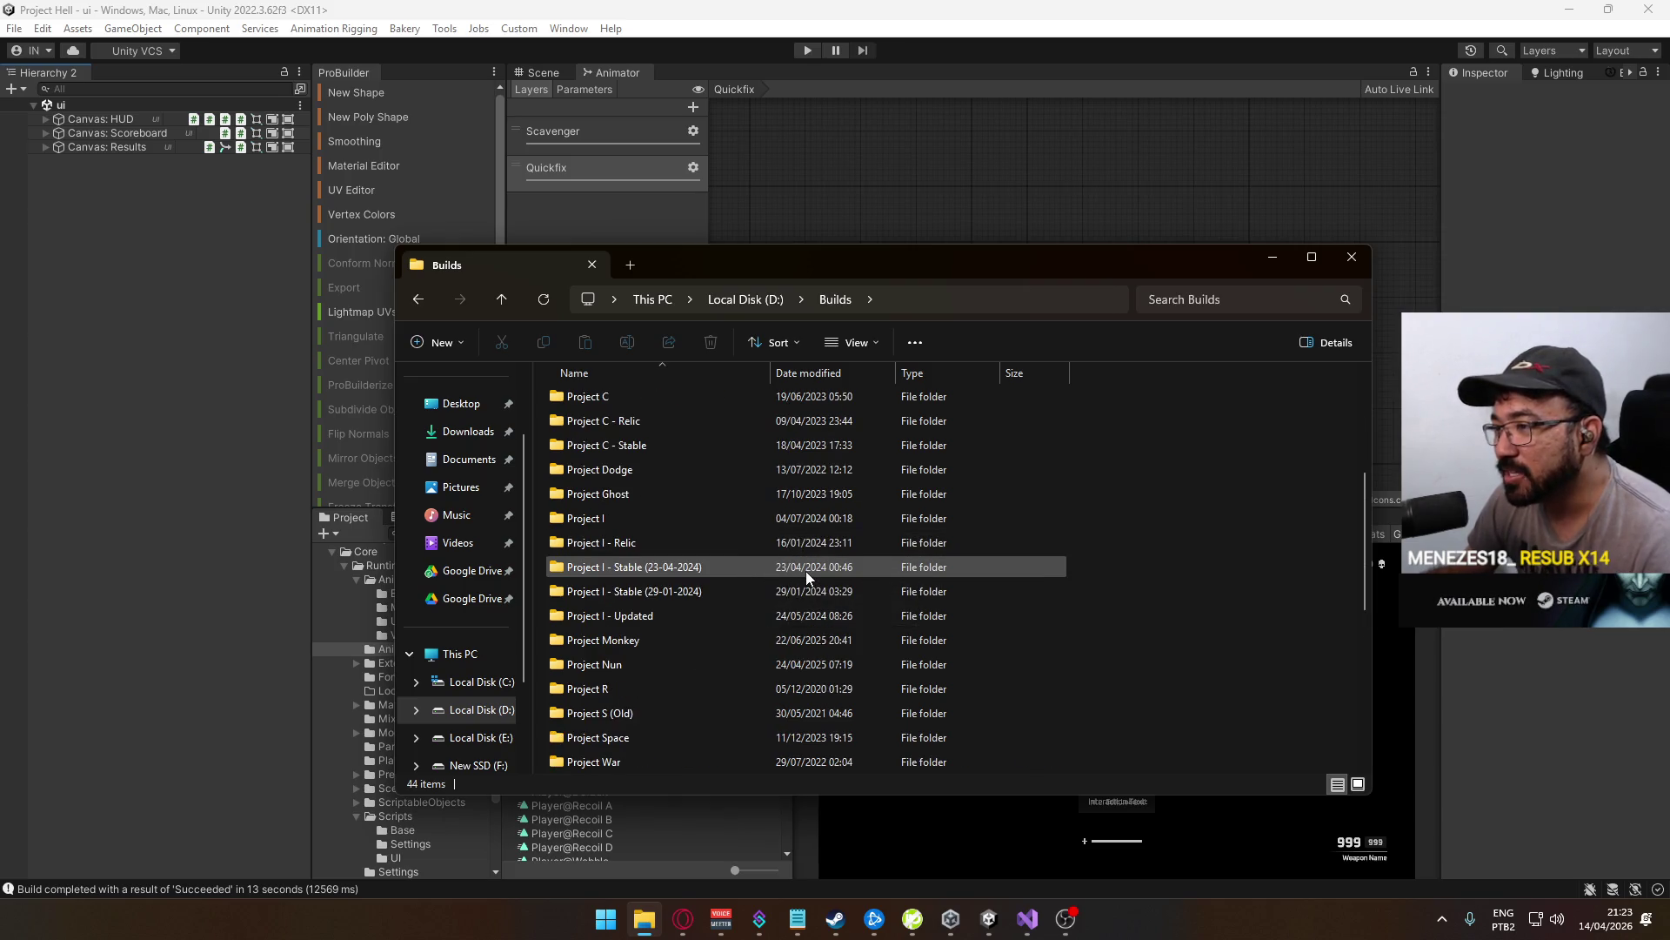
{"action": "scroll", "coordinate": [705, 574], "scroll_direction": "down", "scroll_amount": 3}
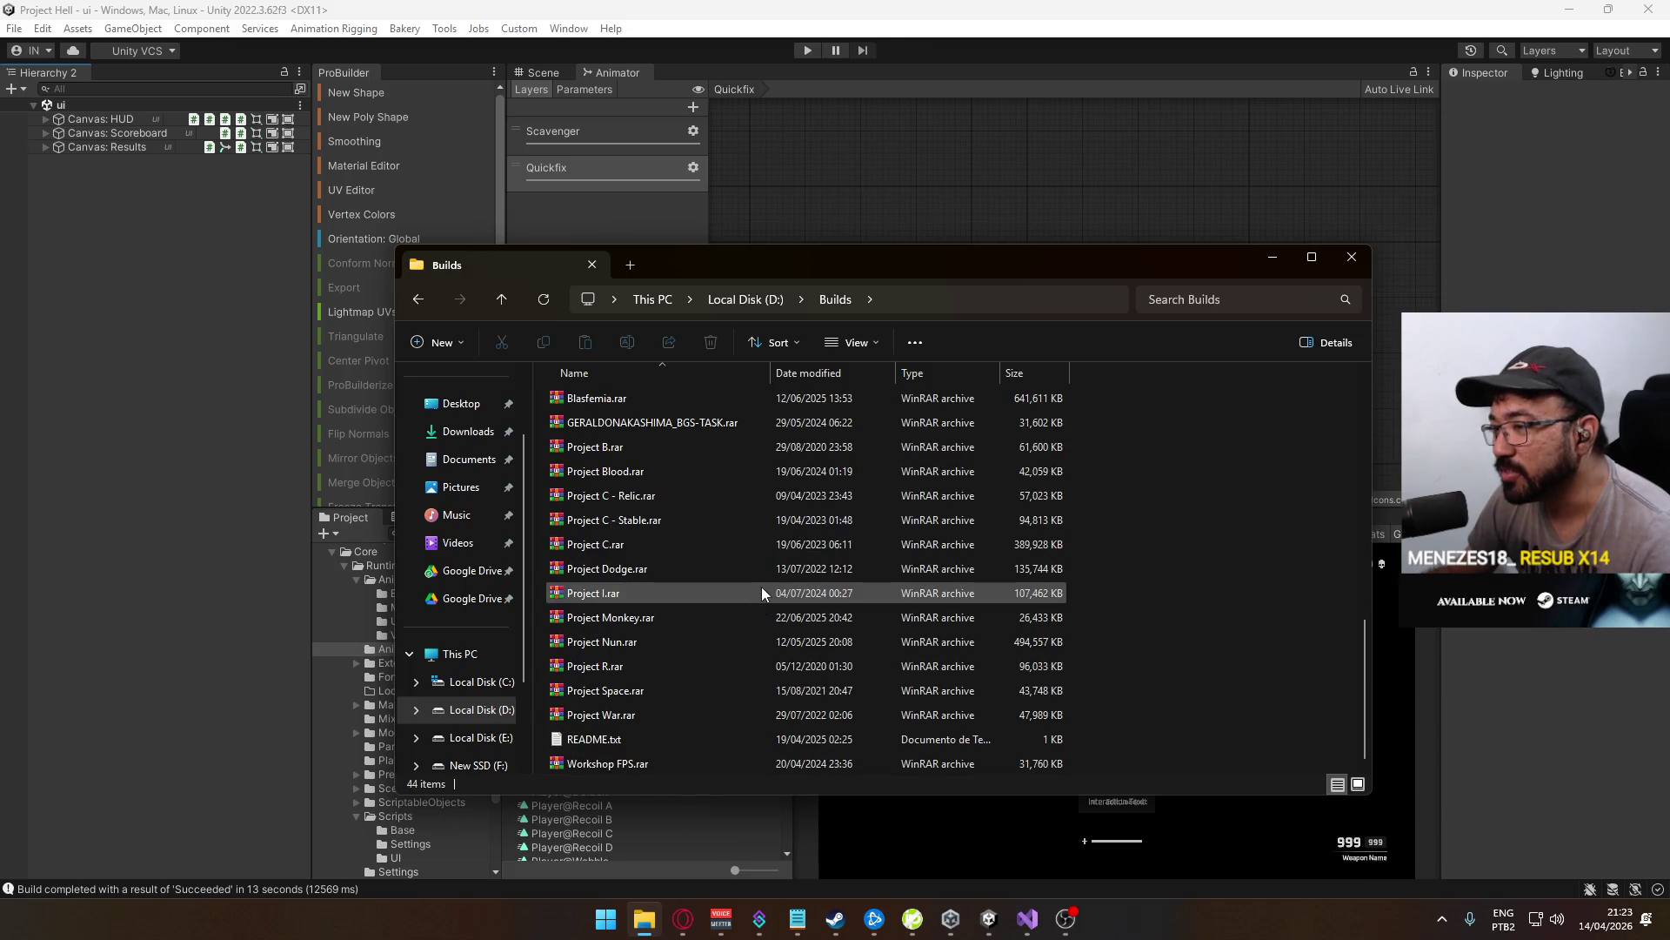
{"action": "scroll", "coordinate": [733, 588], "scroll_direction": "up", "scroll_amount": 7}
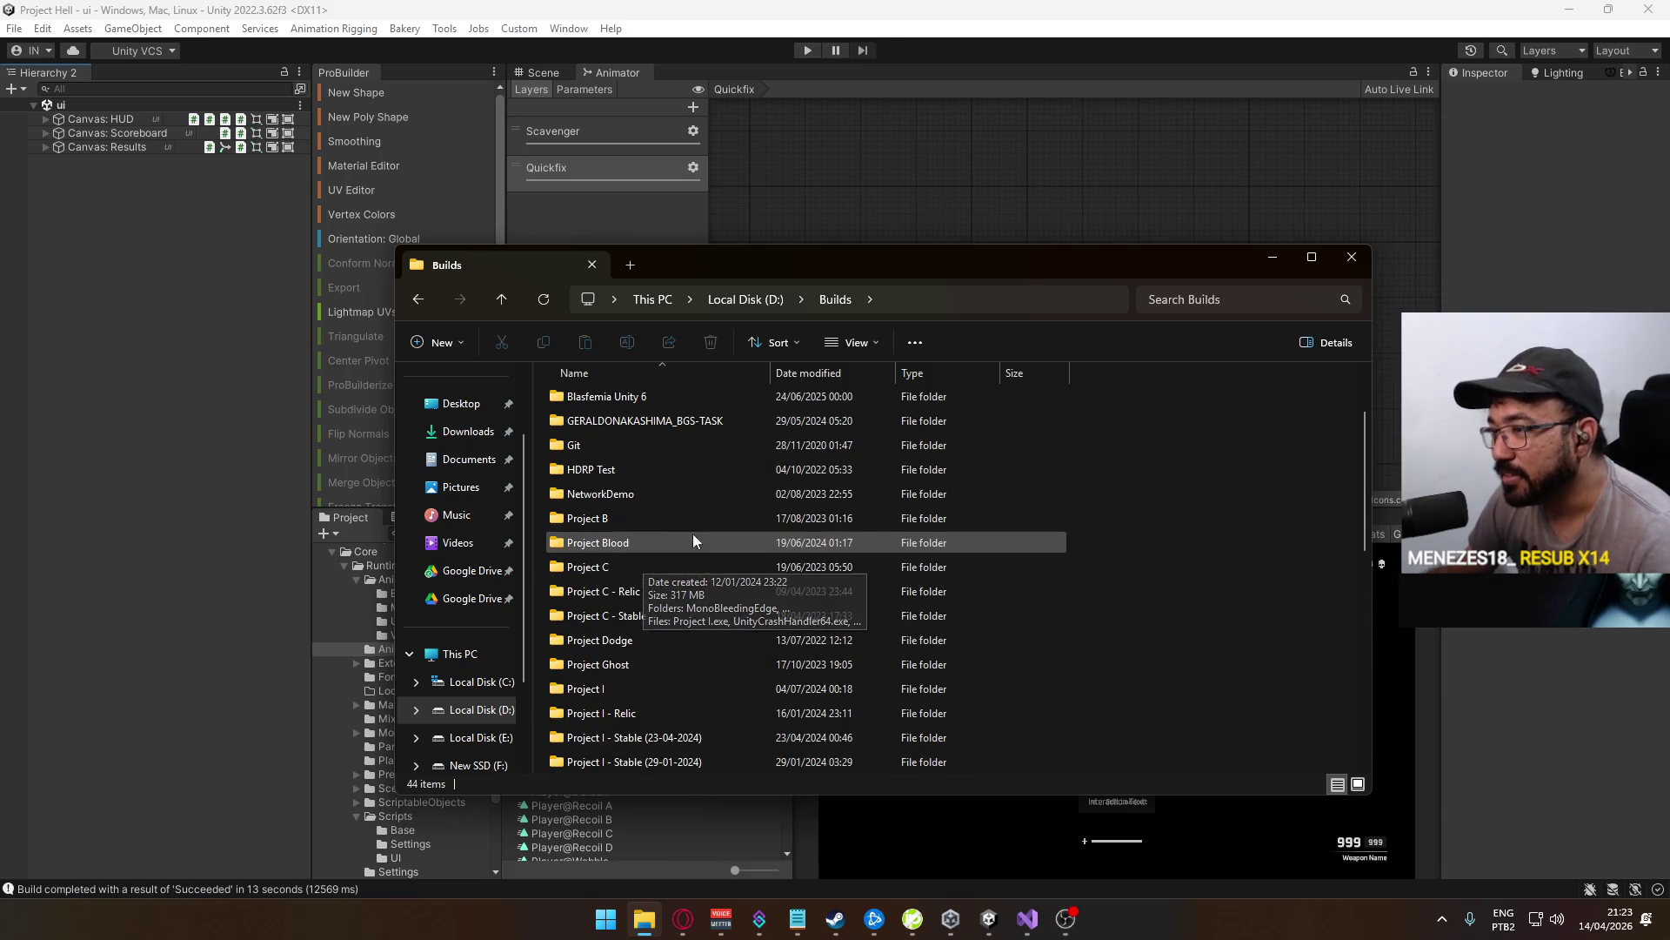
{"action": "scroll", "coordinate": [673, 535], "scroll_direction": "down", "scroll_amount": 4}
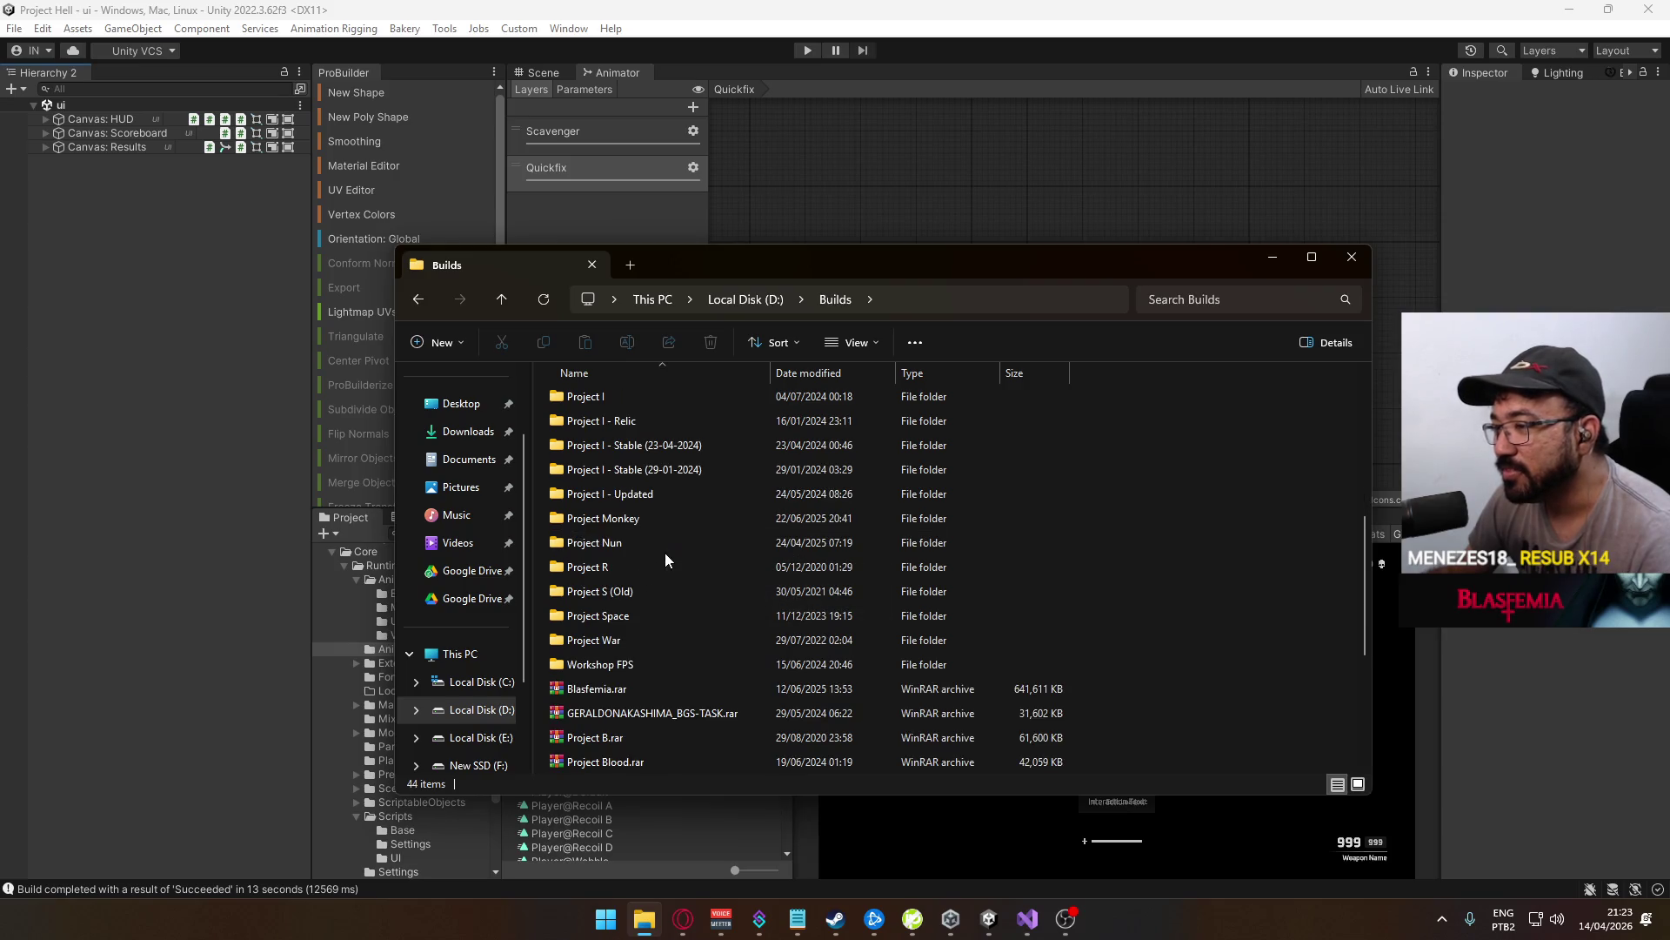
{"action": "left_click", "coordinate": [746, 299]}
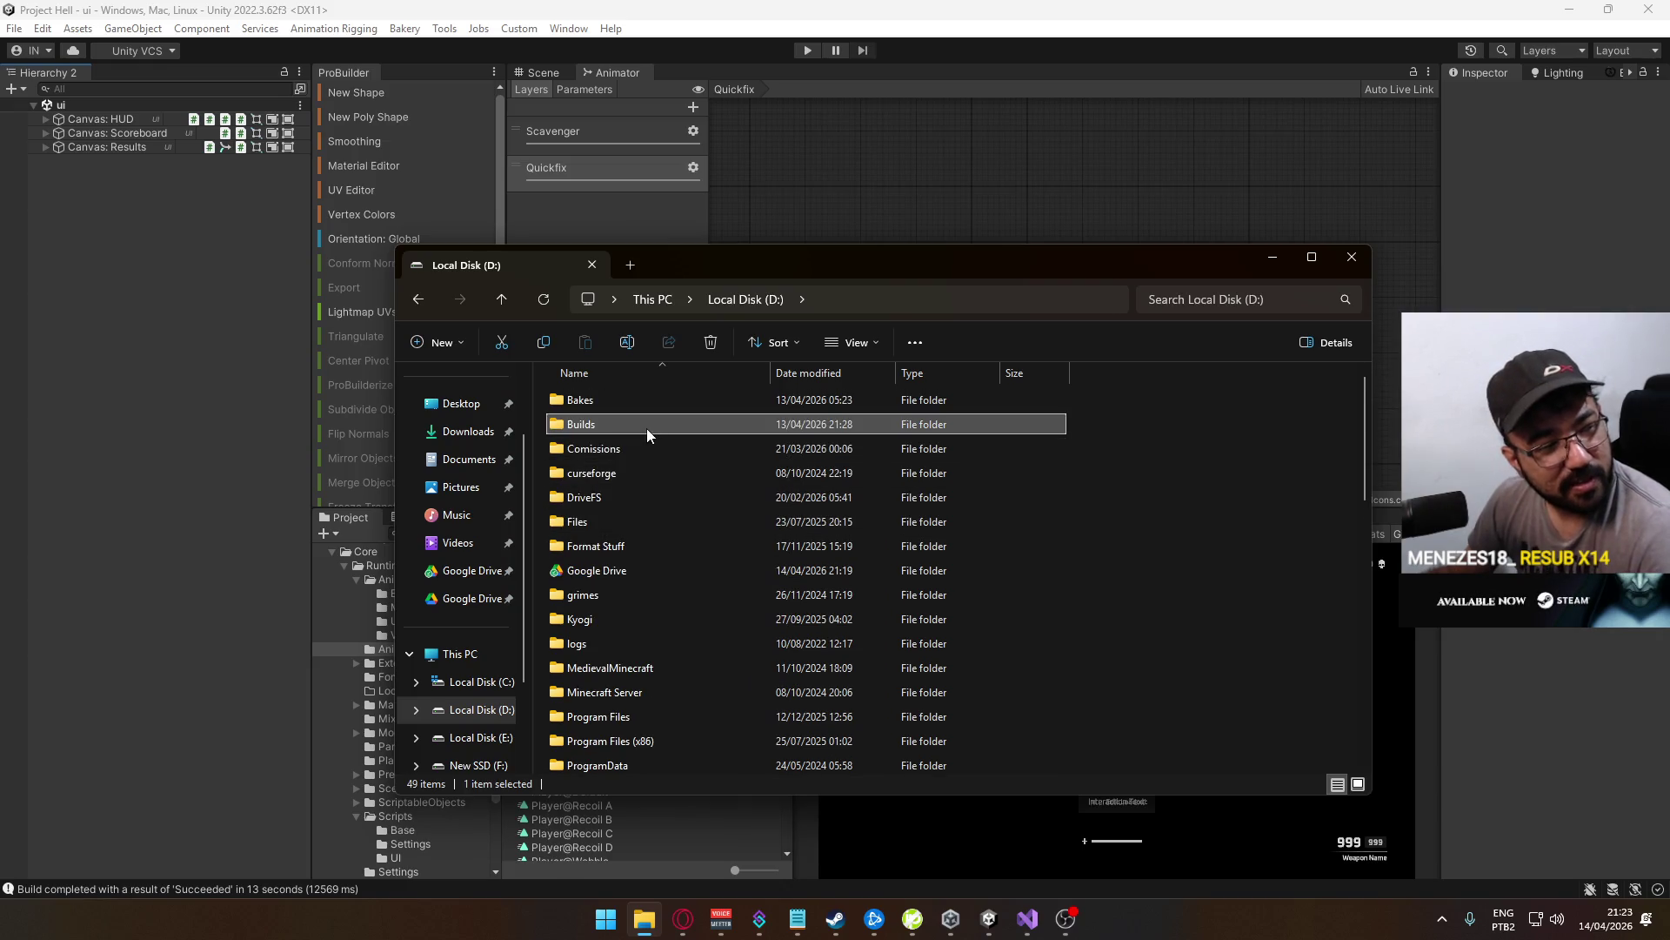
{"action": "mouse_move", "coordinate": [647, 430]}
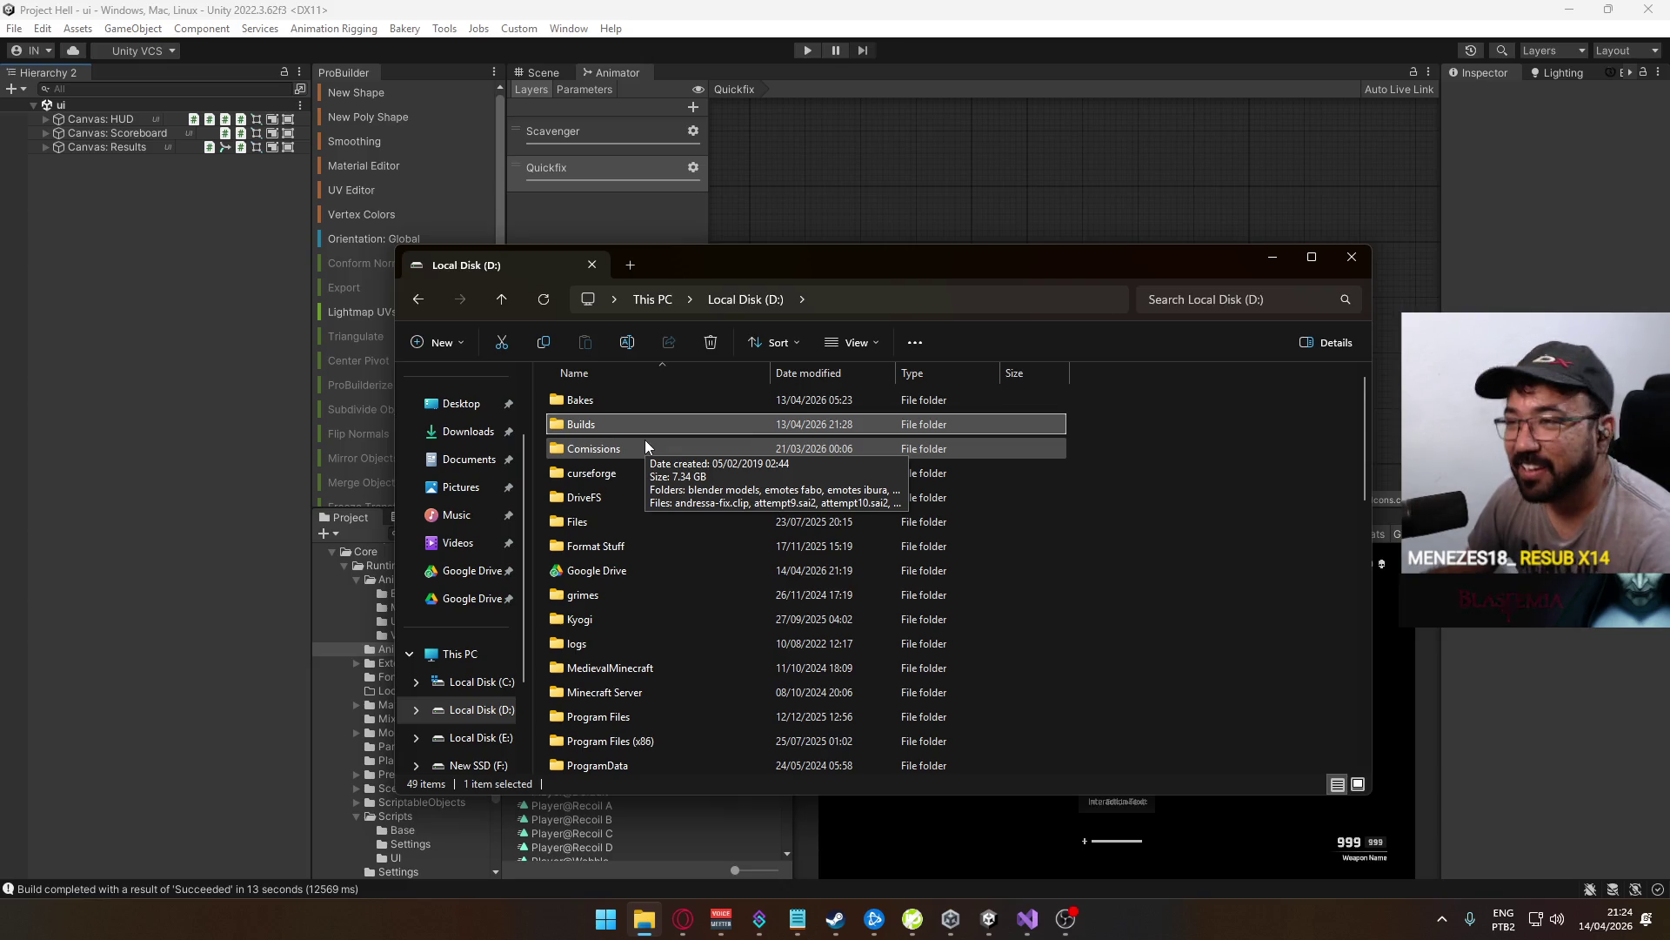
{"action": "double_click", "coordinate": [650, 420]}
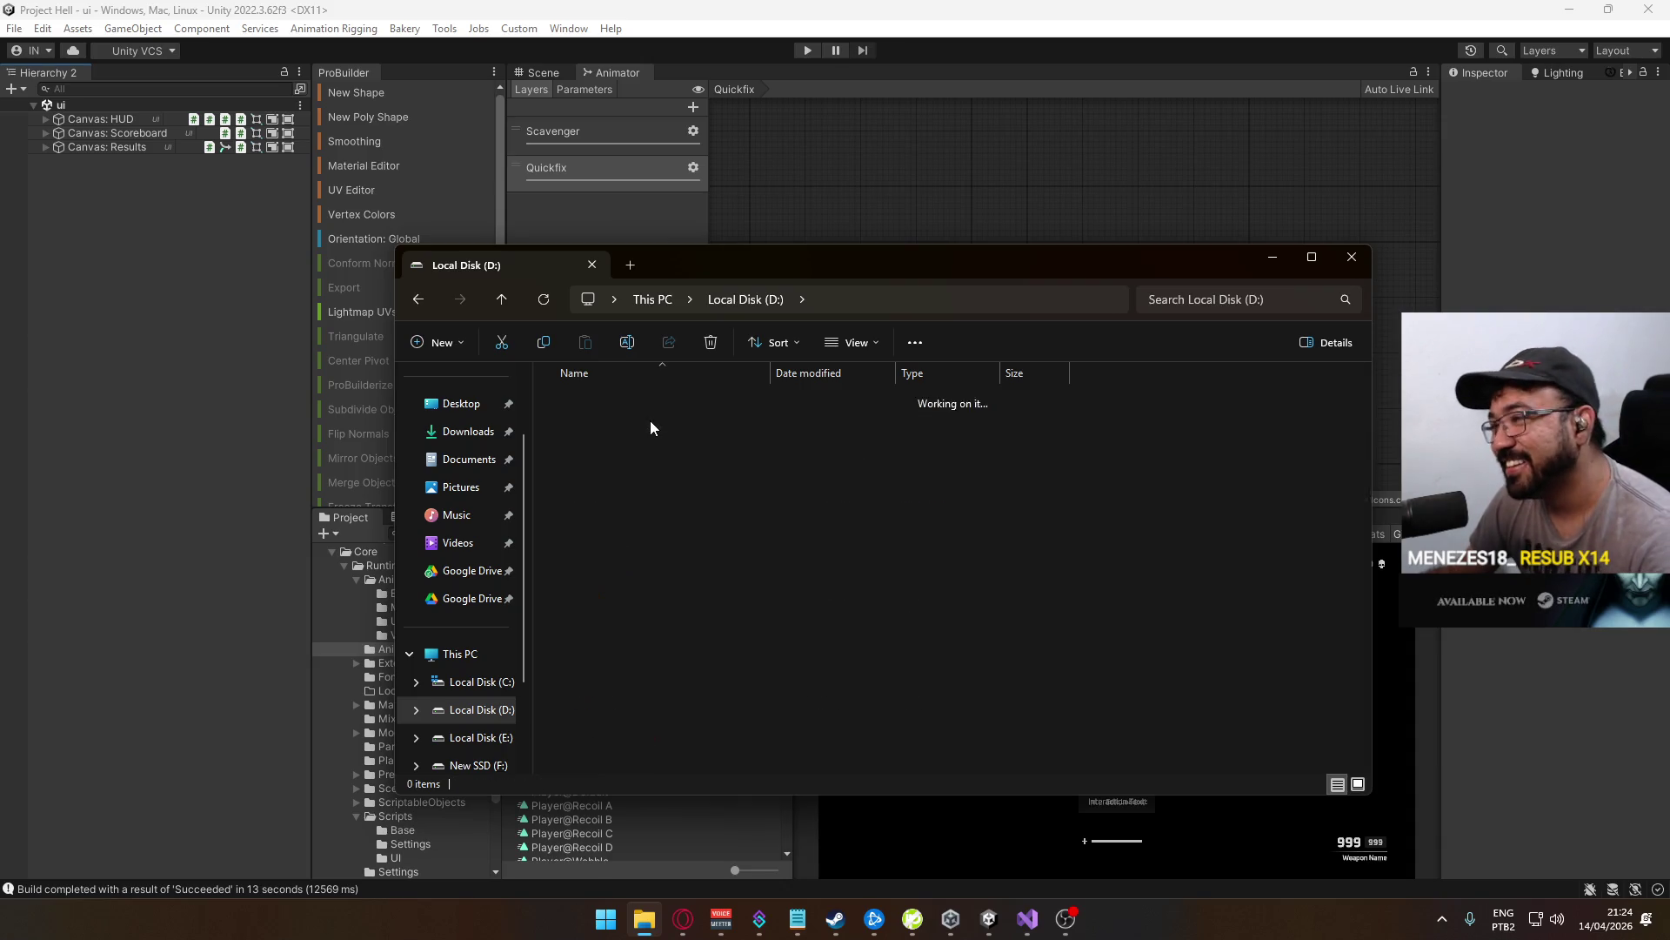
{"action": "scroll", "coordinate": [717, 633], "scroll_direction": "down", "scroll_amount": 5}
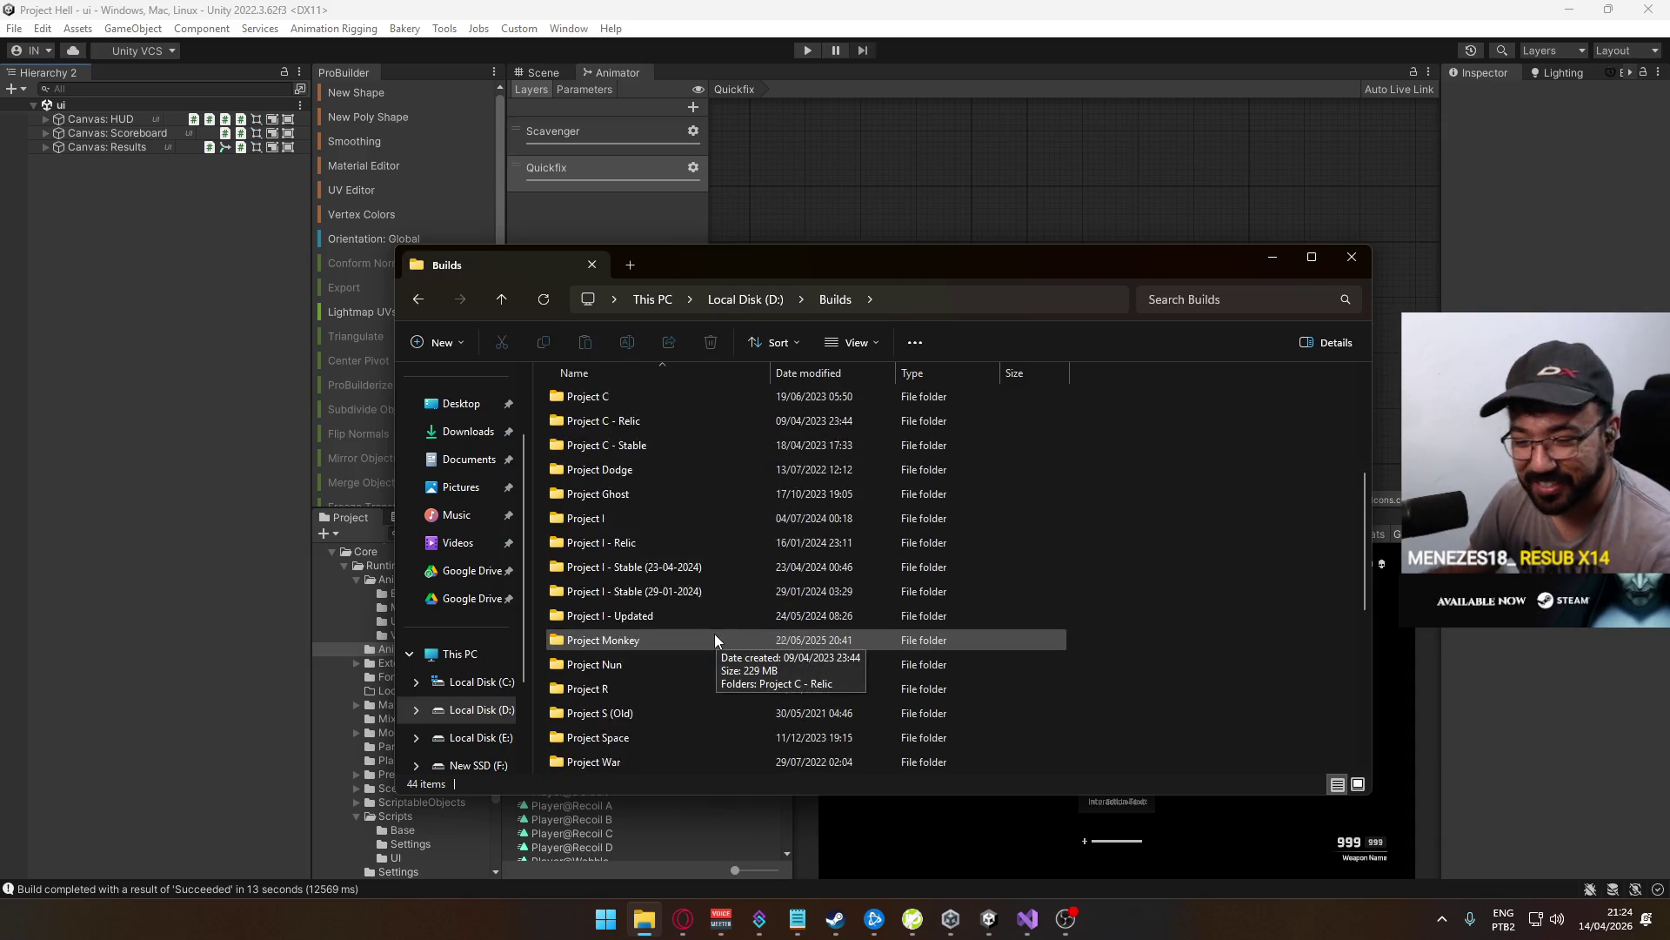
{"action": "scroll", "coordinate": [713, 632], "scroll_direction": "down", "scroll_amount": 6}
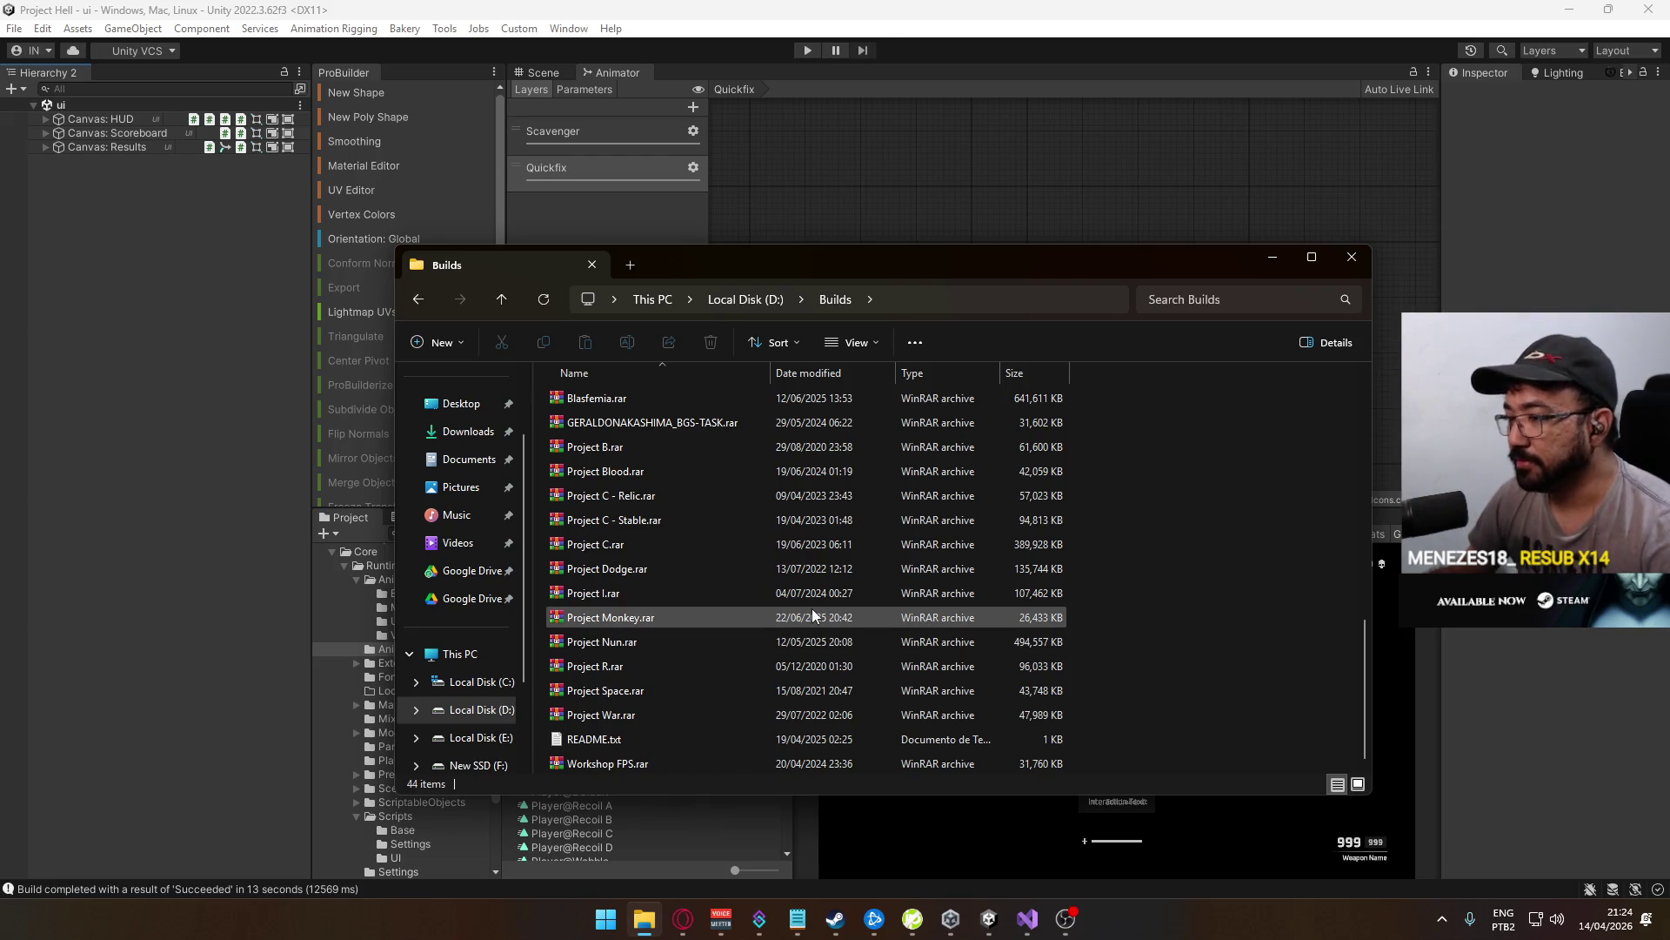
{"action": "scroll", "coordinate": [812, 608], "scroll_direction": "up", "scroll_amount": 5}
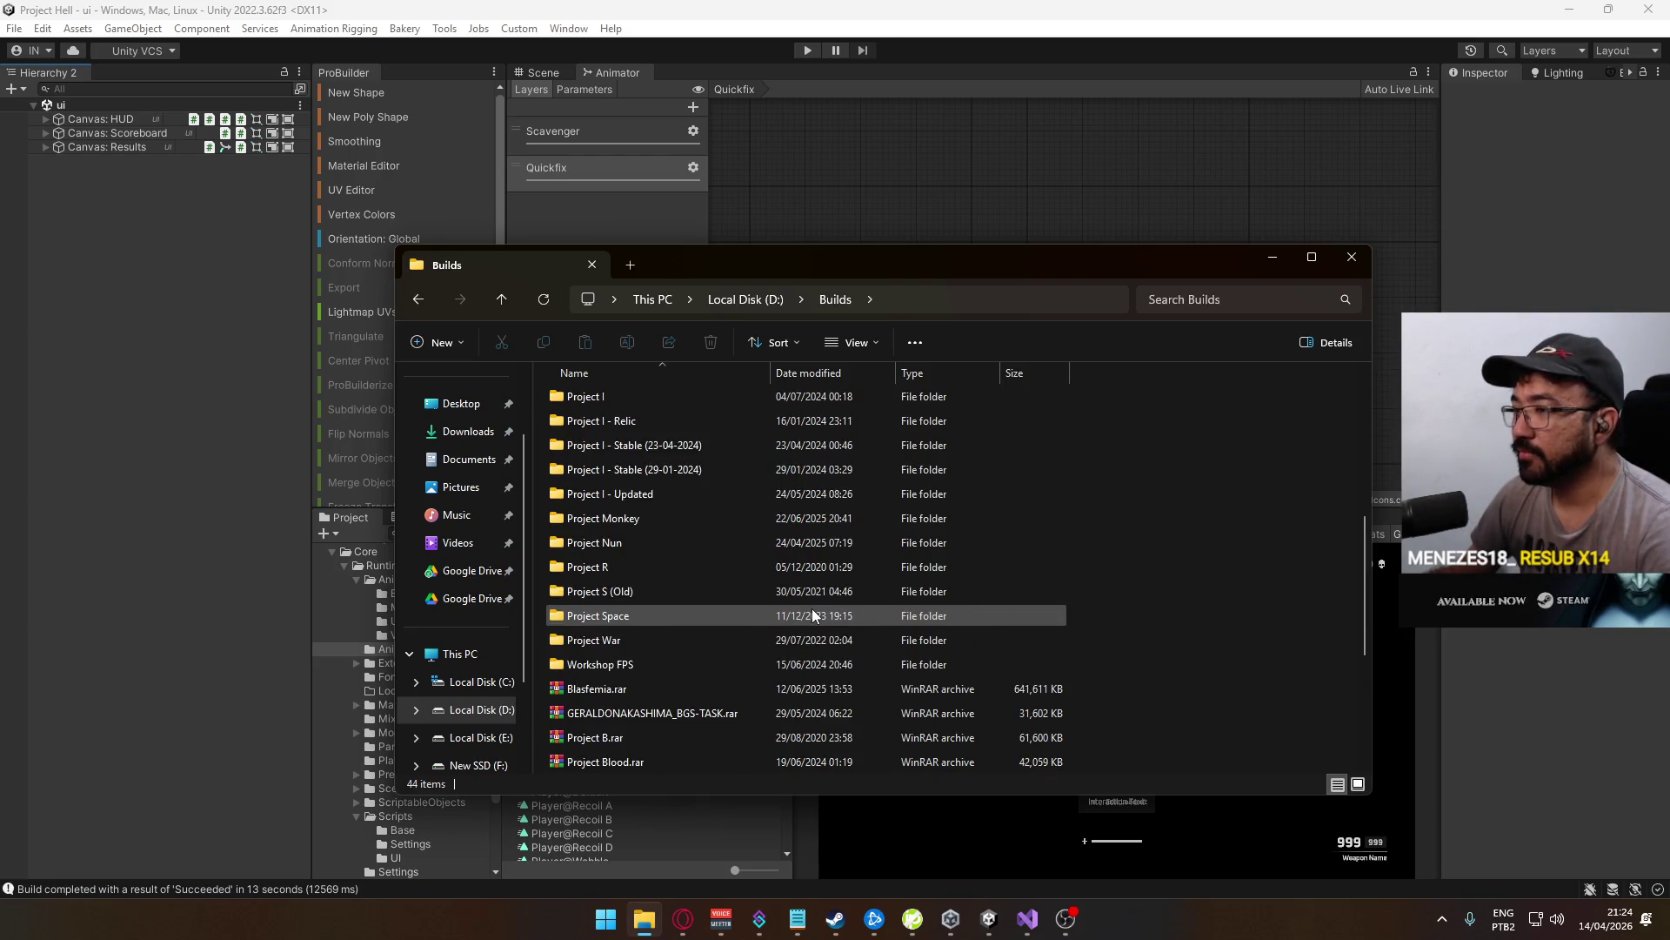
{"action": "left_click", "coordinate": [476, 709]}
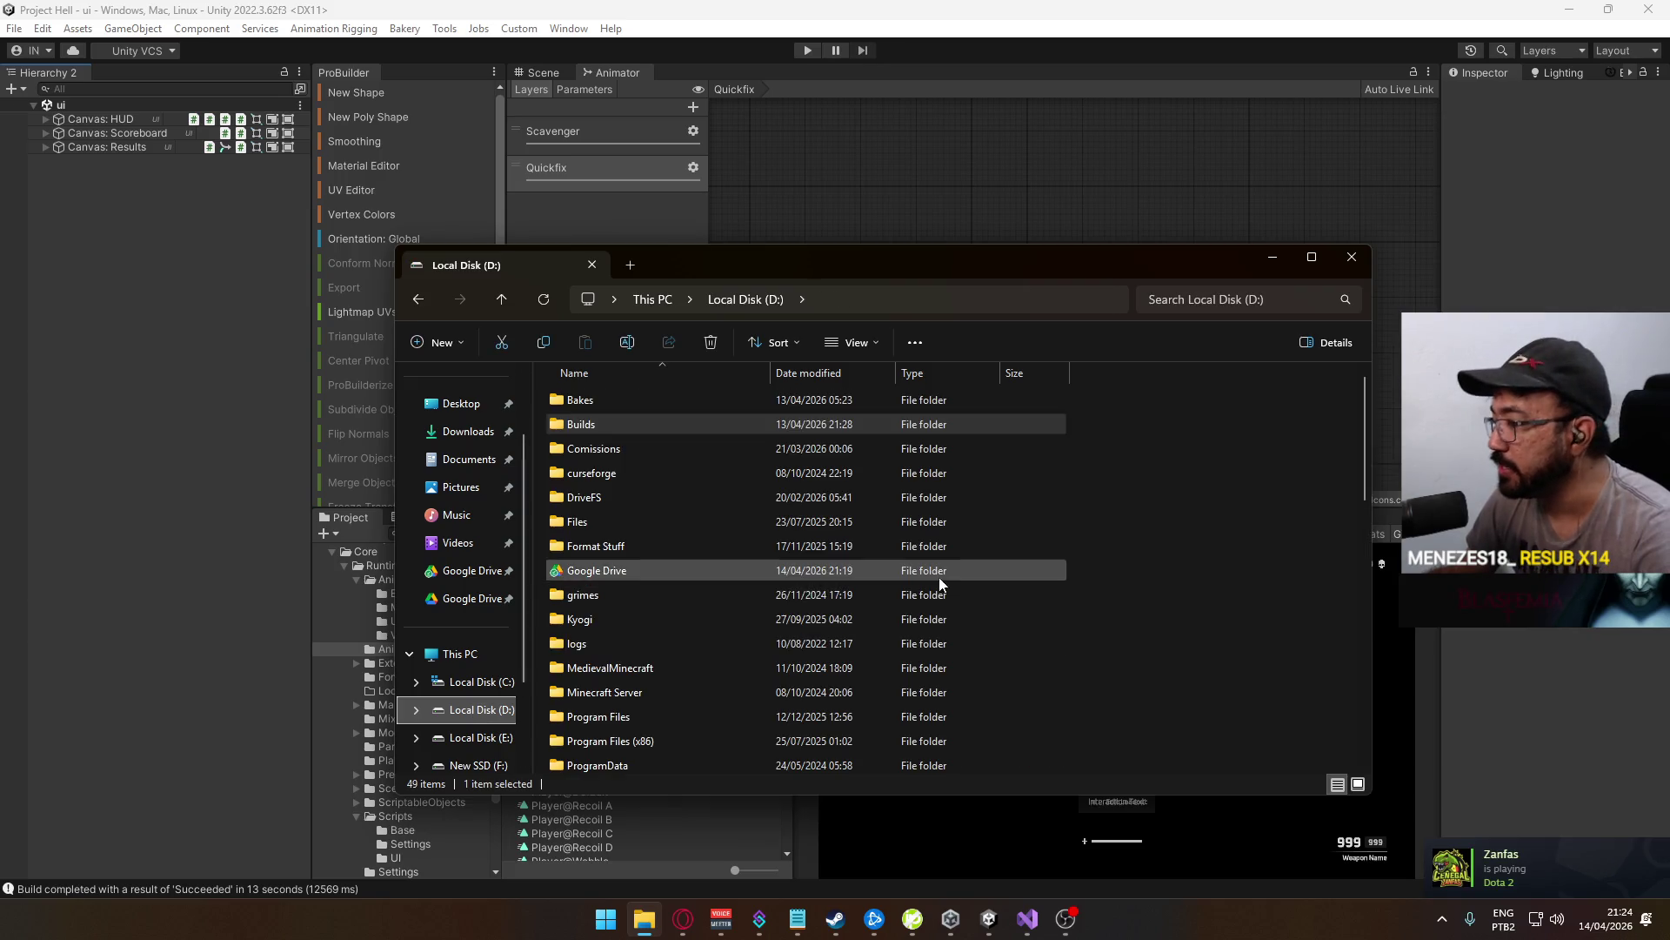
{"action": "double_click", "coordinate": [680, 420]}
{"action": "scroll", "coordinate": [756, 566], "scroll_direction": "down", "scroll_amount": 3}
{"action": "scroll", "coordinate": [755, 565], "scroll_direction": "down", "scroll_amount": 5}
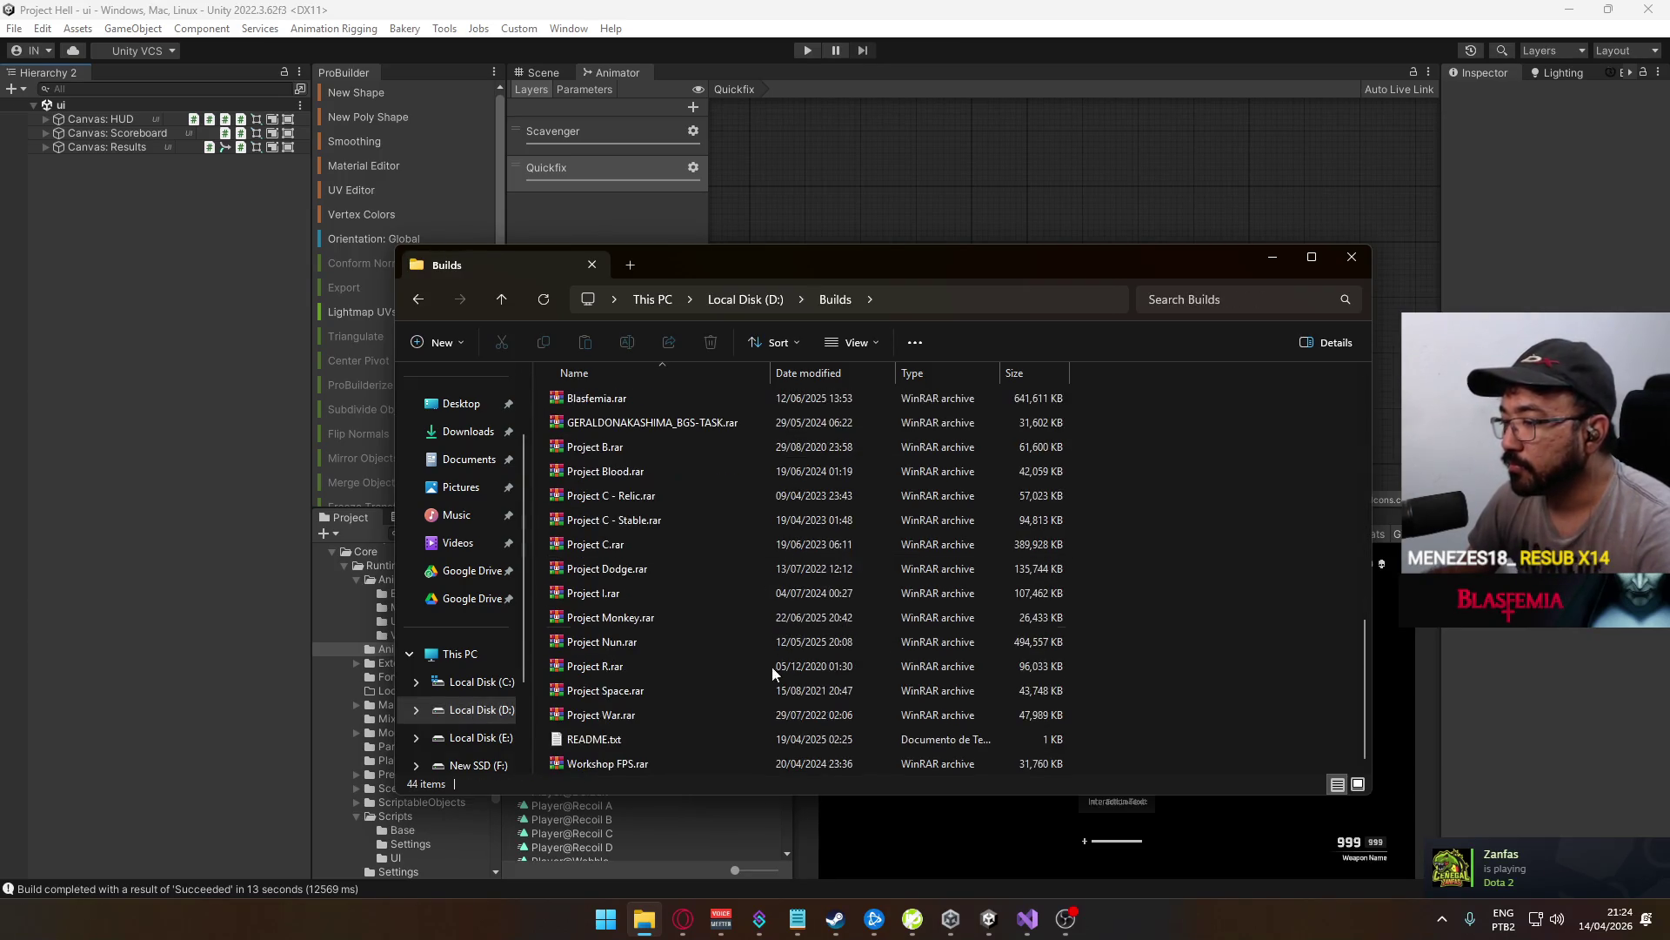
Step: Launch Project Hell.exe from F:\Builds\Project Hell
{"action": "left_click", "coordinate": [482, 737]}
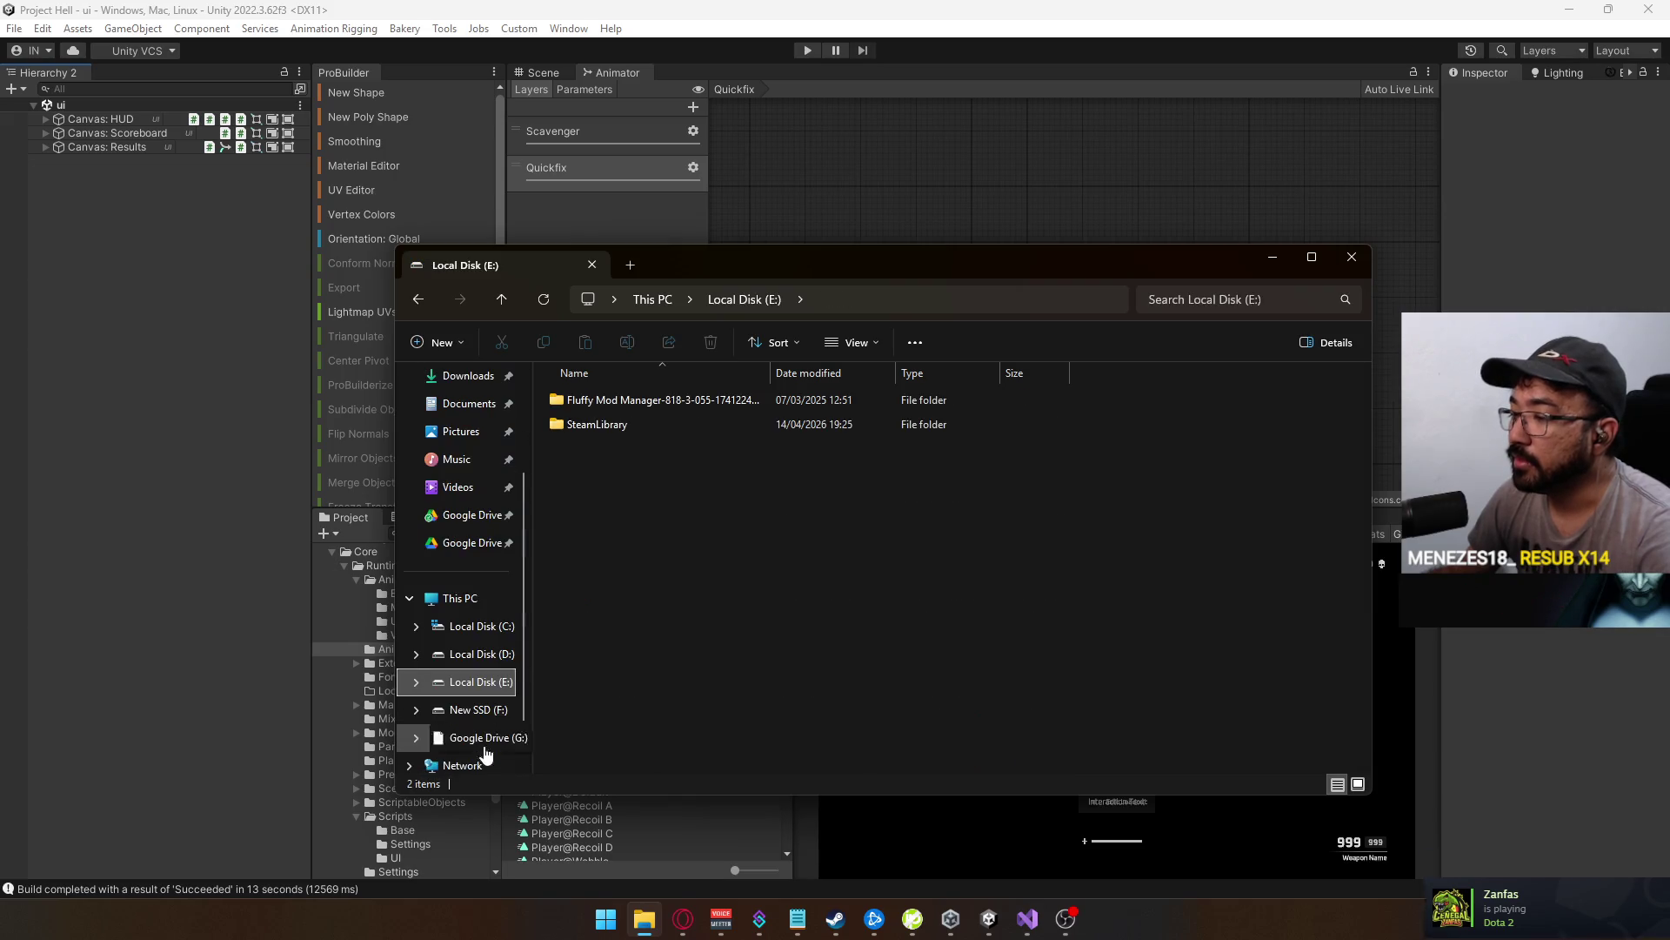
{"action": "left_click", "coordinate": [476, 709]}
{"action": "double_click", "coordinate": [691, 408]}
{"action": "double_click", "coordinate": [678, 421]}
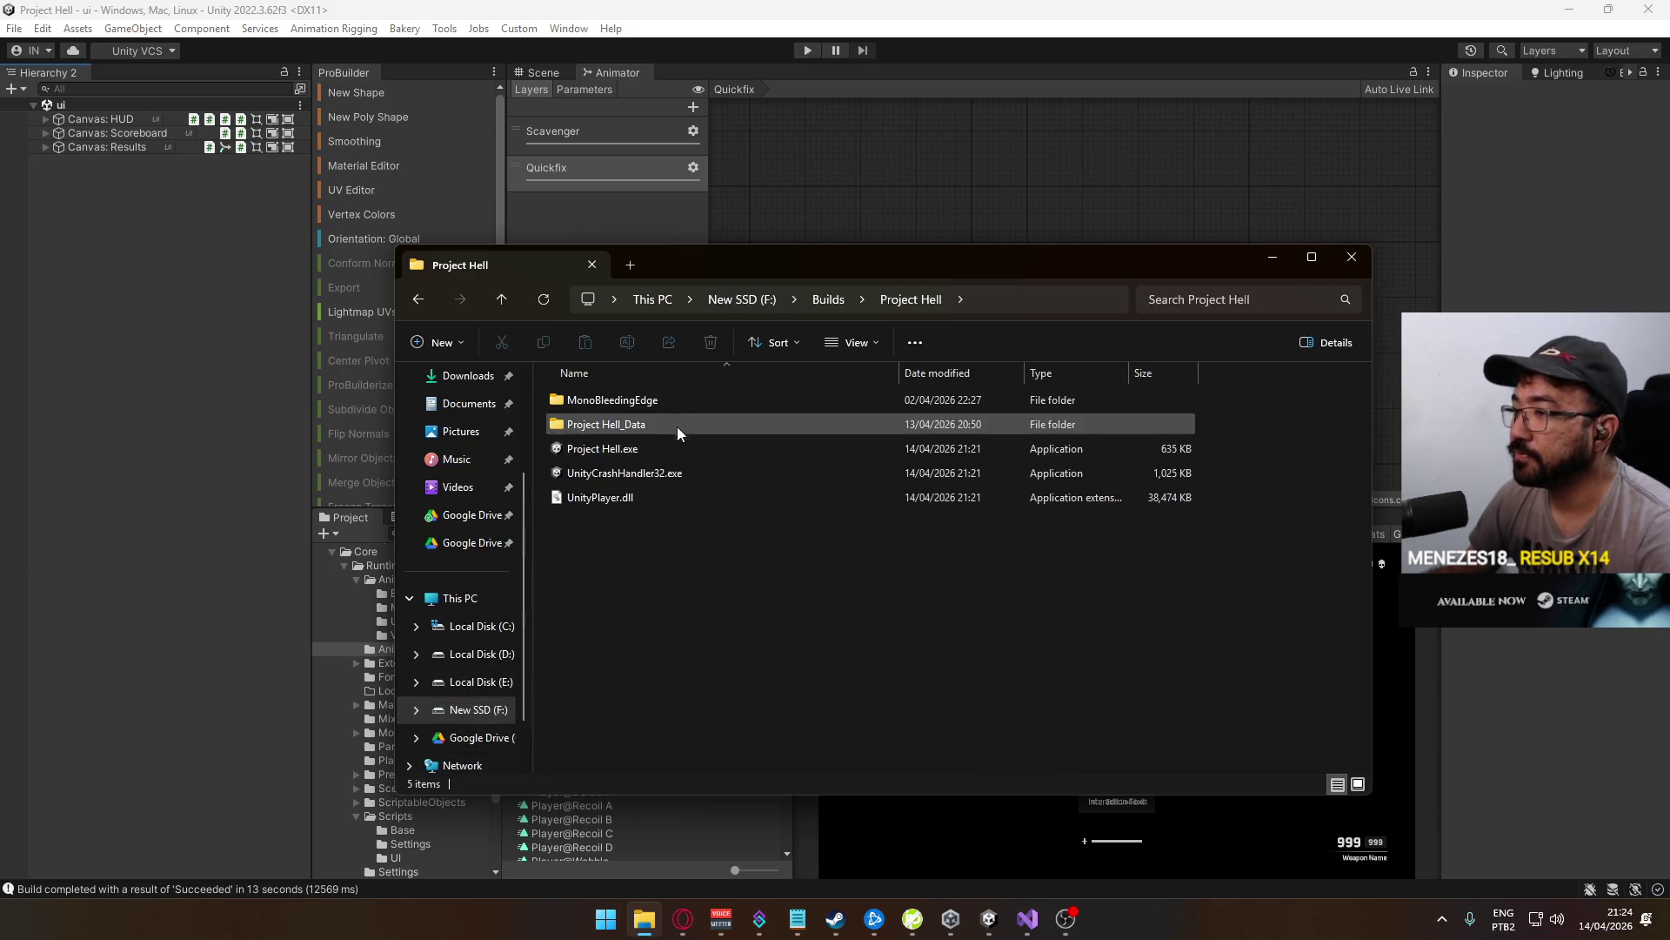
{"action": "double_click", "coordinate": [667, 448]}
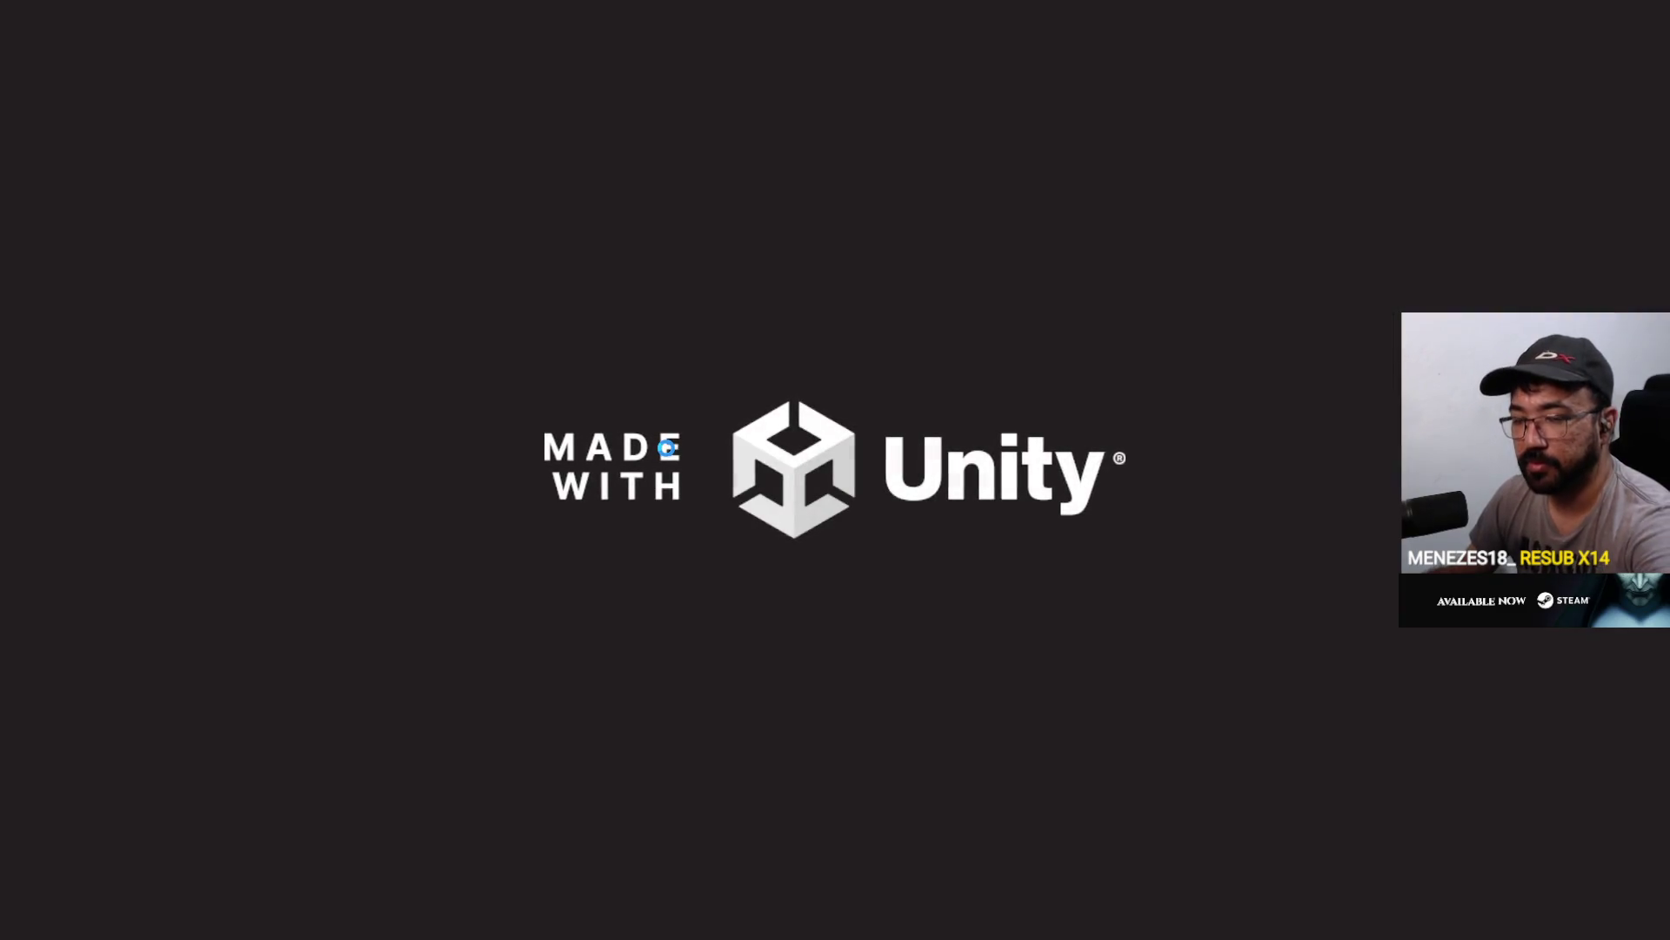
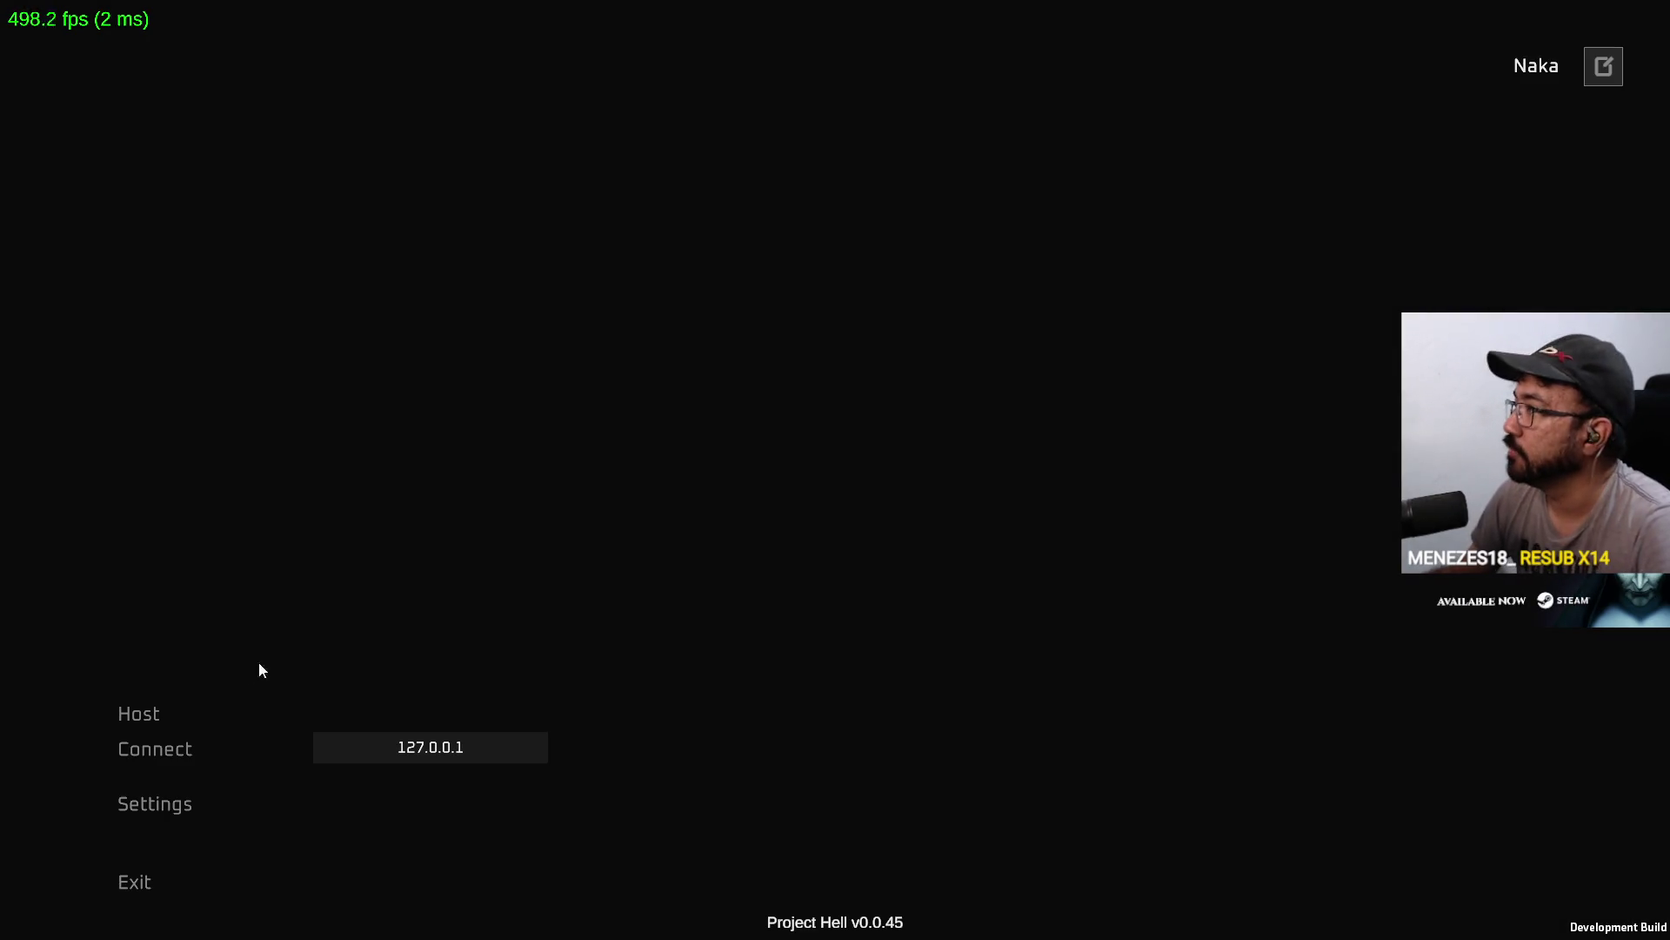
Step: Host a new match and equip the AKM as primary and the EAGLE as sidearm
{"action": "left_click", "coordinate": [160, 729]}
{"action": "left_click", "coordinate": [518, 896]}
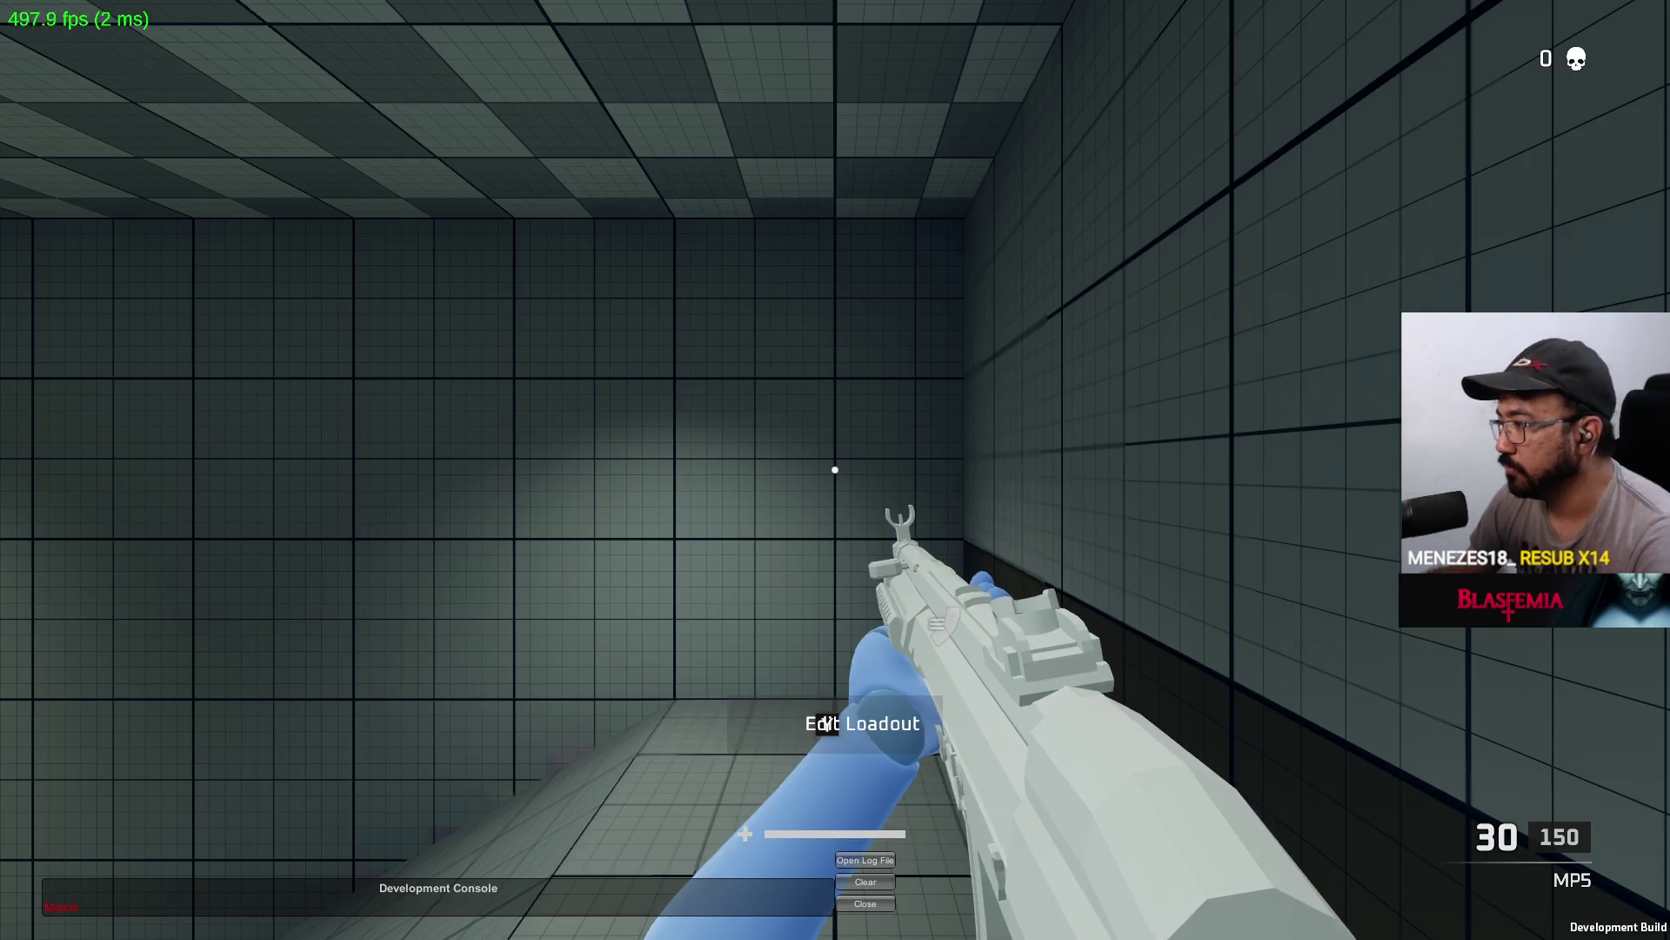
{"action": "key", "text": "b"}
{"action": "left_click", "coordinate": [628, 746]}
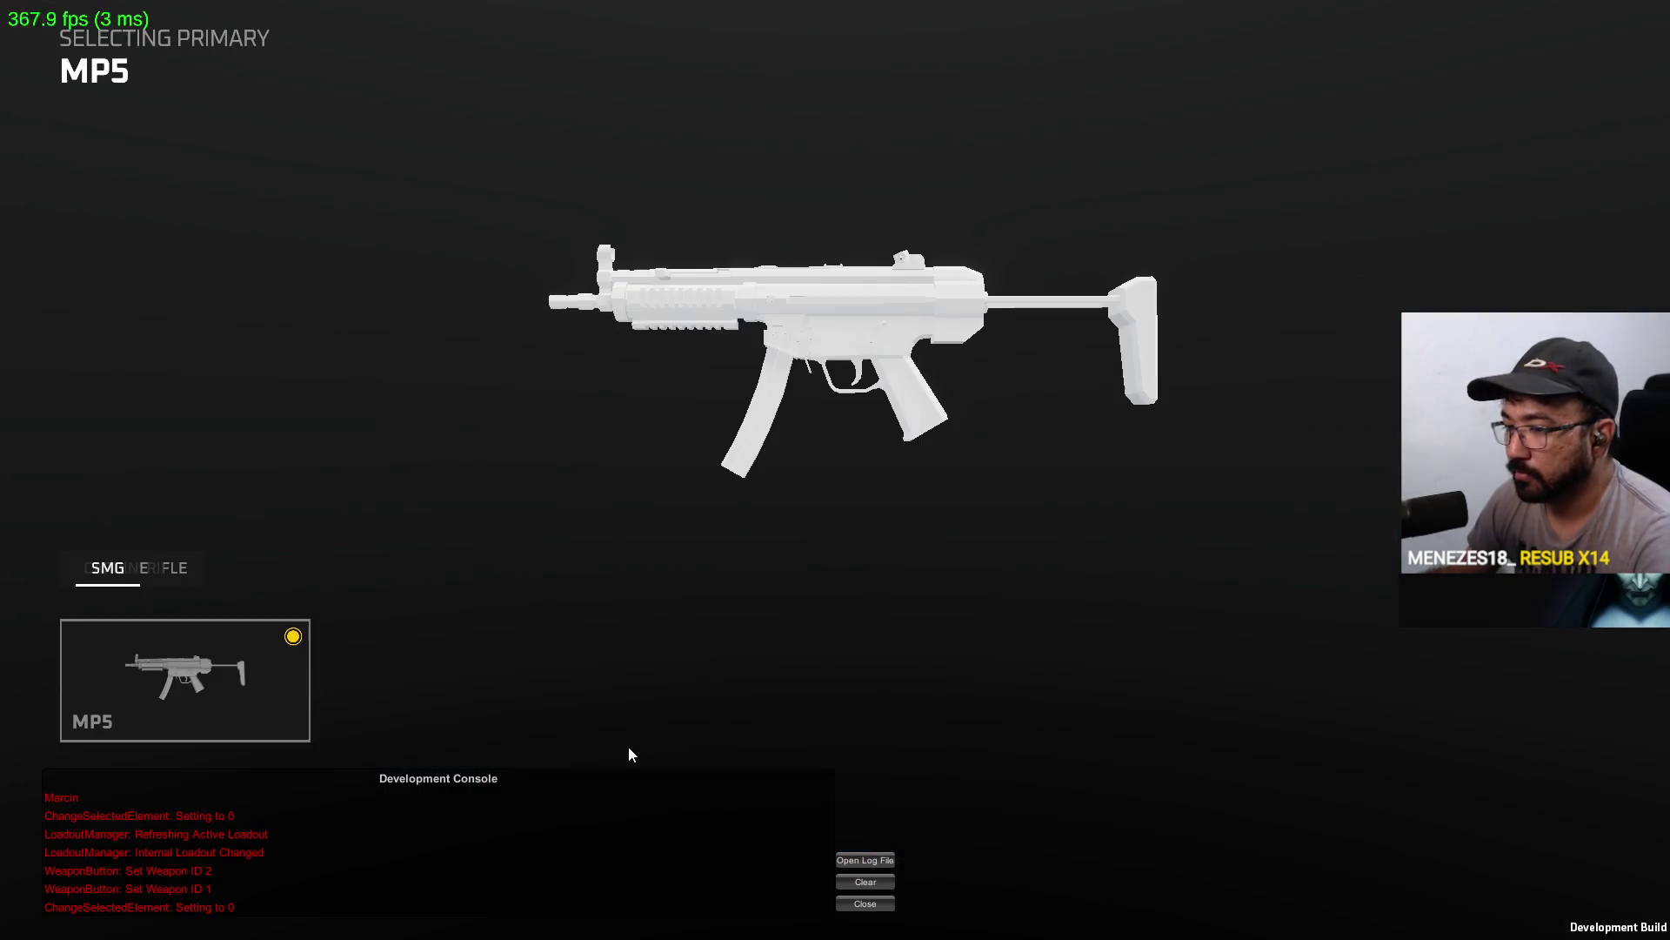
{"action": "left_click", "coordinate": [198, 580]}
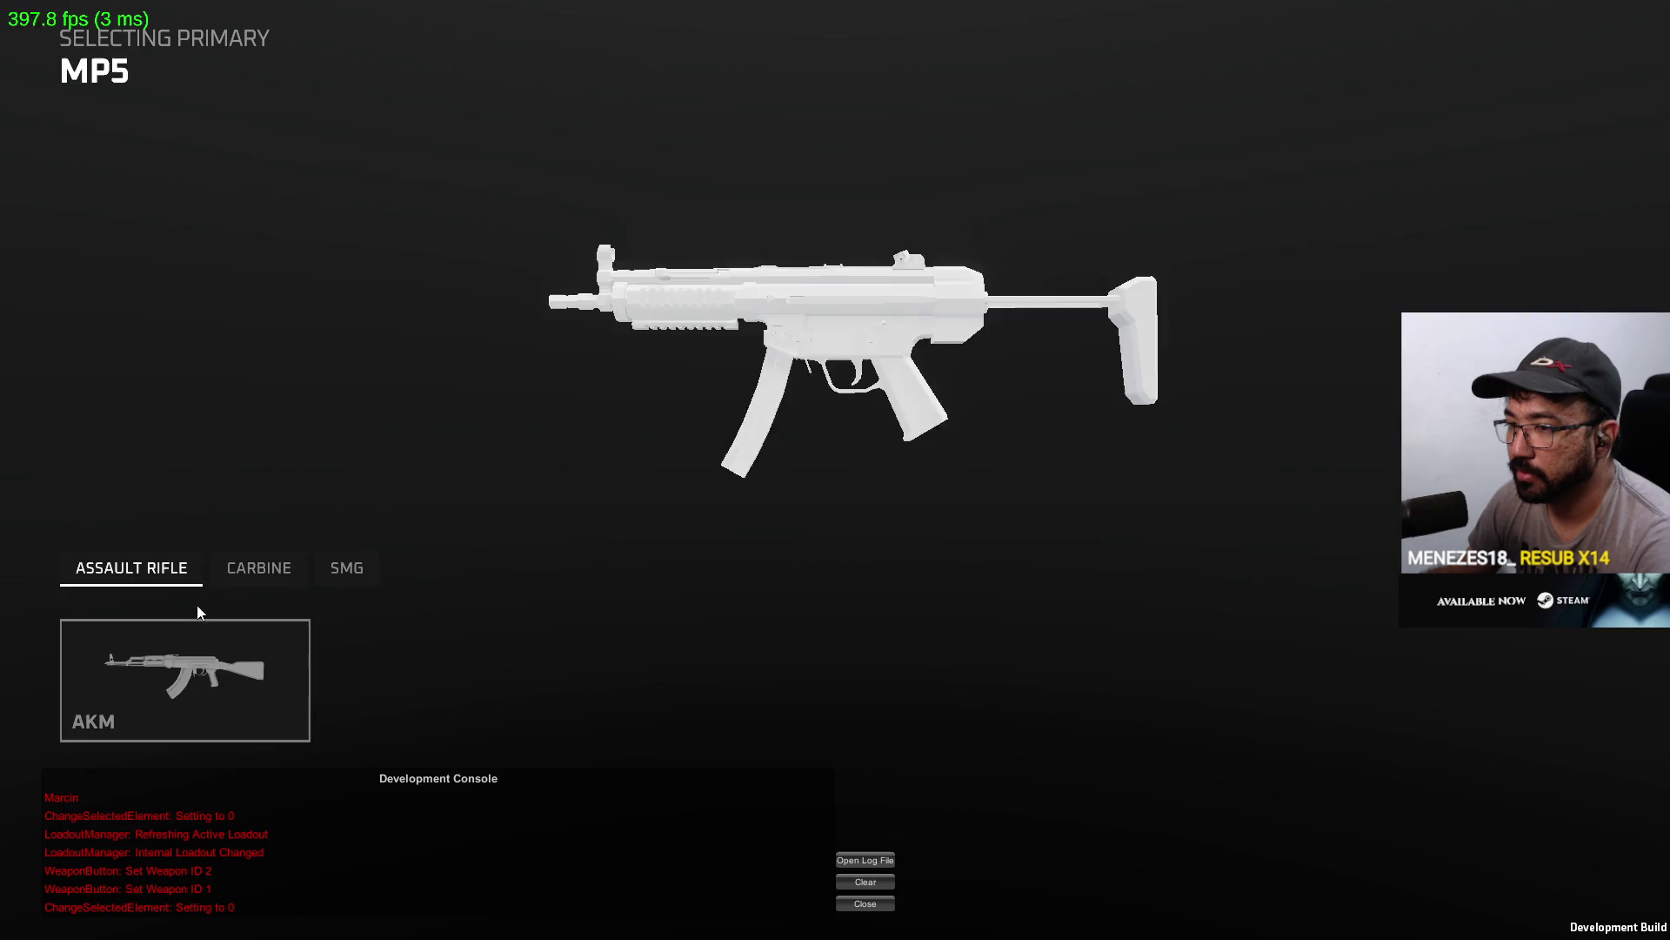
{"action": "left_click", "coordinate": [200, 635]}
{"action": "key", "text": "b"}
{"action": "left_click", "coordinate": [818, 805]}
{"action": "left_click", "coordinate": [466, 635]}
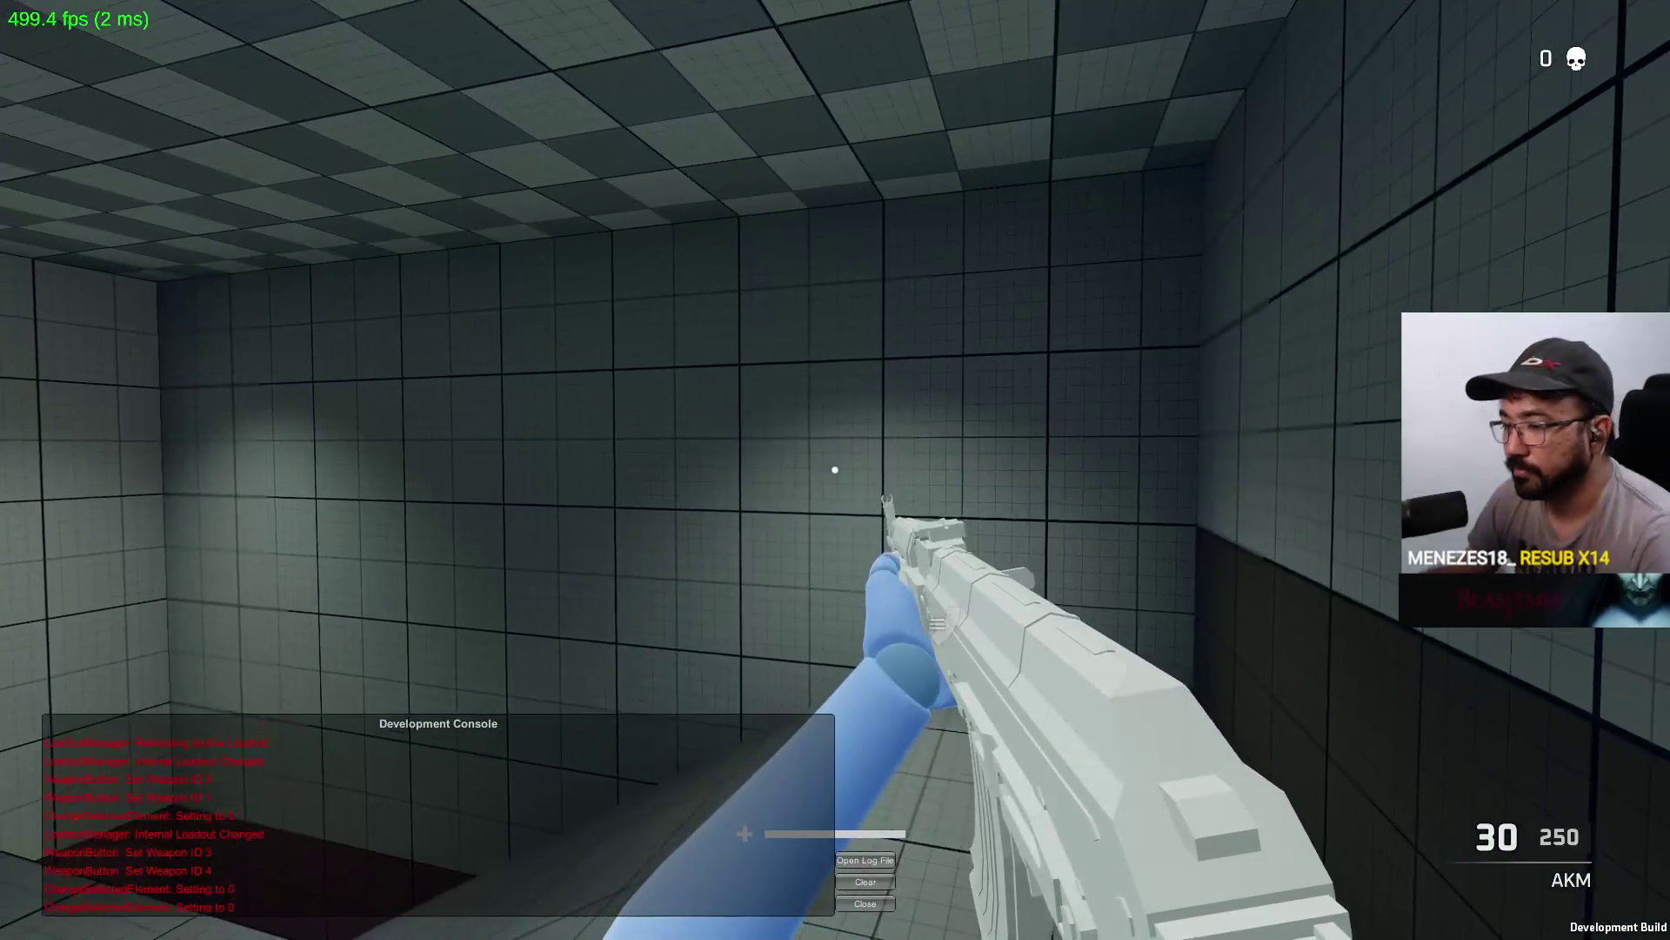
Step: Glance at the YouTube video in the browser, then clear the game's development console log
{"action": "key", "text": "super"}
{"action": "left_click", "coordinate": [664, 918]}
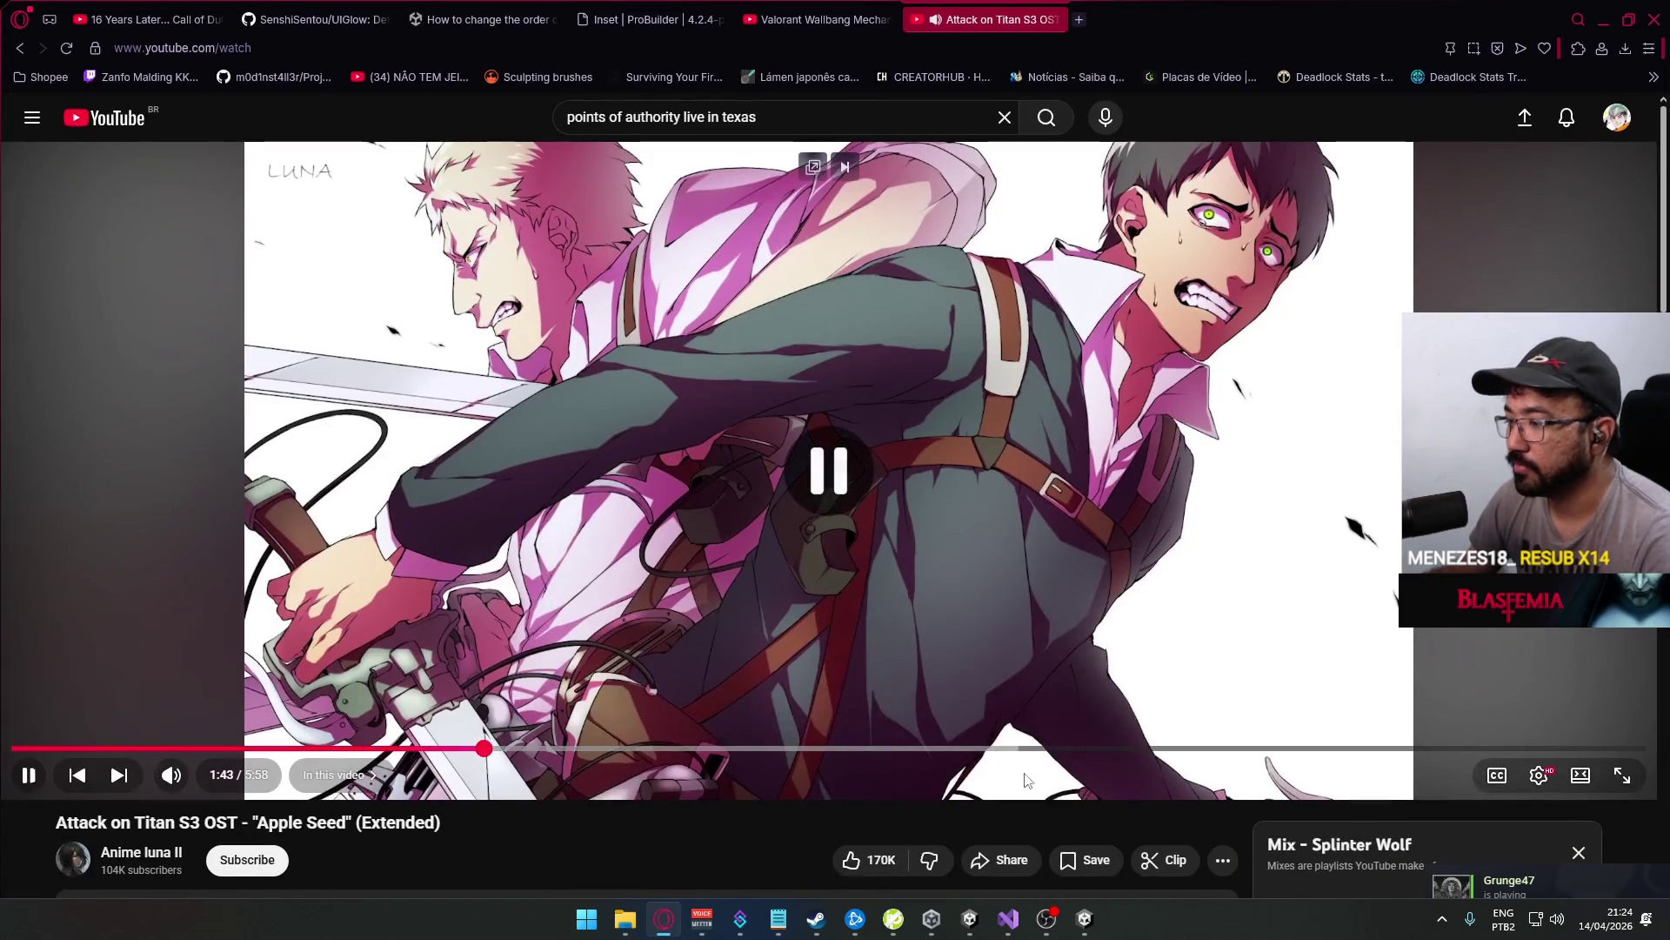
{"action": "left_click", "coordinate": [970, 918]}
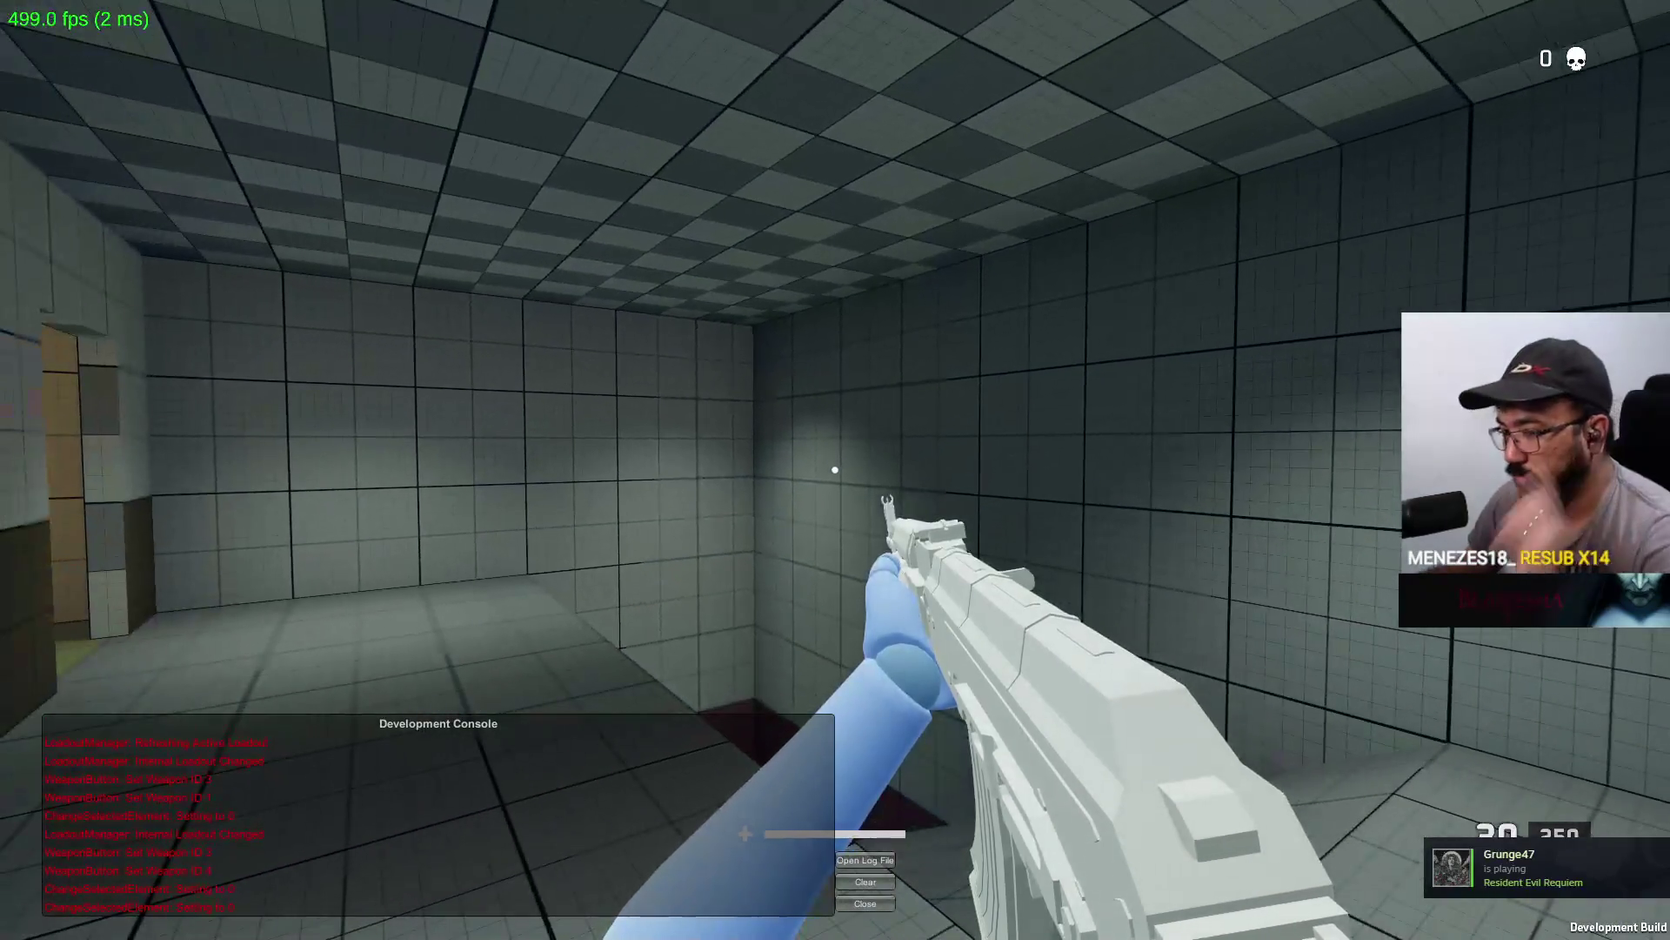
{"action": "key", "text": "super"}
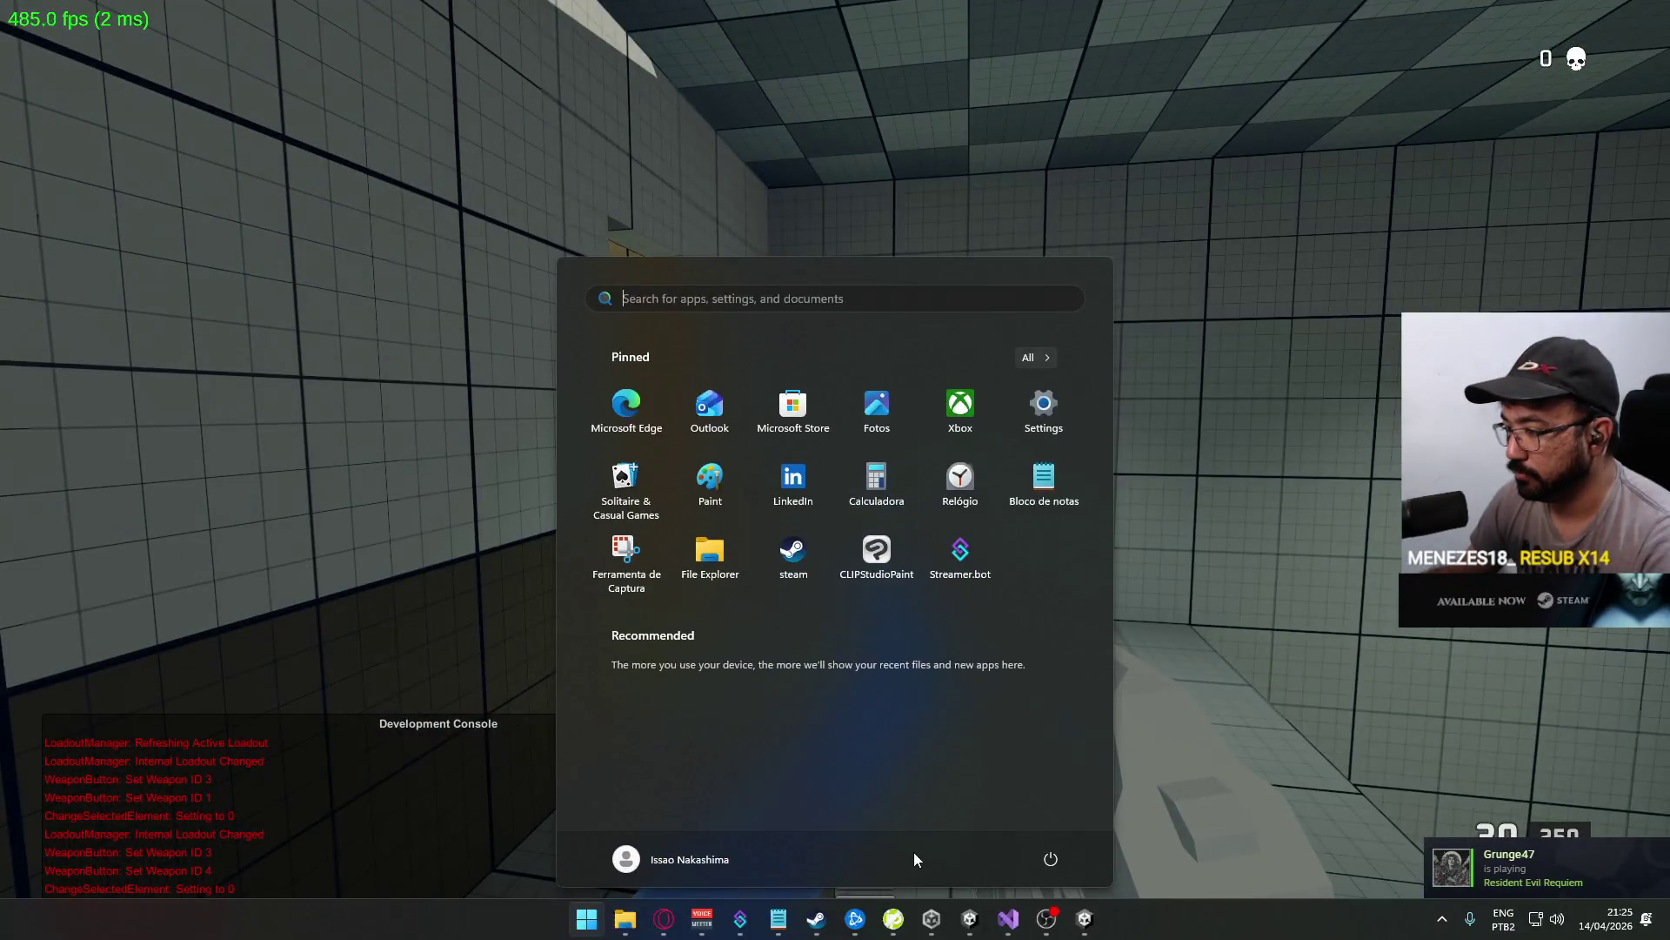
{"action": "key", "text": "super"}
{"action": "key", "text": "Escape"}
{"action": "left_click", "coordinate": [872, 882]}
{"action": "key", "text": "Escape"}
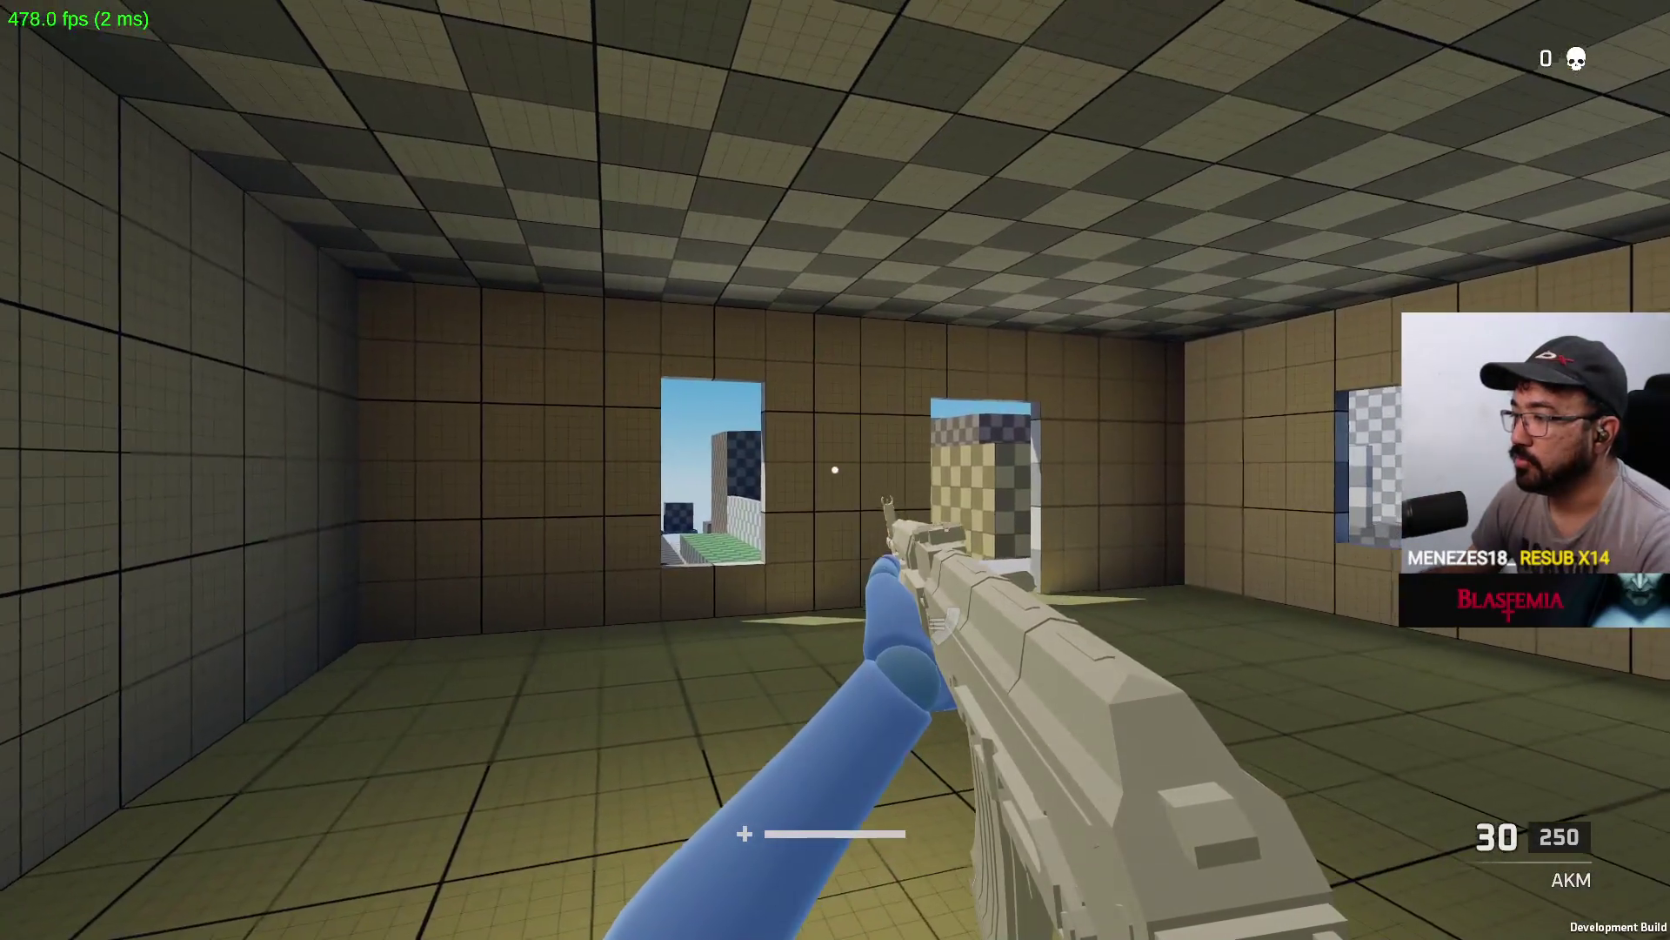
Step: Run along the green path firing one shot, then step off the map edge
{"action": "key", "text": "w"}
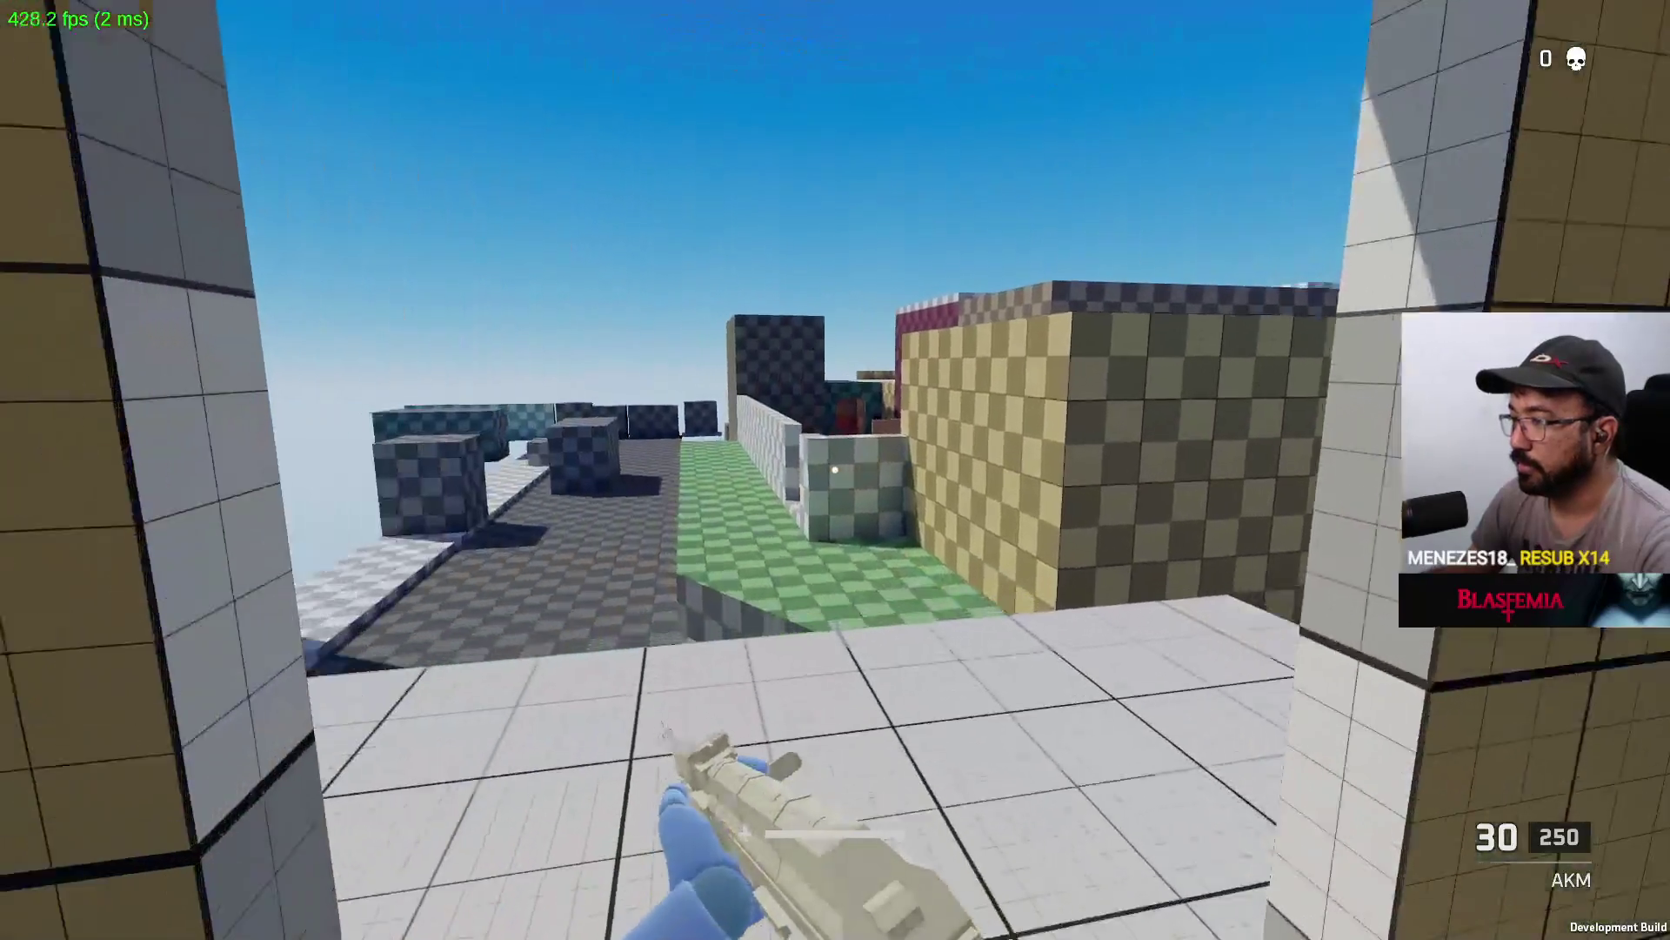
{"action": "key", "text": "w"}
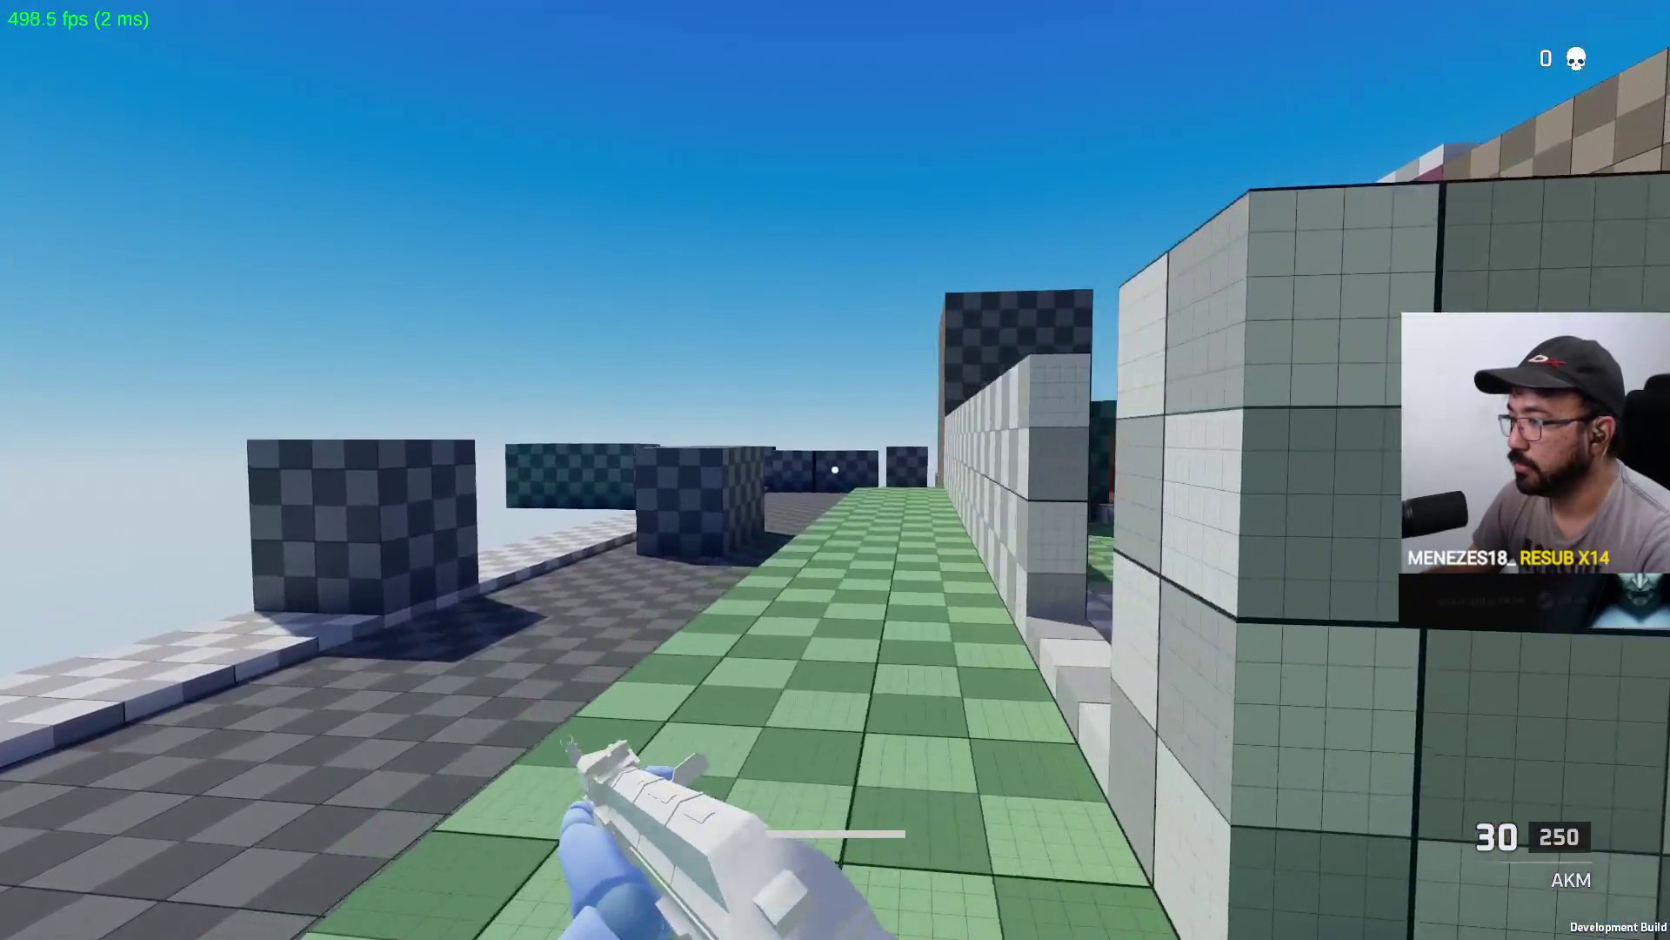
{"action": "key", "text": "w"}
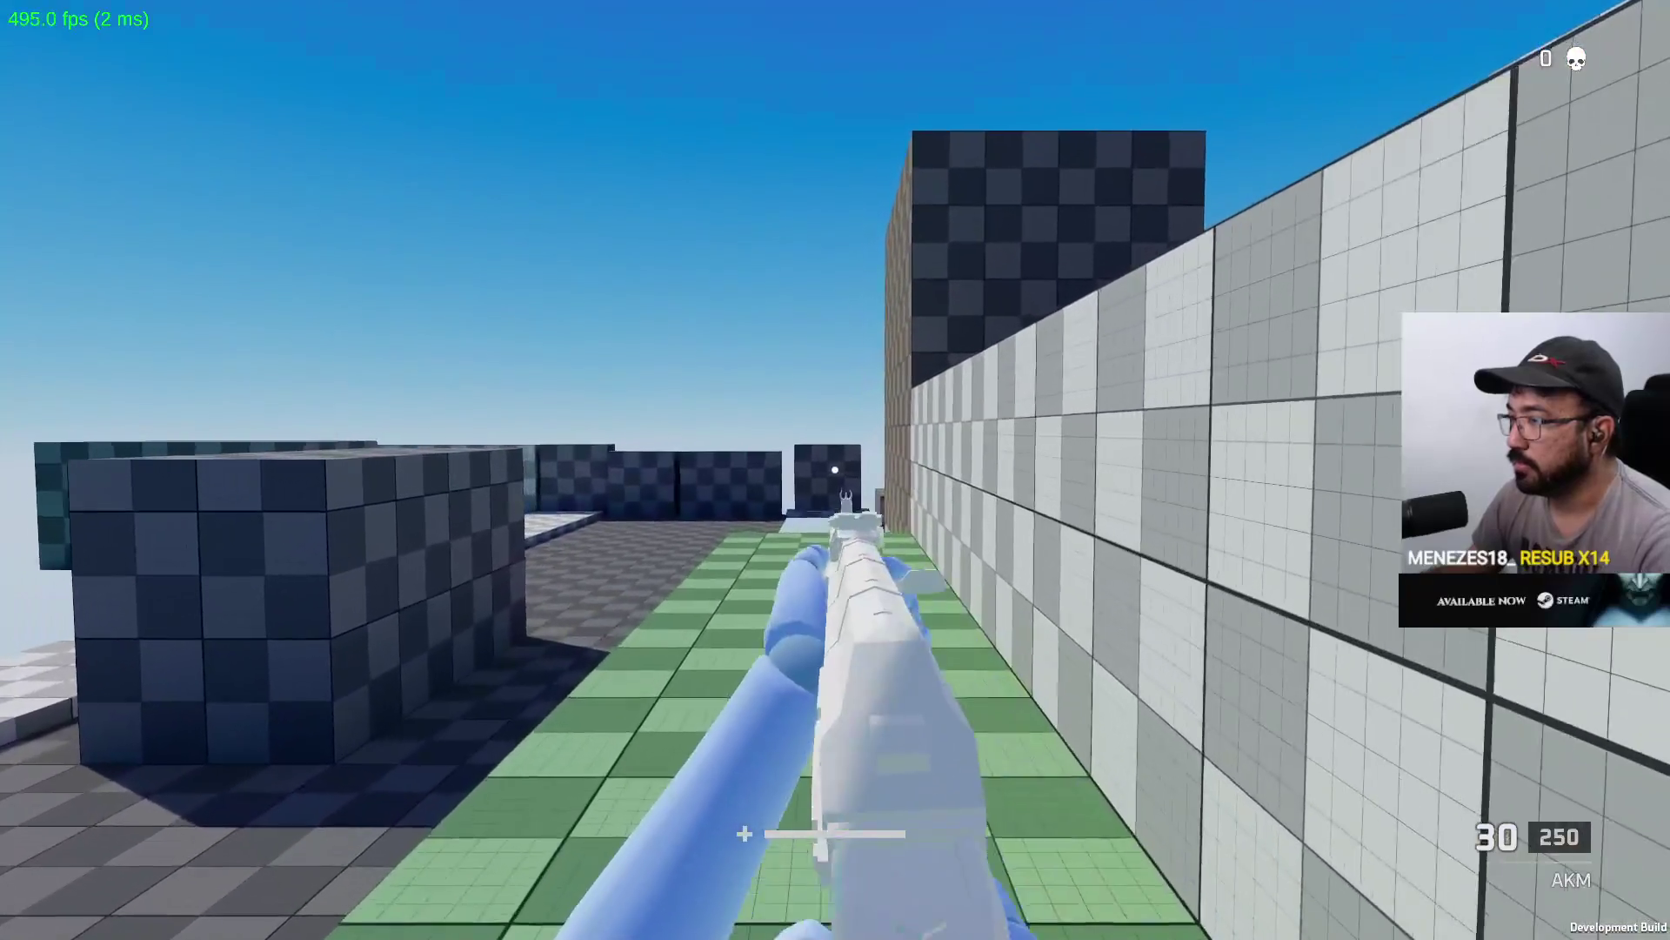
{"action": "left_click", "coordinate": [835, 470]}
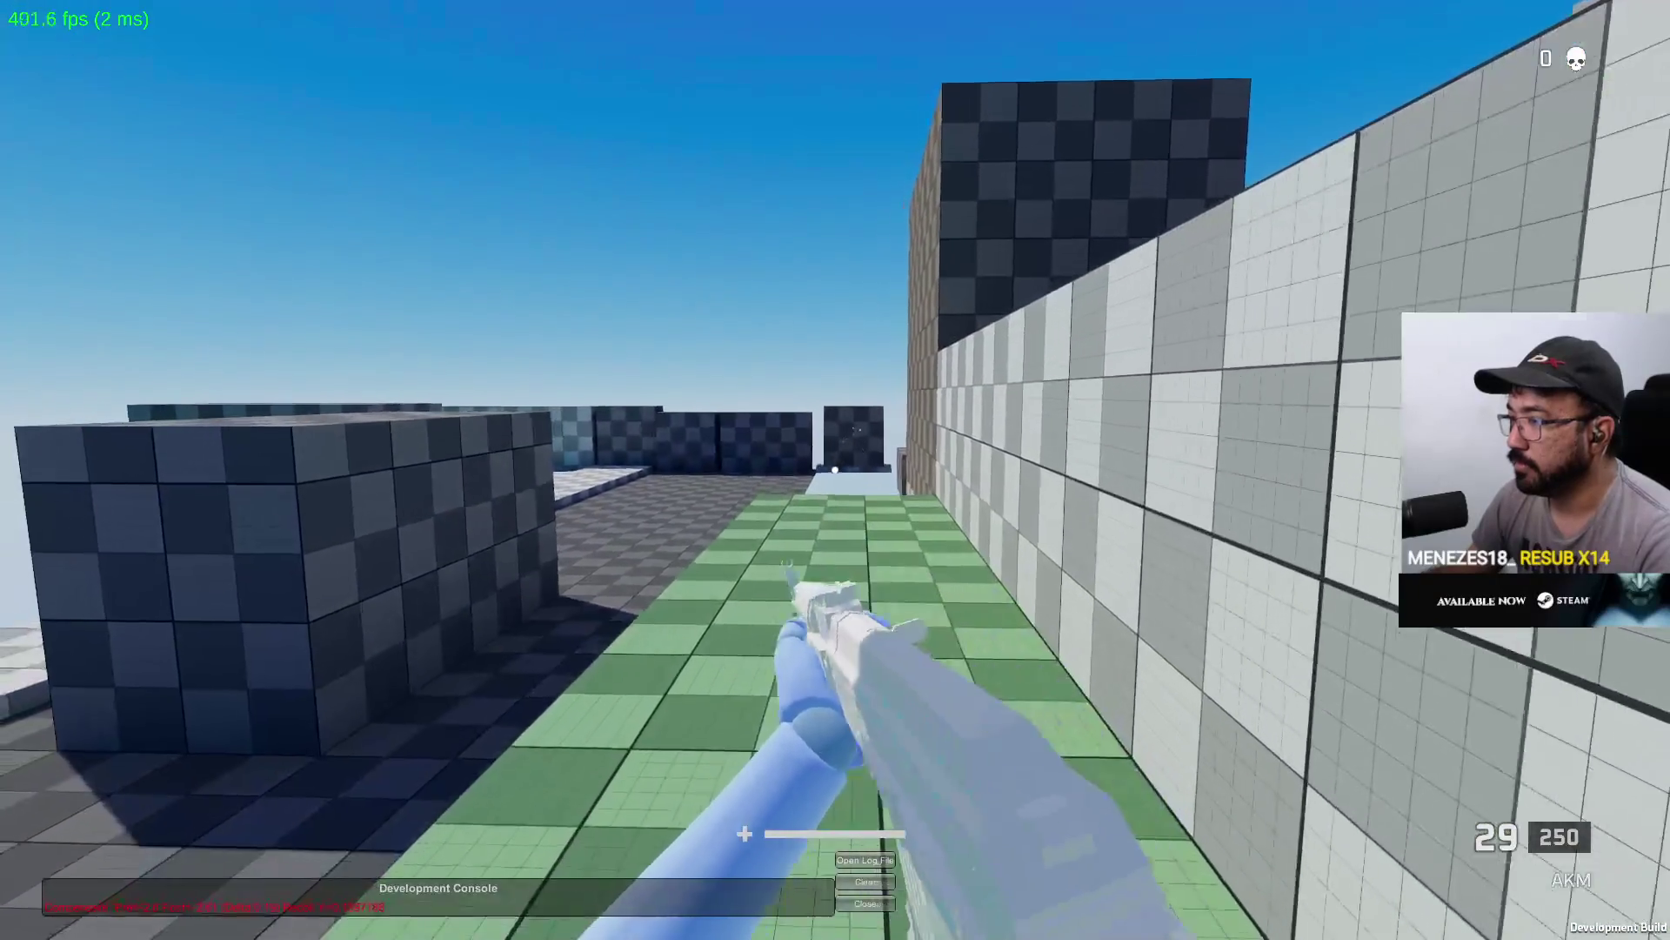
{"action": "key", "text": "w"}
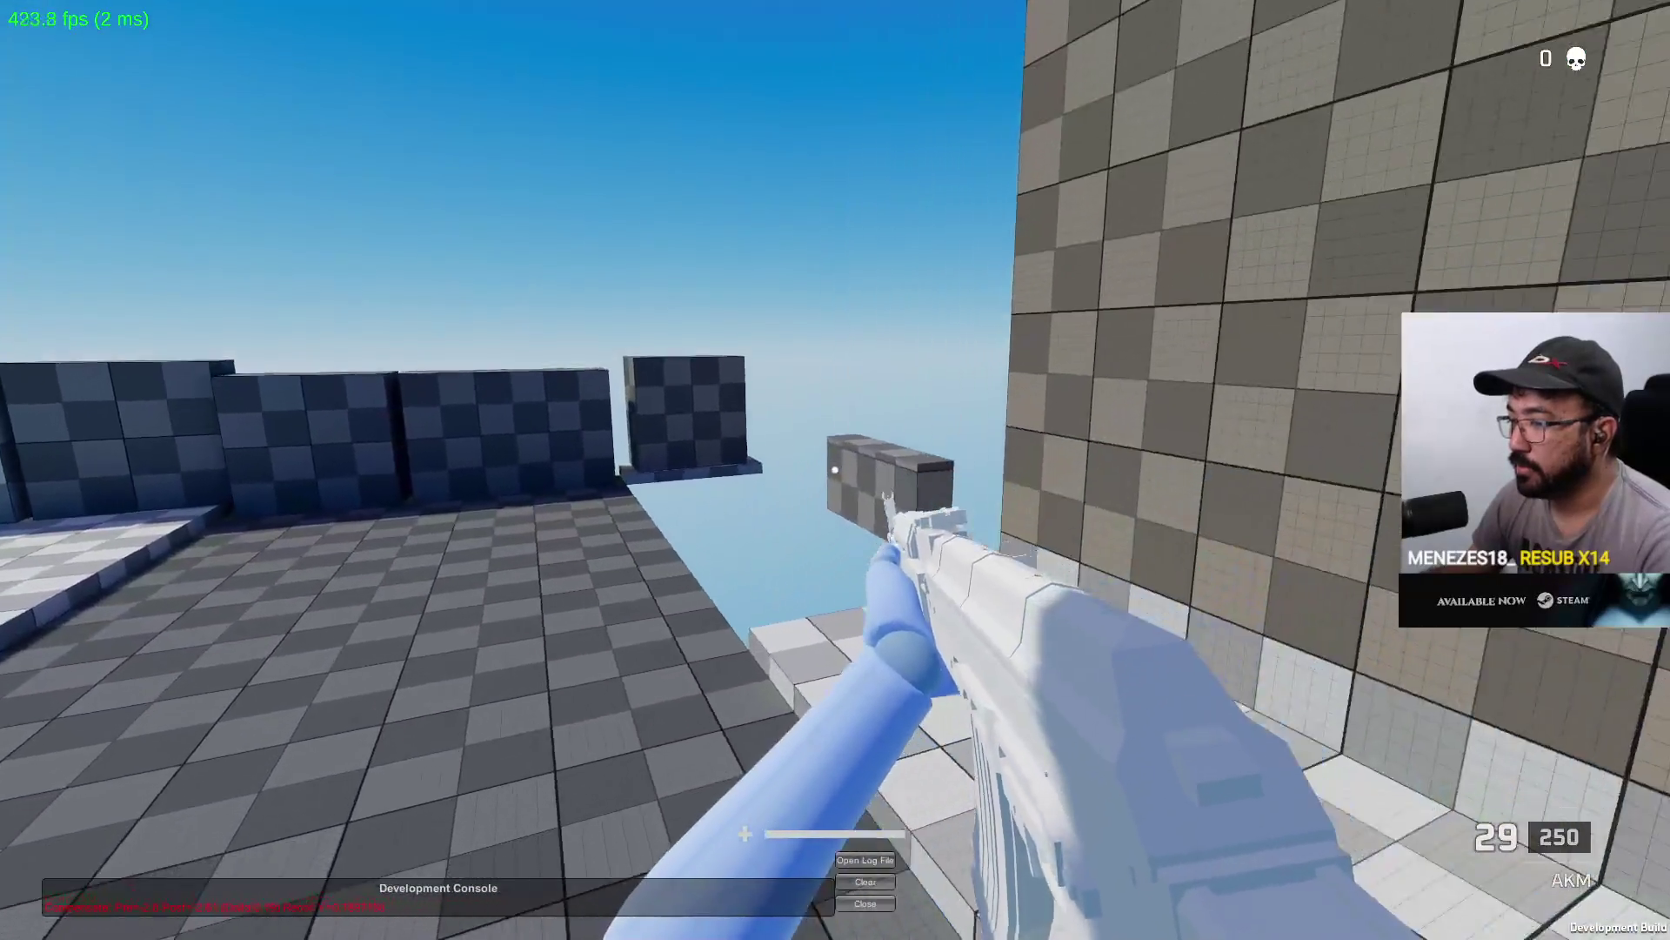
{"action": "key", "text": "w"}
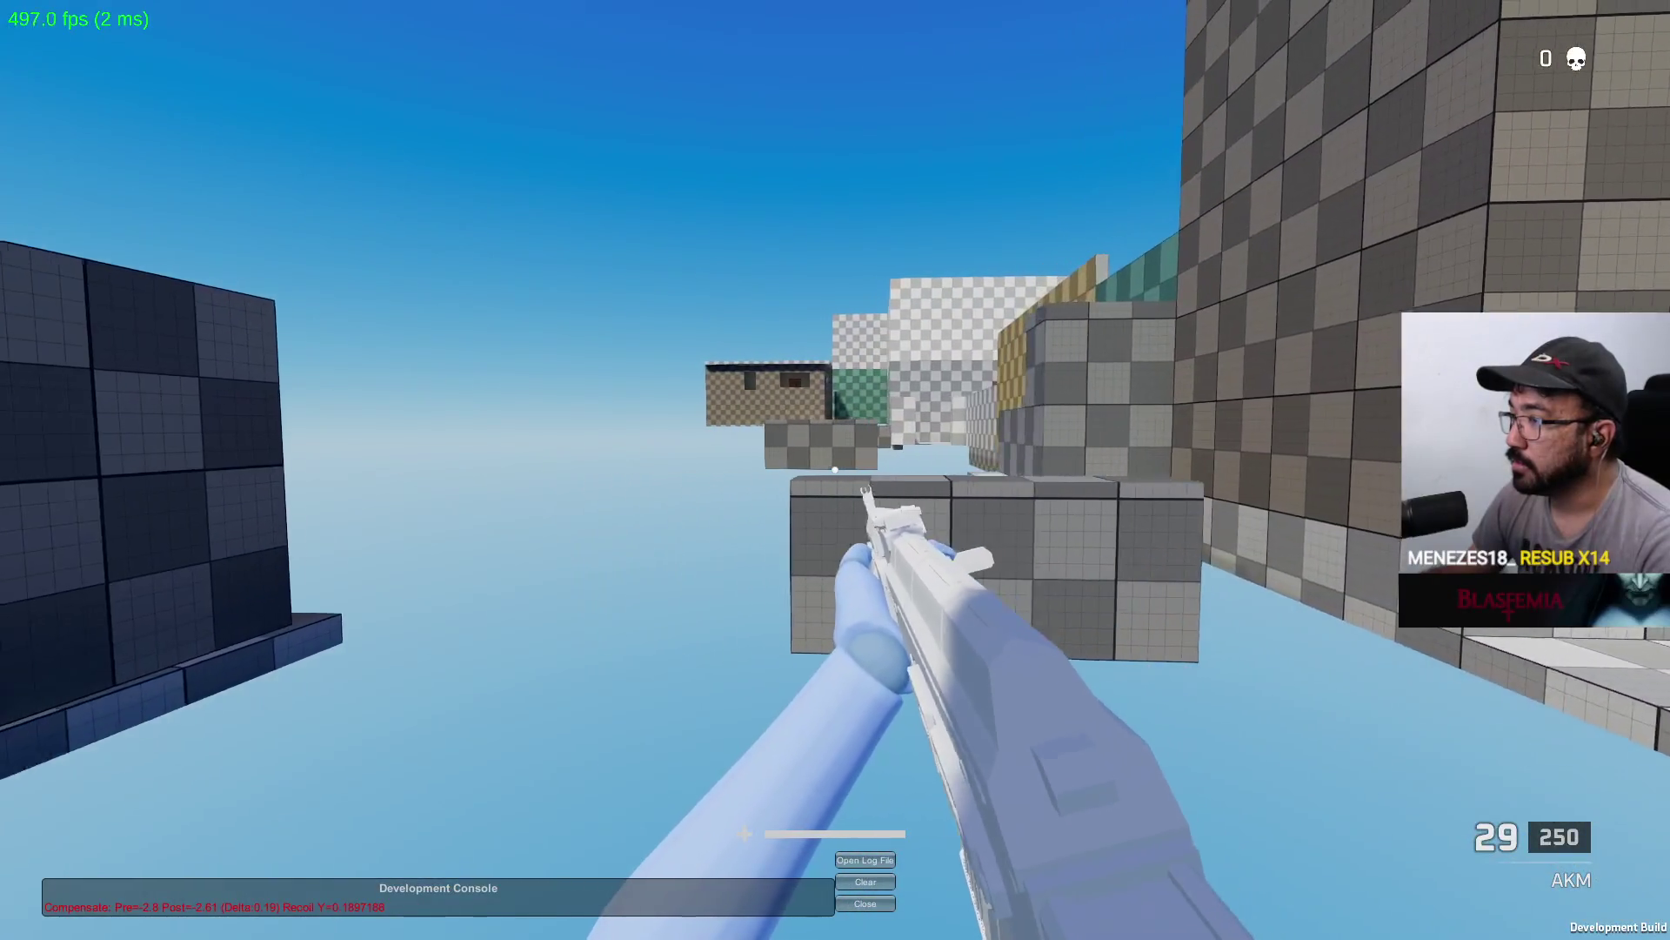
{"action": "key", "text": "w"}
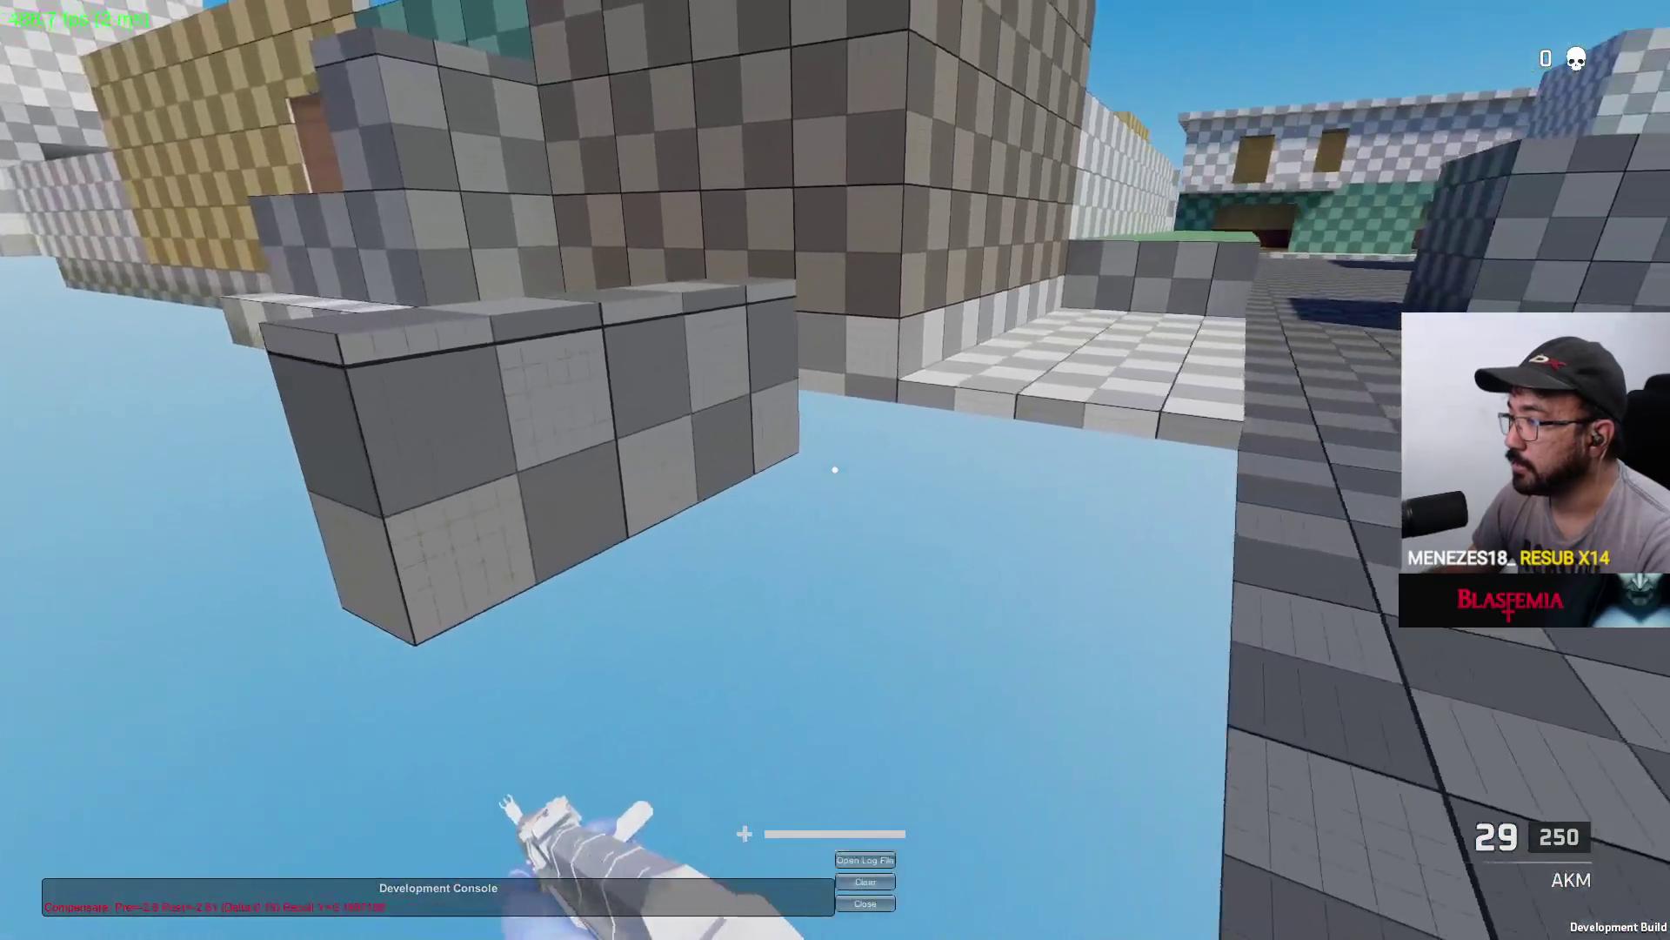
{"action": "key", "text": "w"}
{"action": "key", "text": "super"}
{"action": "key", "text": "super"}
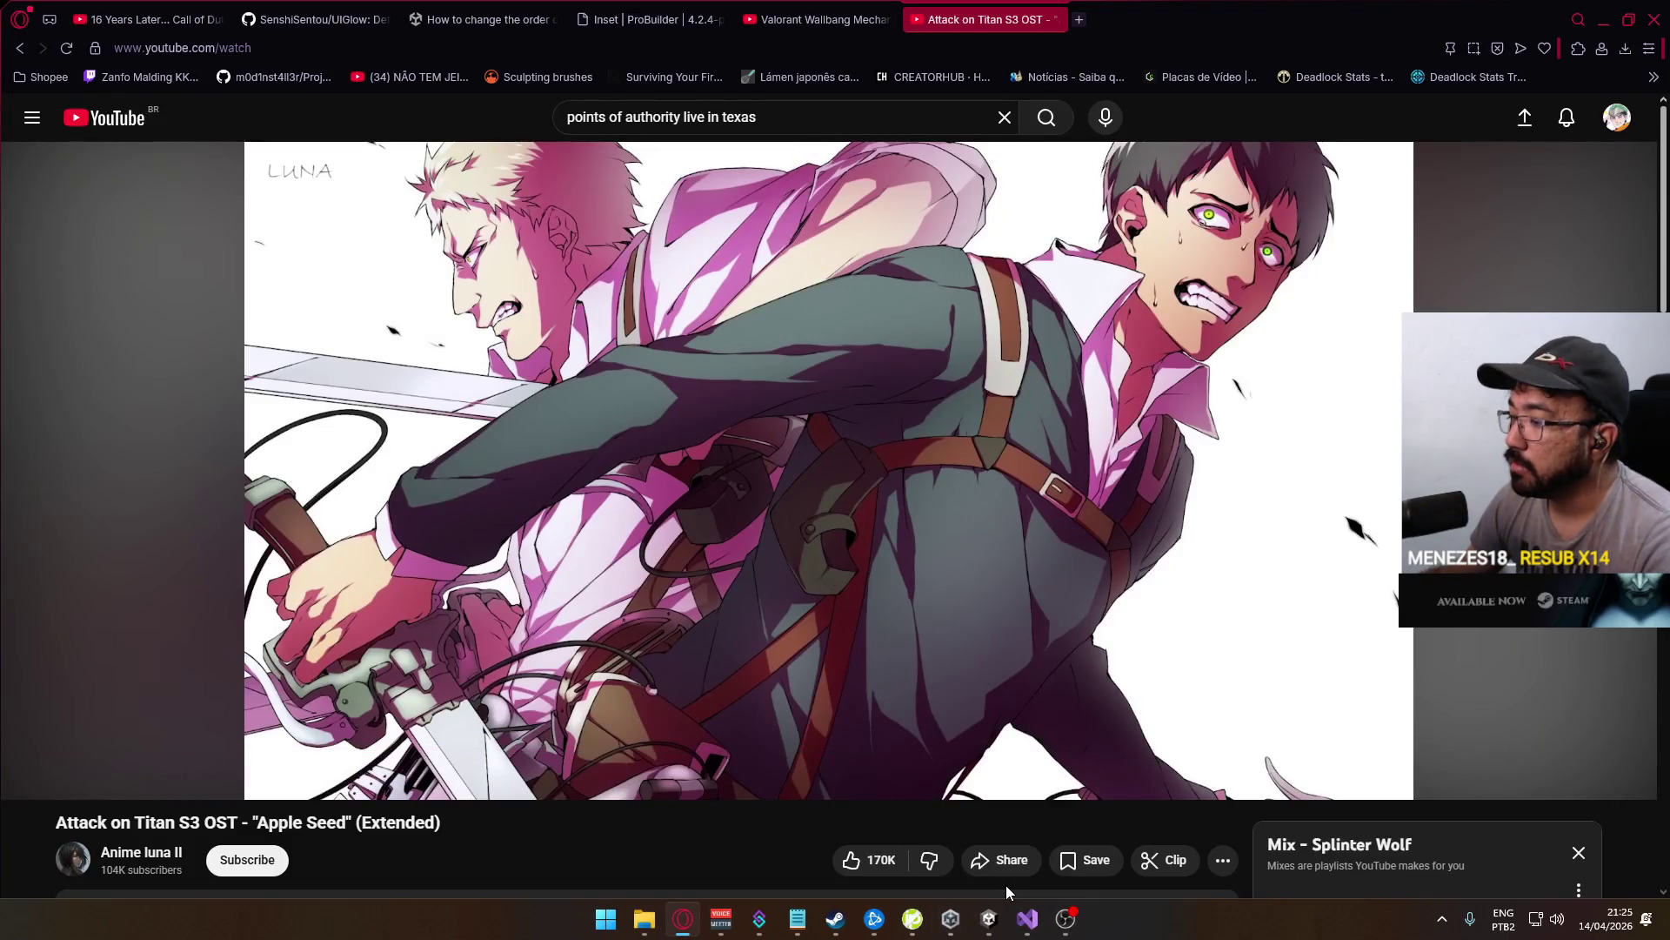
{"action": "left_click", "coordinate": [1025, 918]}
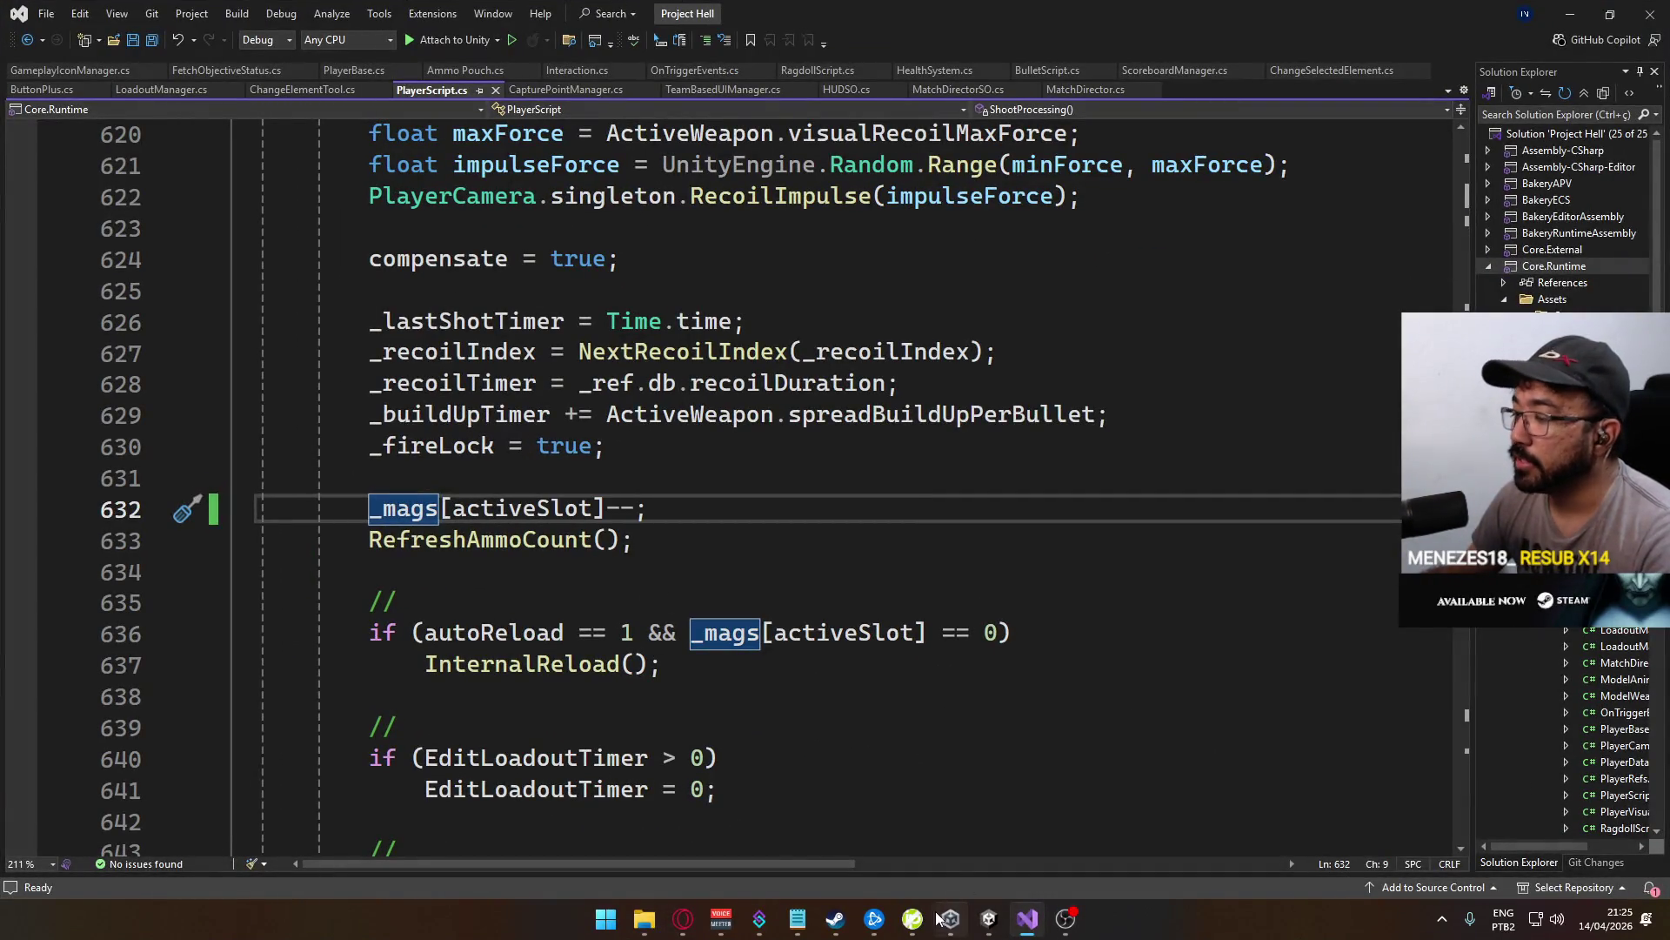
Step: Open the crash scene from the Scenes folder and orbit the view around the map
{"action": "left_click", "coordinate": [988, 917]}
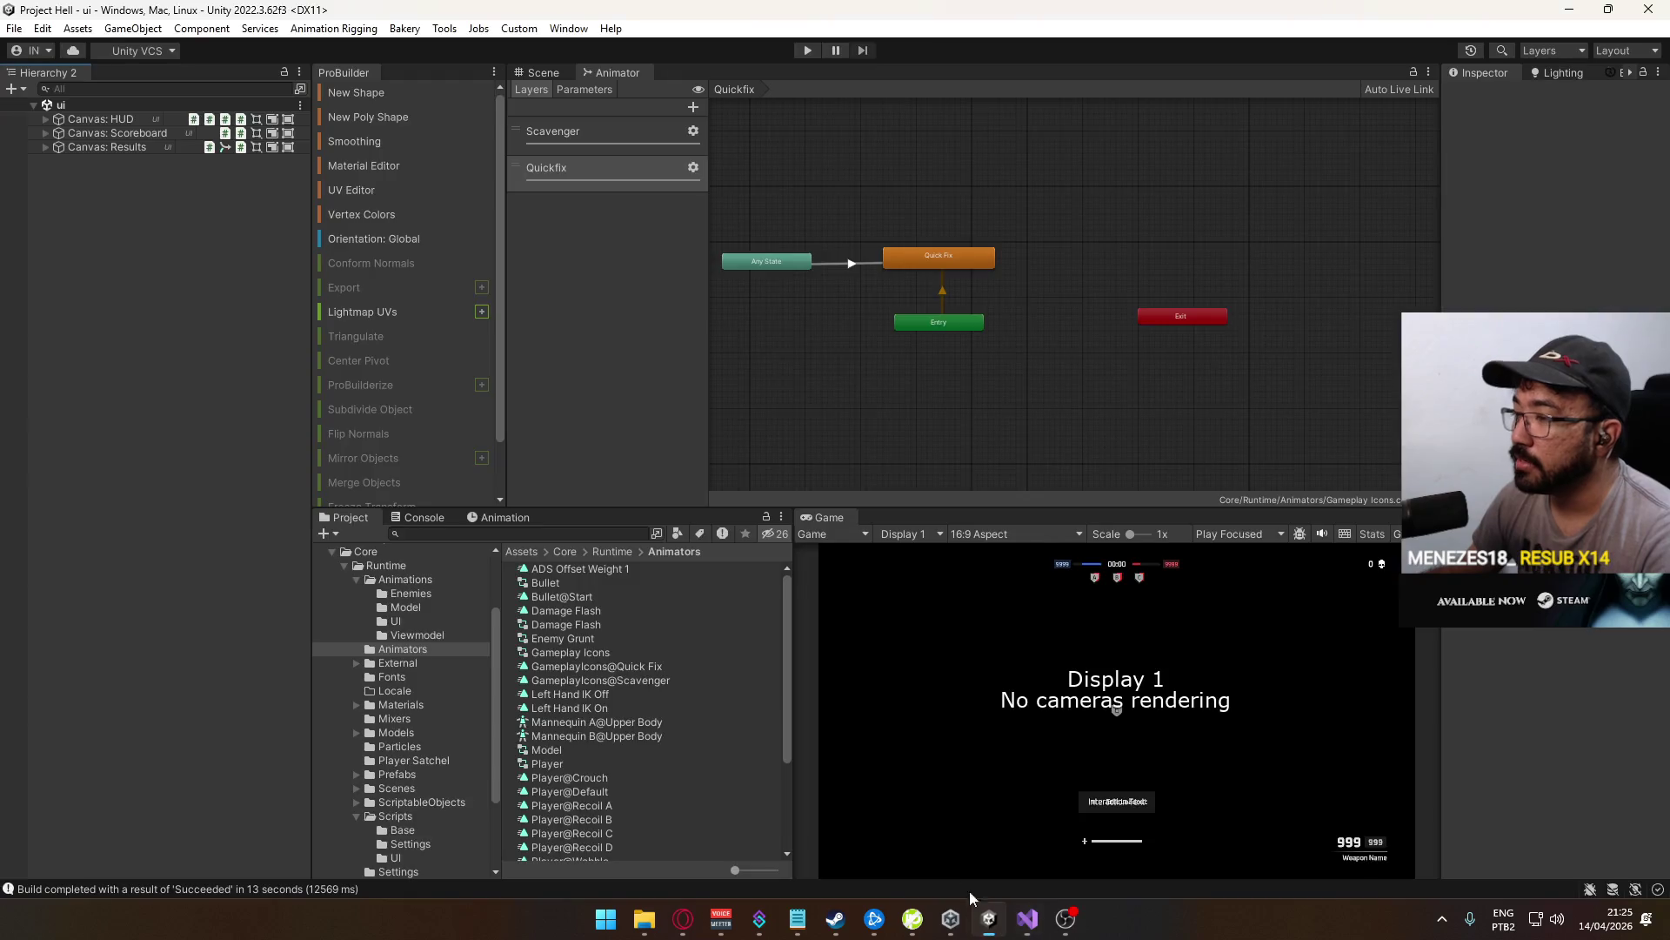
{"action": "left_click", "coordinate": [396, 788]}
{"action": "left_click", "coordinate": [567, 626]}
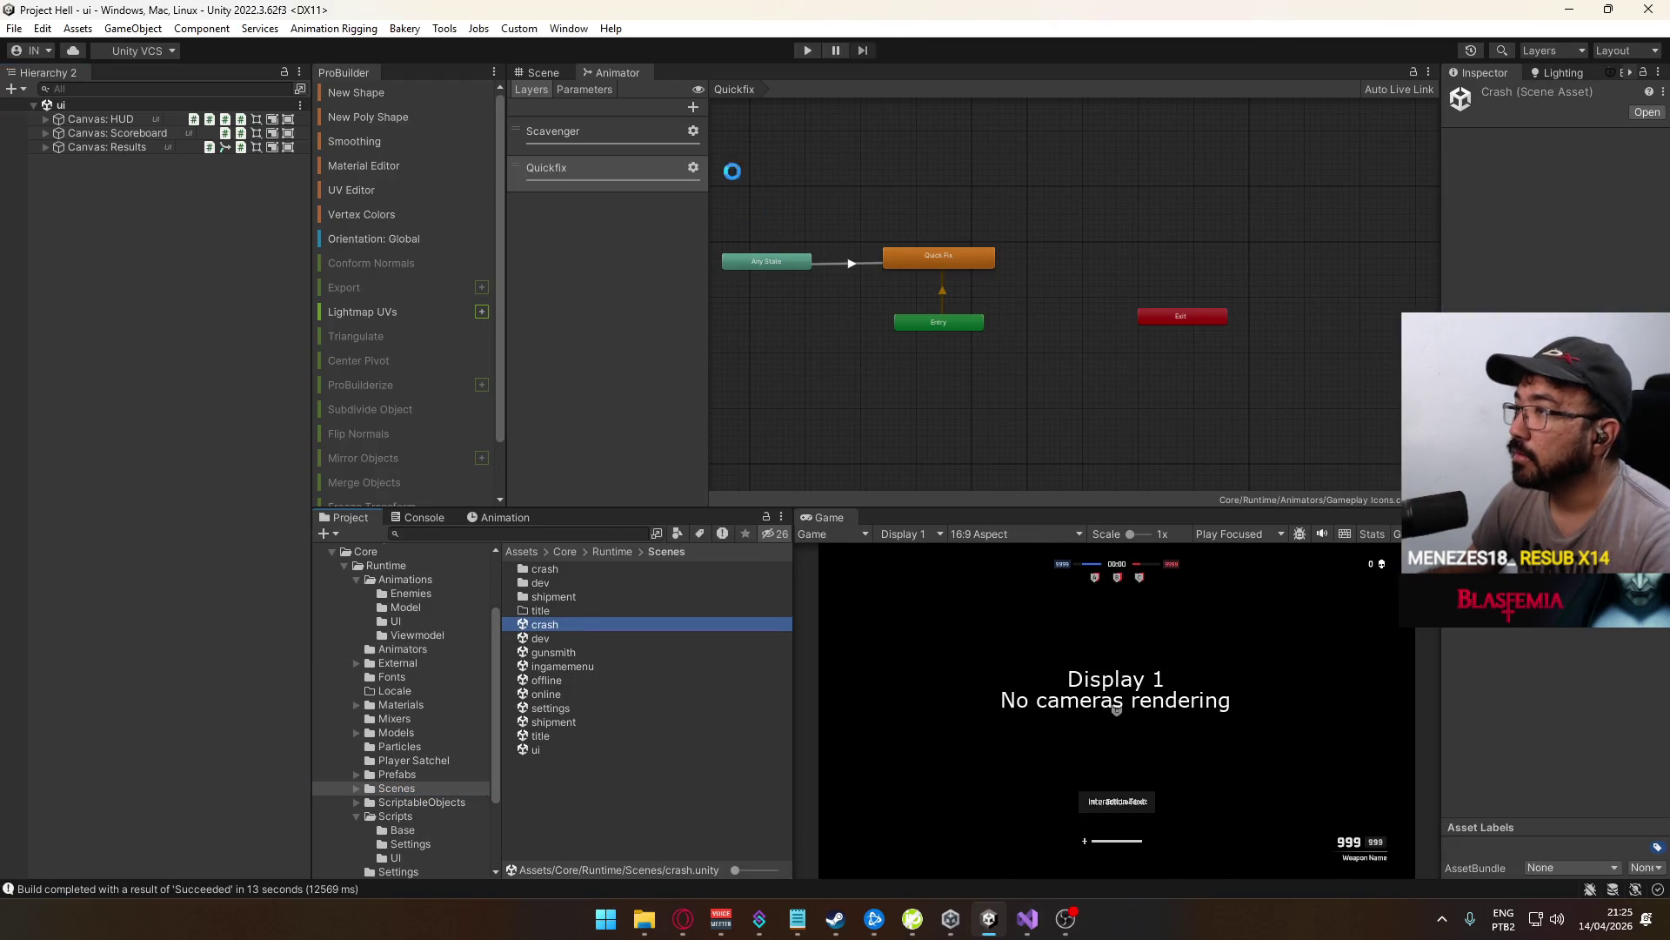
{"action": "left_click", "coordinate": [544, 72]}
{"action": "mouse_move", "coordinate": [957, 261]}
{"action": "left_mouse_down"}
{"action": "mouse_move", "coordinate": [1032, 272]}
{"action": "mouse_move", "coordinate": [403, 274]}
{"action": "left_mouse_up"}
{"action": "left_click_drag", "start_coordinate": [306, 310], "coordinate": [96, 324]}
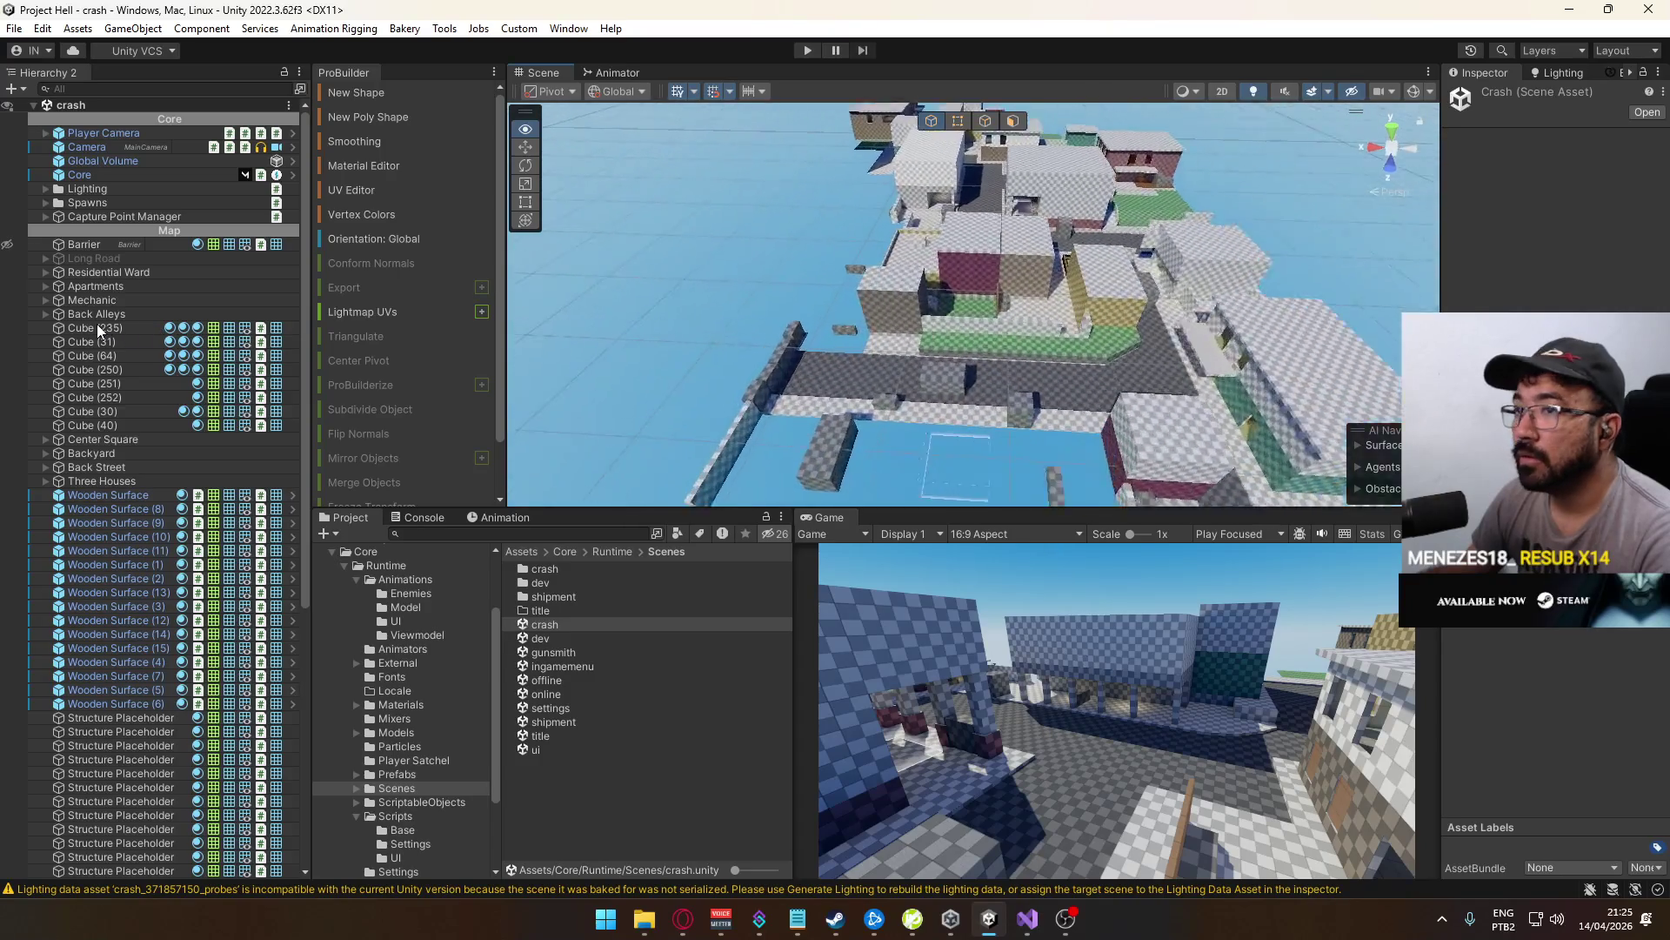
Step: Enable the Long Road object, view it up close, and save the crash scene
{"action": "left_click", "coordinate": [94, 259]}
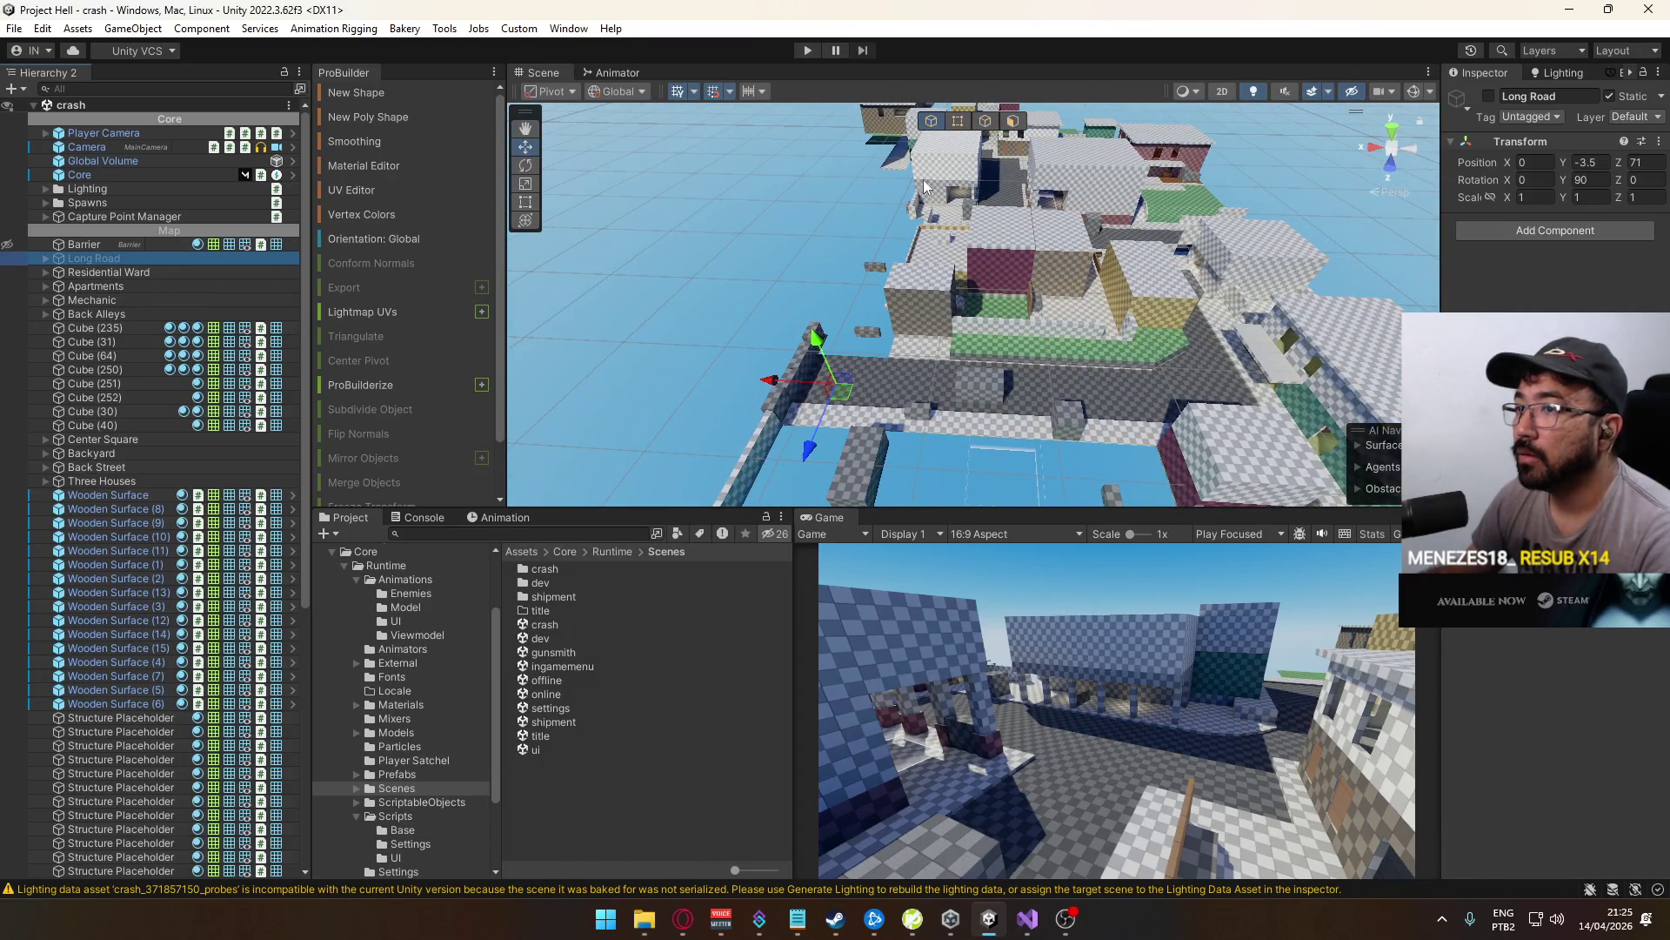
{"action": "left_click", "coordinate": [1488, 95]}
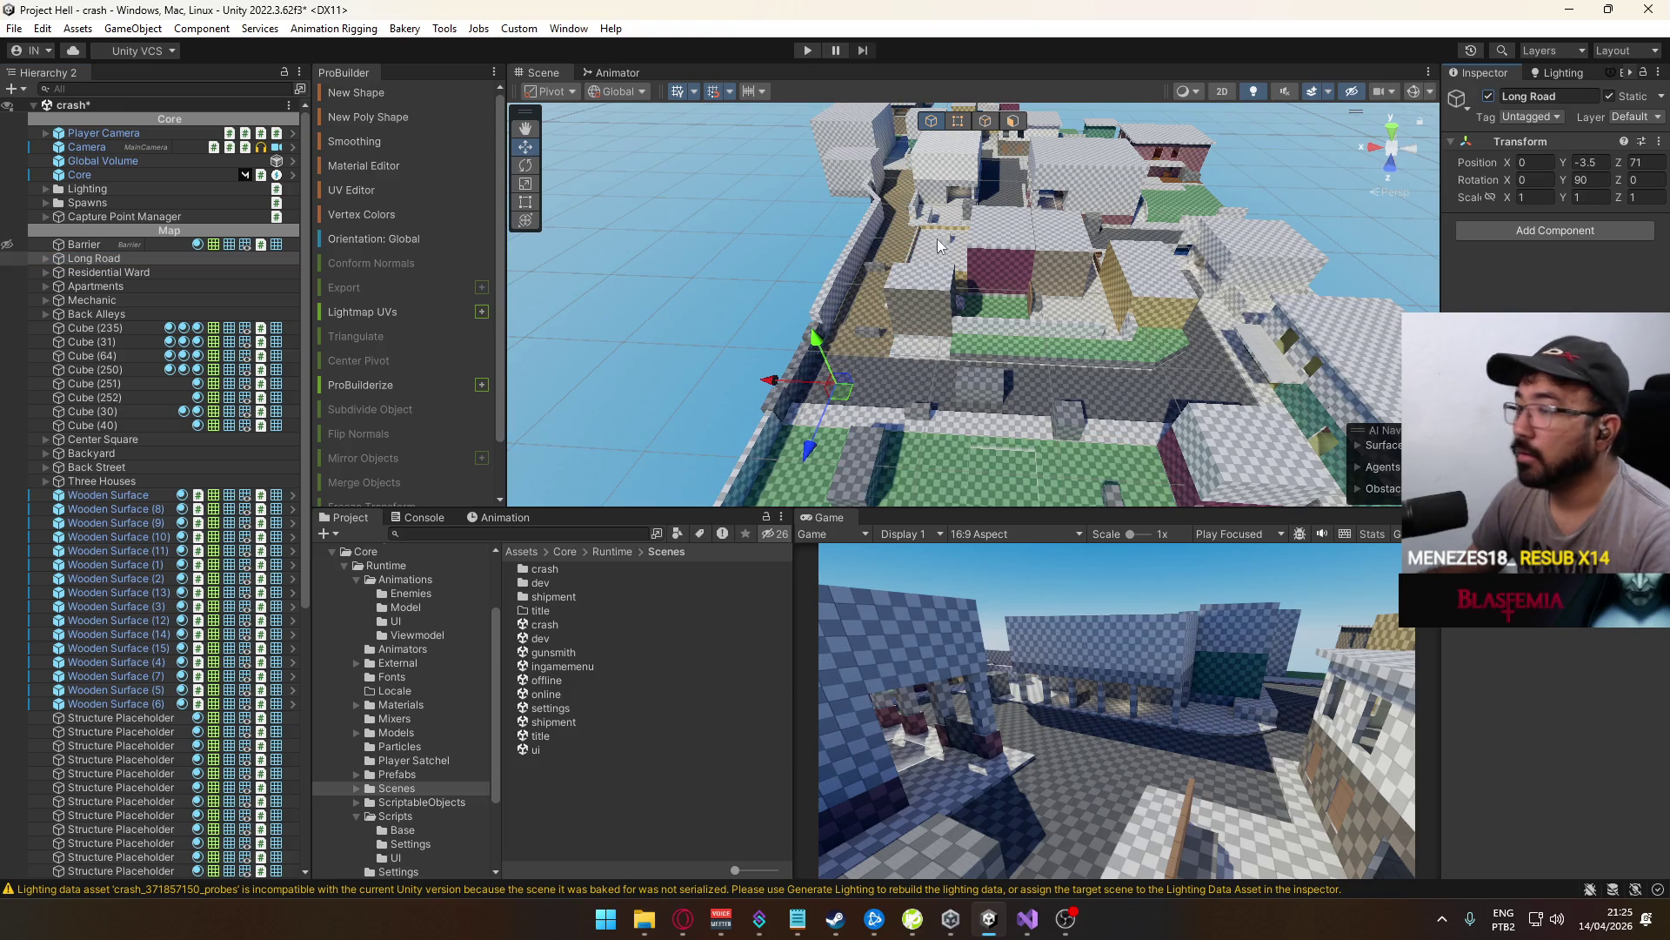
{"action": "left_click_drag", "start_coordinate": [911, 261], "coordinate": [524, 437]}
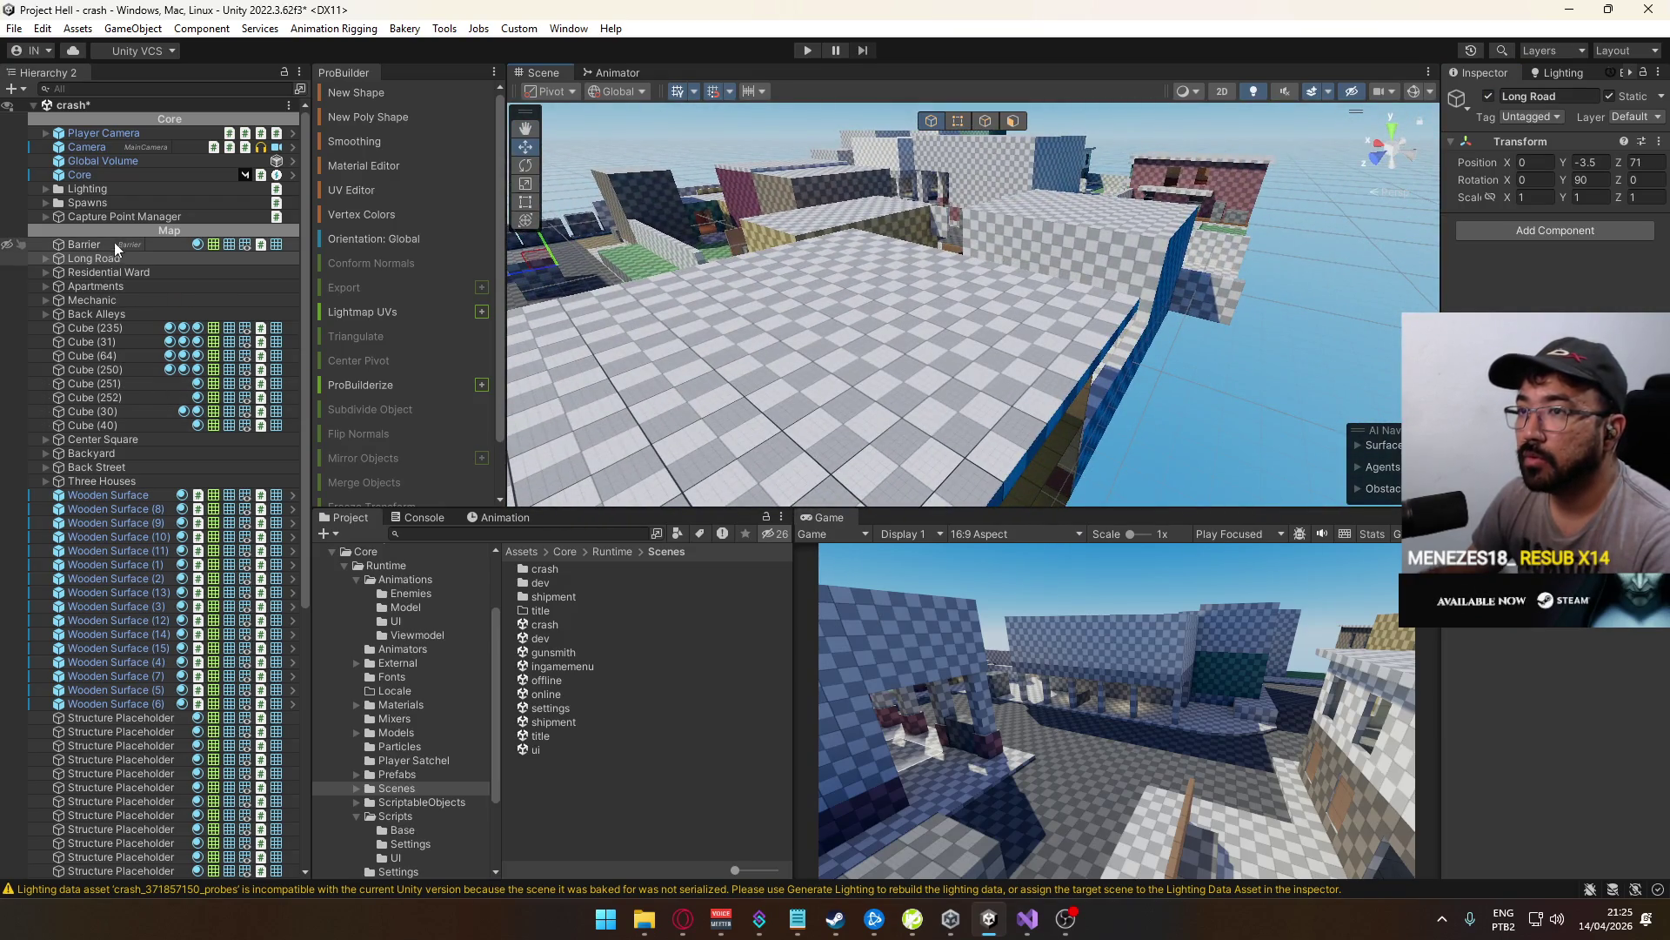
{"action": "scroll", "coordinate": [247, 306], "scroll_direction": "down", "scroll_amount": 10}
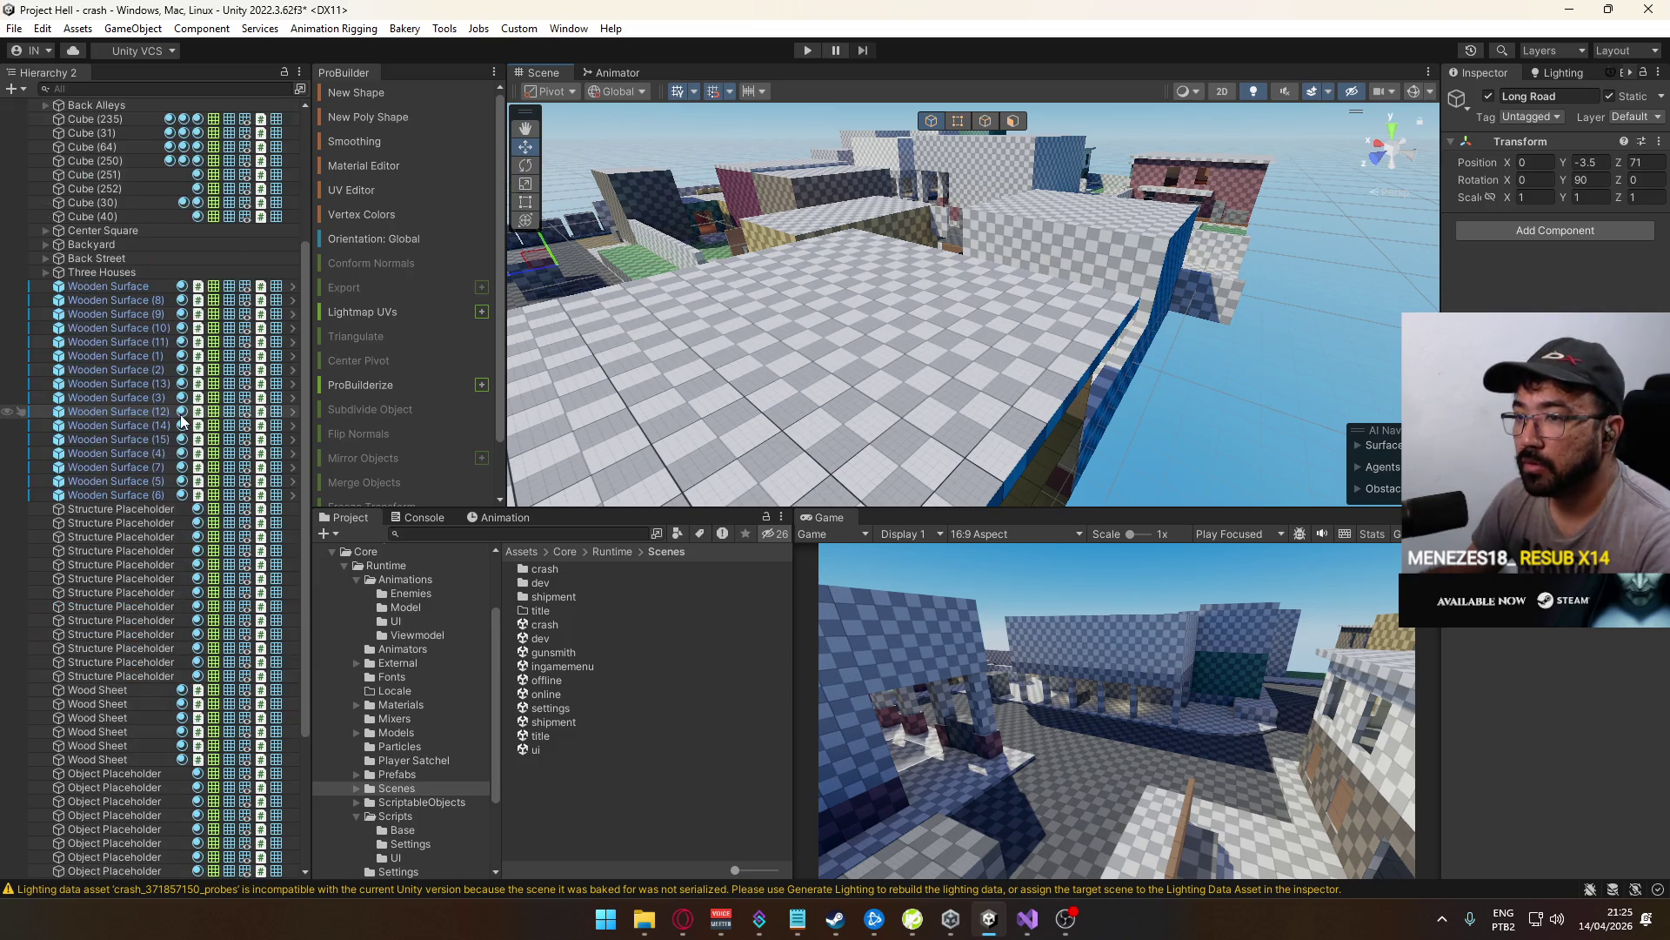
{"action": "key", "text": "ctrl+s"}
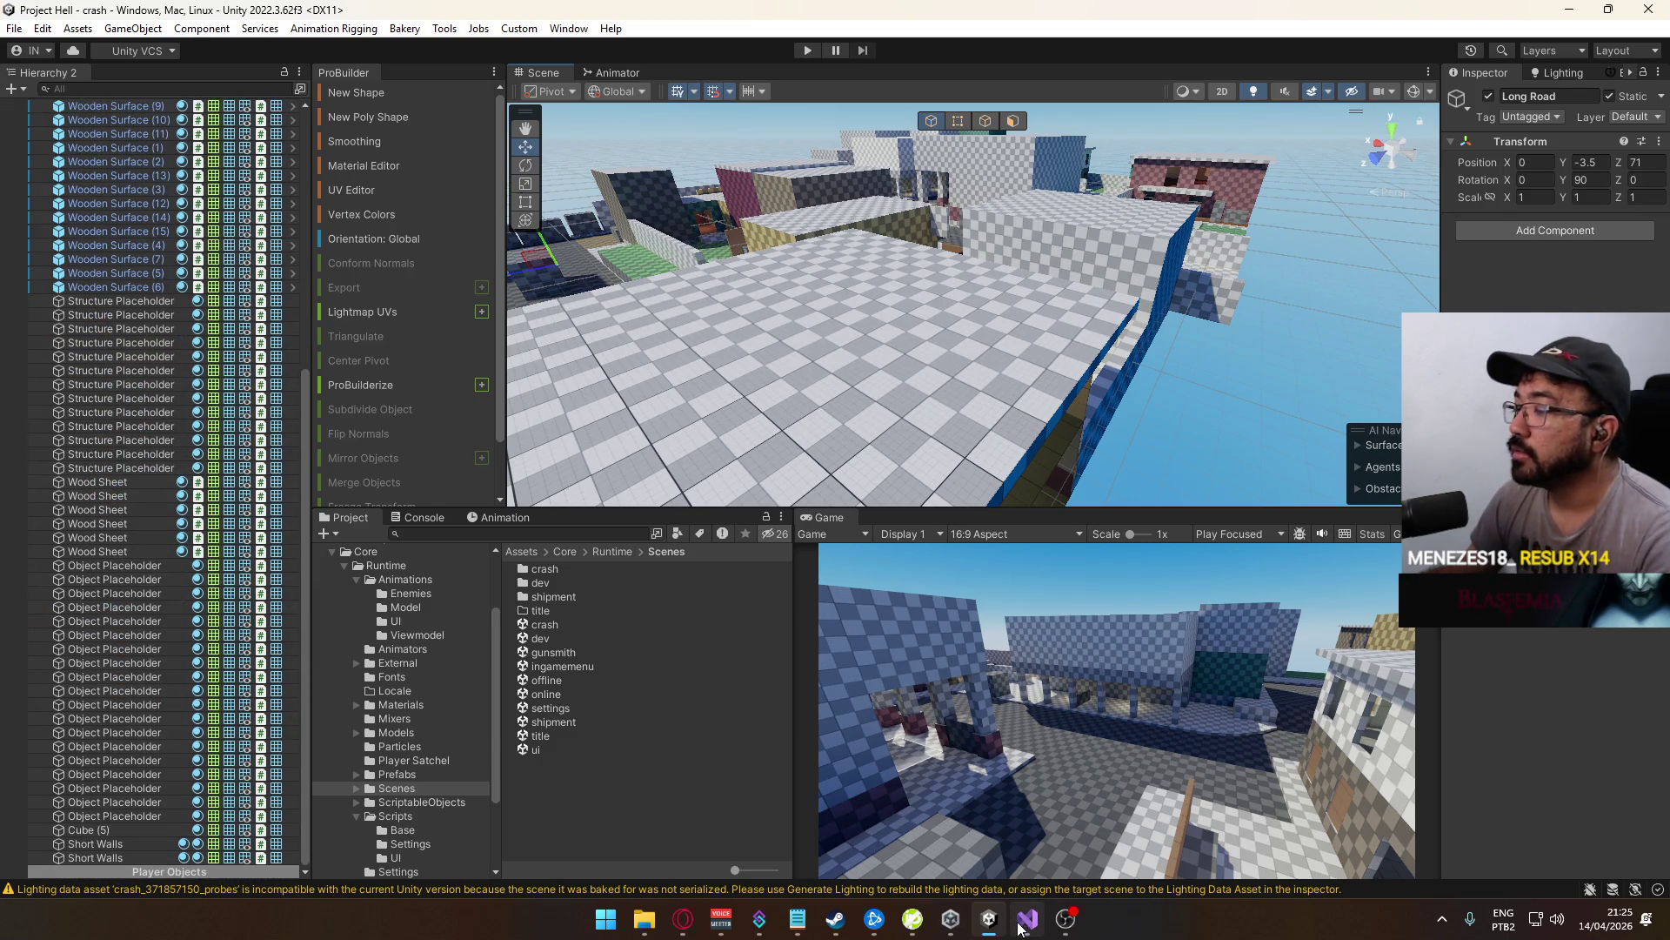
{"action": "left_click", "coordinate": [1027, 919]}
{"action": "scroll", "coordinate": [589, 310], "scroll_direction": "down", "scroll_amount": 1}
Step: Expand the compensate setter and comment out its Don't Compensate Debug.LogError line
{"action": "scroll", "coordinate": [589, 309], "scroll_direction": "up", "scroll_amount": 15}
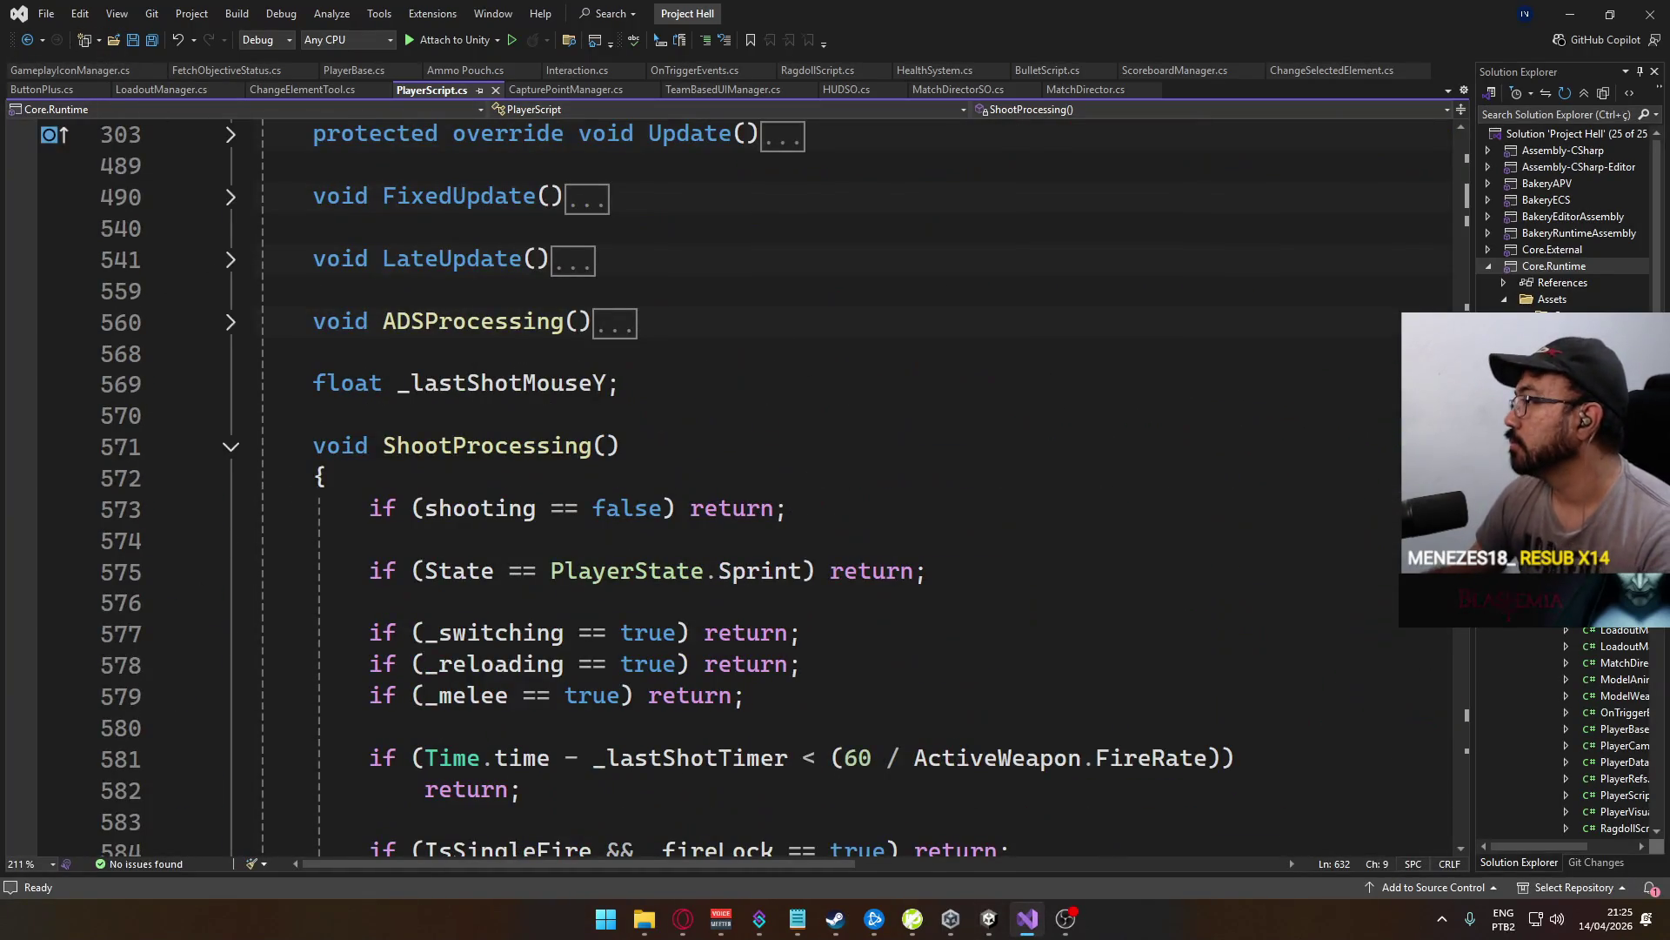
{"action": "scroll", "coordinate": [627, 382], "scroll_direction": "up", "scroll_amount": 15}
{"action": "scroll", "coordinate": [627, 383], "scroll_direction": "down", "scroll_amount": 8}
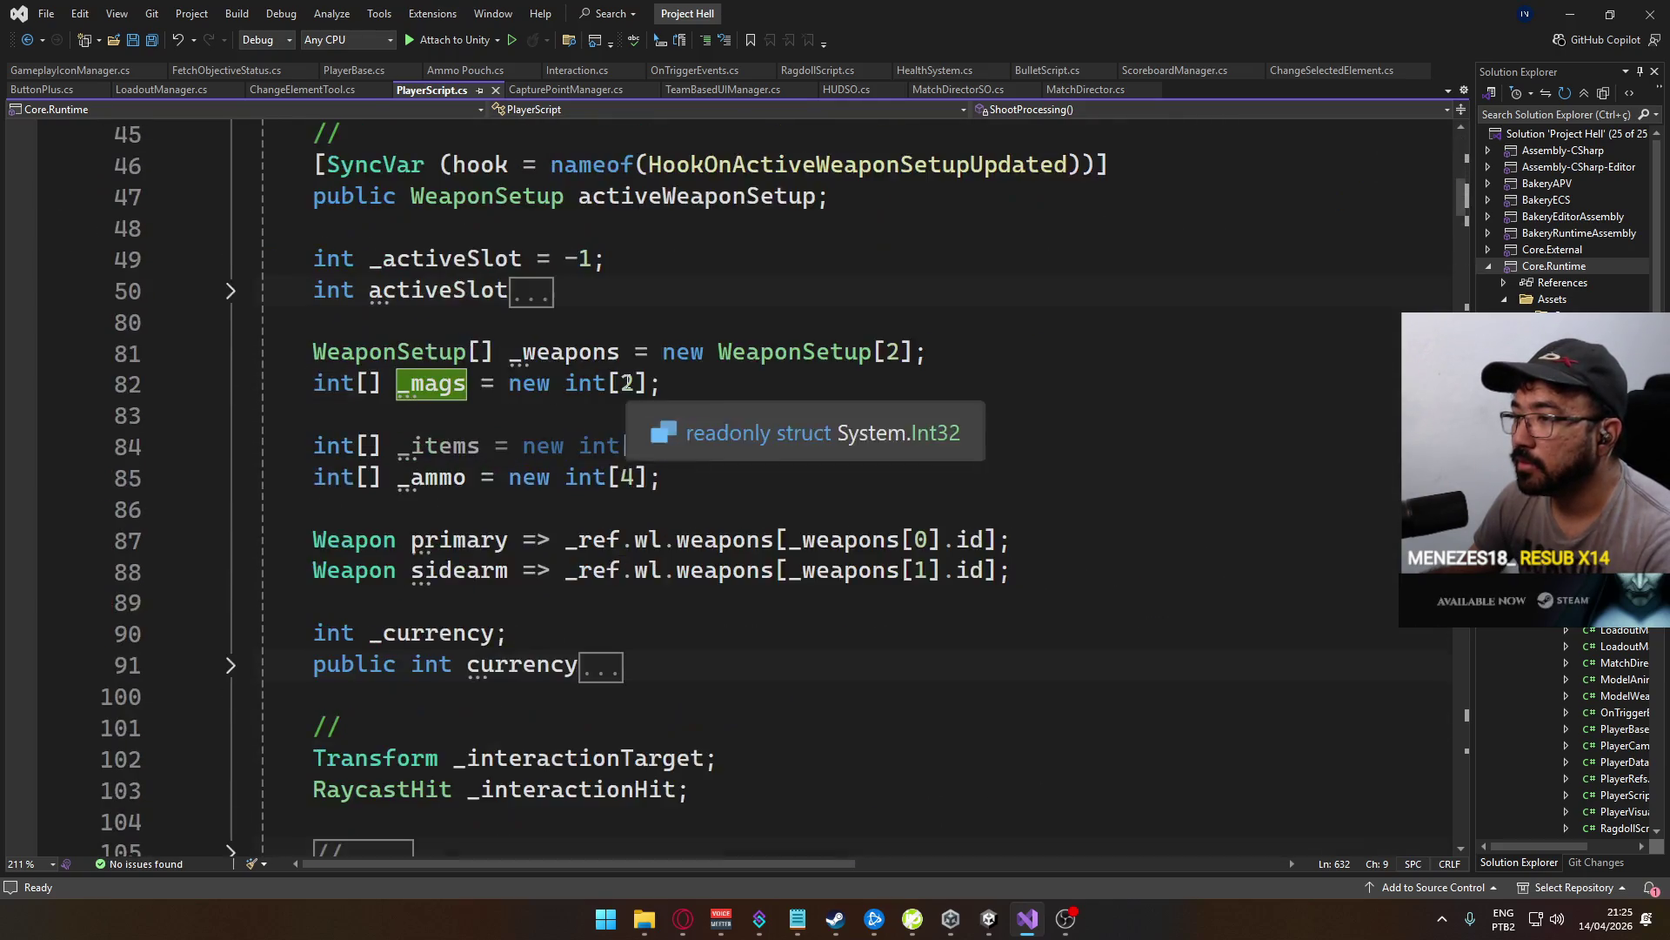
{"action": "scroll", "coordinate": [626, 383], "scroll_direction": "down", "scroll_amount": 6}
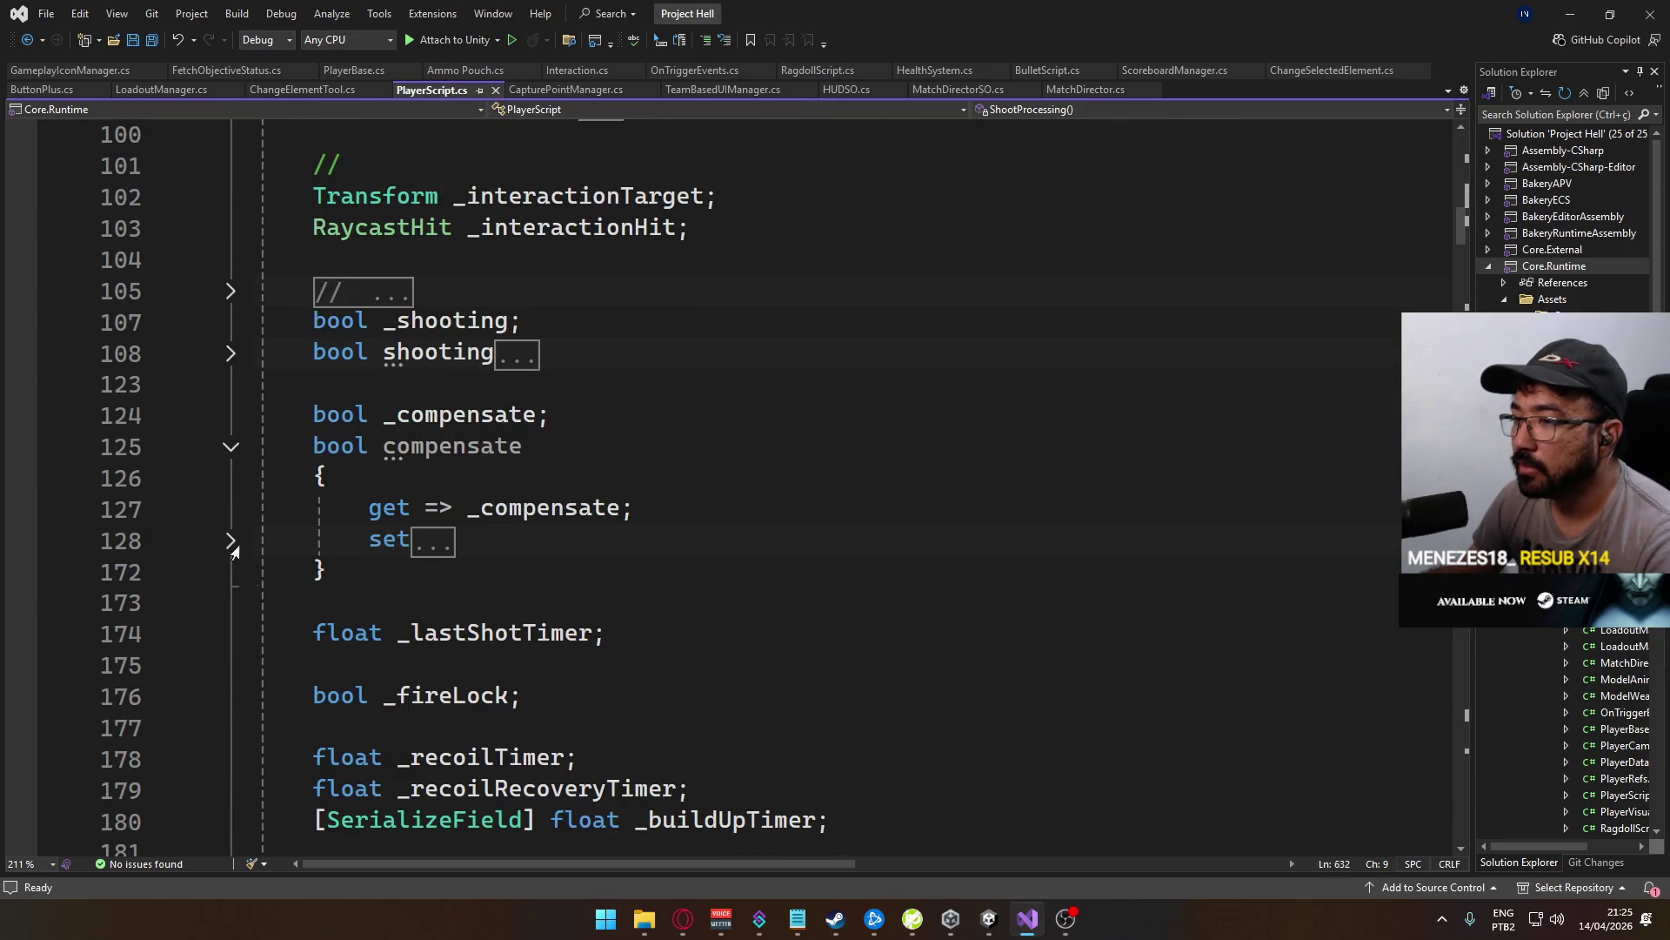
{"action": "left_click", "coordinate": [234, 549]}
{"action": "scroll", "coordinate": [350, 529], "scroll_direction": "down", "scroll_amount": 7}
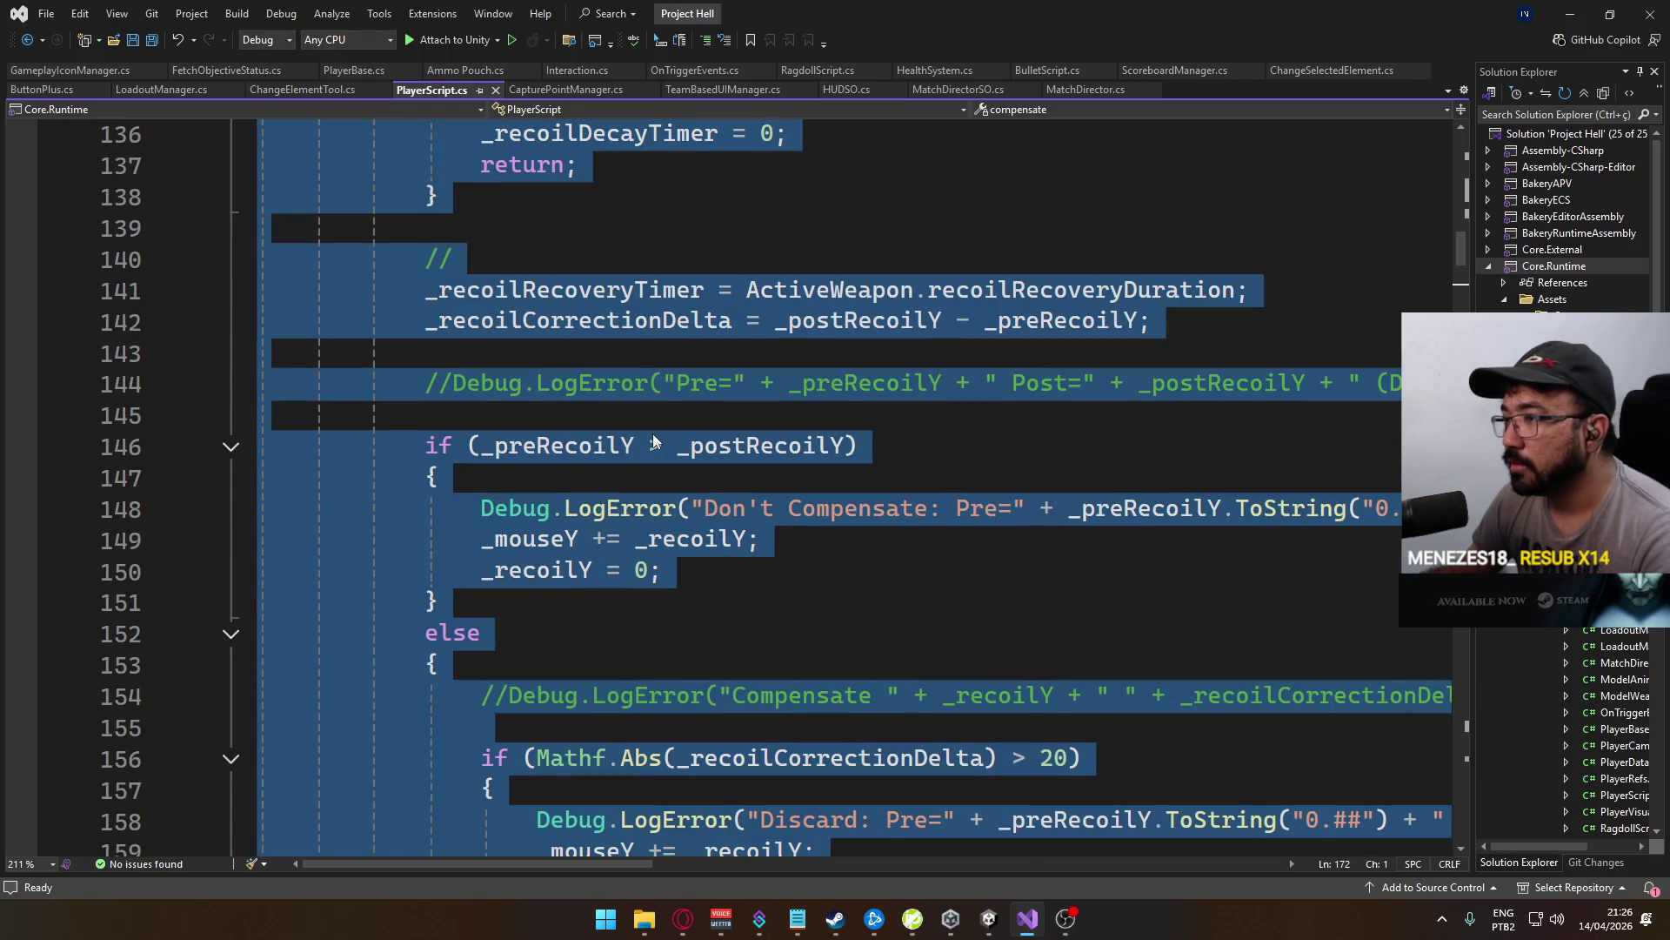
{"action": "left_click", "coordinate": [654, 441]}
{"action": "key", "text": "Down"}
{"action": "key", "text": "Down"}
{"action": "key", "text": "Home"}
{"action": "key", "text": "ctrl+k"}
{"action": "key", "text": "ctrl+c"}
Step: Comment out the Discard and Compensate Debug.LogError lines and save PlayerScript.cs
{"action": "scroll", "coordinate": [524, 552], "scroll_direction": "down", "scroll_amount": 4}
{"action": "key", "text": "Down"}
{"action": "key", "text": "Down"}
{"action": "key", "text": "Down"}
{"action": "key", "text": "Home"}
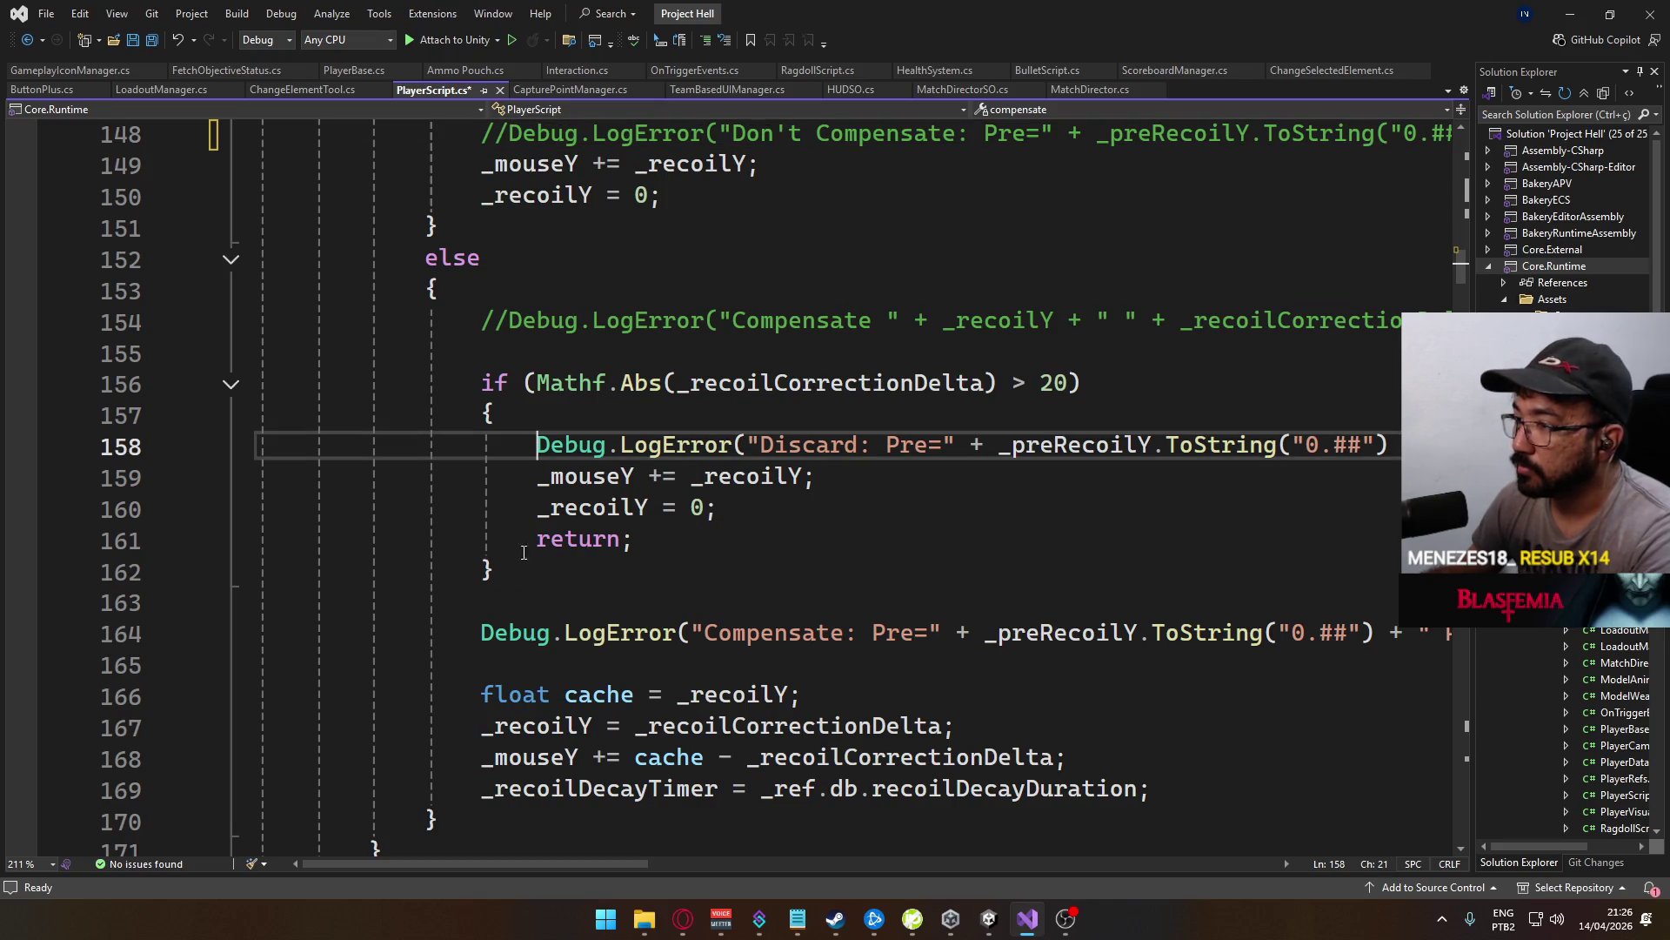
{"action": "key", "text": "ctrl+k"}
{"action": "key", "text": "ctrl+c"}
{"action": "key", "text": "Down"}
{"action": "key", "text": "Down"}
{"action": "key", "text": "Down"}
{"action": "key", "text": "Home"}
{"action": "key", "text": "ctrl+k"}
{"action": "key", "text": "ctrl+c"}
{"action": "scroll", "coordinate": [575, 552], "scroll_direction": "down", "scroll_amount": 4}
{"action": "scroll", "coordinate": [576, 553], "scroll_direction": "up", "scroll_amount": 7}
{"action": "scroll", "coordinate": [577, 552], "scroll_direction": "up", "scroll_amount": 13}
{"action": "key", "text": "ctrl+s"}
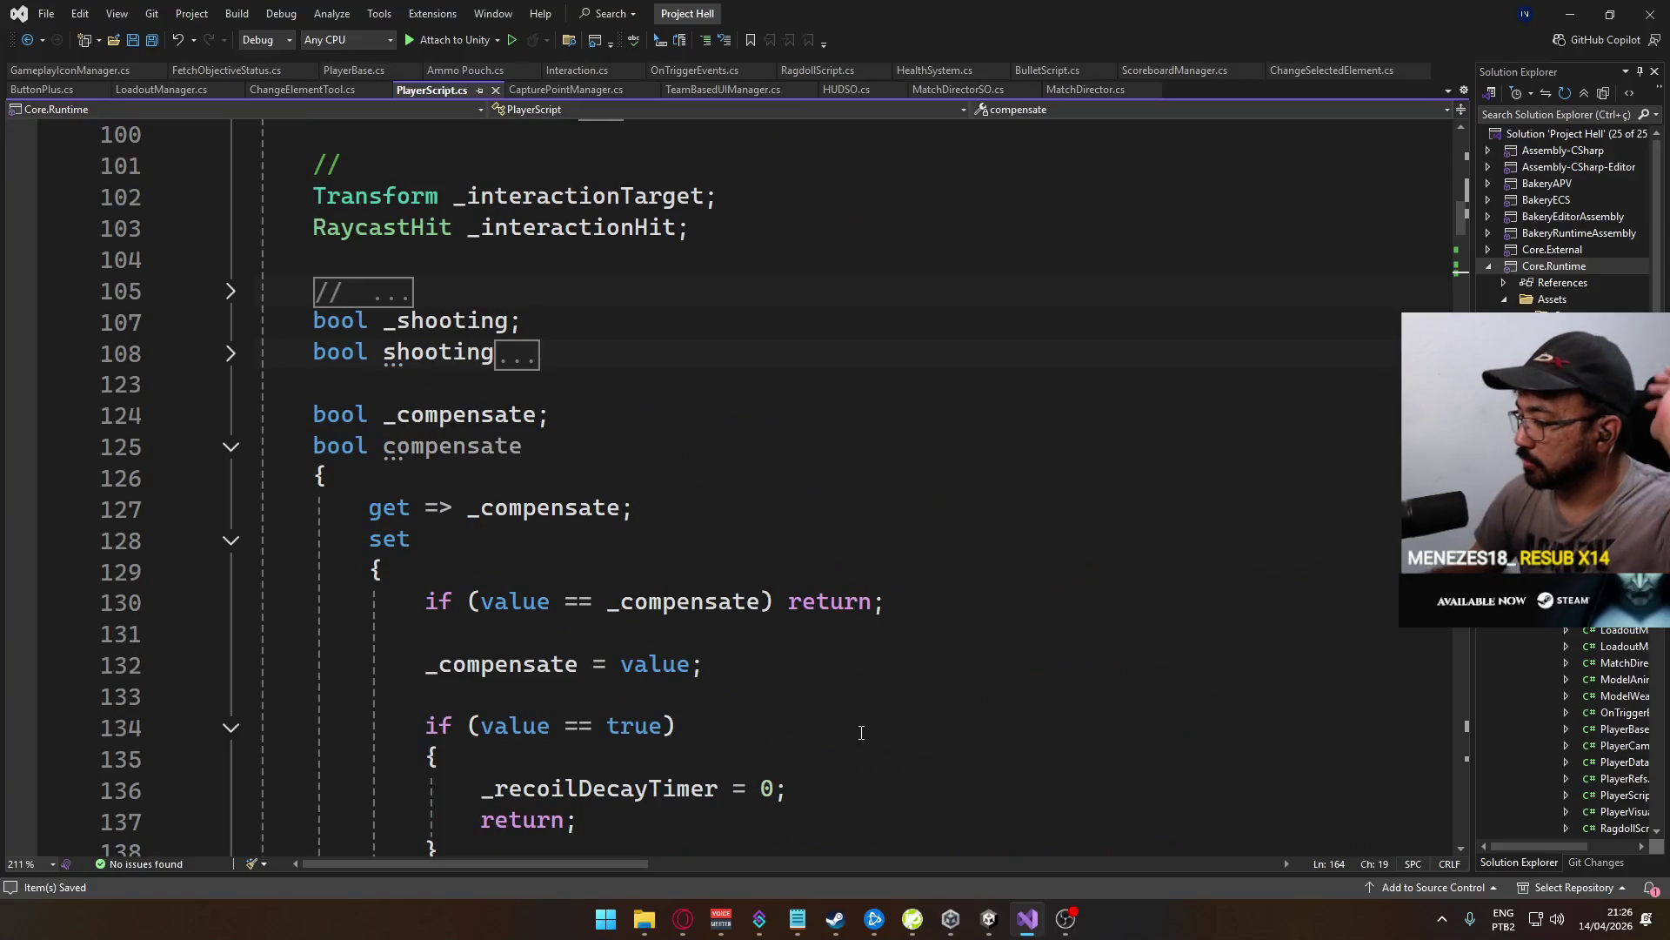
{"action": "mouse_move", "coordinate": [981, 925]}
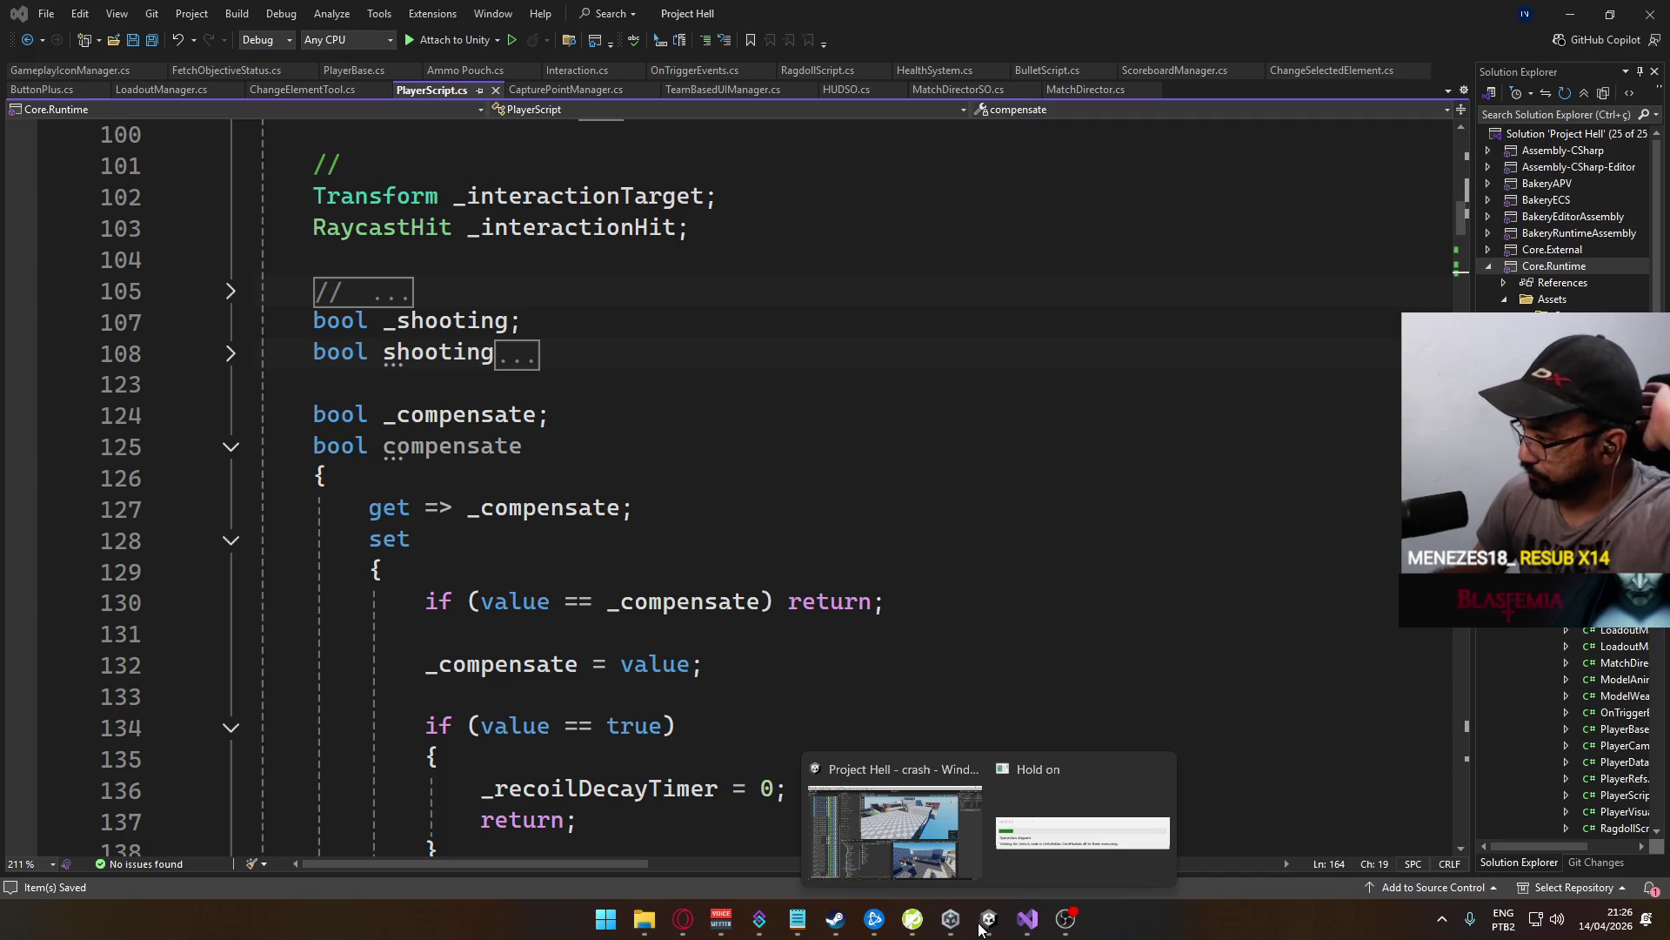
{"action": "left_click", "coordinate": [987, 823]}
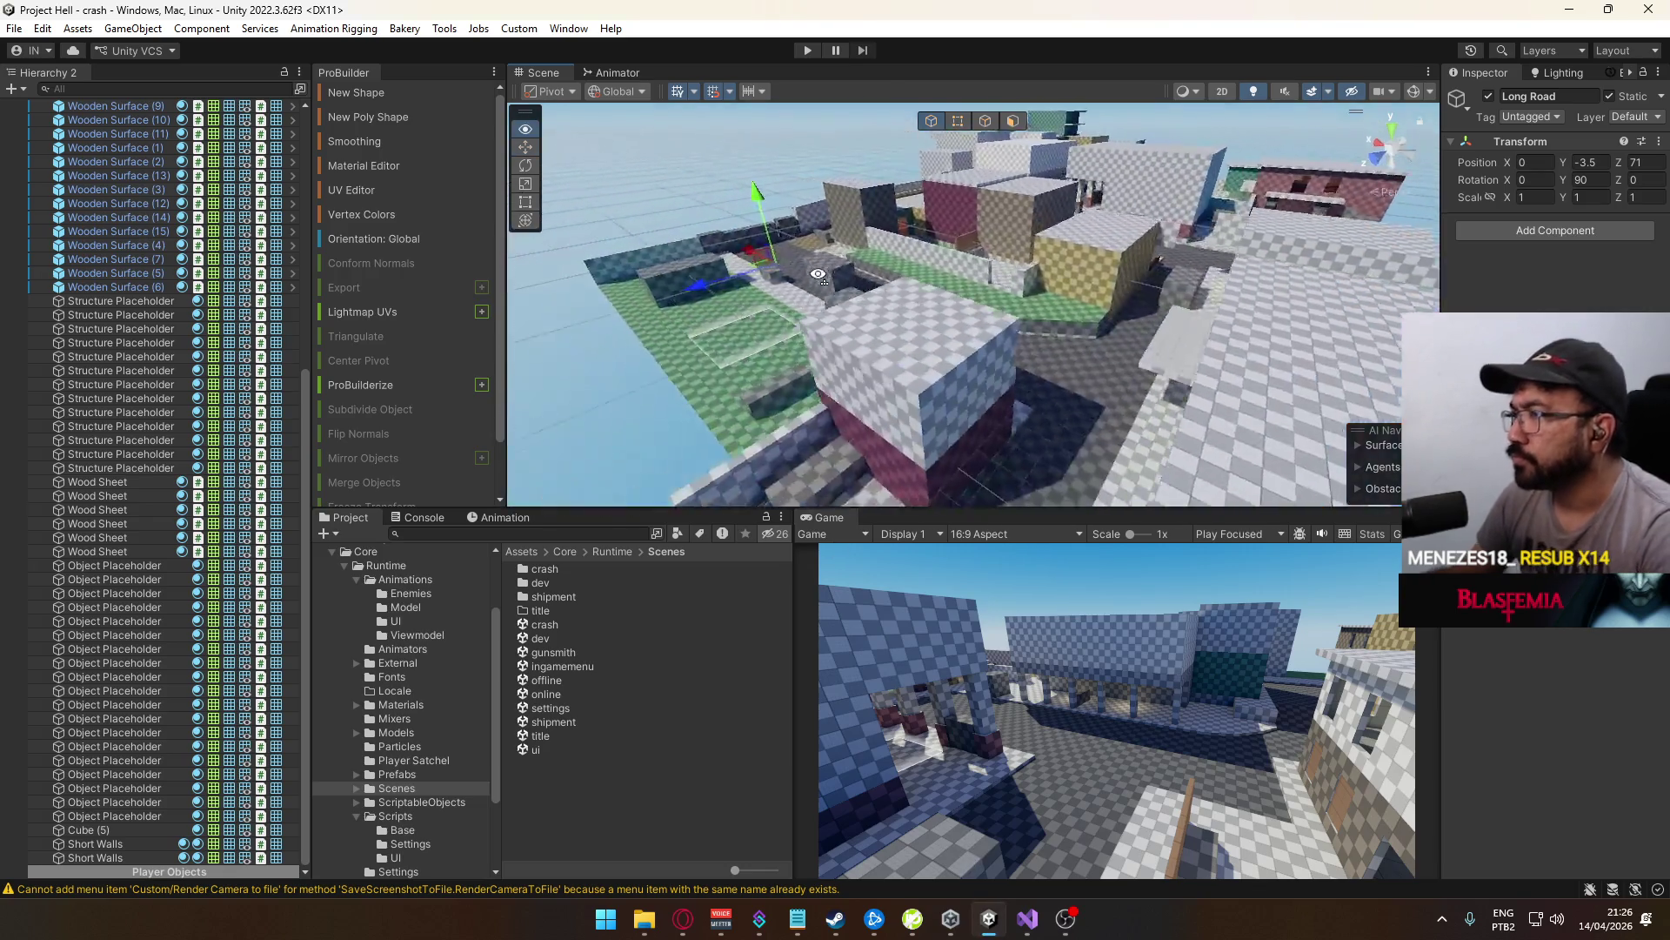
Step: Fly around the crash scene, then open the ui scene and expand Canvas: HUD > Main Container
{"action": "key", "text": "w"}
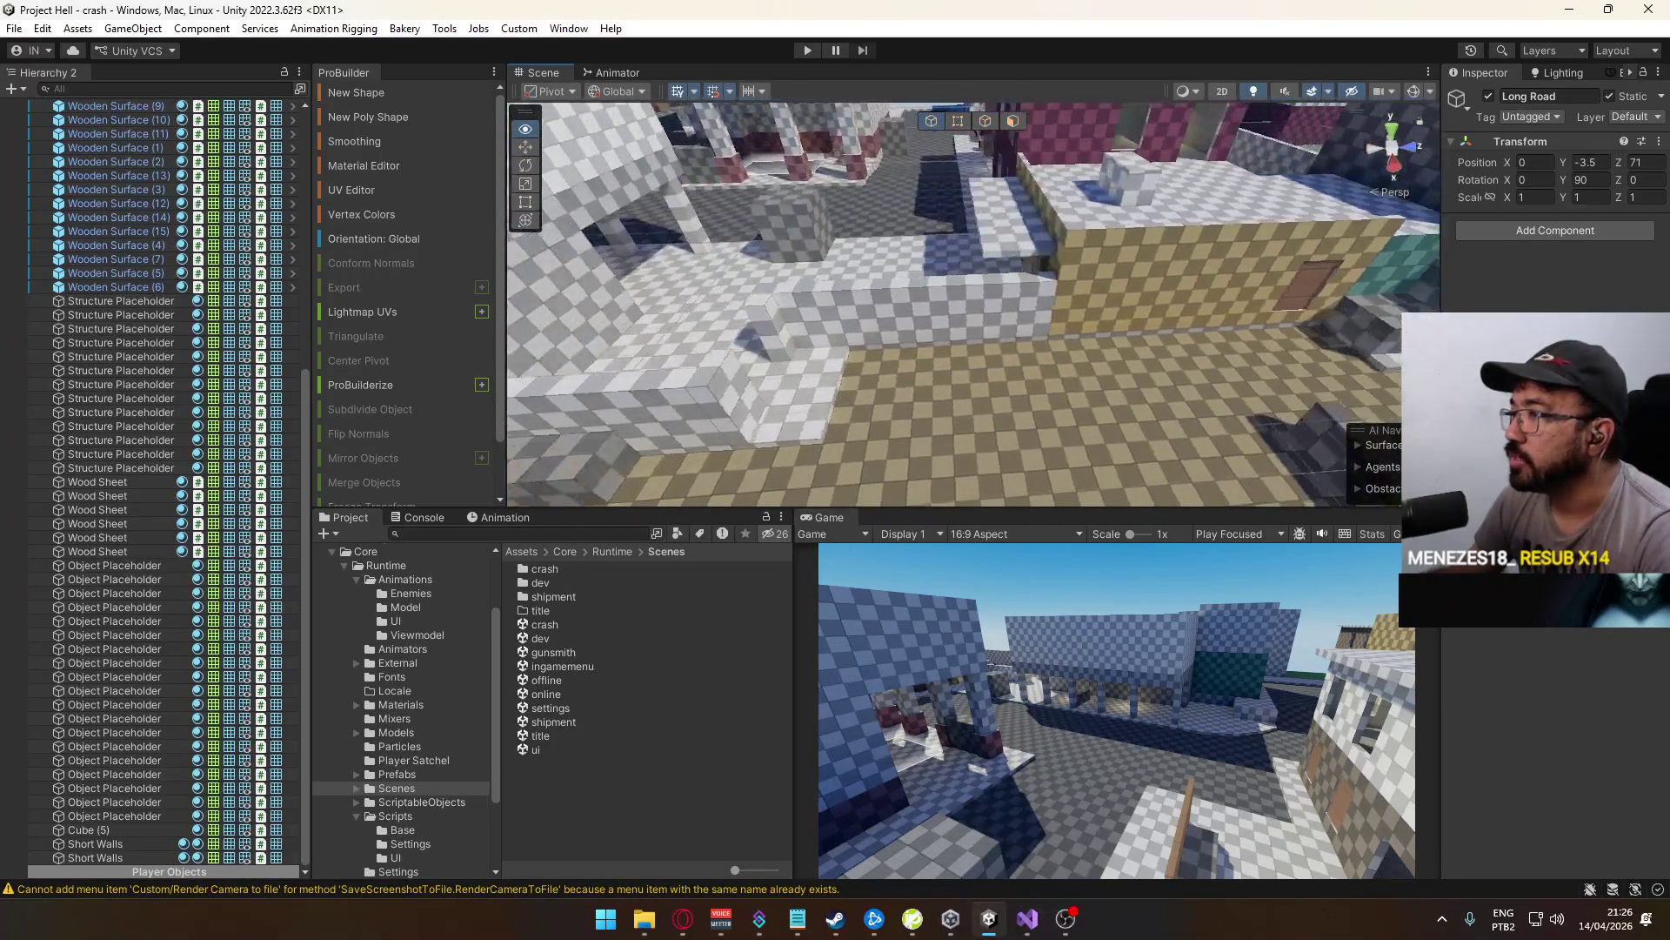
{"action": "key", "text": "s"}
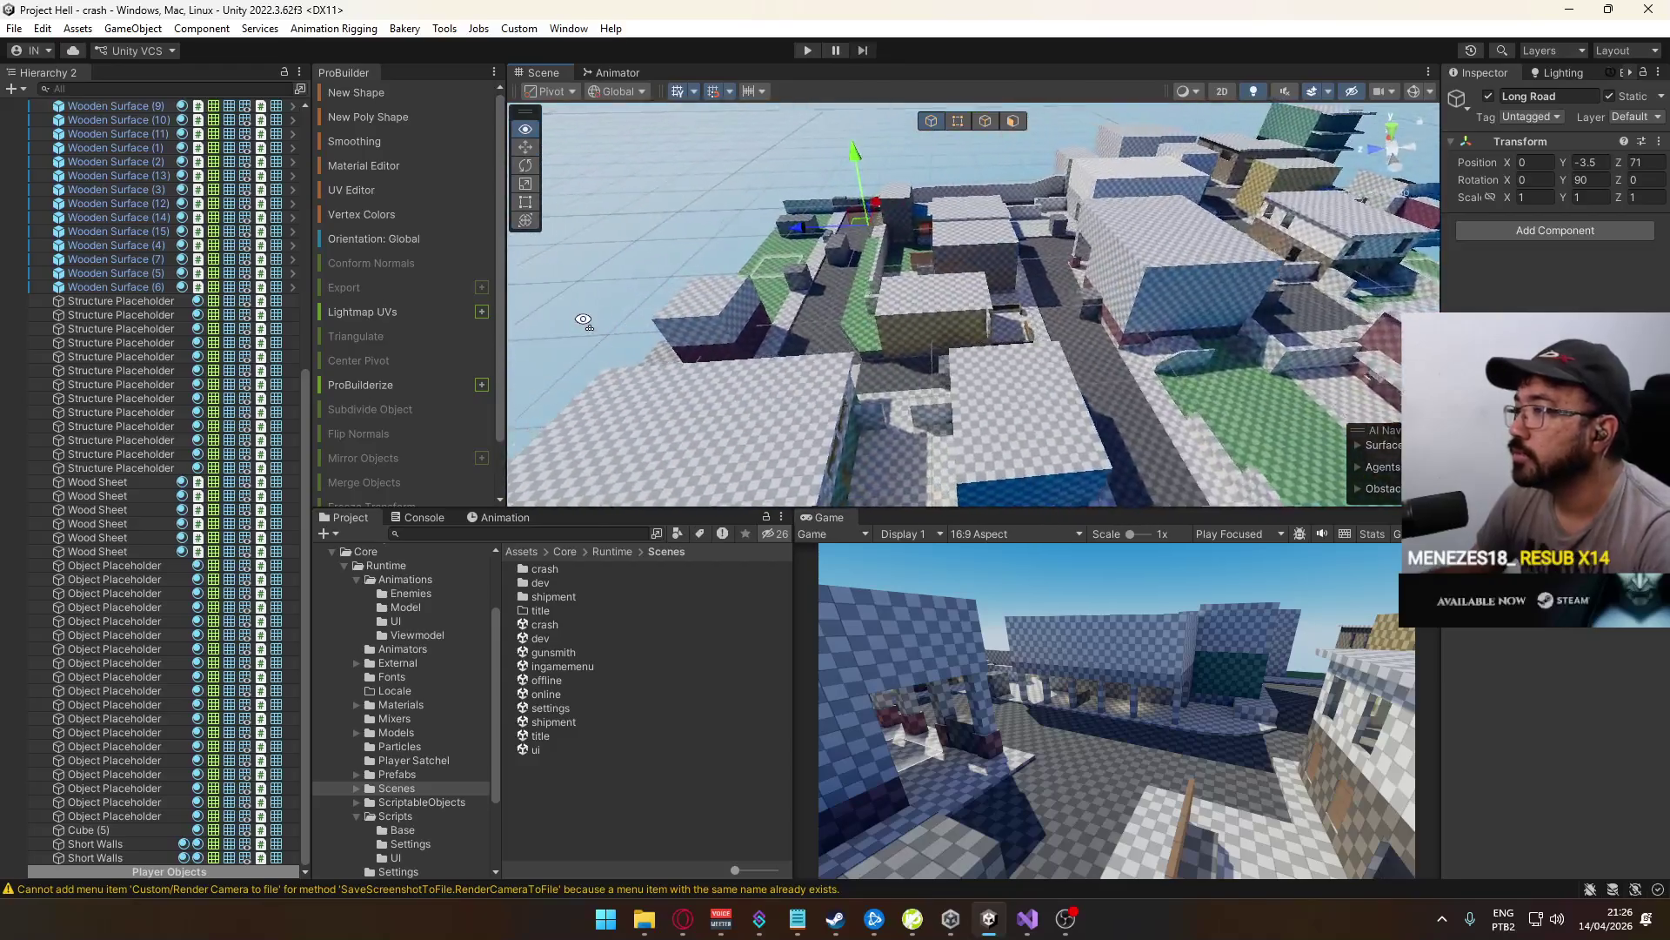
{"action": "key", "text": "s"}
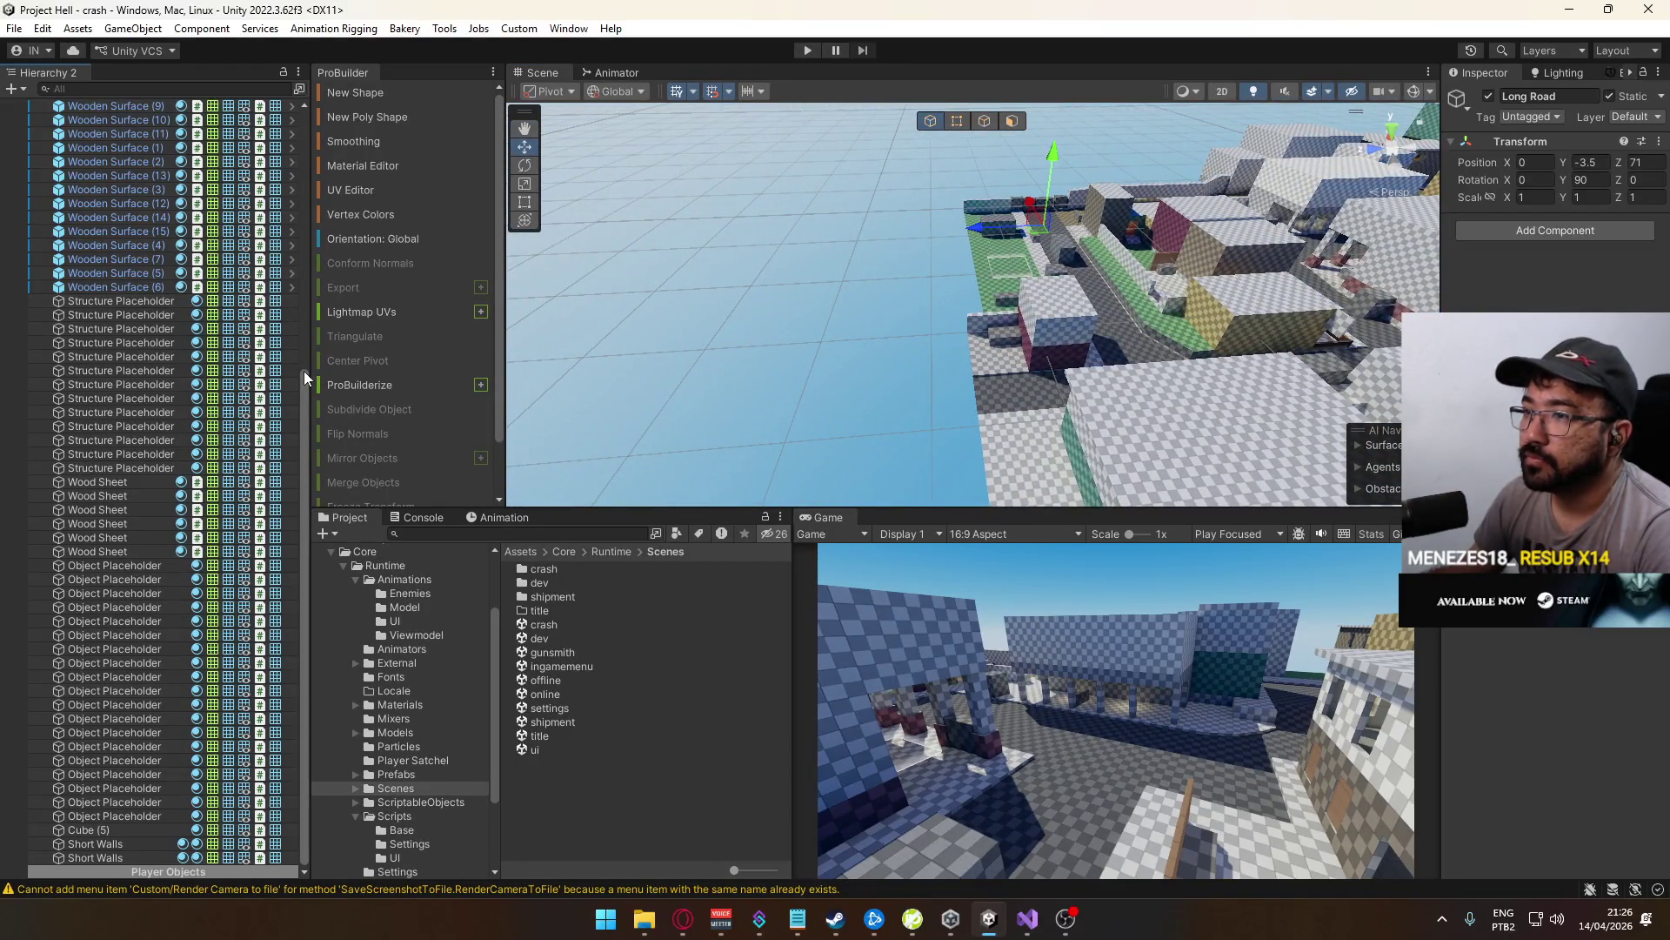
{"action": "left_click_drag", "start_coordinate": [304, 371], "coordinate": [265, 80]}
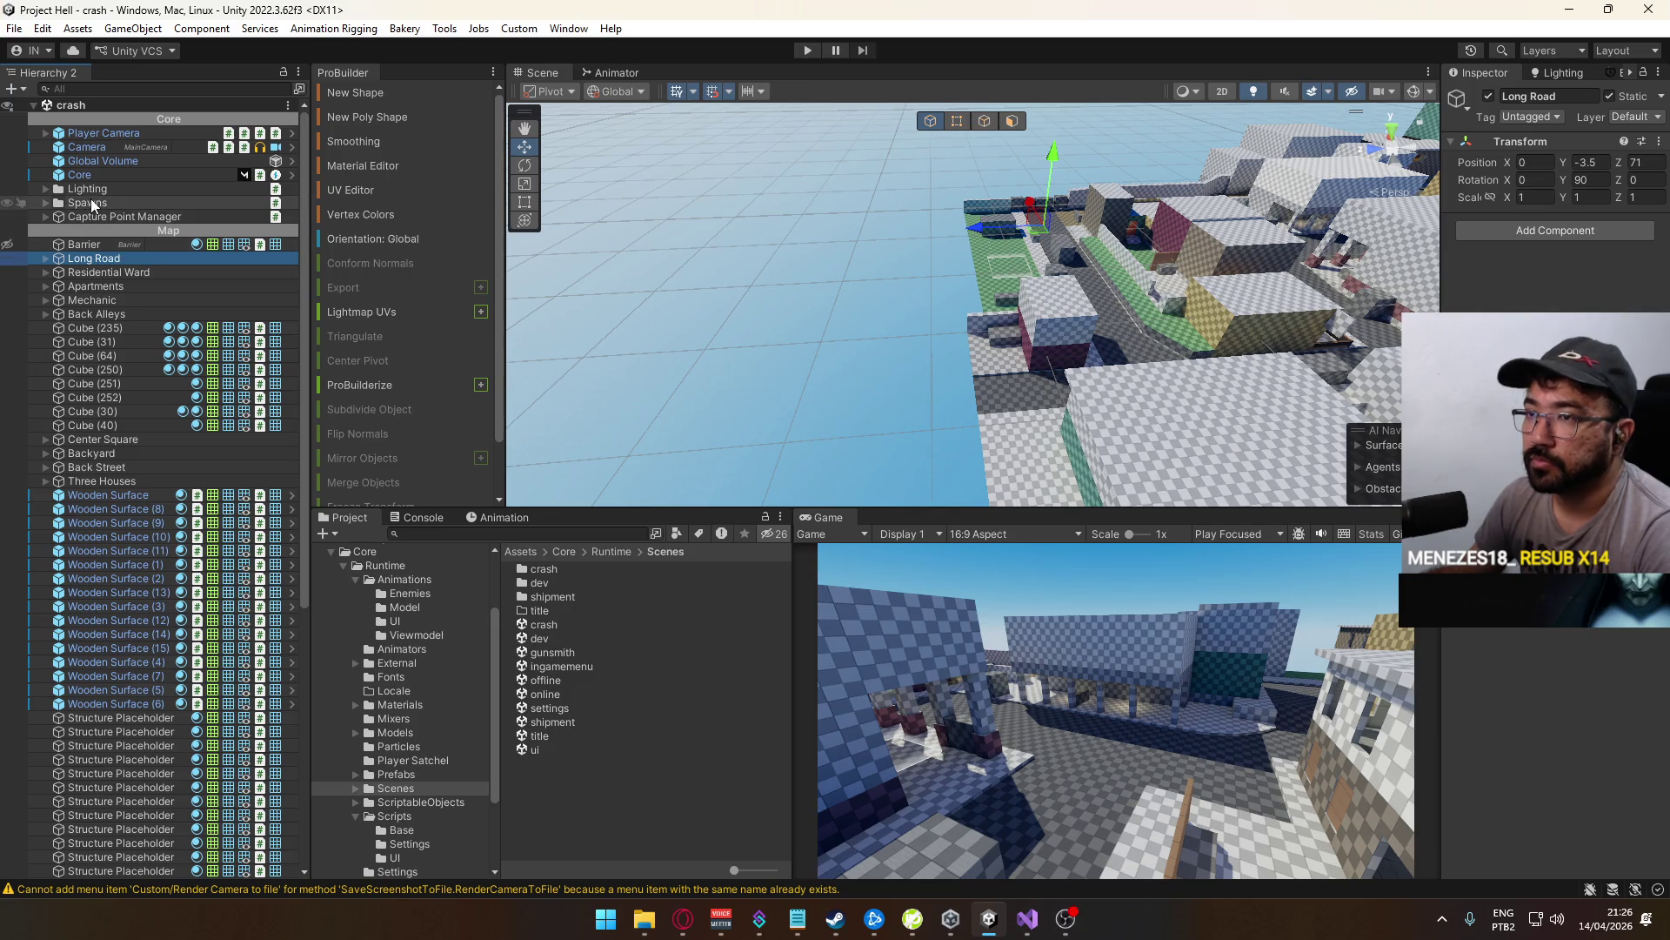
{"action": "double_click", "coordinate": [540, 748]}
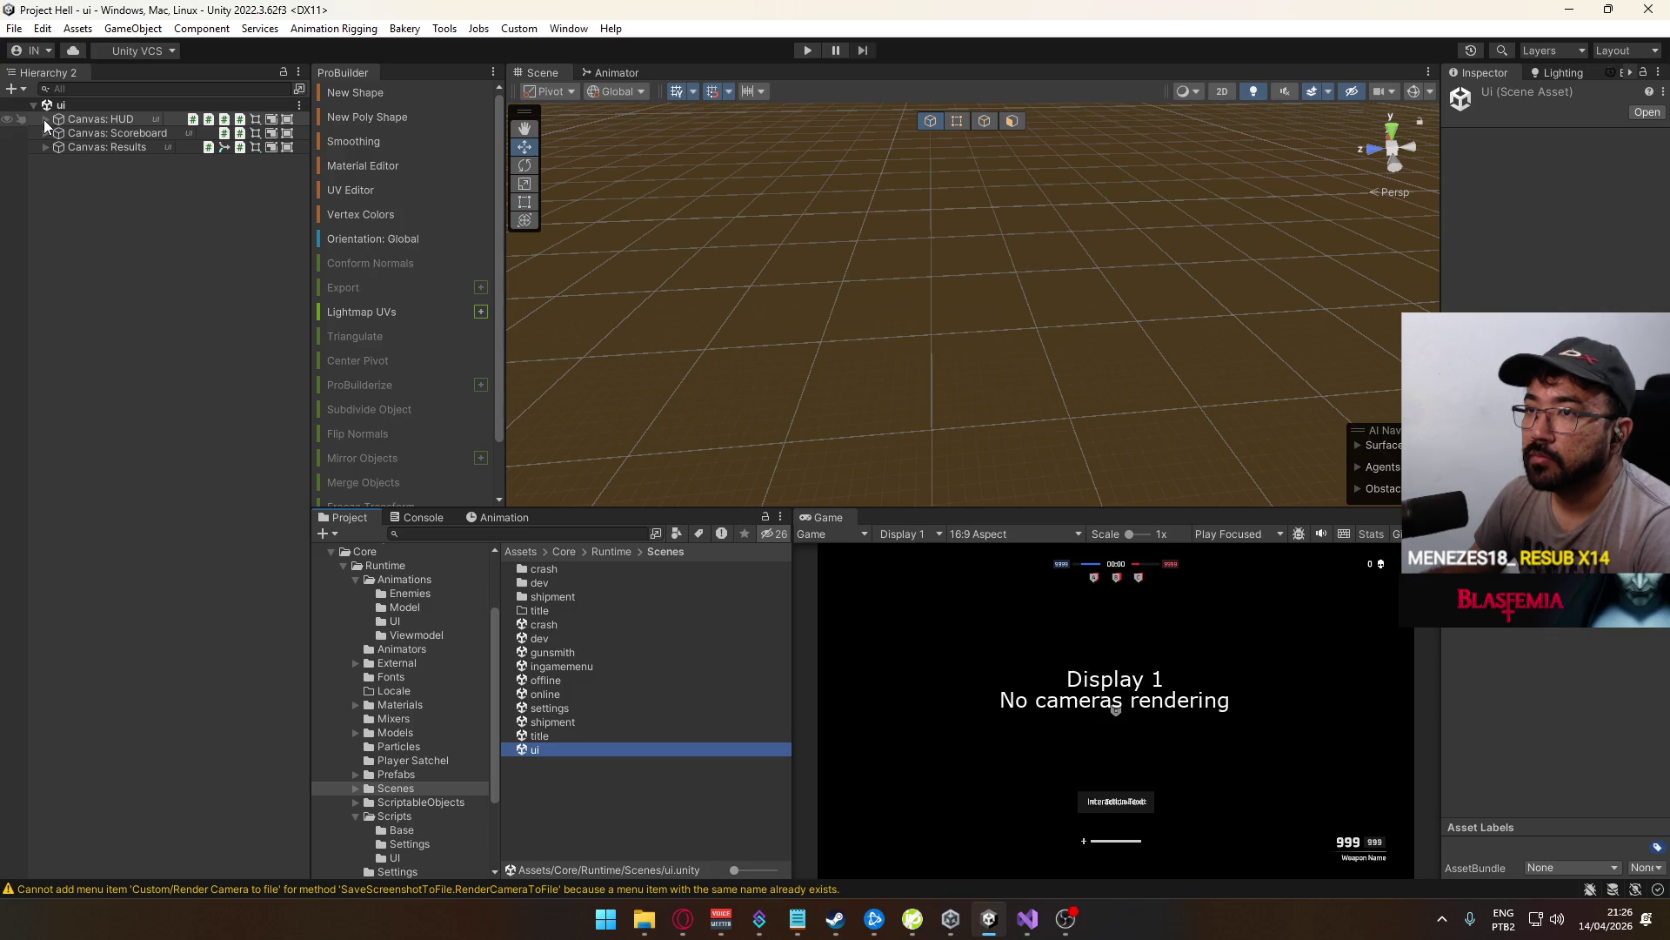
{"action": "left_click", "coordinate": [45, 120]}
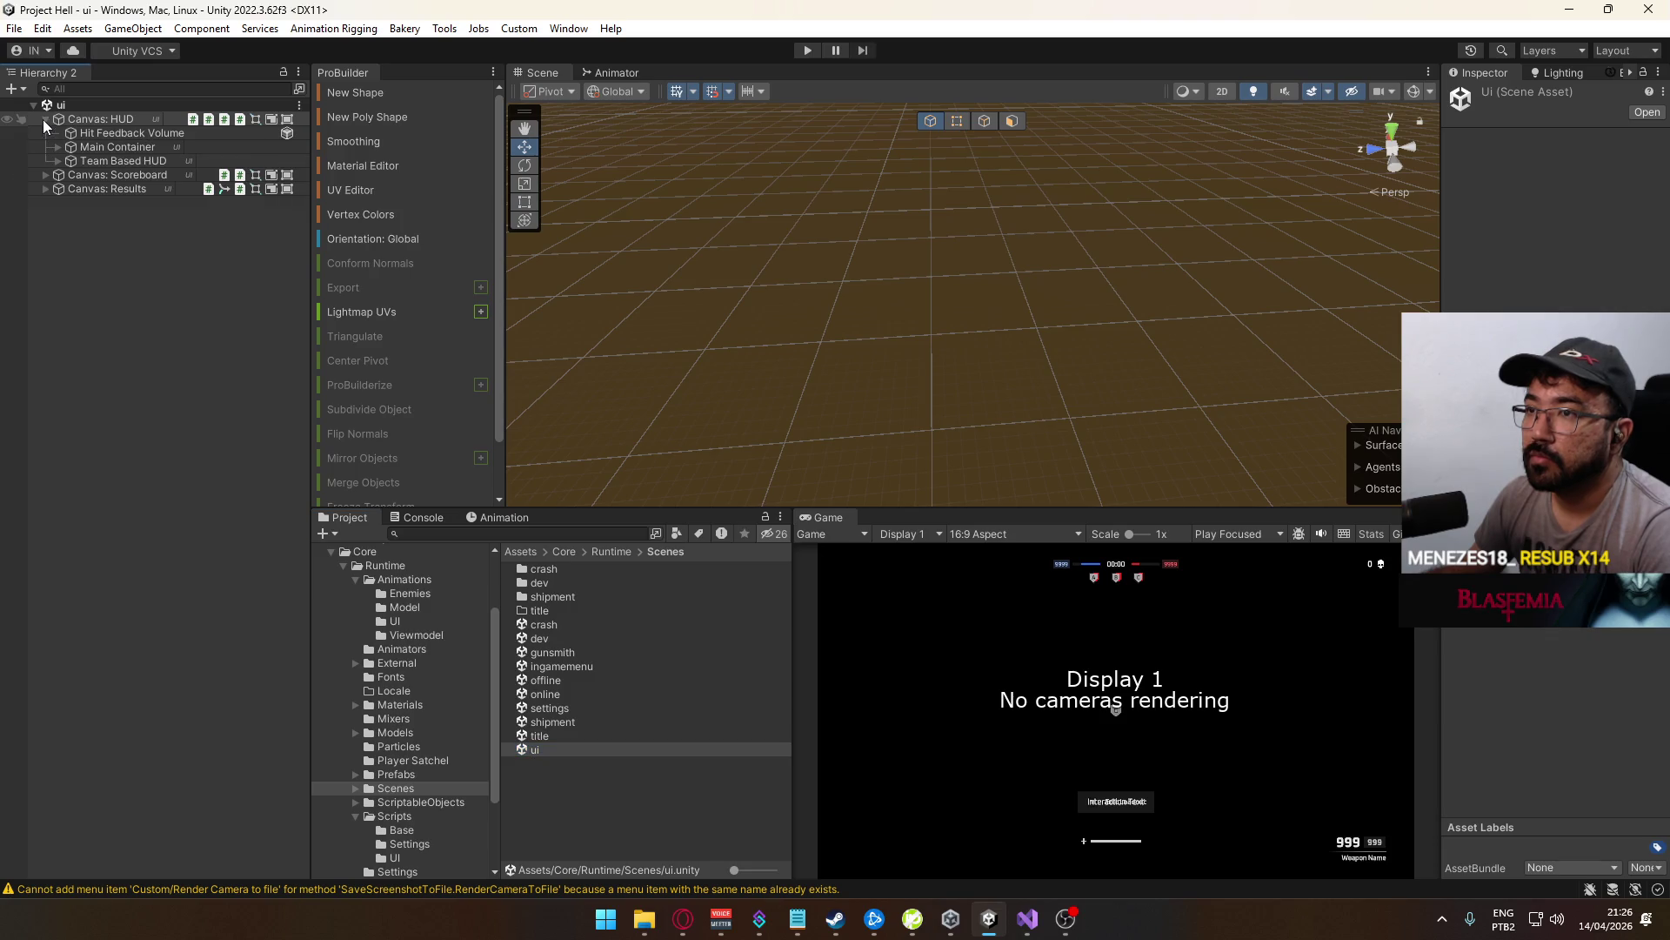
{"action": "left_click", "coordinate": [55, 149]}
{"action": "left_click", "coordinate": [57, 148]}
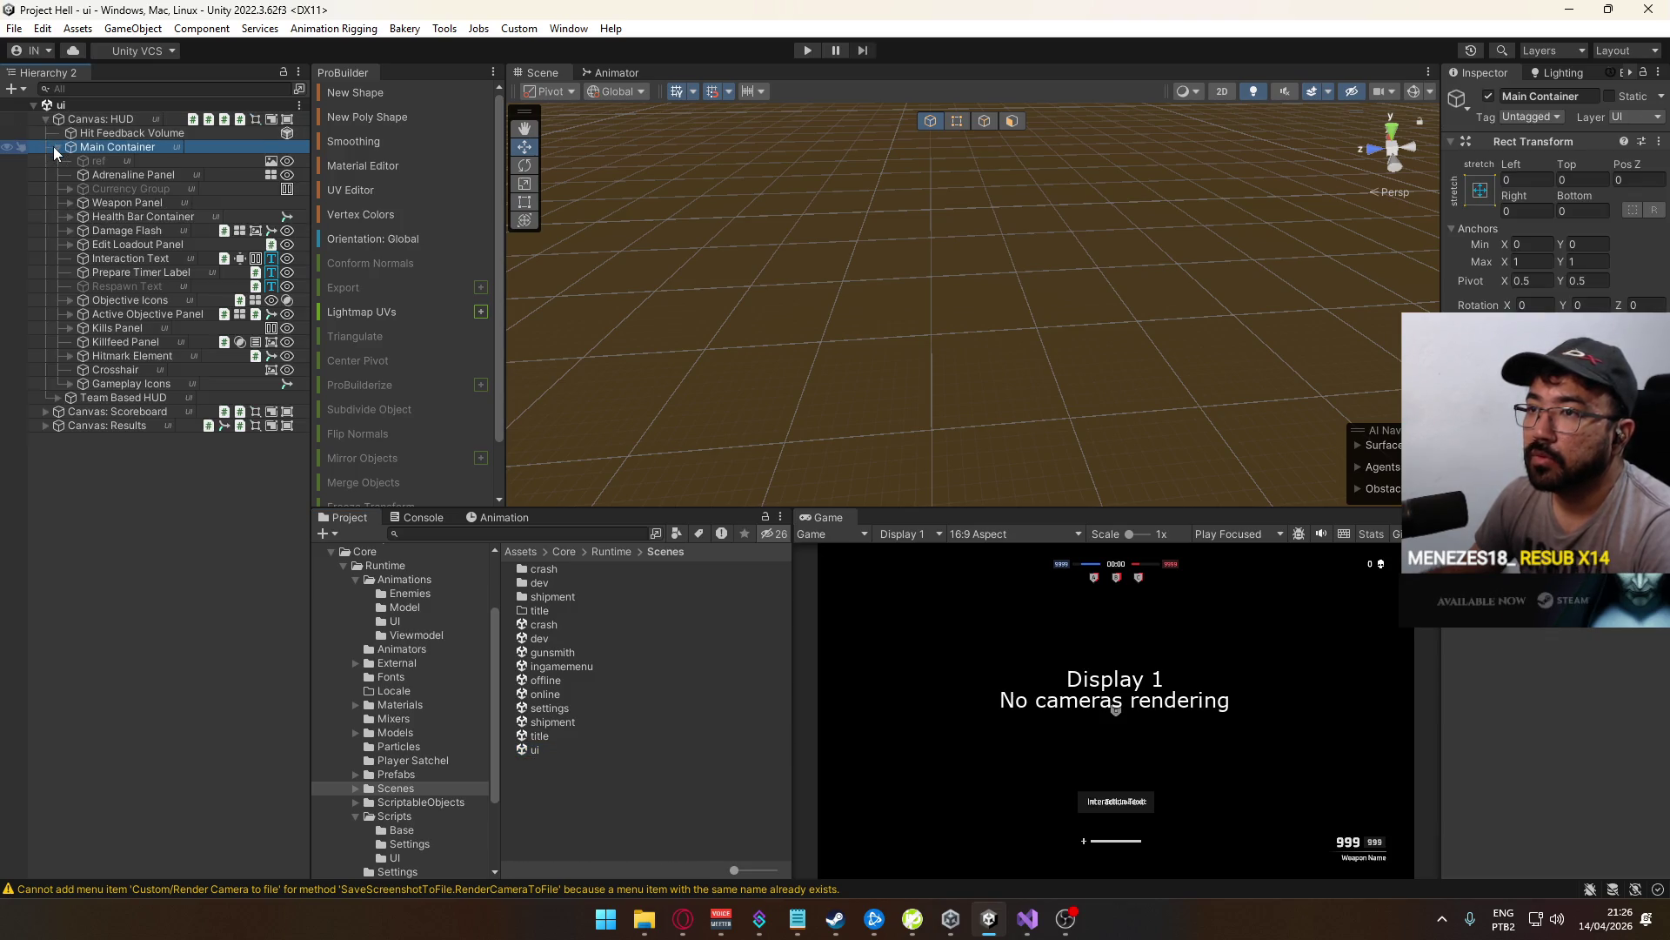
Step: Deactivate Gameplay Icons, save the ui scene, and open Build Settings
{"action": "left_click", "coordinate": [130, 384]}
{"action": "left_click", "coordinate": [1488, 96]}
{"action": "left_click", "coordinate": [102, 503]}
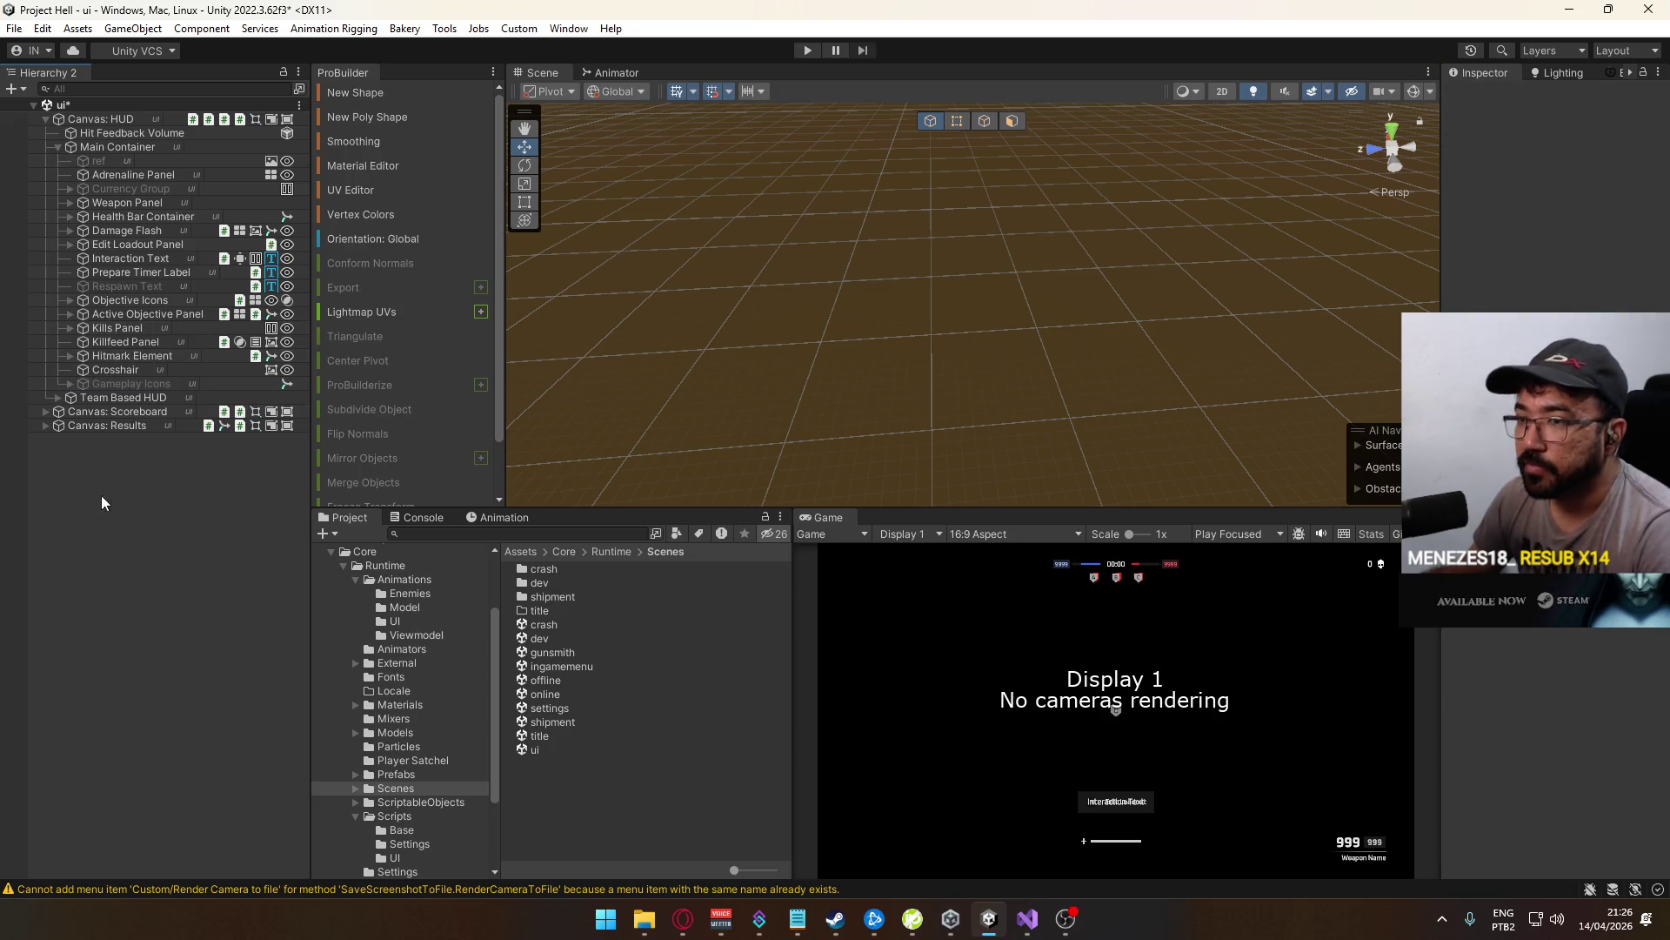
{"action": "key", "text": "ctrl+s"}
{"action": "left_click", "coordinate": [14, 28]}
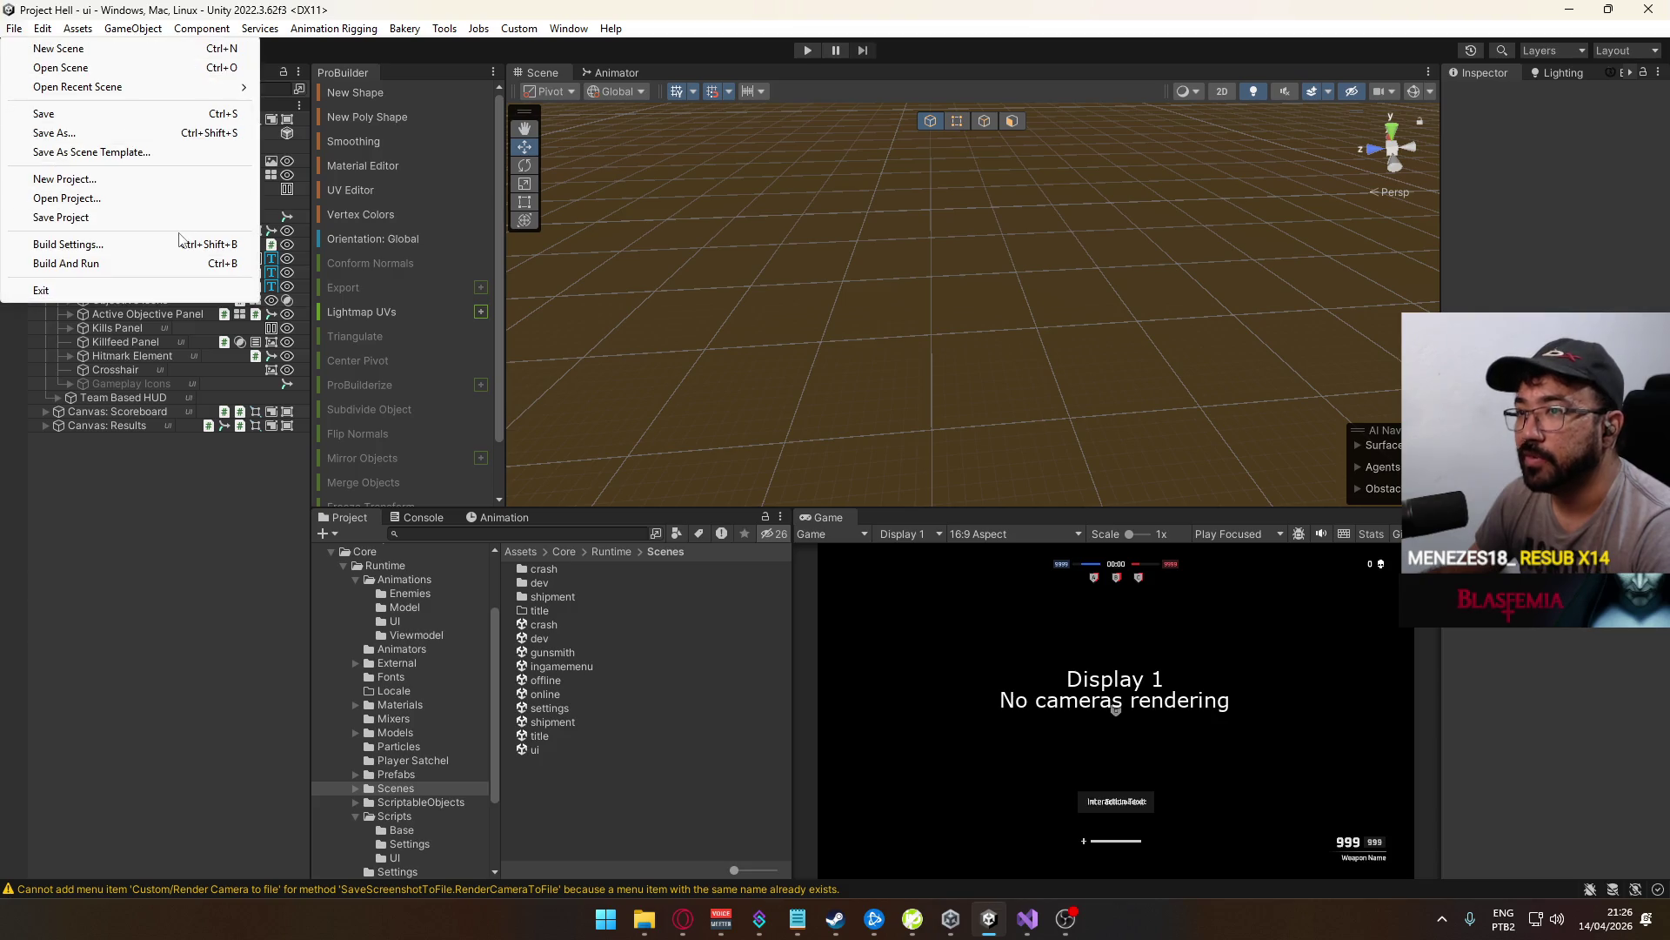
{"action": "left_click", "coordinate": [181, 243]}
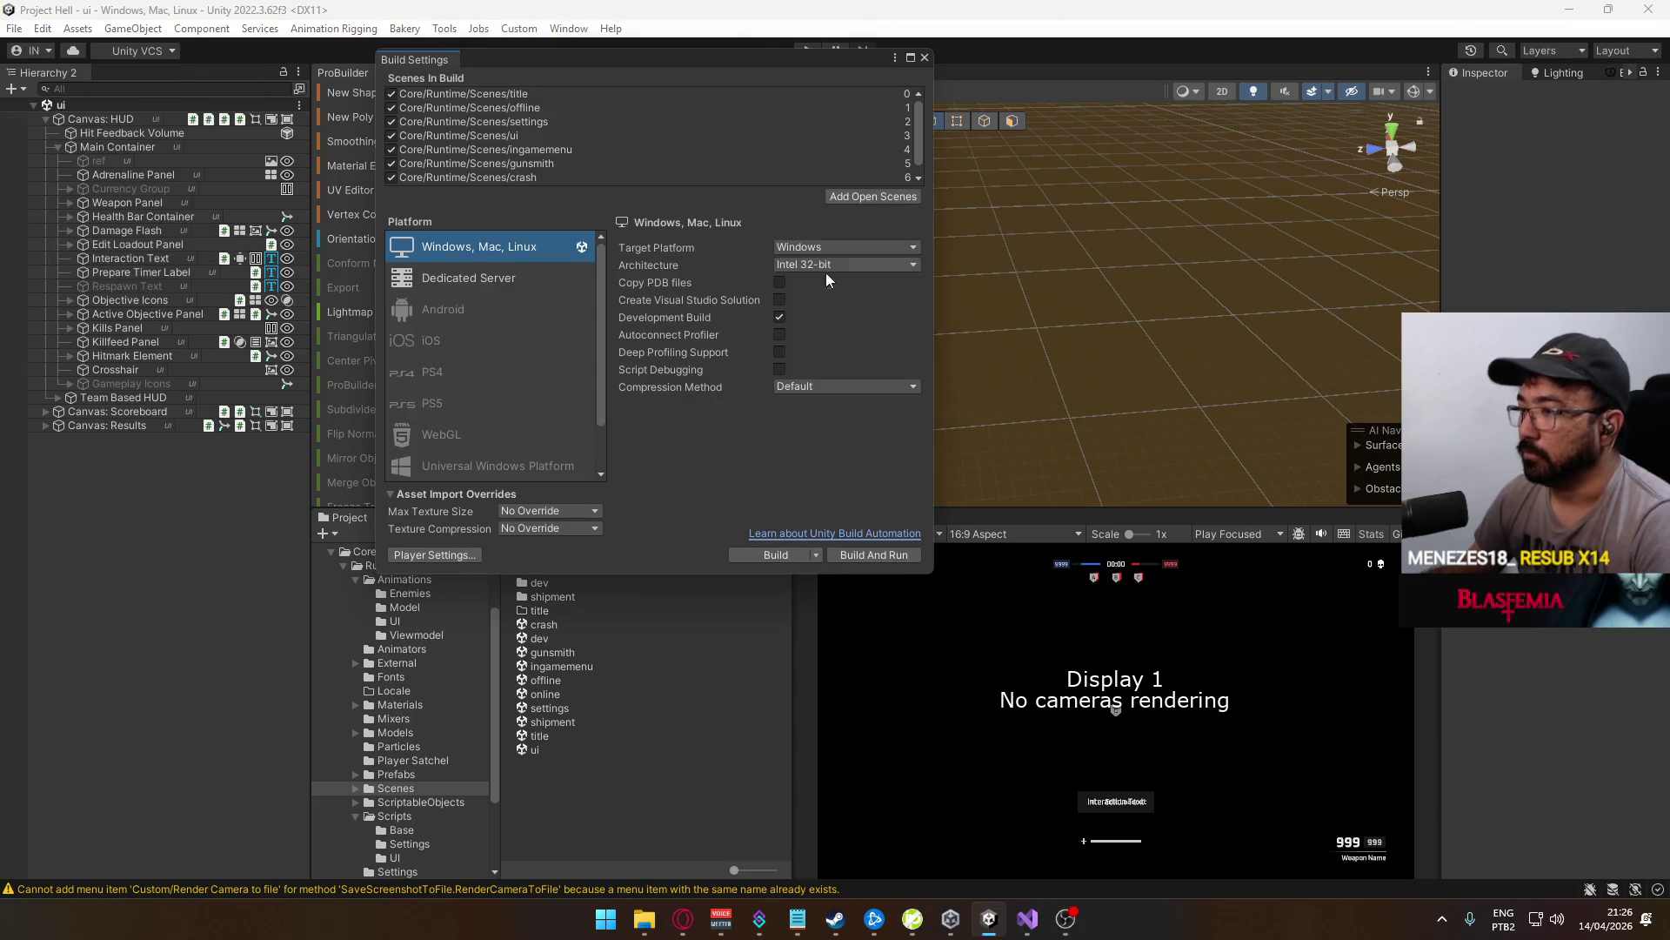
Step: Close Build Settings and start a Build And Run of the player
{"action": "left_click", "coordinate": [924, 59]}
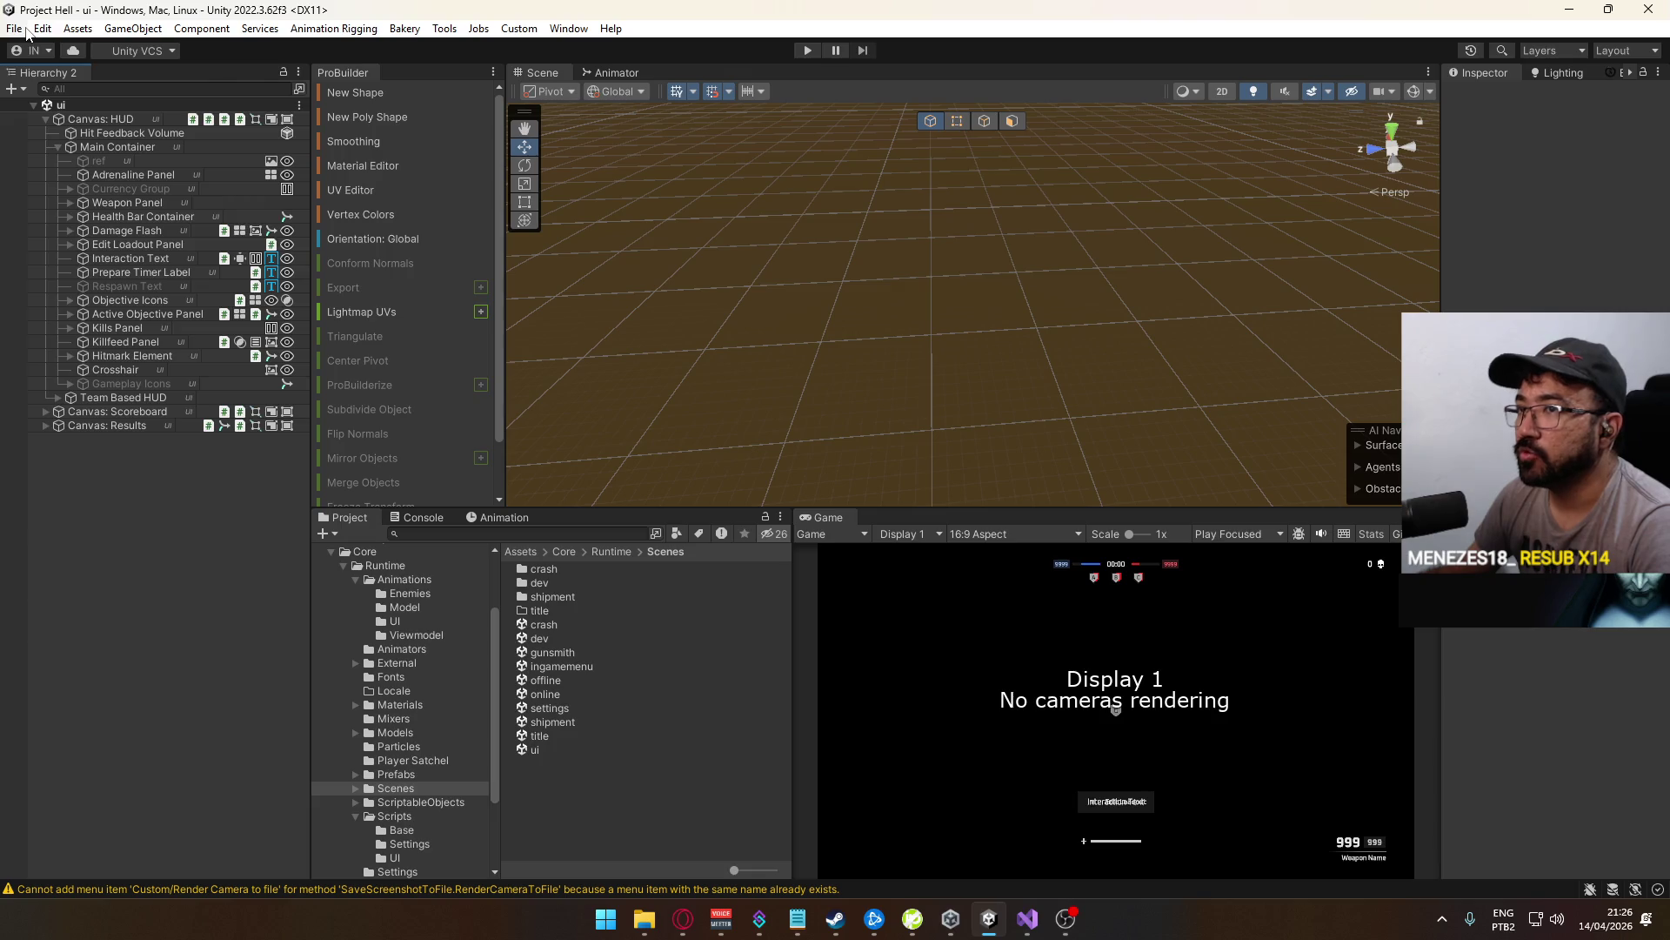
{"action": "left_click", "coordinate": [42, 28]}
{"action": "mouse_move", "coordinate": [14, 28]}
{"action": "left_click", "coordinate": [95, 265]}
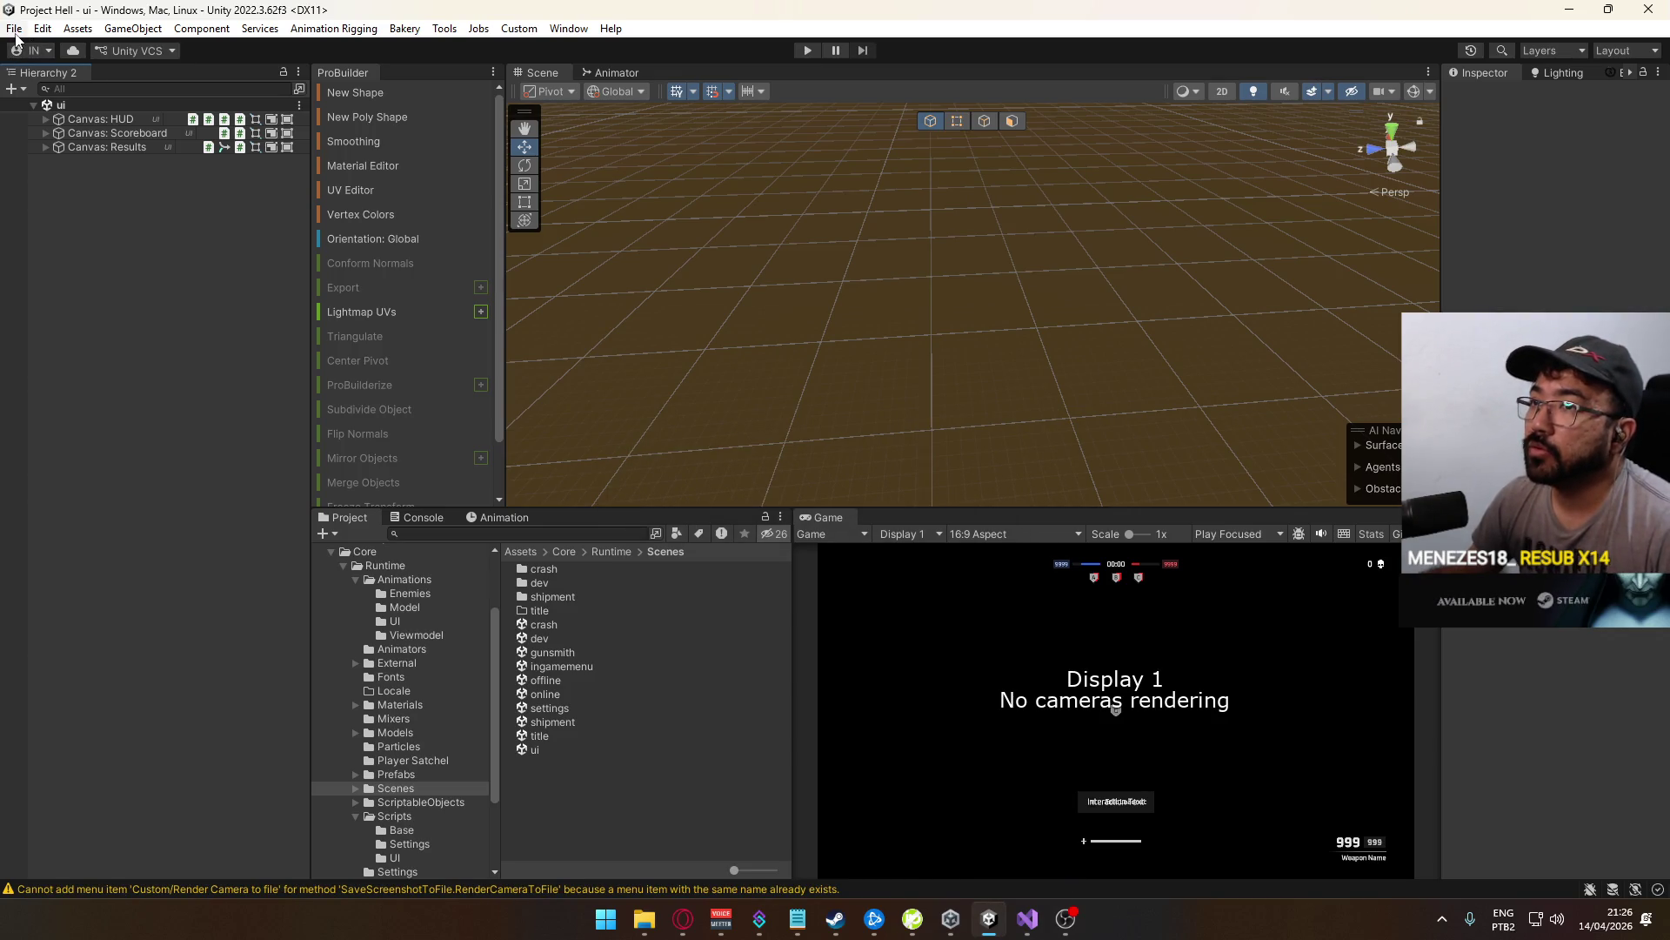
Step: Check Player Settings via Build Settings, then start Build And Run again
{"action": "left_click", "coordinate": [14, 28]}
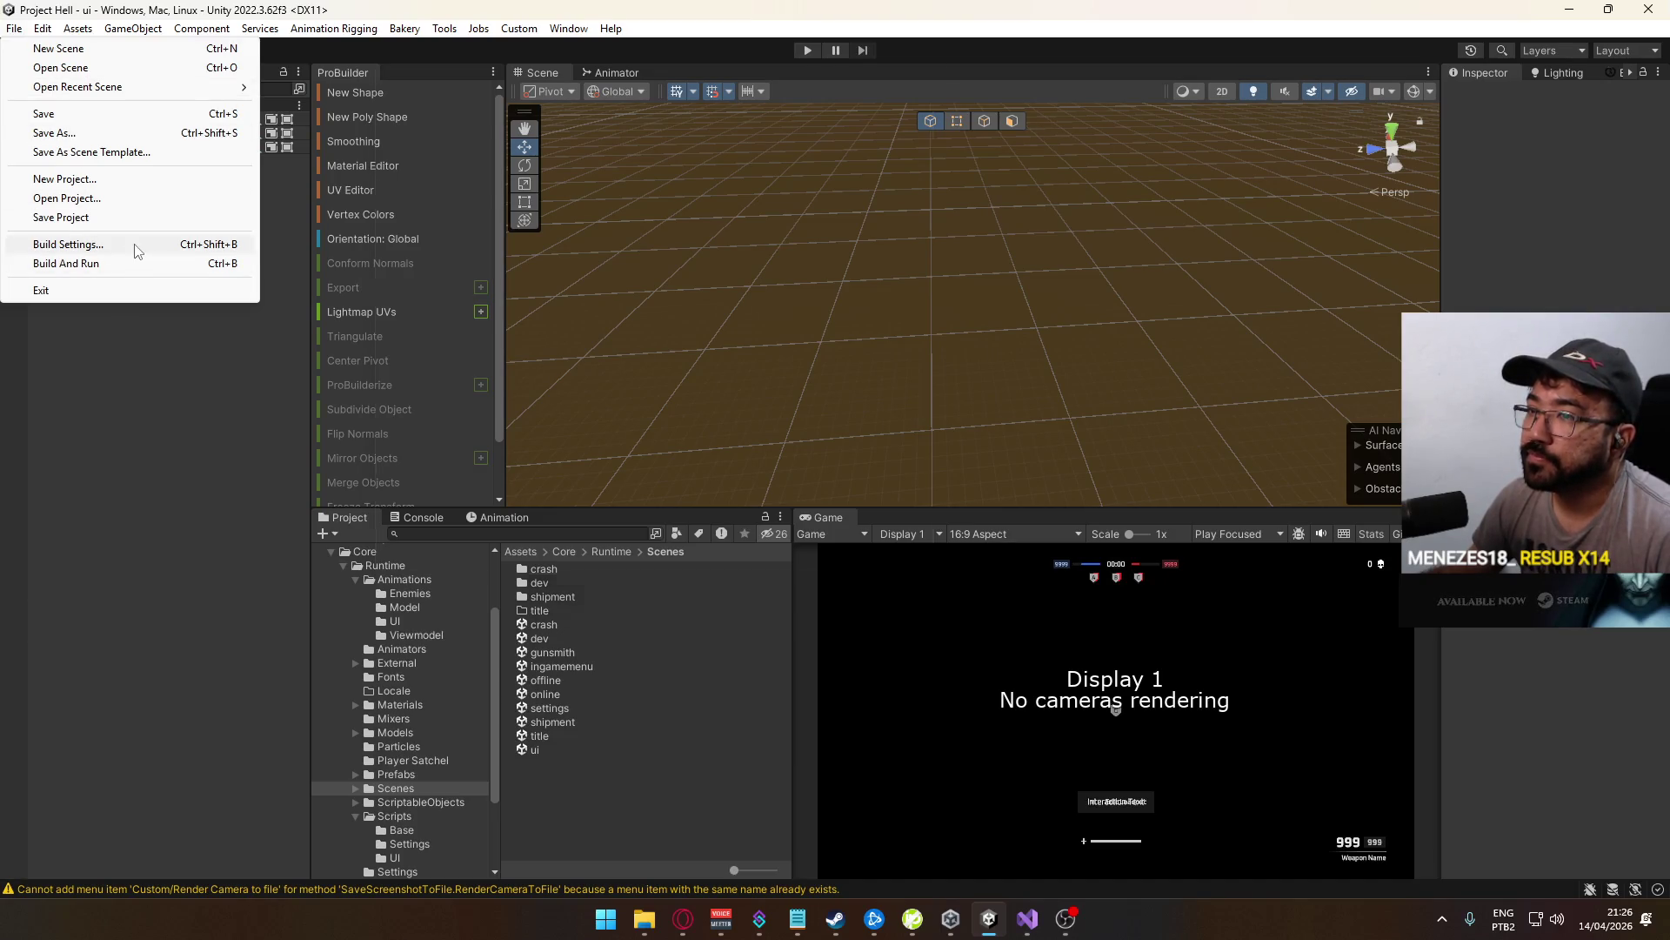
{"action": "left_click", "coordinate": [130, 243]}
{"action": "left_click", "coordinate": [435, 558]}
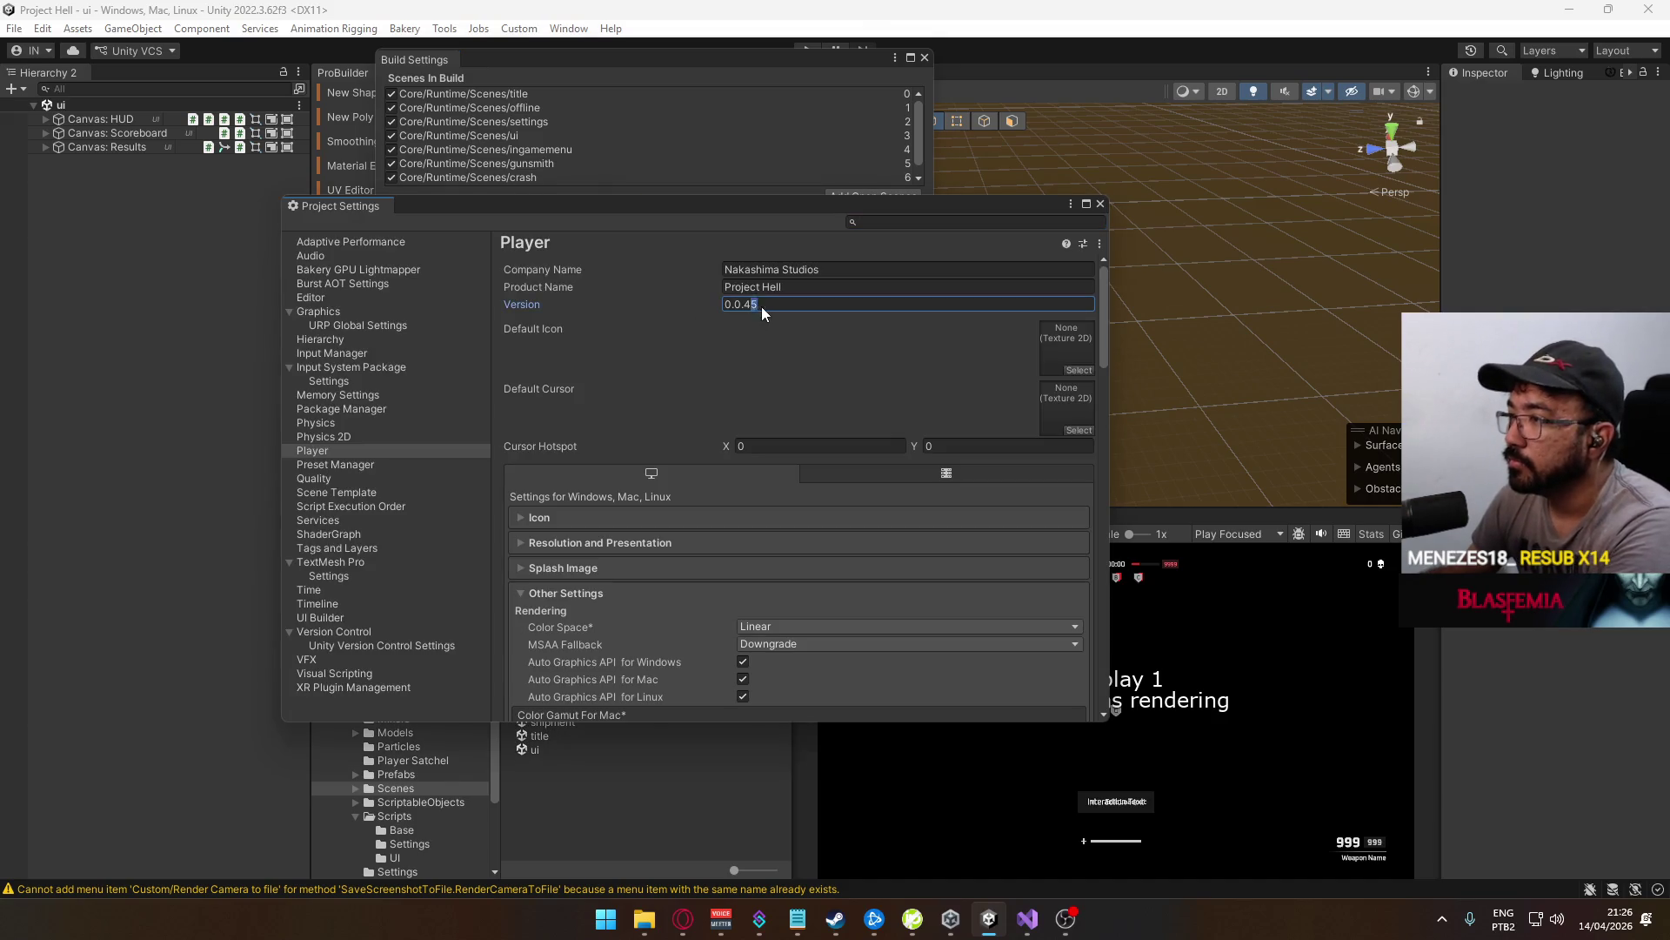
{"action": "left_click", "coordinate": [1100, 203]}
{"action": "left_click", "coordinate": [925, 58]}
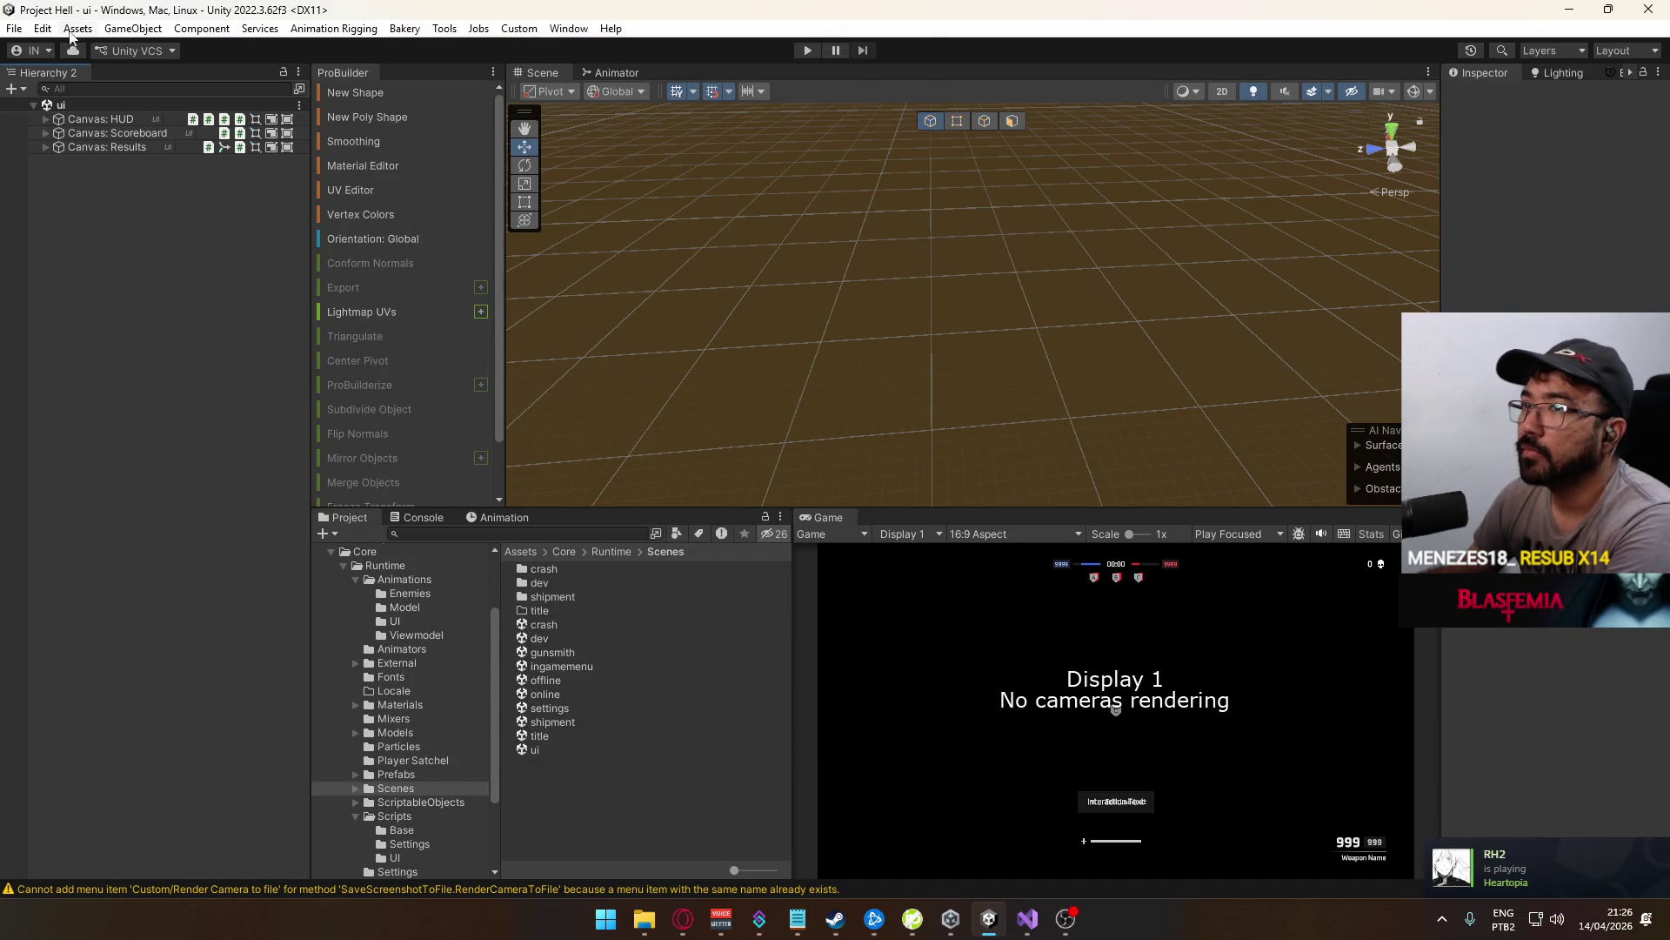
{"action": "left_click", "coordinate": [14, 28]}
{"action": "left_click", "coordinate": [98, 262]}
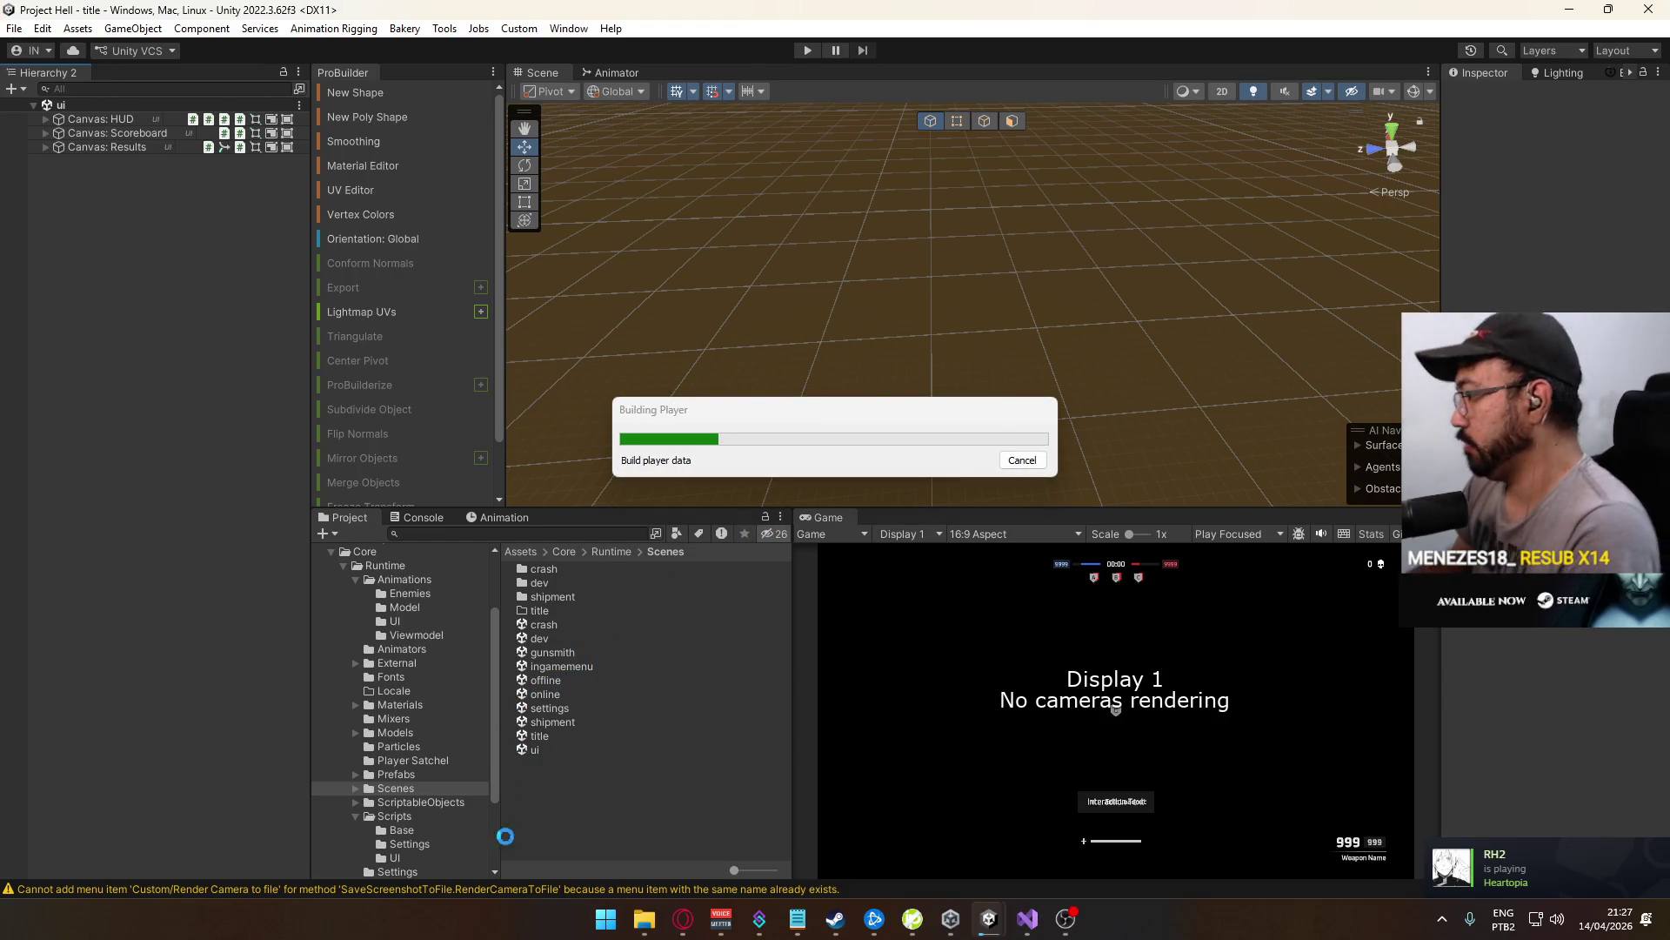
{"action": "left_click", "coordinate": [682, 914]}
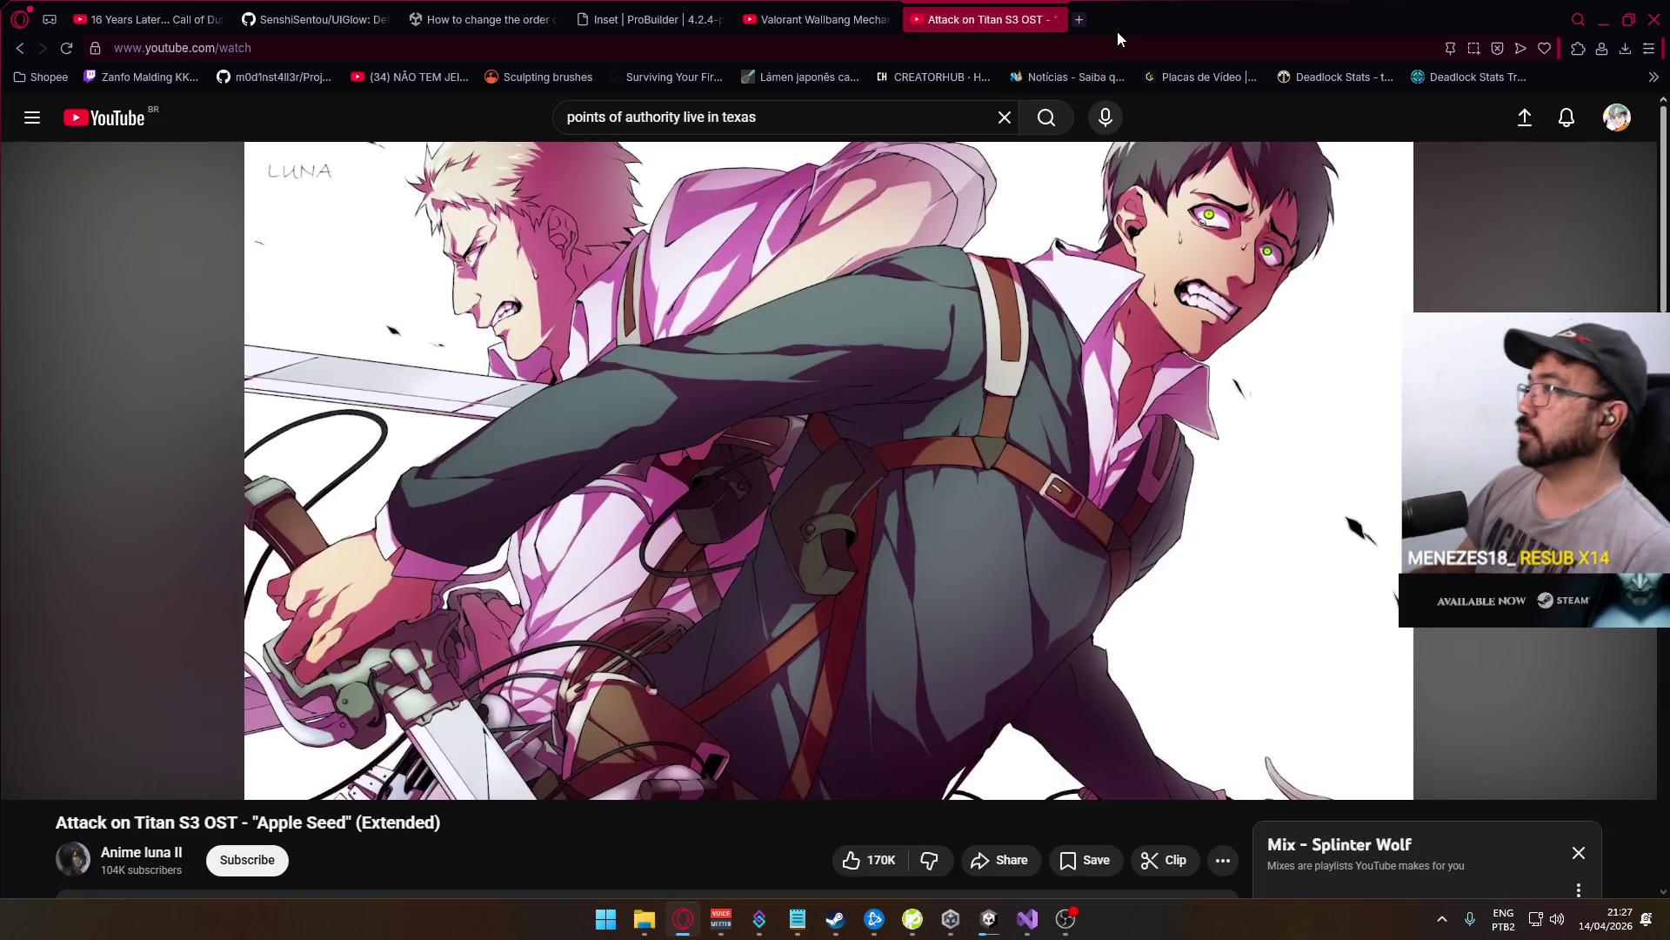
Step: Search Google Images for 'heartopia' in a new tab, then open Steam from the tray
{"action": "left_click", "coordinate": [1081, 18]}
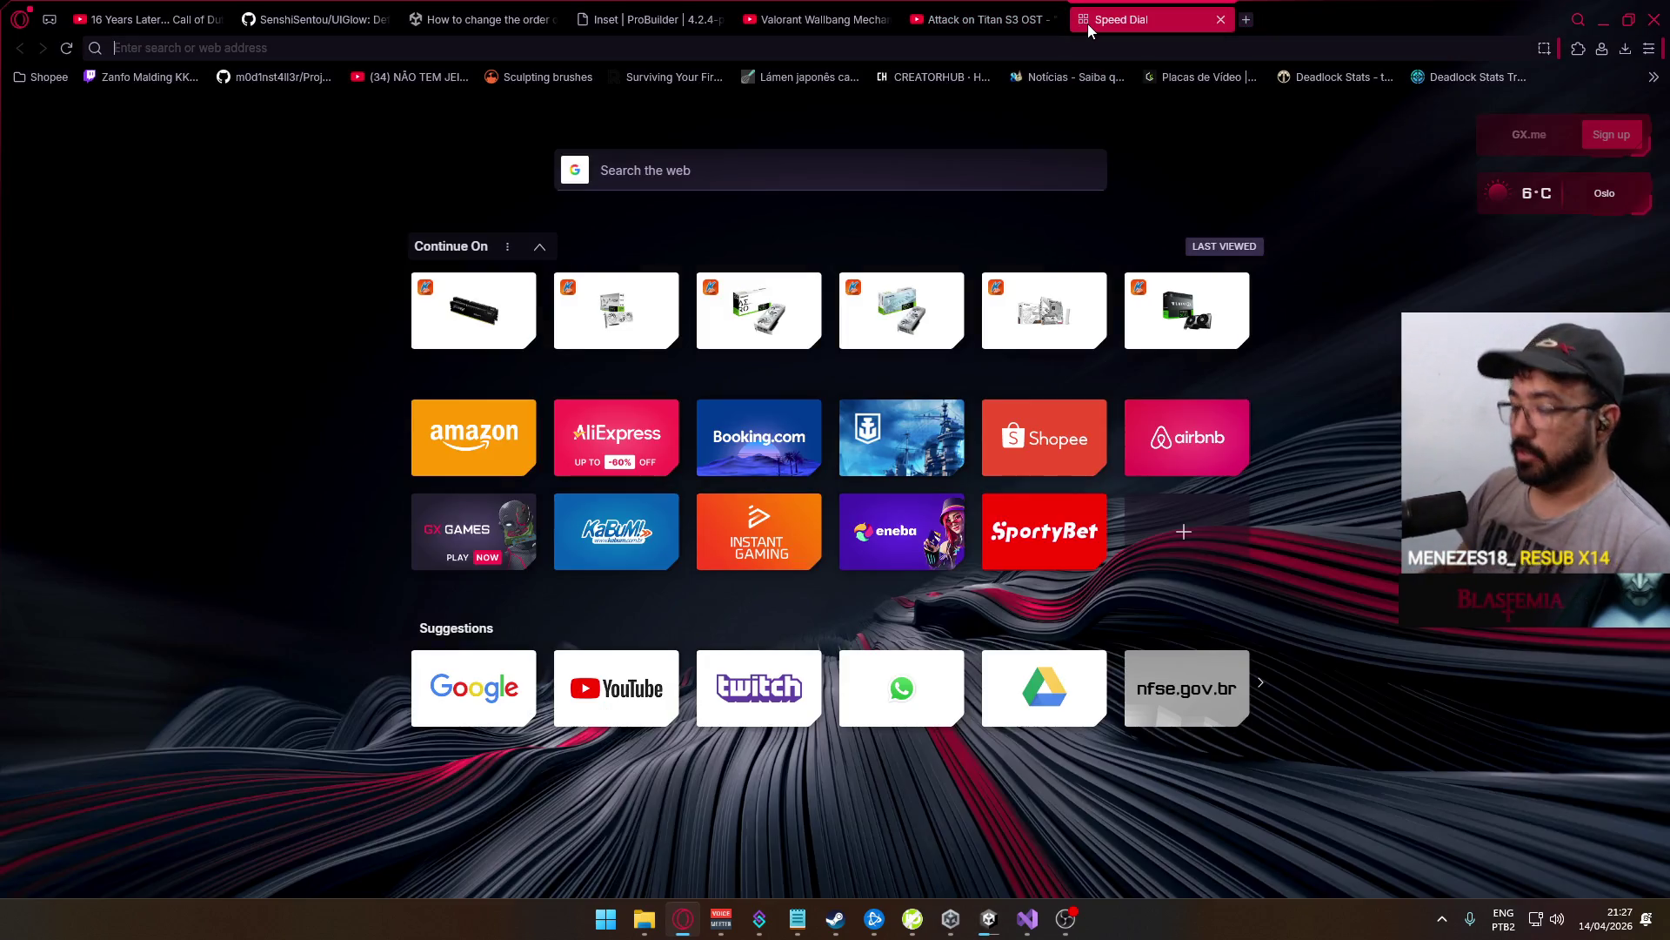
{"action": "type", "text": "heartopia"}
{"action": "key", "text": "Return"}
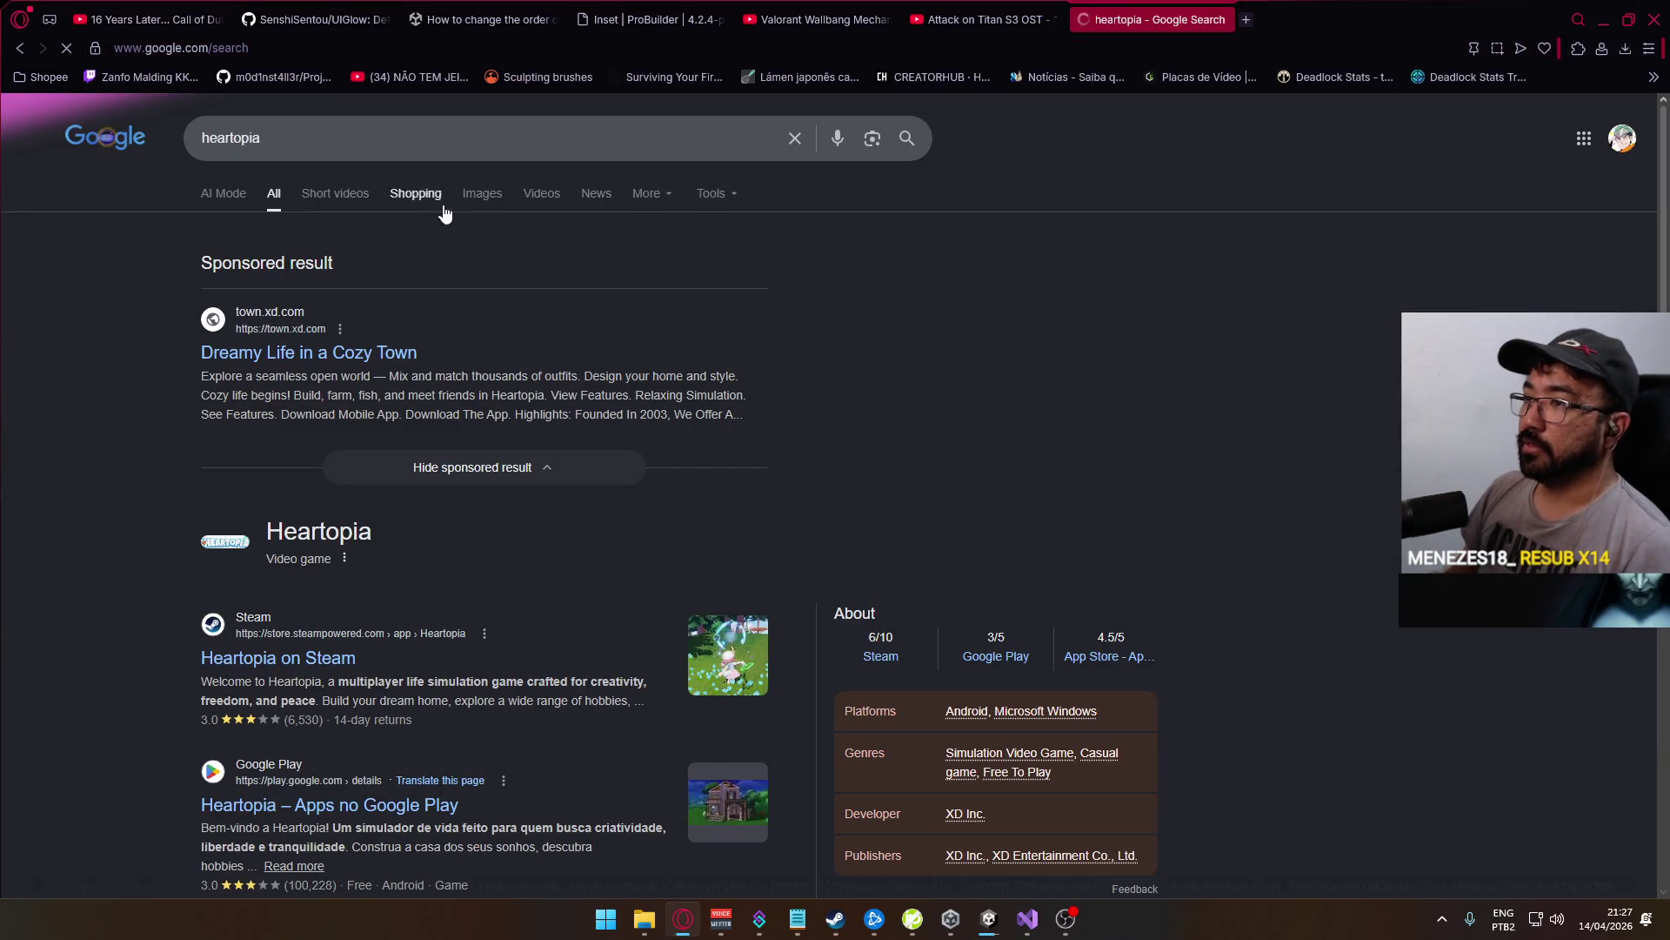
{"action": "left_click", "coordinate": [484, 198]}
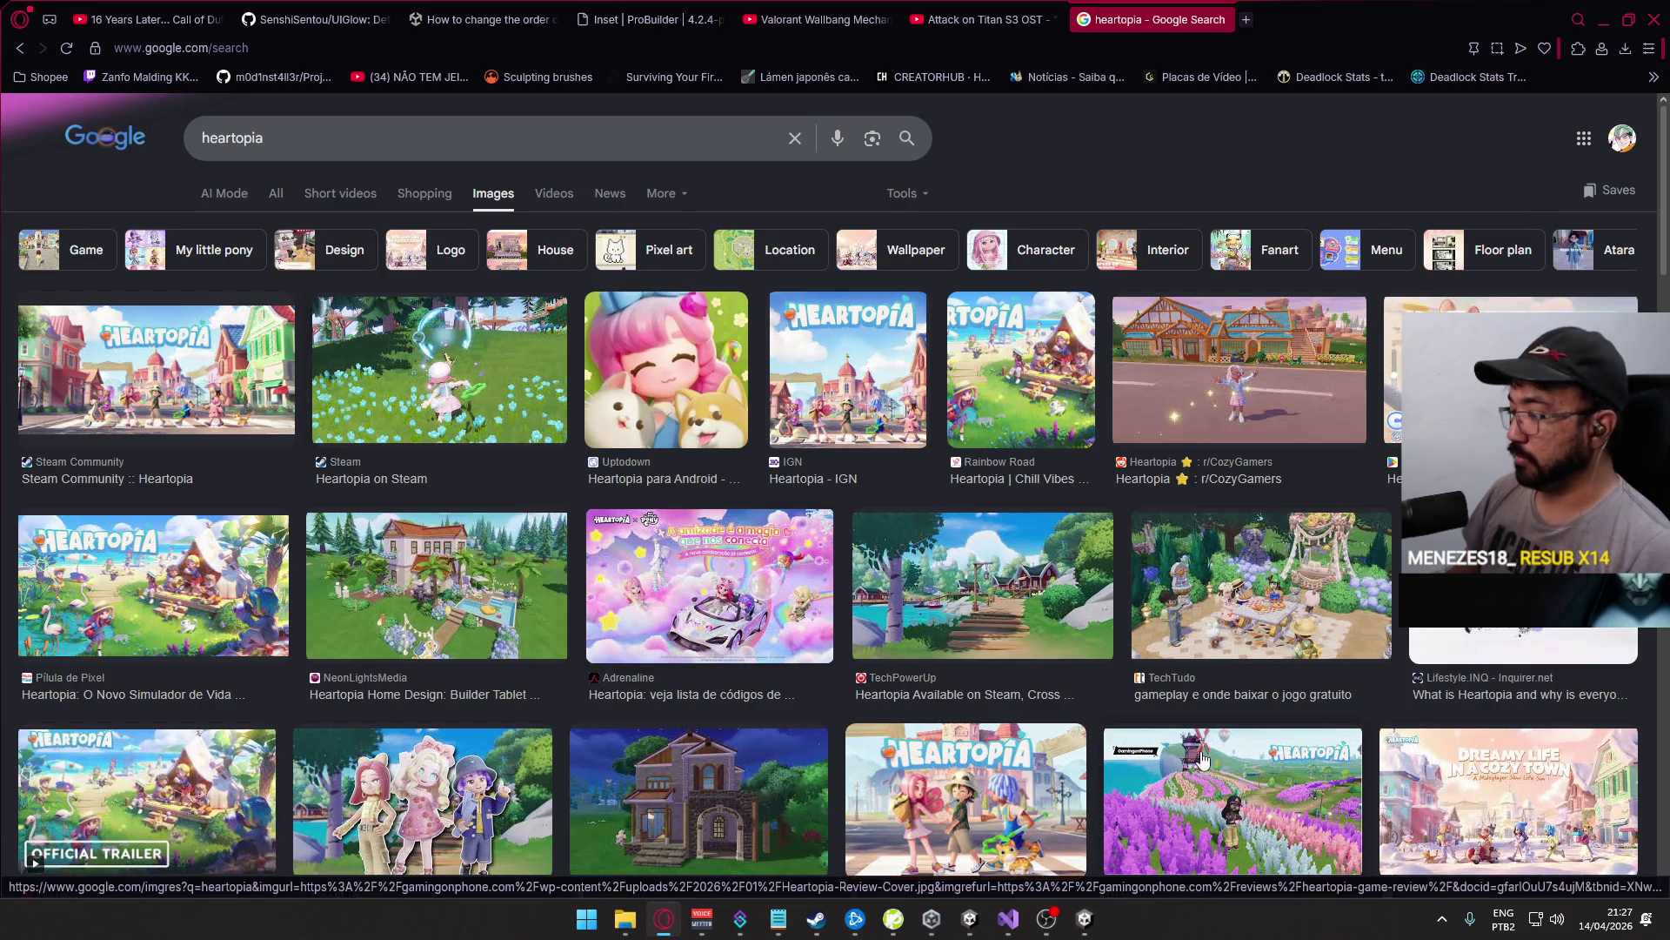
{"action": "left_click_drag", "start_coordinate": [1436, 925], "coordinate": [1433, 863]}
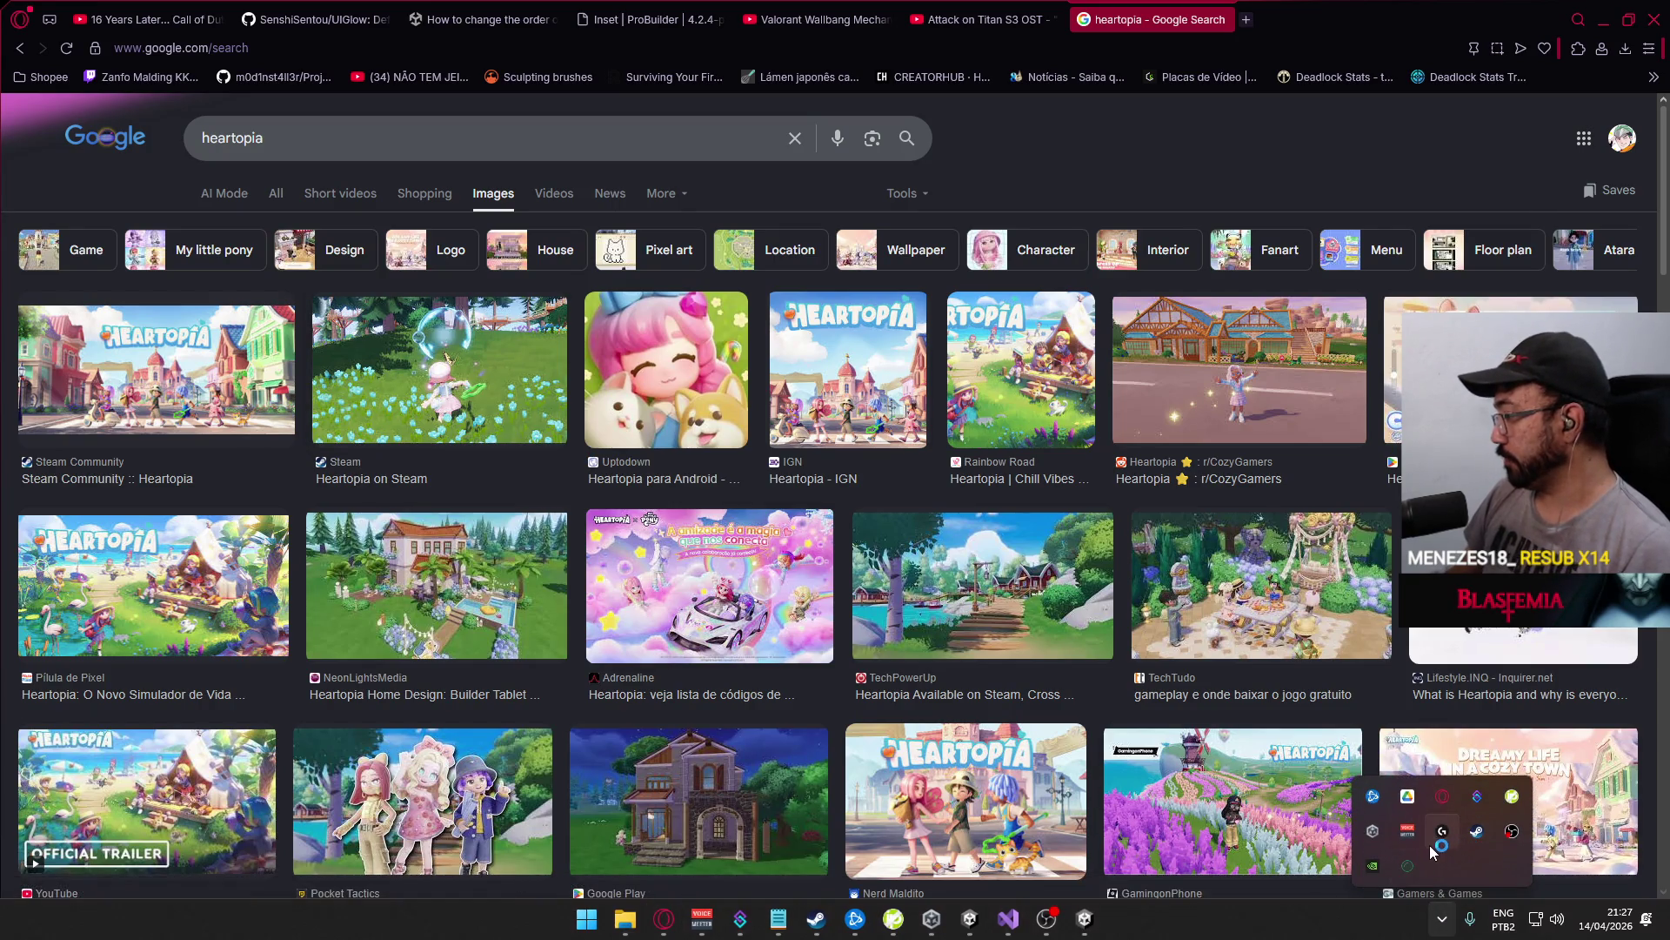
{"action": "left_click", "coordinate": [1478, 831]}
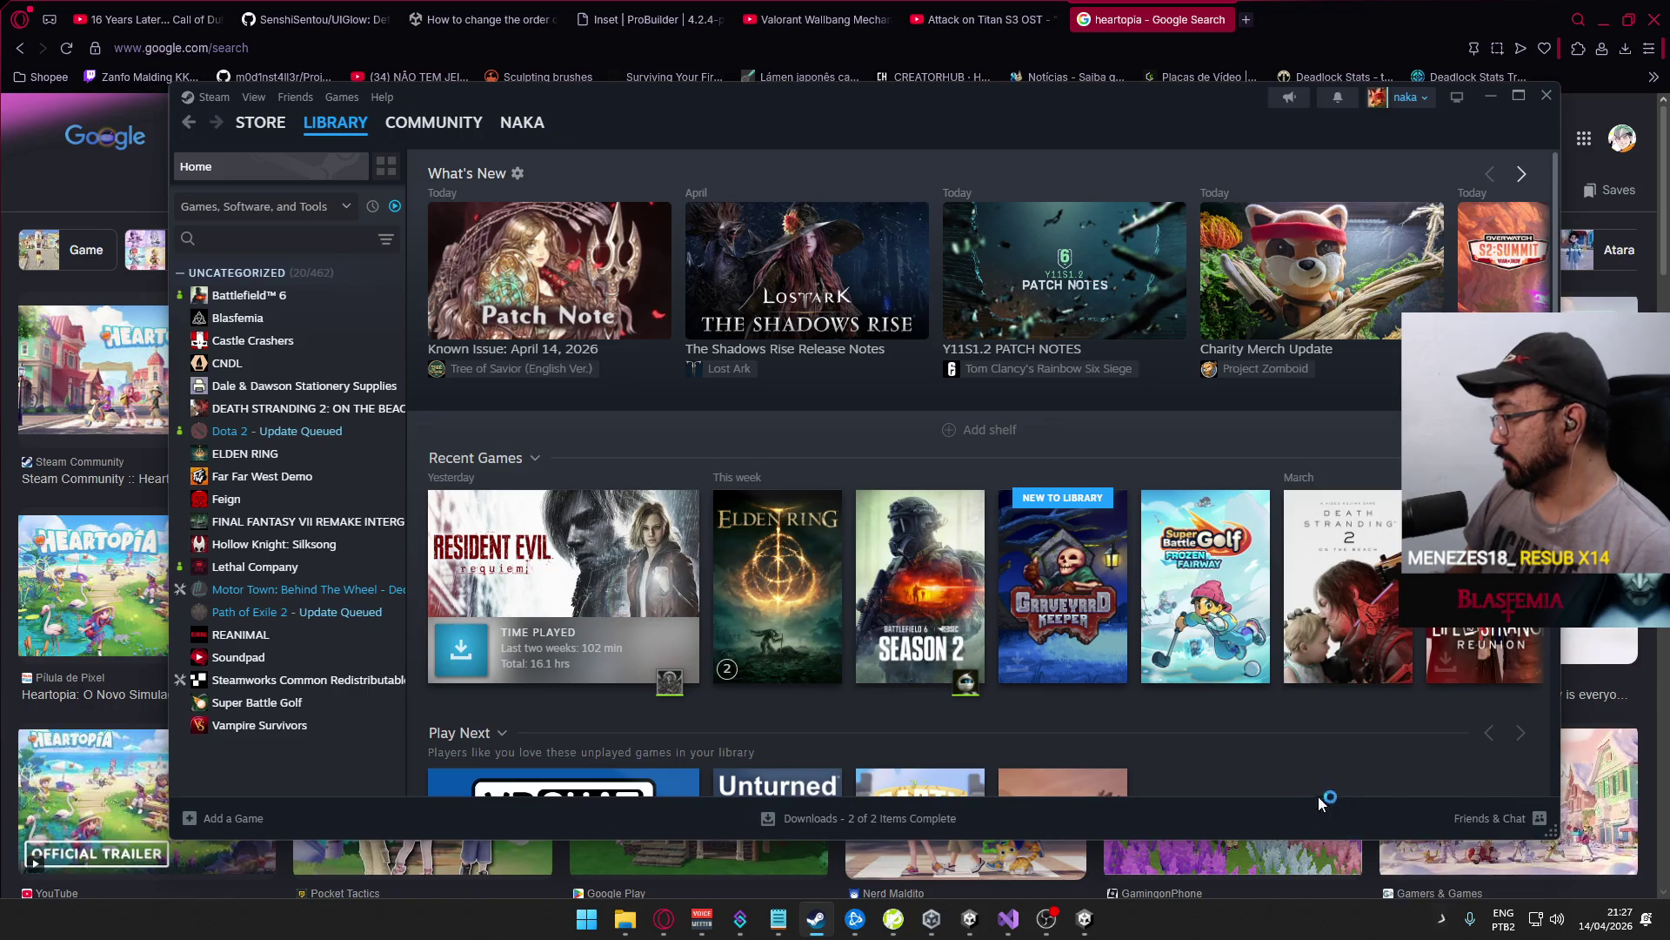
Step: Send 'YAP DO TEU CU' to a friend from the Steam friends list, then close that chat
{"action": "left_click", "coordinate": [1479, 821]}
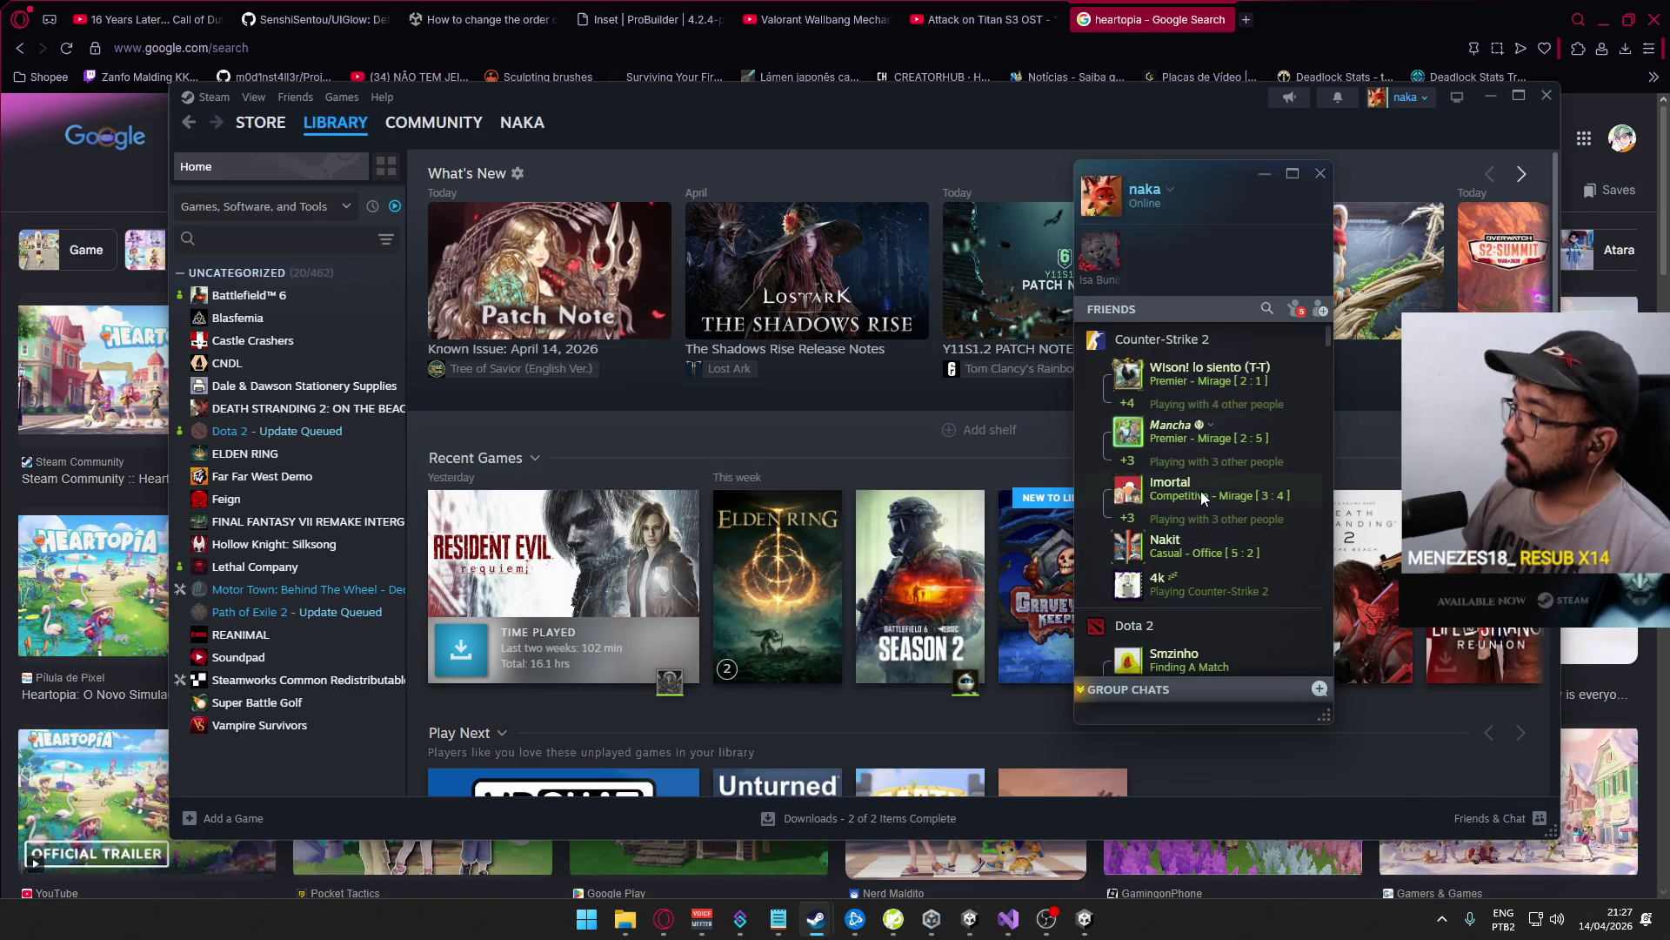
{"action": "scroll", "coordinate": [1209, 495], "scroll_direction": "down", "scroll_amount": 5}
{"action": "scroll", "coordinate": [1218, 505], "scroll_direction": "down", "scroll_amount": 2}
{"action": "scroll", "coordinate": [1218, 500], "scroll_direction": "down", "scroll_amount": 4}
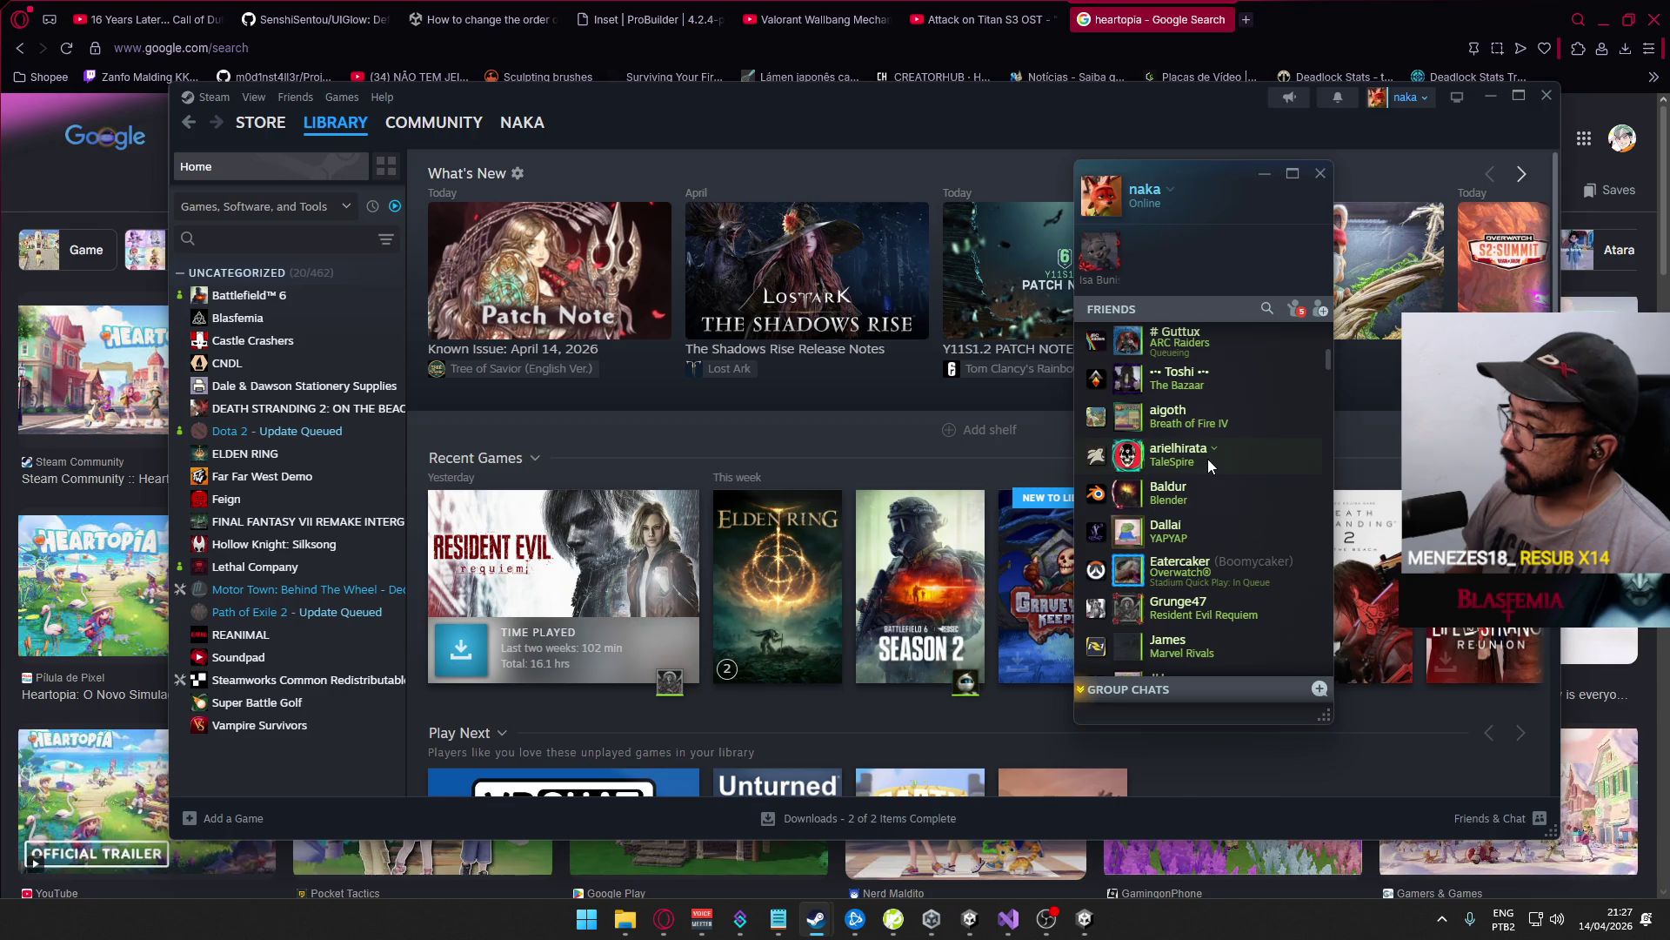
{"action": "double_click", "coordinate": [1203, 528]}
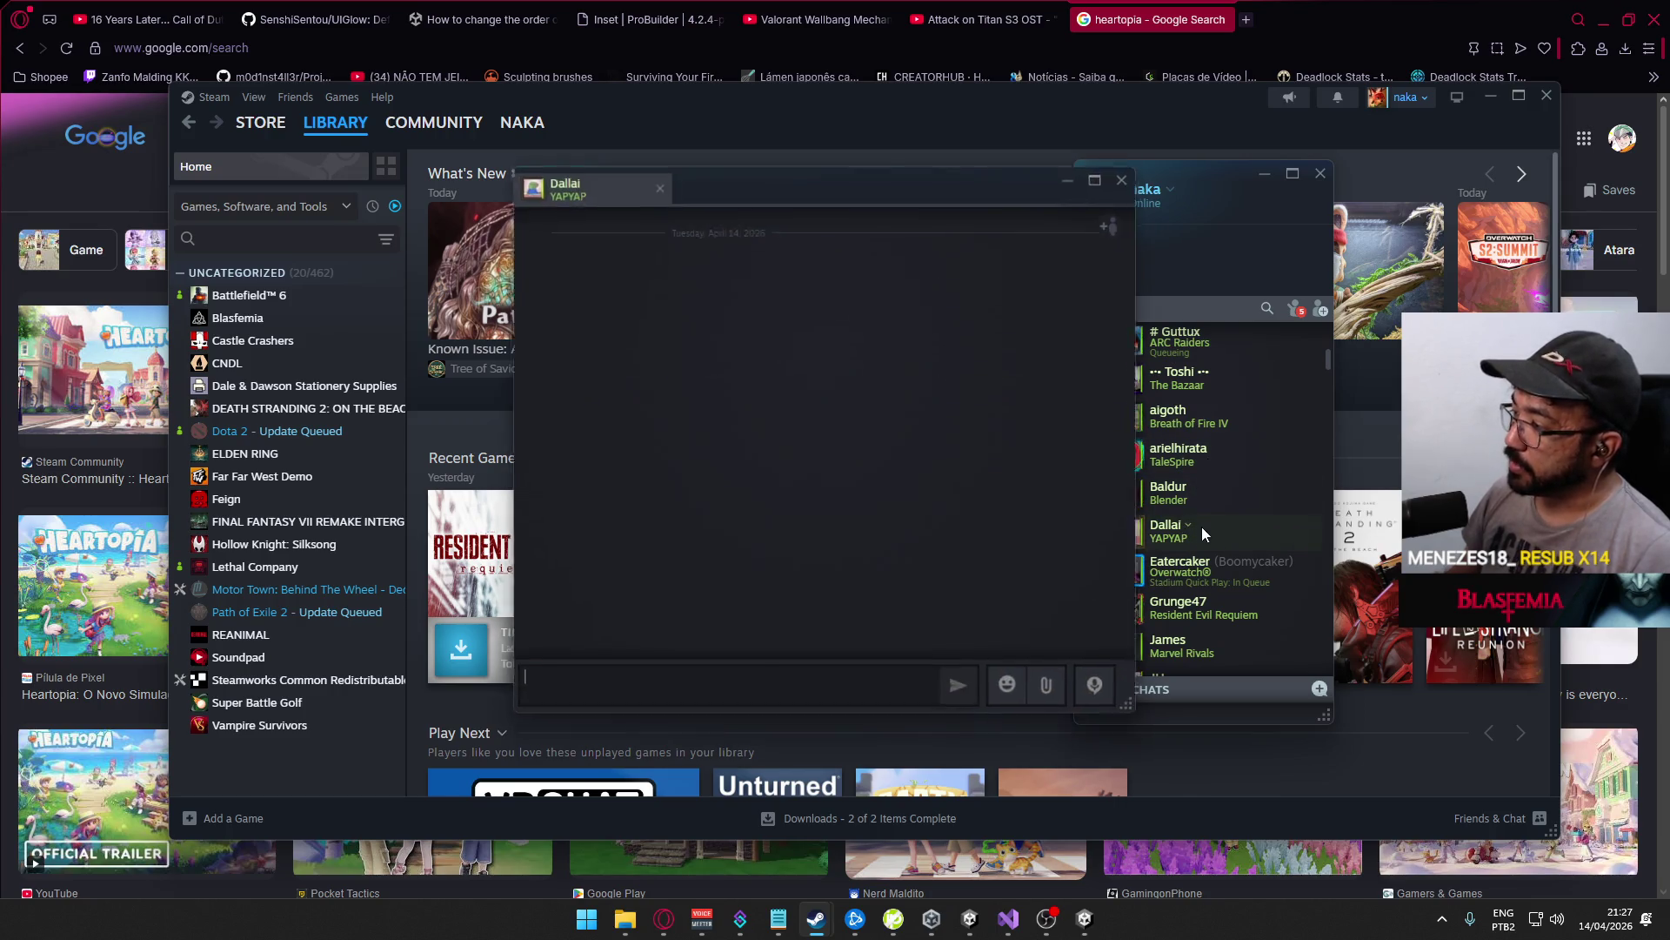
{"action": "type", "text": "YAP DO TEU CU"}
{"action": "key", "text": "Return"}
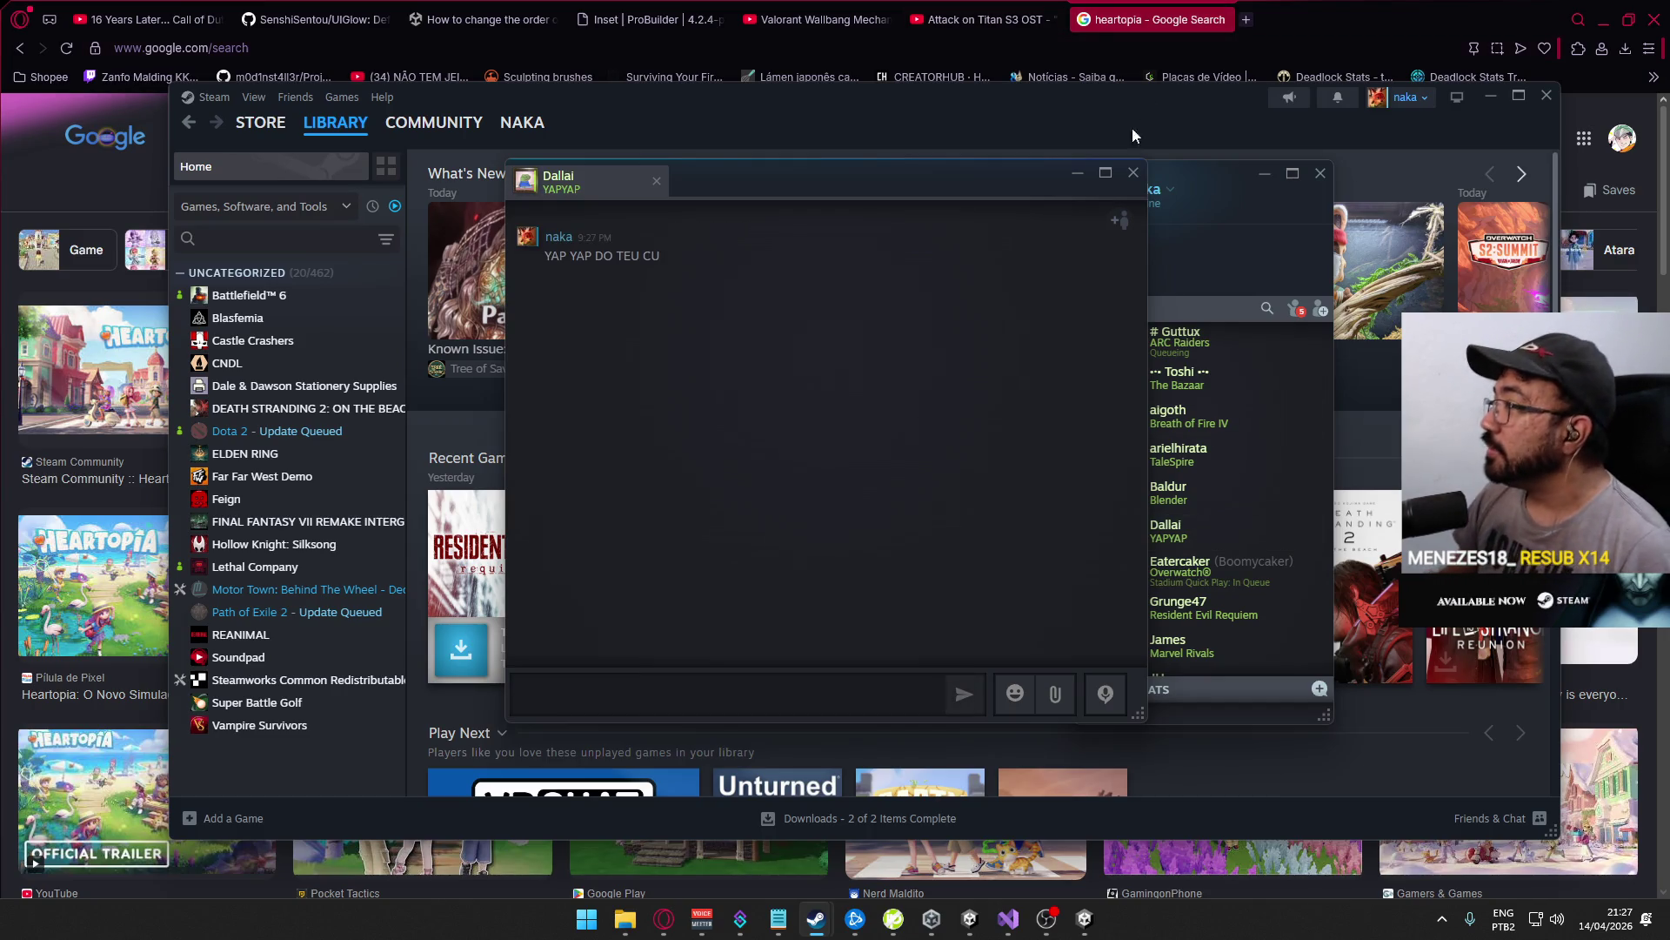
{"action": "left_click", "coordinate": [1132, 173]}
Step: Message another friend: first their name, then 'Tá tudo bem?'
{"action": "scroll", "coordinate": [1183, 462], "scroll_direction": "down", "scroll_amount": 3}
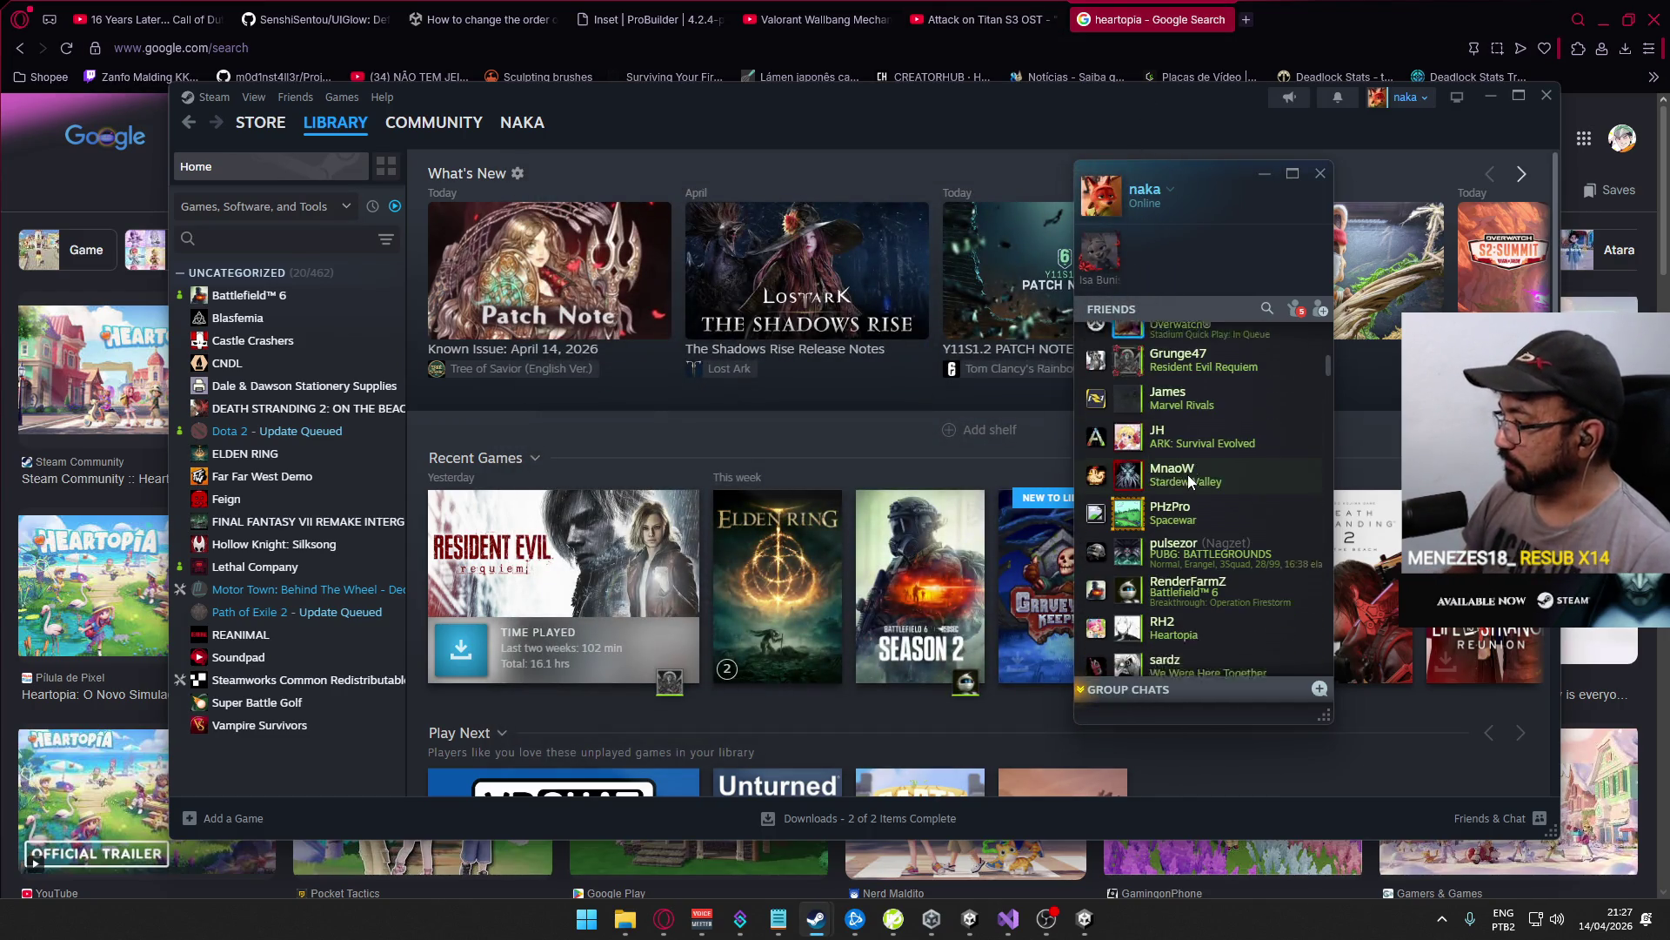
{"action": "scroll", "coordinate": [1180, 472], "scroll_direction": "down", "scroll_amount": 4}
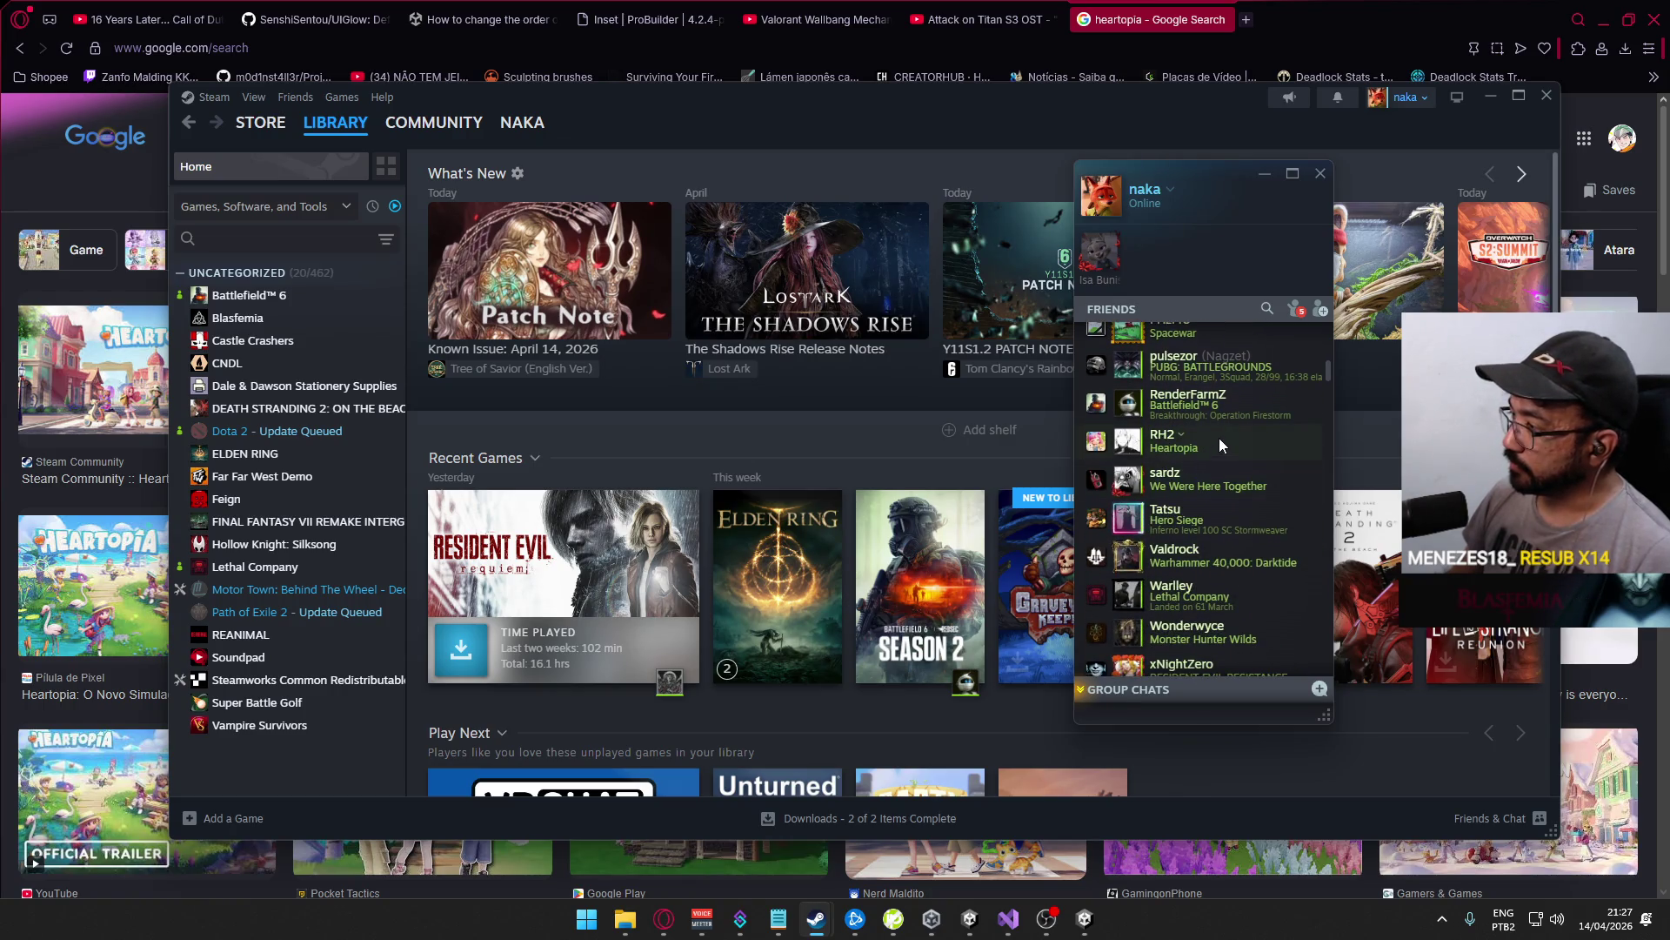
{"action": "double_click", "coordinate": [1220, 439]}
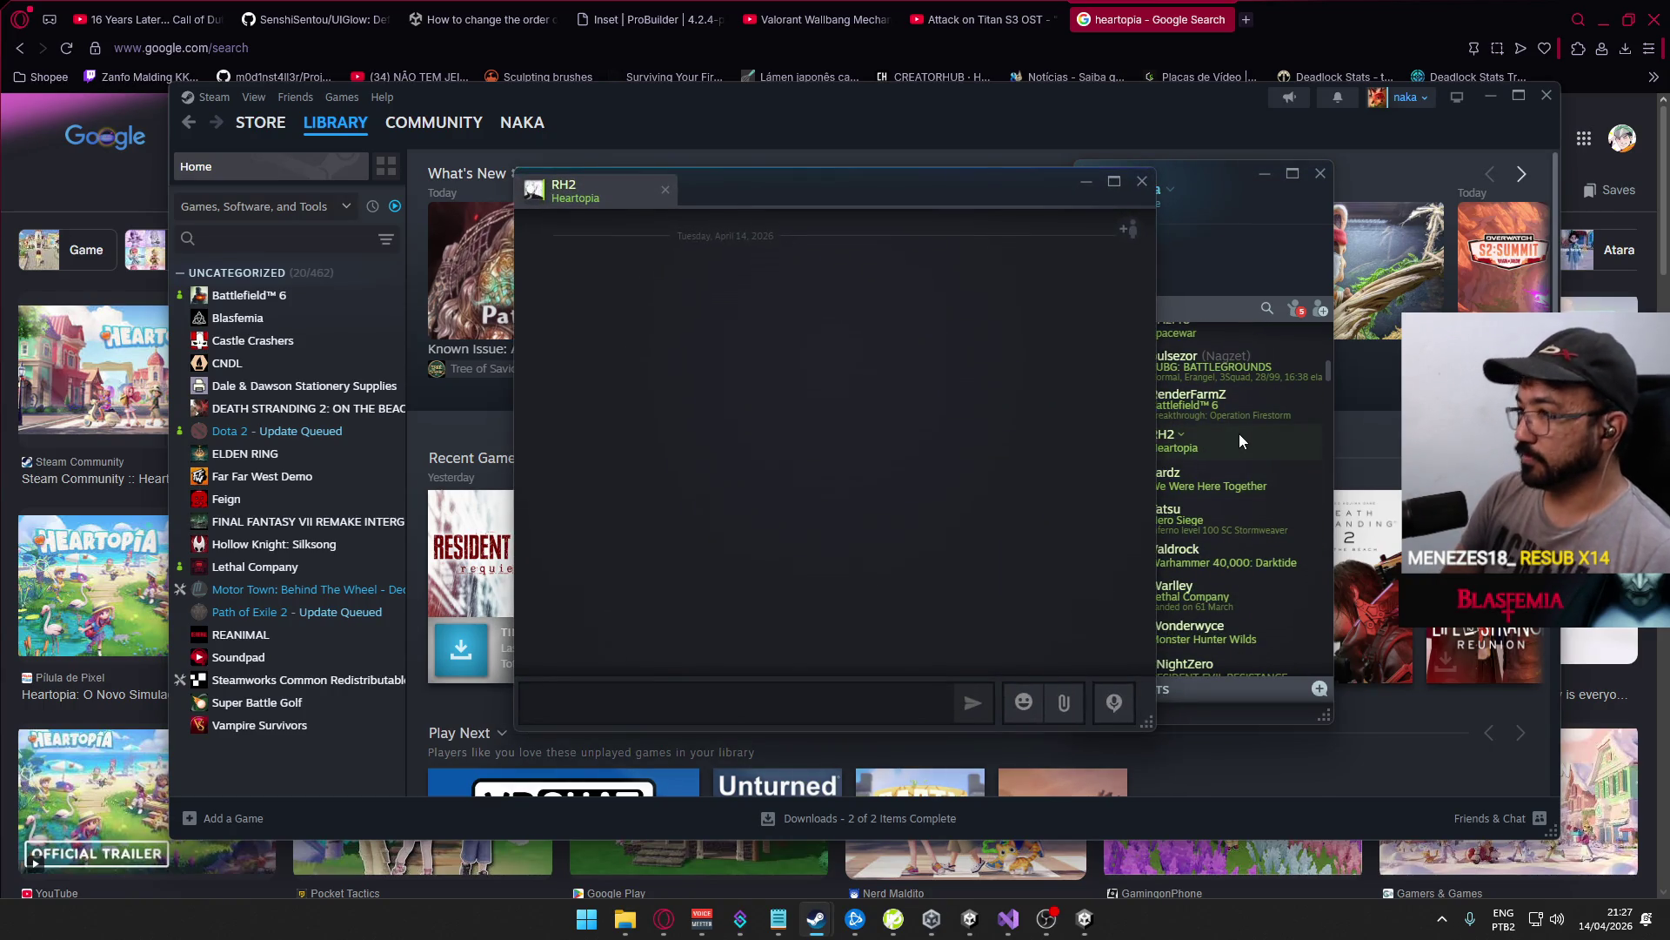
{"action": "key", "text": "Return"}
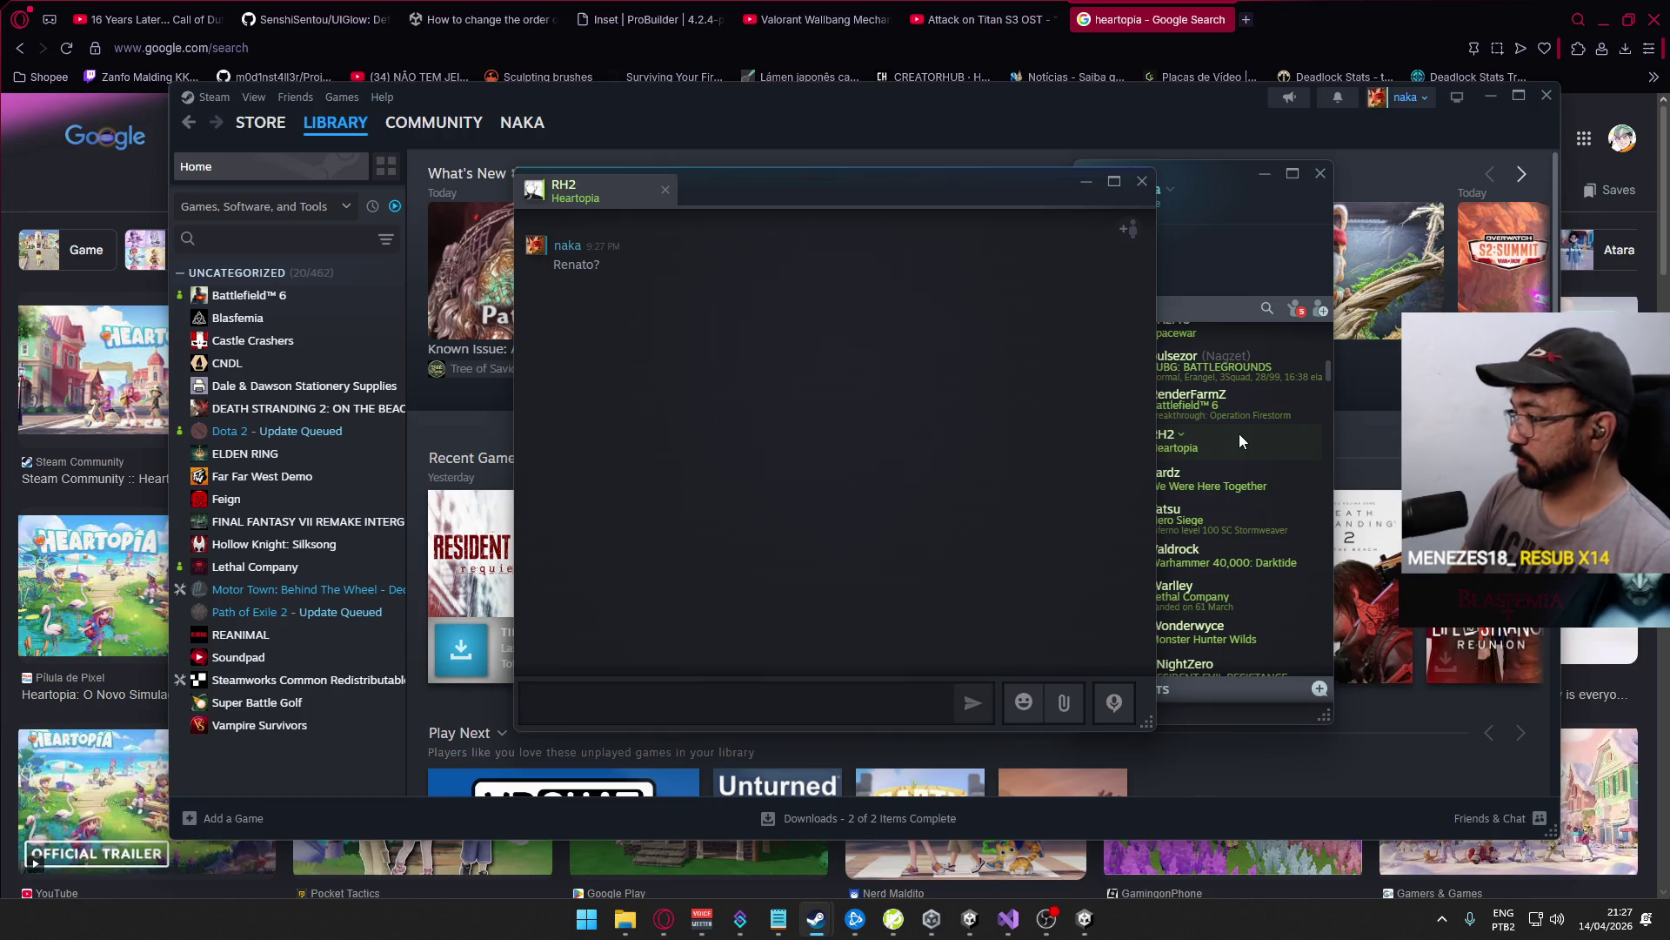
{"action": "type", "text": "S"}
{"action": "key", "text": "BackSpace"}
{"action": "key", "text": "BackSpace"}
{"action": "type", "text": "Tá tudo bem?"}
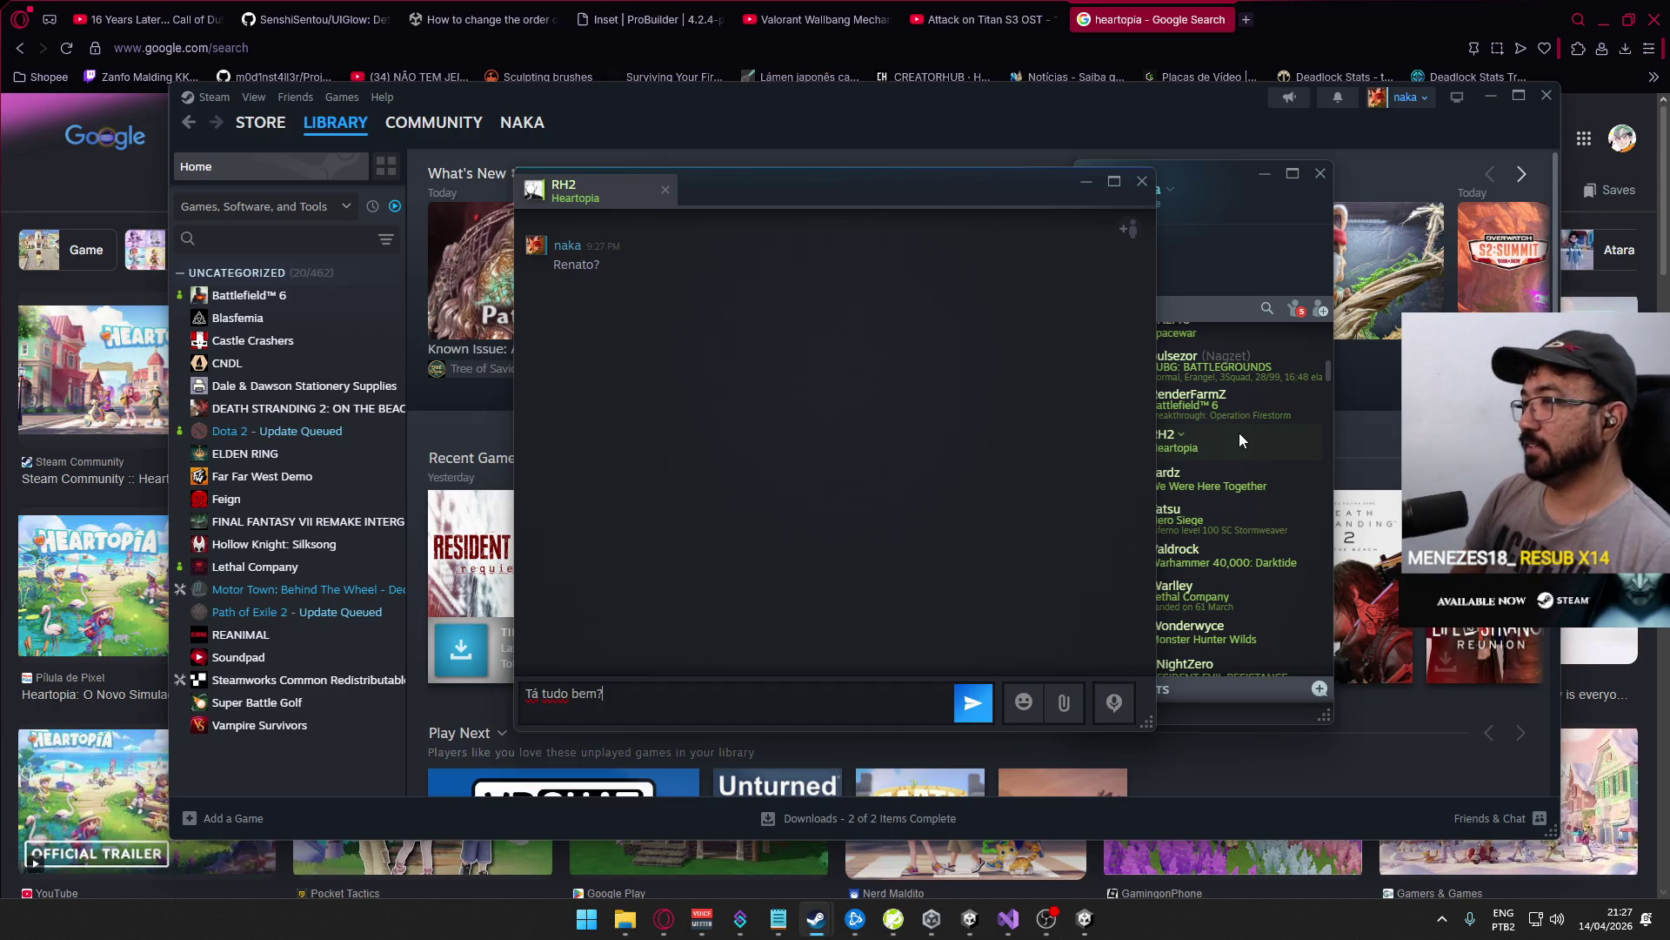
{"action": "key", "text": "Return"}
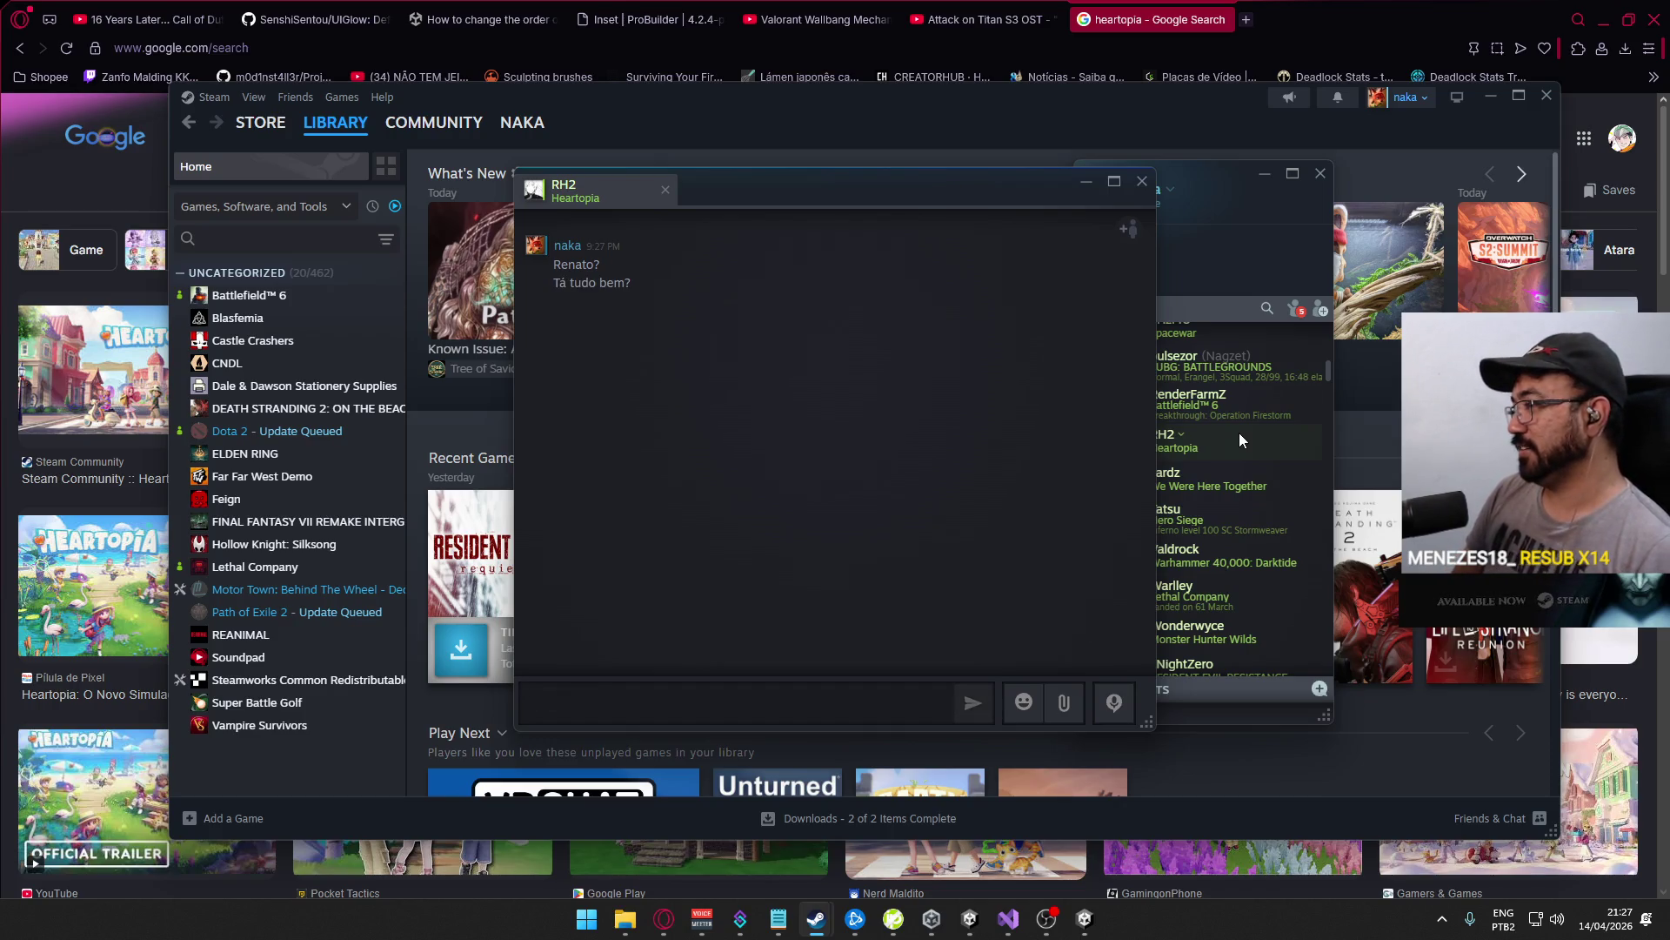
Step: Close the Friends & Chat window and minimize the Steam library
{"action": "left_click", "coordinate": [1260, 204]}
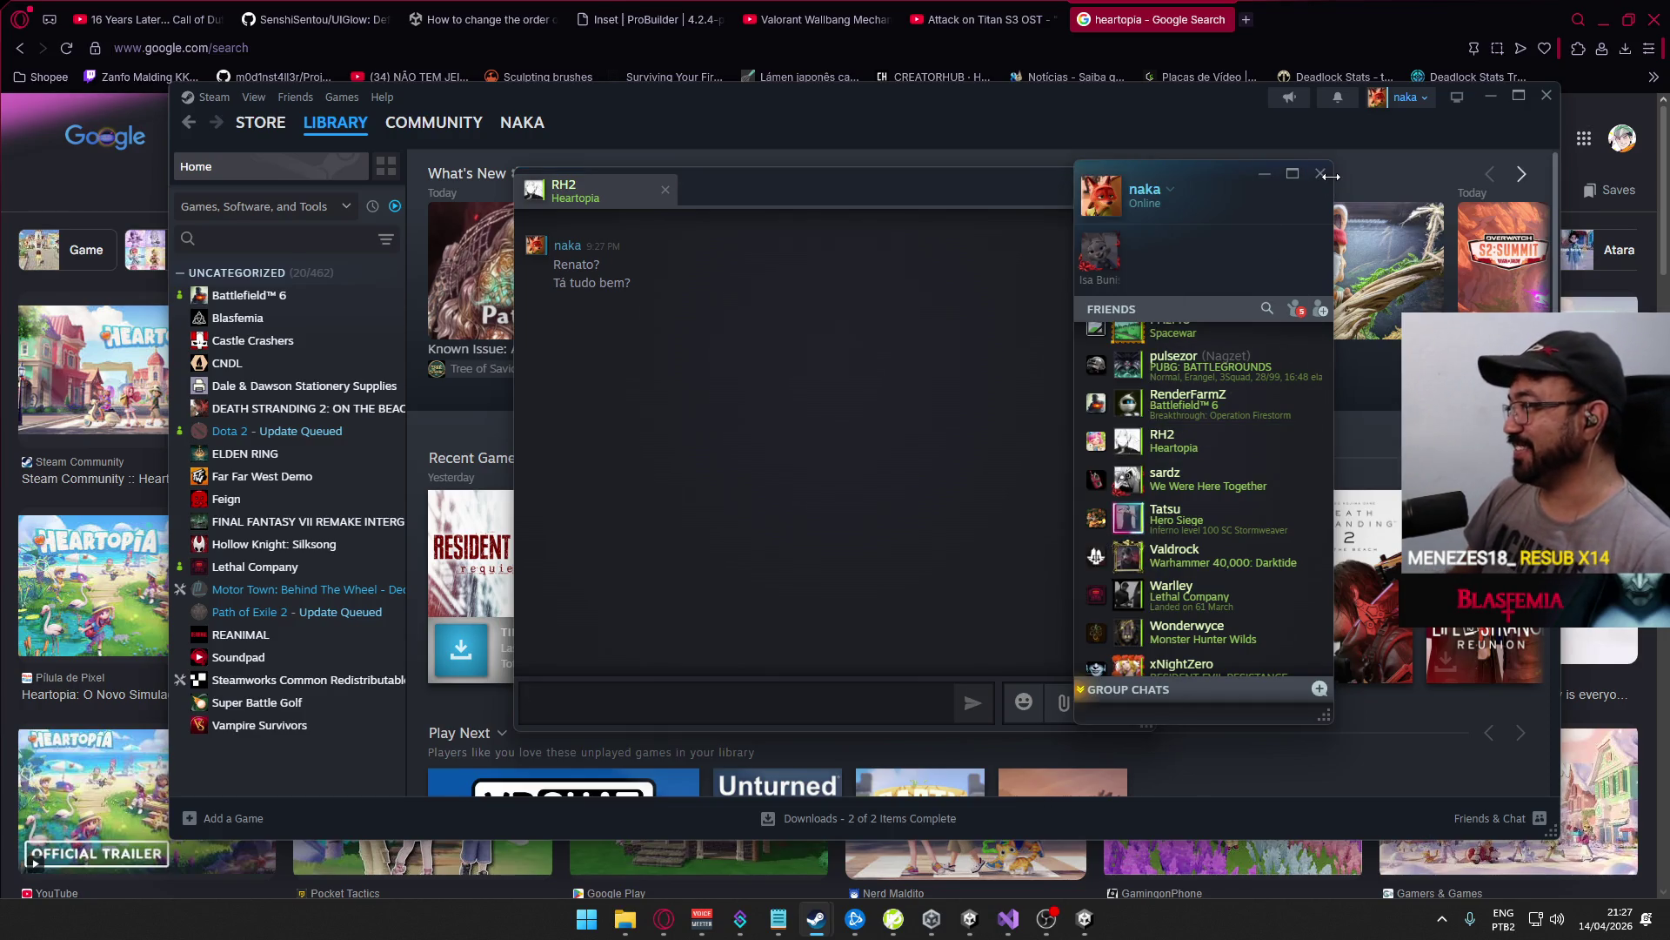
{"action": "scroll", "coordinate": [1256, 476], "scroll_direction": "down", "scroll_amount": 2}
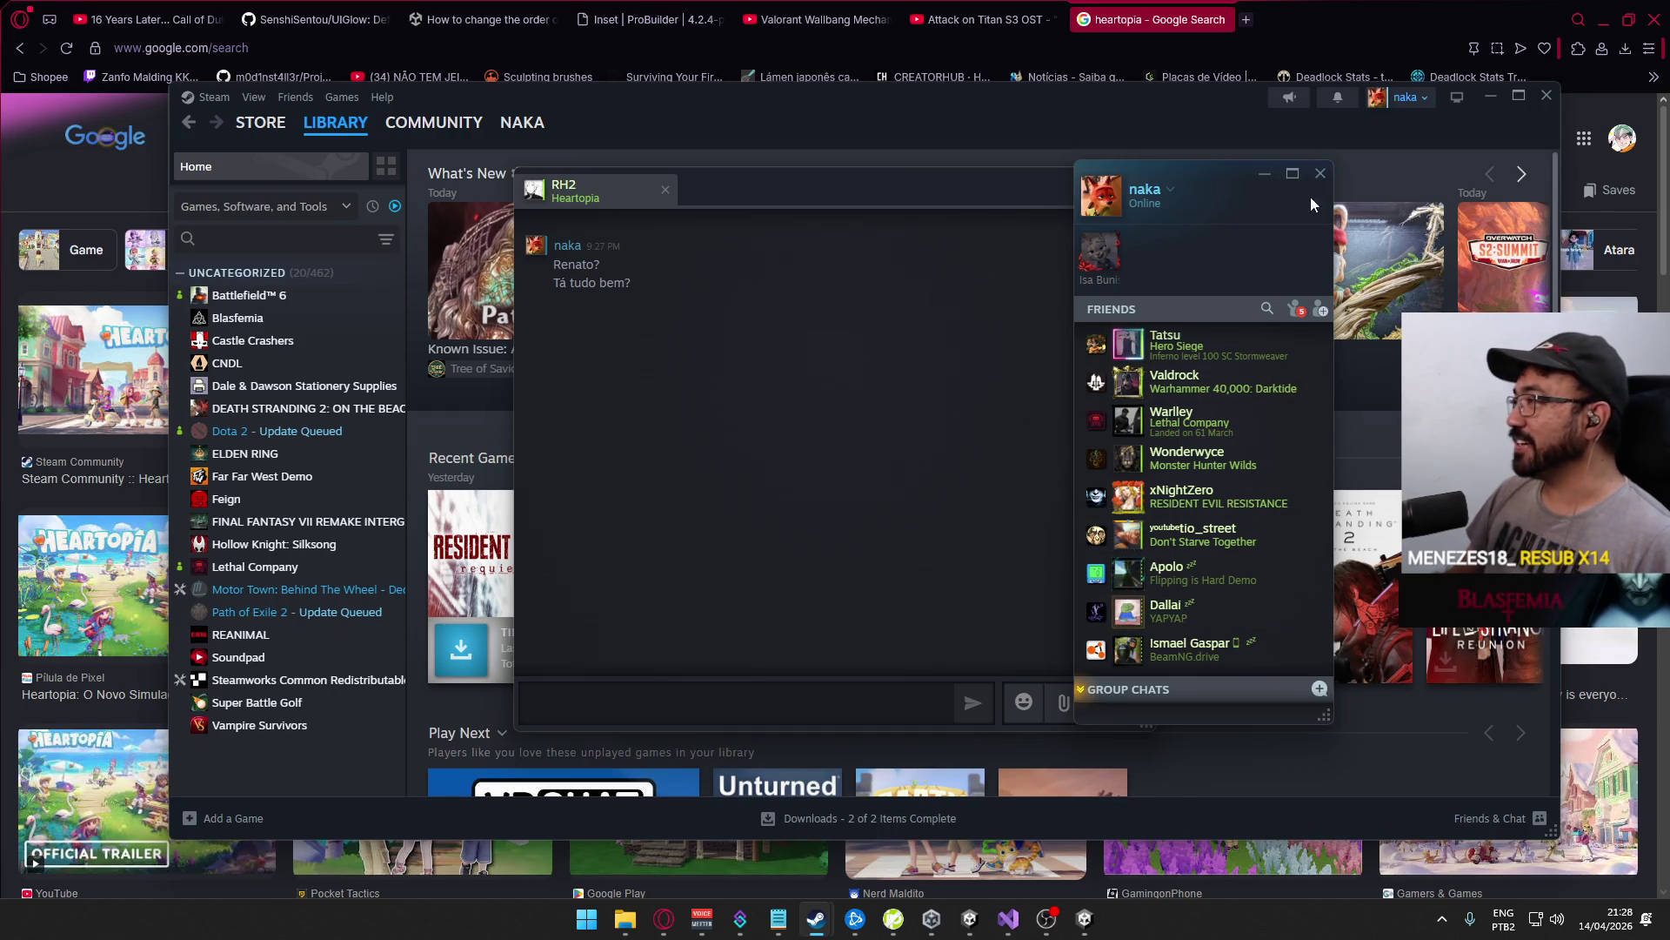
{"action": "left_click", "coordinate": [1320, 173]}
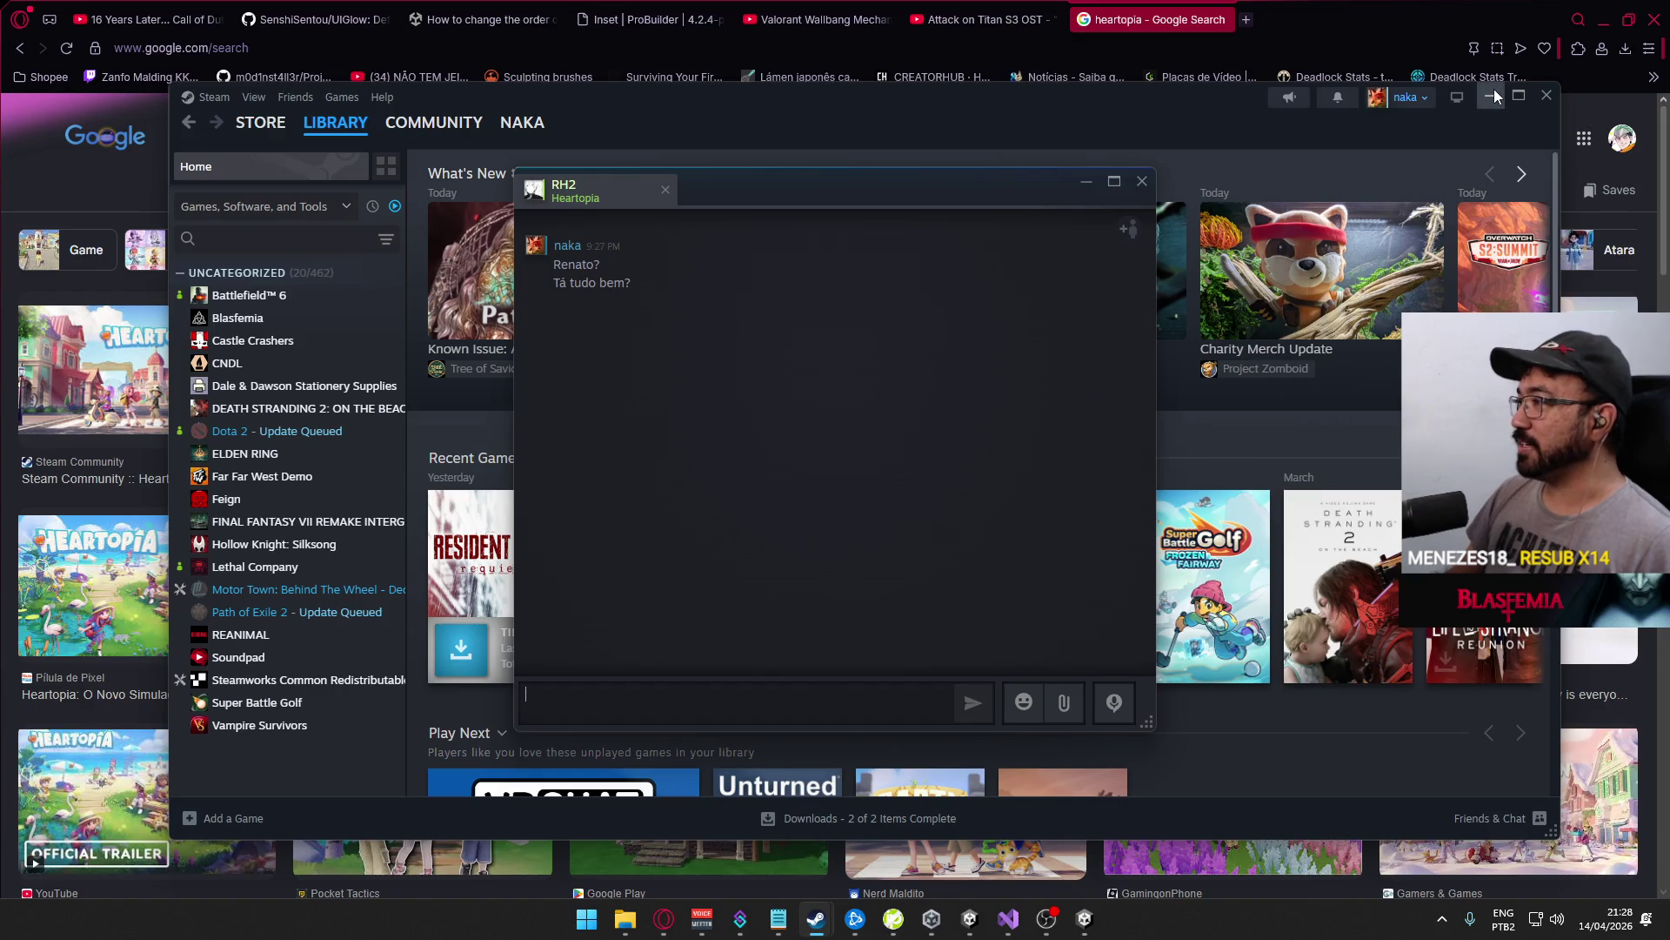
{"action": "left_click", "coordinate": [1492, 95]}
Step: Permanently delete the Project Hell_BurstDebugInformation_DoNotShip folder from the build
{"action": "left_click", "coordinate": [626, 915]}
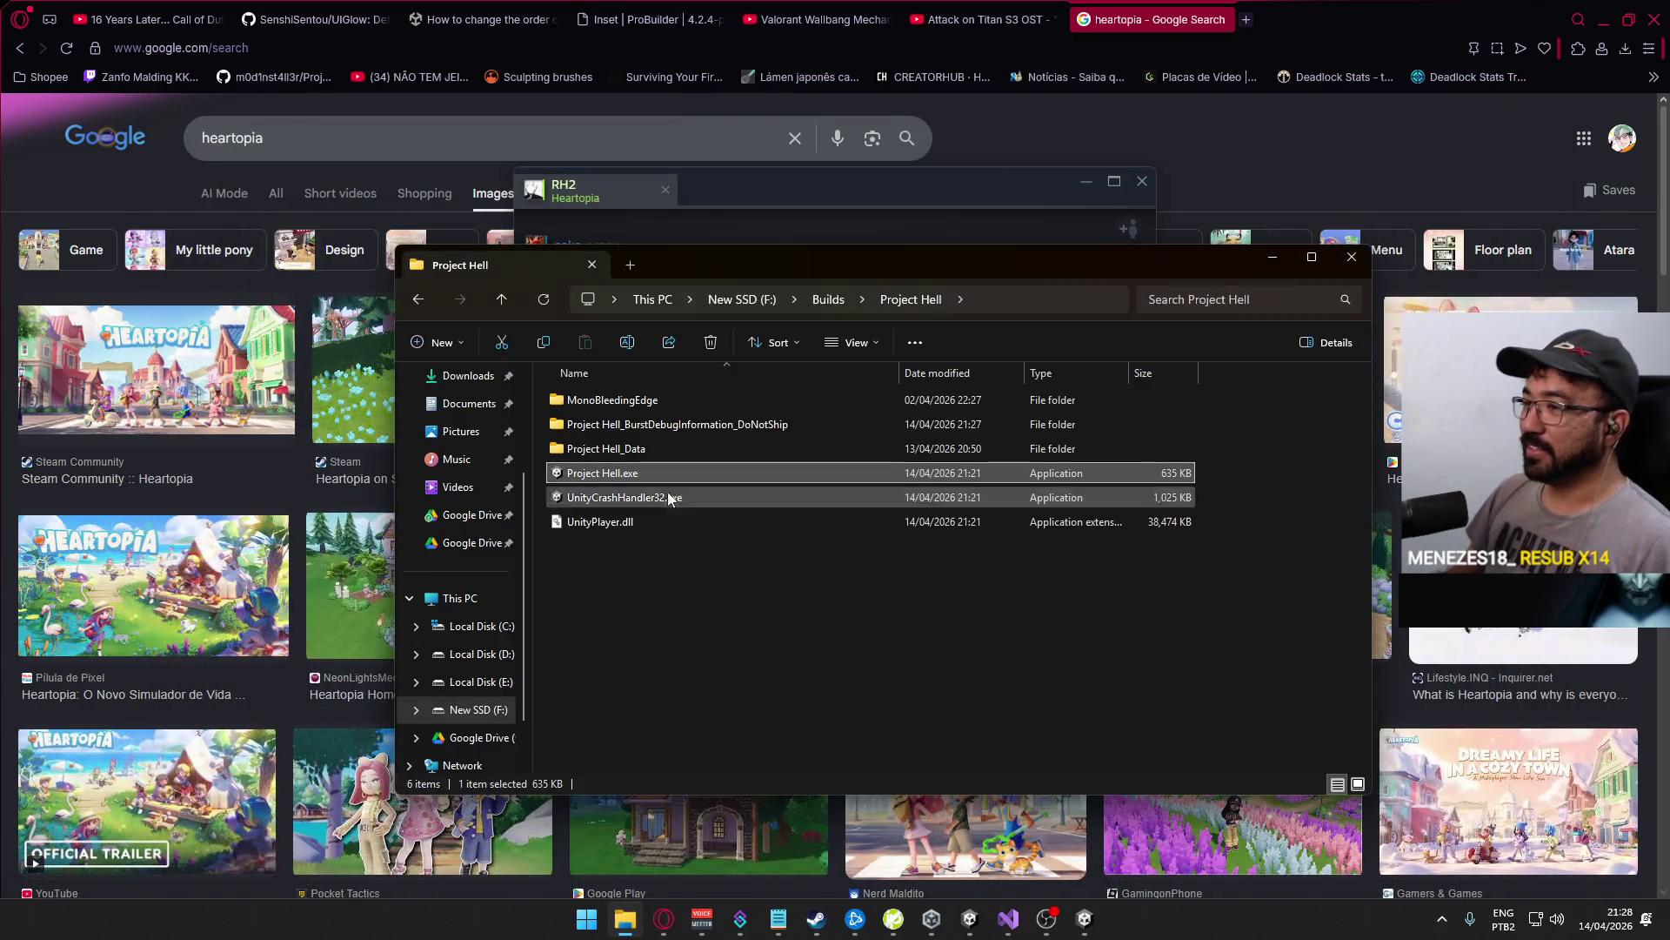
{"action": "left_click", "coordinate": [802, 417]}
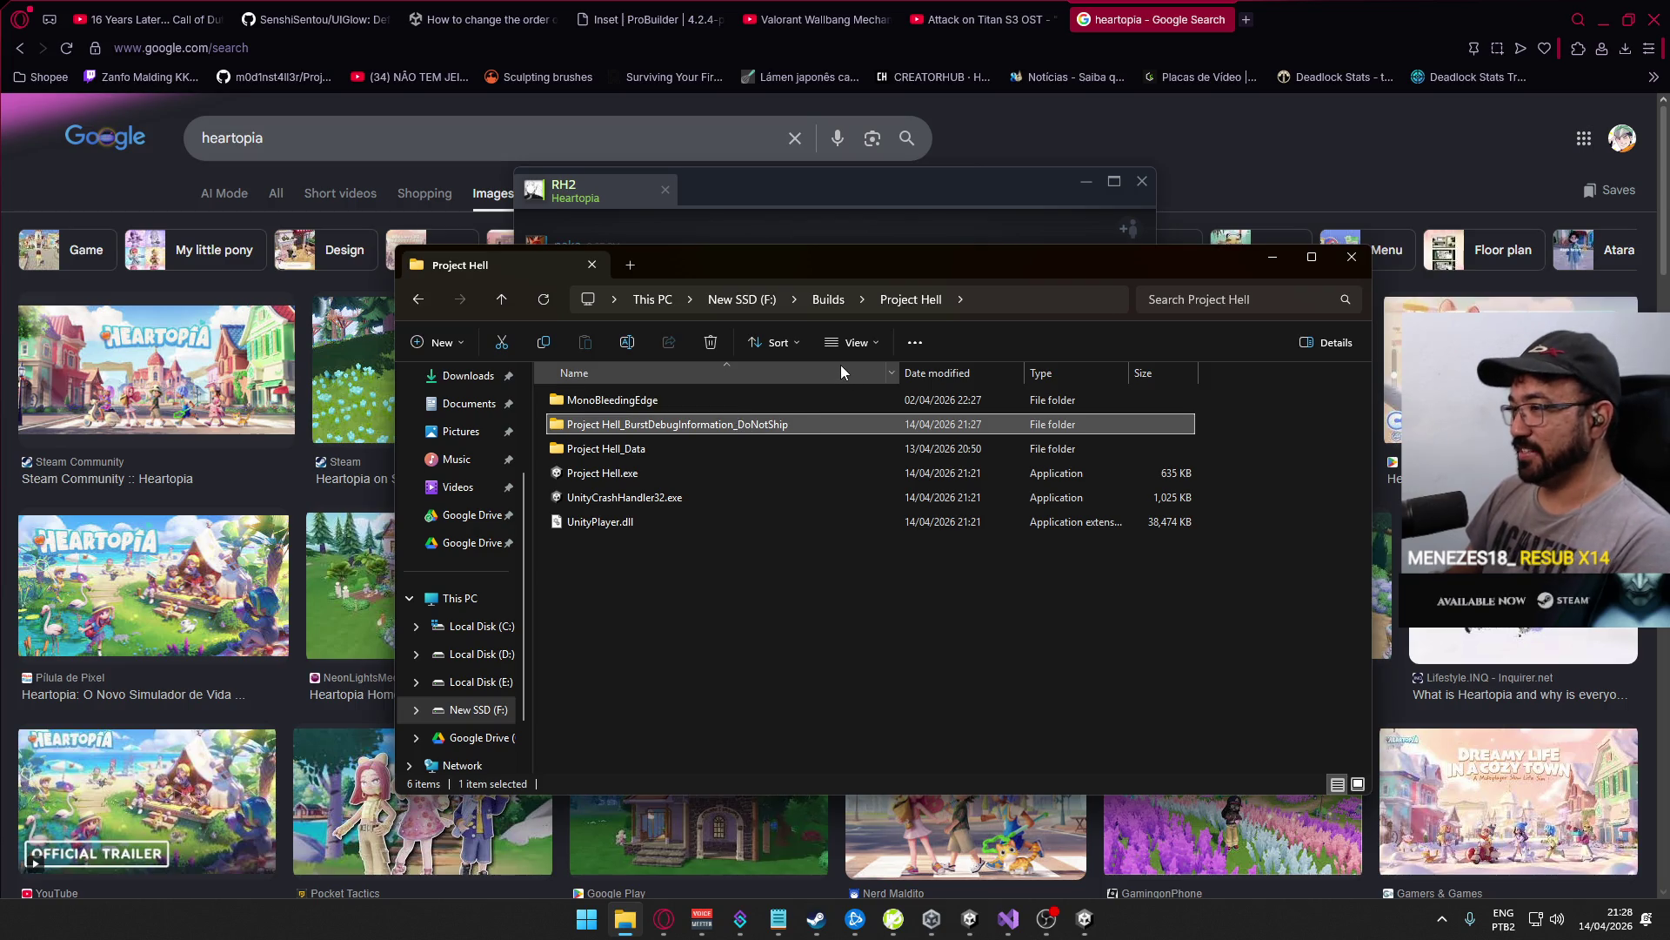
{"action": "key", "text": "shift+Delete"}
{"action": "key", "text": "Return"}
Step: Compress the Project Hell build folder into Project Hell.rar with WinRAR
{"action": "left_click", "coordinate": [828, 300]}
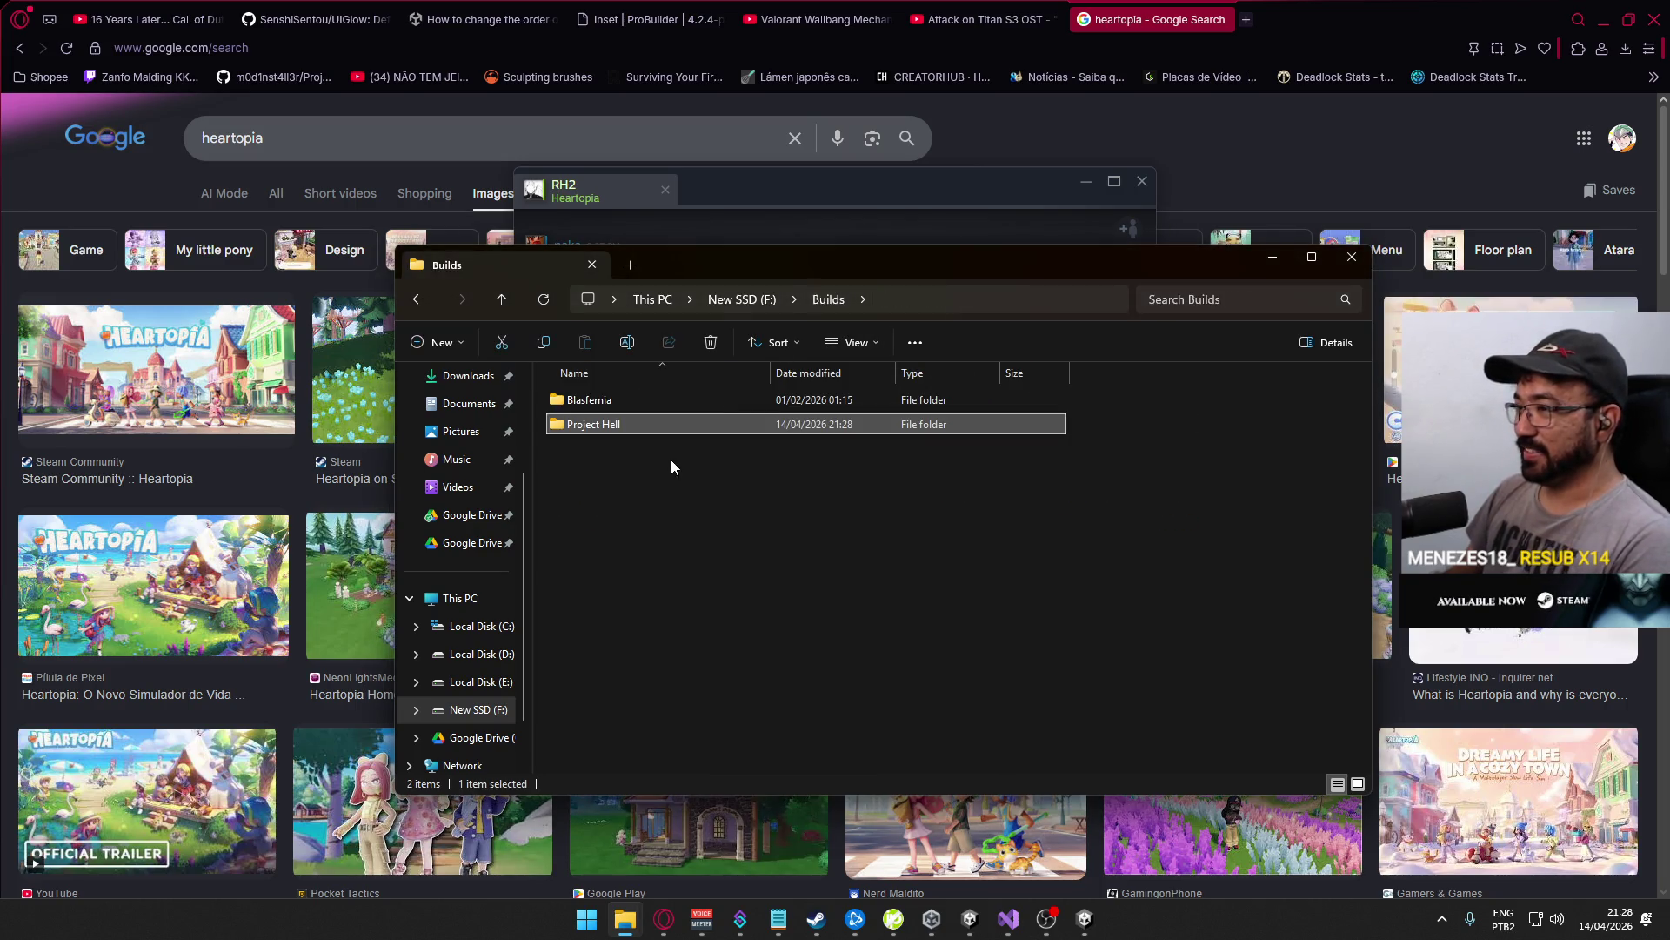
{"action": "right_click", "coordinate": [623, 432]}
{"action": "mouse_move", "coordinate": [748, 758]}
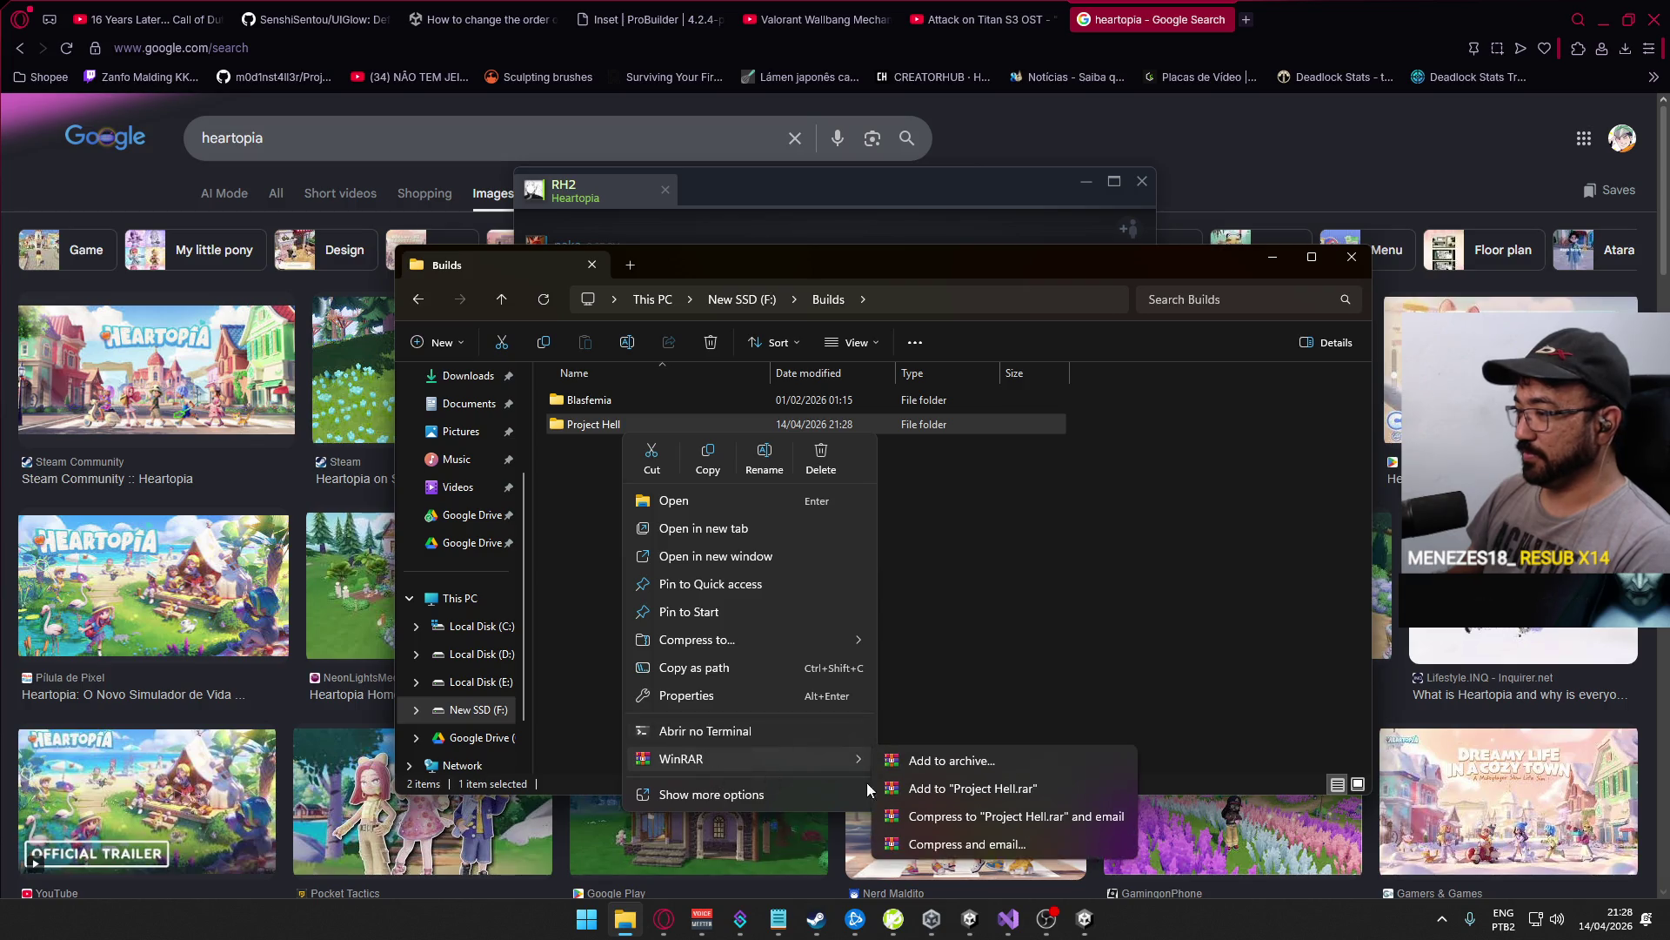
{"action": "left_click", "coordinate": [957, 795]}
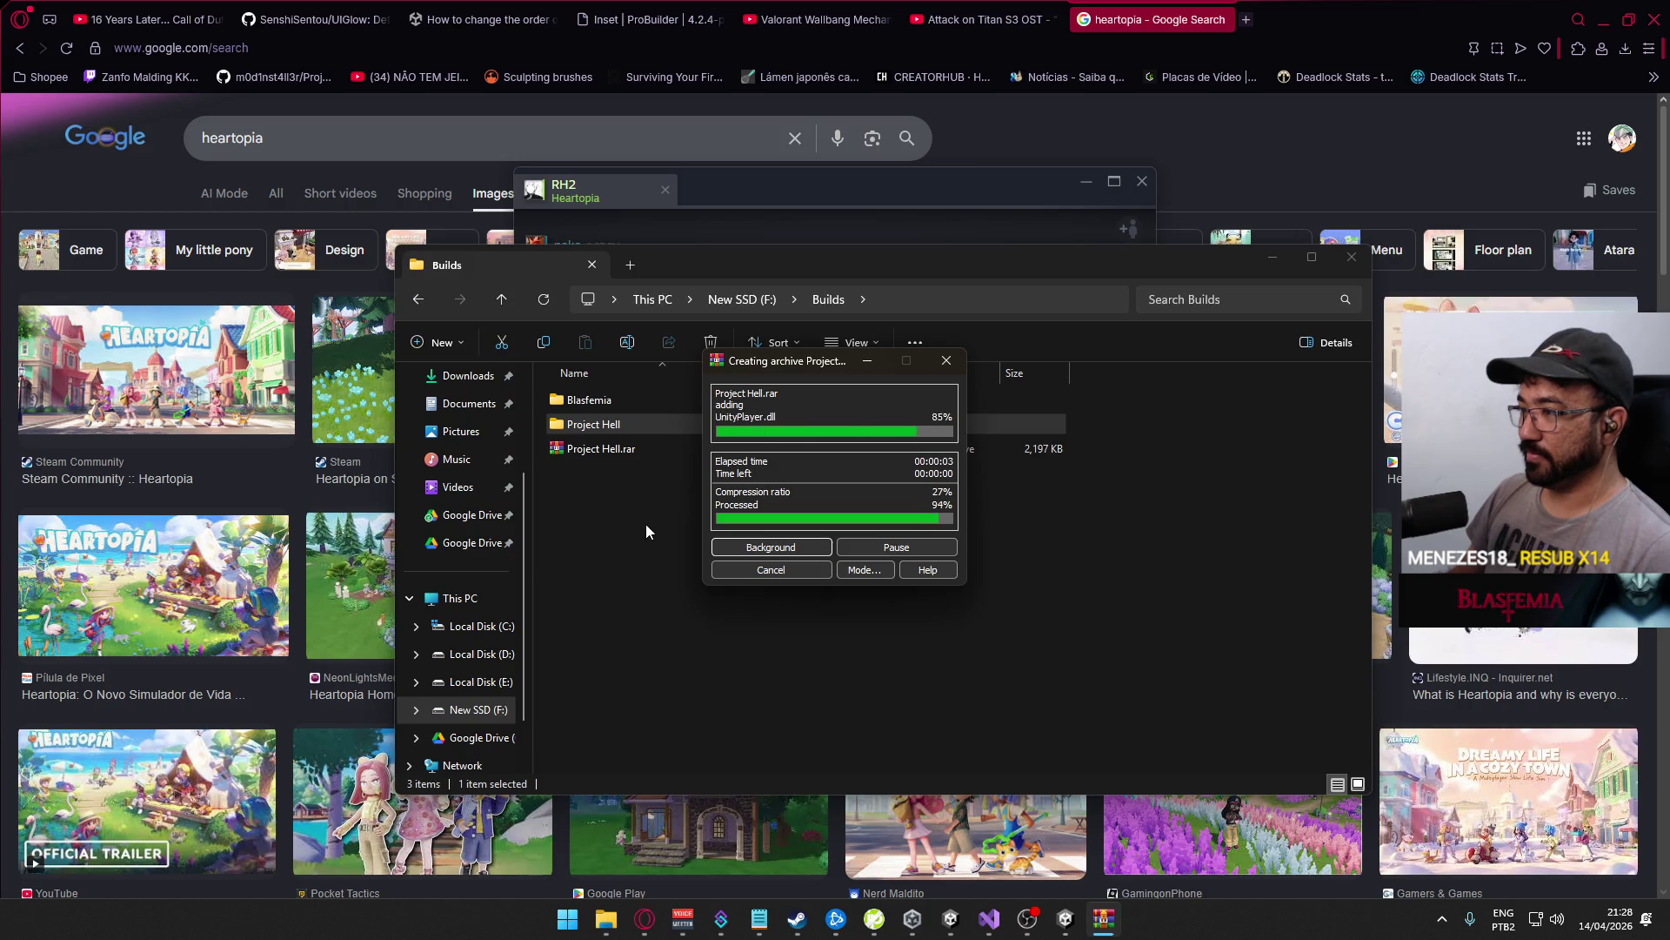
Step: Move Project Hell.rar into D:\Google Drive, replacing the older copy
{"action": "left_click", "coordinate": [481, 653]}
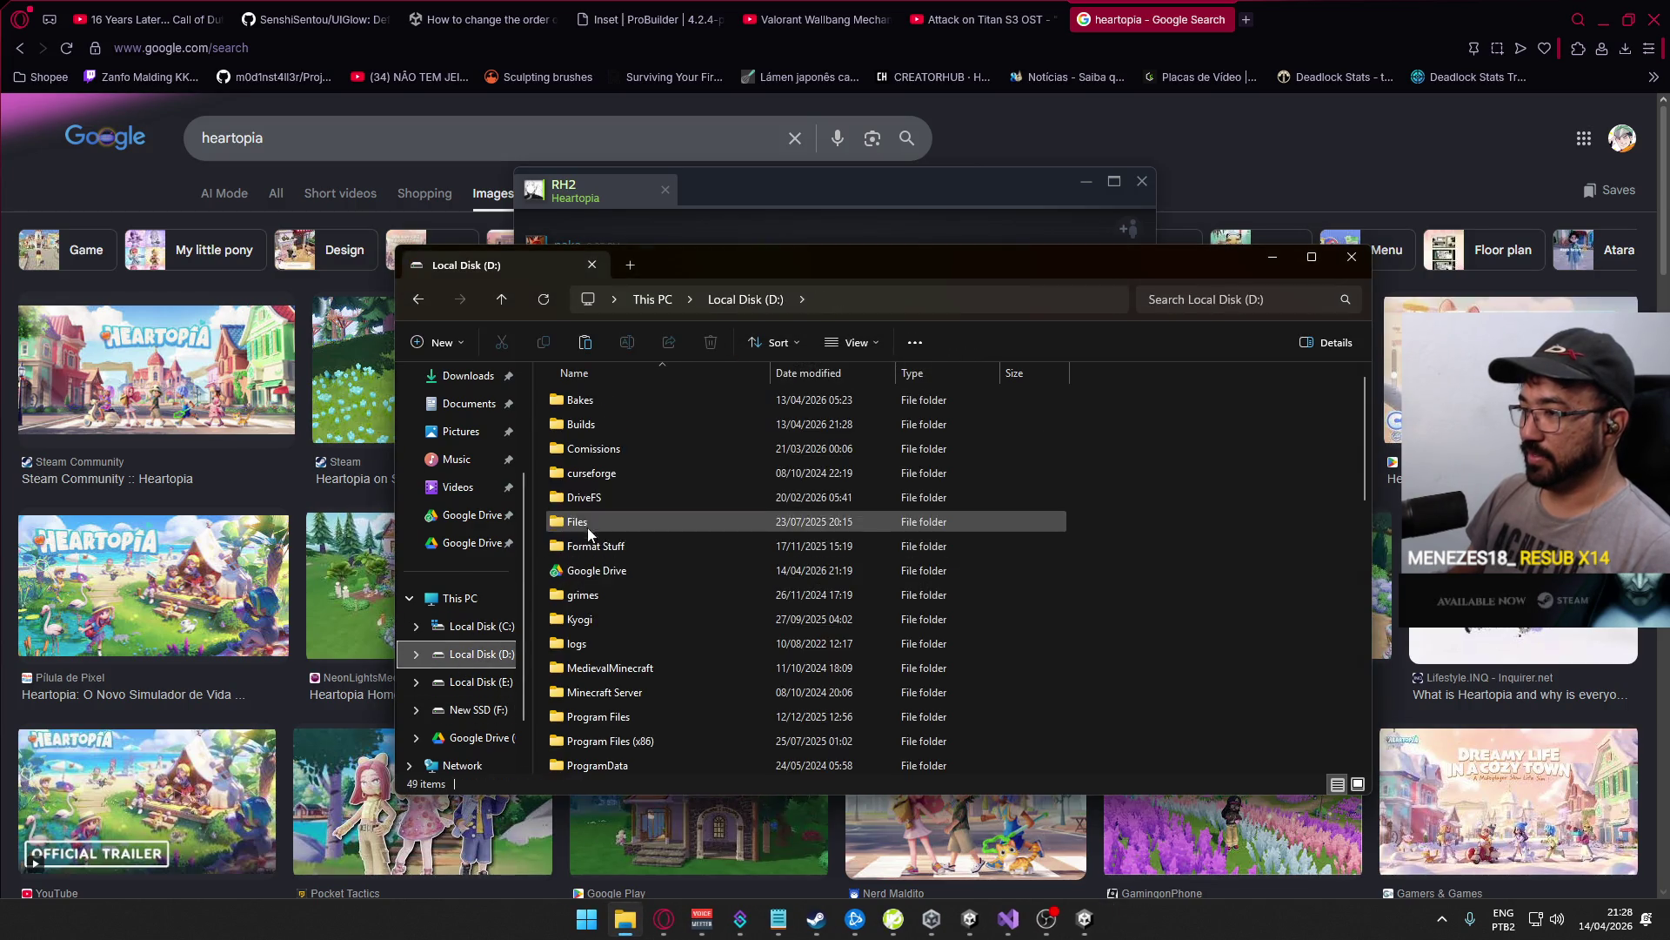
{"action": "double_click", "coordinate": [591, 571]}
{"action": "key", "text": "ctrl+v"}
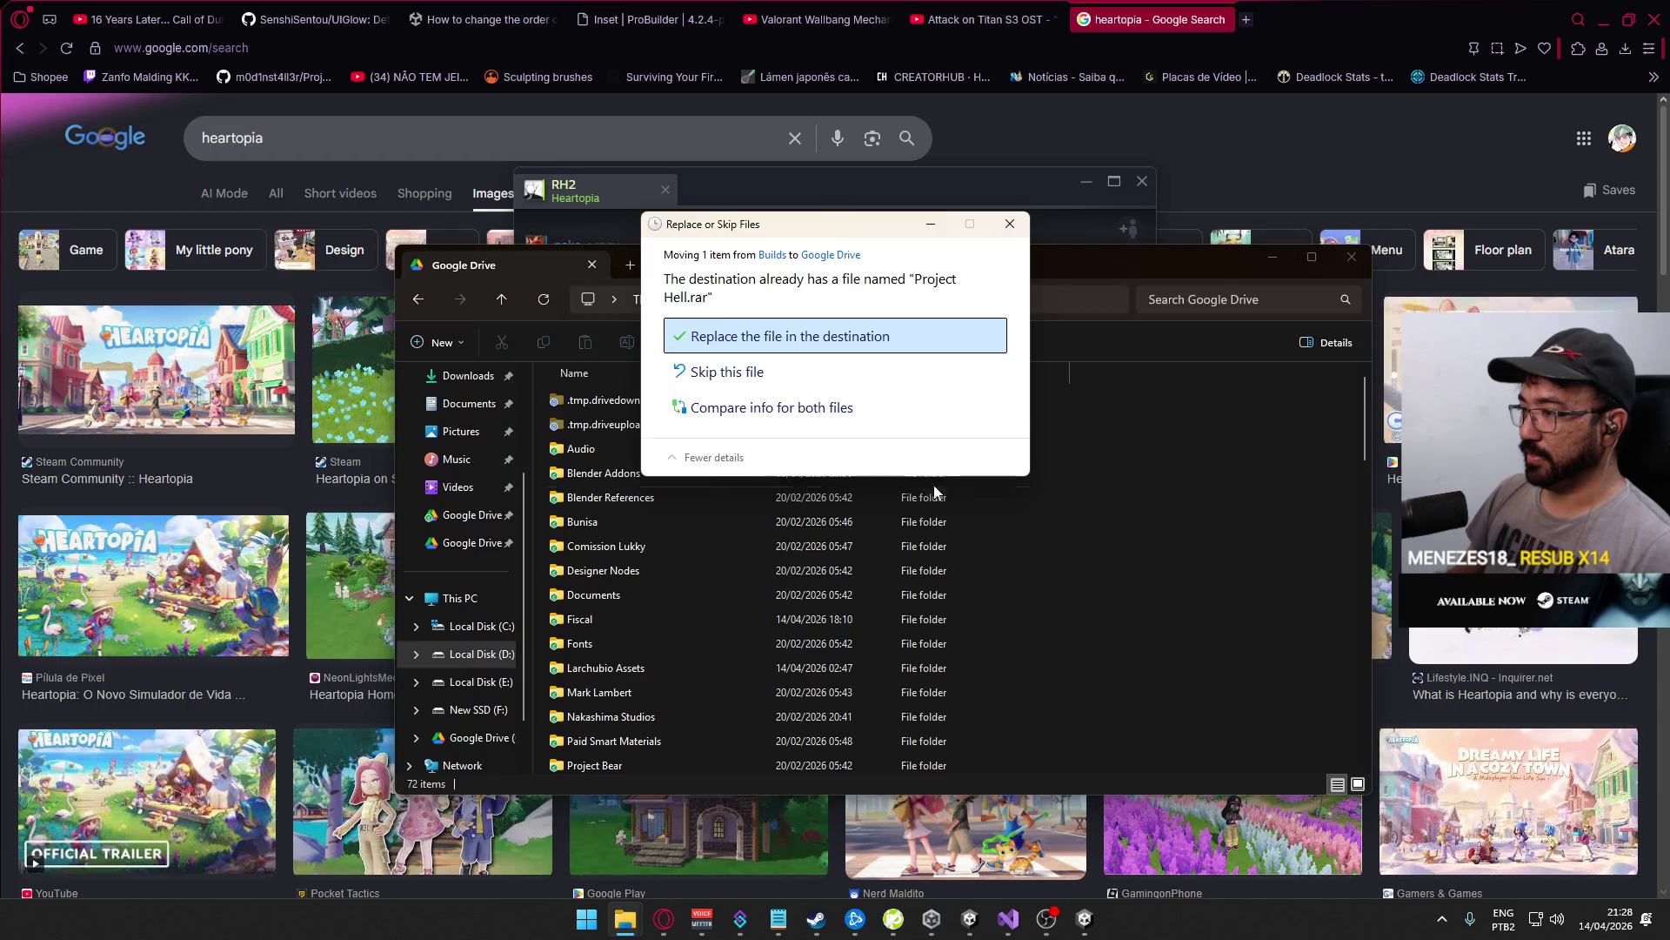
{"action": "left_click", "coordinate": [864, 344]}
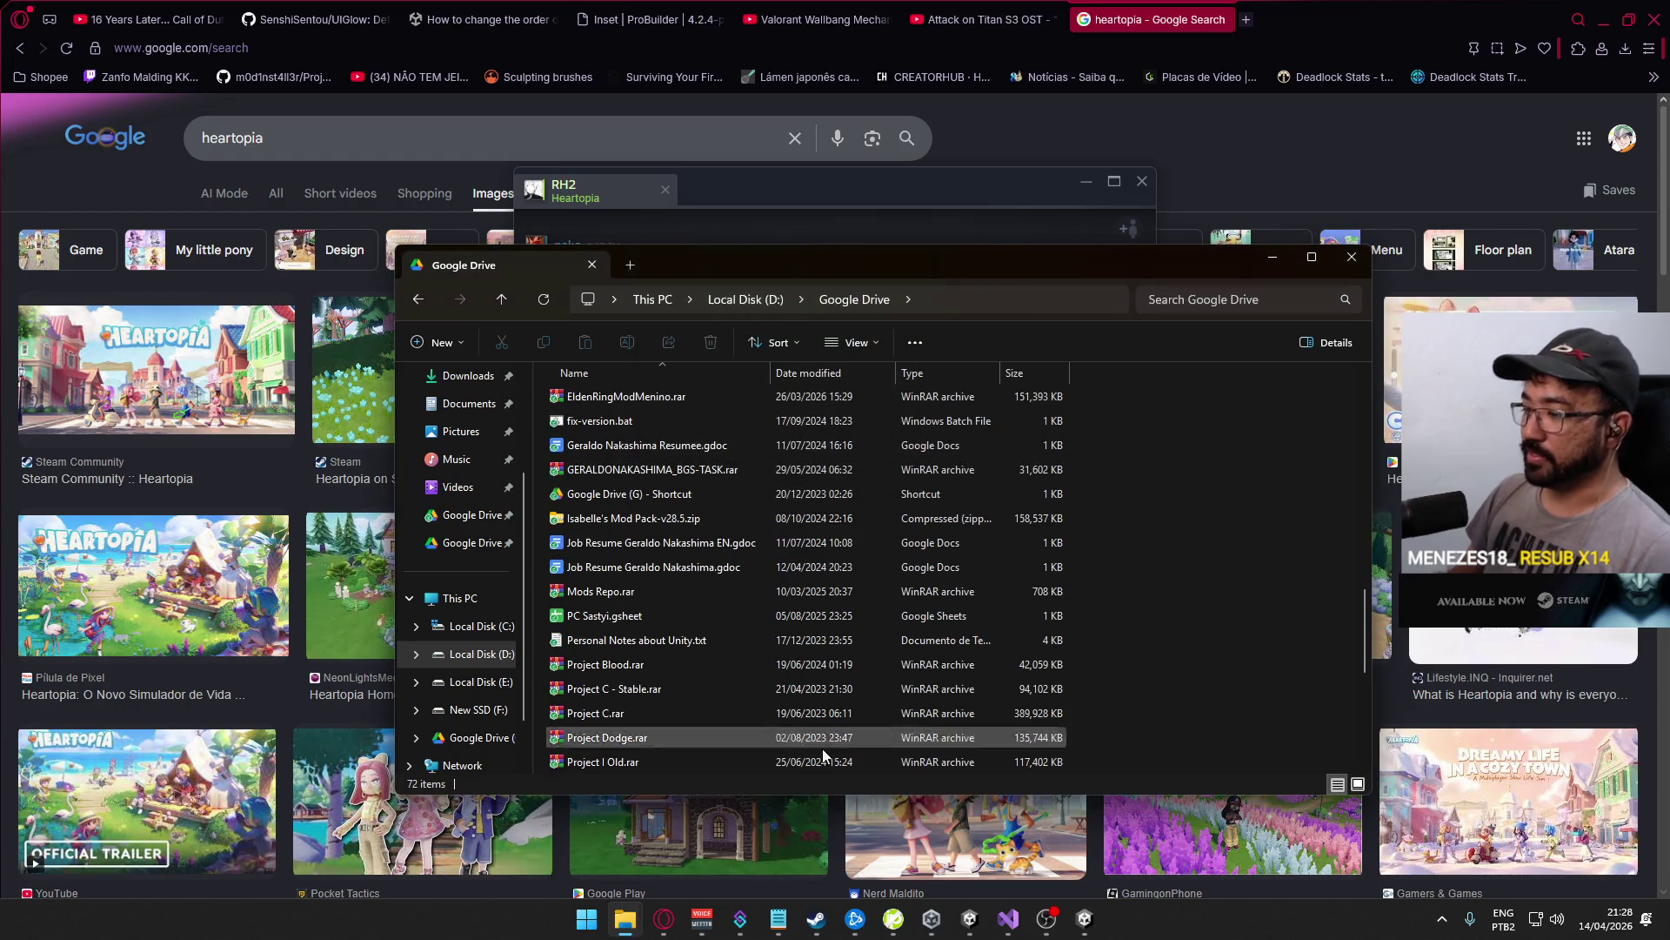
Step: Launch Project Hell.exe from F:\Builds\Project Hell
{"action": "left_click", "coordinate": [1441, 918]}
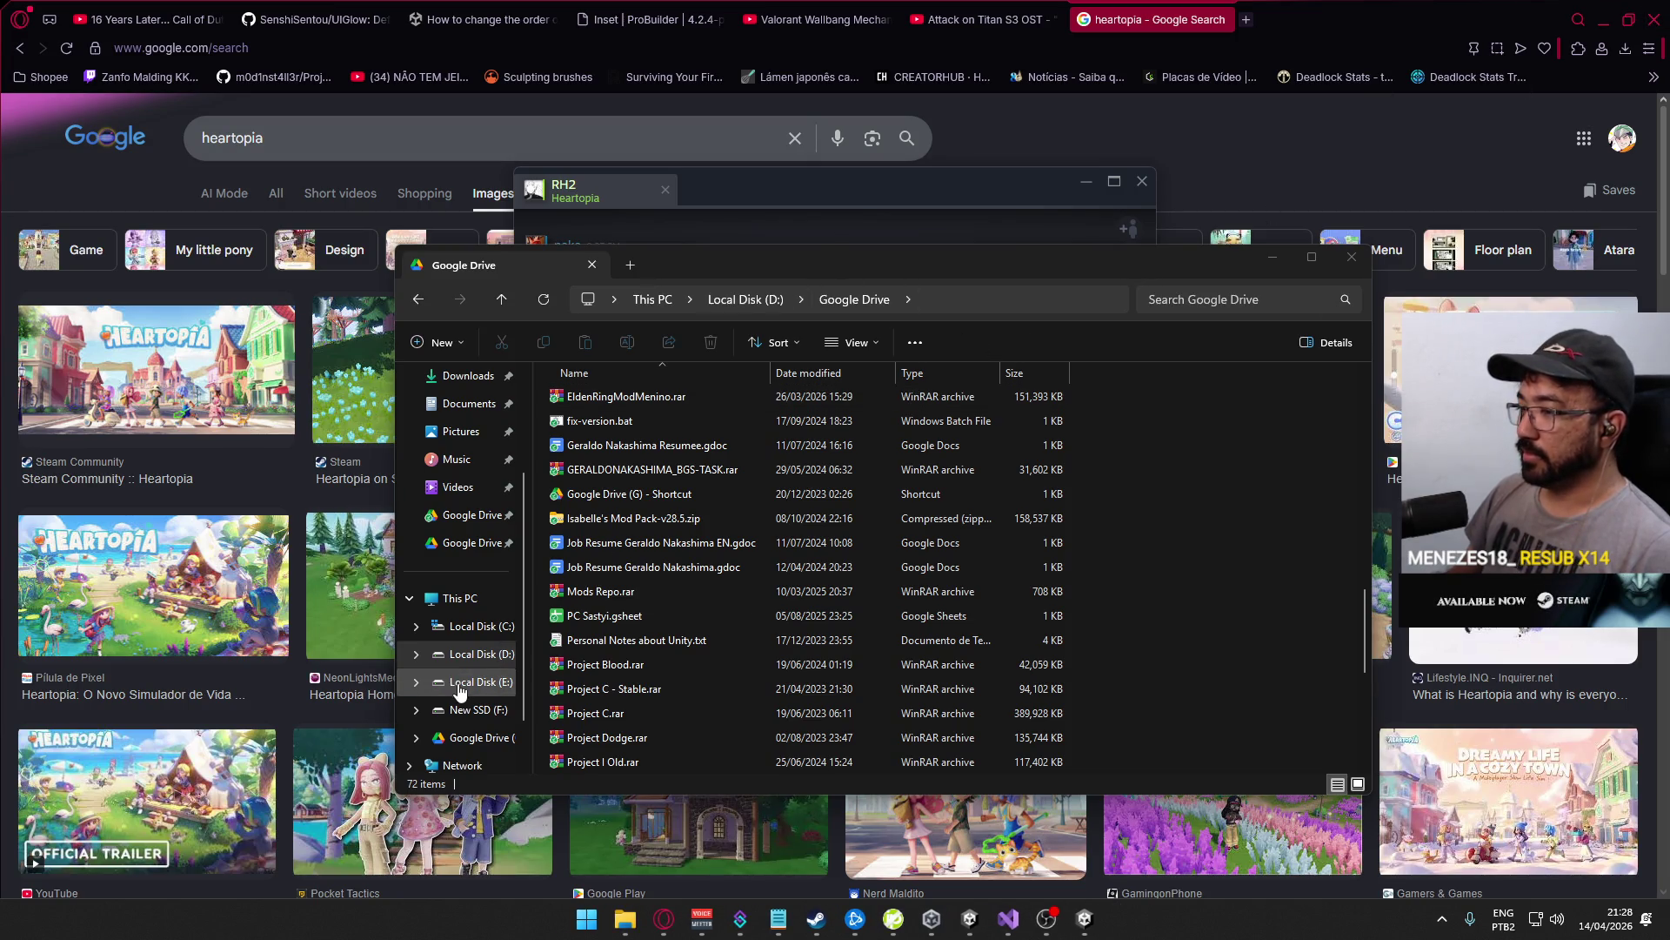
{"action": "left_click", "coordinate": [470, 709]}
{"action": "double_click", "coordinate": [629, 400]}
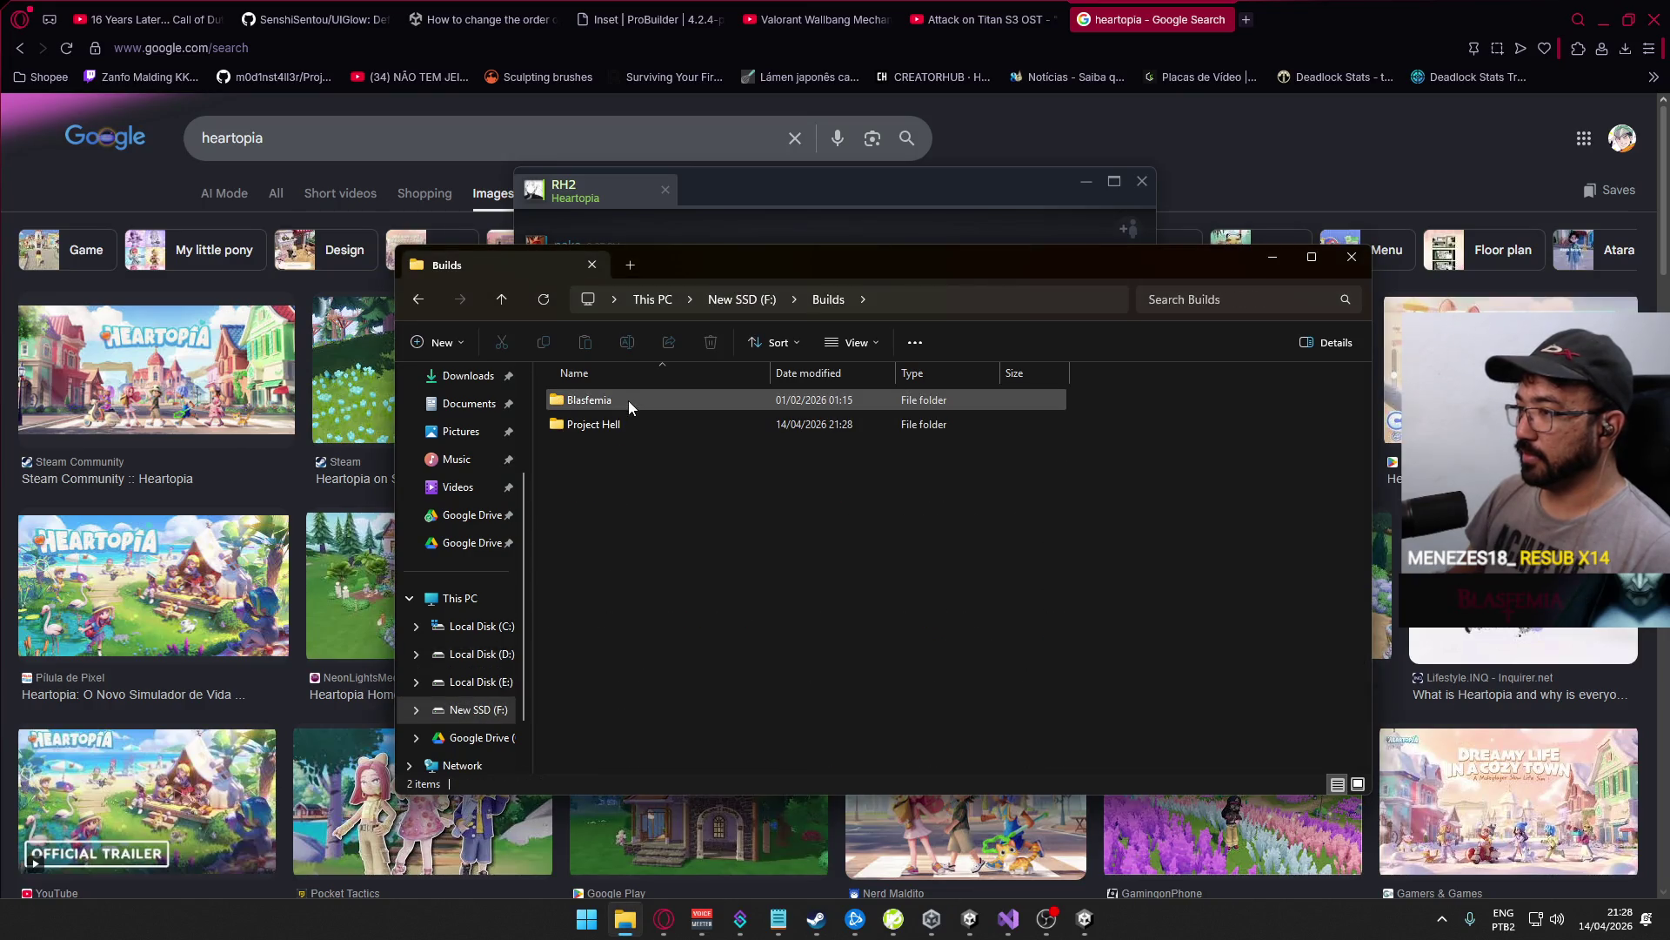
{"action": "double_click", "coordinate": [609, 426]}
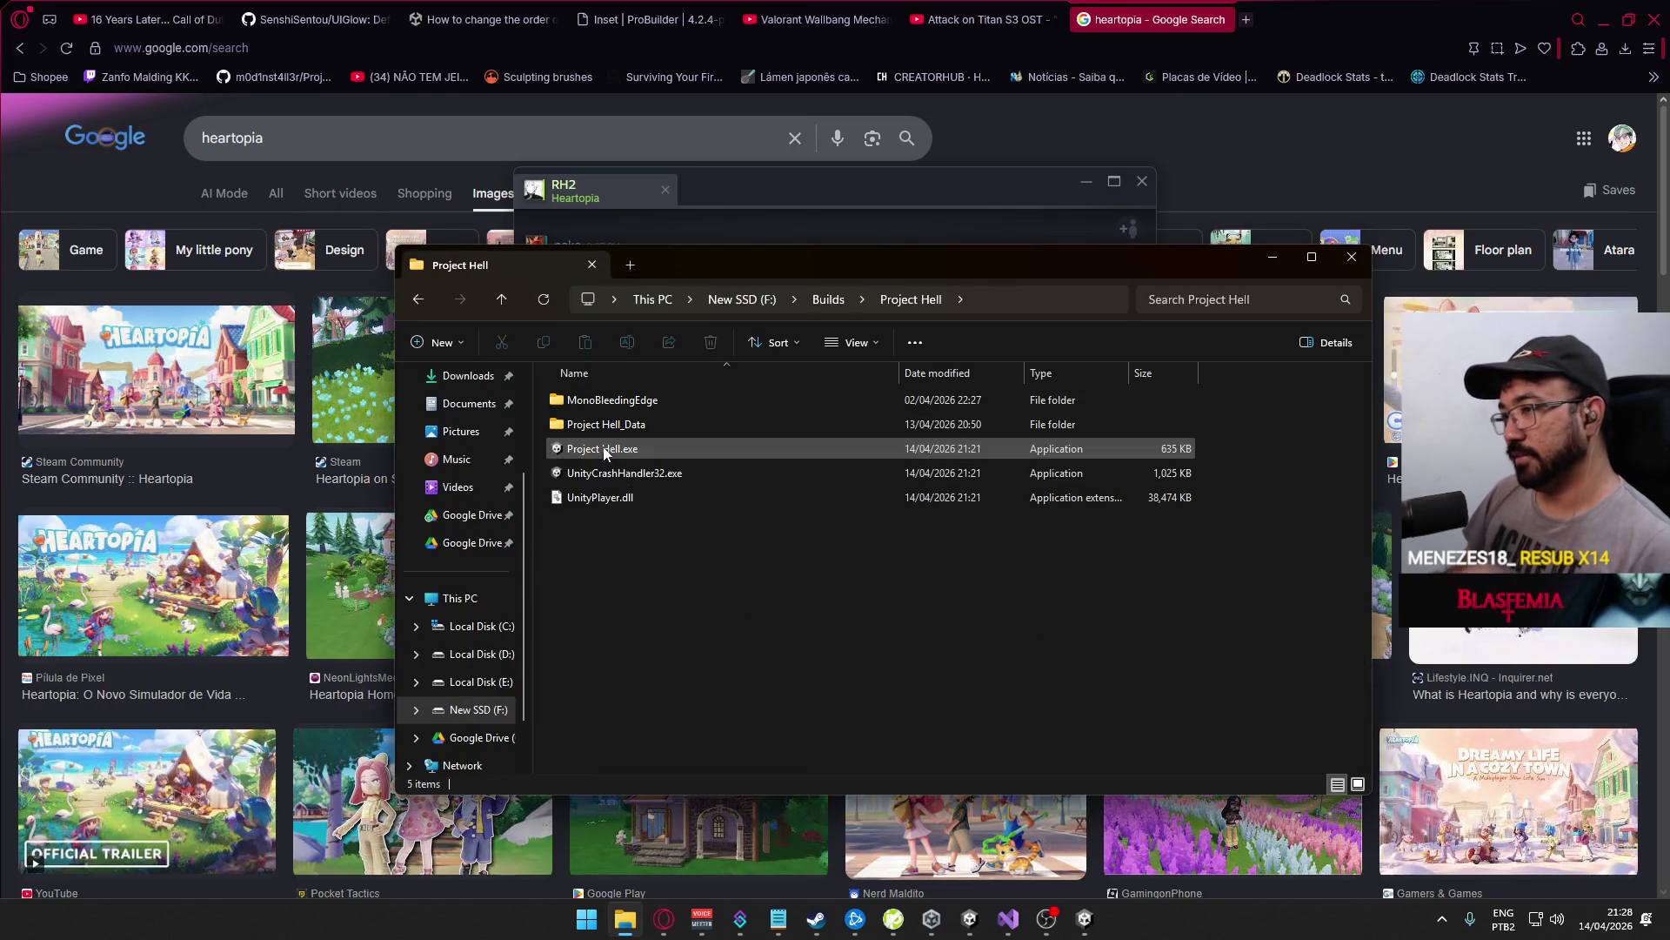
{"action": "double_click", "coordinate": [605, 448]}
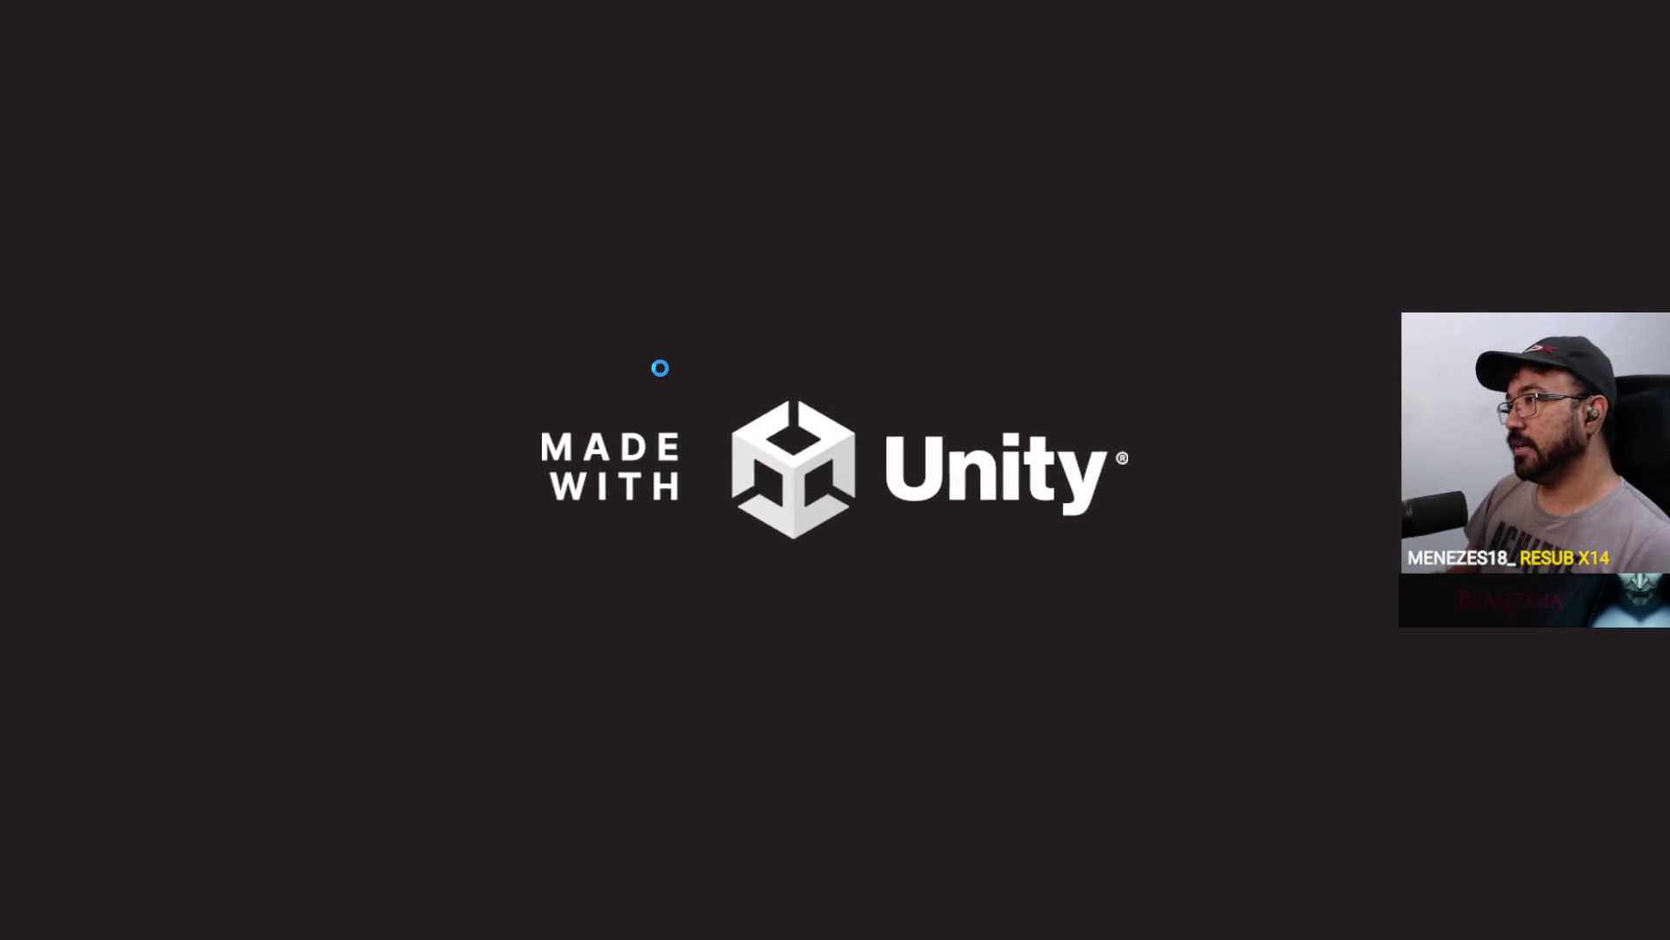
Step: In Opera GX, close the heartopia search tab and show the Modern Warfare 2 video
{"action": "key", "text": "alt+Tab"}
{"action": "key", "text": "alt+Tab"}
{"action": "key", "text": "alt+Tab"}
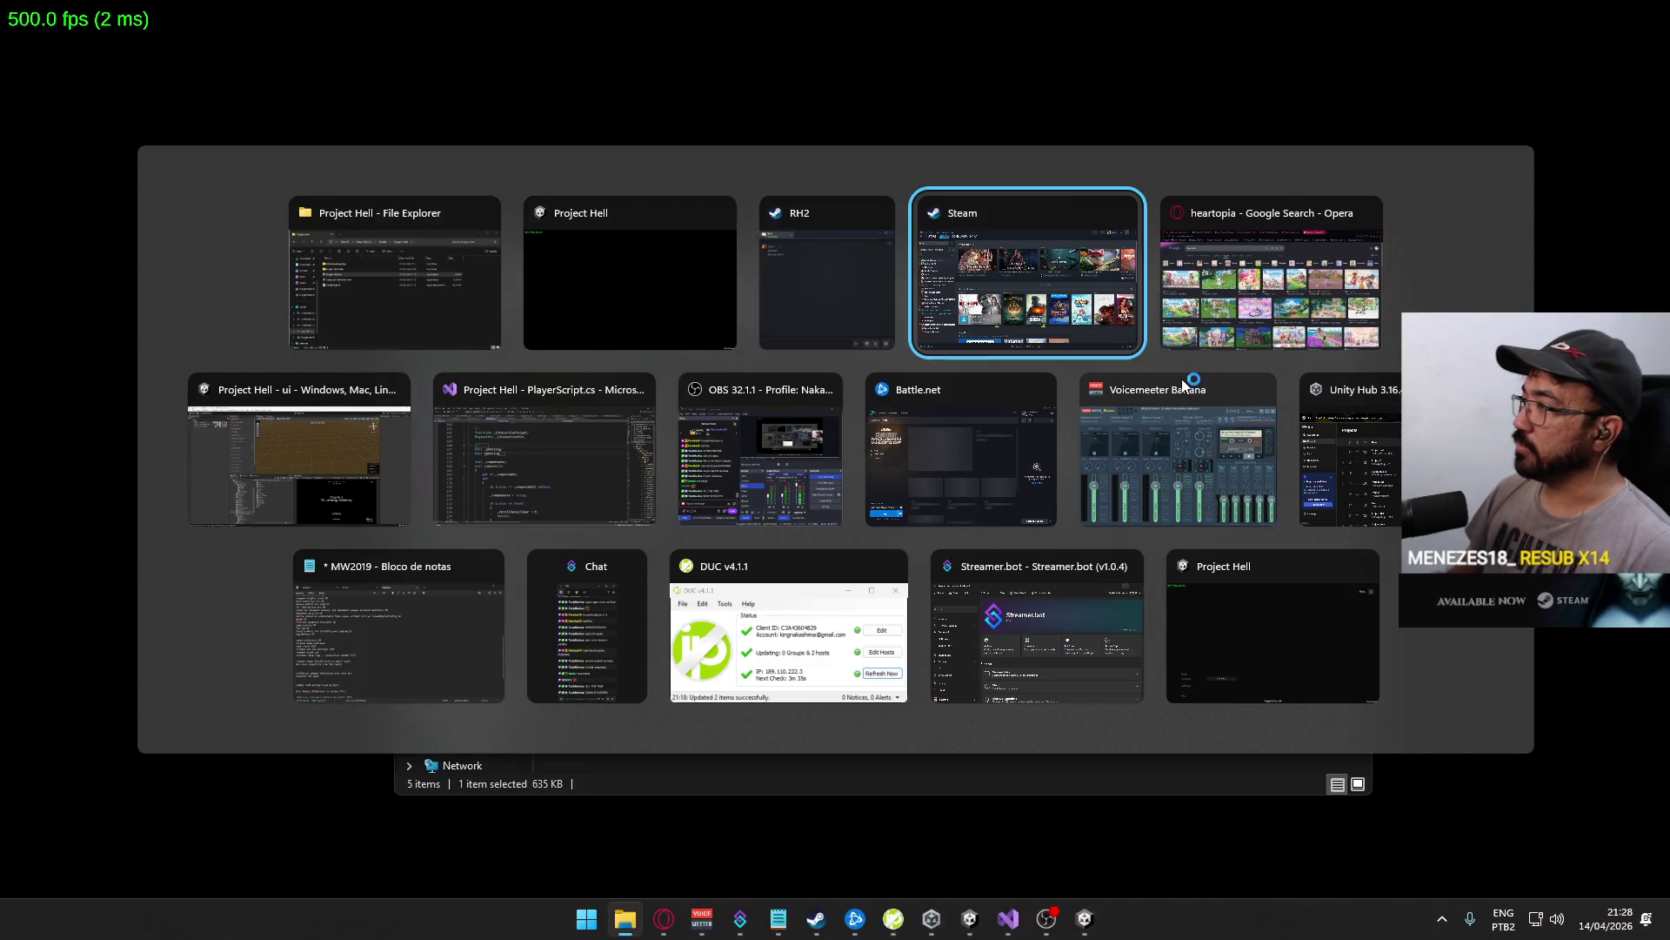
{"action": "key", "text": "alt+Tab"}
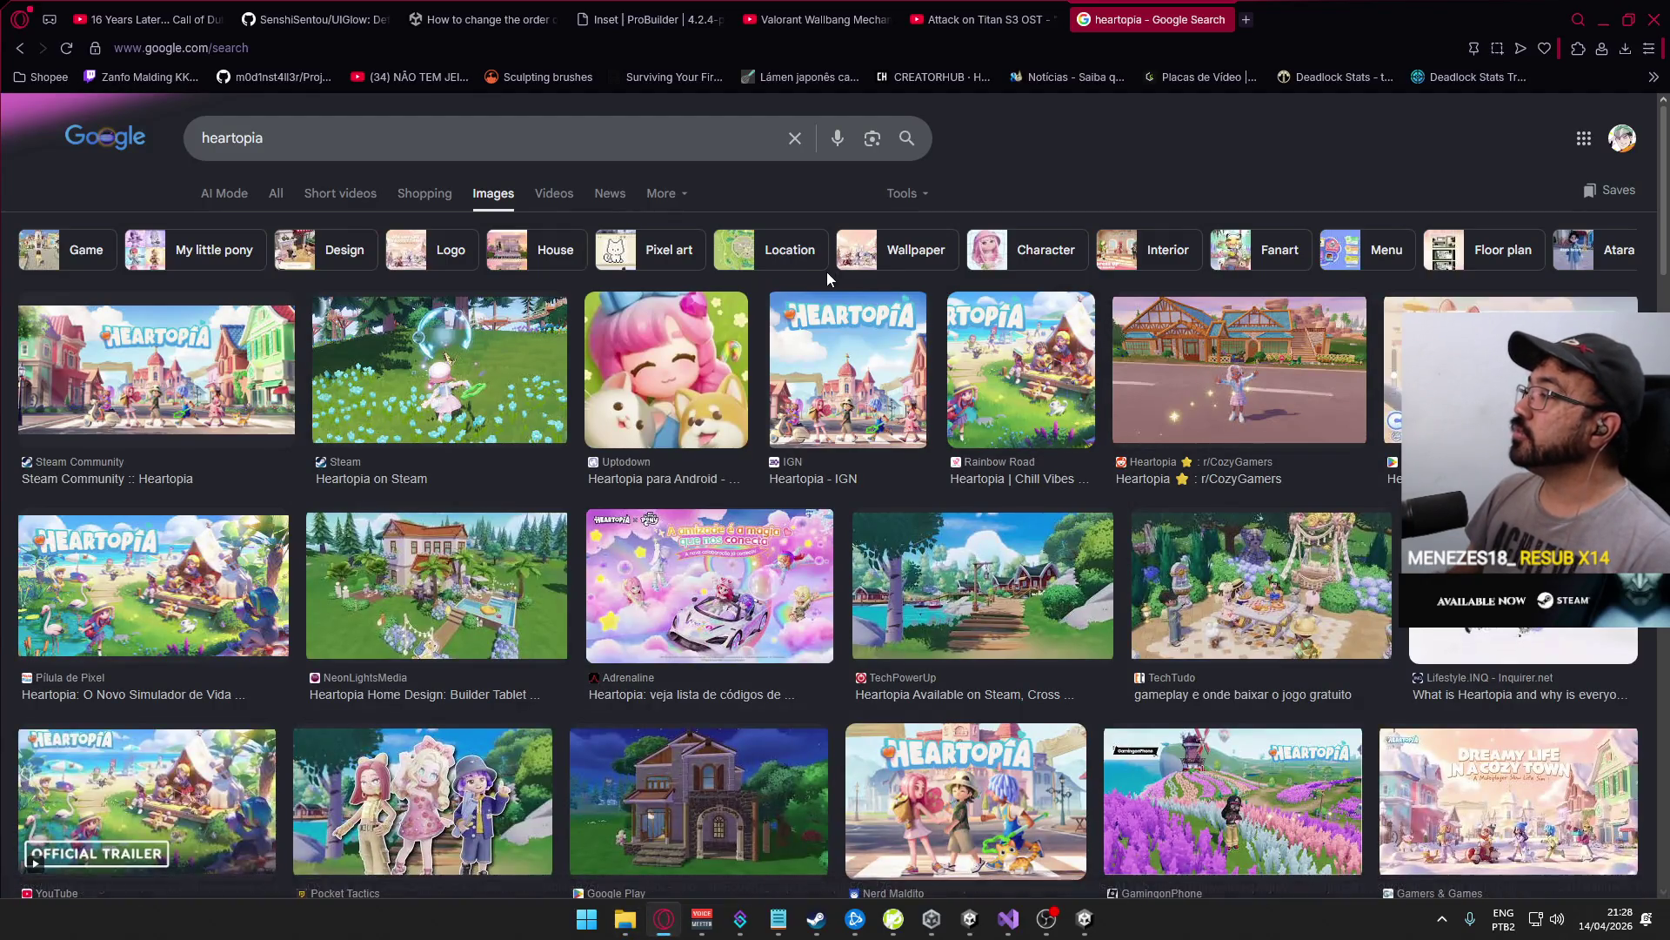
{"action": "left_click", "coordinate": [1221, 19]}
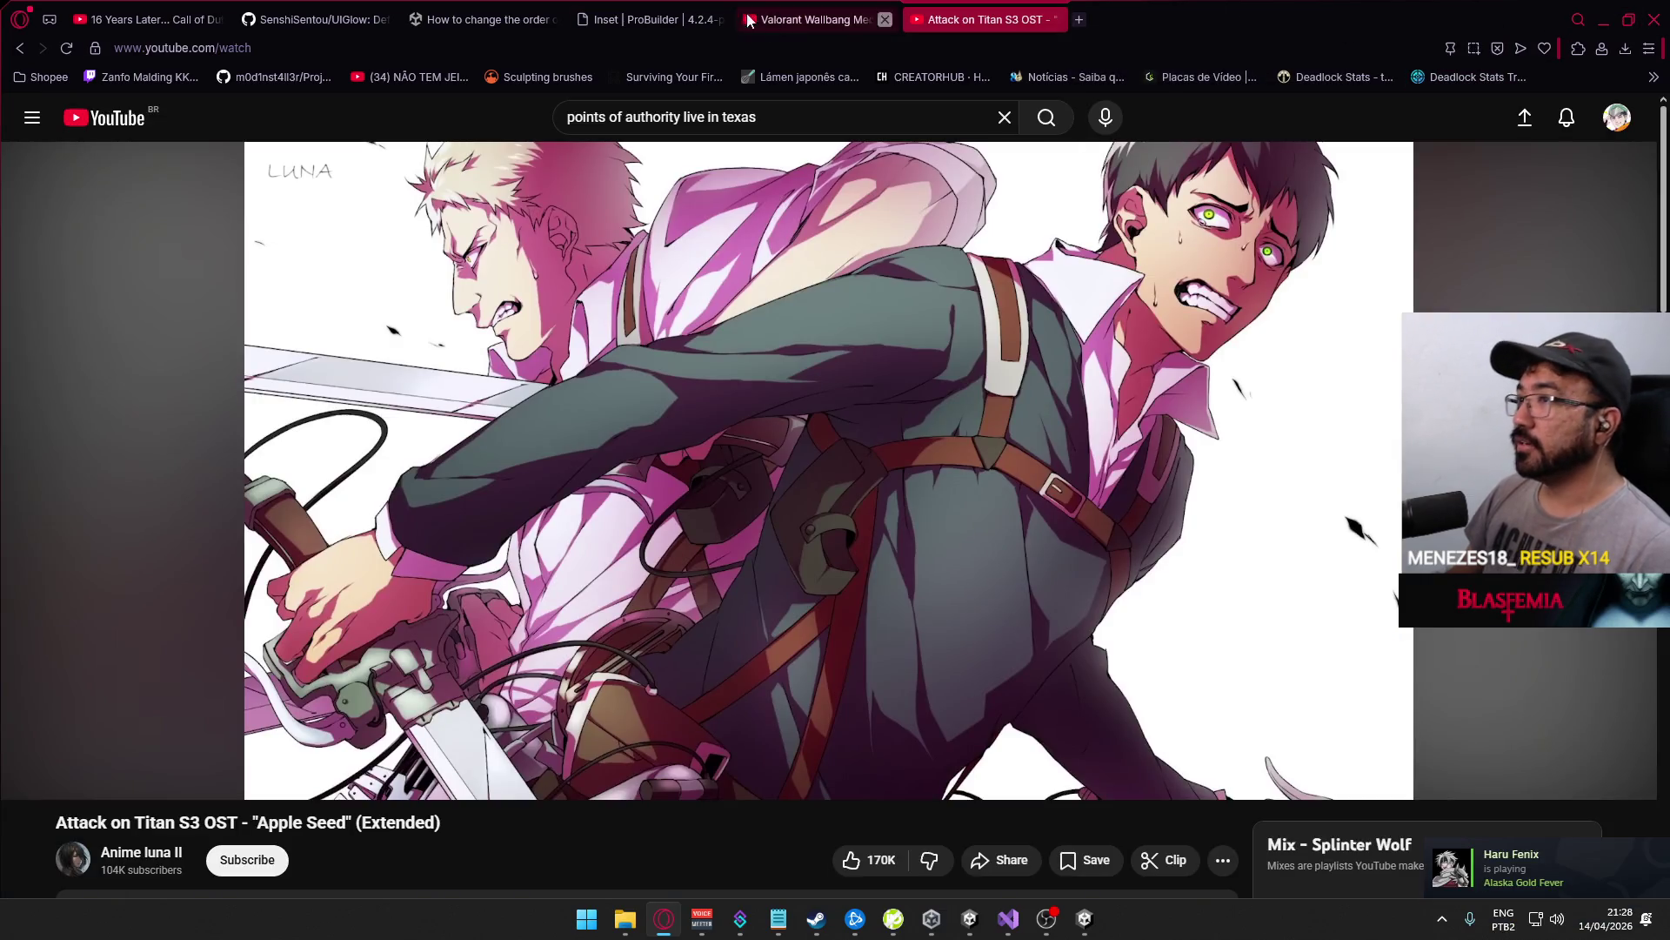
{"action": "left_click", "coordinate": [146, 19]}
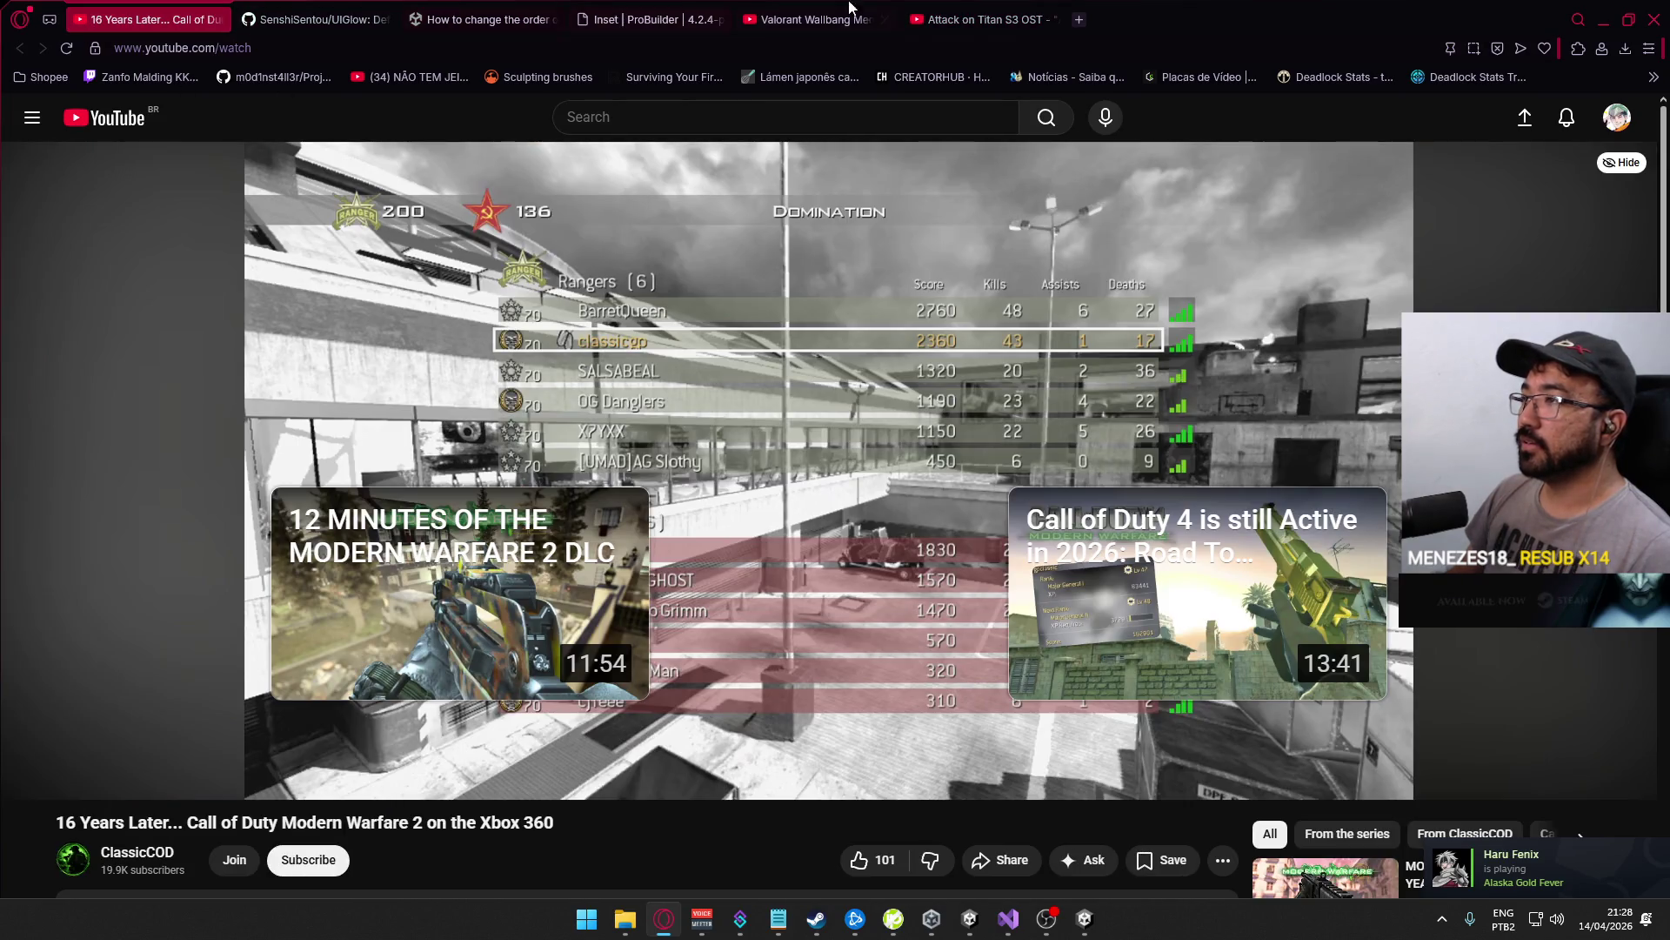
Step: Replace the old YouTube query with 'mw2 rangers theme', search, then return to Project Hell
{"action": "left_click", "coordinate": [983, 19]}
{"action": "left_click_drag", "start_coordinate": [761, 117], "coordinate": [622, 115]}
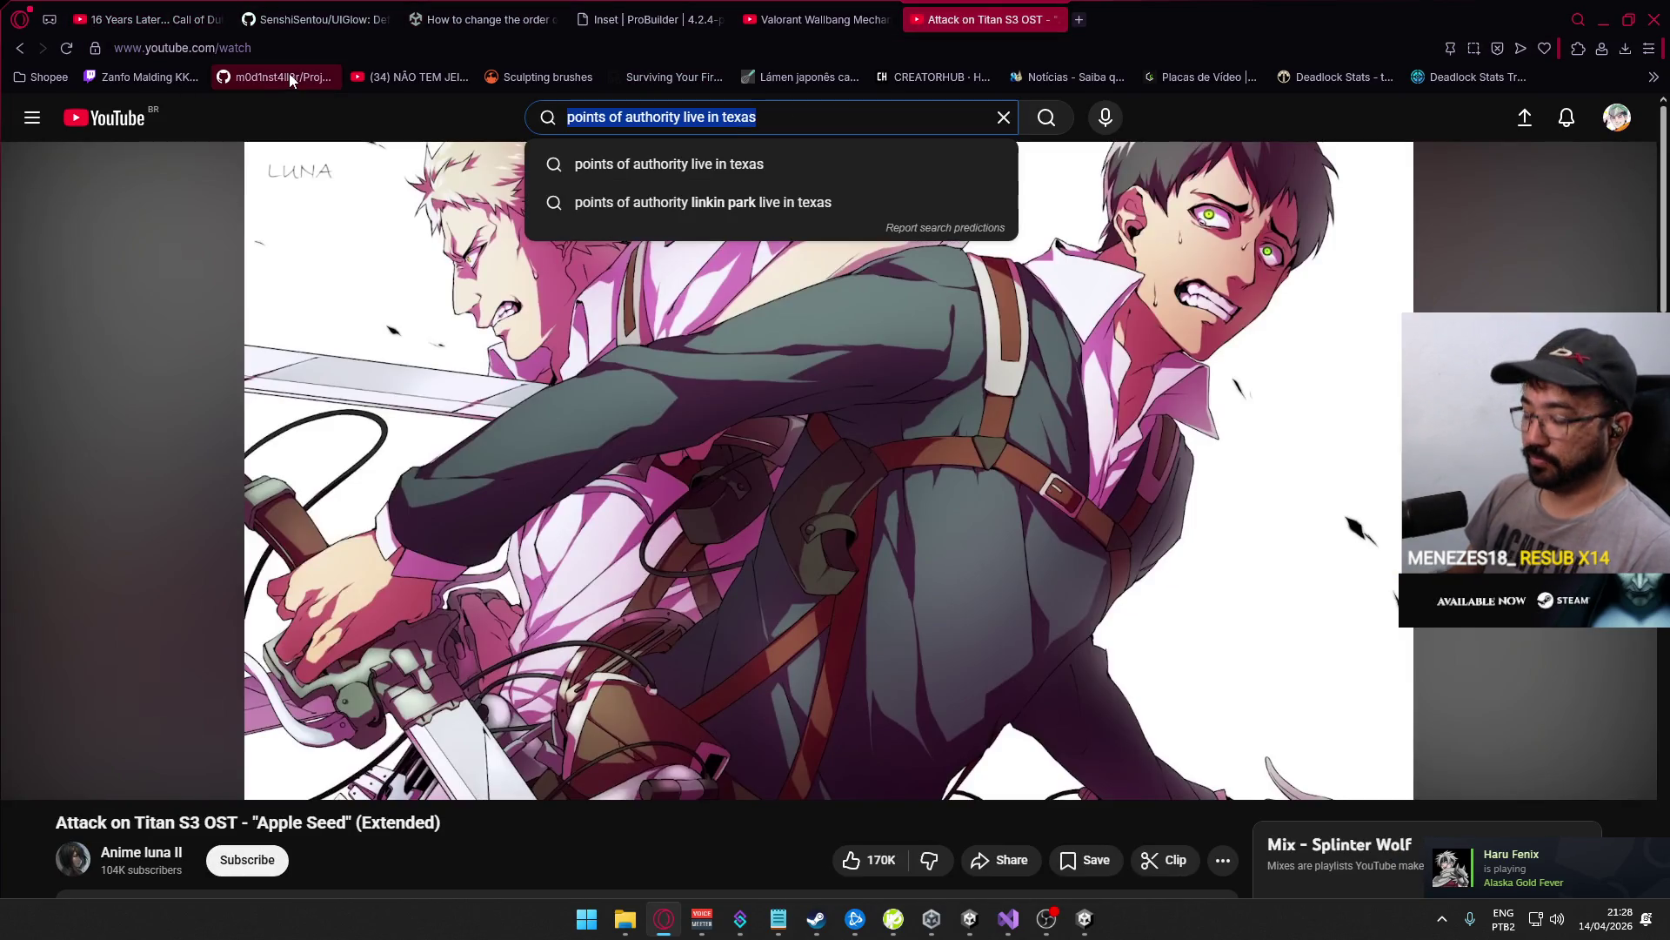
{"action": "key", "text": "ctrl+a"}
{"action": "type", "text": "ga"}
{"action": "key", "text": "BackSpace"}
{"action": "key", "text": "BackSpace"}
{"action": "type", "text": "mw2 r"}
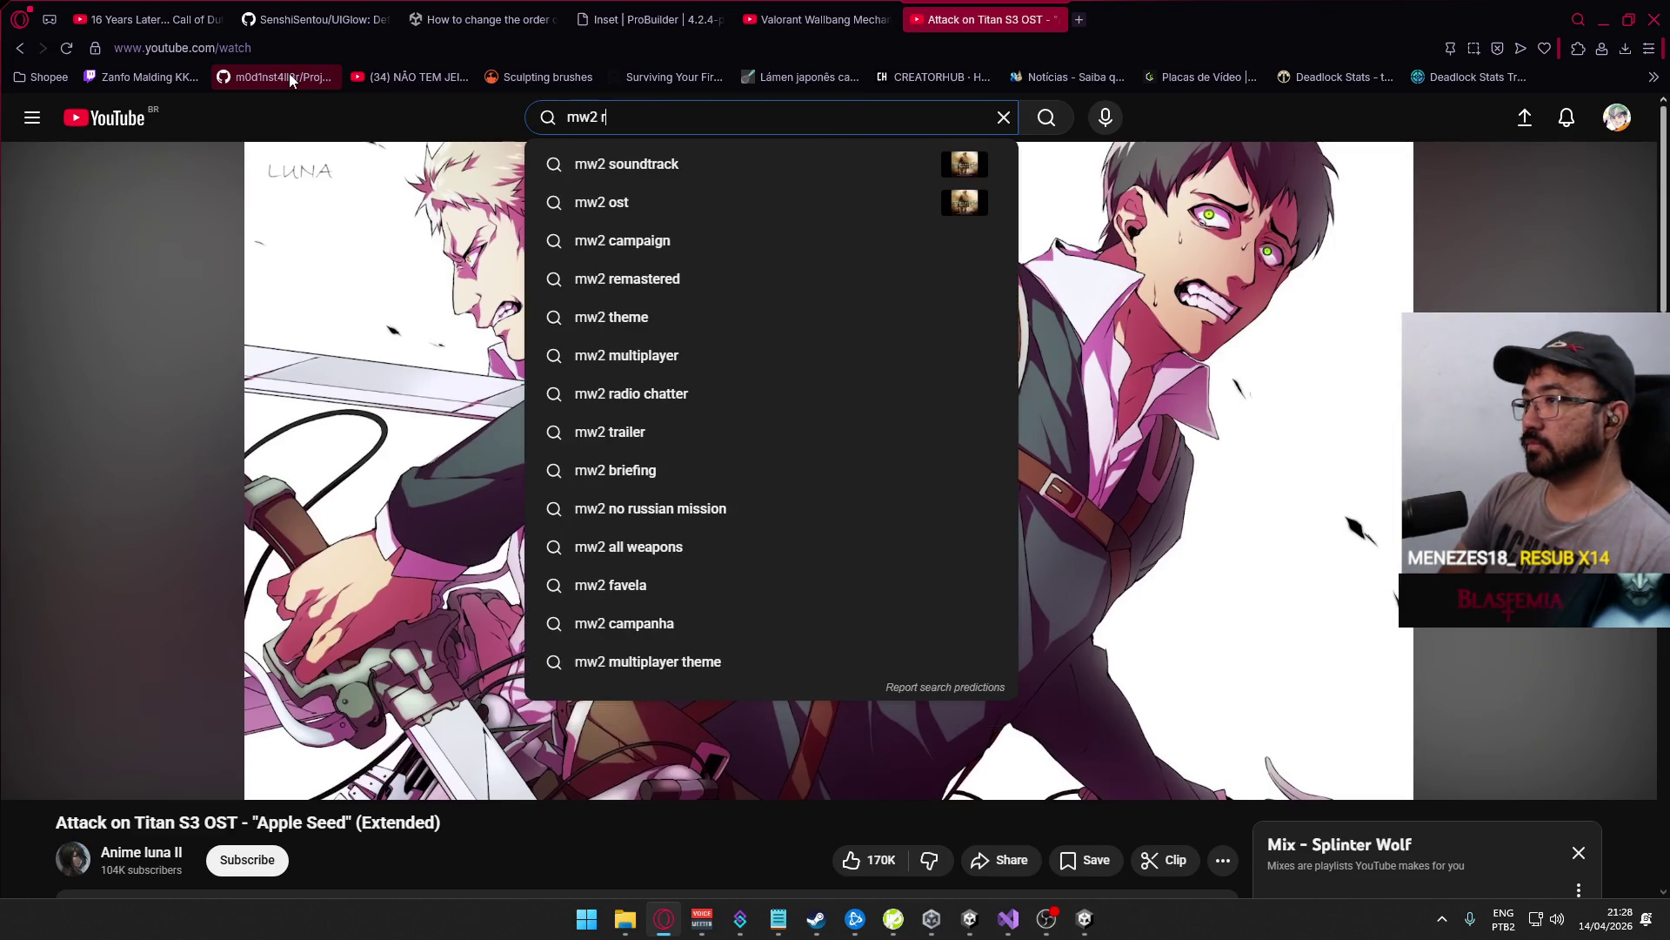
{"action": "type", "text": "angers the"}
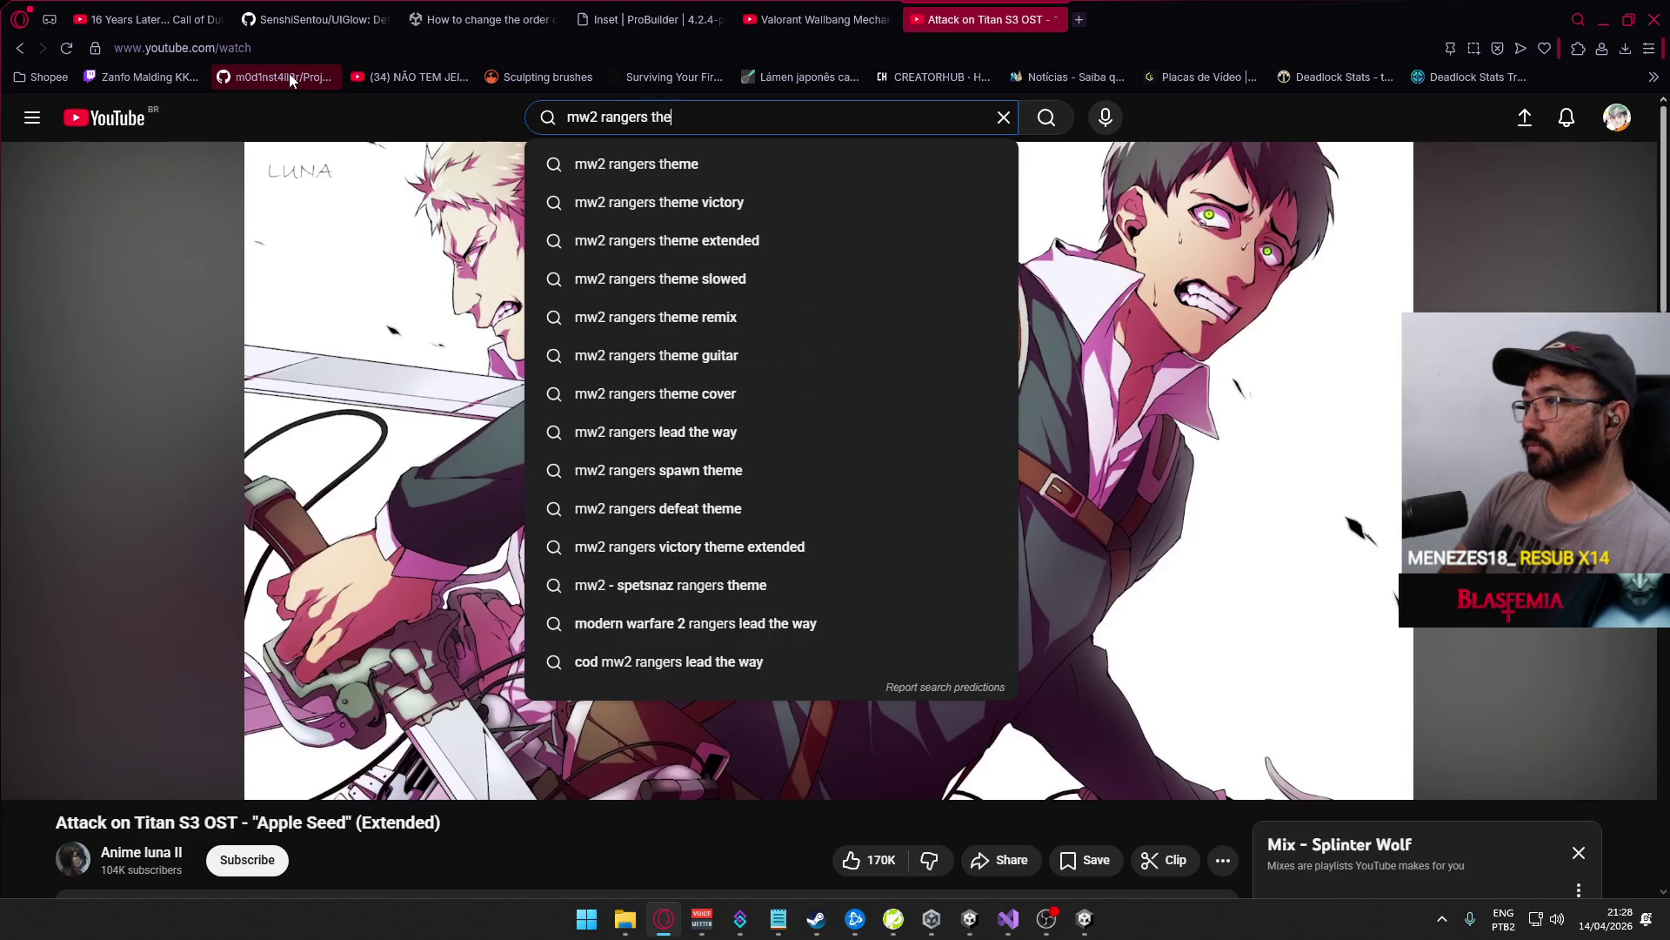
{"action": "type", "text": "me"}
{"action": "key", "text": "Return"}
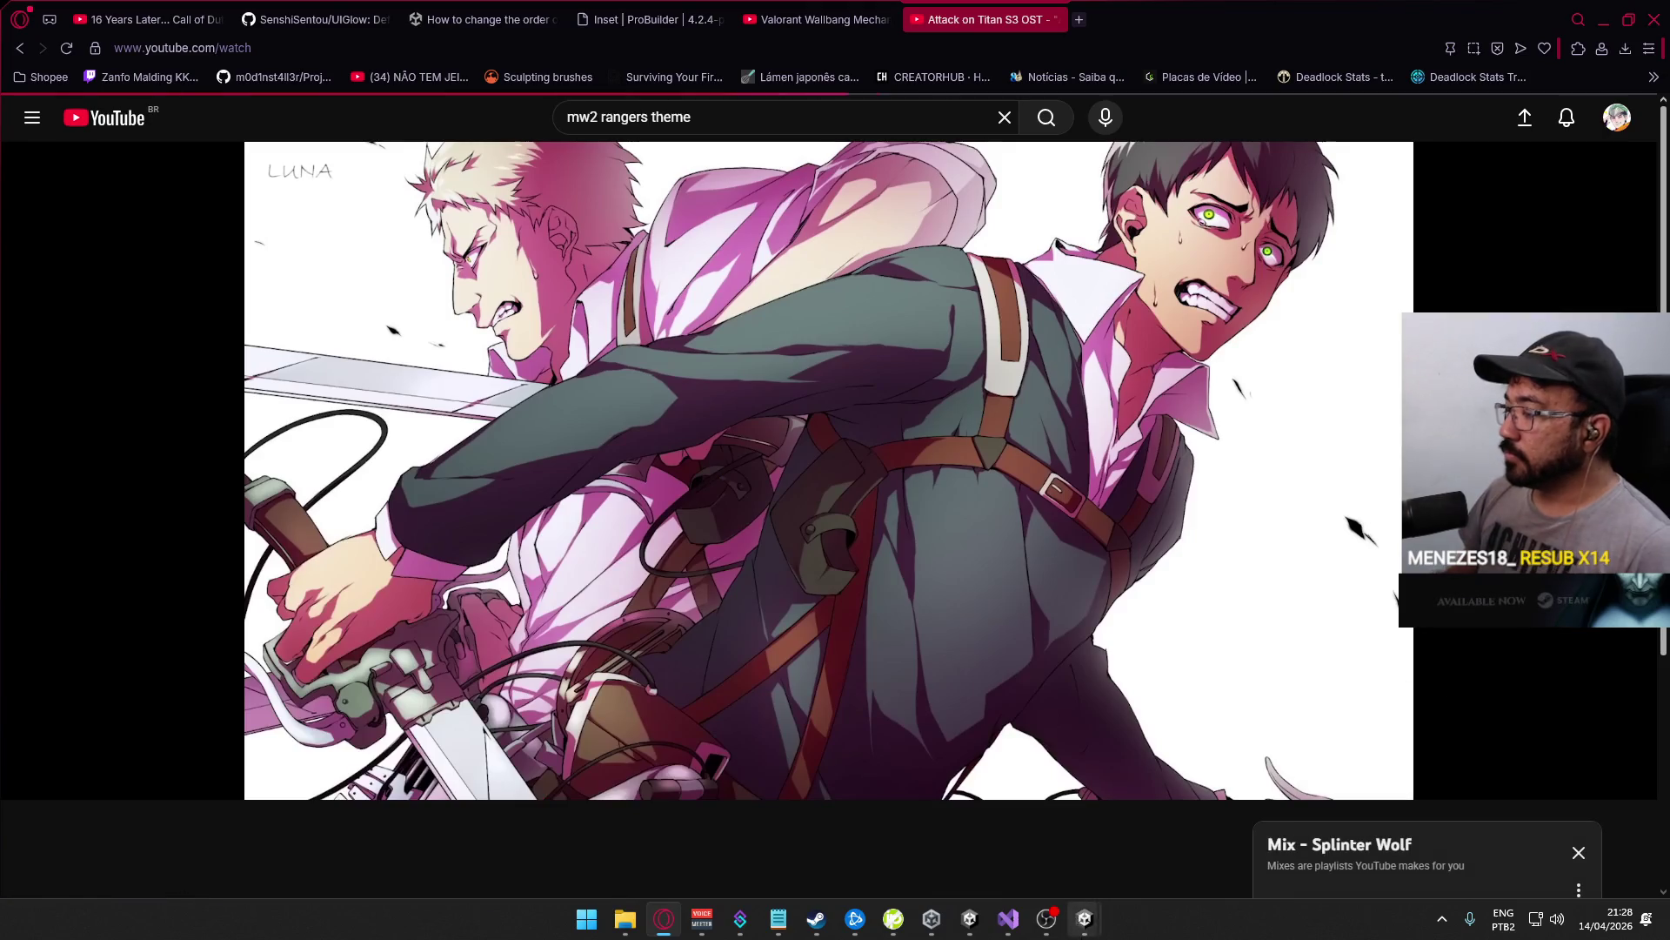
{"action": "mouse_move", "coordinate": [1084, 914]}
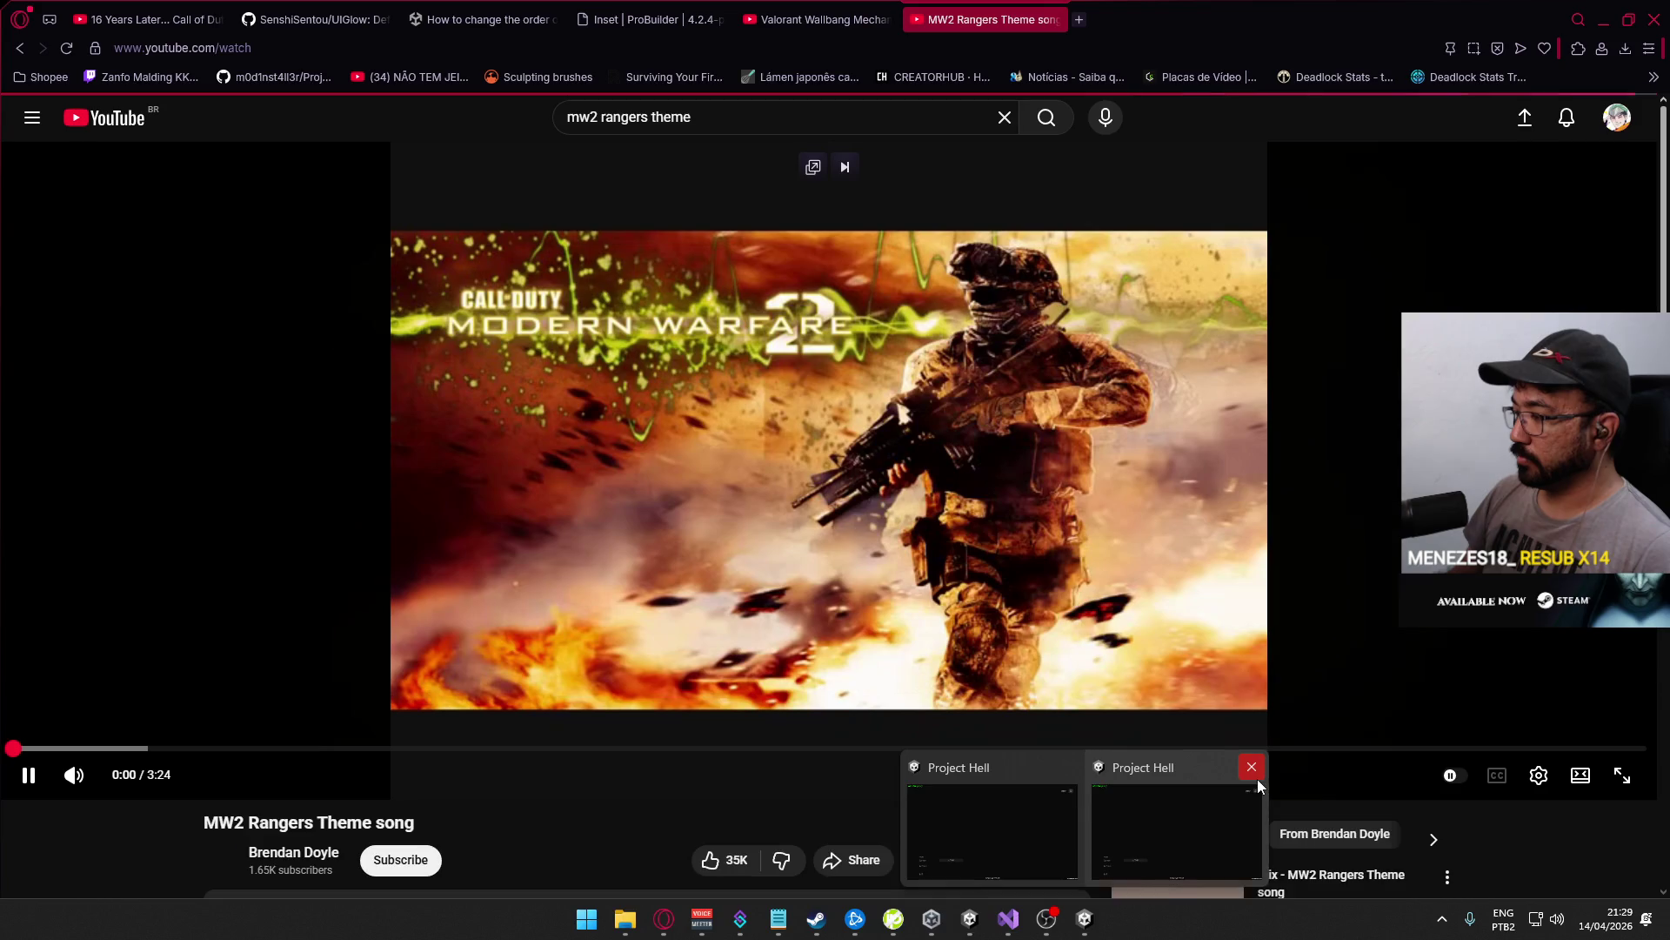
{"action": "left_click", "coordinate": [972, 796]}
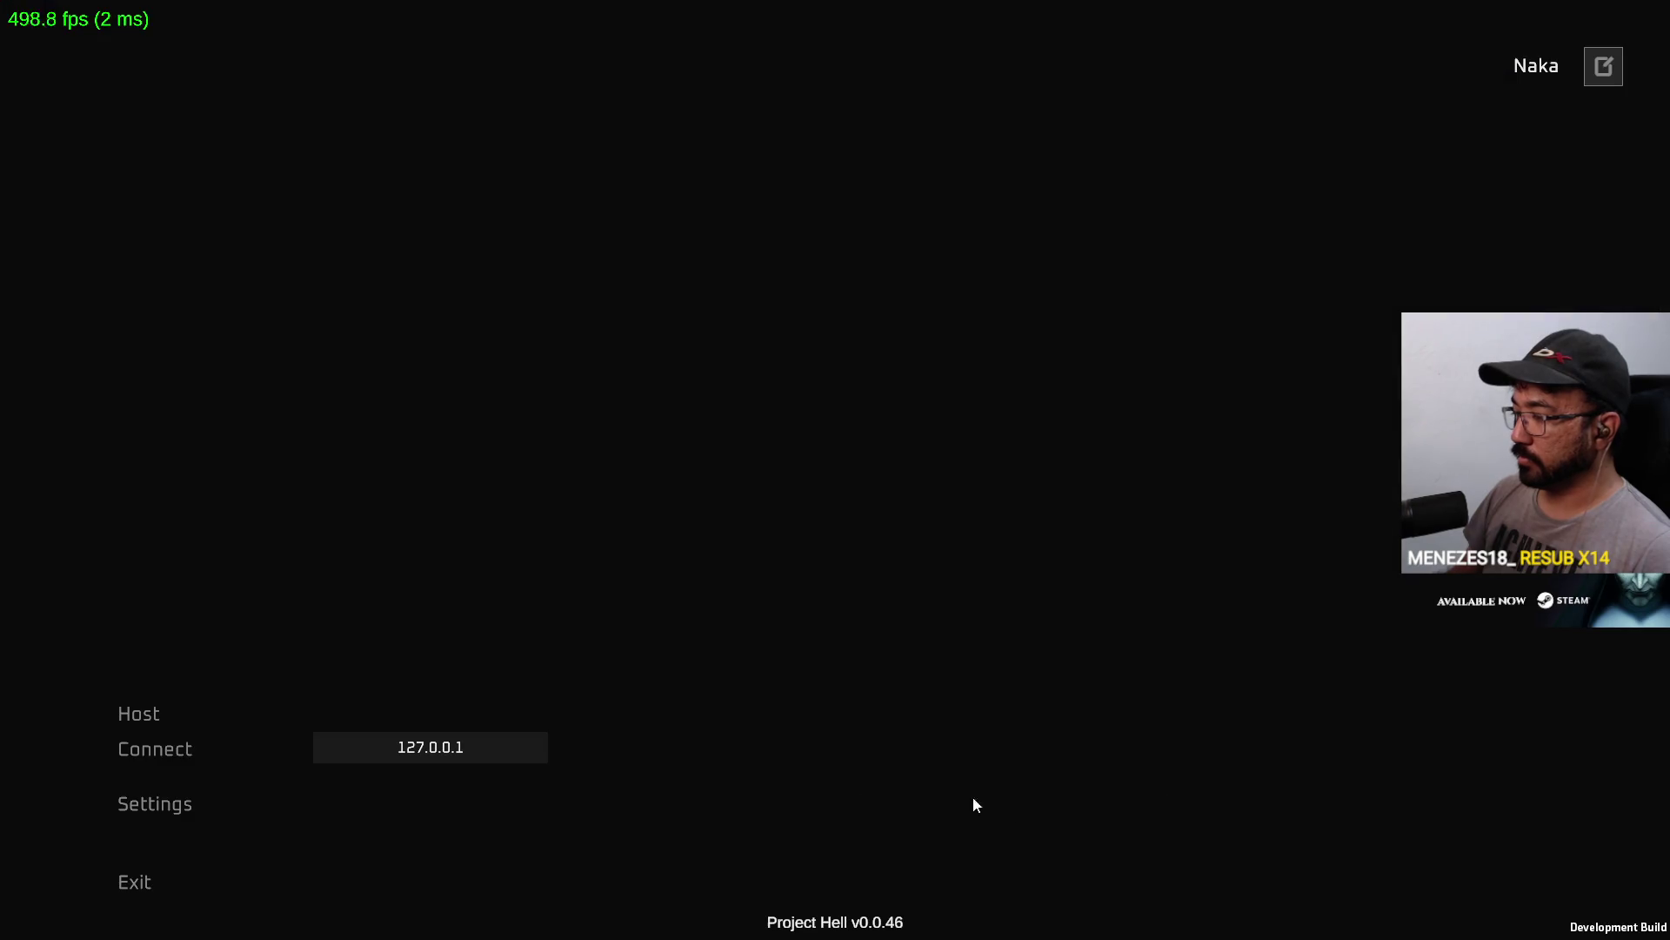
Step: Host a new match and choose the AKM assault rifle as the loadout
{"action": "left_click", "coordinate": [224, 703]}
{"action": "left_click", "coordinate": [487, 892]}
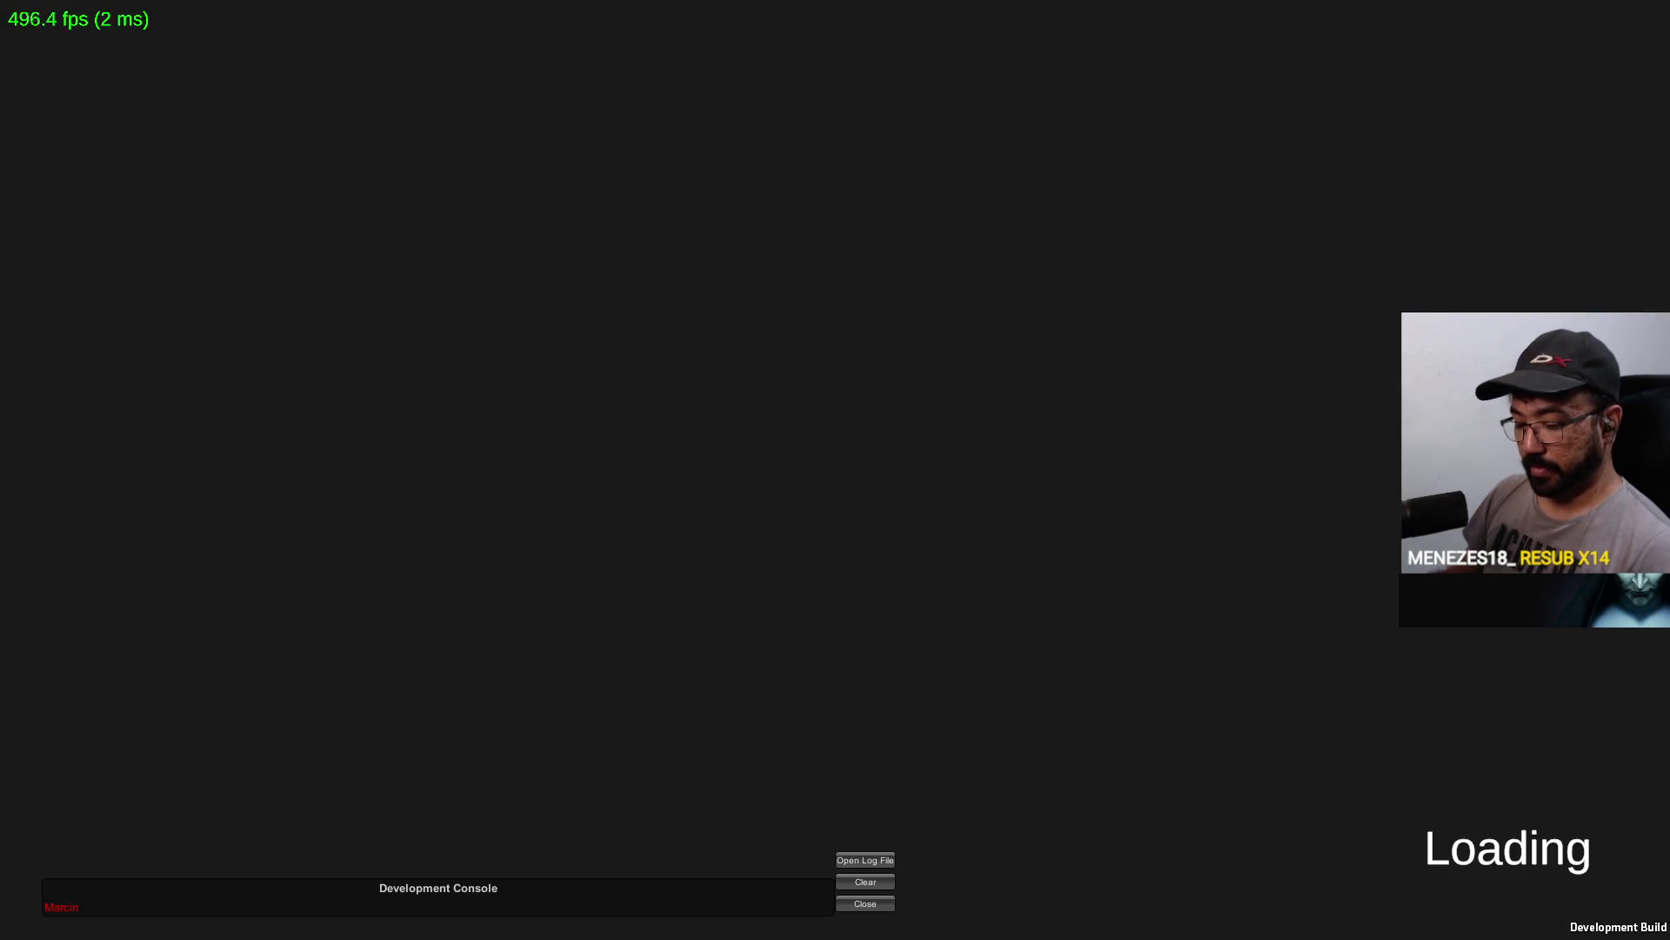
{"action": "key", "text": "y"}
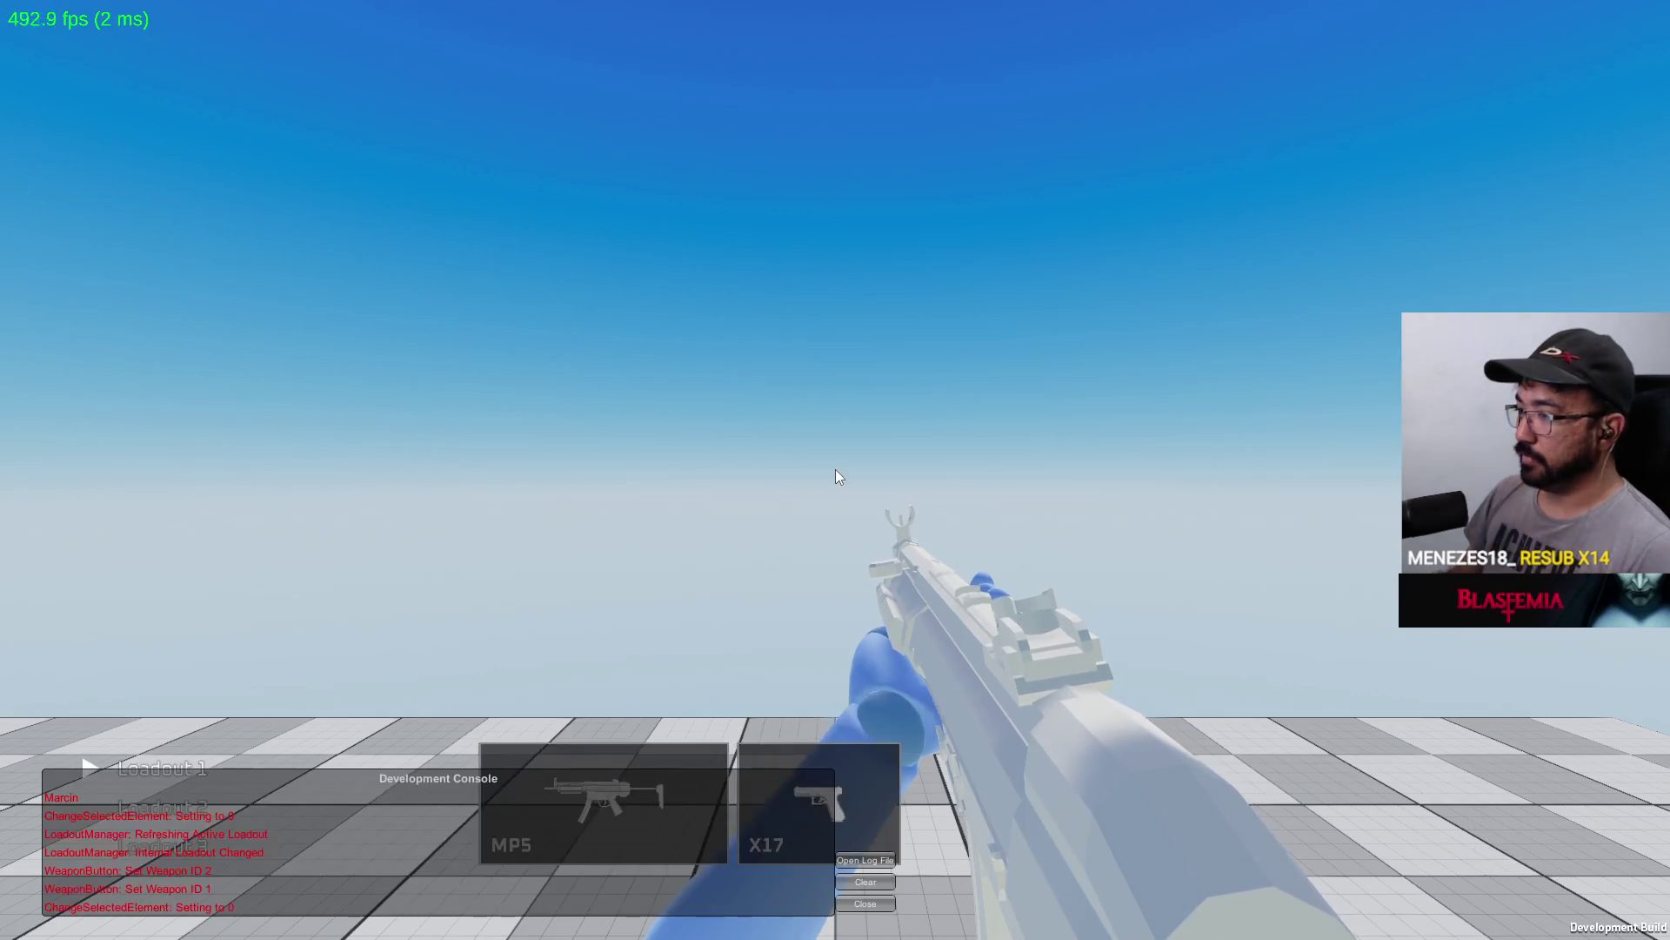
{"action": "left_click", "coordinate": [196, 567]}
{"action": "key", "text": "Escape"}
{"action": "left_click", "coordinate": [746, 748]}
{"action": "left_click", "coordinate": [381, 643]}
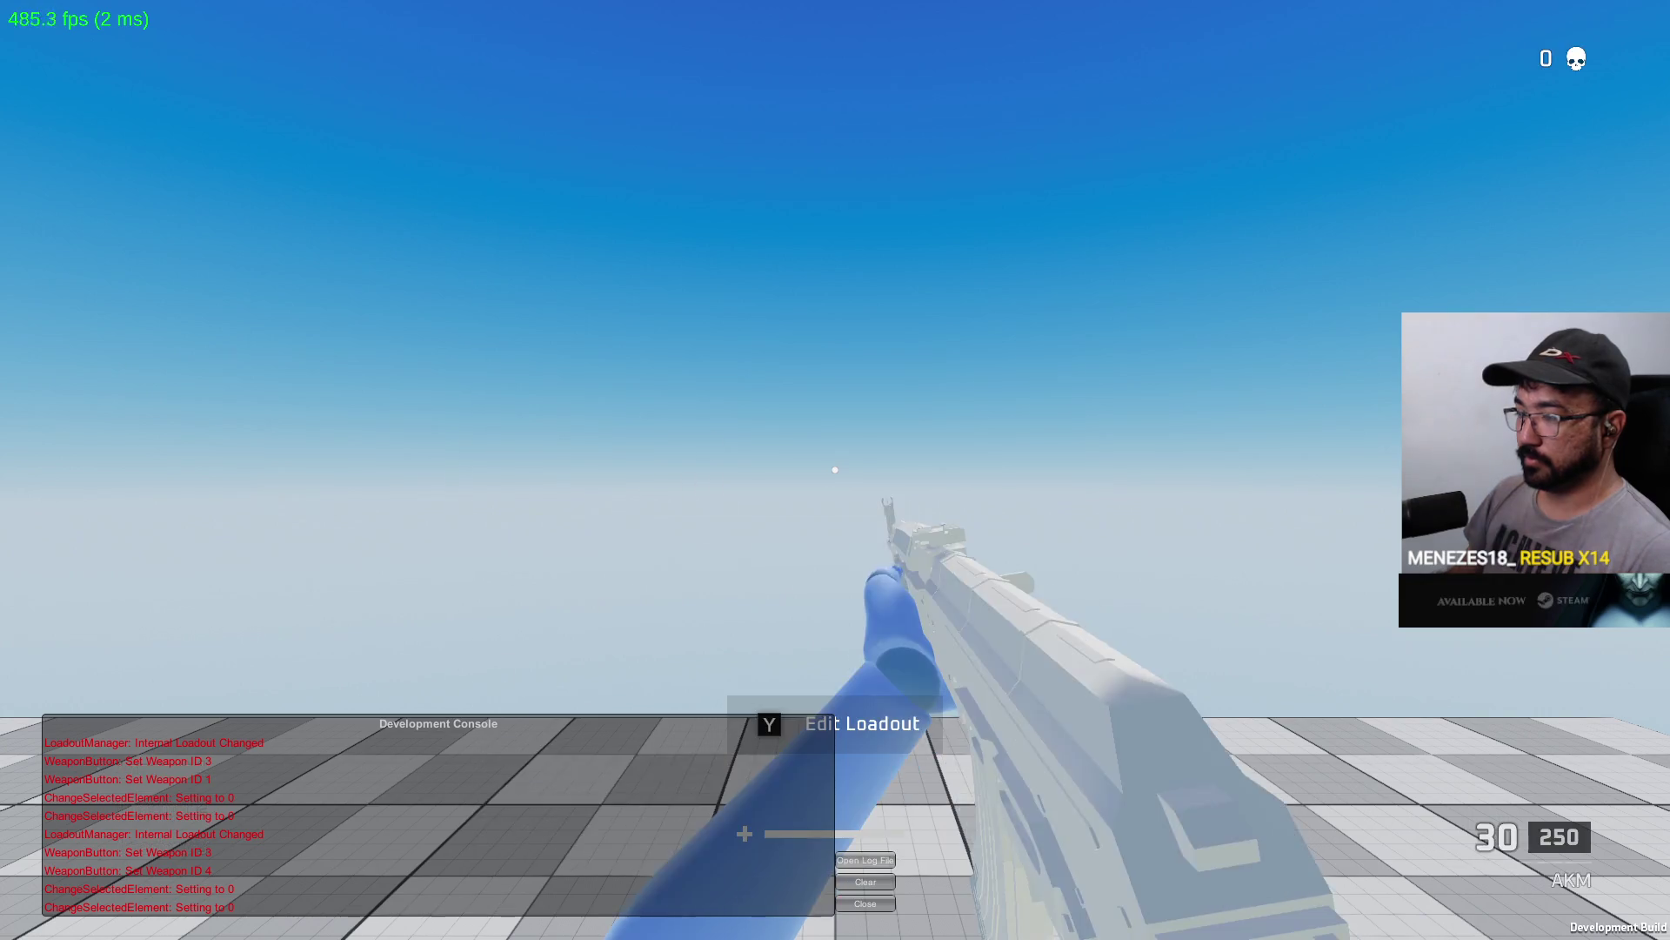
Step: Walk toward the corridor, glance at the YouTube video, and return to the game
{"action": "key", "text": "w"}
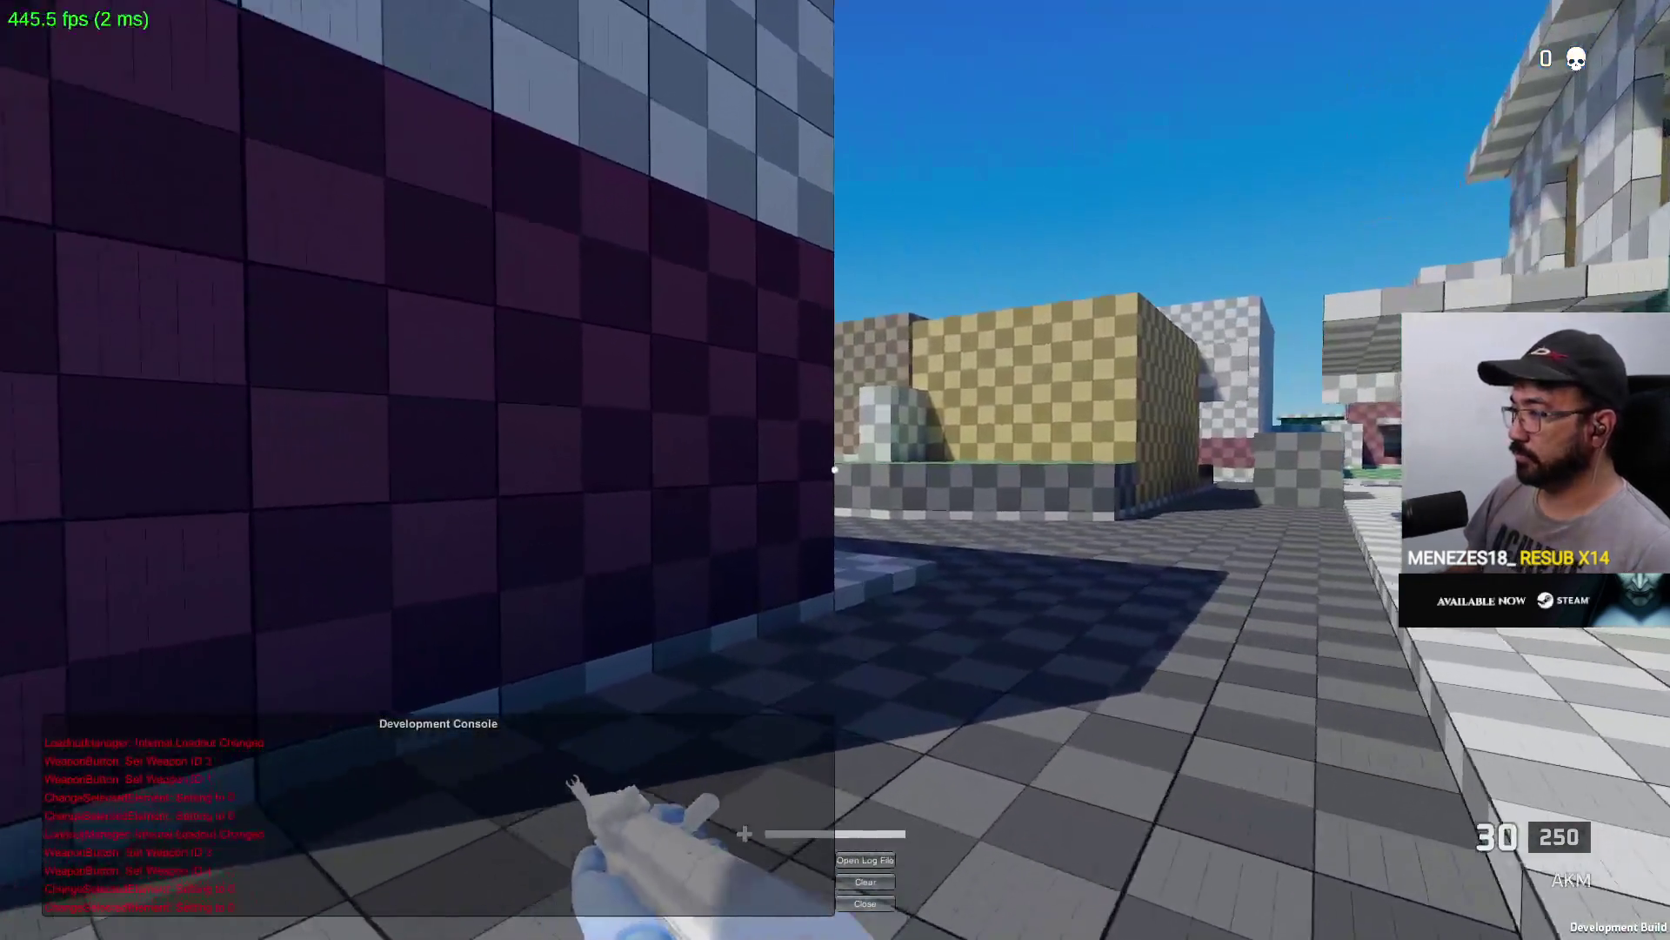
{"action": "key", "text": "super"}
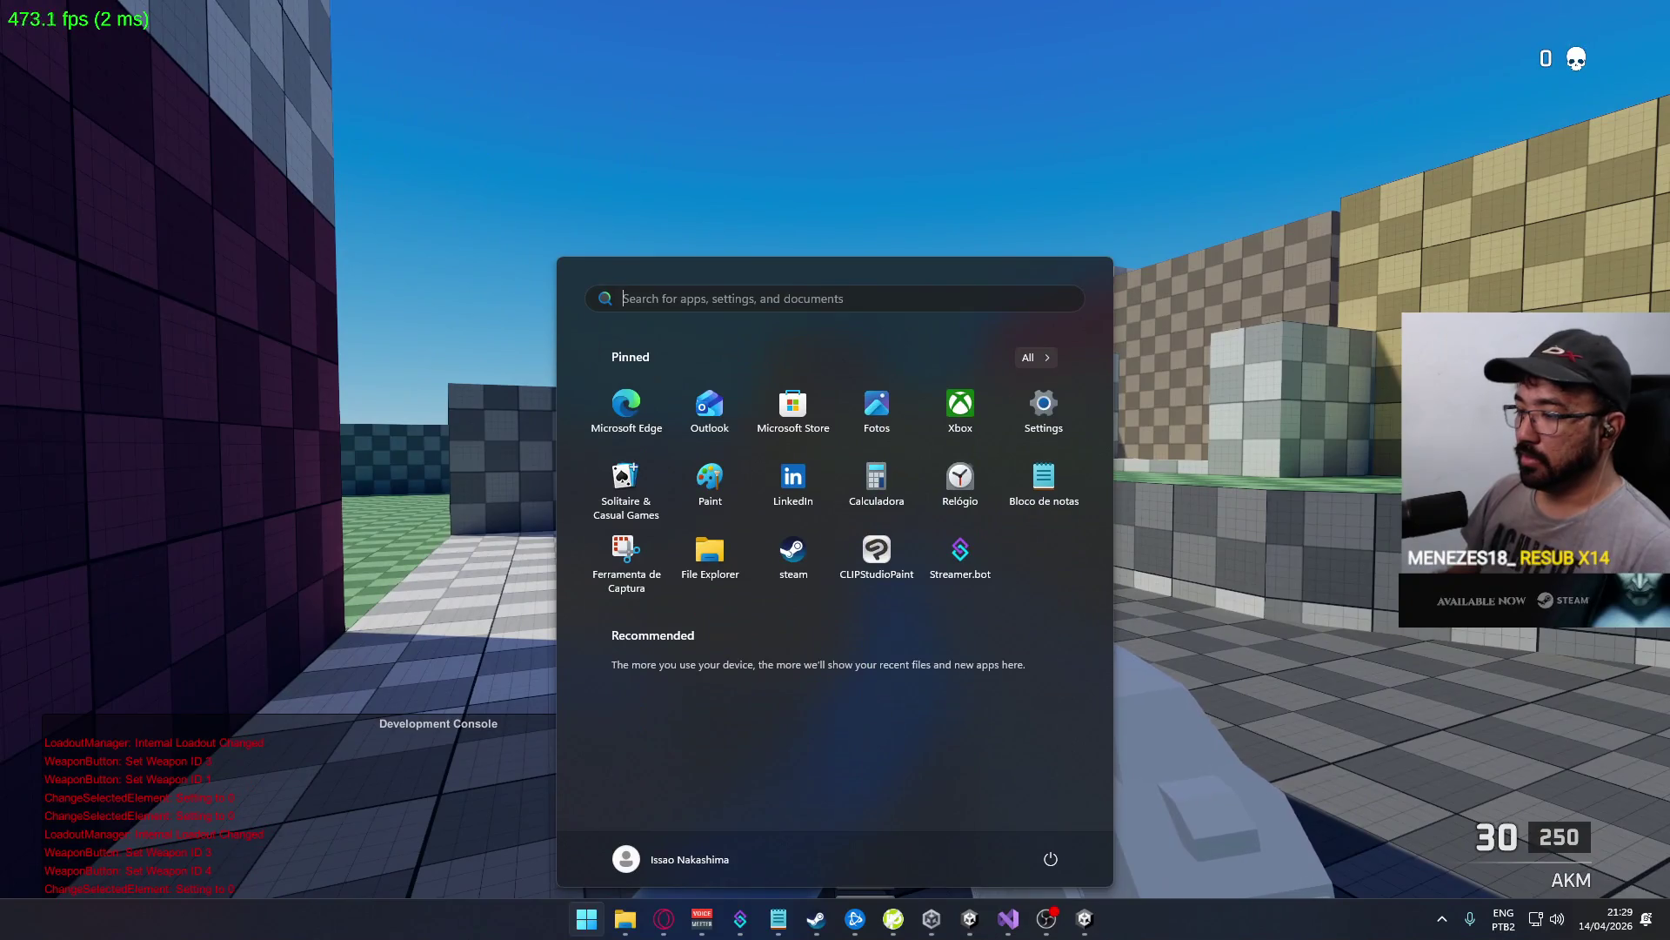
{"action": "left_click", "coordinate": [668, 917]}
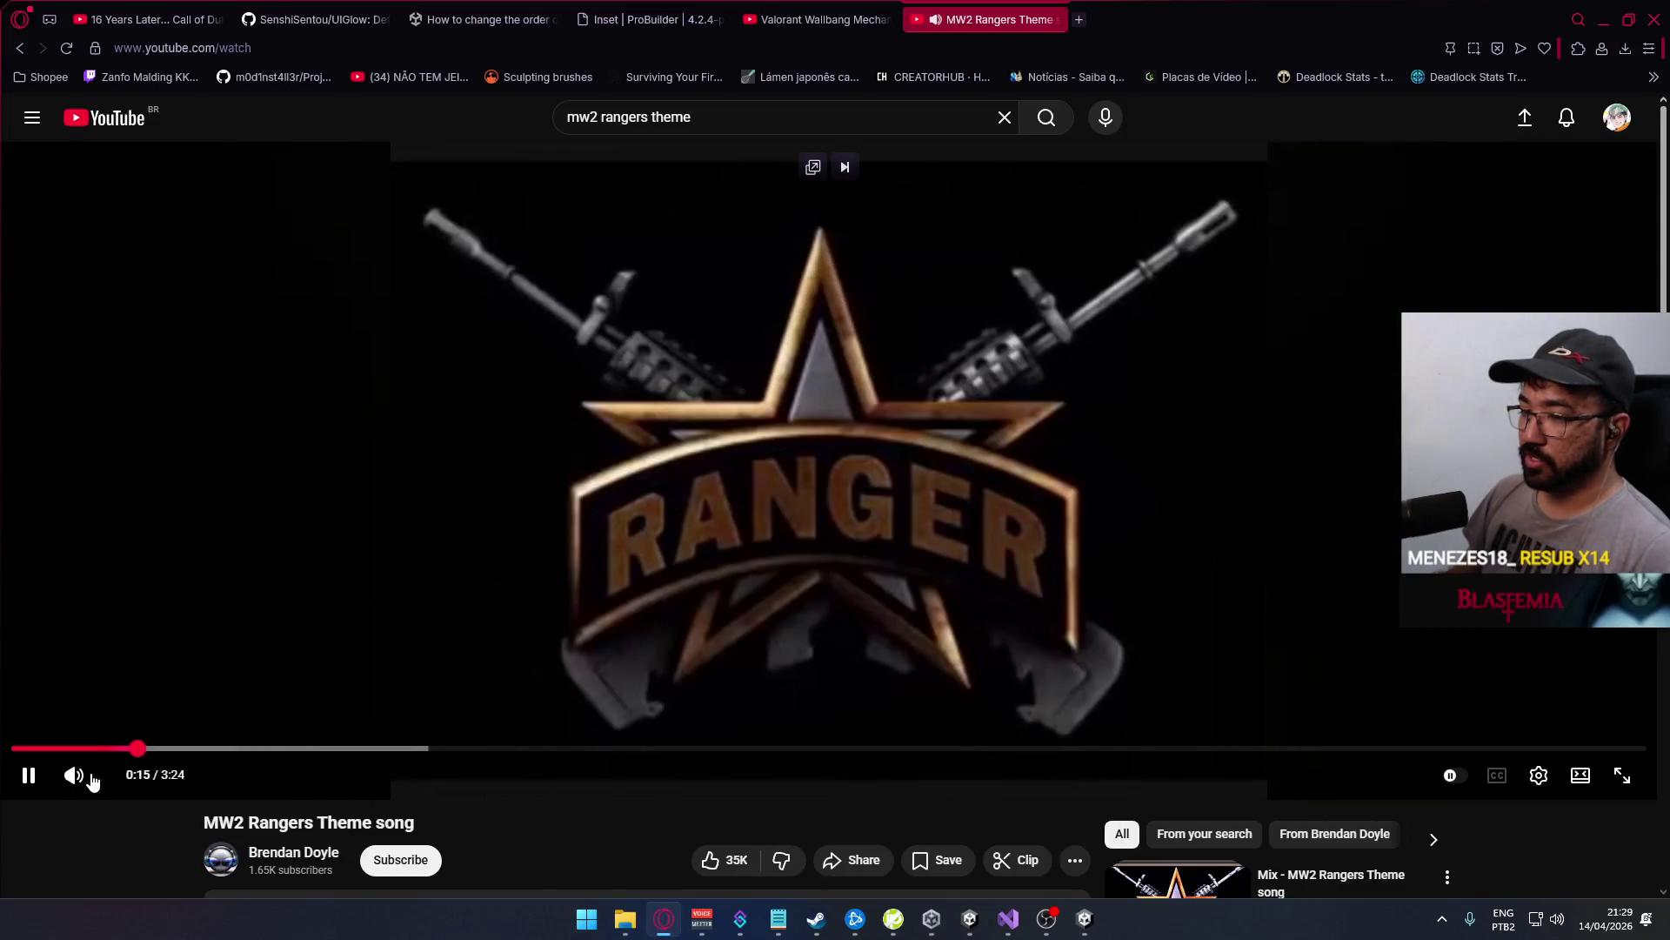
{"action": "left_click", "coordinate": [1087, 918]}
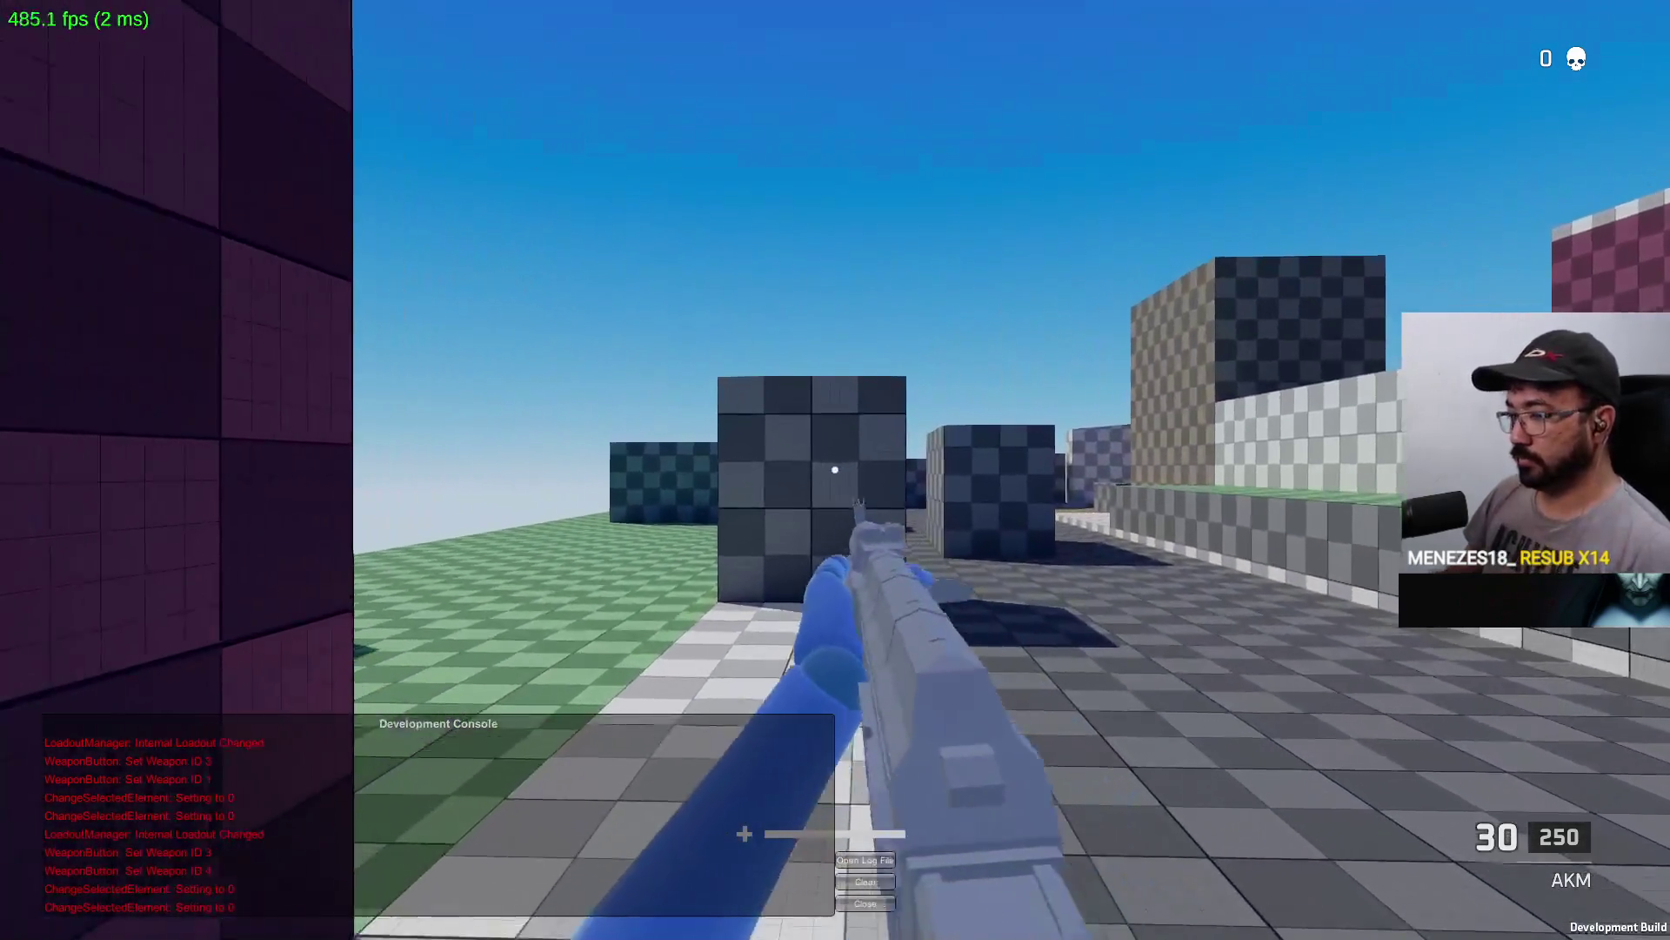
Step: Test-fire the AKM at the block wall and across the checkered arena
{"action": "left_click", "coordinate": [835, 470]}
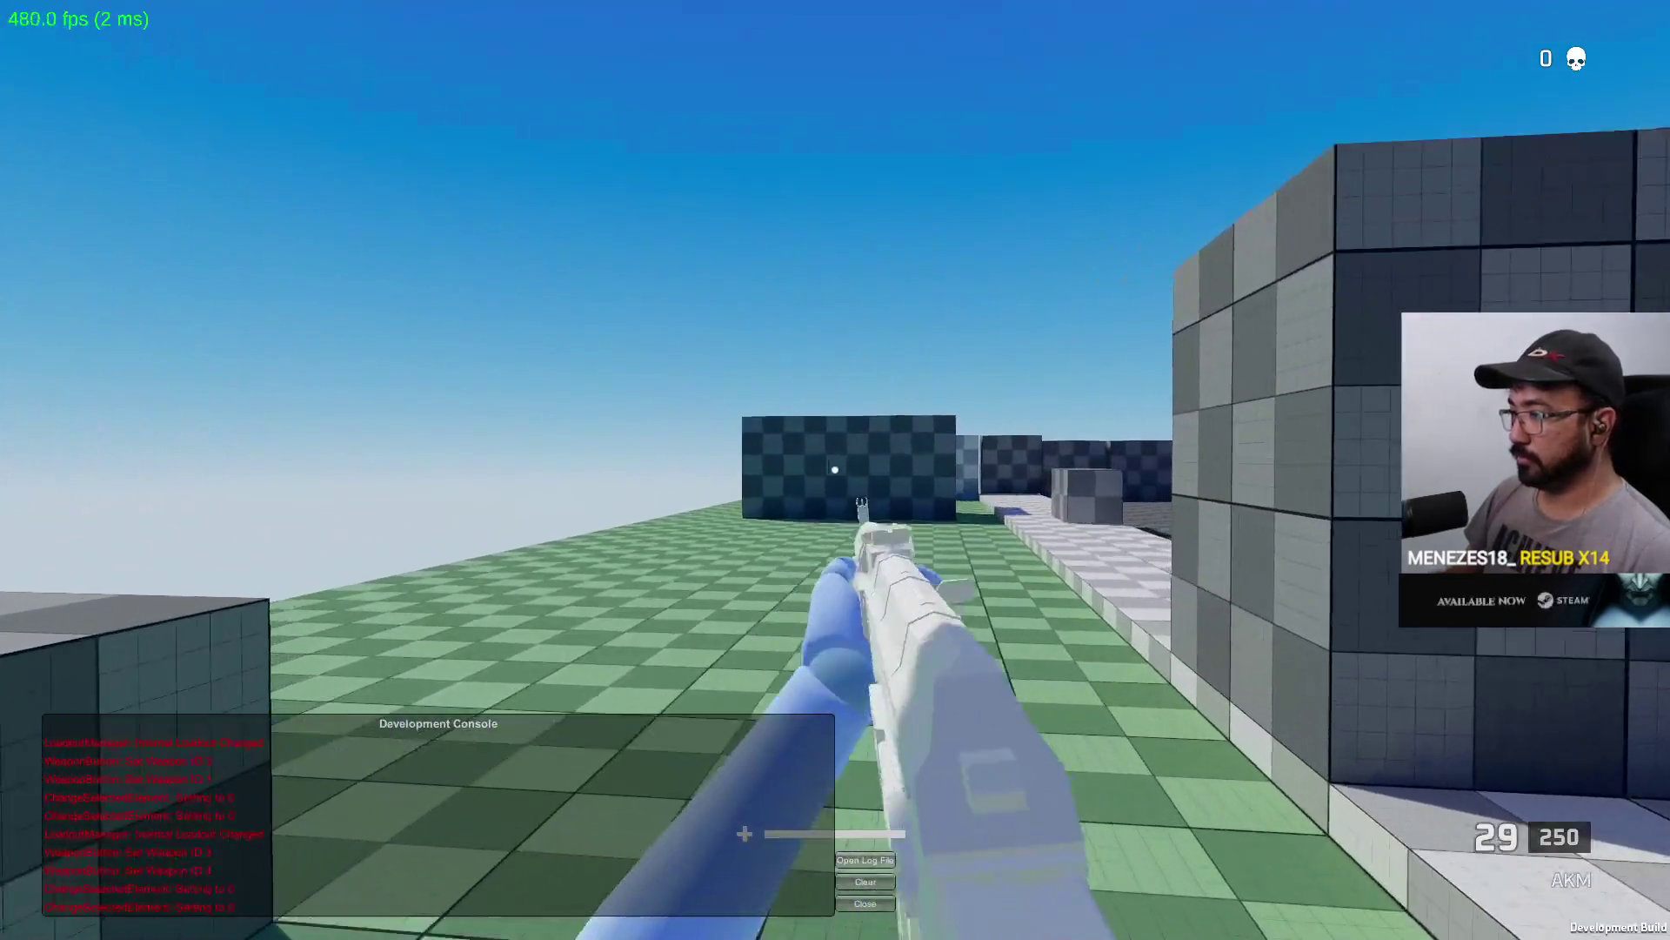
{"action": "left_click", "coordinate": [835, 470]}
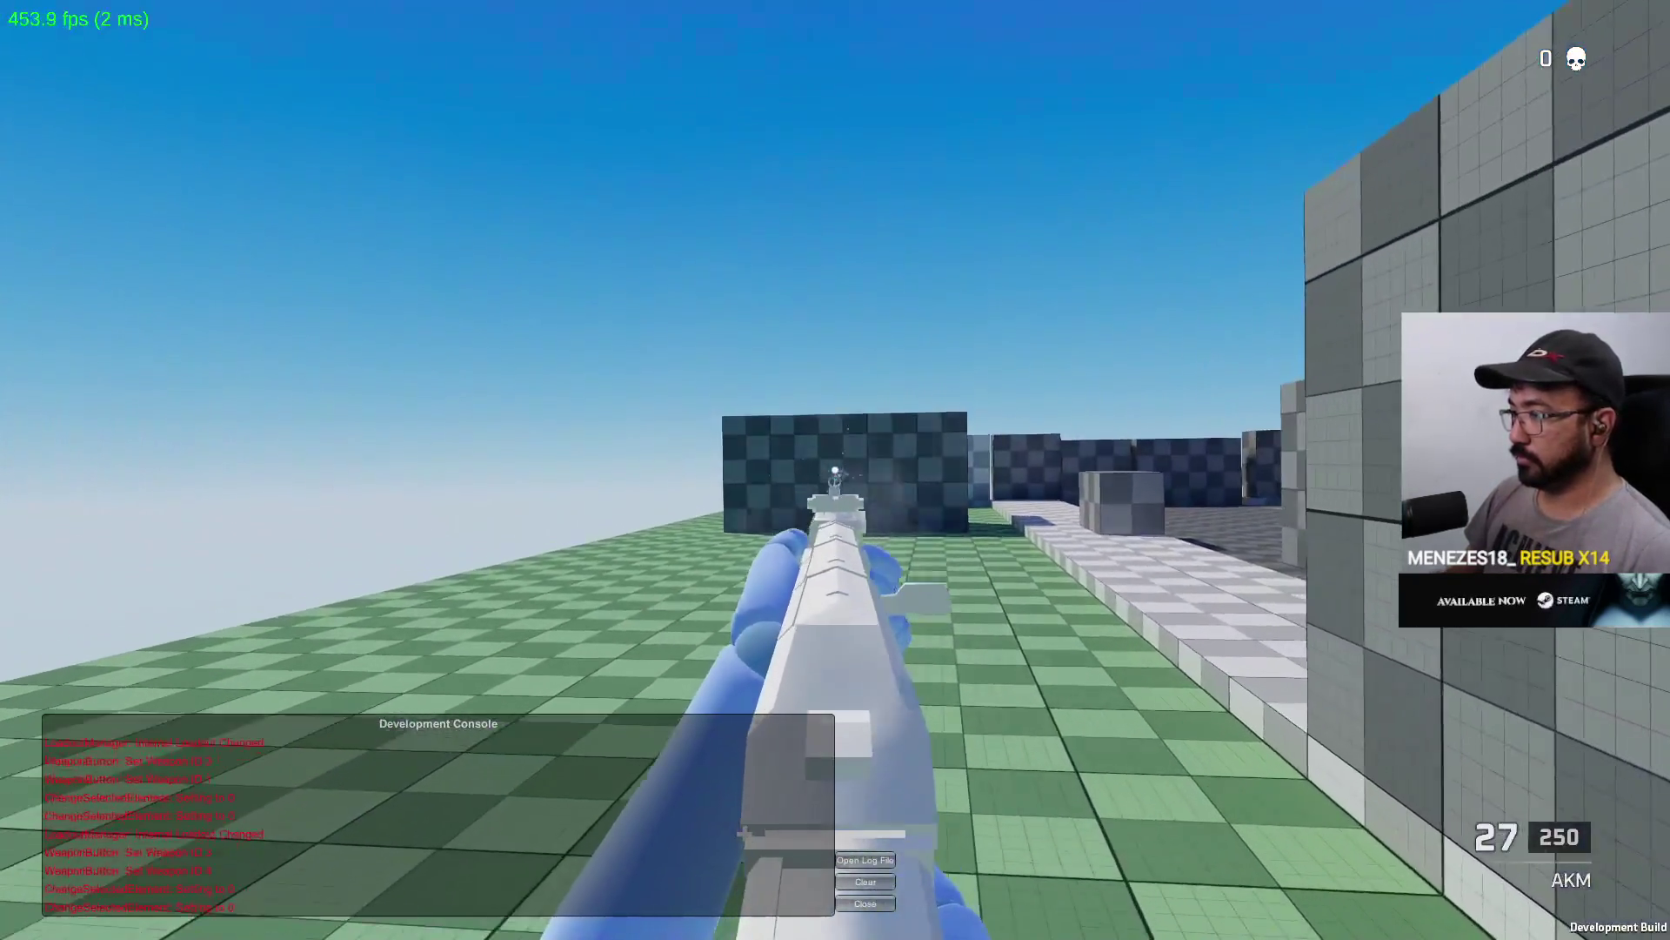
{"action": "left_click", "coordinate": [835, 469]}
{"action": "key", "text": "w"}
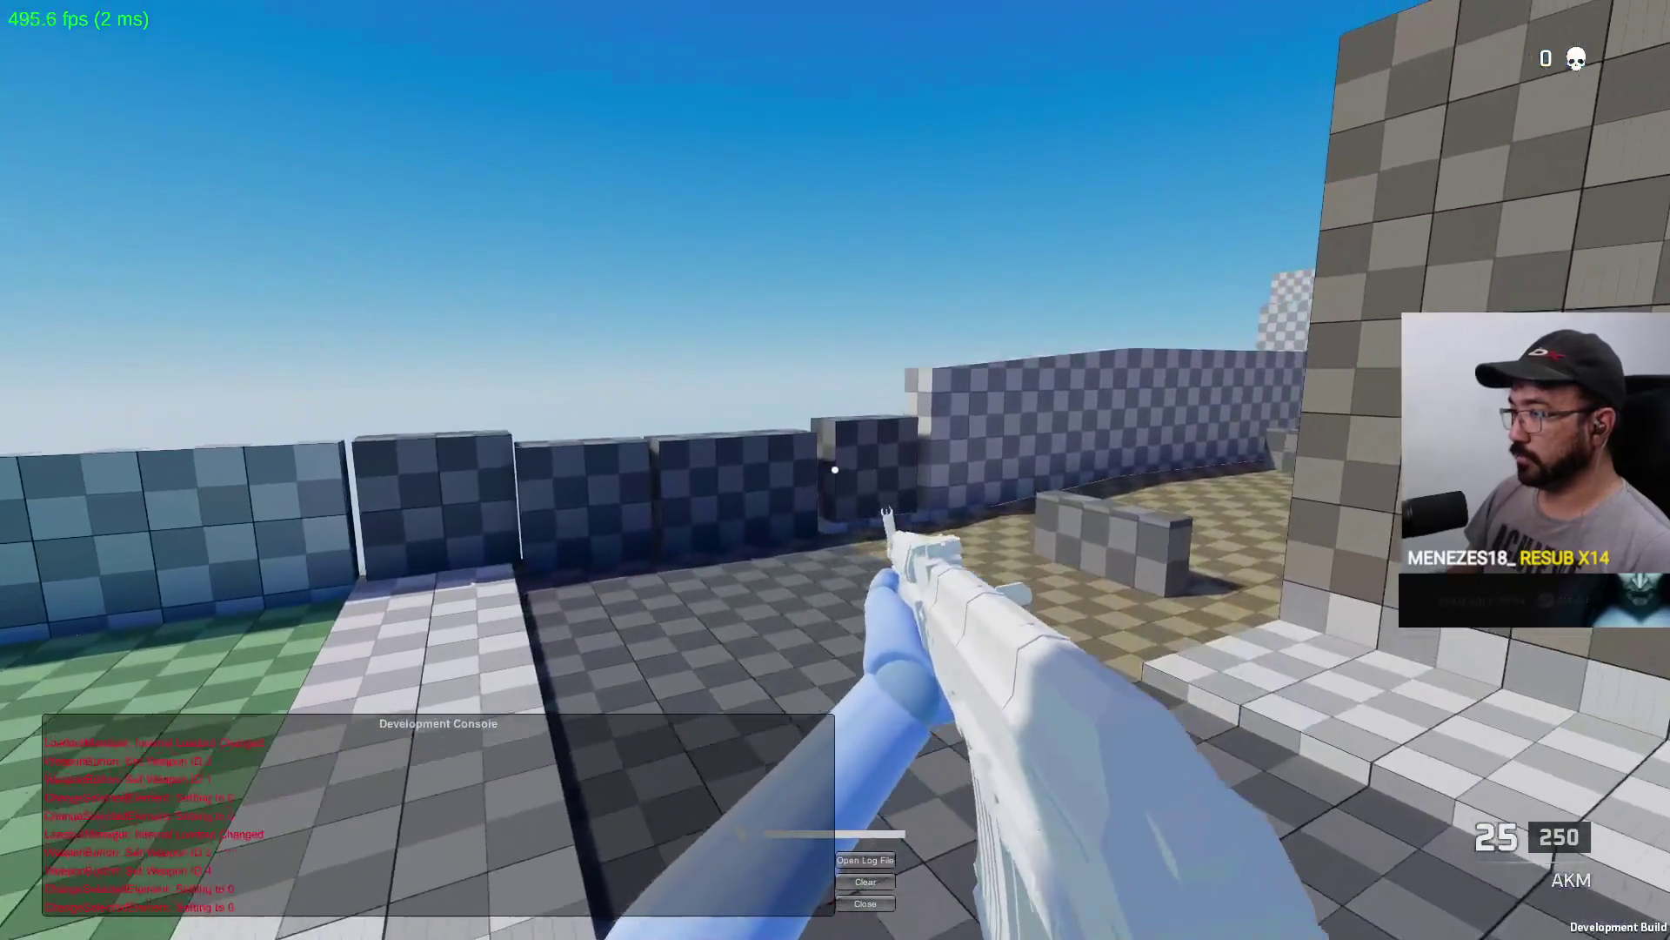
{"action": "left_click", "coordinate": [835, 470]}
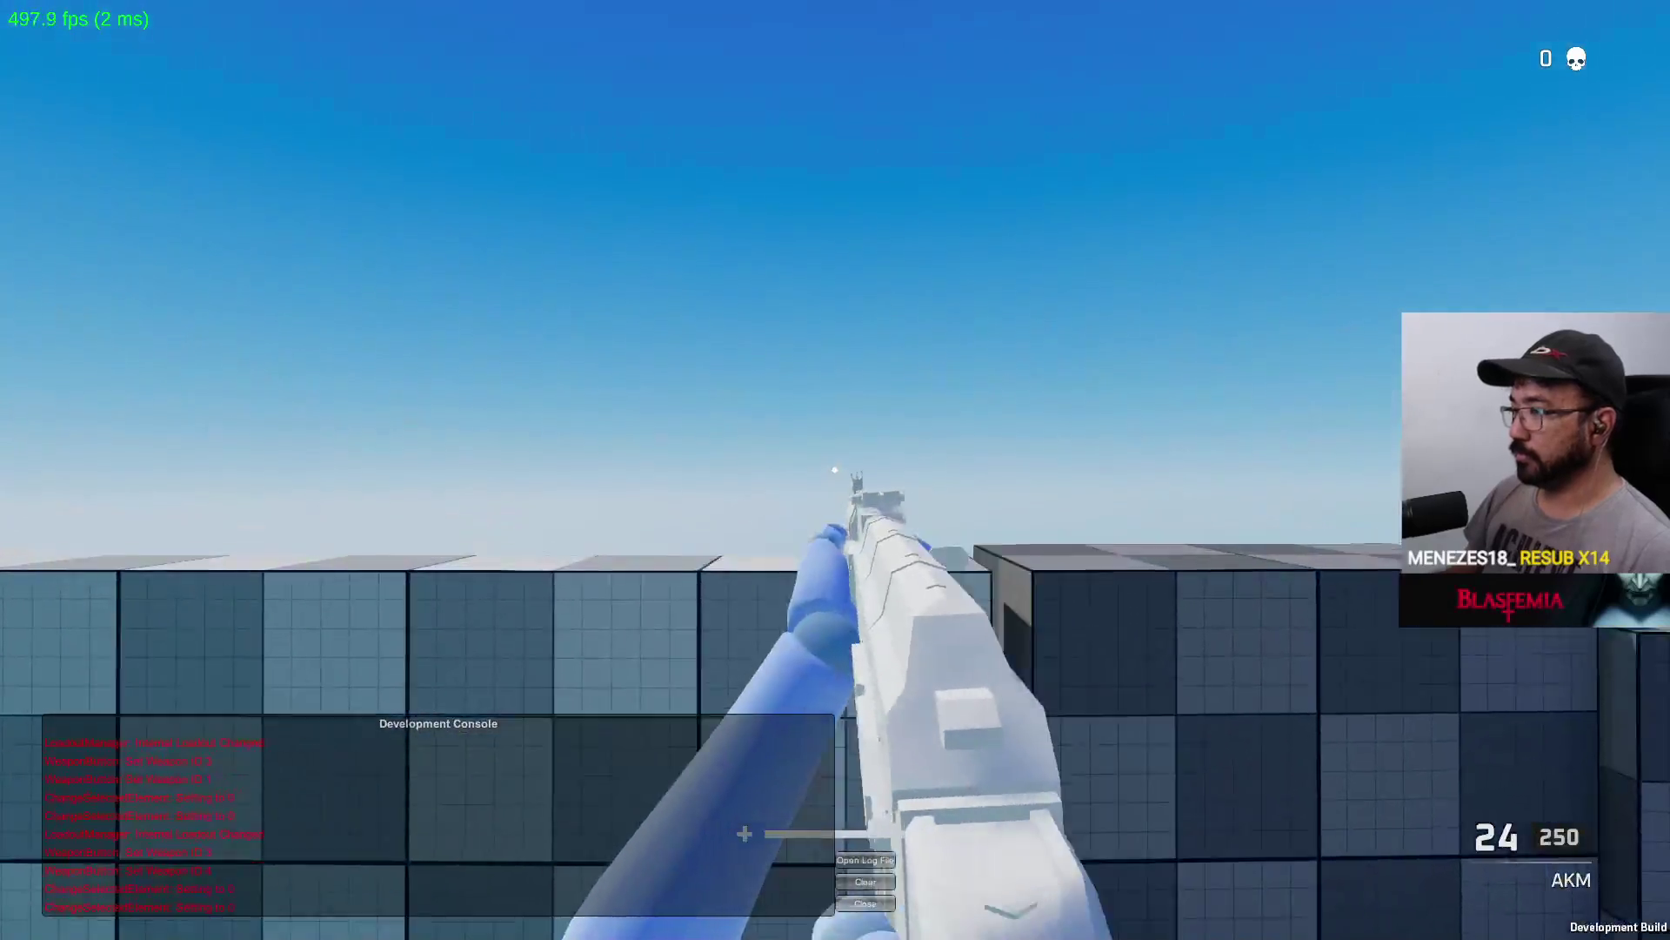
{"action": "left_click", "coordinate": [835, 470]}
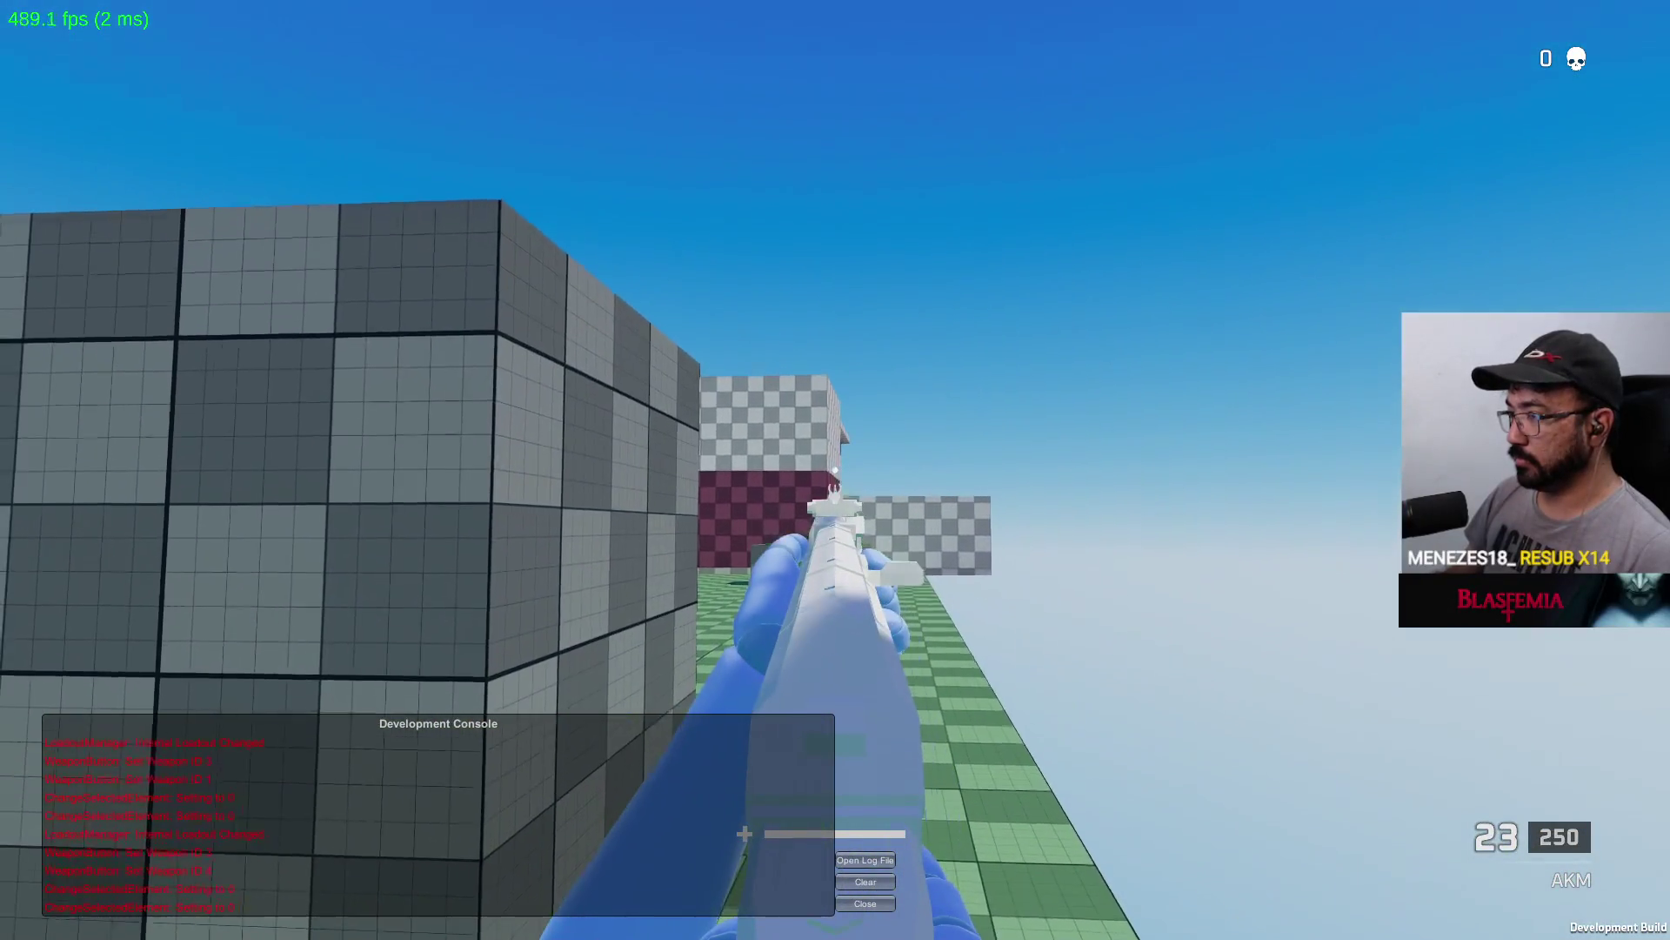
{"action": "left_click", "coordinate": [835, 470]}
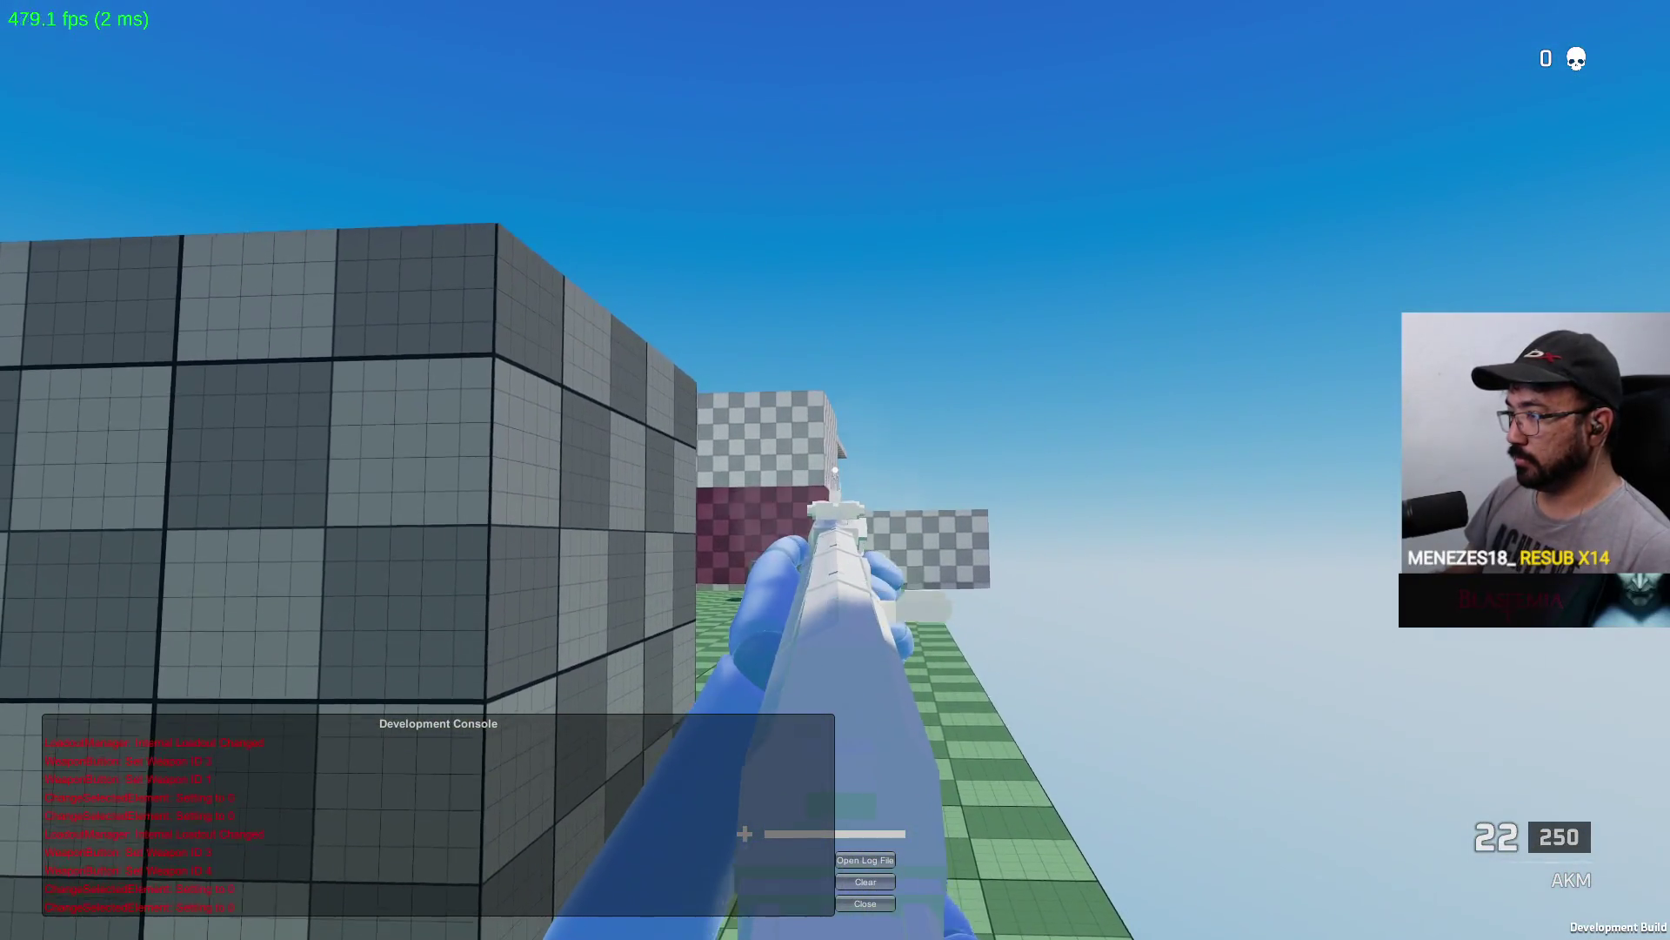
{"action": "left_click", "coordinate": [835, 470]}
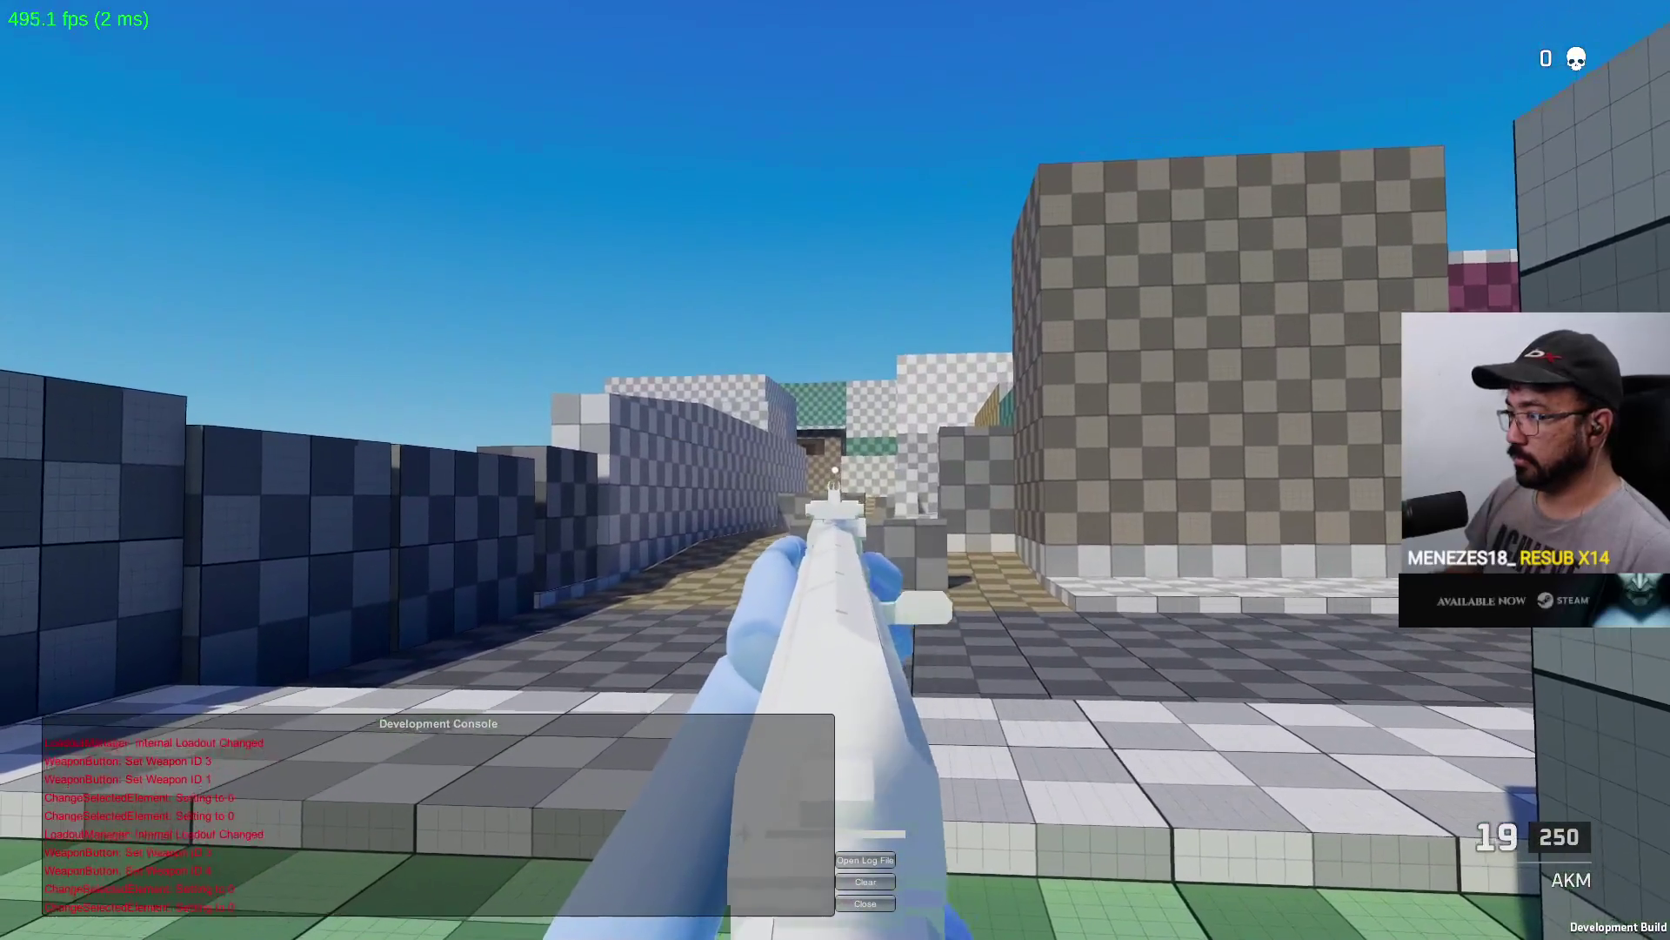
Step: Fire two more AKM bursts and reload, then switch to the Eagle pistol and fire once
{"action": "key", "text": "w"}
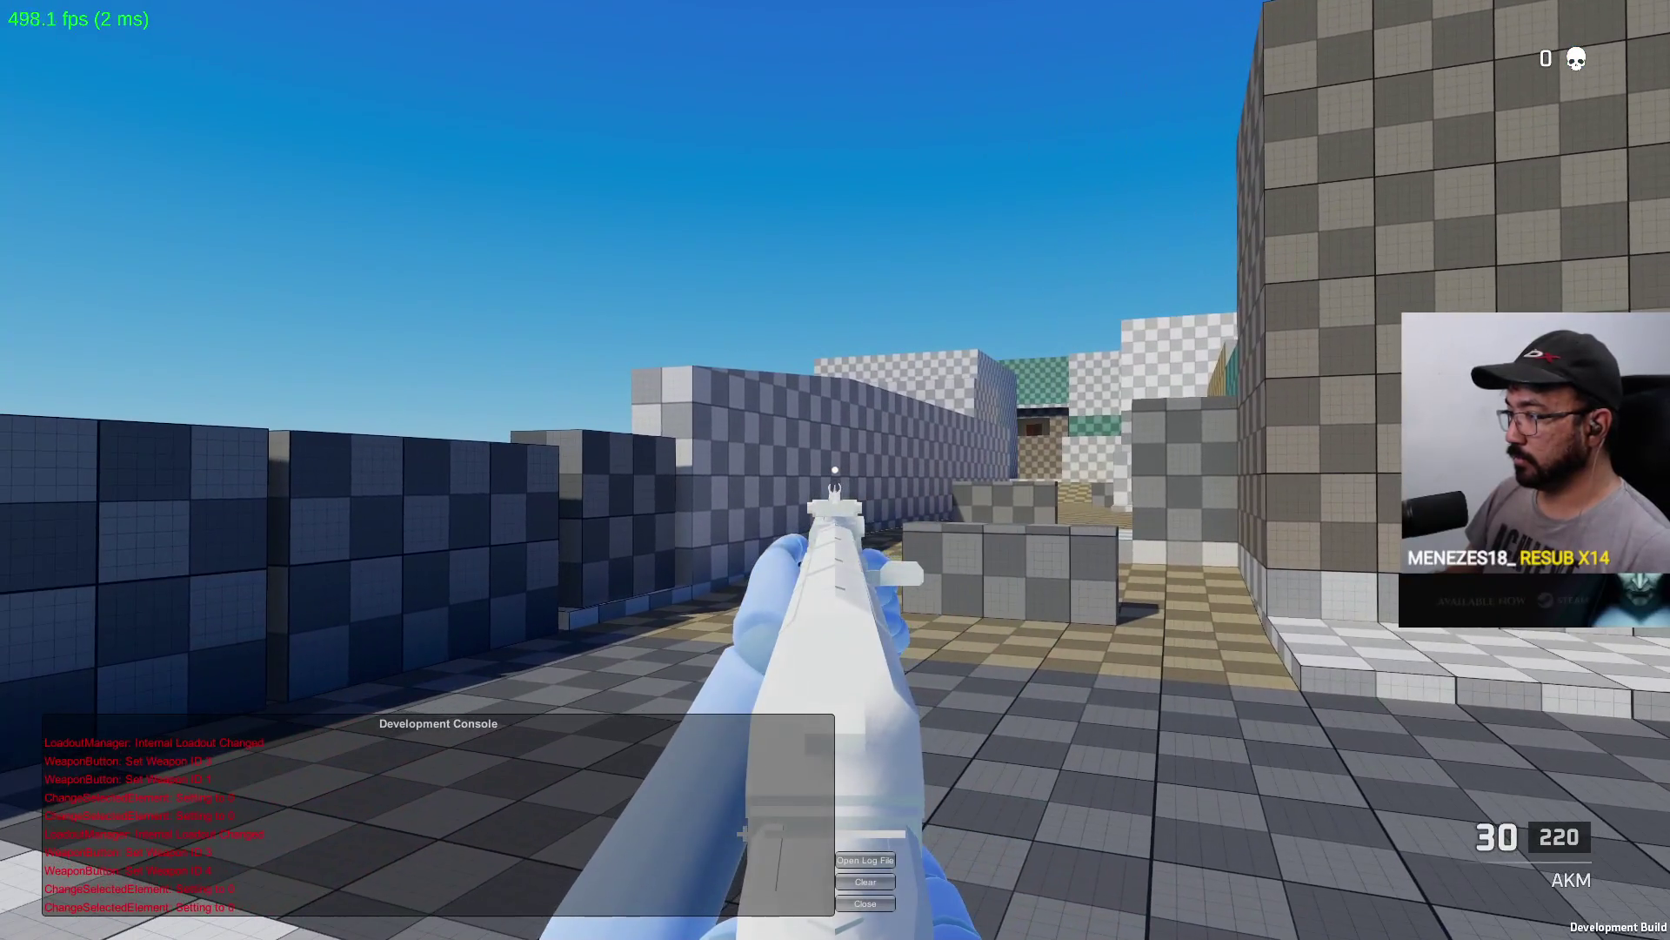
{"action": "left_click", "coordinate": [835, 470]}
{"action": "left_click", "coordinate": [835, 469]}
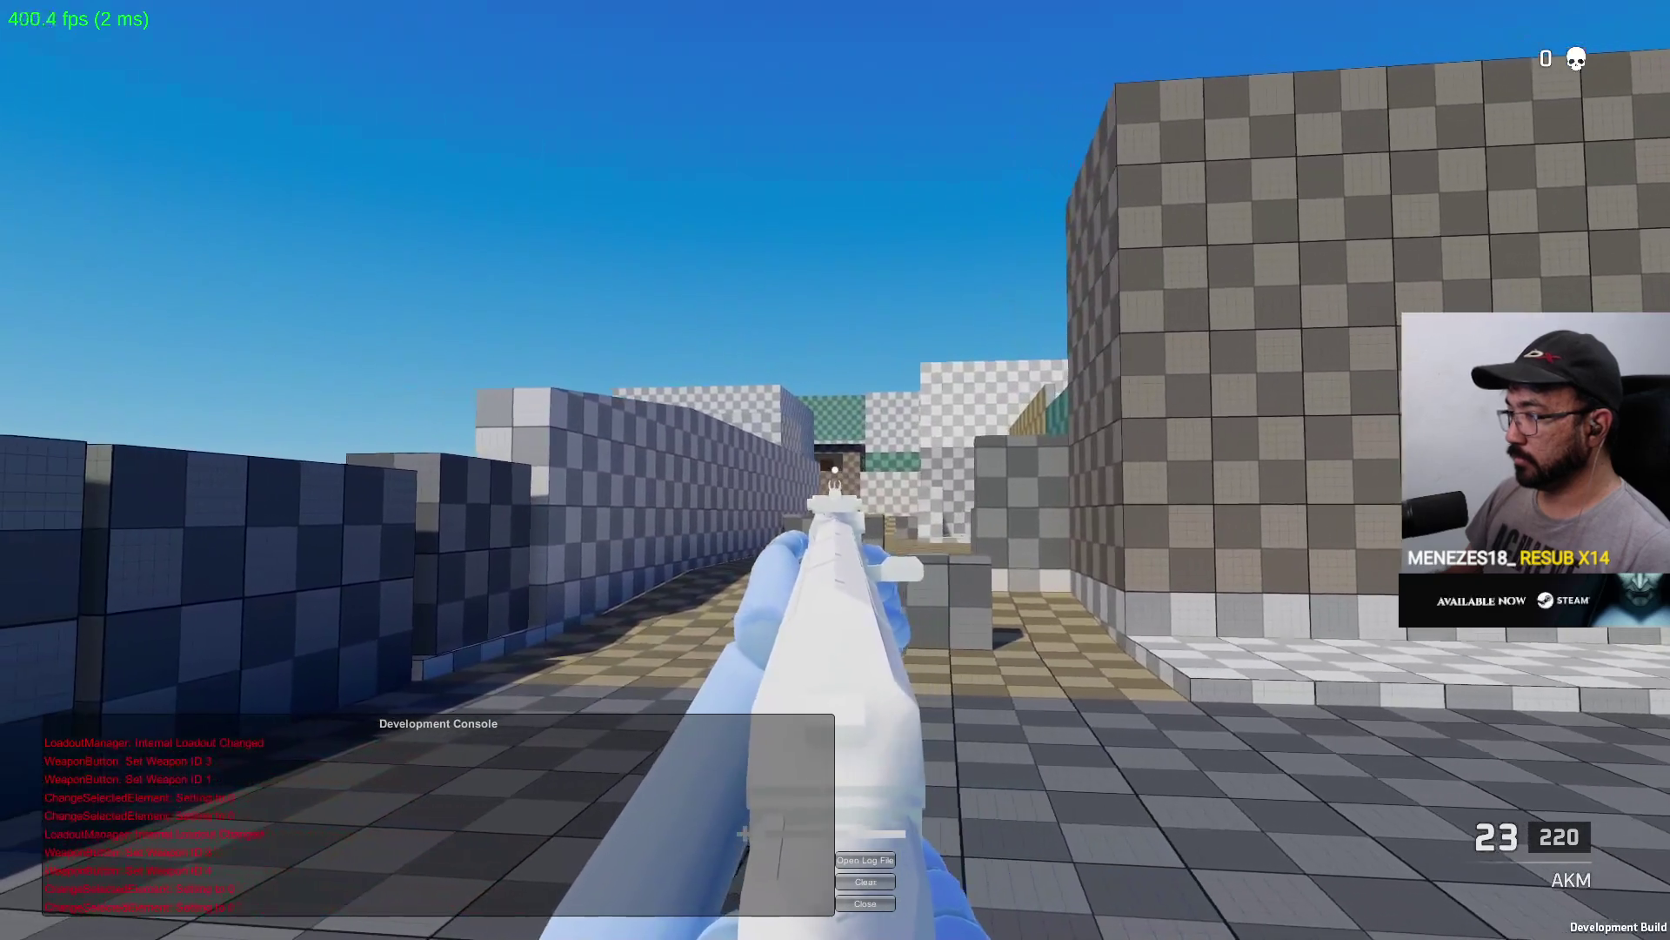
{"action": "key", "text": "r"}
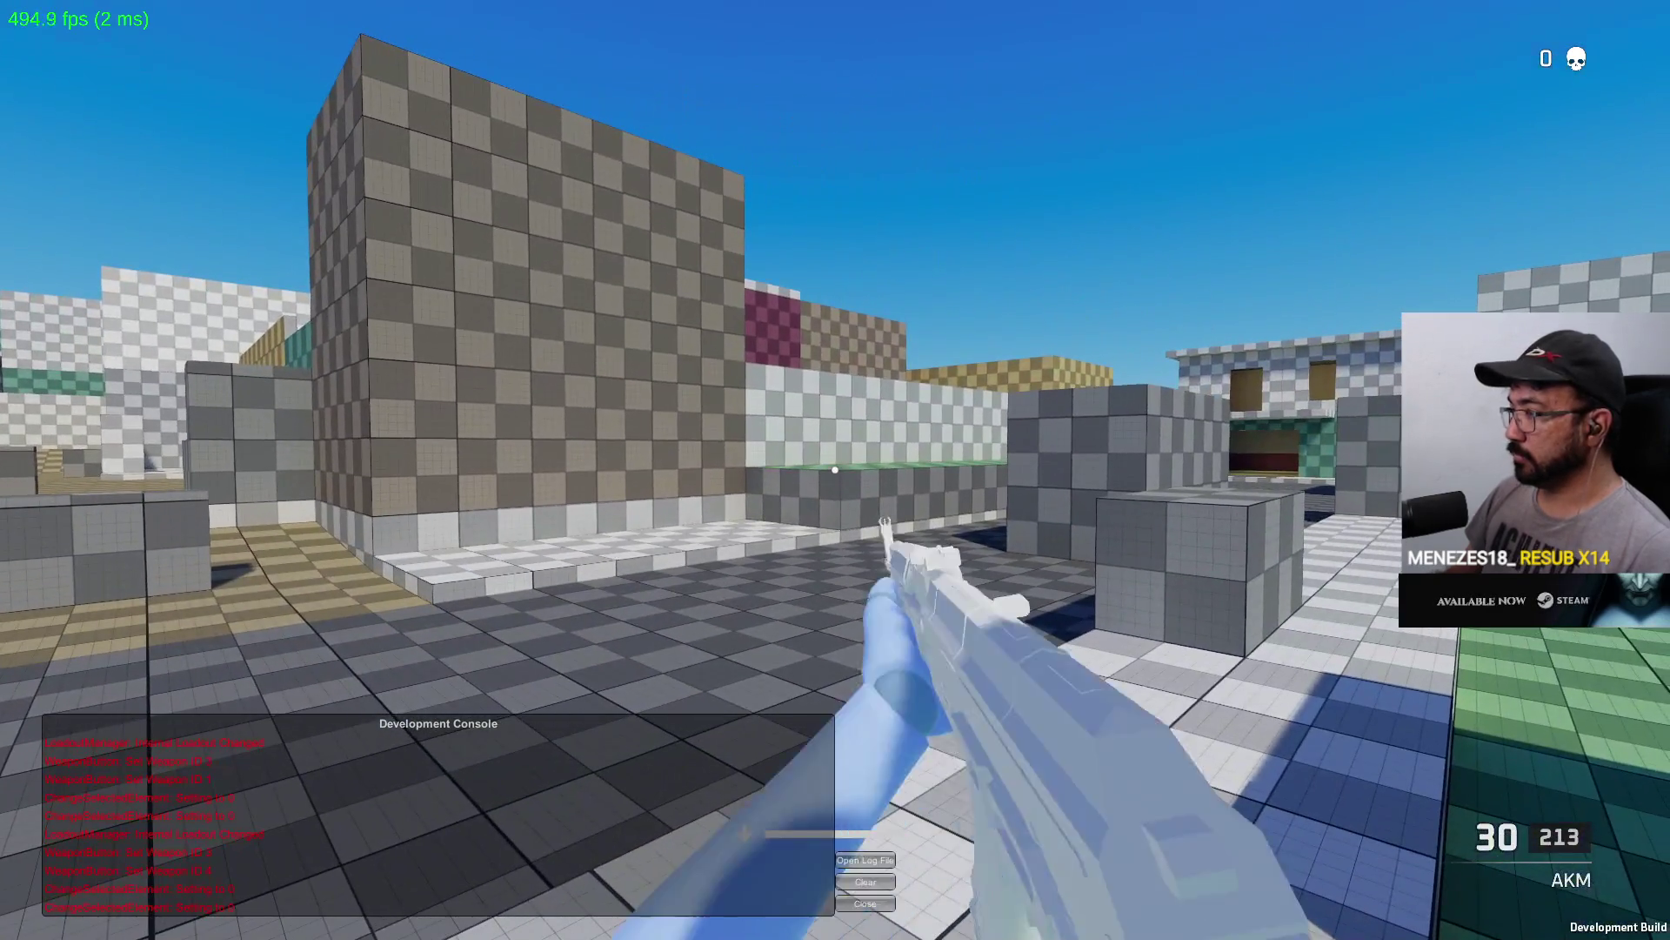
{"action": "key", "text": "2"}
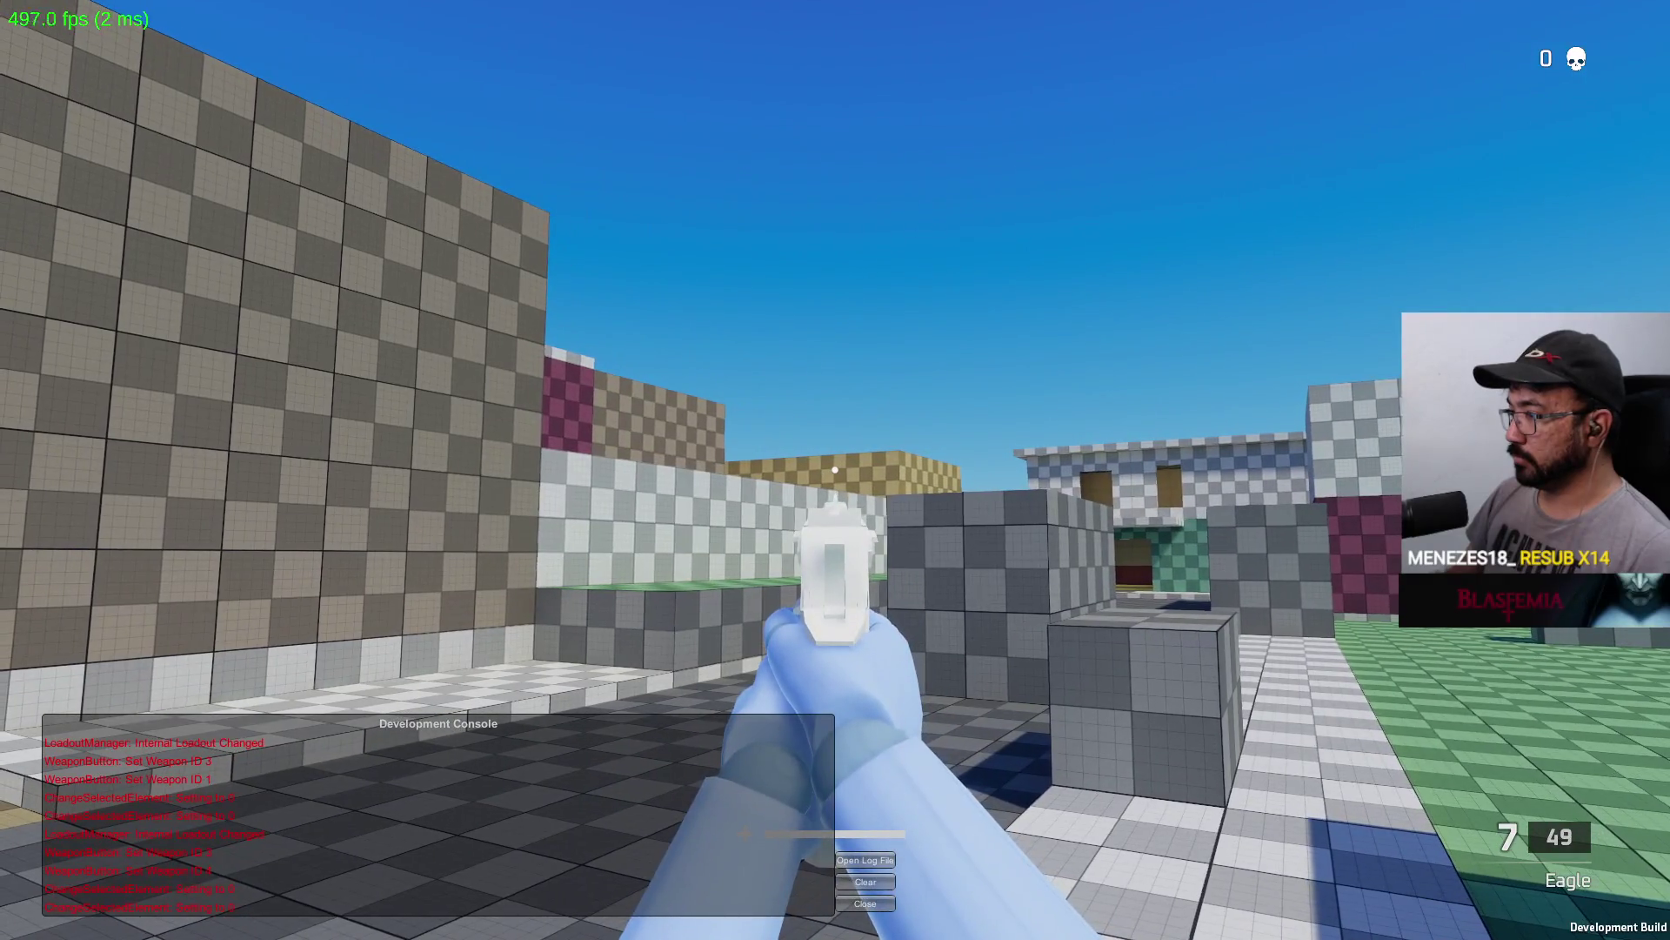
{"action": "left_click", "coordinate": [835, 470]}
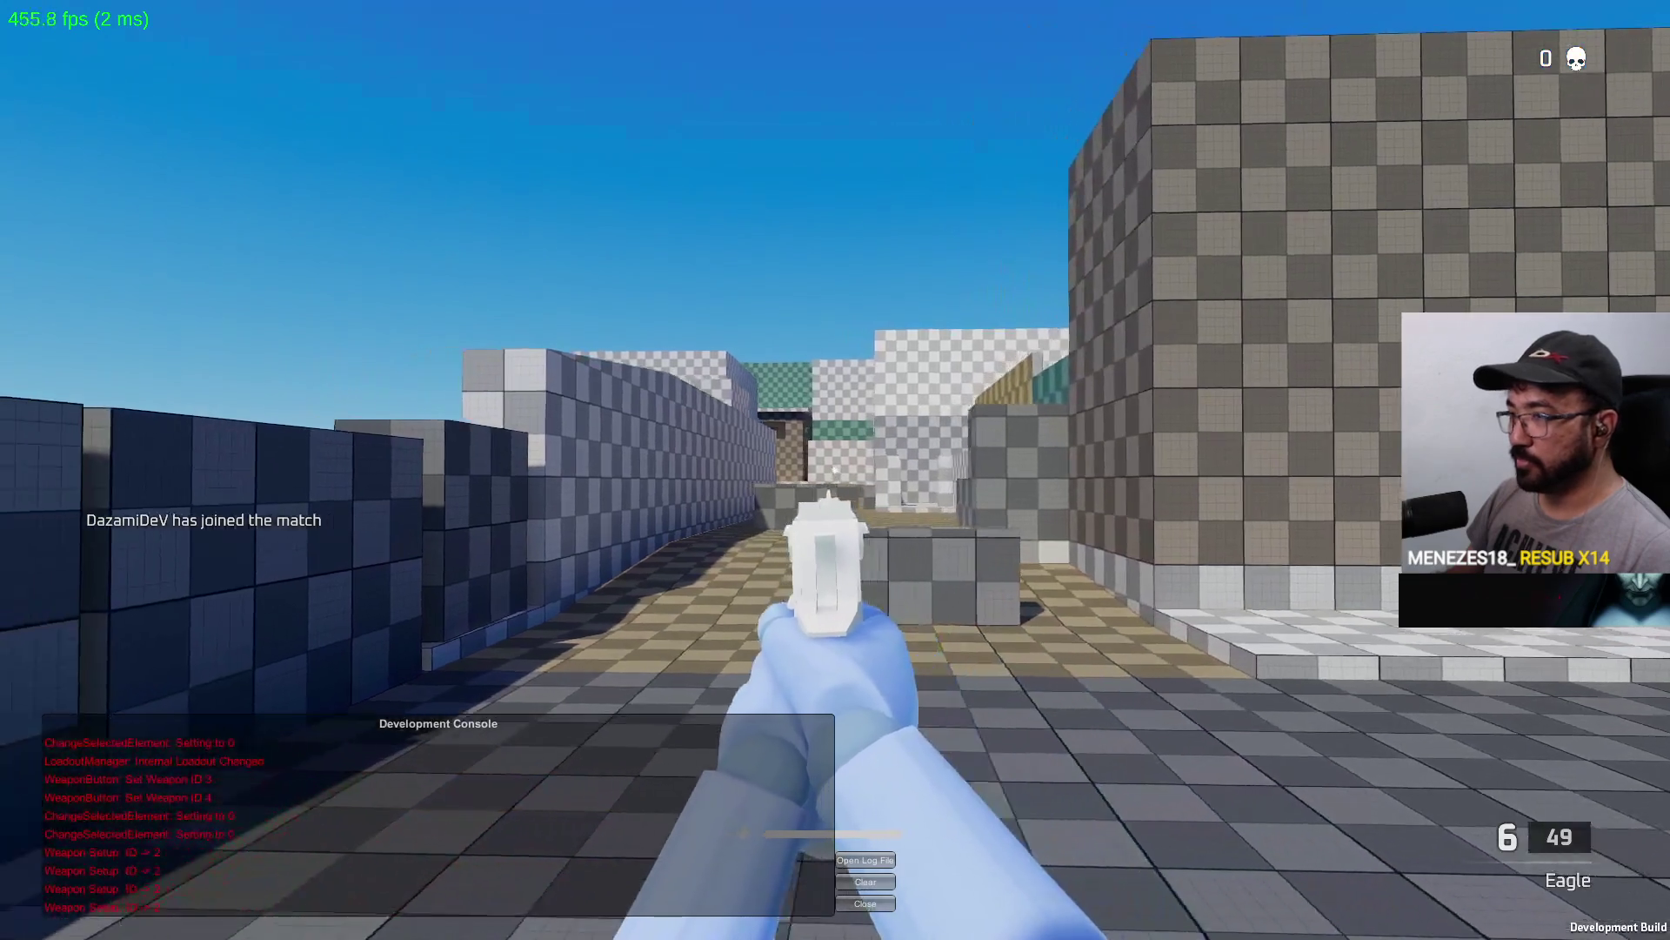
Step: Check the scoreboard, then walk into the open area and kill the opponent with the Eagle
{"action": "key", "text": "Tab"}
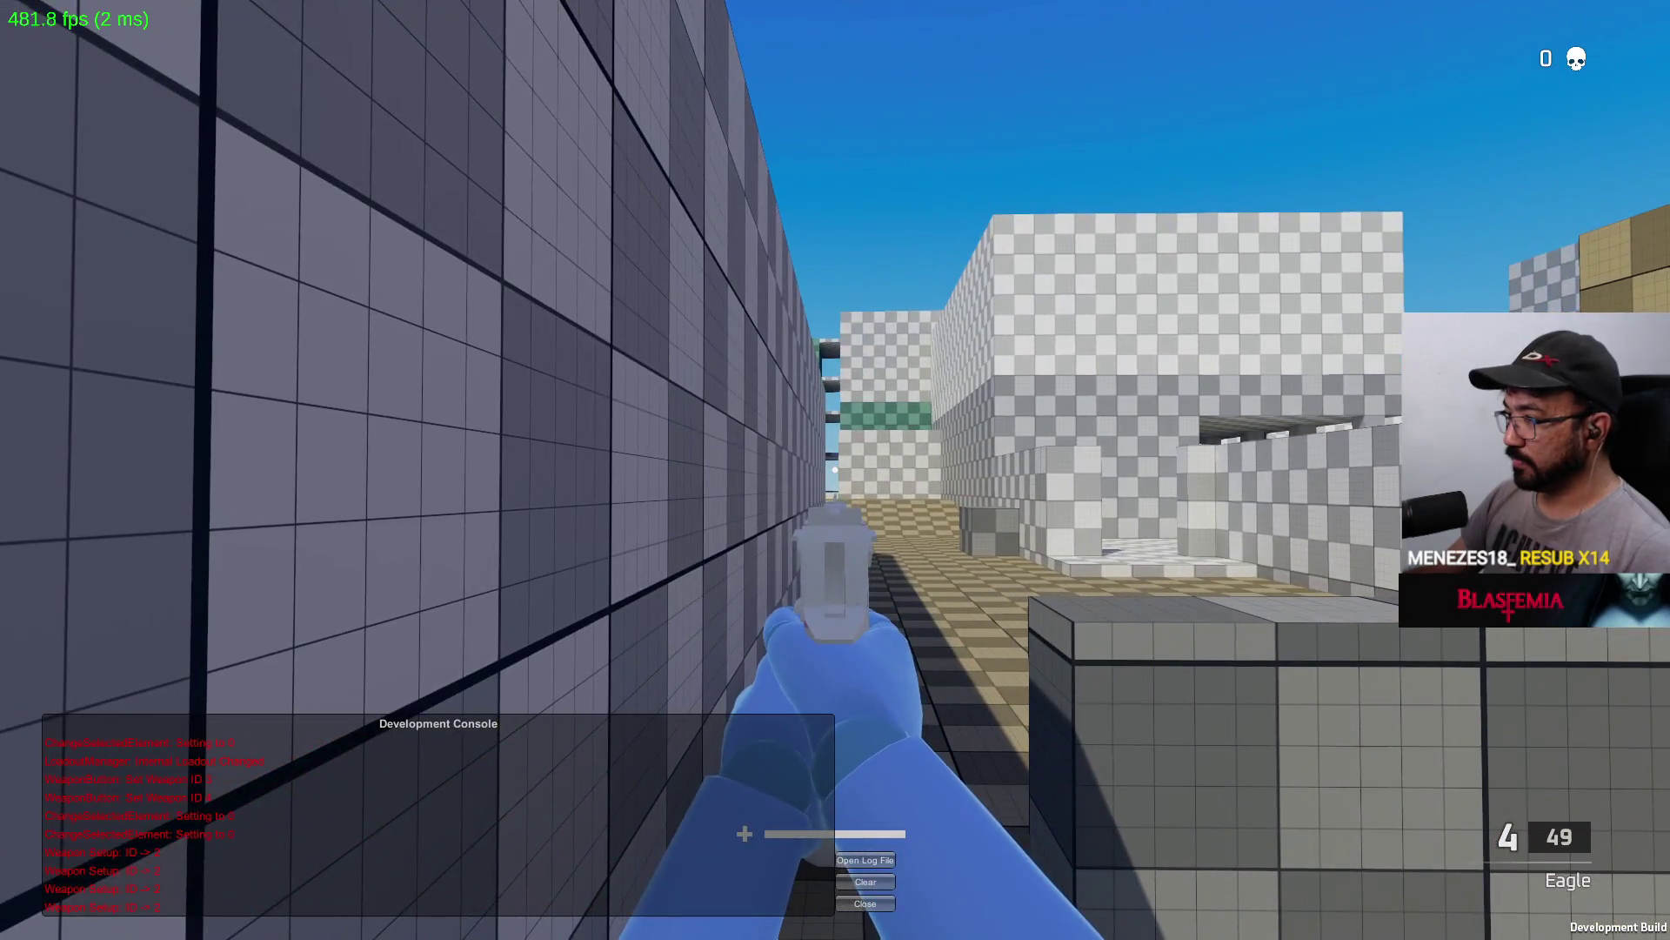
{"action": "key", "text": "r"}
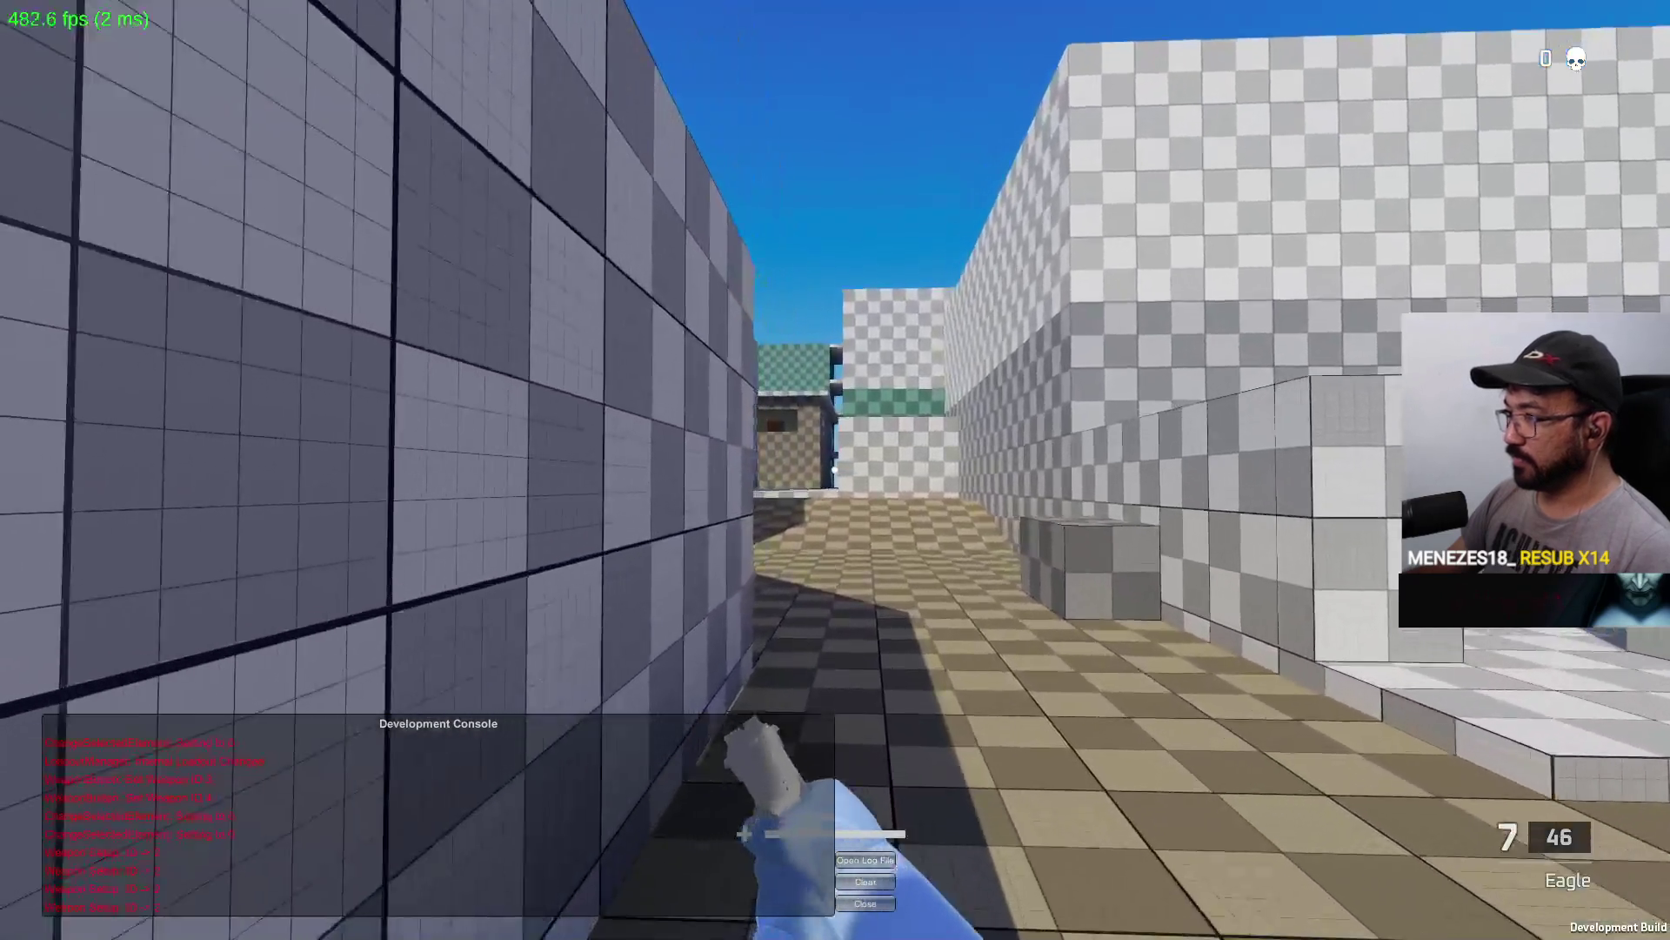
{"action": "key", "text": "w"}
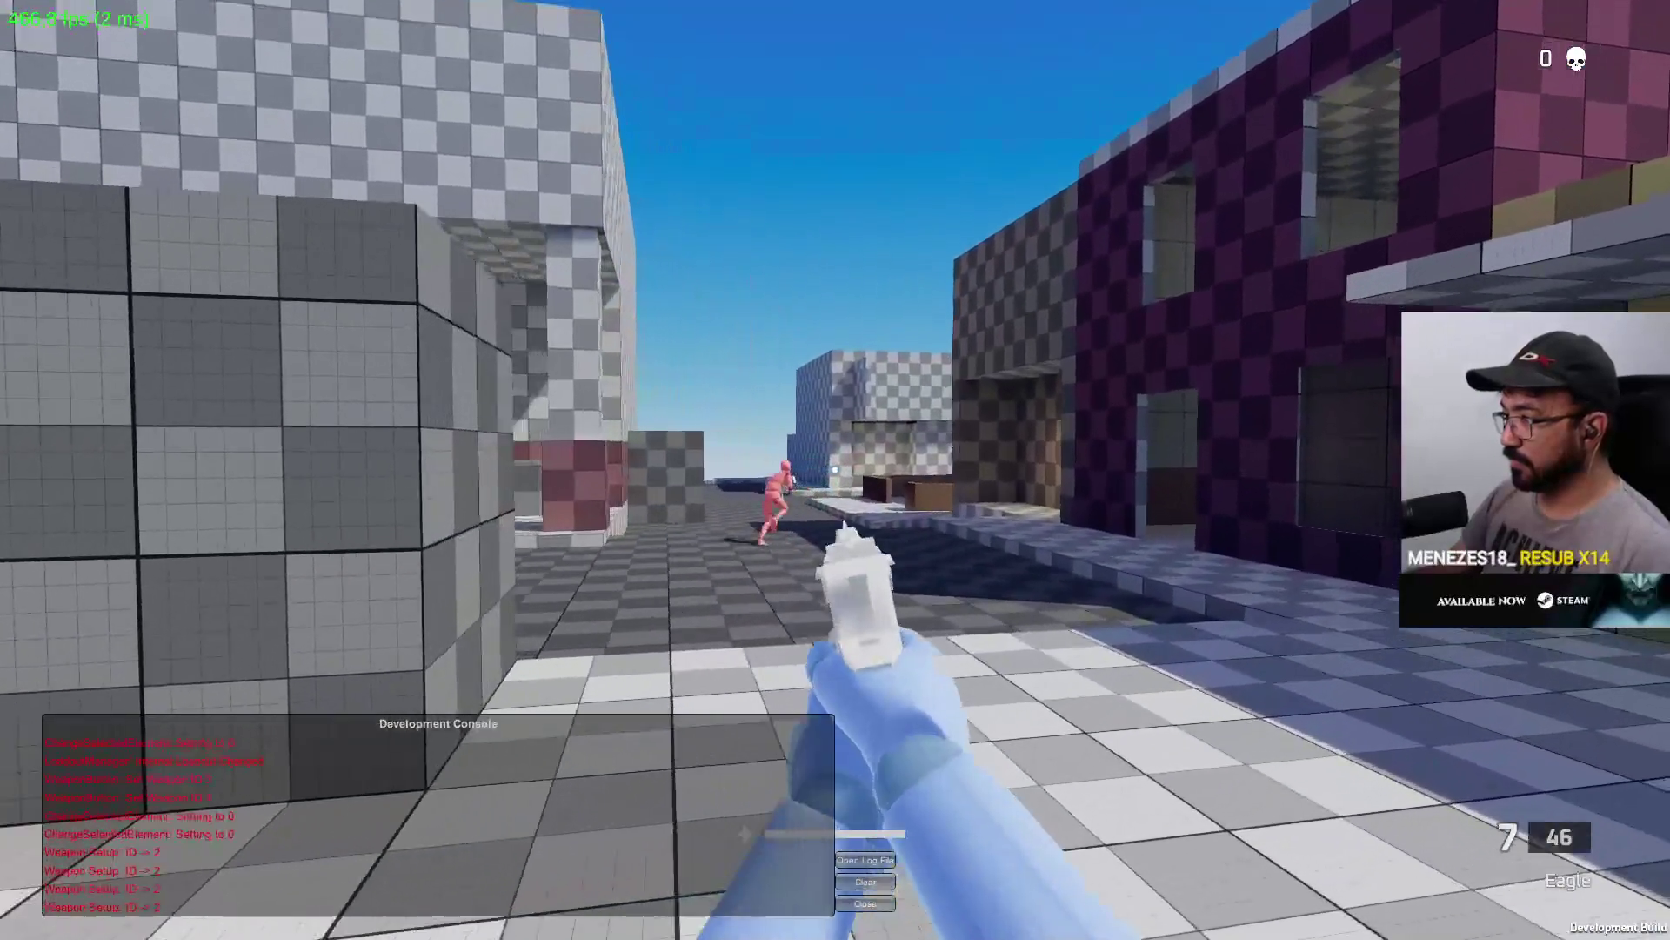
{"action": "left_click", "coordinate": [835, 470]}
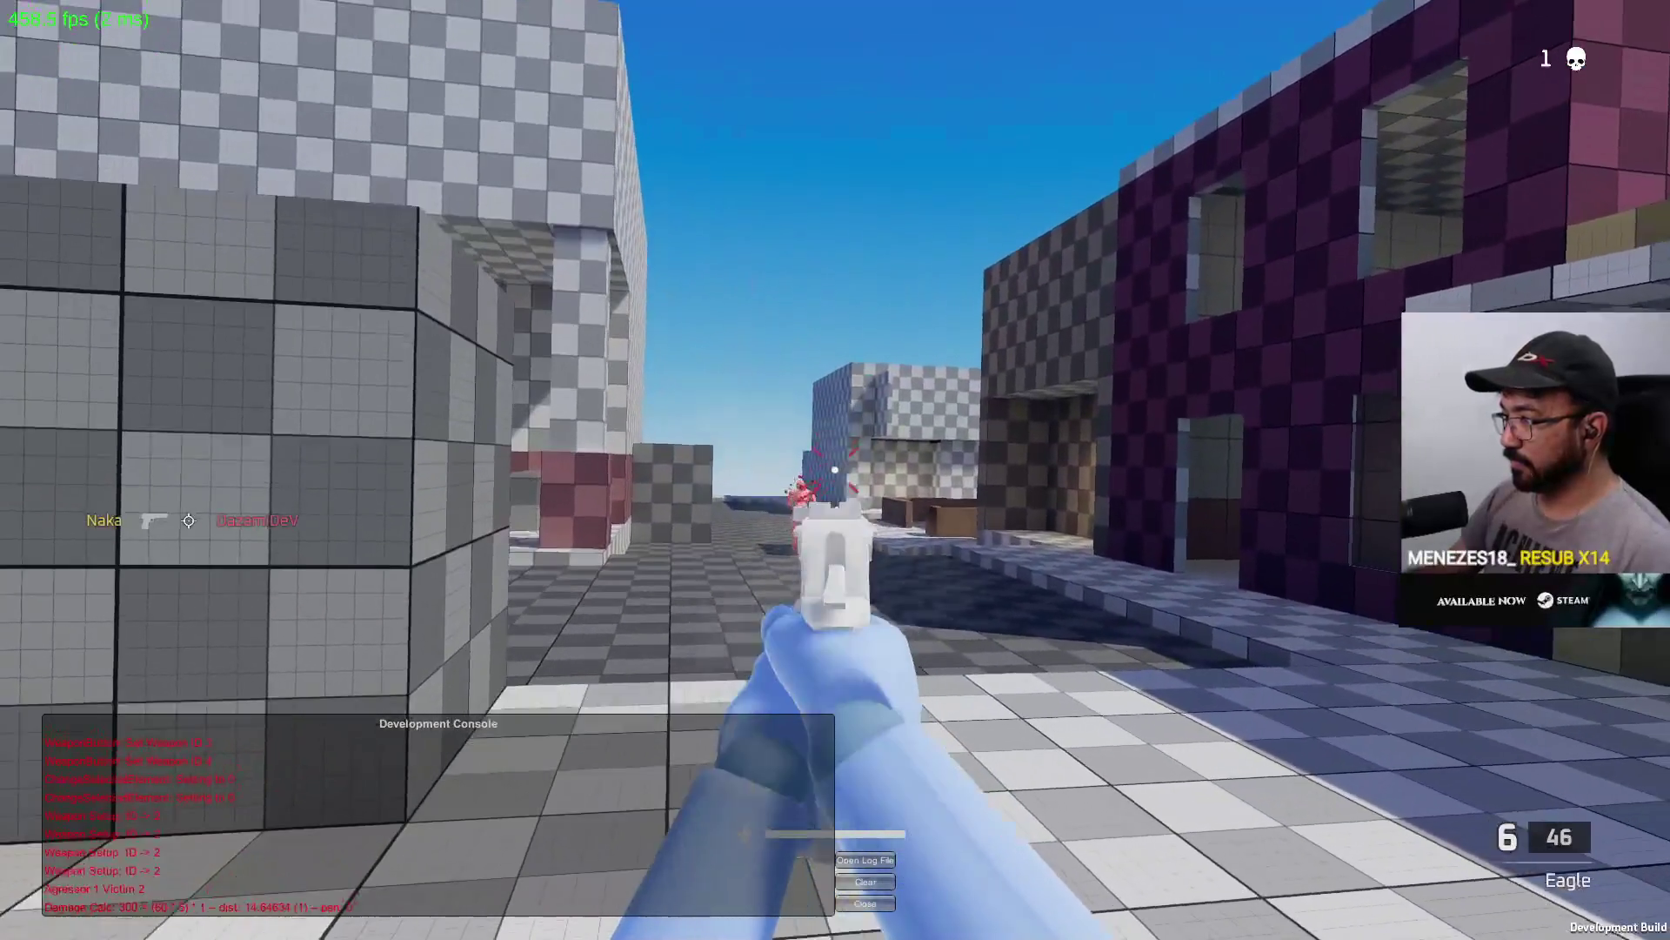
{"action": "key", "text": "r"}
{"action": "key", "text": "w"}
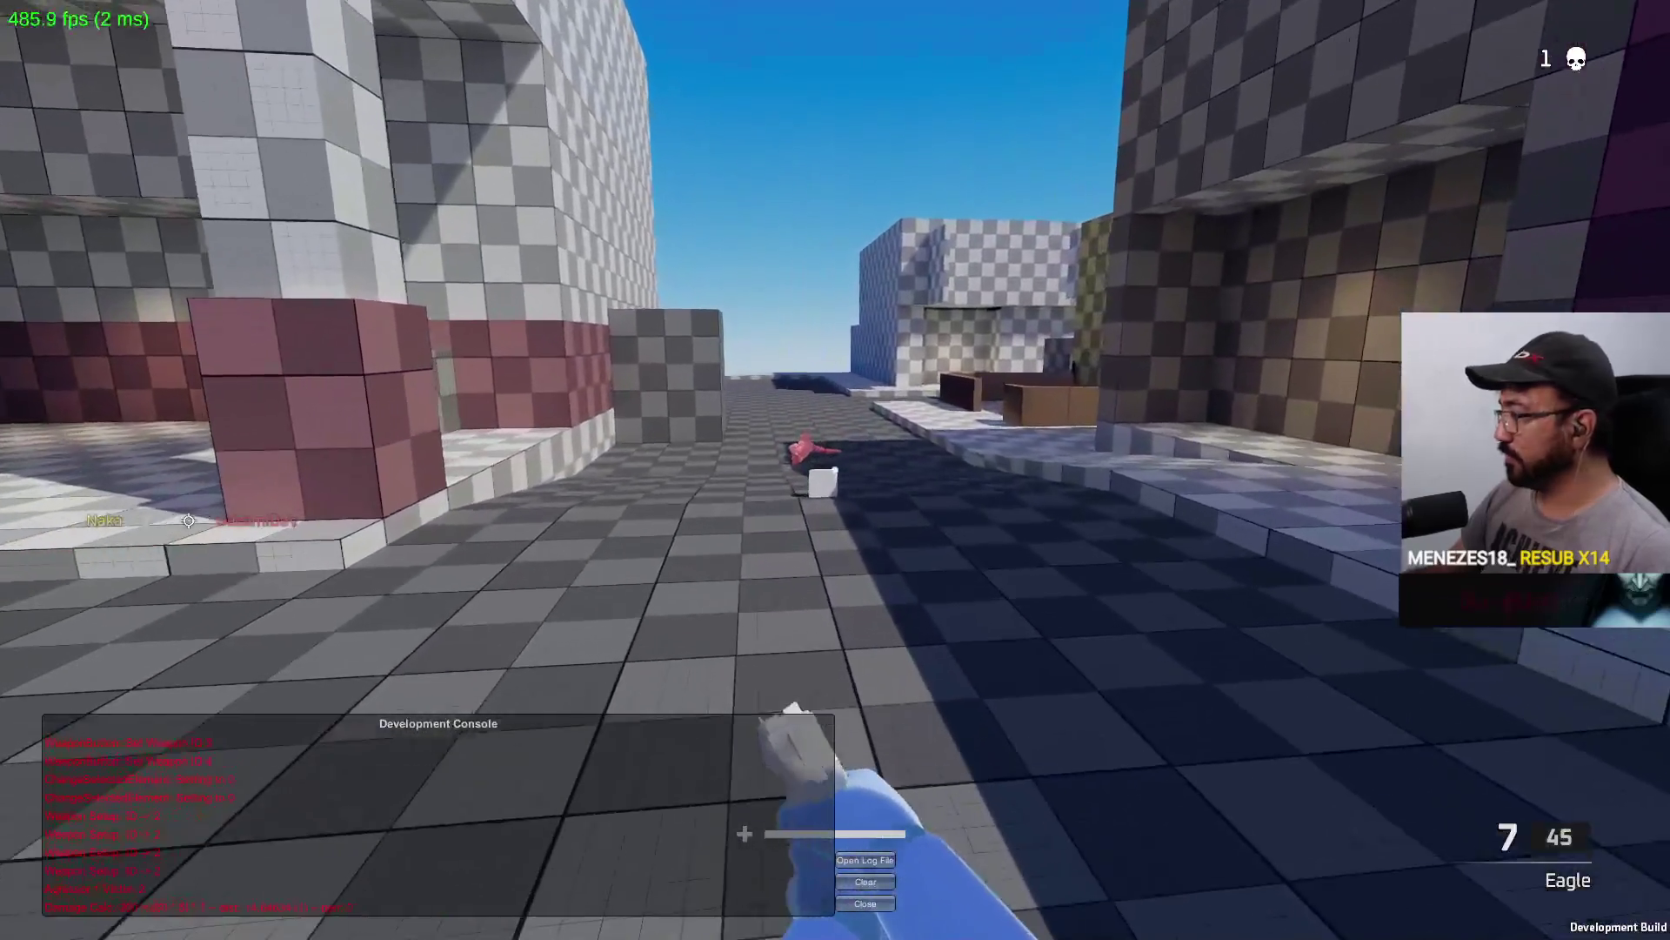
{"action": "key", "text": "w"}
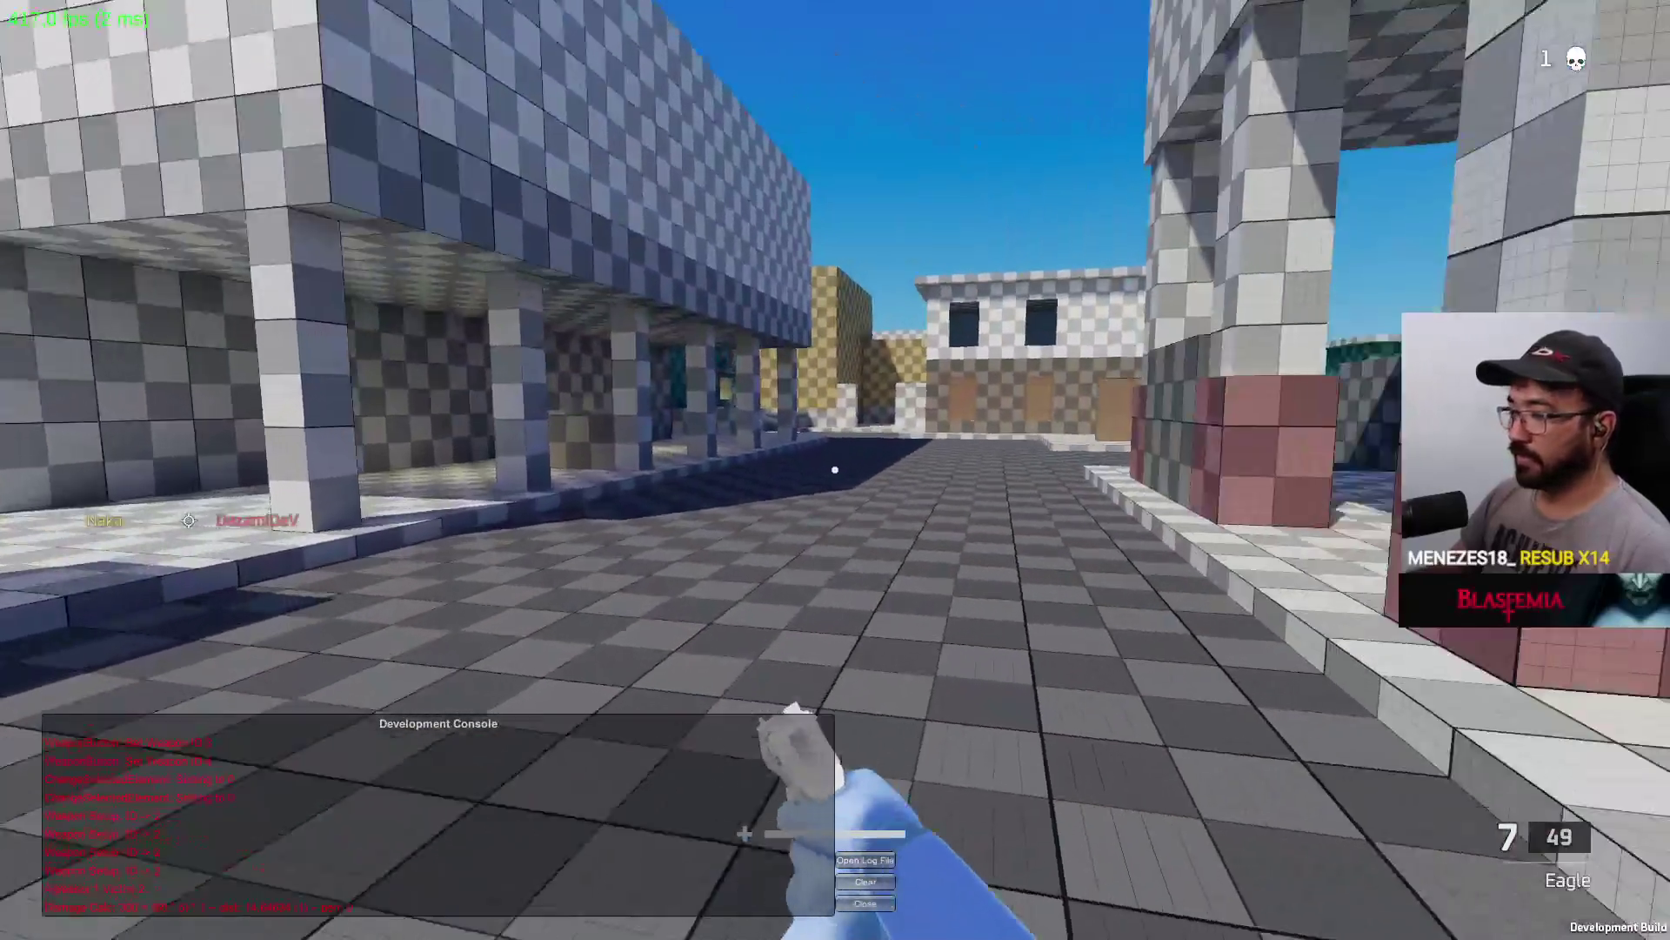
Step: Switch to the AKM and shoot the opponent near the yellow block for a second kill
{"action": "key", "text": "1"}
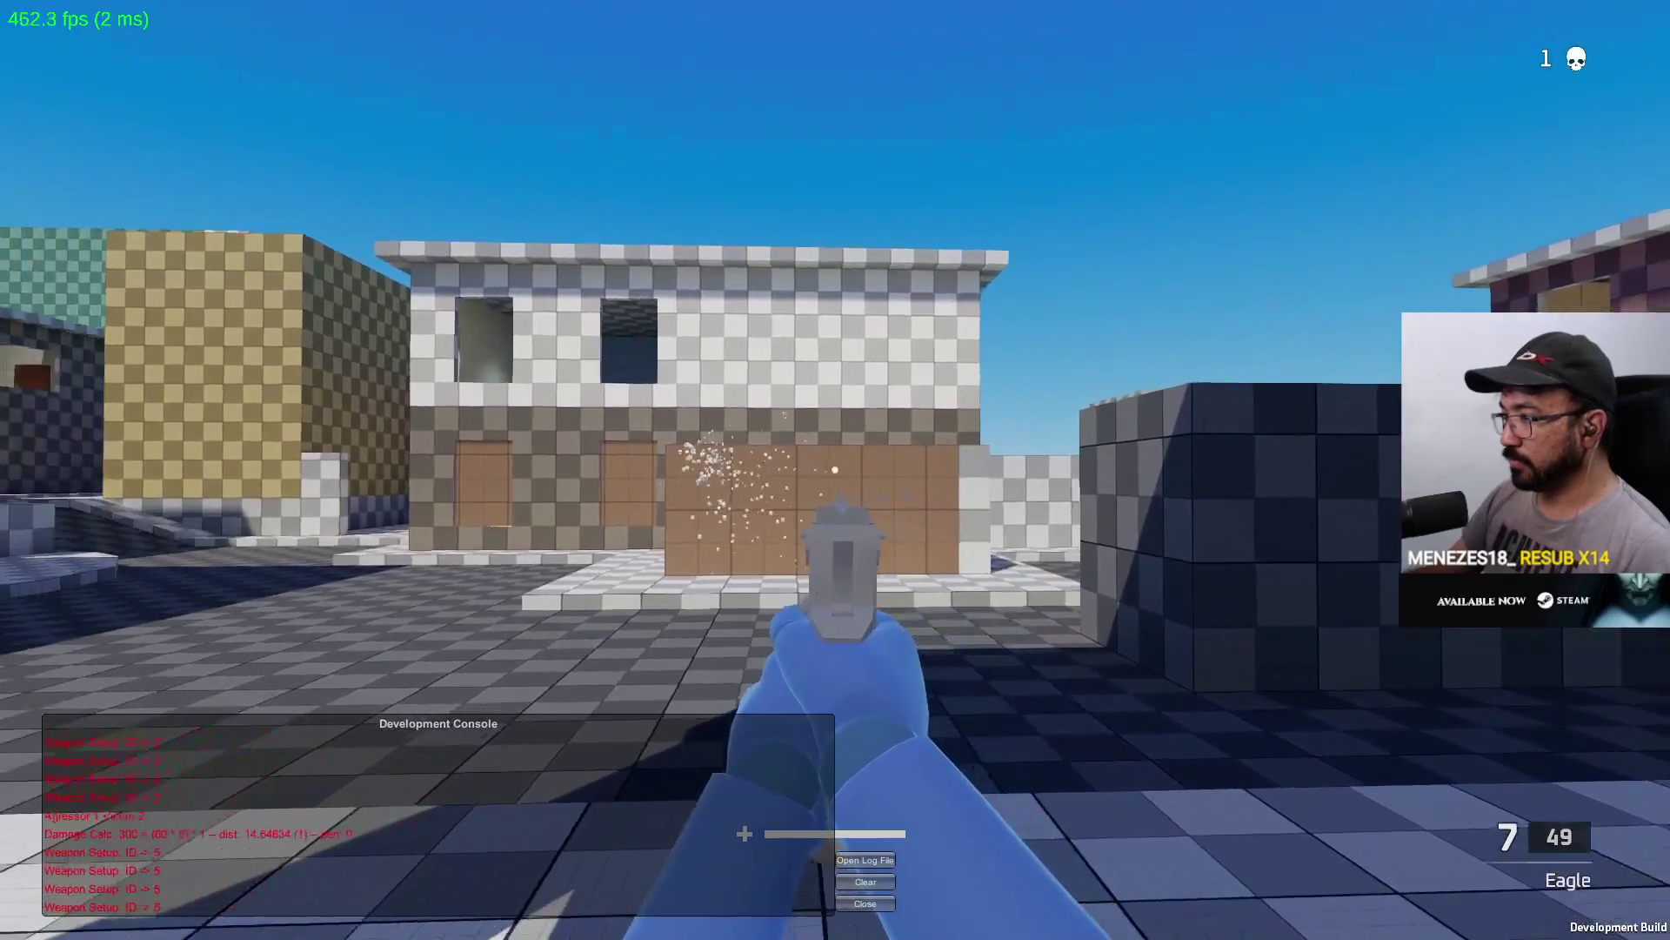
{"action": "key", "text": "1"}
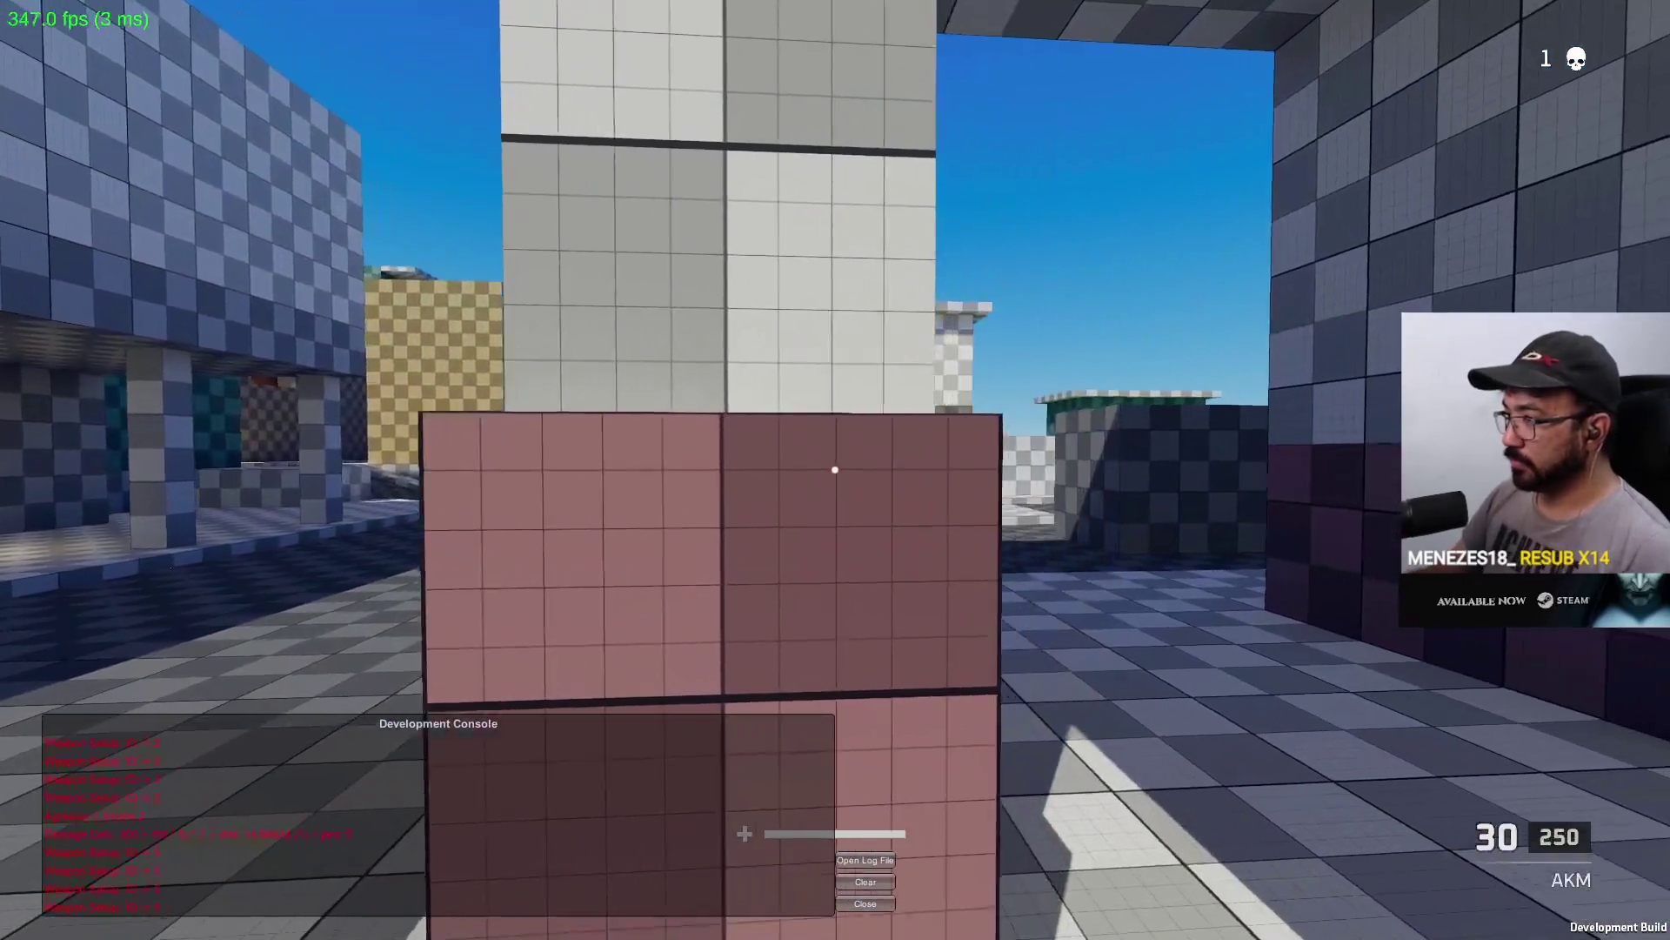
{"action": "left_click", "coordinate": [835, 474]}
{"action": "left_click", "coordinate": [835, 474]}
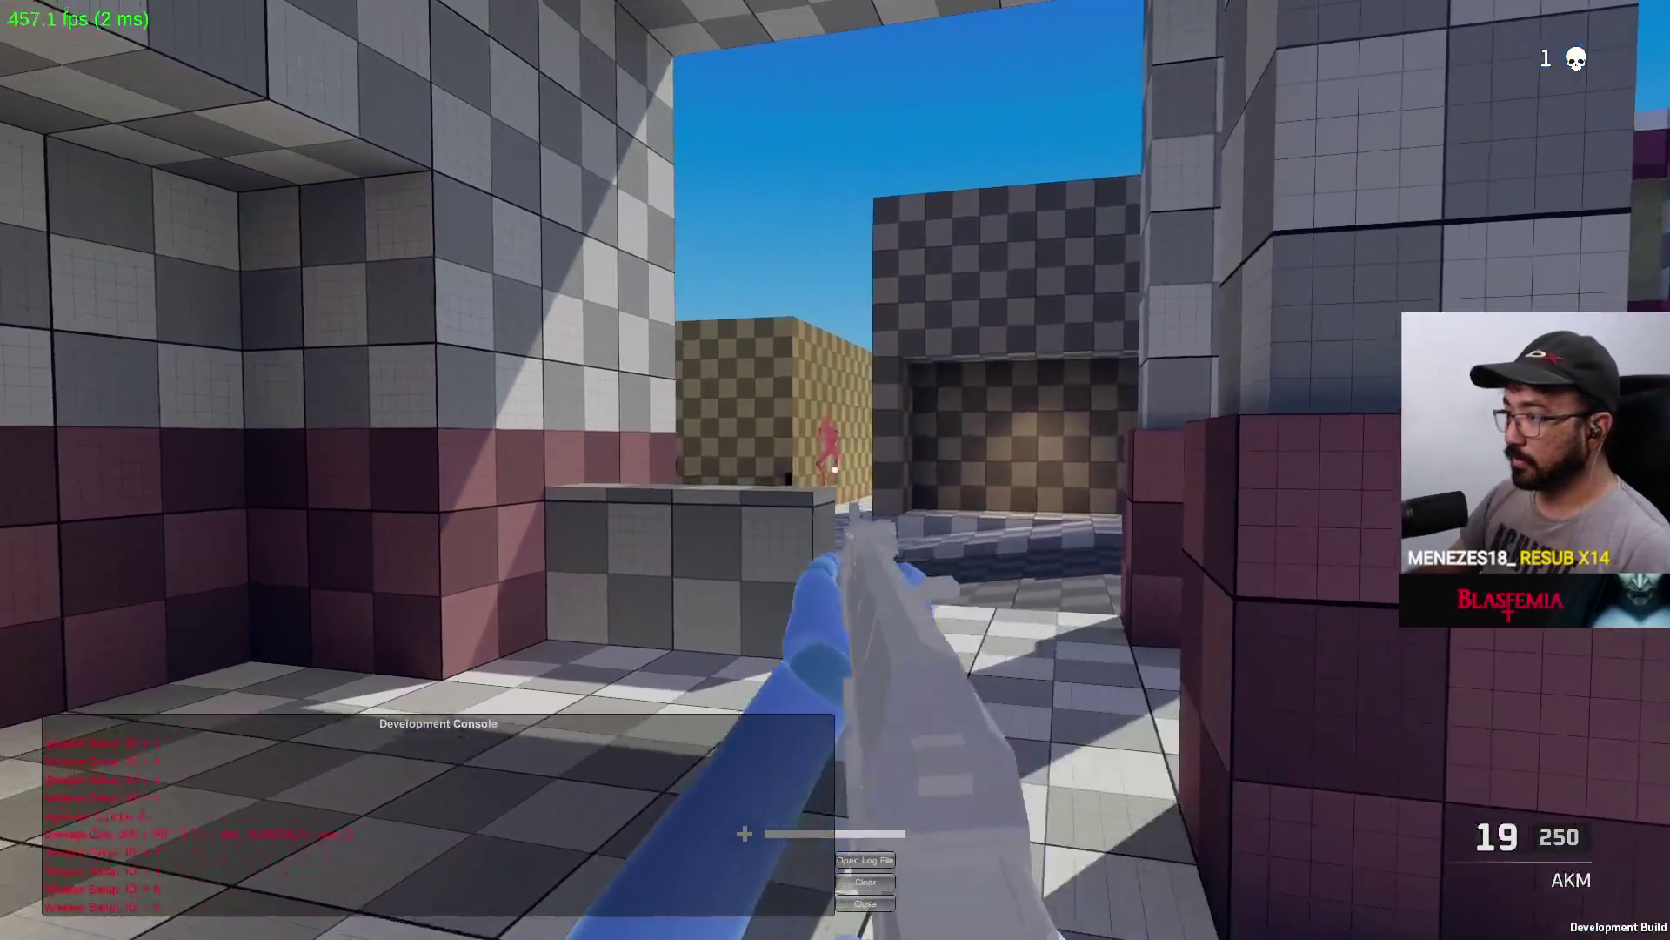
{"action": "left_click", "coordinate": [835, 469]}
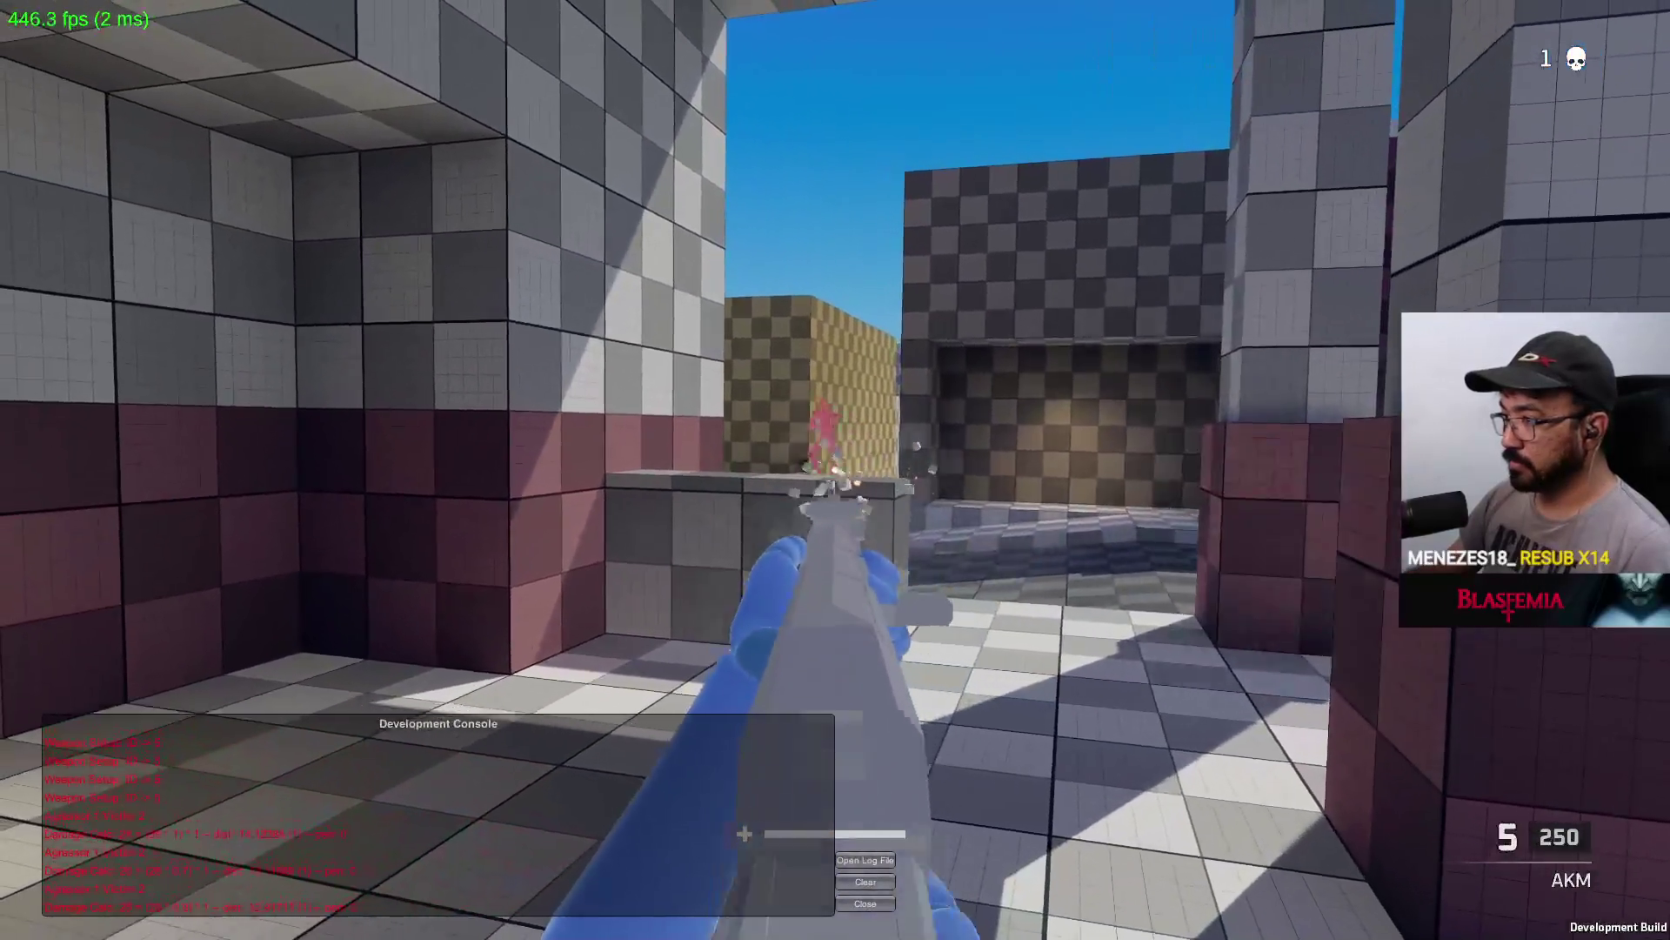
{"action": "left_click", "coordinate": [835, 470]}
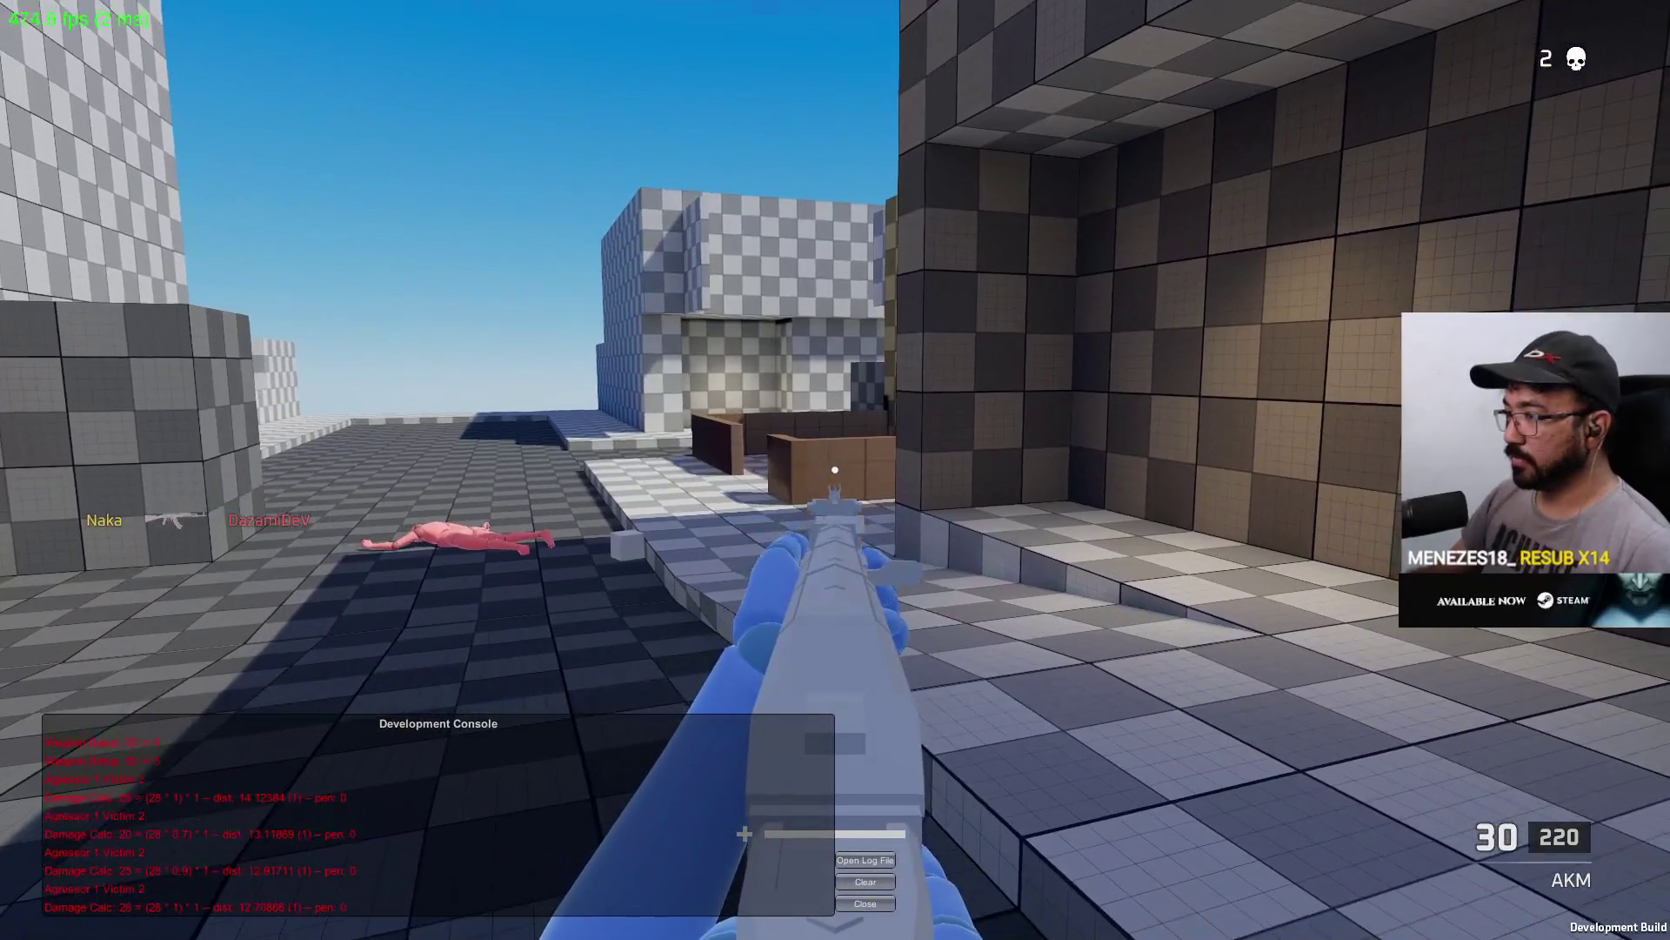
Step: Advance firing the AKM at the brown wall, reload, and shoot down another enemy
{"action": "left_click", "coordinate": [836, 469]}
{"action": "left_click", "coordinate": [835, 470]}
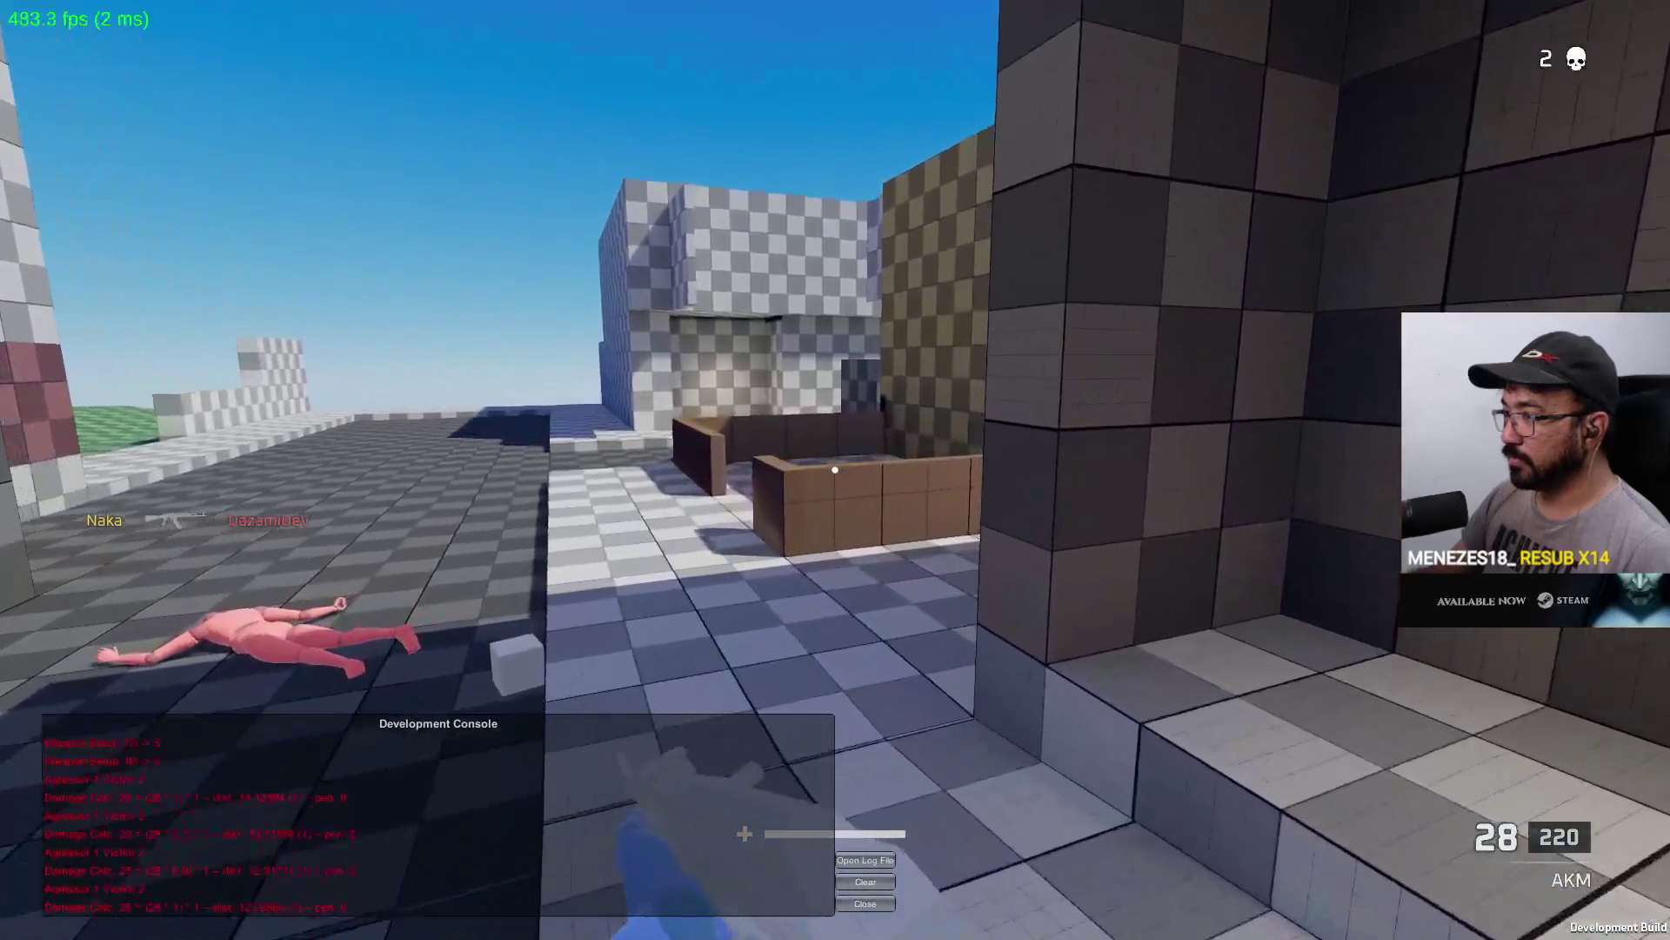
{"action": "left_click", "coordinate": [835, 470]}
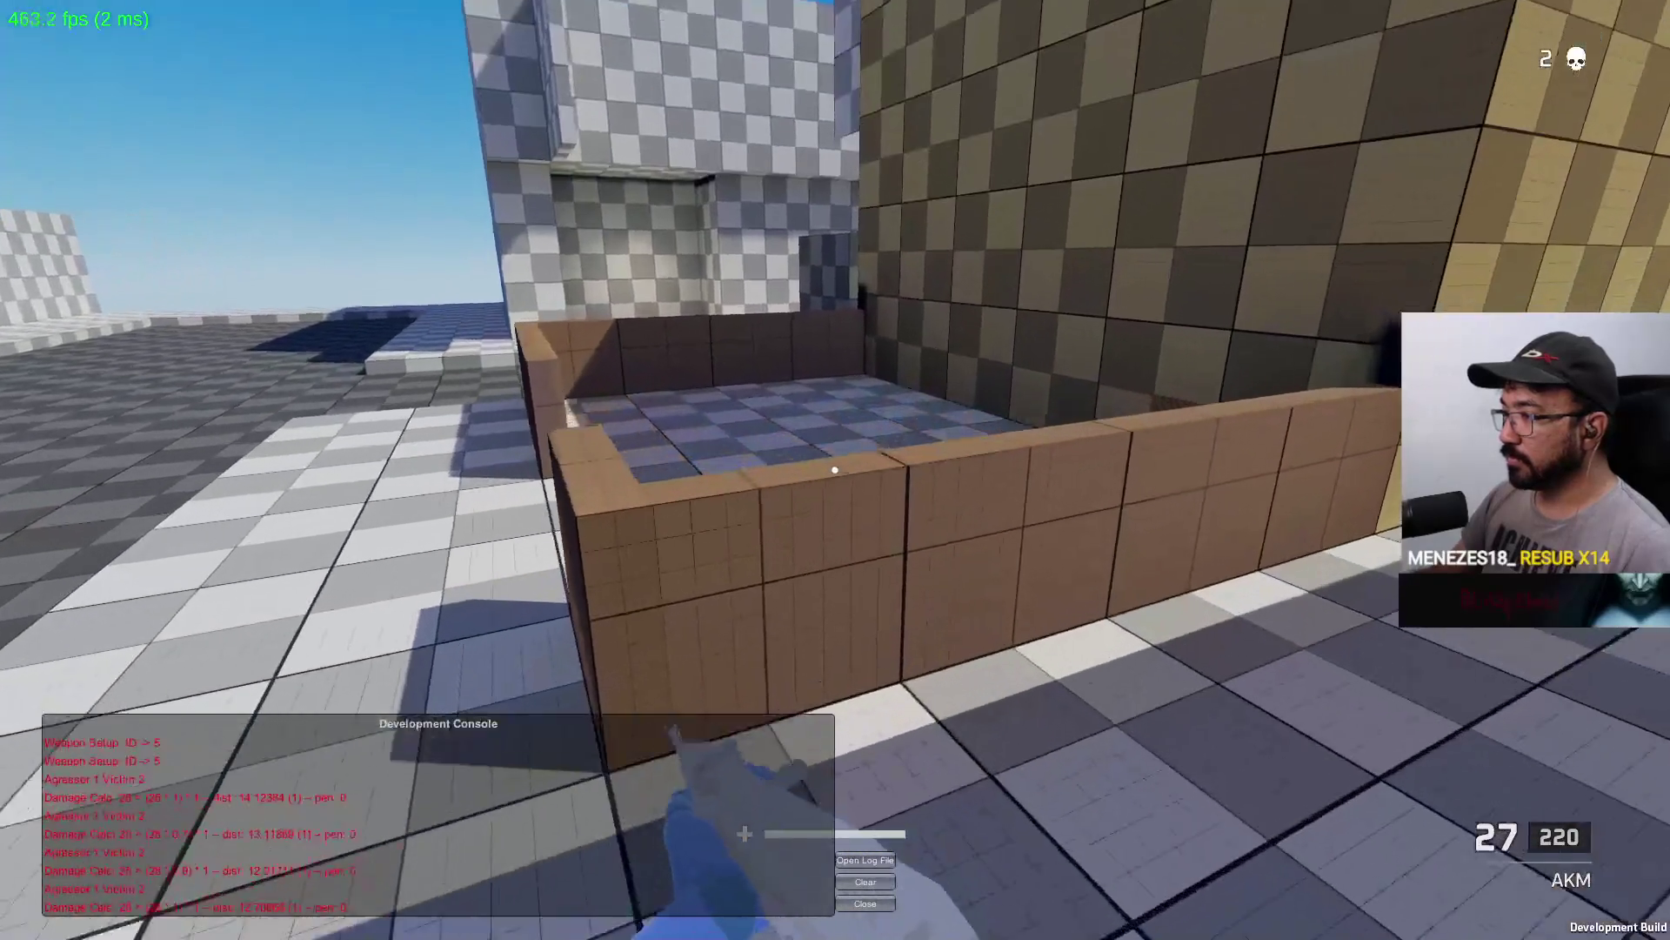
{"action": "left_click", "coordinate": [835, 470]}
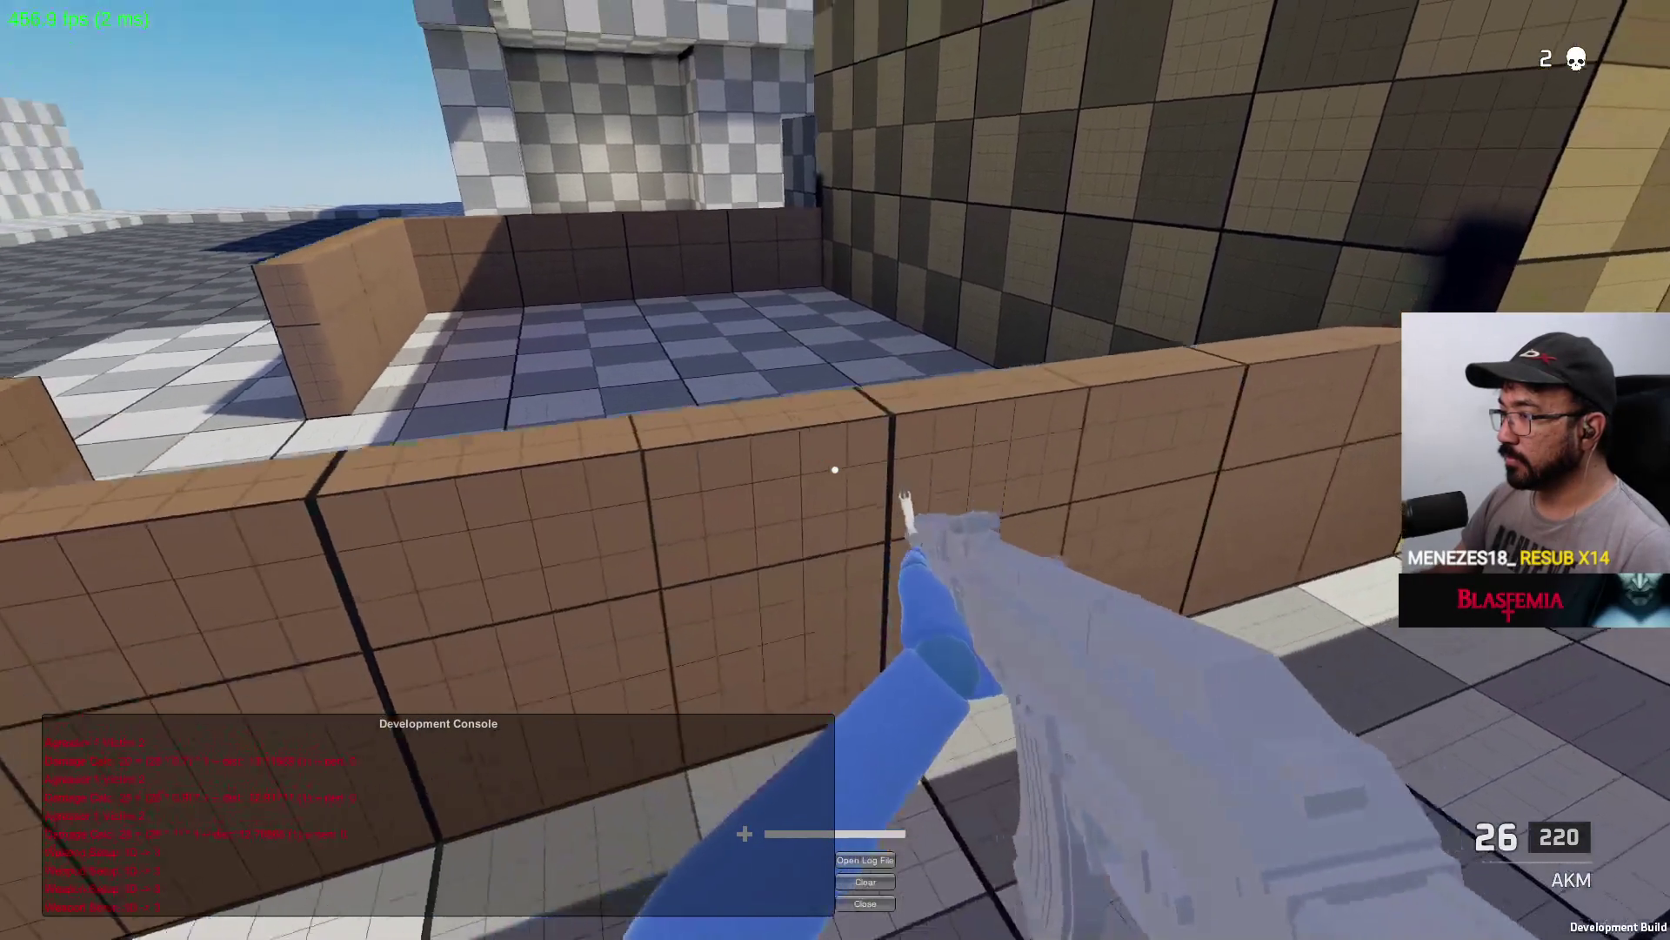
{"action": "left_click", "coordinate": [835, 470]}
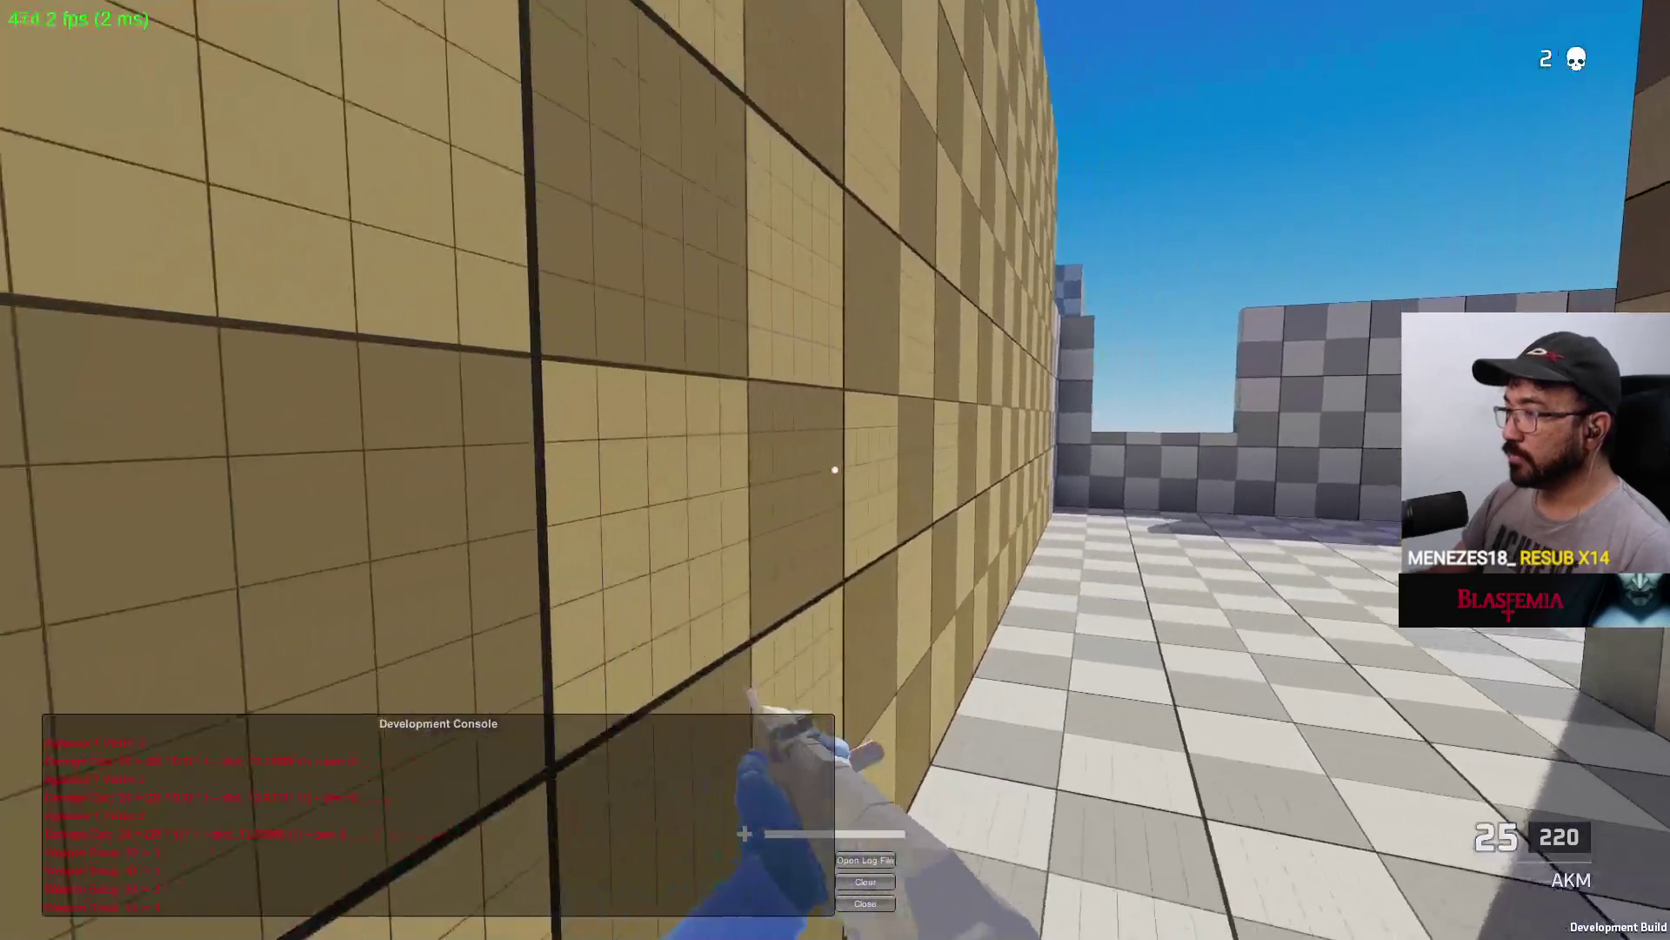
{"action": "key", "text": "r"}
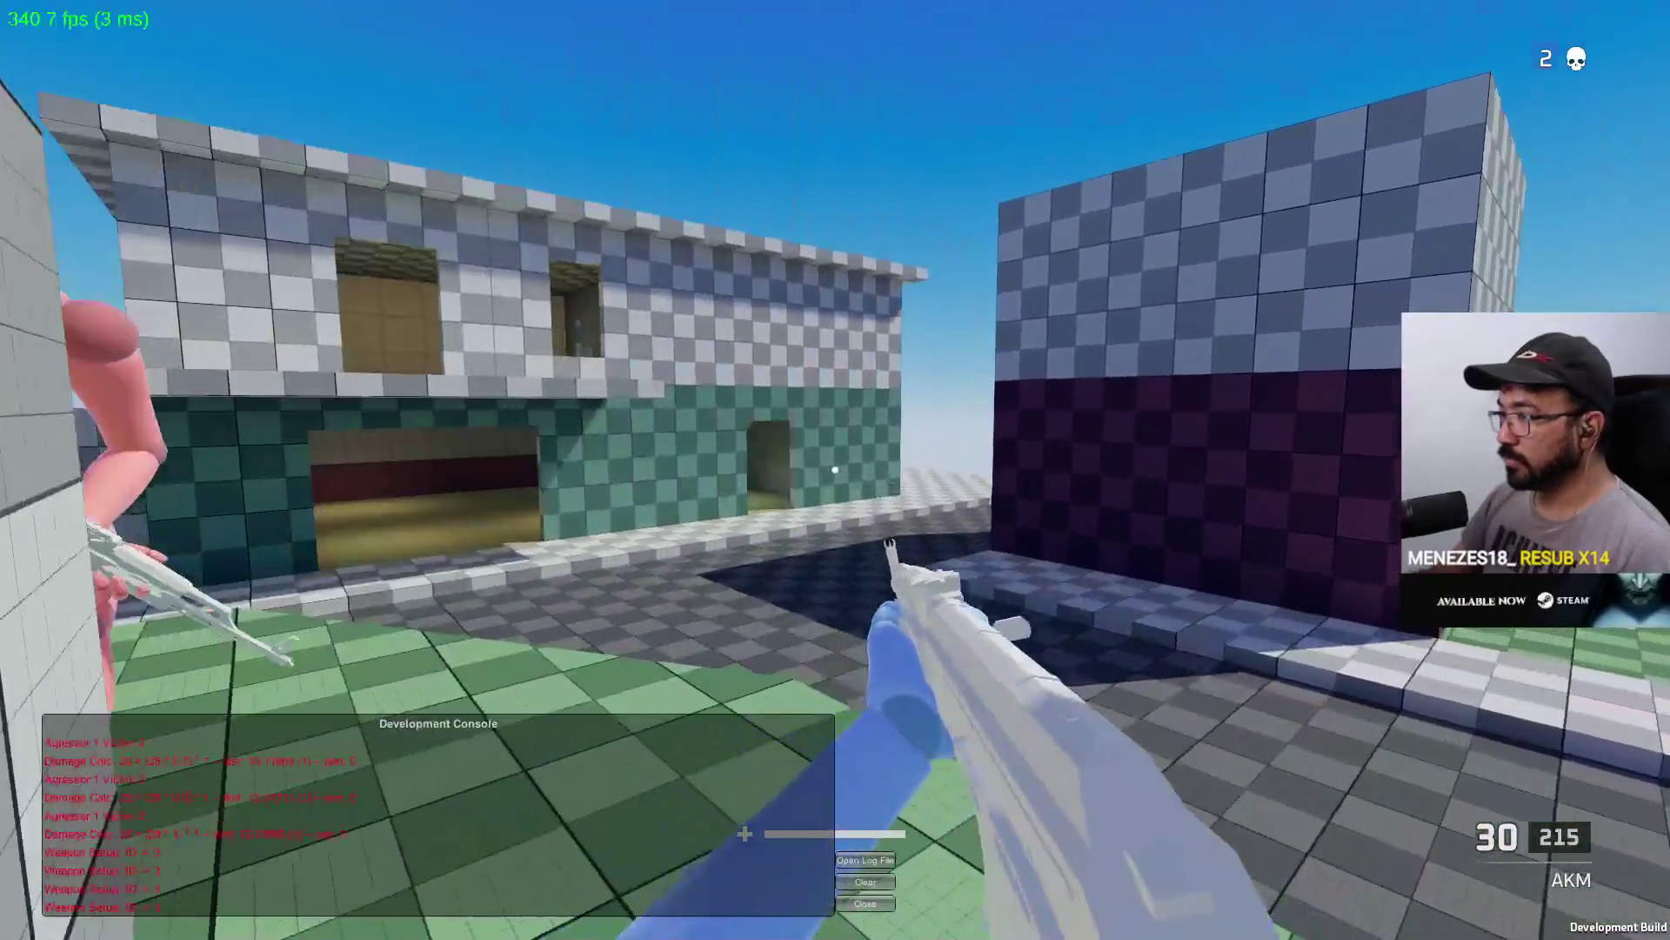
{"action": "left_click_drag", "start_coordinate": [835, 470], "coordinate": [835, 470]}
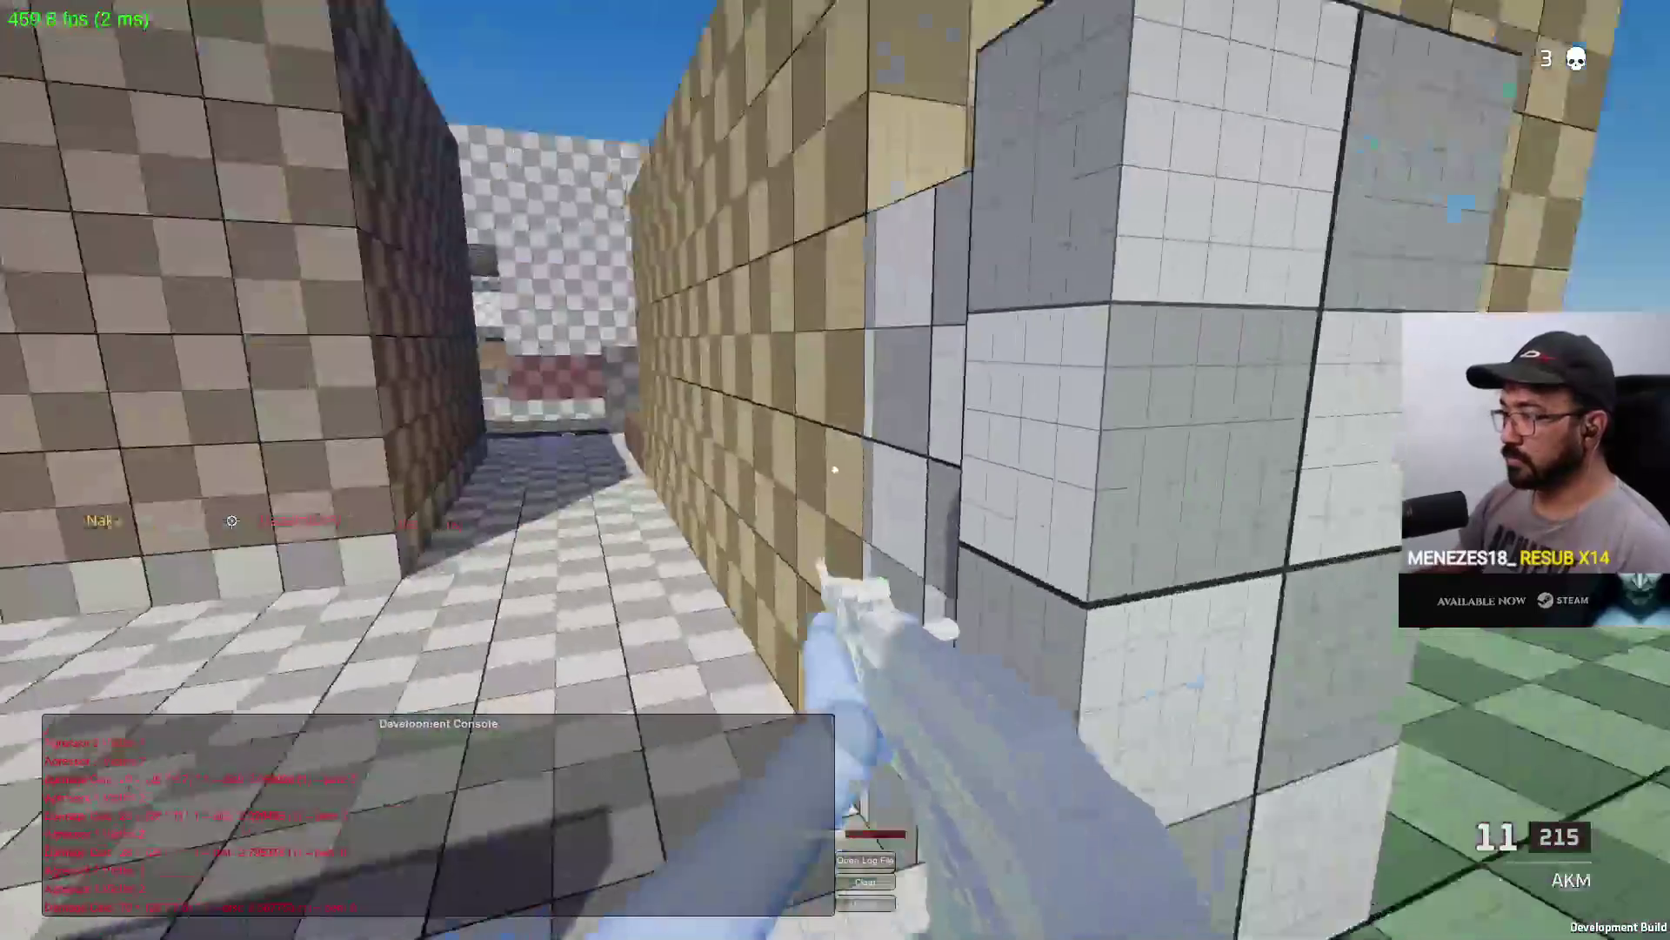
{"action": "key", "text": "r"}
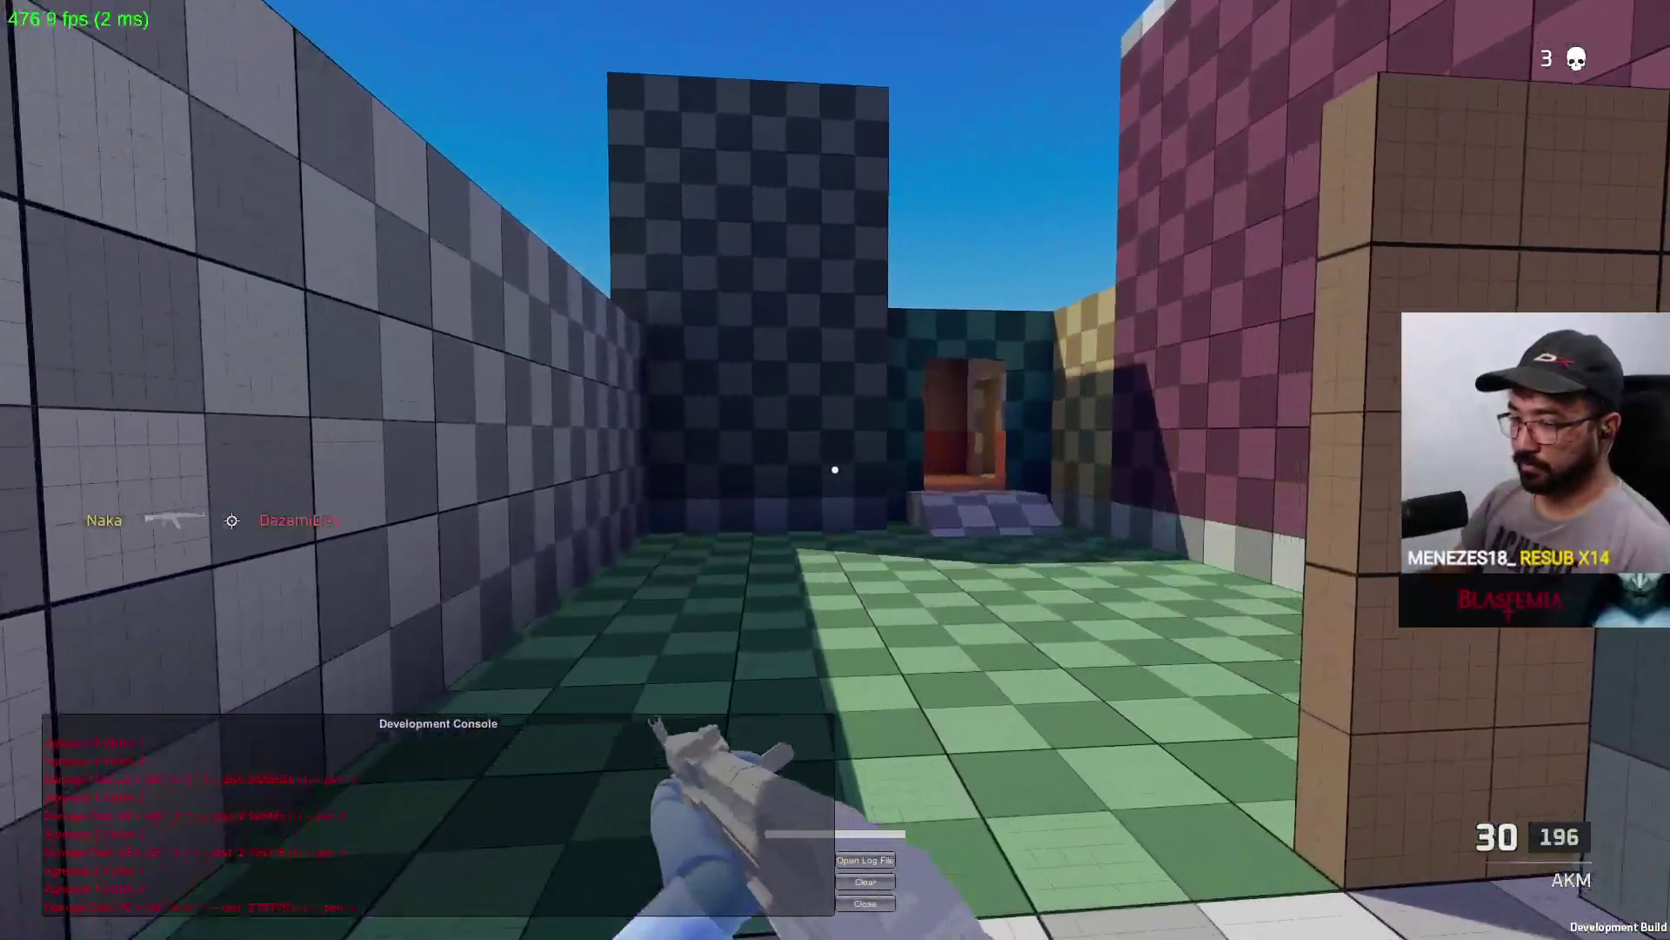
Step: Walk through the red and tiled rooms into the checkered courtyard, then switch to the browser
{"action": "key", "text": "w"}
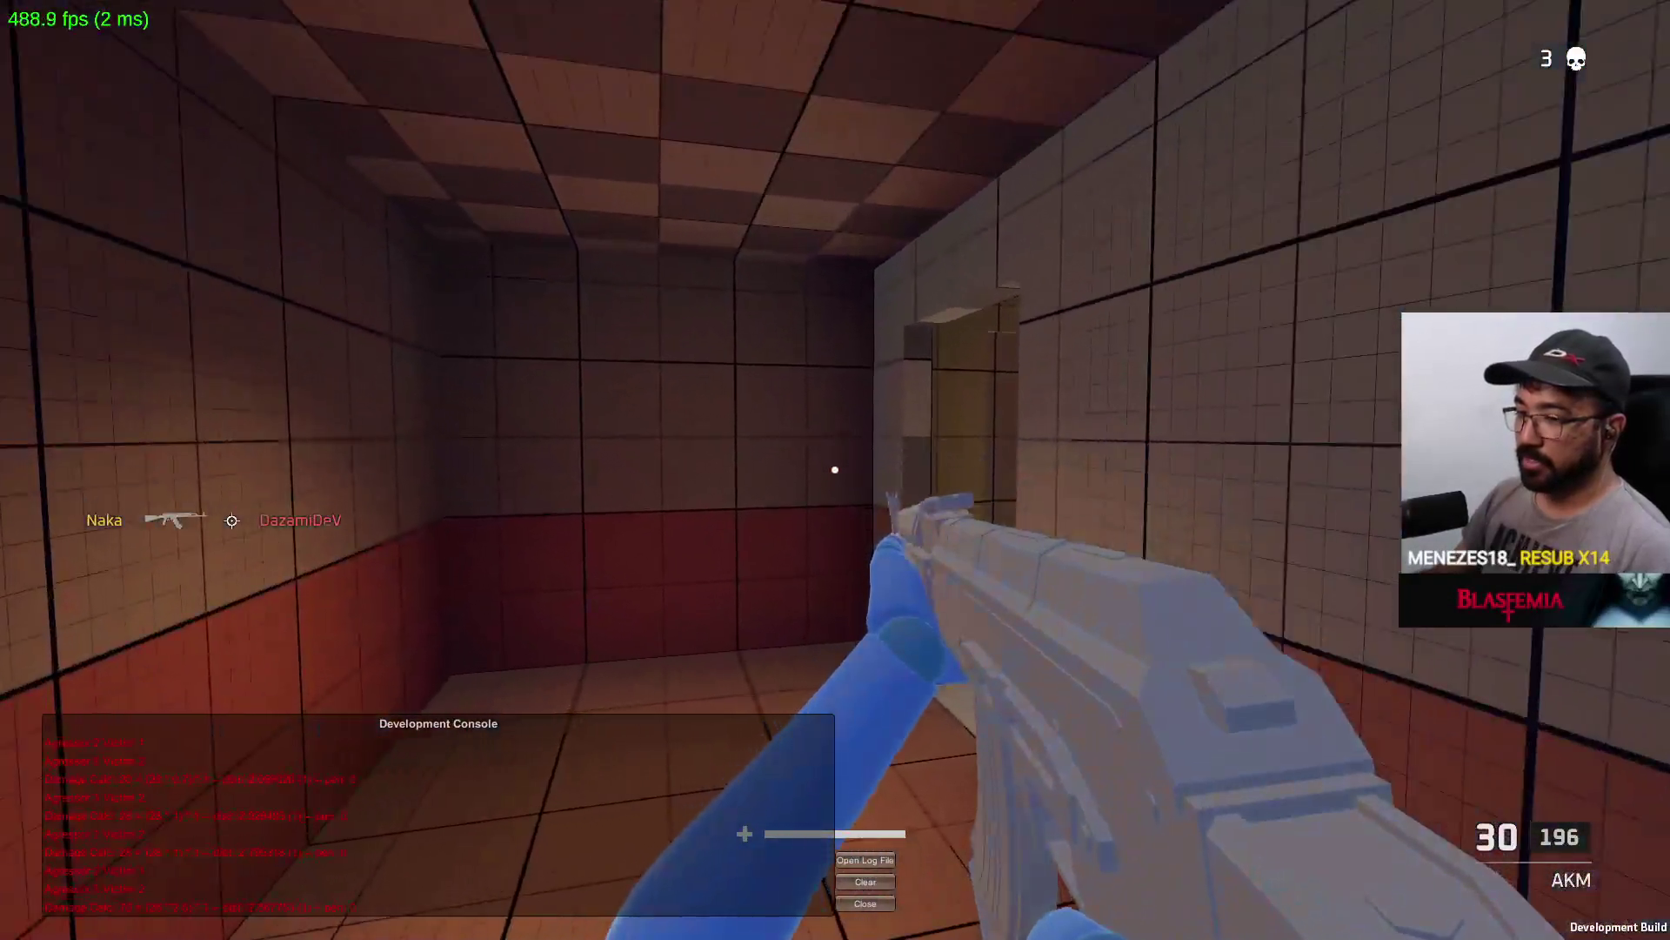
{"action": "key", "text": "w"}
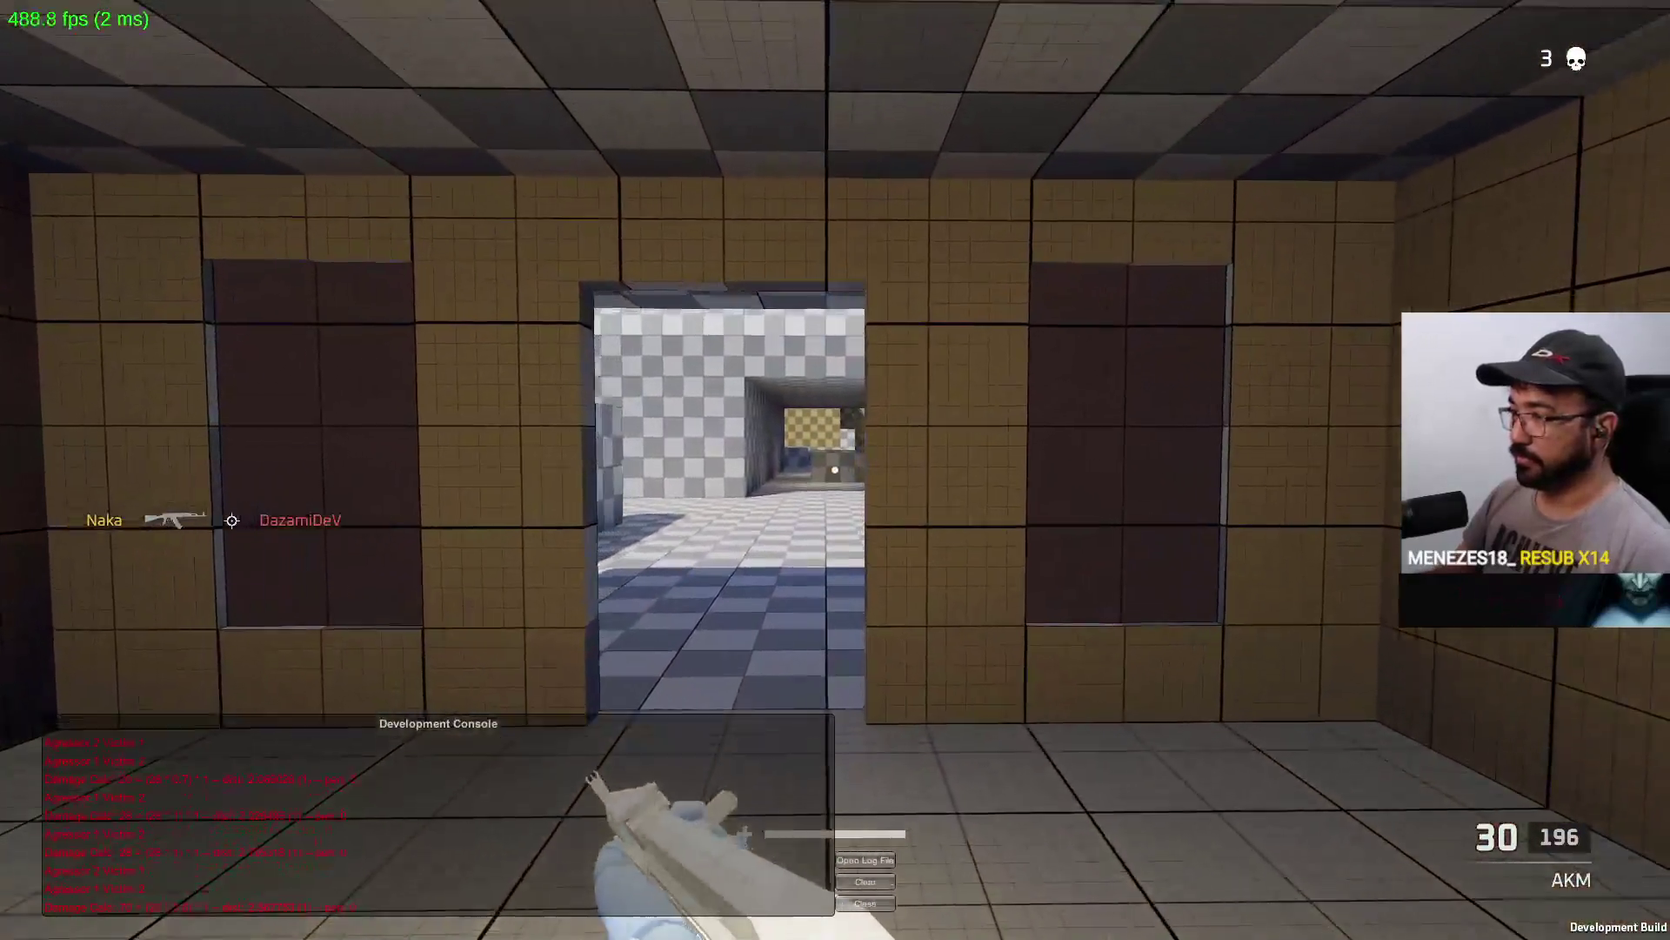
{"action": "key", "text": "w"}
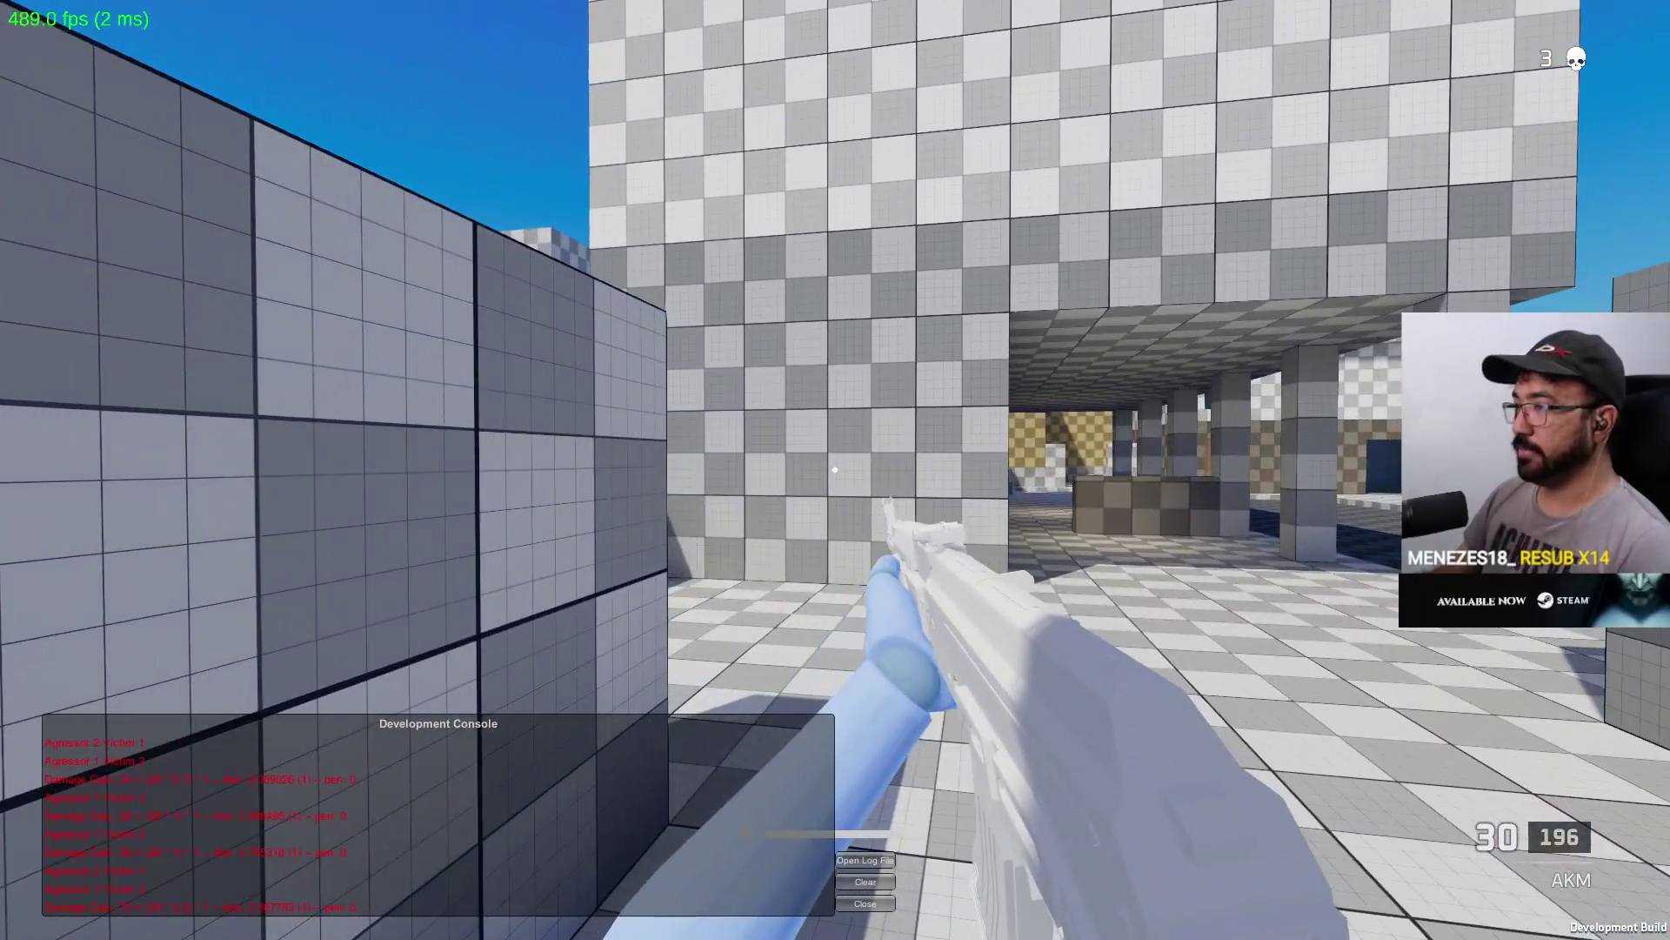
{"action": "key", "text": "alt+Tab"}
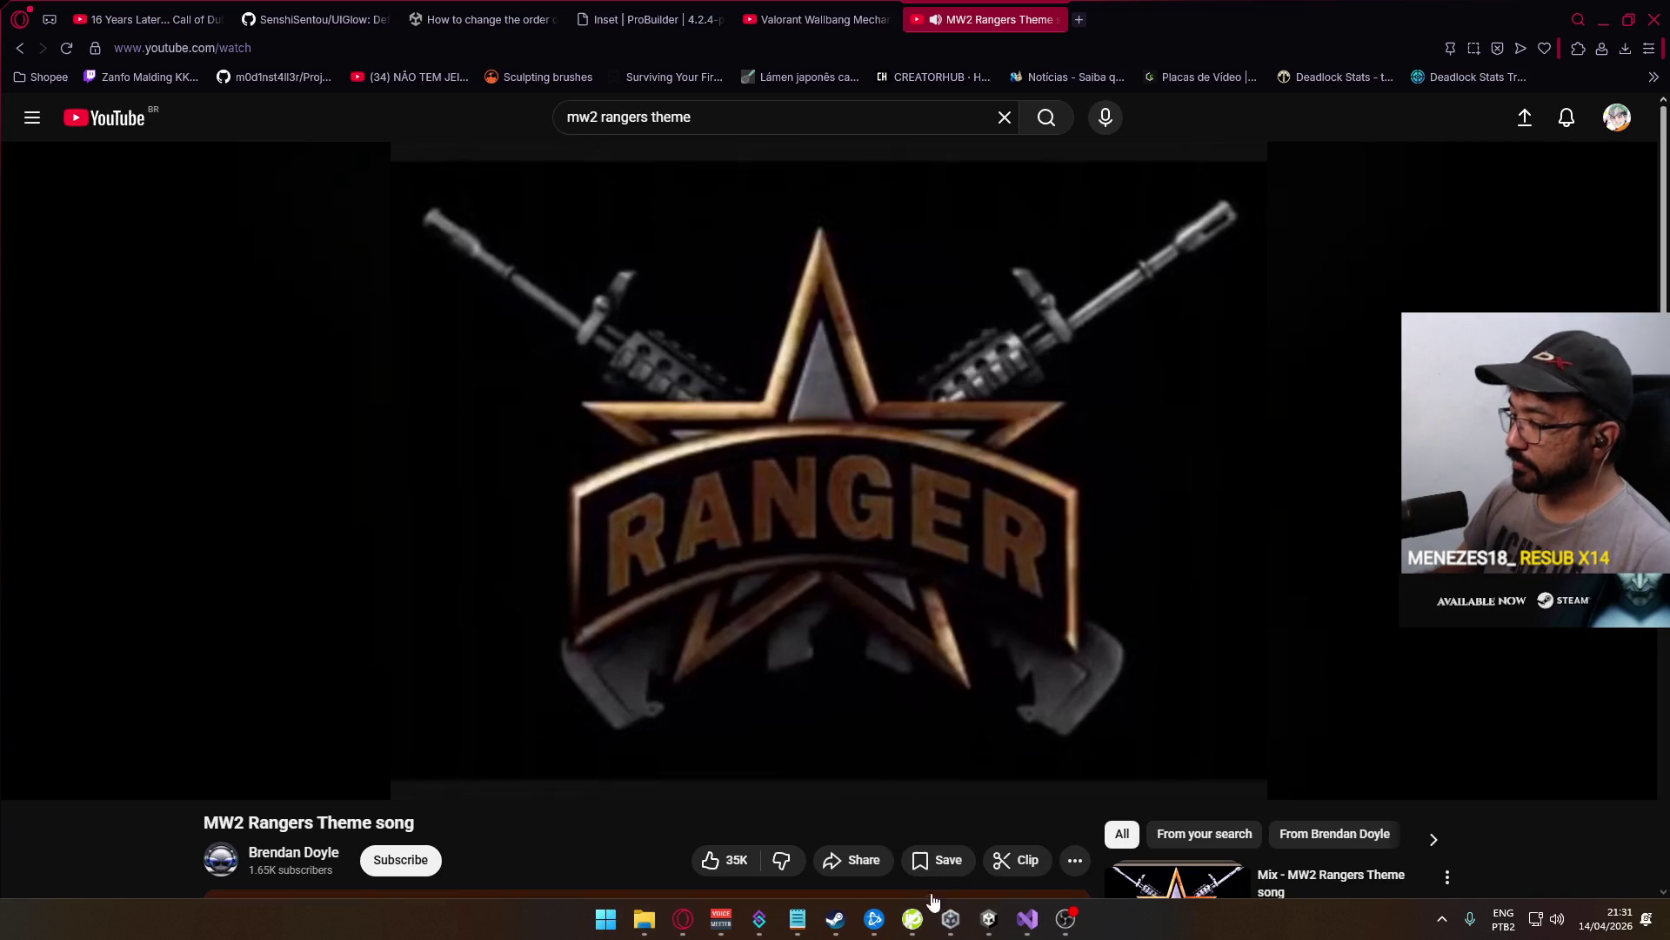
Step: Review the project's script files in Visual Studio's Solution Explorer, then return to Unity
{"action": "left_click", "coordinate": [1027, 919]}
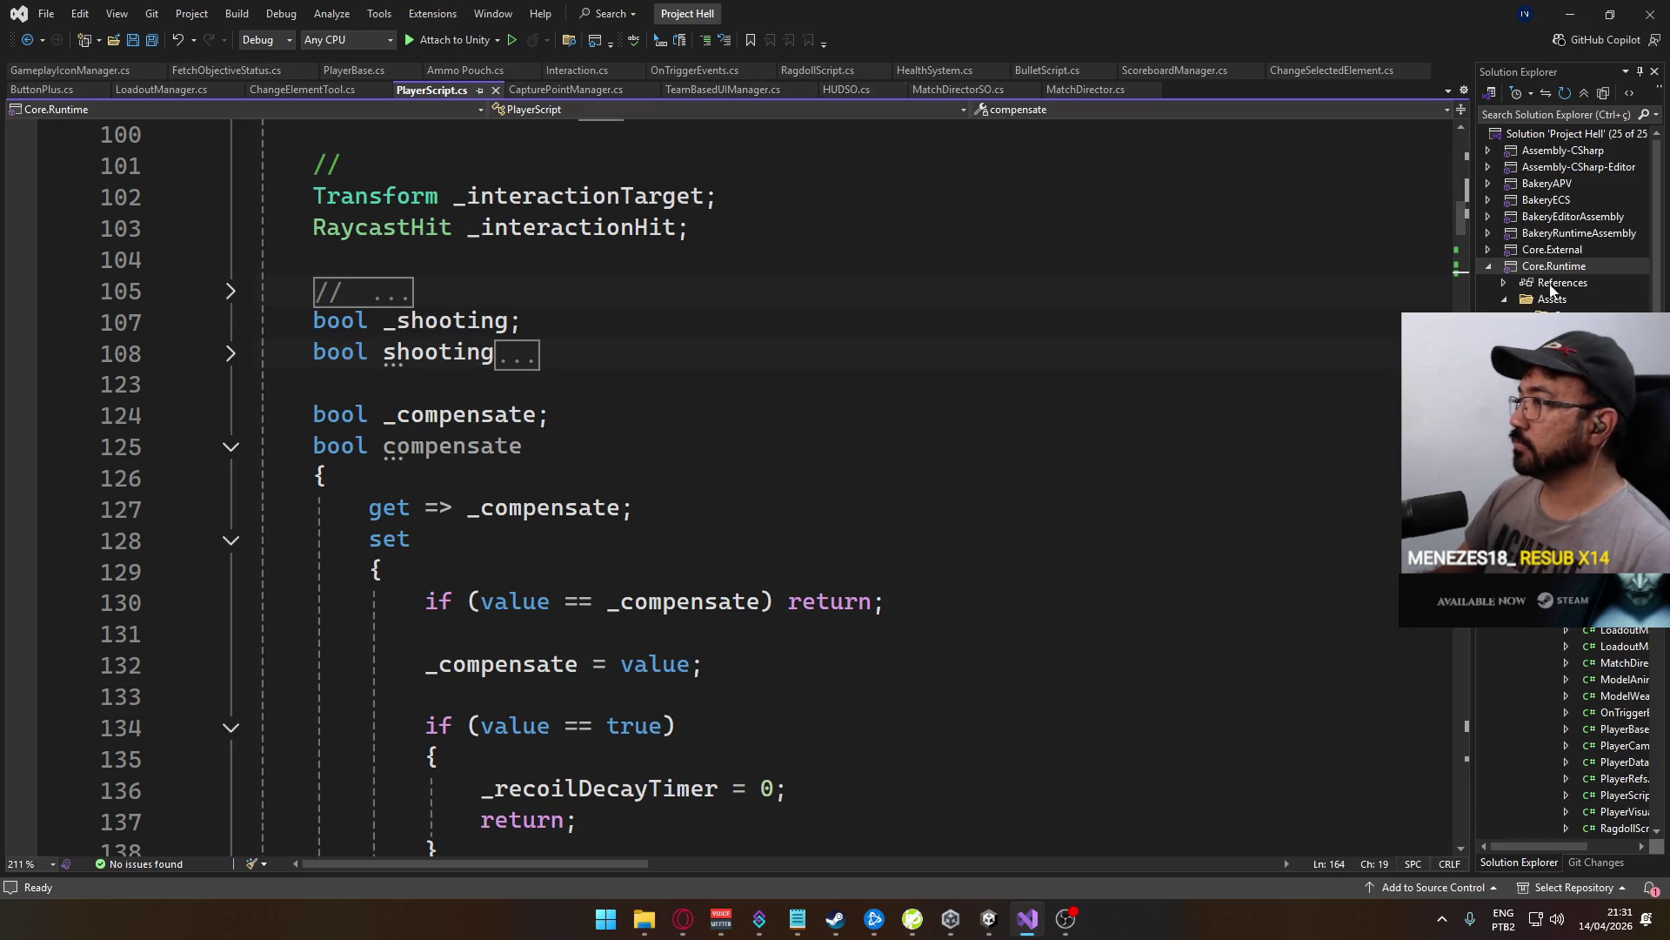
{"action": "left_click_drag", "start_coordinate": [1533, 844], "coordinate": [1573, 846]}
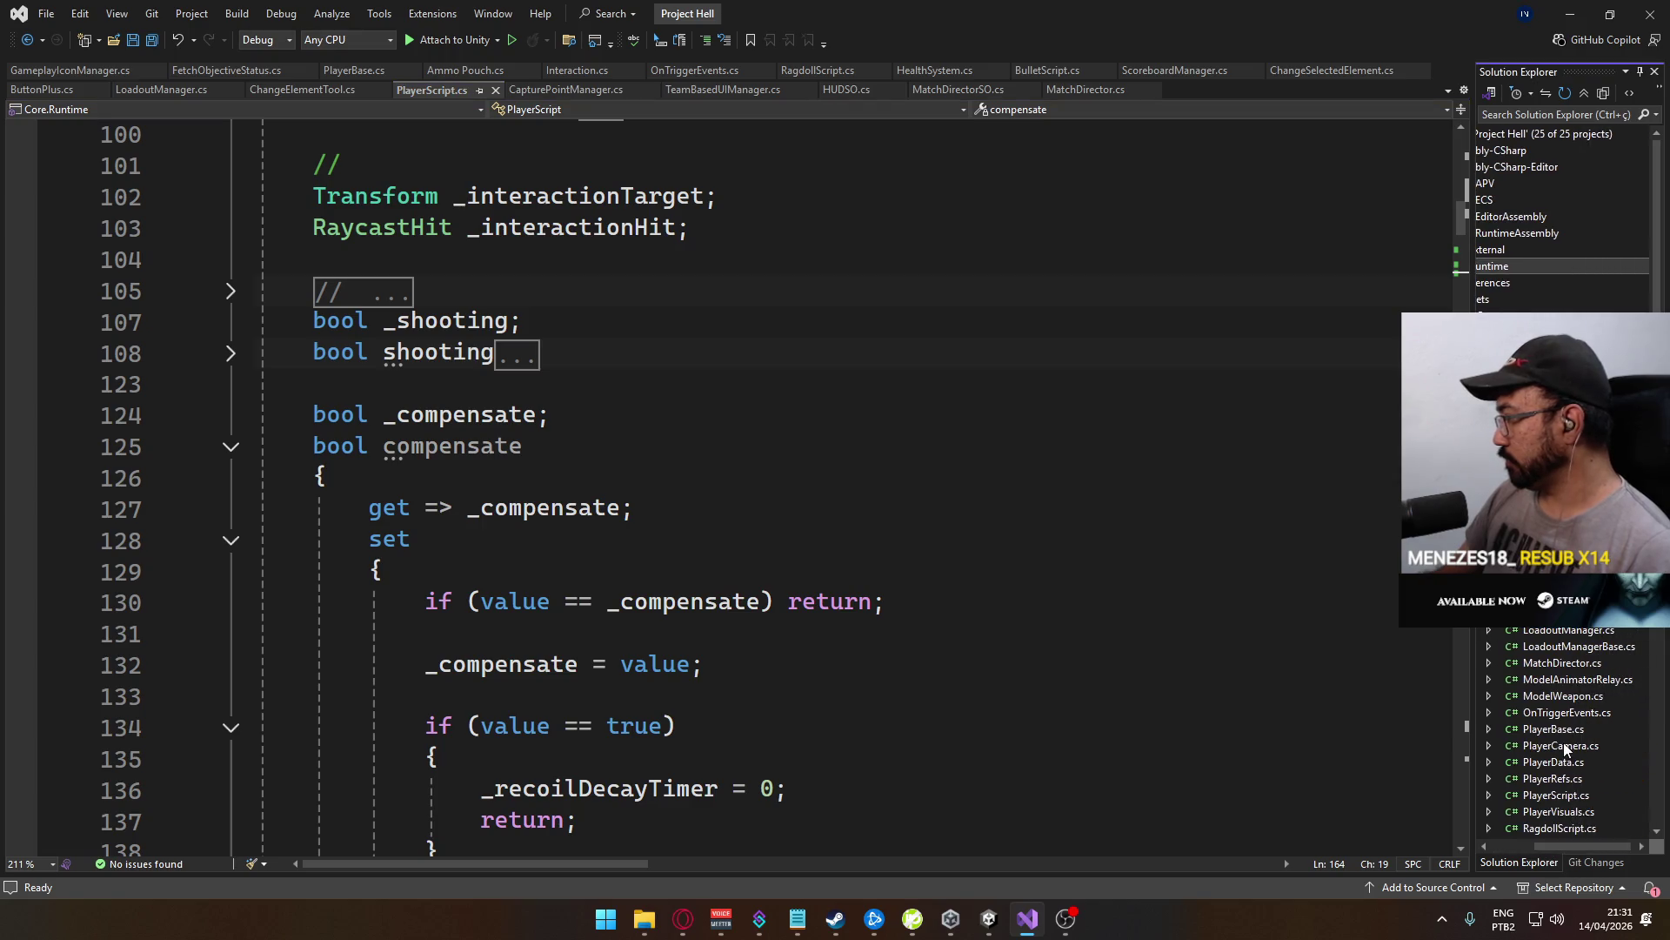
{"action": "scroll", "coordinate": [1563, 743], "scroll_direction": "down", "scroll_amount": 2}
{"action": "scroll", "coordinate": [1568, 696], "scroll_direction": "down", "scroll_amount": 1}
{"action": "scroll", "coordinate": [1551, 690], "scroll_direction": "down", "scroll_amount": 1}
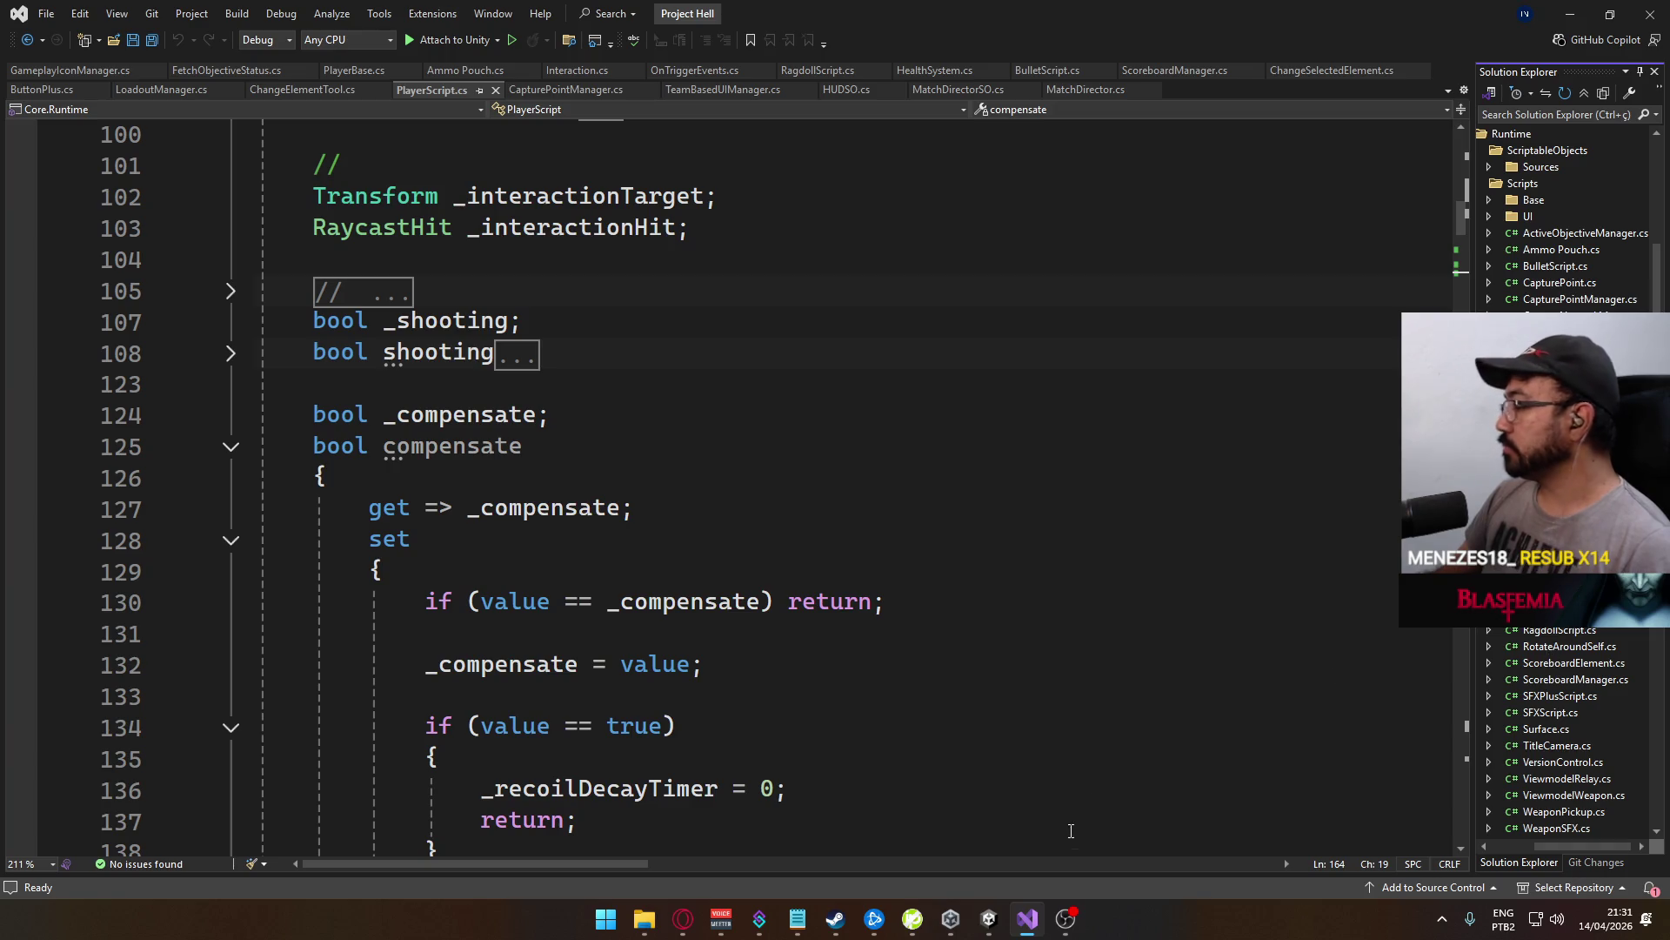
{"action": "left_click", "coordinate": [988, 915]}
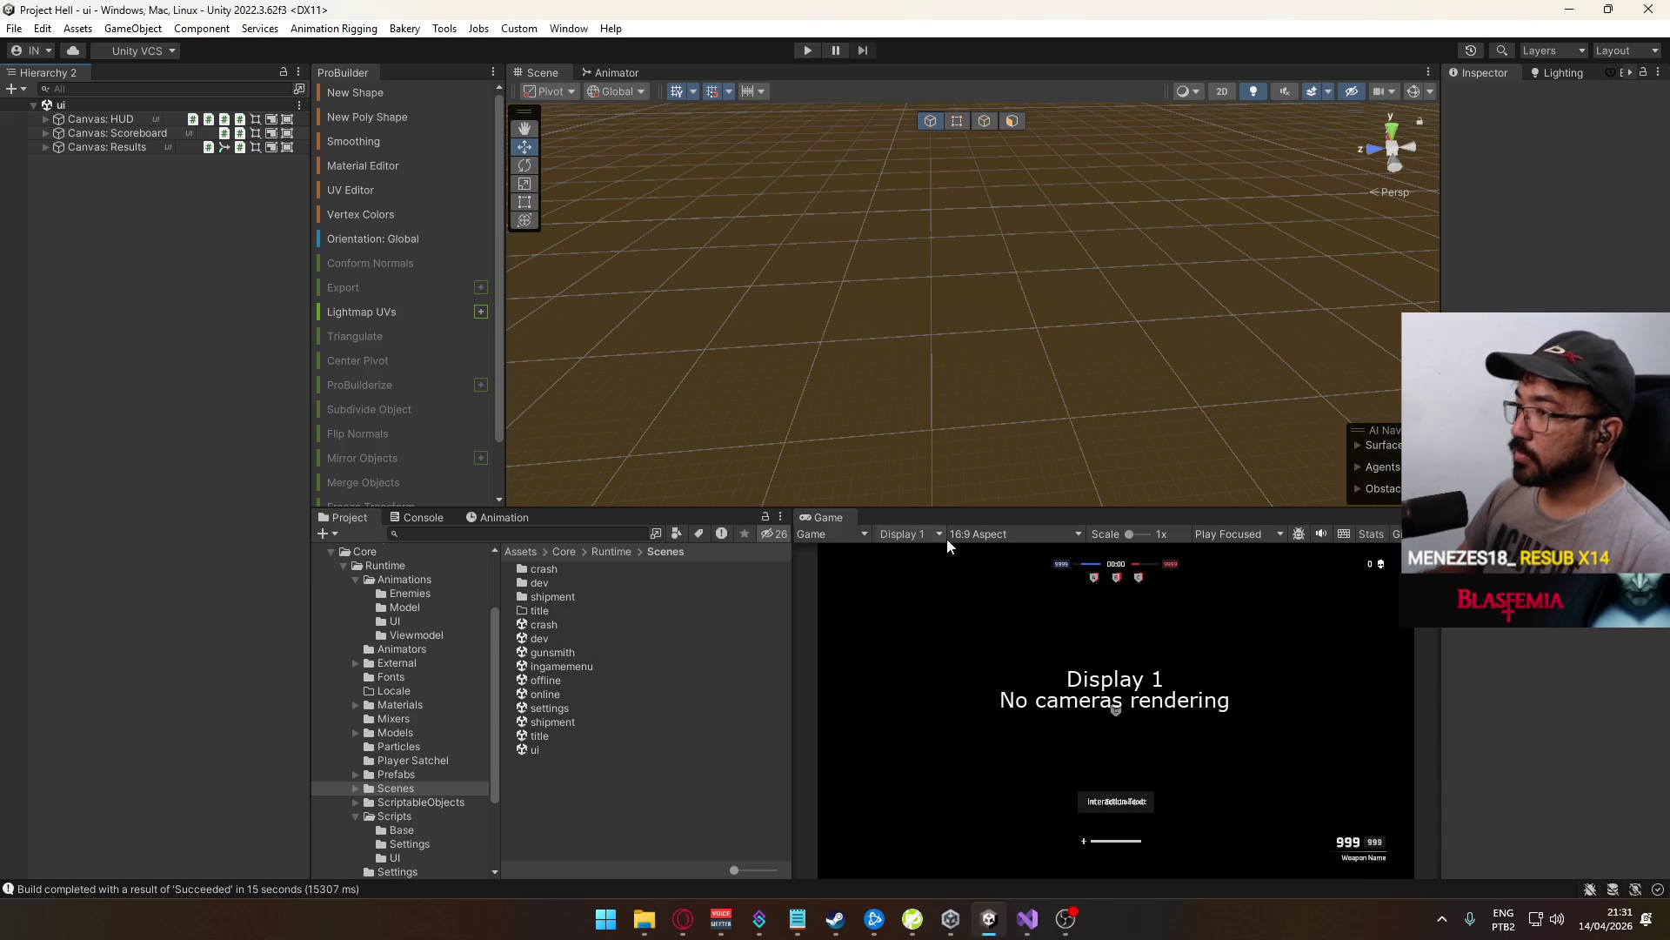
Step: Open the crash scene and inspect the garage-wall window in ProBuilder edge mode
{"action": "left_click", "coordinate": [544, 624]}
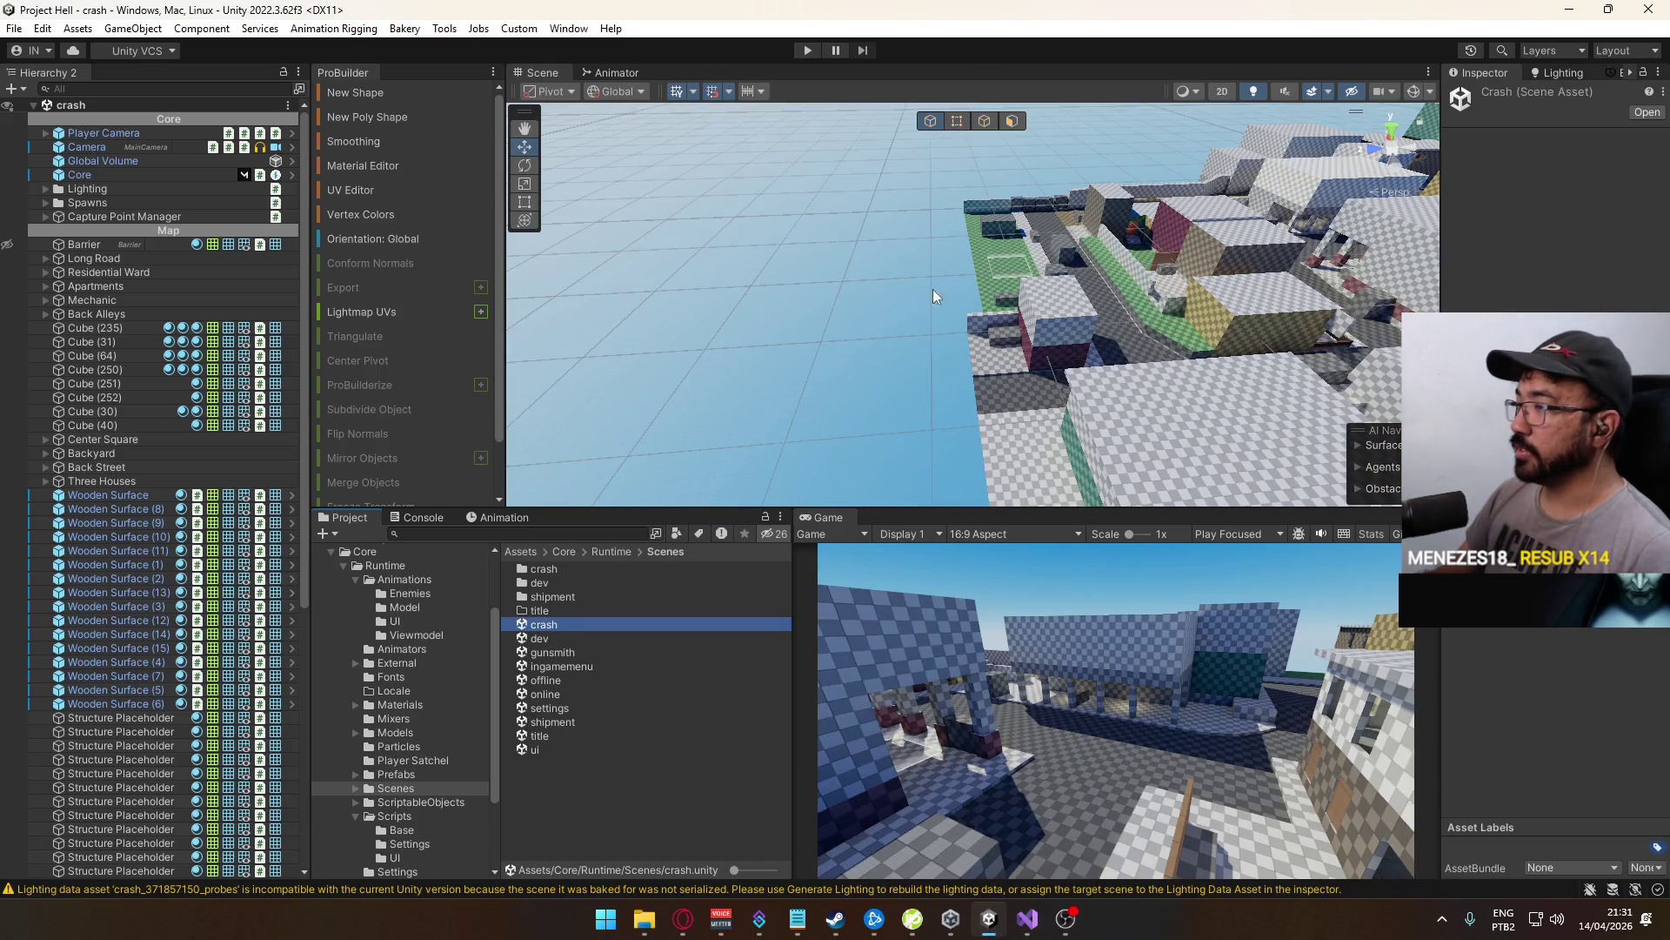
{"action": "mouse_move", "coordinate": [870, 279]}
{"action": "left_mouse_down"}
{"action": "mouse_move", "coordinate": [812, 258]}
{"action": "mouse_move", "coordinate": [723, 261]}
{"action": "left_mouse_up"}
{"action": "left_click_drag", "start_coordinate": [140, 134], "coordinate": [61, 131]}
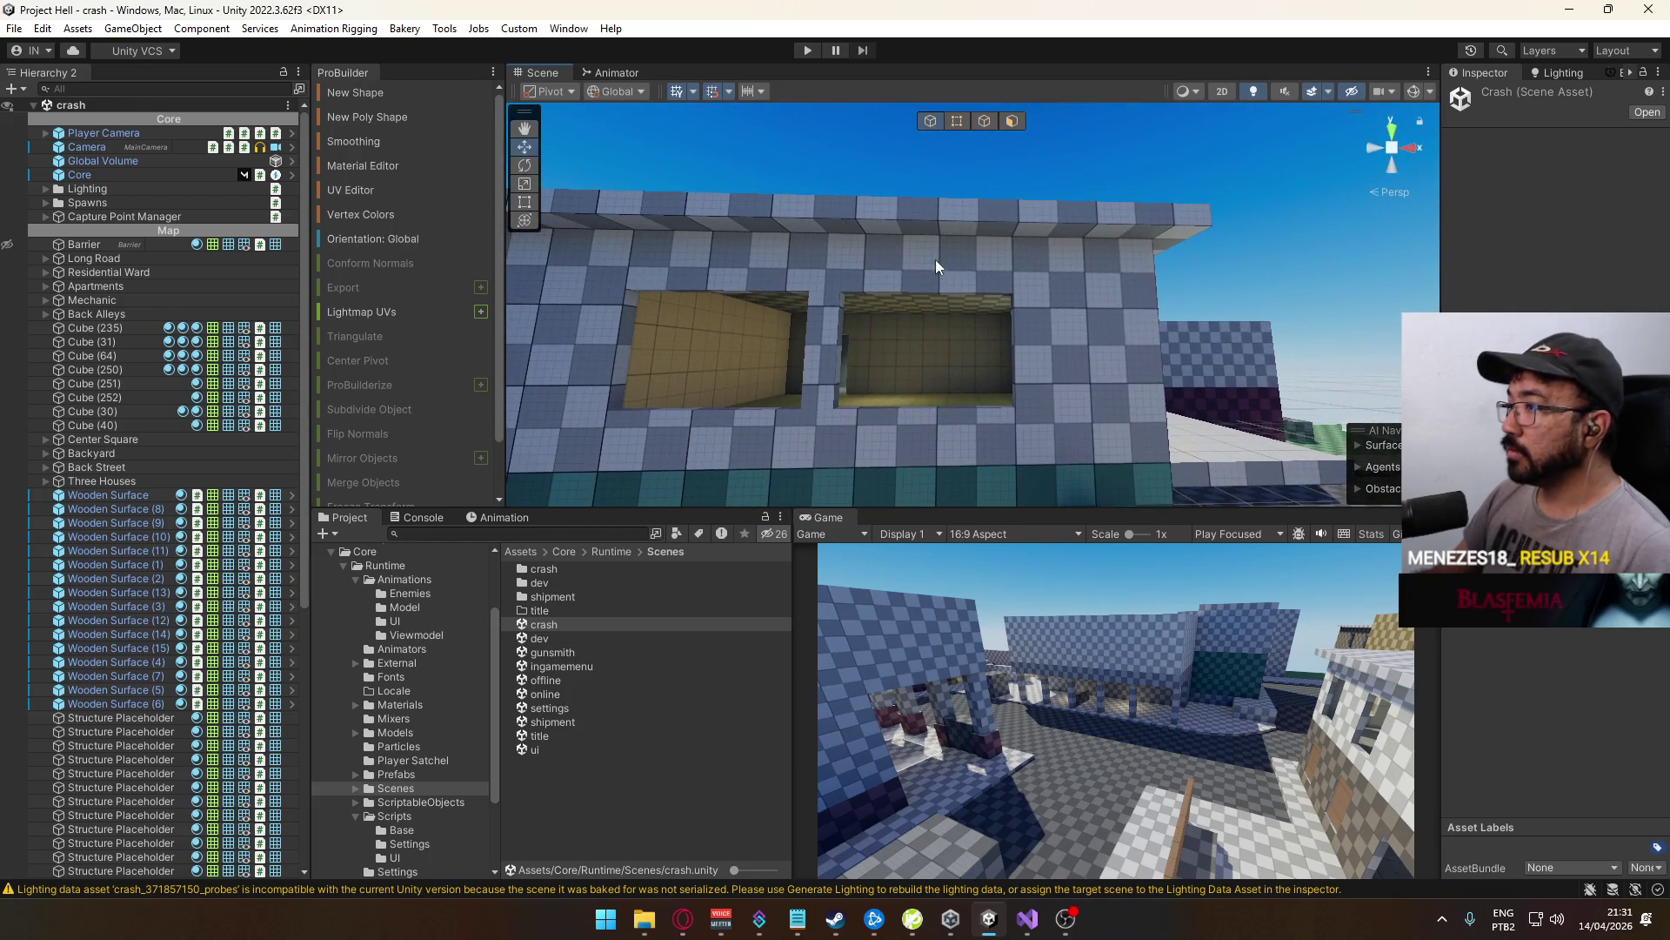
{"action": "left_click", "coordinate": [949, 285]}
{"action": "left_click", "coordinate": [957, 121]}
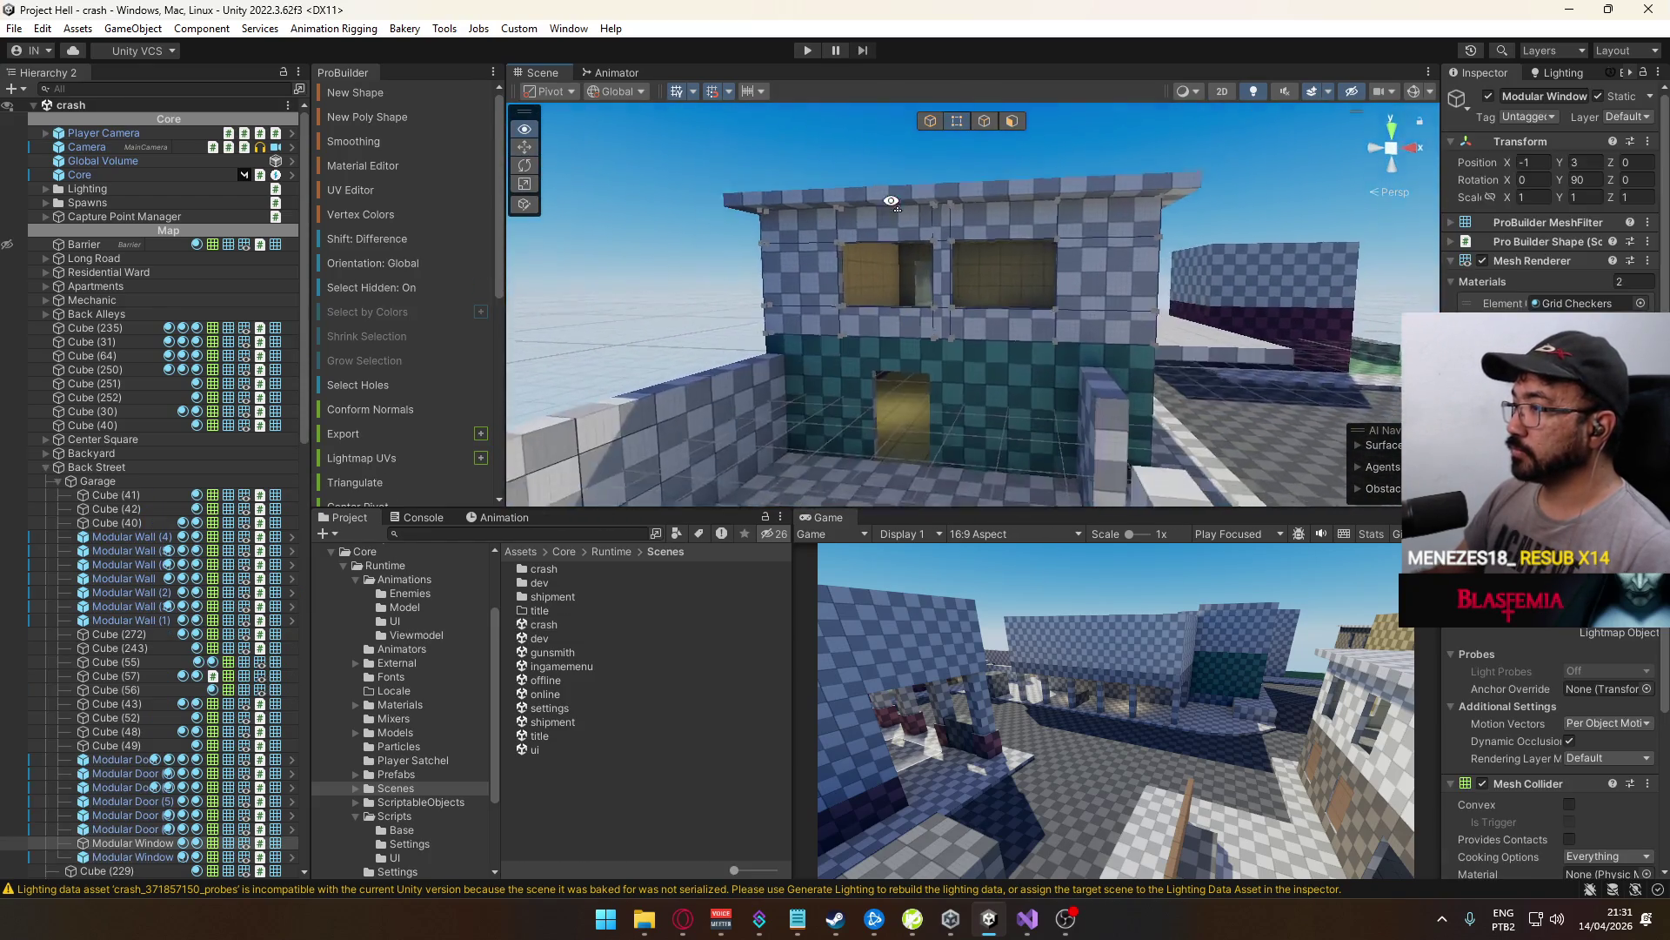
{"action": "mouse_move", "coordinate": [1089, 207]}
{"action": "left_mouse_down"}
{"action": "mouse_move", "coordinate": [837, 220]}
{"action": "mouse_move", "coordinate": [826, 265]}
{"action": "mouse_move", "coordinate": [777, 301]}
{"action": "left_mouse_up"}
{"action": "left_click_drag", "start_coordinate": [1305, 337], "coordinate": [1178, 311]}
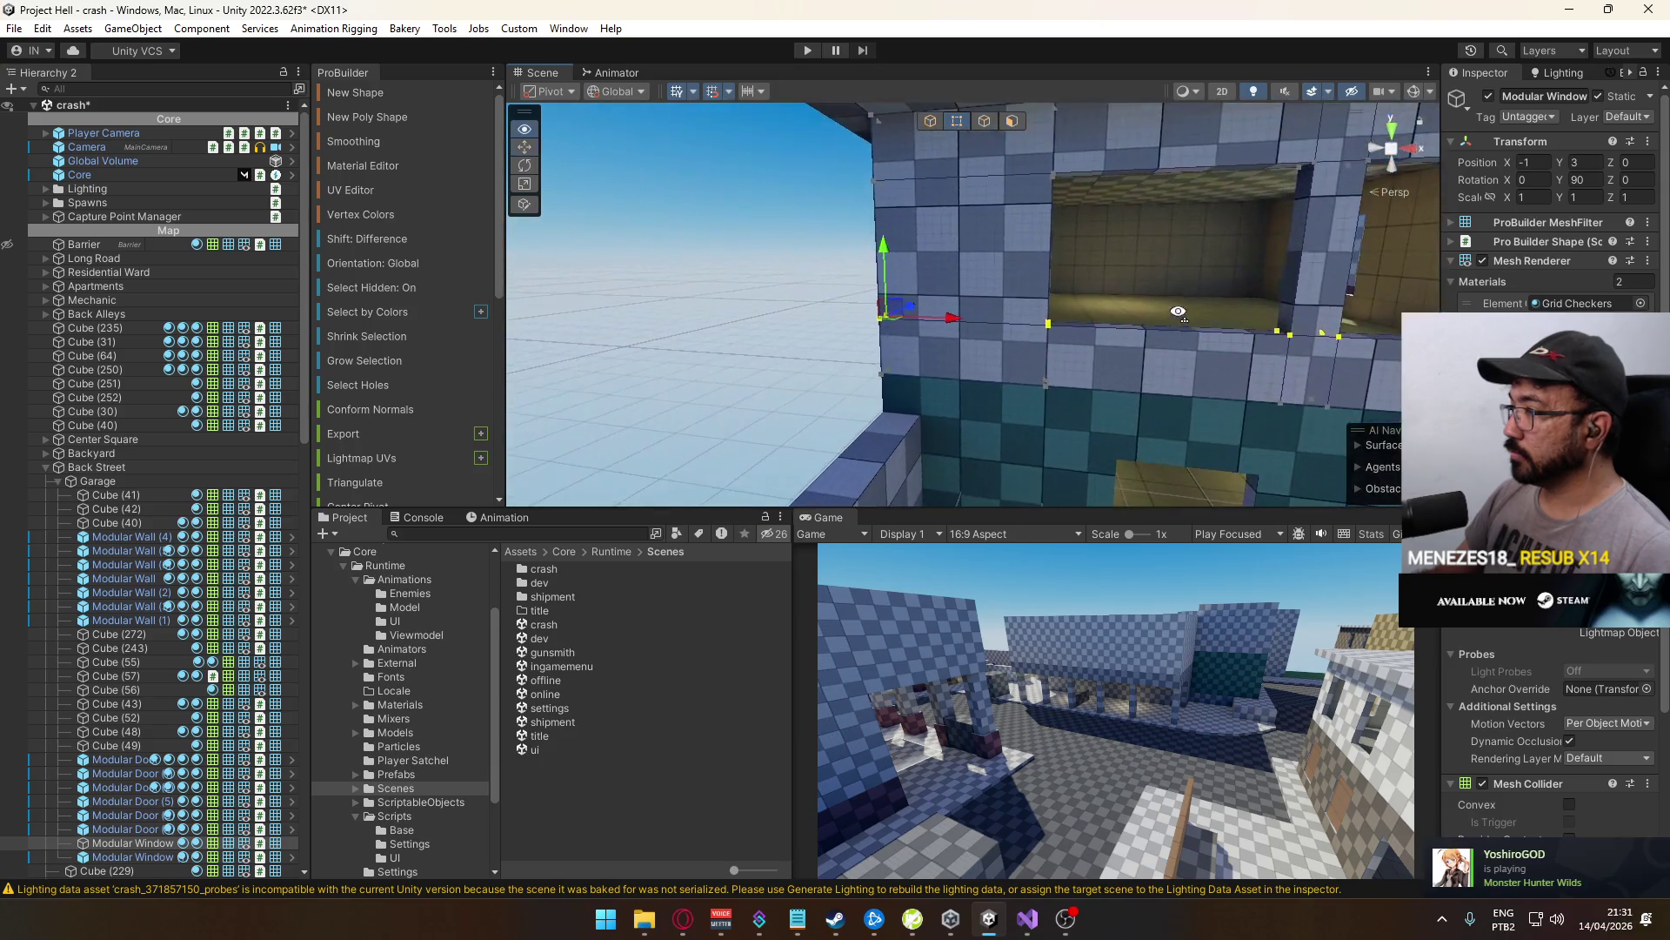
{"action": "mouse_move", "coordinate": [885, 258]}
{"action": "left_mouse_down"}
{"action": "mouse_move", "coordinate": [998, 188]}
{"action": "mouse_move", "coordinate": [13, 247]}
{"action": "mouse_move", "coordinate": [1479, 235]}
{"action": "mouse_move", "coordinate": [225, 200]}
{"action": "left_mouse_up"}
{"action": "left_click", "coordinate": [998, 188]}
Step: Select the apartment-wall window and open its Modular Window Wide prefab
{"action": "mouse_move", "coordinate": [1522, 215]}
{"action": "left_mouse_down"}
{"action": "mouse_move", "coordinate": [104, 260]}
{"action": "mouse_move", "coordinate": [1618, 256]}
{"action": "mouse_move", "coordinate": [1183, 231]}
{"action": "left_mouse_up"}
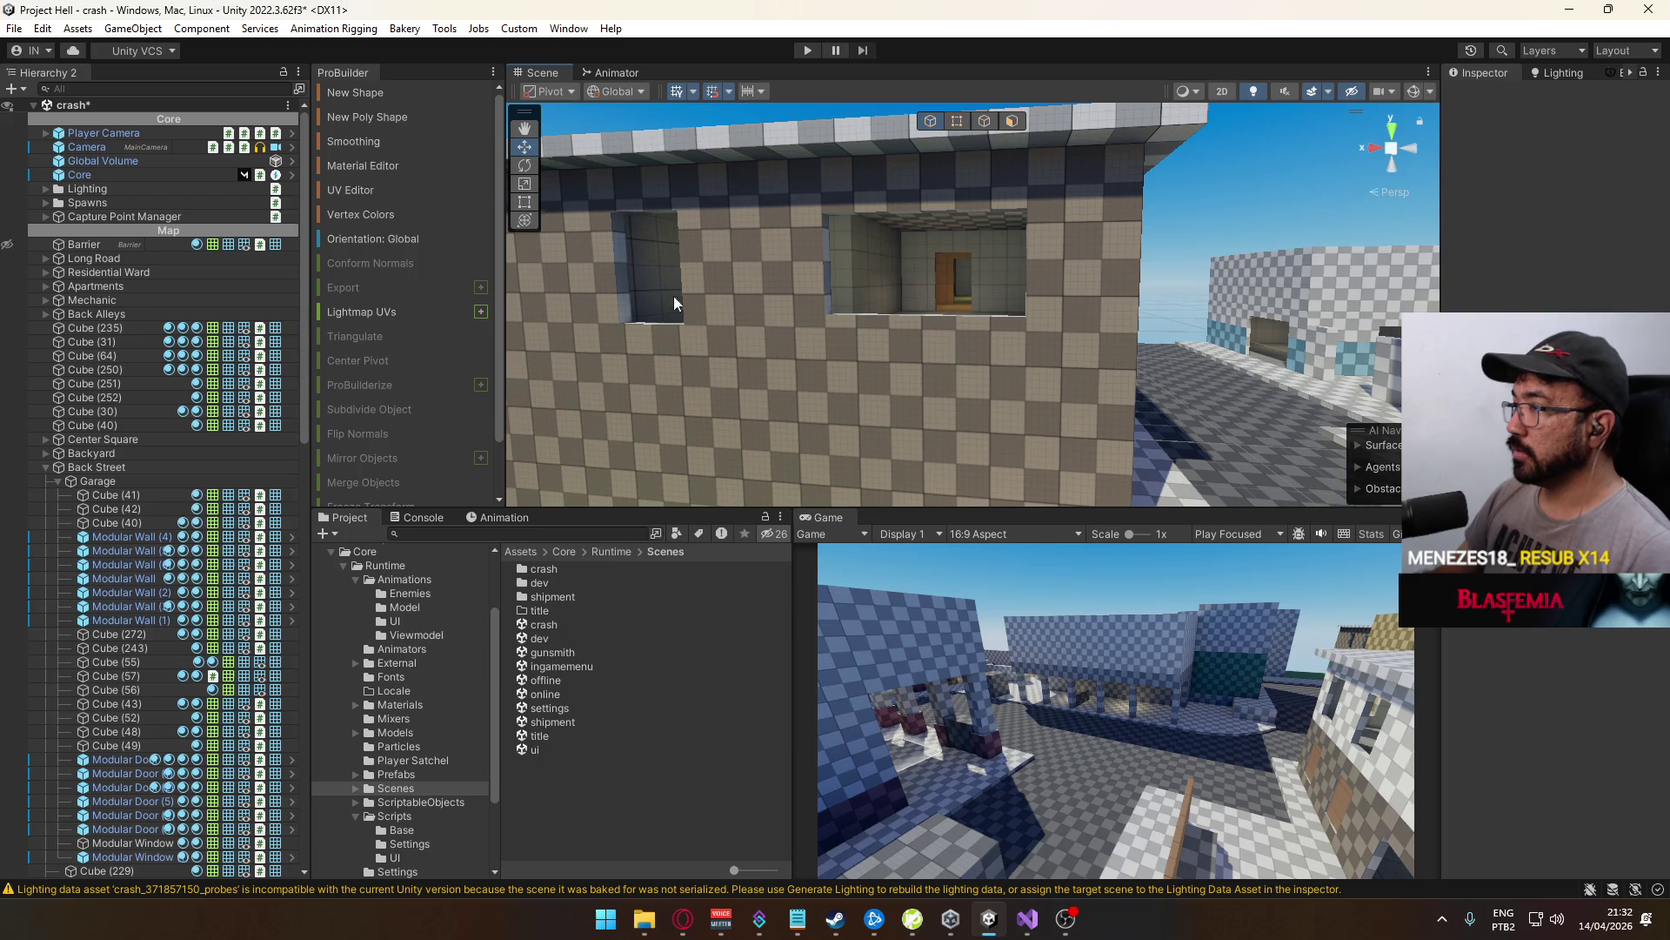
{"action": "left_click", "coordinate": [876, 322]}
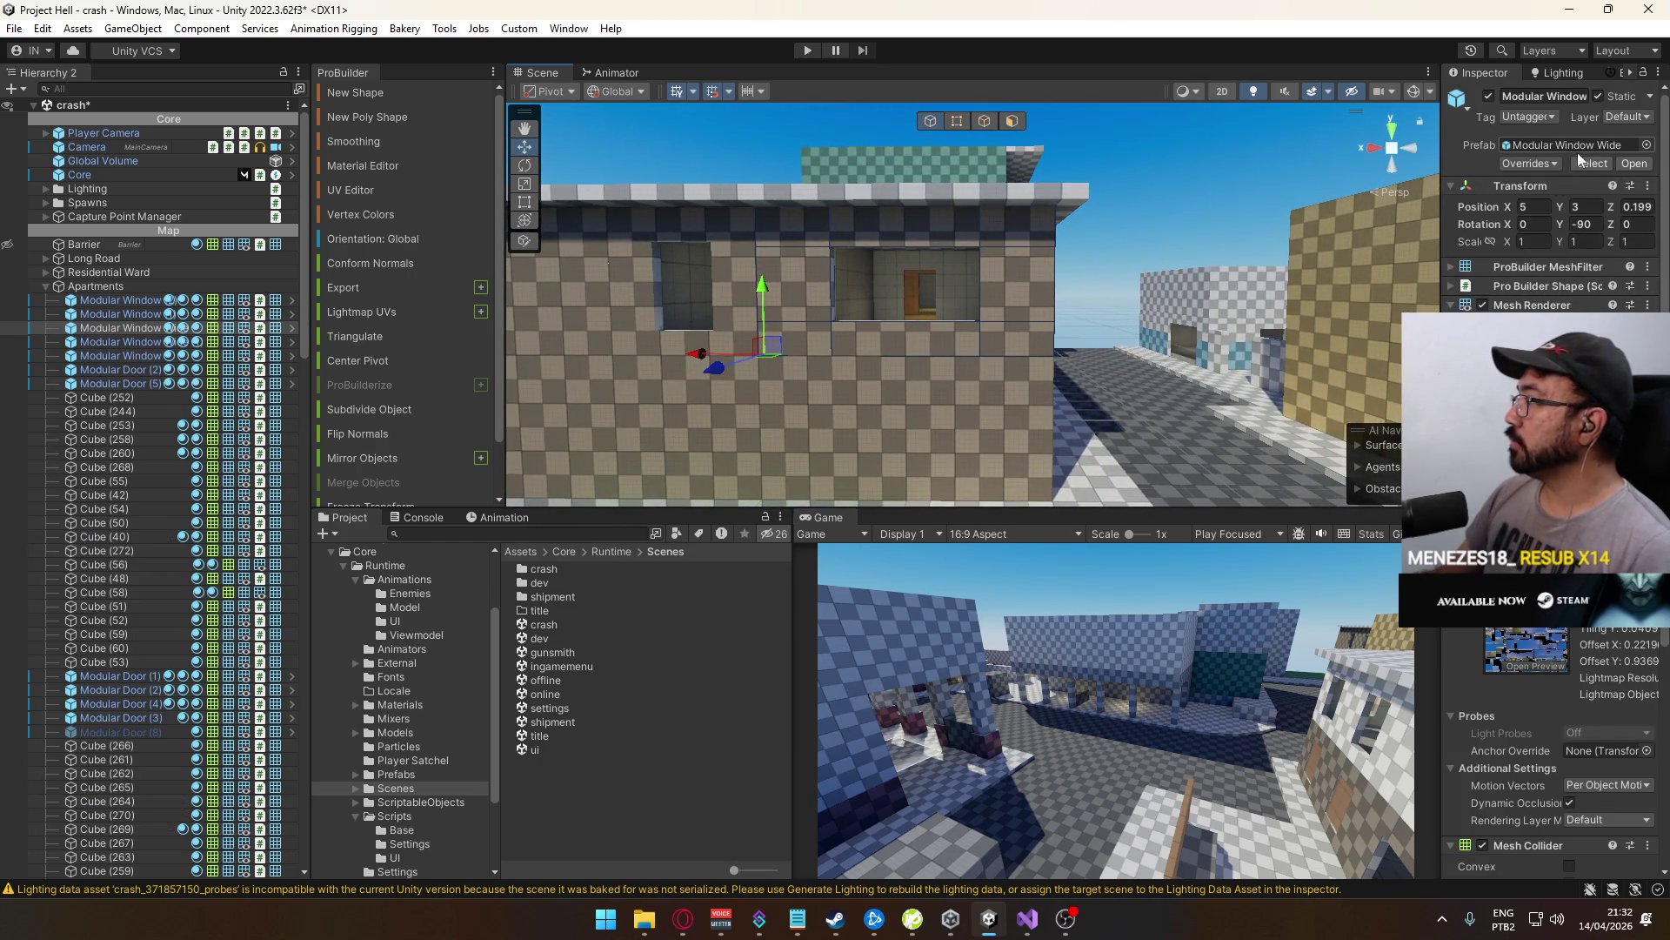
{"action": "left_click", "coordinate": [1627, 164]}
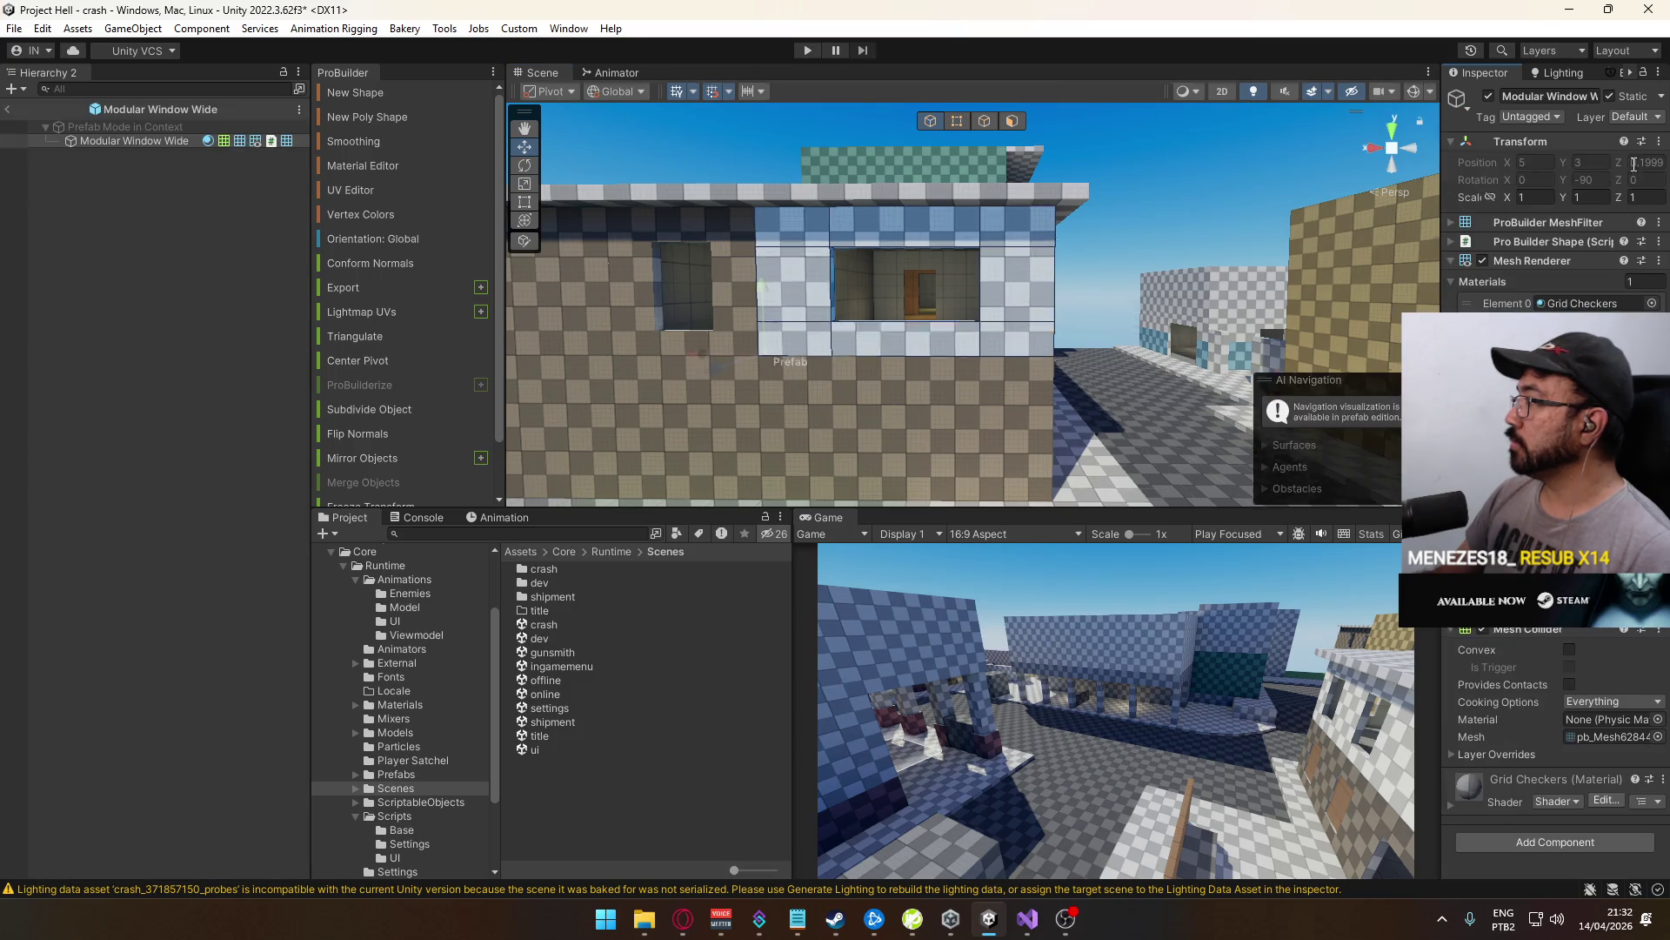
Step: Switch to vertex mode and select the window's upper and lower edge vertices
{"action": "left_click_drag", "start_coordinate": [872, 285], "coordinate": [1031, 143]}
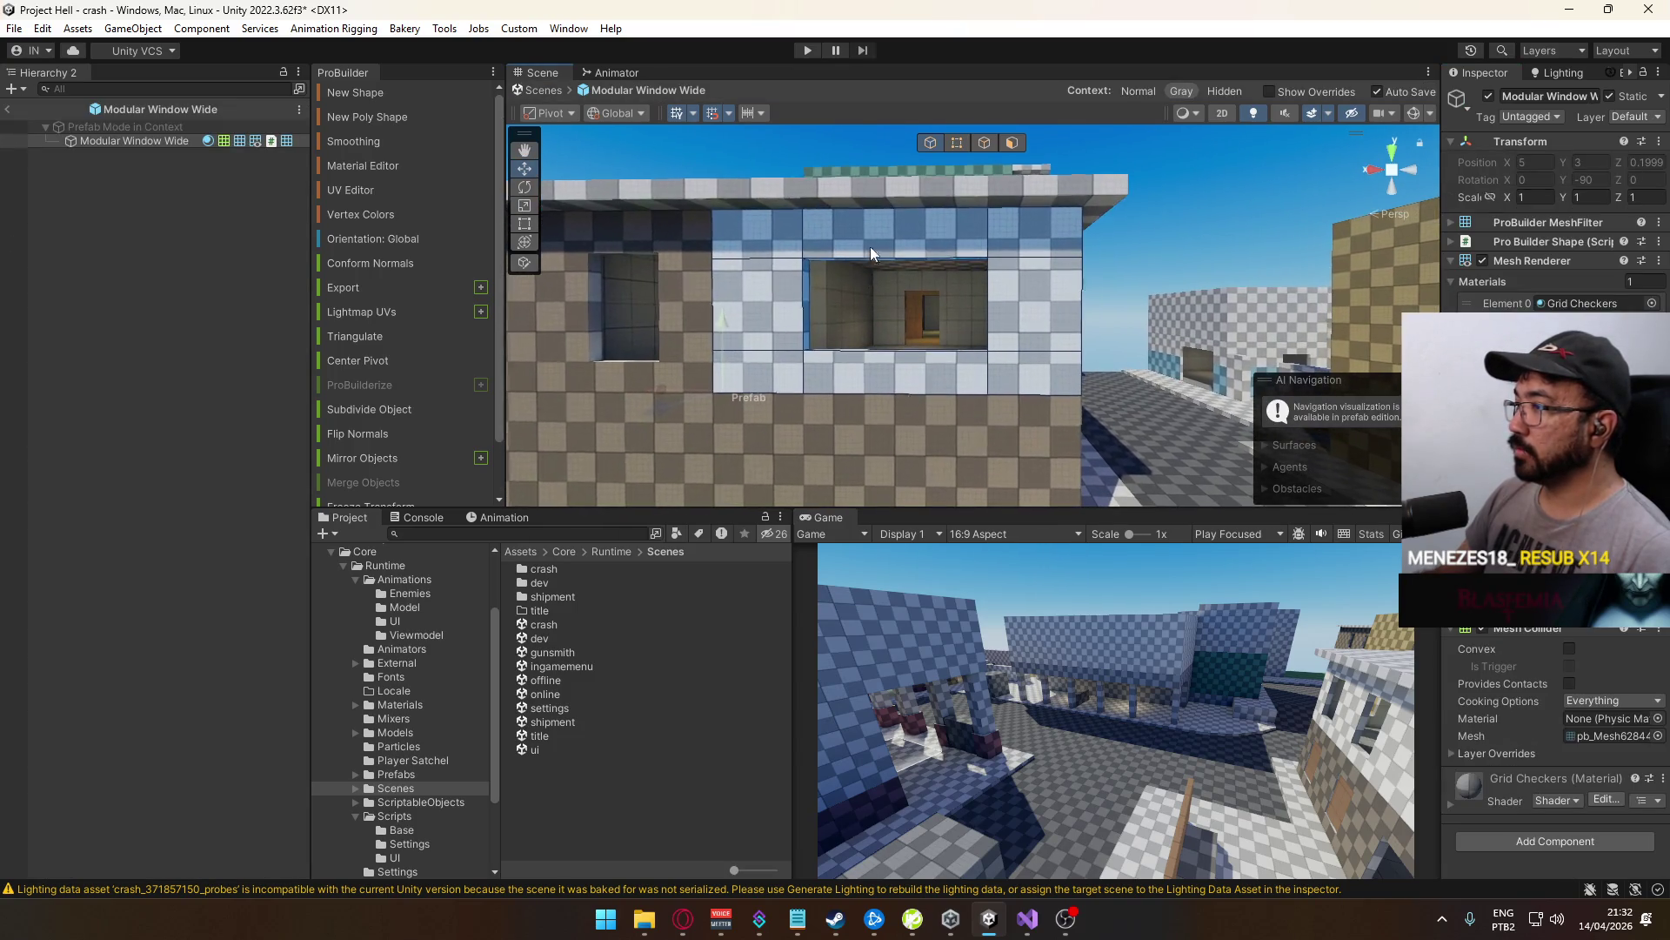
{"action": "left_click", "coordinate": [957, 142]}
{"action": "mouse_move", "coordinate": [658, 276]}
{"action": "left_mouse_down"}
{"action": "mouse_move", "coordinate": [992, 228]}
{"action": "mouse_move", "coordinate": [1124, 184]}
{"action": "mouse_move", "coordinate": [1140, 245]}
{"action": "mouse_move", "coordinate": [1128, 228]}
{"action": "left_mouse_up"}
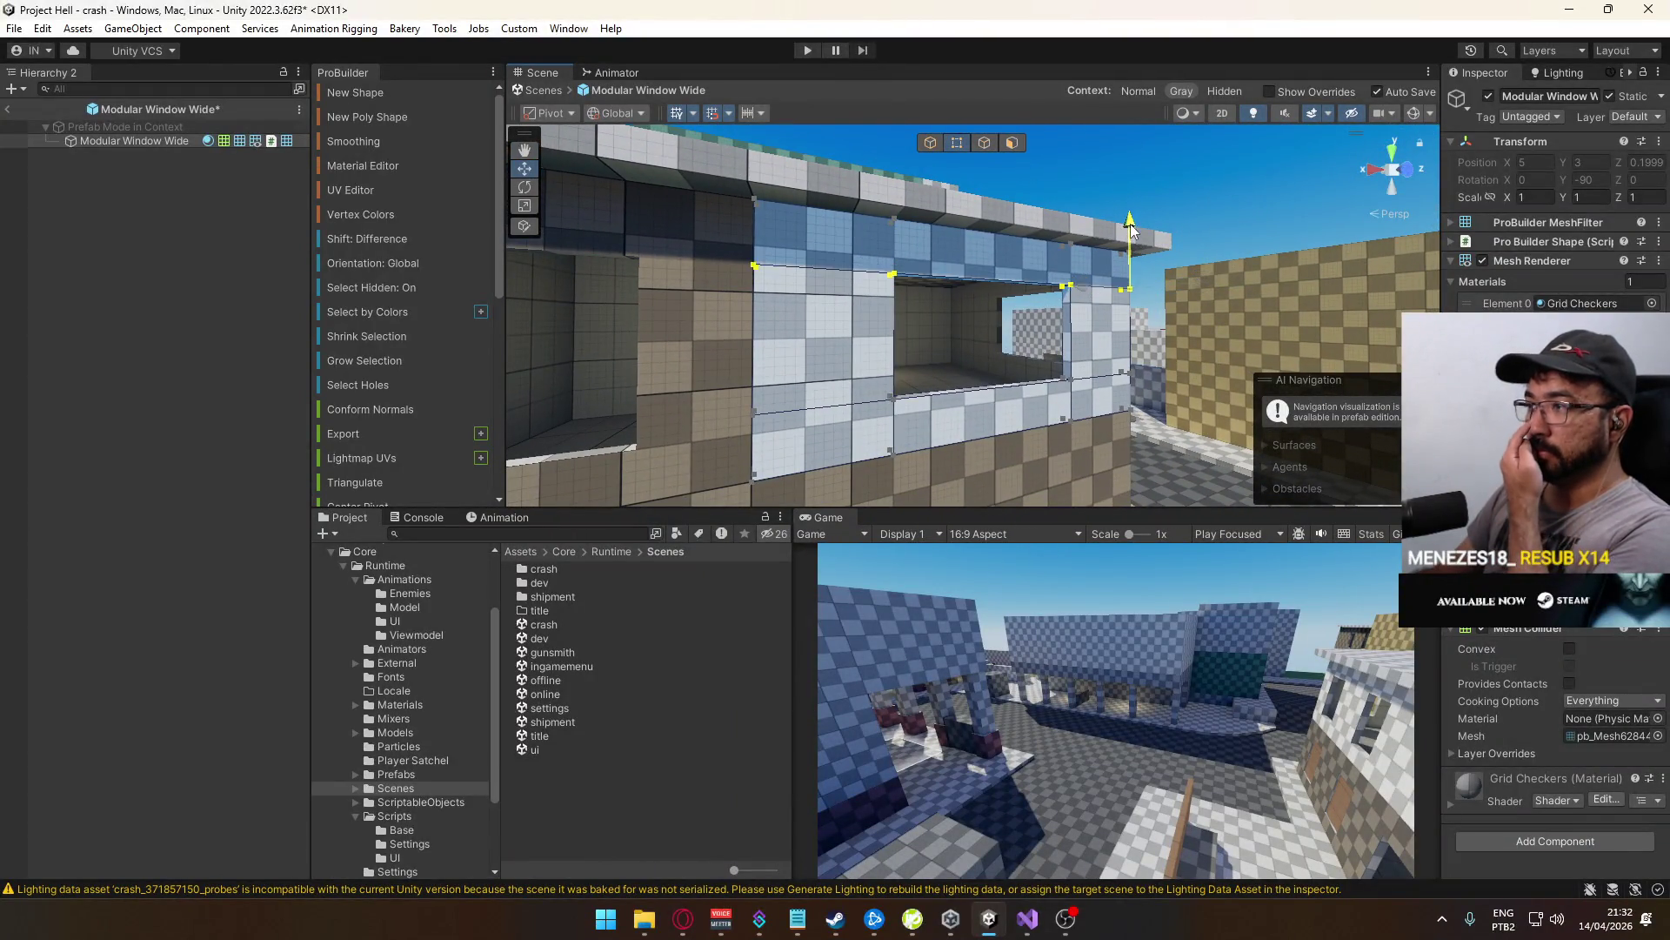
{"action": "left_click_drag", "start_coordinate": [748, 402], "coordinate": [975, 401]}
{"action": "left_click_drag", "start_coordinate": [1173, 391], "coordinate": [706, 357]}
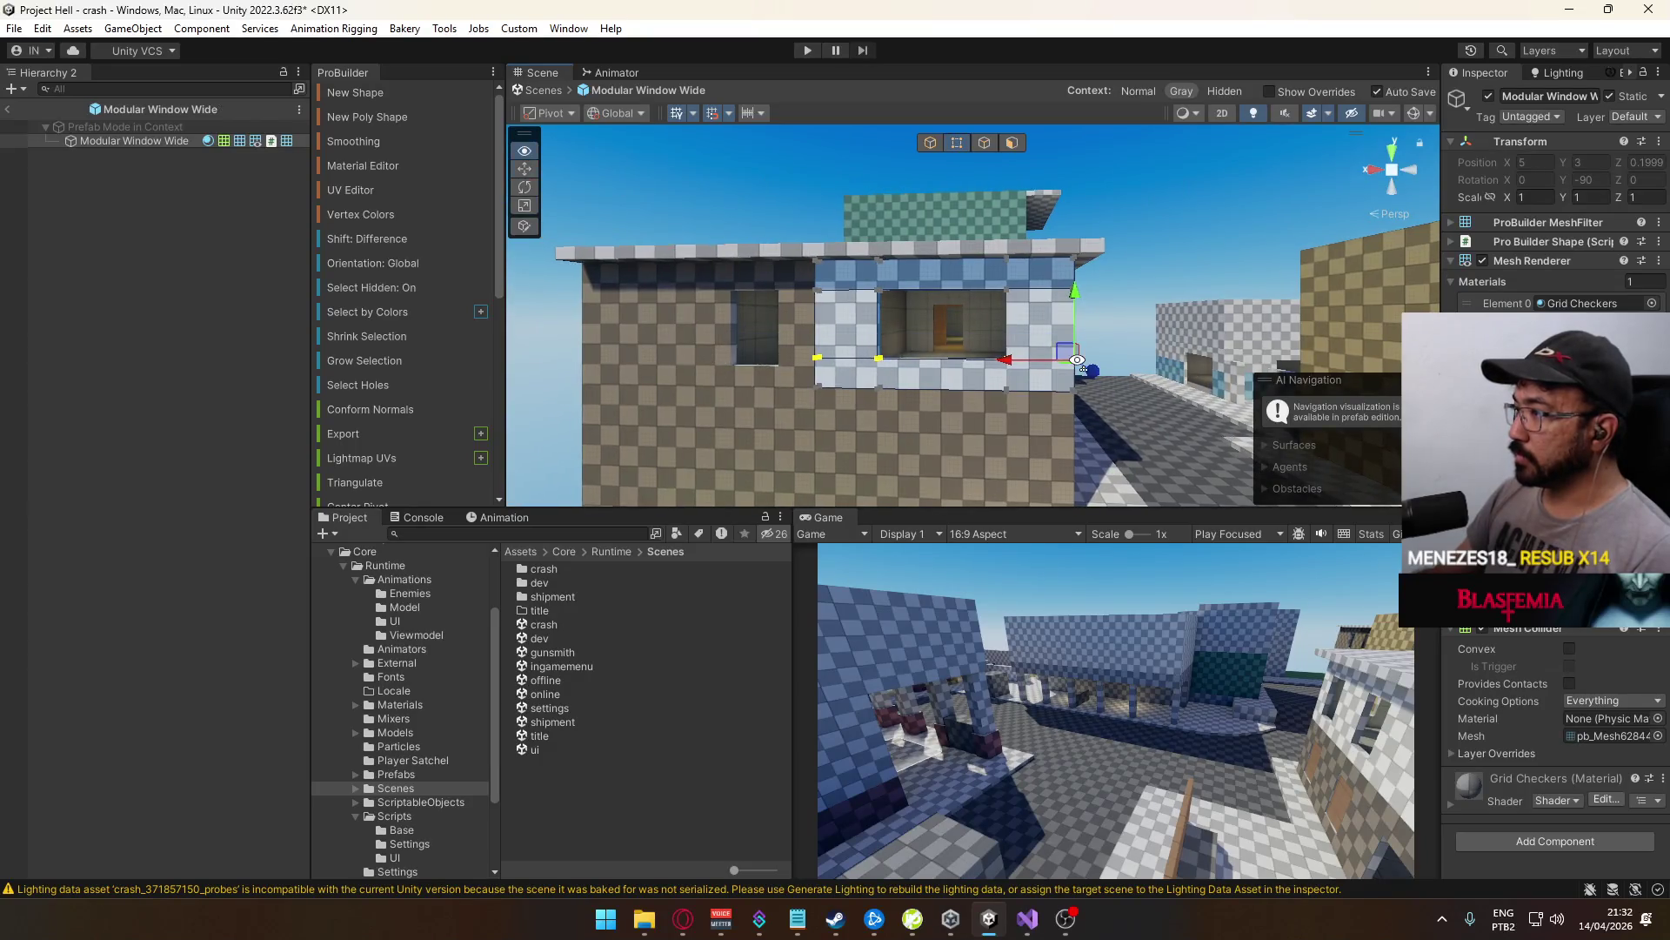
{"action": "scroll", "coordinate": [1186, 374], "scroll_direction": "up", "scroll_amount": 5}
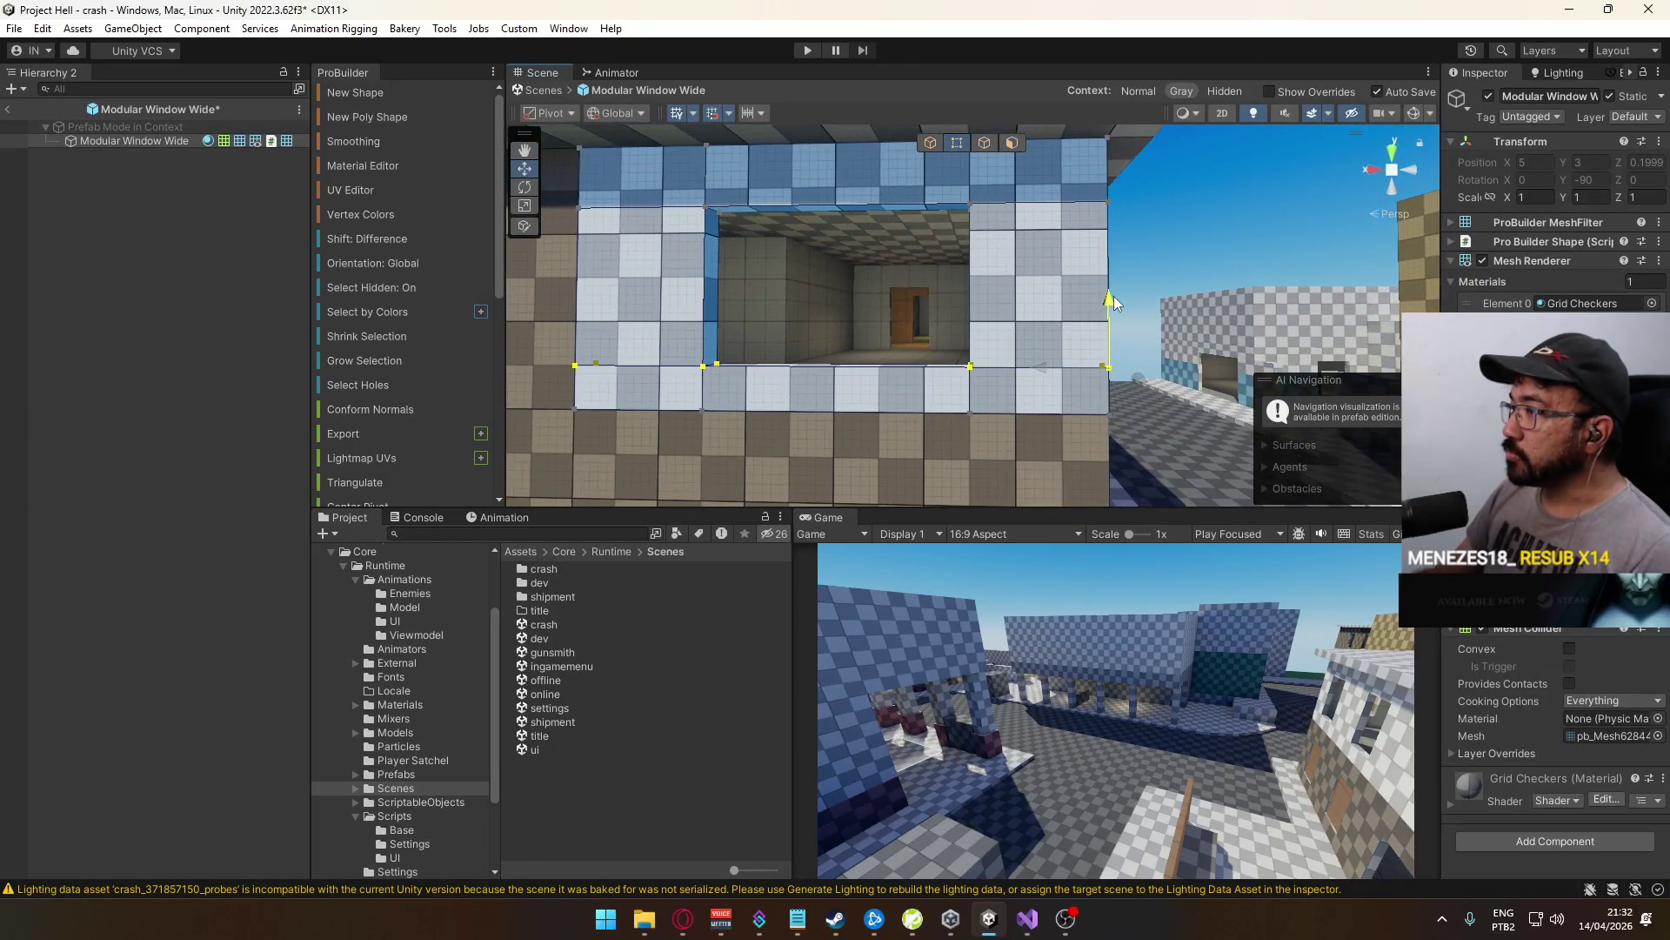
{"action": "scroll", "coordinate": [1114, 302], "scroll_direction": "down", "scroll_amount": 5}
Step: Return to object mode, select the window wall piece, and exit Prefab Mode to the crash scene
{"action": "left_click", "coordinate": [931, 142]}
{"action": "left_click_drag", "start_coordinate": [1000, 174], "coordinate": [1038, 164]}
{"action": "mouse_move", "coordinate": [832, 195]}
{"action": "left_mouse_down"}
{"action": "mouse_move", "coordinate": [720, 224]}
{"action": "mouse_move", "coordinate": [746, 291]}
{"action": "mouse_move", "coordinate": [804, 263]}
{"action": "mouse_move", "coordinate": [899, 262]}
{"action": "left_mouse_up"}
{"action": "left_click", "coordinate": [820, 265]}
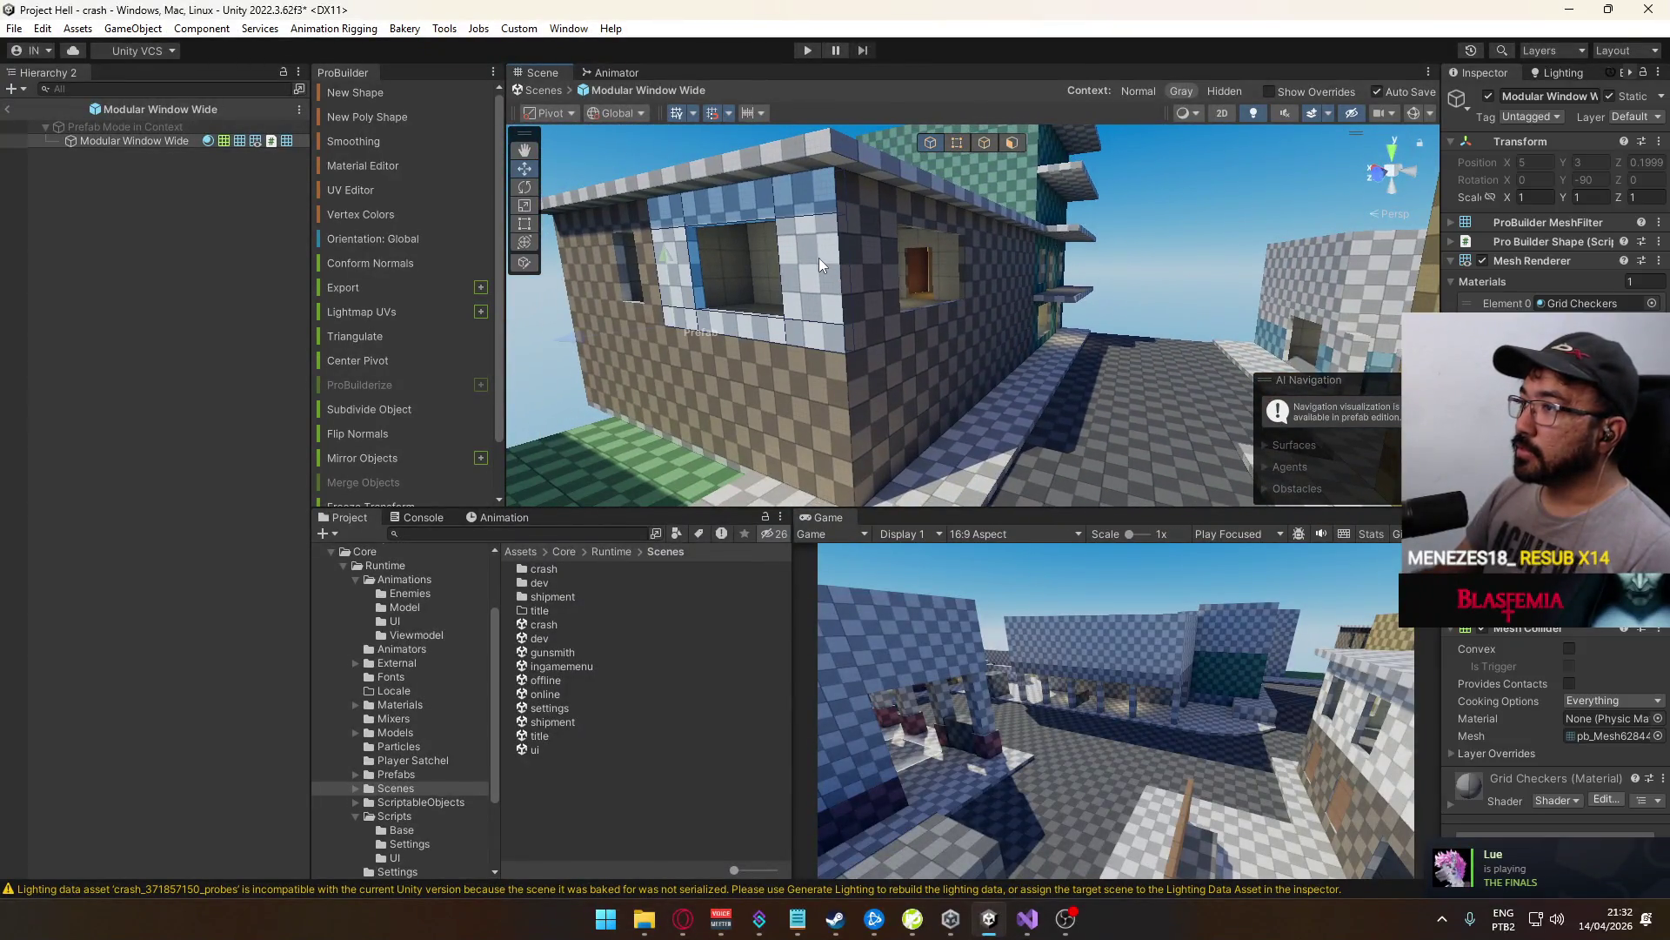
{"action": "left_click", "coordinate": [7, 109]}
{"action": "mouse_move", "coordinate": [870, 261]}
{"action": "left_mouse_down"}
{"action": "mouse_move", "coordinate": [928, 265]}
{"action": "mouse_move", "coordinate": [795, 269]}
{"action": "mouse_move", "coordinate": [543, 334]}
{"action": "mouse_move", "coordinate": [53, 309]}
{"action": "mouse_move", "coordinate": [1661, 305]}
{"action": "mouse_move", "coordinate": [1599, 289]}
{"action": "left_mouse_up"}
{"action": "mouse_move", "coordinate": [1022, 307]}
{"action": "left_mouse_down"}
{"action": "mouse_move", "coordinate": [741, 416]}
{"action": "mouse_move", "coordinate": [1089, 495]}
{"action": "mouse_move", "coordinate": [302, 405]}
{"action": "mouse_move", "coordinate": [1092, 239]}
{"action": "left_mouse_up"}
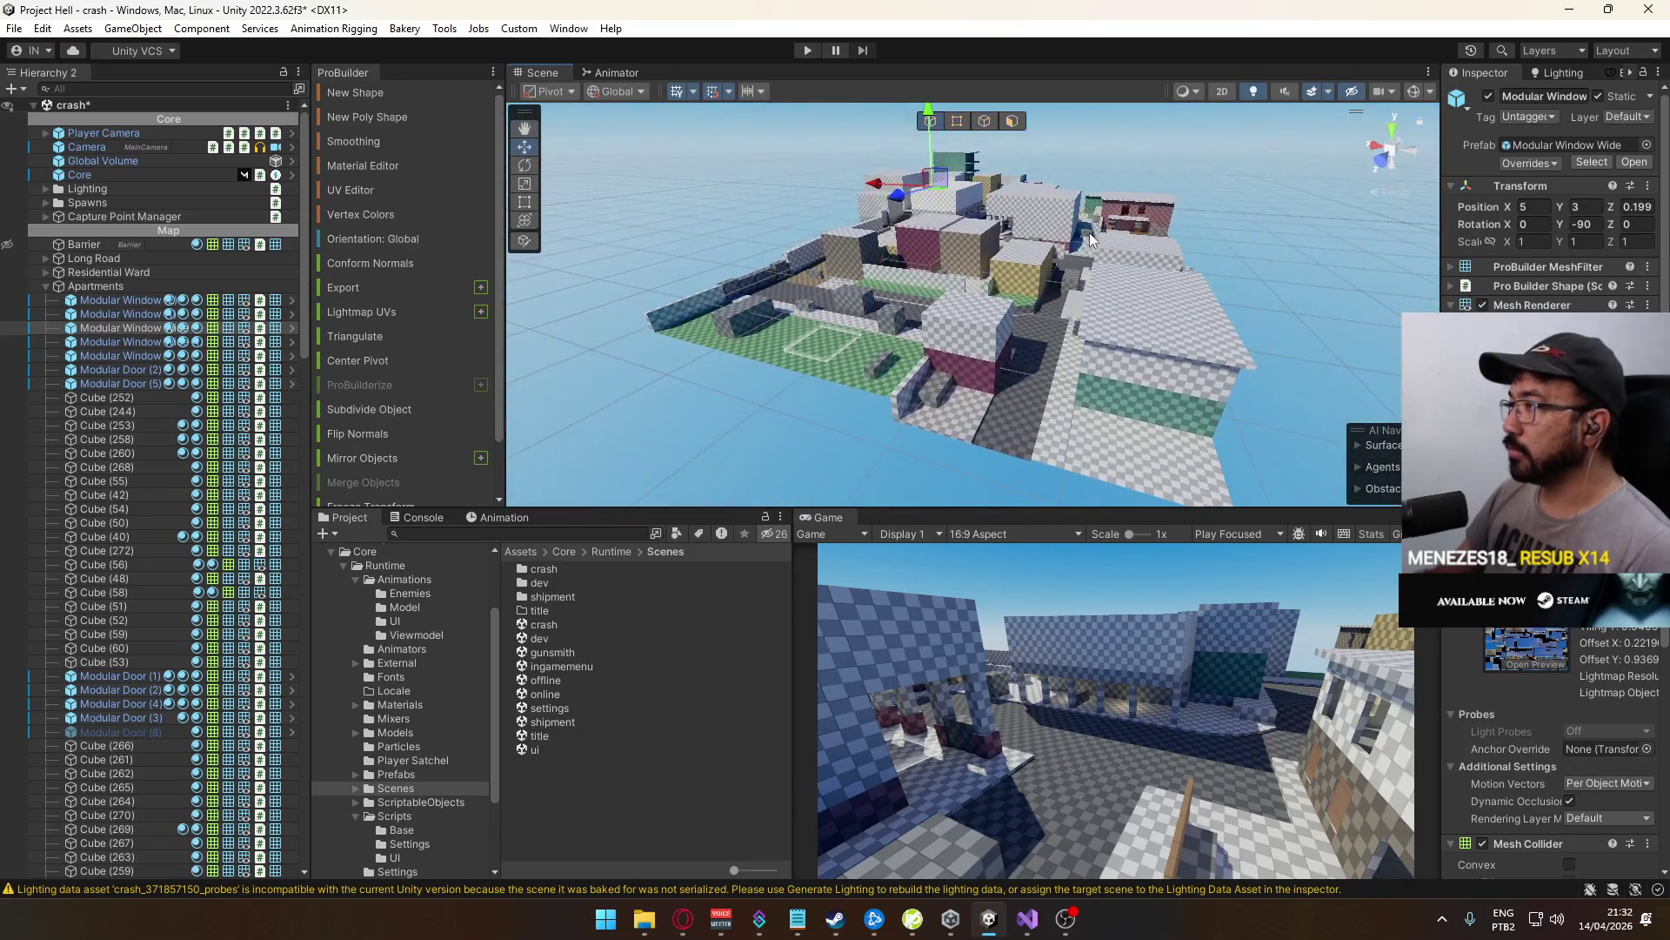
Step: Start a Bakery lightmap render of the crash map, confirm it, and bring the browser forward
{"action": "left_click", "coordinate": [1617, 74]}
{"action": "left_click", "coordinate": [1549, 616]}
{"action": "left_click", "coordinate": [857, 490]}
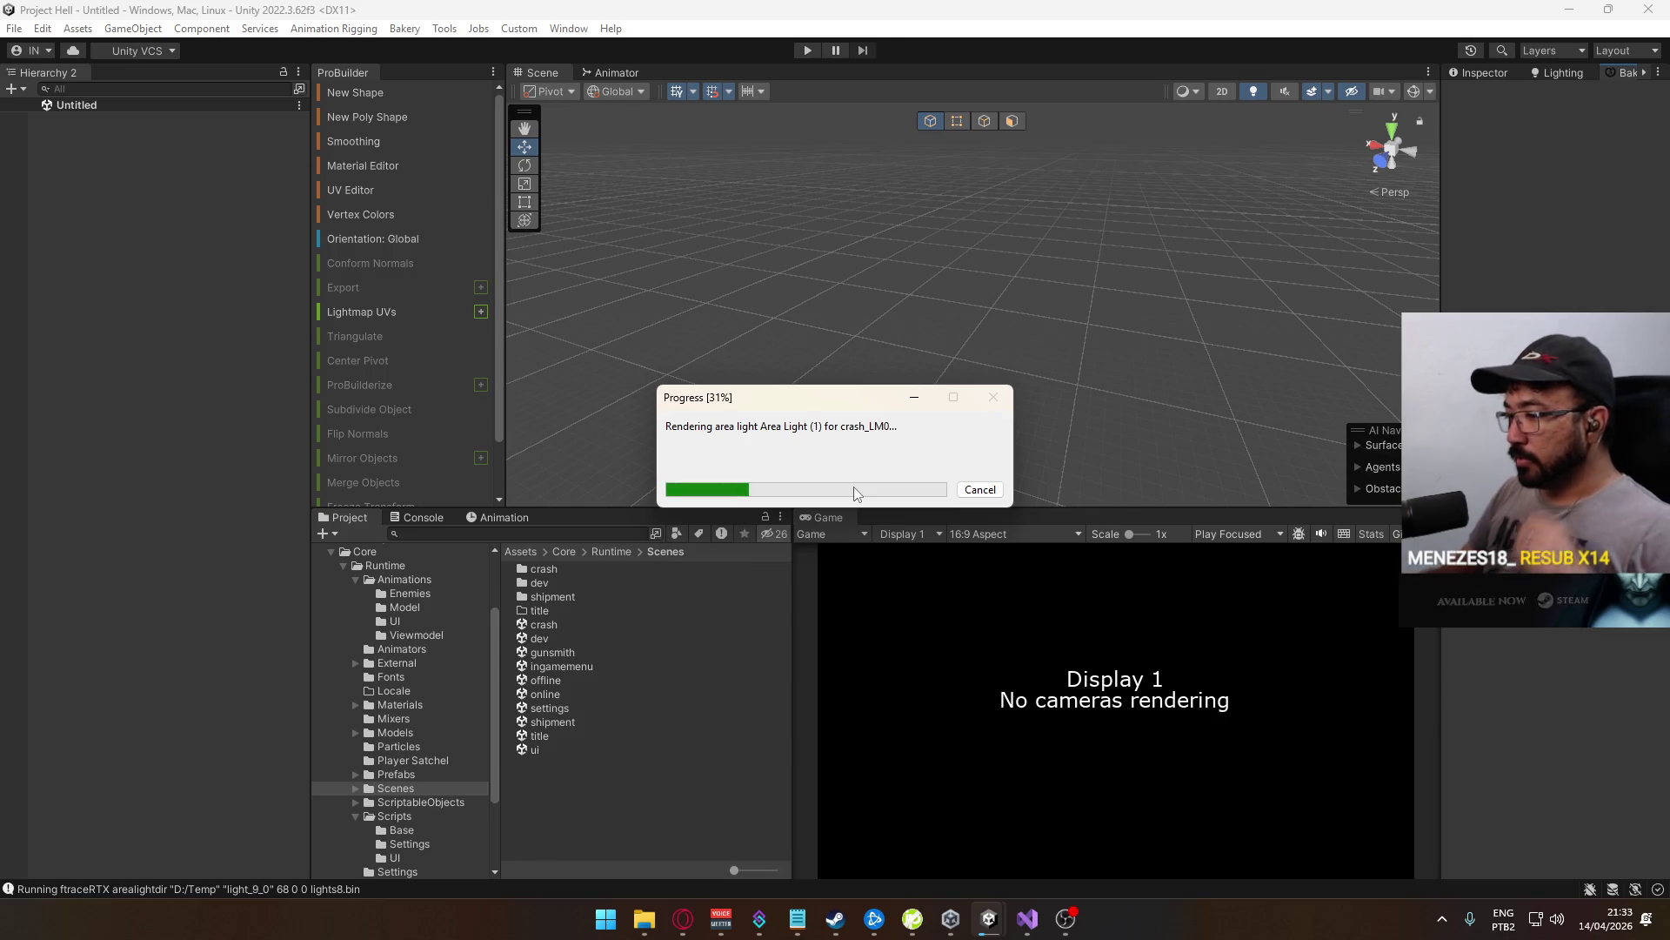
{"action": "left_click", "coordinate": [695, 920]}
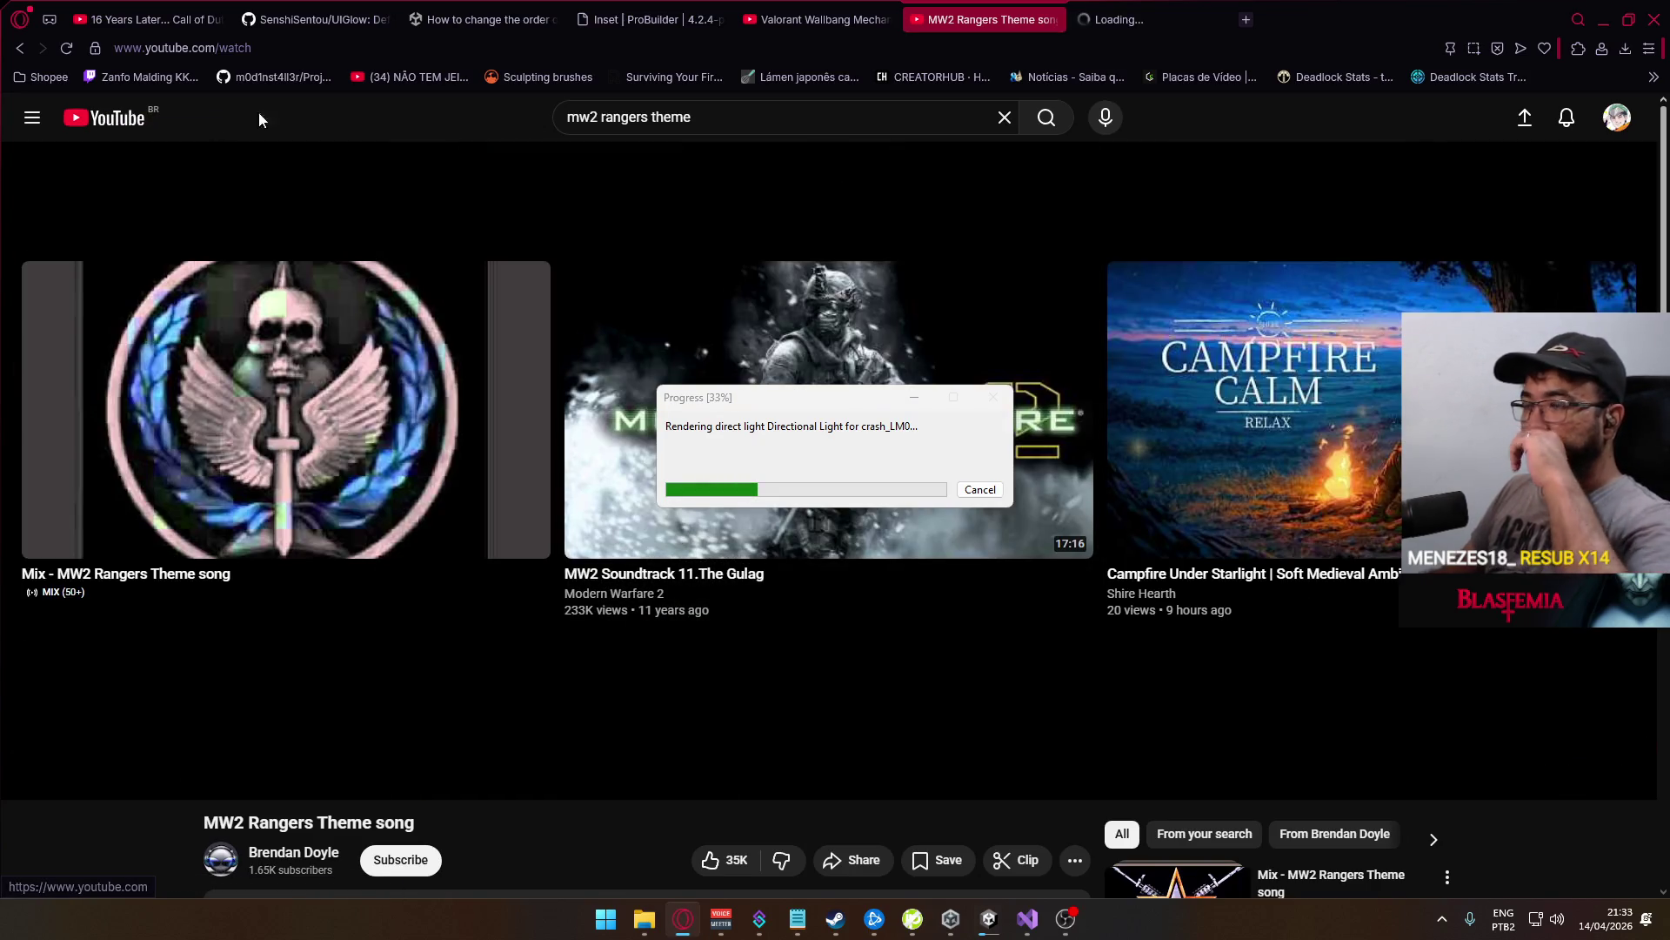
{"action": "key", "text": "ctrl+Tab"}
{"action": "key", "text": "ctrl+t"}
{"action": "type", "text": "steamdb.info"}
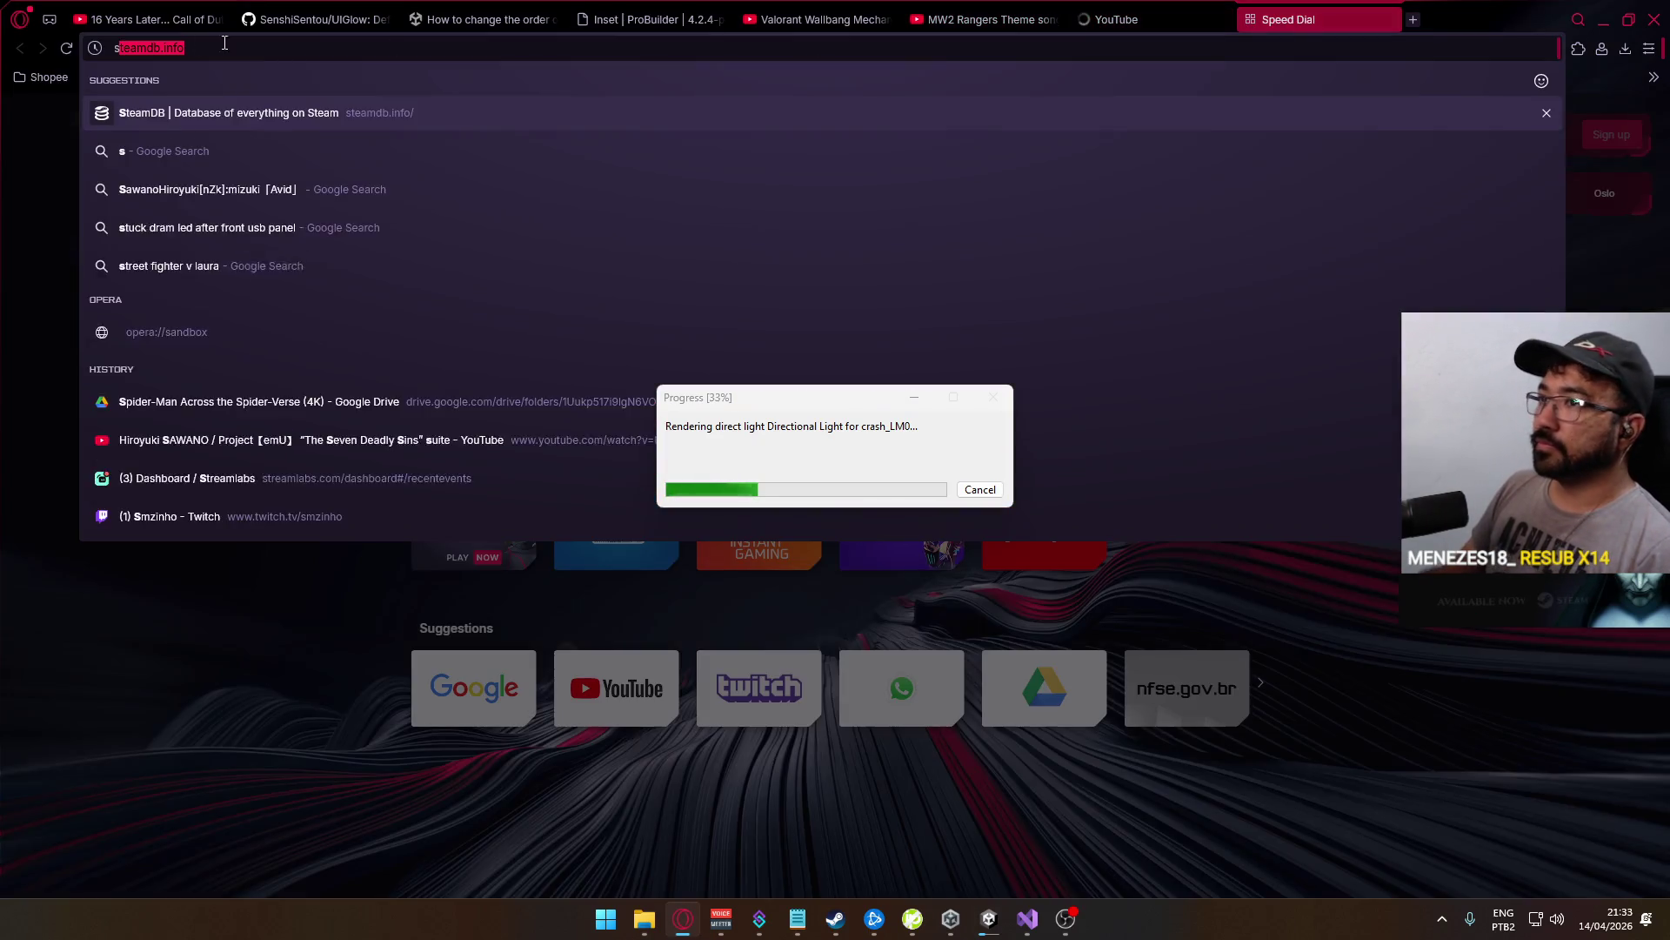
{"action": "left_click", "coordinate": [187, 114]}
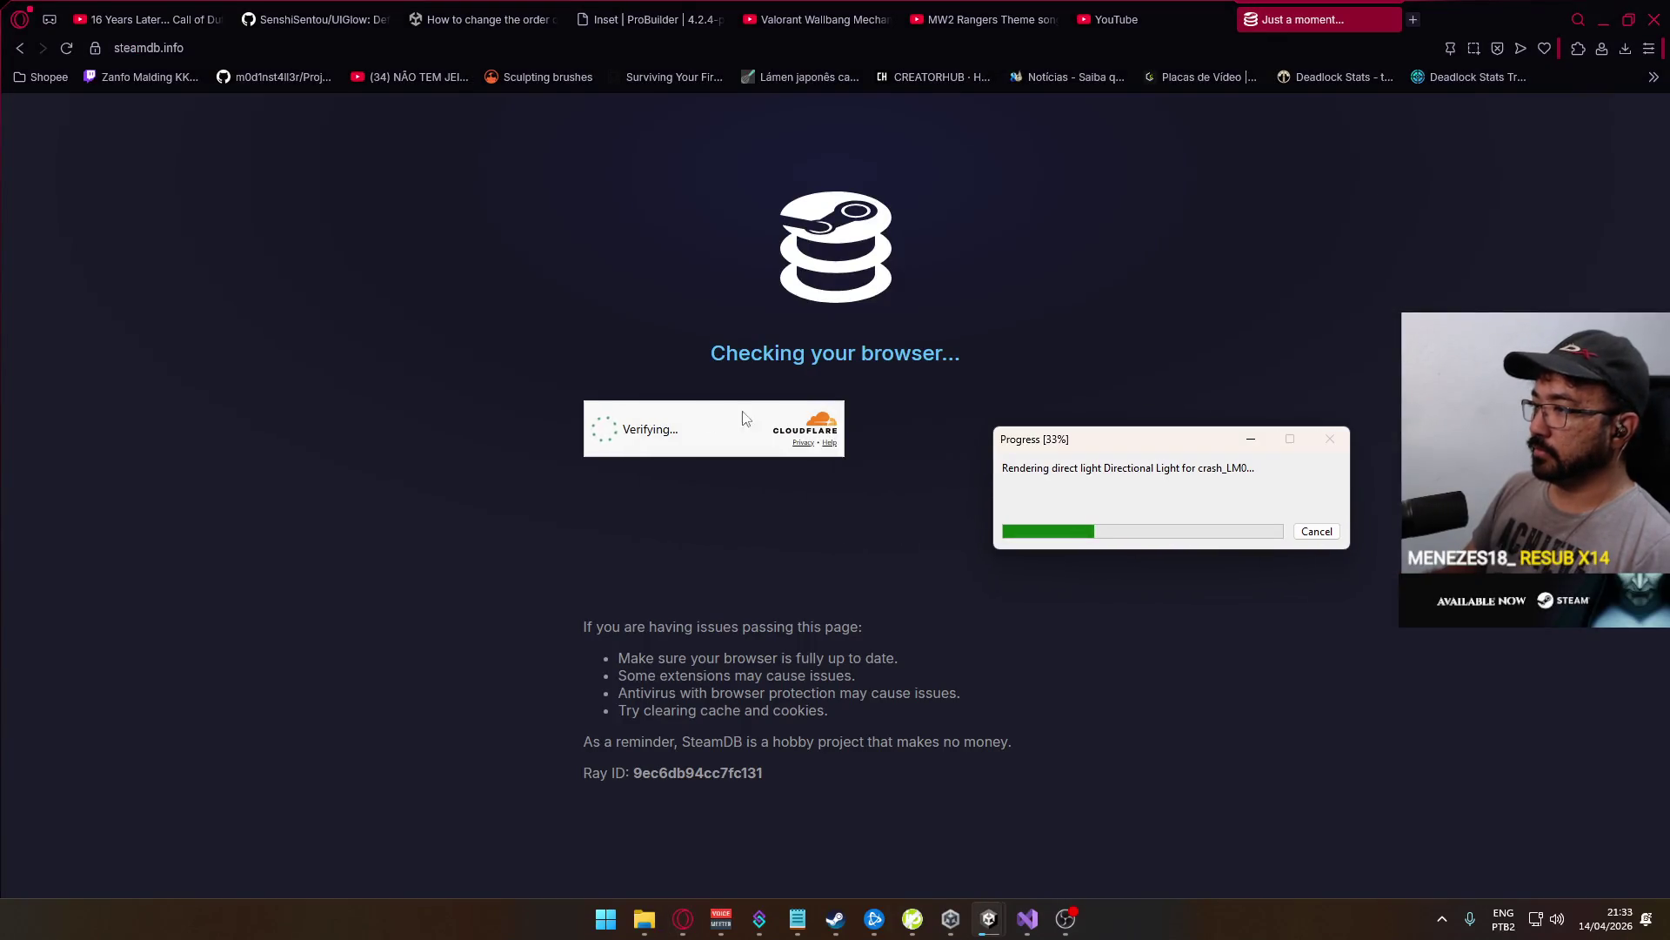
{"action": "left_click_drag", "start_coordinate": [1107, 454], "coordinate": [1254, 162]}
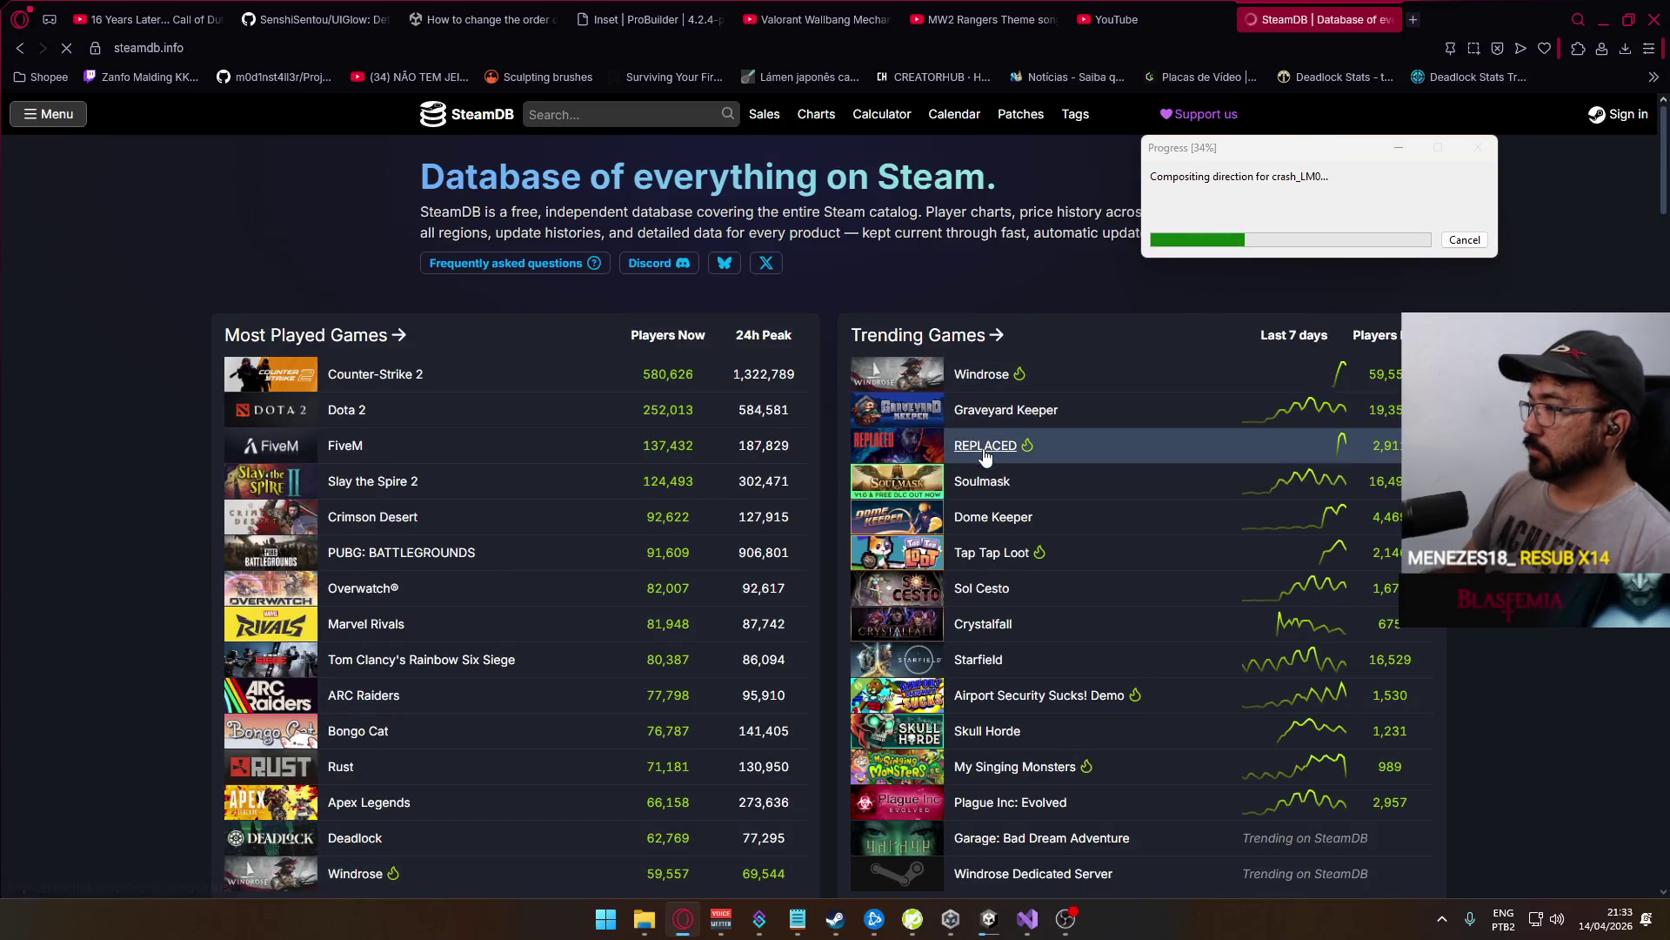
{"action": "left_click", "coordinate": [986, 446]}
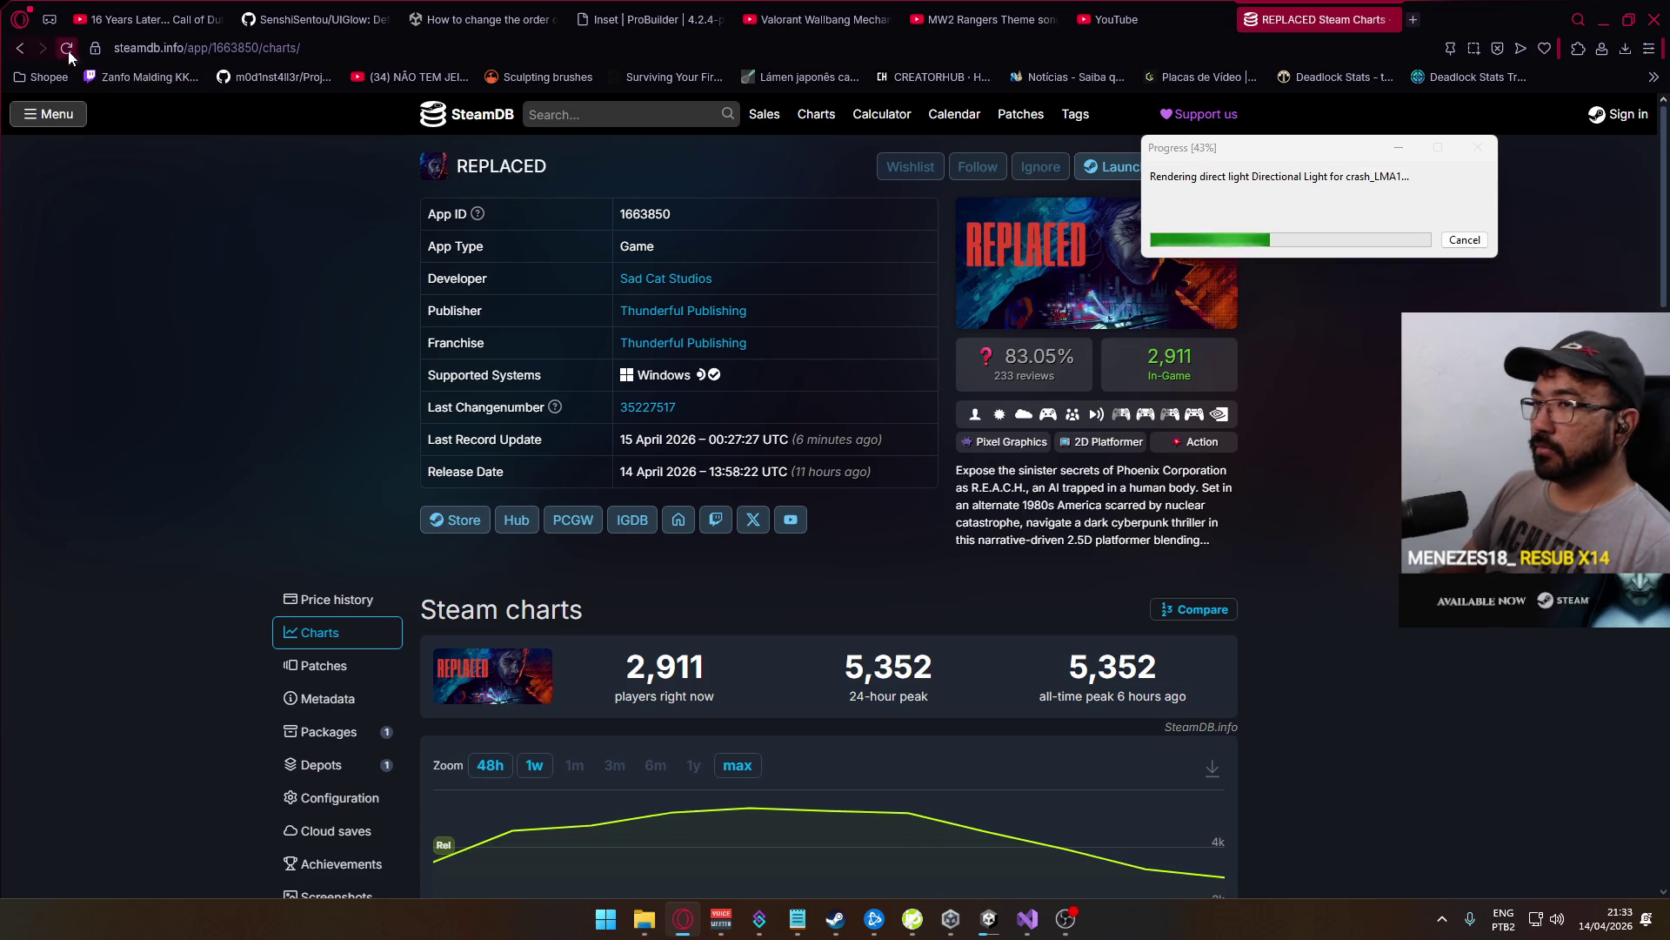
{"action": "left_click", "coordinate": [18, 49]}
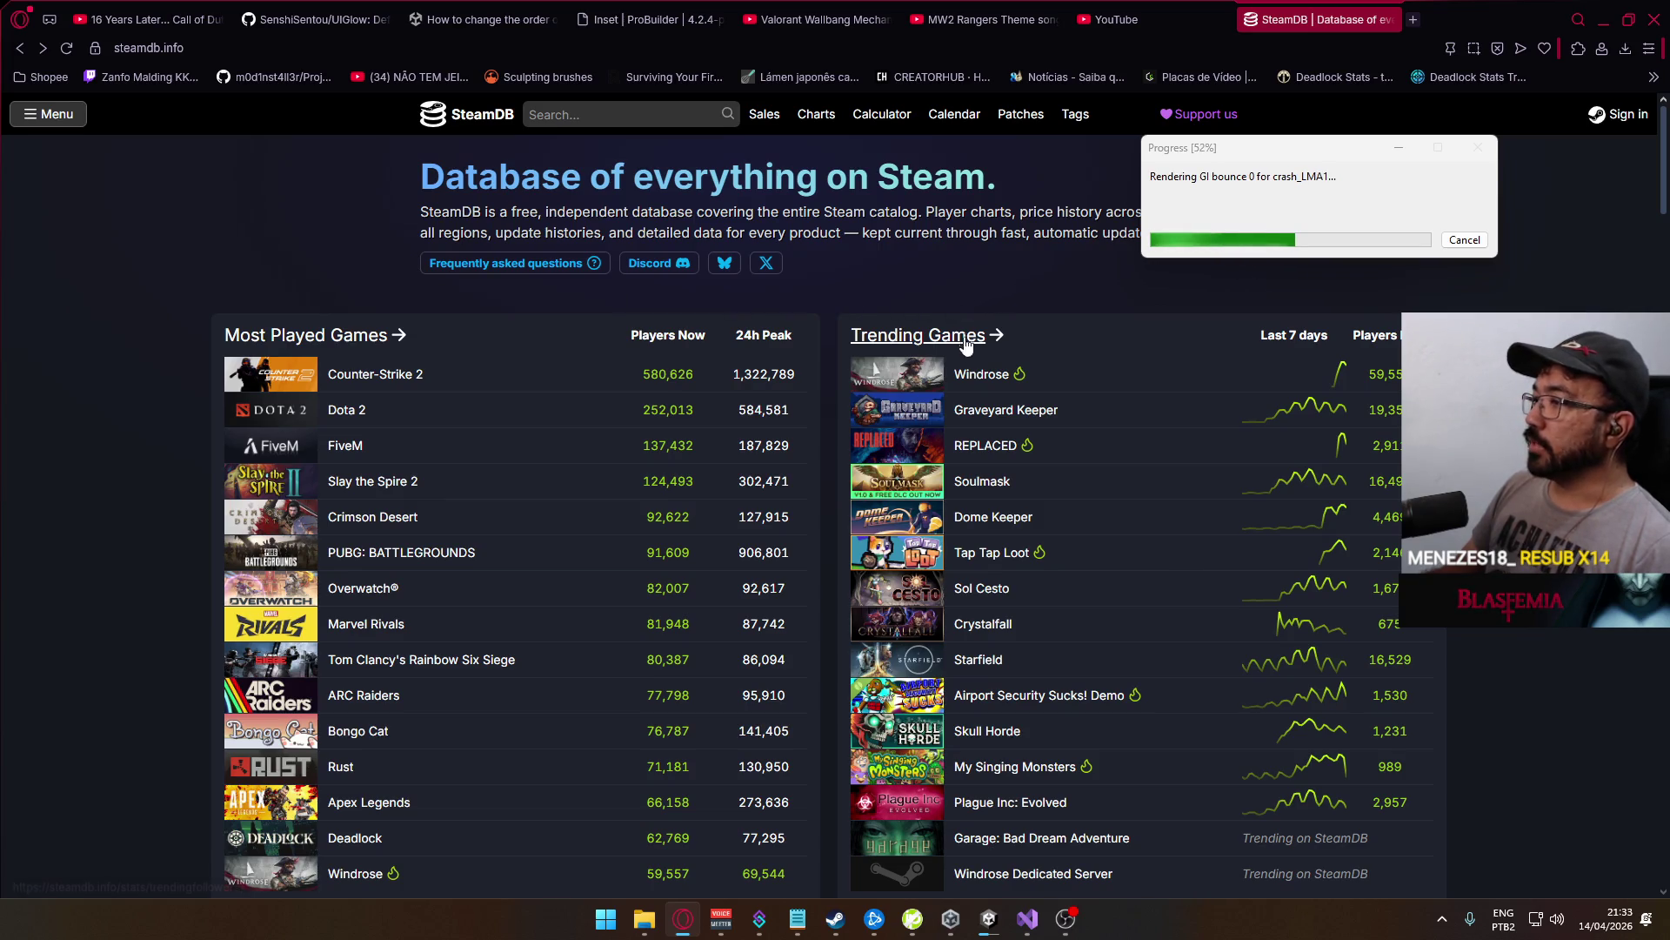
{"action": "mouse_move", "coordinate": [963, 383]}
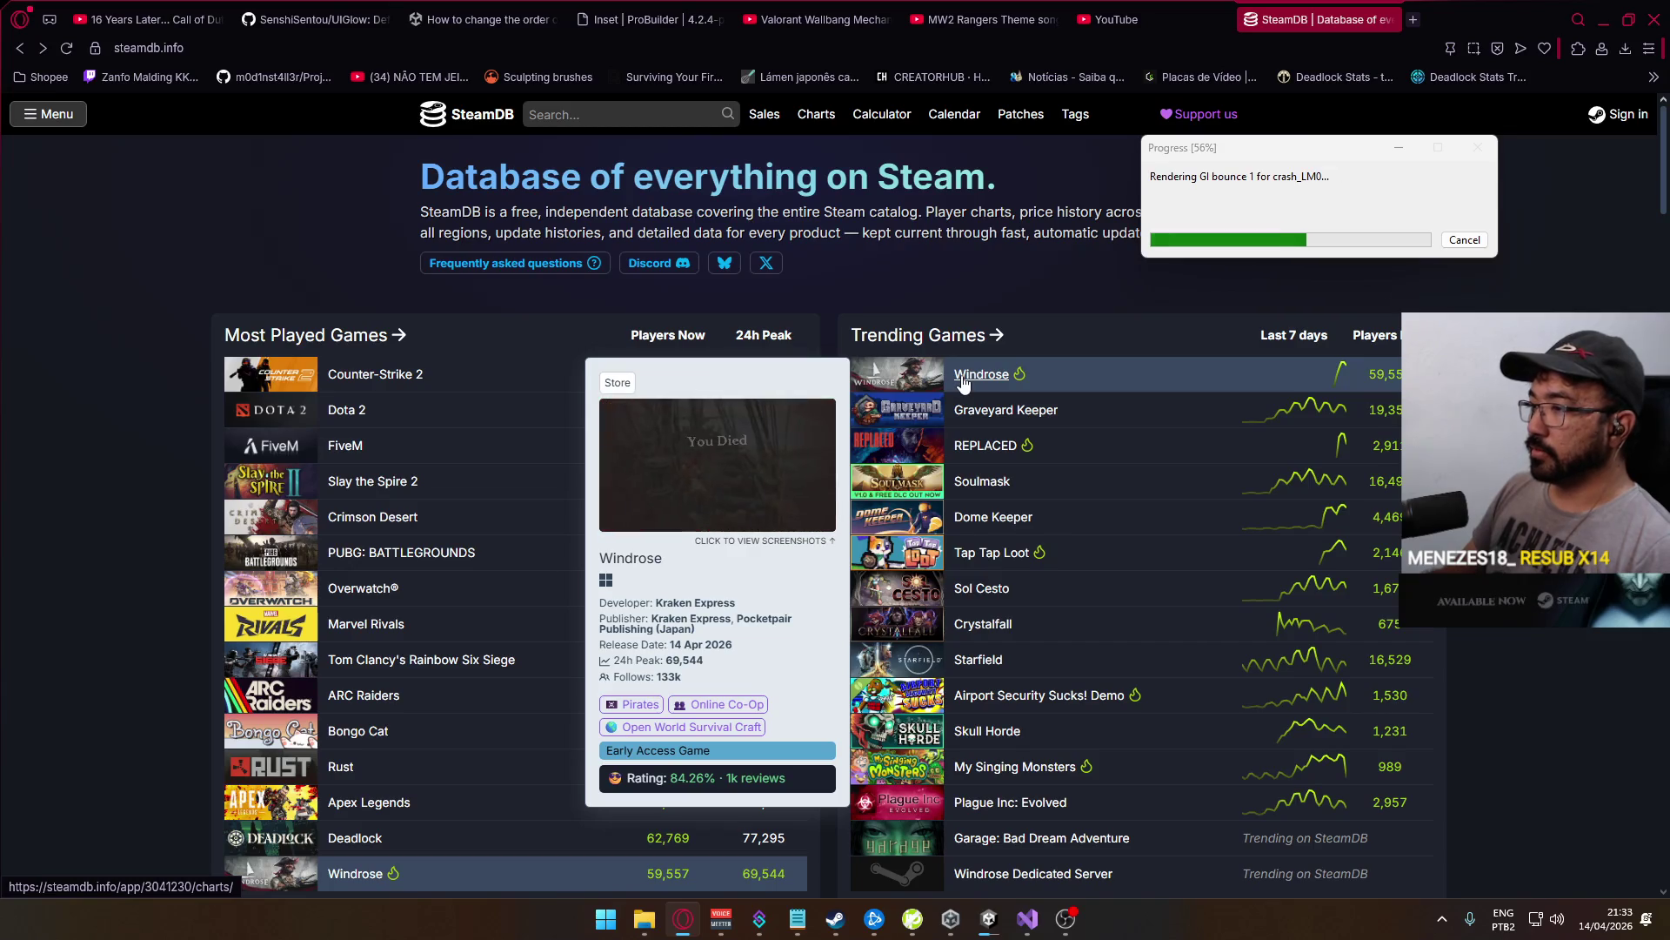
{"action": "scroll", "coordinate": [940, 382], "scroll_direction": "down", "scroll_amount": 3}
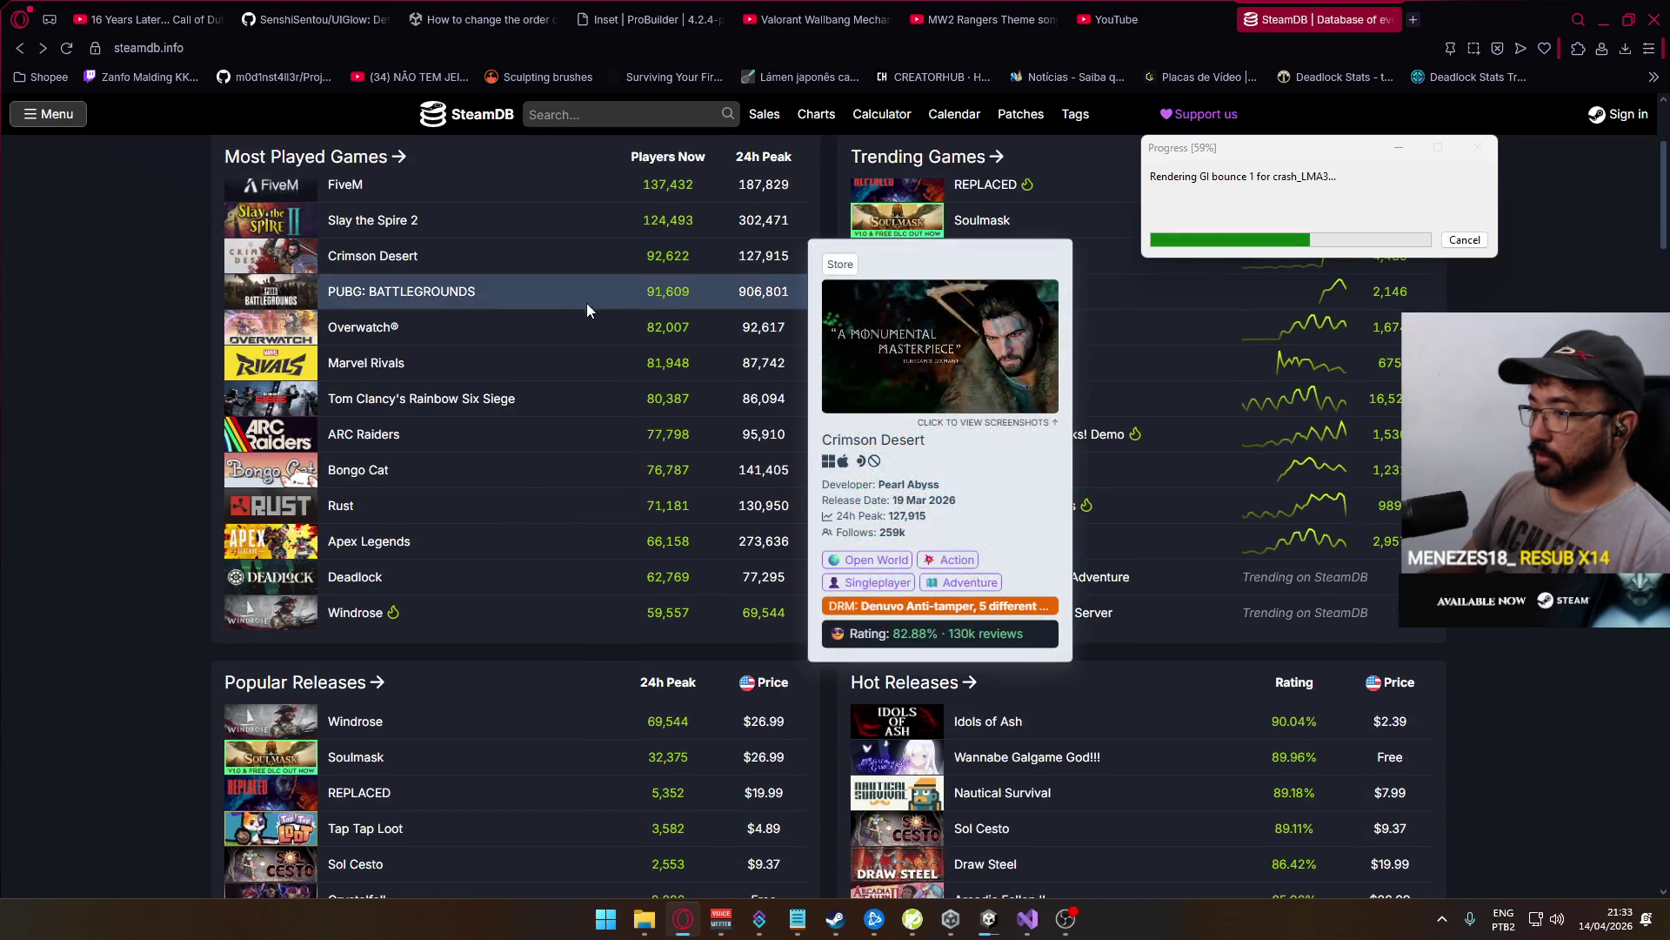
{"action": "mouse_move", "coordinate": [522, 319]}
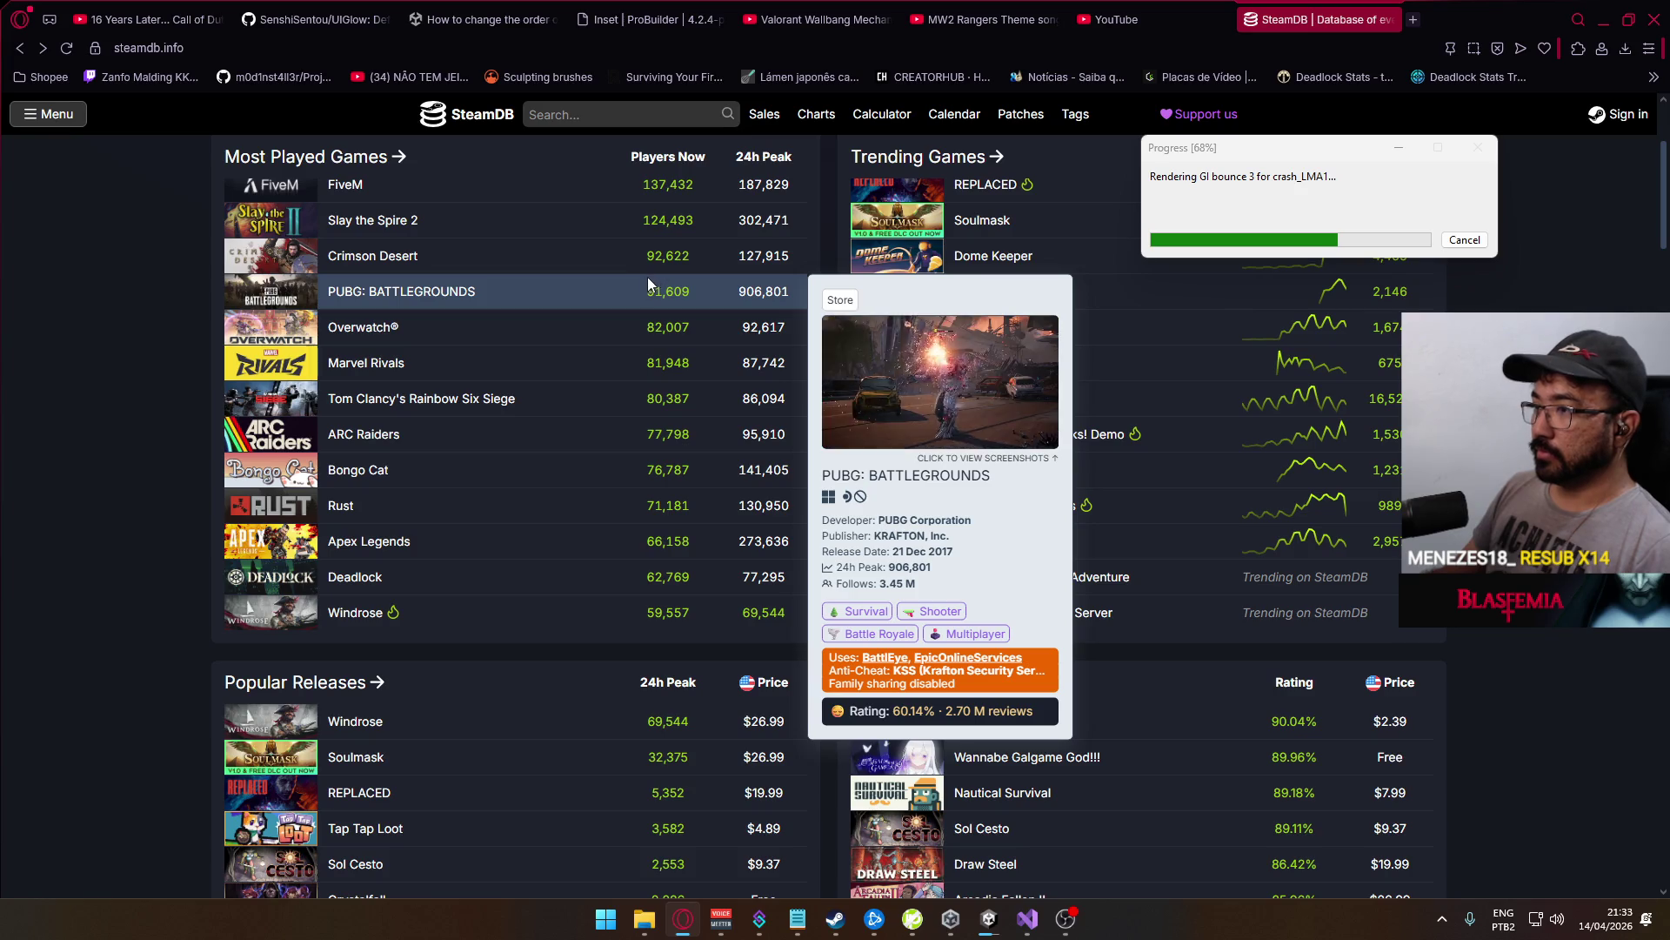
{"action": "mouse_move", "coordinate": [435, 336]}
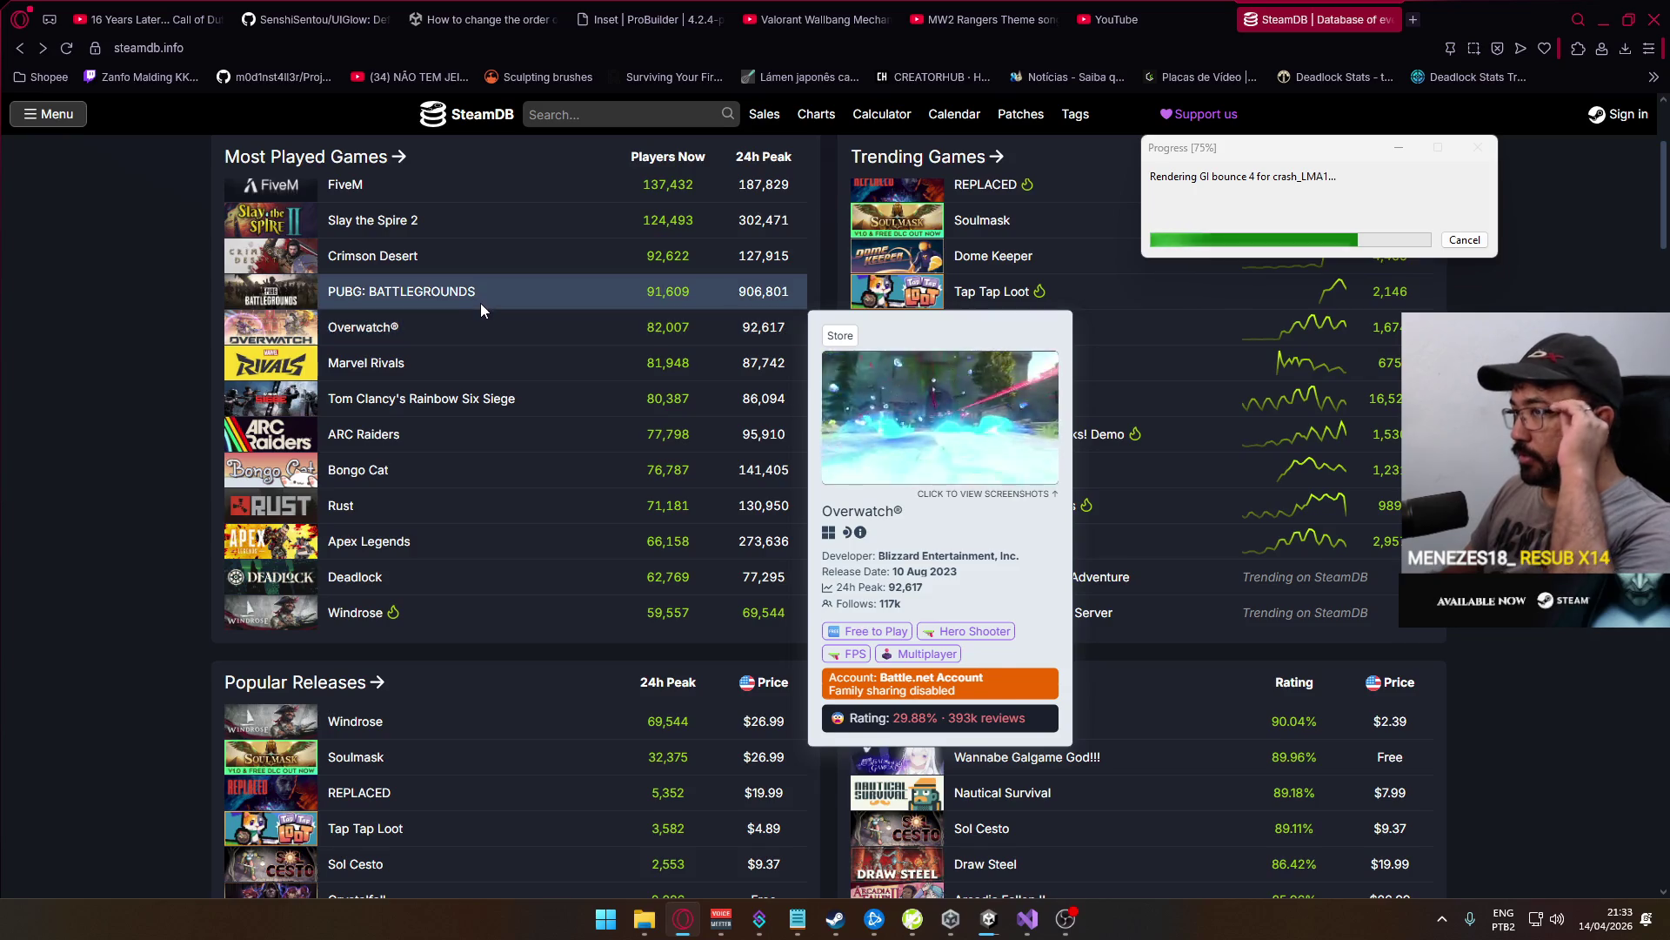
{"action": "mouse_move", "coordinate": [480, 303]}
{"action": "scroll", "coordinate": [482, 301], "scroll_direction": "up", "scroll_amount": 2}
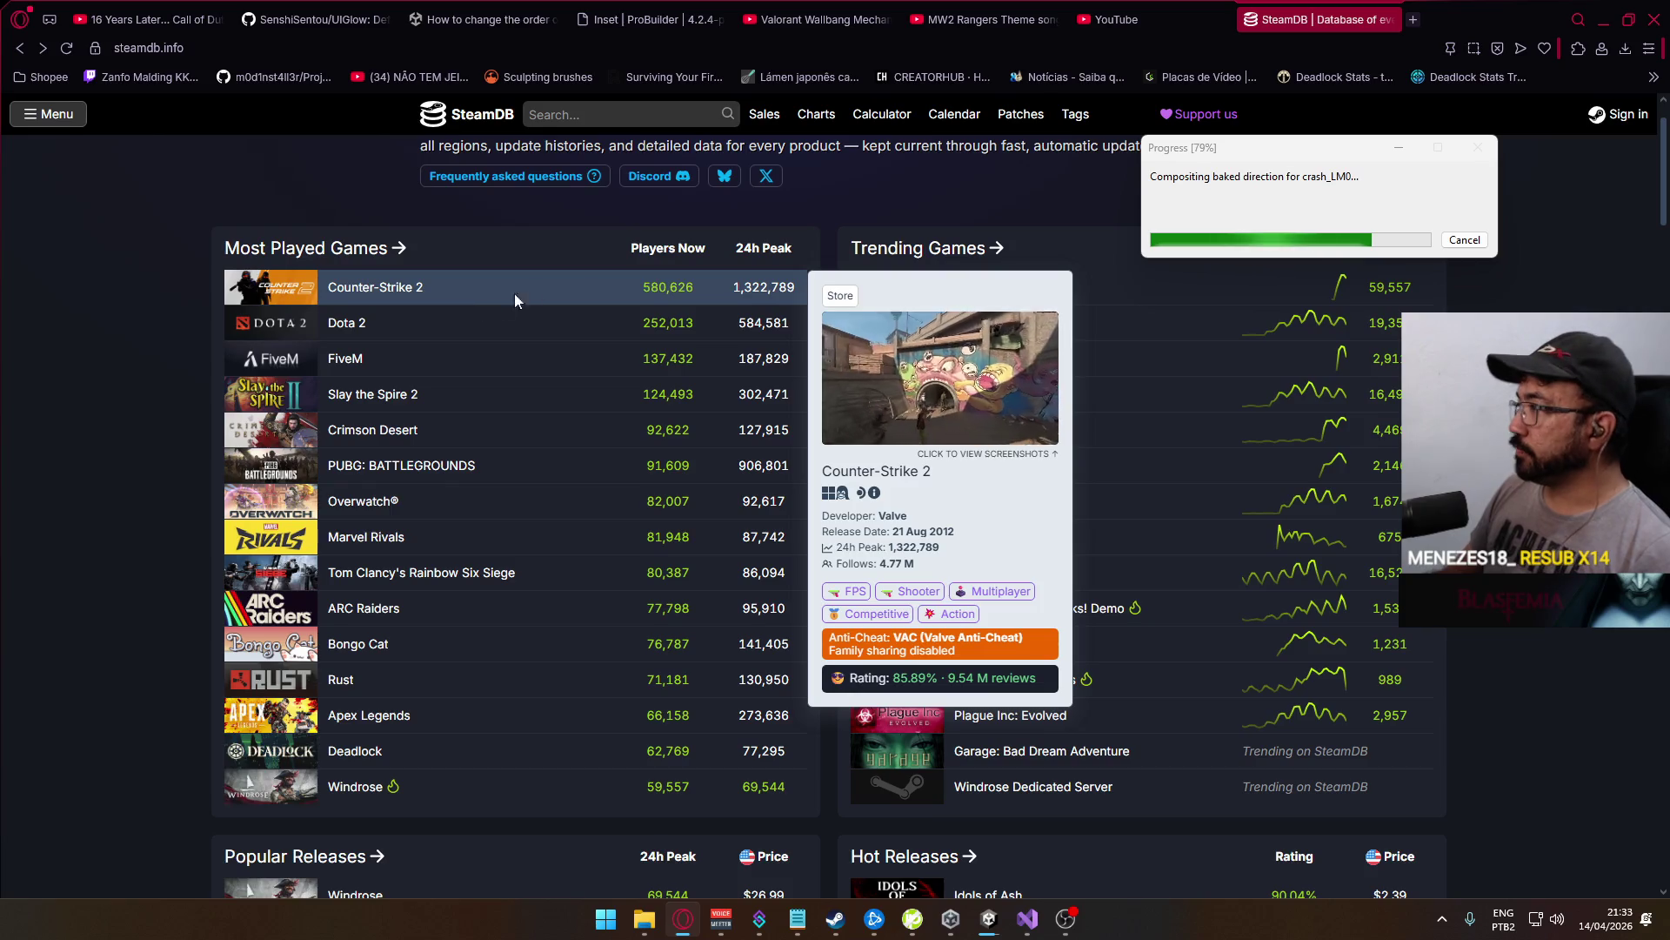
{"action": "scroll", "coordinate": [569, 452], "scroll_direction": "down", "scroll_amount": 4}
{"action": "mouse_move", "coordinate": [569, 452]}
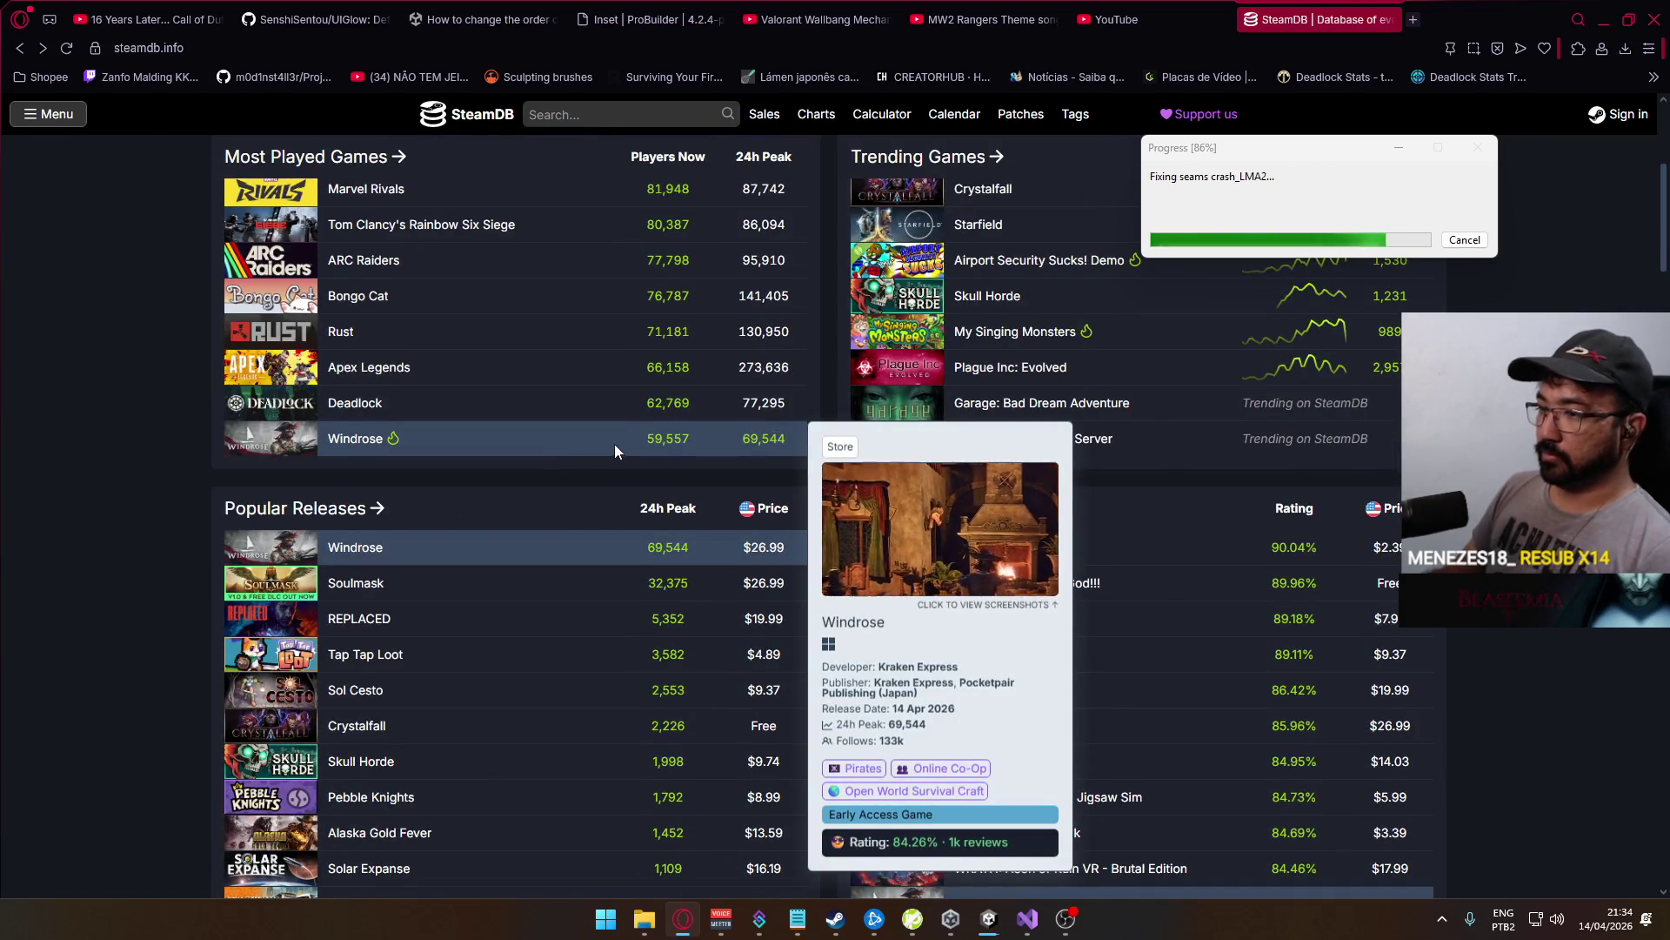
{"action": "scroll", "coordinate": [628, 448], "scroll_direction": "down", "scroll_amount": 3}
{"action": "mouse_move", "coordinate": [629, 448]}
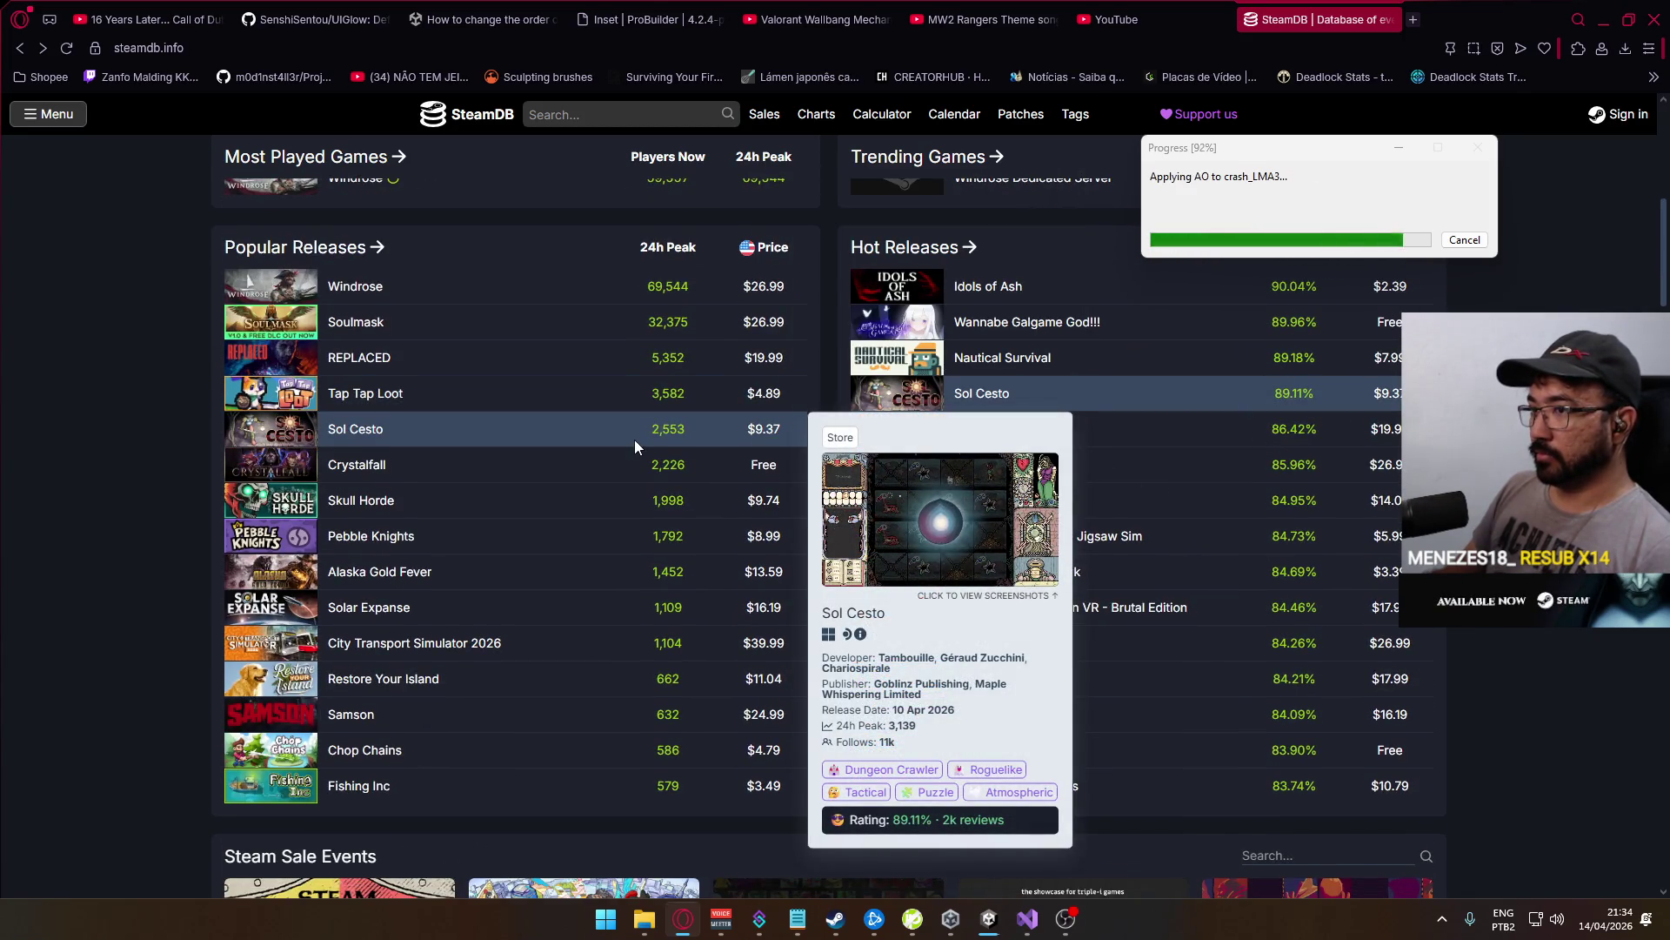
{"action": "scroll", "coordinate": [634, 440], "scroll_direction": "up", "scroll_amount": 6}
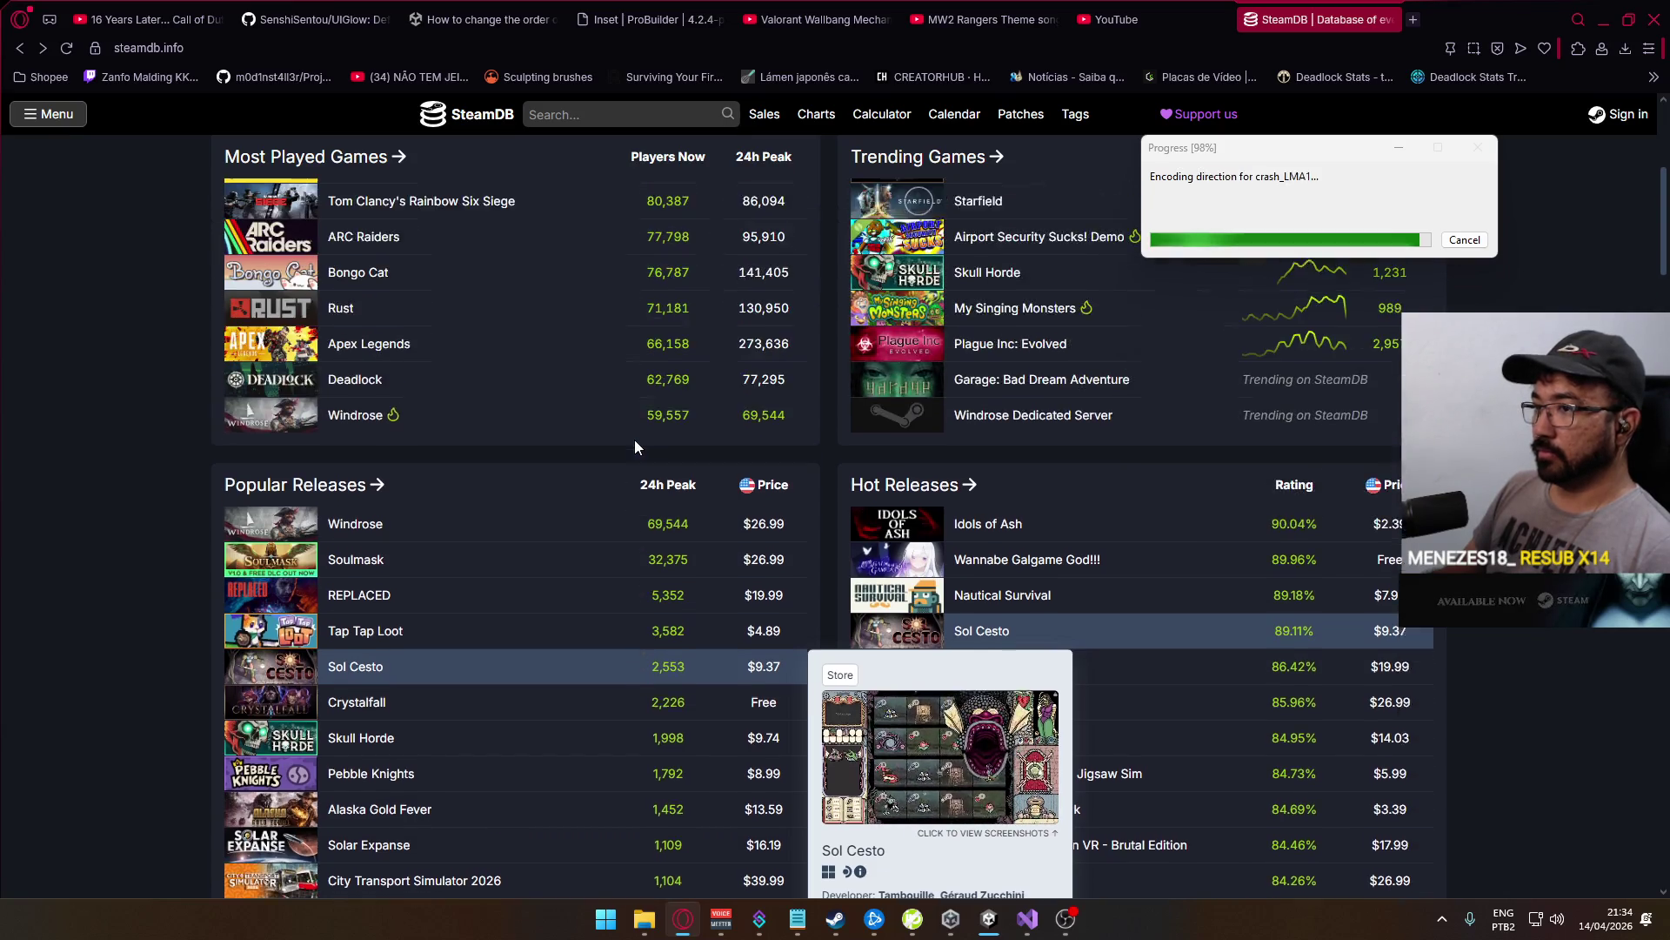
{"action": "scroll", "coordinate": [644, 444], "scroll_direction": "up", "scroll_amount": 2}
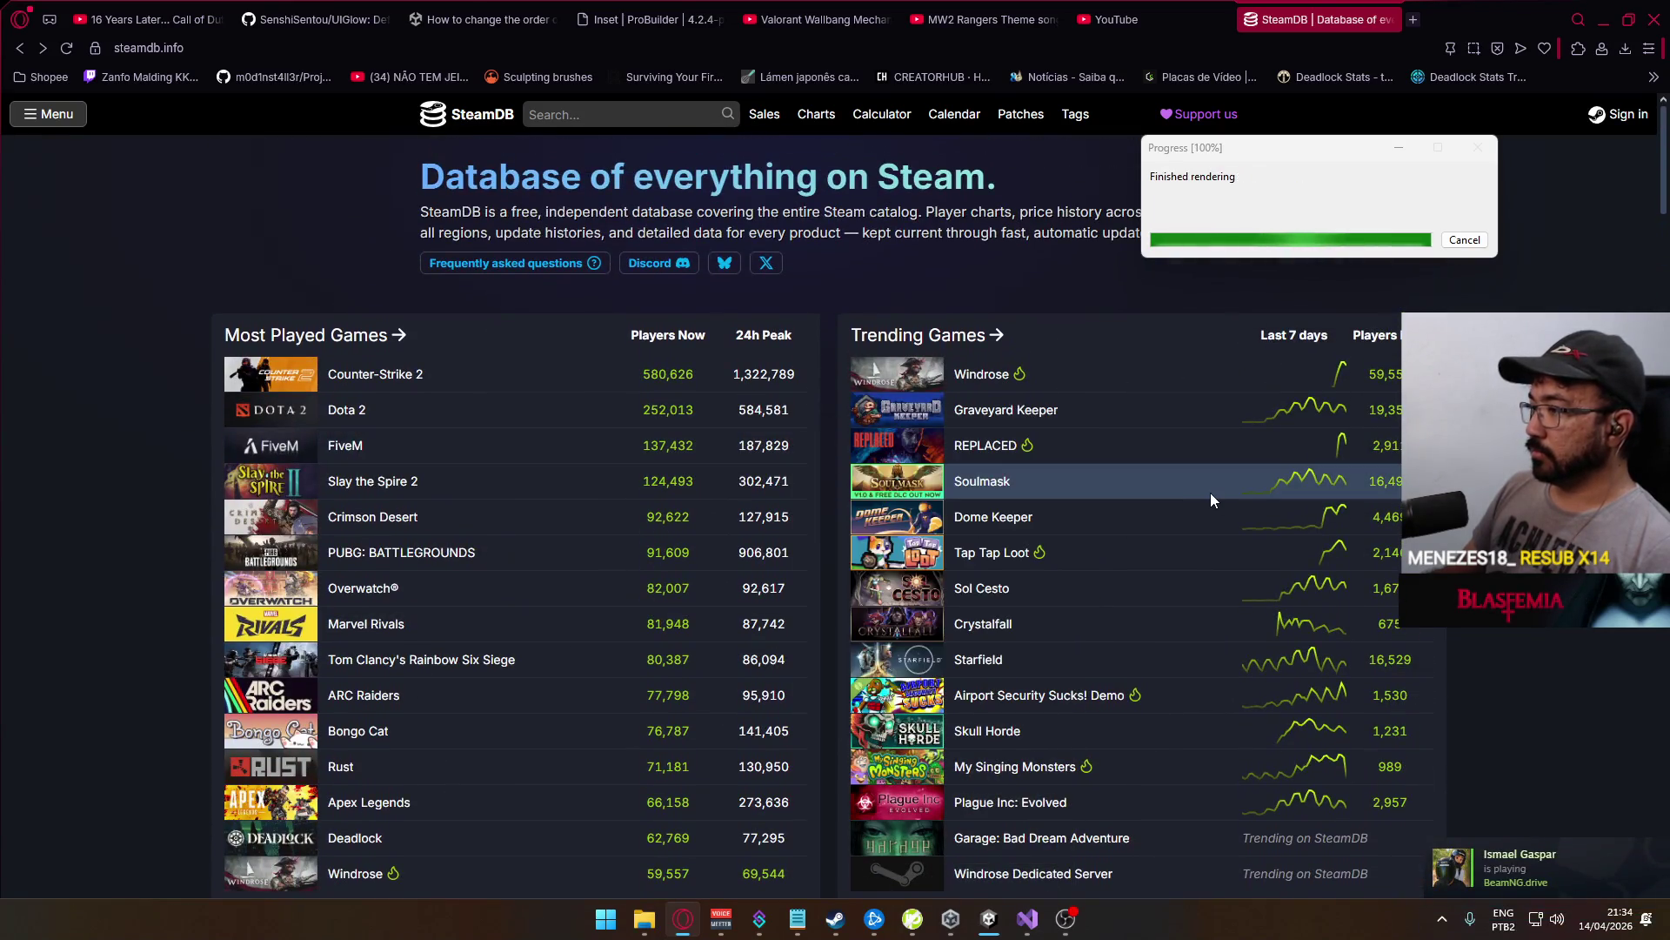
{"action": "mouse_move", "coordinate": [1212, 499]}
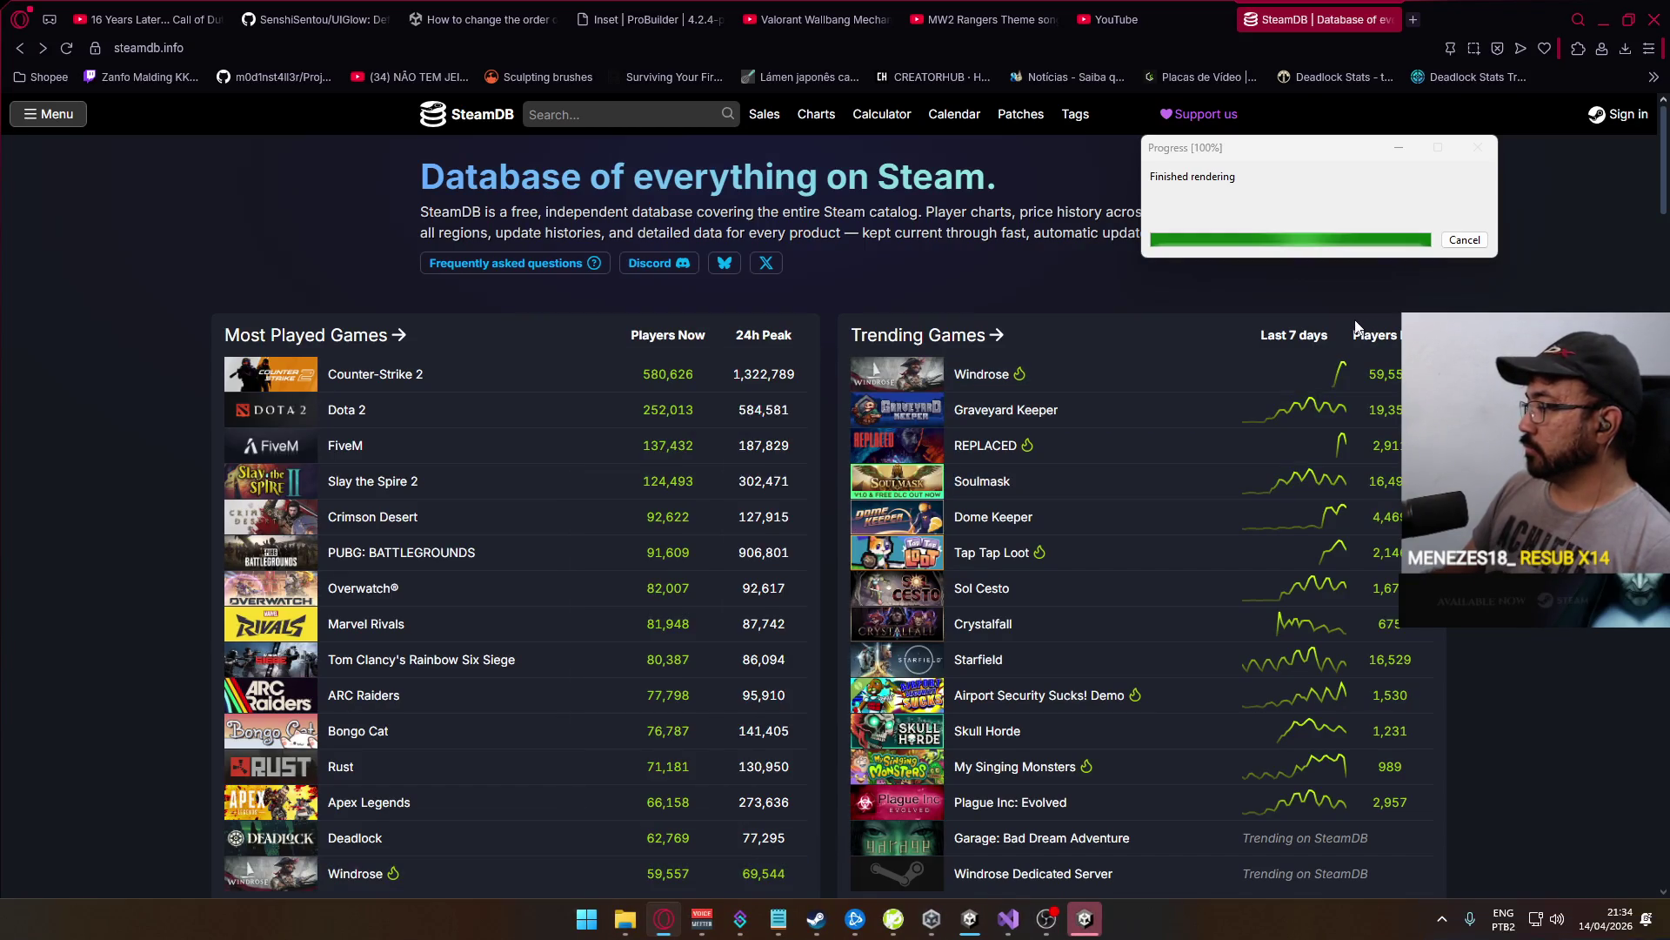
{"action": "left_click", "coordinate": [1090, 921]}
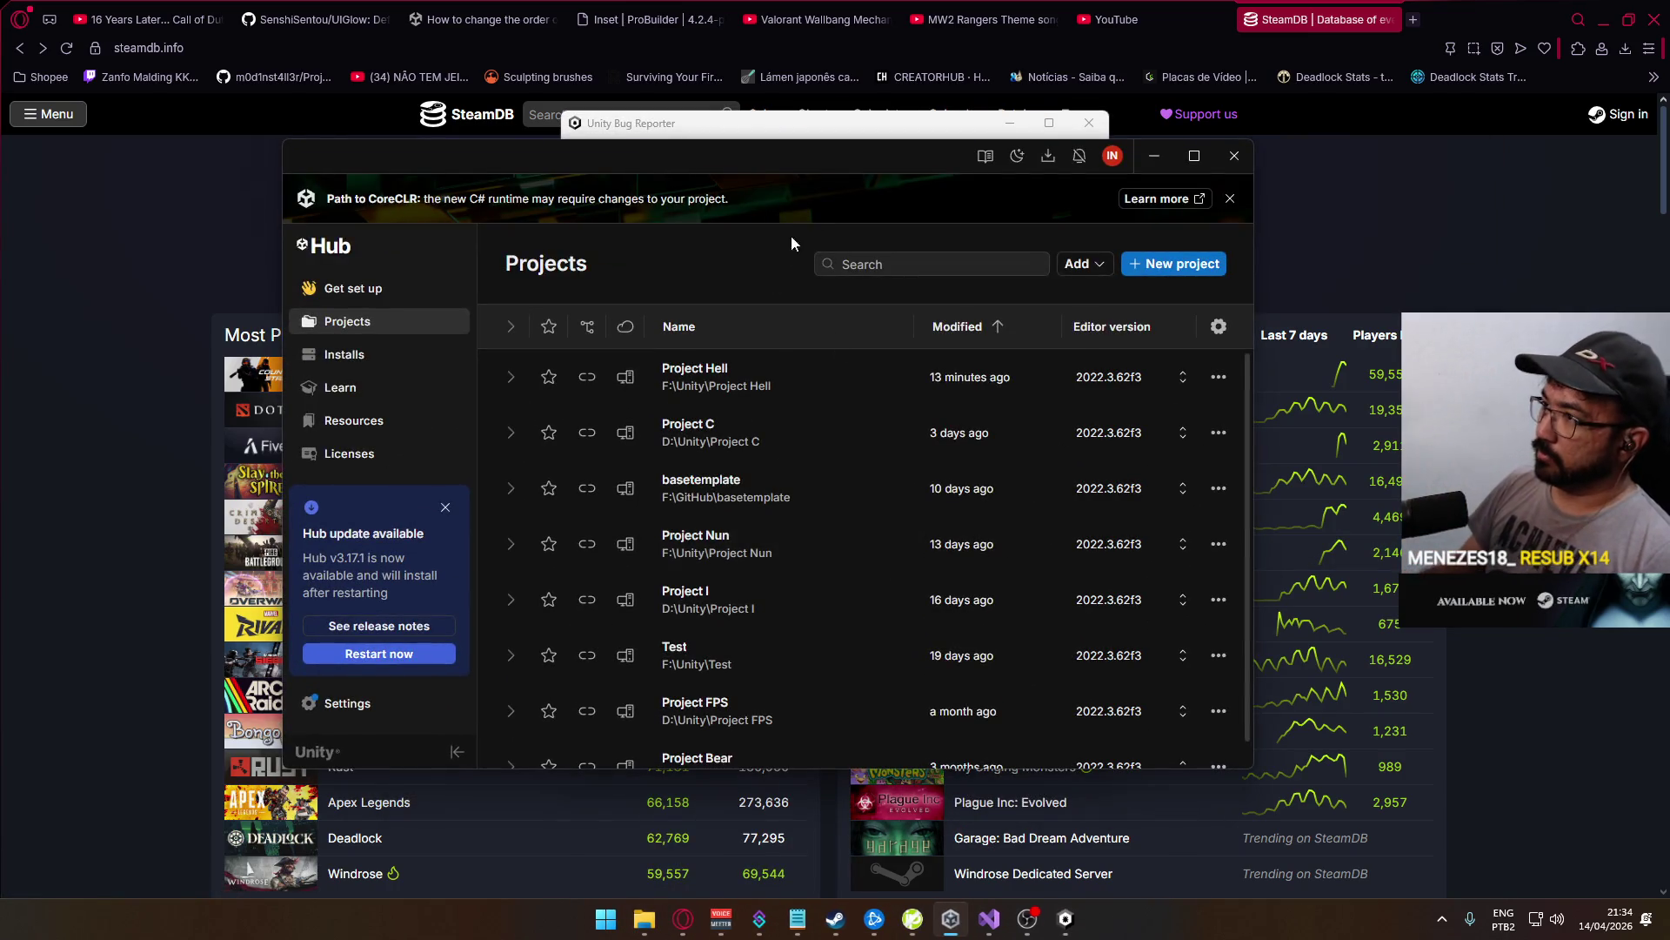
Step: Close the Unity Bug Reporter window and minimize Unity Hub
{"action": "left_click", "coordinate": [924, 128]}
{"action": "left_click", "coordinate": [1102, 127]}
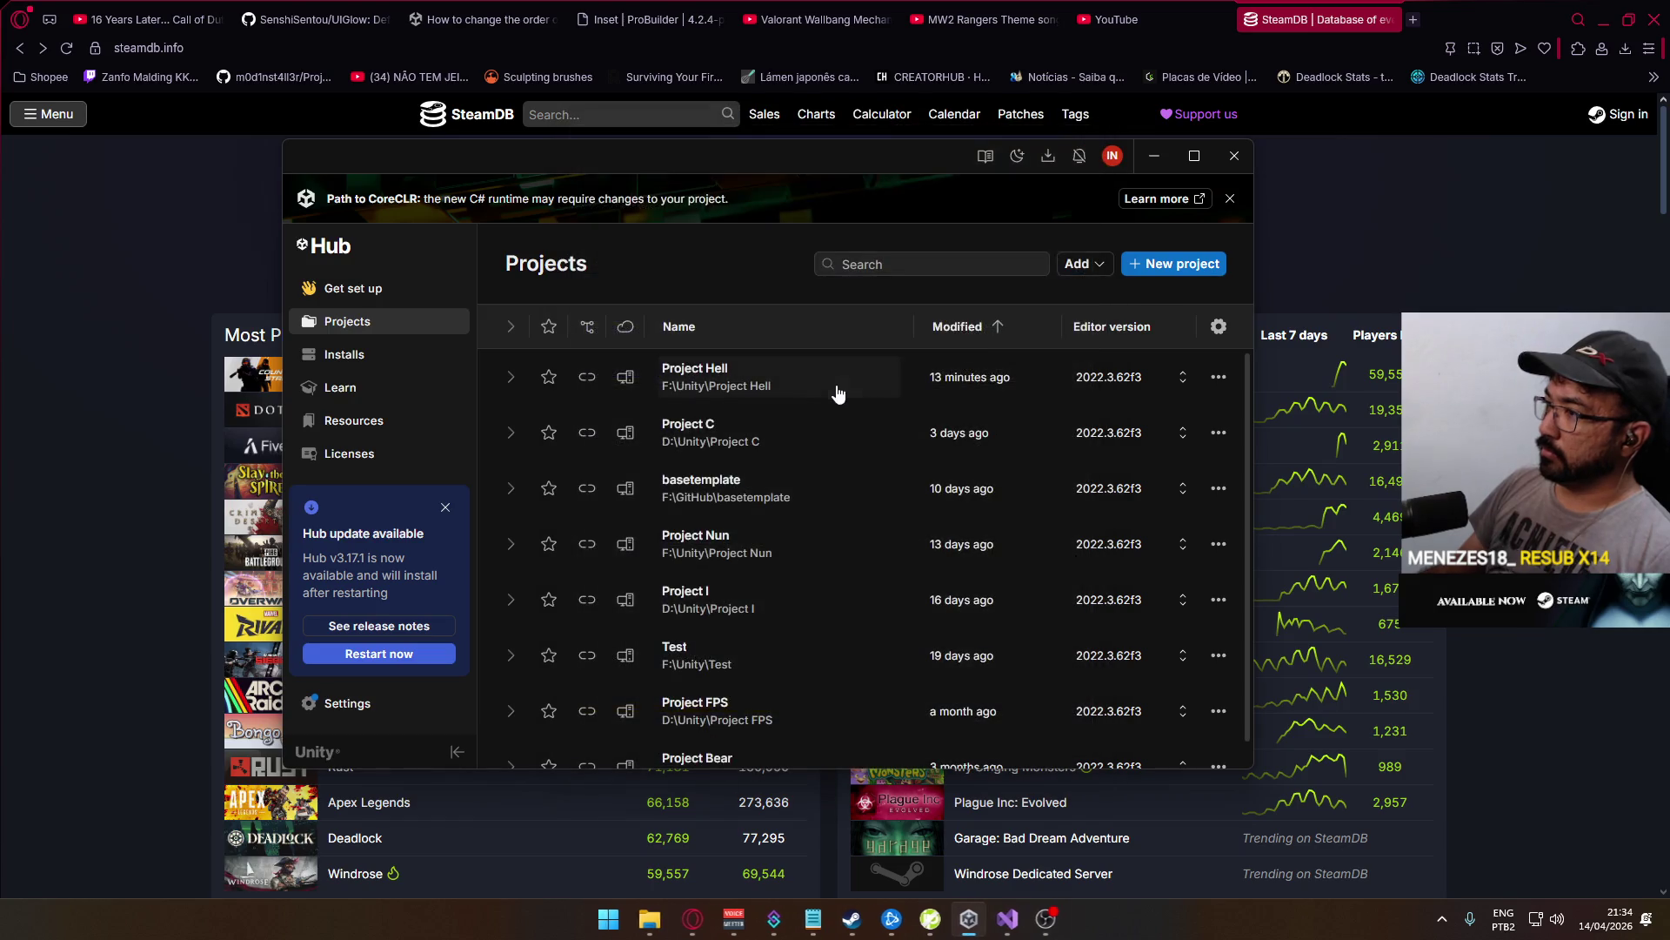
{"action": "left_click", "coordinate": [1156, 154]}
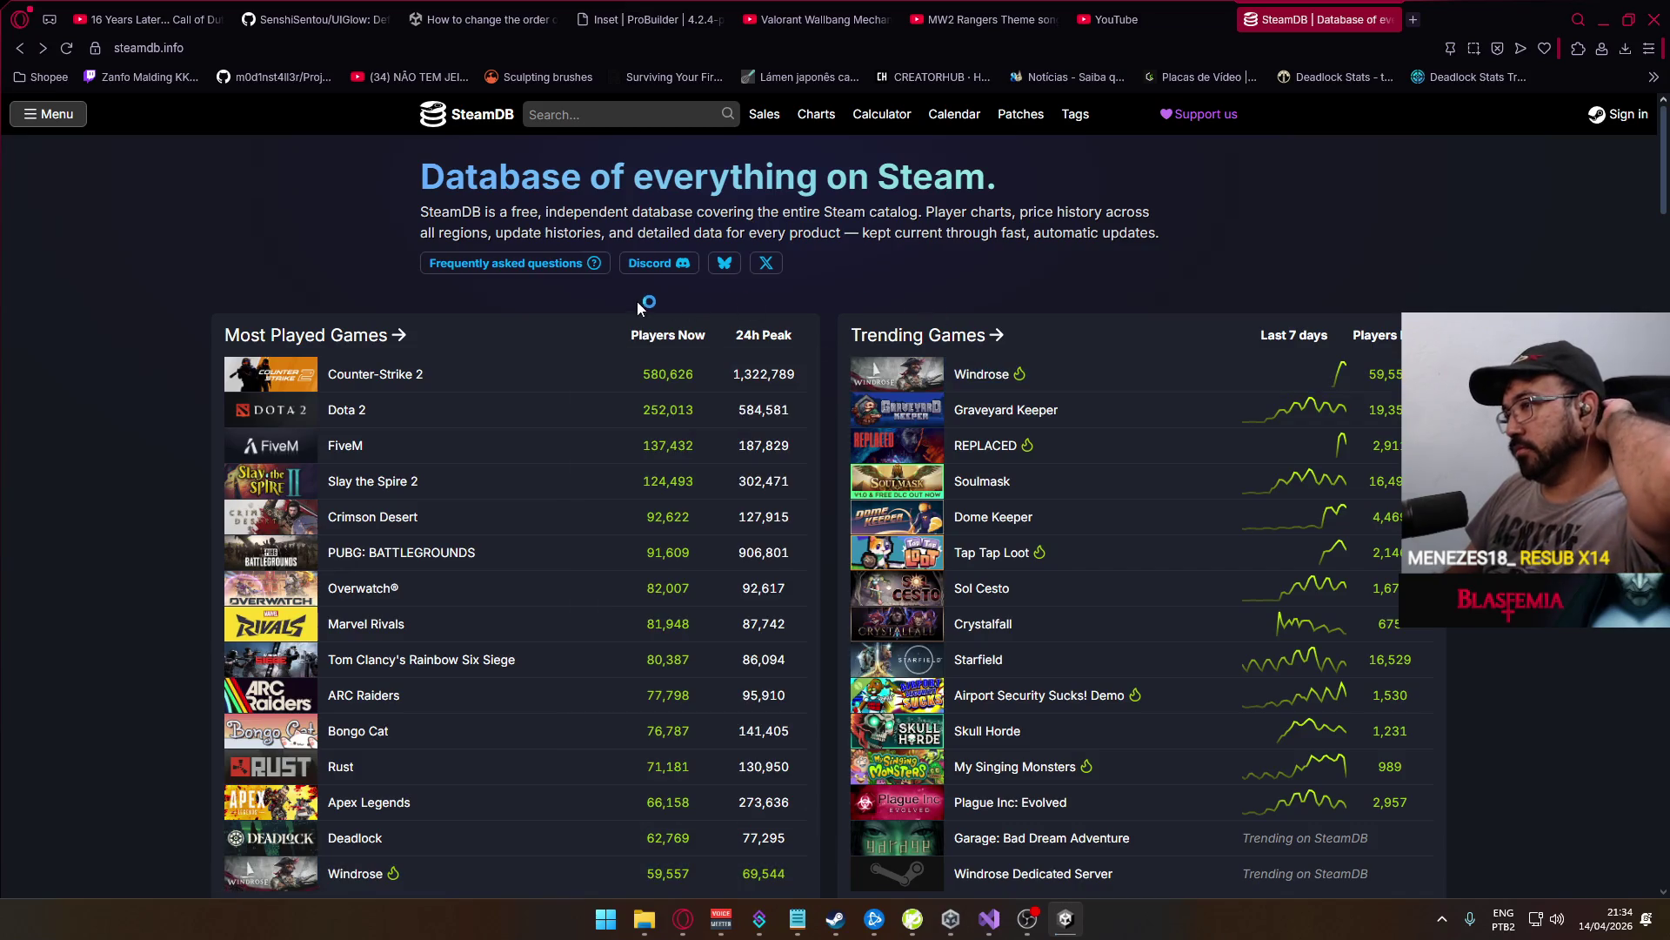
Step: Open Windrose's SteamDB charts, jump to its review history, scroll back up, and close the tab
{"action": "left_click", "coordinate": [985, 376]}
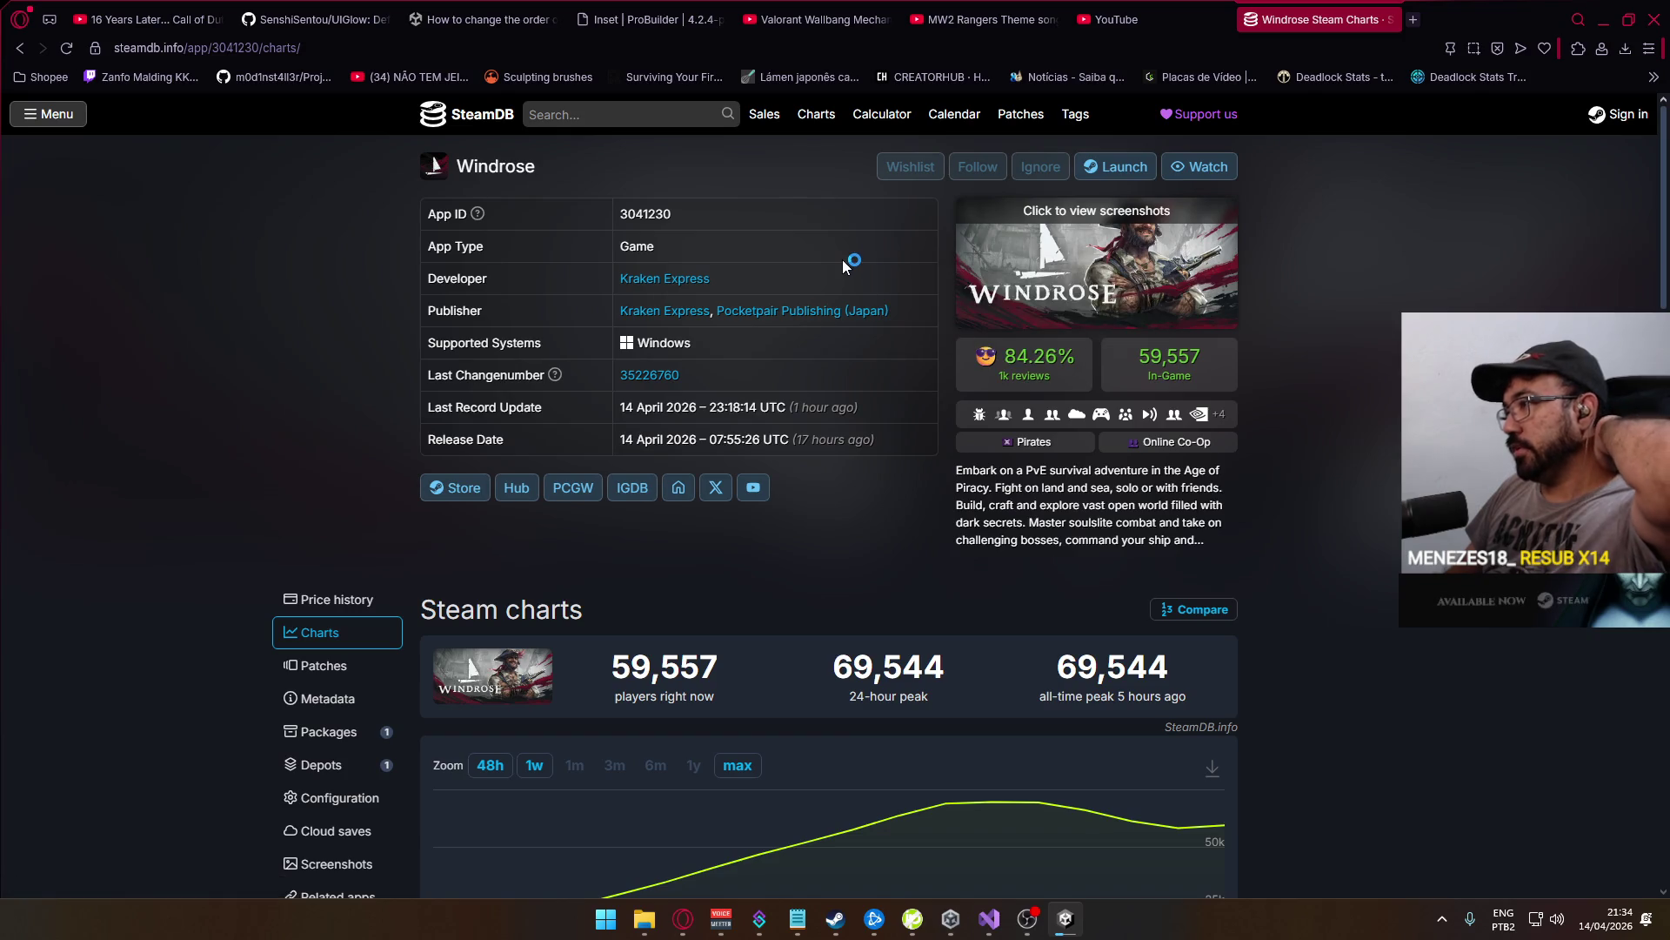
{"action": "left_click", "coordinate": [1035, 361]}
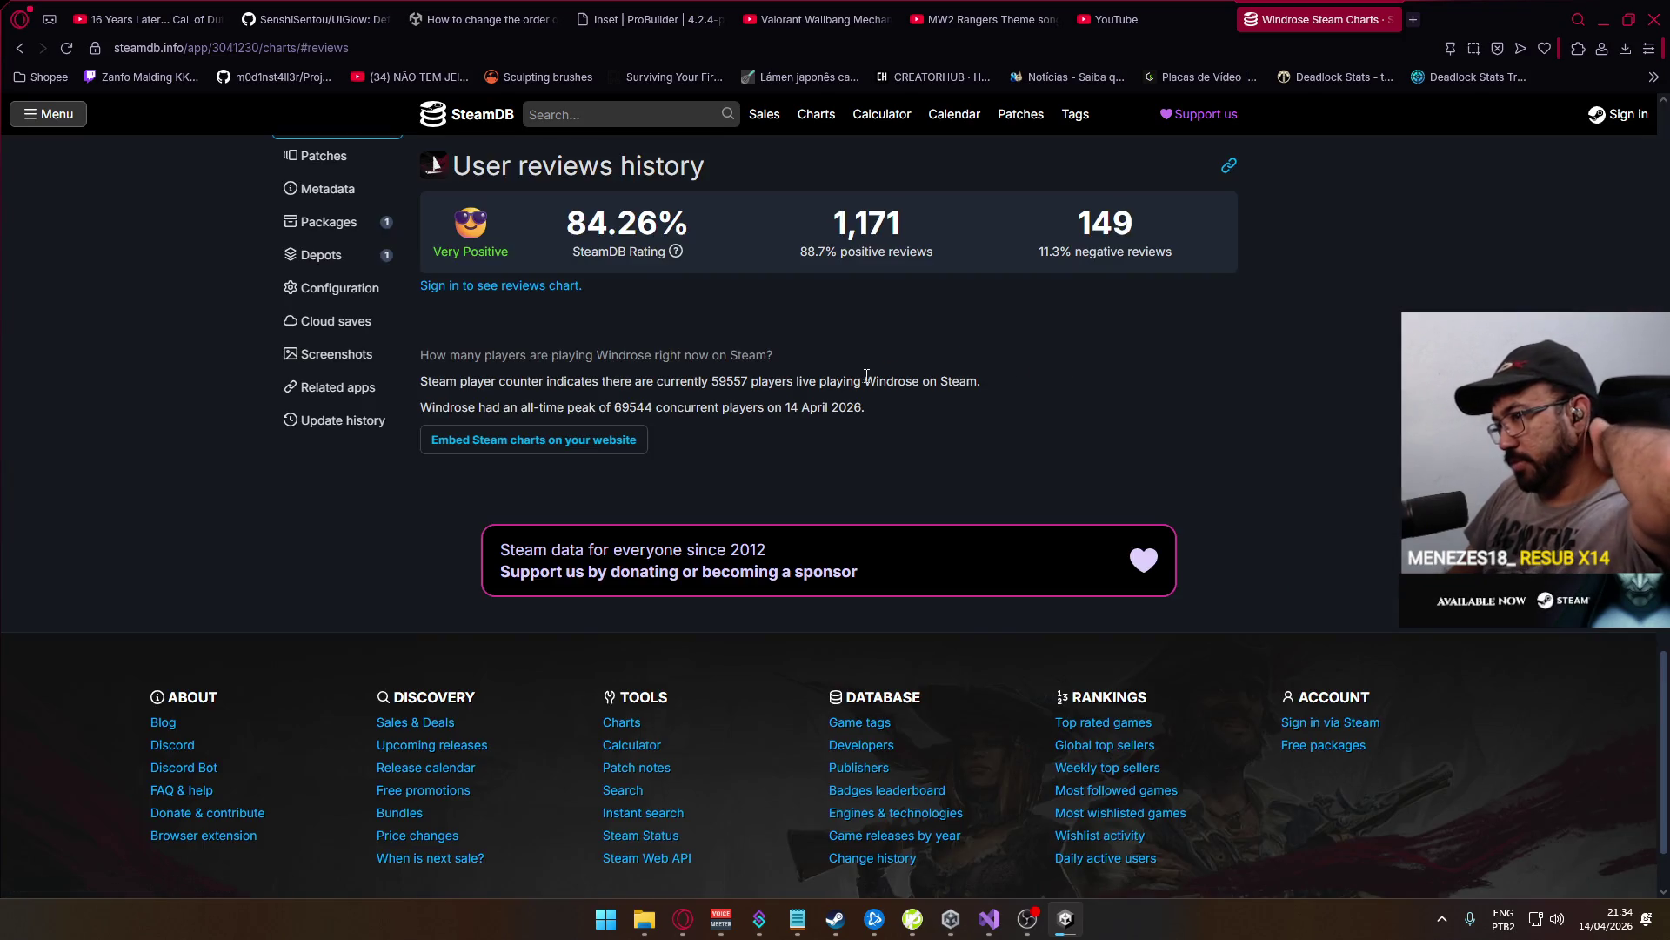
{"action": "scroll", "coordinate": [832, 409], "scroll_direction": "up", "scroll_amount": 10}
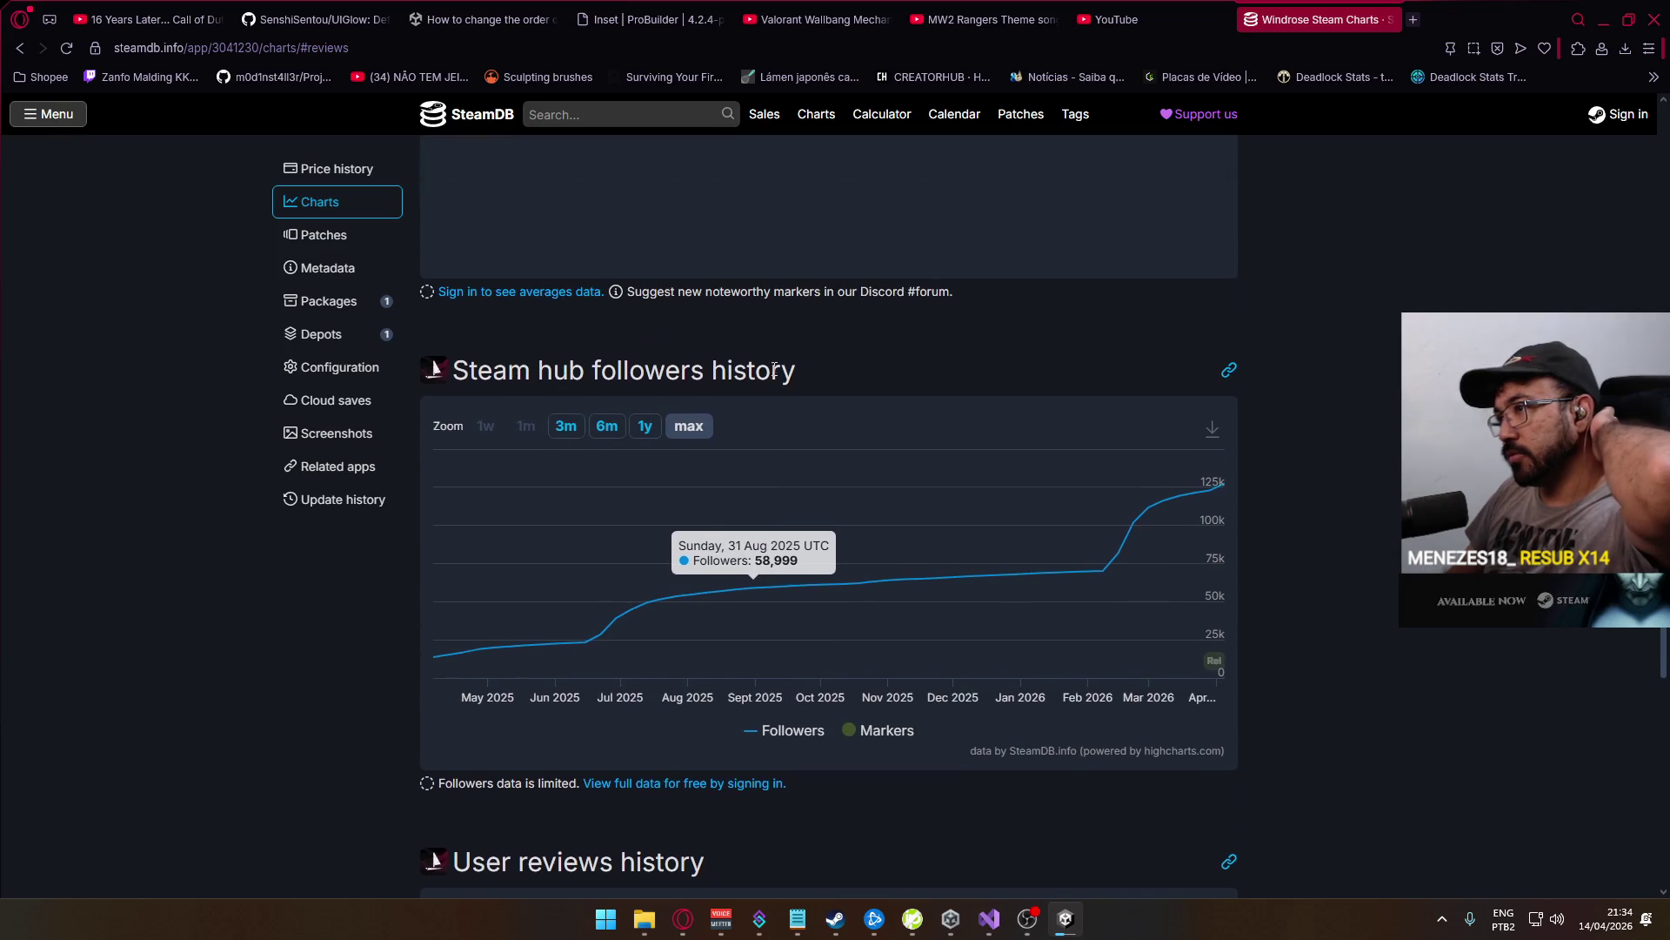
{"action": "scroll", "coordinate": [470, 339], "scroll_direction": "up", "scroll_amount": 6}
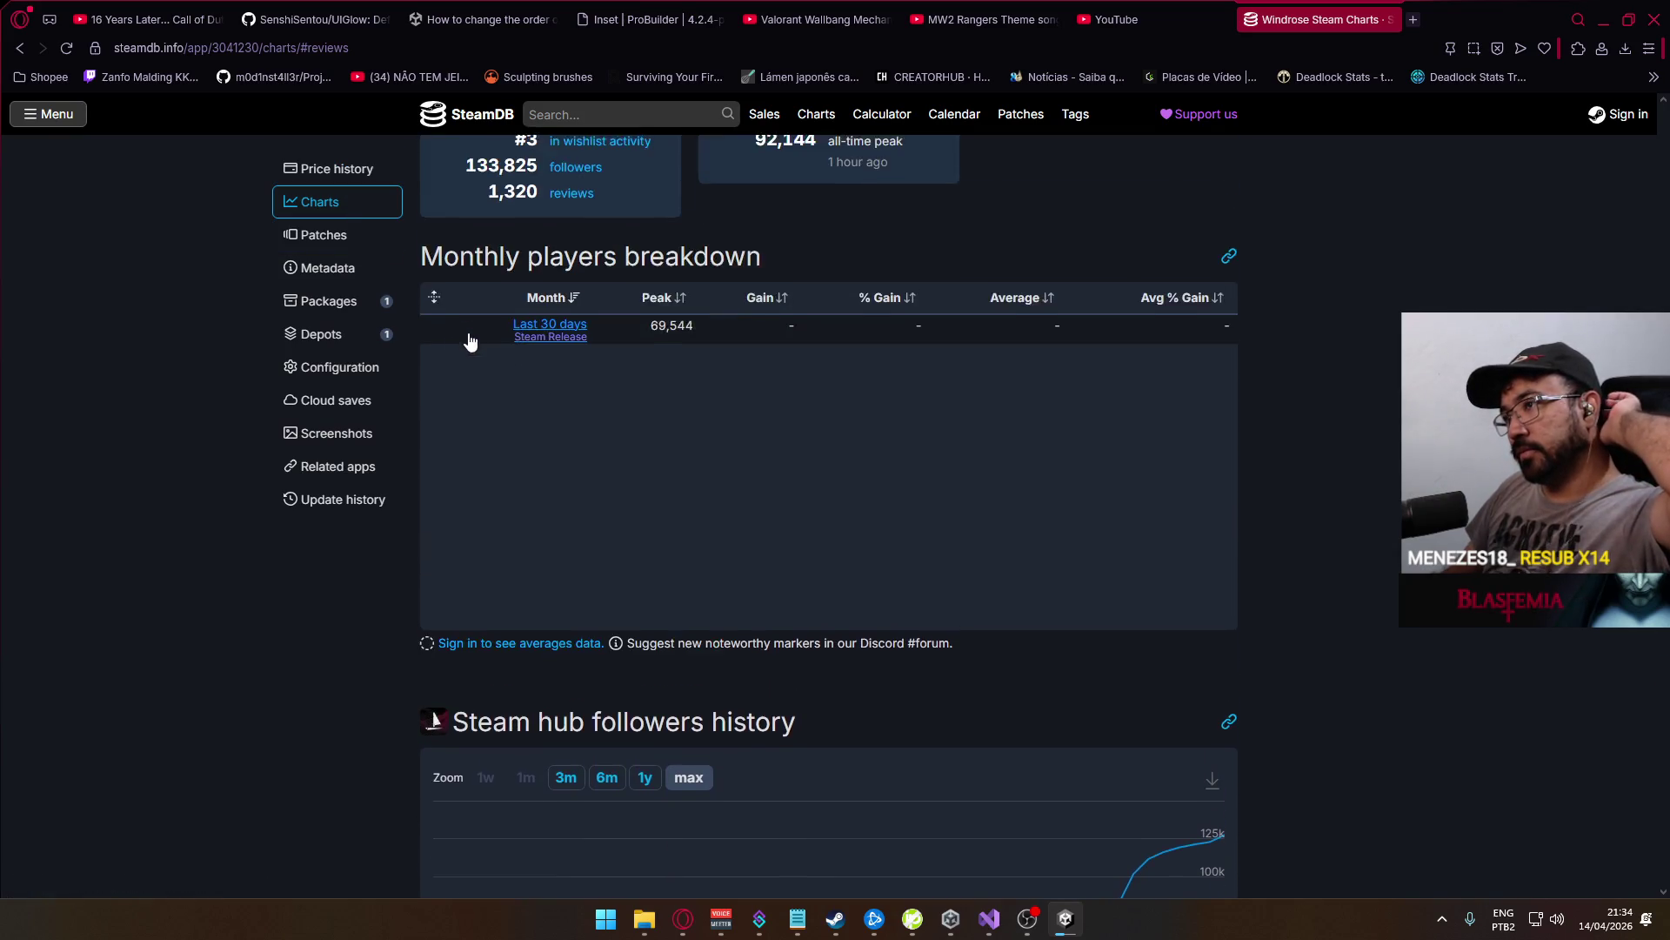
{"action": "left_click", "coordinate": [1388, 19]}
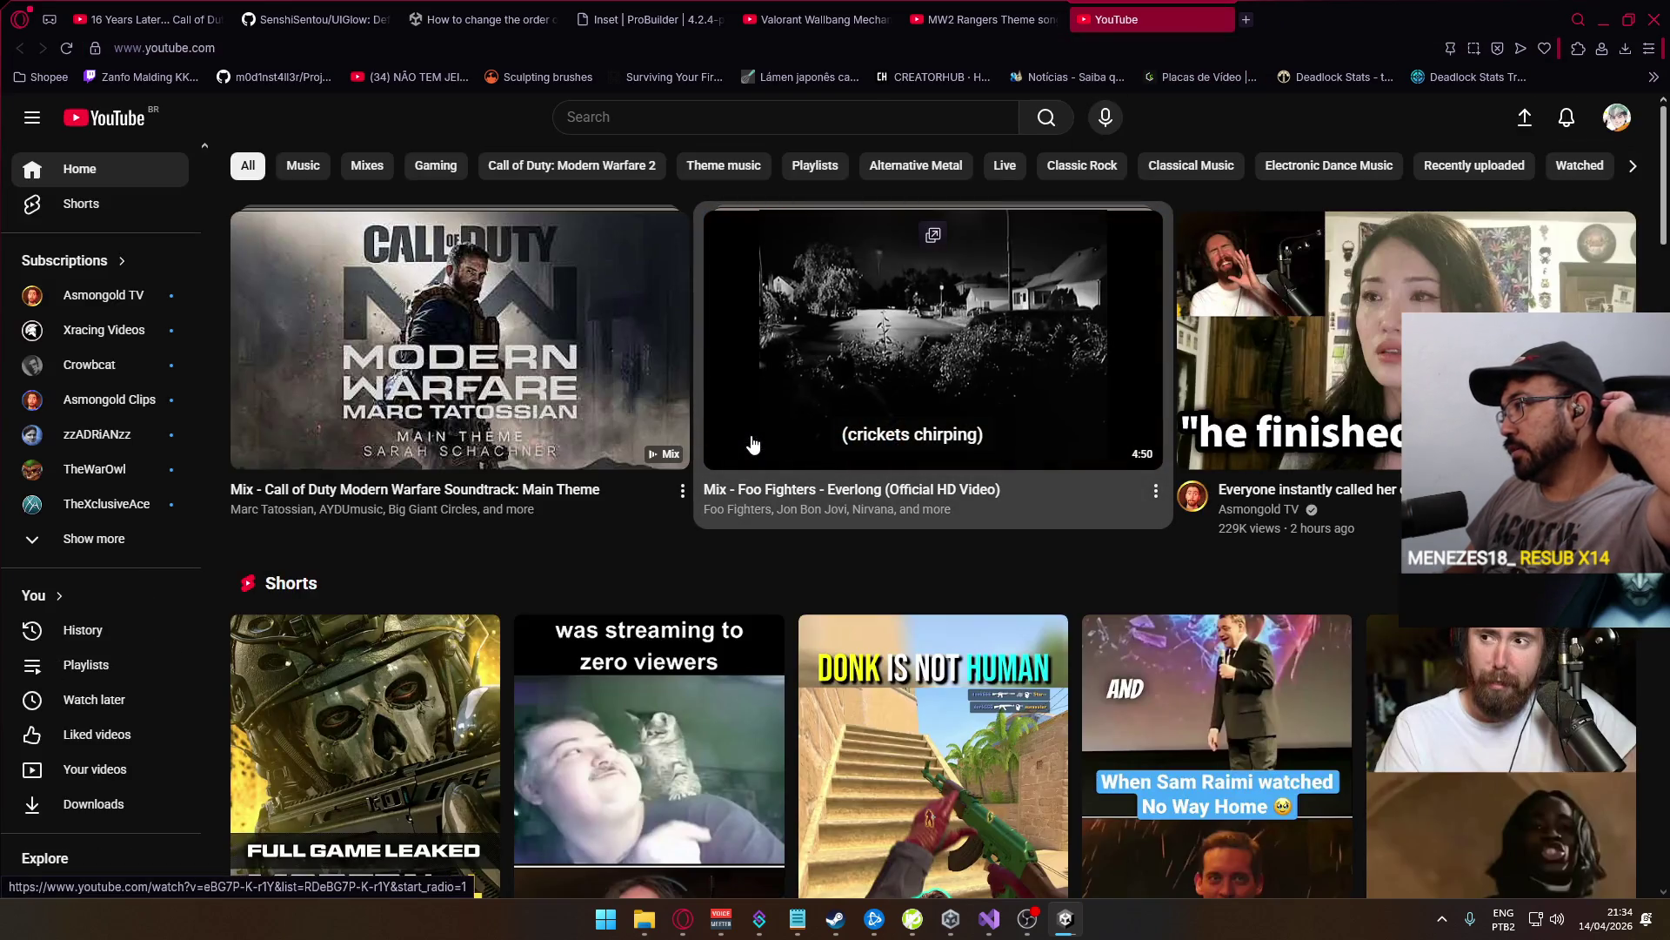
Step: Scroll through the YouTube home feed
{"action": "scroll", "coordinate": [754, 444], "scroll_direction": "down", "scroll_amount": 8}
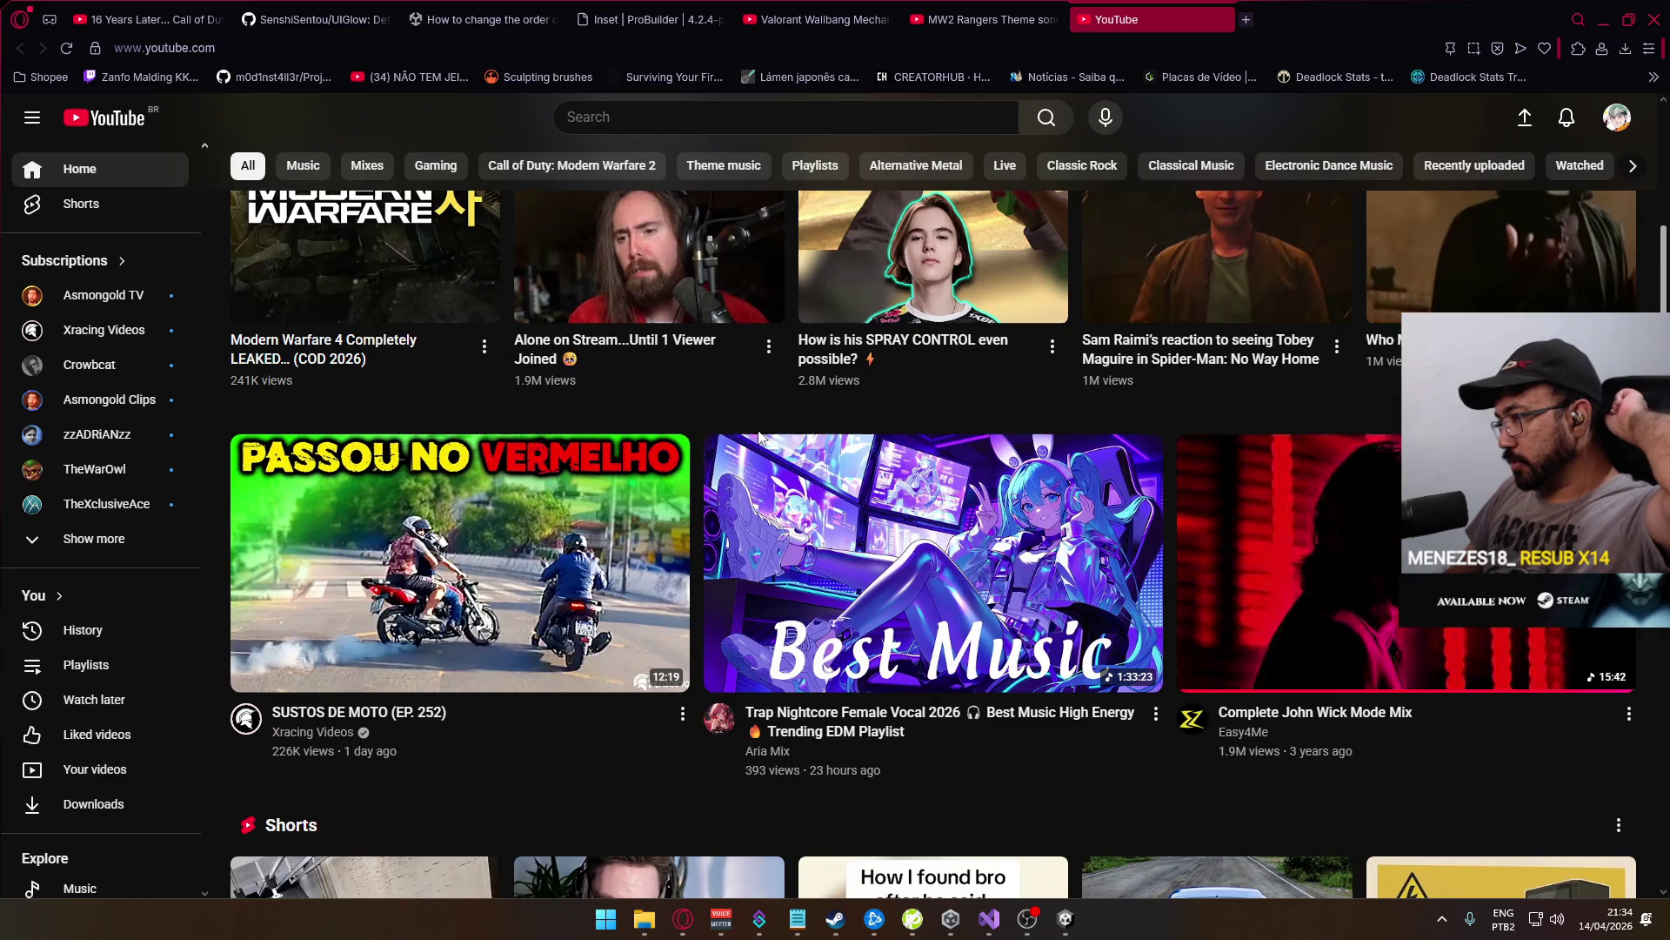
{"action": "scroll", "coordinate": [758, 437], "scroll_direction": "down", "scroll_amount": 4}
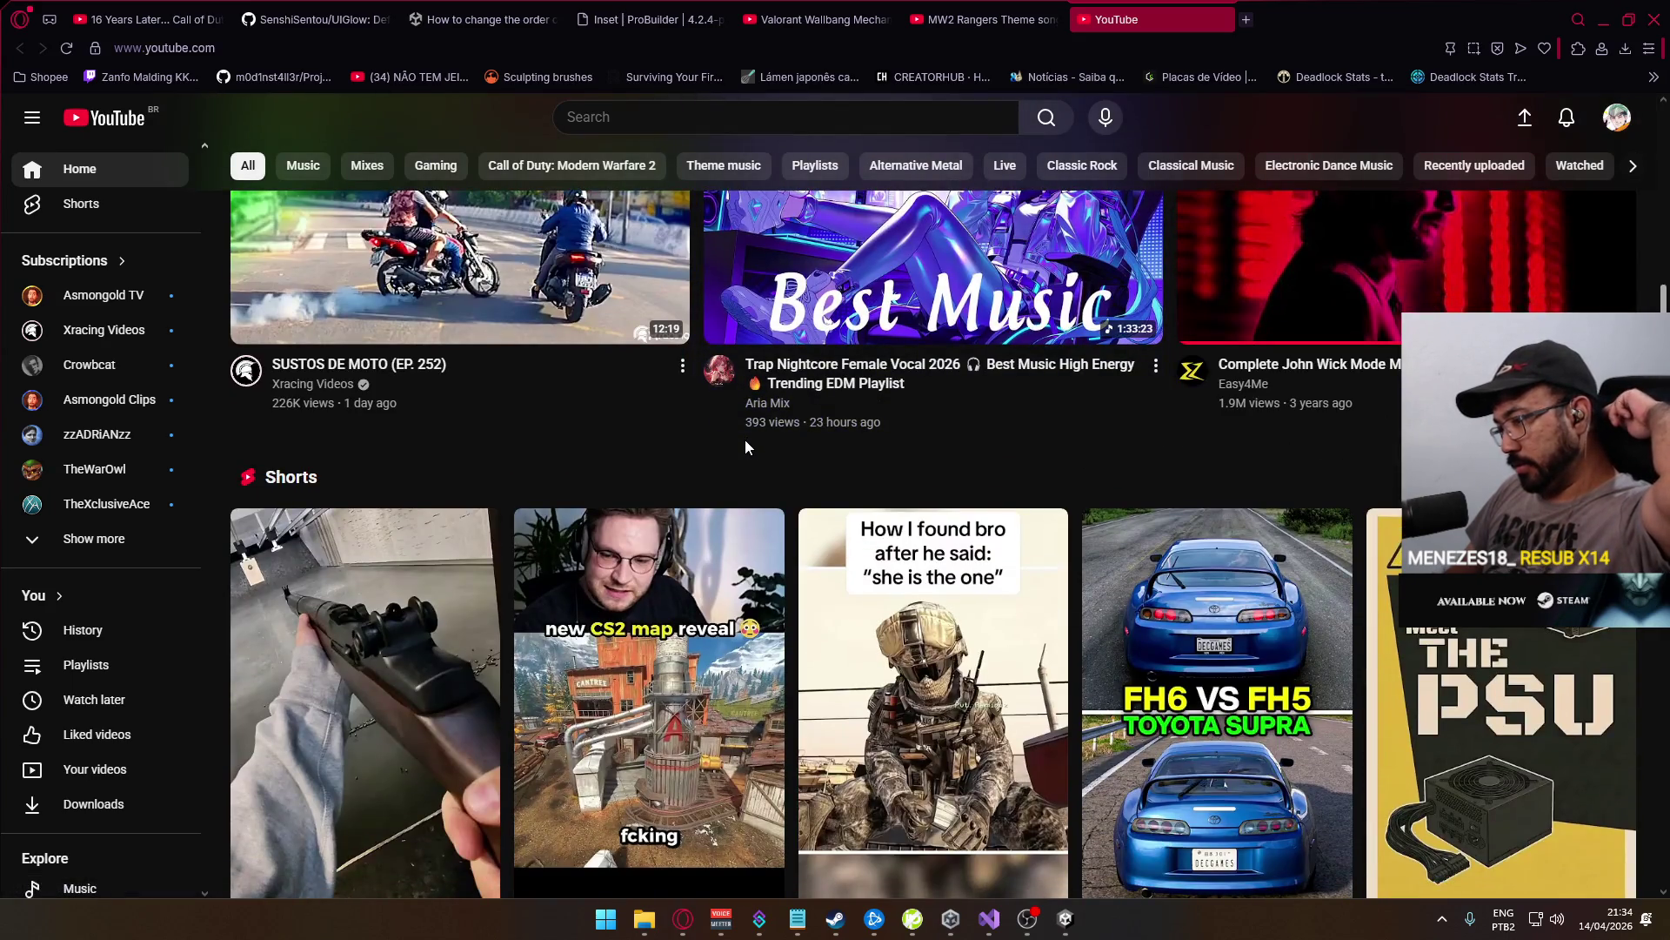
{"action": "scroll", "coordinate": [744, 440], "scroll_direction": "down", "scroll_amount": 5}
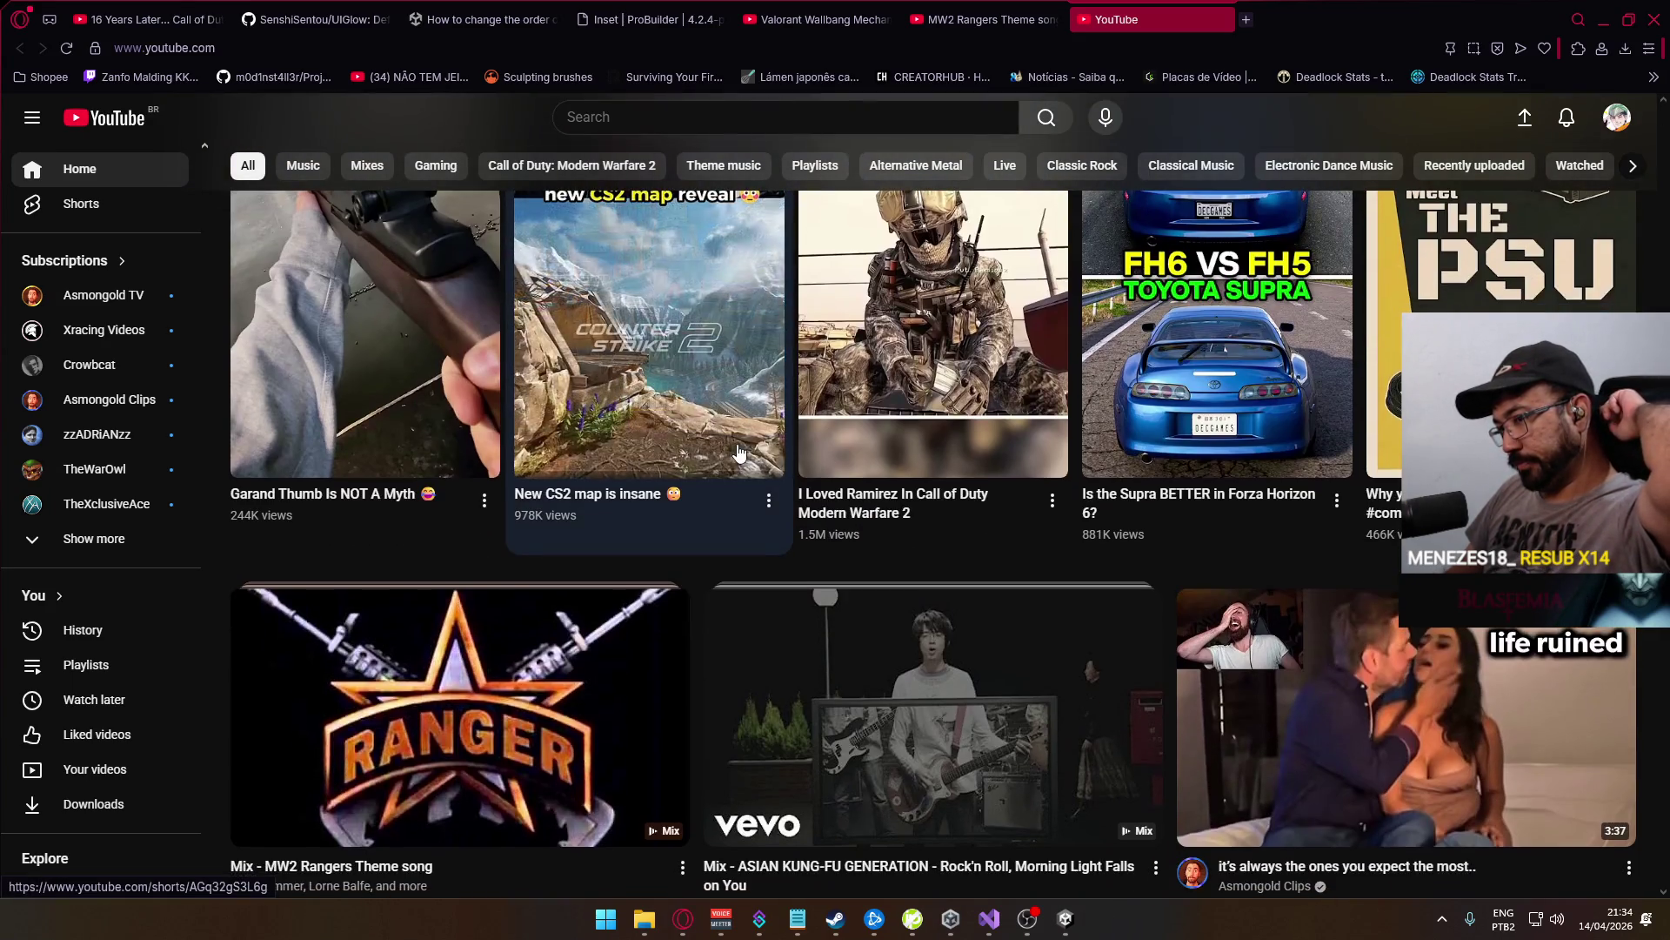
{"action": "scroll", "coordinate": [738, 451], "scroll_direction": "up", "scroll_amount": 1}
{"action": "scroll", "coordinate": [738, 451], "scroll_direction": "down", "scroll_amount": 3}
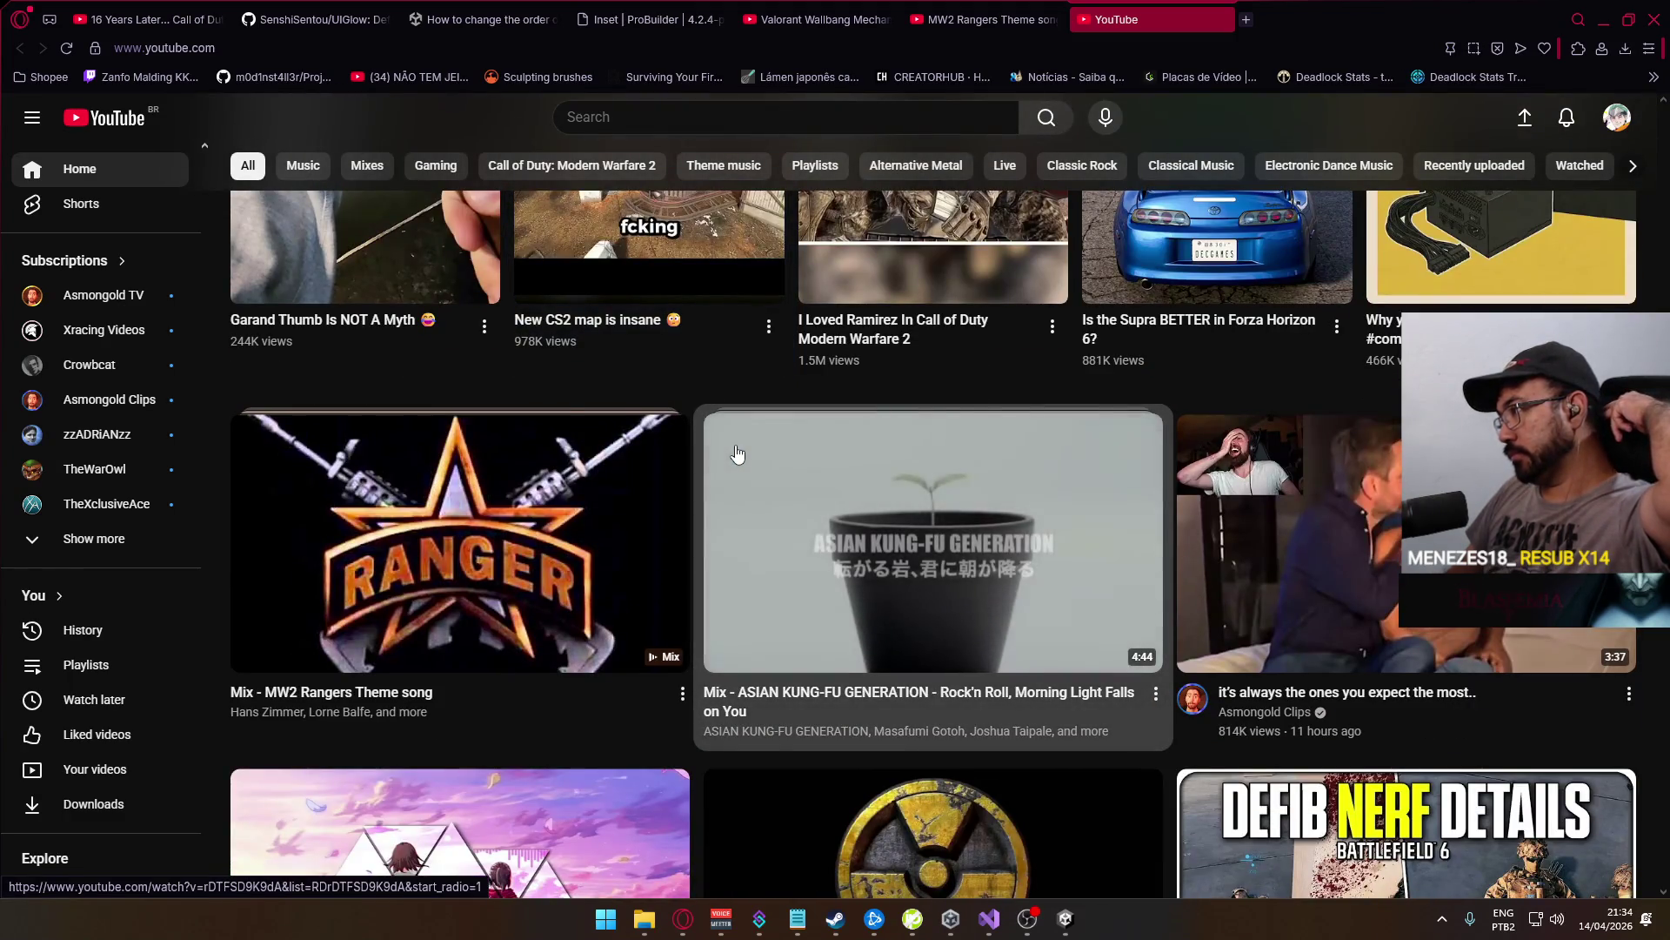
{"action": "scroll", "coordinate": [737, 453], "scroll_direction": "down", "scroll_amount": 4}
{"action": "scroll", "coordinate": [736, 453], "scroll_direction": "down", "scroll_amount": 7}
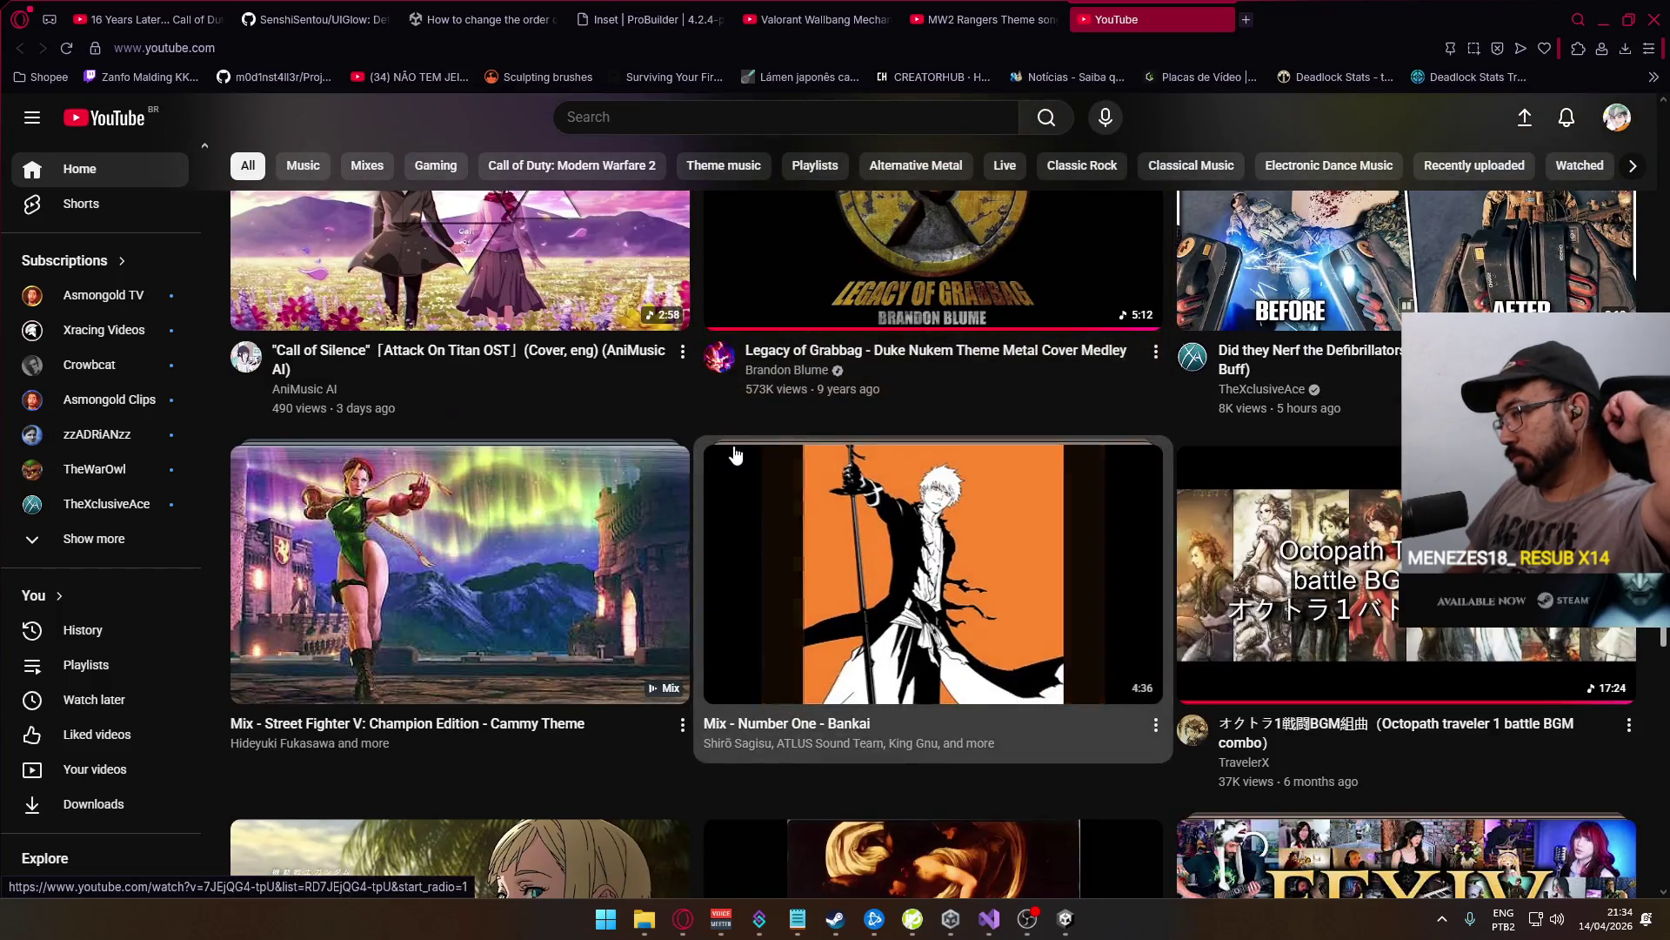
{"action": "scroll", "coordinate": [733, 448], "scroll_direction": "down", "scroll_amount": 4}
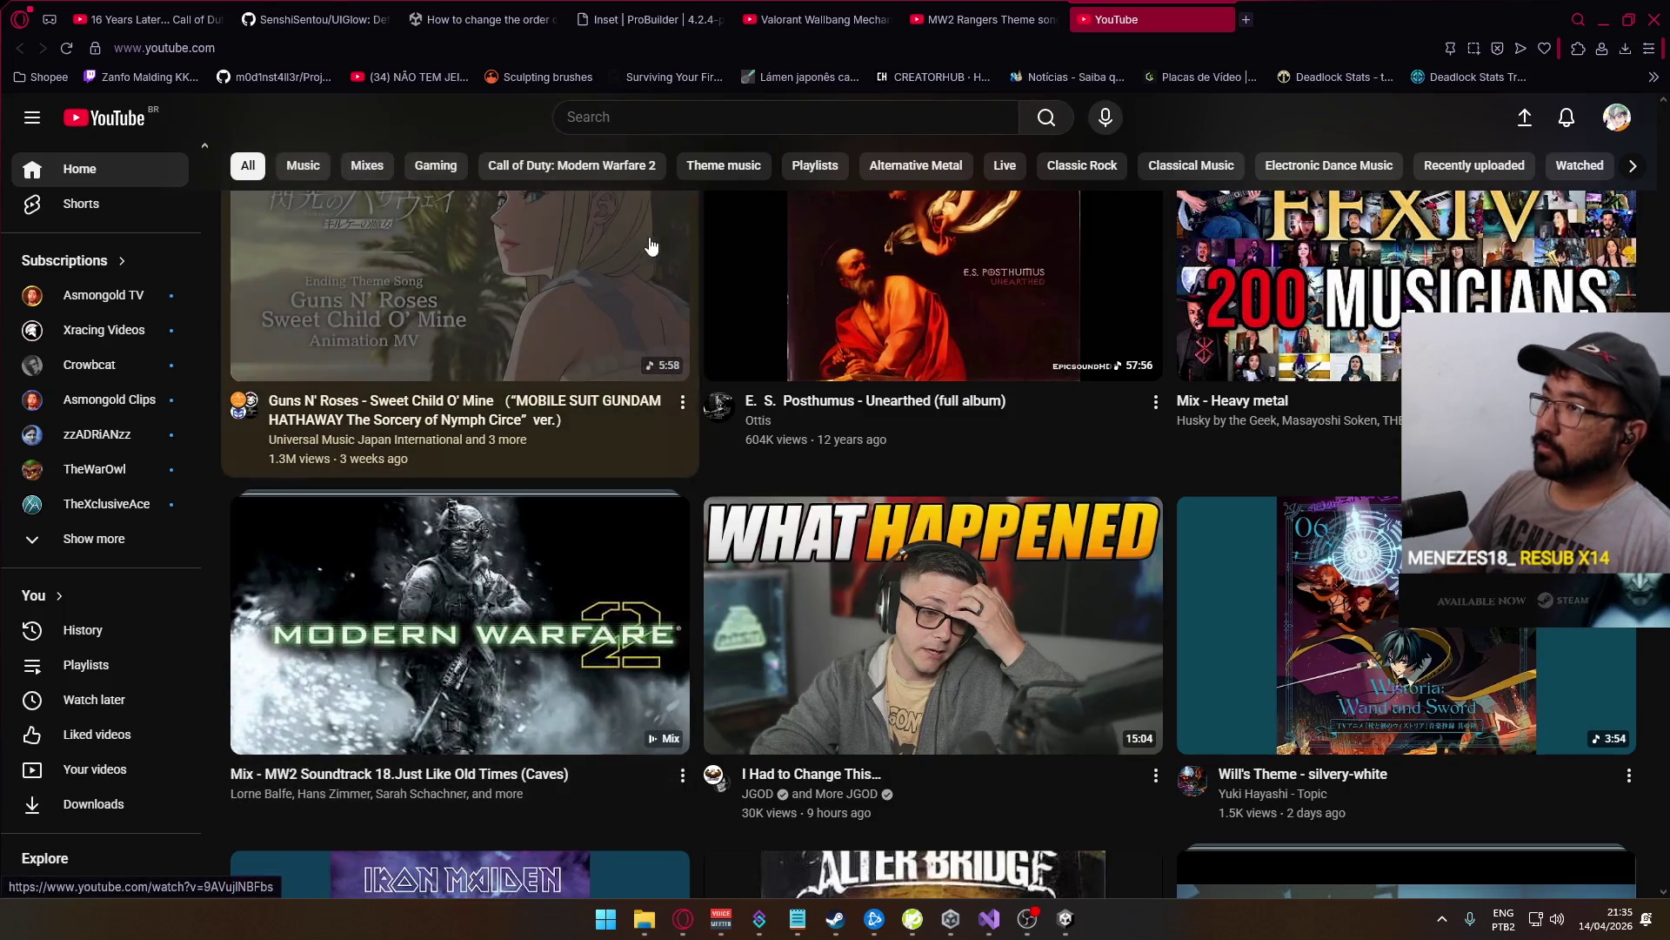
Step: Start the MW2 Rangers Theme song mix in its tab and return to Unity
{"action": "left_click", "coordinate": [981, 19]}
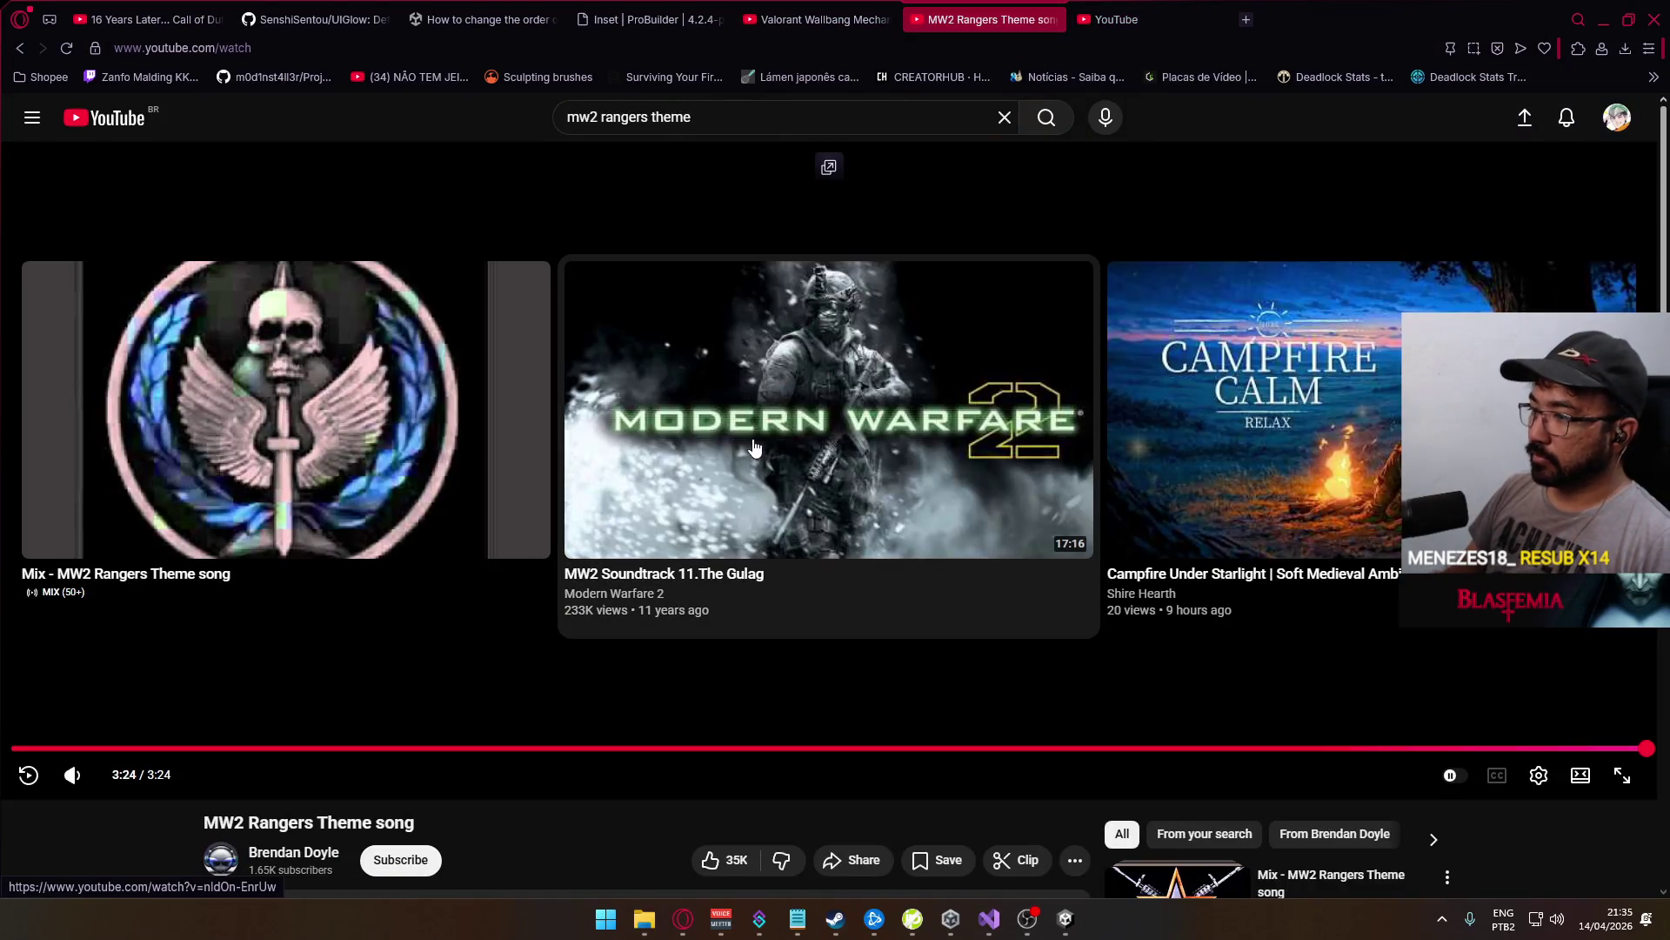
{"action": "left_click", "coordinate": [353, 503]}
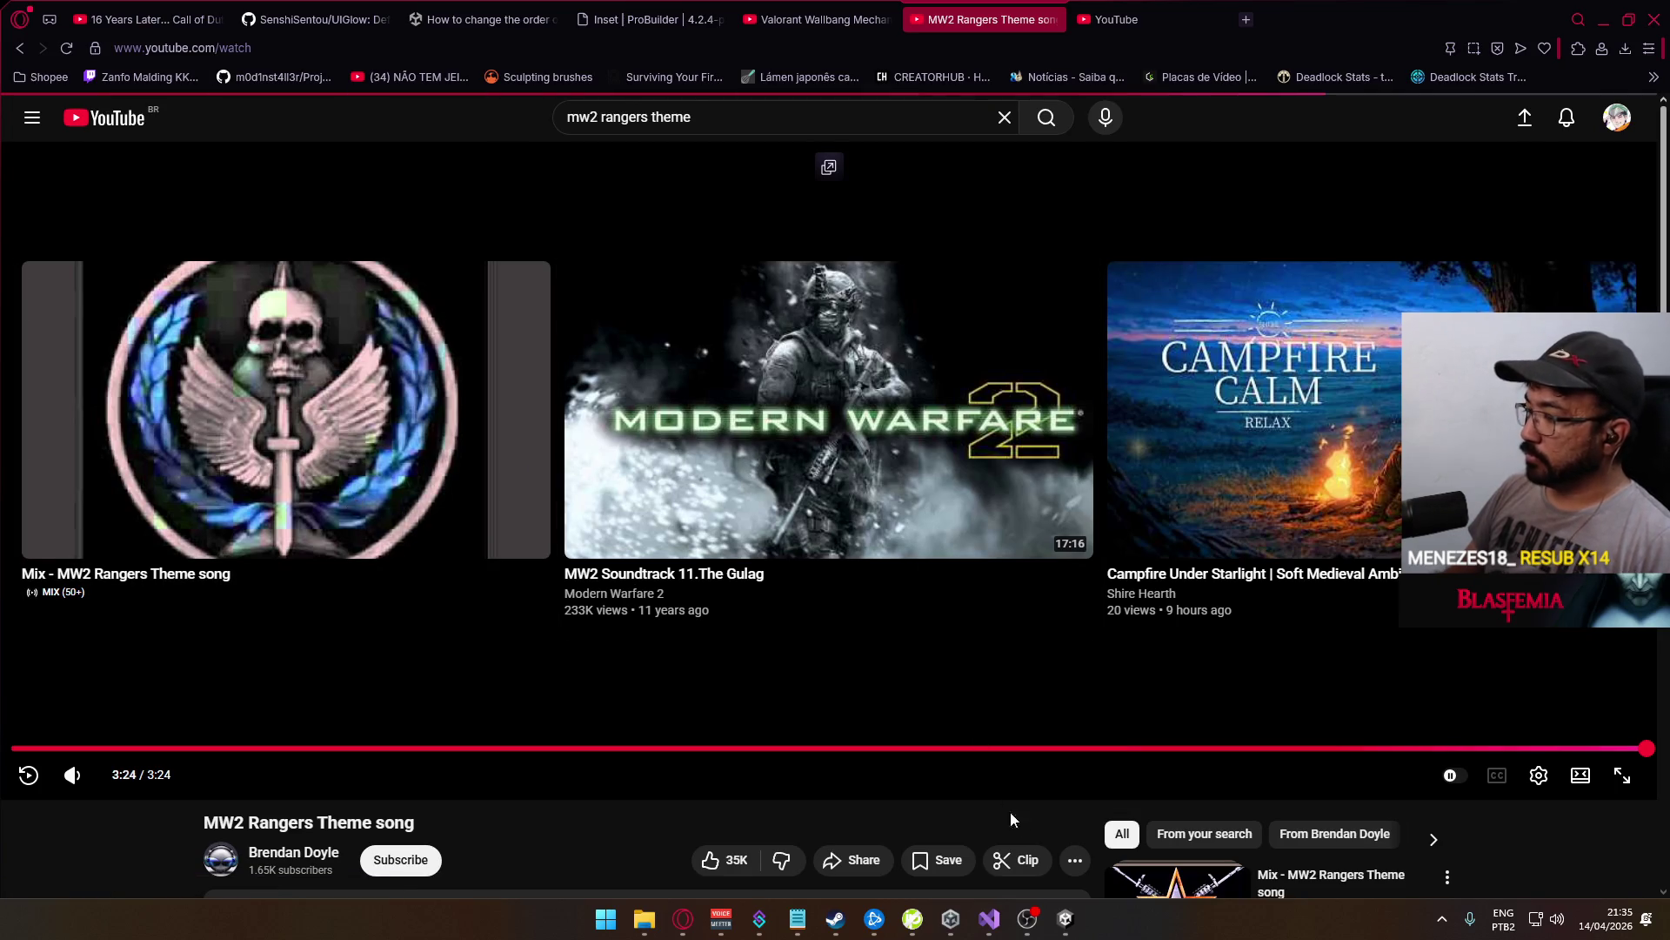
{"action": "left_click", "coordinate": [1066, 917]}
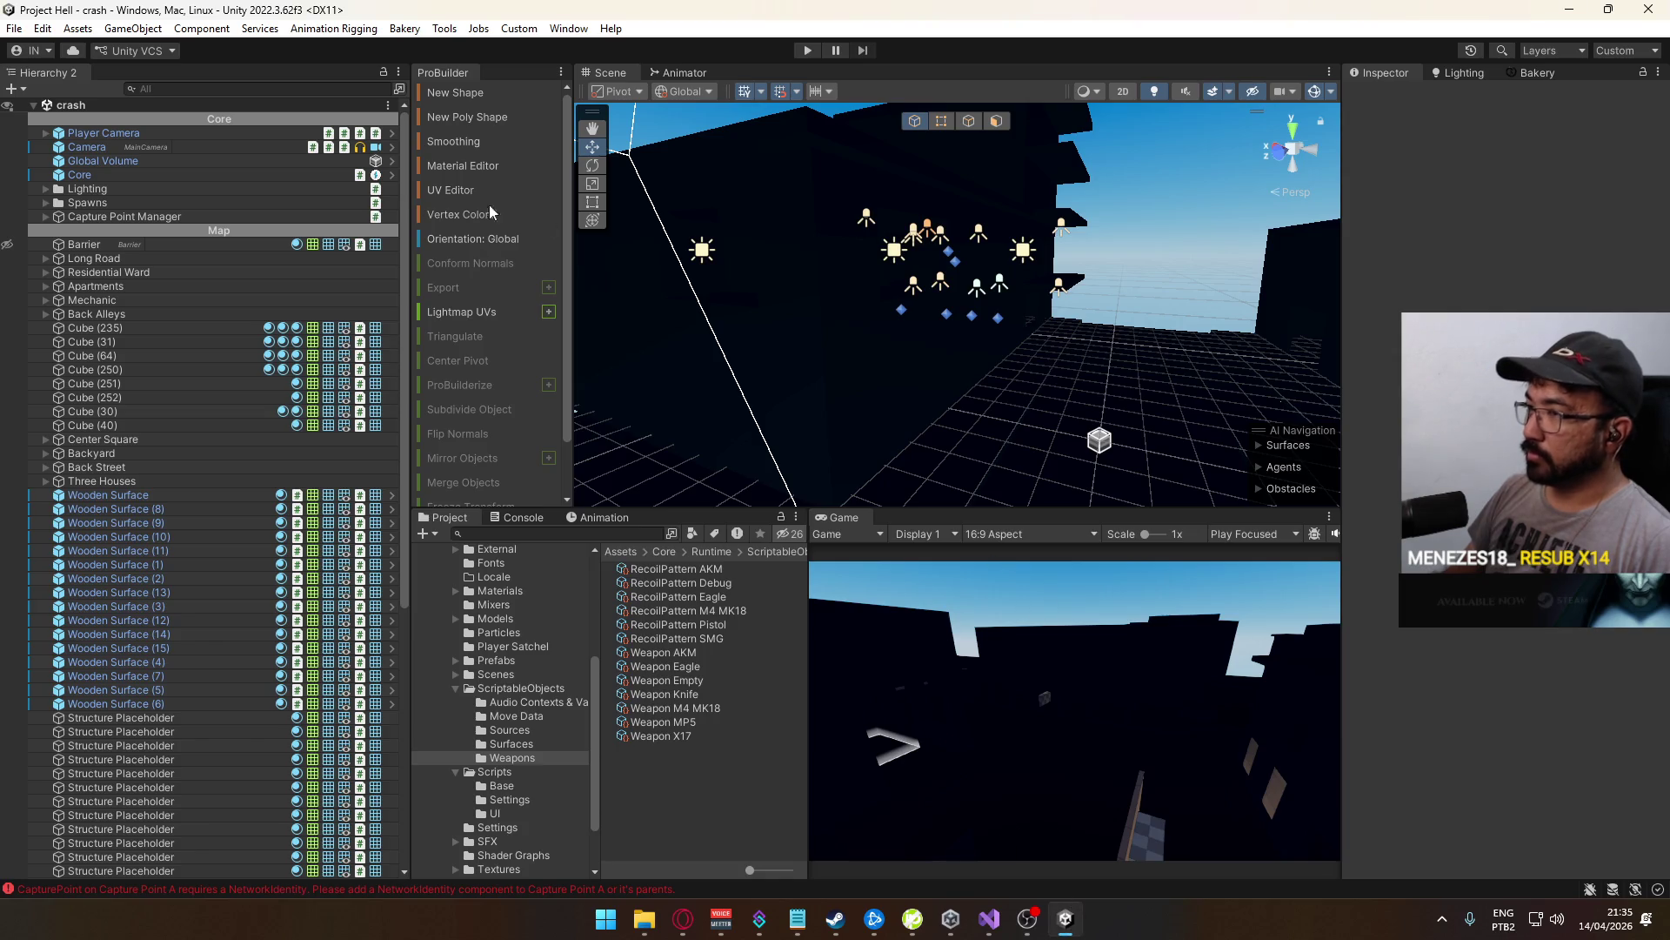
Step: Bake the crash scene's lightmaps with Bakery (about 62 seconds) and orbit to inspect the lit buildings
{"action": "left_click", "coordinate": [1527, 72]}
{"action": "scroll", "coordinate": [1462, 679], "scroll_direction": "down", "scroll_amount": 10}
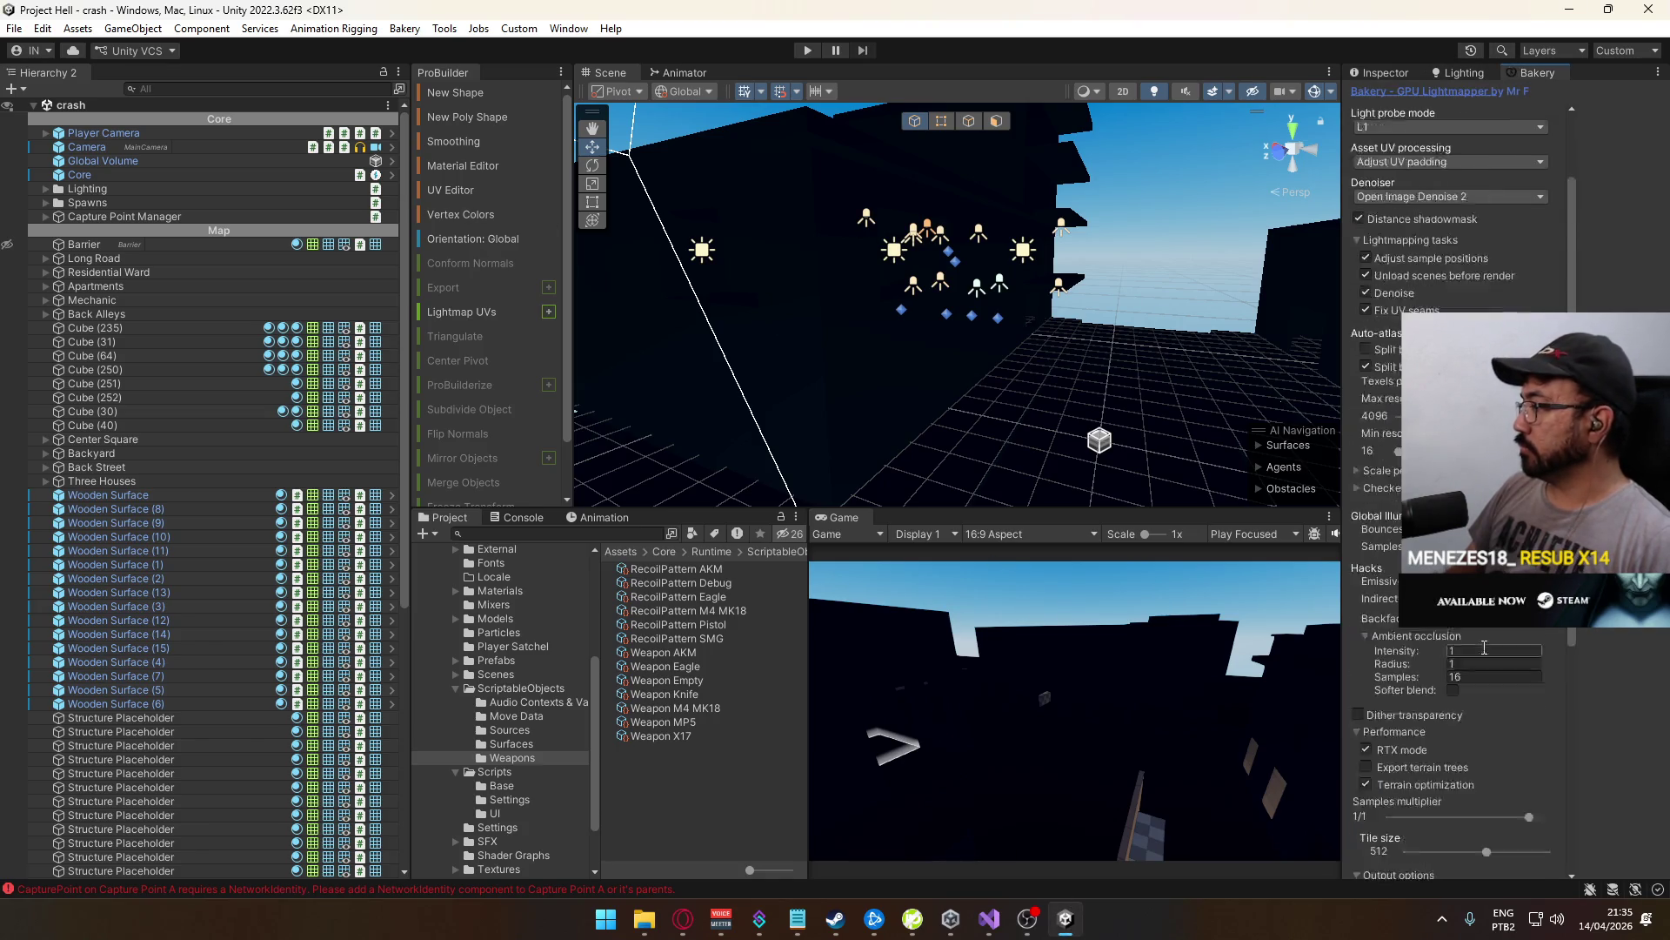
{"action": "left_click", "coordinate": [1467, 776]}
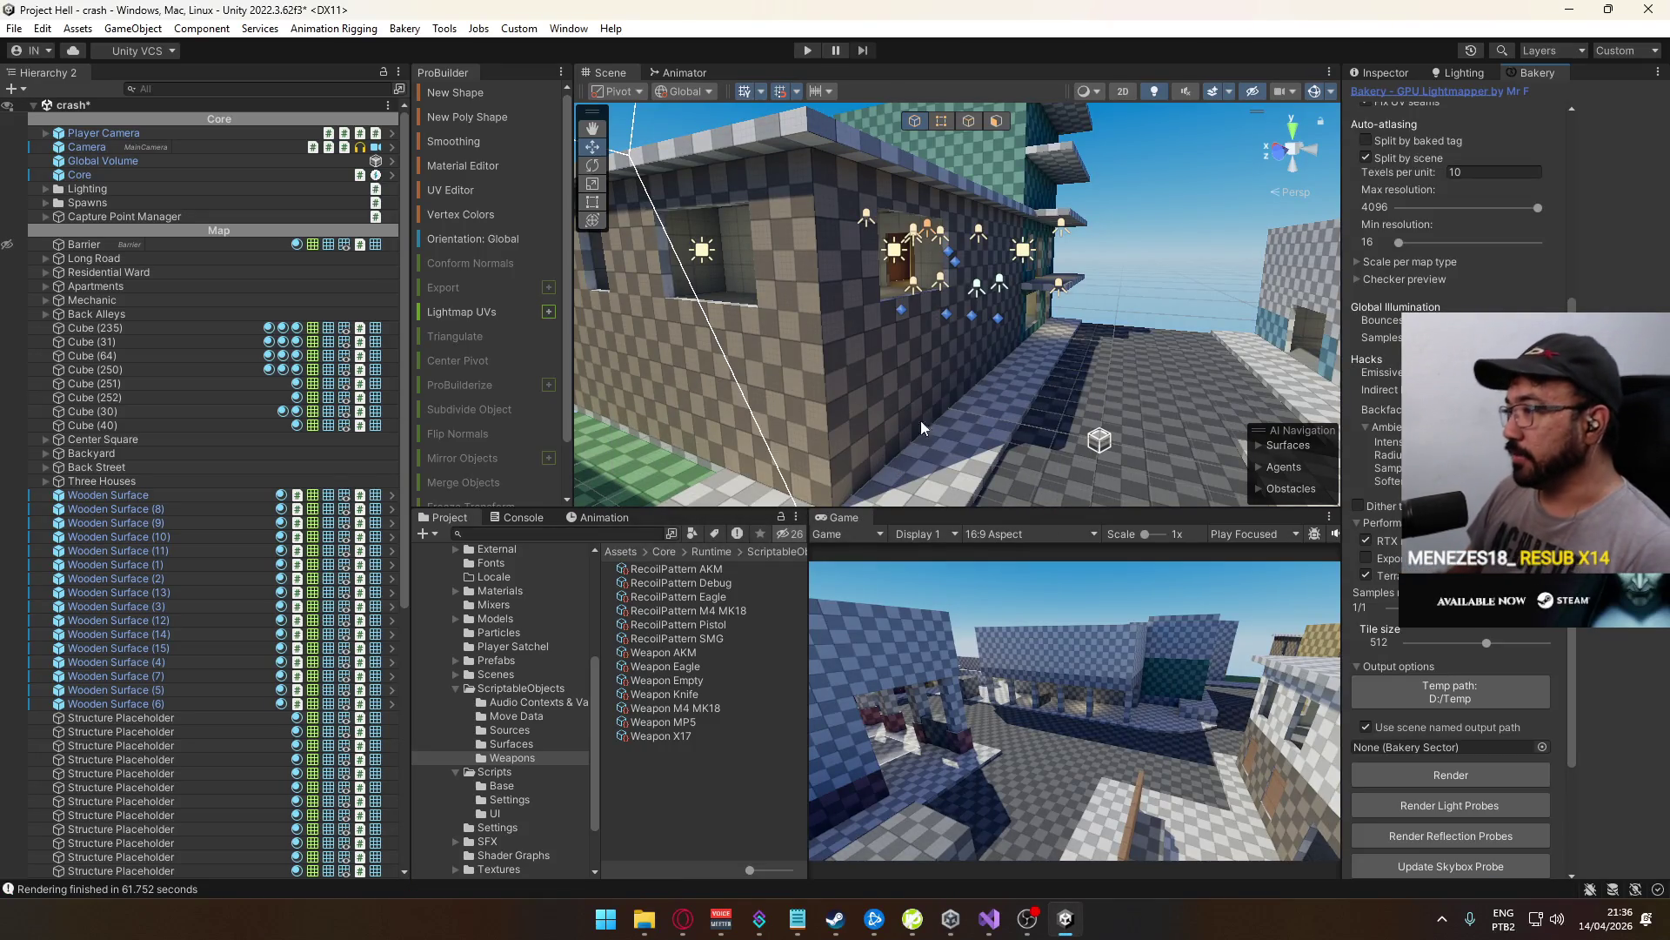
{"action": "mouse_move", "coordinate": [1020, 332]}
{"action": "left_mouse_down"}
{"action": "mouse_move", "coordinate": [760, 408]}
{"action": "mouse_move", "coordinate": [1149, 355]}
{"action": "mouse_move", "coordinate": [689, 314]}
{"action": "left_mouse_up"}
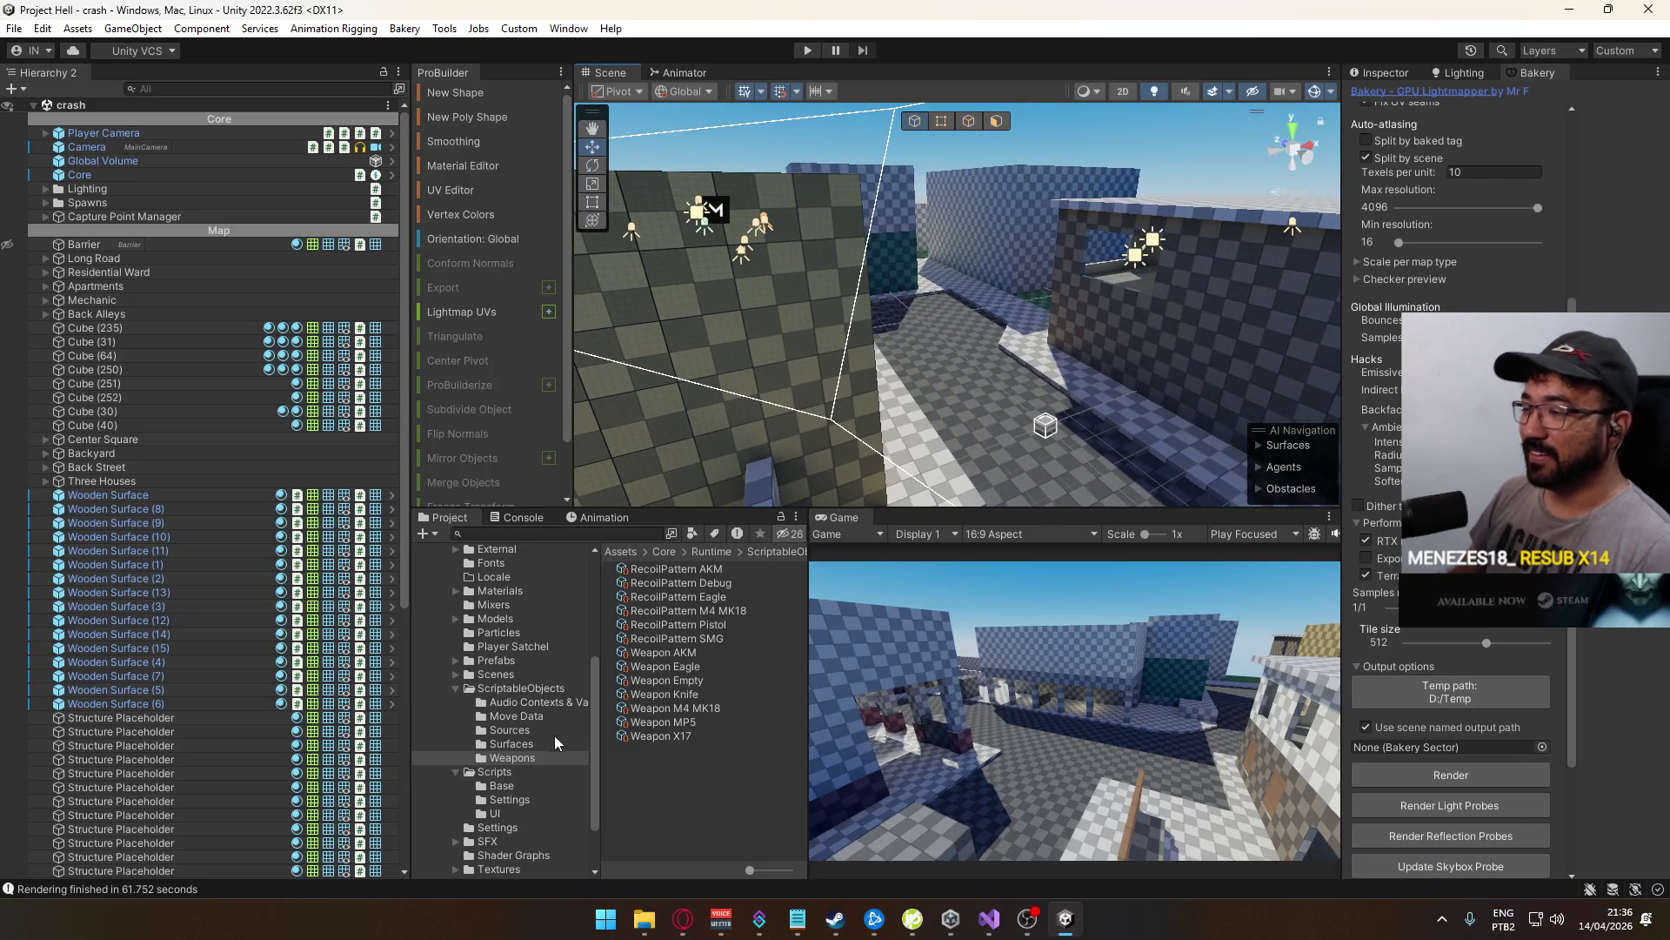
Step: Collapse the ScriptableObjects and Scripts folders and open Player Settings to edit the version number
{"action": "left_click", "coordinate": [458, 688]}
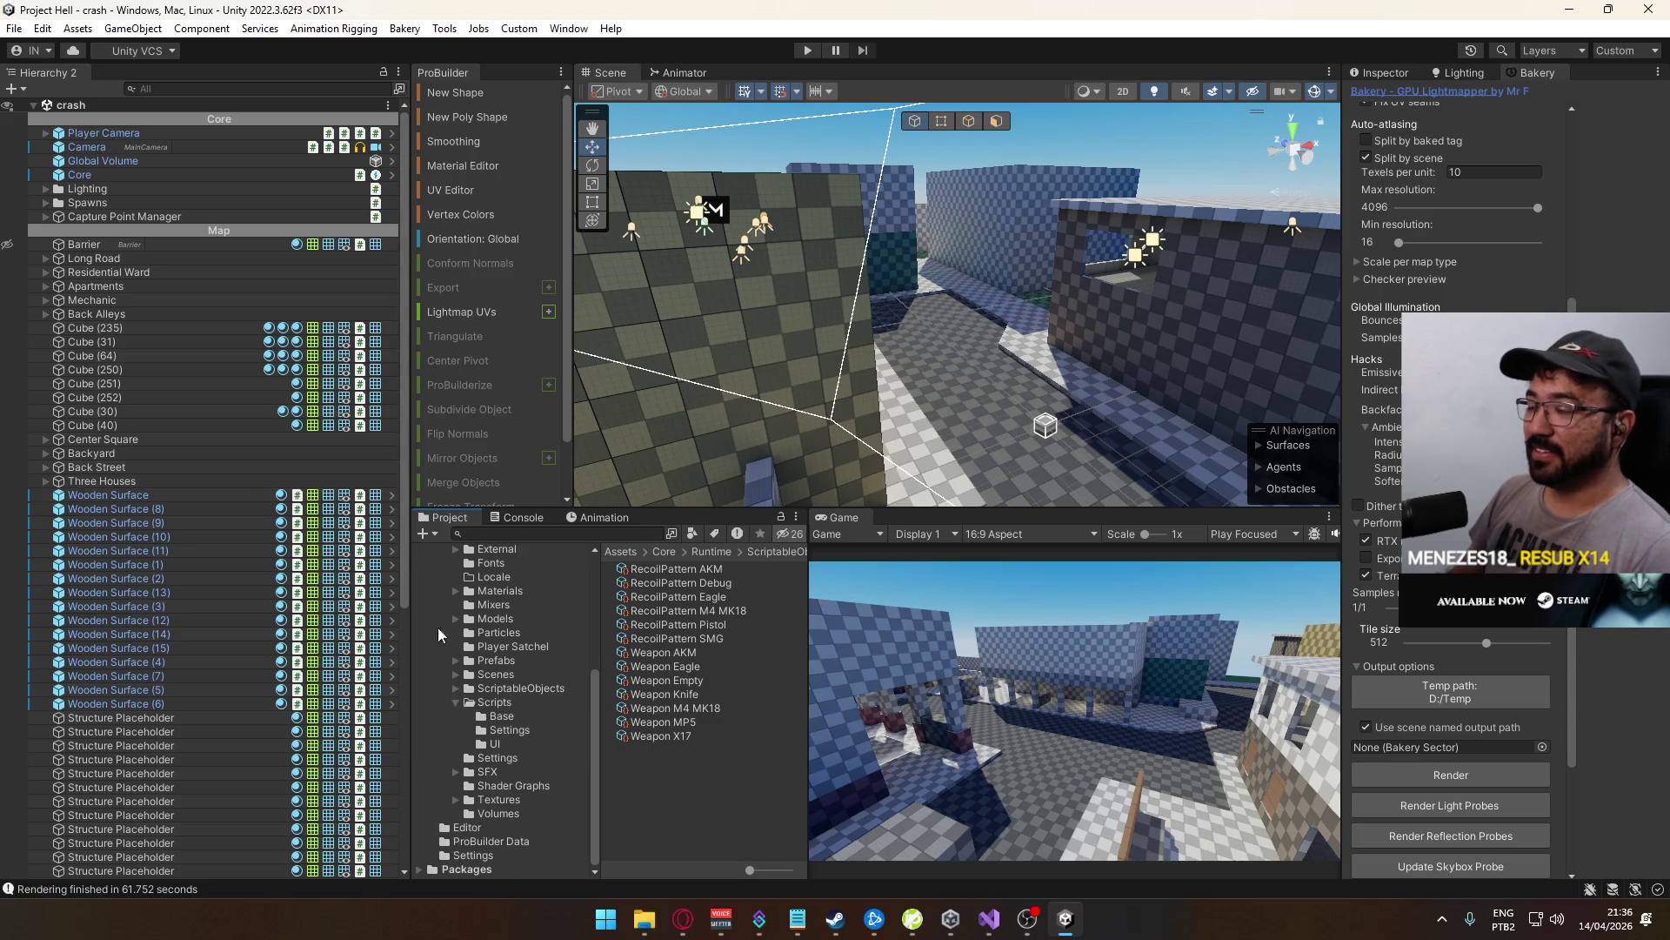
{"action": "left_click", "coordinate": [456, 702]}
{"action": "left_click", "coordinate": [14, 28]}
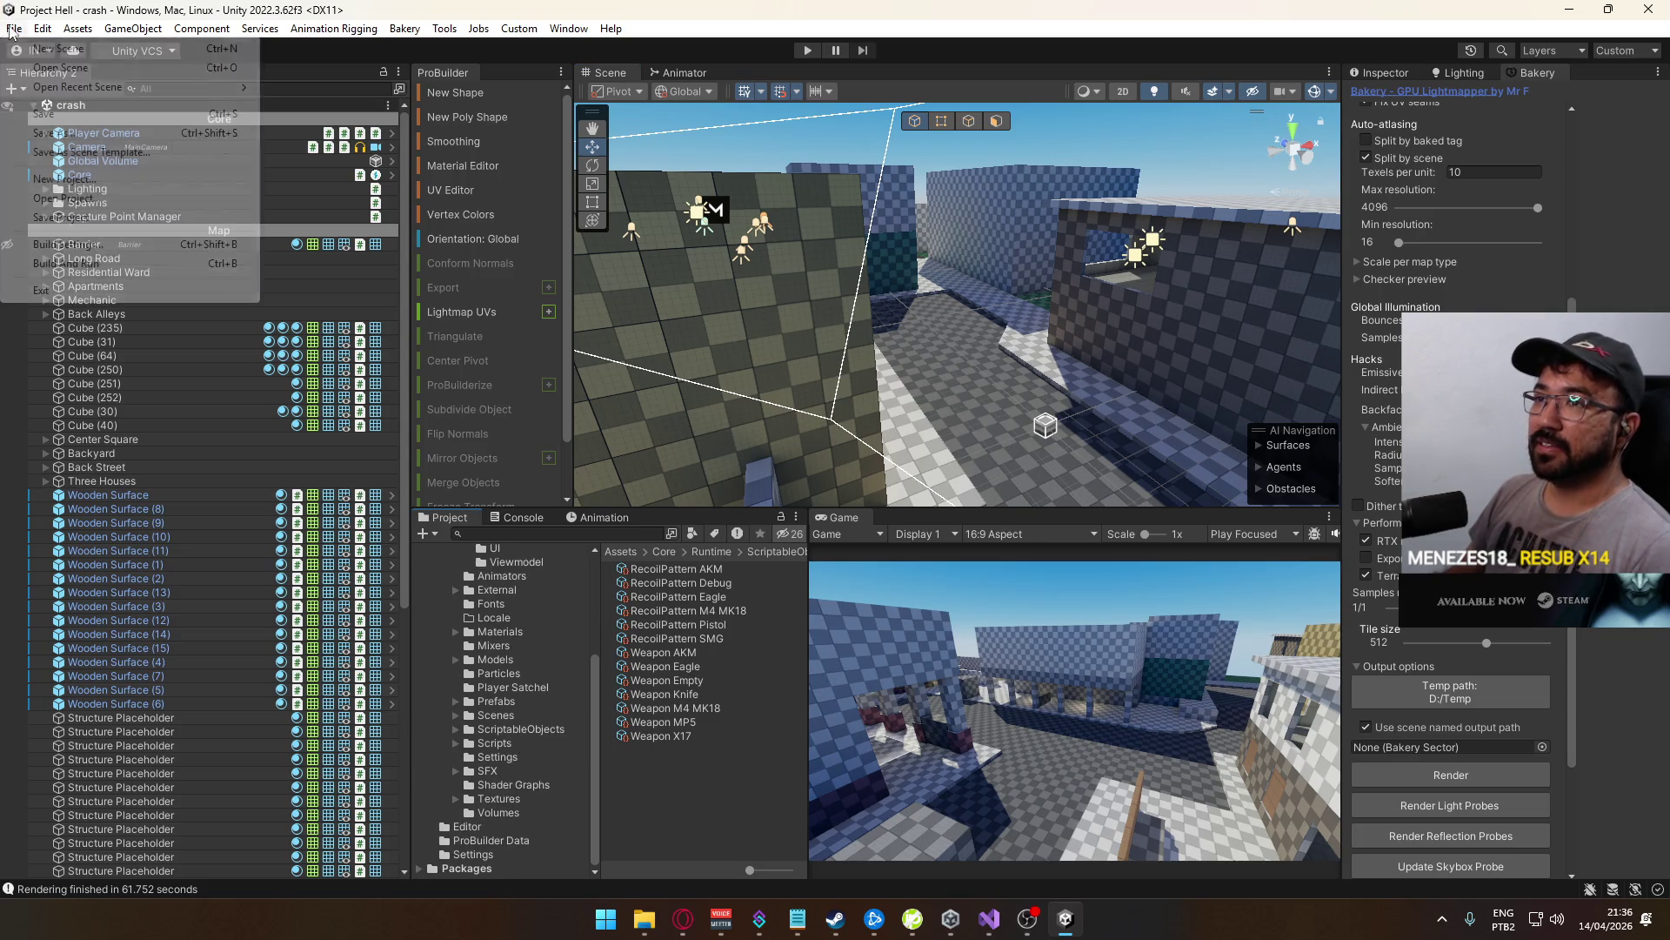
{"action": "left_click", "coordinate": [132, 247]}
{"action": "left_click", "coordinate": [456, 561]}
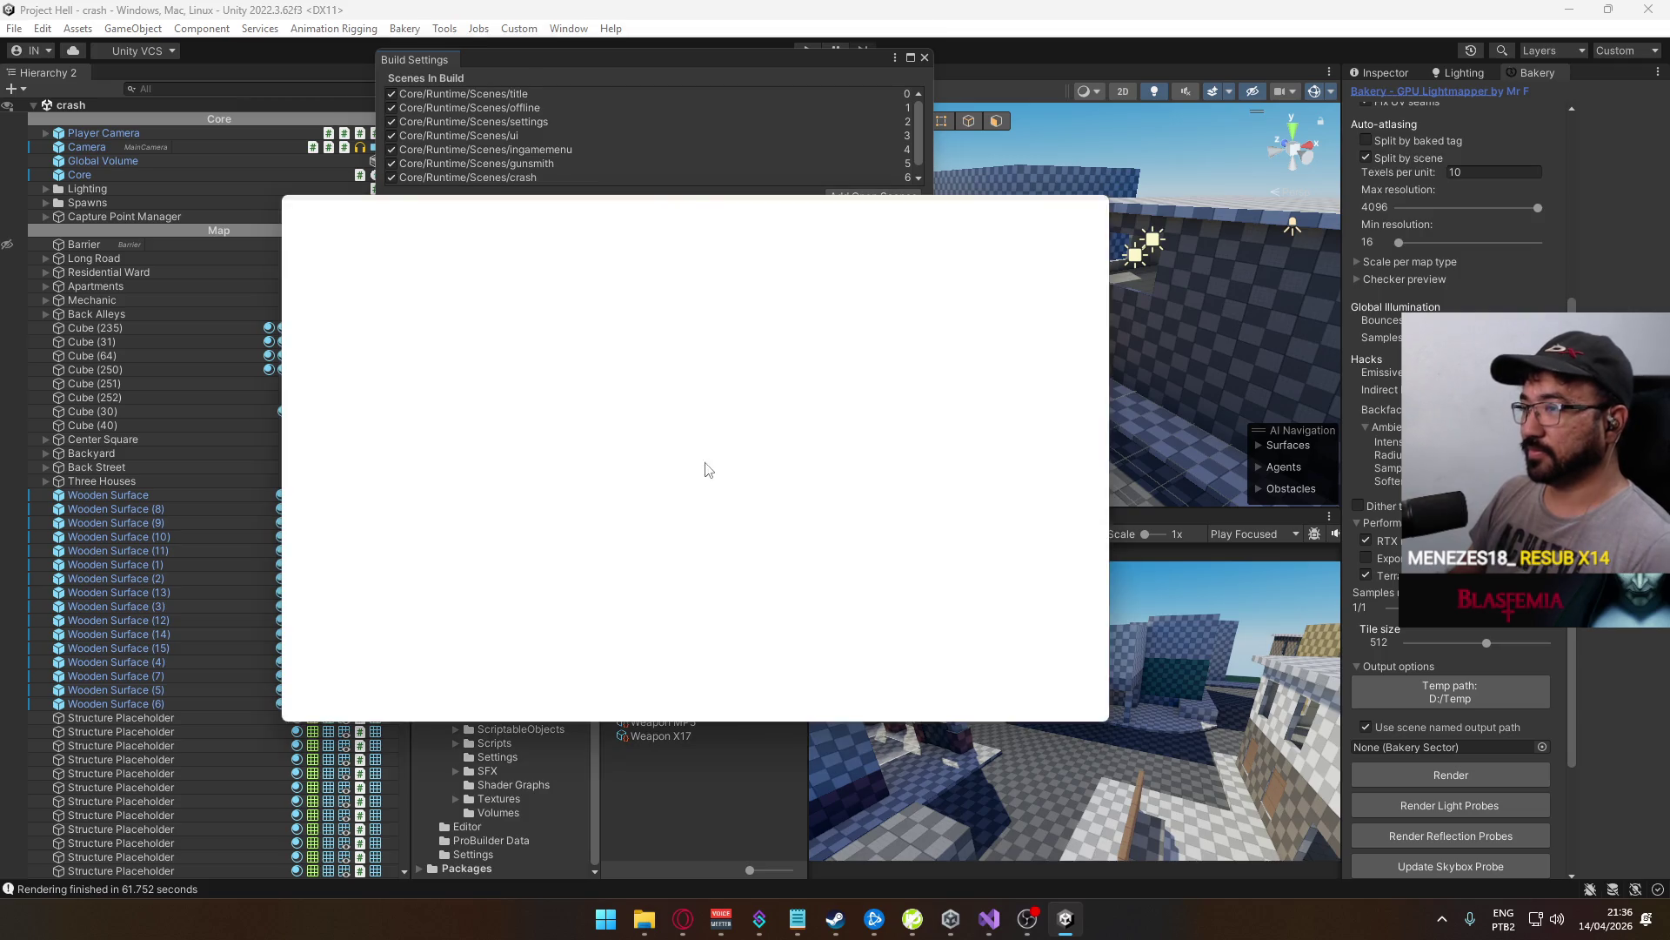
{"action": "double_click", "coordinate": [753, 304]}
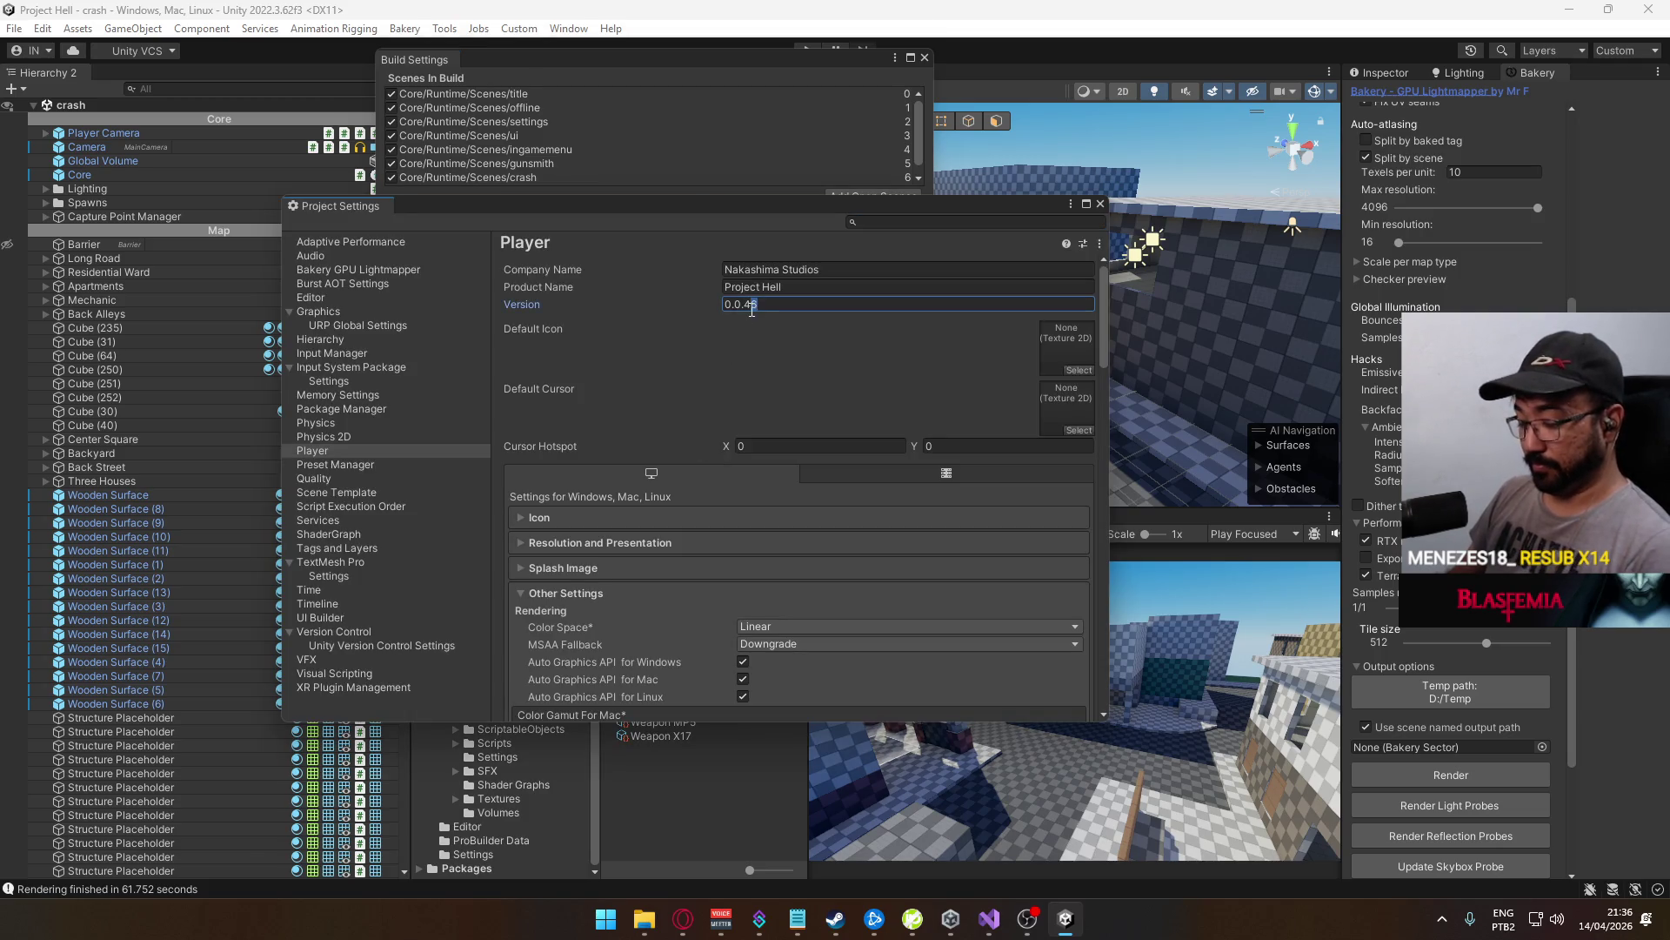
Step: Close Project and Build Settings, run Build And Run, and read the failed build's Console errors
{"action": "left_click", "coordinate": [1100, 204]}
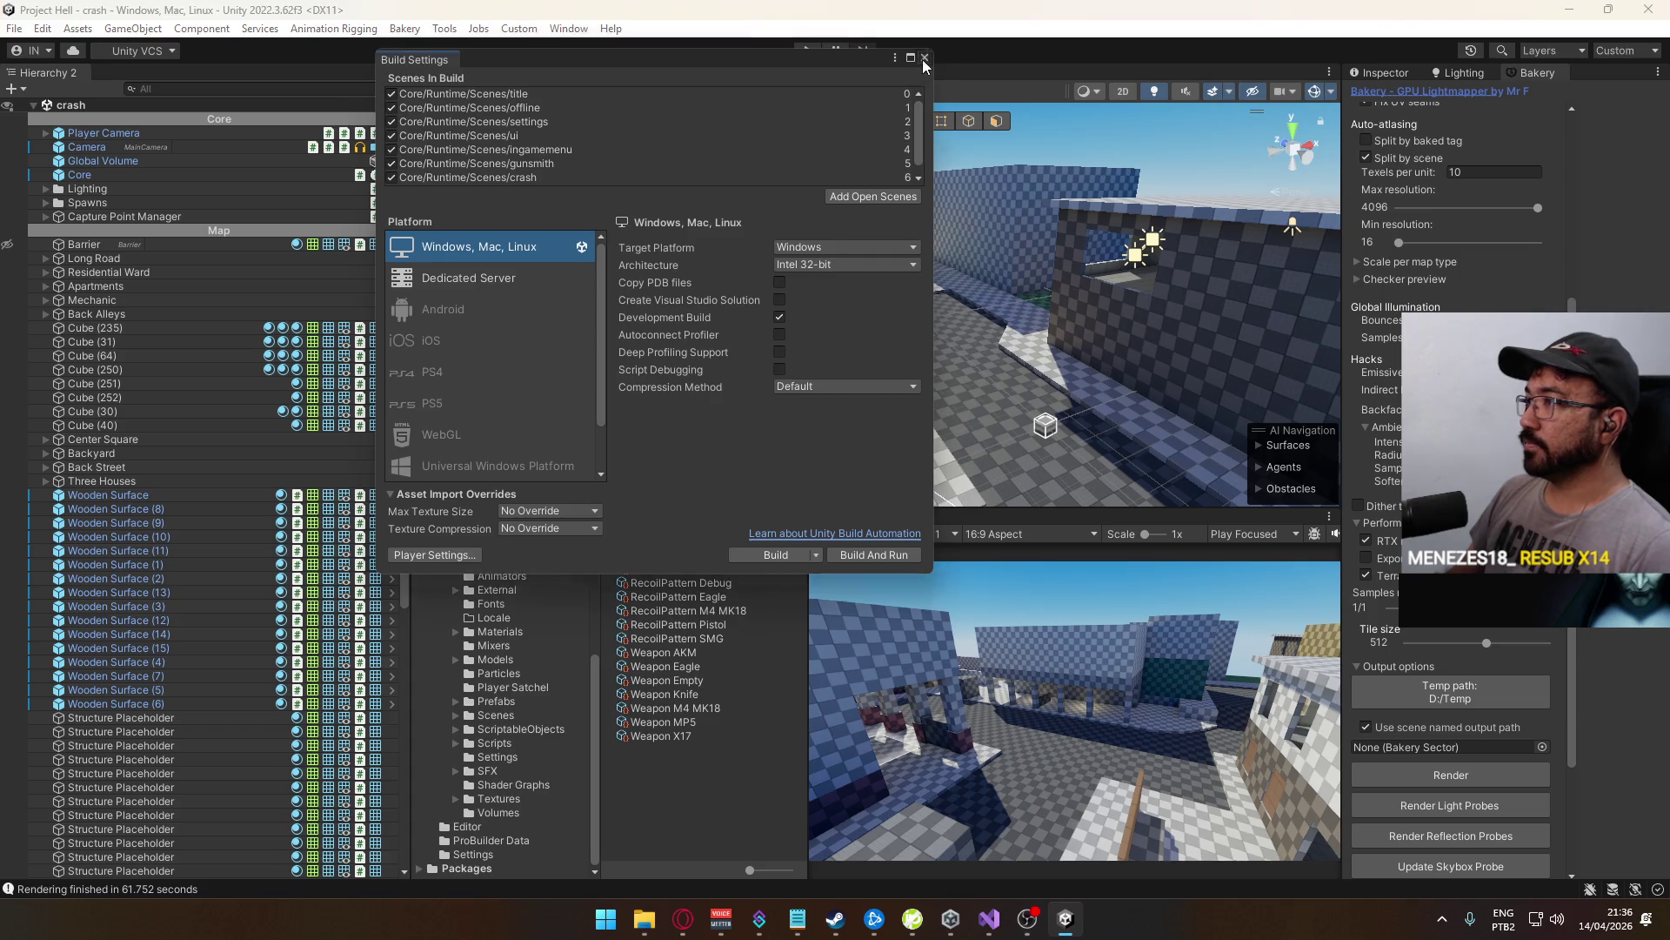
{"action": "left_click", "coordinate": [924, 57]}
{"action": "left_click", "coordinate": [15, 29]}
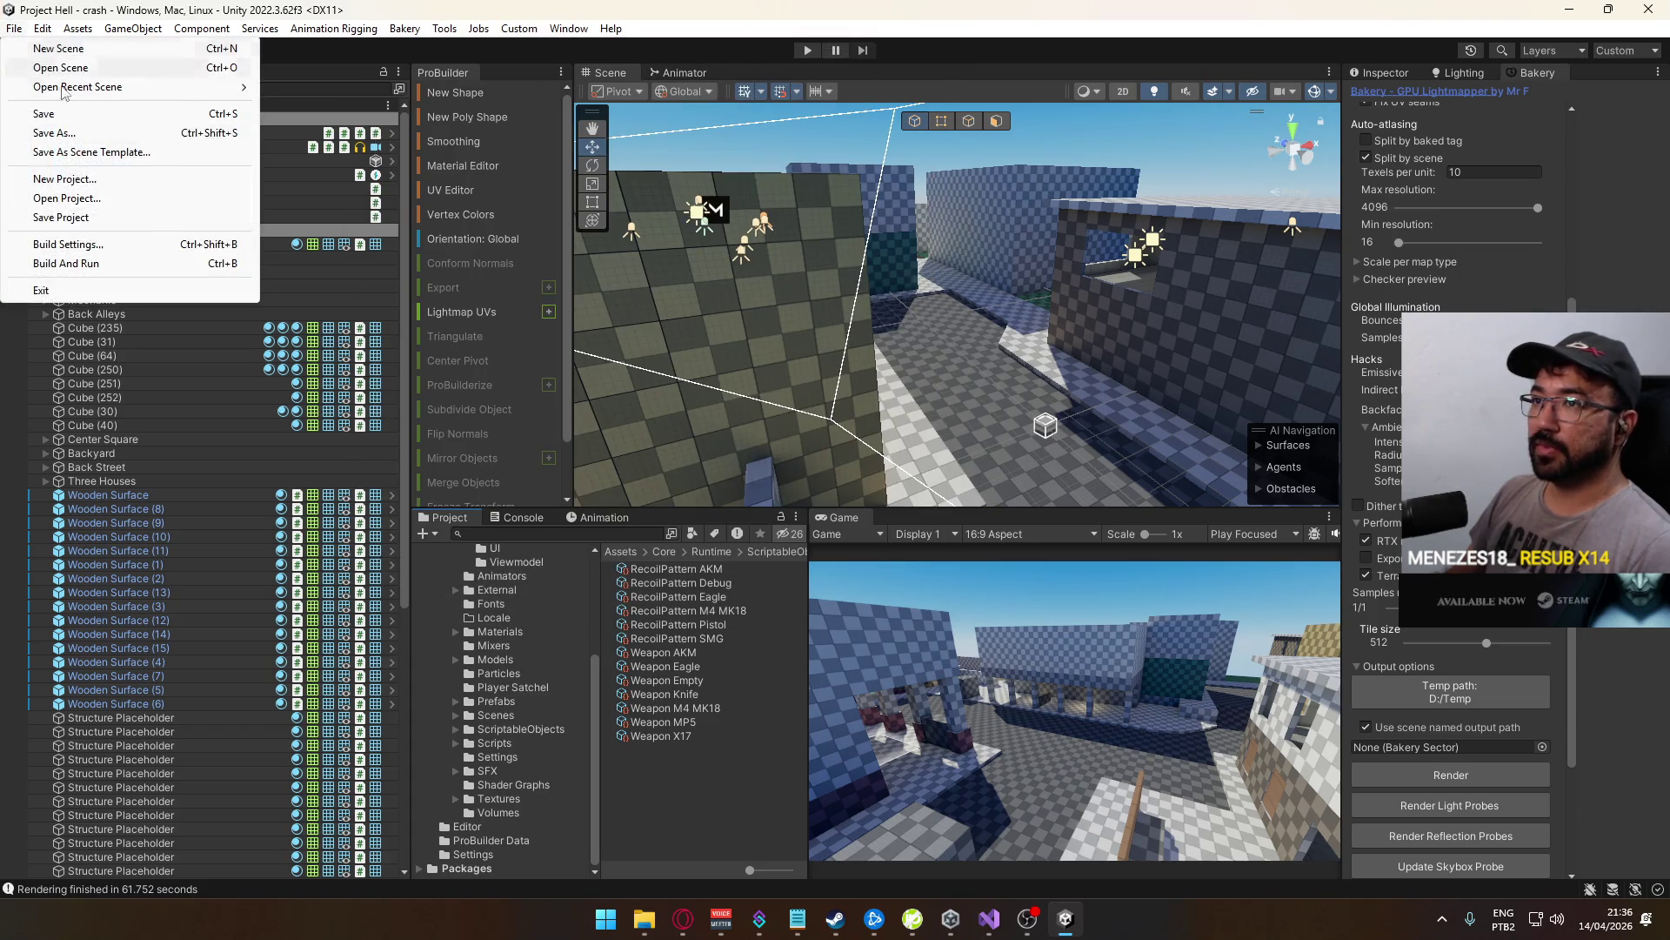
{"action": "left_click", "coordinate": [138, 259]}
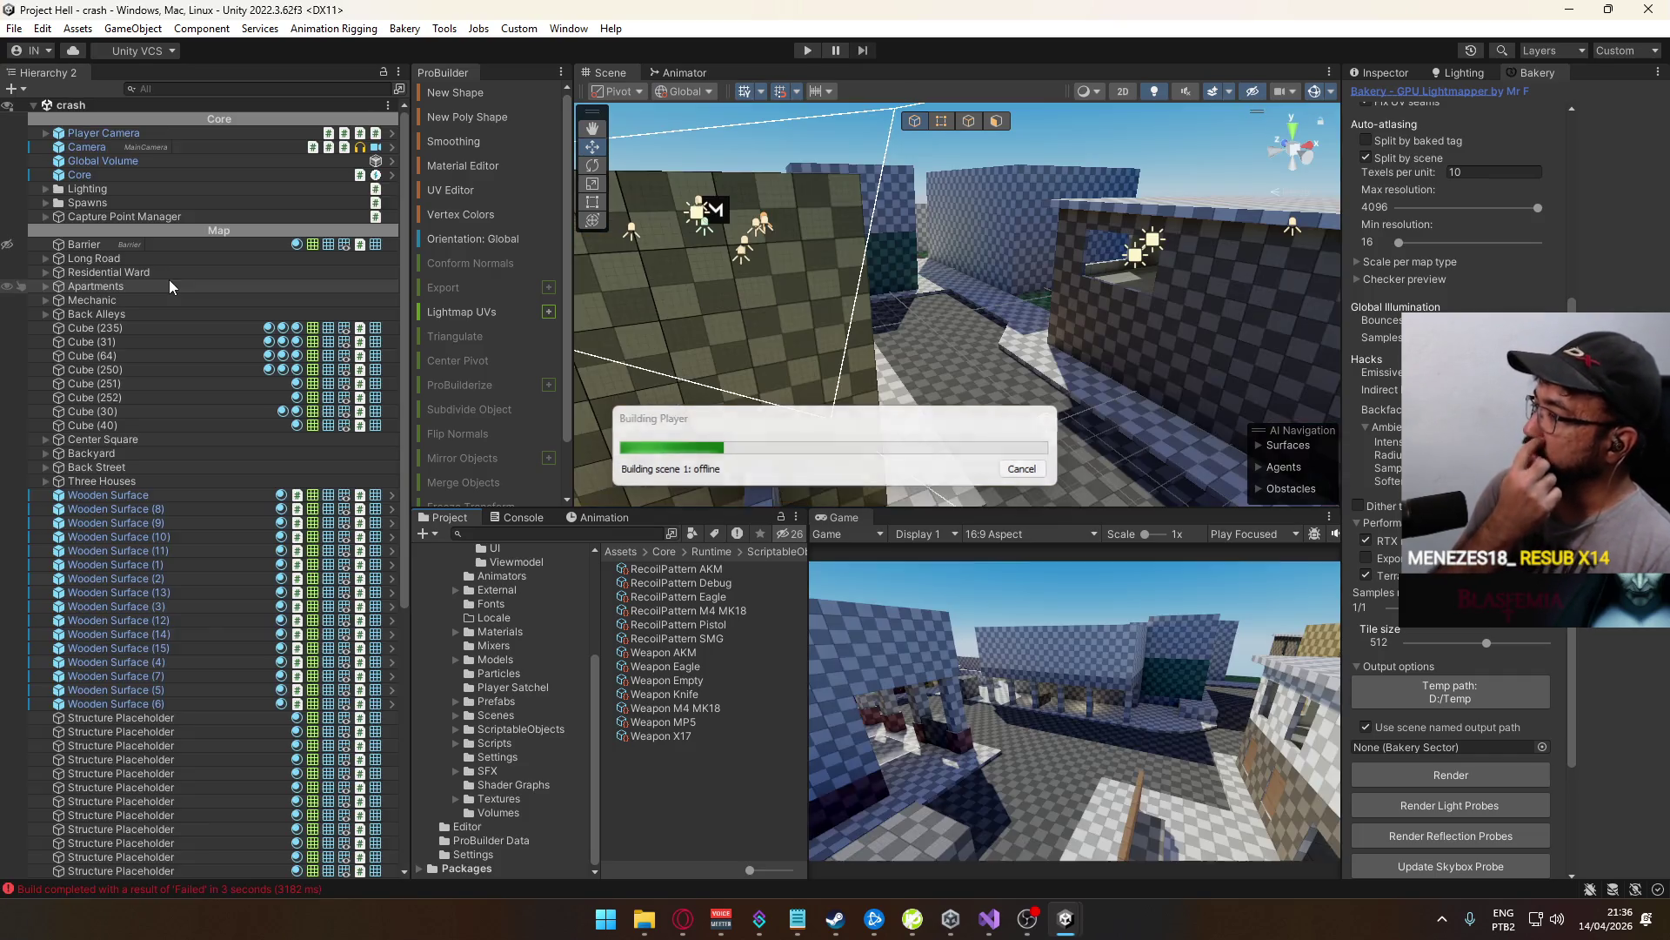
{"action": "left_click", "coordinate": [536, 522]}
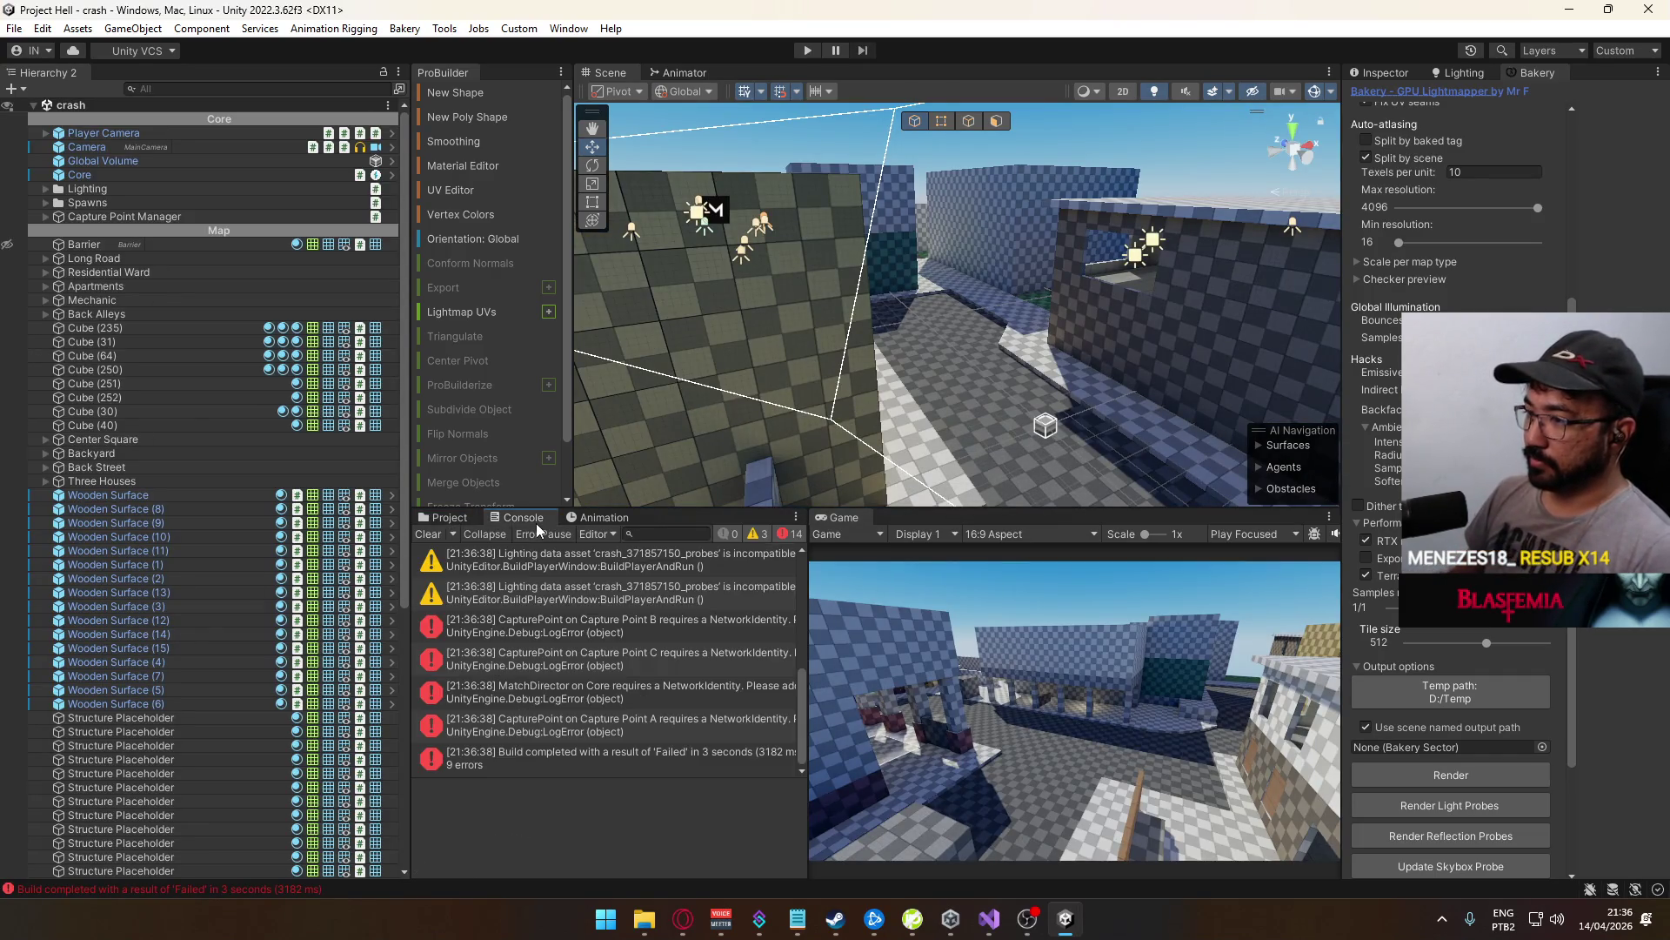
Step: Move the Mirror folder from Runtime/External up to Runtime and back into External, then check the Console
{"action": "left_click", "coordinate": [442, 521]}
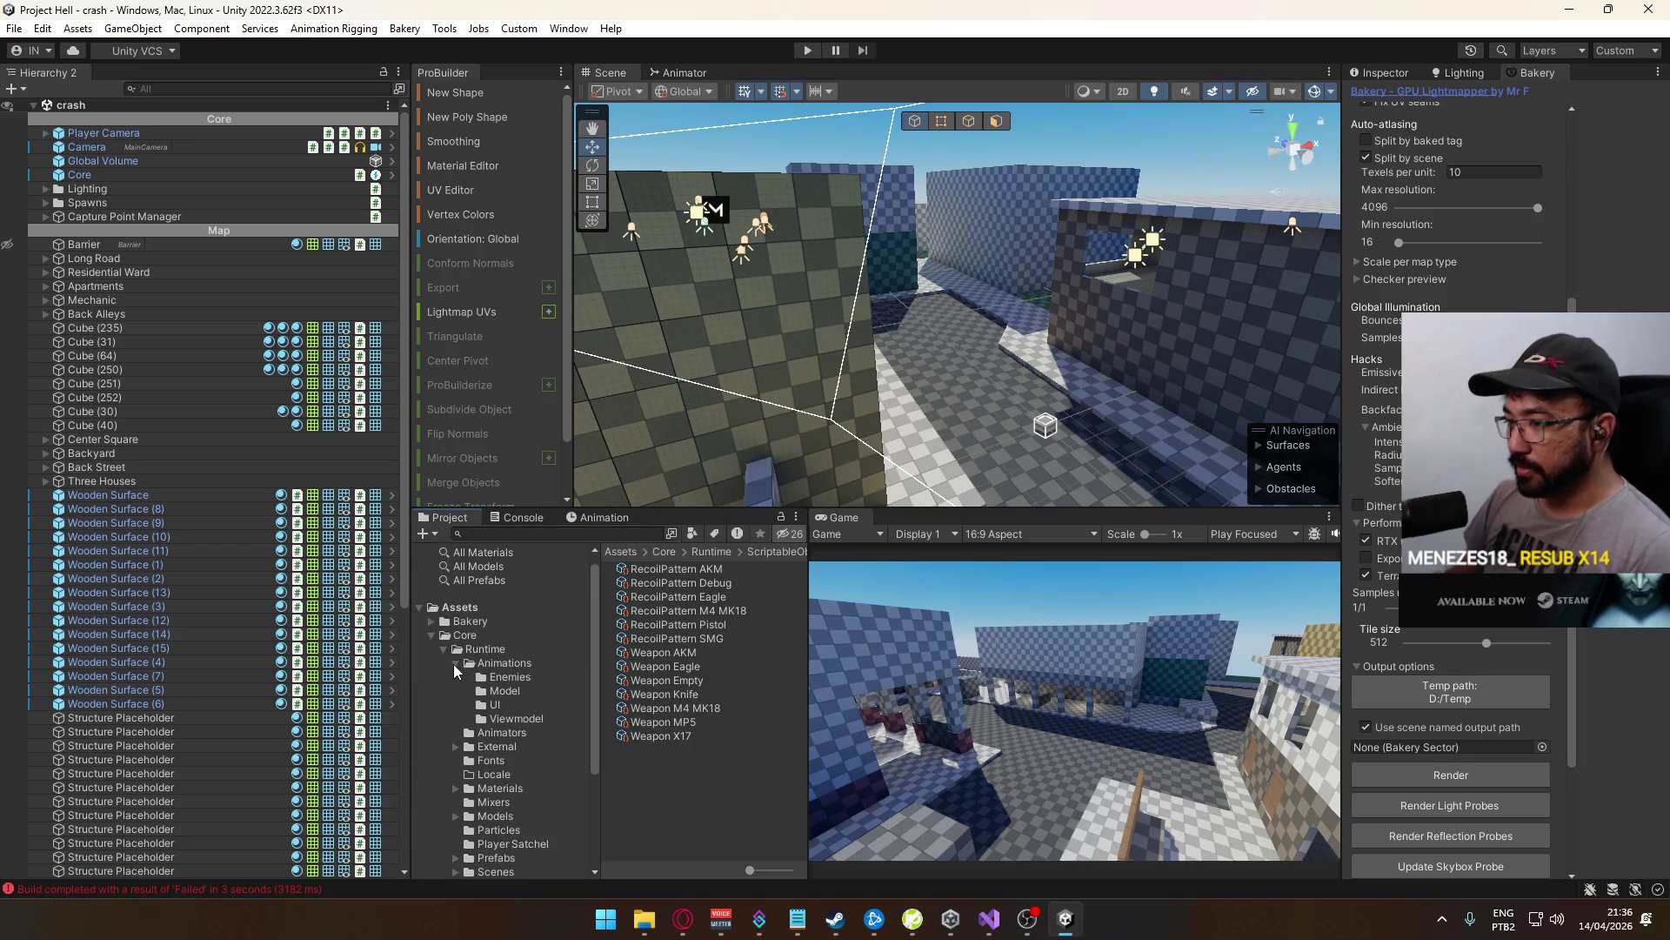
{"action": "left_click", "coordinate": [455, 663]}
{"action": "left_click", "coordinate": [457, 688]}
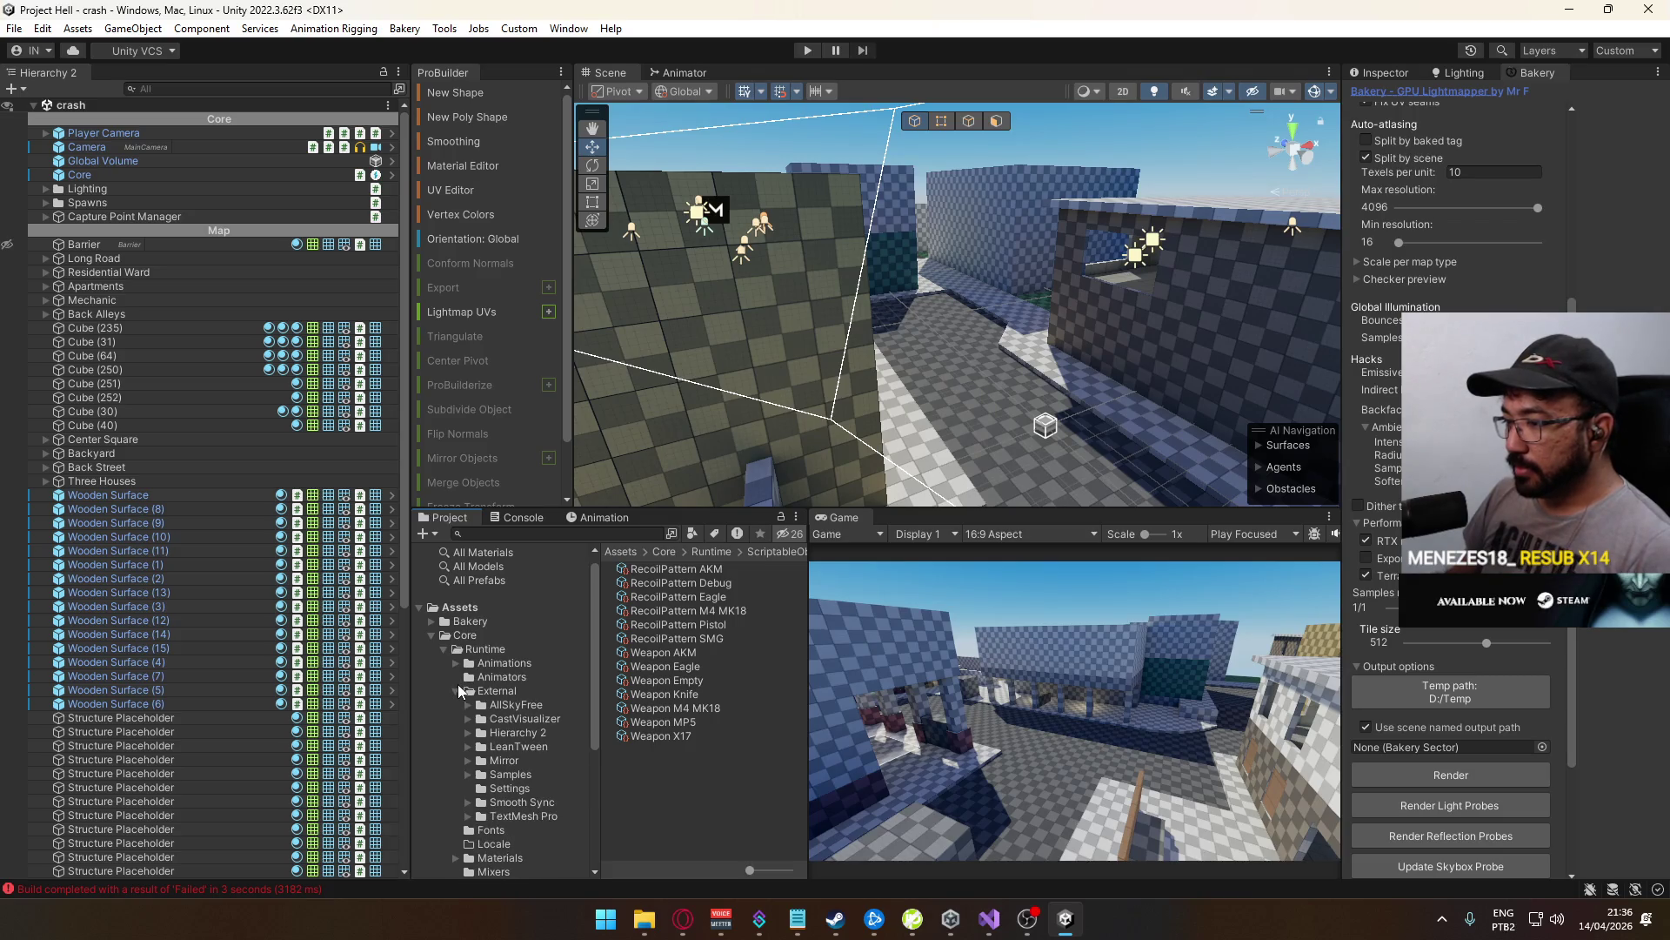
{"action": "left_click", "coordinate": [507, 761]}
{"action": "mouse_move", "coordinate": [510, 764]}
{"action": "left_mouse_down"}
{"action": "mouse_move", "coordinate": [476, 699]}
{"action": "mouse_move", "coordinate": [485, 660]}
{"action": "left_mouse_up"}
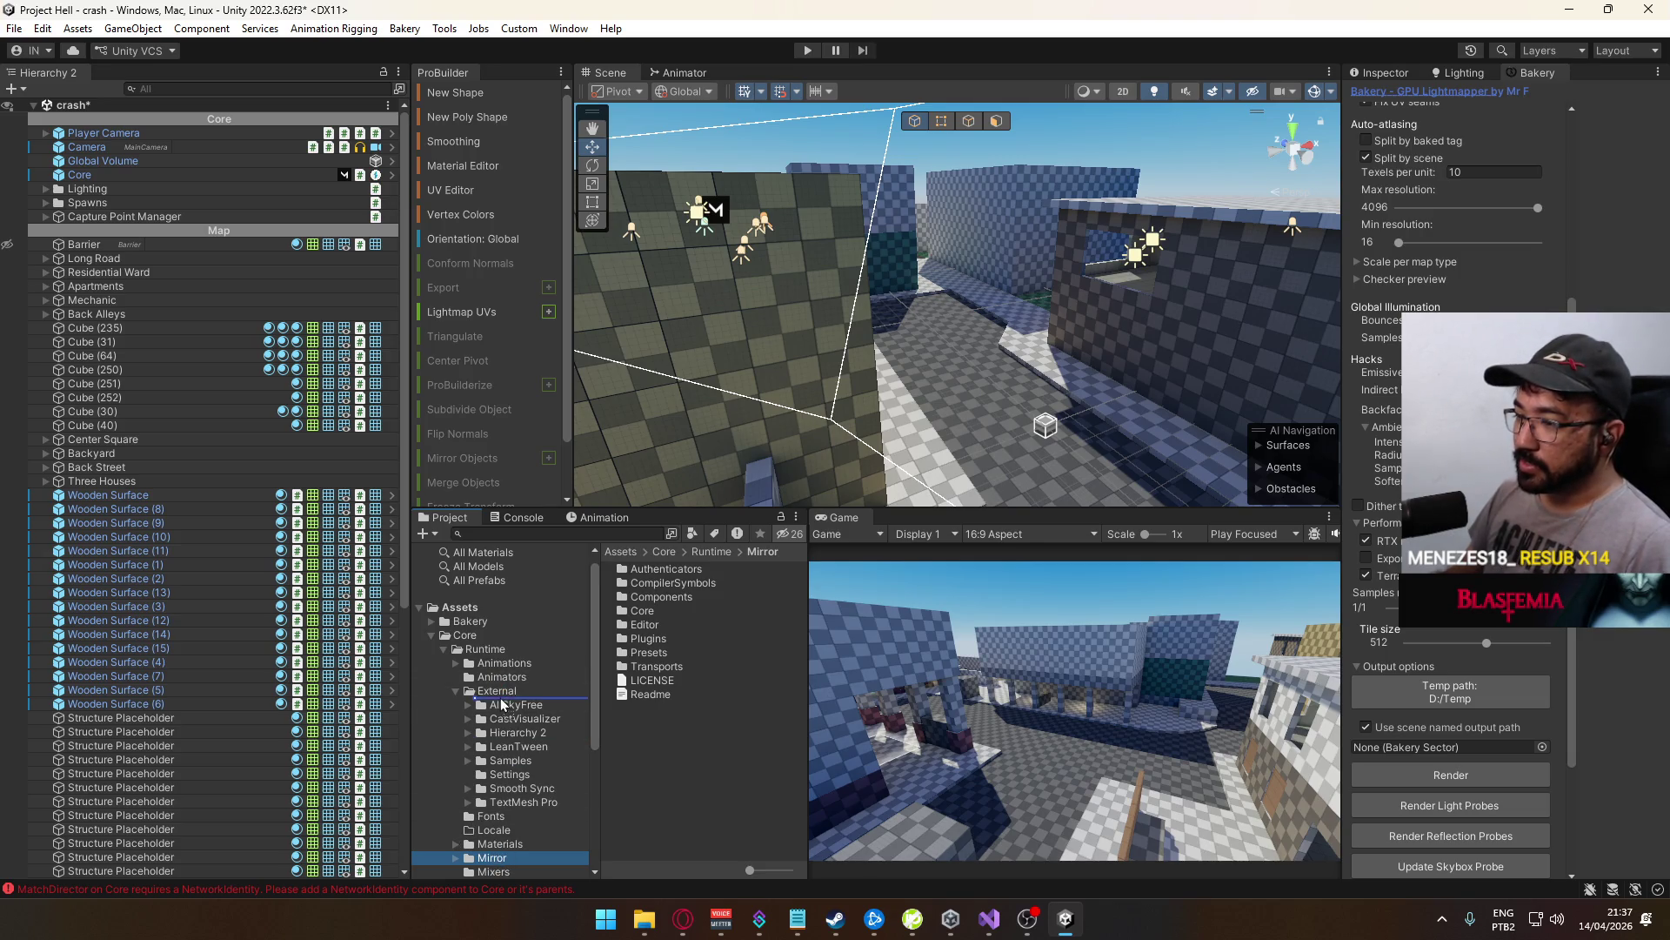
{"action": "left_click_drag", "start_coordinate": [507, 700], "coordinate": [507, 700]}
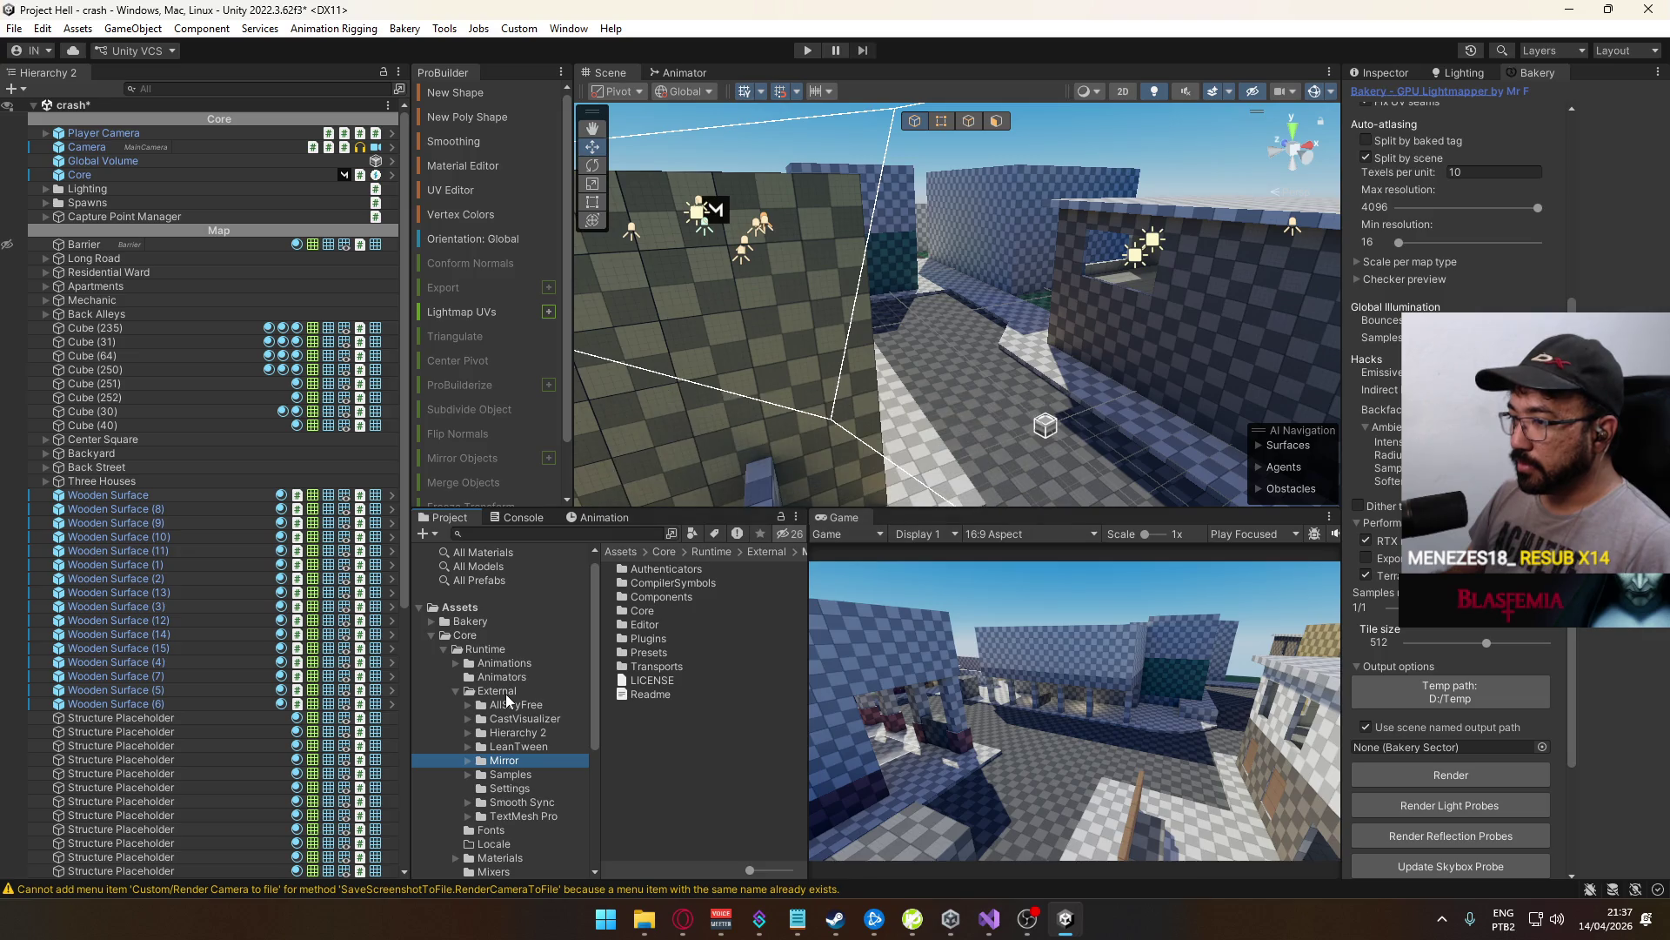
{"action": "left_click", "coordinate": [505, 693]}
{"action": "left_click", "coordinate": [497, 519]}
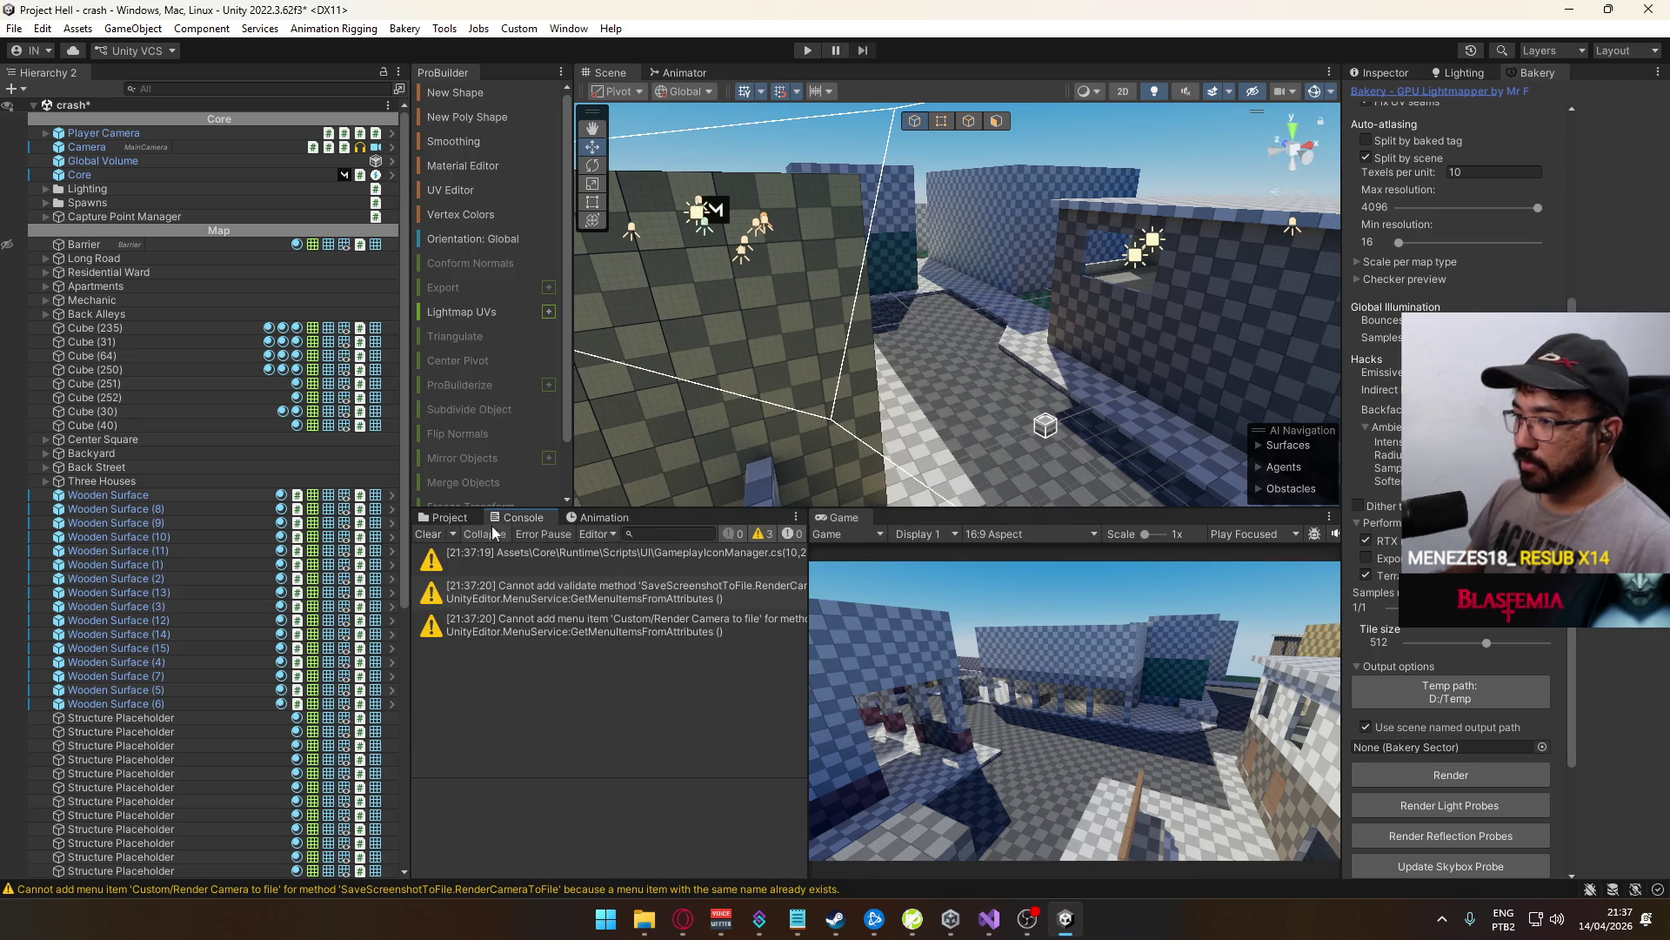
Step: Clear the Console, Build And Run again saving the crash scene, and bring up the build output folder
{"action": "left_click", "coordinate": [426, 534]}
{"action": "left_click", "coordinate": [32, 28]}
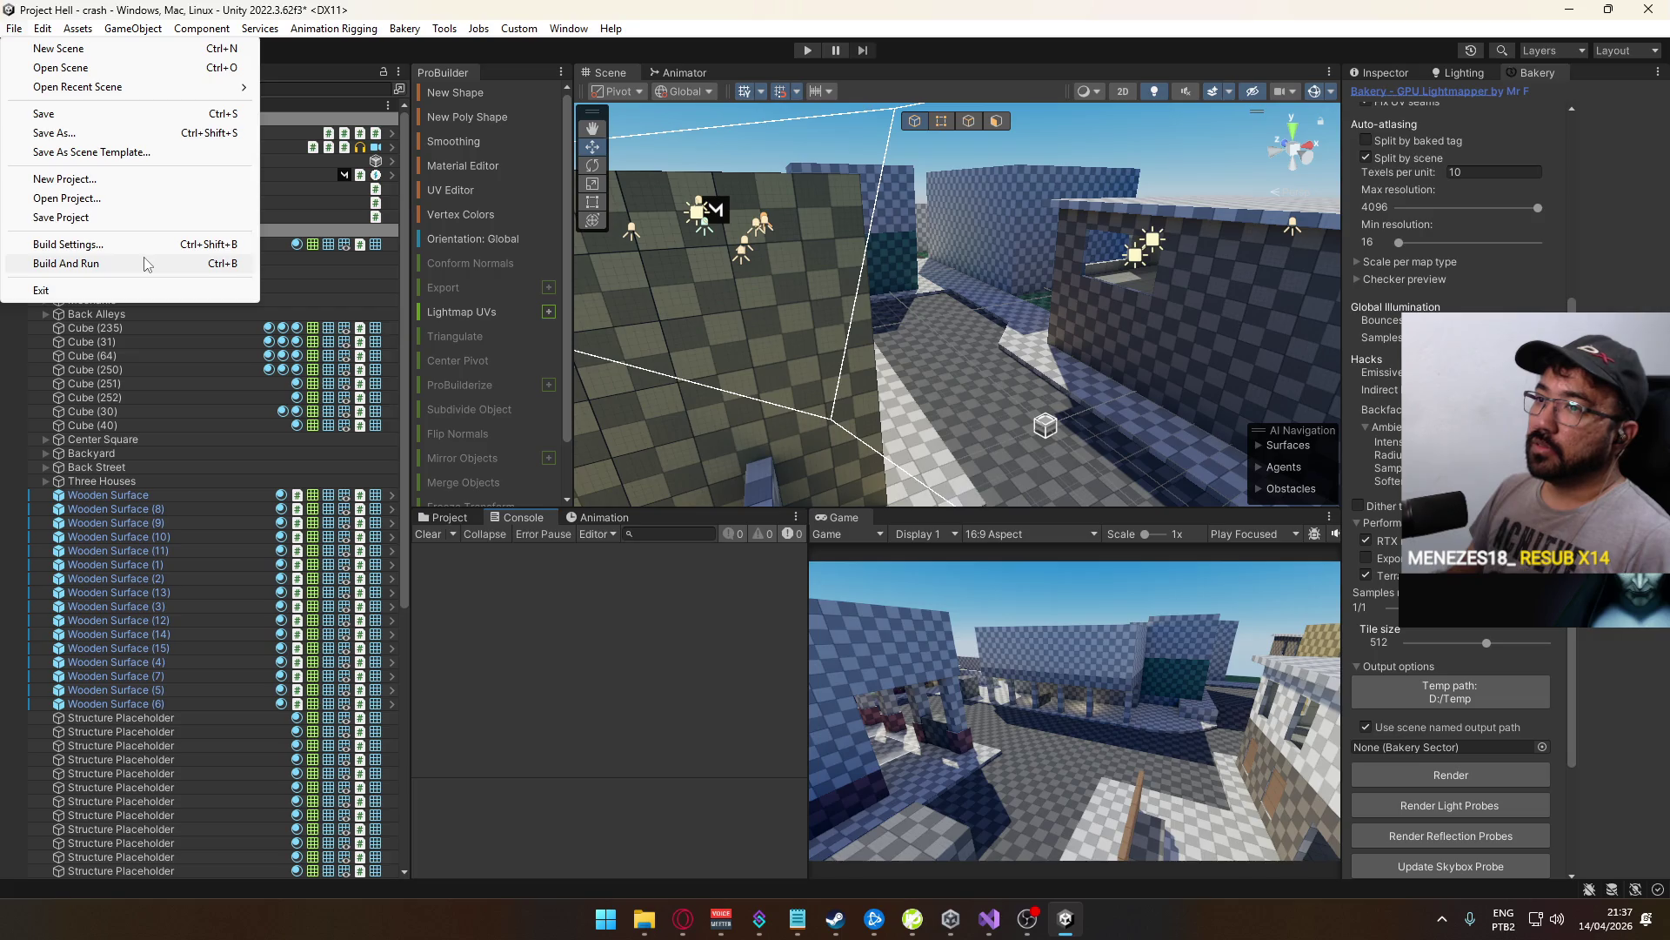
{"action": "left_click", "coordinate": [61, 264]}
{"action": "left_click", "coordinate": [796, 499]}
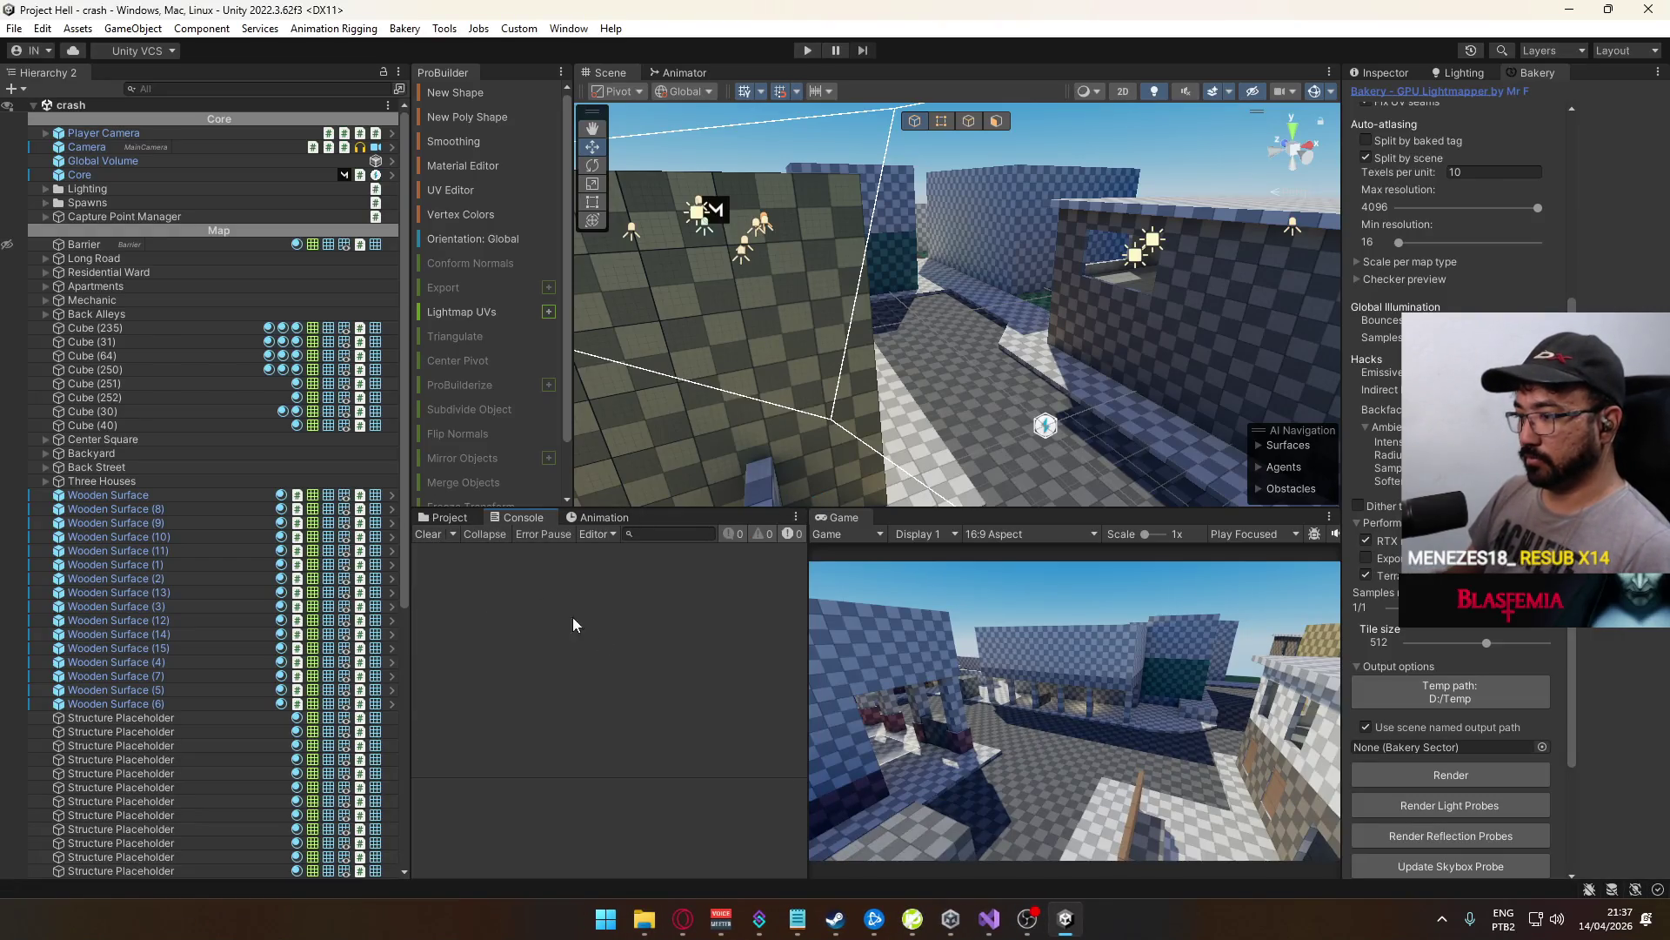
{"action": "left_click", "coordinate": [653, 926]}
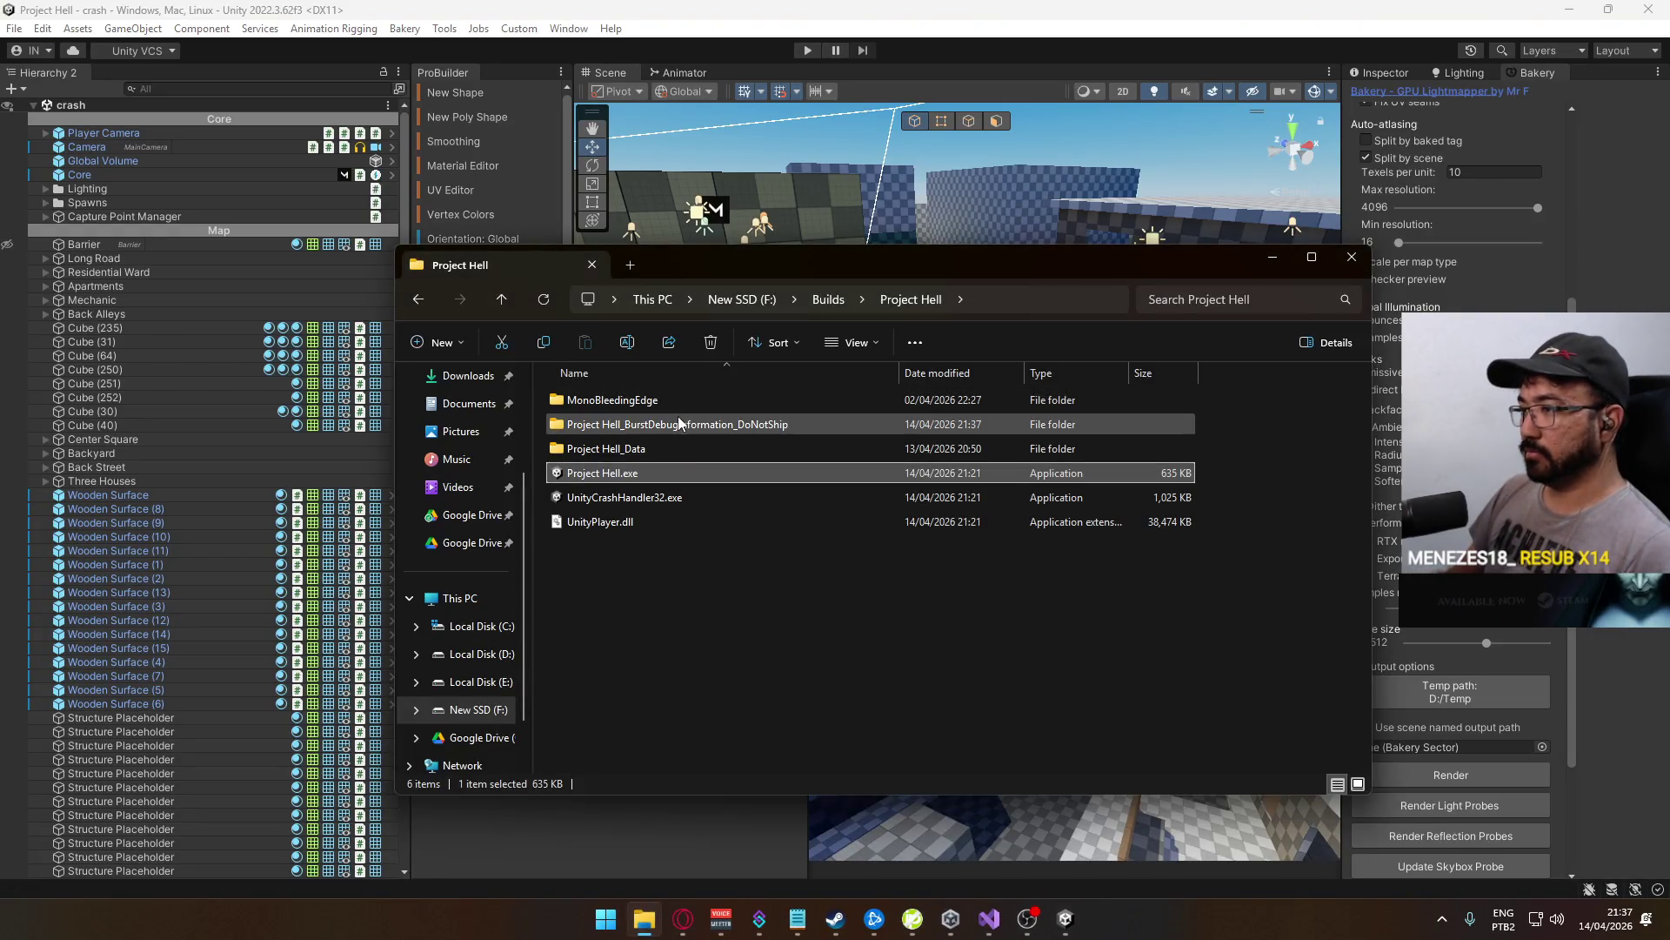
Step: Compress the Project Hell build folder into Project Hell.rar with WinRAR
{"action": "left_click", "coordinate": [844, 304]}
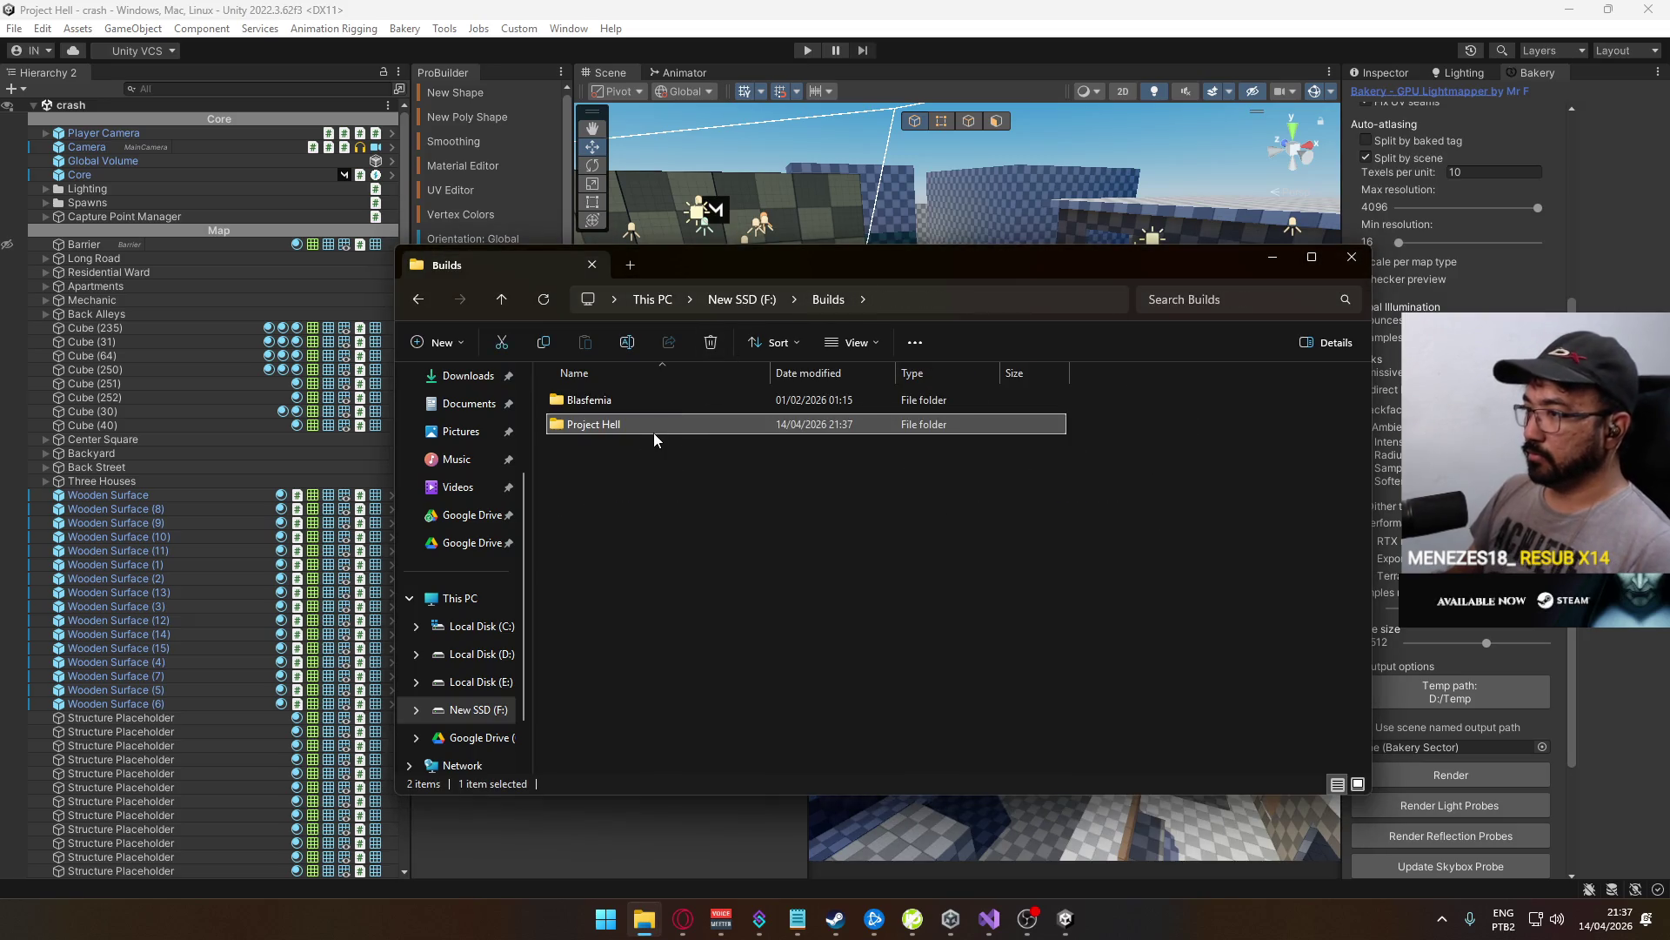
{"action": "right_click", "coordinate": [654, 432]}
{"action": "mouse_move", "coordinate": [783, 758]}
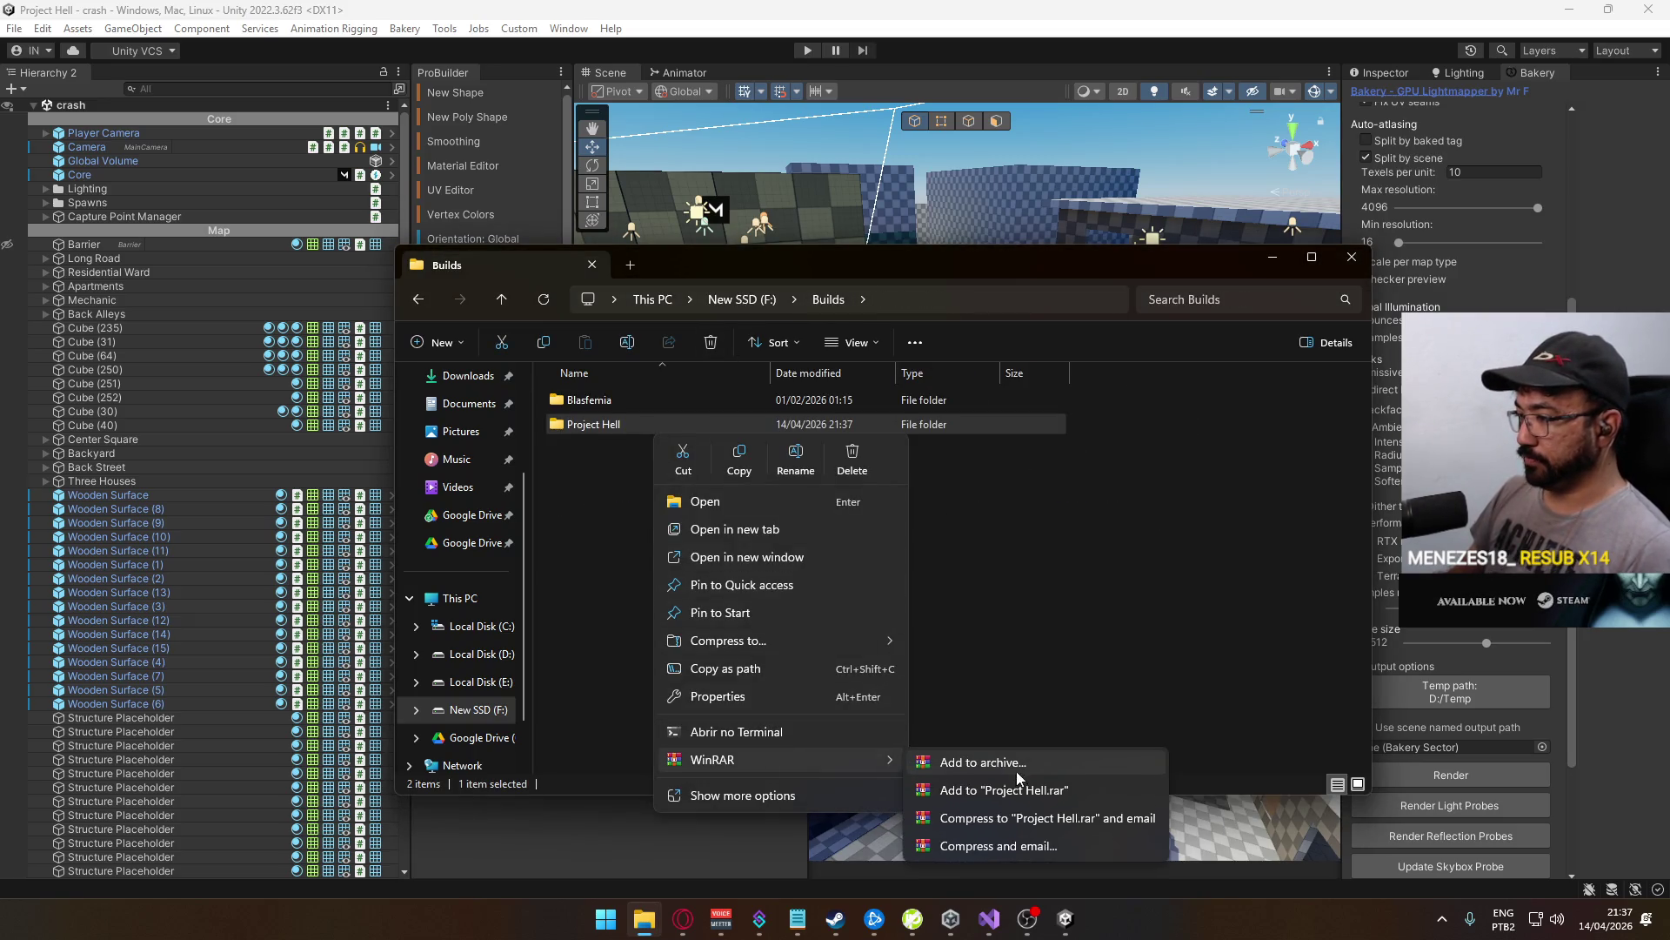
{"action": "left_click", "coordinate": [974, 783]}
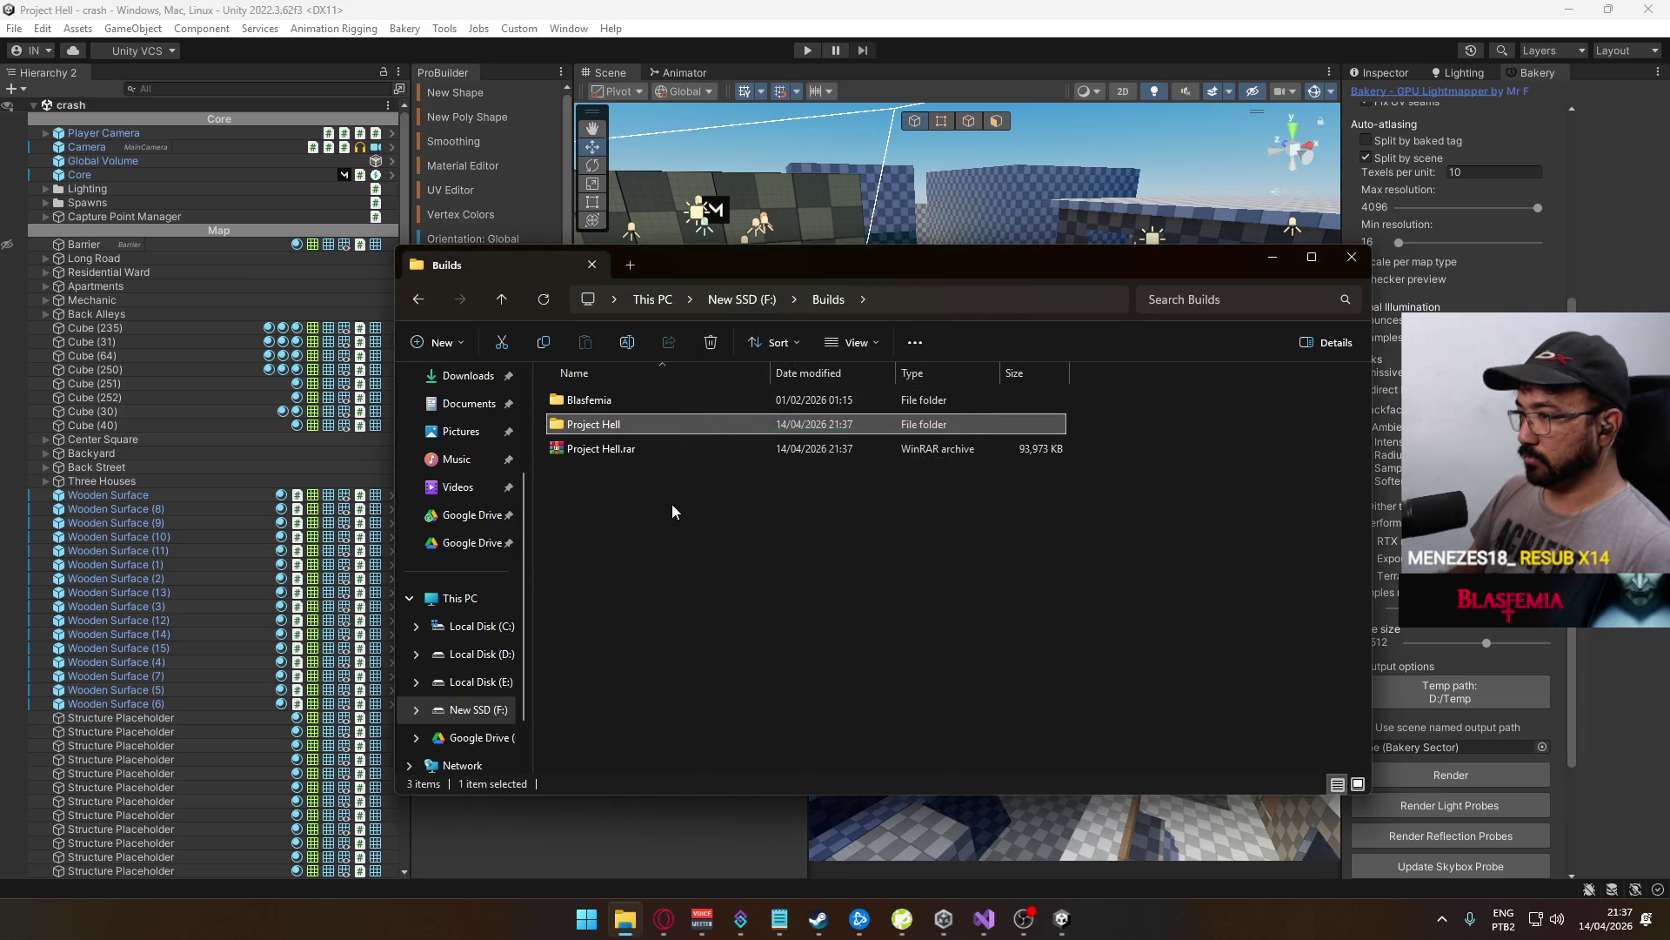
Step: Paste Project Hell.rar into D:\Google Drive, replacing the older archive
{"action": "left_click", "coordinate": [436, 654]}
{"action": "double_click", "coordinate": [650, 426]}
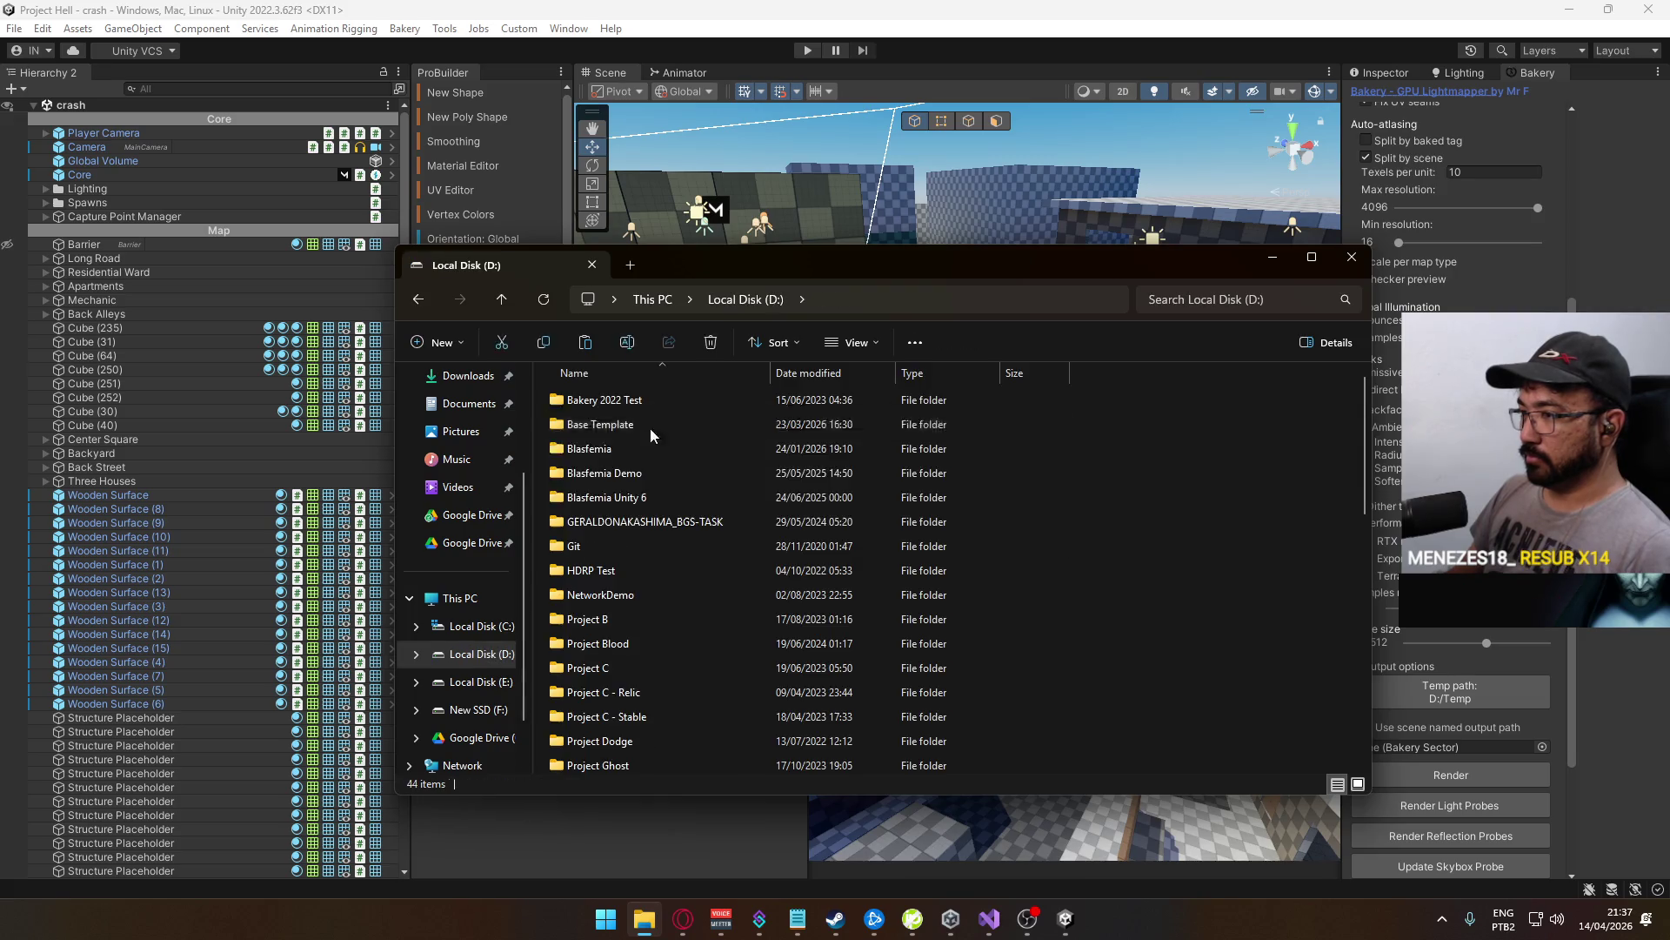
{"action": "scroll", "coordinate": [884, 539], "scroll_direction": "down", "scroll_amount": 9}
{"action": "scroll", "coordinate": [972, 587], "scroll_direction": "down", "scroll_amount": 1}
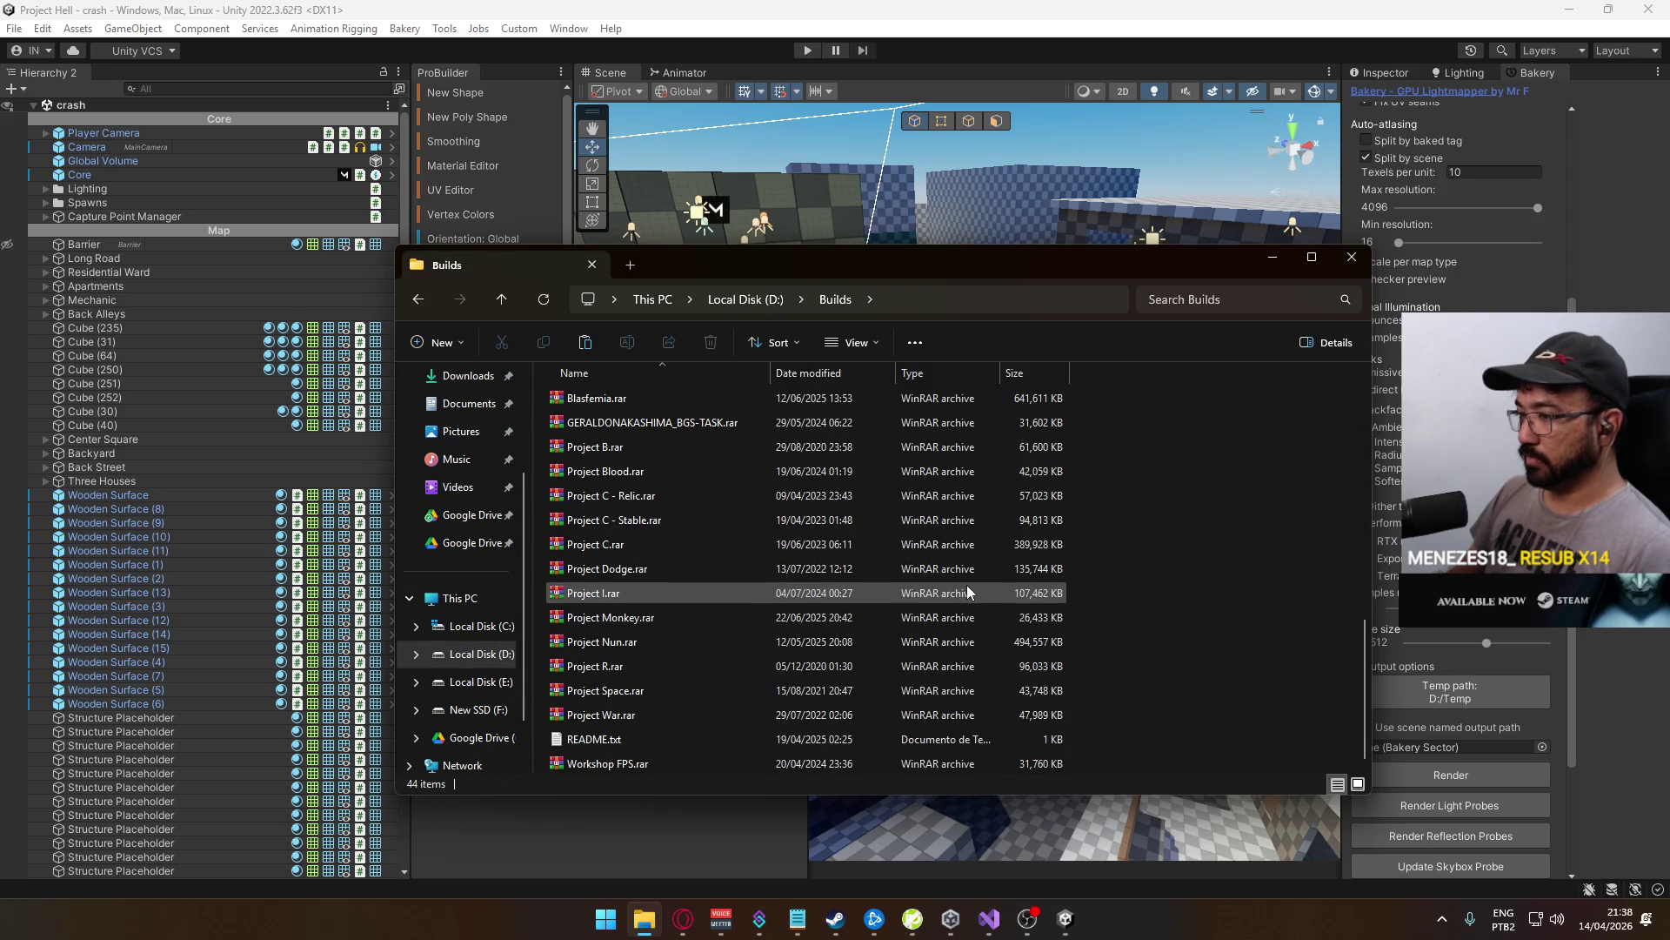
{"action": "scroll", "coordinate": [813, 491], "scroll_direction": "up", "scroll_amount": 8}
{"action": "left_click", "coordinate": [723, 300]}
{"action": "double_click", "coordinate": [626, 522]}
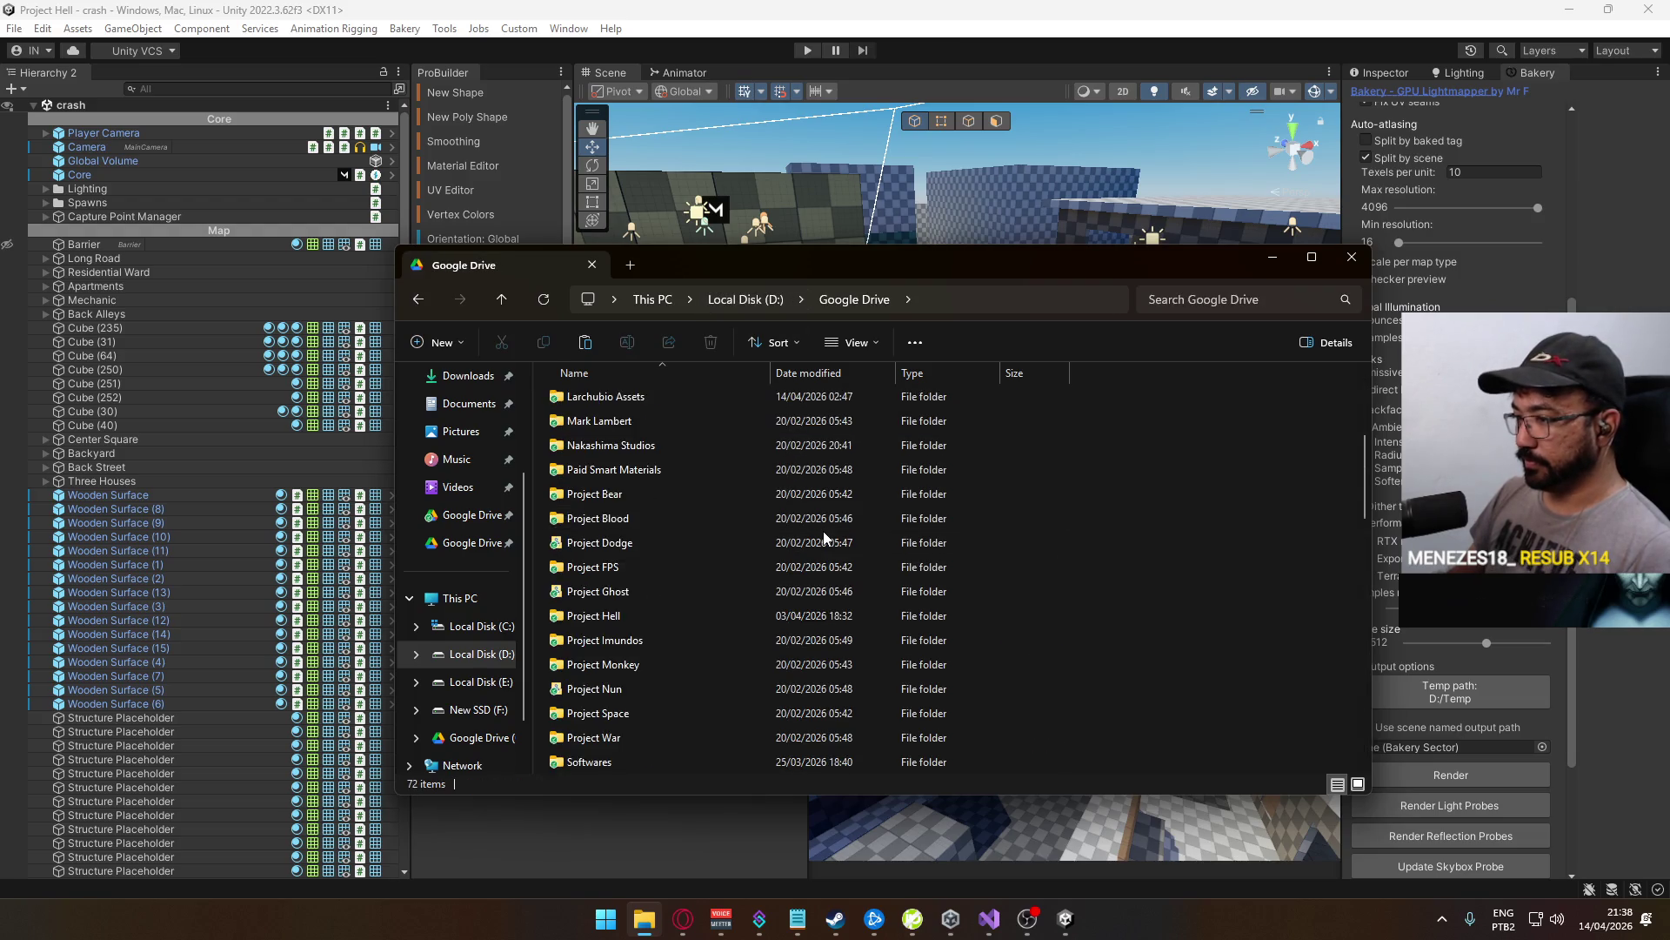
{"action": "key", "text": "ctrl+v"}
{"action": "left_click", "coordinate": [820, 332]}
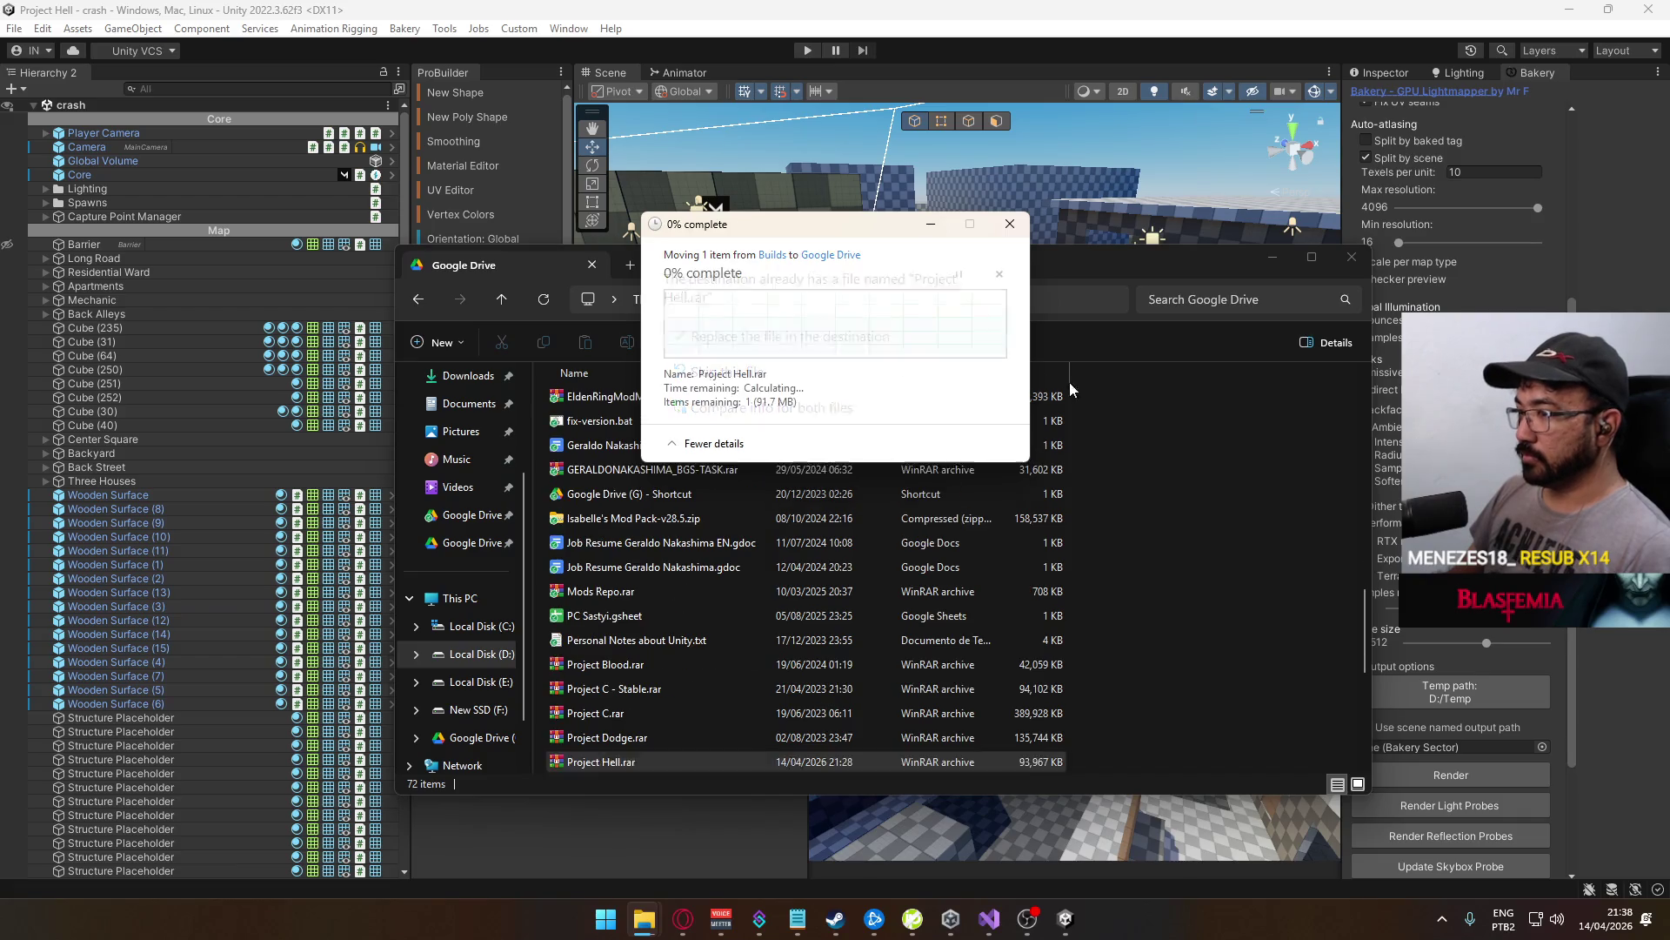
Step: Confirm in the Google Drive tray status that the 91.8 MB Project Hell.rar uploaded
{"action": "key", "text": "alt+Tab"}
{"action": "mouse_move", "coordinate": [1069, 381]}
{"action": "left_mouse_down"}
{"action": "mouse_move", "coordinate": [766, 365]}
{"action": "mouse_move", "coordinate": [1059, 344]}
{"action": "mouse_move", "coordinate": [1034, 385]}
{"action": "mouse_move", "coordinate": [300, 397]}
{"action": "mouse_move", "coordinate": [643, 824]}
{"action": "left_mouse_up"}
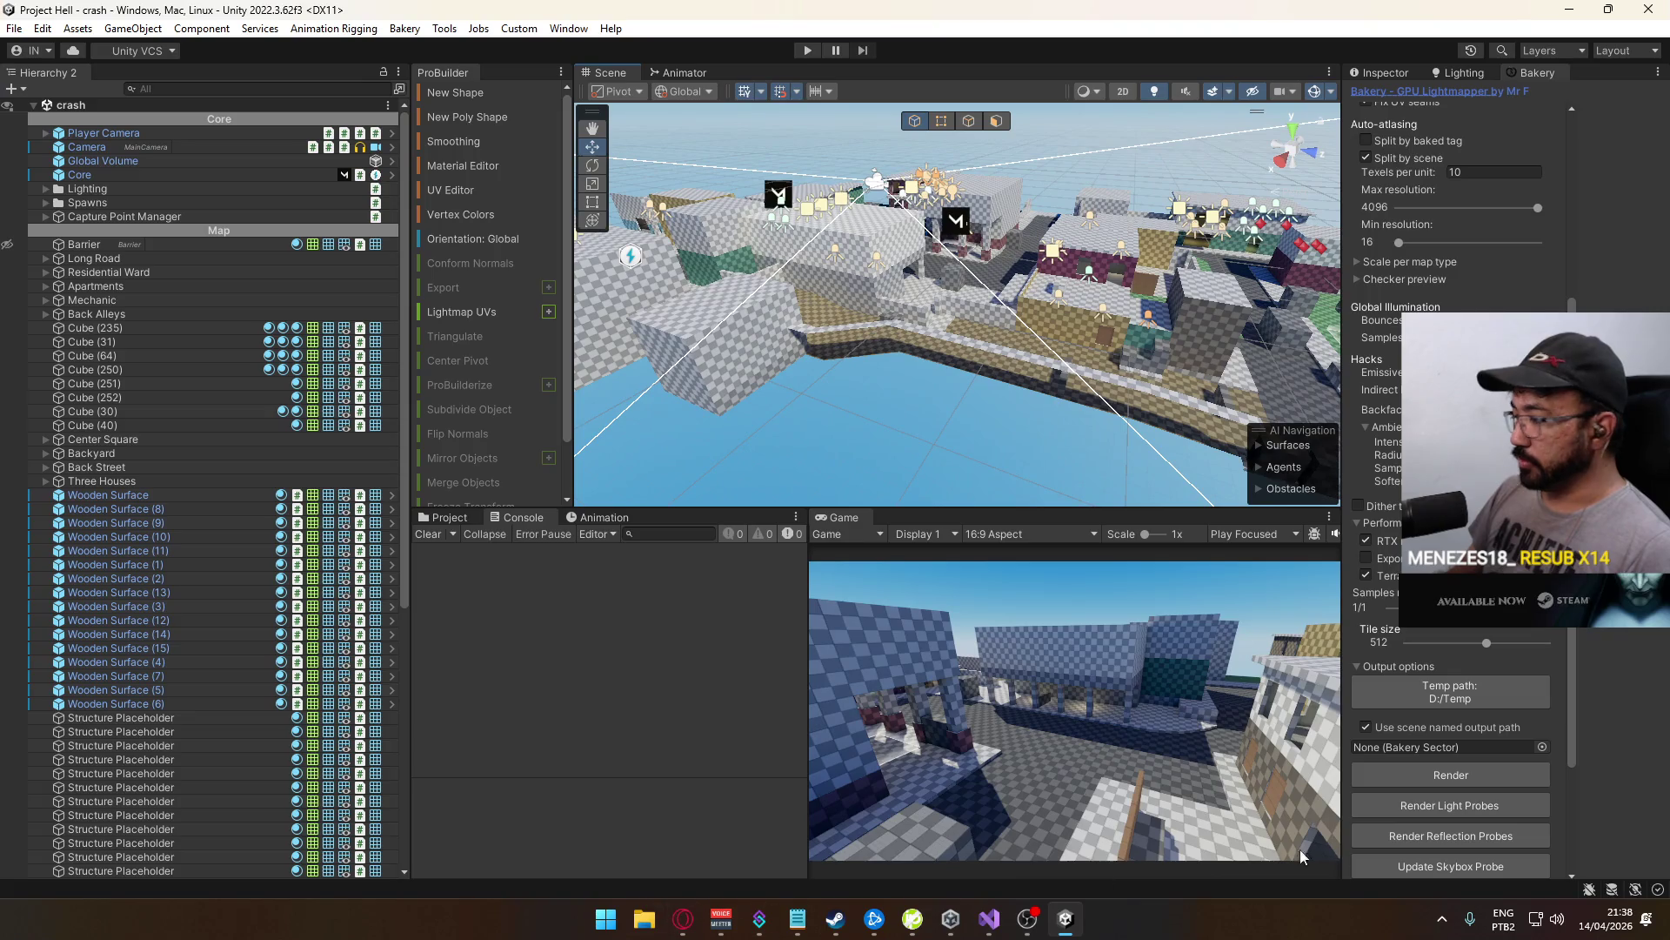
{"action": "left_click", "coordinate": [1437, 917]}
{"action": "left_click", "coordinate": [1409, 800]}
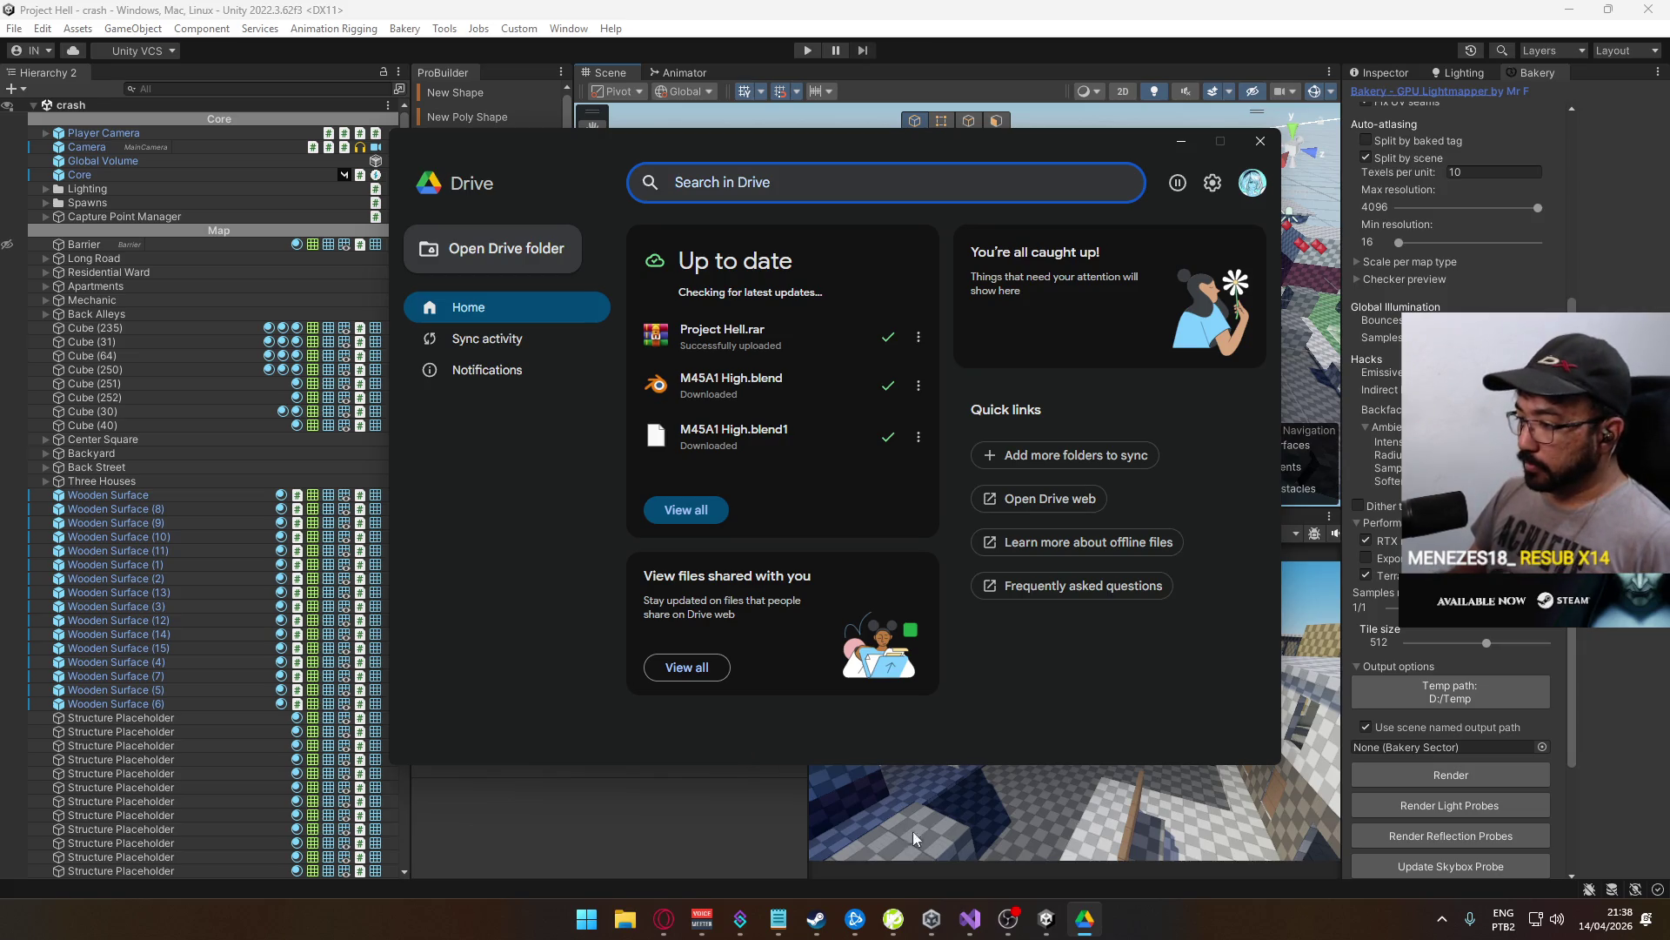
{"action": "mouse_move", "coordinate": [934, 918]}
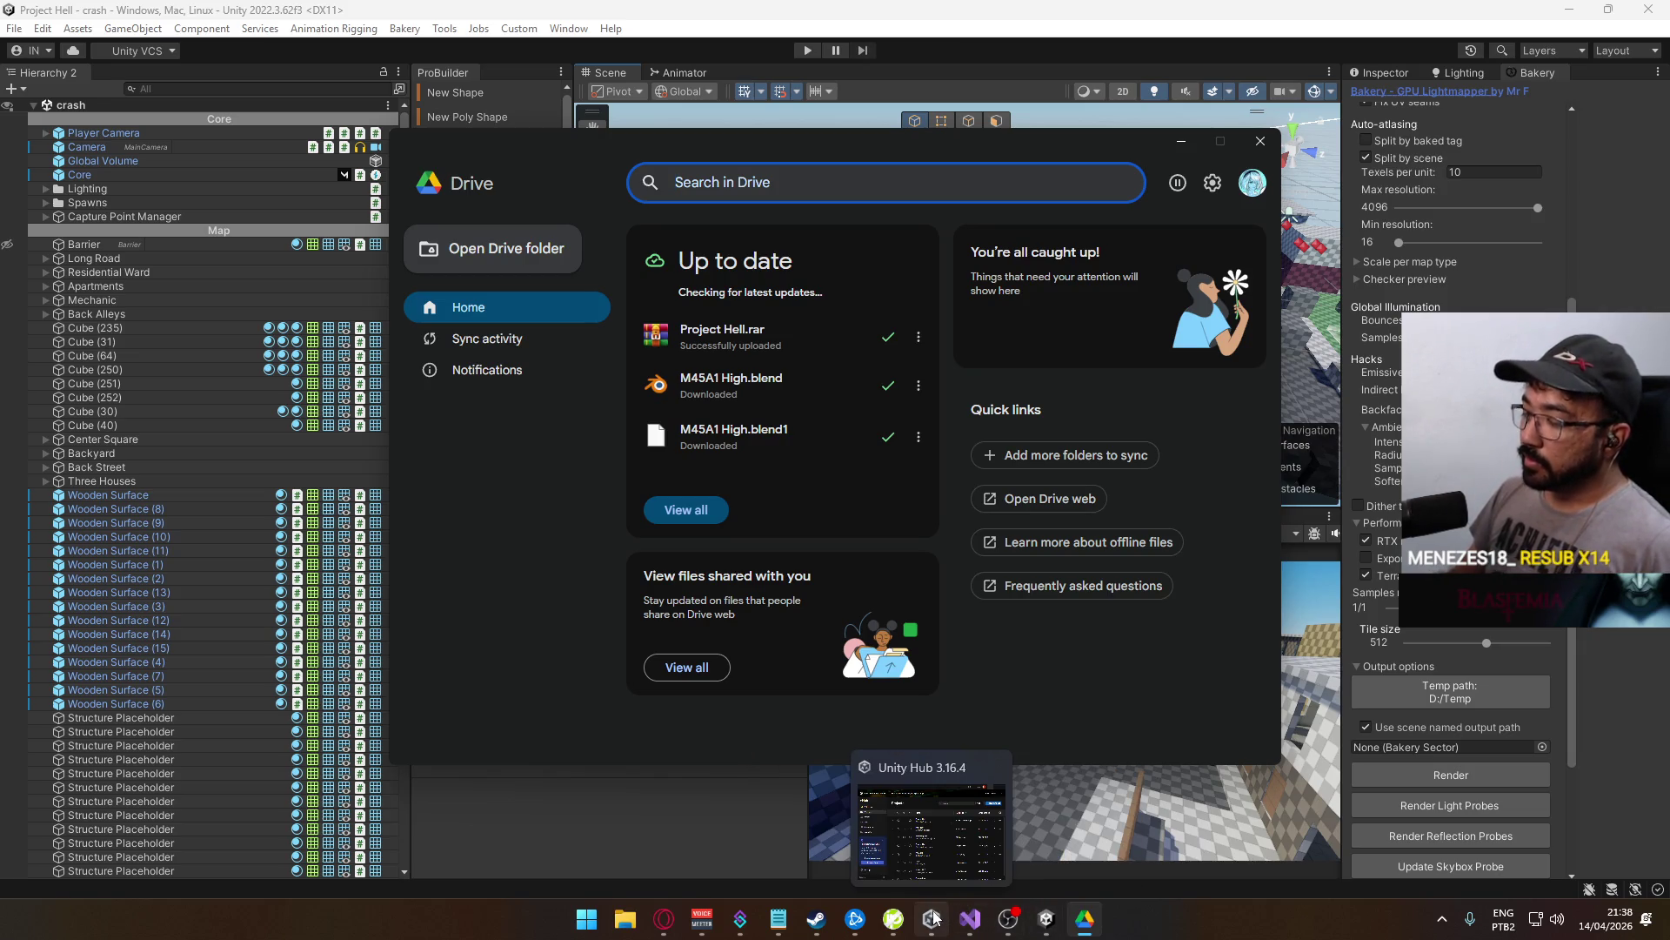
{"action": "left_click", "coordinate": [619, 918]}
Step: Launch Project Hell.exe from F:\Builds\Project Hell and begin setting up a hosted match
{"action": "double_click", "coordinate": [870, 415]}
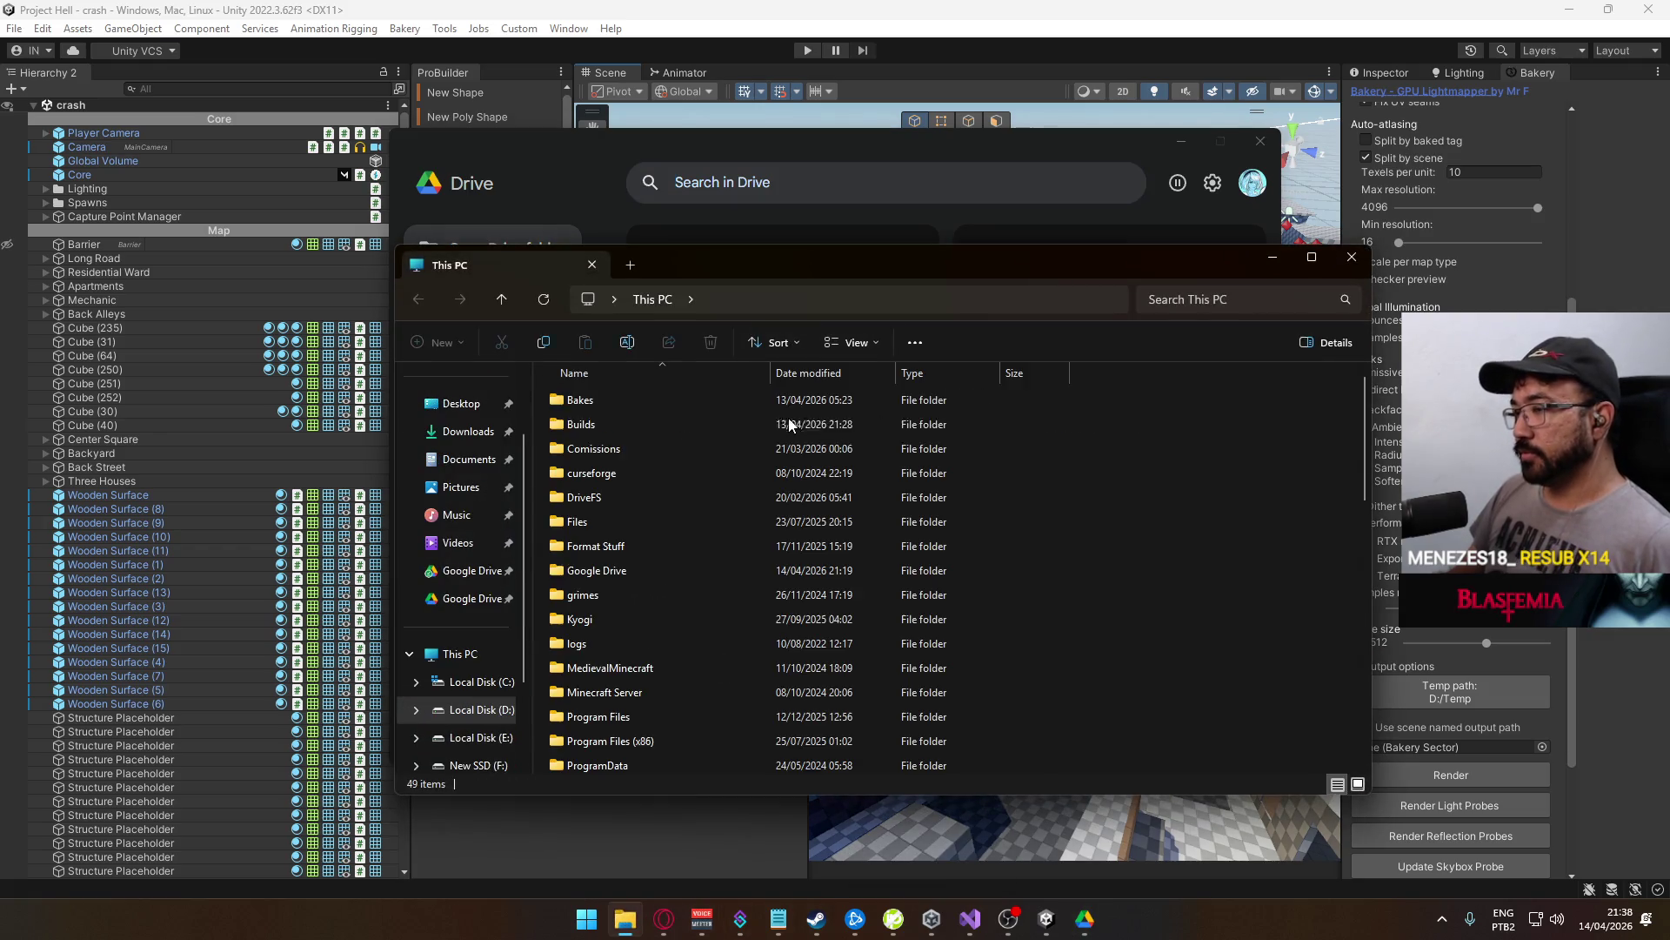
{"action": "double_click", "coordinate": [670, 425]}
{"action": "scroll", "coordinate": [673, 572], "scroll_direction": "down", "scroll_amount": 5}
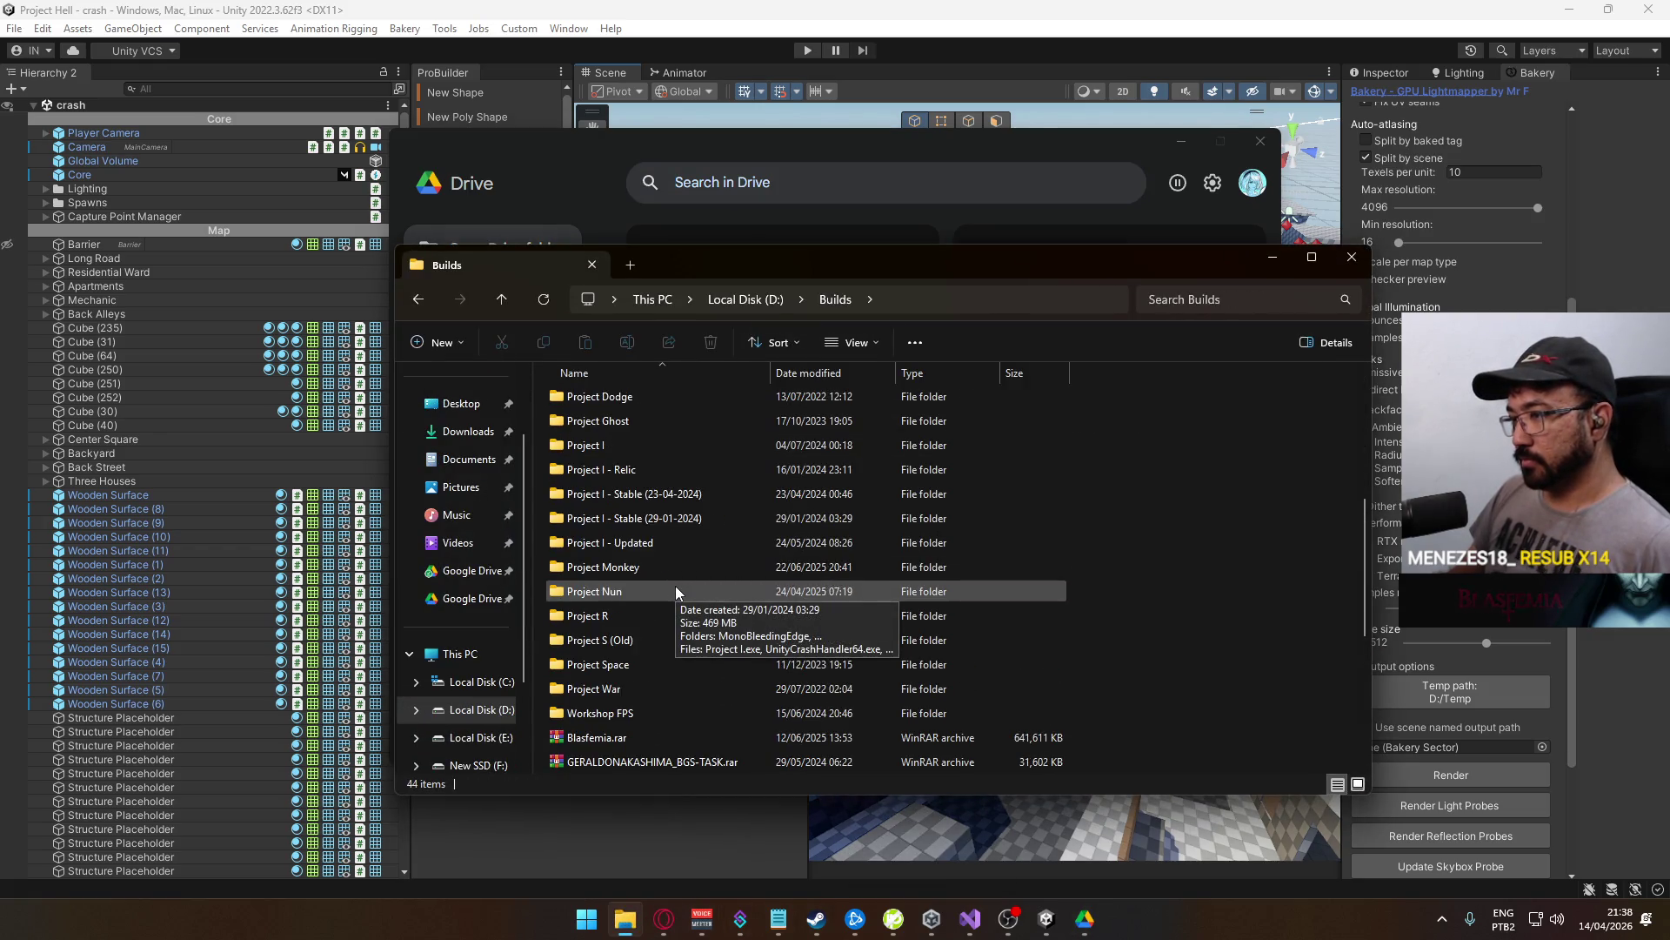
{"action": "scroll", "coordinate": [661, 588], "scroll_direction": "down", "scroll_amount": 7}
{"action": "scroll", "coordinate": [671, 602], "scroll_direction": "up", "scroll_amount": 10}
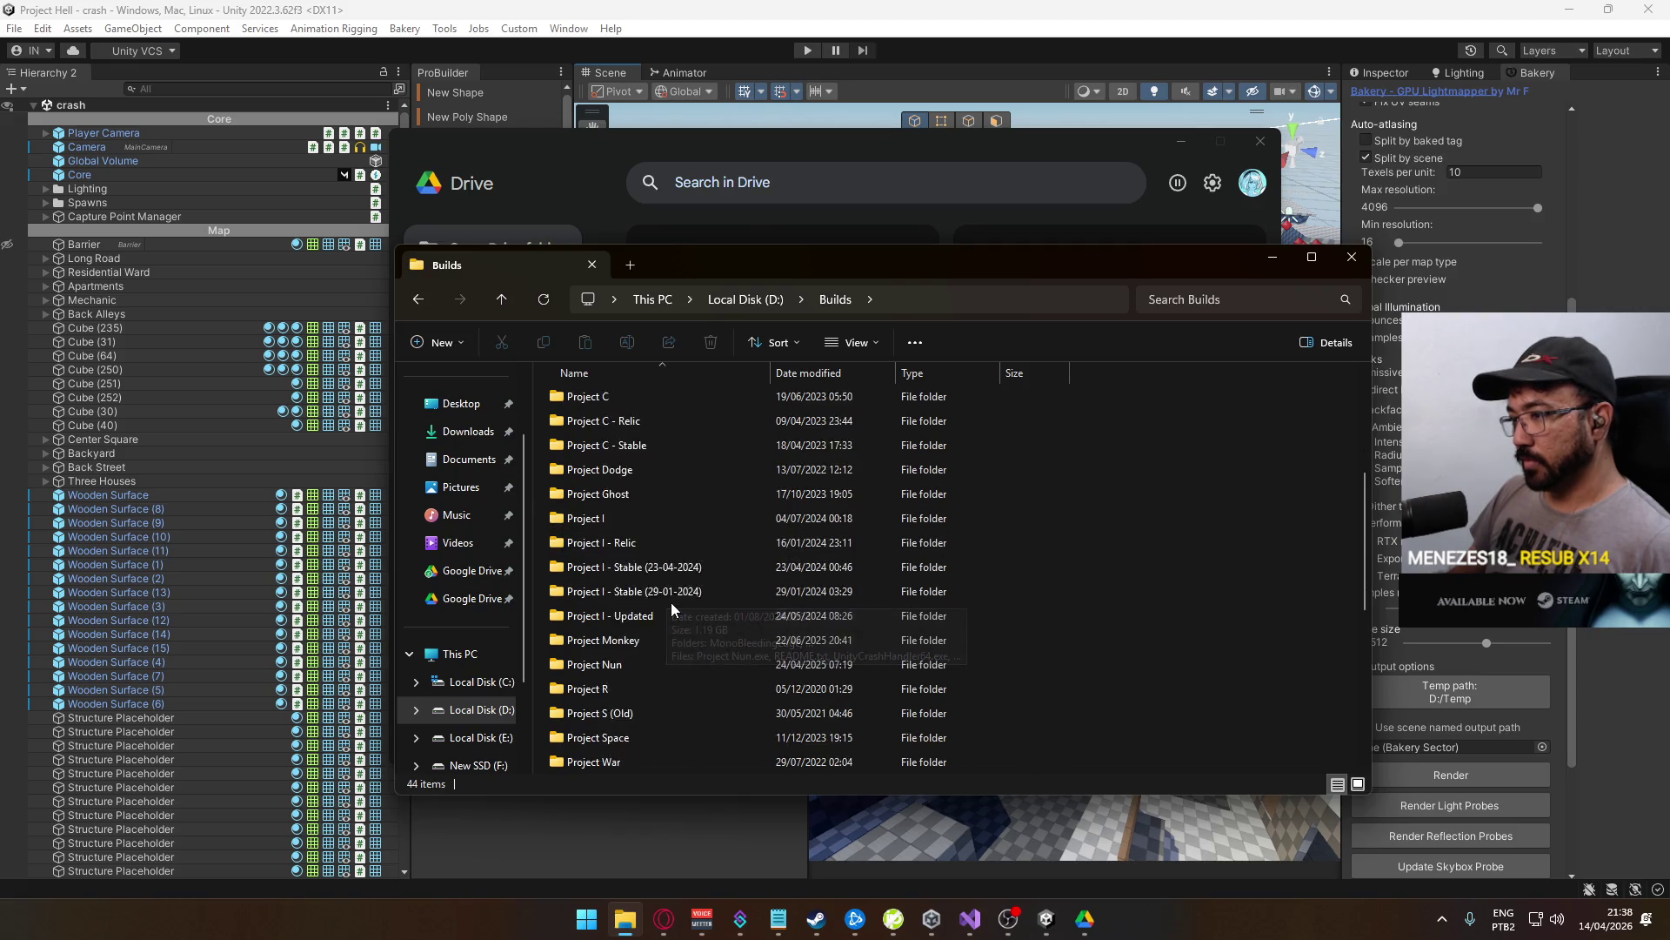
{"action": "left_click", "coordinate": [652, 300]}
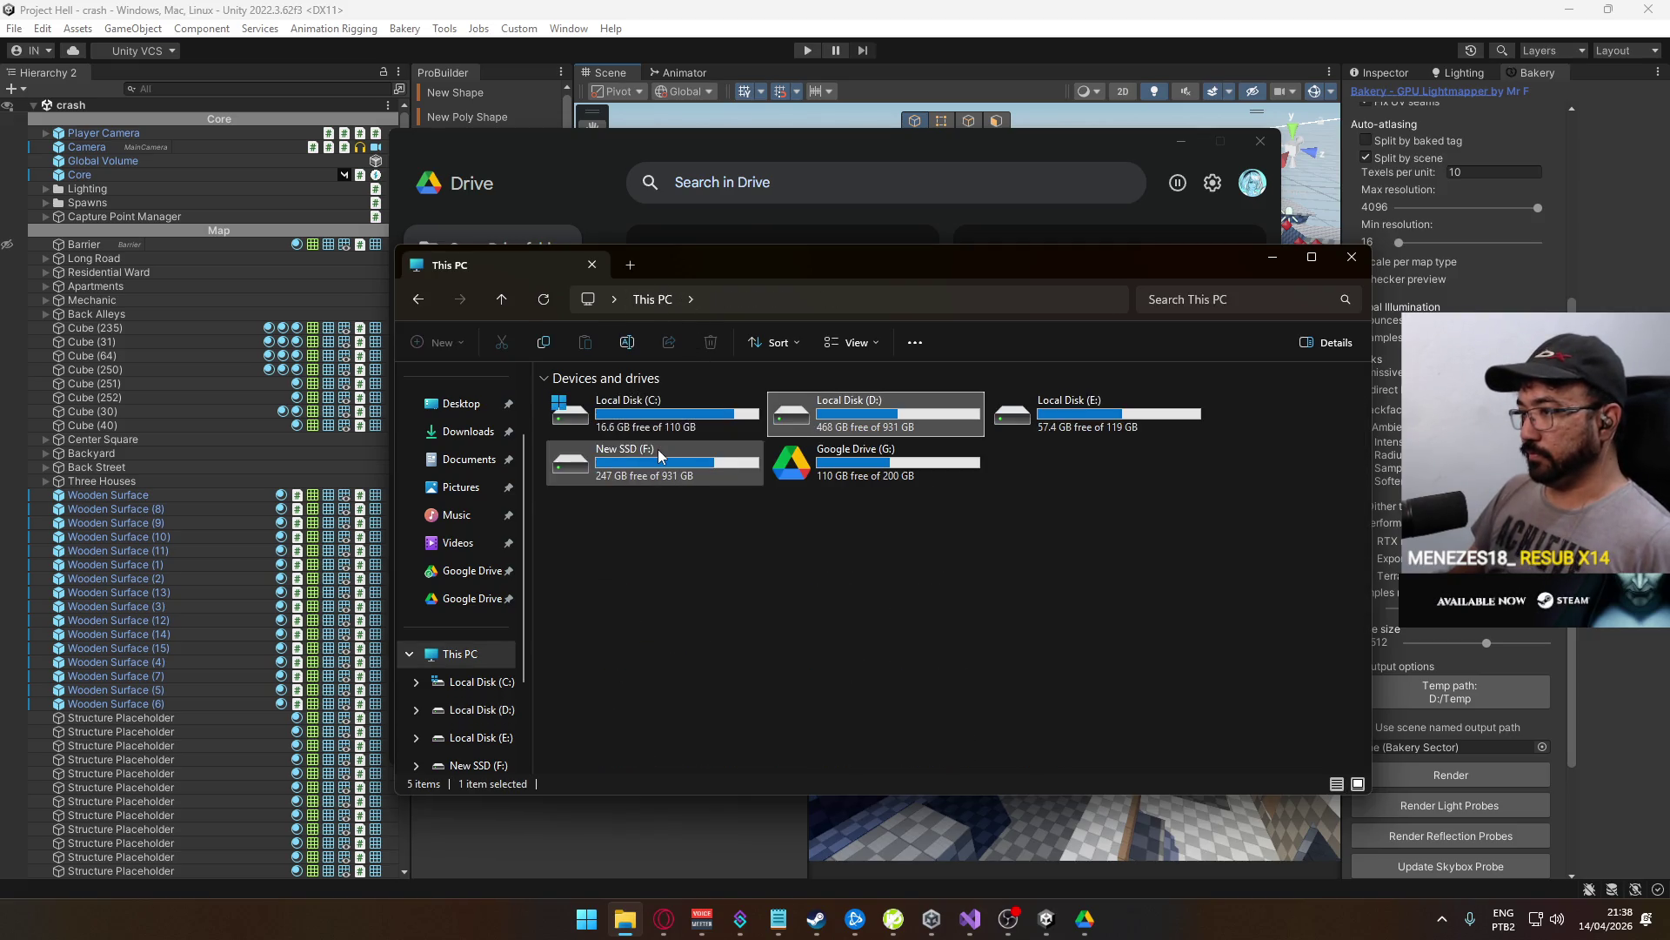
{"action": "double_click", "coordinate": [657, 449]}
{"action": "double_click", "coordinate": [670, 400]}
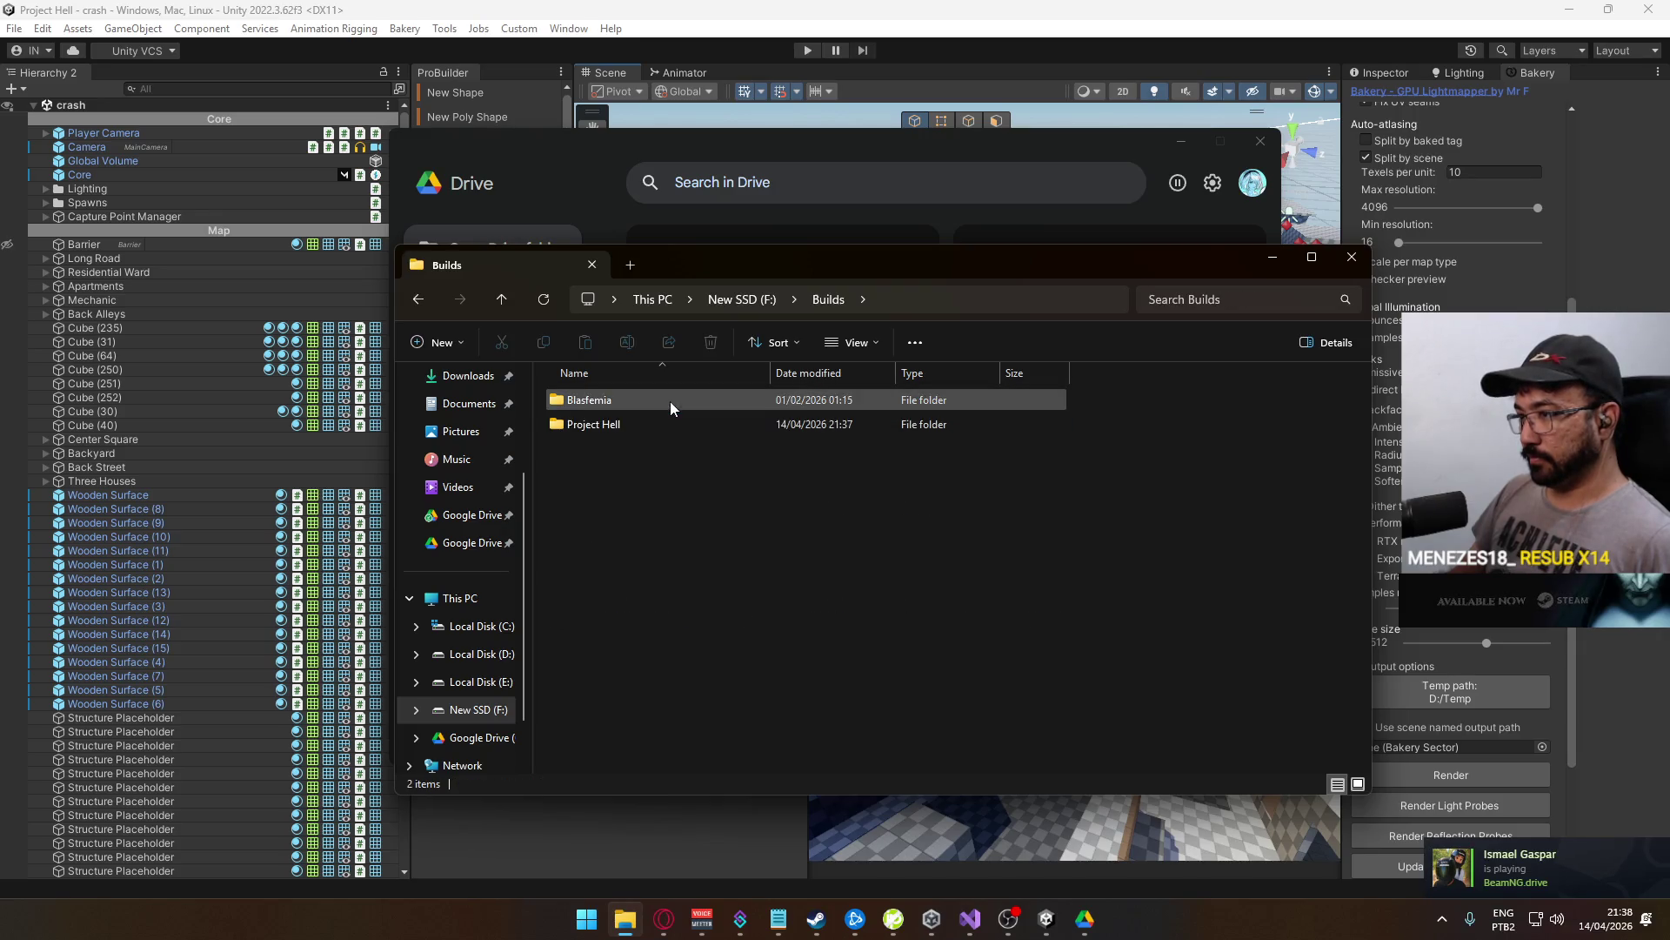
{"action": "double_click", "coordinate": [646, 430]}
{"action": "left_click", "coordinate": [635, 450]}
{"action": "double_click", "coordinate": [635, 450]}
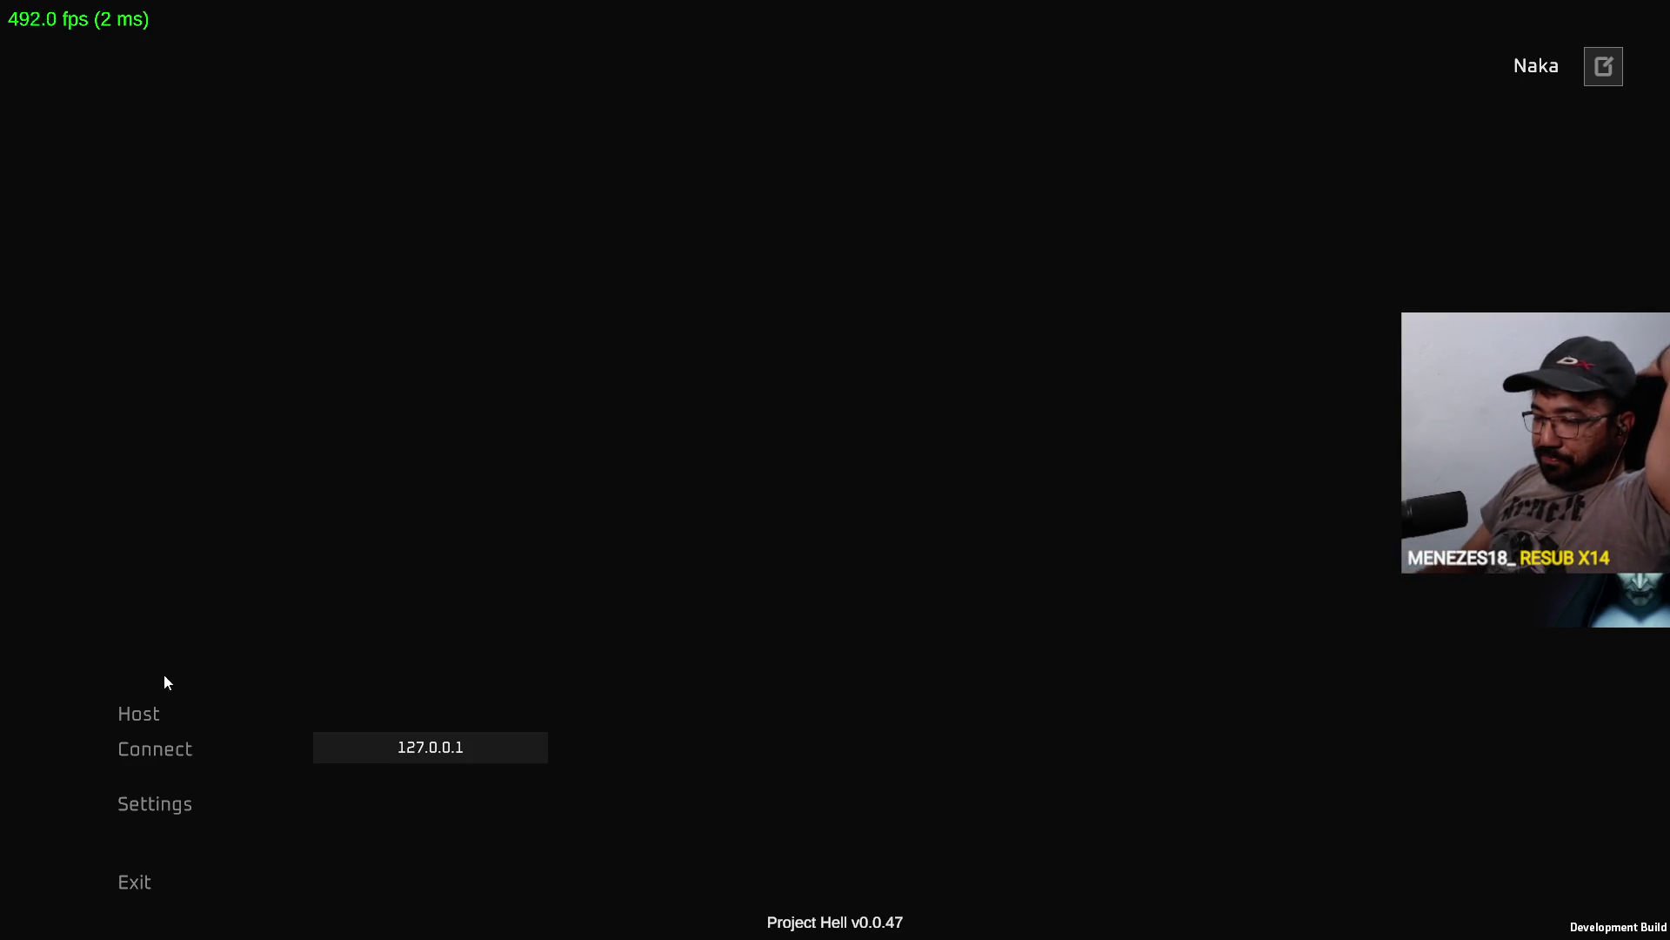
{"action": "left_click", "coordinate": [141, 709]}
Step: Create the Domination match on Crash and equip the AKM as the primary weapon
{"action": "left_click", "coordinate": [525, 881]}
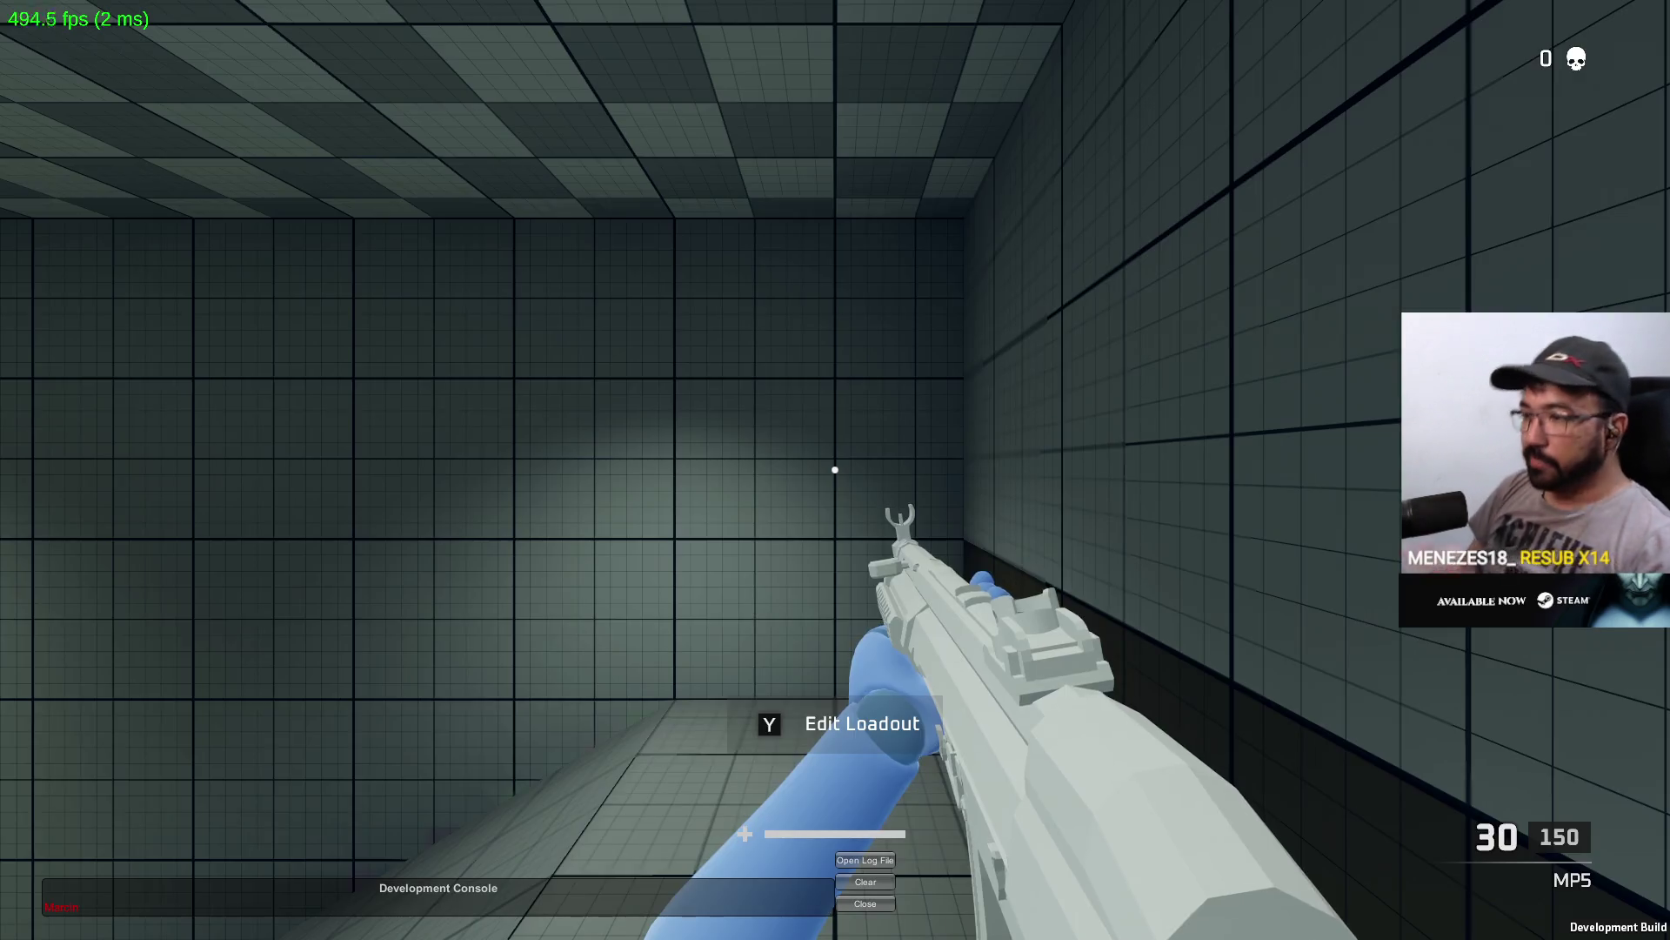
{"action": "key", "text": "y"}
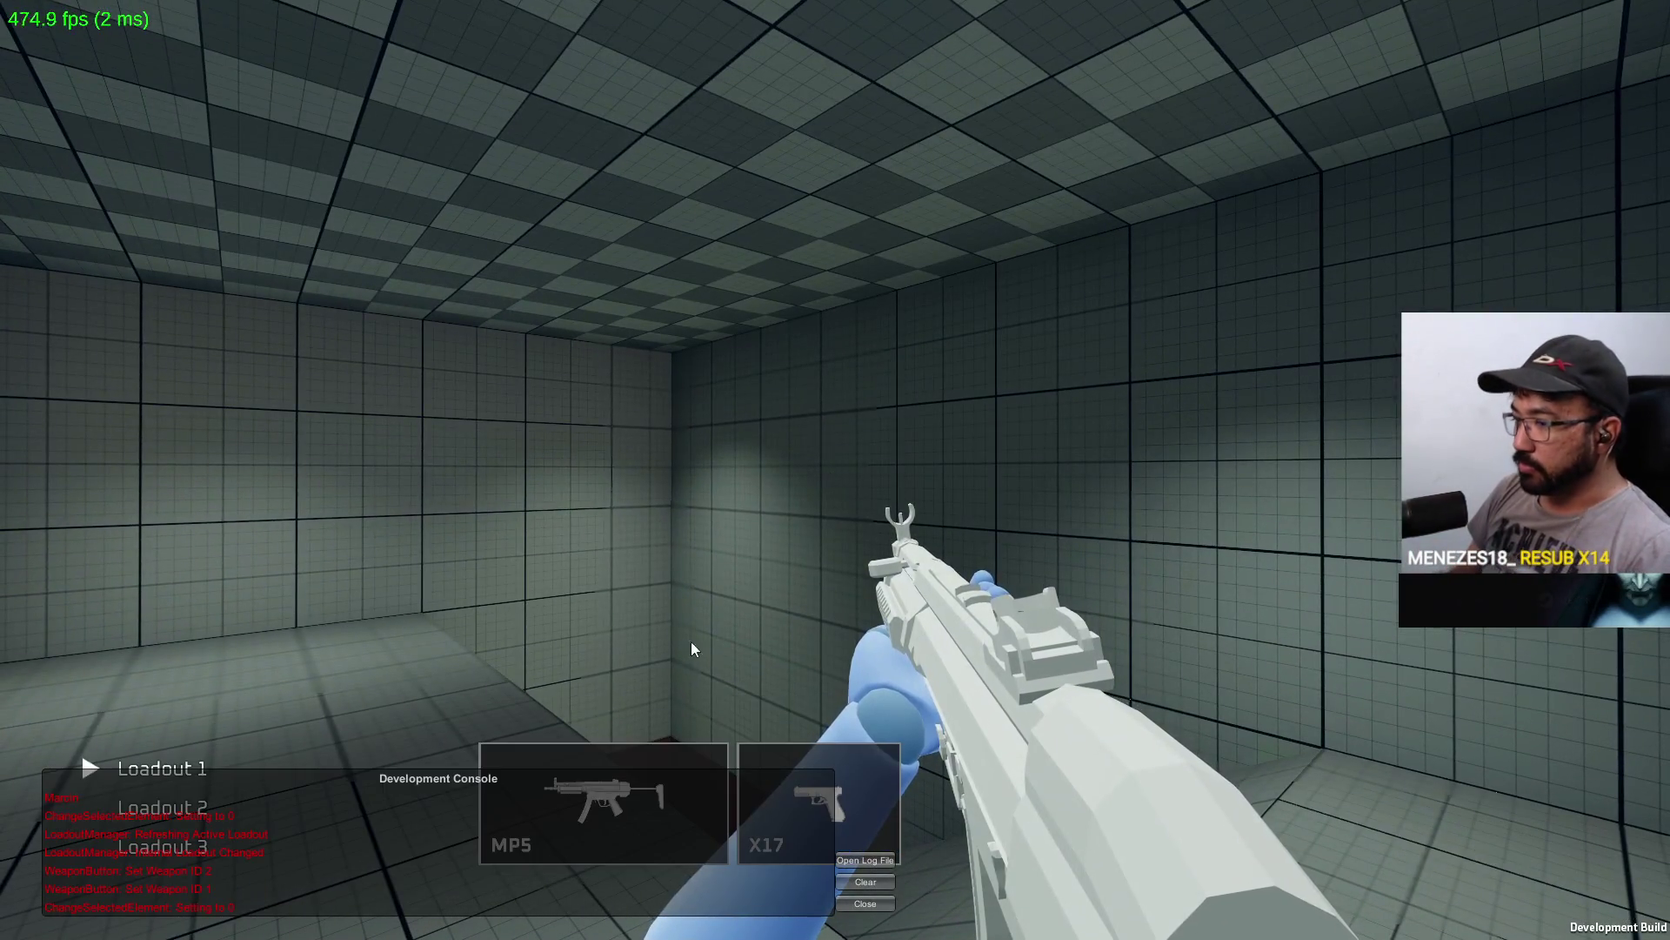
{"action": "left_click", "coordinate": [662, 770]}
{"action": "left_click", "coordinate": [183, 567]}
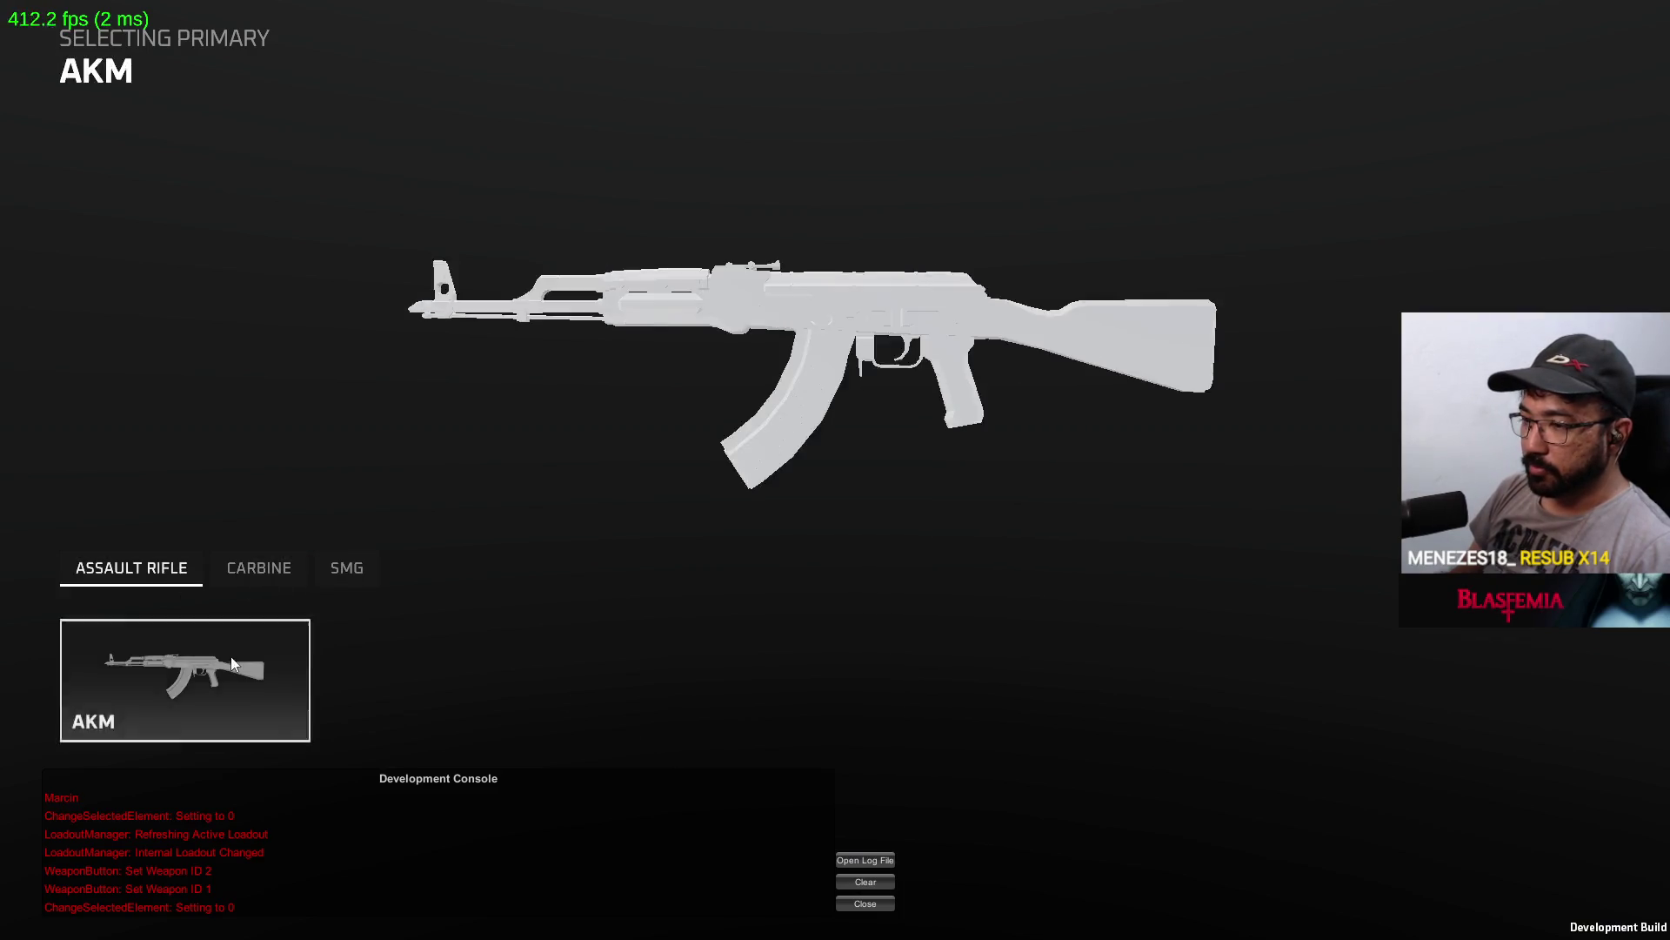
{"action": "left_click", "coordinate": [231, 656]}
{"action": "left_click", "coordinate": [879, 790]}
{"action": "key", "text": "Escape"}
{"action": "key", "text": "y"}
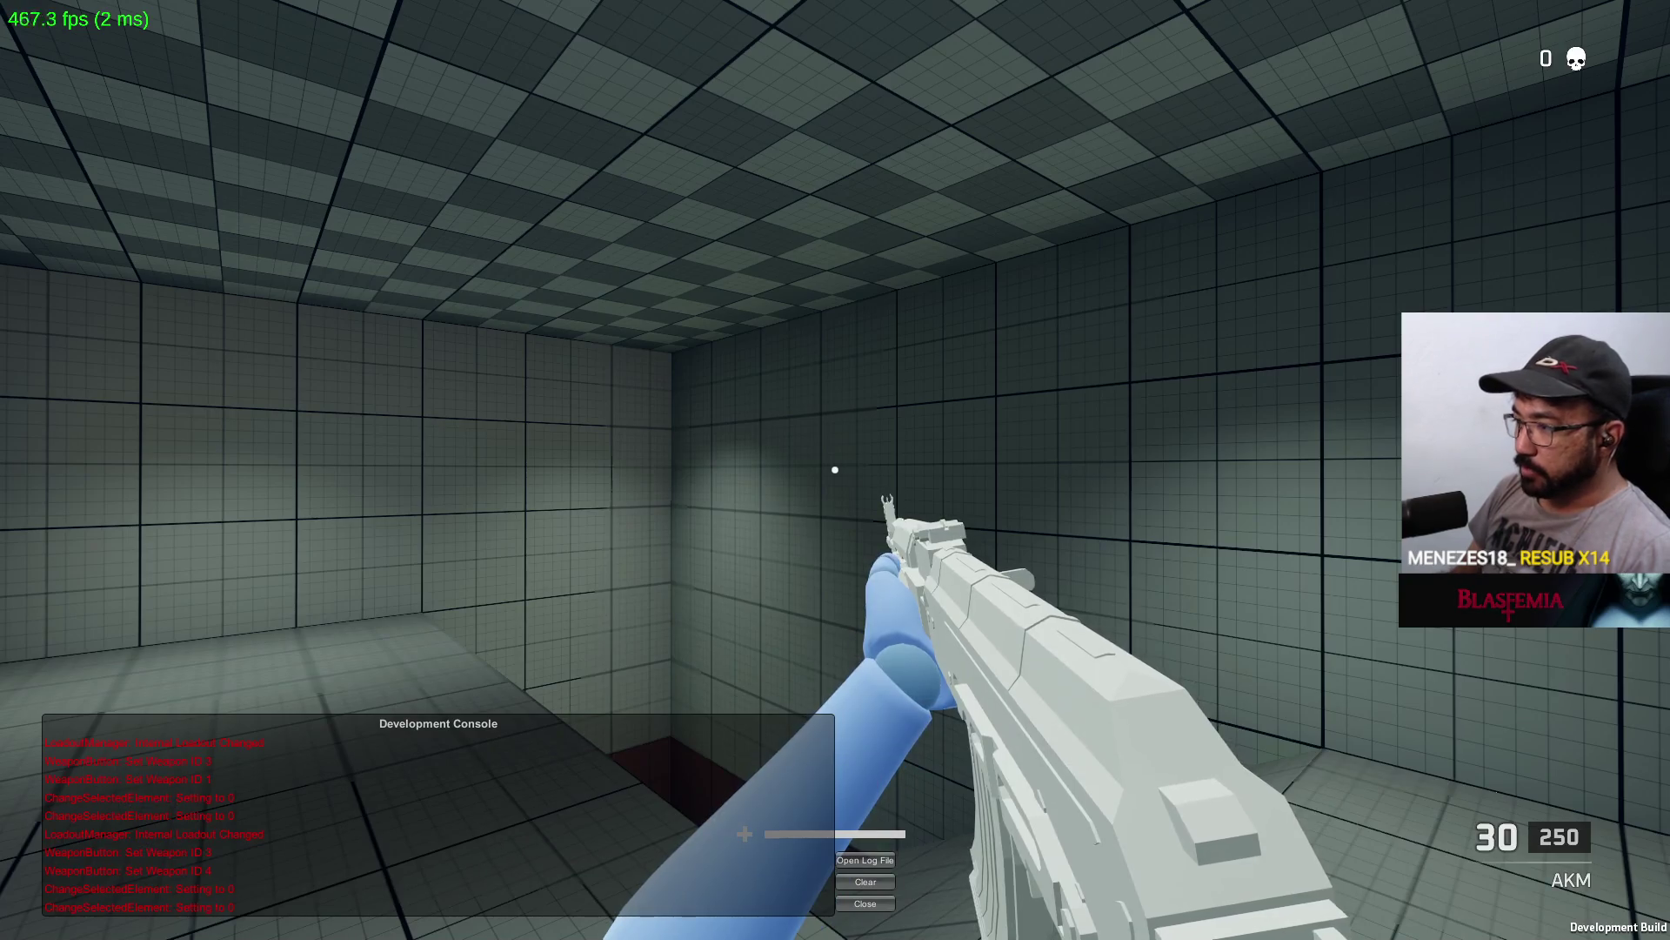
Step: Walk through the doorway into the tan room, outside, and along the green path to the grey corridor
{"action": "key", "text": "w"}
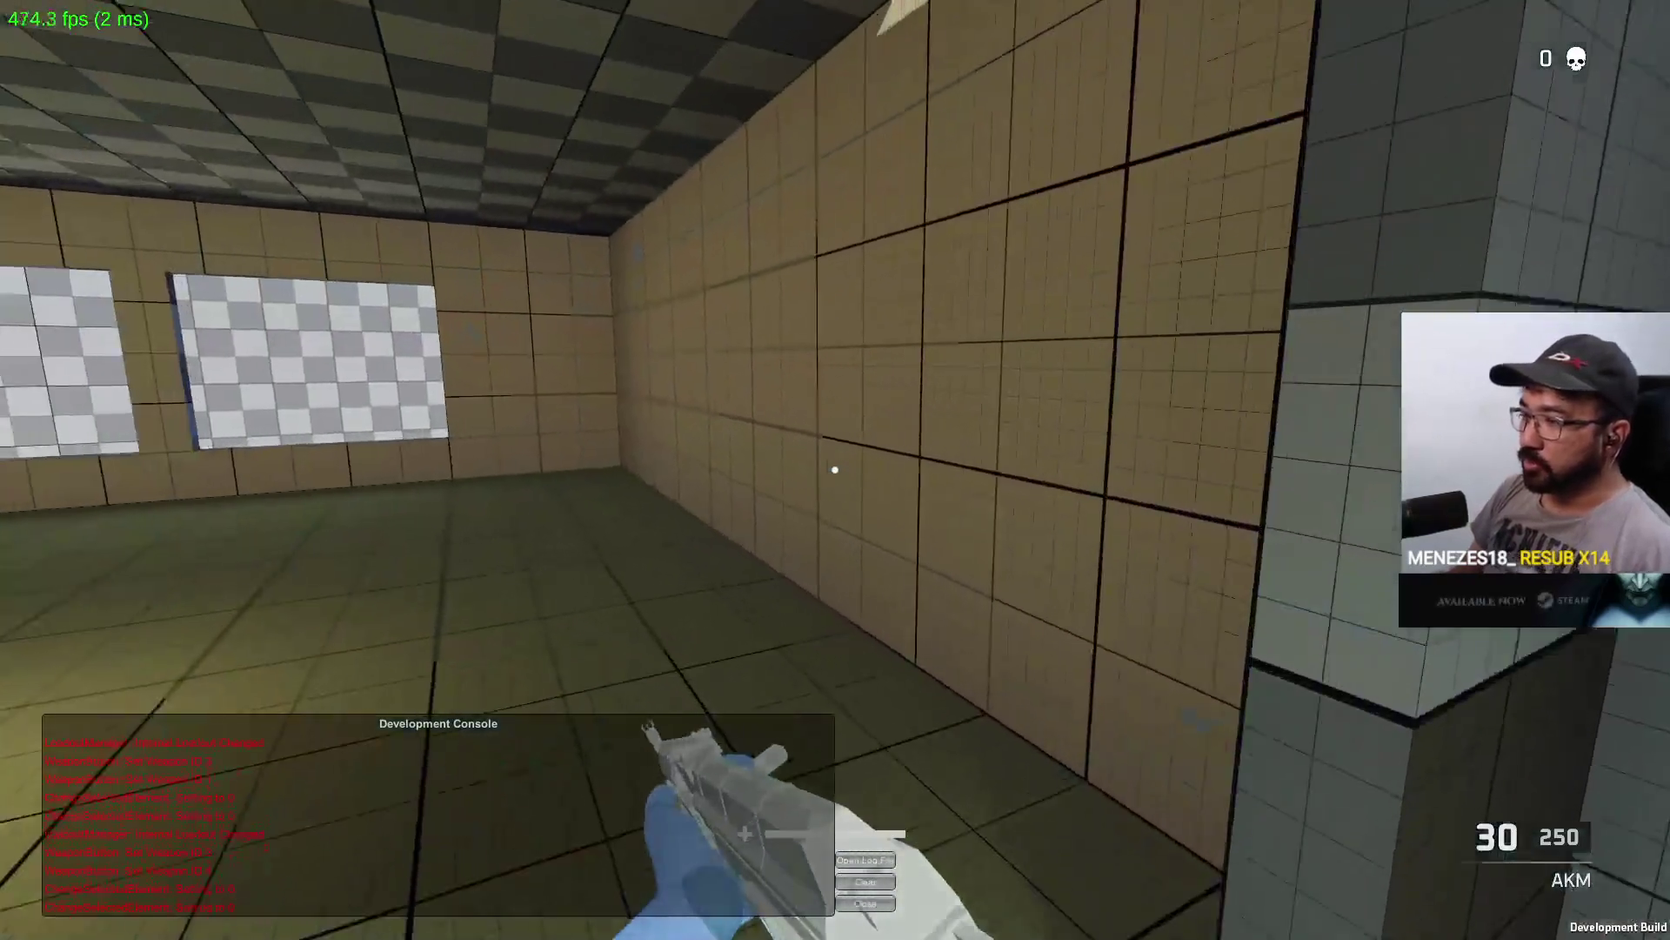
{"action": "key", "text": "w"}
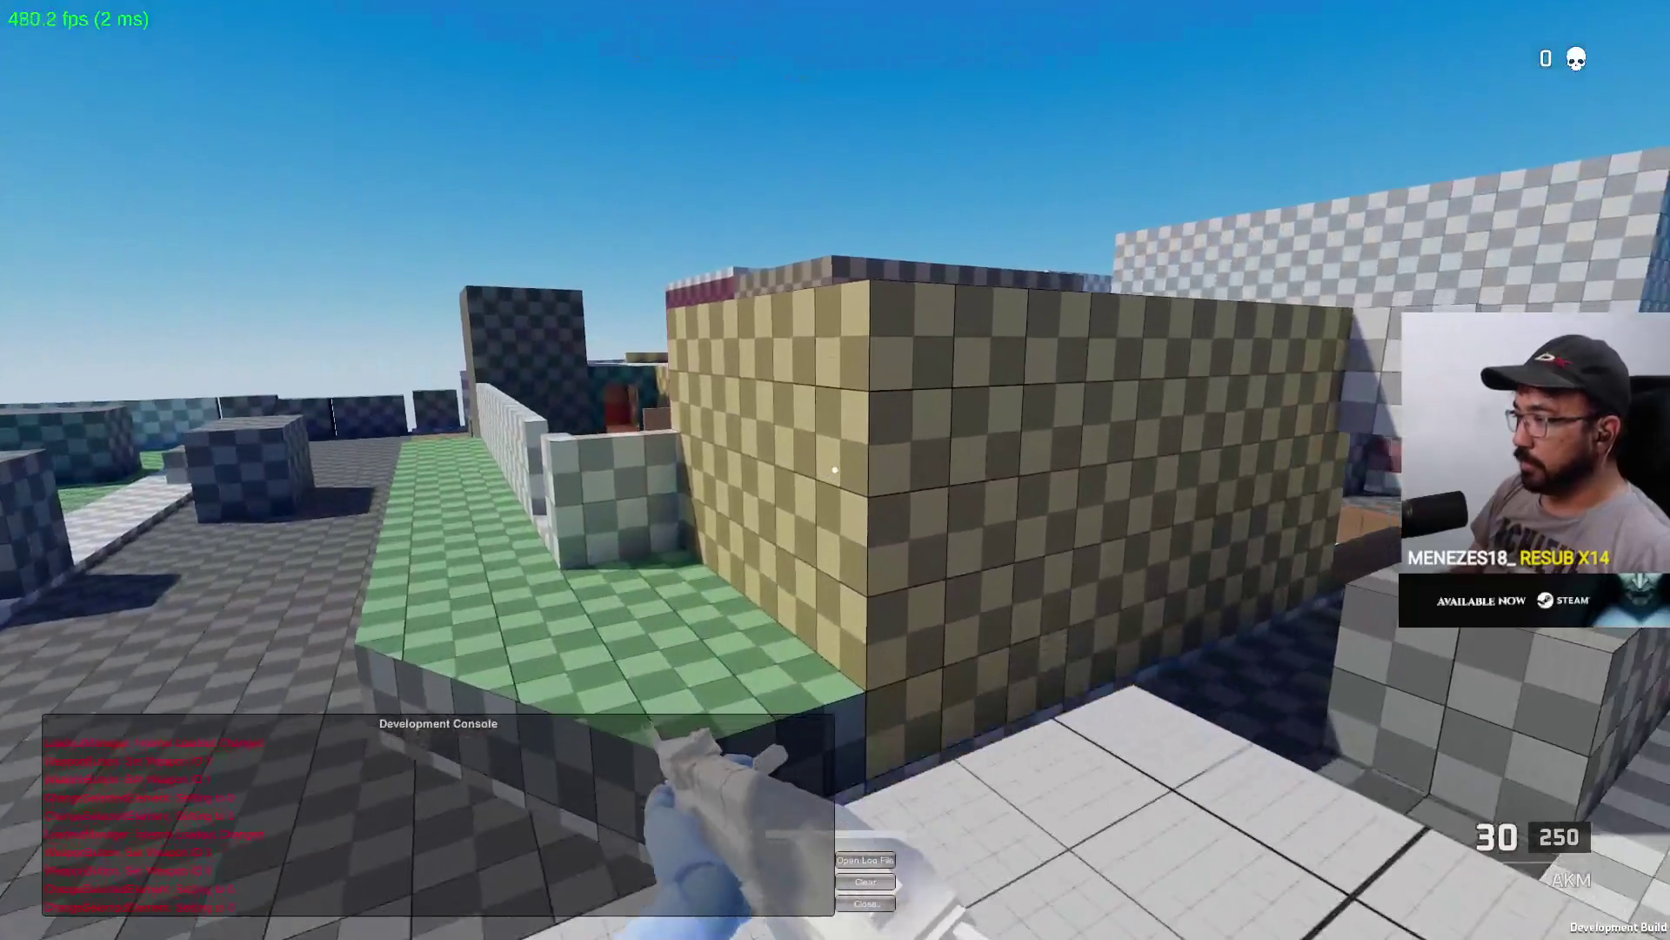
{"action": "key", "text": "w"}
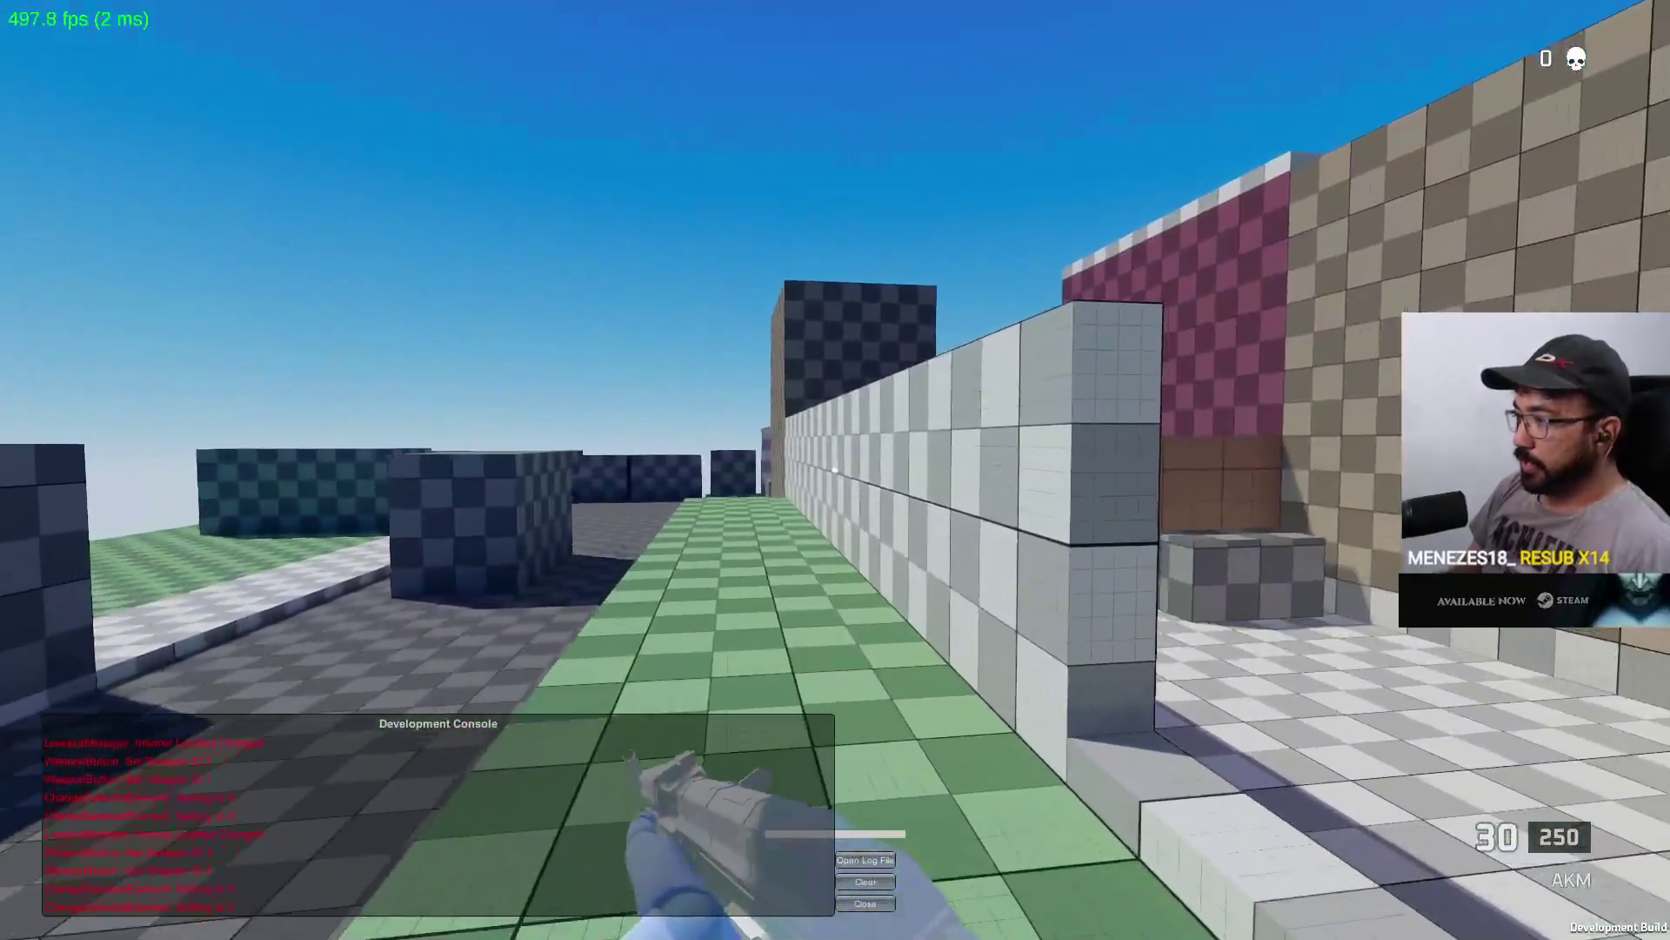
{"action": "key", "text": "w"}
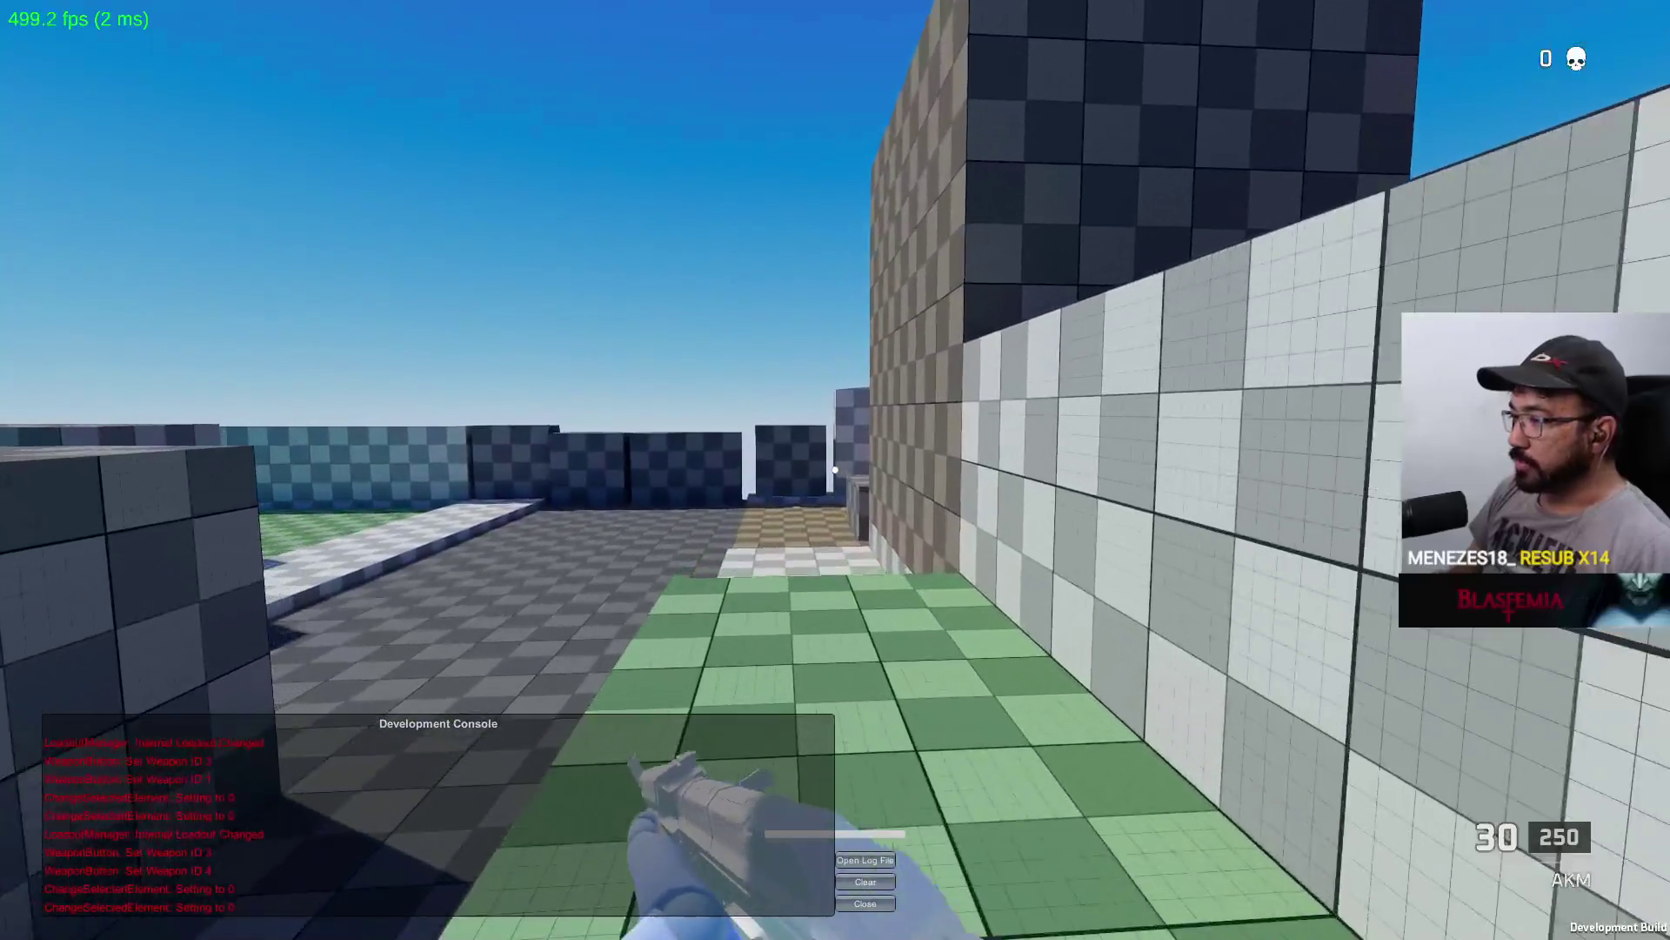
{"action": "key", "text": "w"}
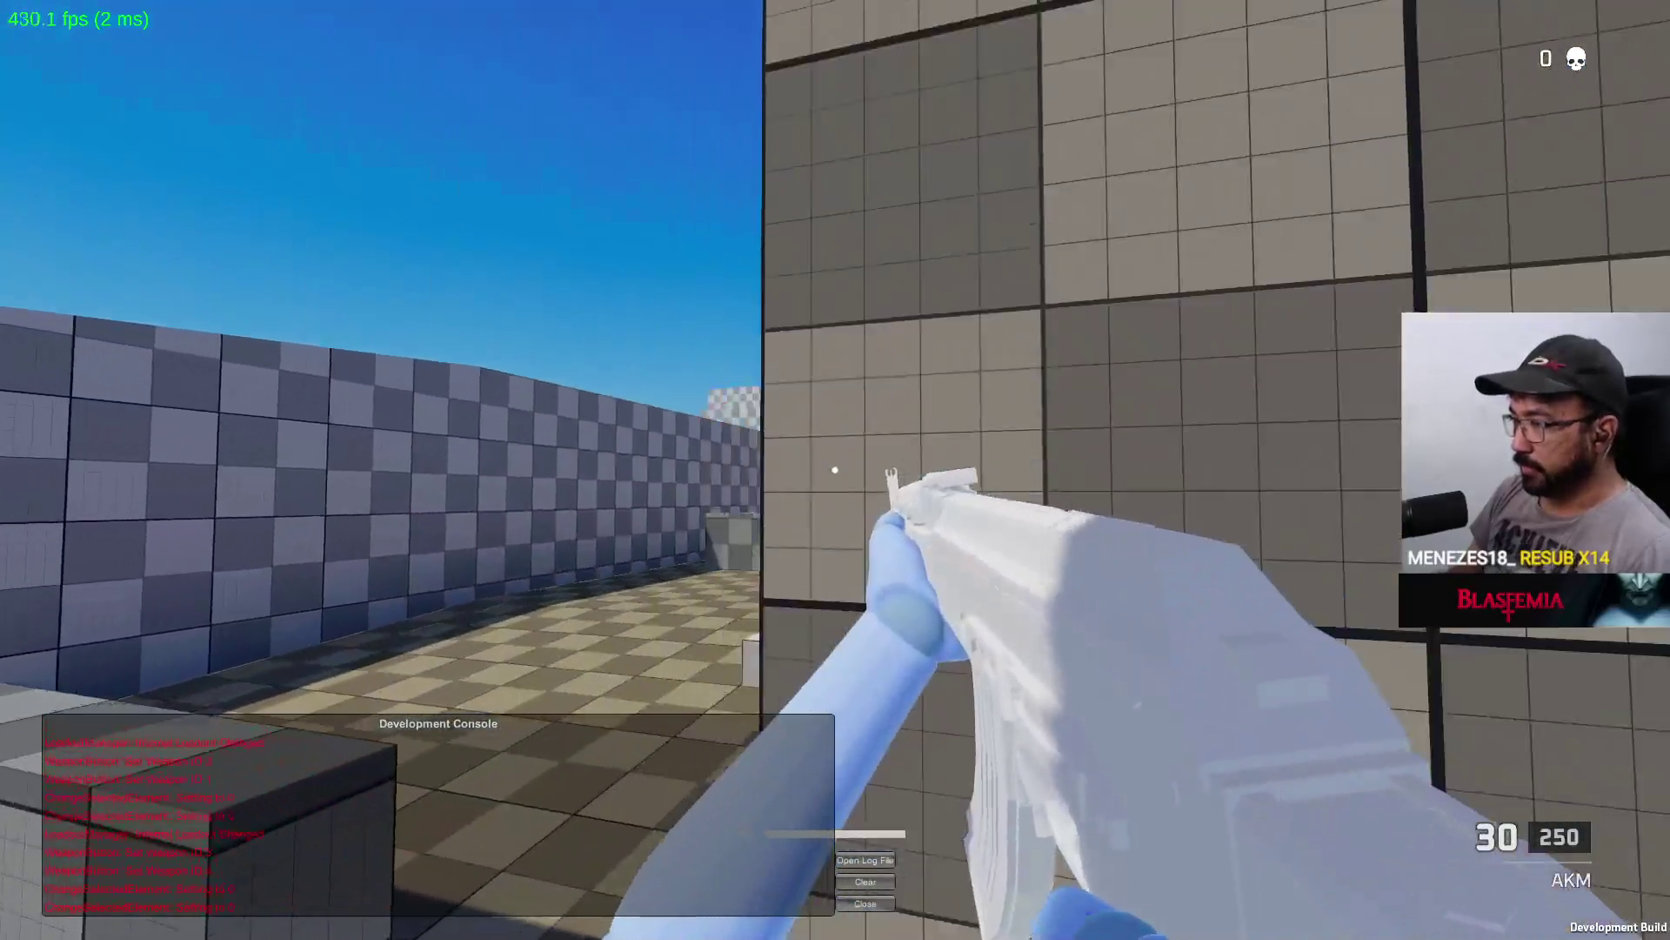
{"action": "key", "text": "super"}
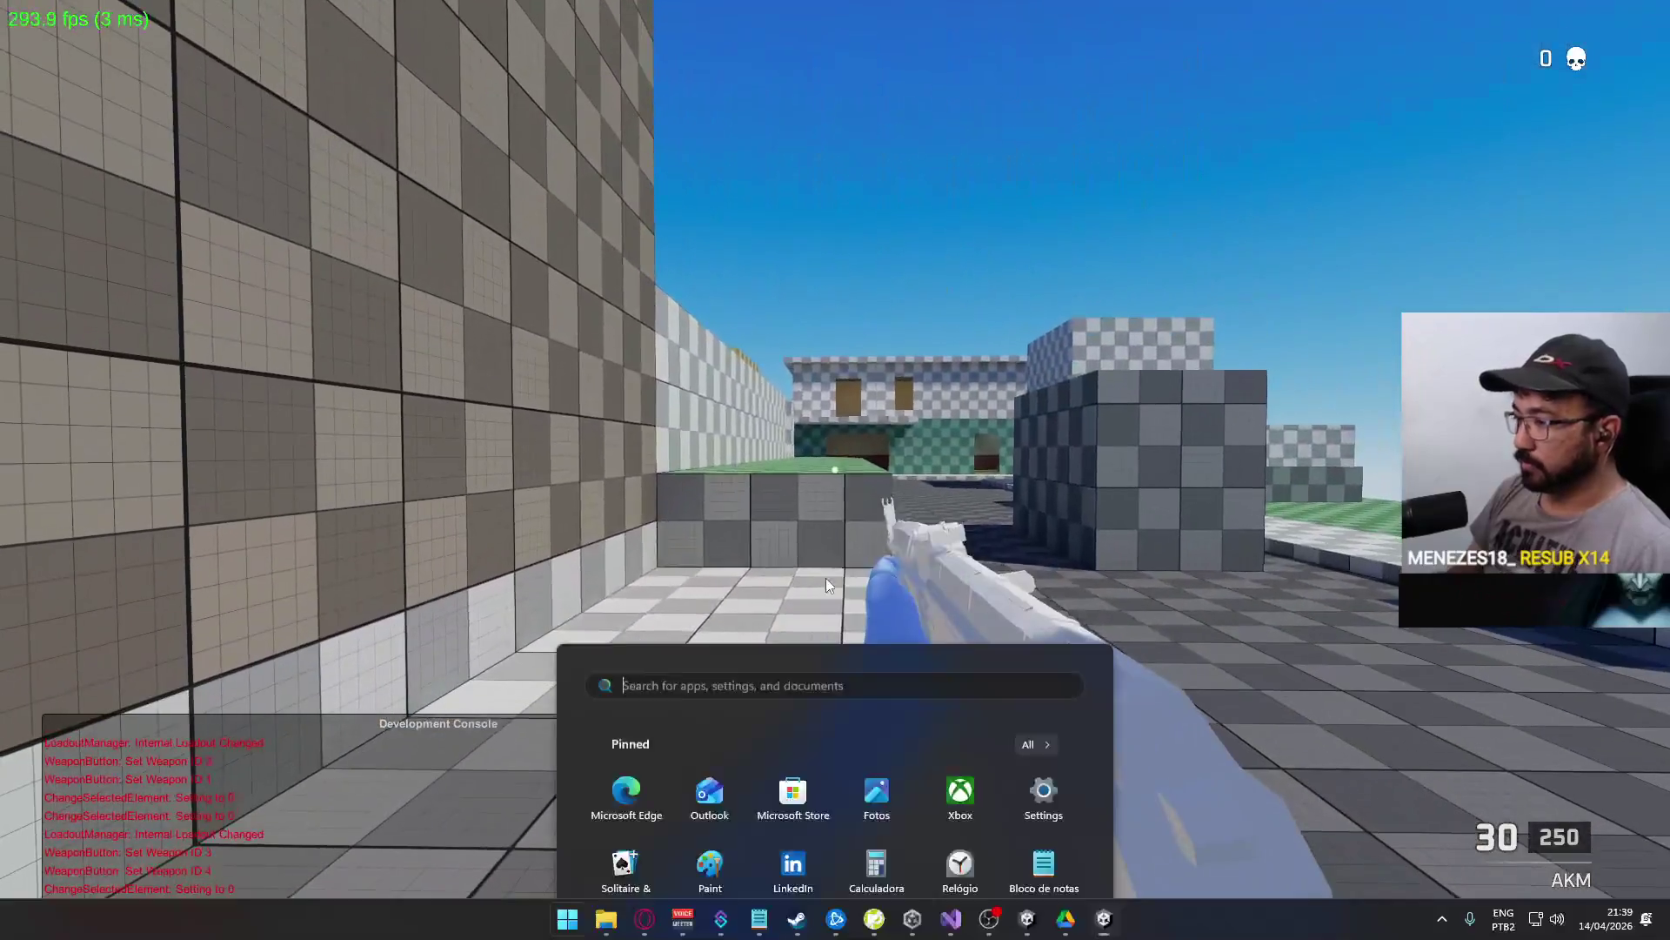
{"action": "key", "text": "Escape"}
Step: Resume and walk through the teal building, up the ramp, across the rooftop to the grey tiled corridor
{"action": "key", "text": "Escape"}
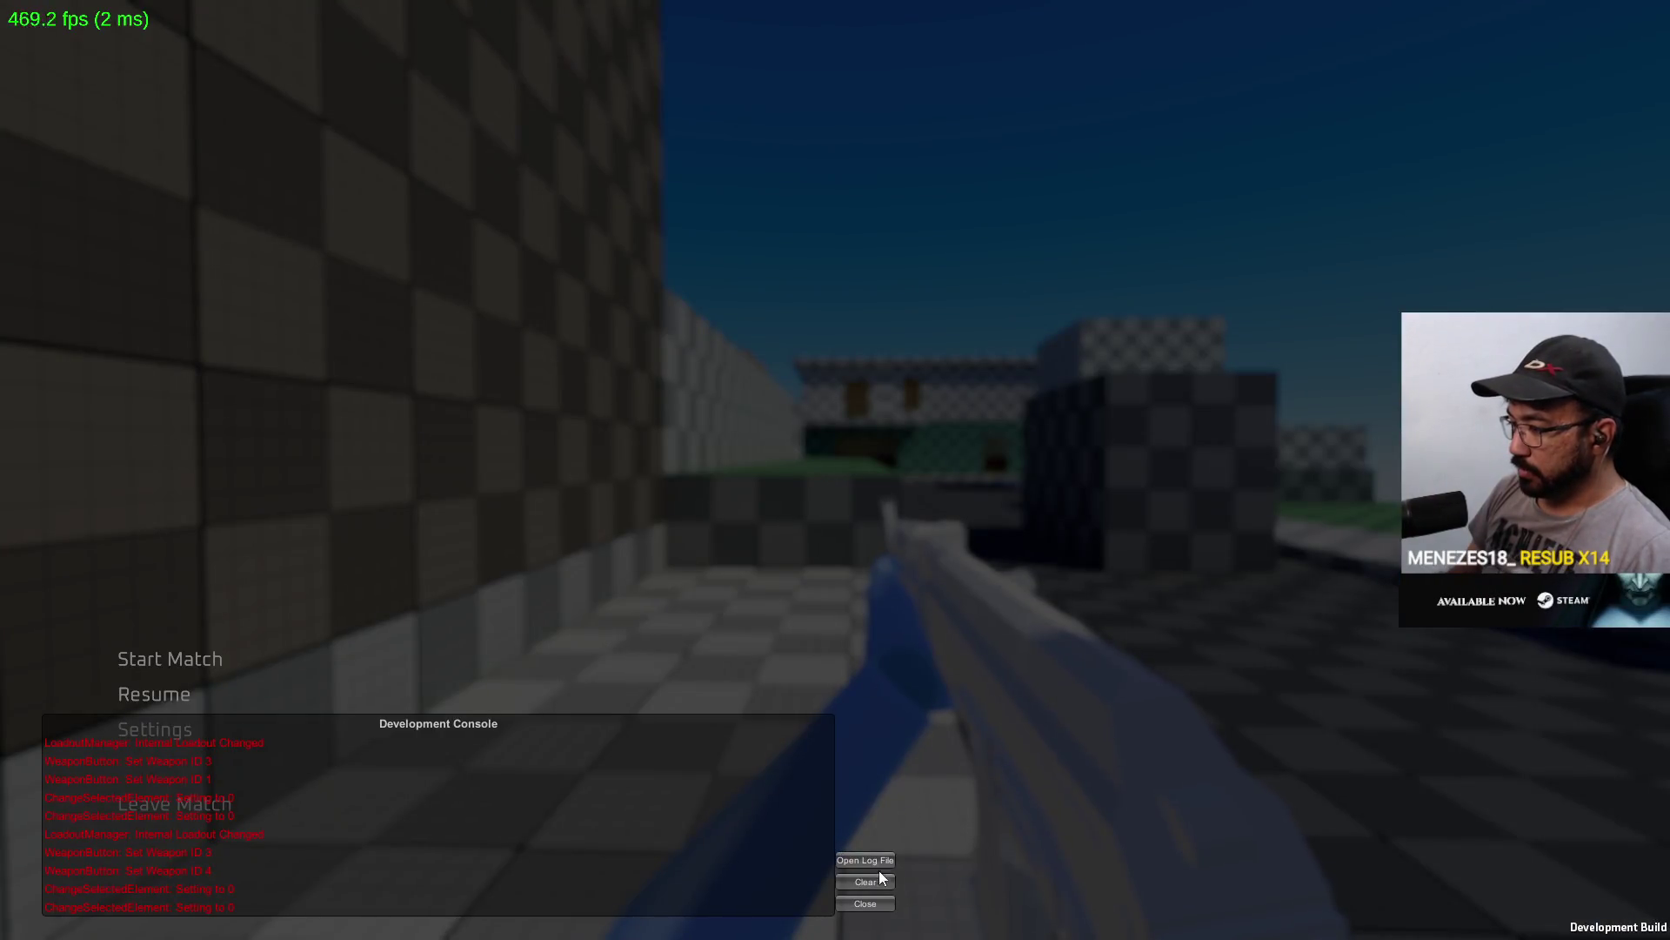
{"action": "key", "text": "Escape"}
{"action": "key", "text": "w"}
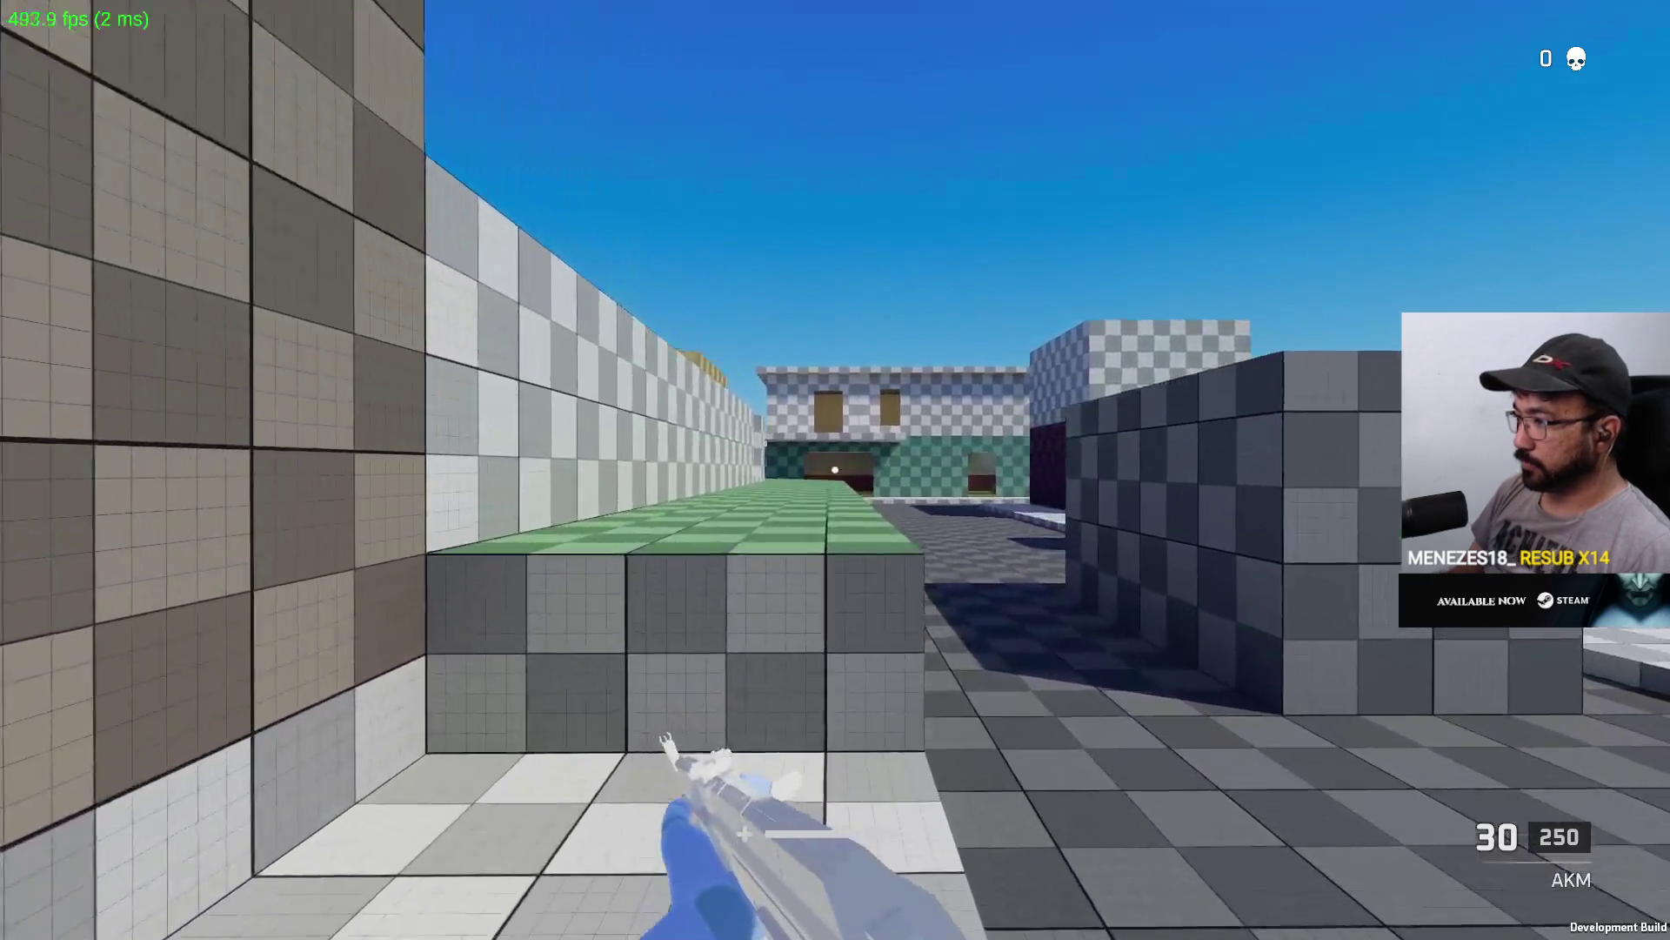
{"action": "key", "text": "w"}
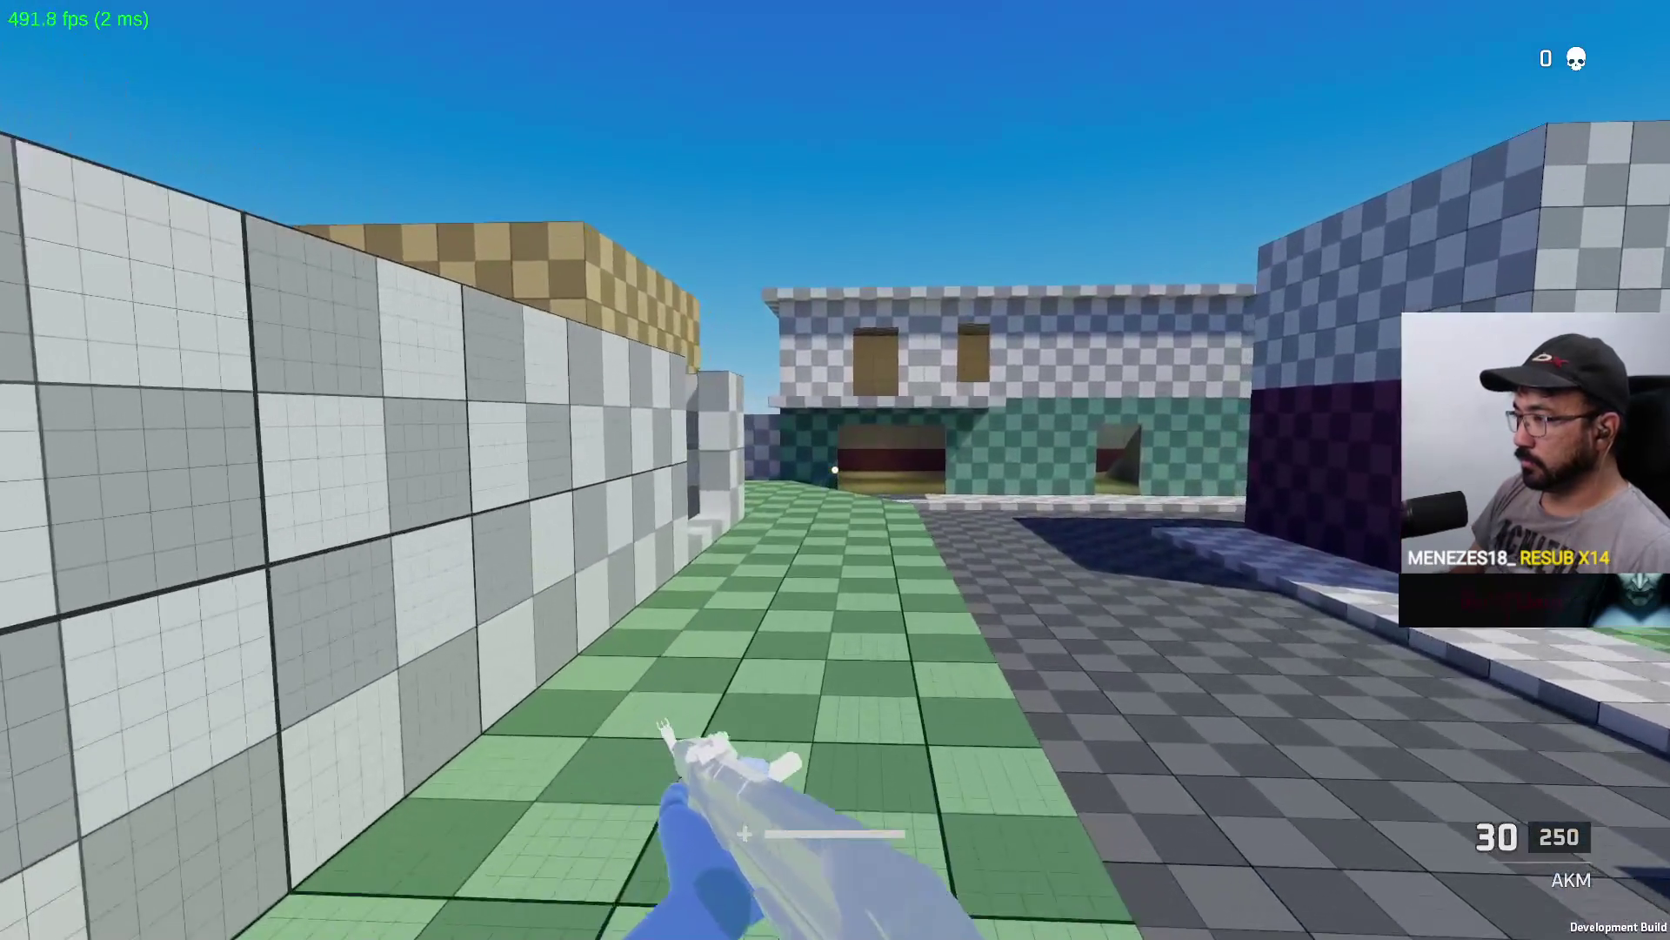
{"action": "key", "text": "w"}
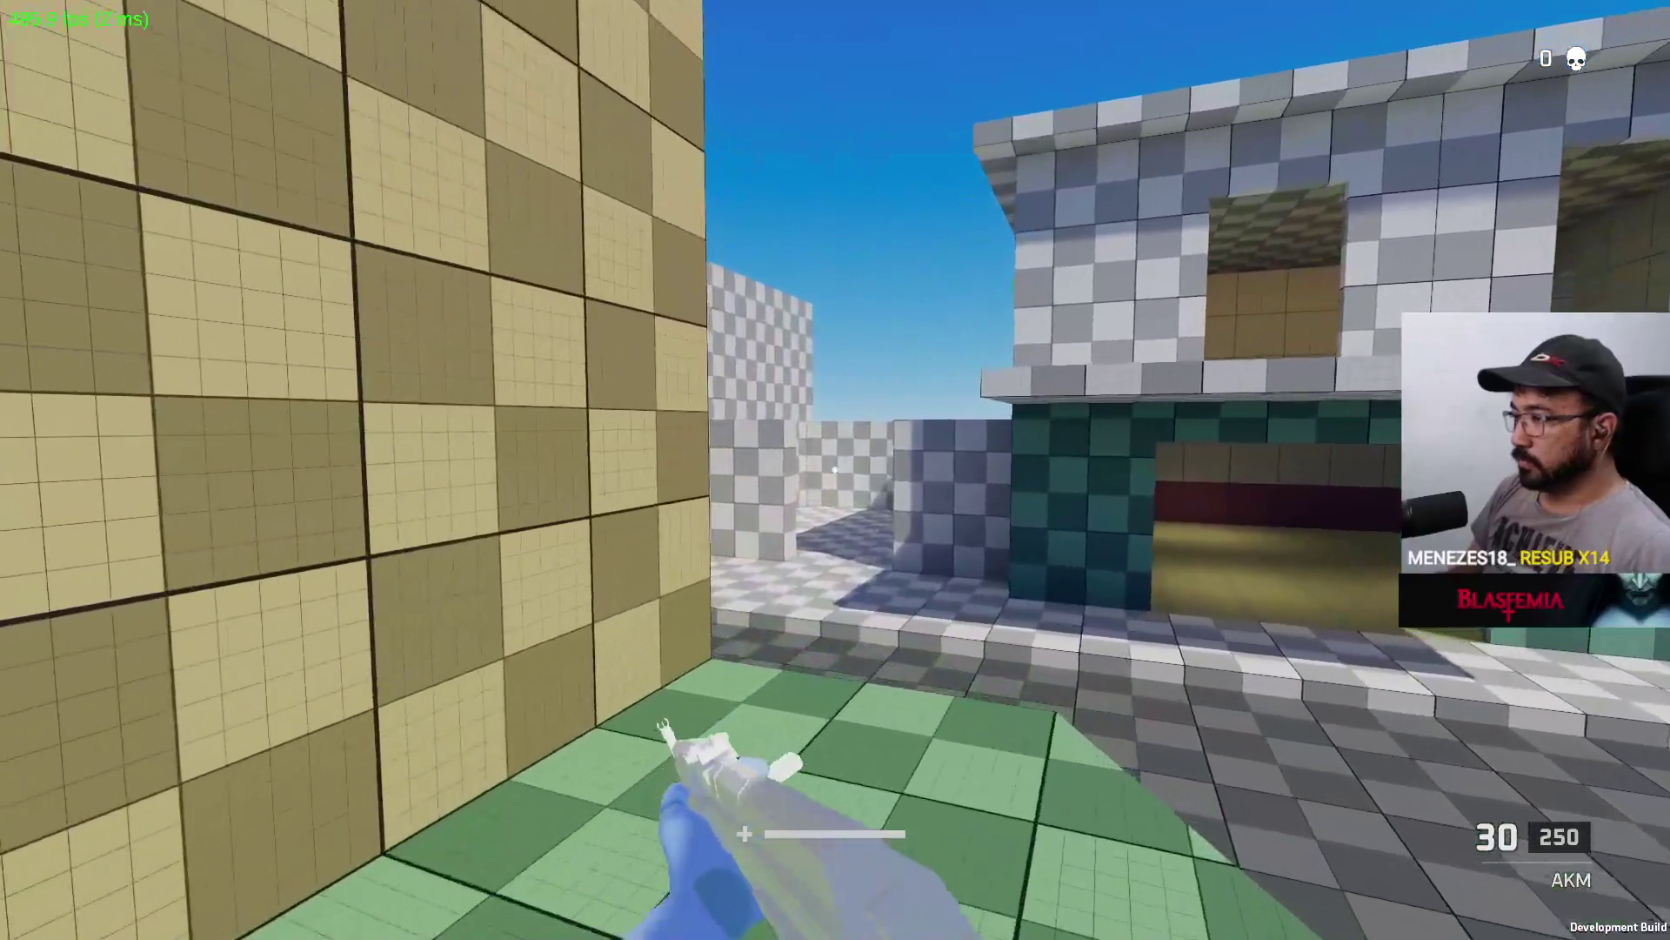
{"action": "key", "text": "w"}
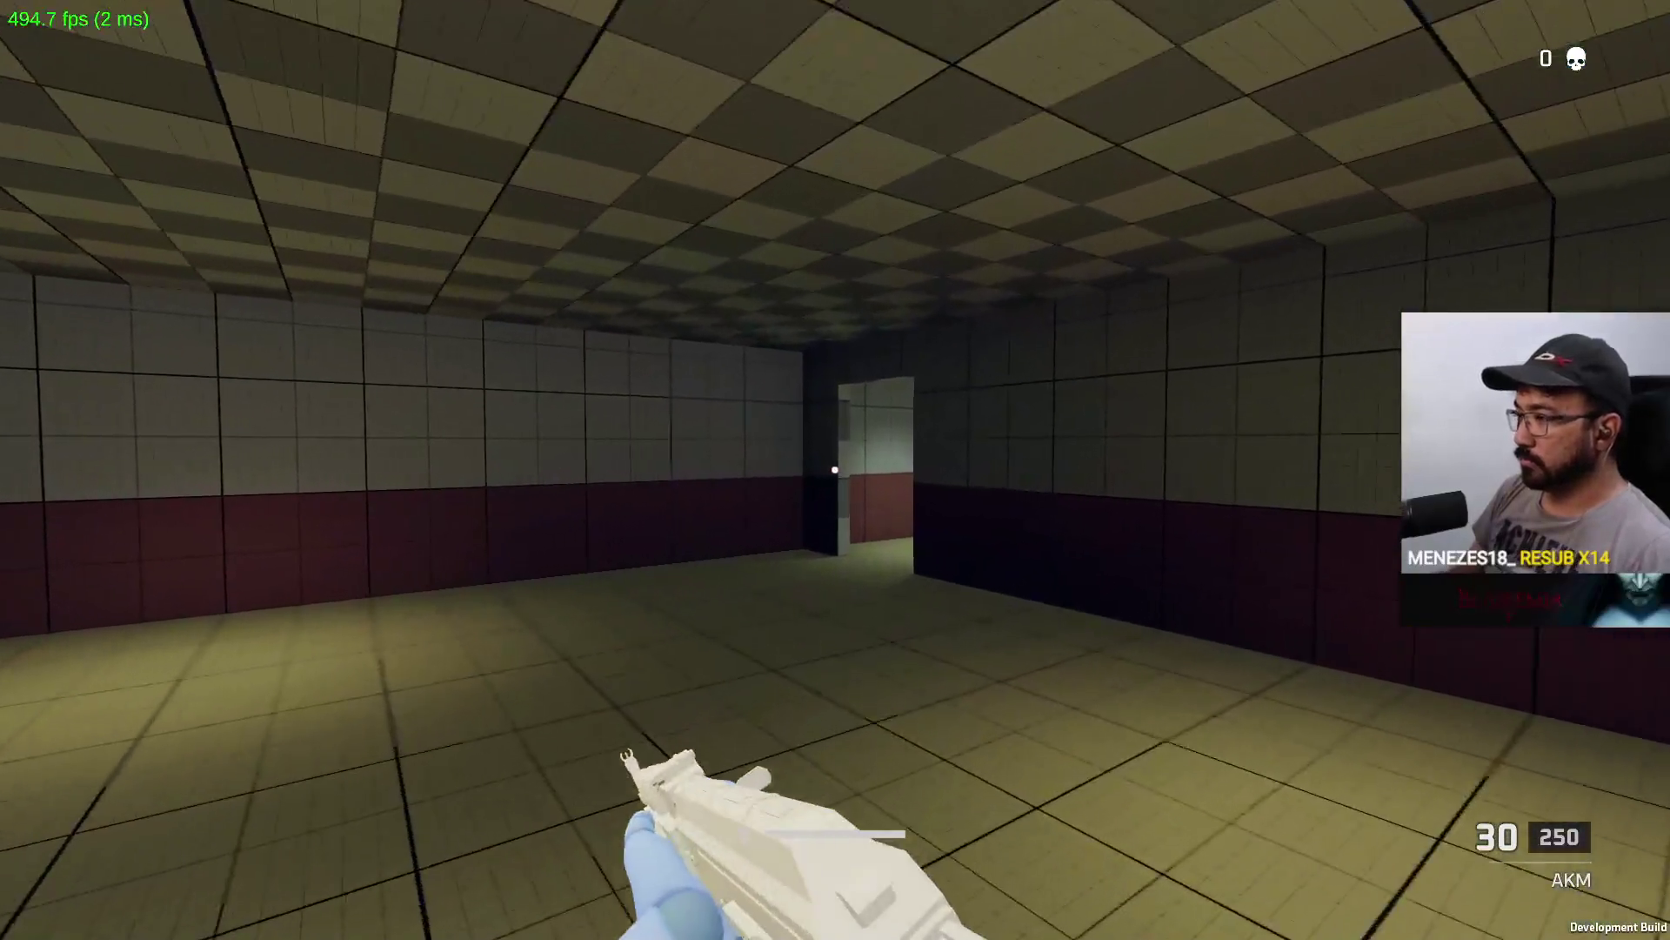
{"action": "key", "text": "w"}
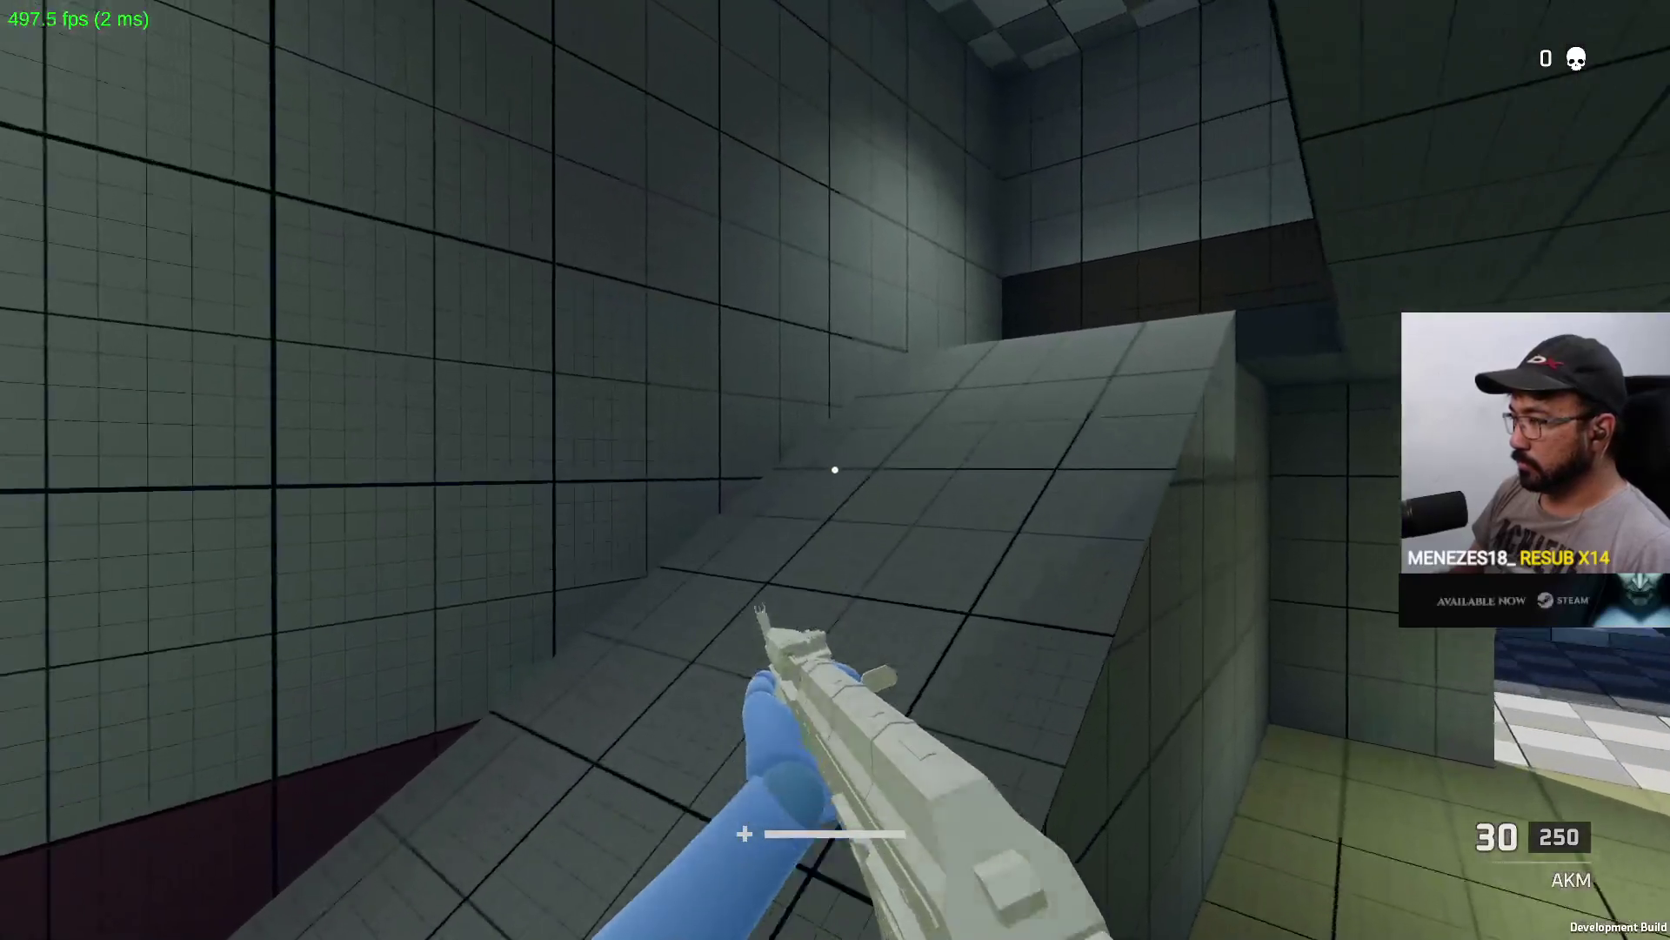
{"action": "key", "text": "w"}
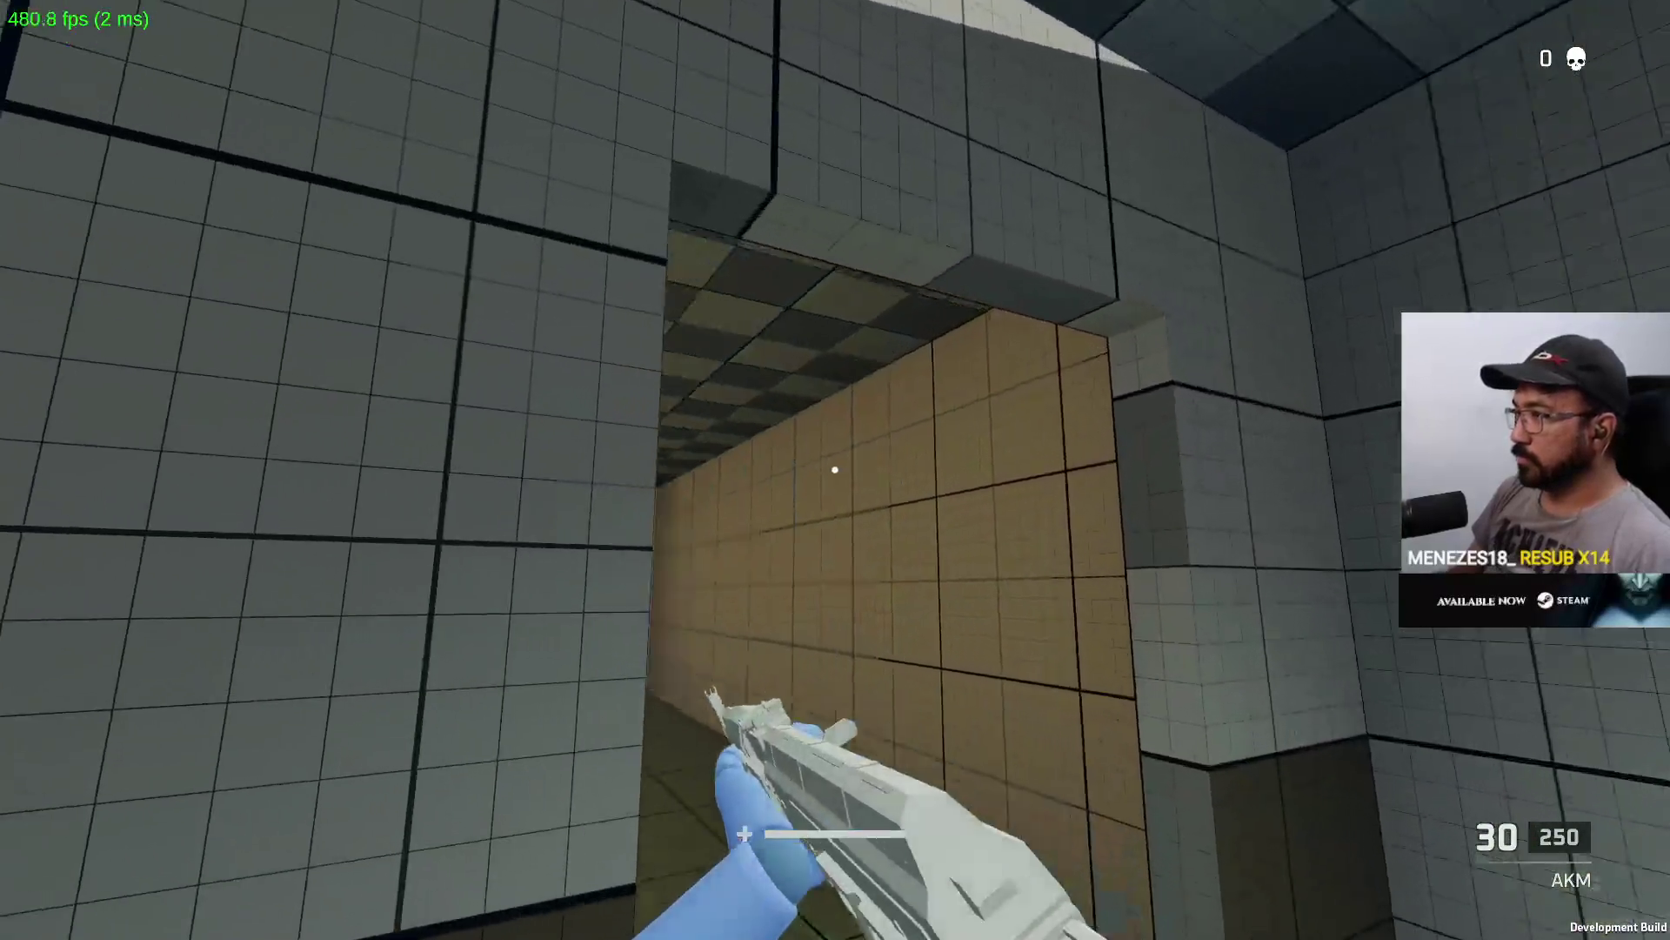
{"action": "key", "text": "w"}
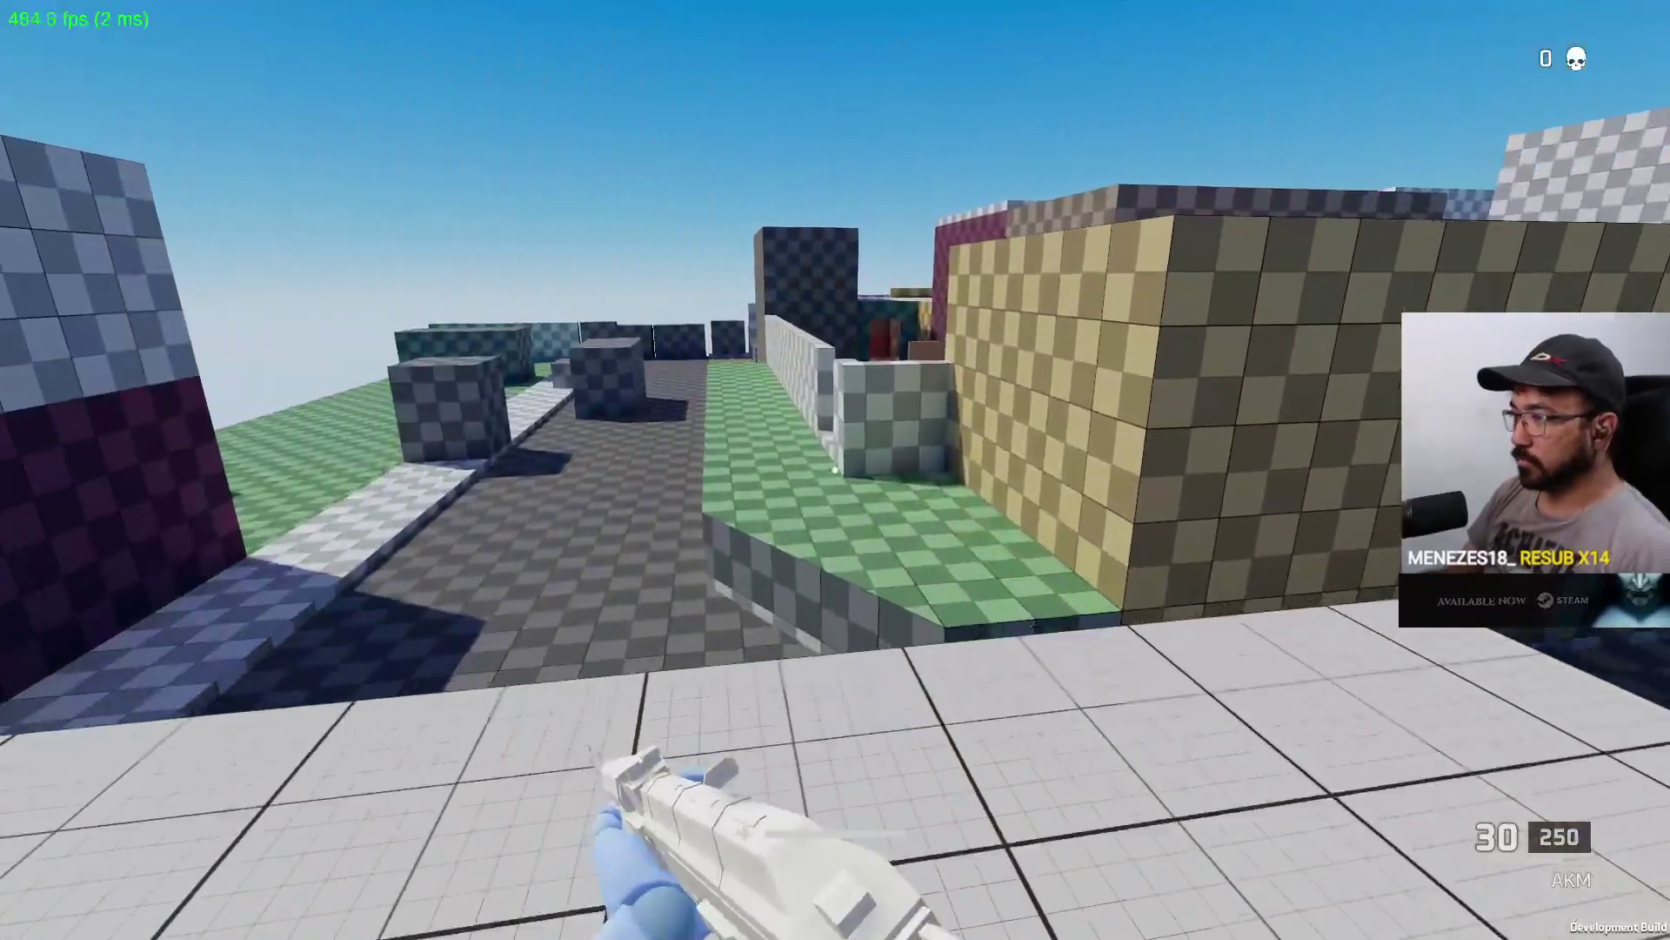
{"action": "key", "text": "w"}
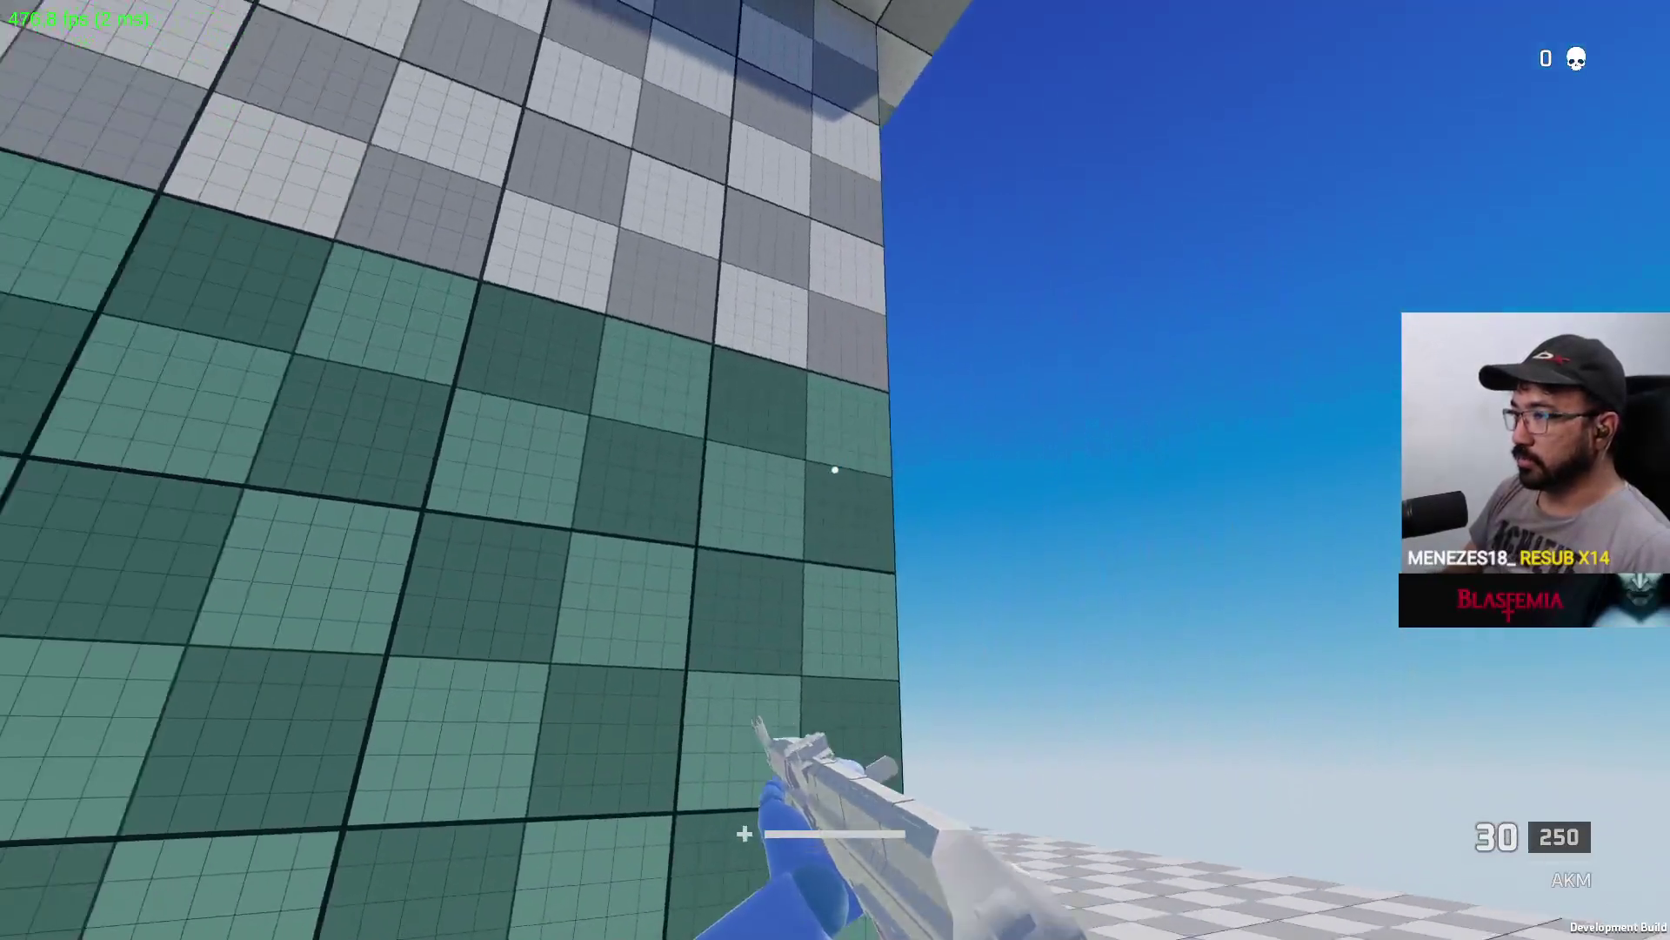
{"action": "key", "text": "w"}
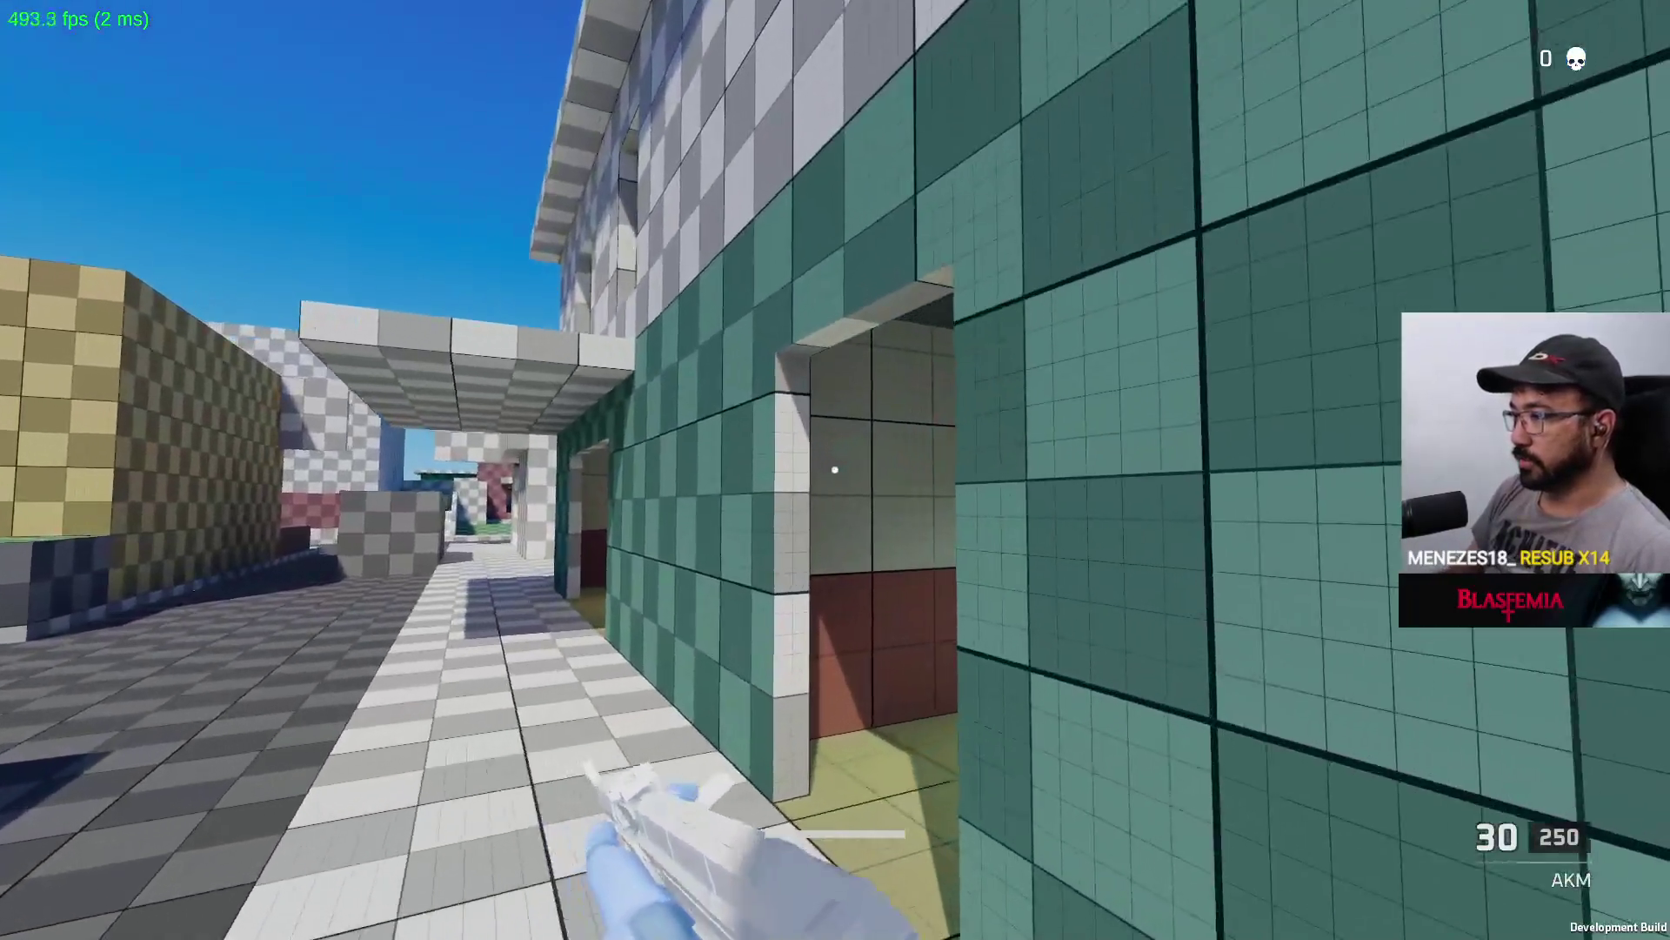
Step: Explore the tiled and yellow rooms, courtyards and dim room, ending among the checkered buildings
{"action": "key", "text": "w"}
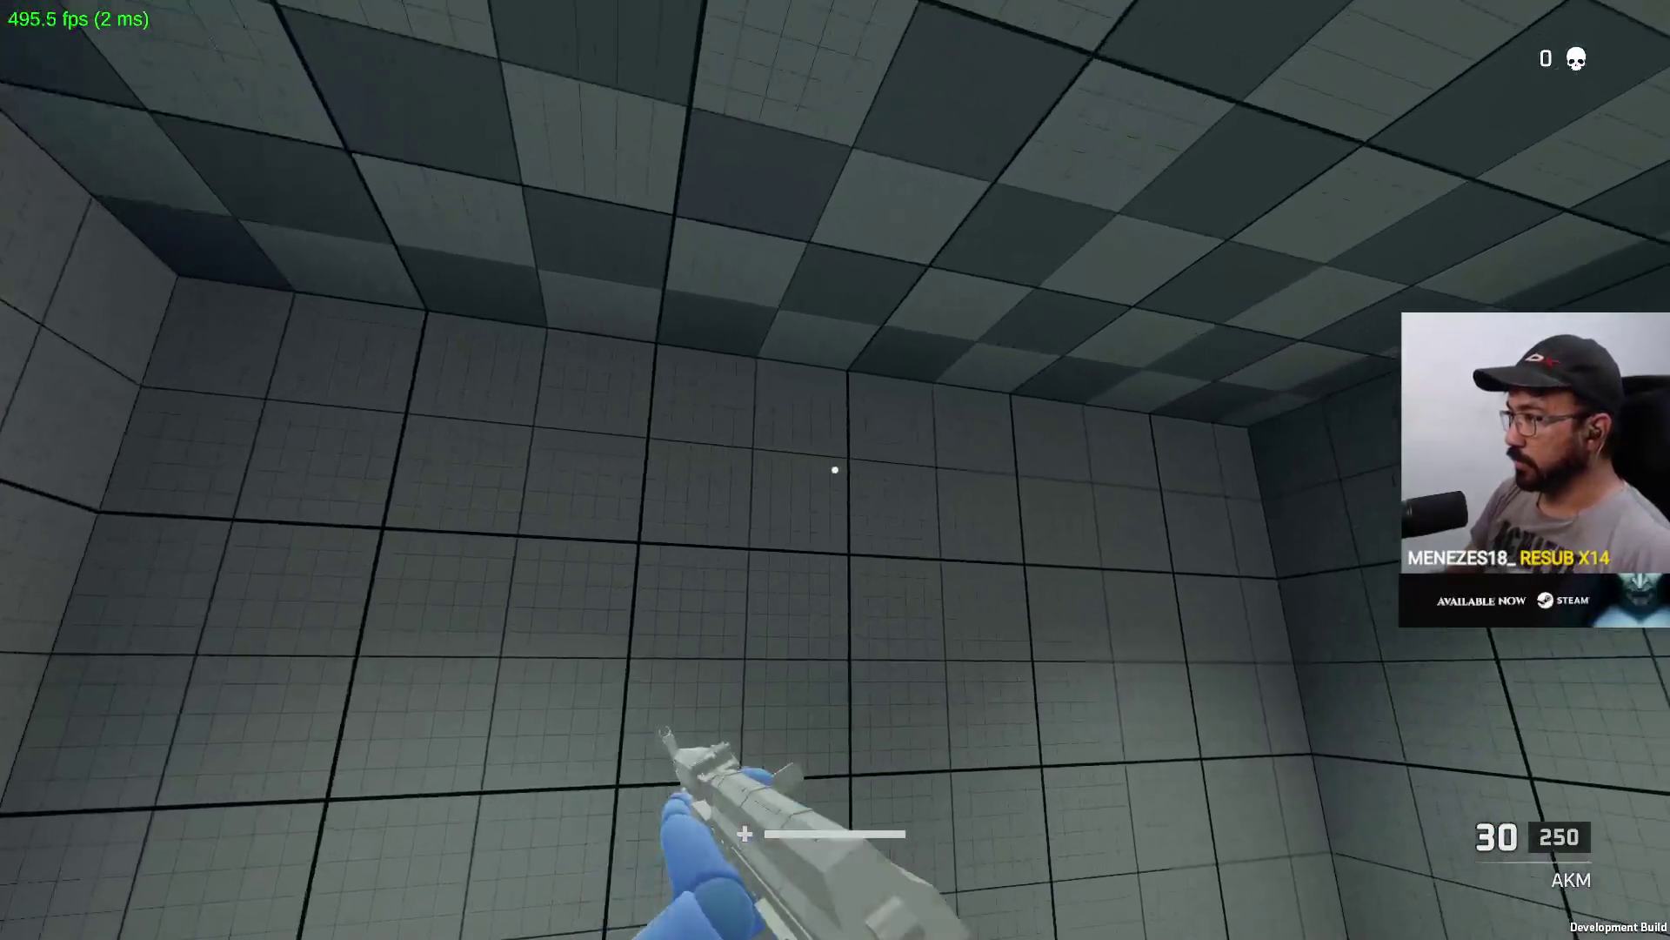
{"action": "key", "text": "w"}
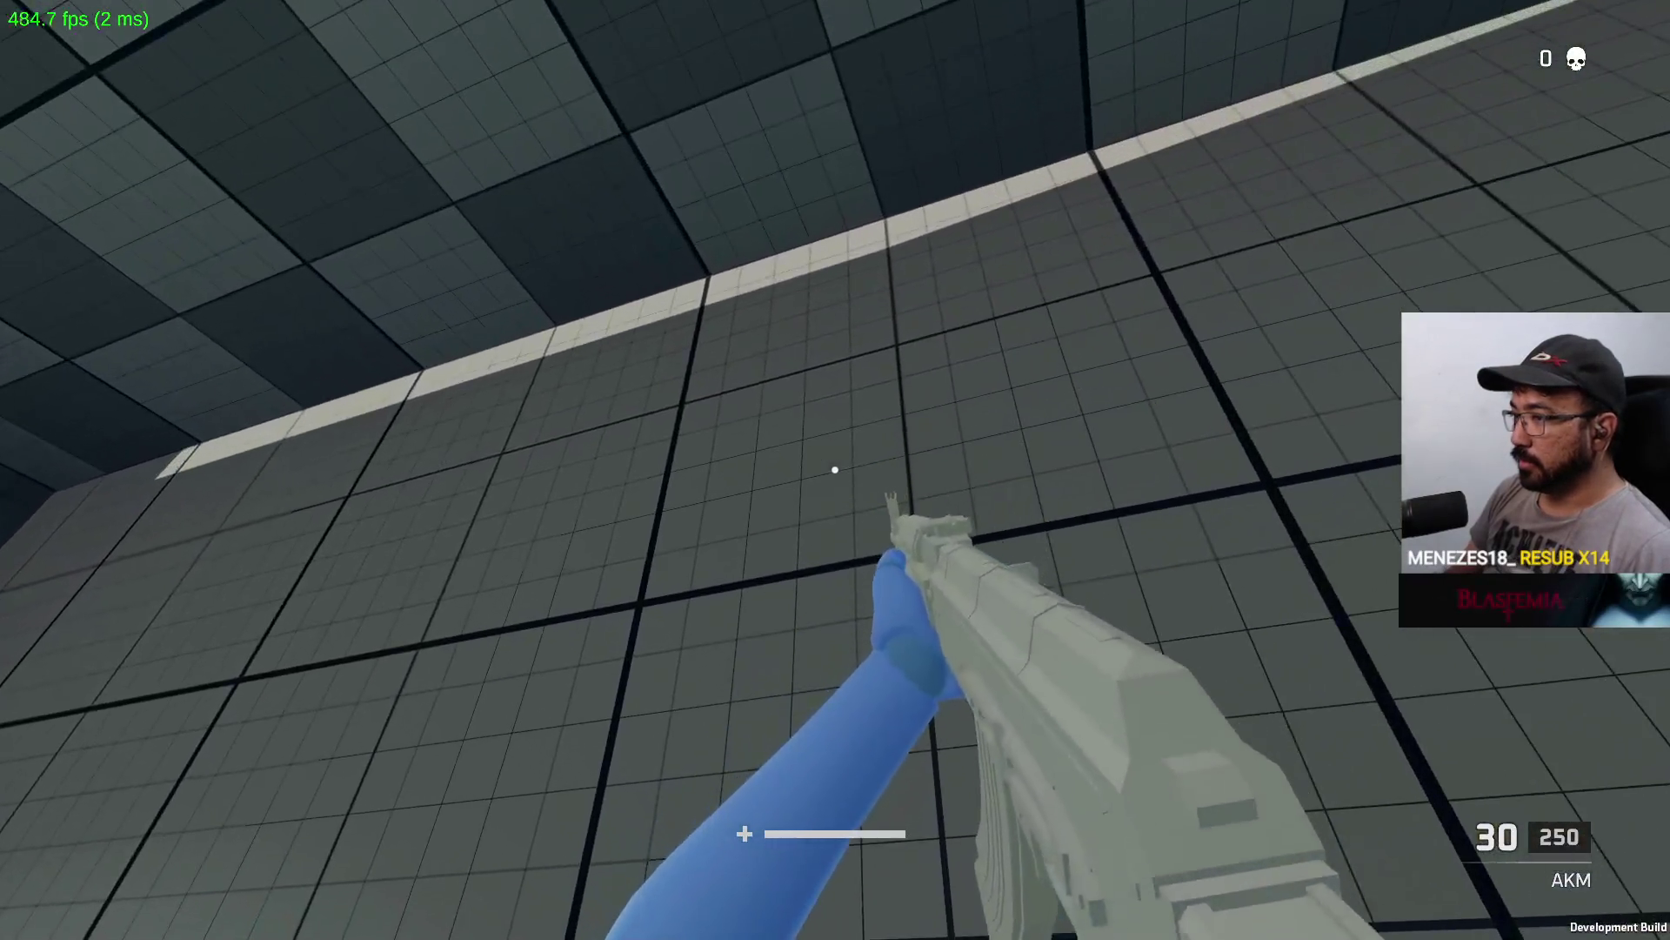
{"action": "key", "text": "w"}
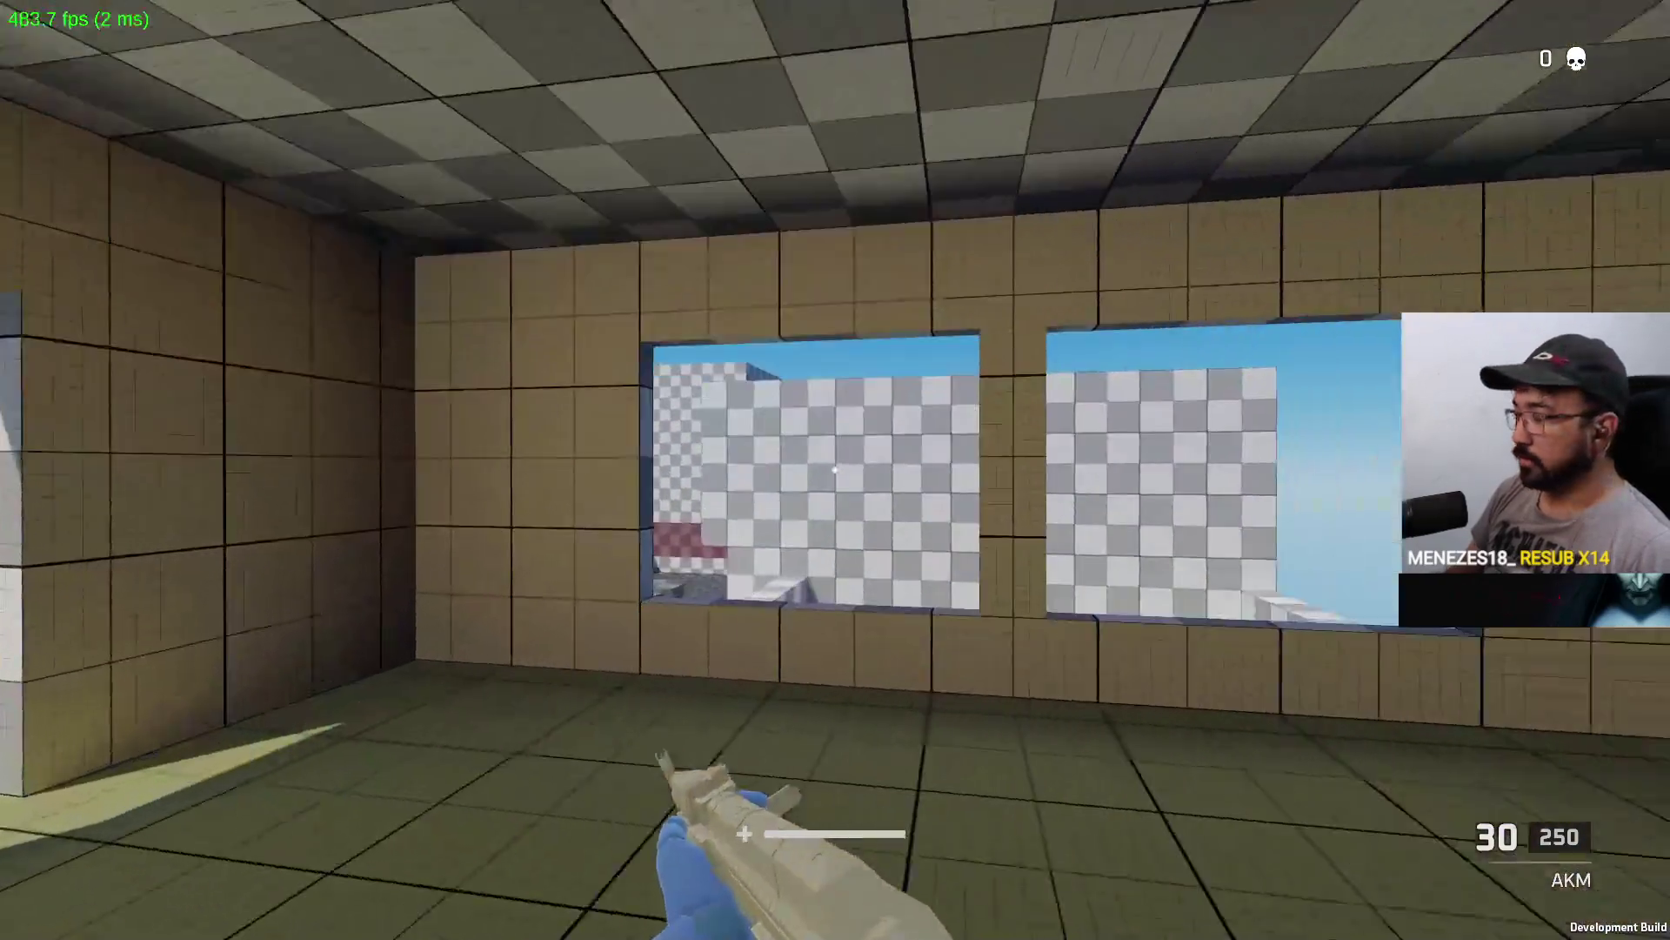
{"action": "key", "text": "w"}
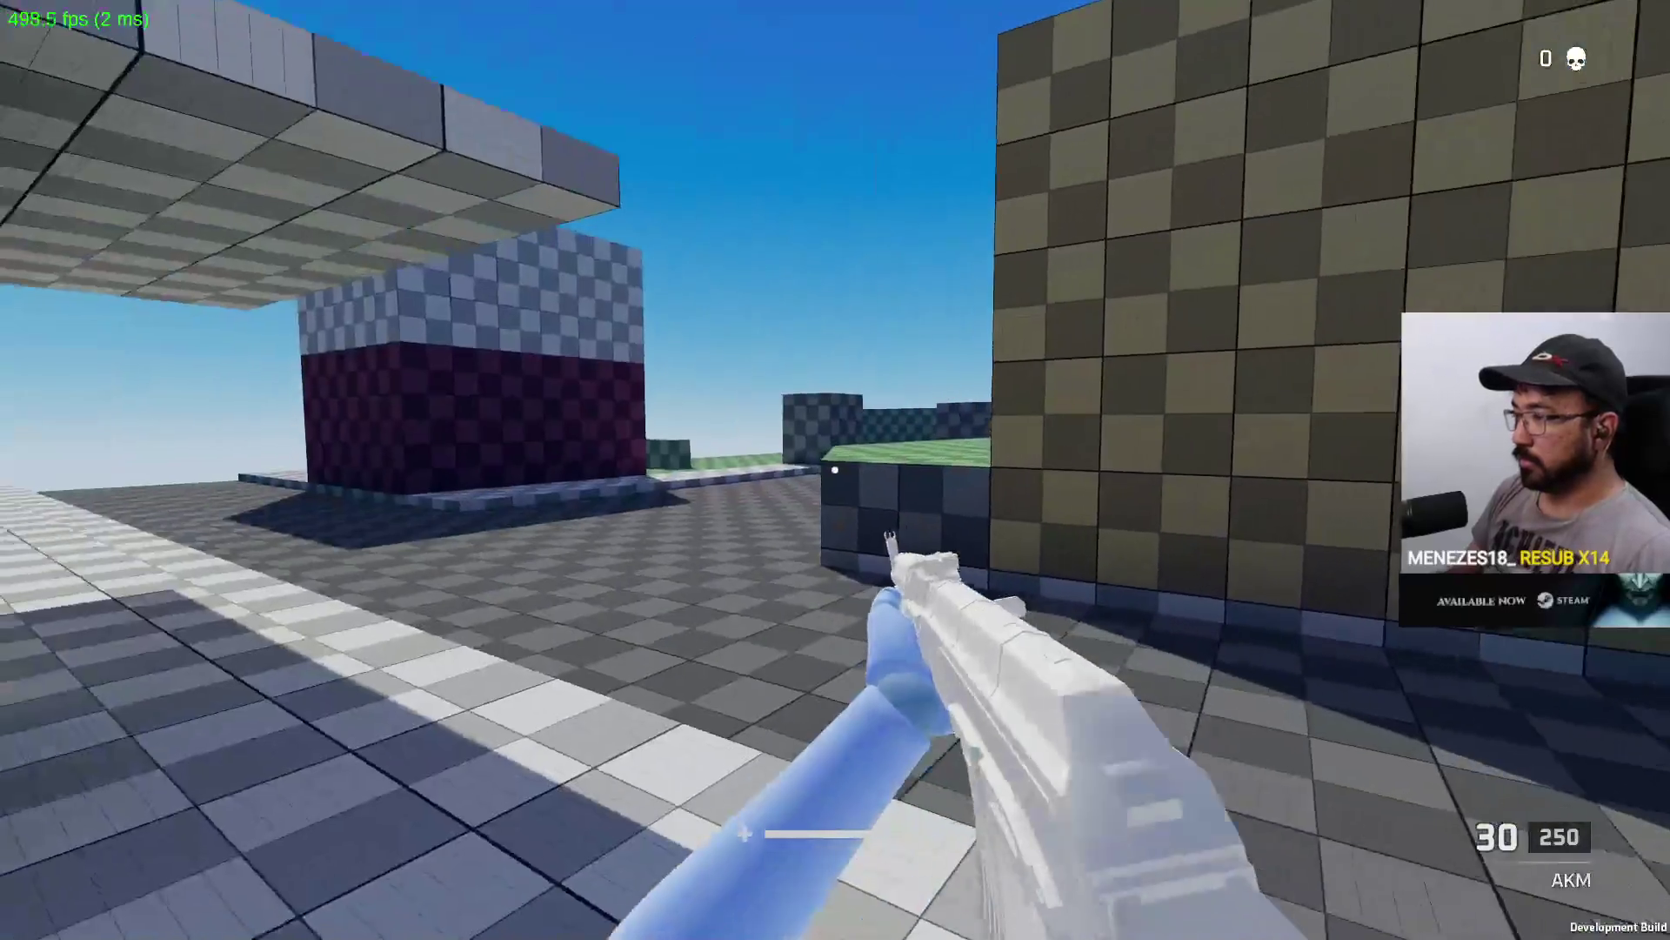
{"action": "key", "text": "w"}
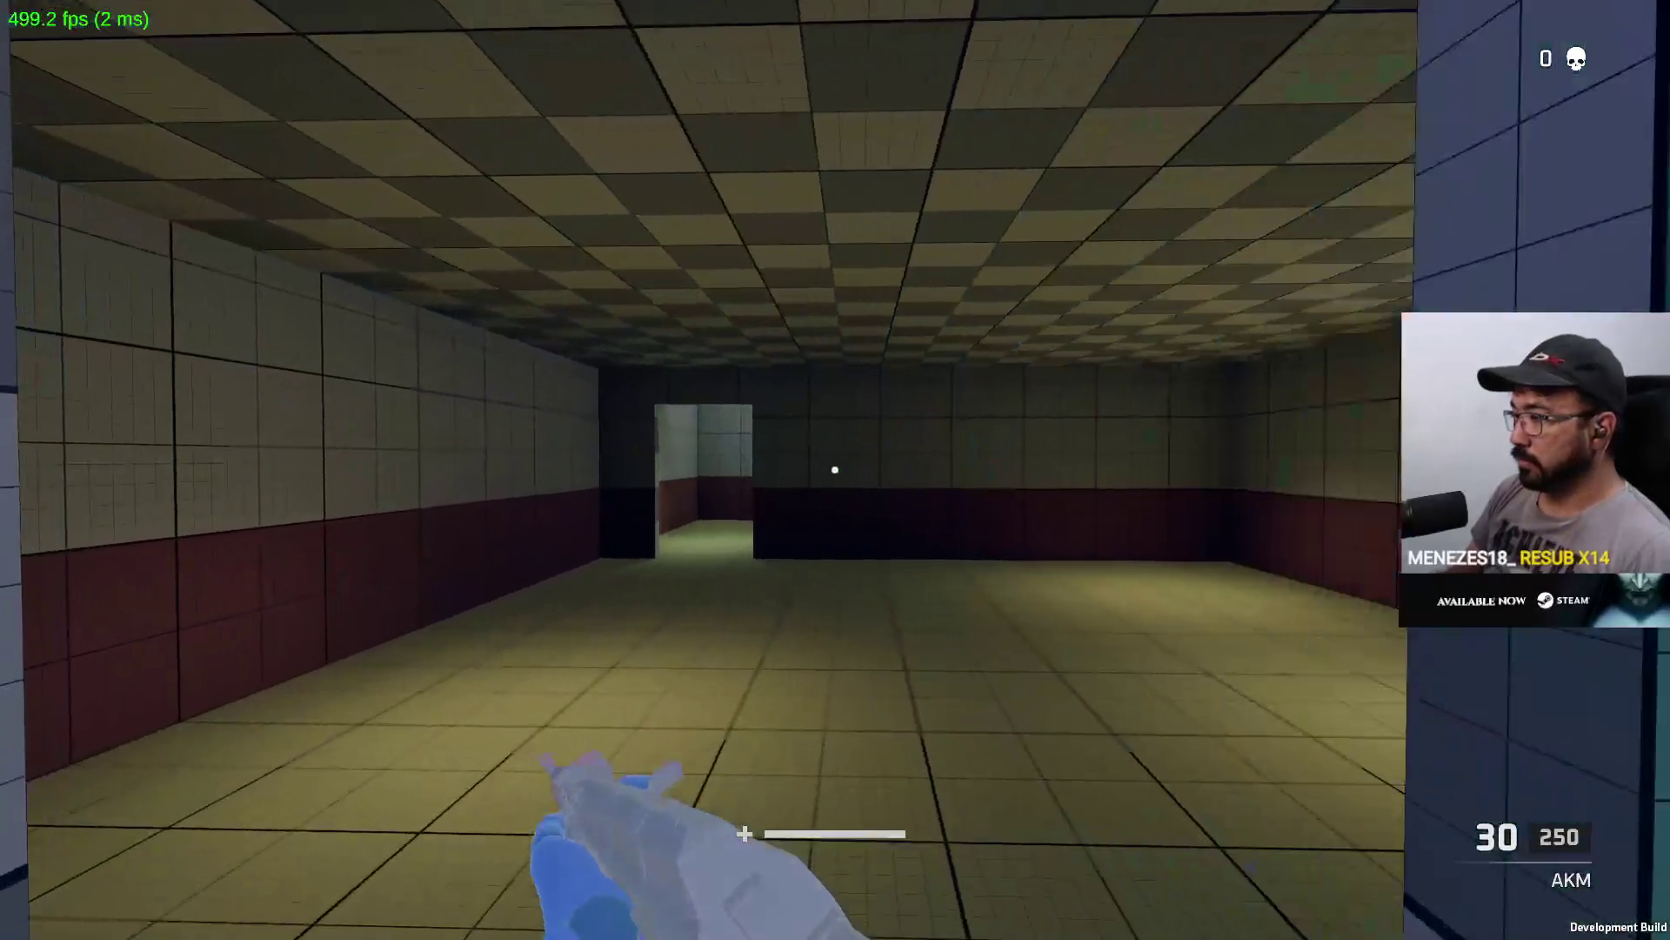
{"action": "key", "text": "w"}
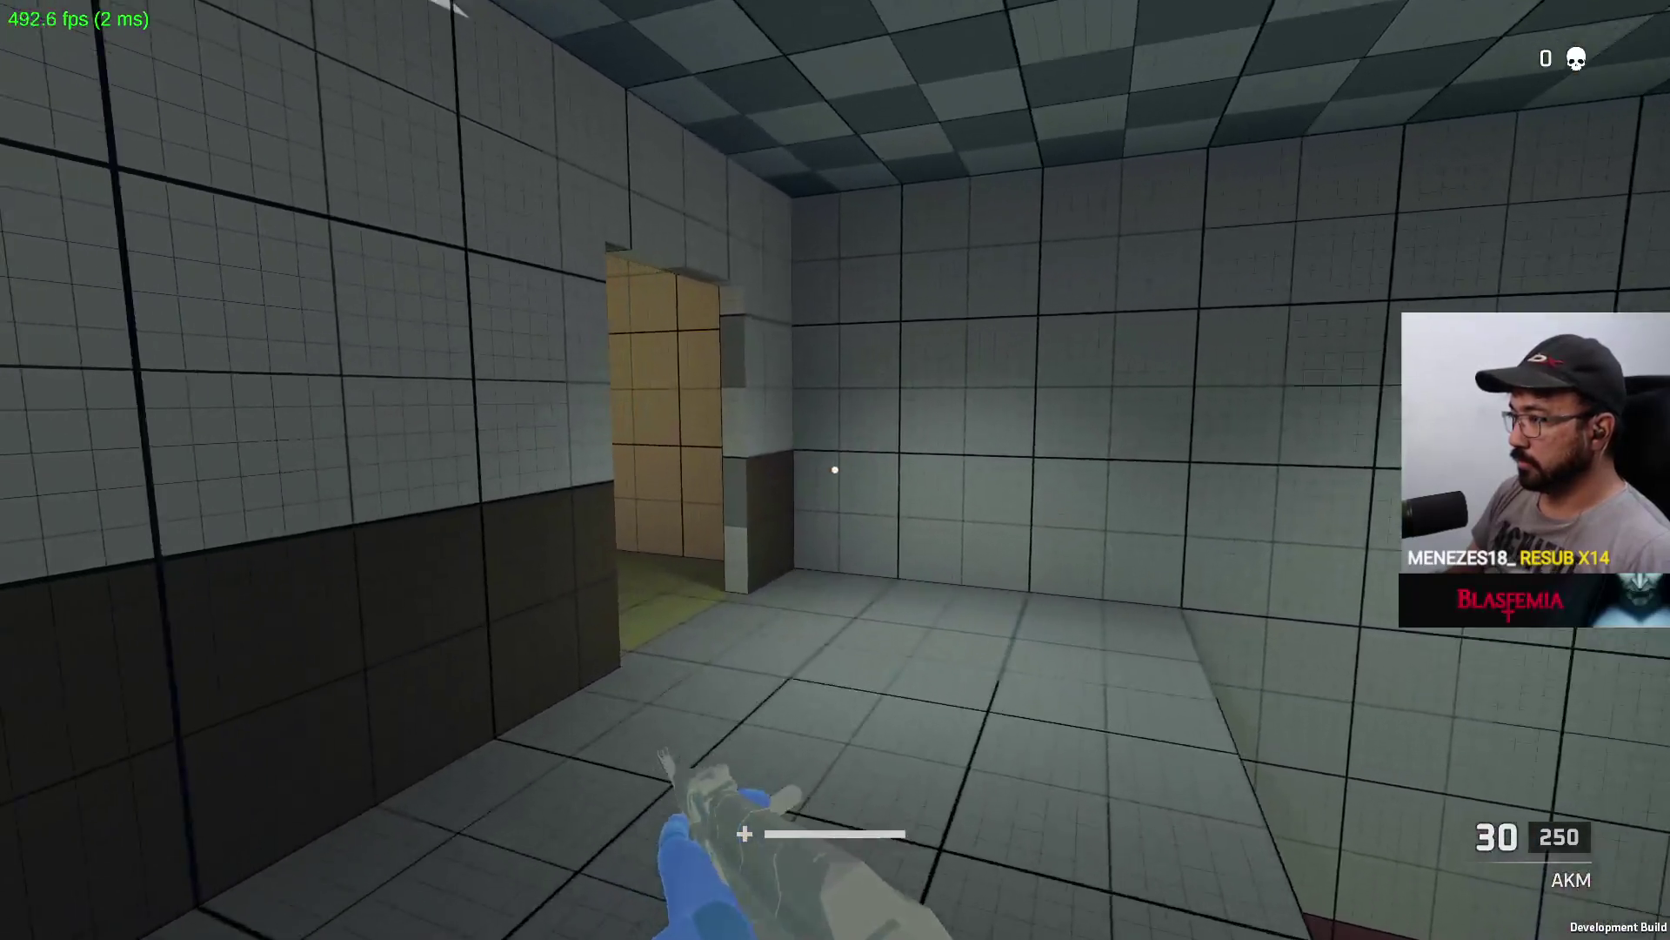
{"action": "key", "text": "w"}
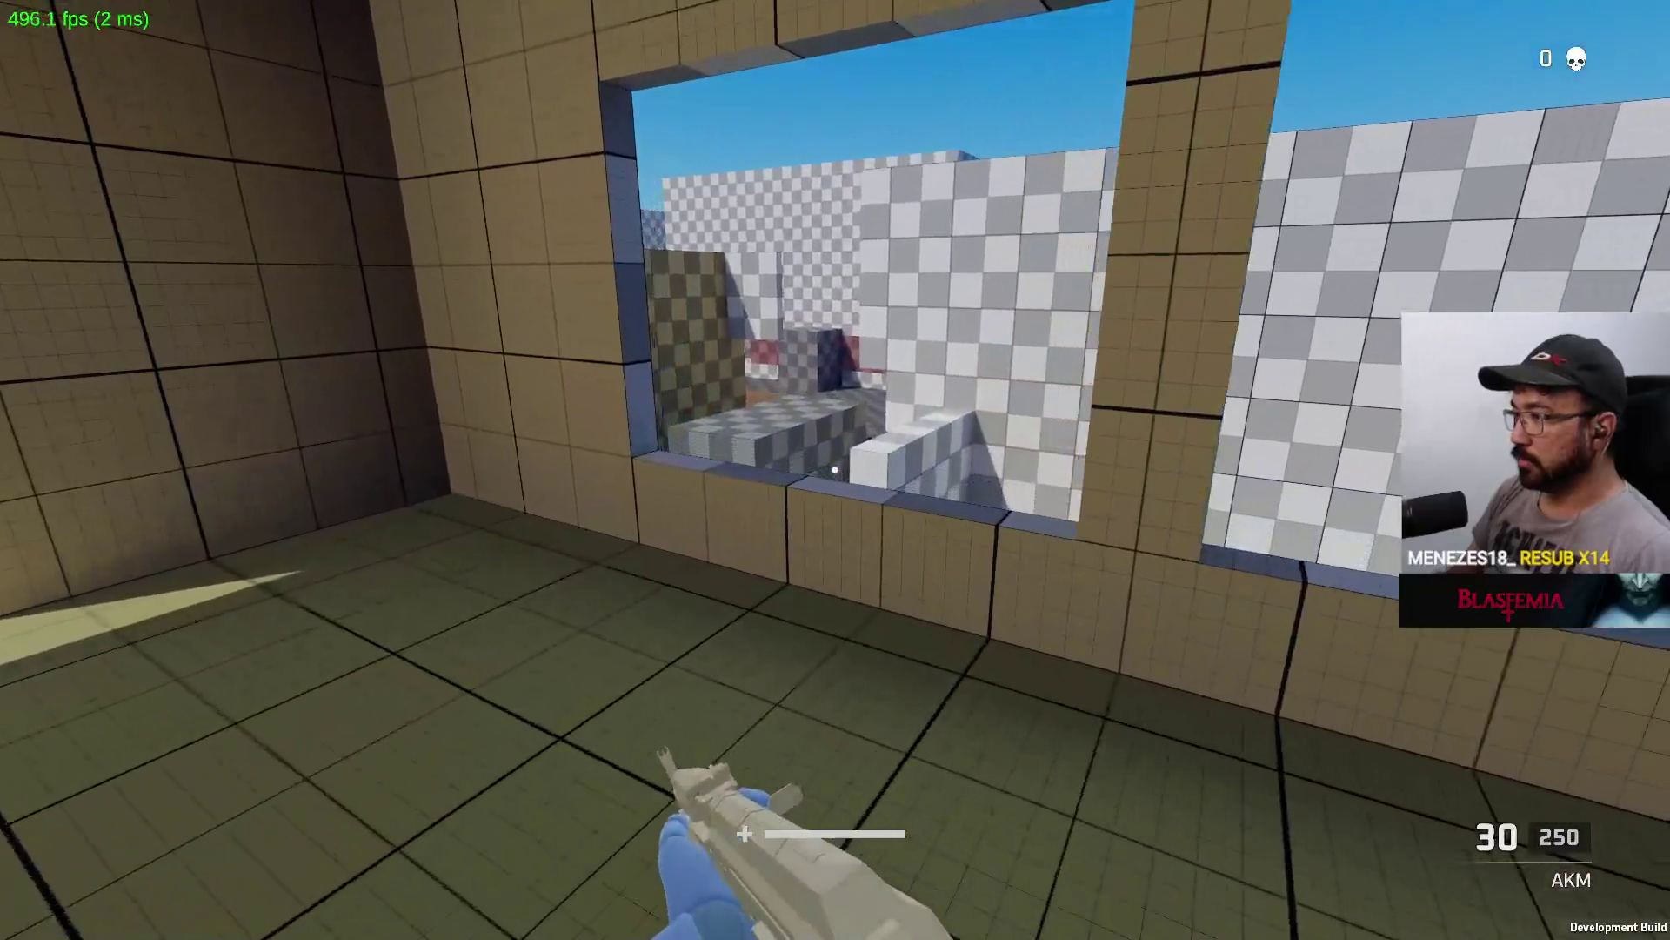
{"action": "key", "text": "w"}
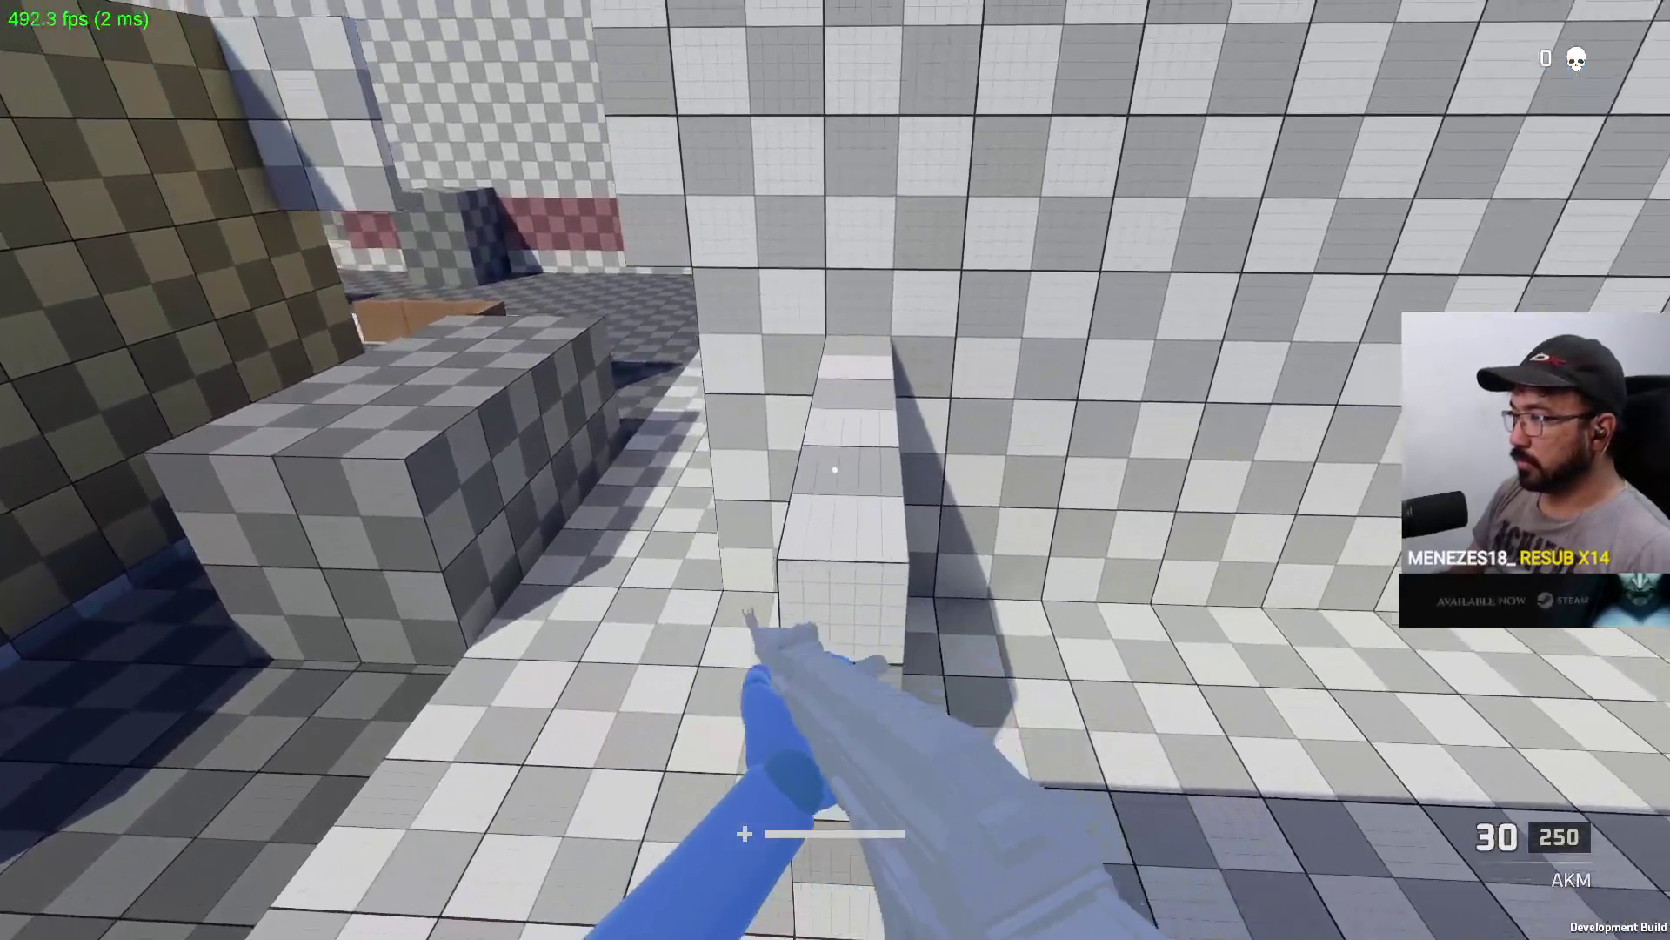
{"action": "key", "text": "w"}
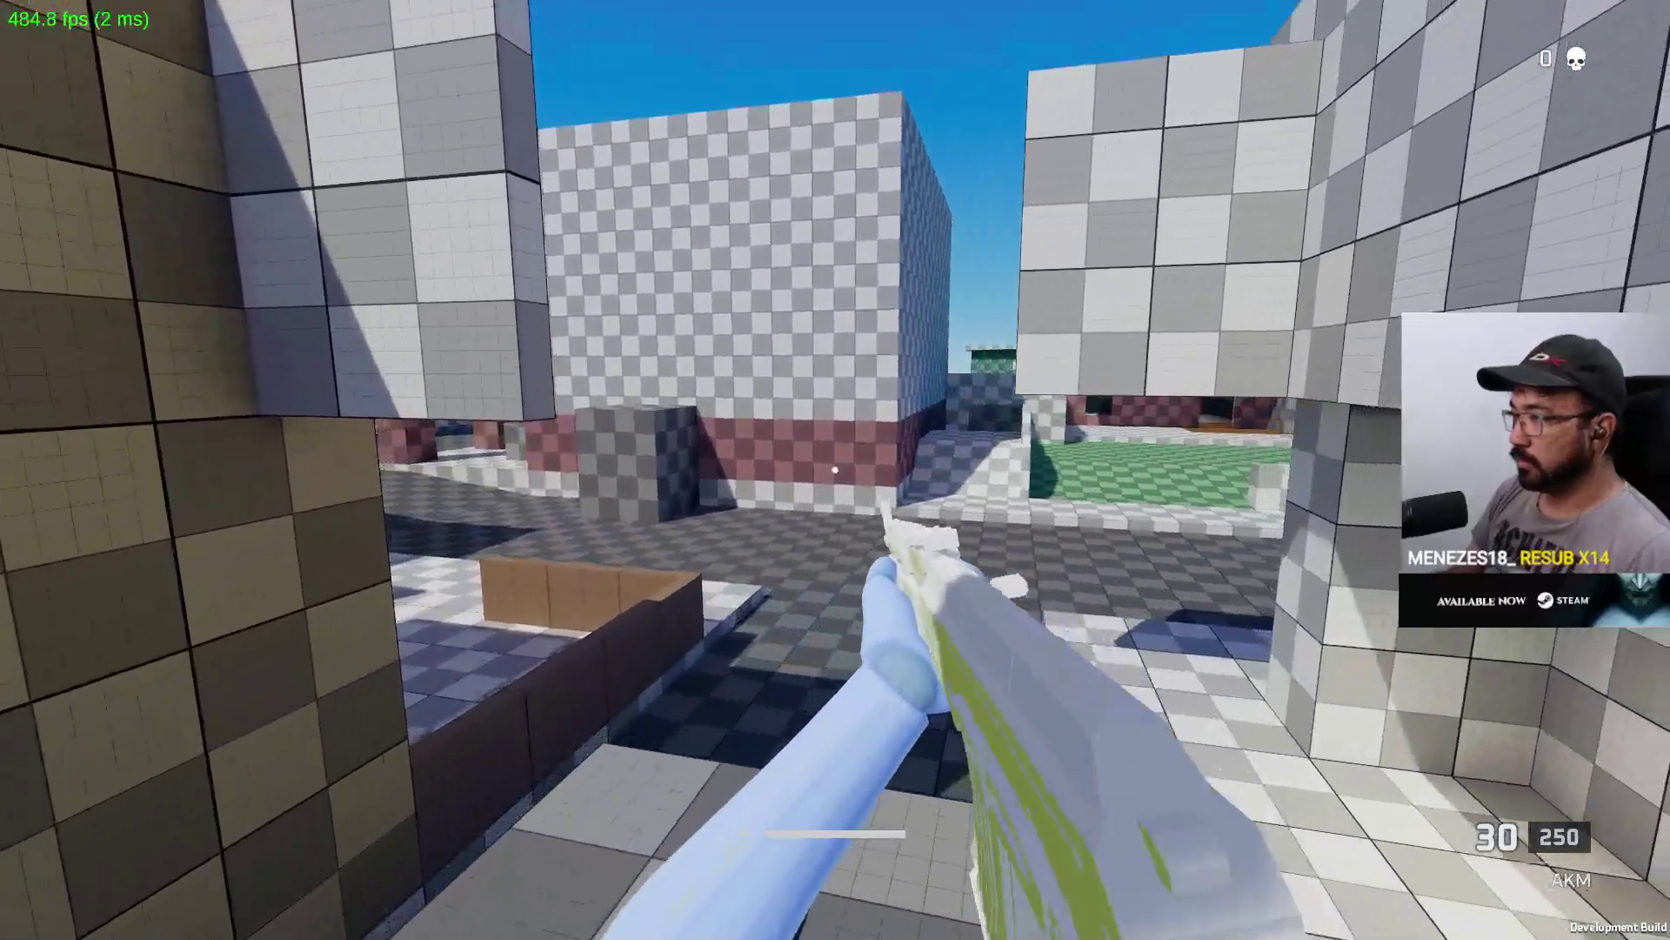
{"action": "key", "text": "w"}
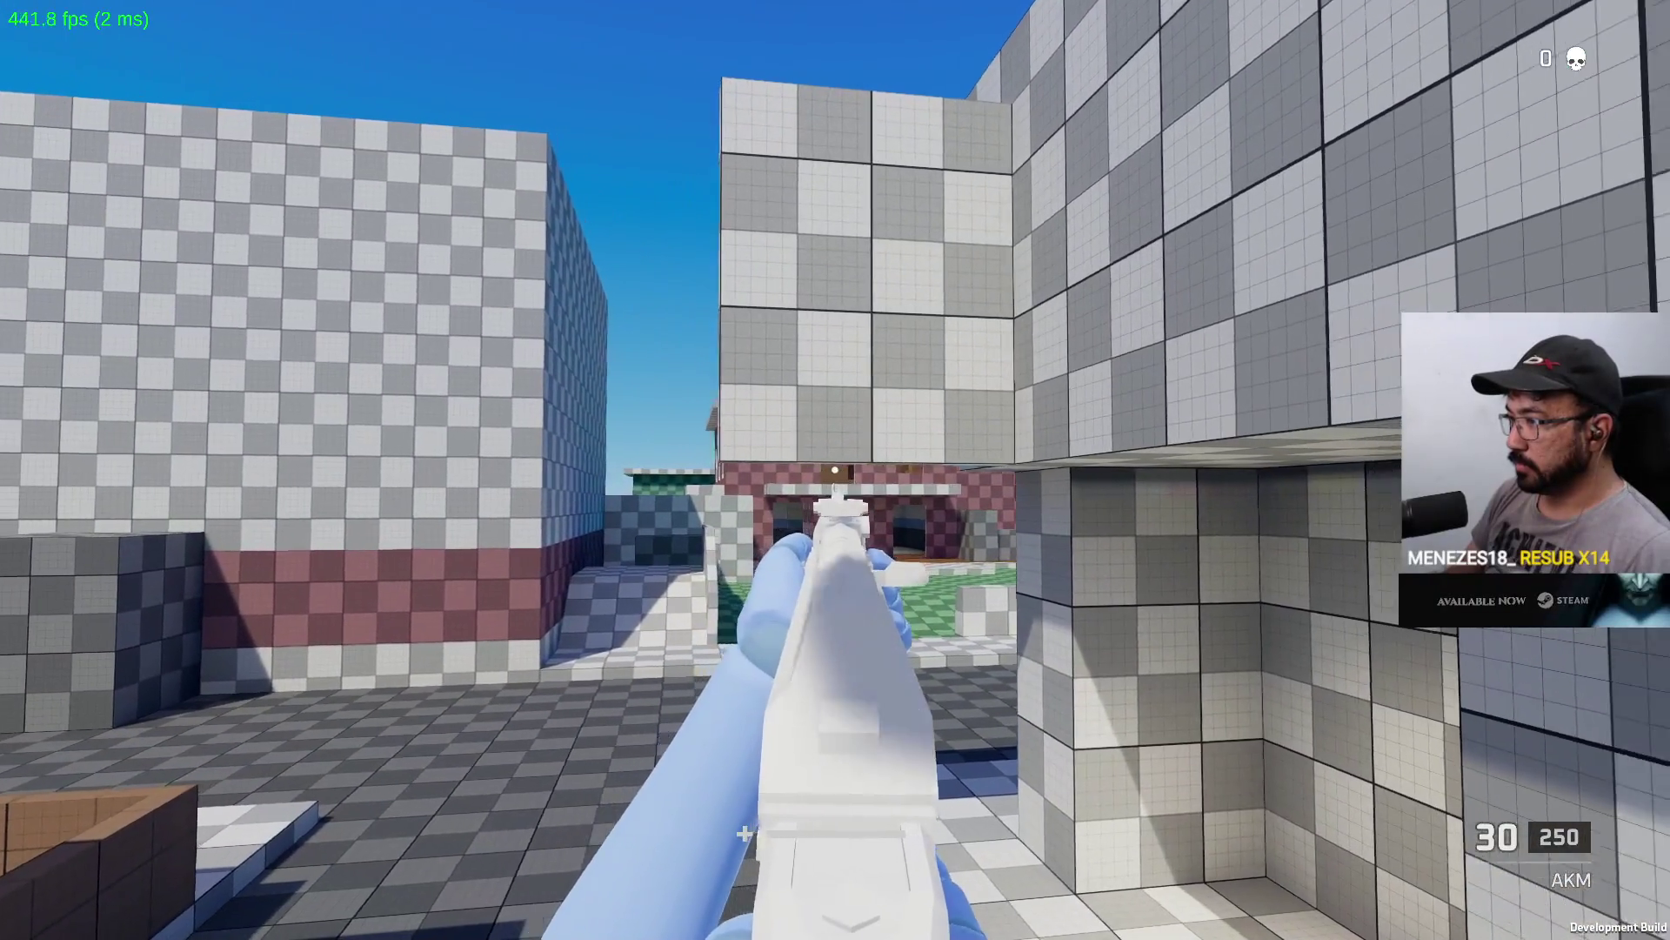
{"action": "key", "text": "w"}
{"action": "key", "text": "w"}
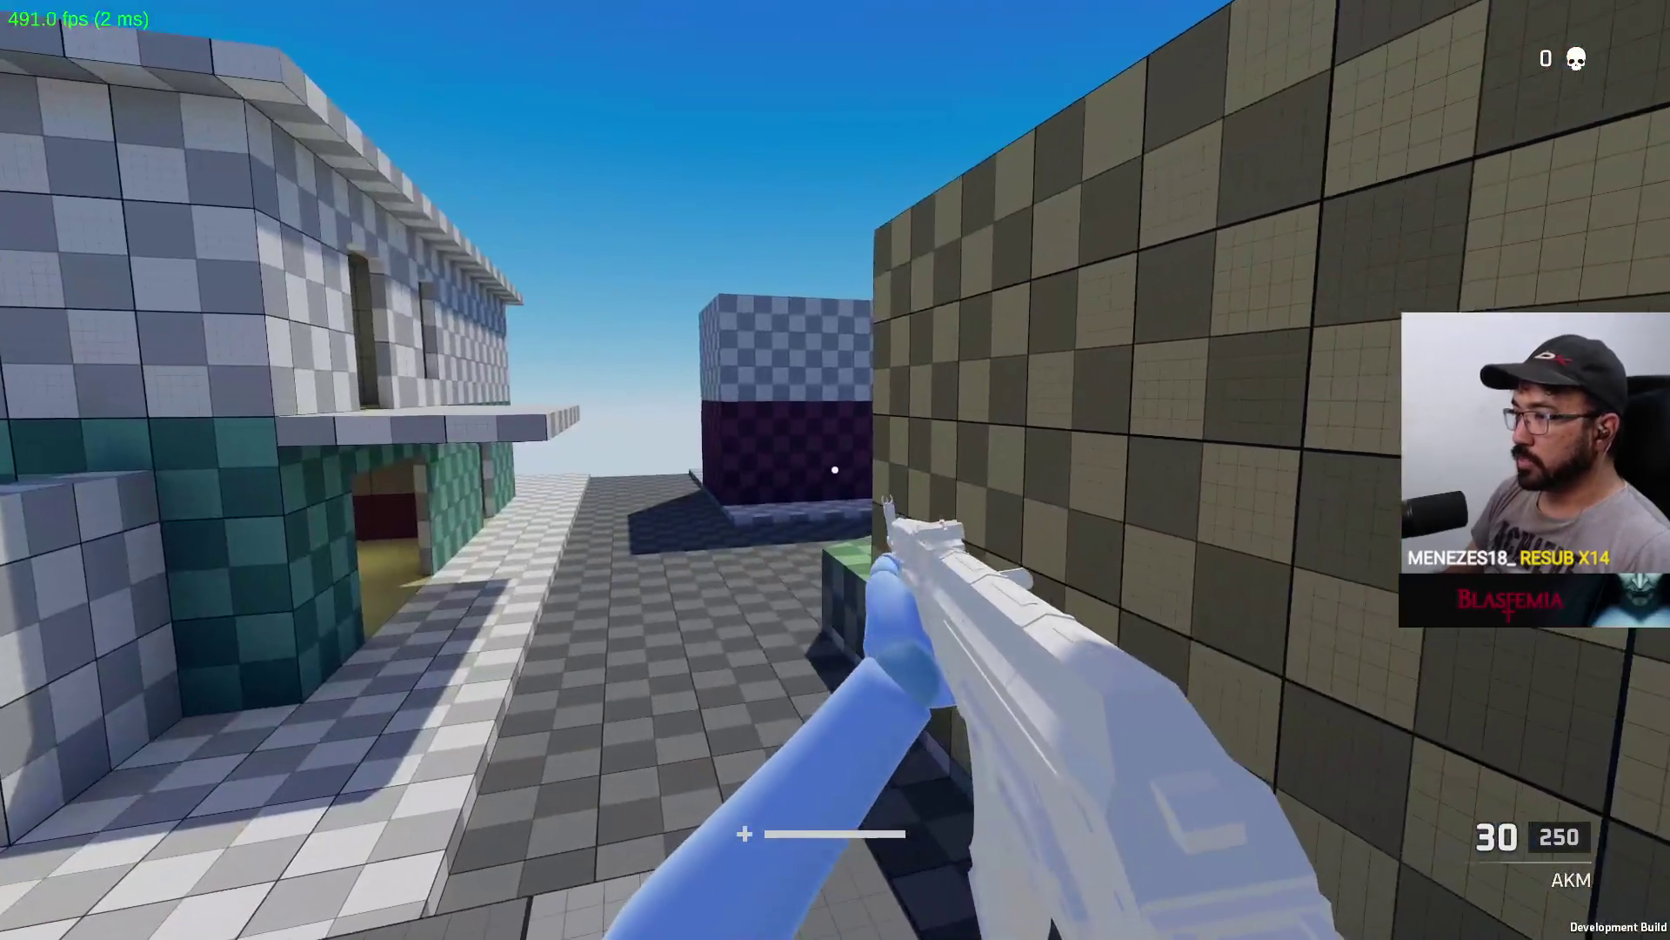
{"action": "key", "text": "Tab"}
{"action": "key", "text": "w"}
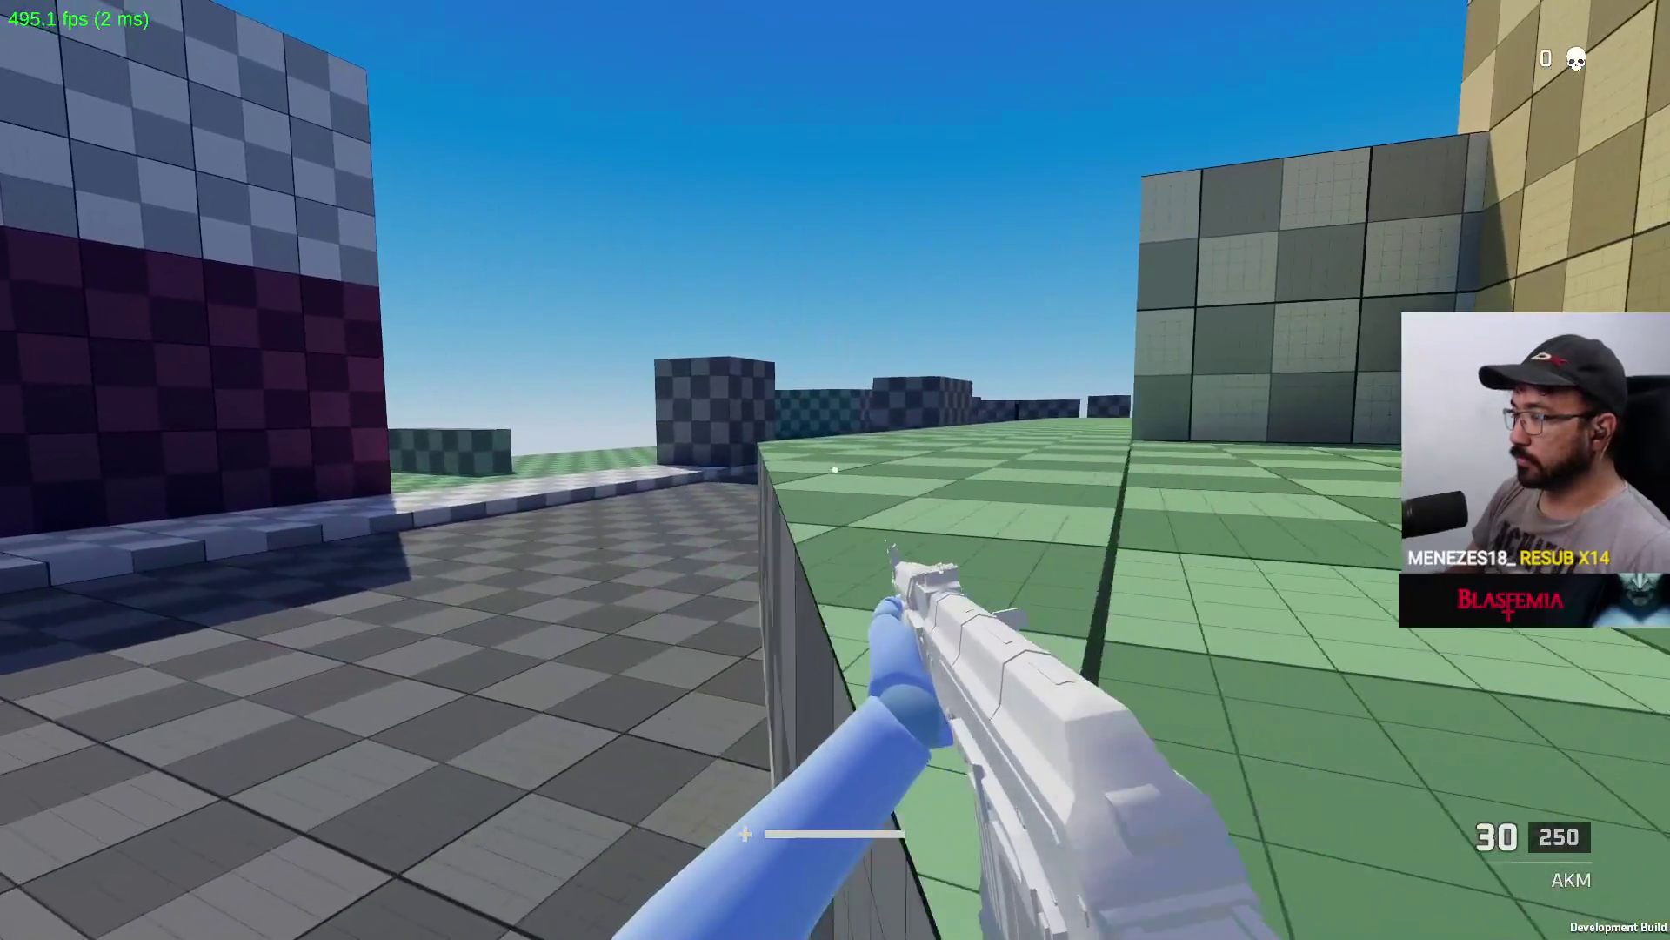
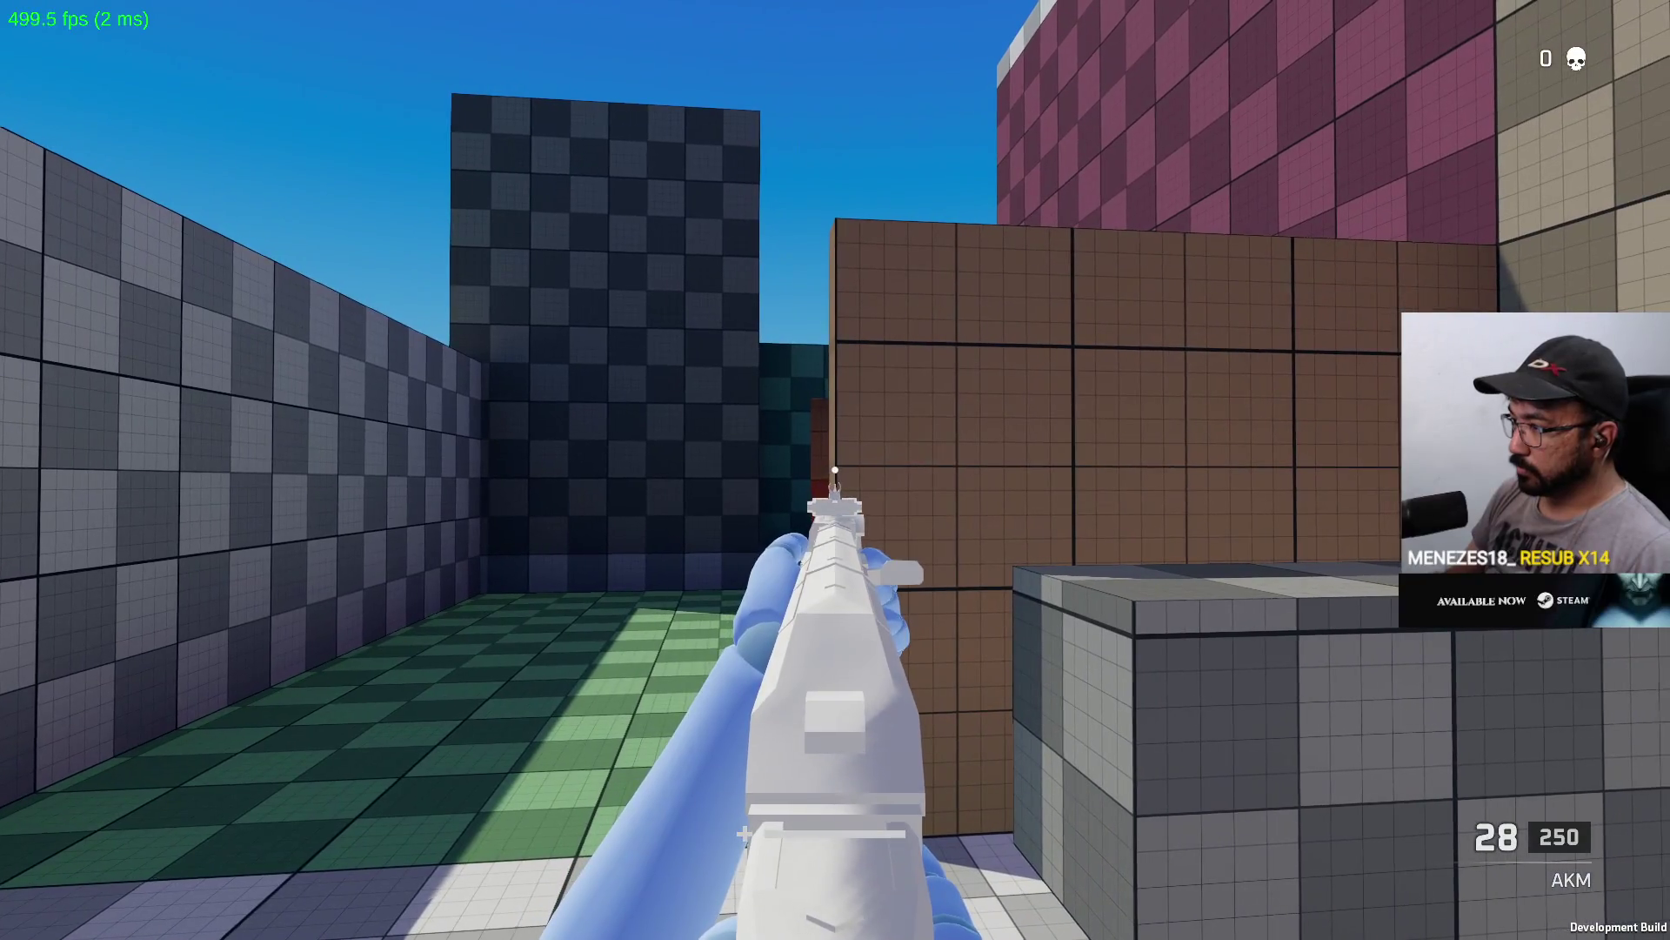
Step: Fire the AKM down the corridor, then reload it
{"action": "left_click", "coordinate": [835, 469]}
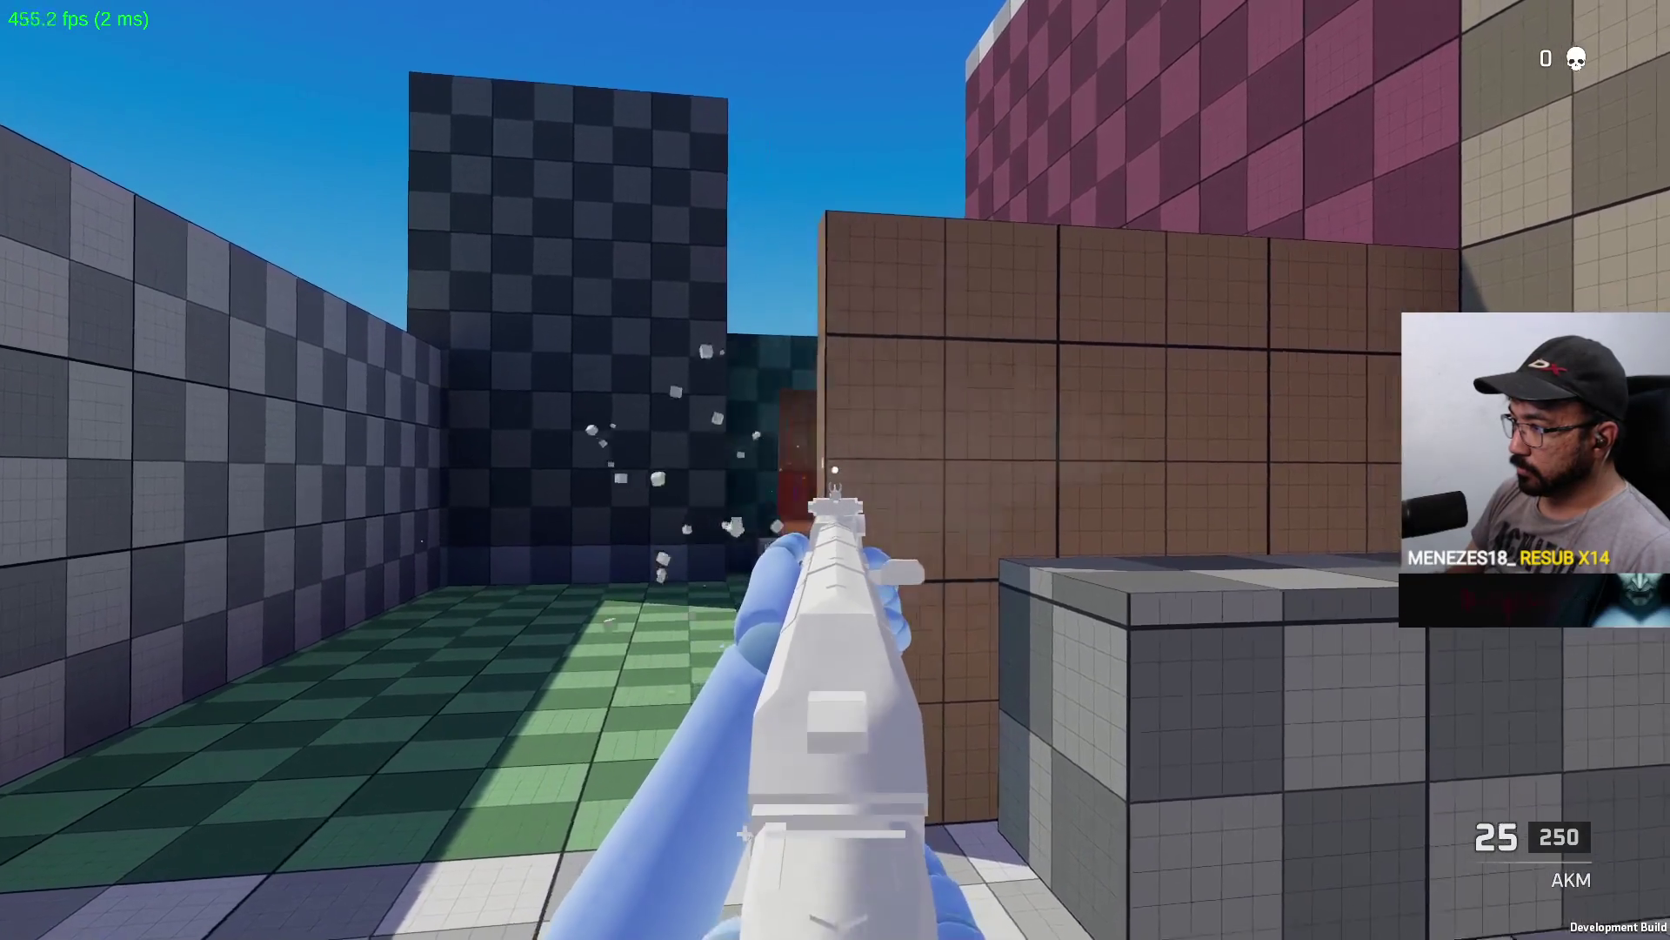
{"action": "left_click", "coordinate": [836, 469]}
{"action": "left_click", "coordinate": [836, 470]}
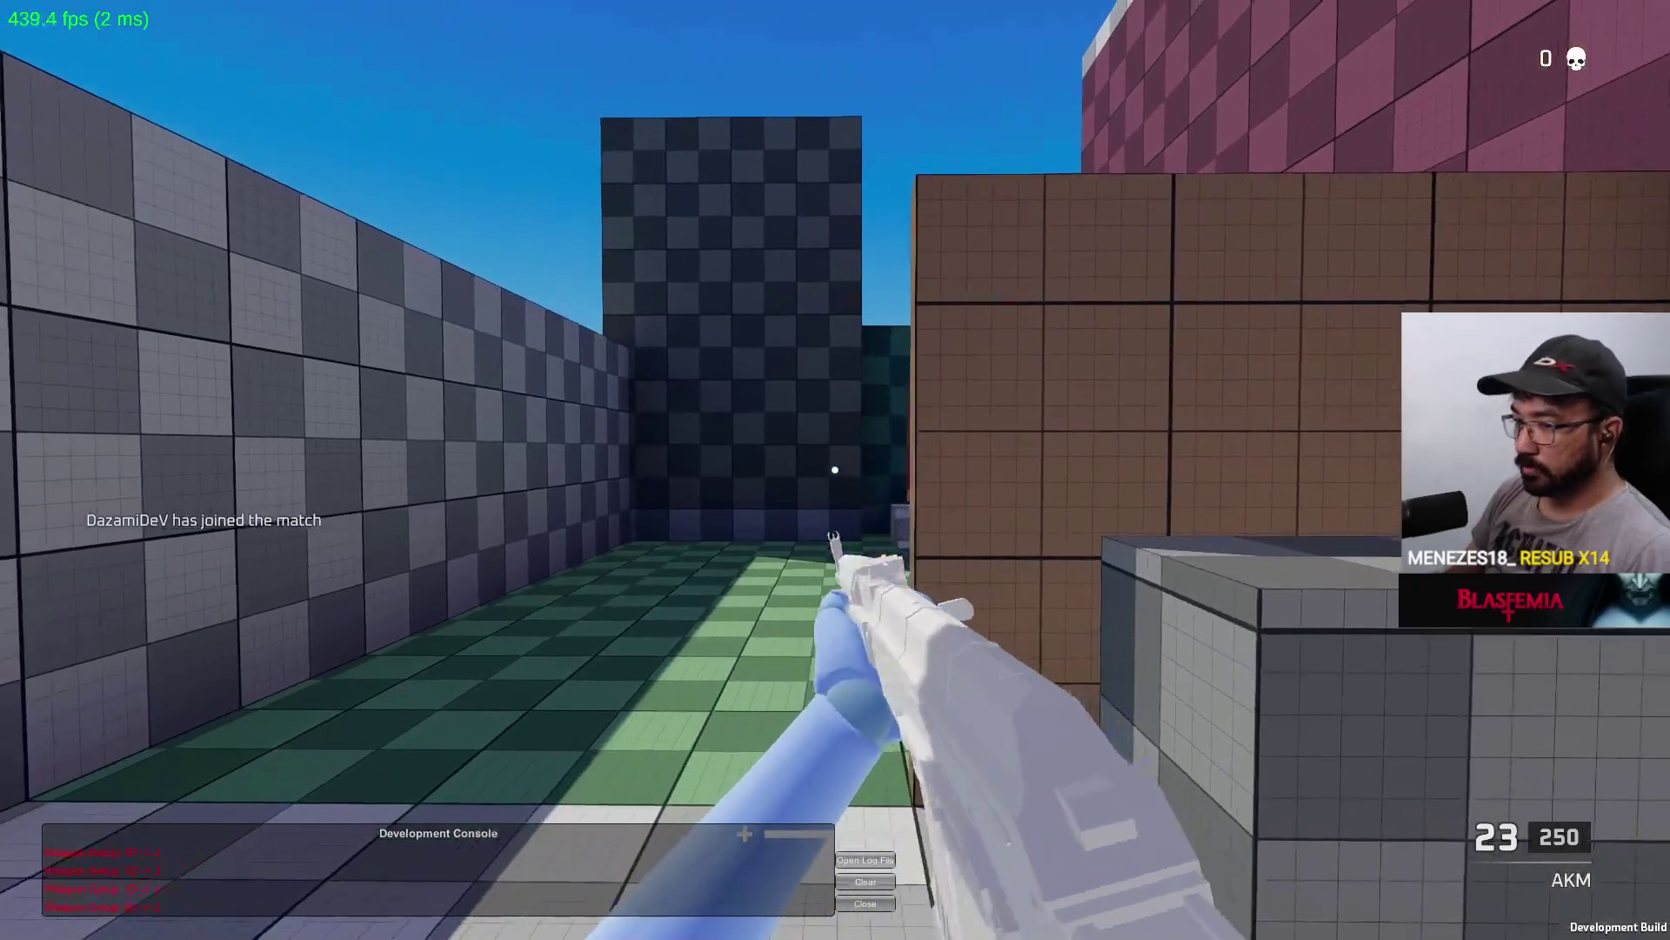
{"action": "key", "text": "r"}
{"action": "key", "text": "Tab"}
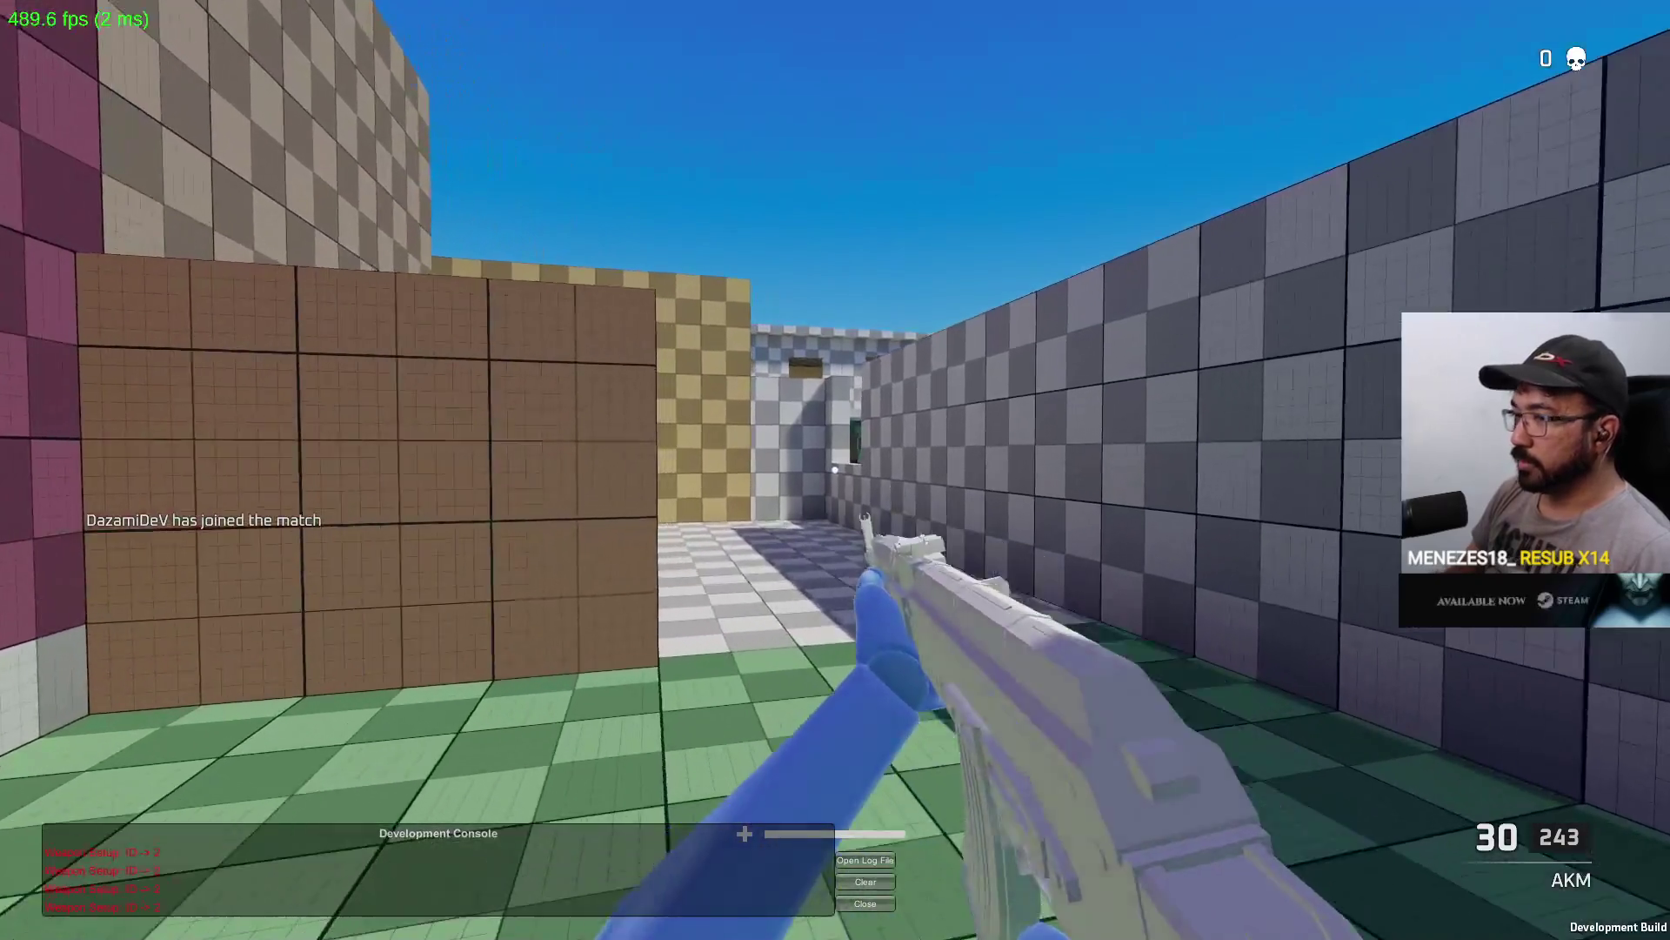
Step: Draw the Eagle, walk to the pillared building and shoot the enemy for the first kill
{"action": "key", "text": "2"}
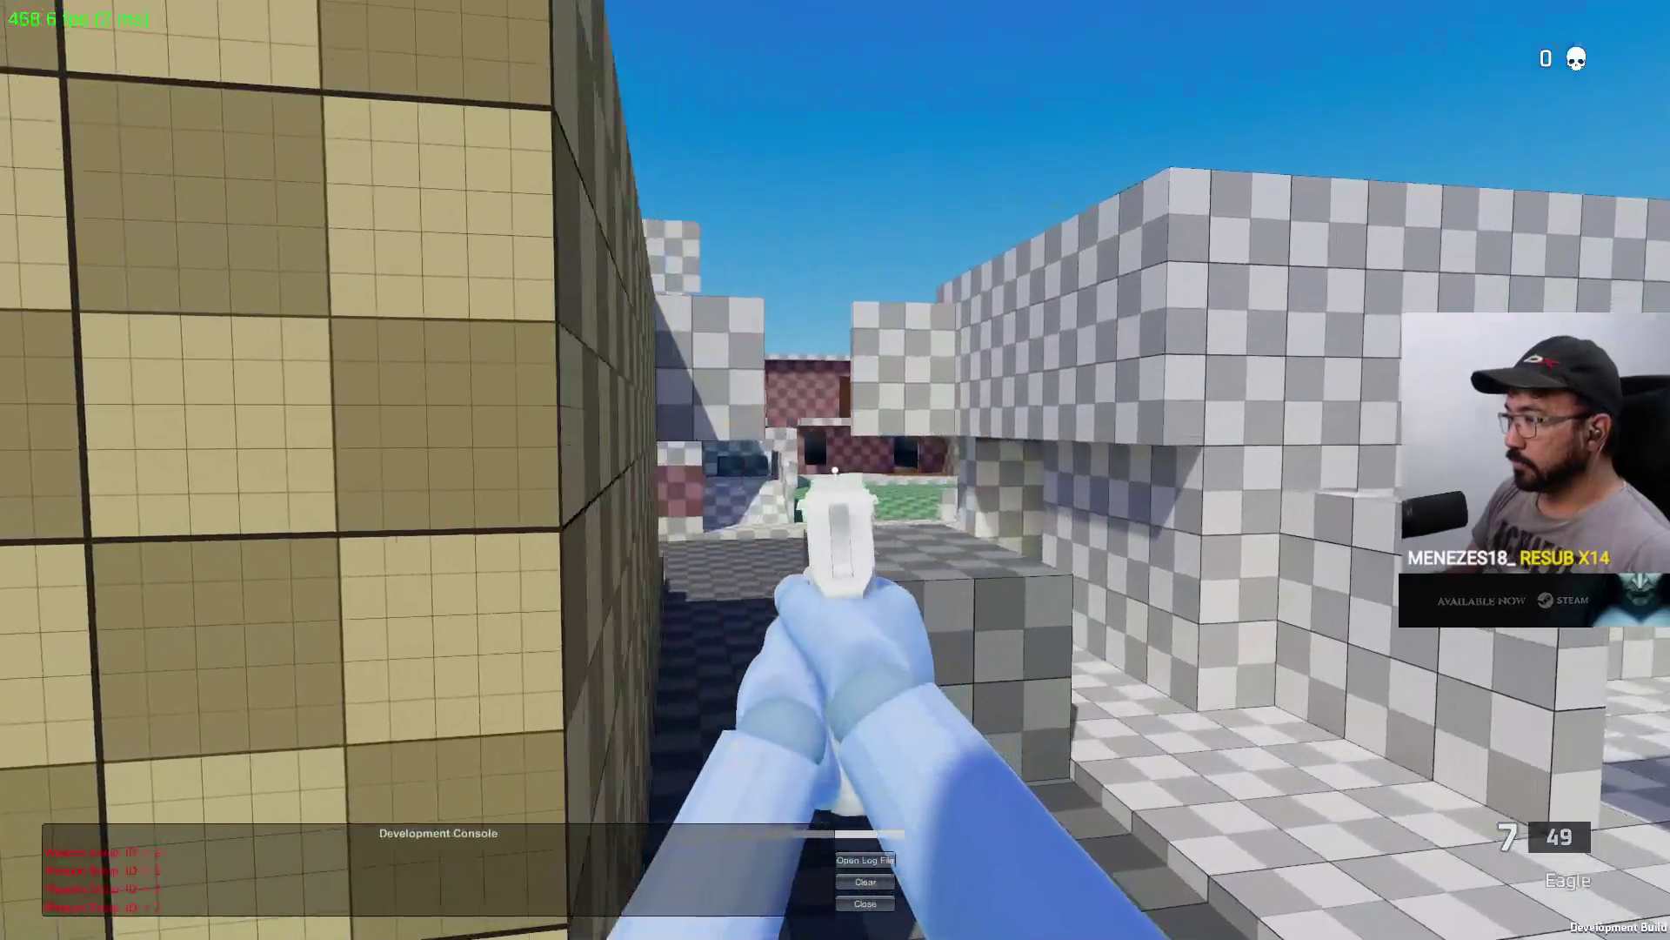
{"action": "key", "text": "w"}
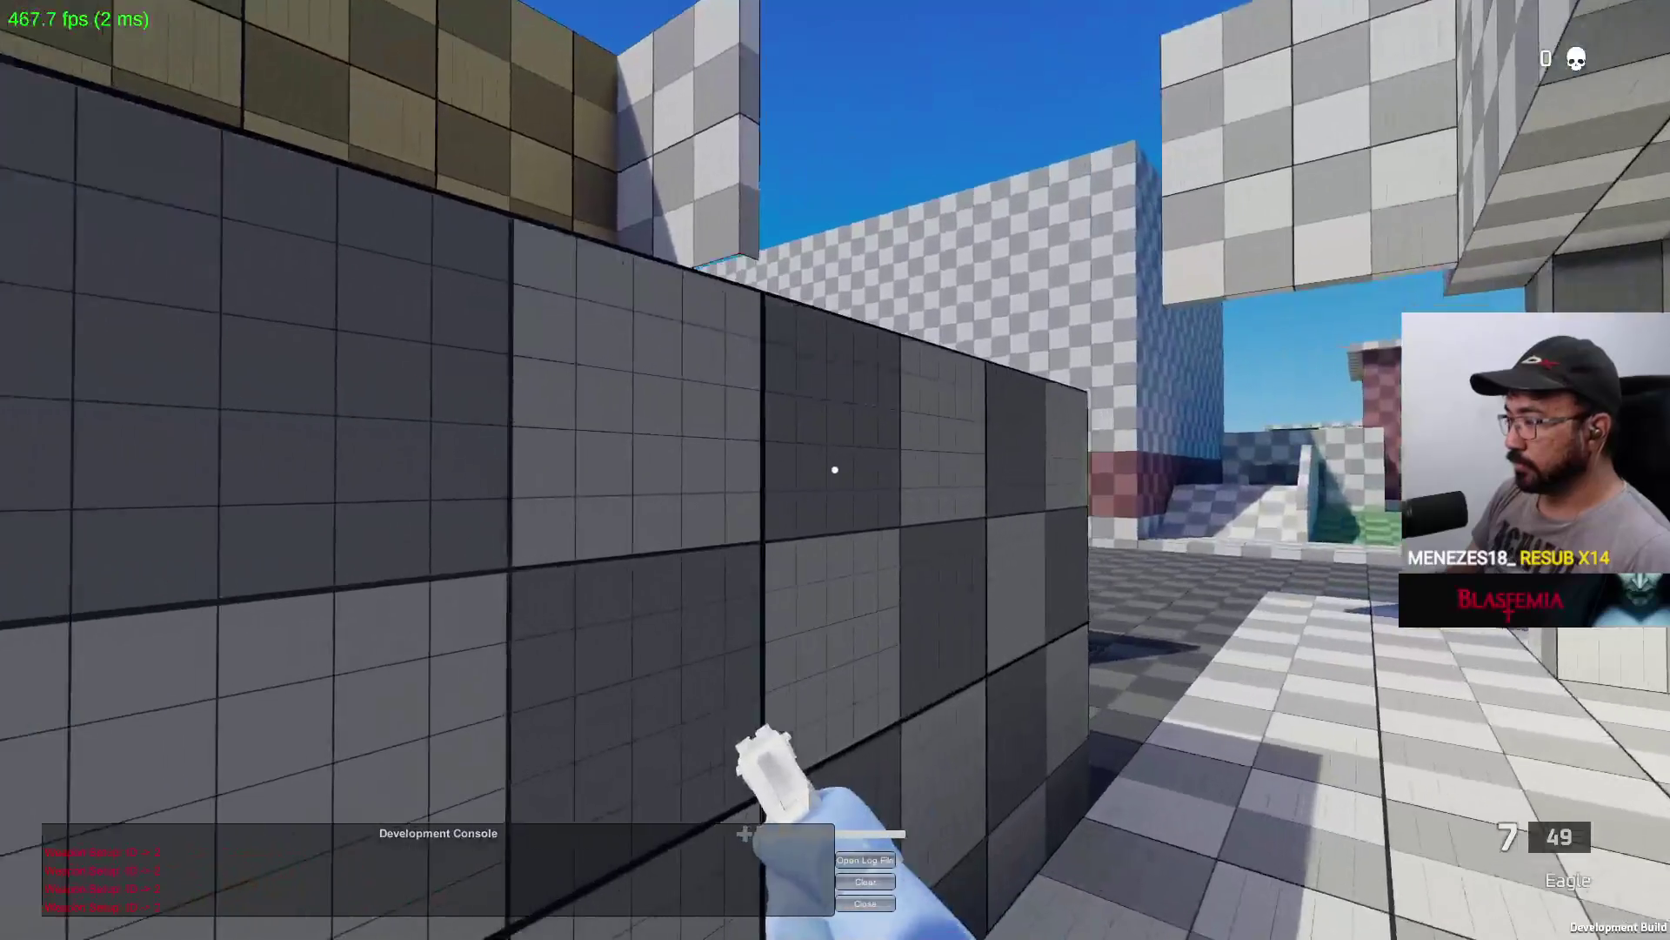
{"action": "key", "text": "w"}
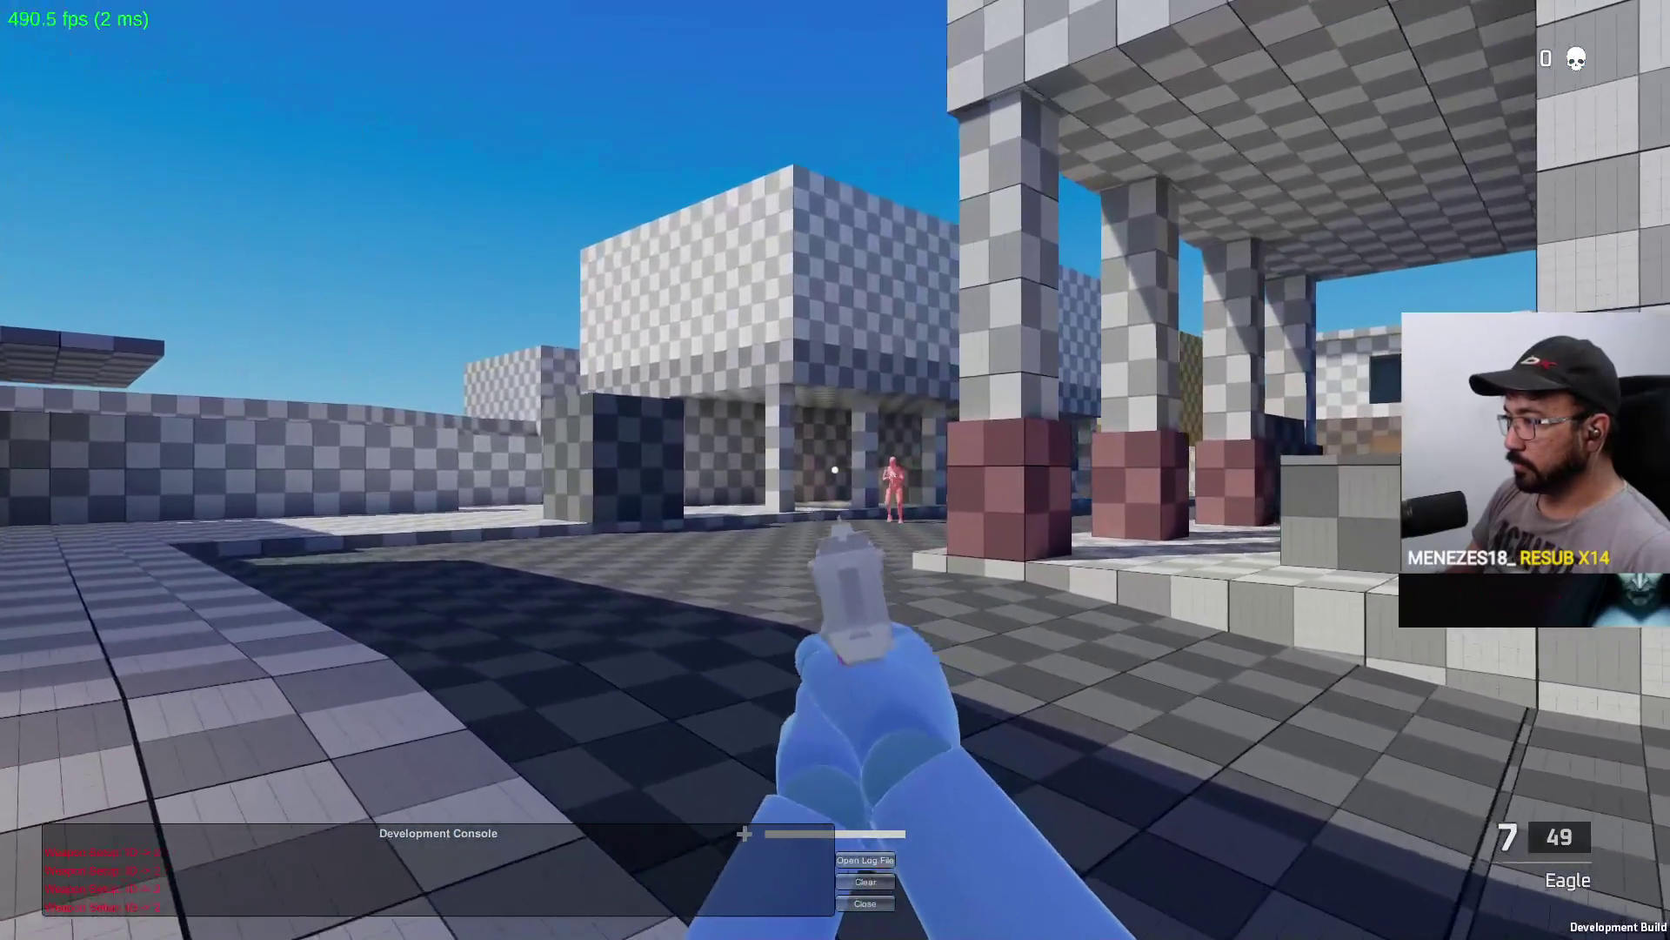
{"action": "left_click", "coordinate": [834, 470]}
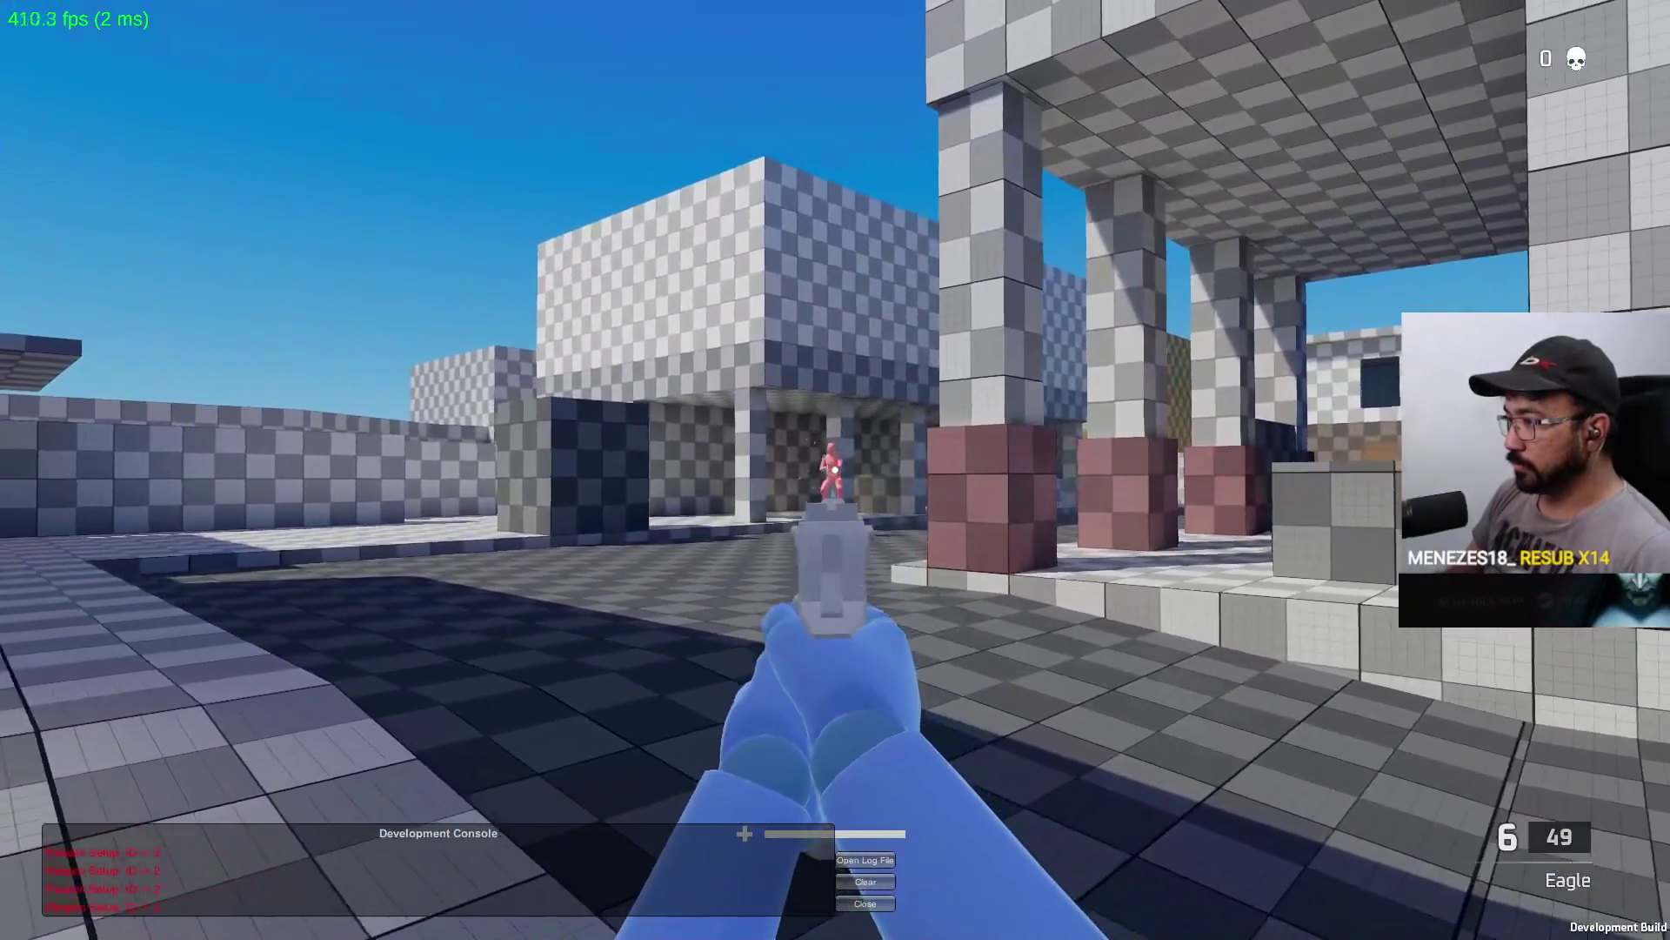
{"action": "left_click", "coordinate": [834, 471]}
{"action": "left_click", "coordinate": [835, 470]}
Step: Reload the Eagle, switch back to the AKM and cross the courtyard past the pillar
{"action": "key", "text": "r"}
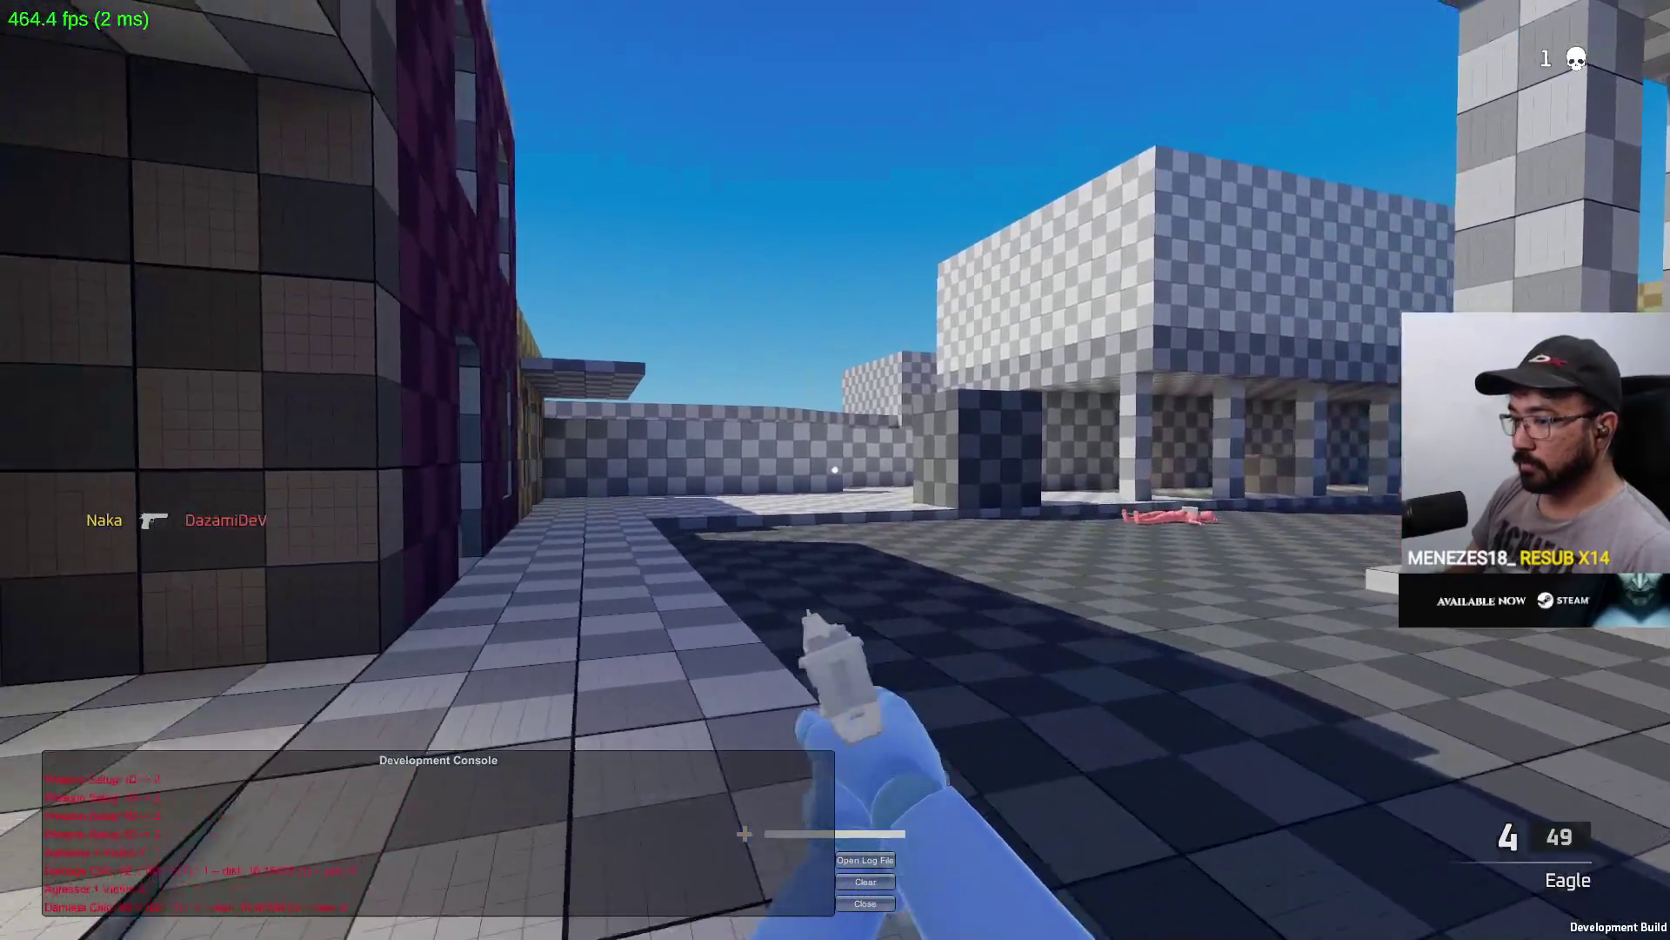
{"action": "key", "text": "w"}
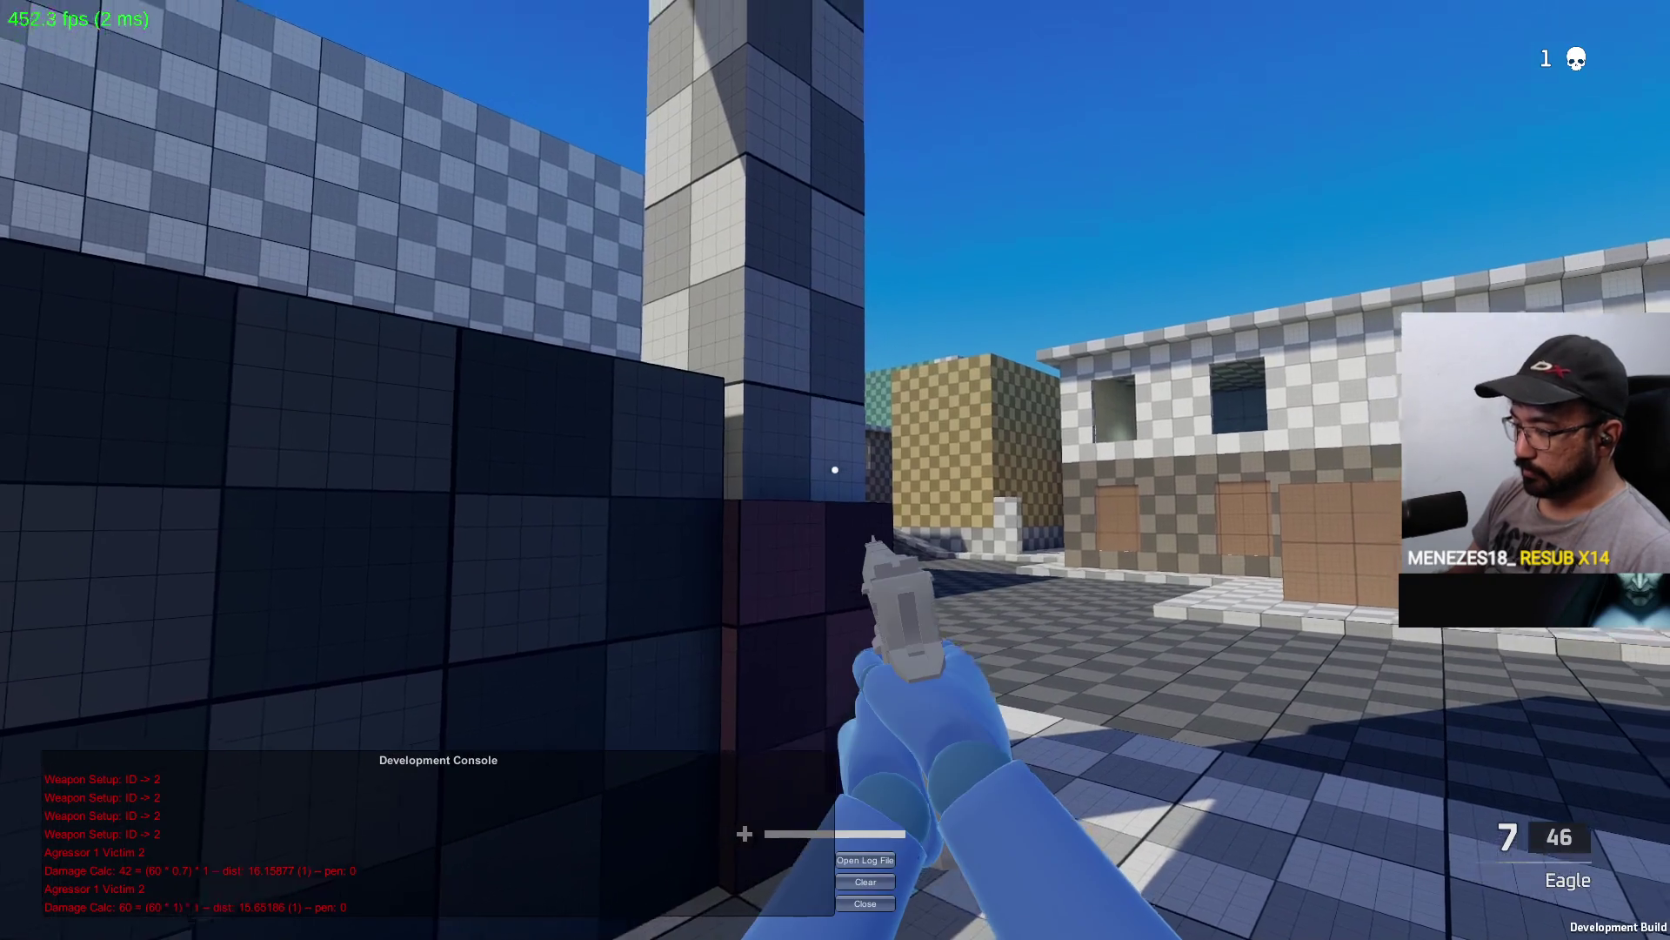
{"action": "key", "text": "1"}
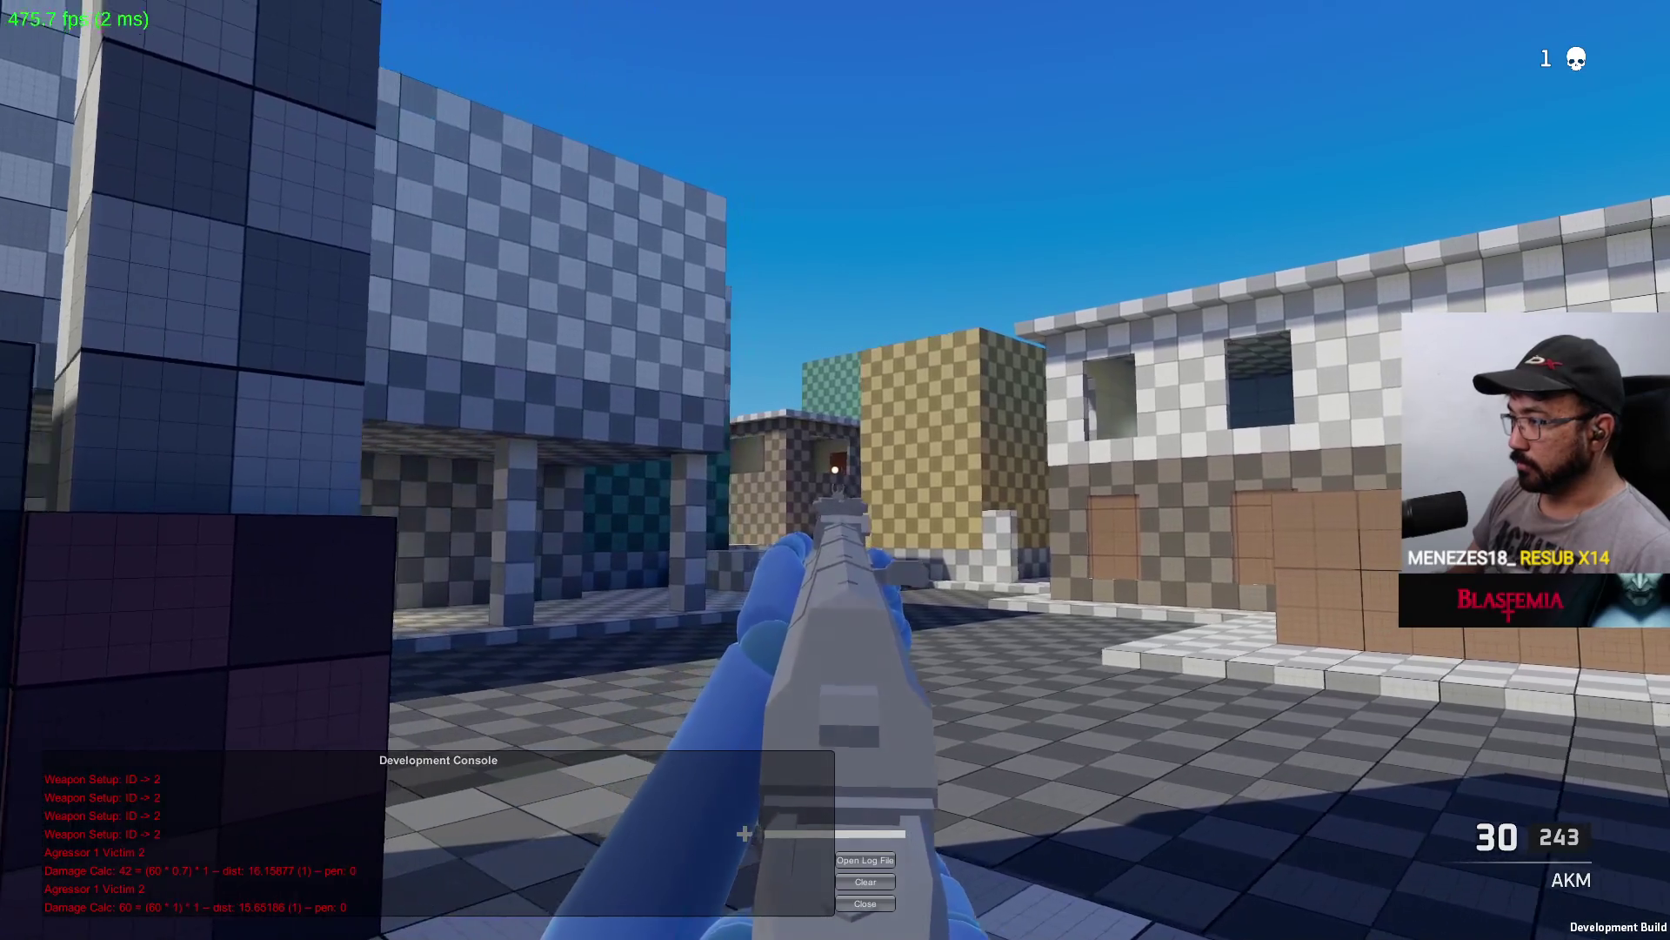
{"action": "key", "text": "f"}
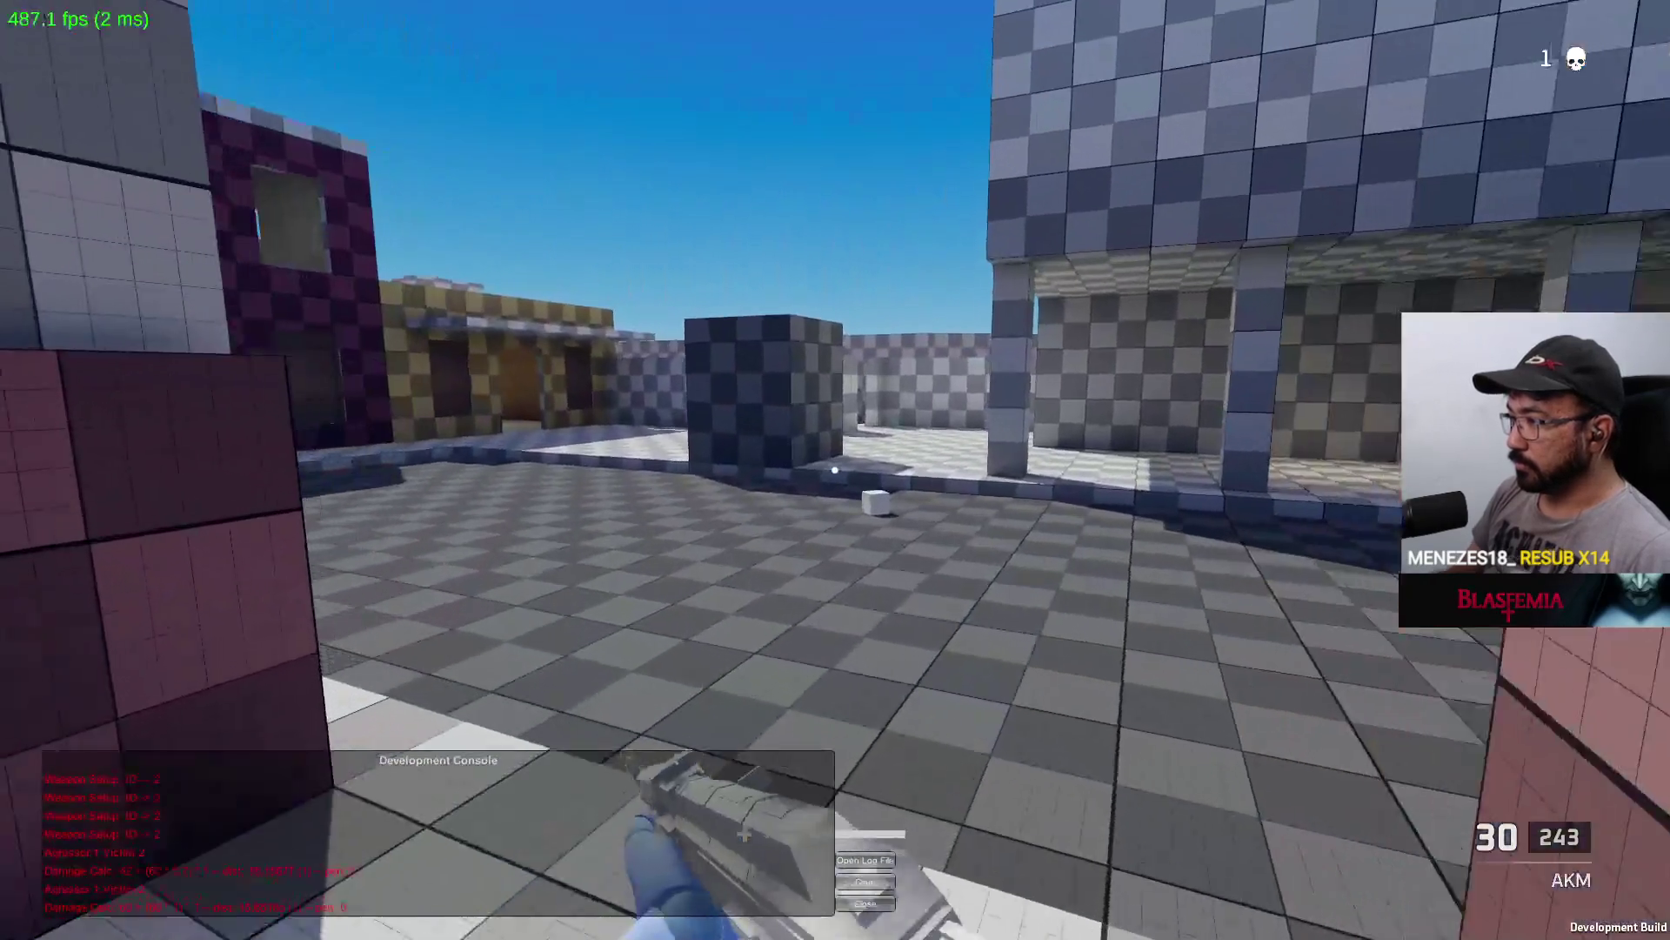
{"action": "key", "text": "w"}
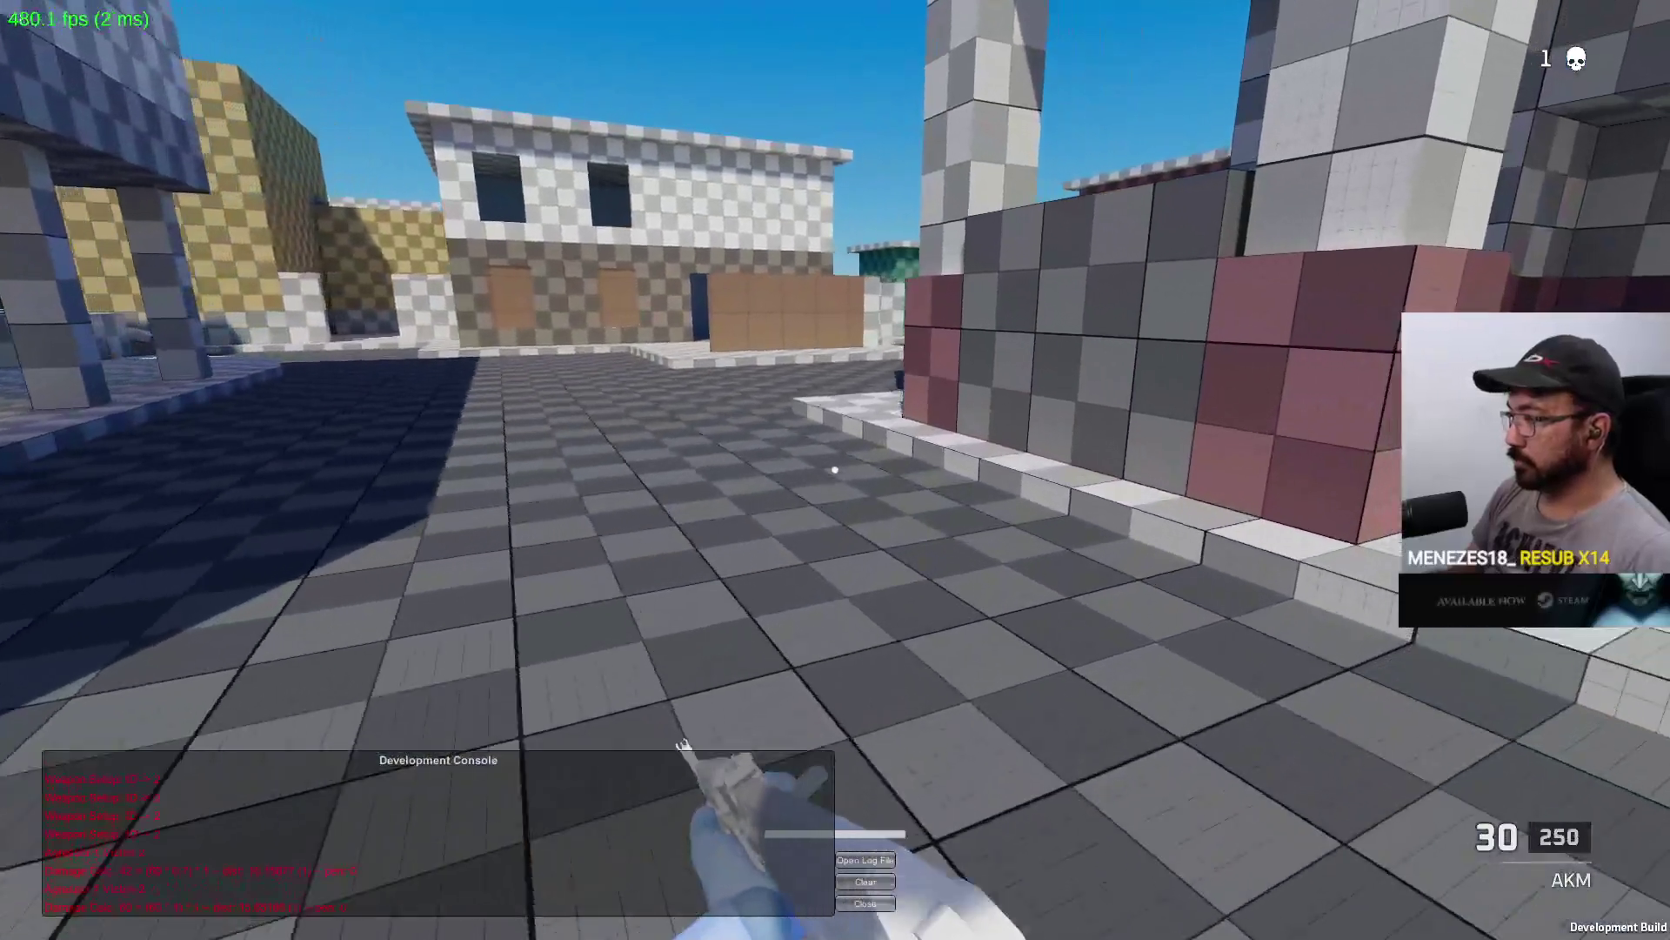
{"action": "key", "text": "w"}
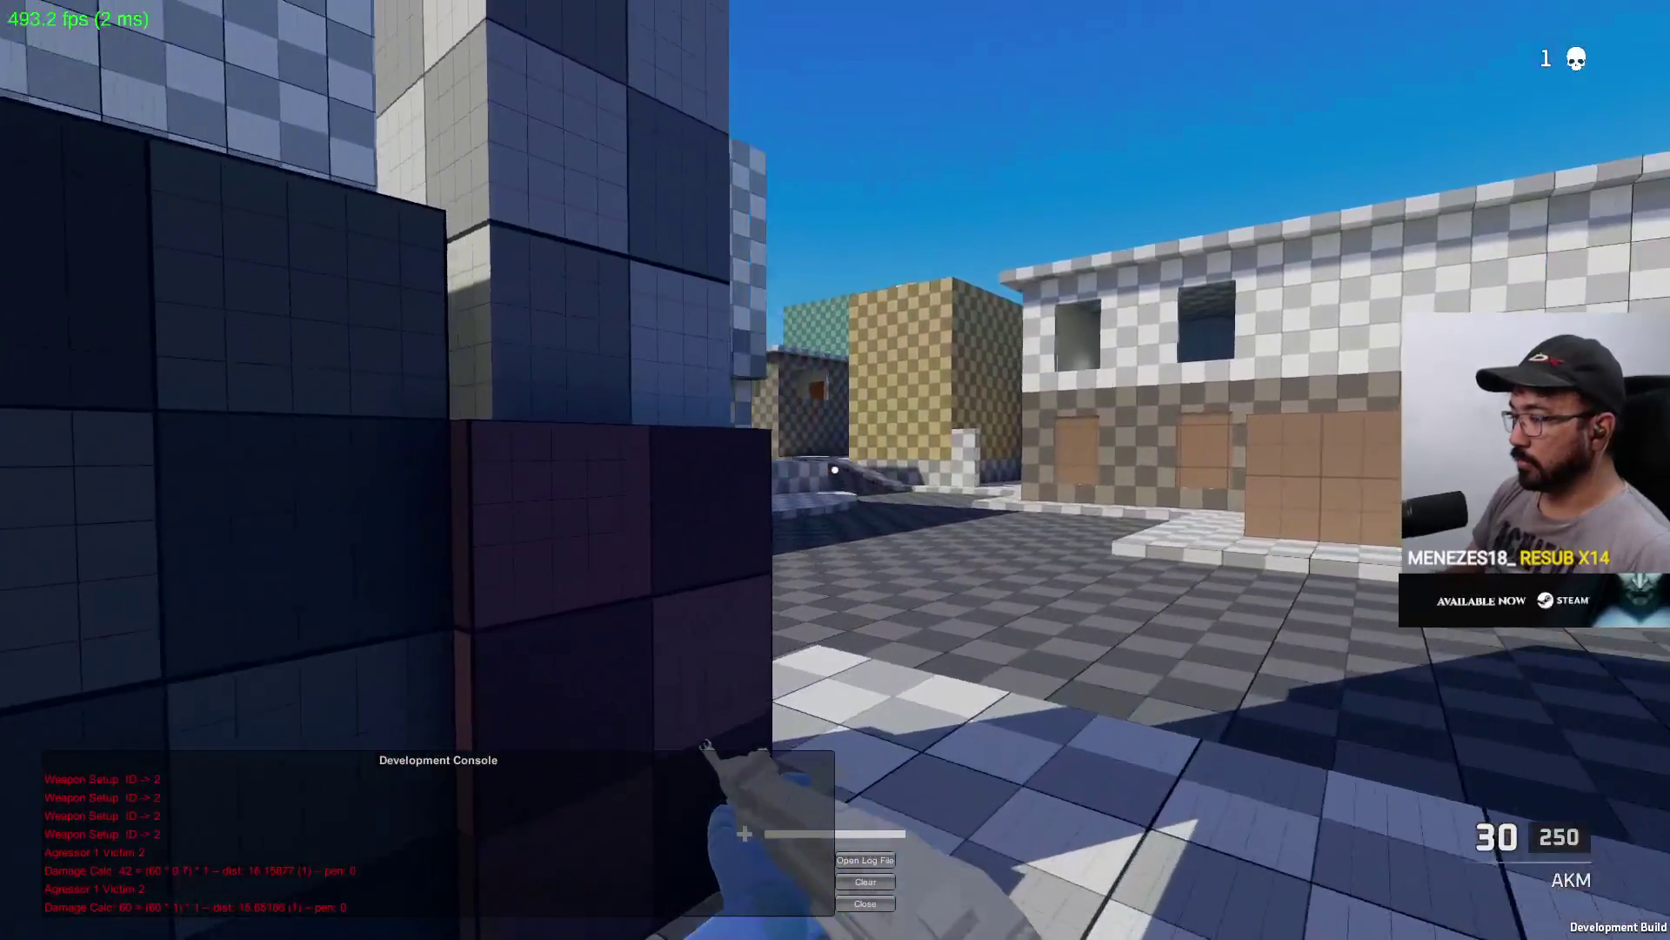
Step: Check the Warming Up scoreboard and head past the yellow building toward the checkered walls
{"action": "key", "text": "Tab"}
{"action": "key", "text": "w"}
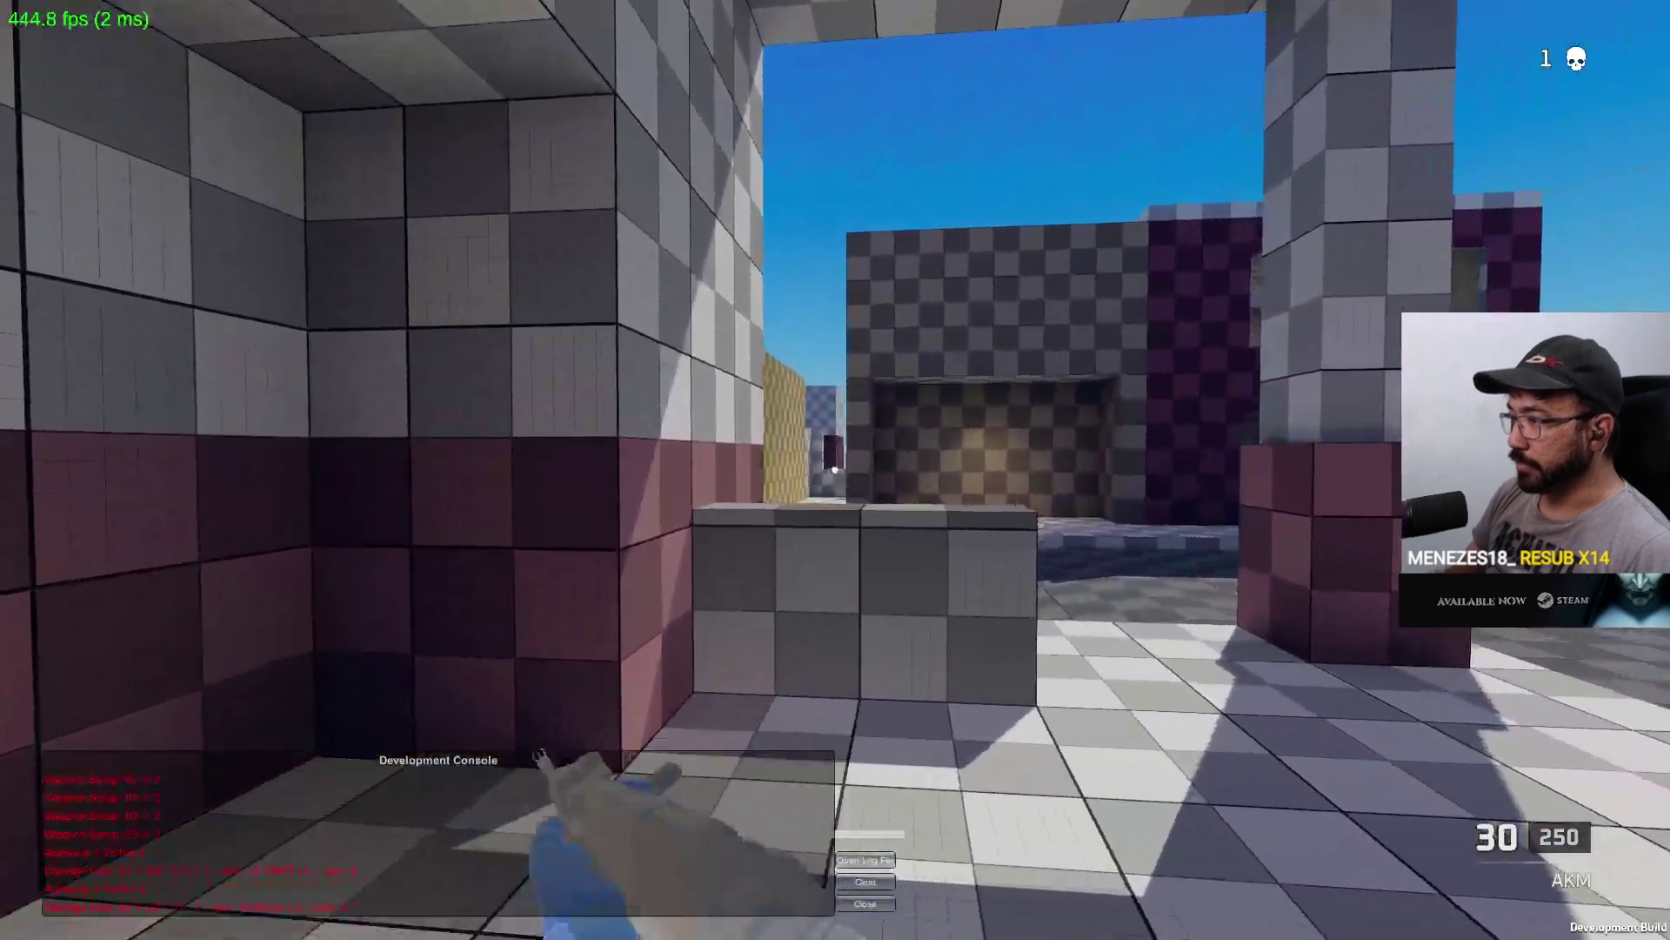
{"action": "key", "text": "w"}
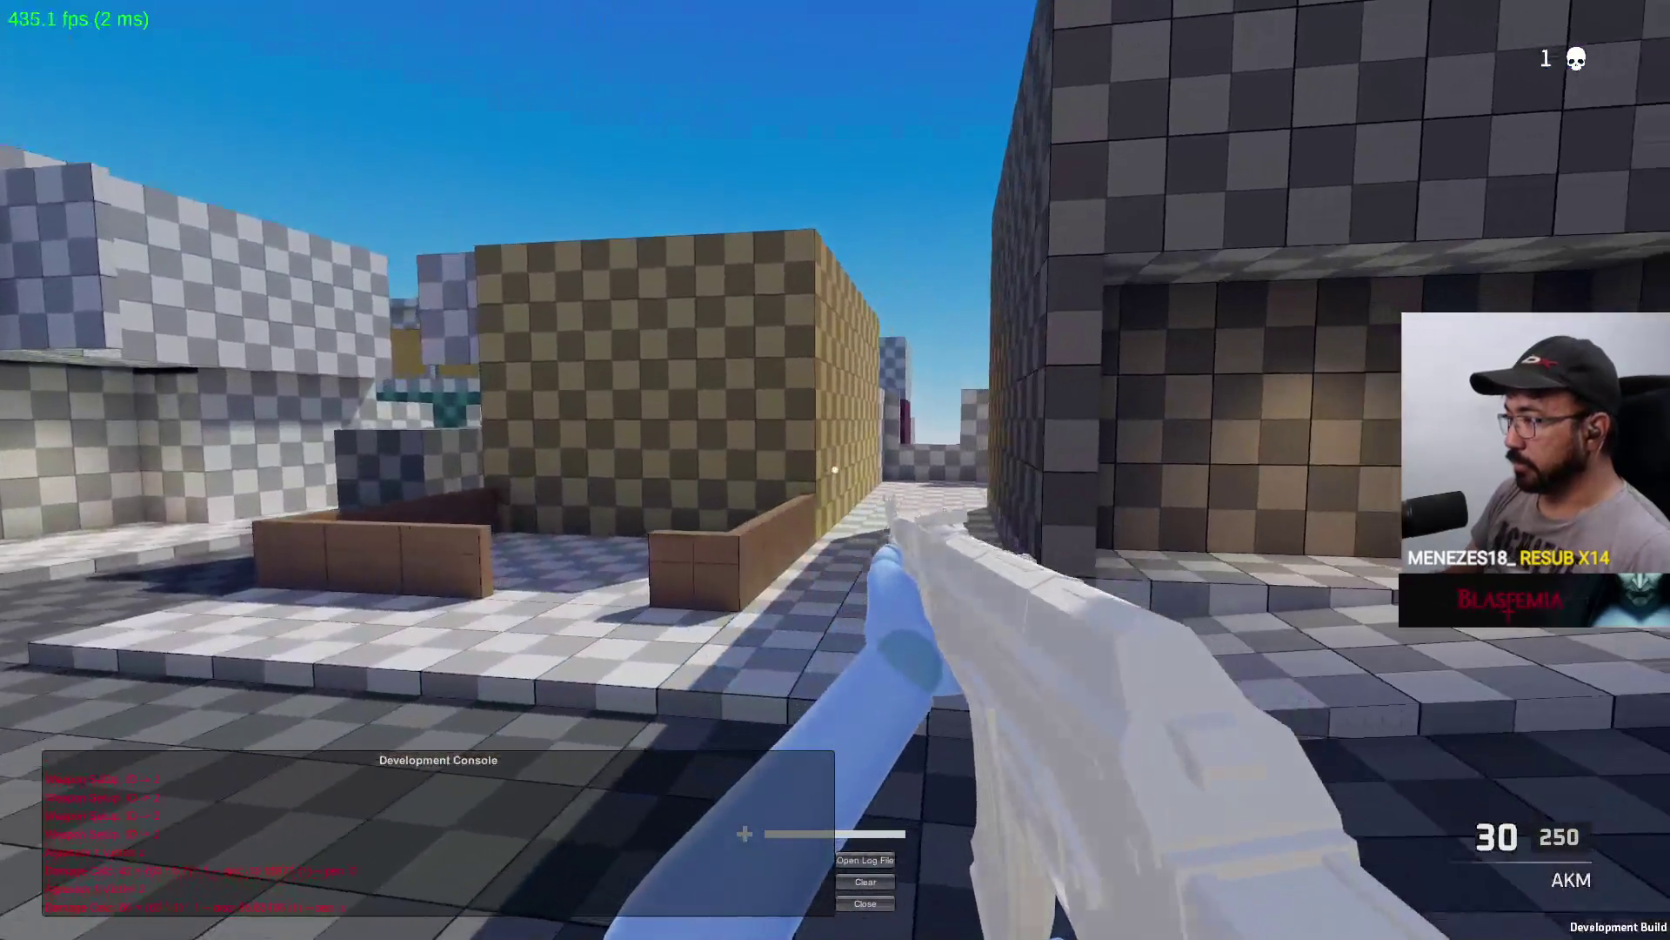
{"action": "key", "text": "w"}
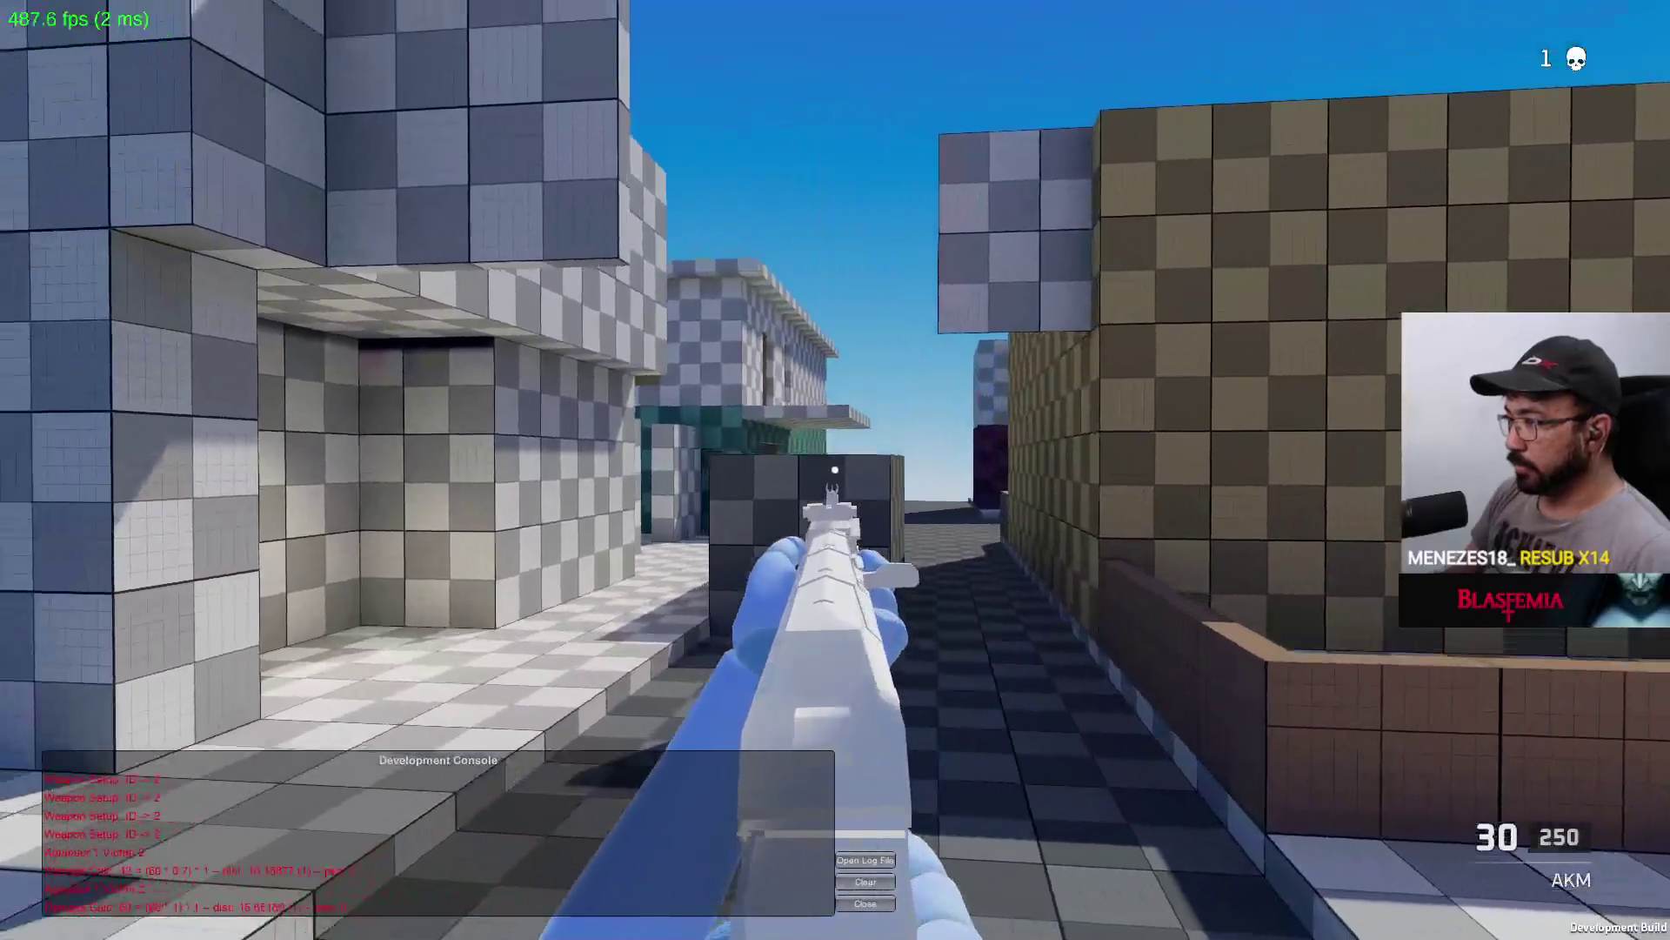
{"action": "key", "text": "w"}
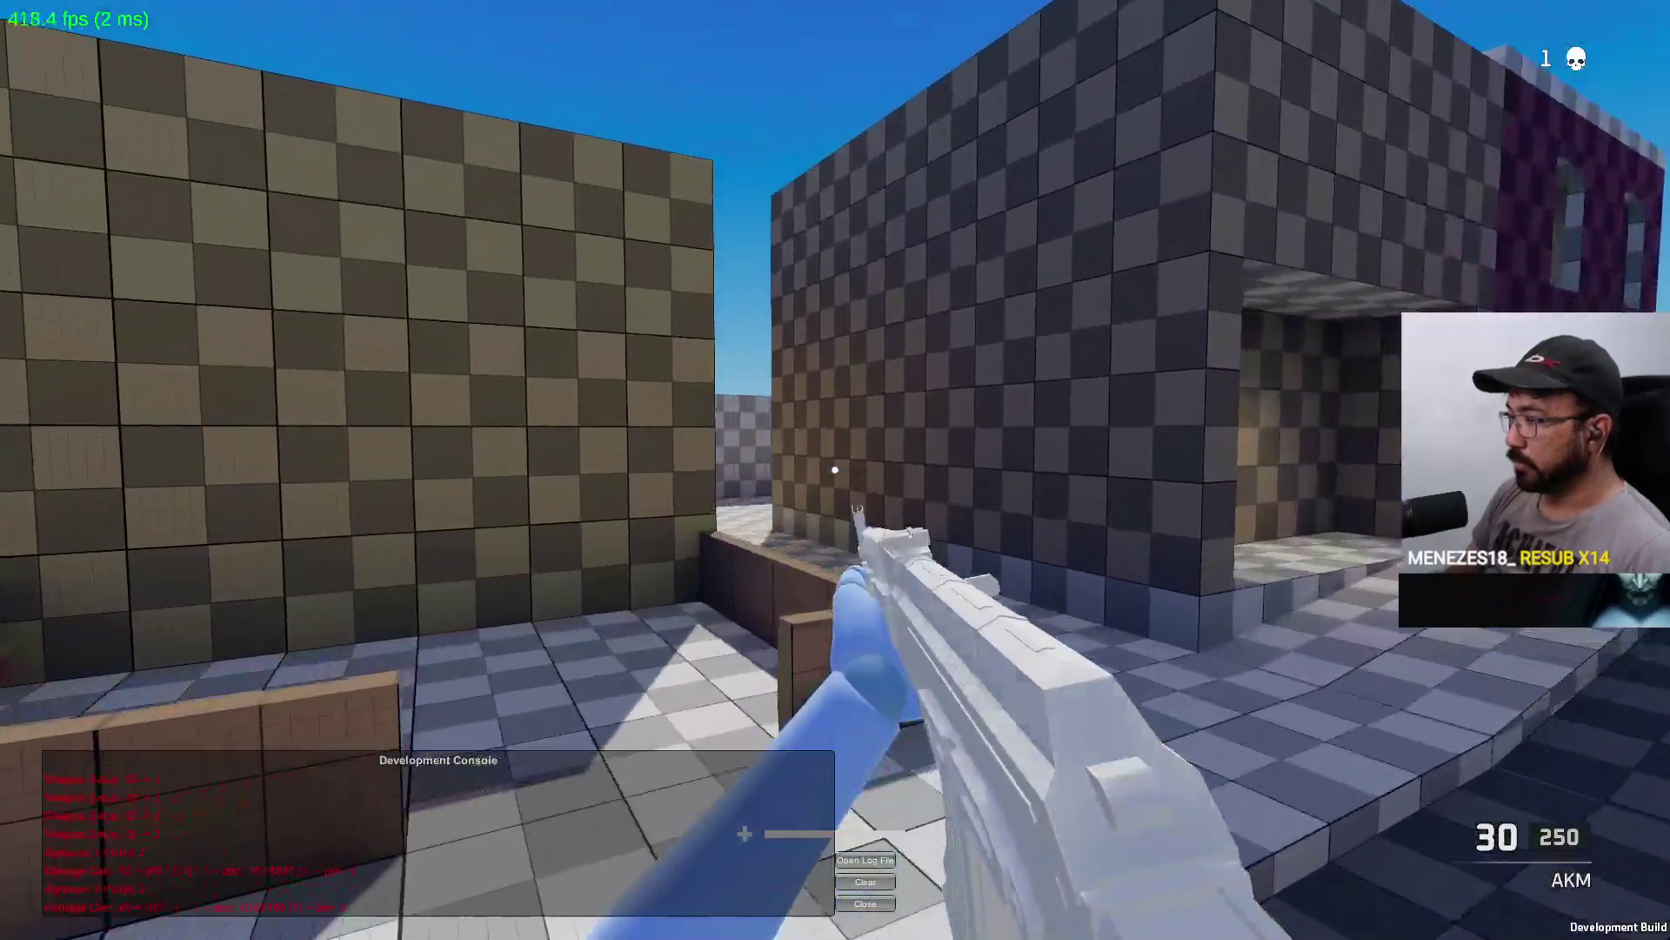
{"action": "key", "text": "w"}
{"action": "key", "text": "w"}
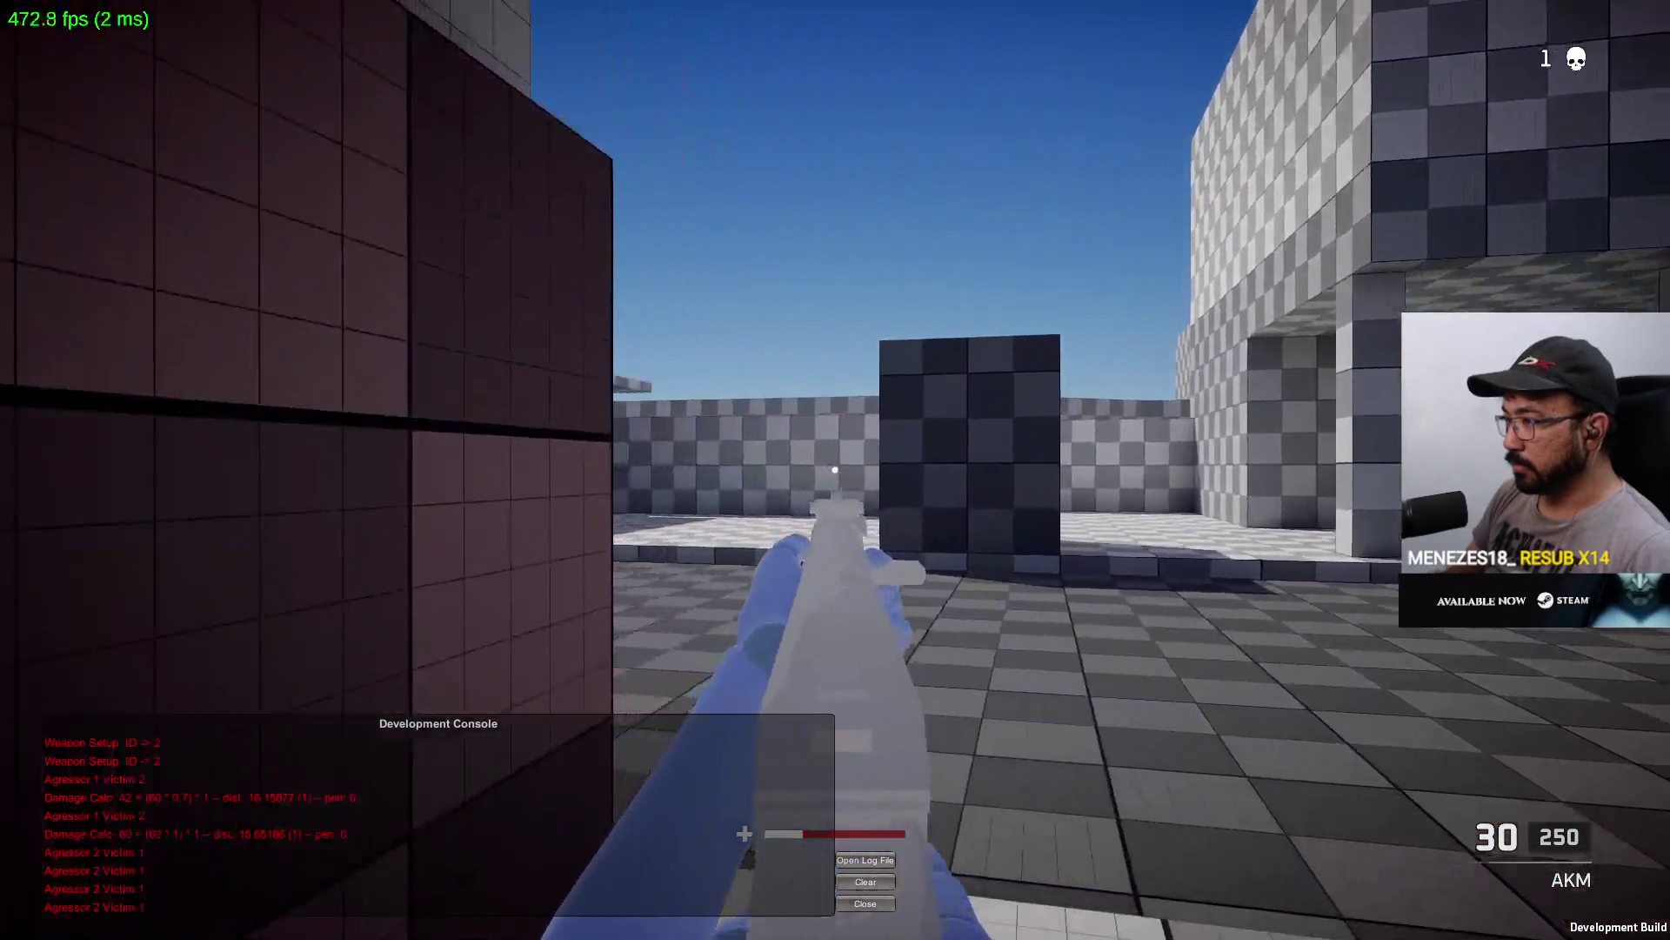
{"action": "key", "text": "w"}
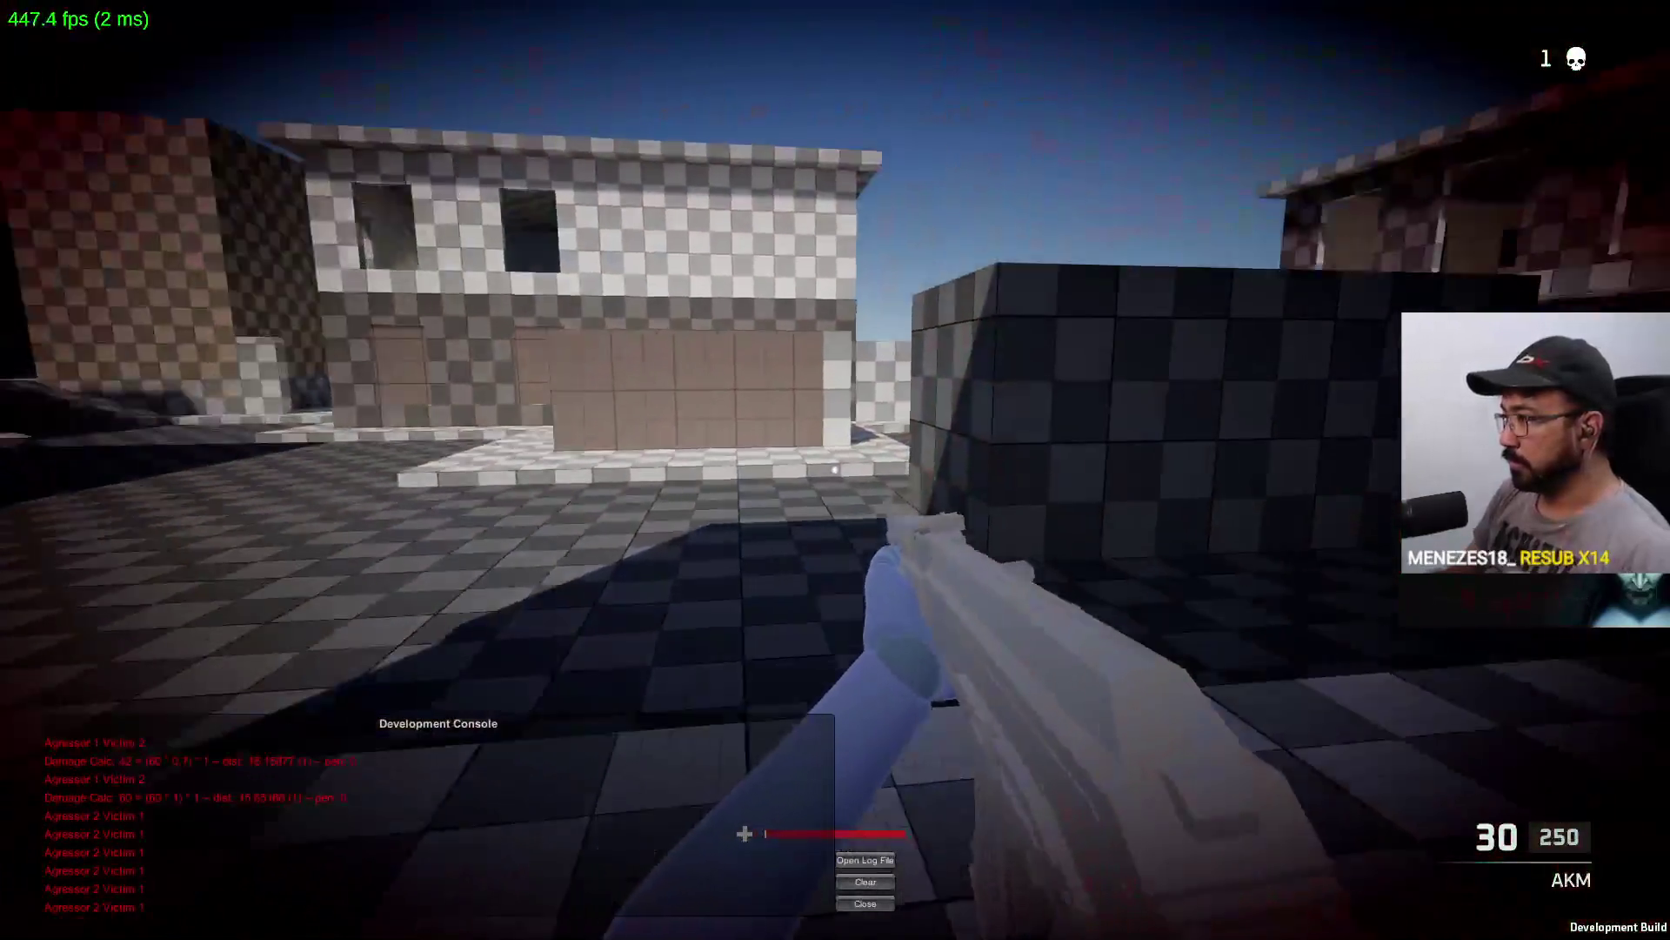
Step: Go through the checkered corridor to the big wall and kill the enemy with the AKM
{"action": "key", "text": "w"}
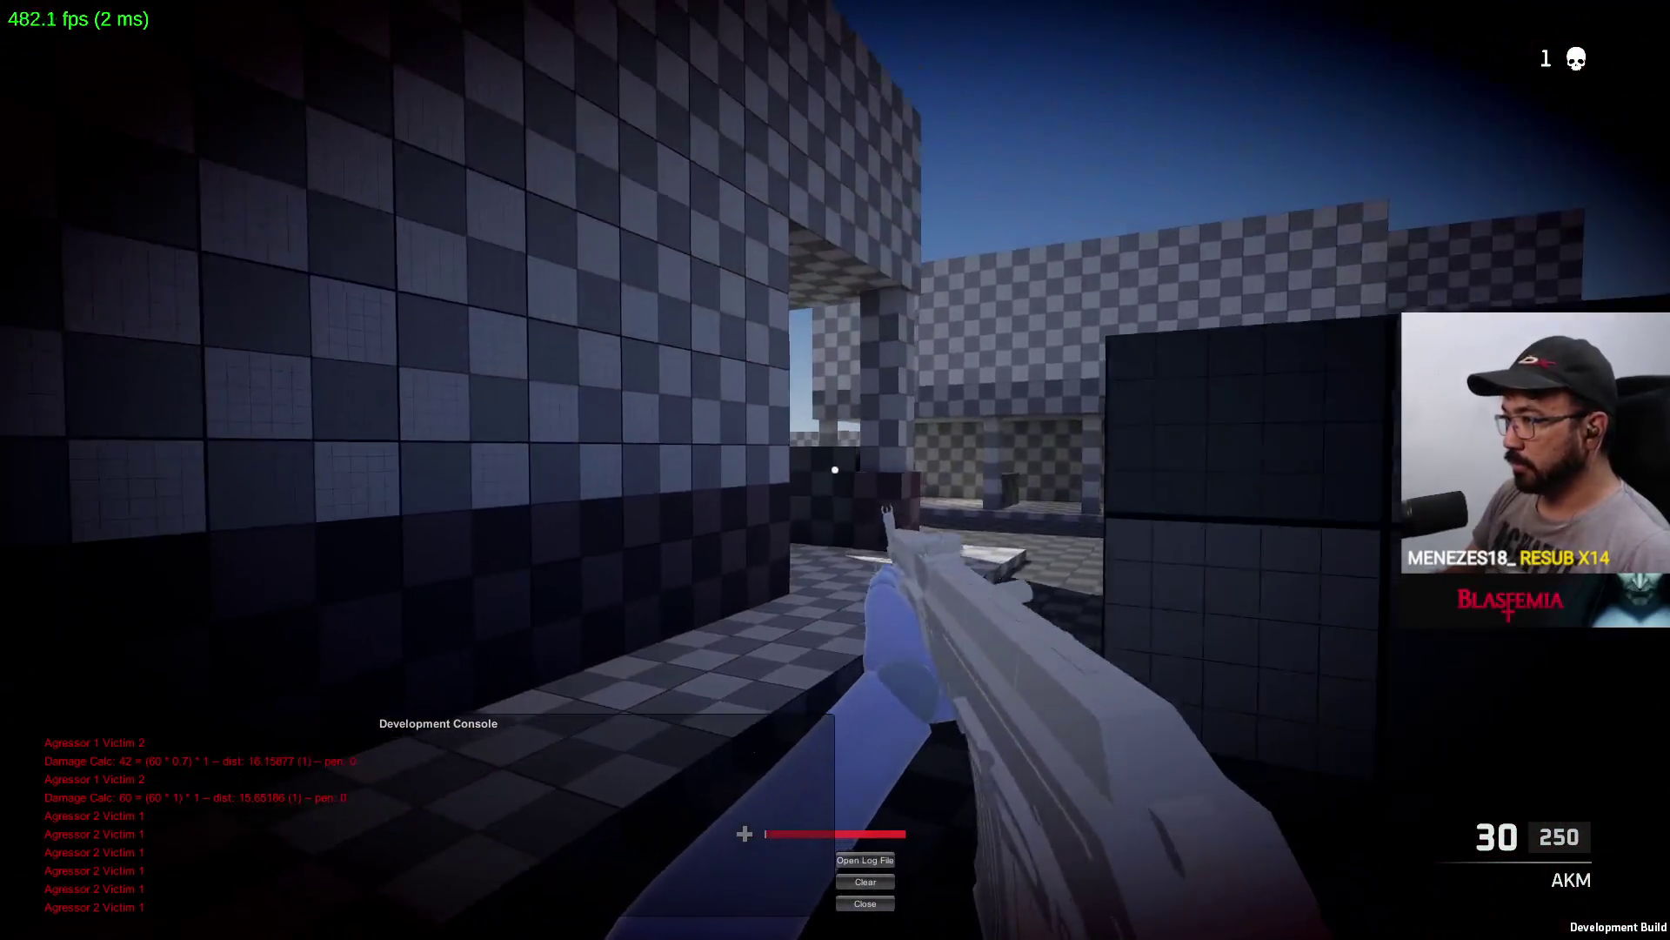
{"action": "key", "text": "w"}
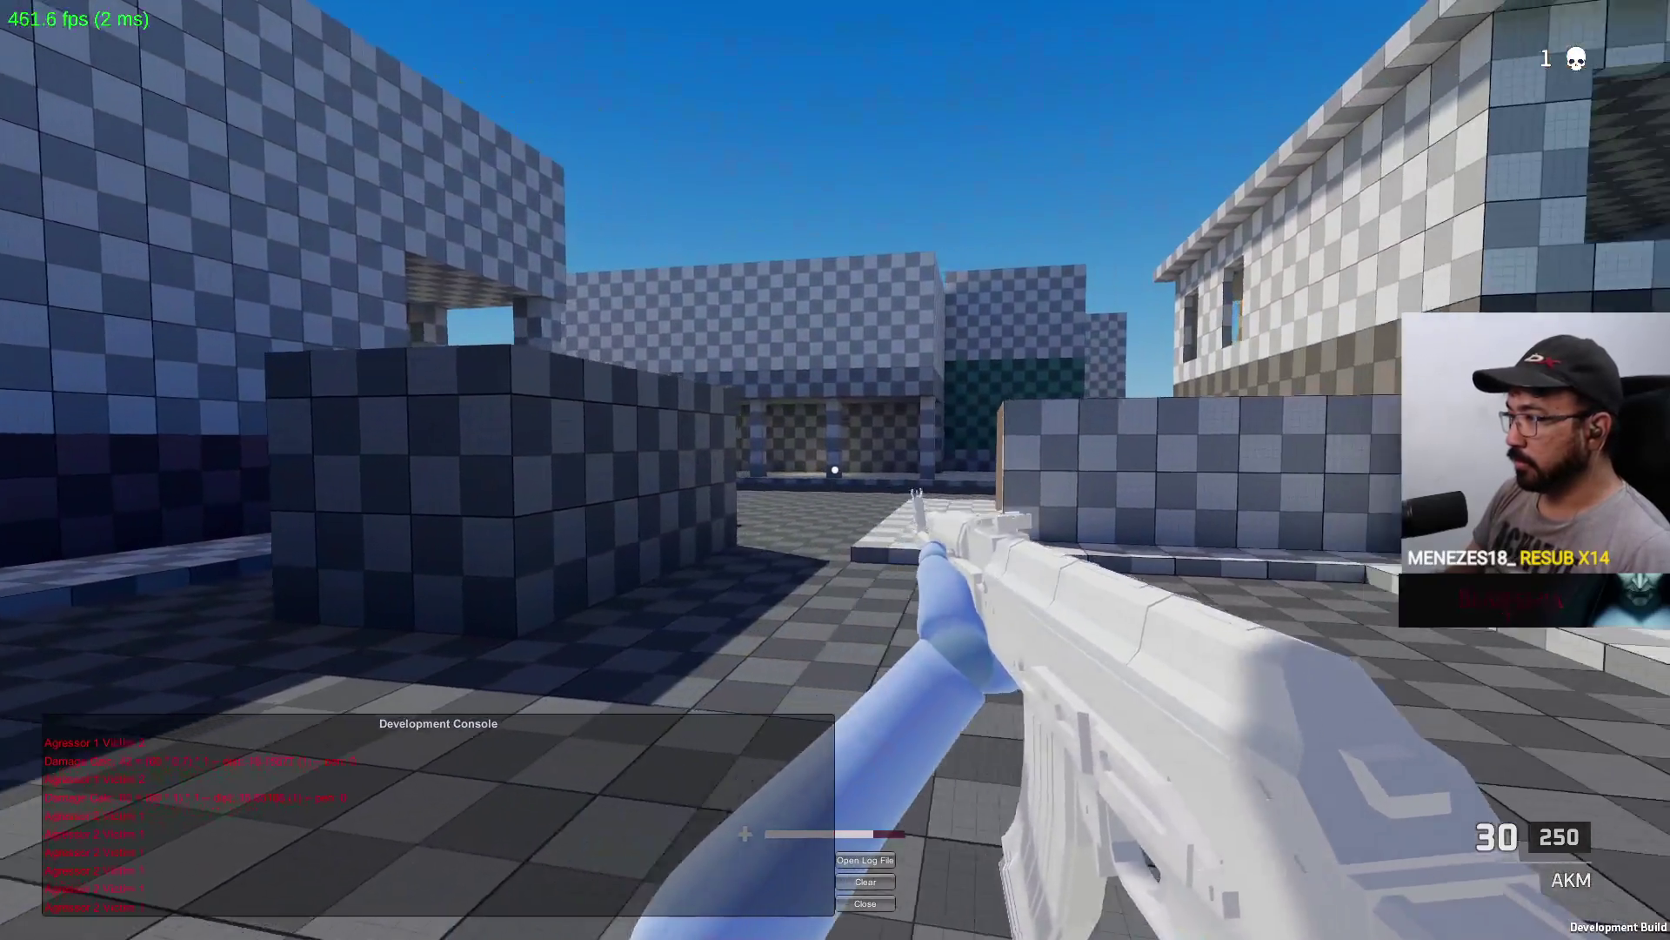
{"action": "key", "text": "w"}
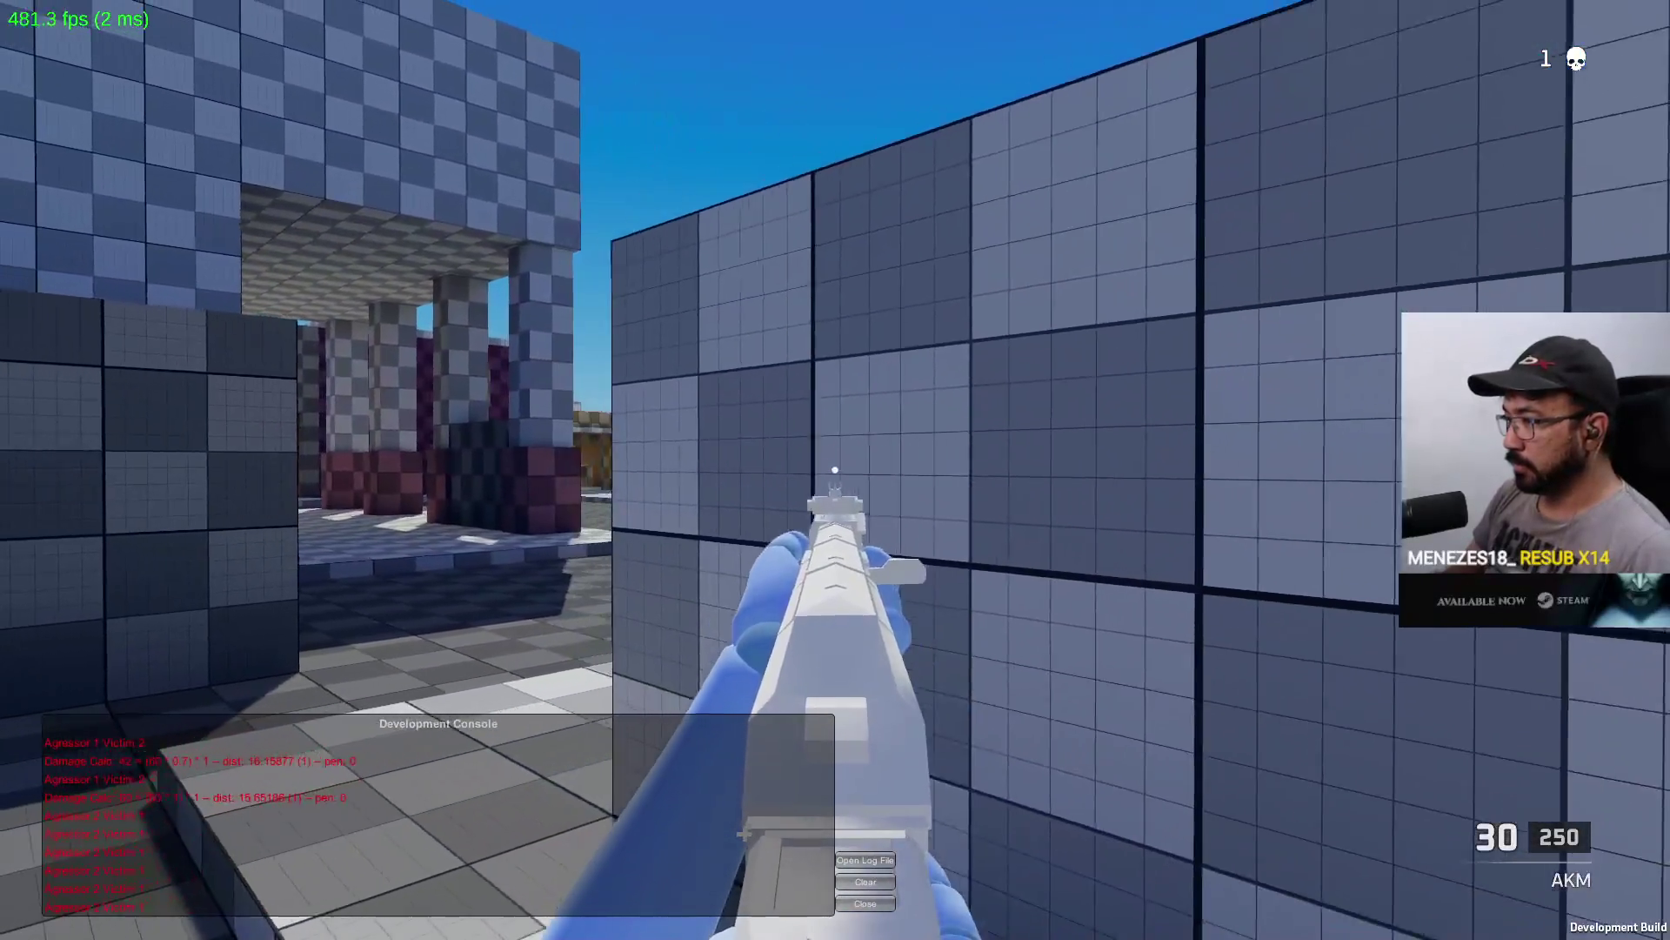
{"action": "left_click", "coordinate": [834, 471]}
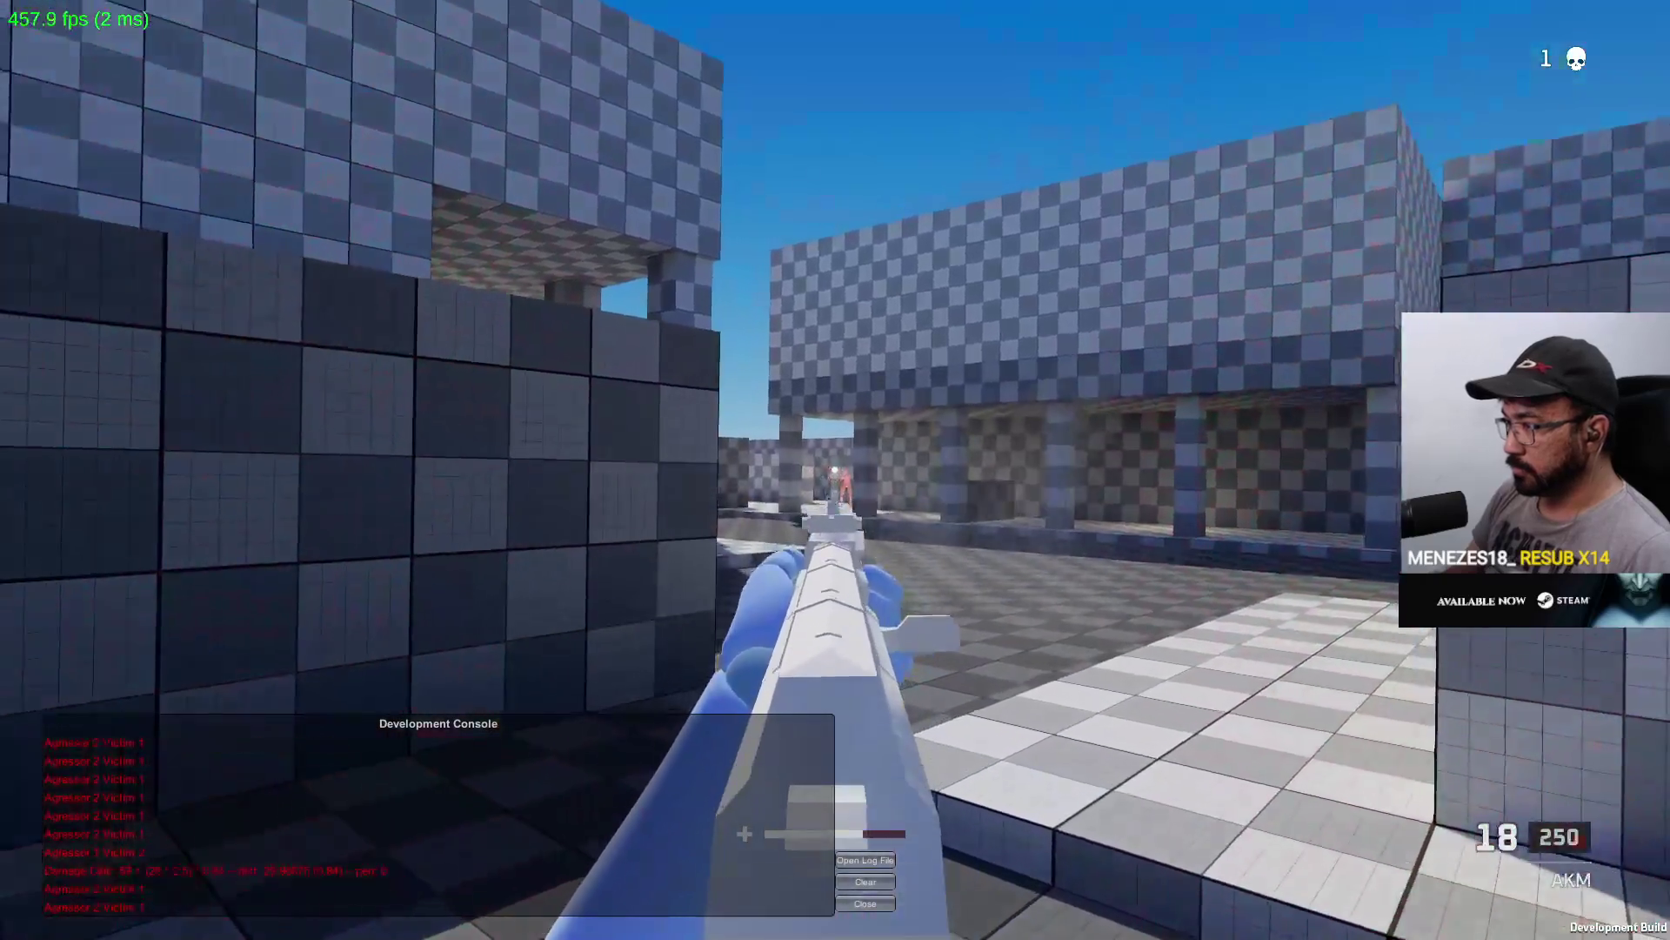
{"action": "left_click", "coordinate": [834, 470]}
{"action": "left_click", "coordinate": [833, 469]}
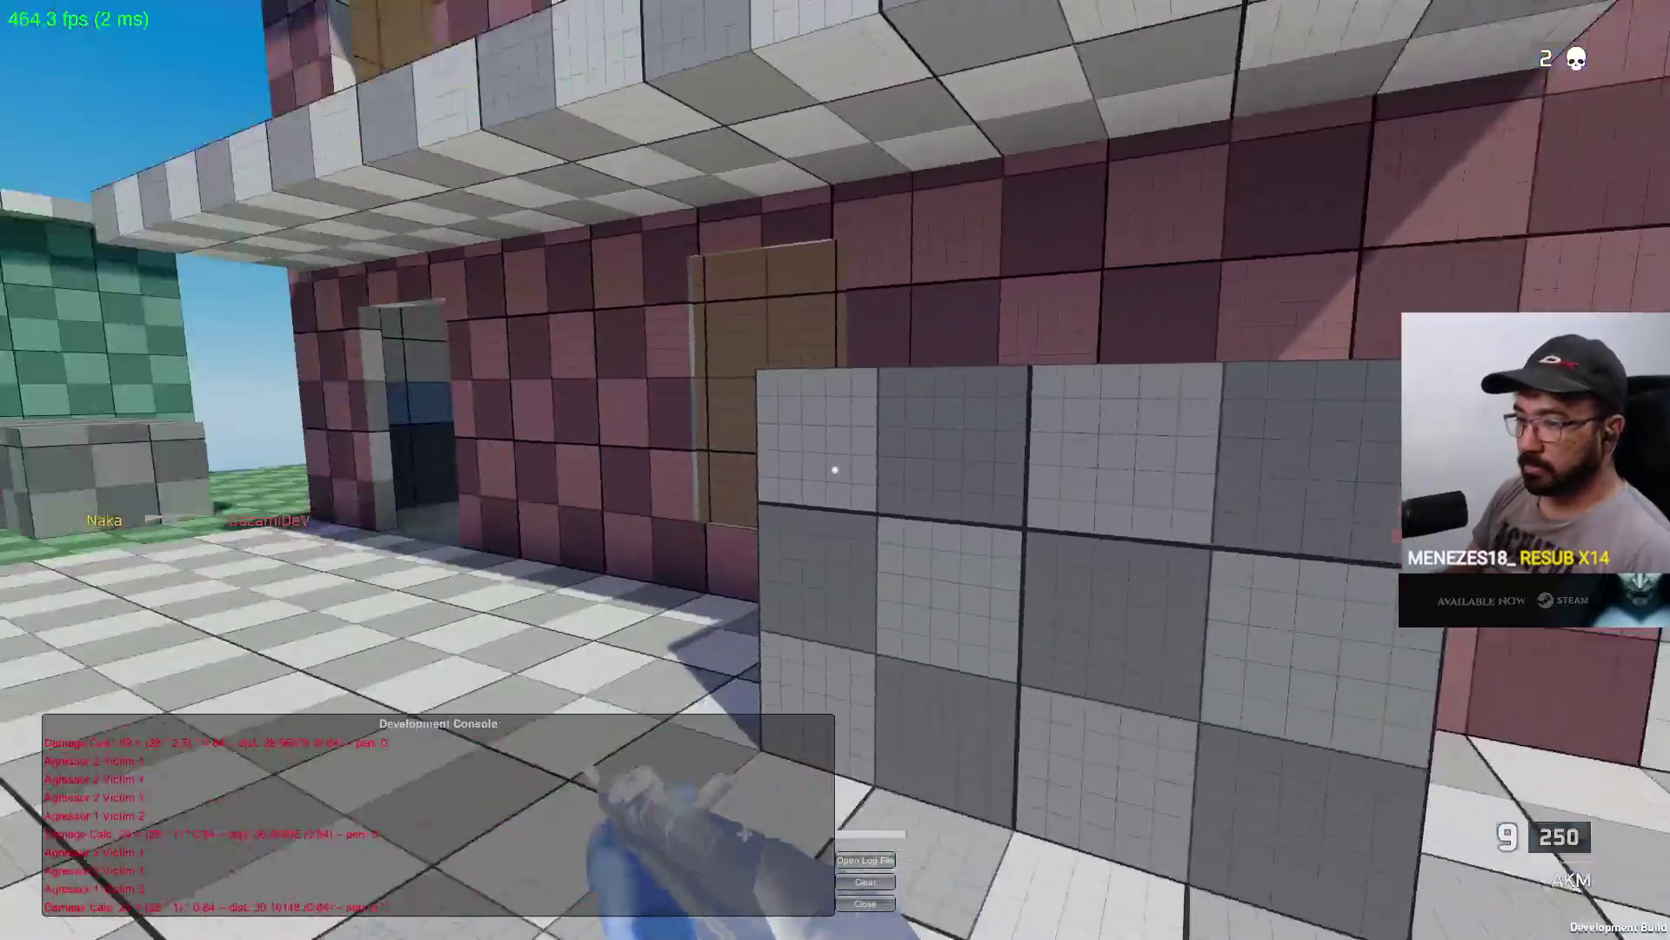
Step: Reload the AKM to 30/229 and walk into the blue building
{"action": "key", "text": "w"}
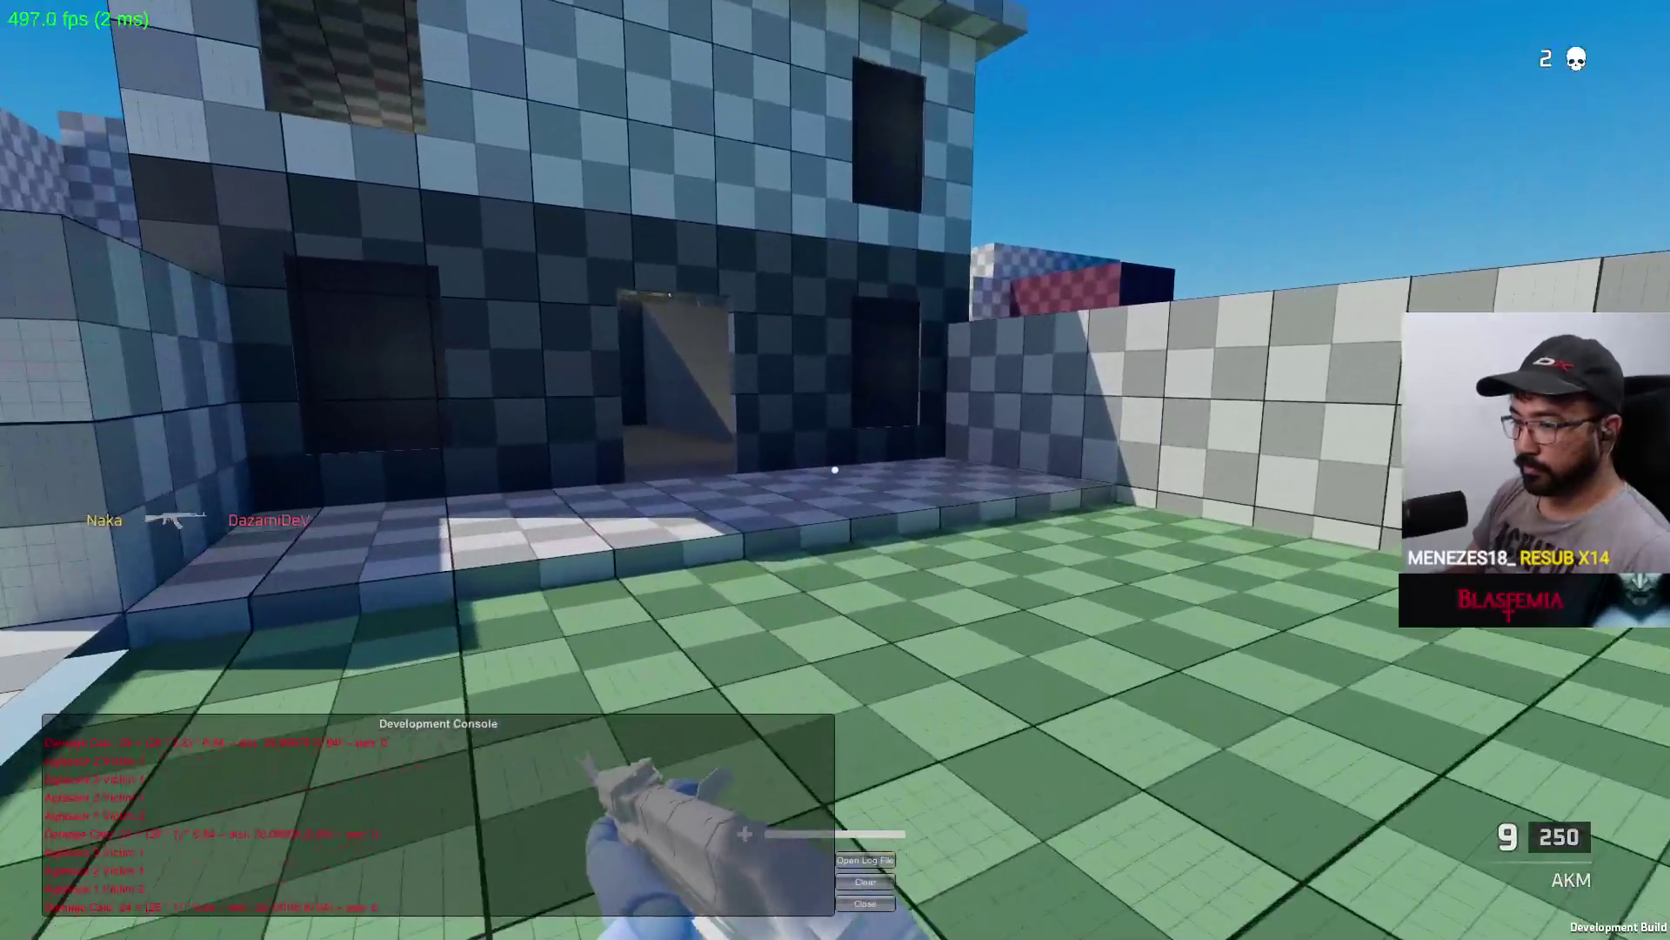
{"action": "key", "text": "r"}
{"action": "key", "text": "w"}
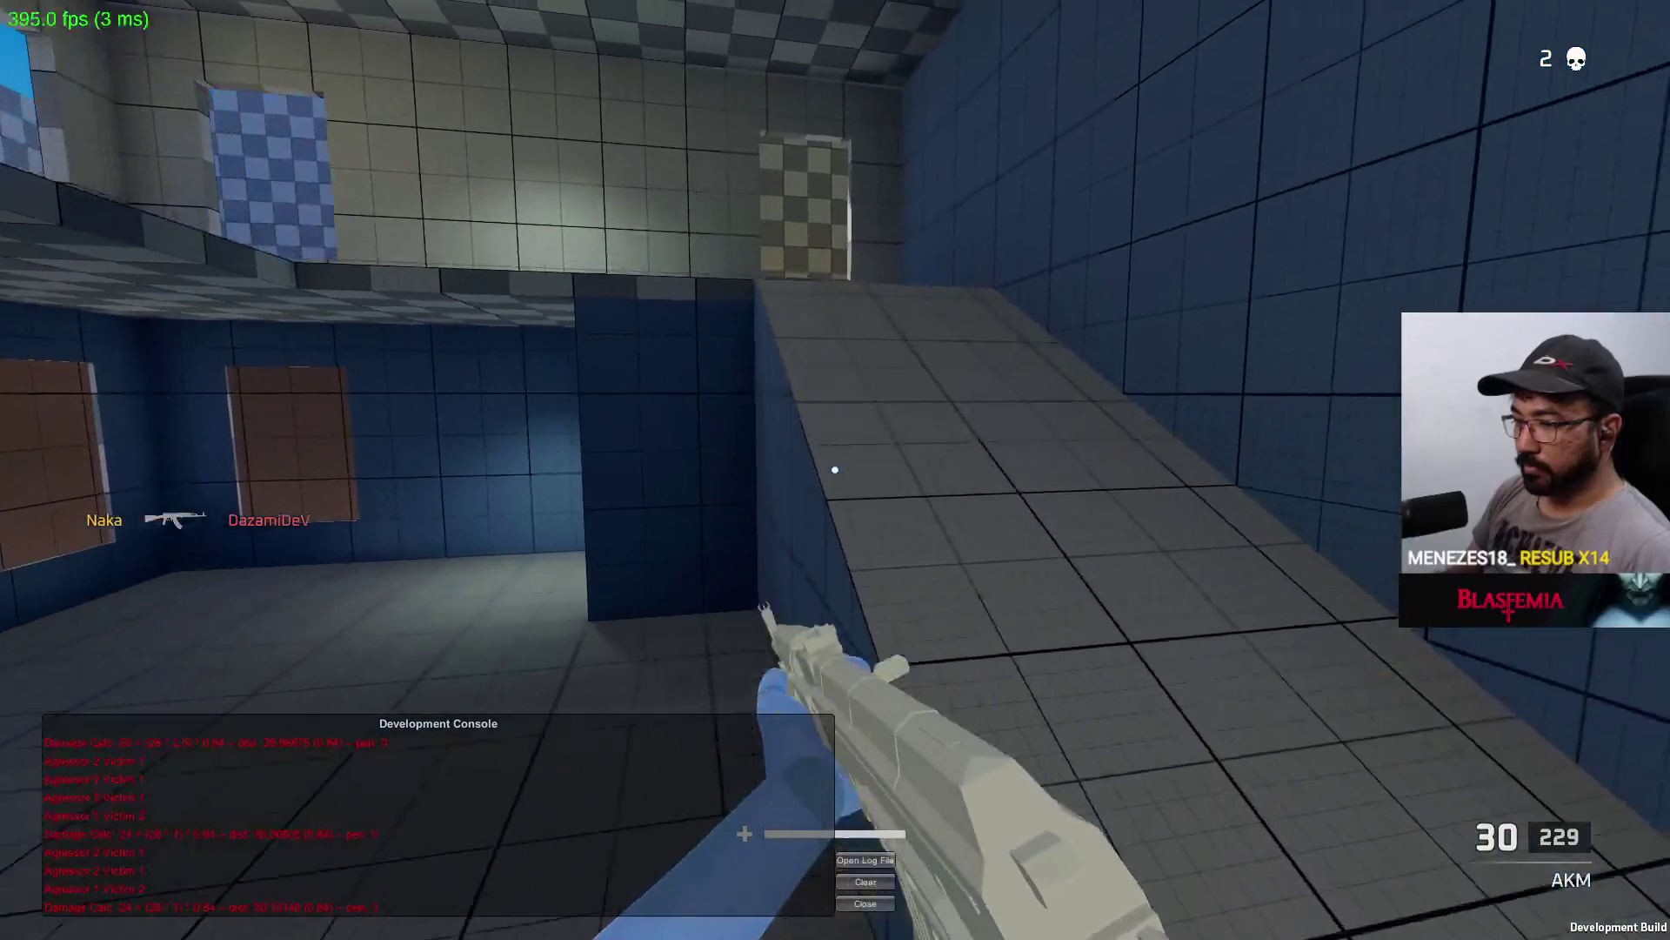
{"action": "key", "text": "super"}
Step: Leave the Start menu and pause menu and resume play in the windowed room
{"action": "key", "text": "super"}
{"action": "key", "text": "super"}
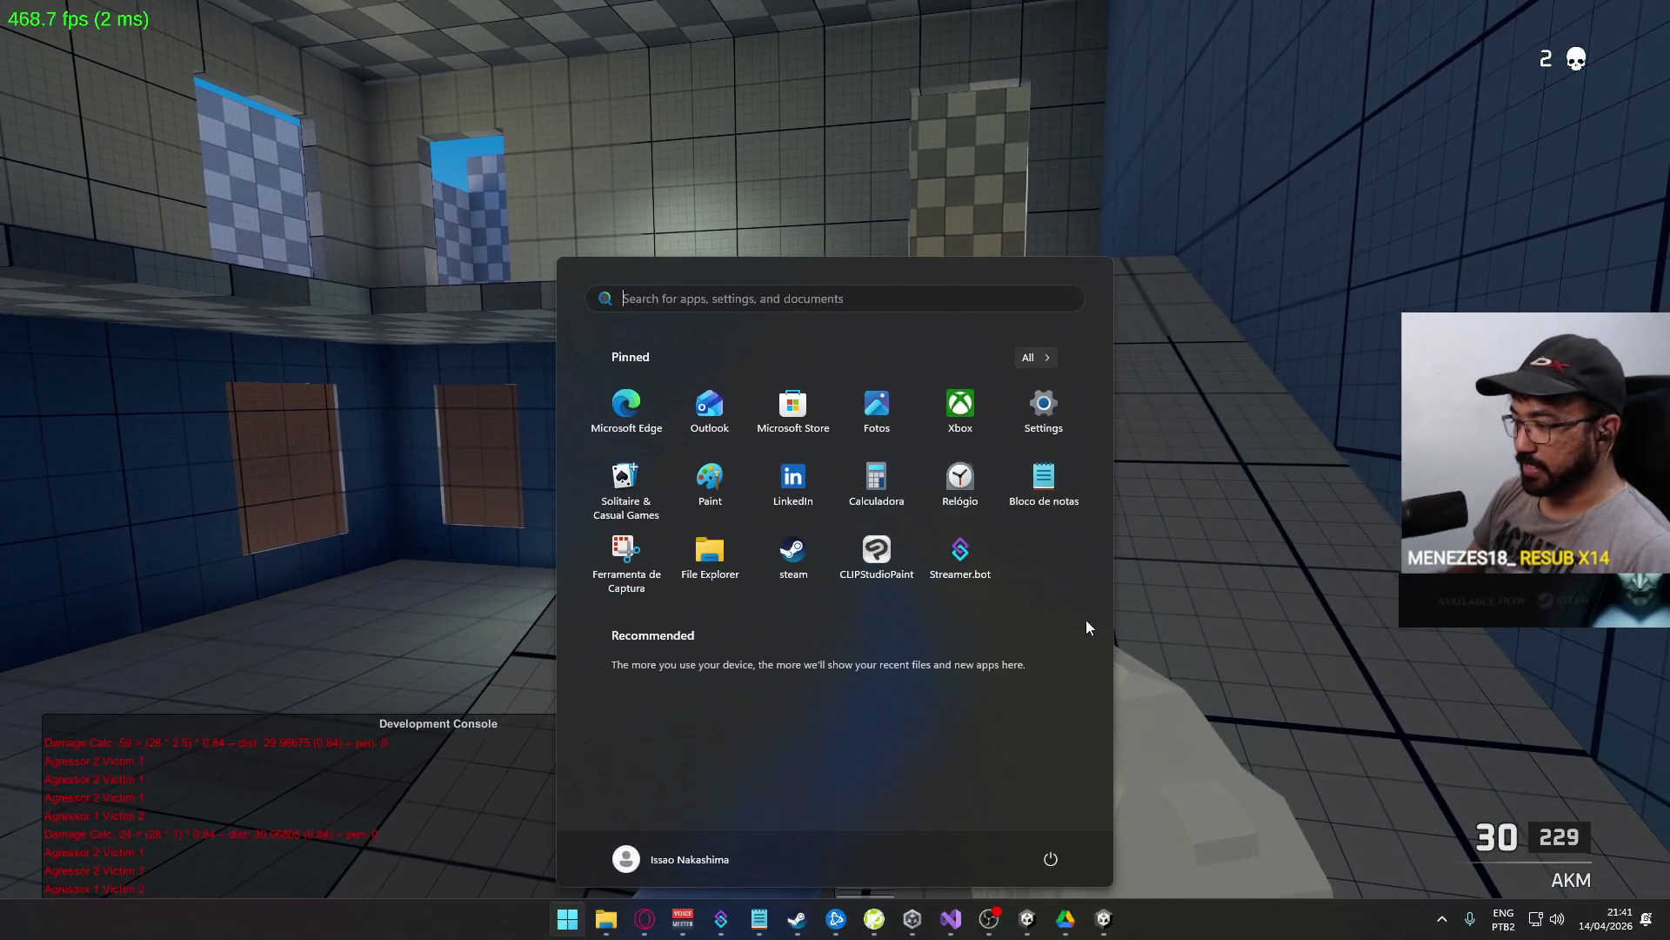
{"action": "key", "text": "super"}
{"action": "key", "text": "Escape"}
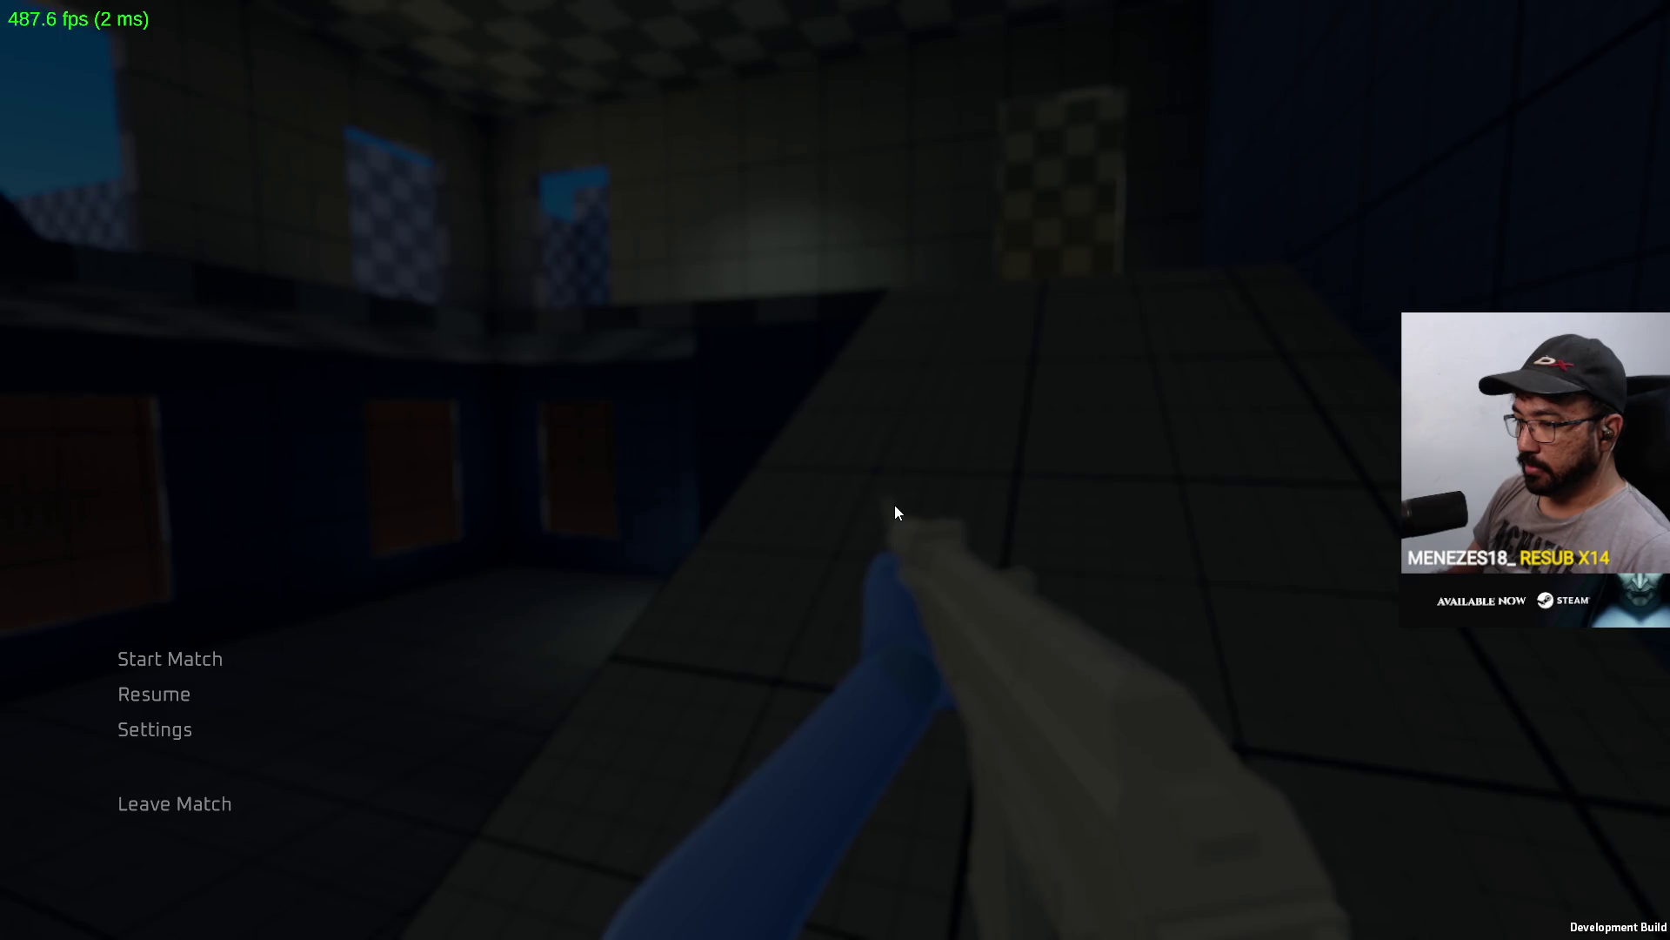
{"action": "key", "text": "Escape"}
{"action": "key", "text": "w"}
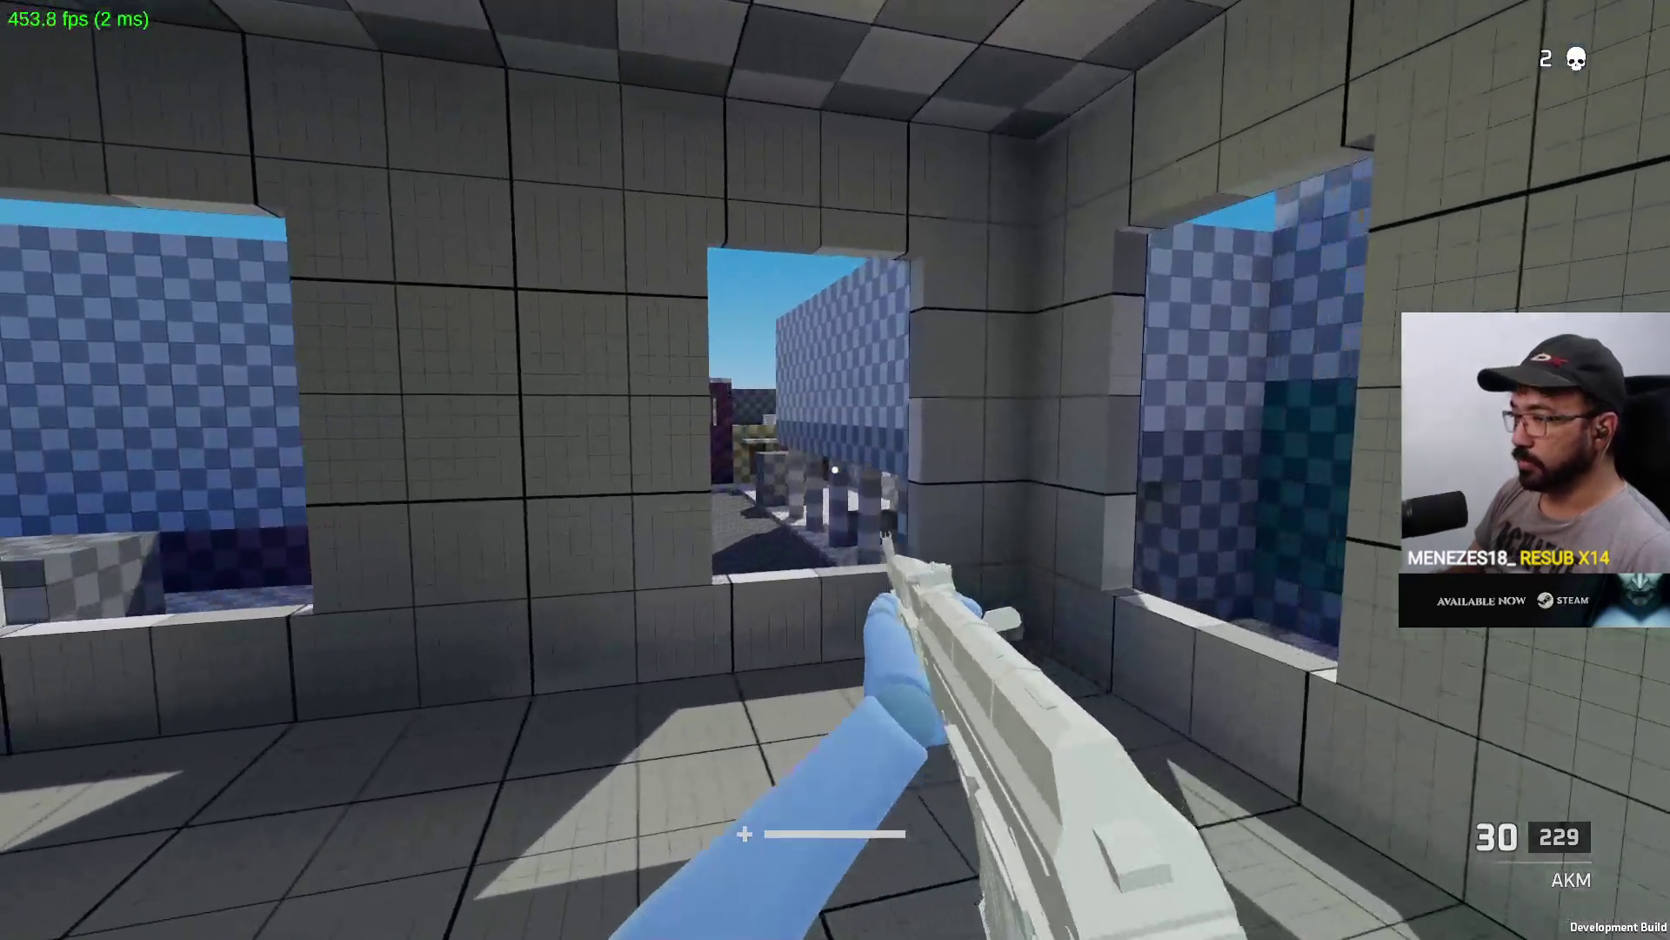
Step: Cross the room to a window and sidestep along the wall to peek outside
{"action": "key", "text": "w"}
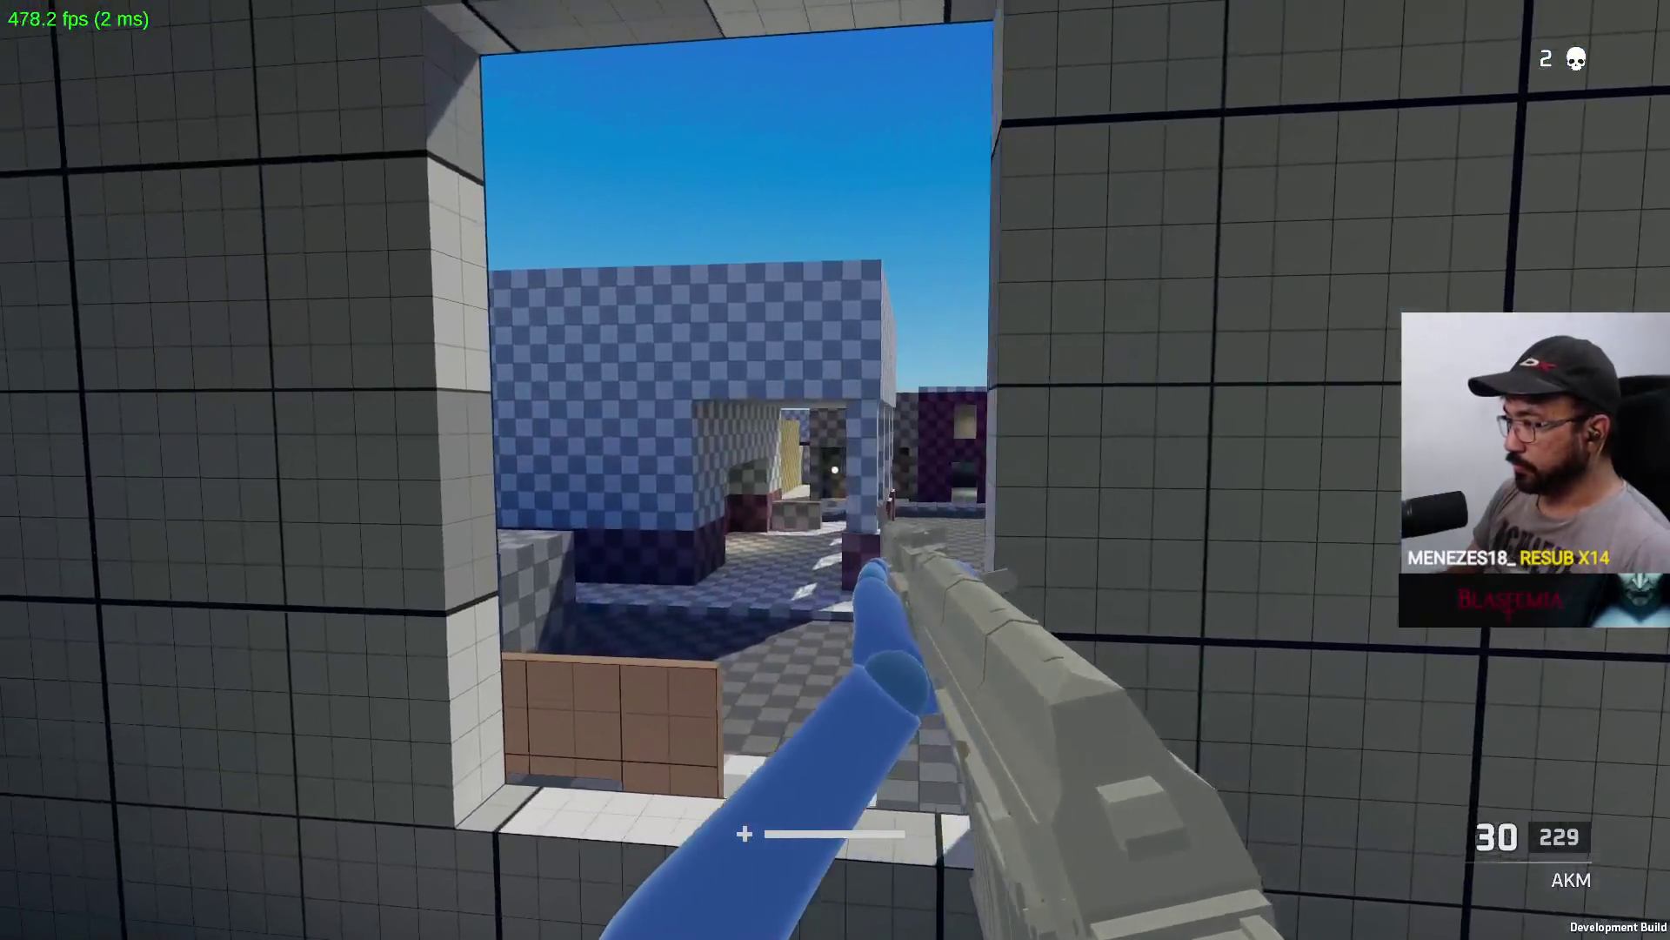
{"action": "key", "text": "w"}
{"action": "key", "text": "d"}
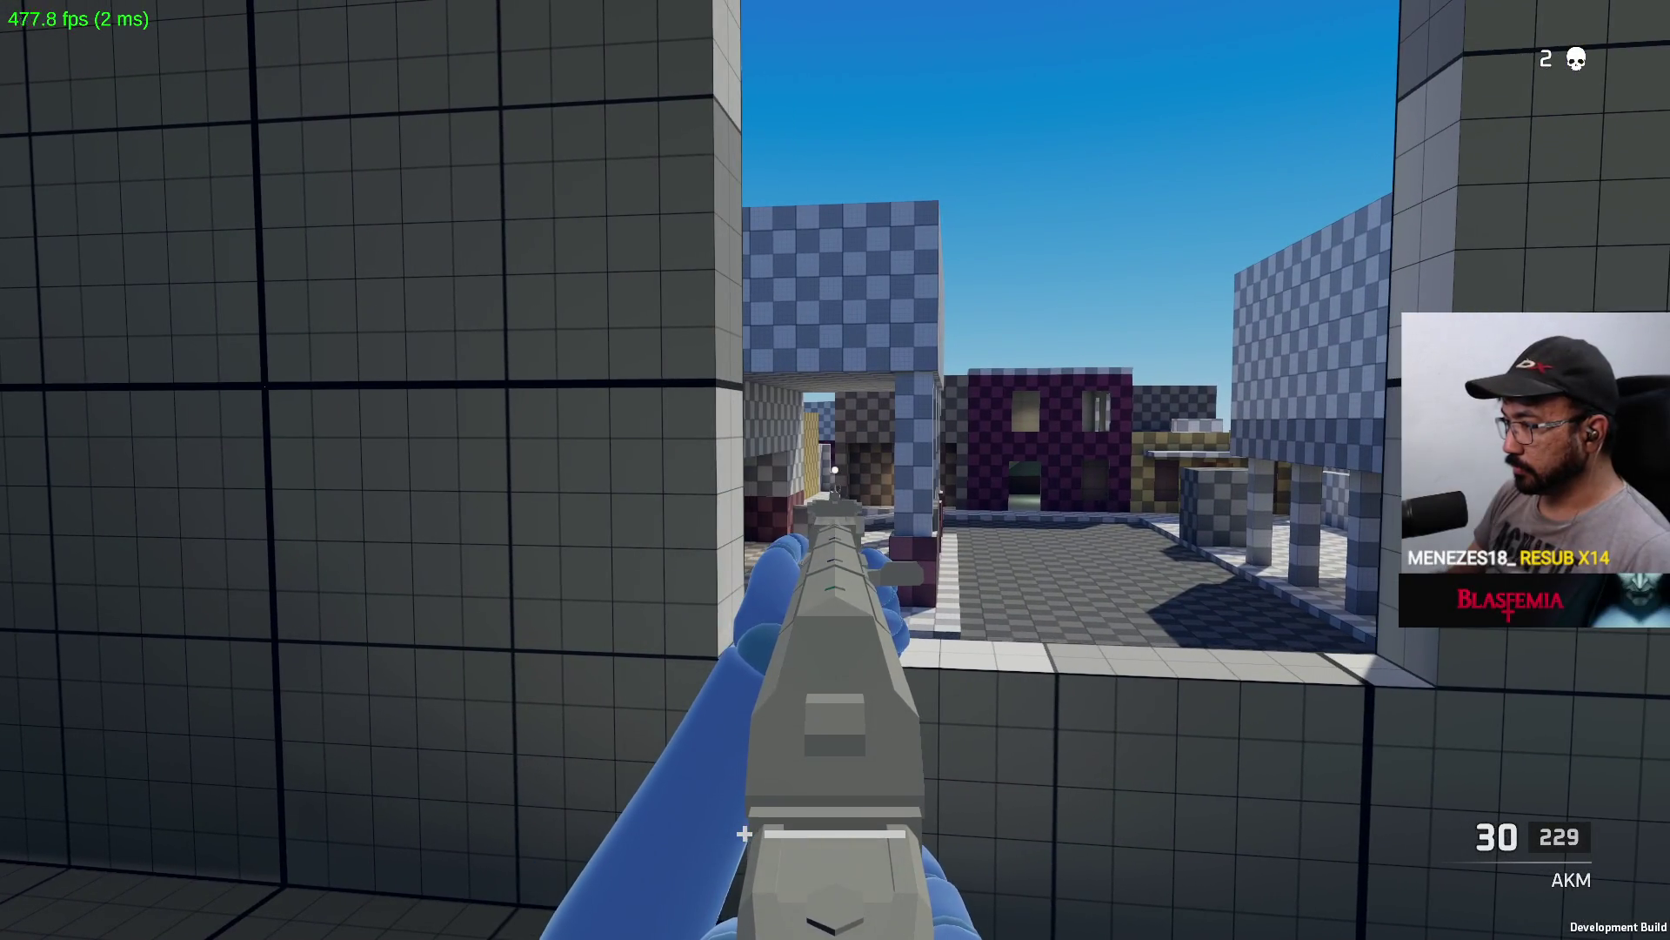
{"action": "key", "text": "d"}
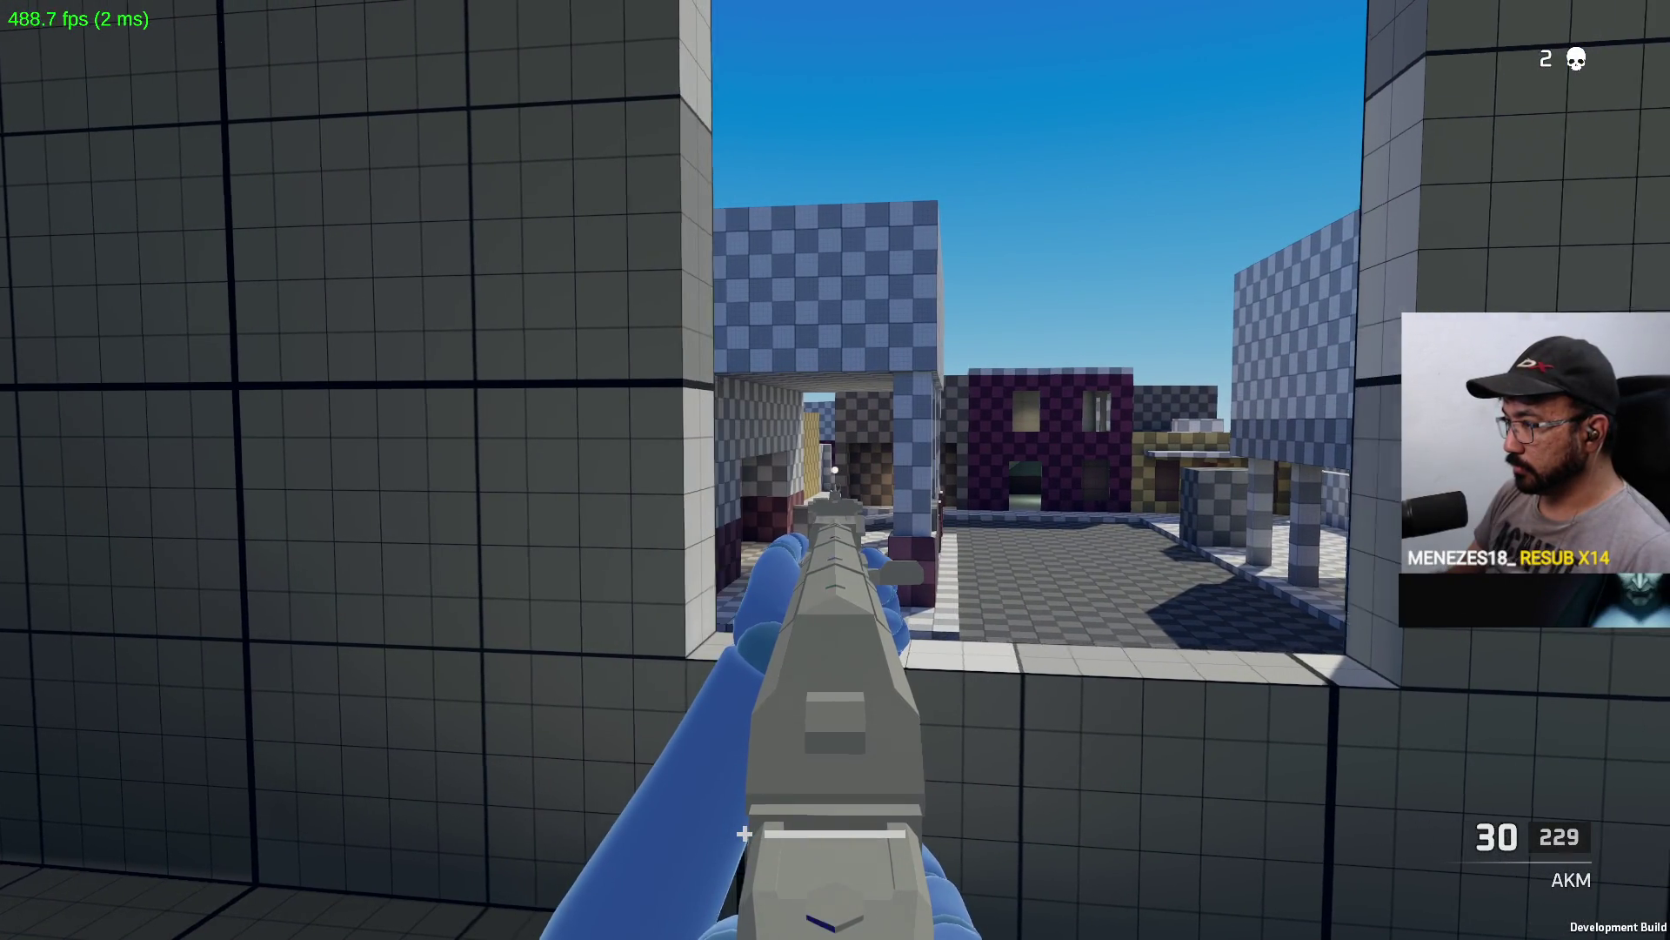
{"action": "key", "text": "a"}
Step: Scan the courtyard from the window openings, then jump onto the window ledge
{"action": "key", "text": "a"}
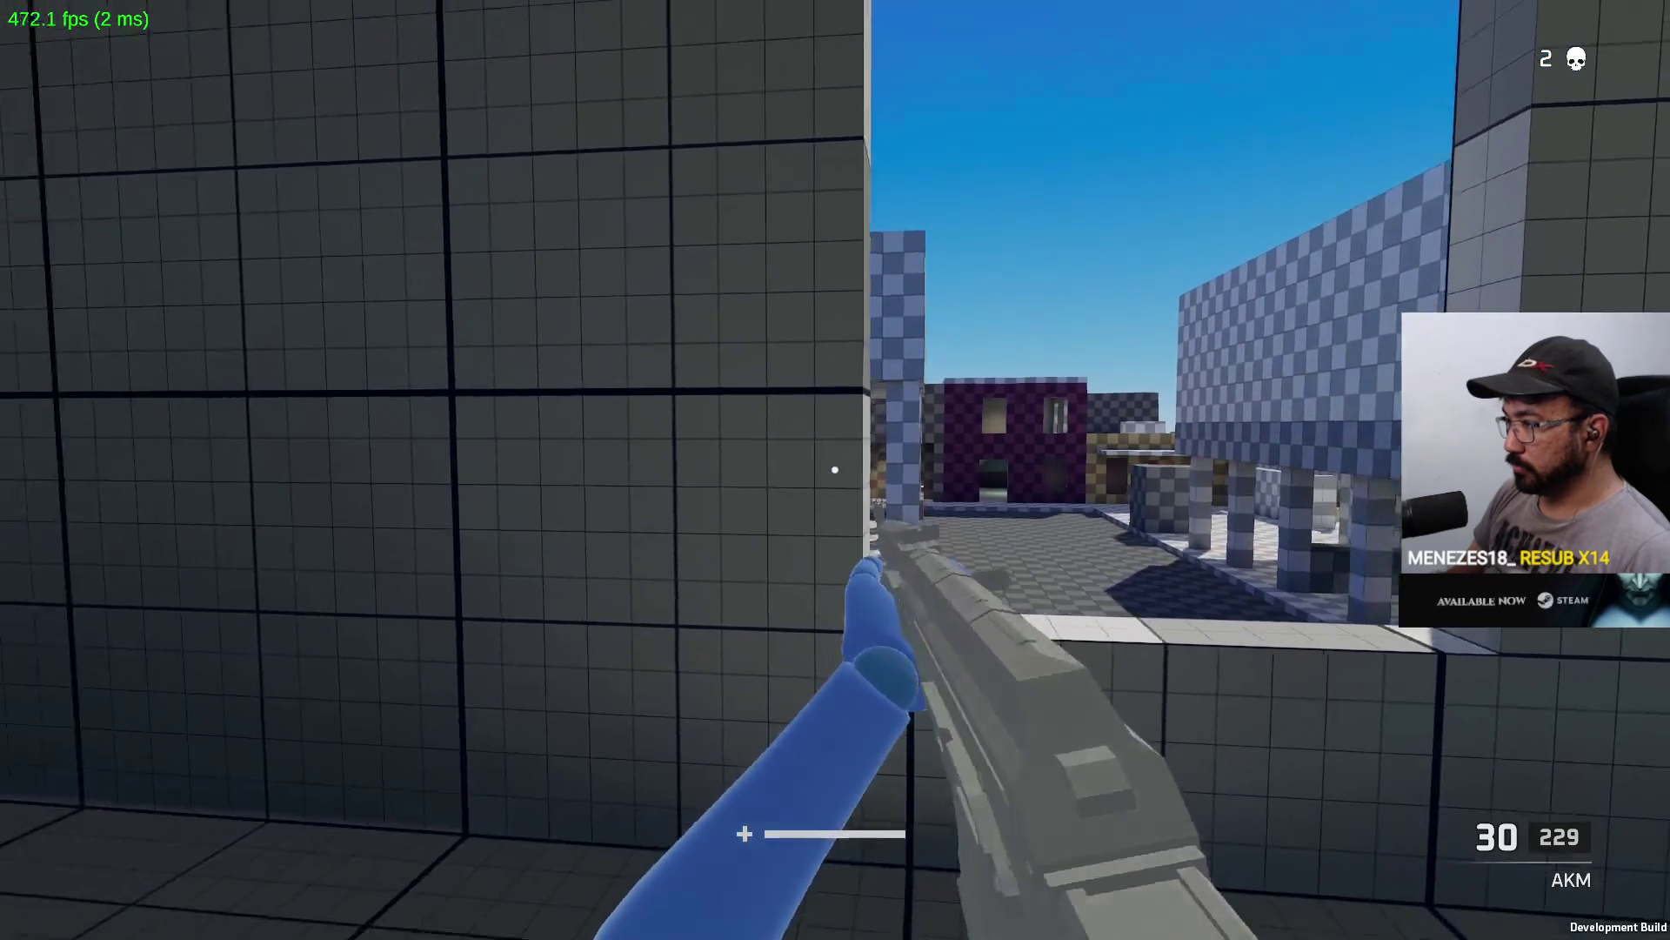
{"action": "key", "text": "d"}
{"action": "key", "text": "a"}
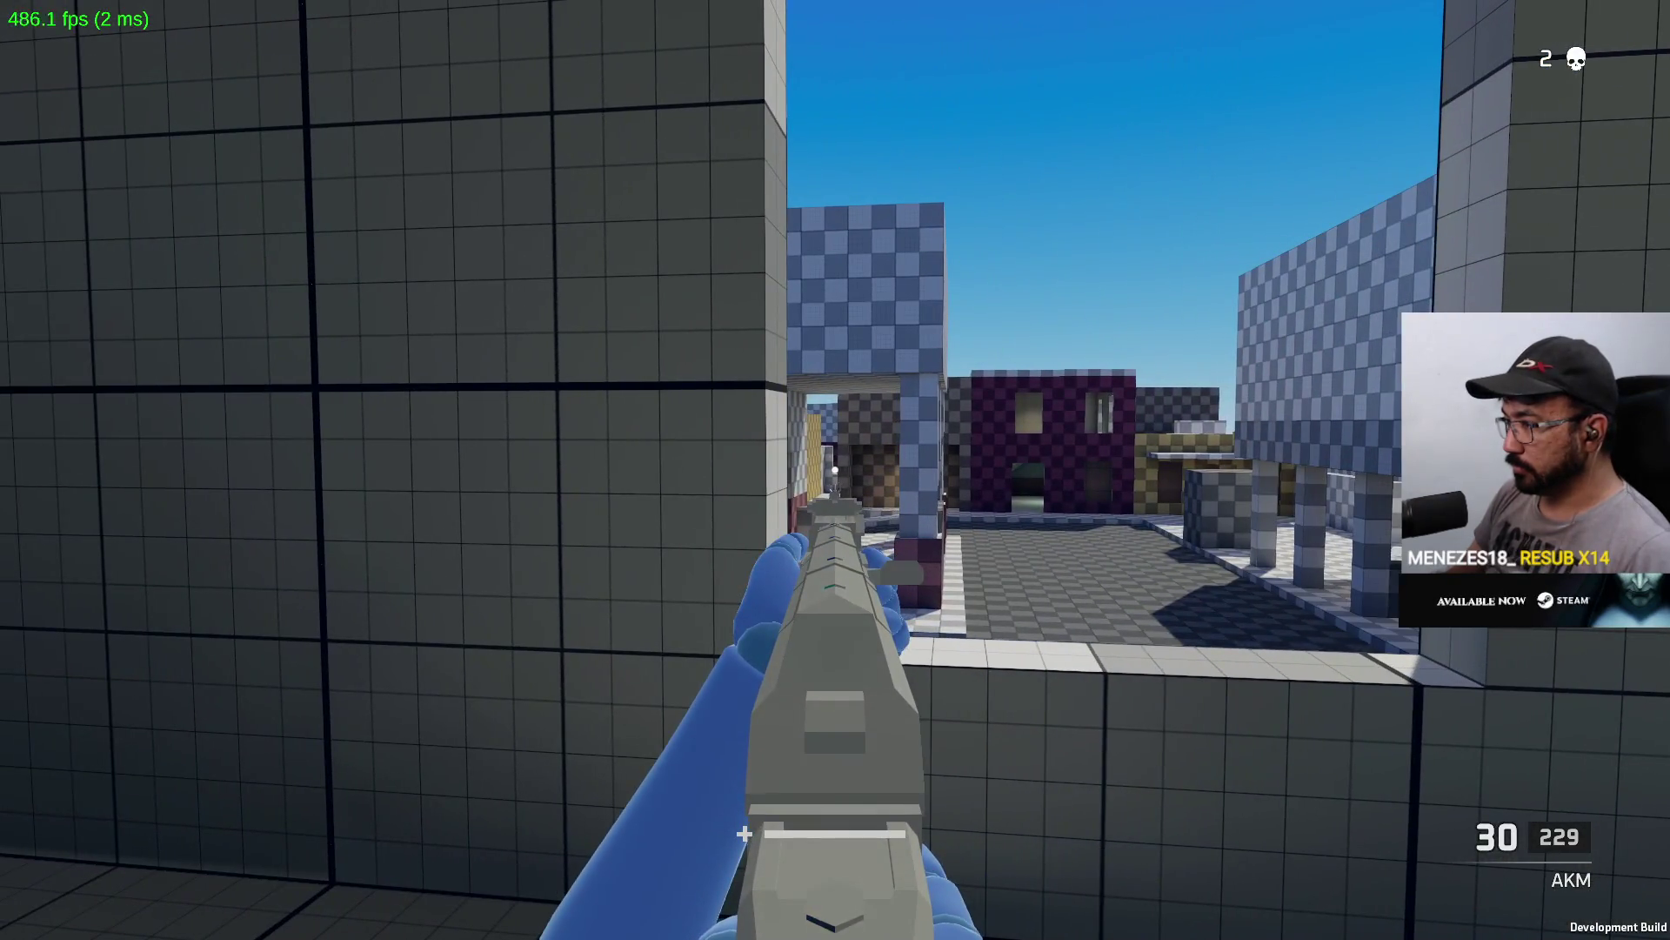
{"action": "key", "text": "d"}
{"action": "key", "text": "a"}
{"action": "key", "text": "a"}
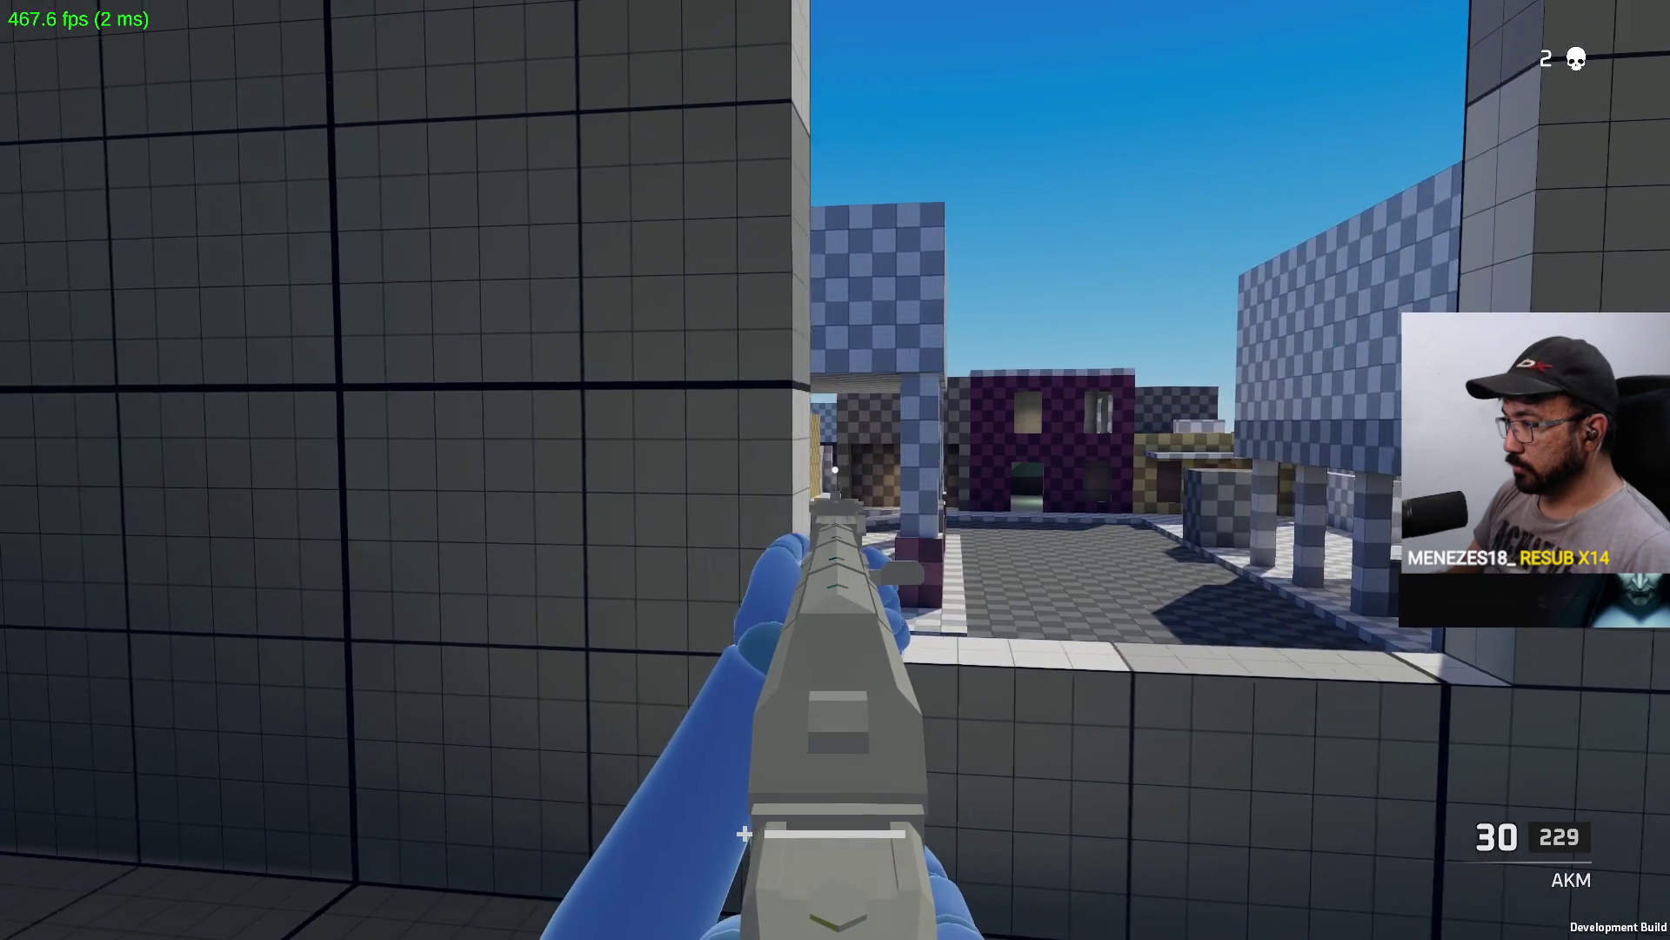
{"action": "key", "text": "d"}
{"action": "key", "text": "d"}
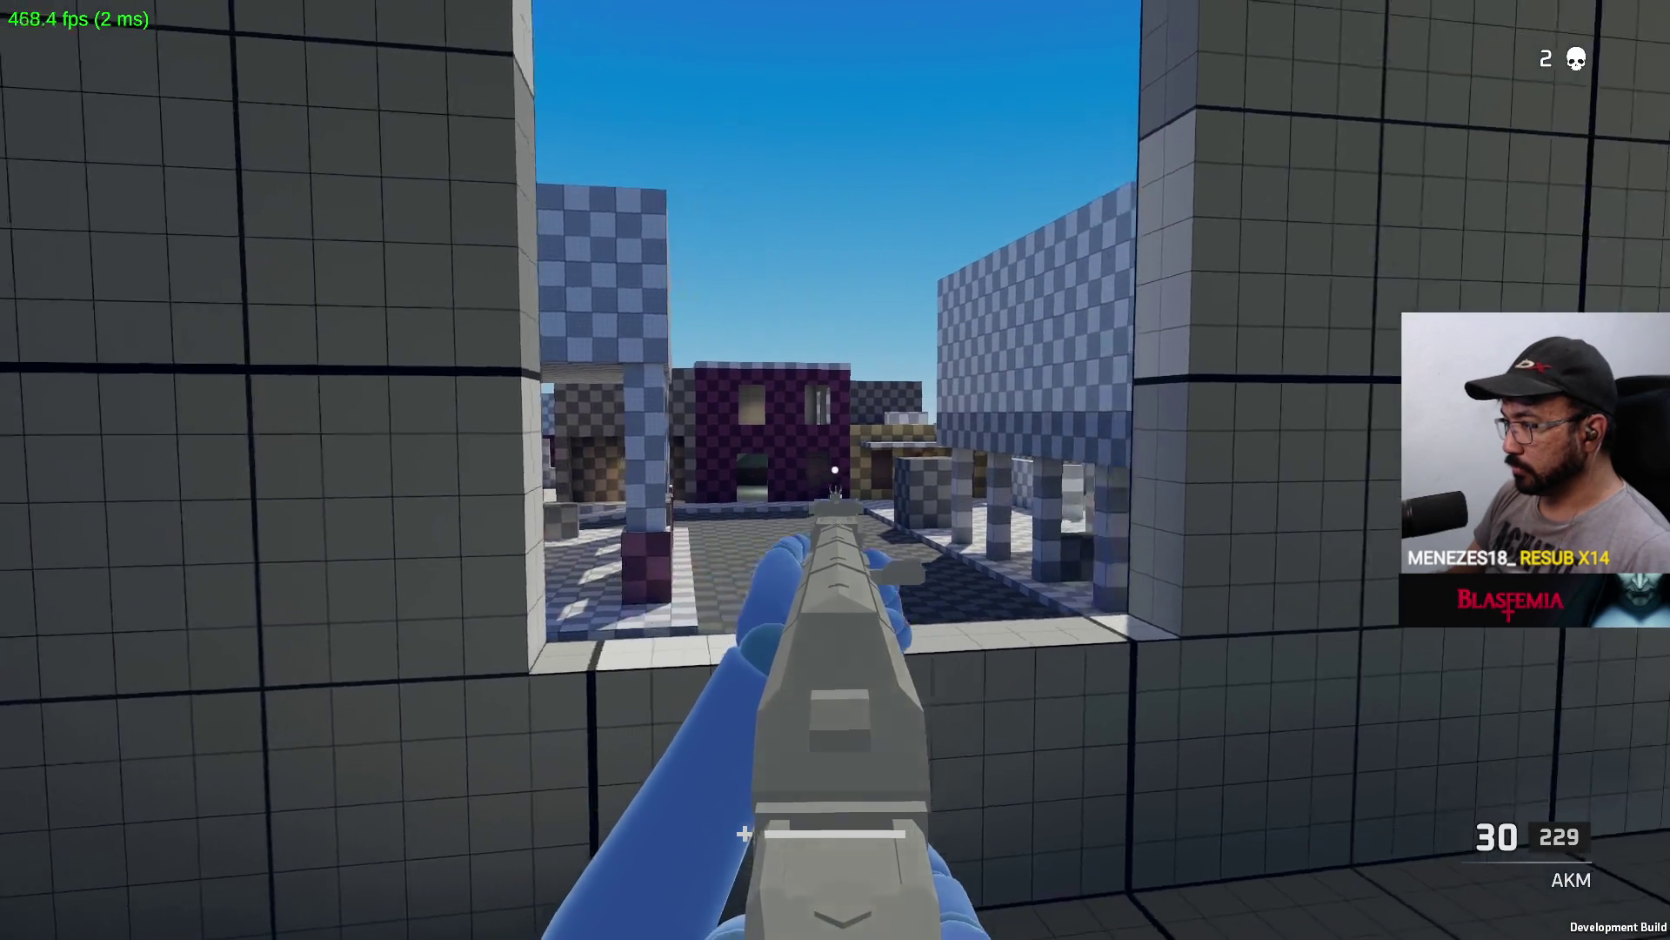
{"action": "key", "text": "a"}
{"action": "key", "text": "d"}
{"action": "key", "text": "space"}
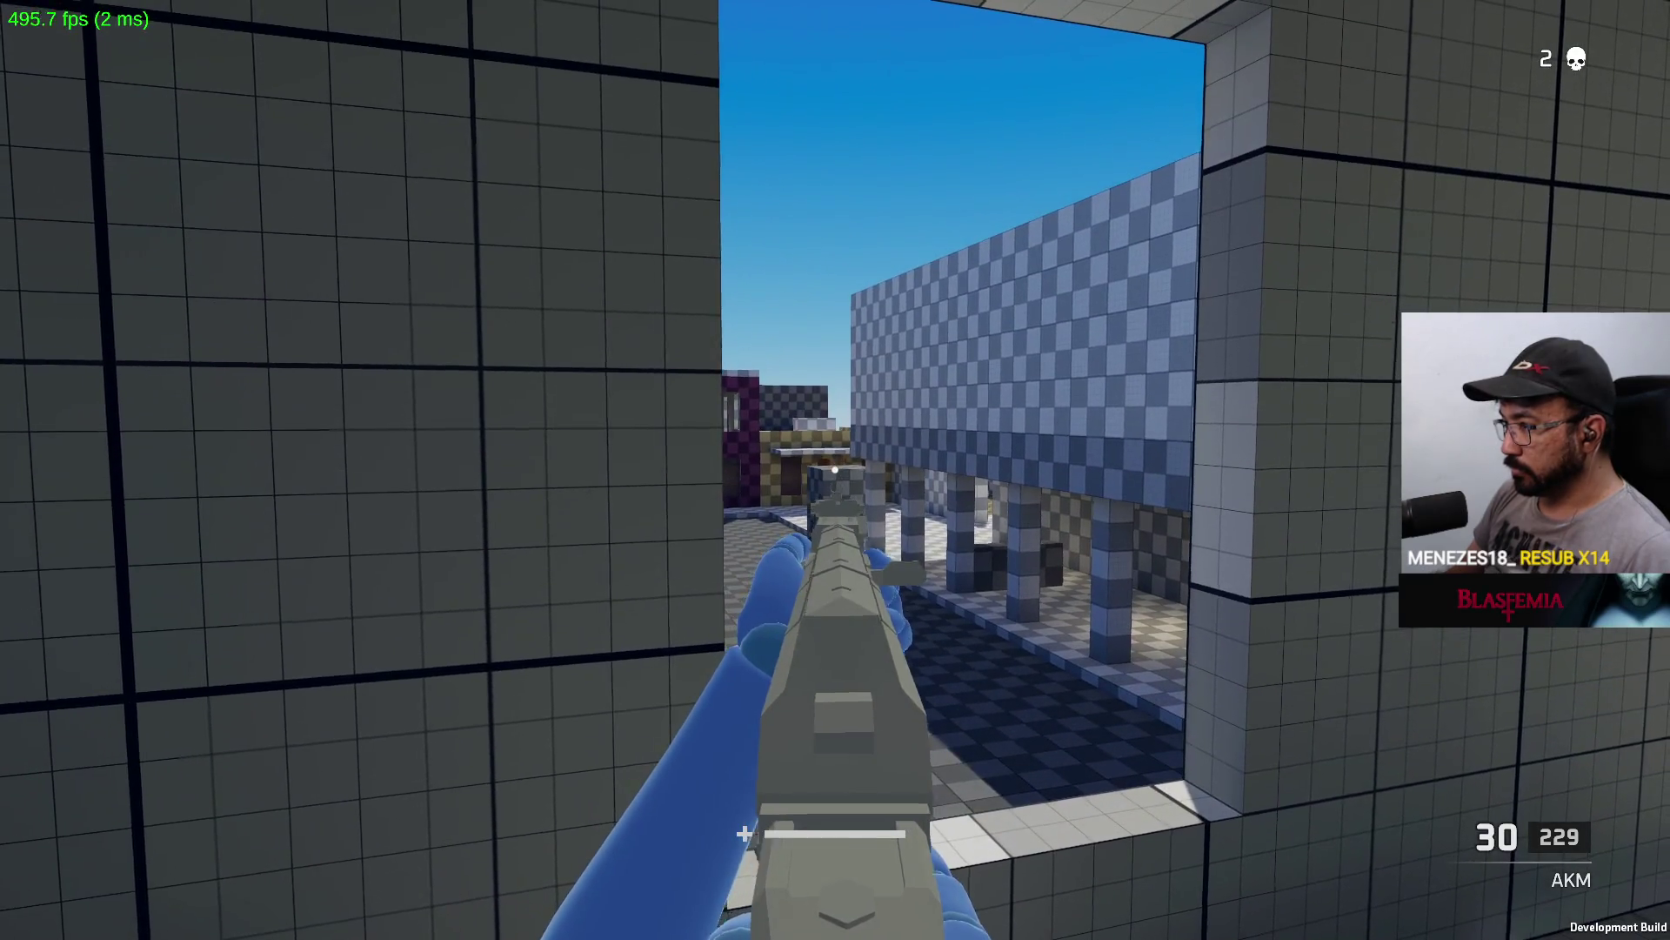
Step: Fire the AKM at the enemy from behind the window until it dies, making 3 kills
{"action": "key", "text": "w"}
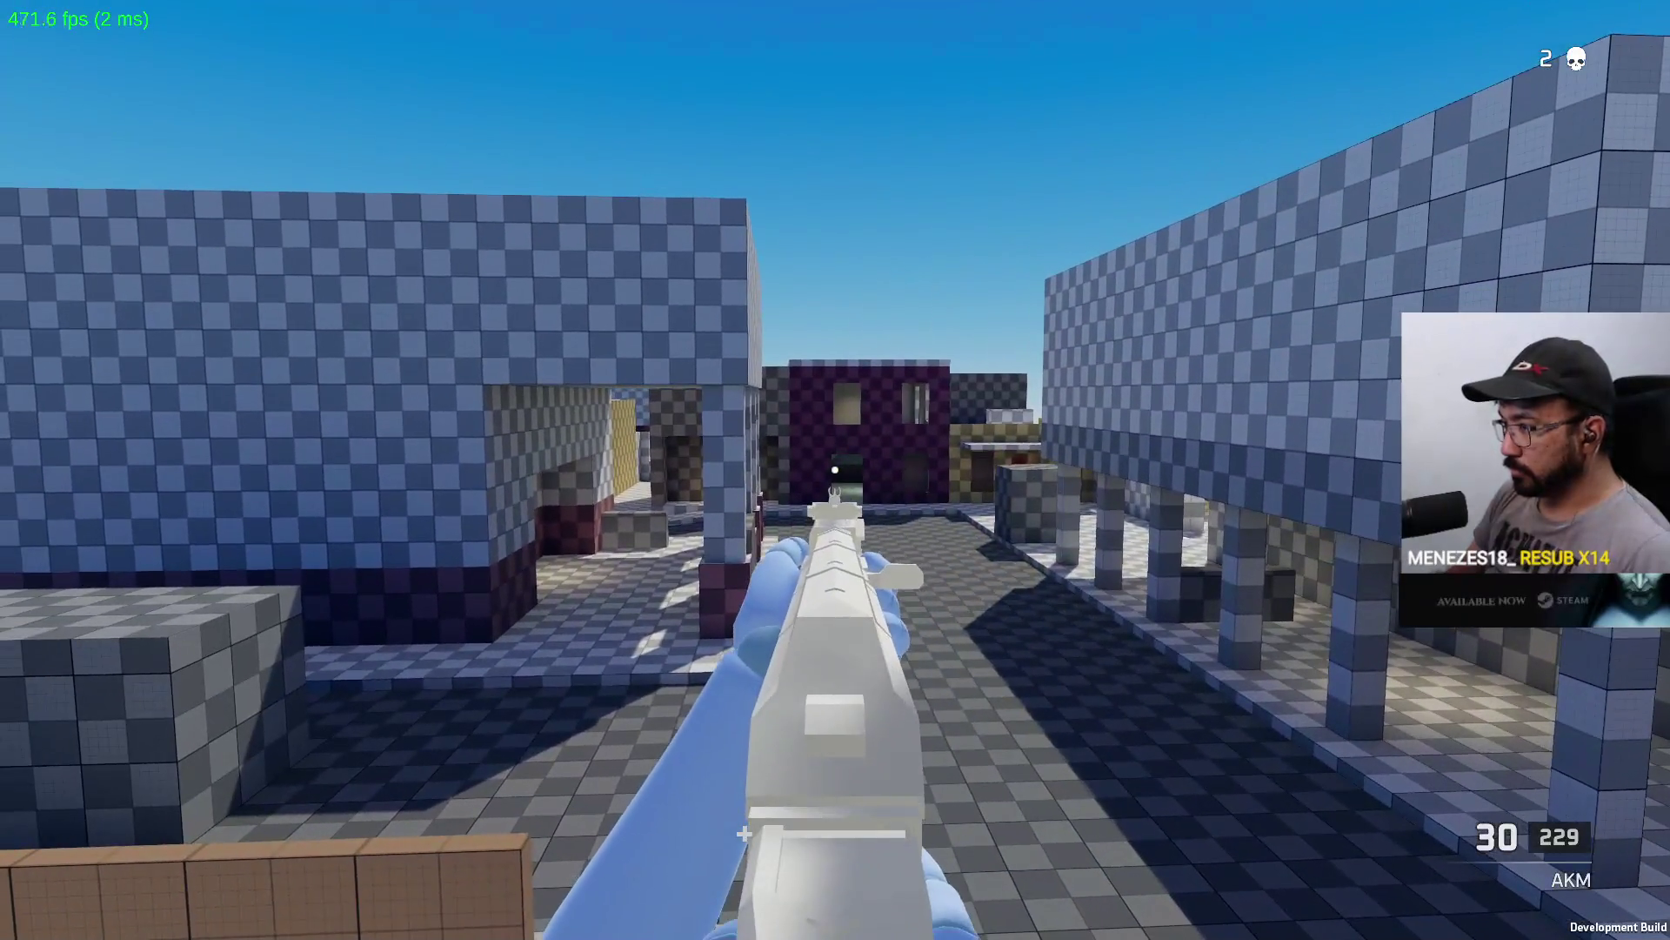
{"action": "key", "text": "s"}
{"action": "left_click", "coordinate": [835, 470]}
{"action": "left_click", "coordinate": [835, 470]}
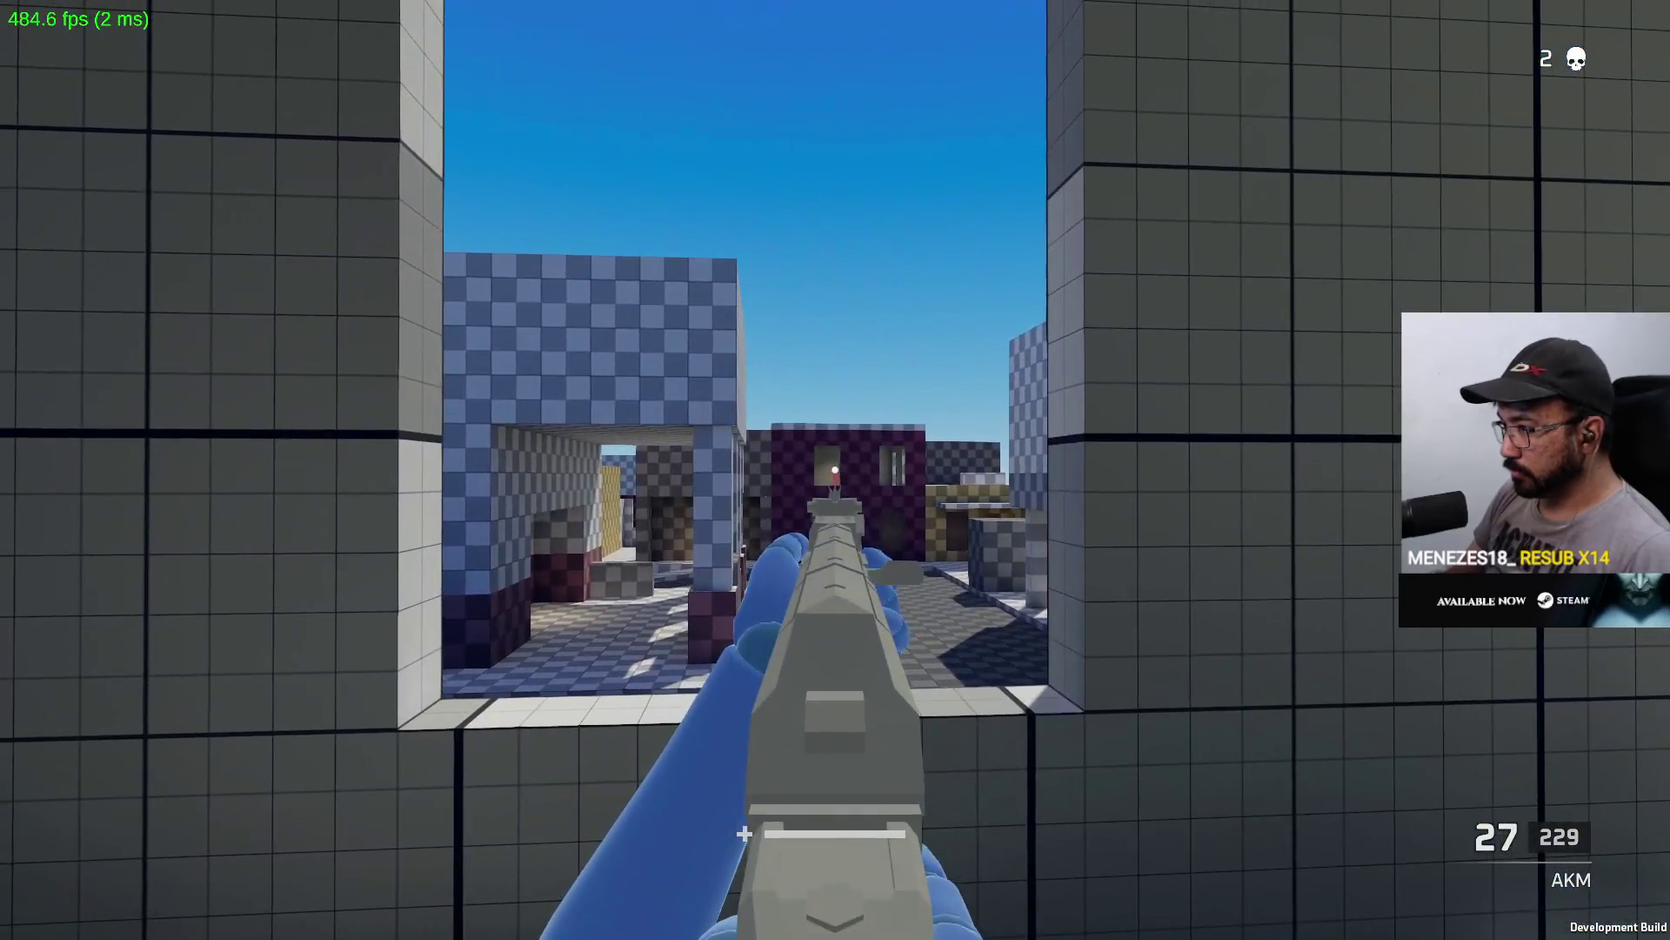
{"action": "key", "text": "a"}
{"action": "left_click_drag", "start_coordinate": [836, 470], "coordinate": [835, 471]}
Step: Reload the AKM and walk through the grey room into the checkered tunnel
{"action": "key", "text": "r"}
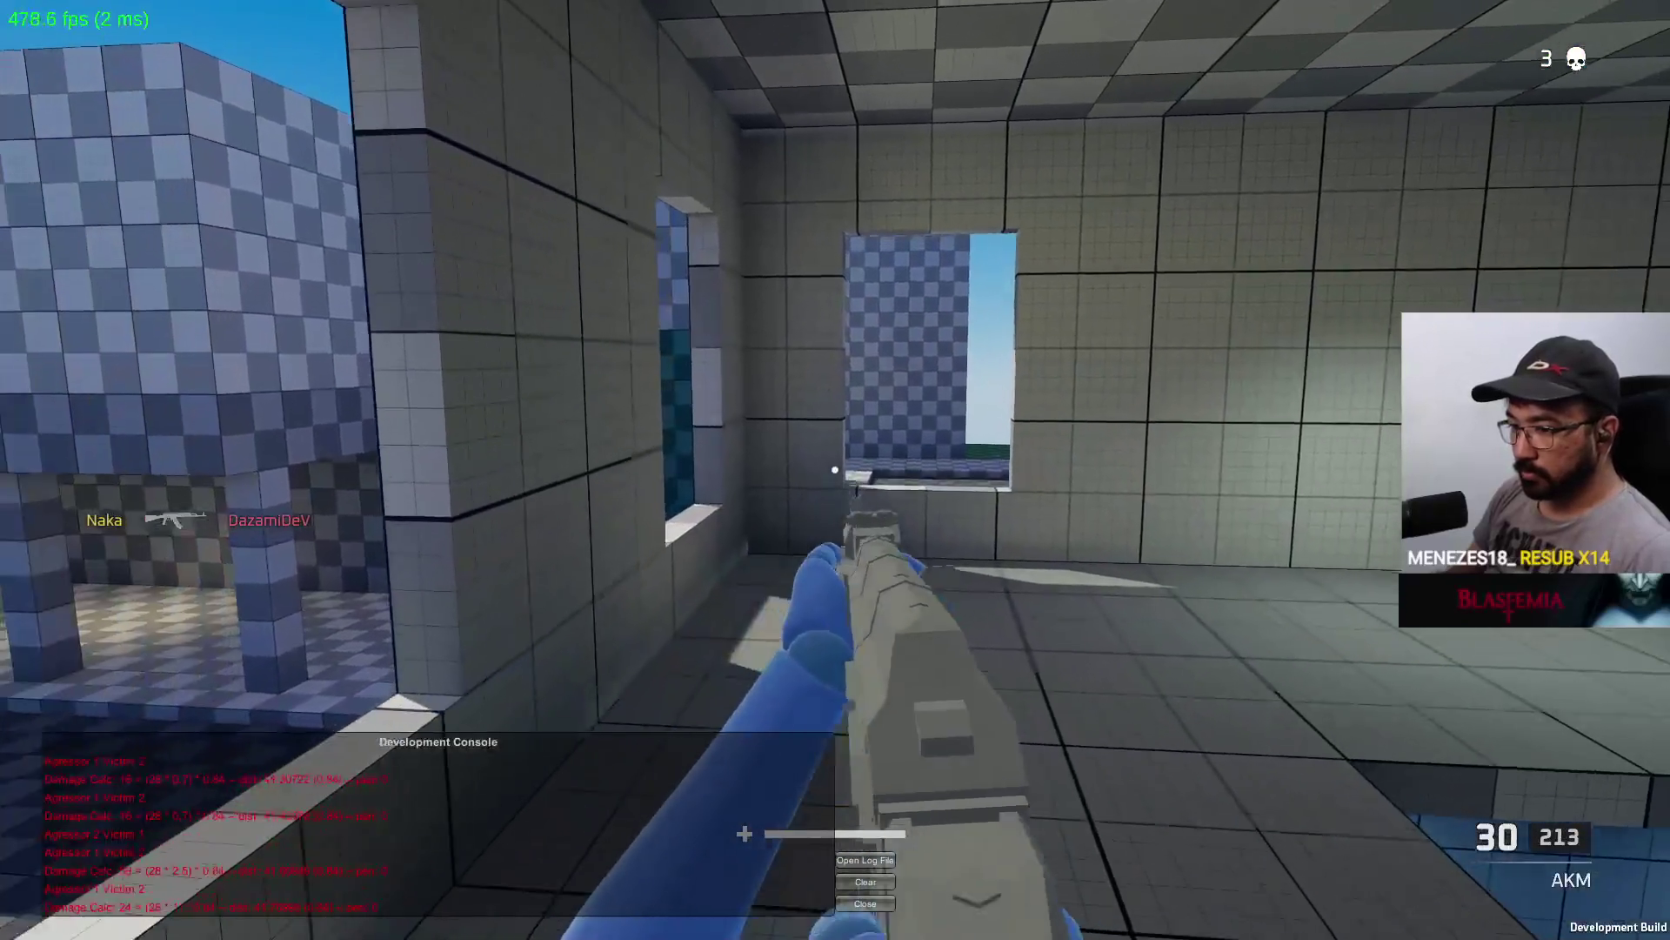
{"action": "key", "text": "w"}
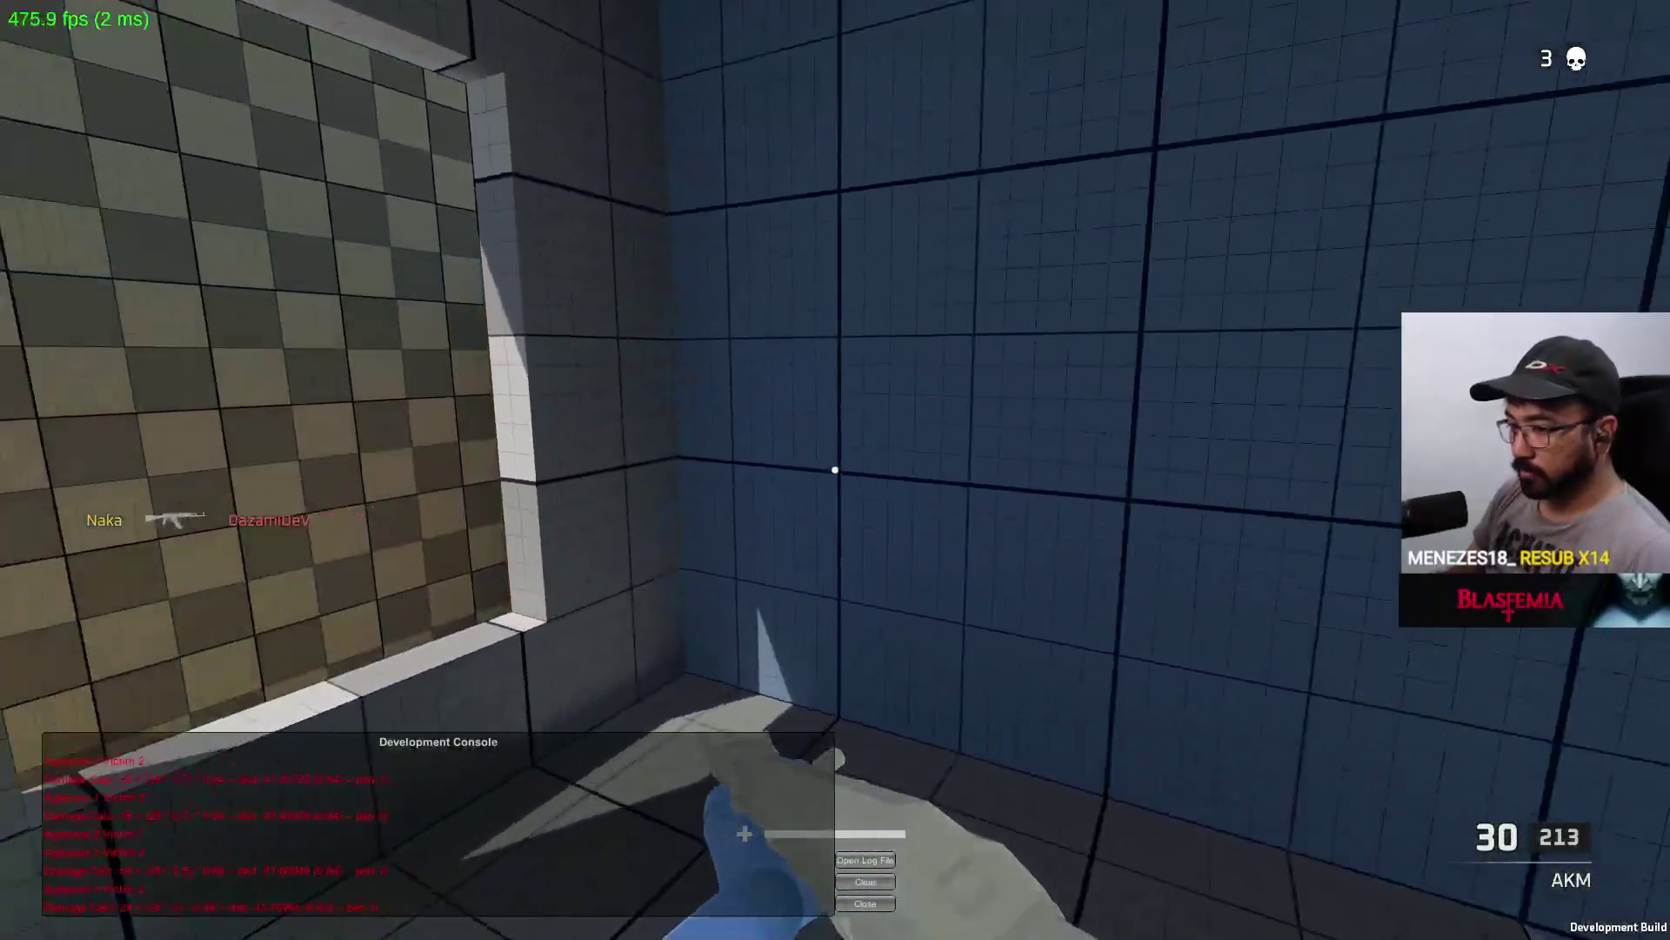
{"action": "key", "text": "w"}
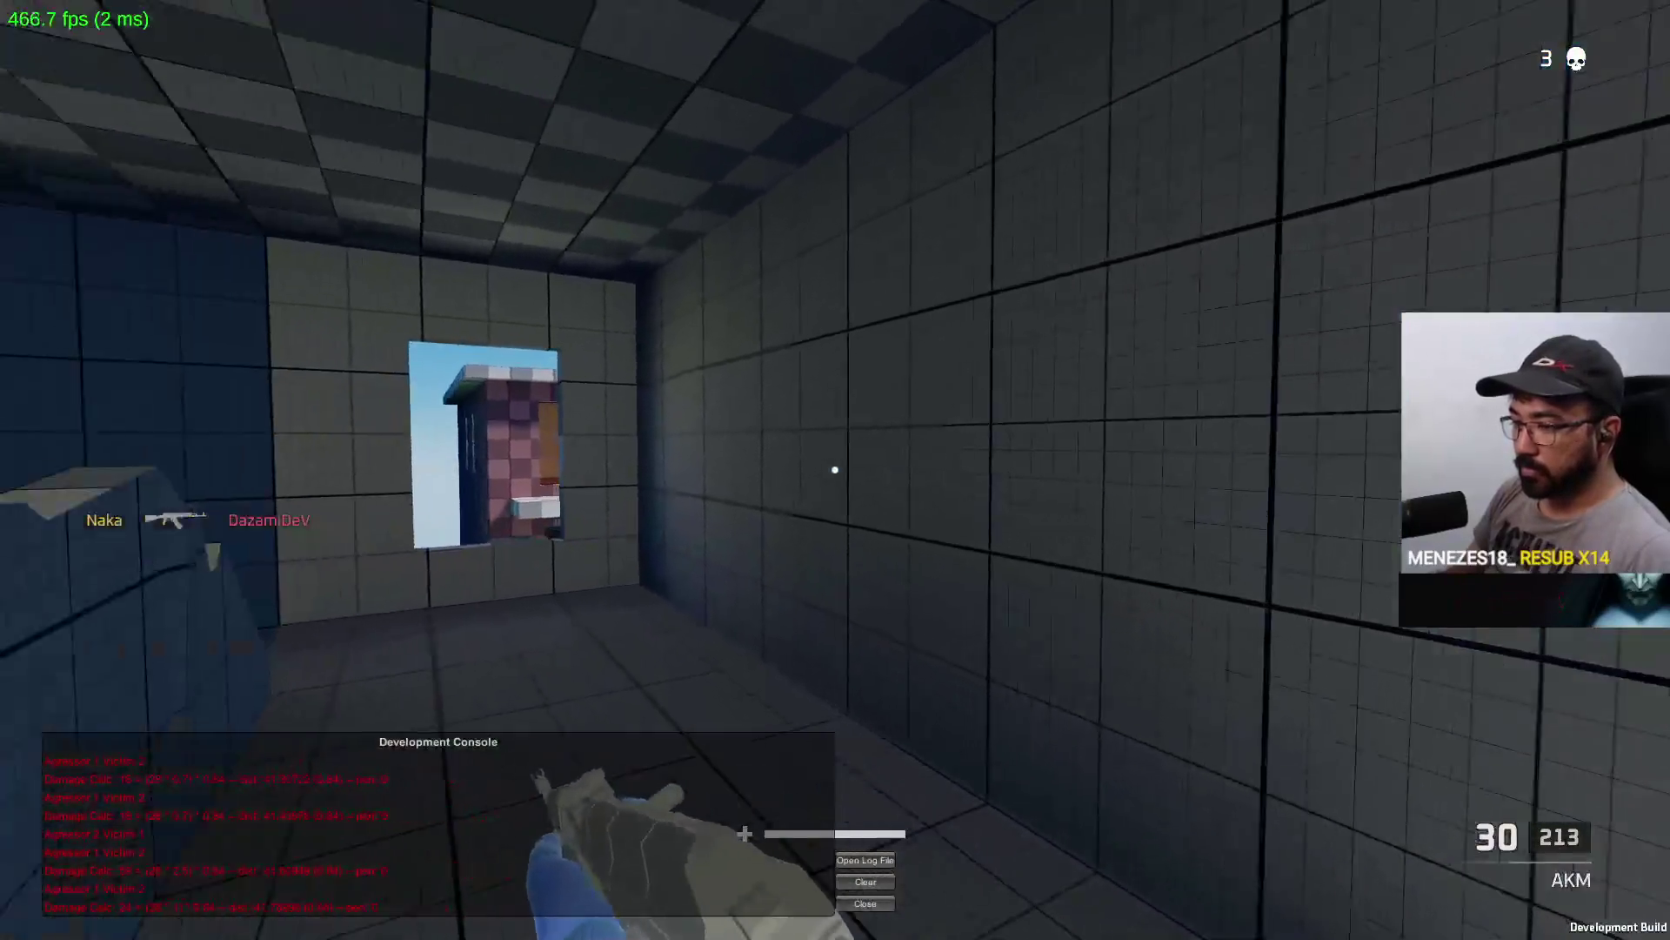
{"action": "key", "text": "w"}
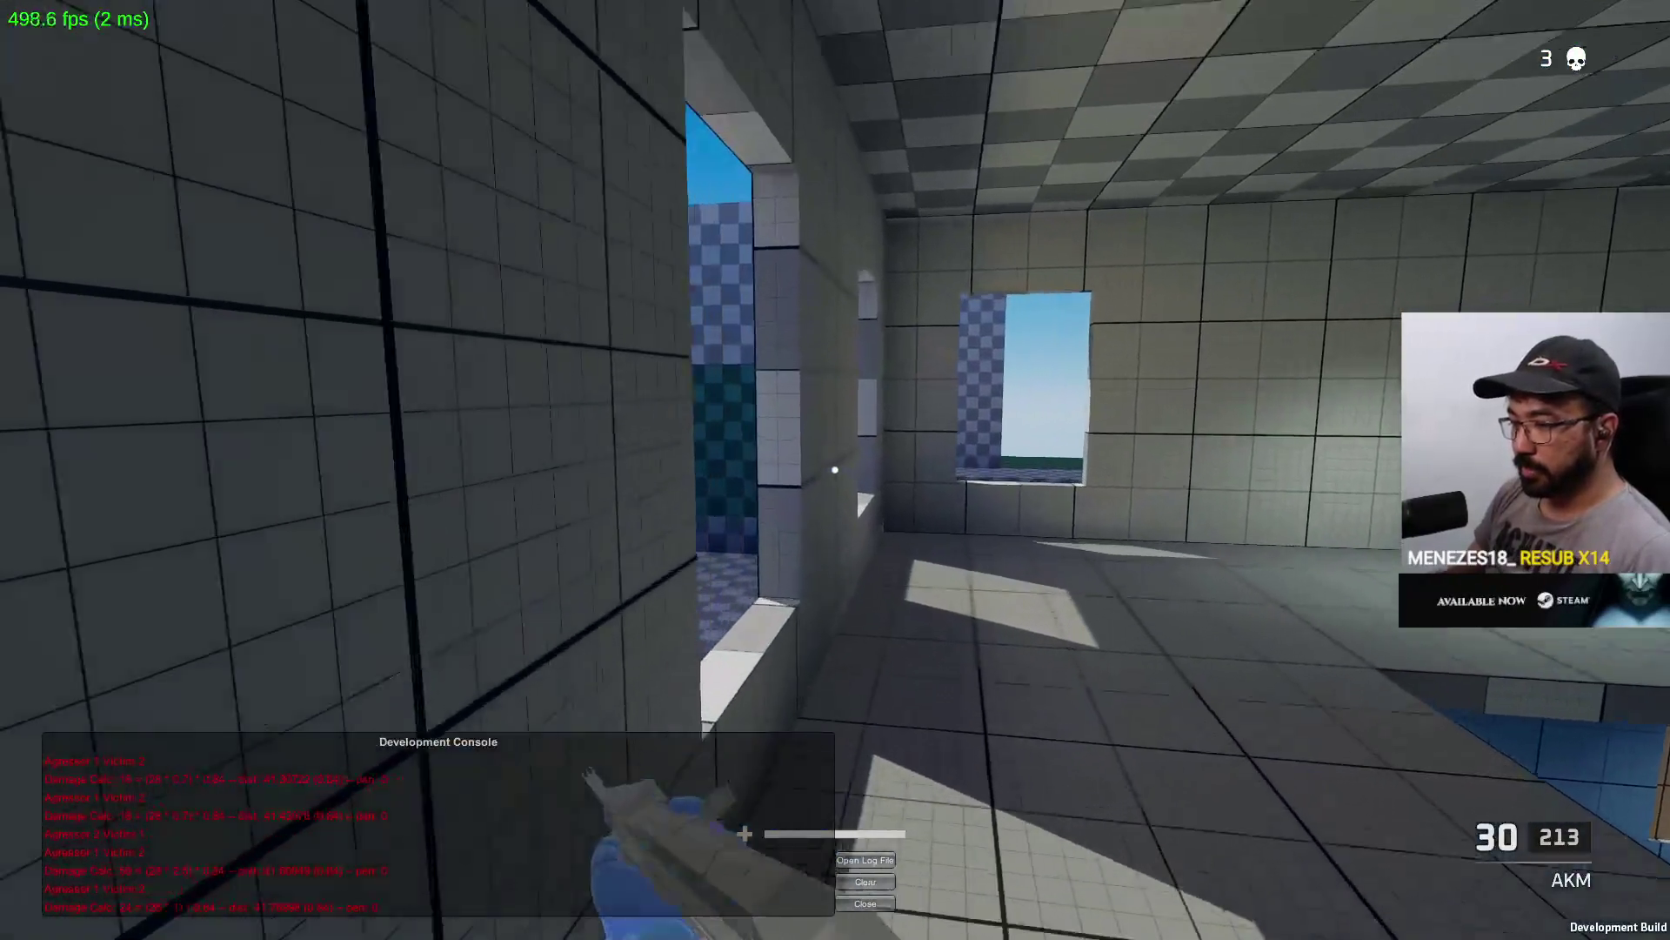
{"action": "key", "text": "w"}
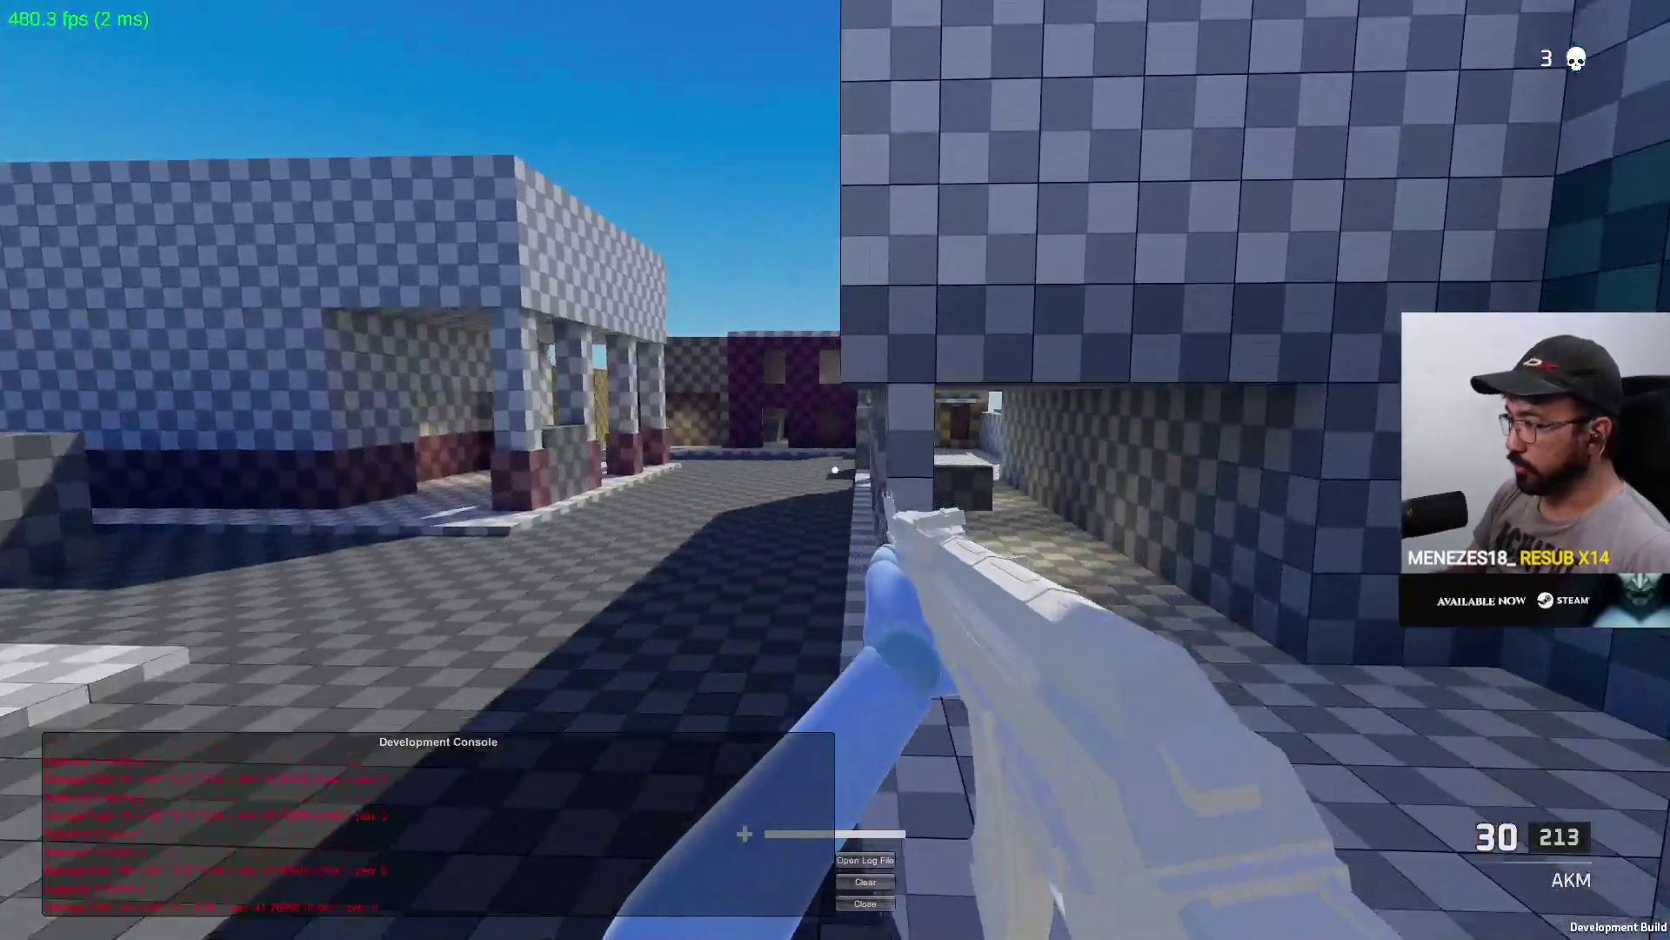
{"action": "key", "text": "w"}
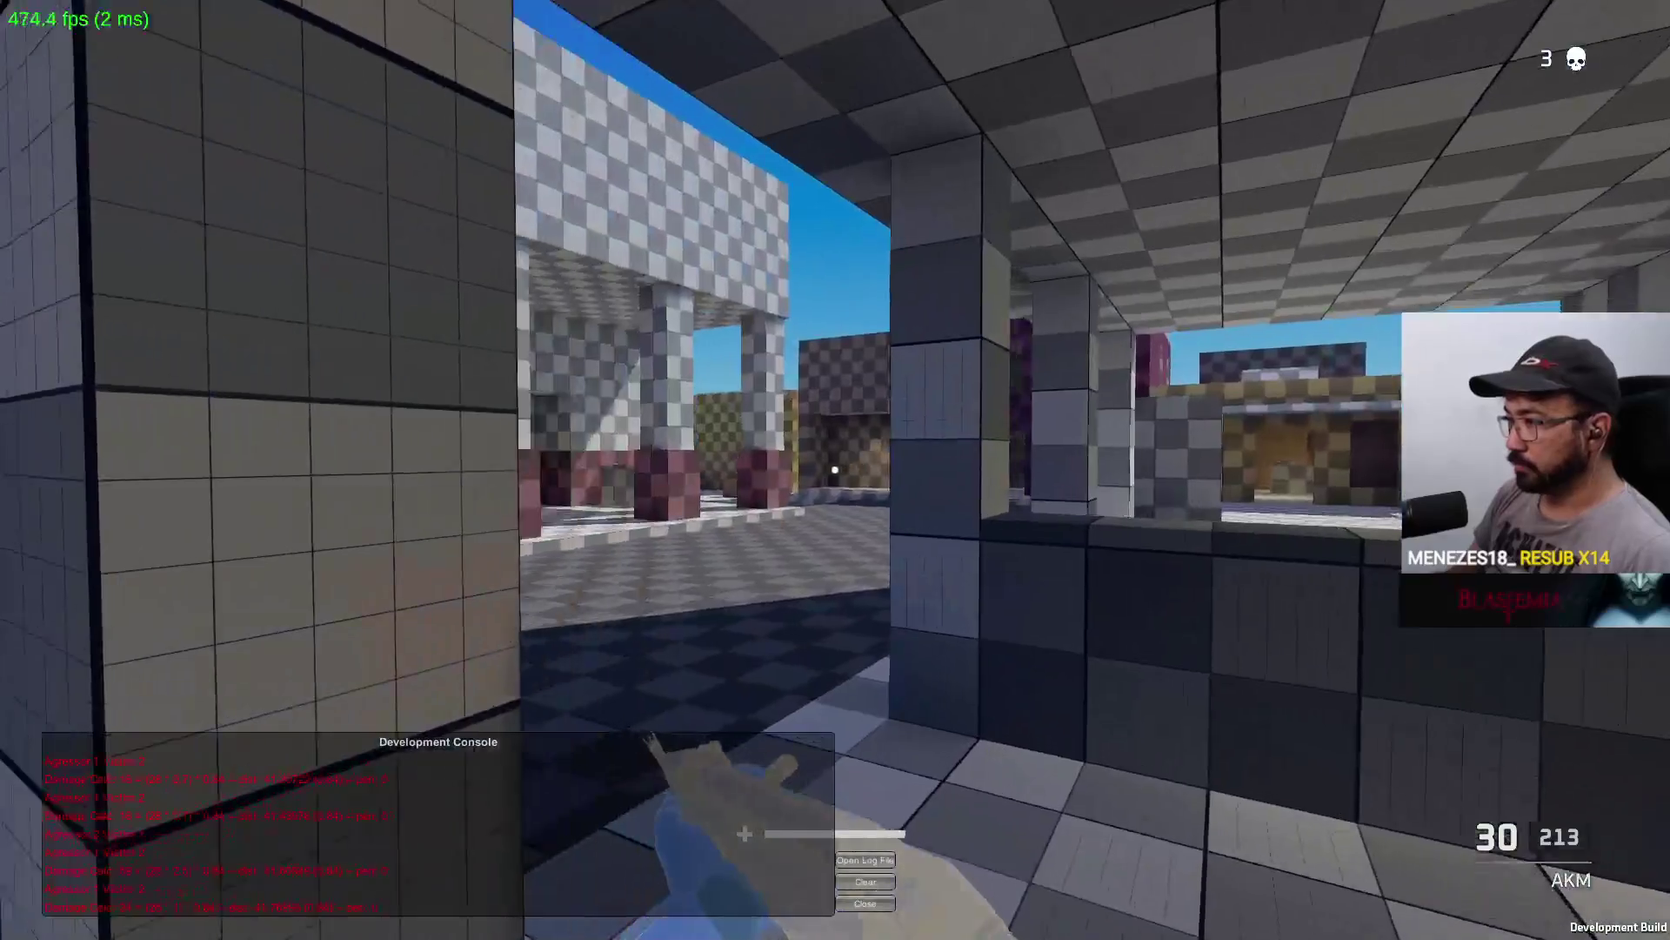
{"action": "key", "text": "w"}
Step: Pause the game, clear the damage log in the console and return to the match
{"action": "key", "text": "super"}
{"action": "left_click", "coordinate": [836, 473]}
{"action": "key", "text": "Escape"}
{"action": "left_click", "coordinate": [863, 881]}
{"action": "key", "text": "Escape"}
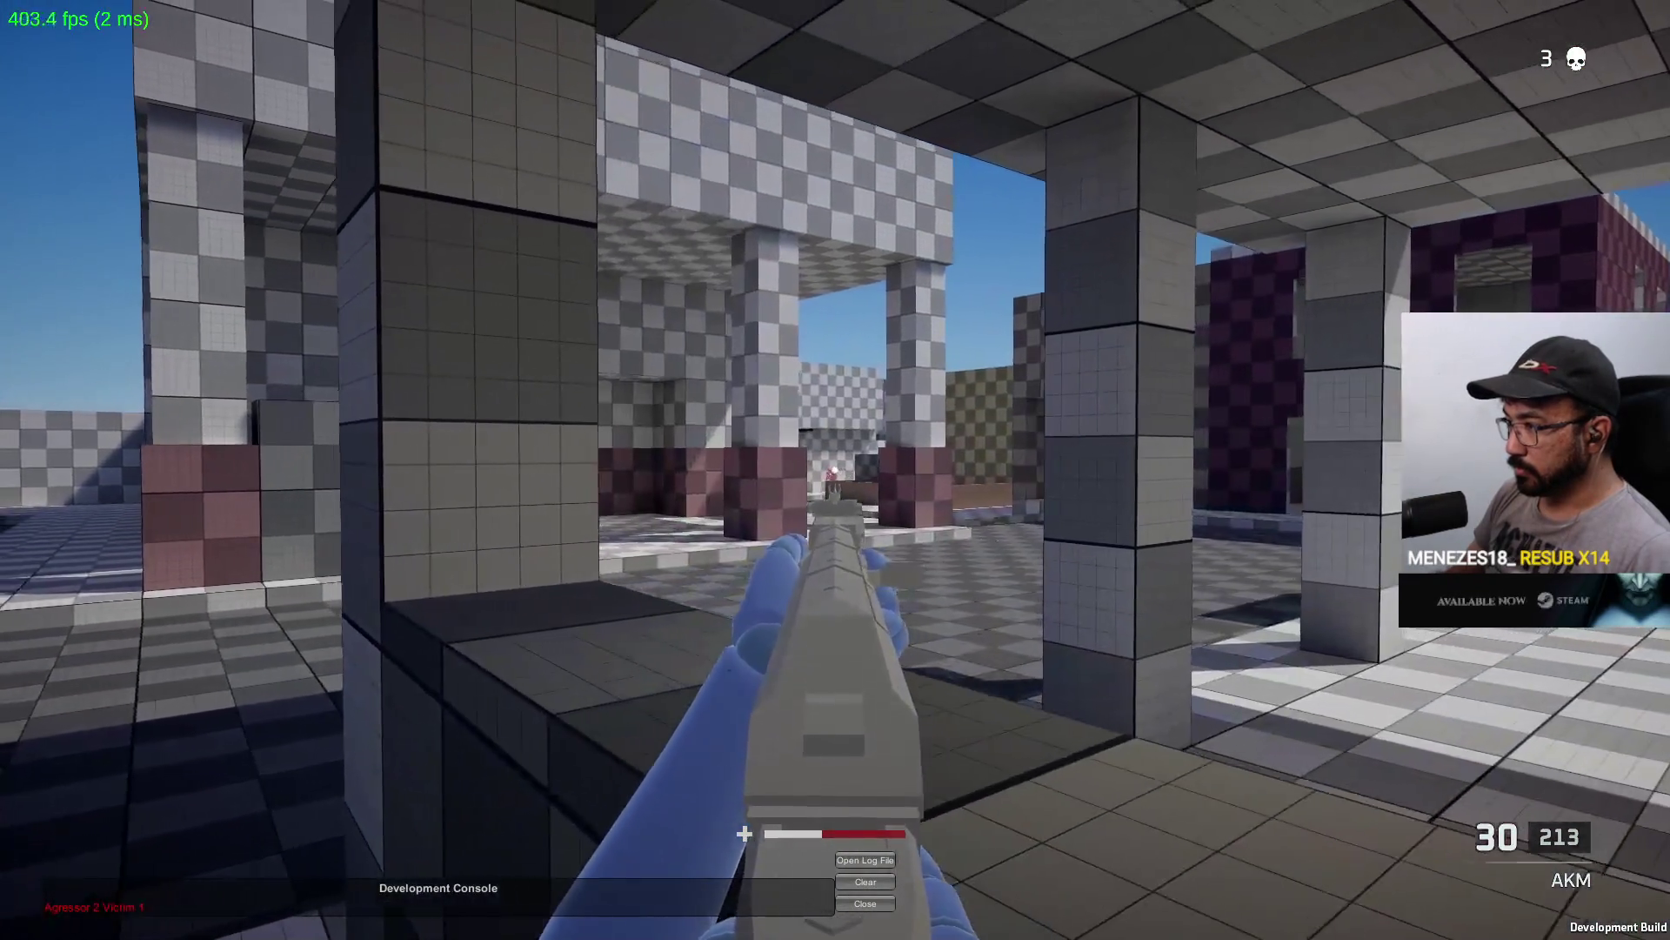
Step: Kill the enemy by the pillars, reload, and move into the pillared building
{"action": "left_click", "coordinate": [835, 470]}
{"action": "key", "text": "r"}
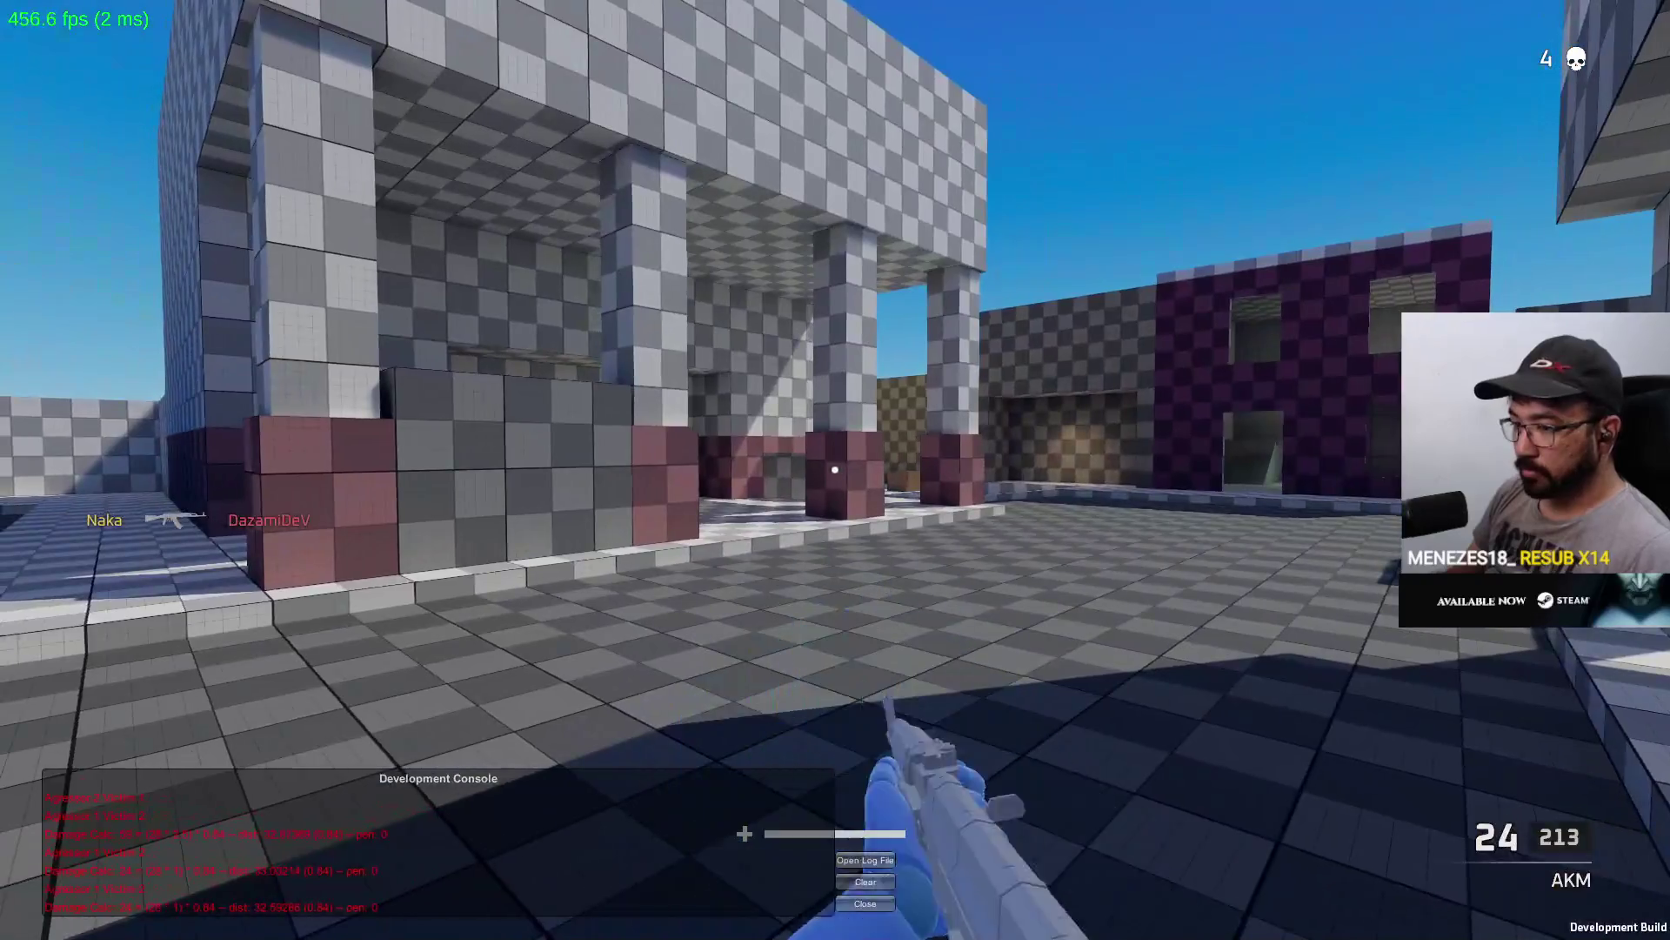
{"action": "key", "text": "w"}
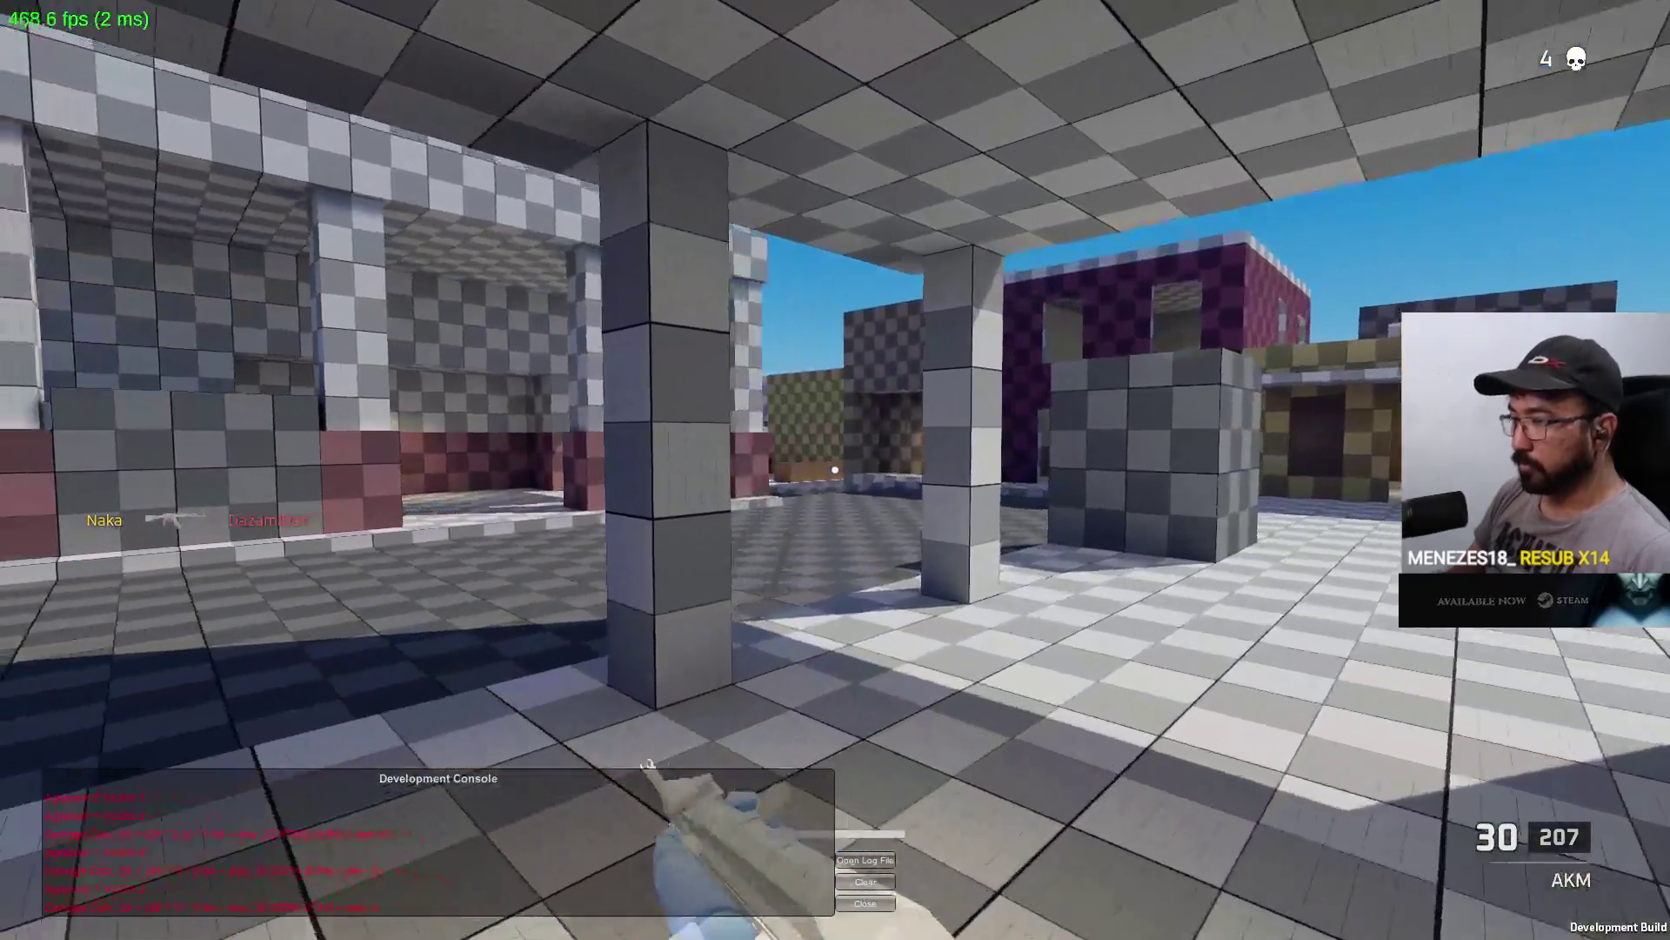
{"action": "key", "text": "w"}
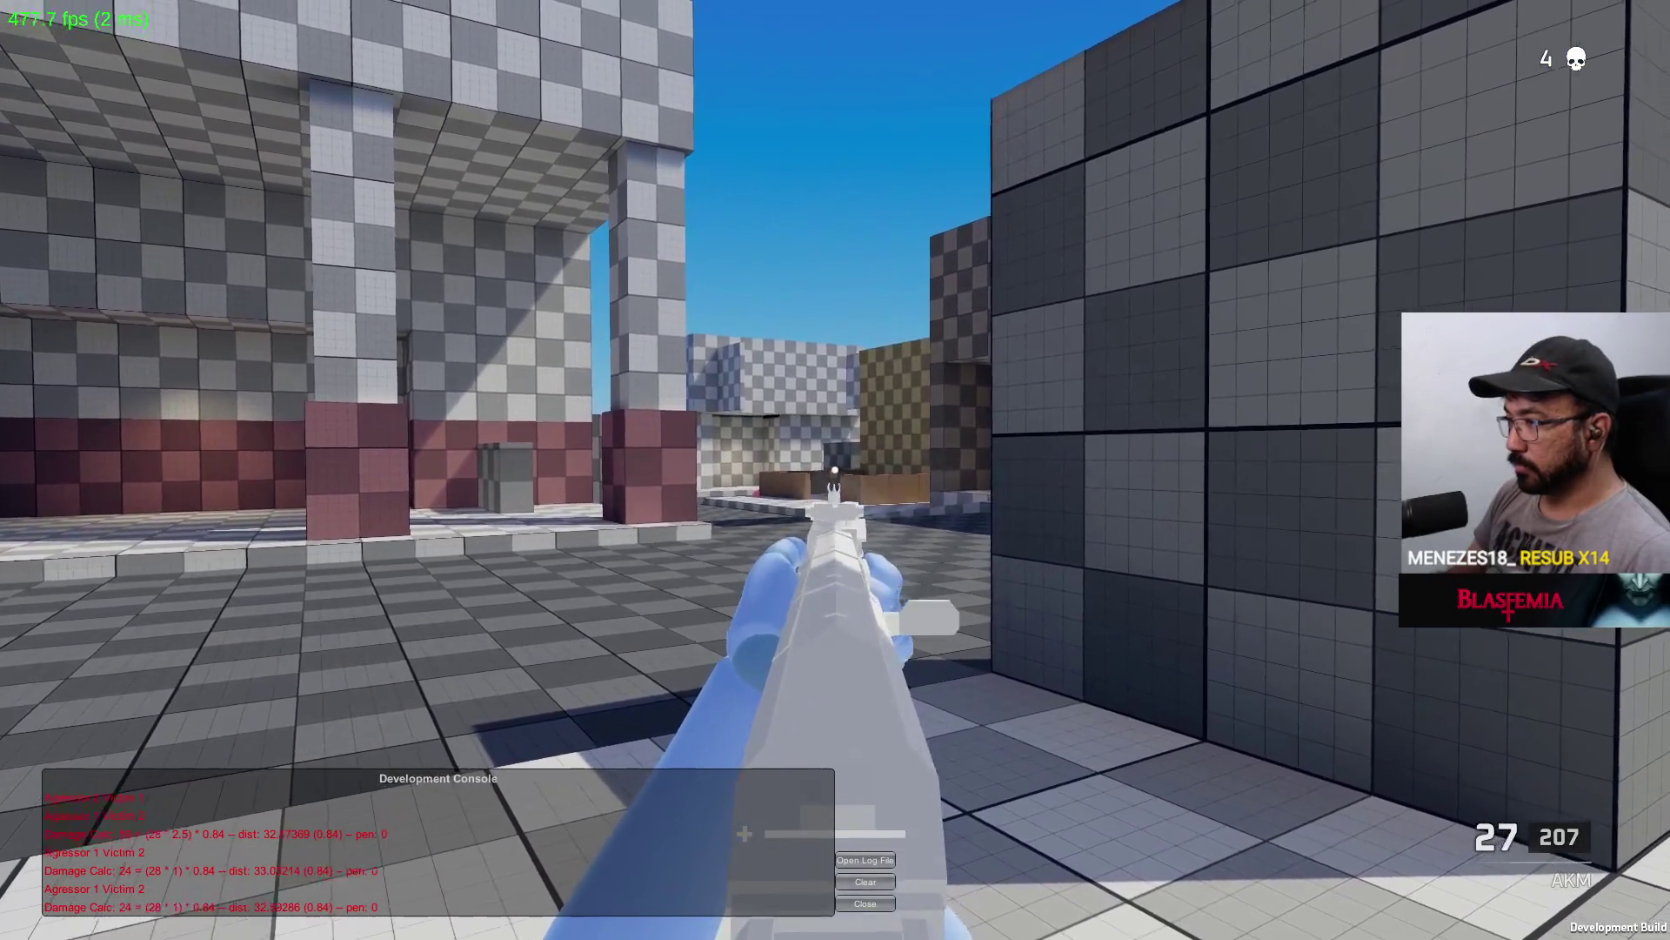
{"action": "key", "text": "w"}
{"action": "key", "text": "w"}
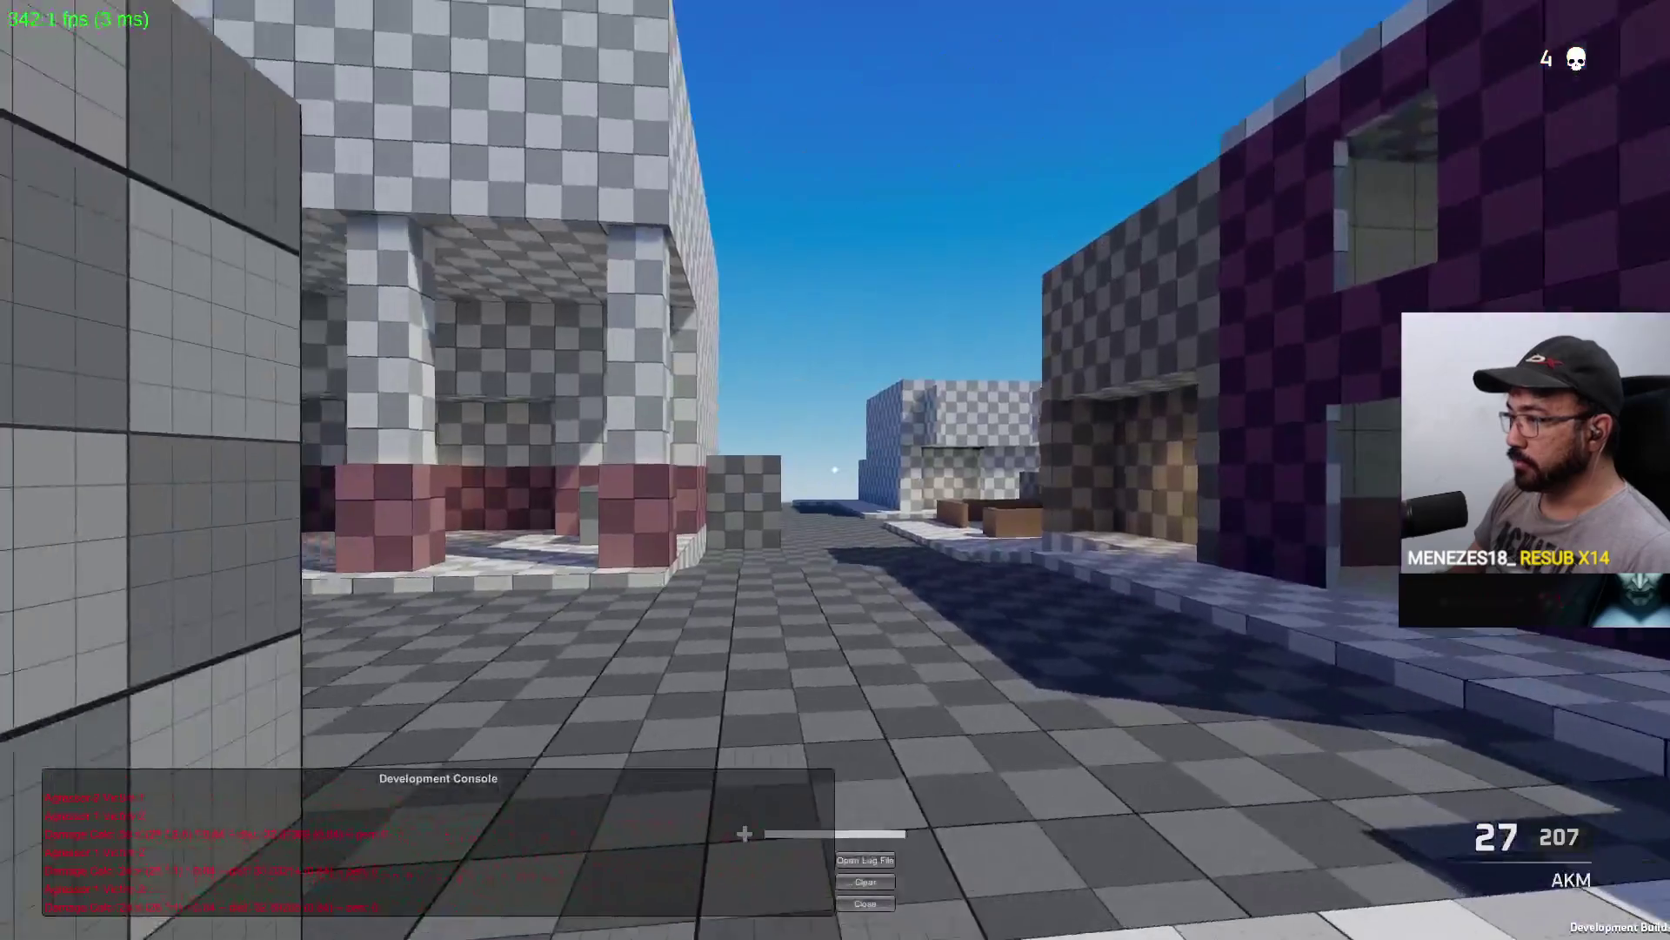
{"action": "key", "text": "w"}
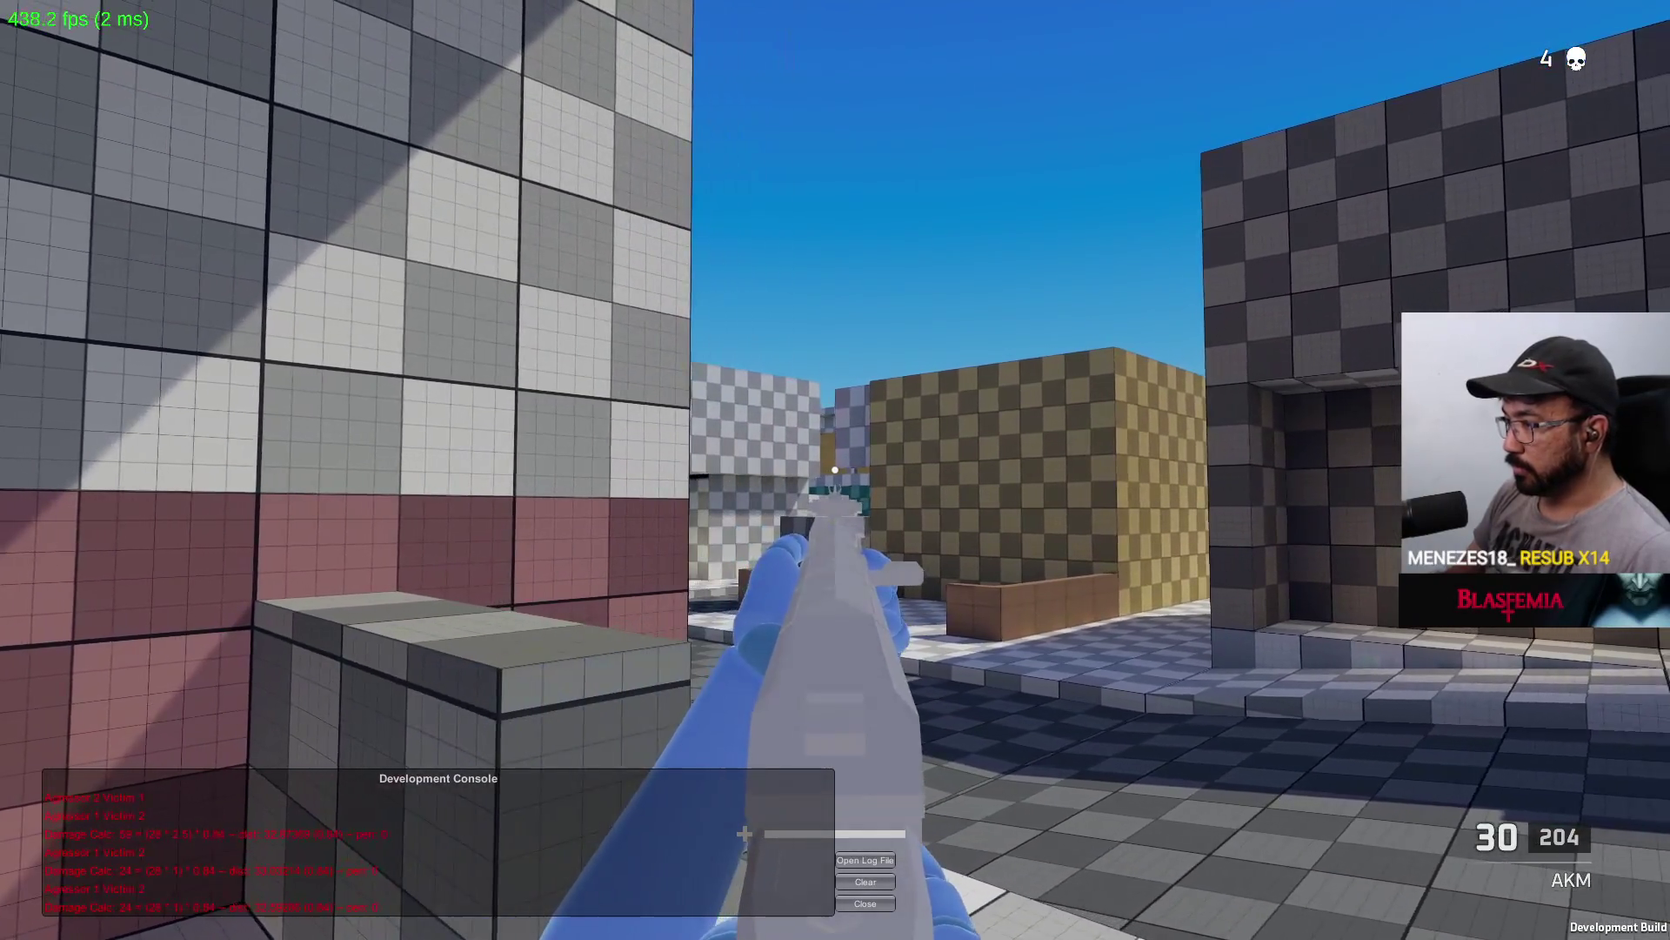
Step: Advance to the yellow building, shoot the enemy there and reload to 30/191
{"action": "key", "text": "d"}
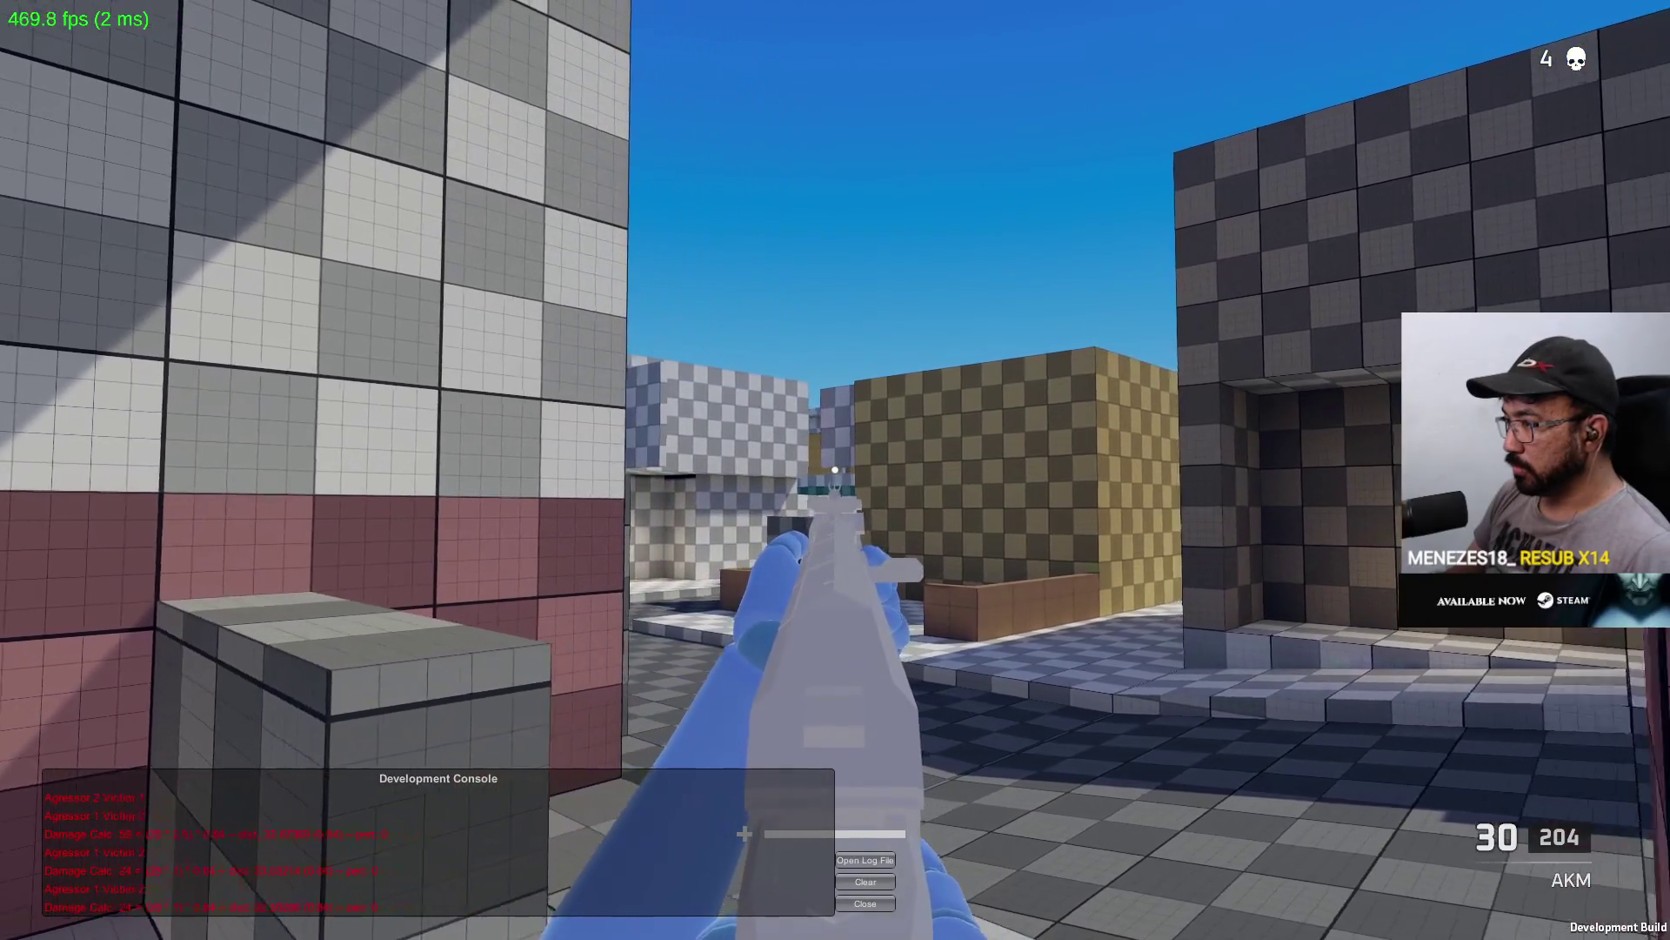
{"action": "key", "text": "w"}
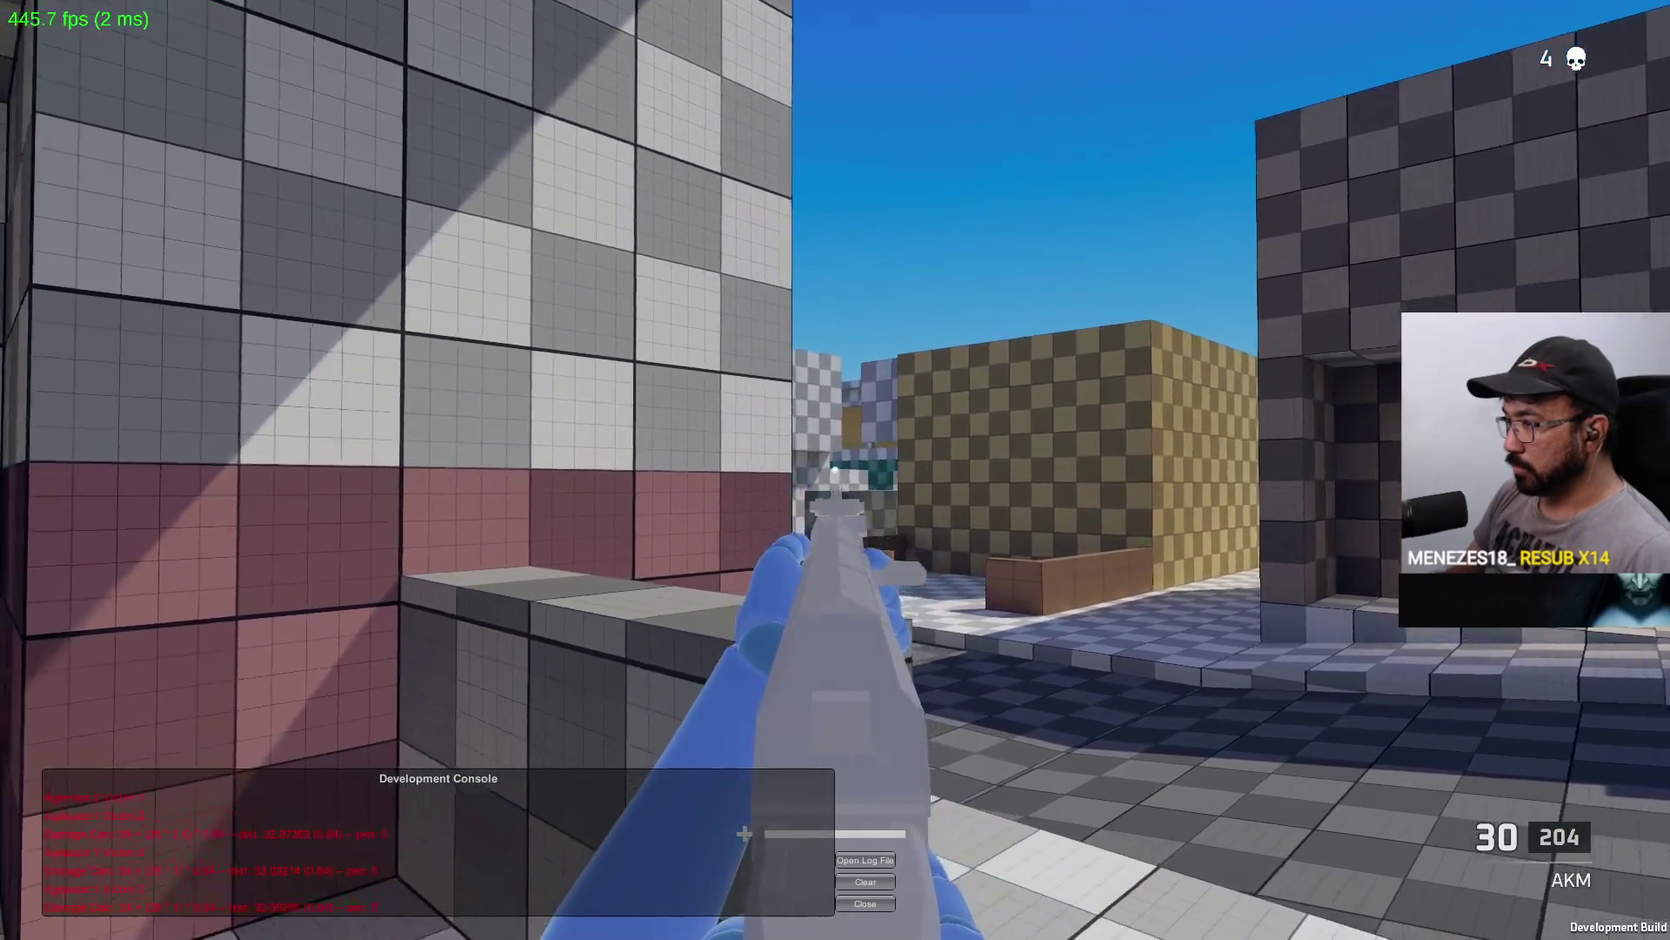
{"action": "left_click", "coordinate": [835, 470]}
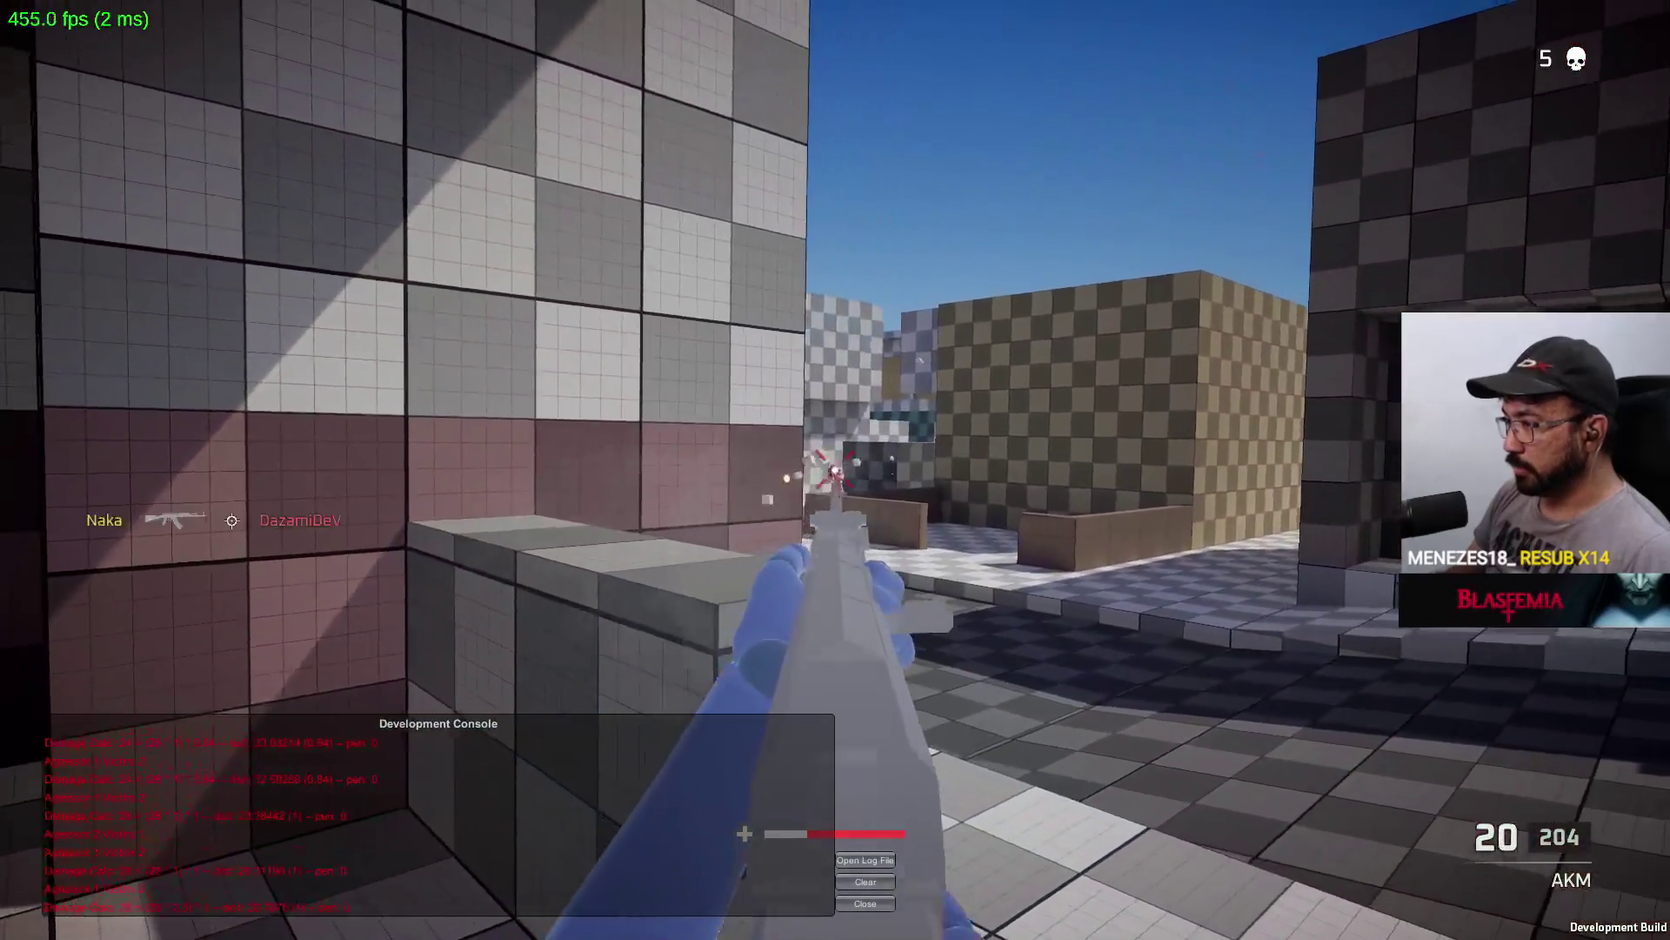
{"action": "key", "text": "r"}
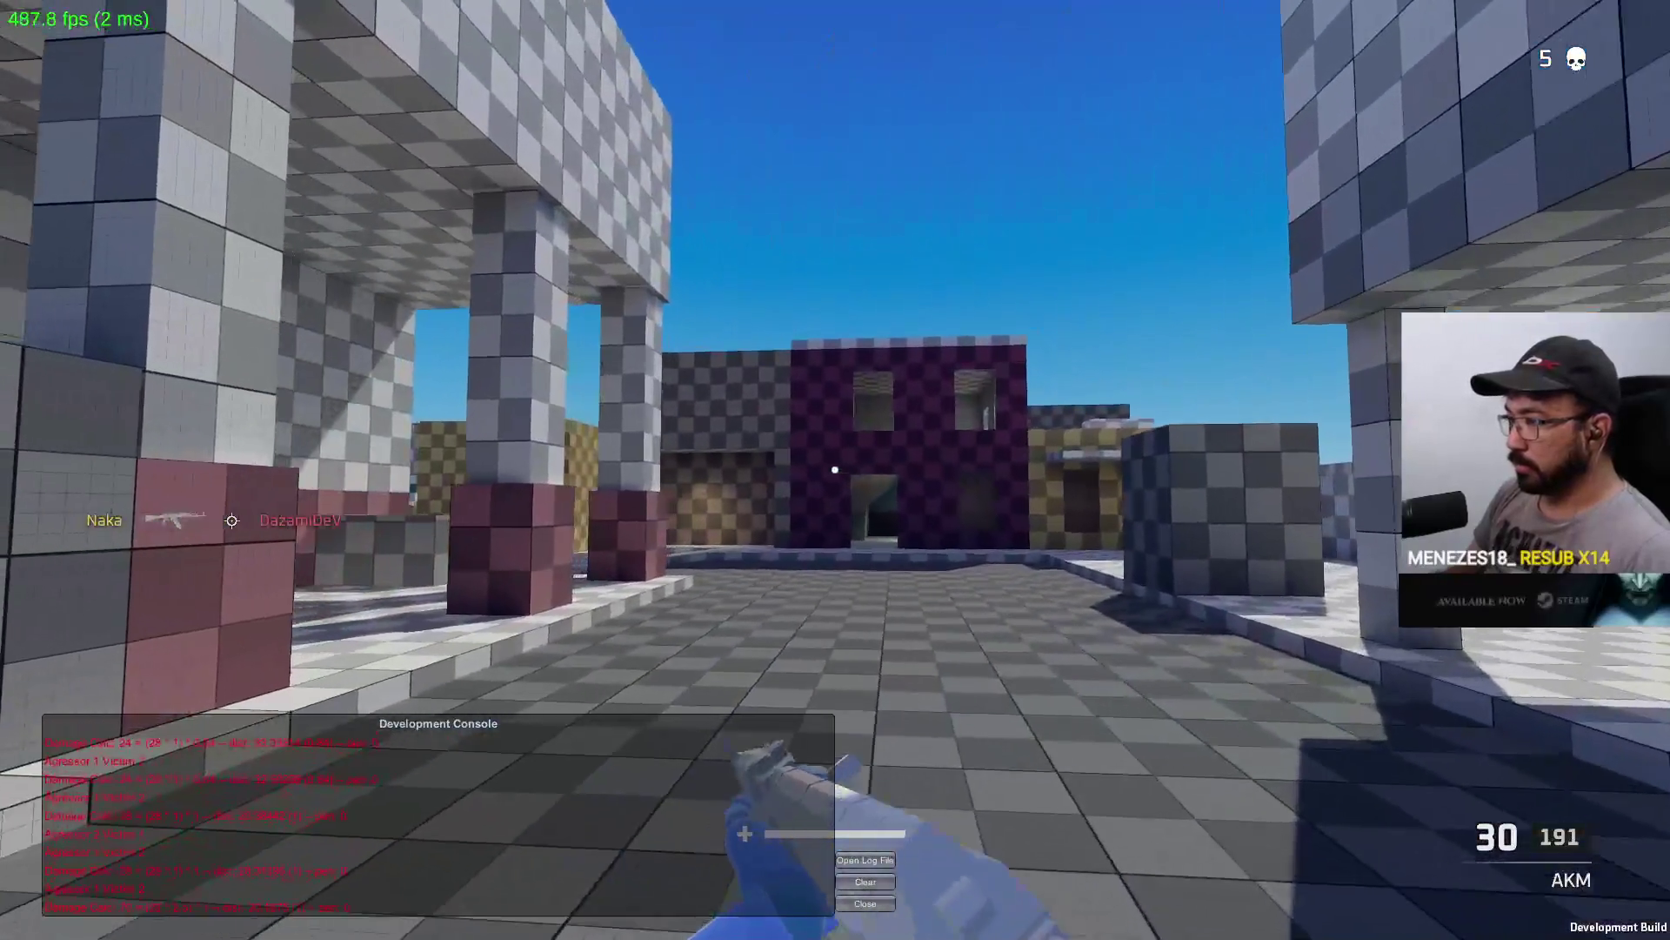
Step: Trade AKM fire with the enemy in the new area, reloading between bursts
{"action": "left_click", "coordinate": [835, 470]}
{"action": "key", "text": "r"}
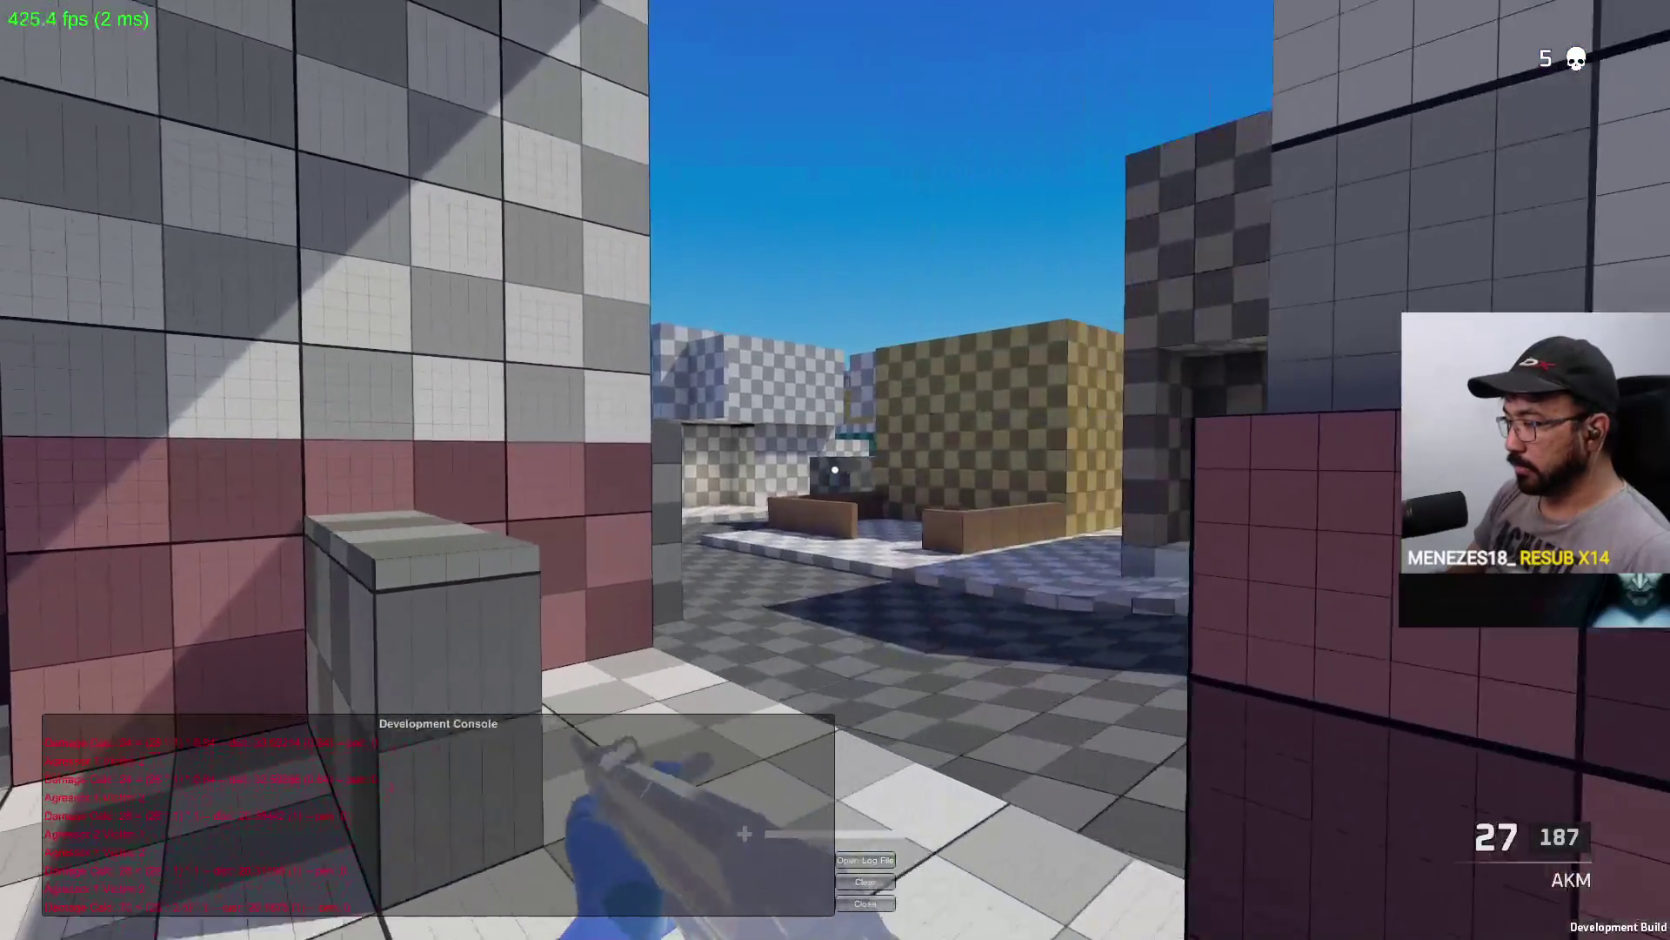
{"action": "left_click", "coordinate": [835, 470]}
{"action": "left_click", "coordinate": [835, 470]}
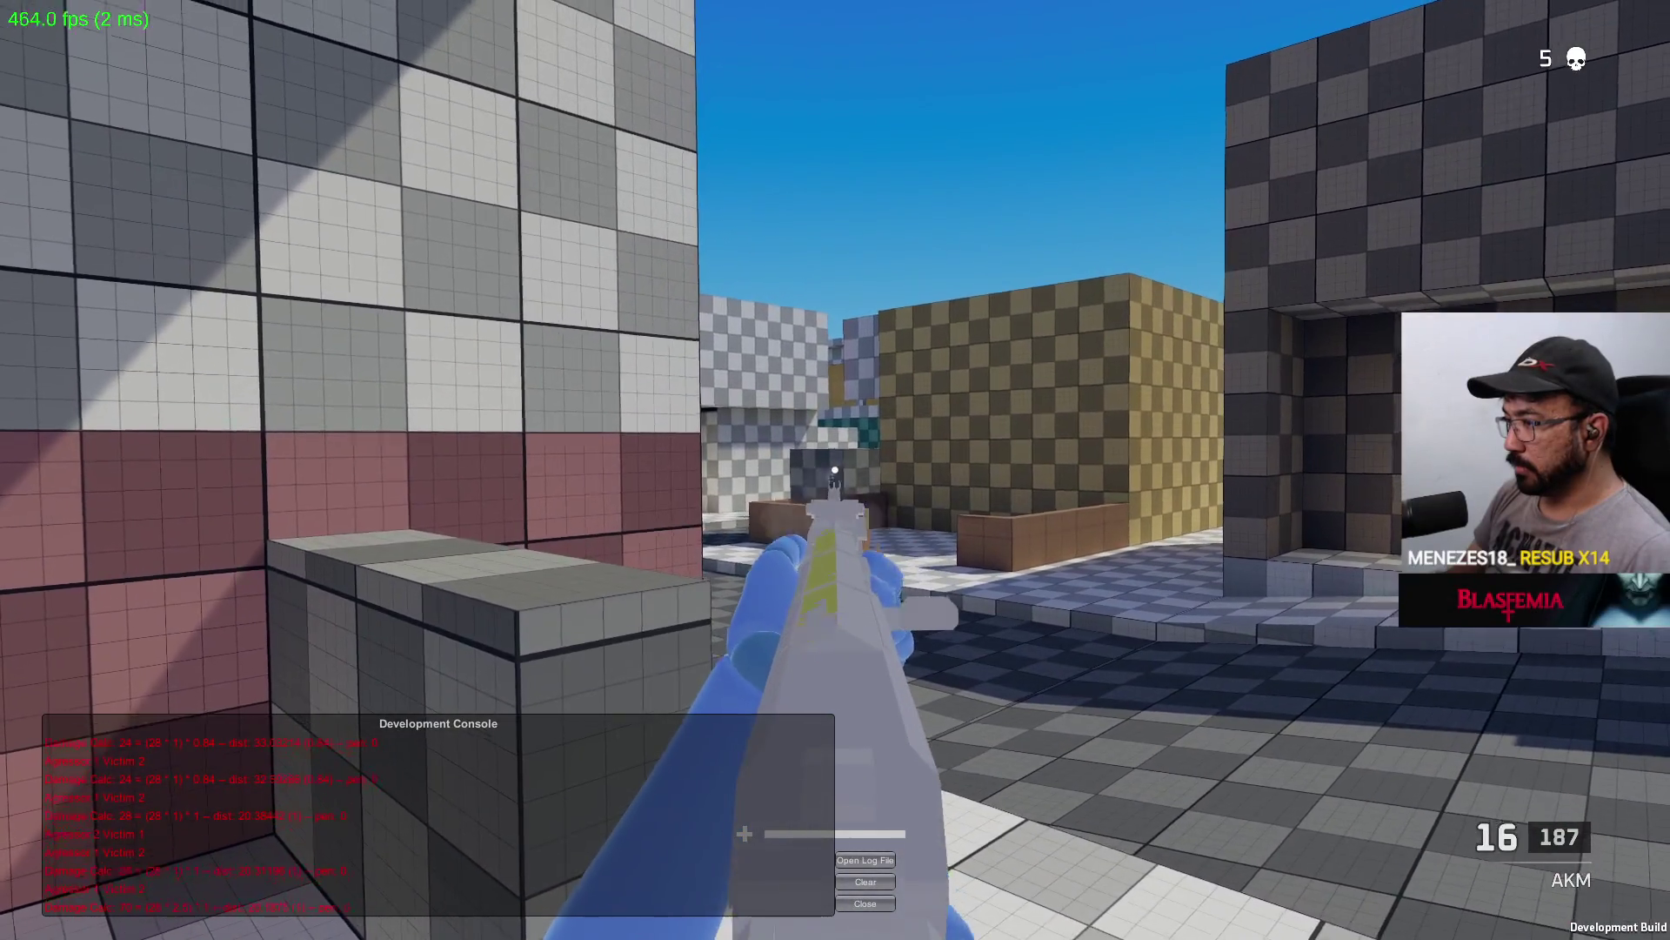
{"action": "left_click", "coordinate": [836, 470]}
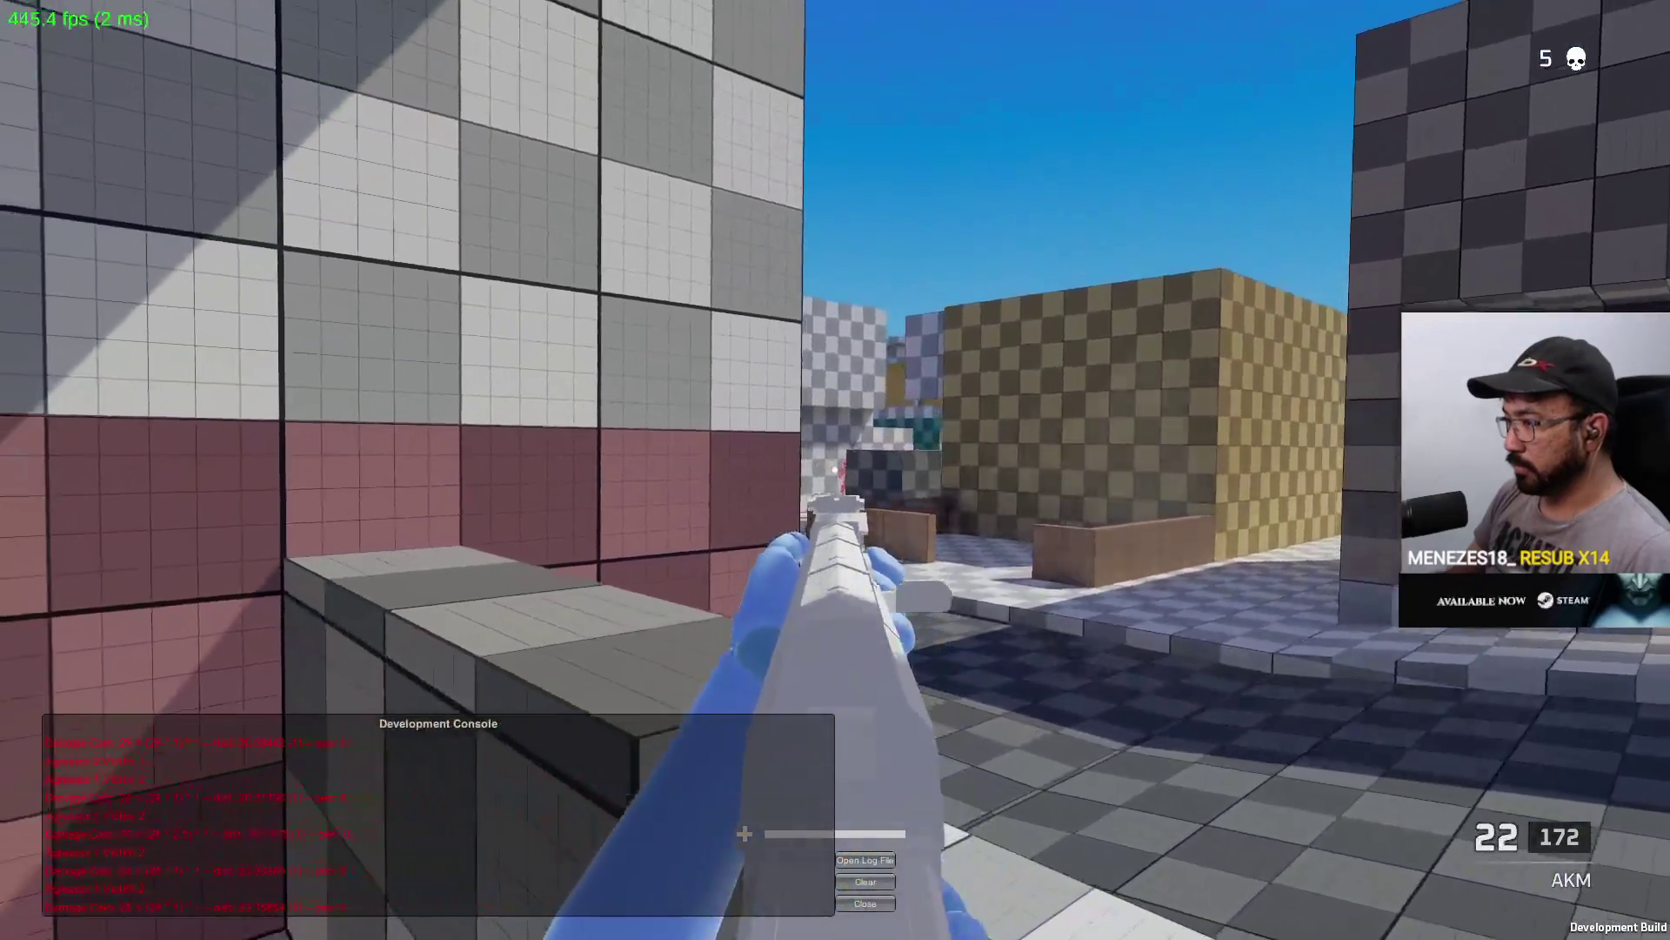
{"action": "left_click", "coordinate": [835, 470]}
{"action": "left_click", "coordinate": [836, 471]}
{"action": "left_click", "coordinate": [836, 470]}
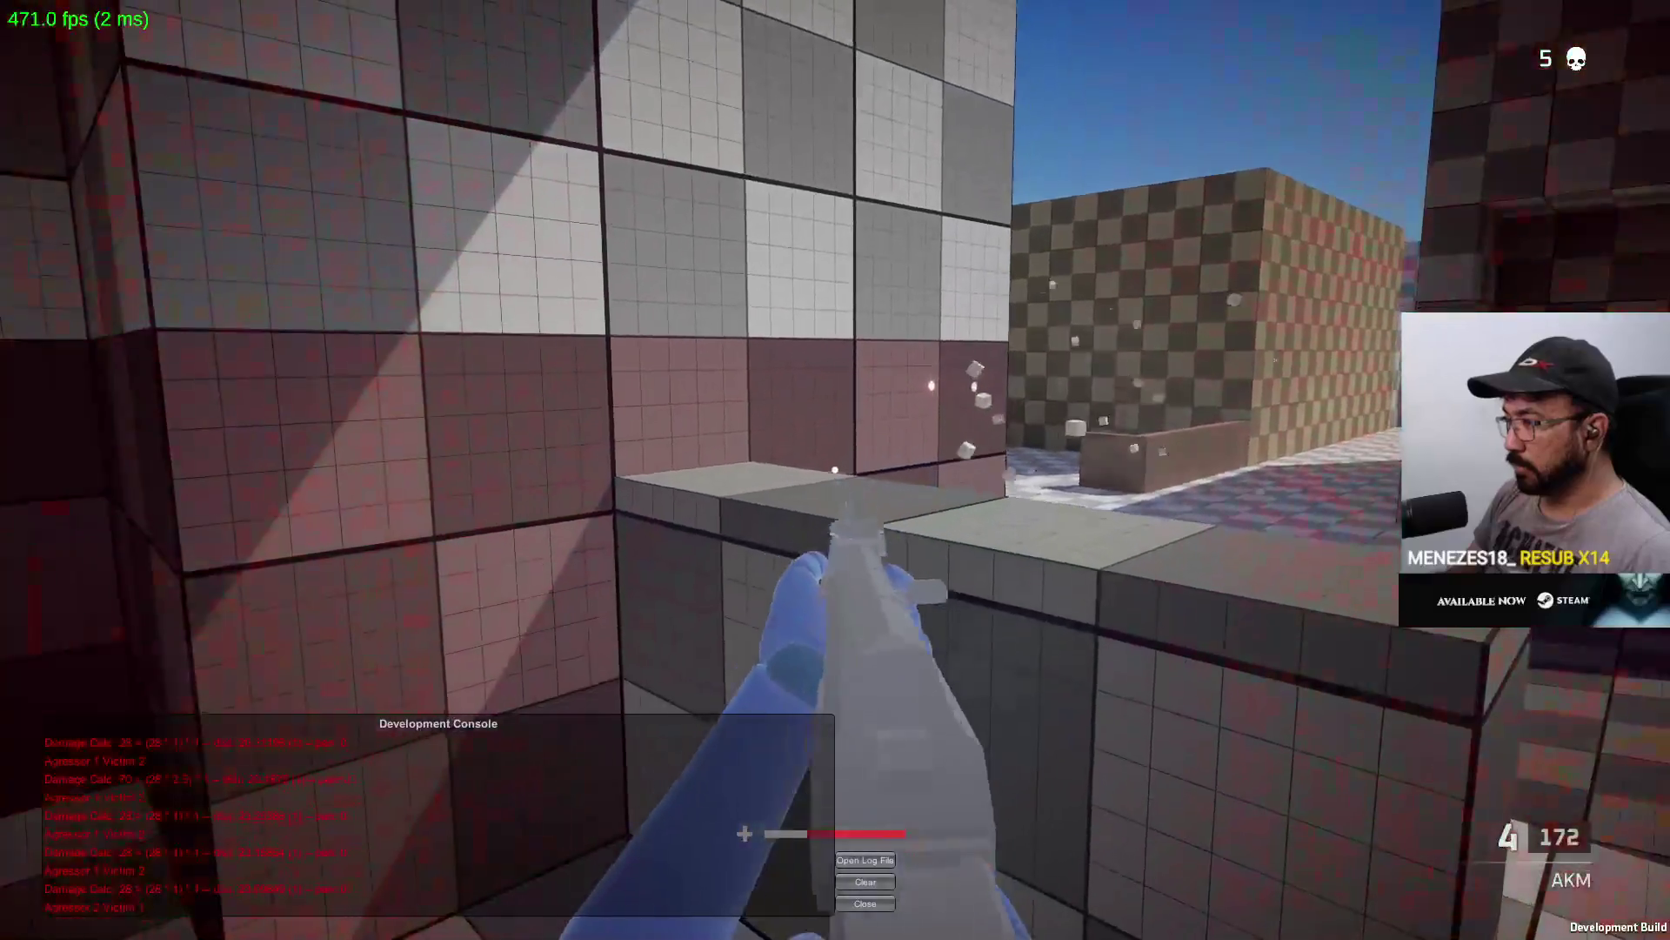
{"action": "key", "text": "r"}
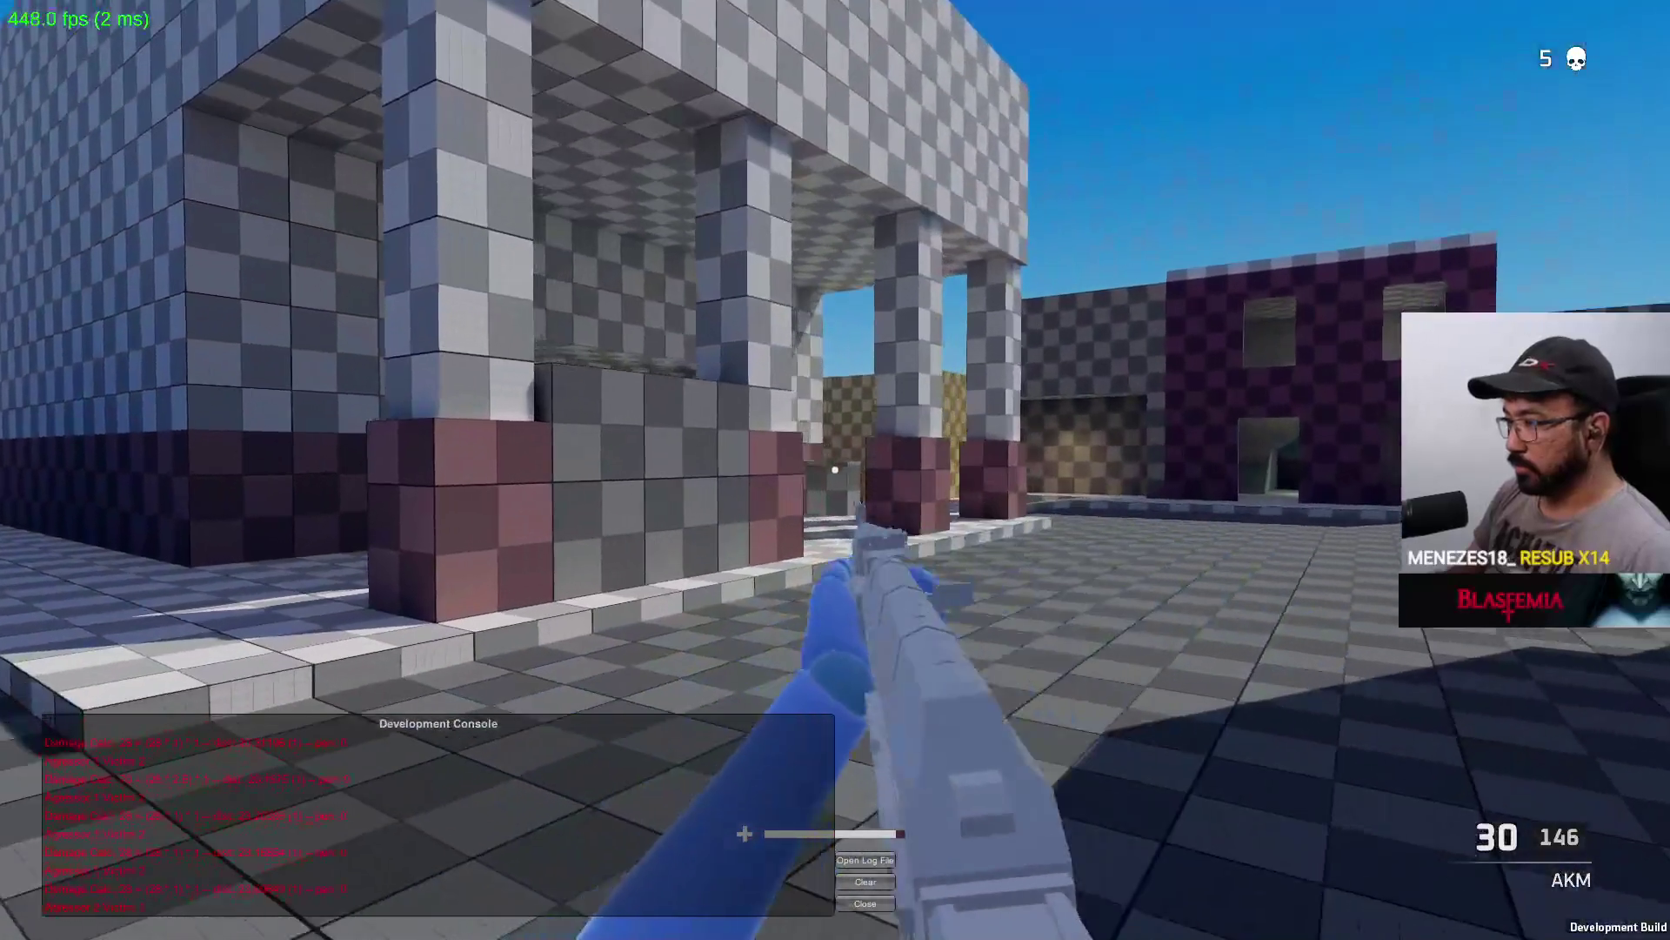
{"action": "left_click_drag", "start_coordinate": [835, 470], "coordinate": [836, 470]}
{"action": "key", "text": "r"}
{"action": "key", "text": "r"}
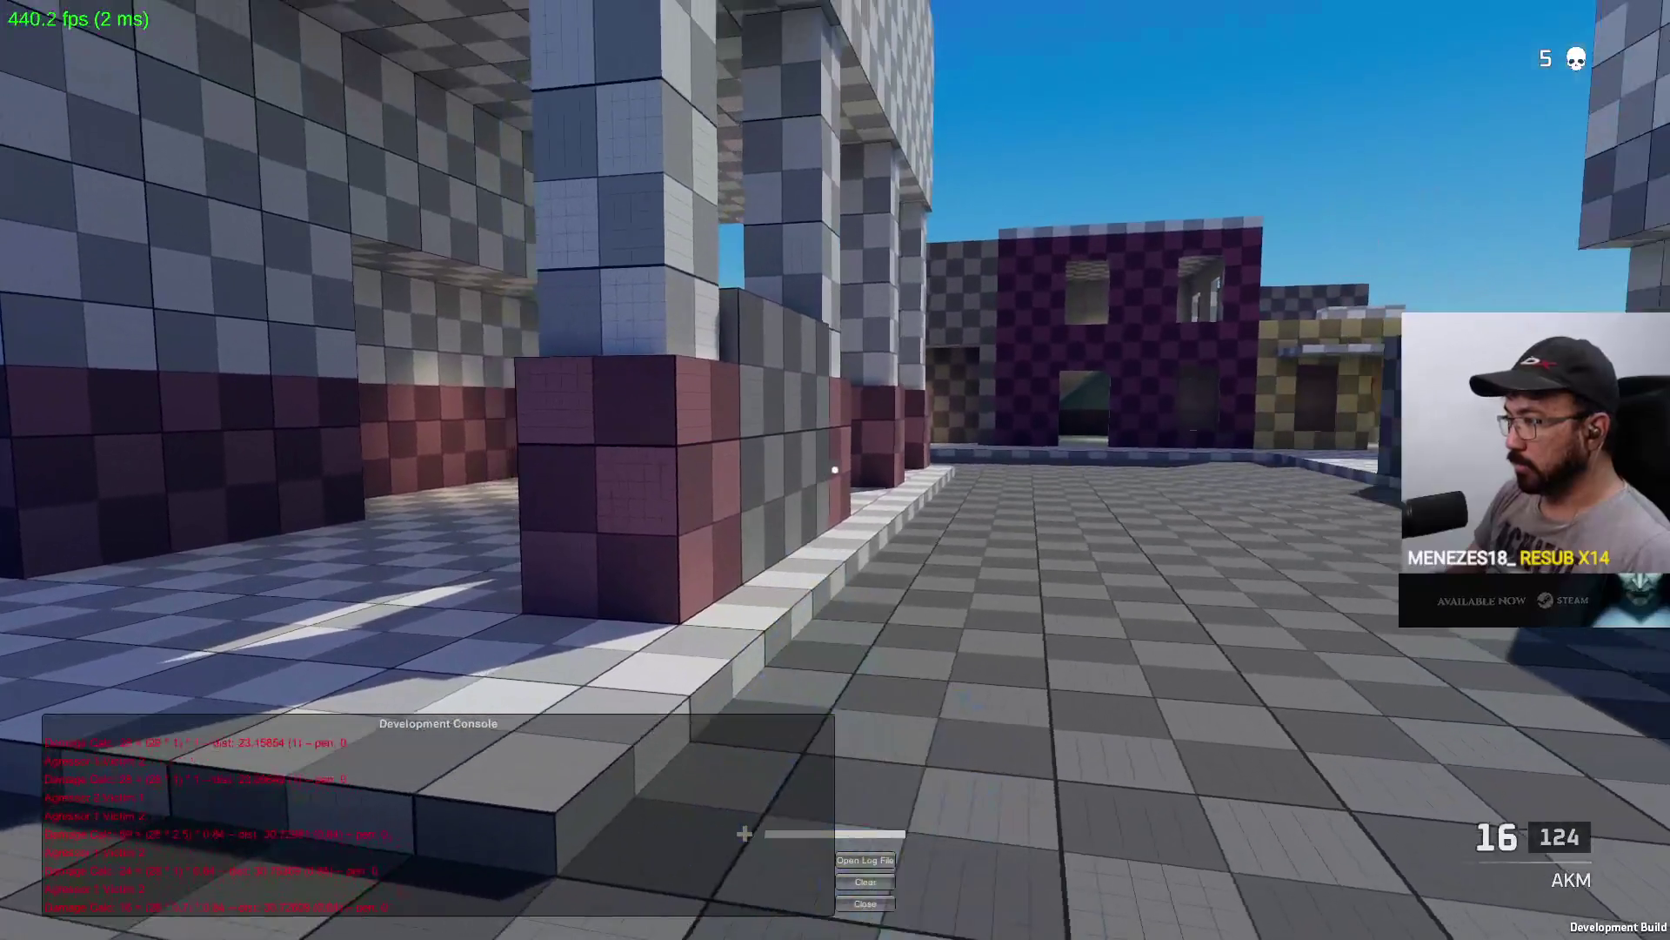
Step: Keep firing AKM bursts after a full reload until the sixth kill registers
{"action": "left_click", "coordinate": [836, 471]}
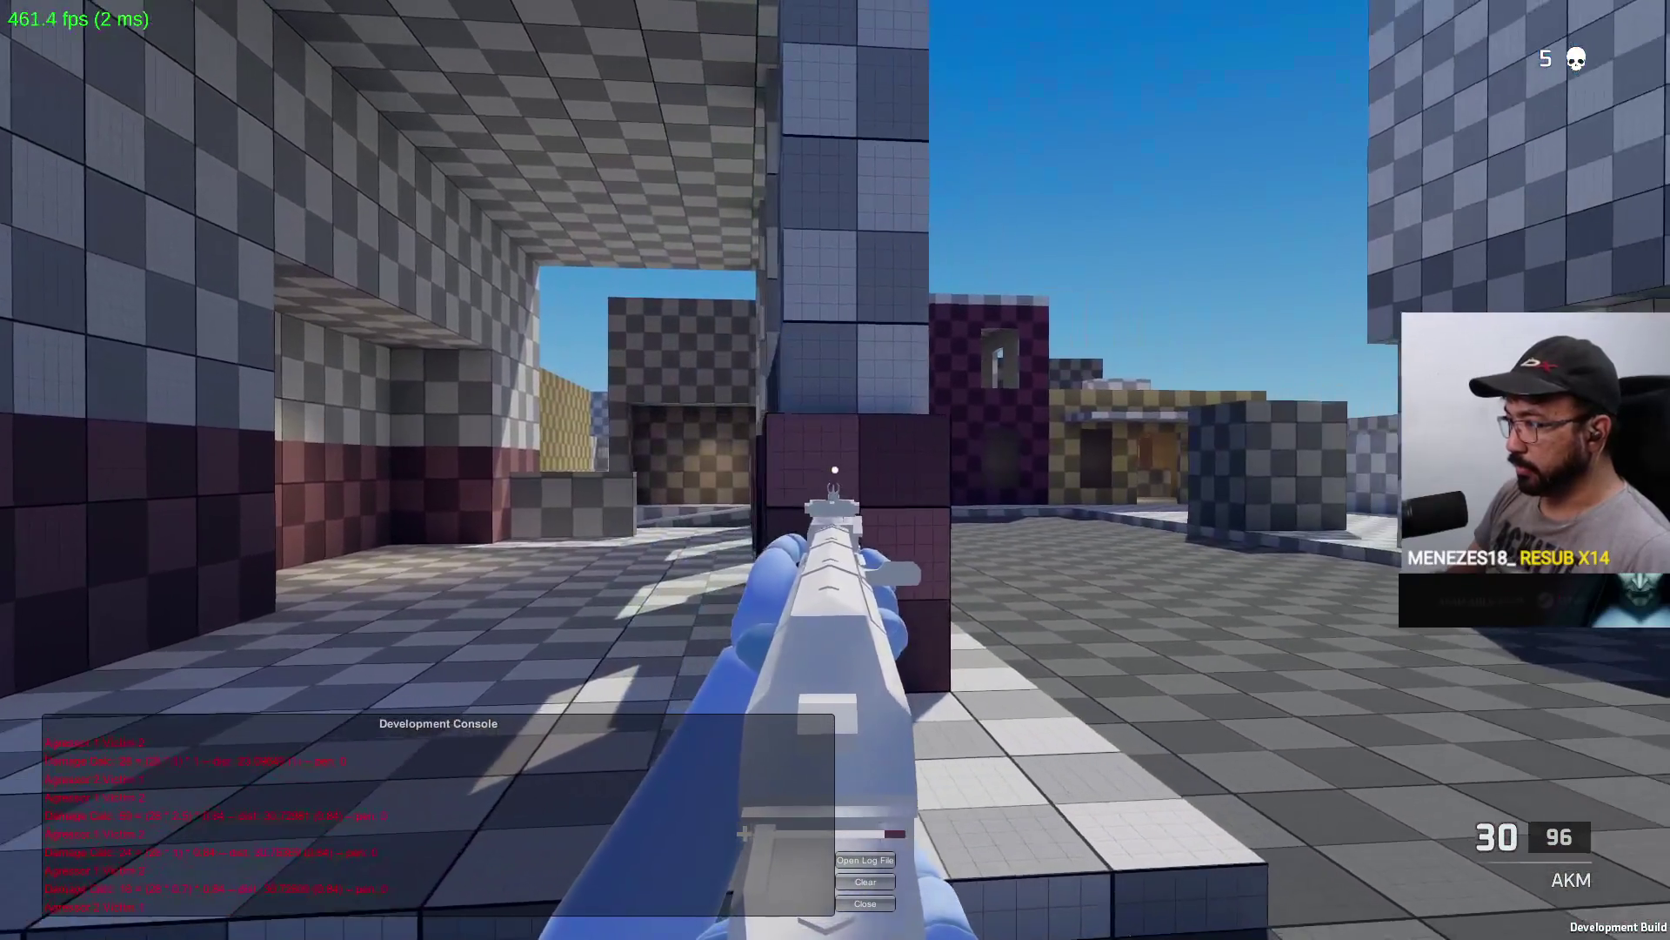
{"action": "left_click", "coordinate": [835, 470]}
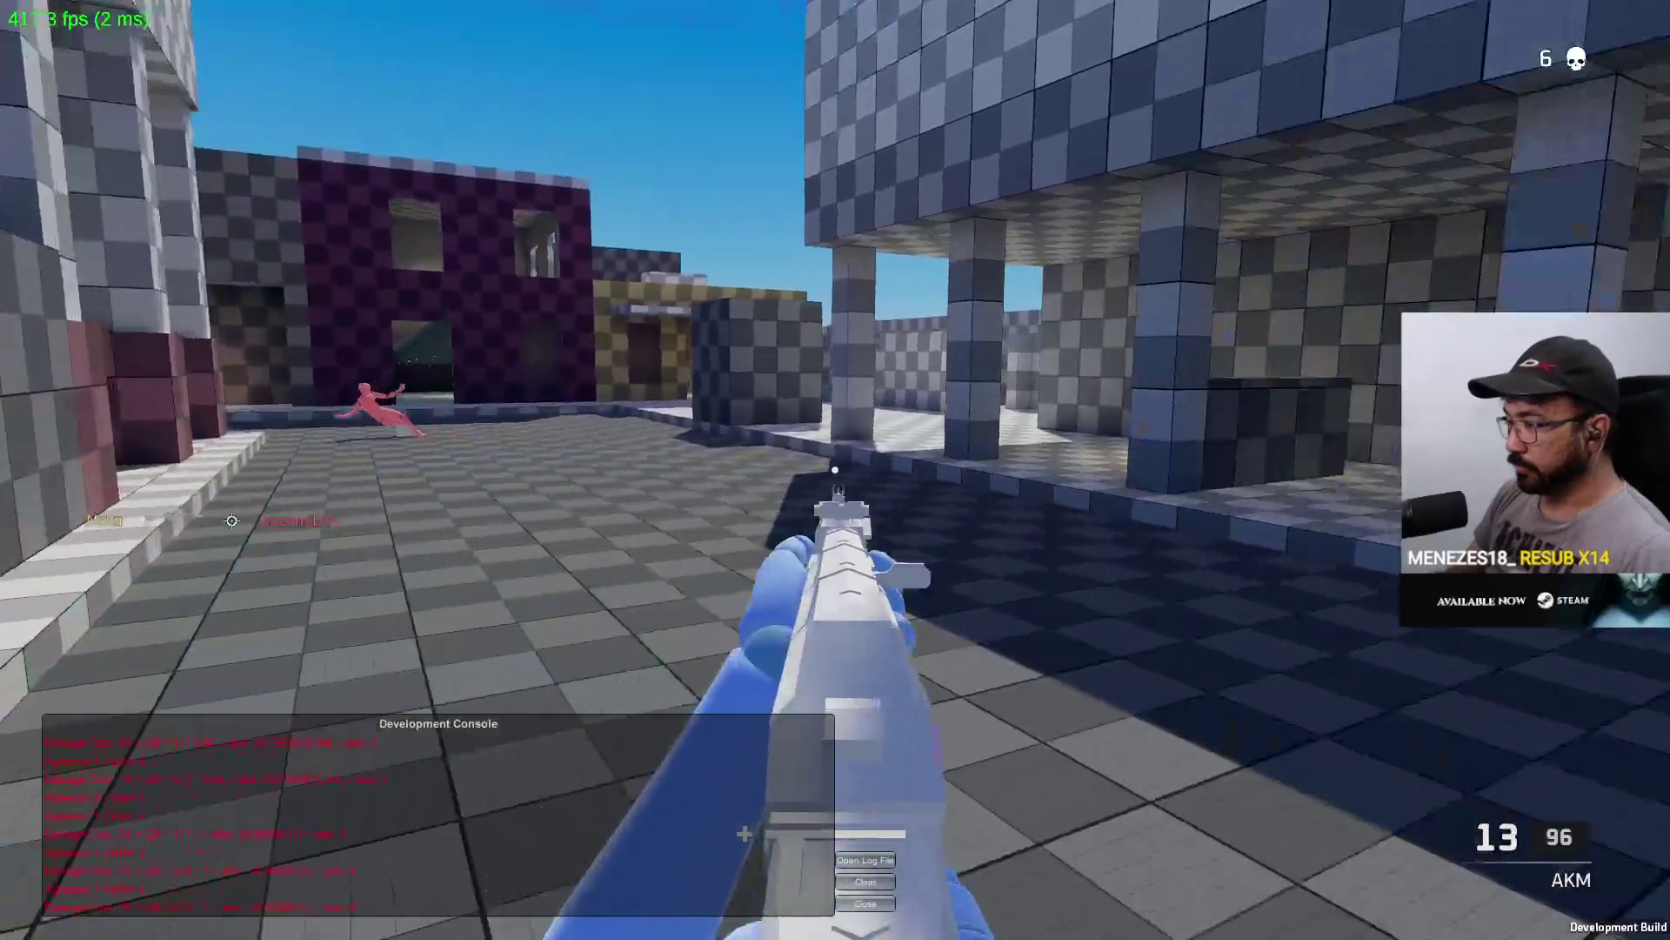
{"action": "key", "text": "r"}
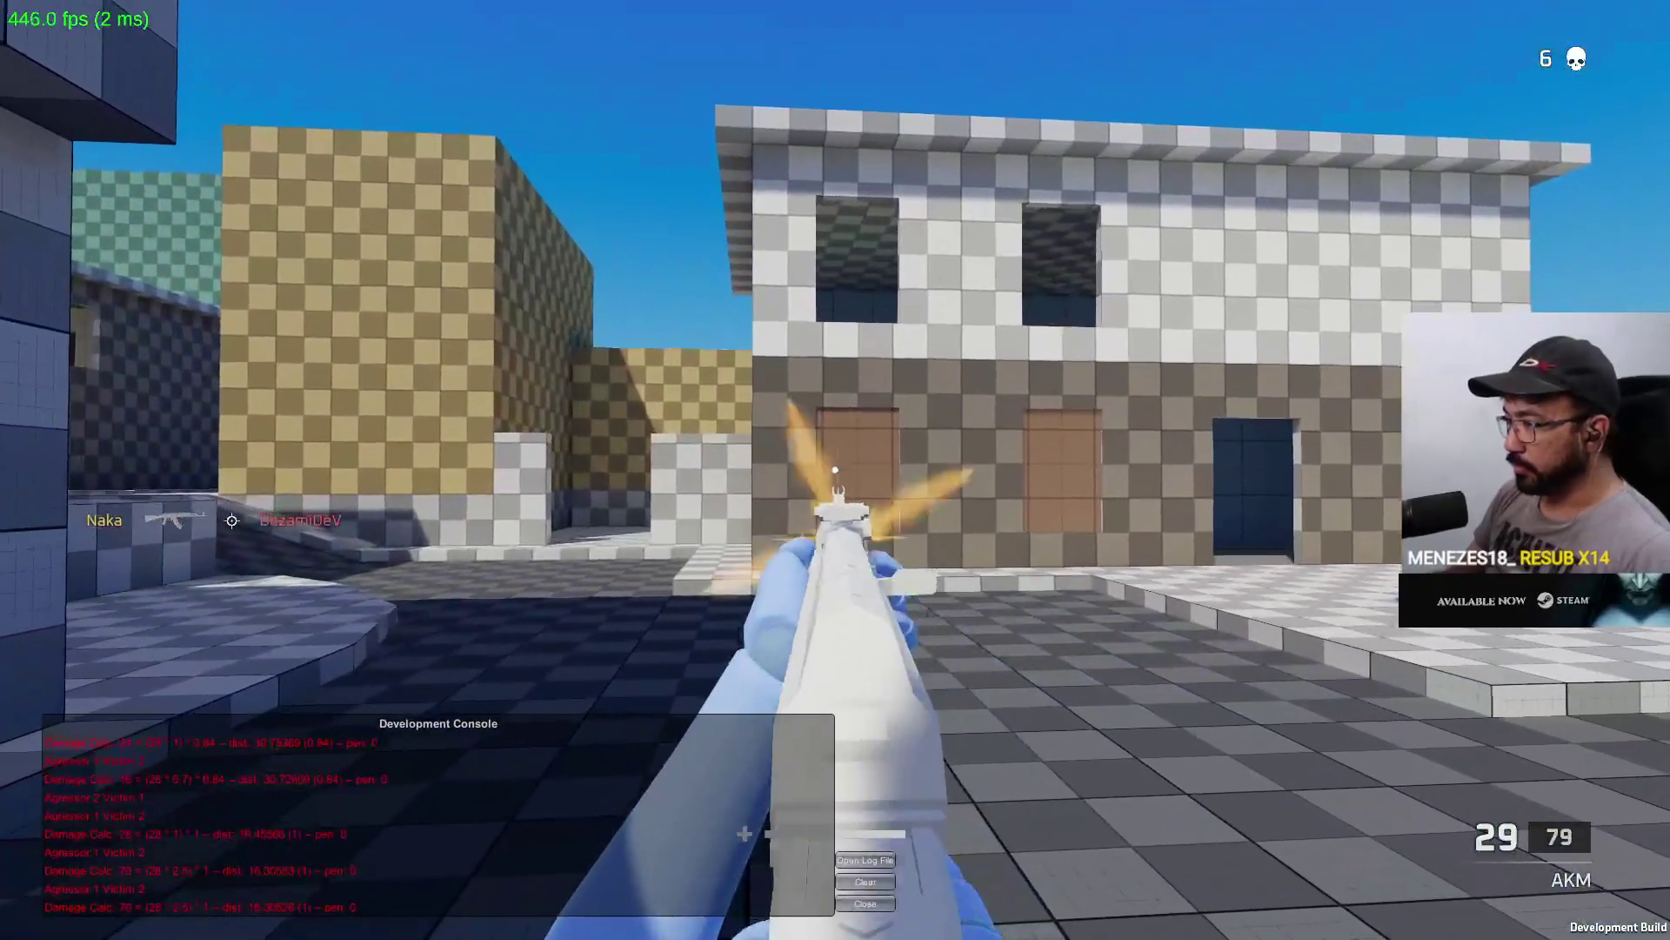
{"action": "left_click", "coordinate": [836, 470]}
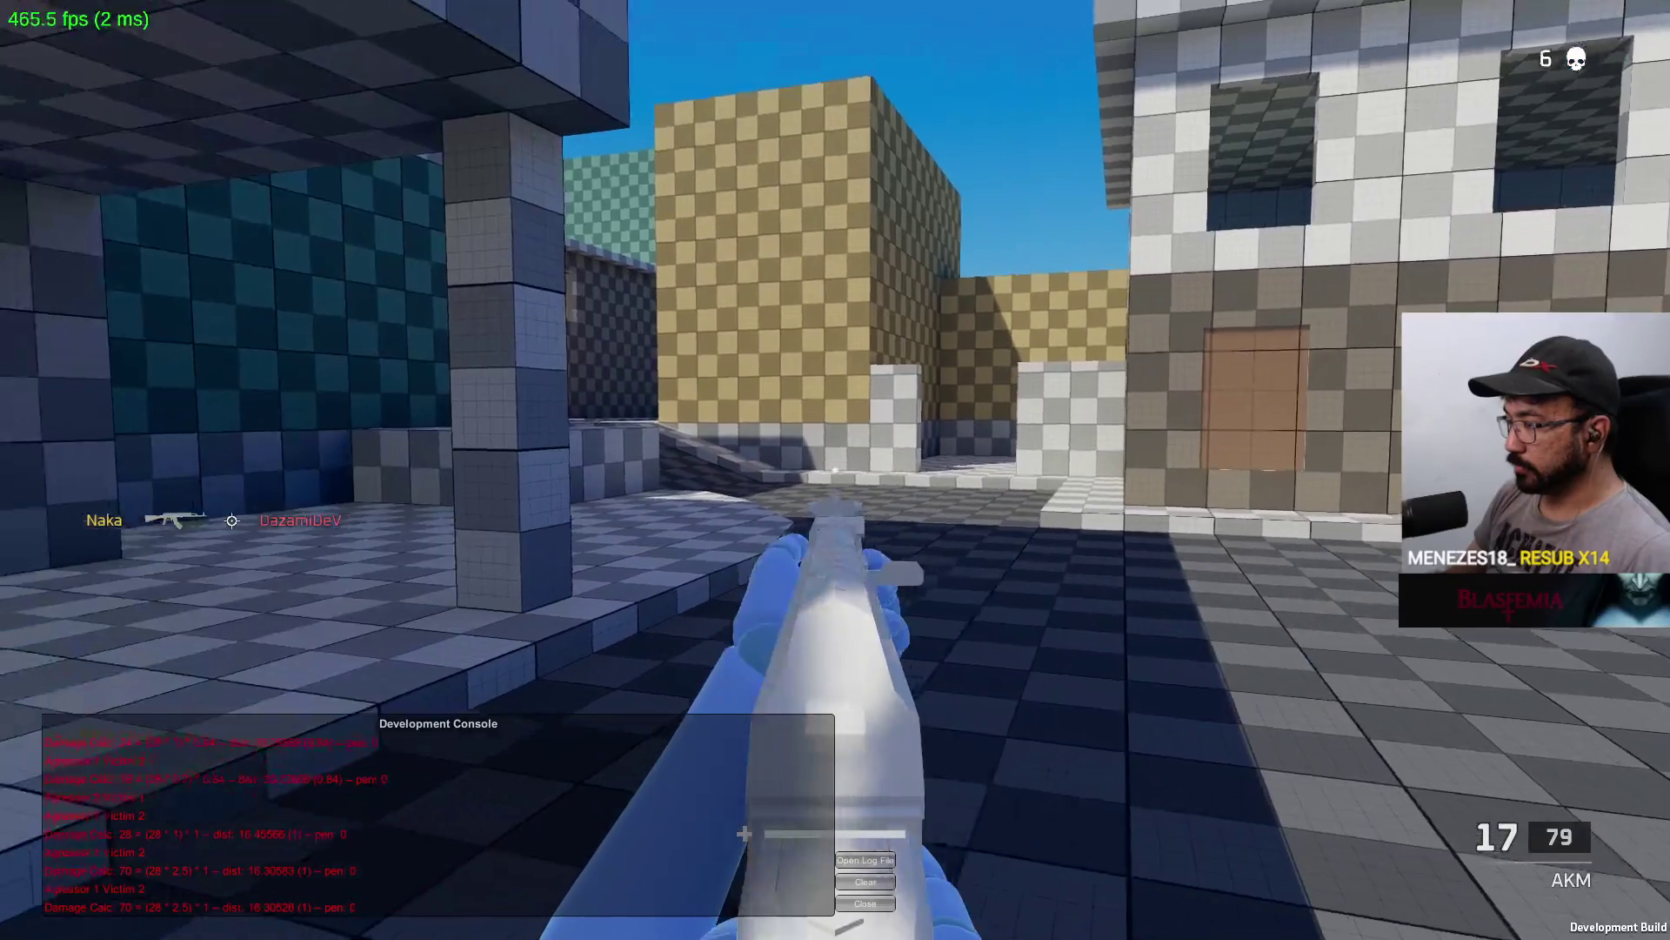
{"action": "left_click", "coordinate": [835, 470]}
{"action": "left_click", "coordinate": [835, 470]}
{"action": "left_click", "coordinate": [835, 470]}
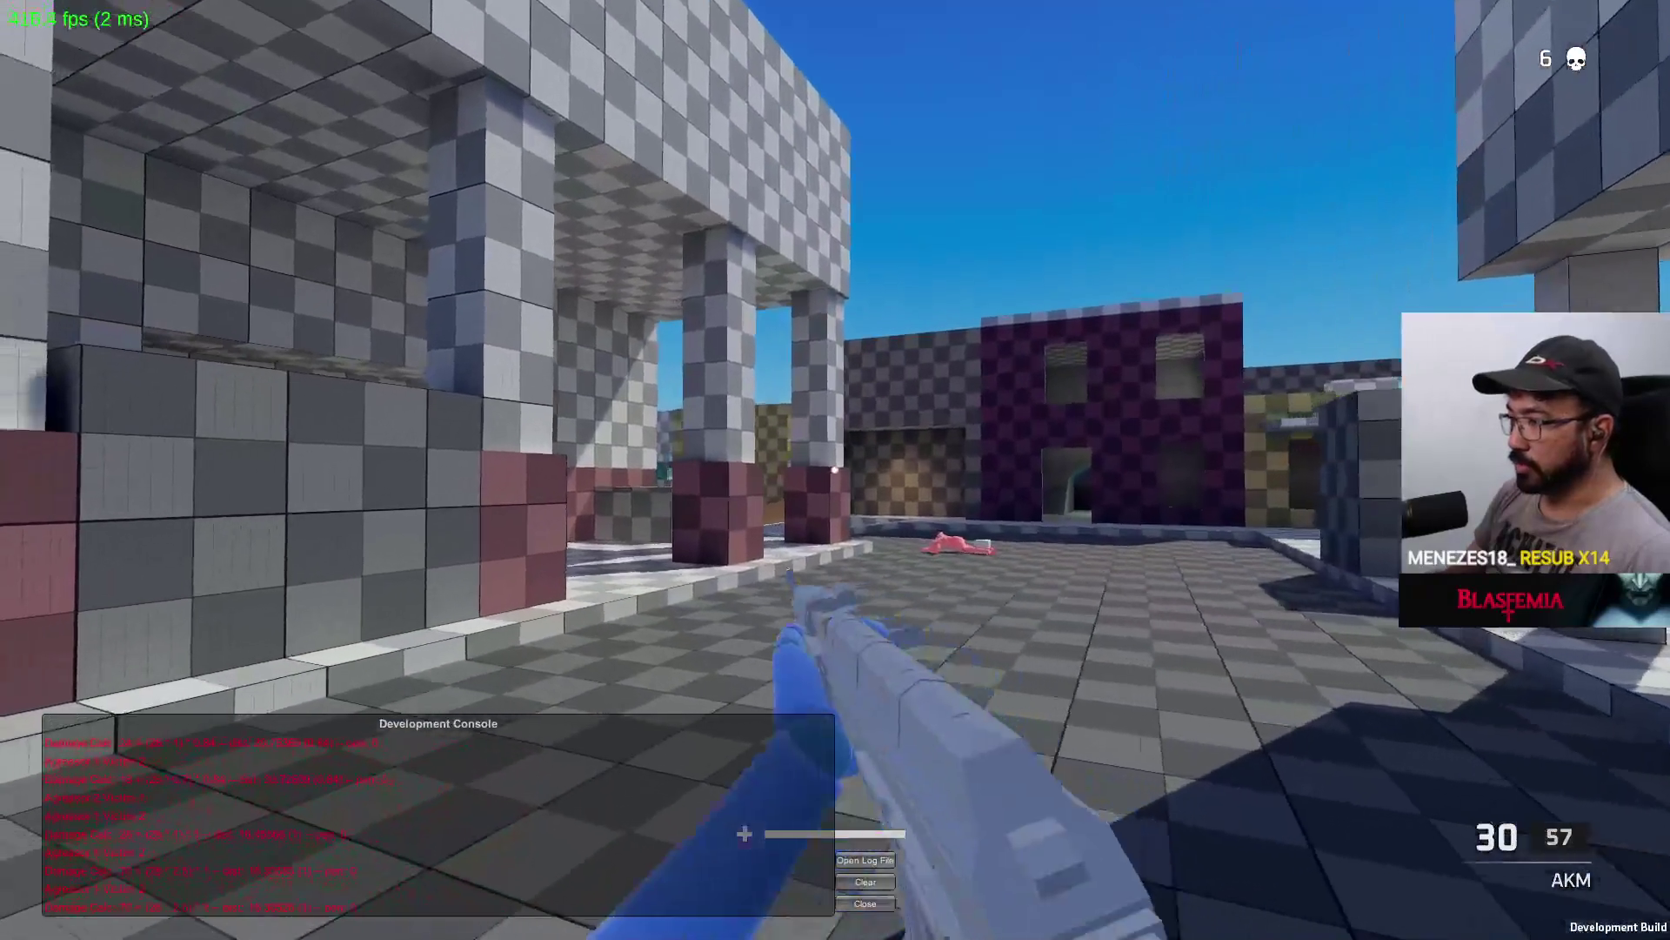
{"action": "left_click", "coordinate": [835, 470]}
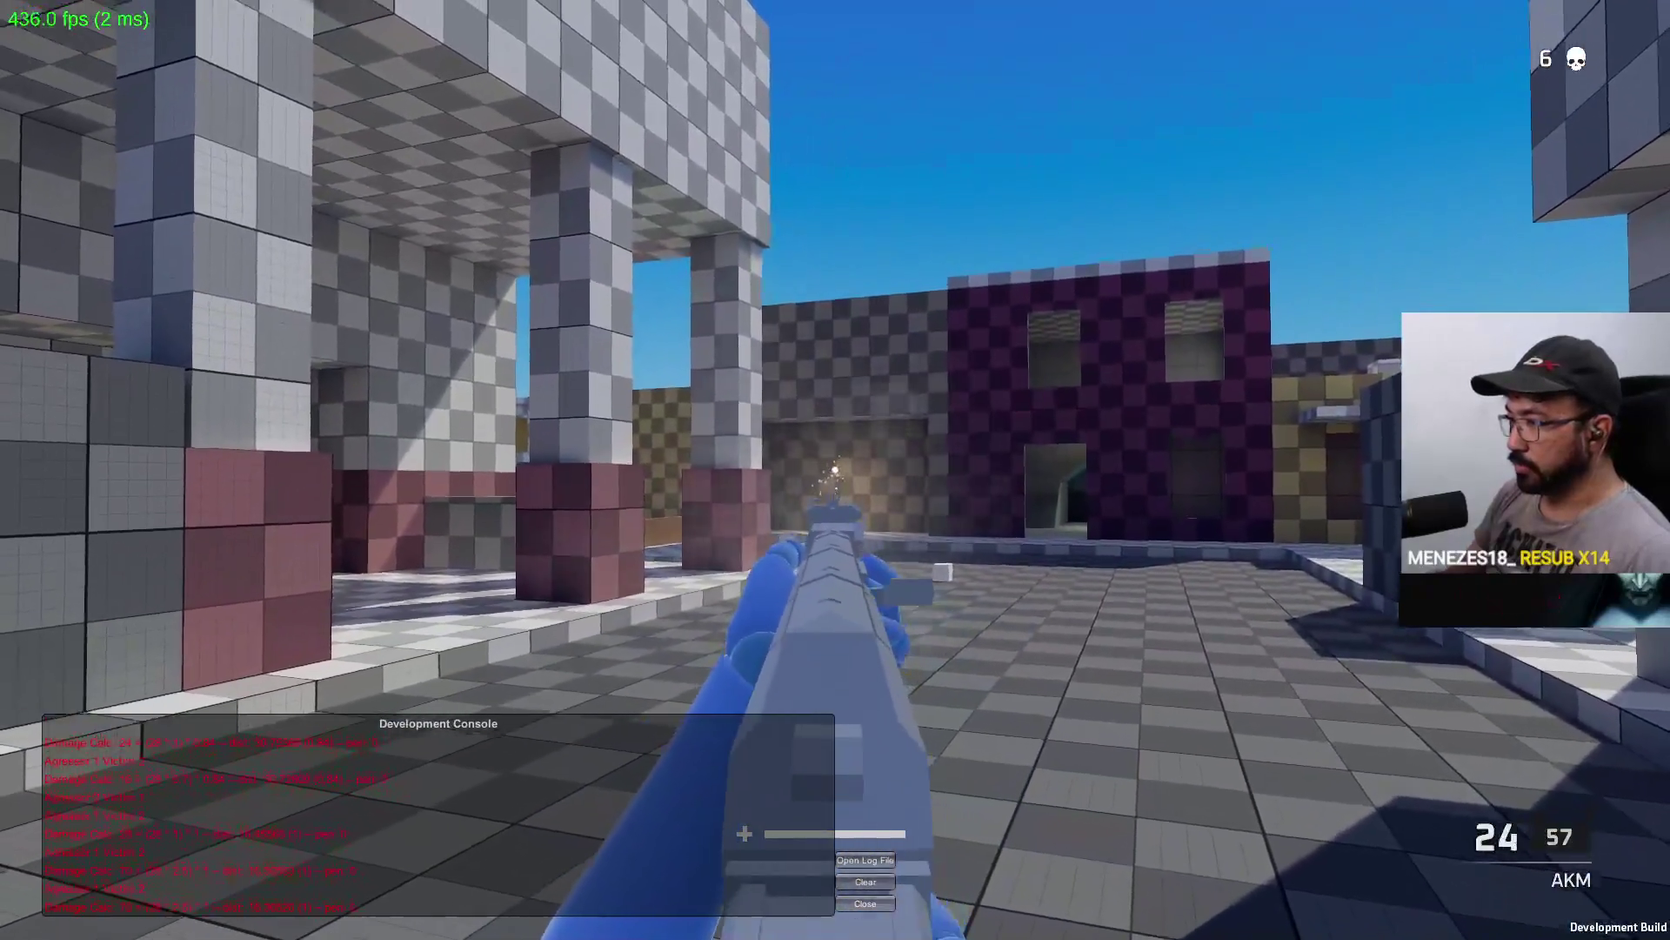
{"action": "left_click", "coordinate": [836, 471]}
Step: Switch to the Eagle, advance toward the buildings, shoot at the enemy and reload
{"action": "key", "text": "2"}
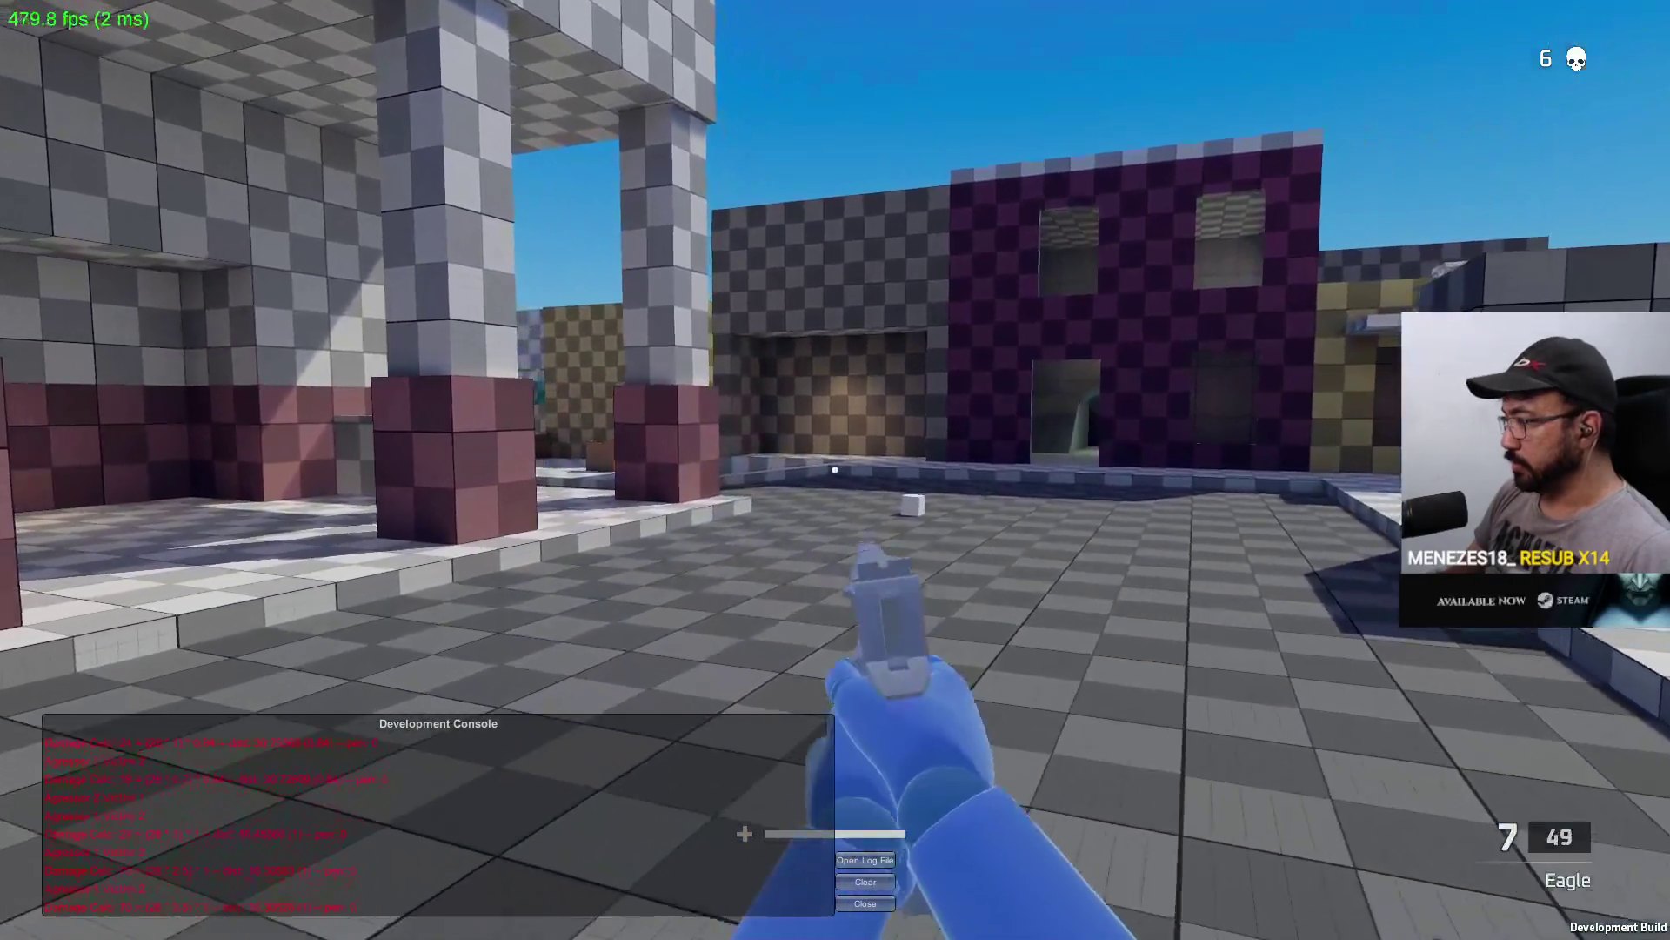
{"action": "key", "text": "w"}
{"action": "key", "text": "w"}
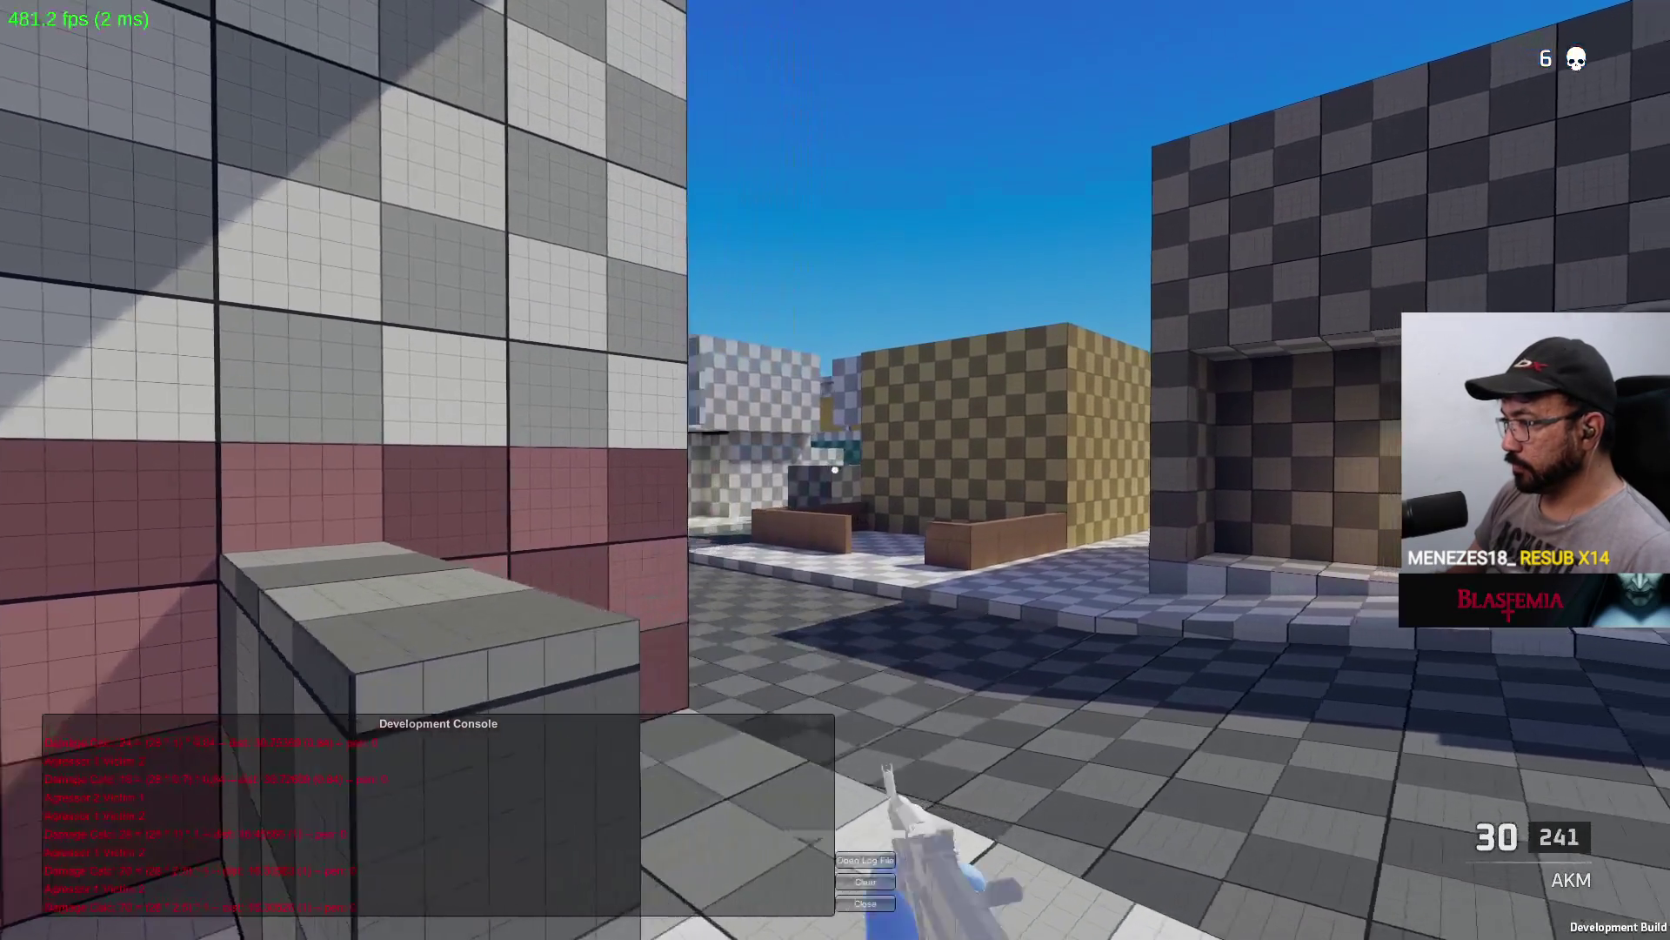
{"action": "key", "text": "w"}
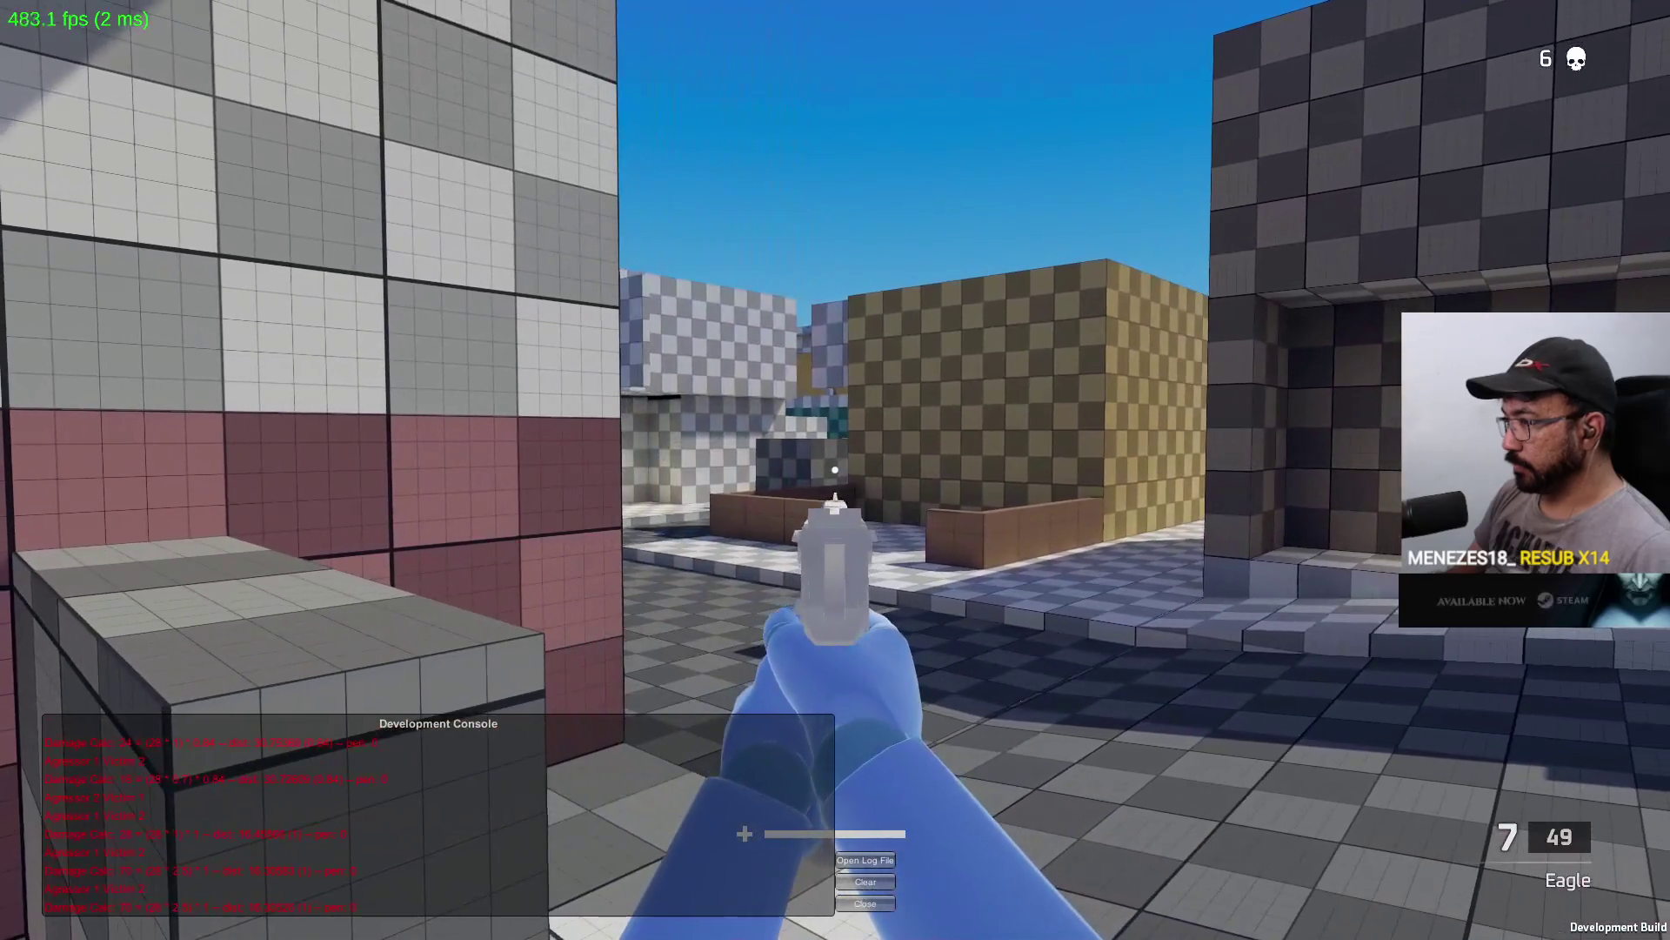
{"action": "left_click", "coordinate": [836, 470]}
{"action": "left_click", "coordinate": [835, 469]}
{"action": "left_click", "coordinate": [836, 470]}
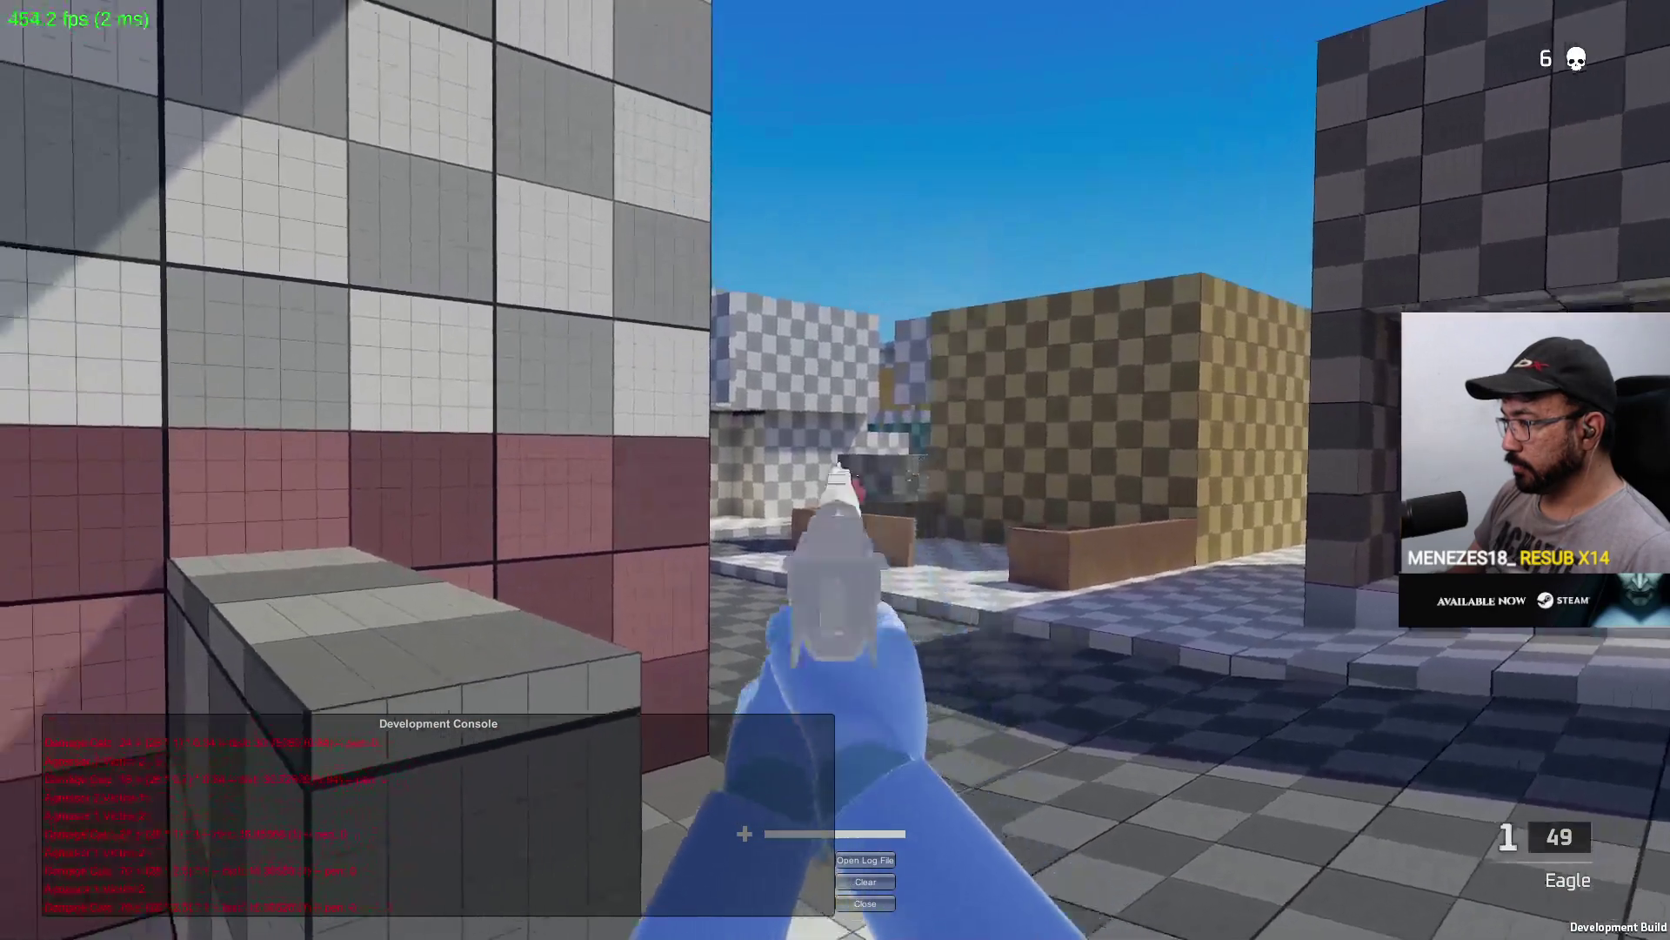
{"action": "left_click", "coordinate": [836, 471]}
{"action": "key", "text": "r"}
Step: Finish the enemy near the pillared building with Eagle shots, then reload
{"action": "key", "text": "w"}
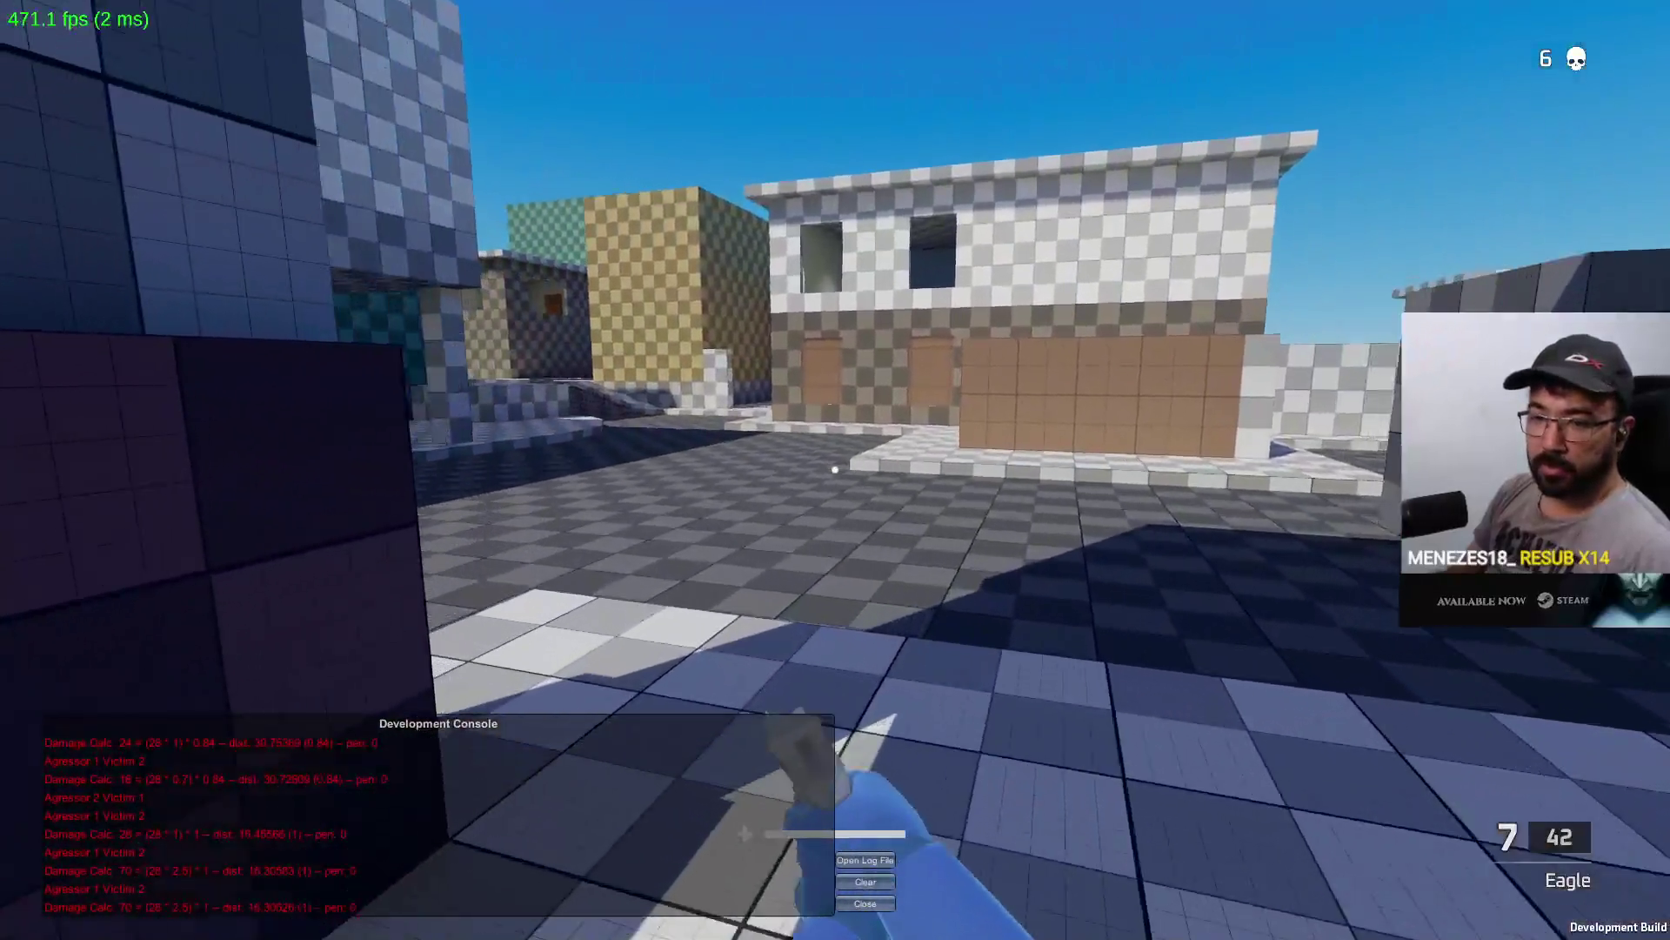
{"action": "key", "text": "w"}
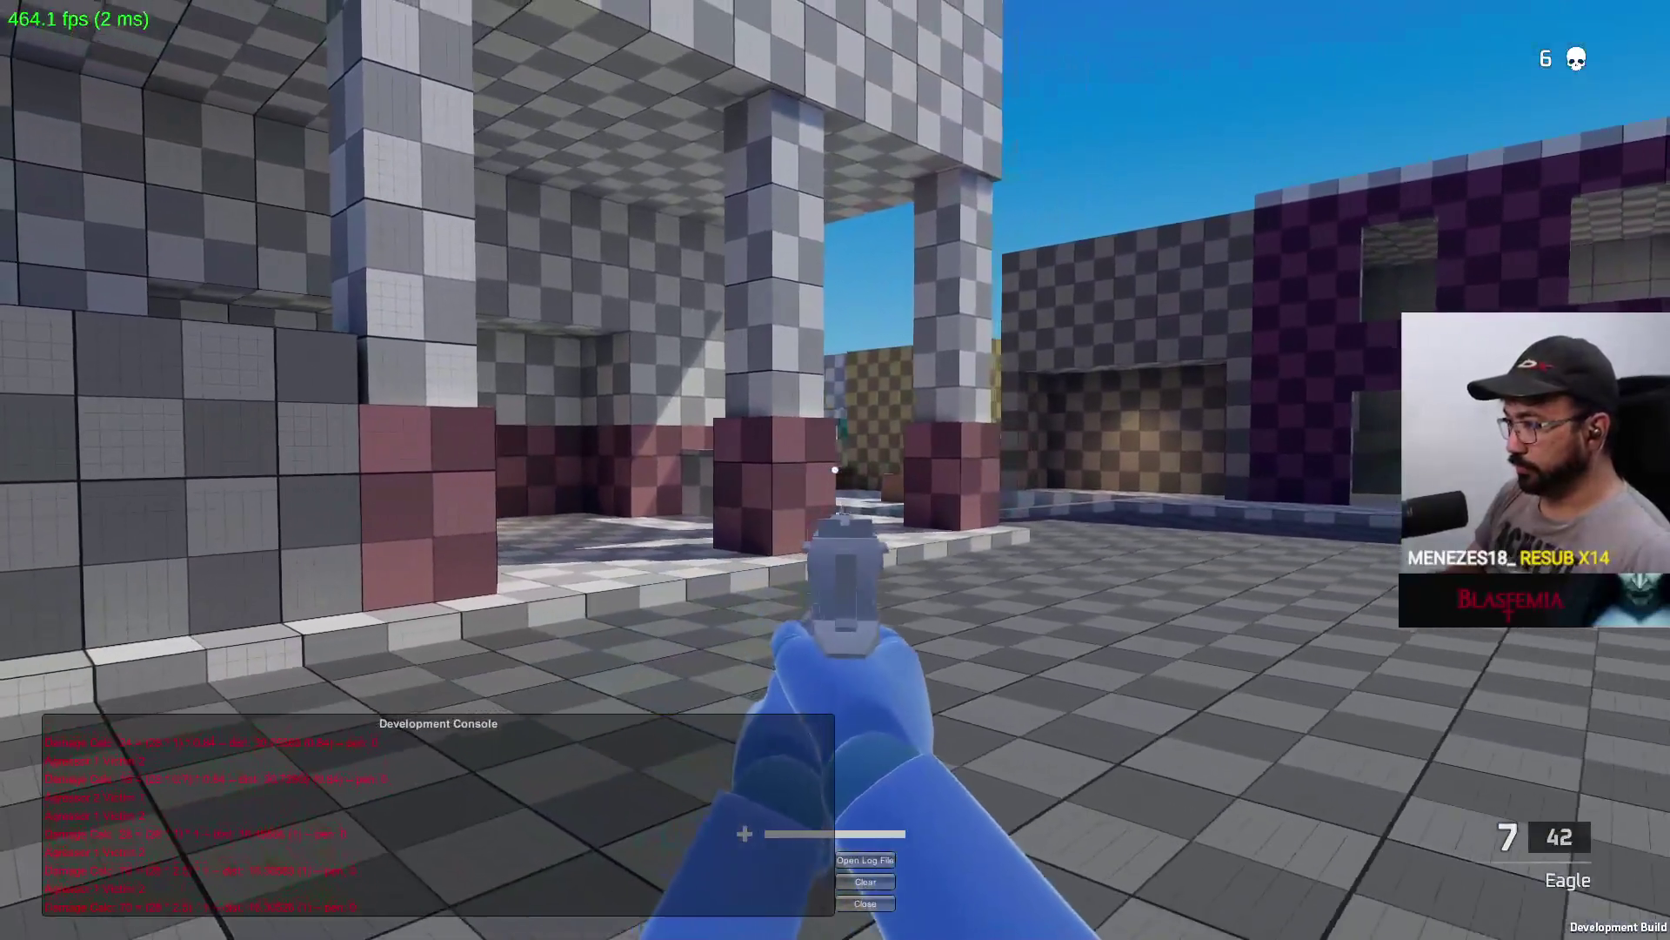
{"action": "left_click", "coordinate": [836, 470]}
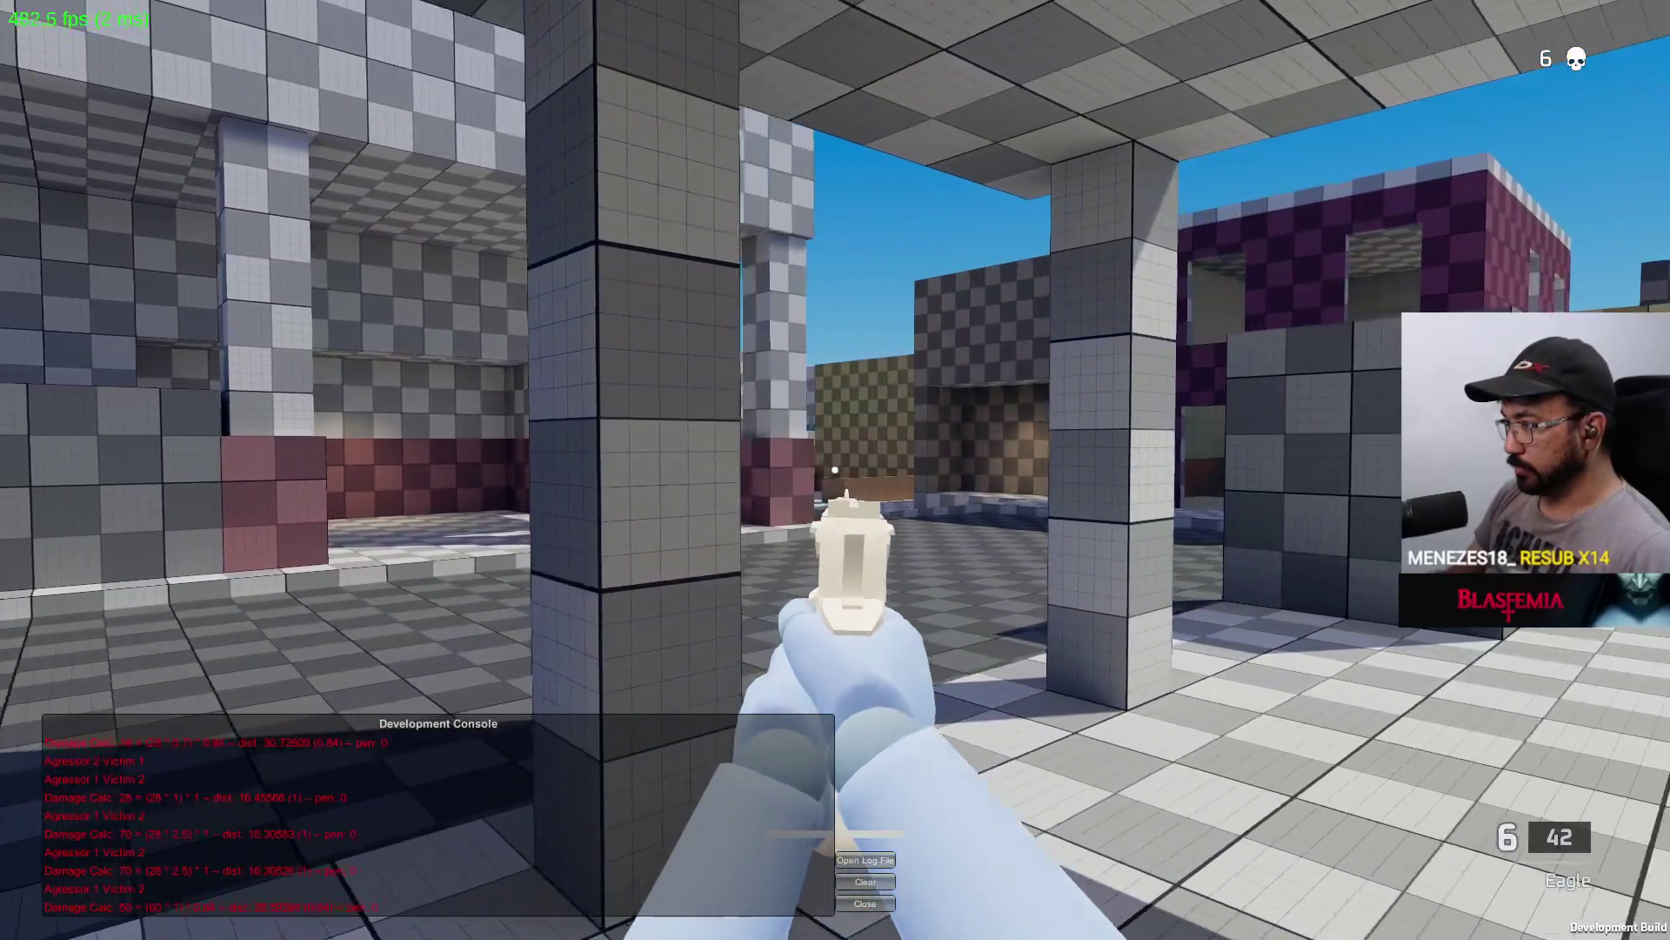
{"action": "left_click", "coordinate": [836, 470]}
{"action": "left_click", "coordinate": [836, 470]}
{"action": "left_click", "coordinate": [836, 470]}
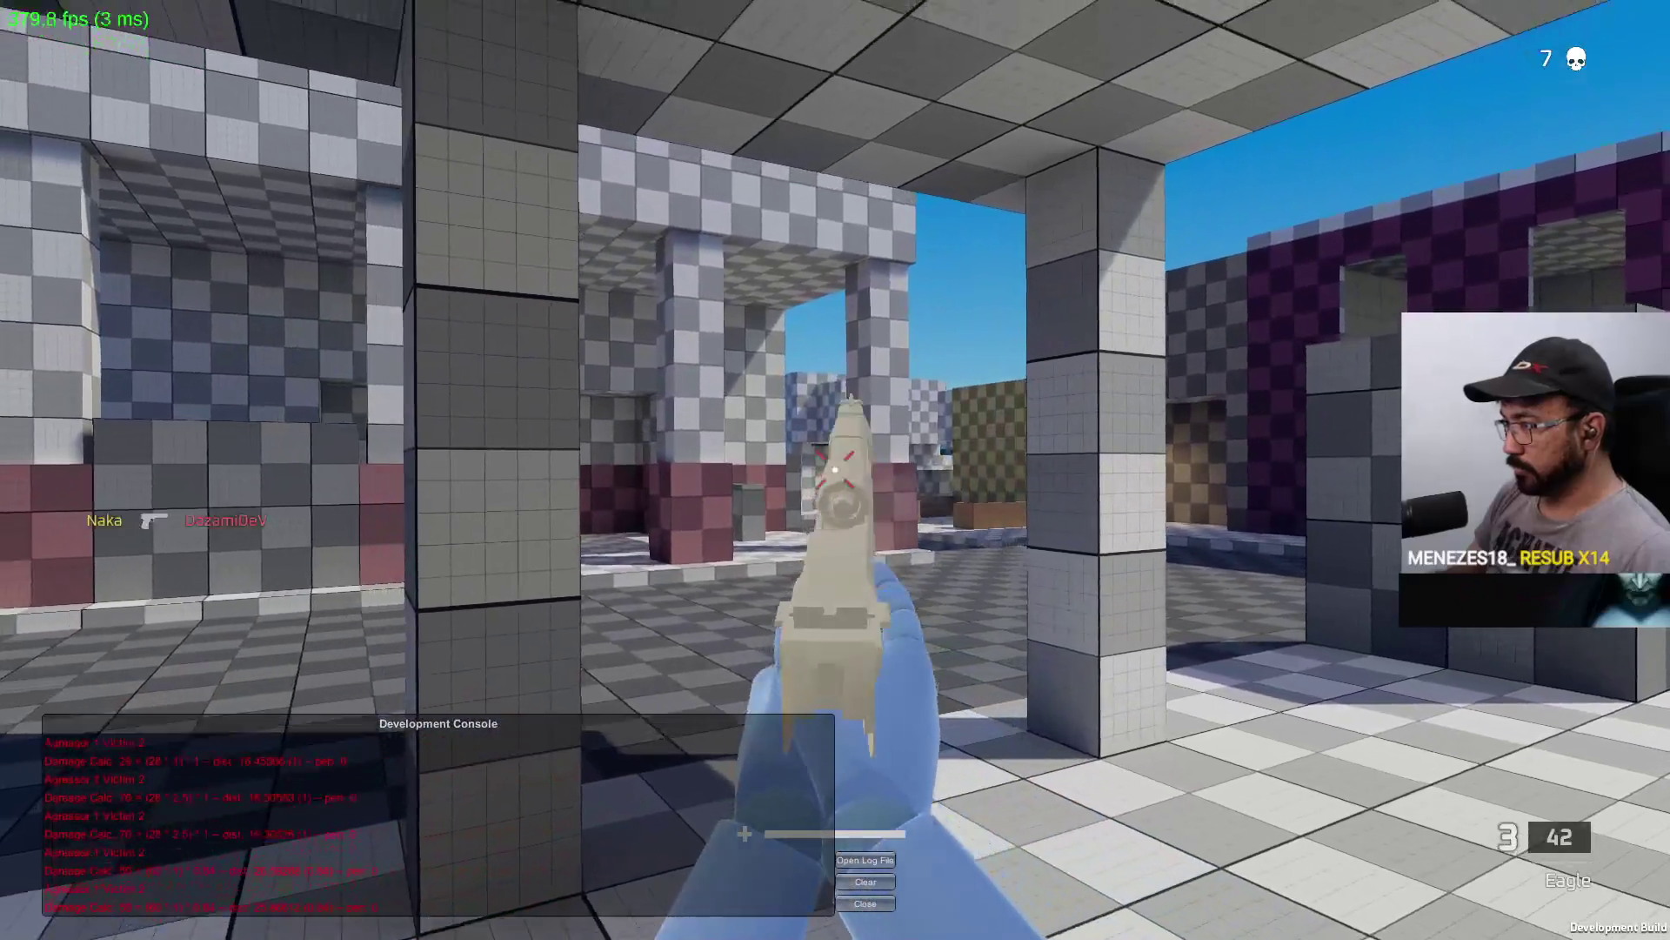
{"action": "key", "text": "r"}
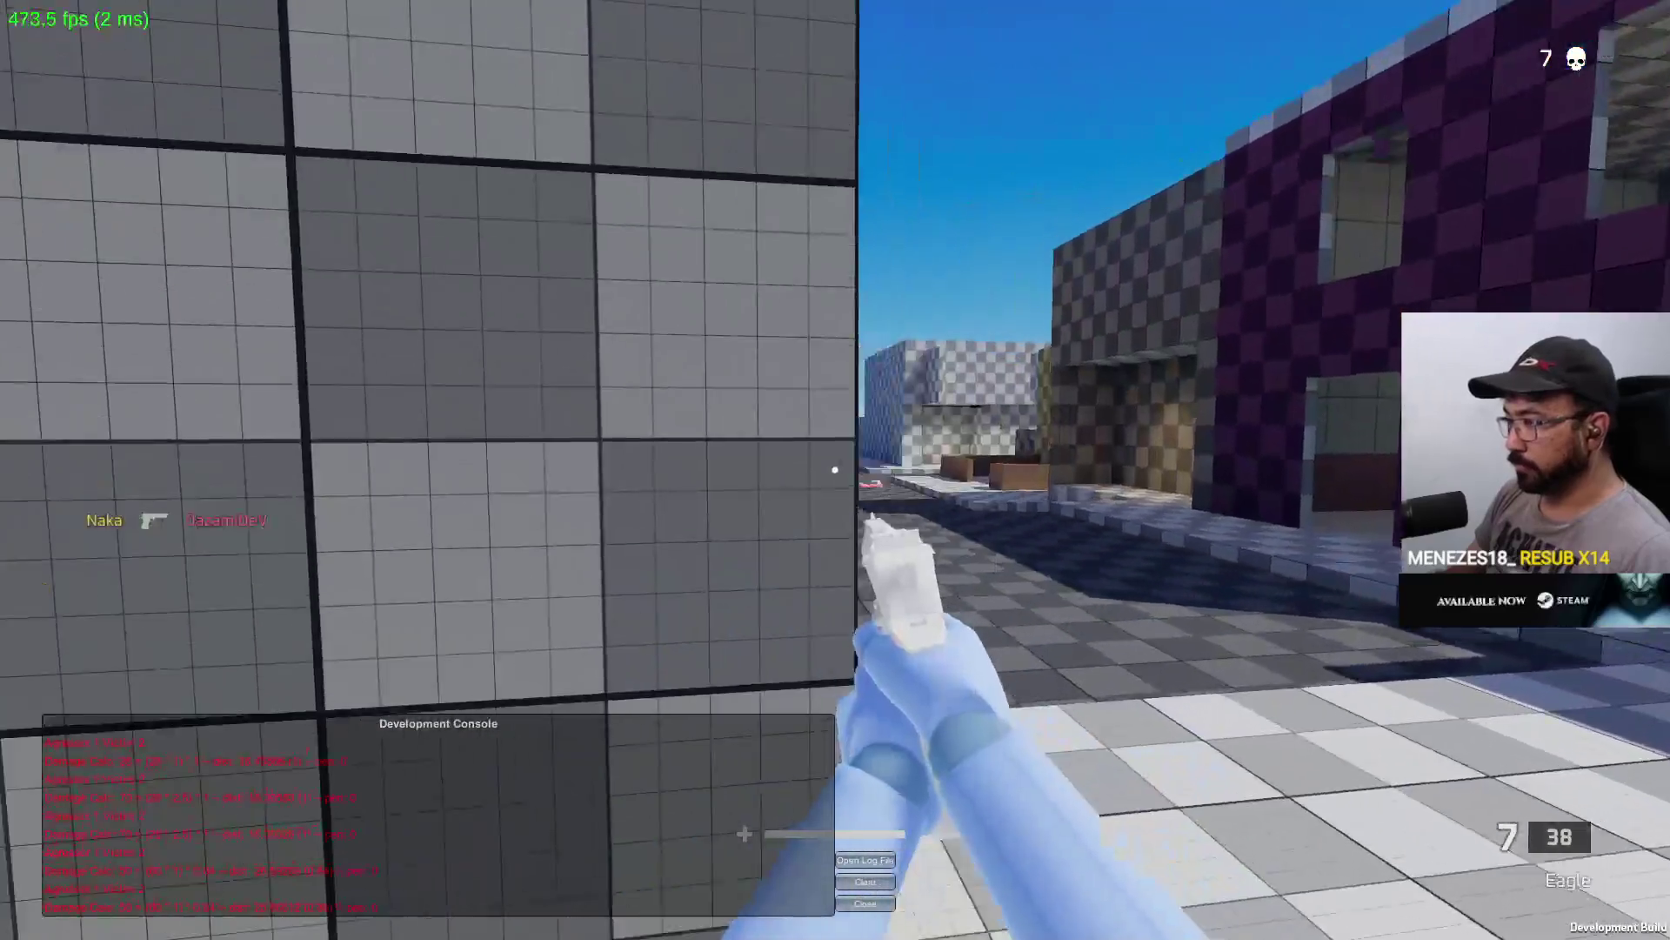
Step: Walk down the alley and through the corridor across the courtyard to the yellow block
{"action": "key", "text": "w"}
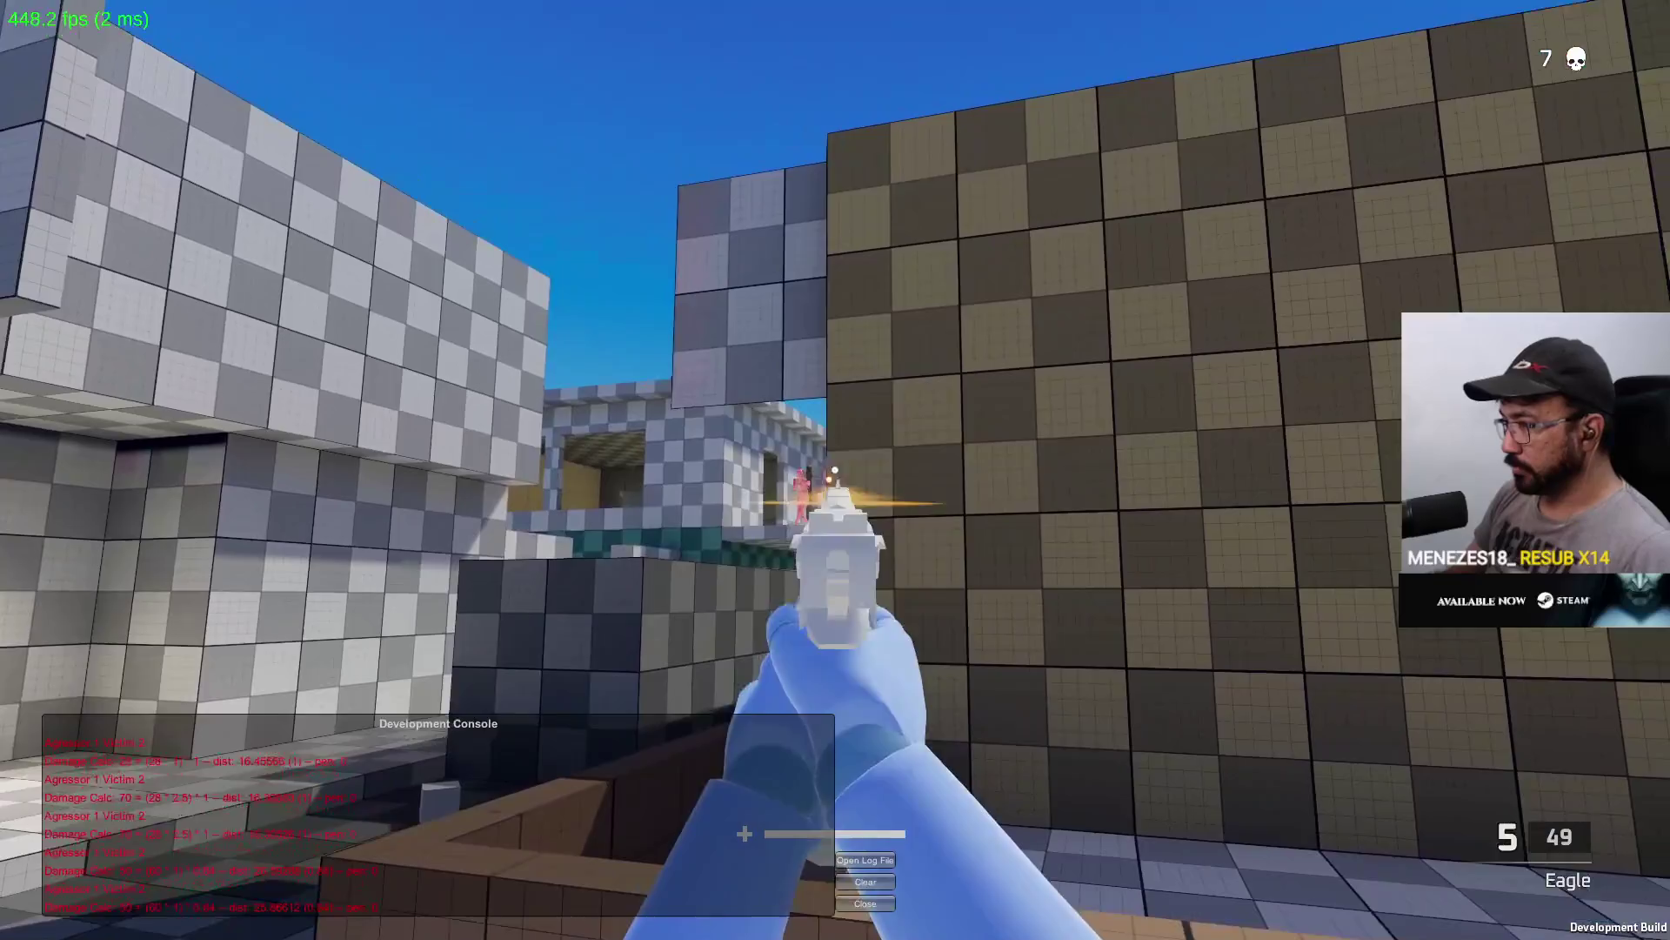
{"action": "key", "text": "r"}
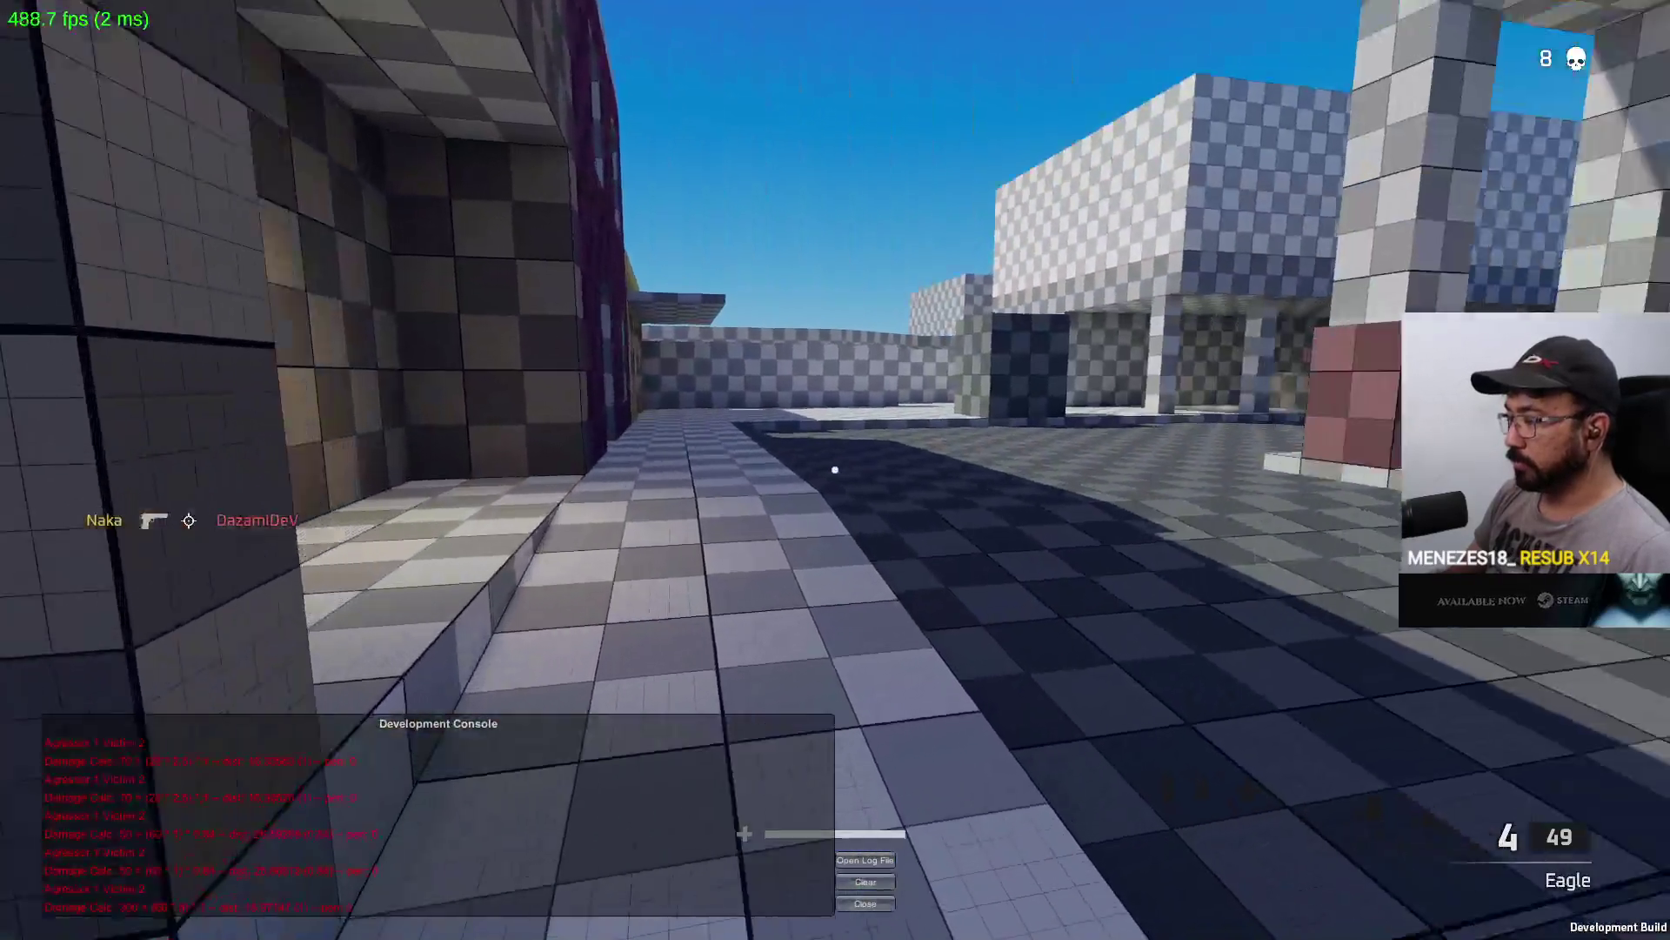
{"action": "key", "text": "w"}
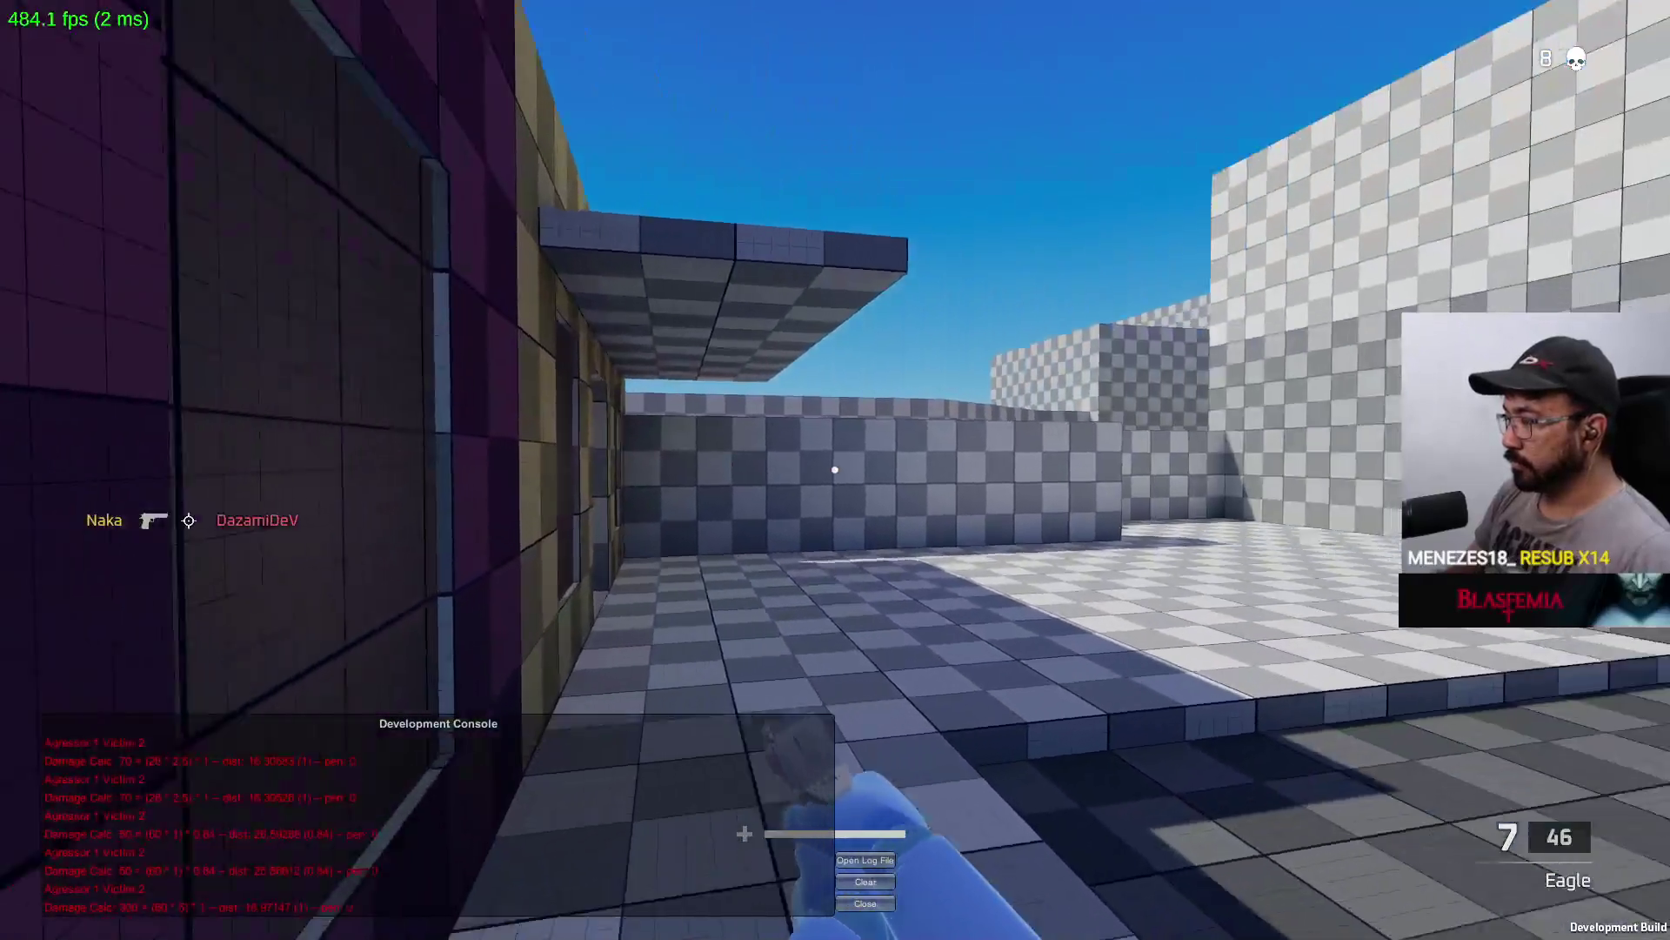
{"action": "key", "text": "w"}
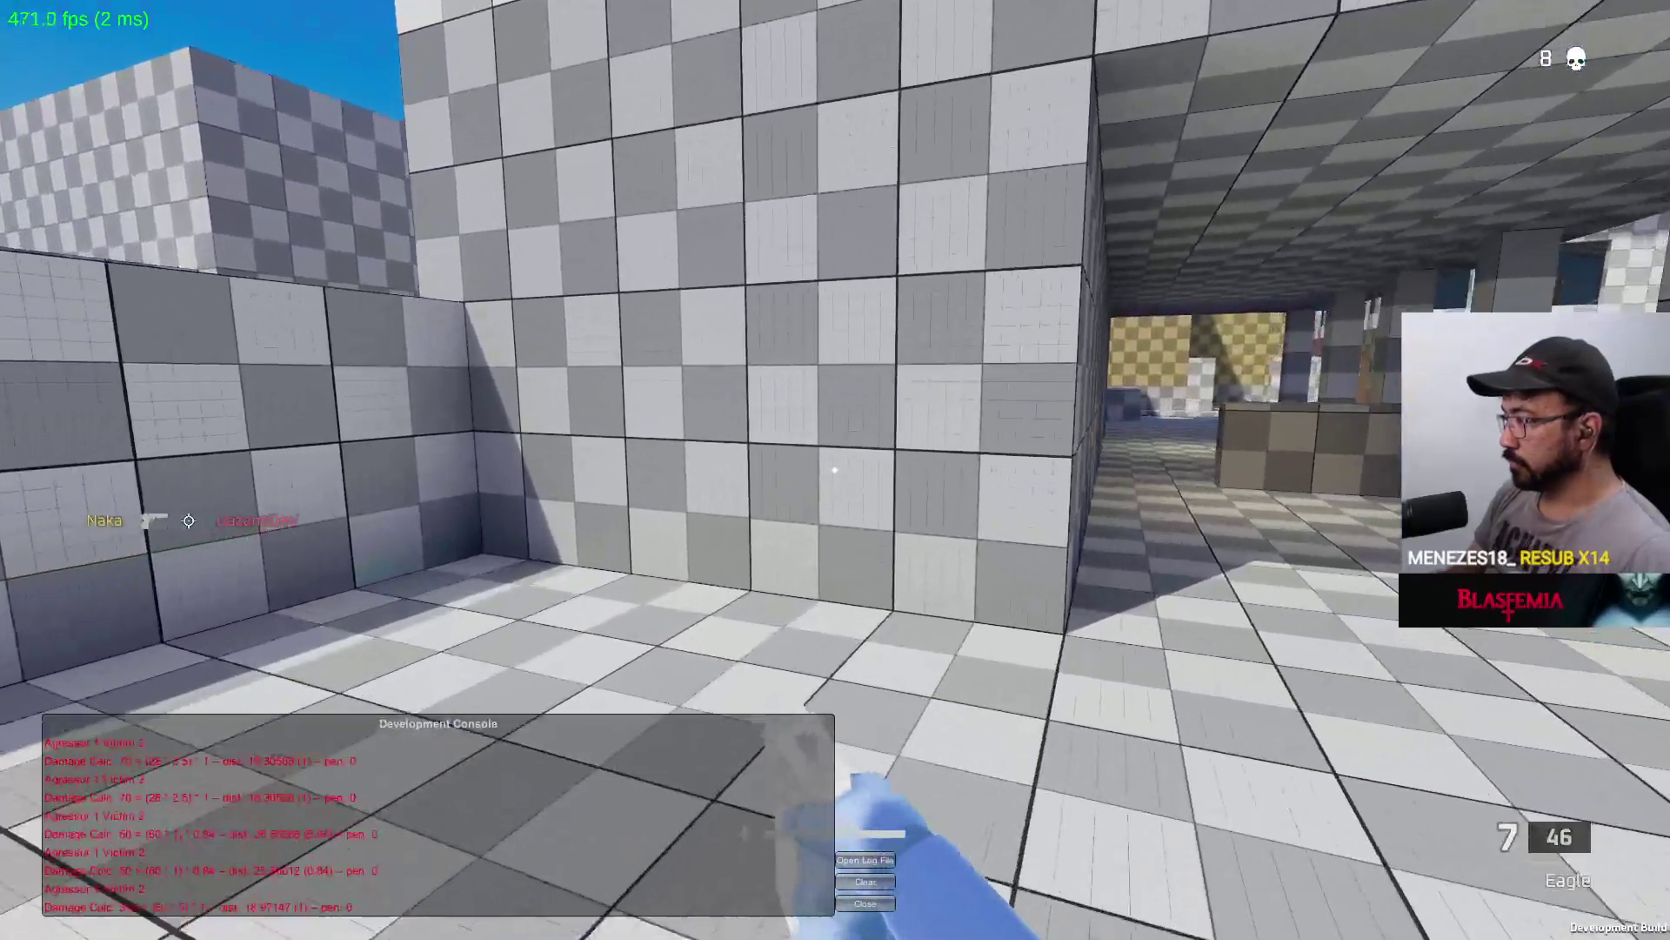
{"action": "key", "text": "w"}
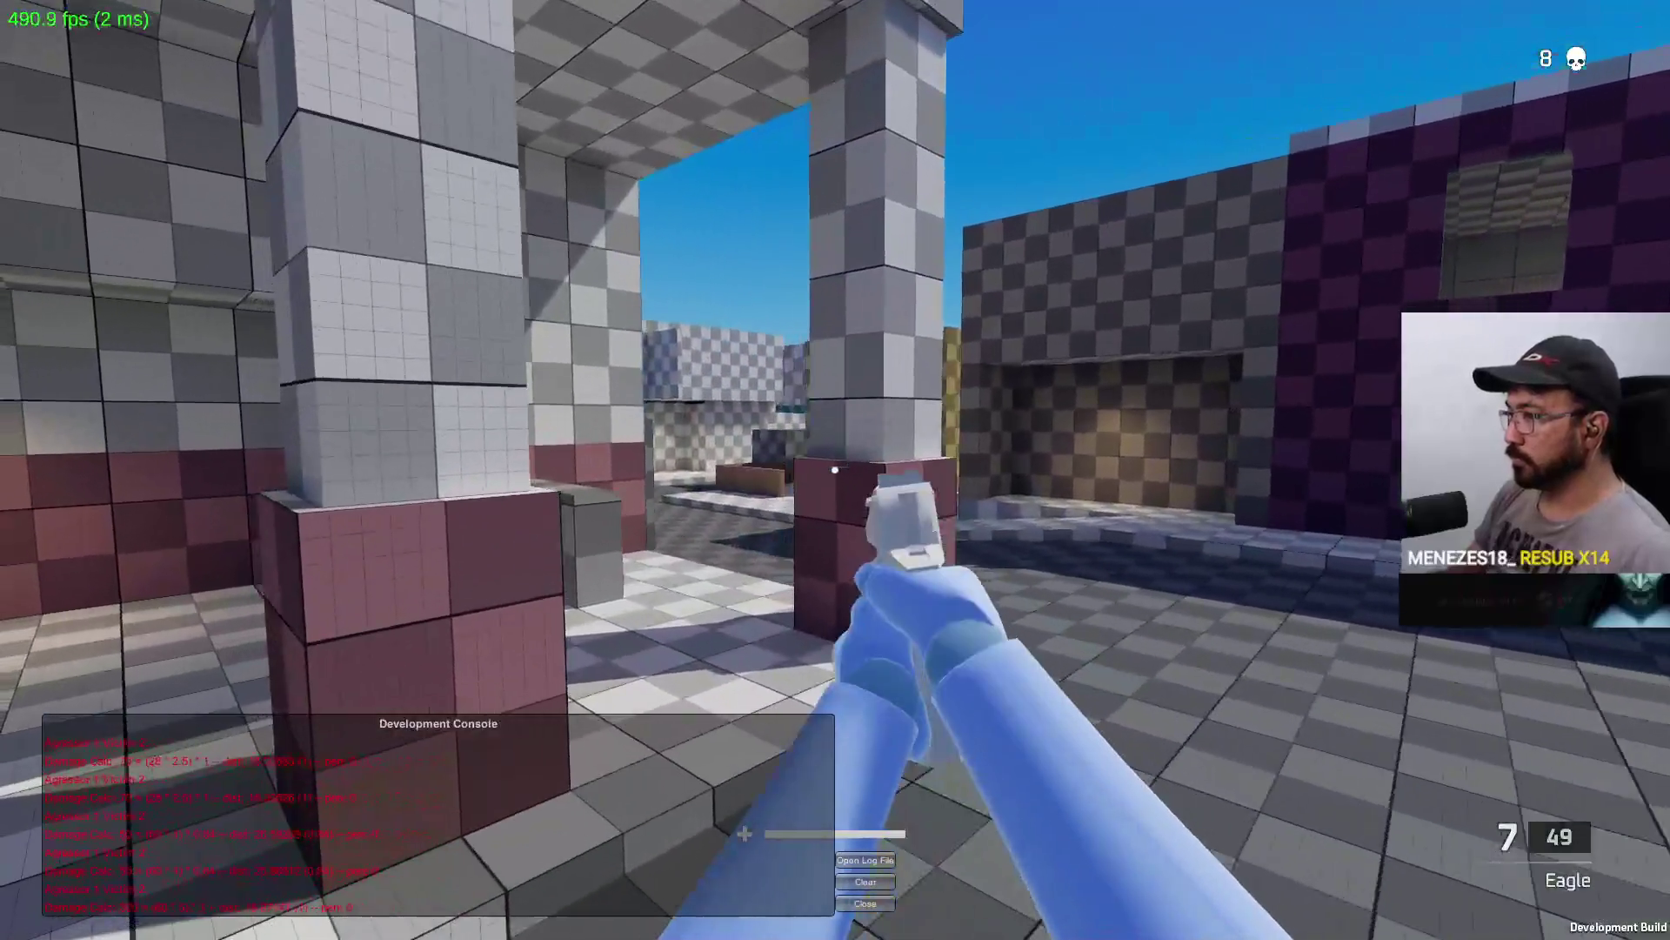
{"action": "key", "text": "w"}
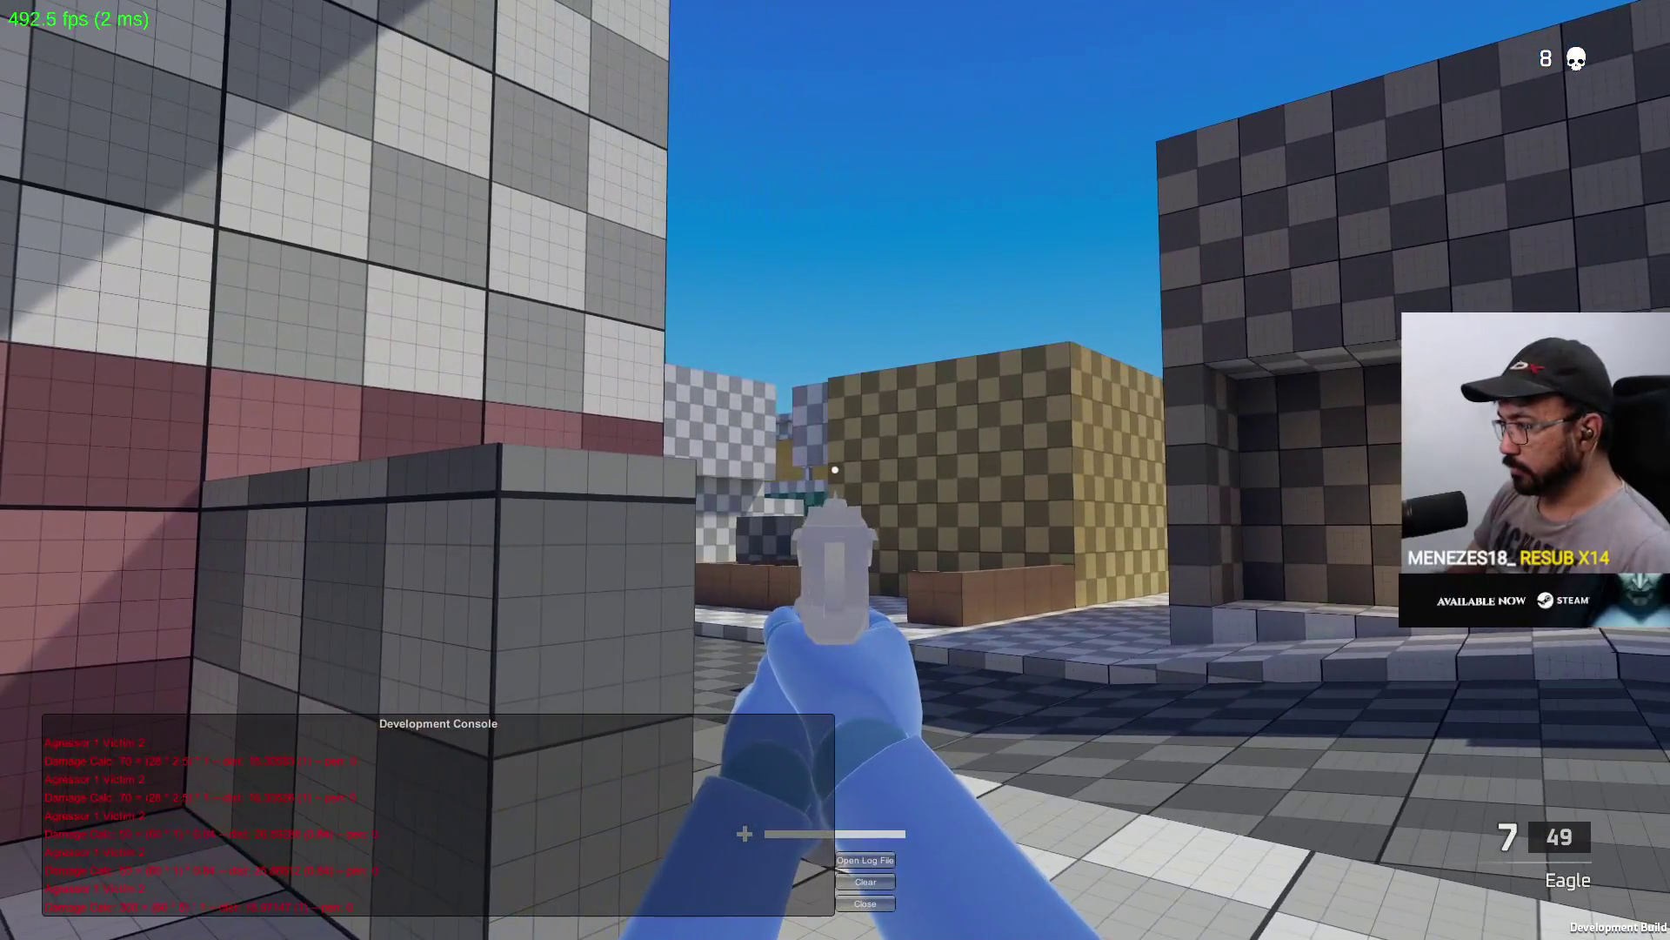
Step: Jump and strafe past the wall, kill the enemy with the Eagle, and reload
{"action": "key", "text": "space"}
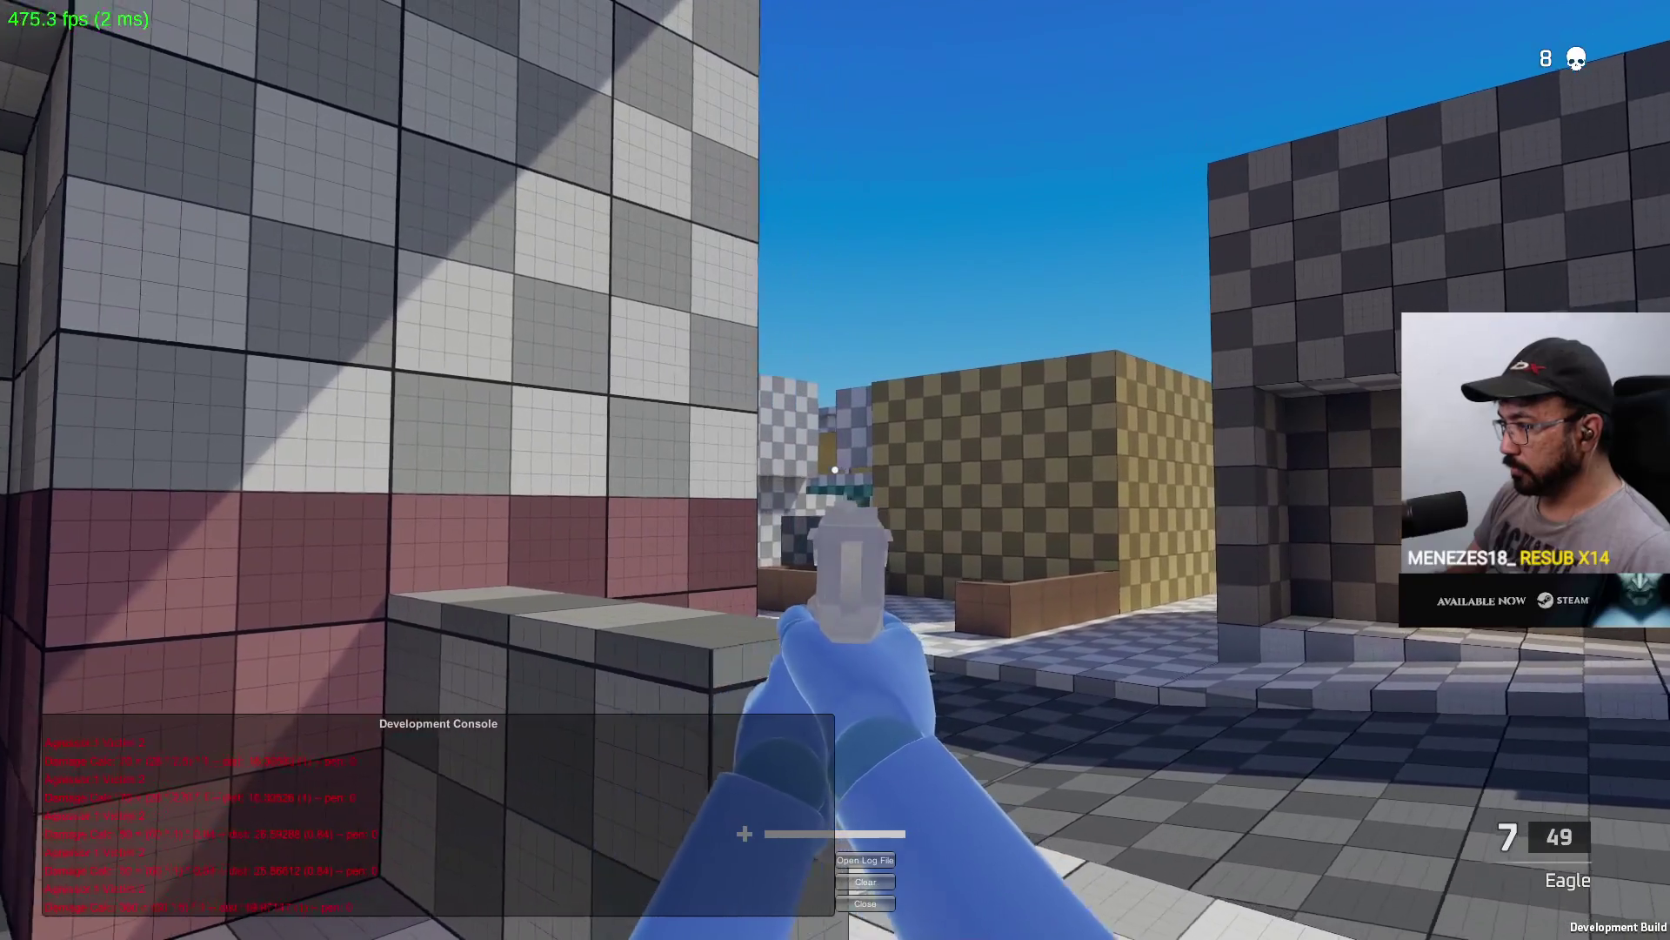
{"action": "key", "text": "a"}
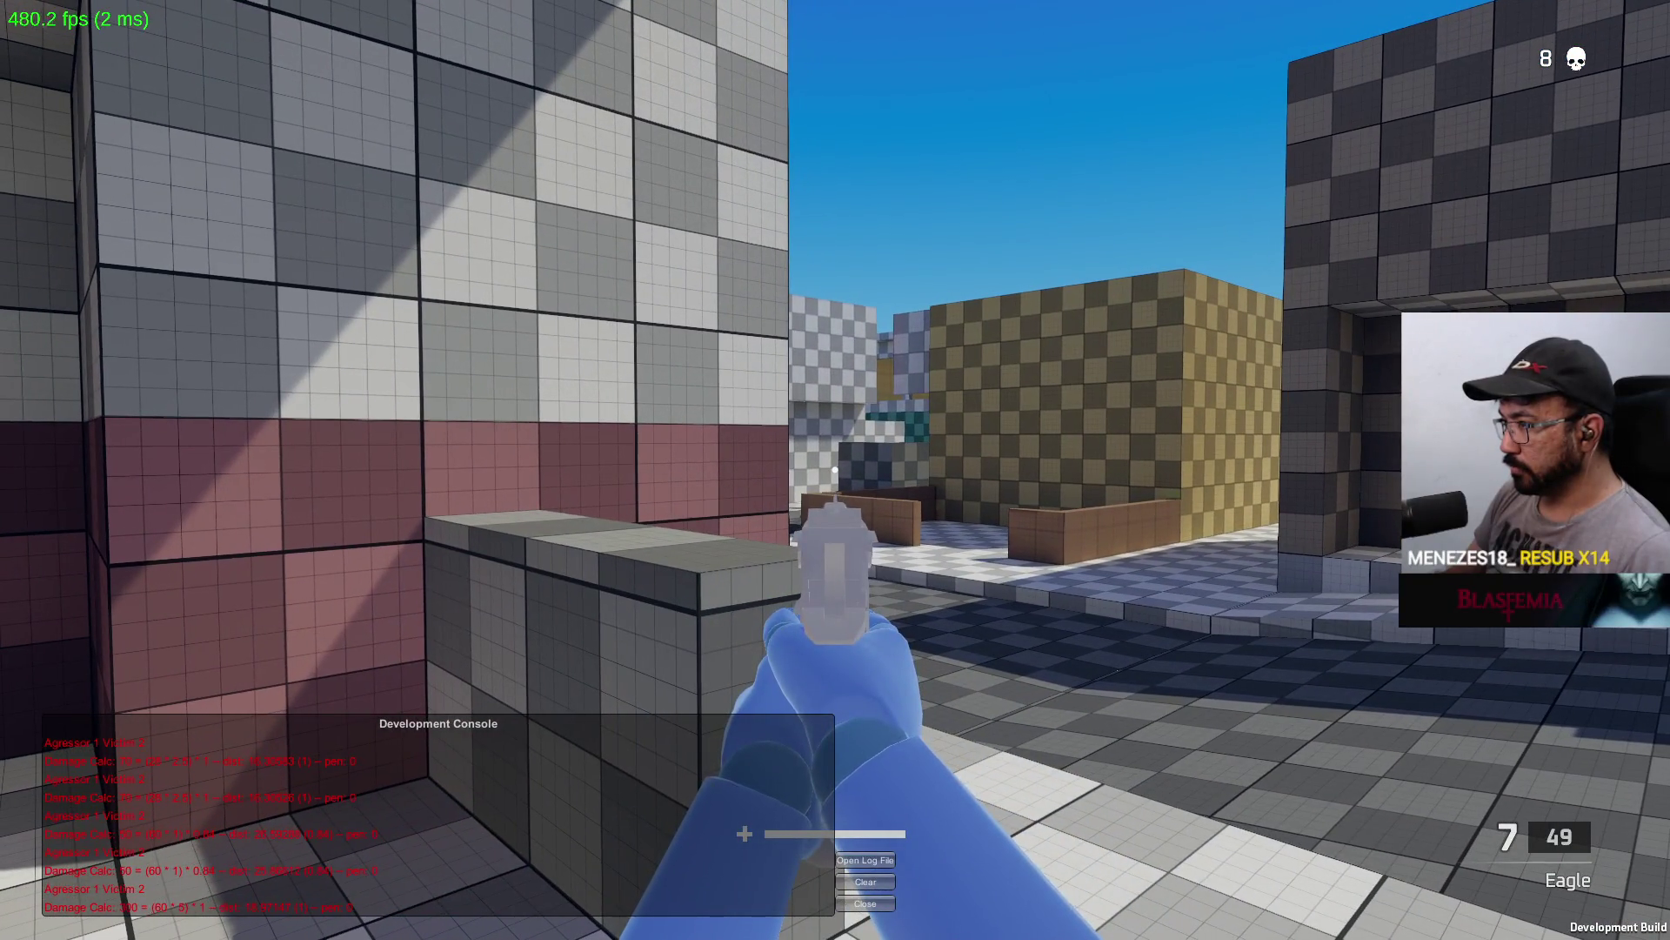
{"action": "key", "text": "w"}
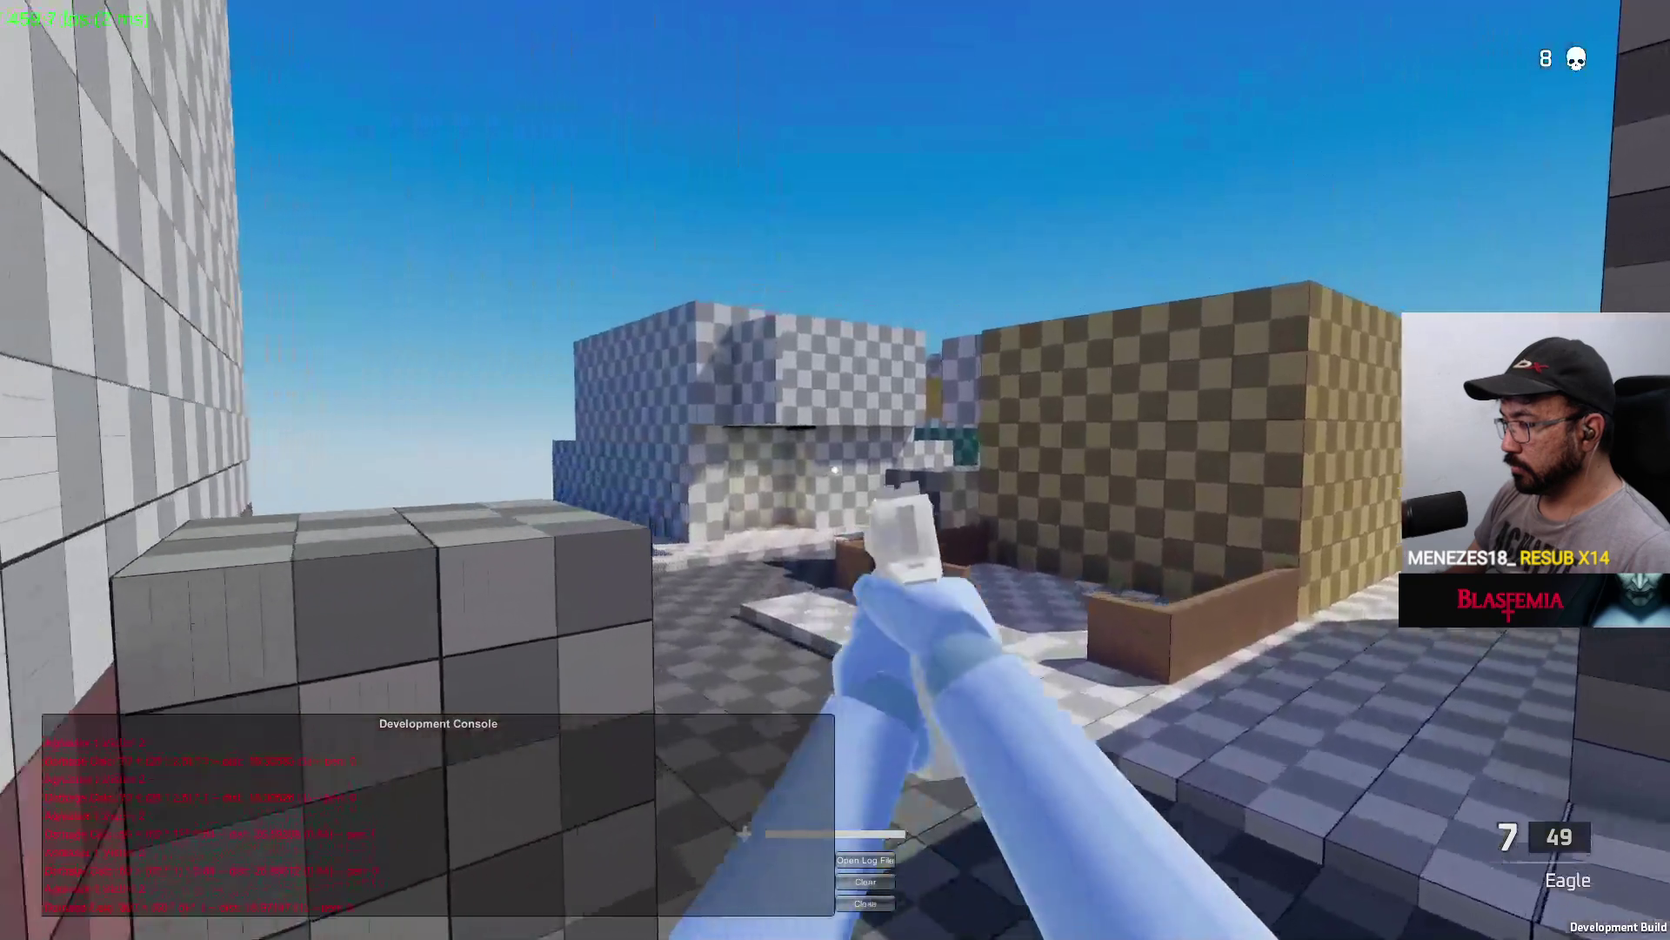
{"action": "left_click", "coordinate": [836, 470]}
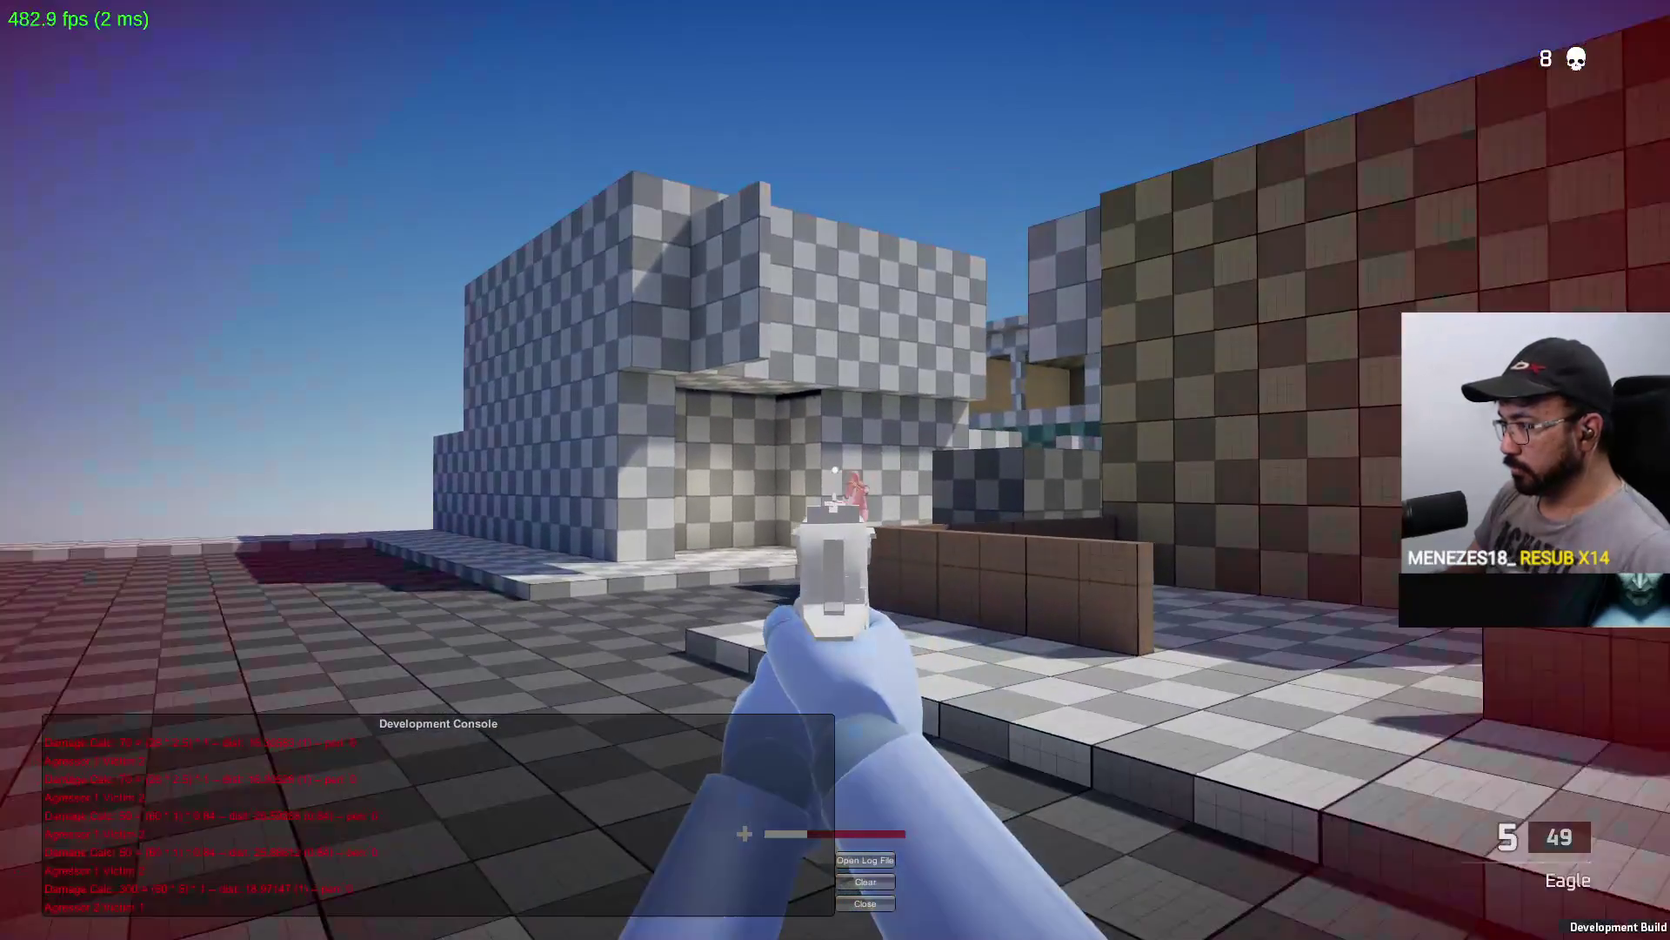
{"action": "left_click", "coordinate": [836, 469]}
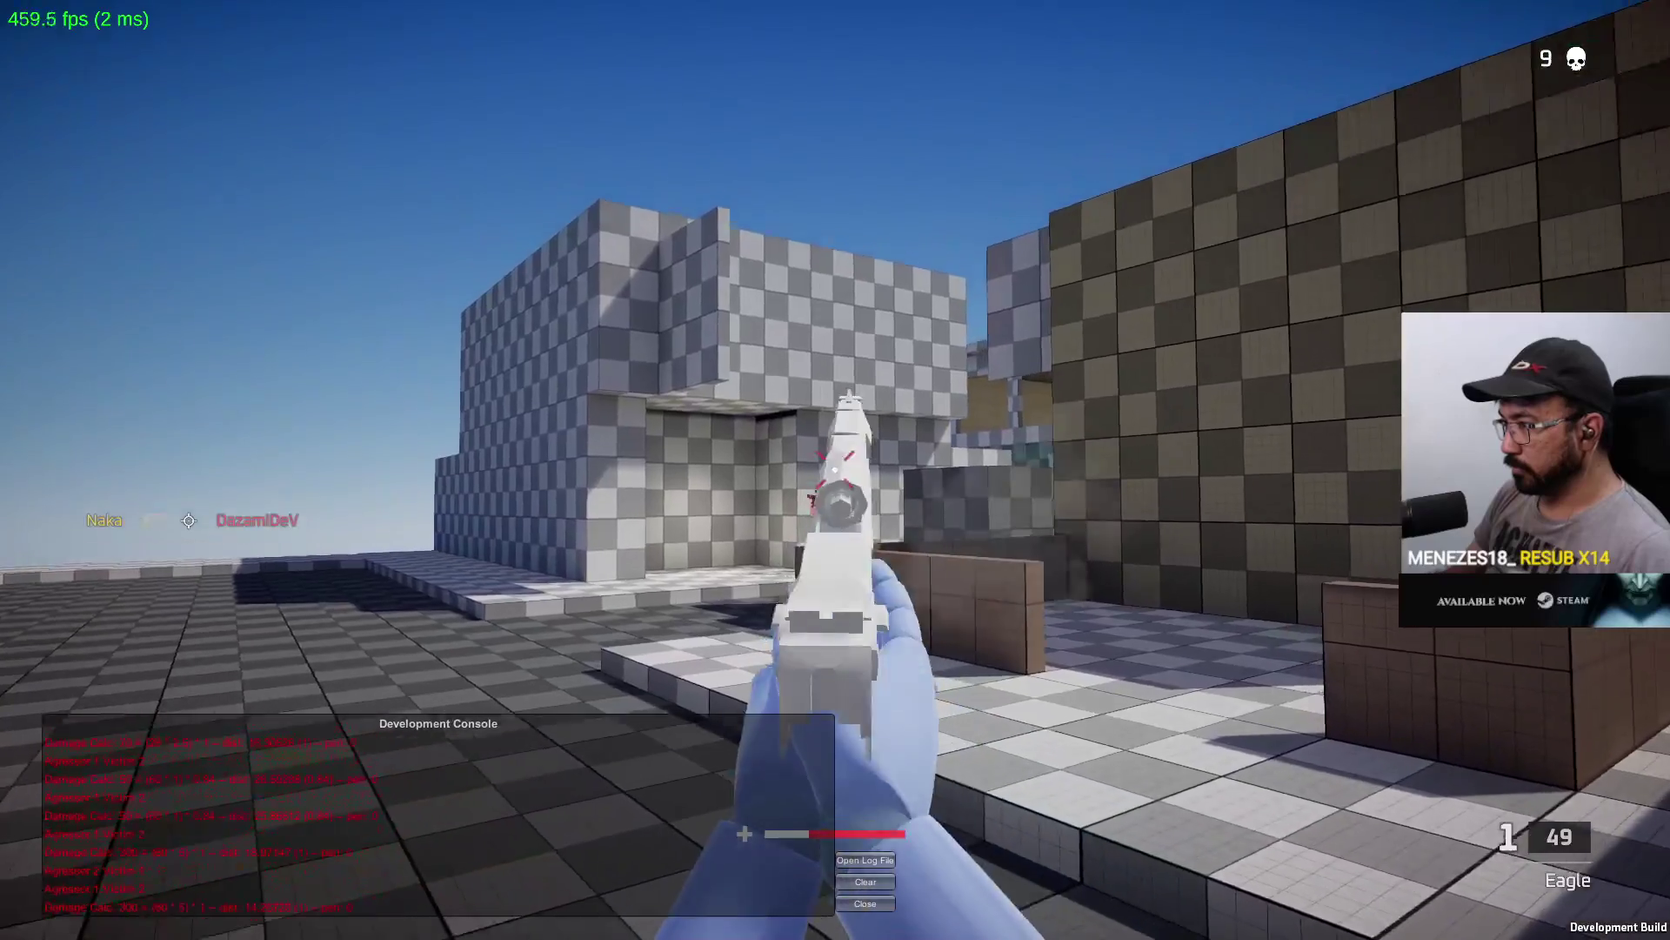
{"action": "key", "text": "r"}
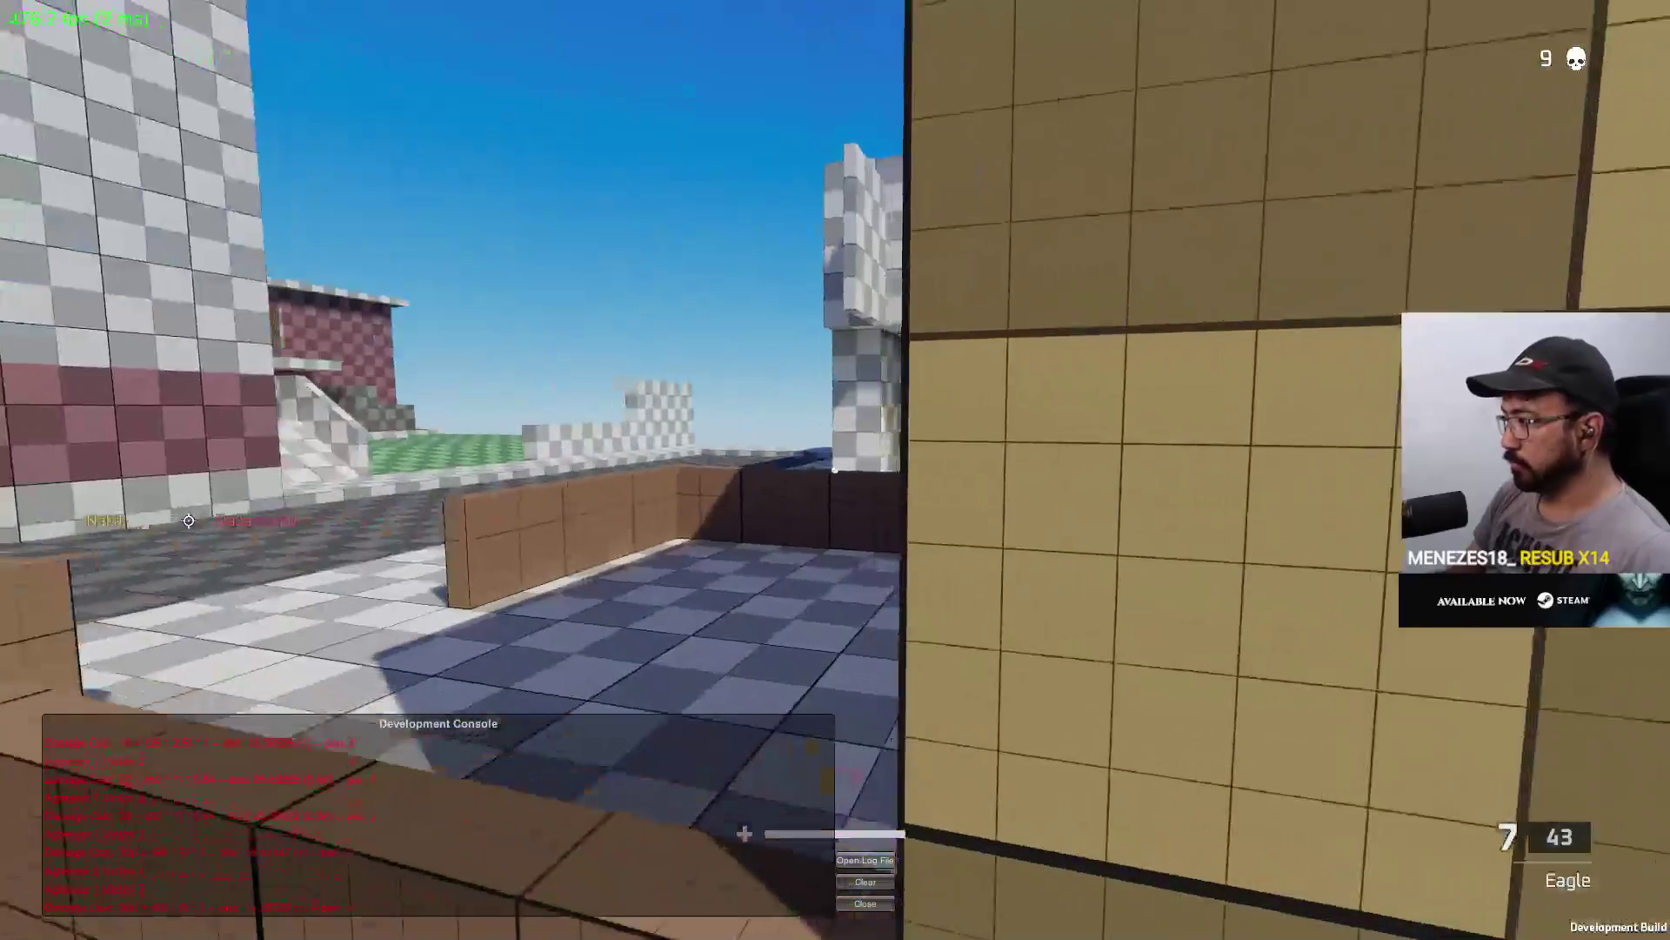
Step: Switch to the AKM and fire bursts, leaving 16/250 rounds
{"action": "key", "text": "1"}
{"action": "left_click", "coordinate": [836, 471]}
{"action": "left_click", "coordinate": [835, 471]}
{"action": "left_click", "coordinate": [835, 471]}
{"action": "left_click", "coordinate": [836, 470]}
{"action": "left_click", "coordinate": [836, 471]}
Step: Reload the AKM and fire toward the tan building until the player is killed
{"action": "key", "text": "r"}
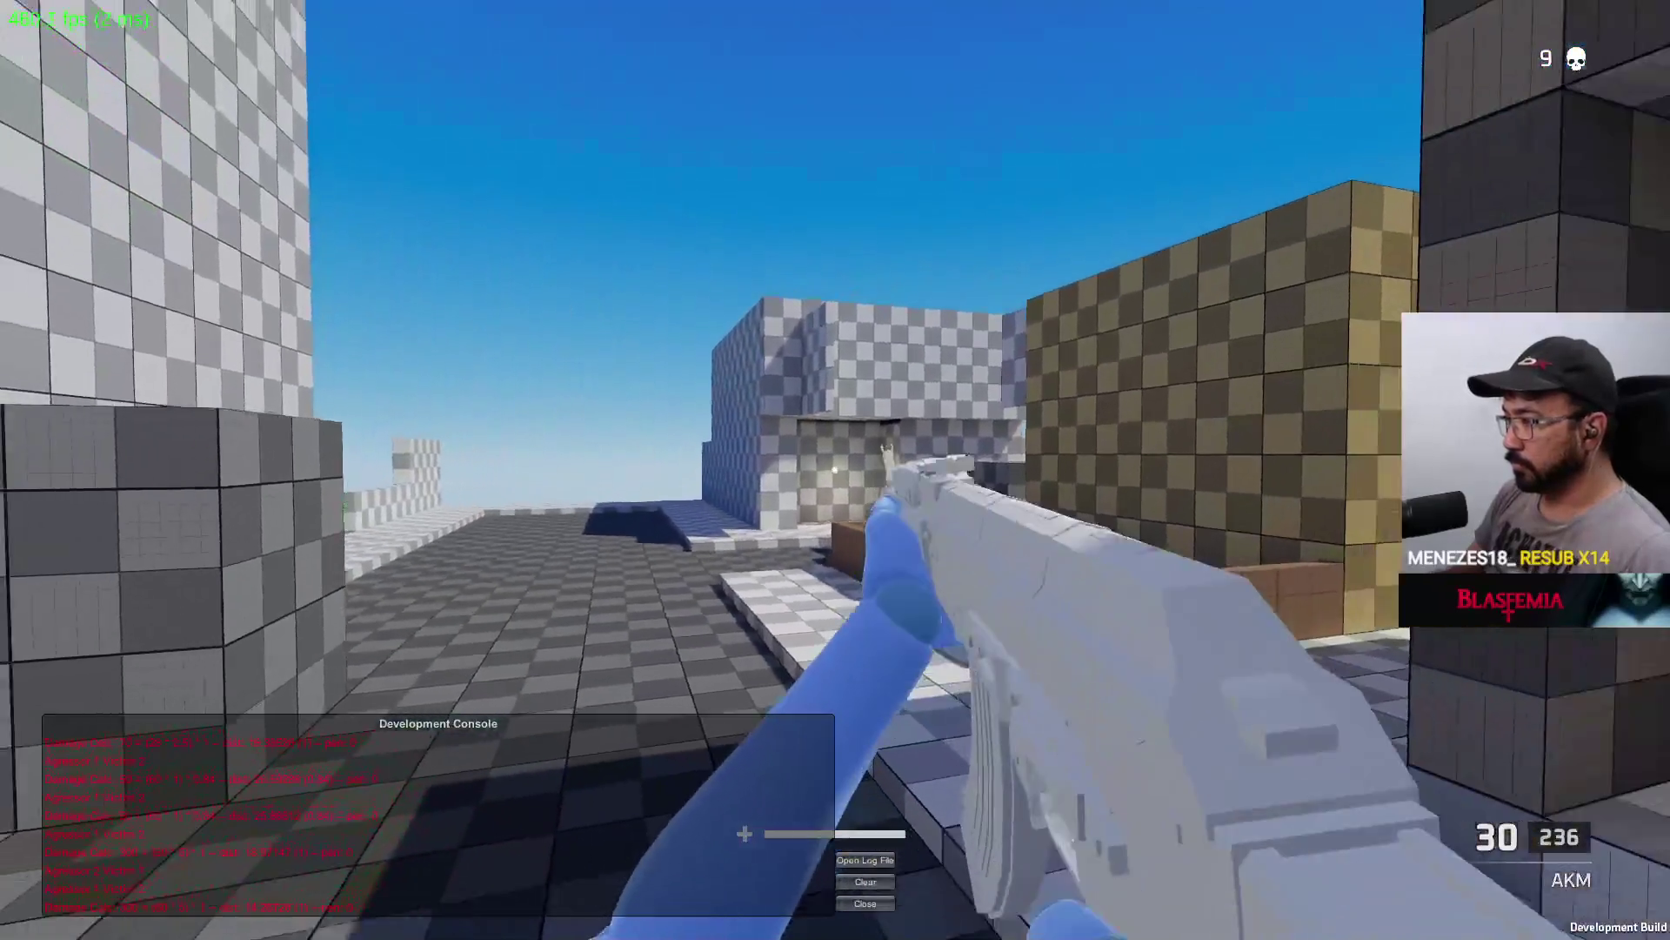
{"action": "left_click", "coordinate": [837, 470]}
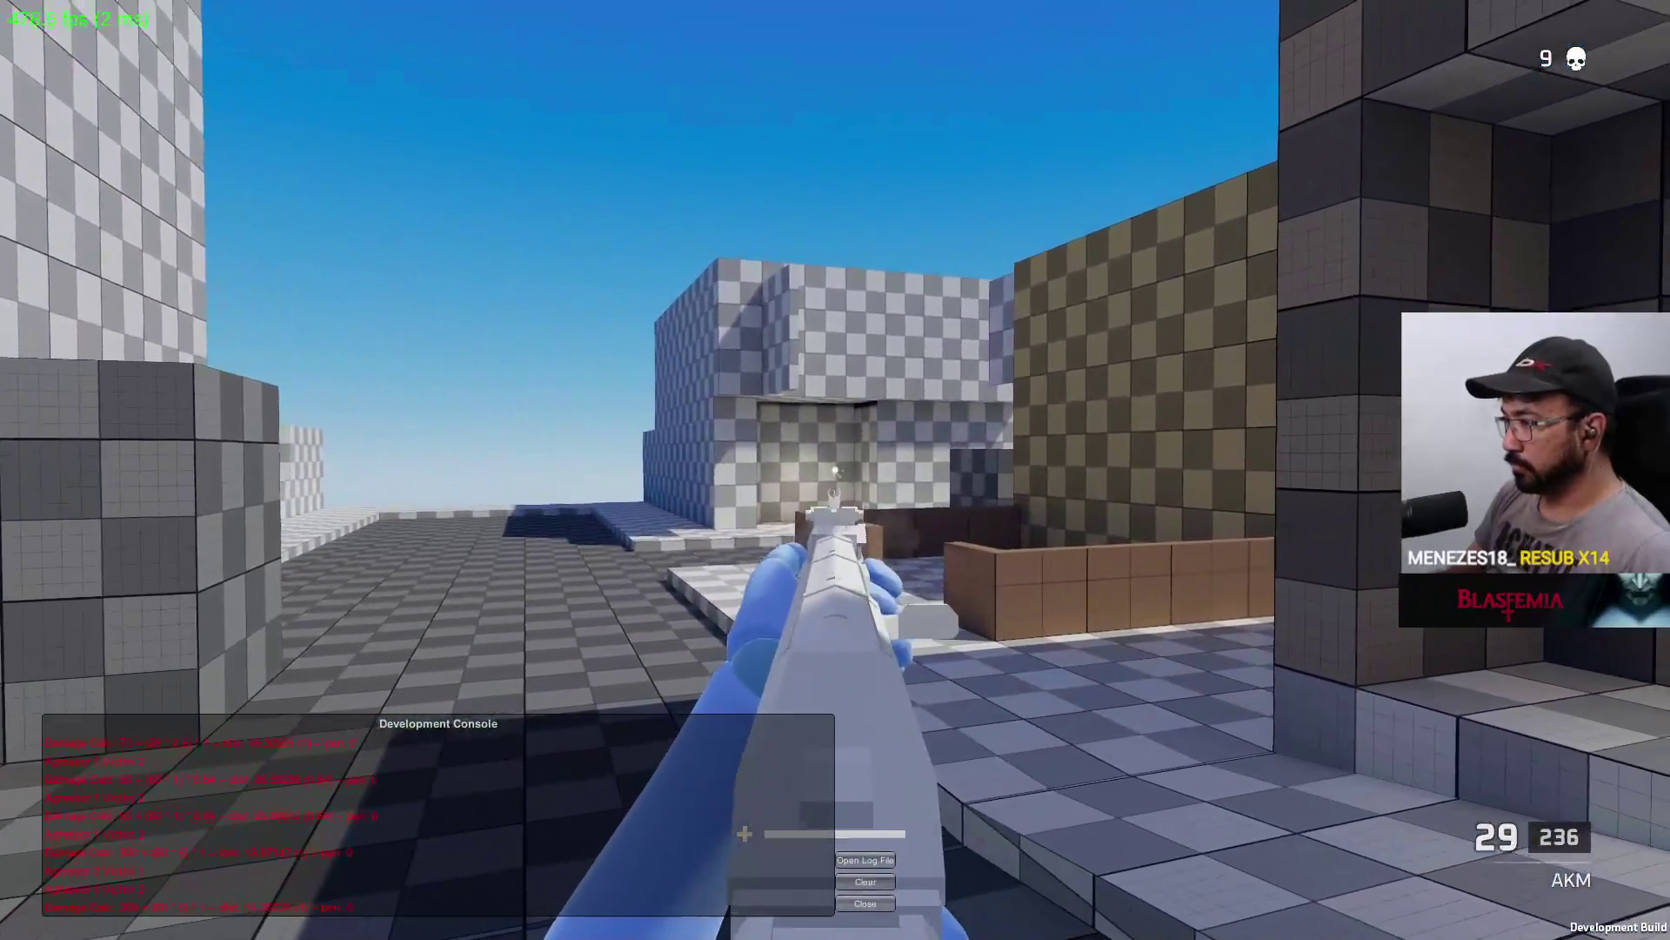
{"action": "left_click", "coordinate": [835, 470]}
{"action": "left_click", "coordinate": [836, 471]}
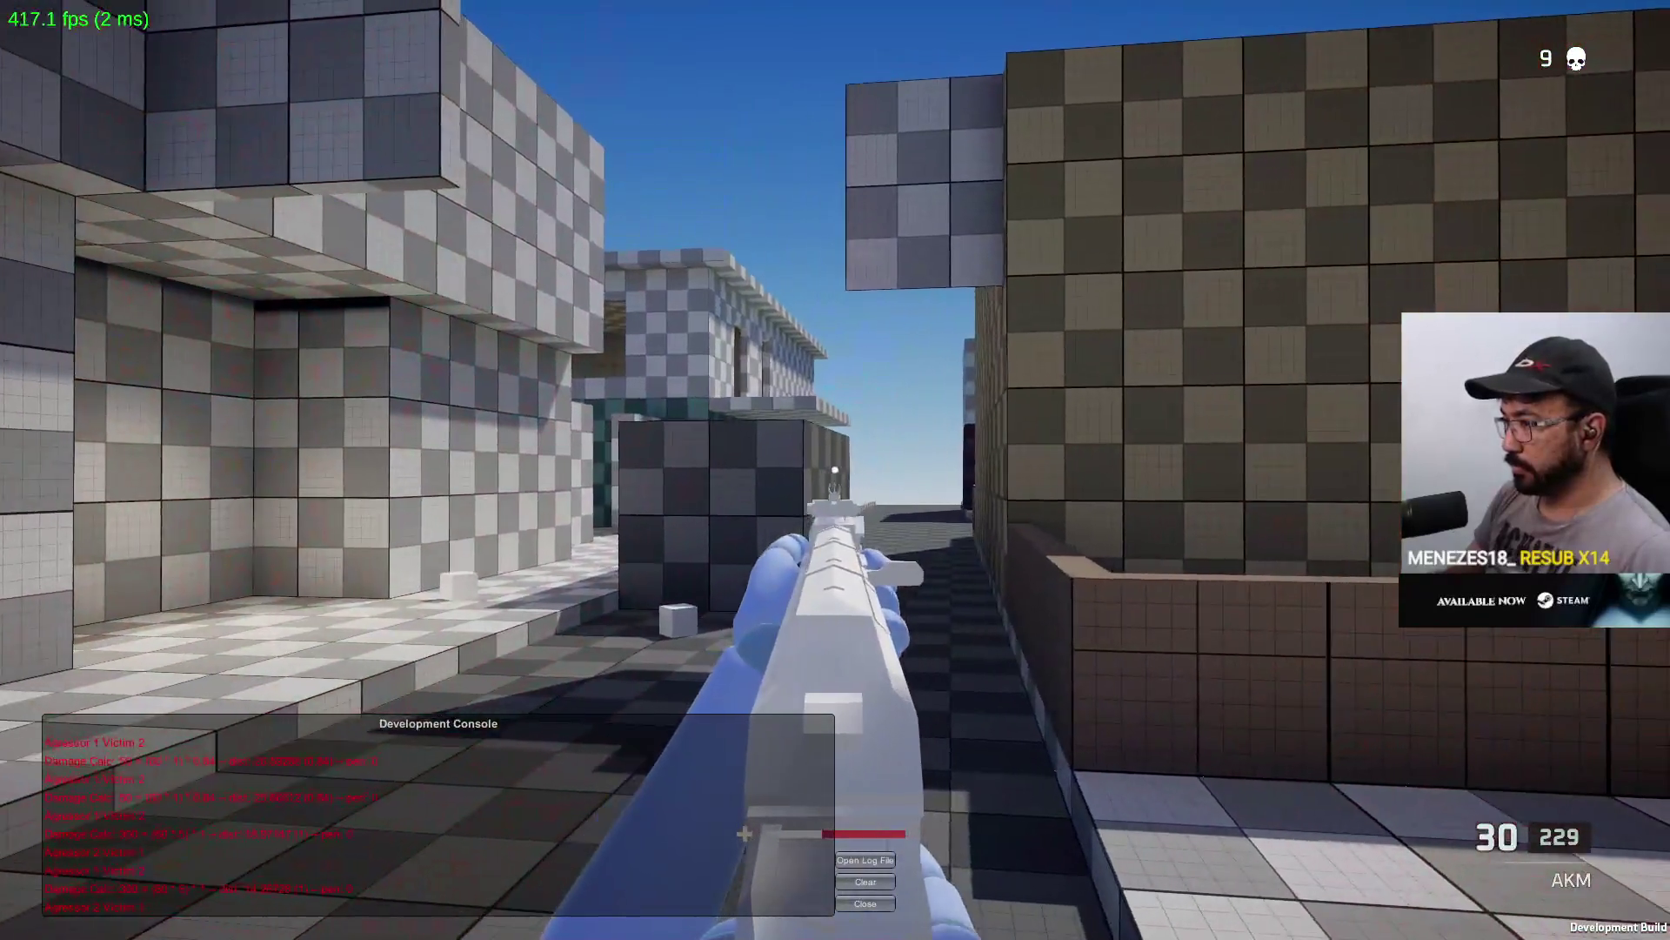
{"action": "left_click", "coordinate": [835, 470]}
{"action": "left_click", "coordinate": [835, 470]}
{"action": "left_click", "coordinate": [835, 469]}
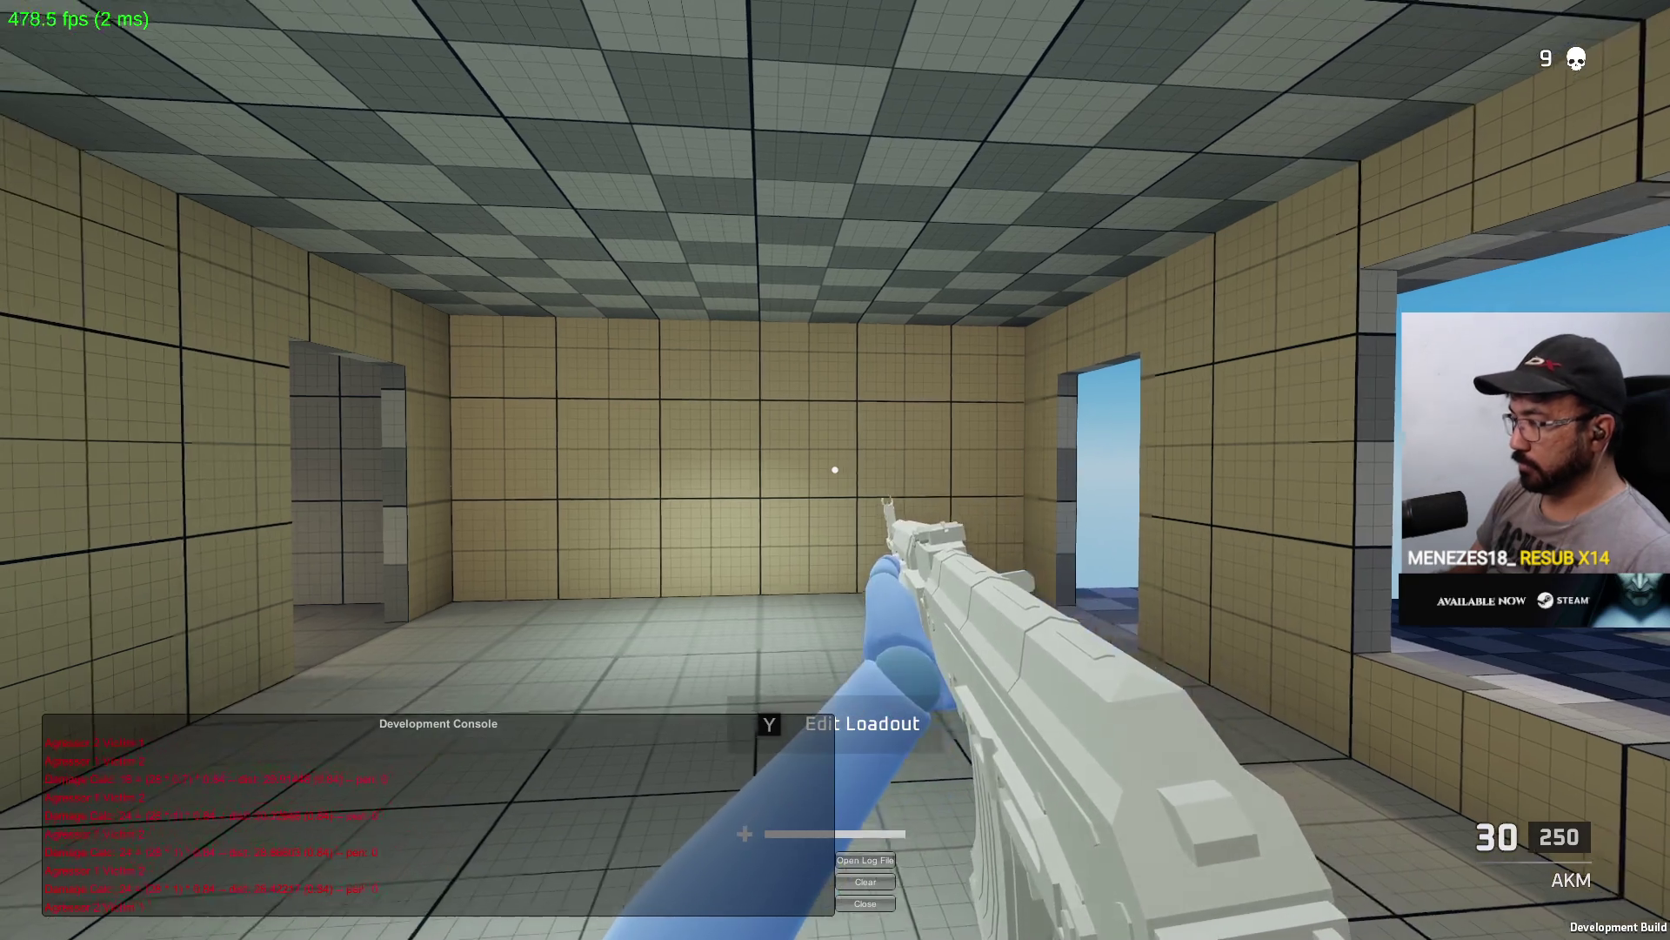
Step: After respawning, walk into the courtyard, draw the Eagle and fire toward the arcade
{"action": "key", "text": "w"}
{"action": "key", "text": "w"}
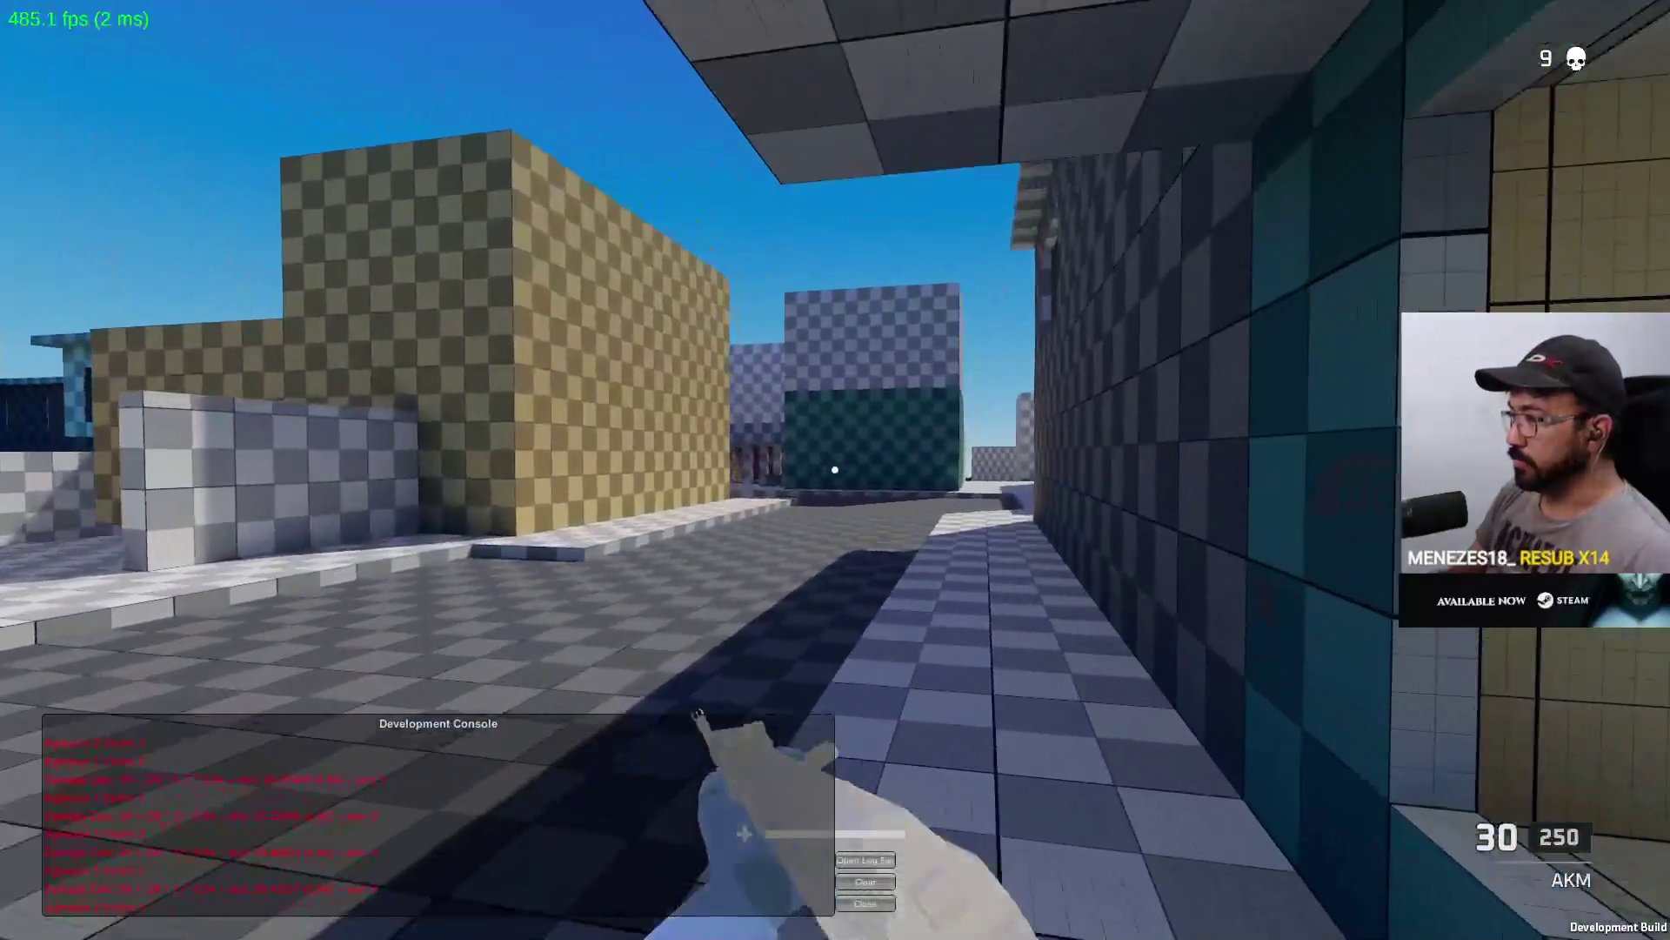
{"action": "key", "text": "w"}
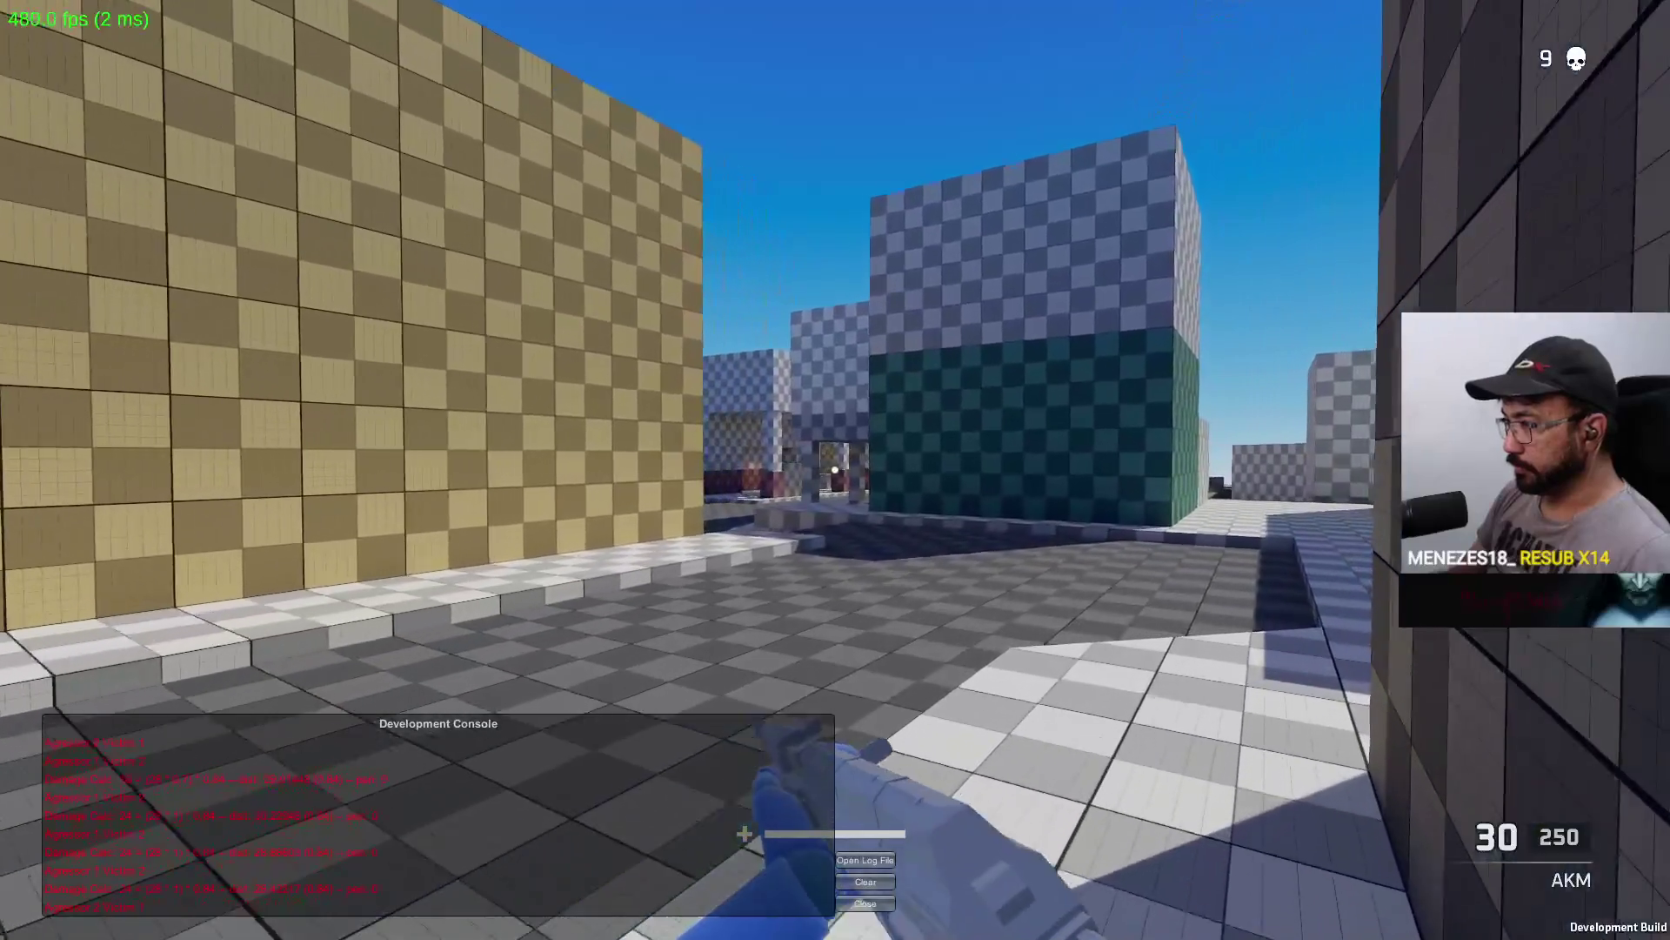
{"action": "key", "text": "w"}
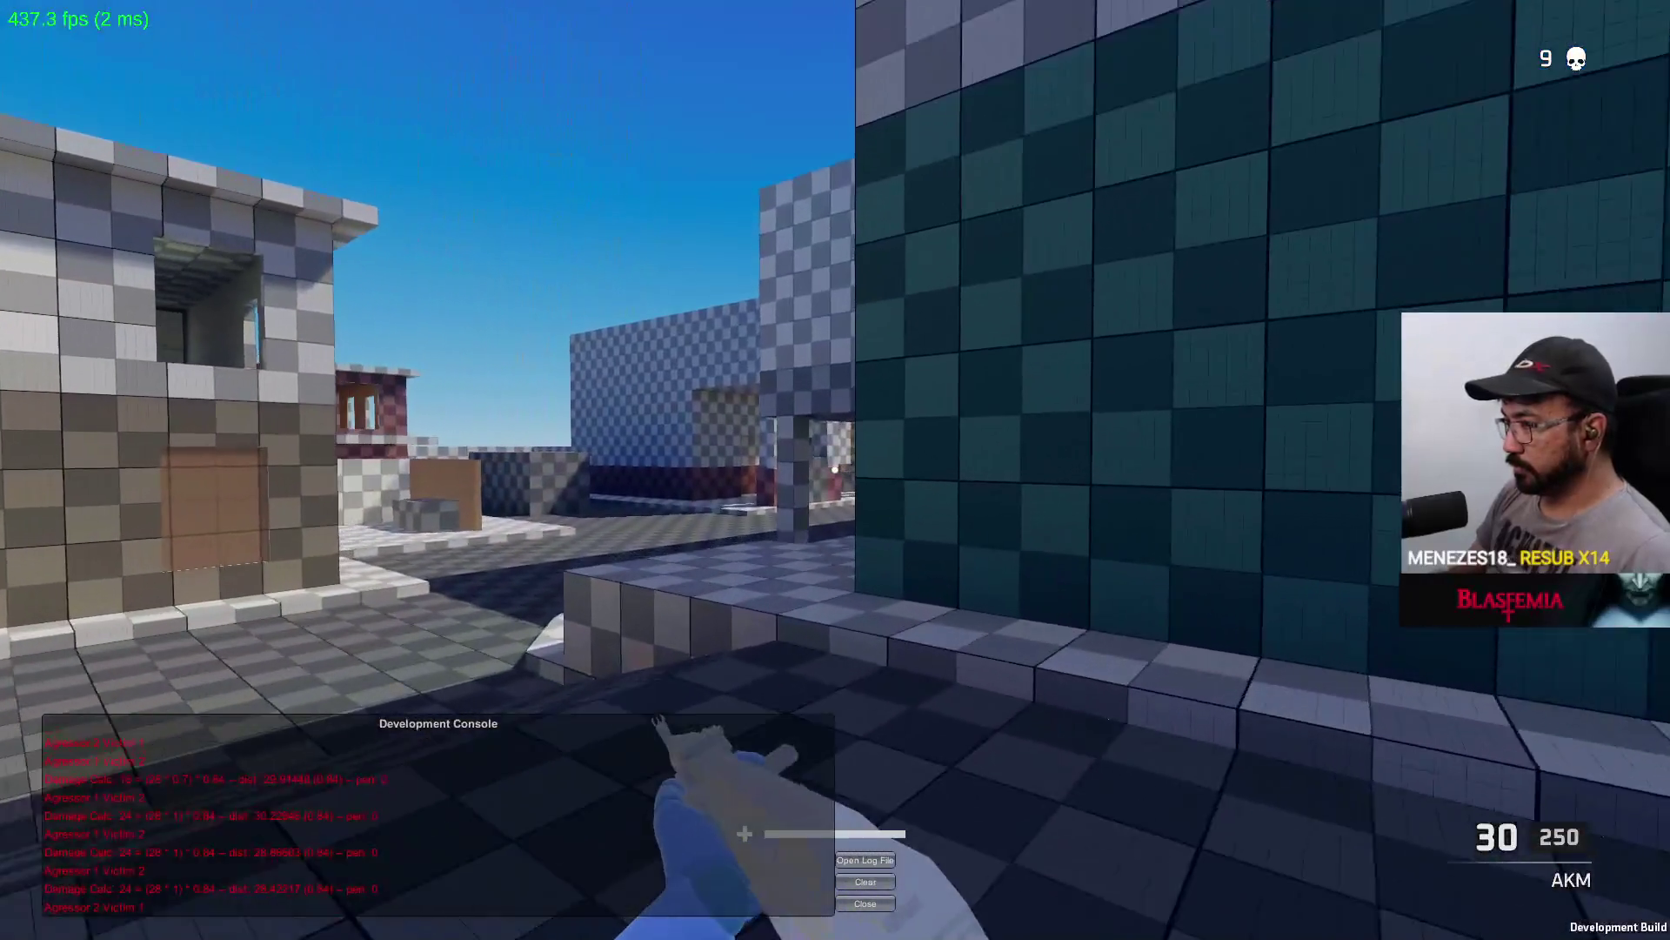
{"action": "key", "text": "w"}
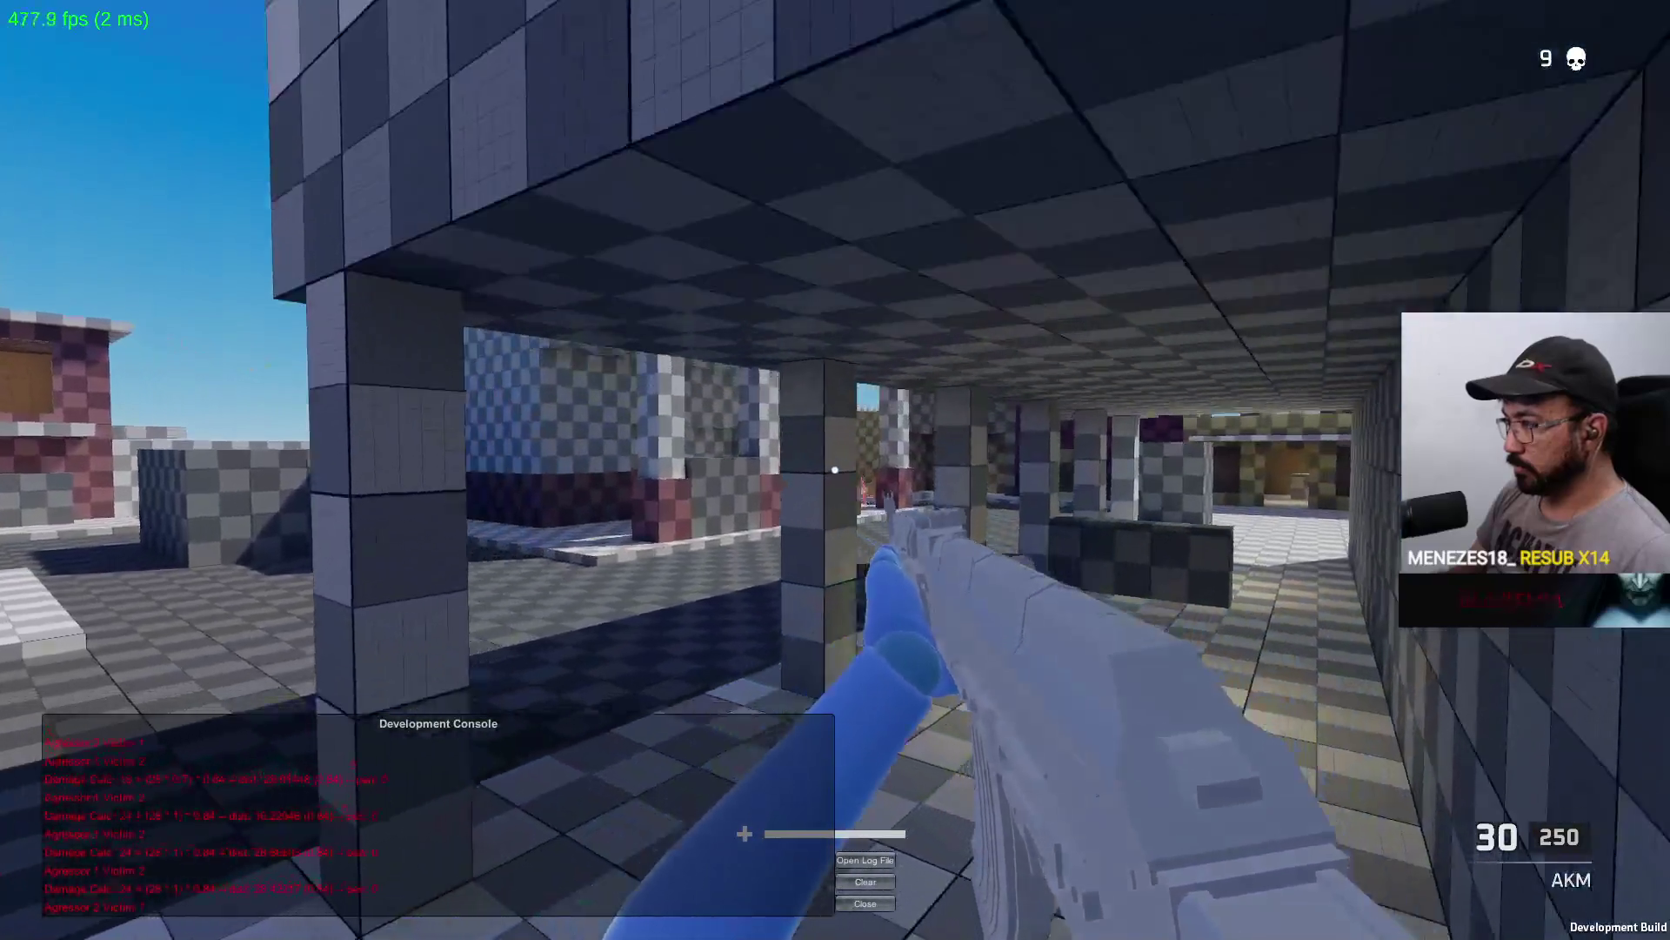
{"action": "key", "text": "2"}
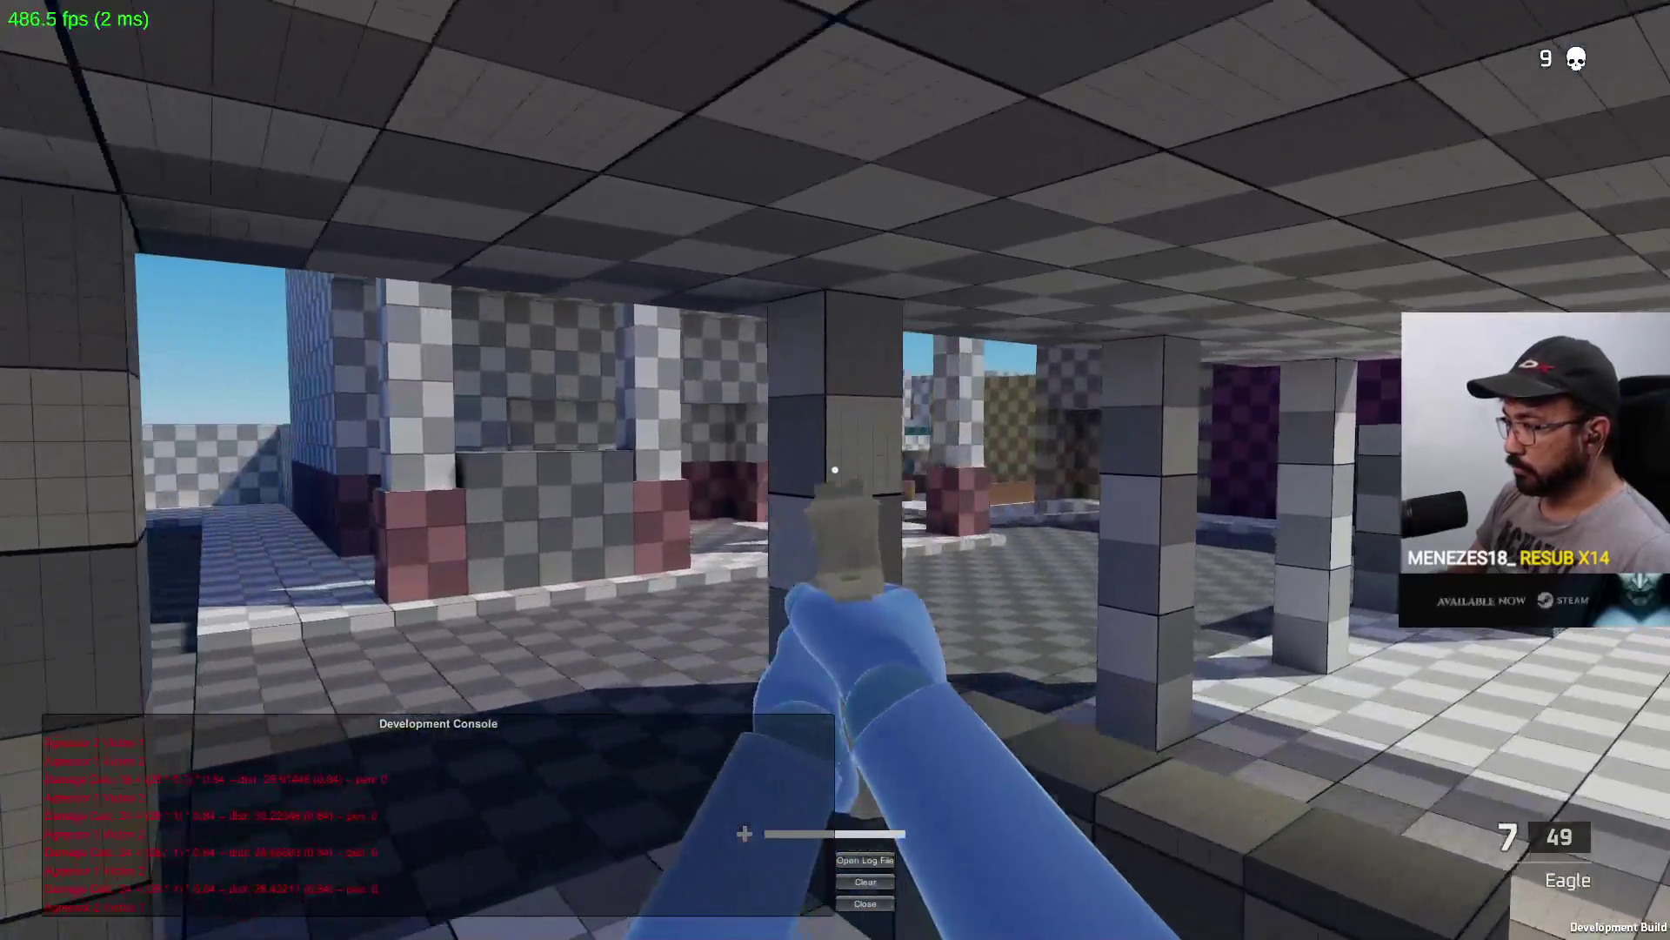
{"action": "left_click", "coordinate": [835, 471]}
Step: Kill the enemy in the arcade with a string of Eagle shots
{"action": "left_click", "coordinate": [833, 470]}
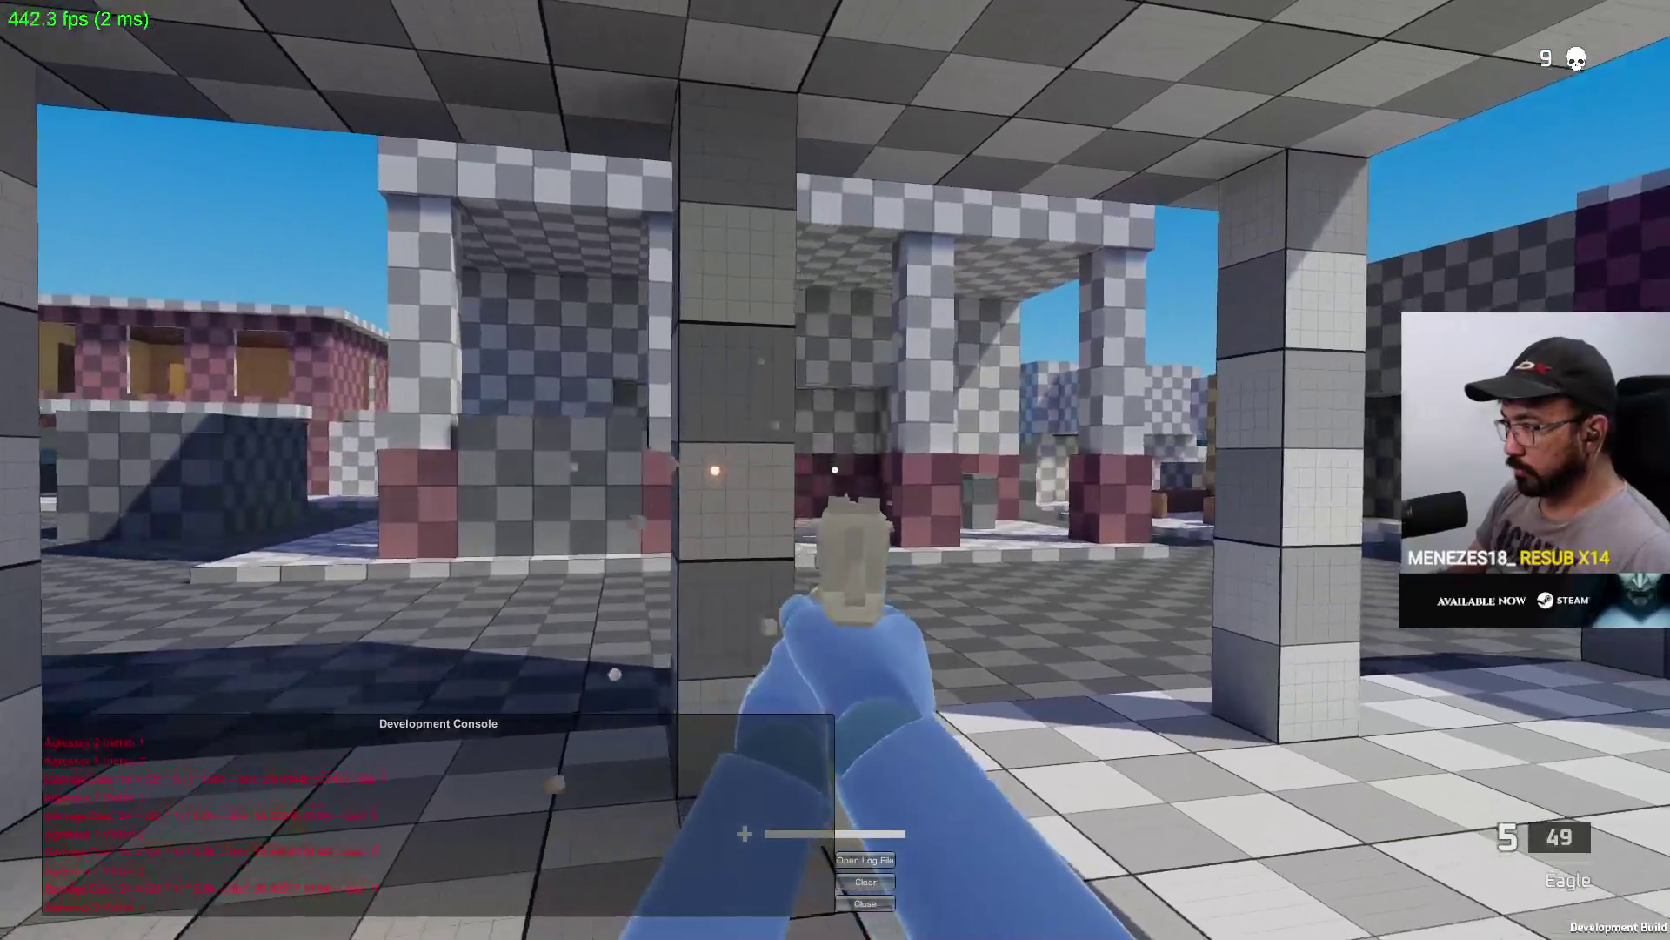
{"action": "left_click", "coordinate": [834, 469]}
{"action": "left_click", "coordinate": [833, 471]}
{"action": "left_click", "coordinate": [835, 470]}
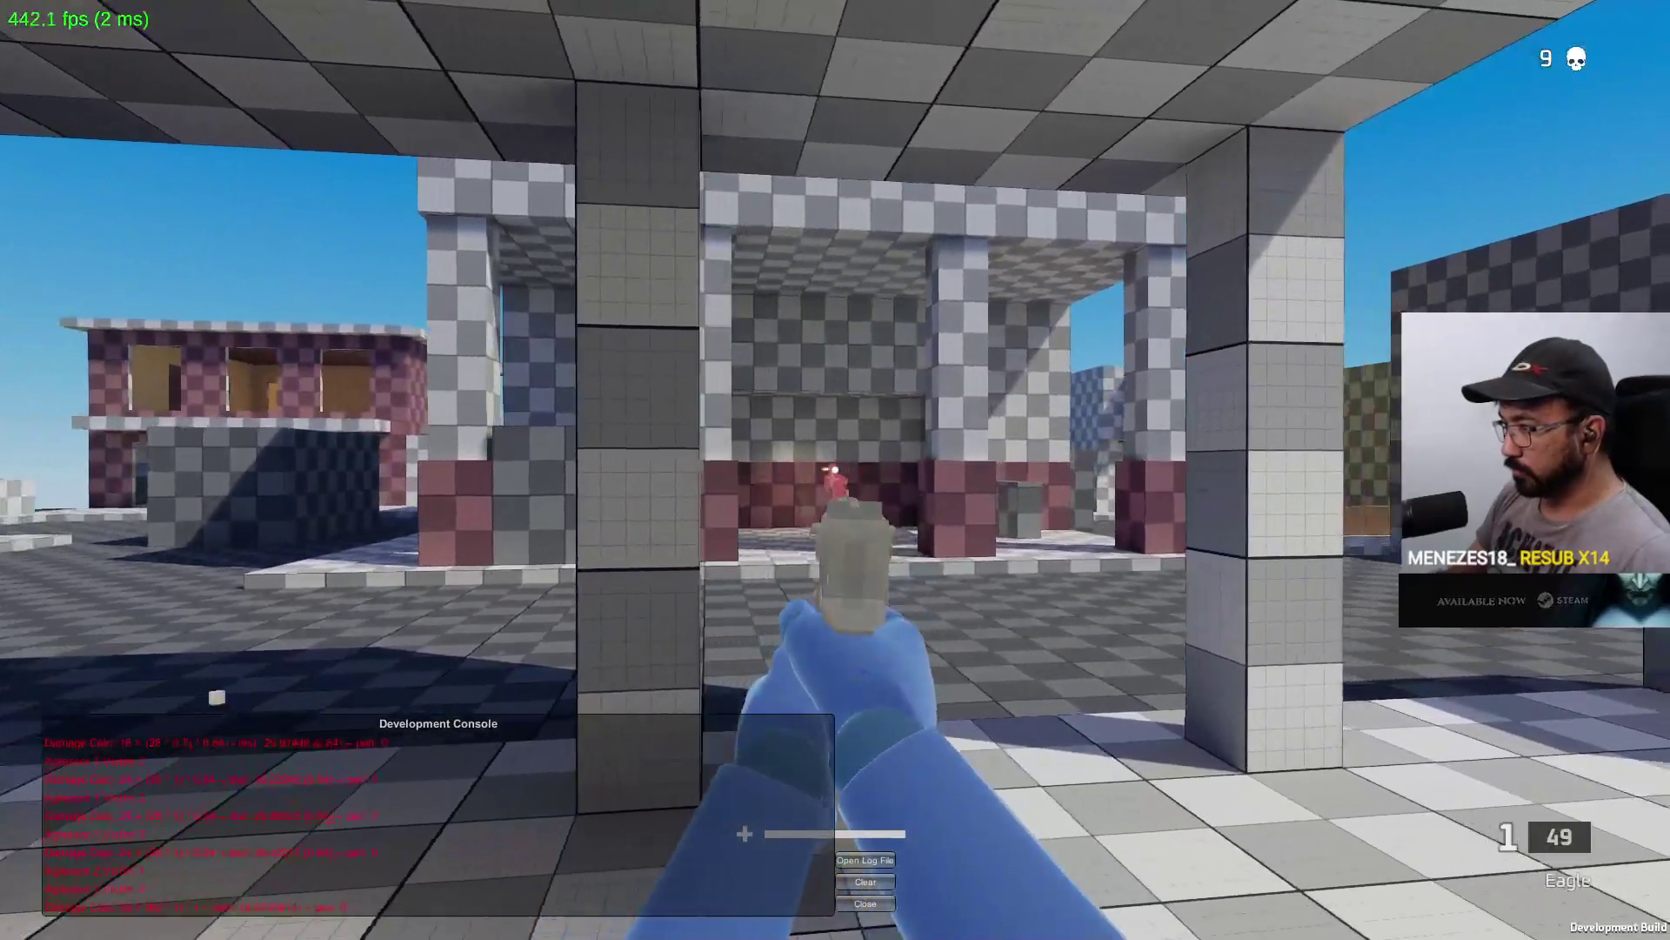
{"action": "left_click", "coordinate": [834, 471]}
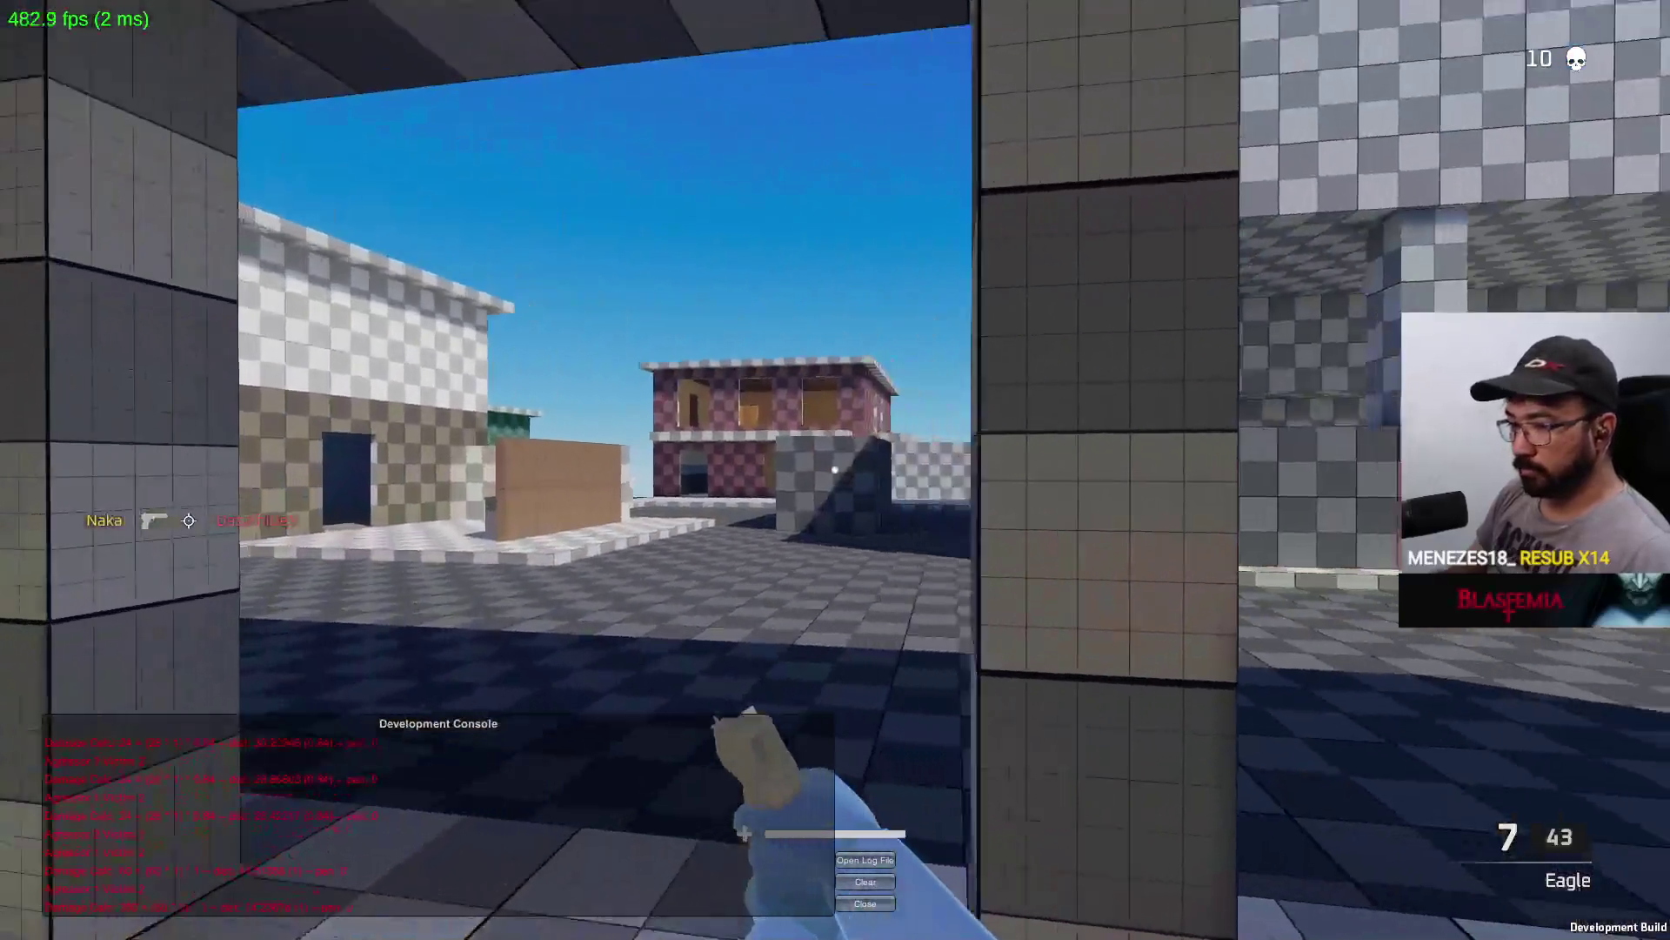
Step: Walk through the checkered building's passage into the open area and glance at the scoreboard
{"action": "key", "text": "w"}
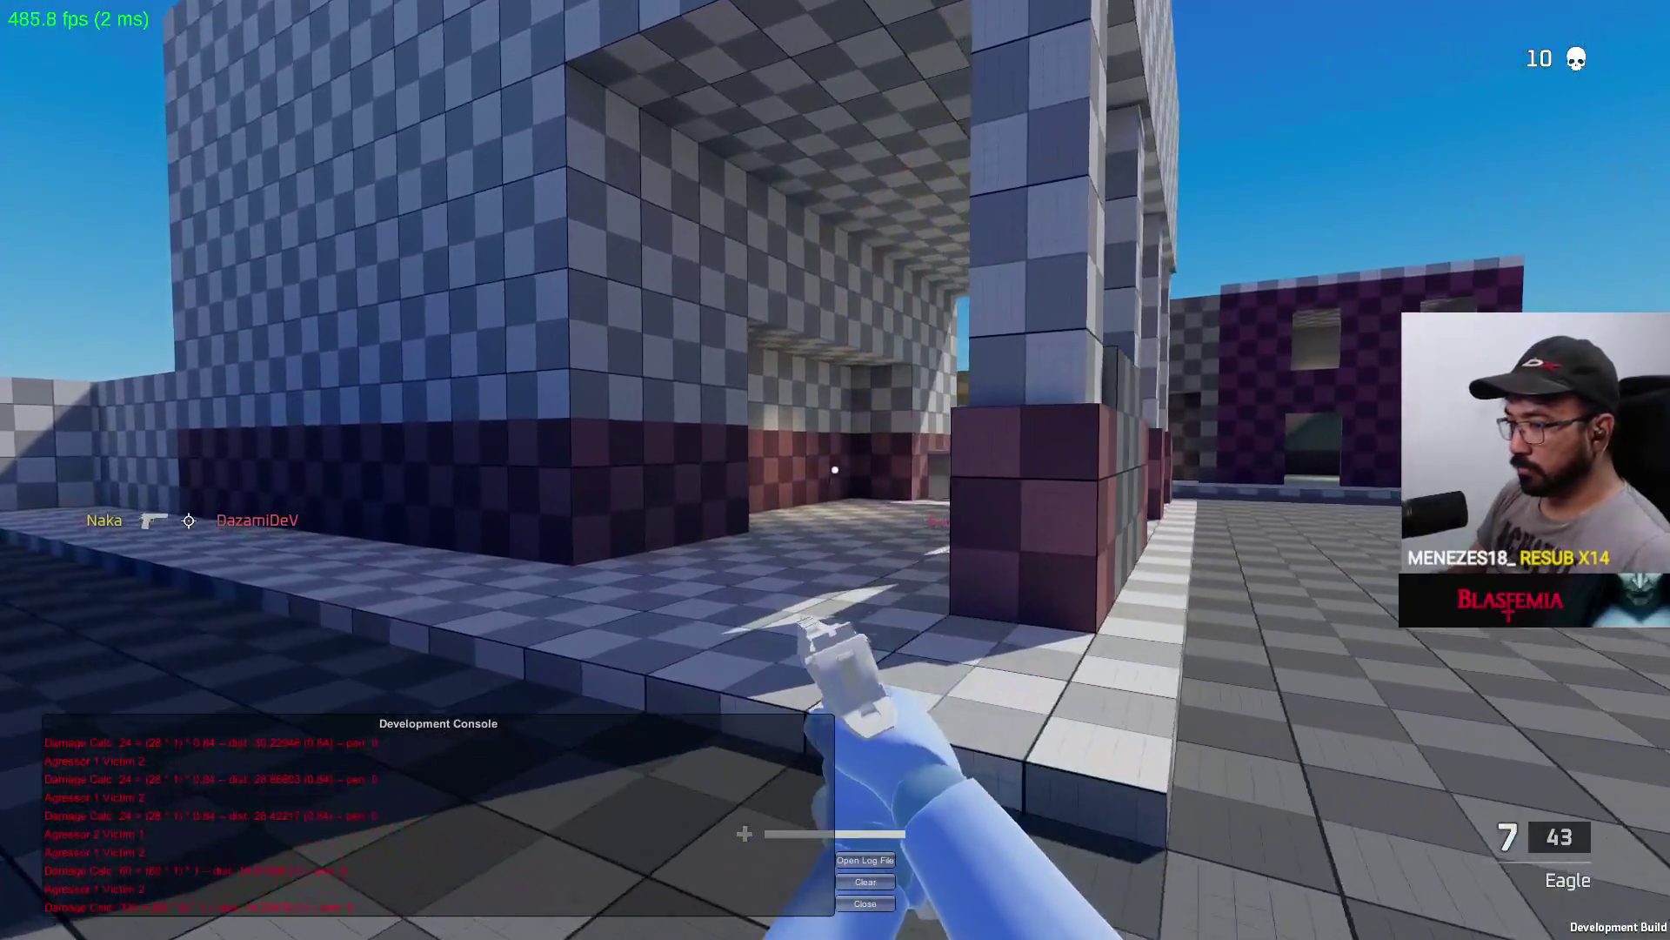
{"action": "key", "text": "w"}
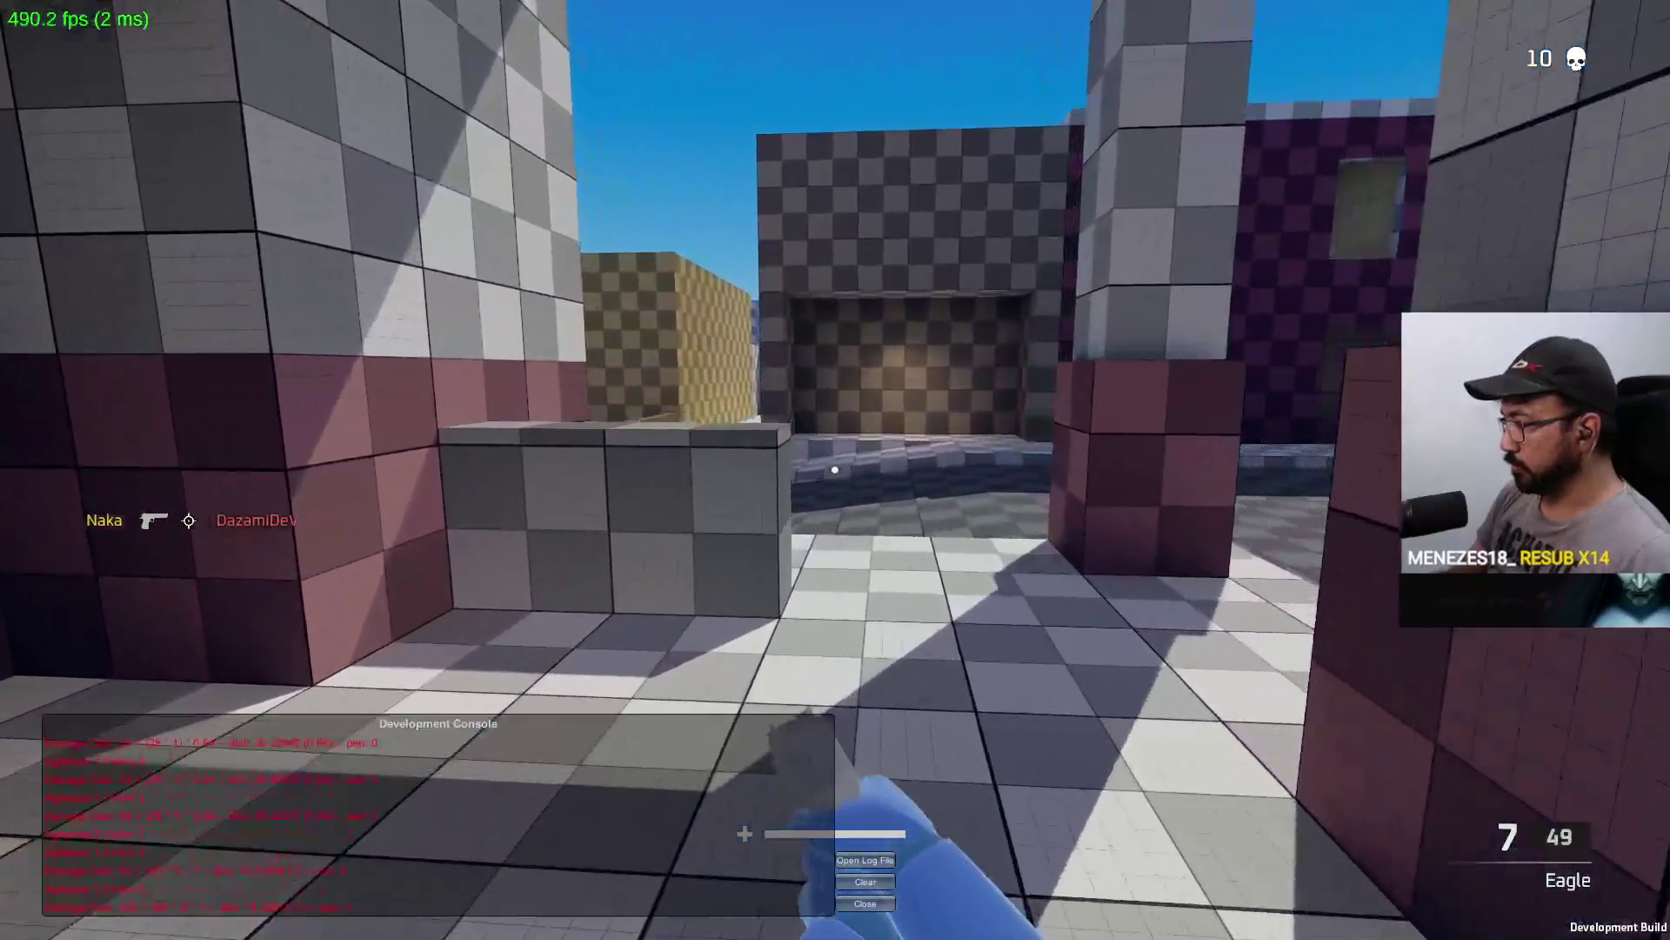
{"action": "key", "text": "Tab"}
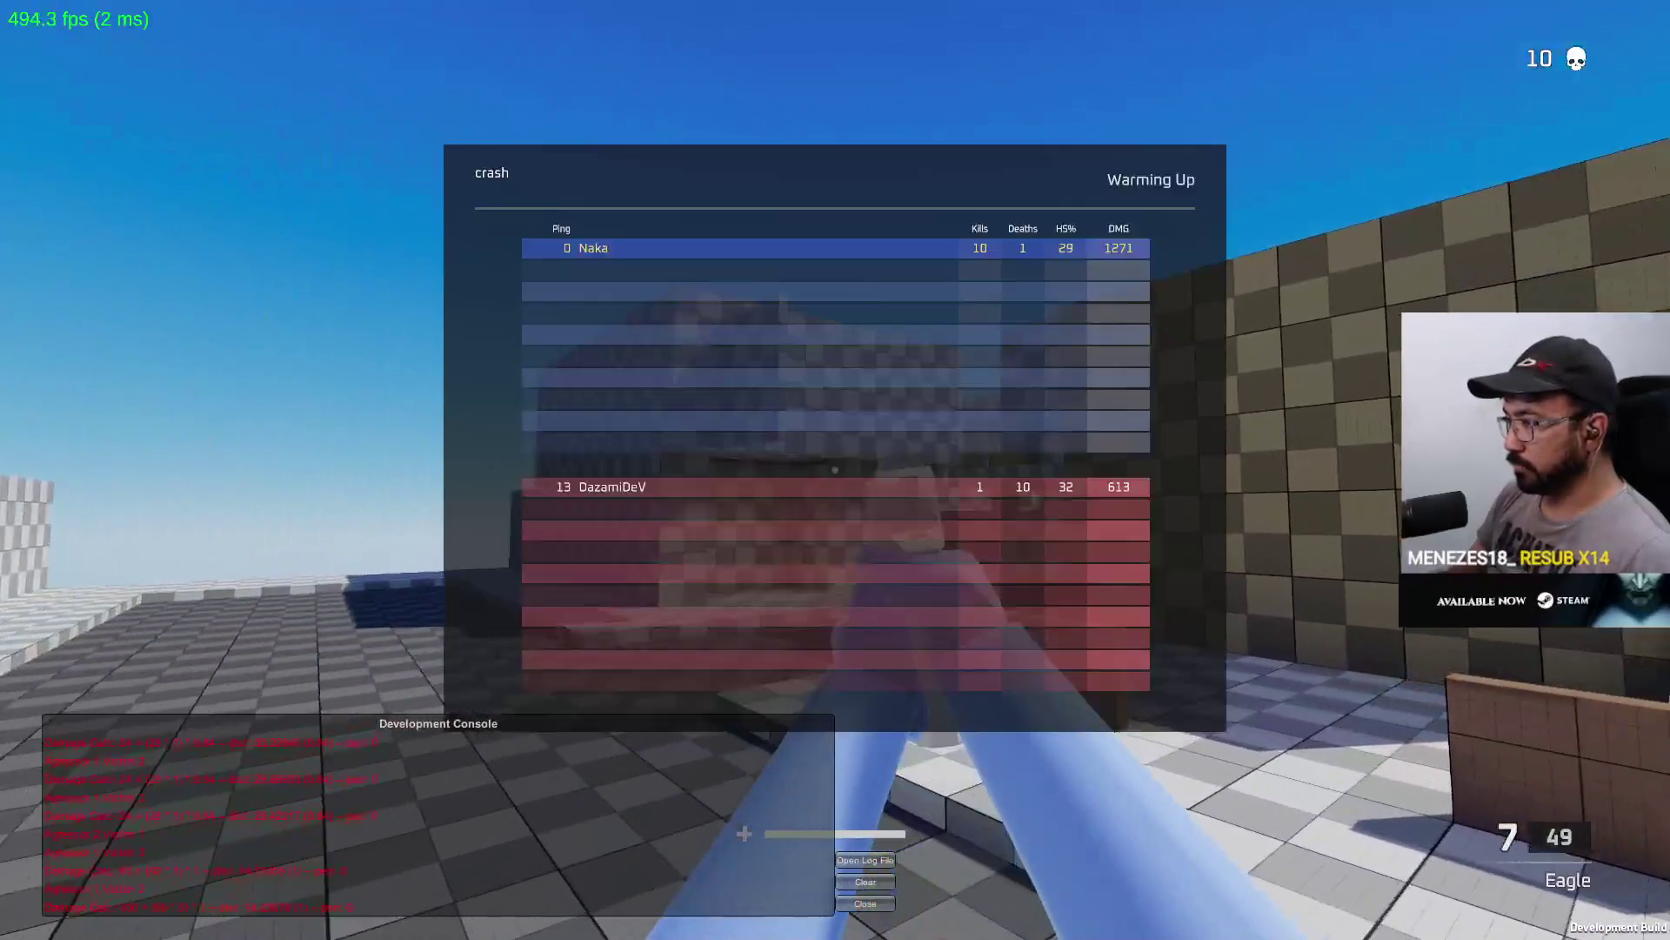
{"action": "key", "text": "w"}
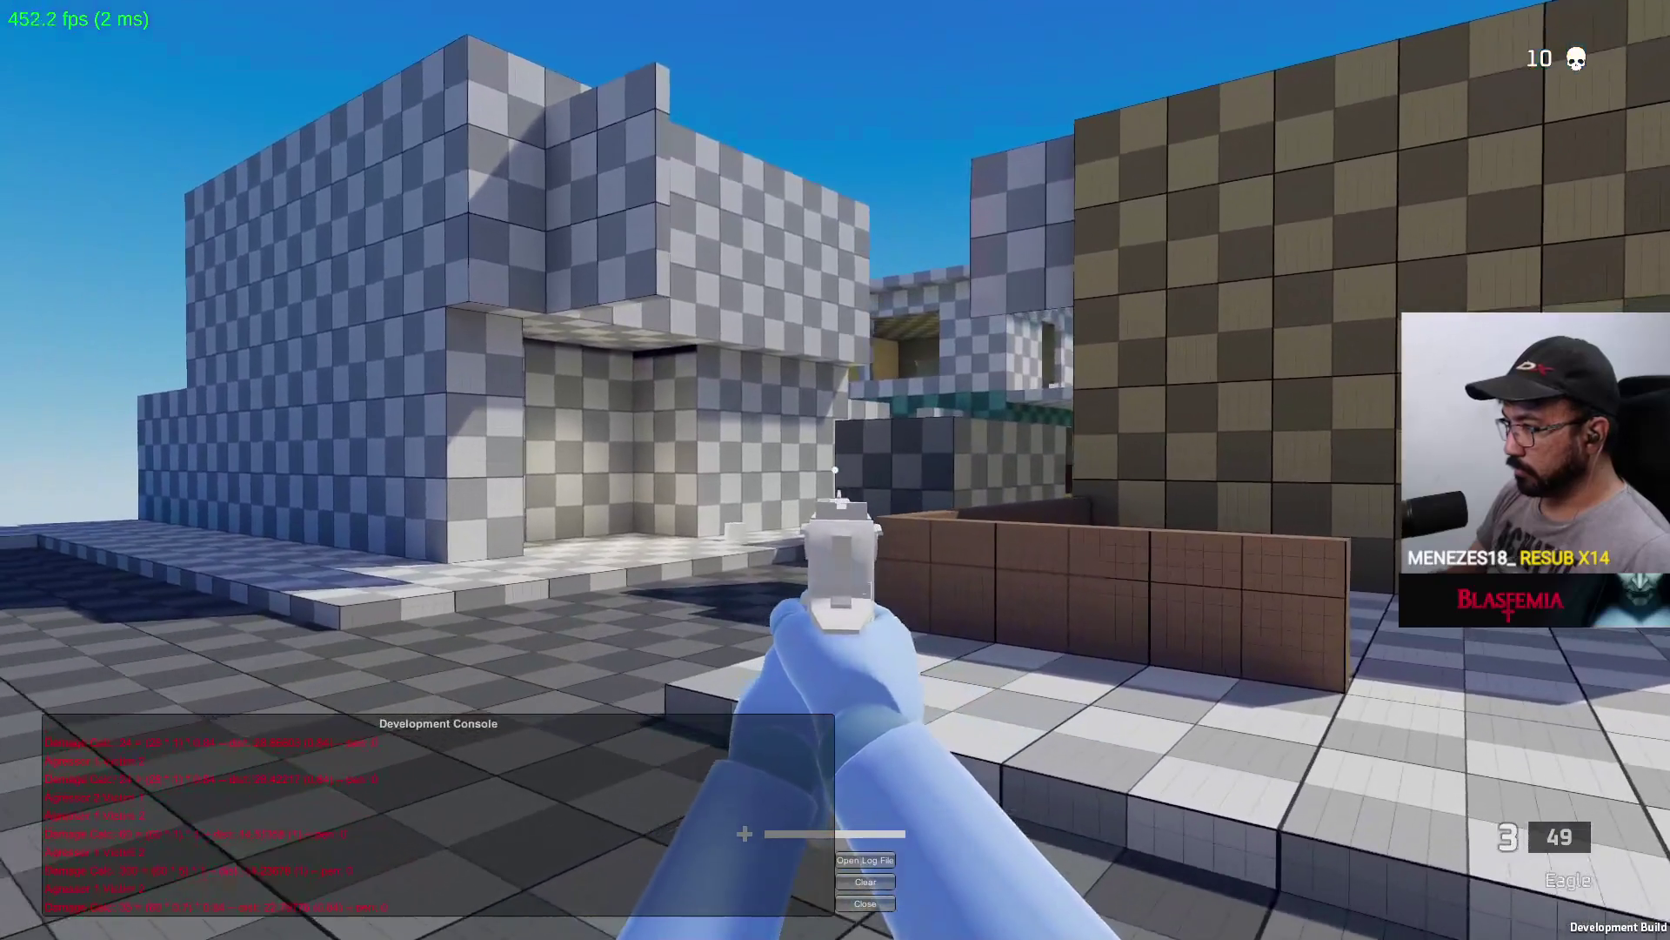
Step: Fire the Eagle toward the building for another kill, reloading along the way
{"action": "left_click", "coordinate": [833, 471]}
{"action": "key", "text": "r"}
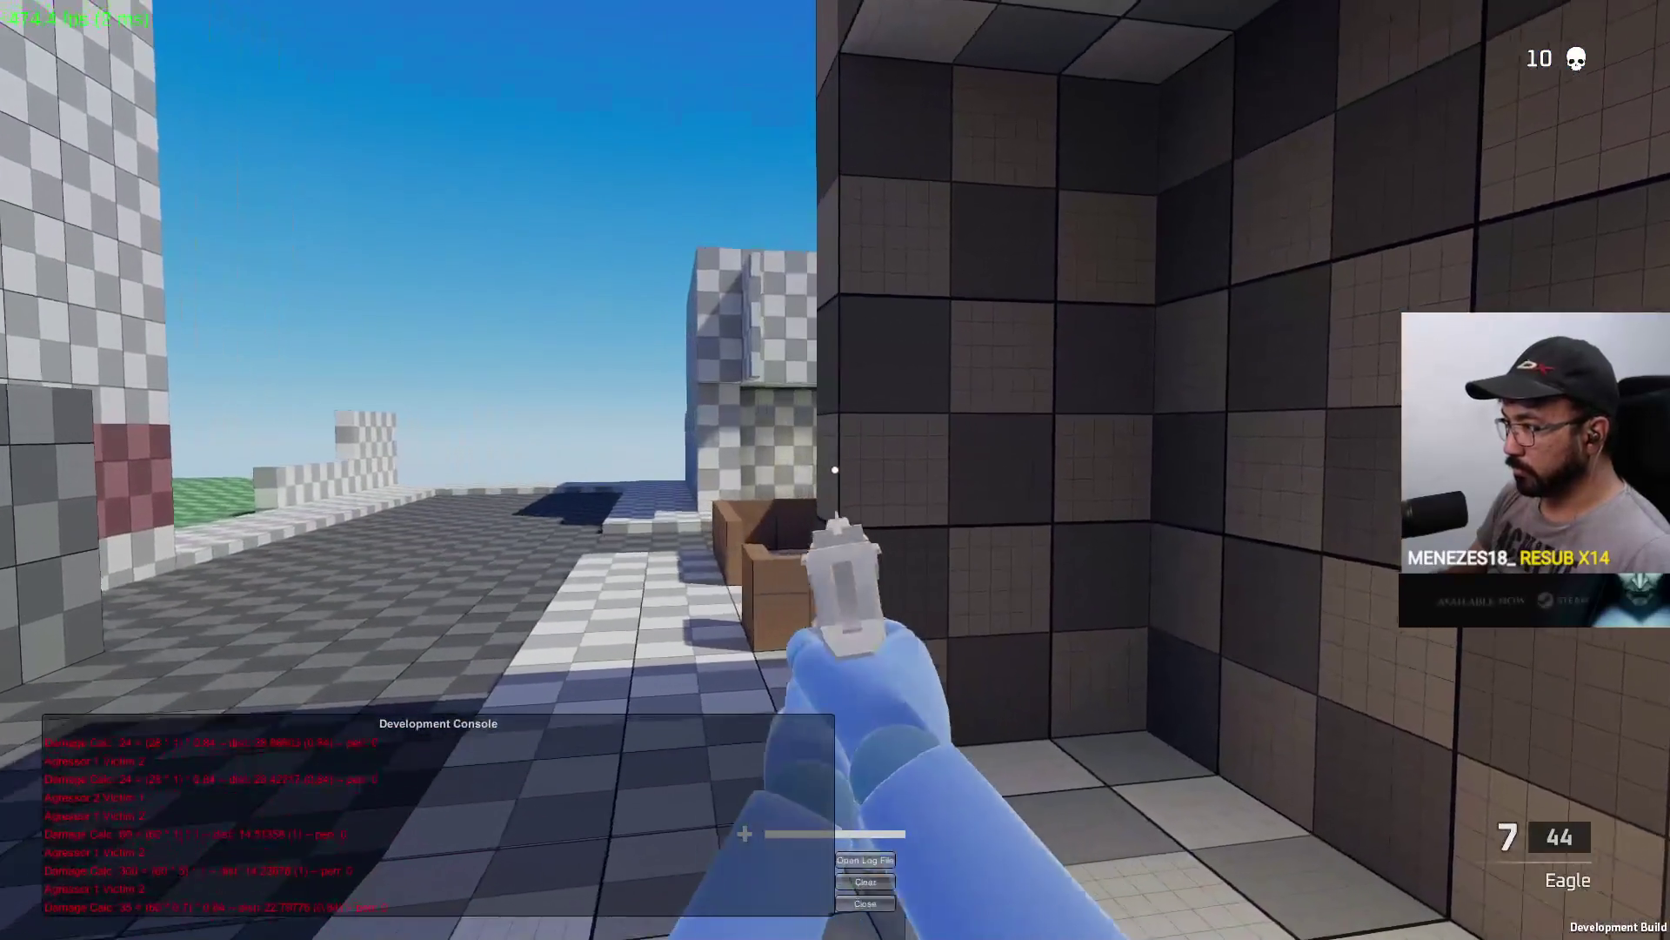
{"action": "left_click", "coordinate": [834, 471]}
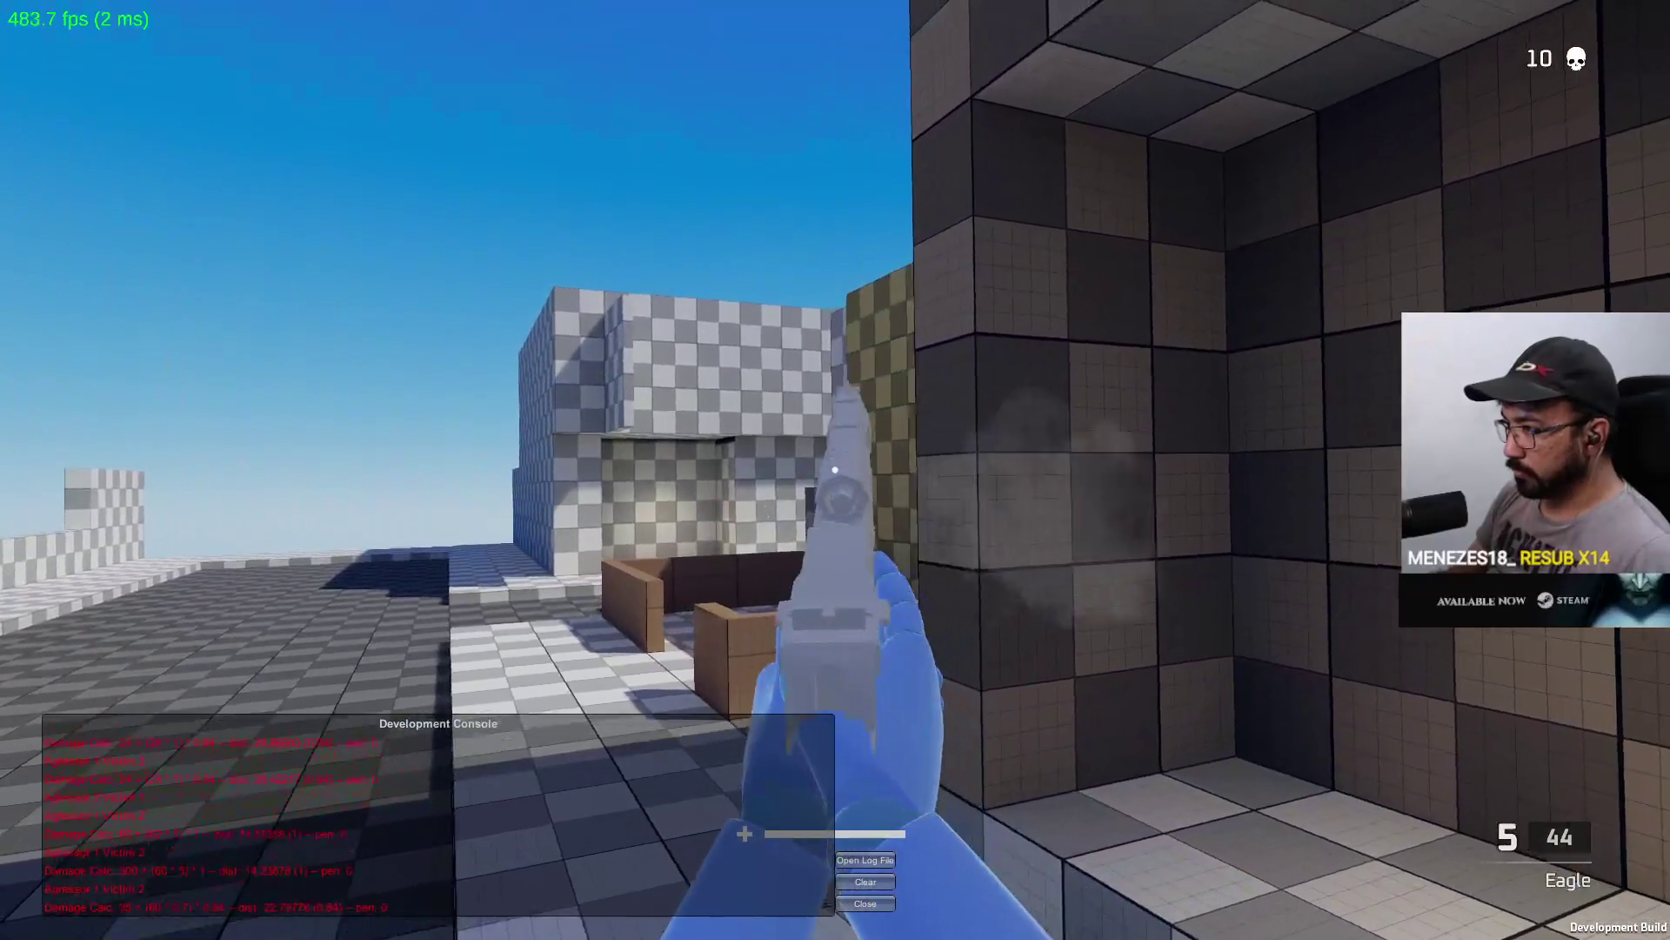
{"action": "left_click", "coordinate": [835, 471]}
{"action": "left_click", "coordinate": [834, 470]}
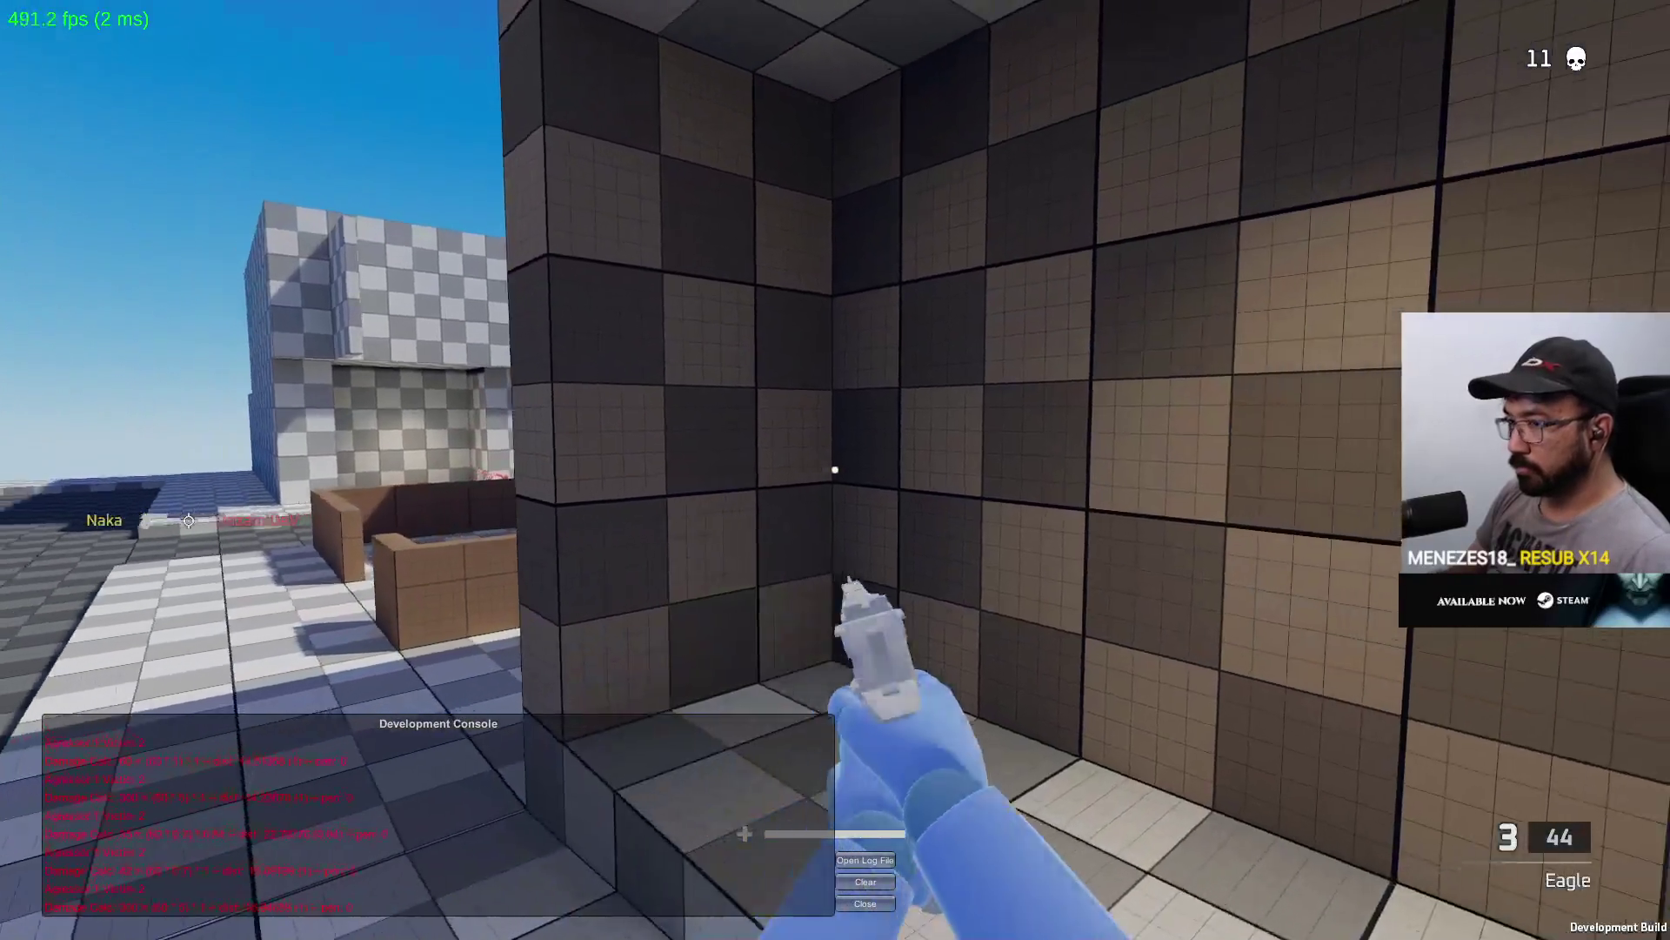
{"action": "key", "text": "r"}
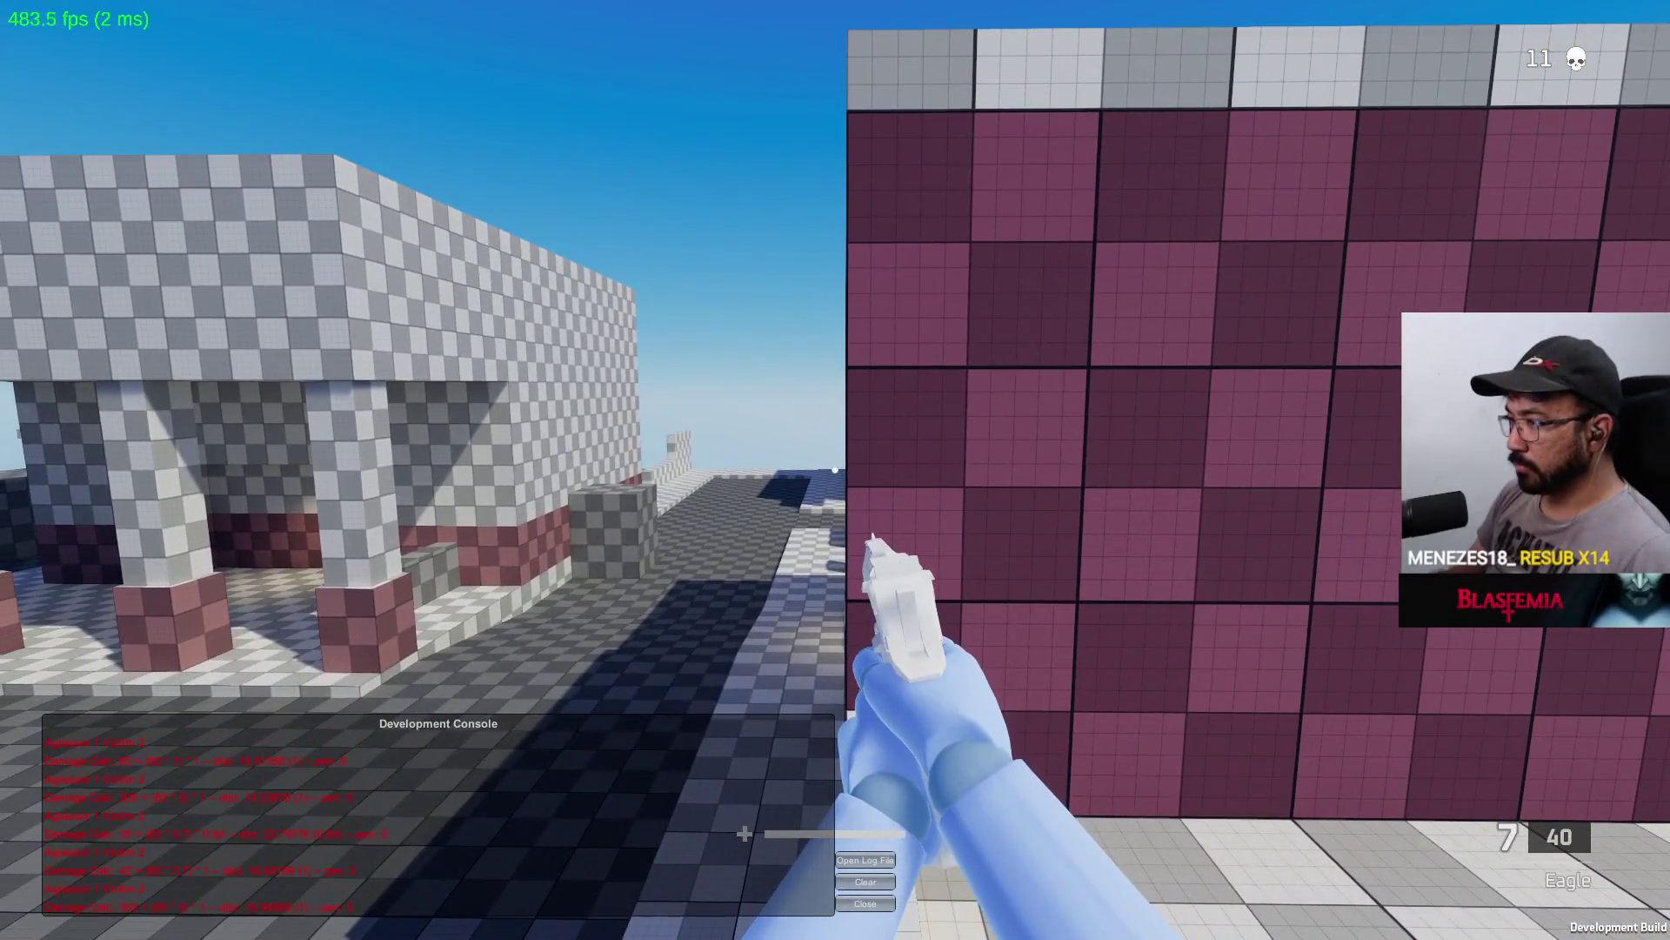
Step: Land the twelfth kill with the Eagle, reload, and fire more rounds, leaving it at 7/32
{"action": "left_click", "coordinate": [835, 470]}
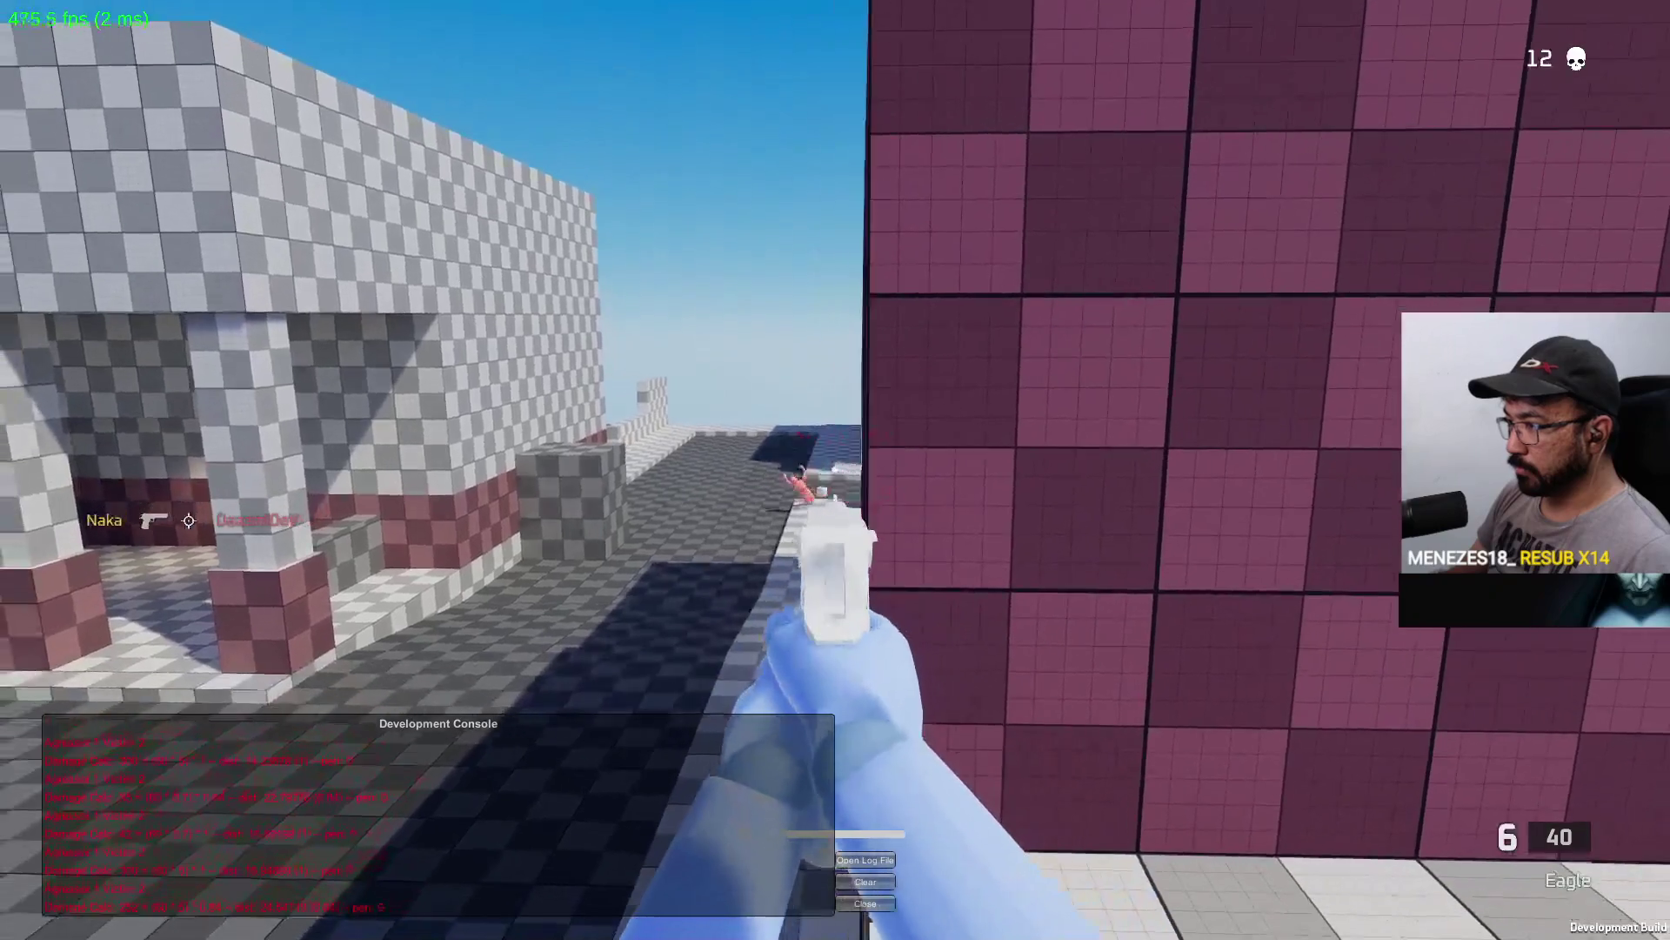
{"action": "key", "text": "r"}
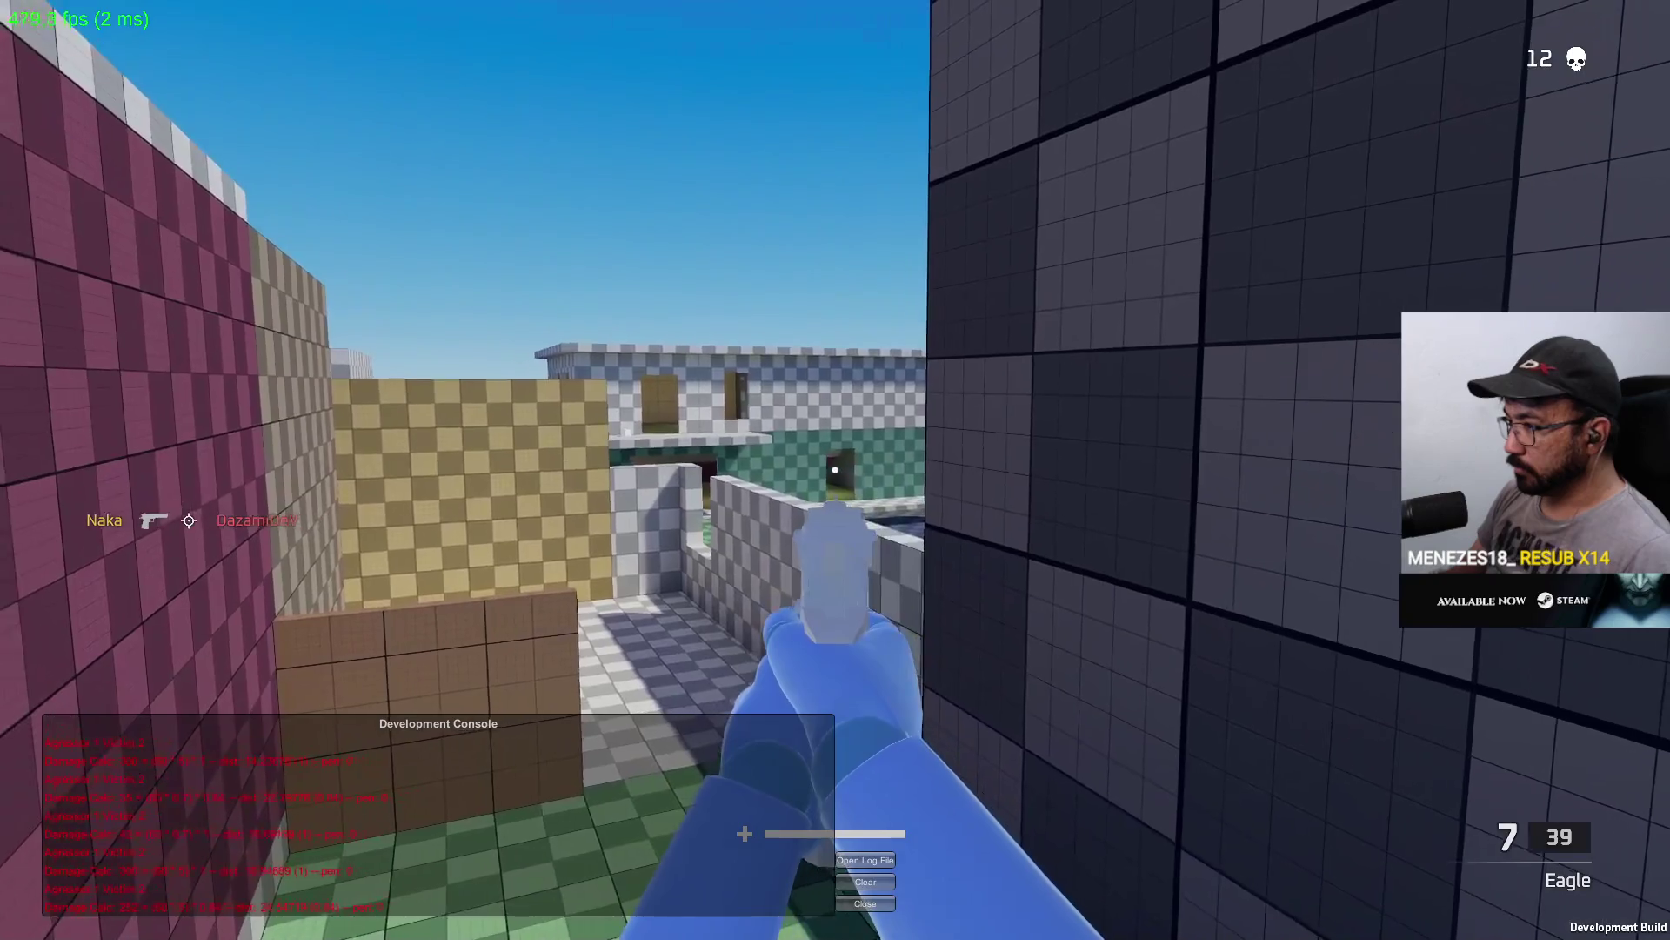
{"action": "left_click", "coordinate": [836, 470]}
{"action": "left_click", "coordinate": [835, 470]}
{"action": "left_click", "coordinate": [836, 470]}
{"action": "left_click", "coordinate": [836, 470]}
{"action": "left_click", "coordinate": [835, 470]}
{"action": "left_click", "coordinate": [836, 470]}
{"action": "left_click", "coordinate": [836, 470]}
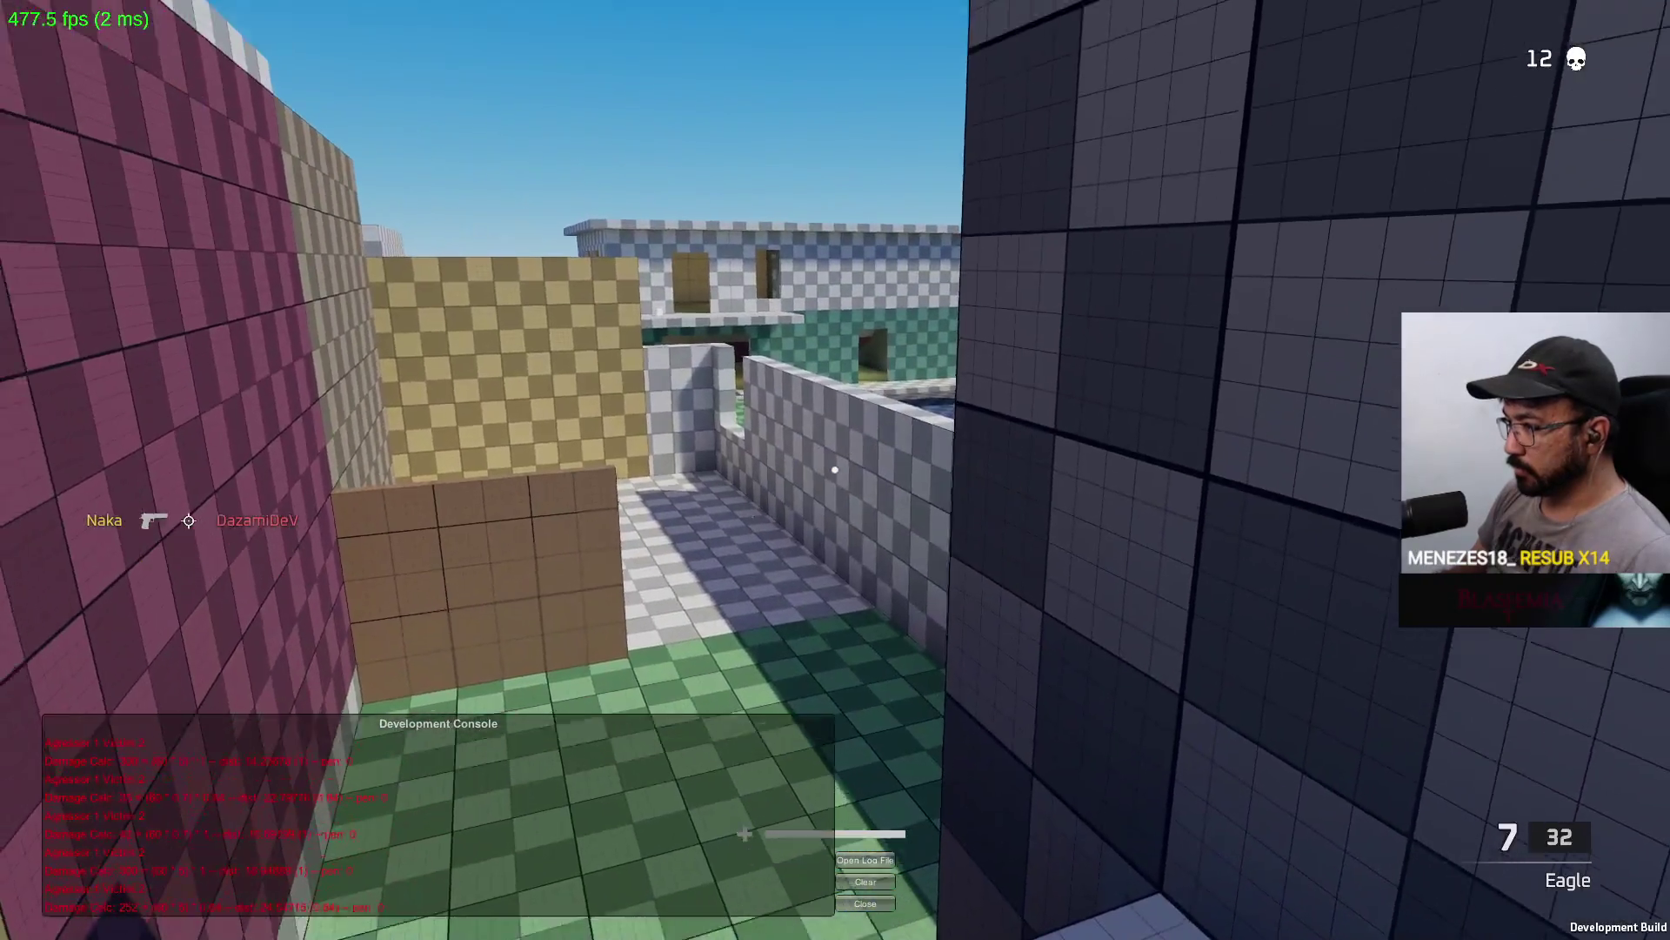
Step: Strafe right and advance toward the distant building, firing the Eagle, checking the scoreboard and reloading
{"action": "key", "text": "d"}
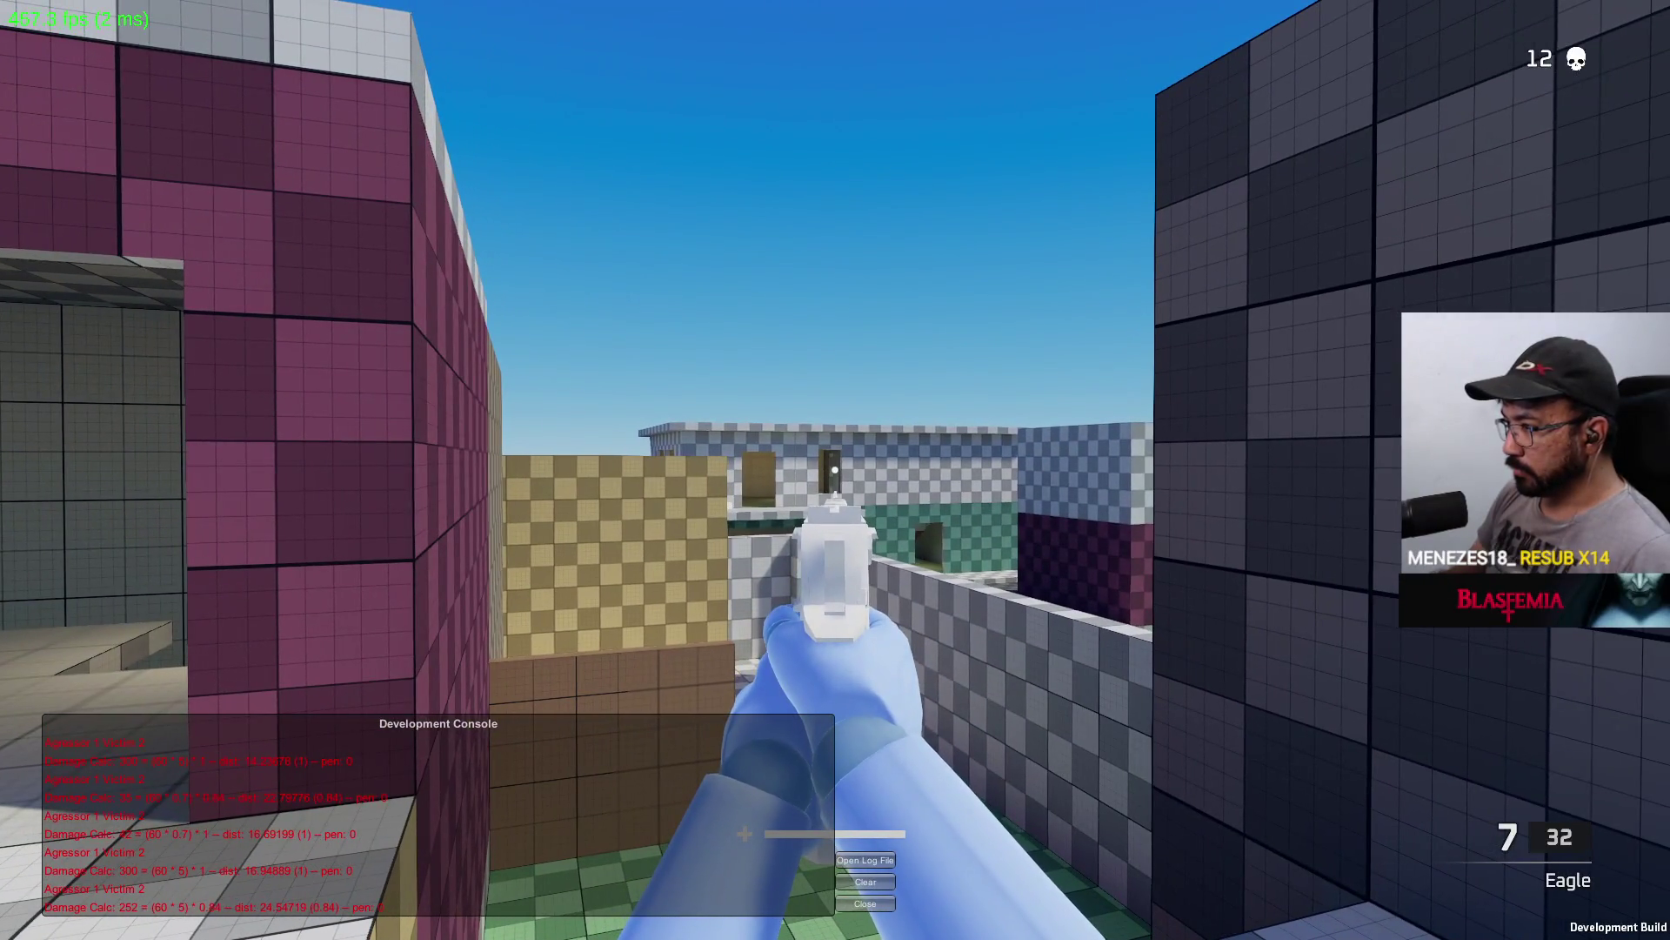
{"action": "key", "text": "d"}
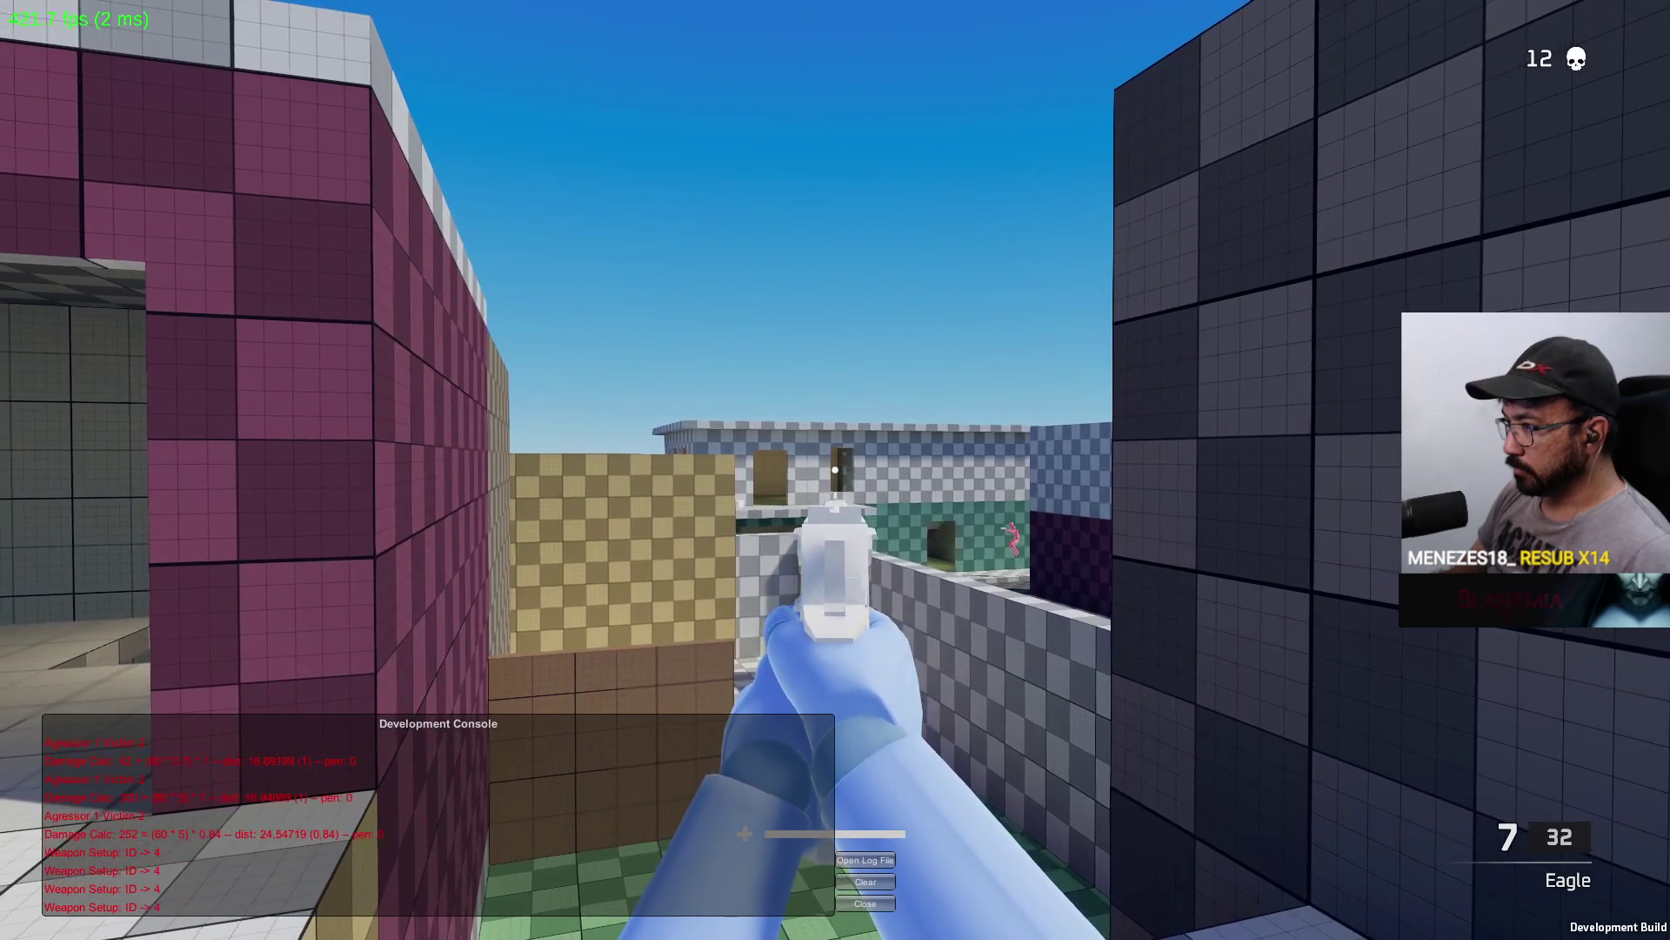
{"action": "left_click", "coordinate": [835, 470]}
{"action": "key", "text": "w"}
{"action": "left_click", "coordinate": [835, 471]}
{"action": "left_click", "coordinate": [835, 470]}
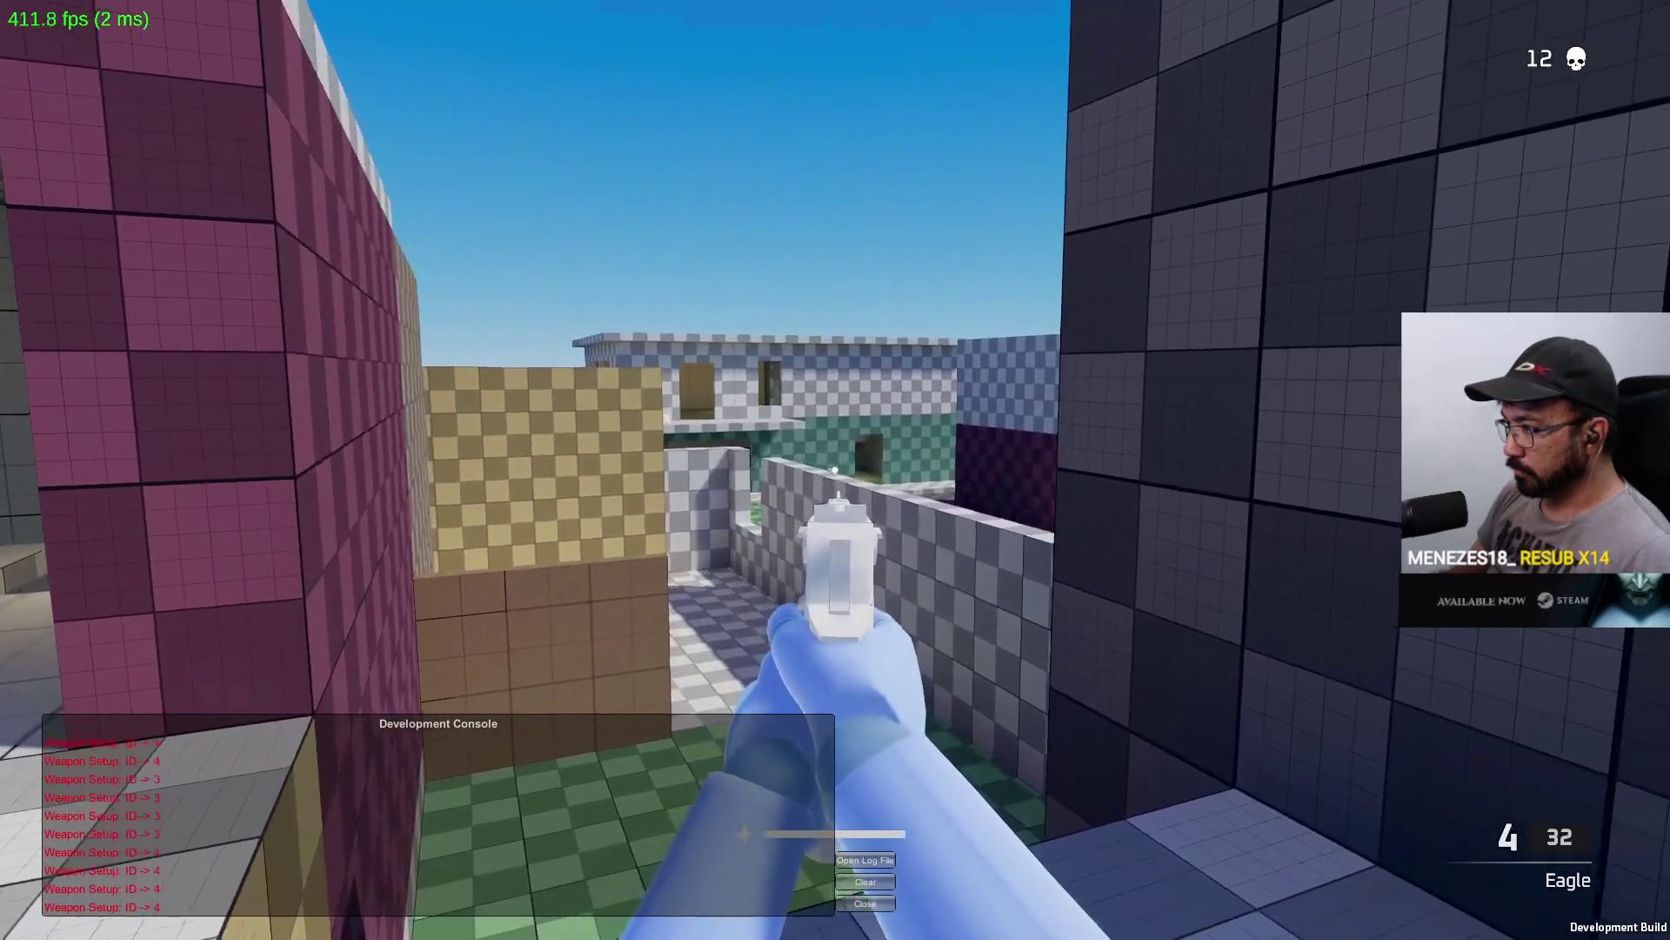
{"action": "left_click", "coordinate": [835, 470]}
{"action": "key", "text": "w"}
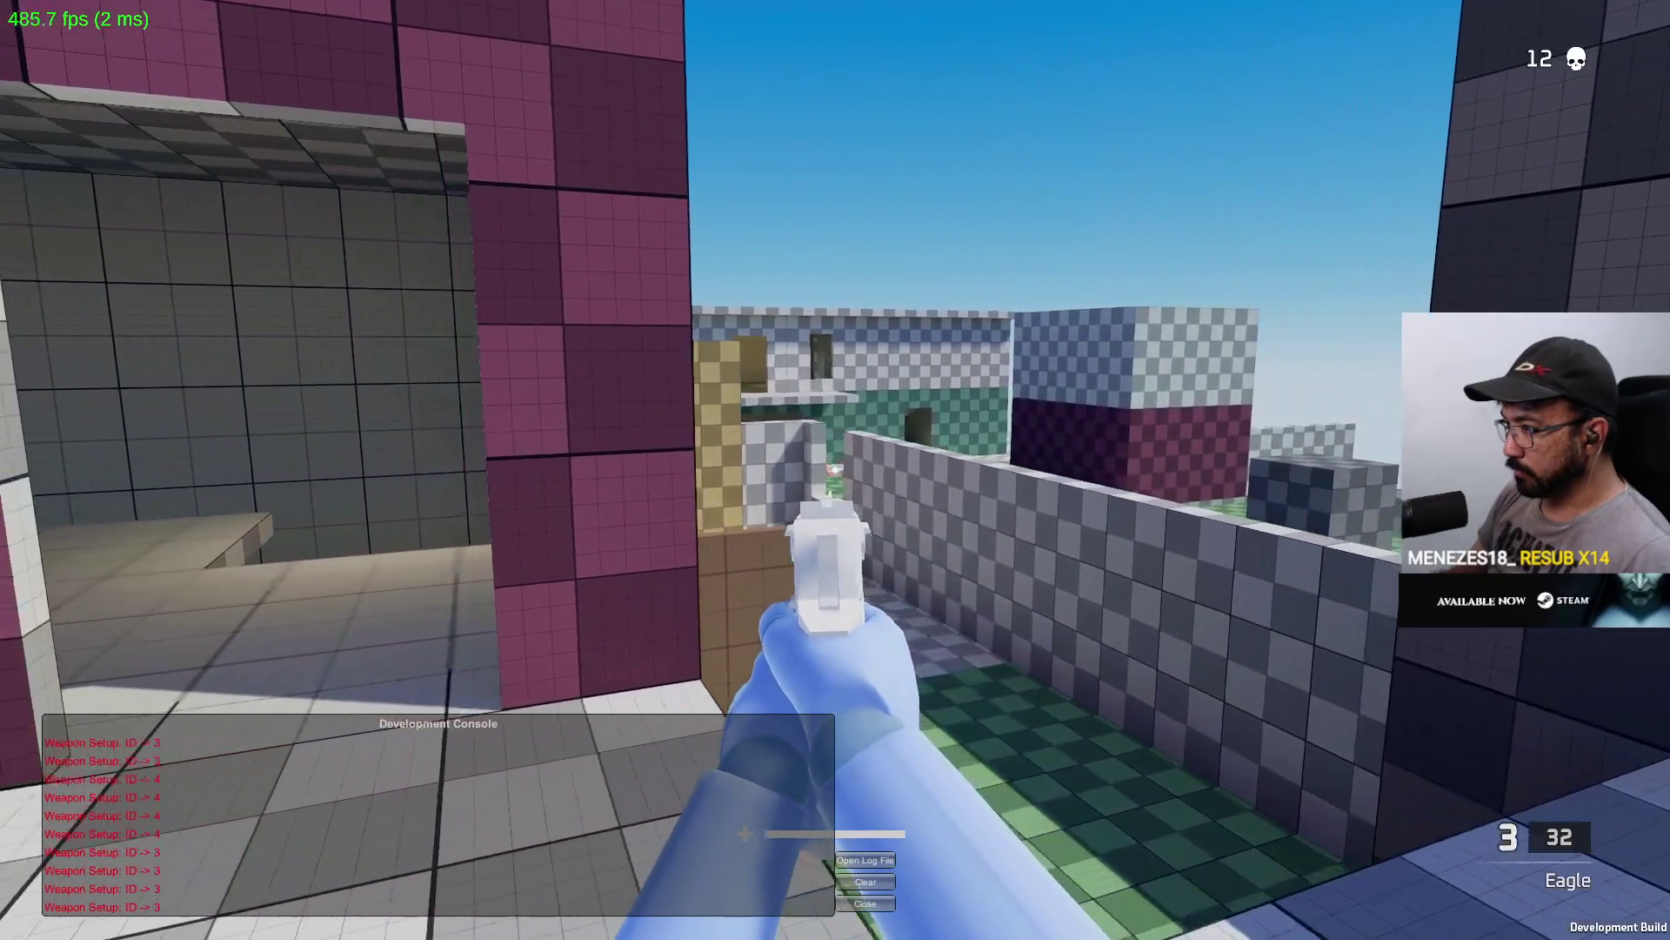
{"action": "left_click", "coordinate": [835, 470]}
{"action": "key", "text": "Tab"}
{"action": "key", "text": "r"}
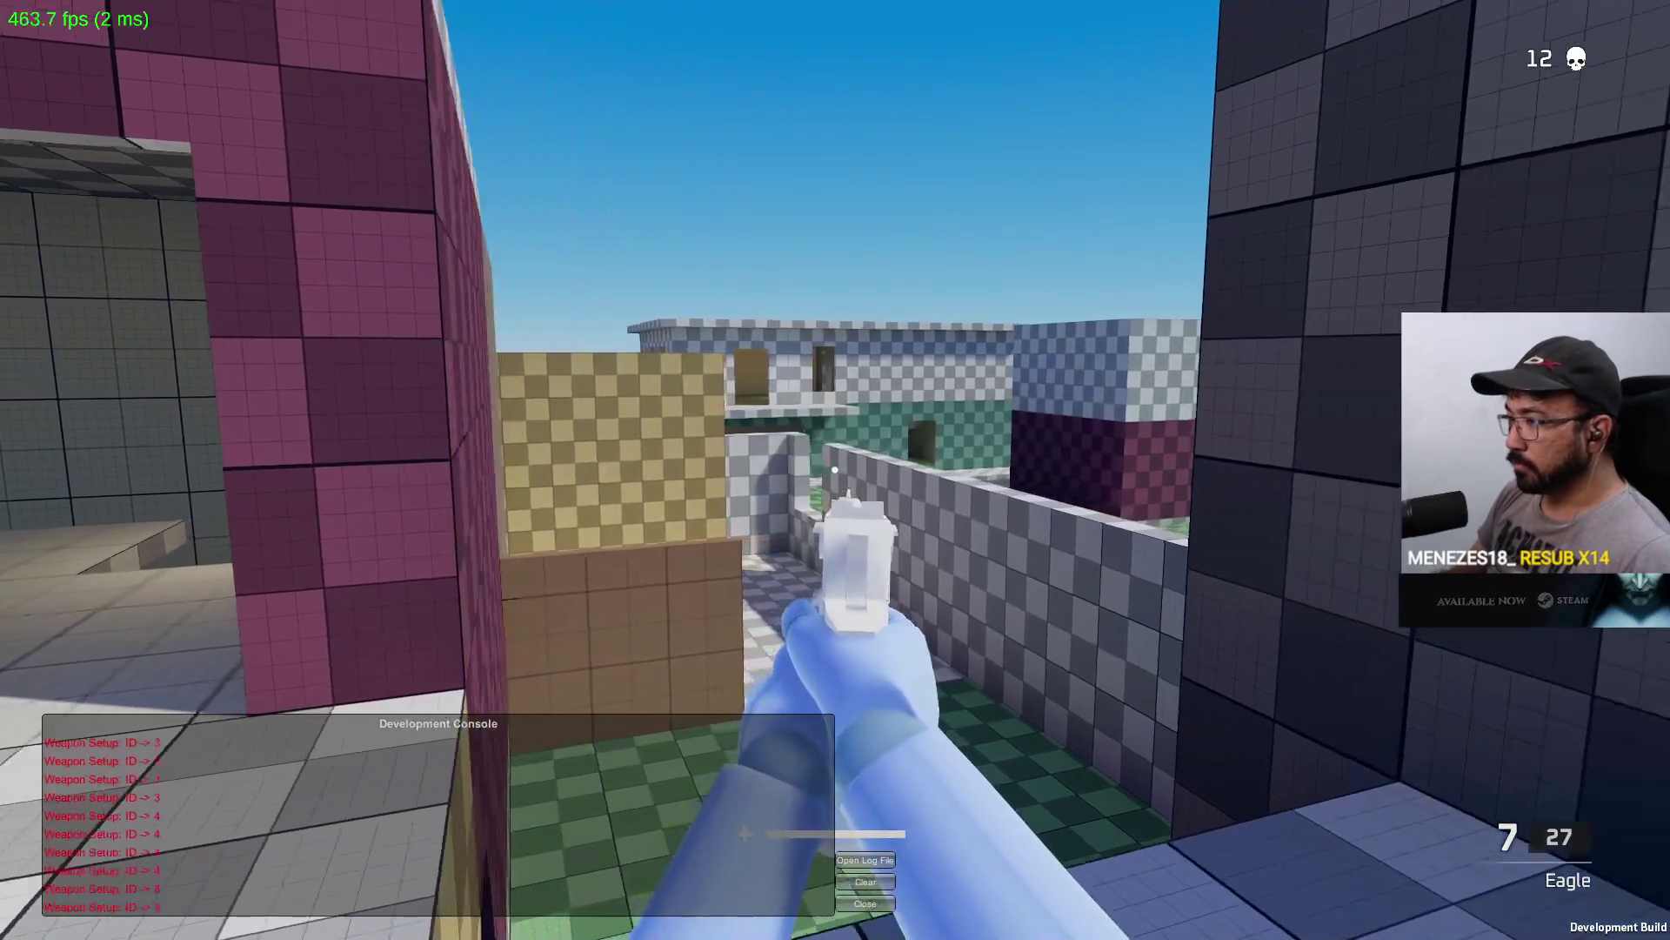
Step: Cross the rooftop by the purple building, work along the alley, and pass through the pink building's grey room
{"action": "key", "text": "w"}
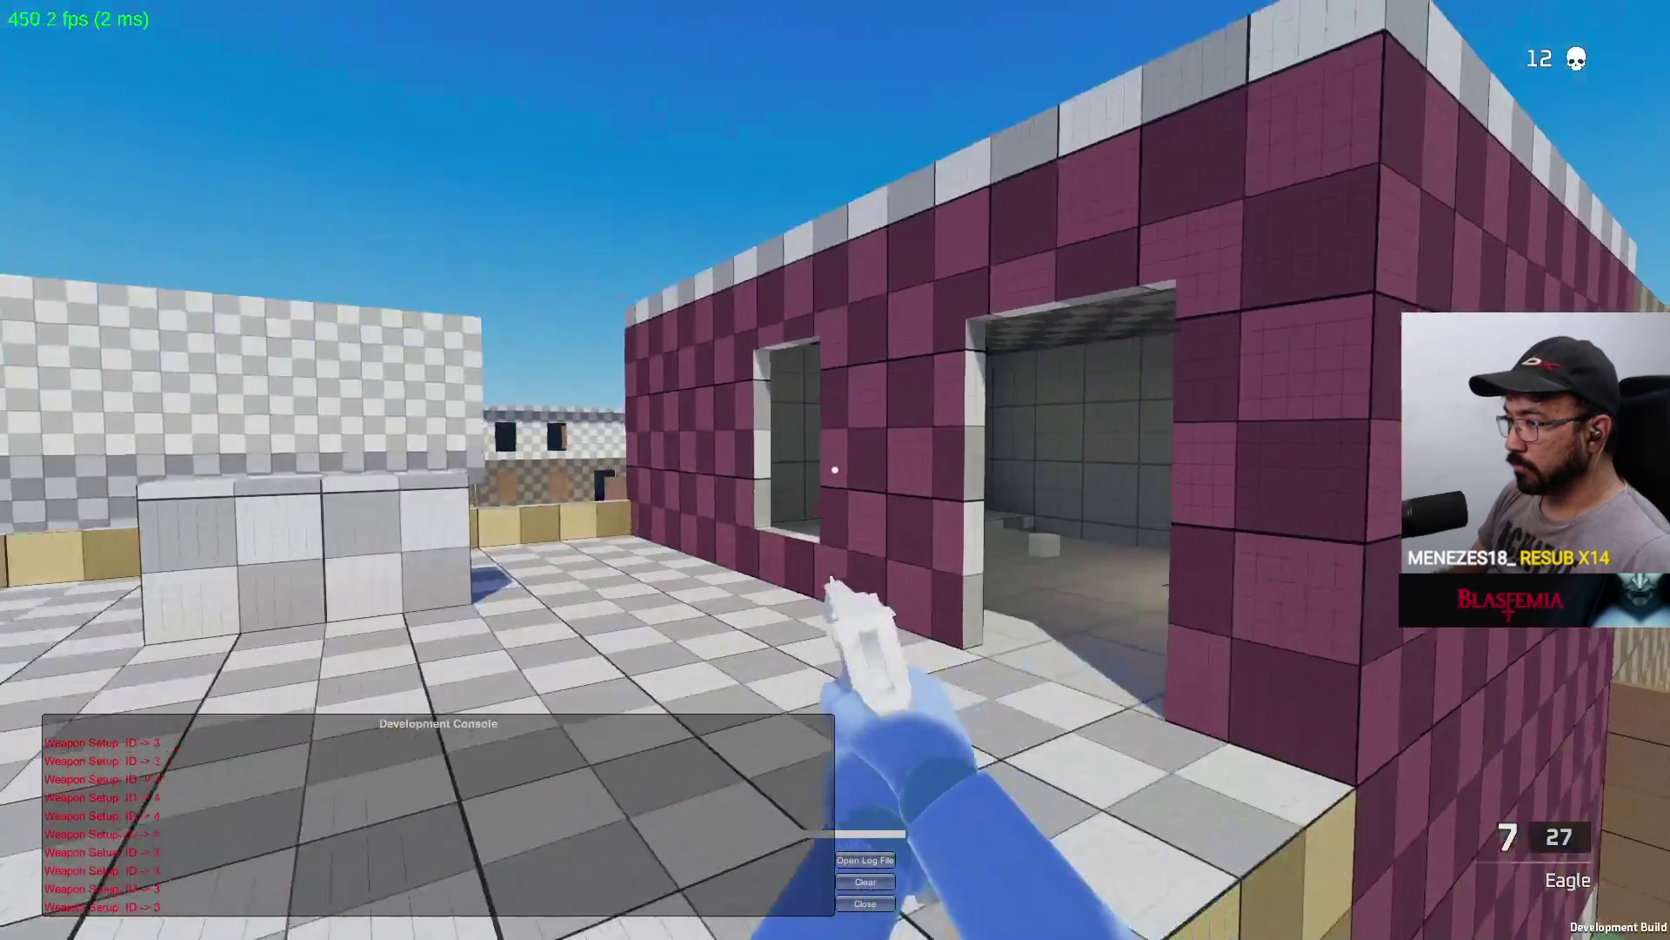
{"action": "key", "text": "w"}
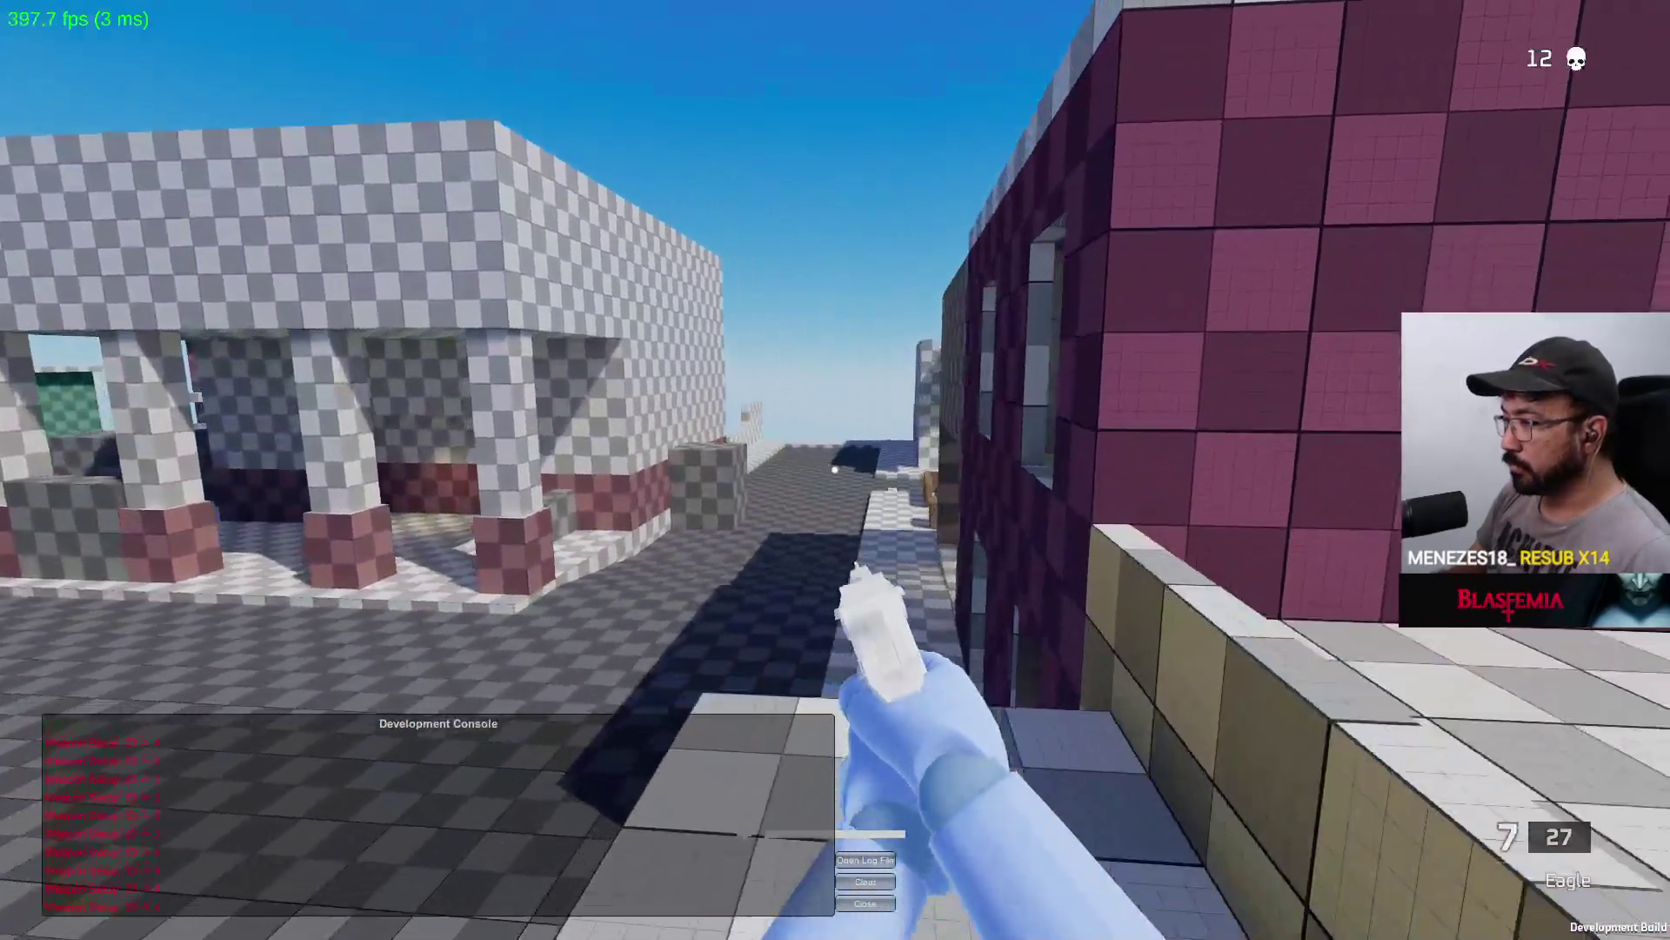
{"action": "key", "text": "w"}
{"action": "key", "text": "d"}
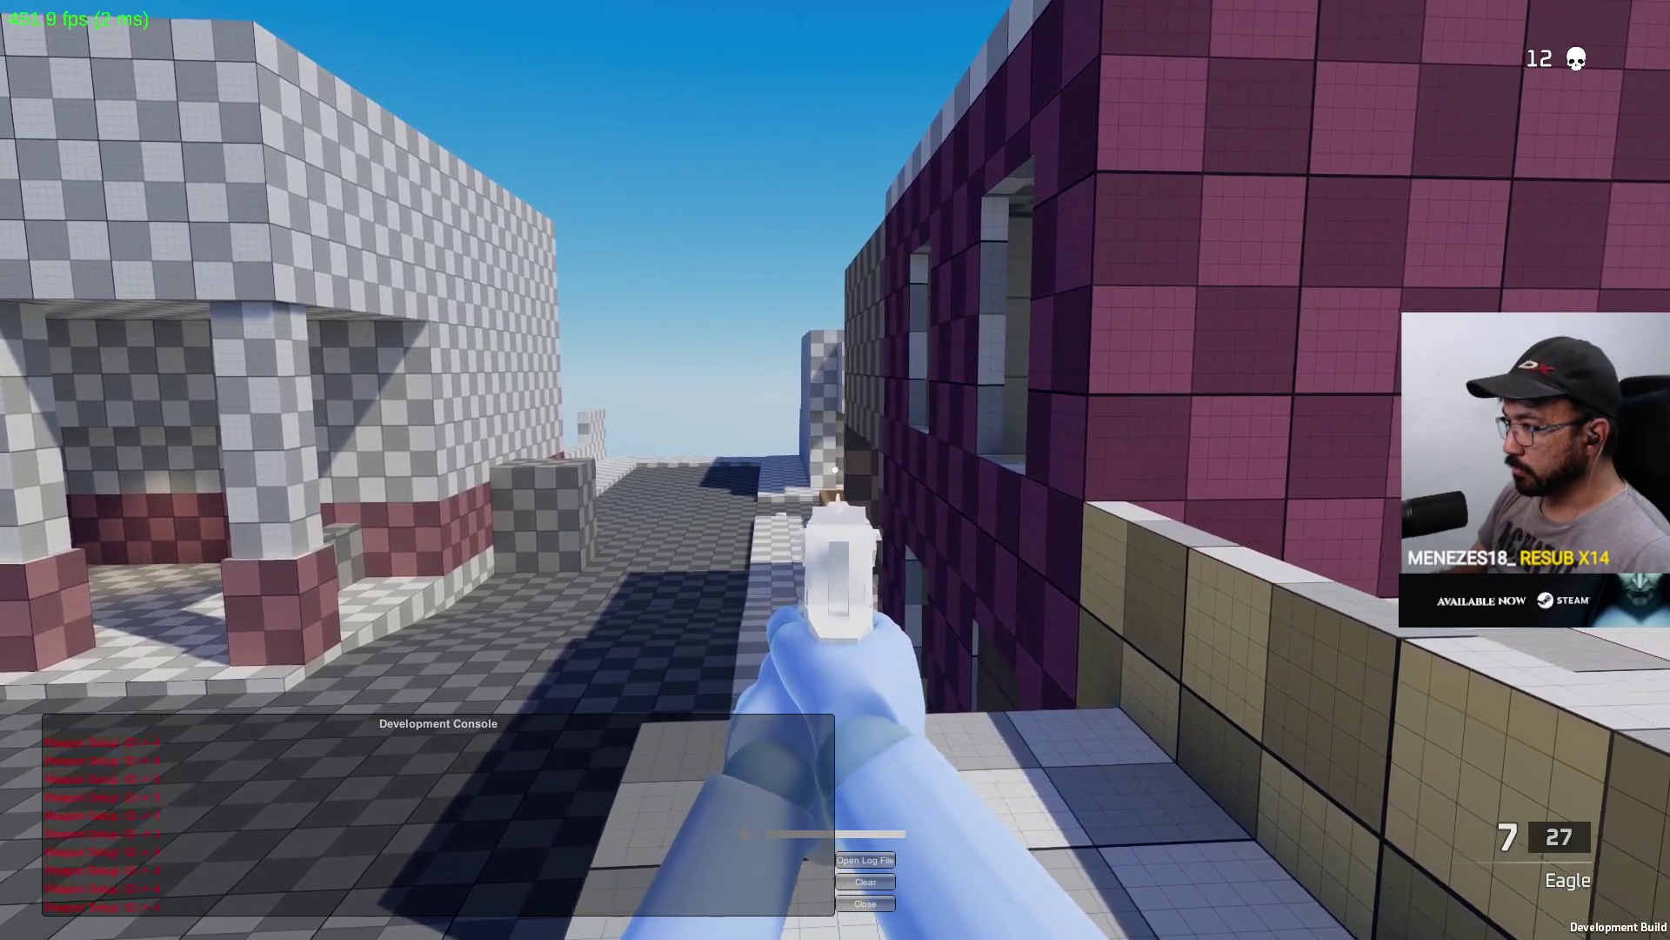
{"action": "key", "text": "a"}
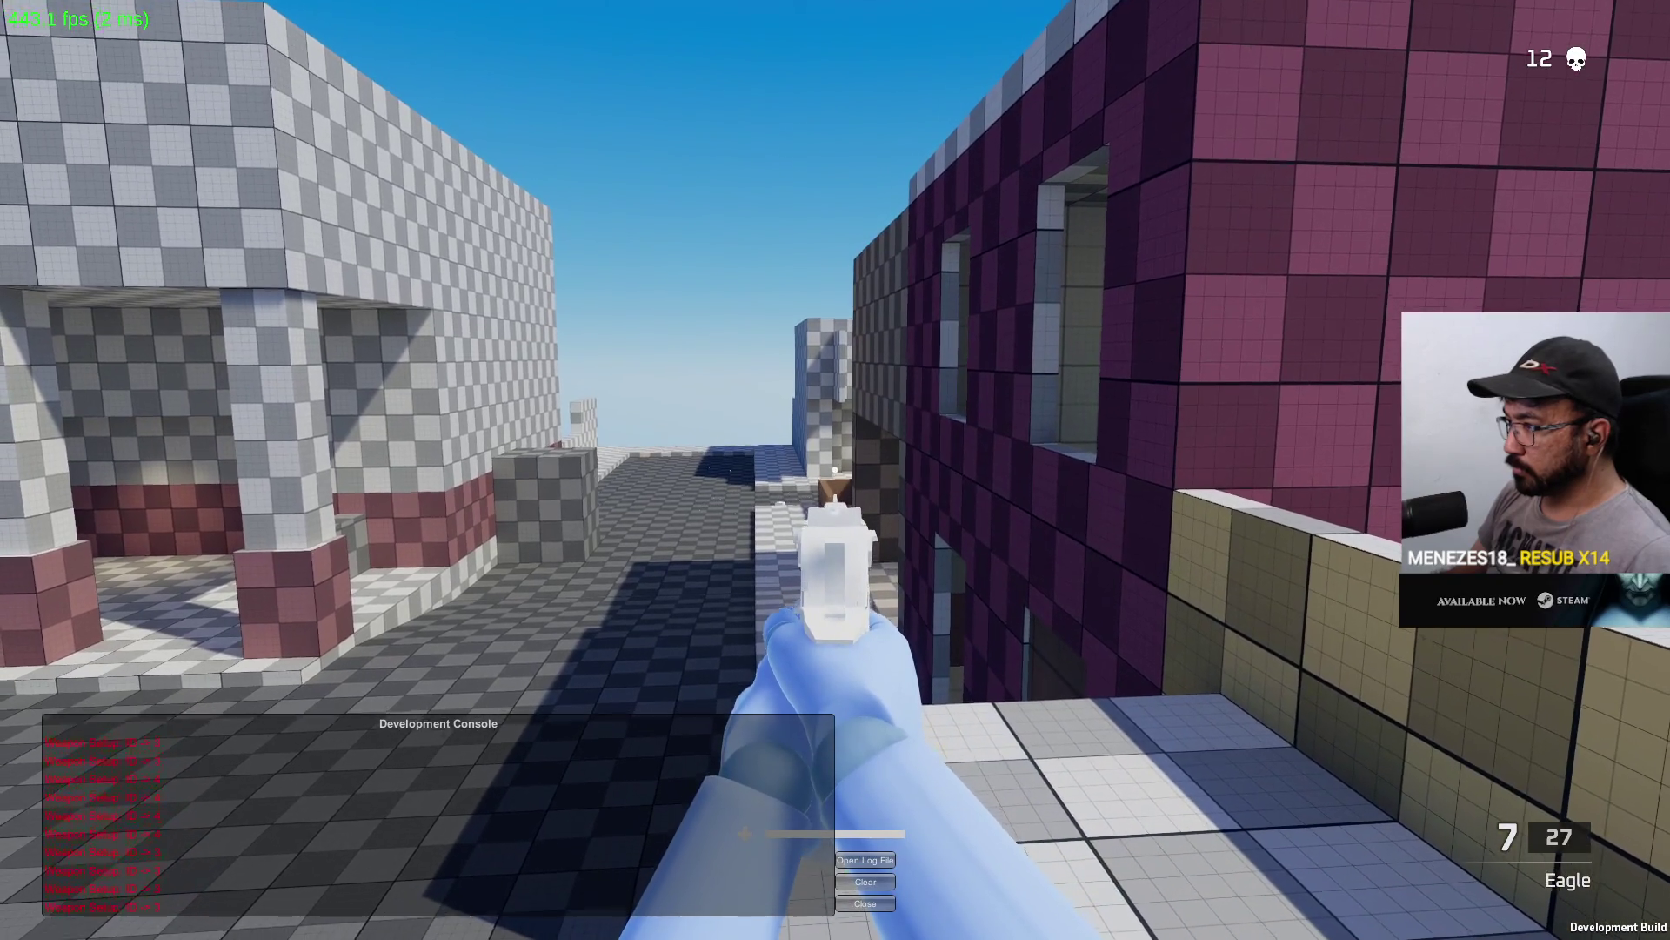
{"action": "key", "text": "d"}
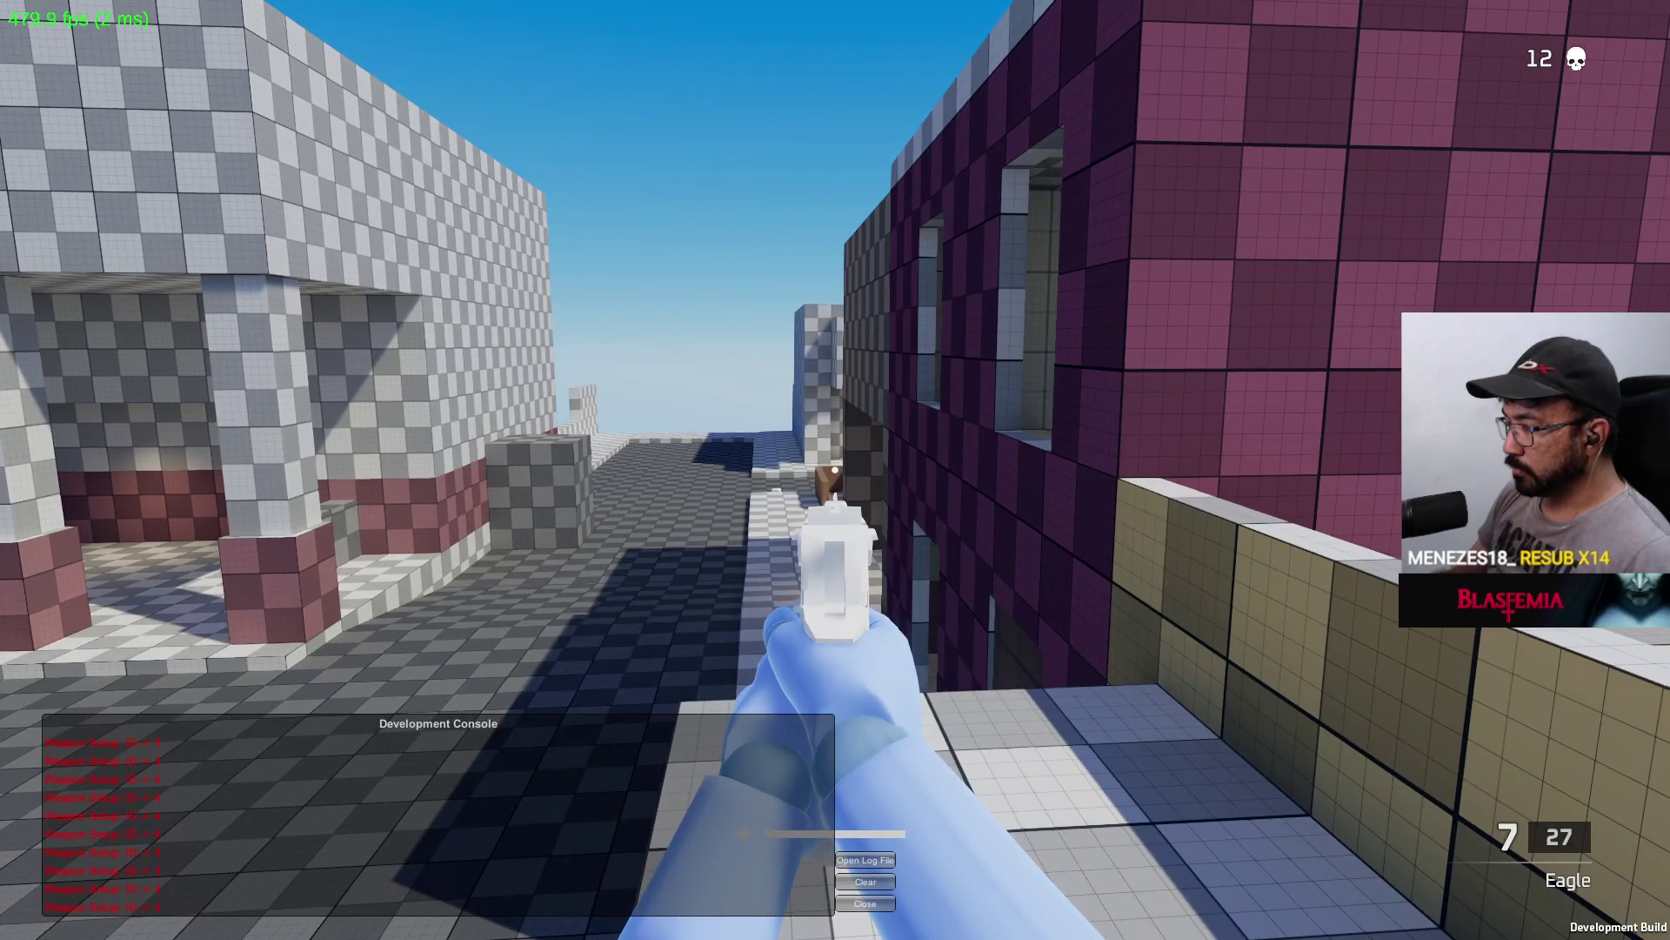
{"action": "key", "text": "w"}
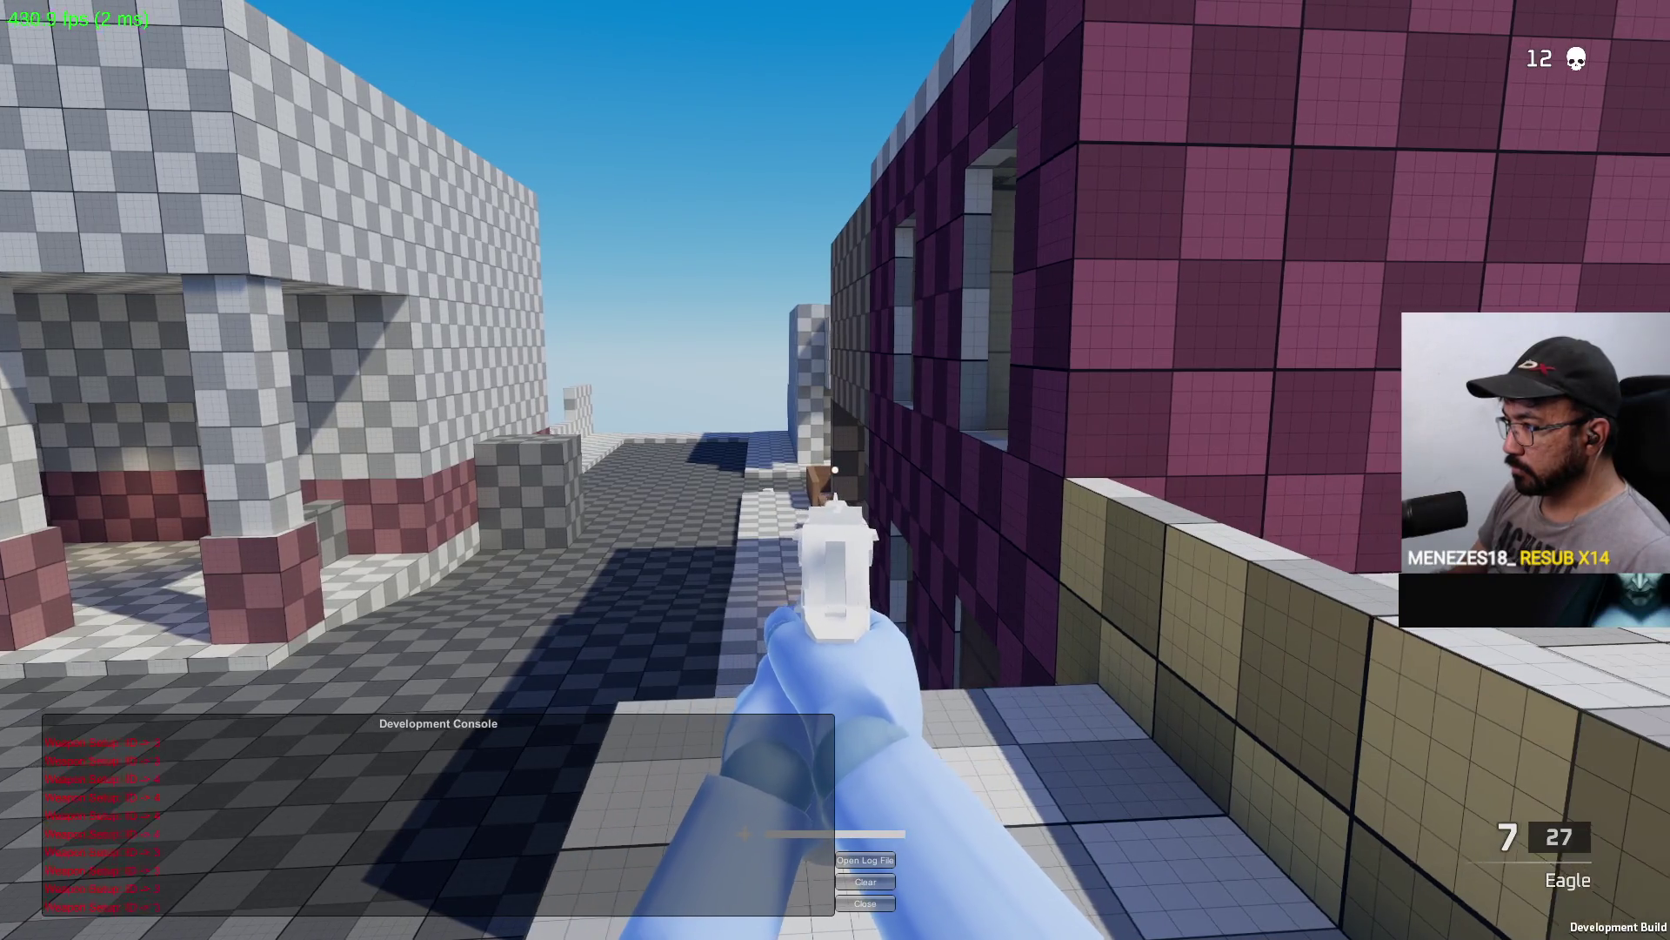
{"action": "key", "text": "w"}
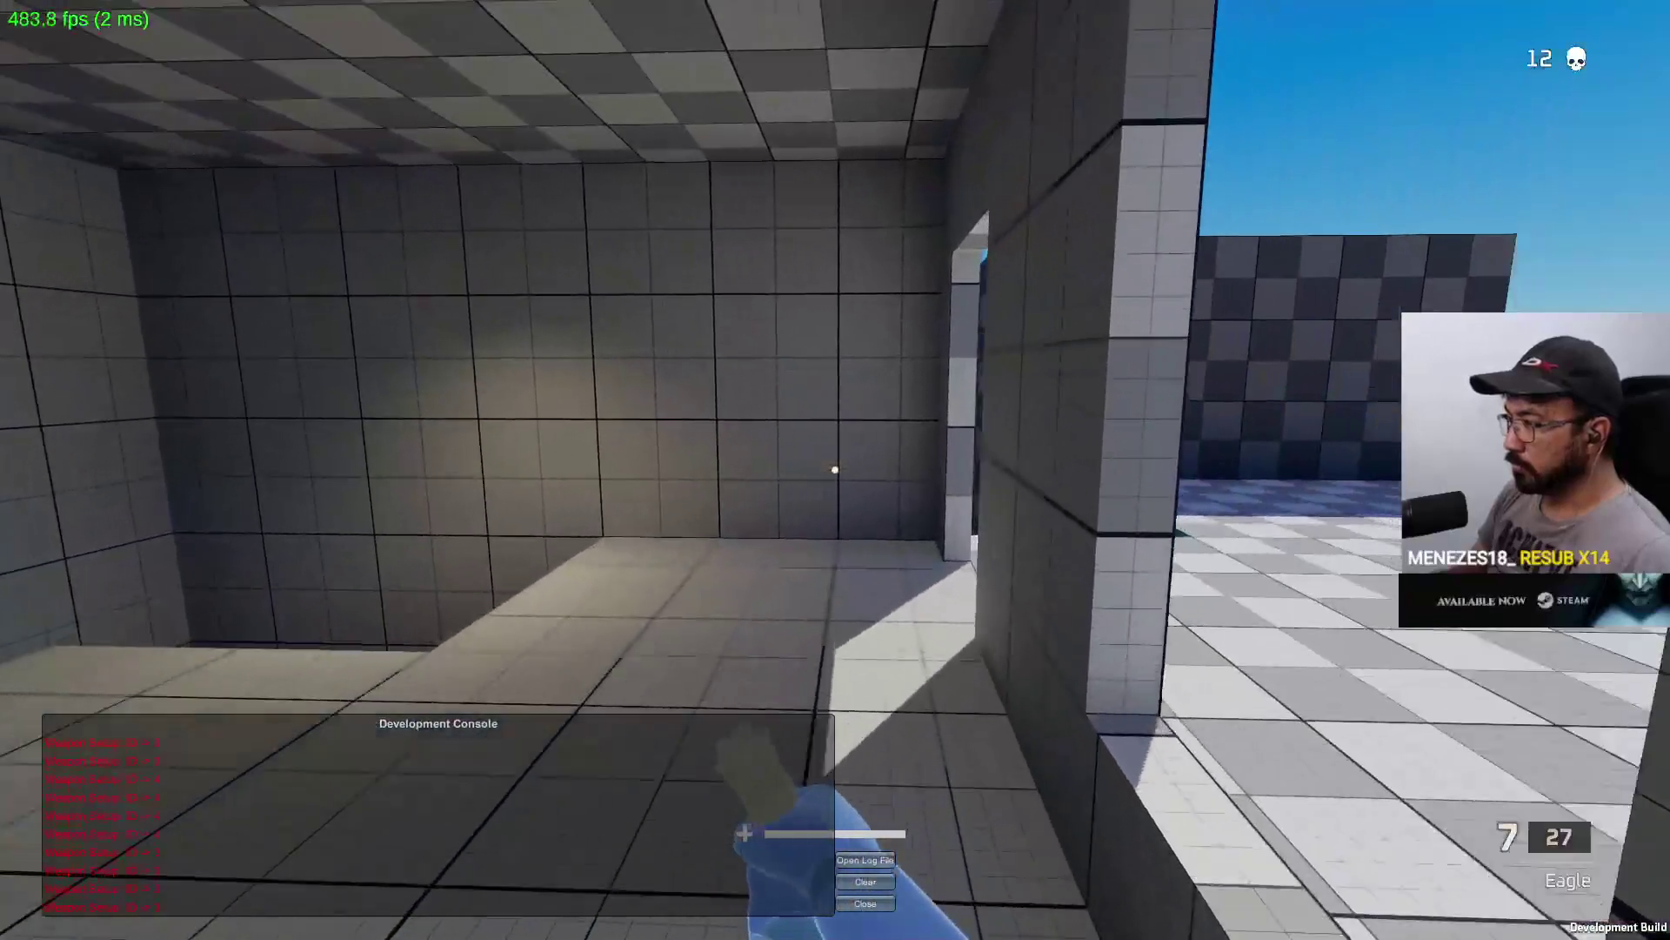
{"action": "key", "text": "d"}
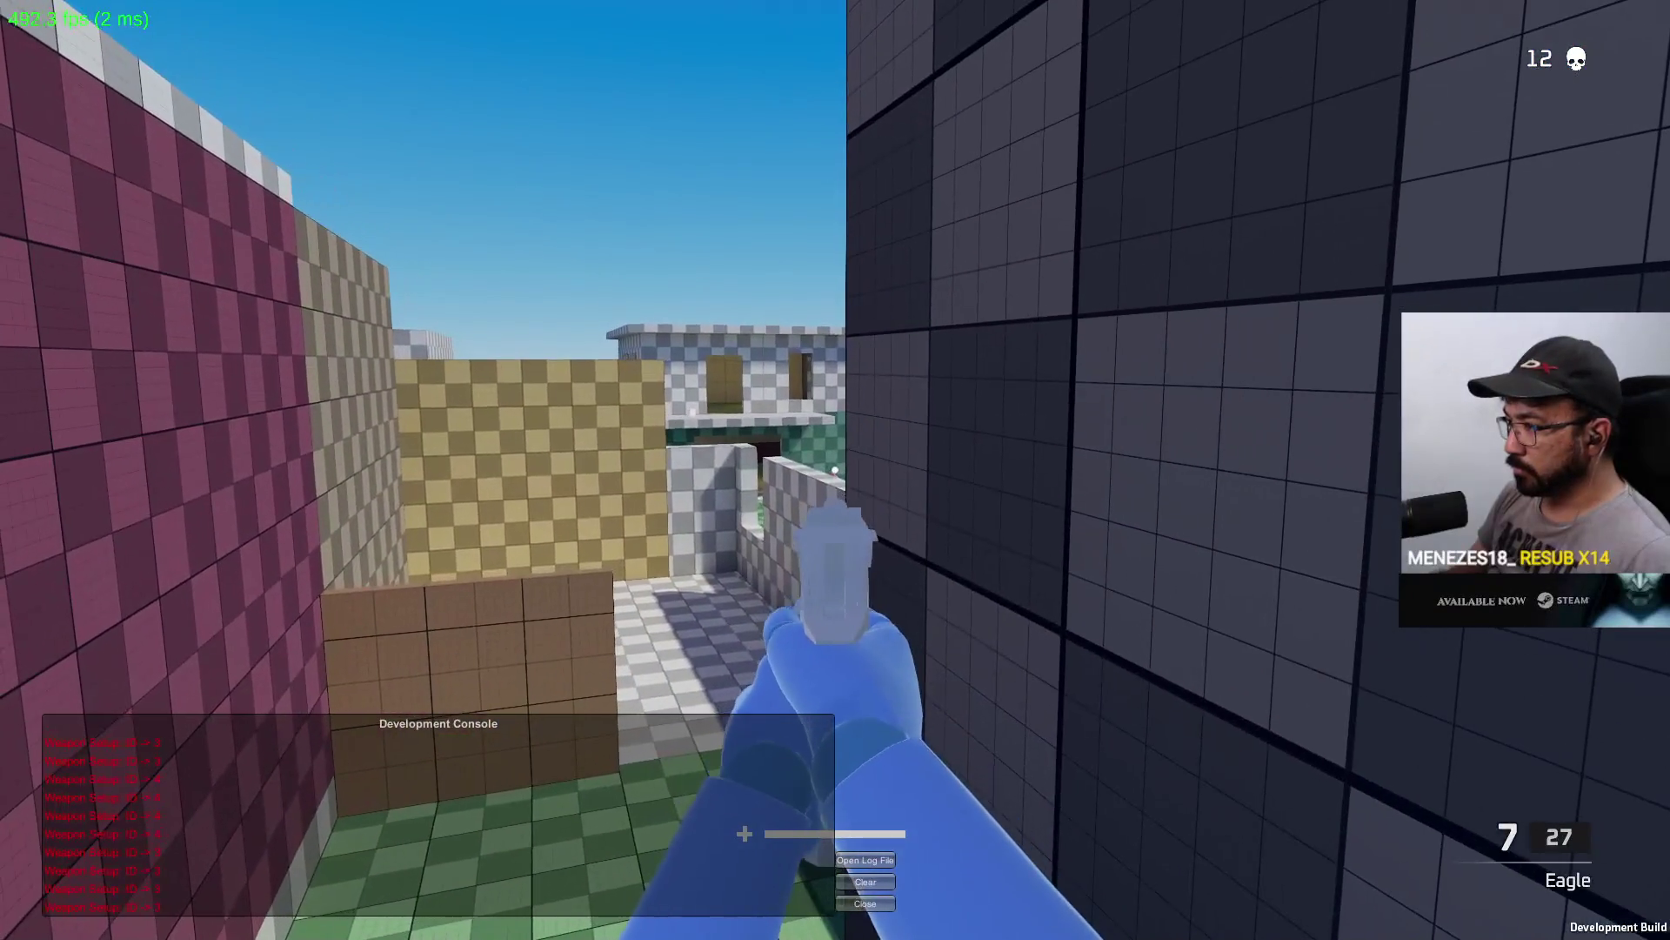
Step: Kill an enemy with two Eagle shots for the 13th kill, then switch to the Project Hell folder
{"action": "left_click", "coordinate": [836, 471]}
{"action": "left_click", "coordinate": [835, 470]}
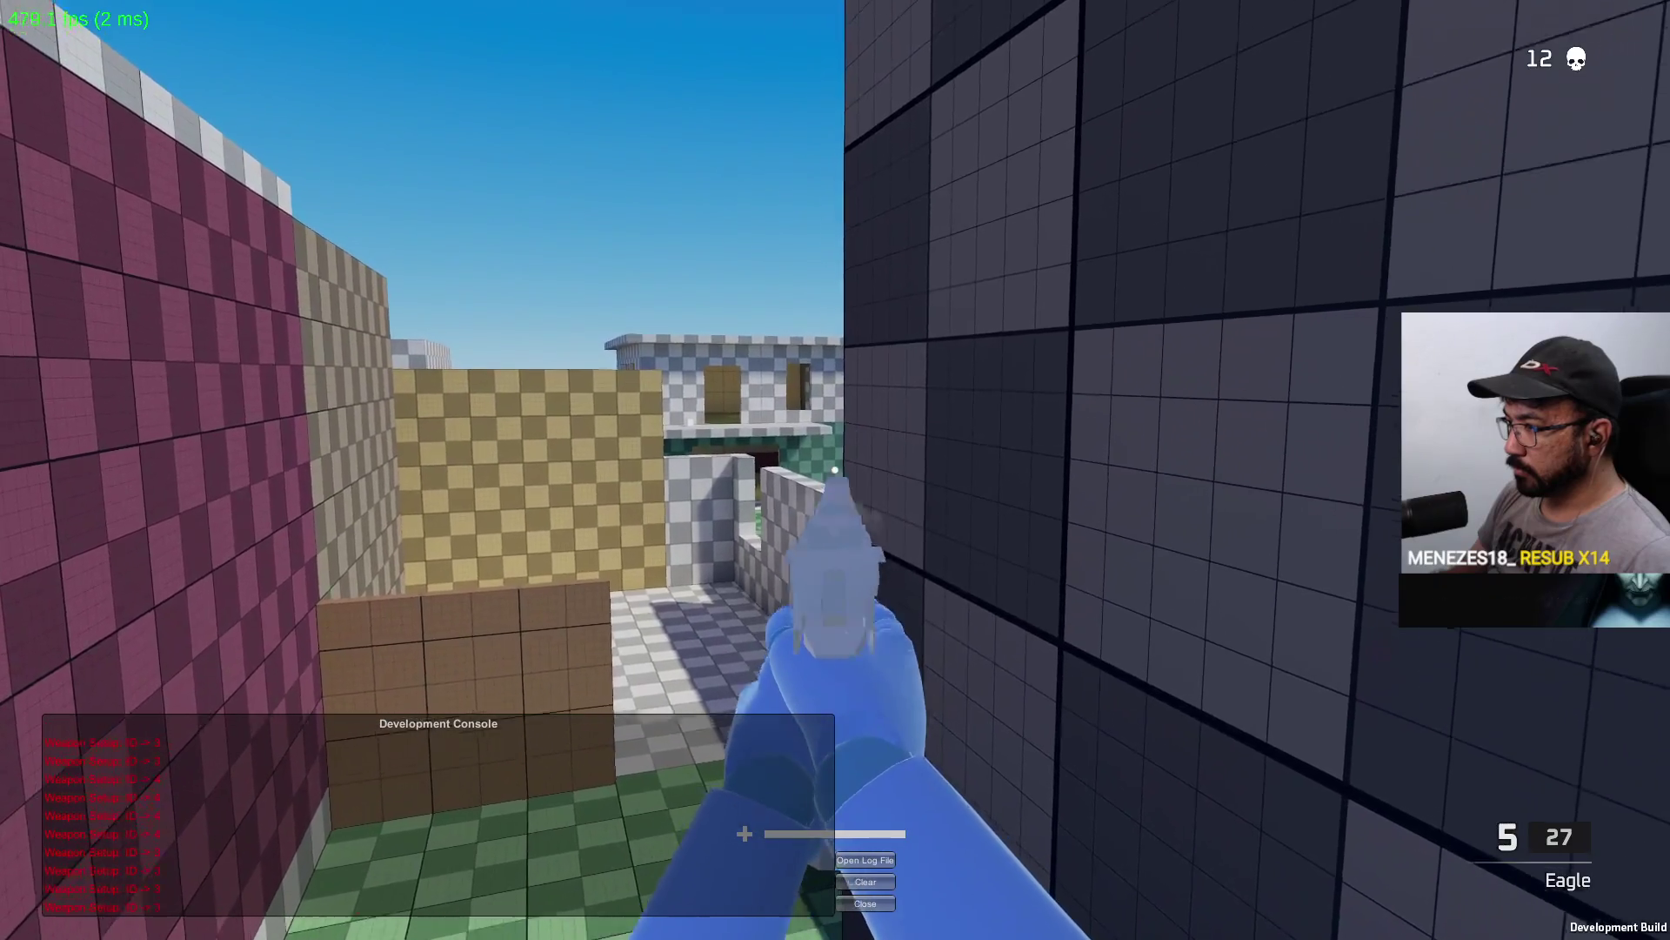
{"action": "key", "text": "w"}
{"action": "key", "text": "w"}
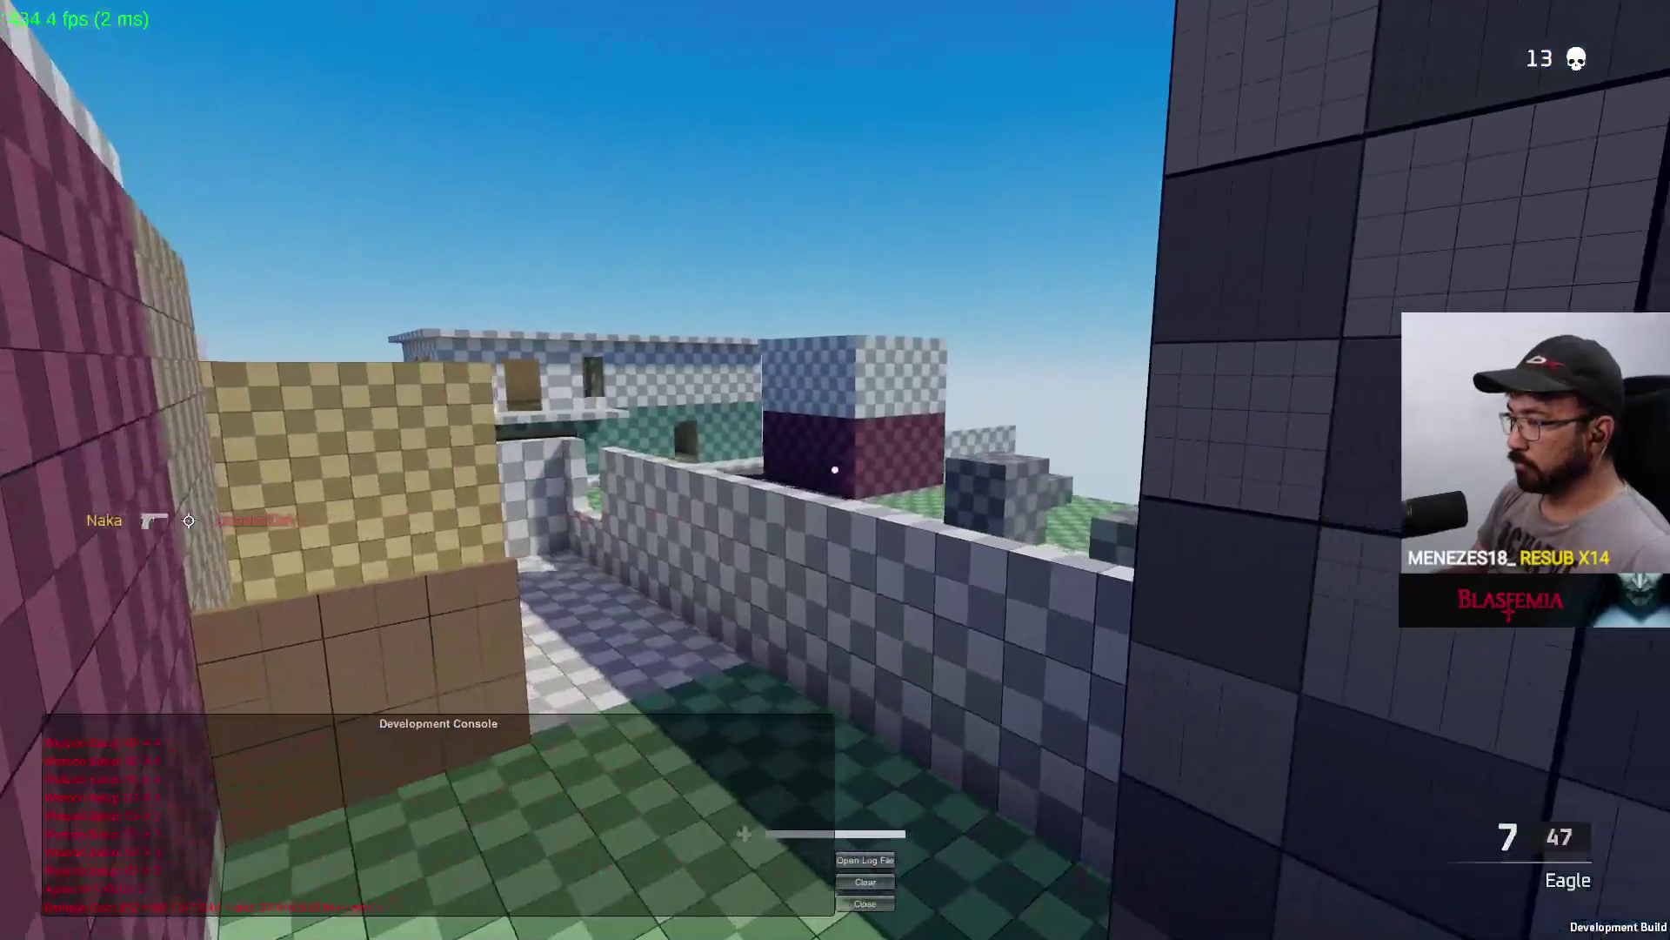
{"action": "key", "text": "w"}
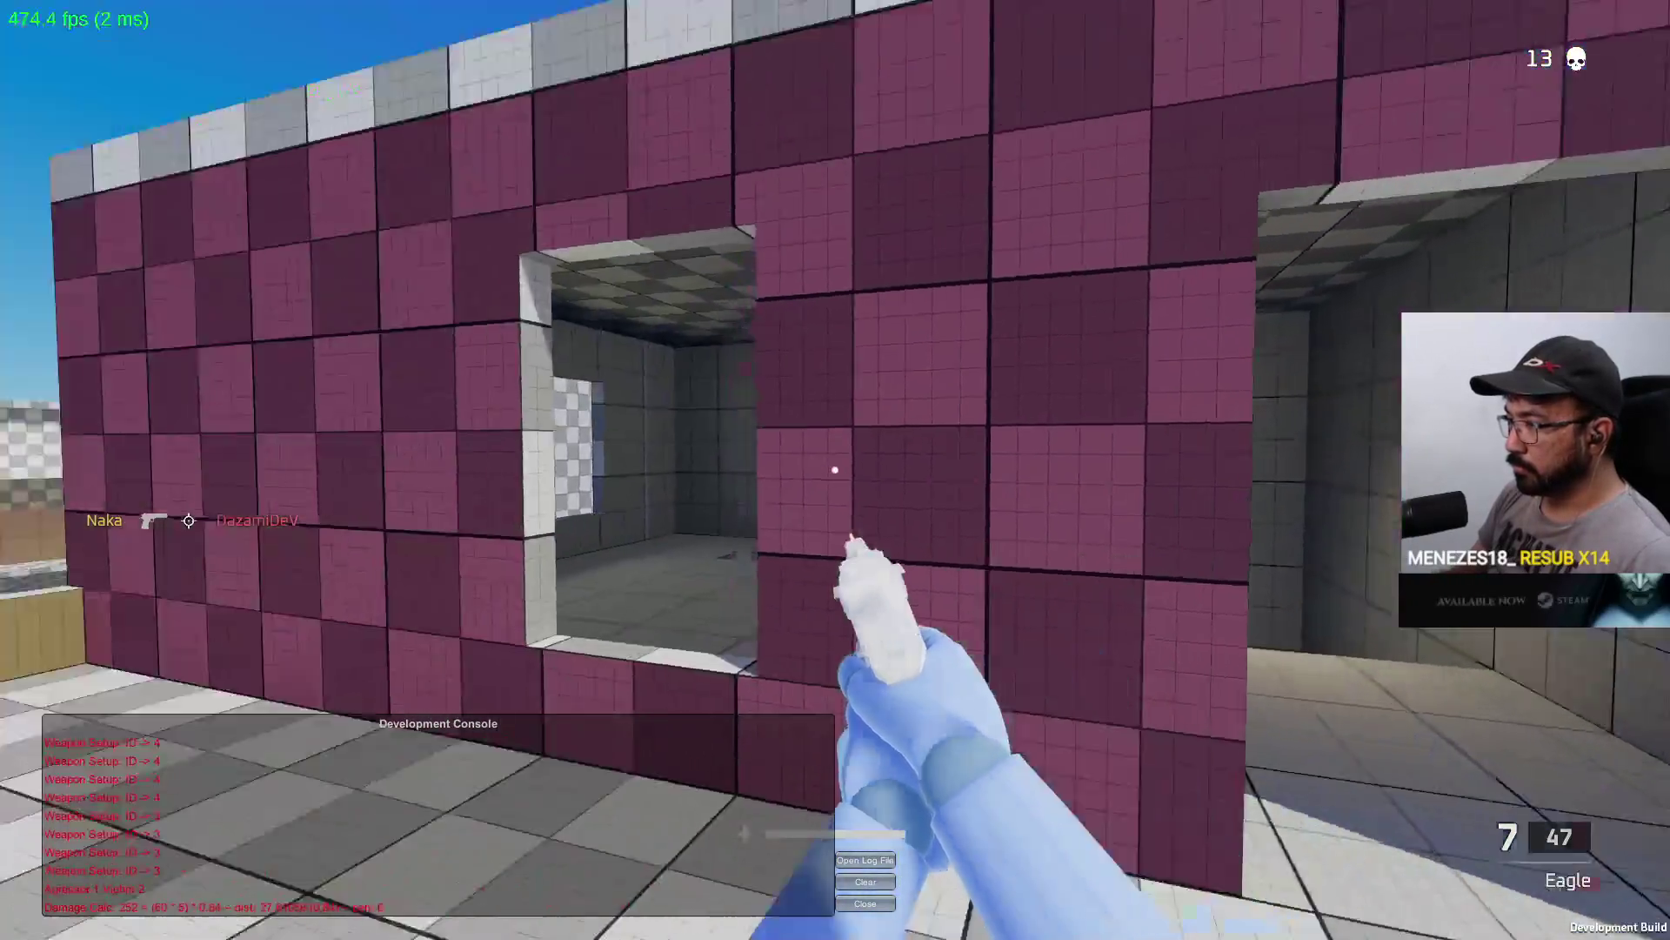
{"action": "key", "text": "w"}
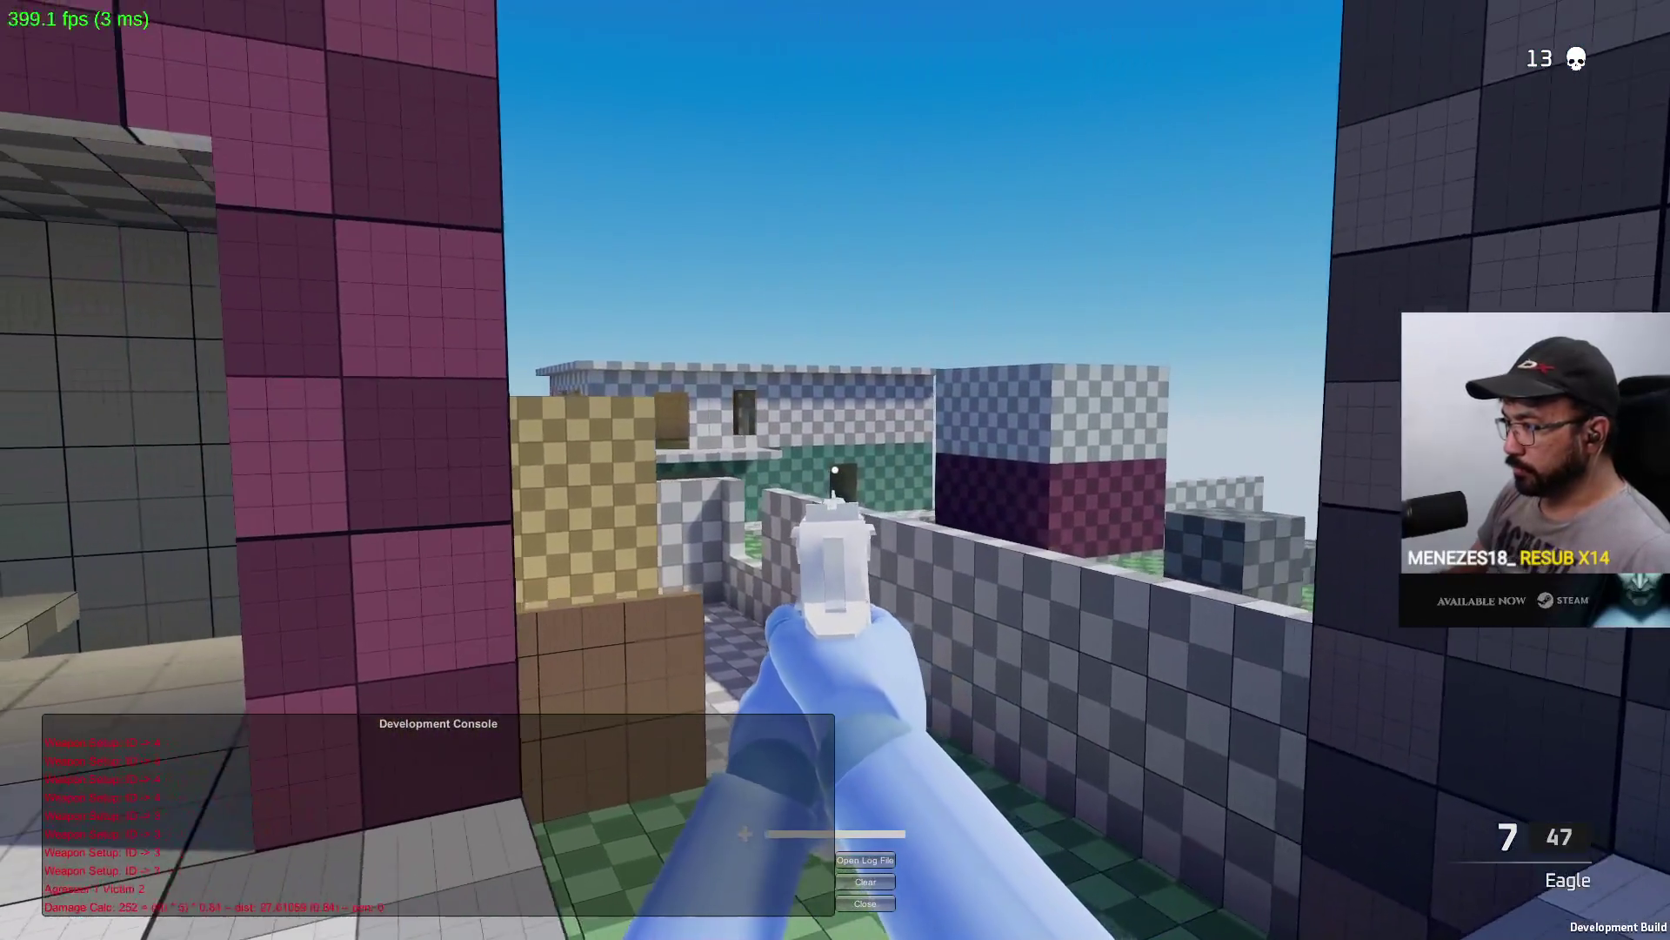
{"action": "key", "text": "alt+Tab"}
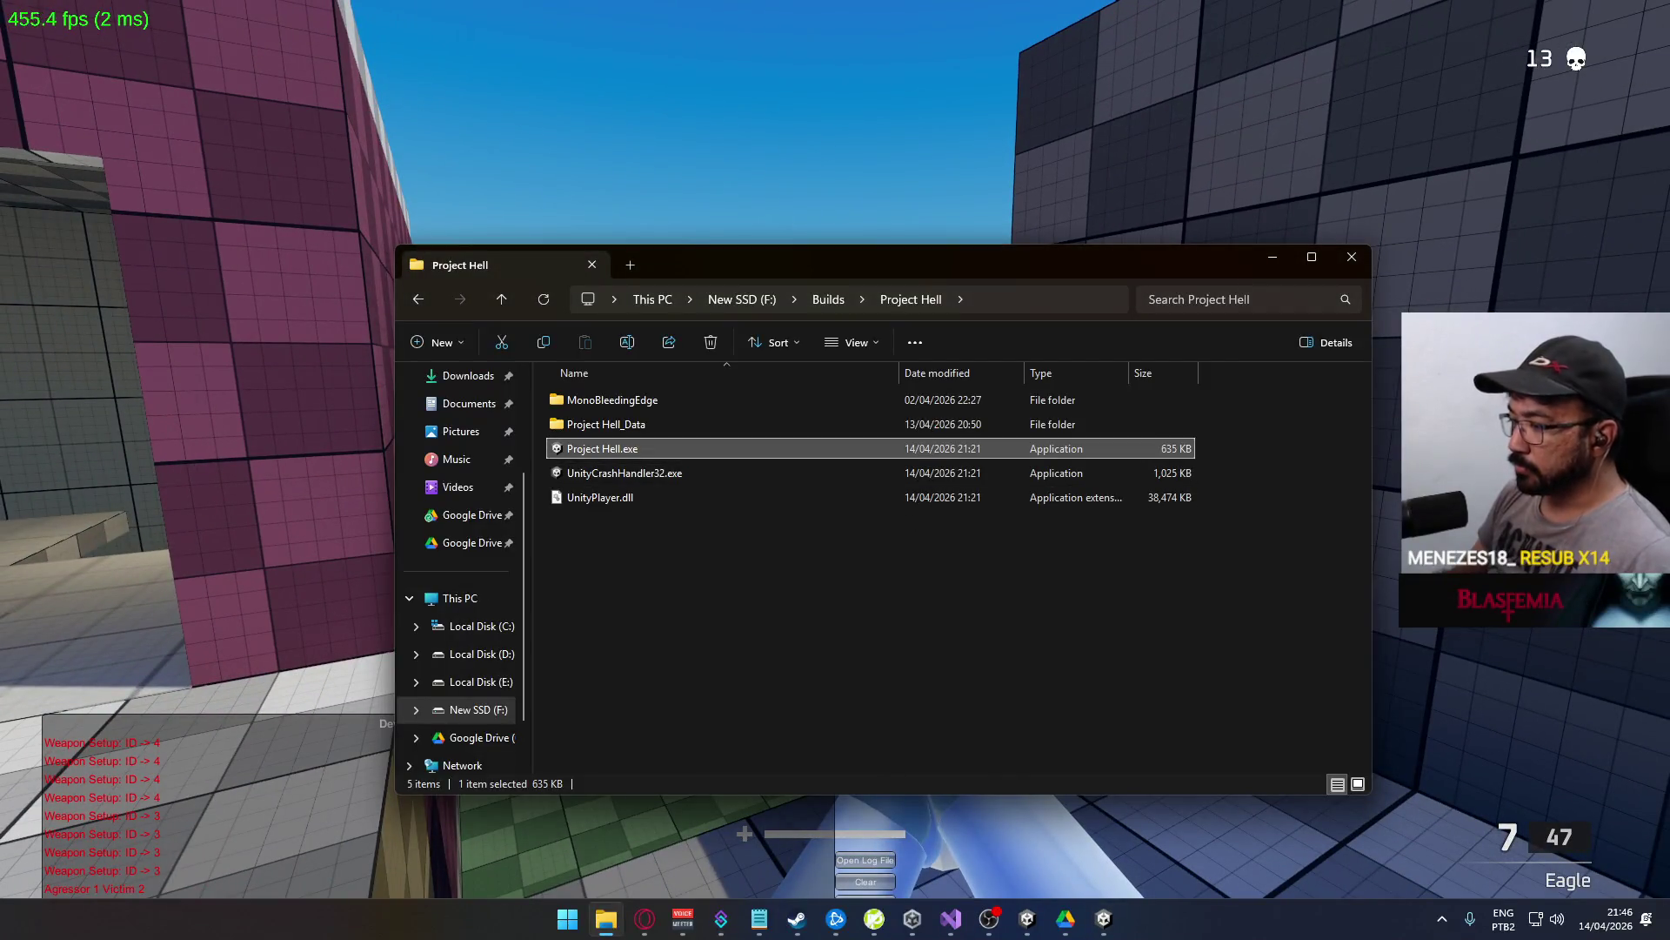
Step: Launch Discord from the hidden tray icons, then return to the game window
{"action": "left_click", "coordinate": [1443, 919]}
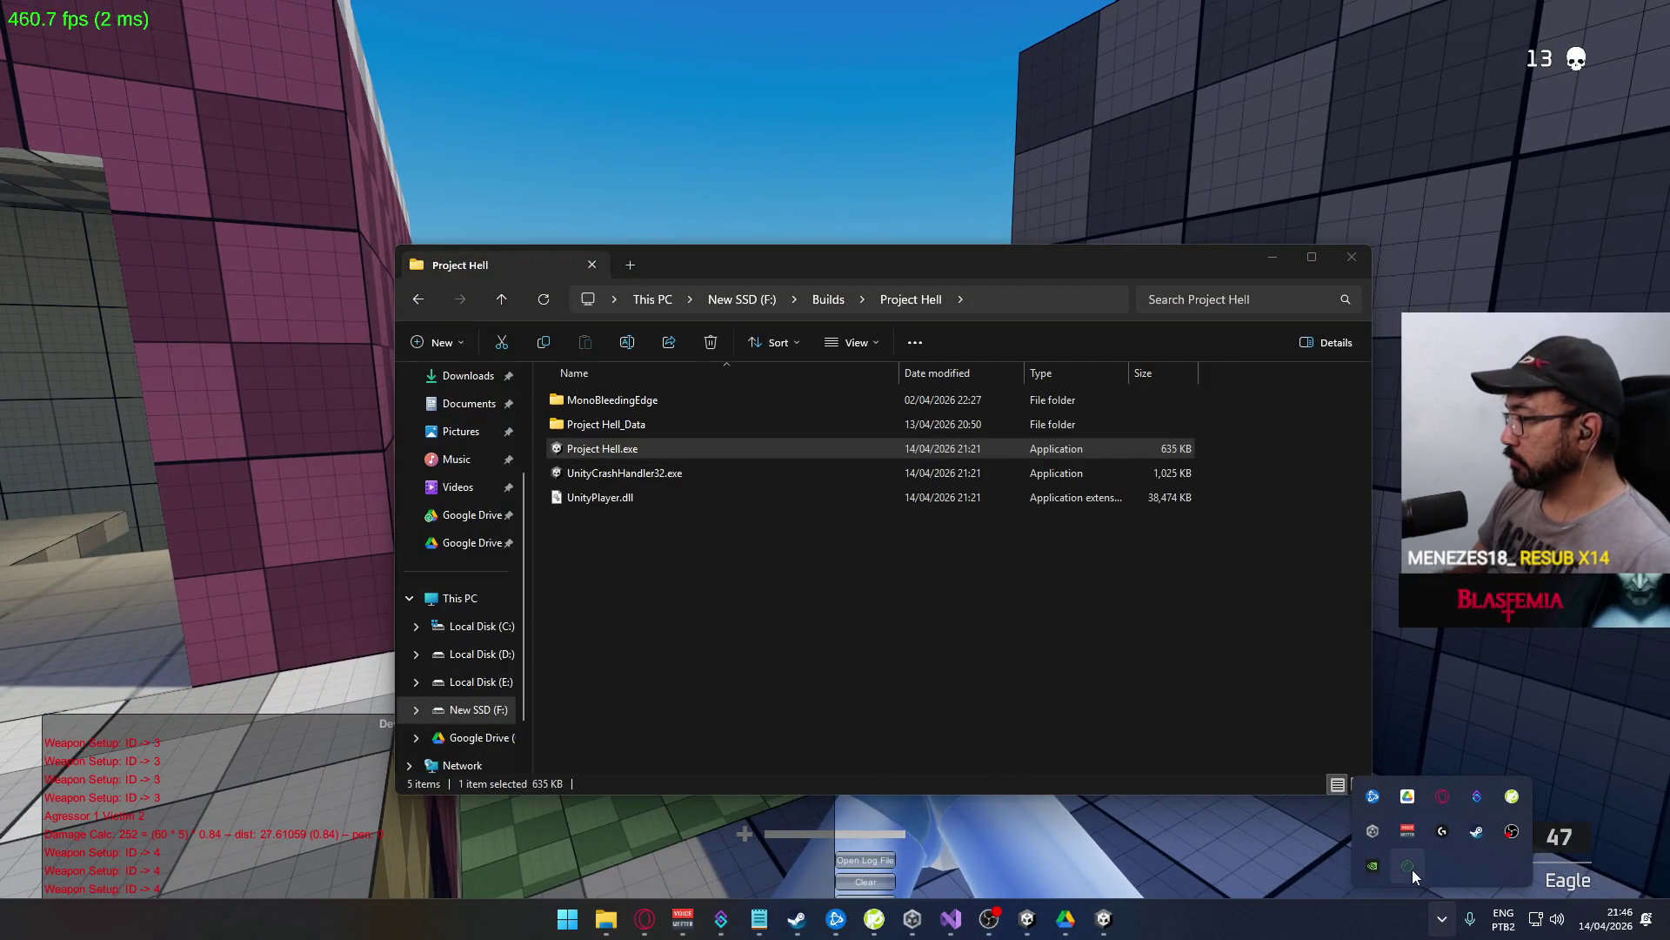
{"action": "left_click", "coordinate": [1410, 868]}
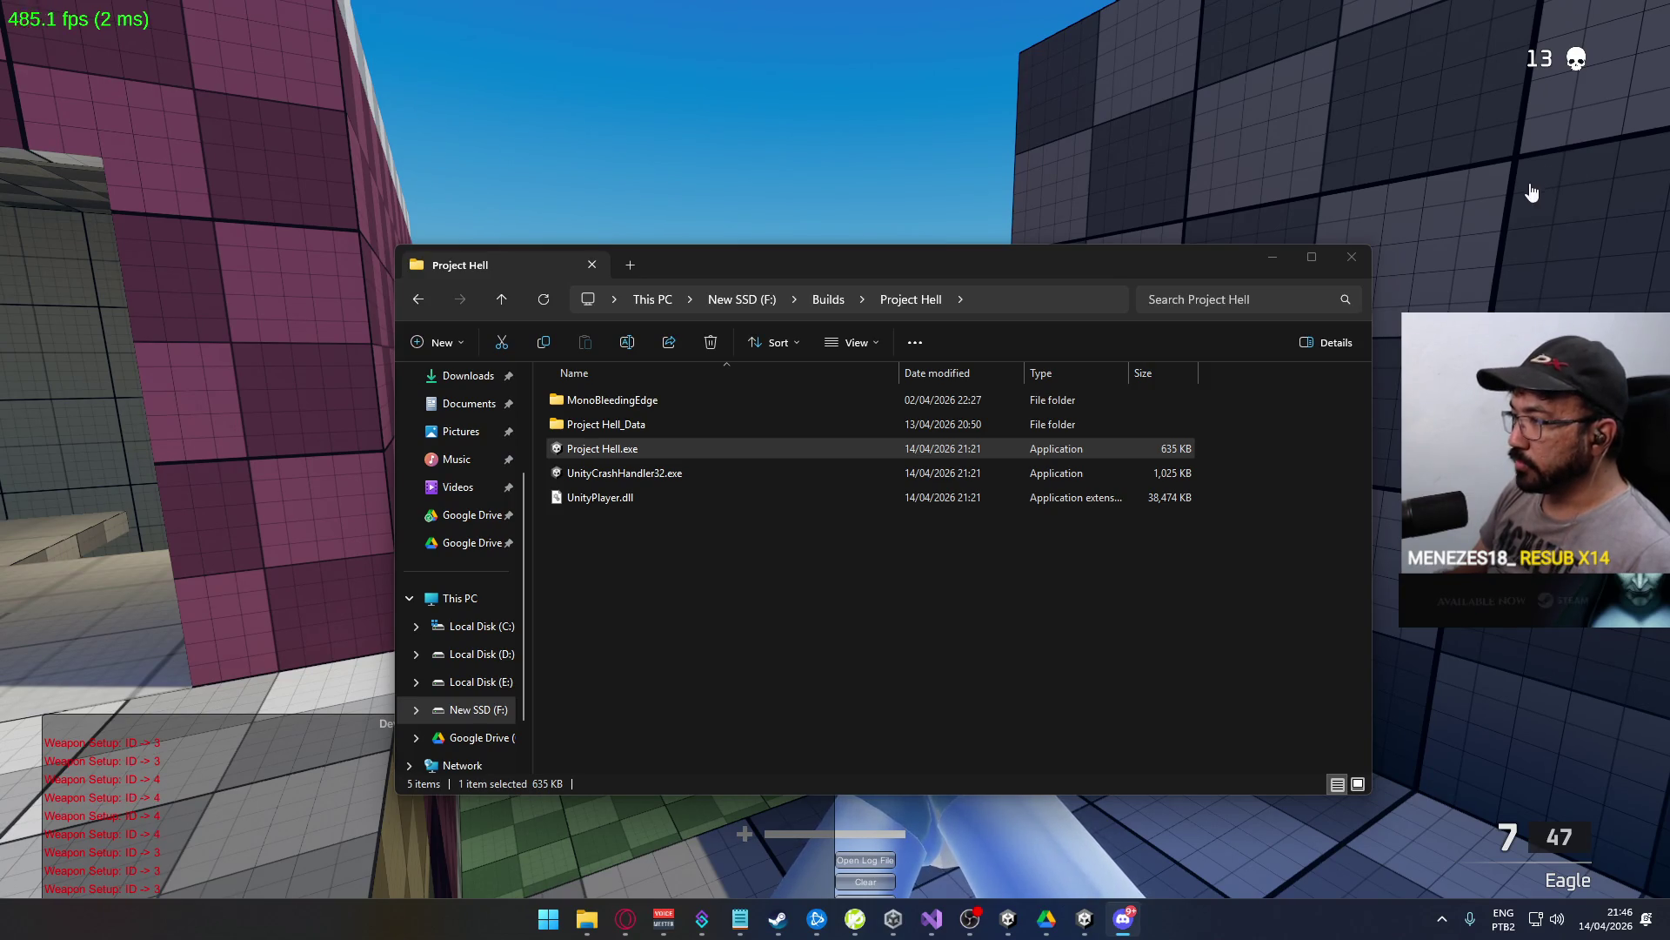
{"action": "key", "text": "alt+Tab"}
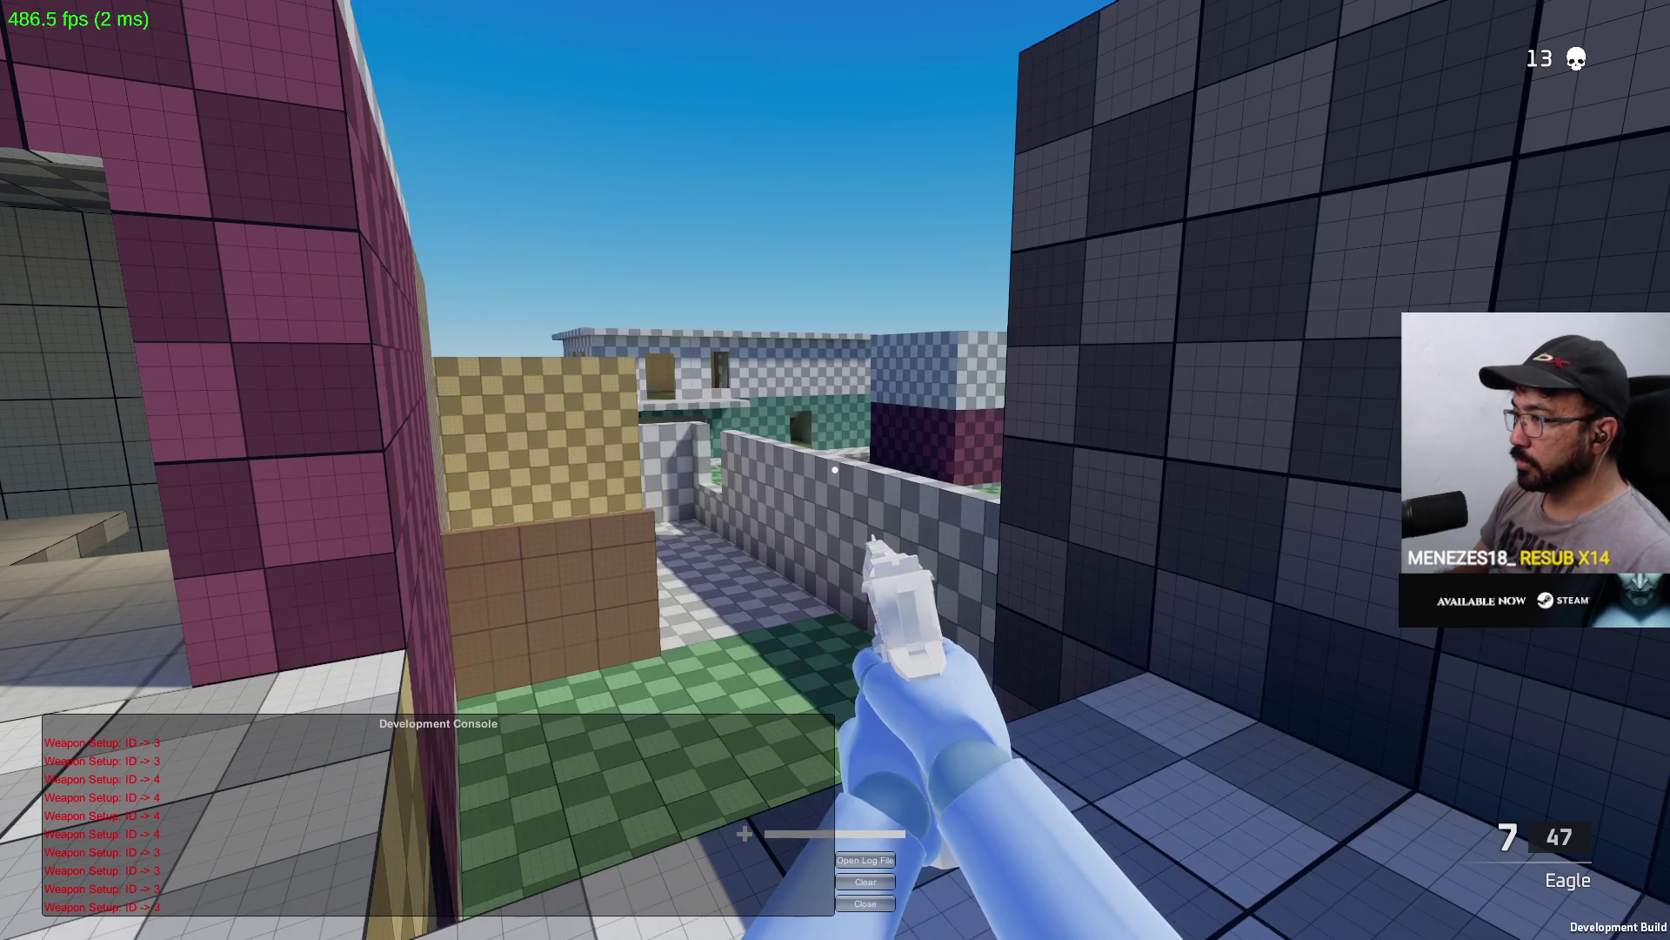
Step: Turn toward the enemy ahead, kill it with two Eagle shots, and reload
{"action": "key", "text": "w"}
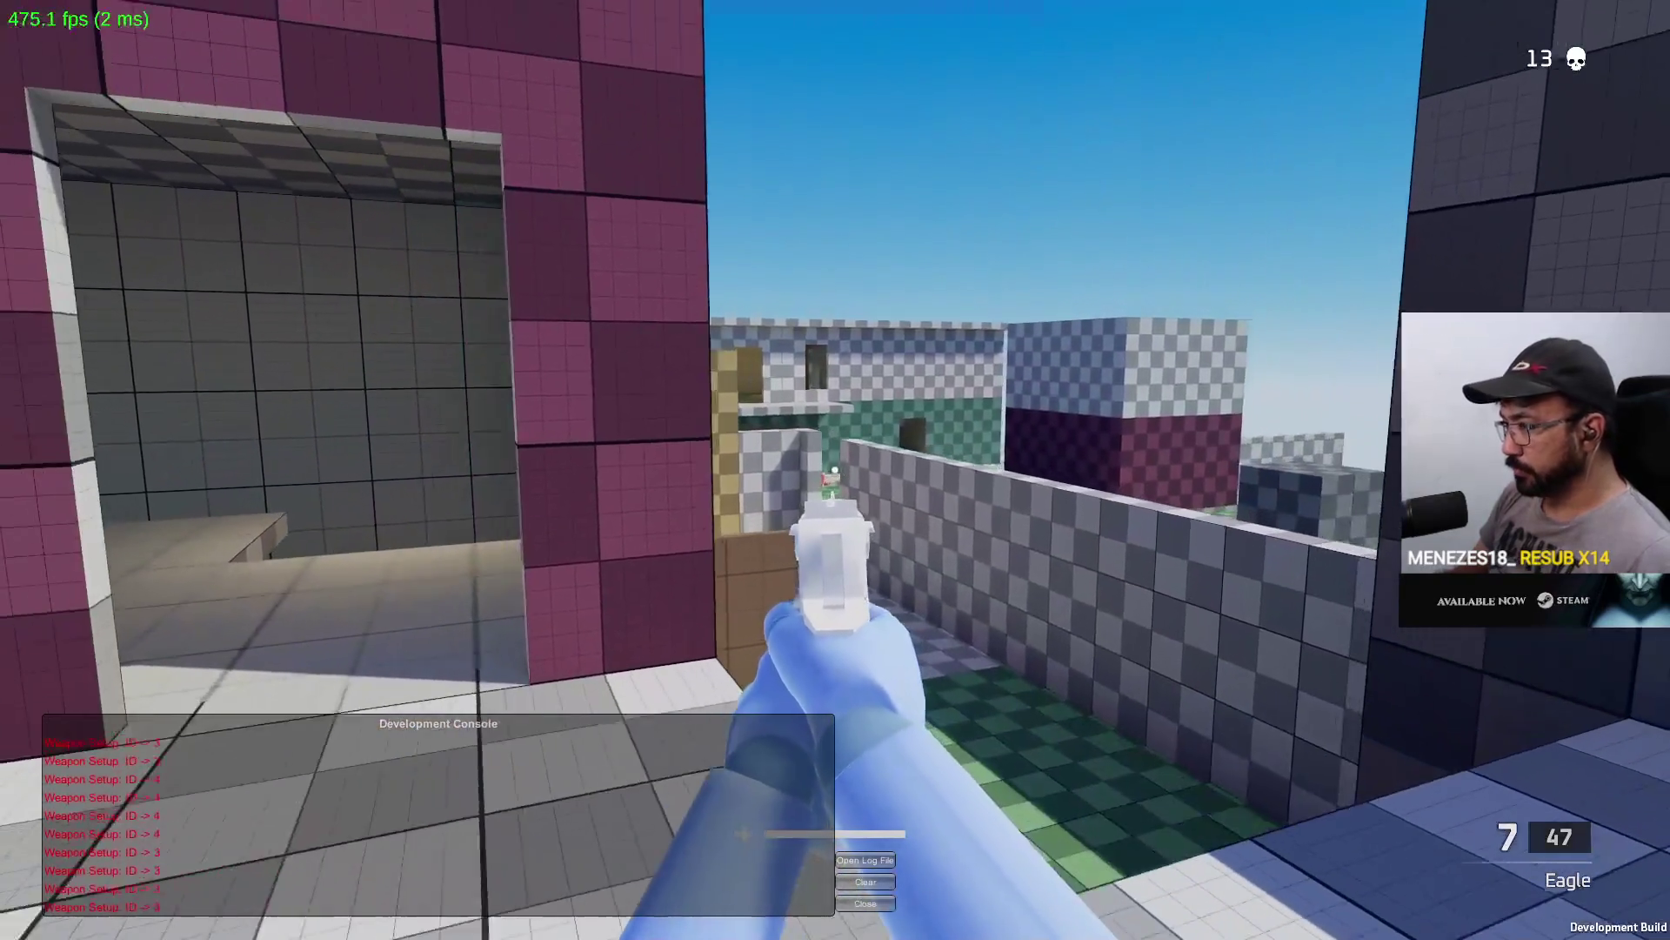
{"action": "left_click", "coordinate": [834, 470]}
{"action": "left_click", "coordinate": [834, 470]}
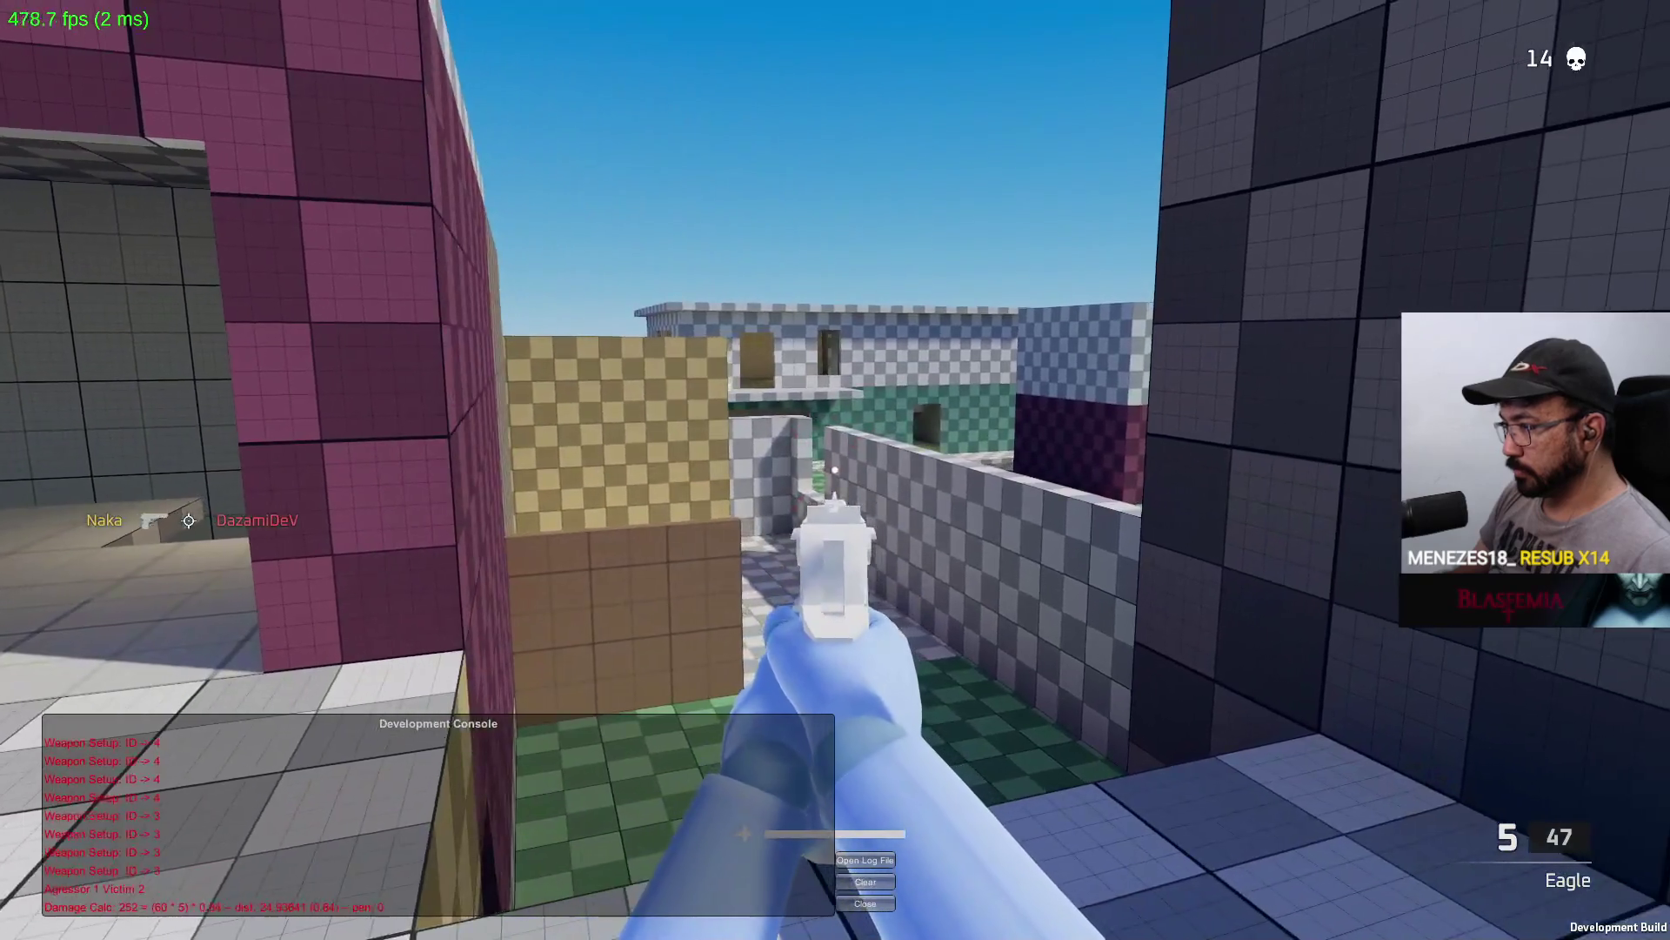
{"action": "key", "text": "r"}
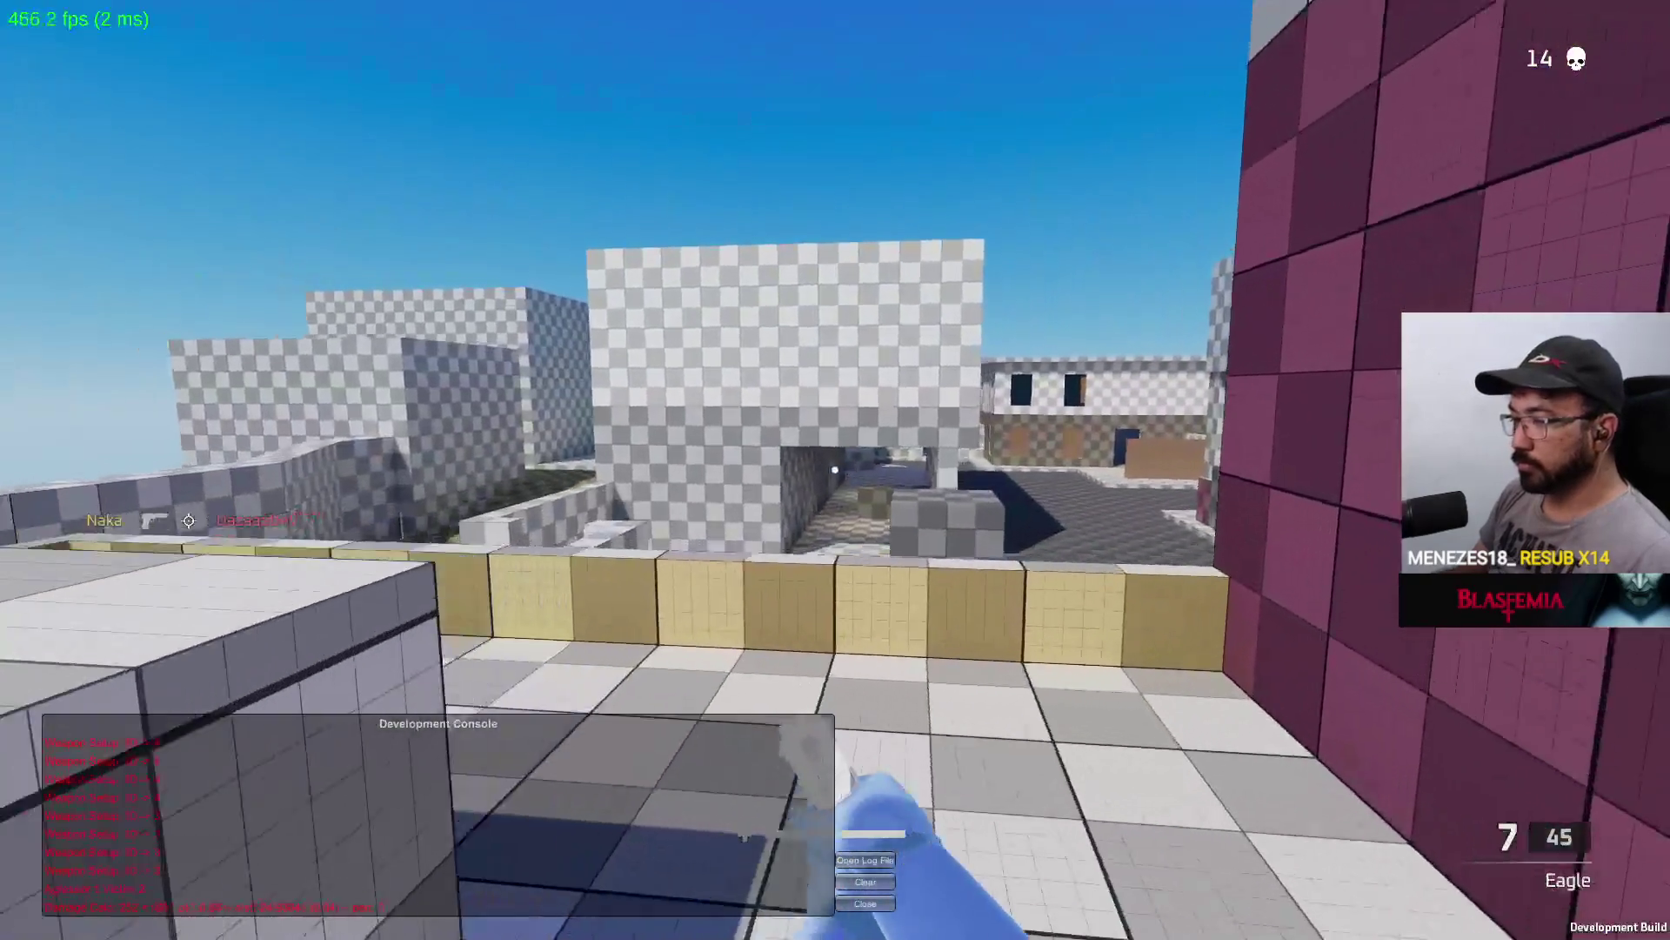
Step: Head off the rooftop along the grey corridor and kill another enemy with six Eagle shots
{"action": "key", "text": "w"}
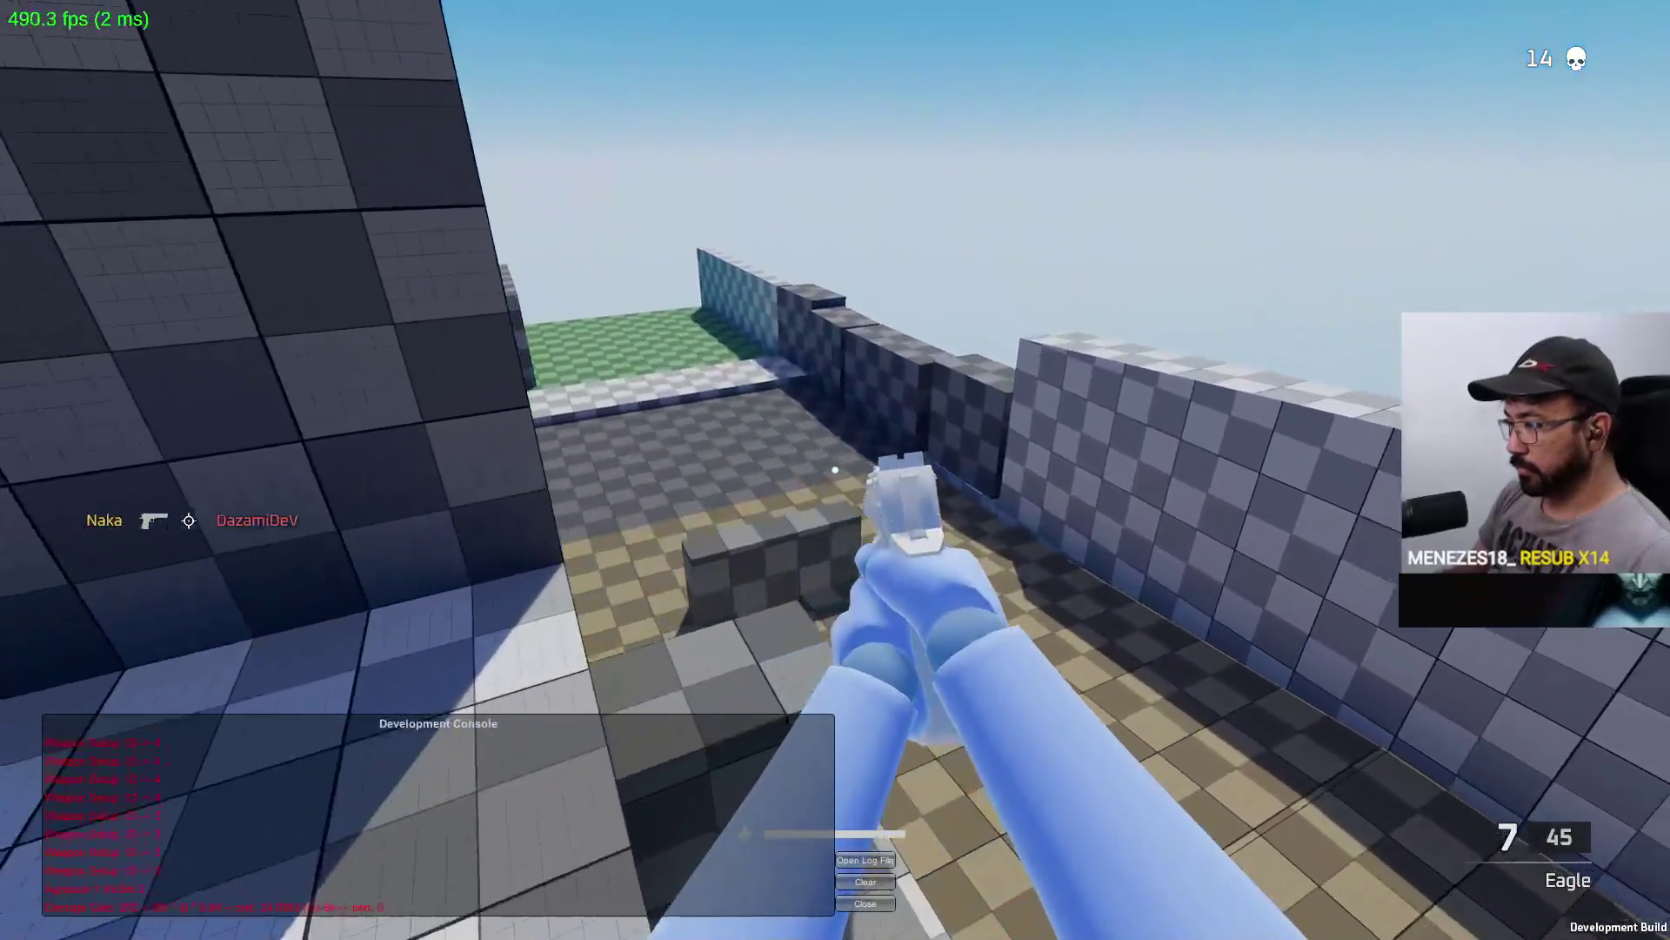
{"action": "key", "text": "w"}
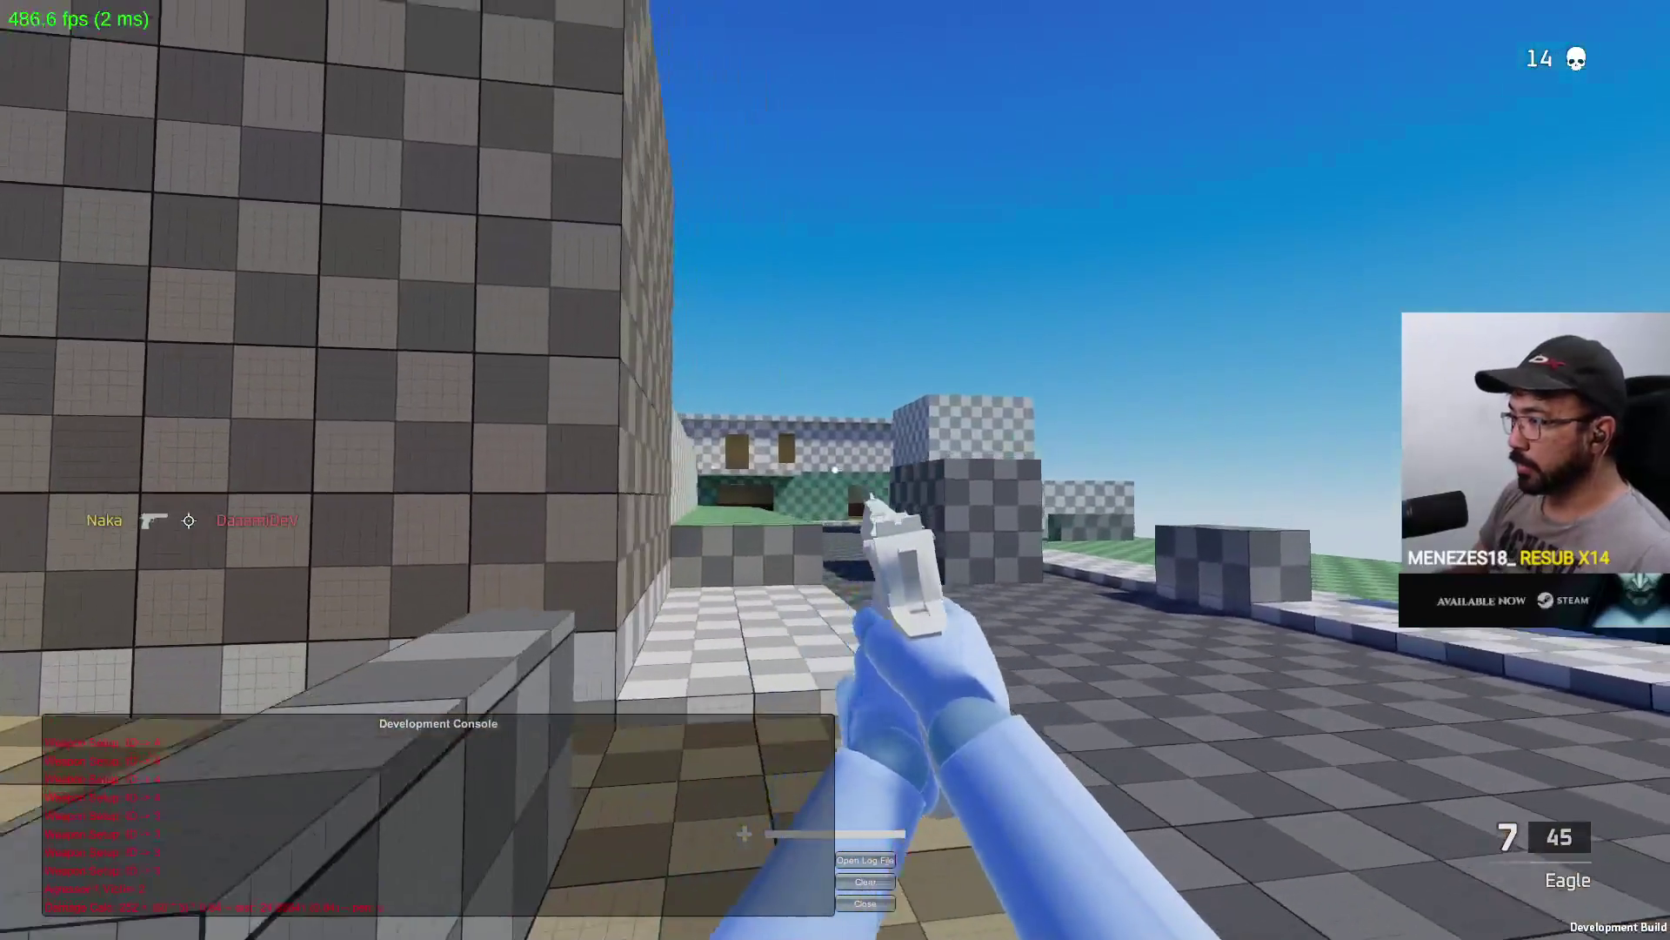
{"action": "key", "text": "w"}
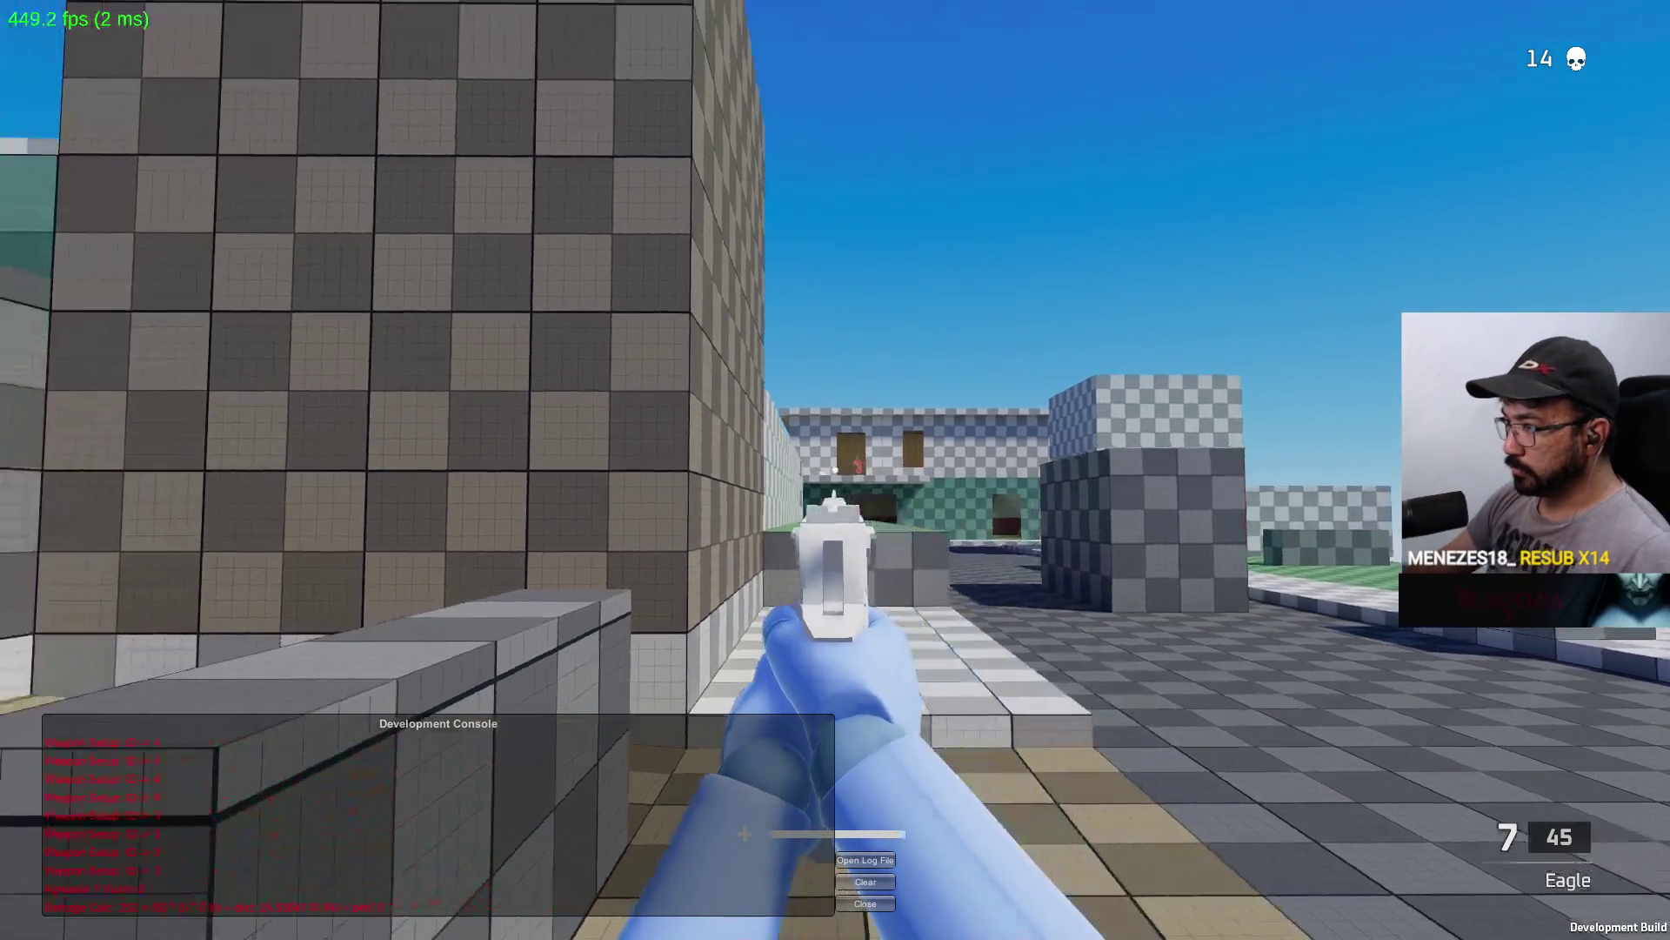
{"action": "left_click", "coordinate": [836, 470]}
{"action": "left_click", "coordinate": [836, 471]}
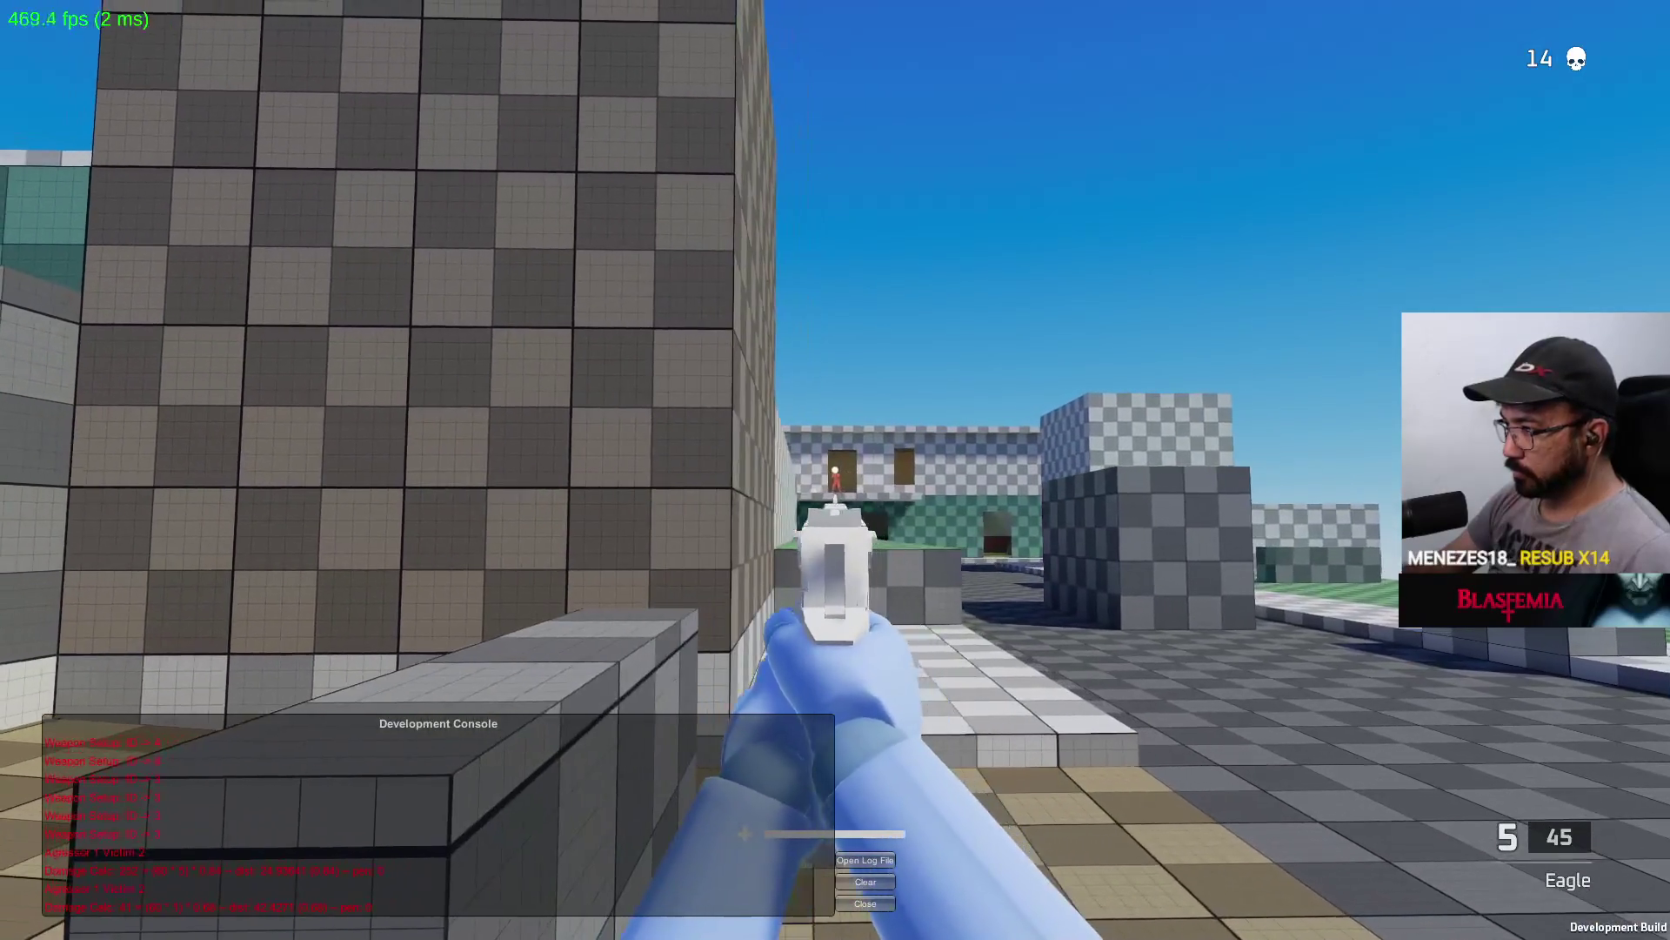
{"action": "left_click", "coordinate": [836, 470]}
{"action": "left_click", "coordinate": [836, 471]}
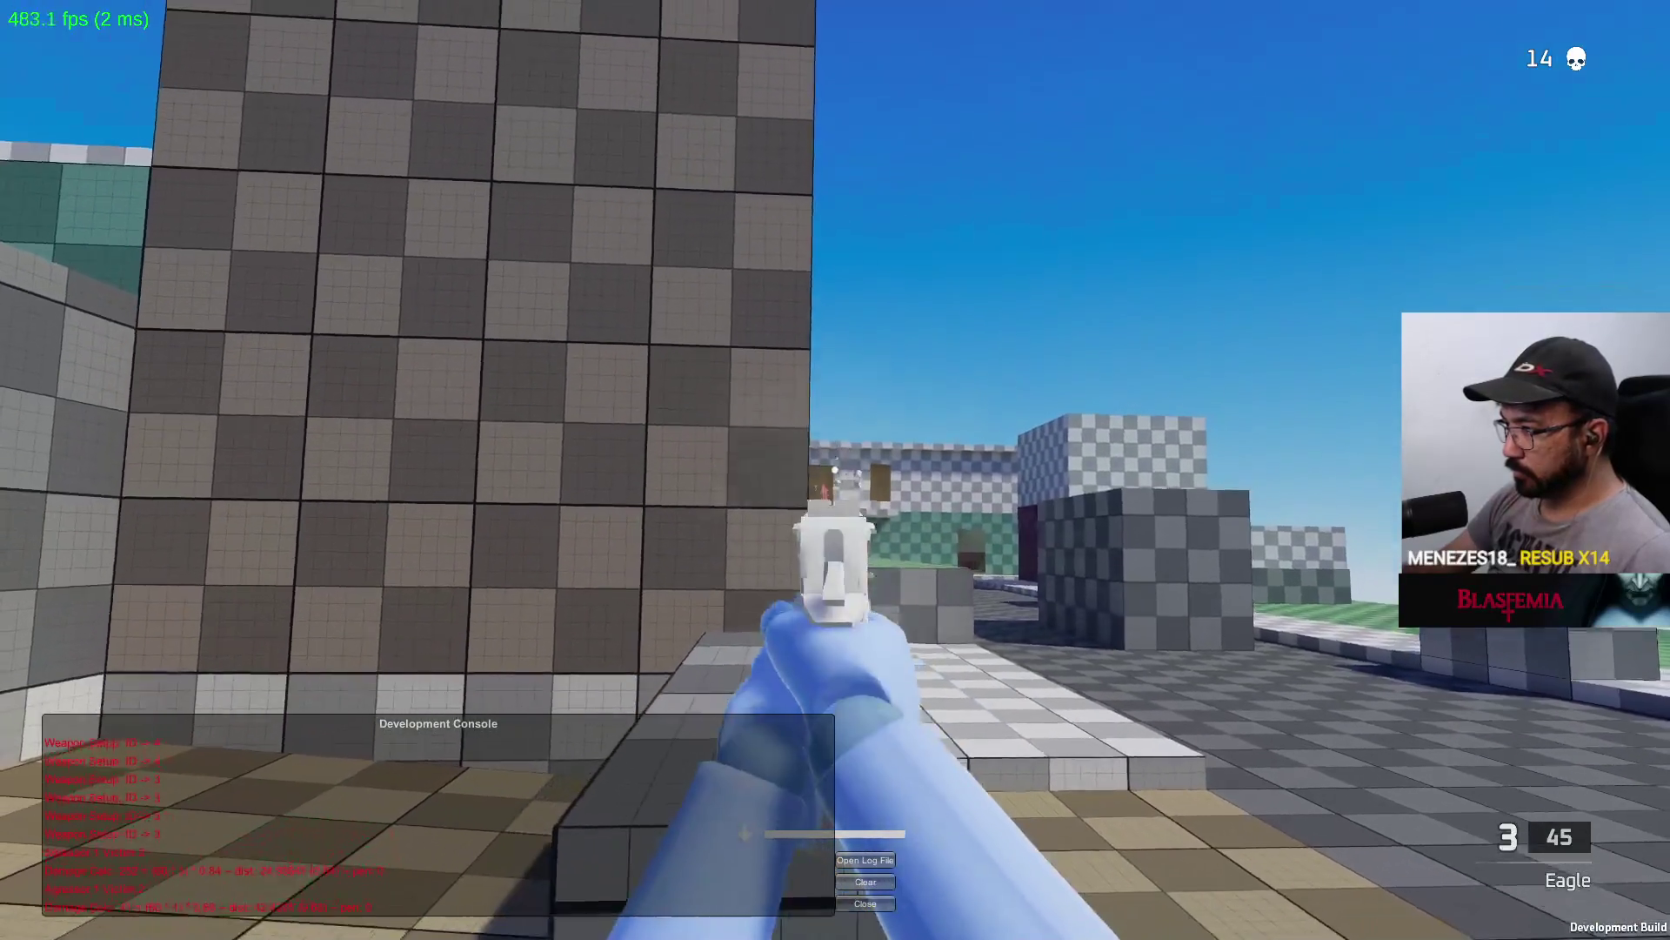
{"action": "left_click", "coordinate": [836, 471]}
{"action": "left_click", "coordinate": [836, 471]}
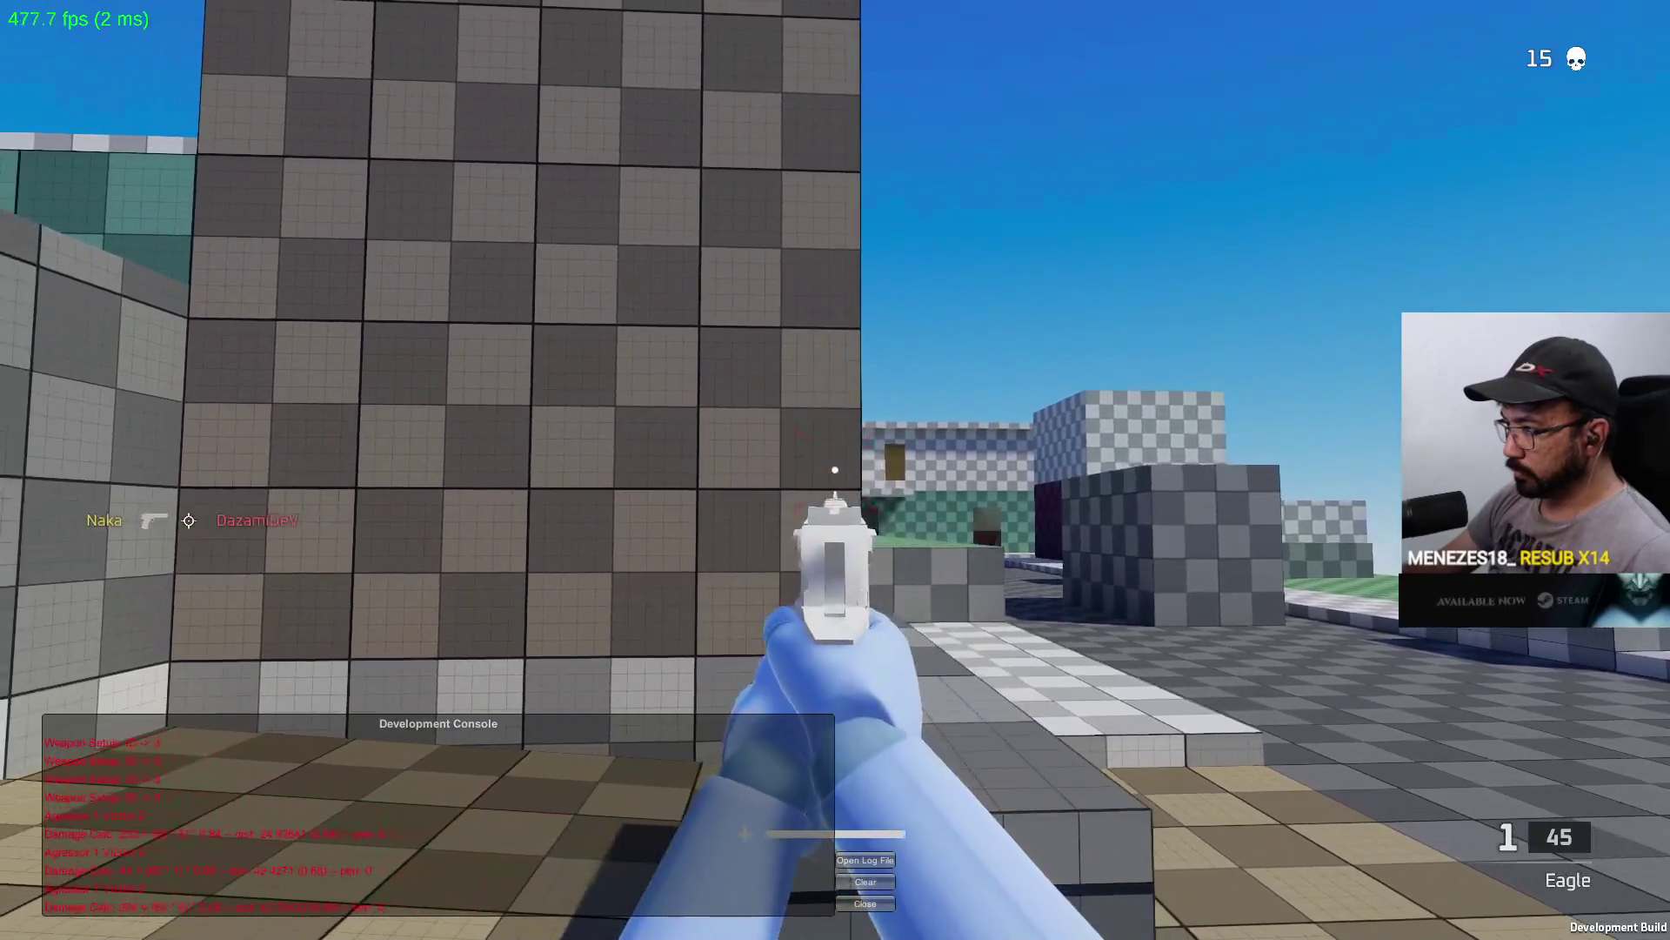
{"action": "key", "text": "r"}
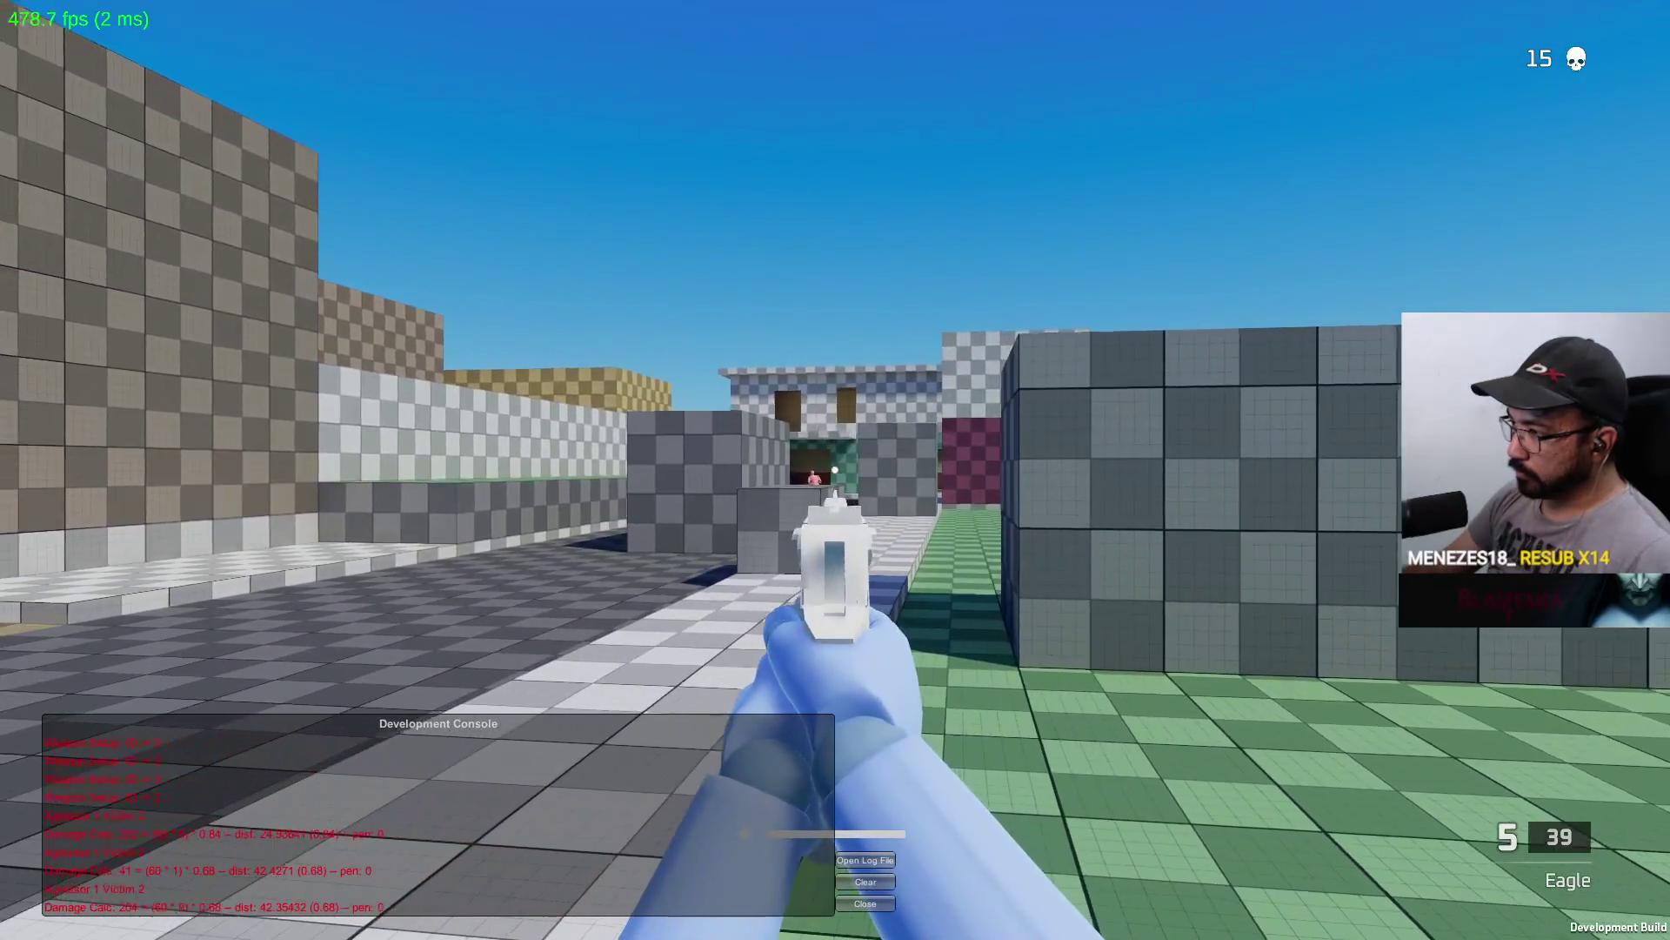
Step: Shoot at distant enemies across the green floor and reload the Eagle
{"action": "left_click", "coordinate": [835, 470]}
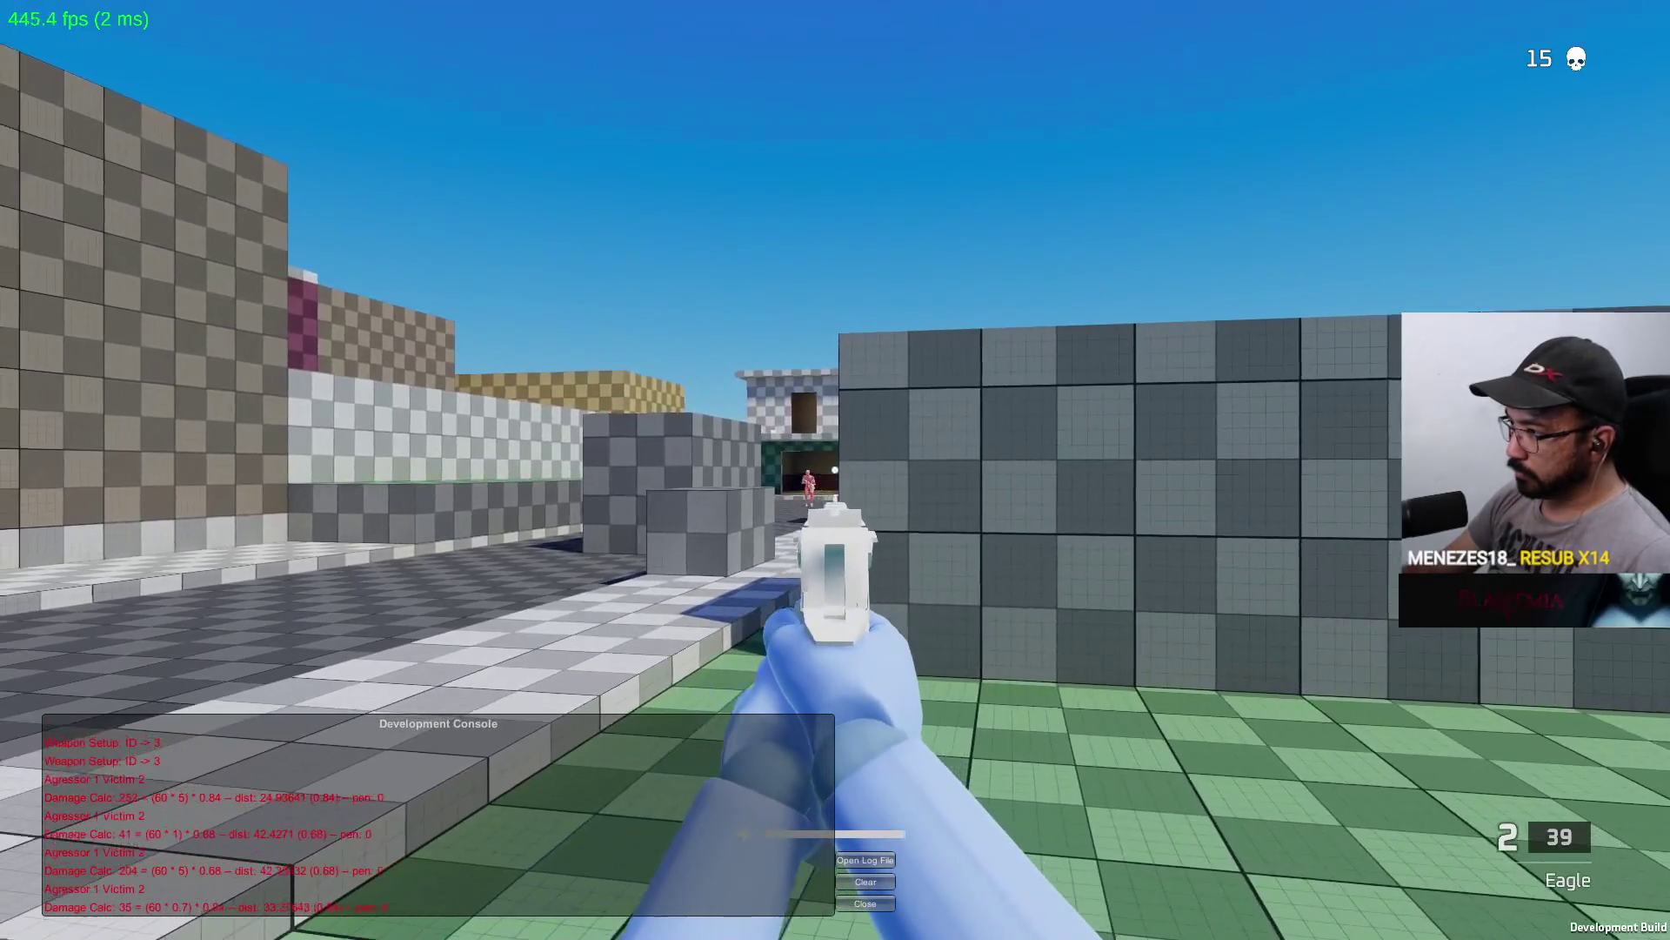
{"action": "left_click", "coordinate": [836, 470]}
{"action": "left_click", "coordinate": [835, 471]}
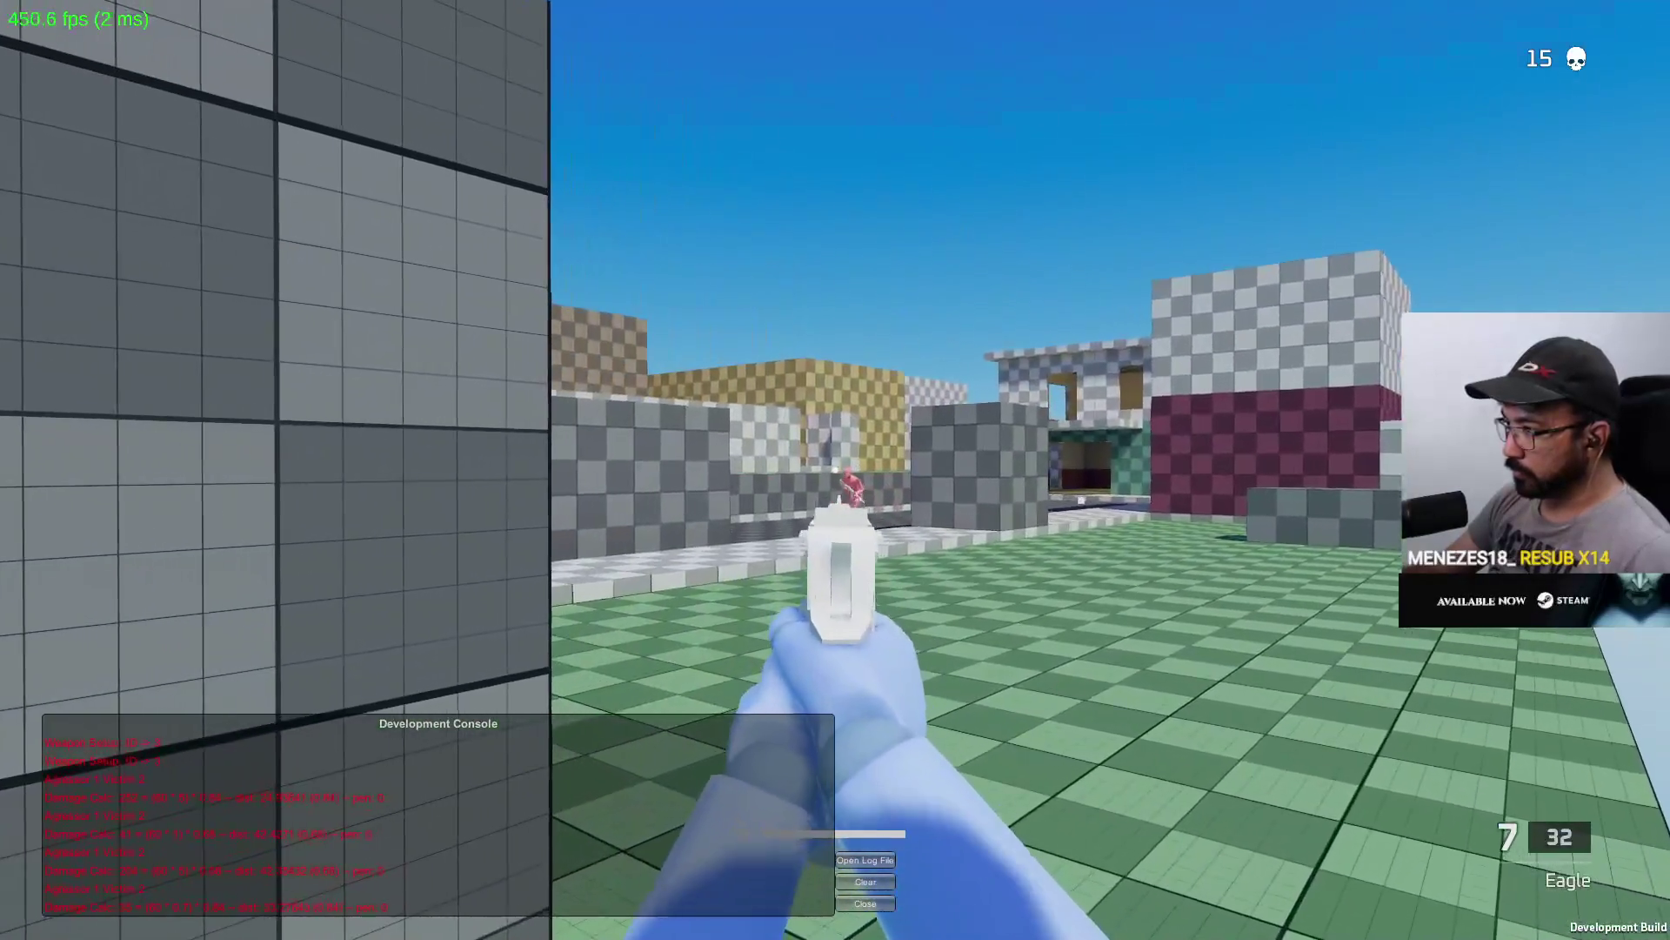
{"action": "left_click", "coordinate": [836, 470]}
{"action": "left_click", "coordinate": [835, 470]}
{"action": "left_click", "coordinate": [836, 470]}
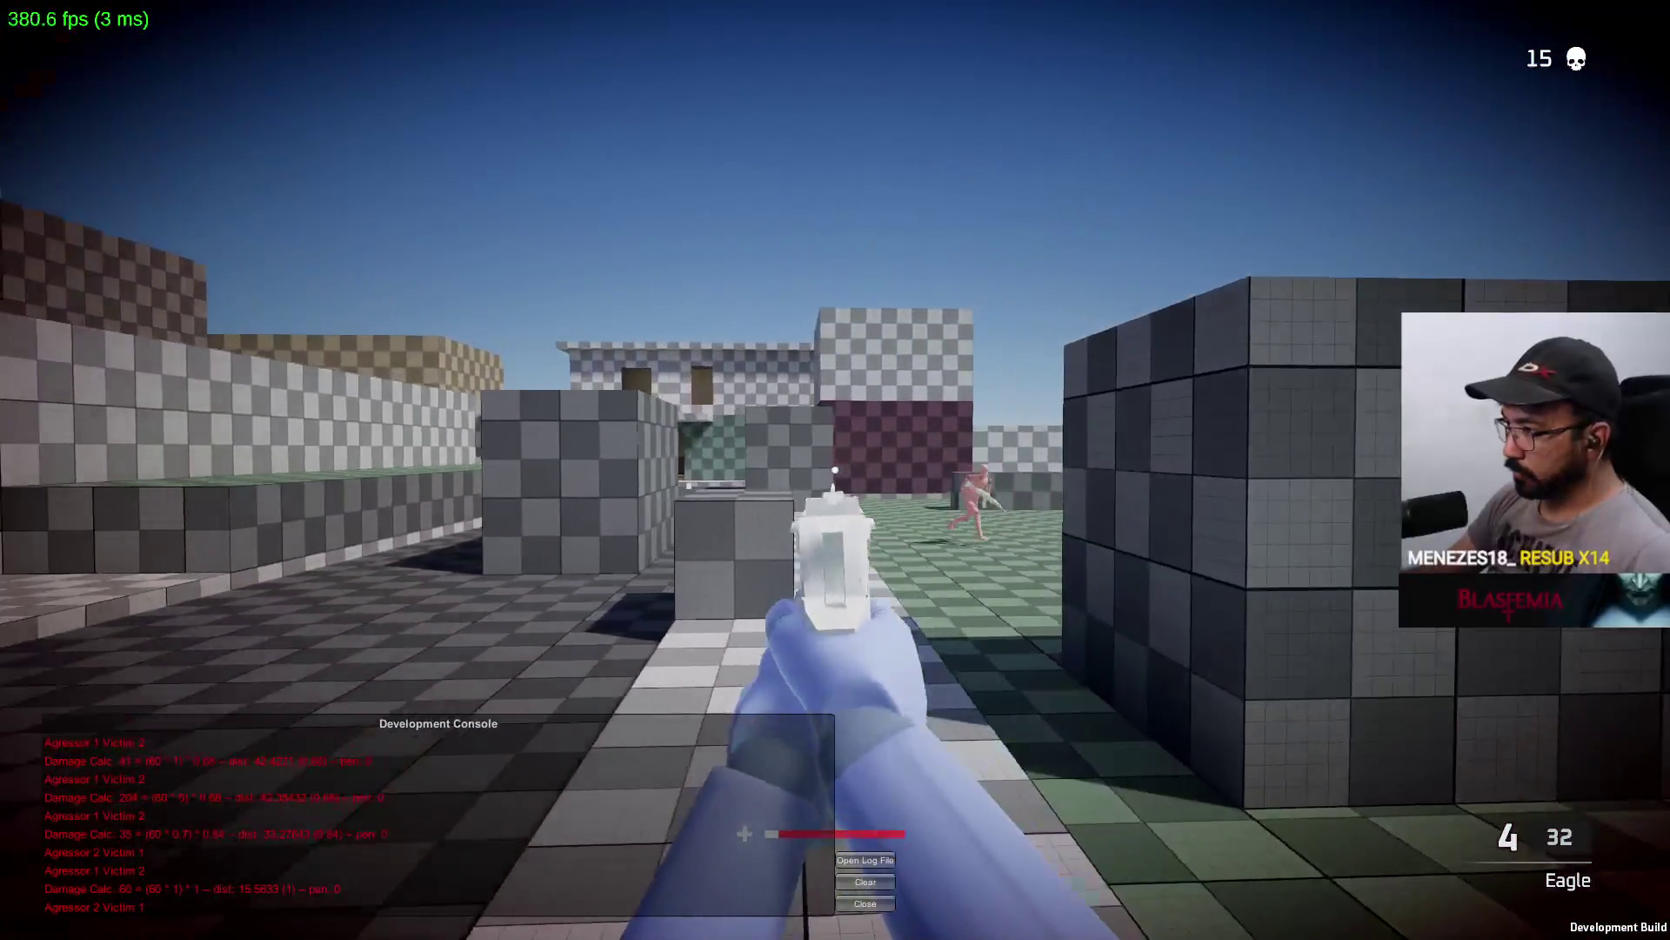
{"action": "left_click", "coordinate": [836, 470]}
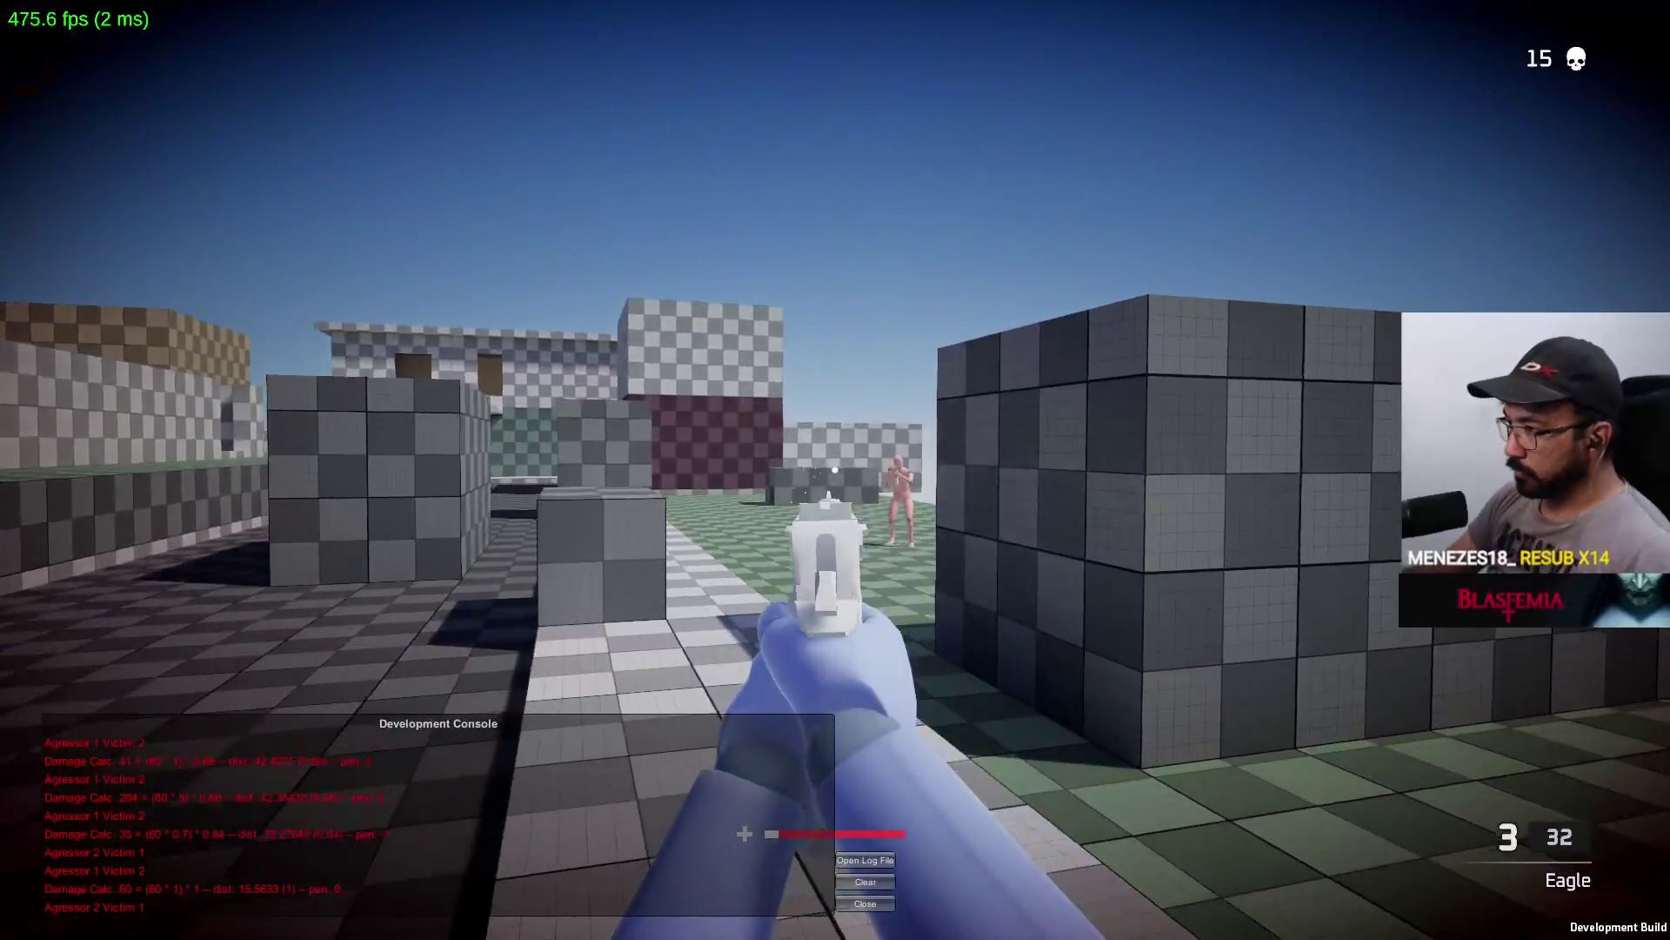
{"action": "key", "text": "r"}
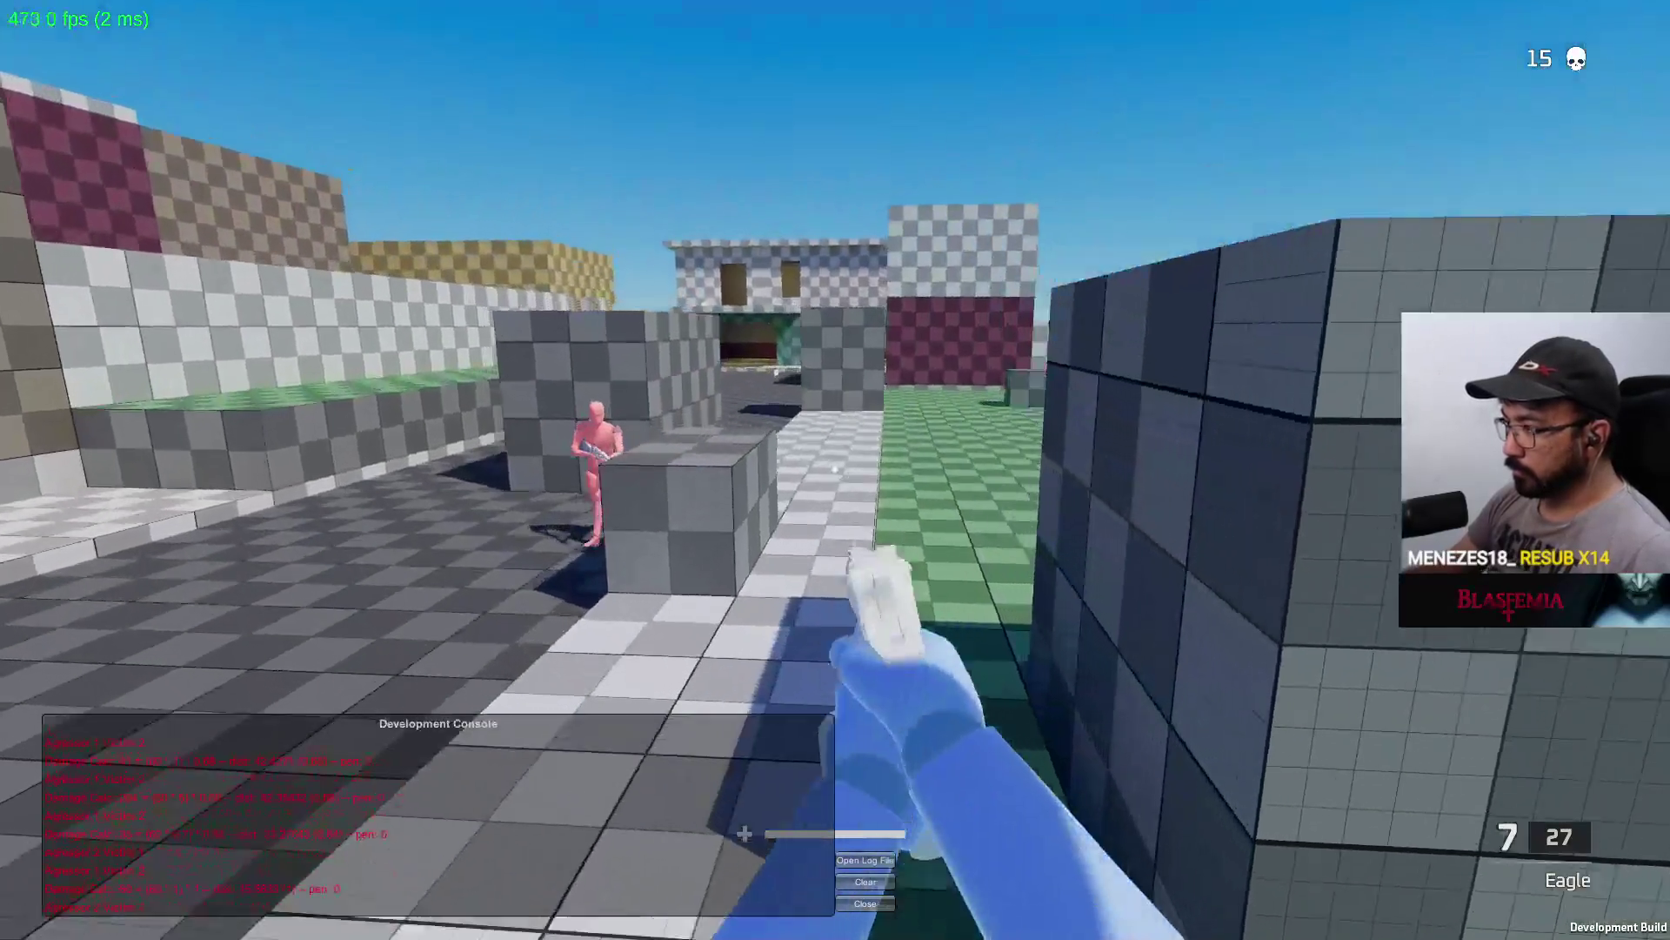
Step: Finish the enemy near the cover block for the 16th kill, reload, and fire at a distant target
{"action": "left_click", "coordinate": [836, 471]}
{"action": "left_click", "coordinate": [837, 471]}
{"action": "left_click", "coordinate": [835, 470]}
{"action": "left_click", "coordinate": [835, 470]}
{"action": "left_click", "coordinate": [835, 471]}
{"action": "left_click", "coordinate": [837, 470]}
{"action": "left_click", "coordinate": [835, 470]}
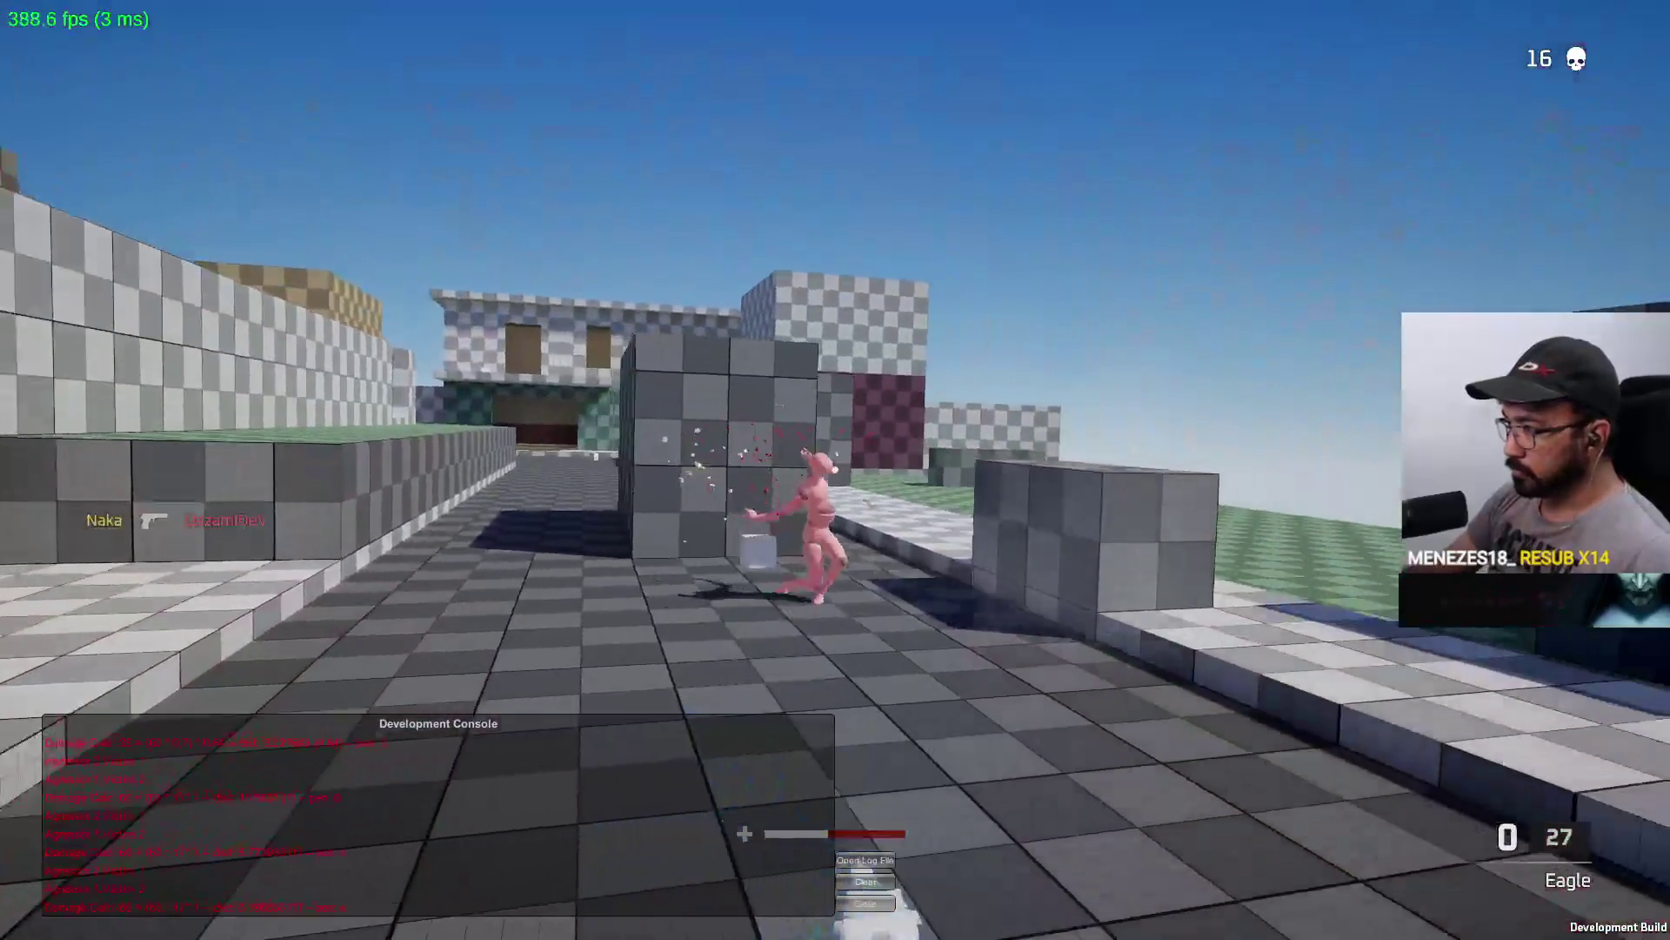
{"action": "key", "text": "r"}
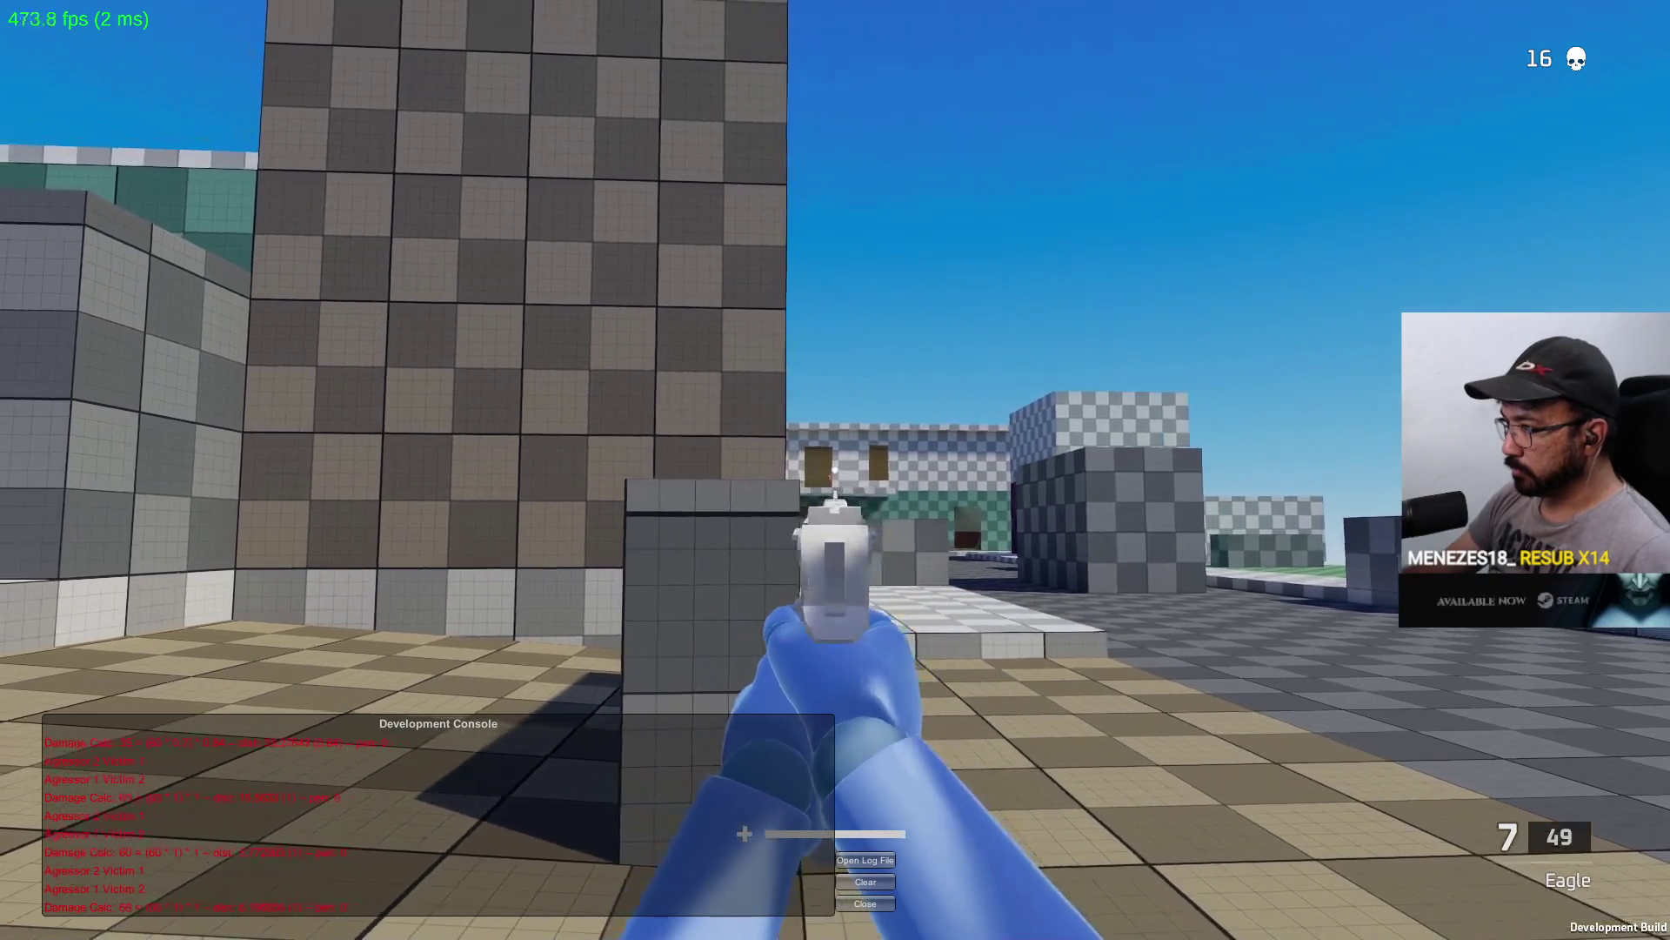
{"action": "left_click", "coordinate": [835, 471]}
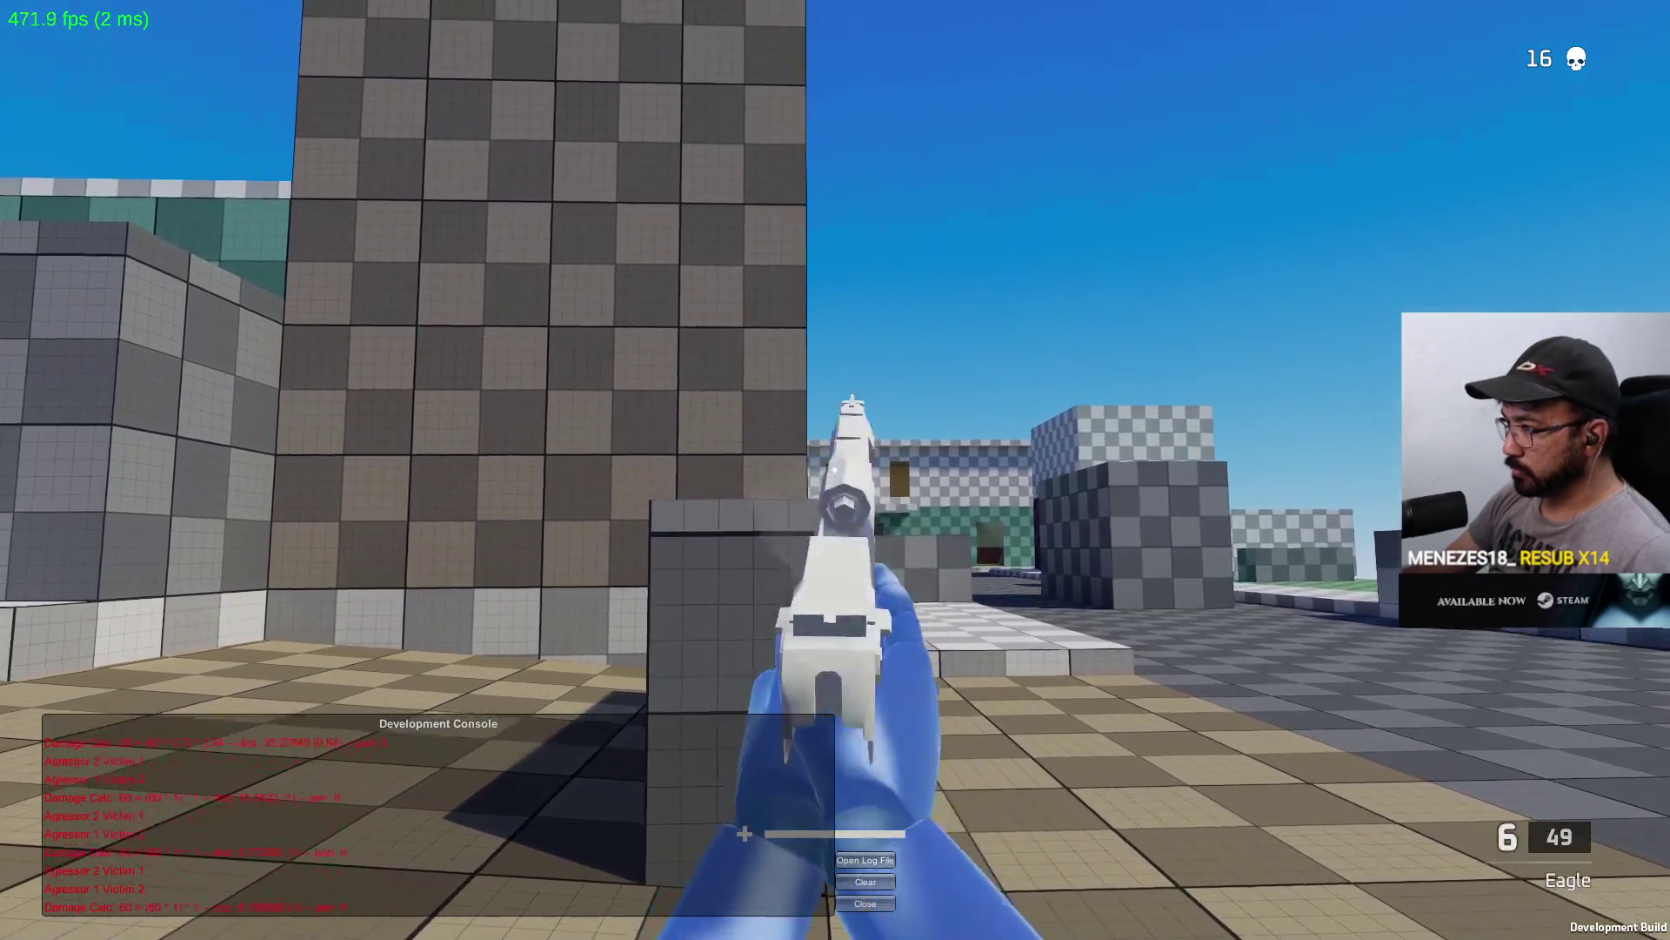
Step: Reload the Eagle, switch to the AKM, and kill the enemy ahead with a short burst
{"action": "left_click", "coordinate": [836, 470]}
{"action": "left_click", "coordinate": [835, 470]}
{"action": "left_click", "coordinate": [835, 470]}
{"action": "key", "text": "r"}
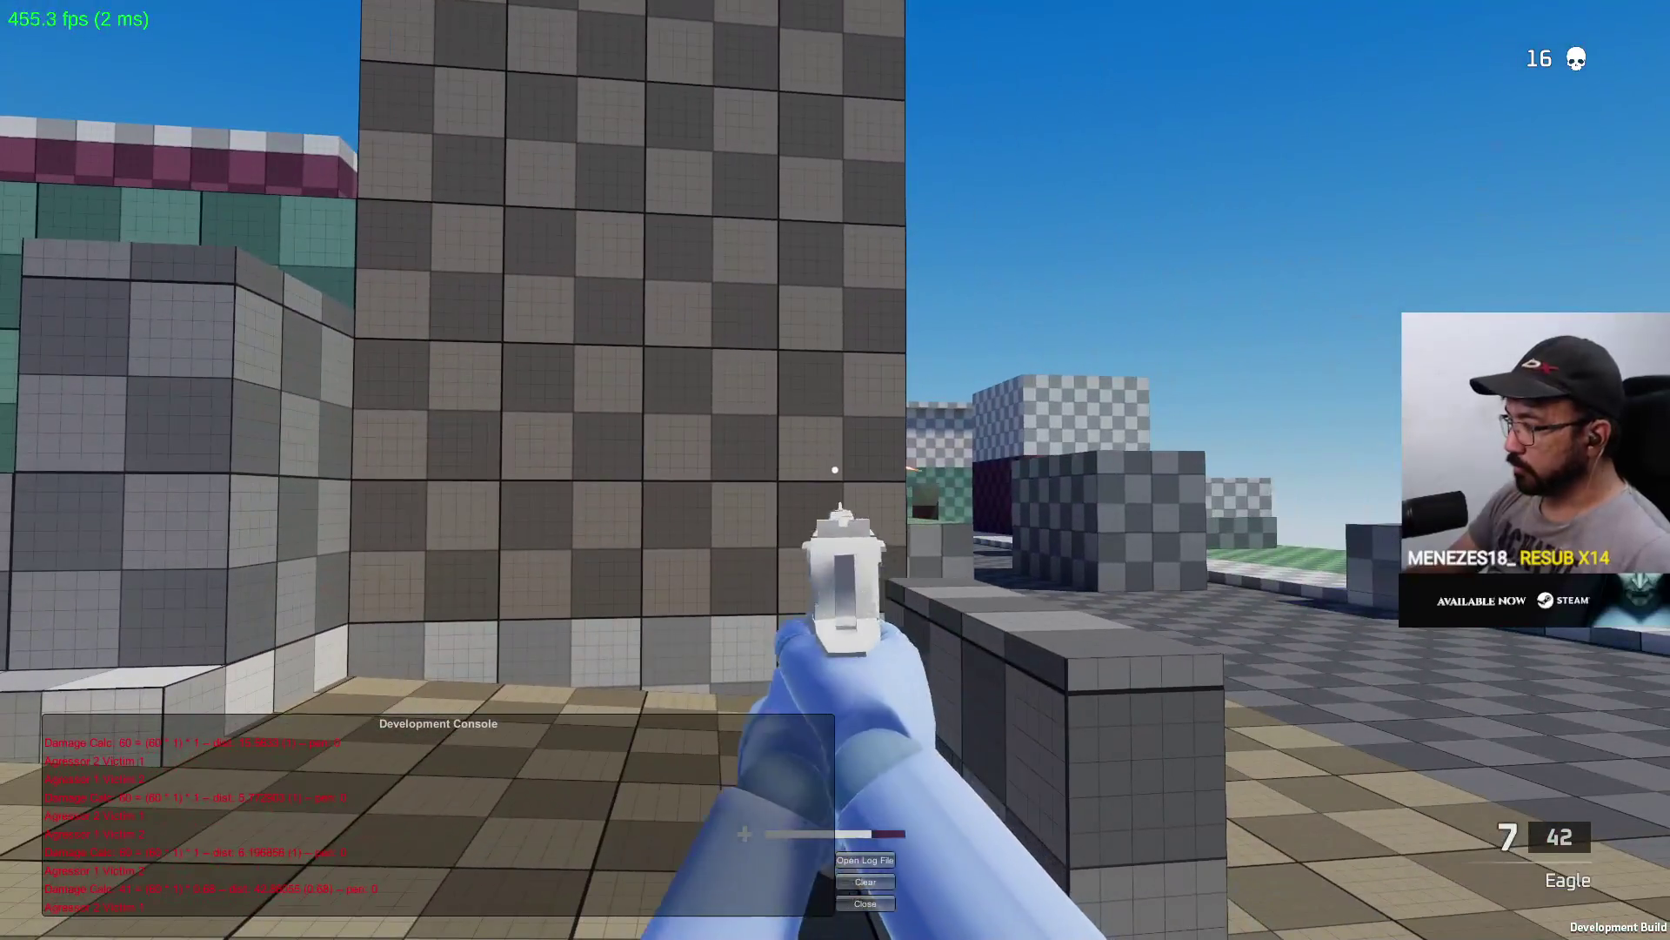
{"action": "key", "text": "1"}
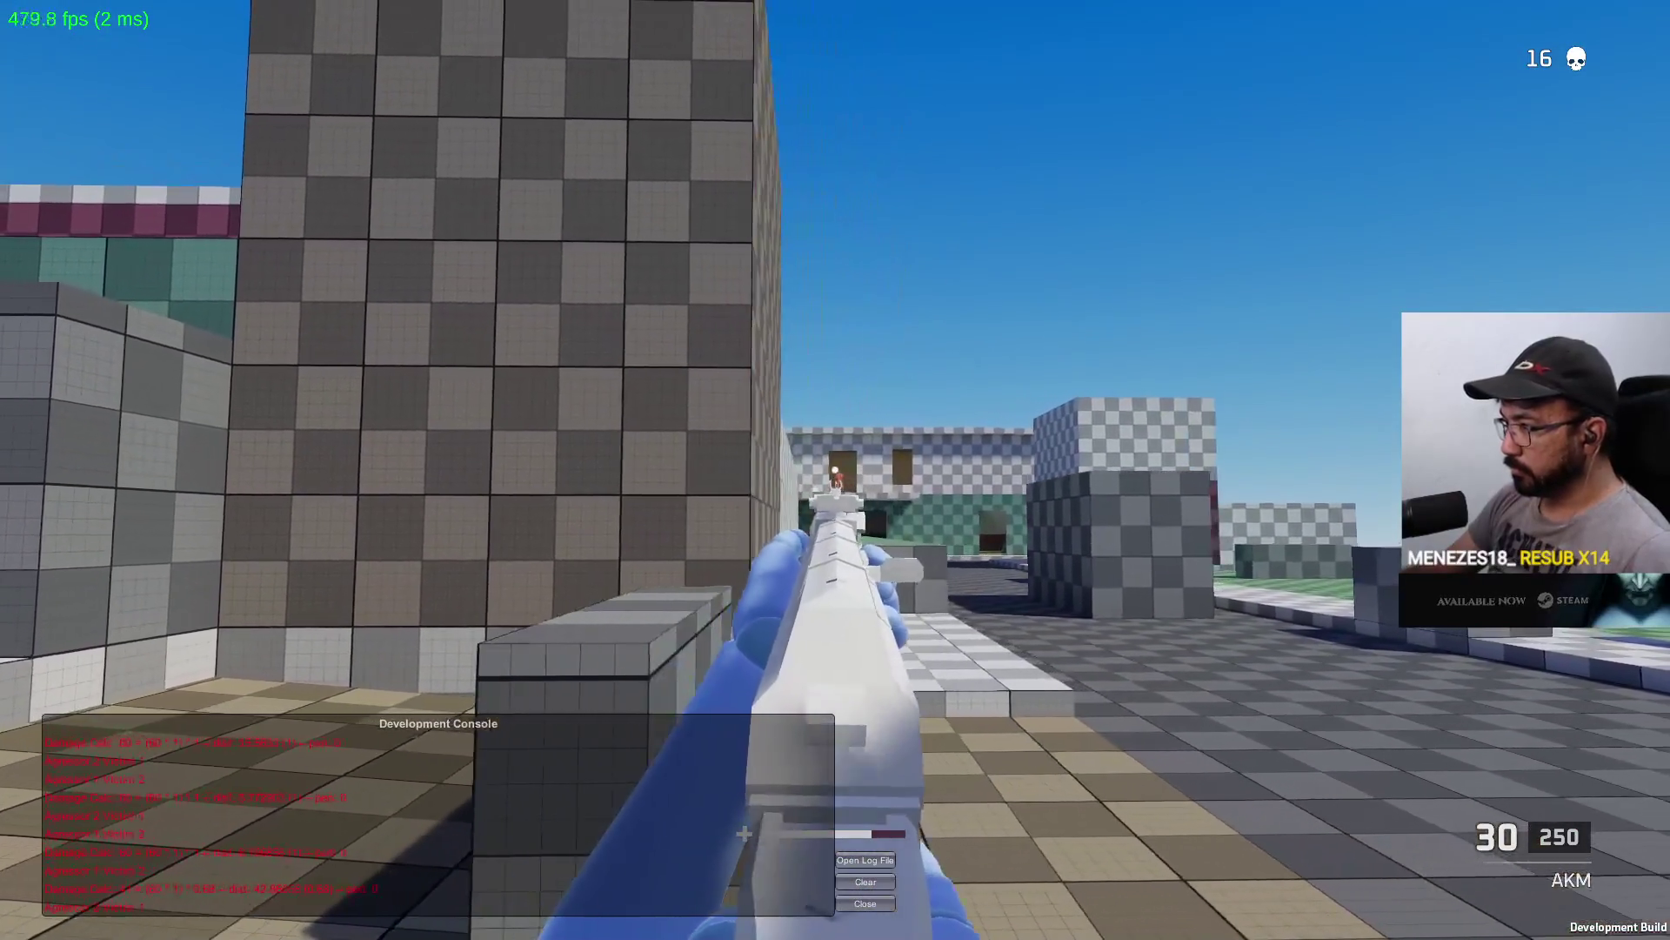
{"action": "left_click", "coordinate": [835, 469]}
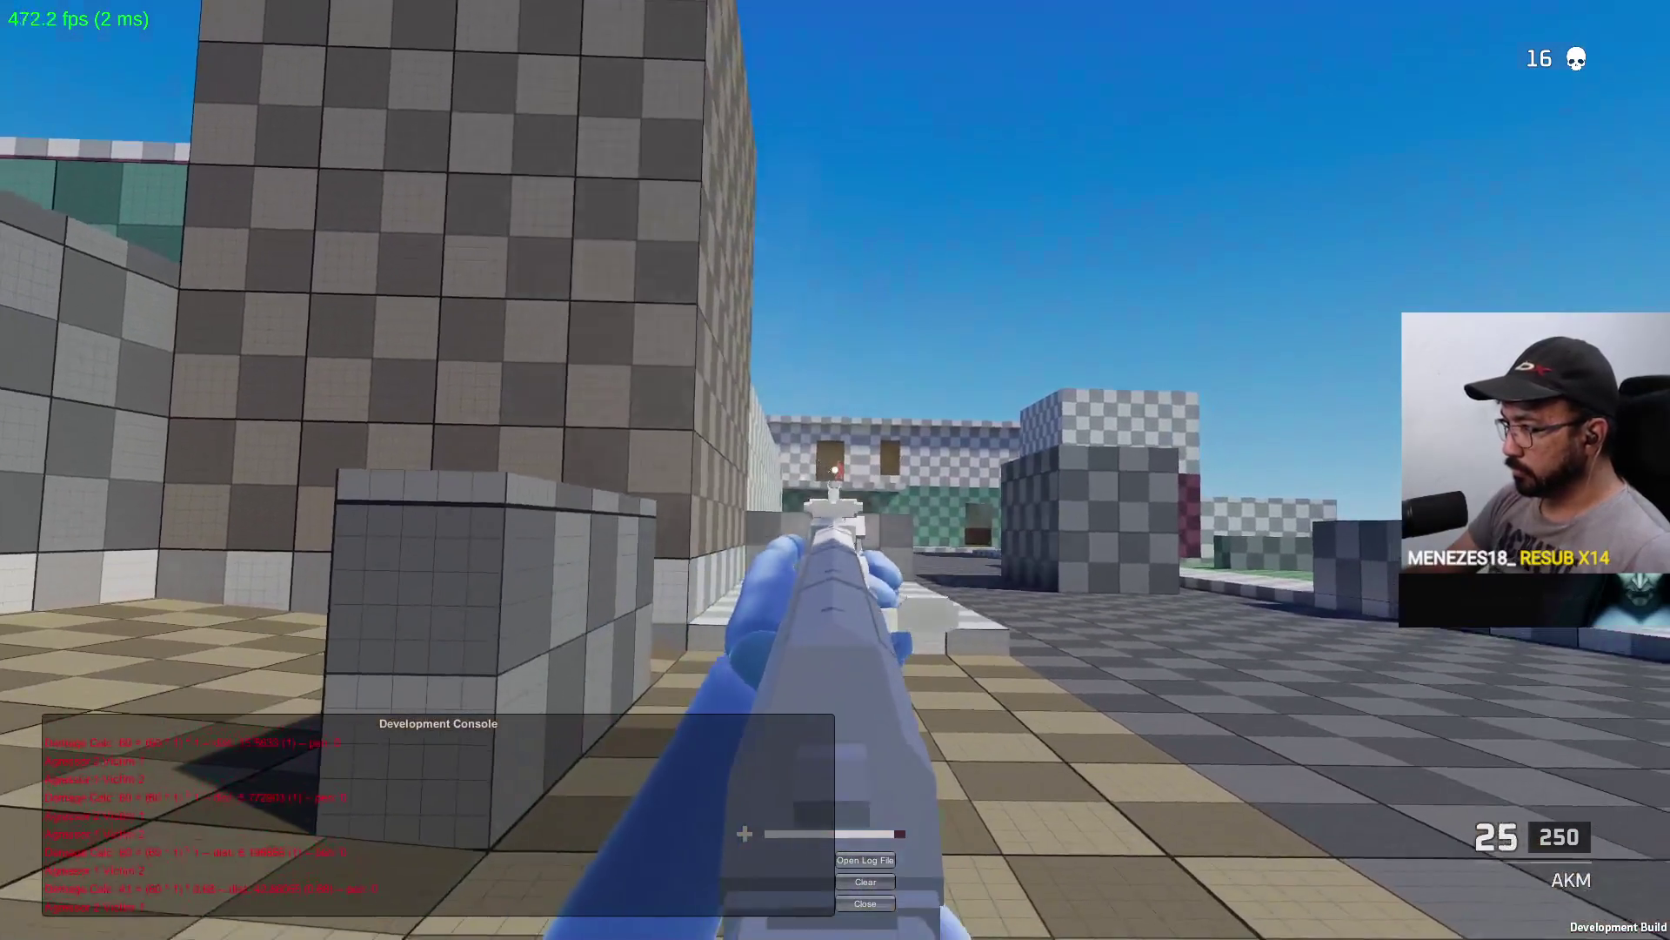
{"action": "left_click", "coordinate": [835, 470]}
{"action": "left_click", "coordinate": [836, 471]}
{"action": "key", "text": "r"}
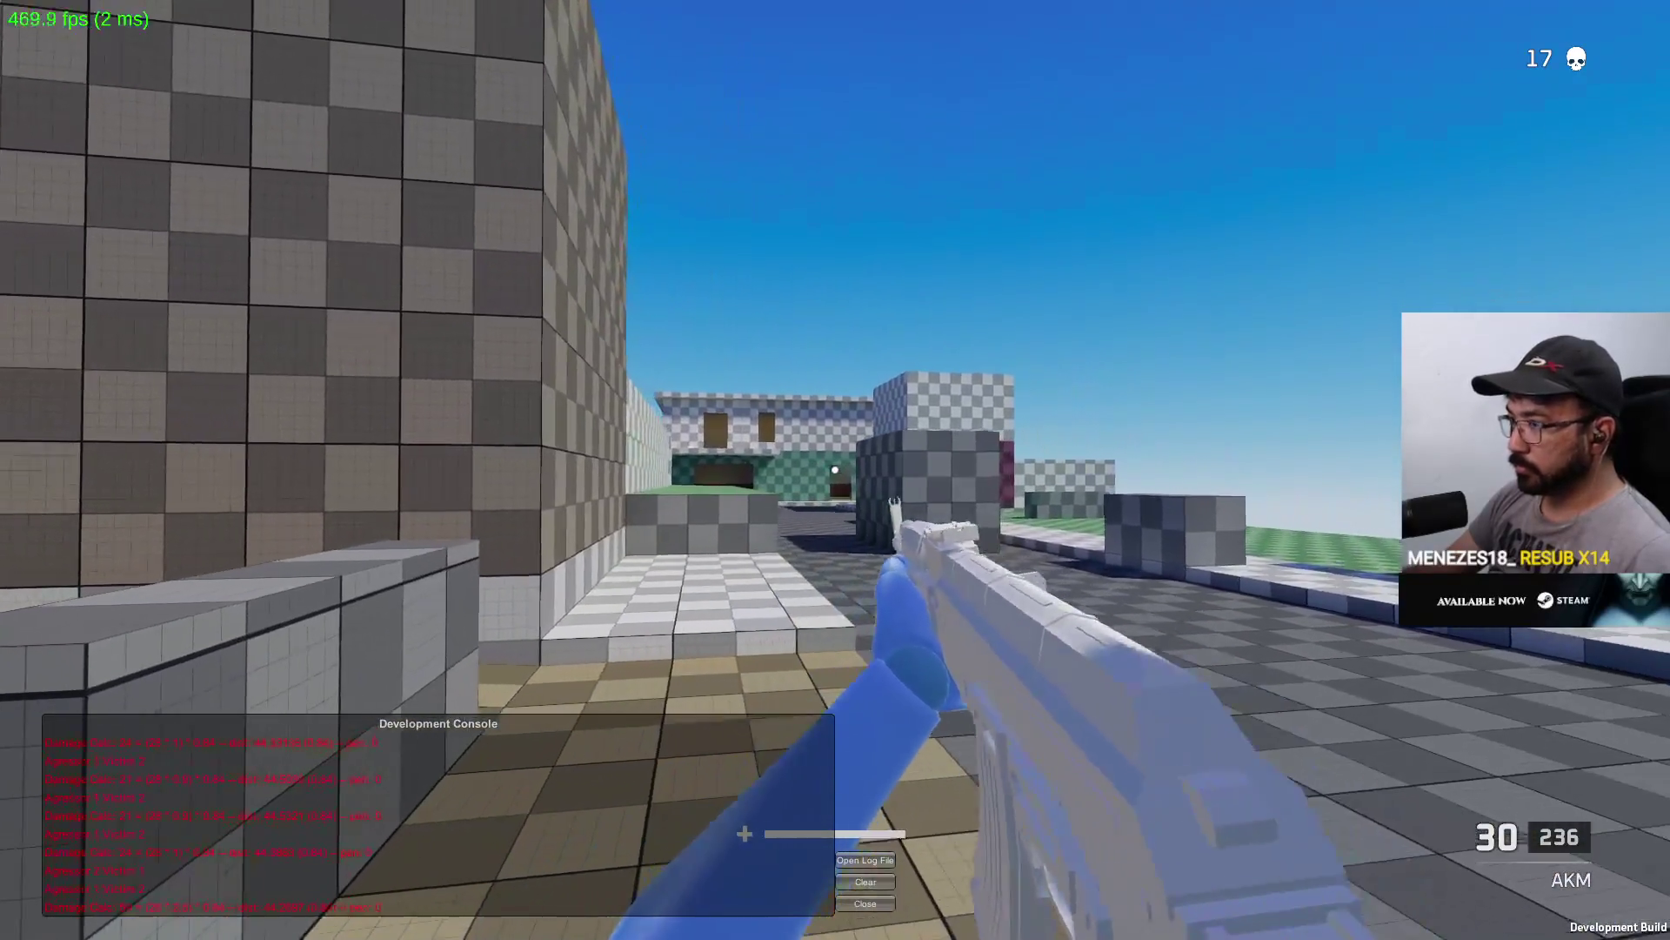
Step: Aim down the AKM sights for the 18th kill, climb onto the green floor, and fire a long burst down the corridor
{"action": "right_click", "coordinate": [836, 470]}
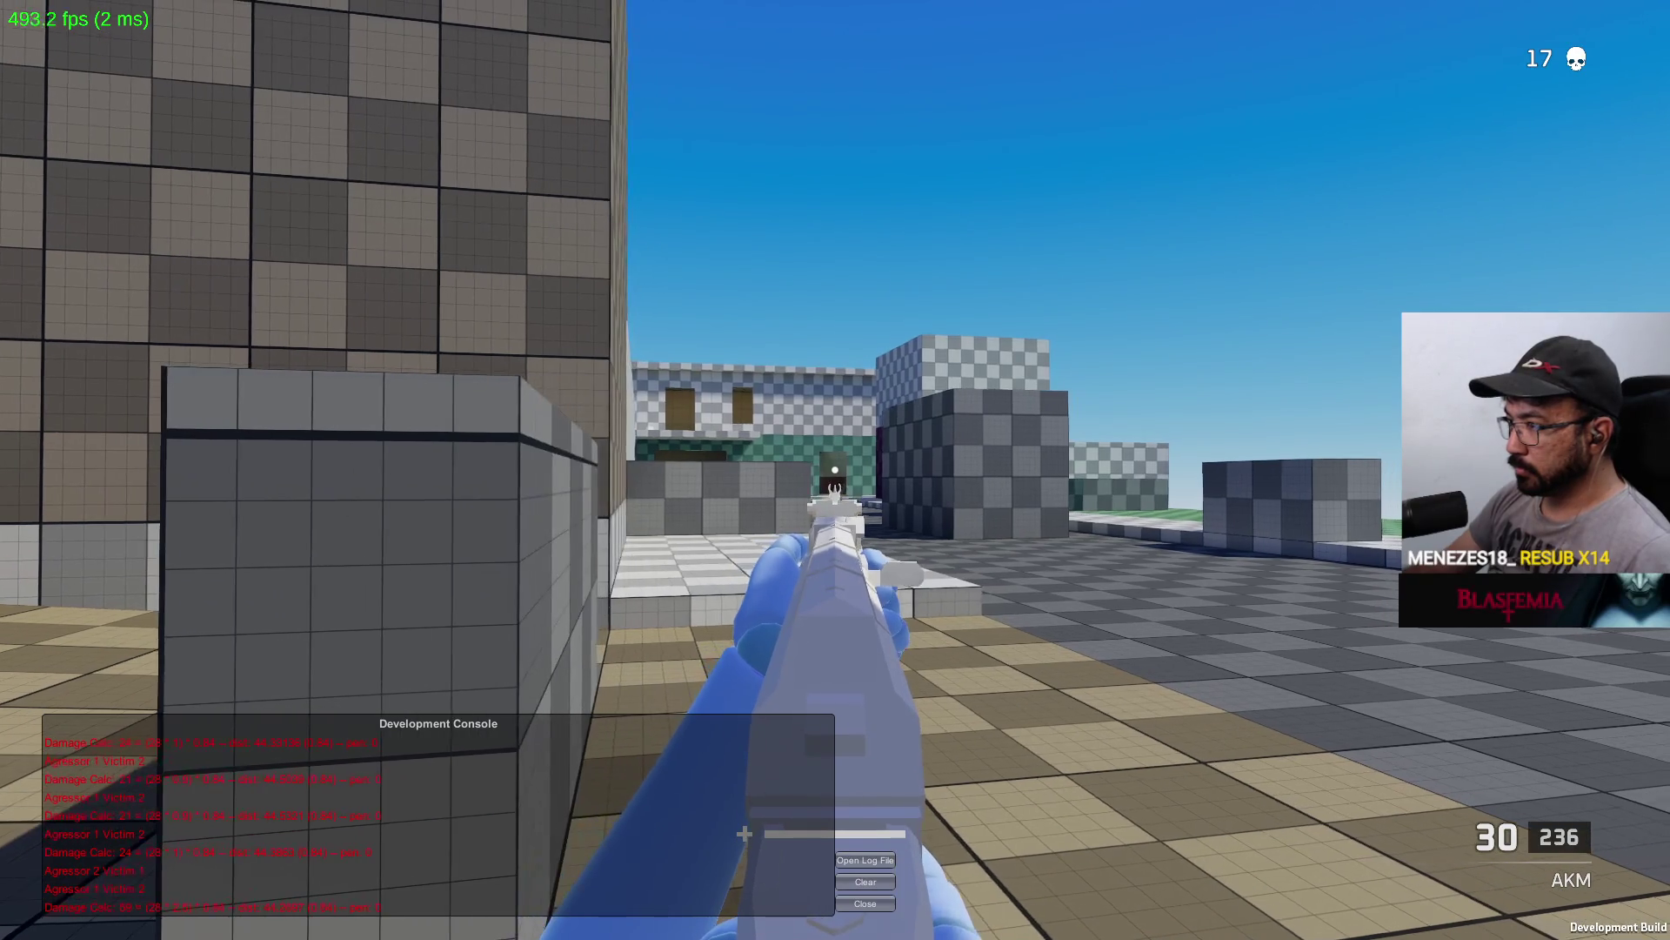
{"action": "left_click_drag", "start_coordinate": [836, 470], "coordinate": [835, 470]}
{"action": "key", "text": "r"}
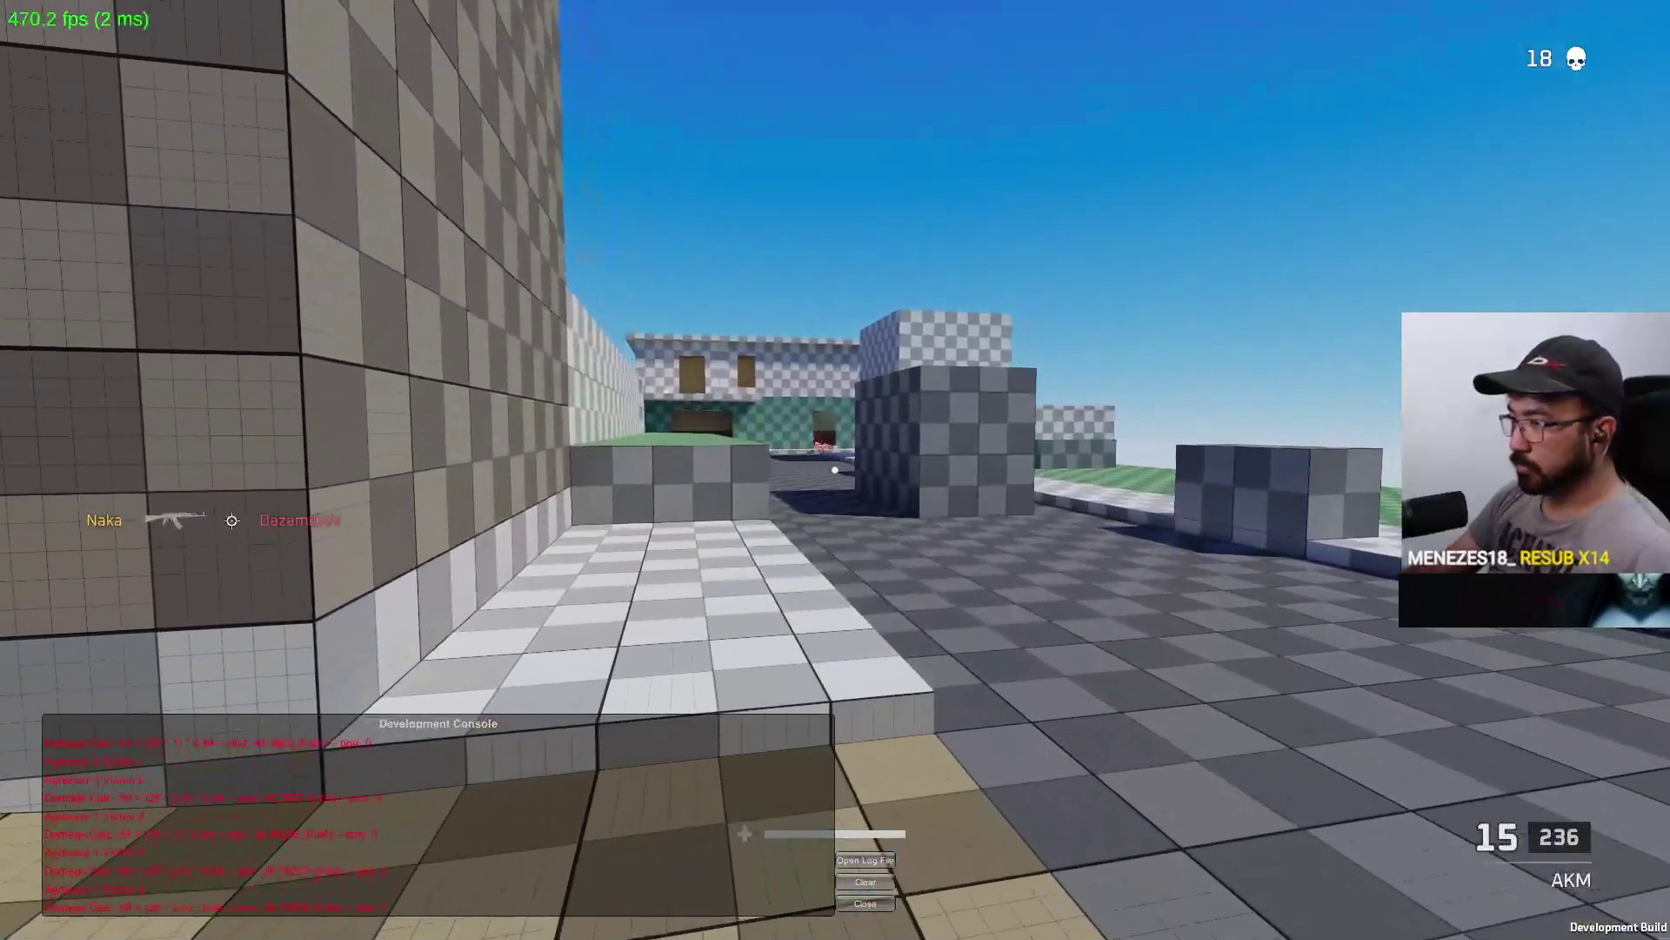
{"action": "key", "text": "w"}
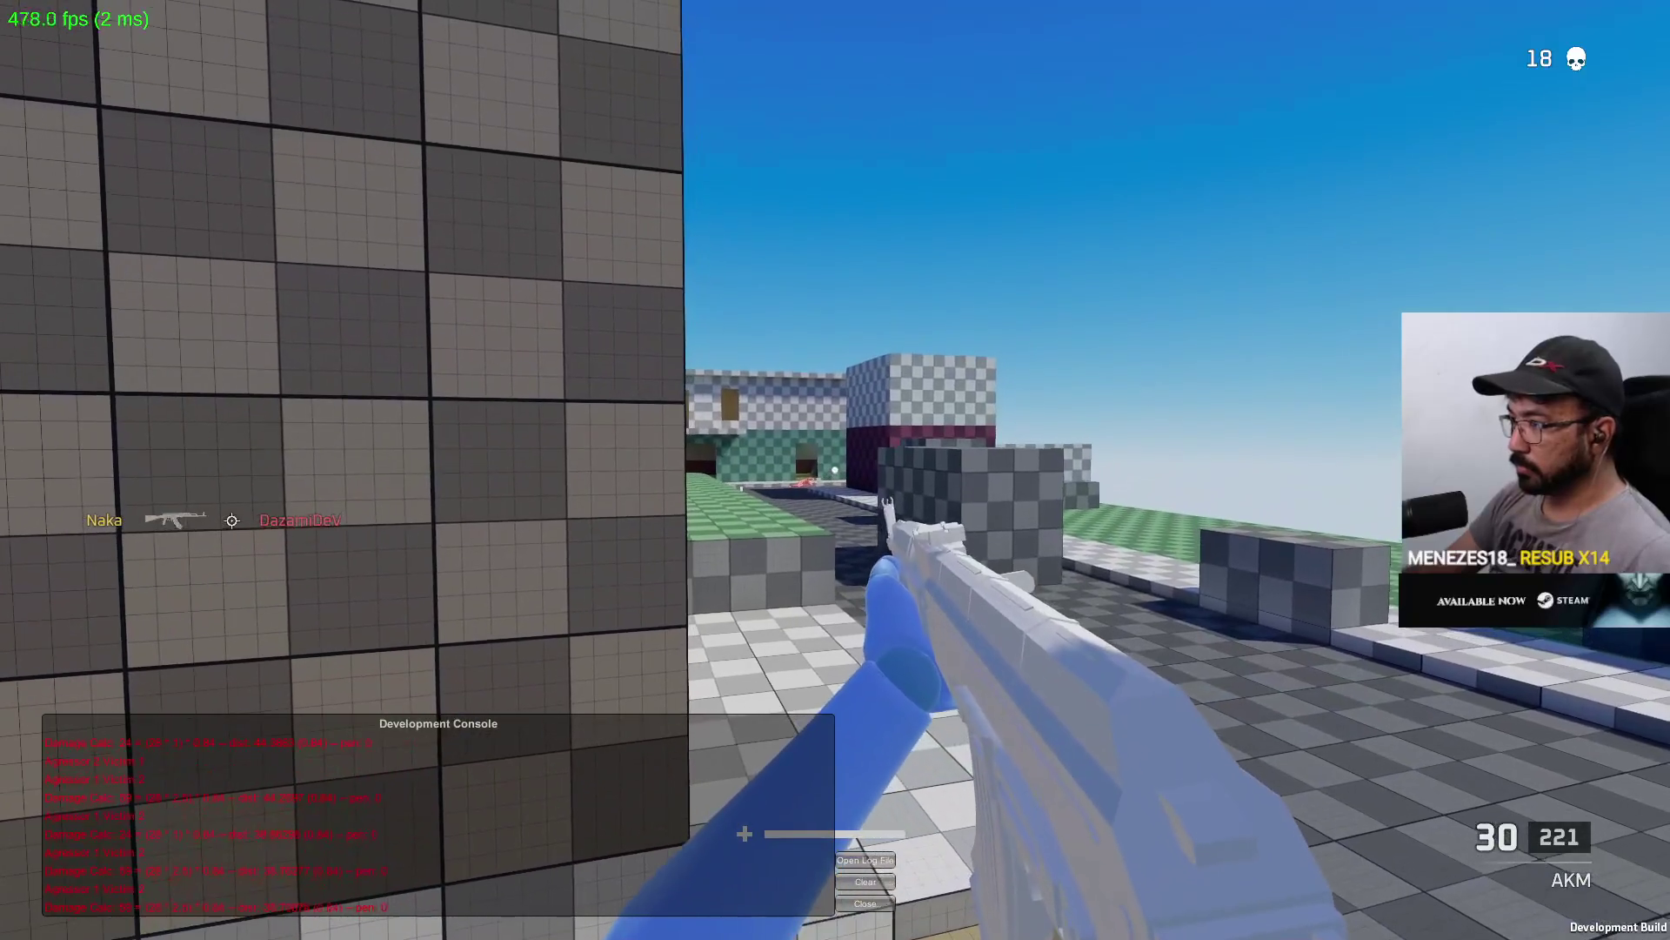
{"action": "key", "text": "space"}
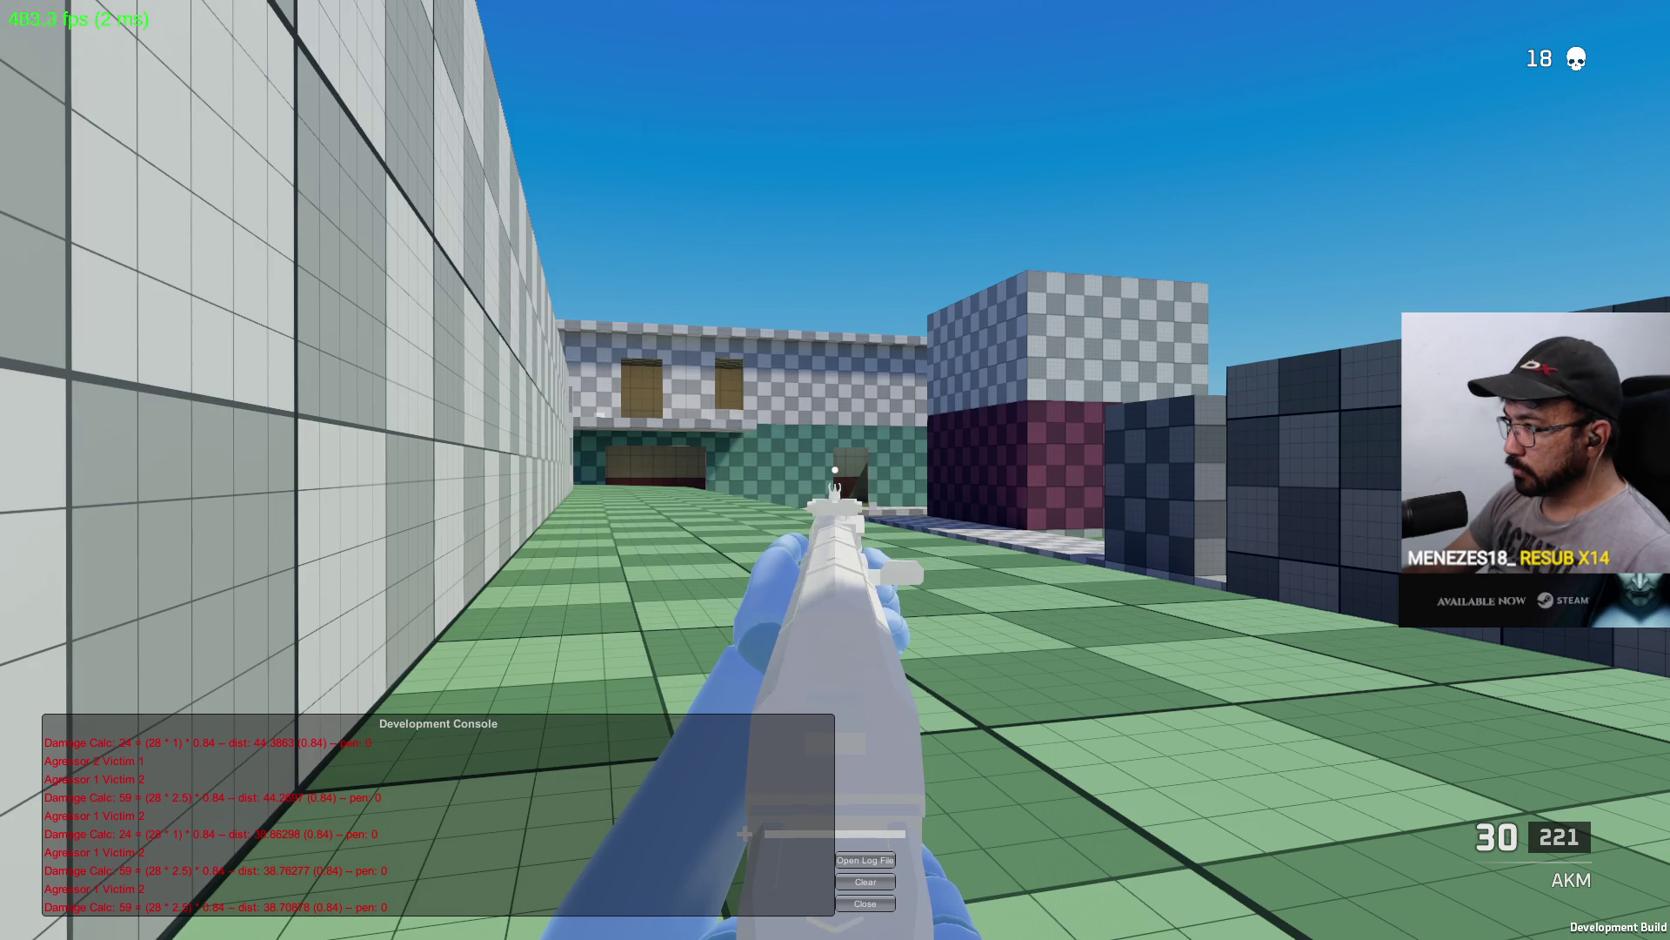
{"action": "left_click_drag", "start_coordinate": [835, 470], "coordinate": [835, 470]}
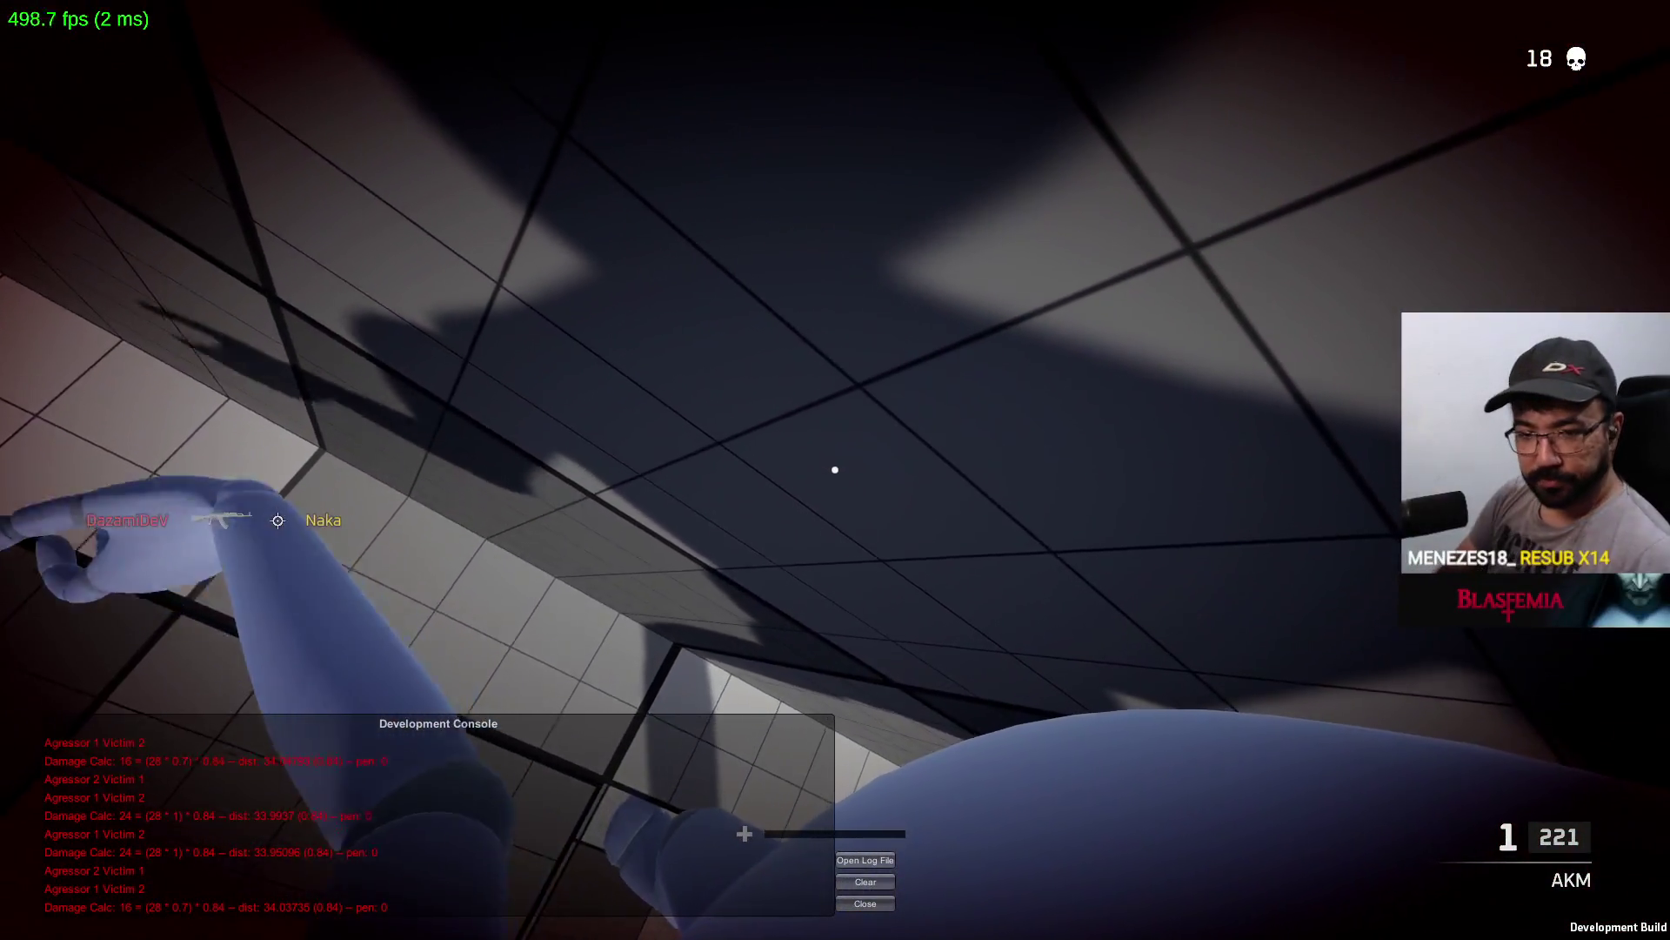
Step: Check the scoreboard showing 18 kills and 2 deaths, then switch to the Eagle pistol
{"action": "key", "text": "Tab"}
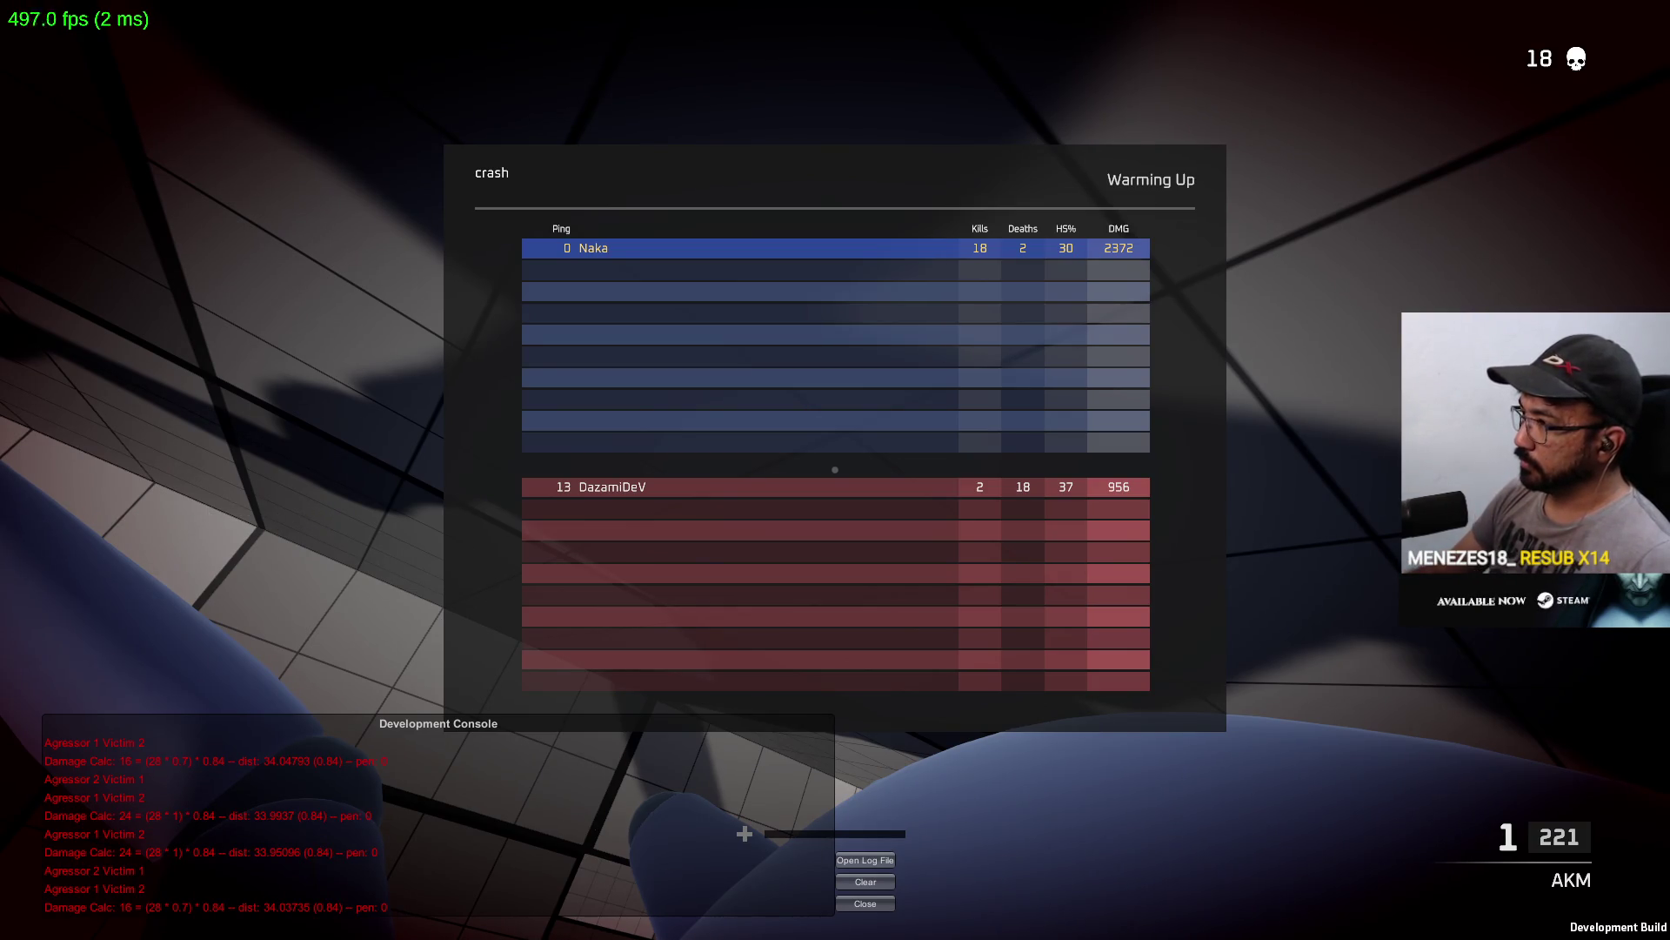
{"action": "key", "text": "Tab"}
{"action": "key", "text": "2"}
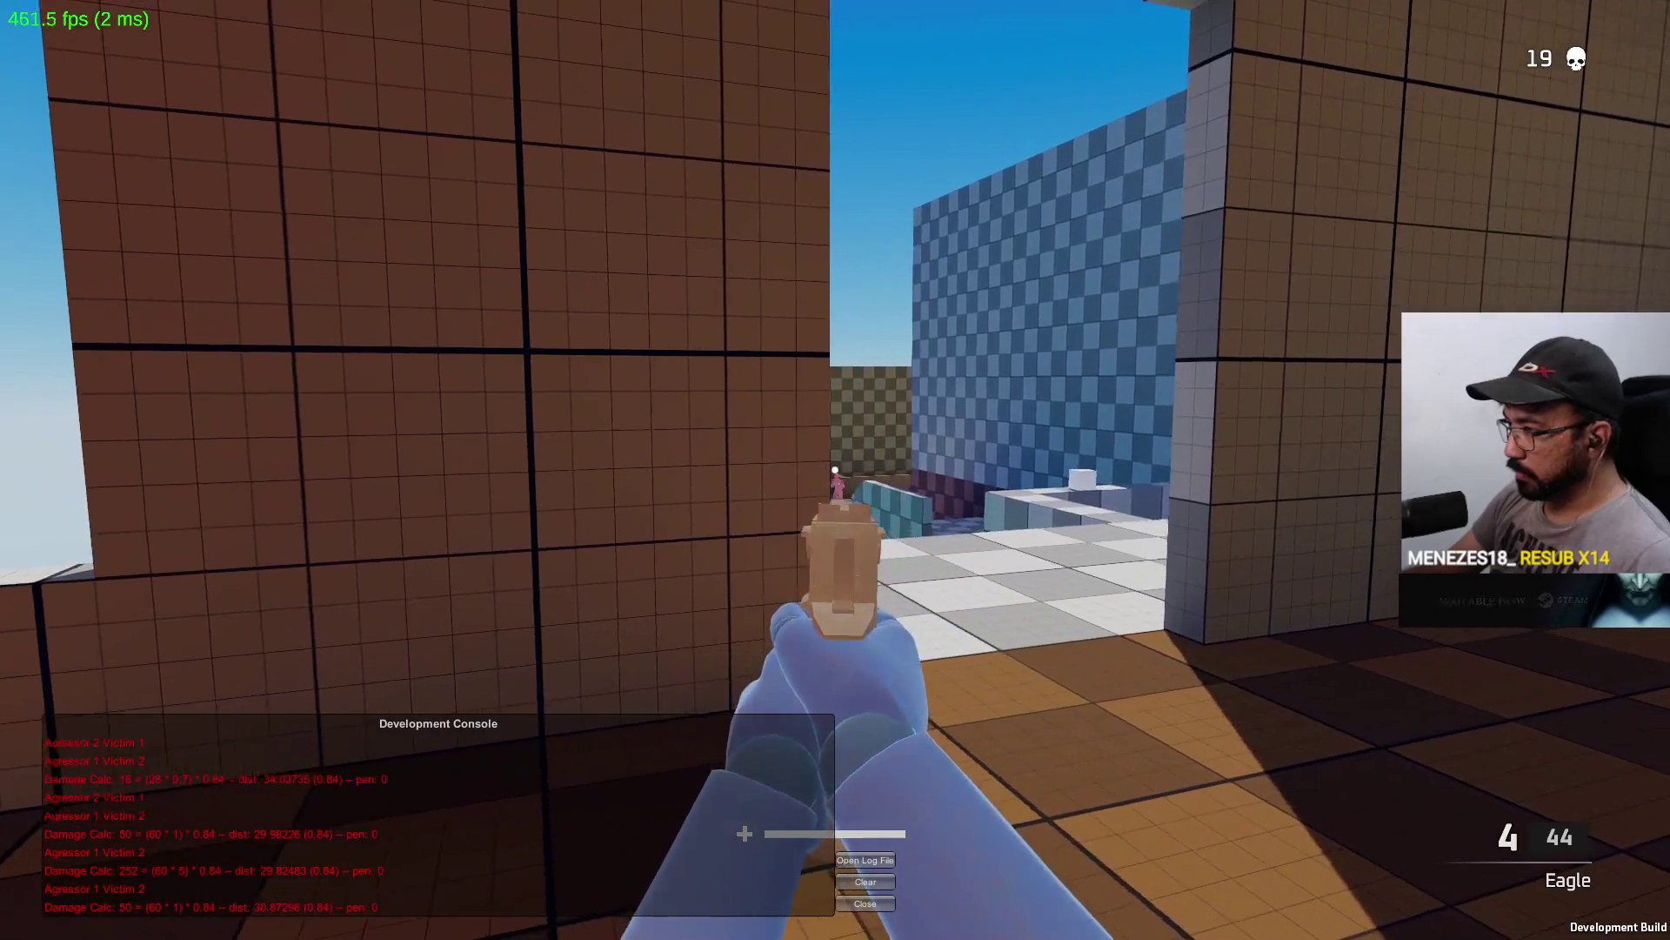
Step: Fire the Eagle at enemies outside the brown room through the doorway and window
{"action": "left_click", "coordinate": [835, 469]}
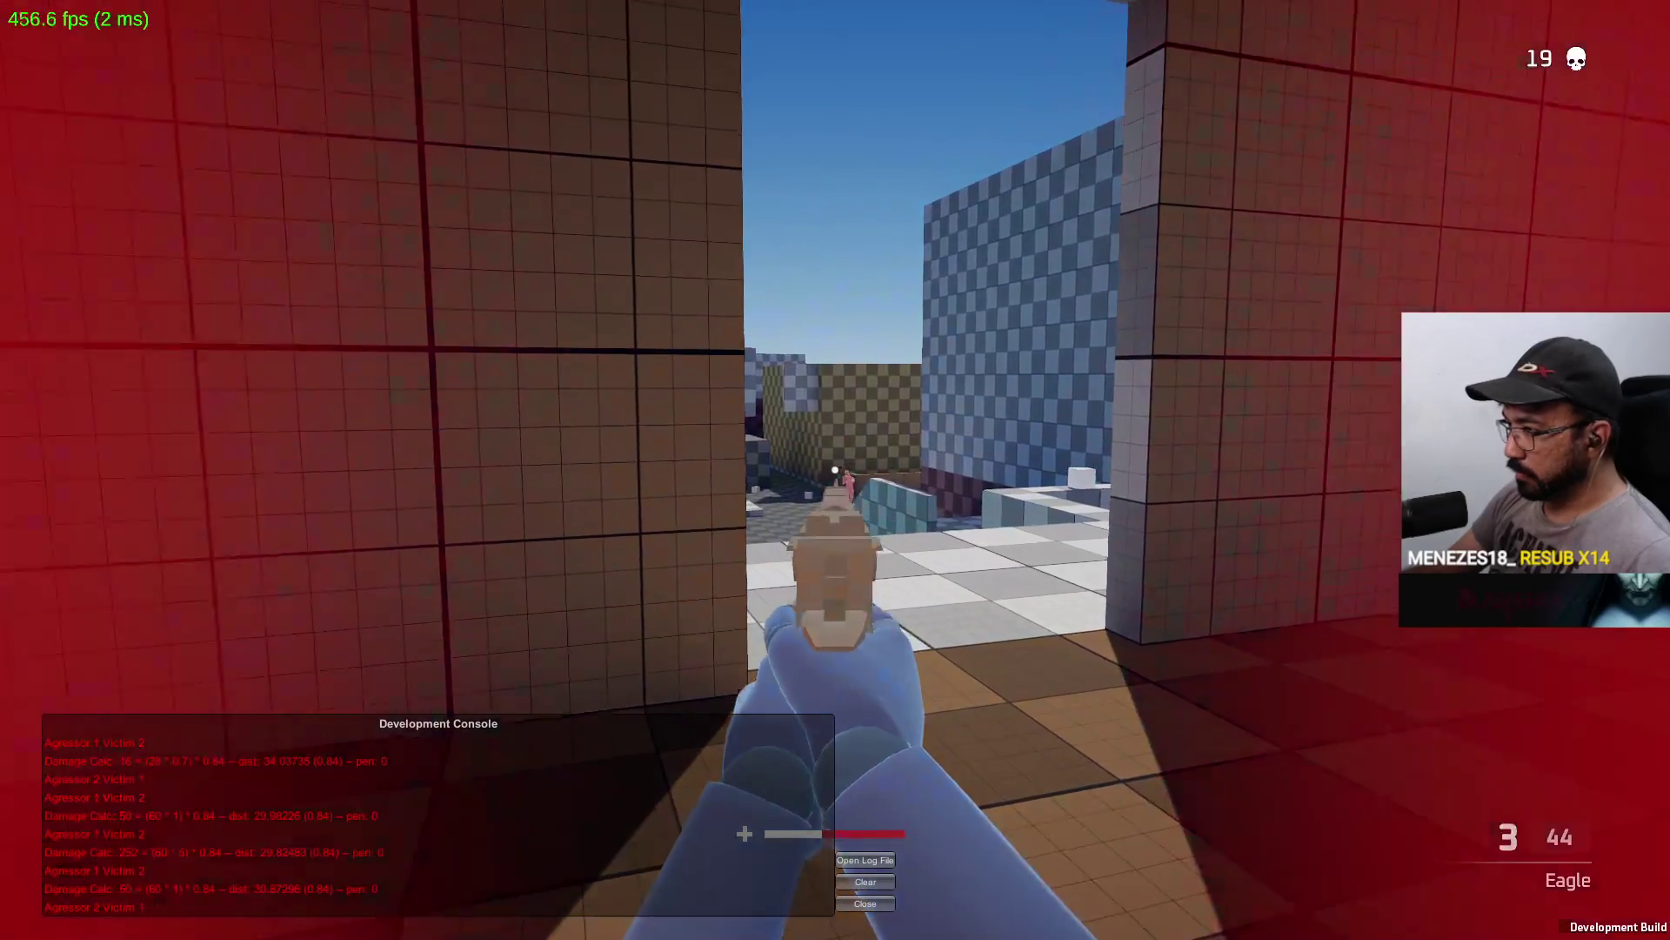
{"action": "left_click", "coordinate": [836, 470]}
{"action": "left_click", "coordinate": [835, 470]}
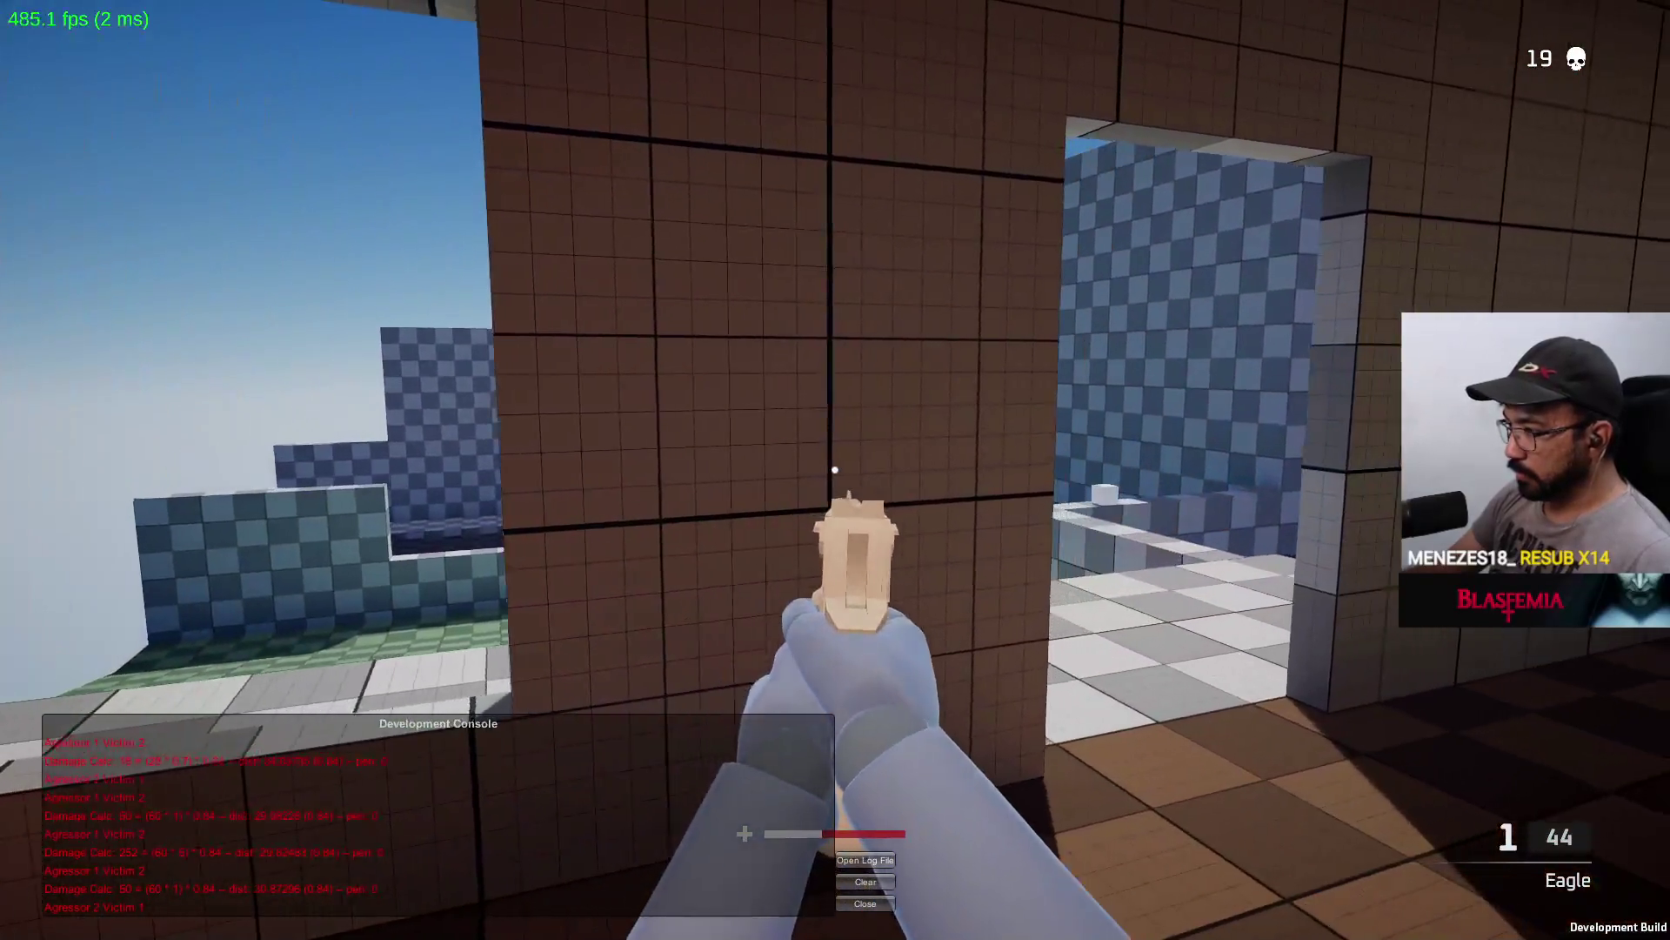
{"action": "left_click", "coordinate": [835, 470]}
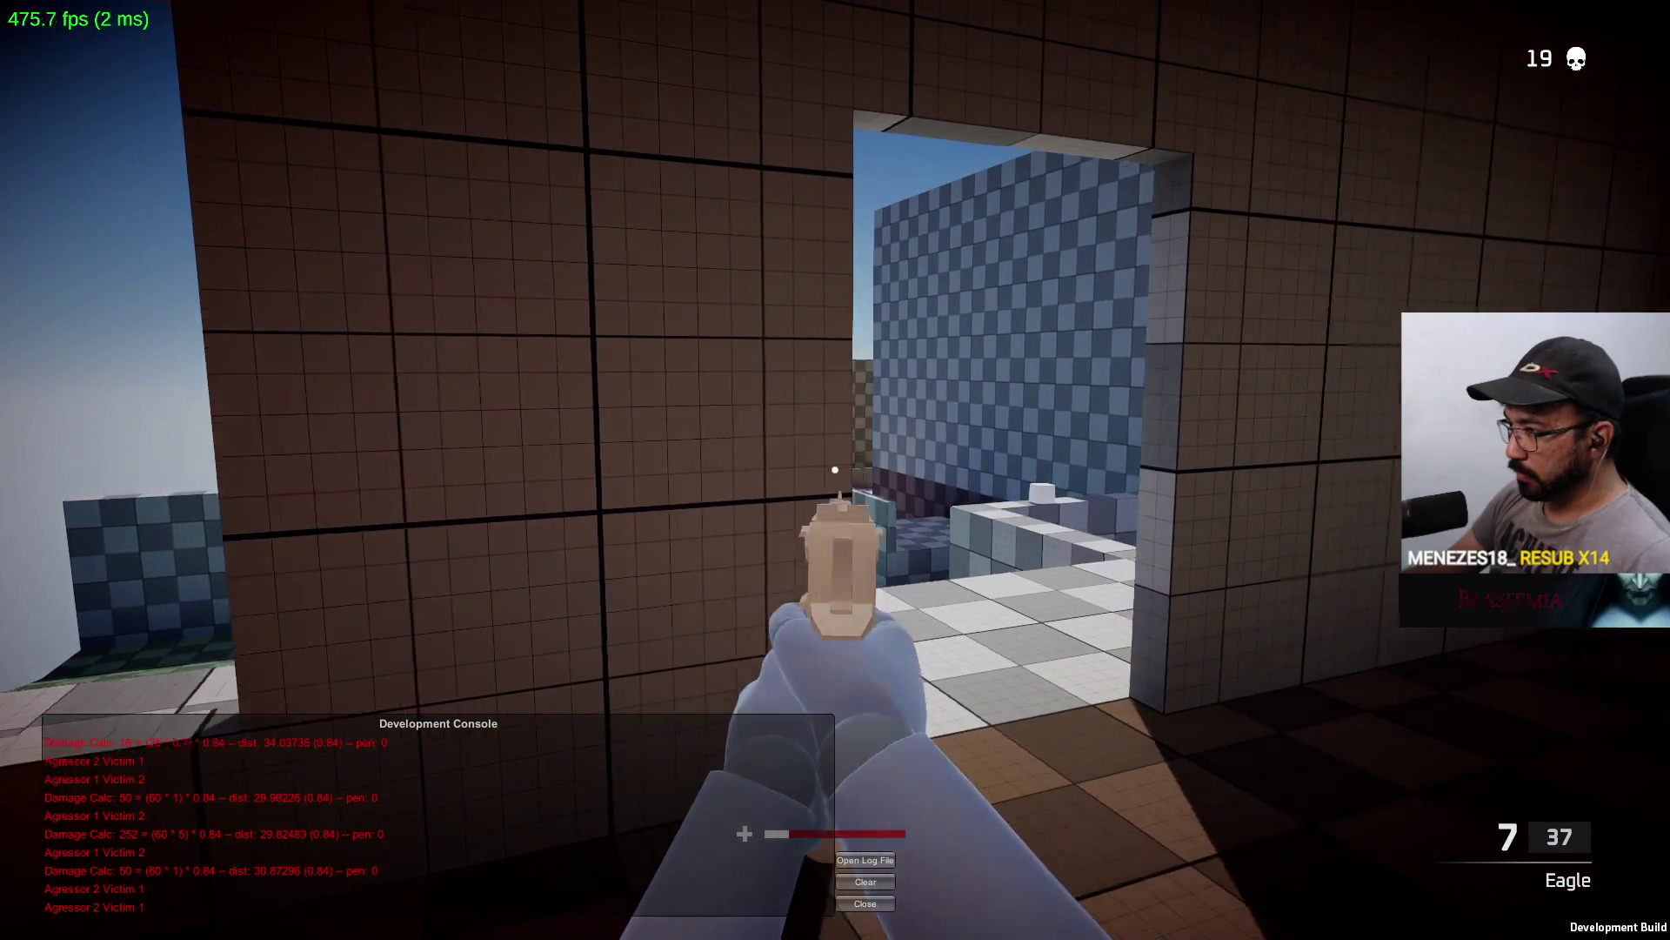
{"action": "left_click", "coordinate": [836, 469]}
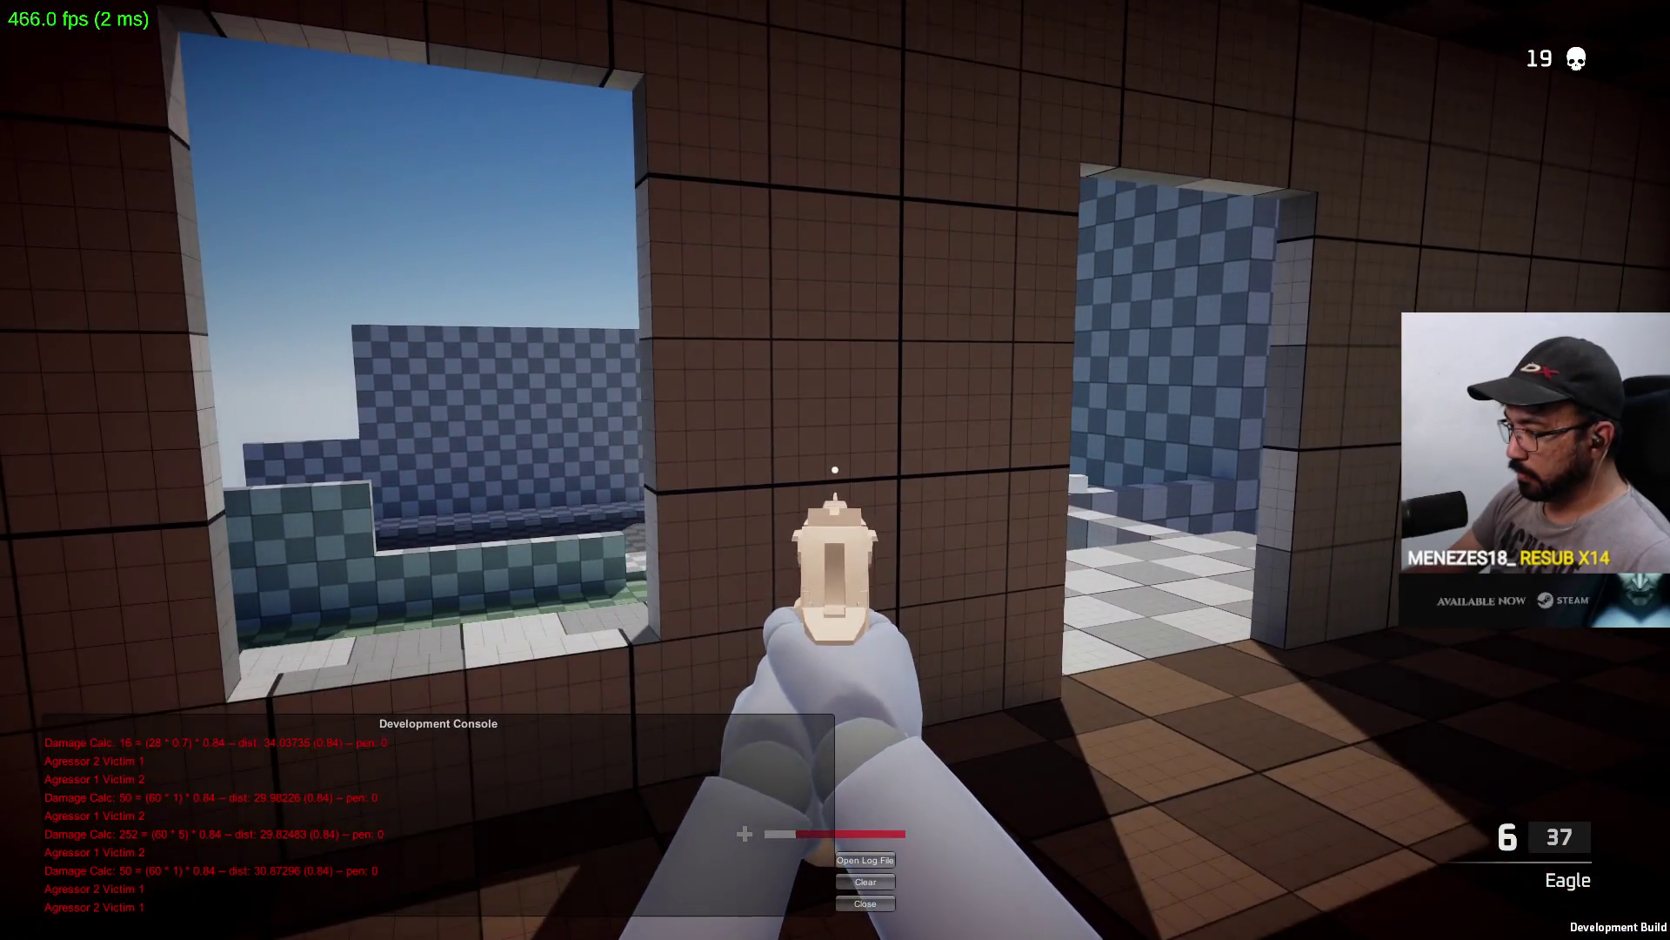
{"action": "left_click", "coordinate": [835, 470]}
{"action": "left_click", "coordinate": [836, 470]}
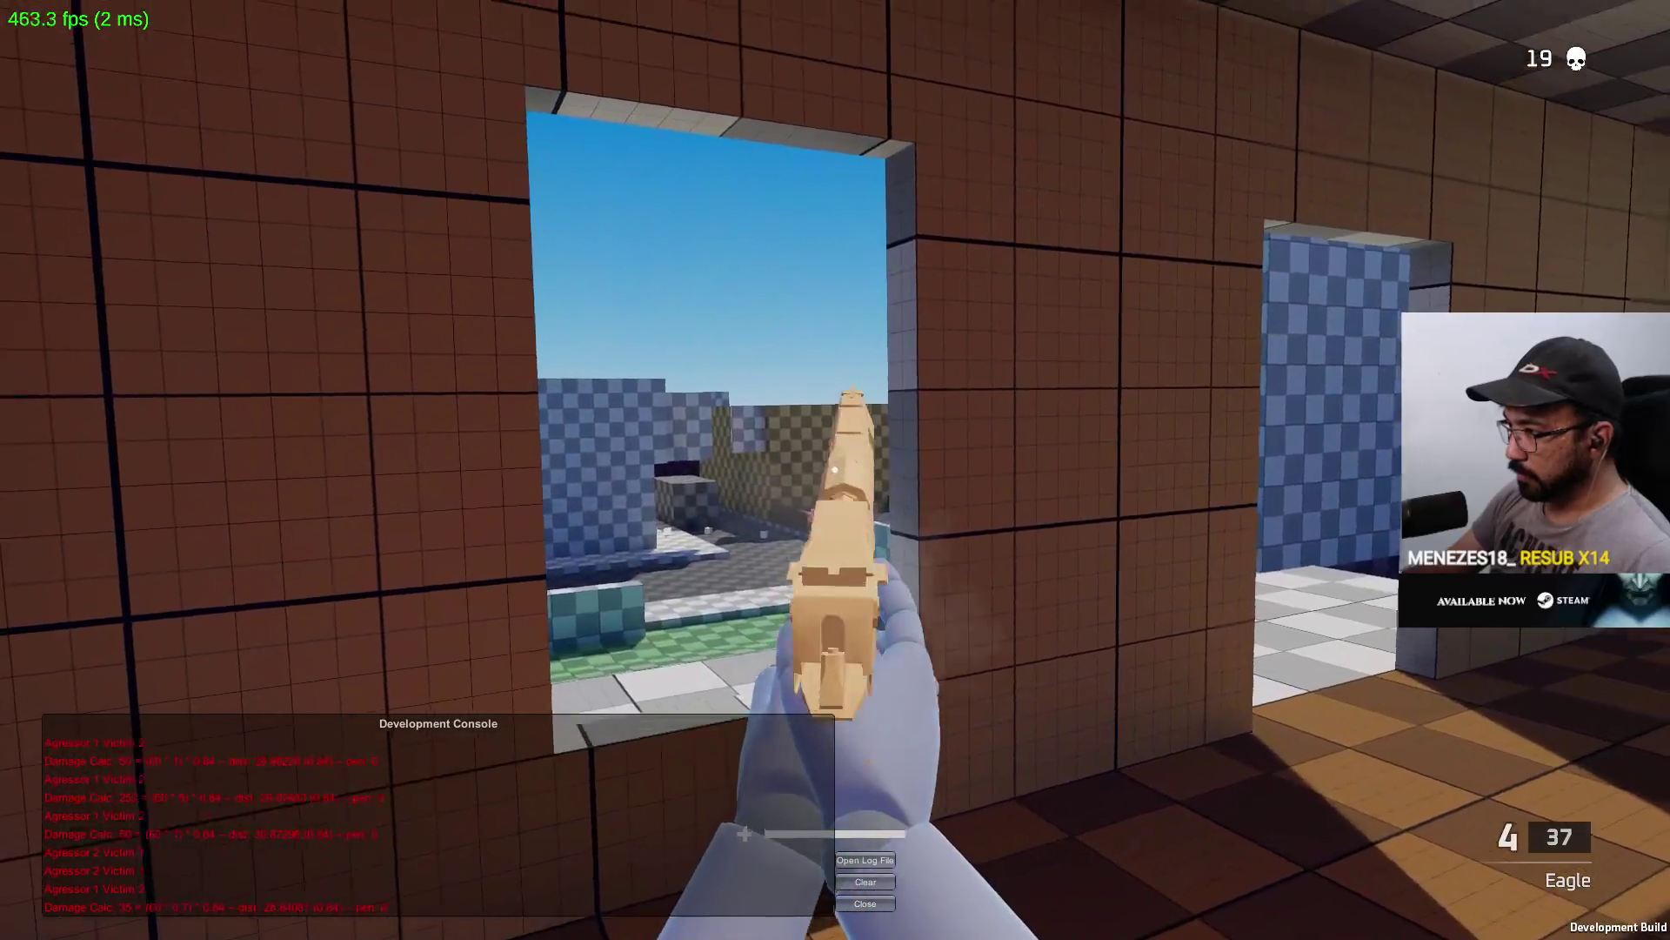
{"action": "left_click", "coordinate": [835, 470]}
{"action": "left_click", "coordinate": [835, 469]}
{"action": "left_click", "coordinate": [835, 470]}
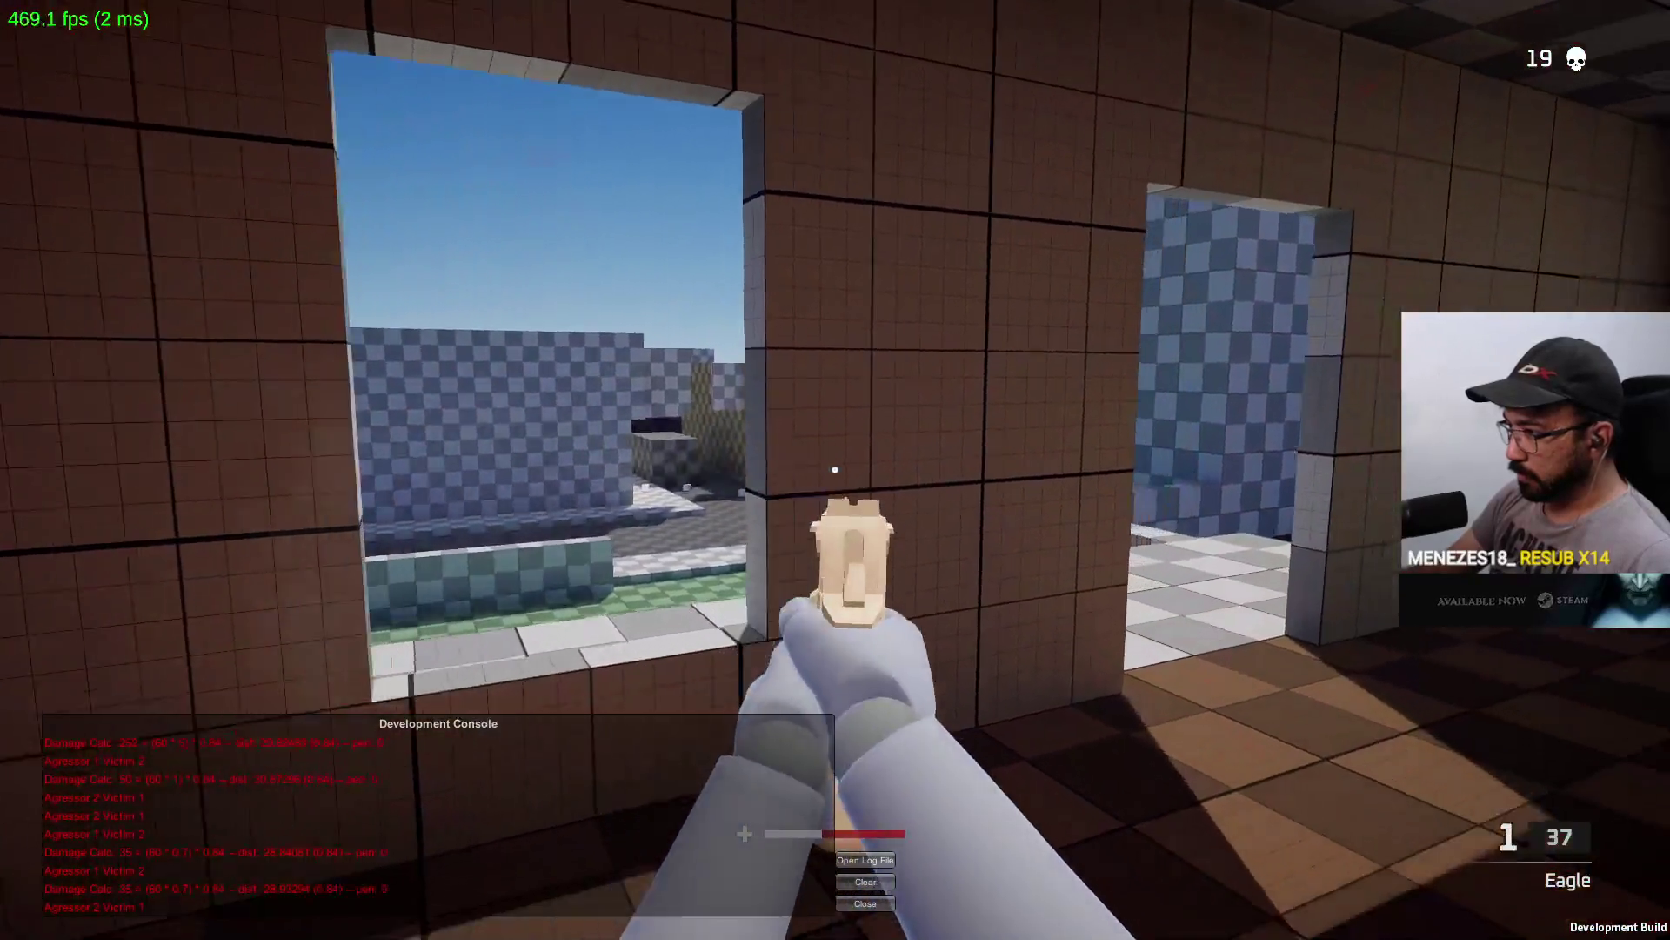
{"action": "left_click", "coordinate": [835, 470]}
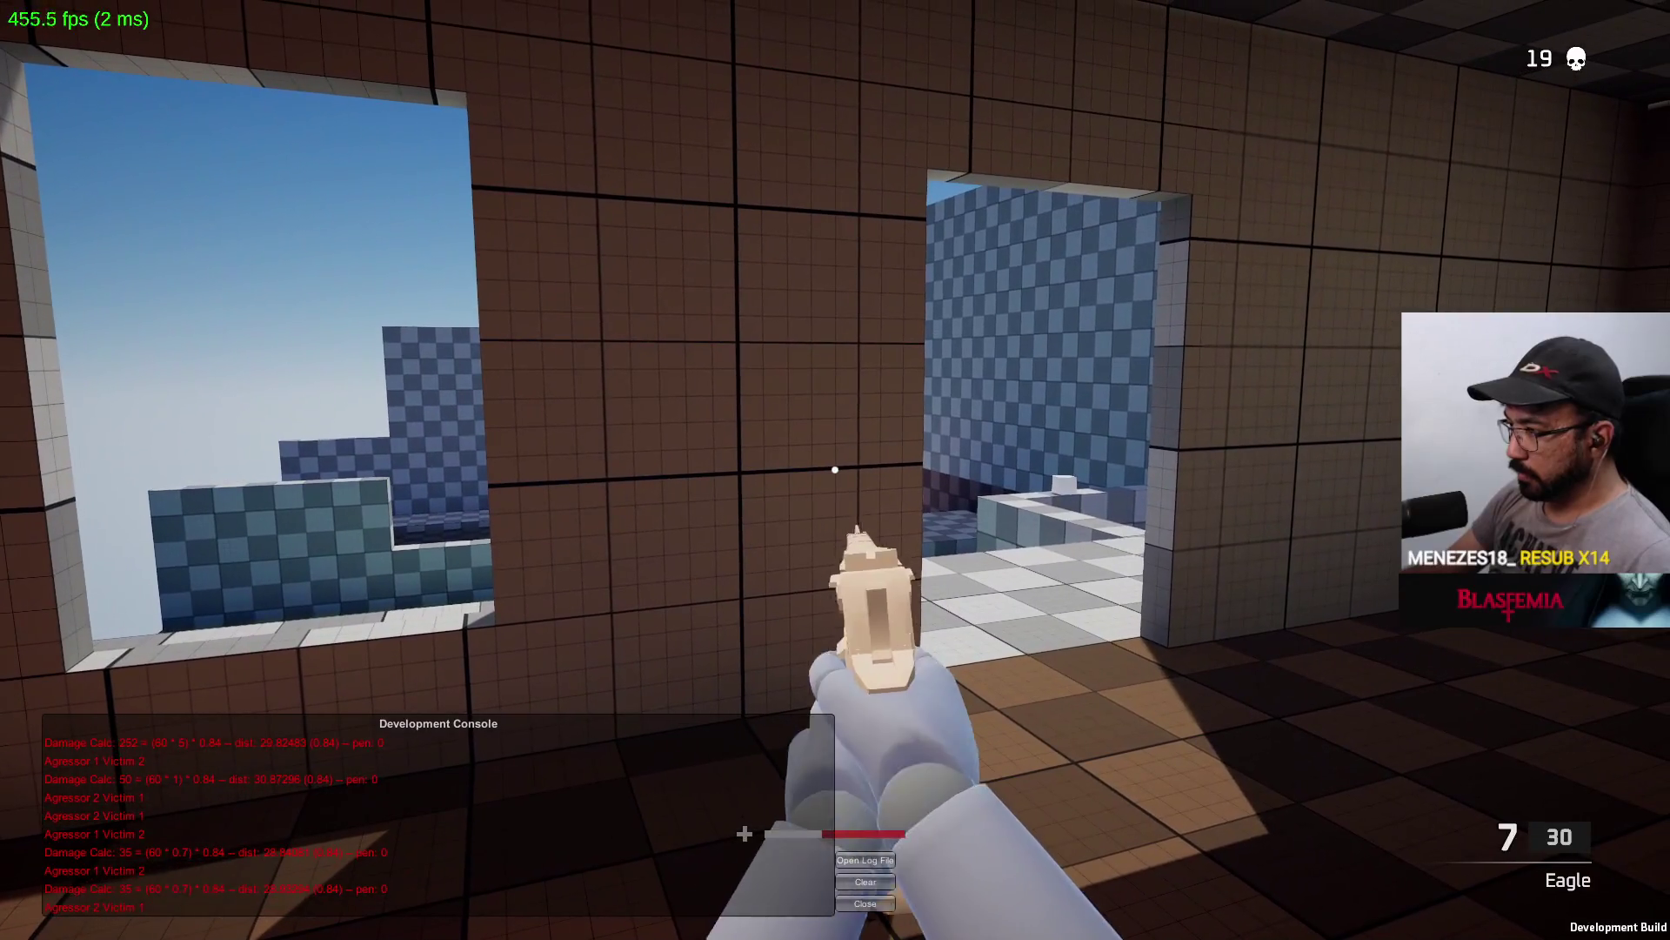
Step: Return fire at enemies in the doorways and across the new area until killed
{"action": "left_click", "coordinate": [836, 470]}
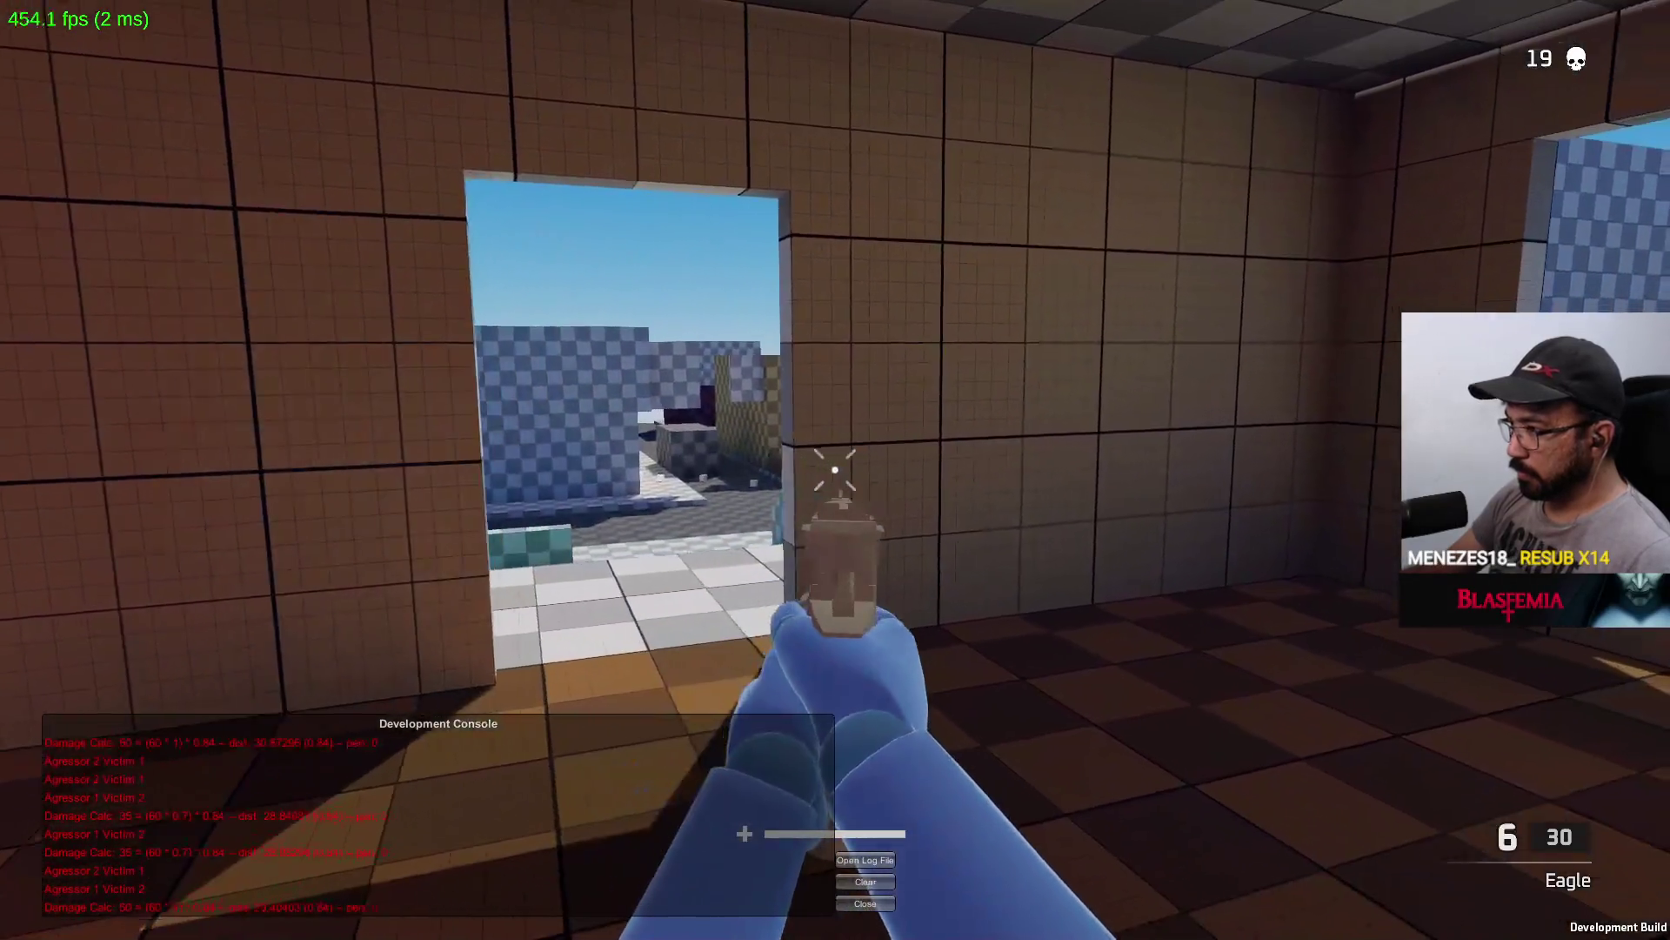
{"action": "left_click", "coordinate": [836, 471]}
{"action": "left_click", "coordinate": [836, 470]}
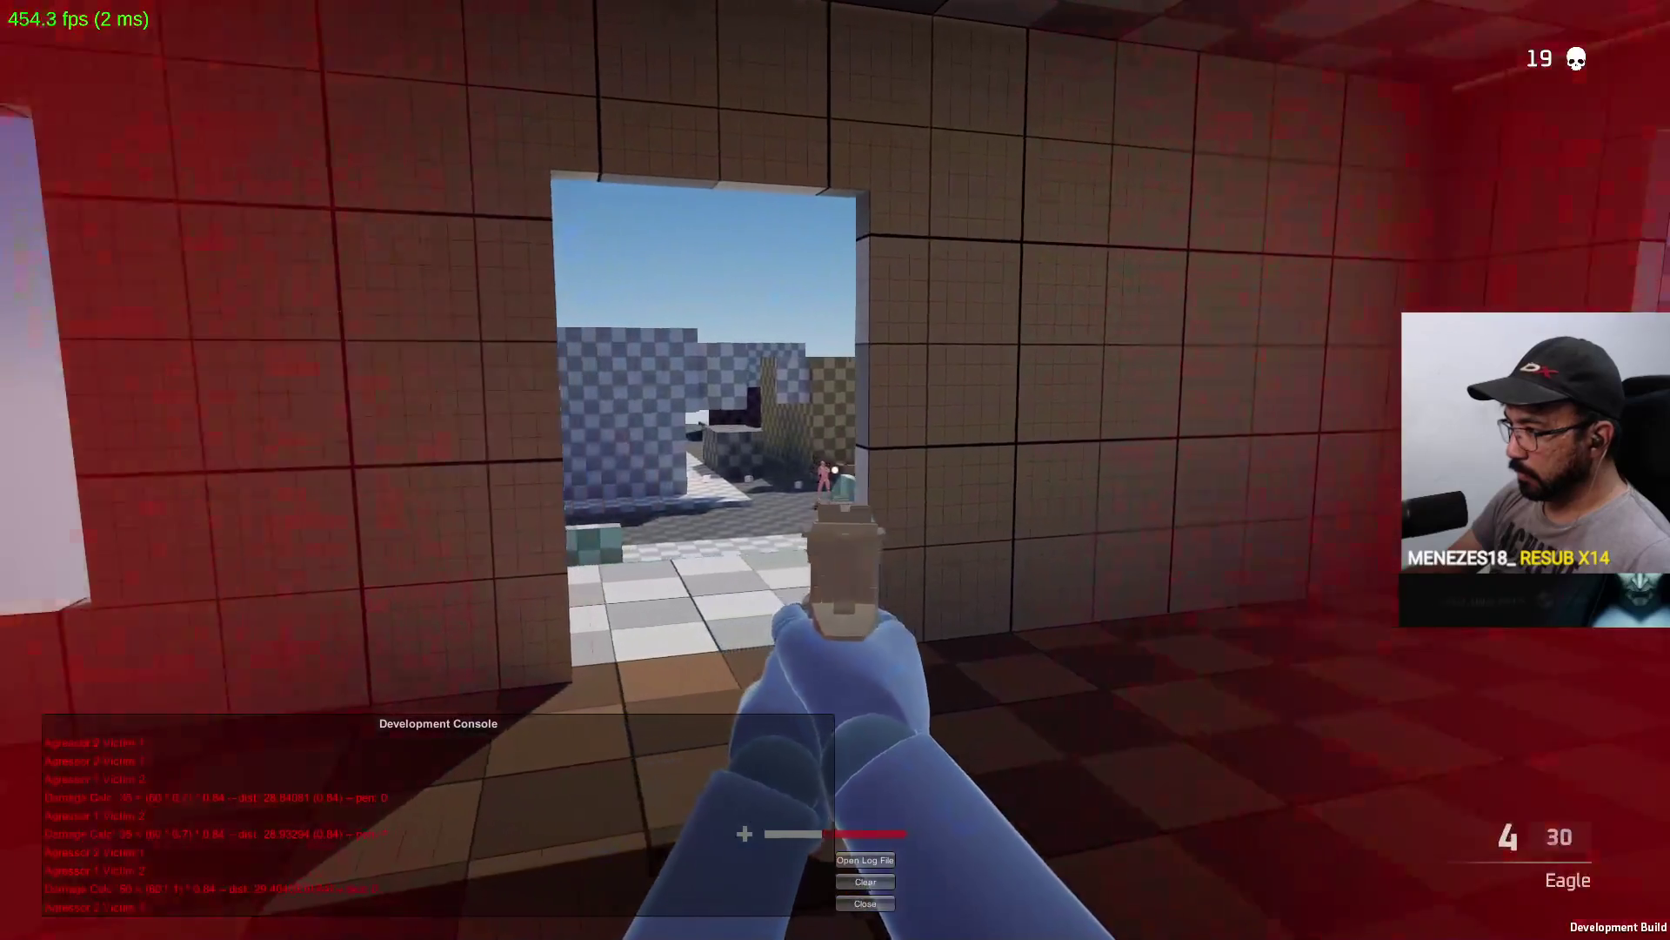
{"action": "left_click", "coordinate": [836, 470]}
{"action": "left_click", "coordinate": [835, 470]}
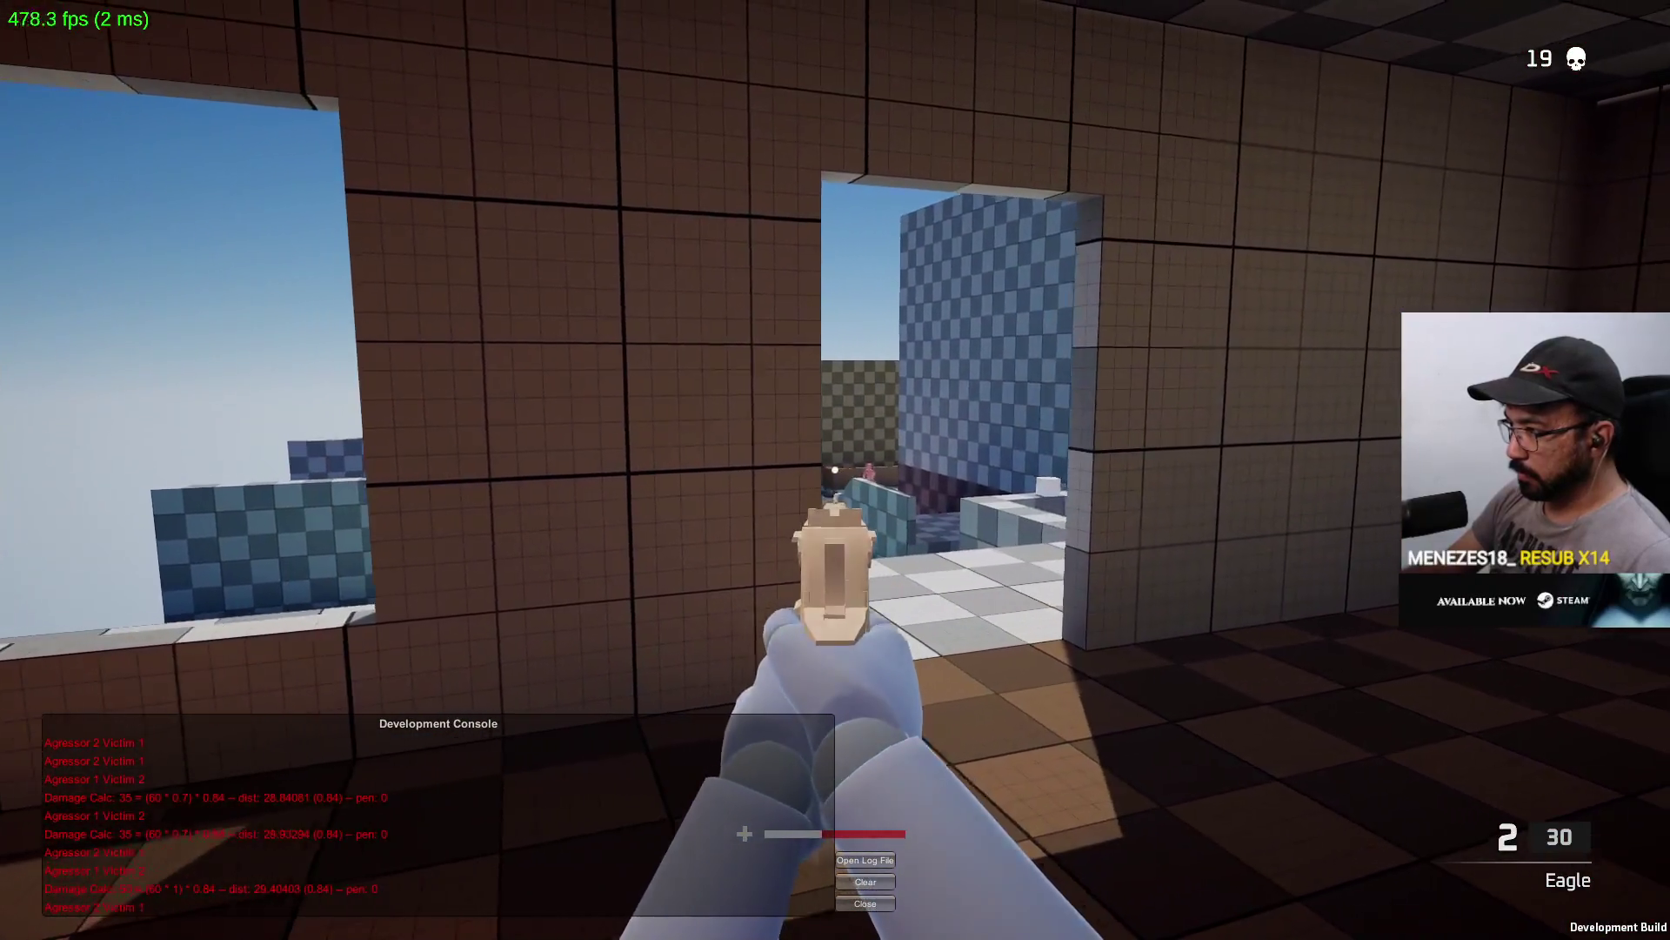
{"action": "left_click", "coordinate": [836, 469]}
{"action": "left_click", "coordinate": [835, 469]}
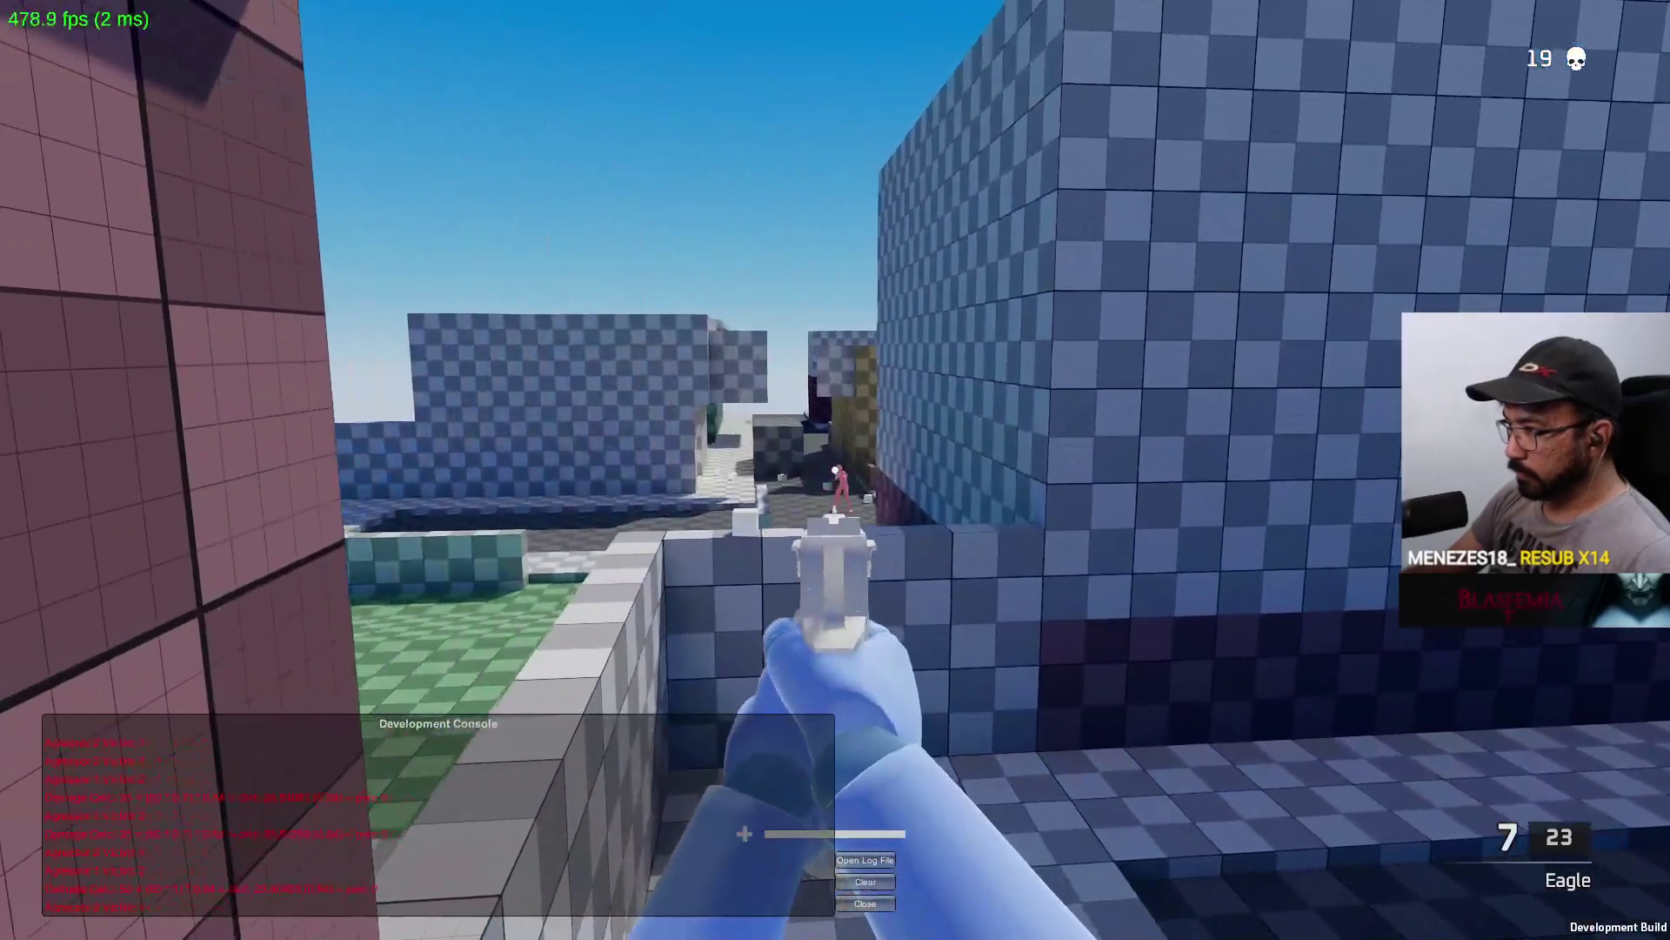
{"action": "left_click", "coordinate": [835, 470]}
{"action": "left_click", "coordinate": [835, 469]}
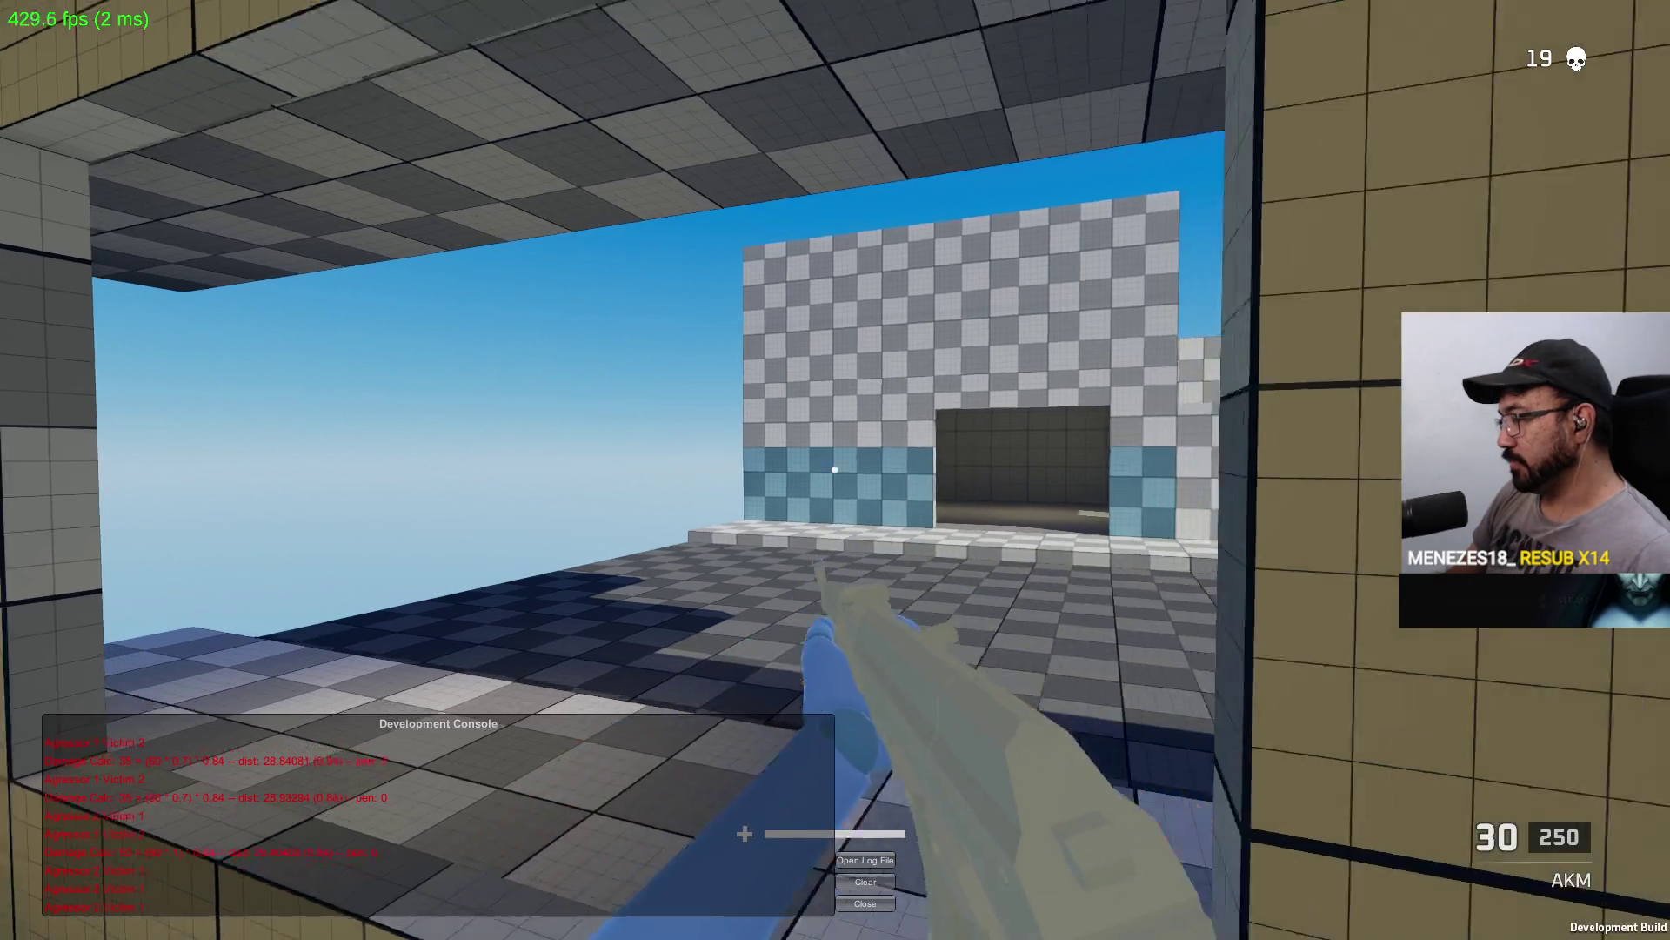
Step: Switch to the Eagle after respawning and fire through the grey wall's doorway while advancing
{"action": "key", "text": "2"}
{"action": "key", "text": "w"}
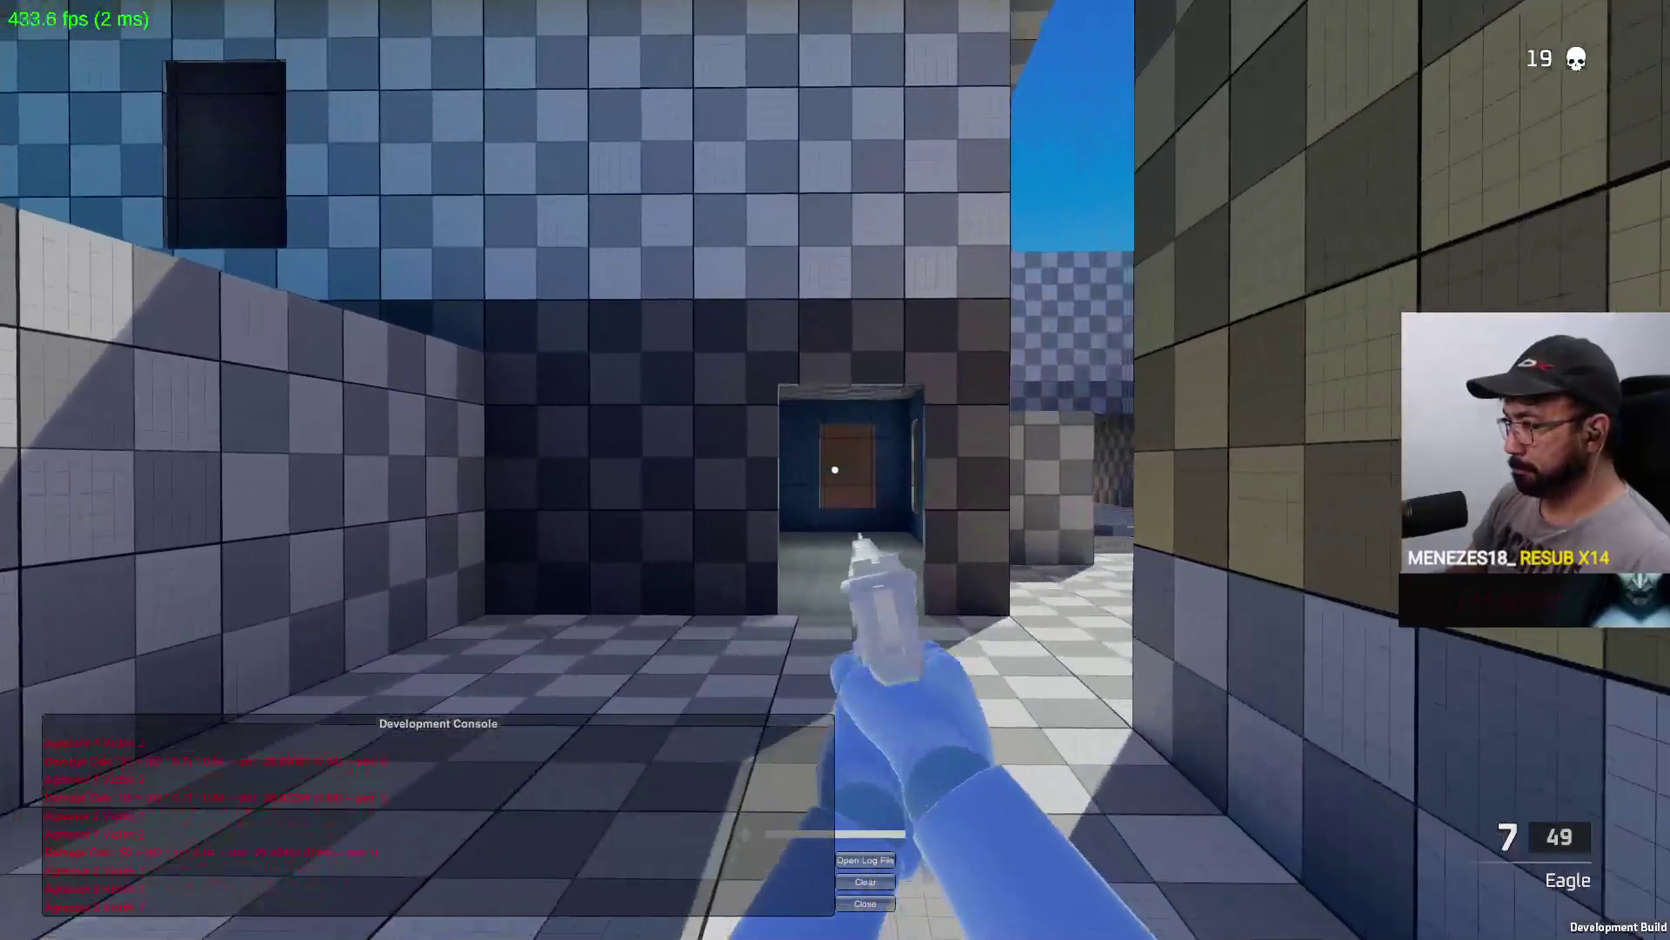
{"action": "left_click", "coordinate": [836, 471]}
{"action": "left_click", "coordinate": [835, 471]}
{"action": "left_click", "coordinate": [835, 470]}
{"action": "left_click", "coordinate": [835, 470]}
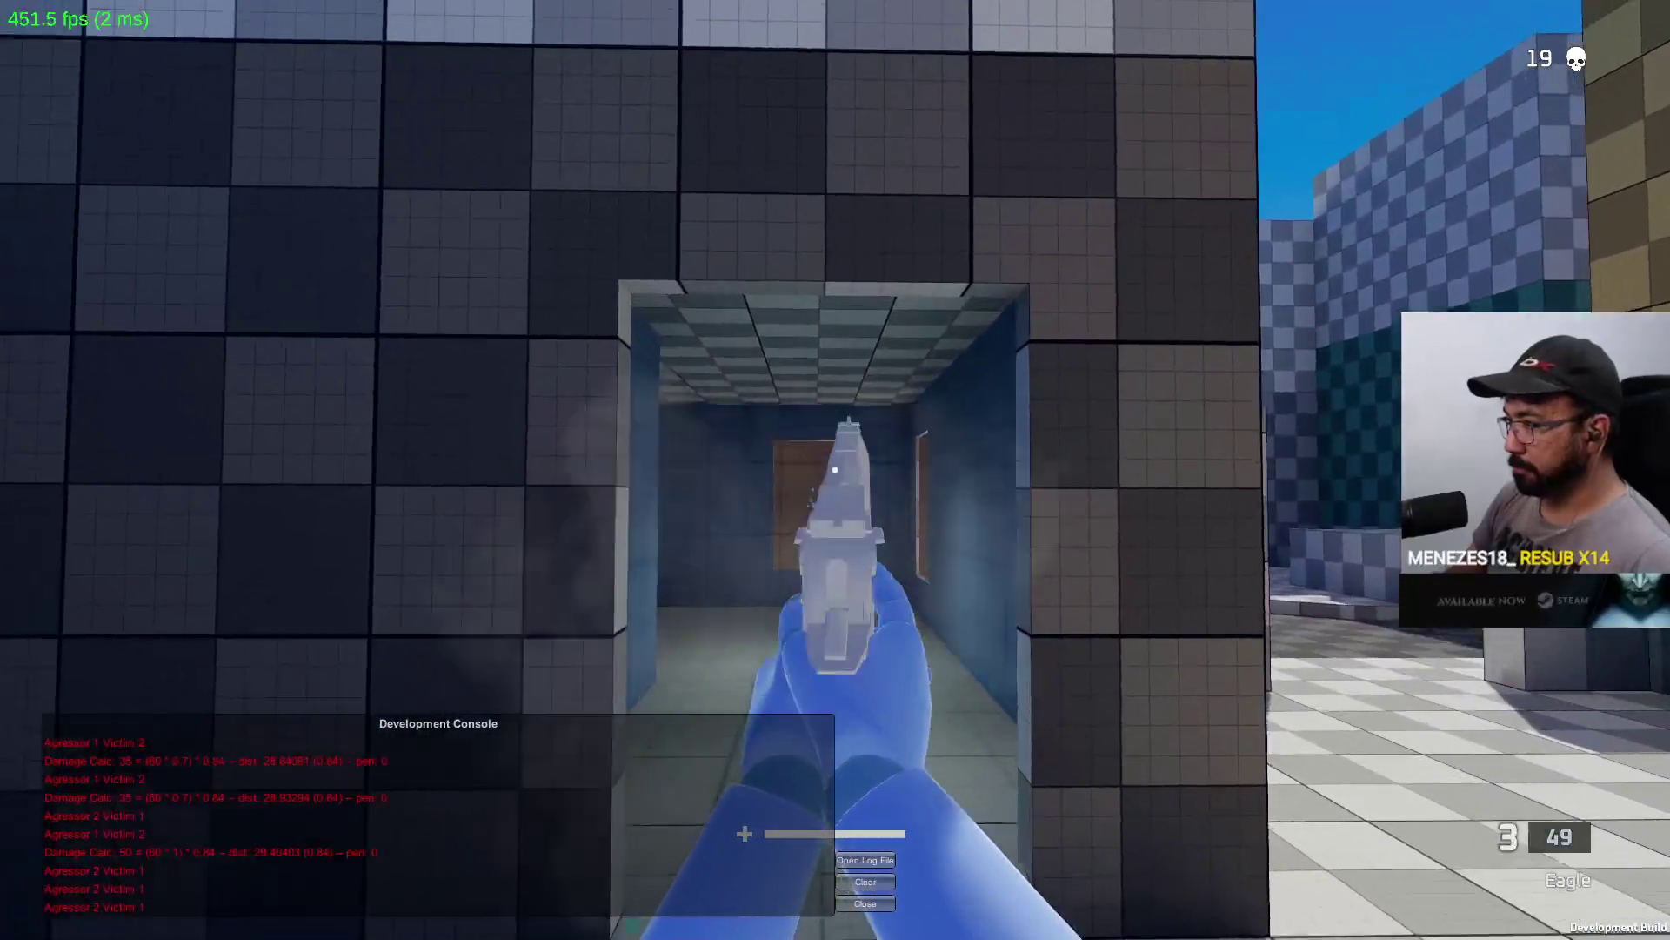
{"action": "key", "text": "w"}
{"action": "left_click", "coordinate": [835, 470]}
{"action": "left_click", "coordinate": [835, 471]}
{"action": "left_click", "coordinate": [835, 470]}
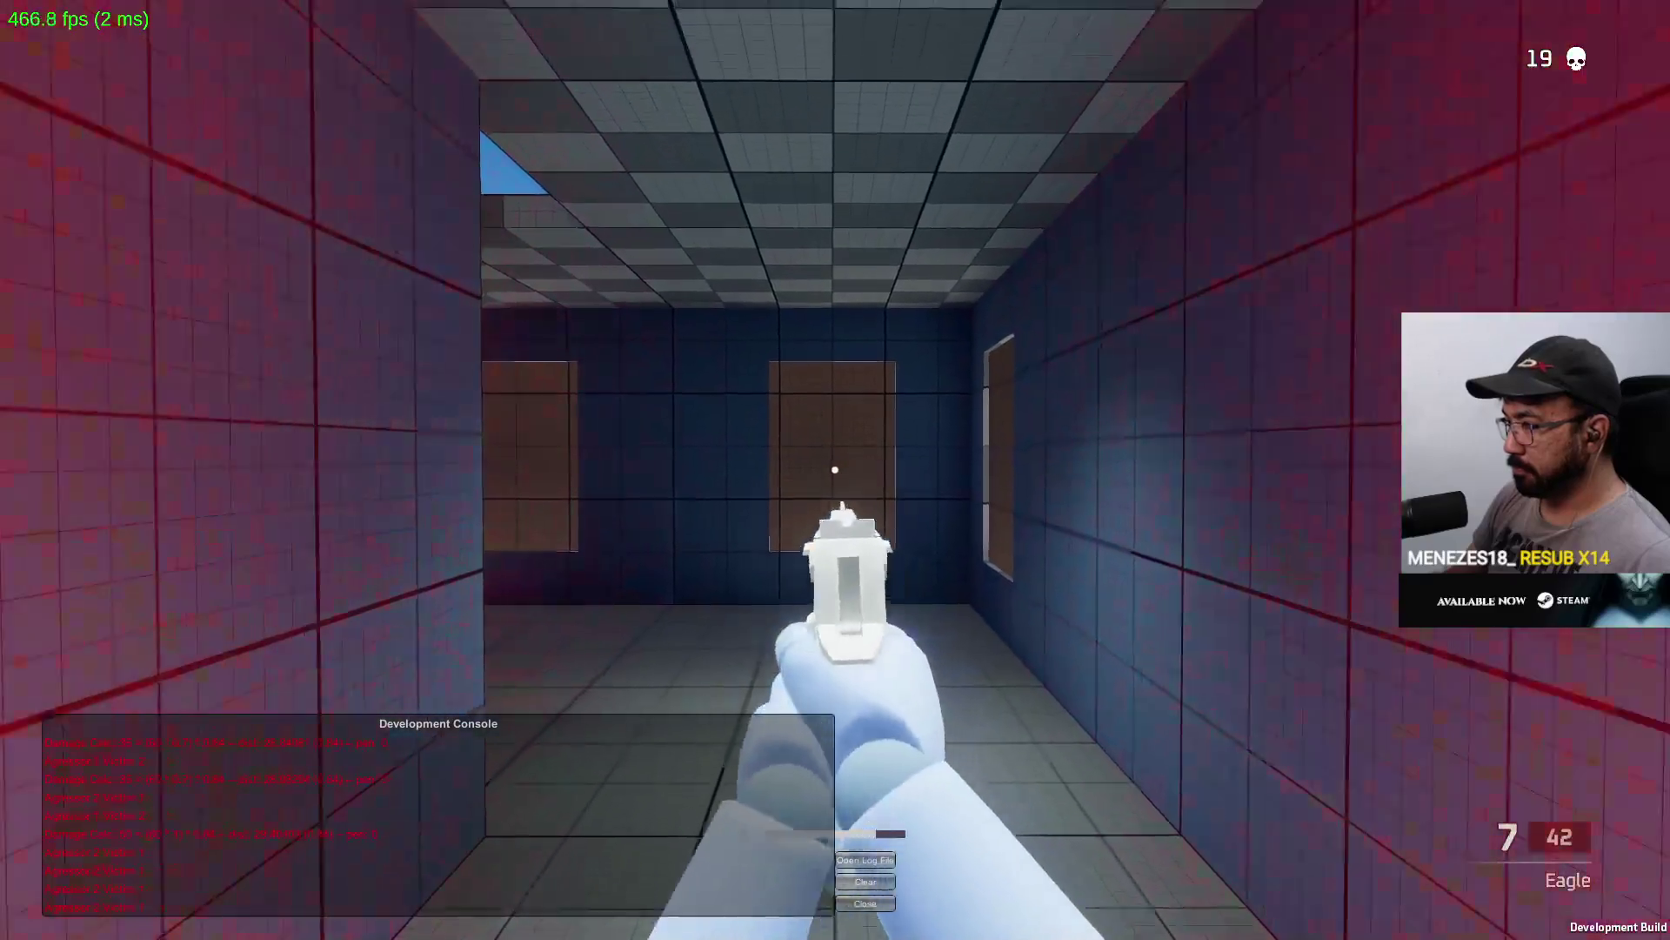
Step: Empty the Eagle down the blue corridor, reload, and shoot at an enemy in the courtyard
{"action": "left_click", "coordinate": [835, 470]}
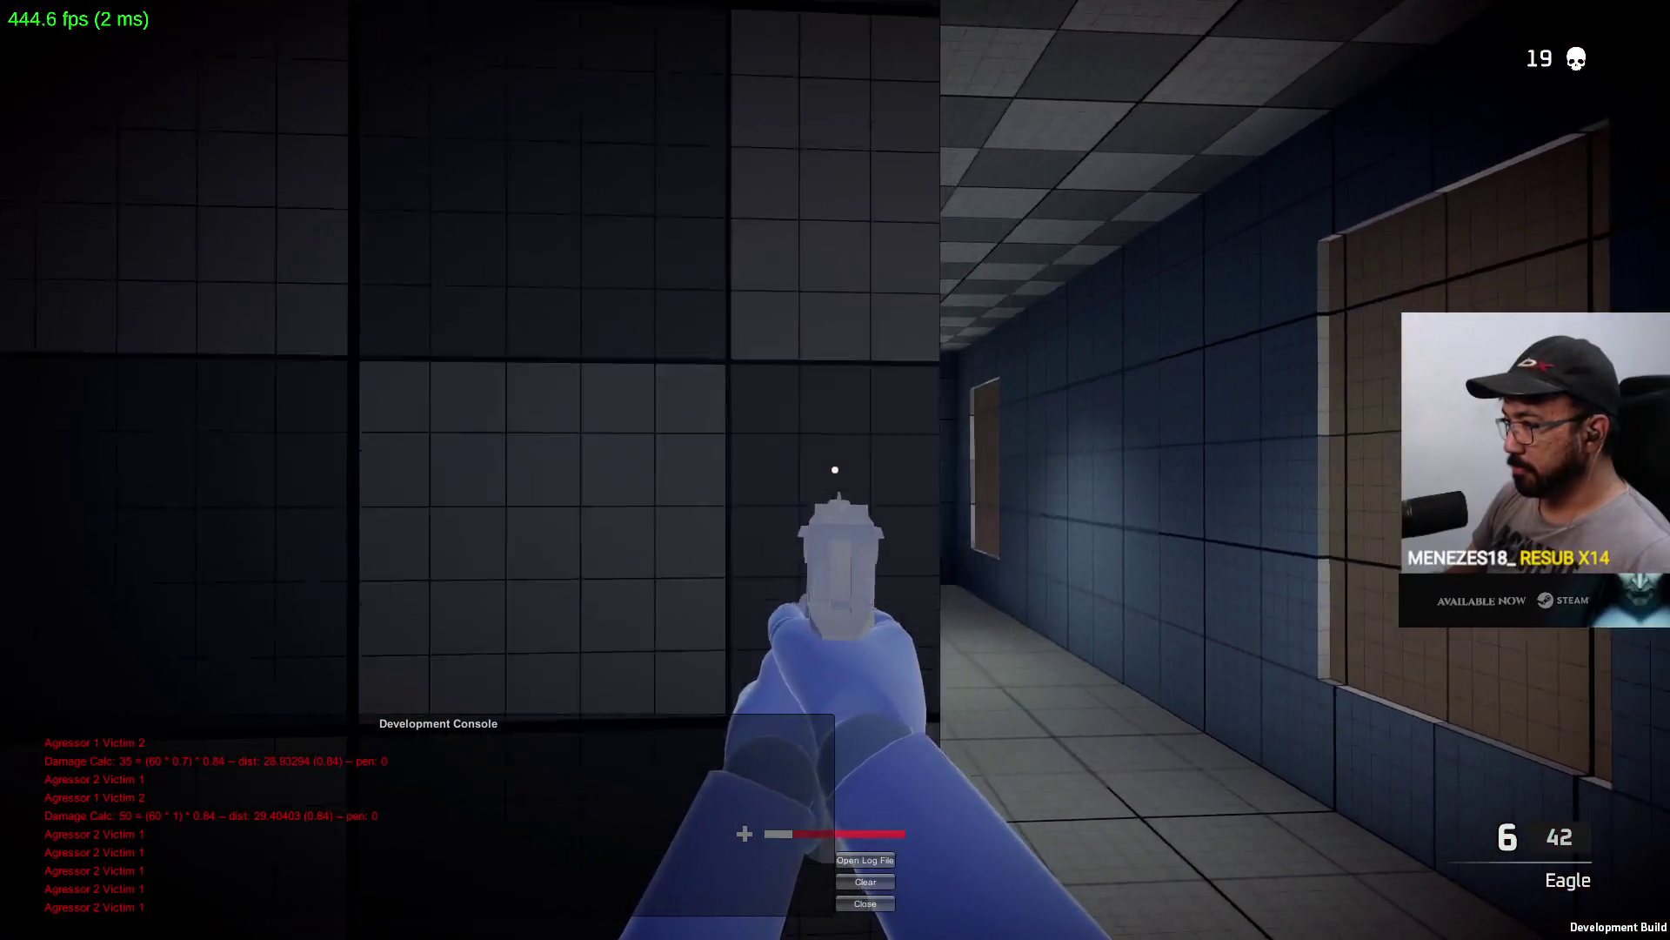
{"action": "left_click", "coordinate": [836, 471]}
{"action": "left_click", "coordinate": [835, 470]}
{"action": "left_click", "coordinate": [836, 470]}
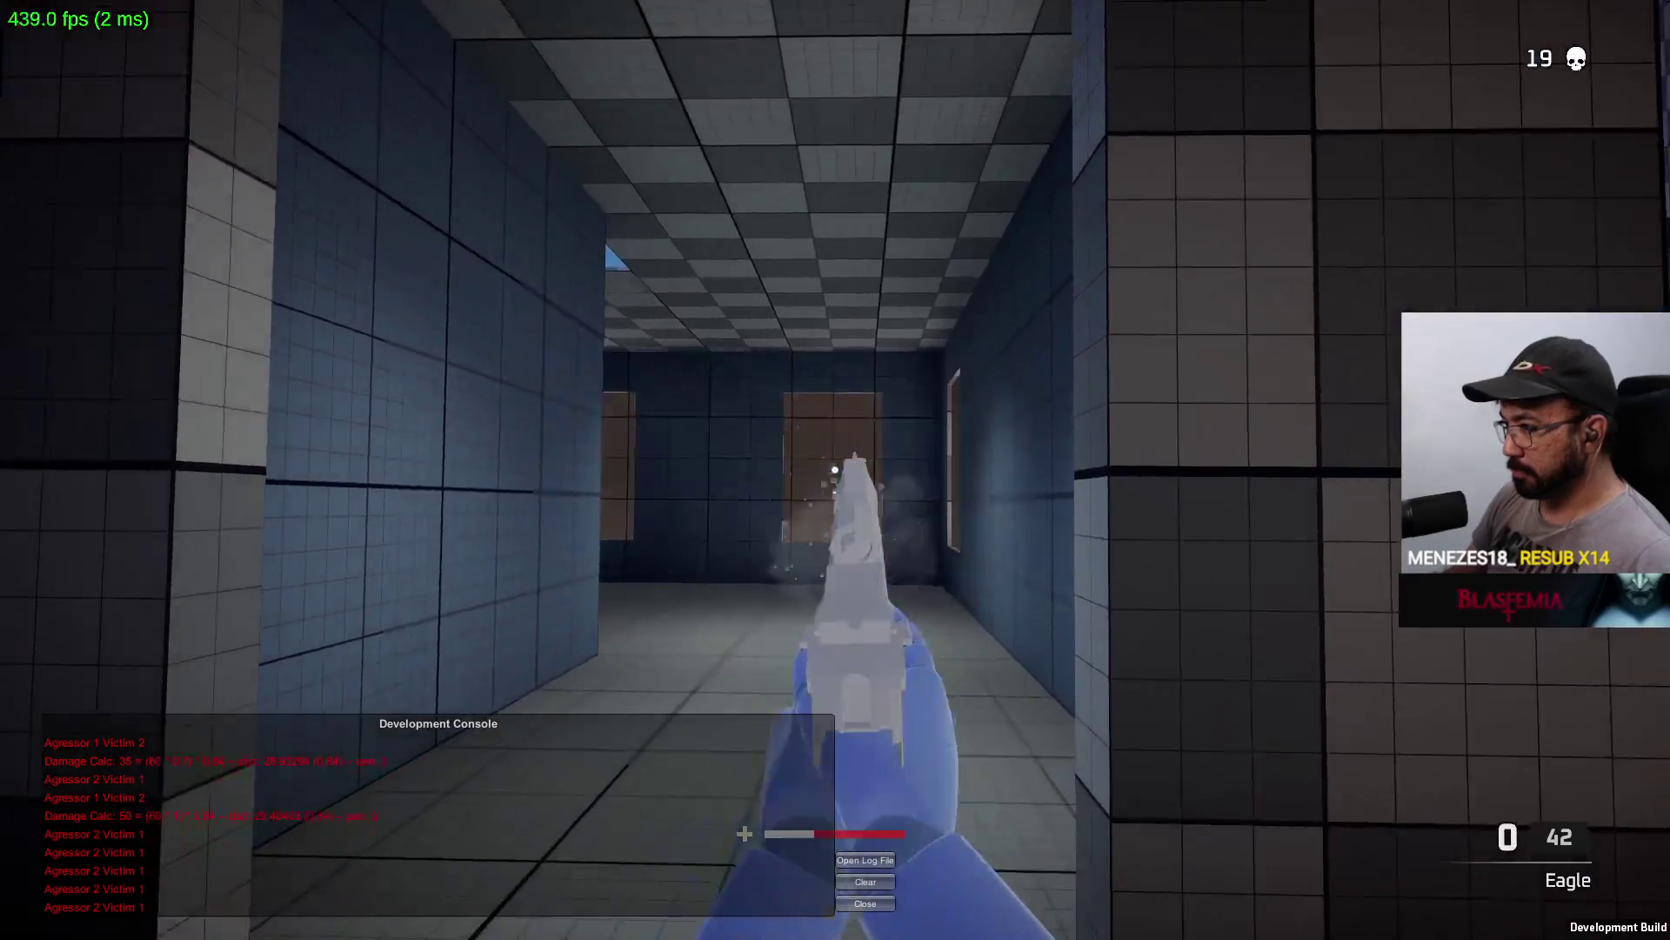
{"action": "key", "text": "w"}
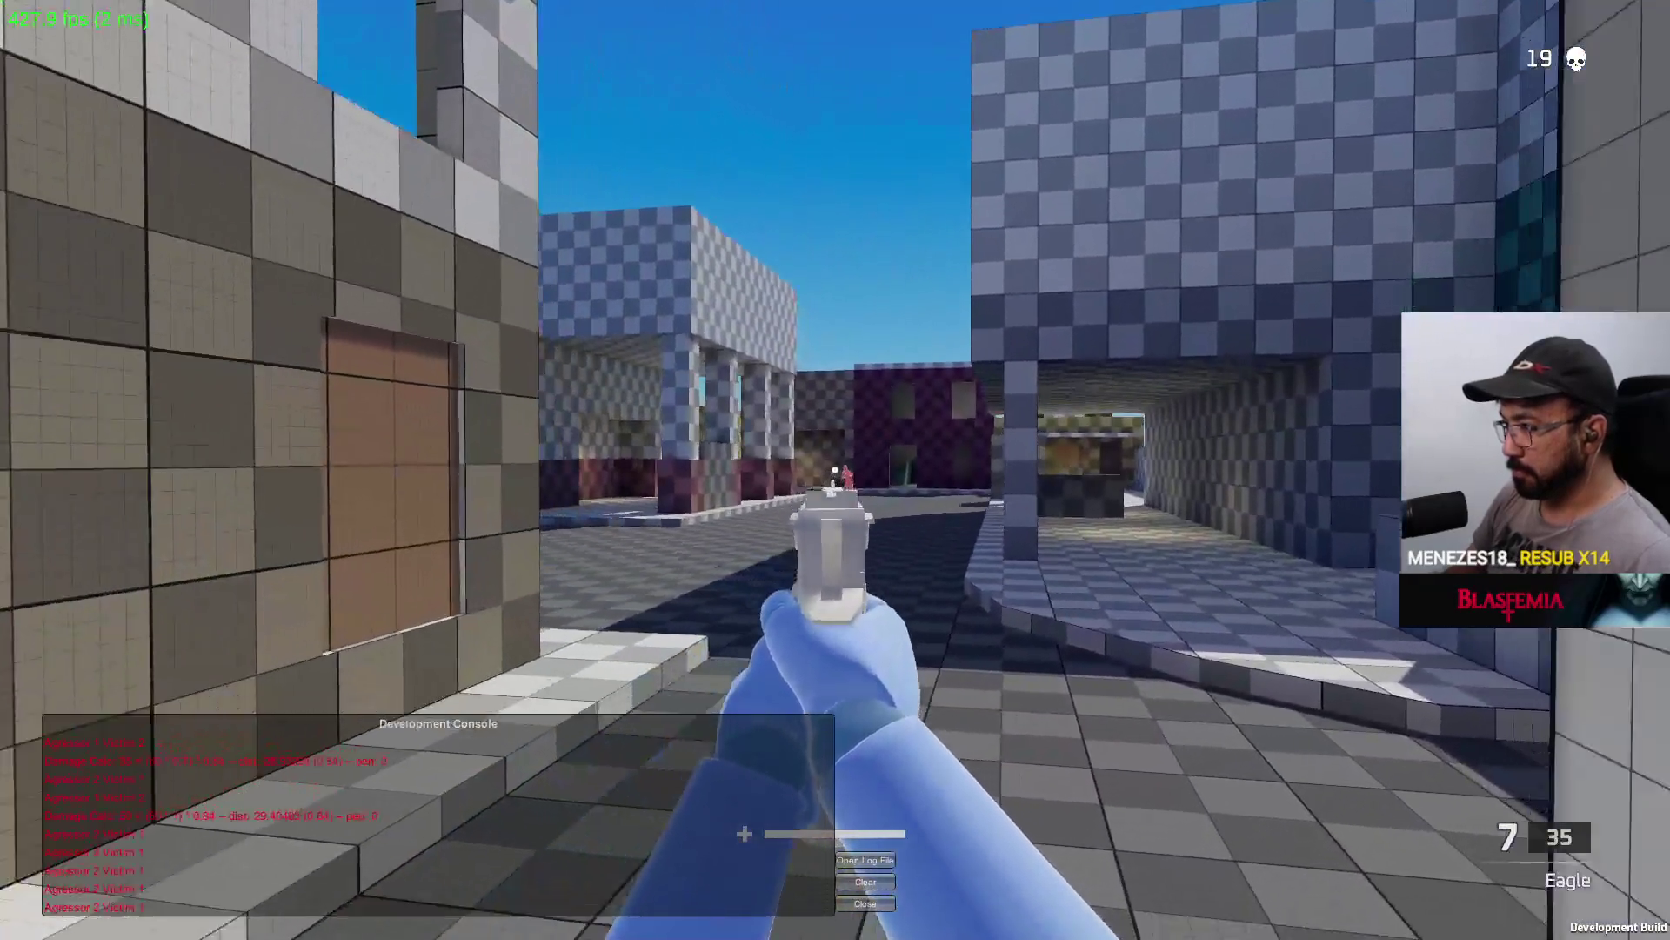
{"action": "left_click", "coordinate": [836, 470]}
{"action": "left_click", "coordinate": [836, 469]}
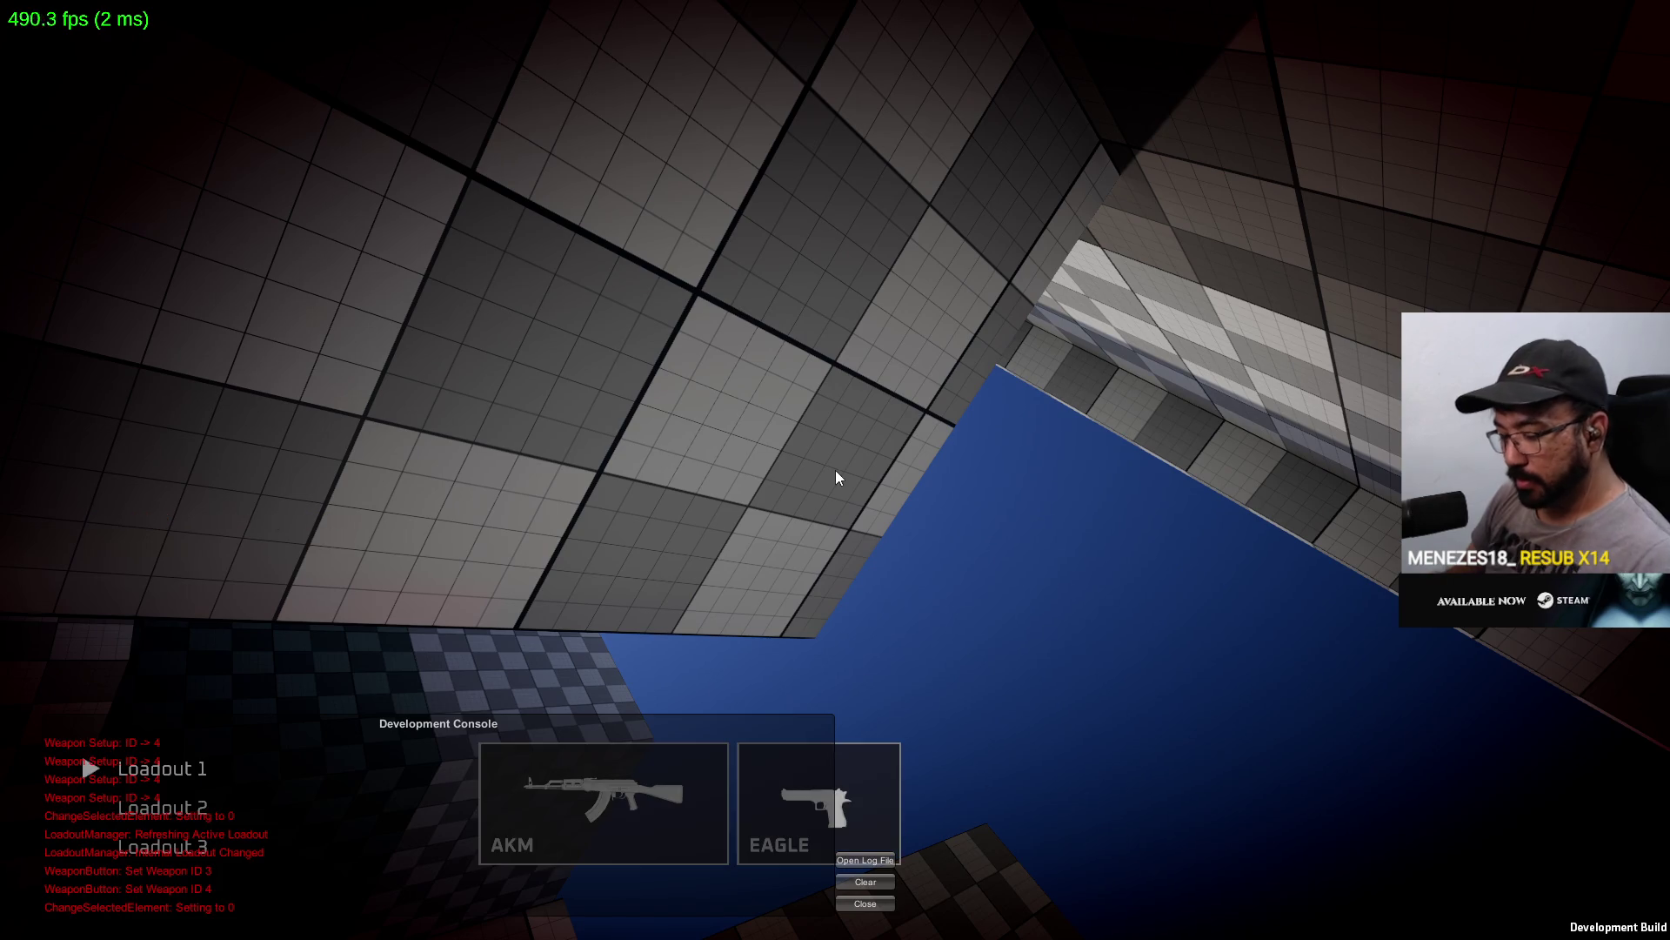
Step: Open the primary weapon picker in the loadout to choose the M4 Mk.18
{"action": "left_click", "coordinate": [664, 798]}
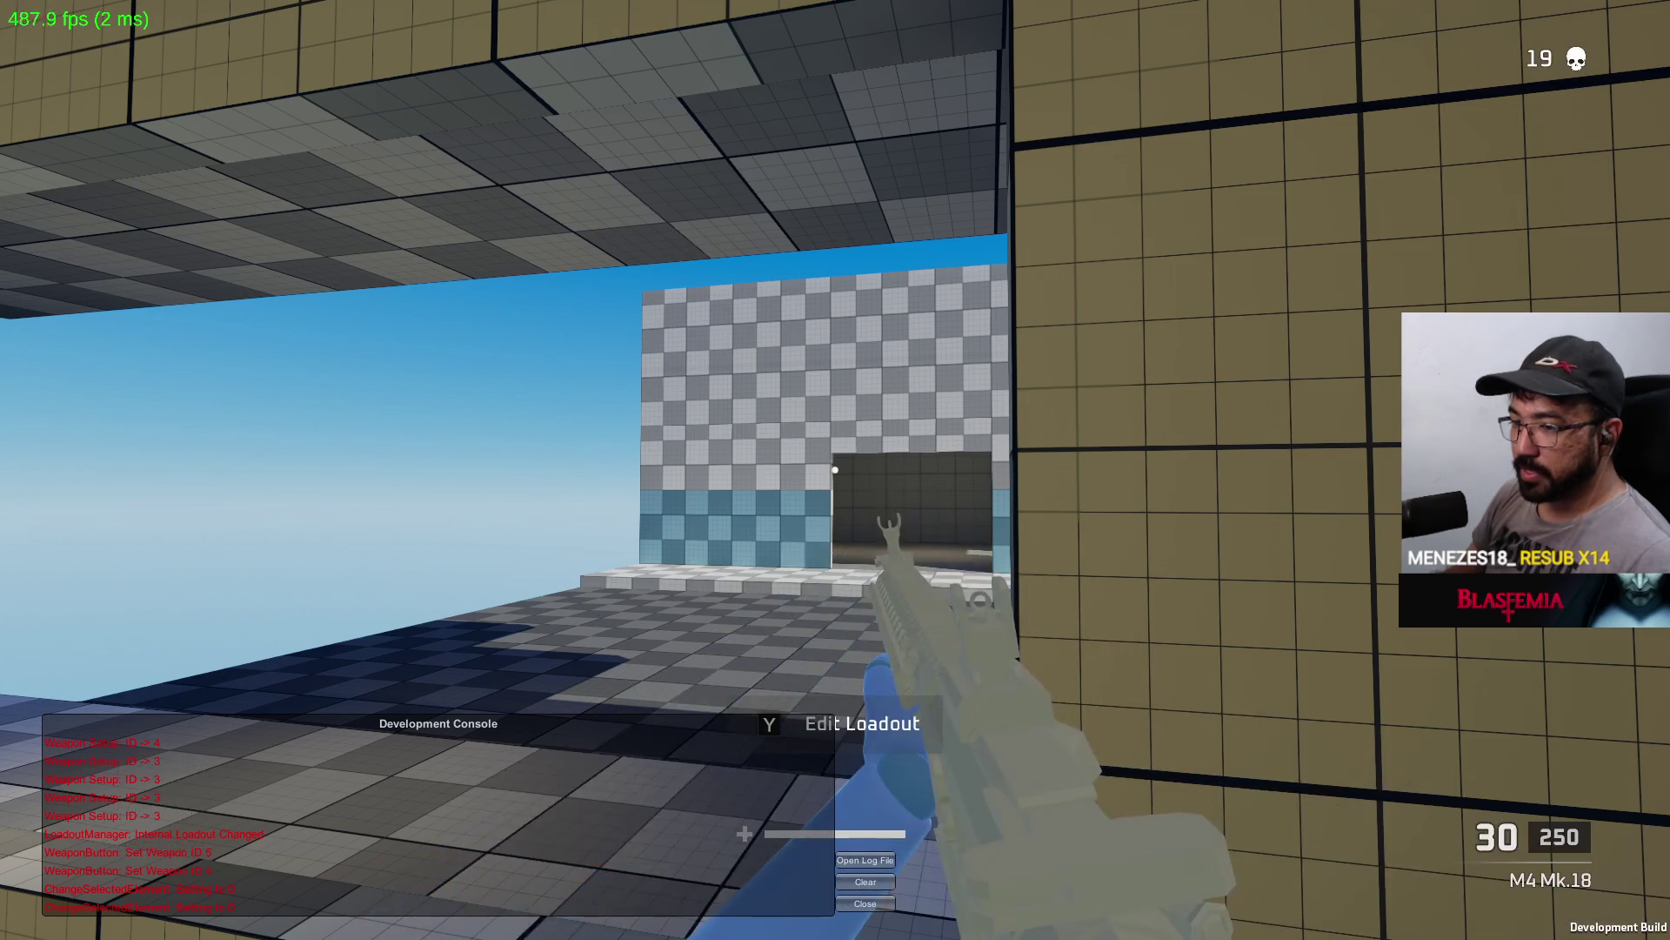
Step: Advance from the corridor to the doorway, gun down its M4 Mk.18 target, then reload
{"action": "key", "text": "w"}
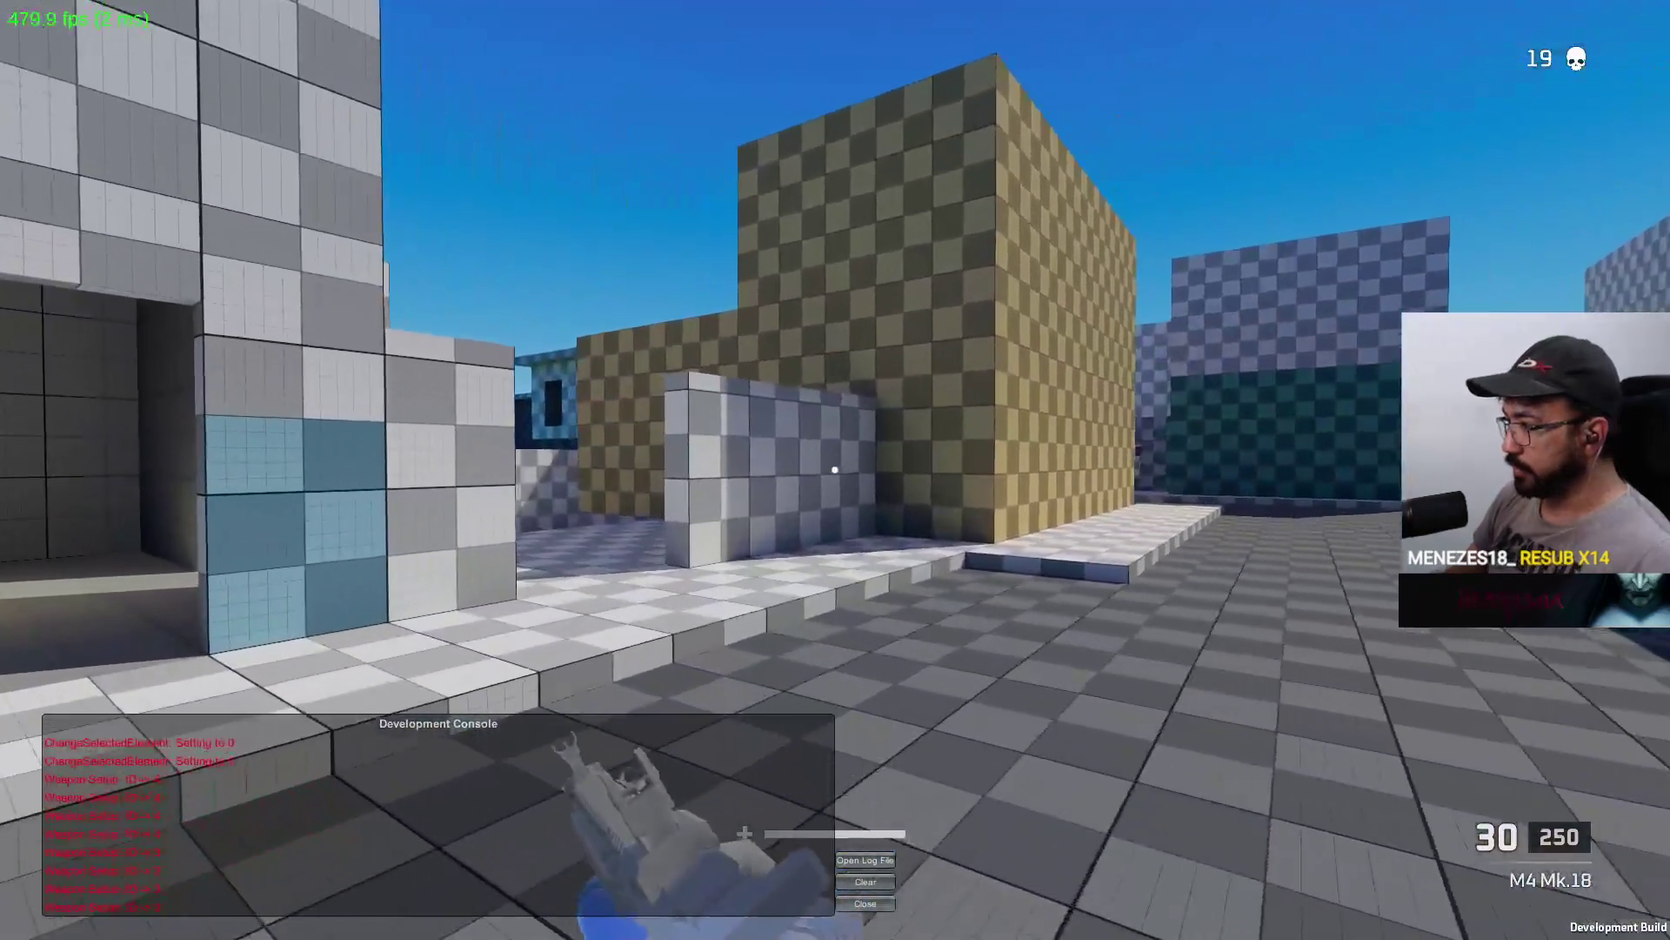
{"action": "key", "text": "w"}
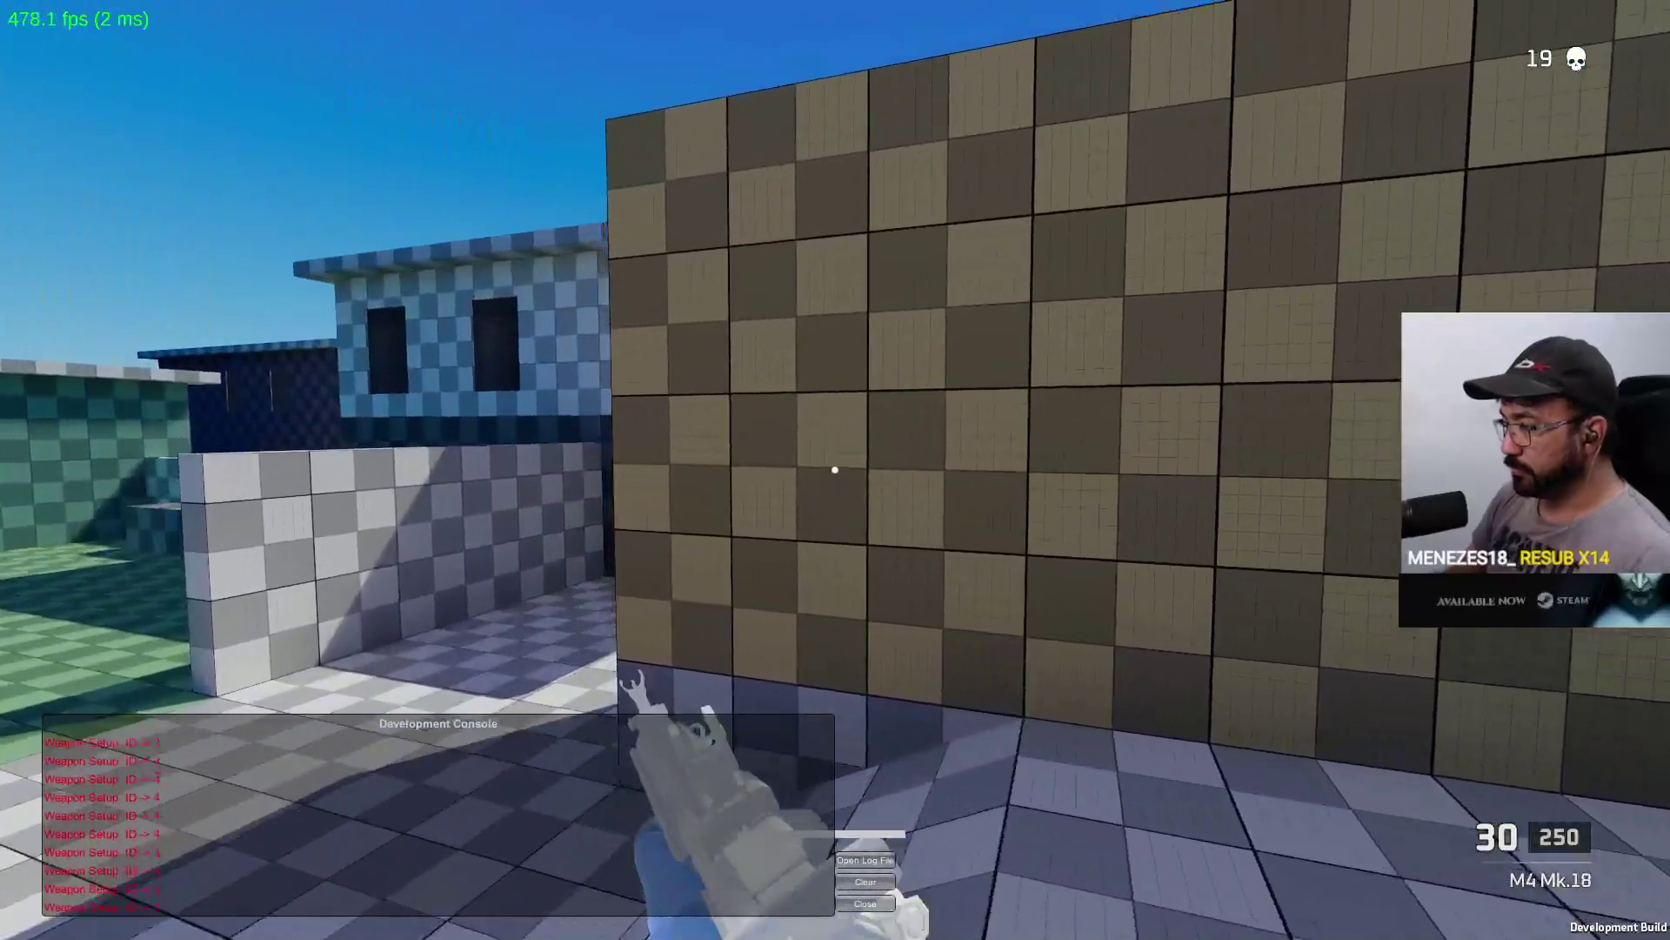
{"action": "key", "text": "w"}
{"action": "left_click", "coordinate": [834, 470]}
{"action": "left_click_drag", "start_coordinate": [834, 471], "coordinate": [833, 471]}
{"action": "key", "text": "r"}
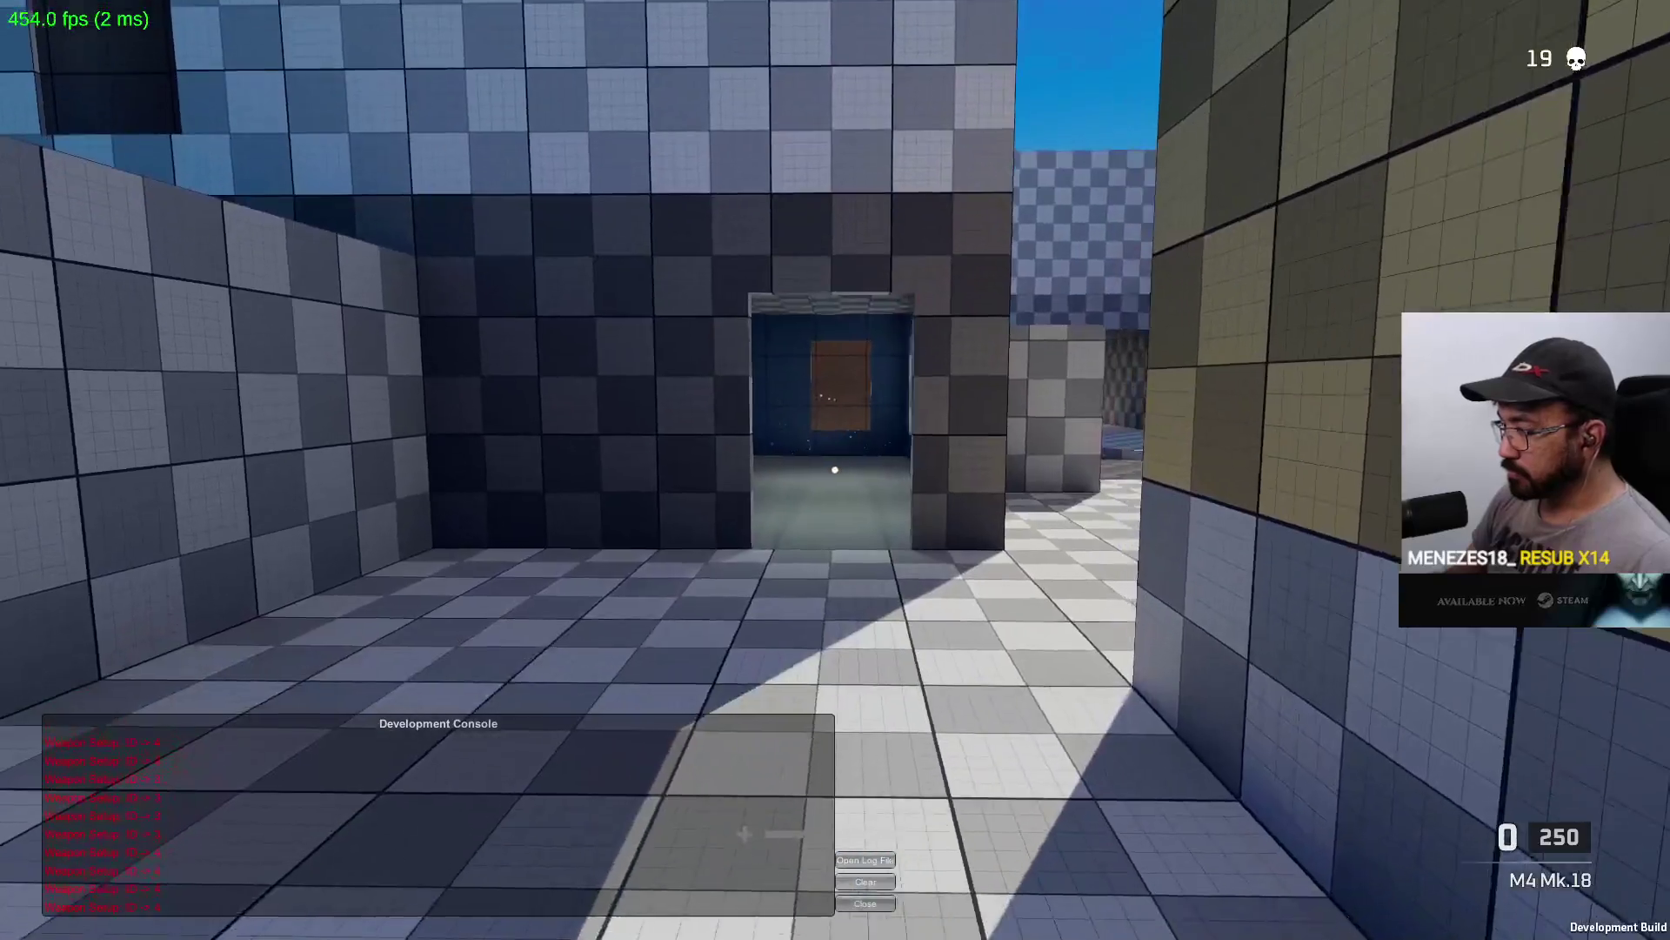
Step: Reposition, score another M4 Mk.18 kill, reload and head into the courtyard
{"action": "key", "text": "w"}
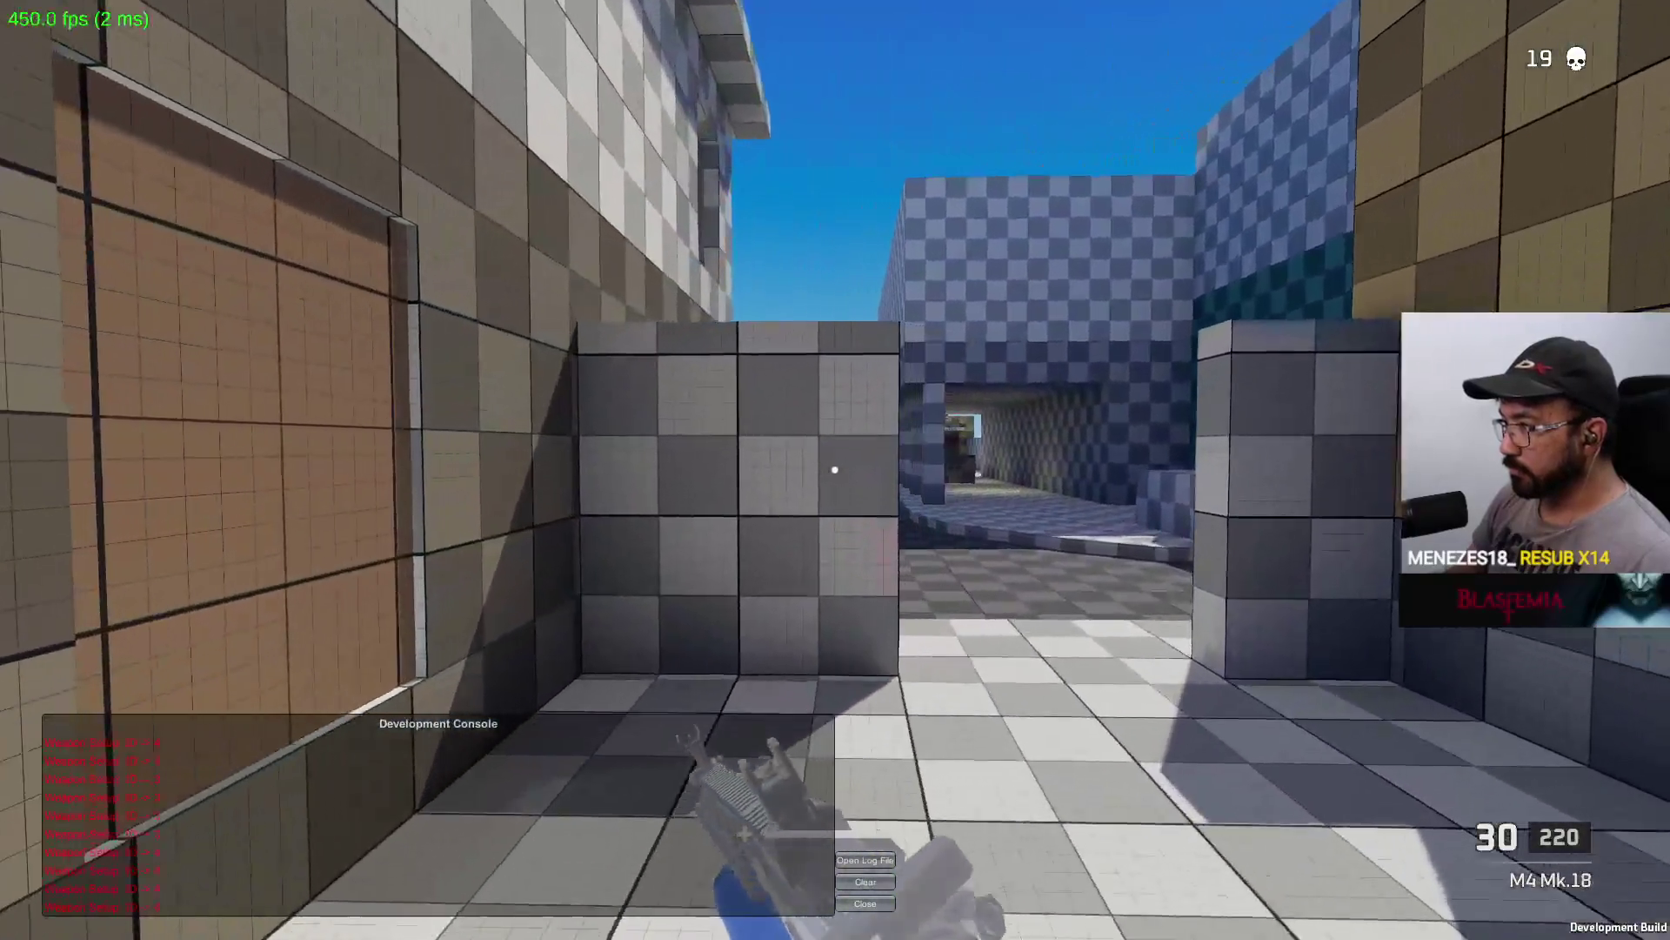
{"action": "key", "text": "w"}
{"action": "left_click_drag", "start_coordinate": [834, 471], "coordinate": [834, 470]}
{"action": "key", "text": "r"}
{"action": "key", "text": "w"}
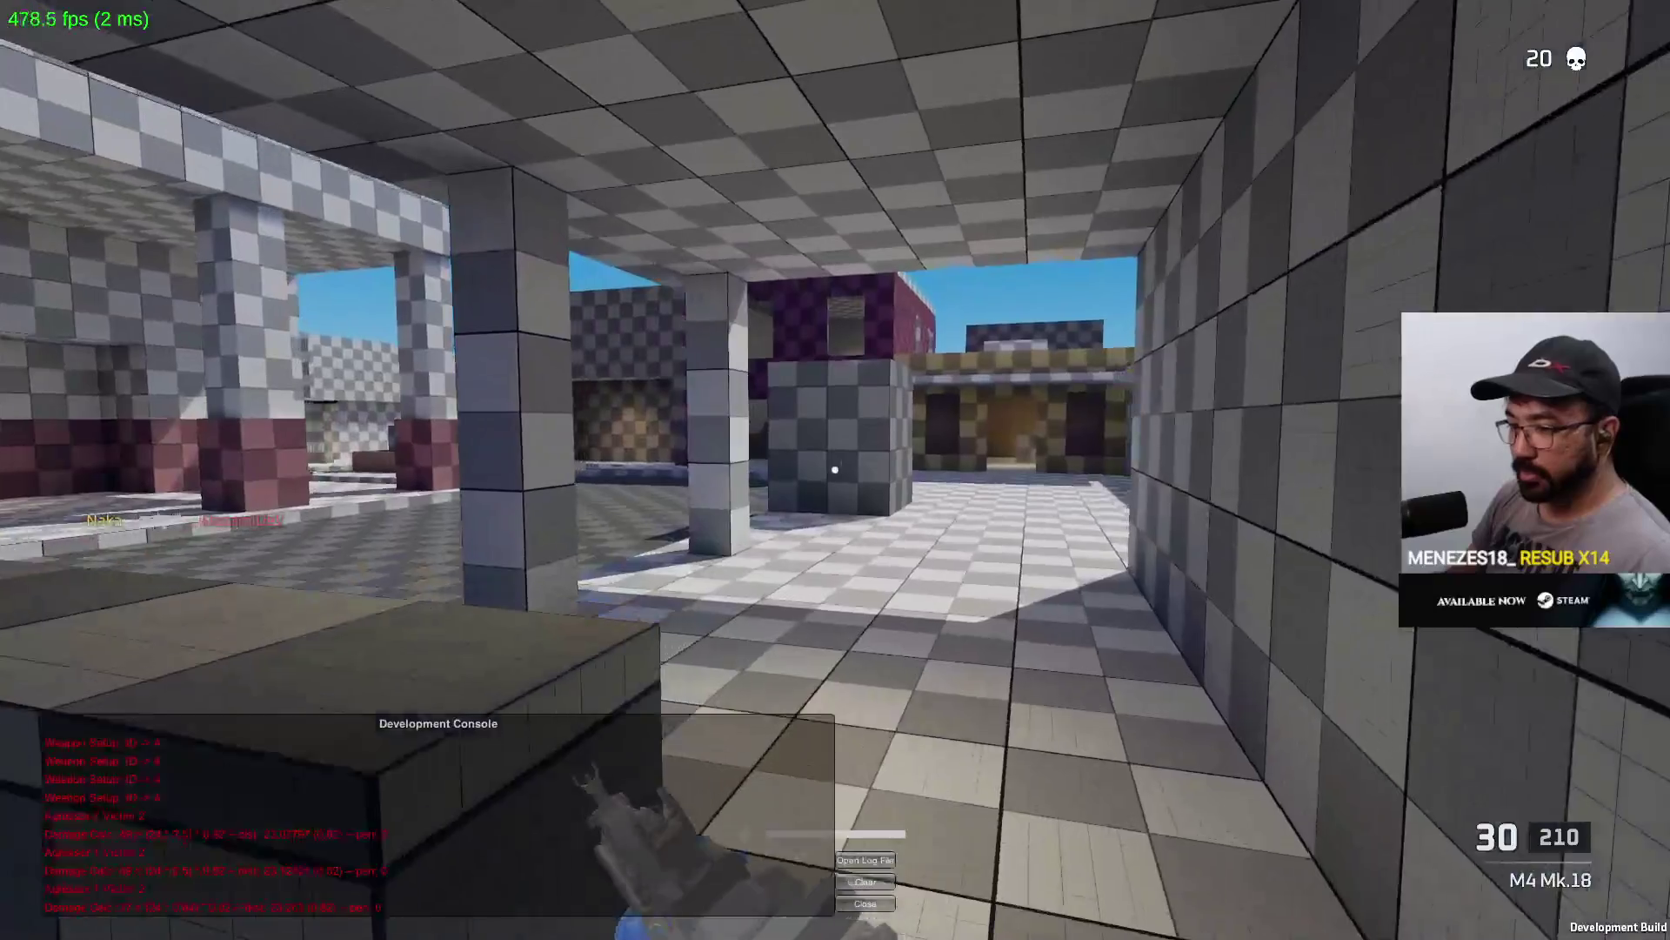
Step: Cross the courtyard toward the pink building and tan wall, firing at a distant enemy
{"action": "key", "text": "w"}
{"action": "key", "text": "w"}
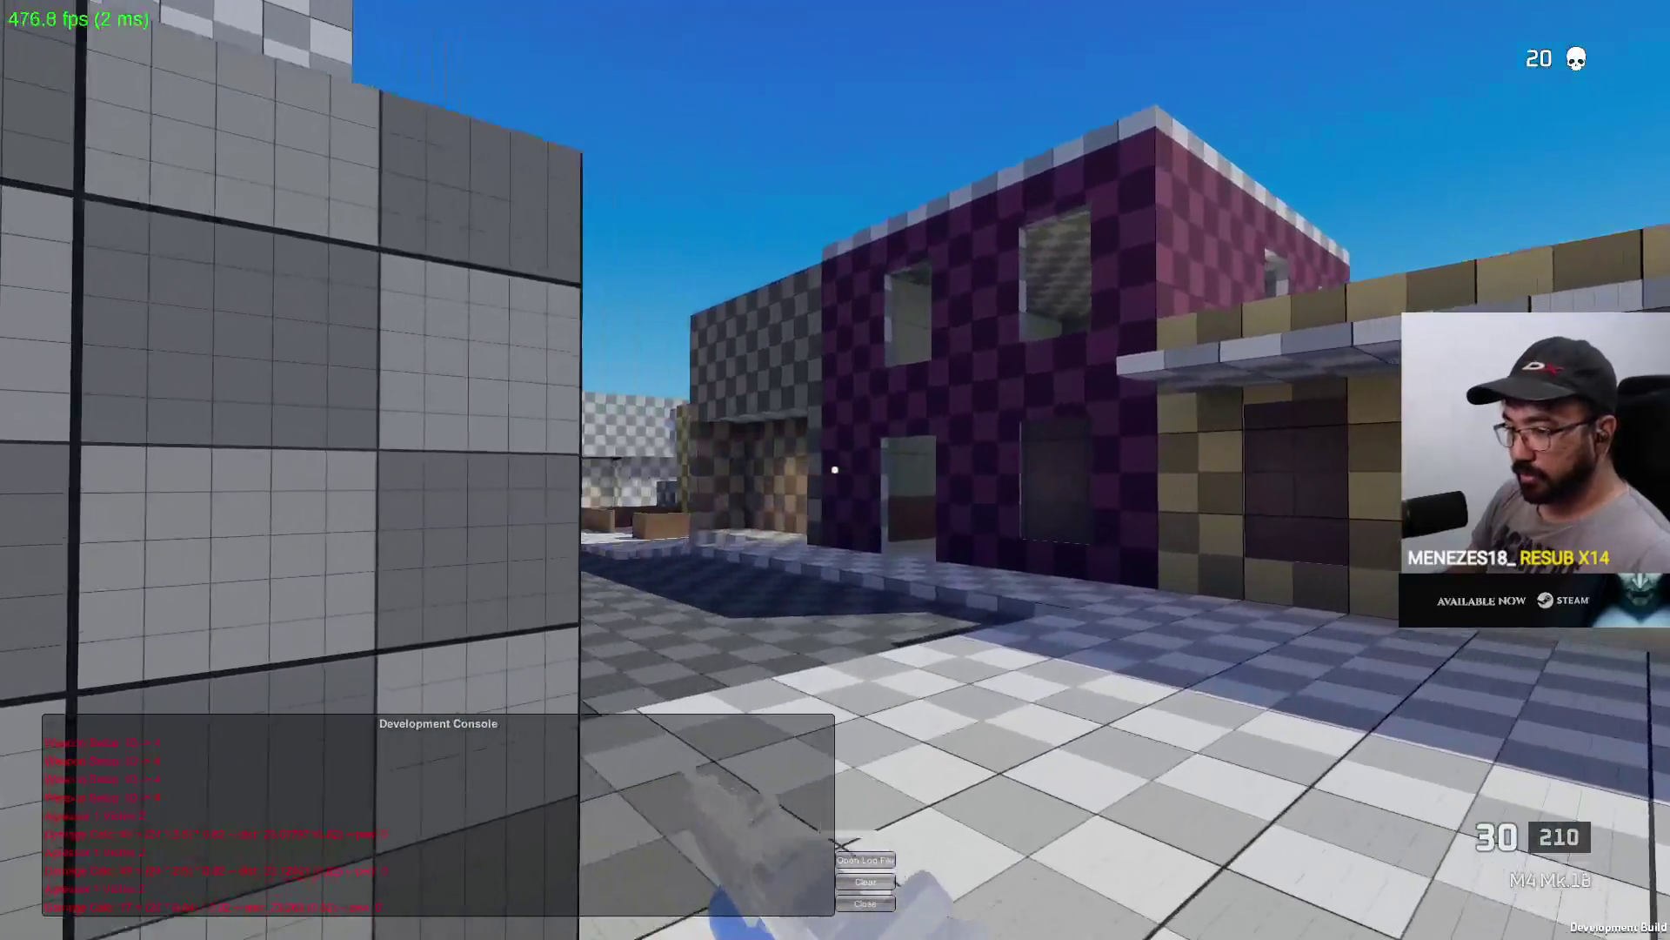
{"action": "key", "text": "w"}
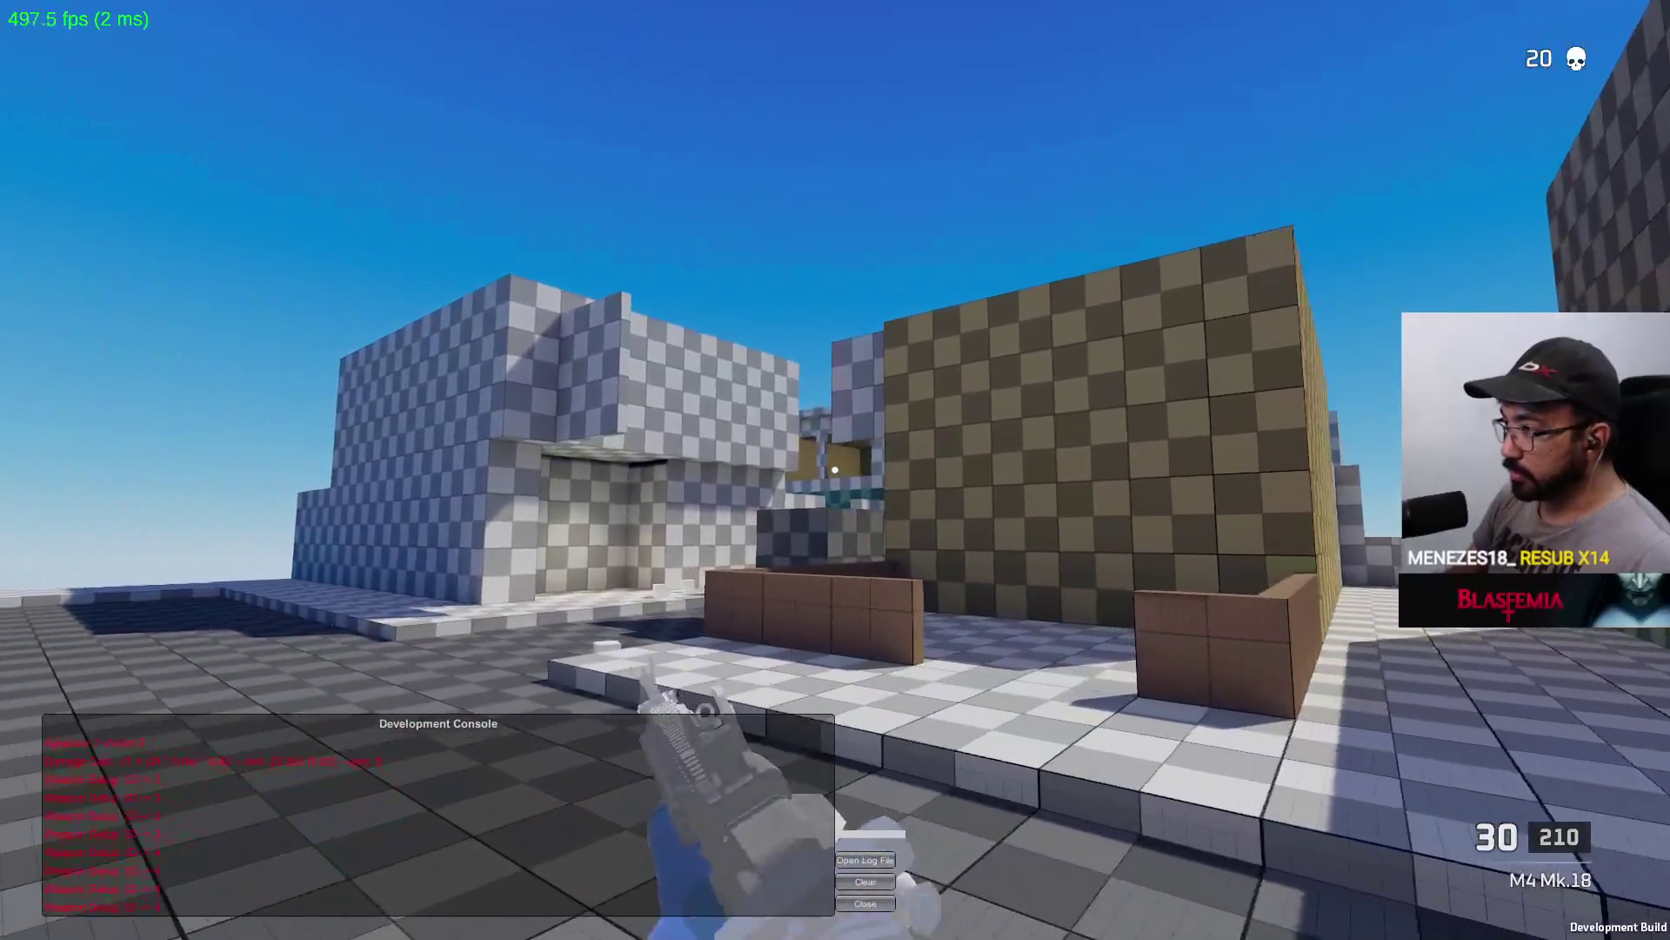
{"action": "key", "text": "w"}
{"action": "left_click", "coordinate": [836, 471]}
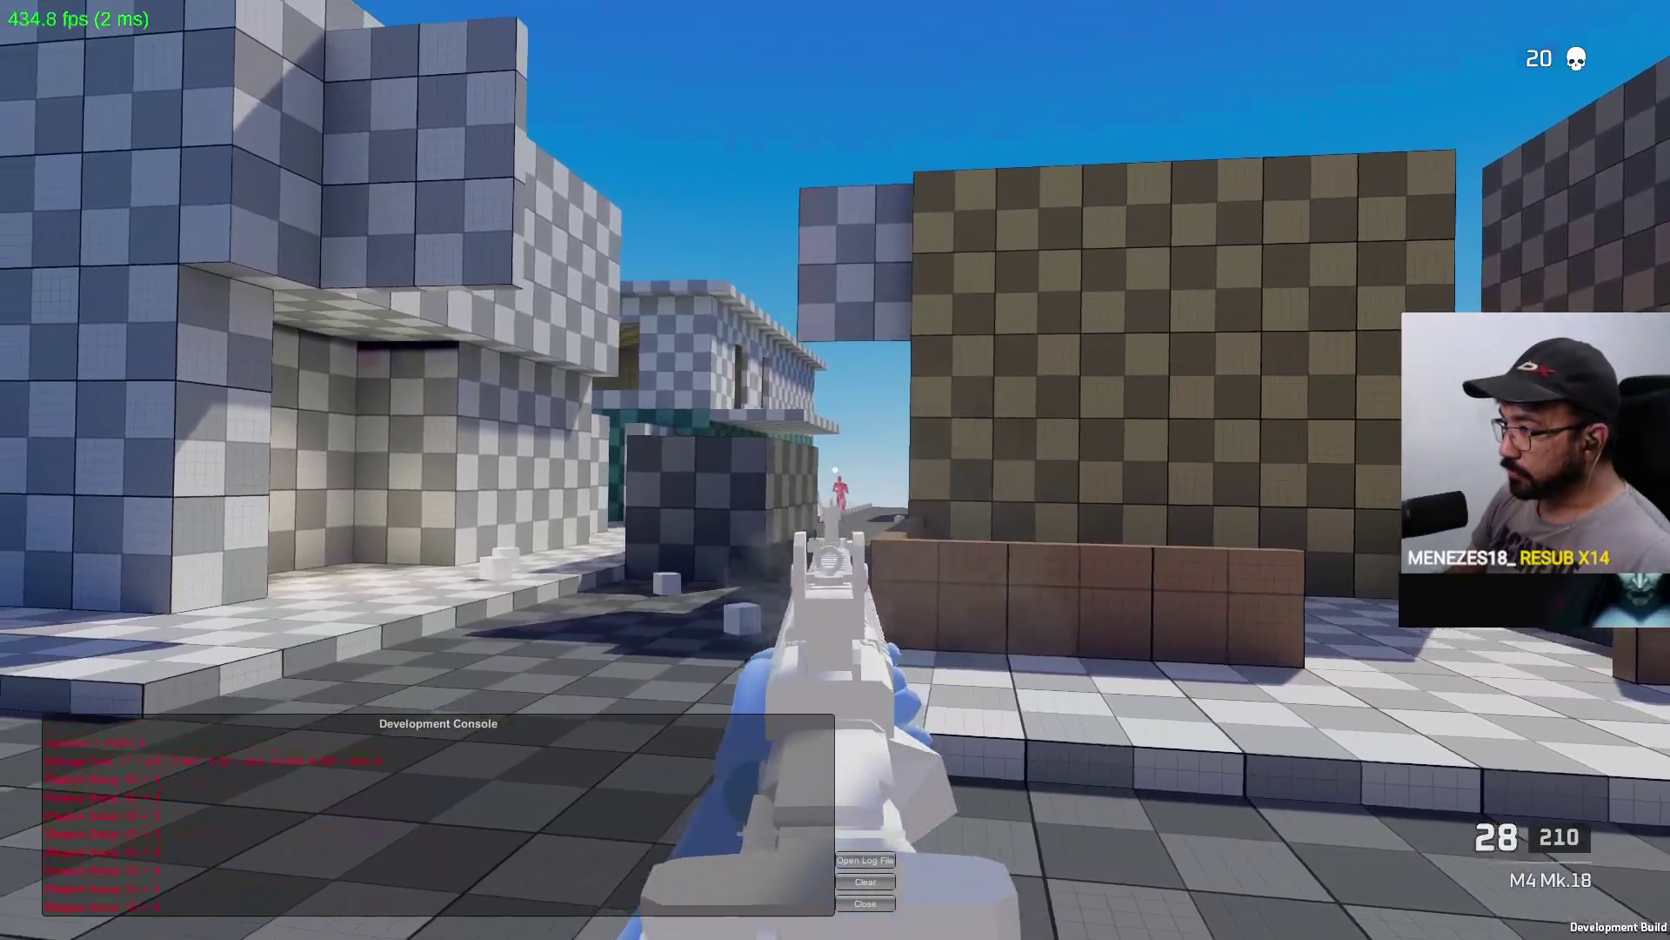
{"action": "left_click", "coordinate": [836, 471]}
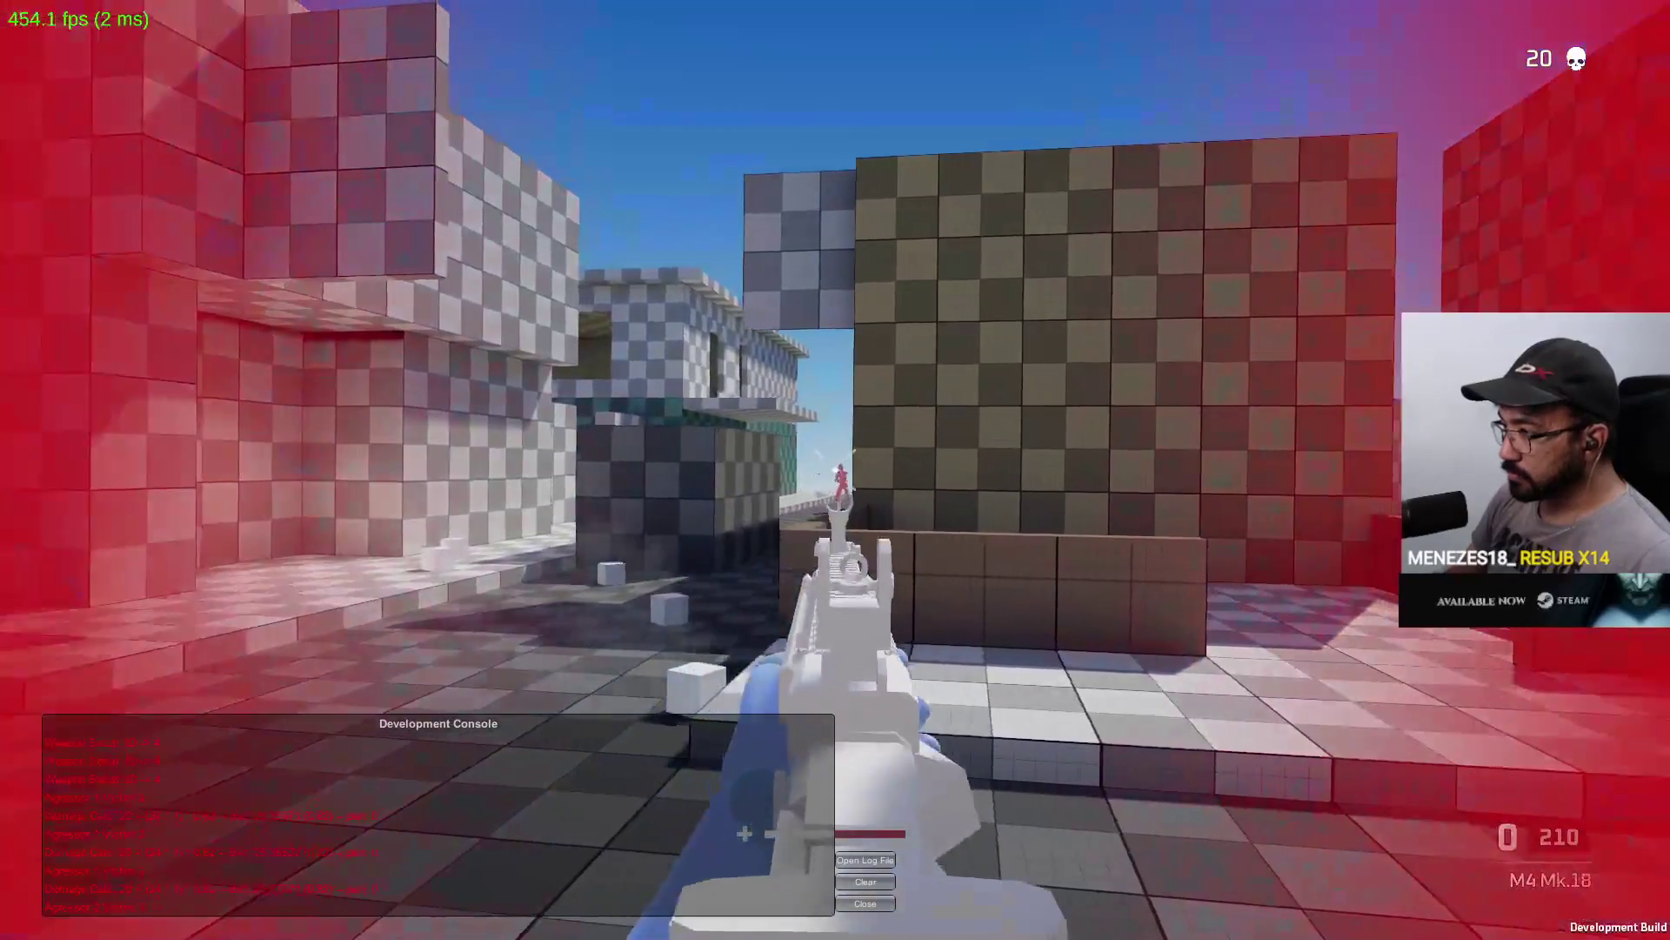
{"action": "key", "text": "w"}
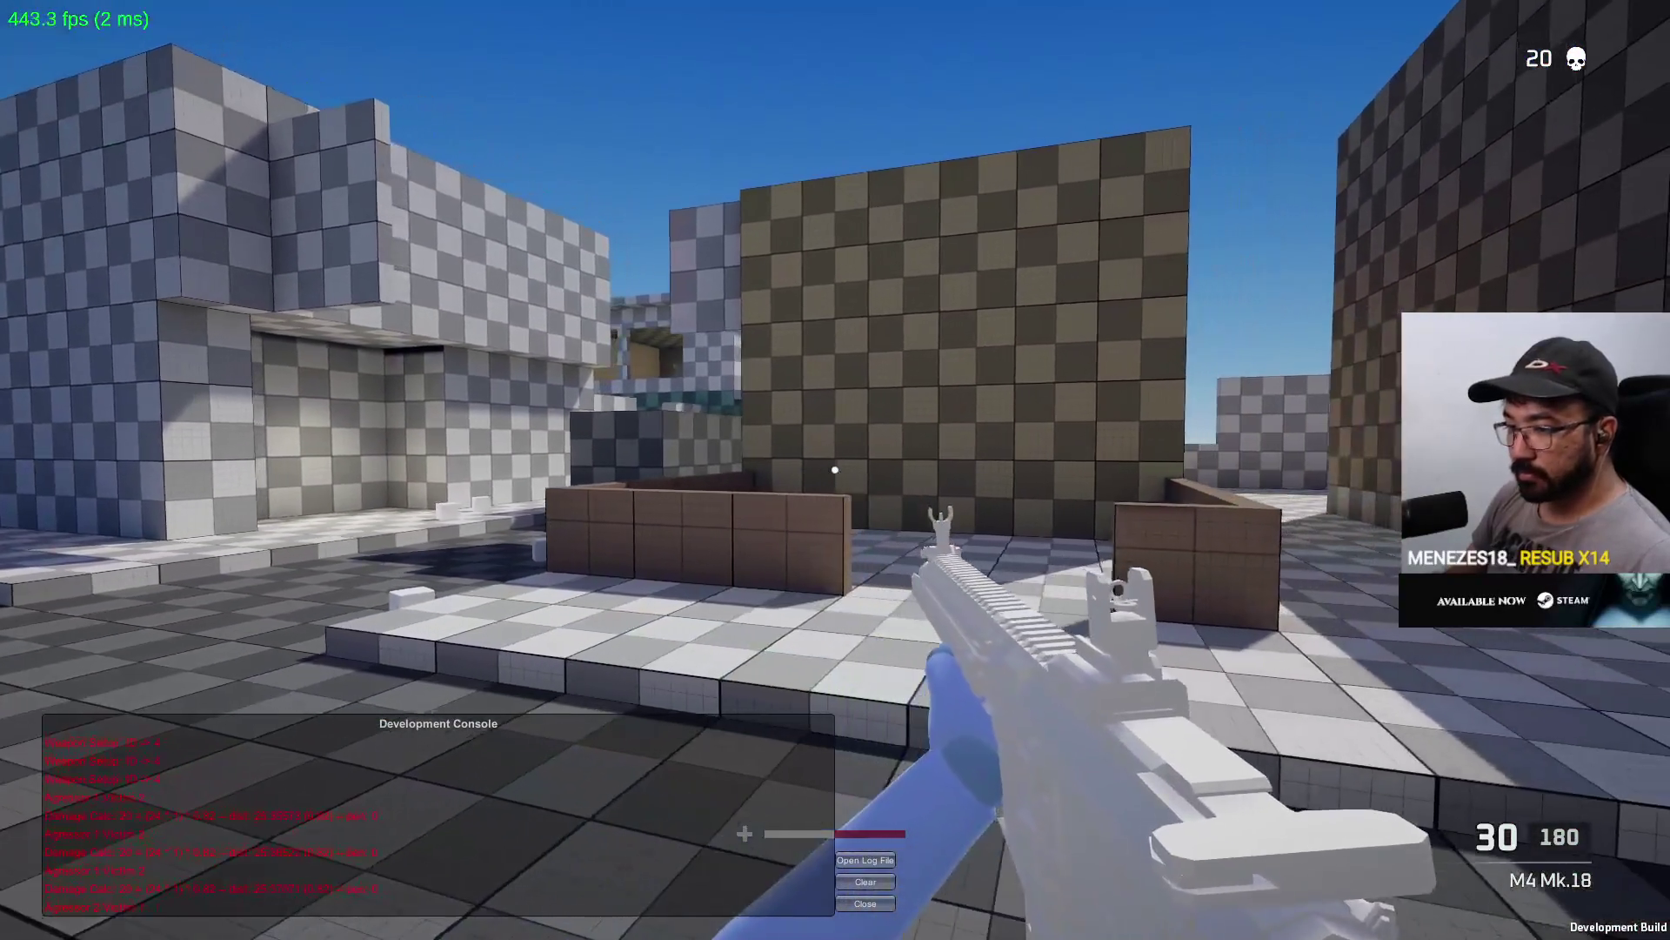
Step: Strafe behind the crates, spraying and bursting at the enemy with reloads in between
{"action": "key", "text": "d"}
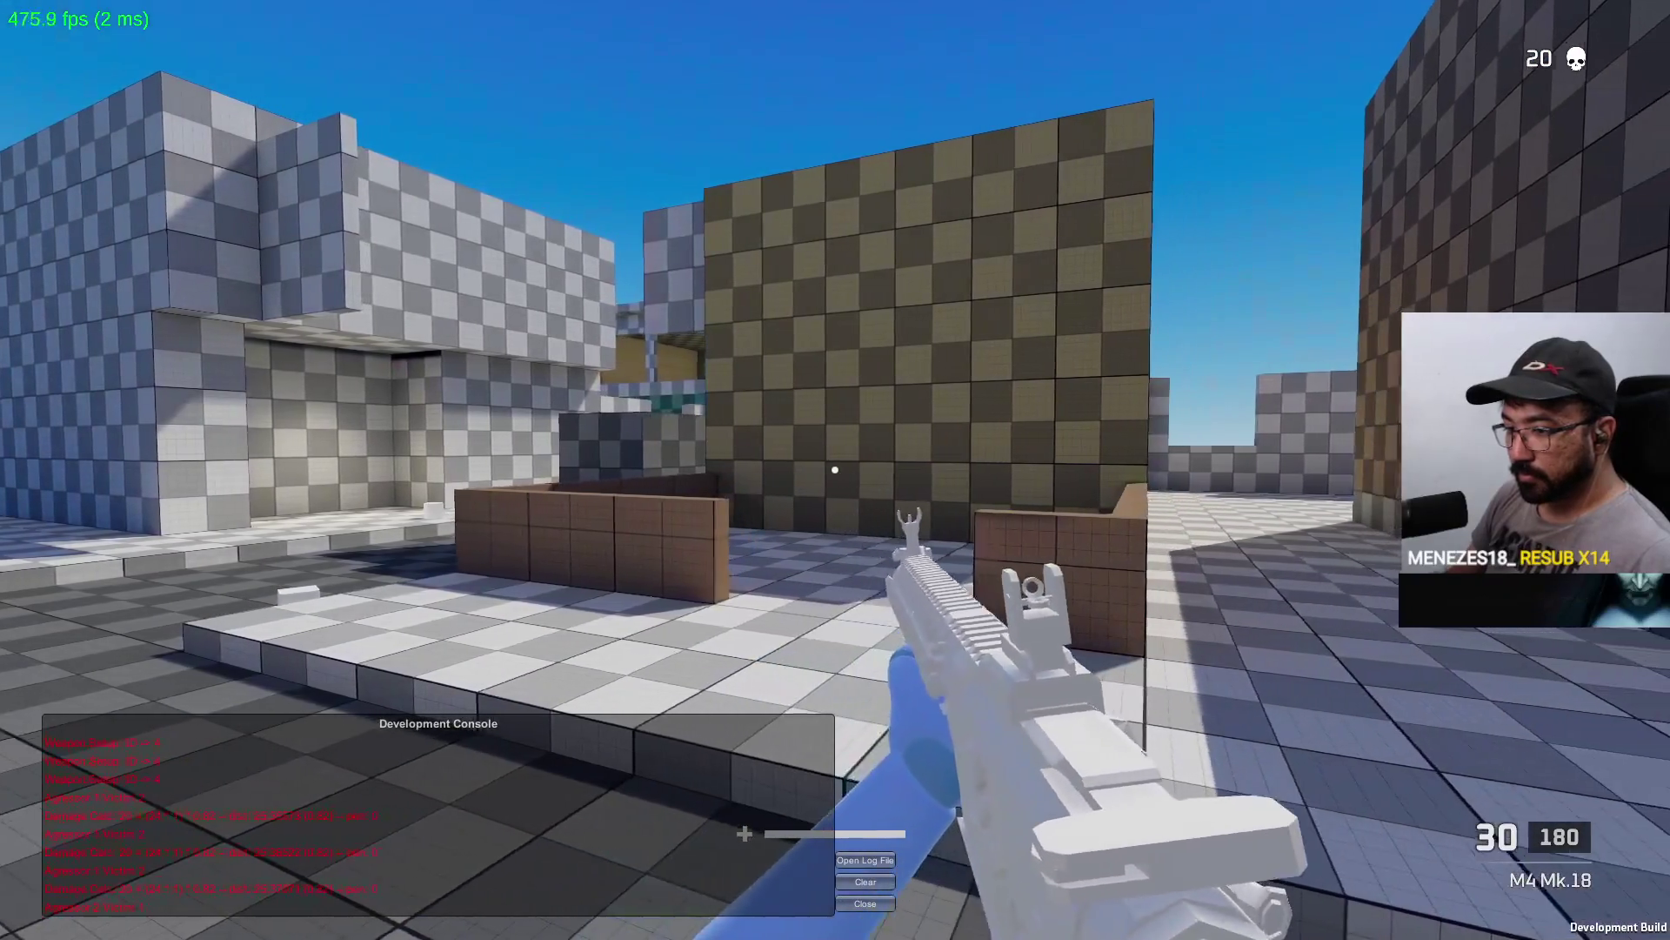
{"action": "key", "text": "a"}
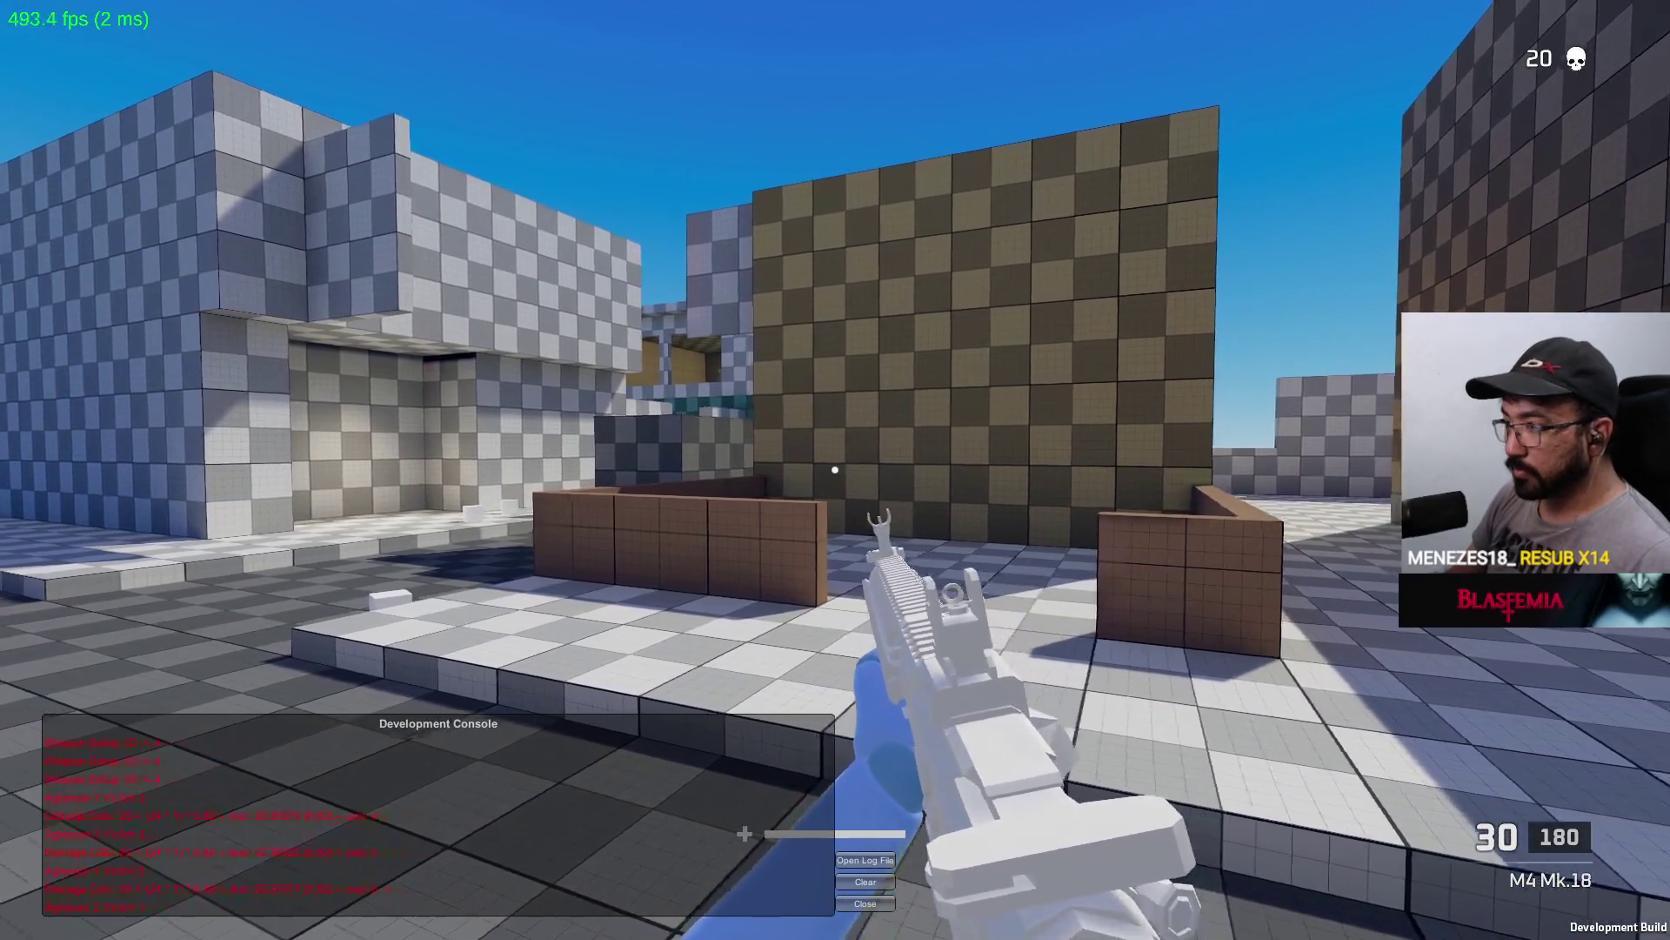
{"action": "left_click_drag", "start_coordinate": [835, 470], "coordinate": [834, 469]}
{"action": "key", "text": "r"}
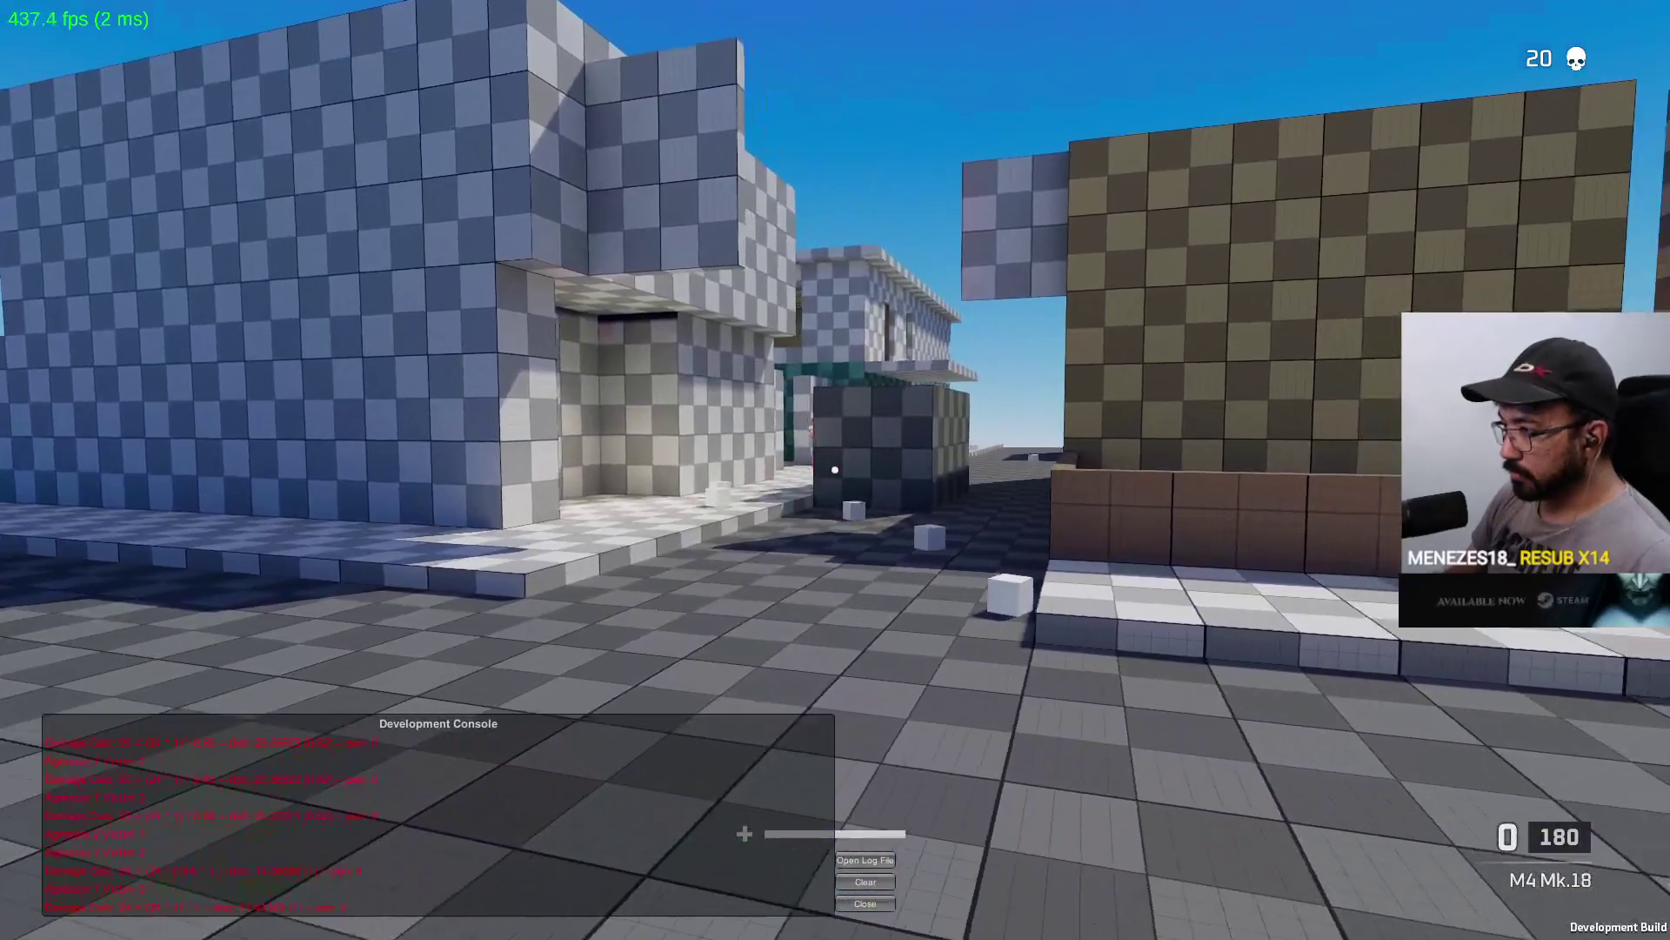
{"action": "left_click", "coordinate": [834, 471]}
{"action": "left_click", "coordinate": [834, 470]}
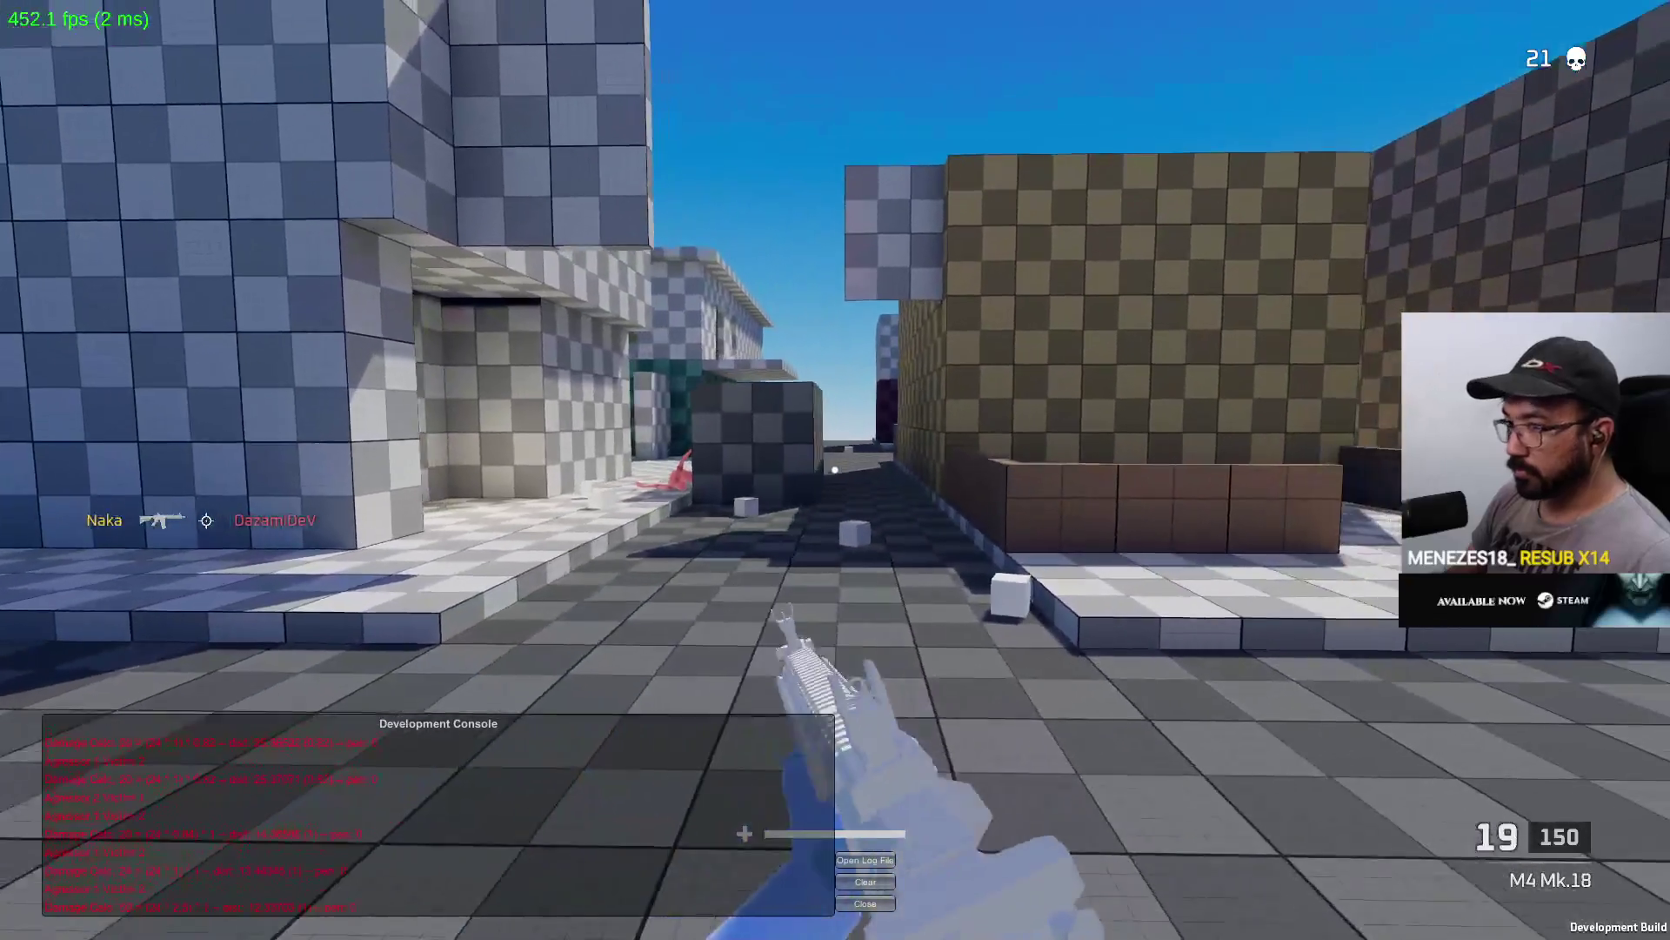
{"action": "key", "text": "r"}
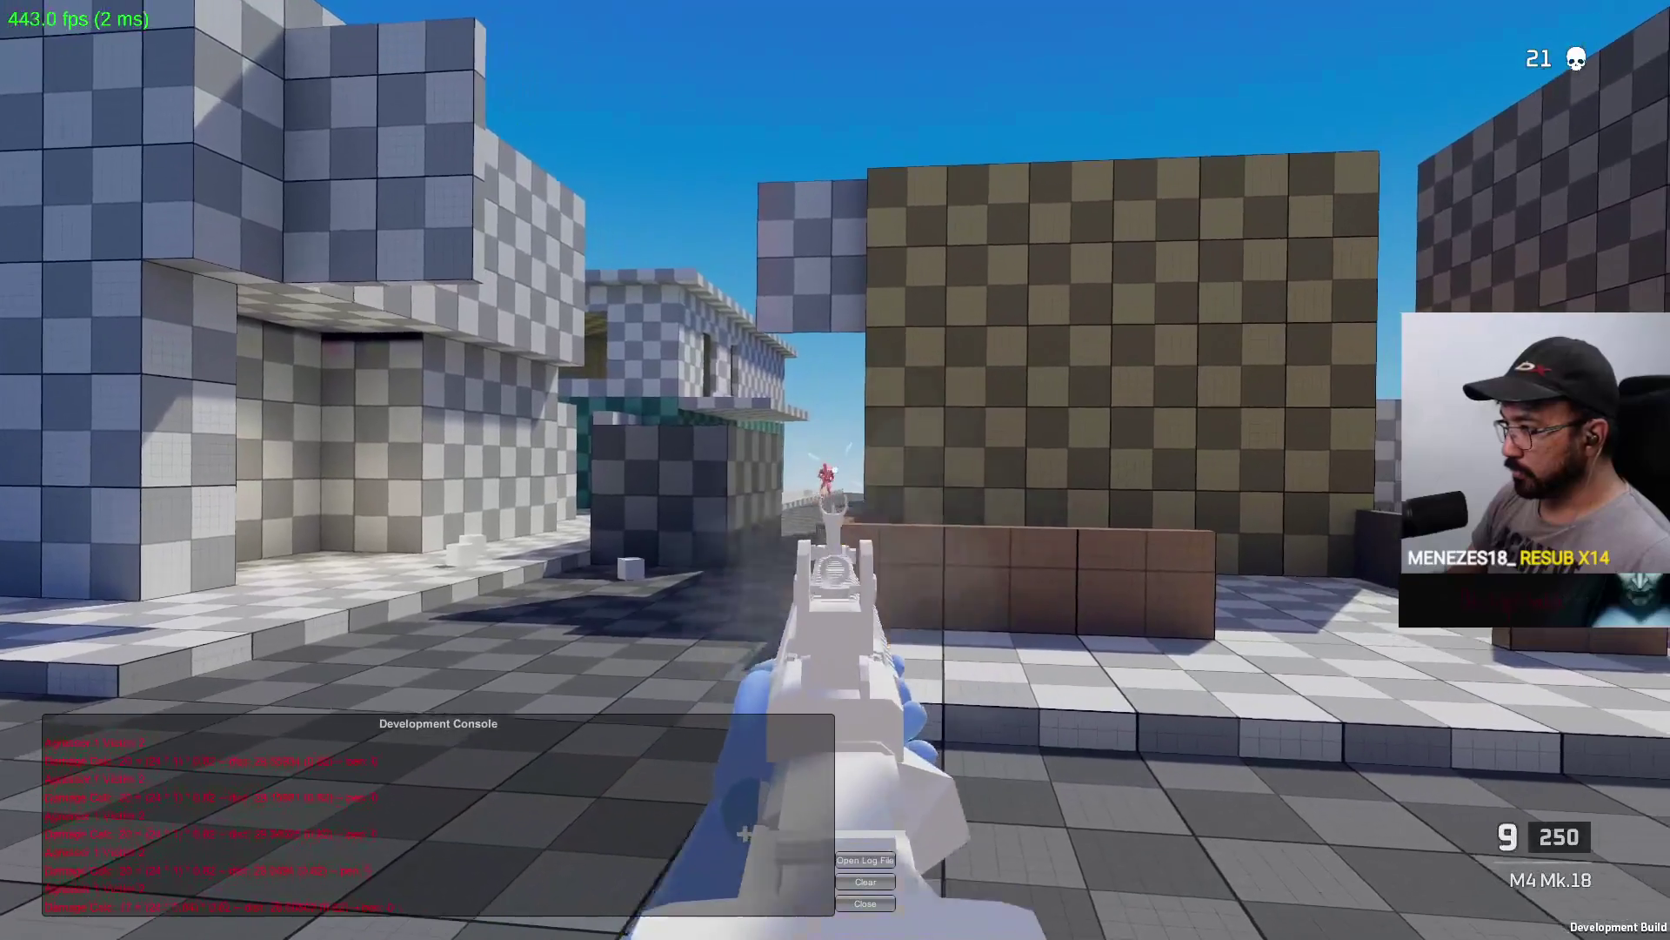
Step: Reload, aim down sights and shoot the enemy by the pink building, ending at 22 kills with 23/222 ammo
{"action": "key", "text": "r"}
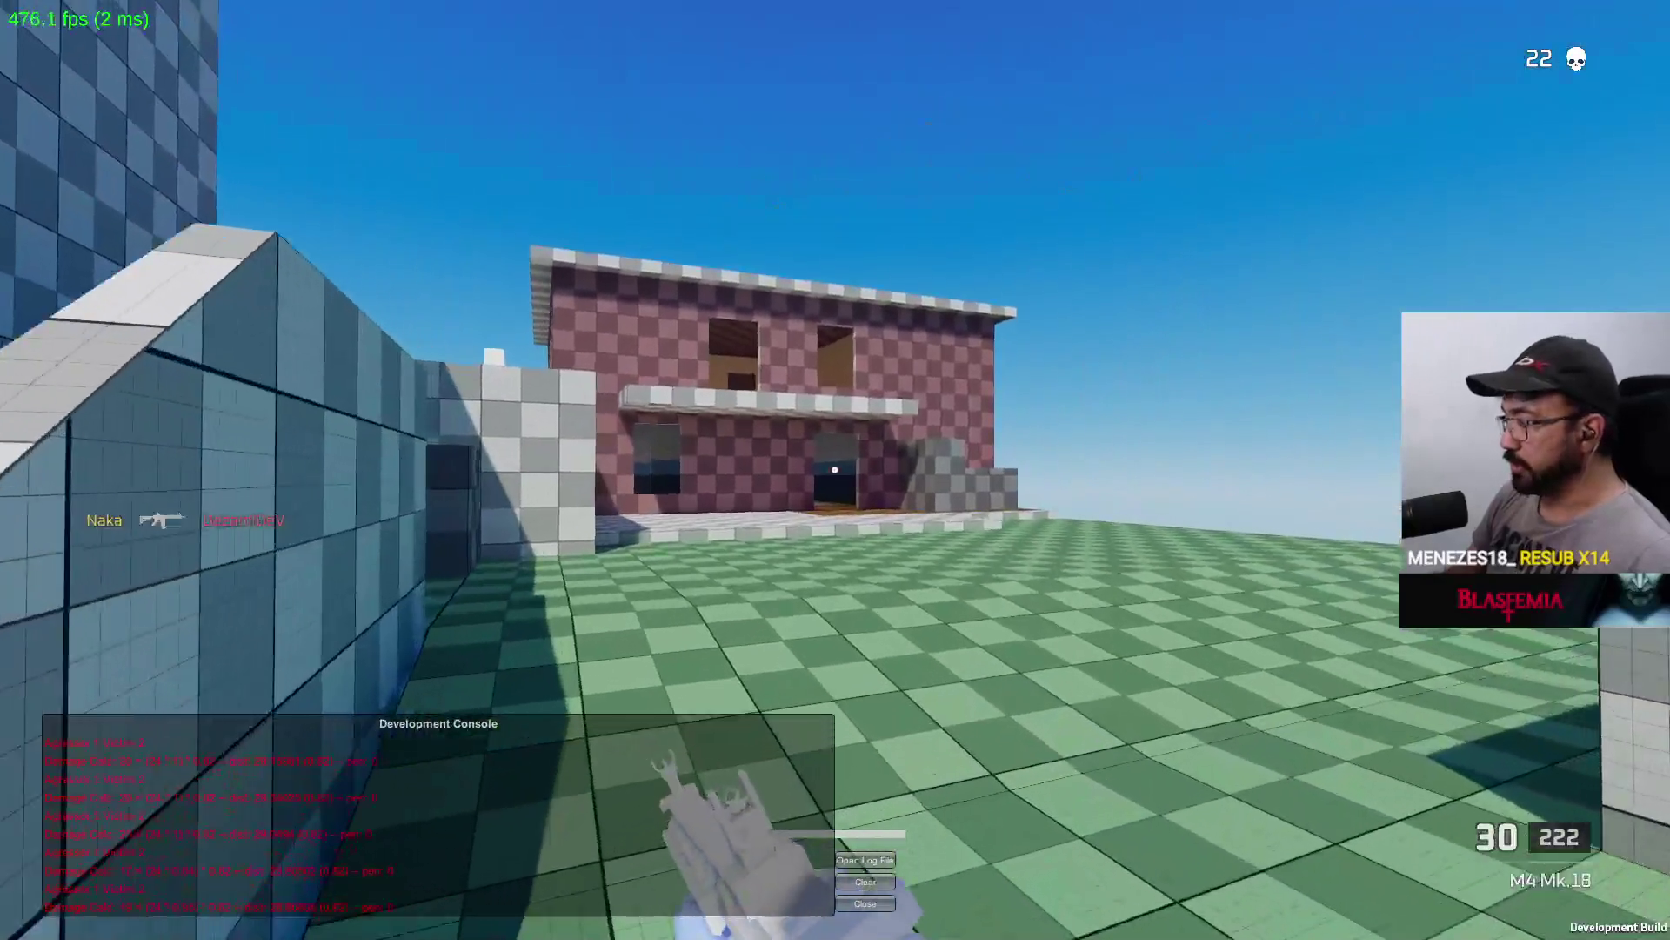
{"action": "right_click", "coordinate": [836, 470]}
{"action": "key", "text": "w"}
{"action": "left_click", "coordinate": [835, 470]}
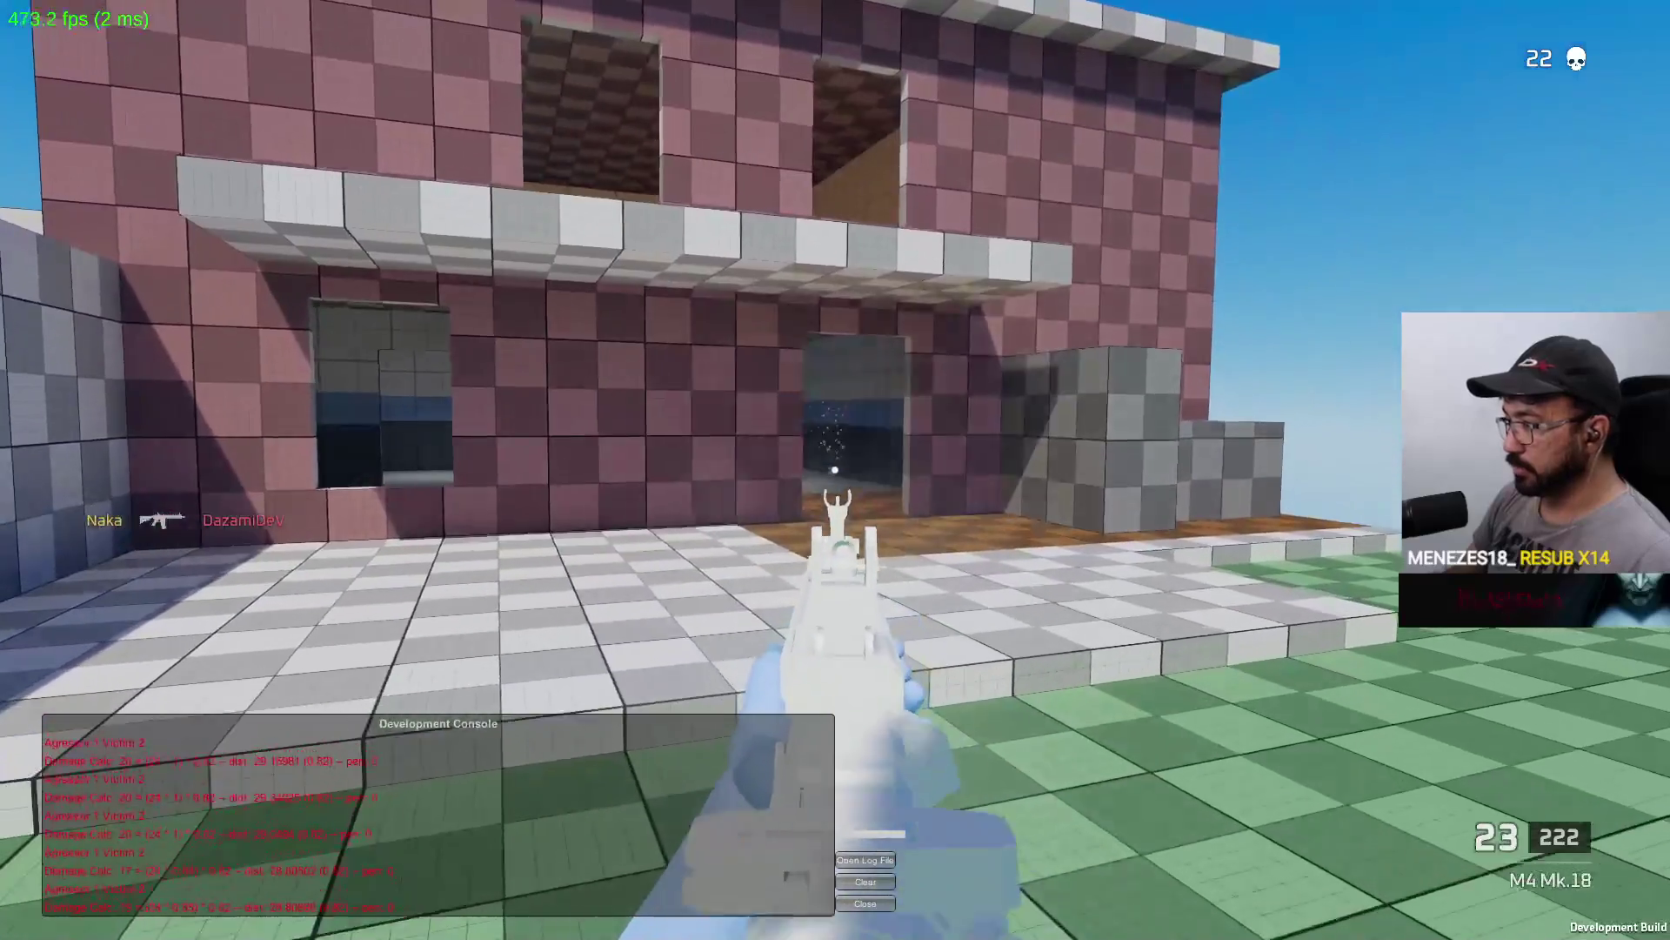